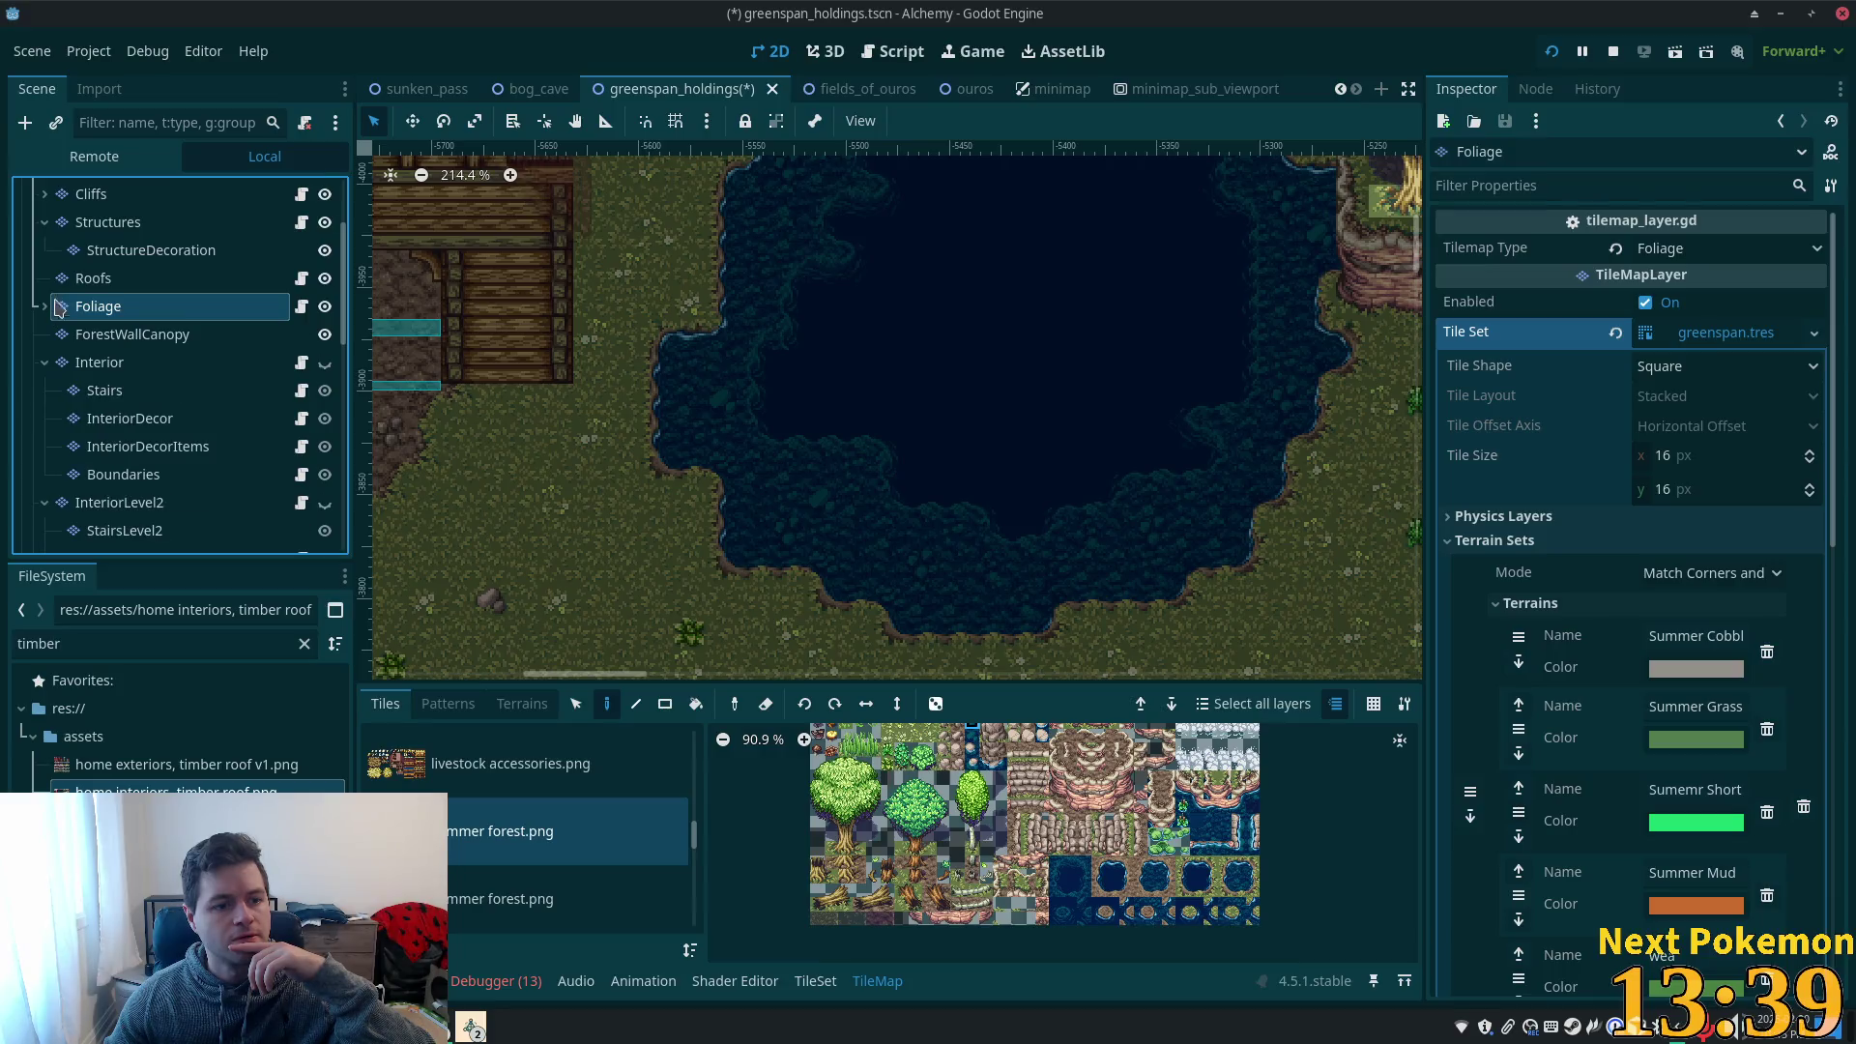
- Paint two reed tiles at the pond's lower-left edge on the Foliage layer
scroll(791, 556, down, 2)
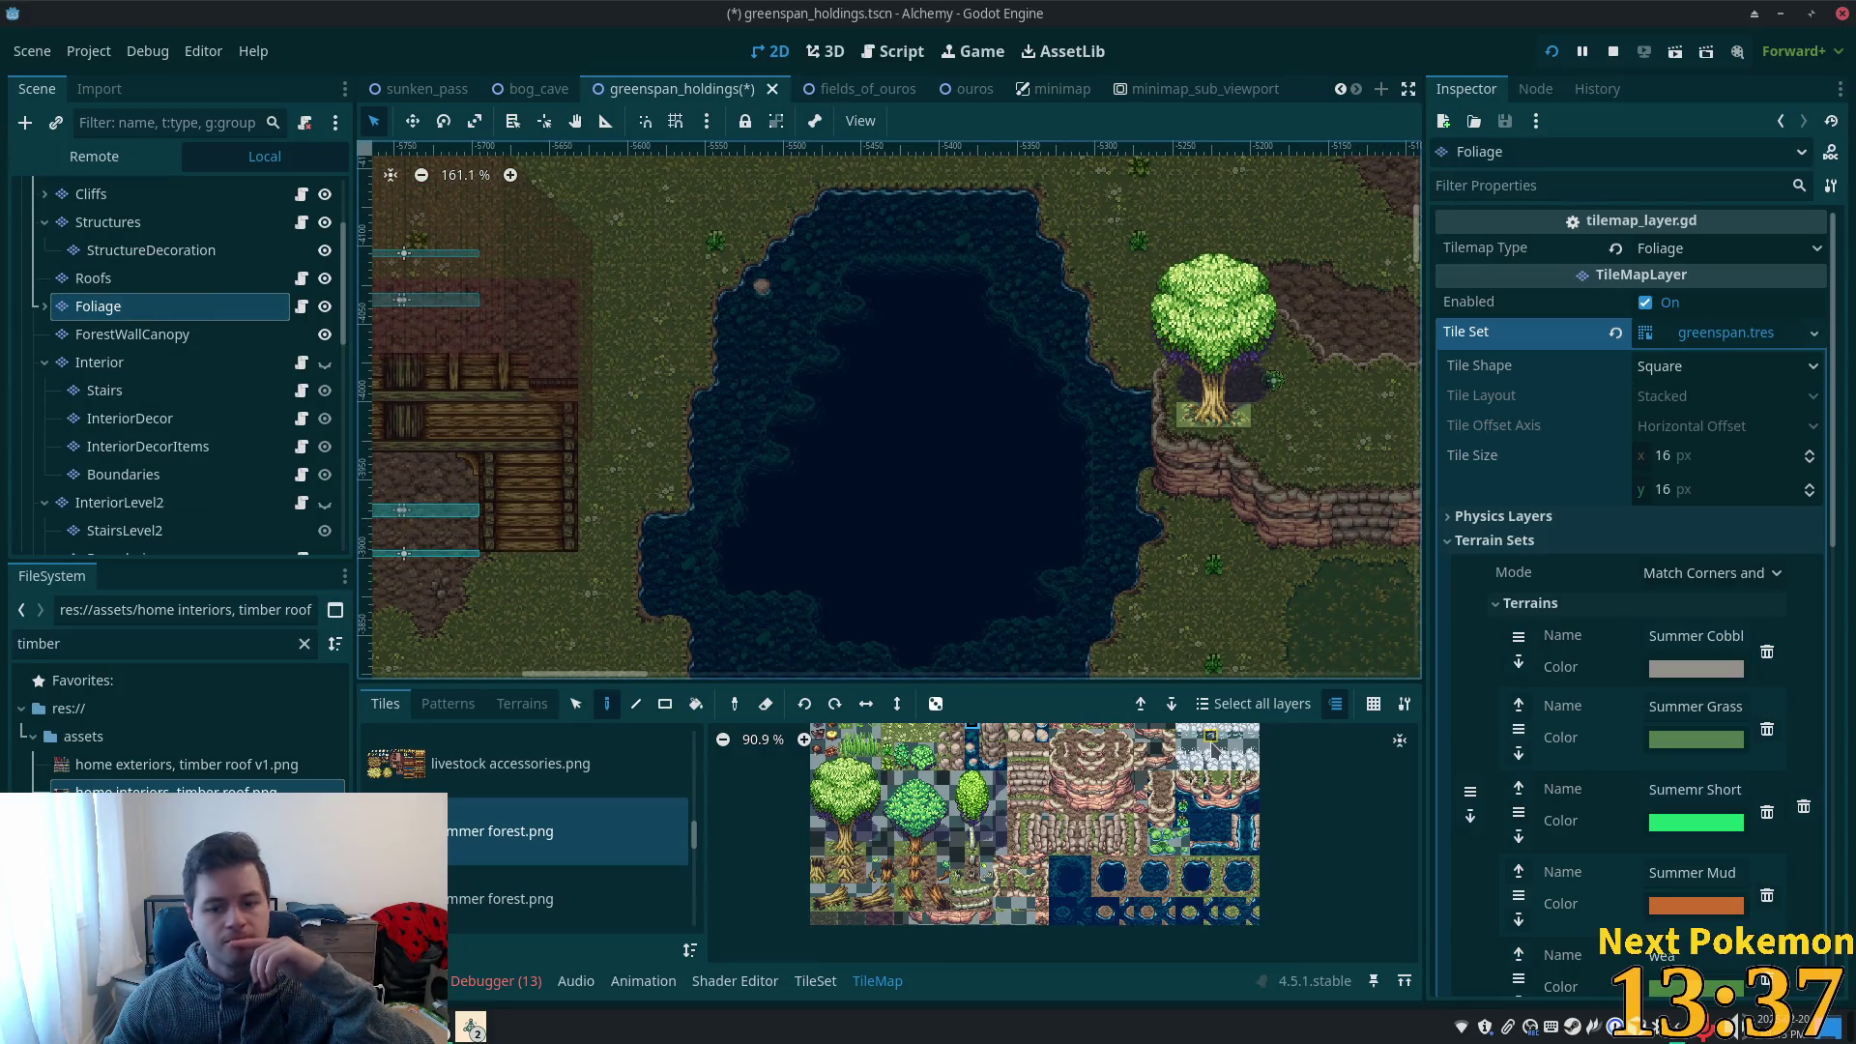
scroll(1178, 859, up, 4)
scroll(1177, 860, up, 1)
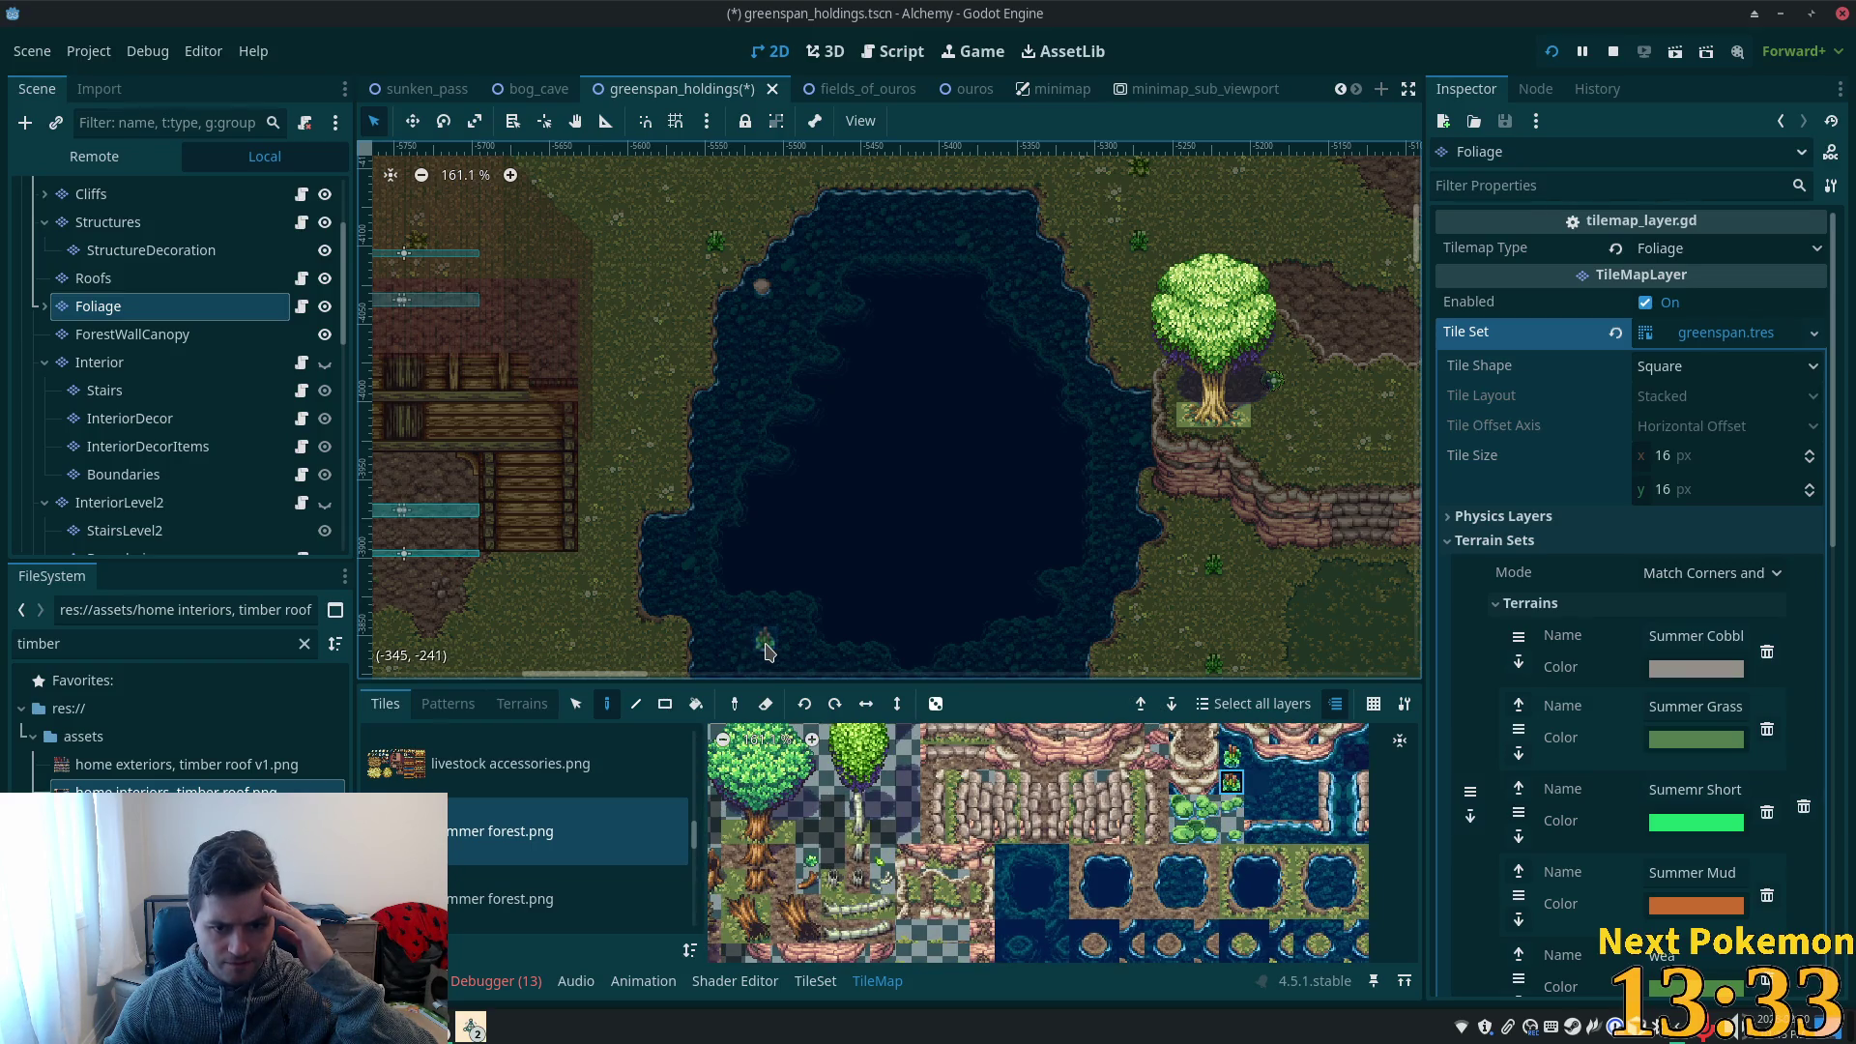
scroll(817, 580, up, 6)
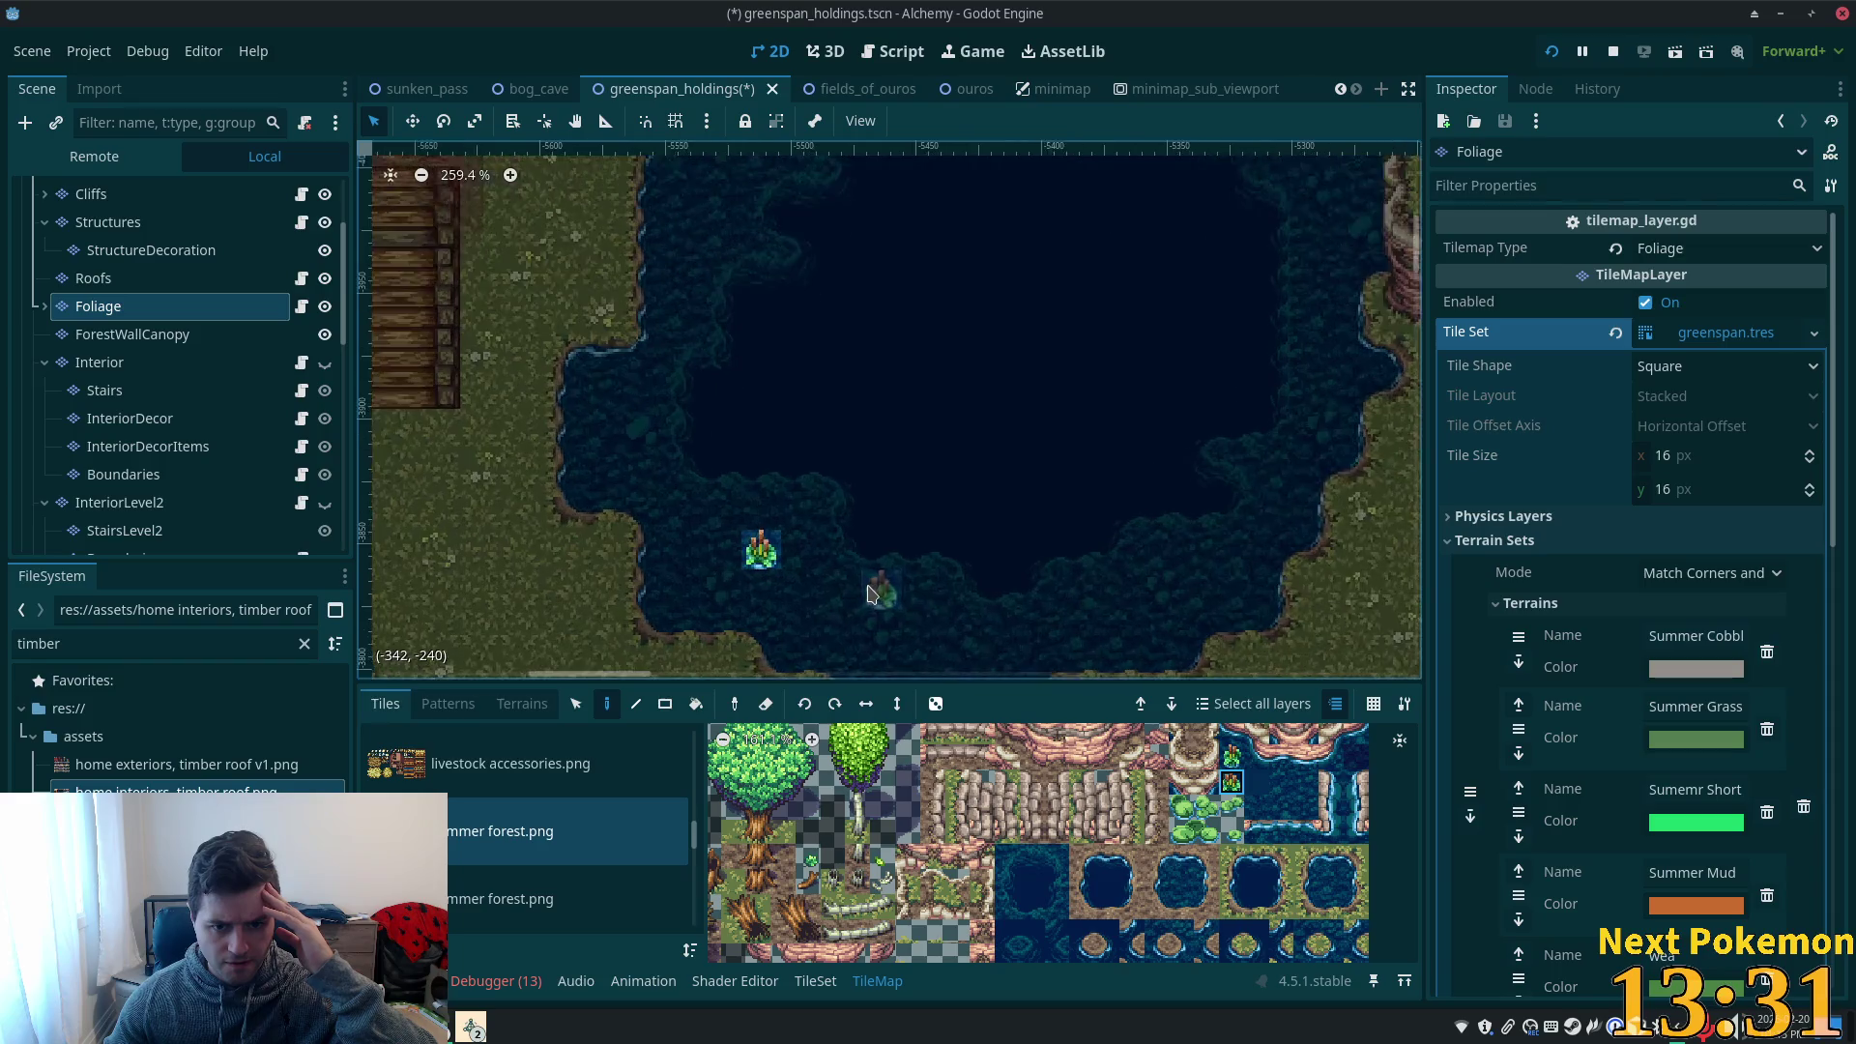
click(749, 588)
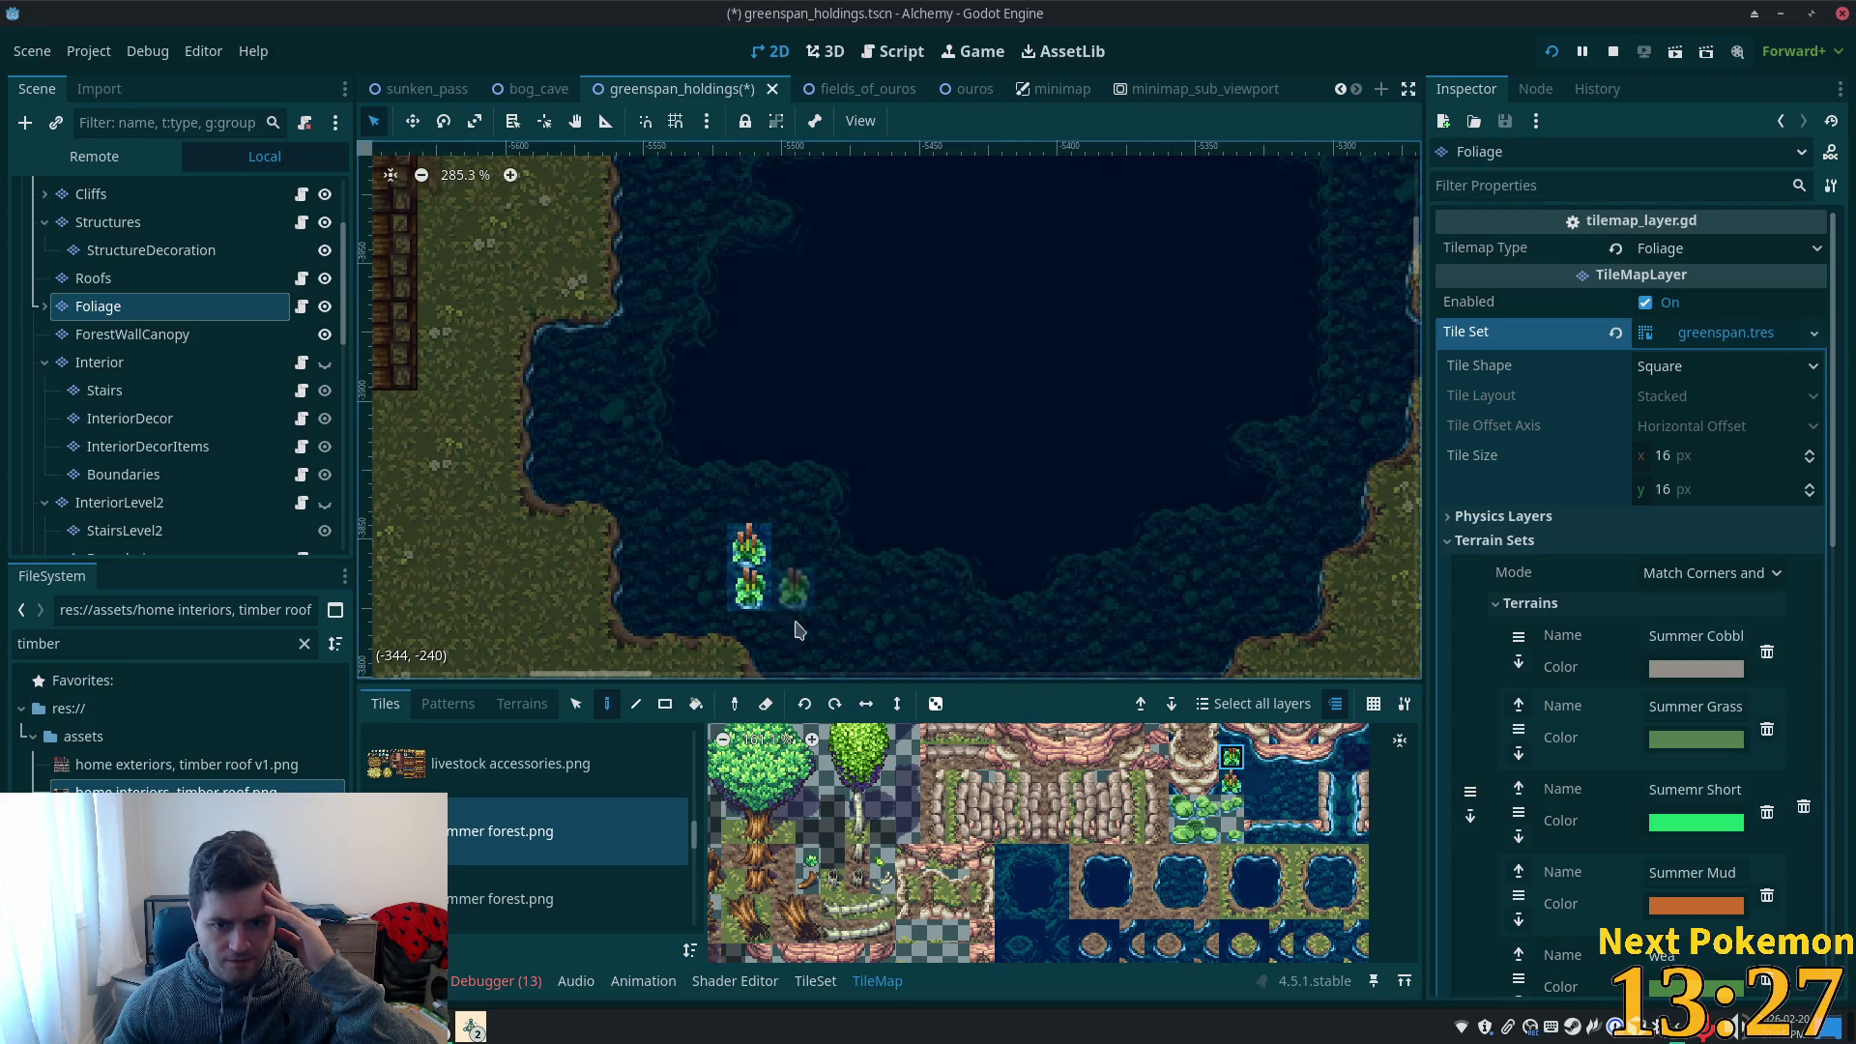
click(1233, 795)
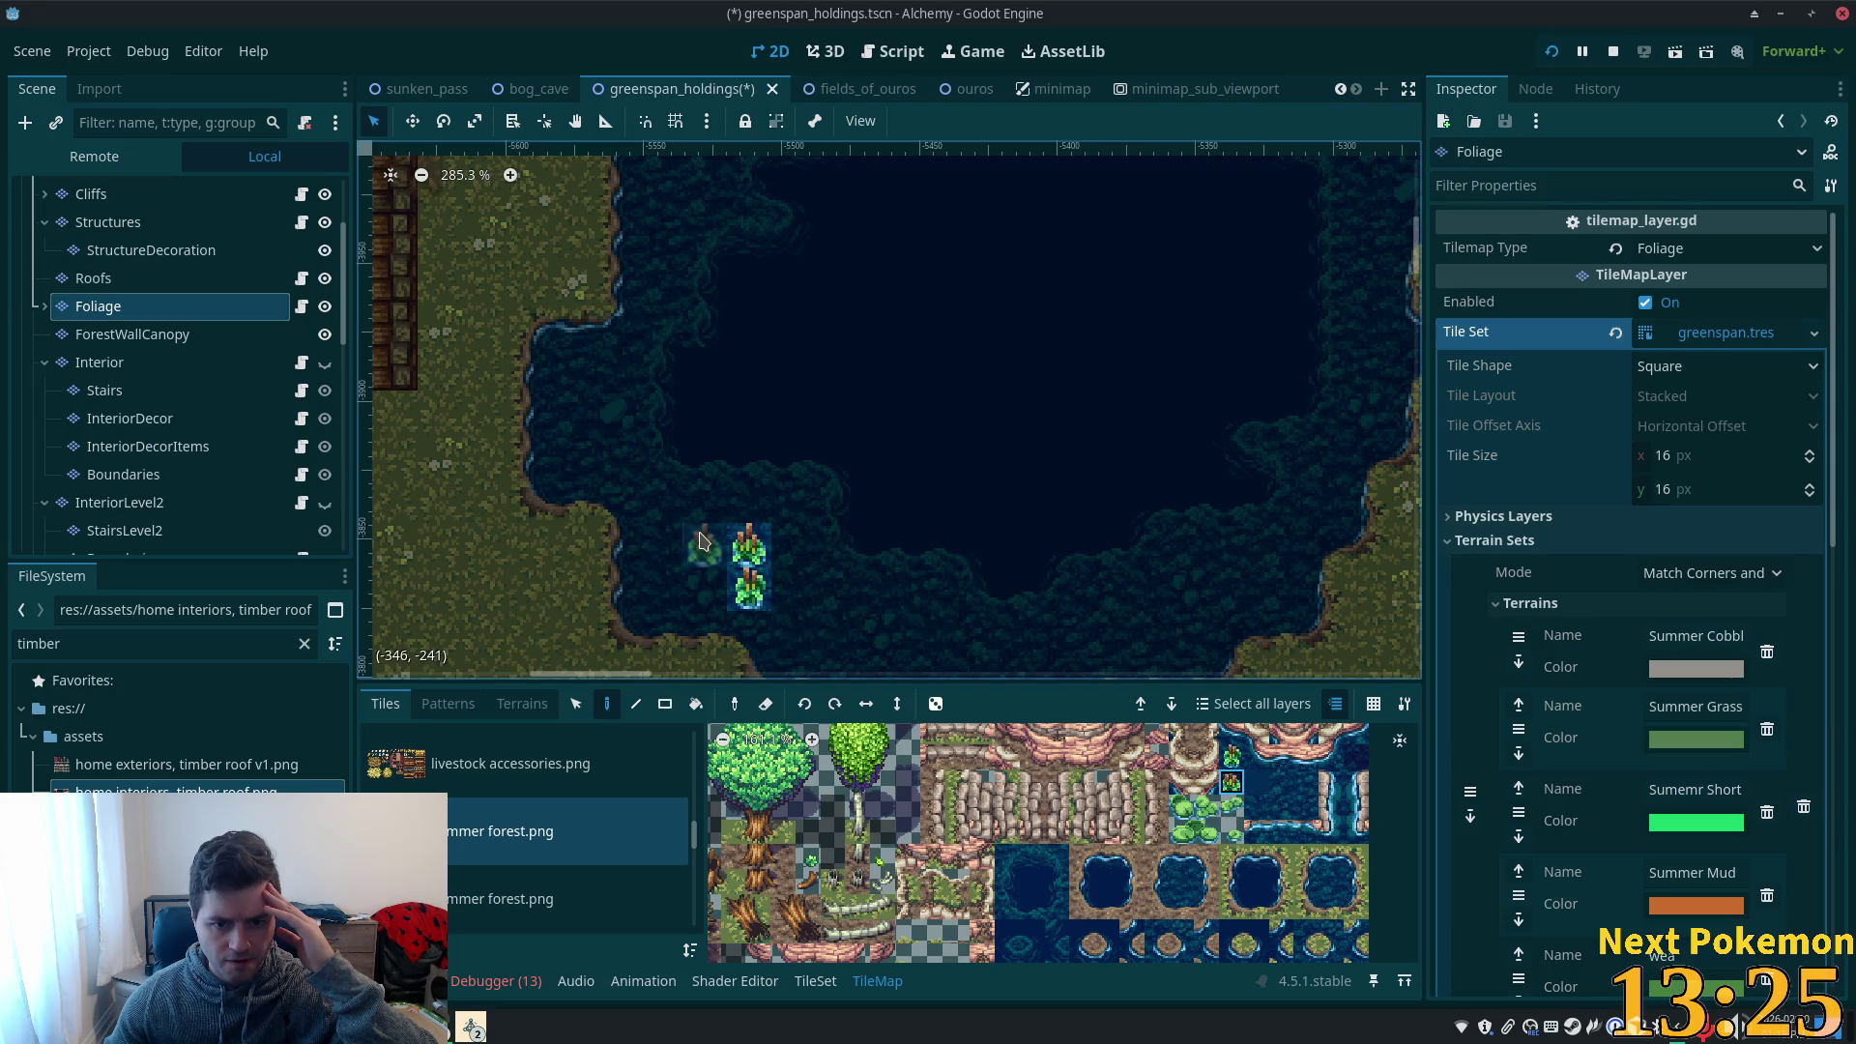
click(676, 538)
- Add a larger bush tile between the two reeds
click(1187, 834)
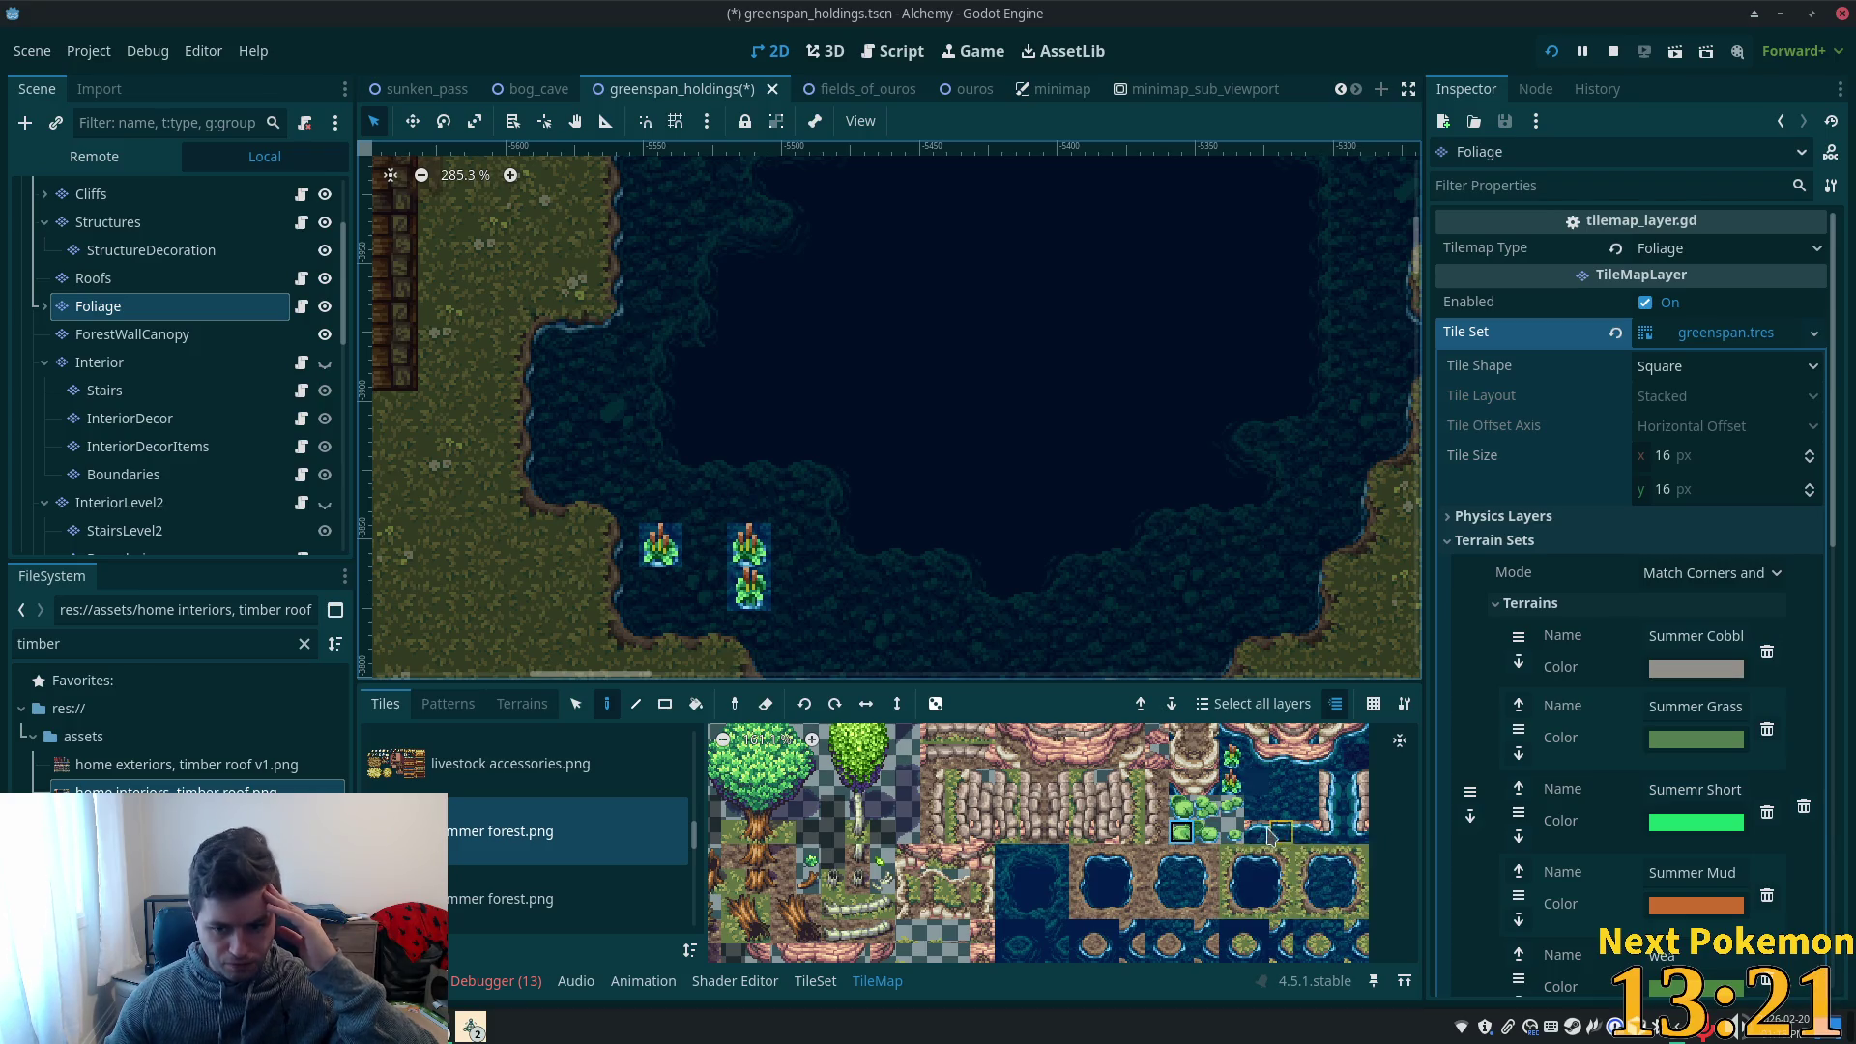
click(1232, 832)
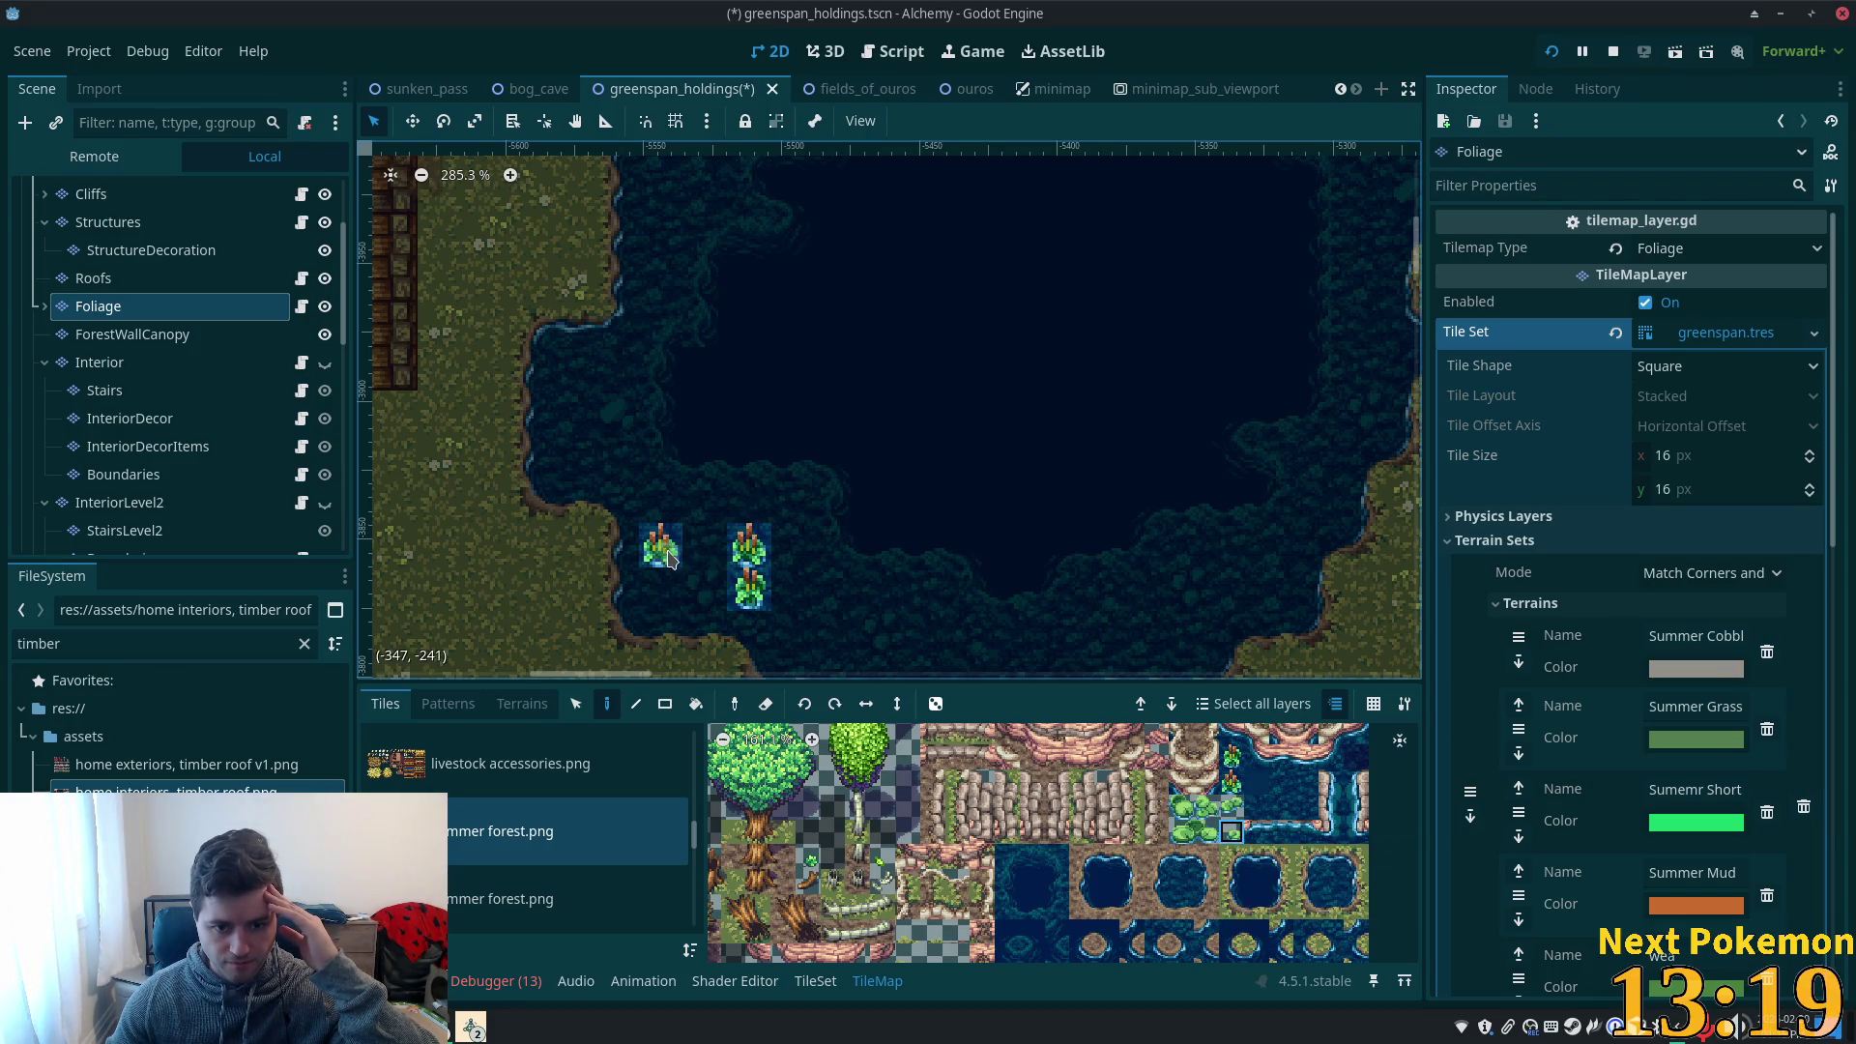
click(705, 561)
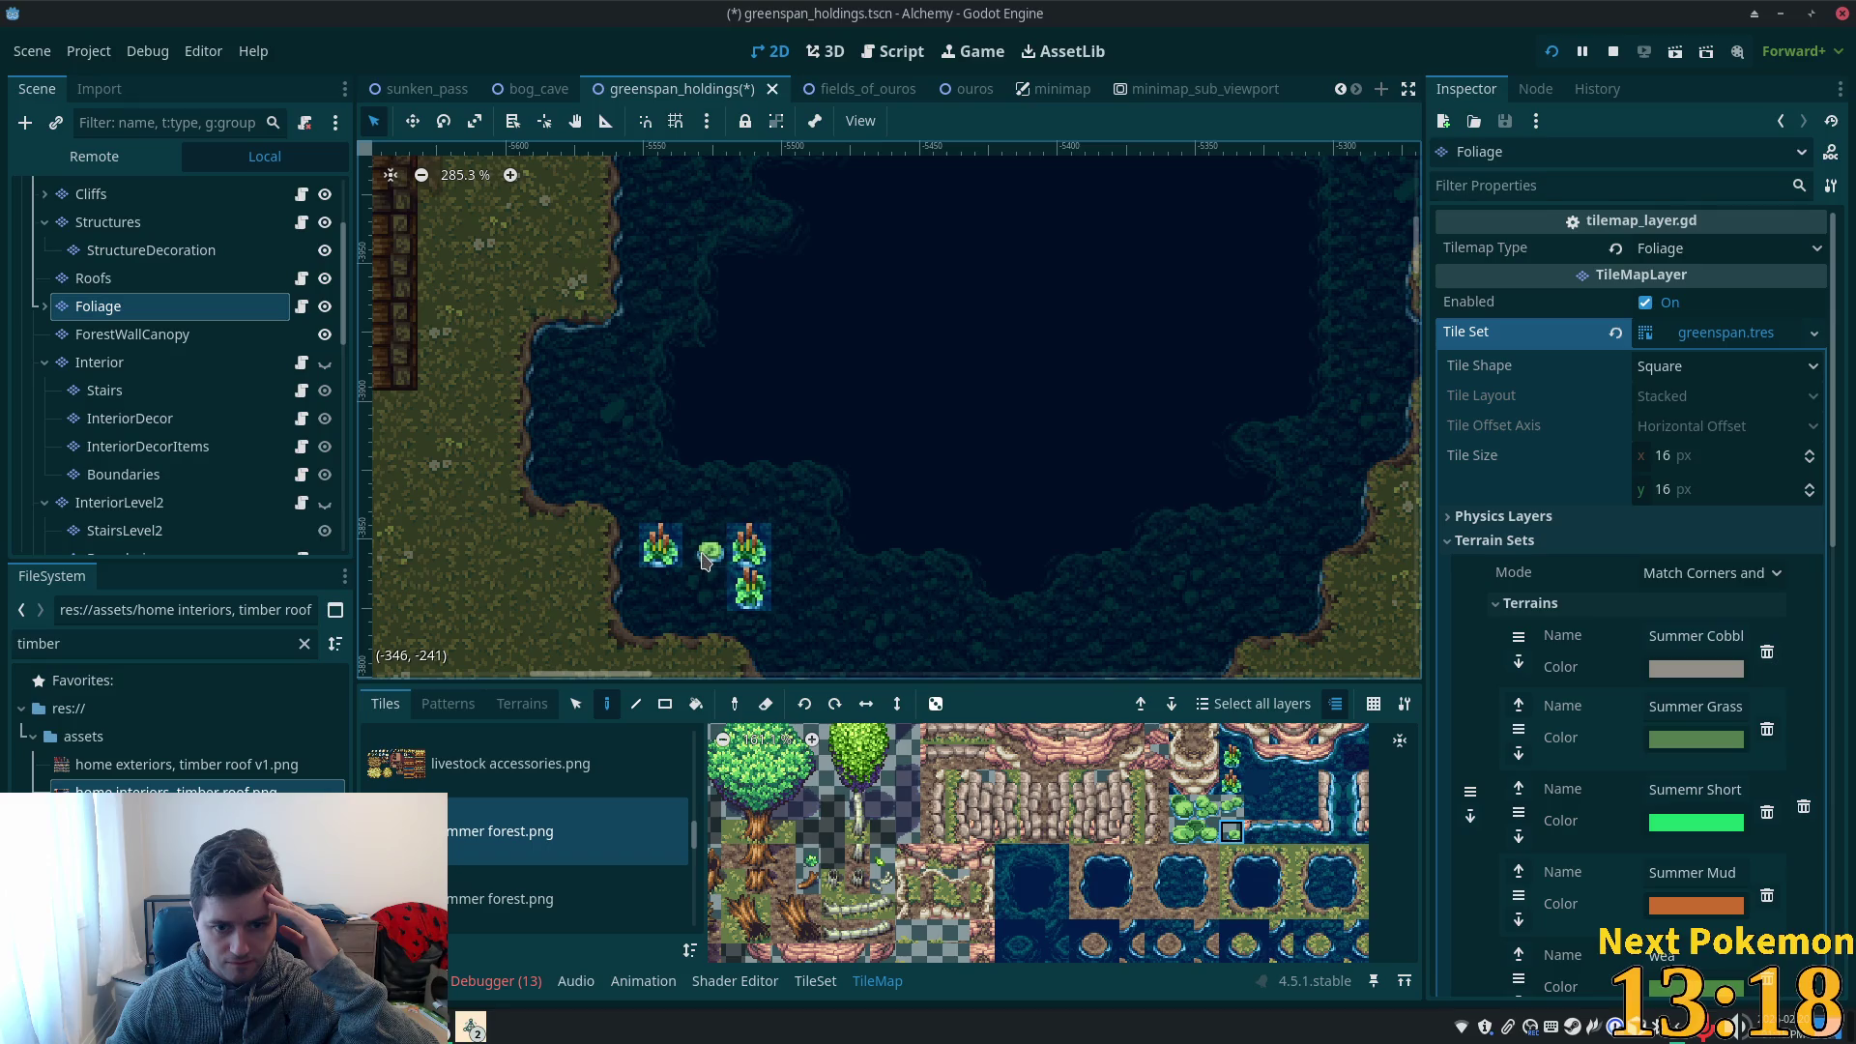
click(1209, 834)
click(1182, 805)
click(704, 548)
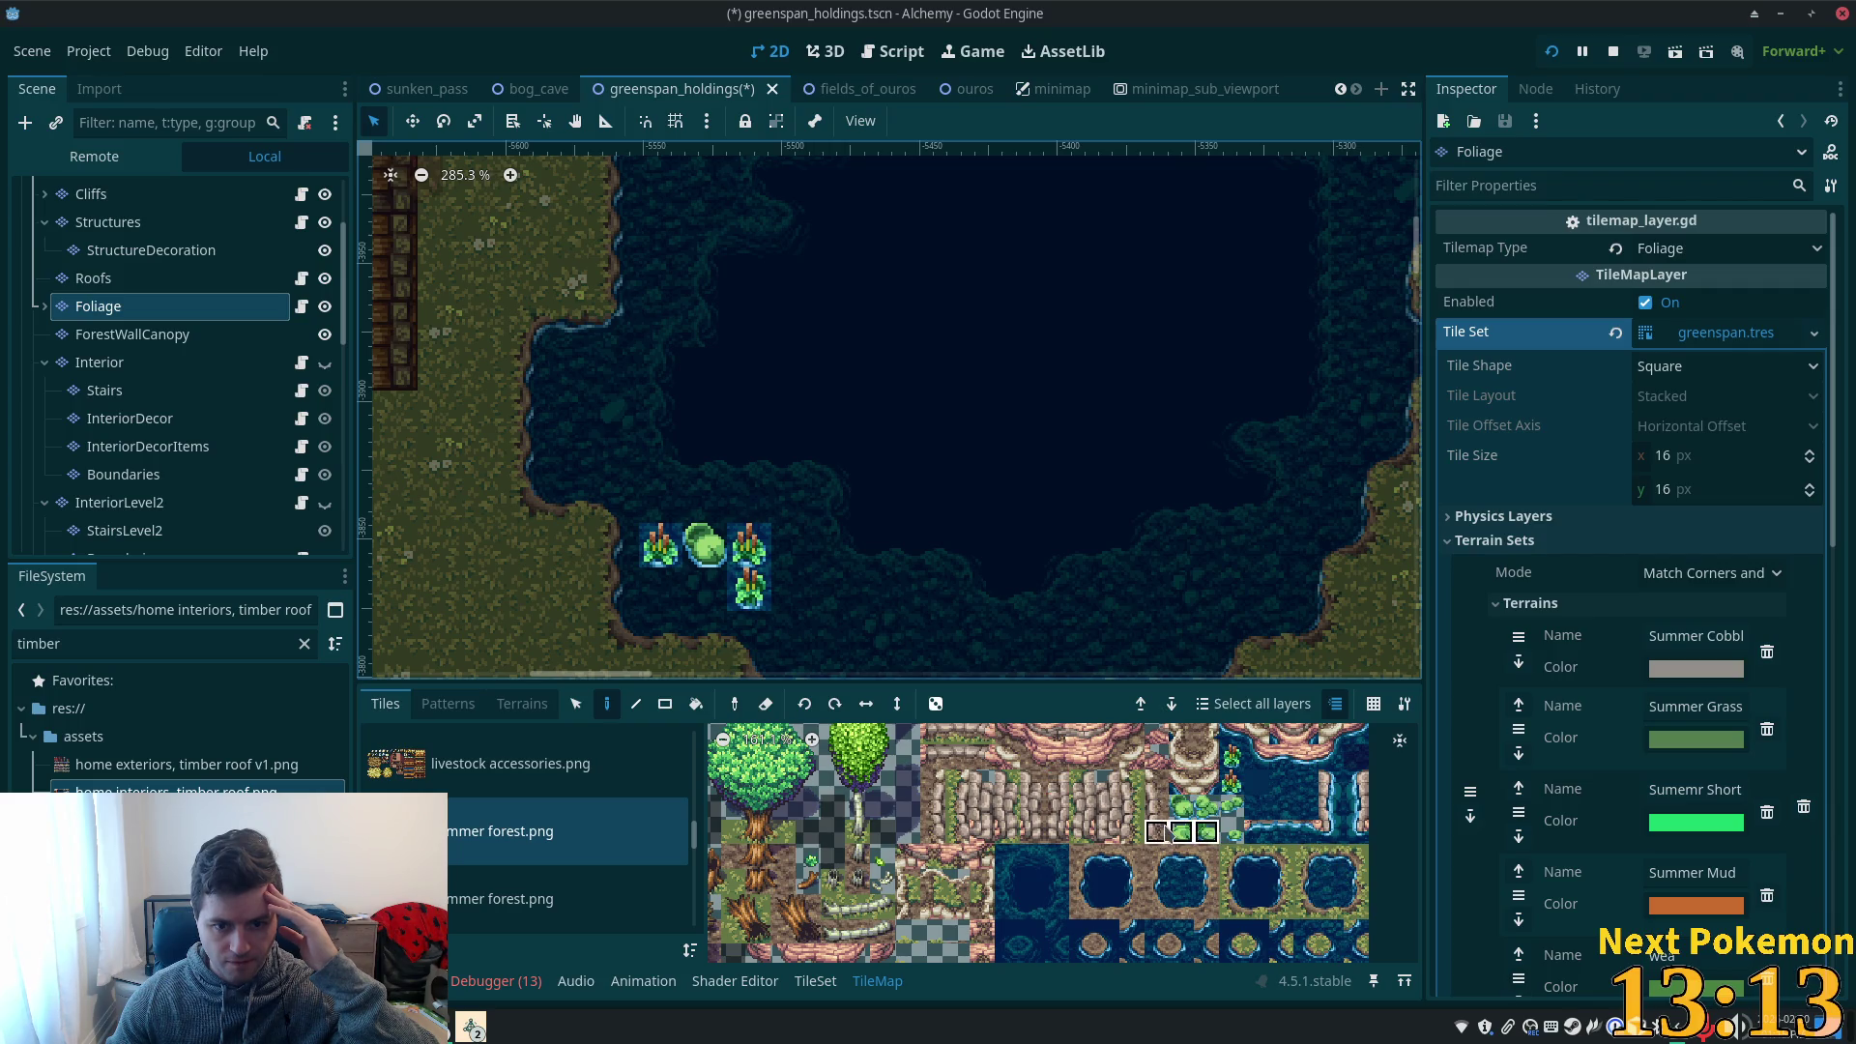
- Place a pair of lily pads below the bush, then select the Ground layer
drag(1182, 832, 1206, 831)
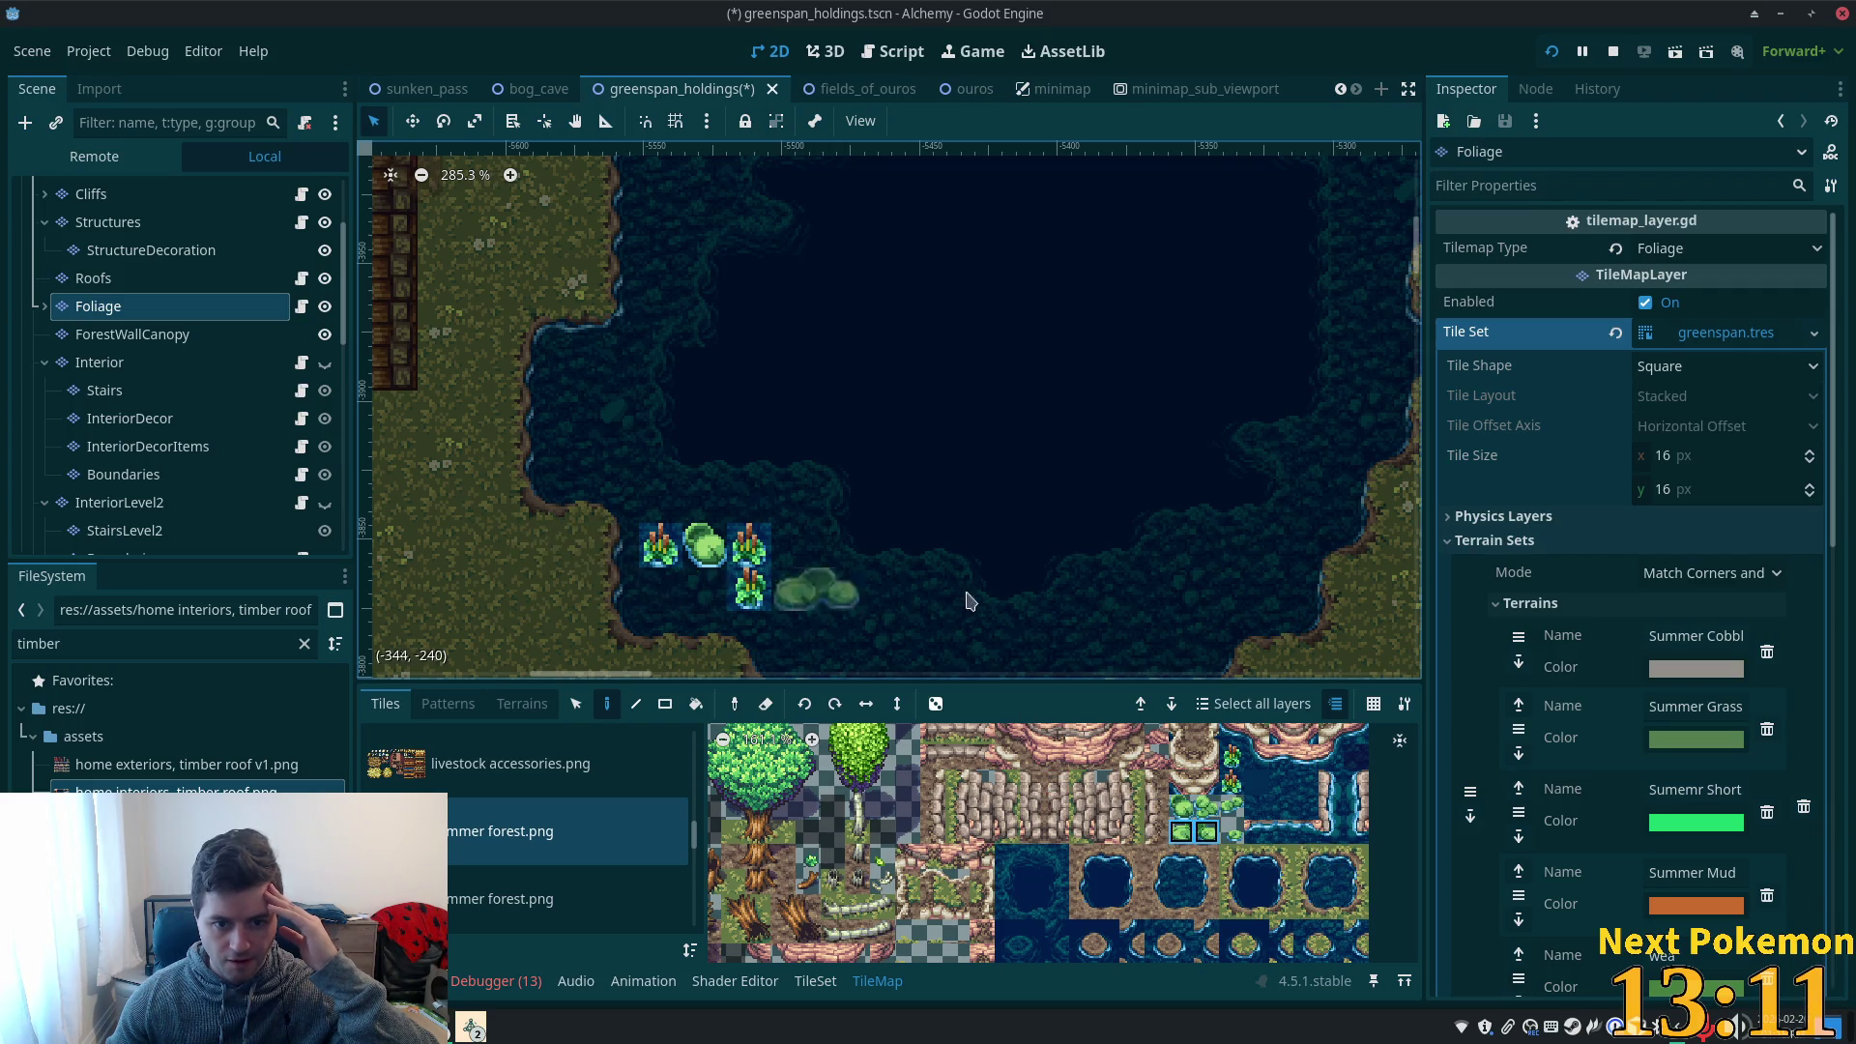
click(663, 589)
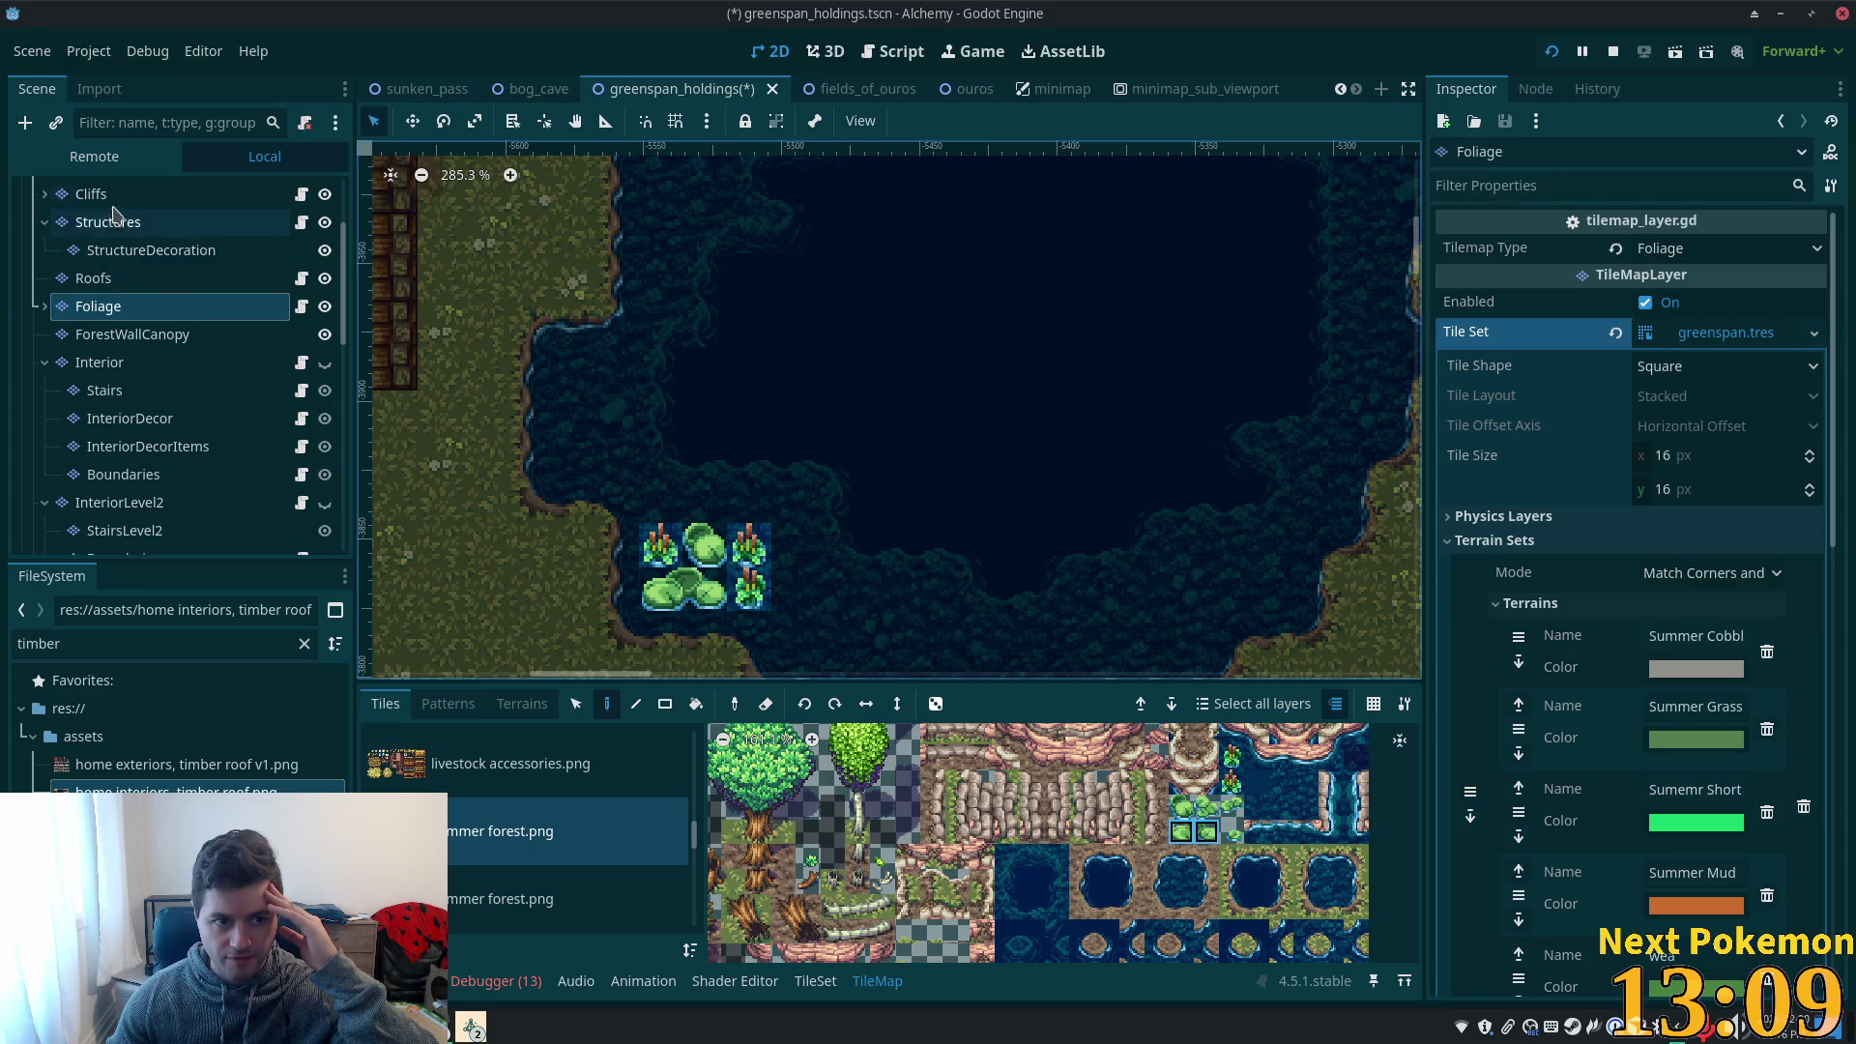
click(97, 194)
scroll(116, 222, up, 4)
click(126, 205)
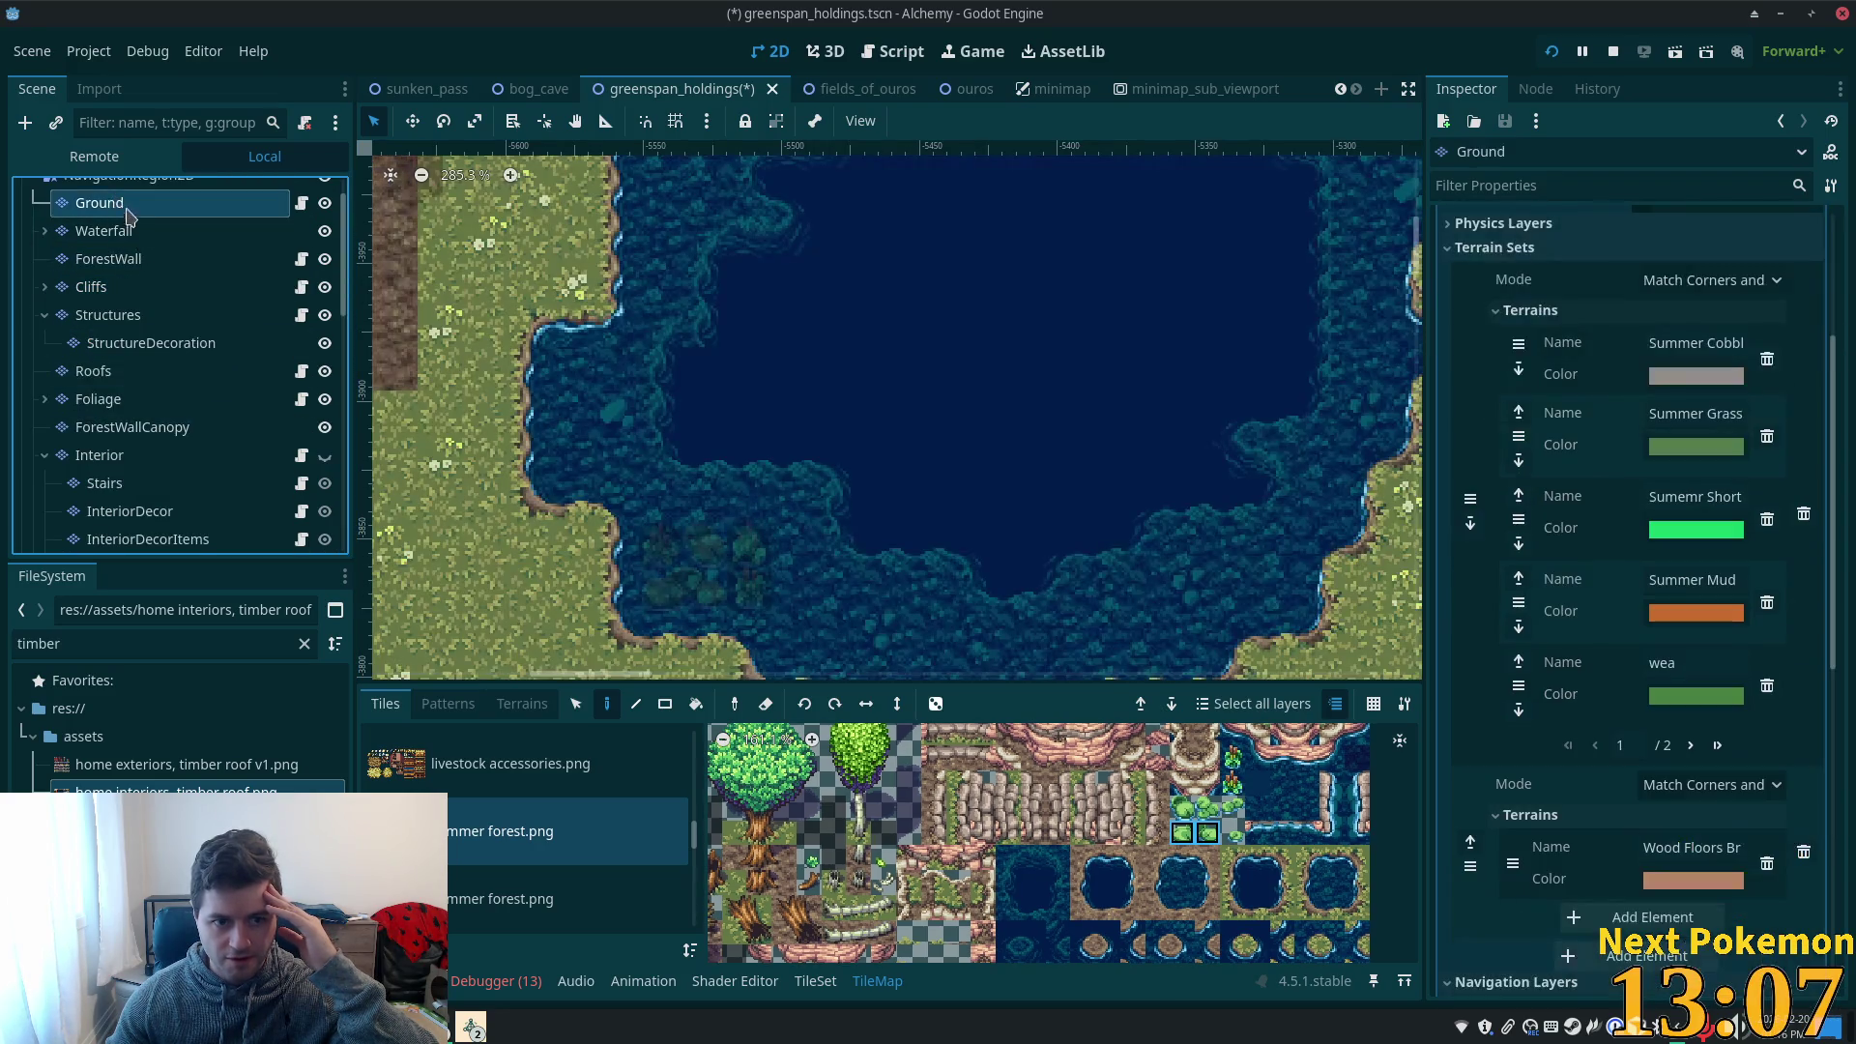
- Inspect the greenspan_holdings root node's settings, then reselect the Foliage layer
scroll(145, 199, up, 2)
click(145, 194)
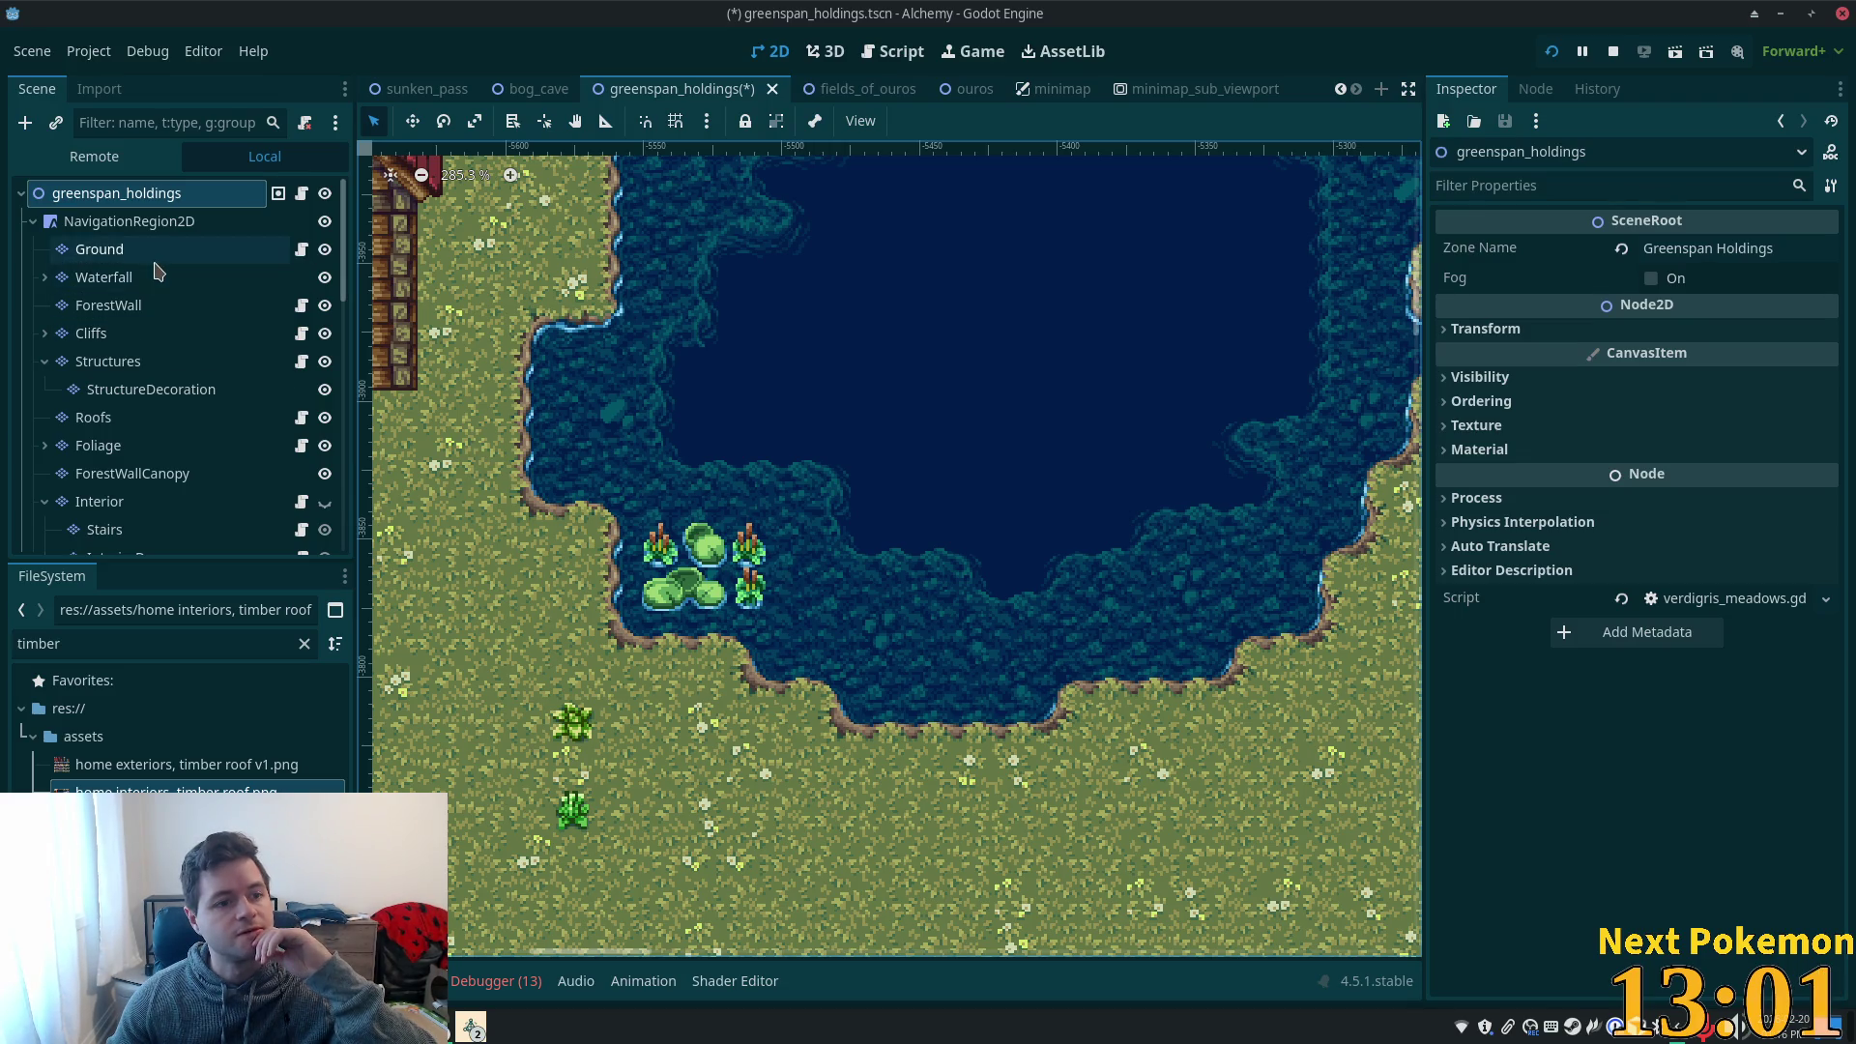
click(150, 451)
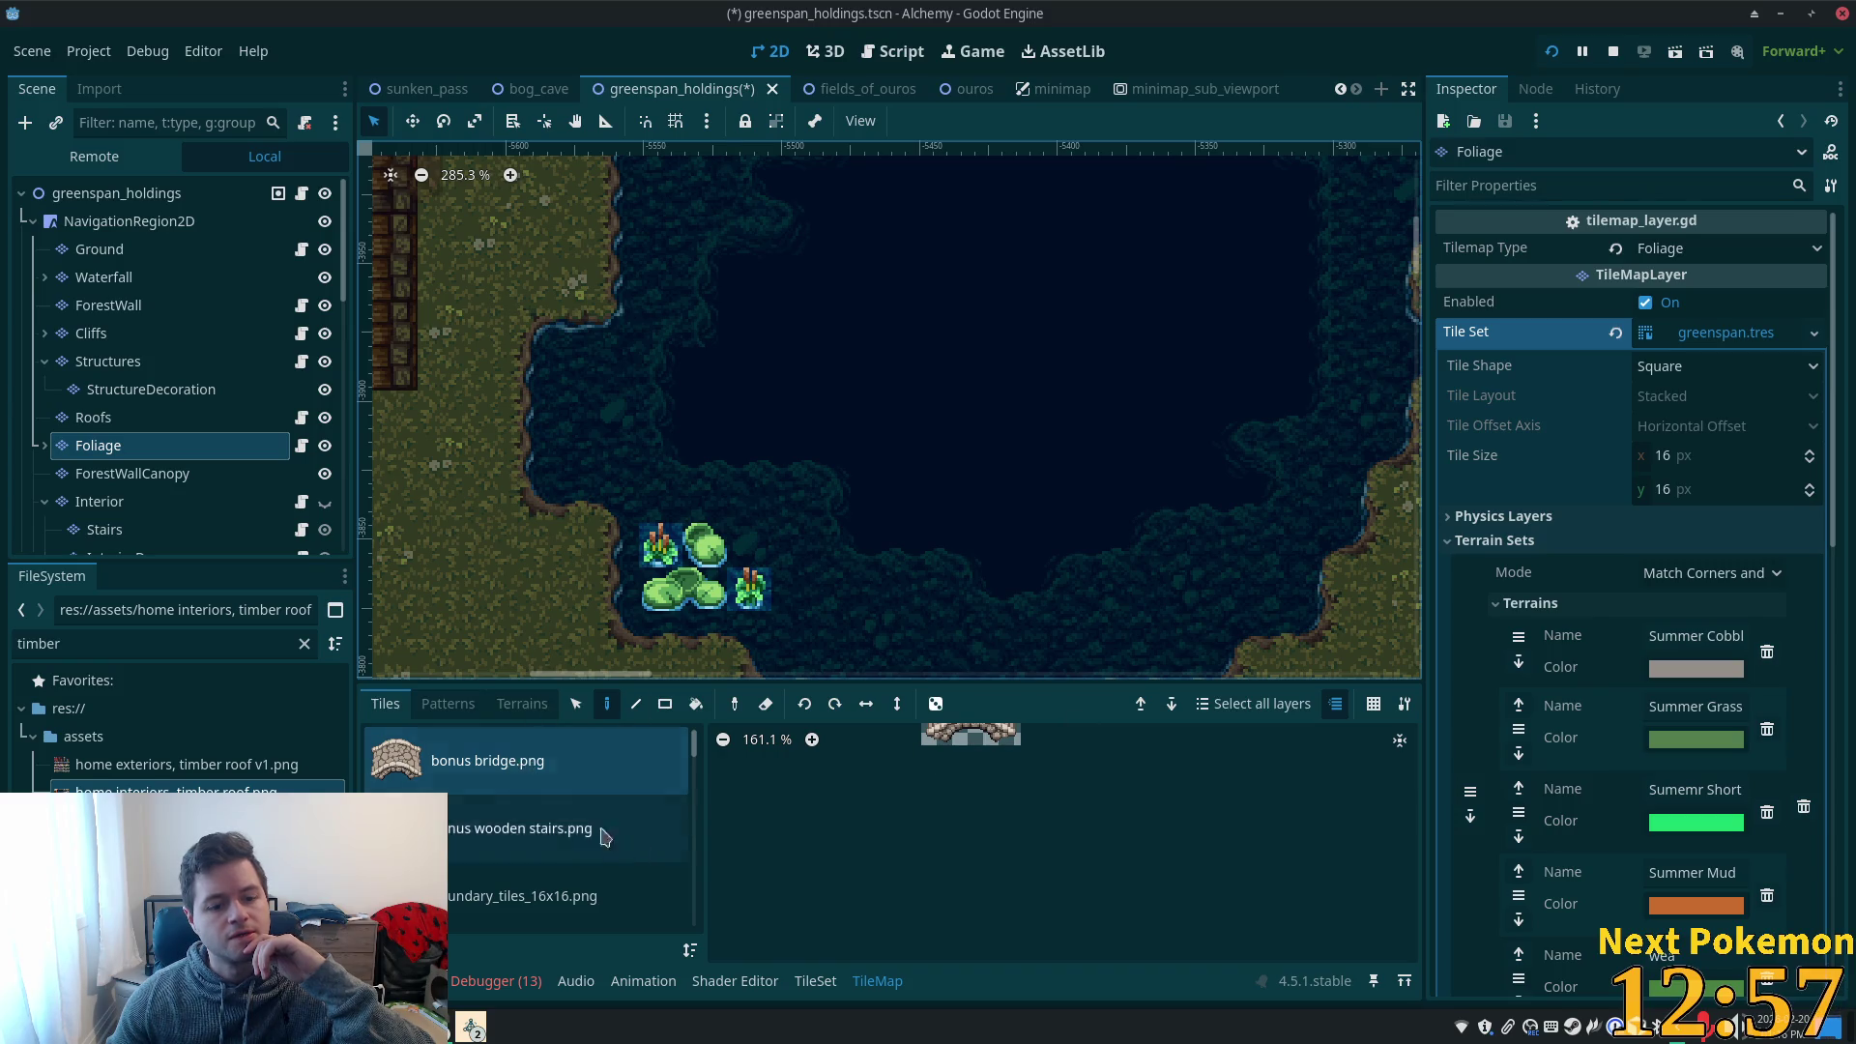
- Paint a small lily pad and a reed into the pond's southern shallows from summer forest.png
scroll(695, 804, down, 2)
scroll(570, 846, down, 4)
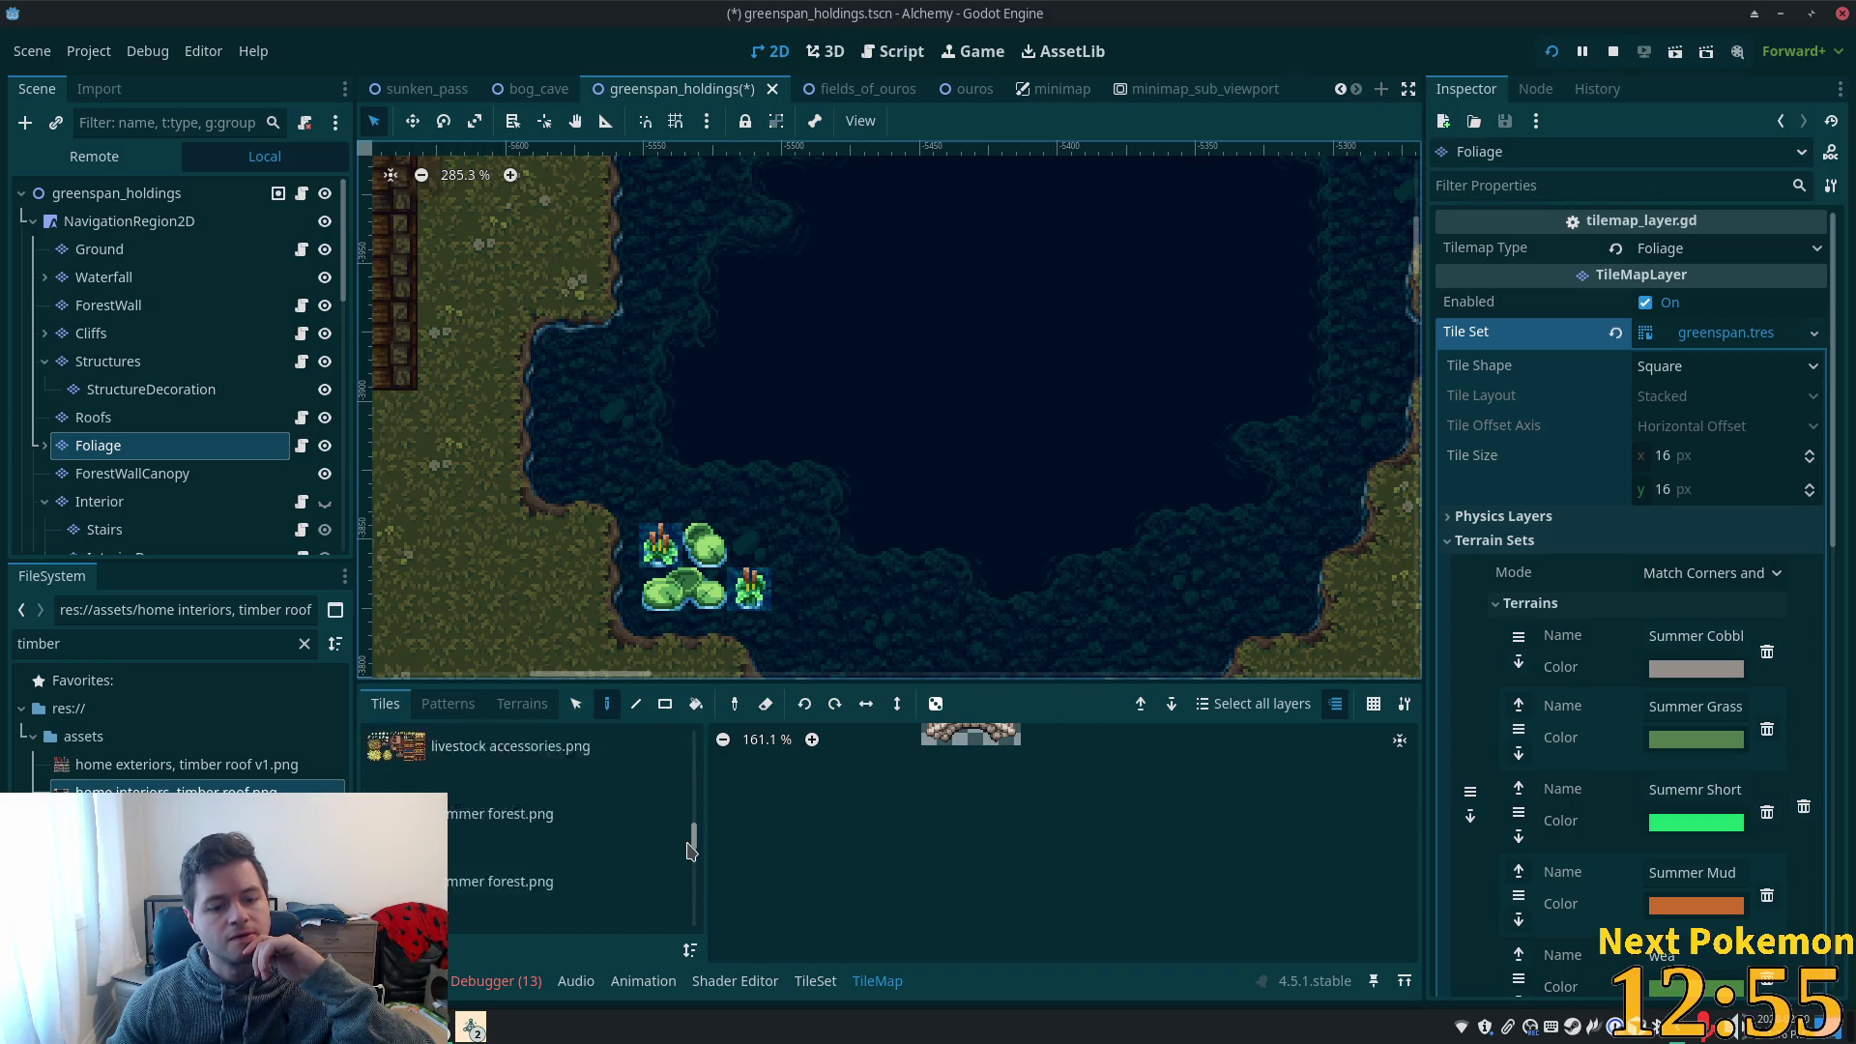
click(568, 848)
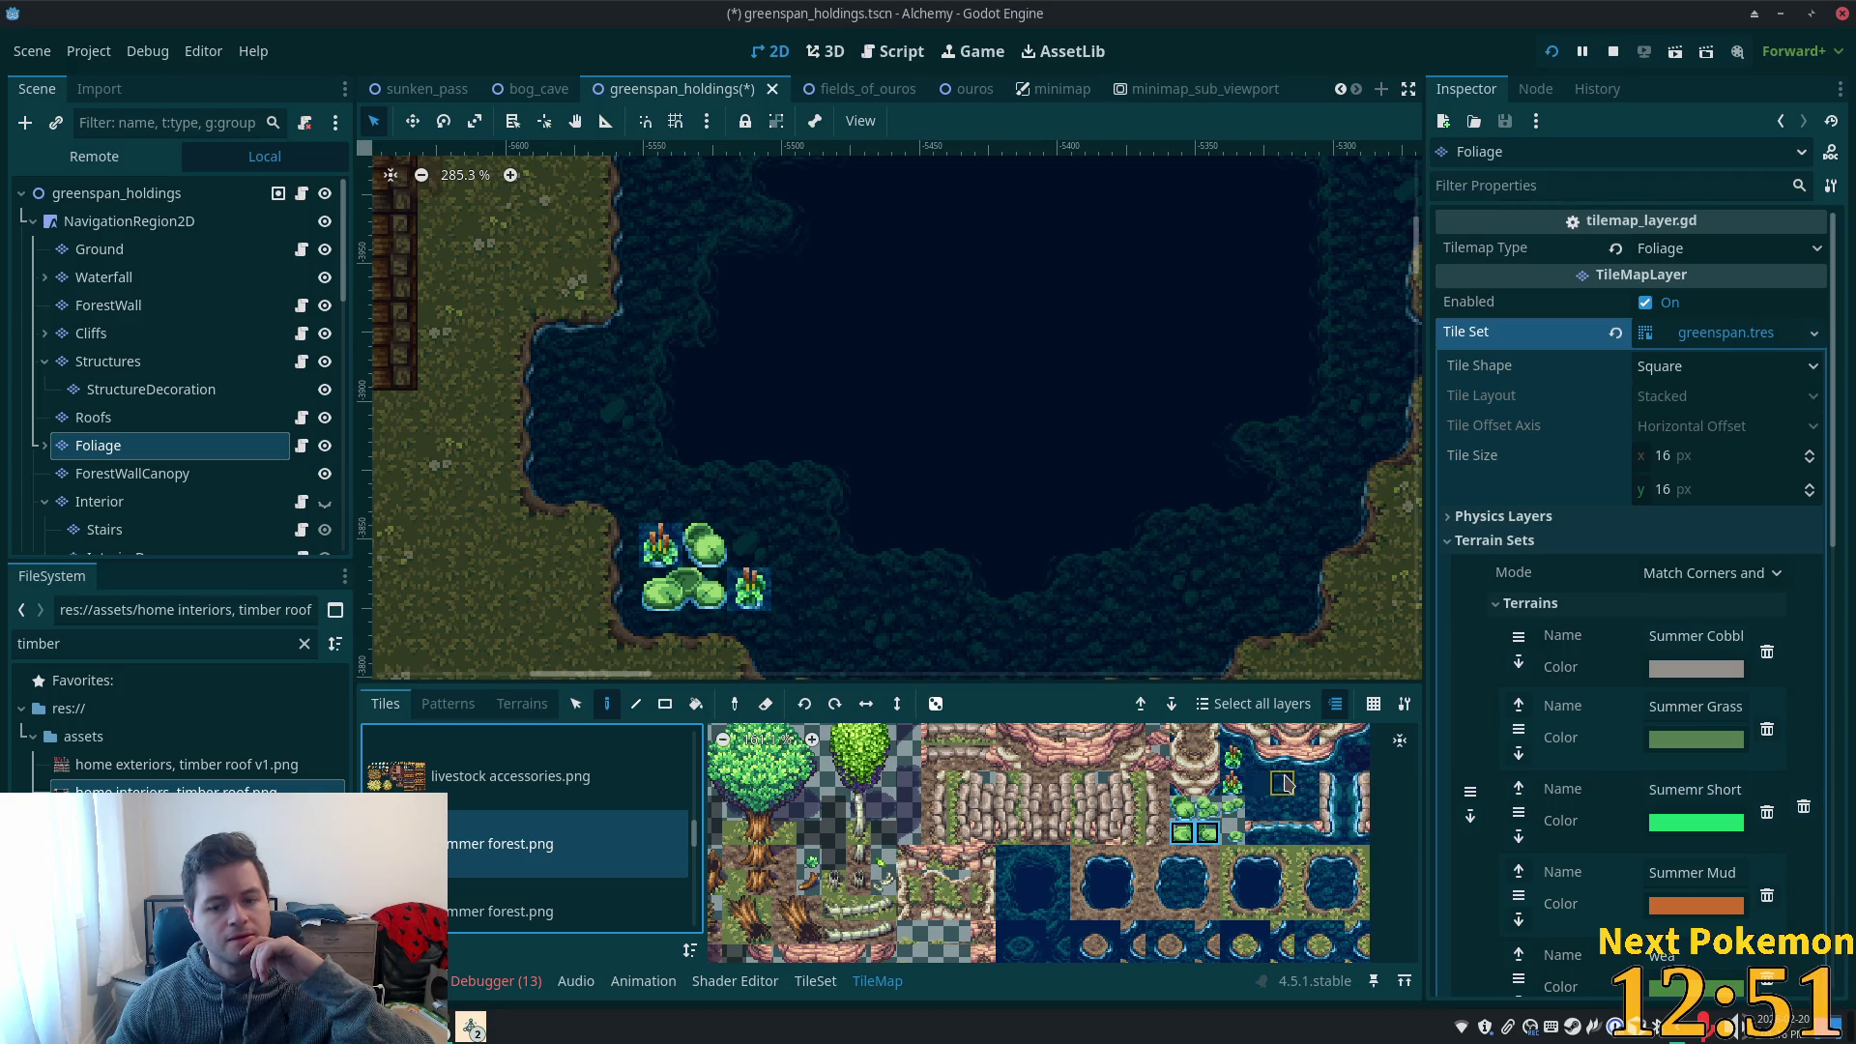
scroll(1296, 821, up, 3)
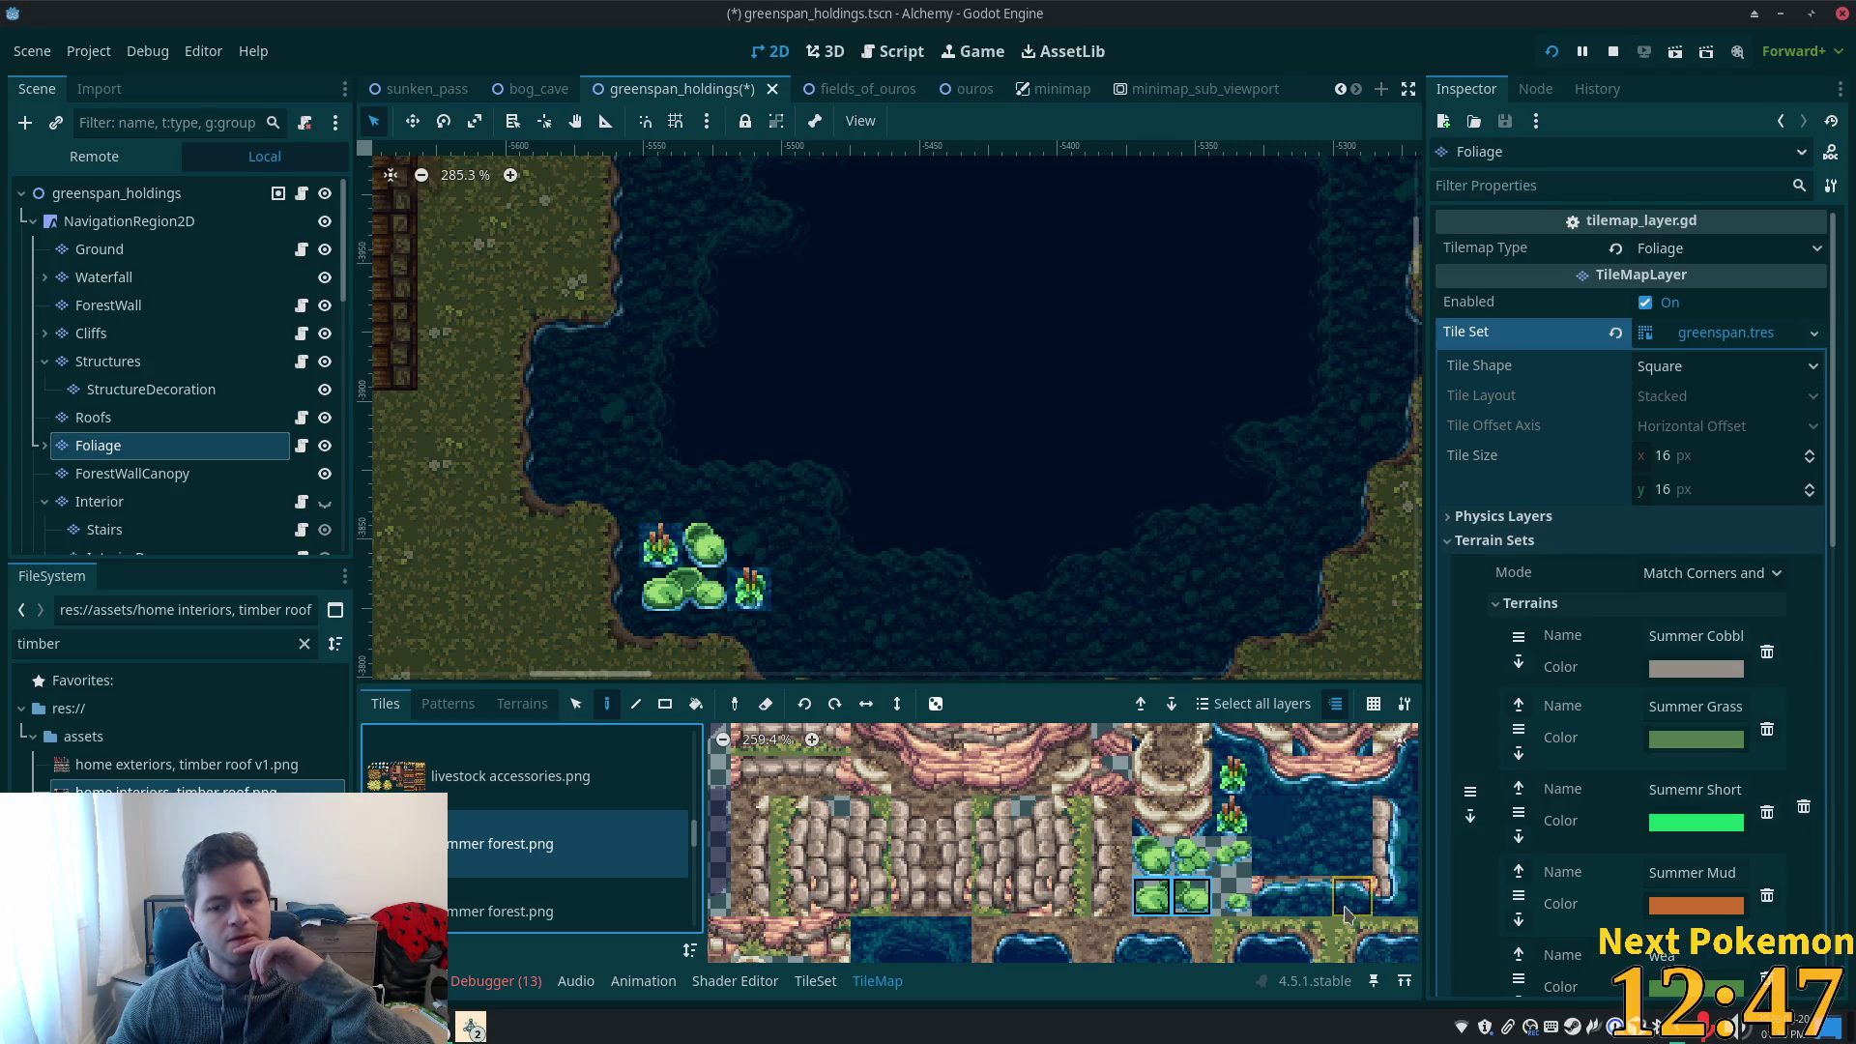
click(1235, 899)
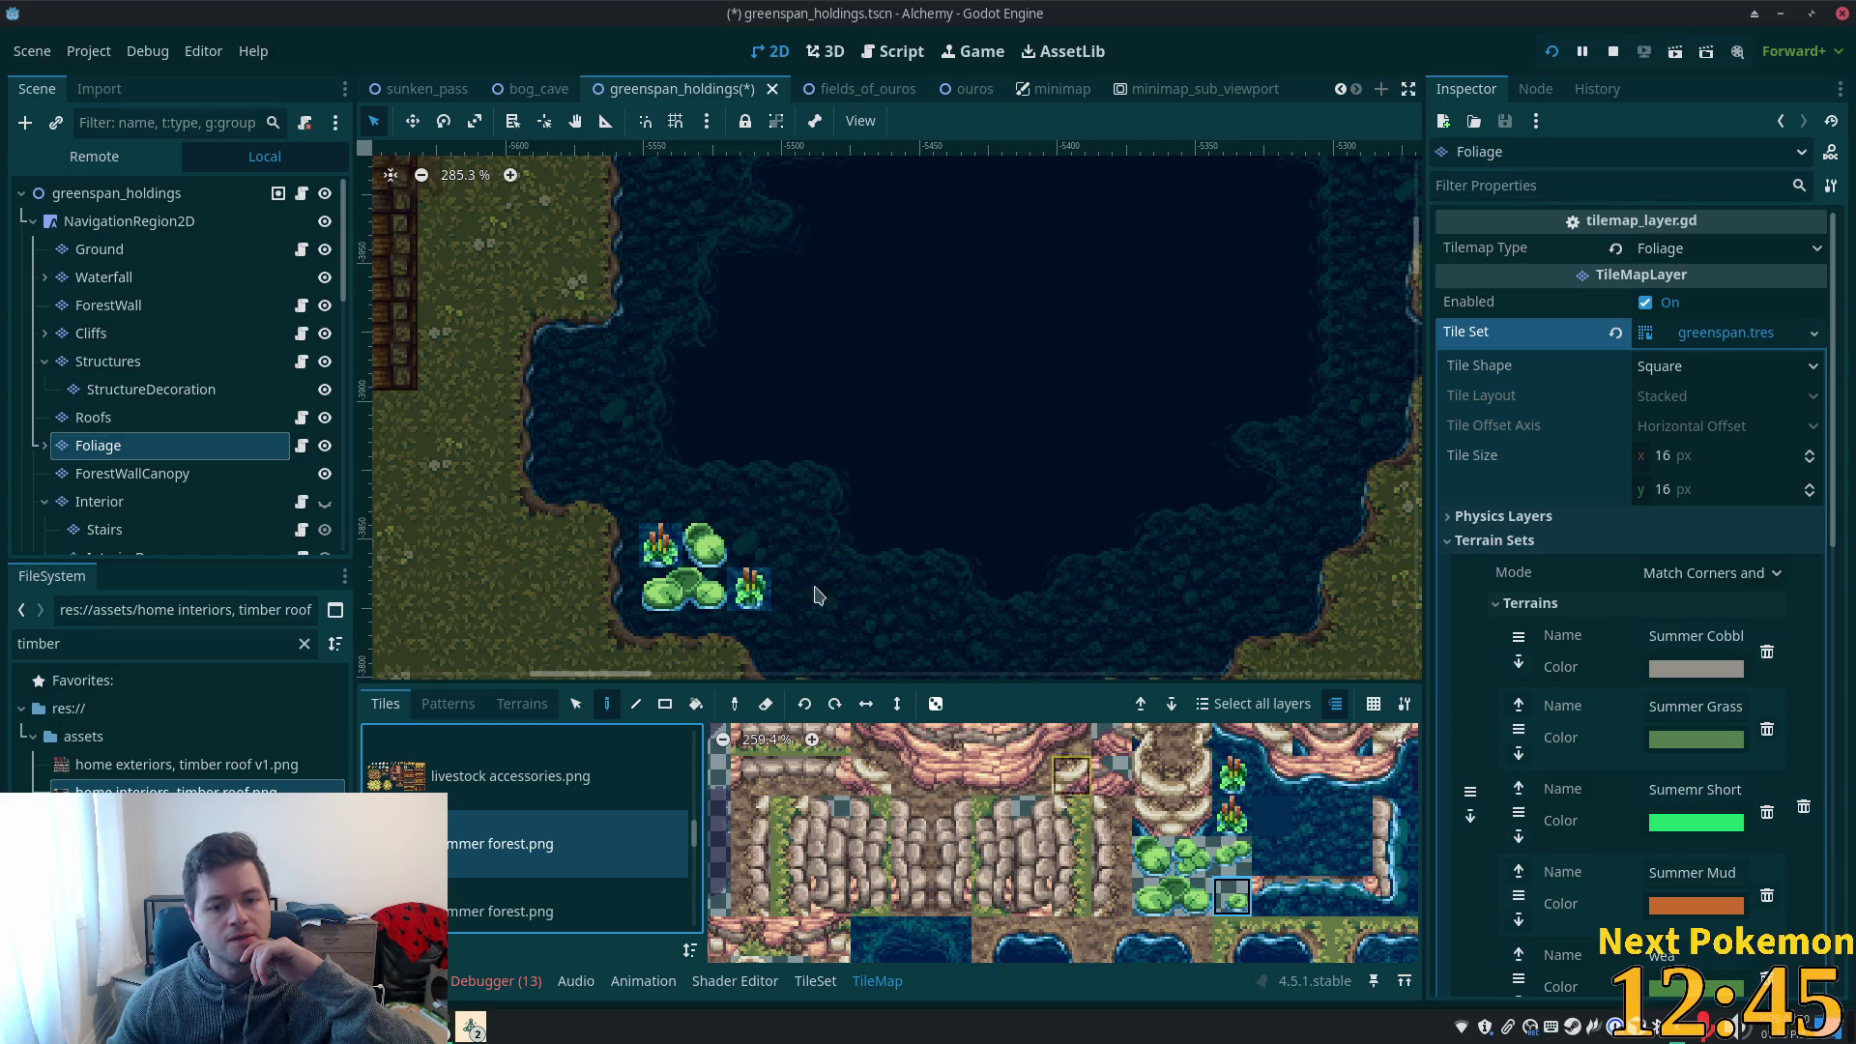
scroll(1099, 613, down, 2)
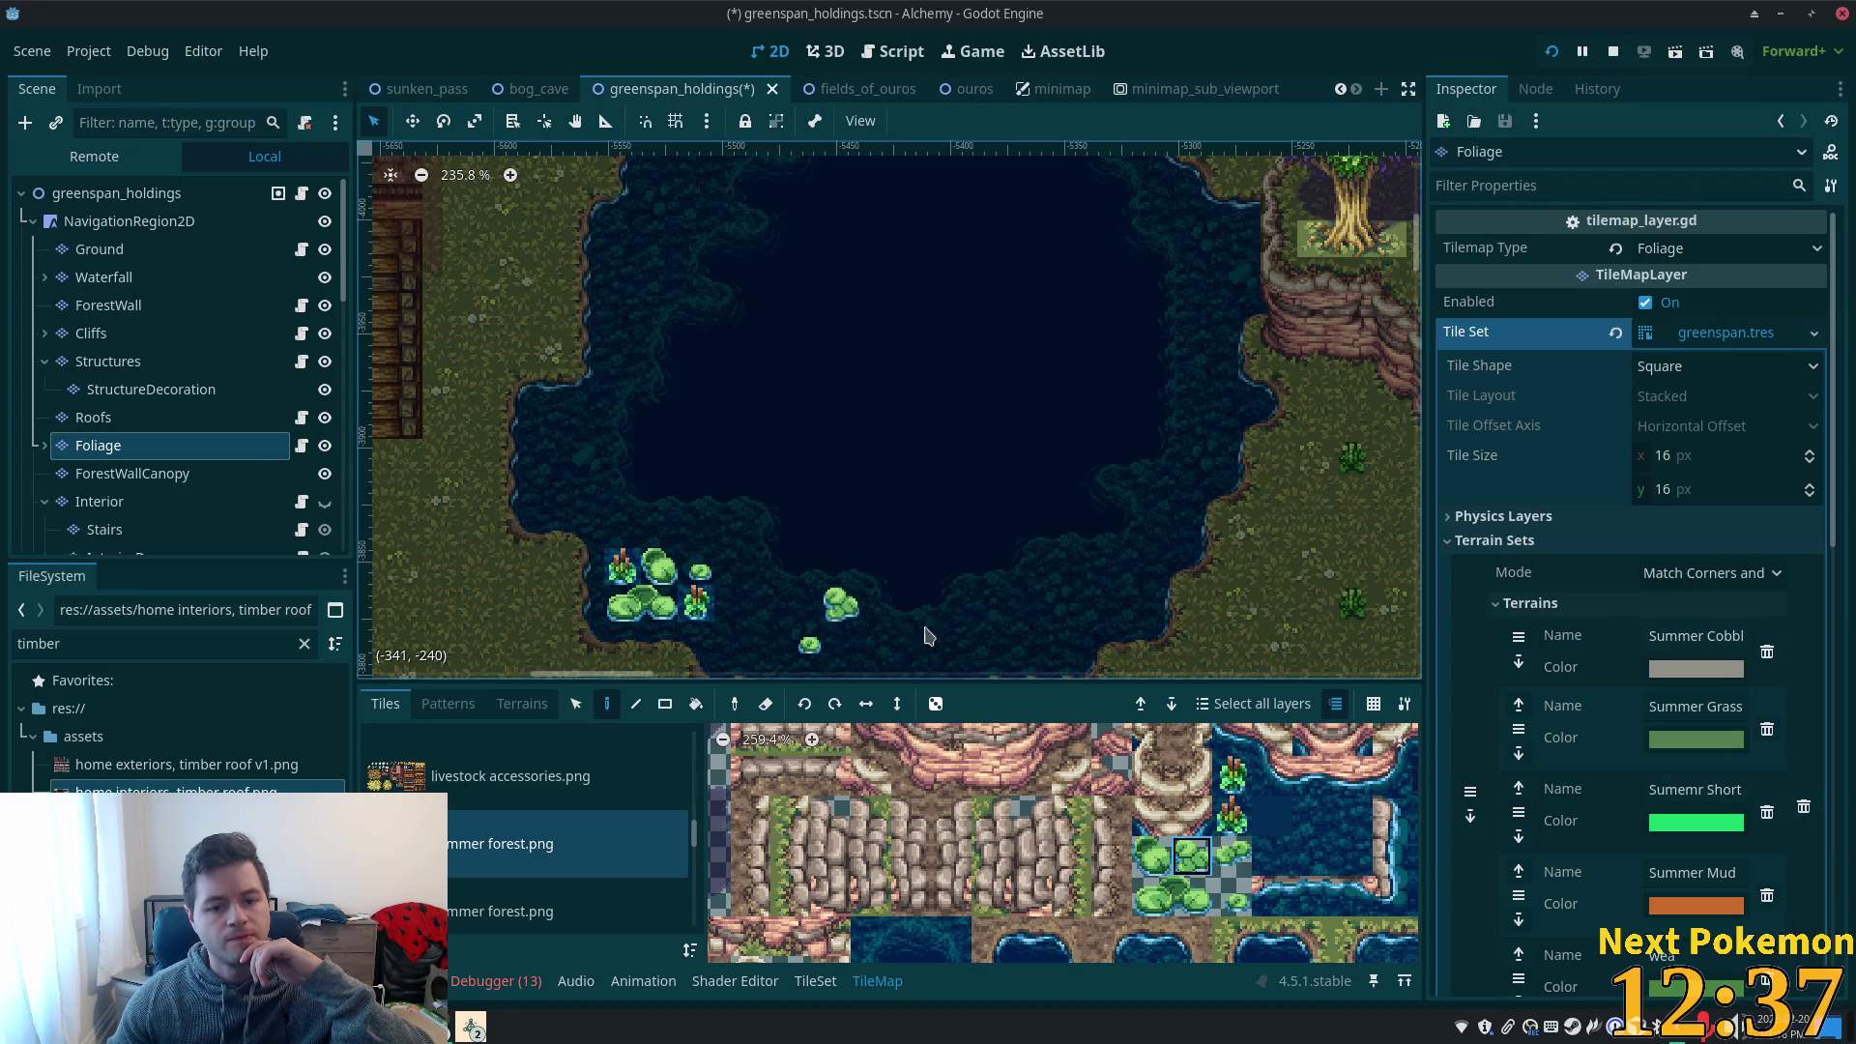
scroll(1073, 635, down, 2)
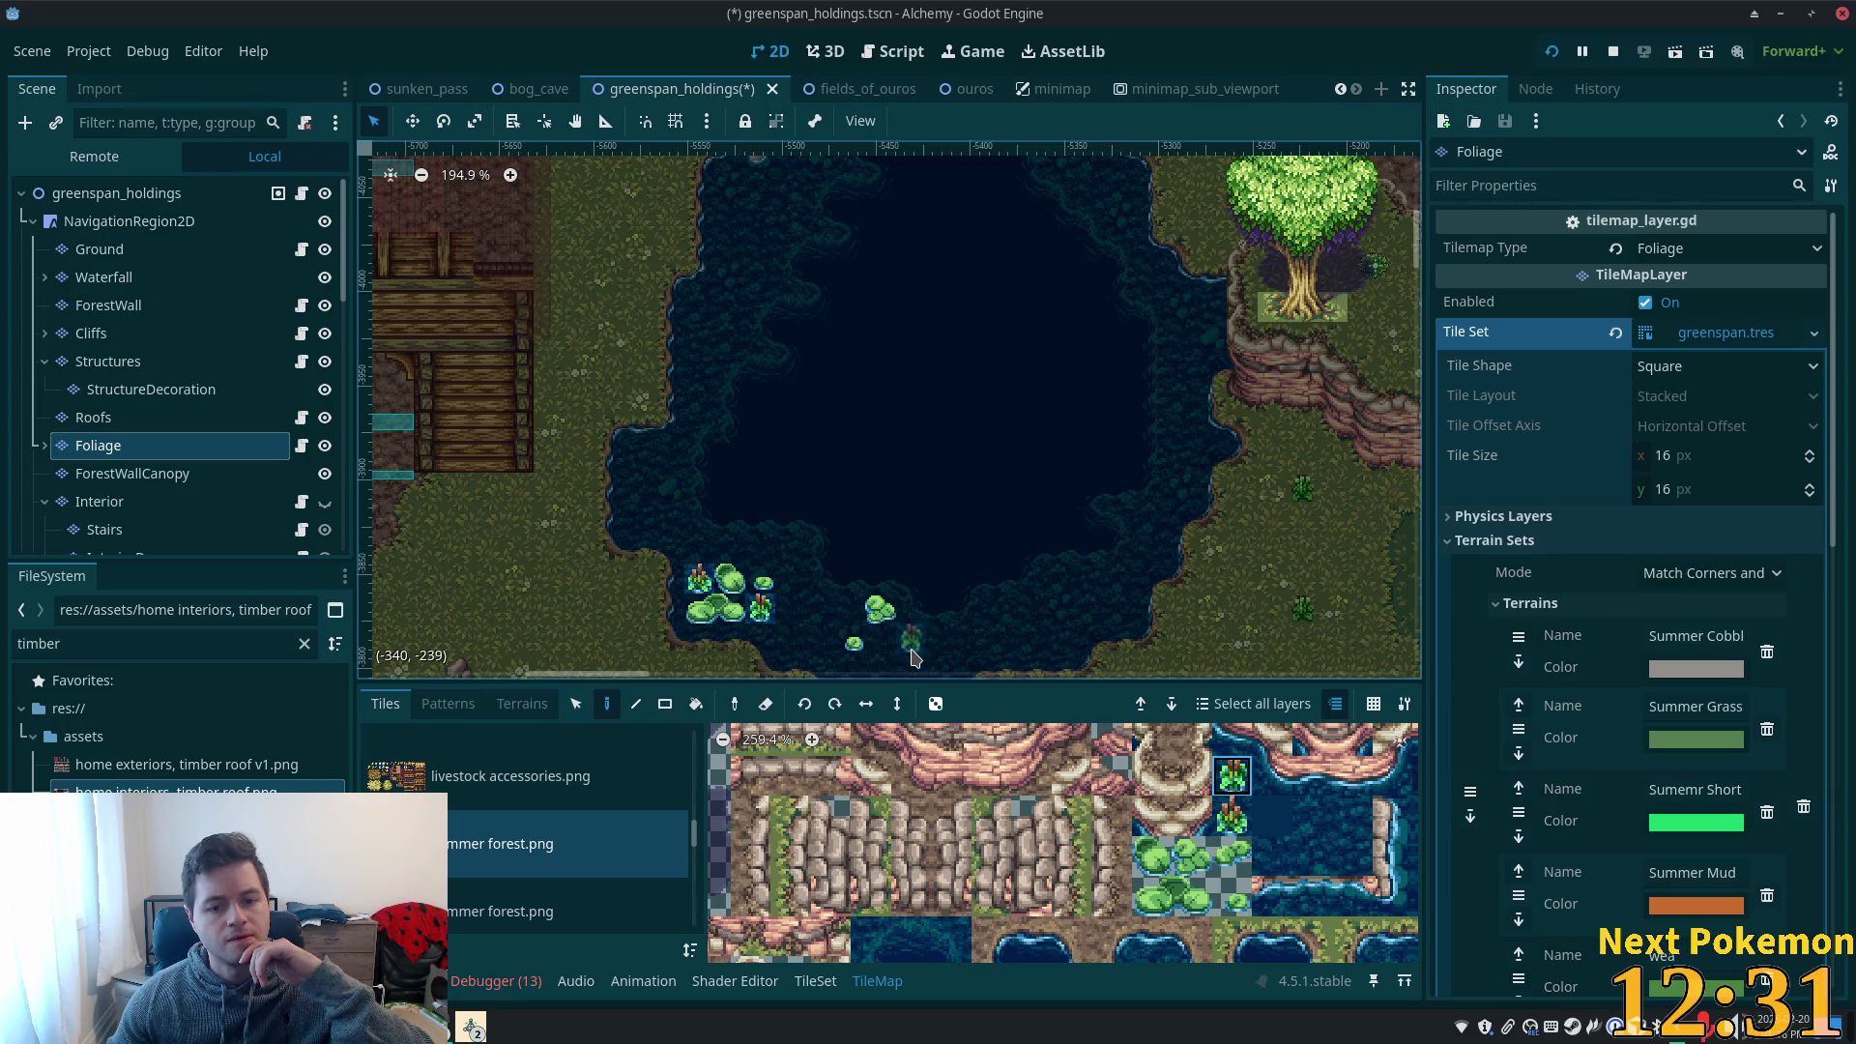
click(912, 650)
scroll(1220, 747, down, 2)
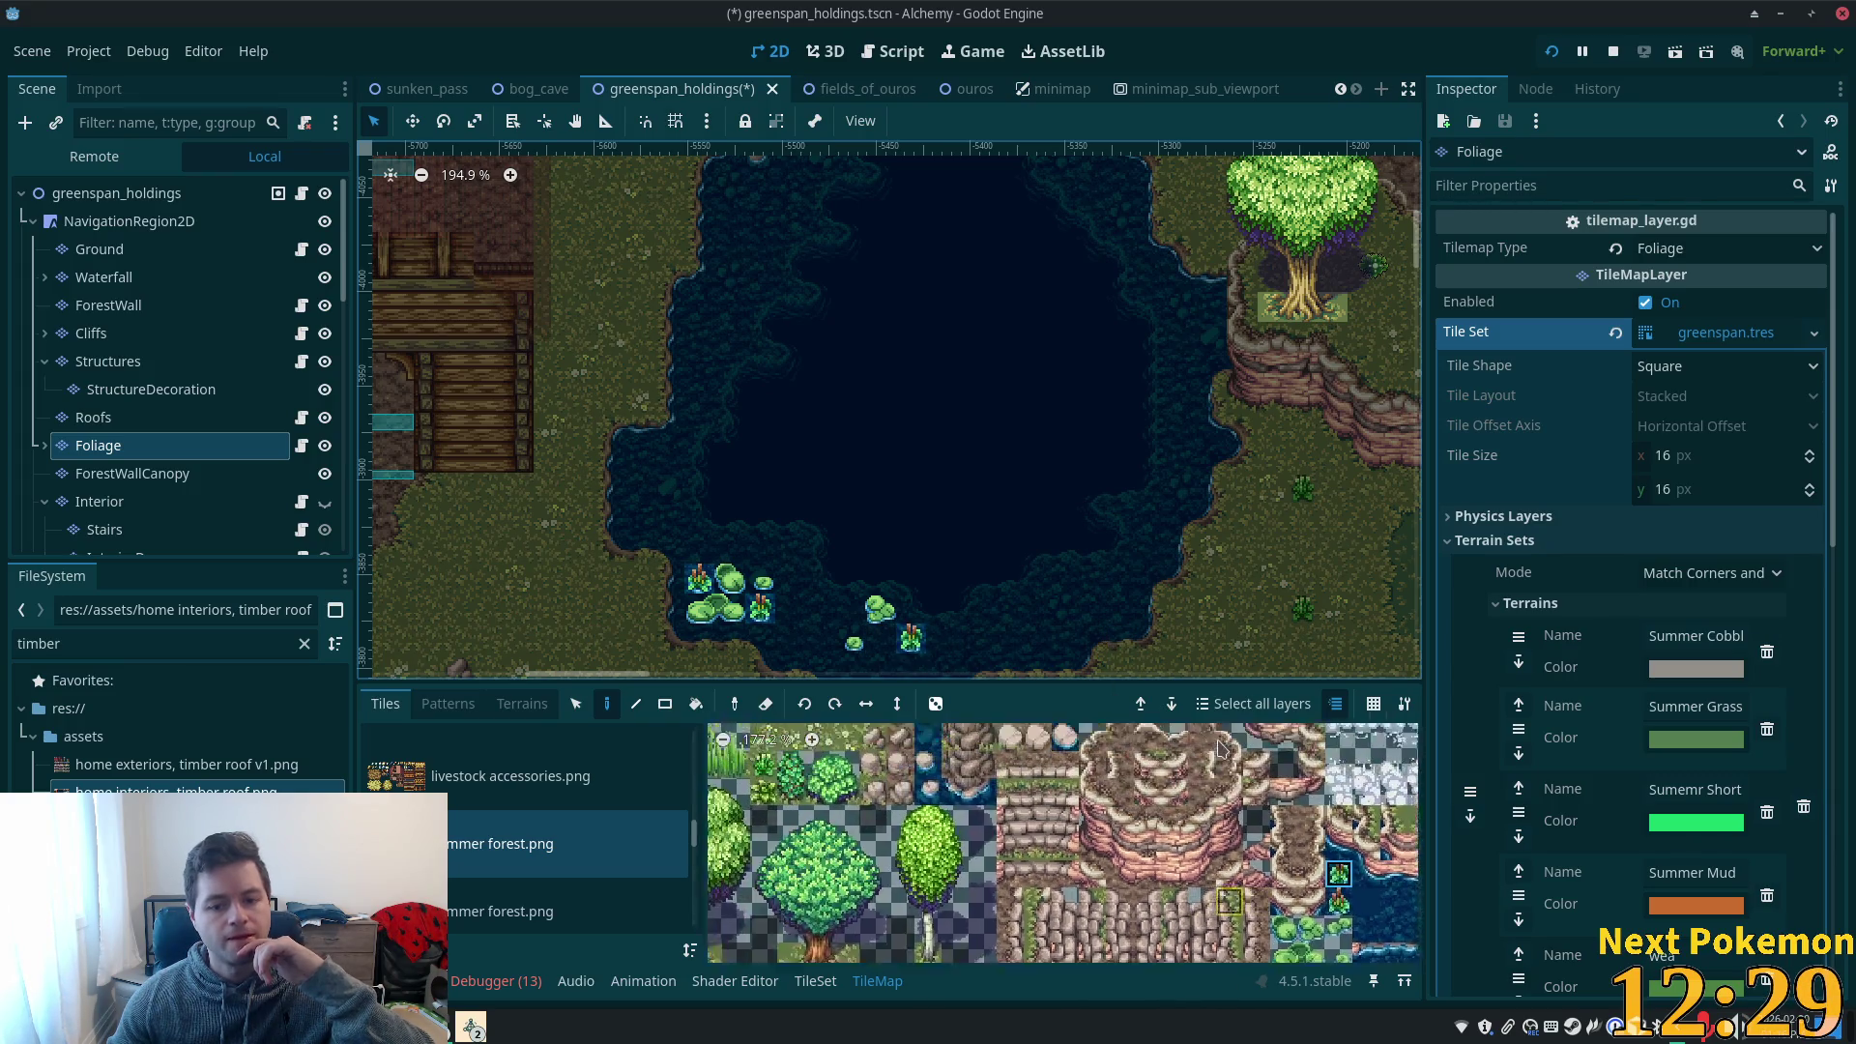
scroll(1199, 743, up, 2)
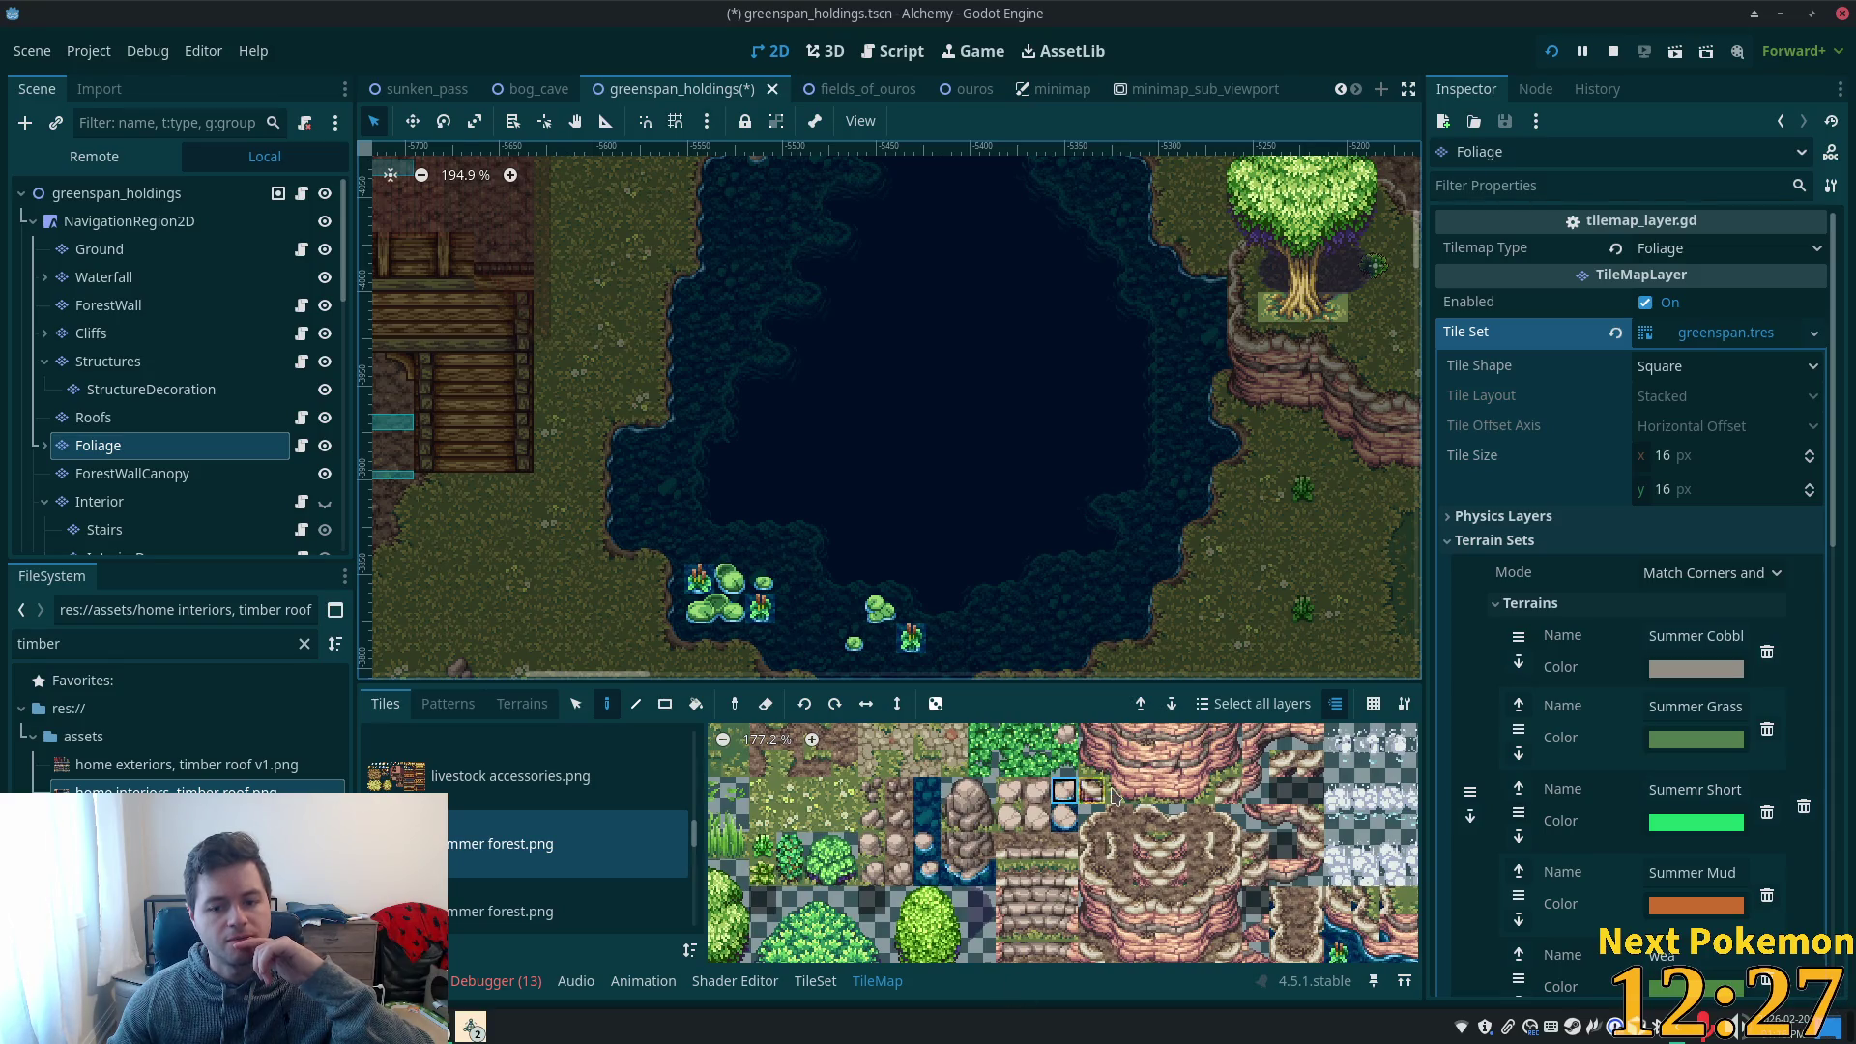
key(Up)
key(Up)
key(Up)
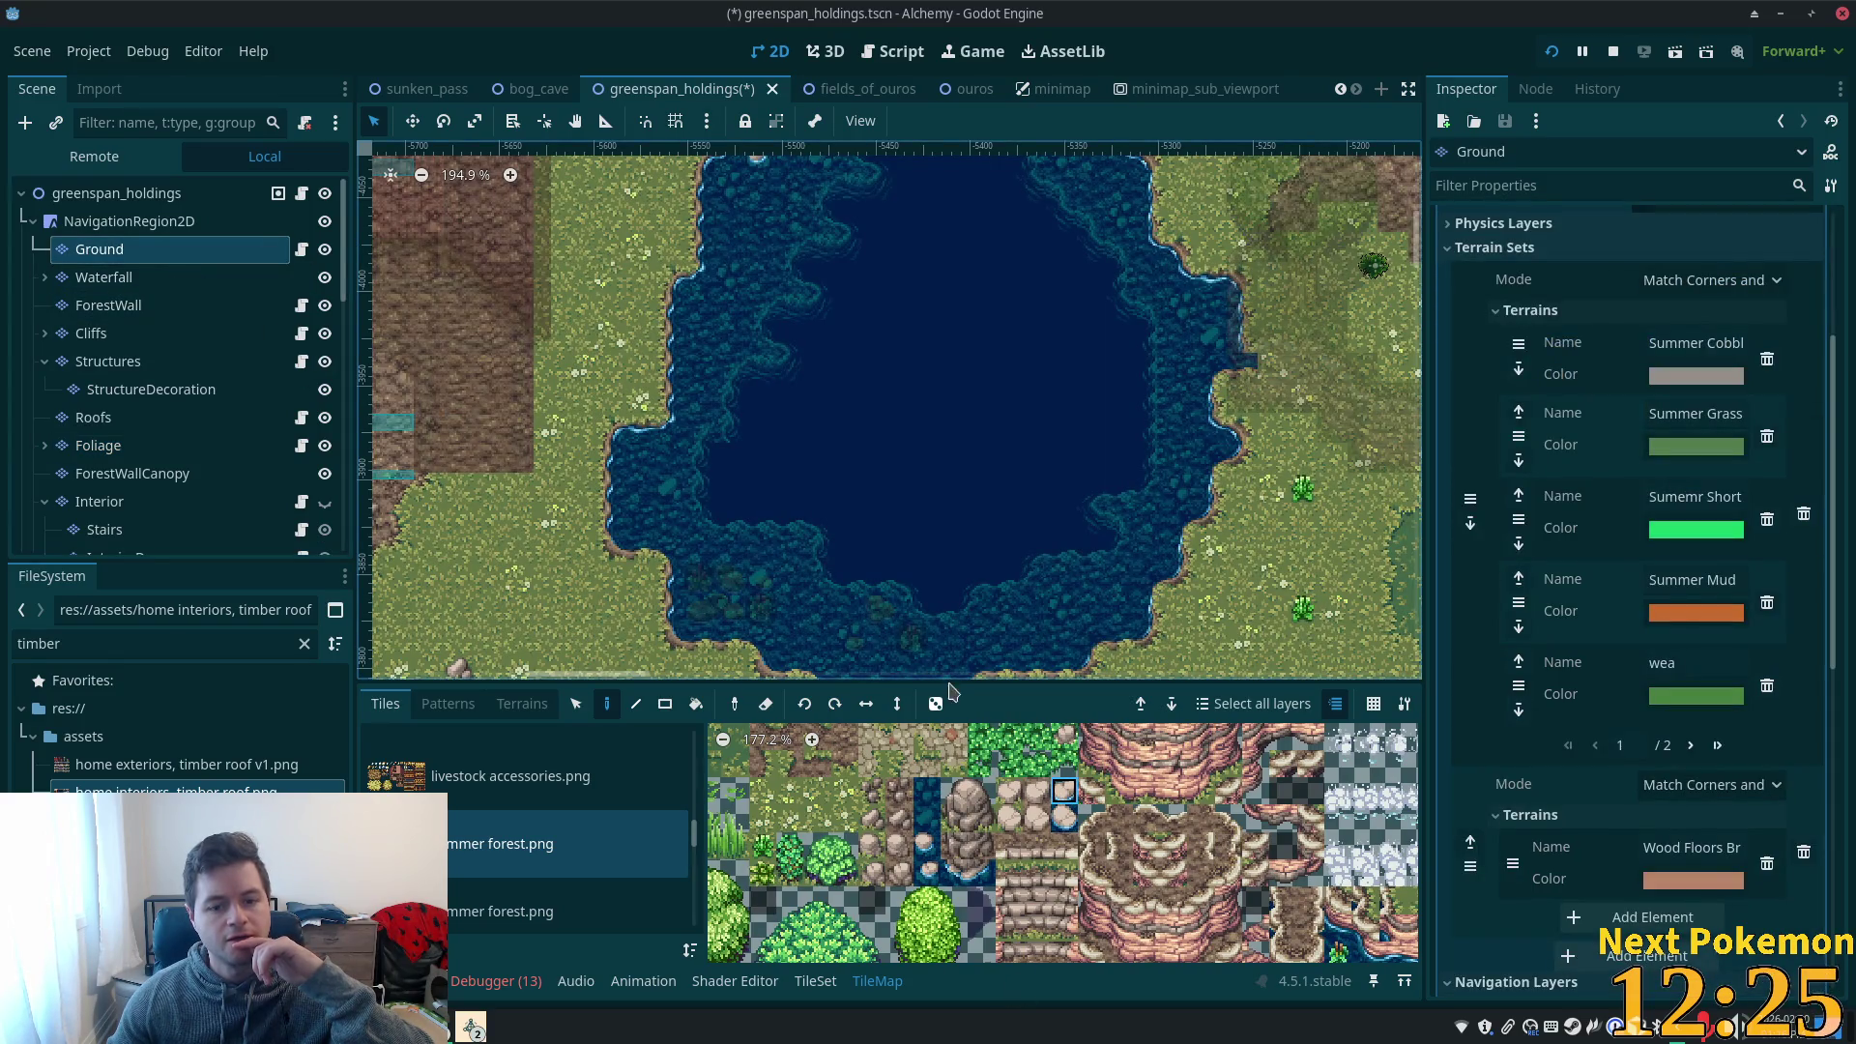
- Place a rock in the pond's southern water on the Ground layer, then switch to Foliage
scroll(681, 578, up, 1)
click(1064, 824)
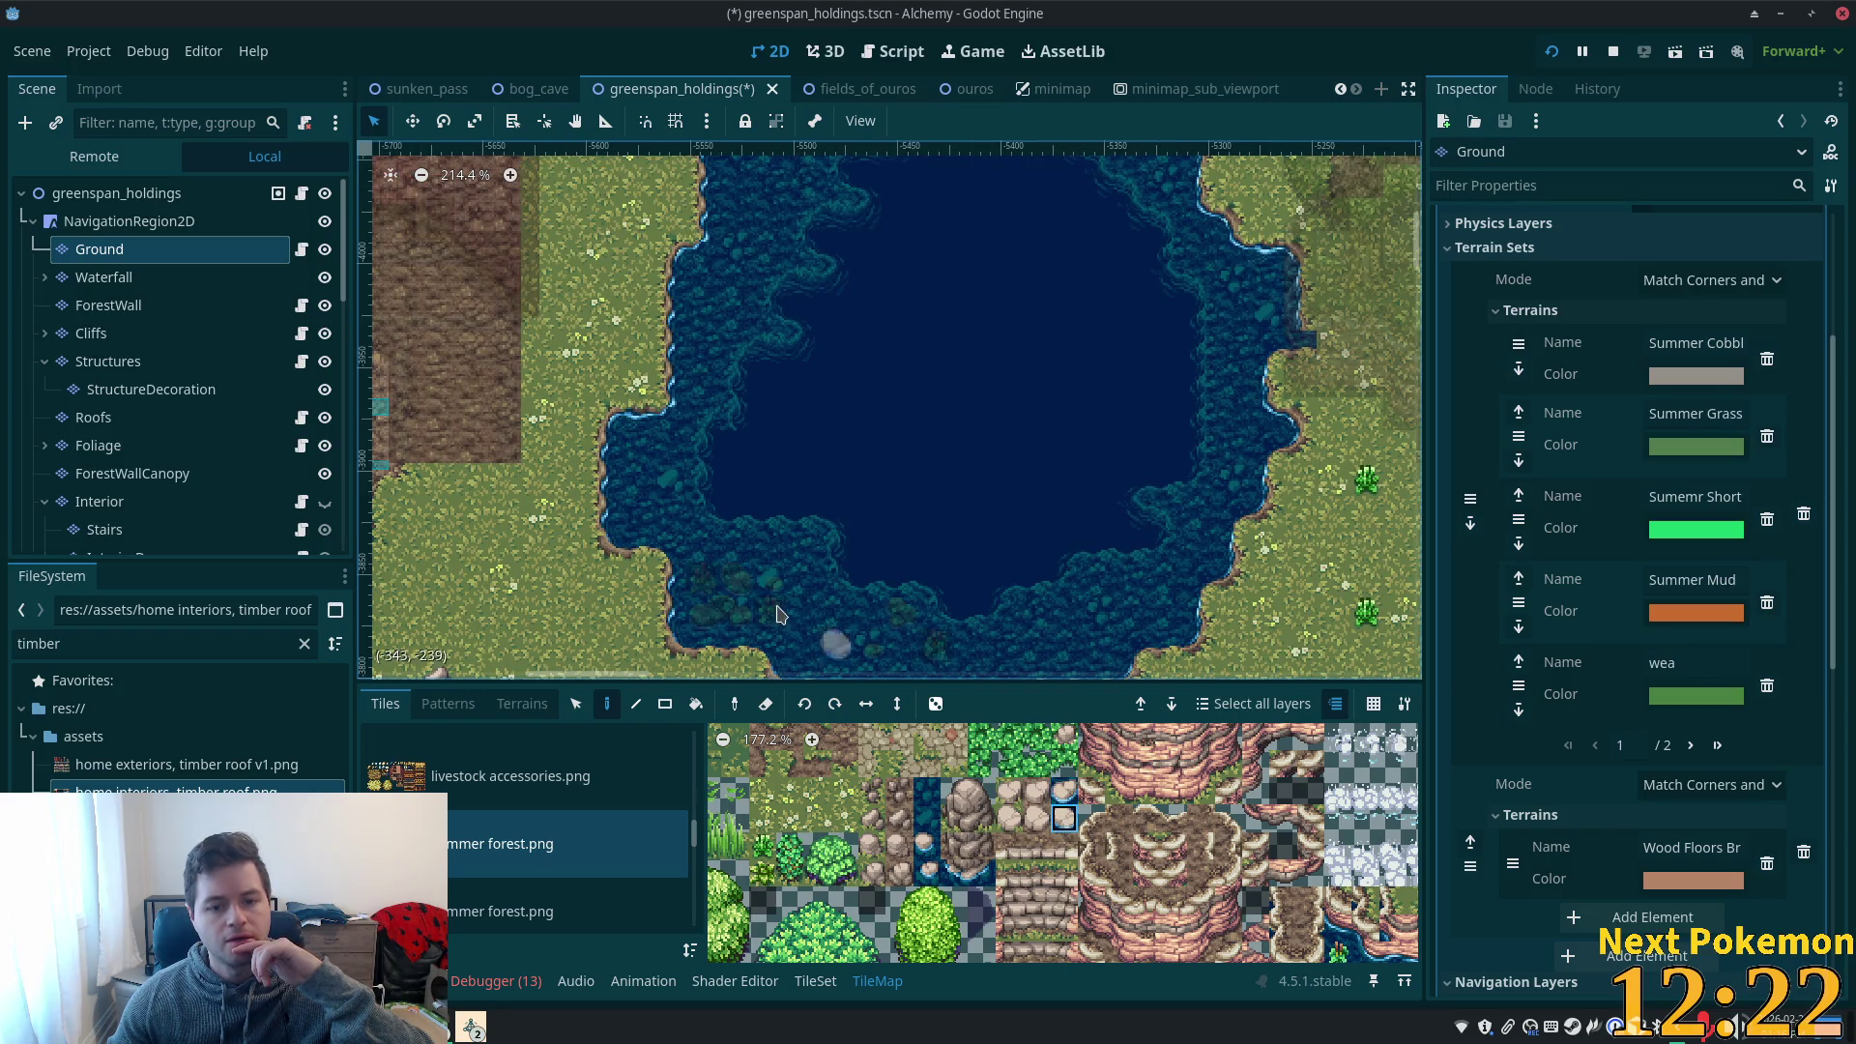
click(843, 625)
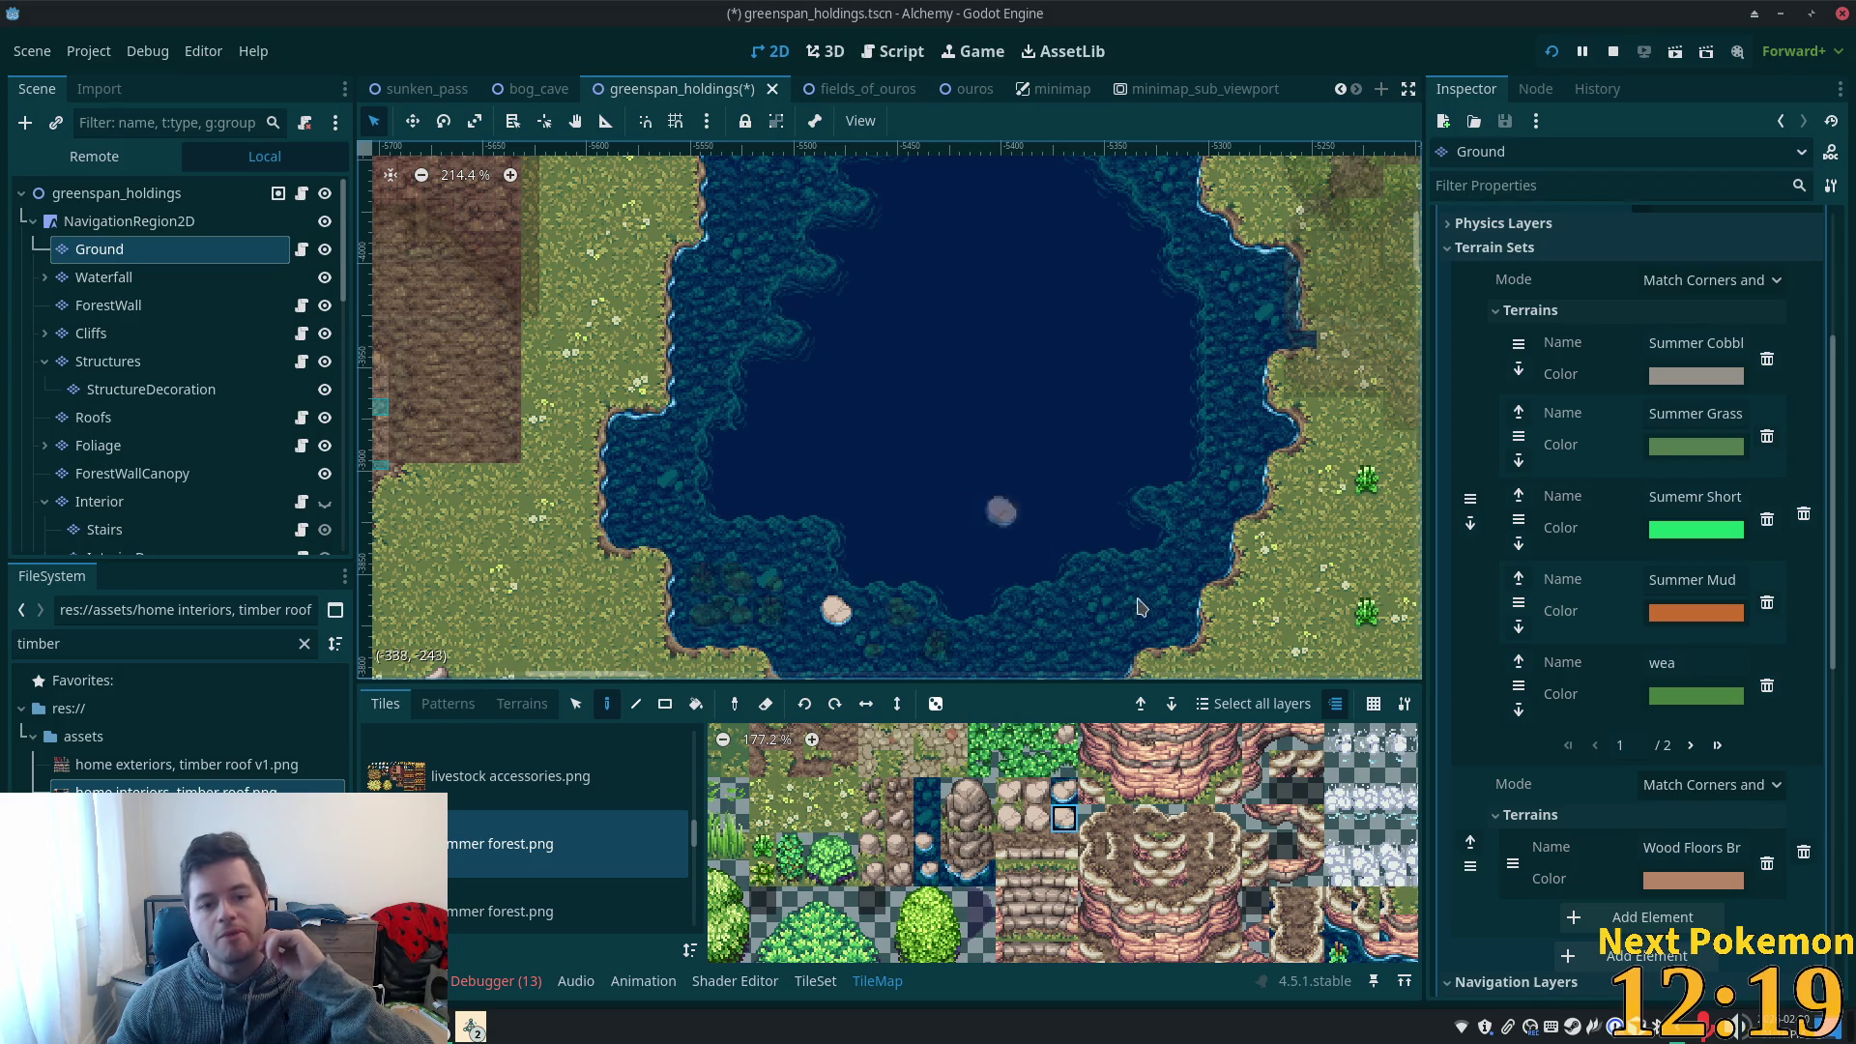
click(1067, 795)
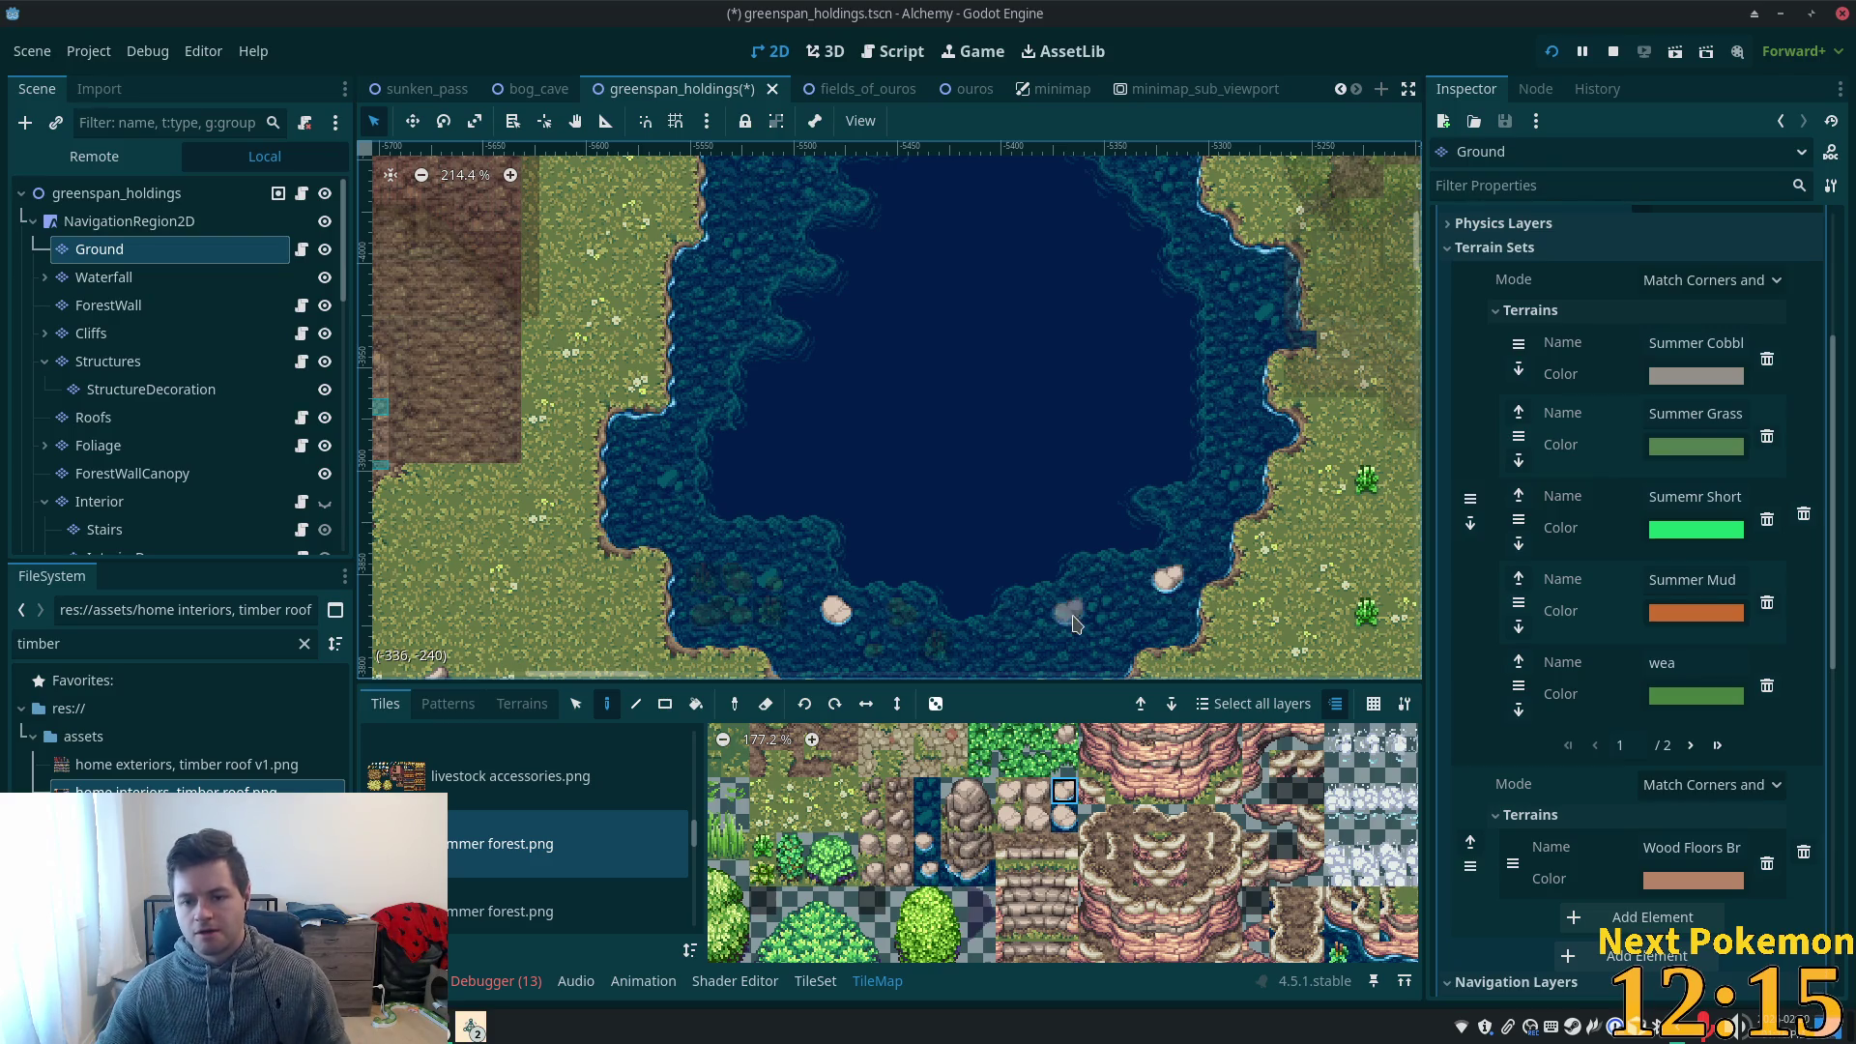
scroll(1160, 595, up, 3)
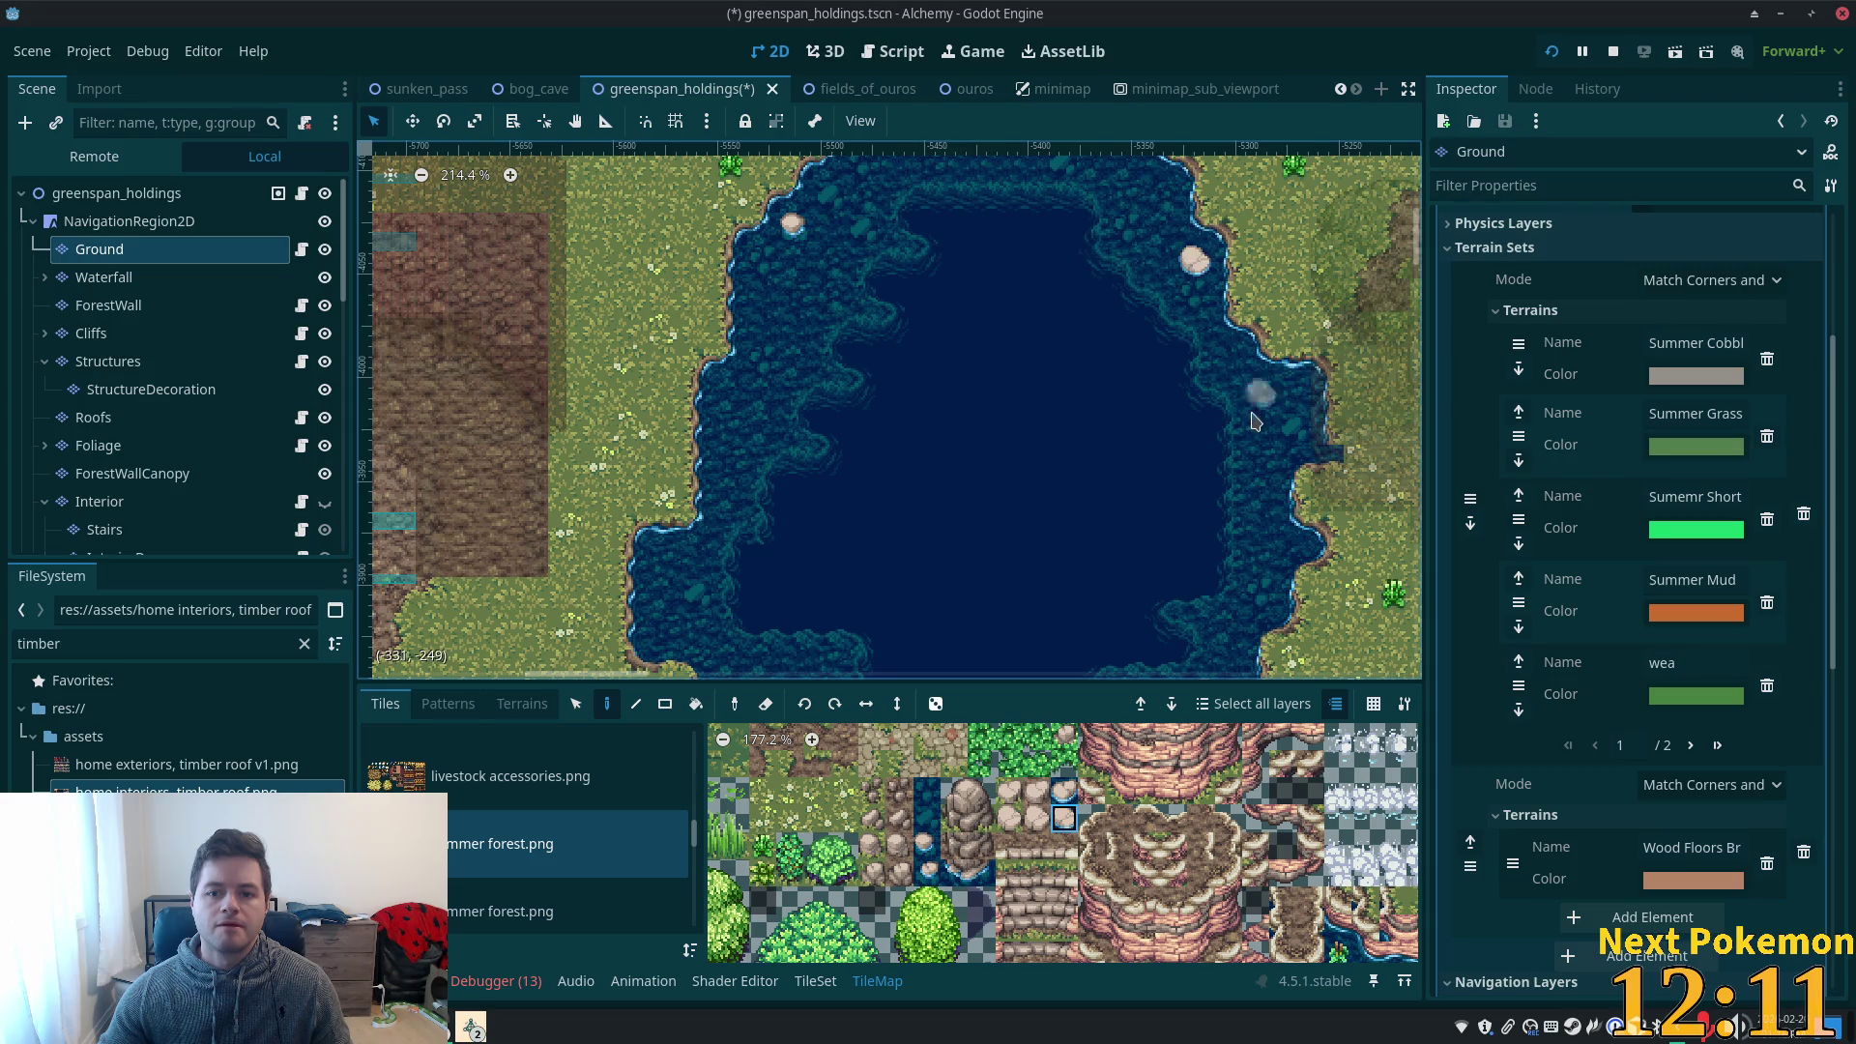
scroll(1160, 377, down, 5)
scroll(1160, 378, right, 3)
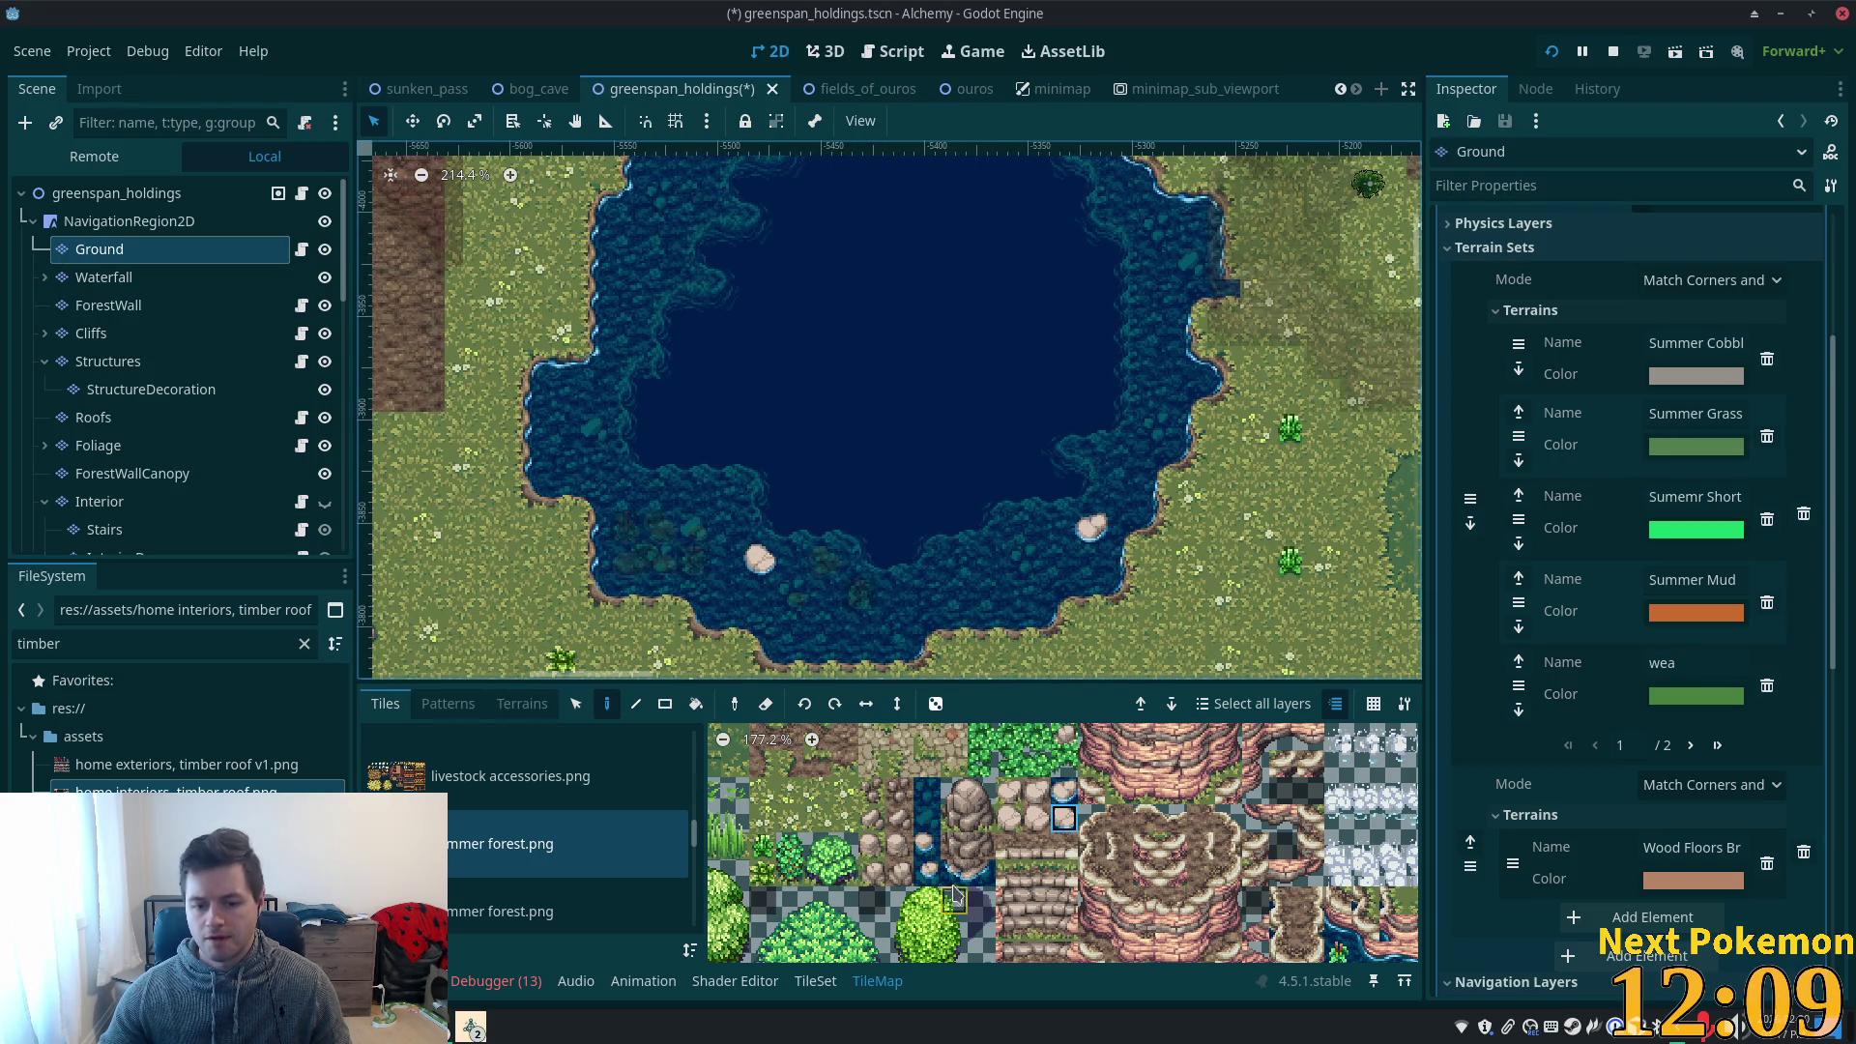
drag(954, 873, 984, 875)
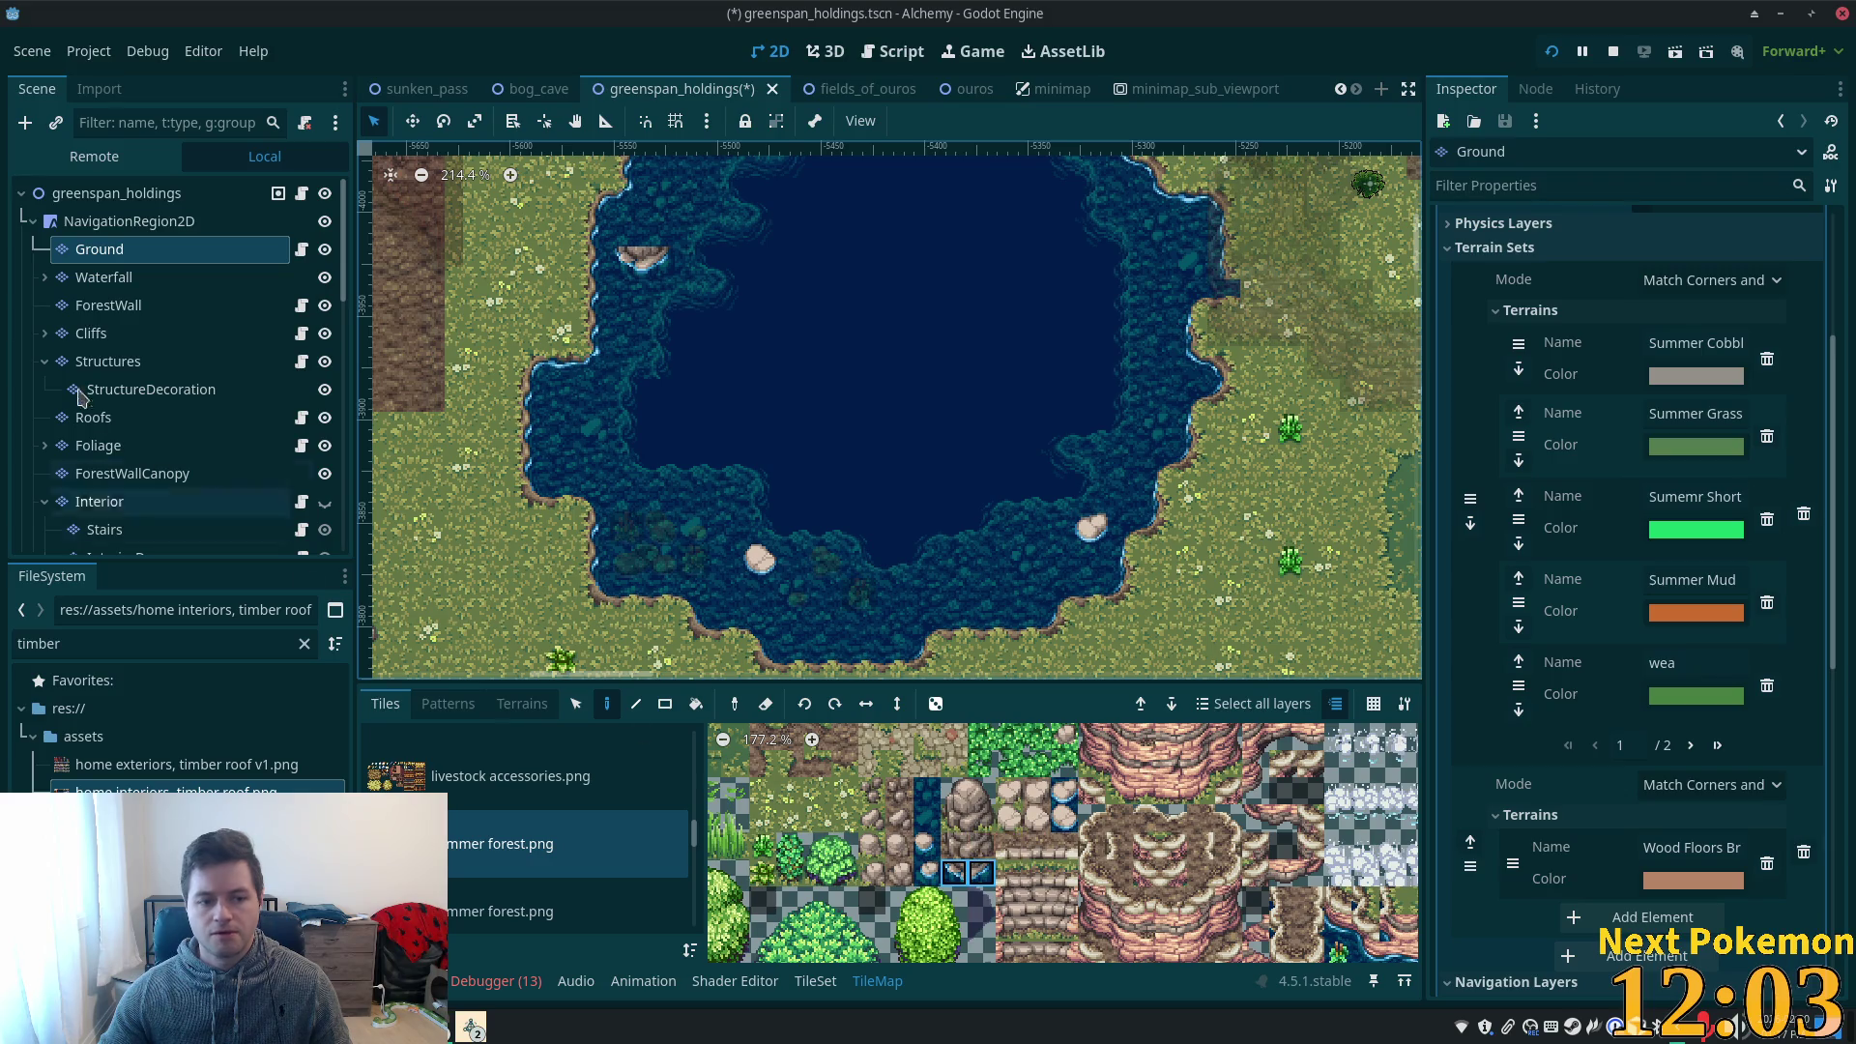
click(96, 445)
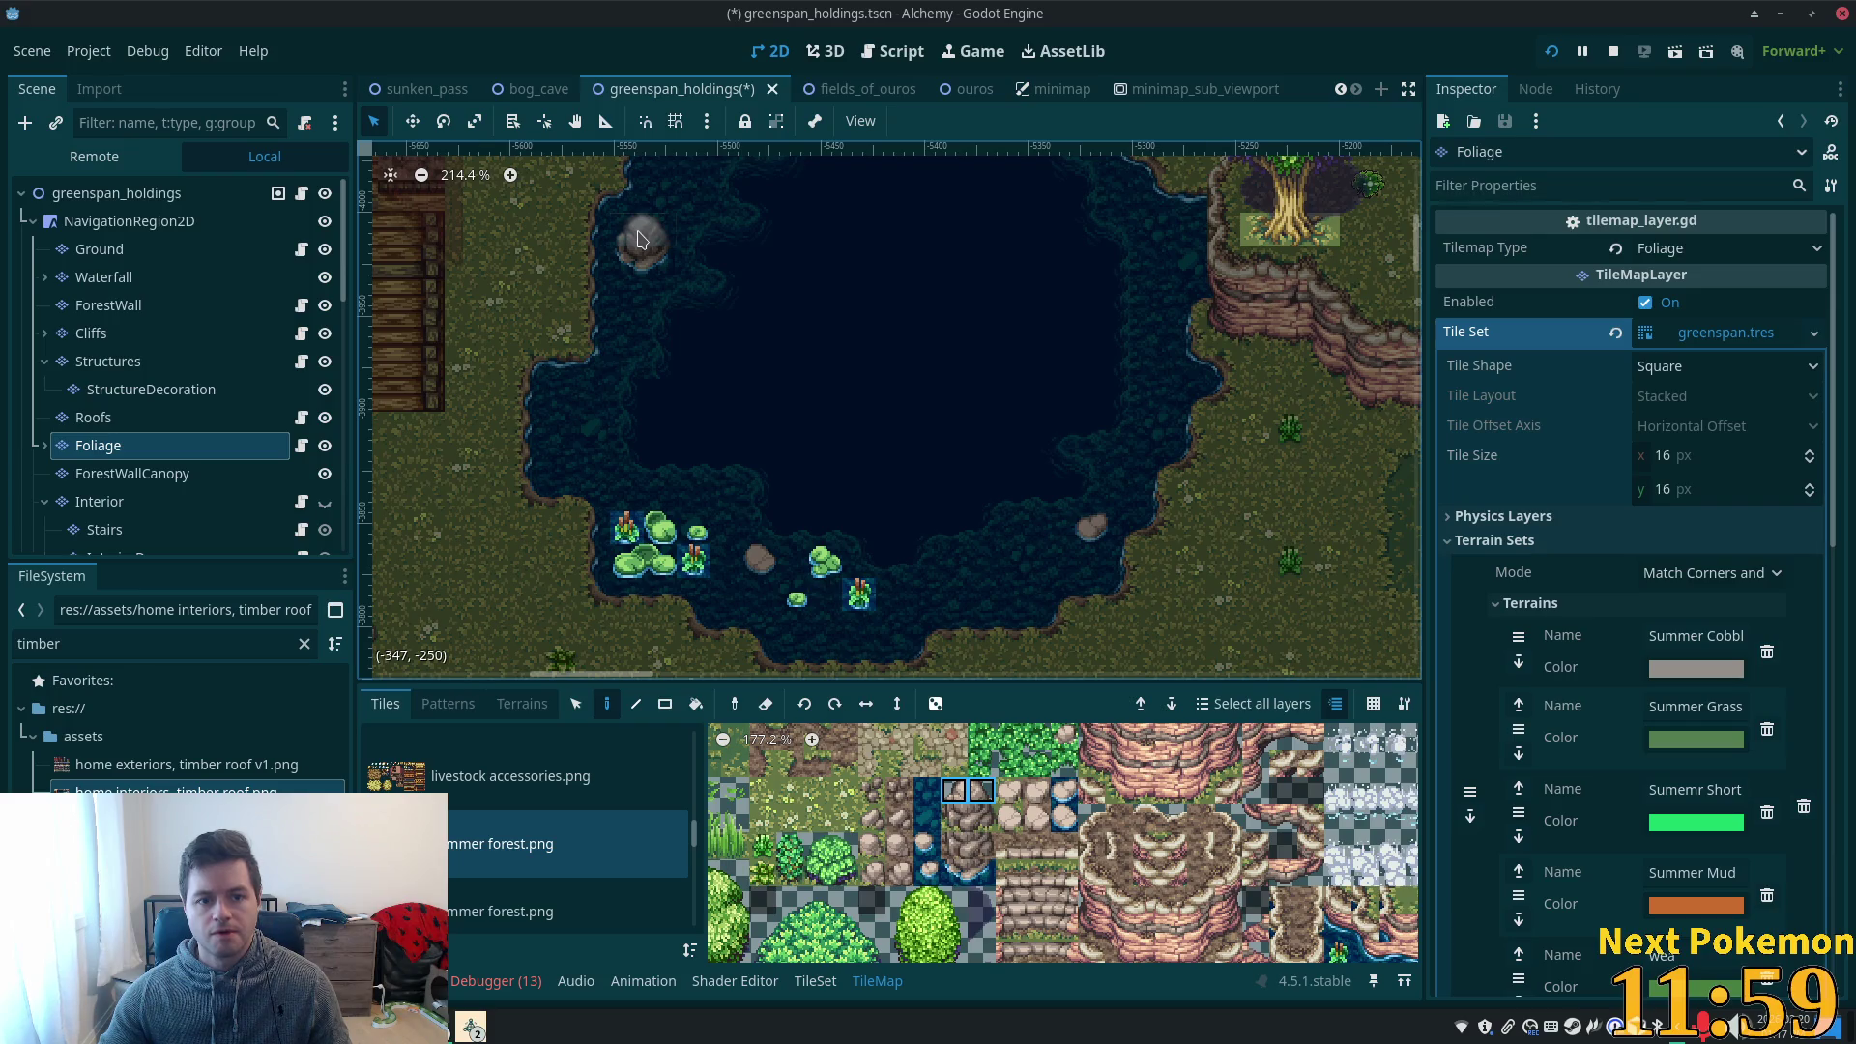
- Pan the view to show the whole pond, then reselect the Foliage layer for tile editing
click(63, 195)
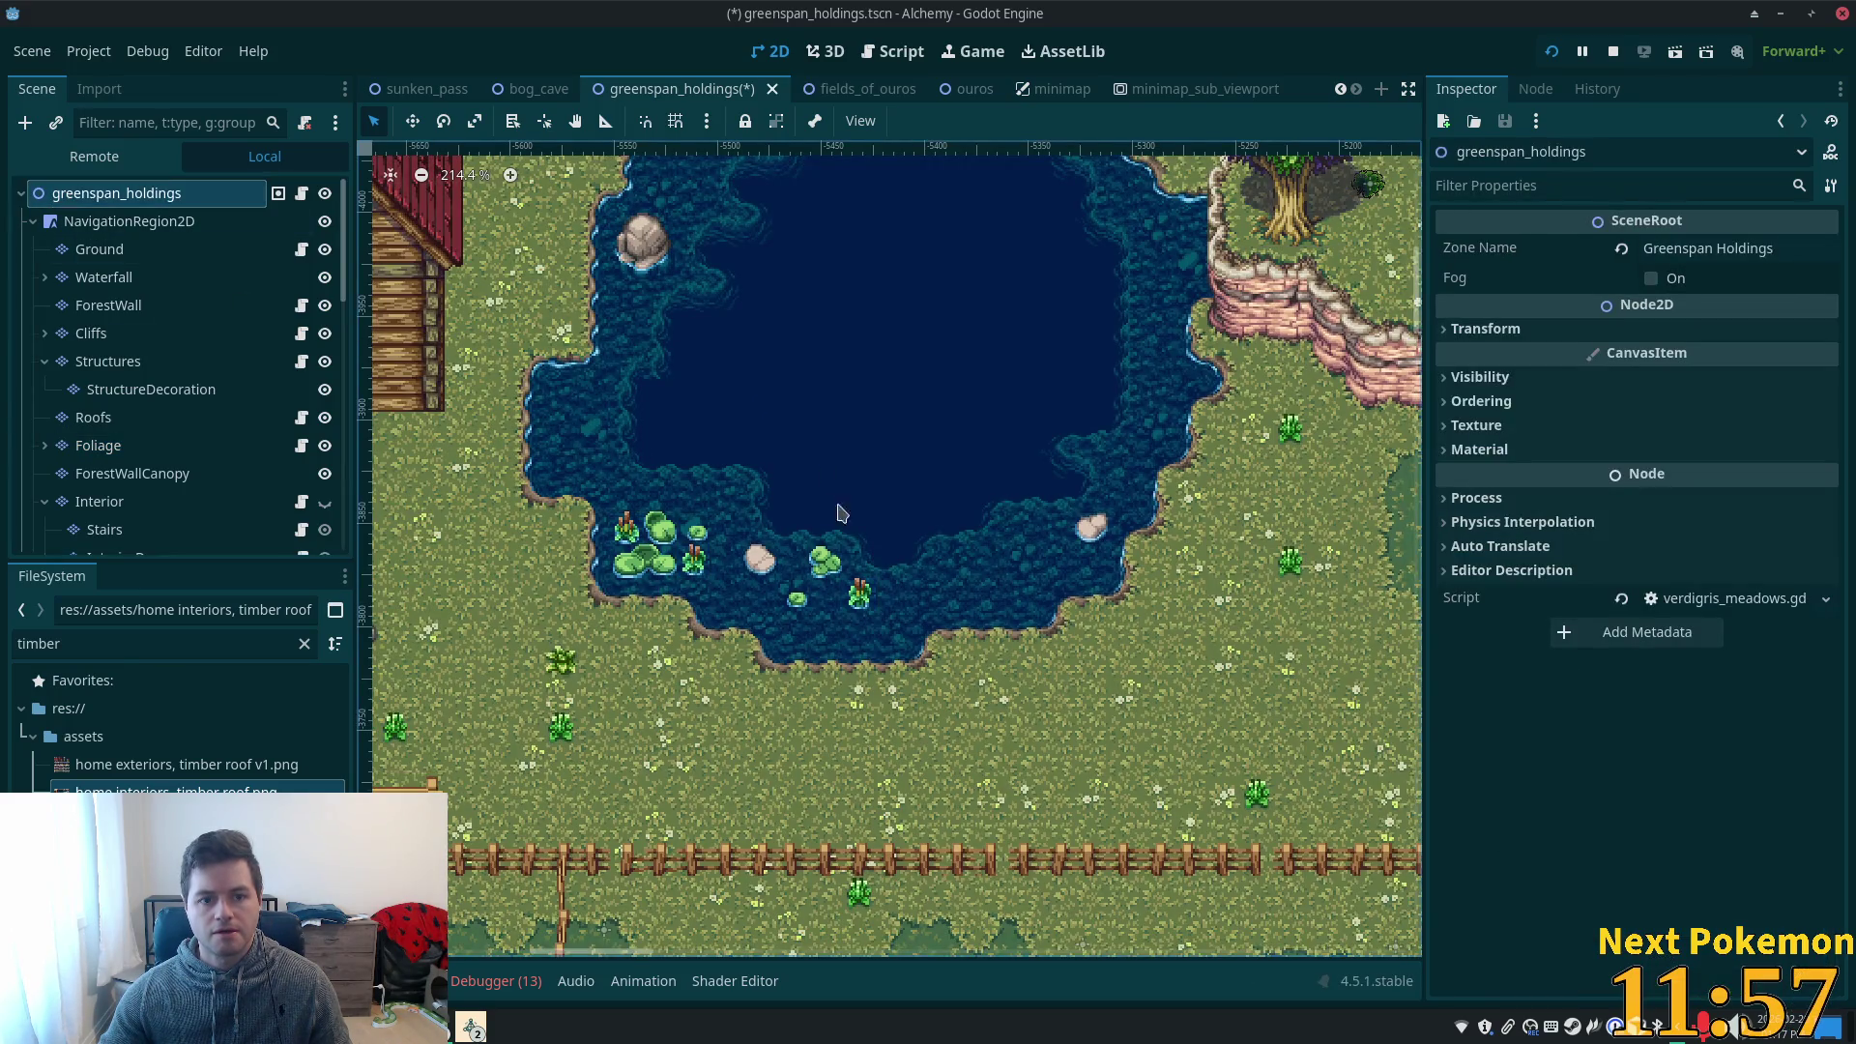
drag(837, 513, 883, 635)
scroll(912, 585, up, 1)
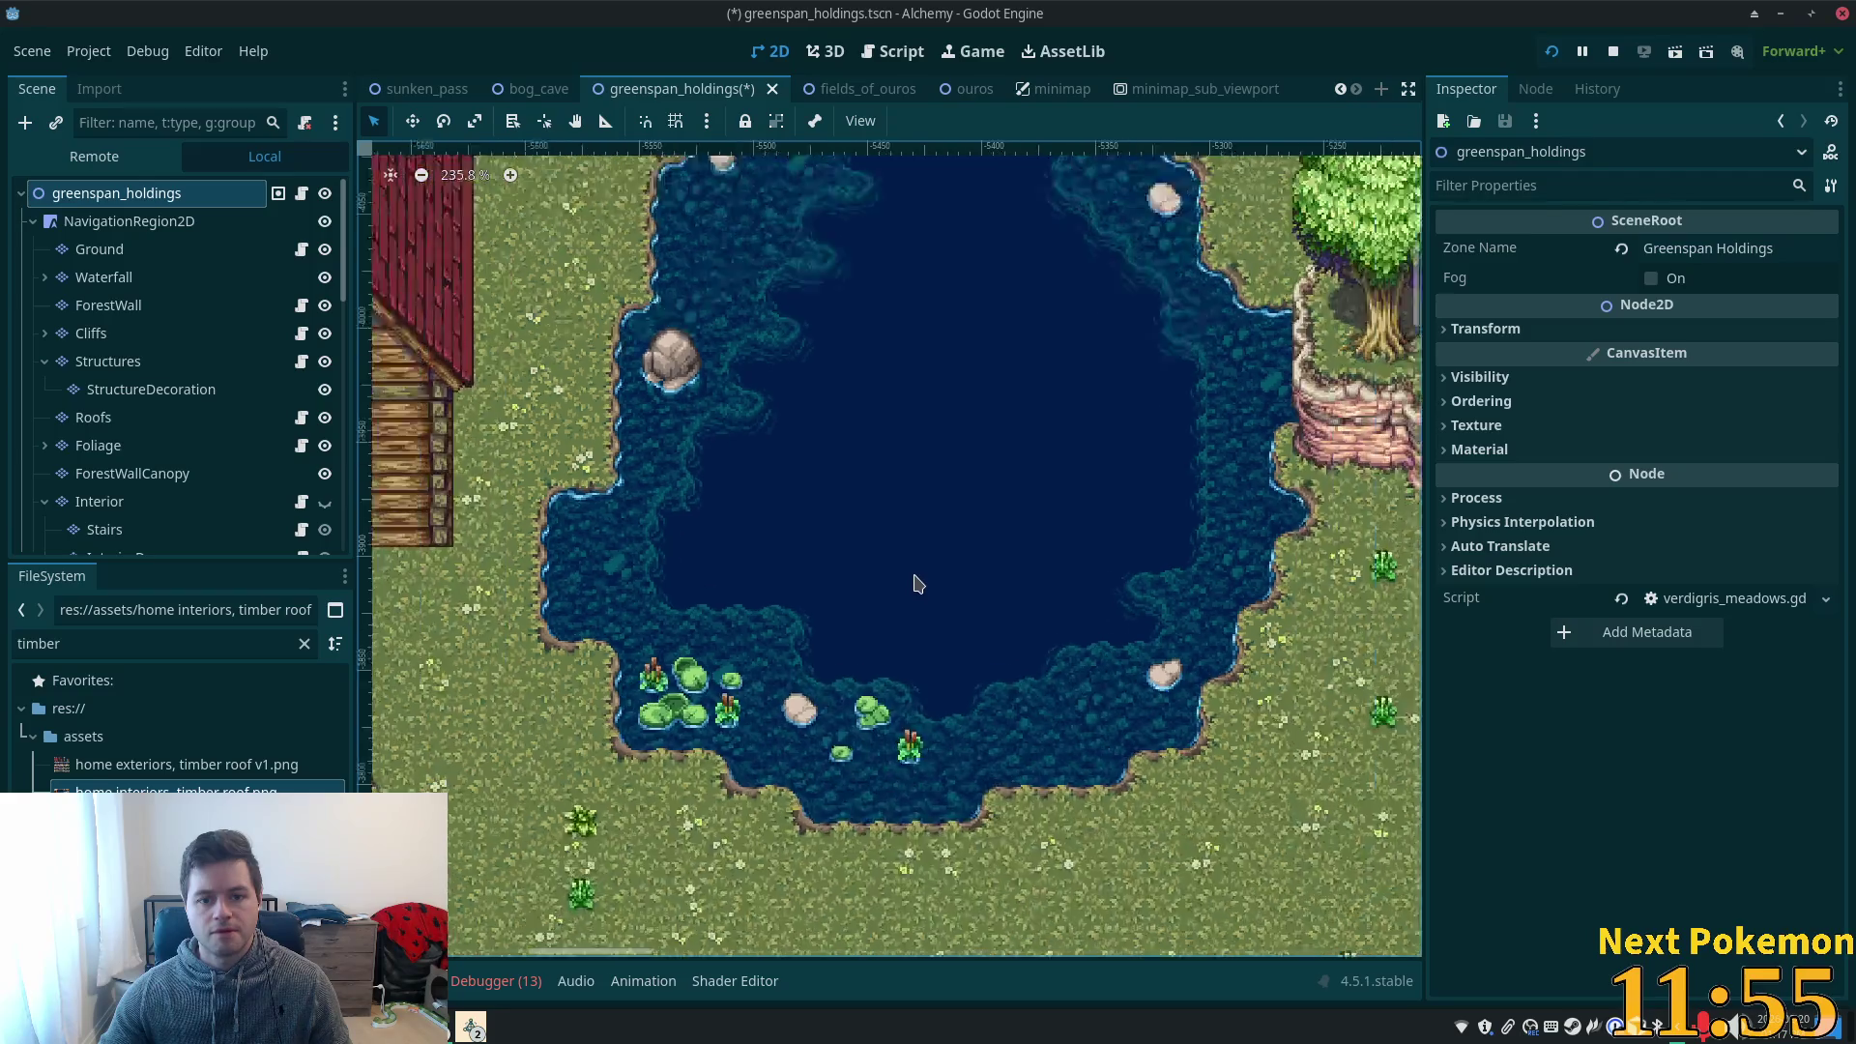
scroll(919, 583, down, 2)
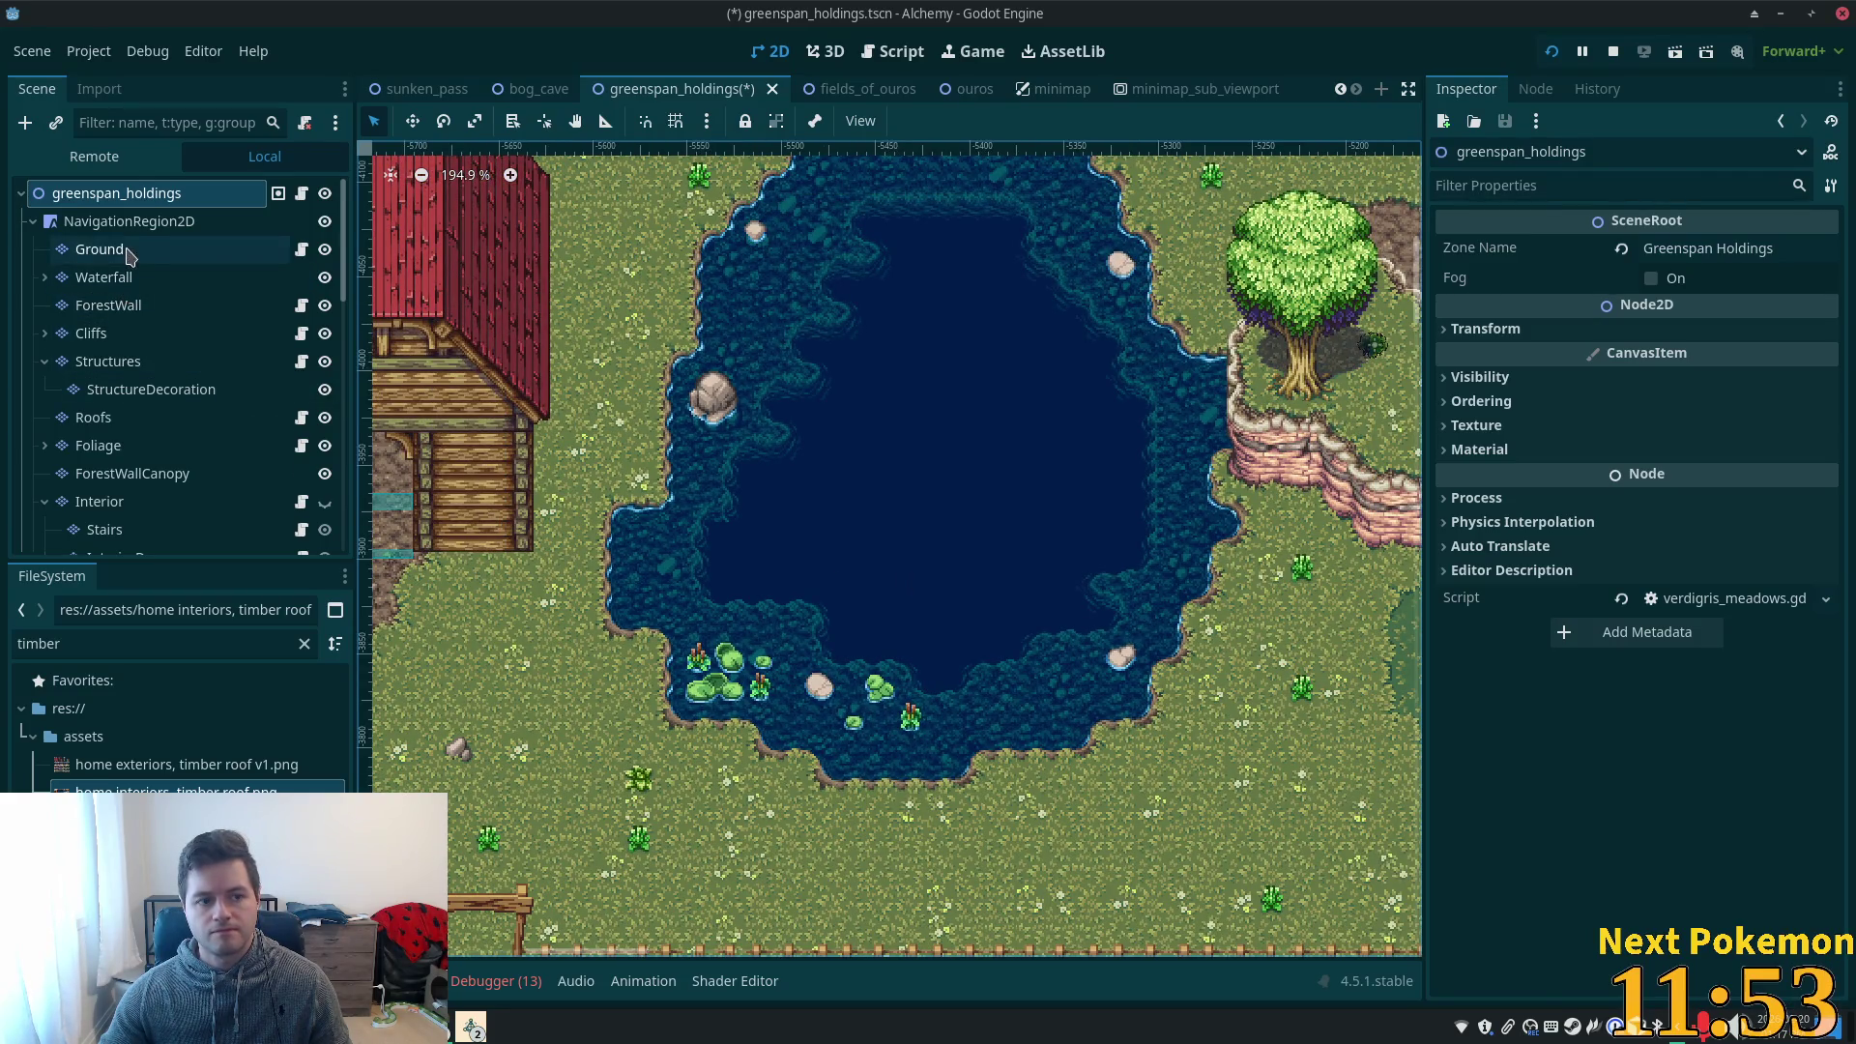
mouse_move(962, 474)
mouse_down()
mouse_move(954, 593)
mouse_move(1141, 541)
mouse_move(1256, 415)
mouse_move(911, 684)
mouse_up()
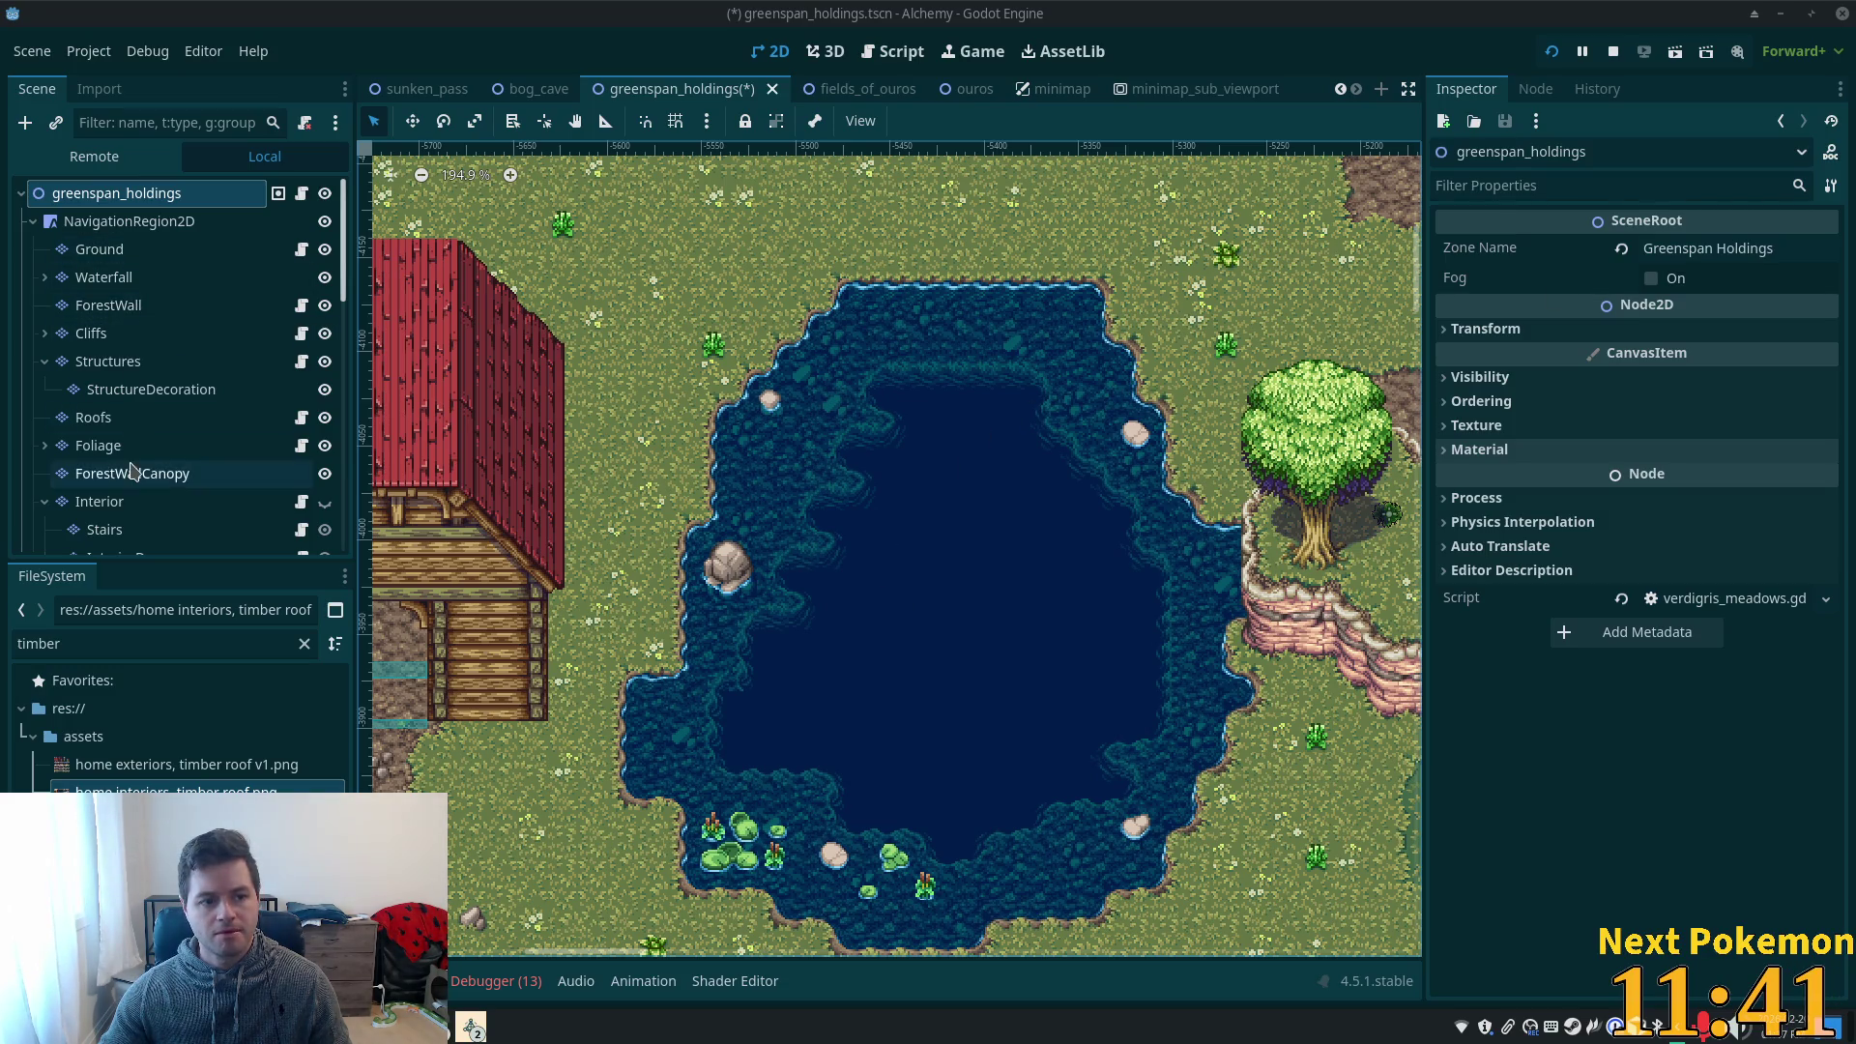
click(116, 446)
drag(696, 759, 697, 858)
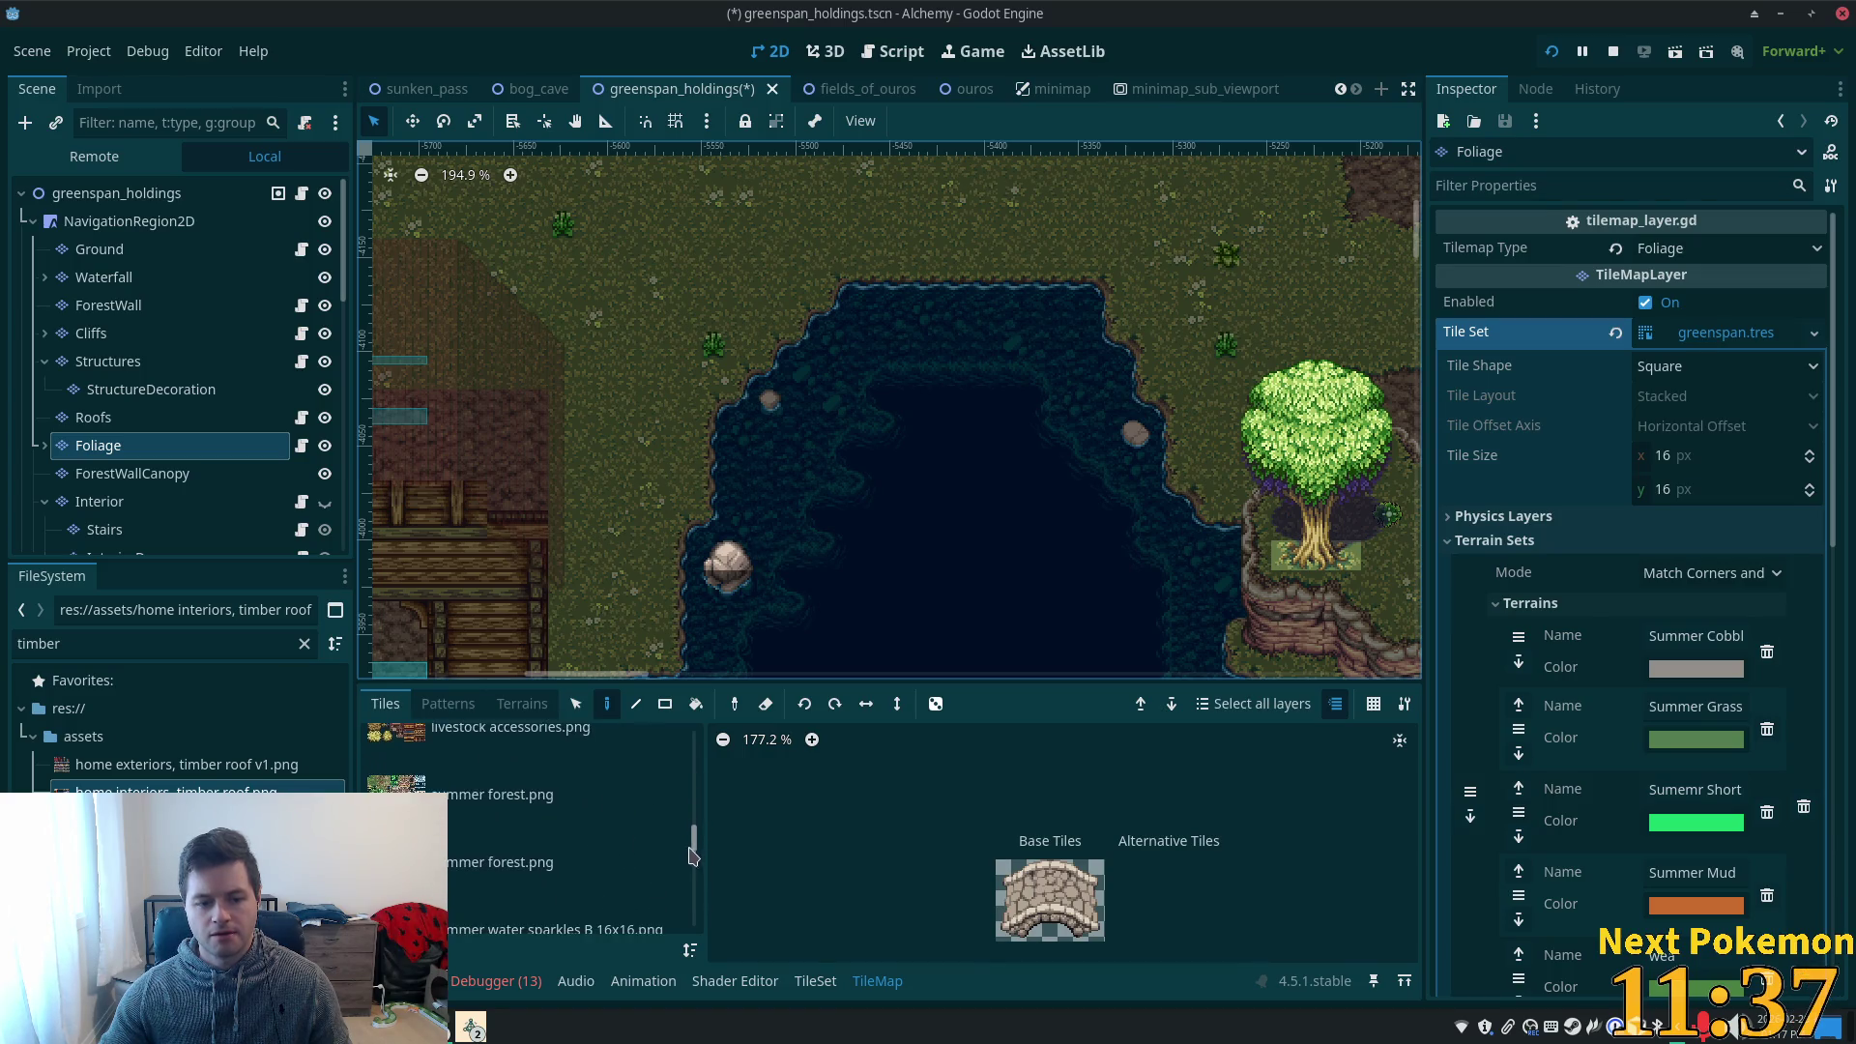
- Paint a leafy bush tile into the pond from the summer forest.png tileset
click(613, 817)
scroll(785, 566, down, 1)
scroll(976, 793, up, 2)
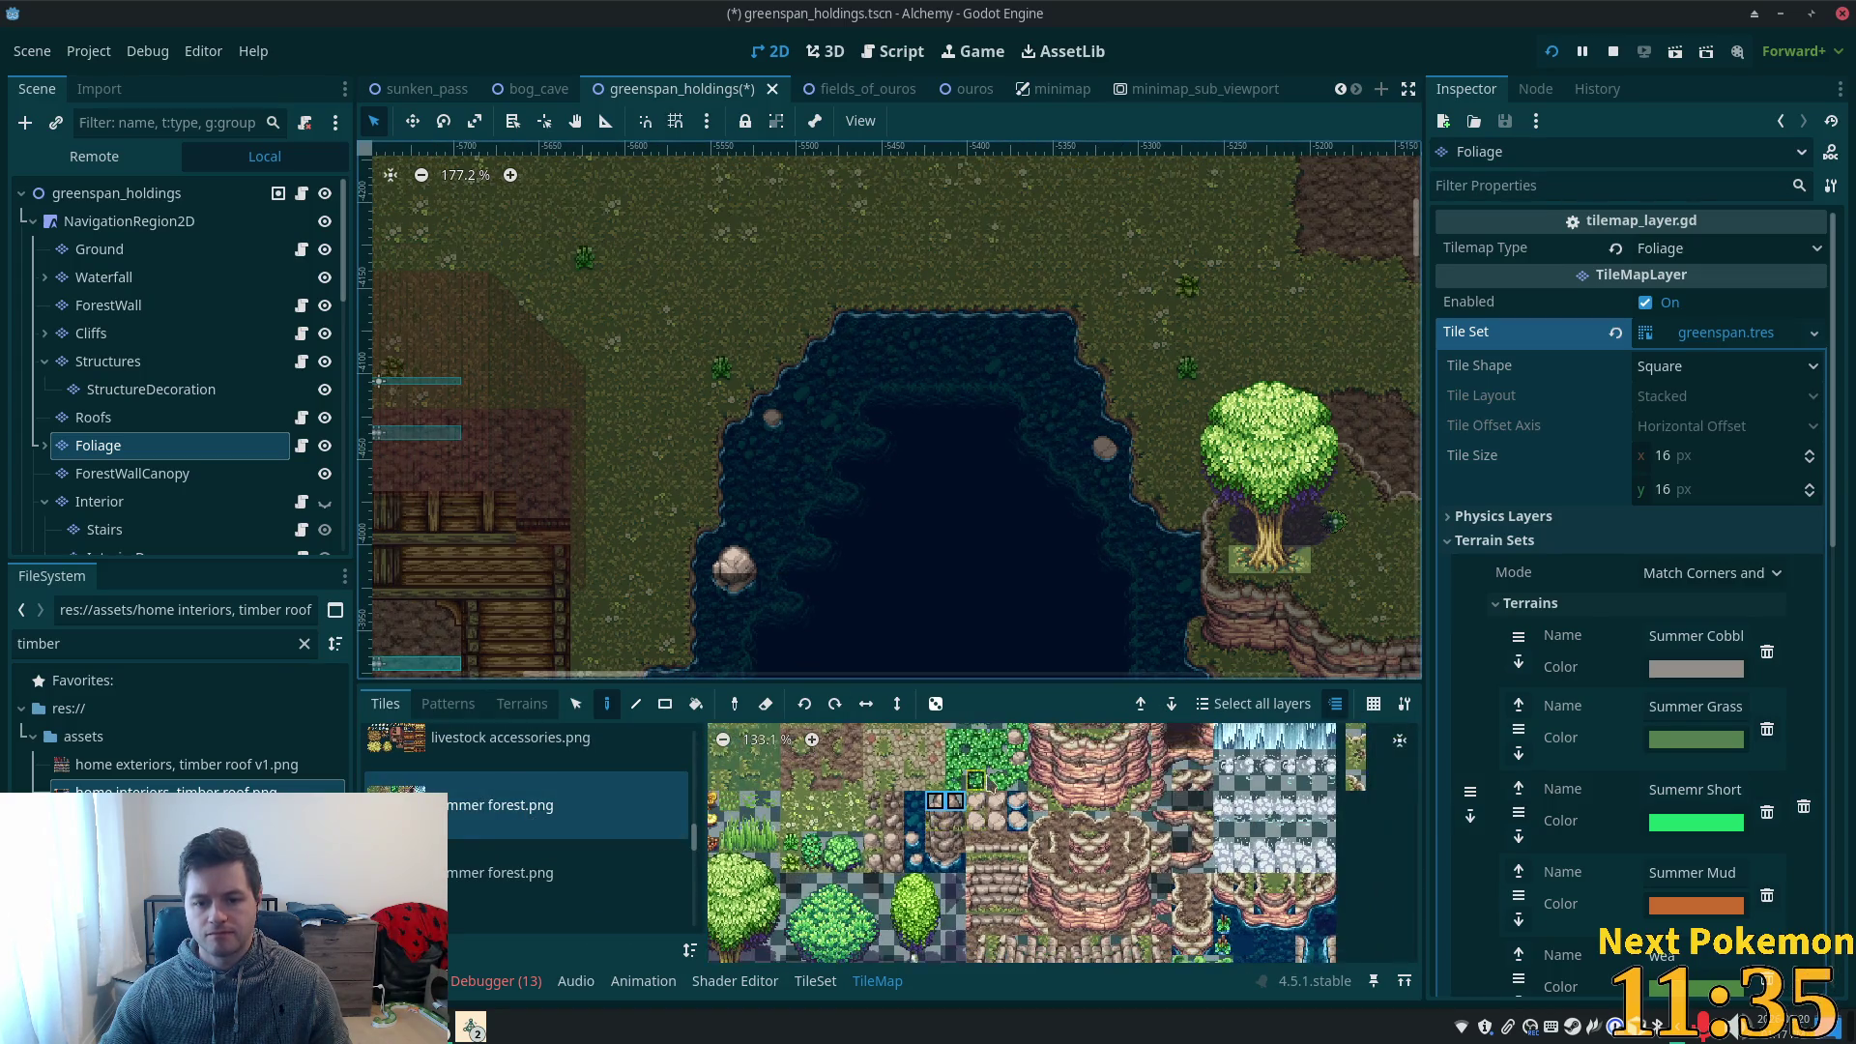
scroll(1005, 822, up, 4)
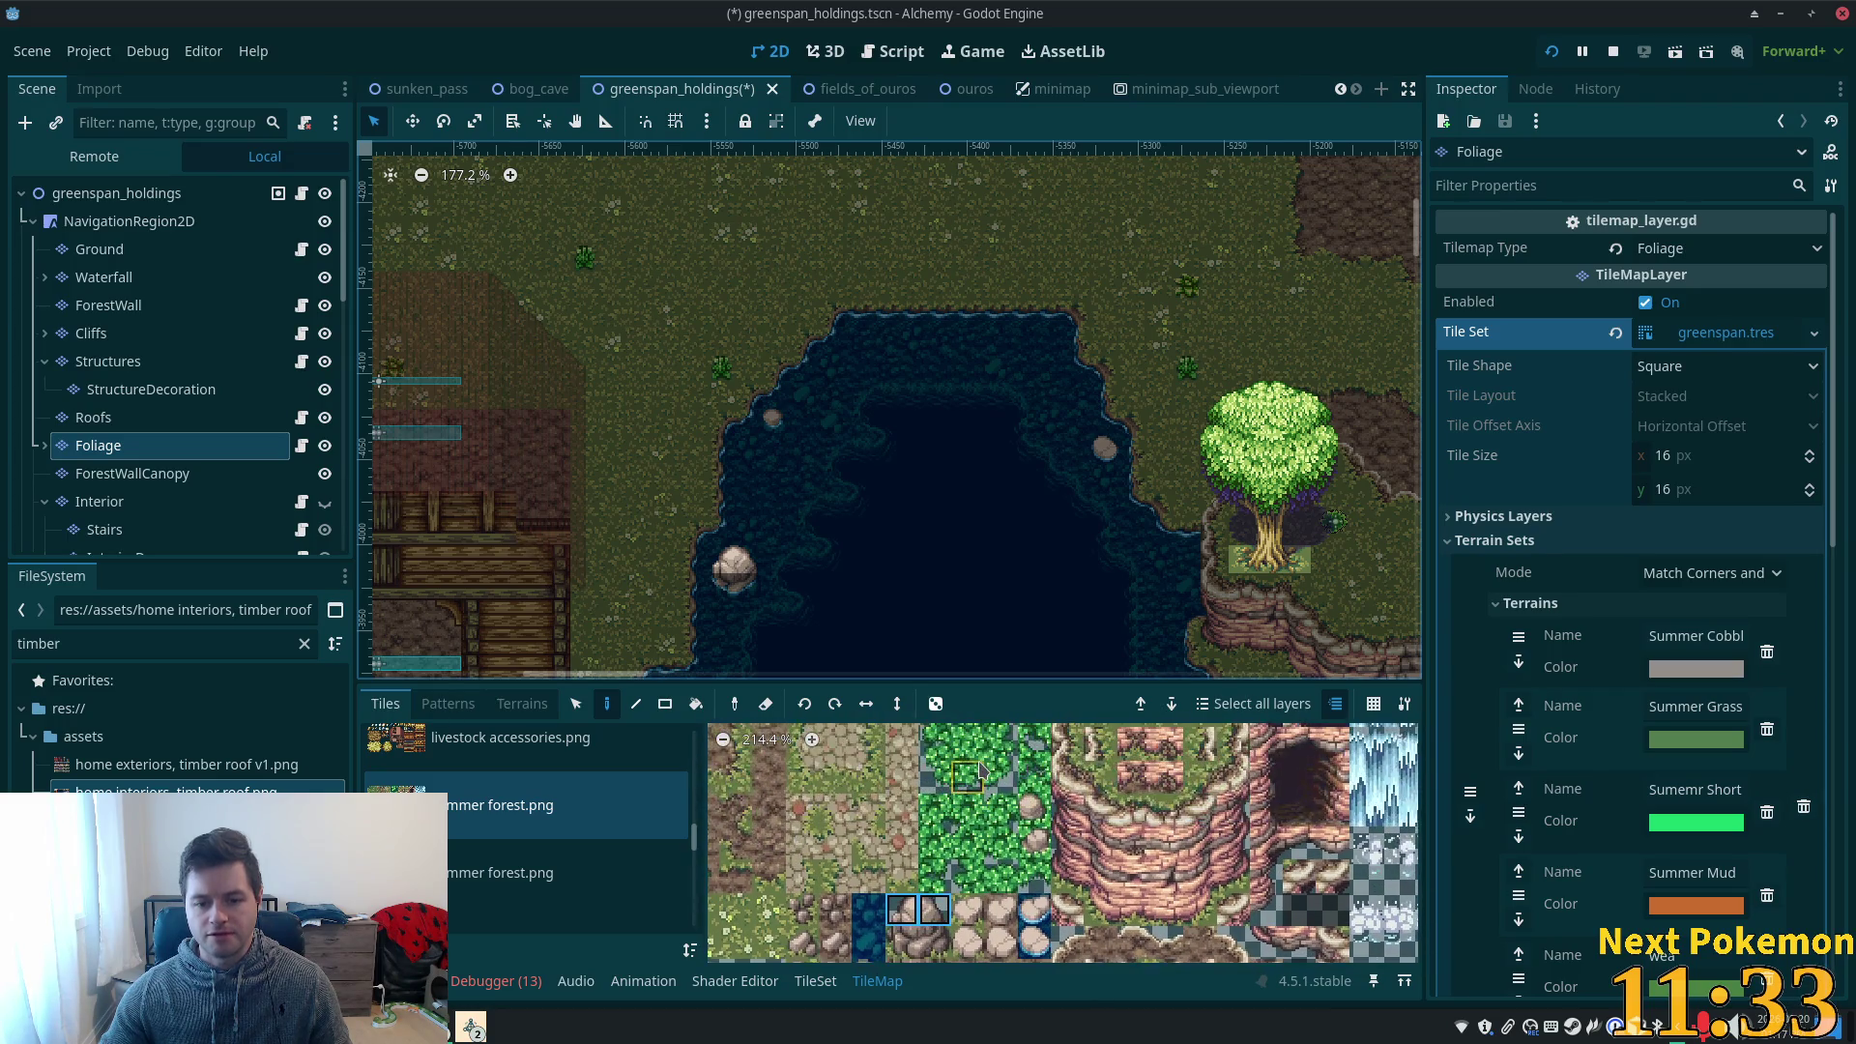
scroll(870, 493, up, 3)
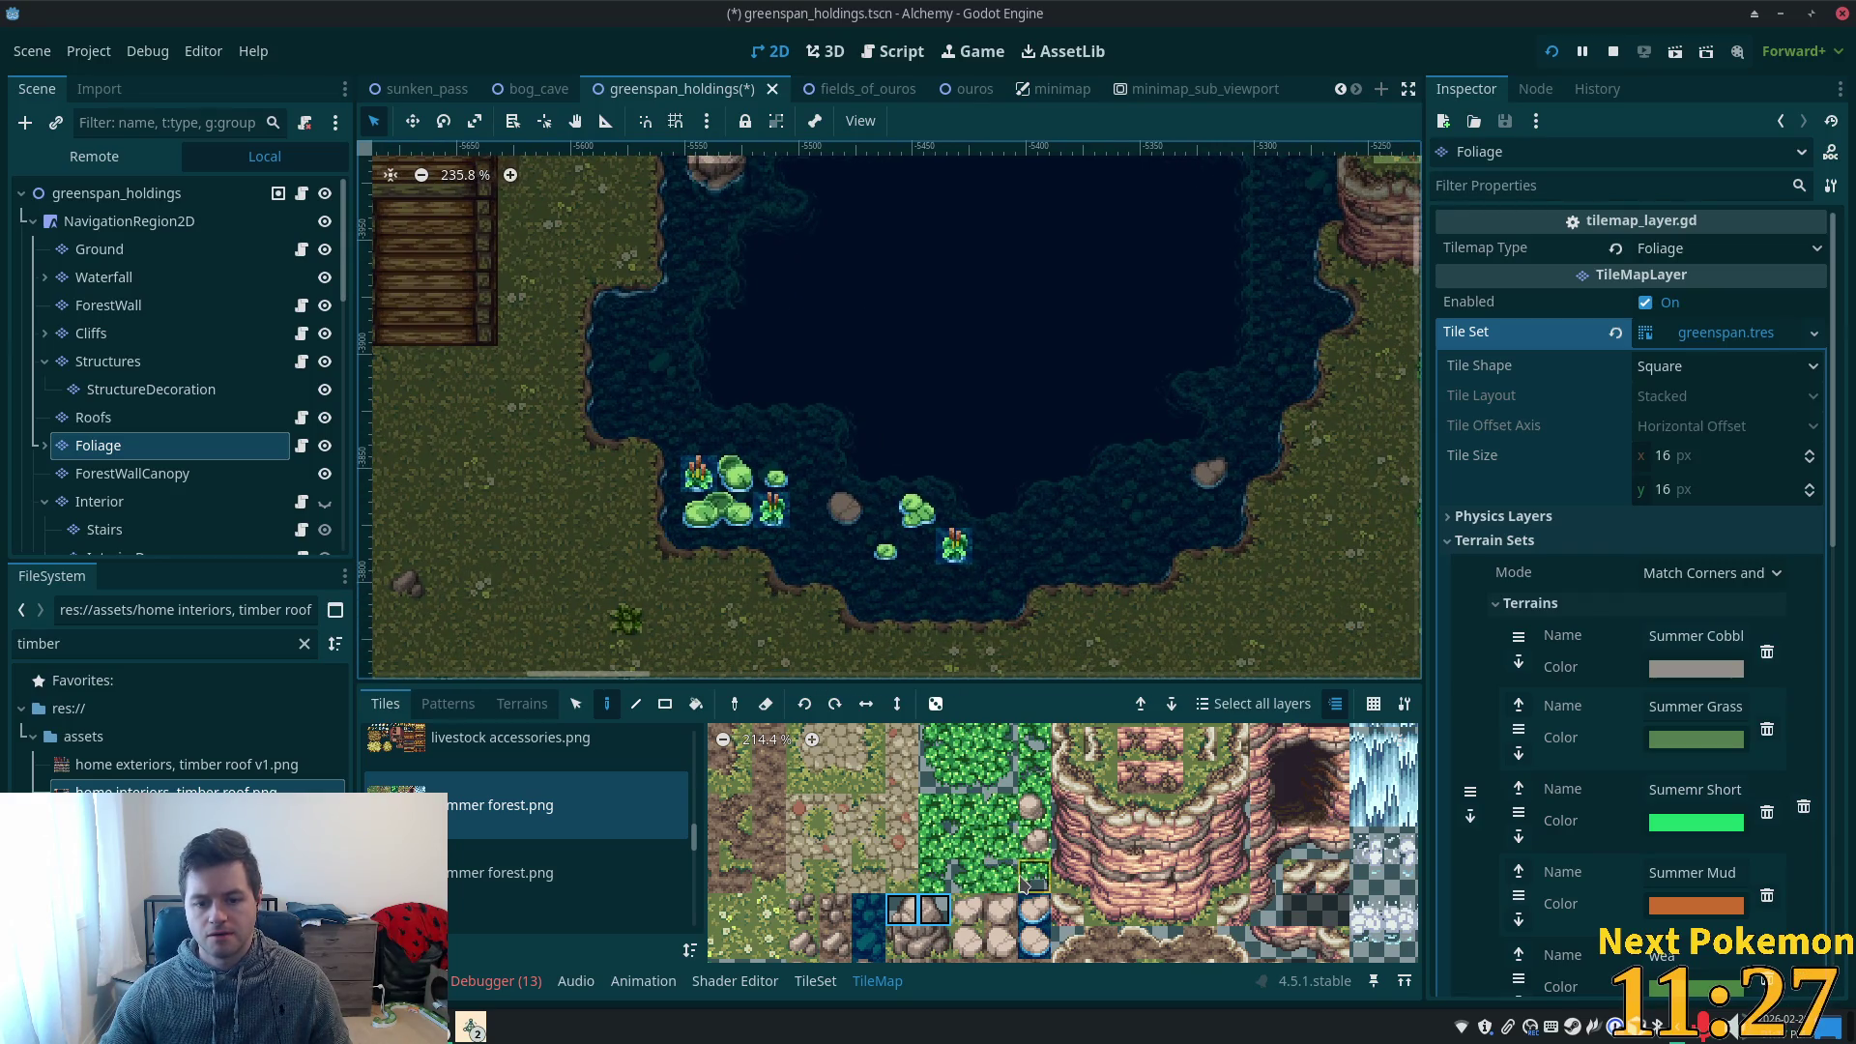
click(1001, 876)
click(770, 438)
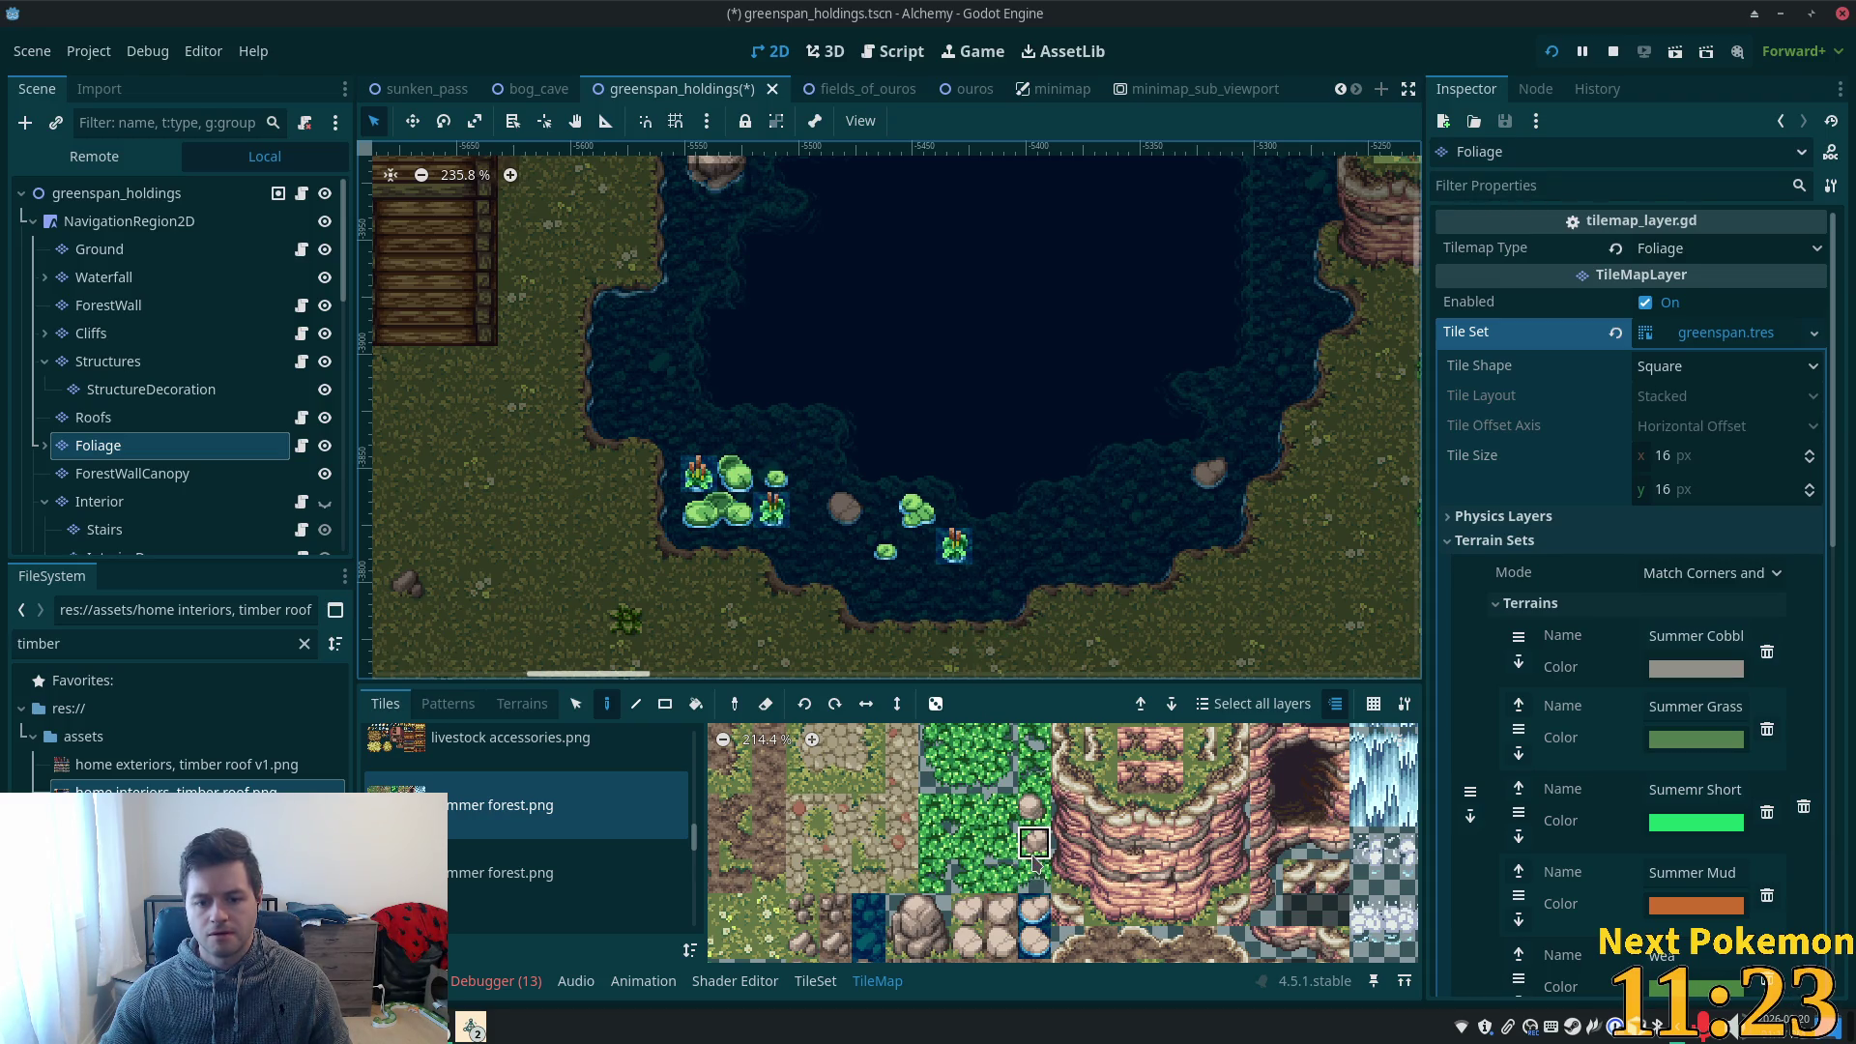
- Place a rock in the pond's lower right and surround it with bush tiles
click(1035, 809)
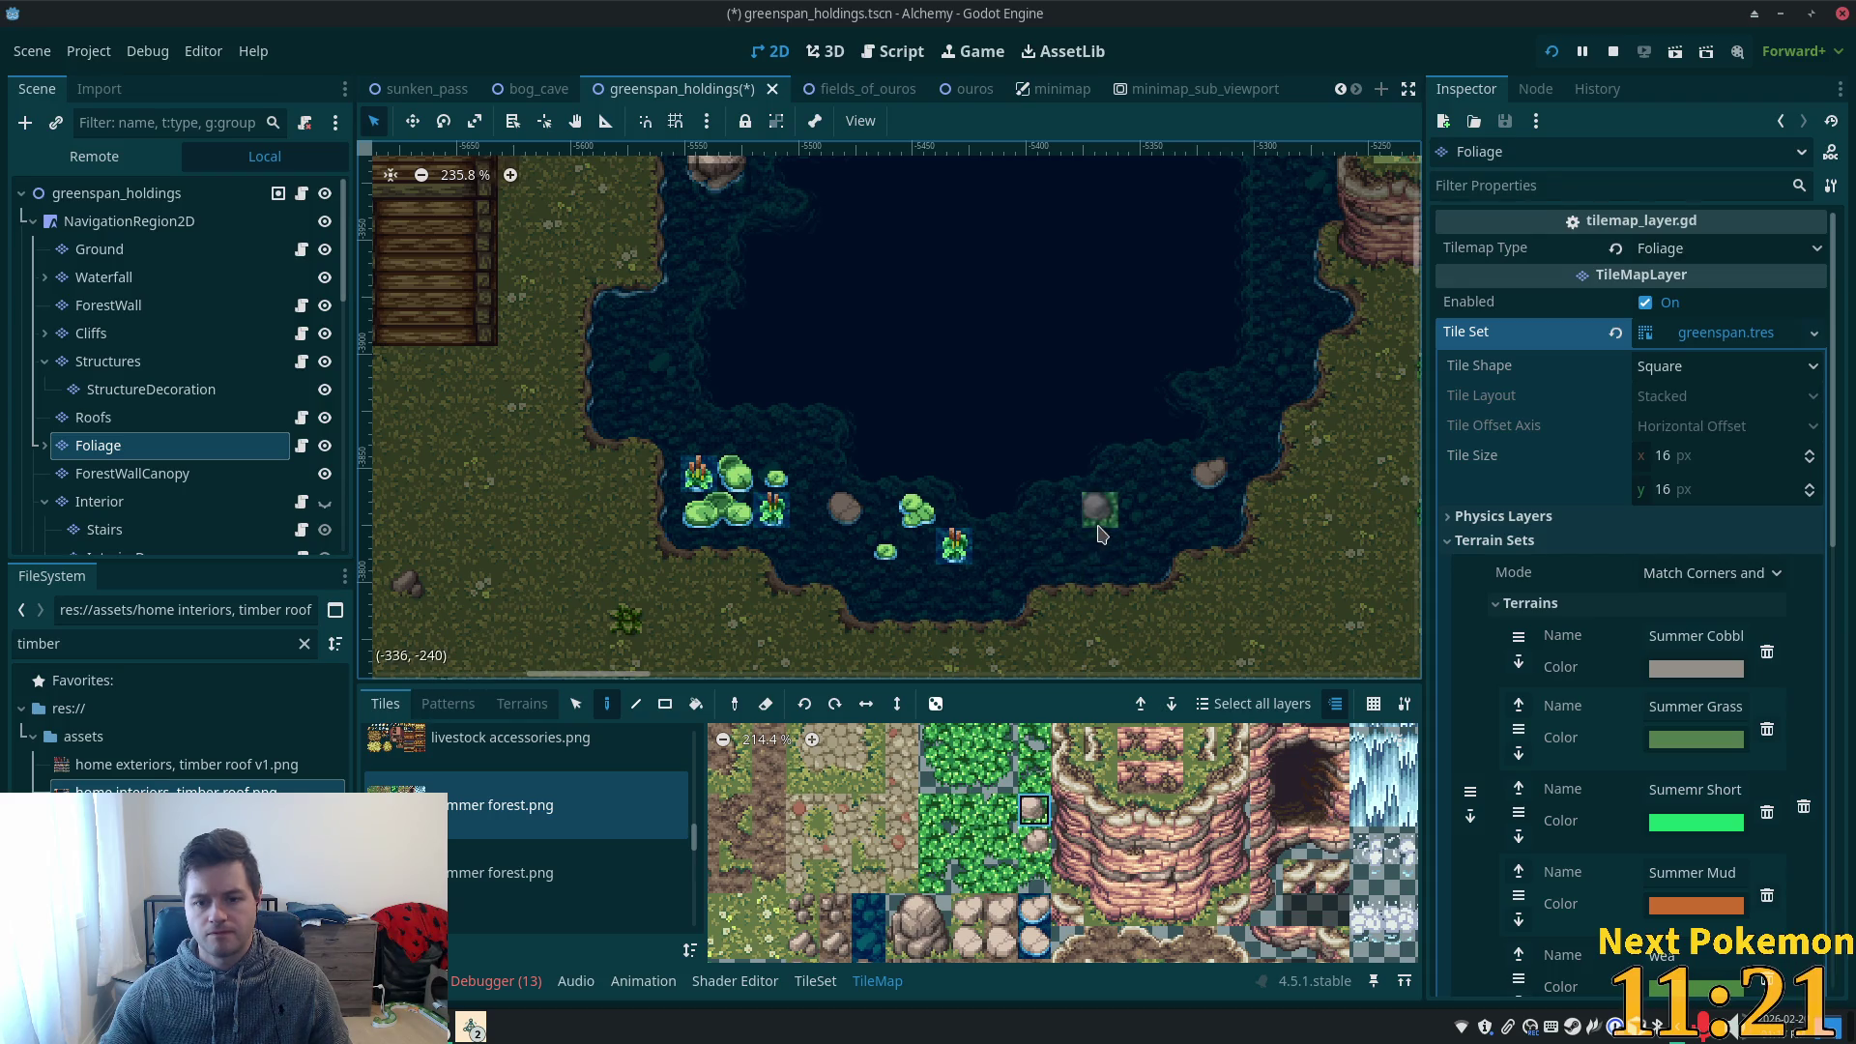
click(1099, 556)
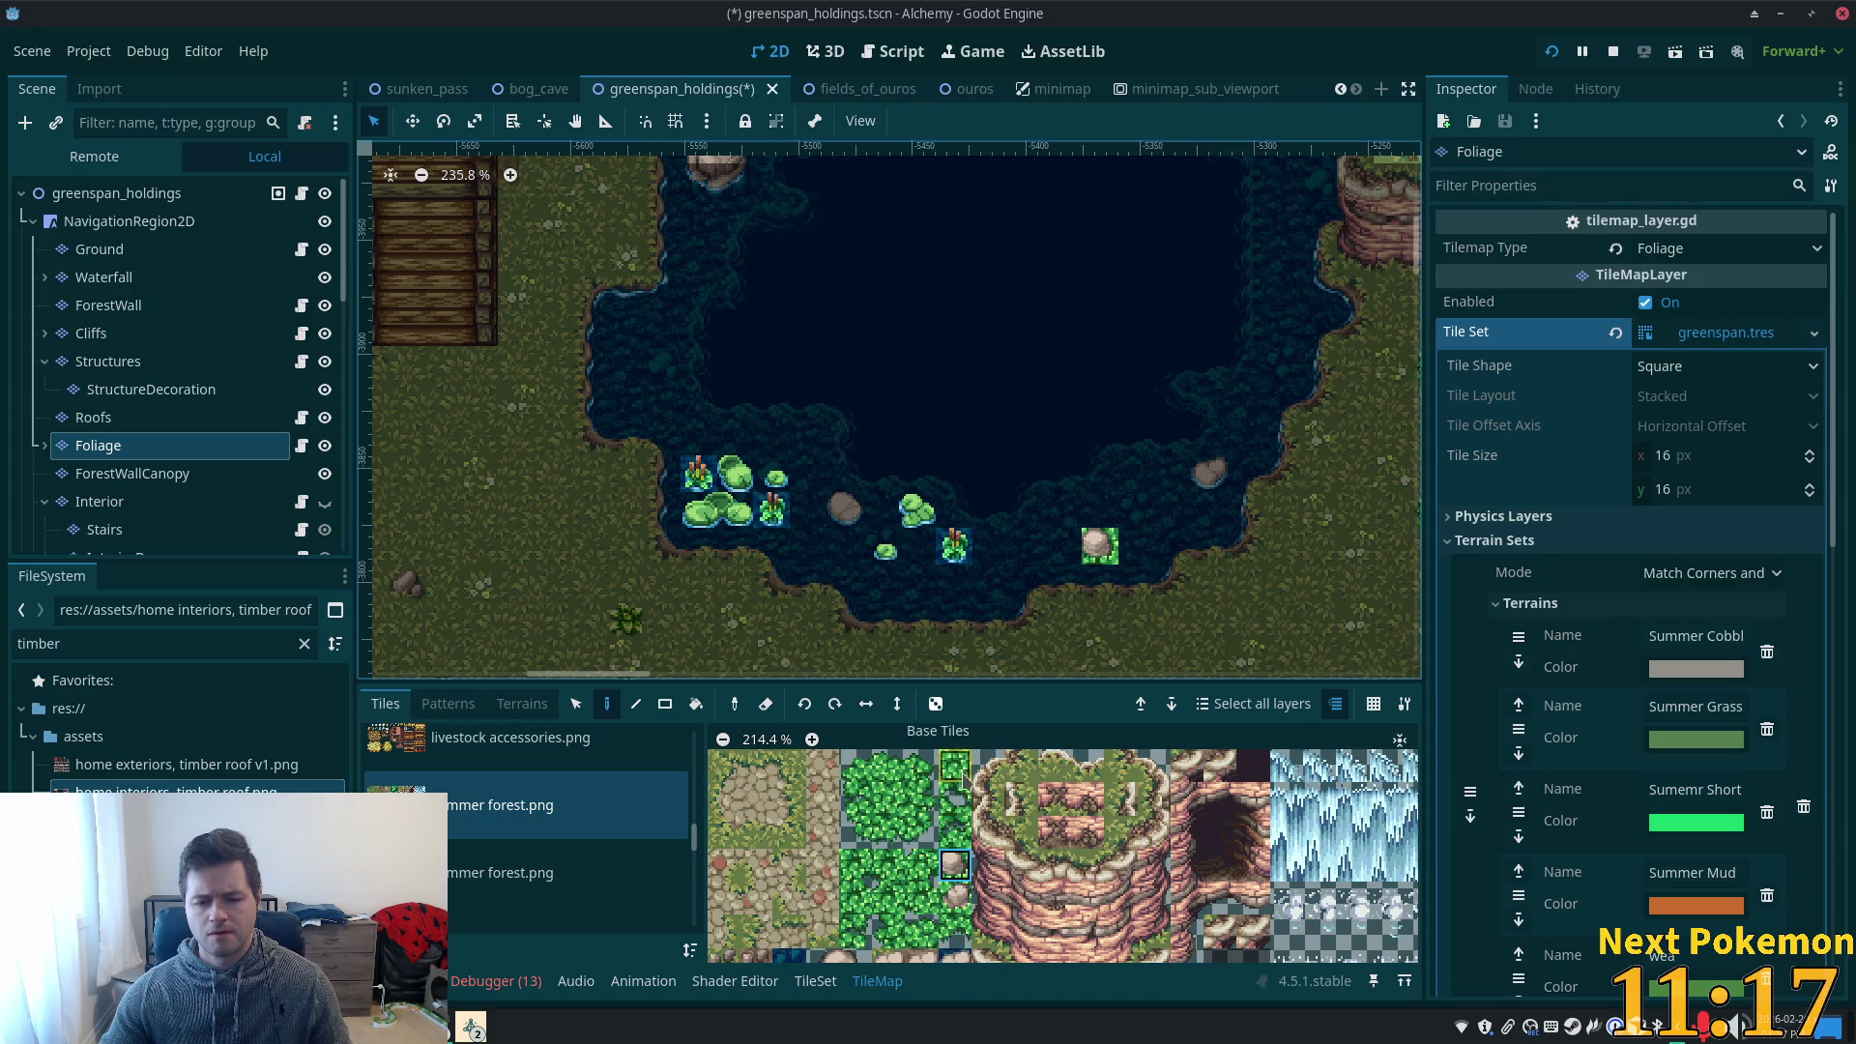
click(921, 833)
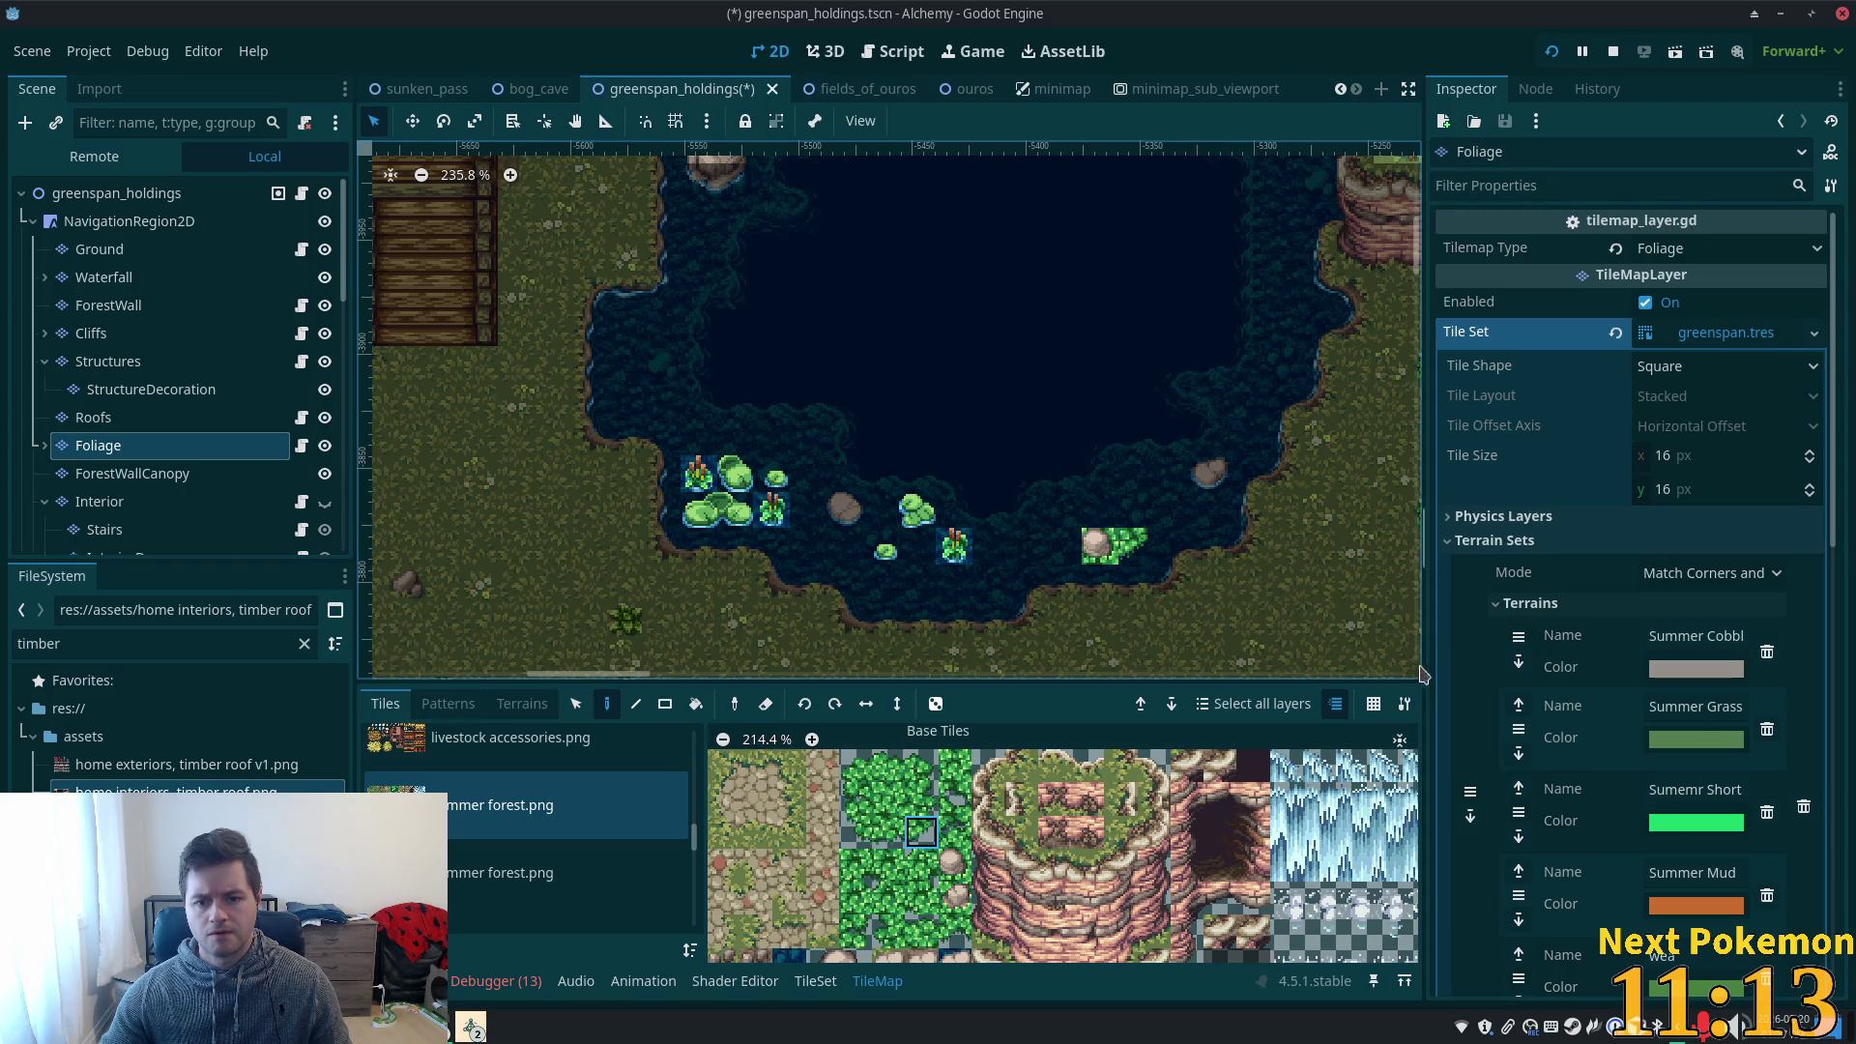
click(1129, 515)
click(887, 766)
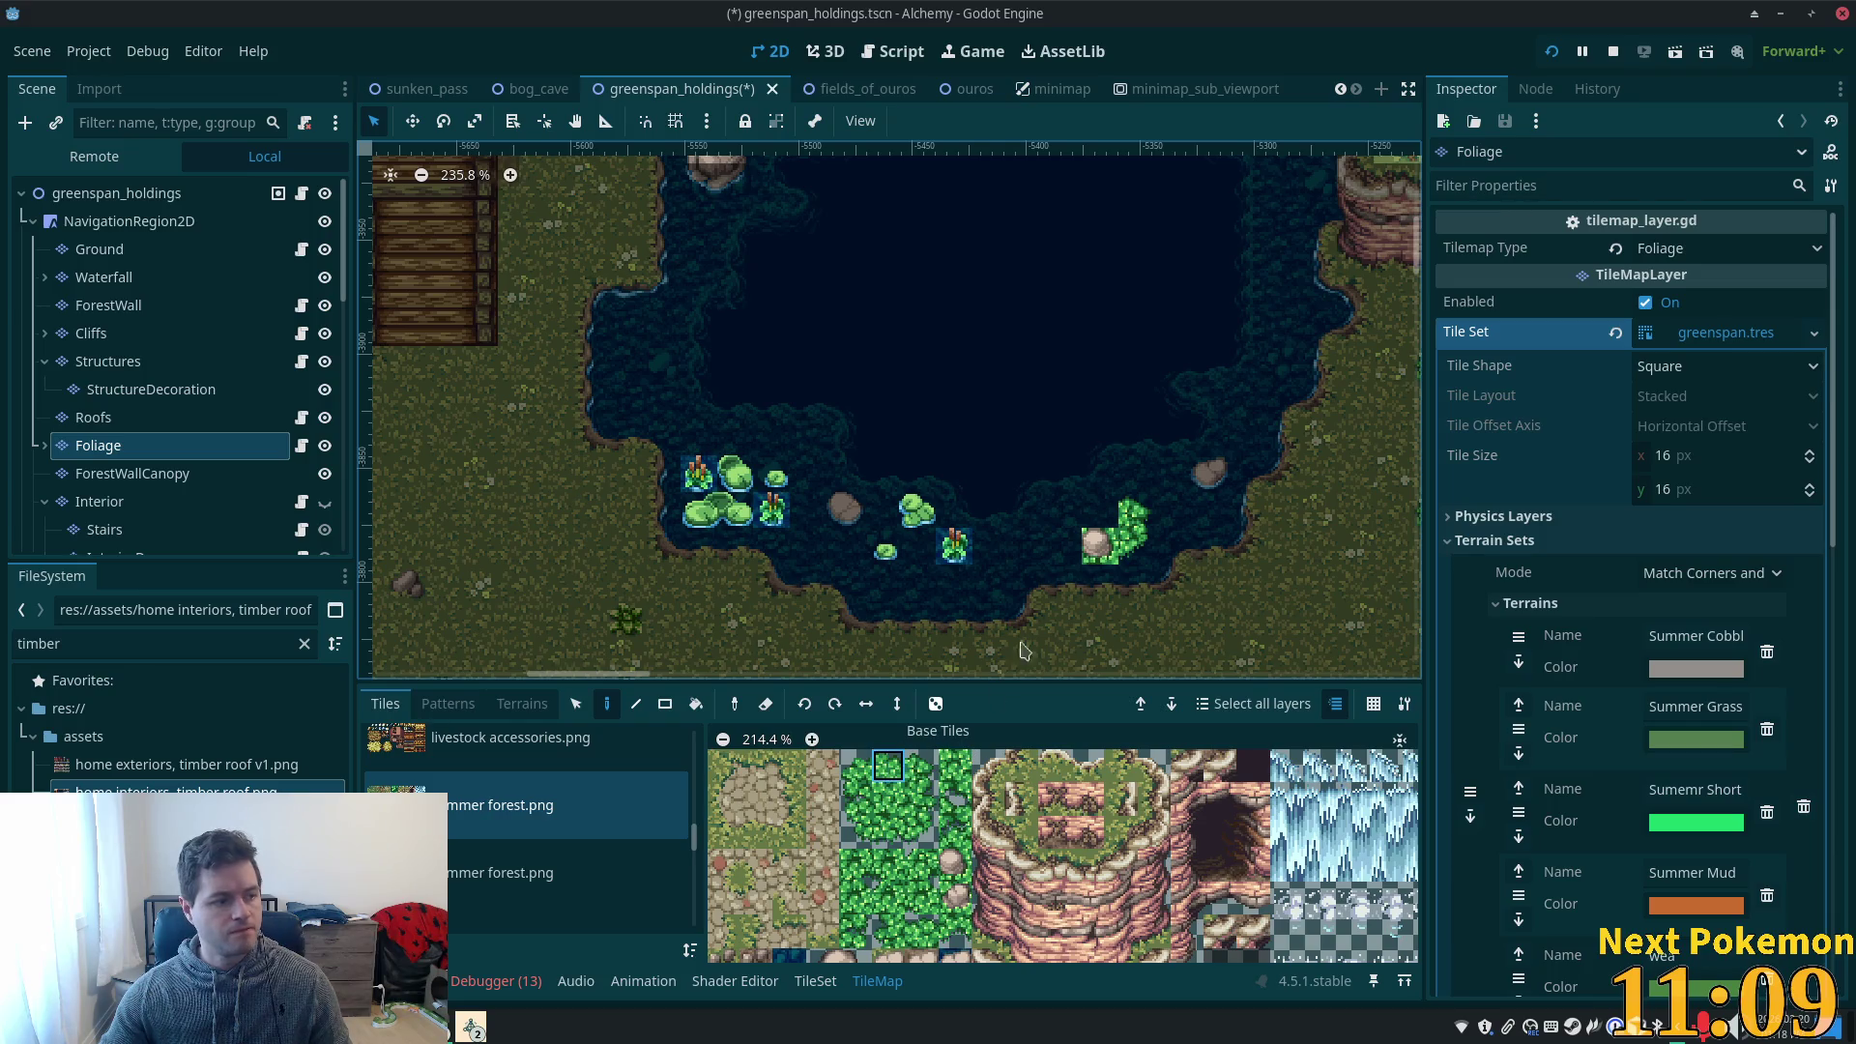
click(1102, 512)
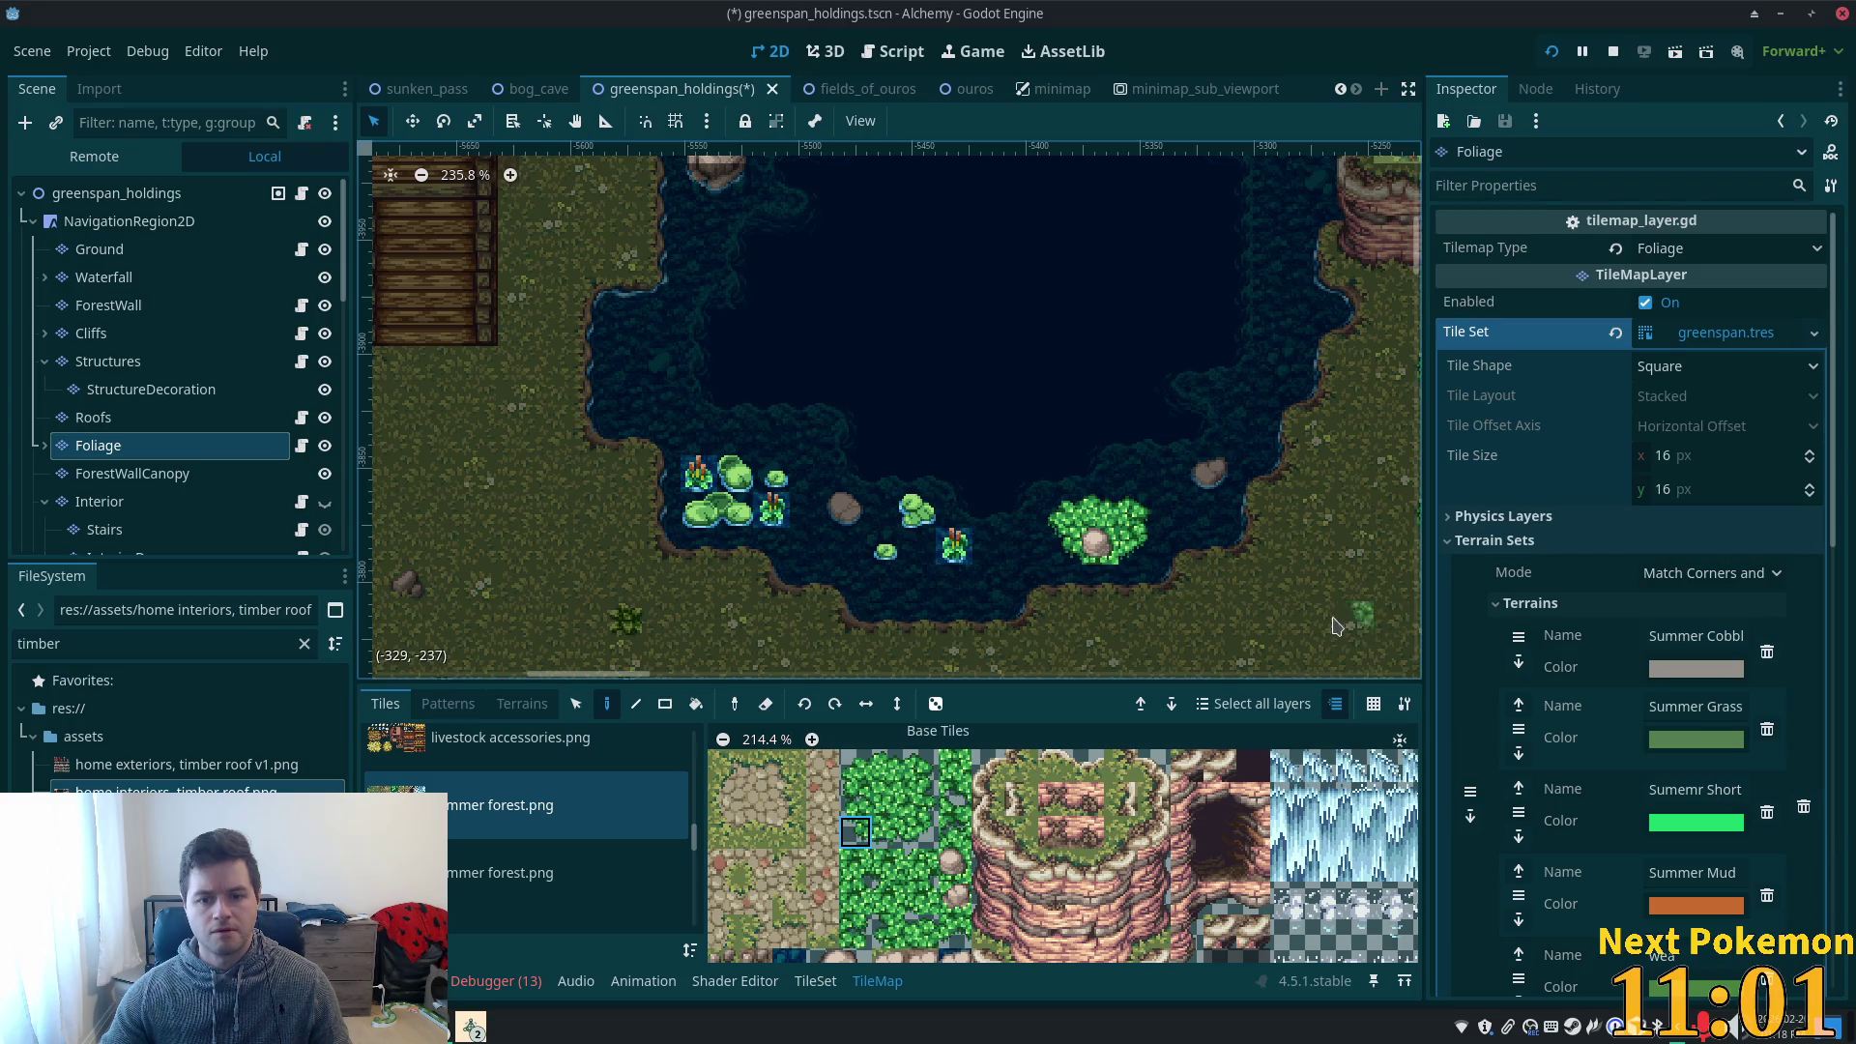
scroll(1332, 627, up, 3)
scroll(1170, 574, down, 2)
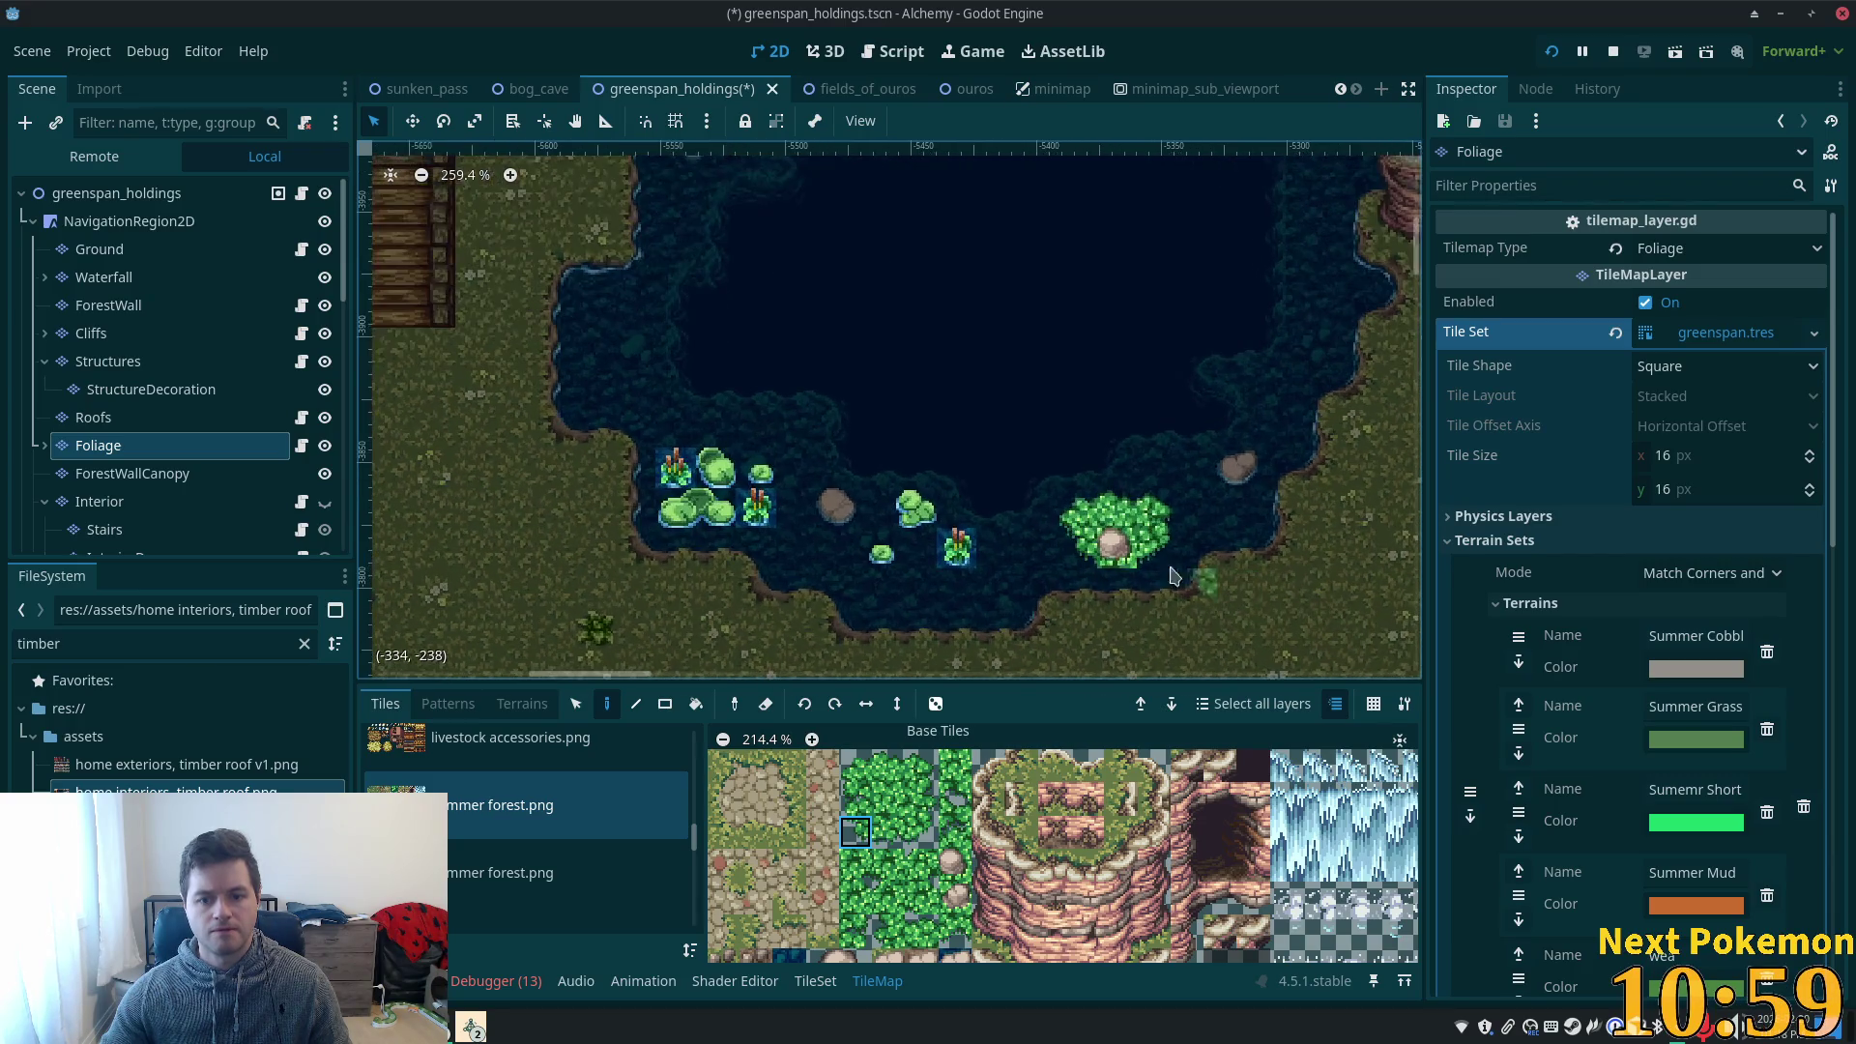
- Select the bushy island patch and move it to the pond's top shore
click(575, 704)
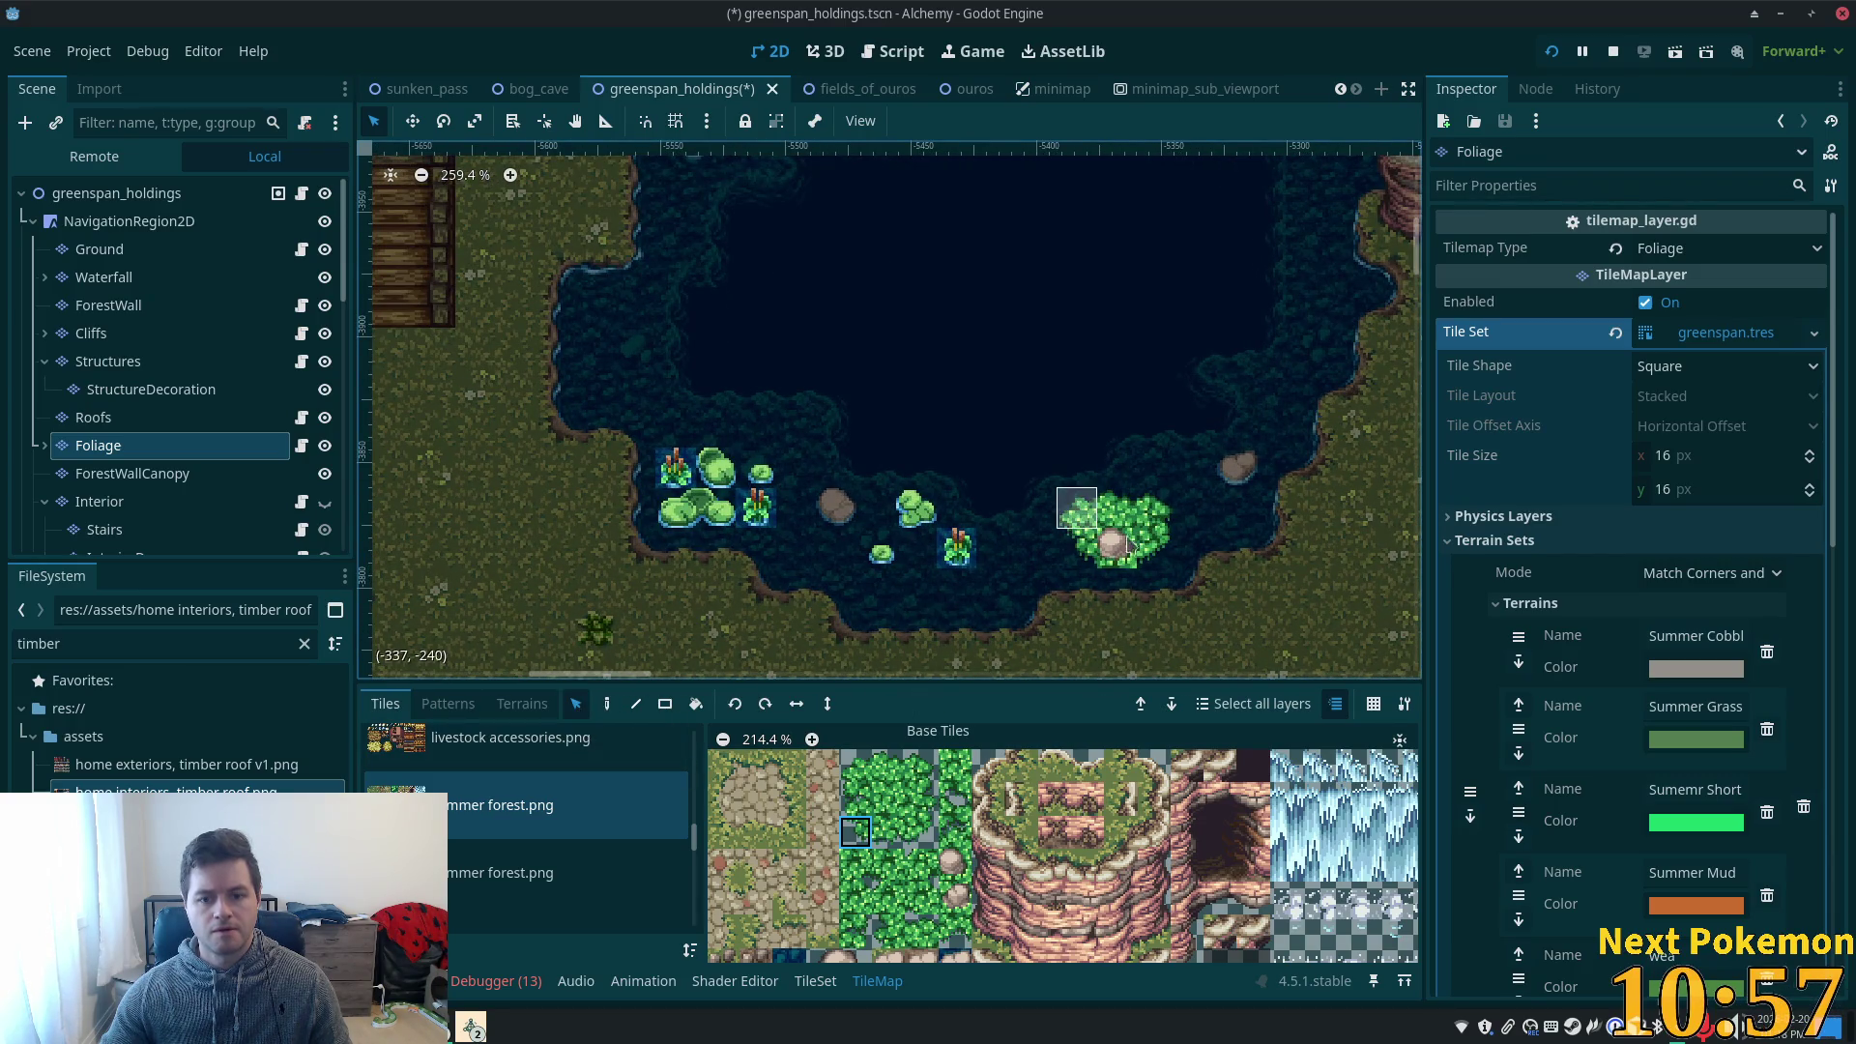
drag(1128, 543, 1172, 565)
scroll(1064, 580, down, 2)
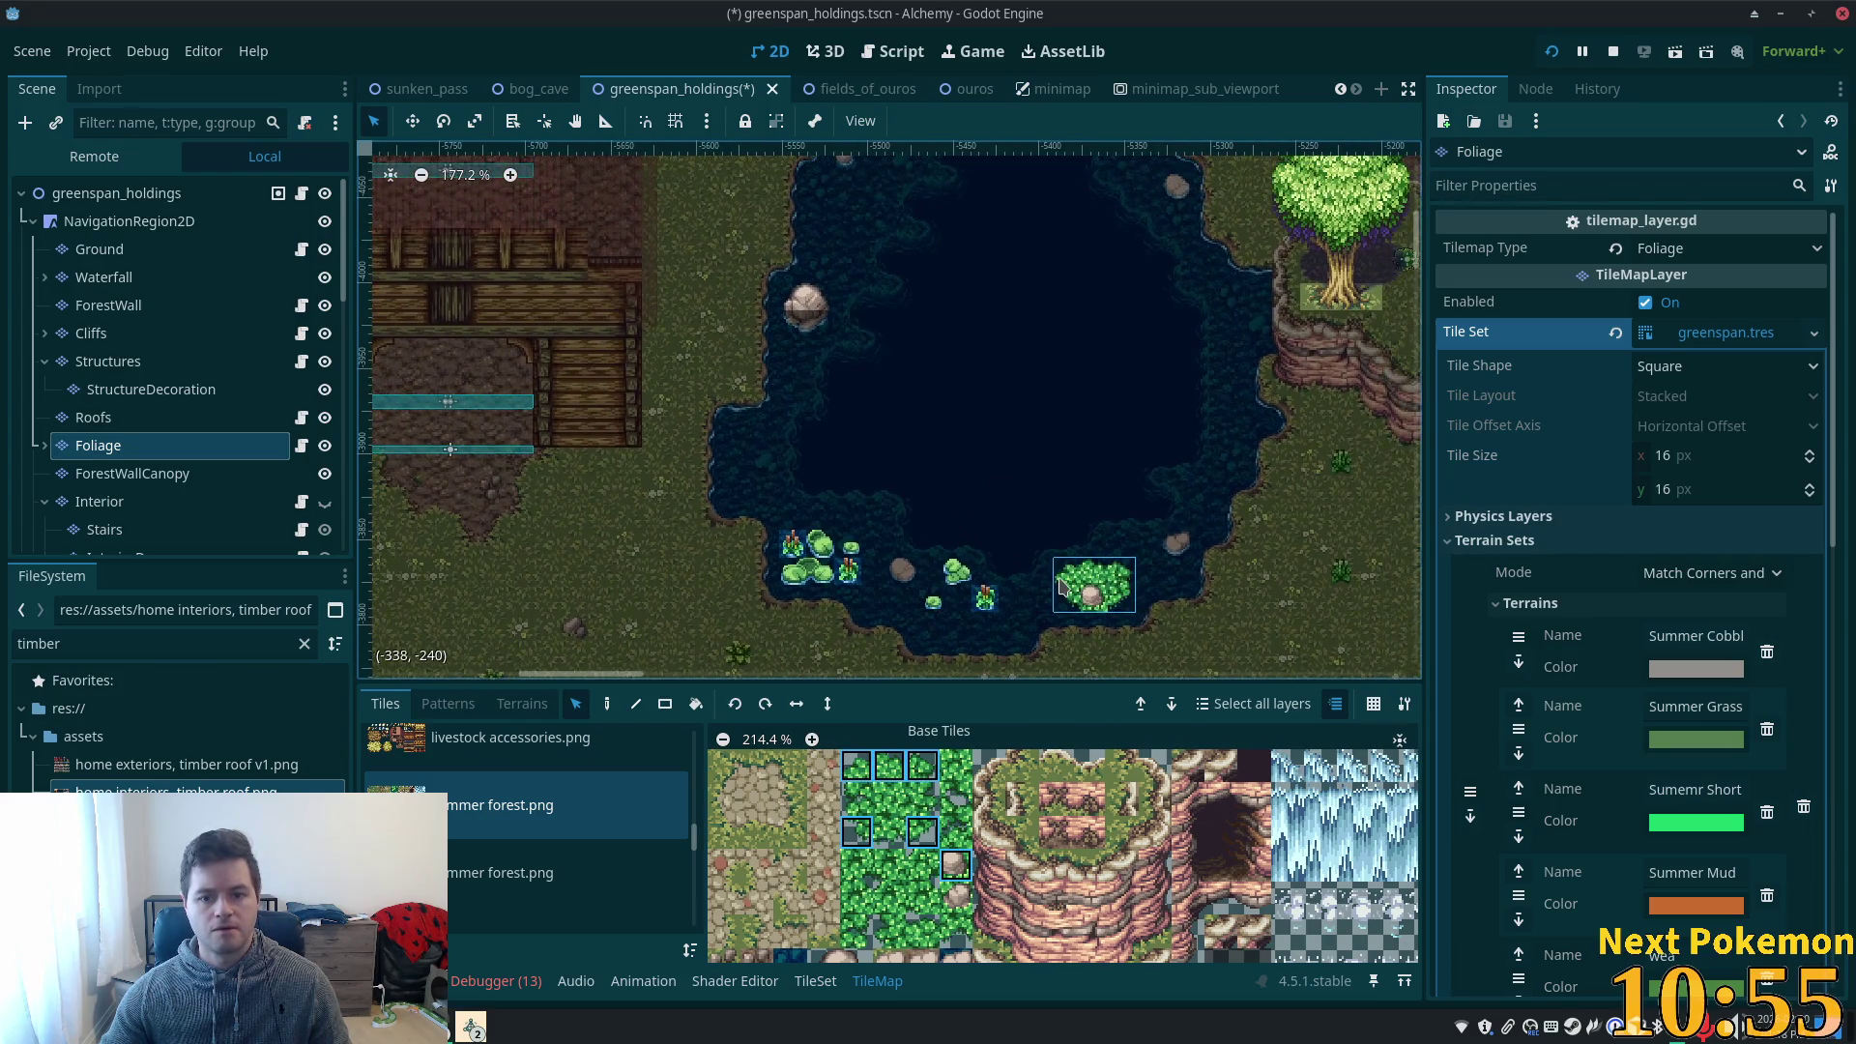
scroll(1049, 403, down, 1)
drag(982, 373, 928, 458)
mouse_move(1030, 619)
mouse_down()
mouse_move(957, 464)
mouse_move(805, 286)
mouse_move(873, 214)
mouse_move(949, 188)
mouse_up()
drag(972, 251, 943, 426)
- Clear the tile selection, recentre on the pond and deselect the tile layer
click(1105, 425)
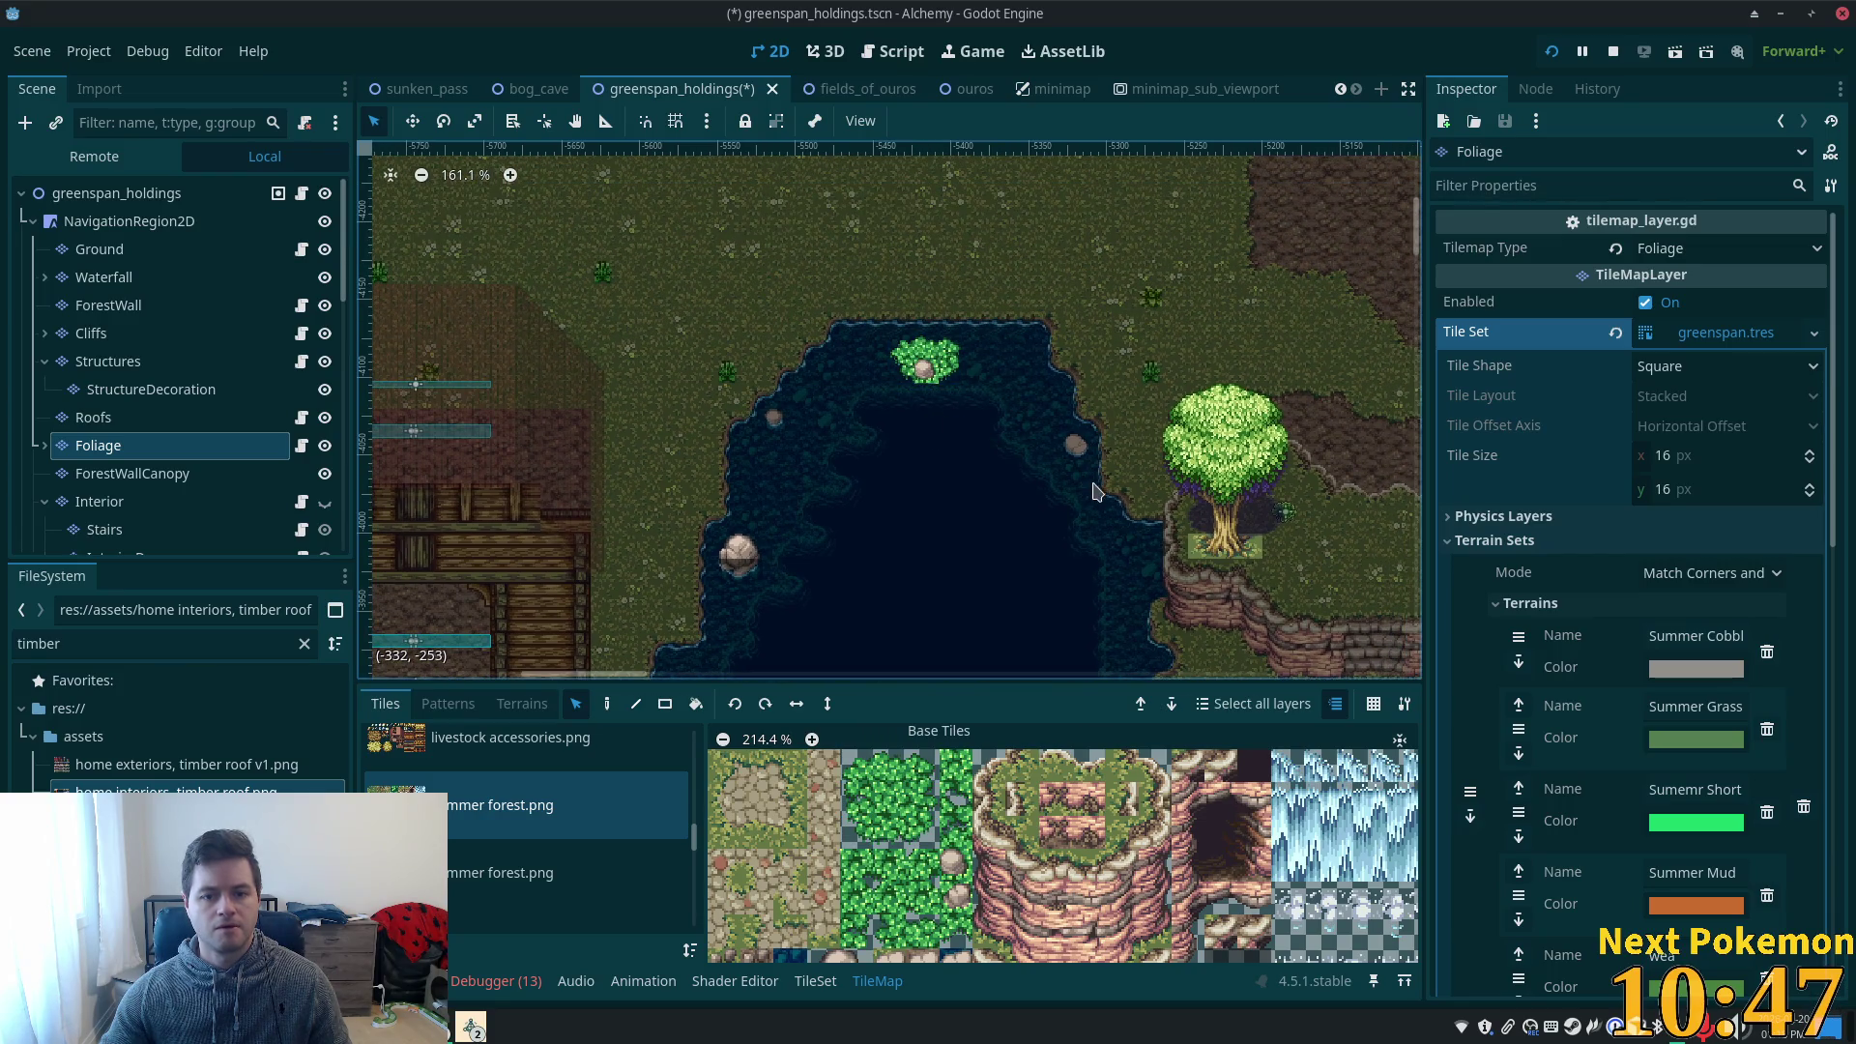
scroll(1096, 491, up, 5)
scroll(904, 440, down, 6)
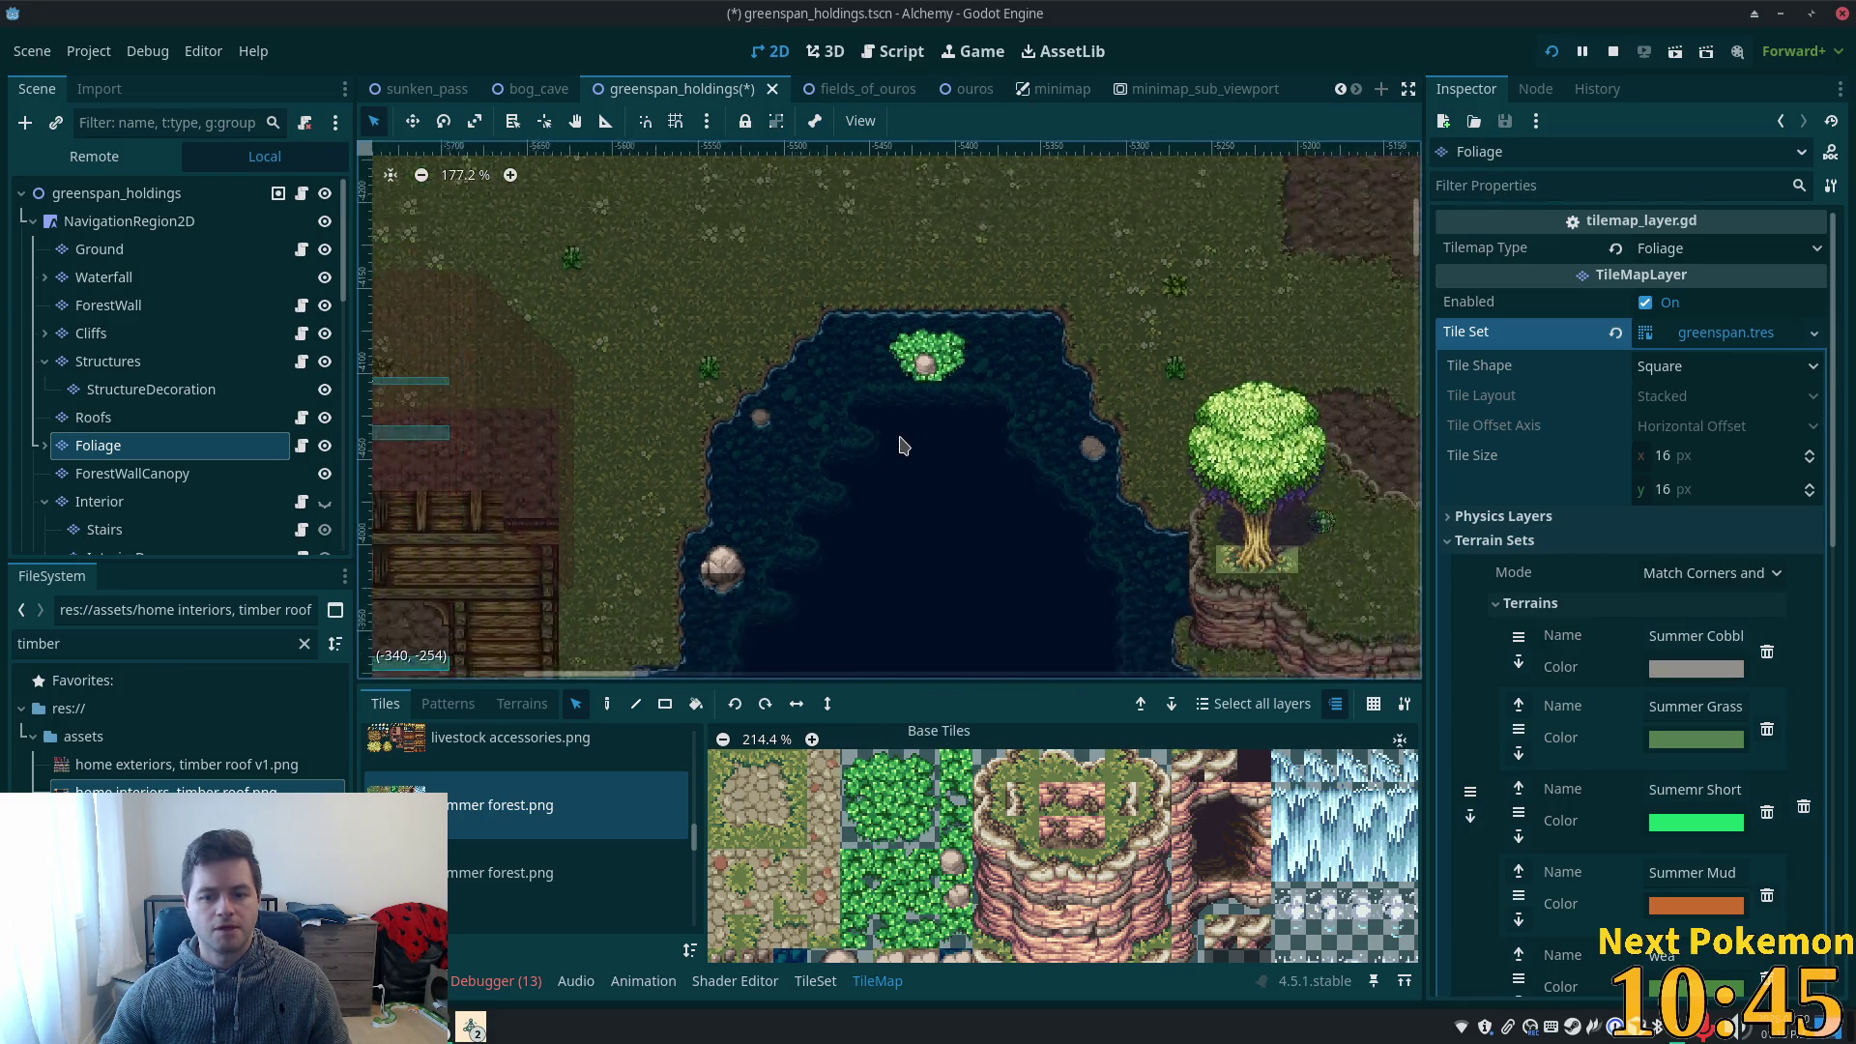
drag(957, 553, 909, 374)
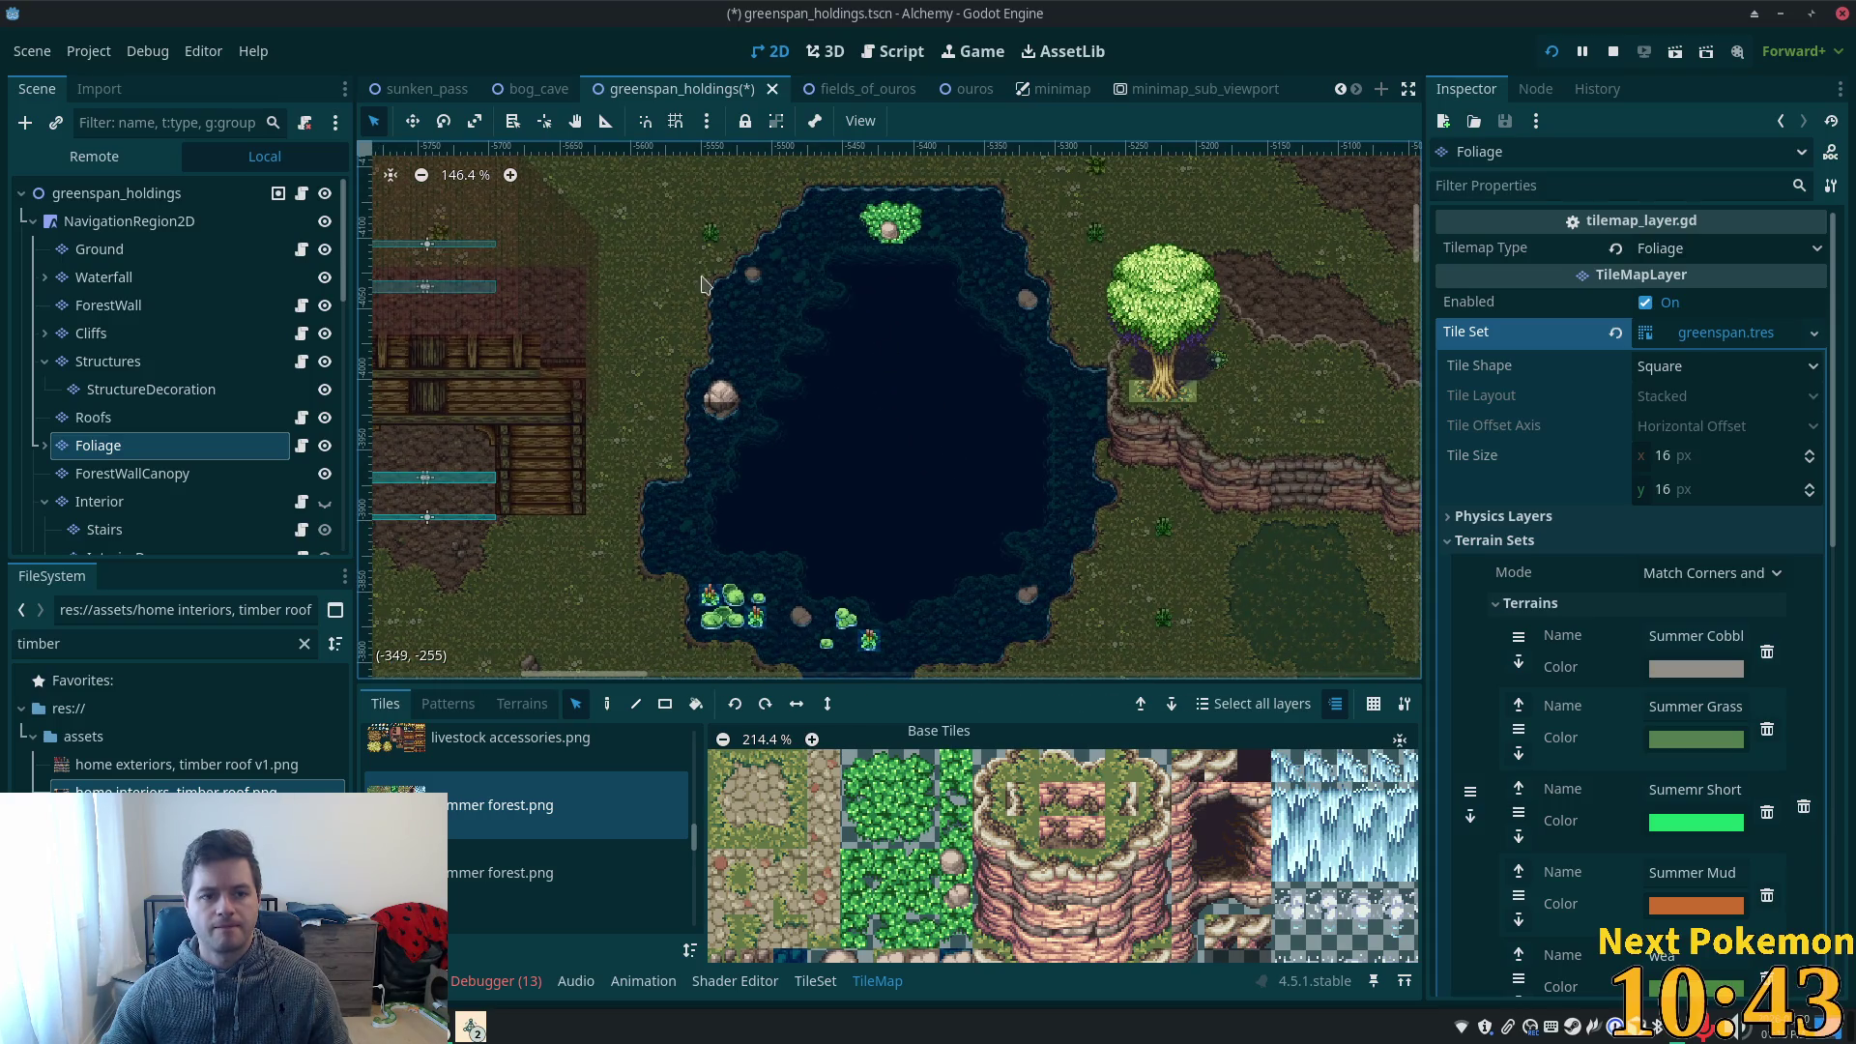
click(116, 192)
scroll(933, 420, up, 6)
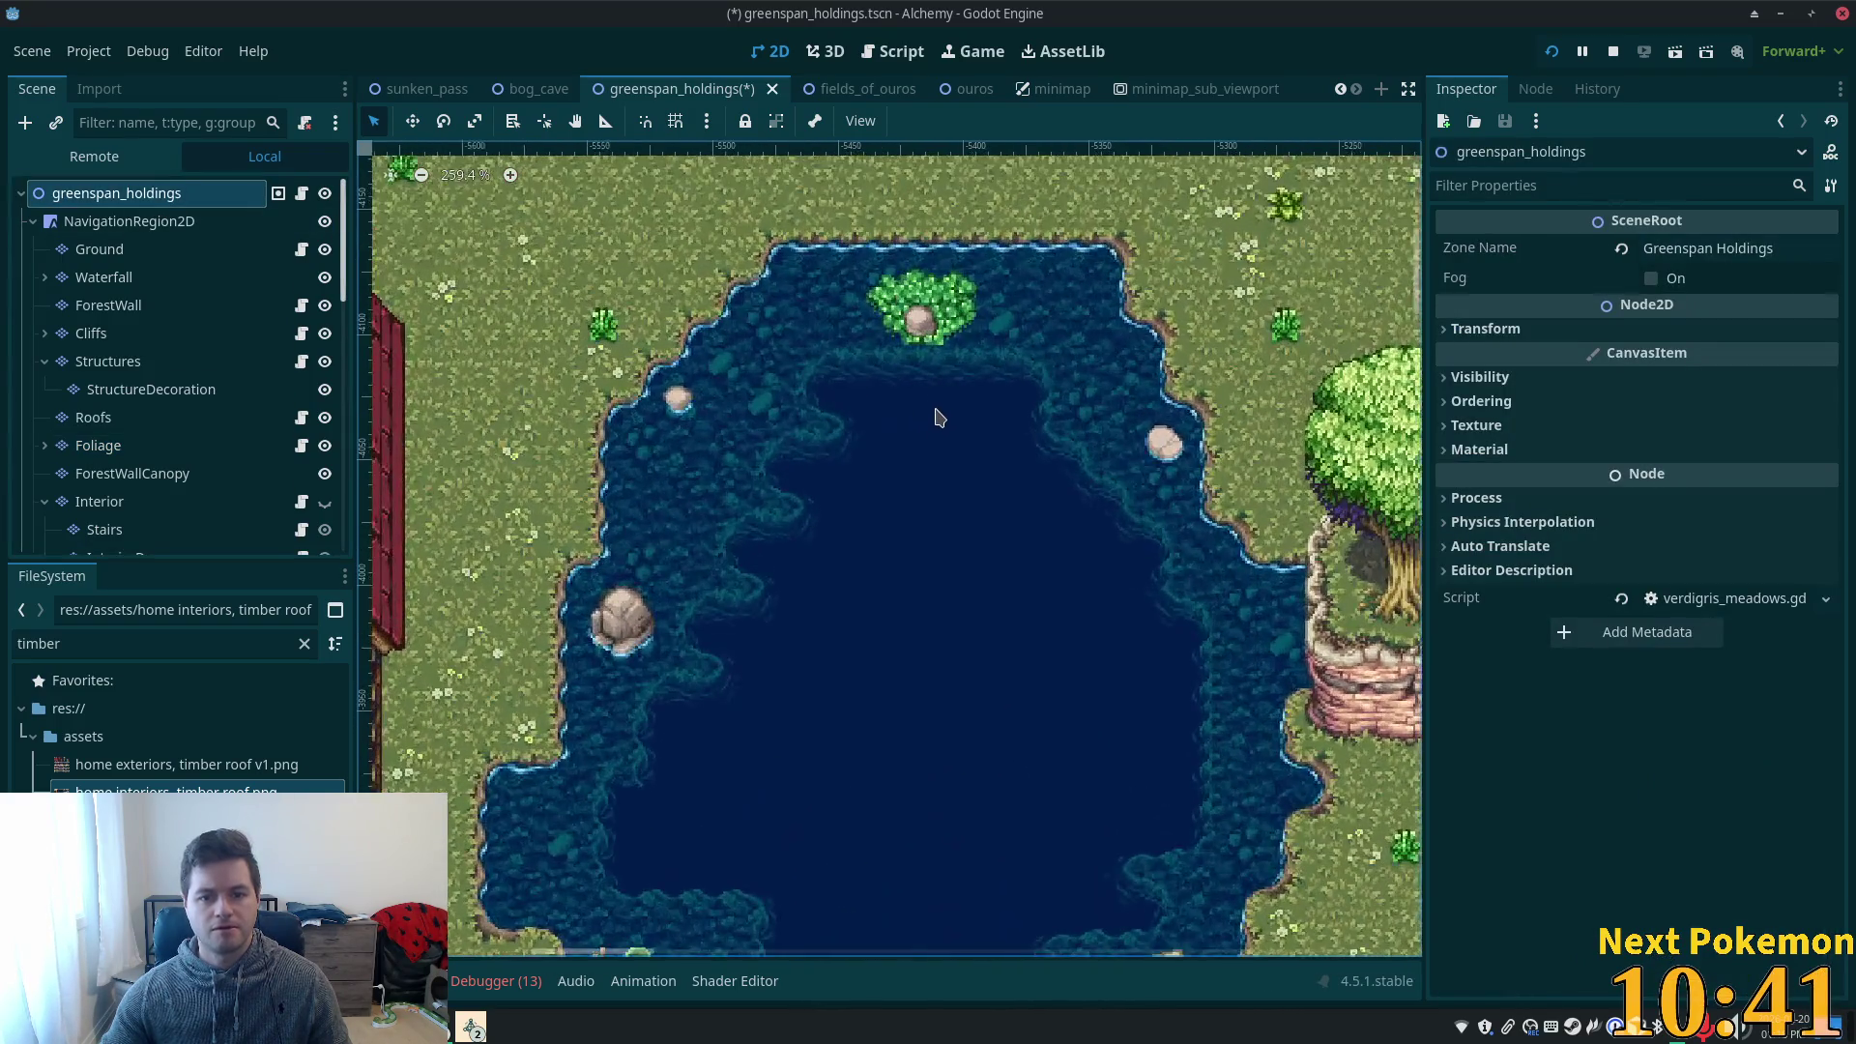
- Reselect the Foliage layer, zoom in on the island and switch to the Paint tool
scroll(936, 416, up, 1)
scroll(915, 402, down, 6)
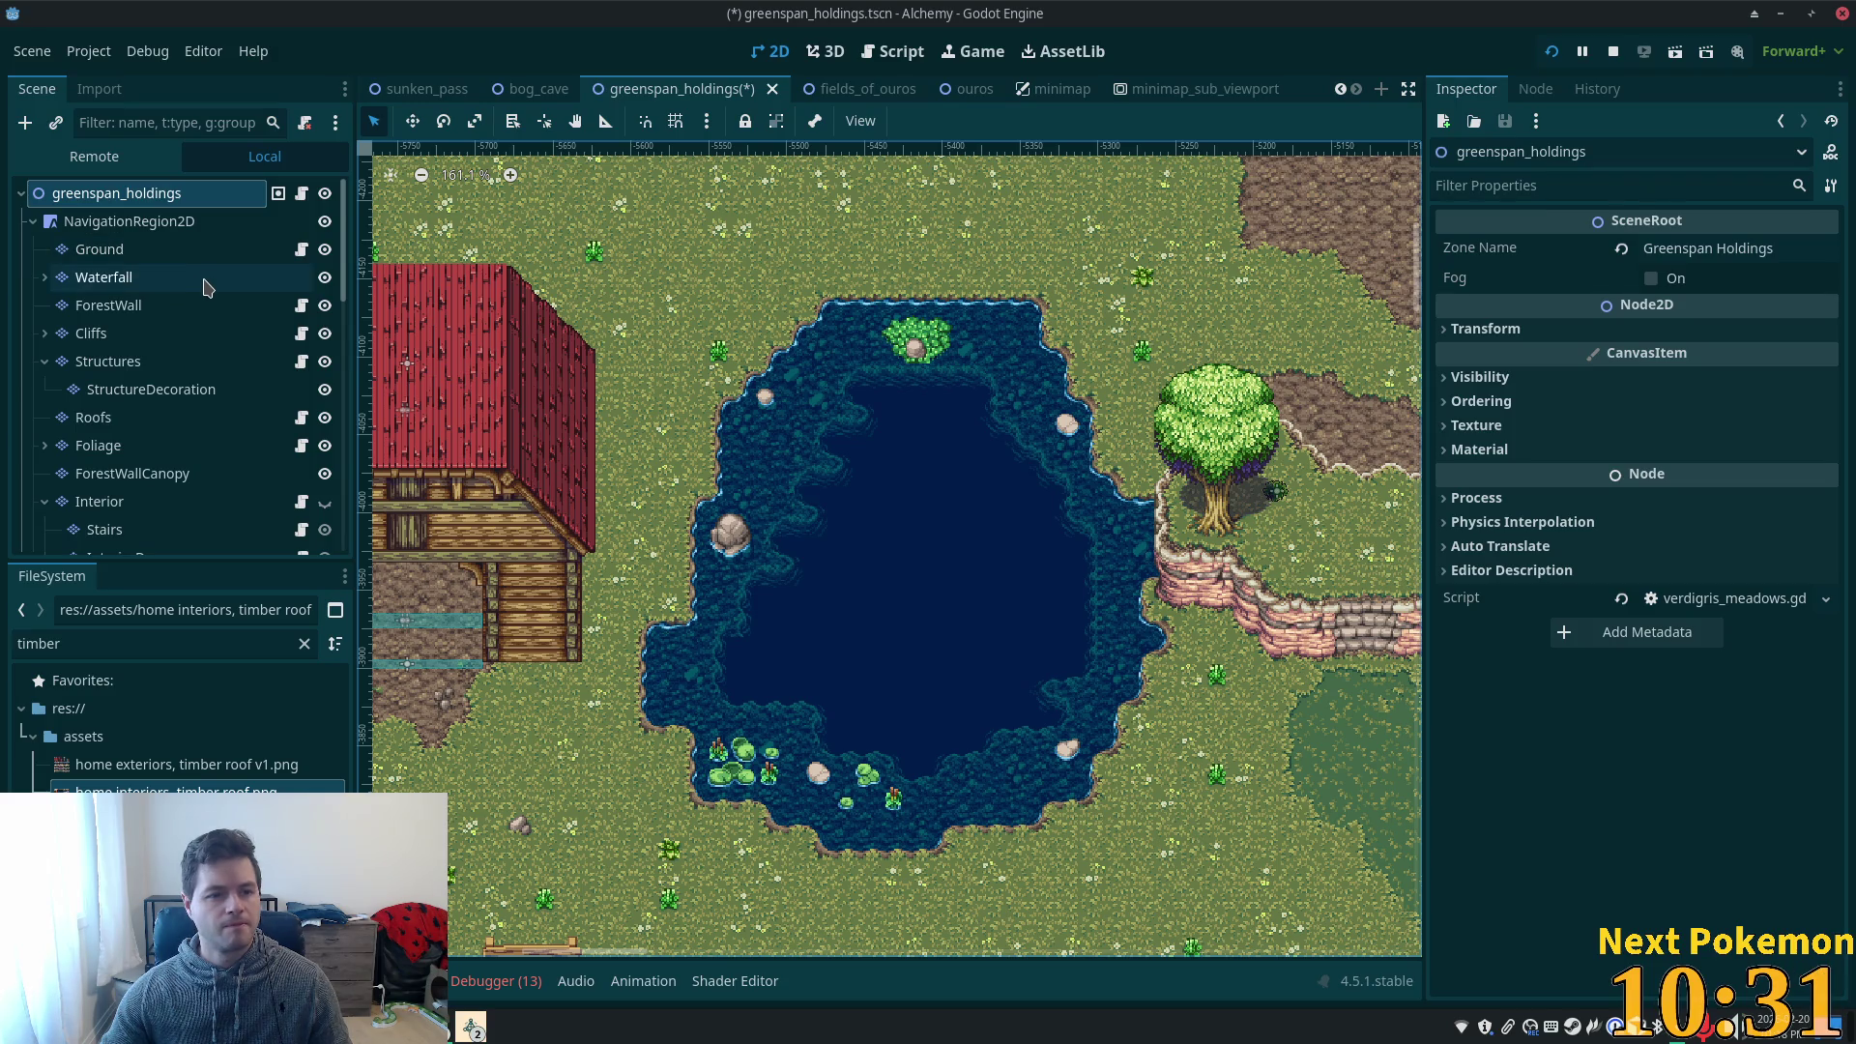
click(165, 255)
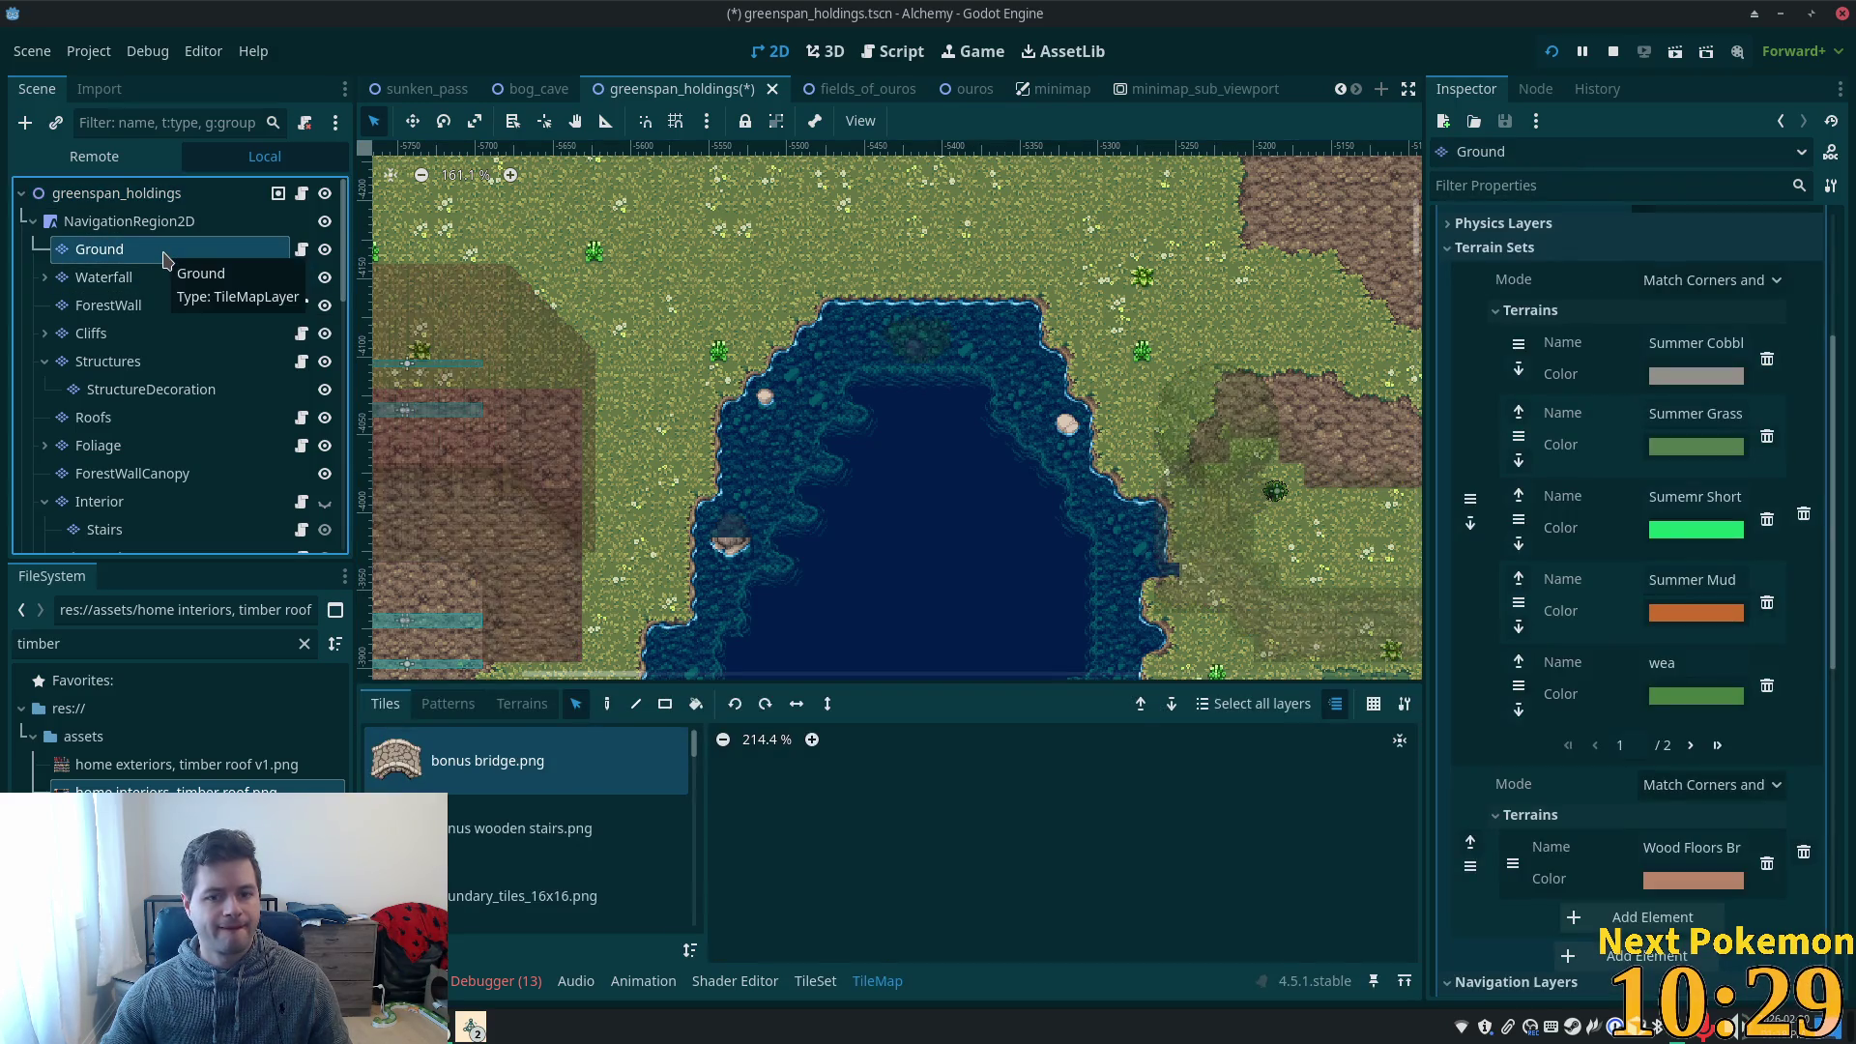
click(165, 445)
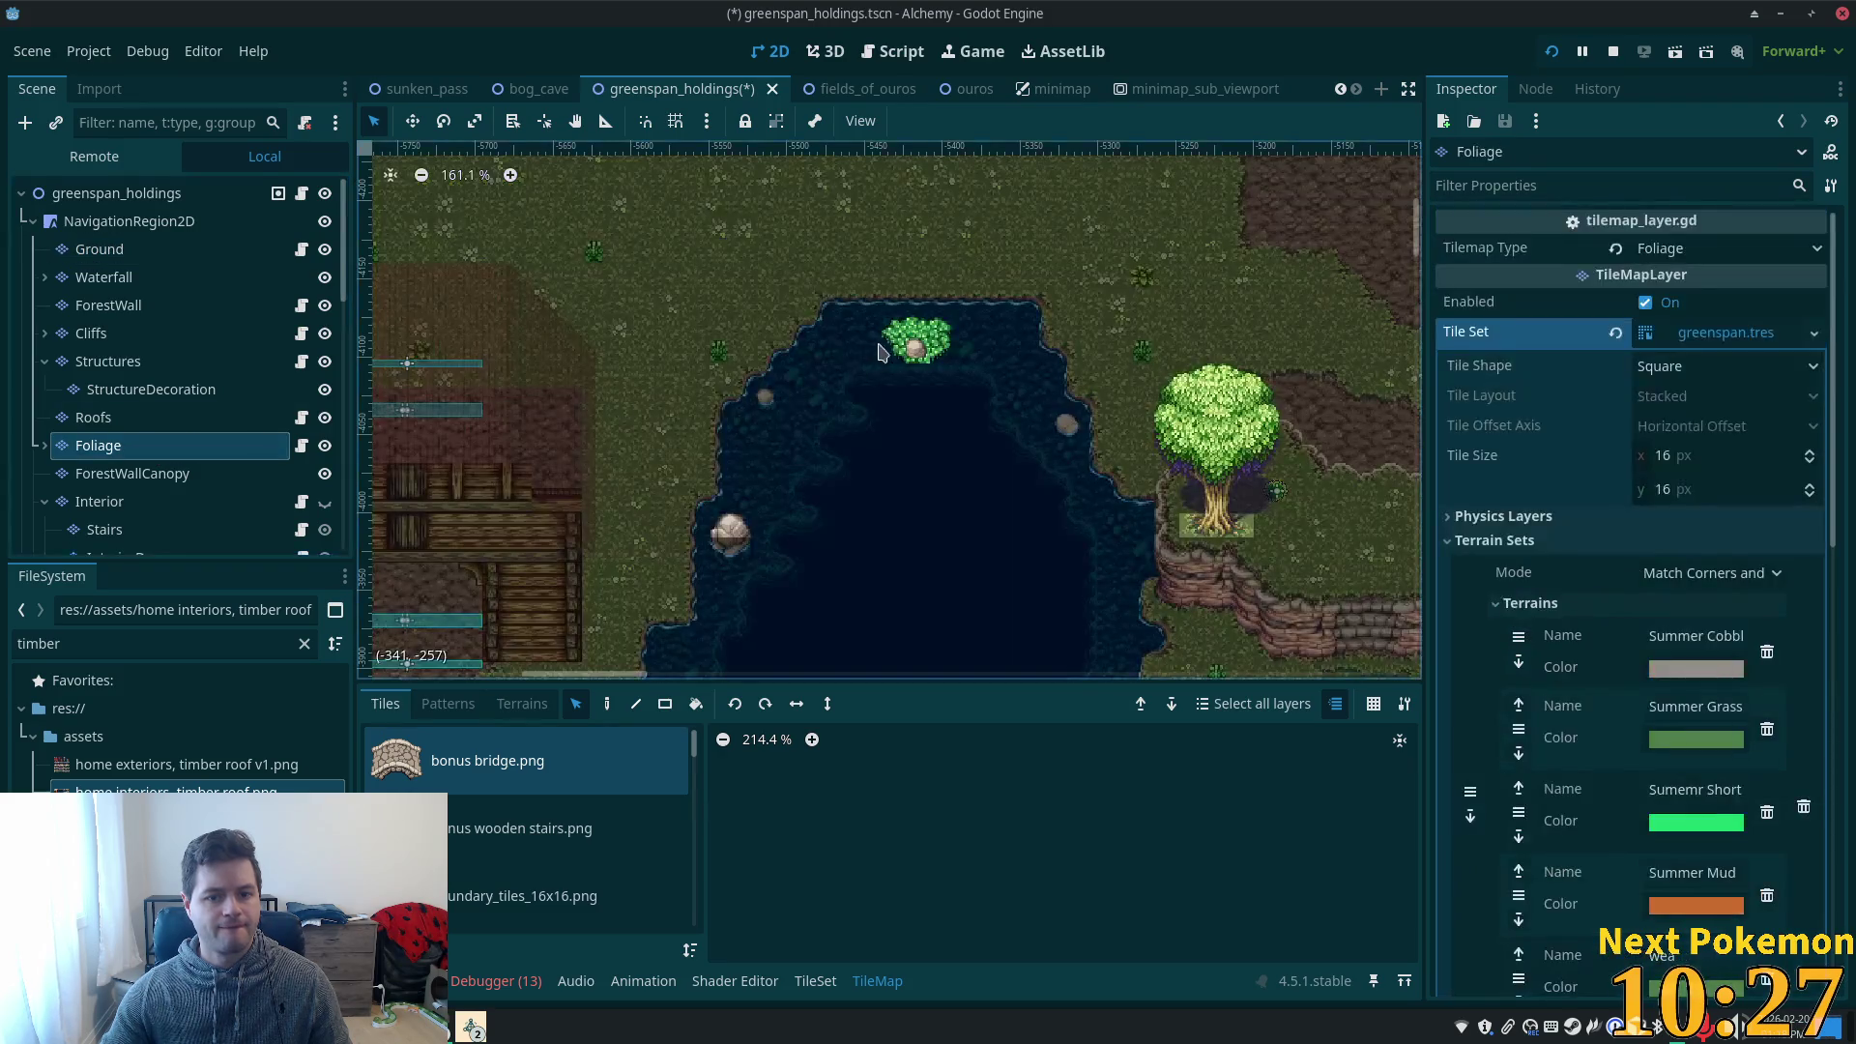
scroll(937, 386, up, 6)
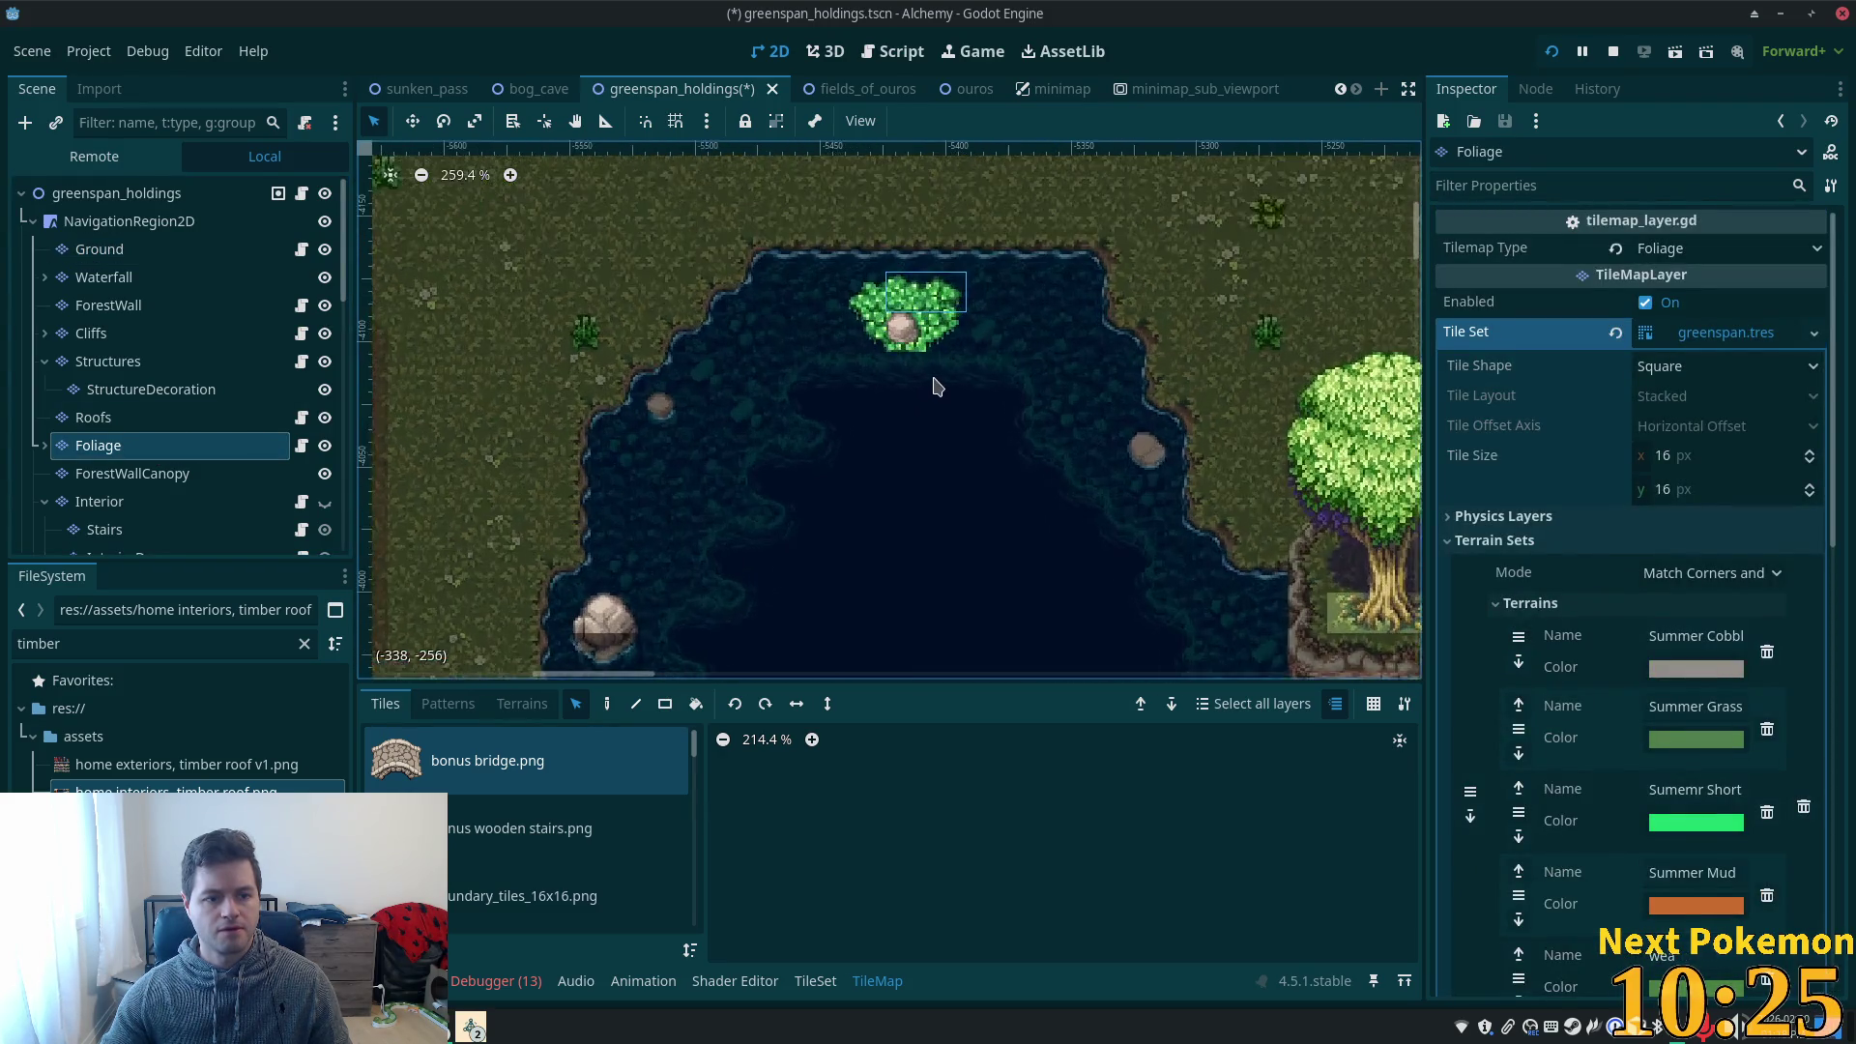
click(607, 704)
- Erase most of the island's bushes and bring up the tile set editor
mouse_move(842, 319)
mouse_down()
mouse_move(919, 290)
mouse_move(932, 340)
mouse_up()
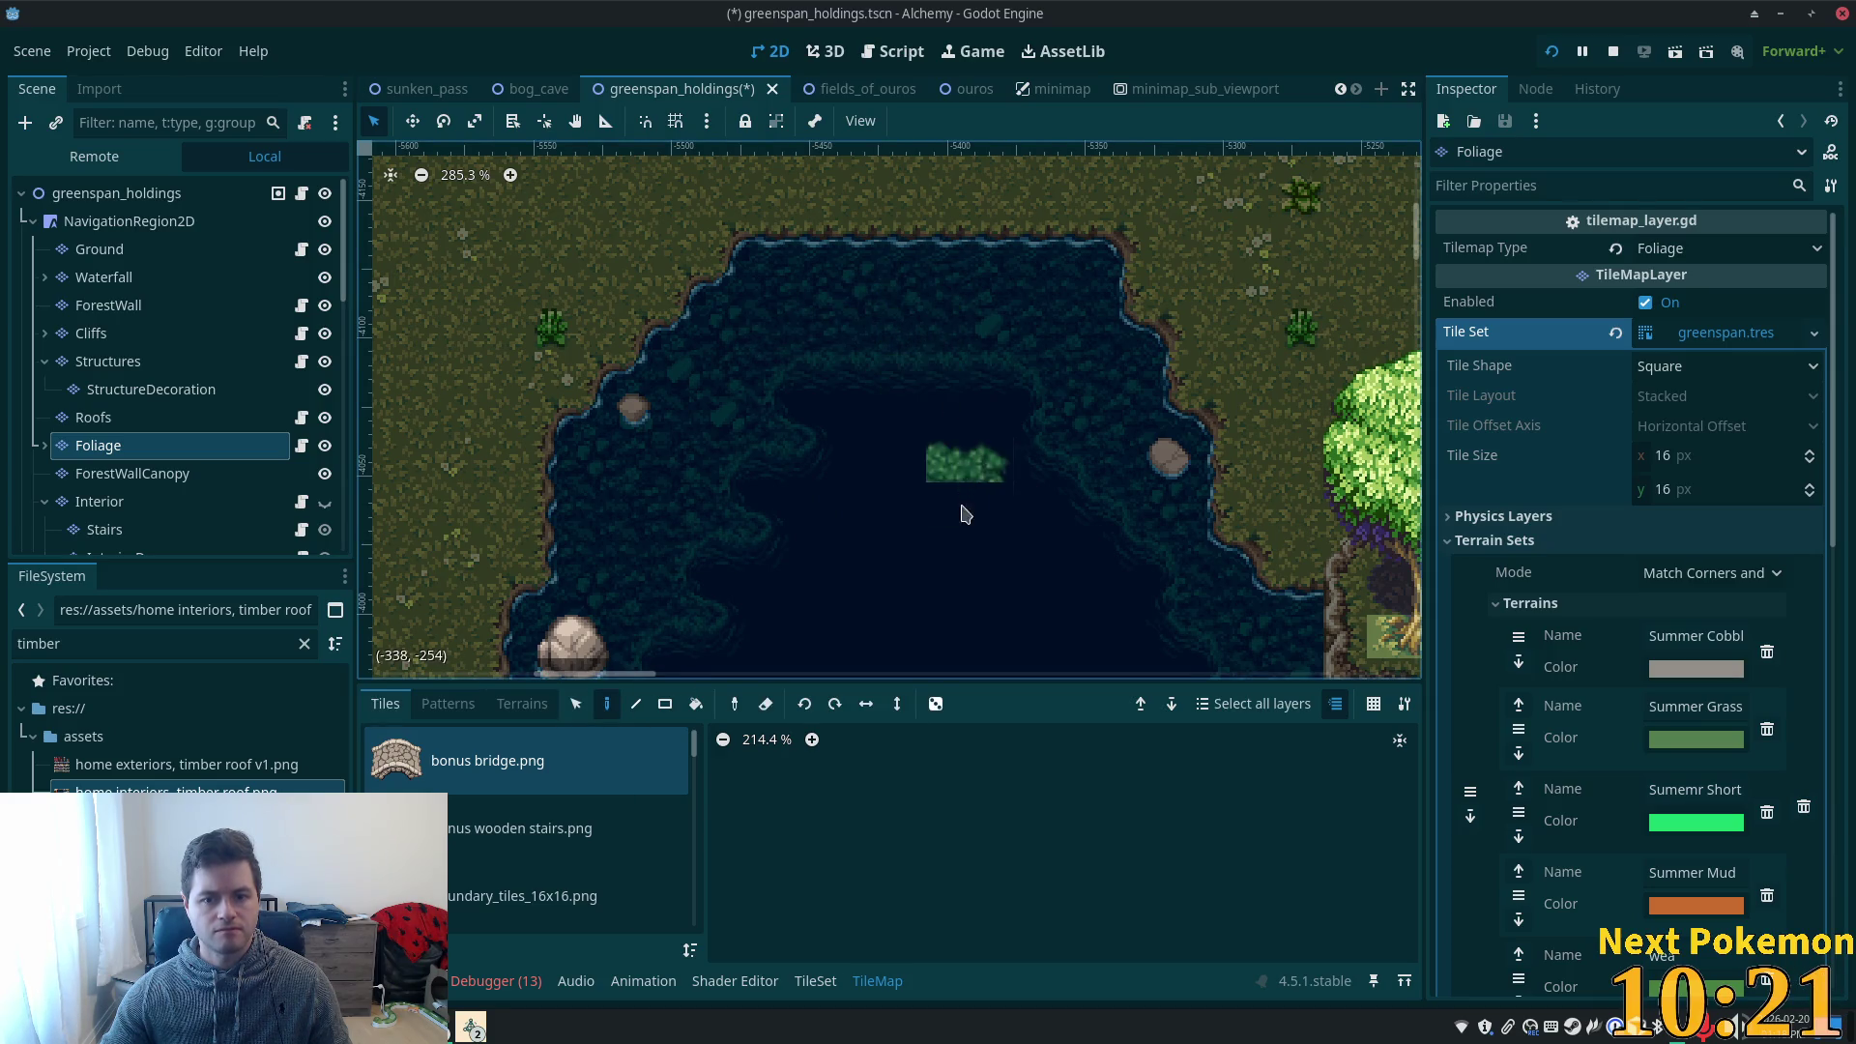
scroll(957, 522, down, 5)
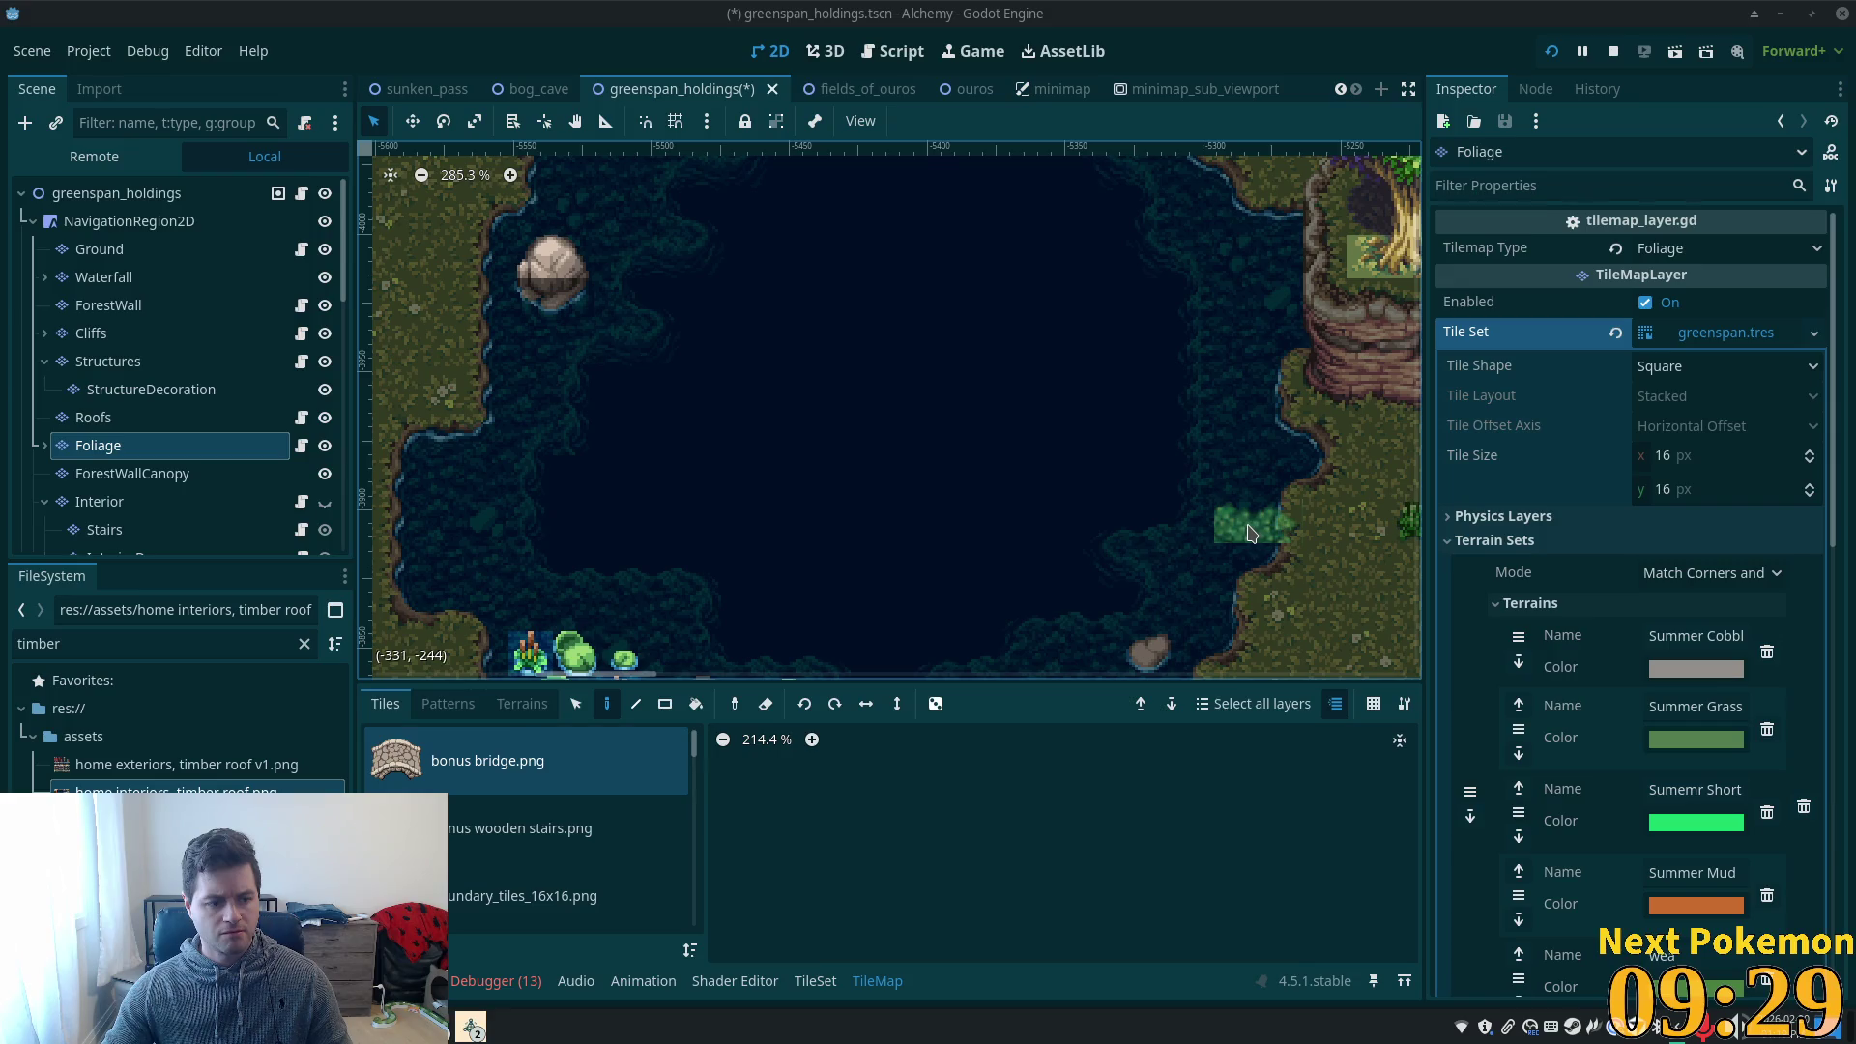
scroll(1247, 533, down, 5)
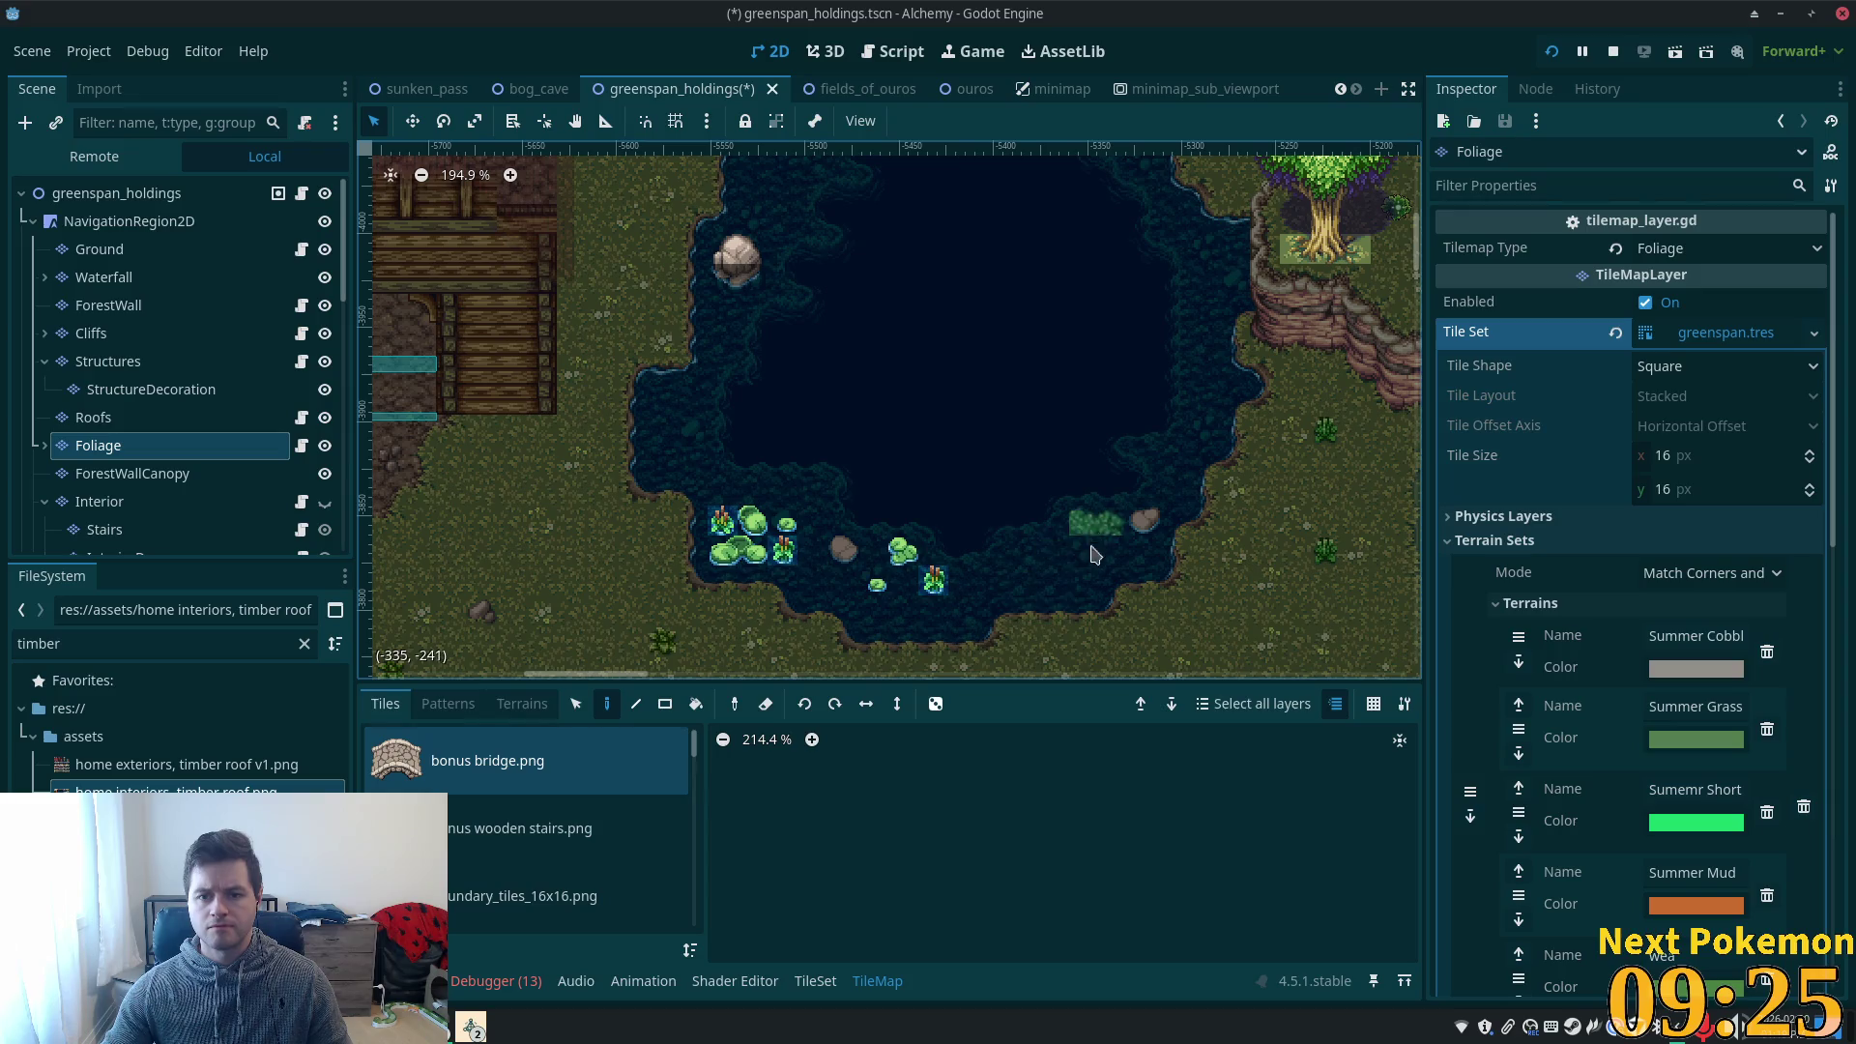
scroll(1083, 512, up, 4)
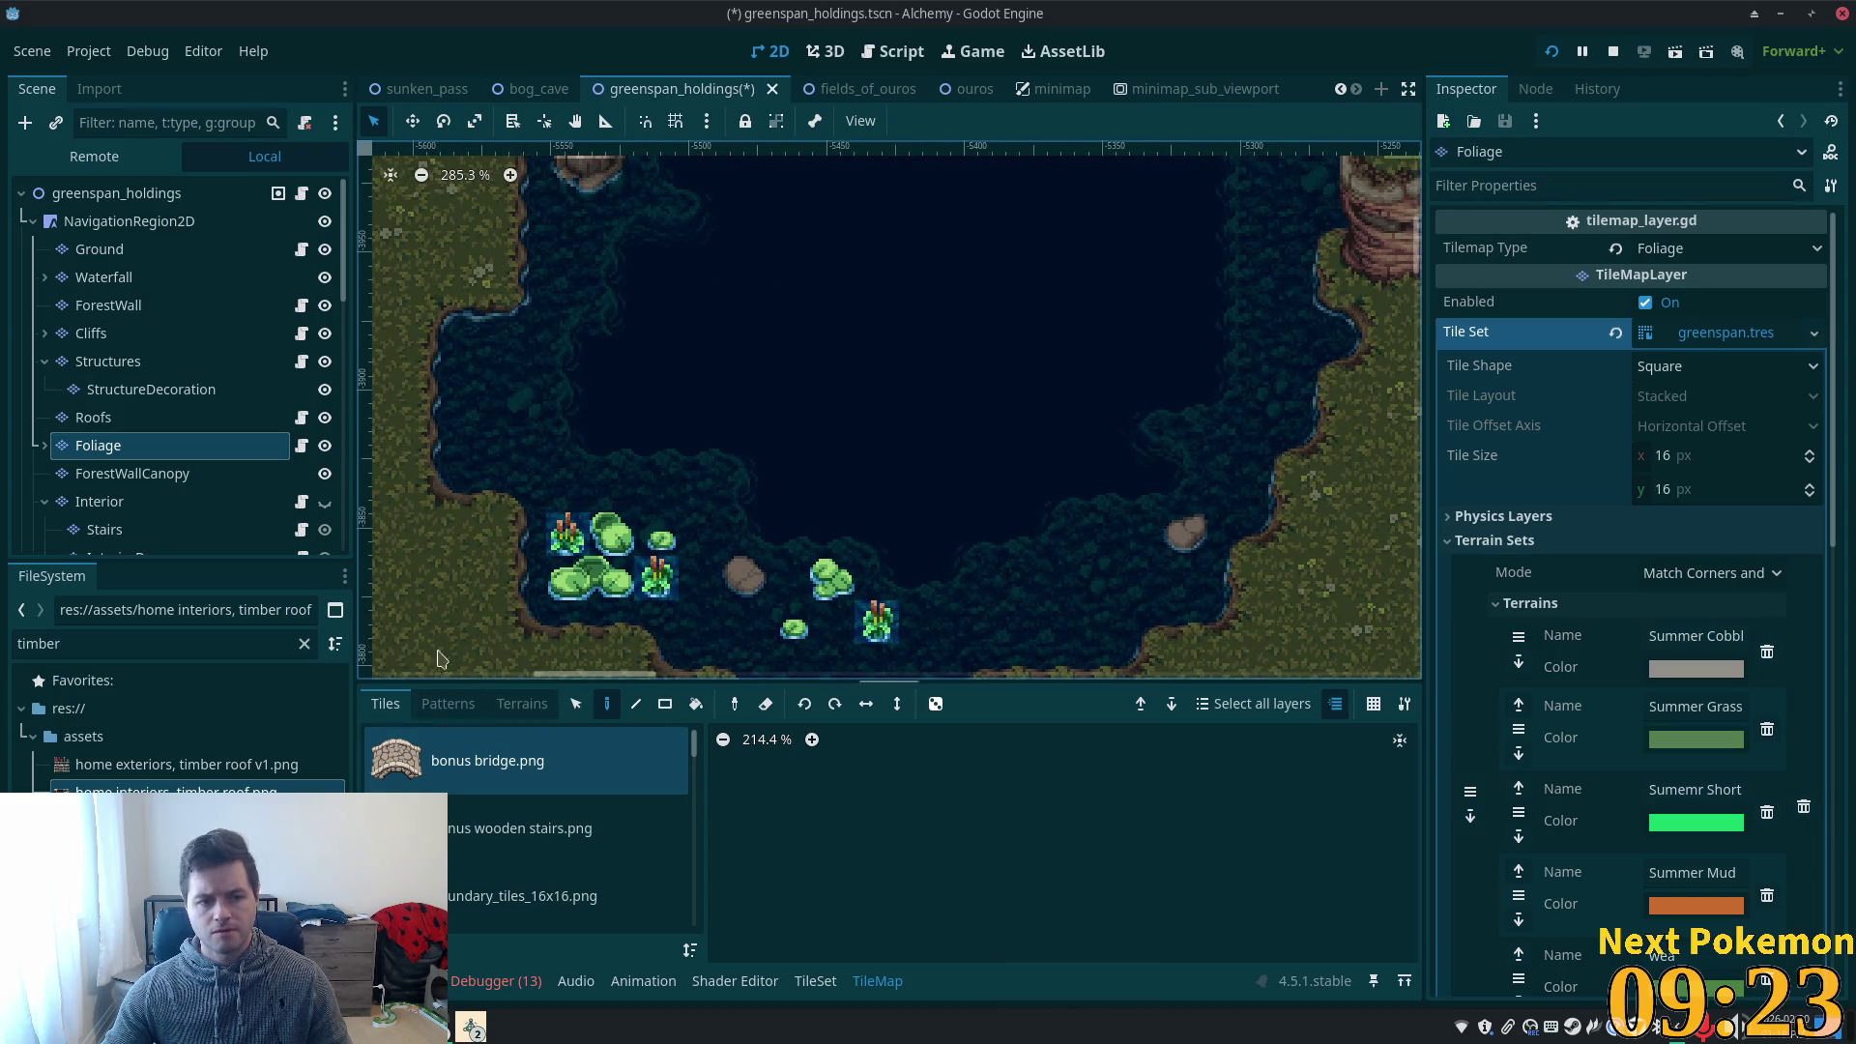
click(815, 981)
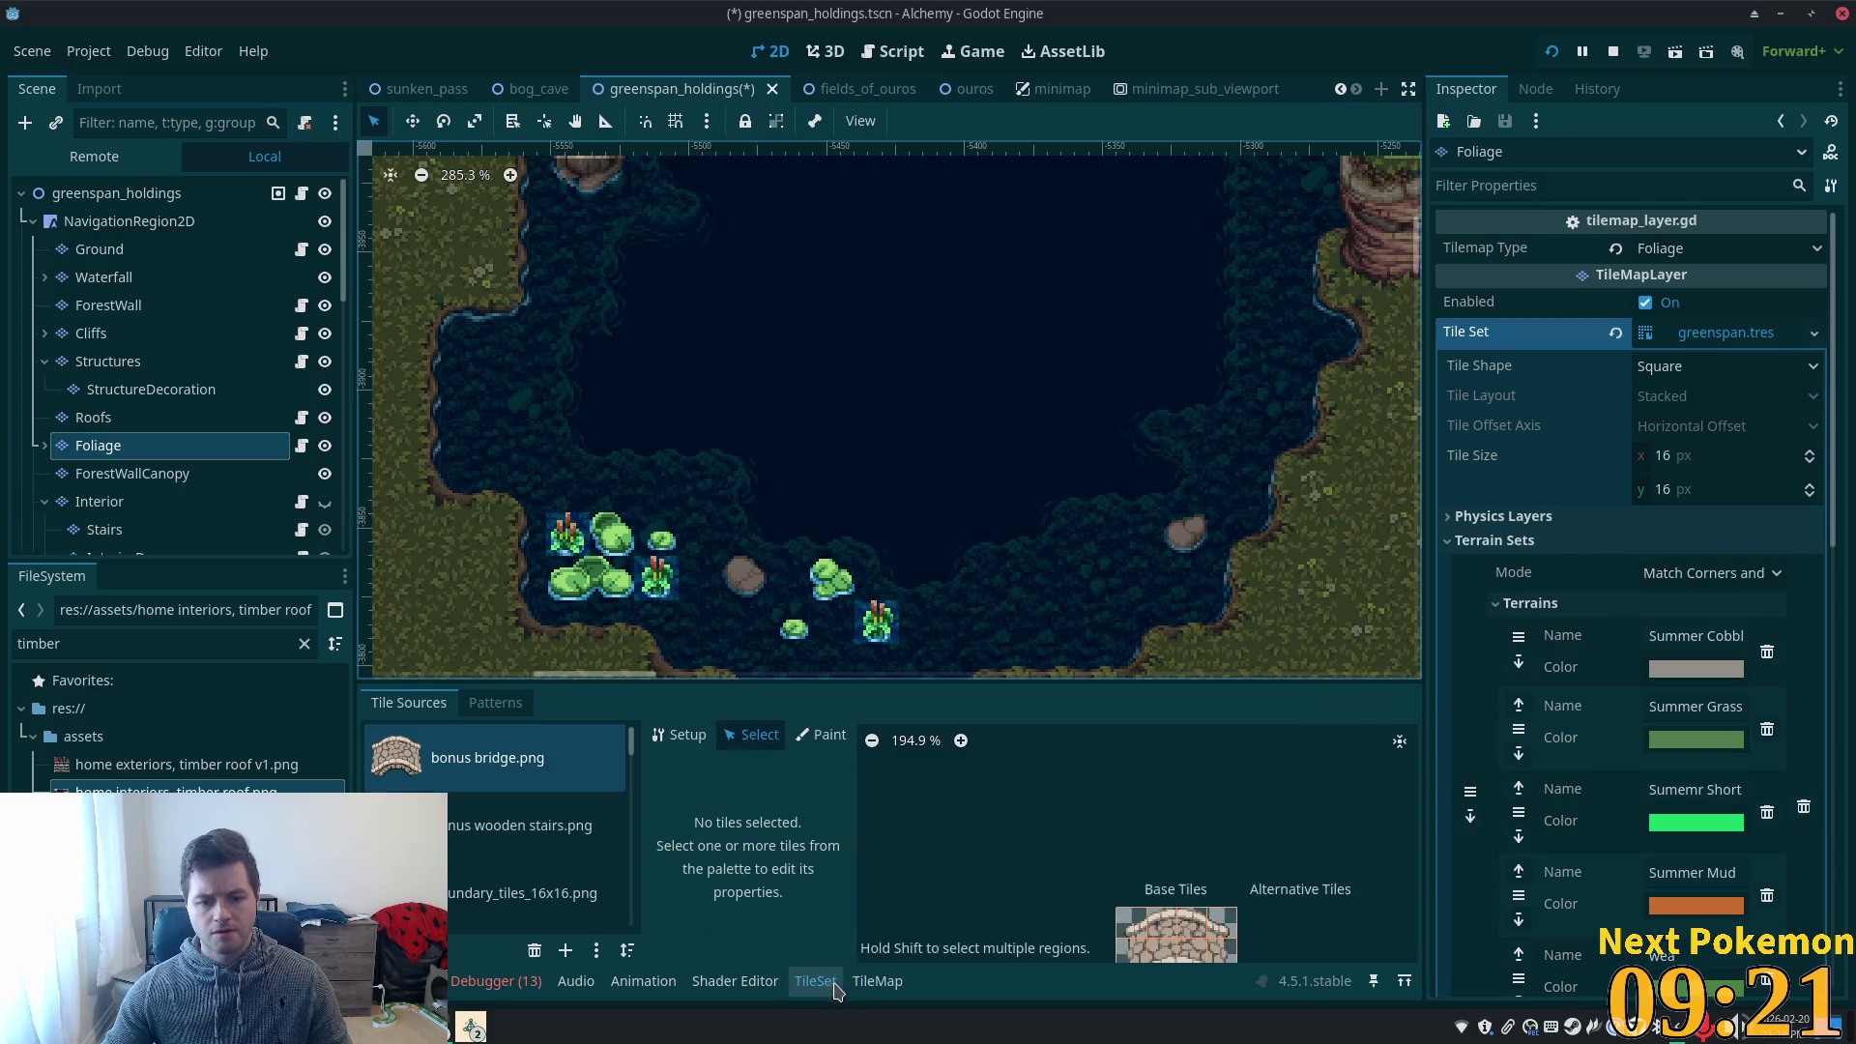
- Paint two lily pads on the pond's east and southeast side using summer forest.png tiles
click(877, 981)
drag(693, 763, 693, 860)
scroll(580, 821, up, 2)
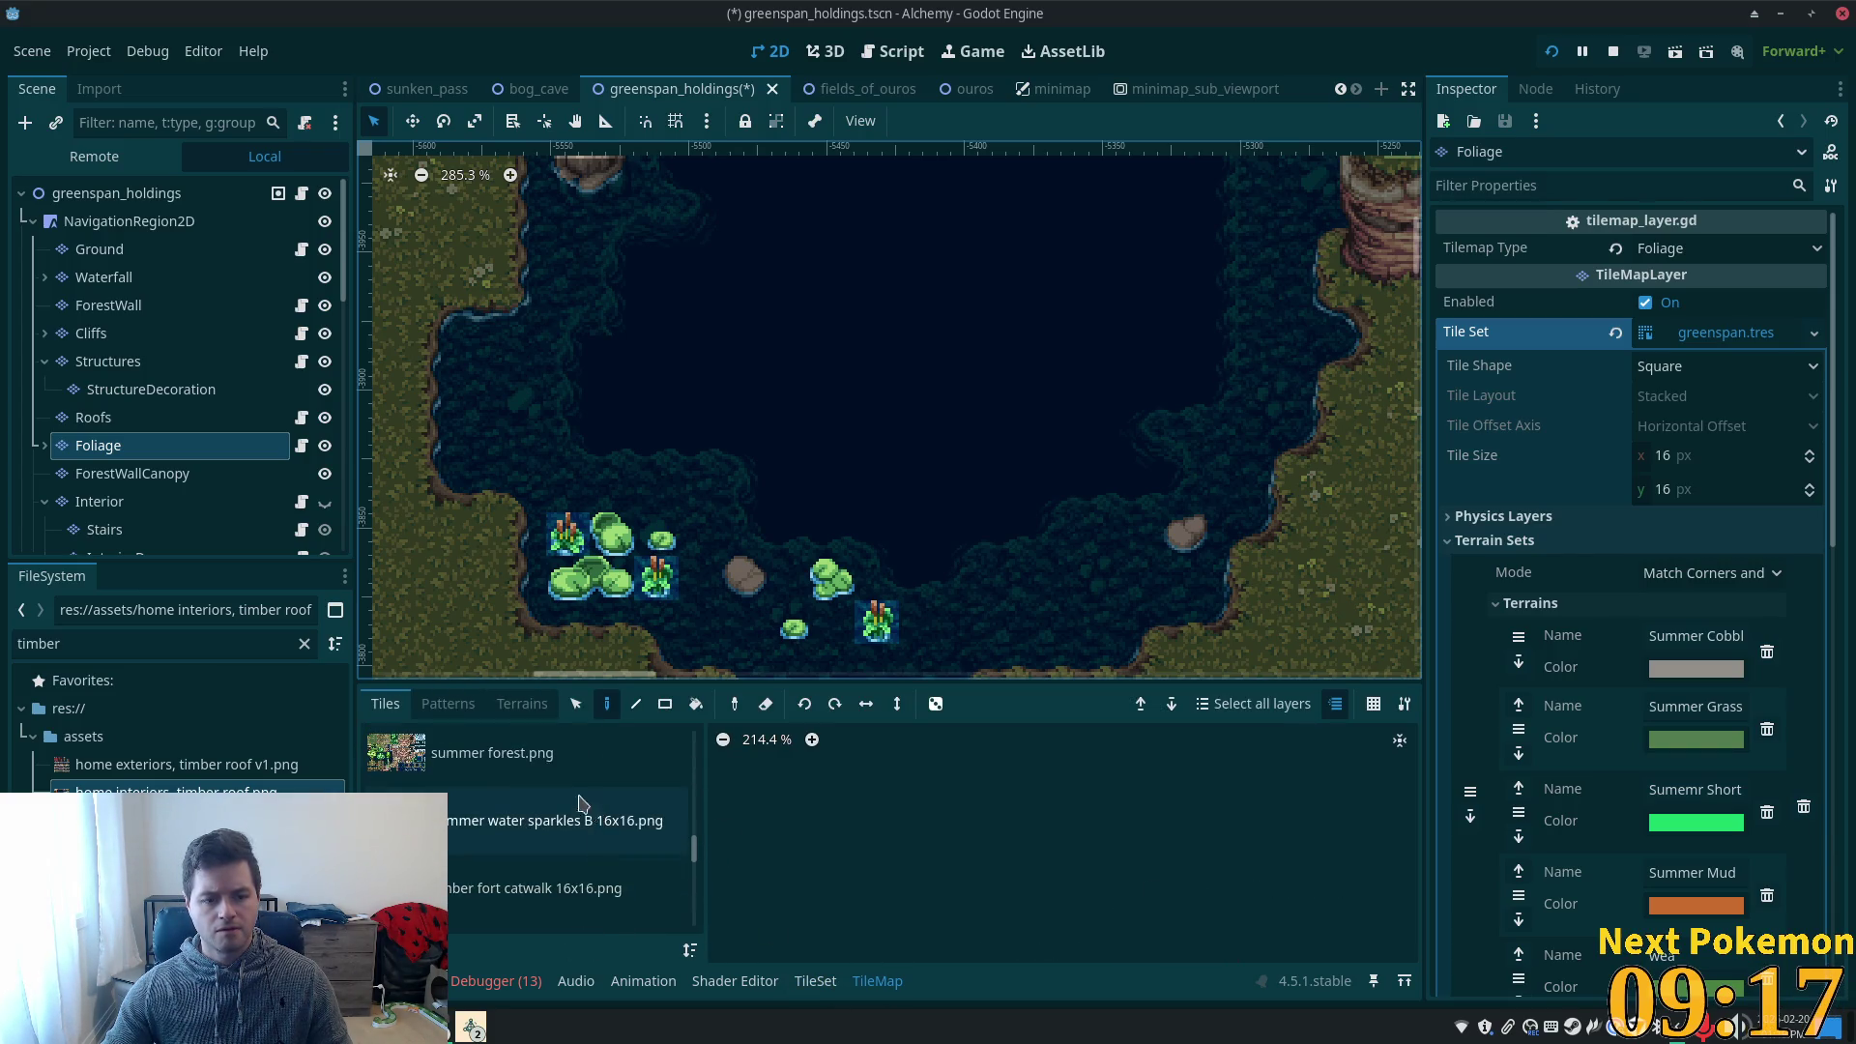
click(549, 785)
click(516, 764)
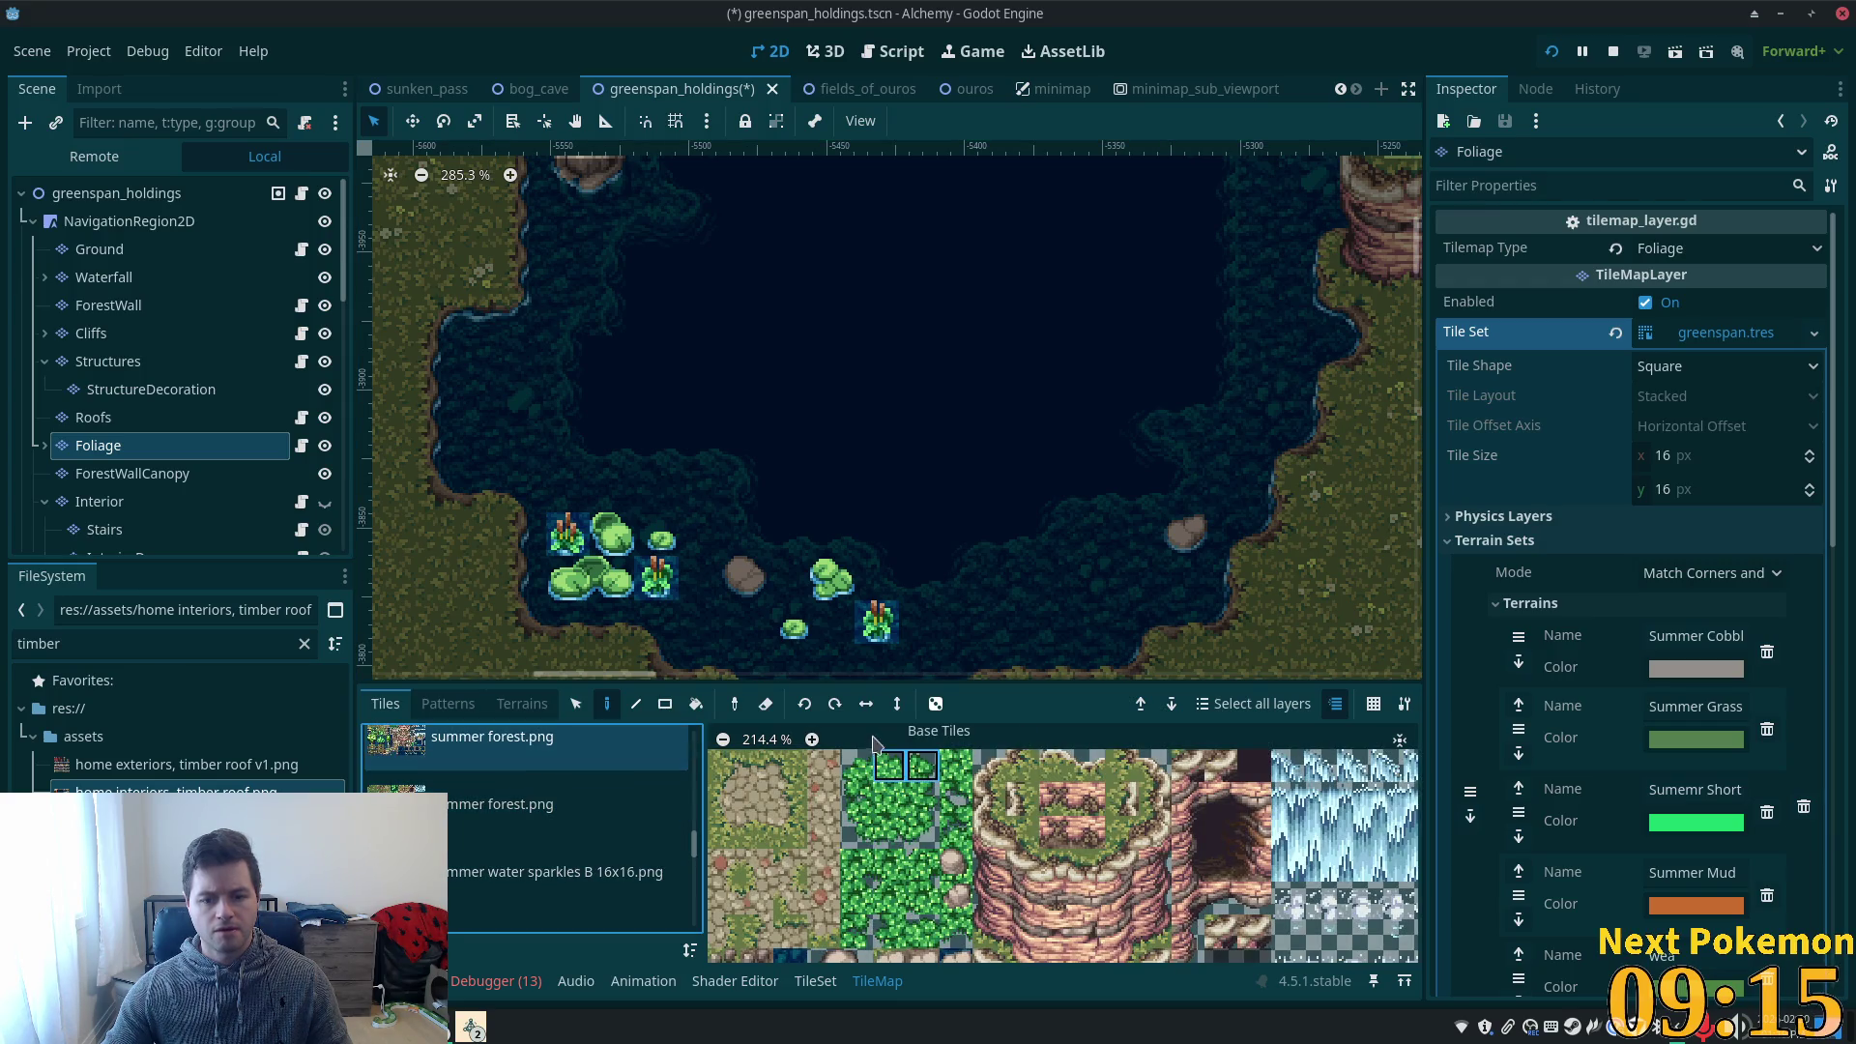
scroll(873, 745, down, 3)
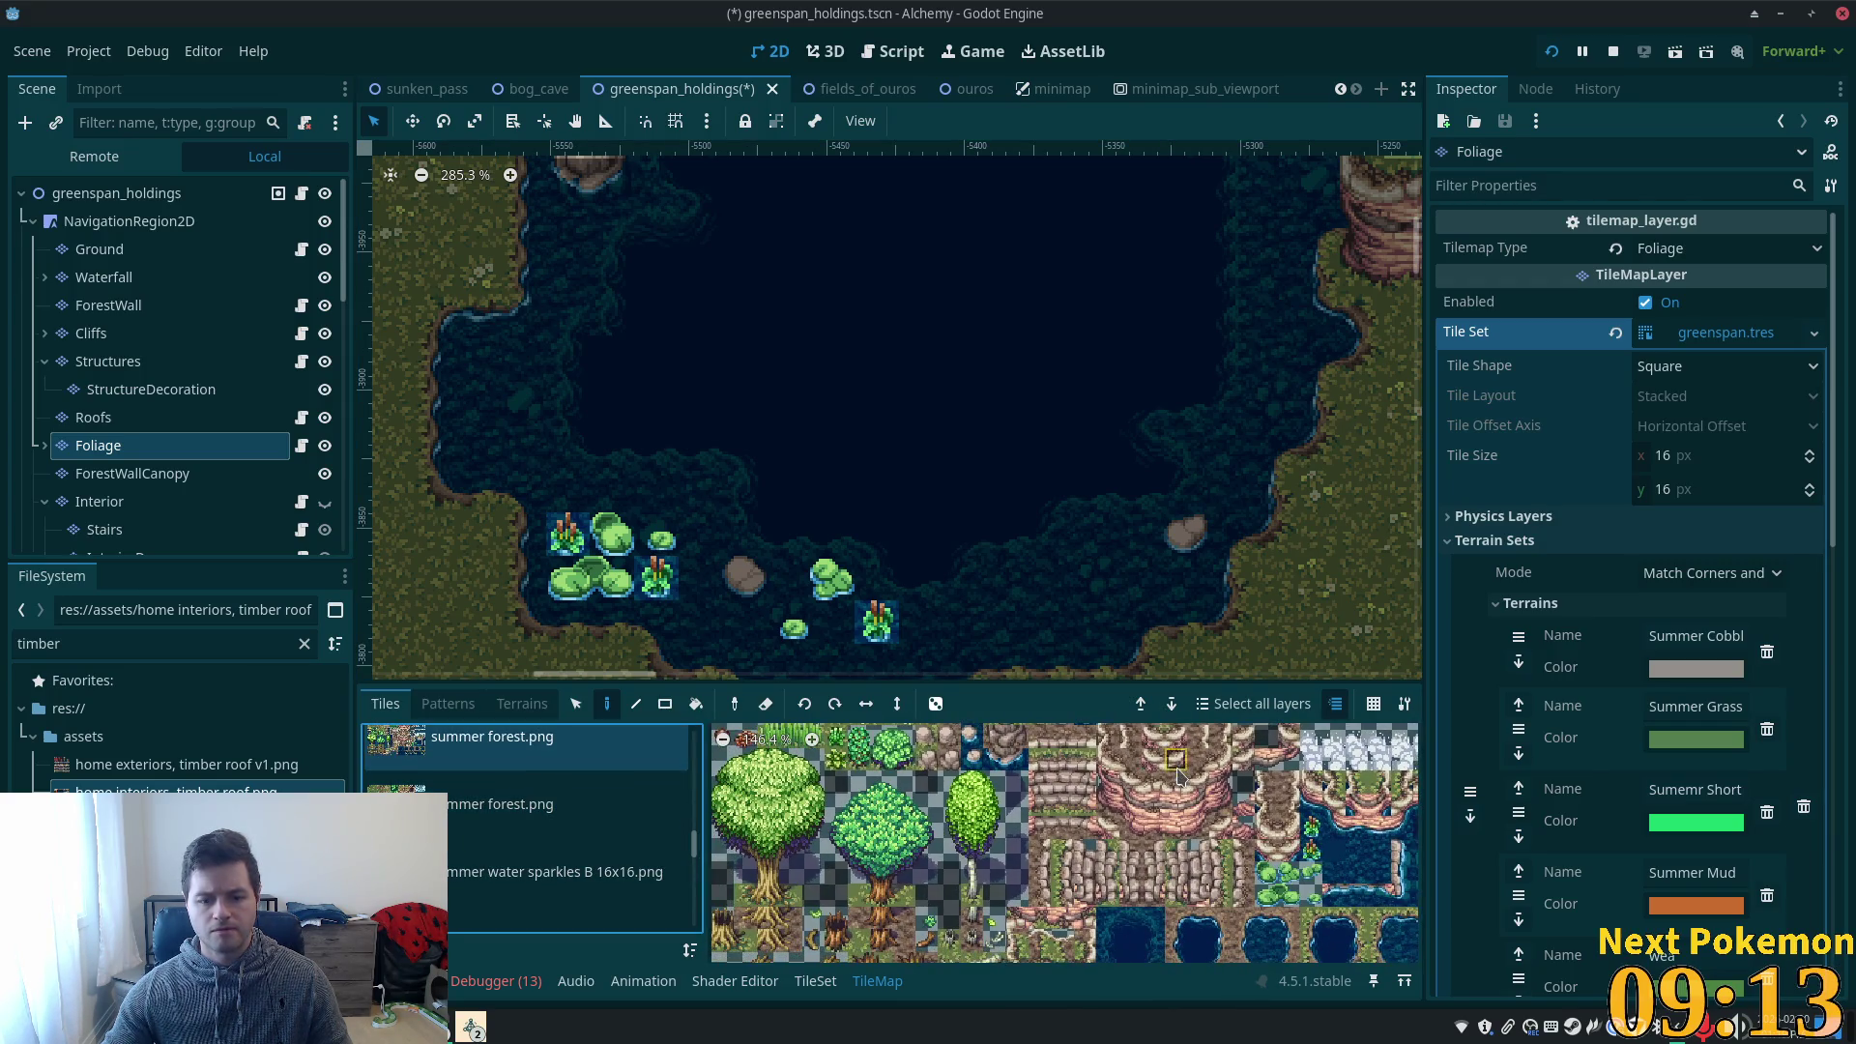
scroll(1315, 870, up, 3)
drag(1345, 867, 1106, 820)
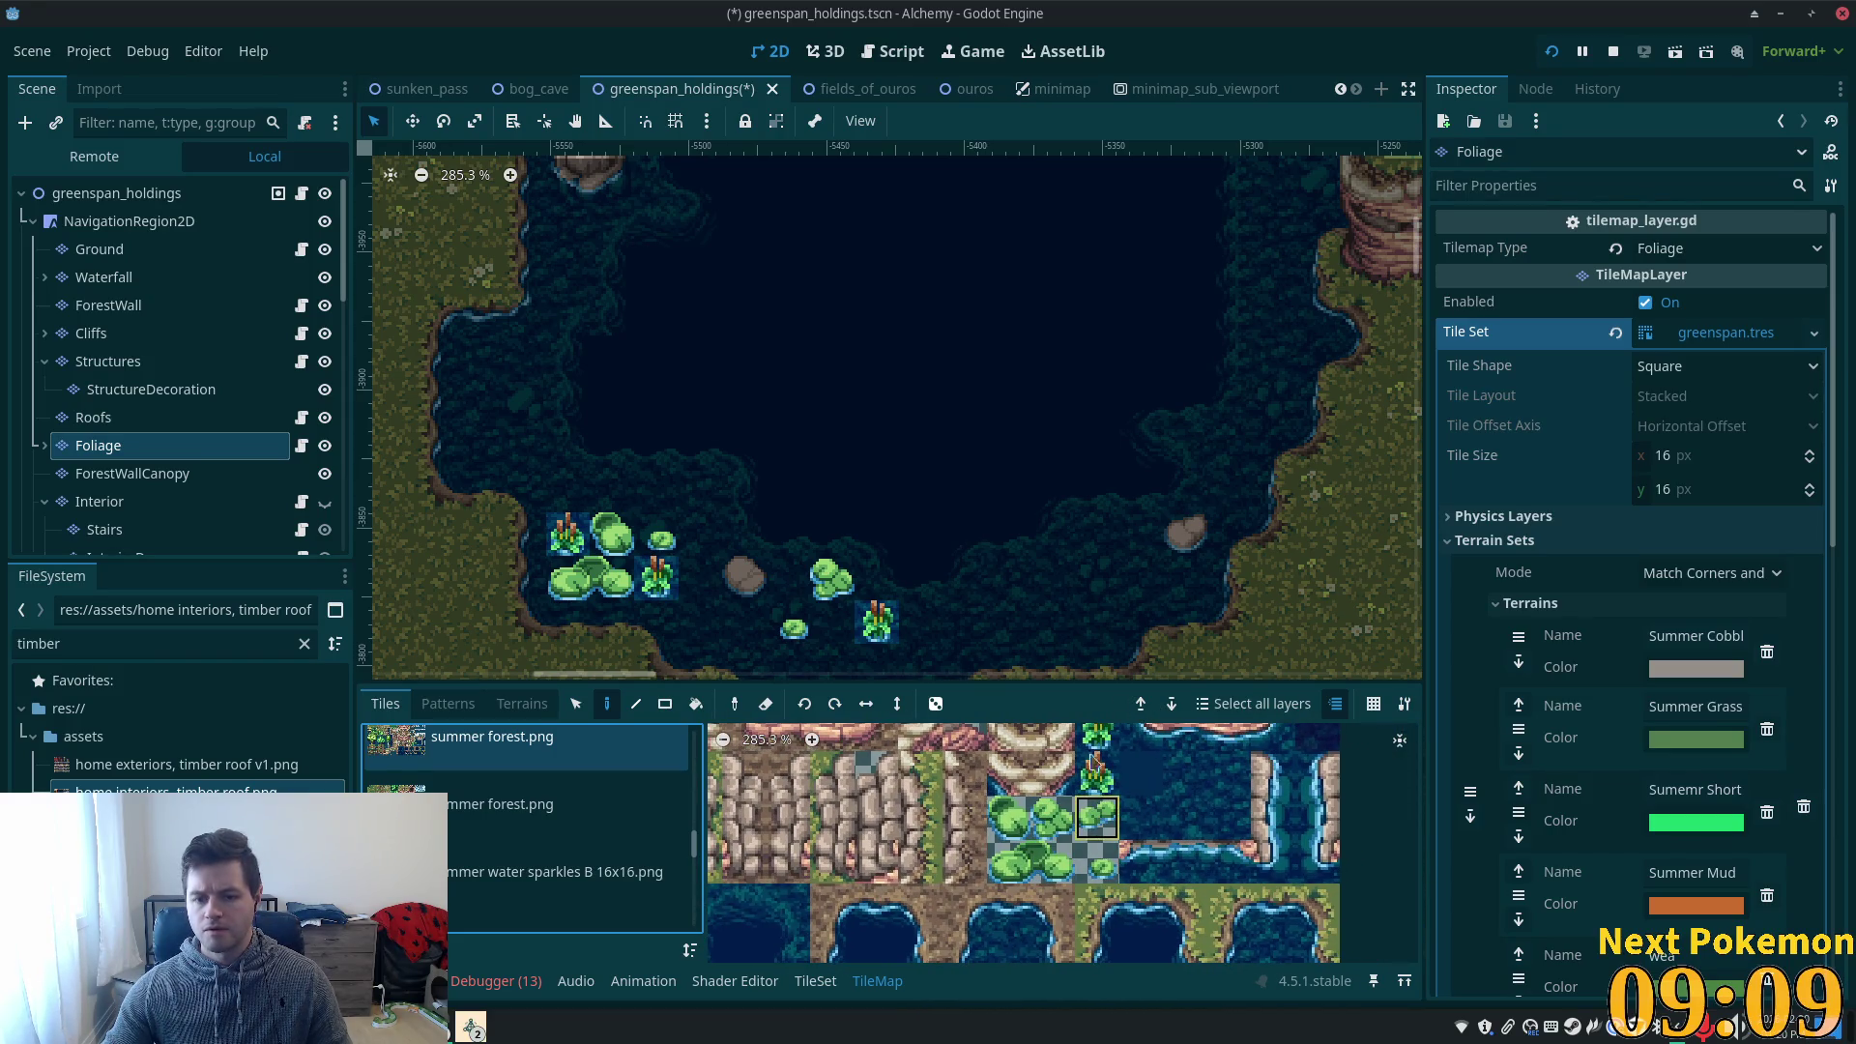
click(1230, 441)
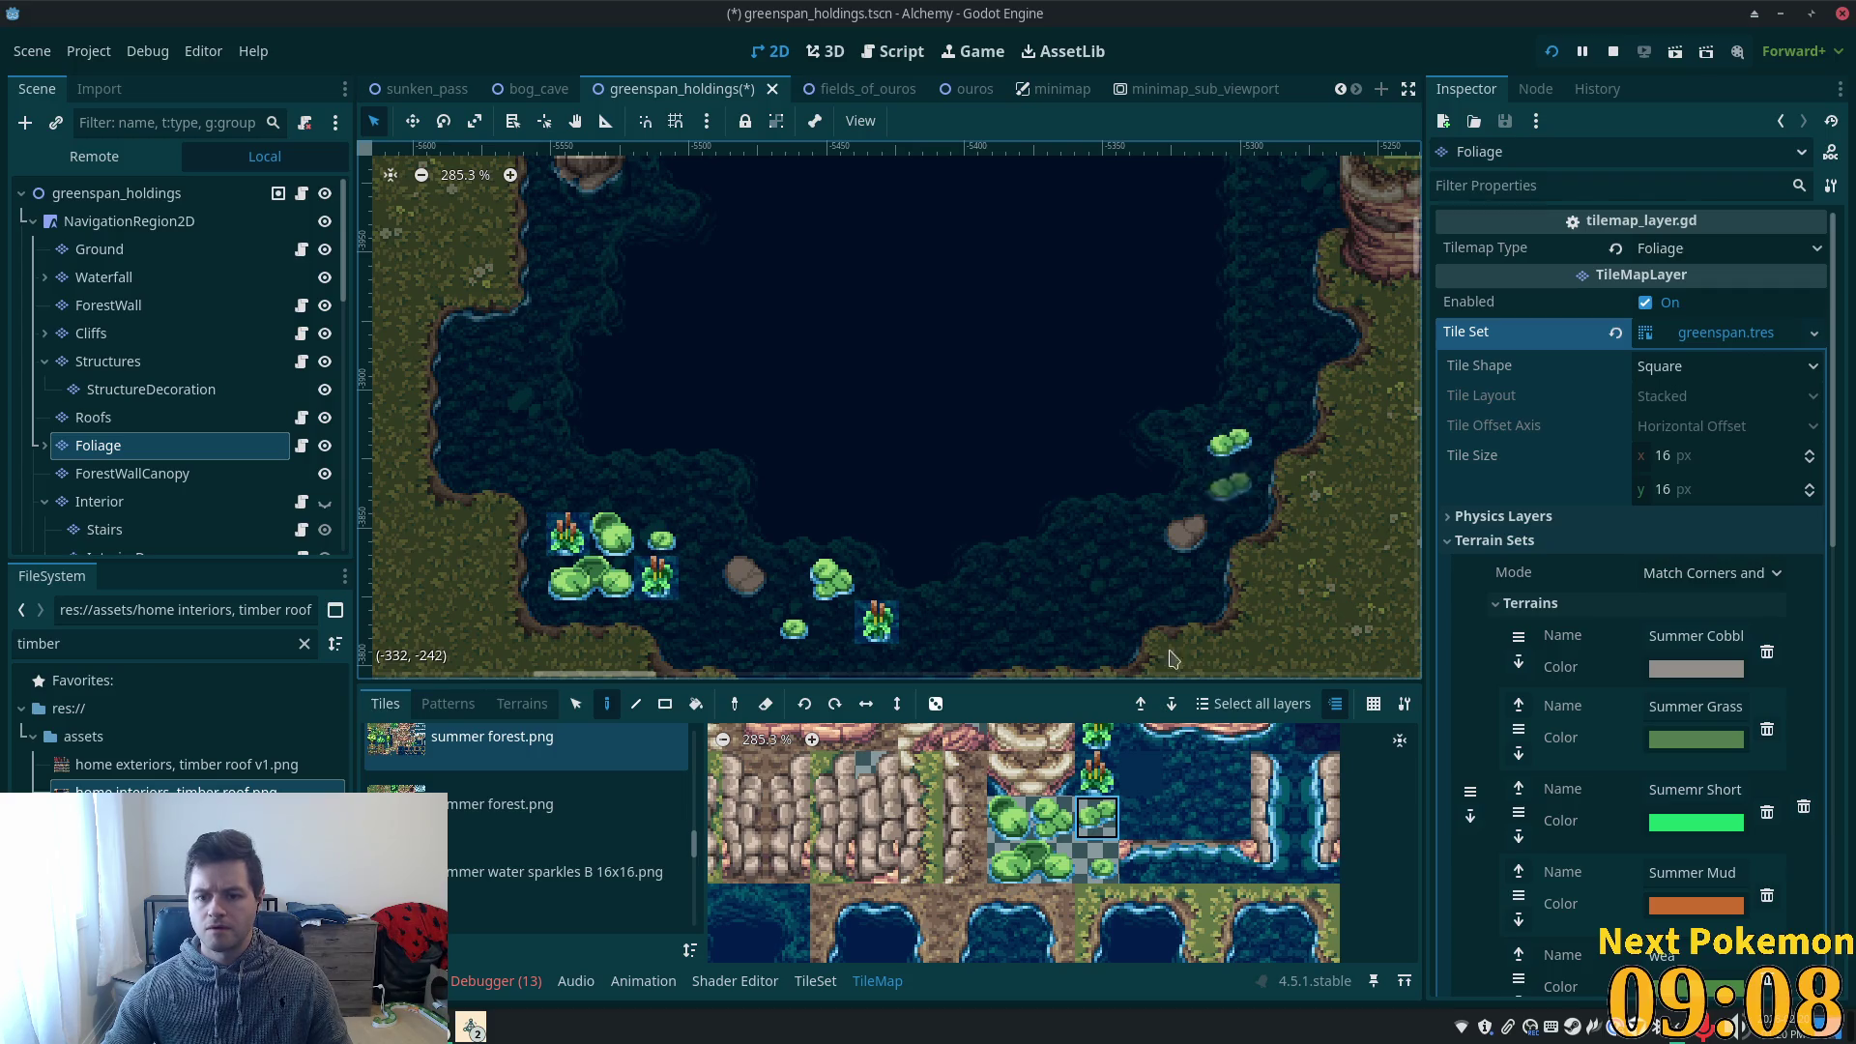
click(1052, 820)
click(1141, 578)
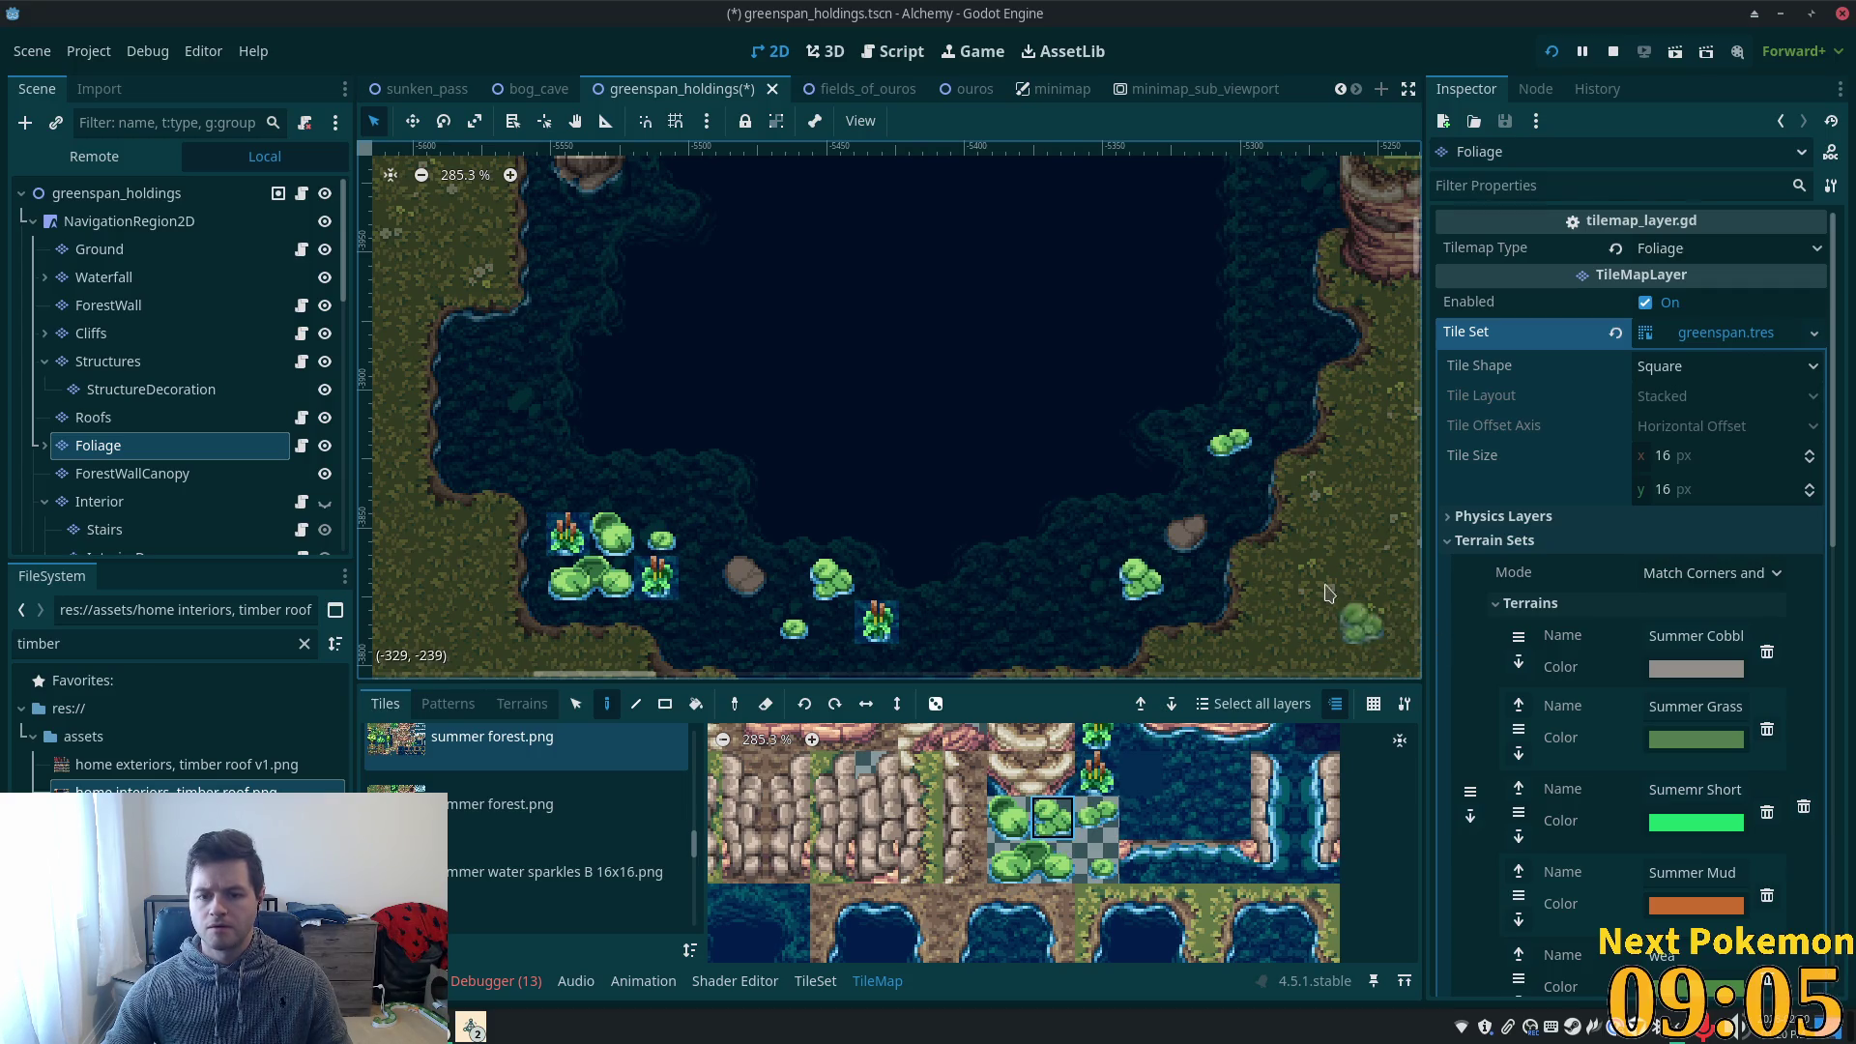
- Add a lily pad and a reed beside it along the pond's west shore
scroll(967, 483, up, 5)
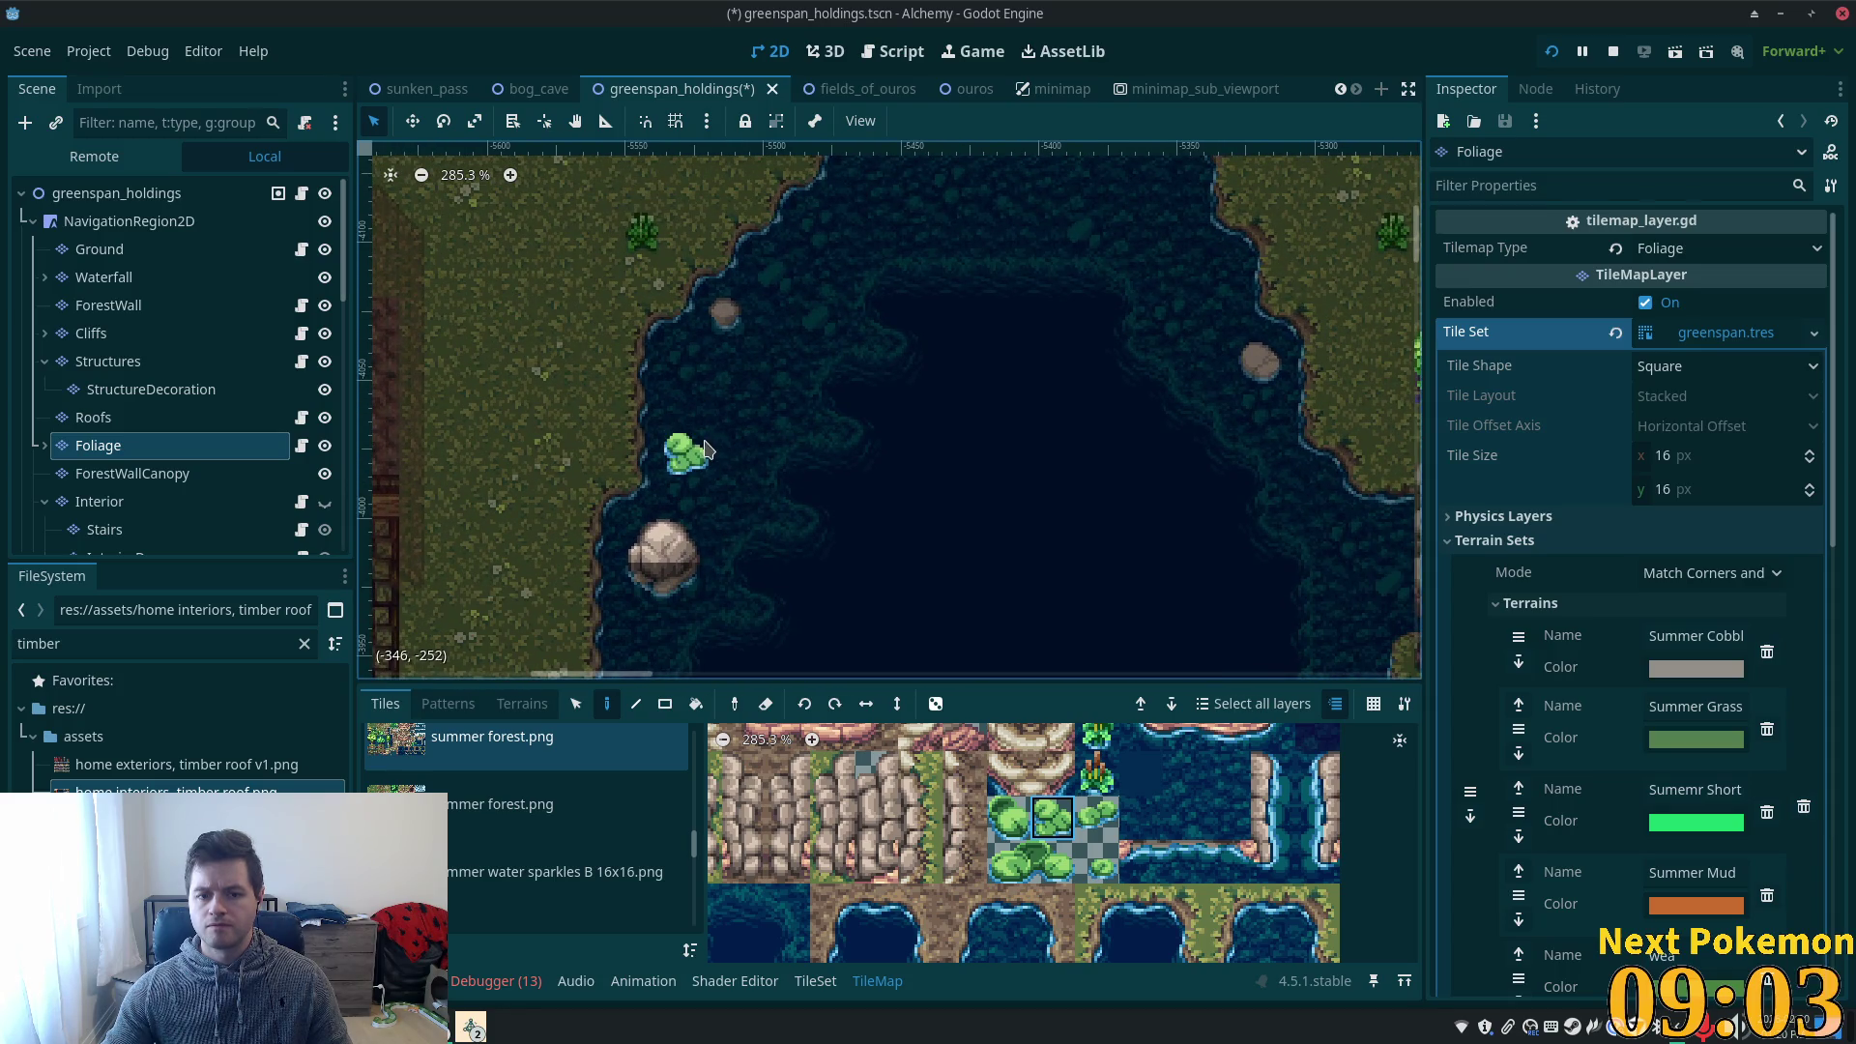
click(1097, 860)
click(780, 382)
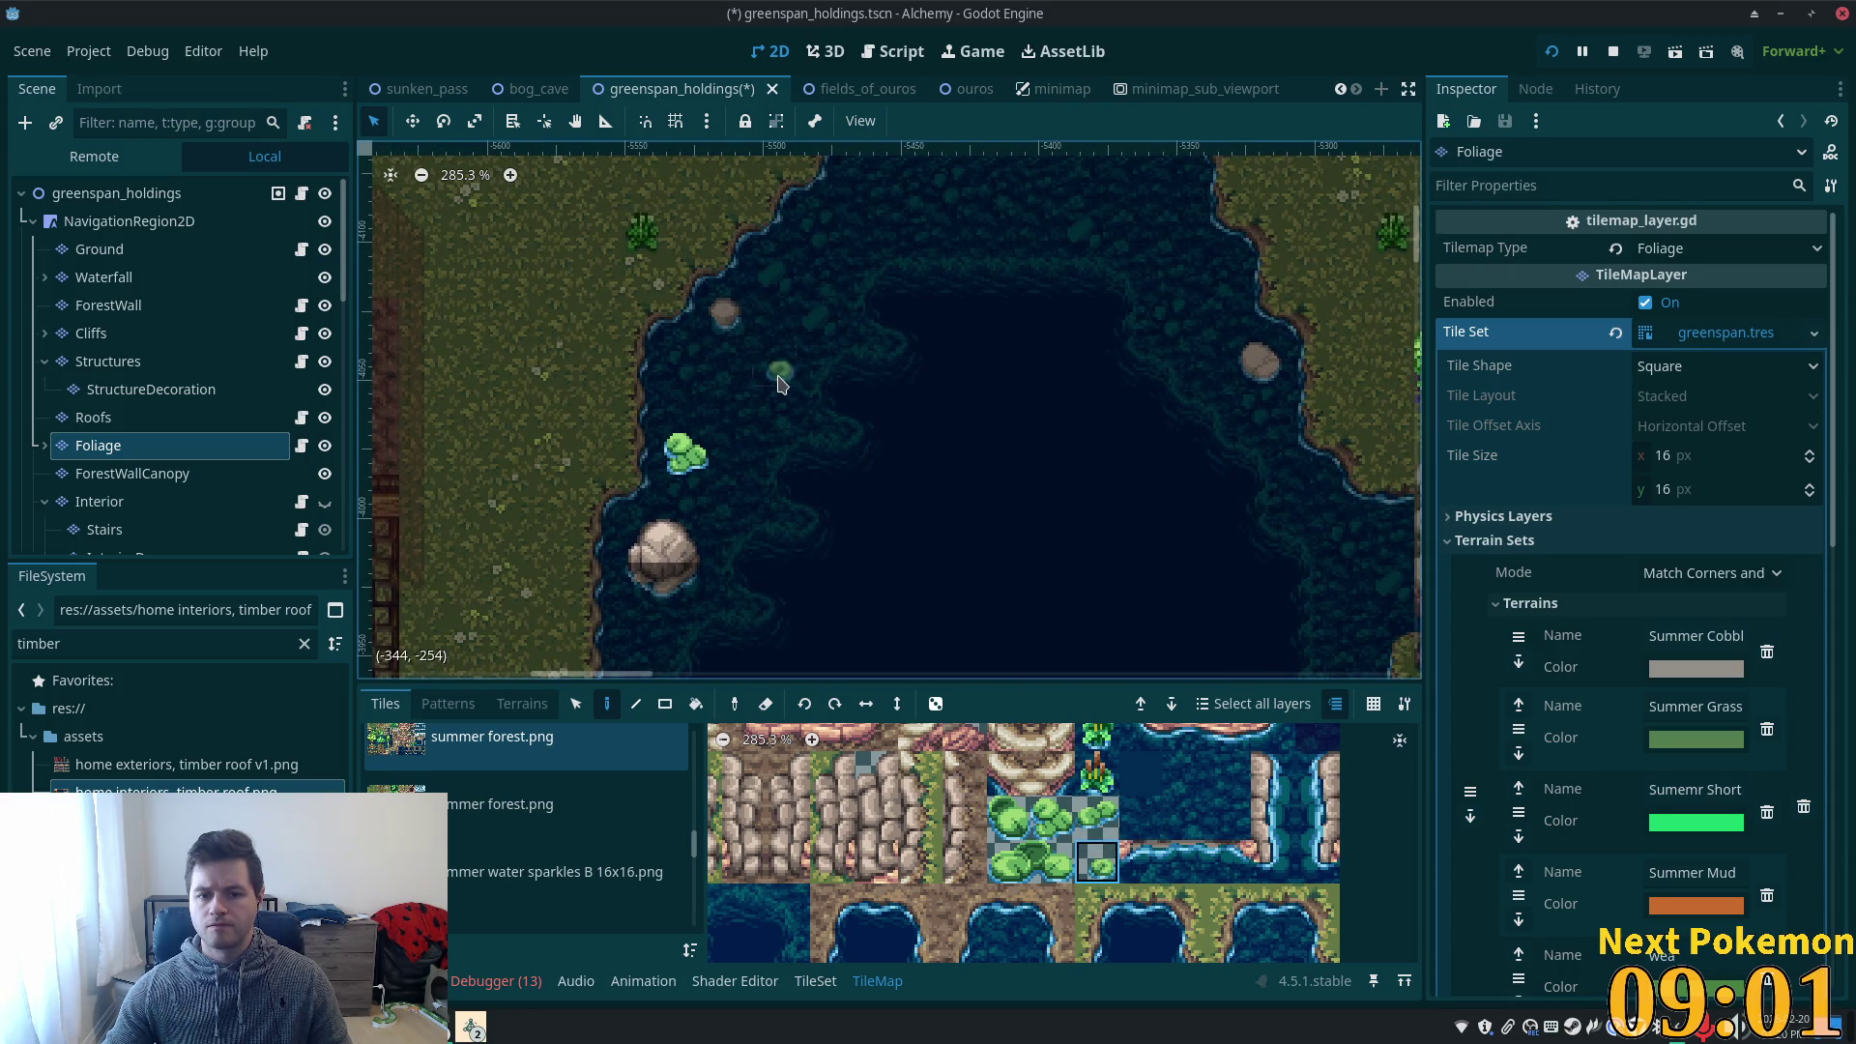
click(1098, 773)
click(743, 423)
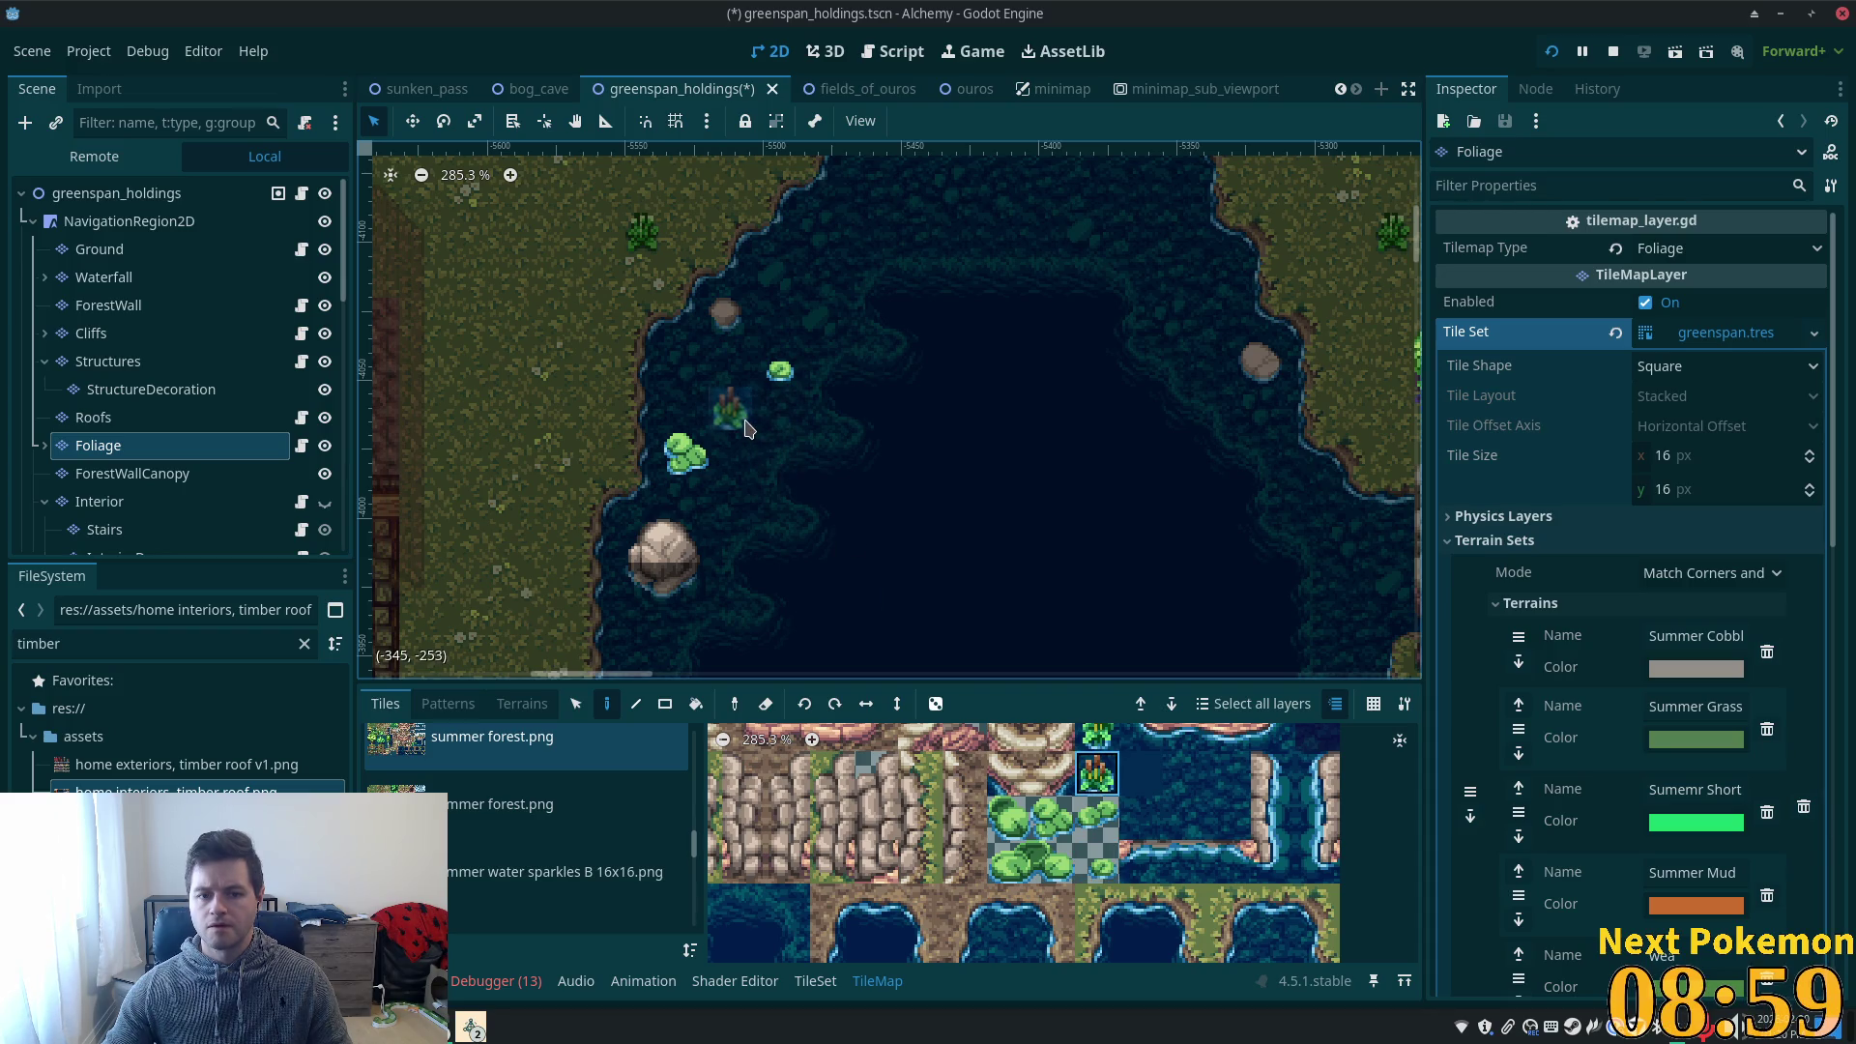
scroll(980, 547, down, 3)
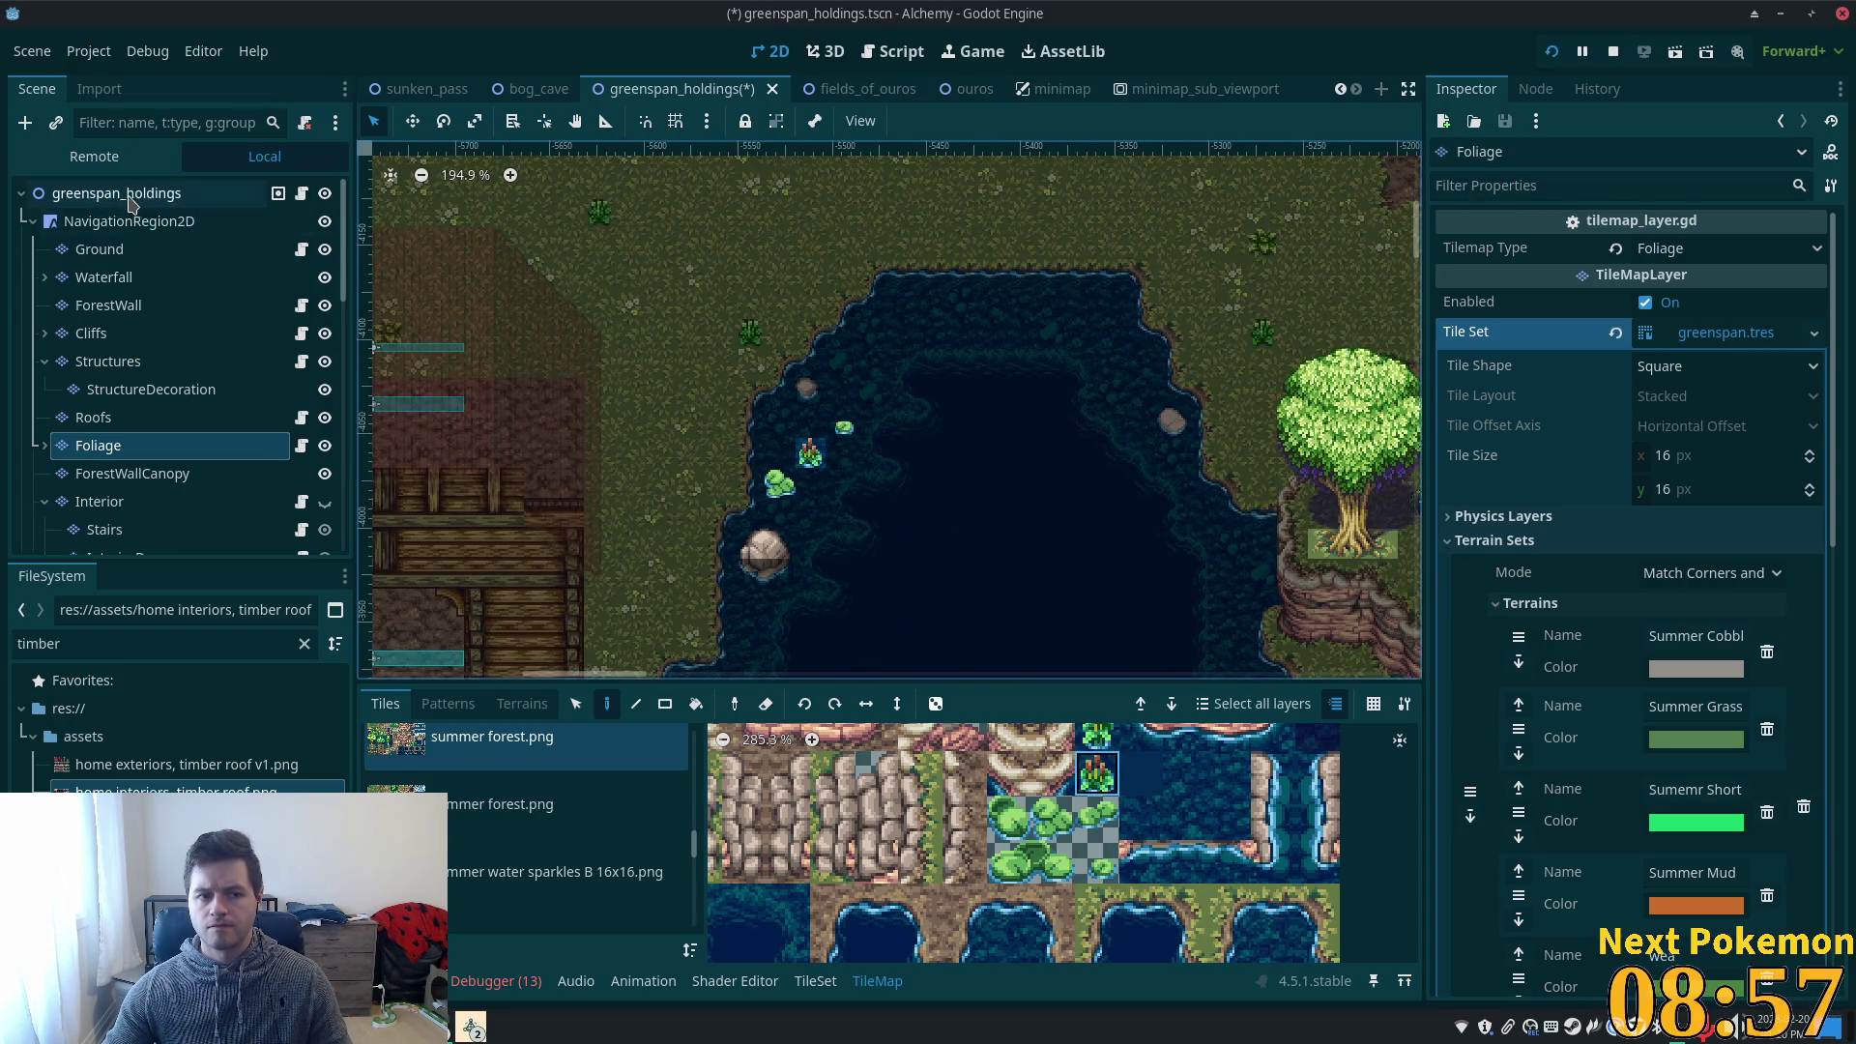
click(133, 198)
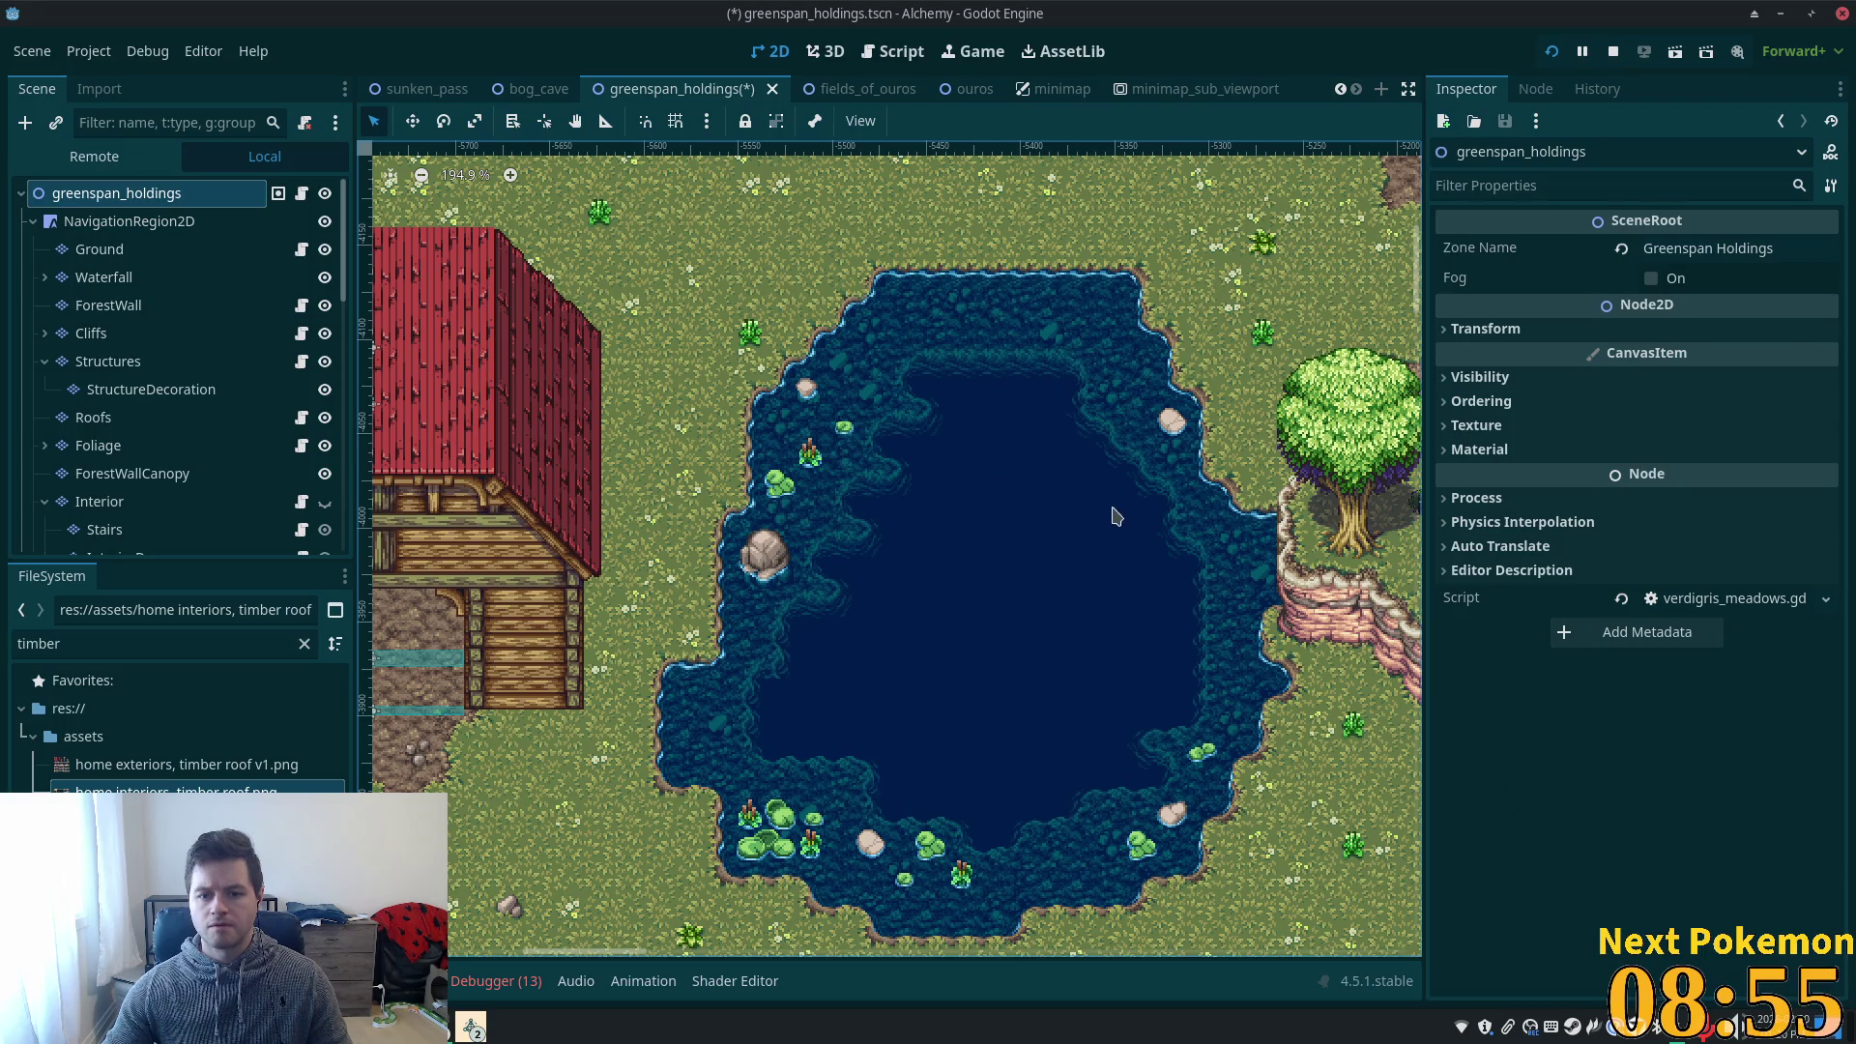
- Reselect the Foliage layer and browse the summer forest.png atlas for small leaf tiles
scroll(1187, 531, up, 3)
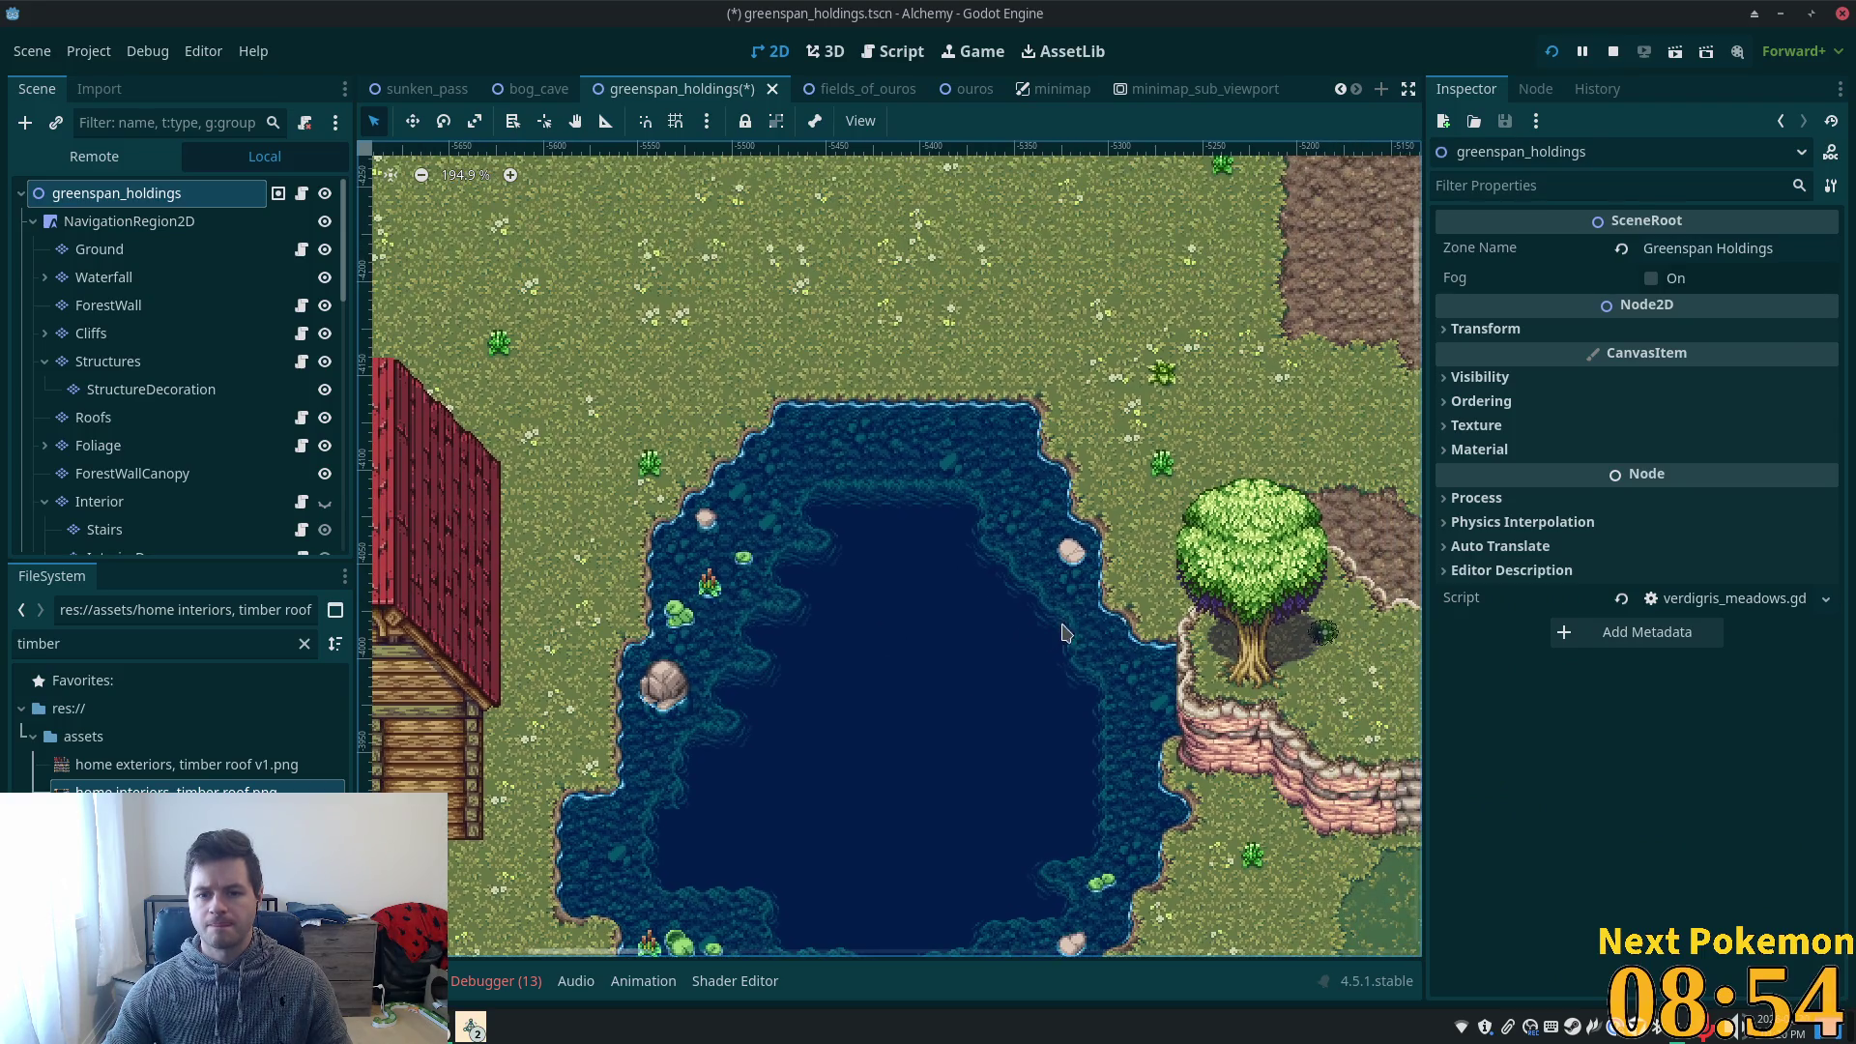
click(179, 454)
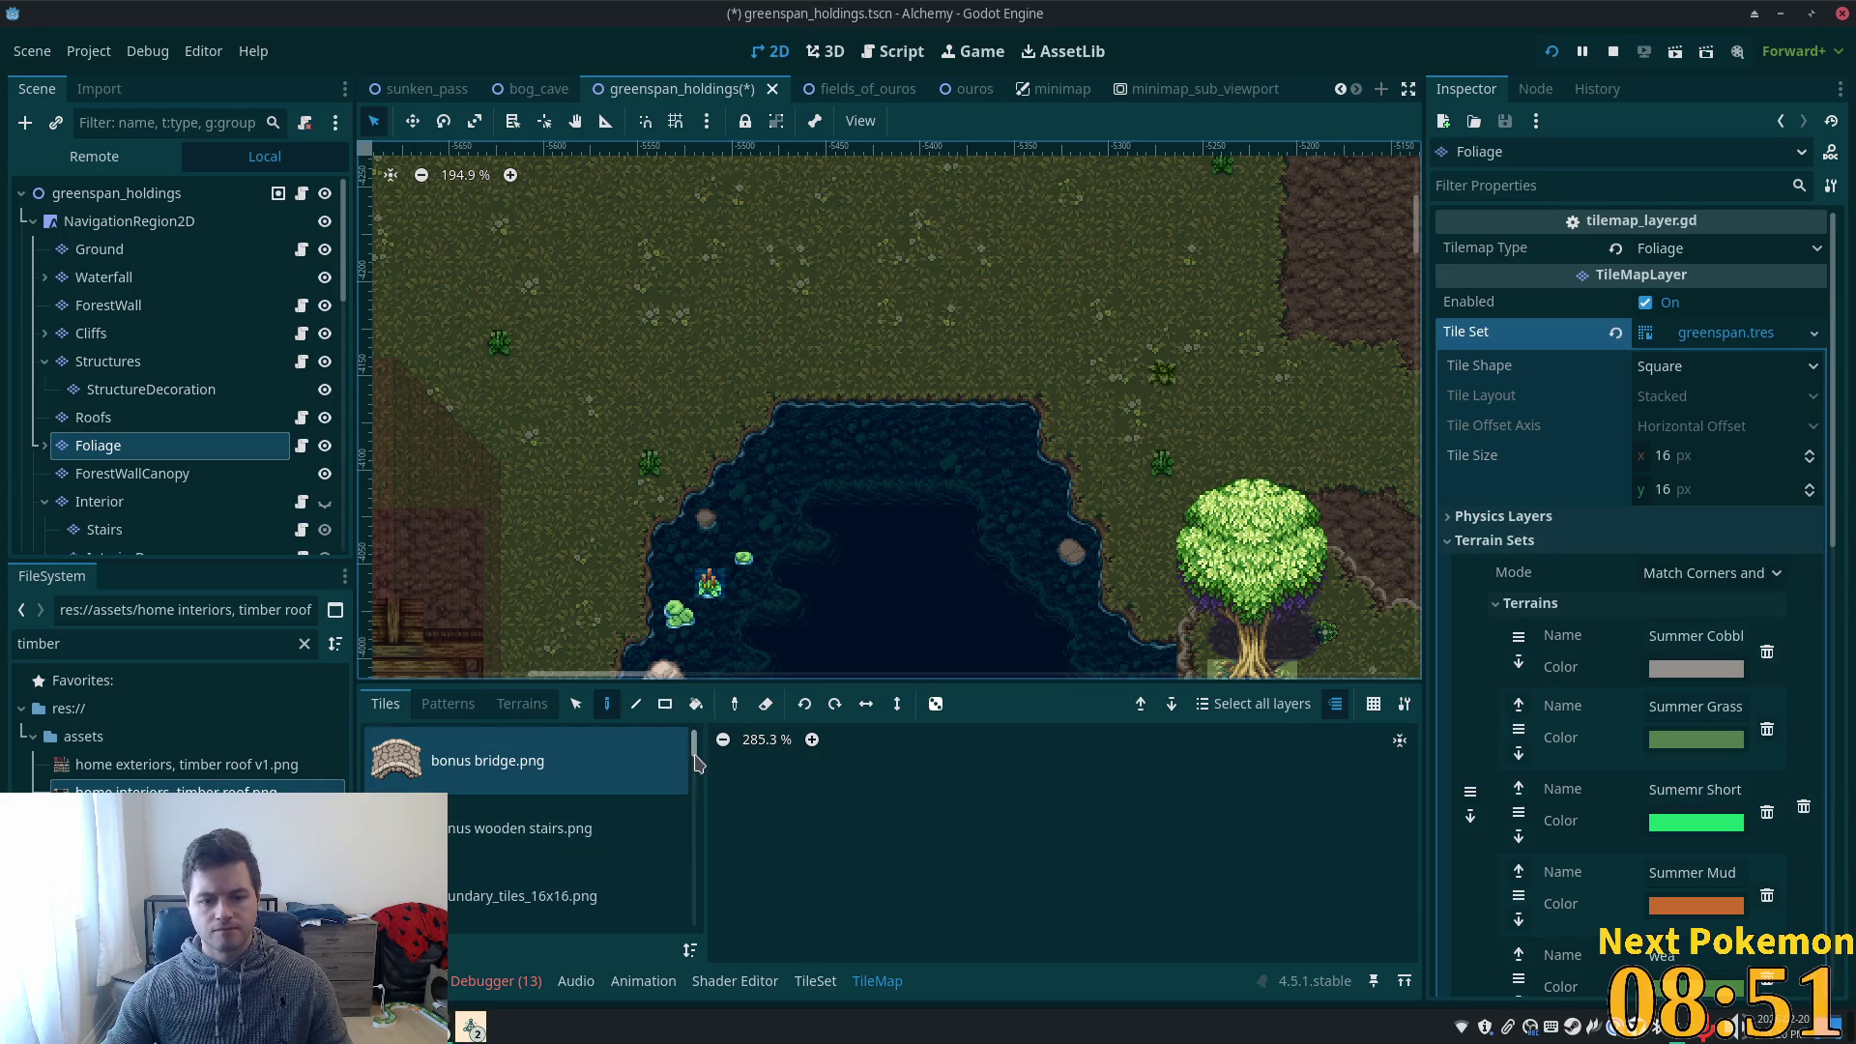
scroll(697, 764, down, 5)
click(600, 870)
scroll(869, 365, down, 2)
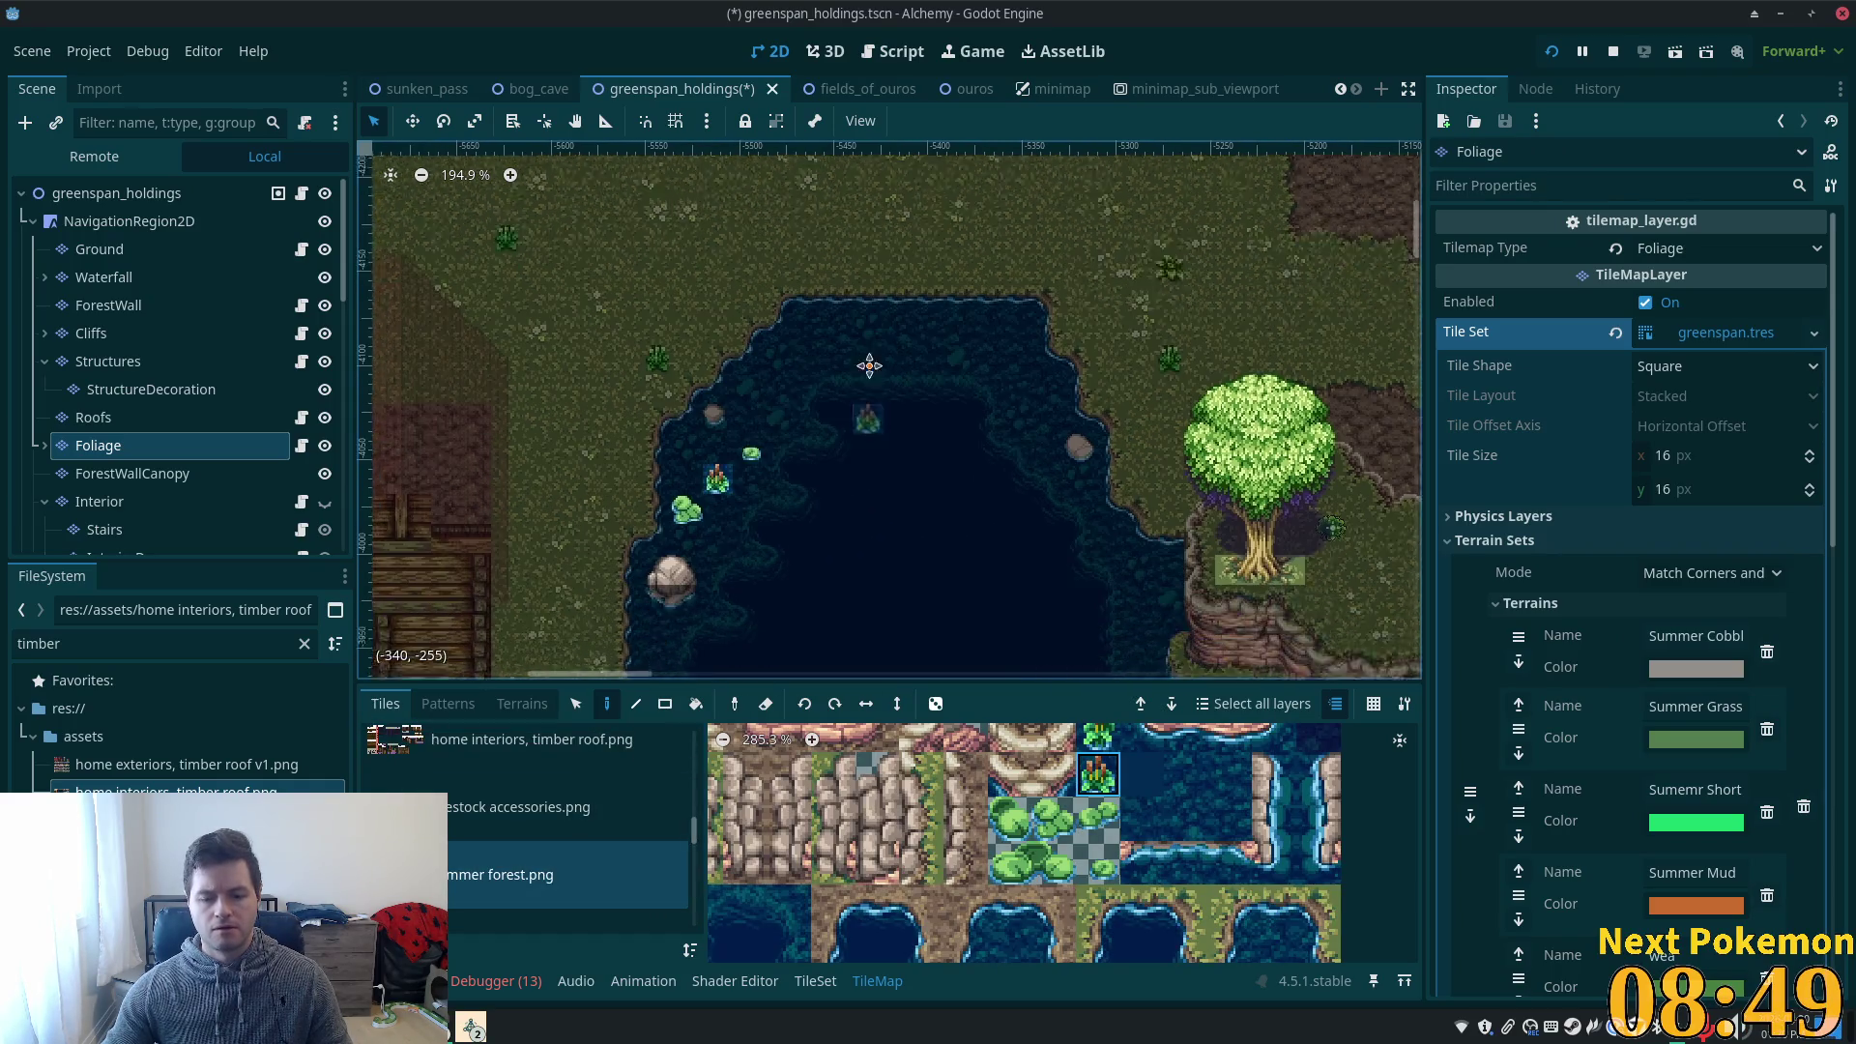
scroll(869, 365, down, 2)
scroll(1111, 870, down, 5)
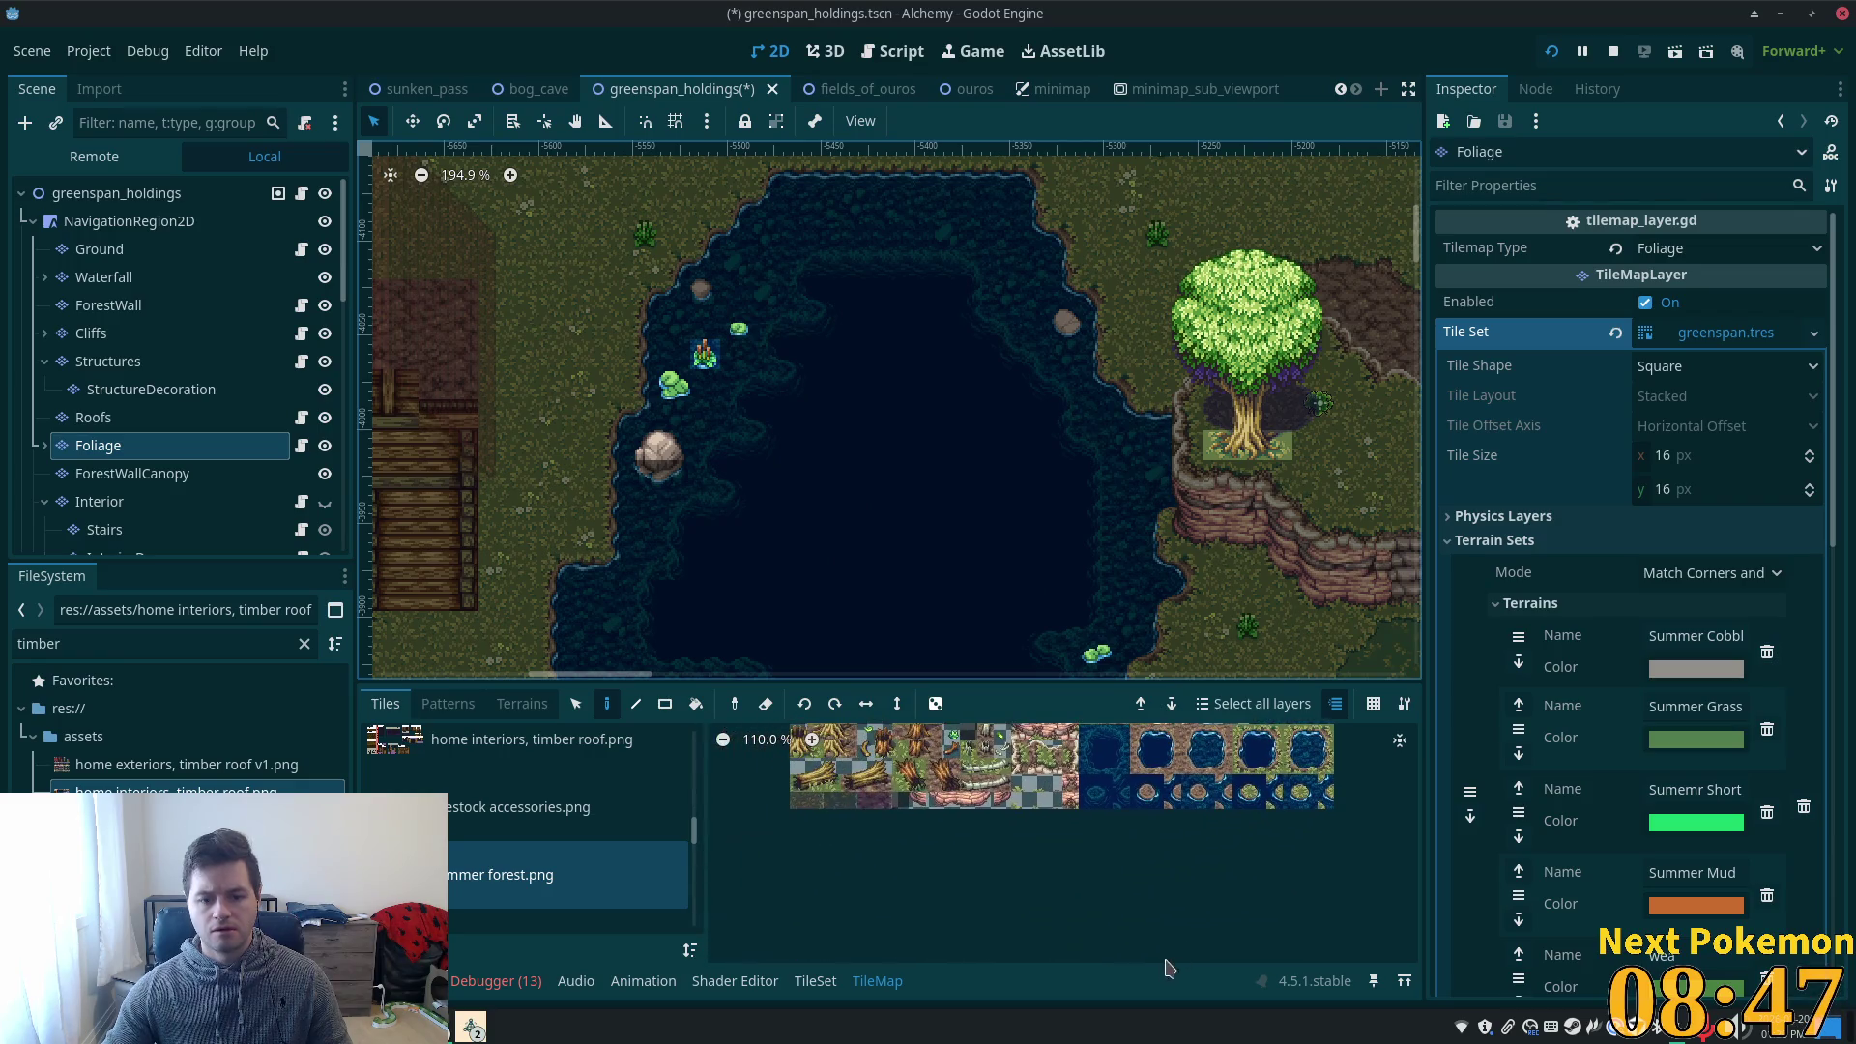
scroll(807, 960, up, 2)
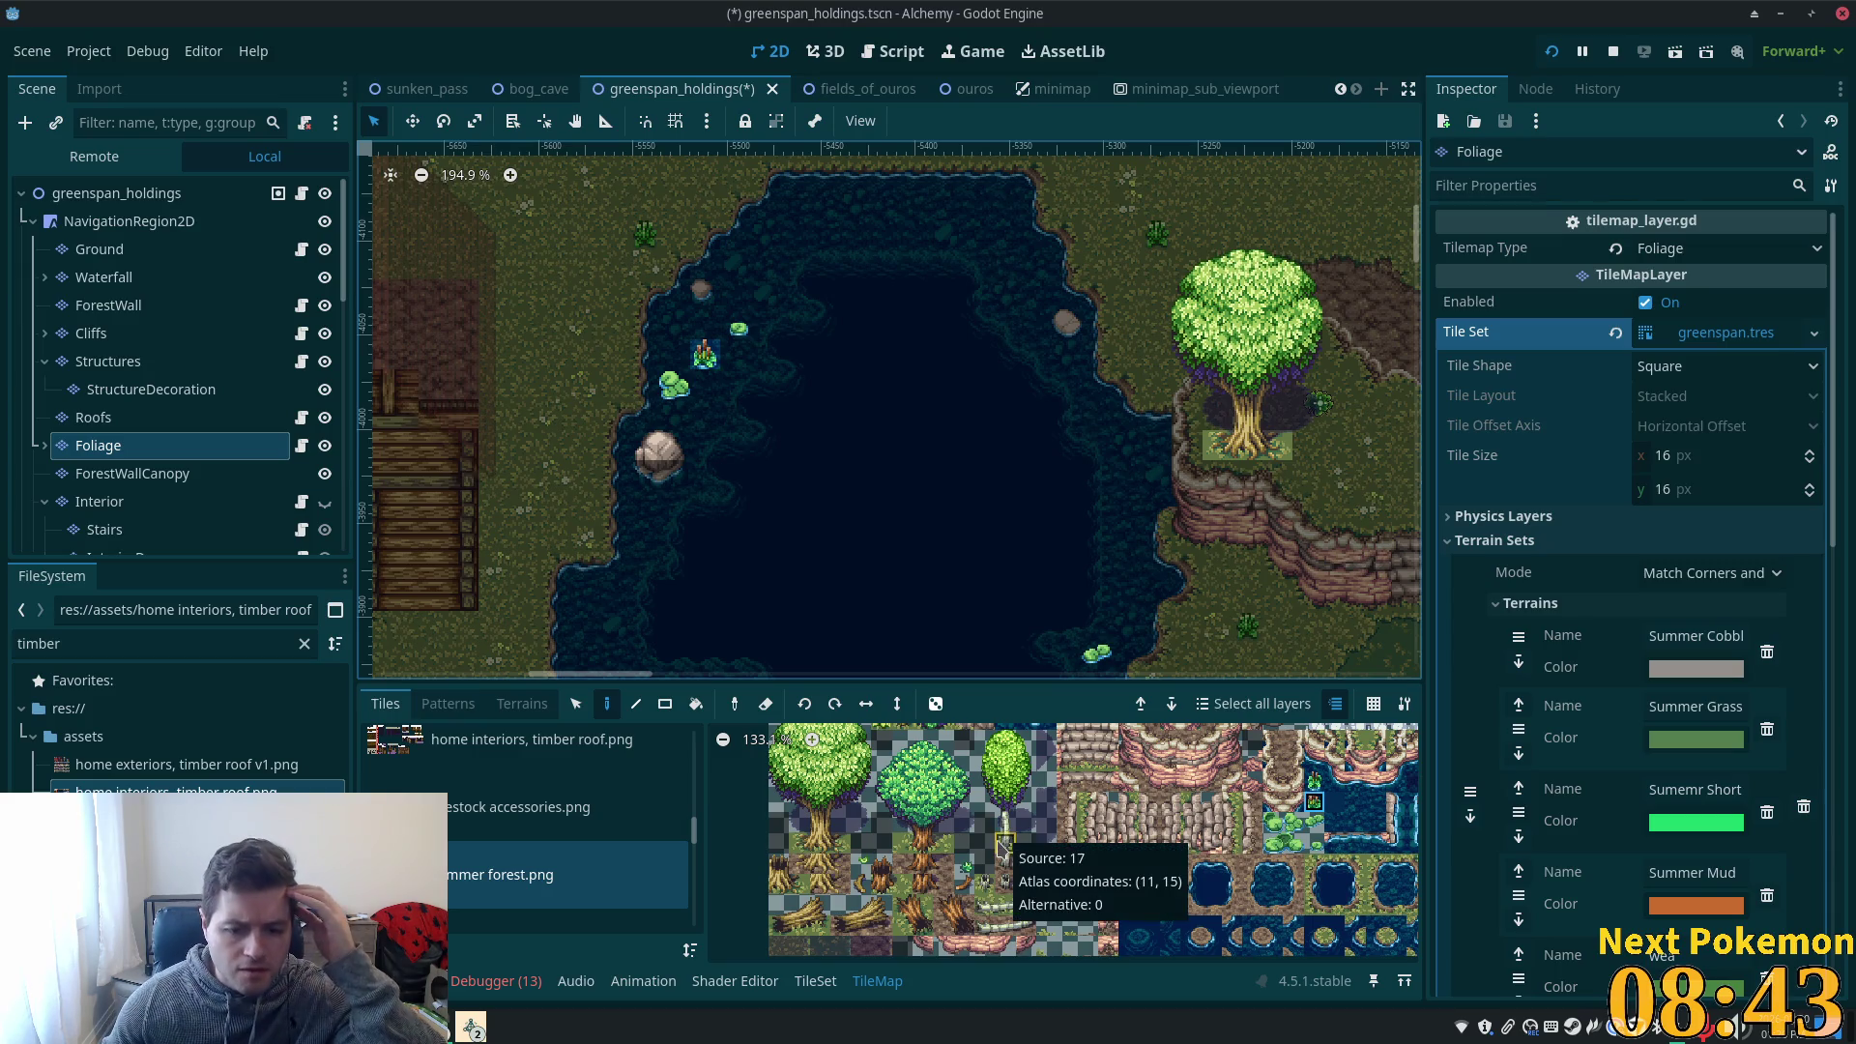
scroll(999, 844, up, 4)
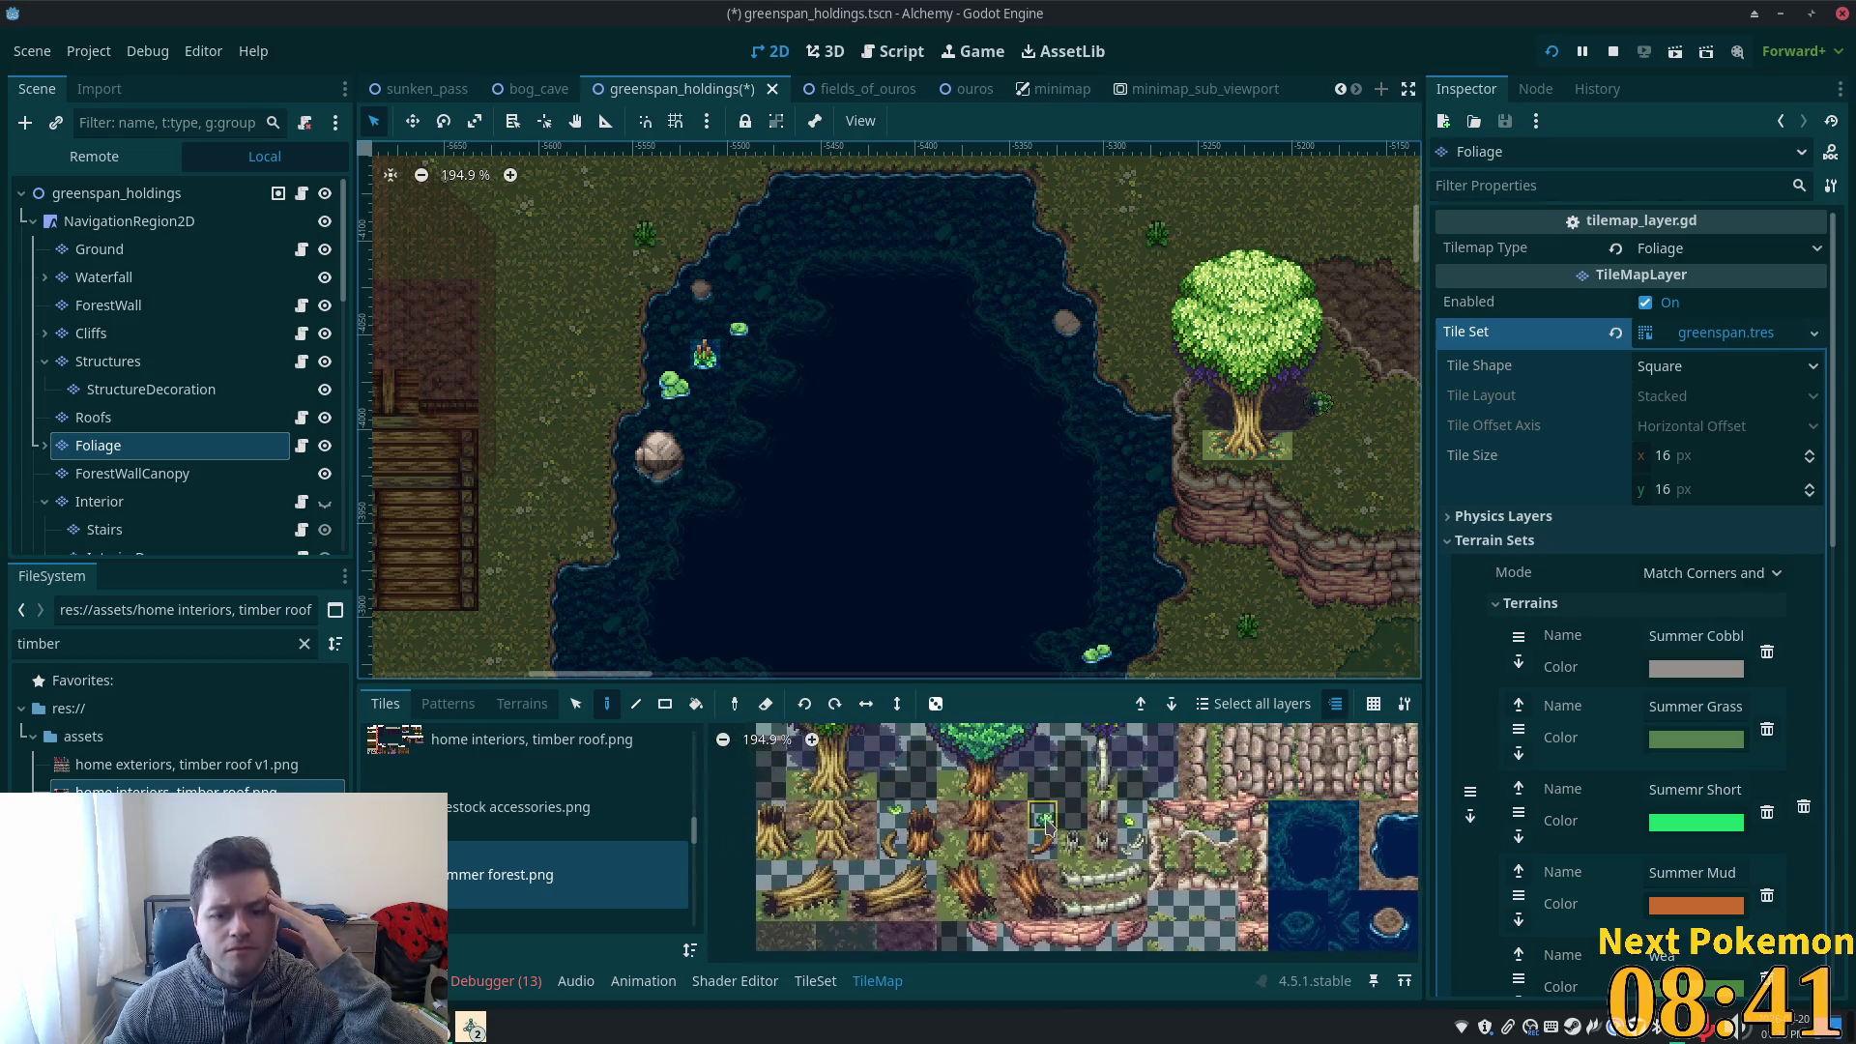
scroll(1047, 825, up, 1)
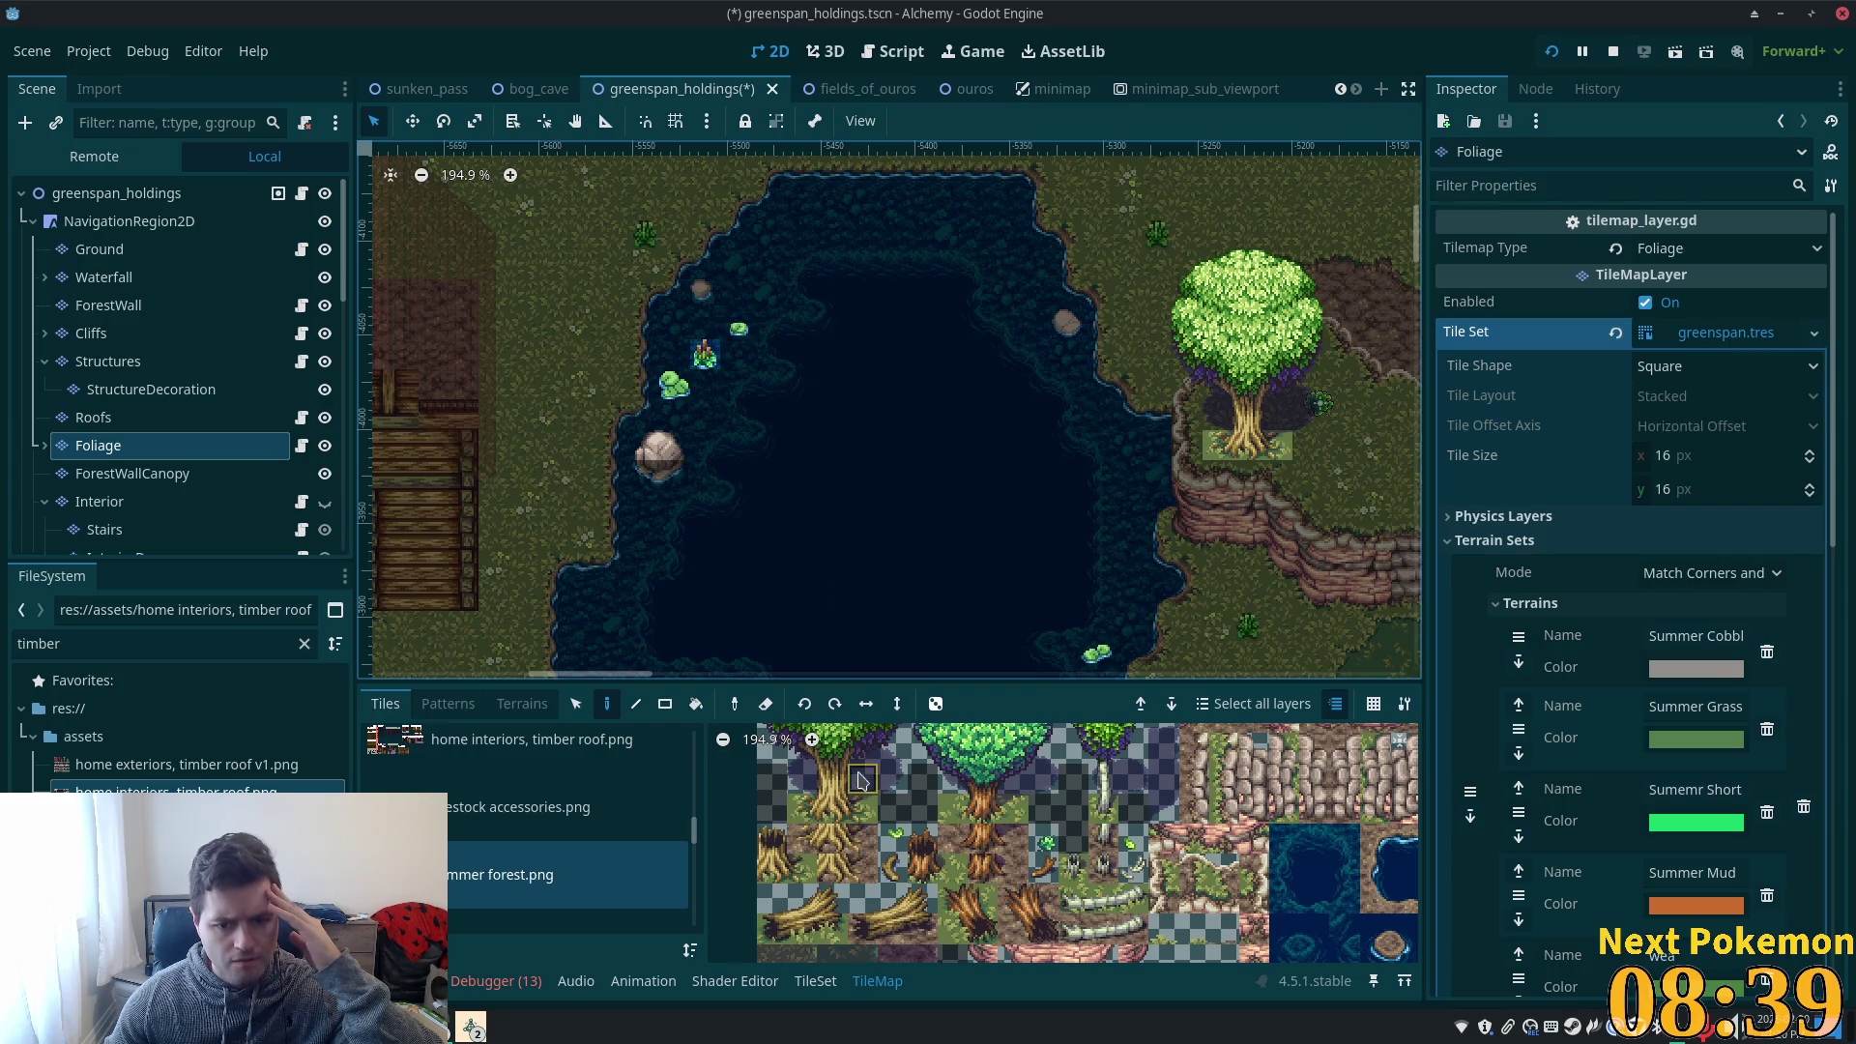
scroll(999, 888, down, 1)
scroll(999, 887, down, 1)
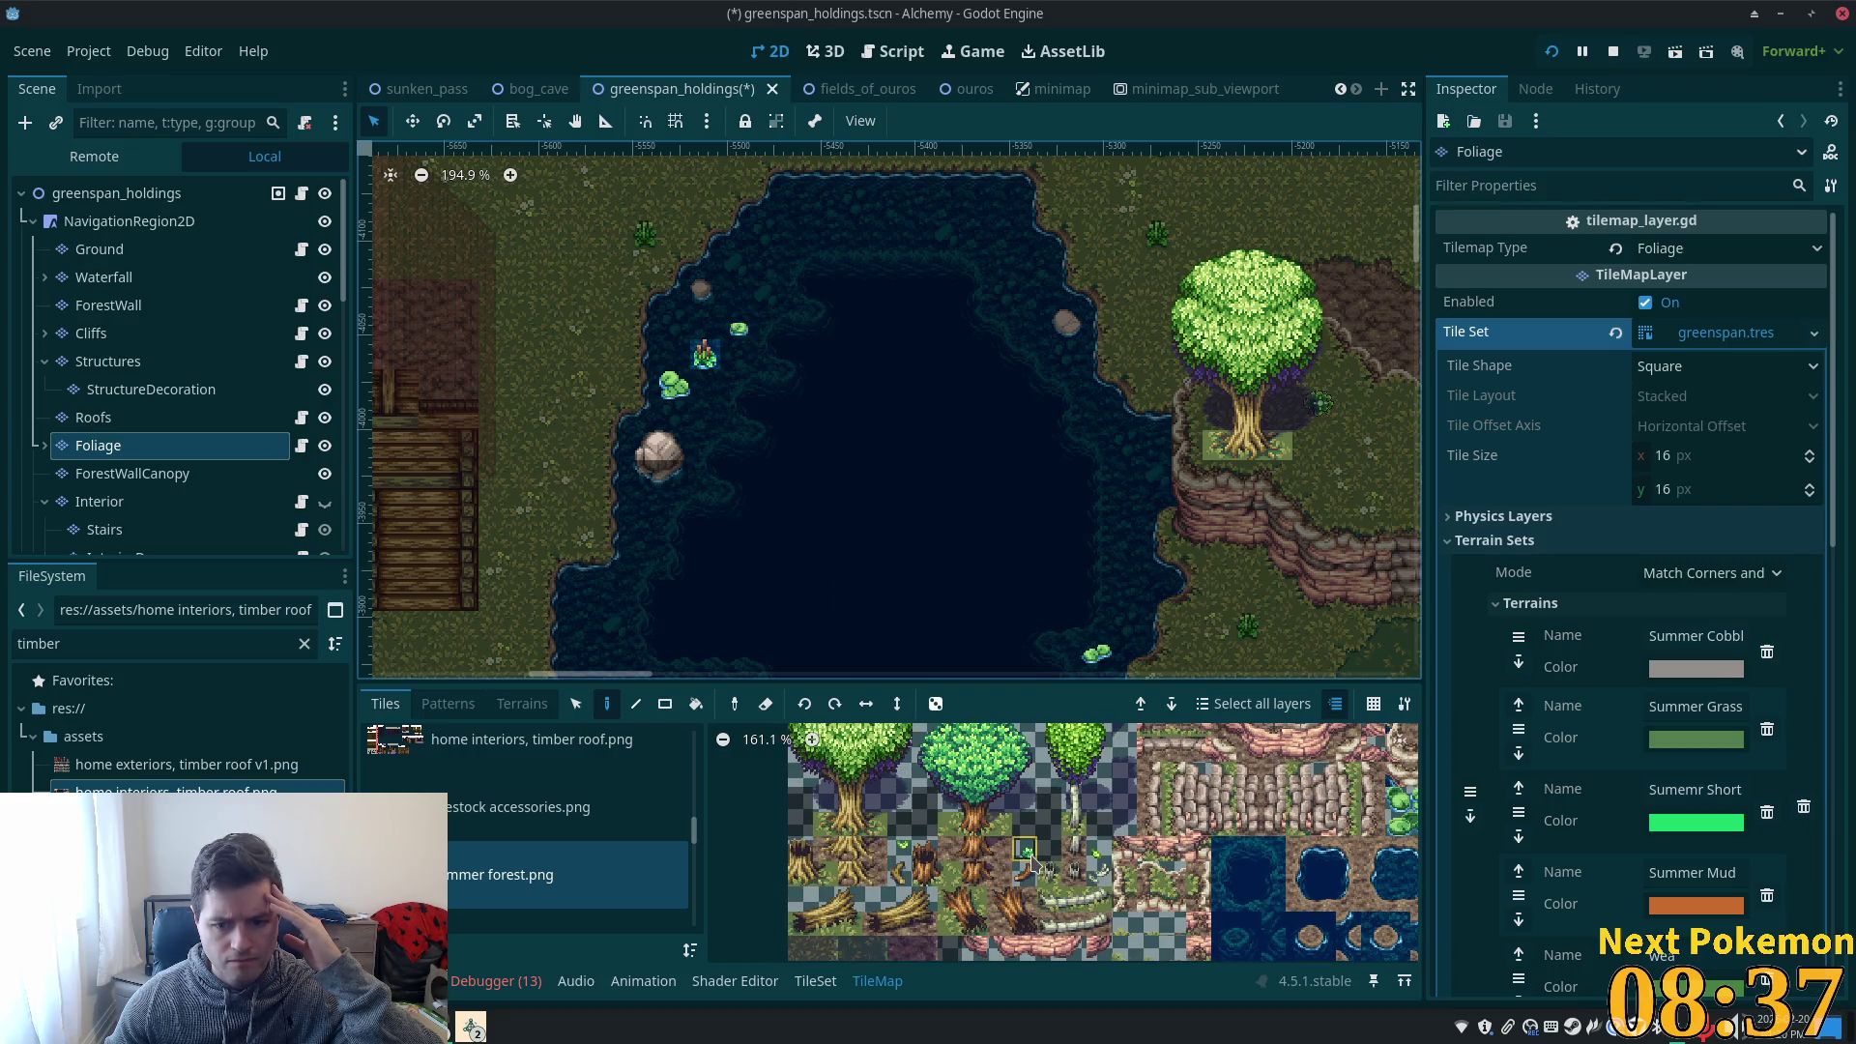
- Place two small floating leaf tiles across the pond's east side
click(1027, 853)
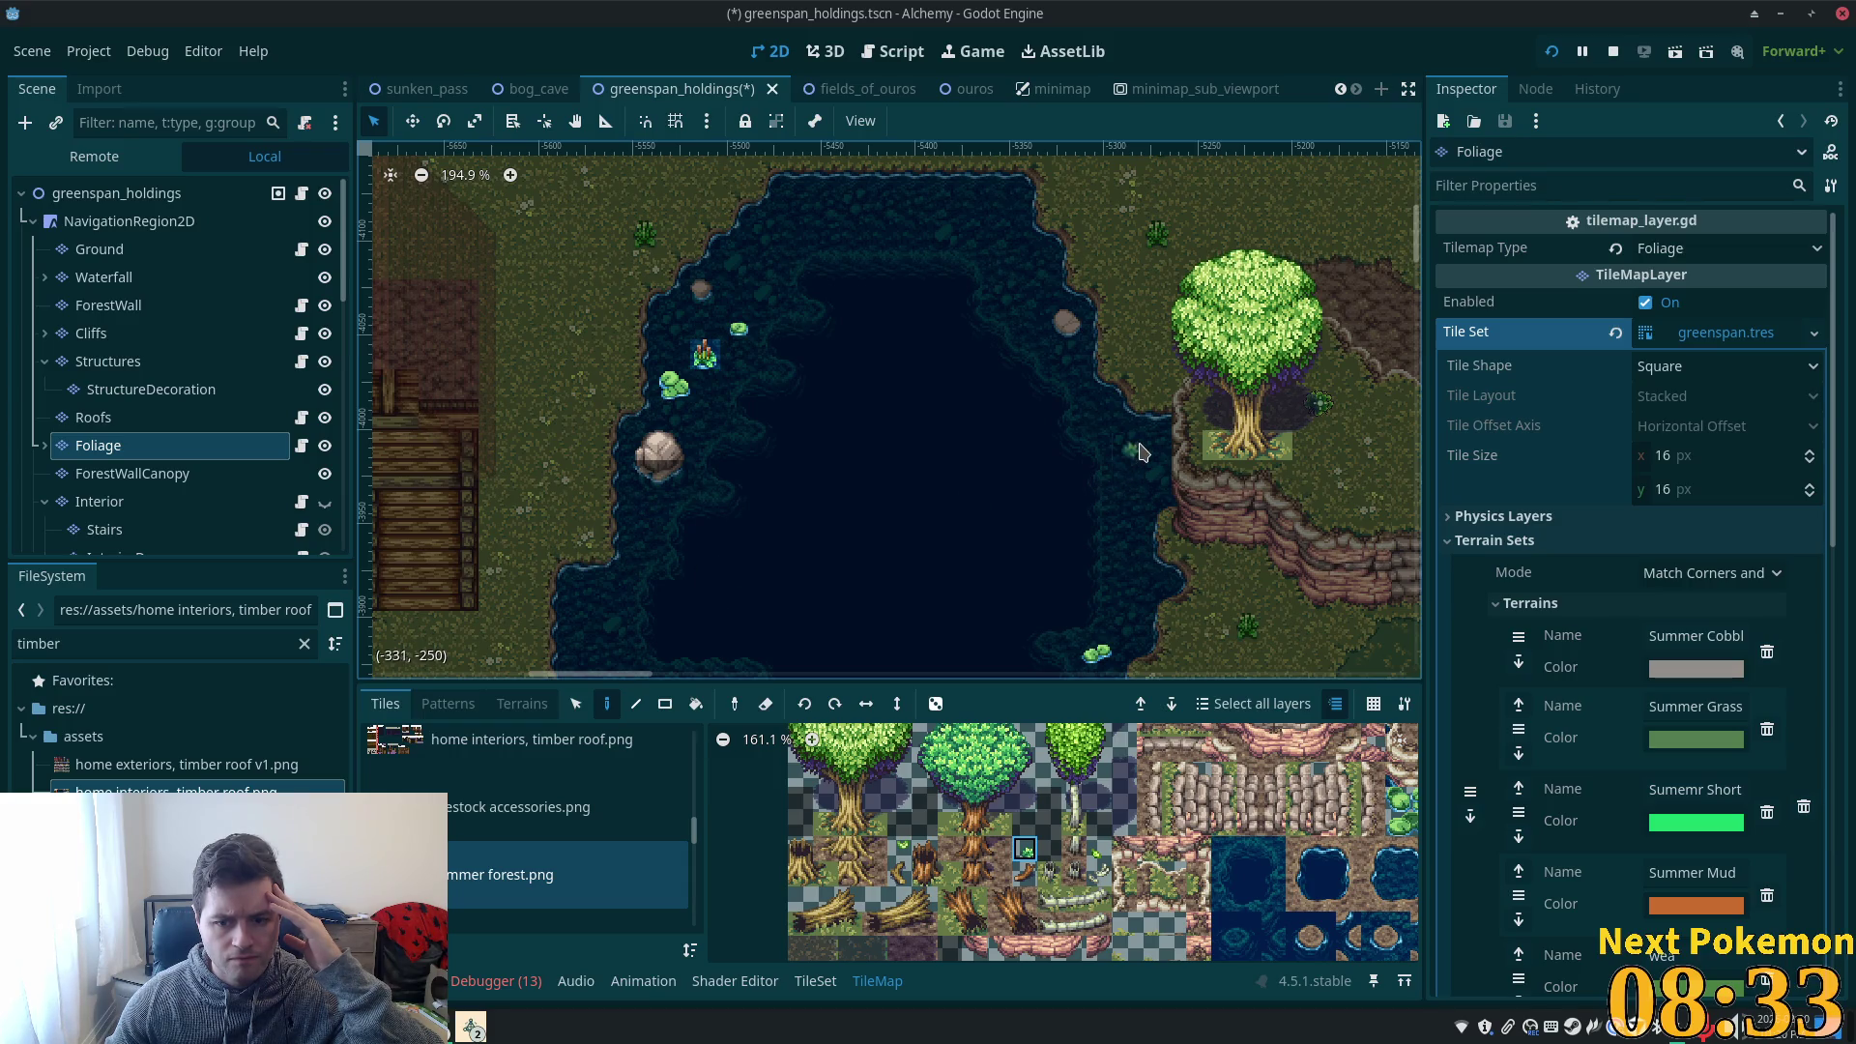
click(1141, 452)
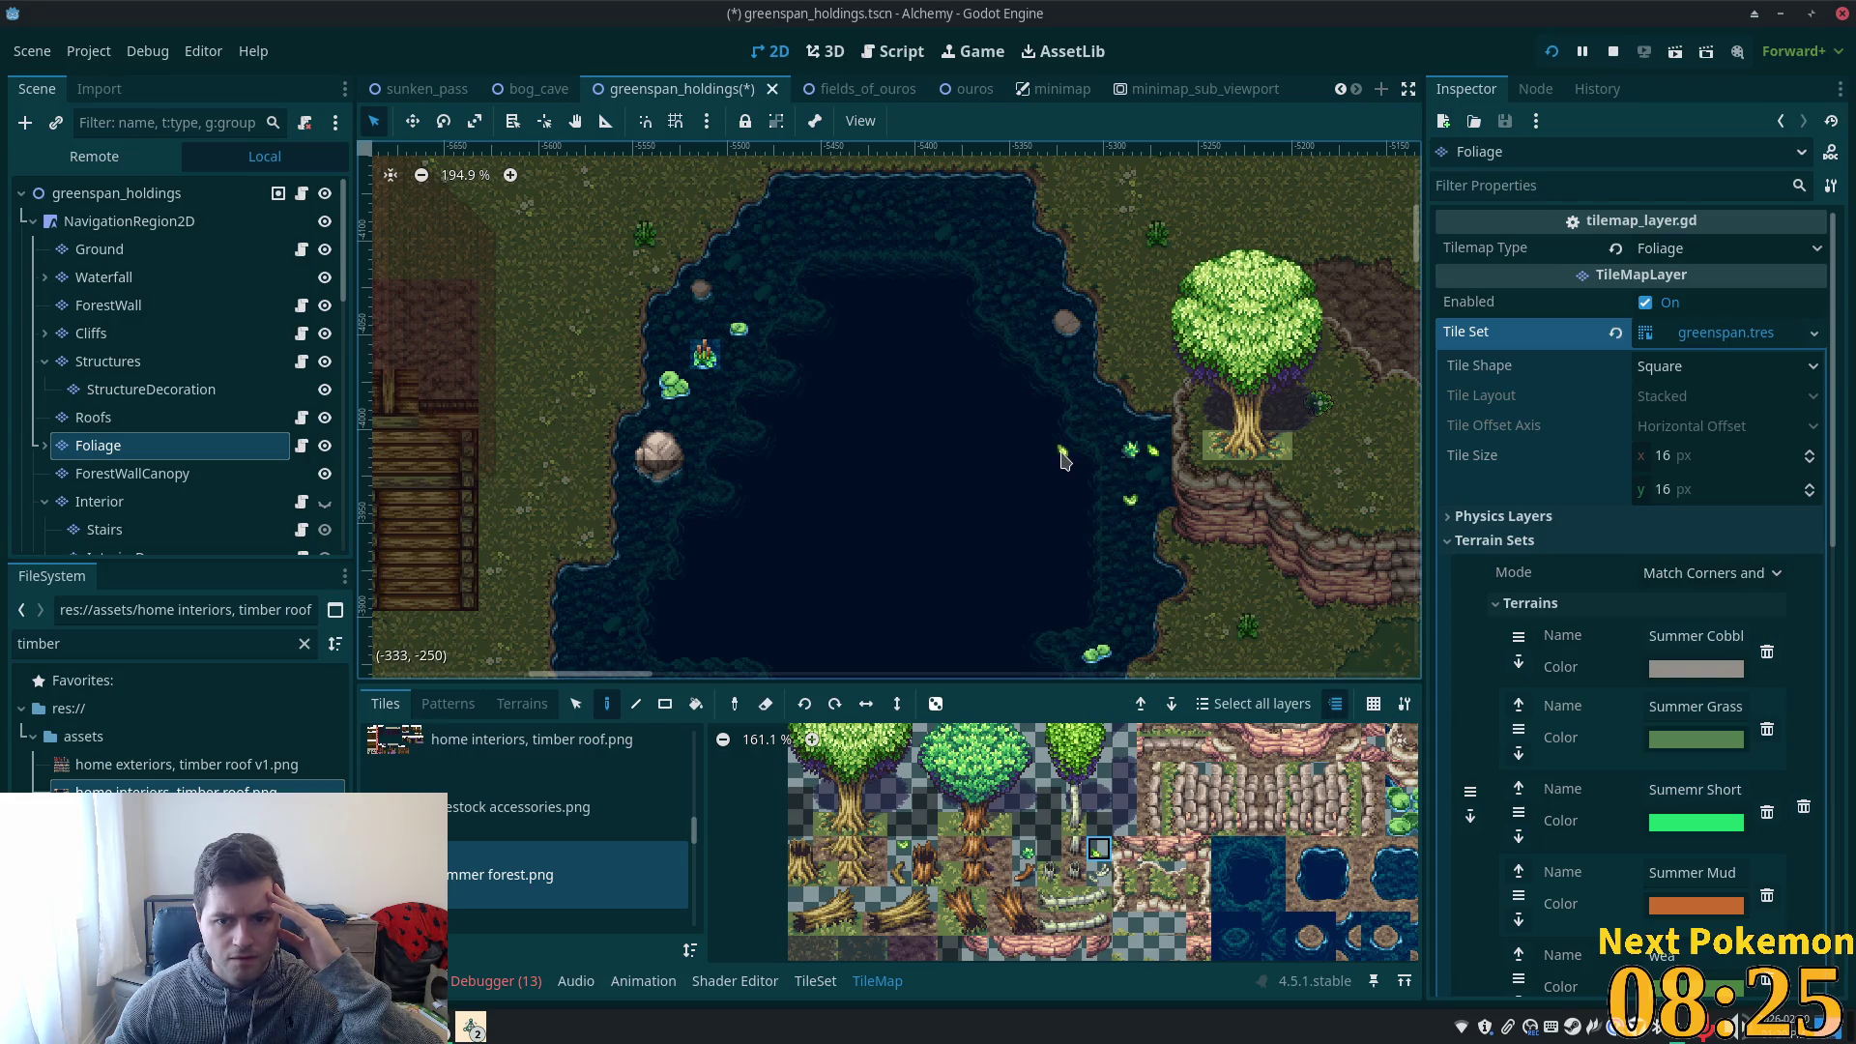
click(1121, 600)
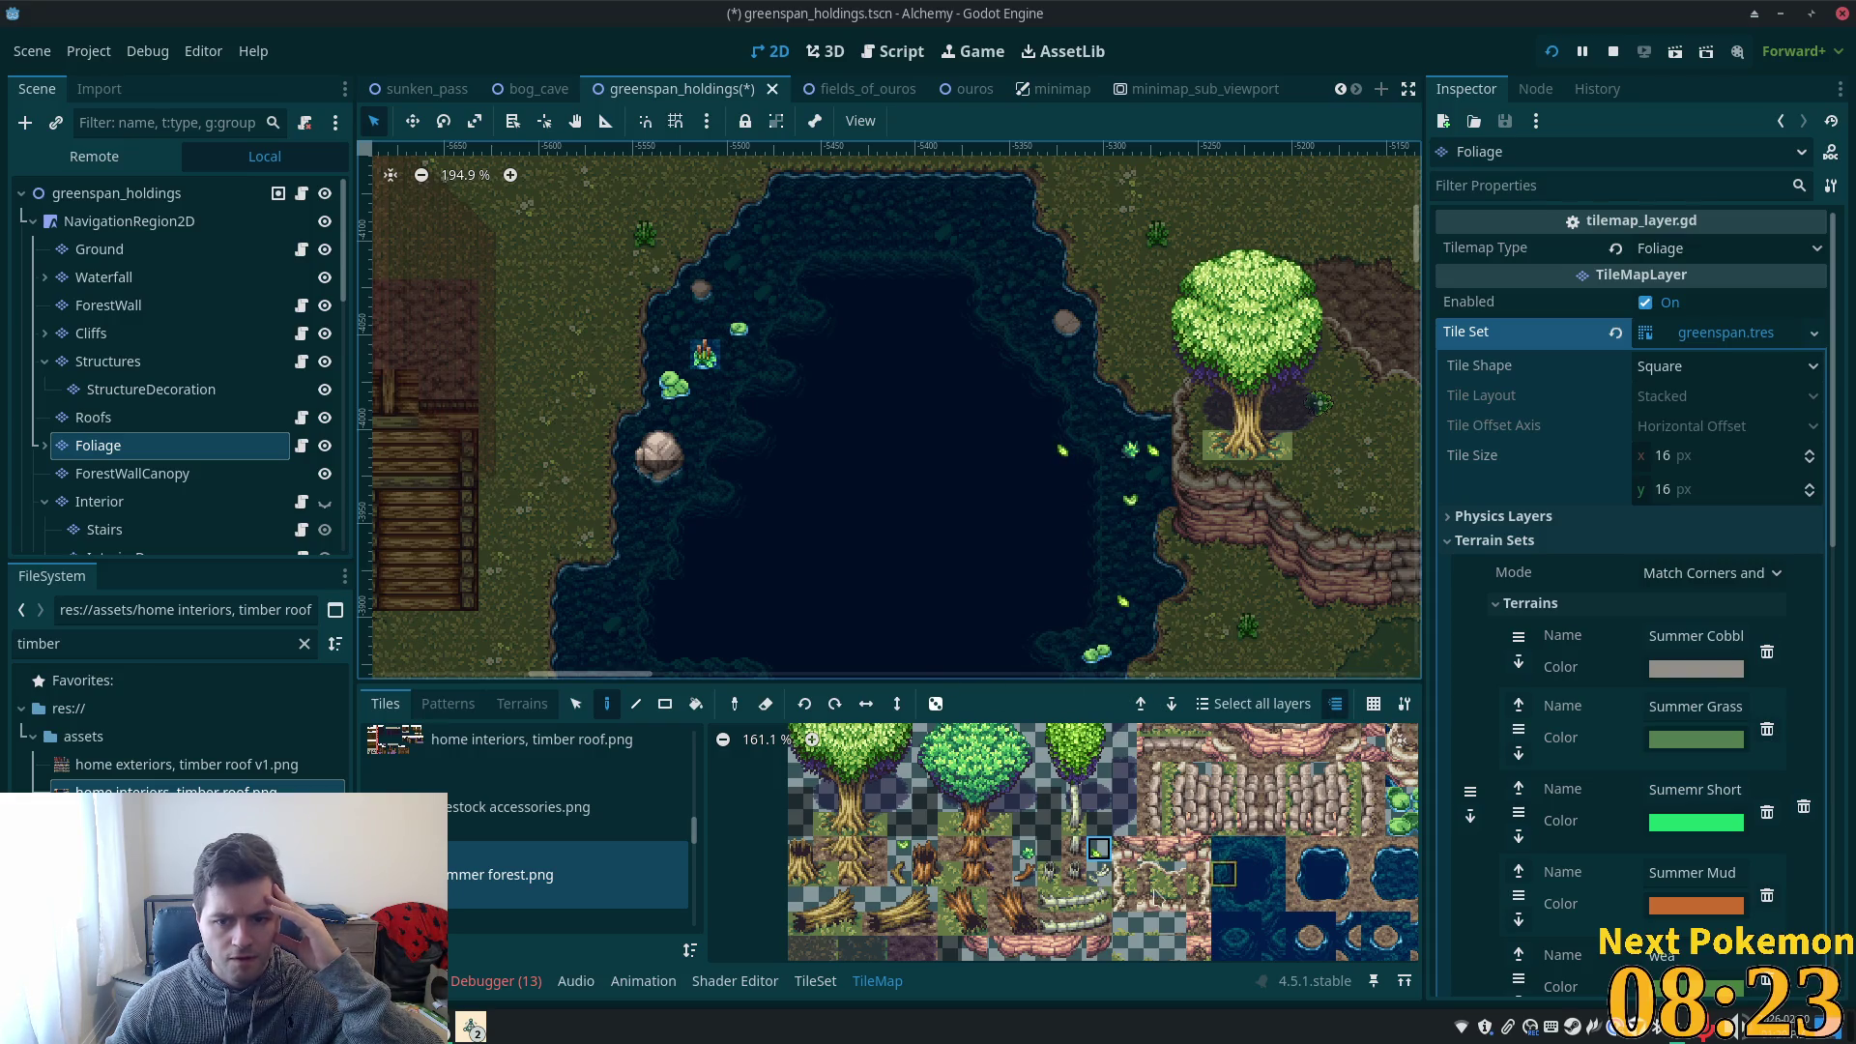
click(1025, 856)
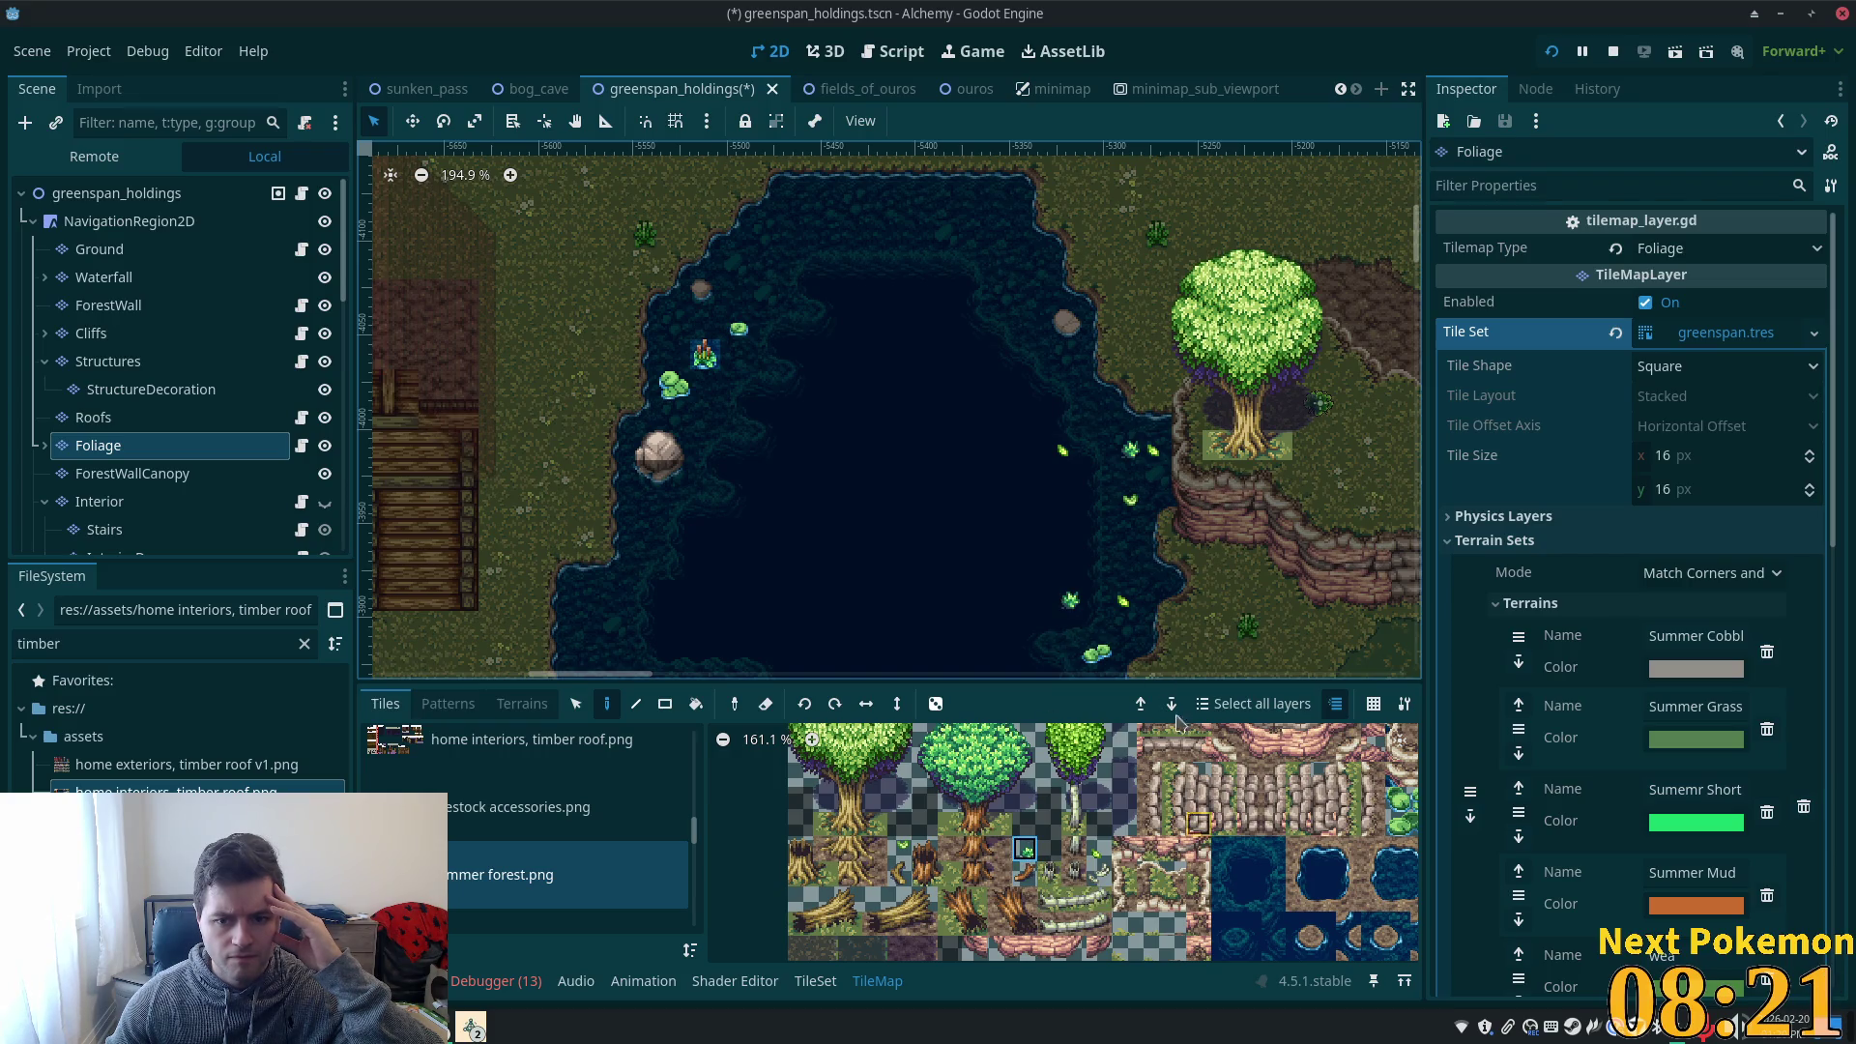
click(116, 193)
scroll(681, 596, down, 1)
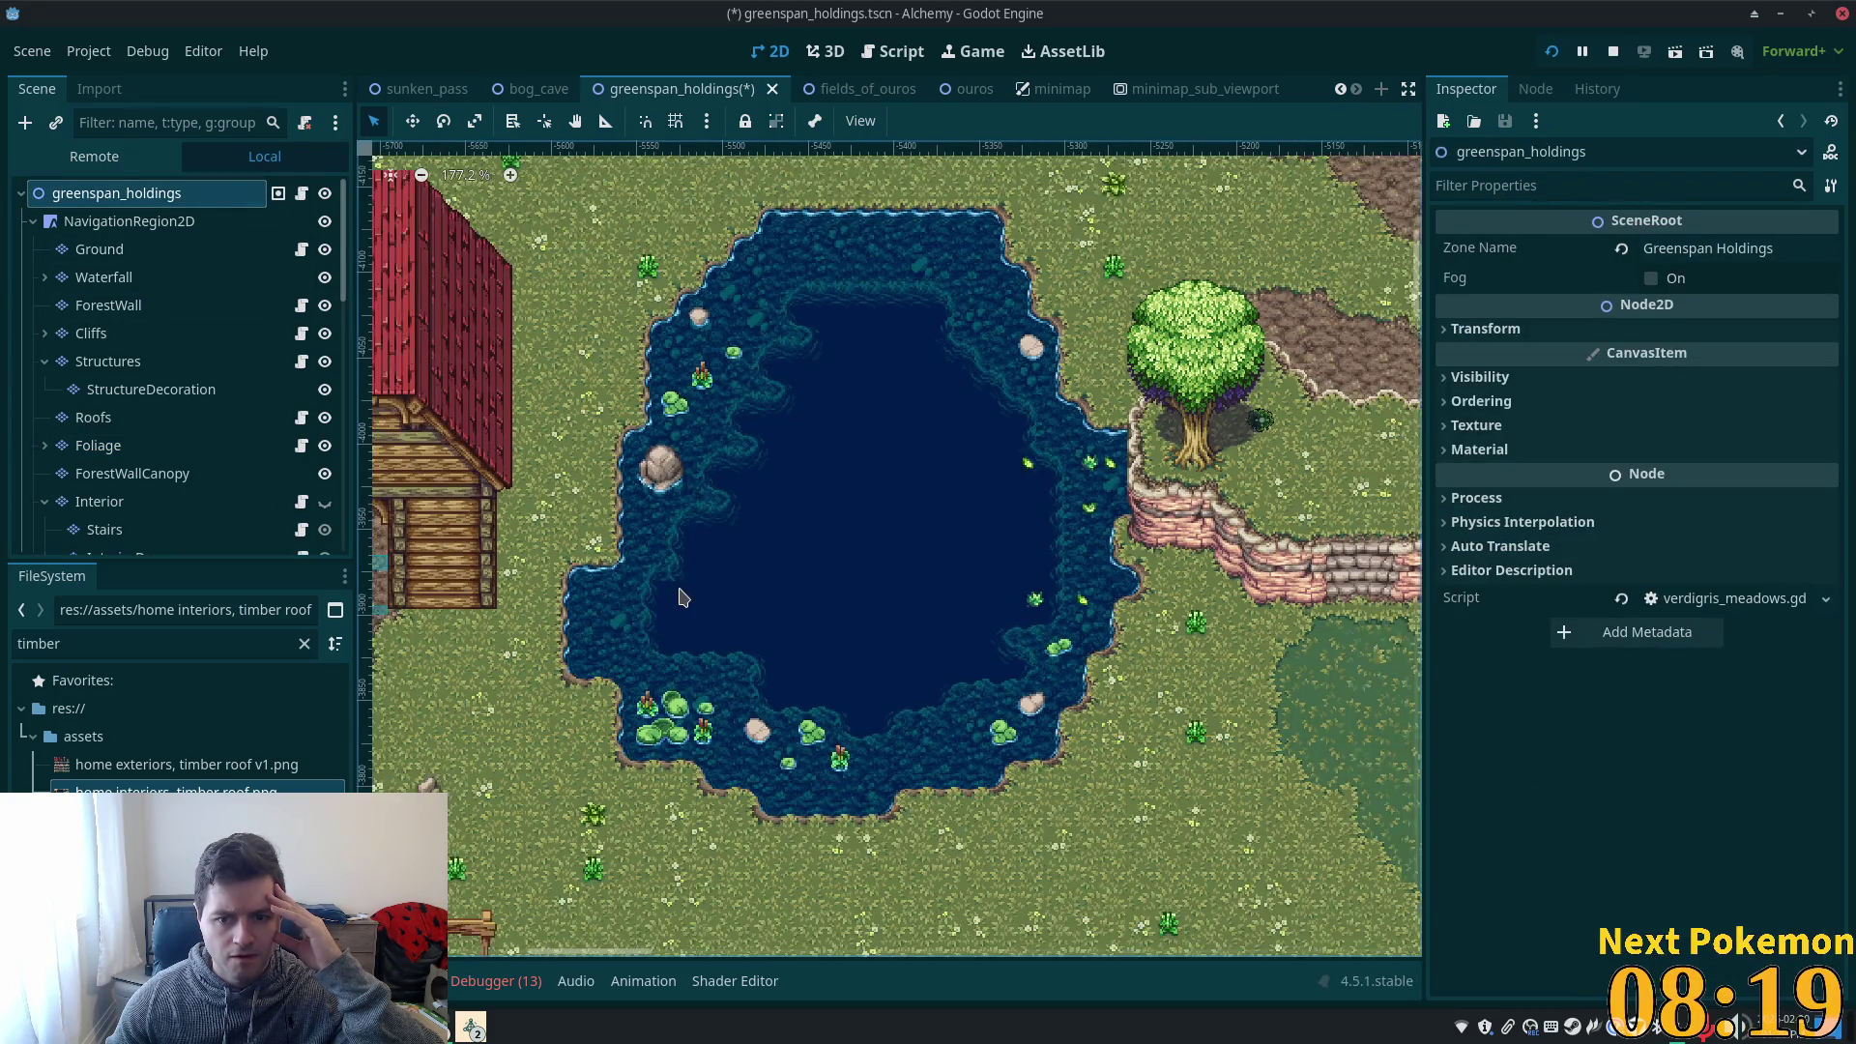
- On the Foliage layer, paint a small summer forest.png plant tile beside the tree on the eastern bank
scroll(764, 611, up, 2)
scroll(764, 611, left, 3)
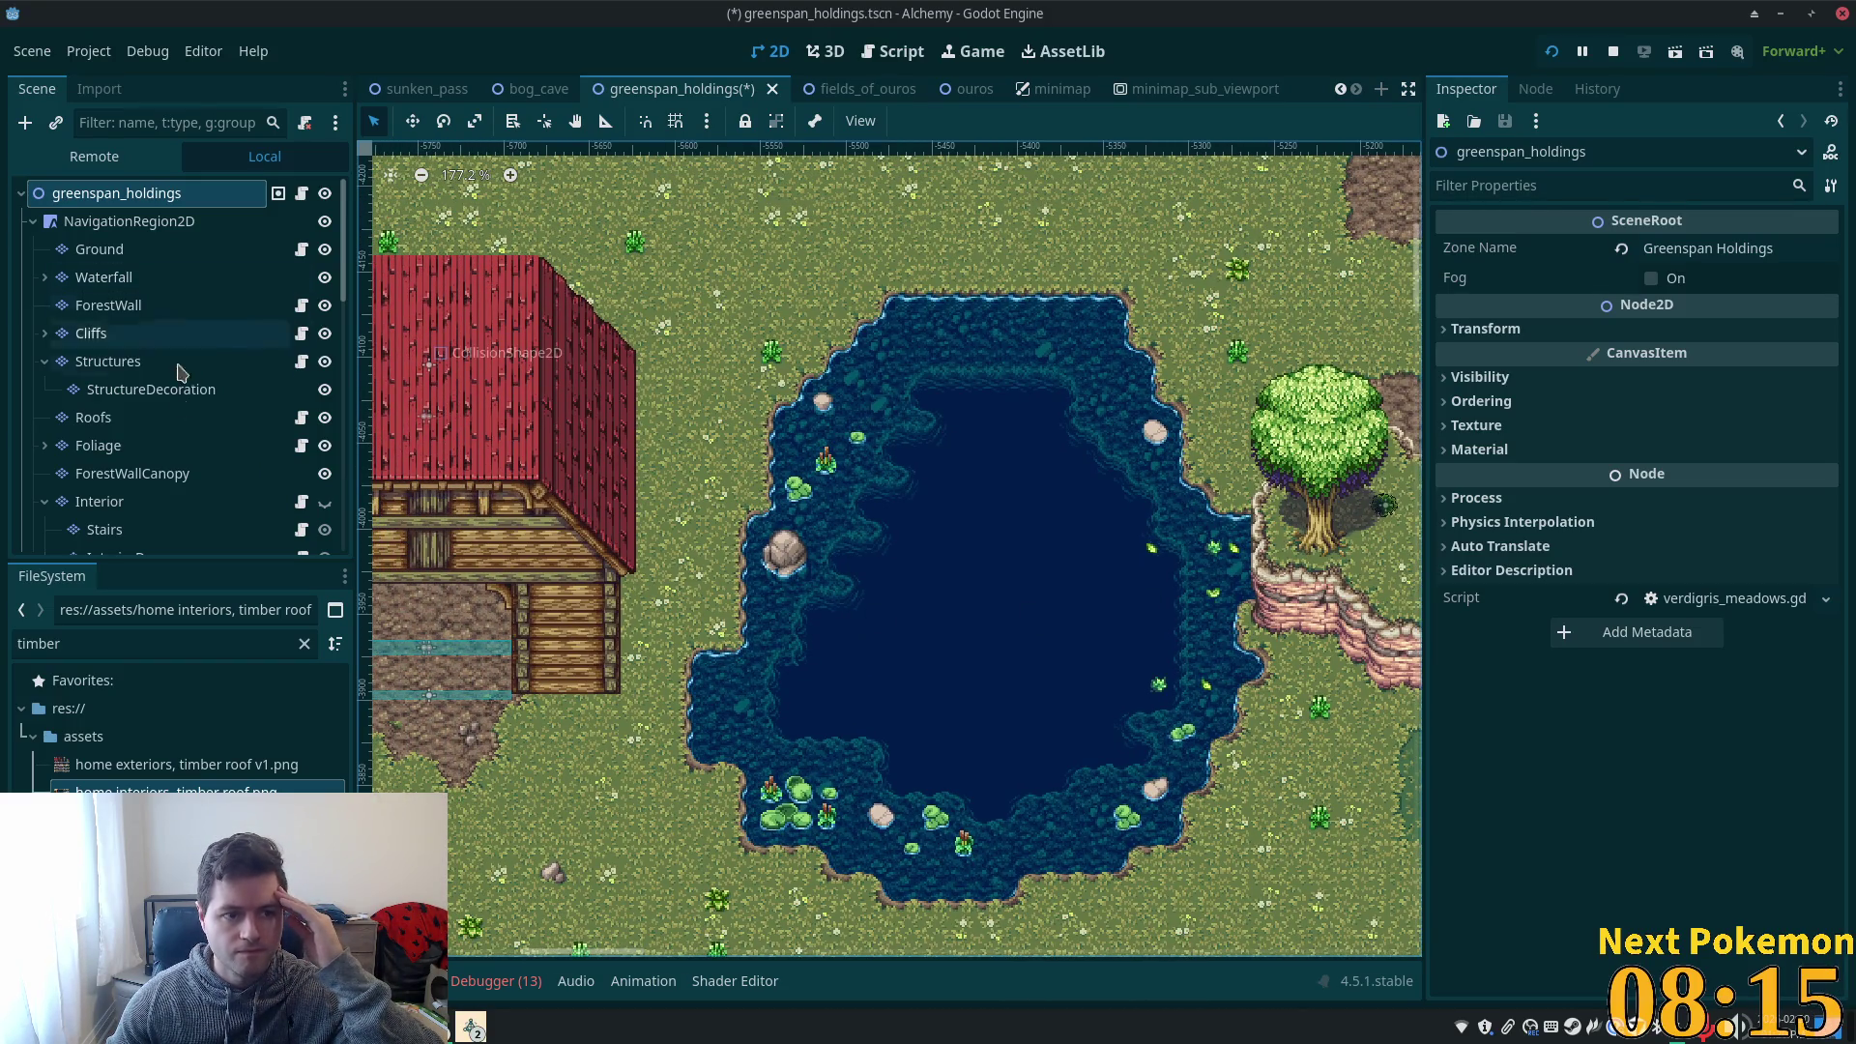
click(98, 445)
scroll(912, 538, right, 8)
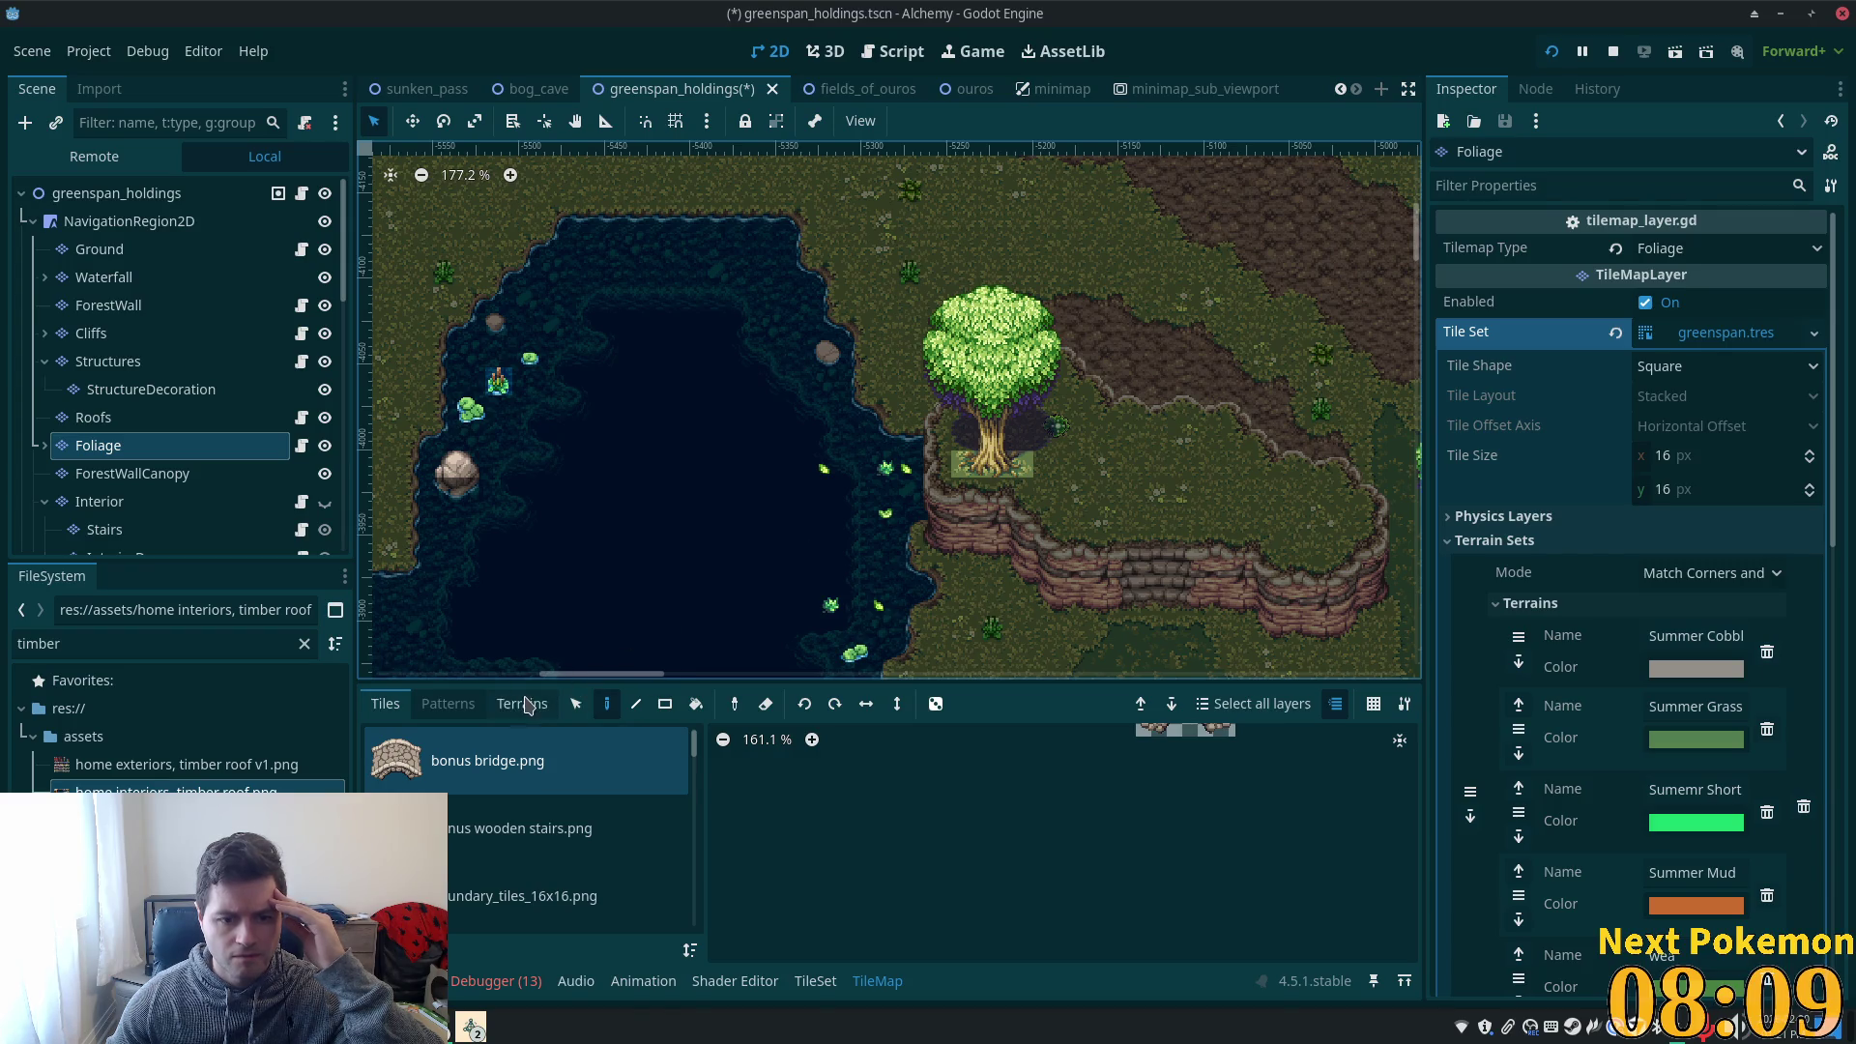
mouse_move(694, 745)
mouse_down()
mouse_move(689, 846)
mouse_move(690, 817)
mouse_up()
click(580, 817)
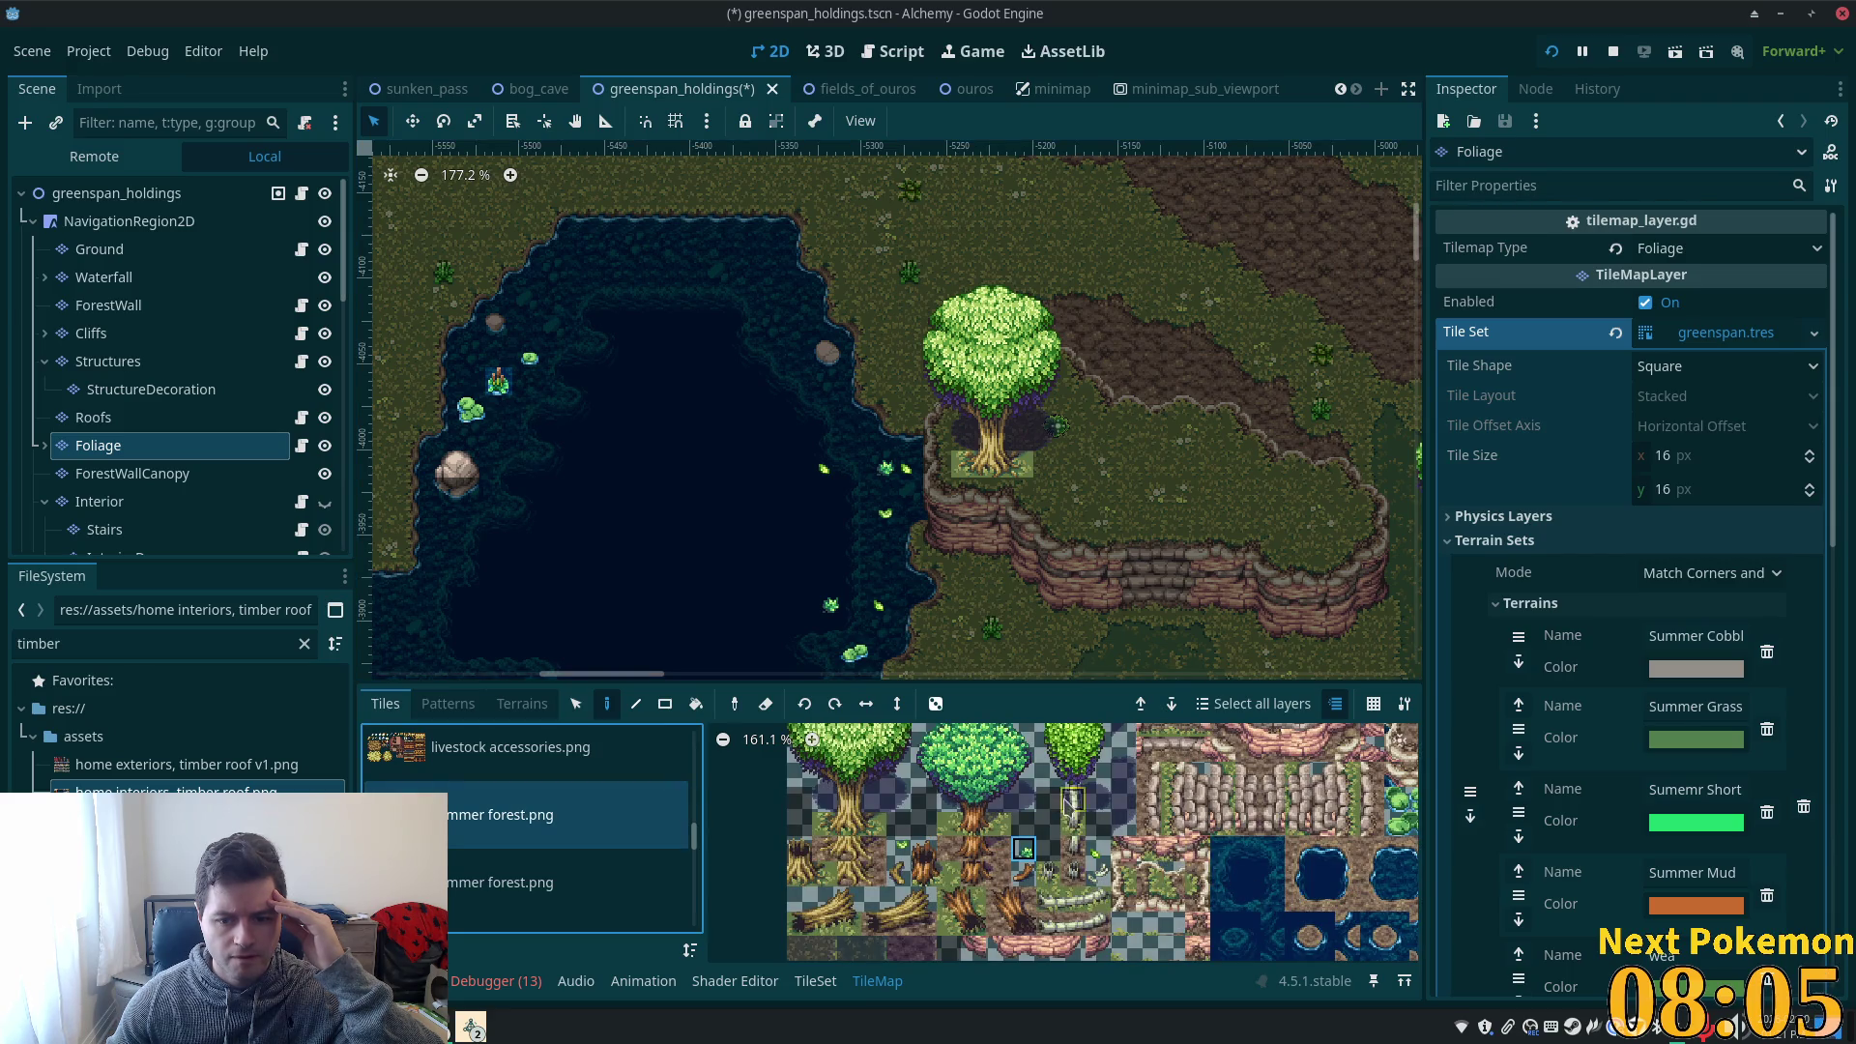
scroll(1066, 802, down, 2)
click(930, 755)
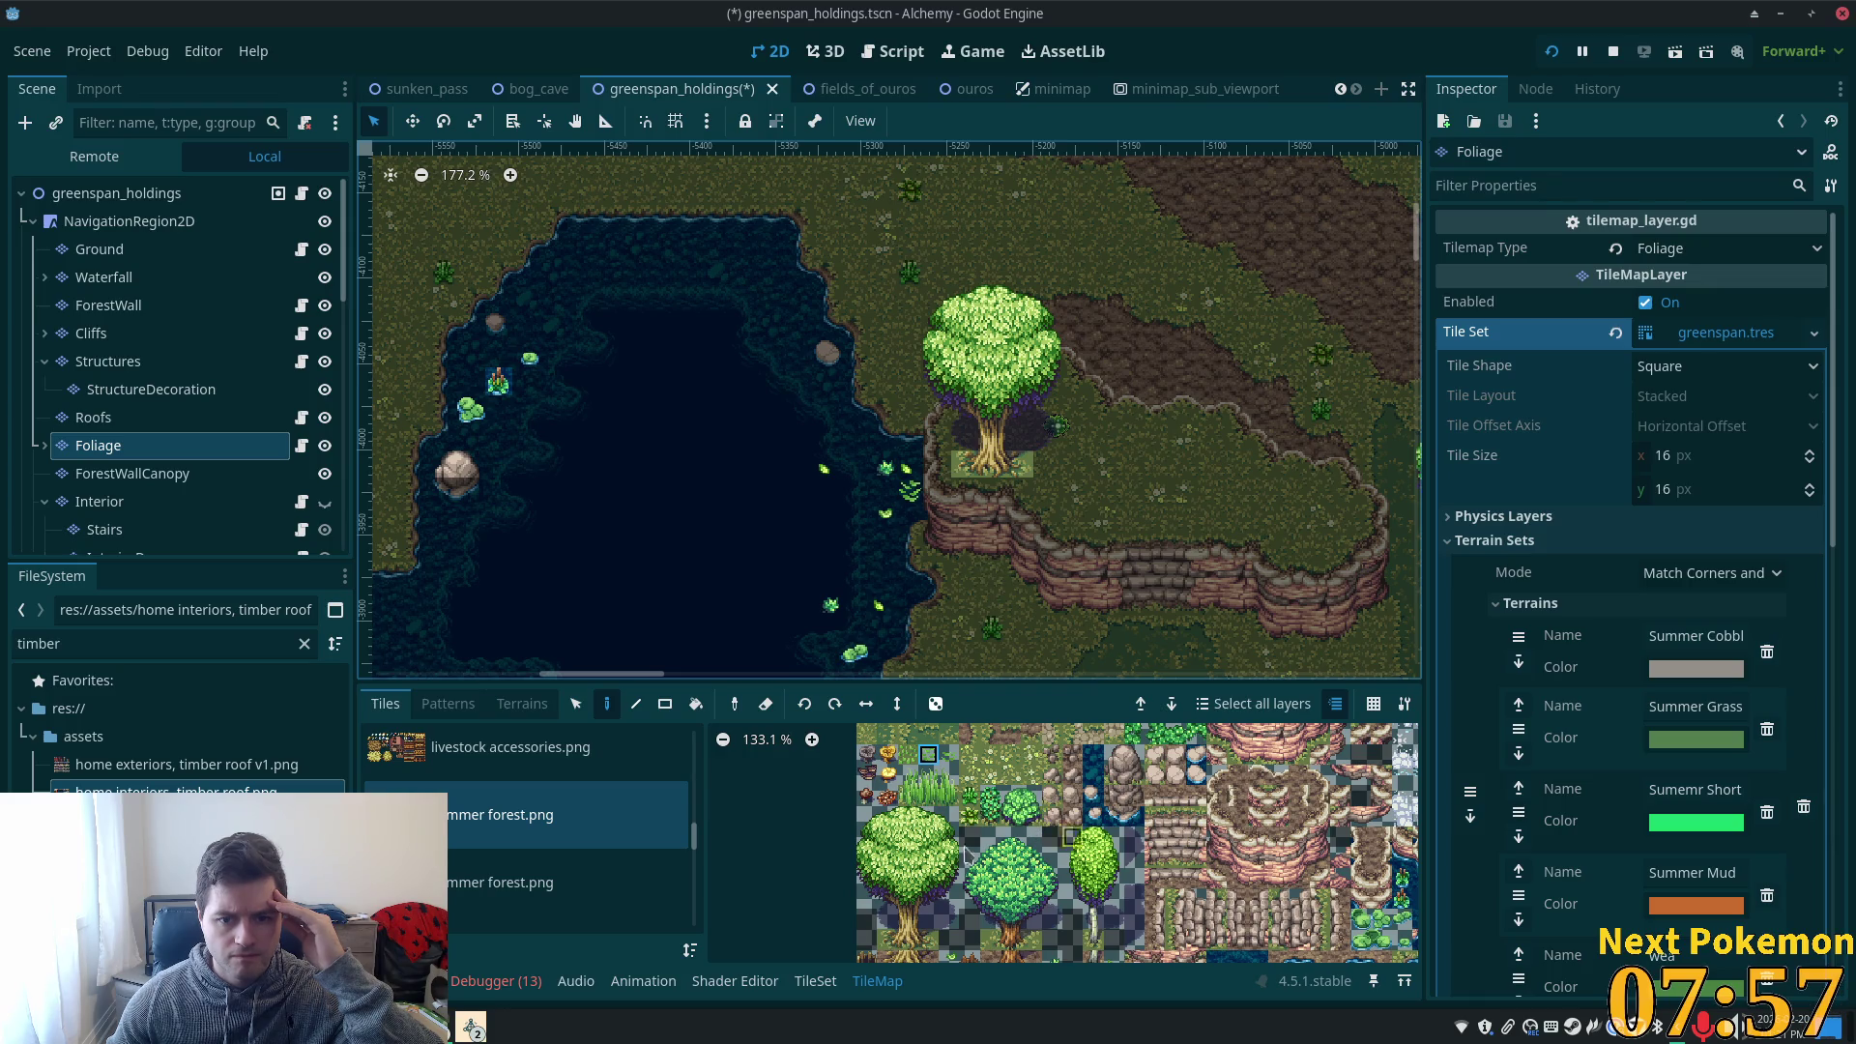
scroll(996, 830, down, 2)
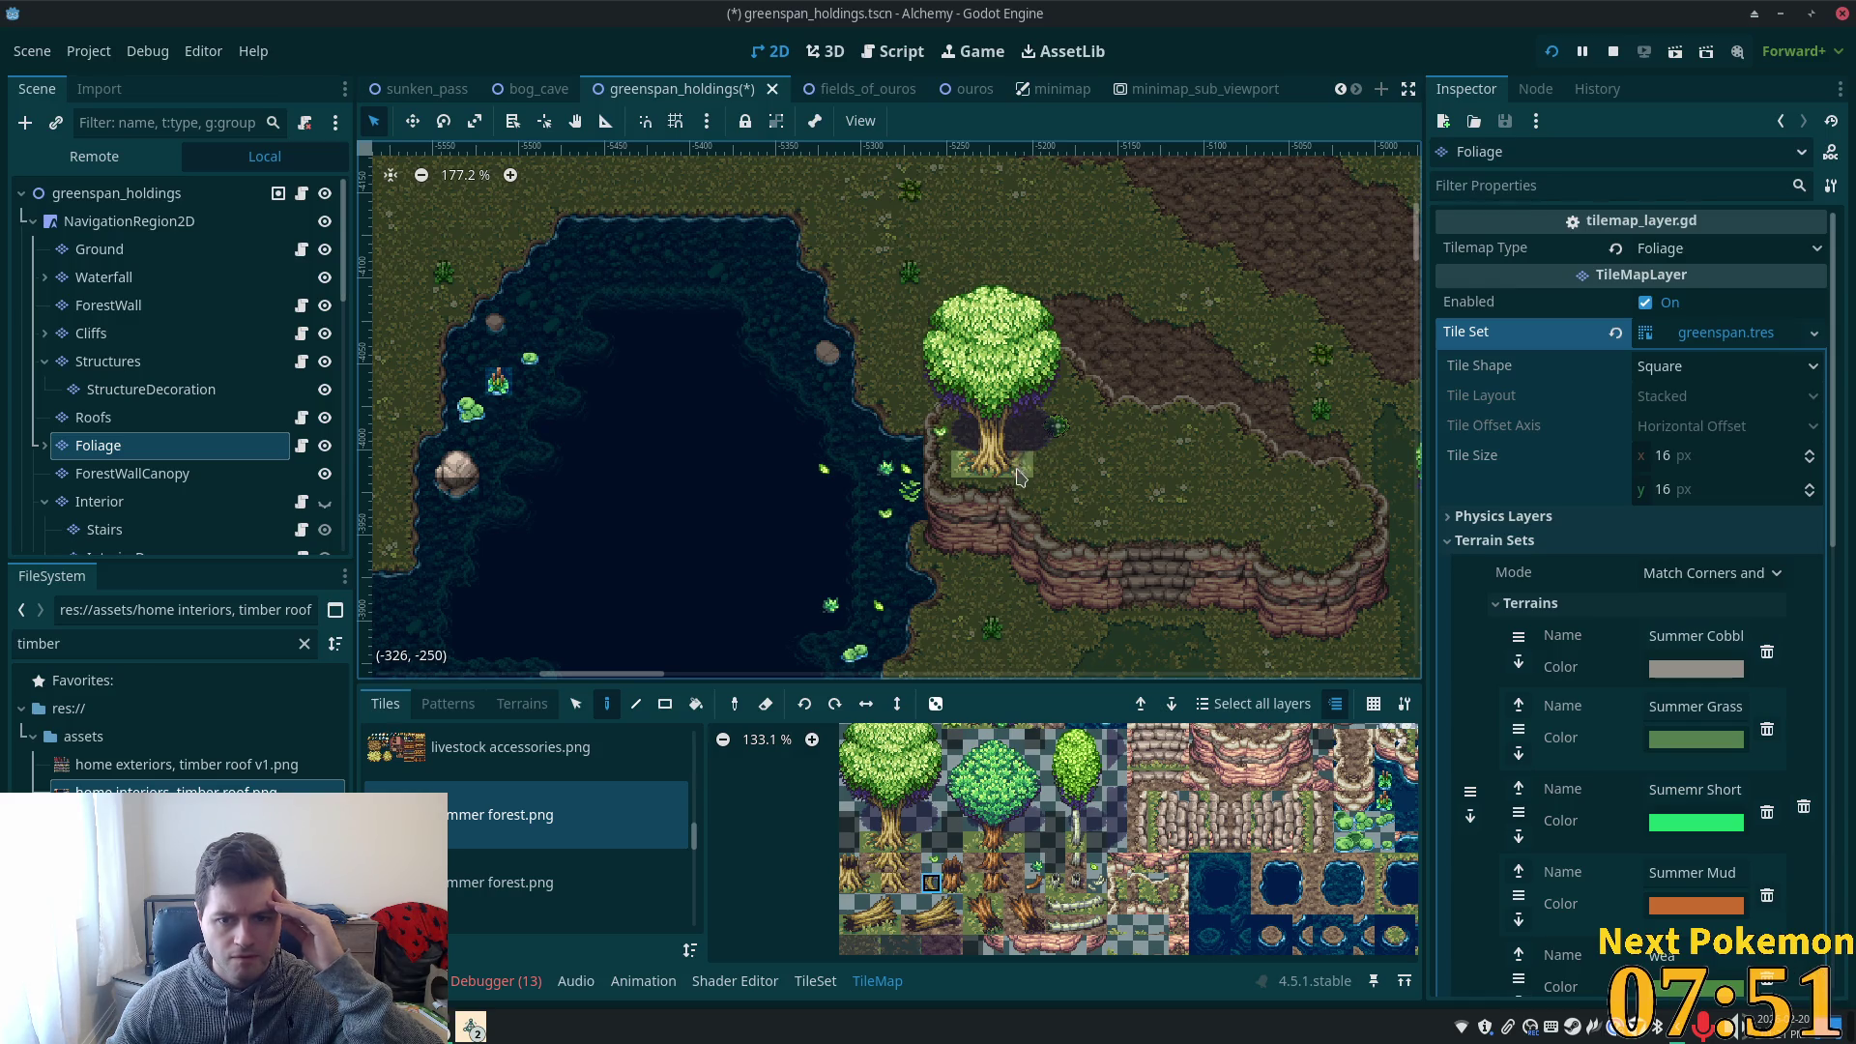
click(948, 470)
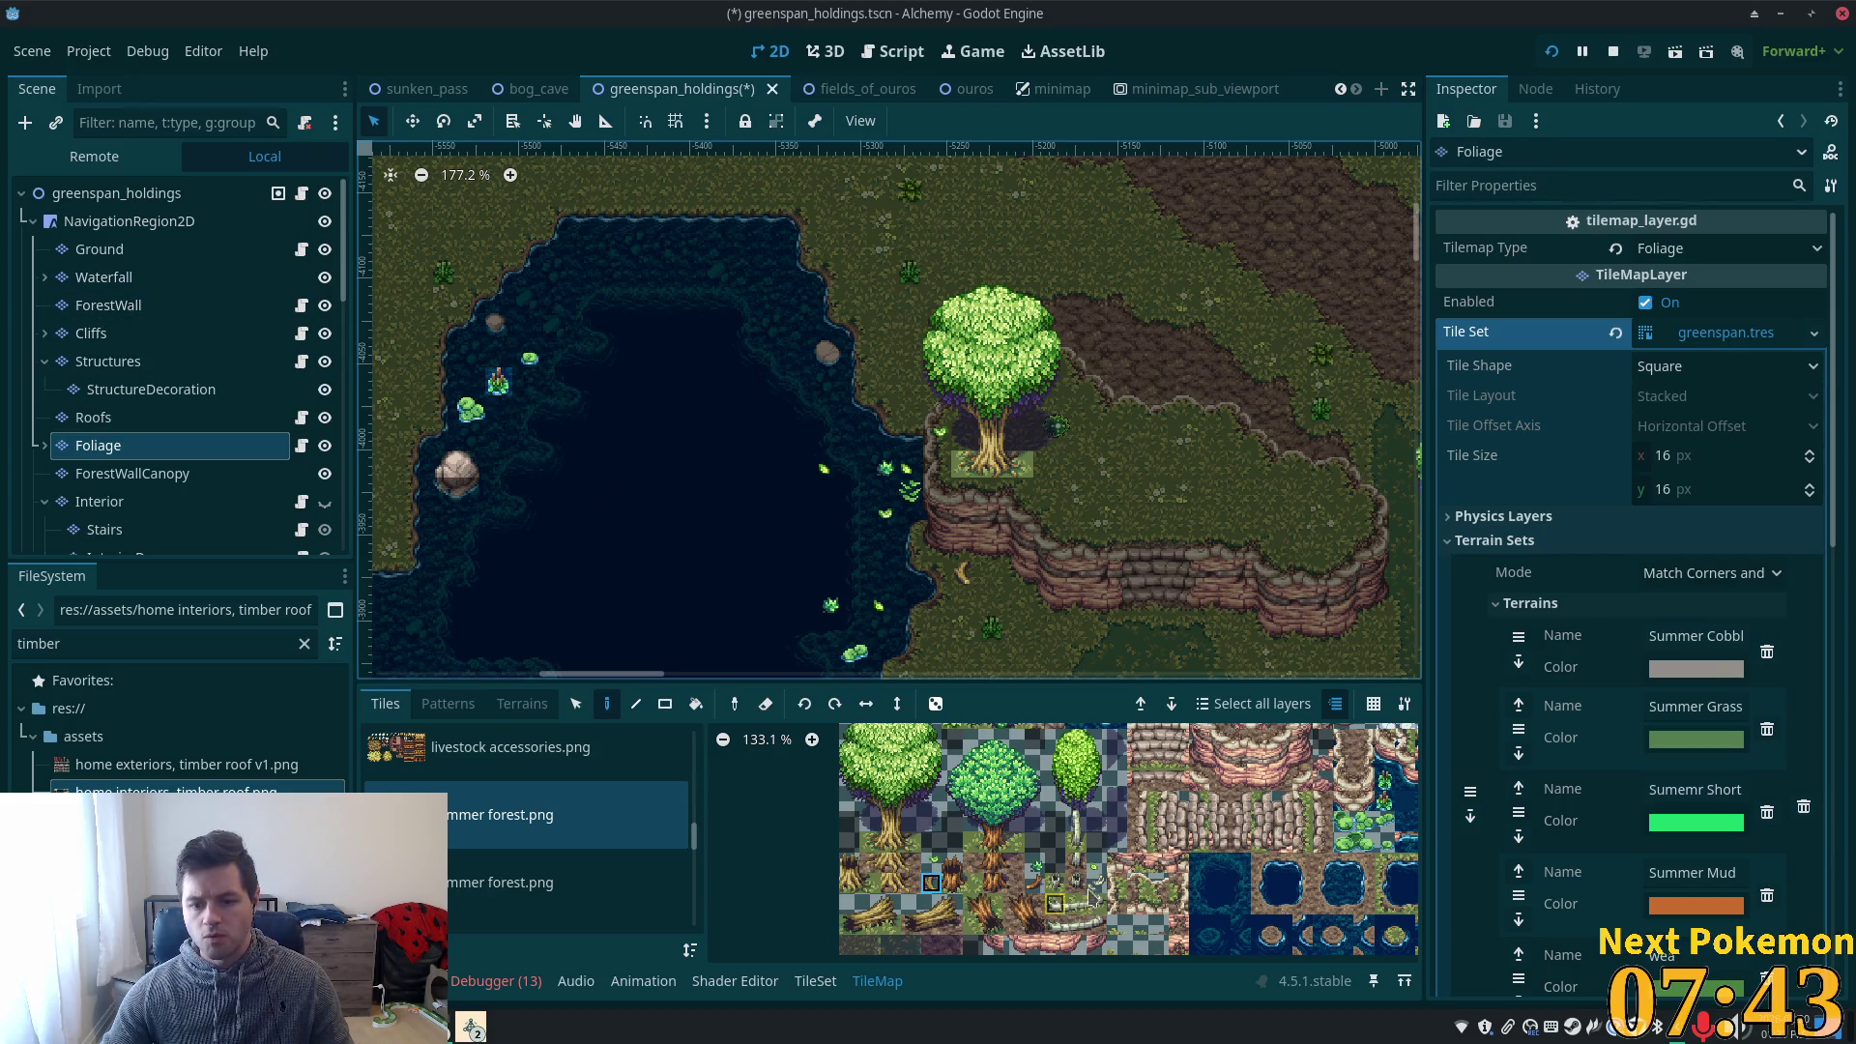
scroll(1094, 894, up, 5)
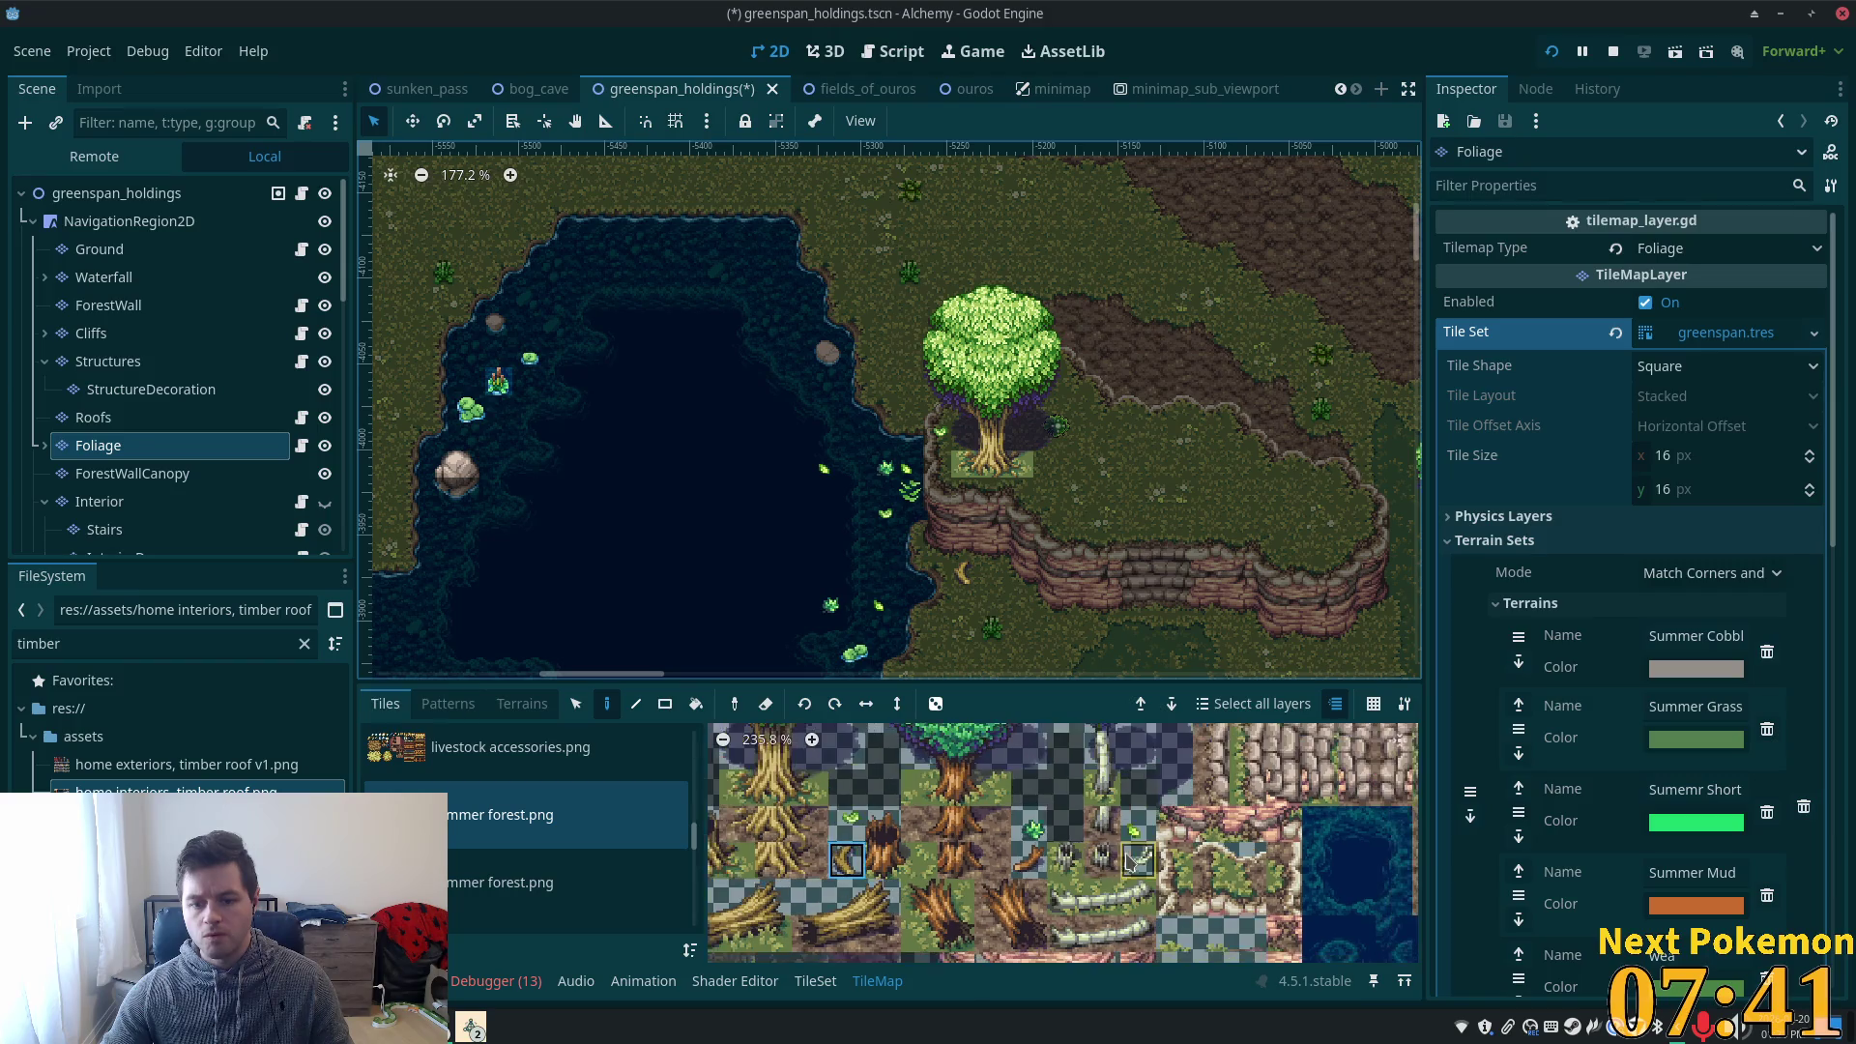
scroll(1136, 863, up, 5)
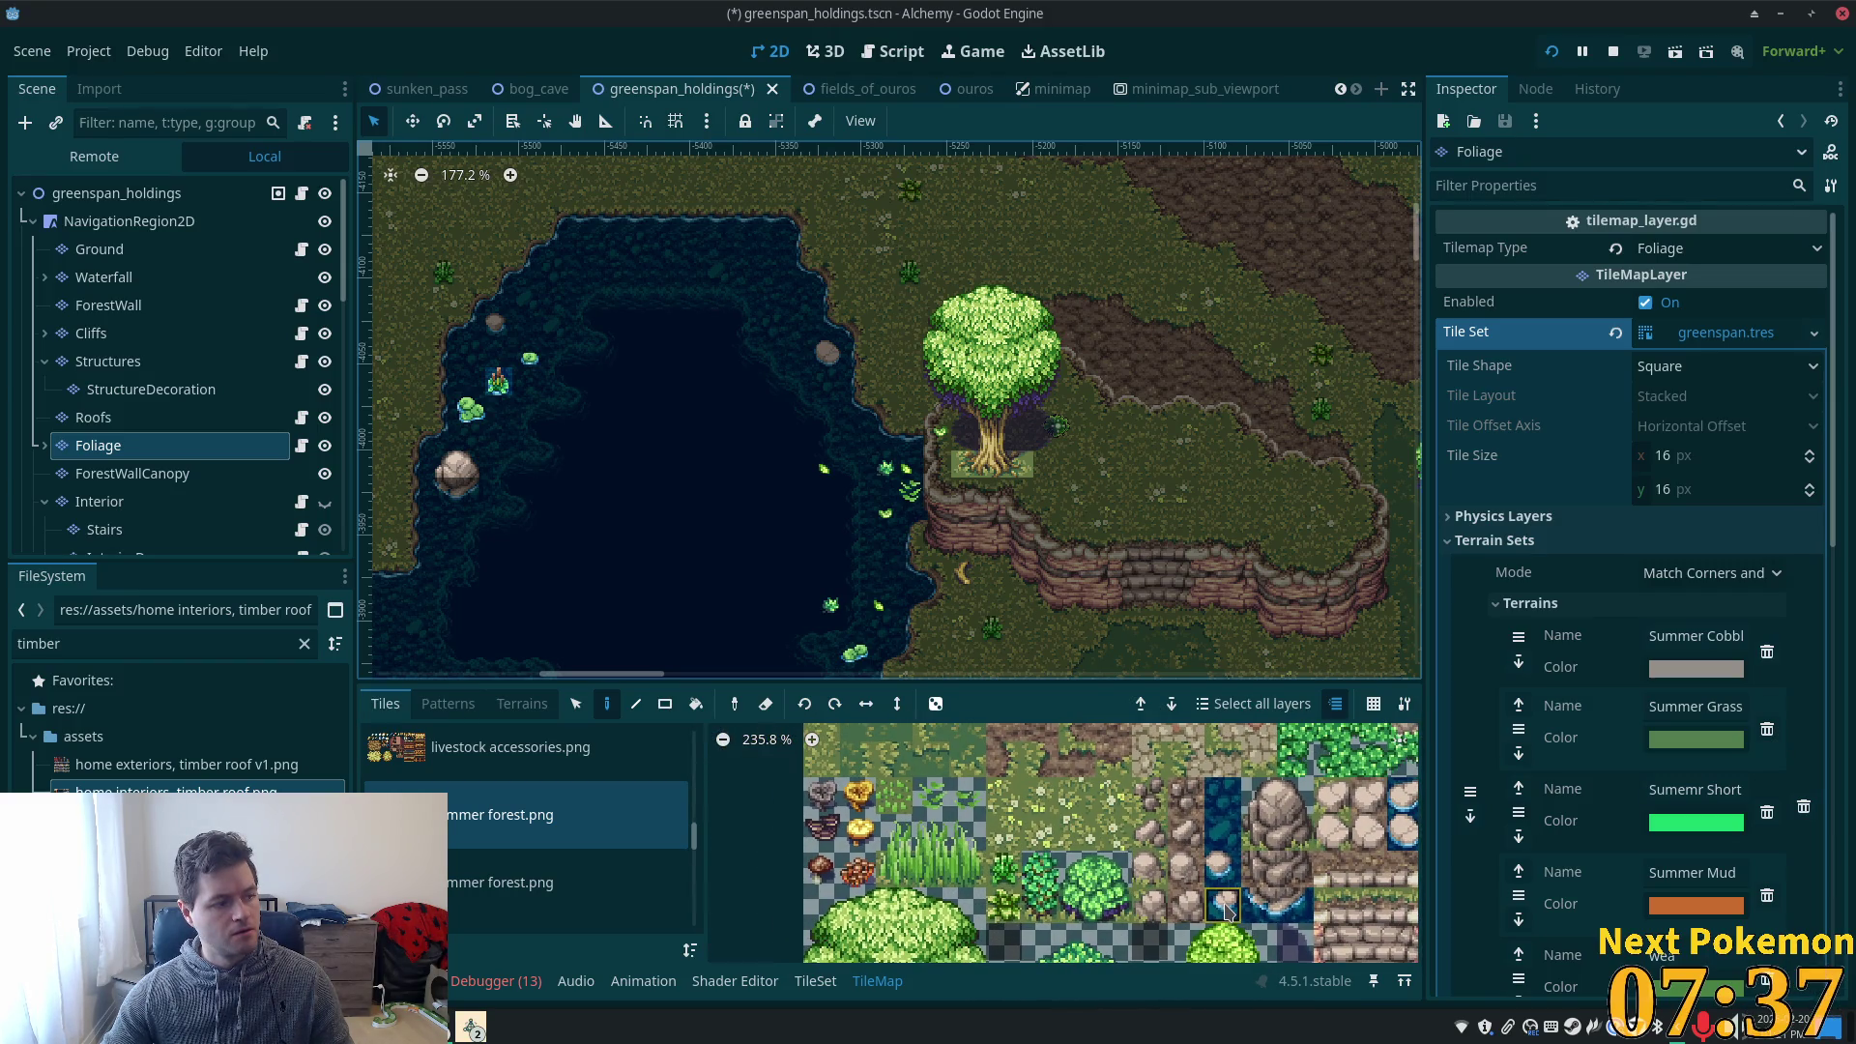
- Save the greenspan_holdings scene and zoom around the pond to look it over
key(ctrl+s)
scroll(935, 519, down, 1)
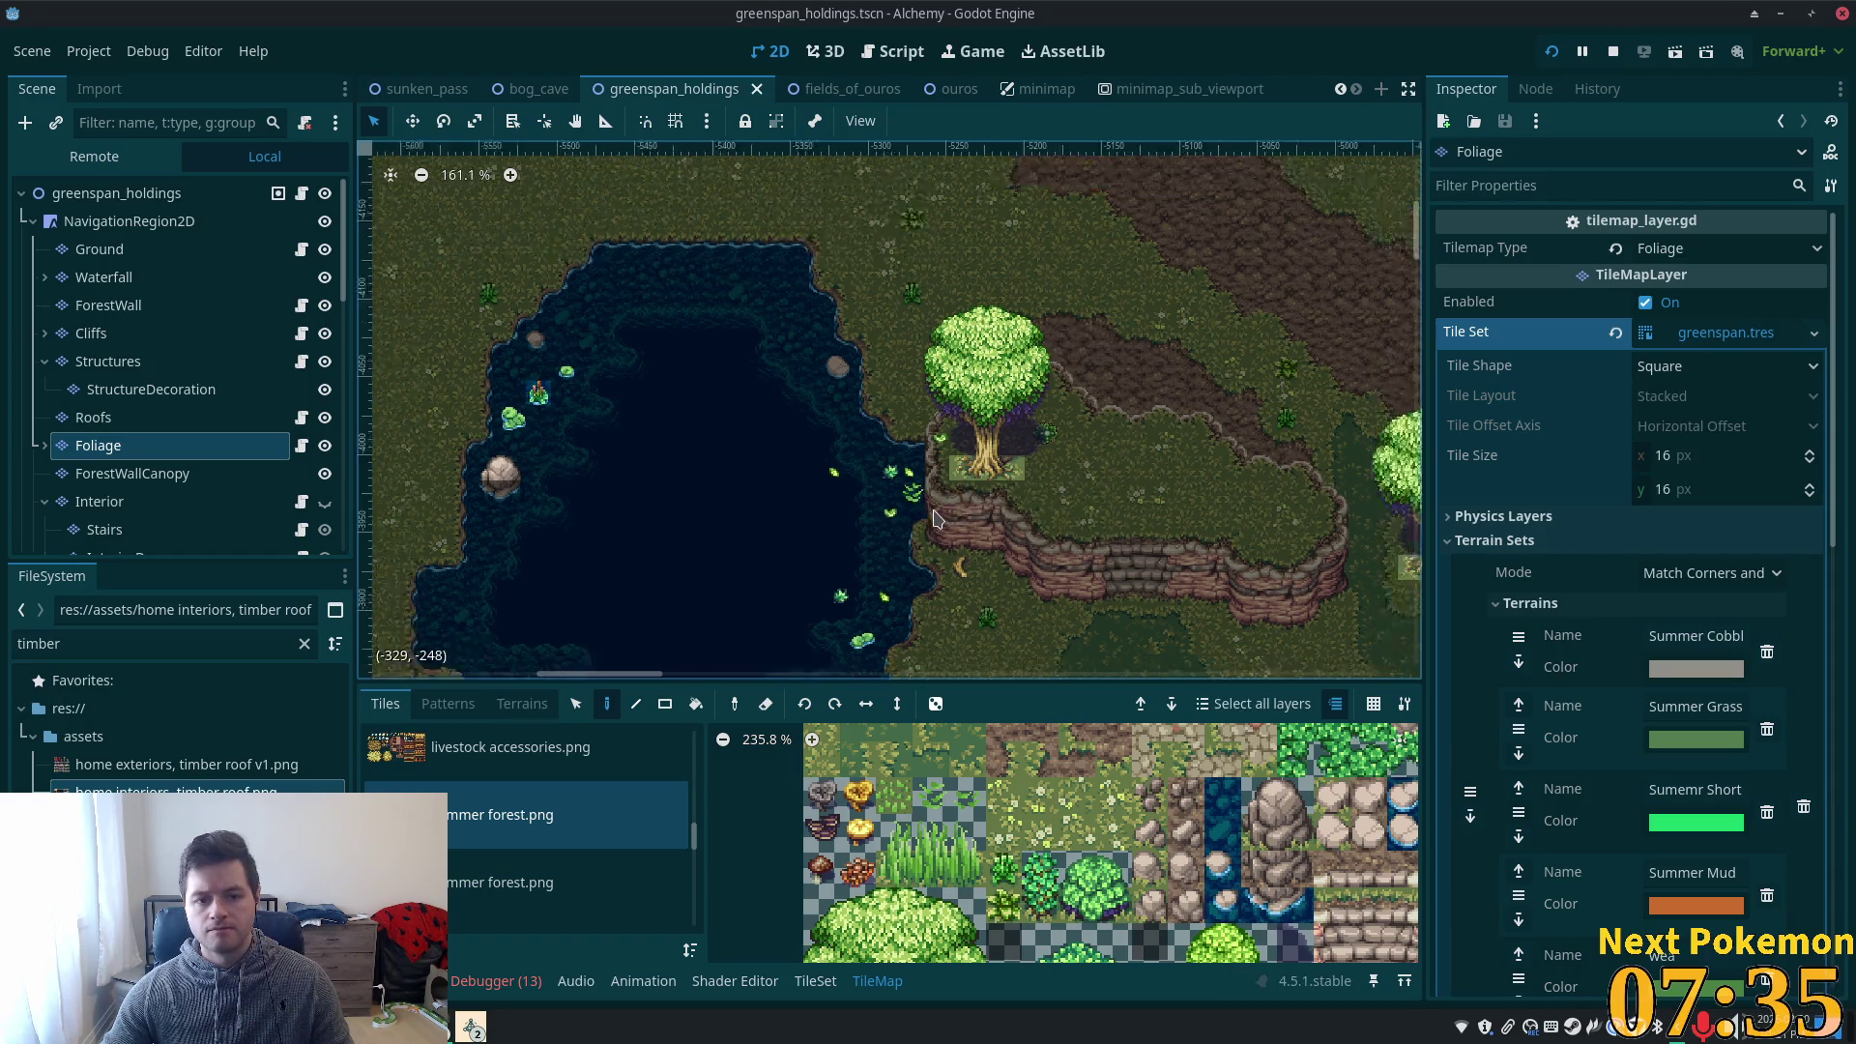
scroll(934, 519, down, 1)
scroll(466, 333, down, 2)
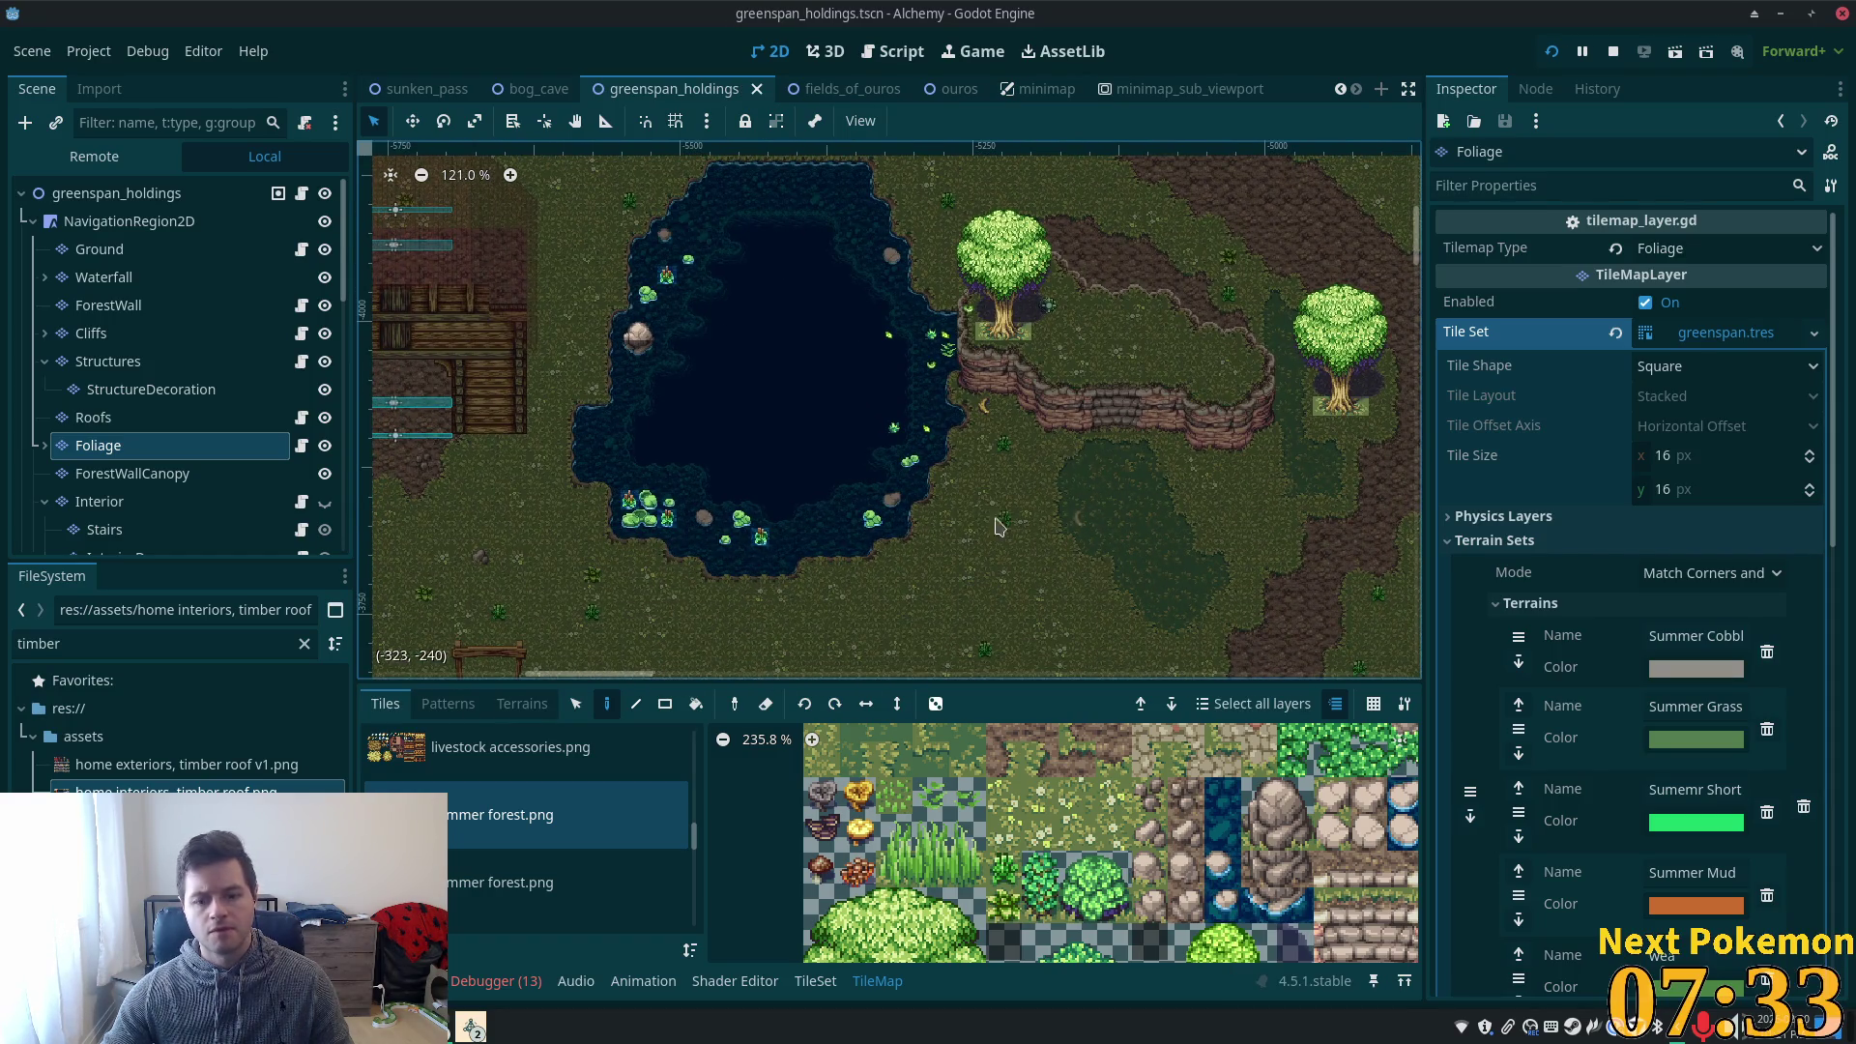
scroll(863, 635, up, 1)
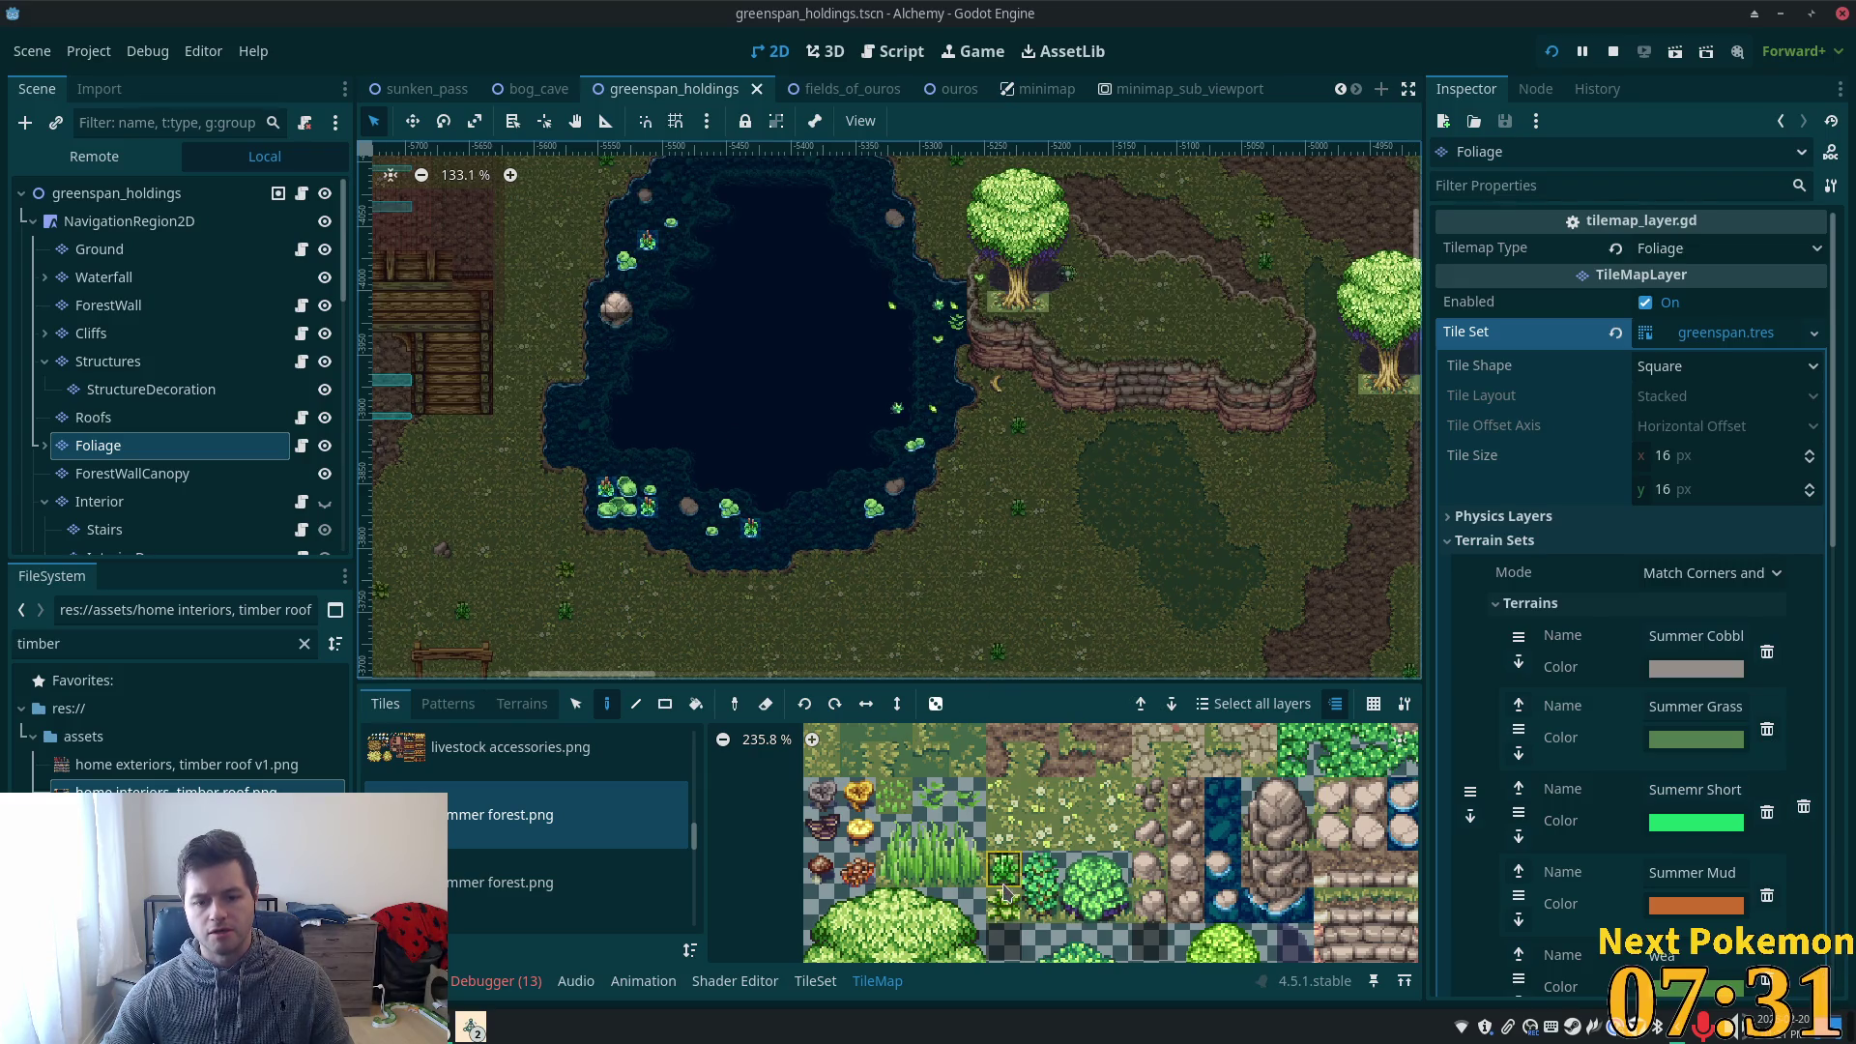
scroll(885, 836, down, 1)
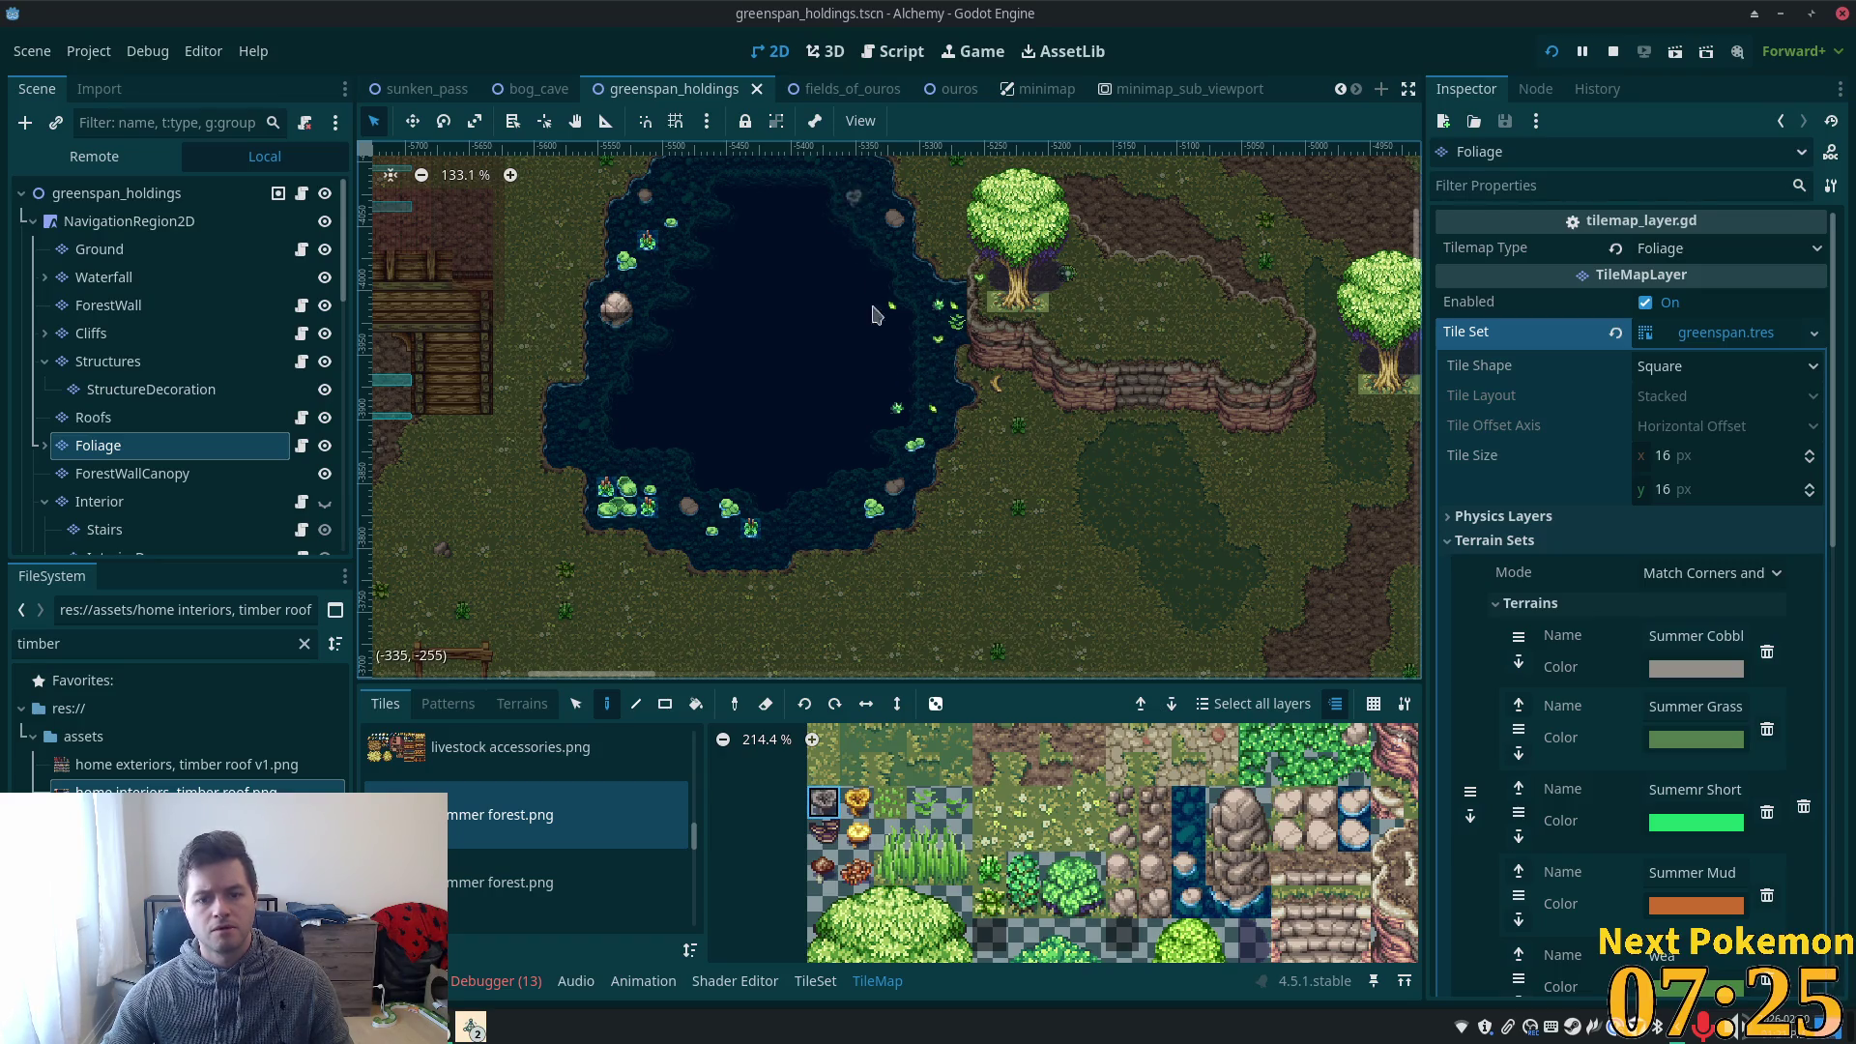
scroll(881, 830, up, 3)
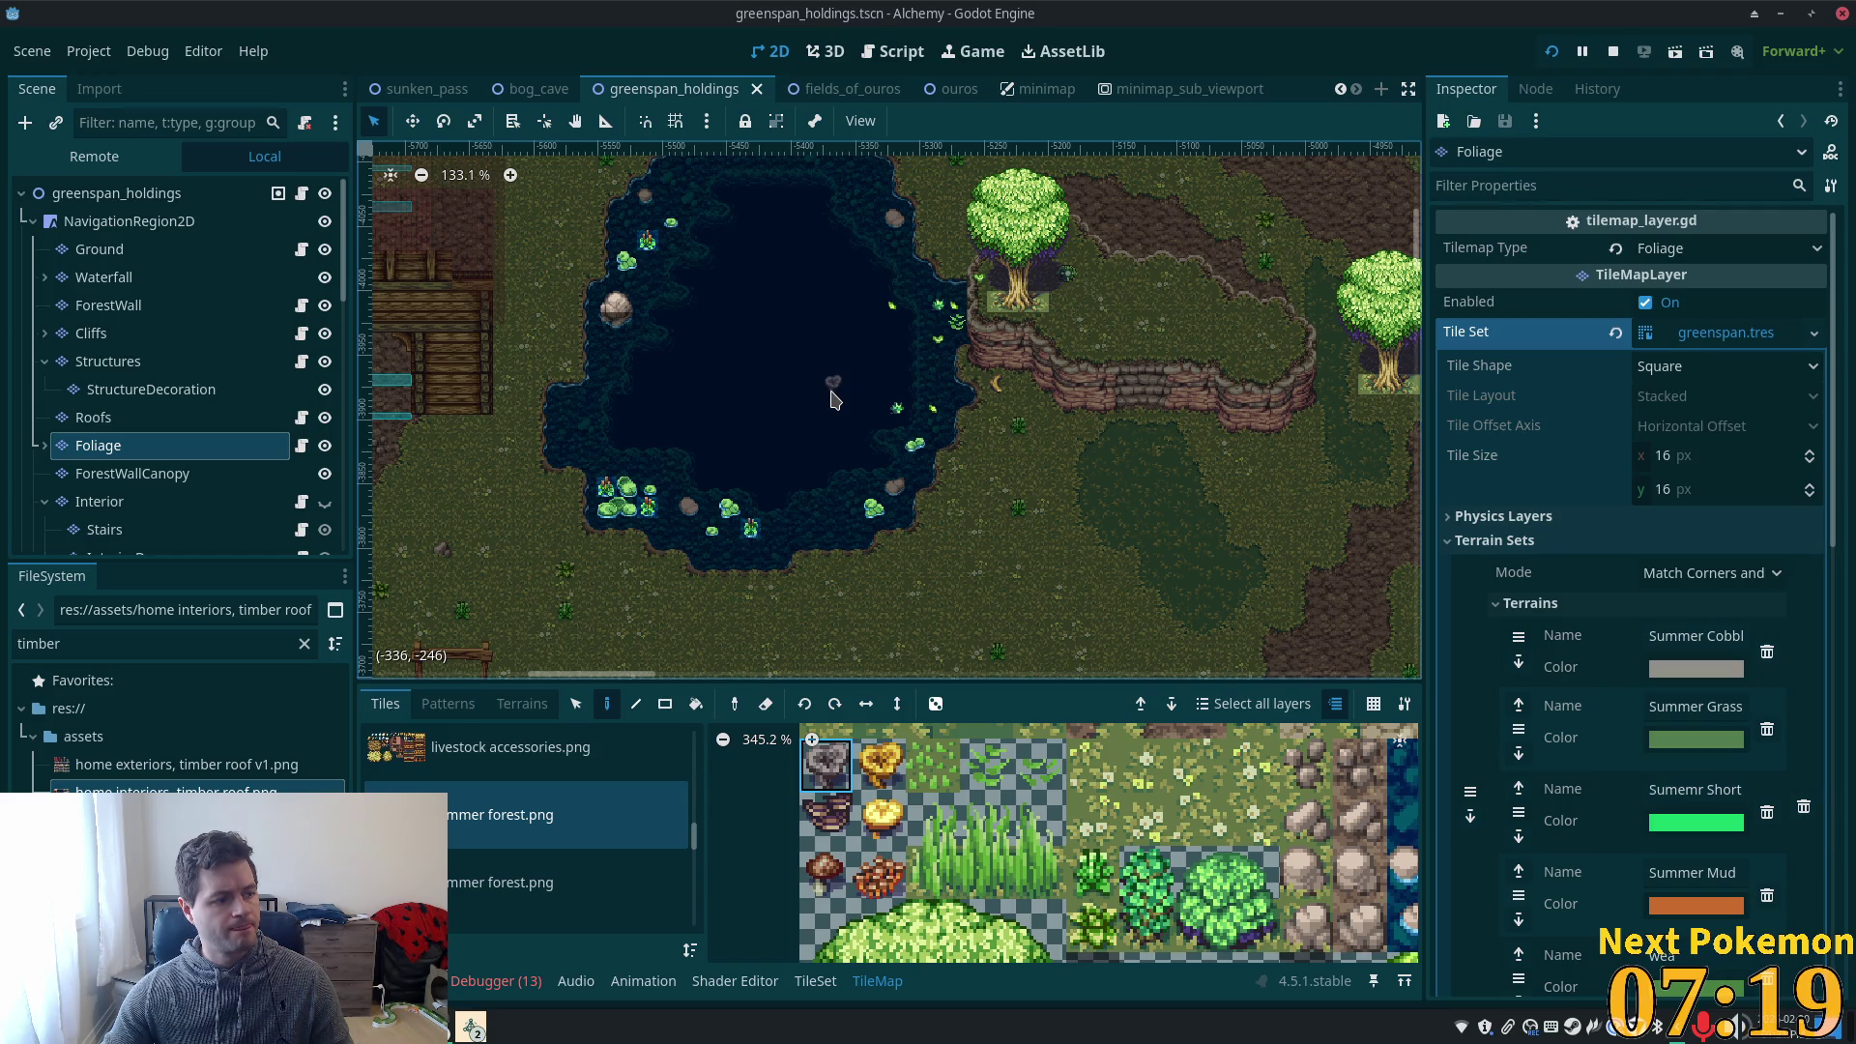
scroll(837, 317, up, 6)
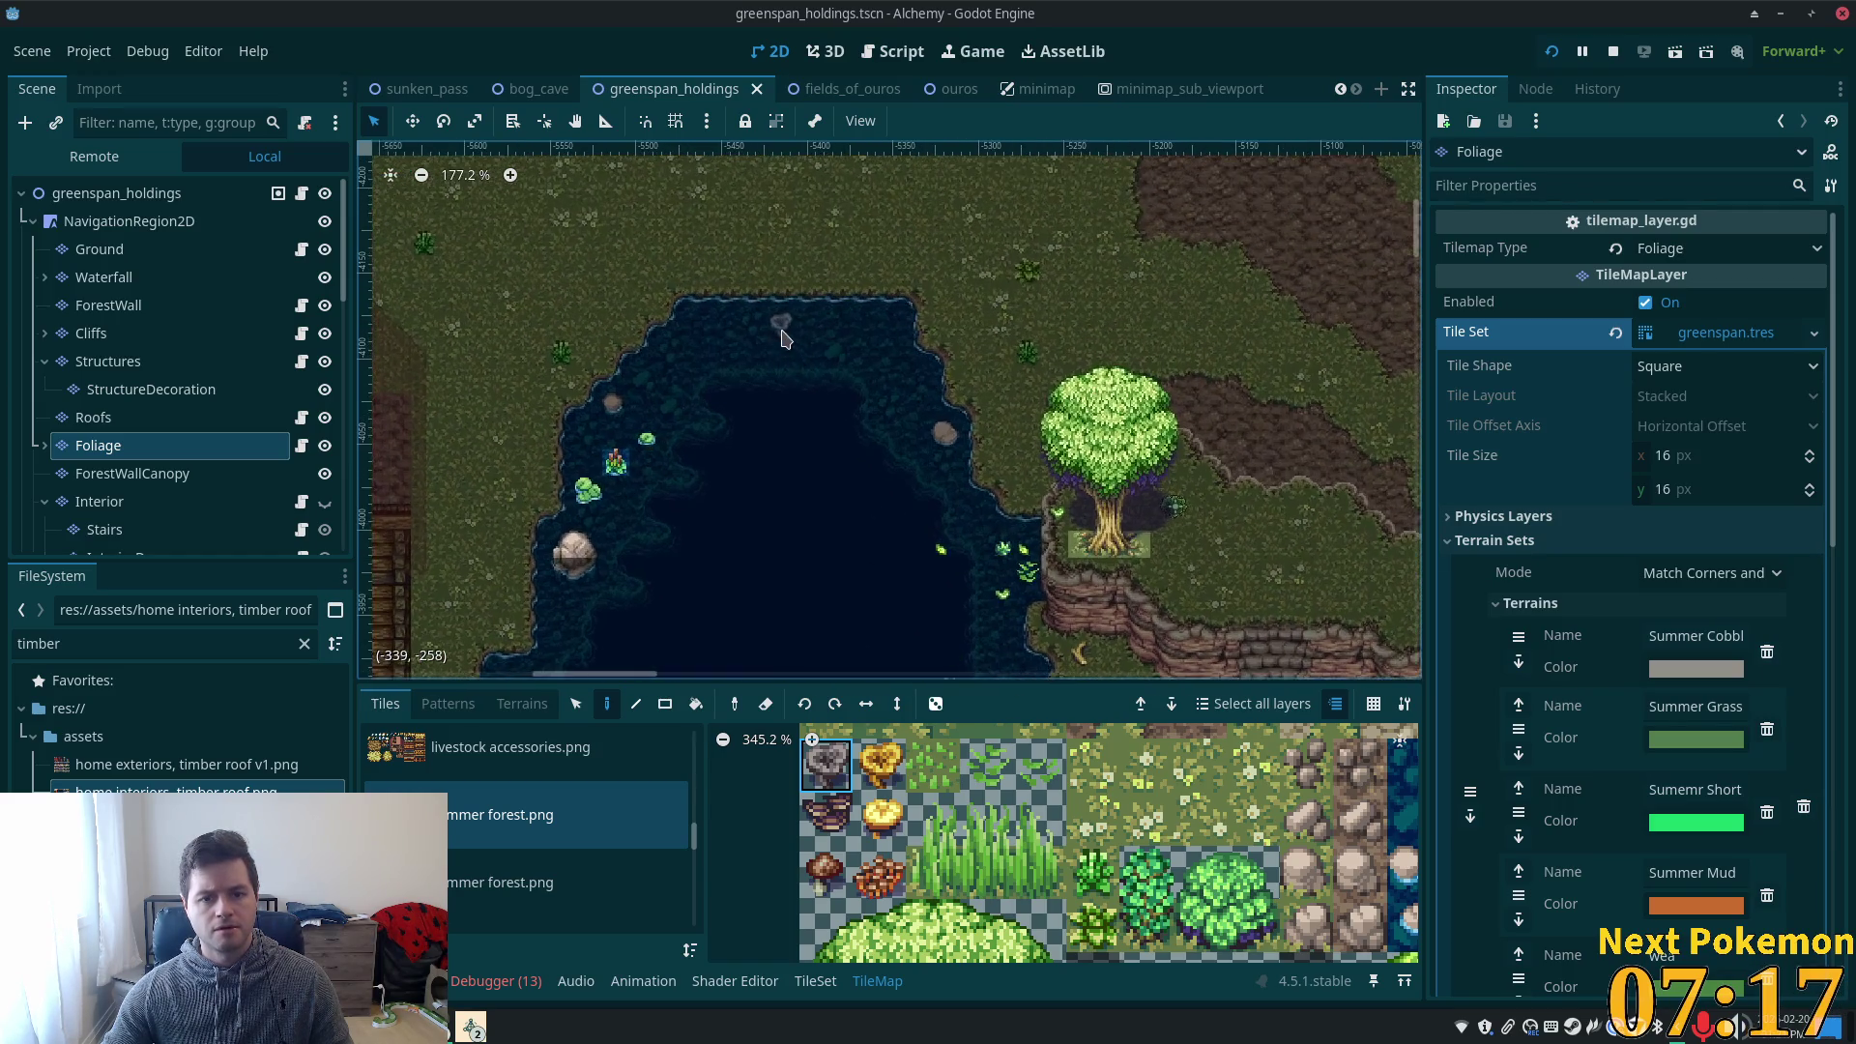
- Select the yellow mushroom tile and bring the middle of the pond into view
click(880, 817)
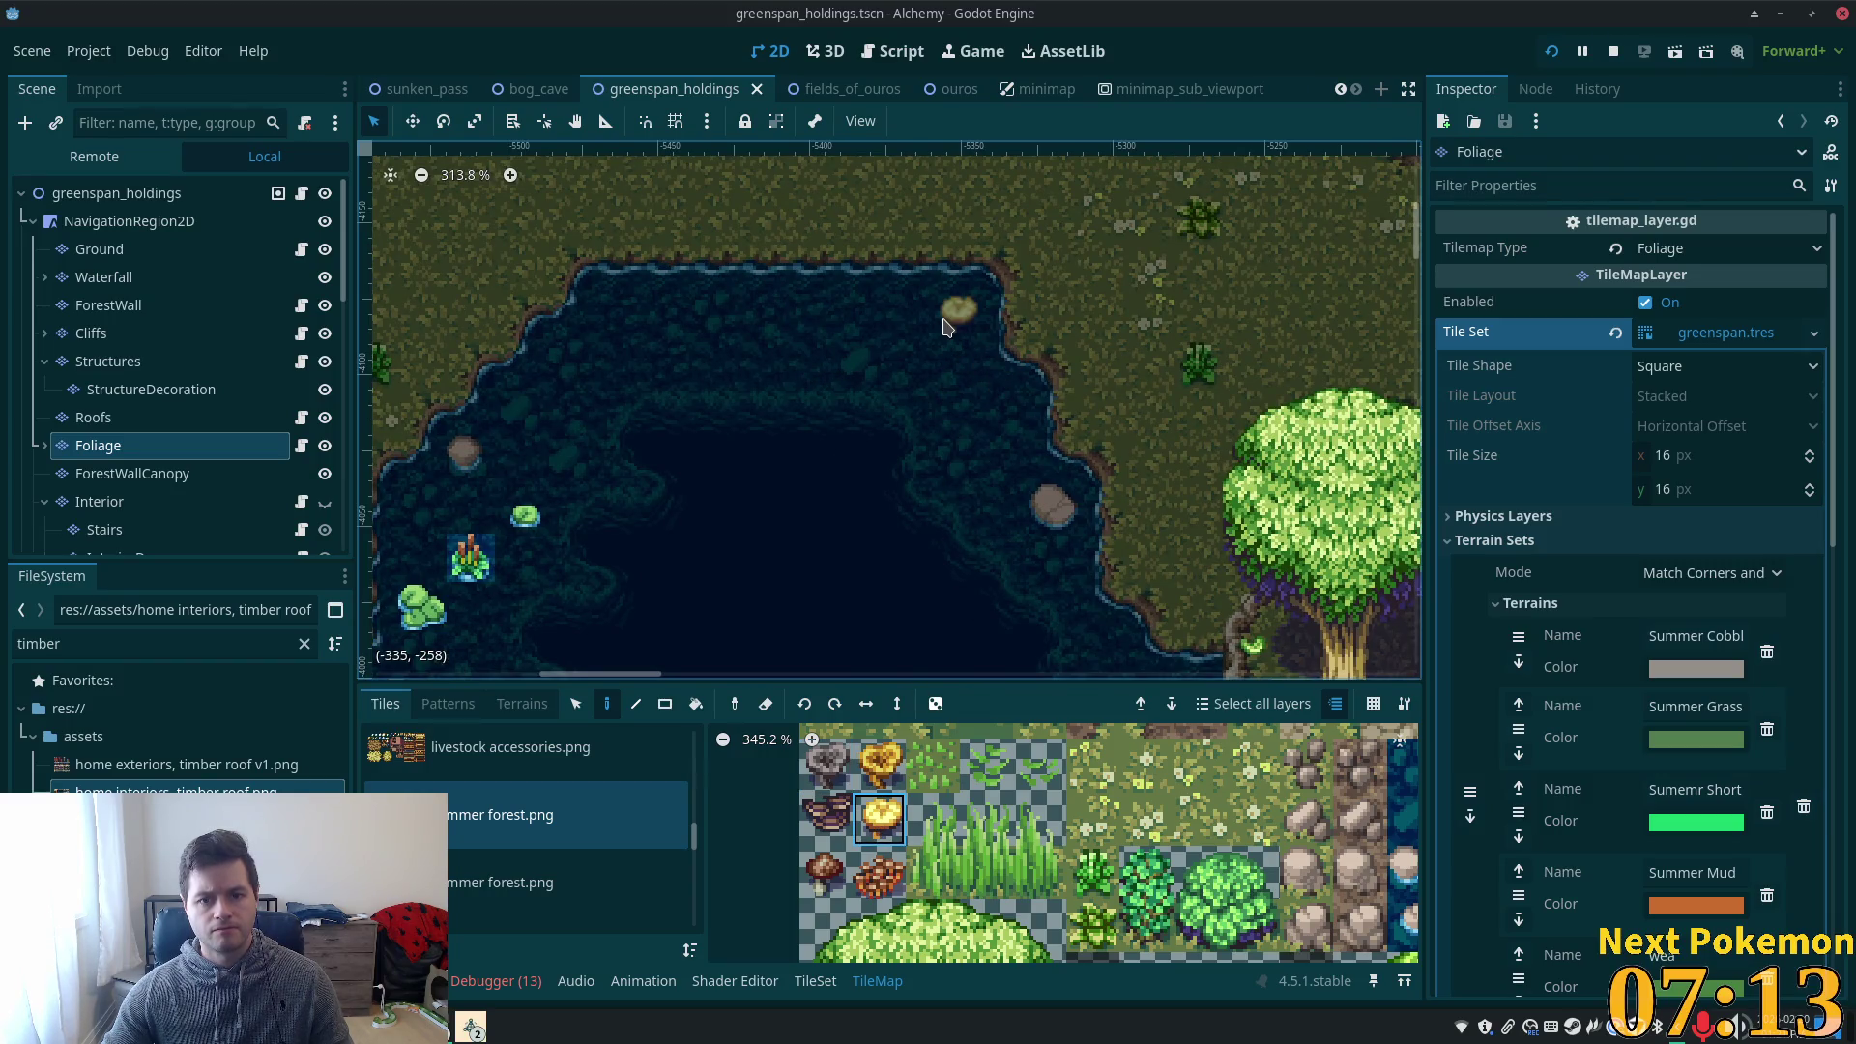
scroll(1005, 582, down, 3)
scroll(970, 823, down, 3)
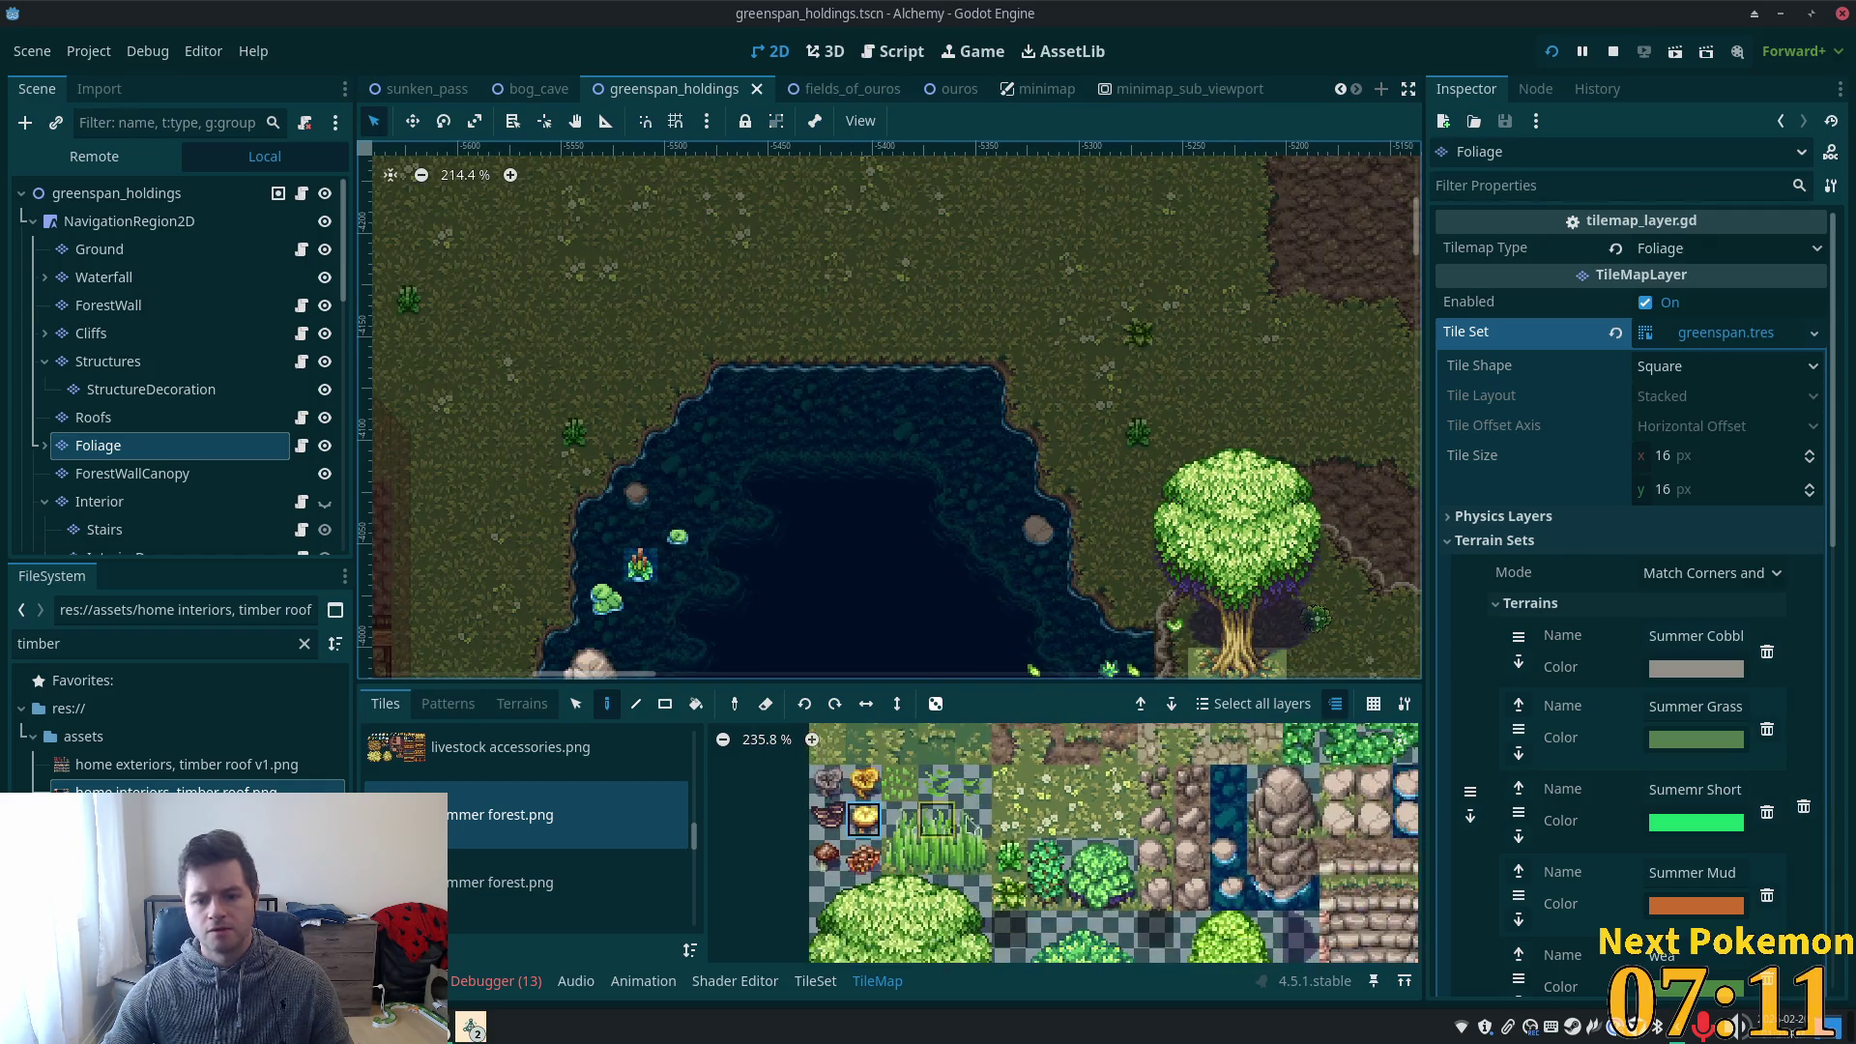
scroll(971, 825, down, 6)
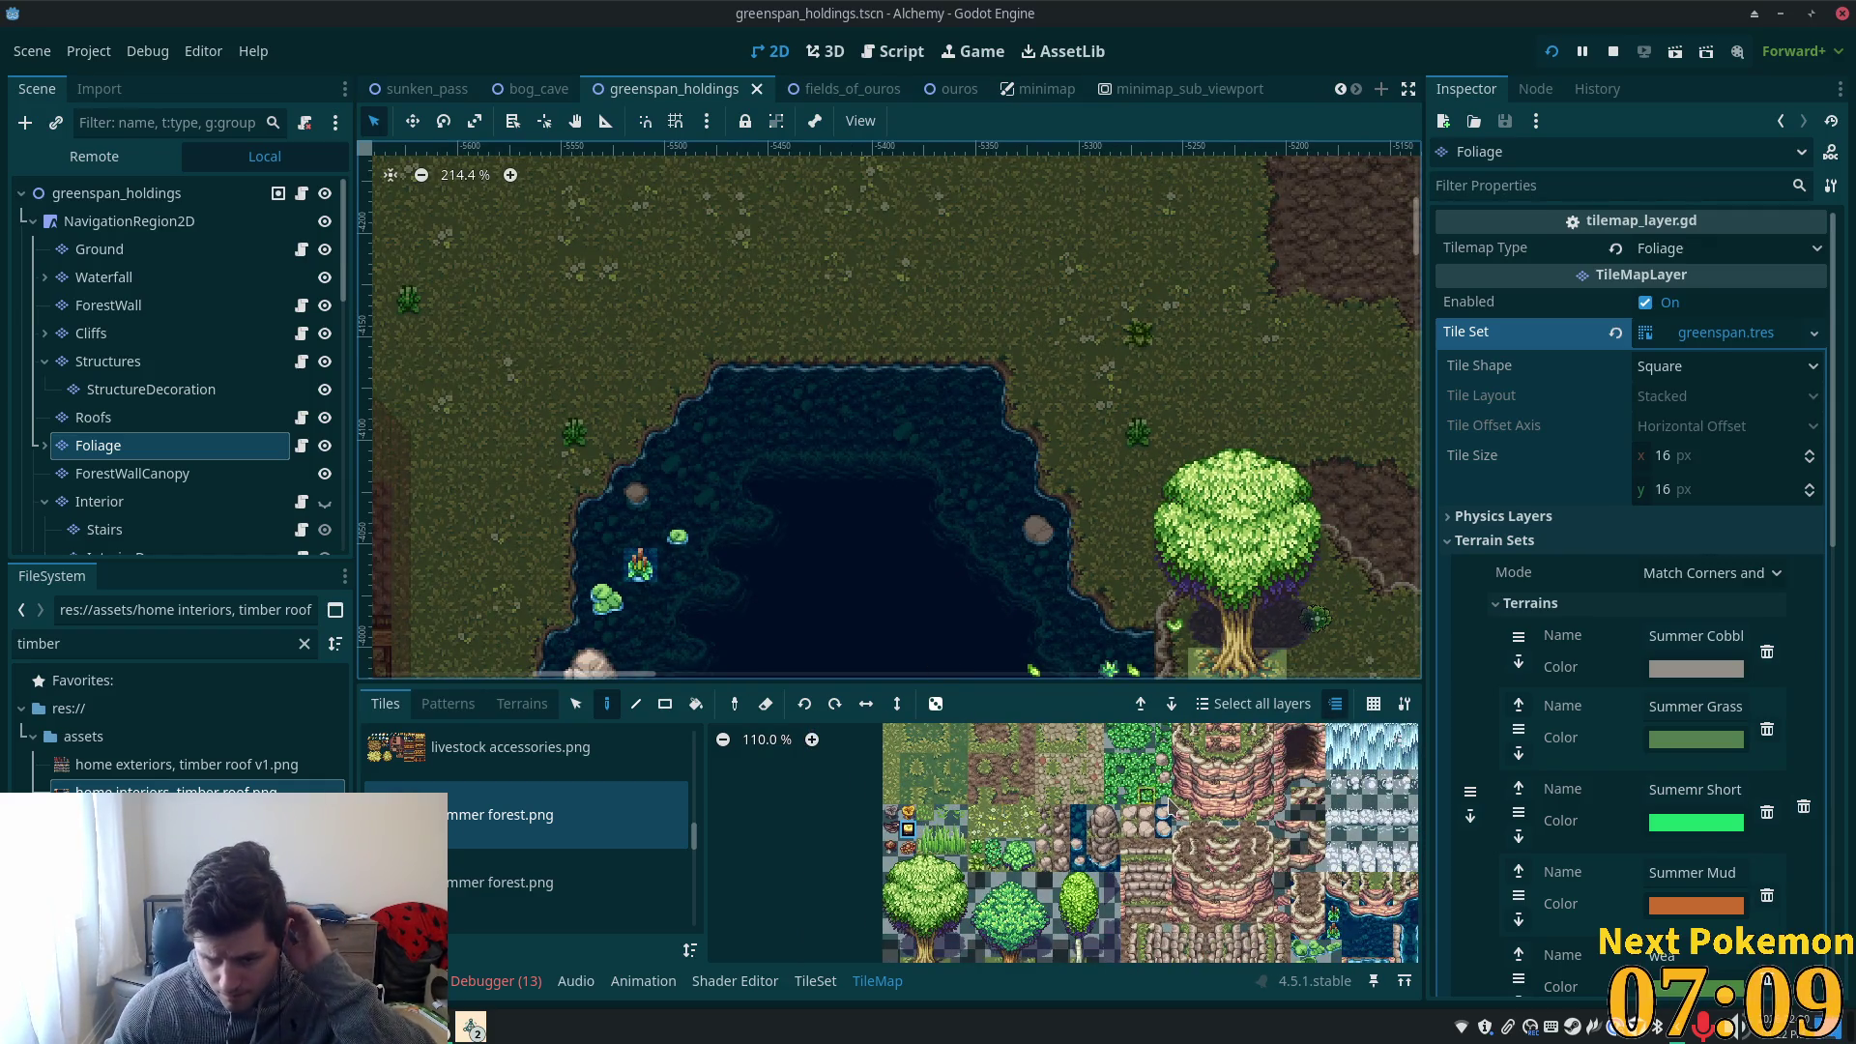
scroll(1170, 805, down, 1)
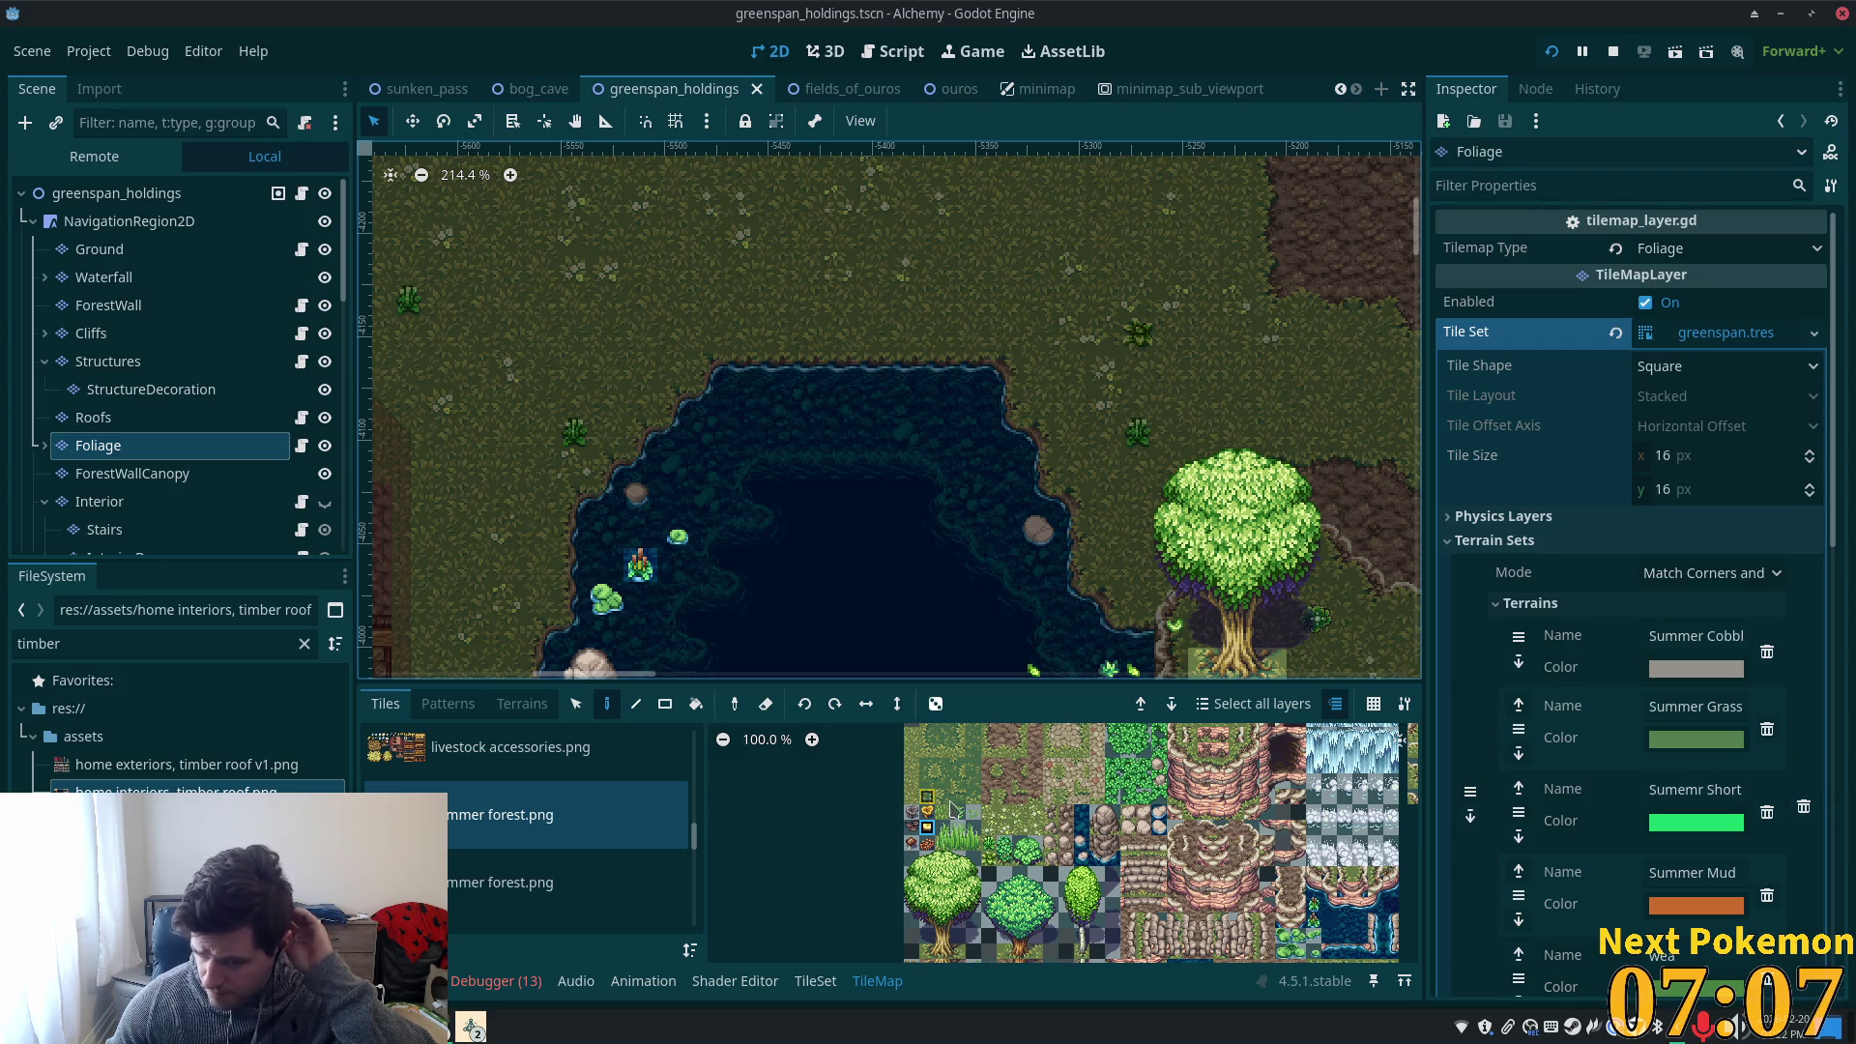
scroll(953, 809, down, 1)
scroll(1064, 803, down, 3)
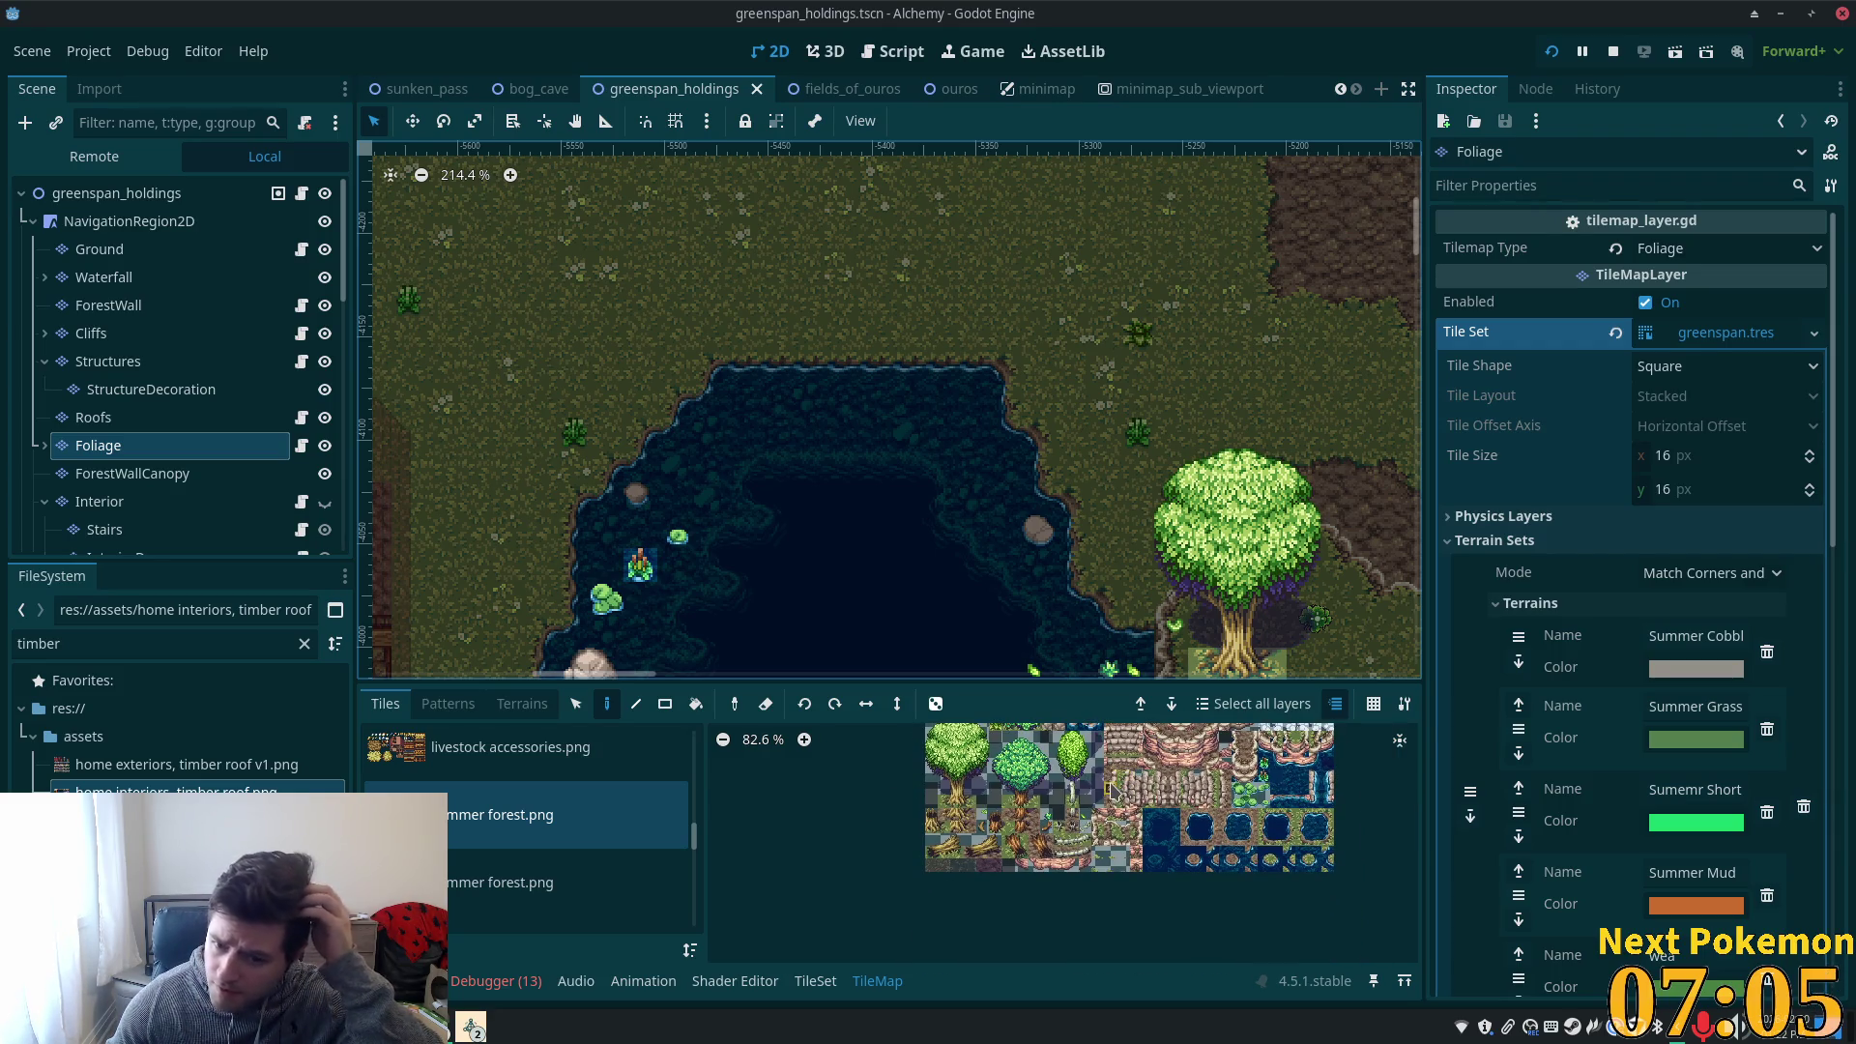
scroll(917, 418, down, 5)
scroll(916, 418, left, 1)
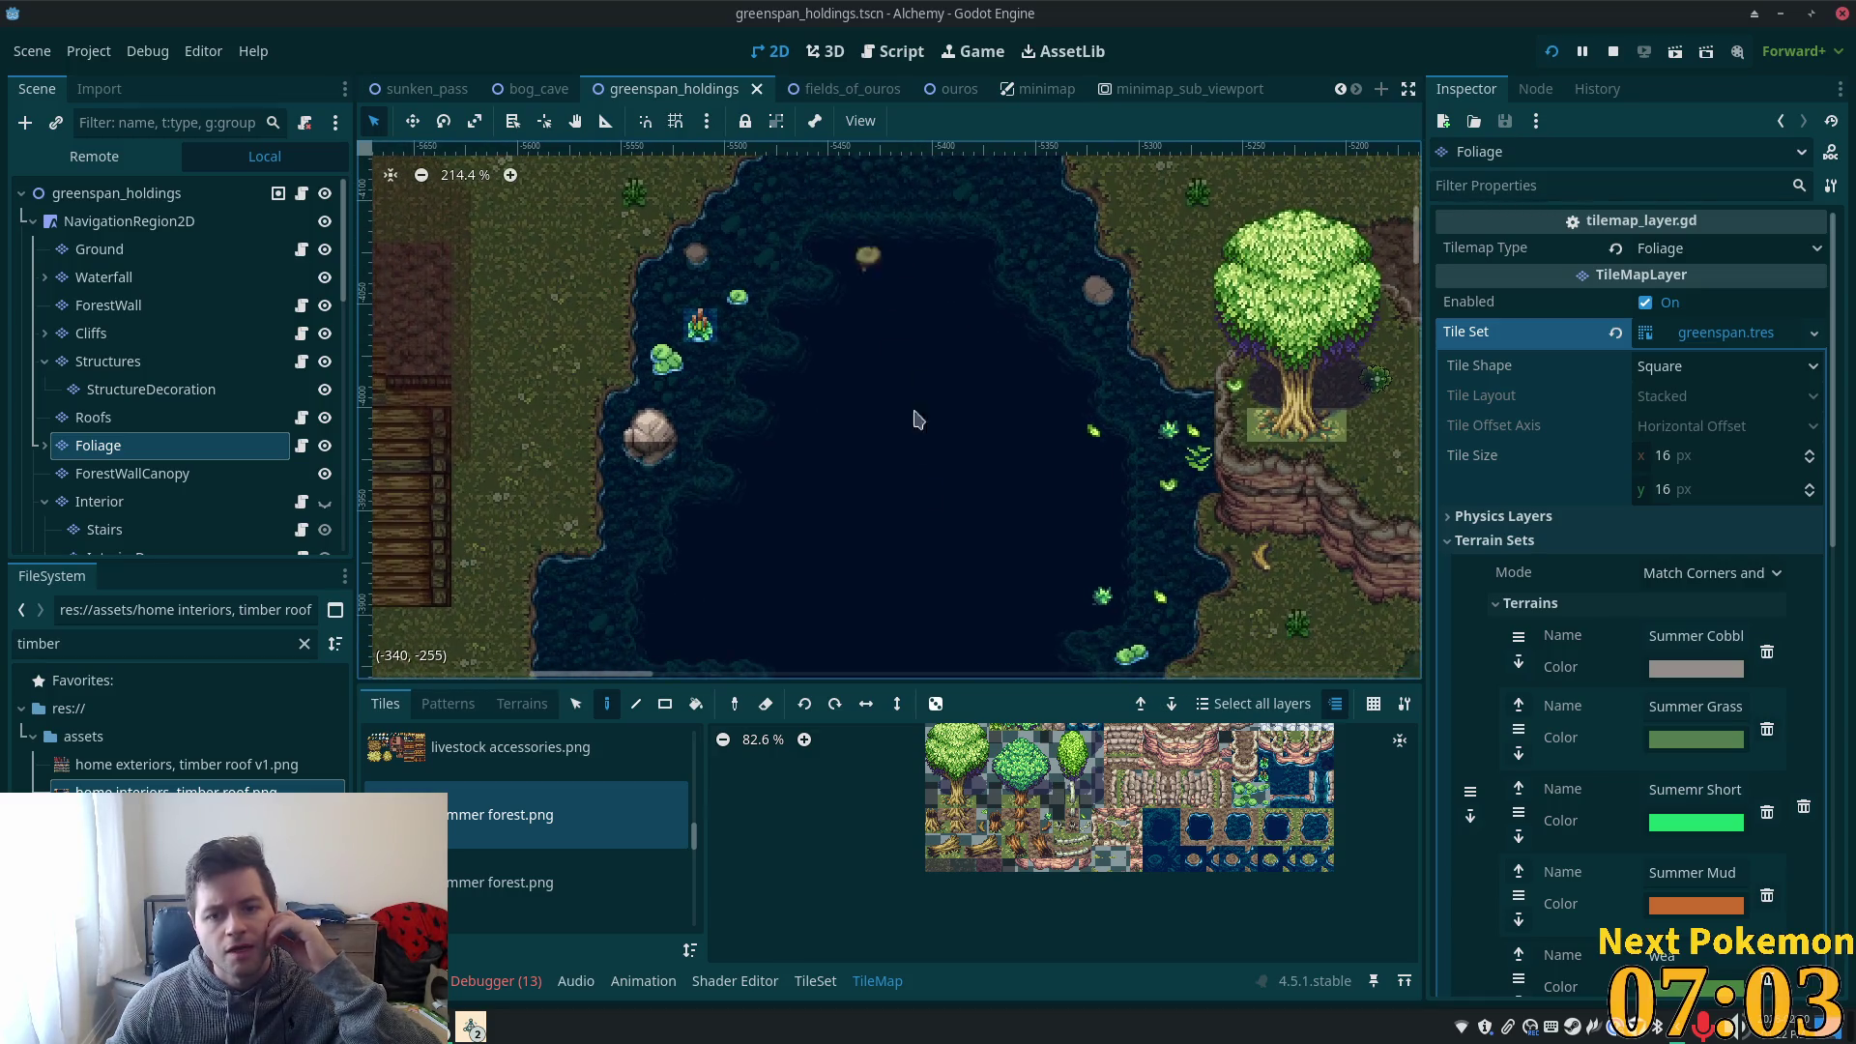
scroll(916, 418, down, 4)
scroll(943, 406, up, 2)
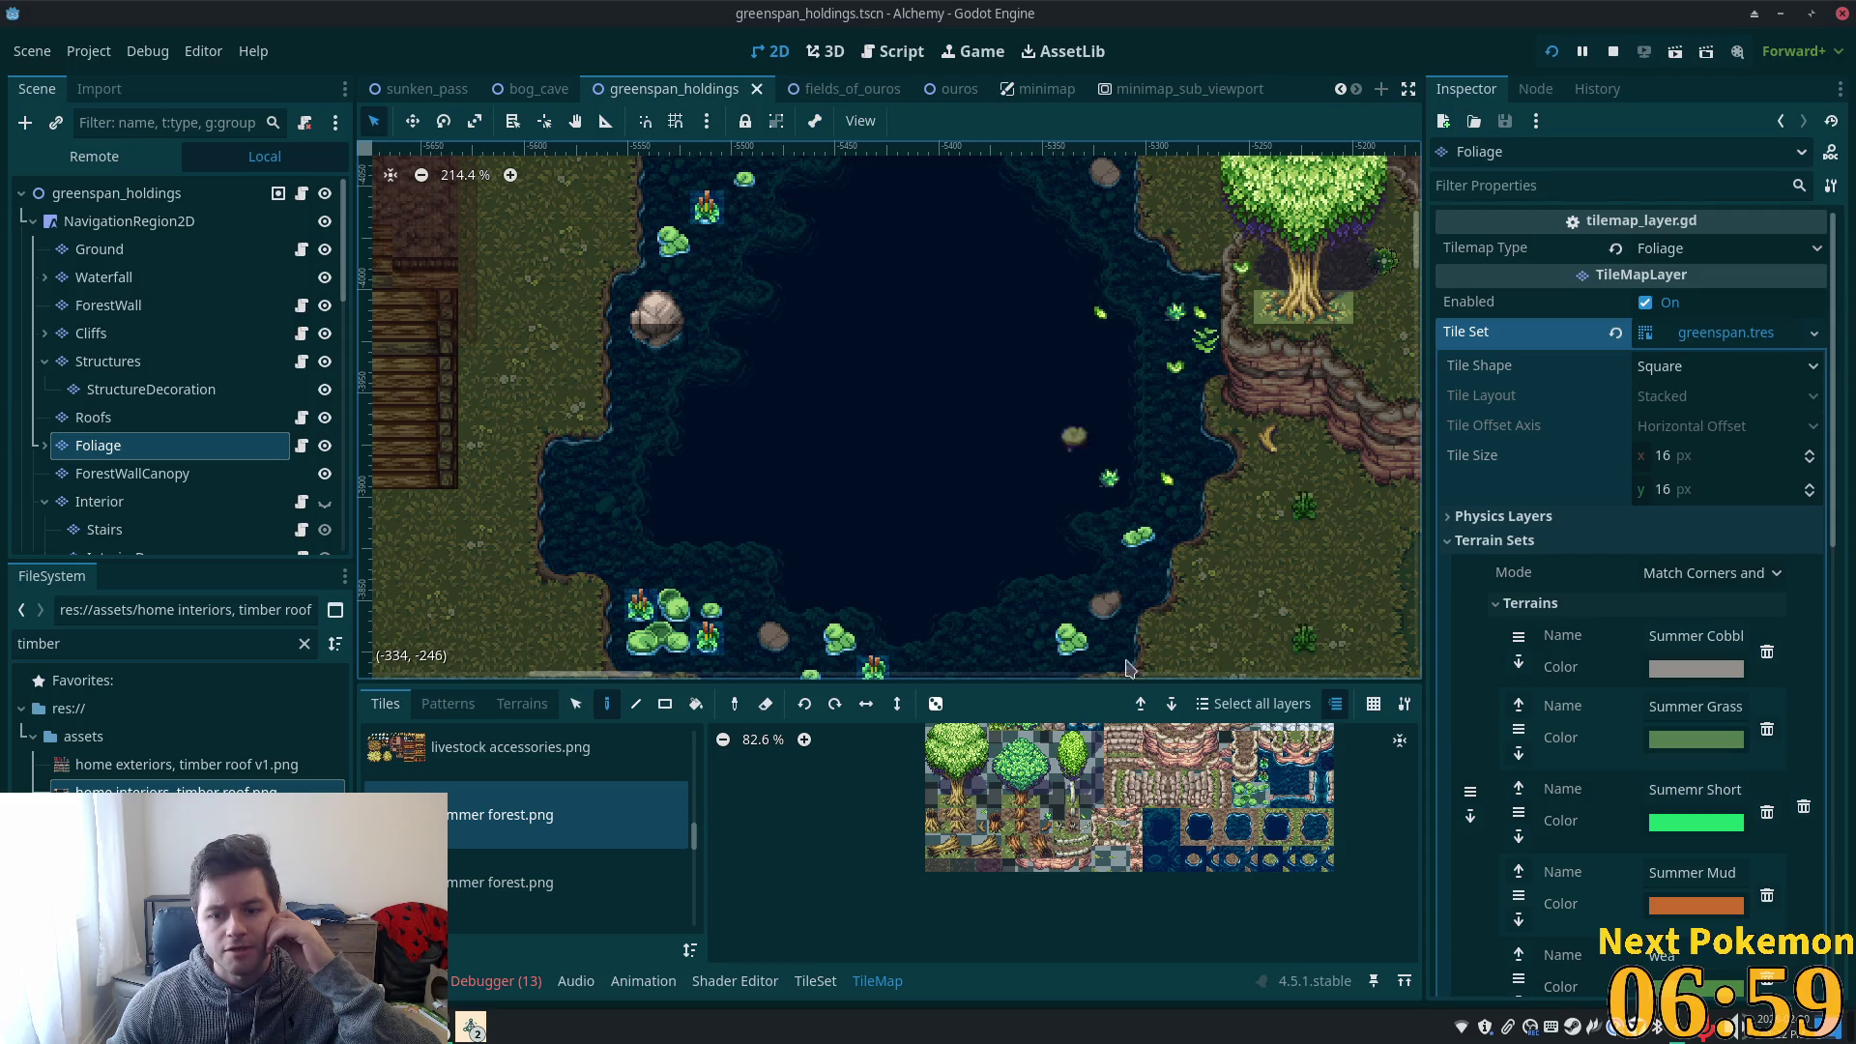
scroll(1296, 860, up, 3)
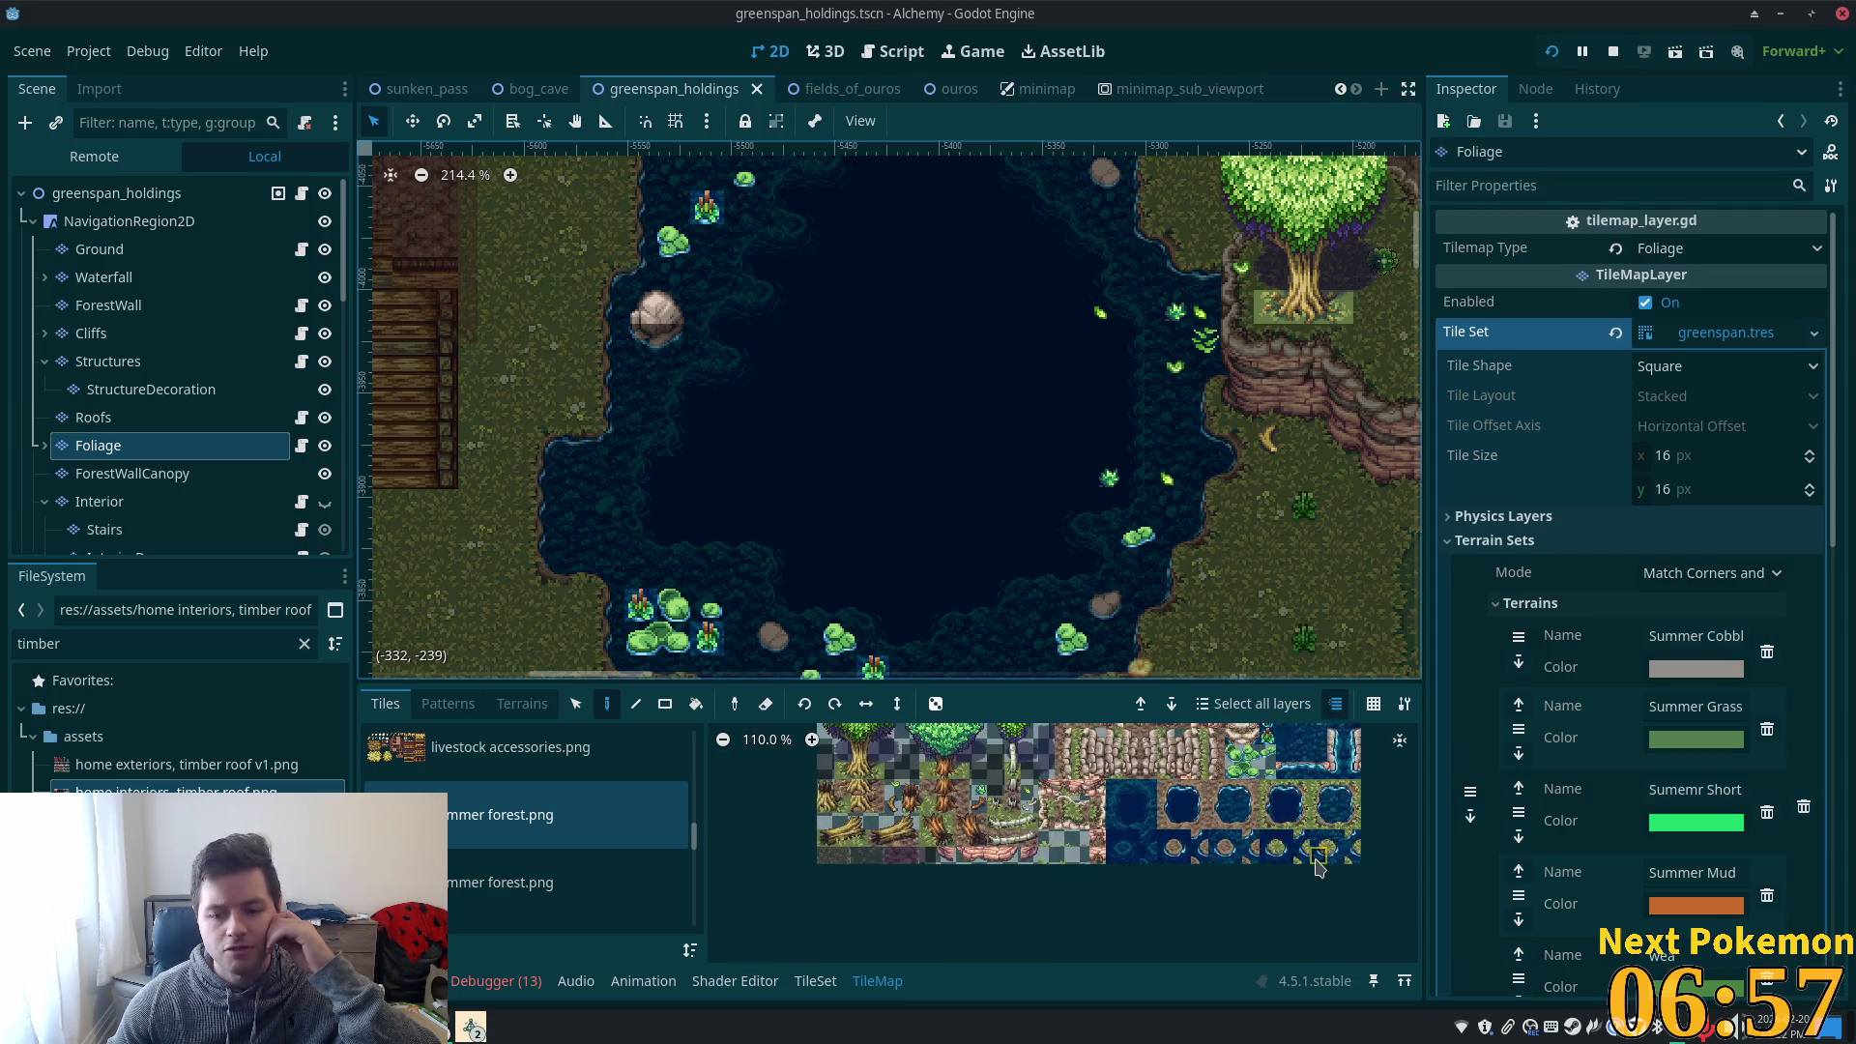
drag(1141, 469, 975, 554)
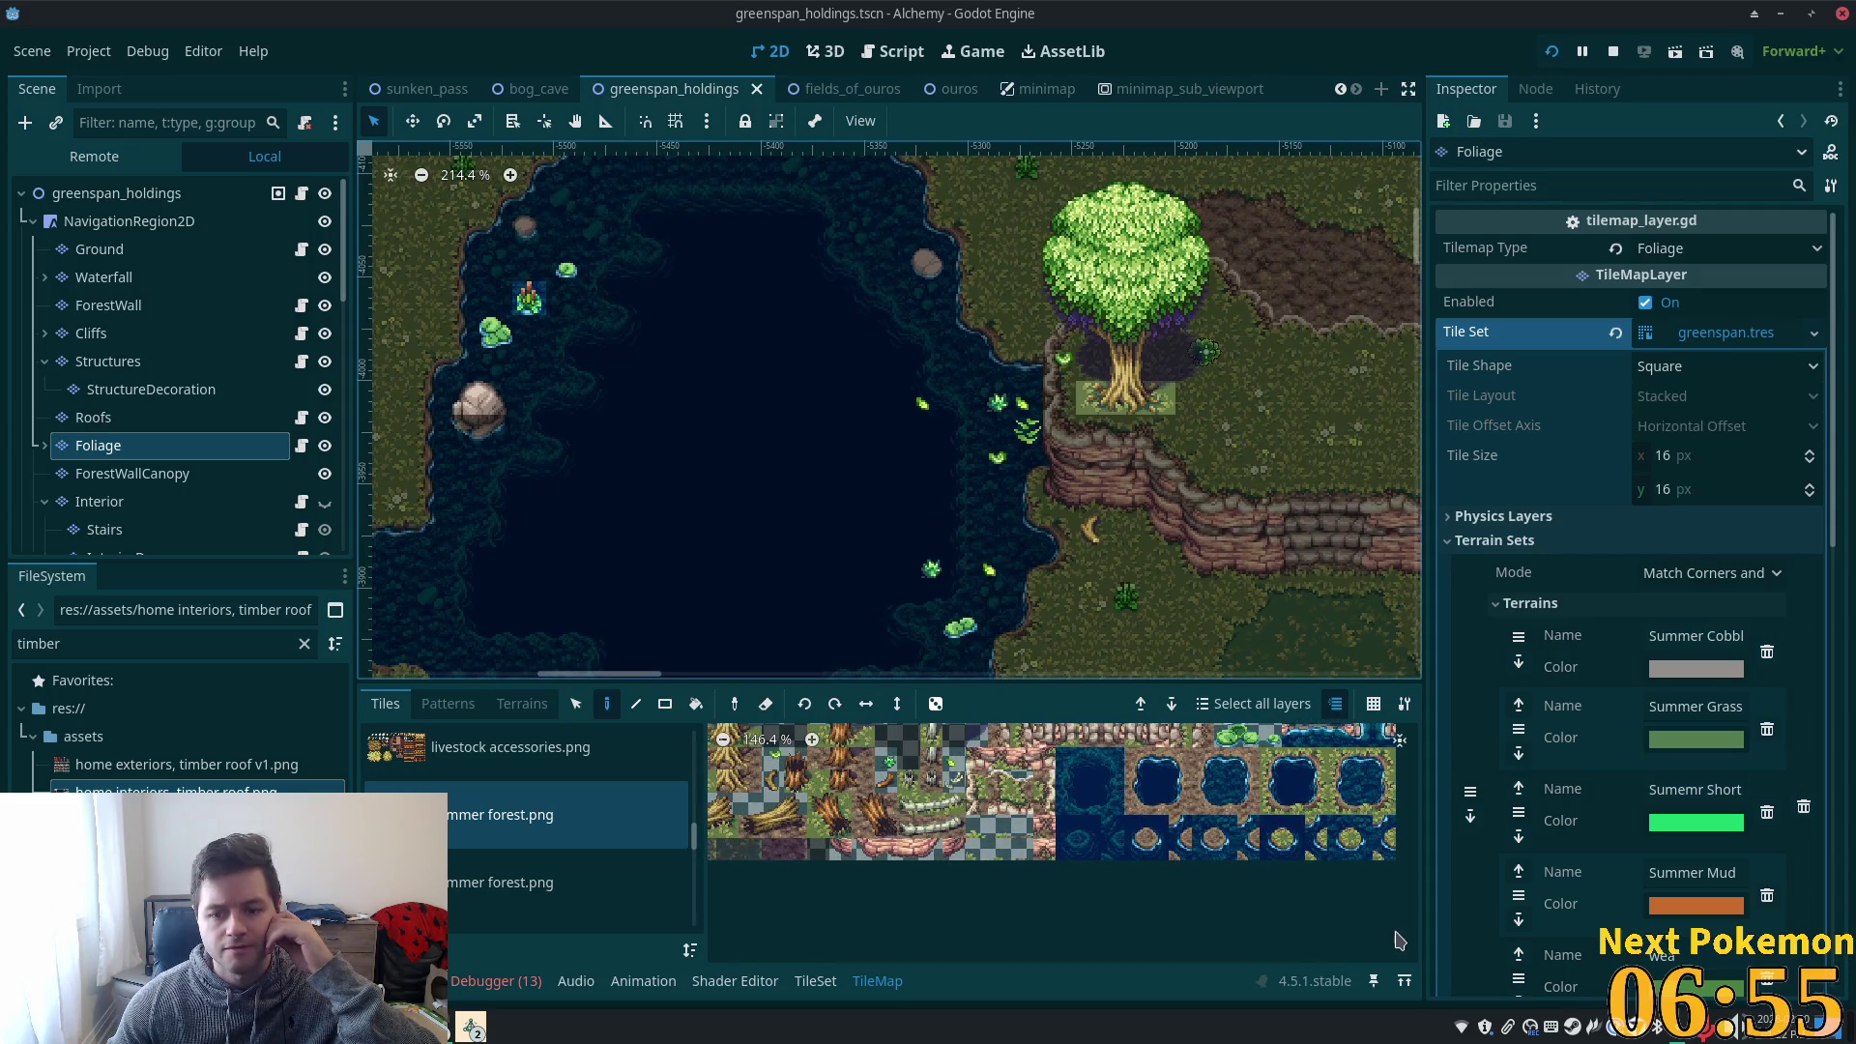
- Lay a strip of water-edge tiles mid-pond, swapping the last tile for a better-fitting one
click(1334, 850)
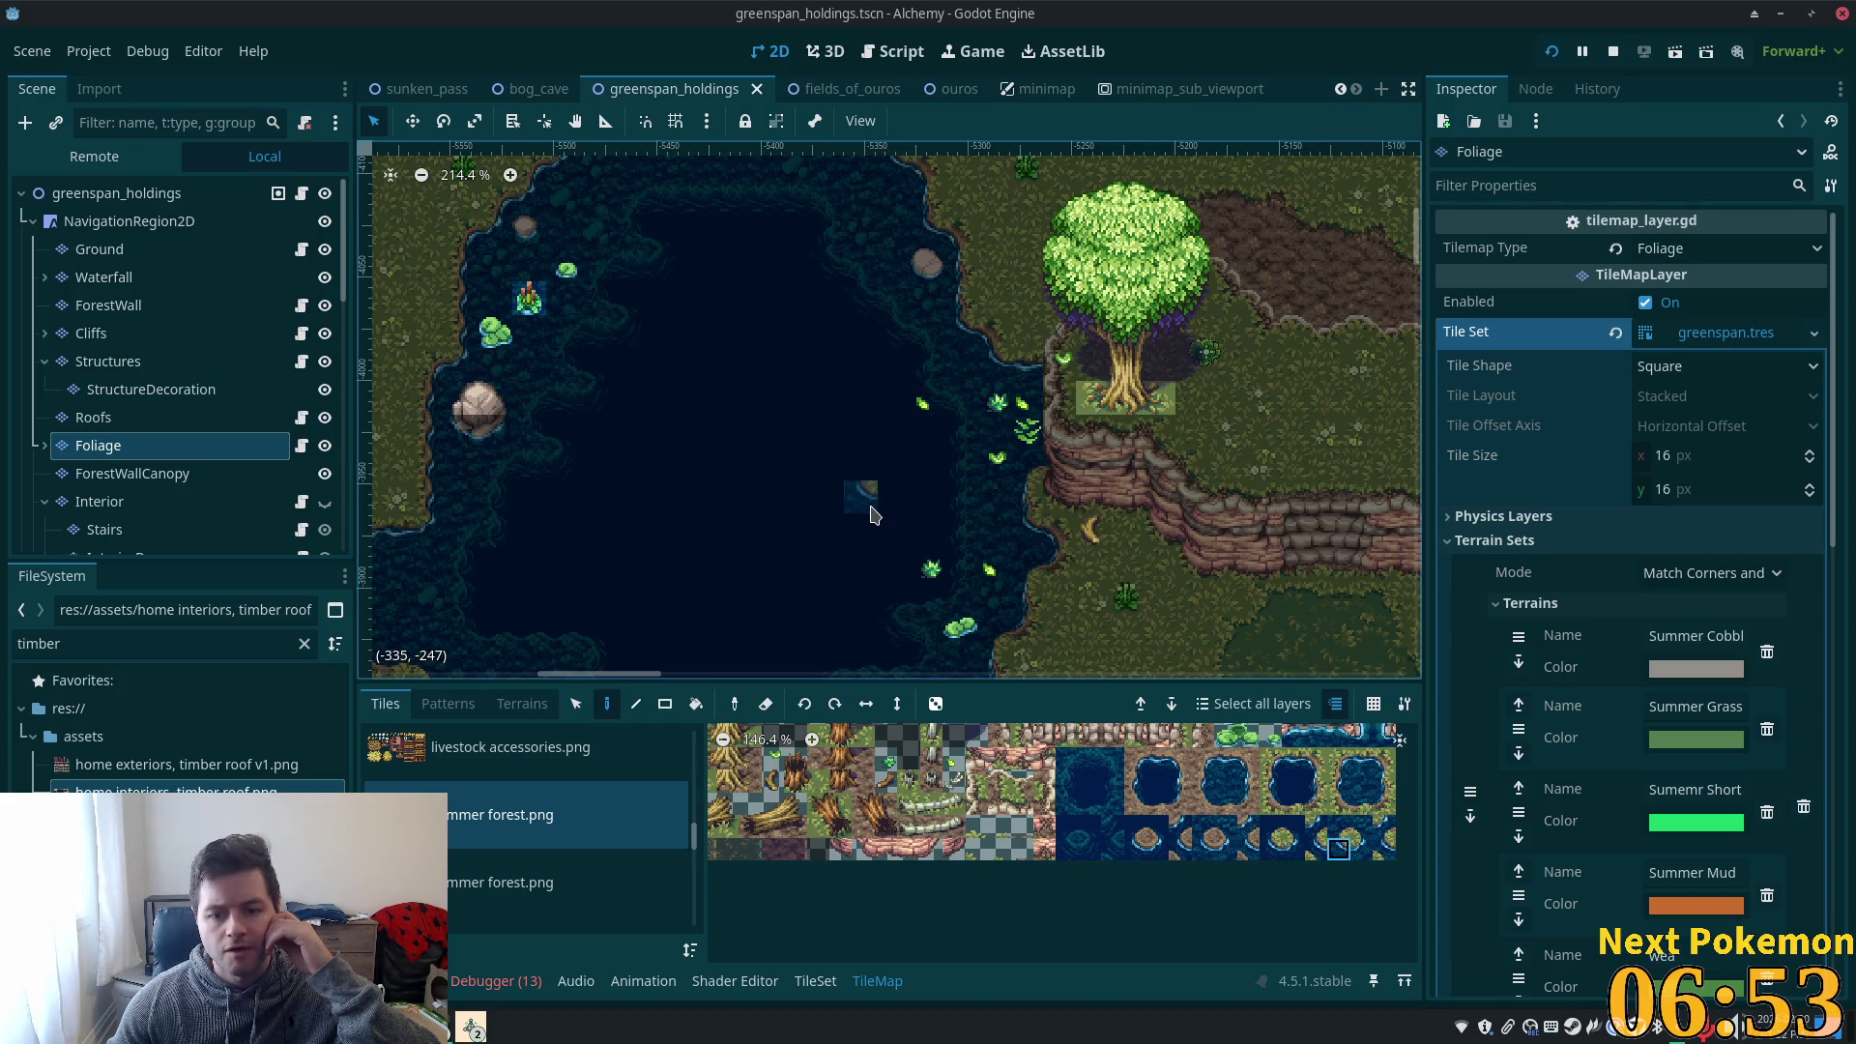
click(870, 511)
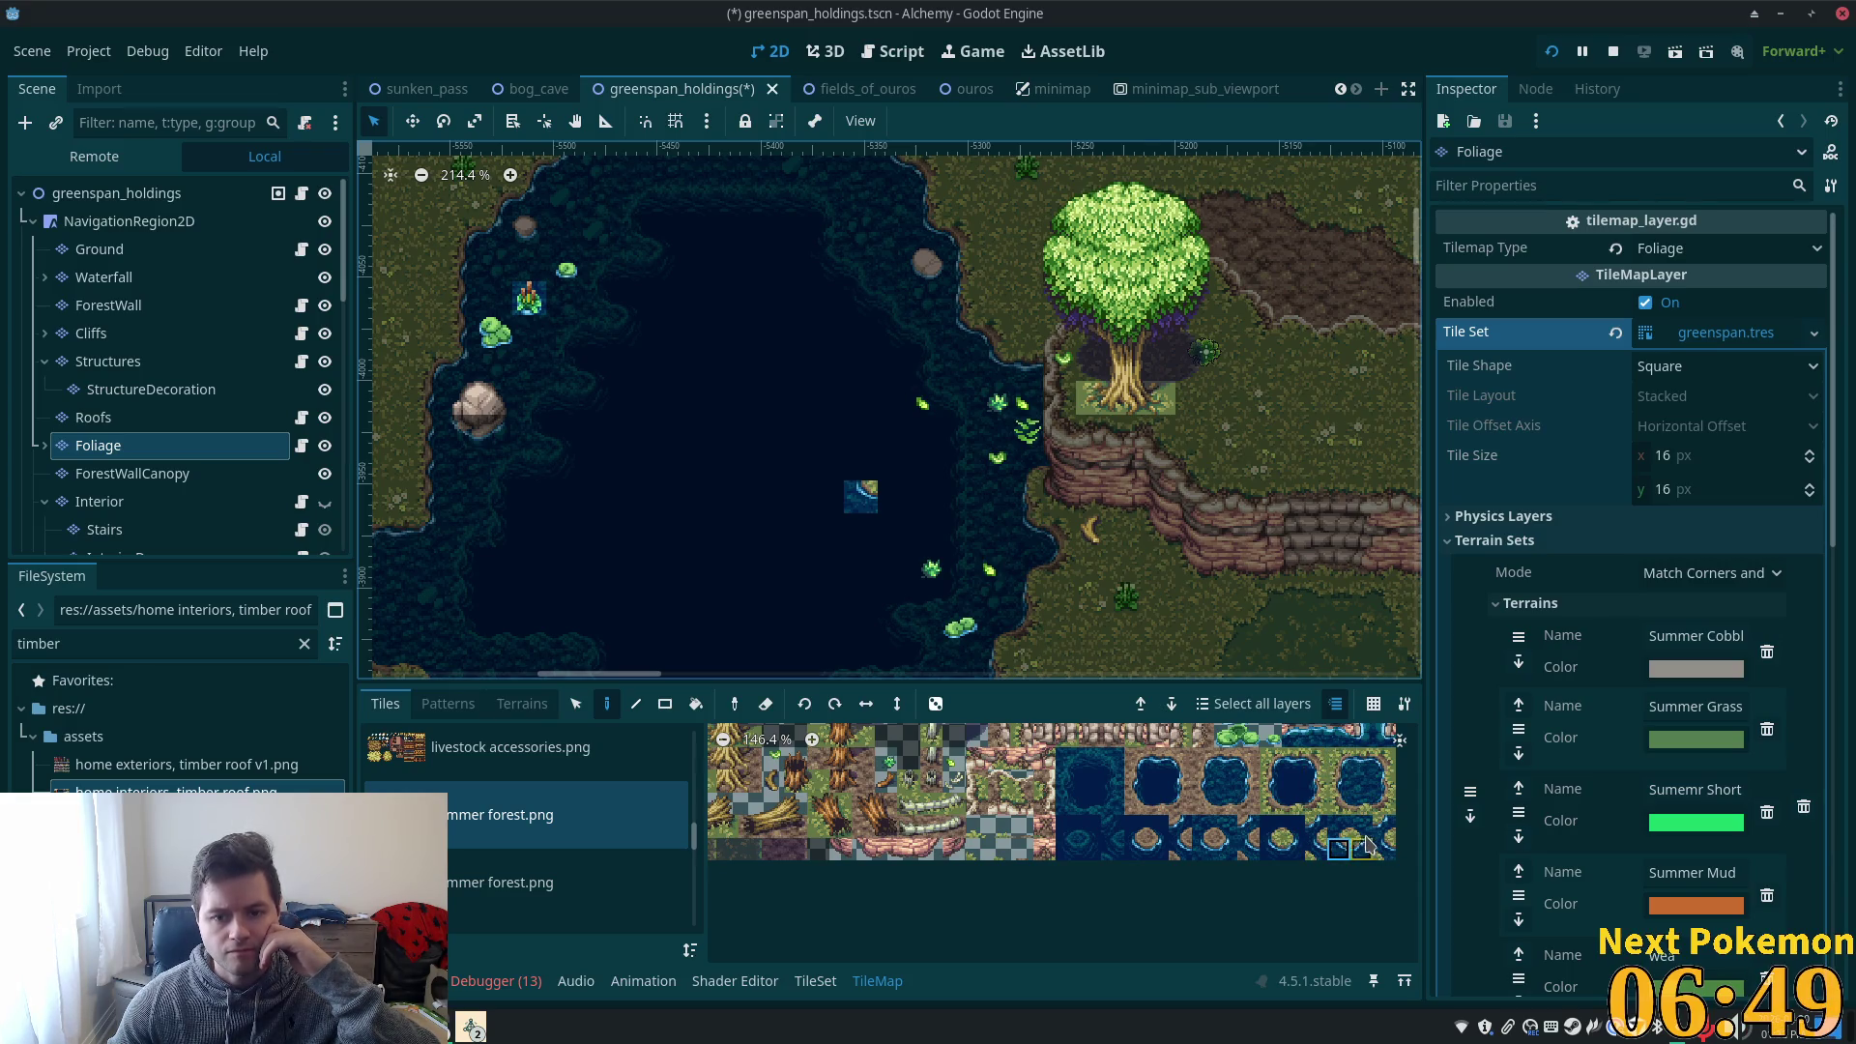
click(1361, 804)
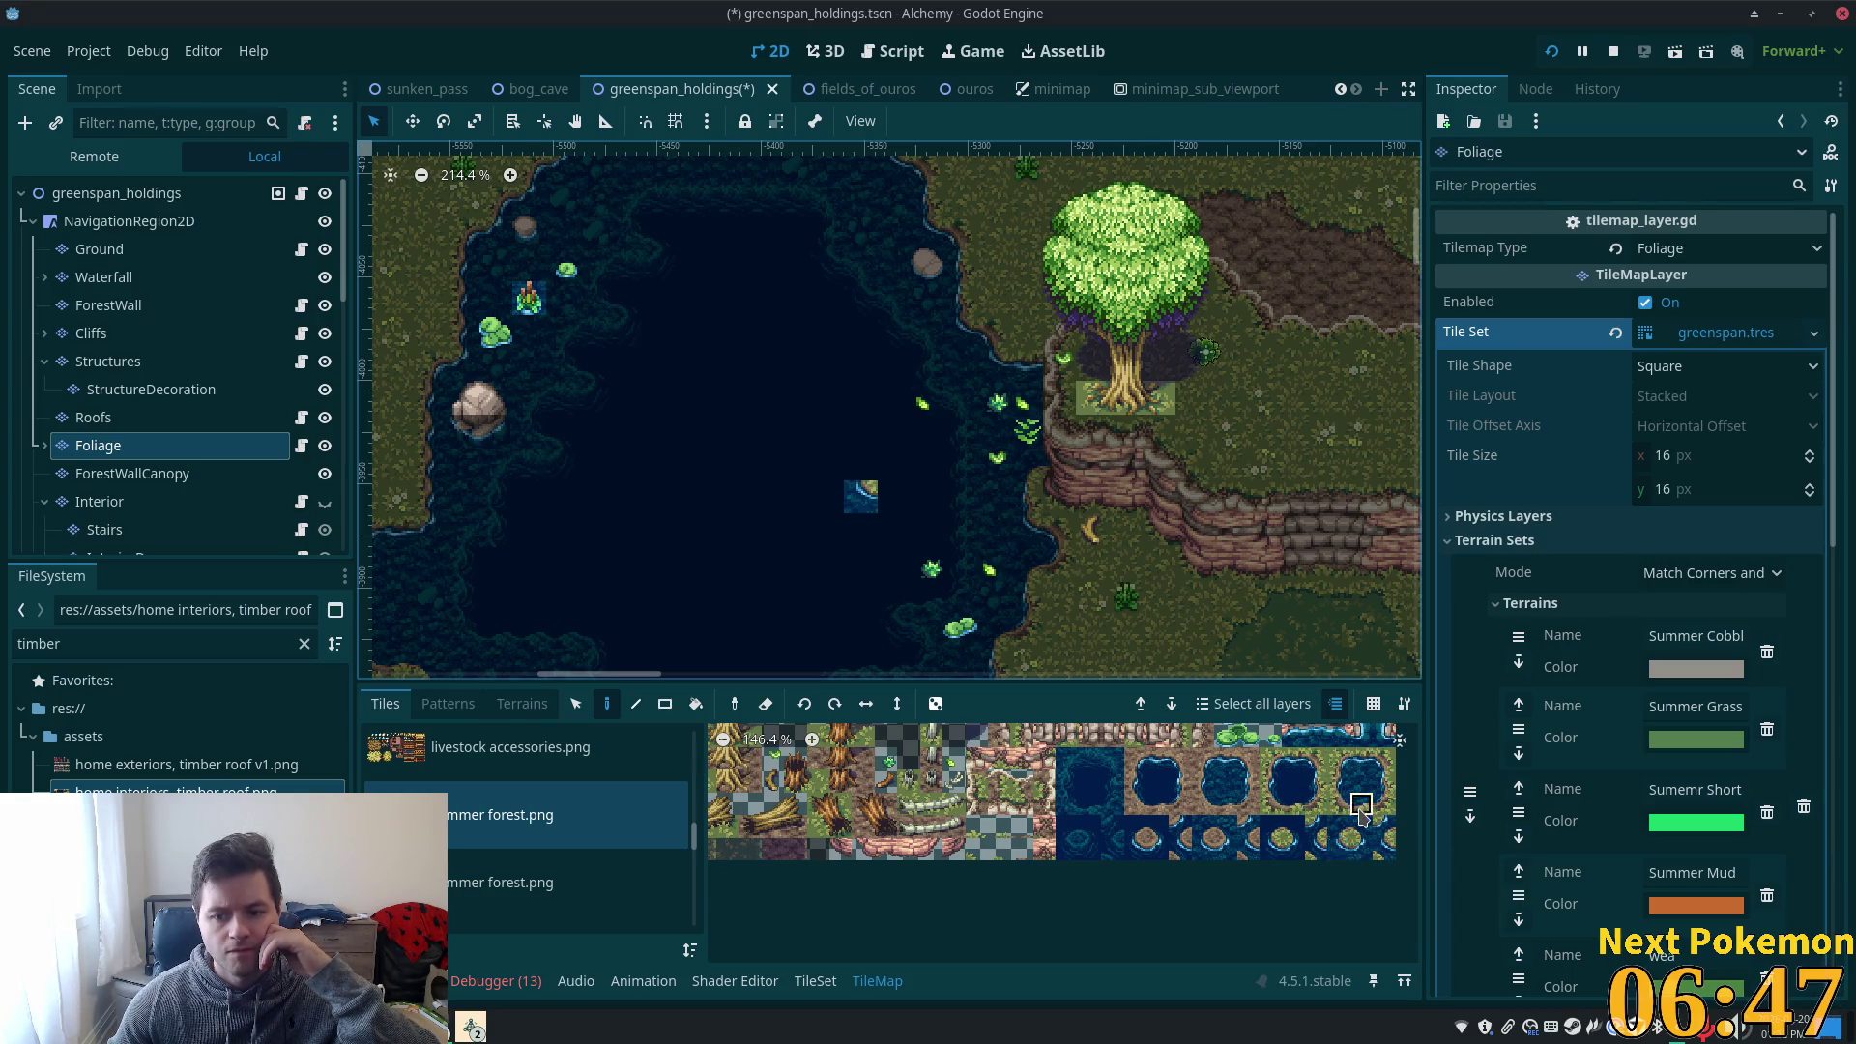
click(1359, 752)
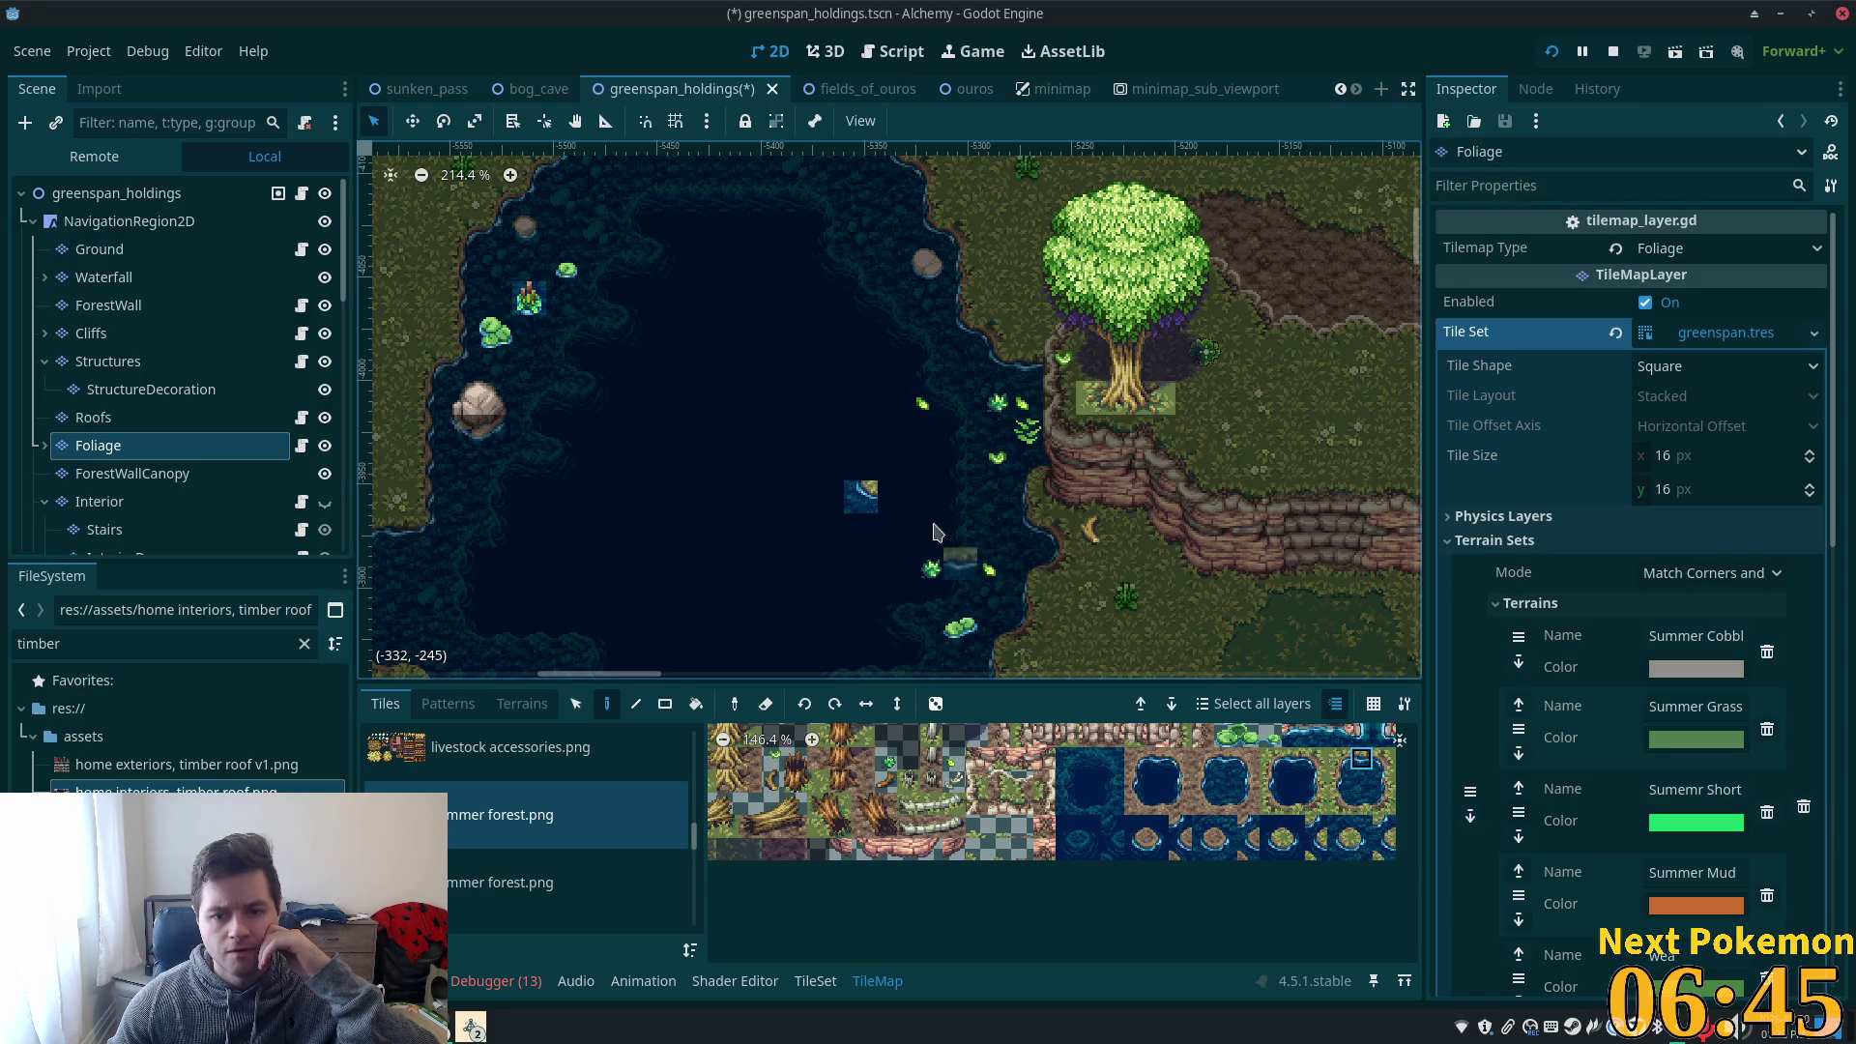
click(894, 496)
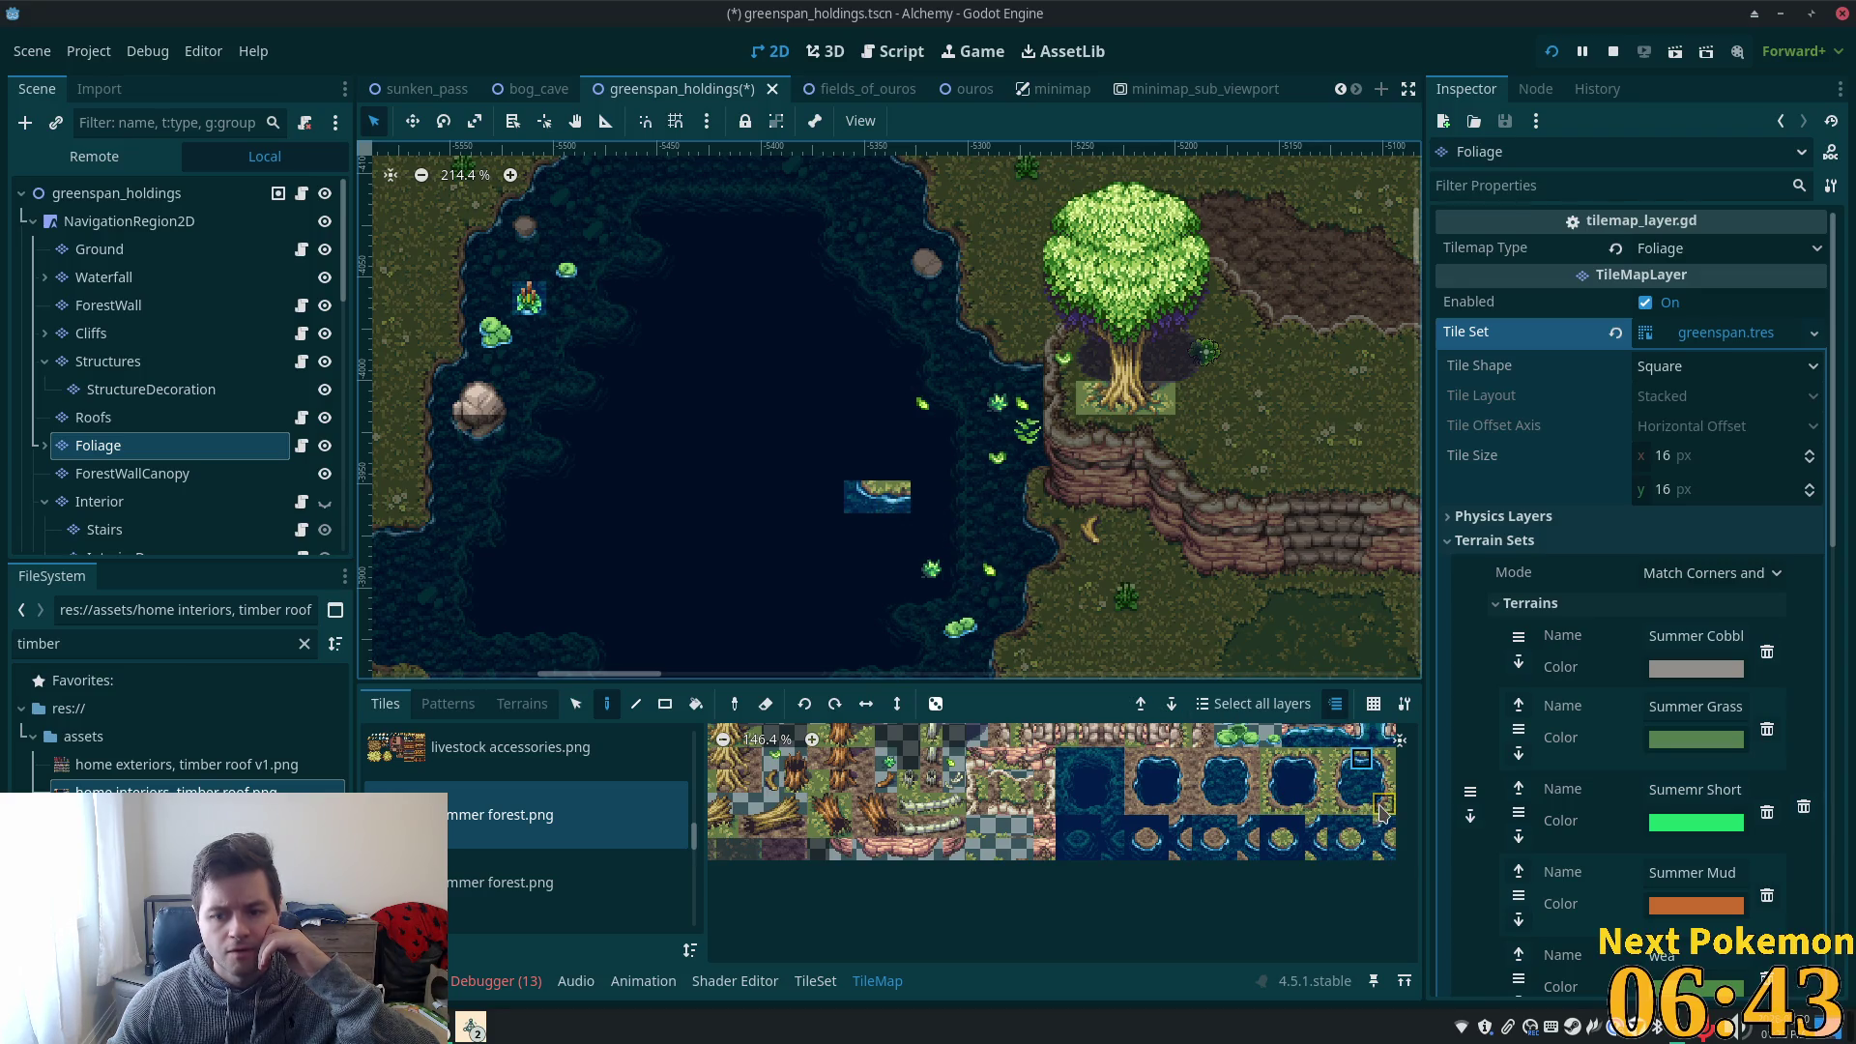
click(1339, 759)
click(926, 497)
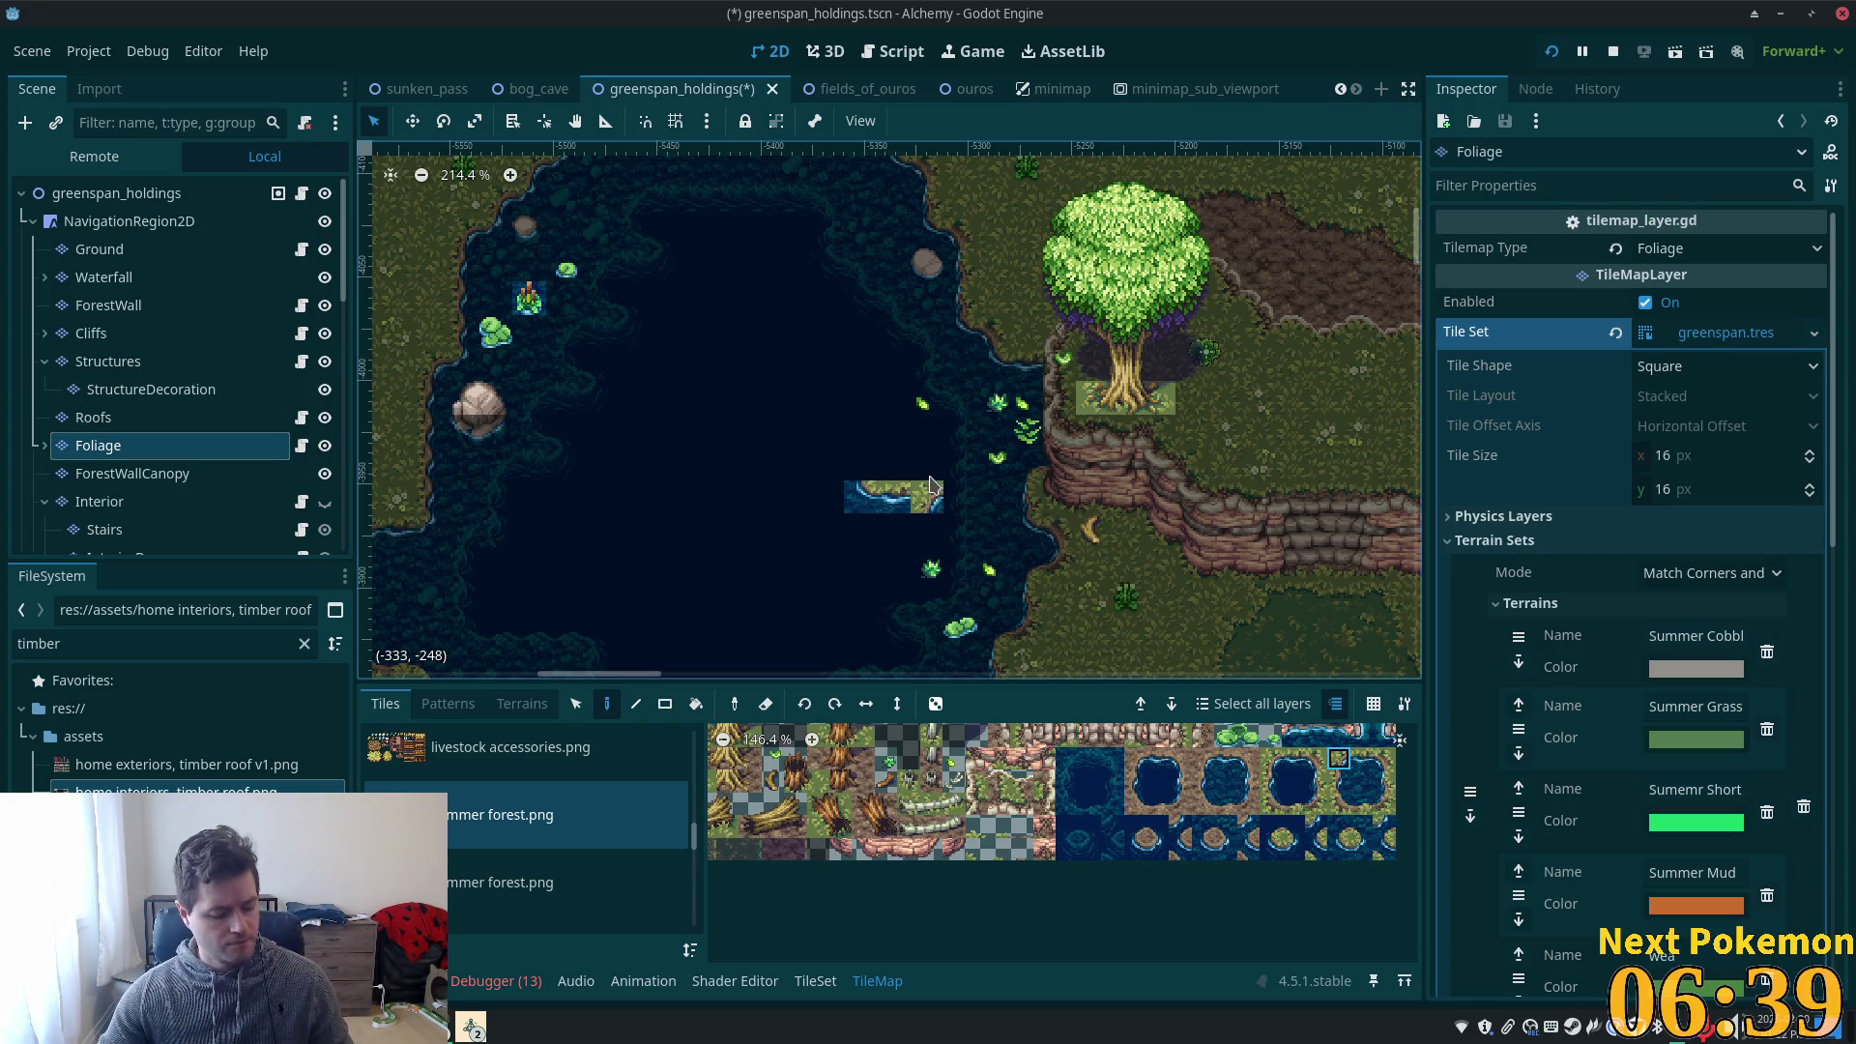
right_click(930, 486)
click(1361, 848)
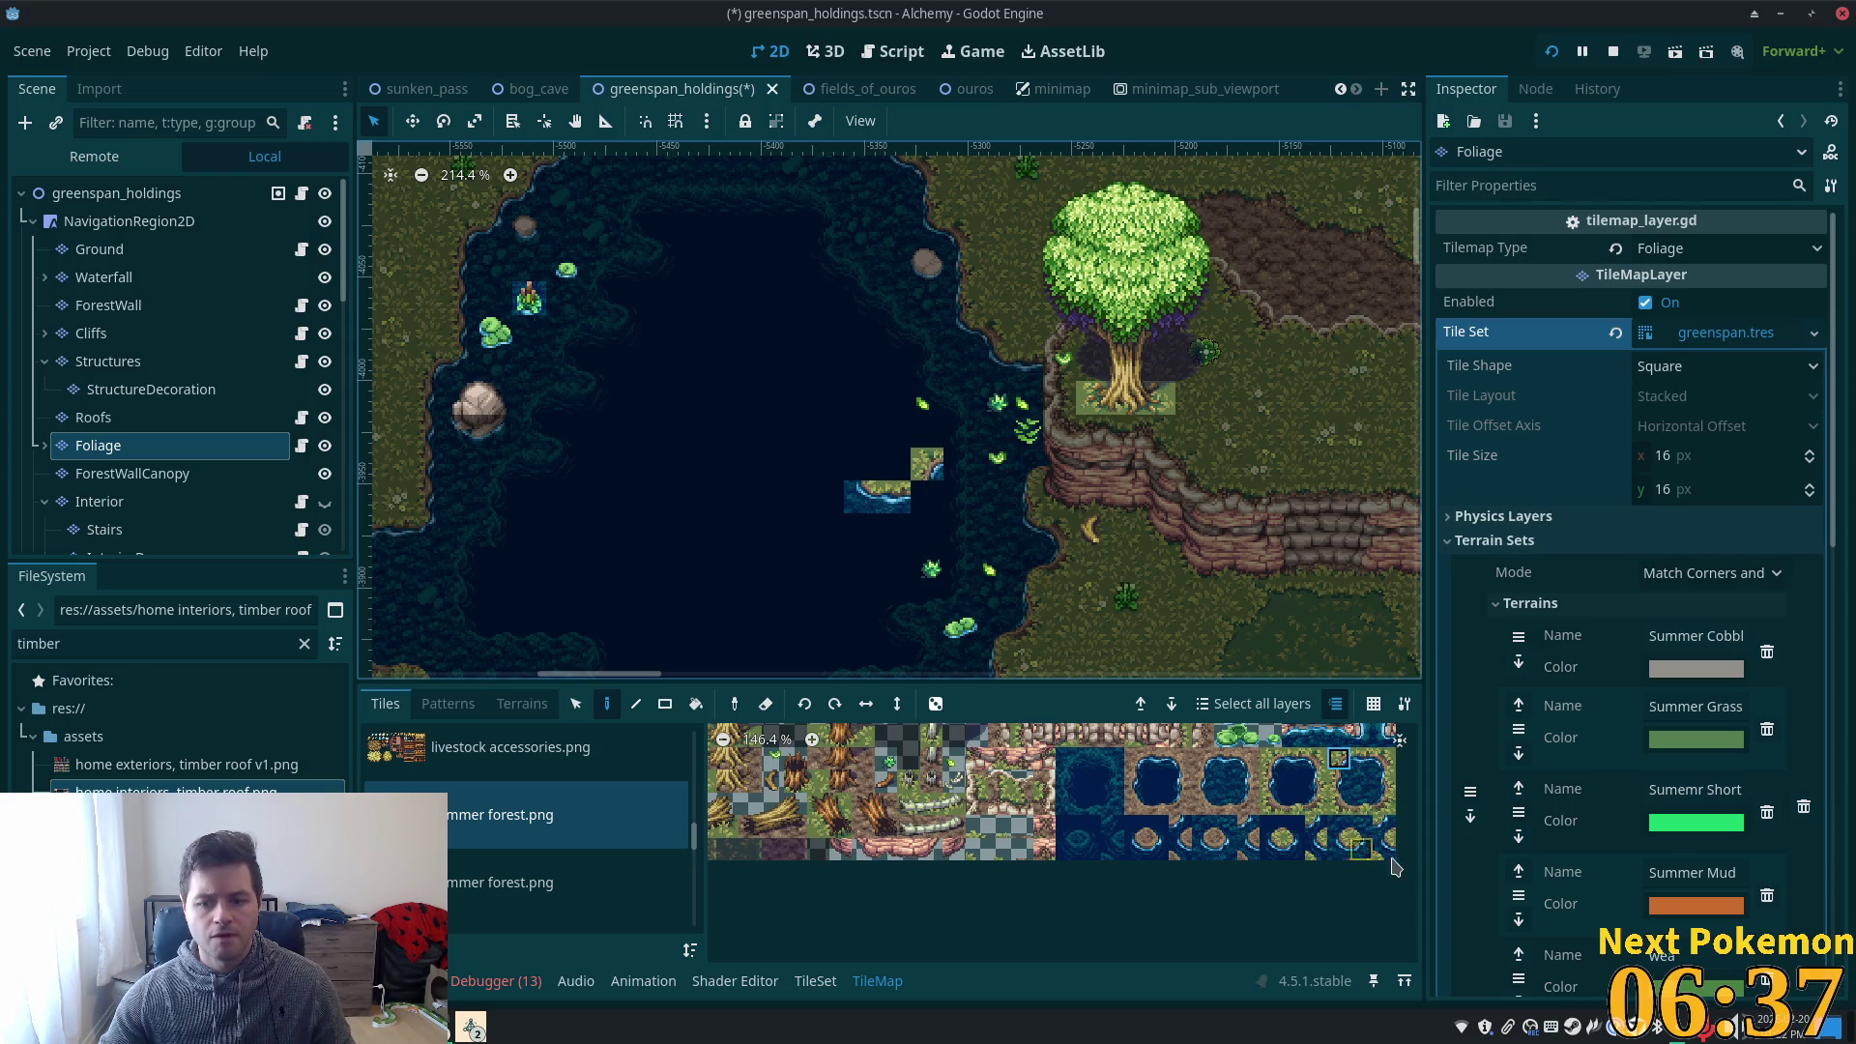
click(926, 496)
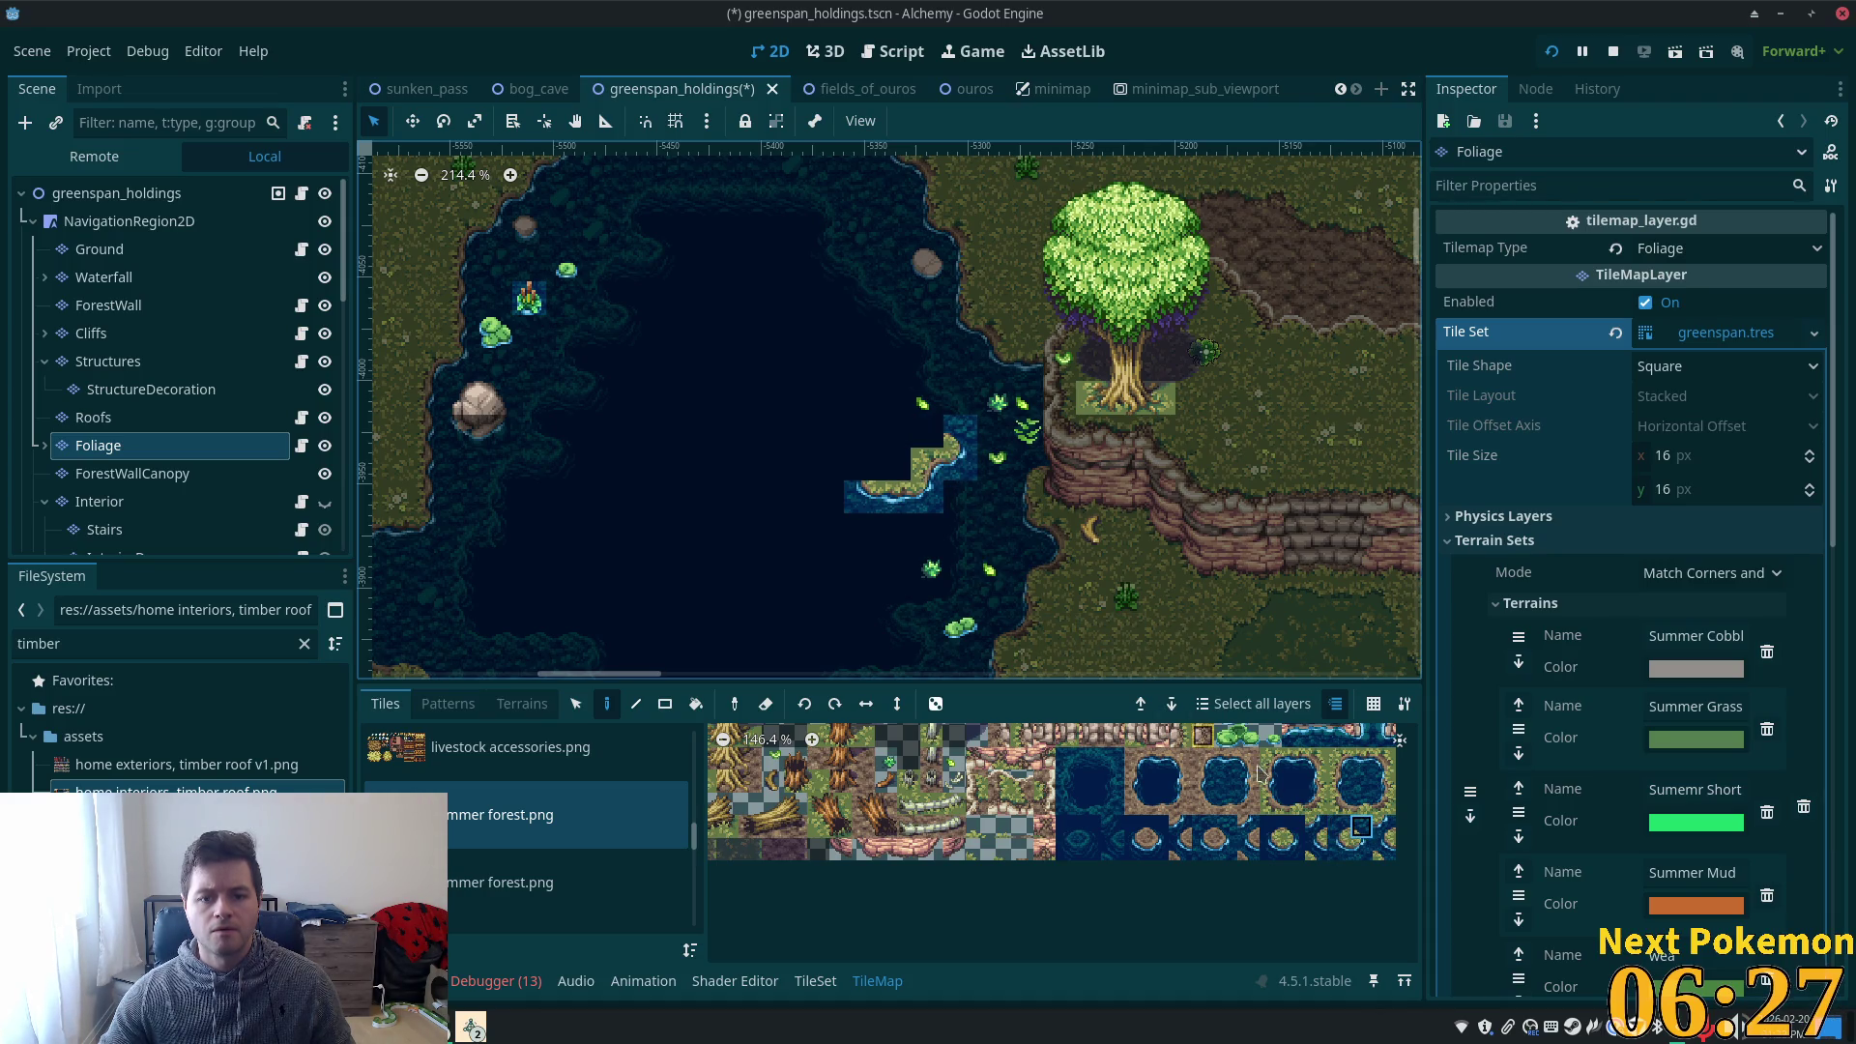
- Add grass-edge tiles around the island's top-left and pick a water-blob tile
click(1360, 809)
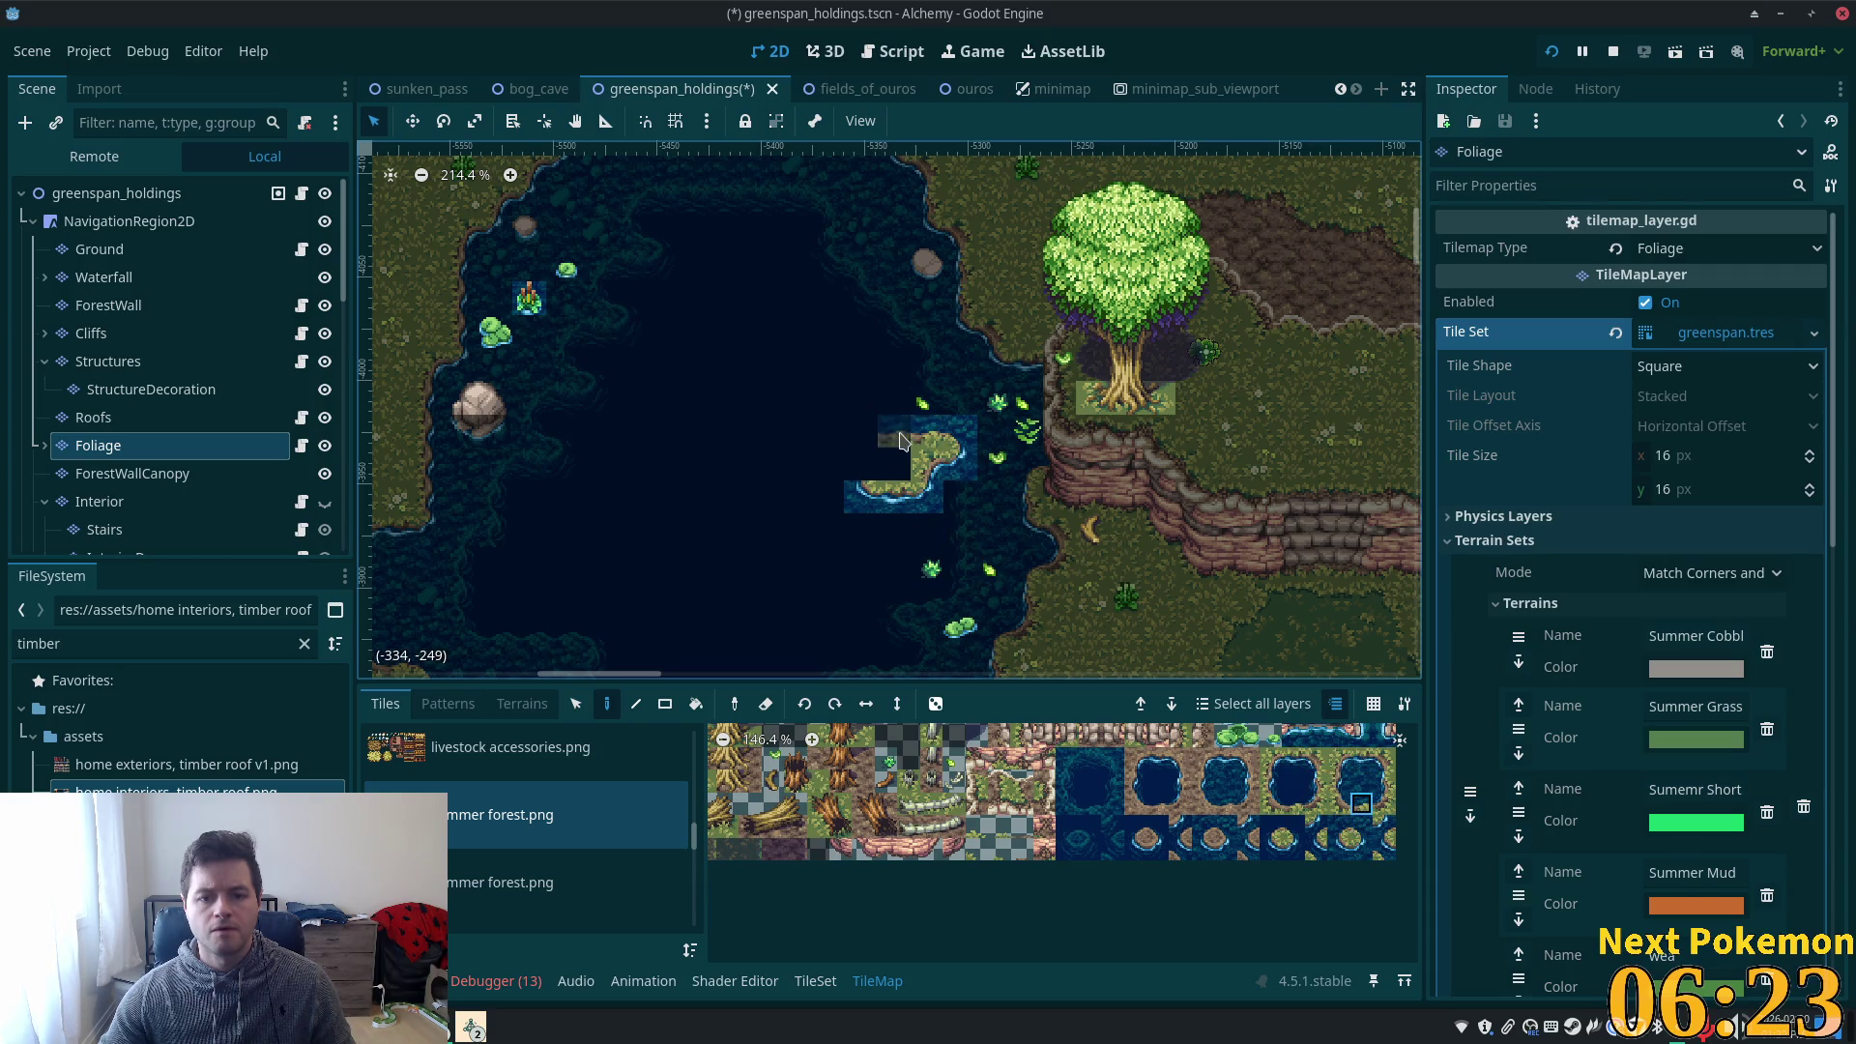
click(1366, 830)
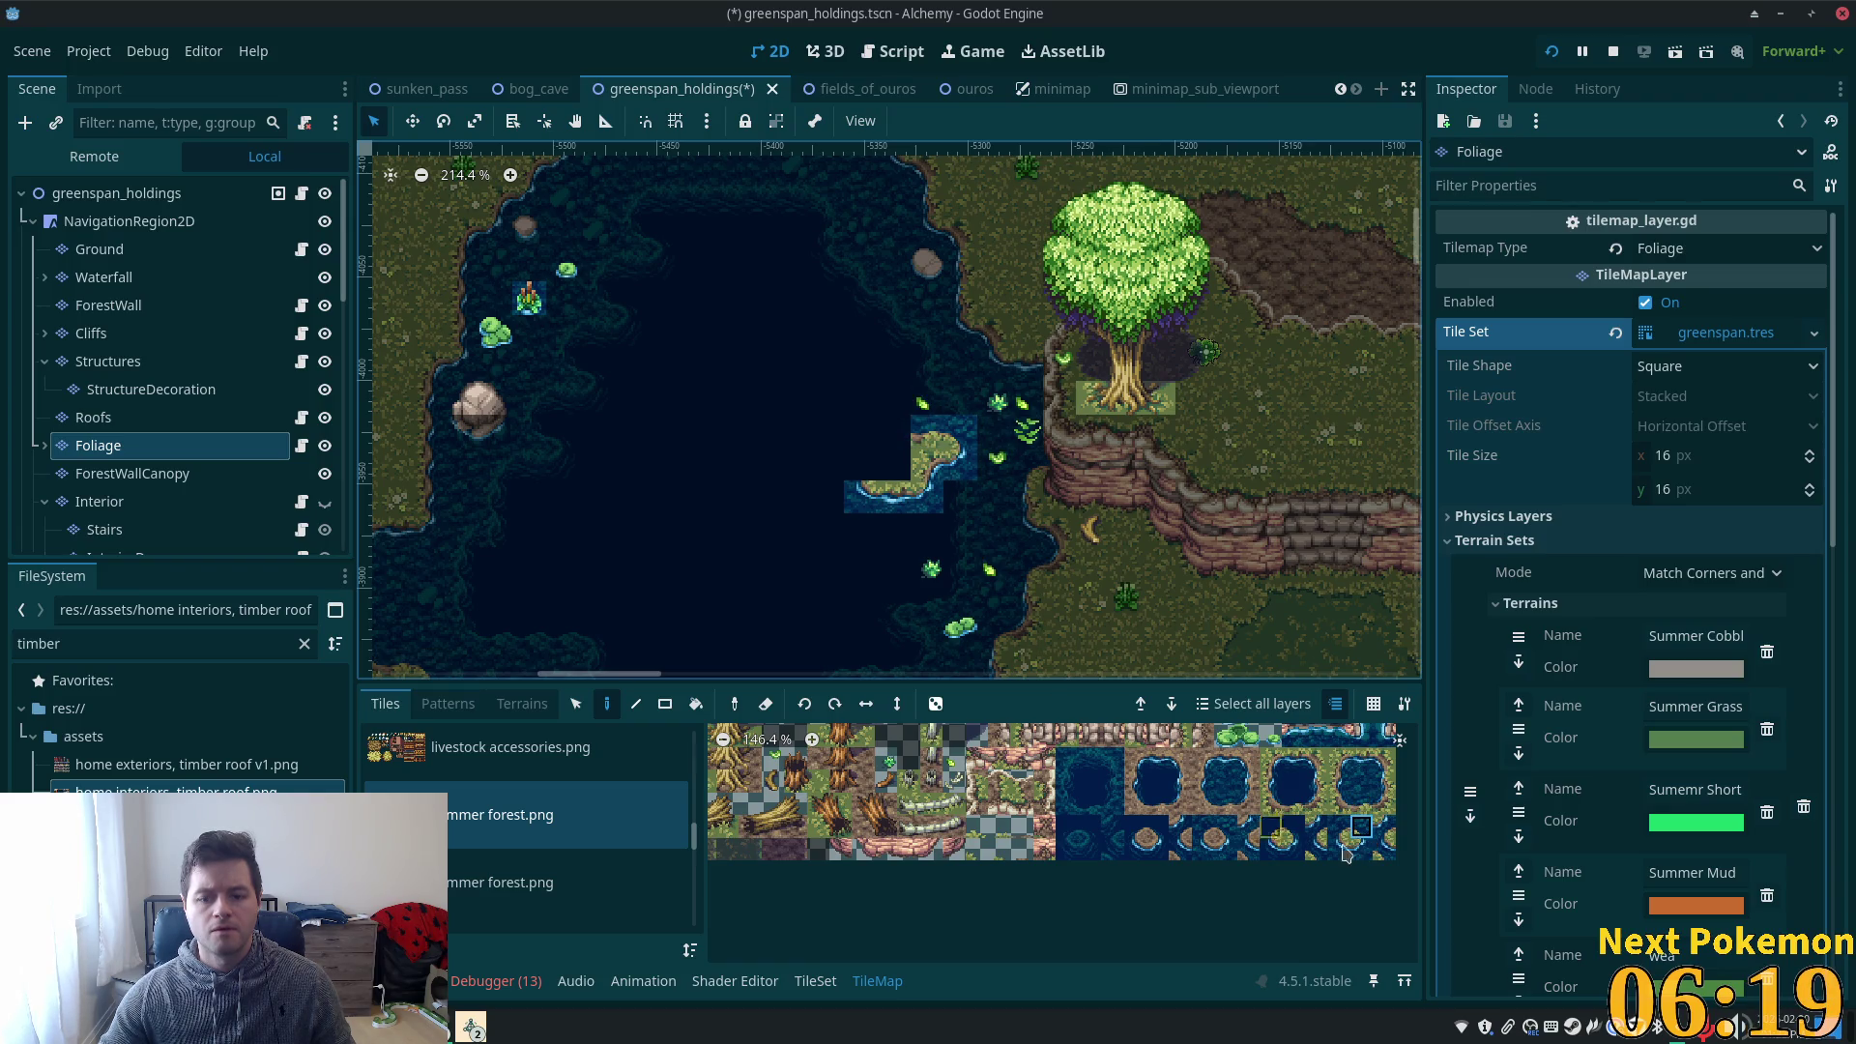
click(893, 432)
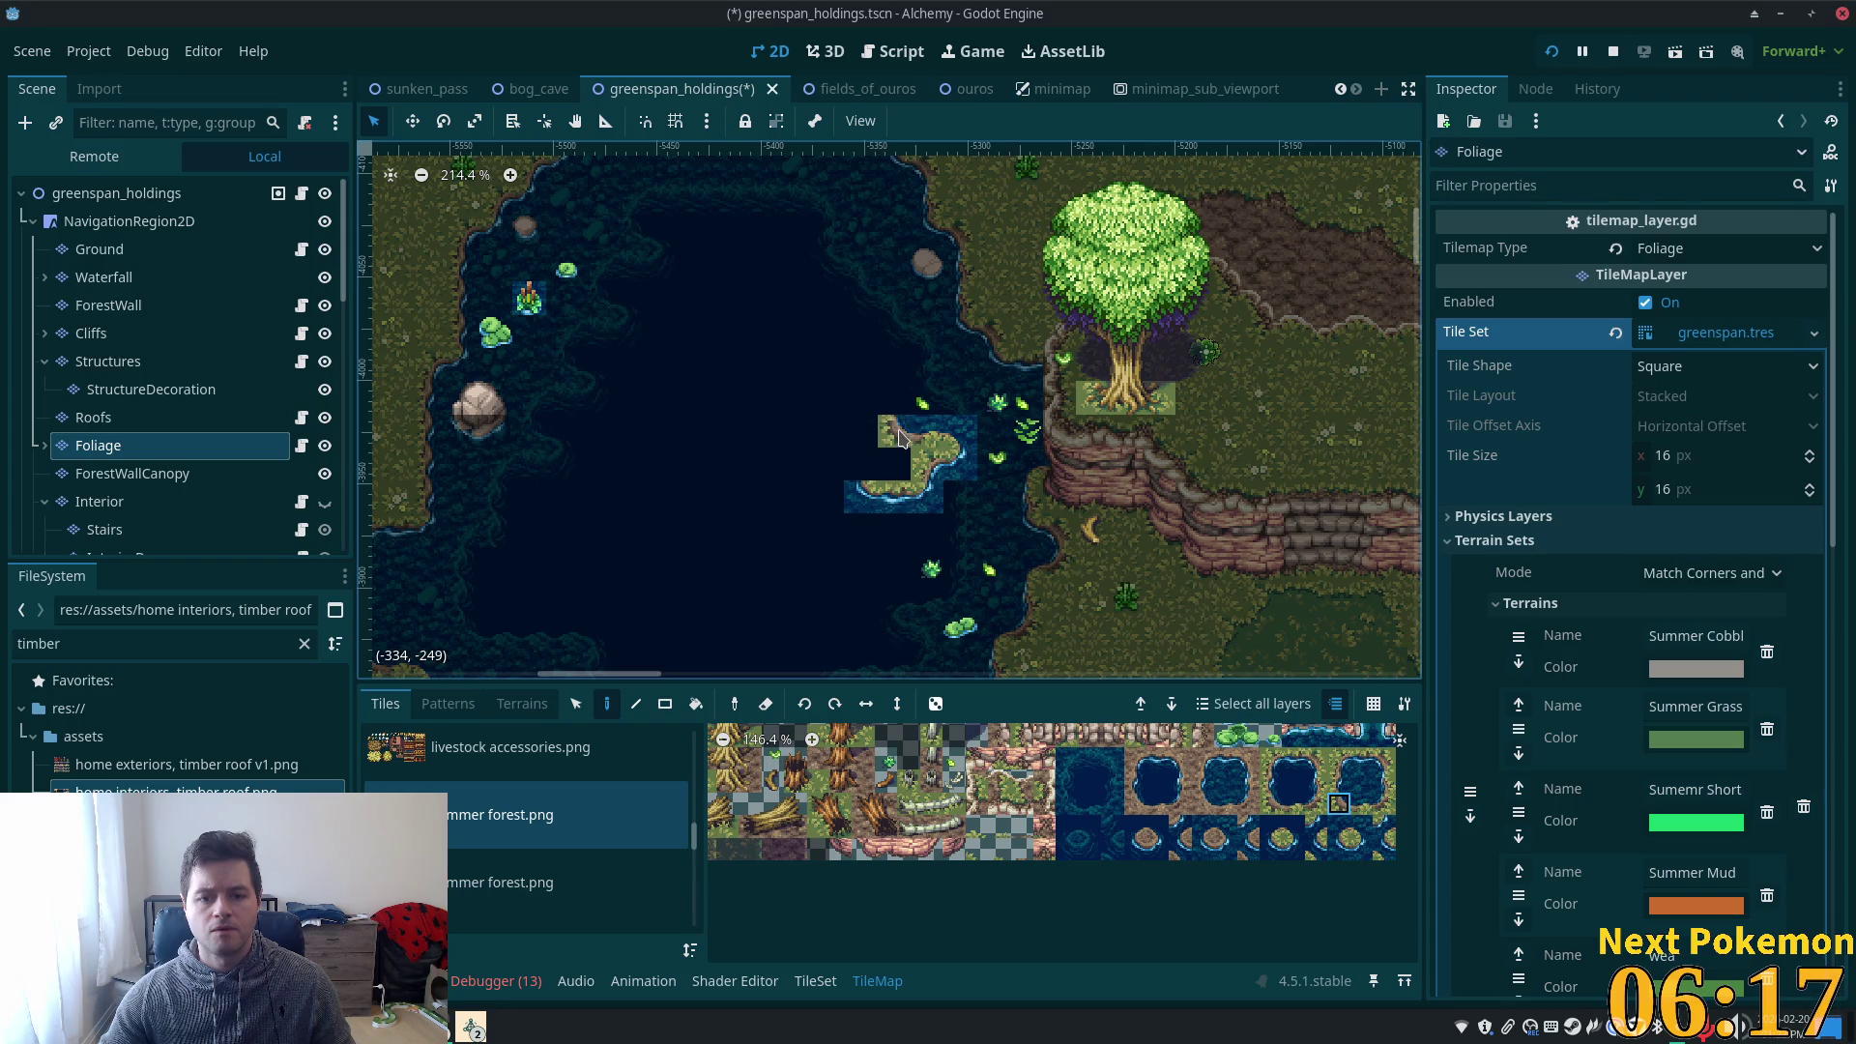
mouse_move(1339, 803)
mouse_down()
mouse_move(1361, 804)
mouse_move(1346, 834)
mouse_up()
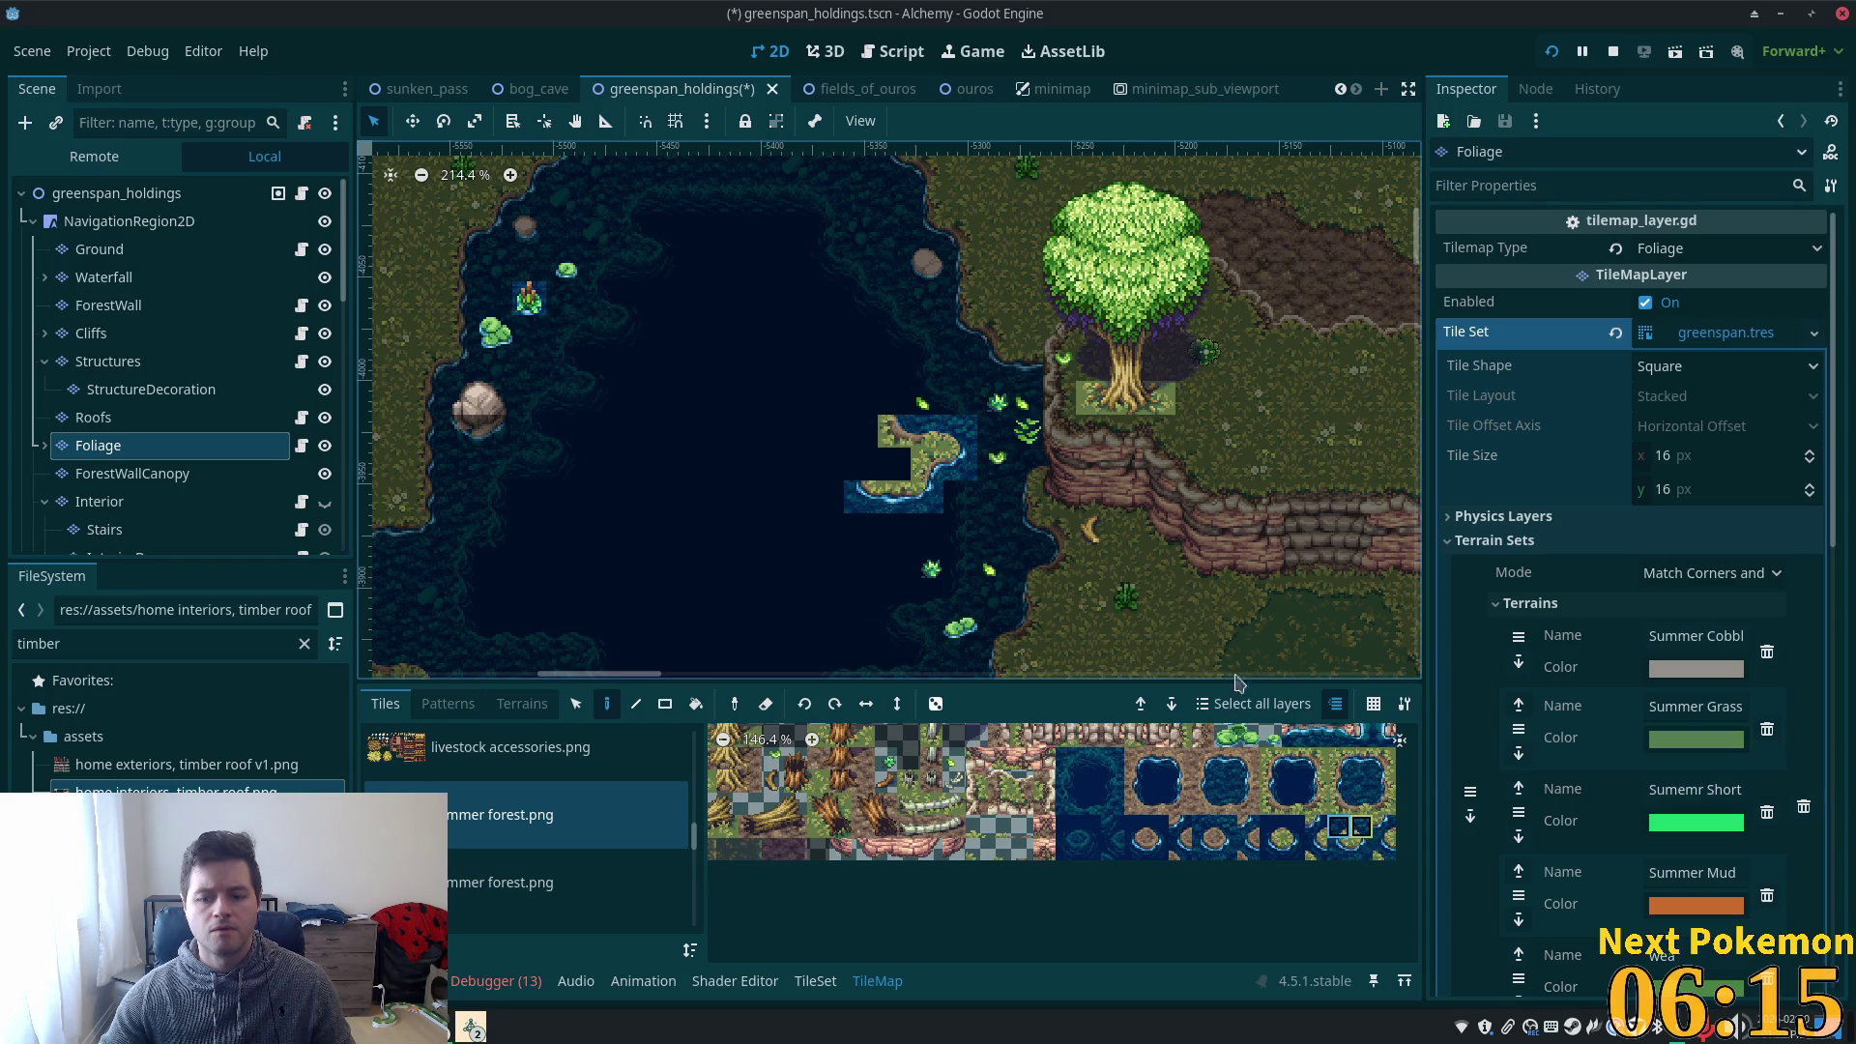
click(877, 398)
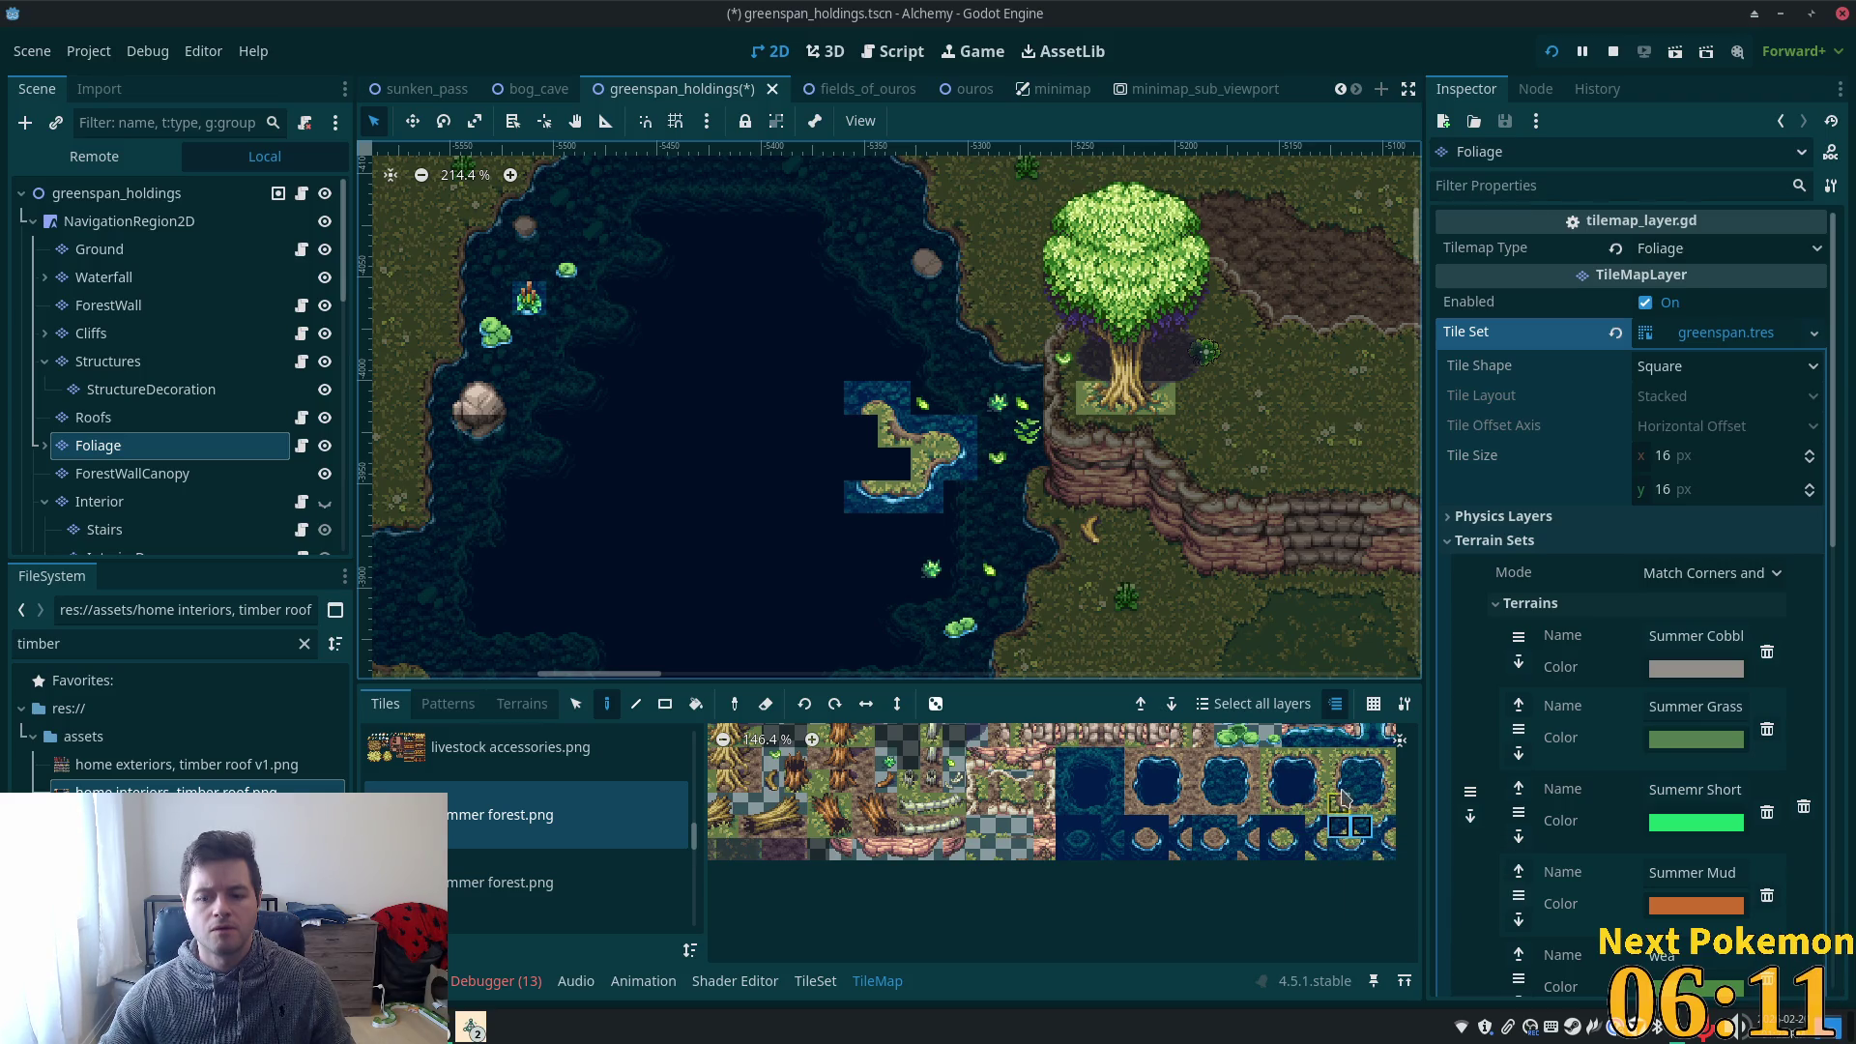
click(1385, 782)
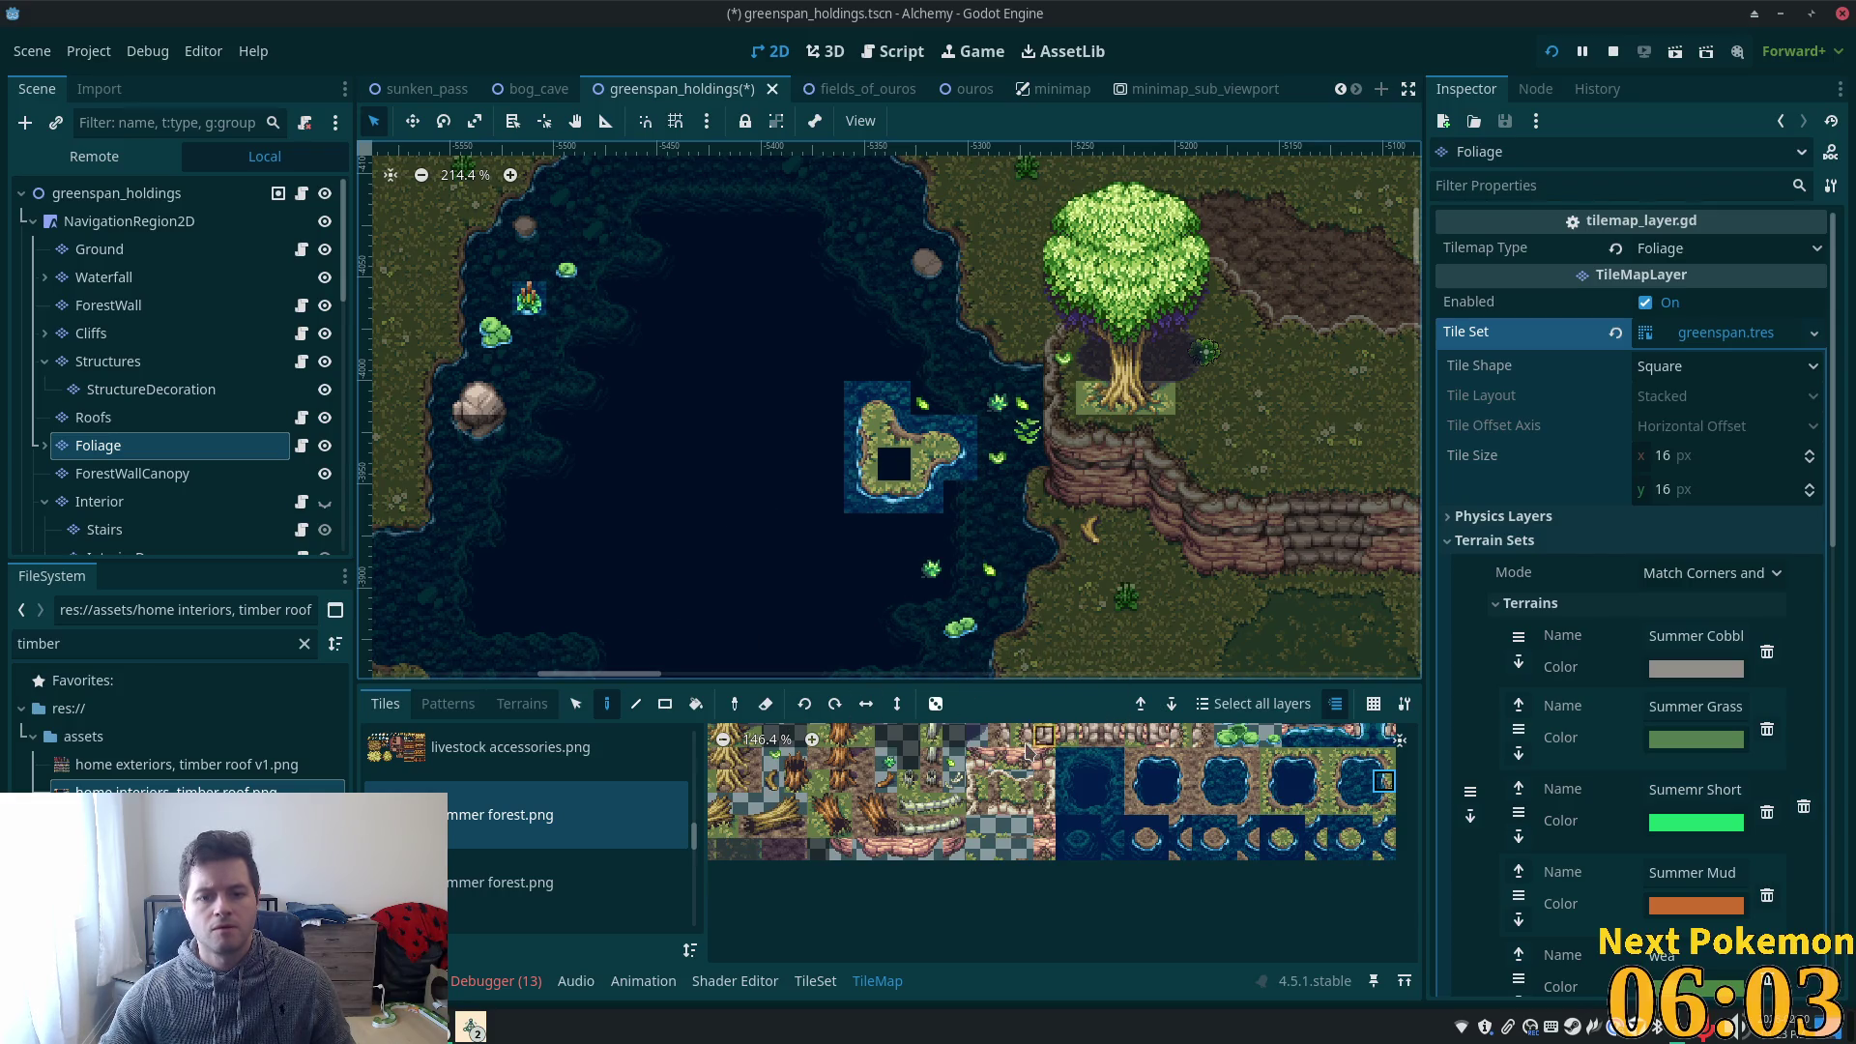
click(1225, 782)
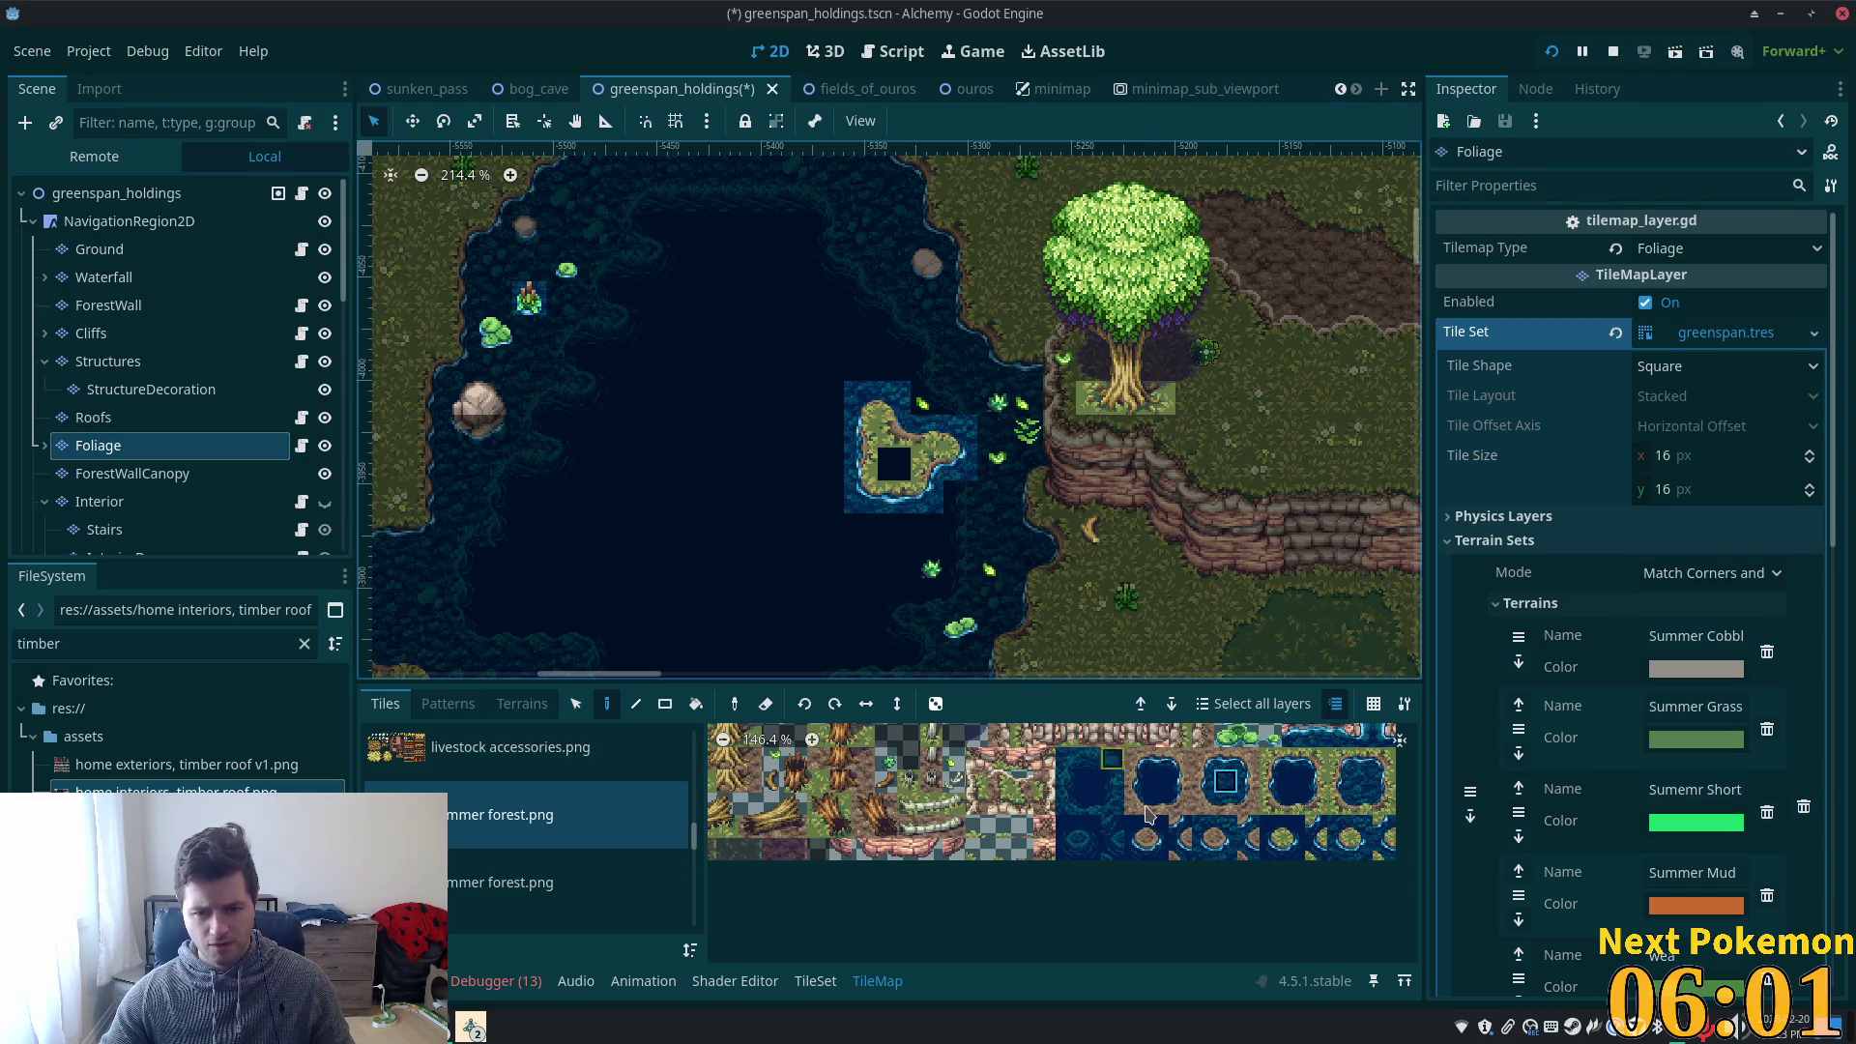
scroll(1023, 789, down, 3)
- Paint a leafy plant tile in the centre of the island
drag(1023, 788, 1155, 938)
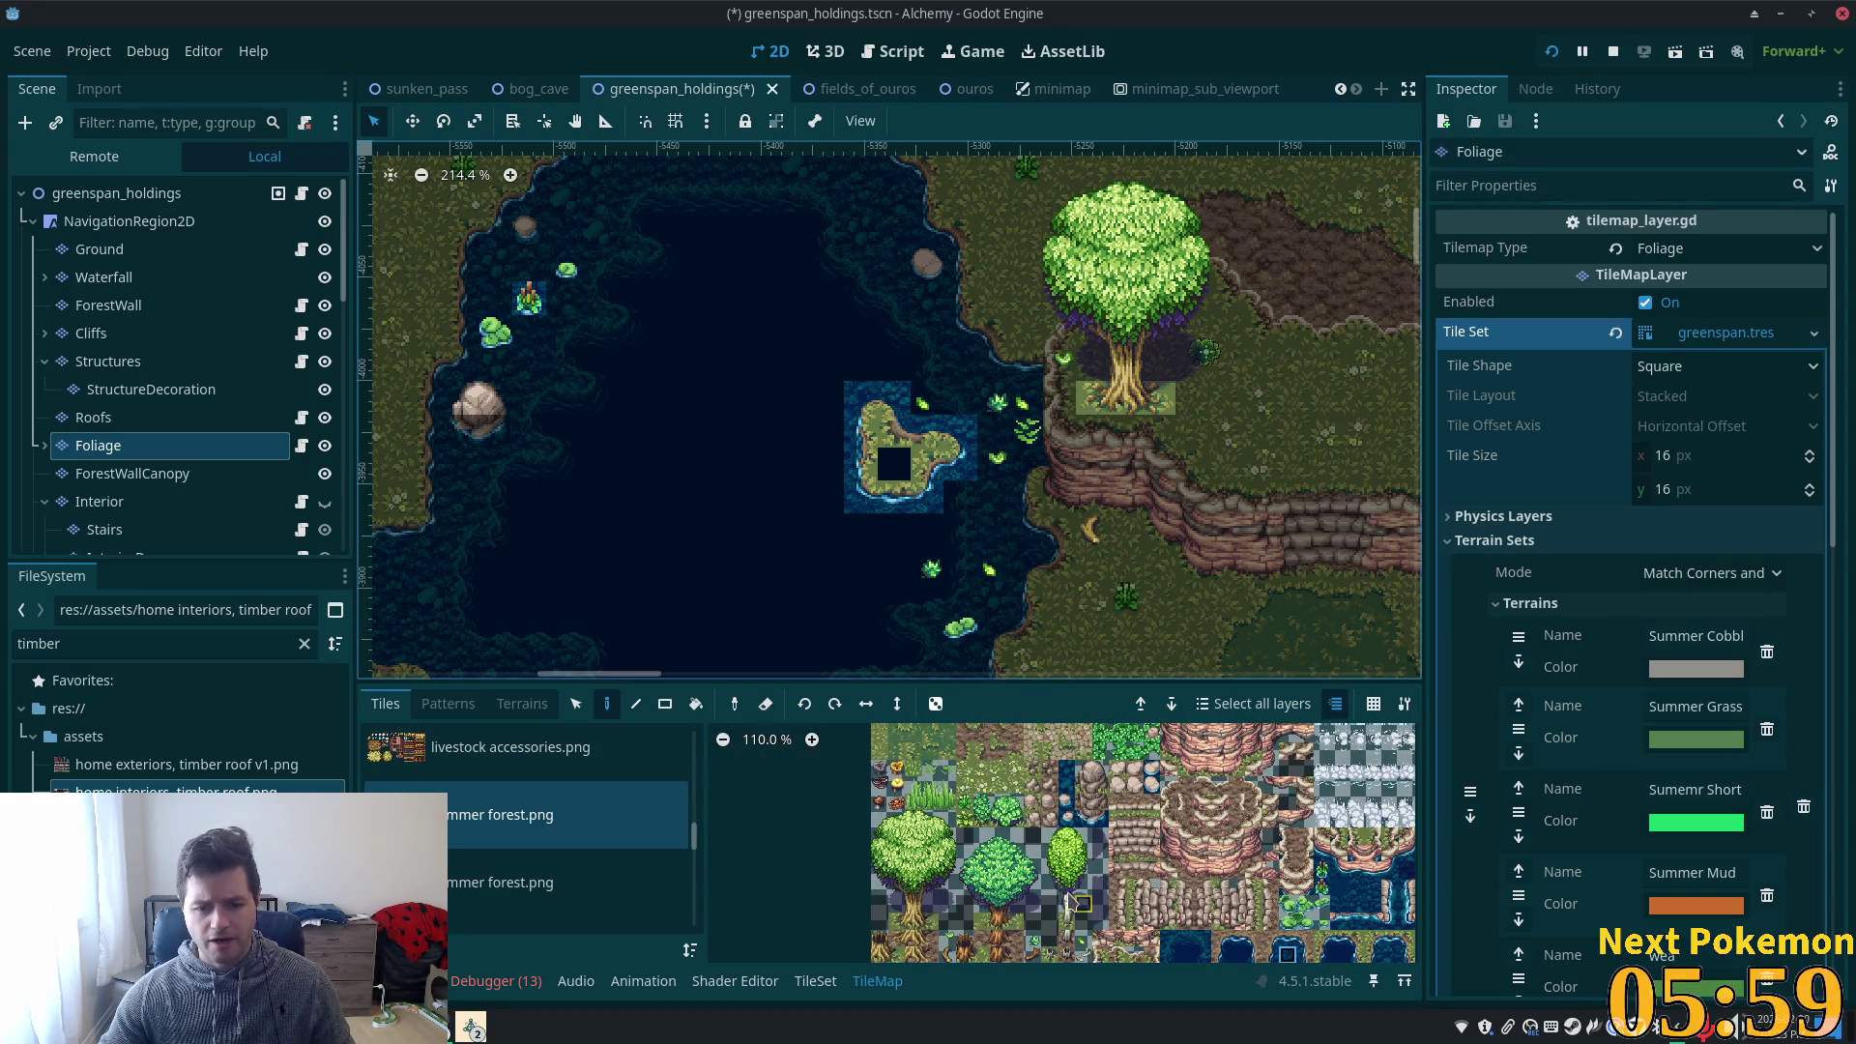
scroll(1061, 754, down, 2)
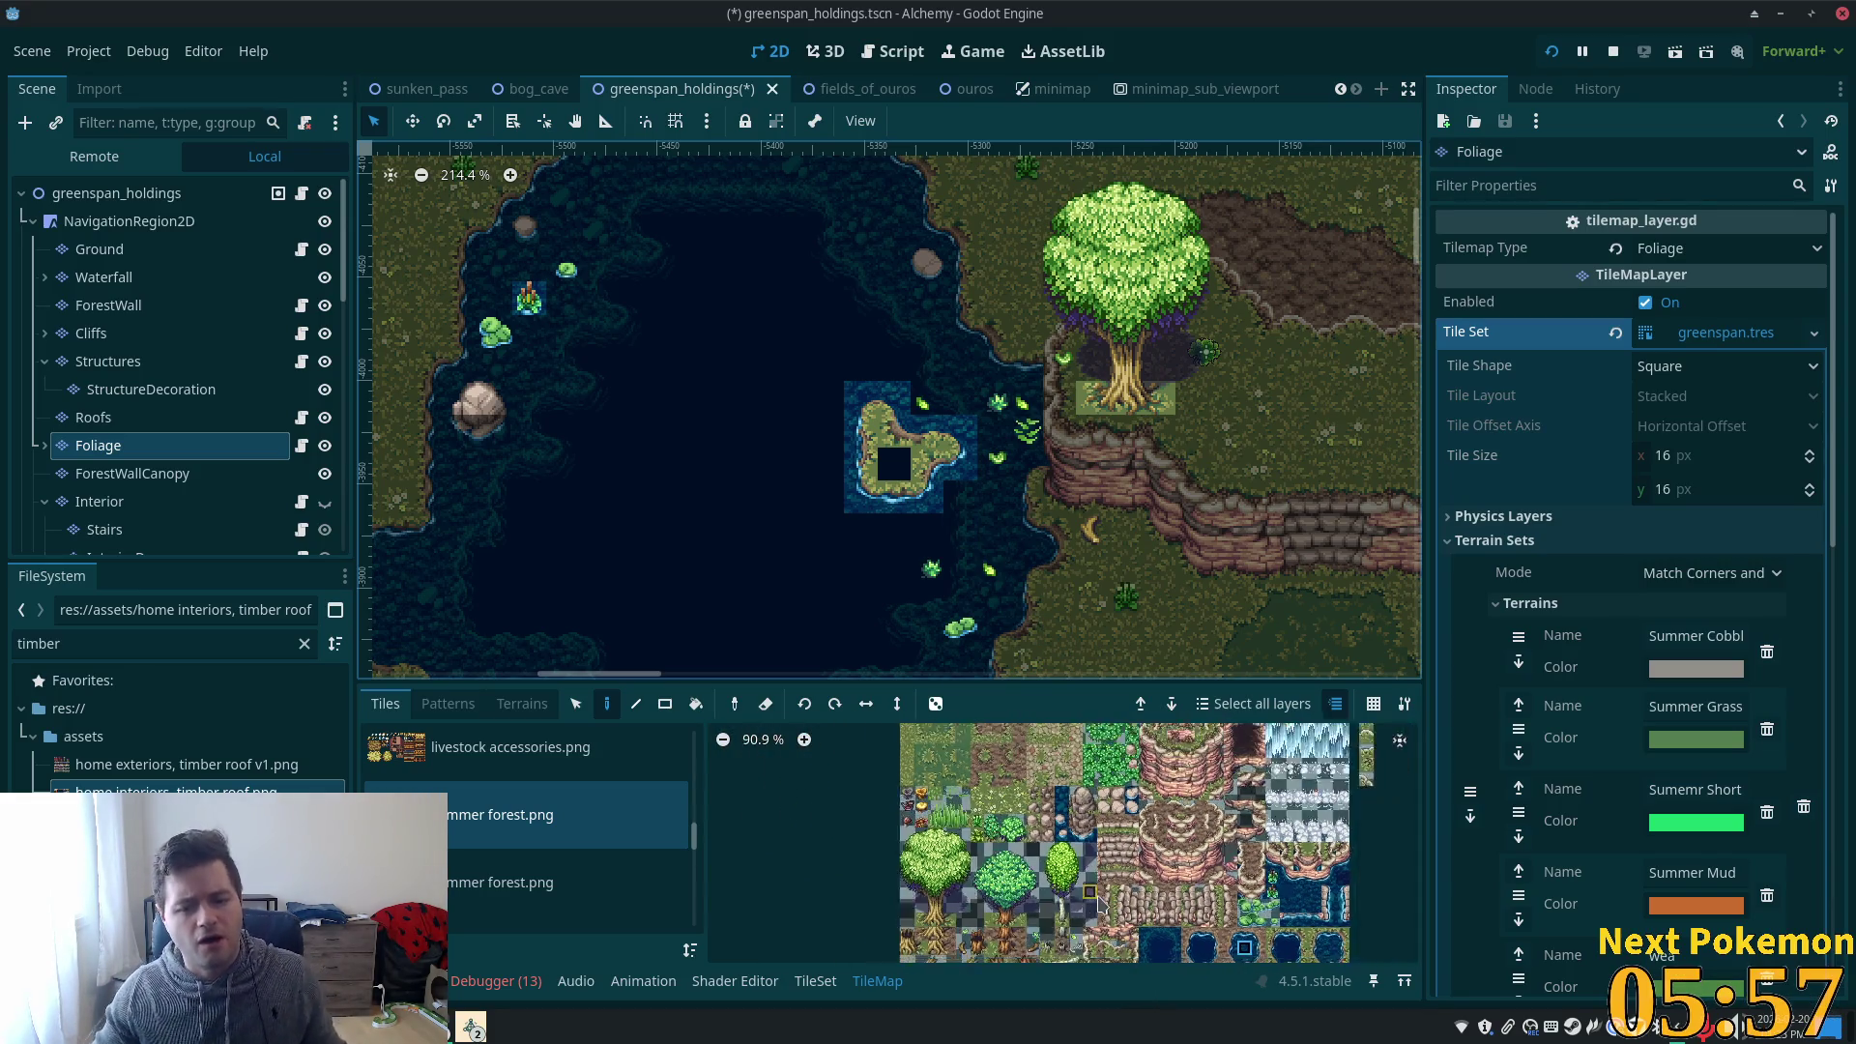
scroll(1083, 750, down, 2)
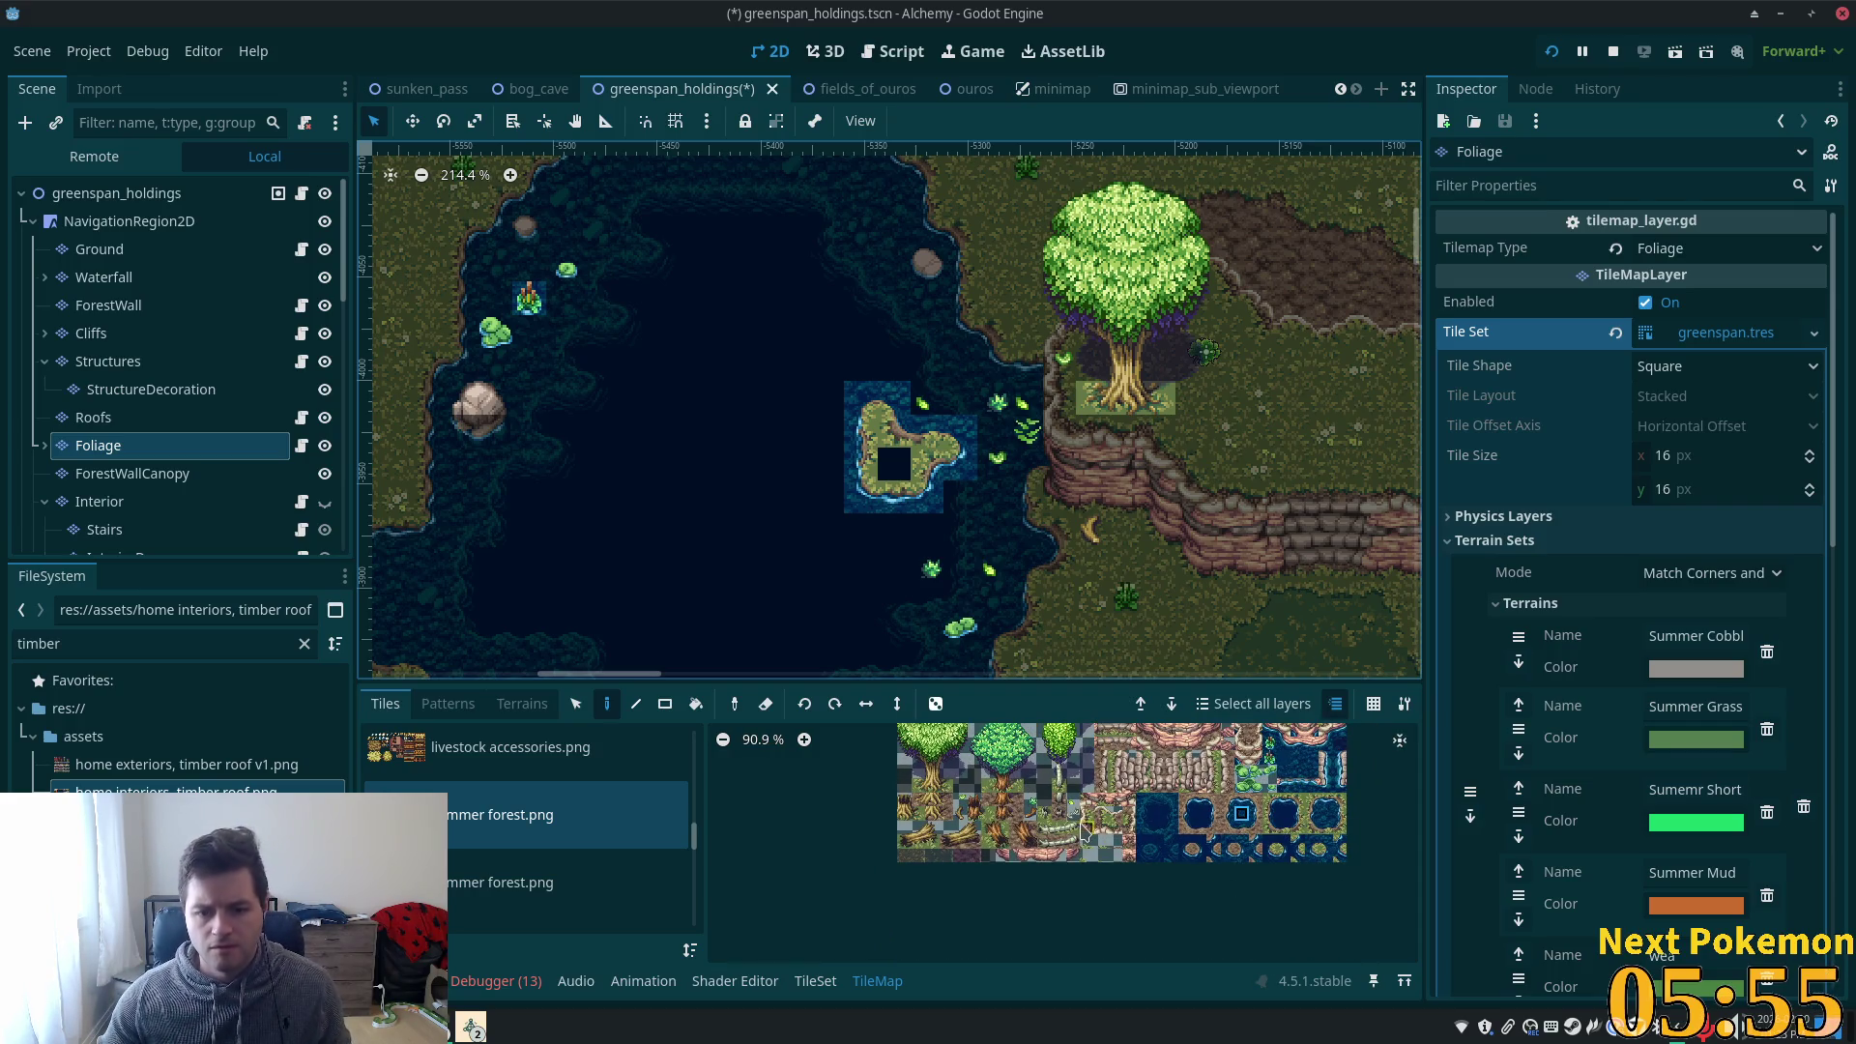
scroll(996, 792, up, 5)
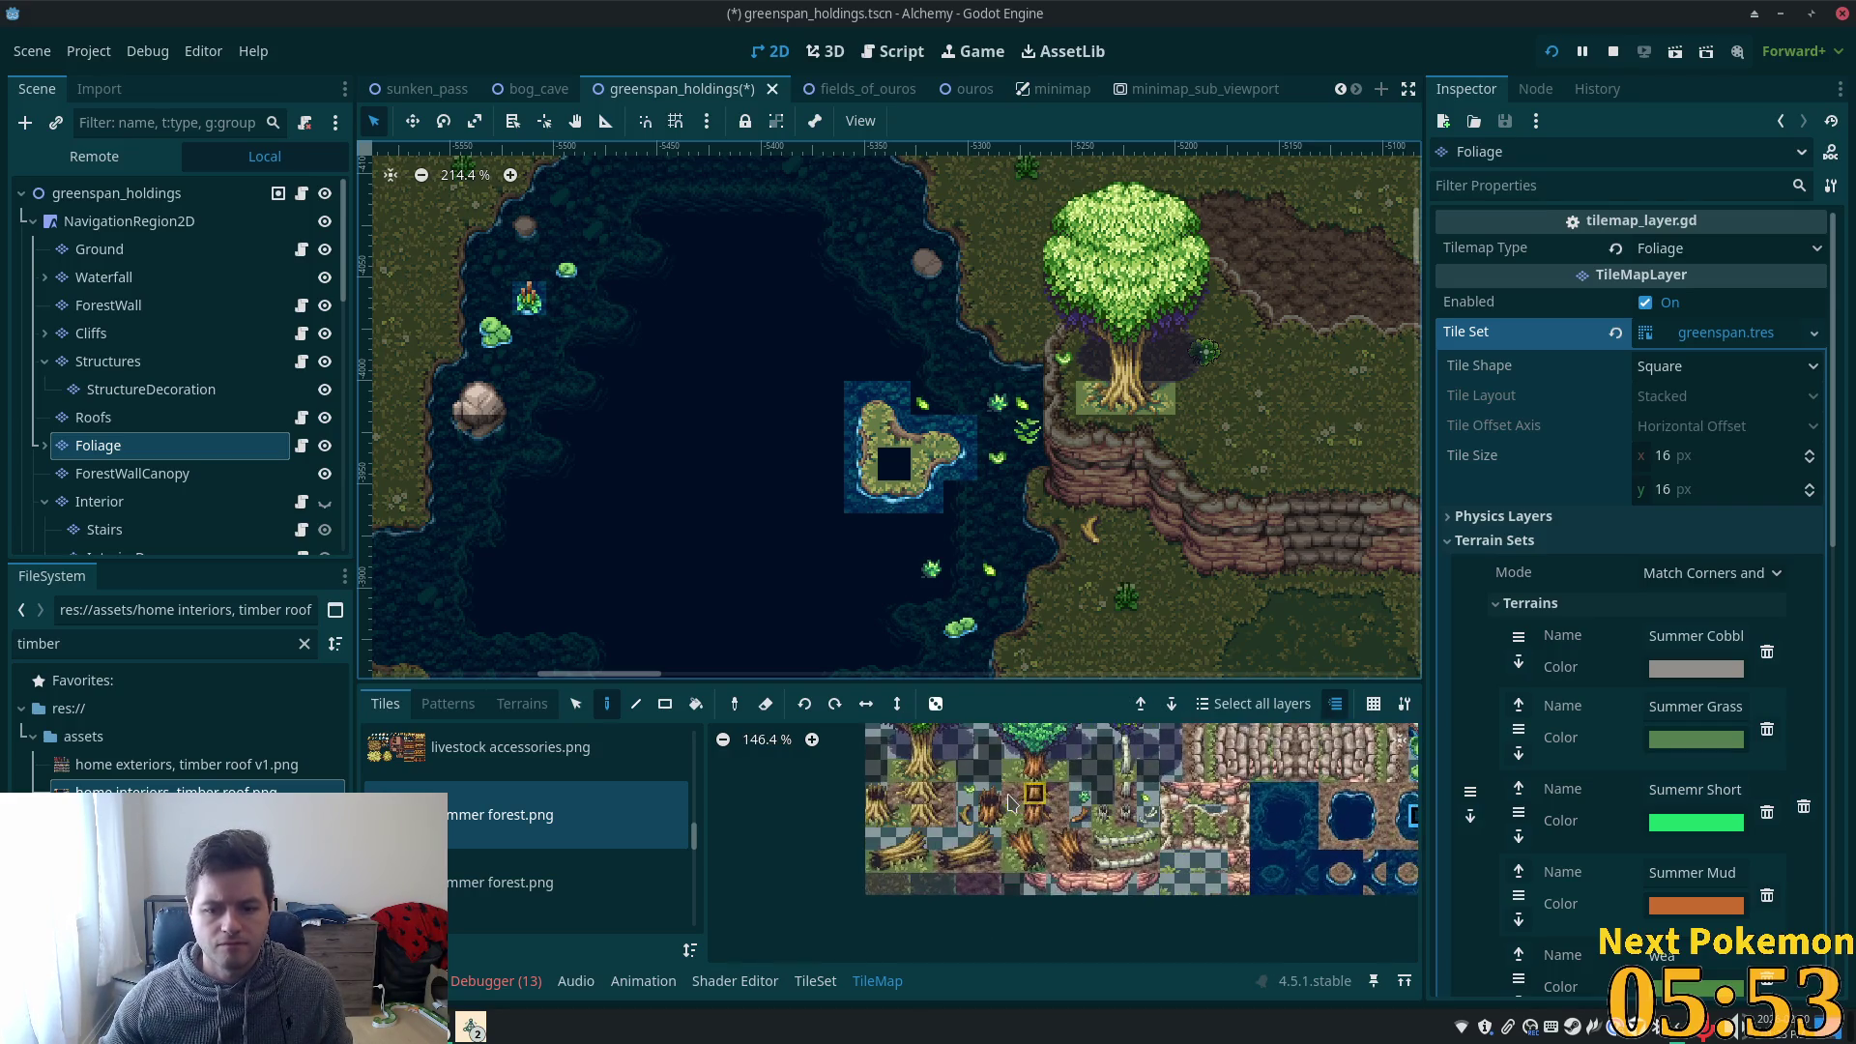
scroll(1083, 865, down, 5)
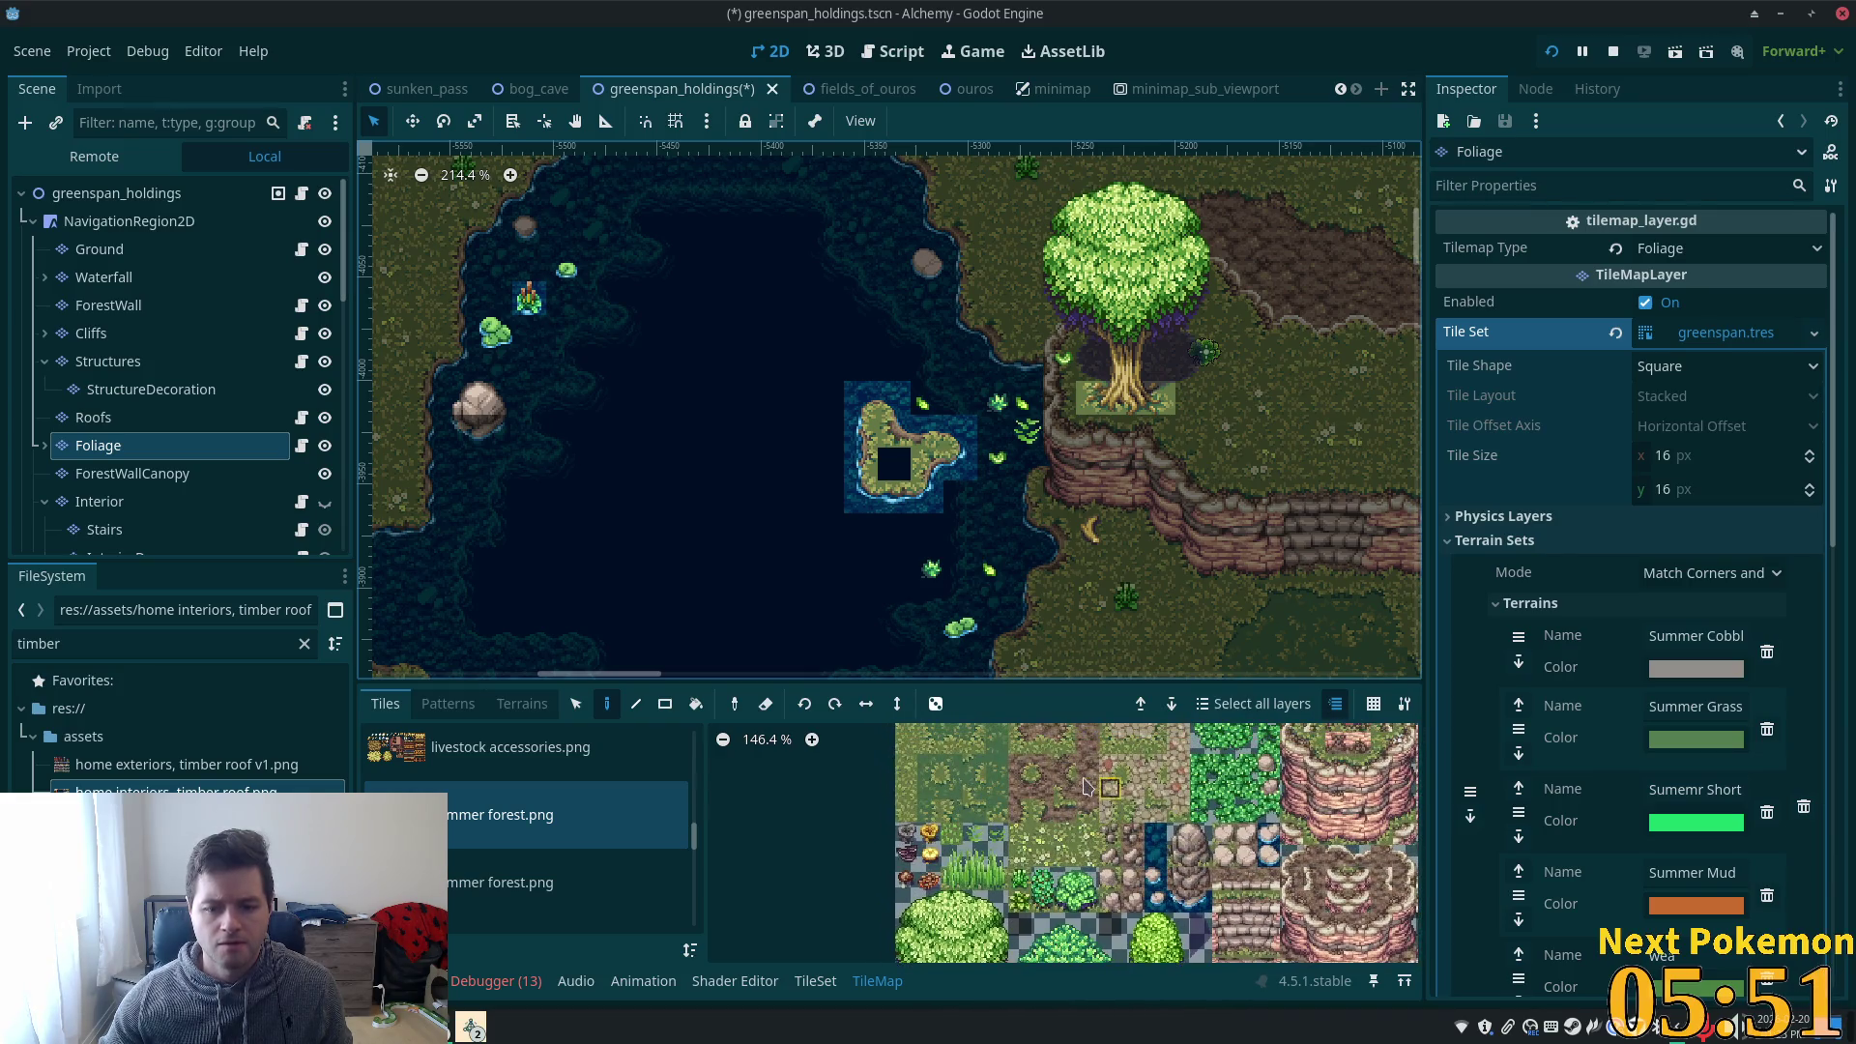
click(1022, 900)
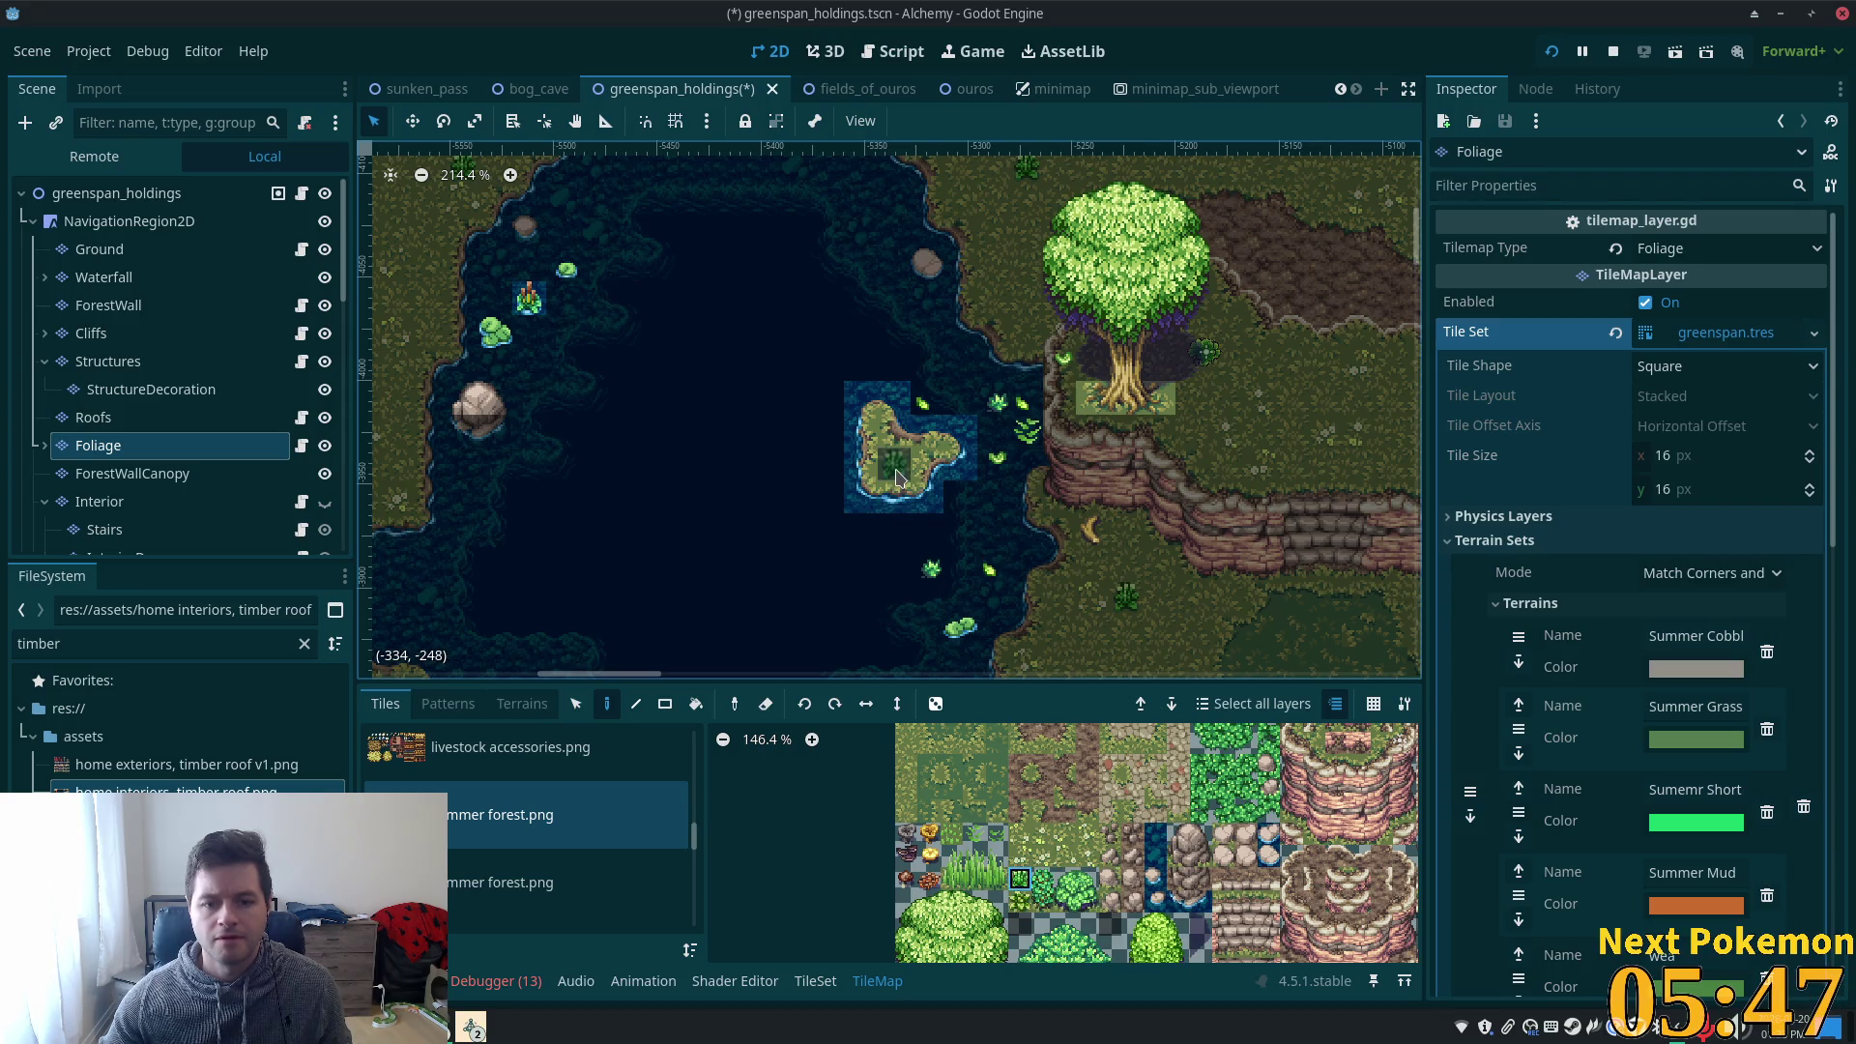
click(898, 476)
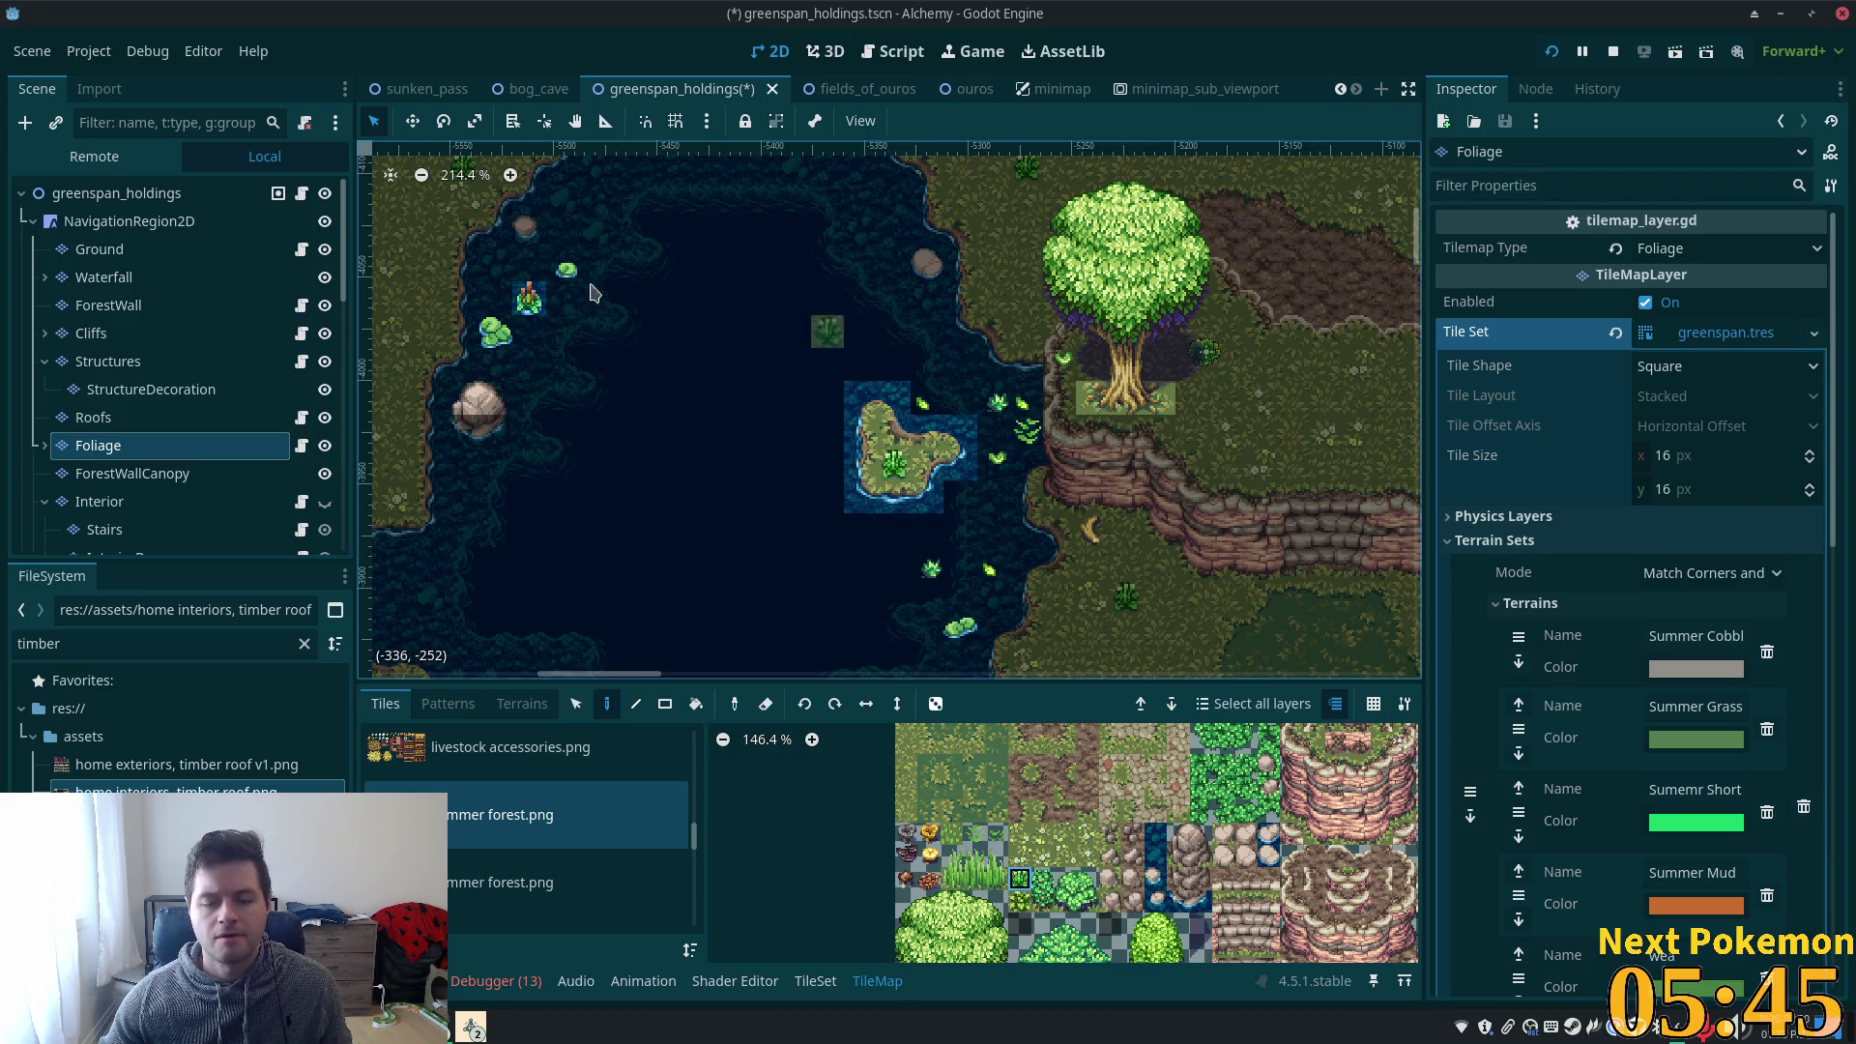
- Switch to the Ground layer and paint a plant tile in the water
scroll(920, 186, up, 3)
click(174, 252)
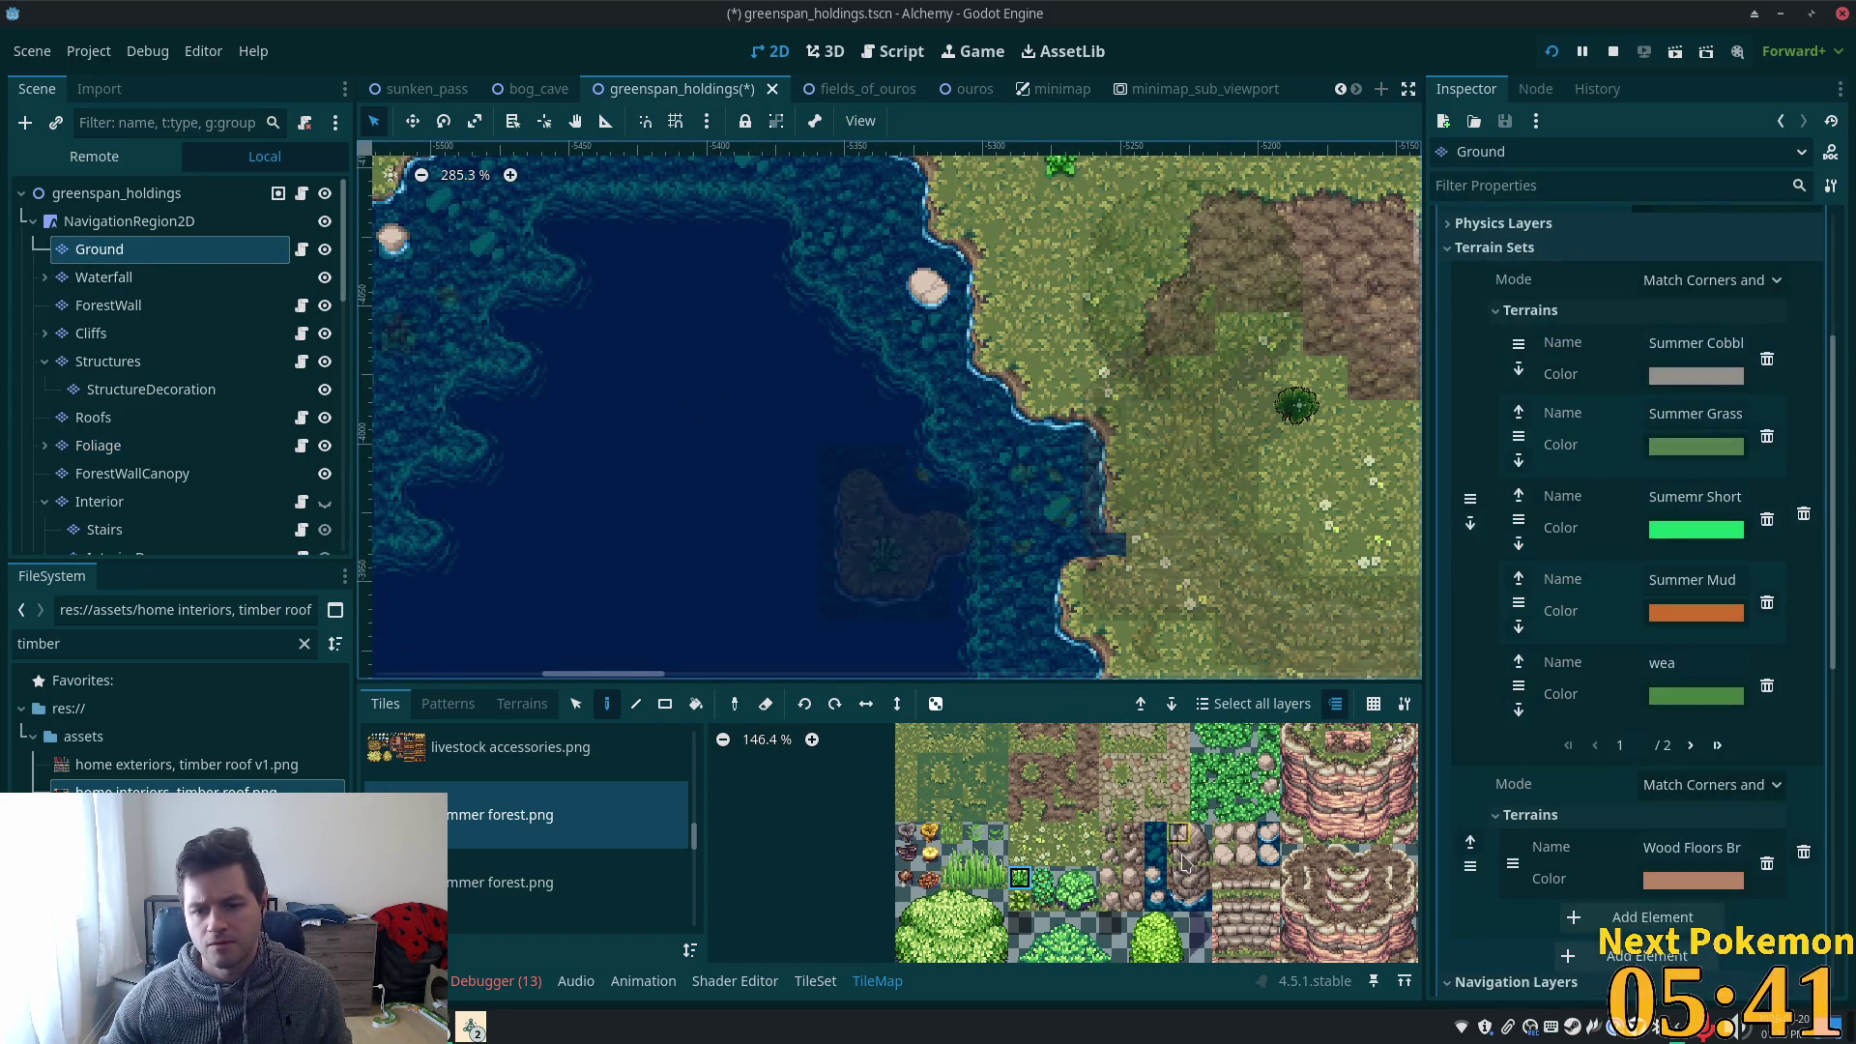
click(884, 467)
- Reopen the Ground layer with the summer forest.png atlas showing tree and water tiles
scroll(977, 498, up, 4)
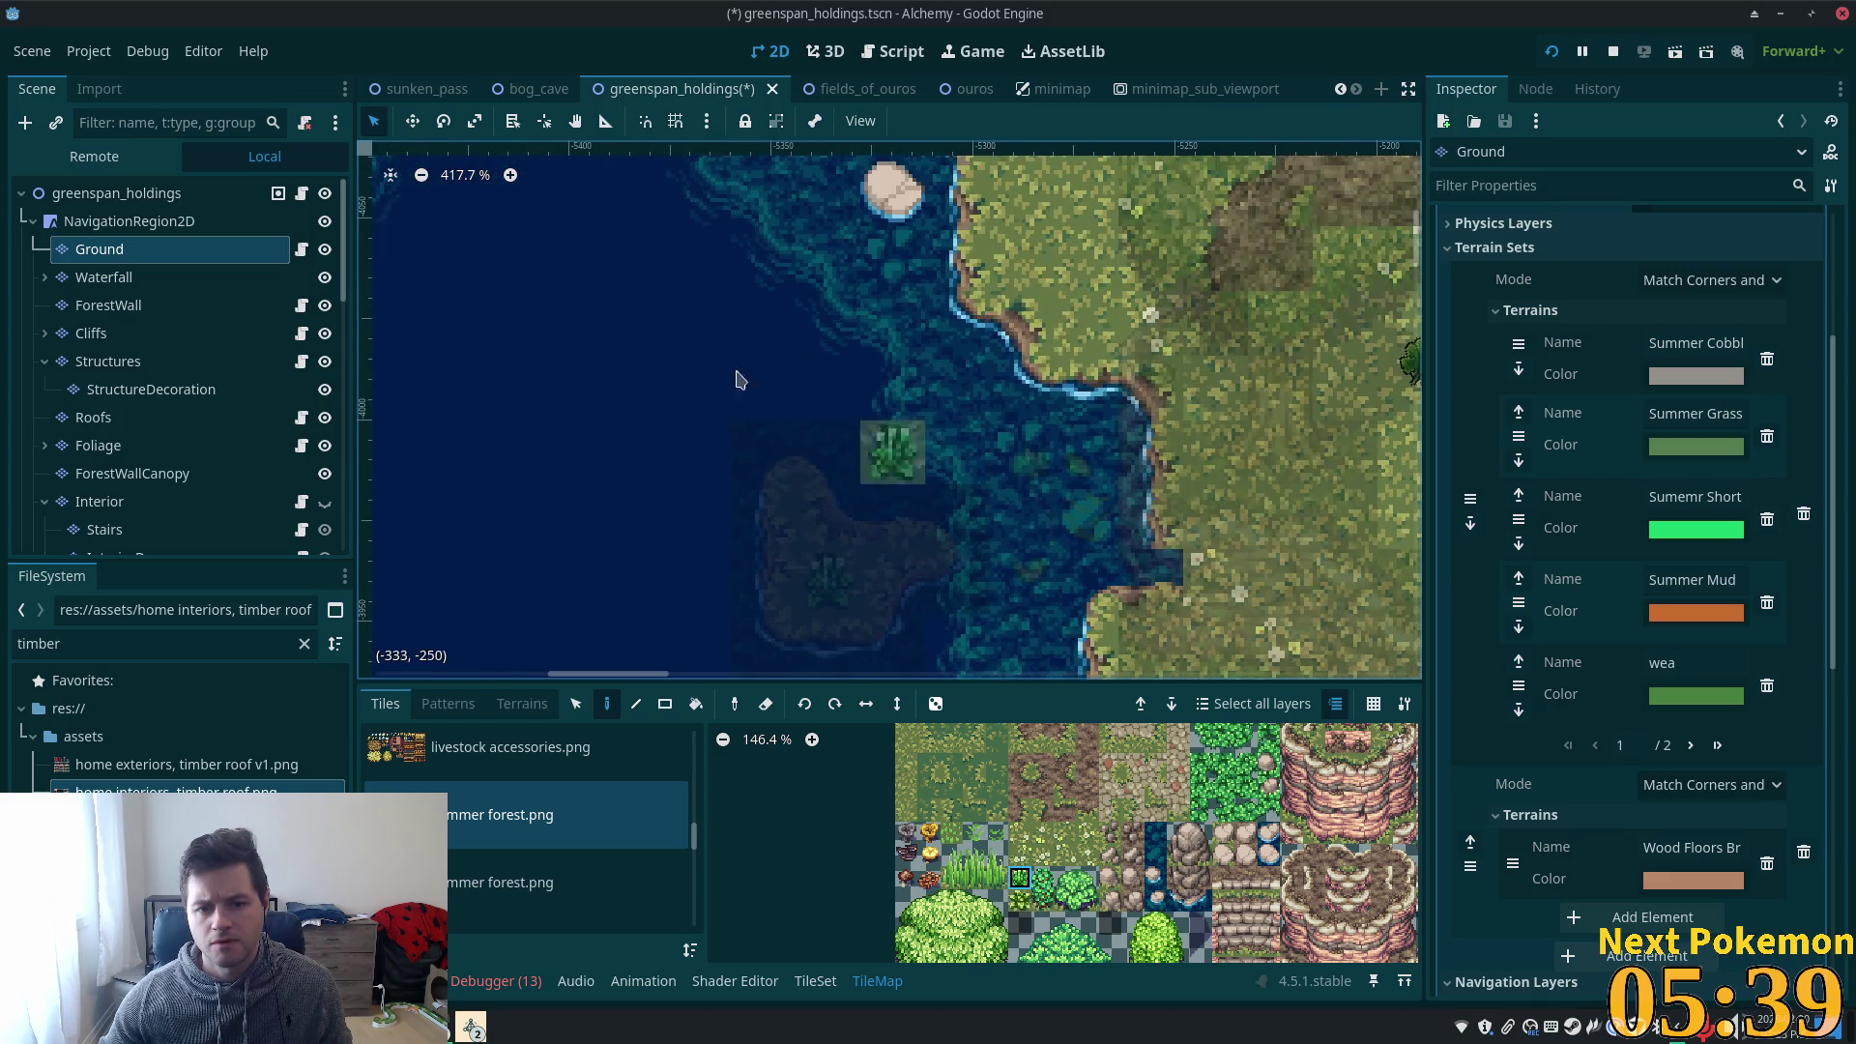
click(106, 193)
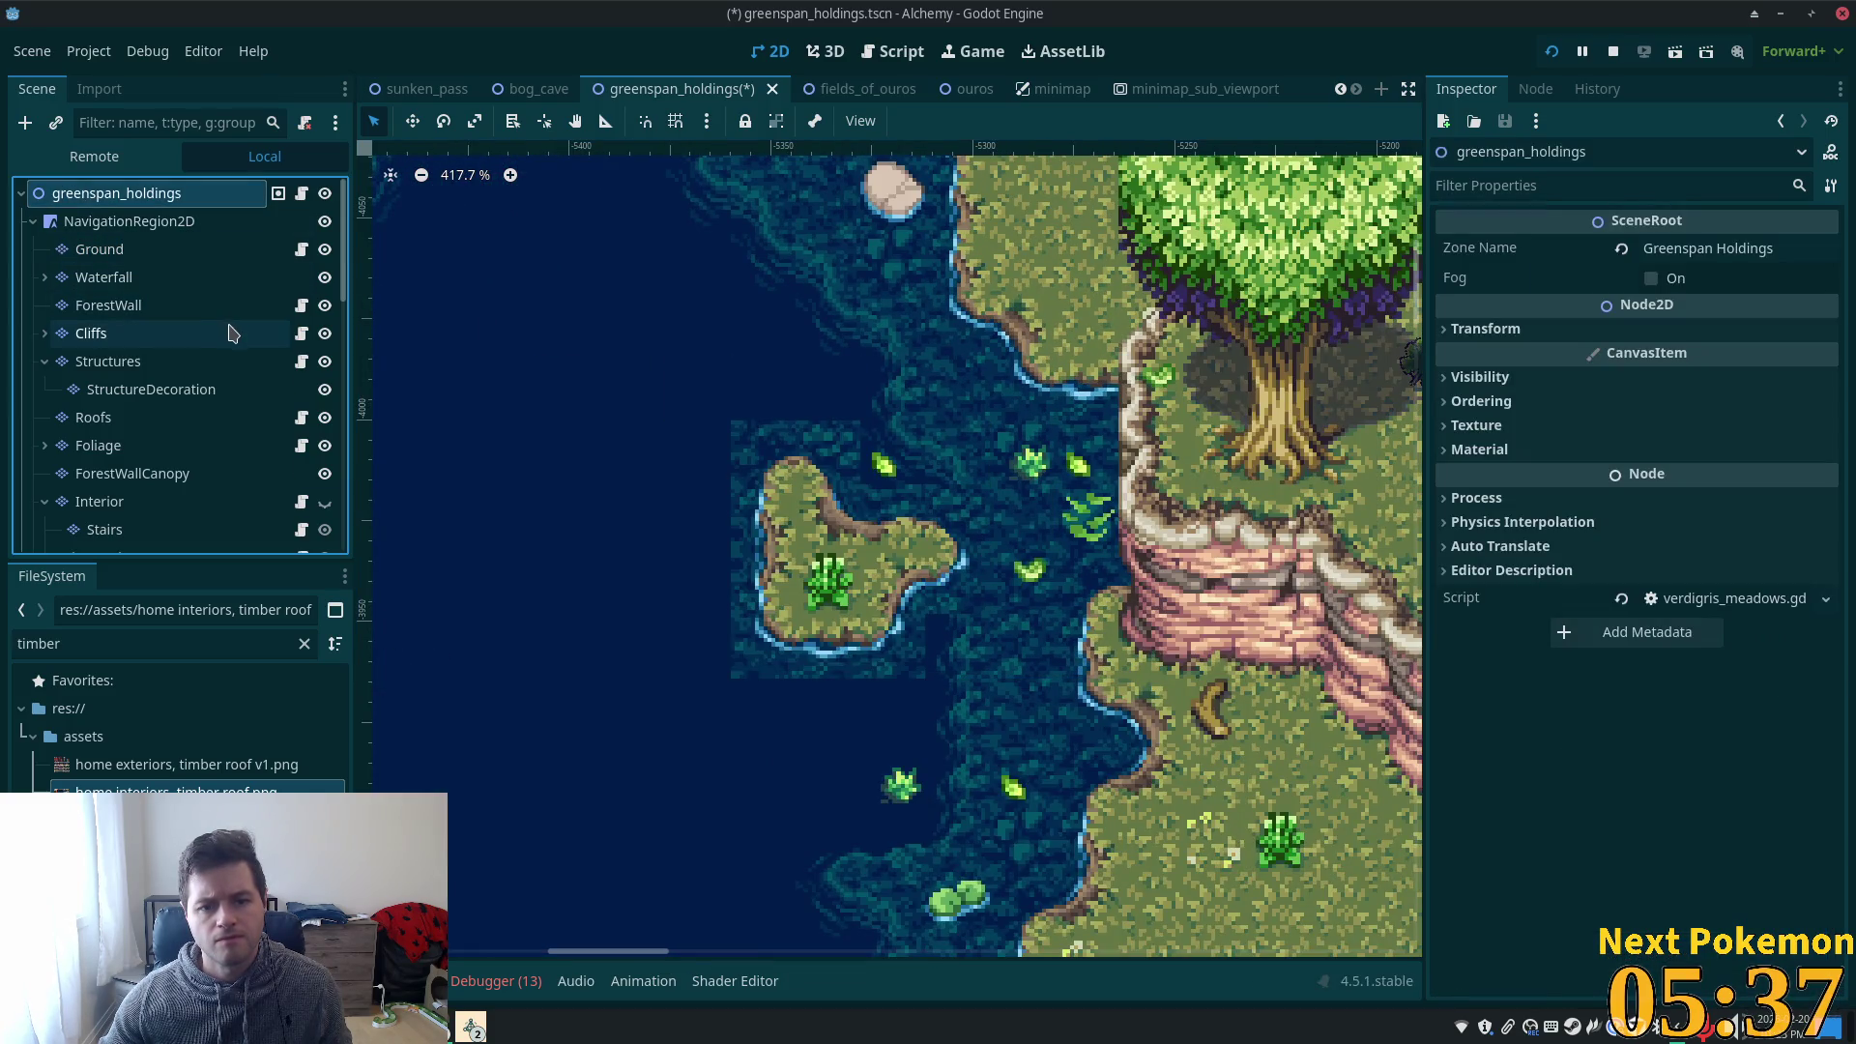
click(150, 253)
drag(696, 740, 697, 857)
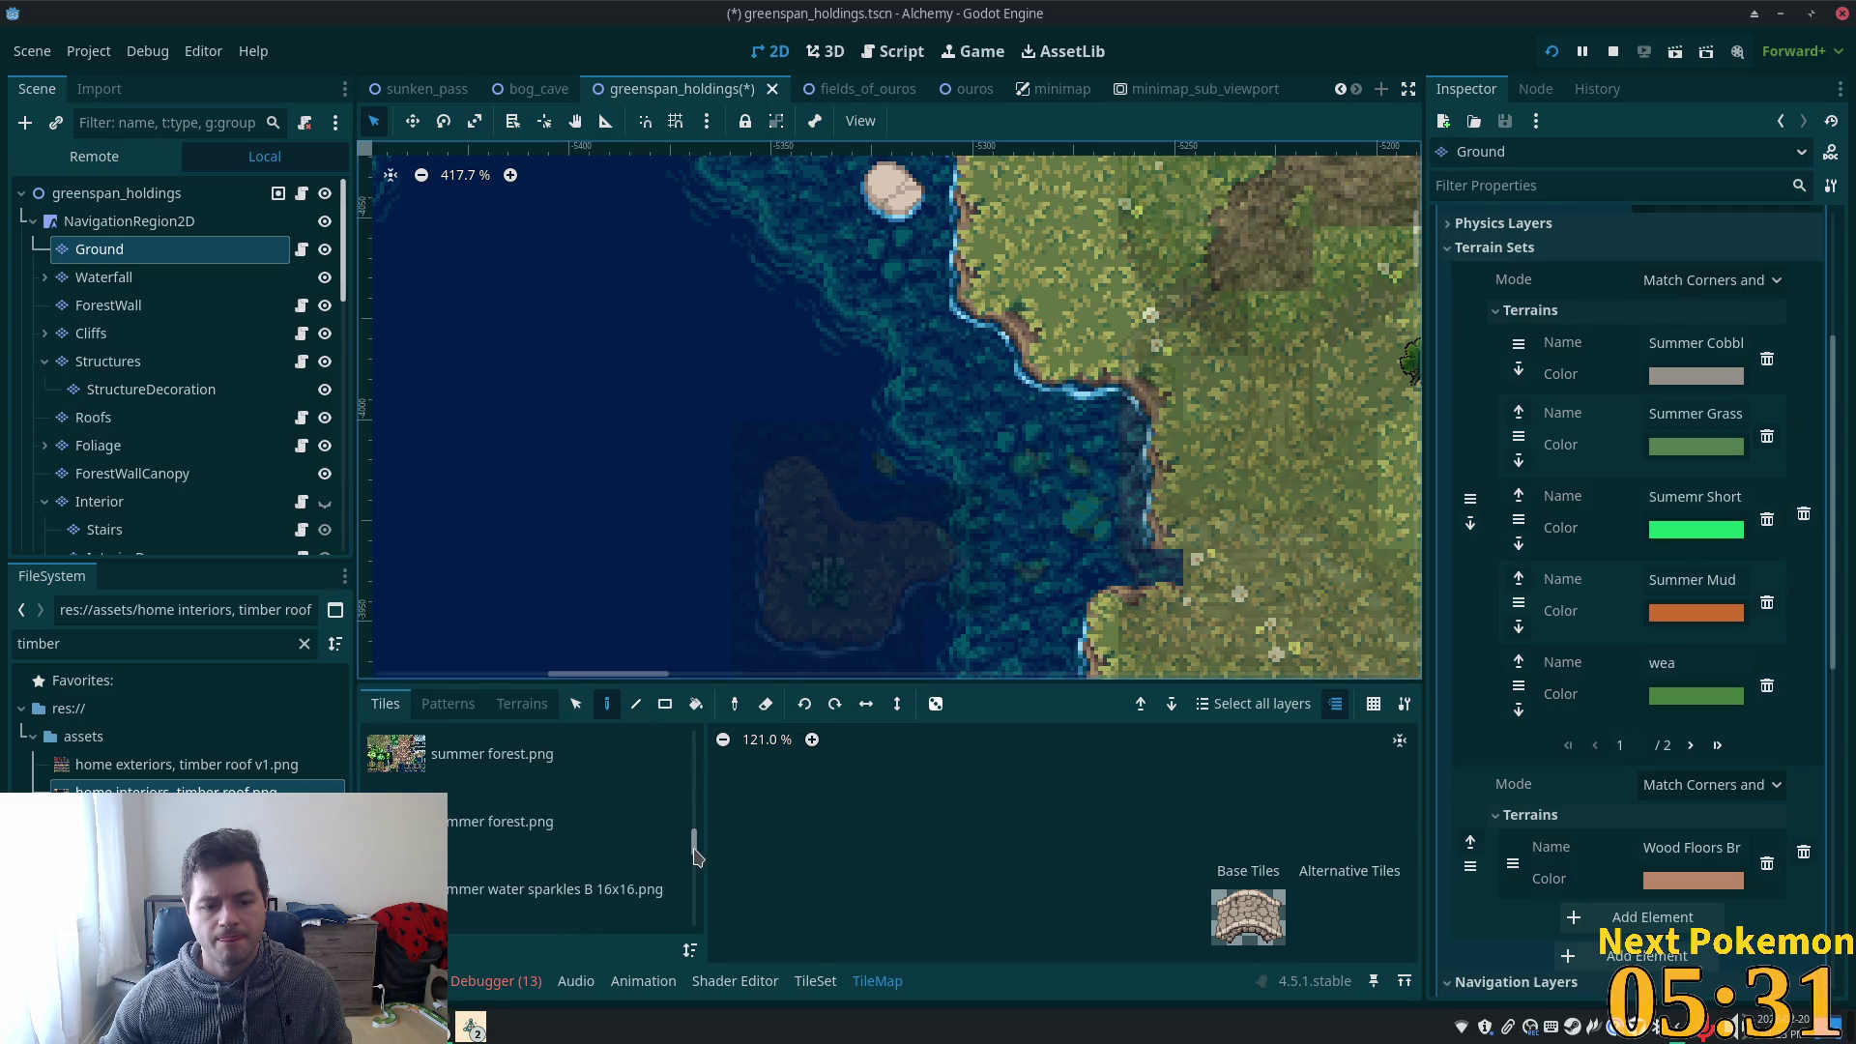
click(529, 788)
scroll(1107, 809, down, 2)
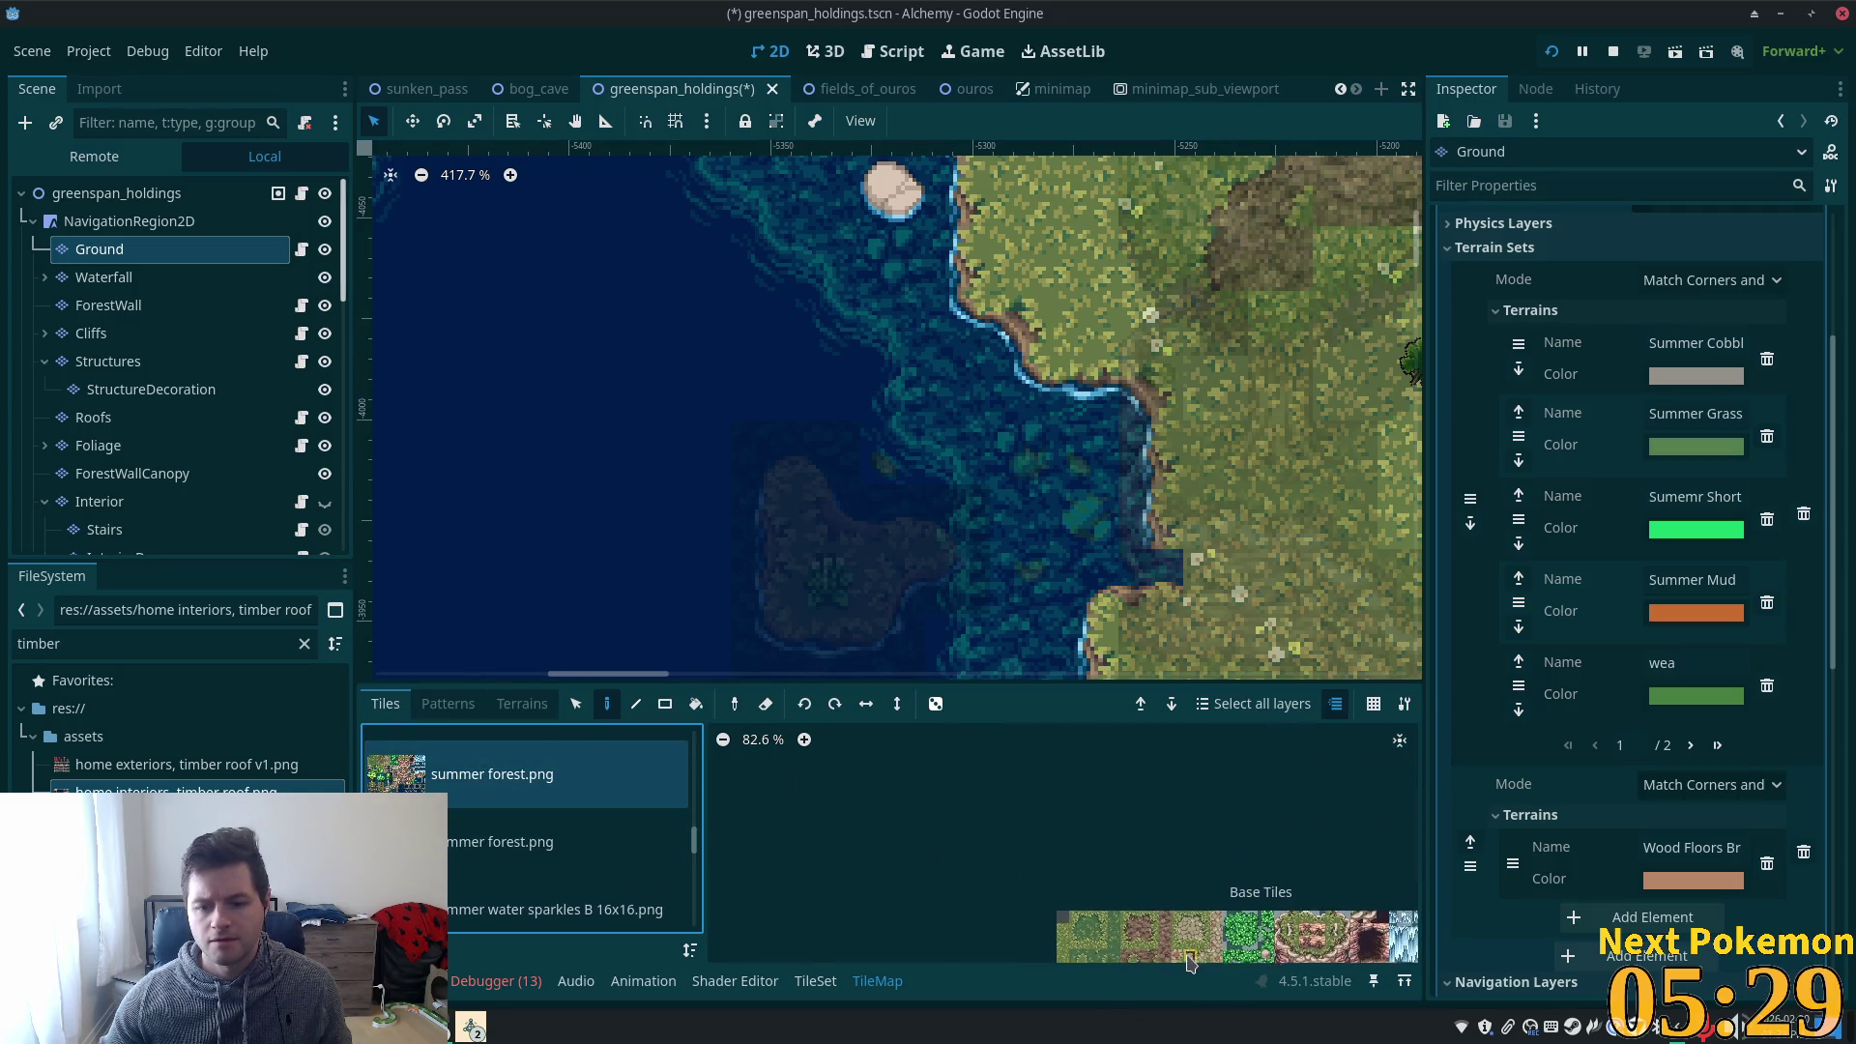
drag(1219, 930, 1150, 870)
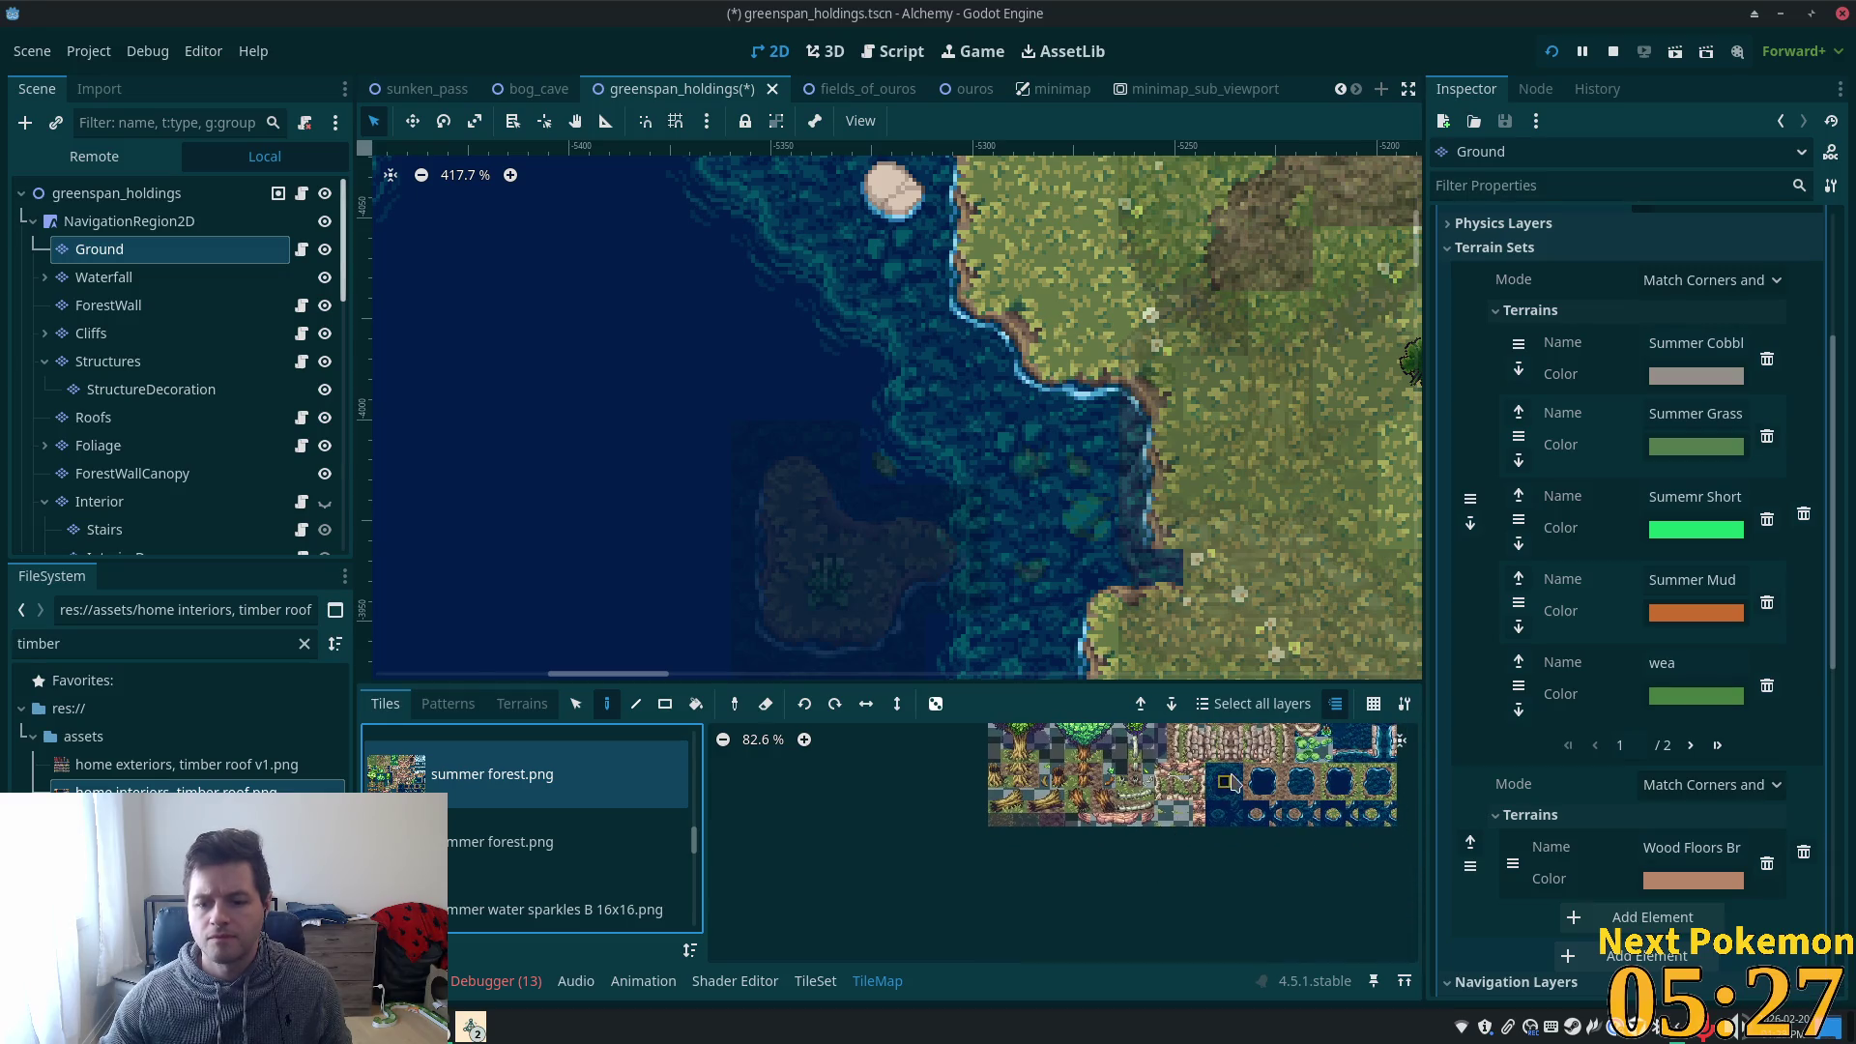
scroll(1233, 781, up, 3)
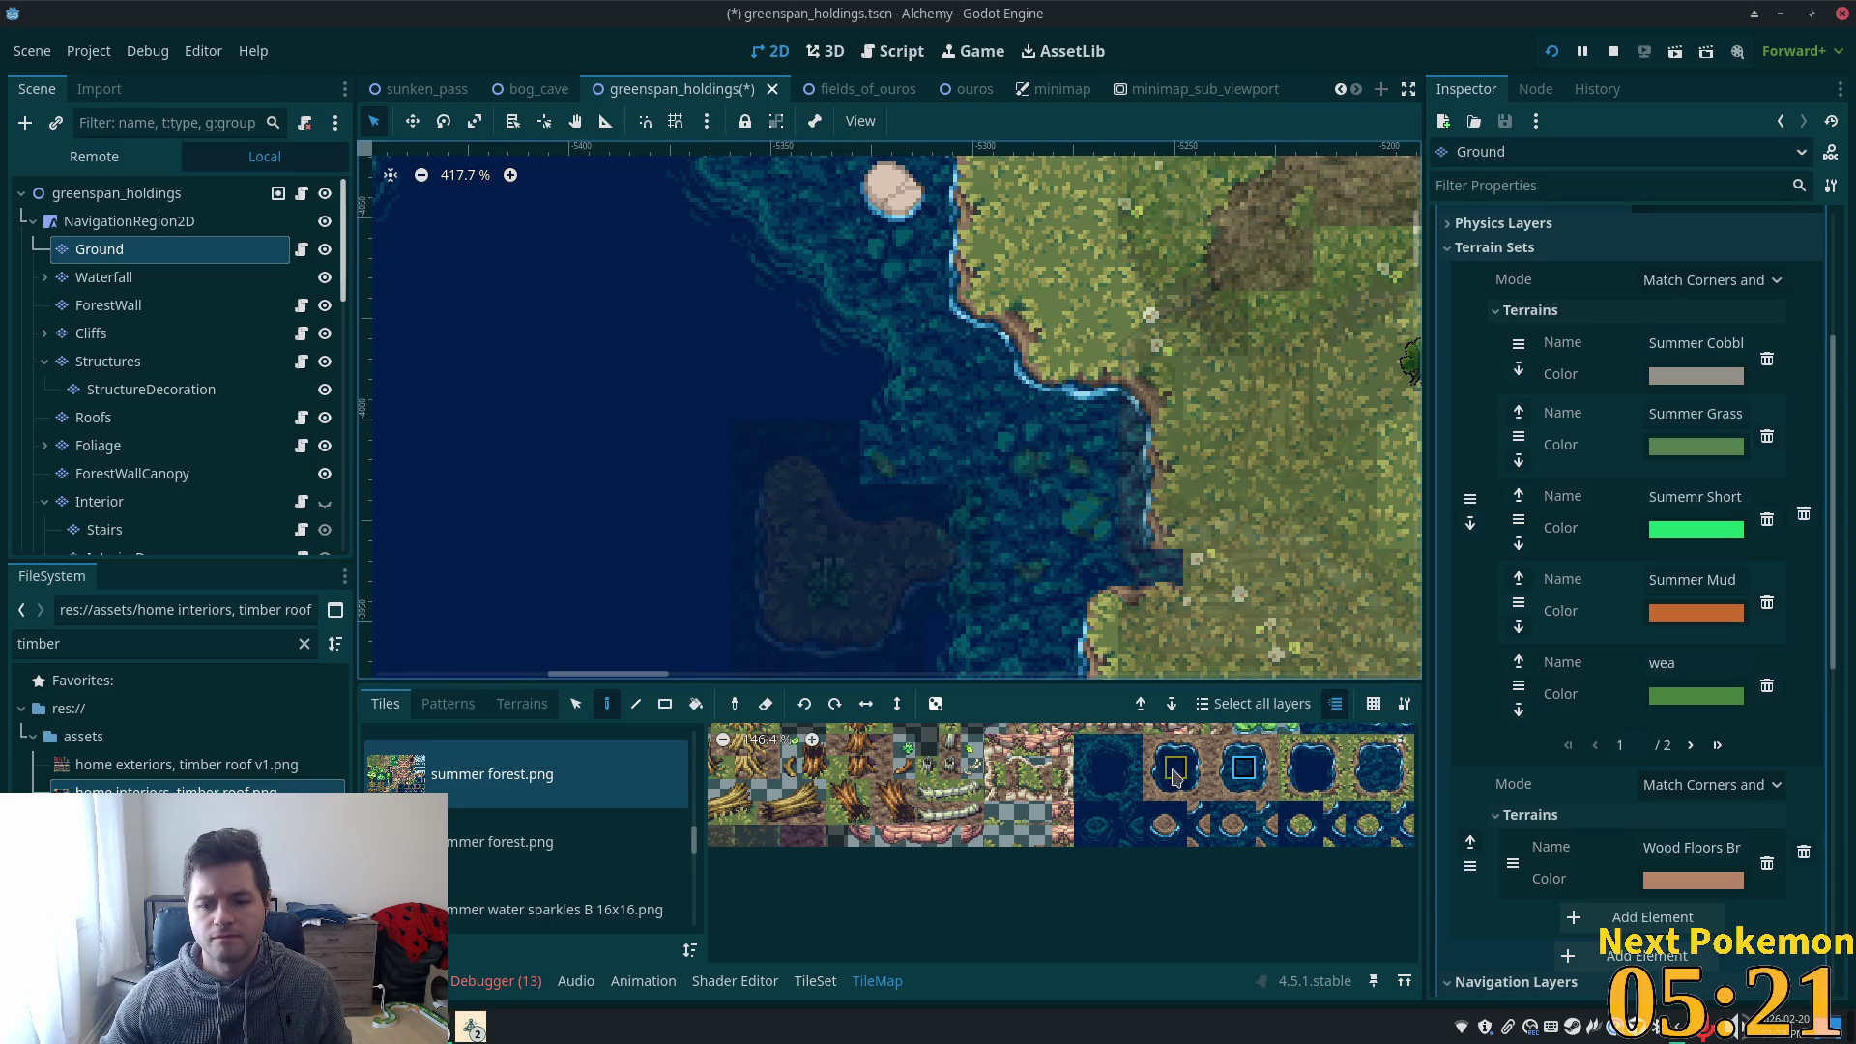
- Paint deep-water tiles along the lake's lower edge
click(1108, 790)
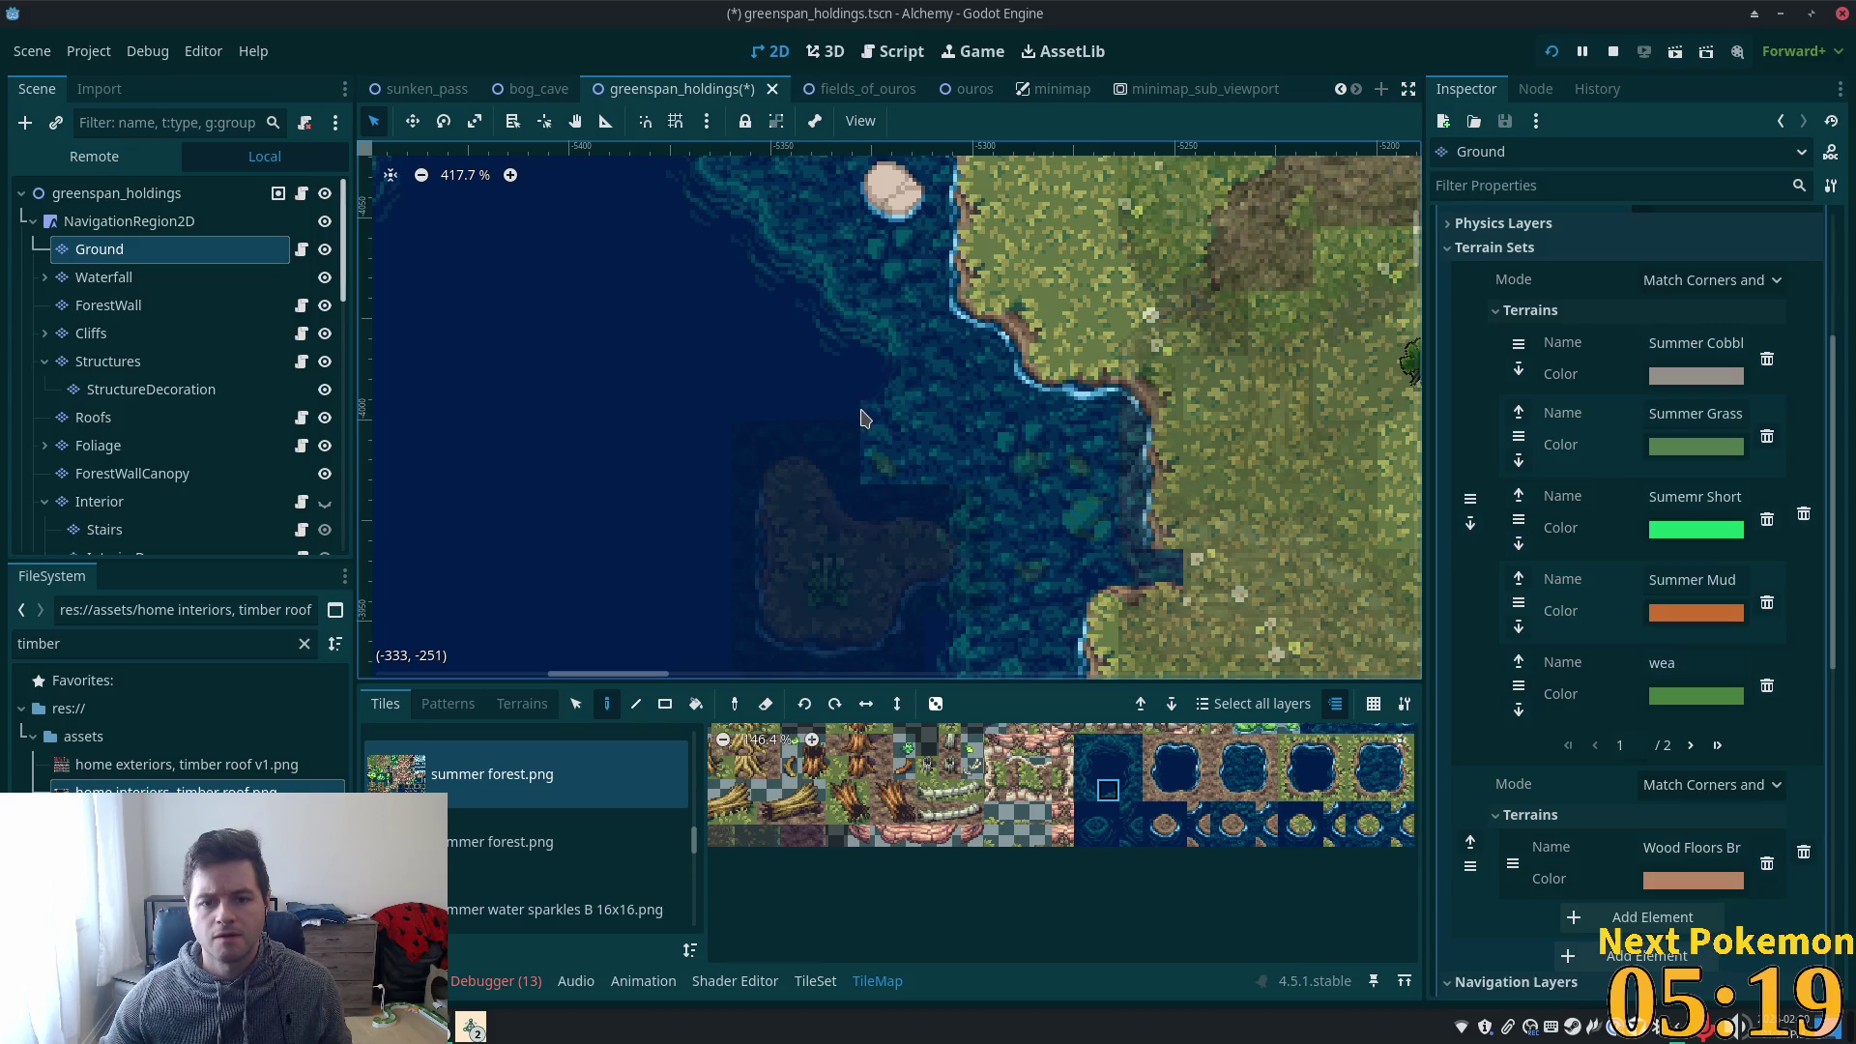
click(1130, 788)
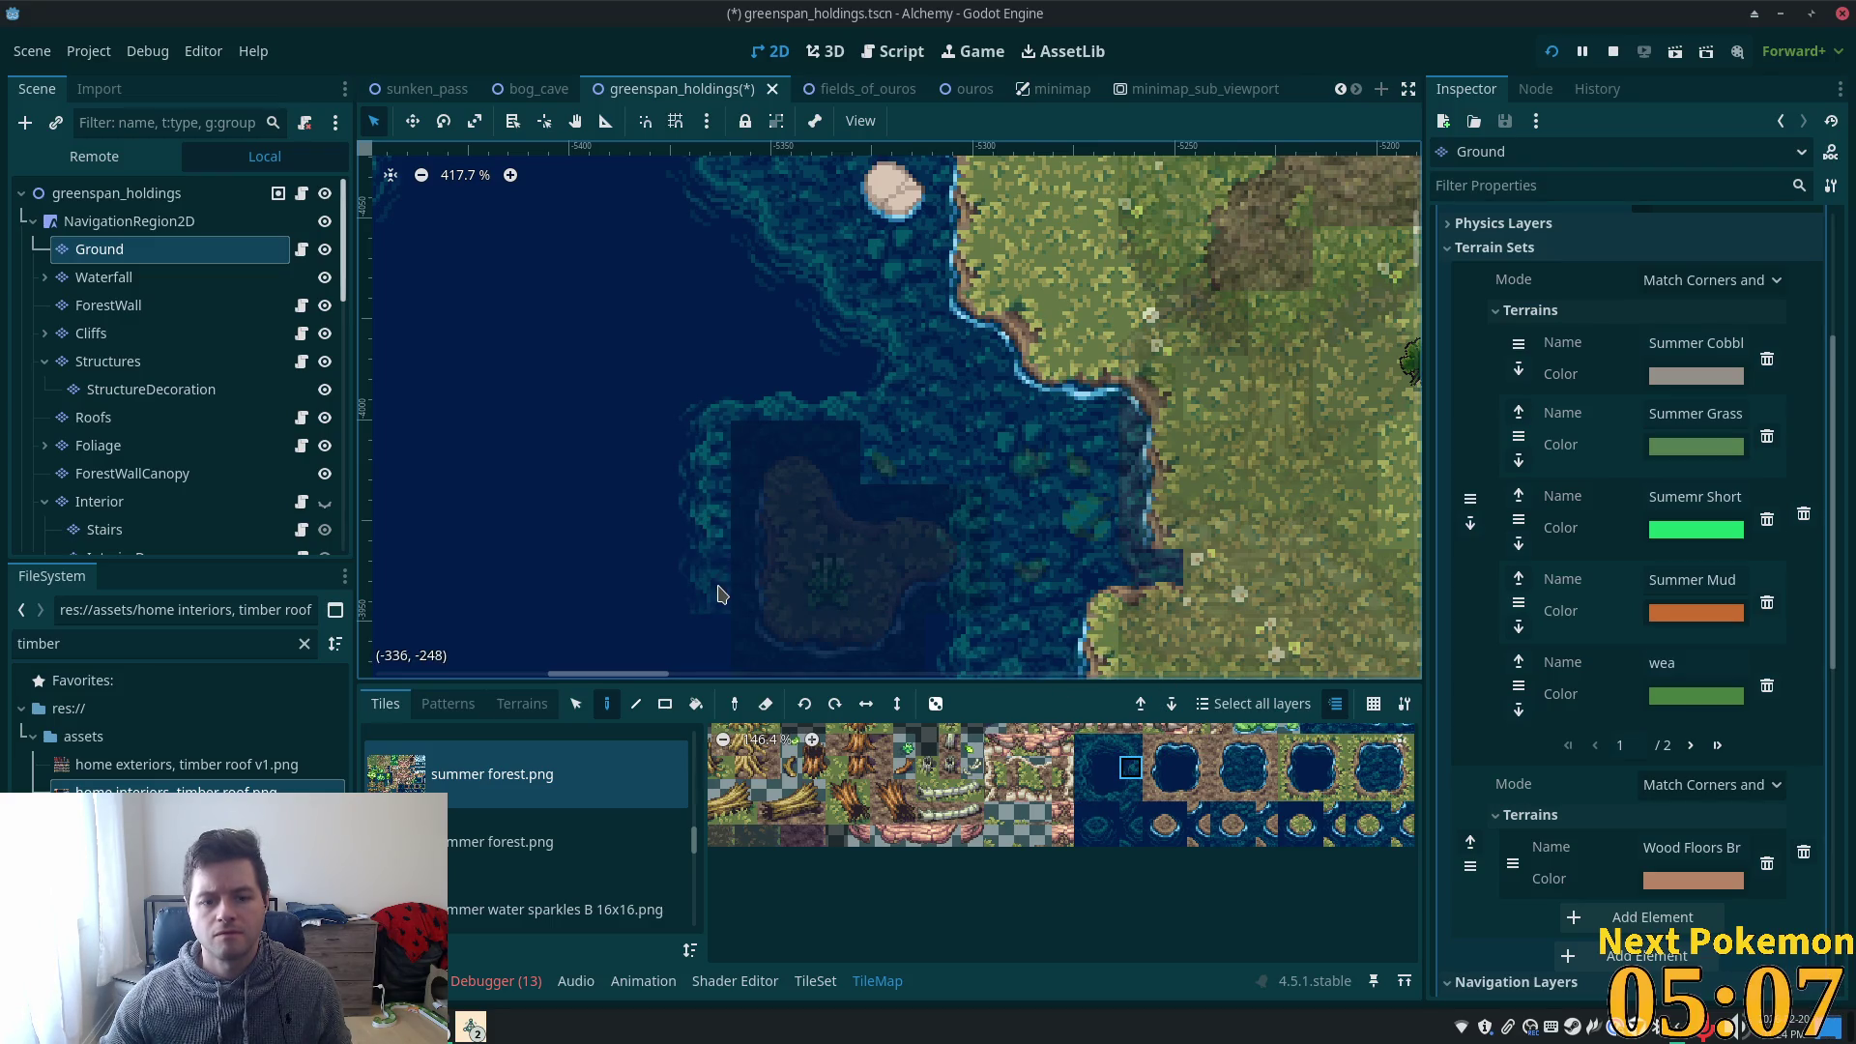
scroll(912, 468, down, 3)
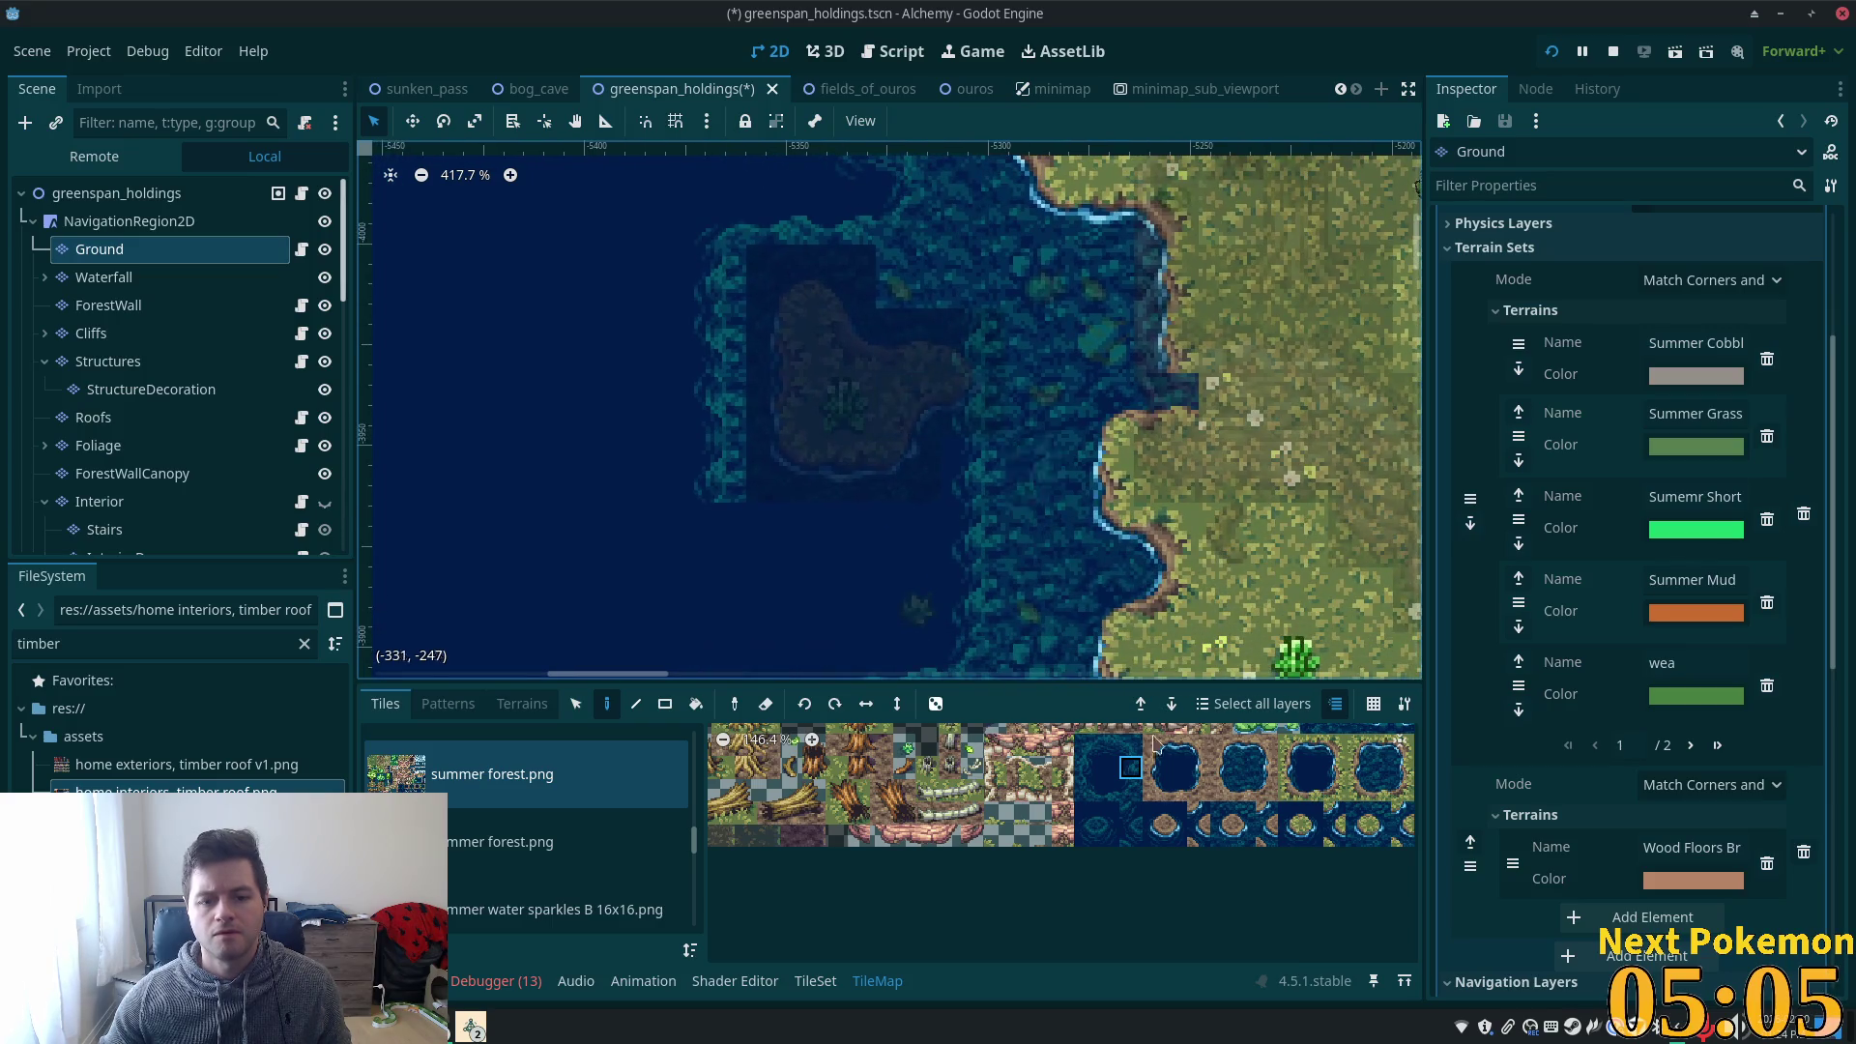
click(1086, 835)
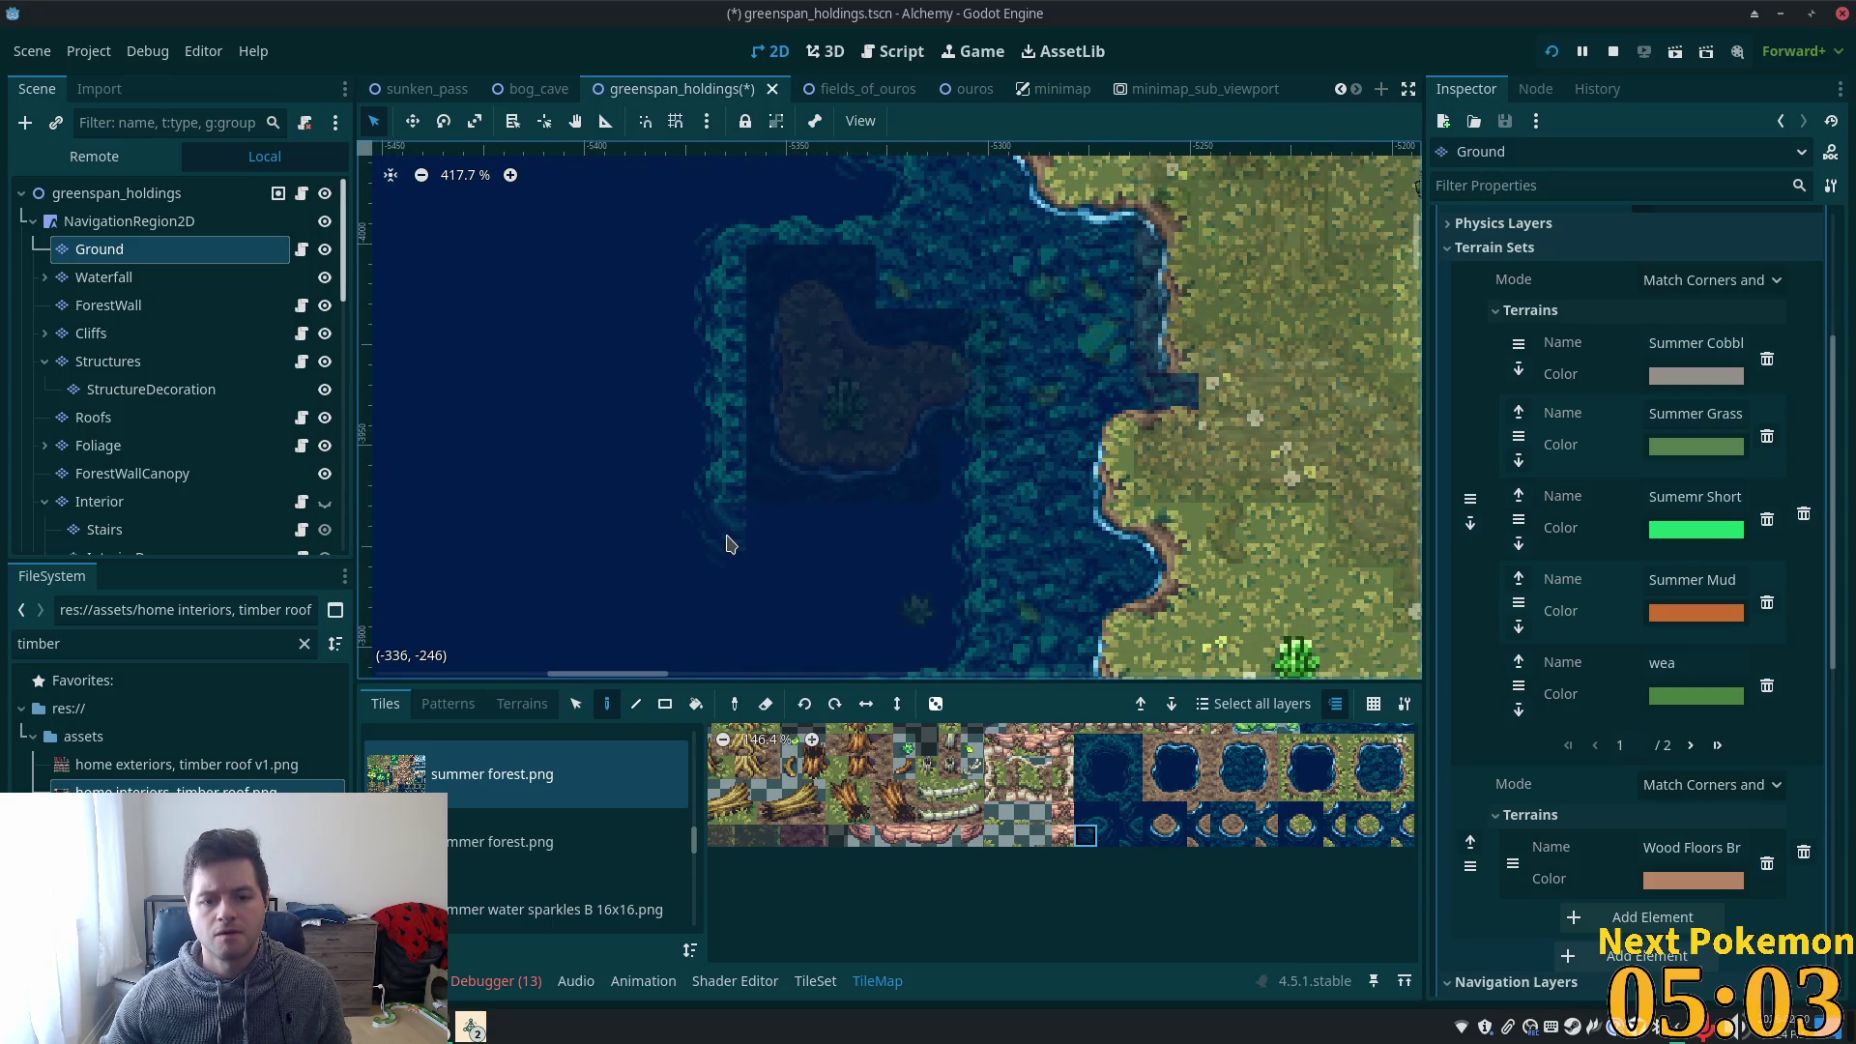
ctrl+click(860, 556)
drag(793, 538, 899, 525)
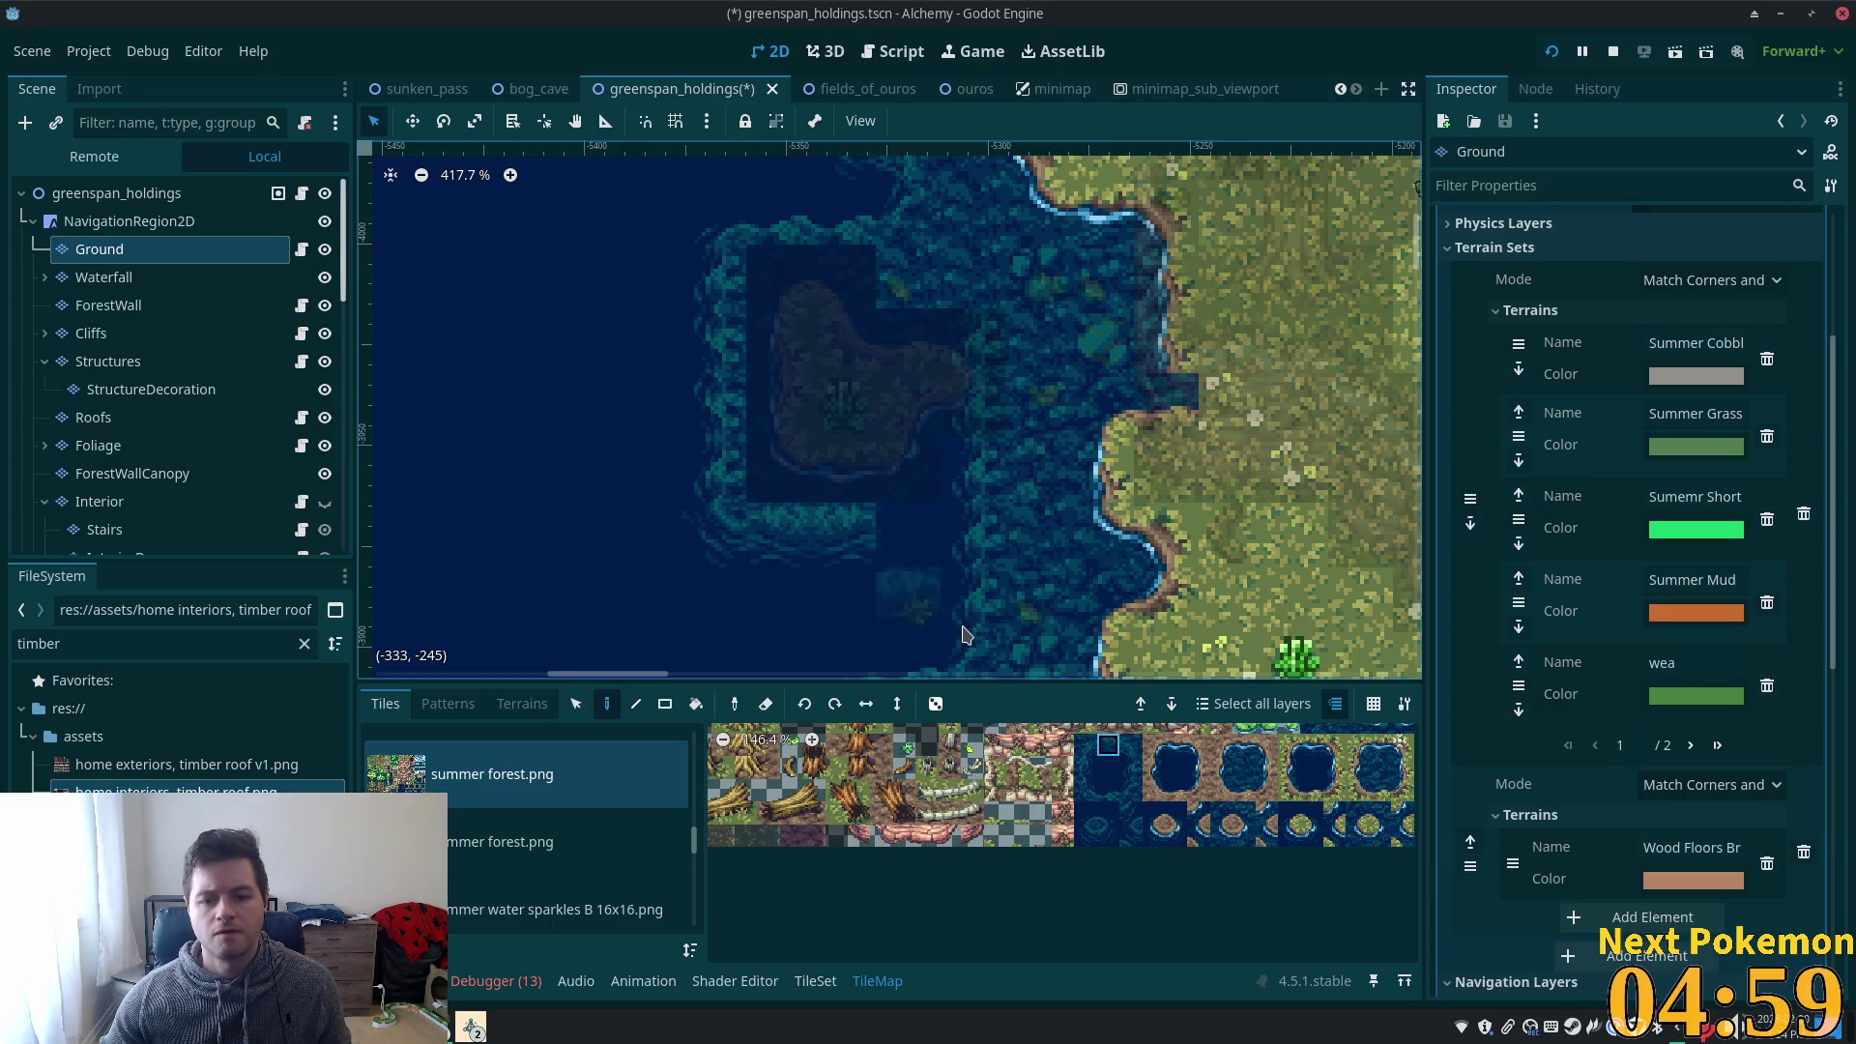
click(909, 549)
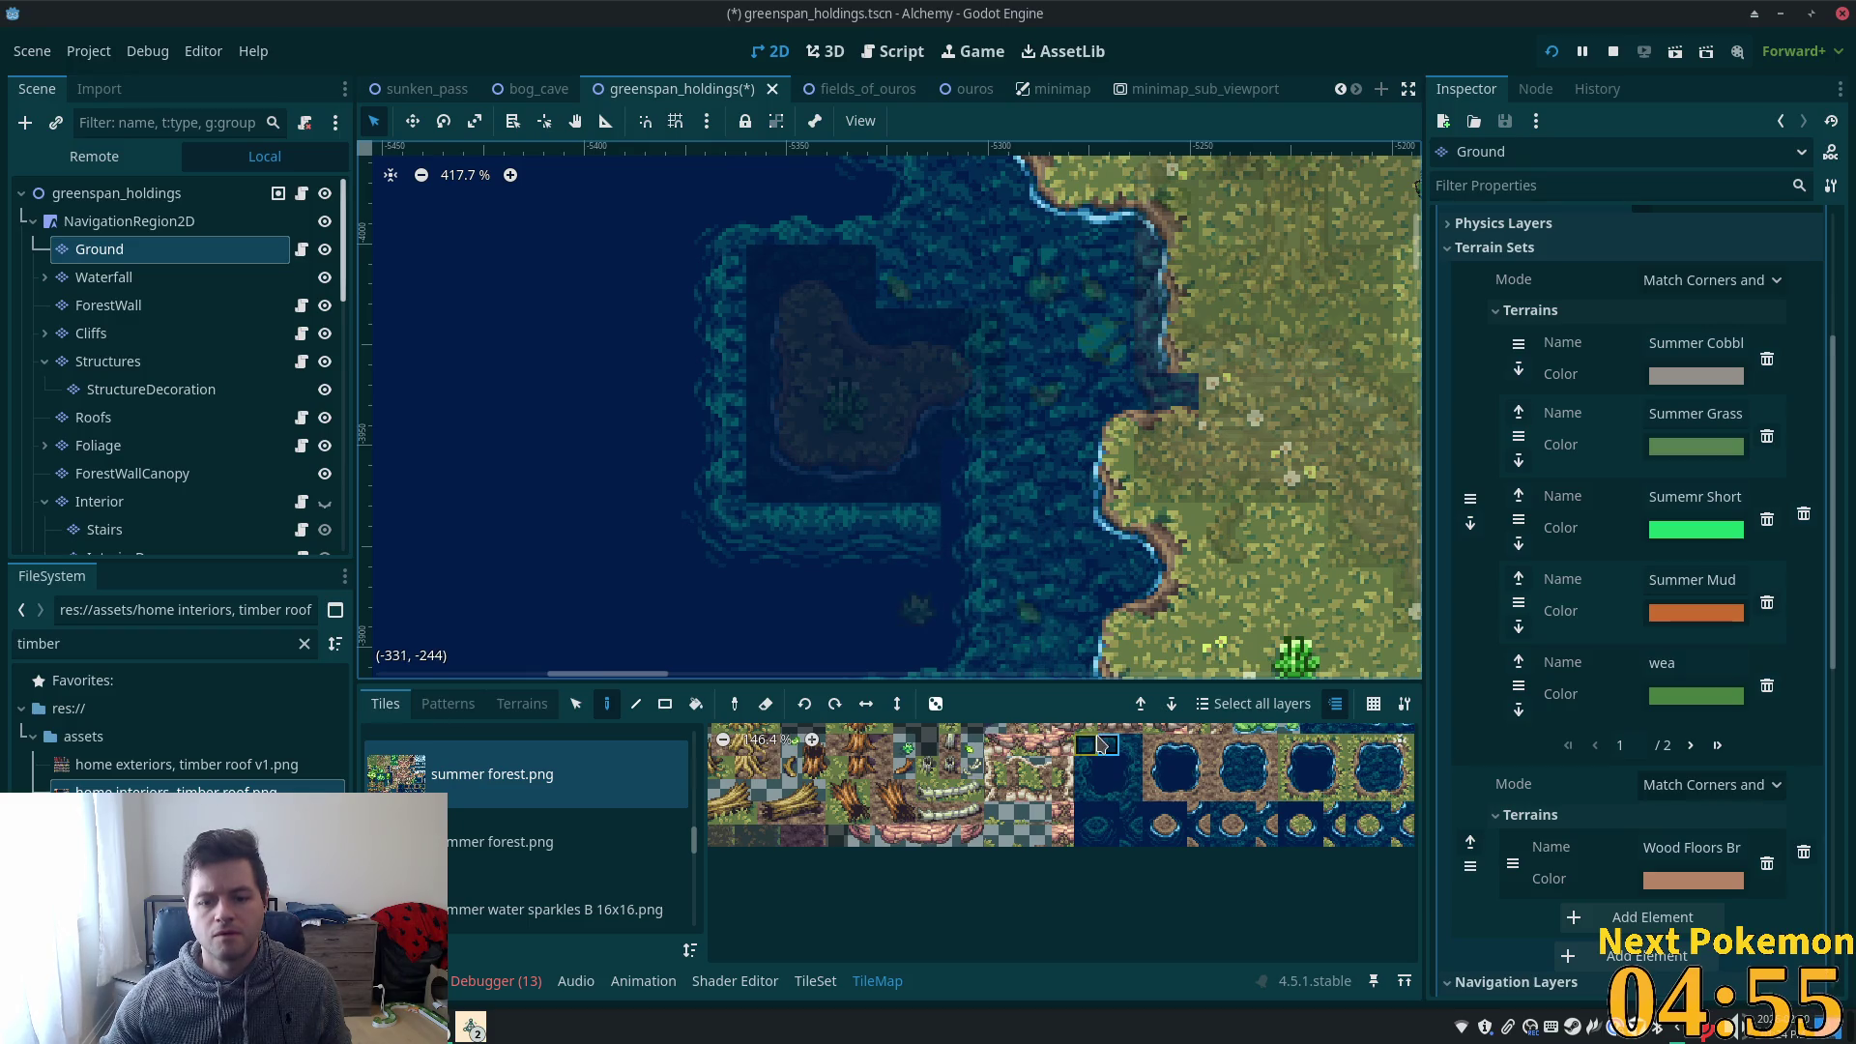
- Pick a shoreline water tile, then reselect the scene root and the Ground layer
click(1131, 745)
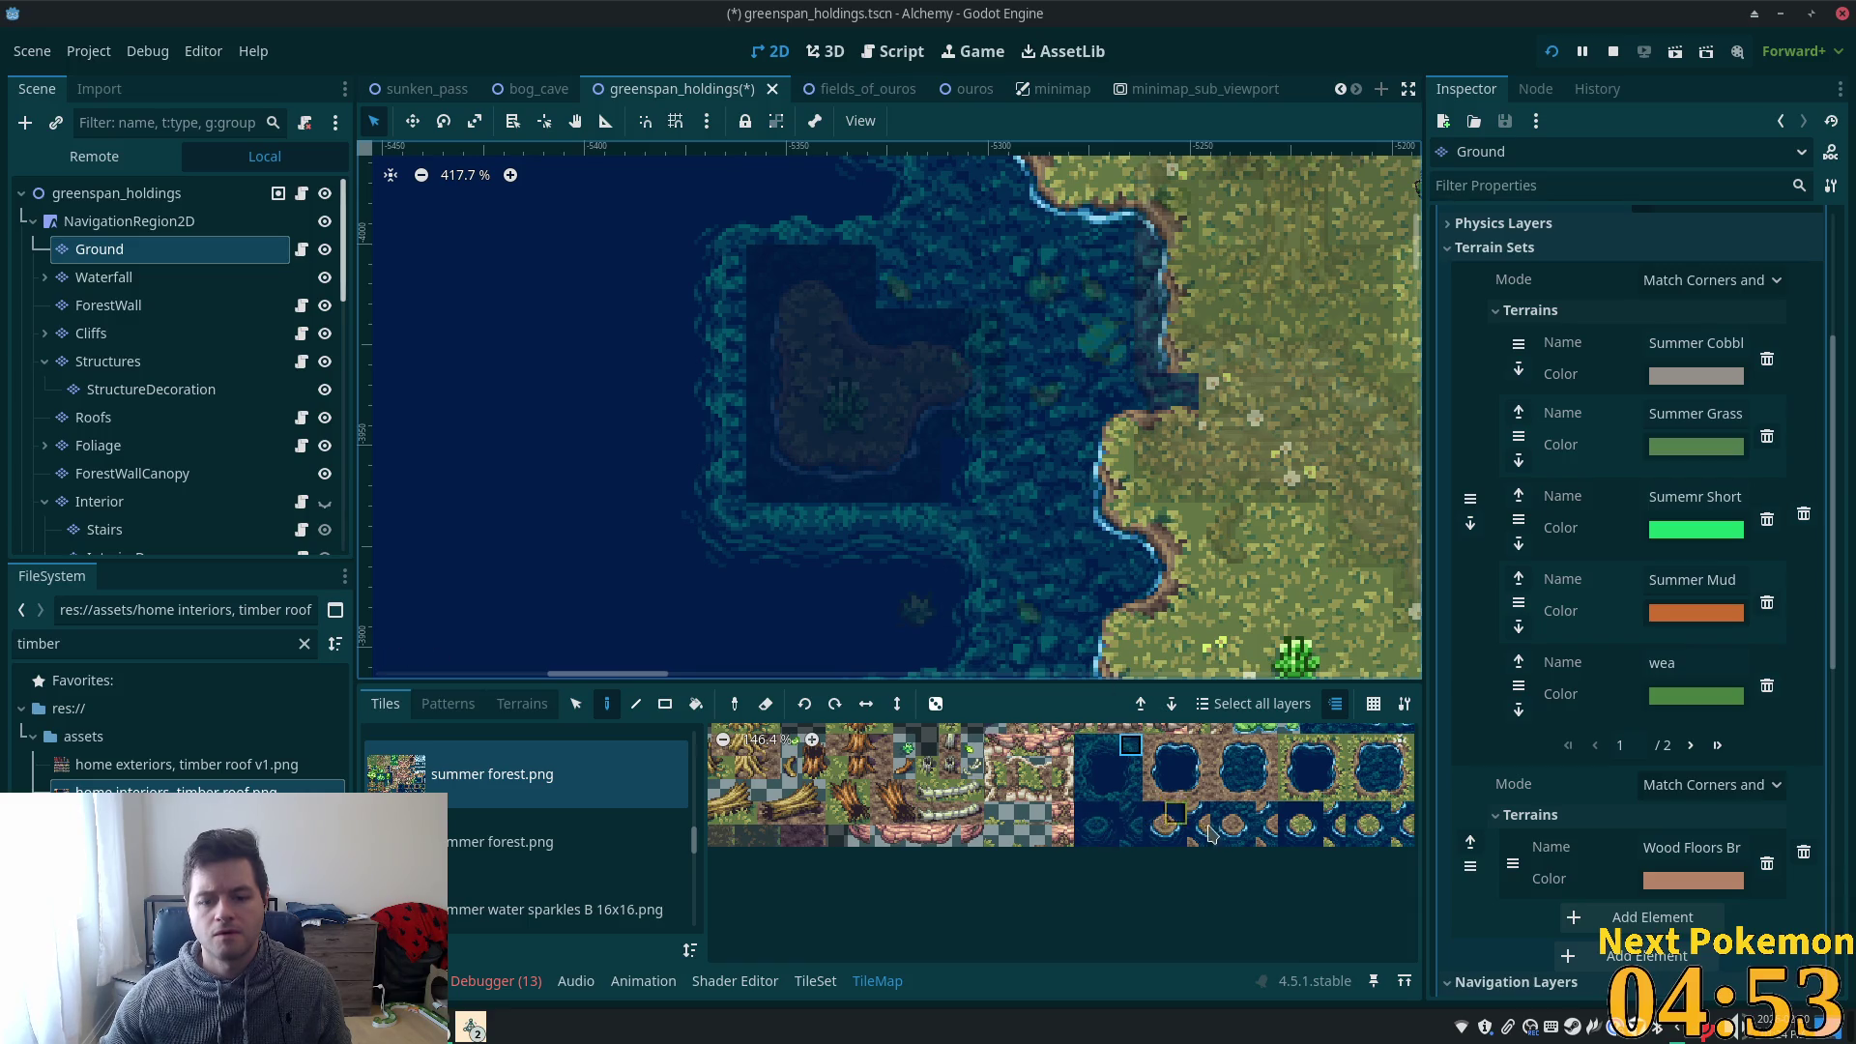
click(1245, 767)
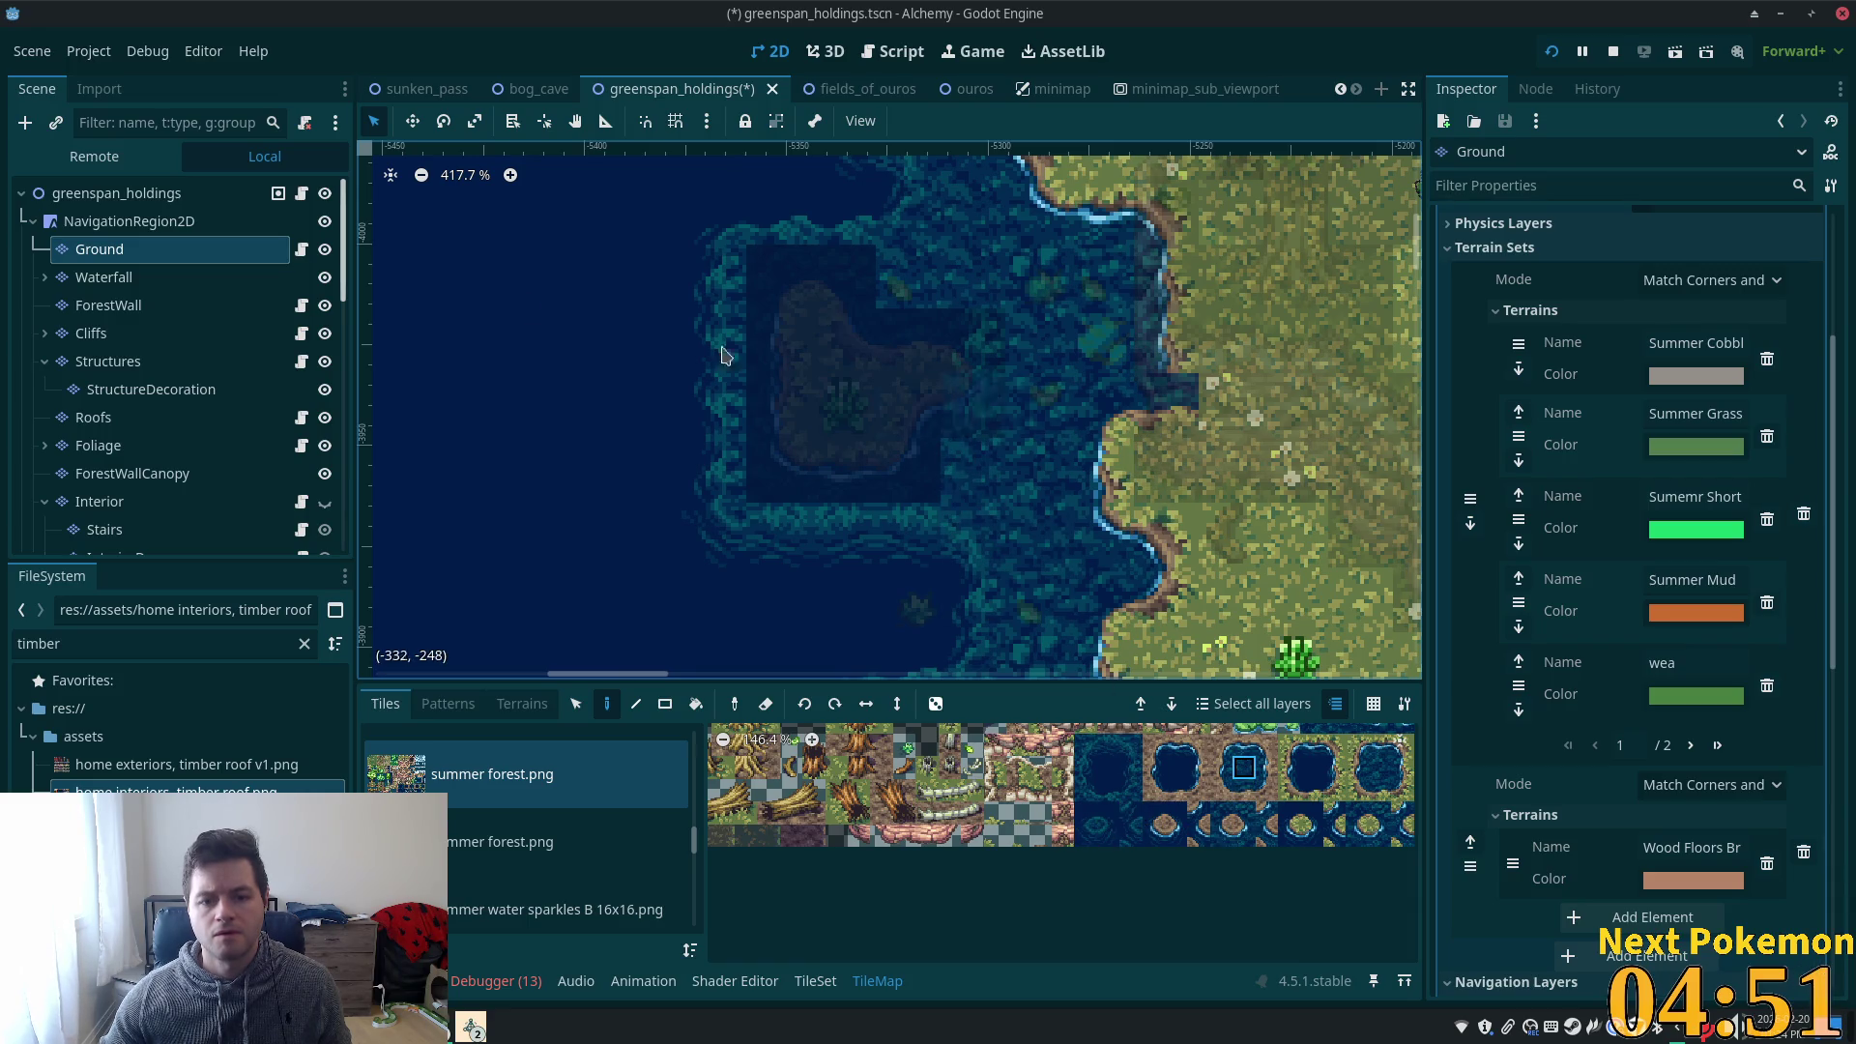
click(116, 193)
scroll(1070, 454, down, 1)
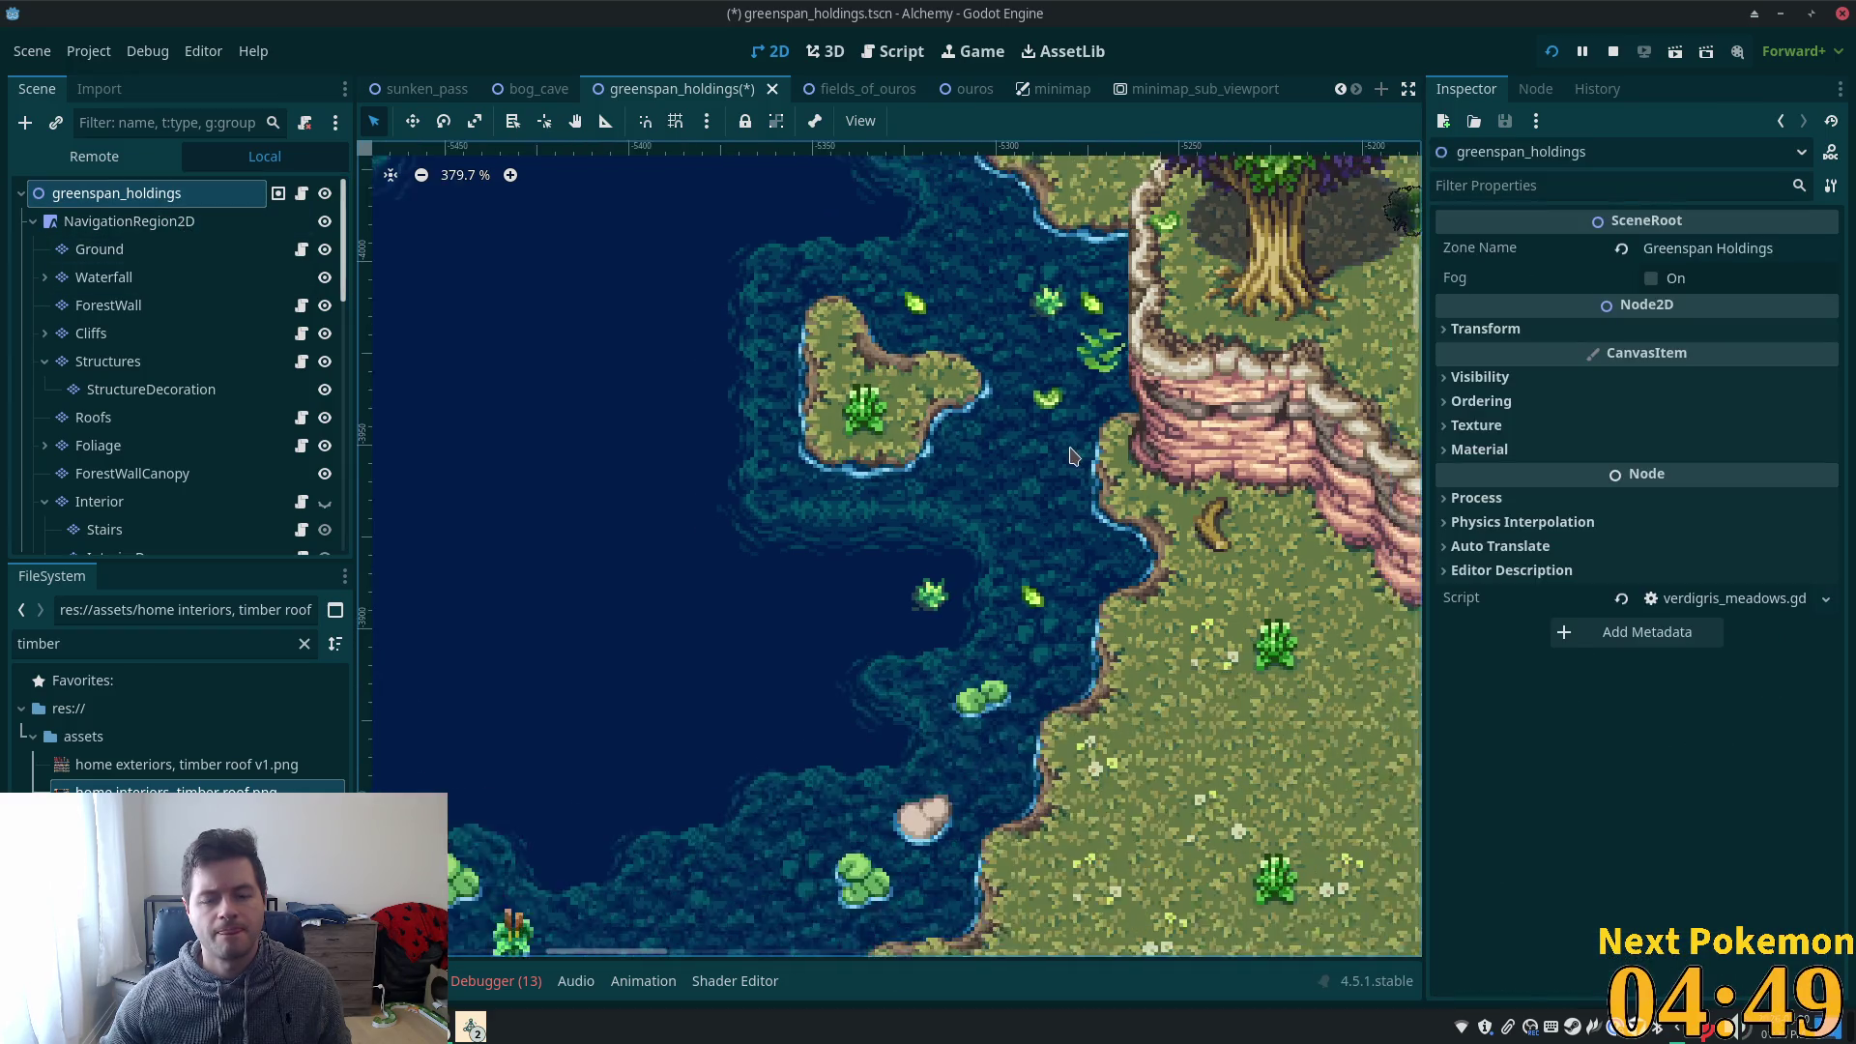
scroll(1070, 455, down, 9)
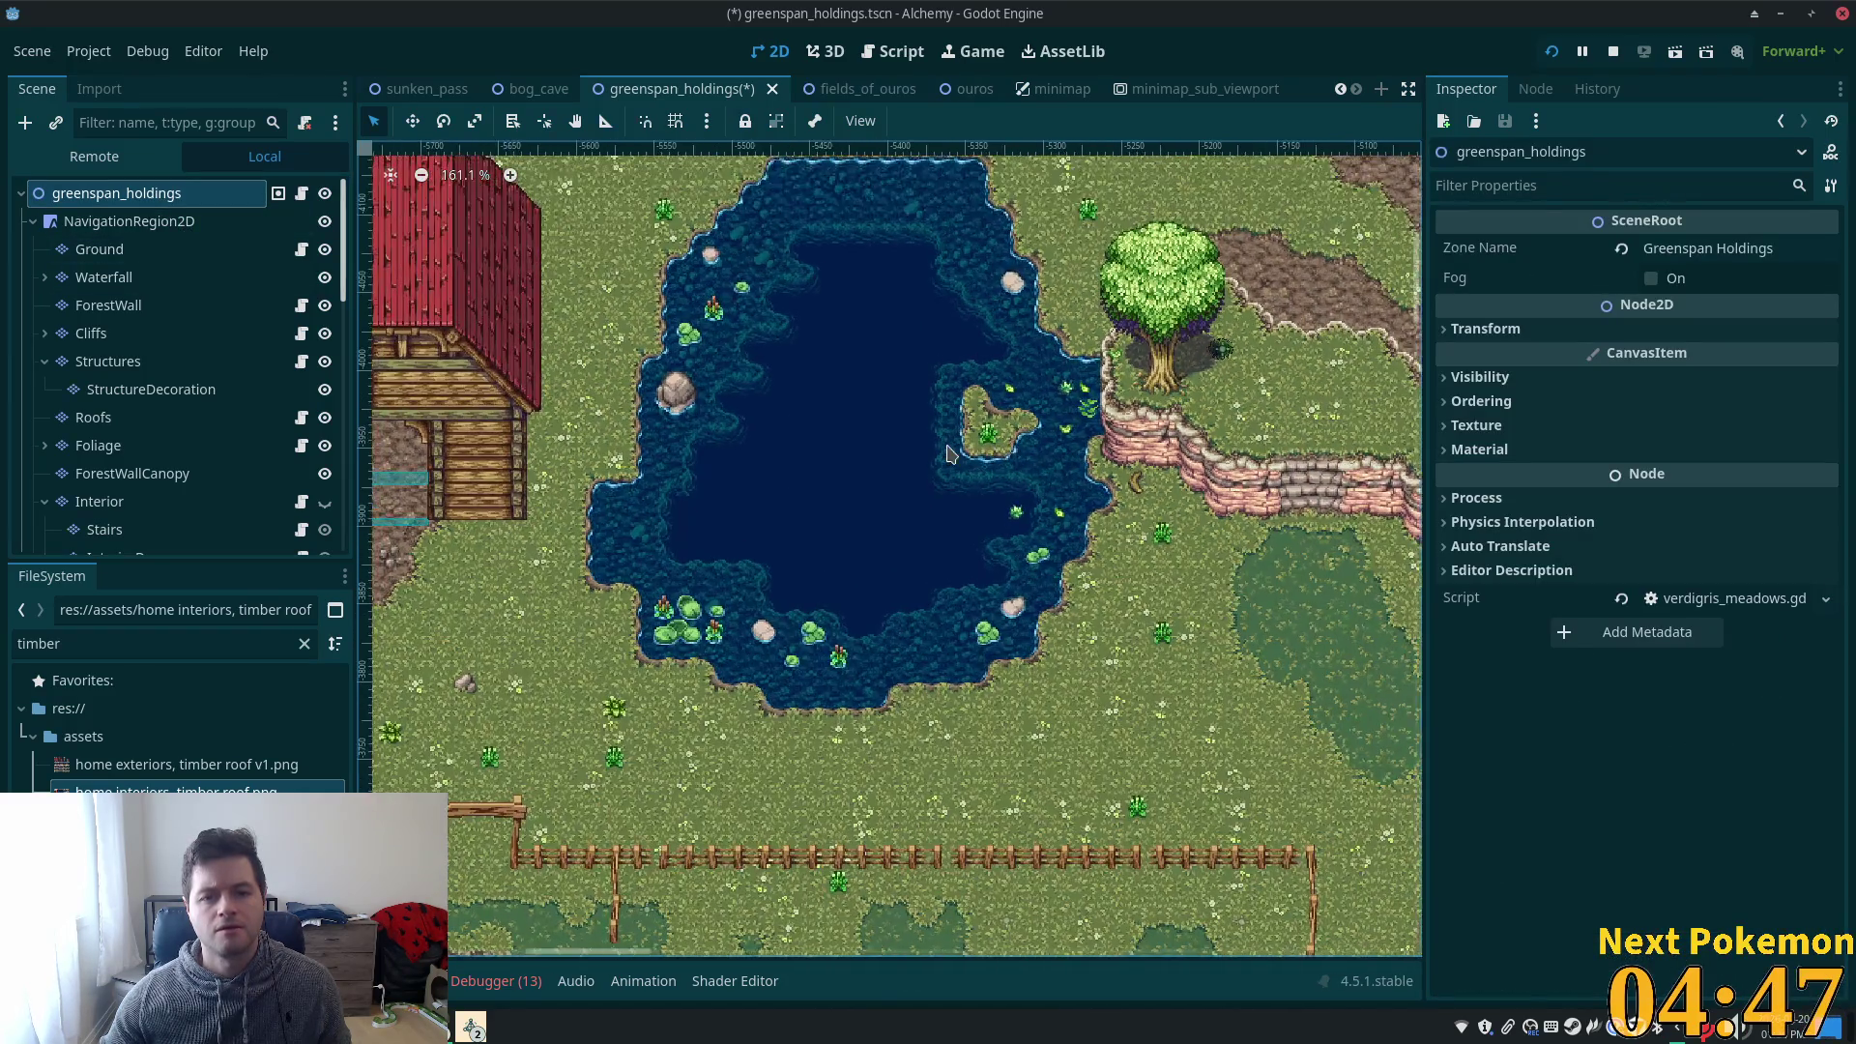
scroll(948, 453, up, 10)
click(184, 255)
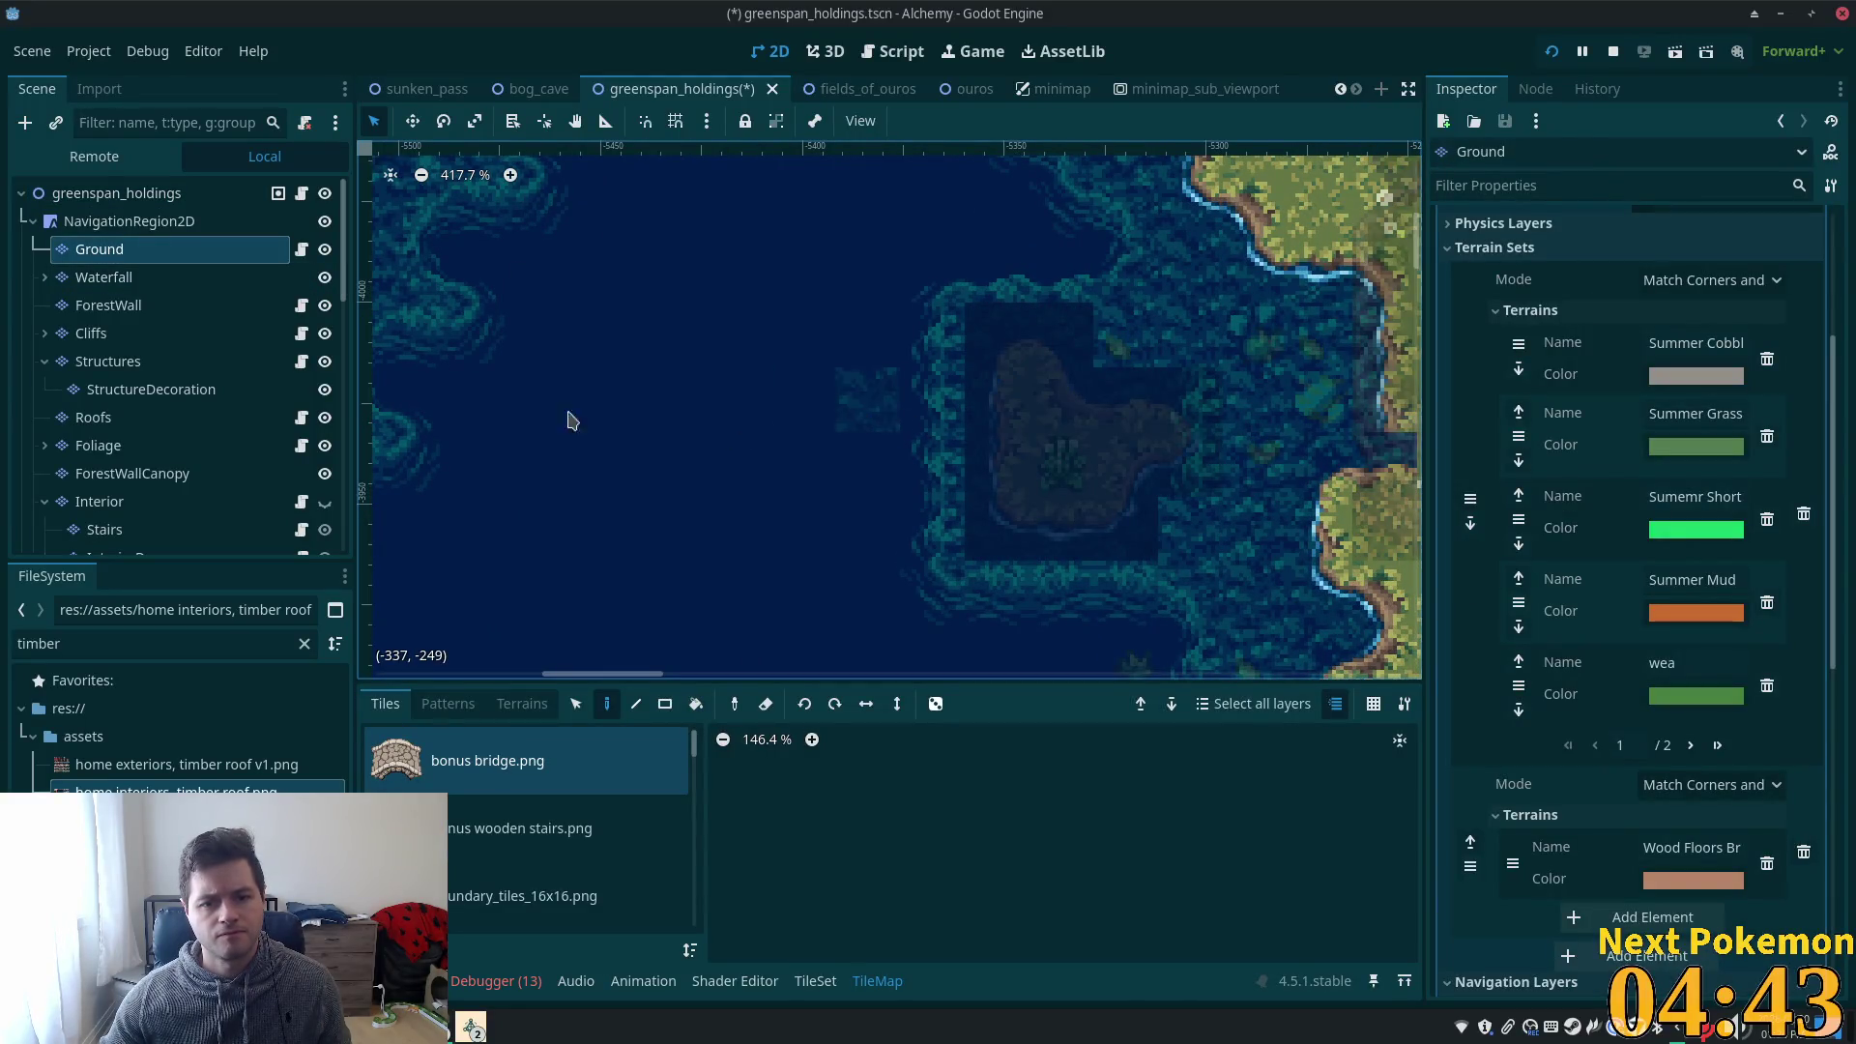
- Paint water extending left of the island, then reef water tiles from summer forest.png beside it
mouse_move(841, 419)
mouse_down()
mouse_move(949, 426)
mouse_move(916, 473)
mouse_move(863, 428)
mouse_move(803, 466)
mouse_up()
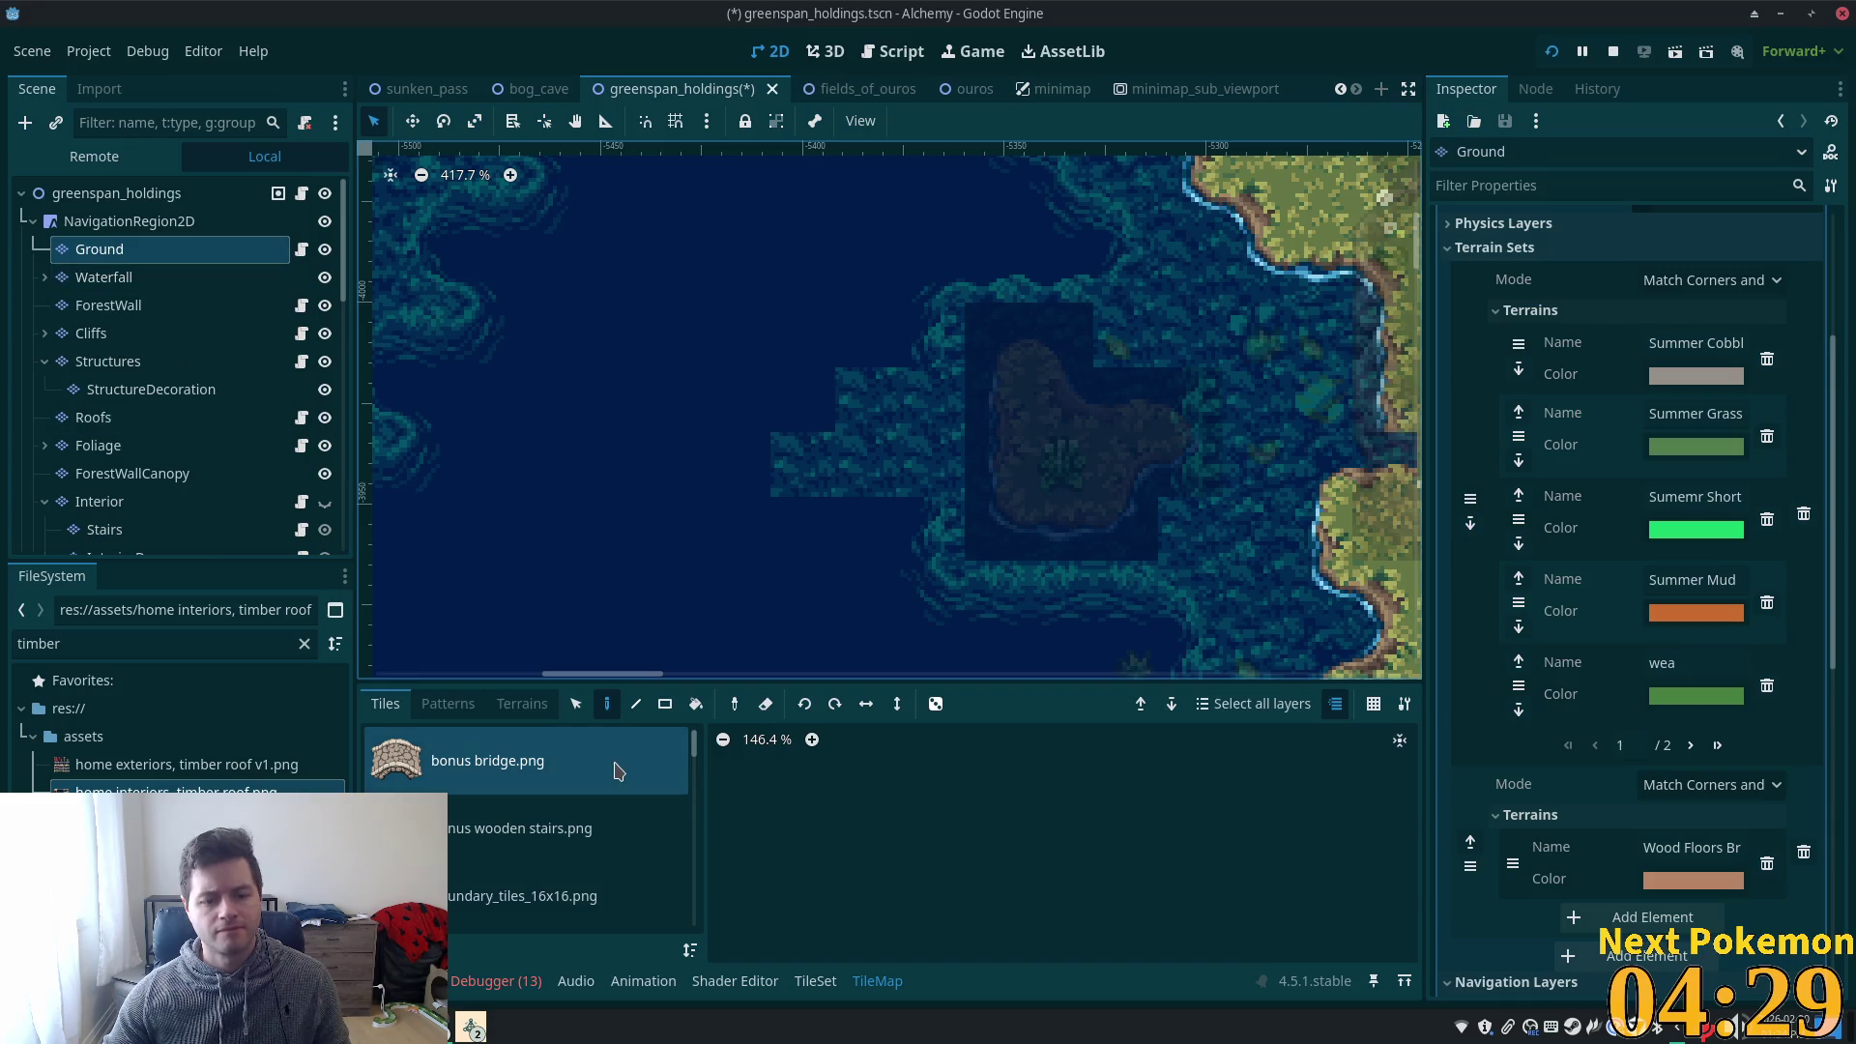
drag(695, 746, 696, 827)
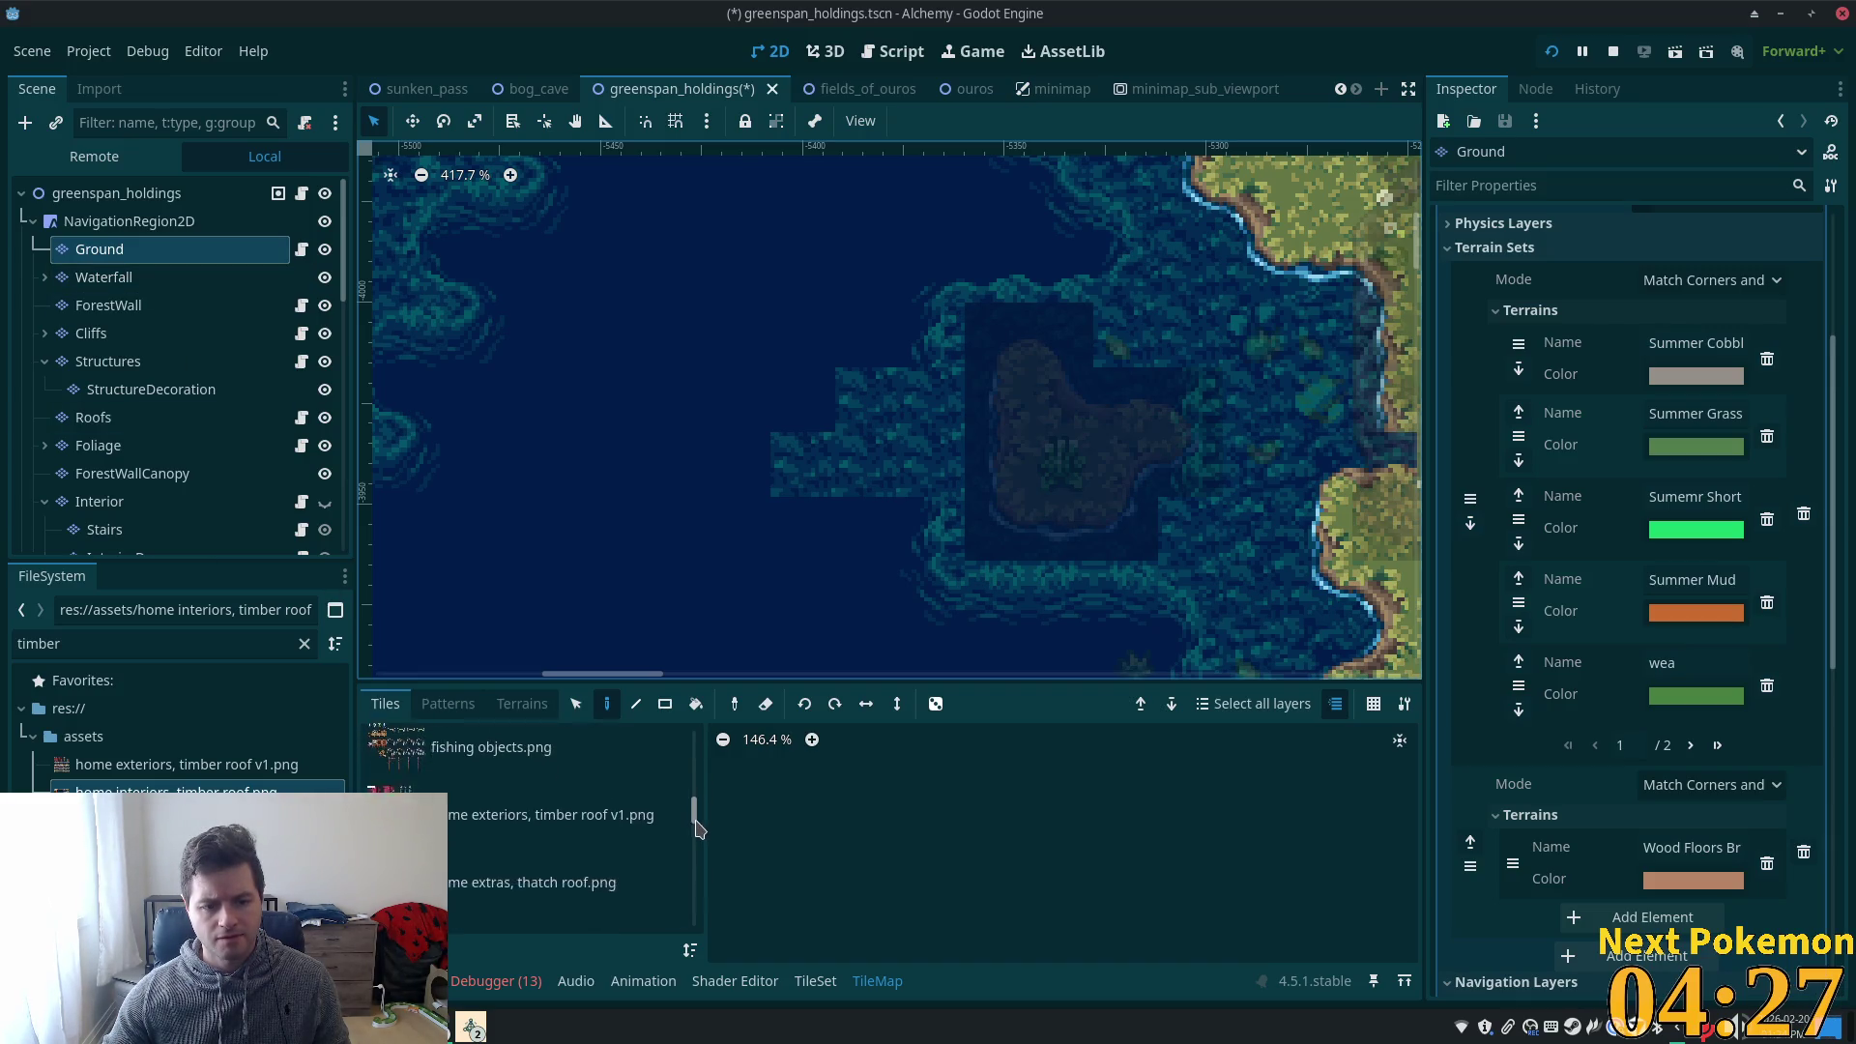
scroll(510, 820, down, 10)
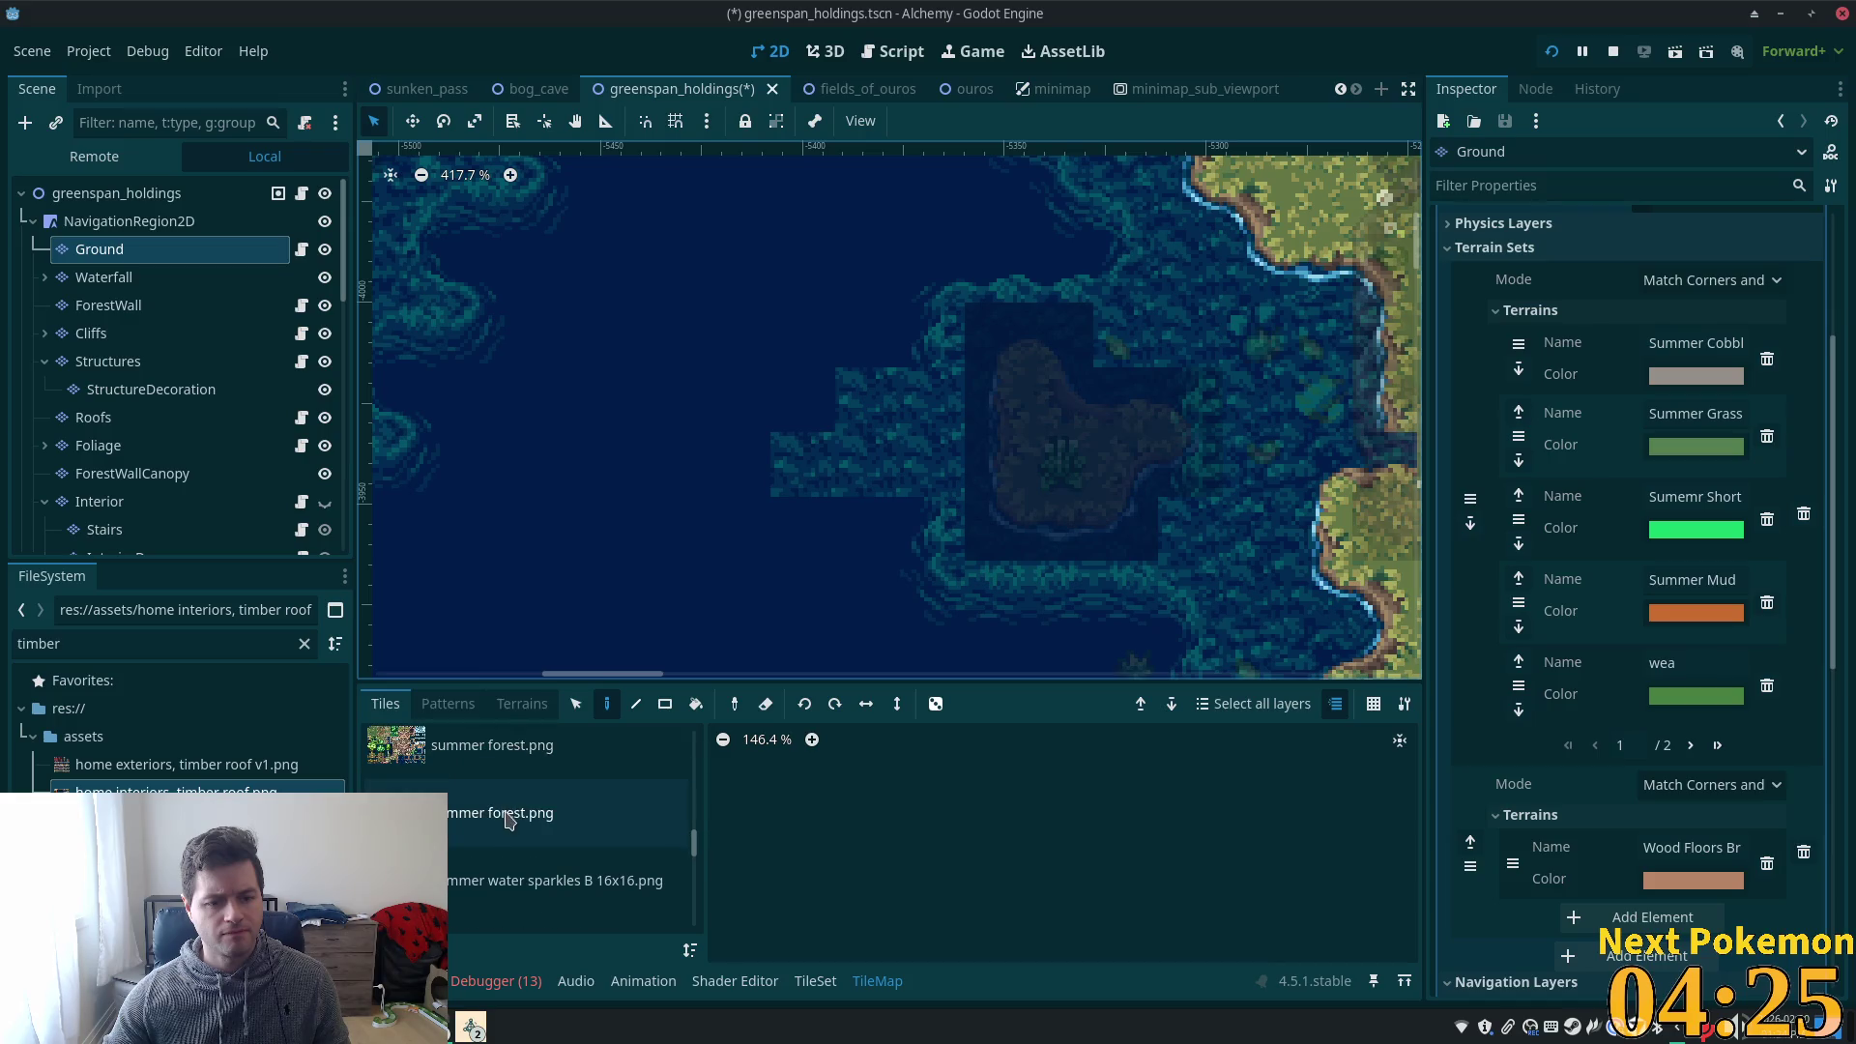
click(435, 749)
click(1130, 789)
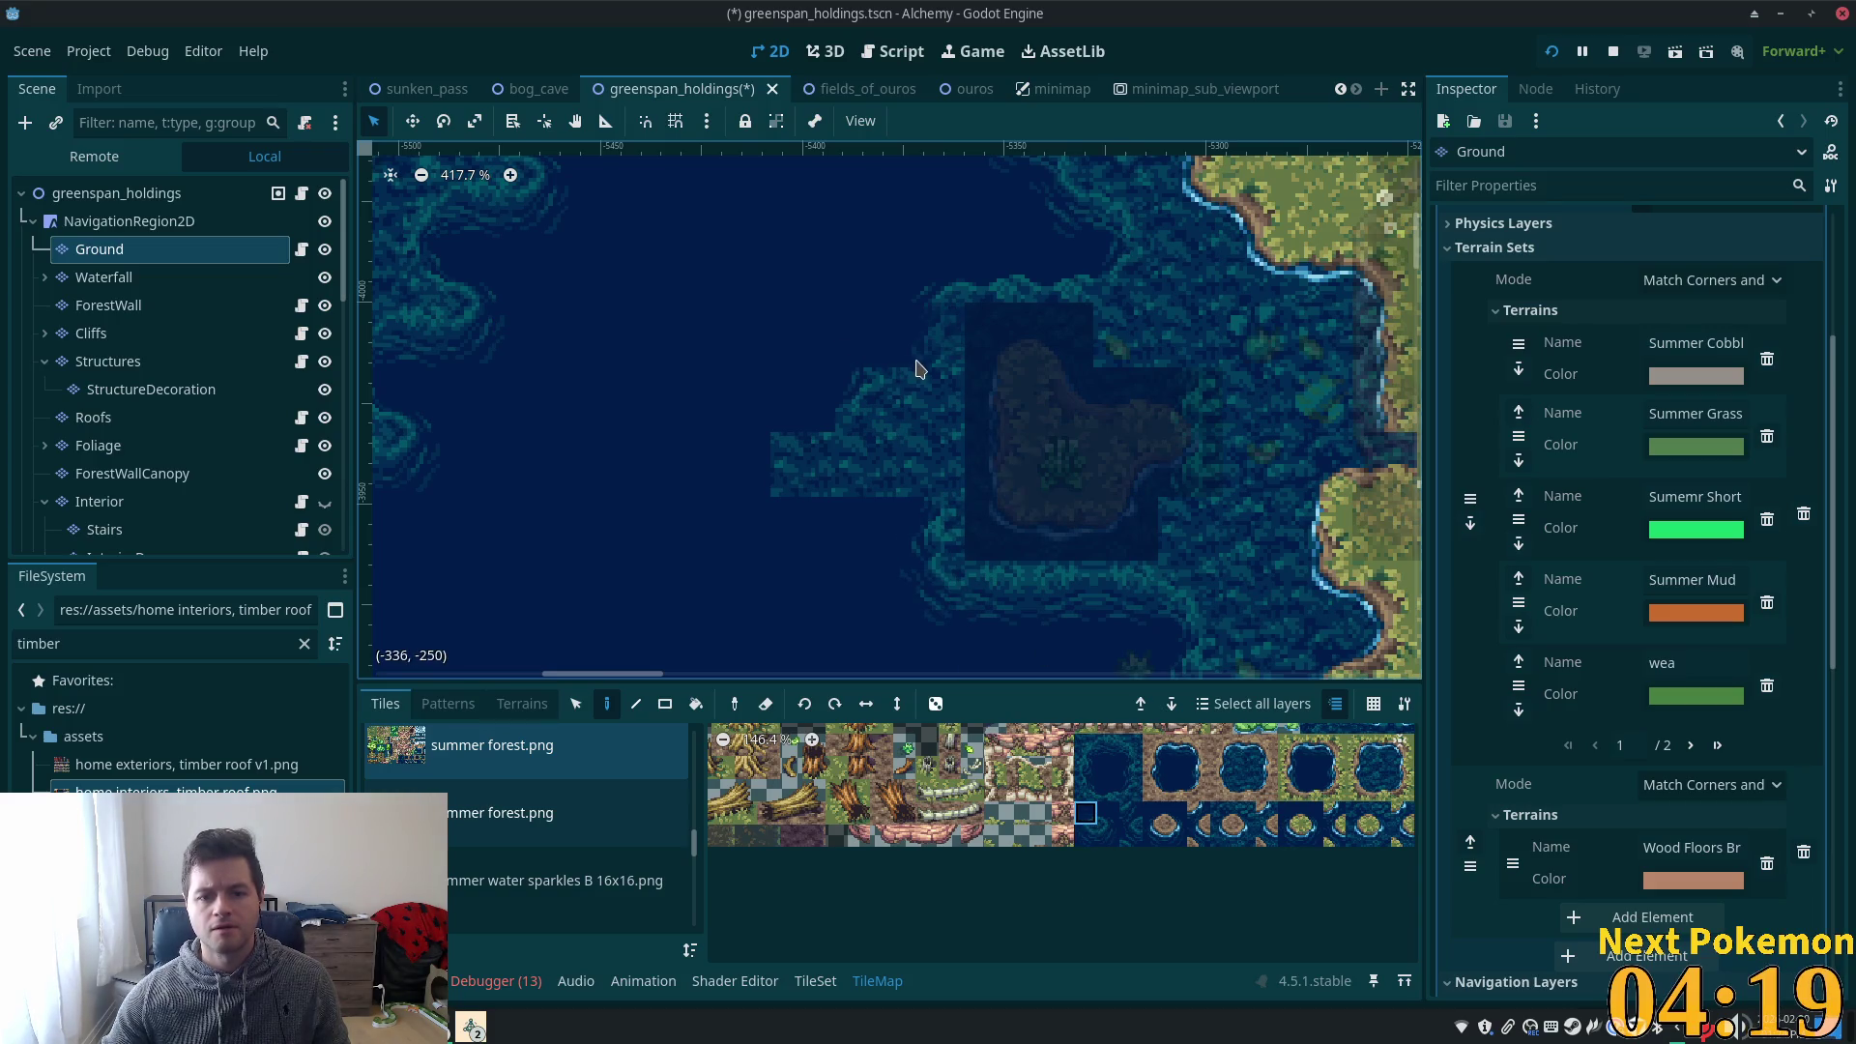
click(1124, 792)
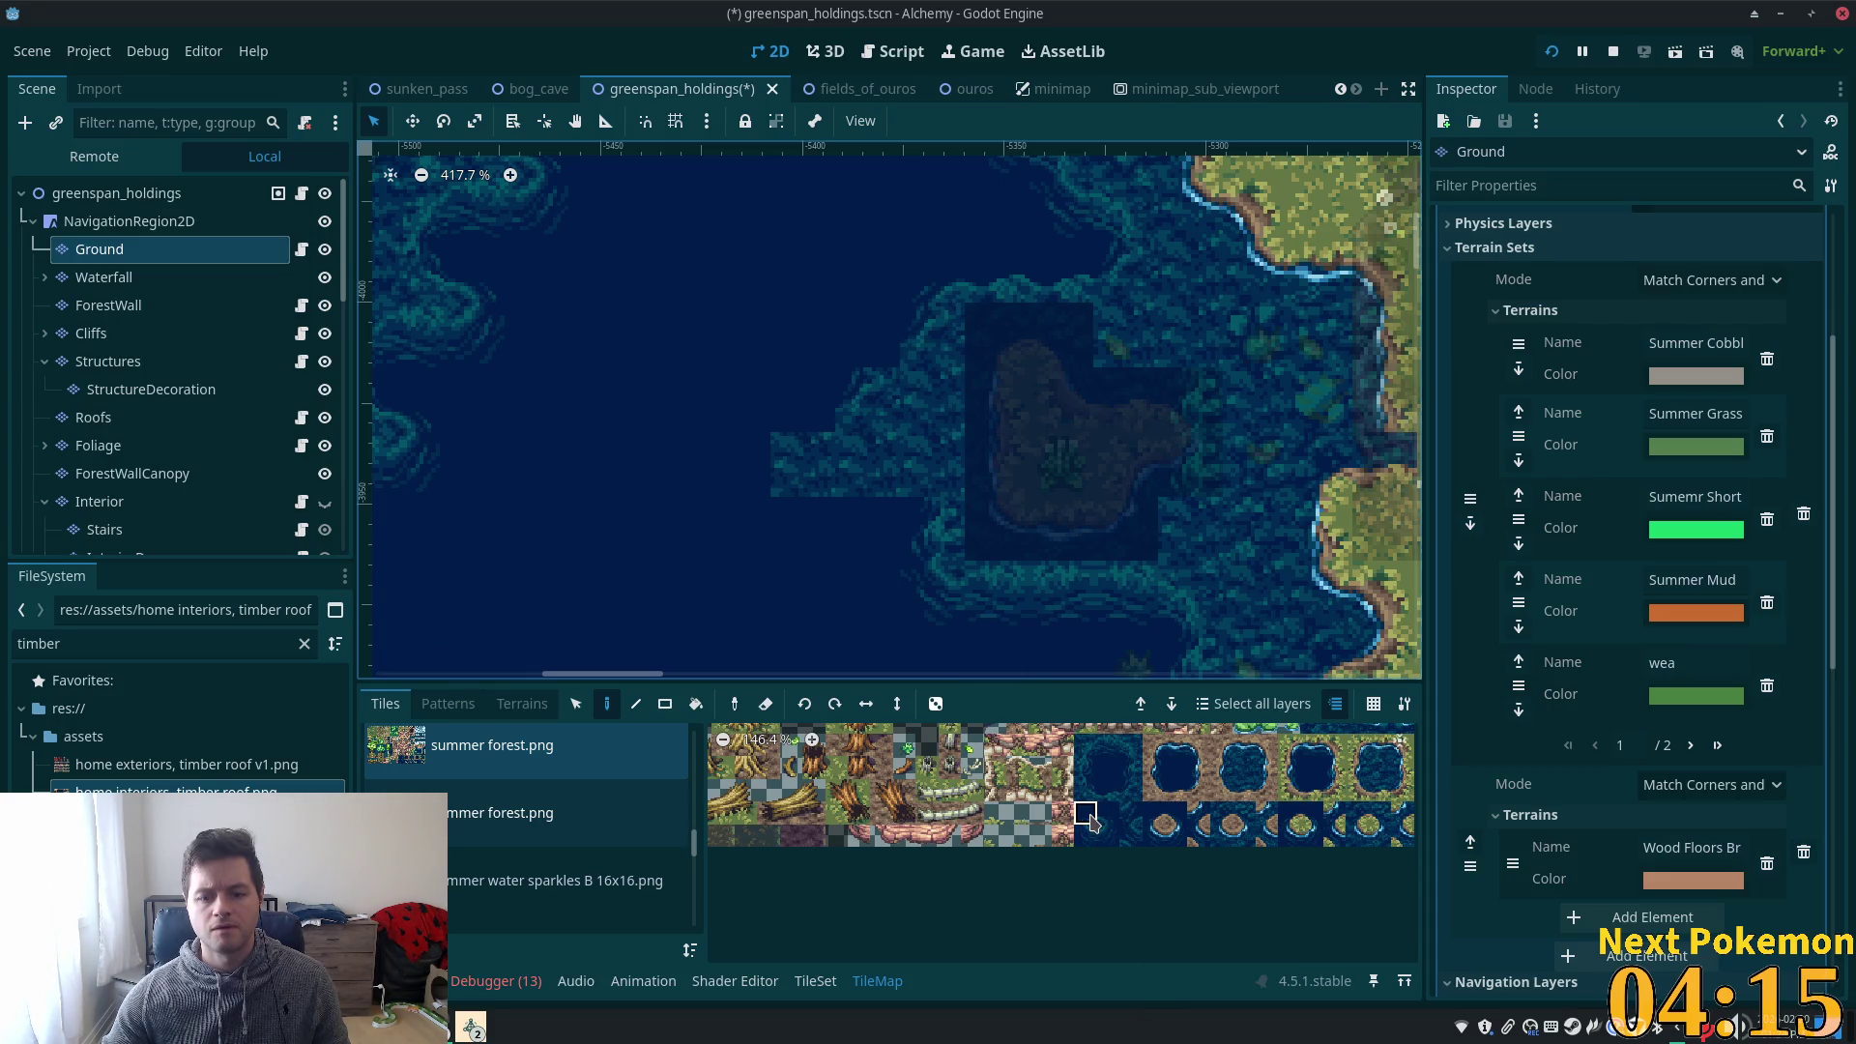
click(1090, 818)
drag(815, 440, 825, 442)
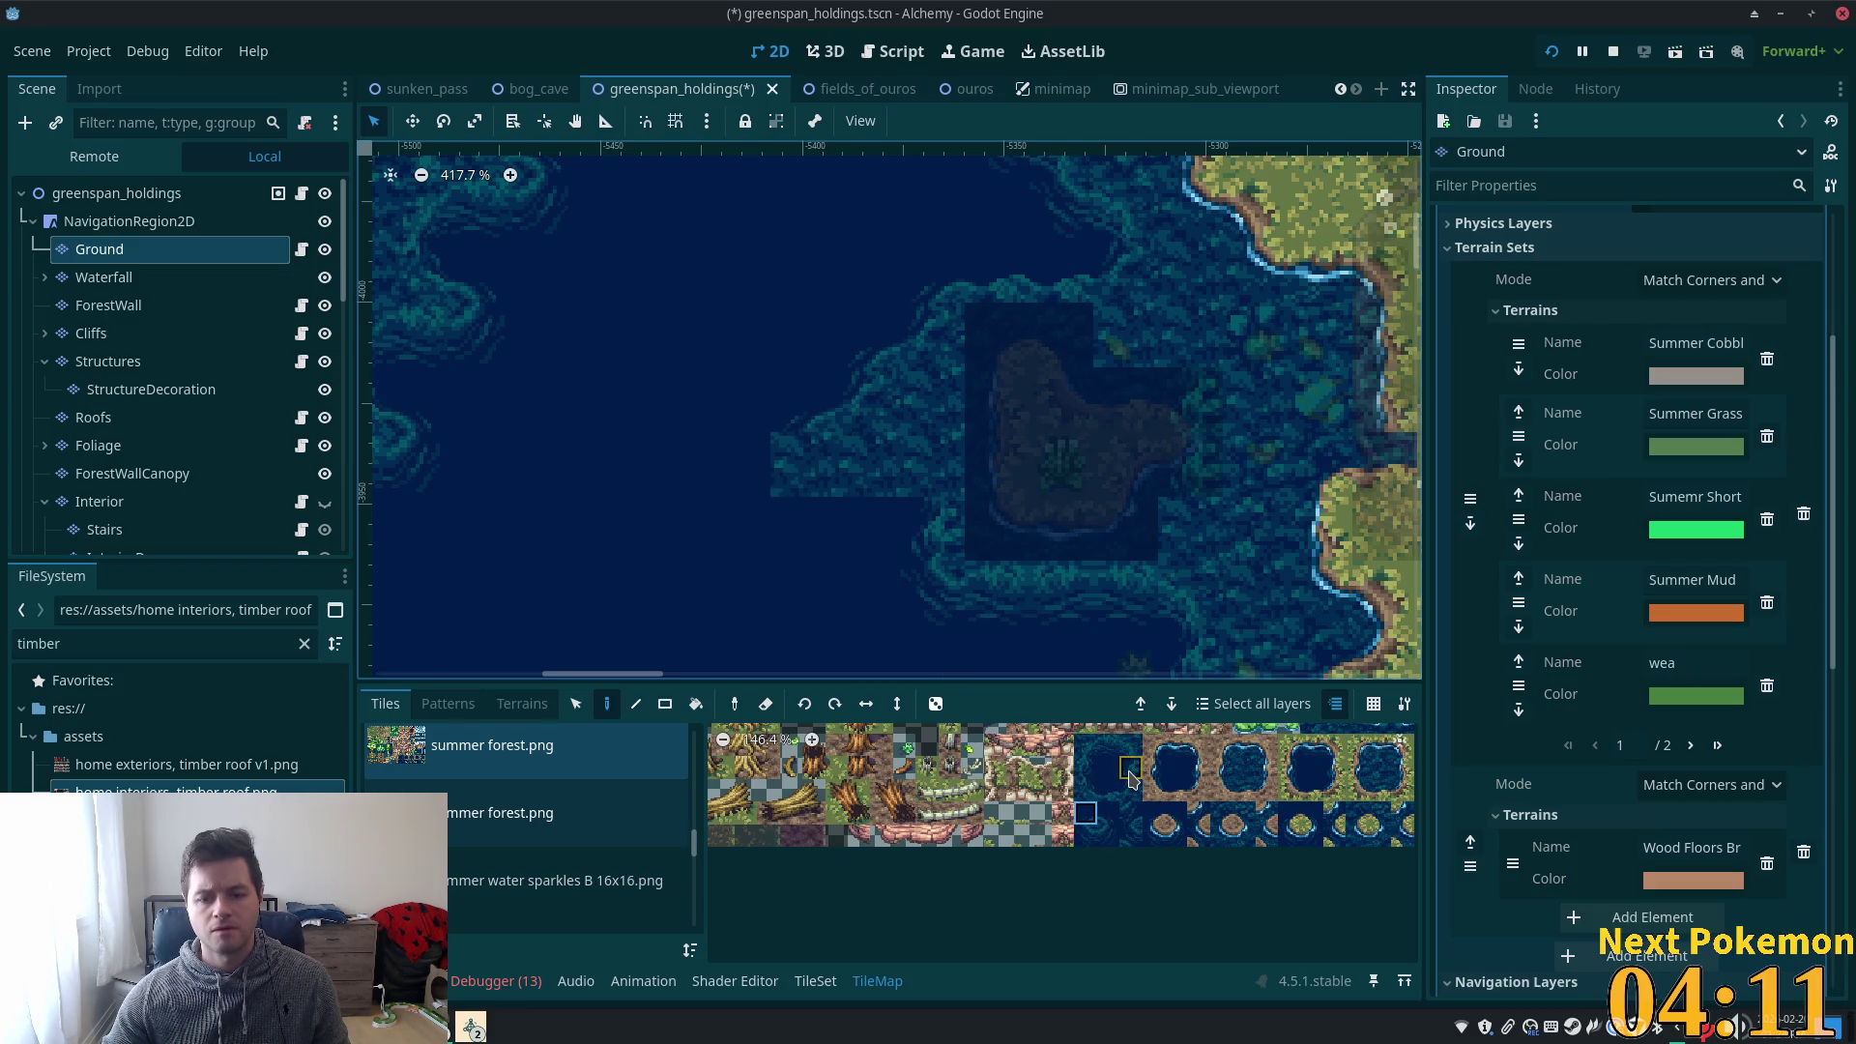
- Paint a plain water tile left of the island and select the greenspan_holdings root
click(1131, 777)
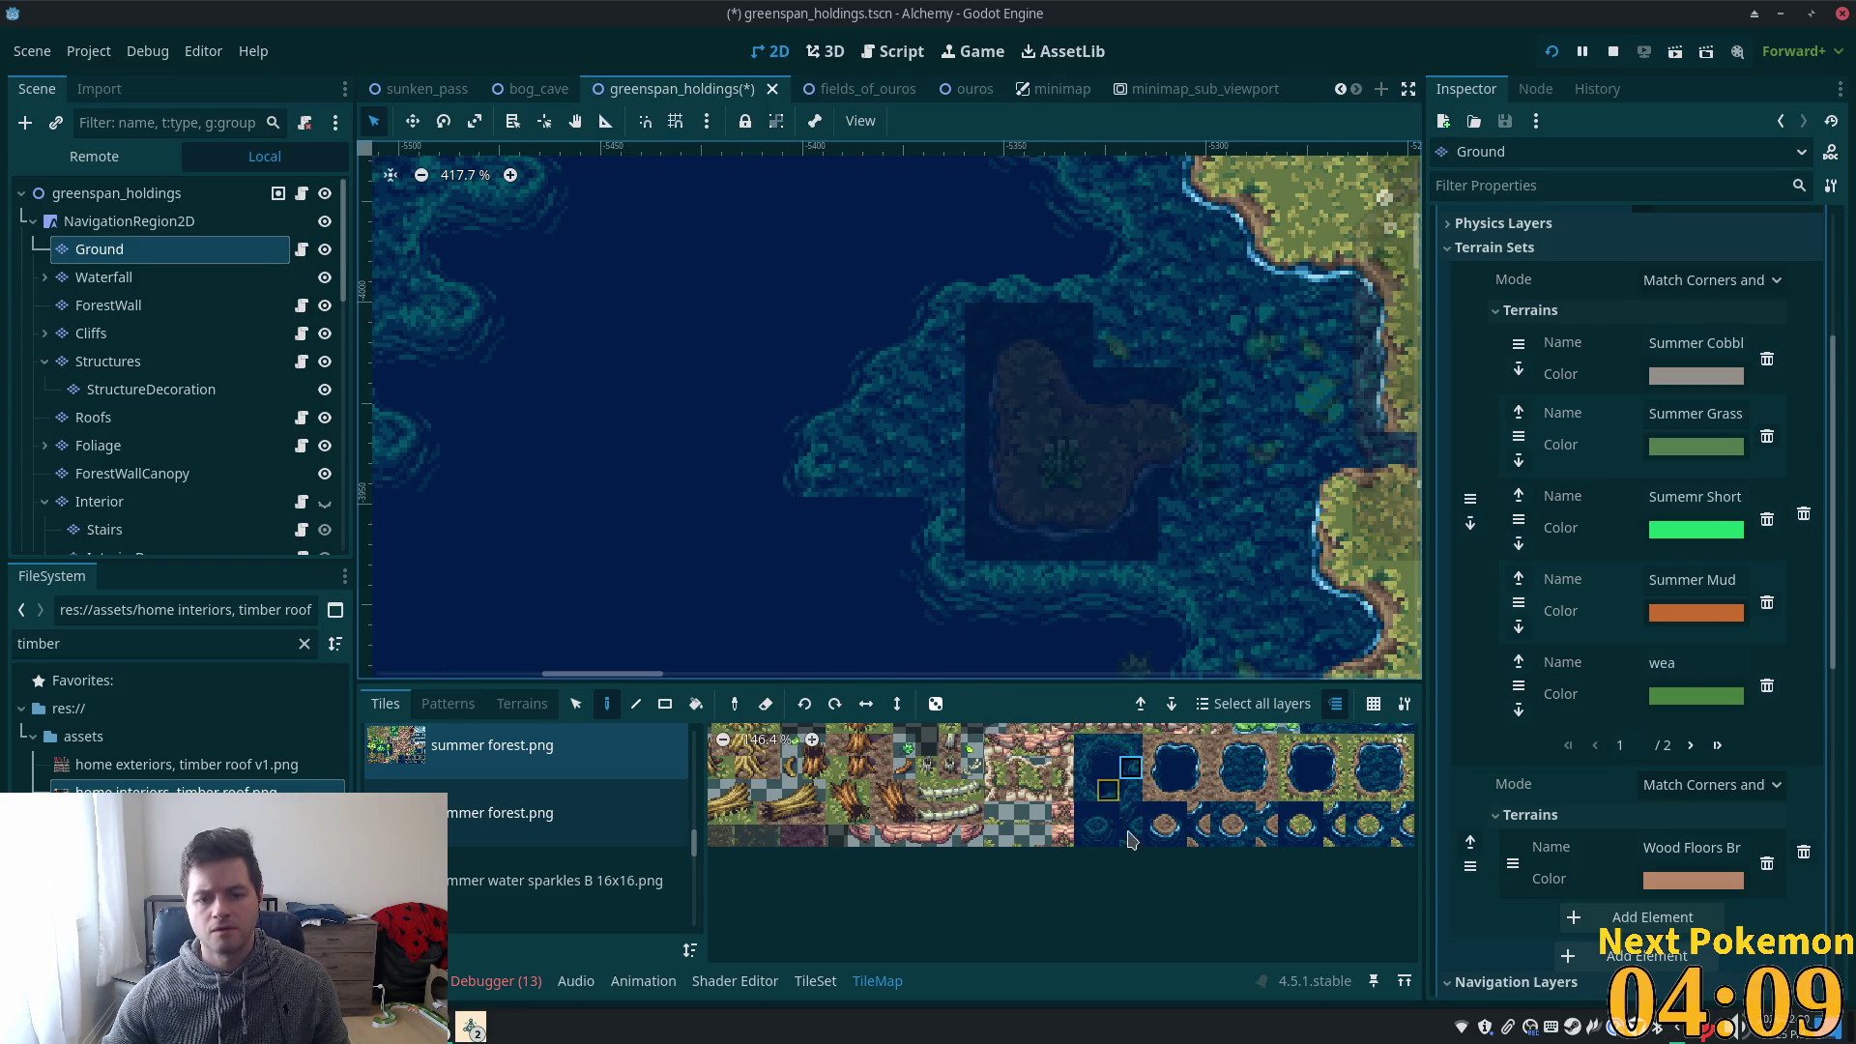
click(1087, 837)
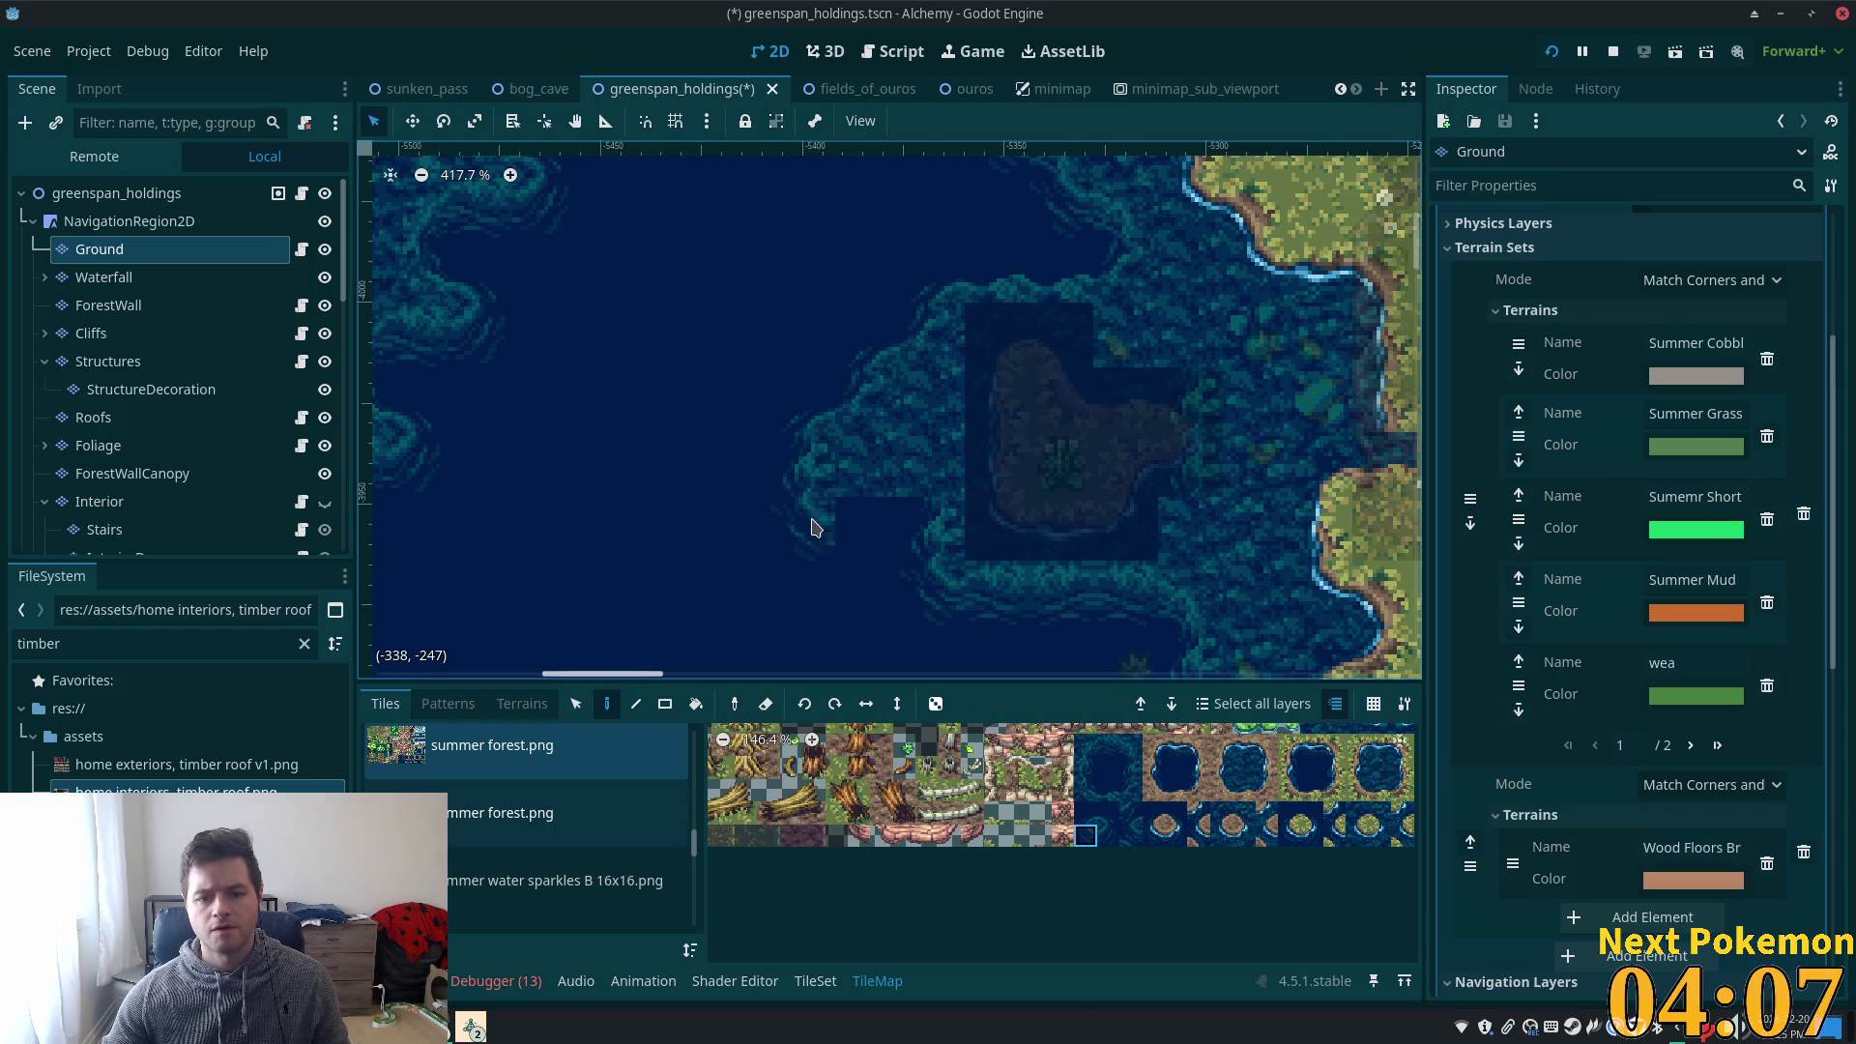
click(1111, 749)
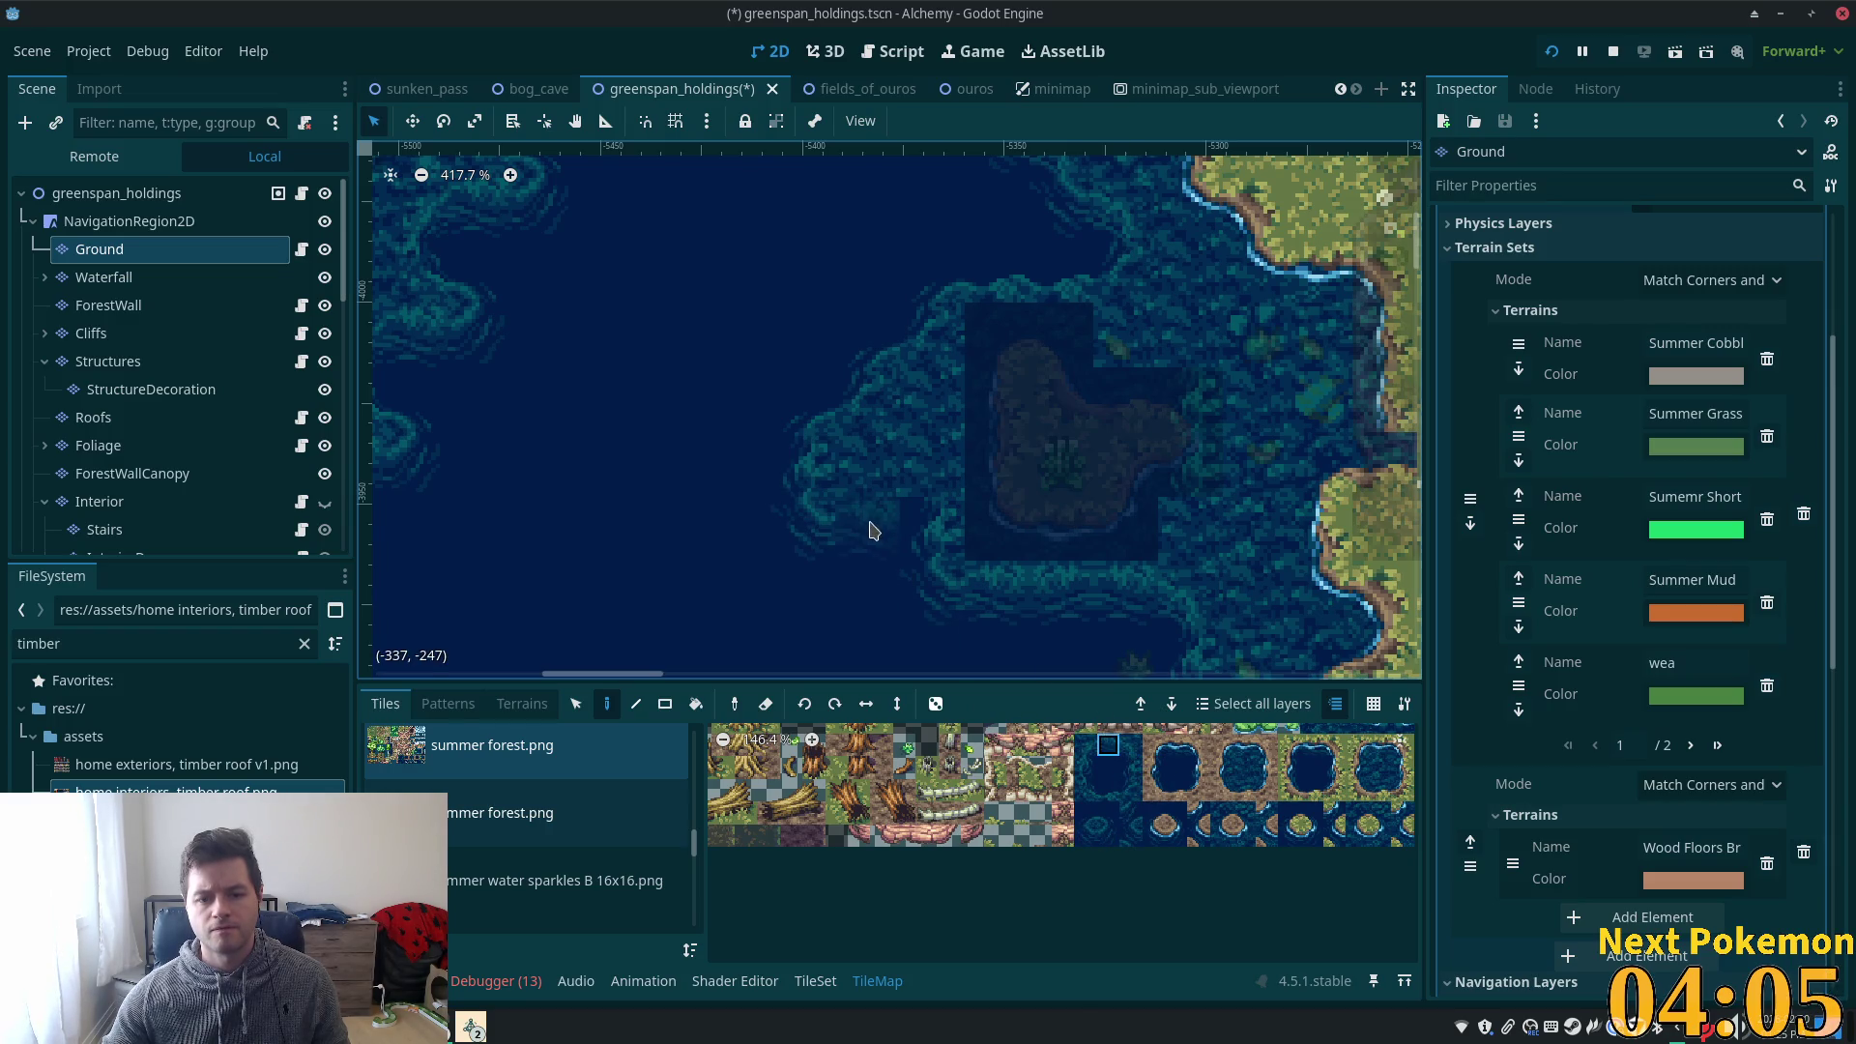
click(870, 522)
click(1131, 745)
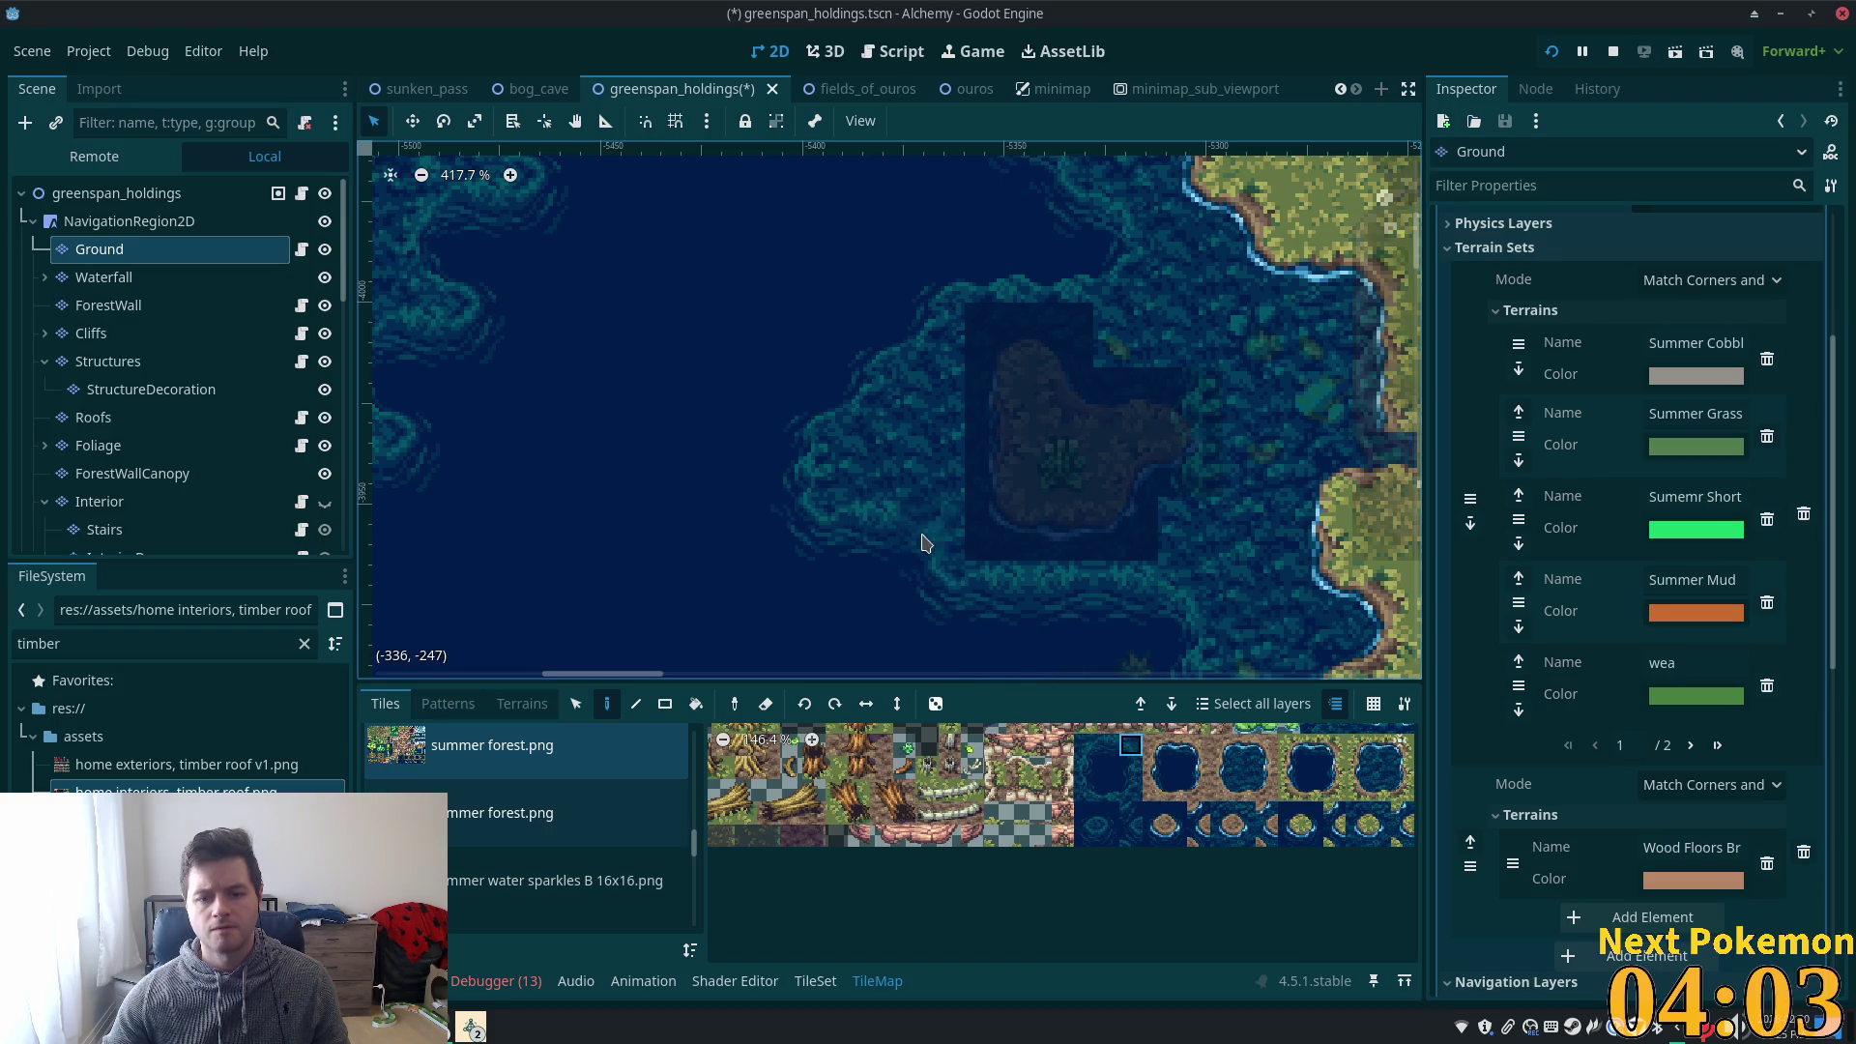
click(116, 192)
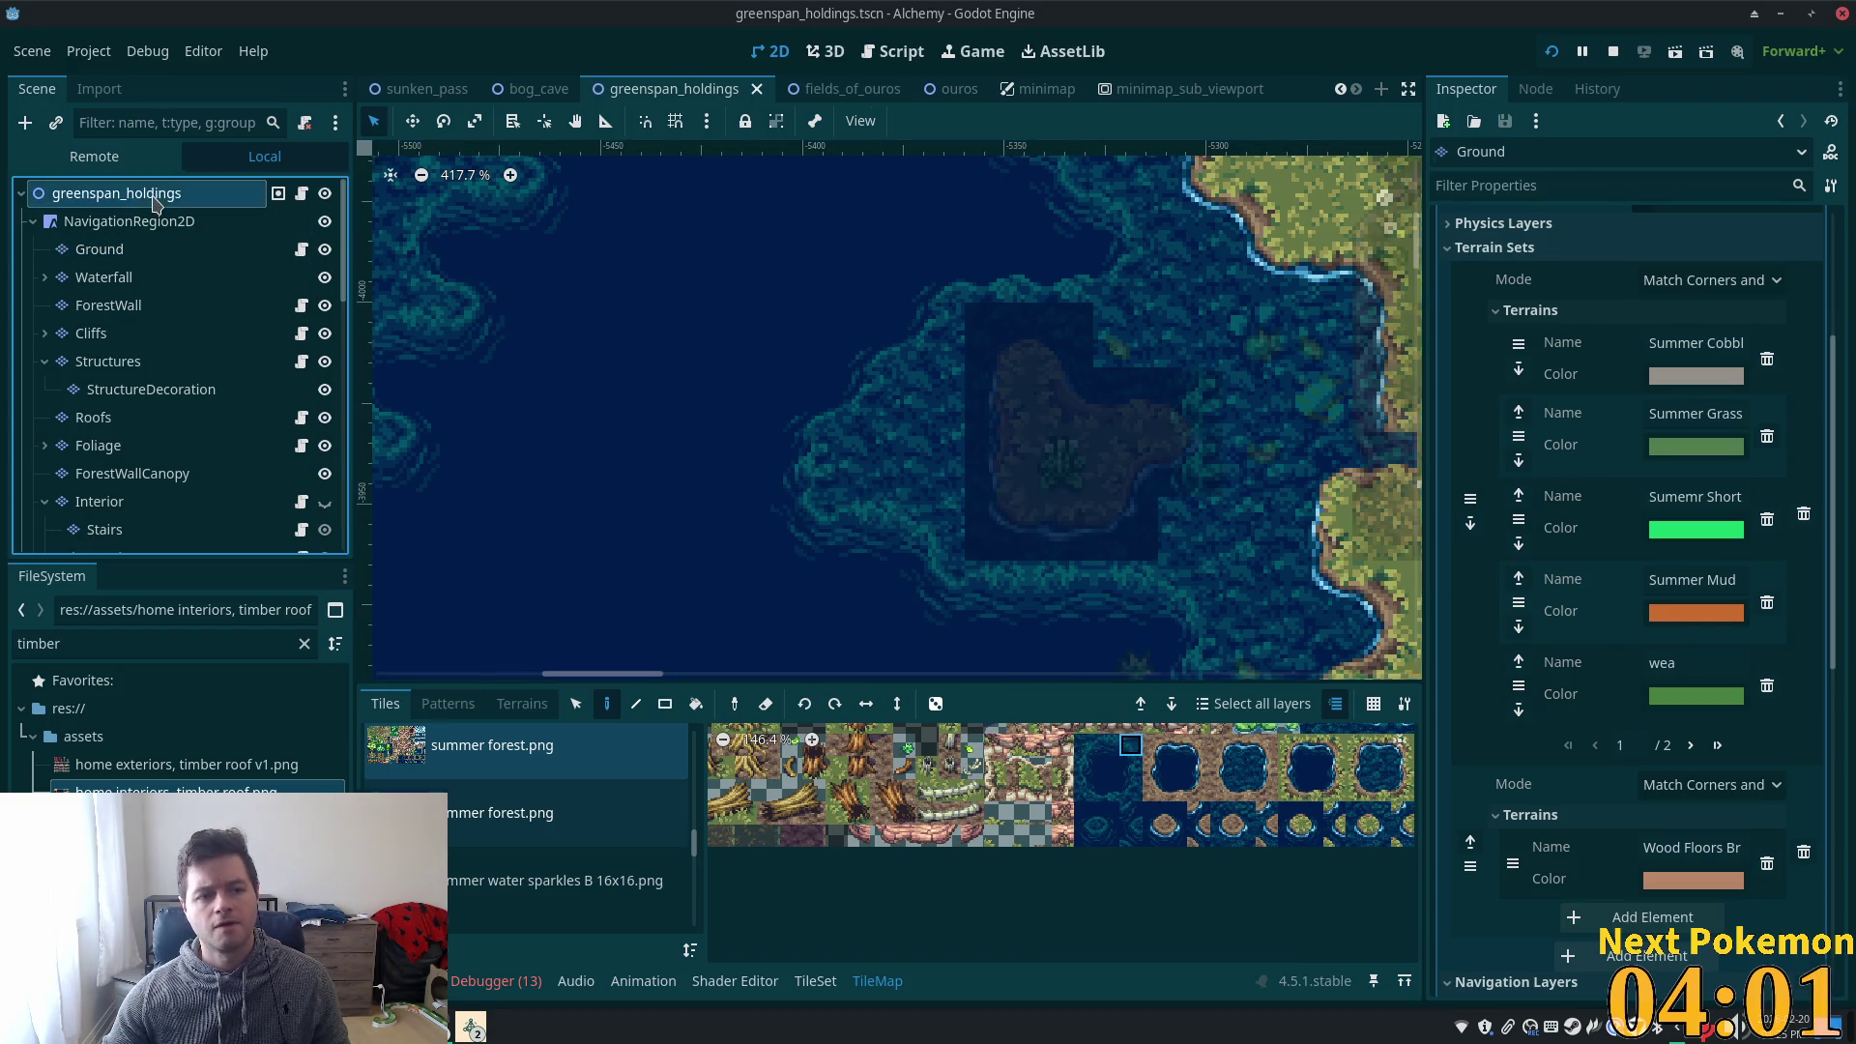
- Save greenspan_holdings with Ctrl+S and zoom around the canvas to review the pond
key(ctrl+s)
scroll(967, 537, down, 3)
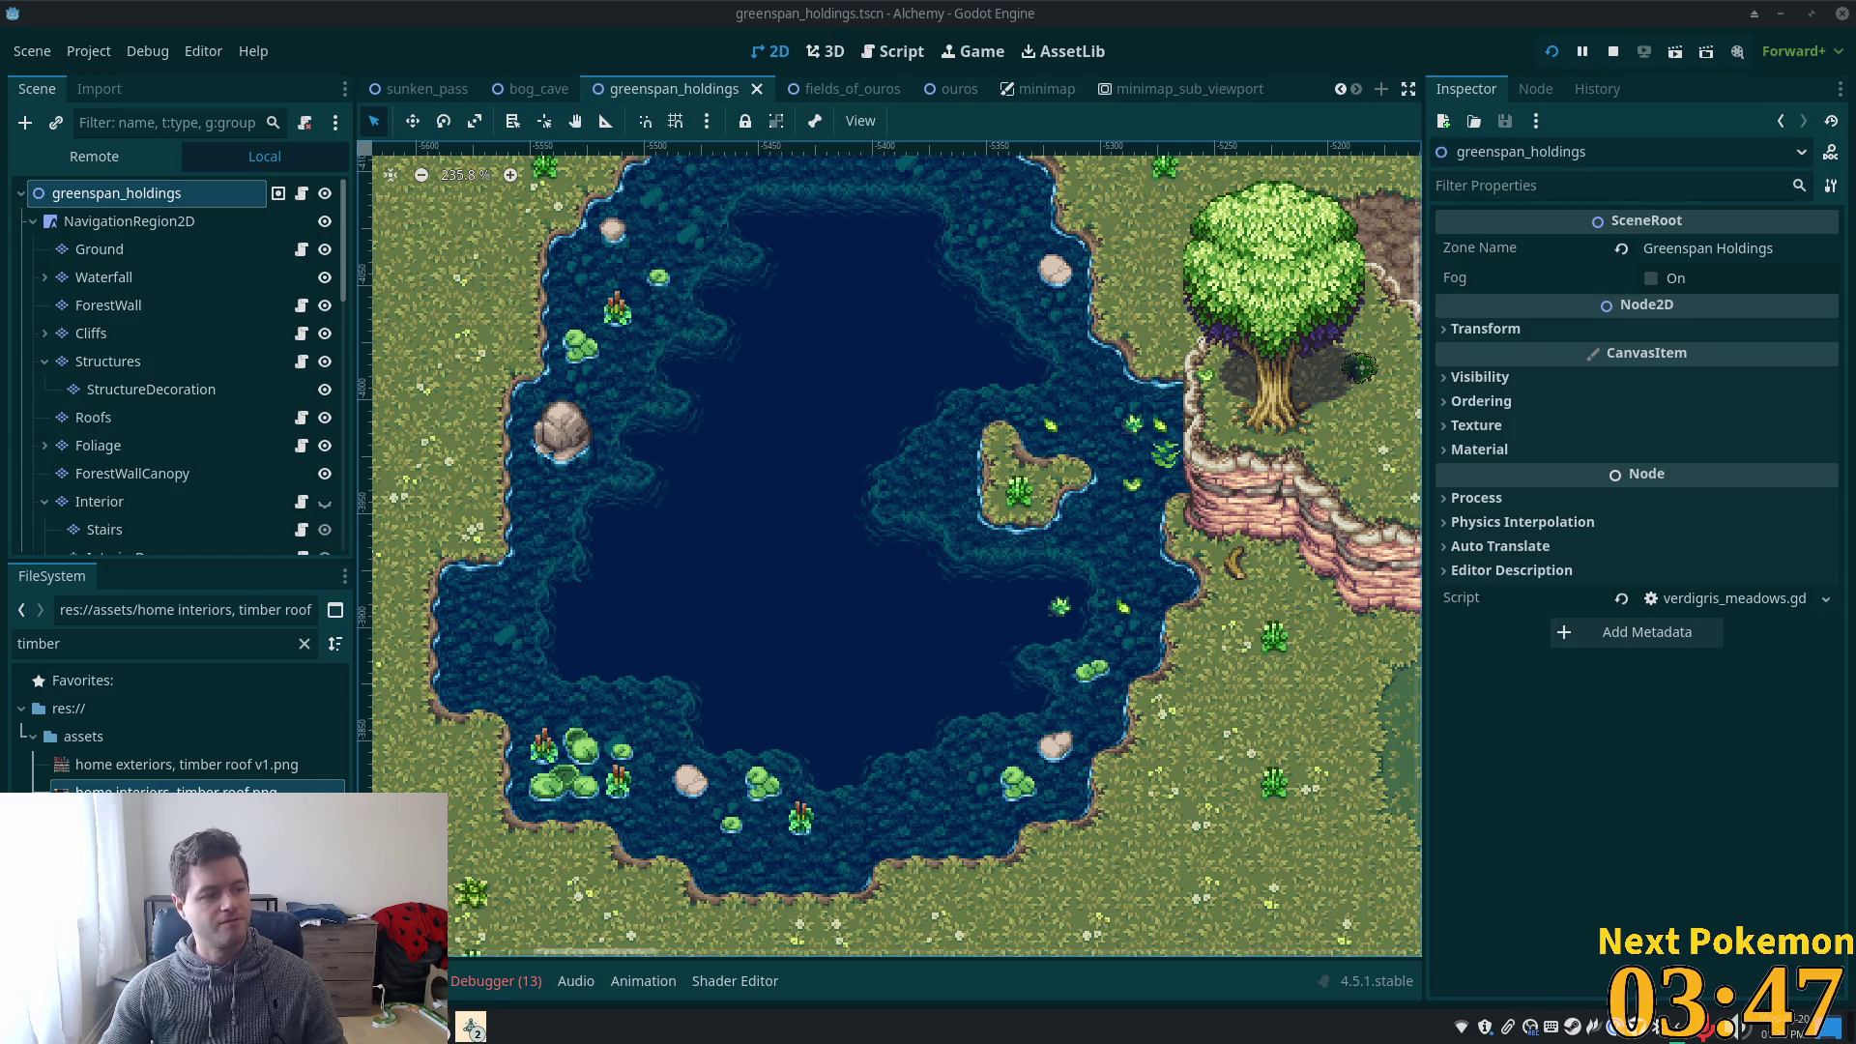
scroll(1253, 542, down, 10)
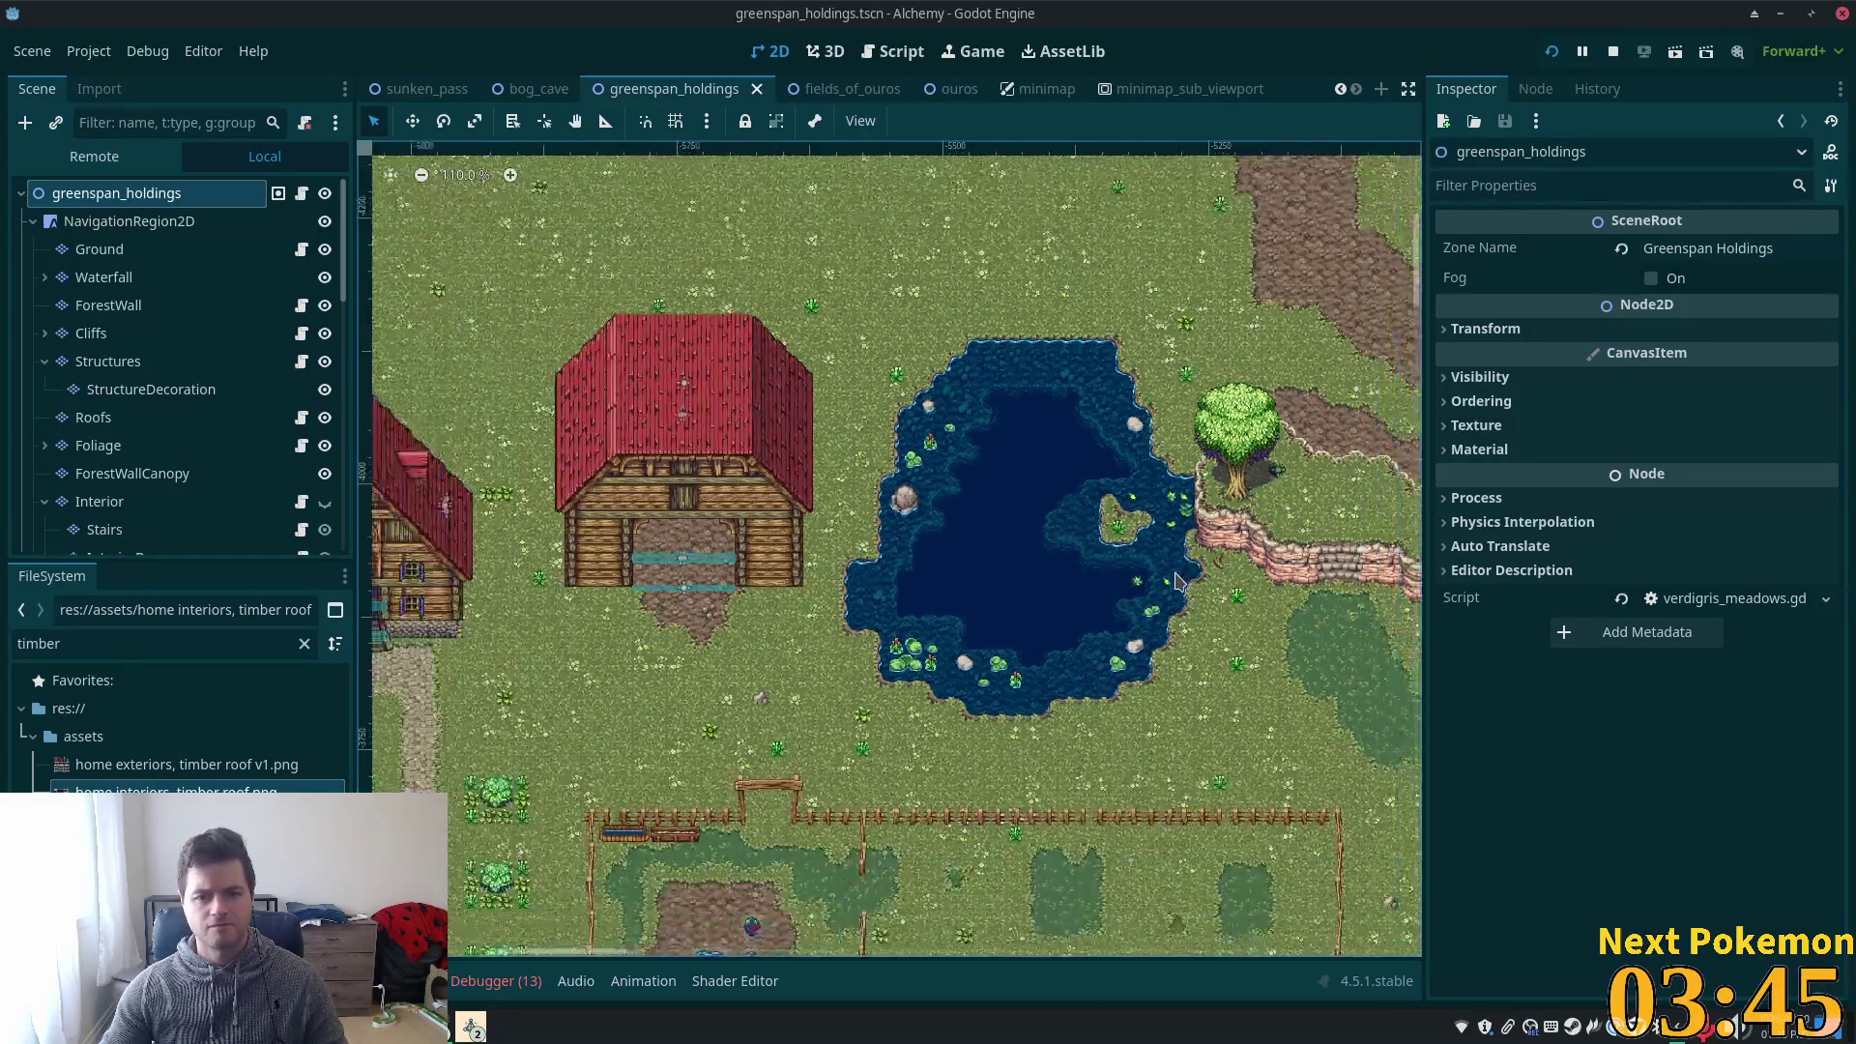
scroll(1063, 592, down, 2)
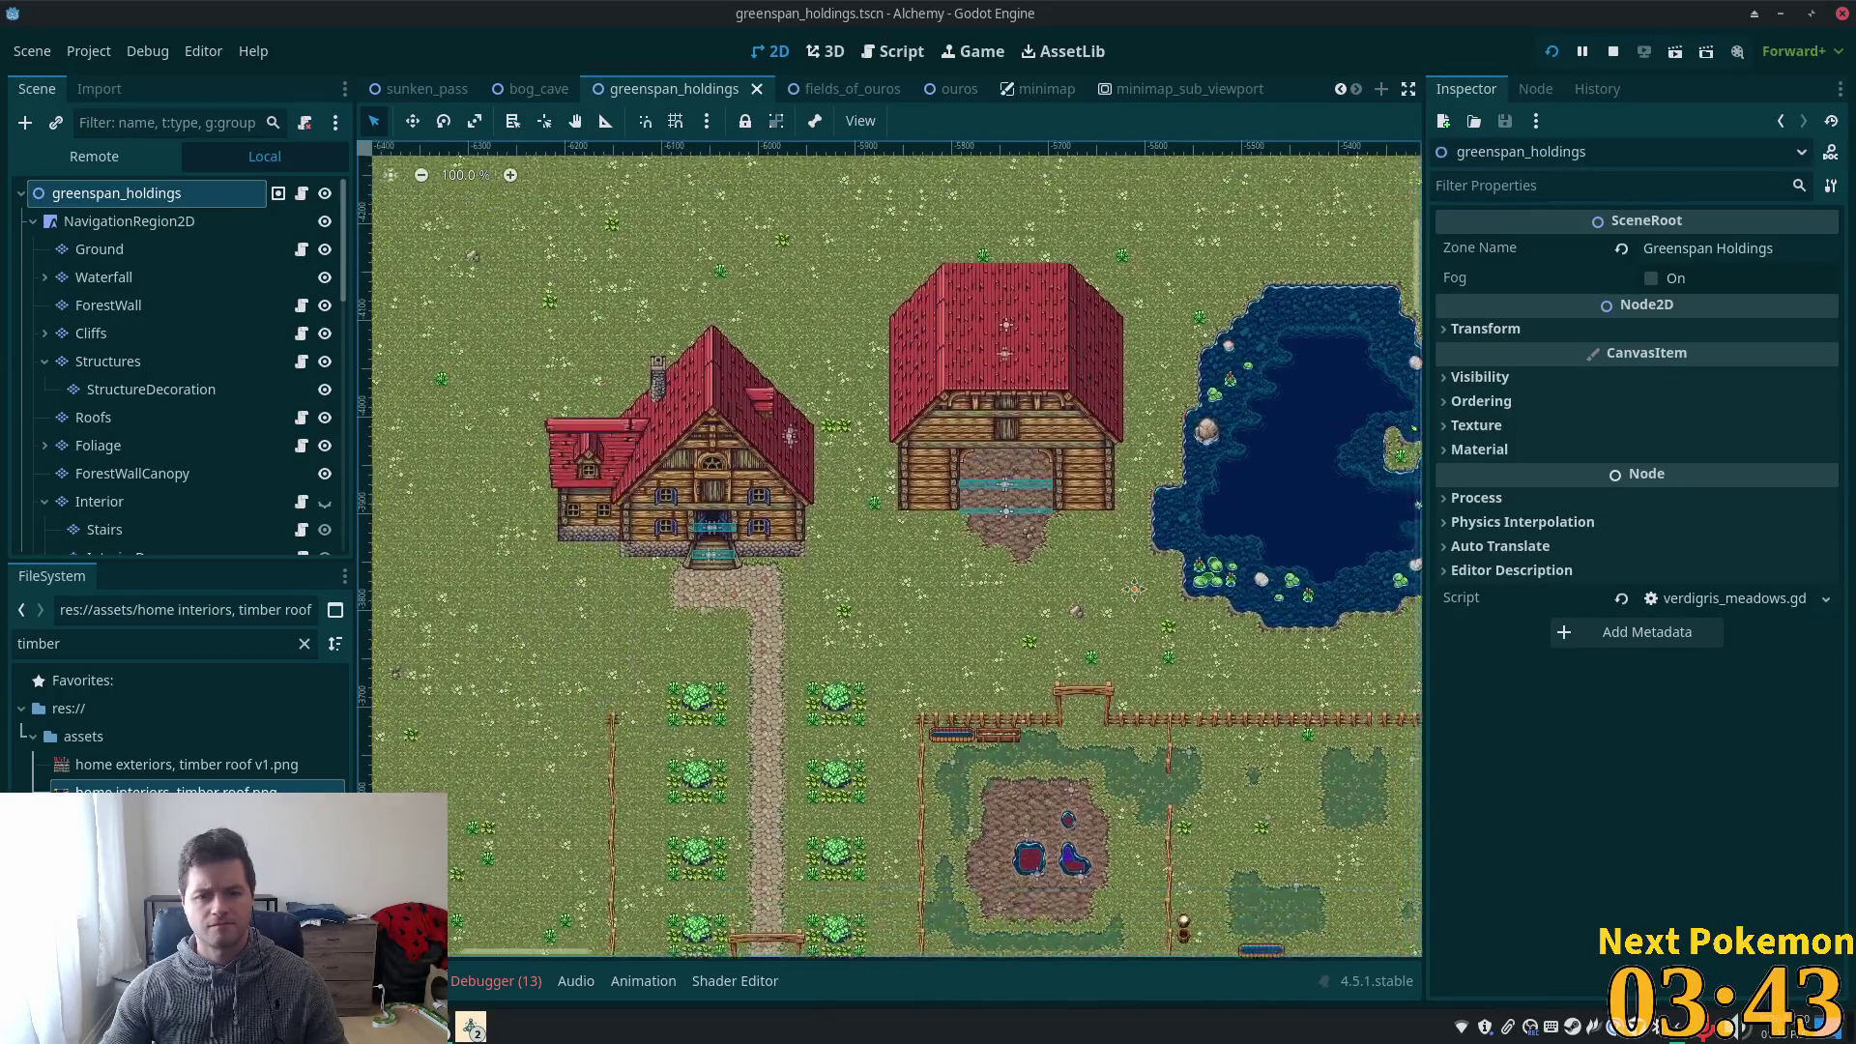
scroll(948, 608, up, 2)
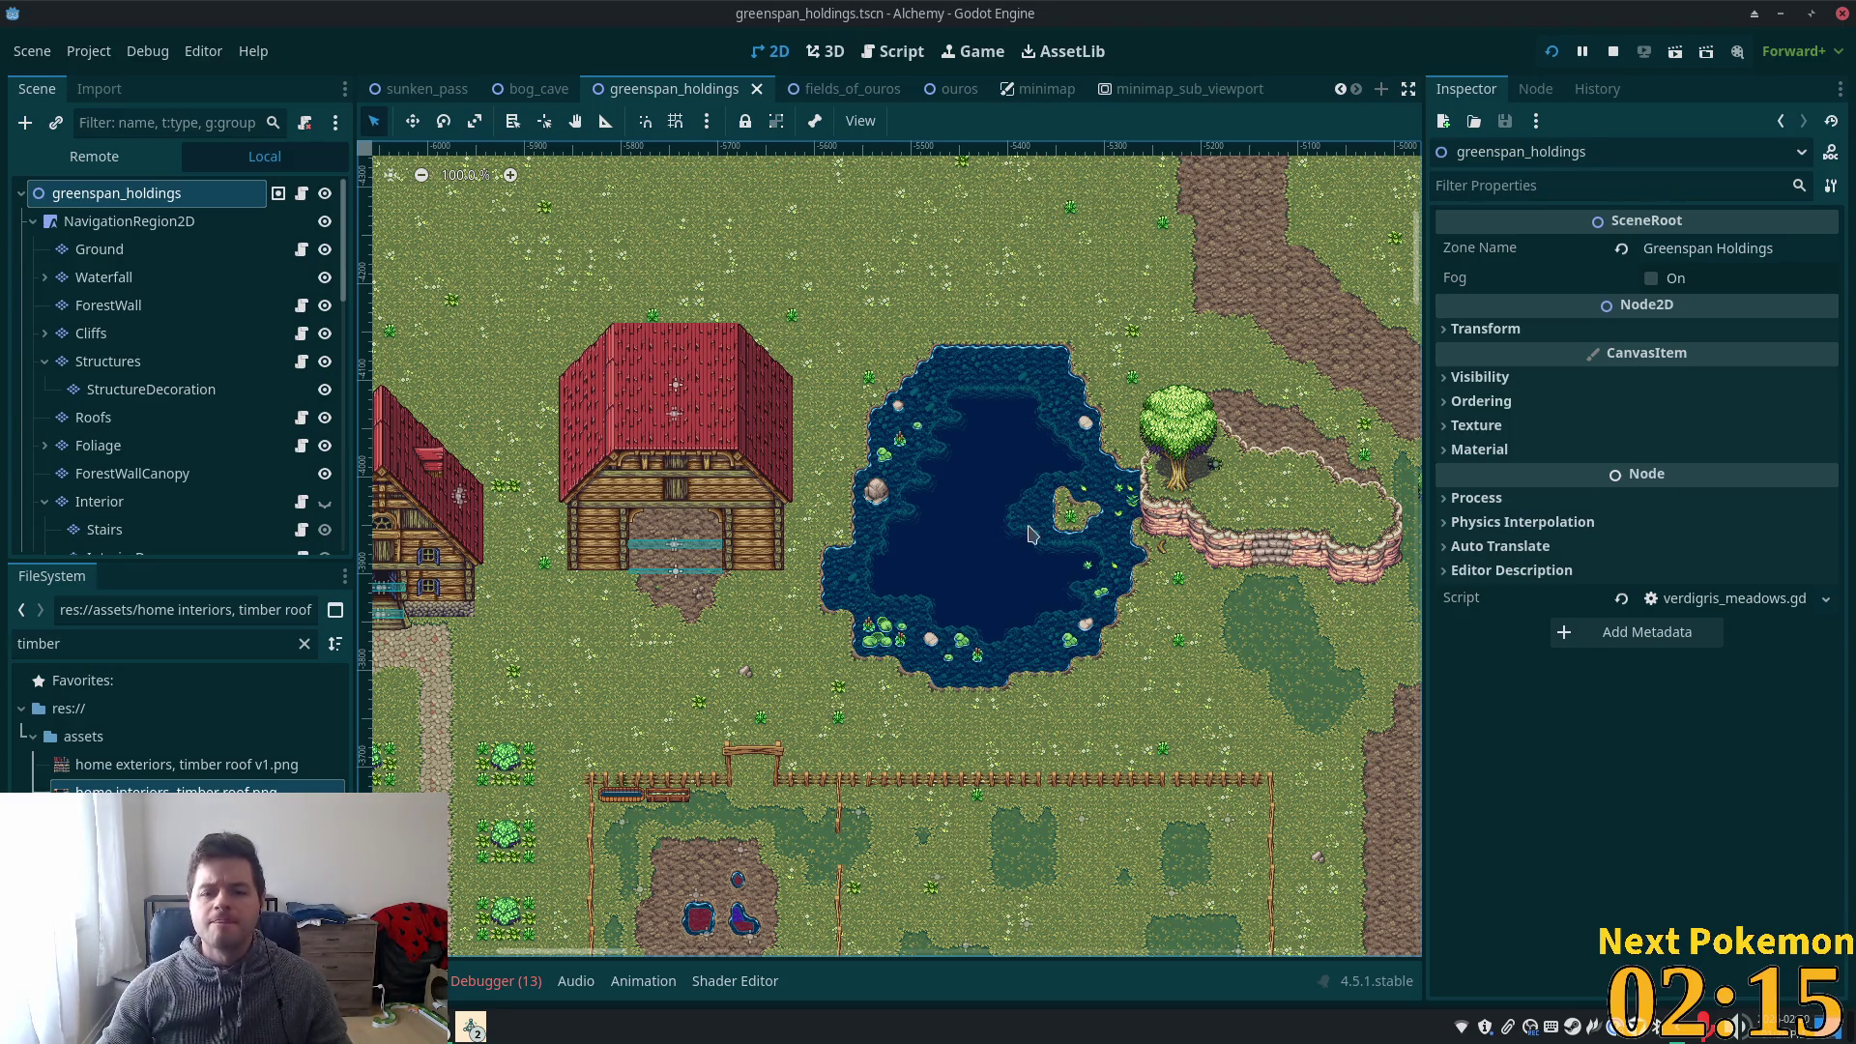
scroll(1031, 534, up, 8)
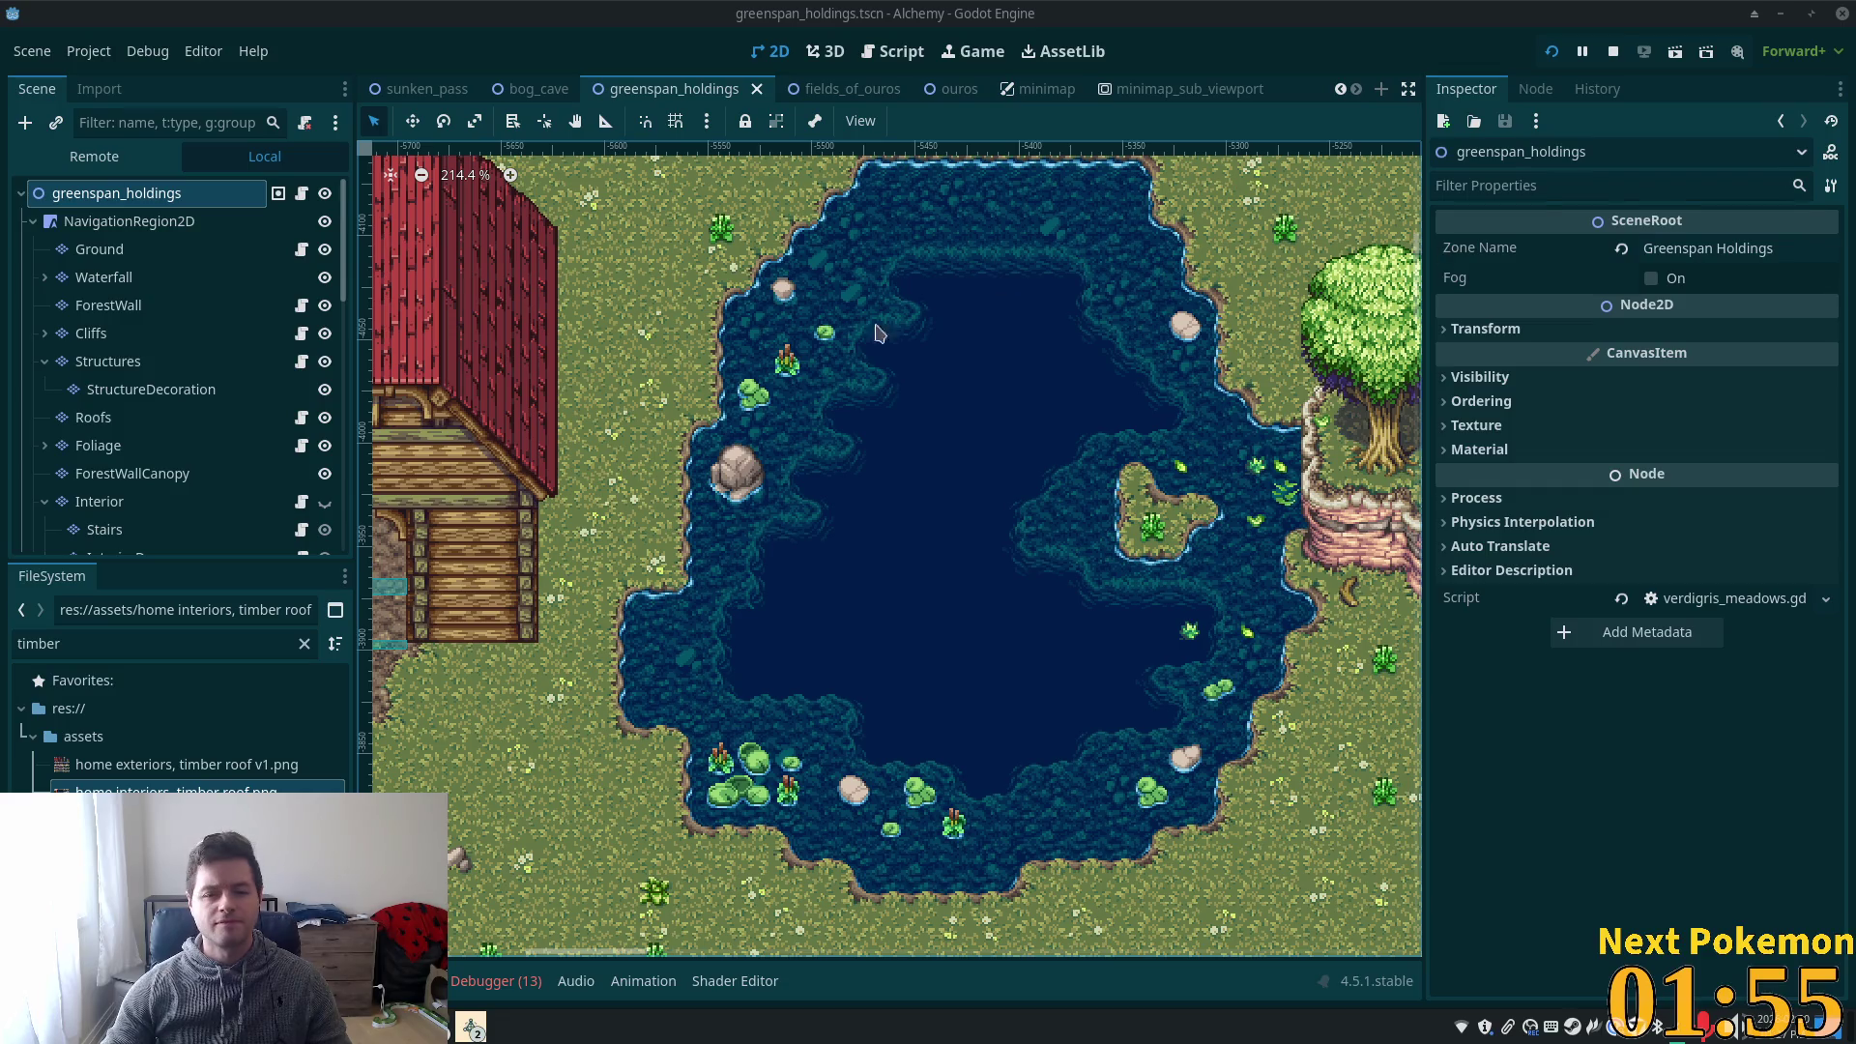
scroll(879, 333, down, 5)
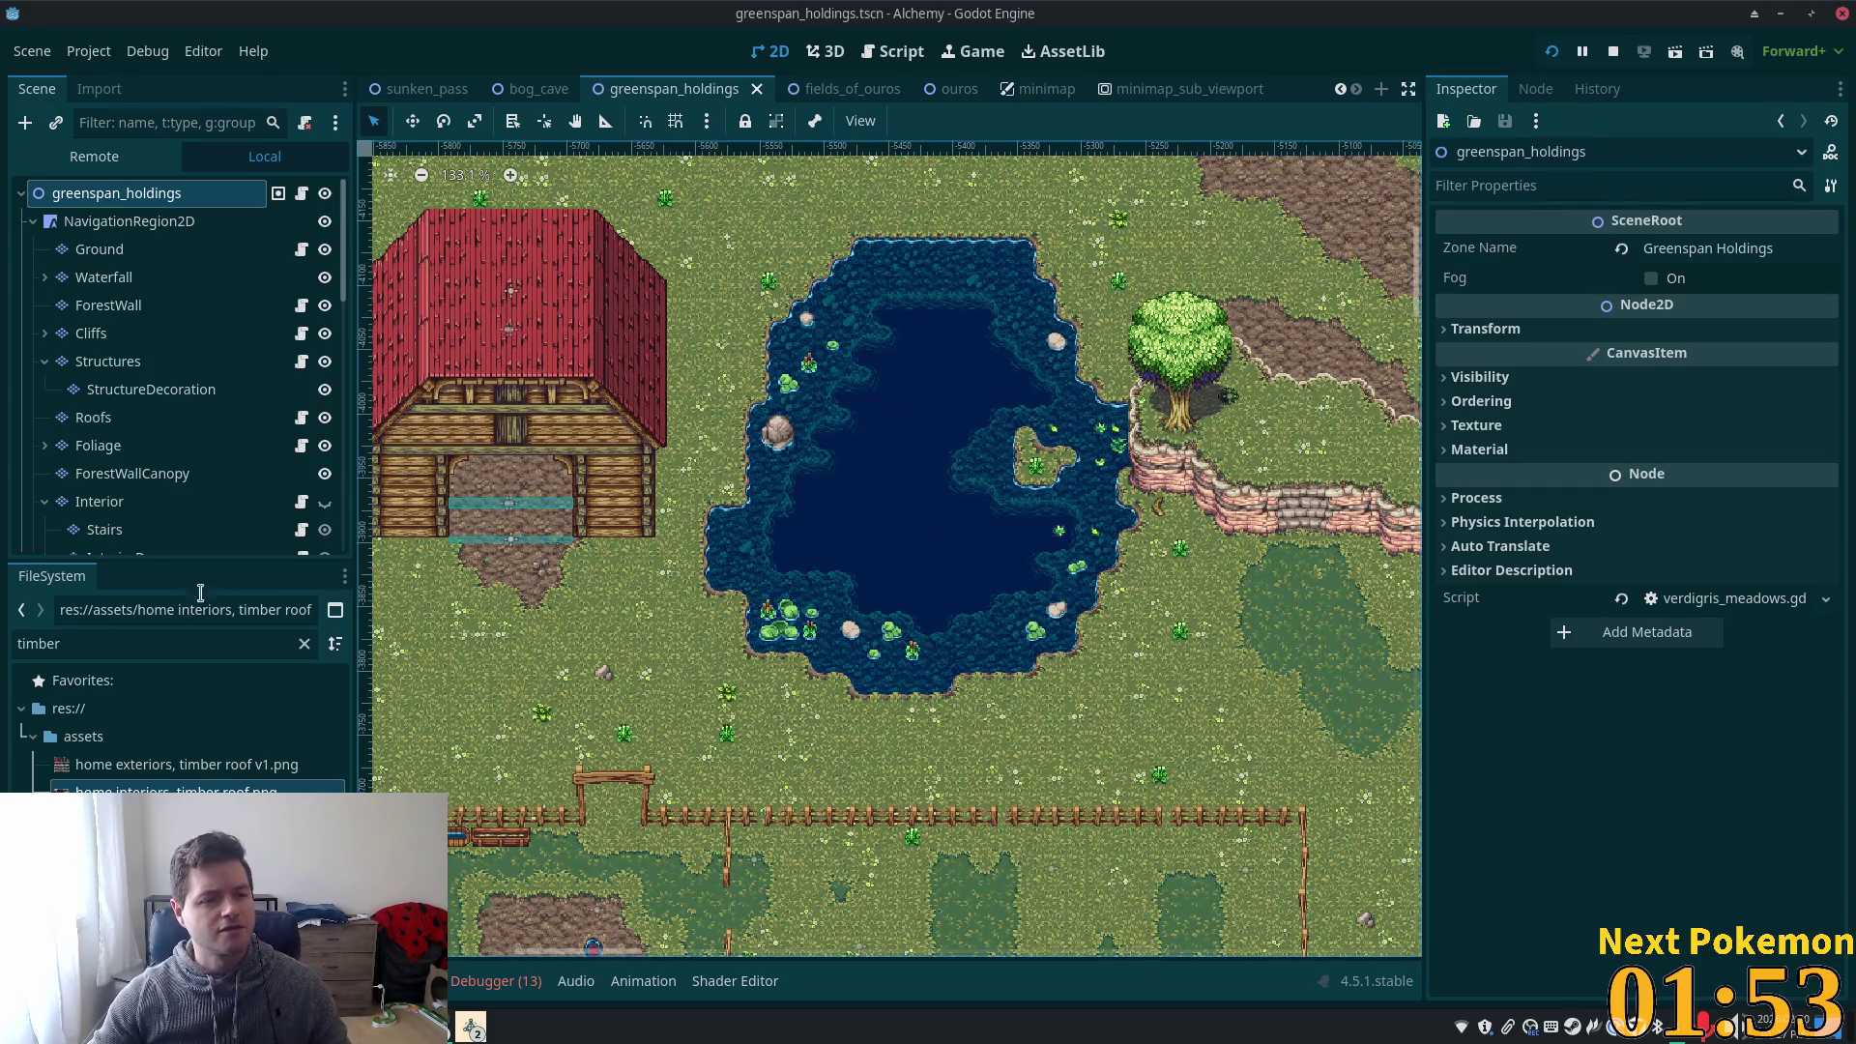
right_click(142, 196)
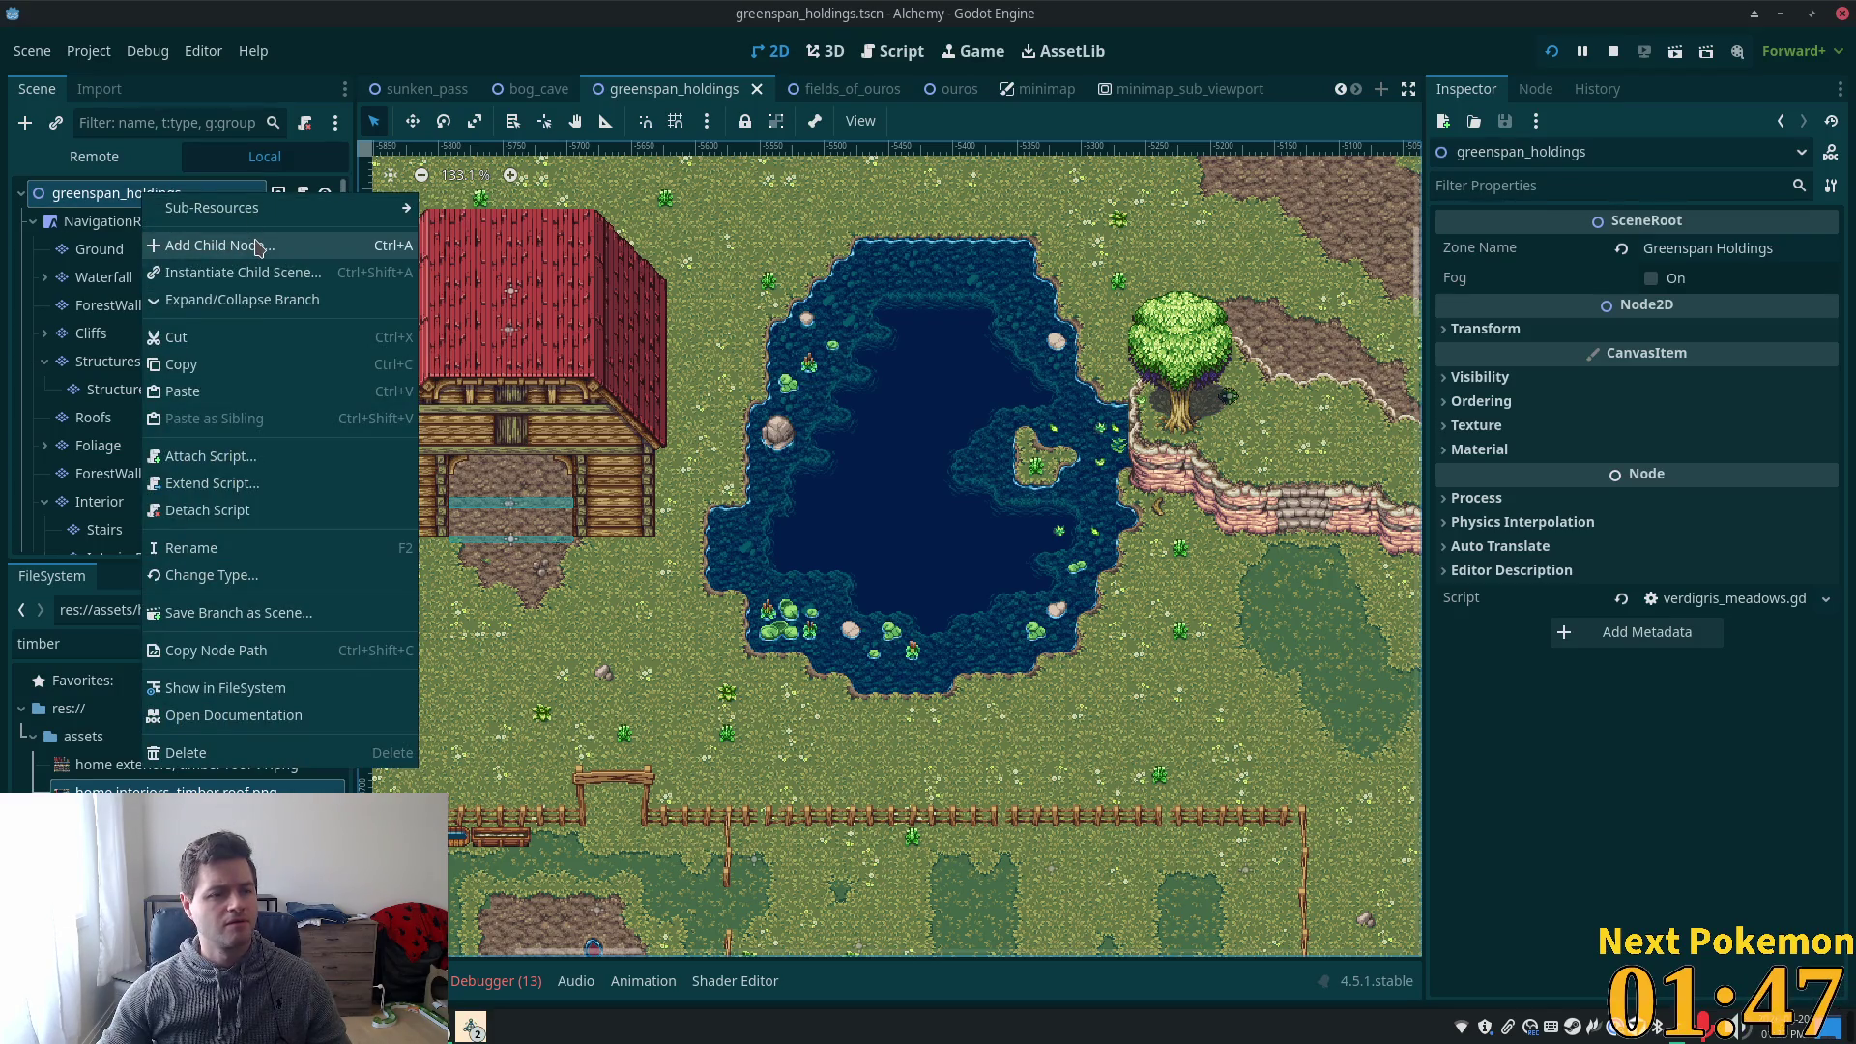
- Add a plain Node child under greenspan_holdings, then reselect the root
click(259, 248)
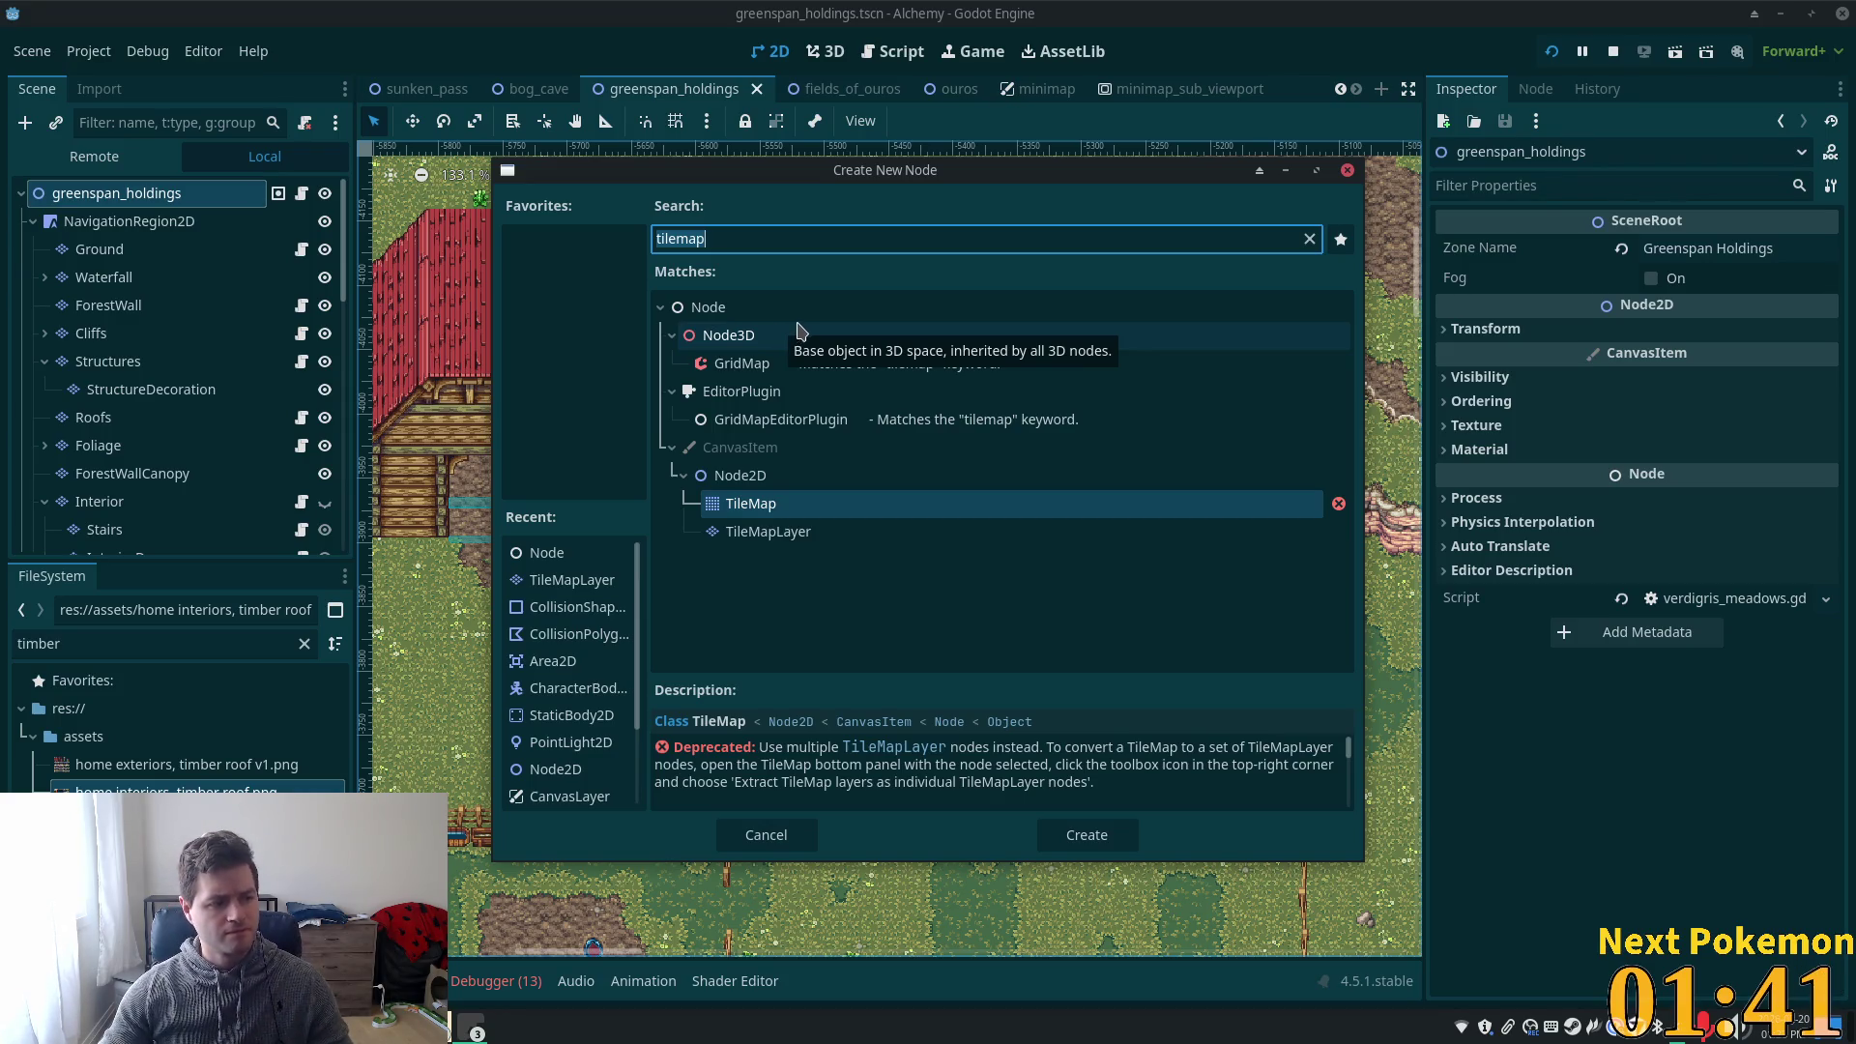
key(Escape)
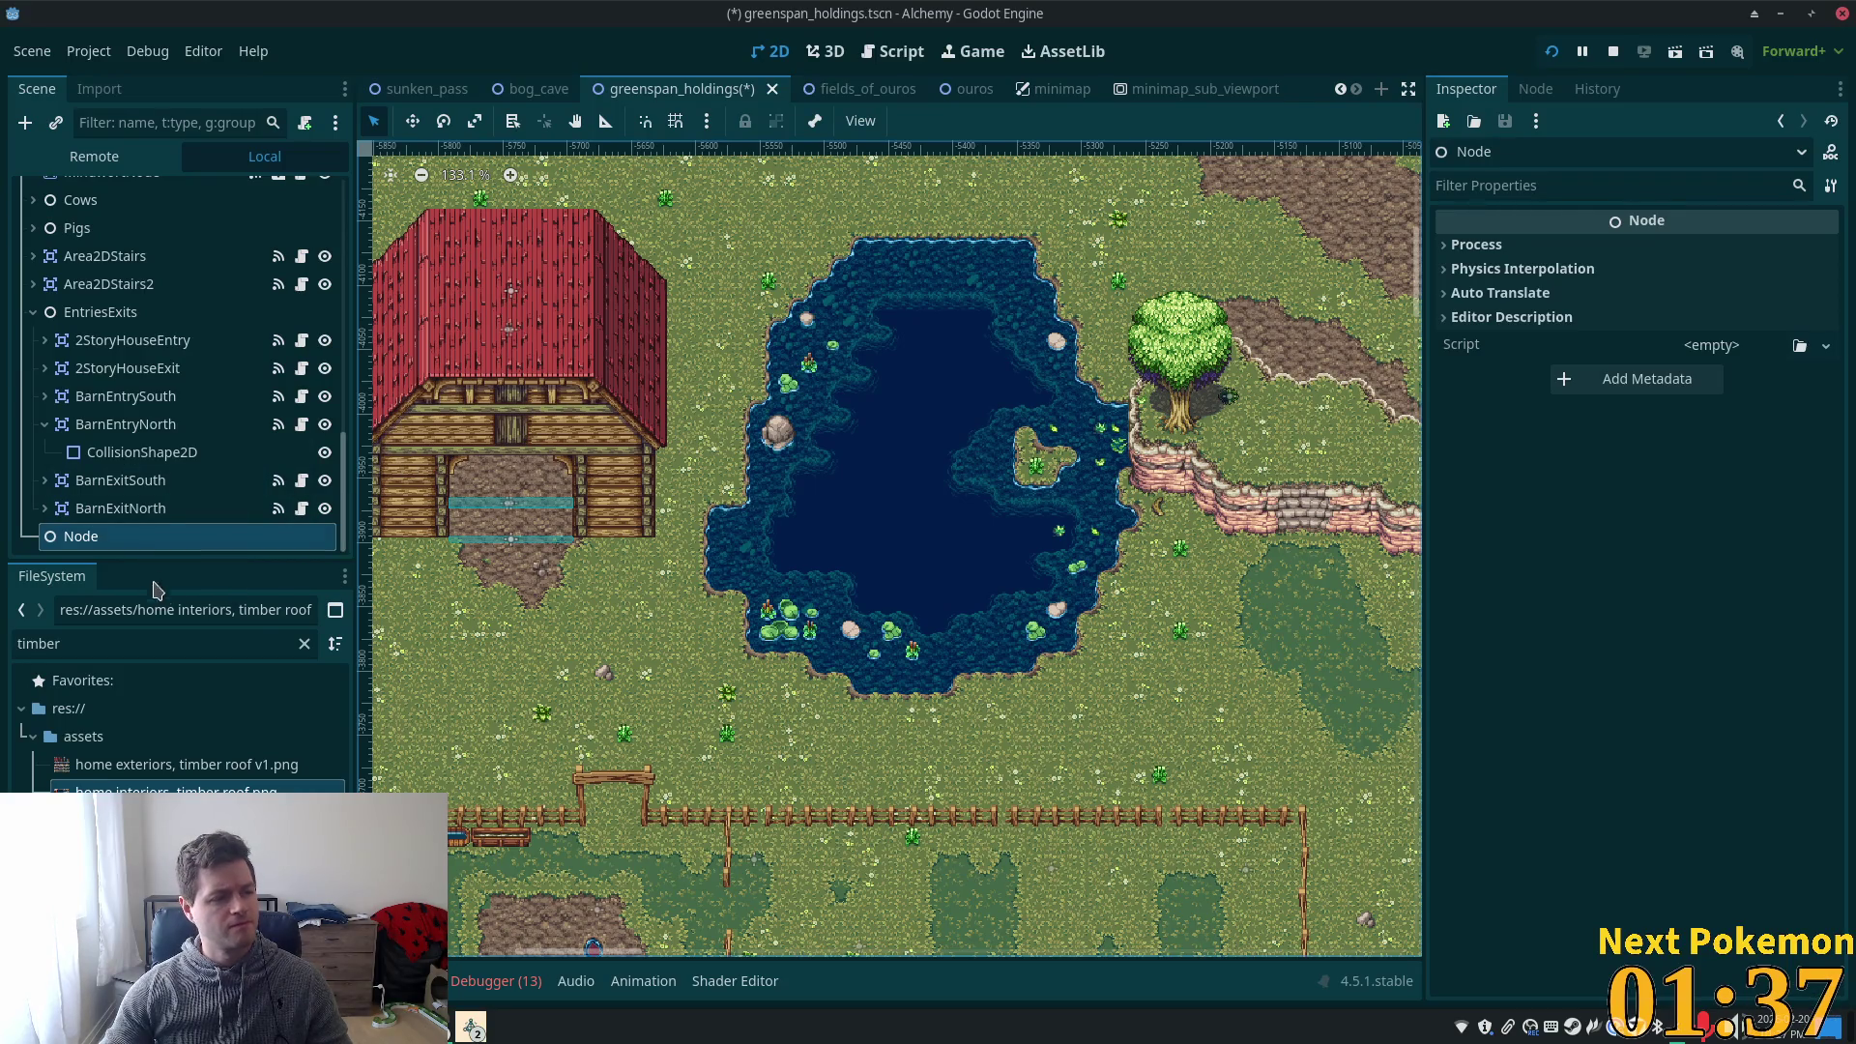
drag(346, 455, 356, 160)
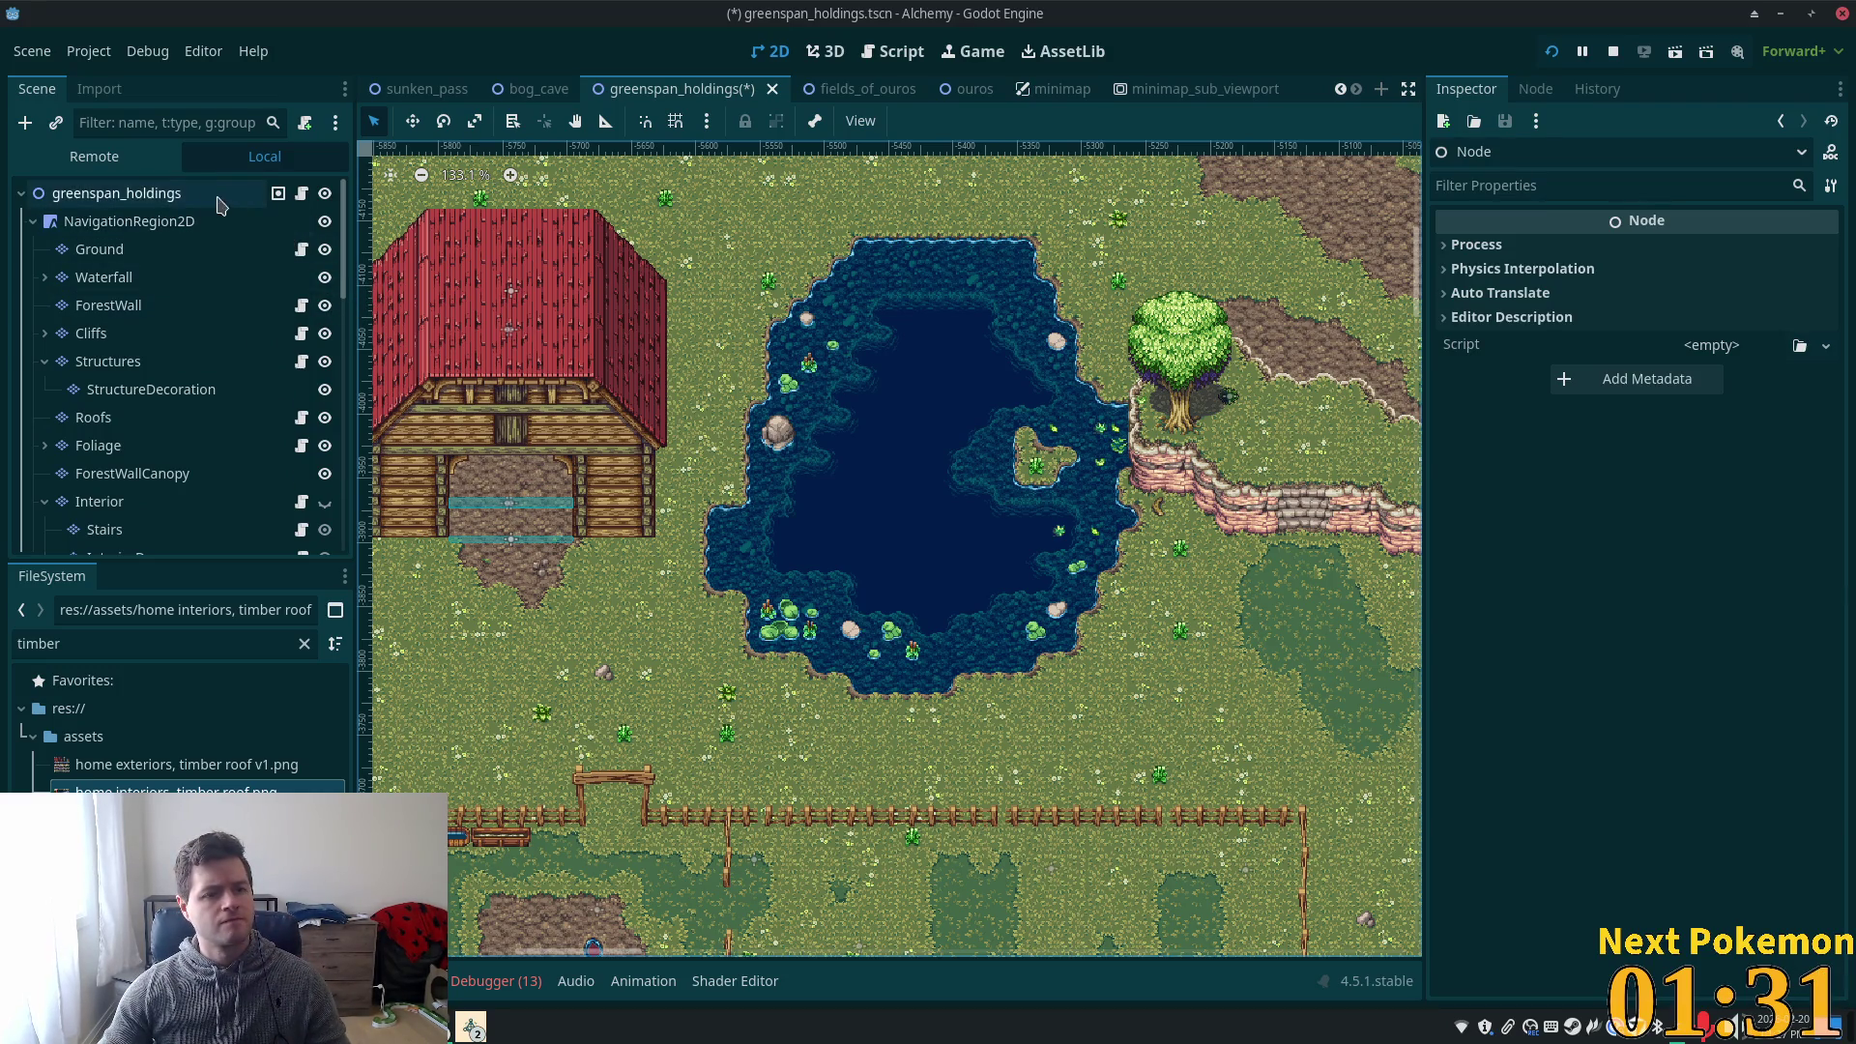
click(177, 195)
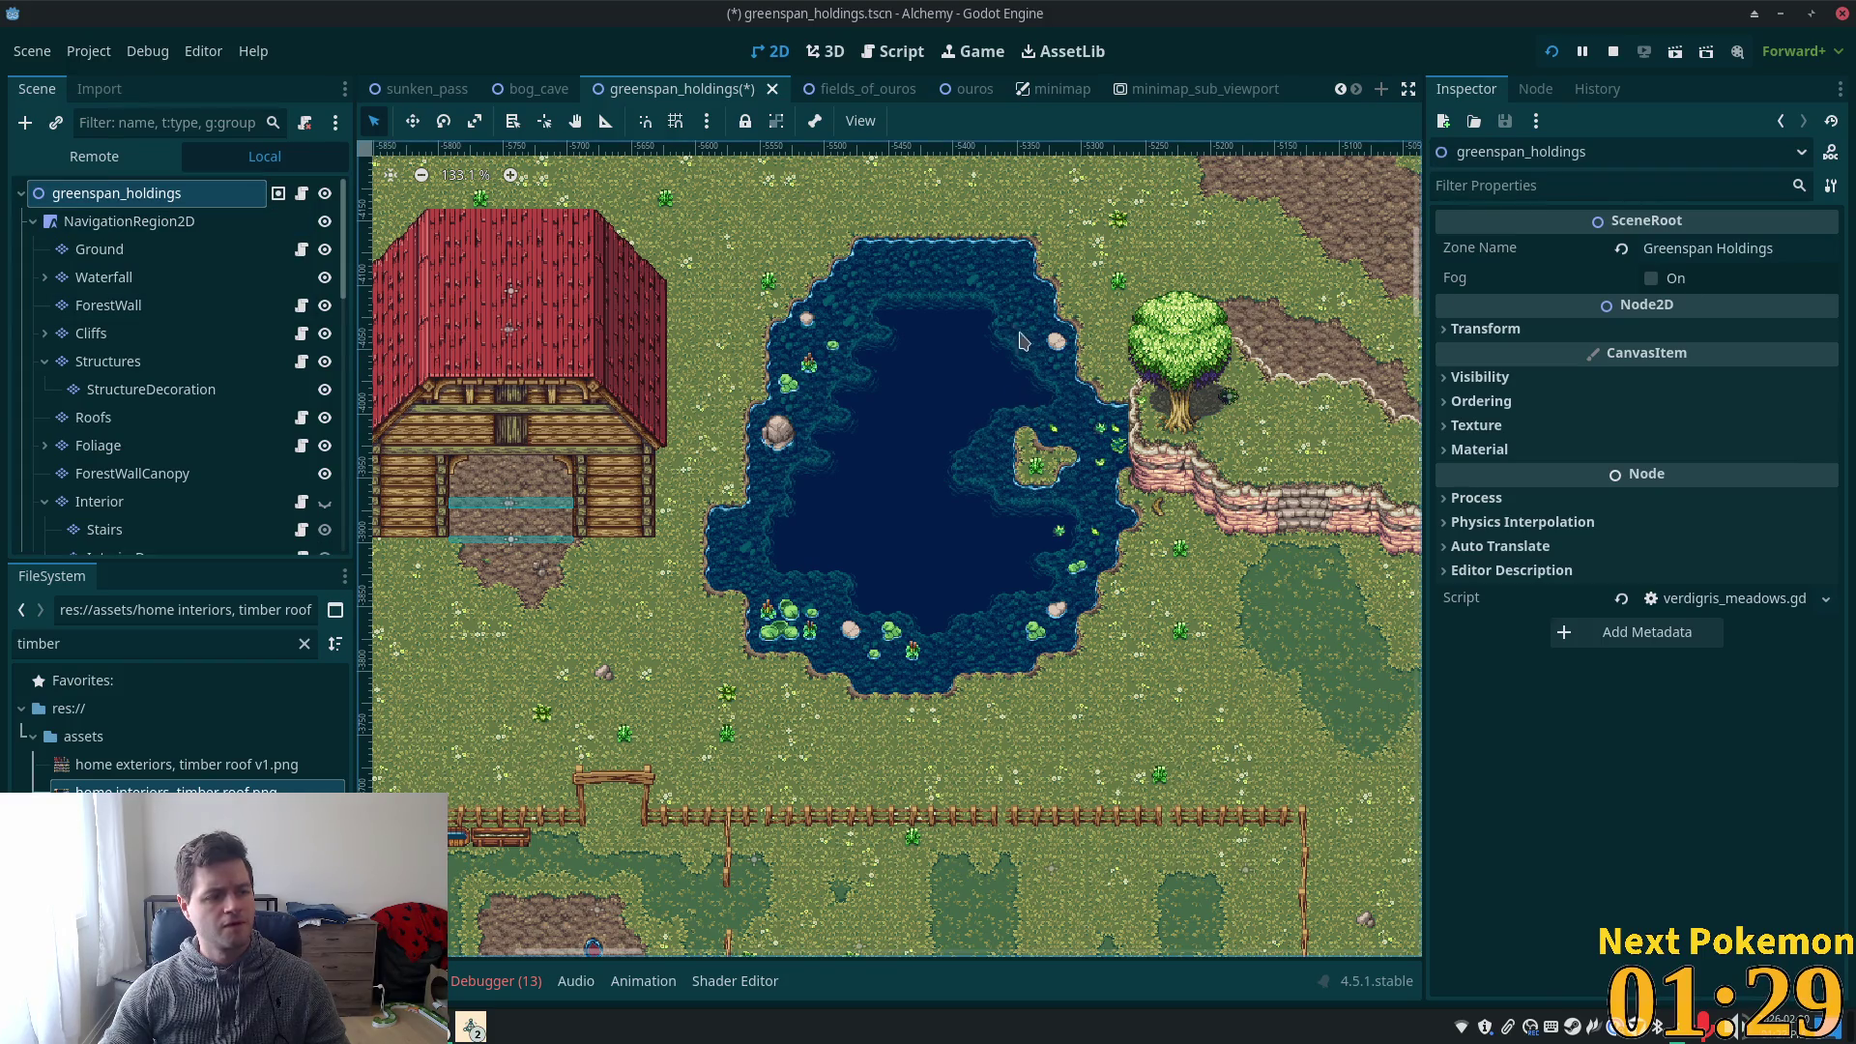
- Instance the npc_spawn scene at a spot in the pond
right_click(892, 342)
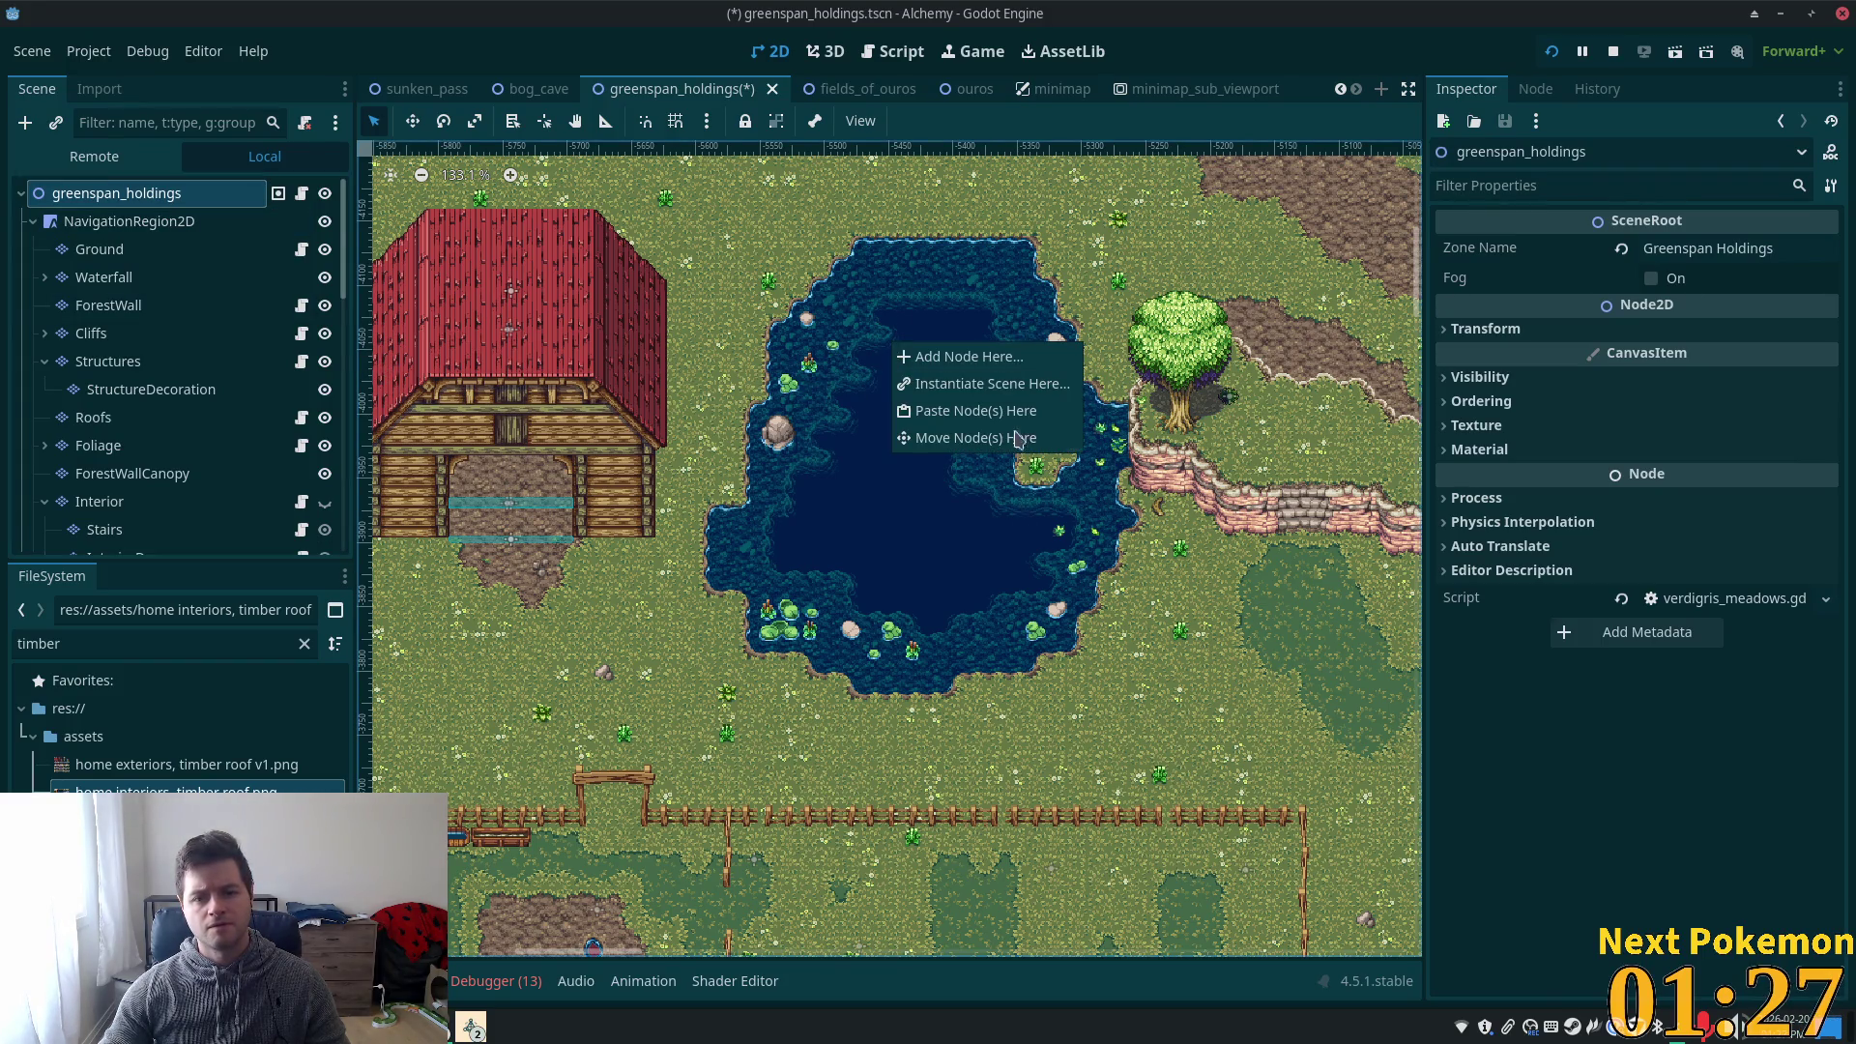
click(998, 384)
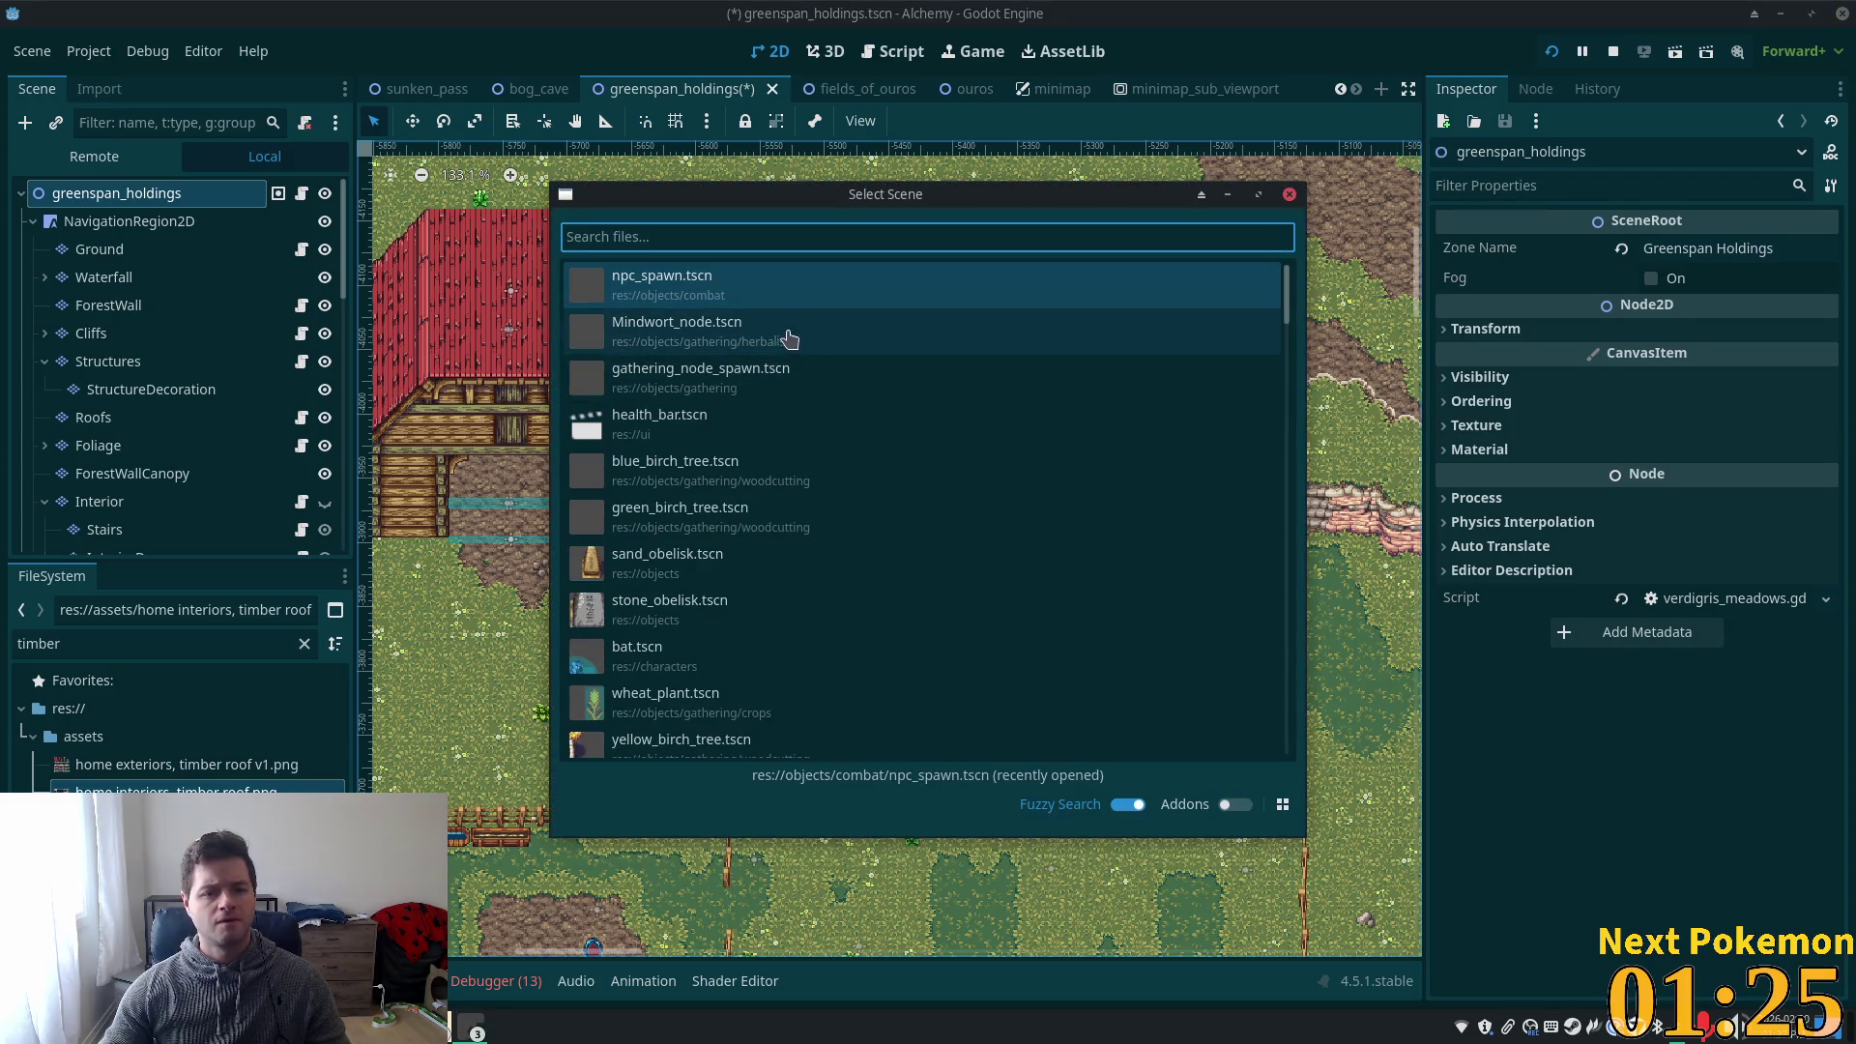
key(Return)
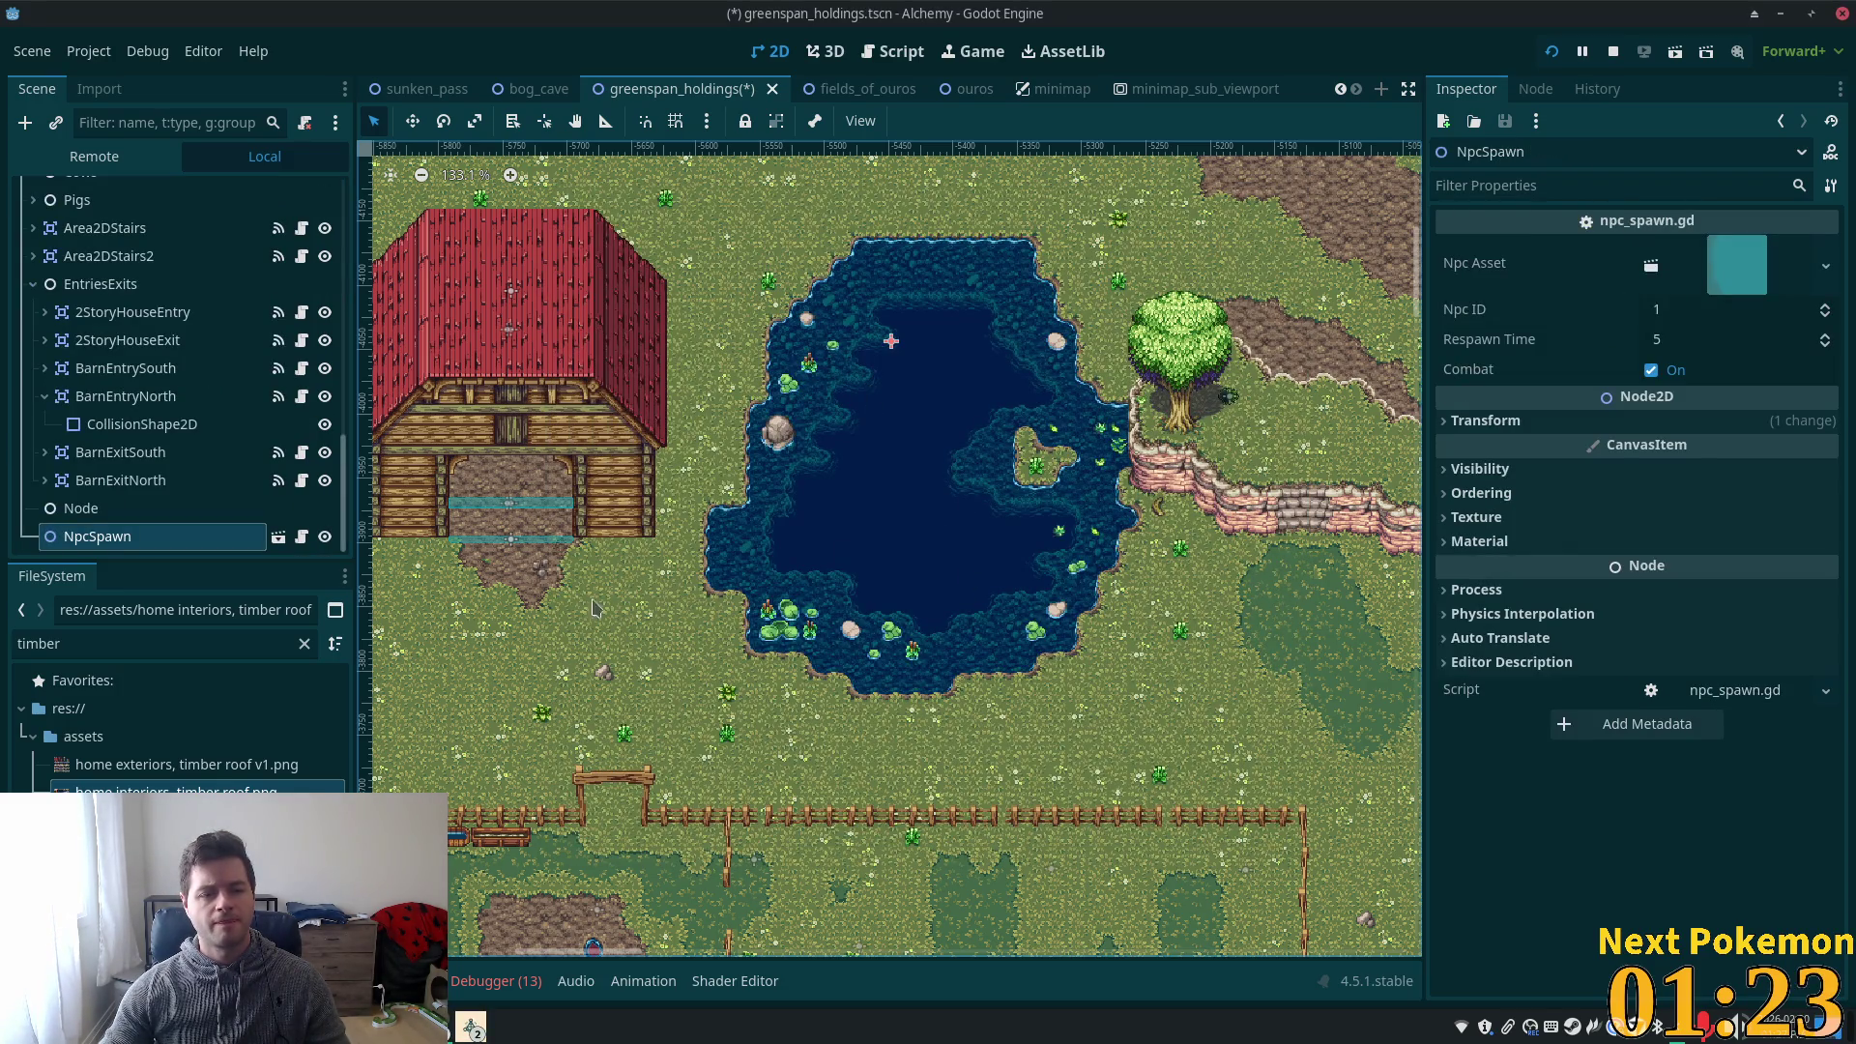
- Assign the duck scene as the spawn's NPC asset, set Respawn Time to 25, and save
double_click(105, 652)
text(duck)
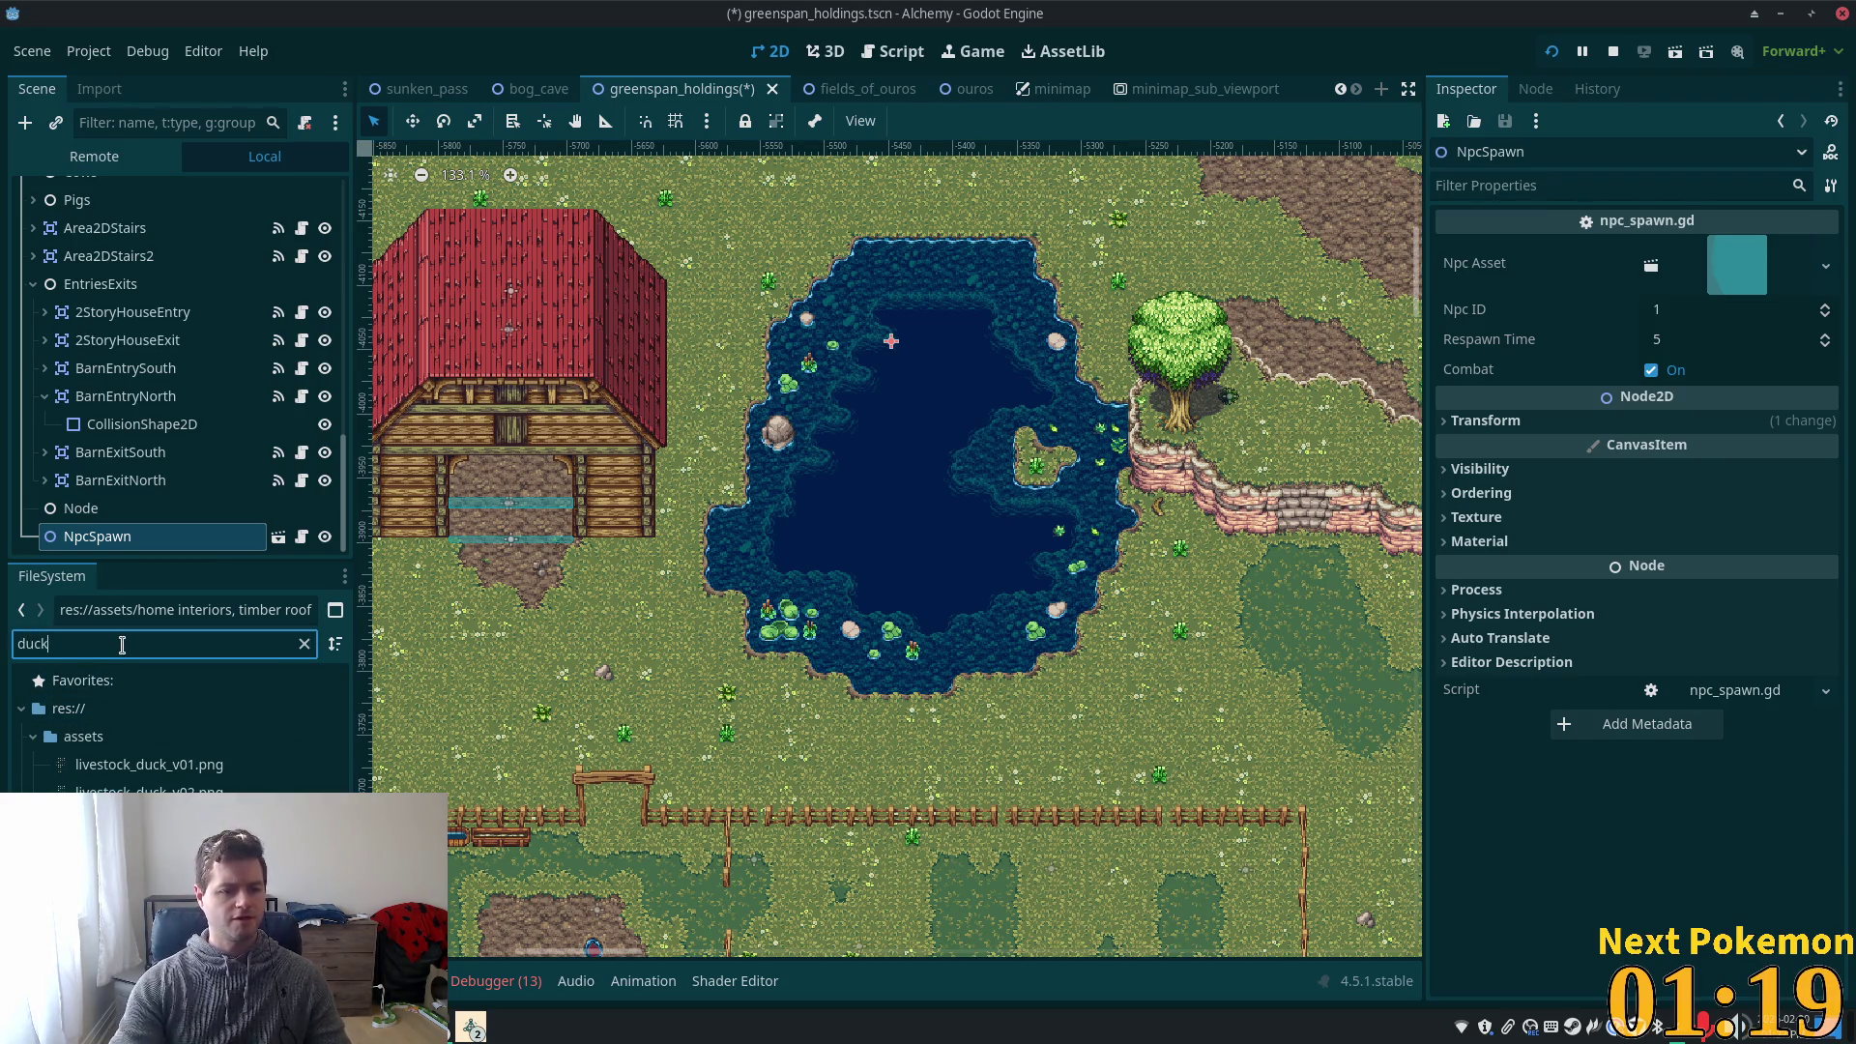
mouse_move(126, 822)
mouse_down()
mouse_move(1392, 609)
mouse_move(1738, 264)
mouse_up()
click(1687, 339)
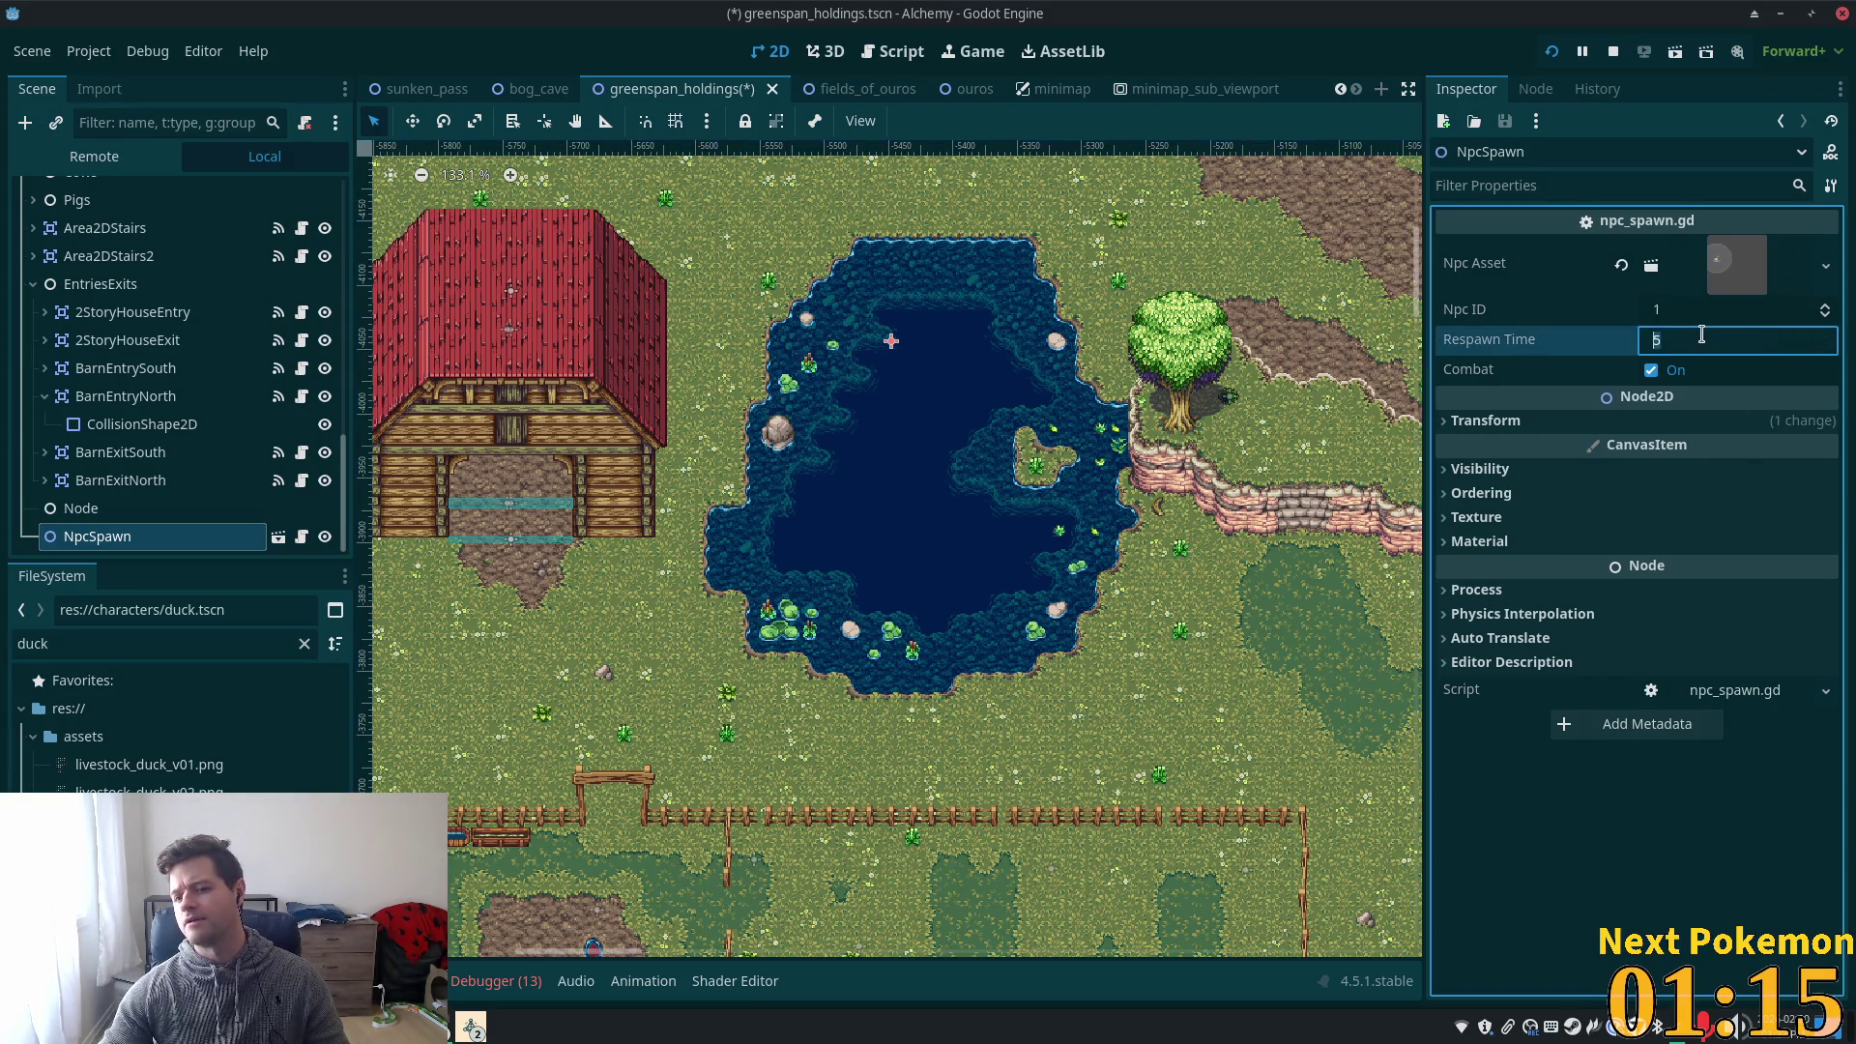
text(25)
key(Tab)
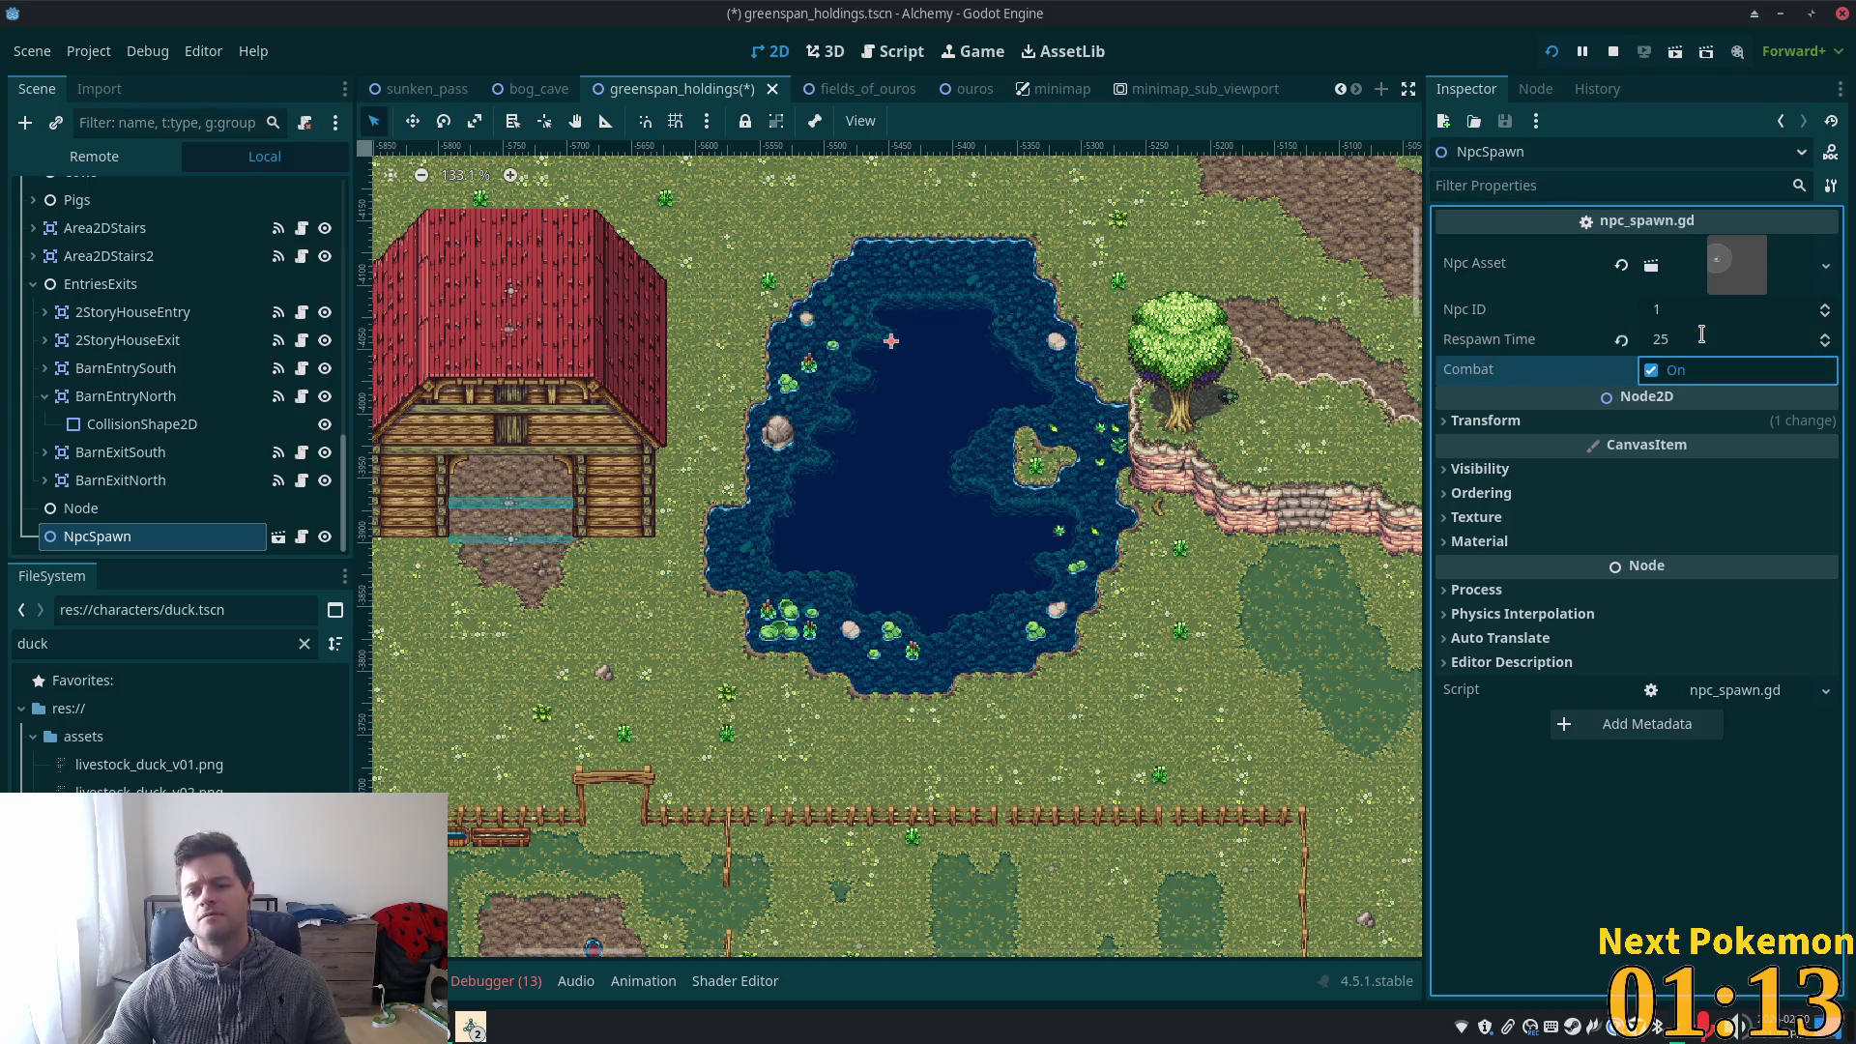
key(ctrl+s)
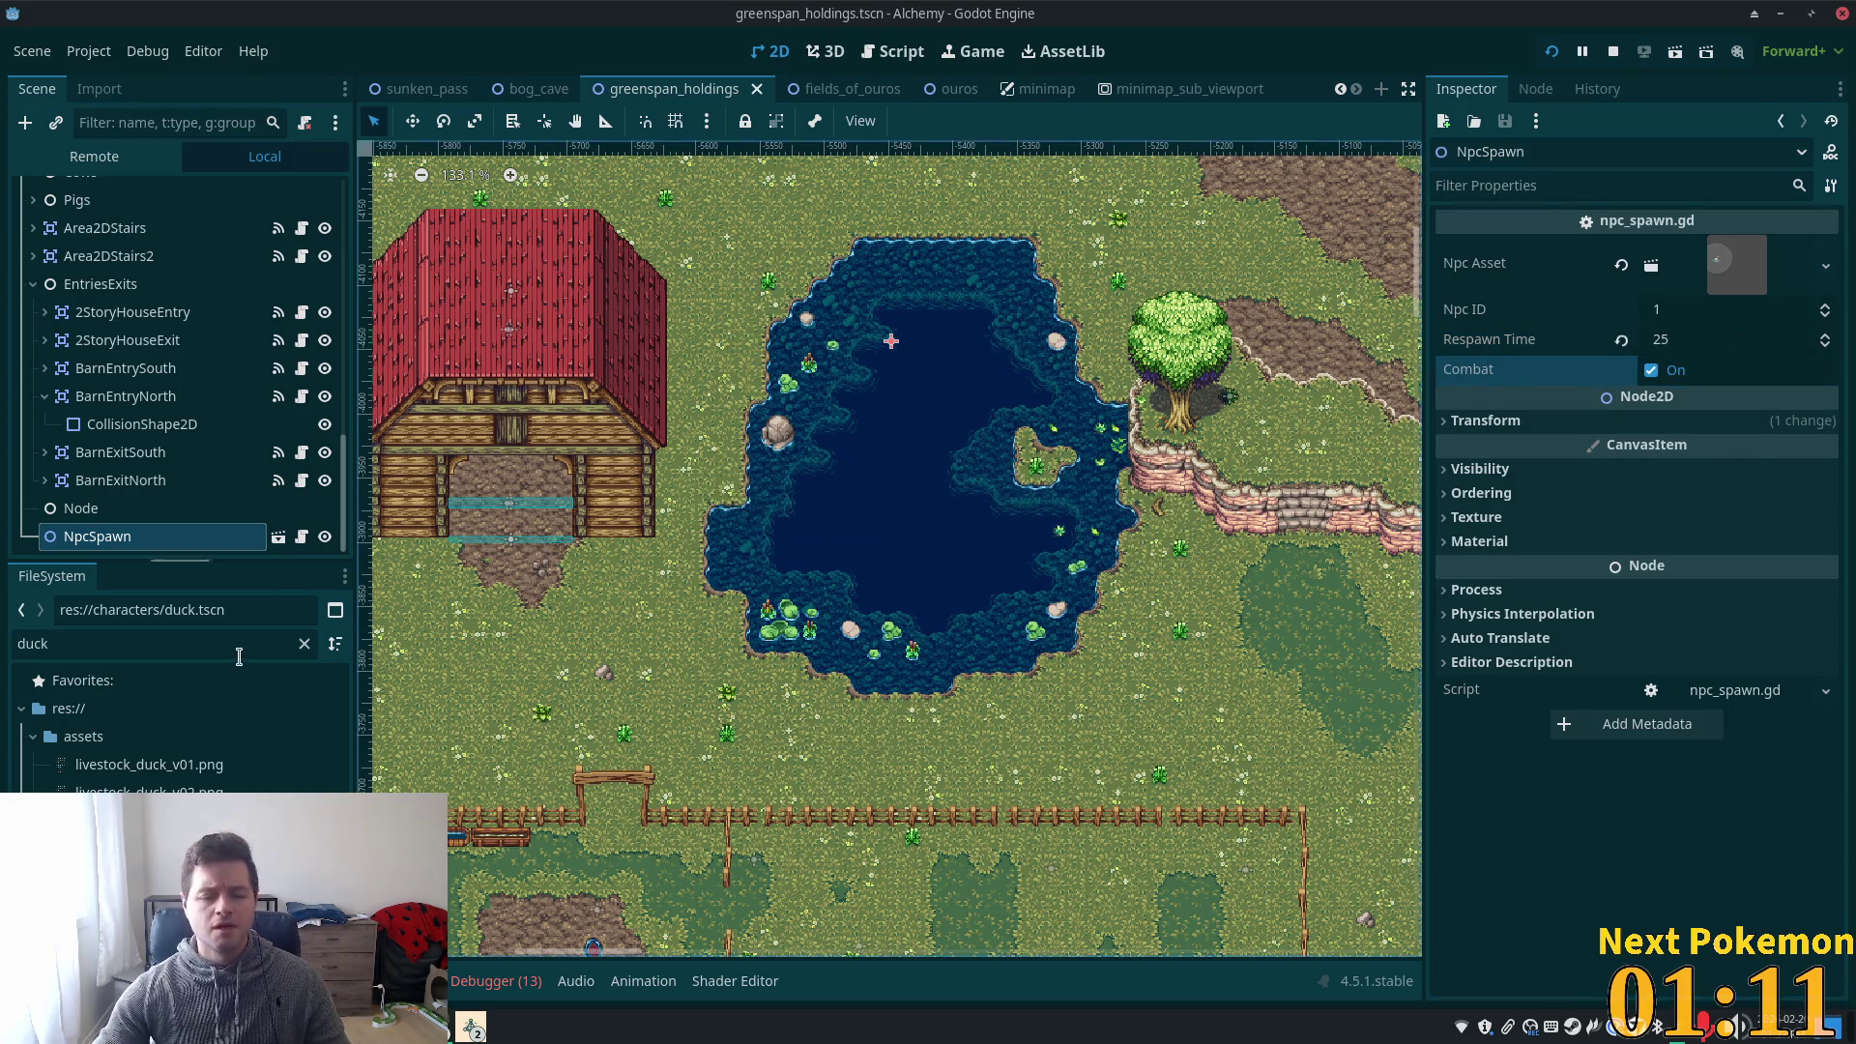
- Rename the spawn NpcSpawnDuck and make it a child of Node
click(135, 548)
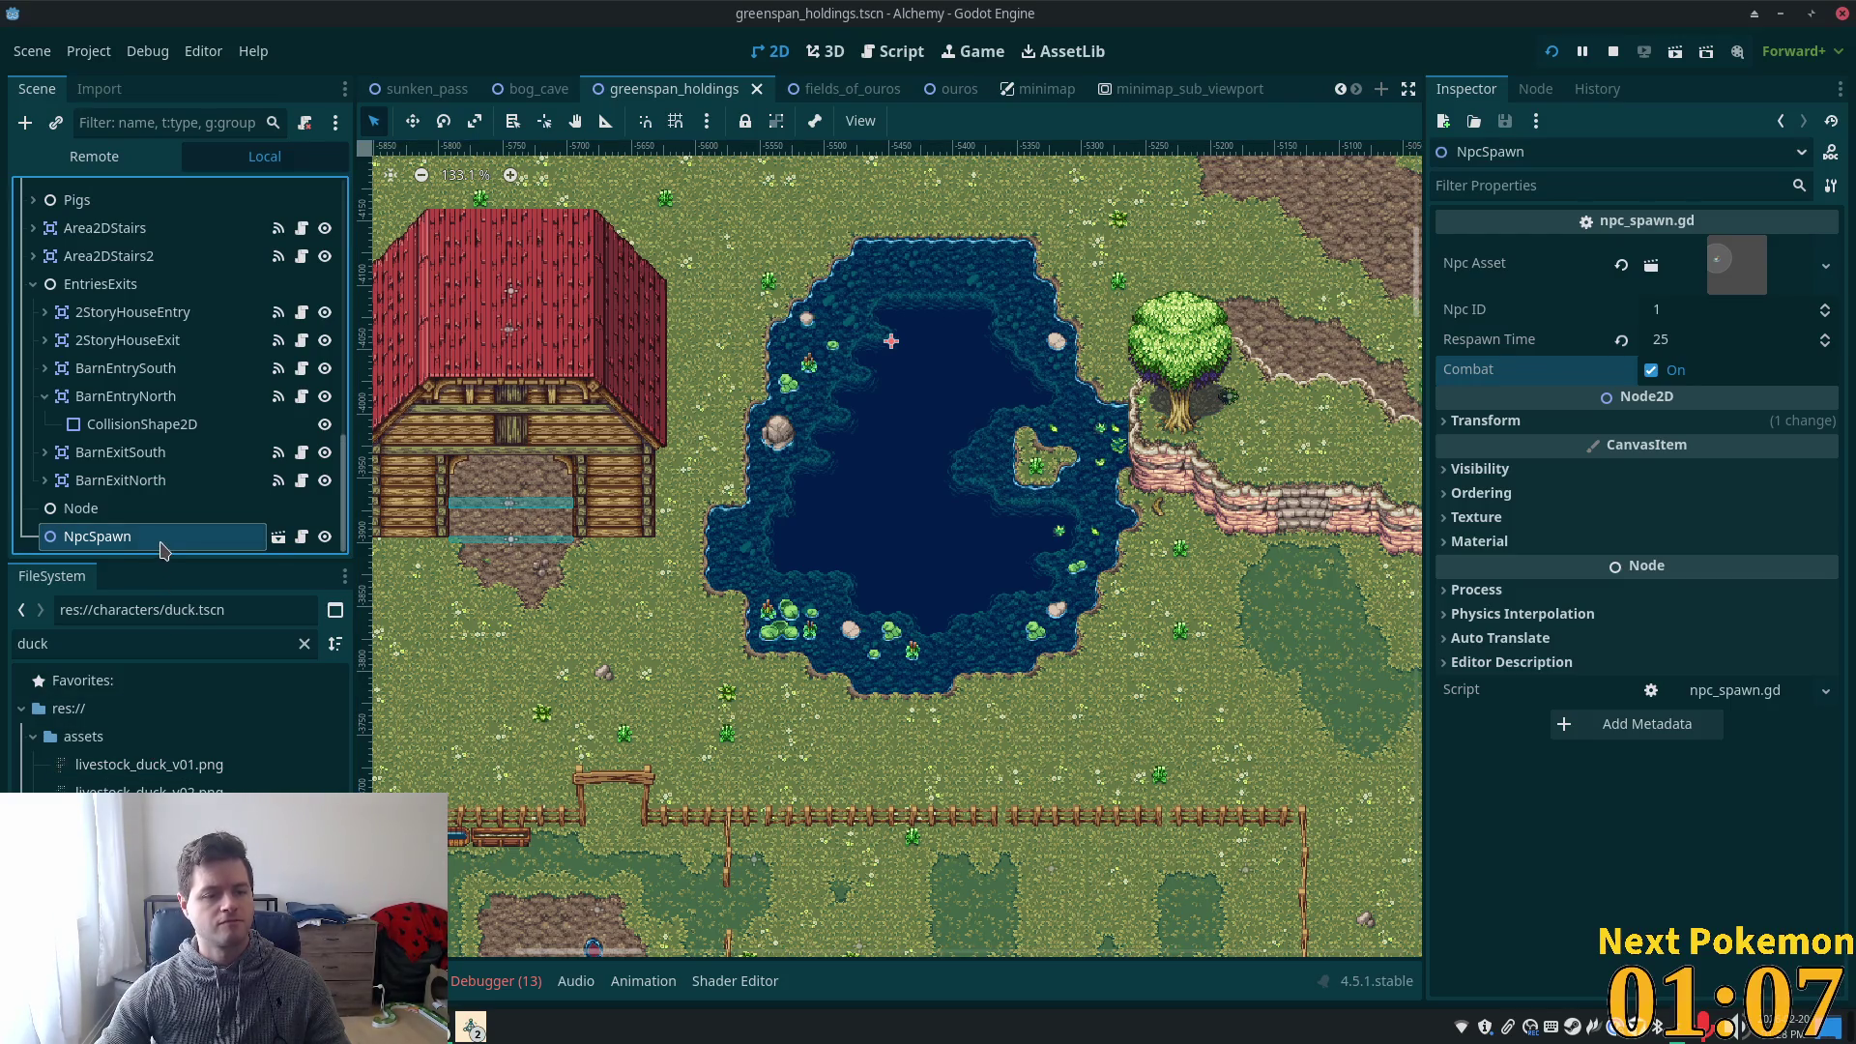
double_click(160, 548)
key(End)
text(D)
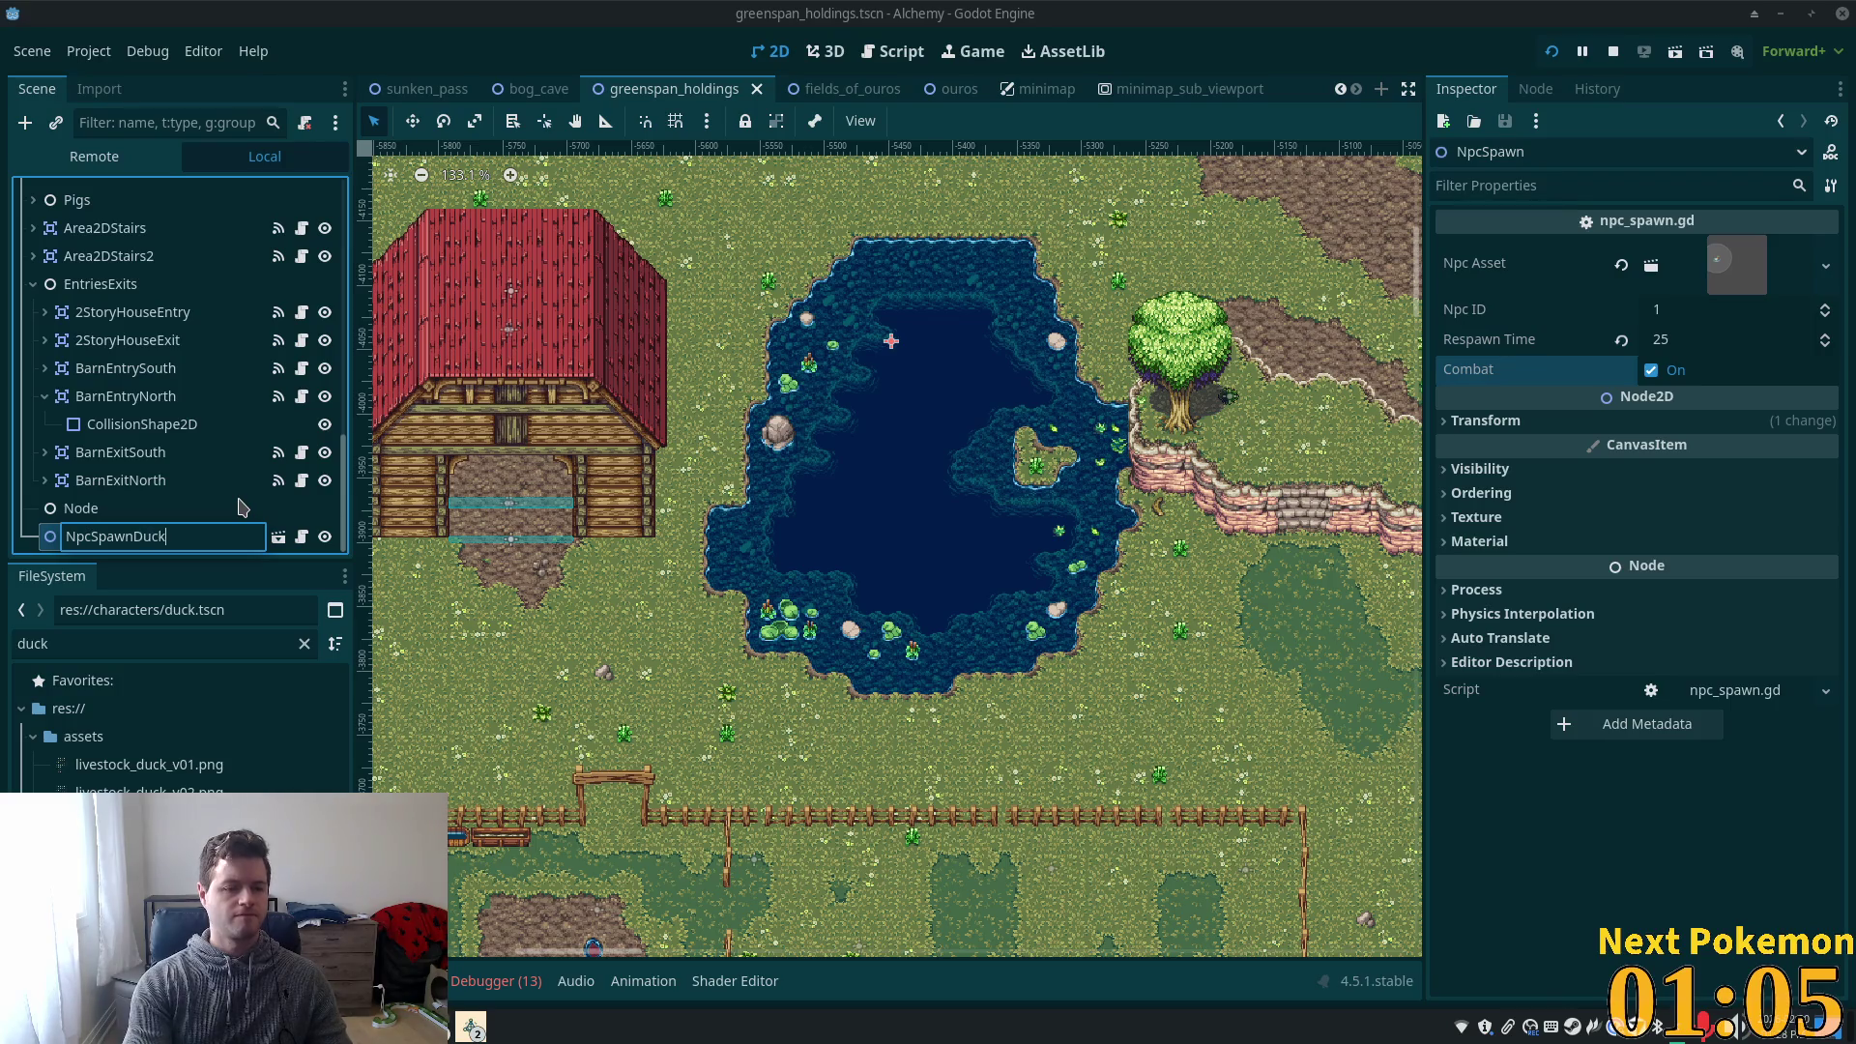
key(Return)
drag(140, 537, 135, 509)
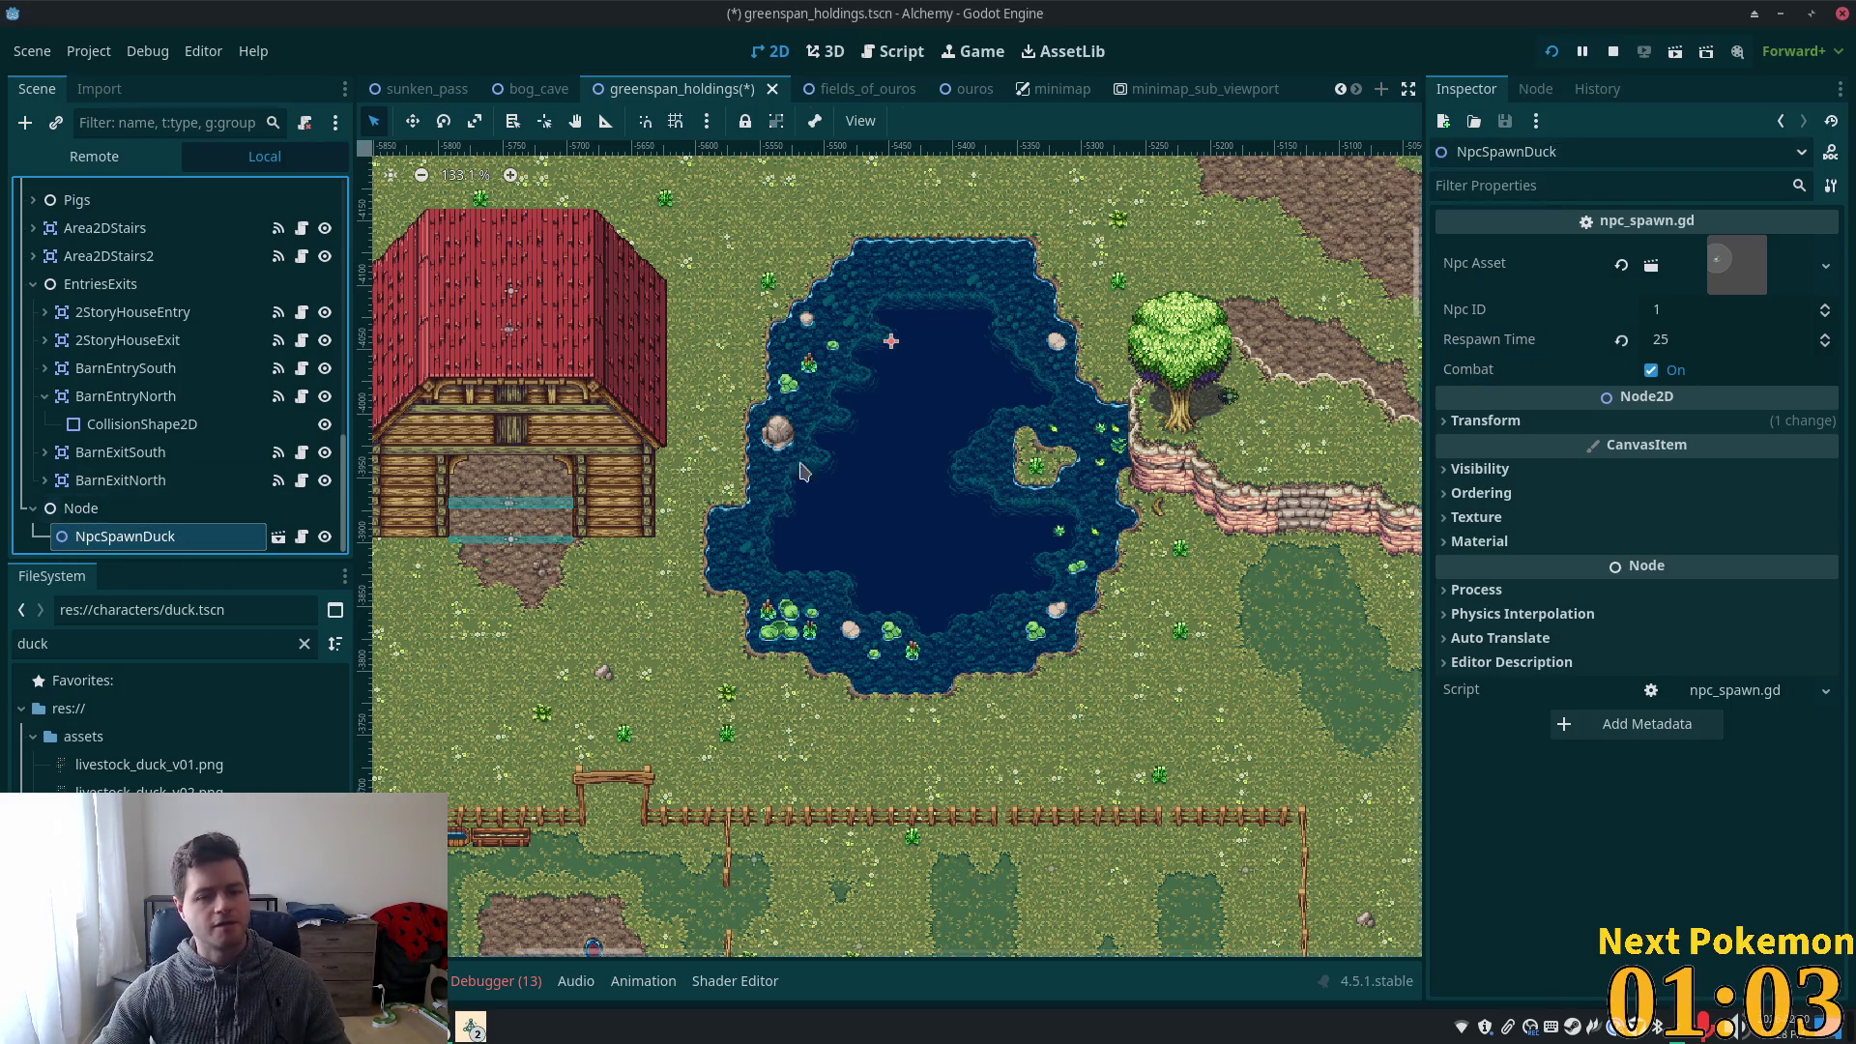
click(81, 509)
click(126, 537)
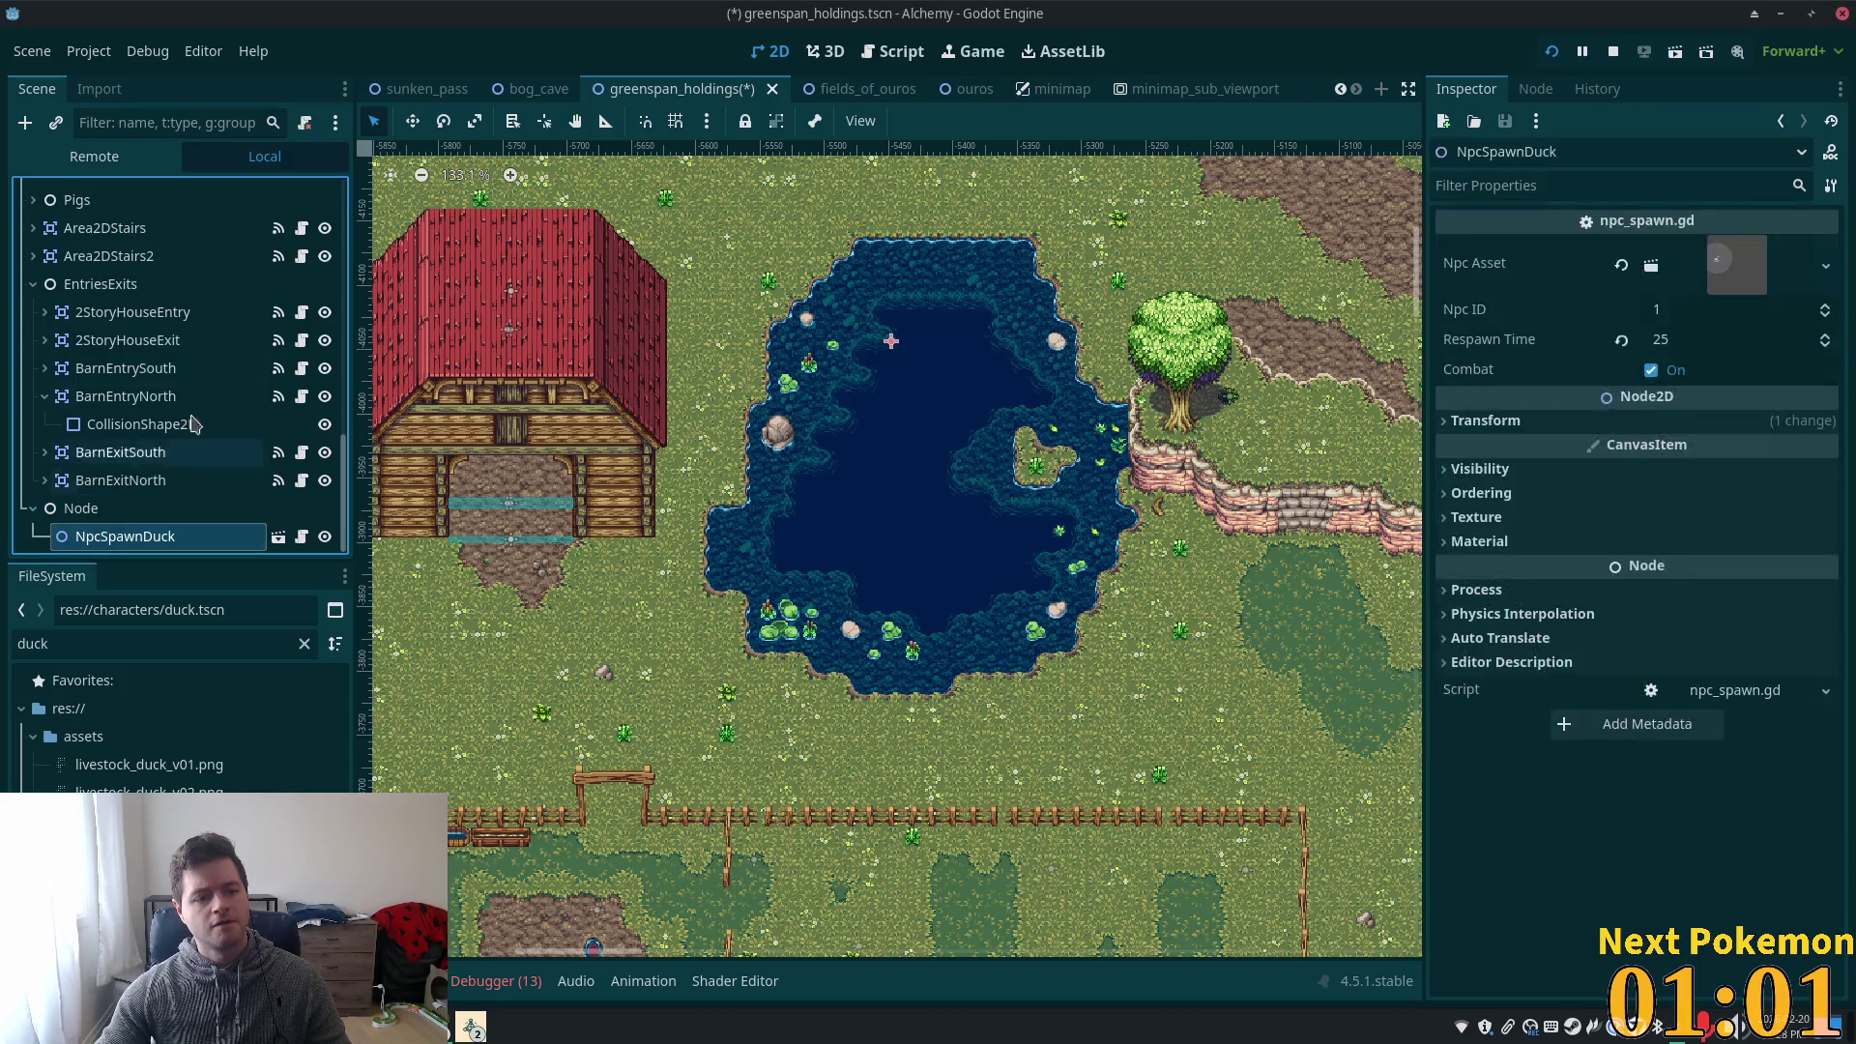
- Duplicate NpcSpawnDuck into copies spread across the pond, save, and run the game with F5
key(w)
key(ctrl+d)
mouse_move(984, 404)
mouse_down()
mouse_move(942, 518)
mouse_move(946, 466)
mouse_move(1099, 616)
mouse_up()
key(ctrl+d)
key(ctrl+d)
mouse_move(967, 469)
mouse_down()
mouse_move(799, 455)
mouse_move(834, 377)
mouse_move(907, 362)
mouse_up()
key(ctrl+d)
key(ctrl+d)
drag(1058, 379, 1085, 290)
key(ctrl+d)
mouse_move(972, 464)
mouse_down()
mouse_move(923, 614)
mouse_move(948, 684)
mouse_move(963, 624)
mouse_up()
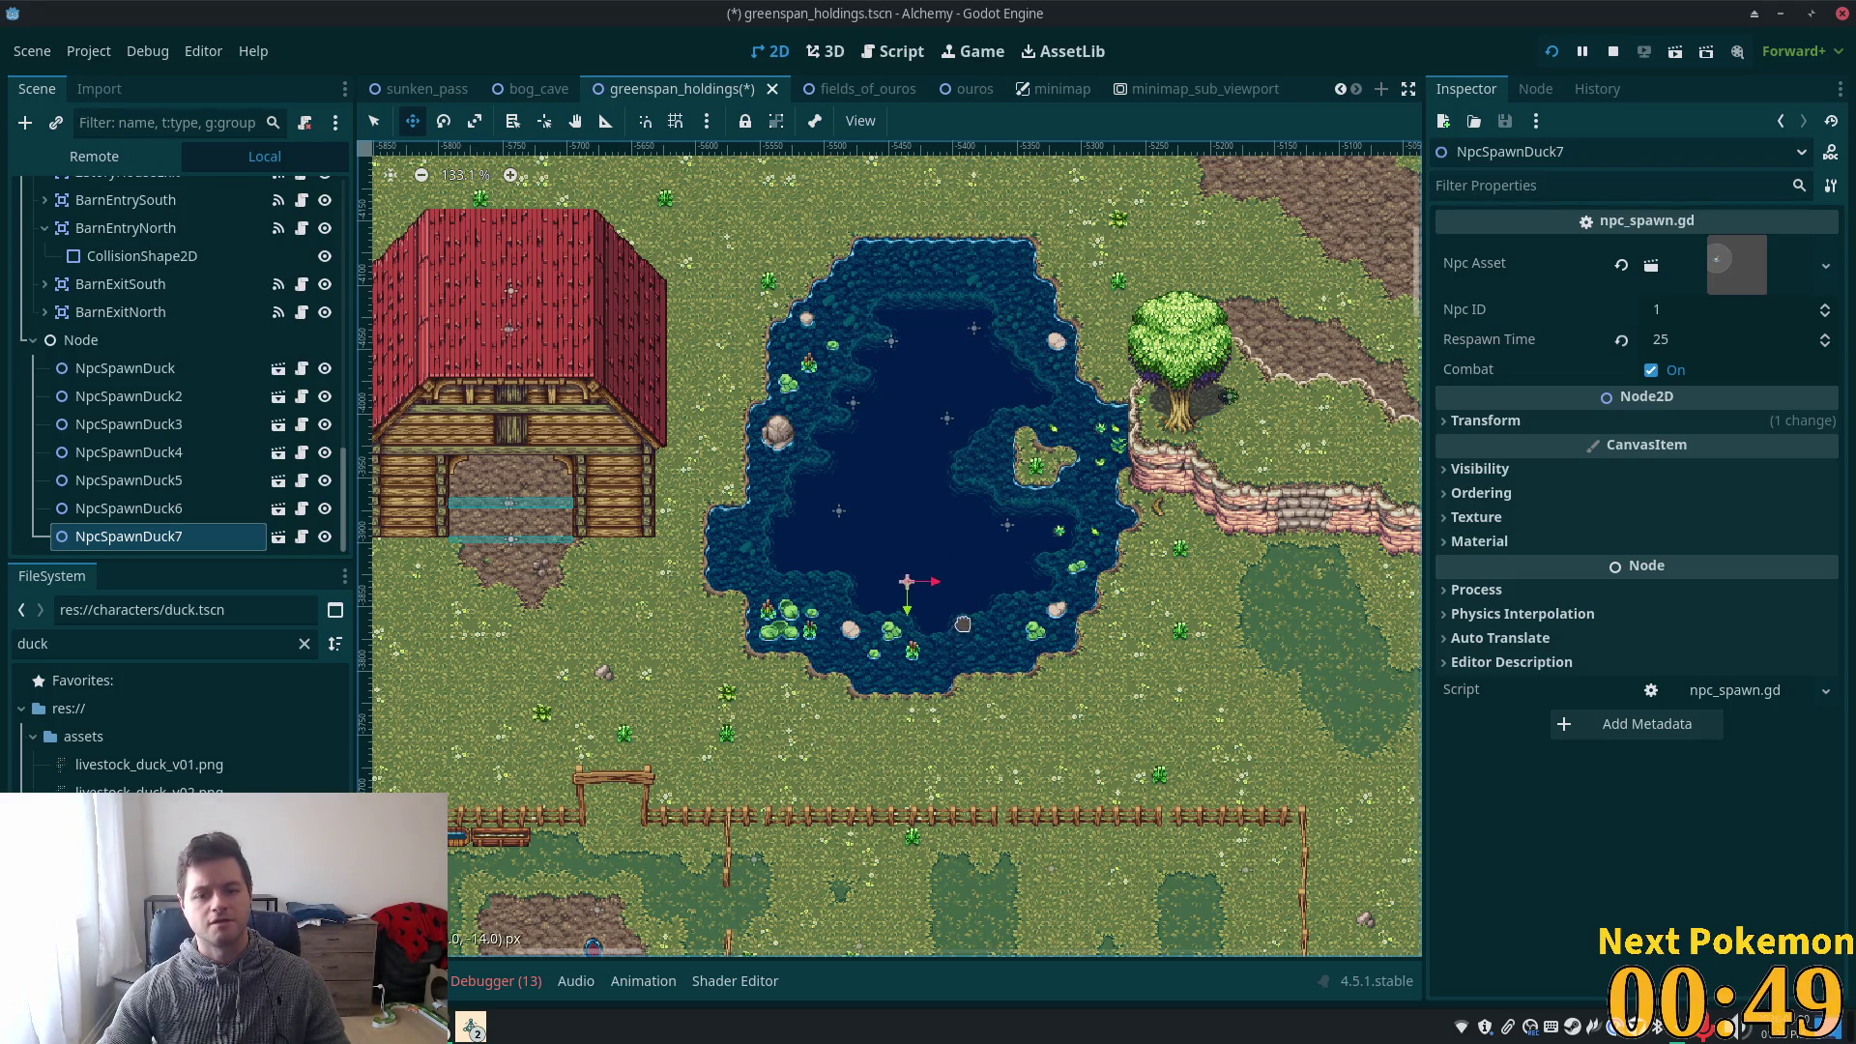
key(ctrl+s)
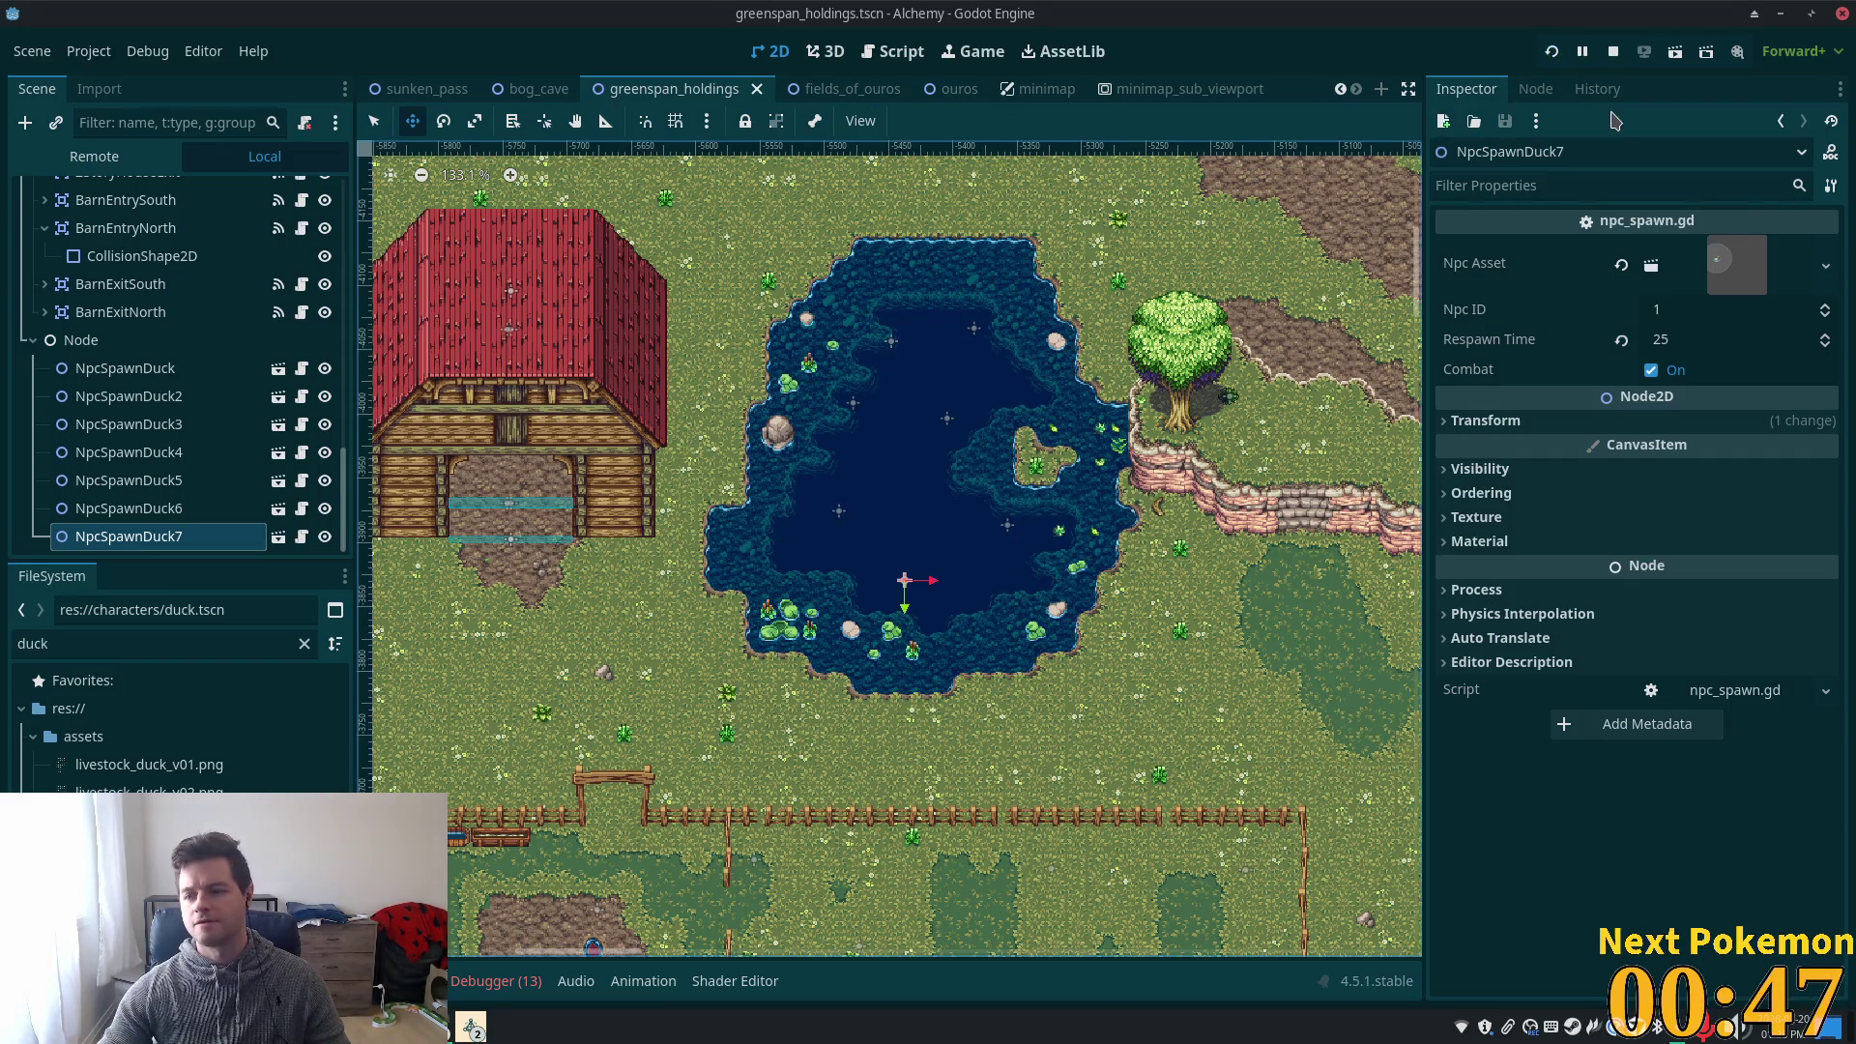
key(F5)
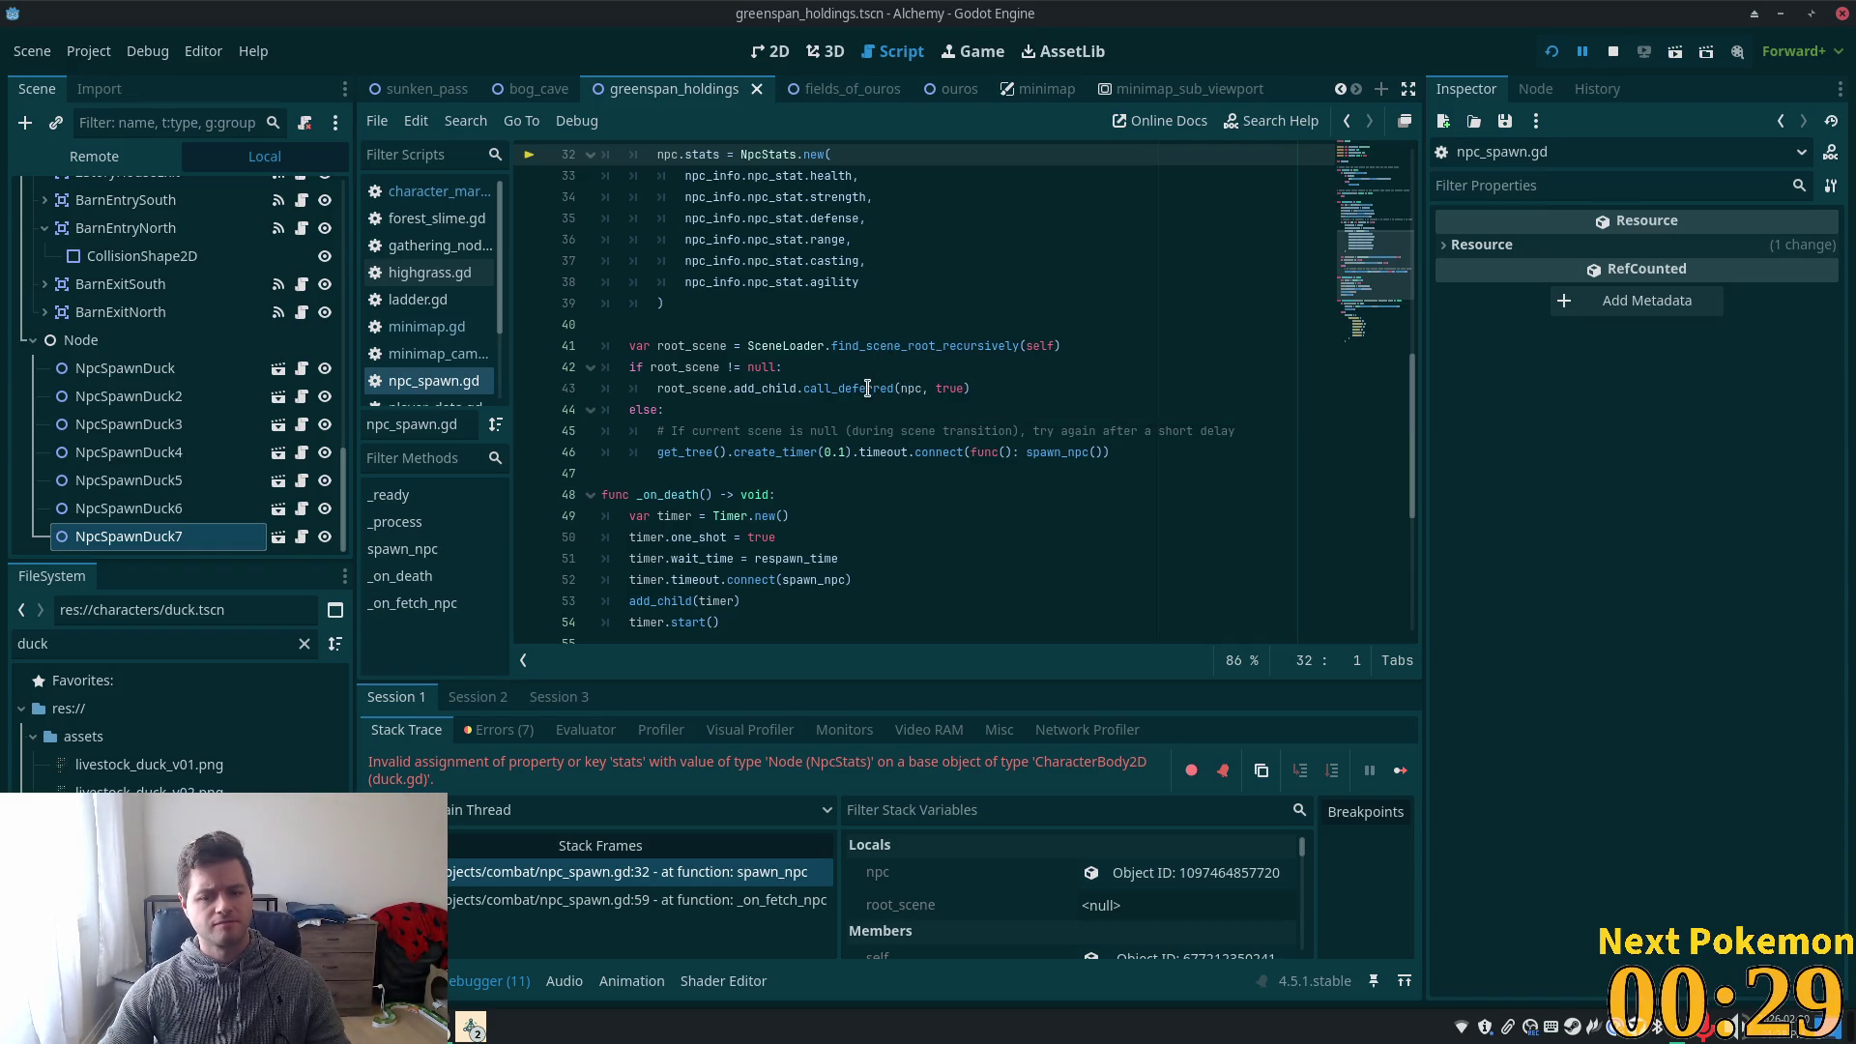
- Leave the npc_spawn.gd stats error in the Debugger and switch to the fields_of_ouros scene
mouse_move(866, 388)
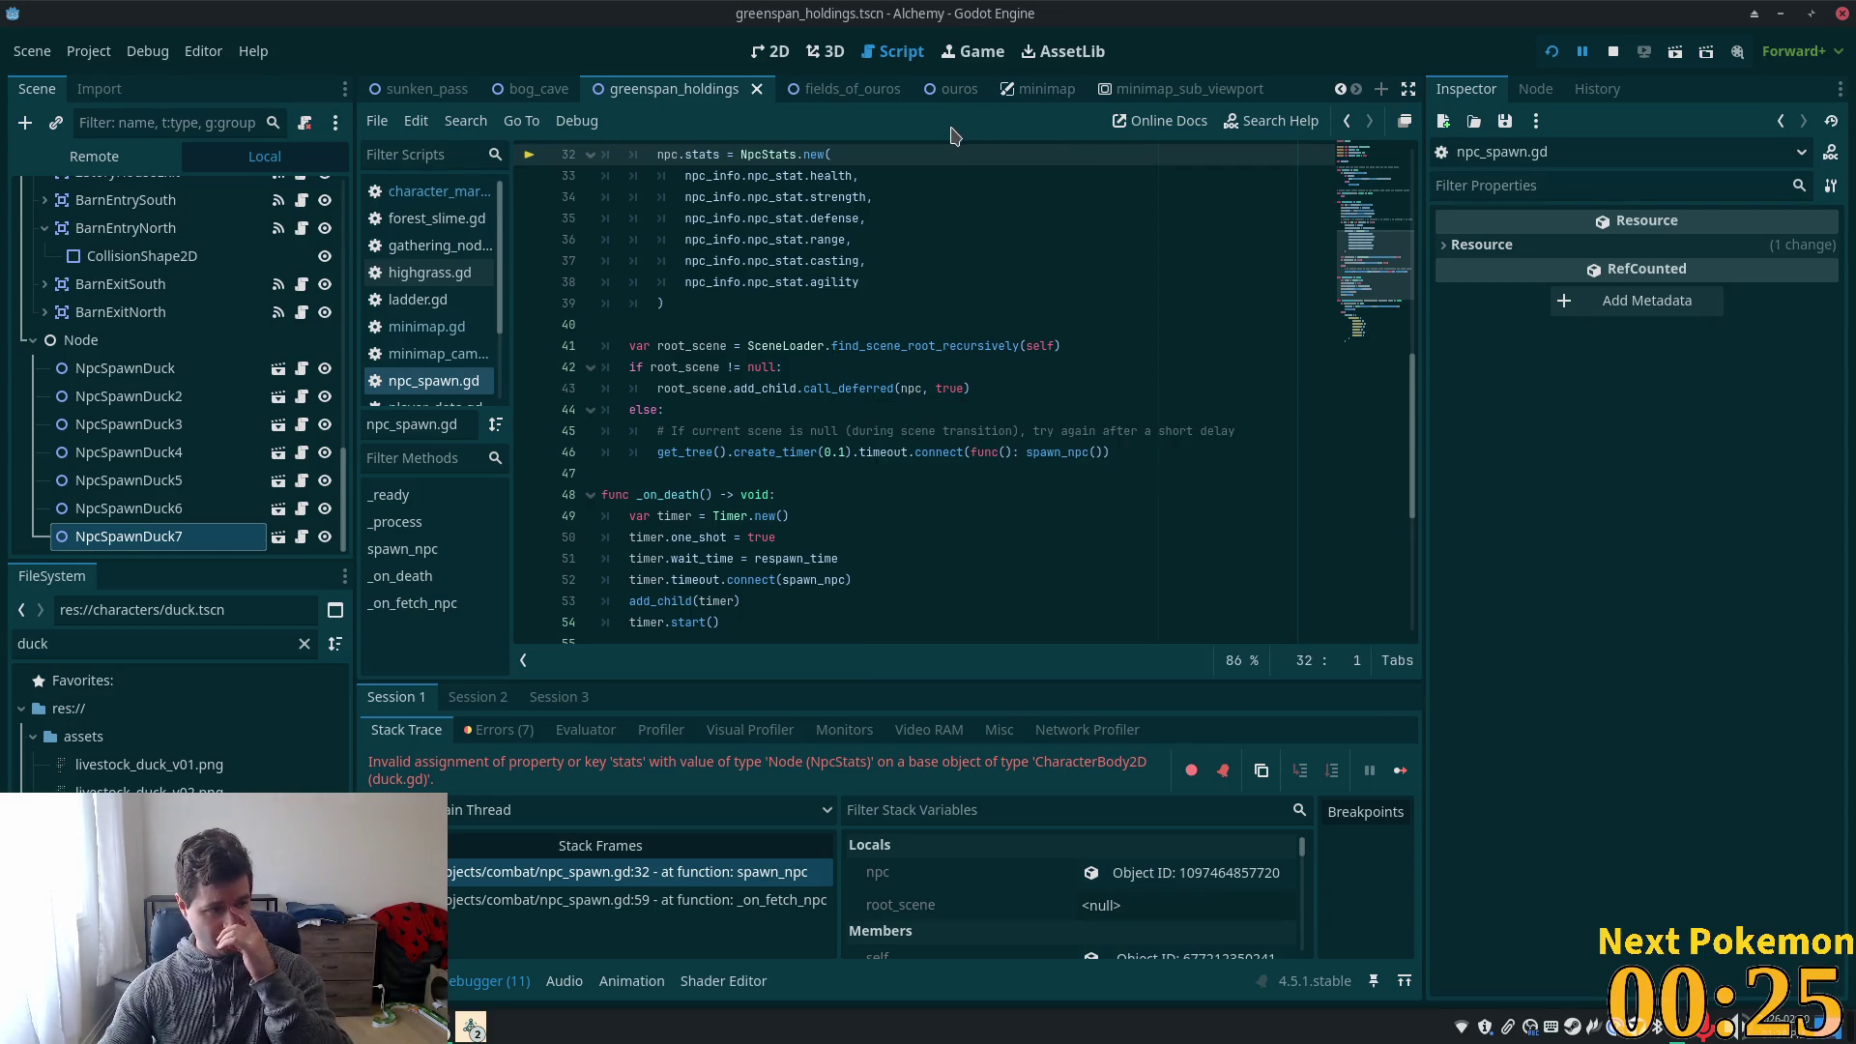
click(934, 89)
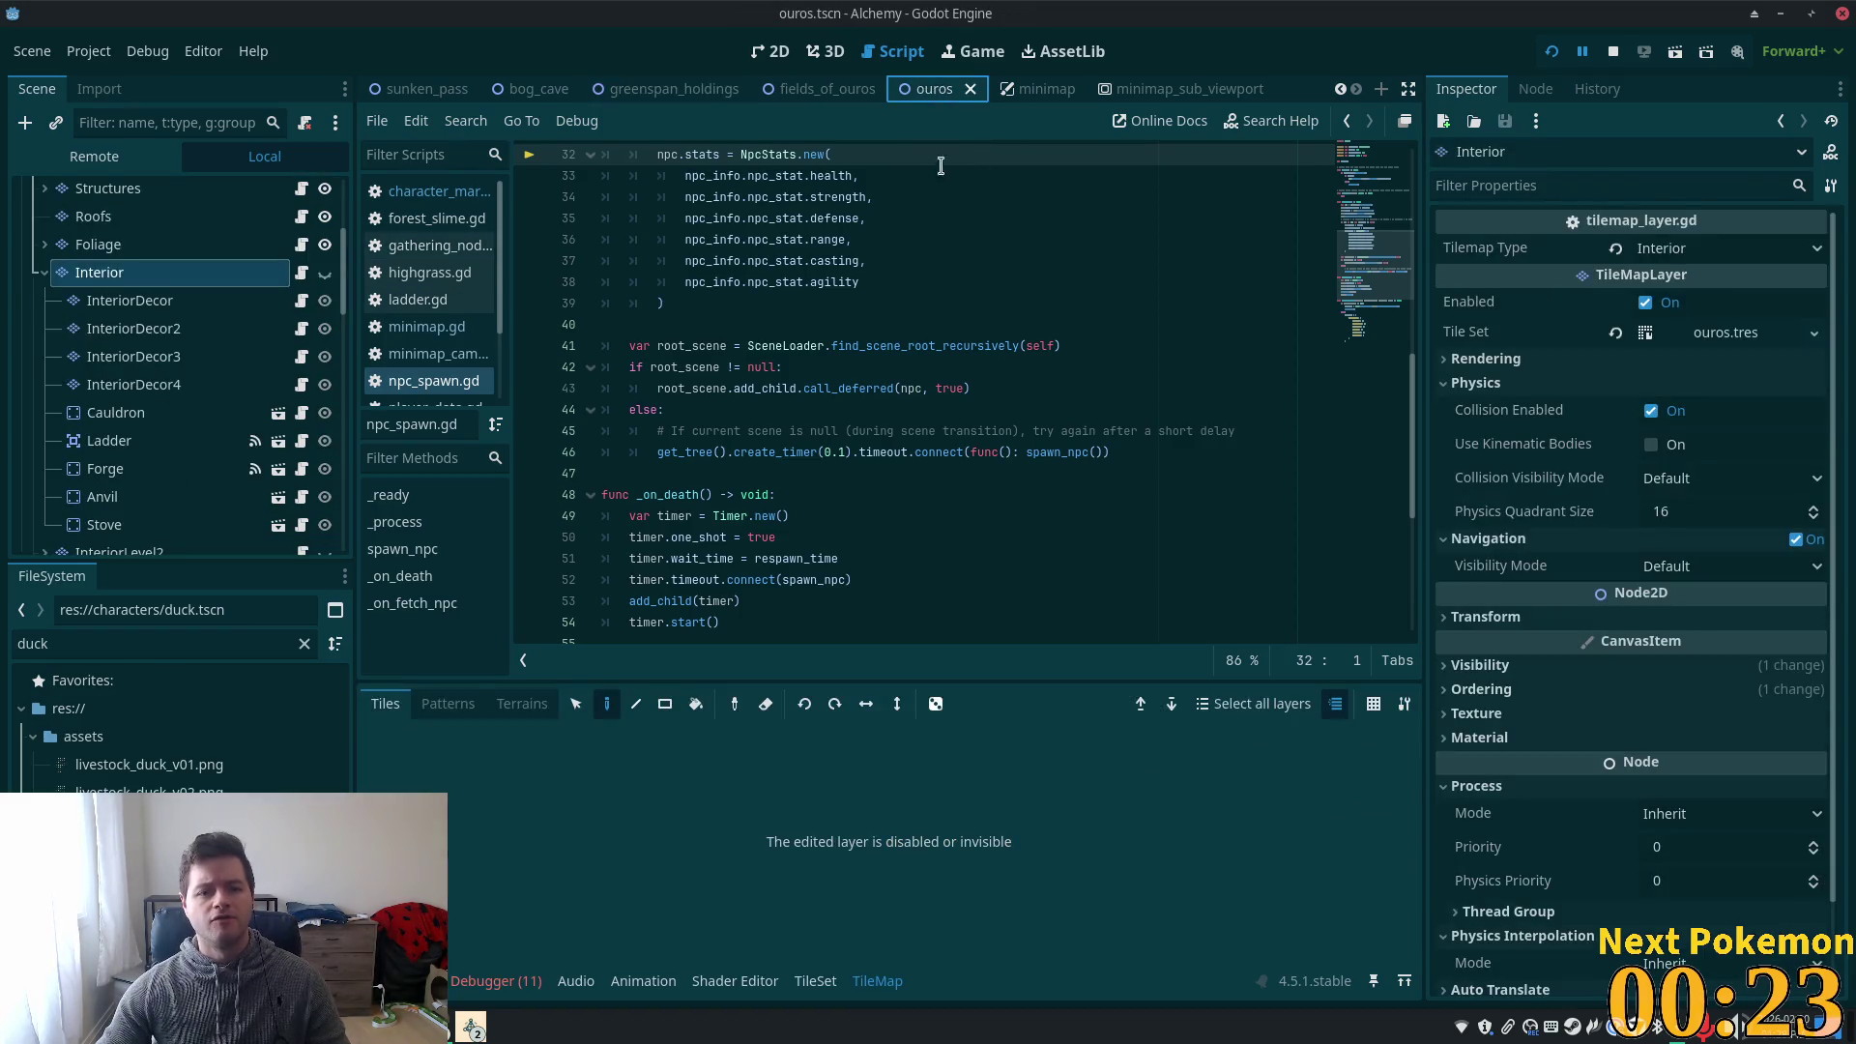
click(826, 89)
- In the 2D view, collapse Boars, expand Duckies and inspect Duck2's spawn settings
click(772, 58)
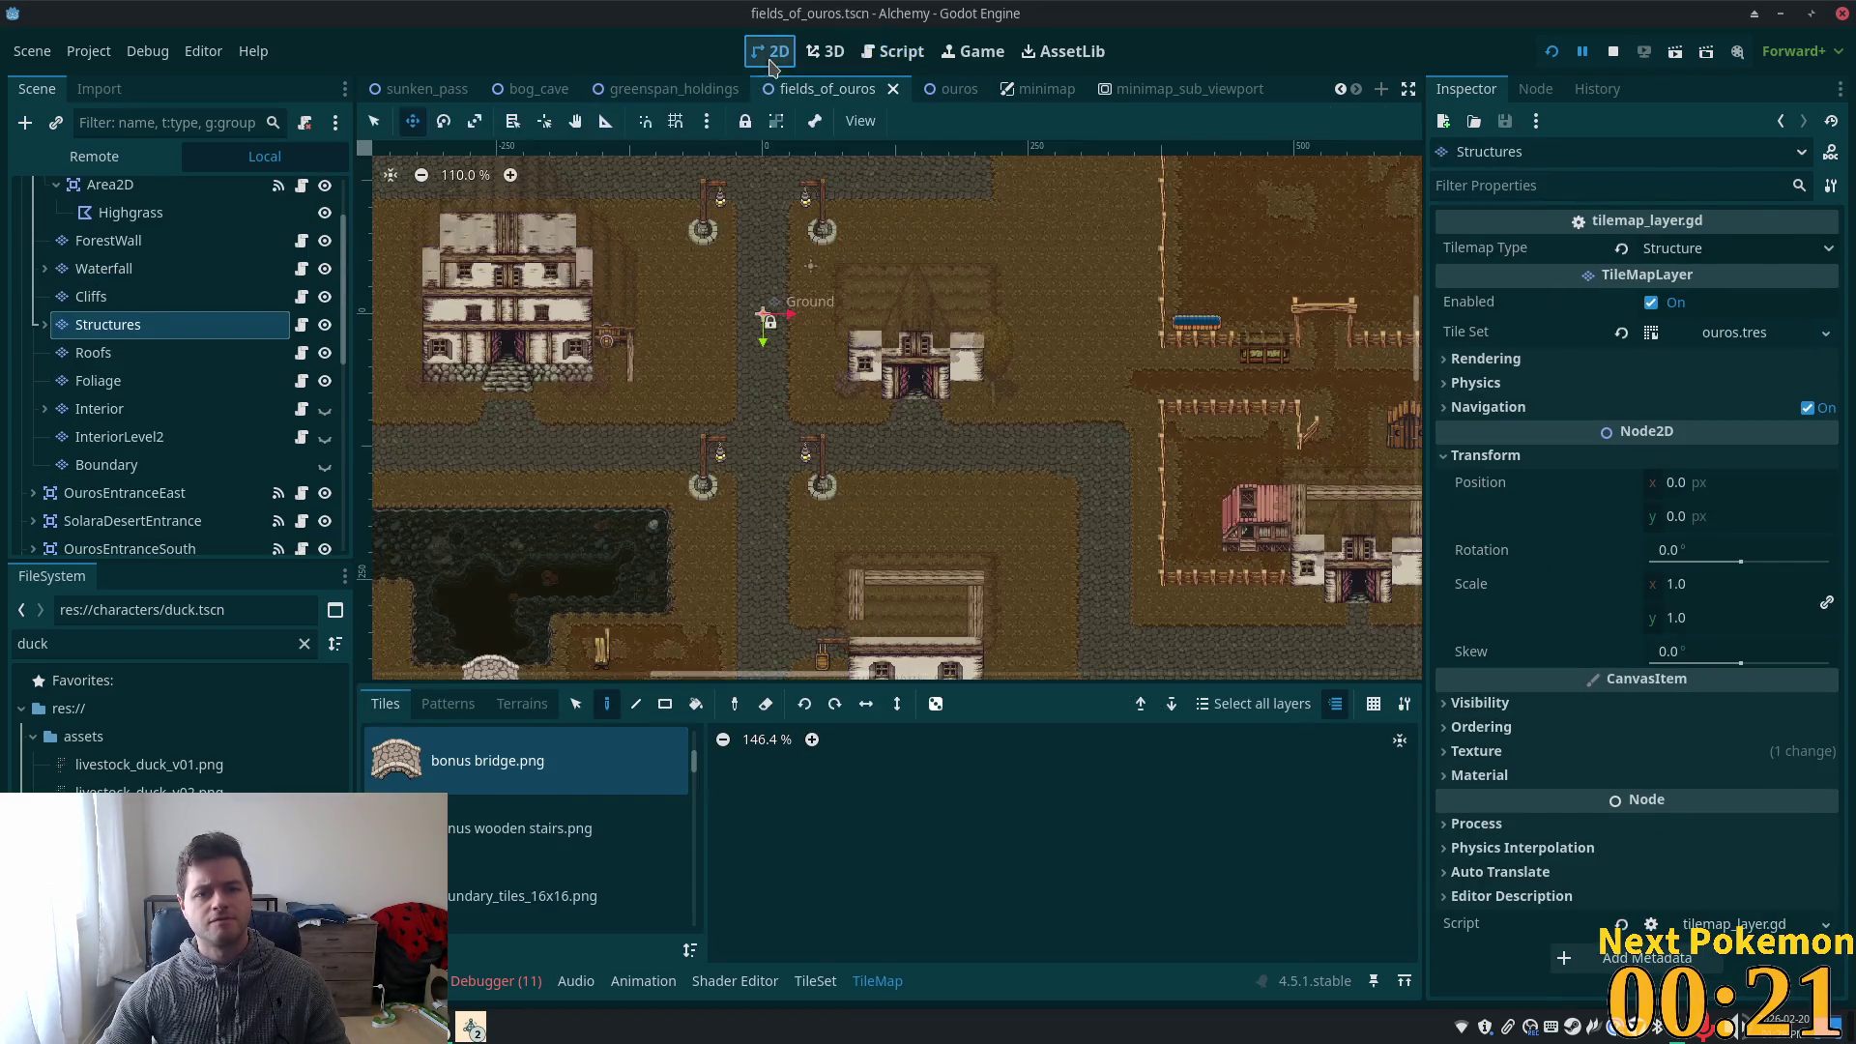
scroll(796, 429, down, 3)
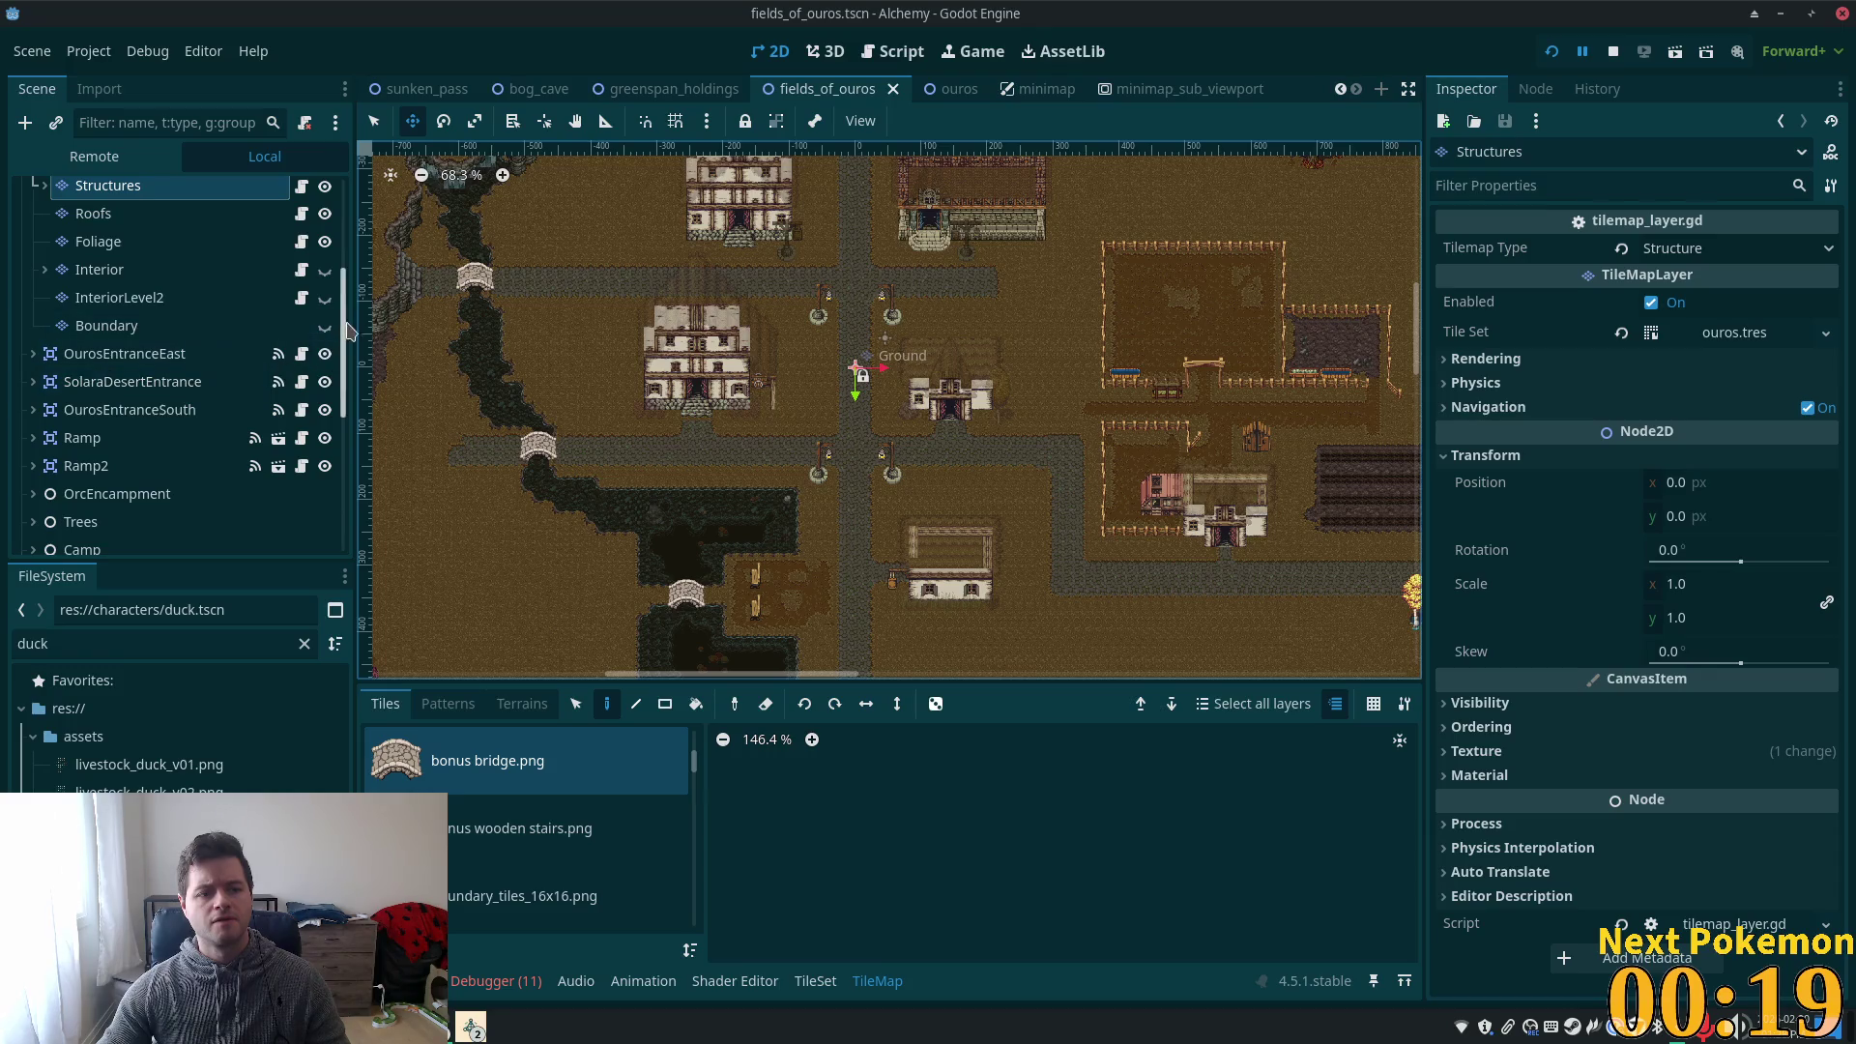
scroll(270, 377, down, 4)
click(33, 425)
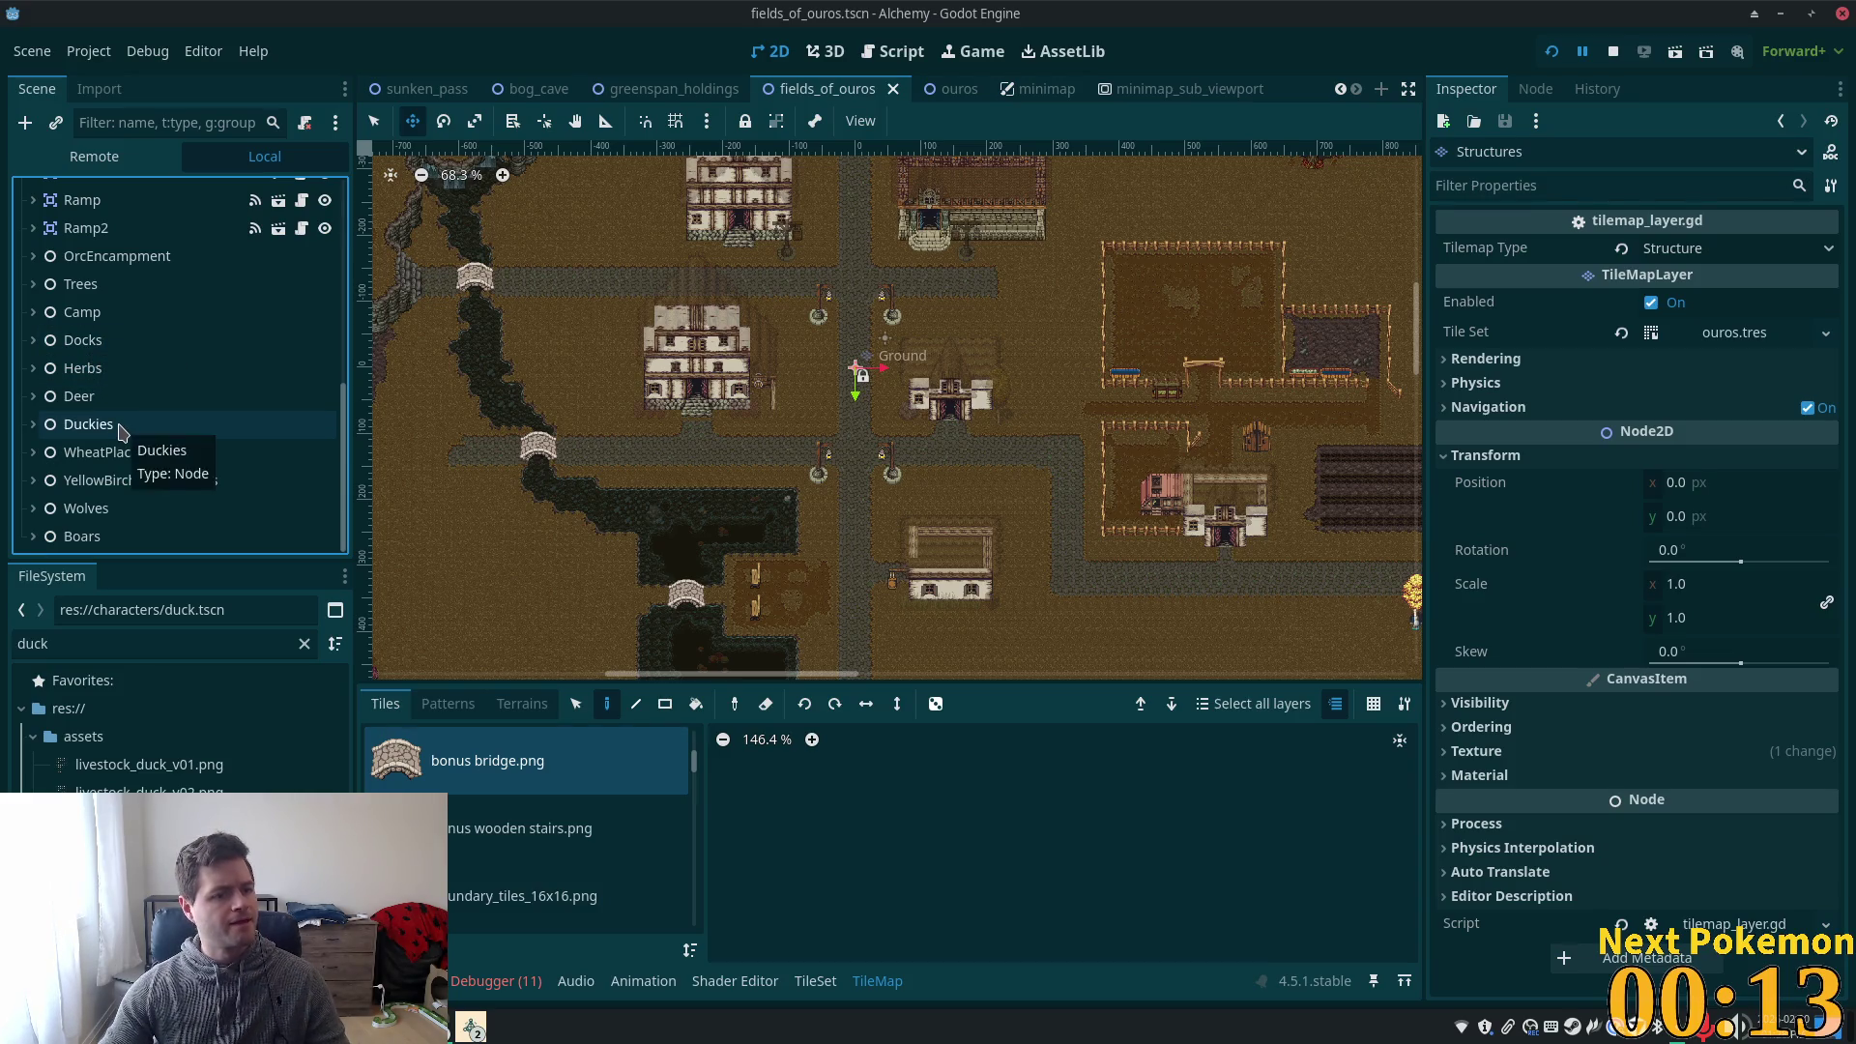
click(123, 428)
click(34, 424)
click(105, 476)
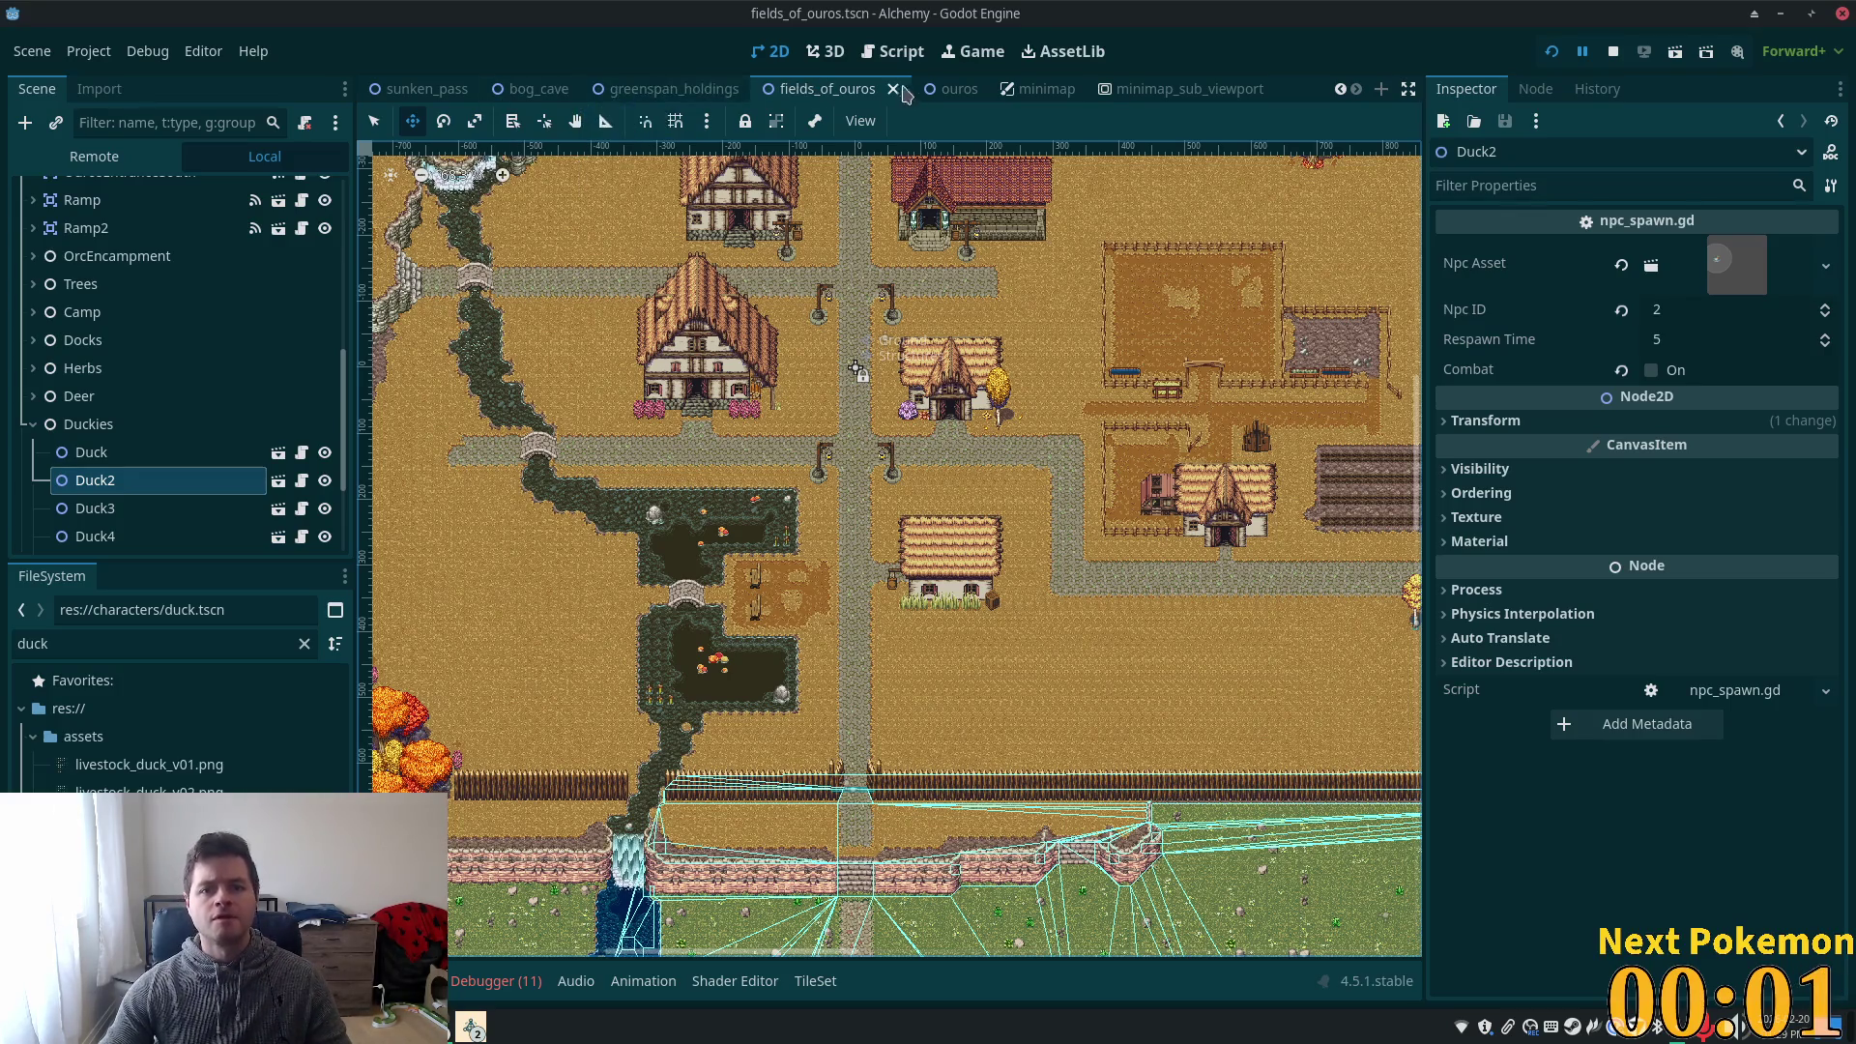
- Note Duck2's Npc ID 2, respawn time 5 and combat off, then return to greenspan_holdings
mouse_move(713, 103)
scroll(676, 92, up, 4)
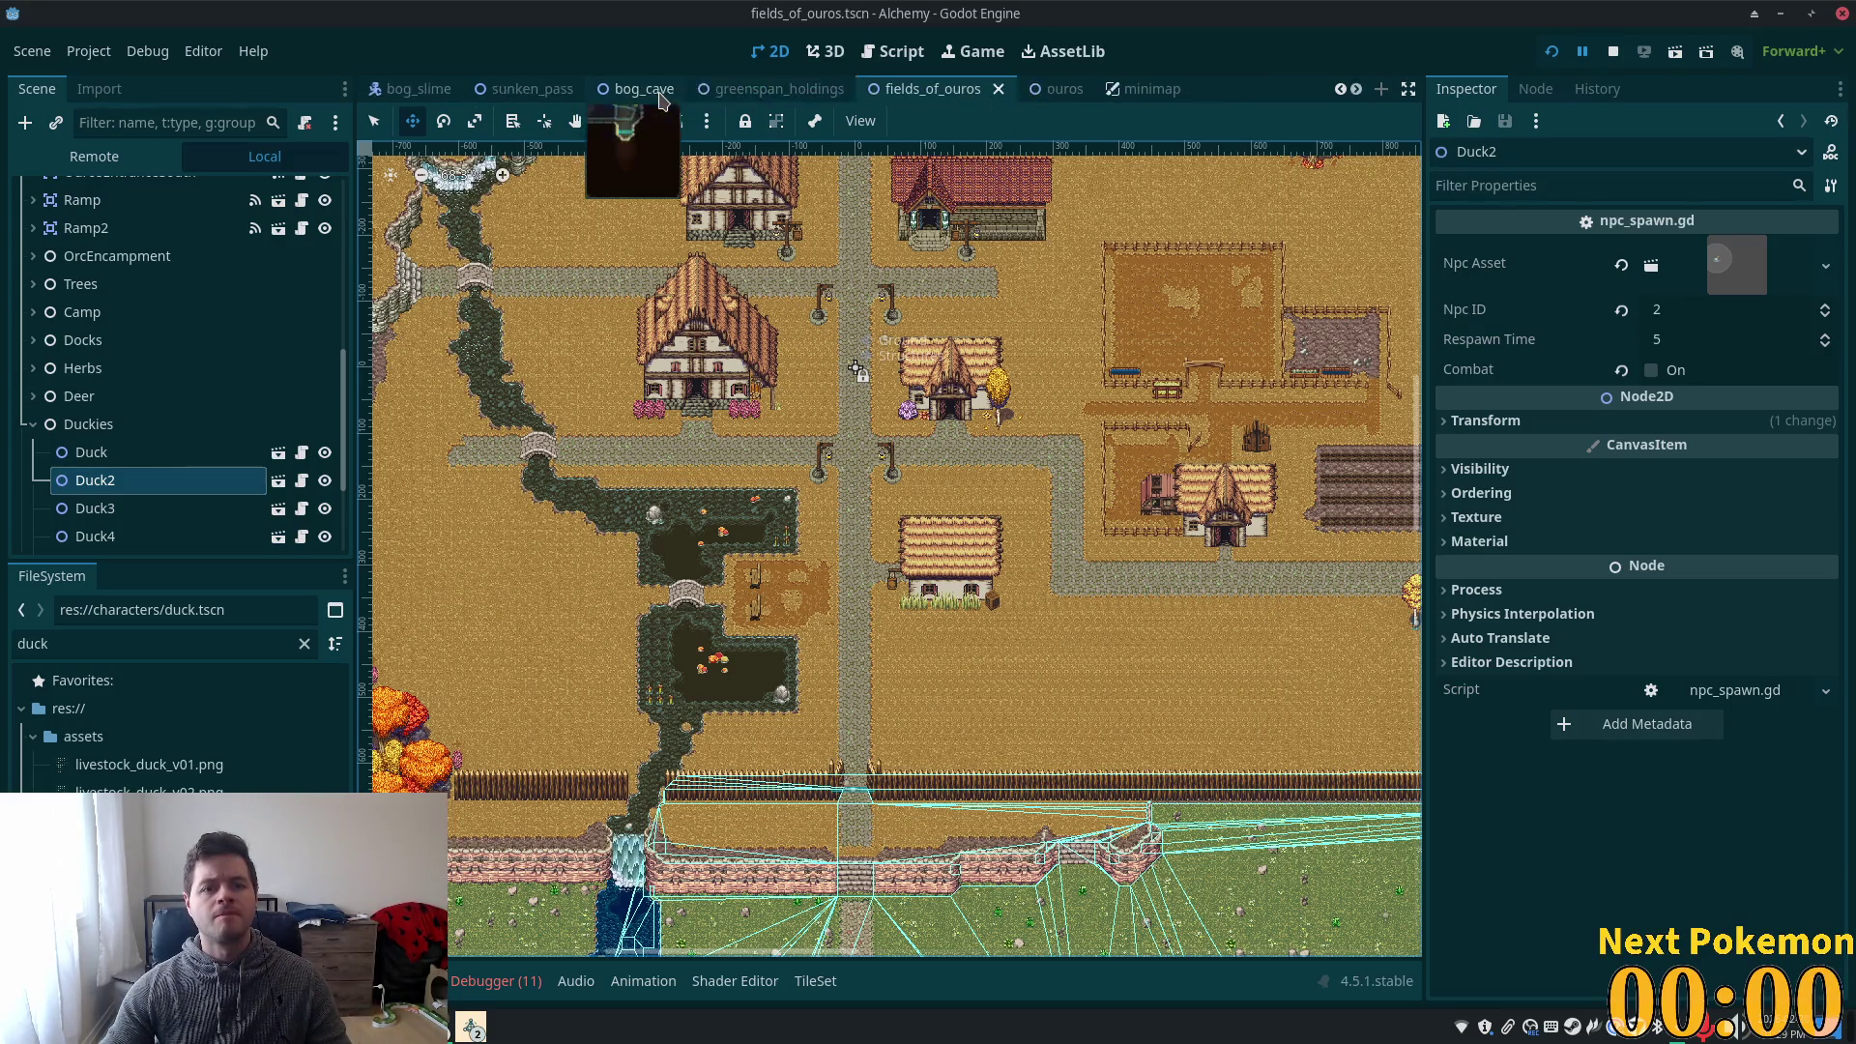
mouse_move(791, 101)
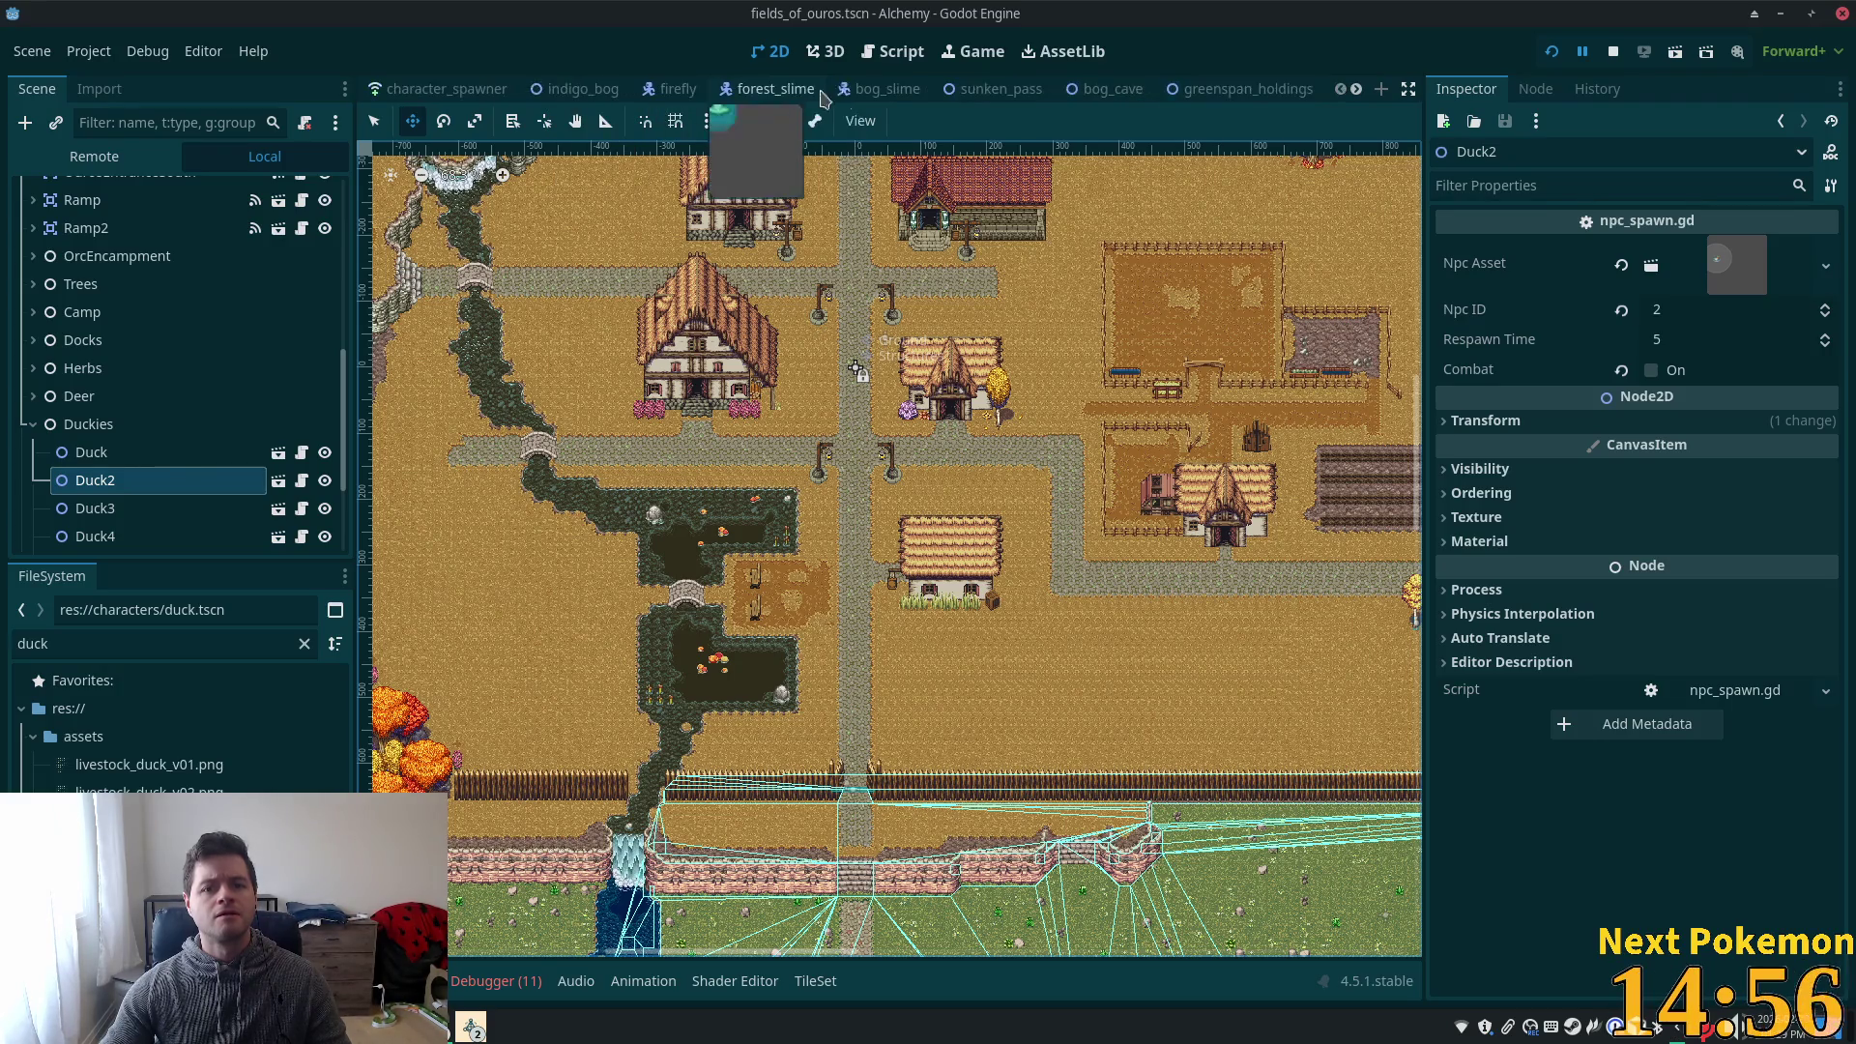
click(1146, 89)
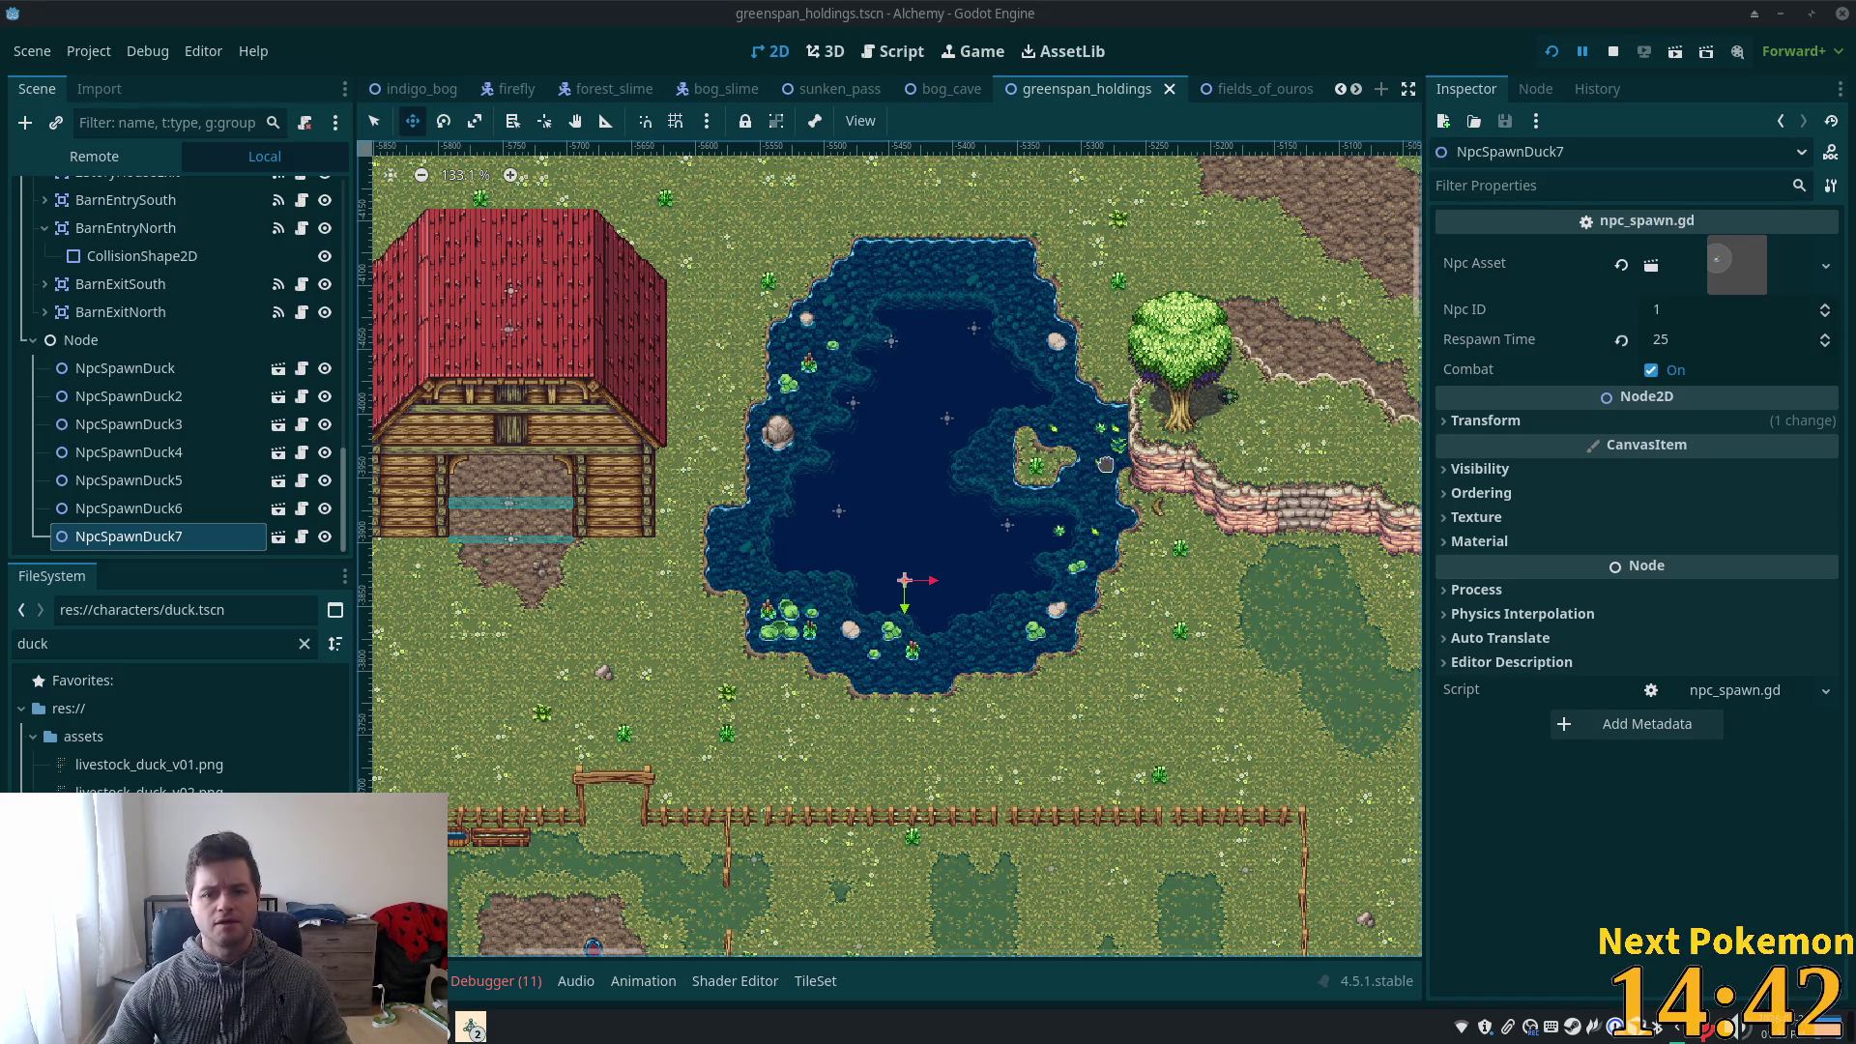
- Select NpcSpawnDuck through NpcSpawnDuck7, uncheck Combat, and run the project
scroll(910, 398, up, 2)
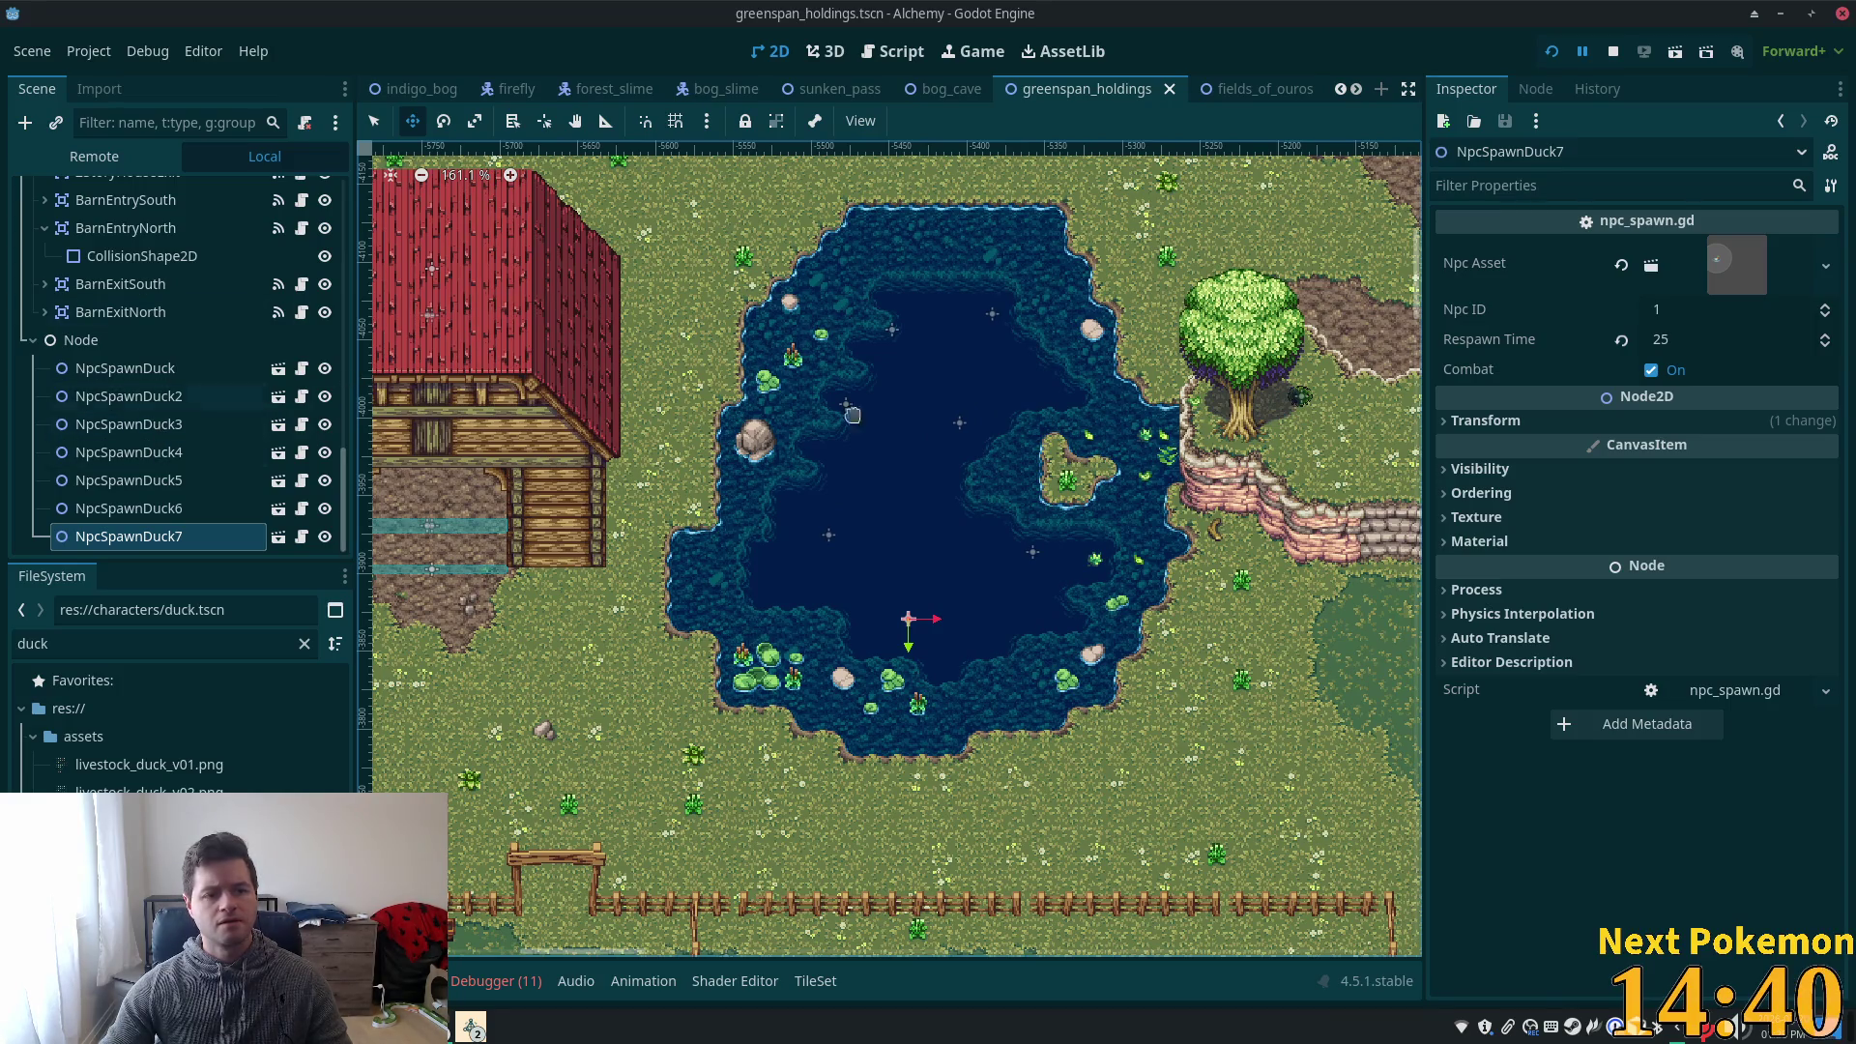
click(145, 368)
shift+click(167, 548)
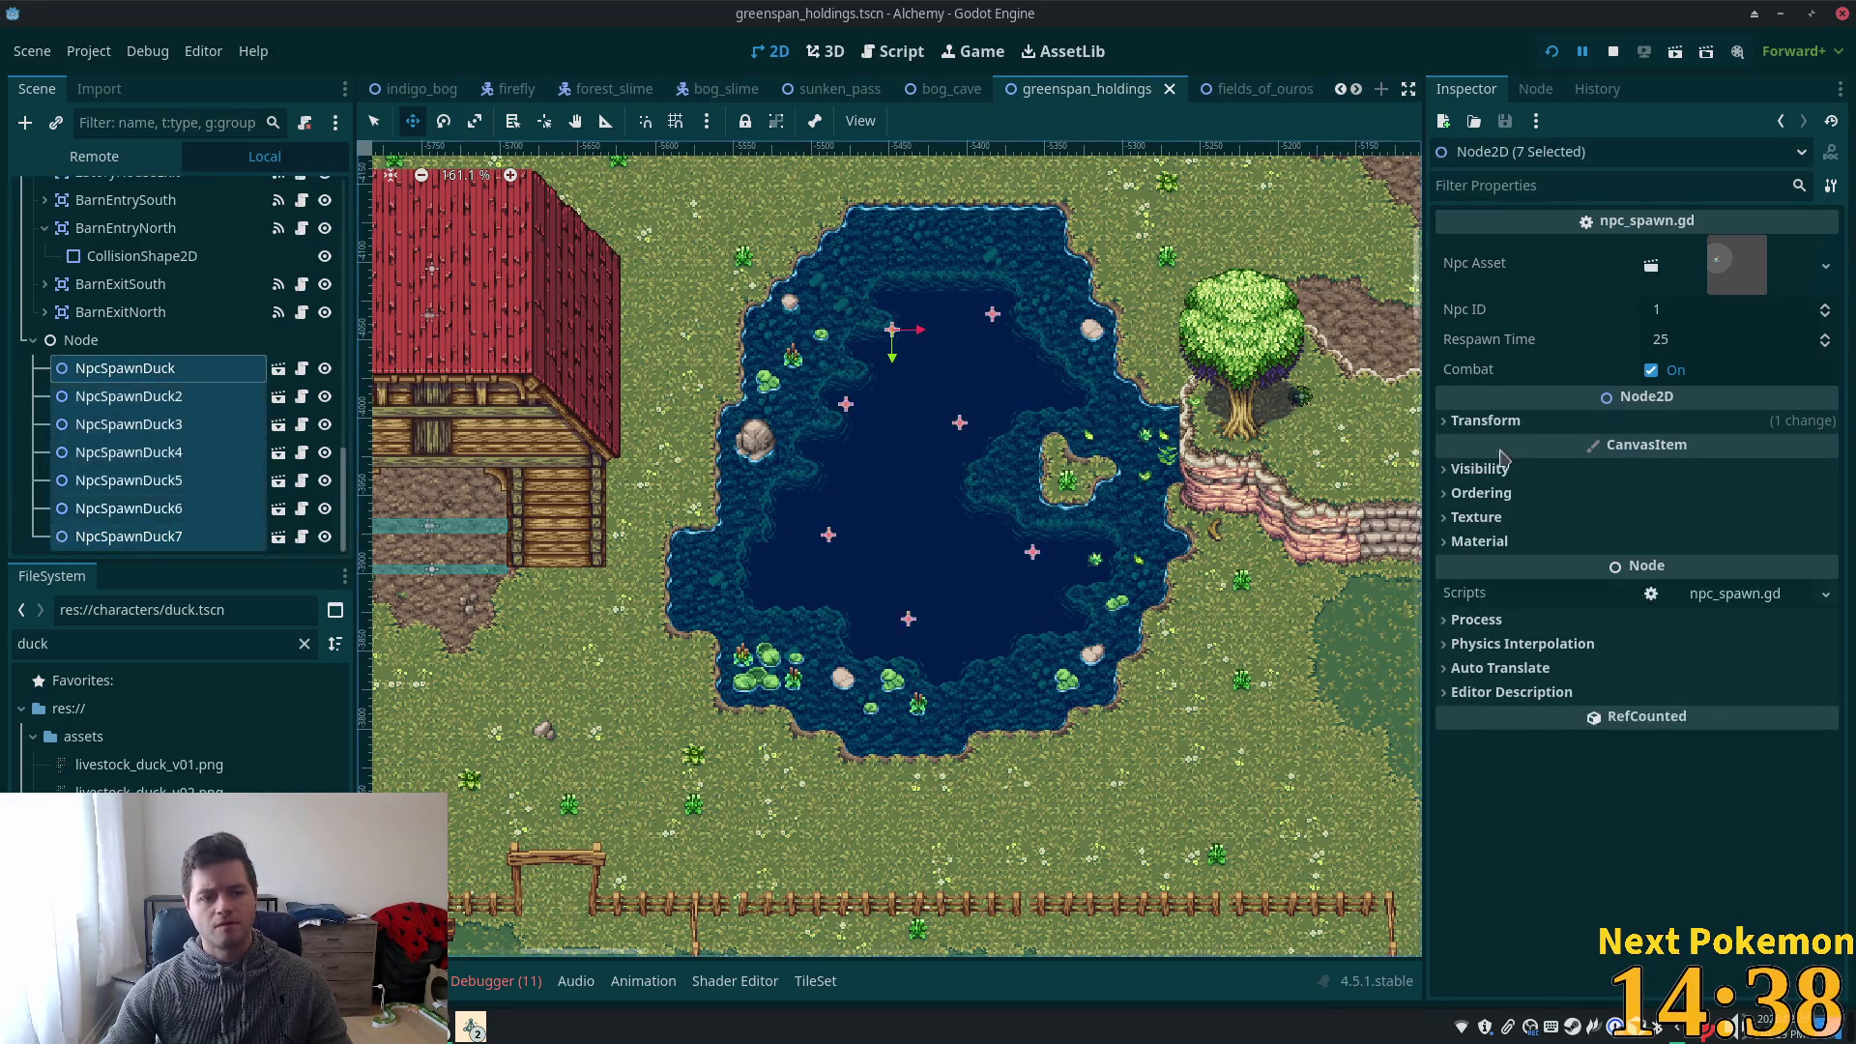
click(1651, 370)
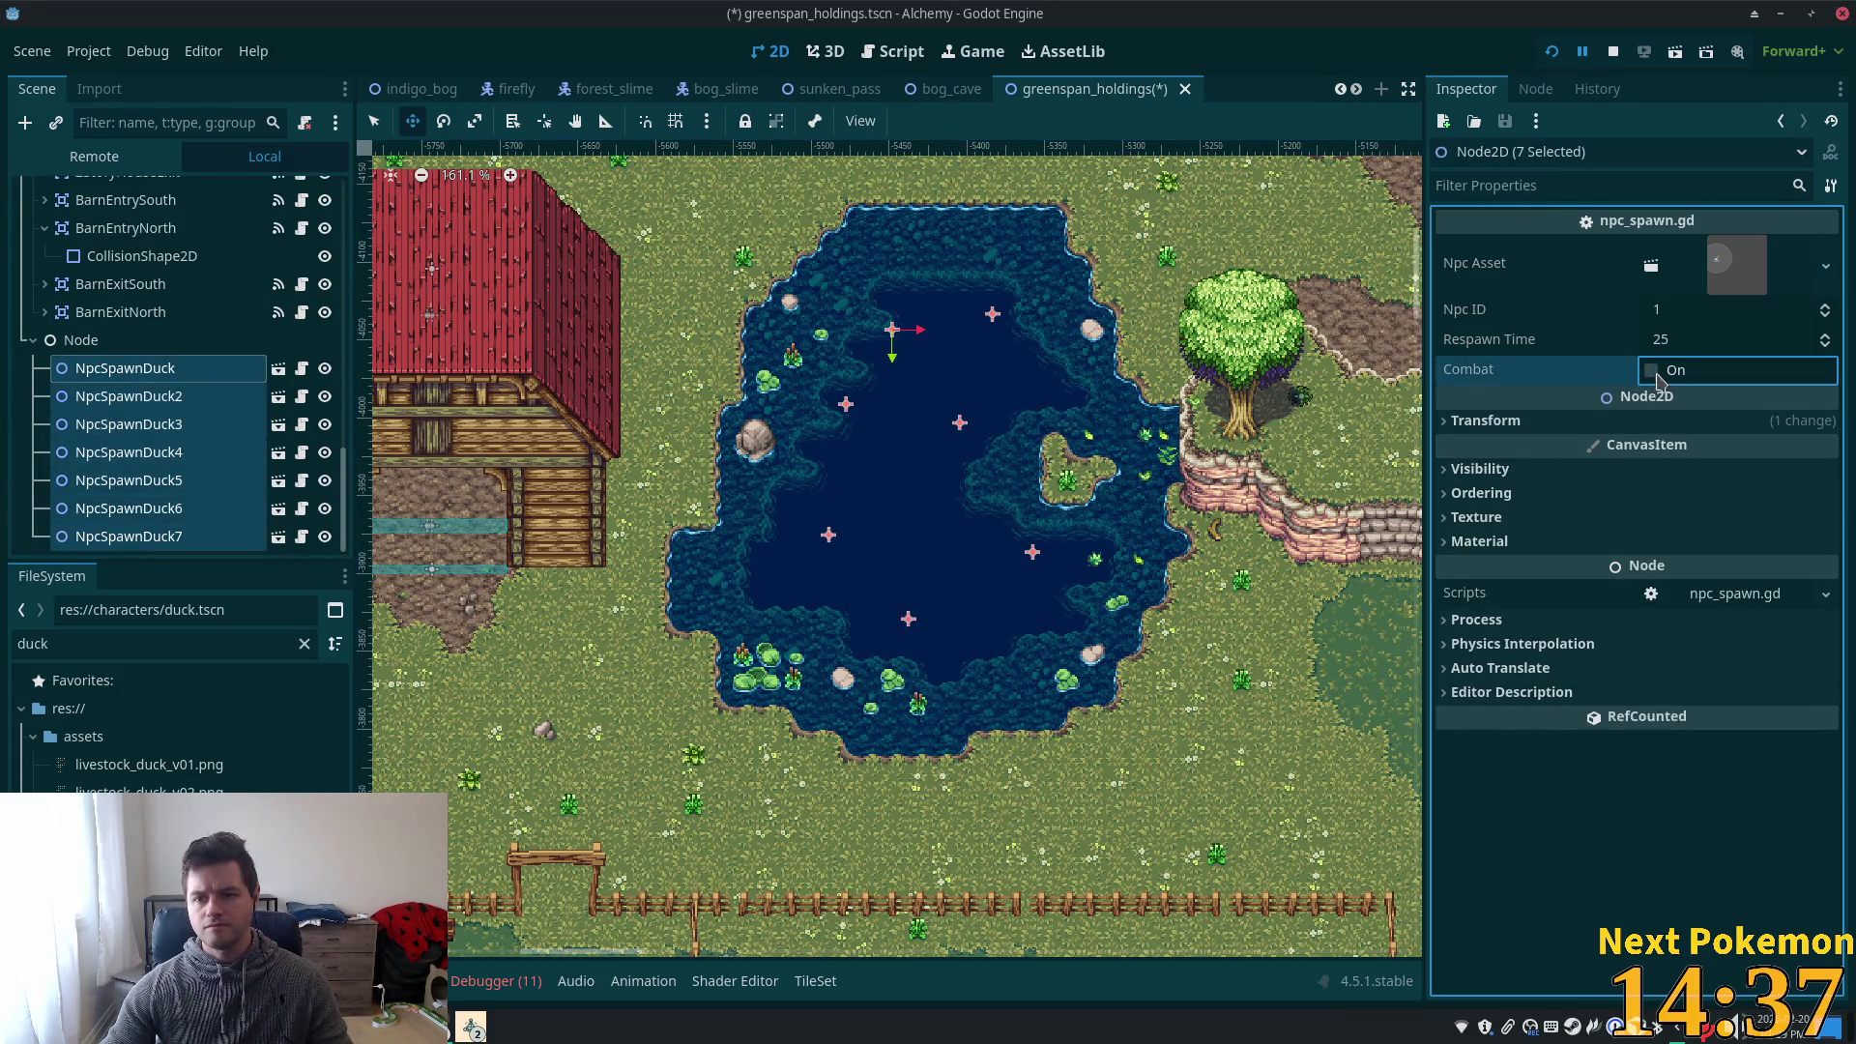
click(1552, 51)
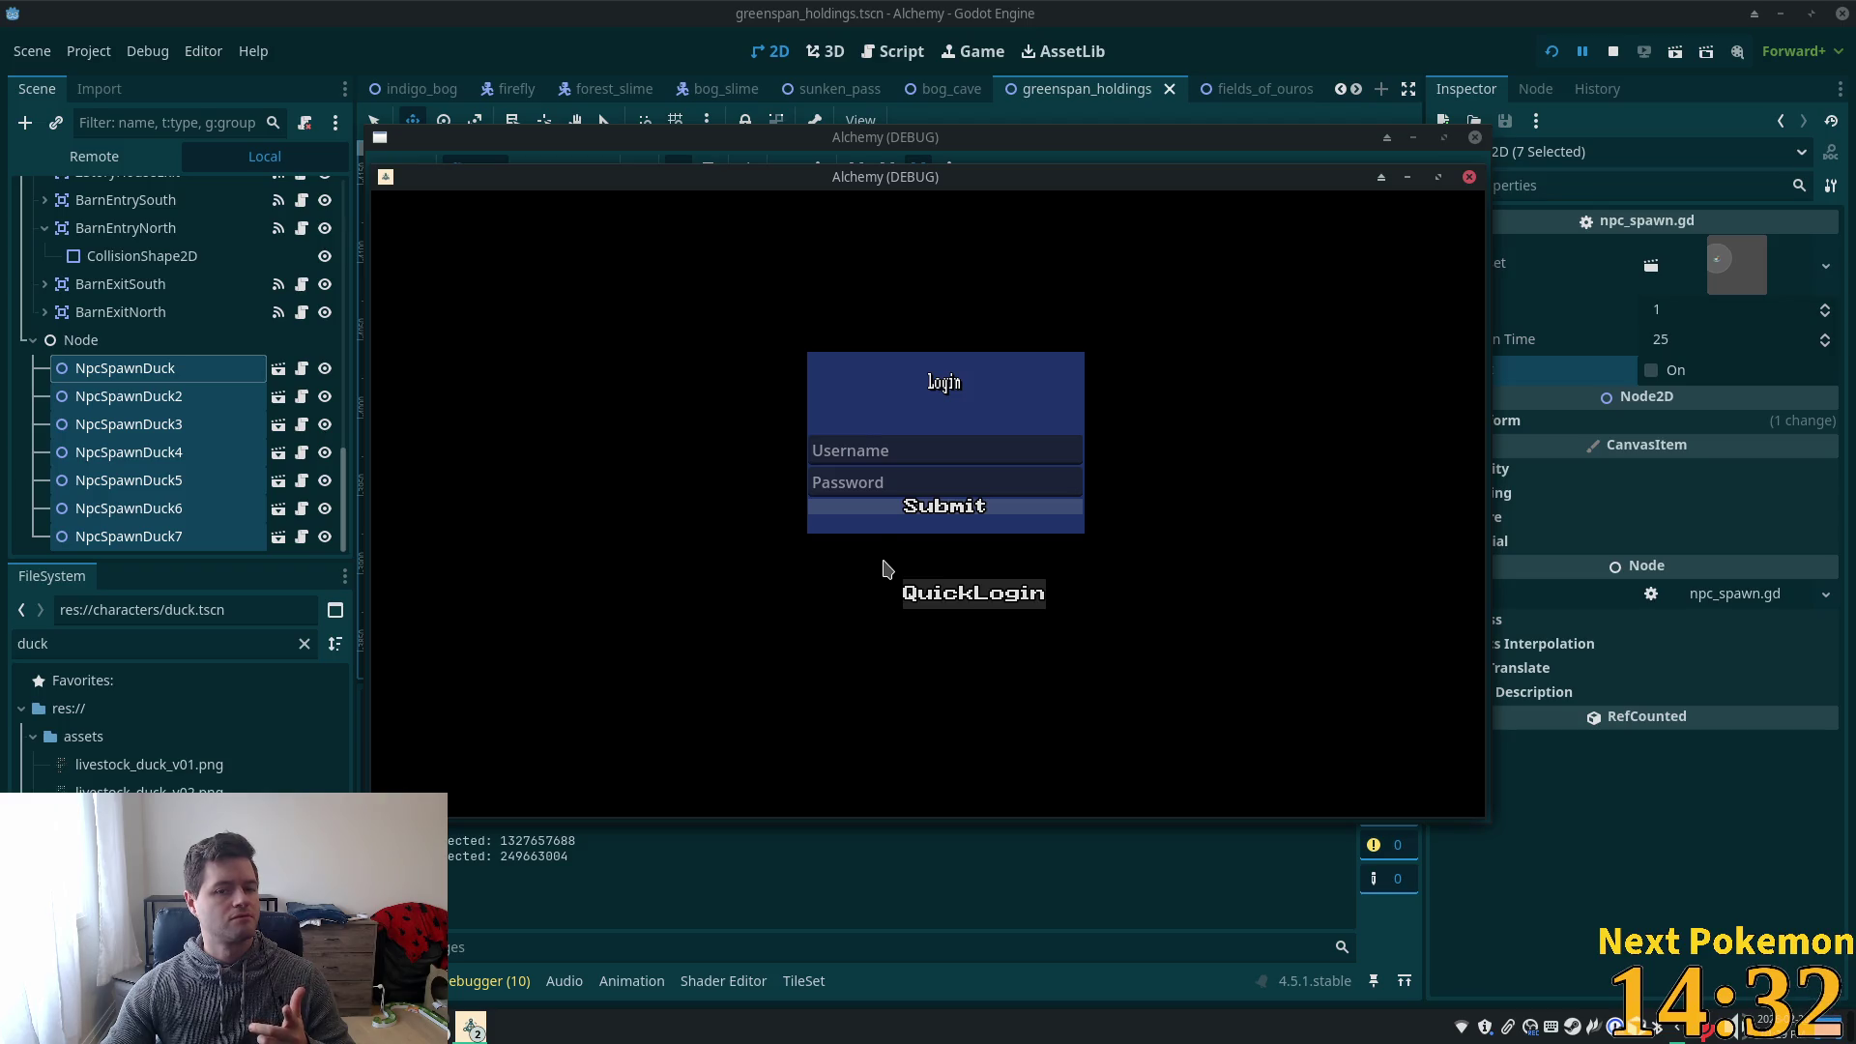
- Log into the game and walk past the duck pond up onto the cliff top
click(936, 520)
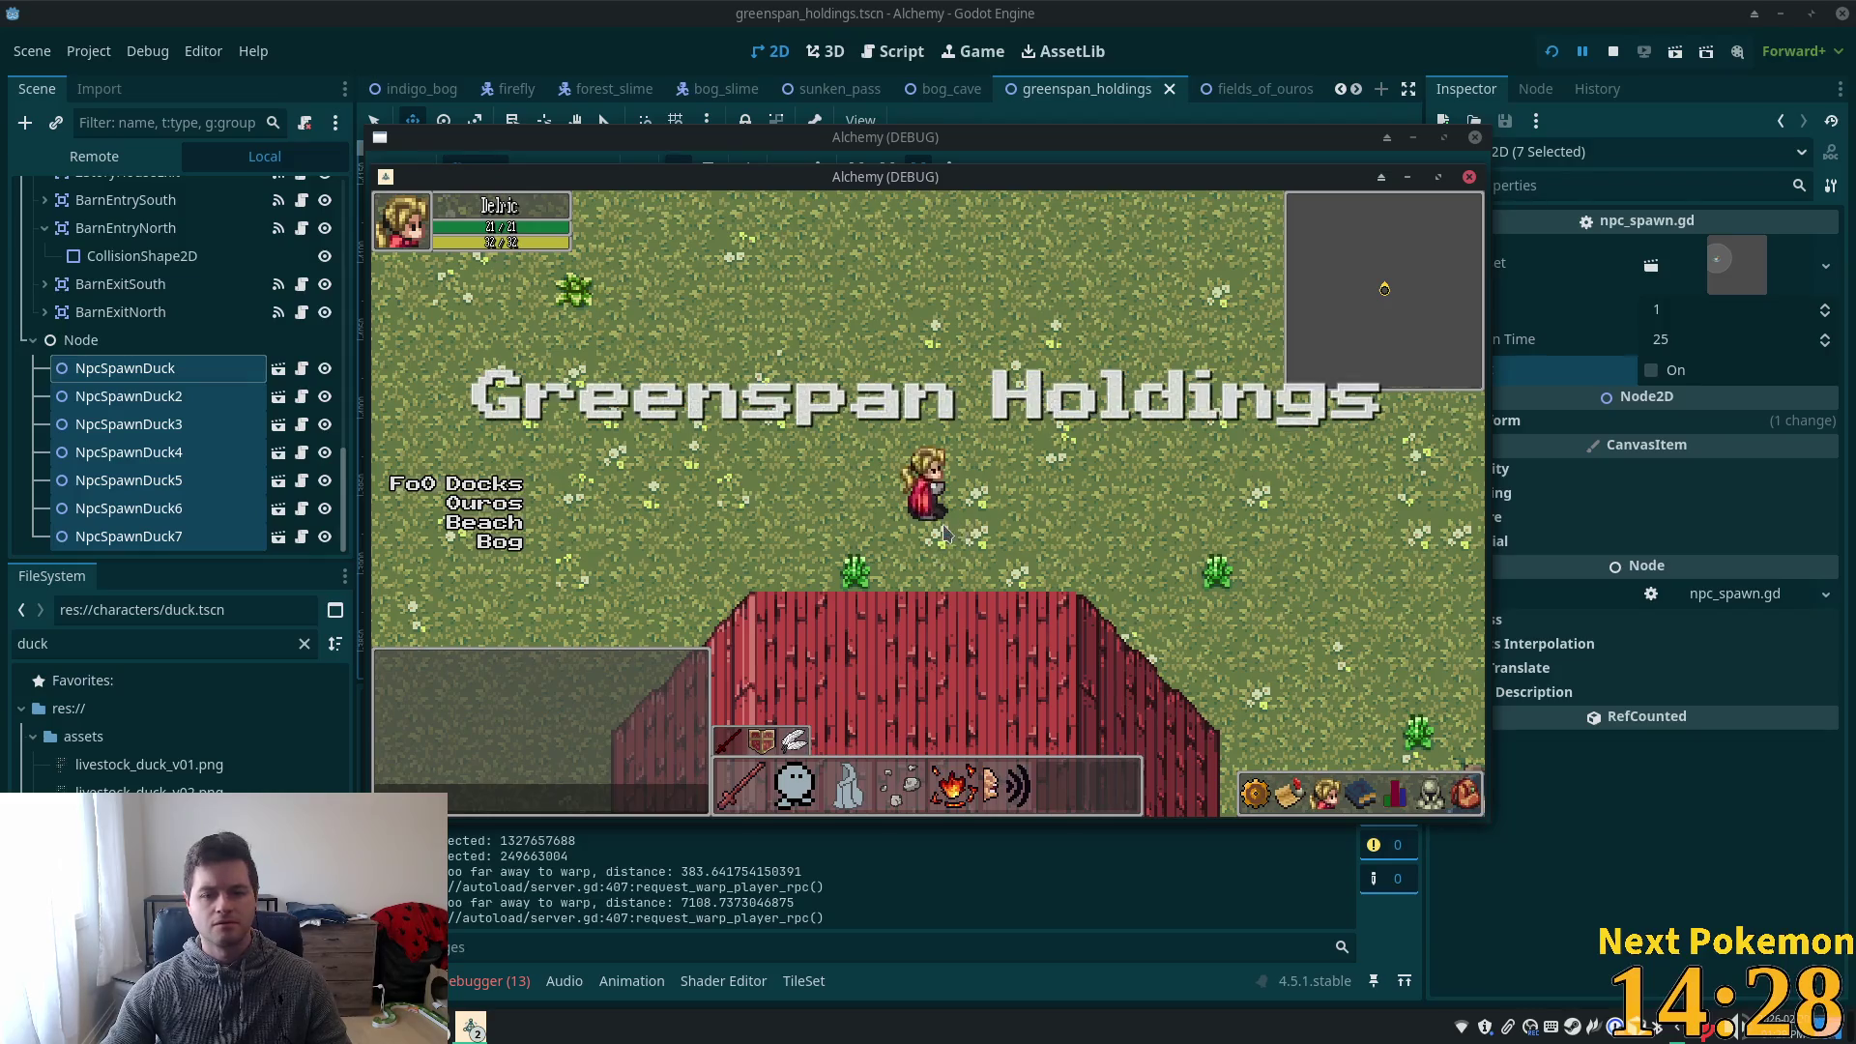
key(Down)
key(Right)
key(Down)
key(Right)
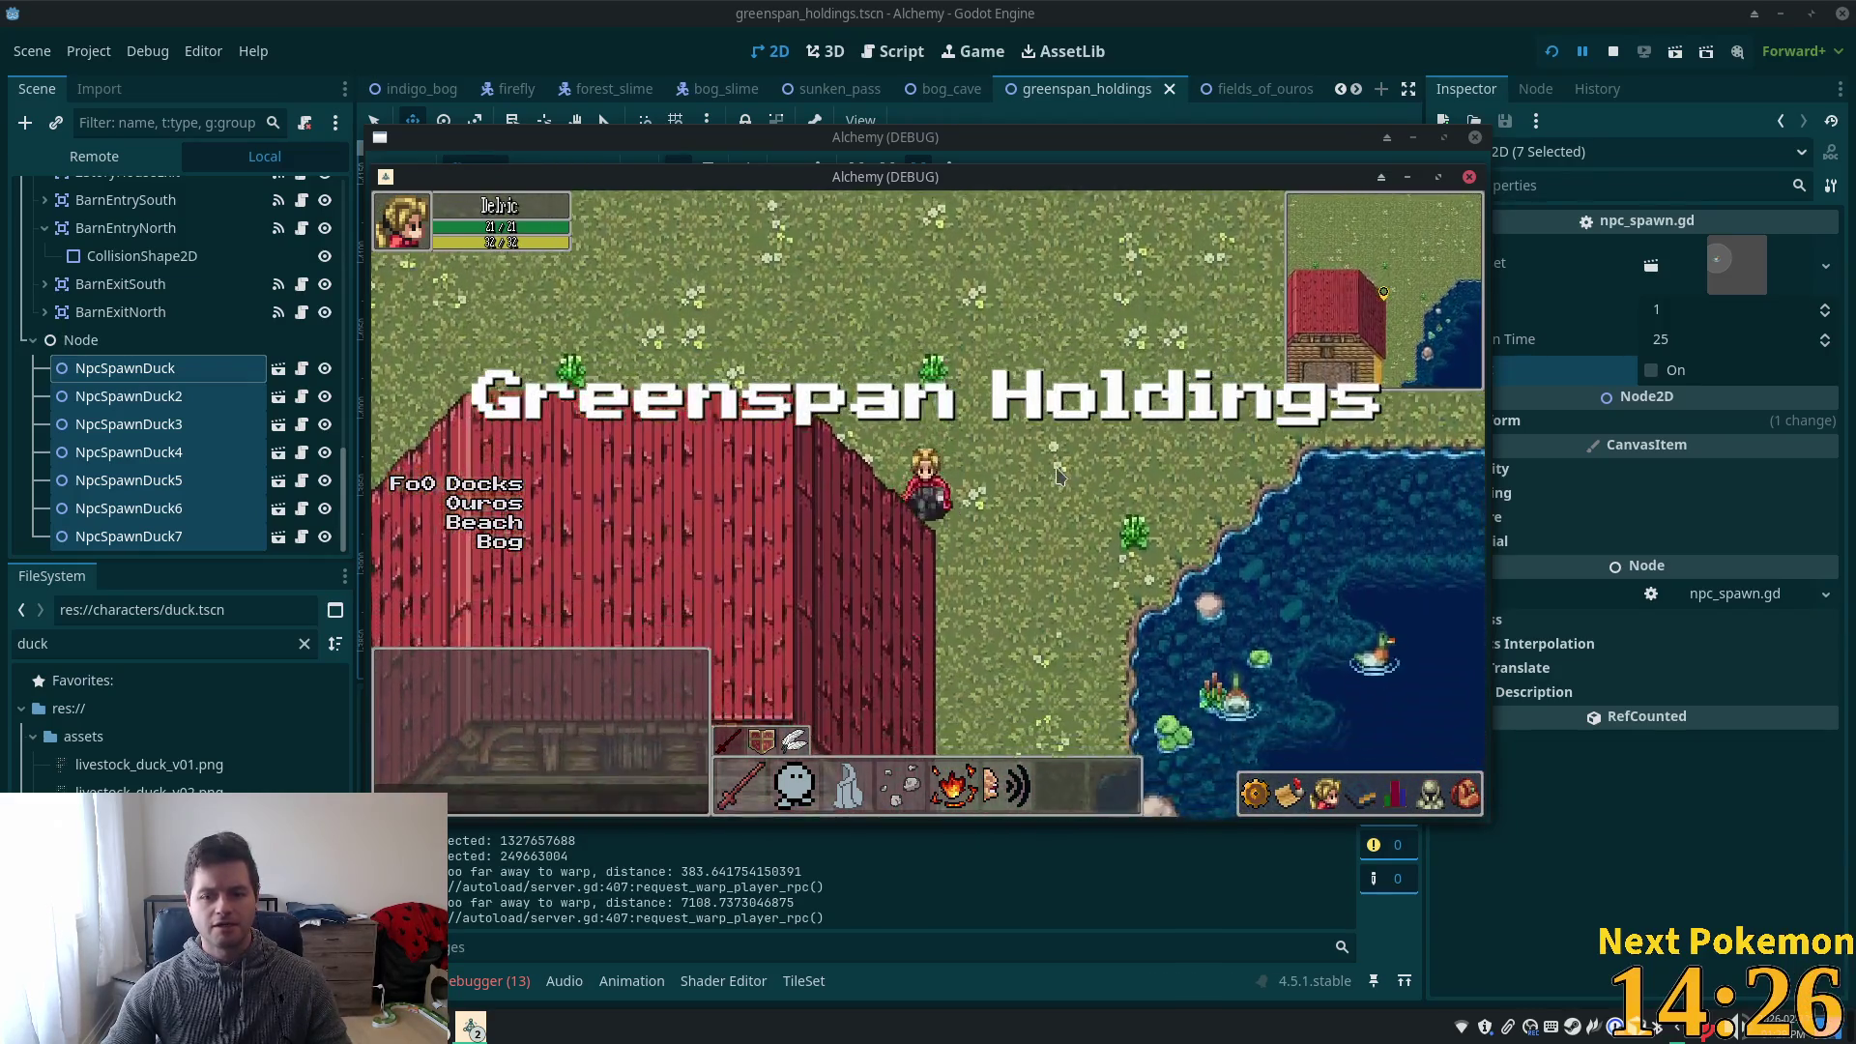
key(Down)
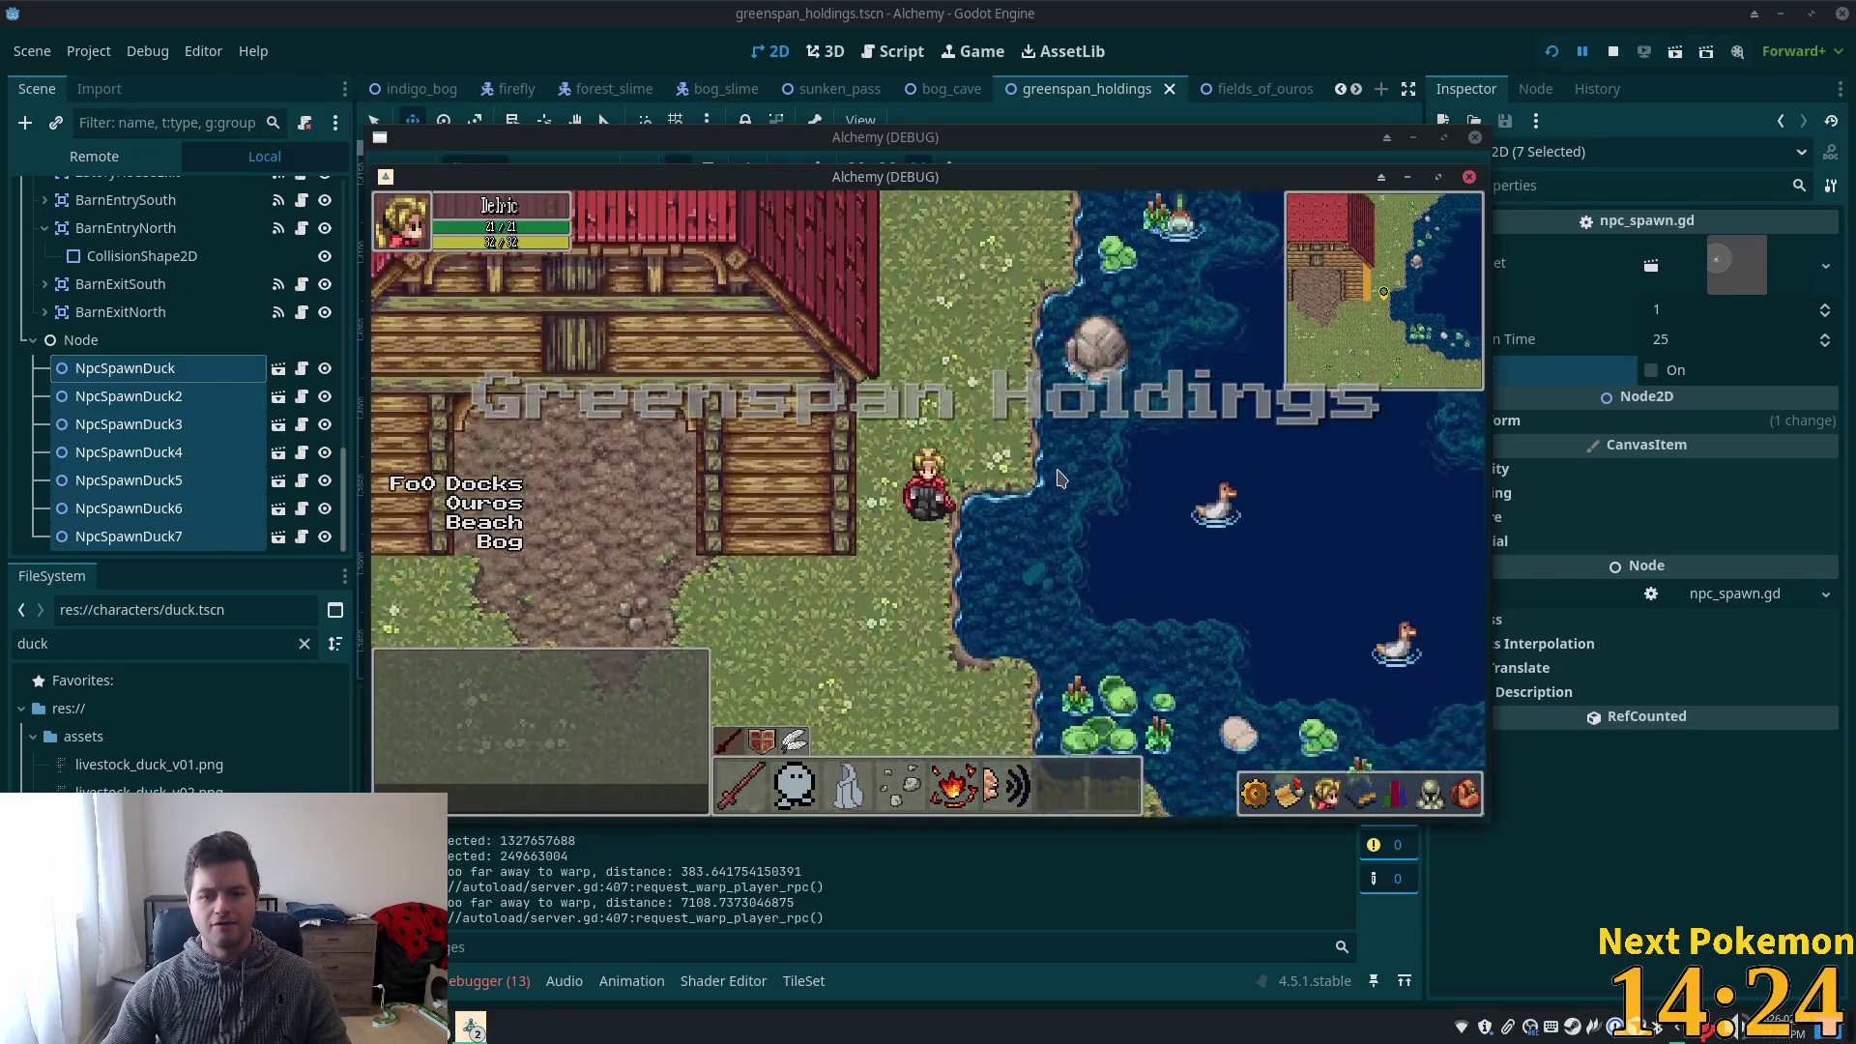
key(Right)
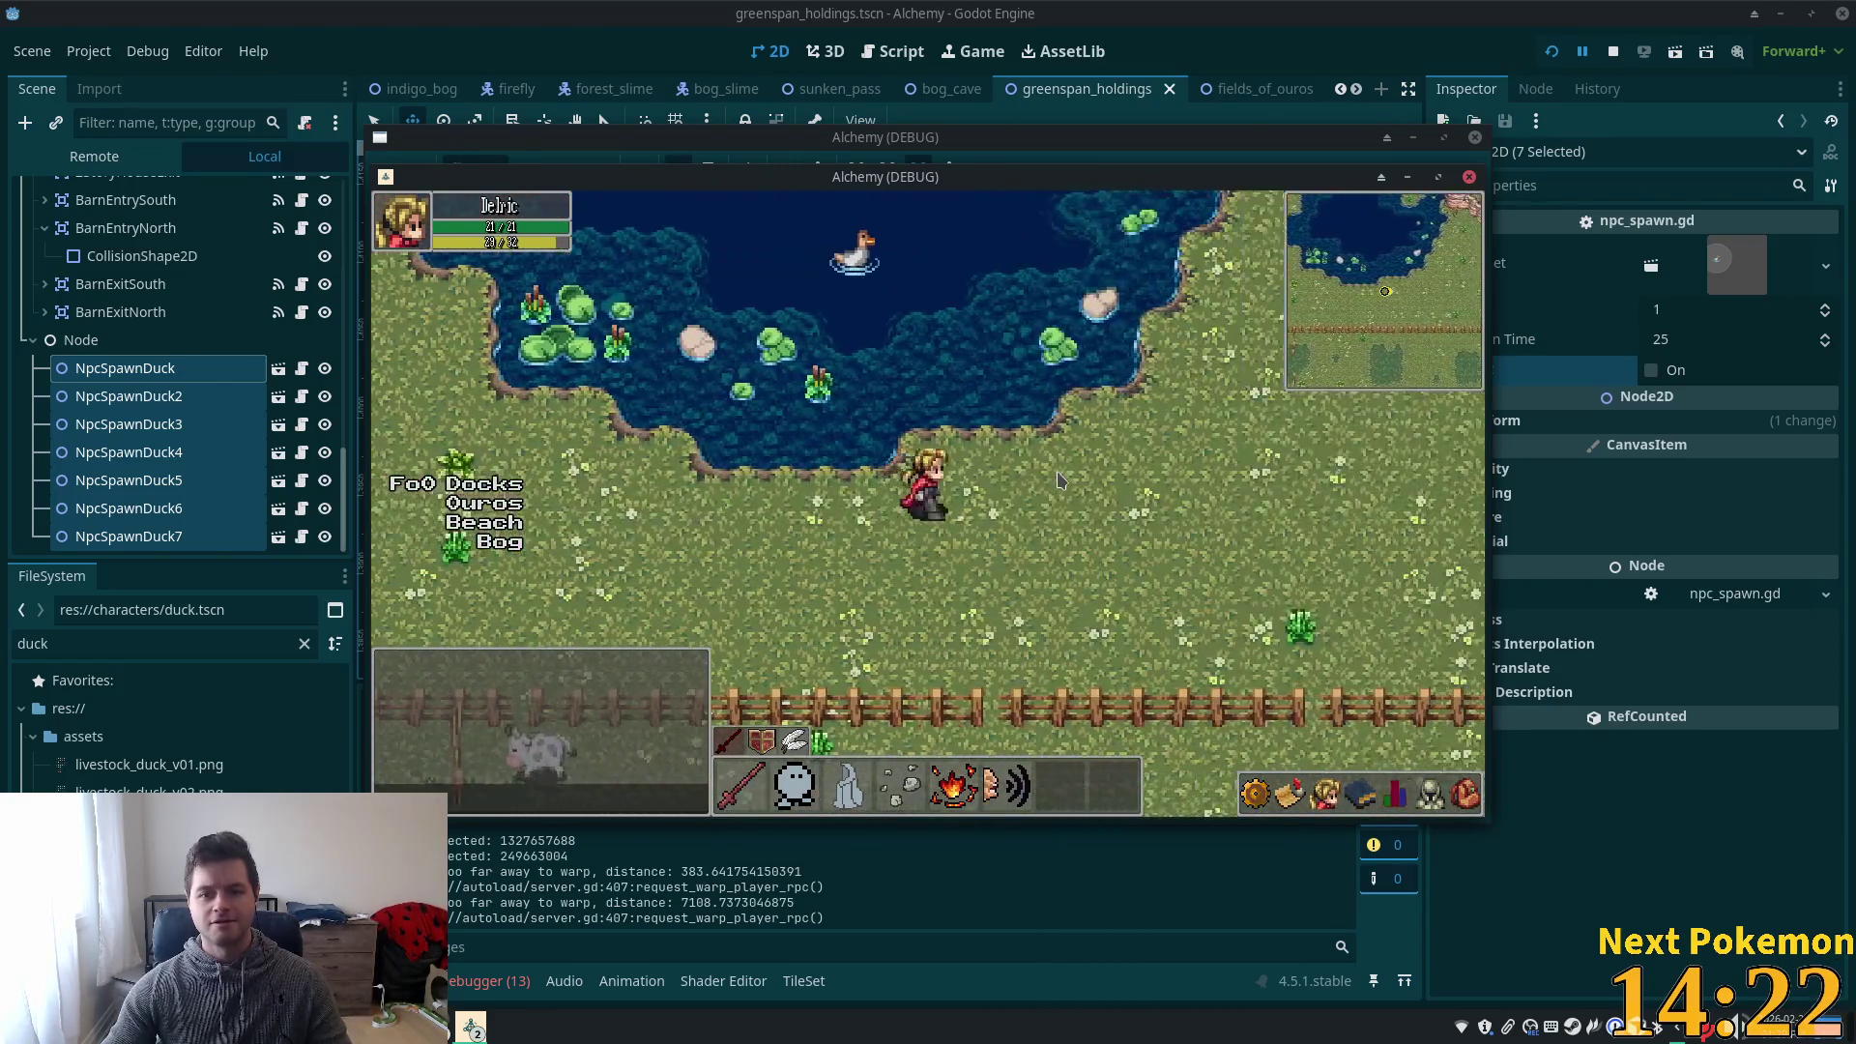
key(Up)
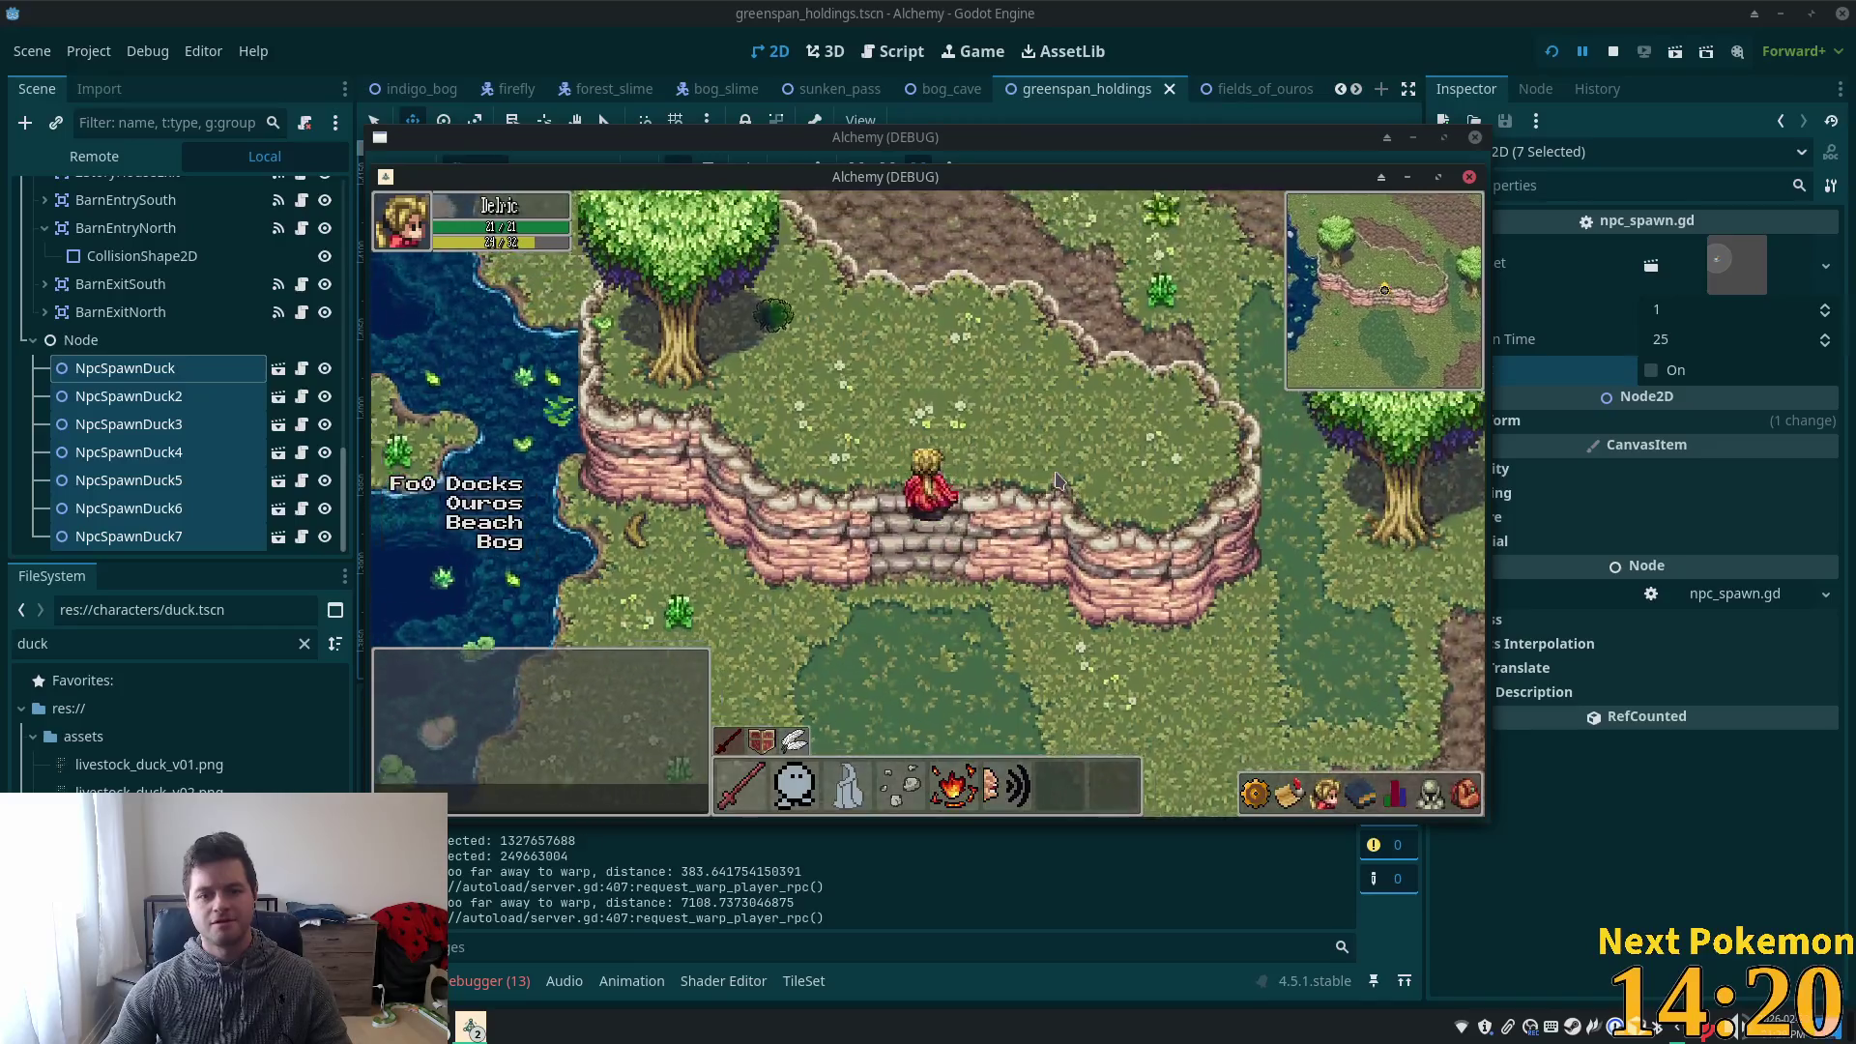
key(Right)
key(Up)
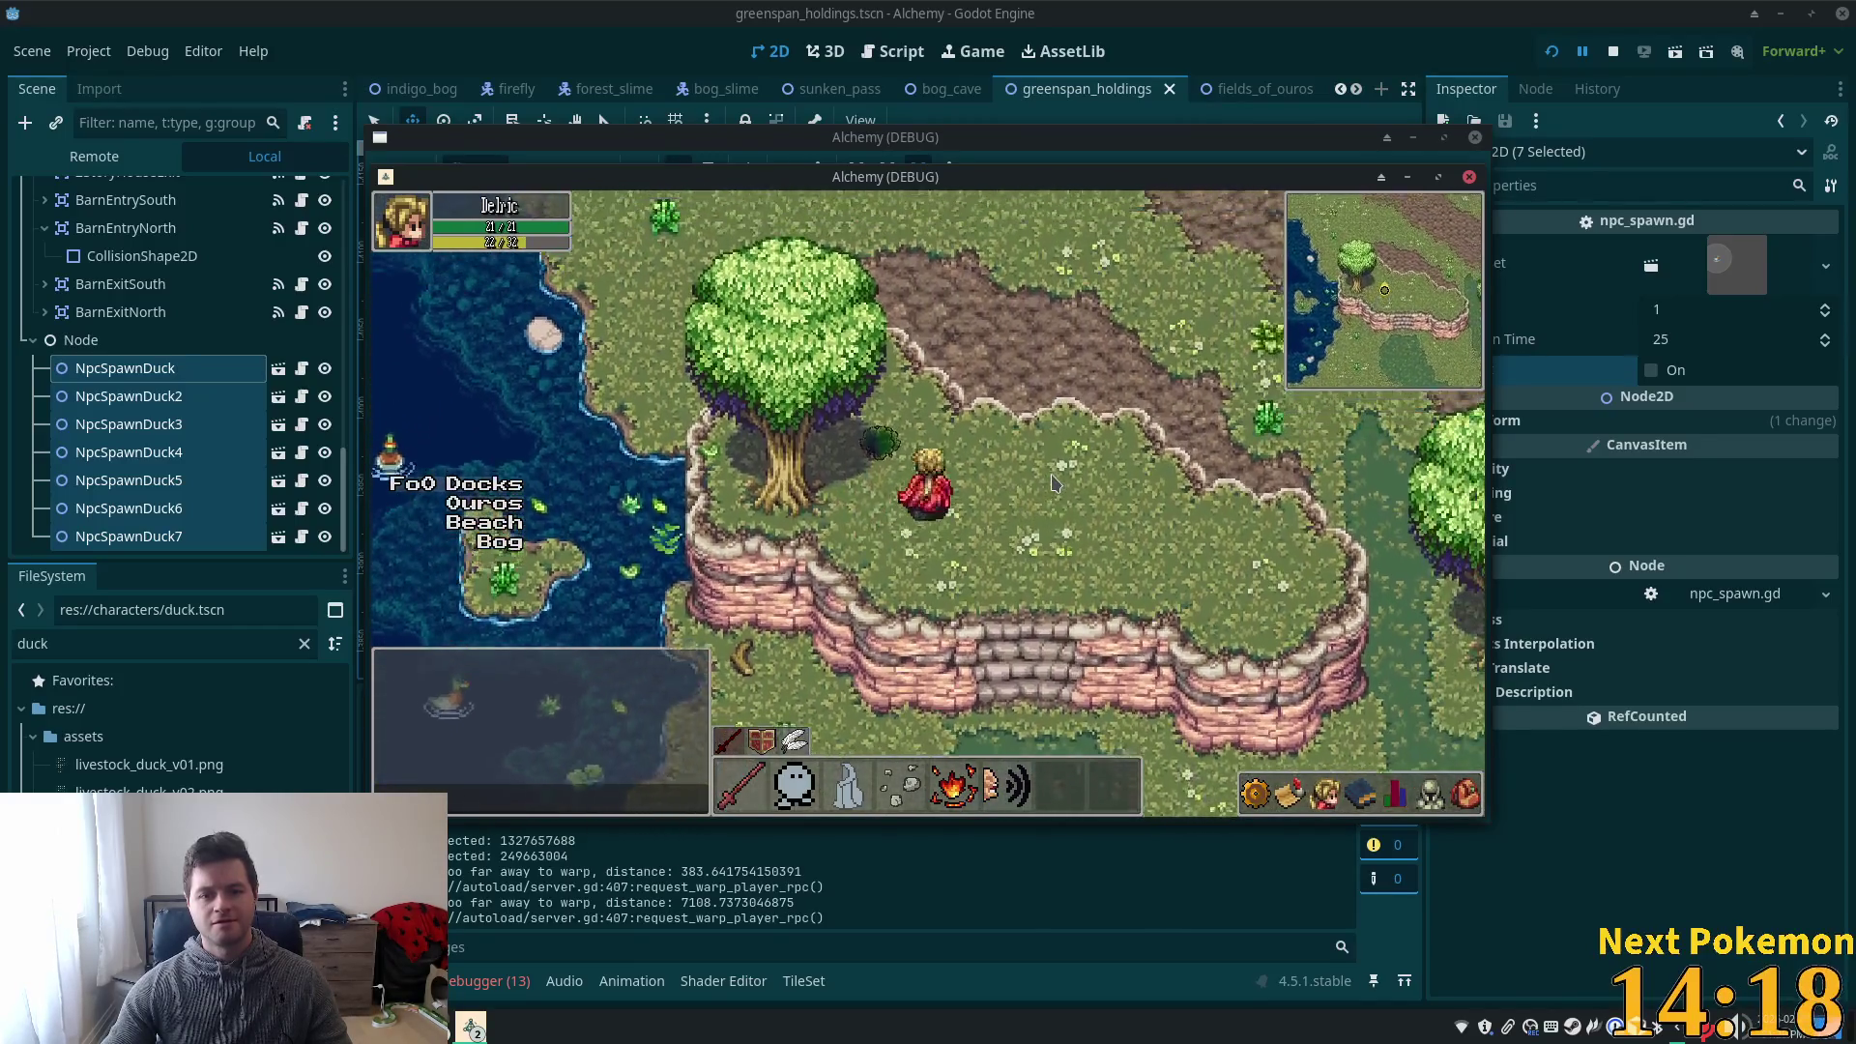
key(Left)
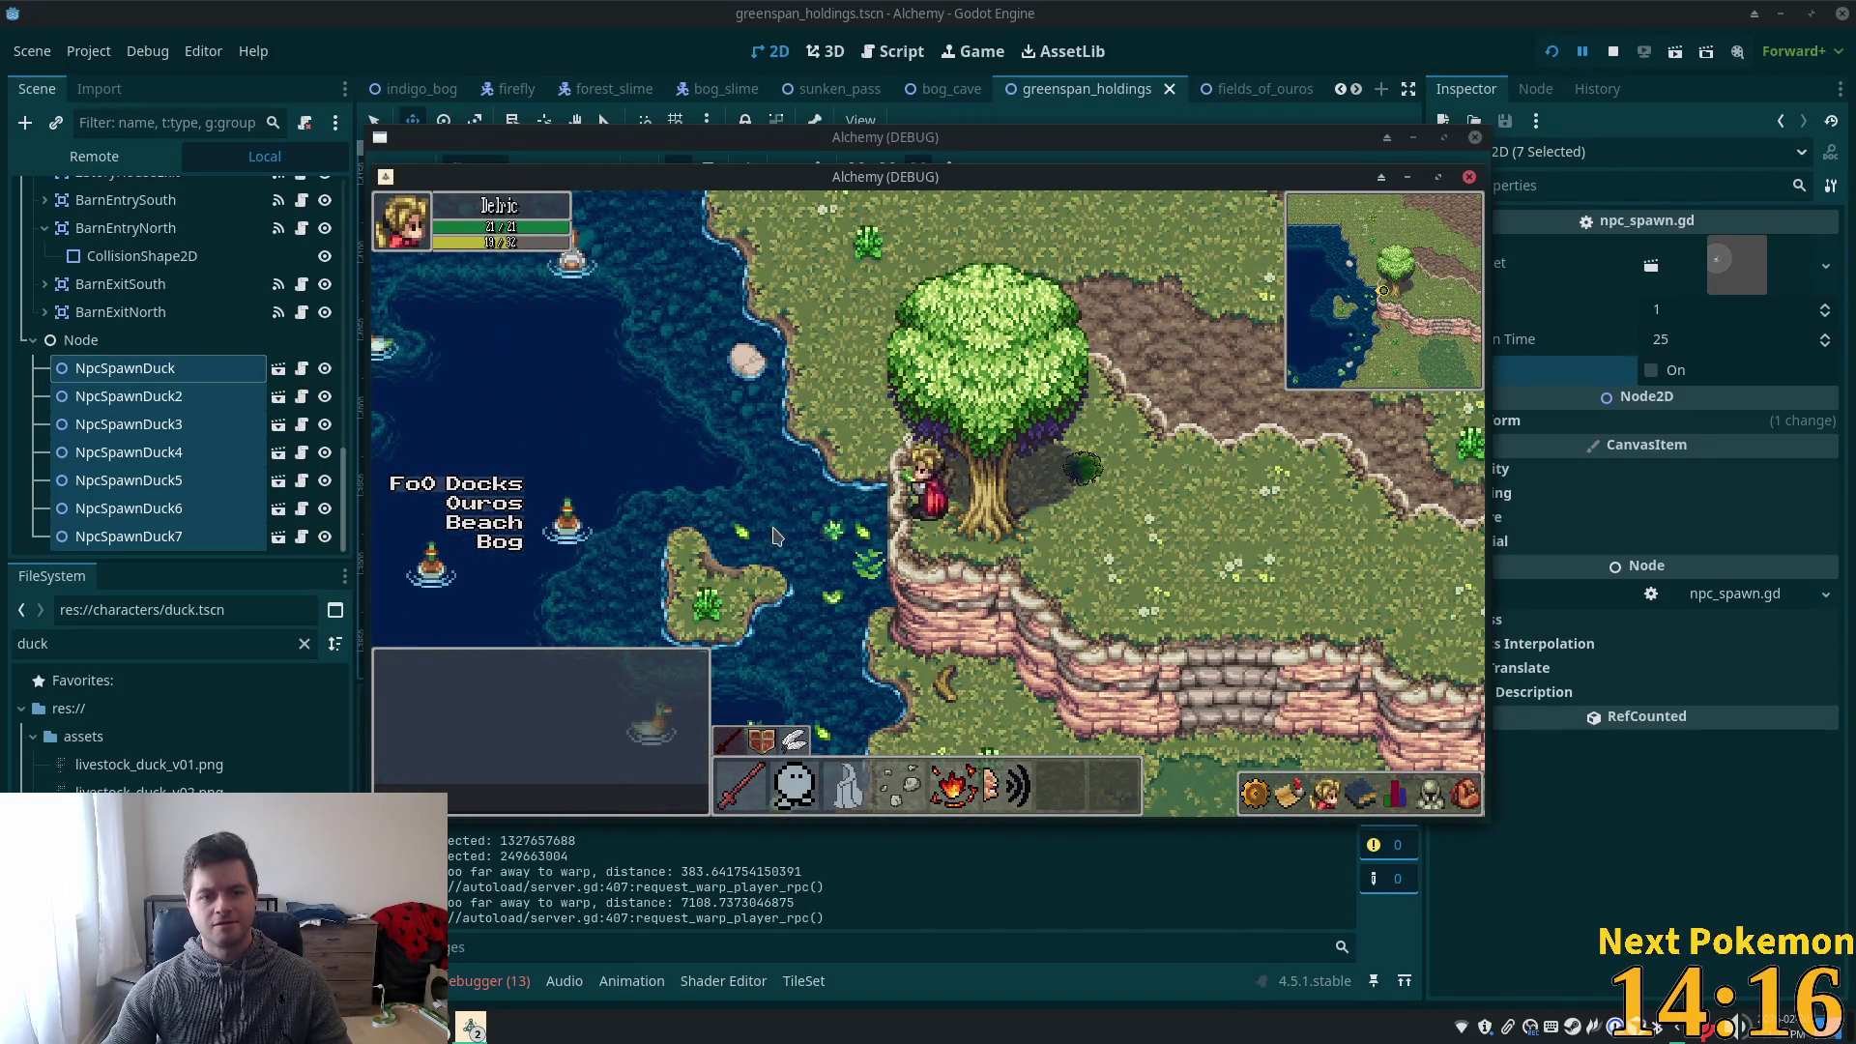
- Turn the player to face each direction, then stop the game
key(Up)
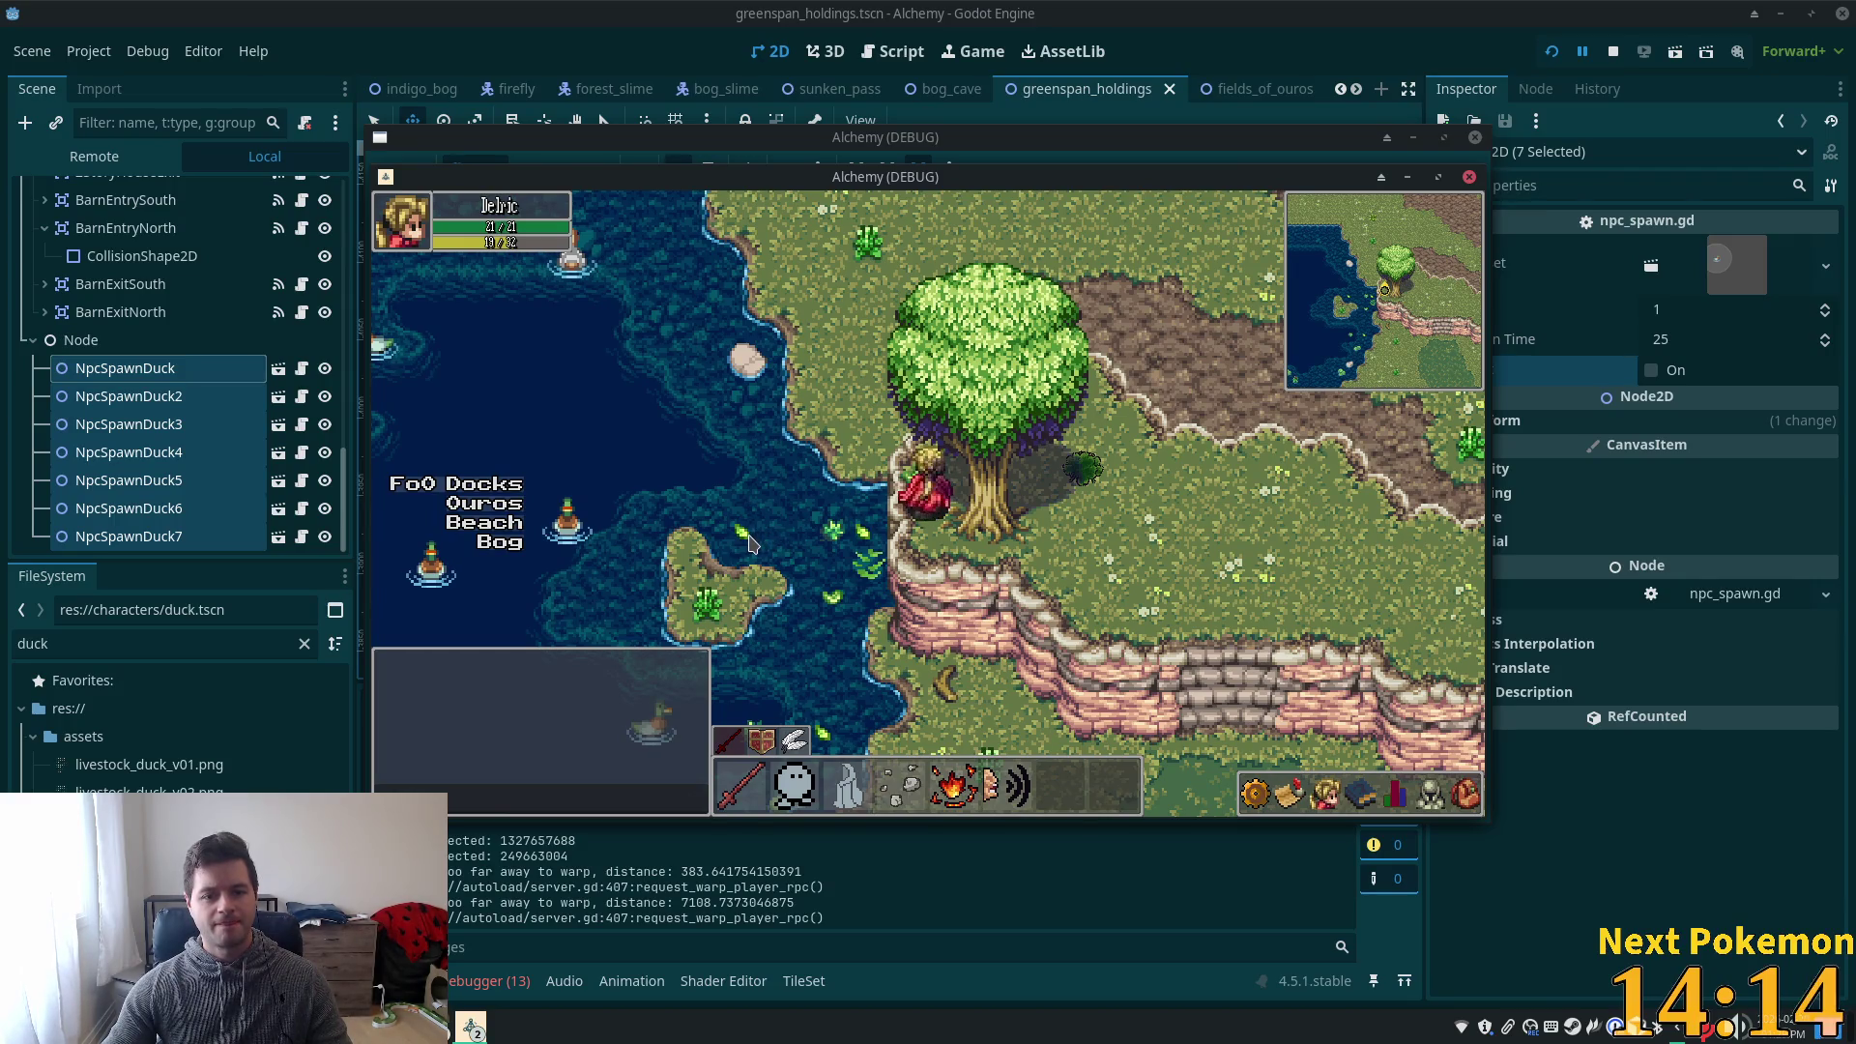
key(Left)
key(Right)
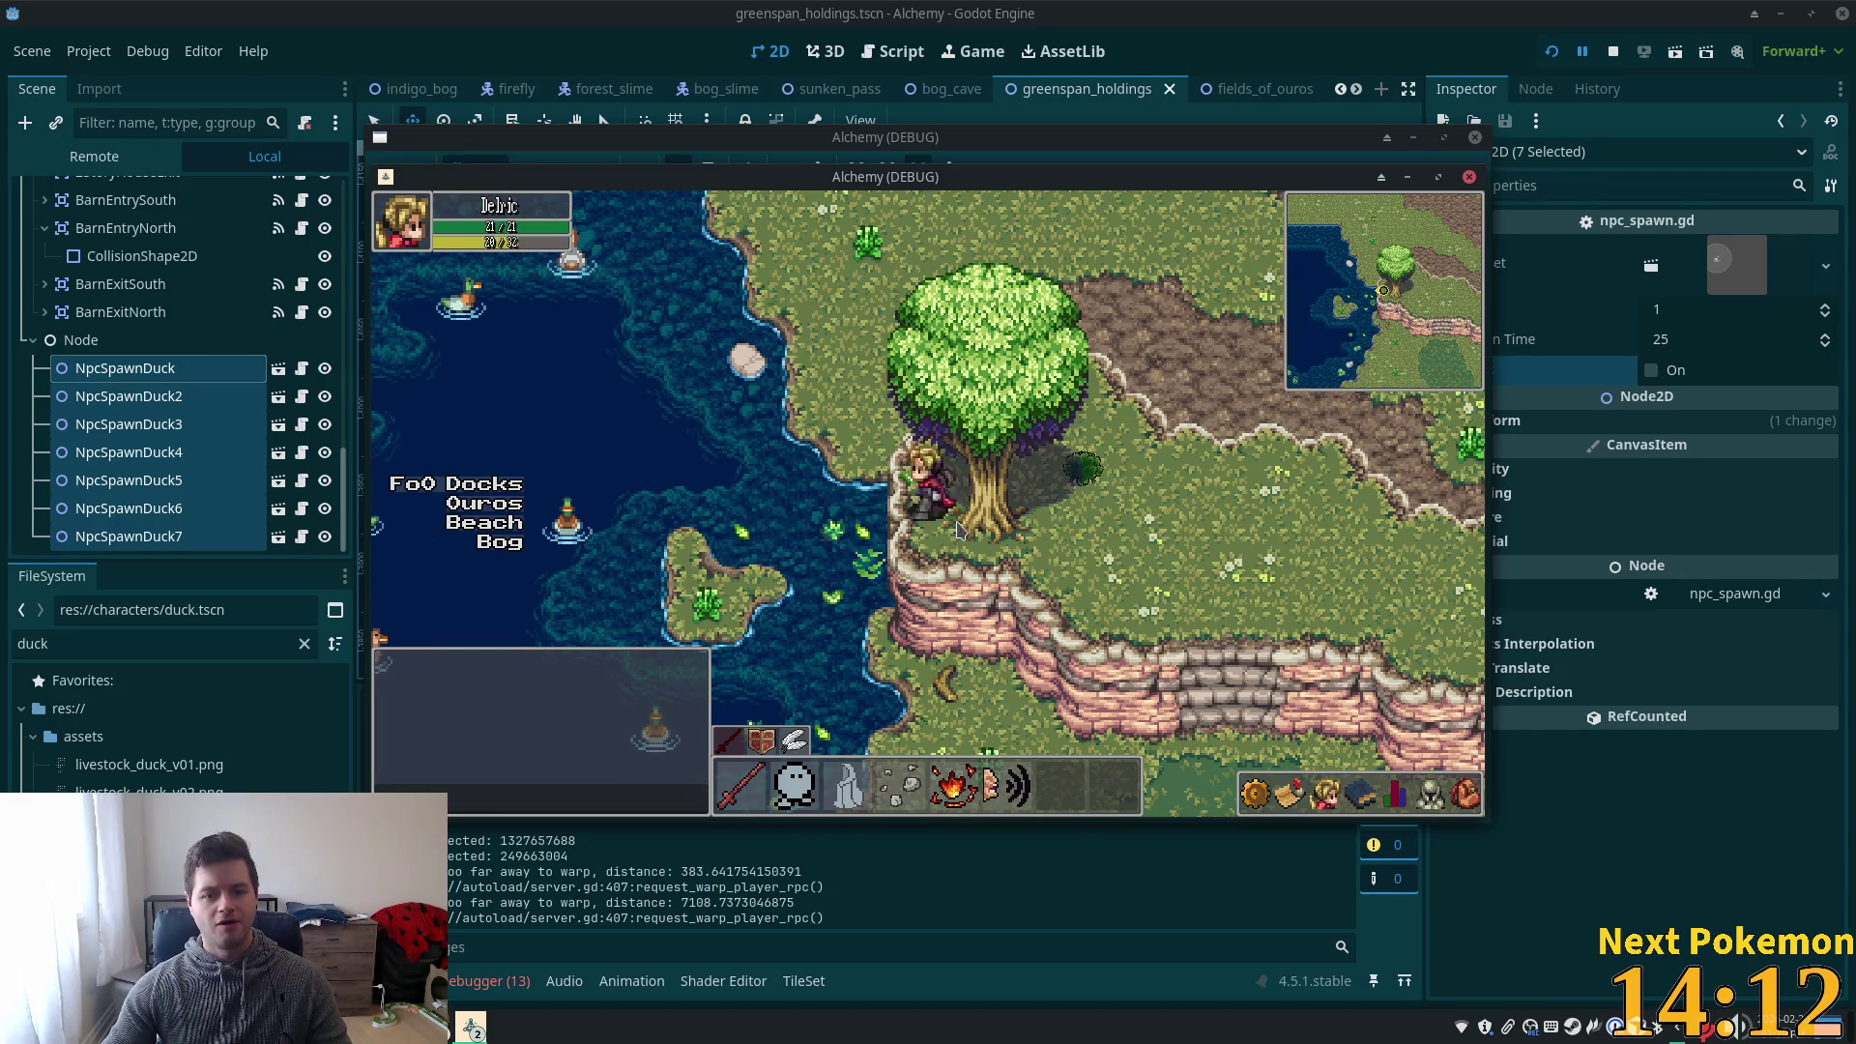
key(Up)
key(Down)
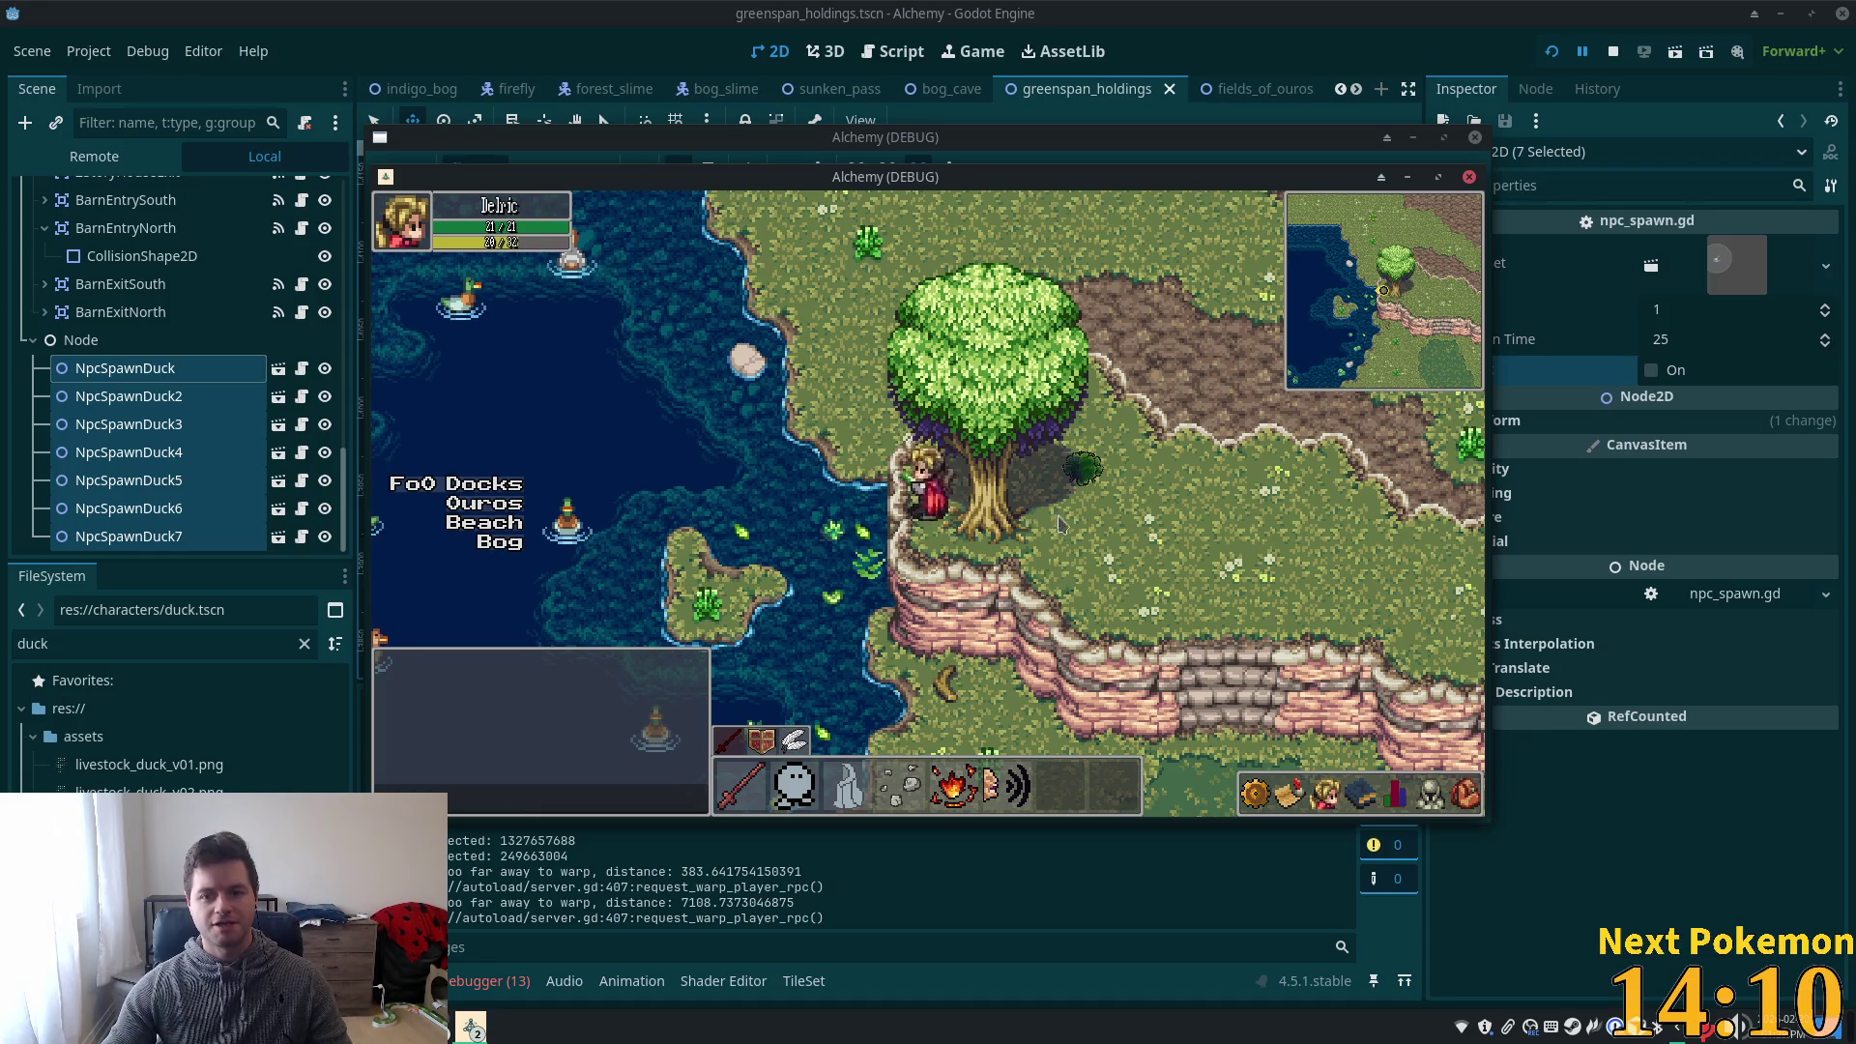
key(Left)
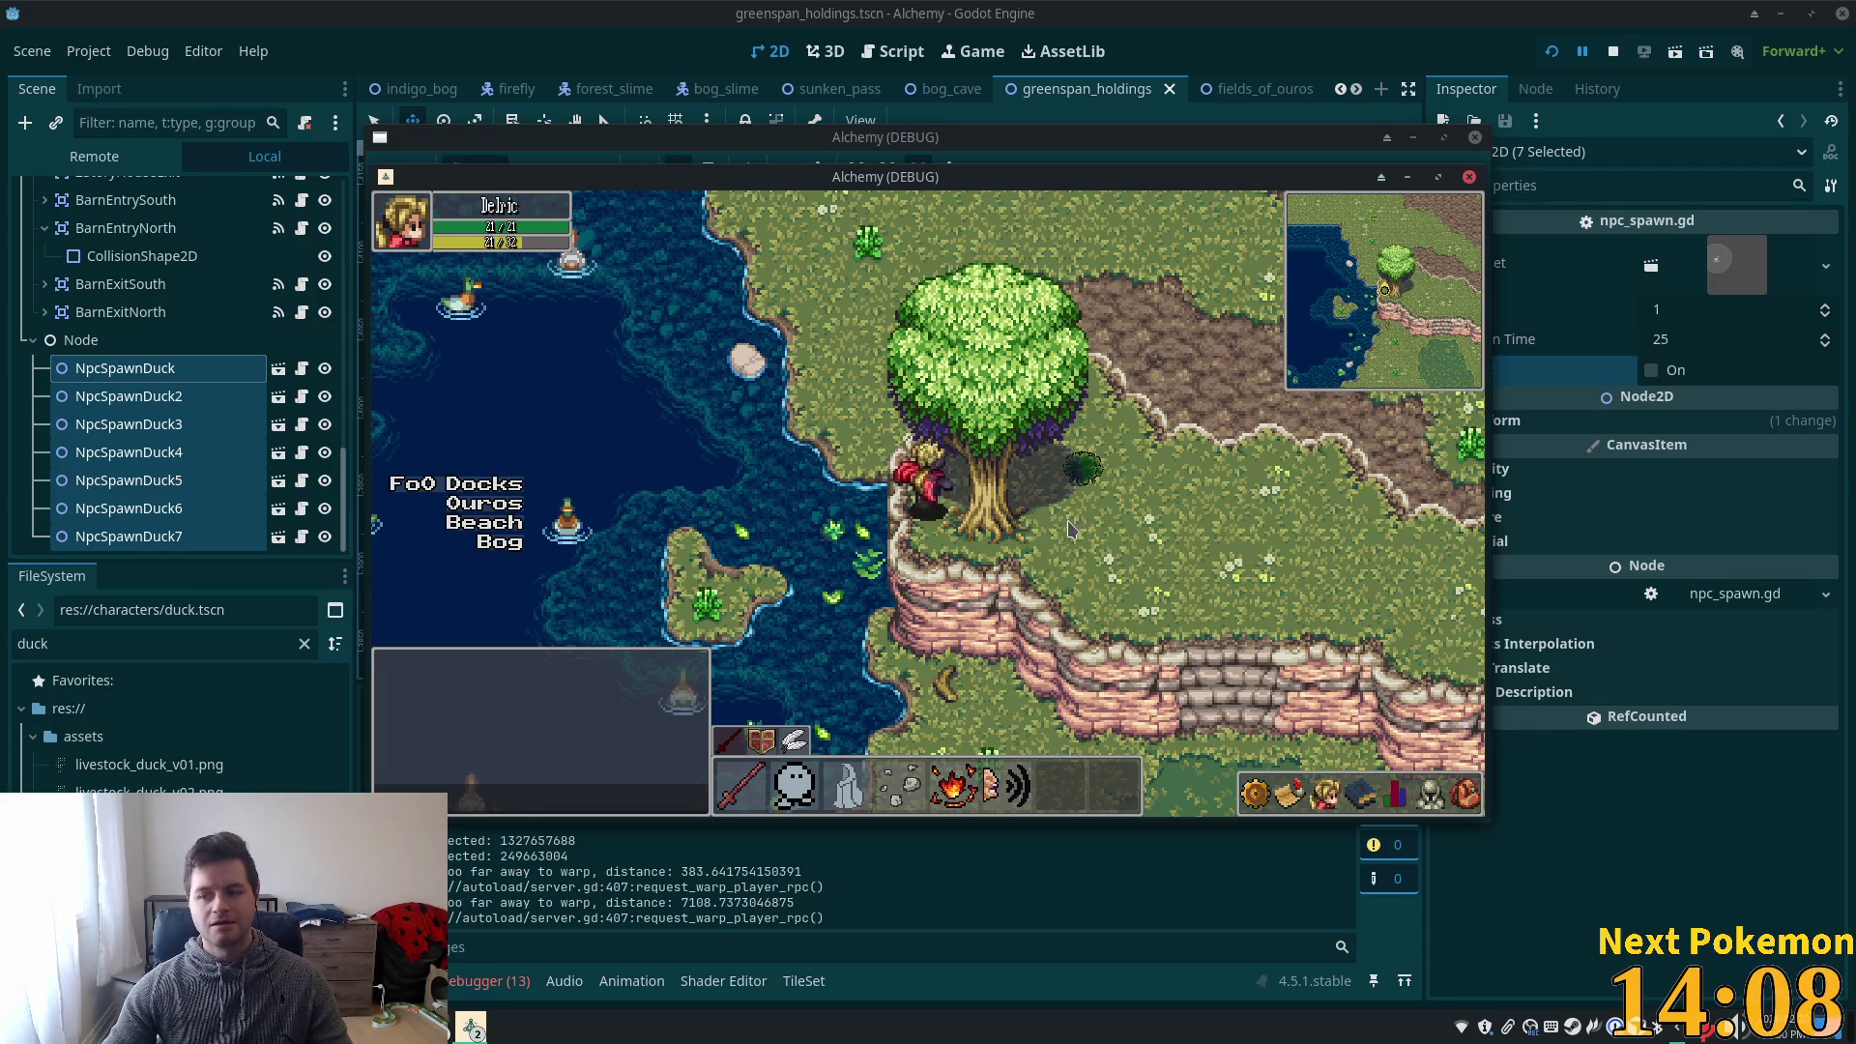
key(Down)
key(Left)
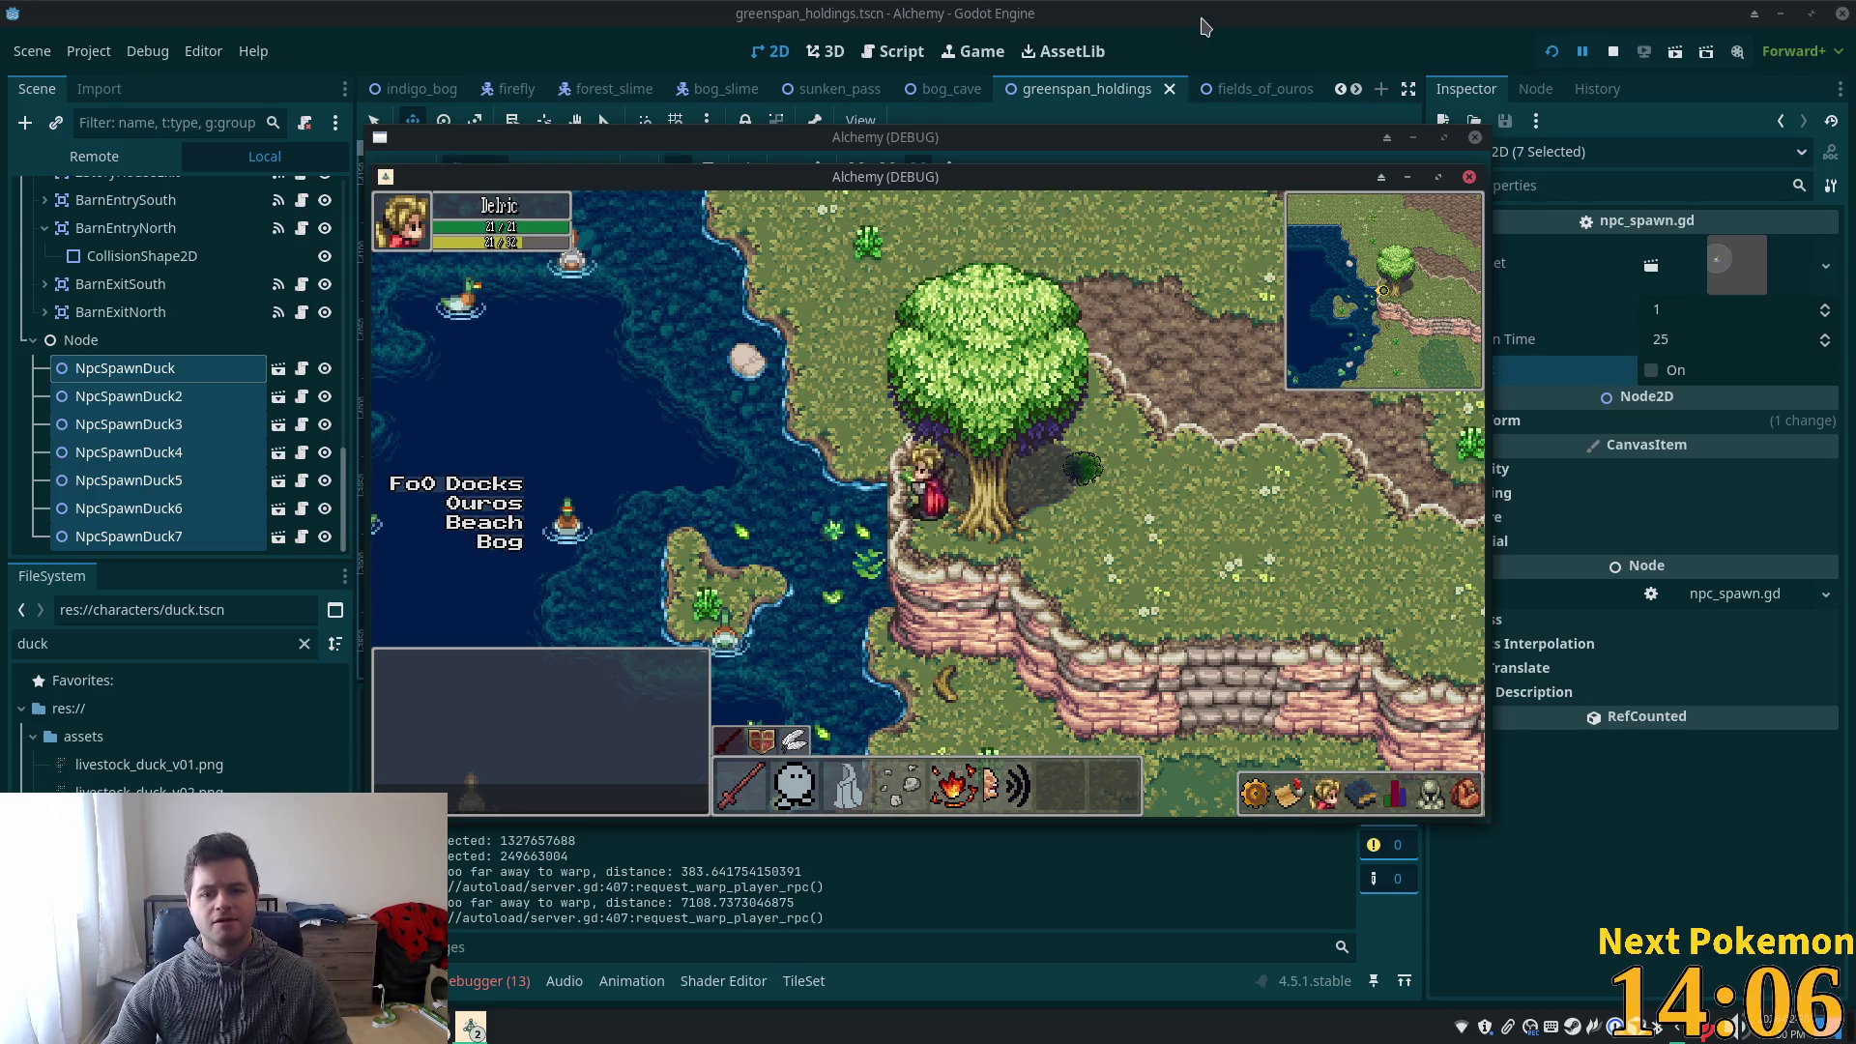
click(1613, 51)
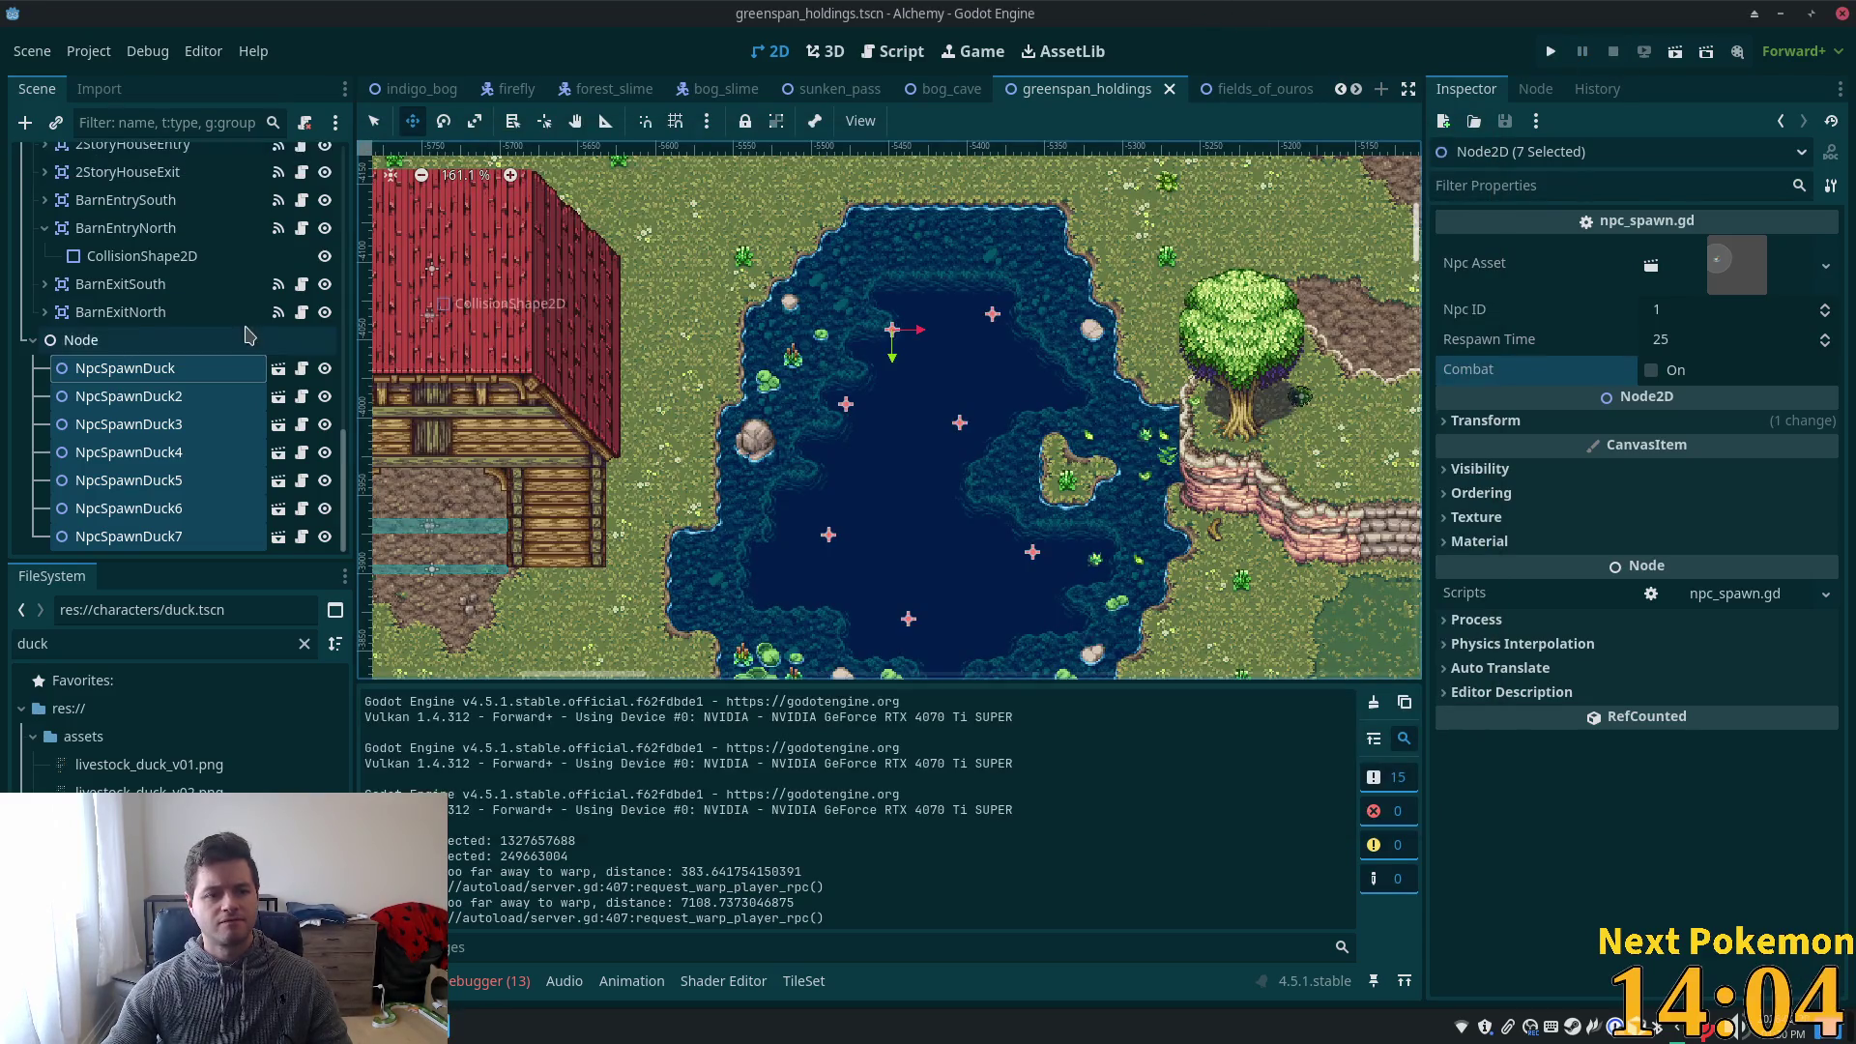
- Select the Boundary TileMapLayer, frame the pond's eastern shore, and switch the layer visible
drag(345, 464, 350, 377)
scroll(109, 472, up, 10)
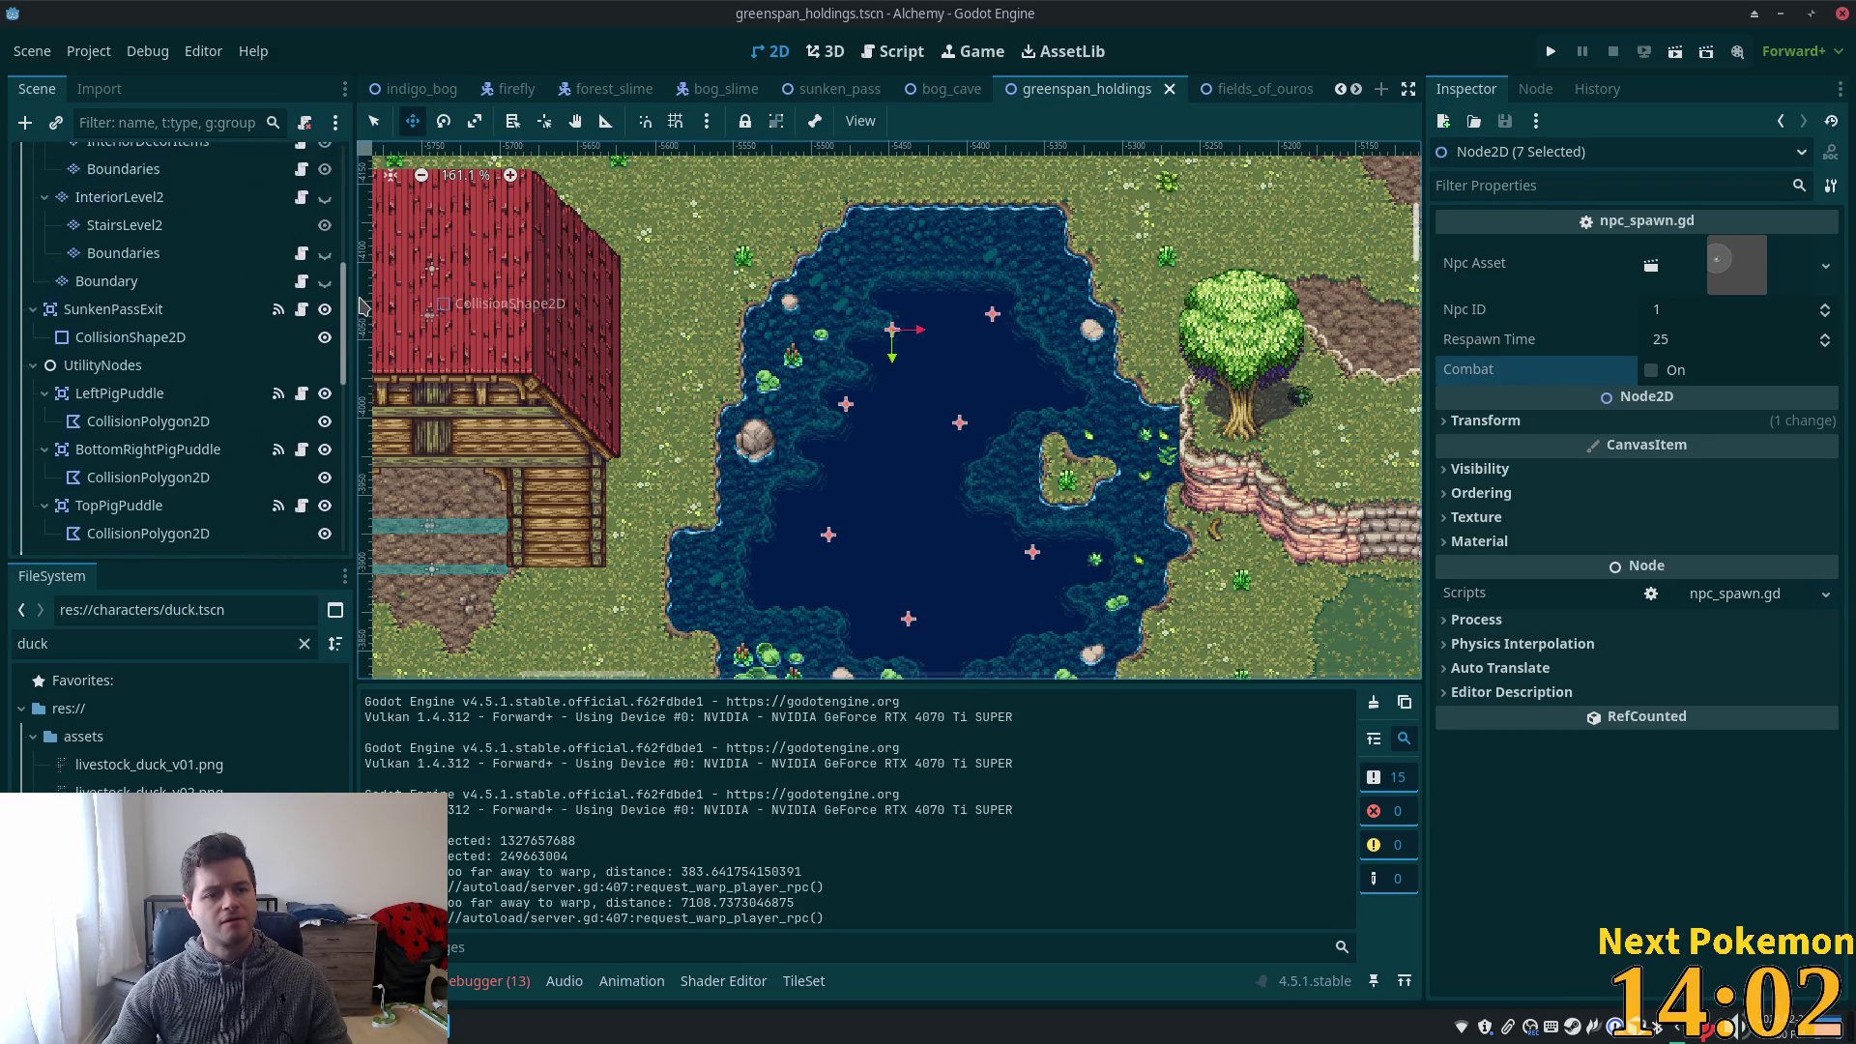
scroll(112, 435, down, 5)
click(107, 330)
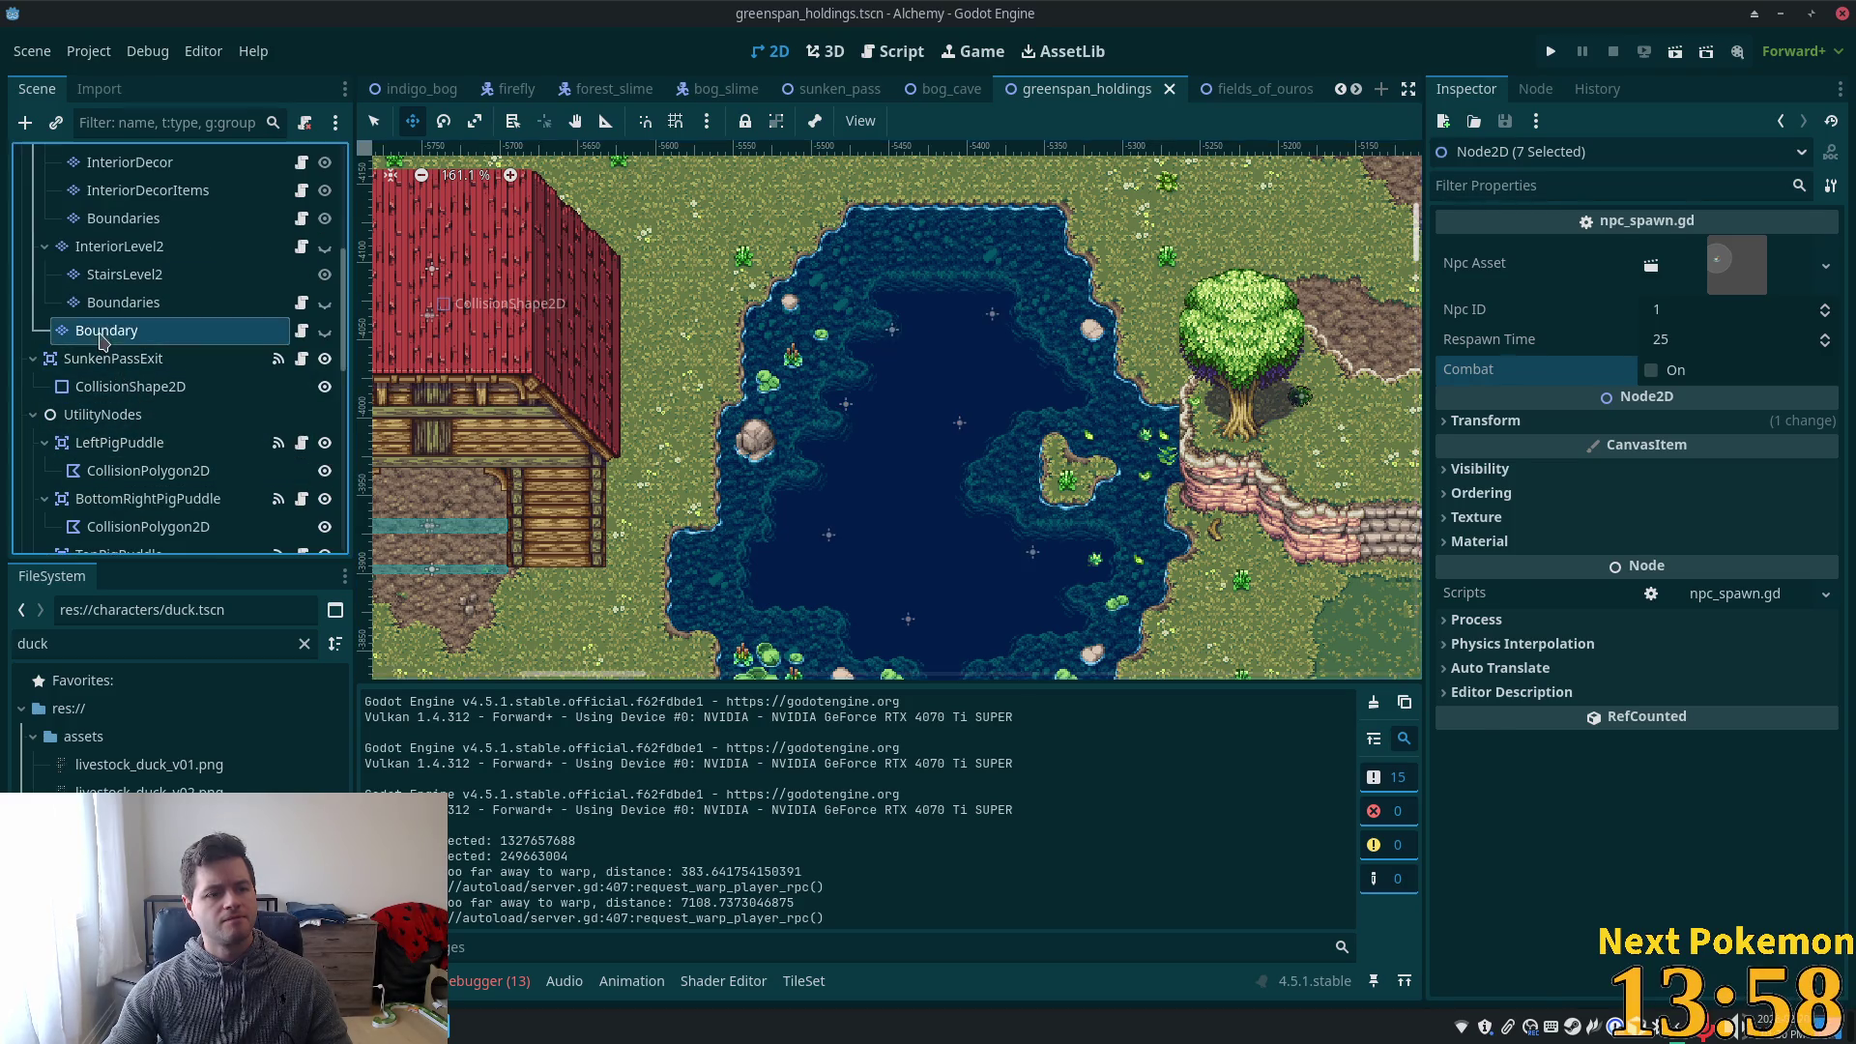
scroll(1276, 498, up, 2)
drag(1276, 498, 1005, 561)
scroll(1006, 560, up, 3)
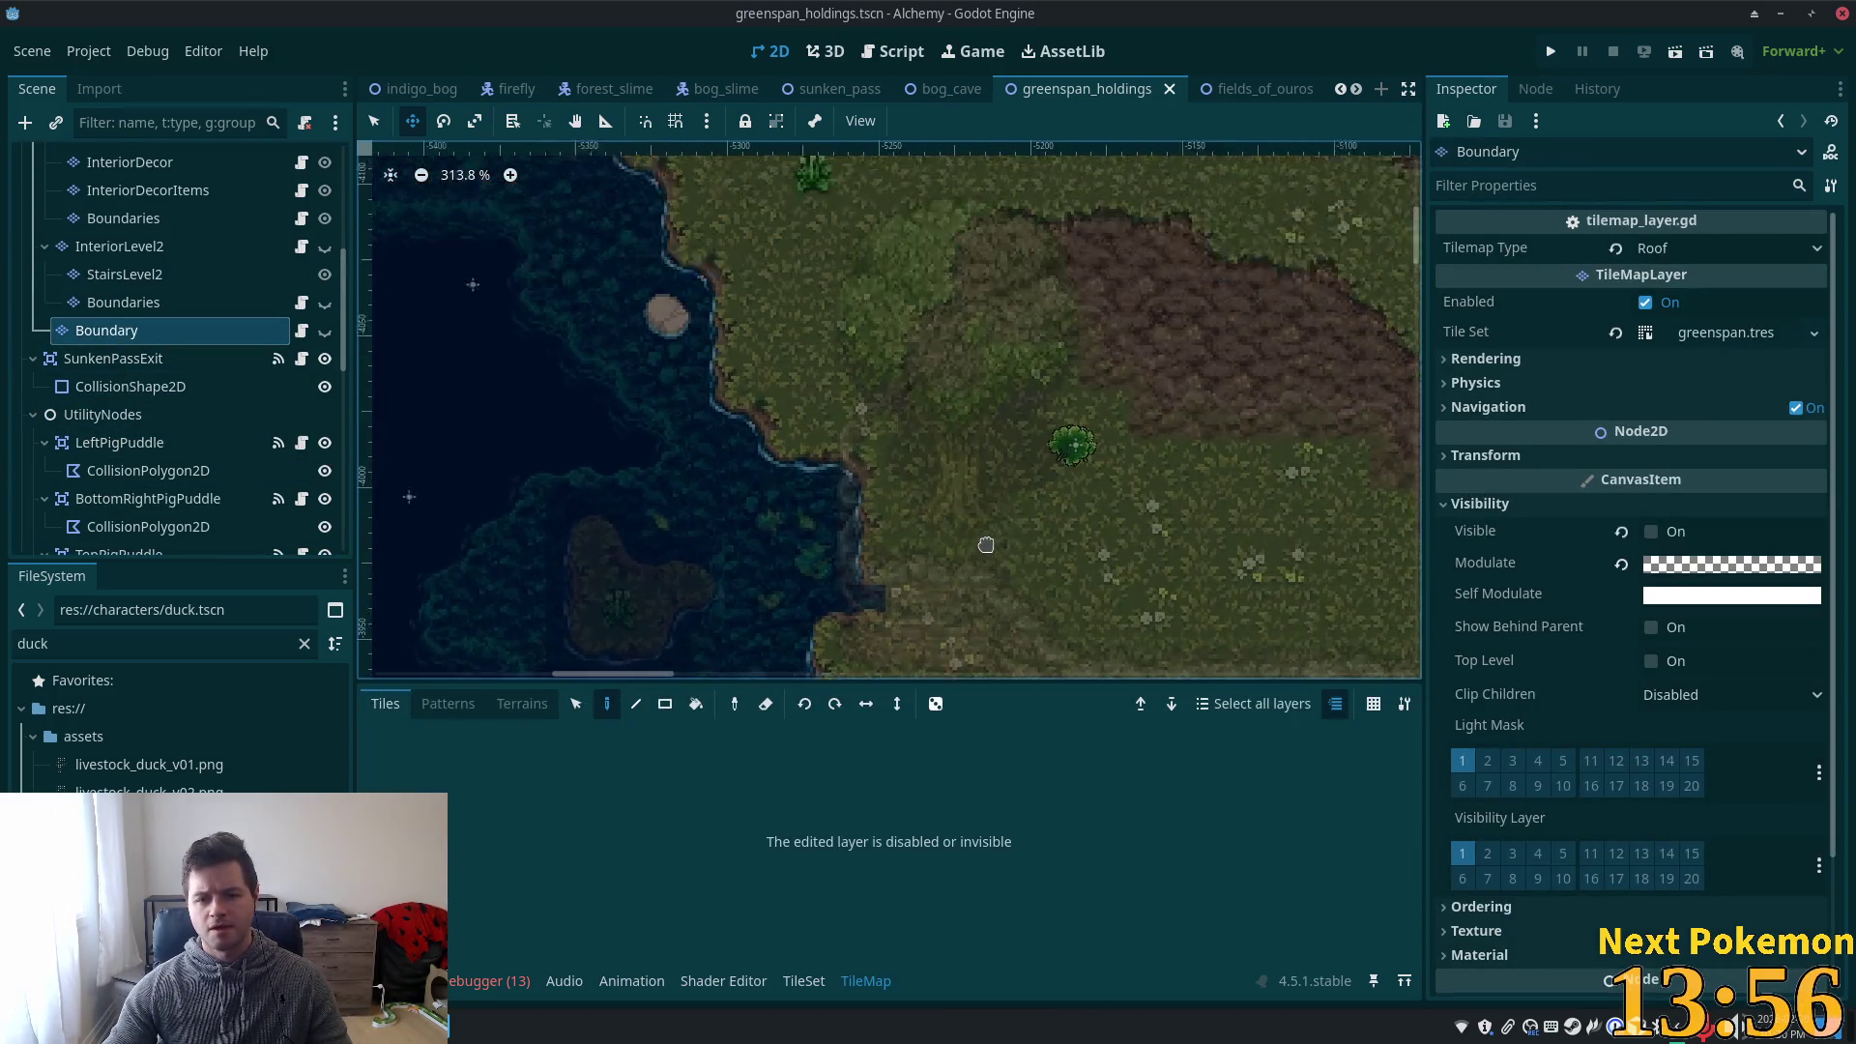
click(509, 713)
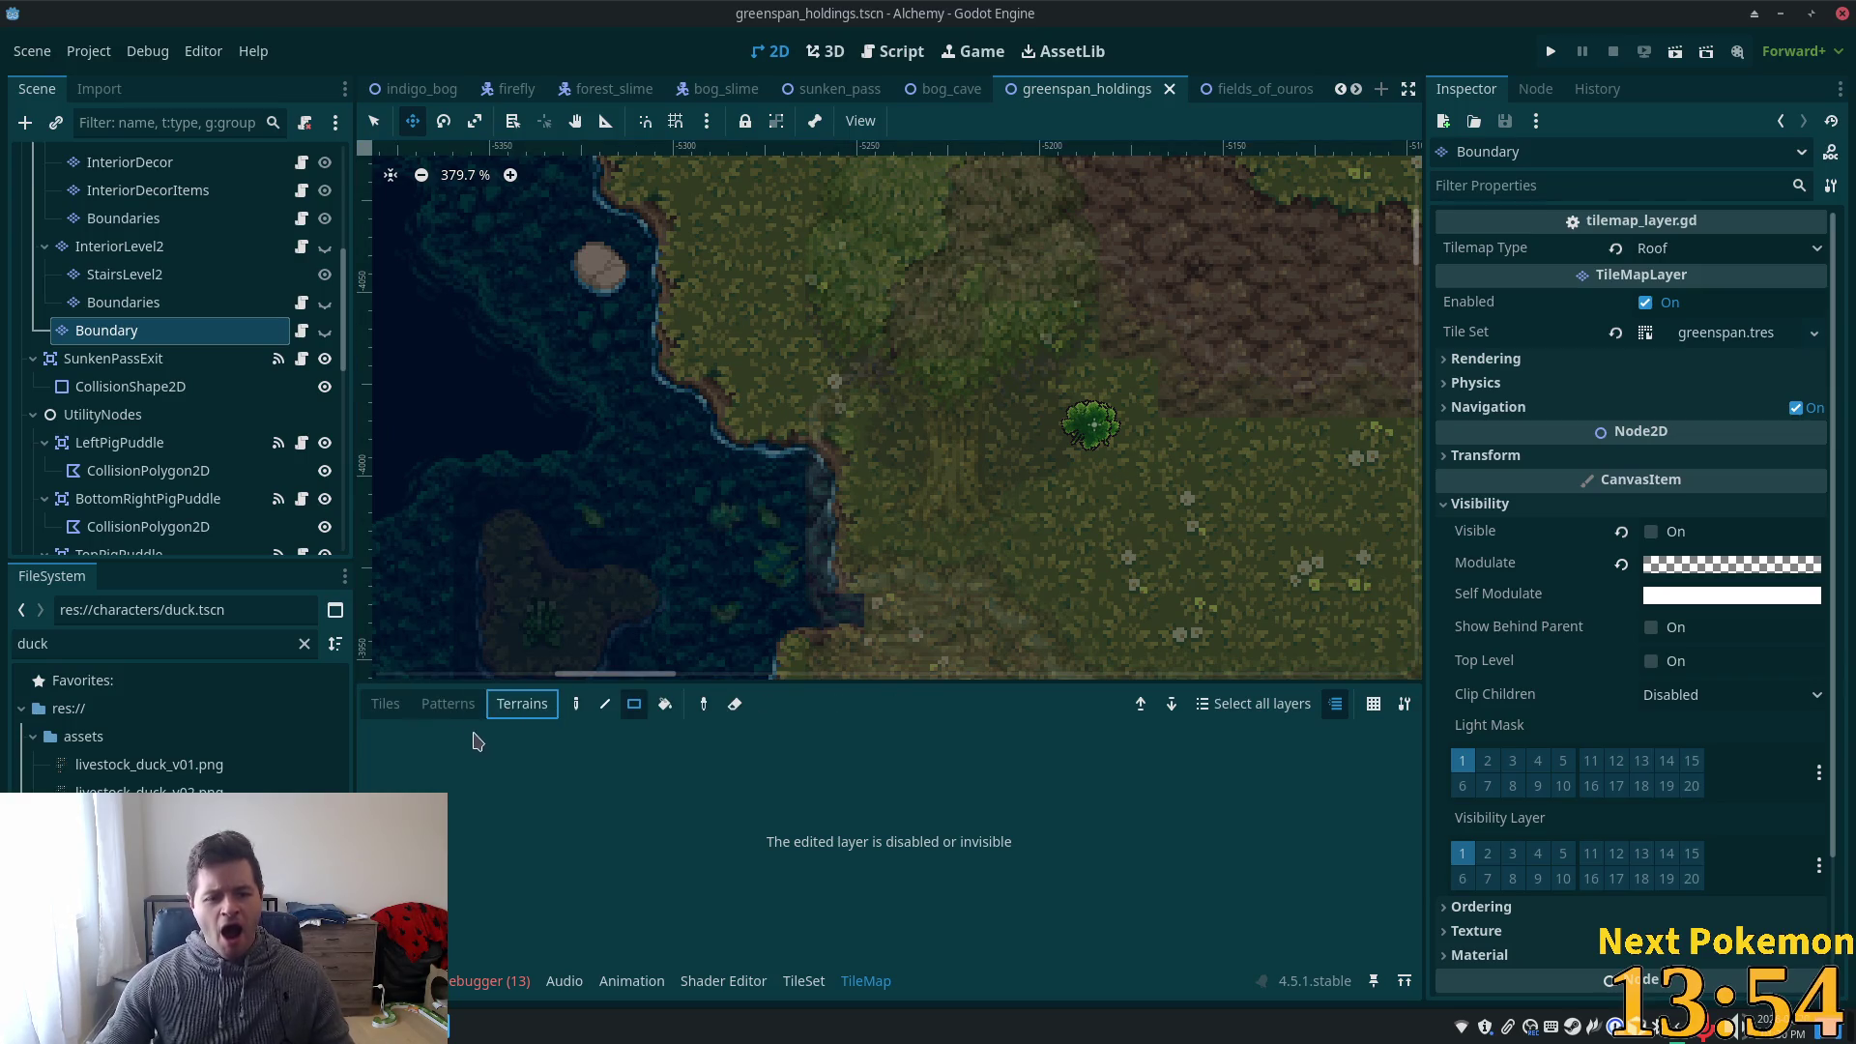
click(325, 329)
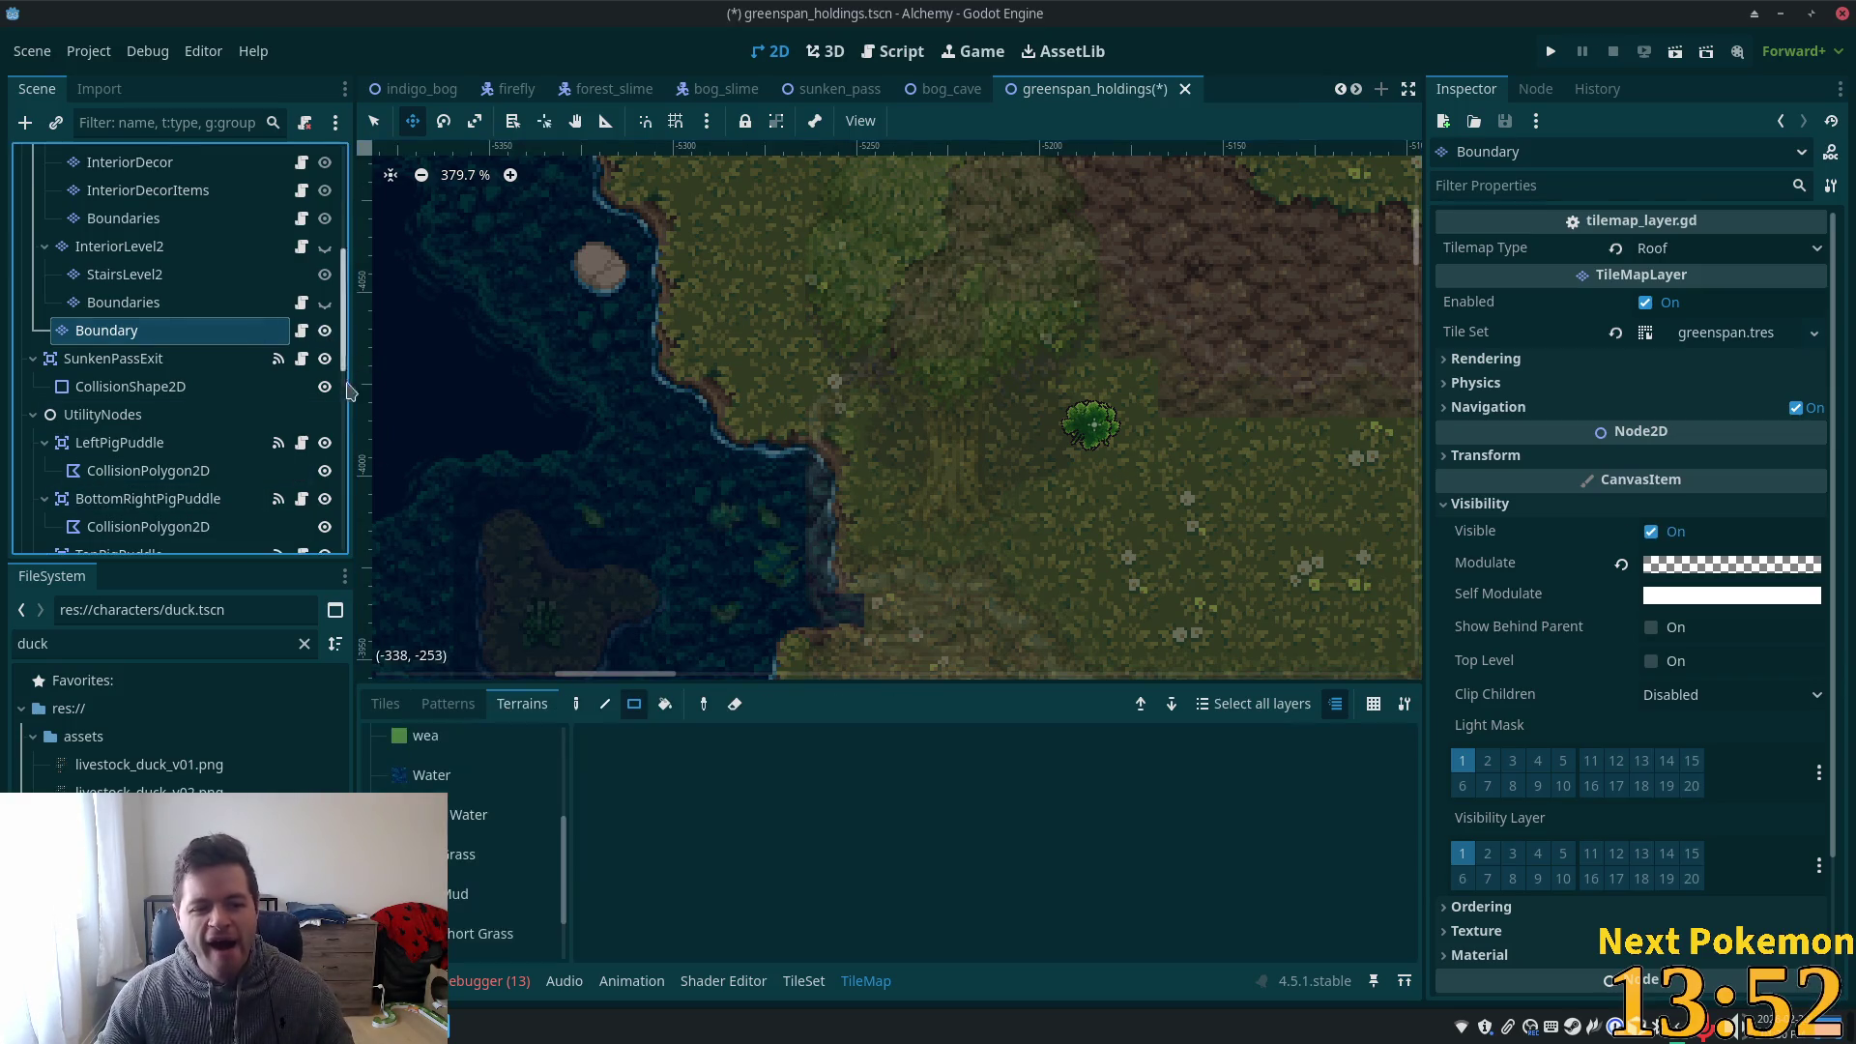
- Choose the boundary_tiles_16x16.png tile source, use Select mode, and set Modulate to opaque white
click(385, 704)
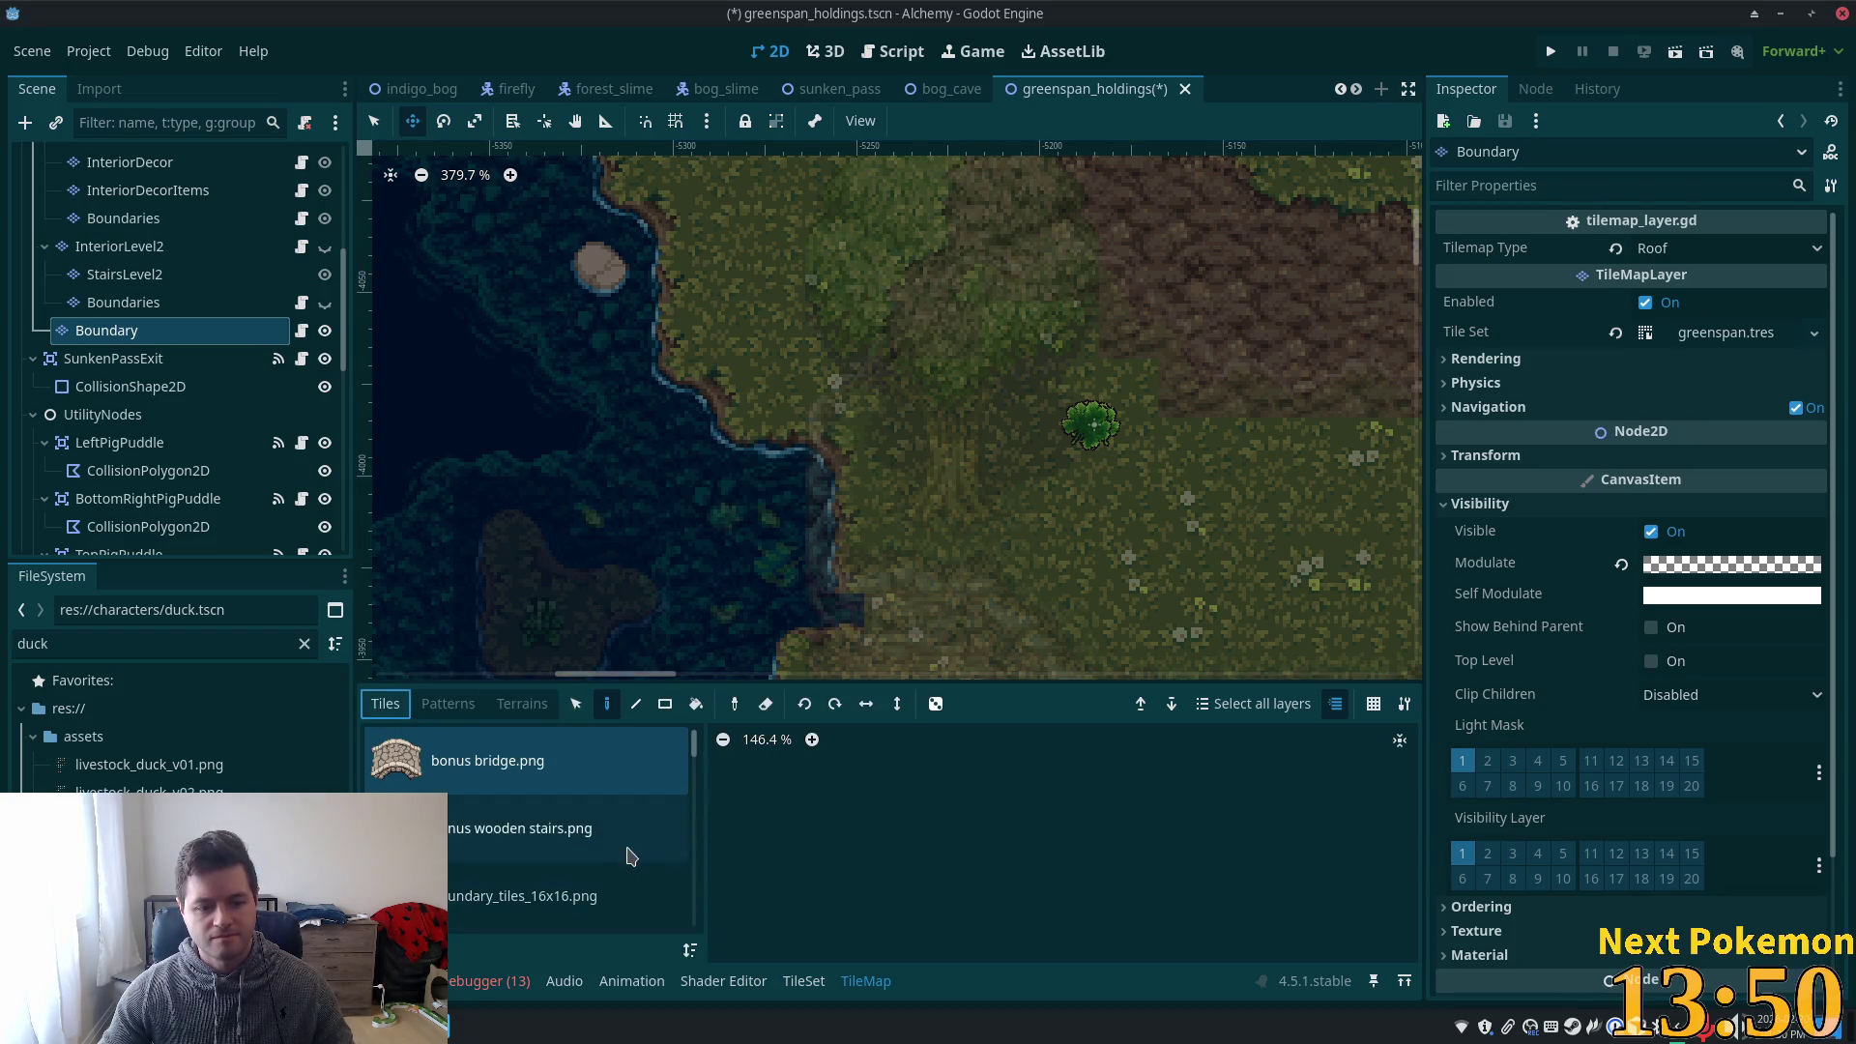
click(570, 896)
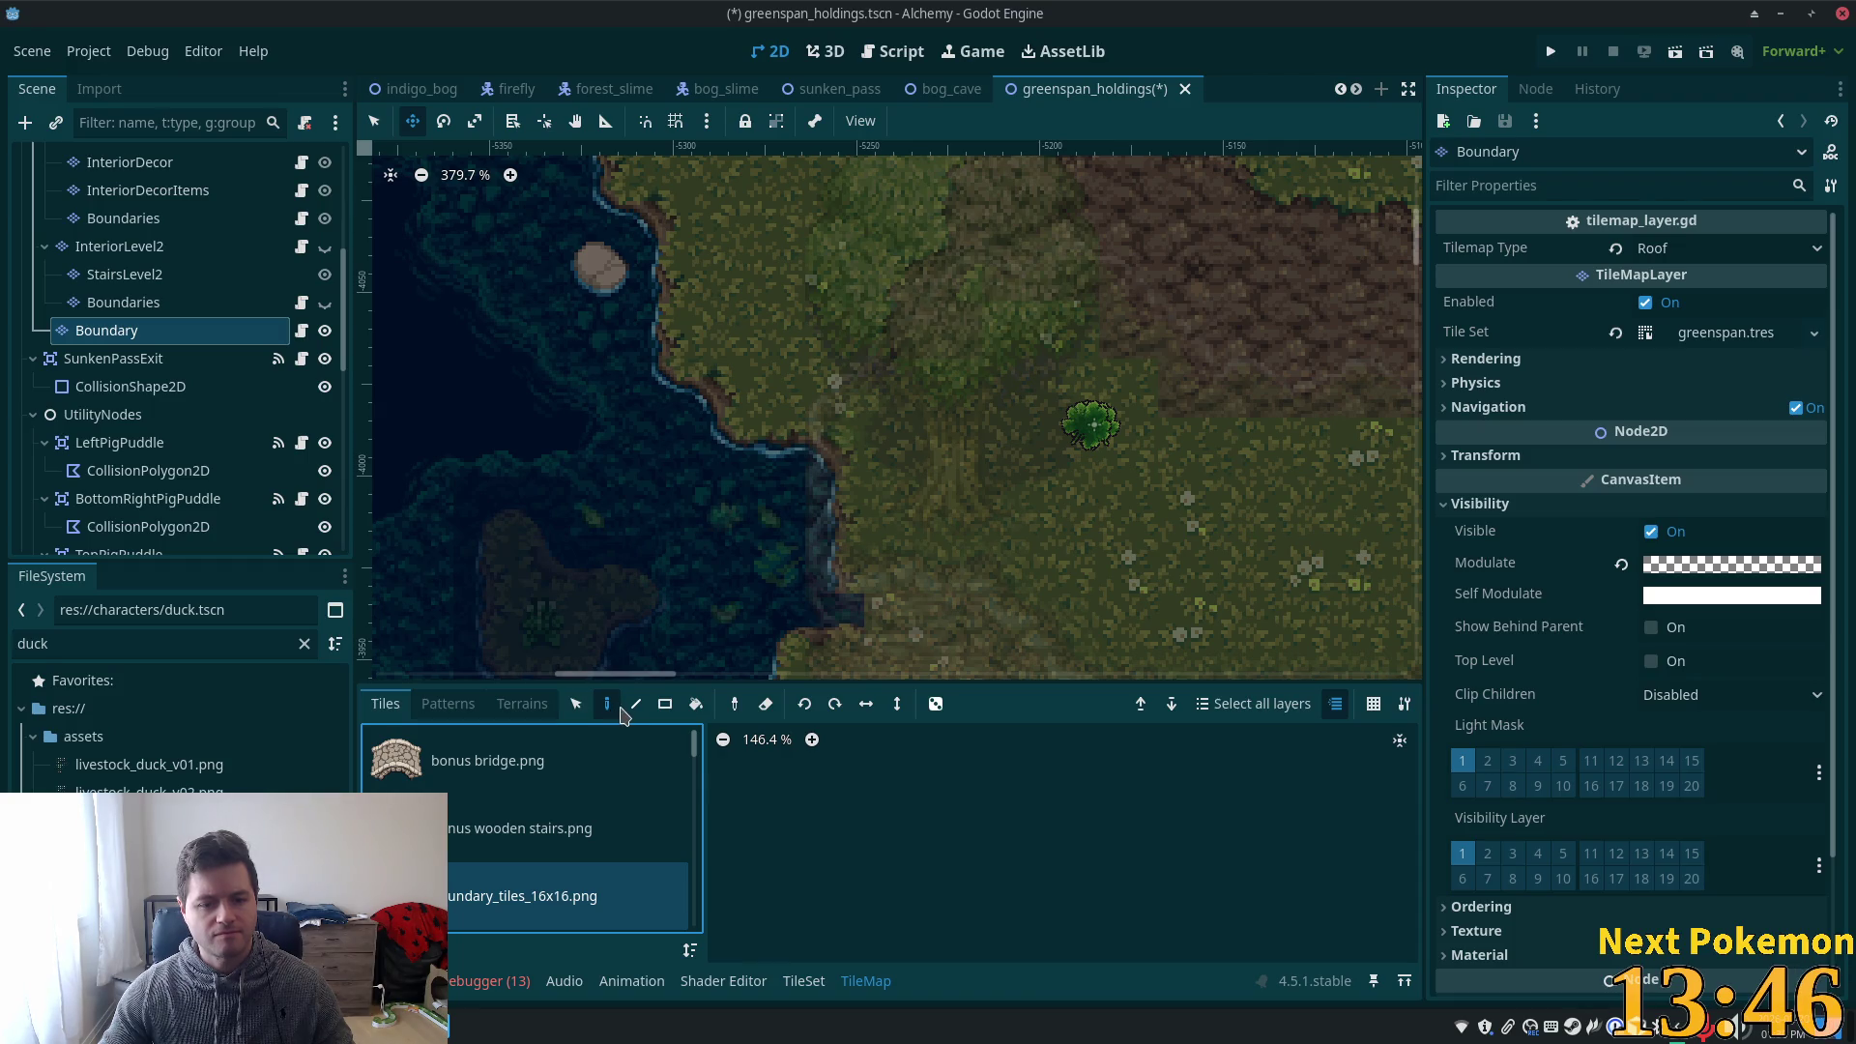
scroll(1049, 861, down, 5)
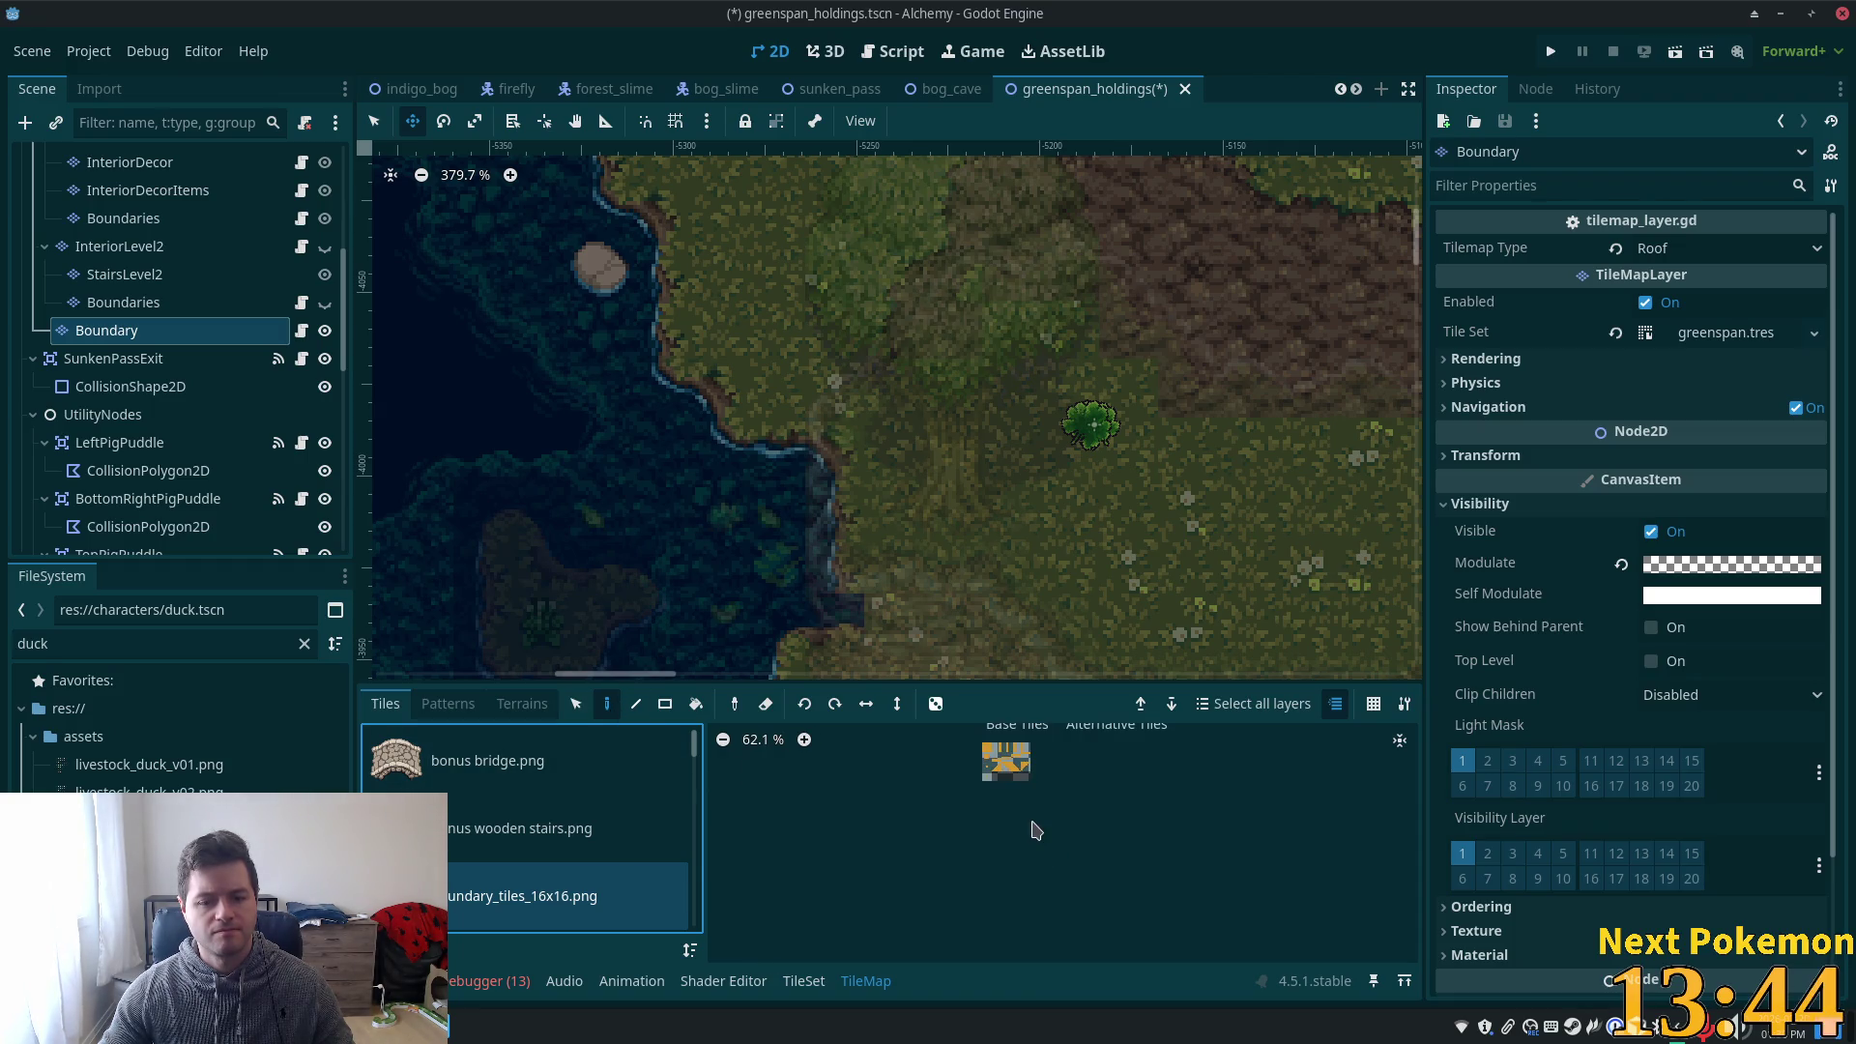
scroll(1012, 781, up, 4)
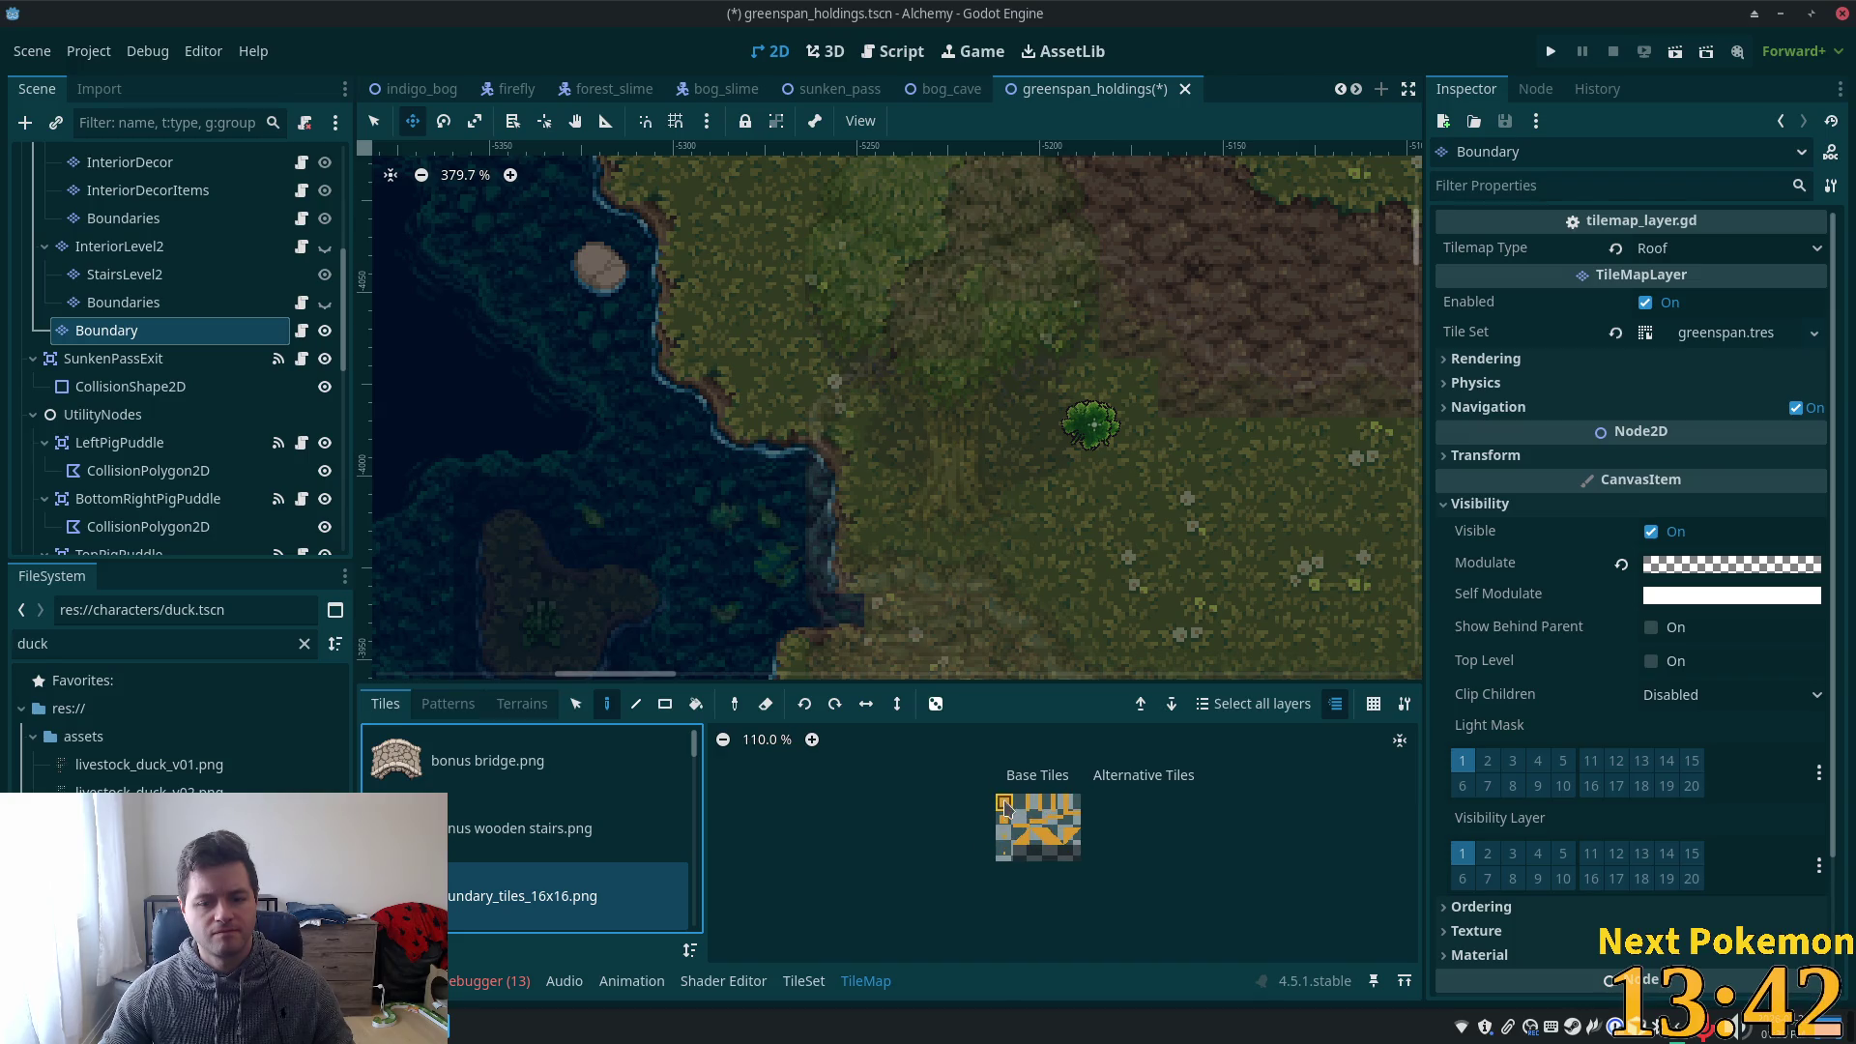
click(373, 120)
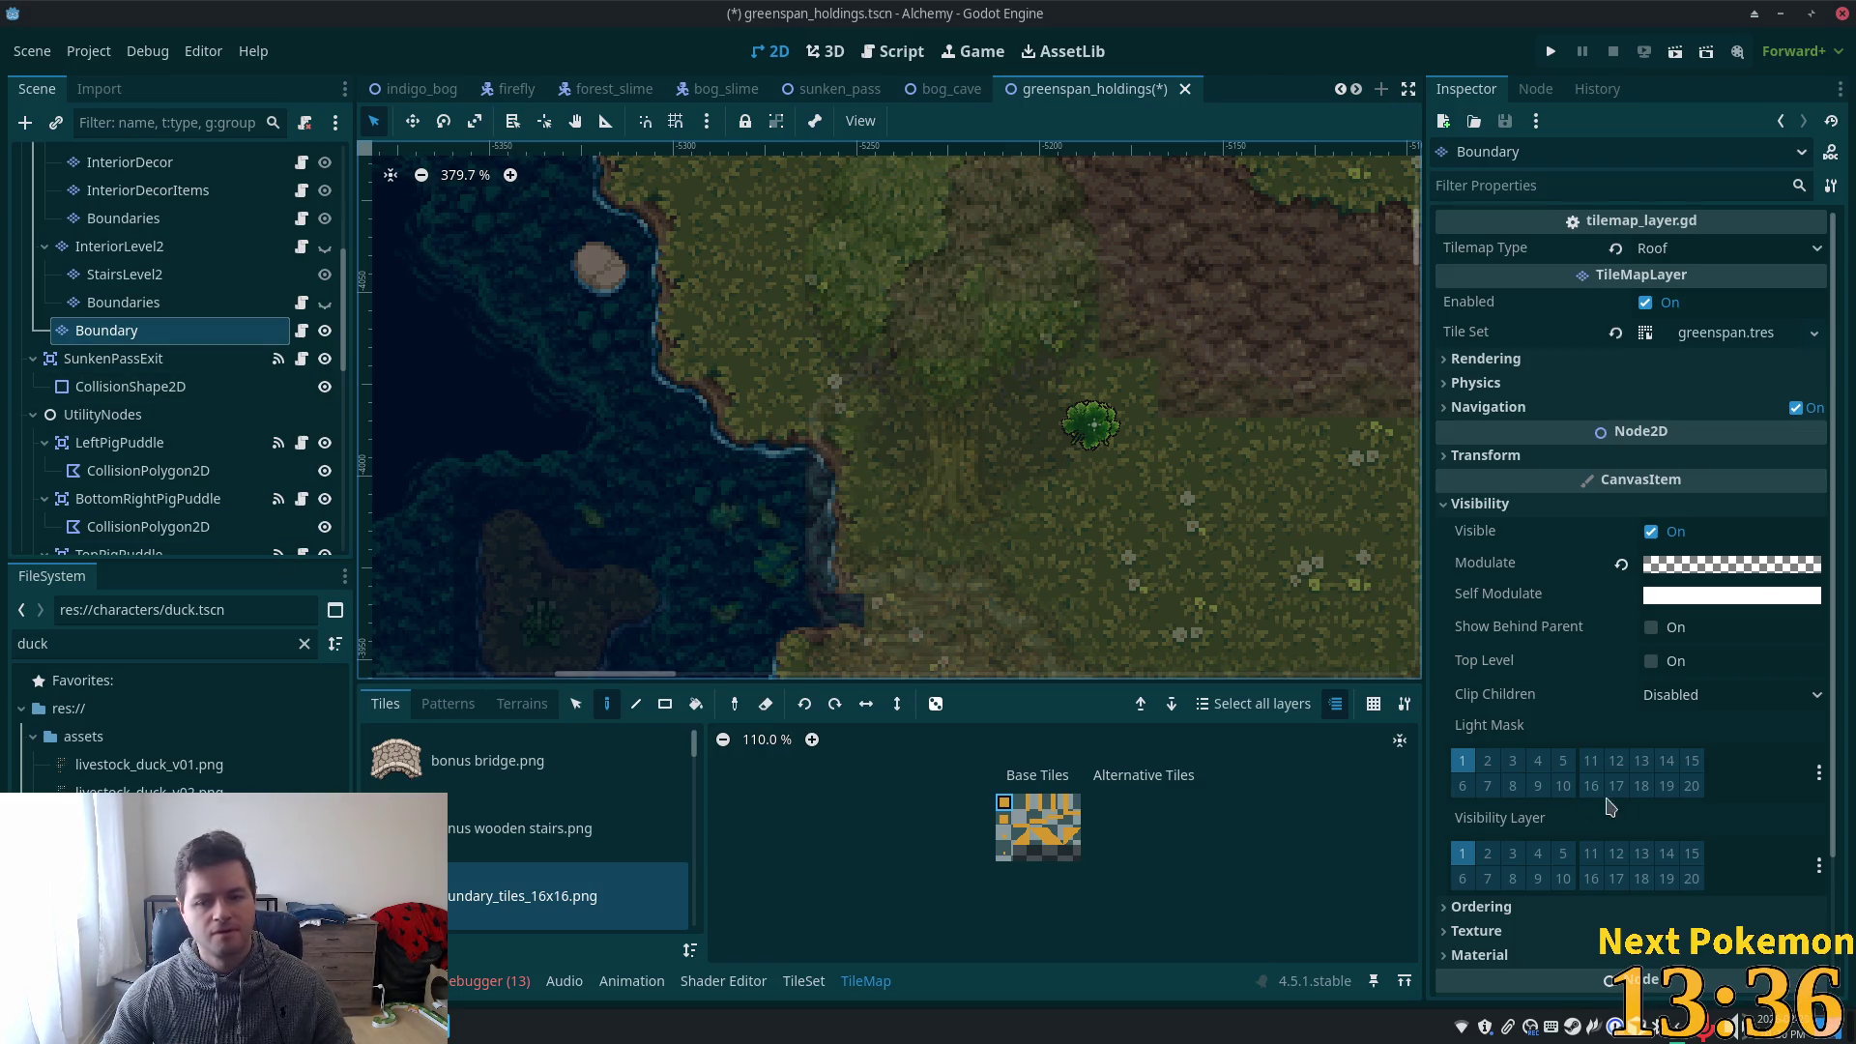
click(1740, 573)
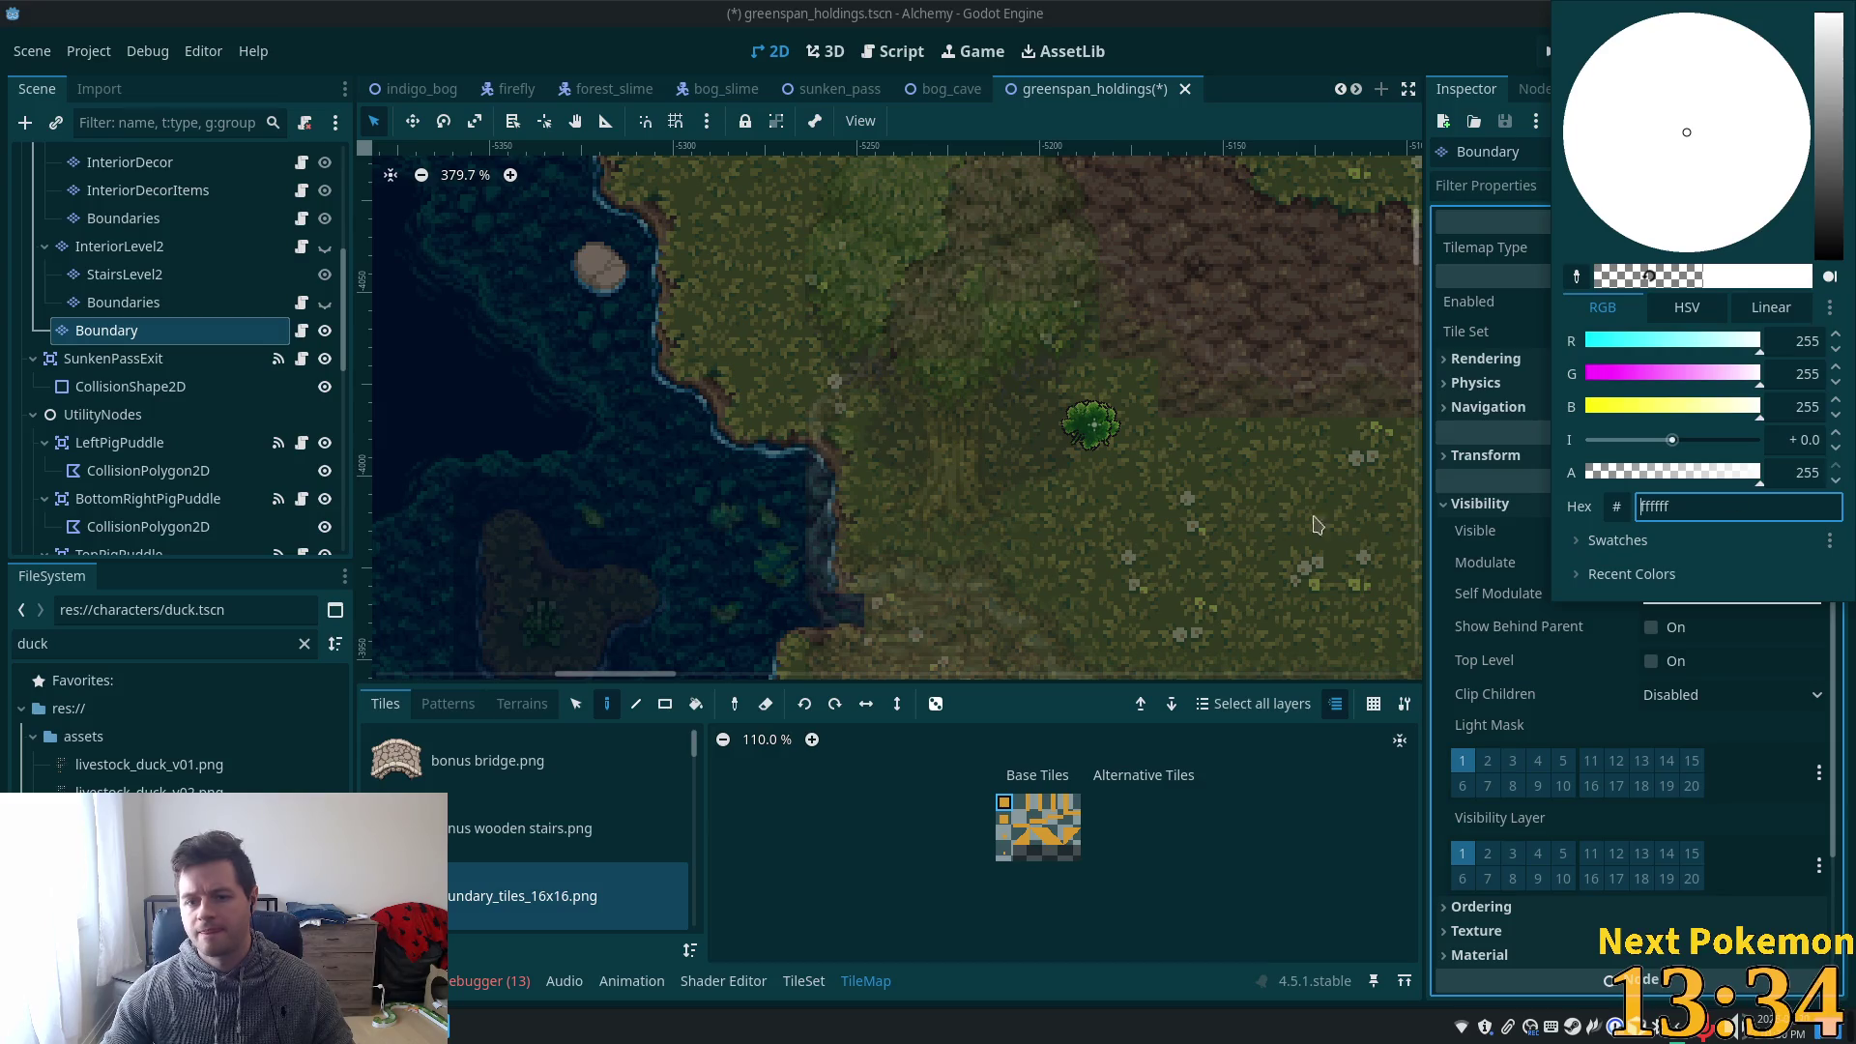
click(1056, 237)
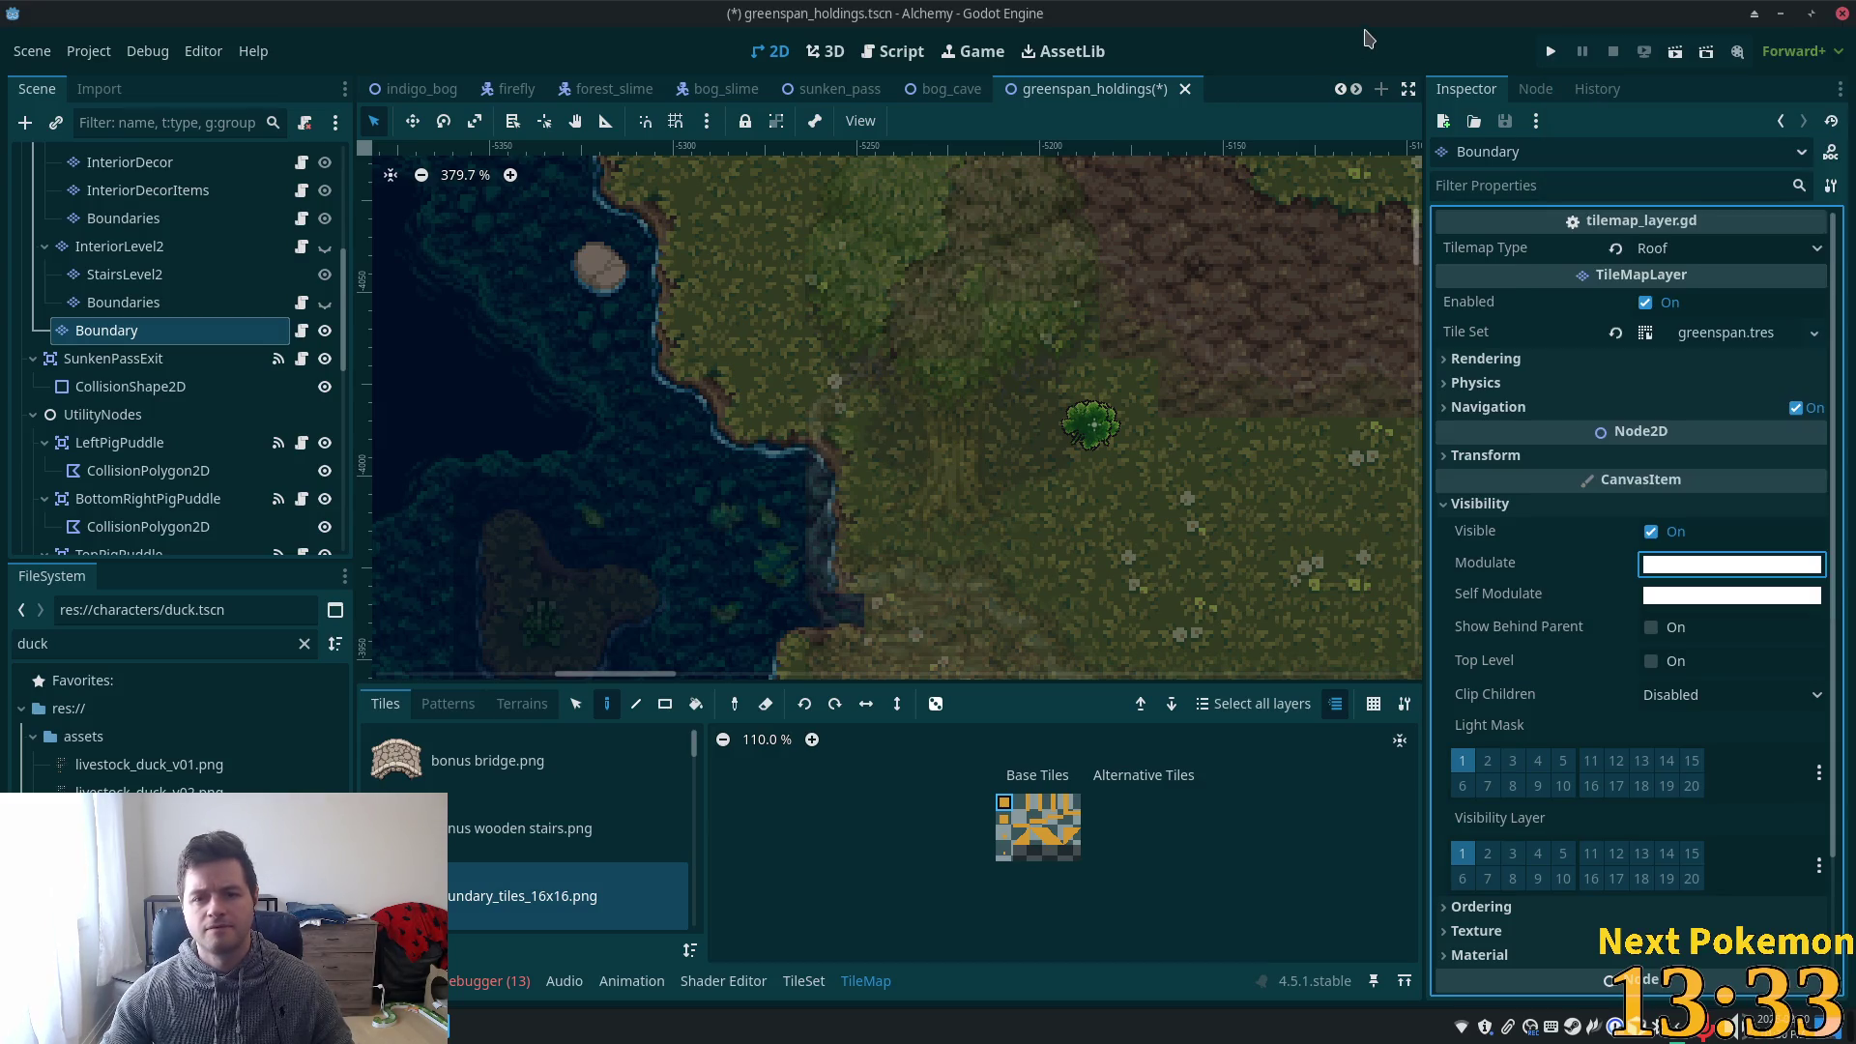
- Paint two boundary tiles at the pond's edge and a triangle corner tile above them
click(887, 500)
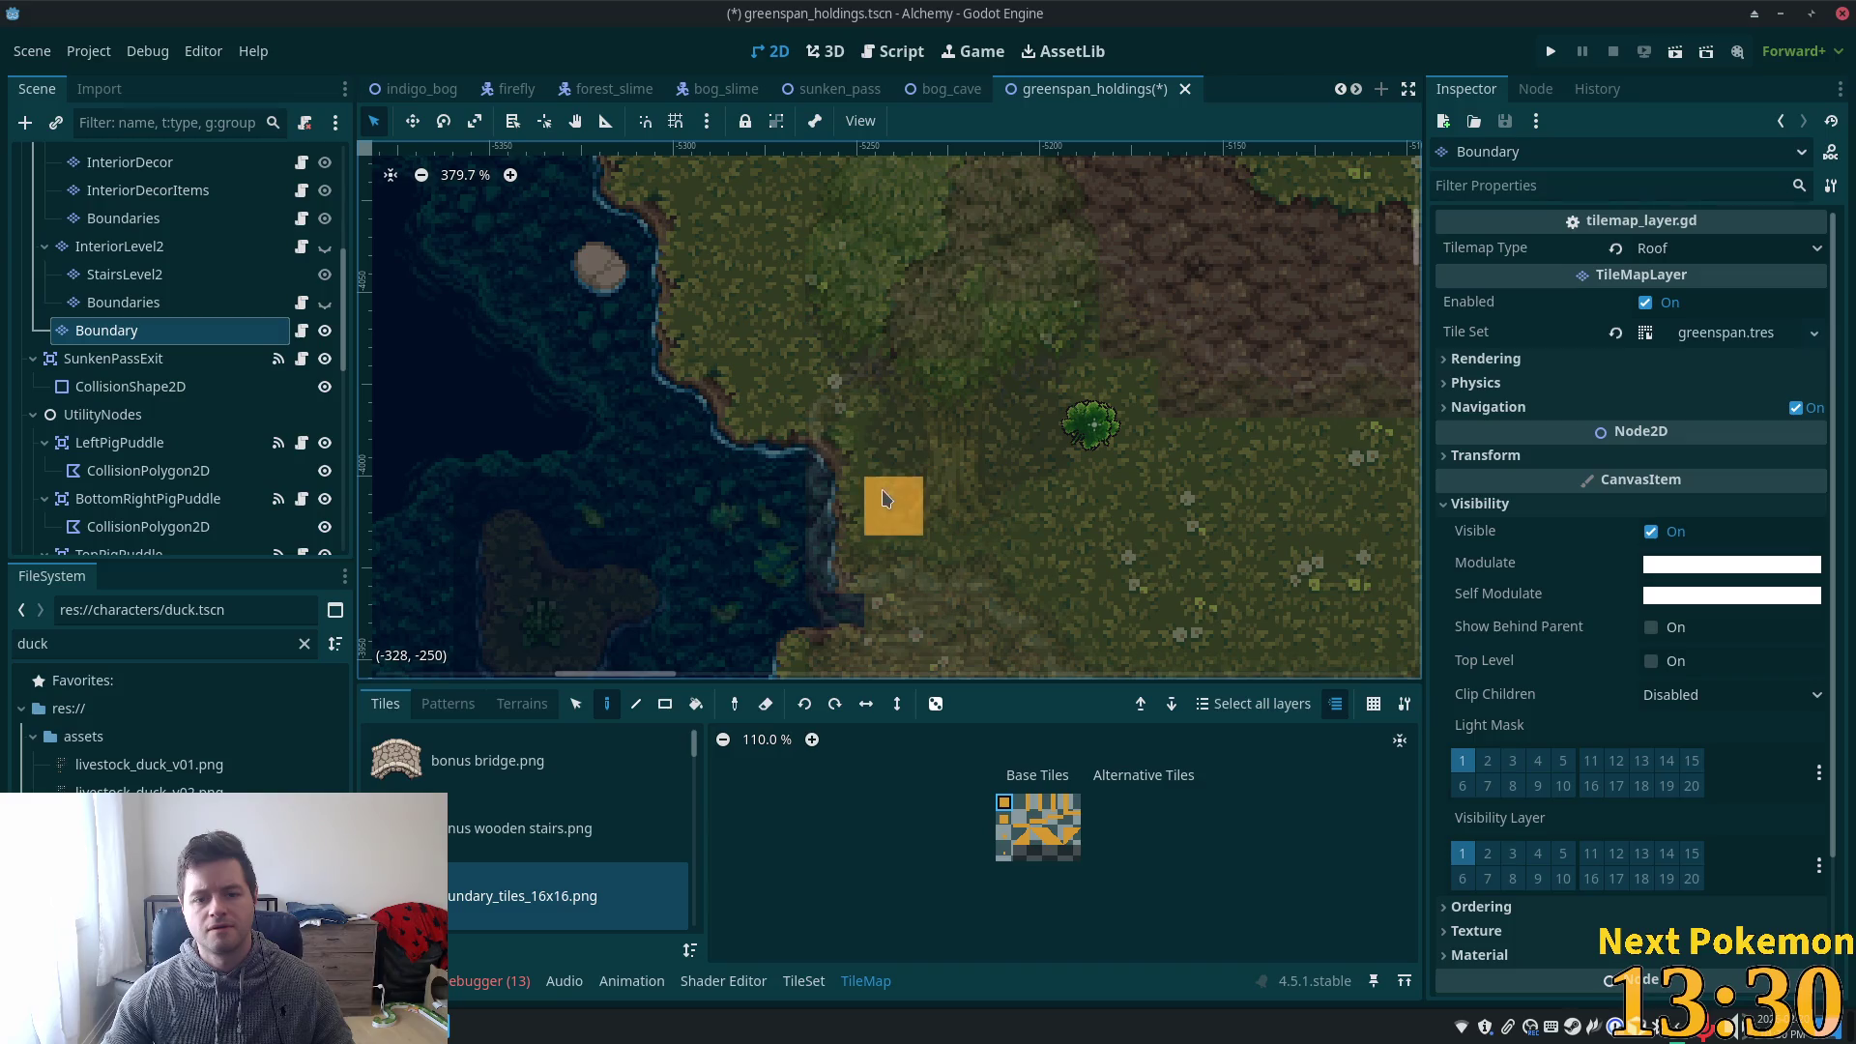
click(836, 505)
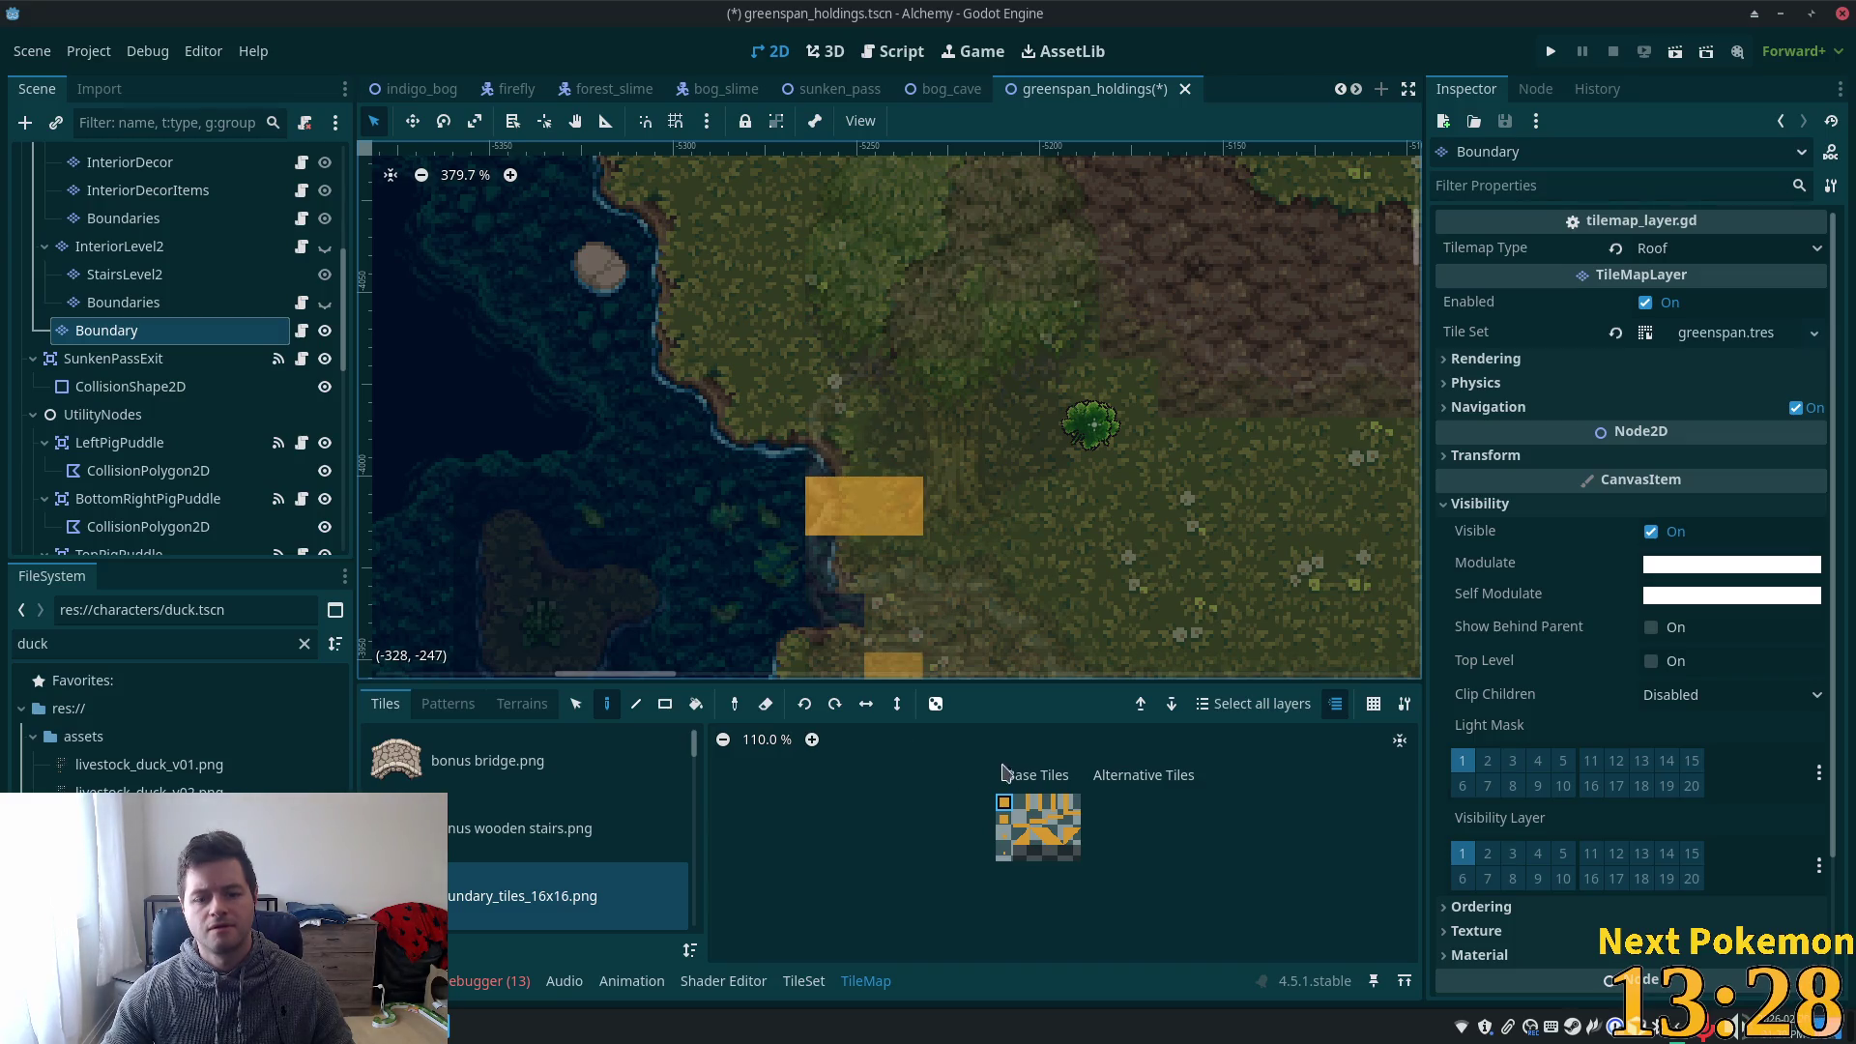
click(1021, 836)
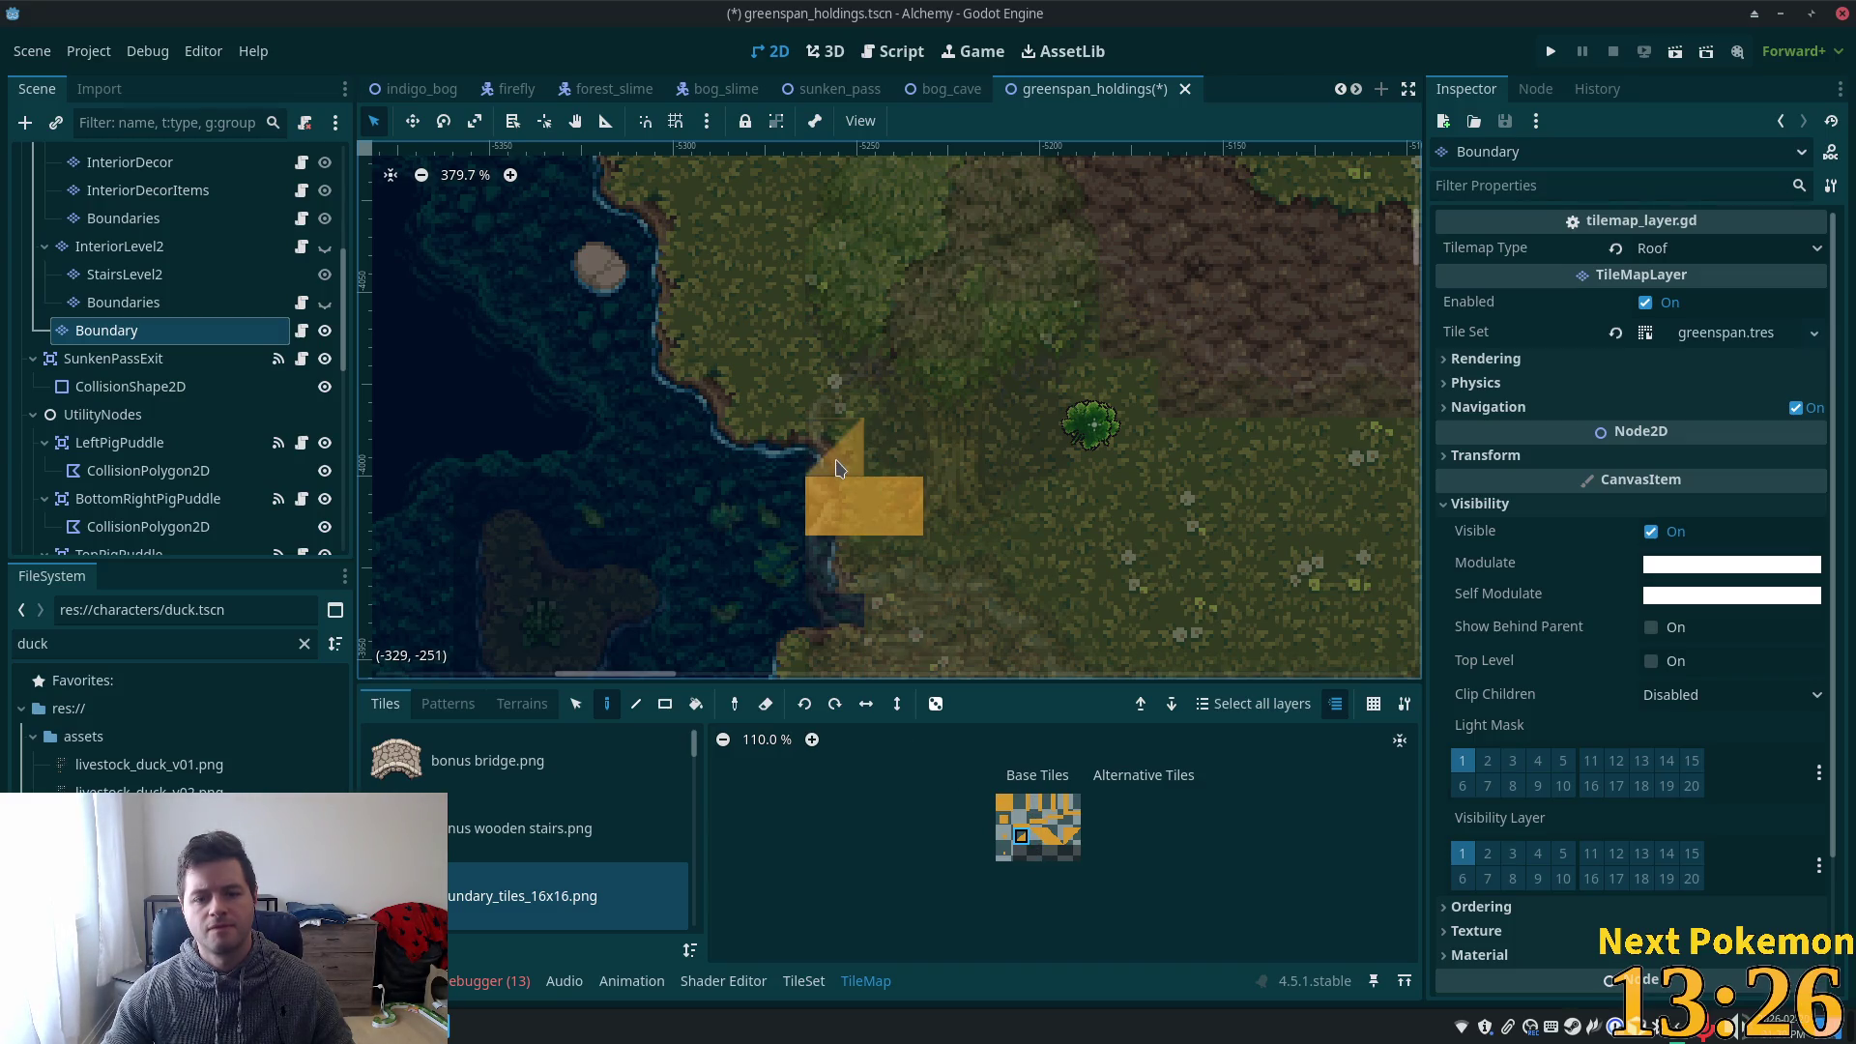
click(882, 471)
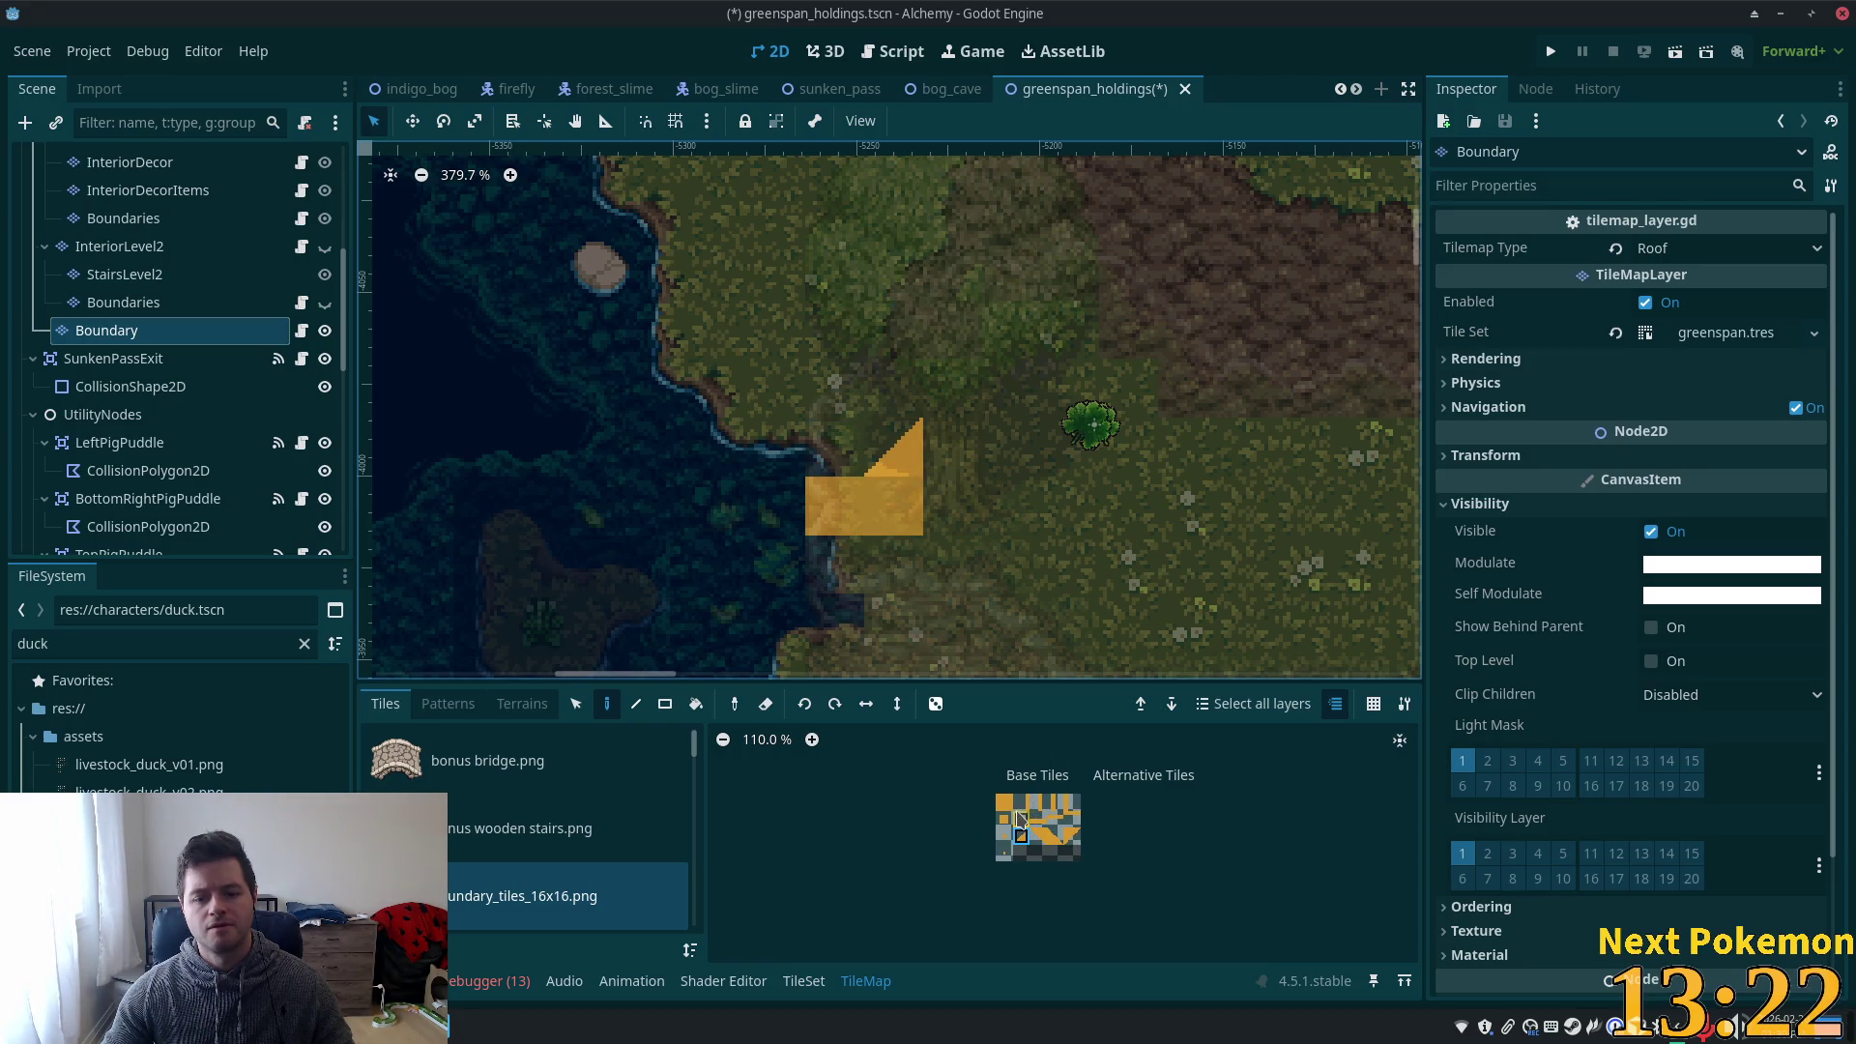
- Add the mirrored triangle at top-left, erase the top-right triangle, and save greenspan_holdings
click(1056, 841)
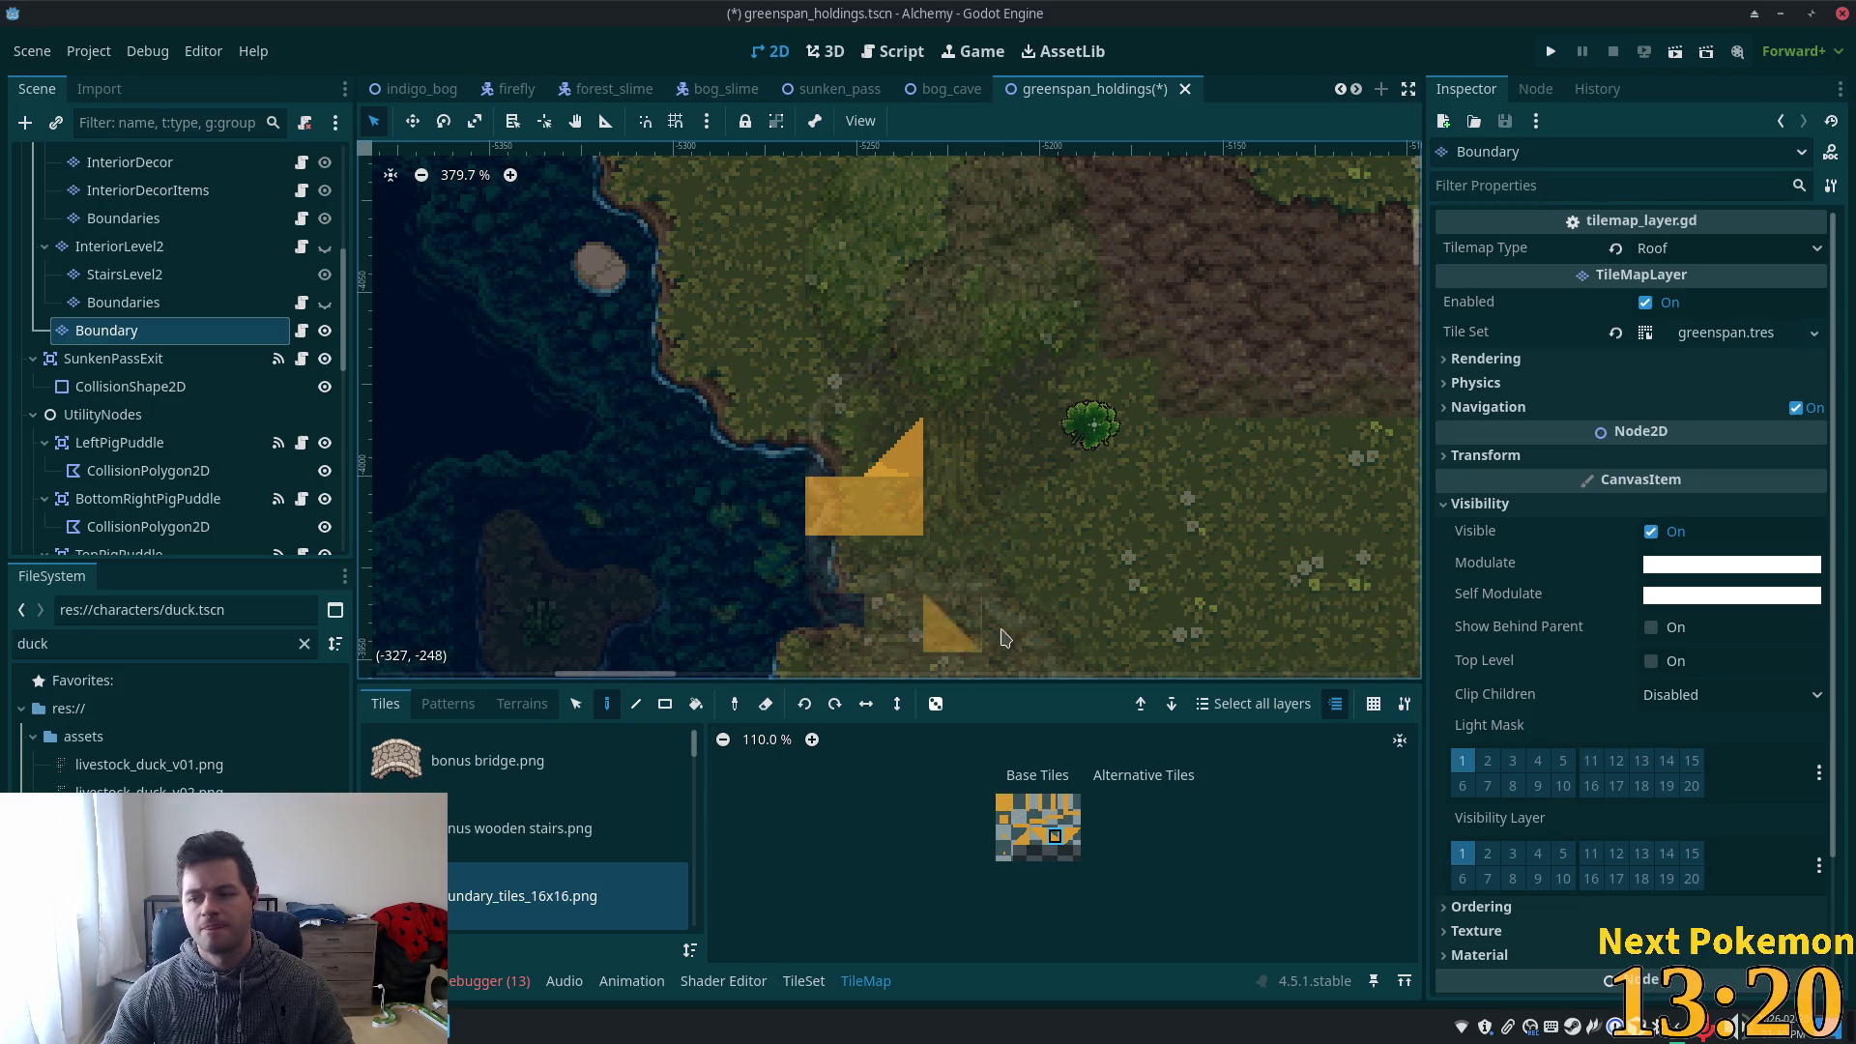
click(835, 450)
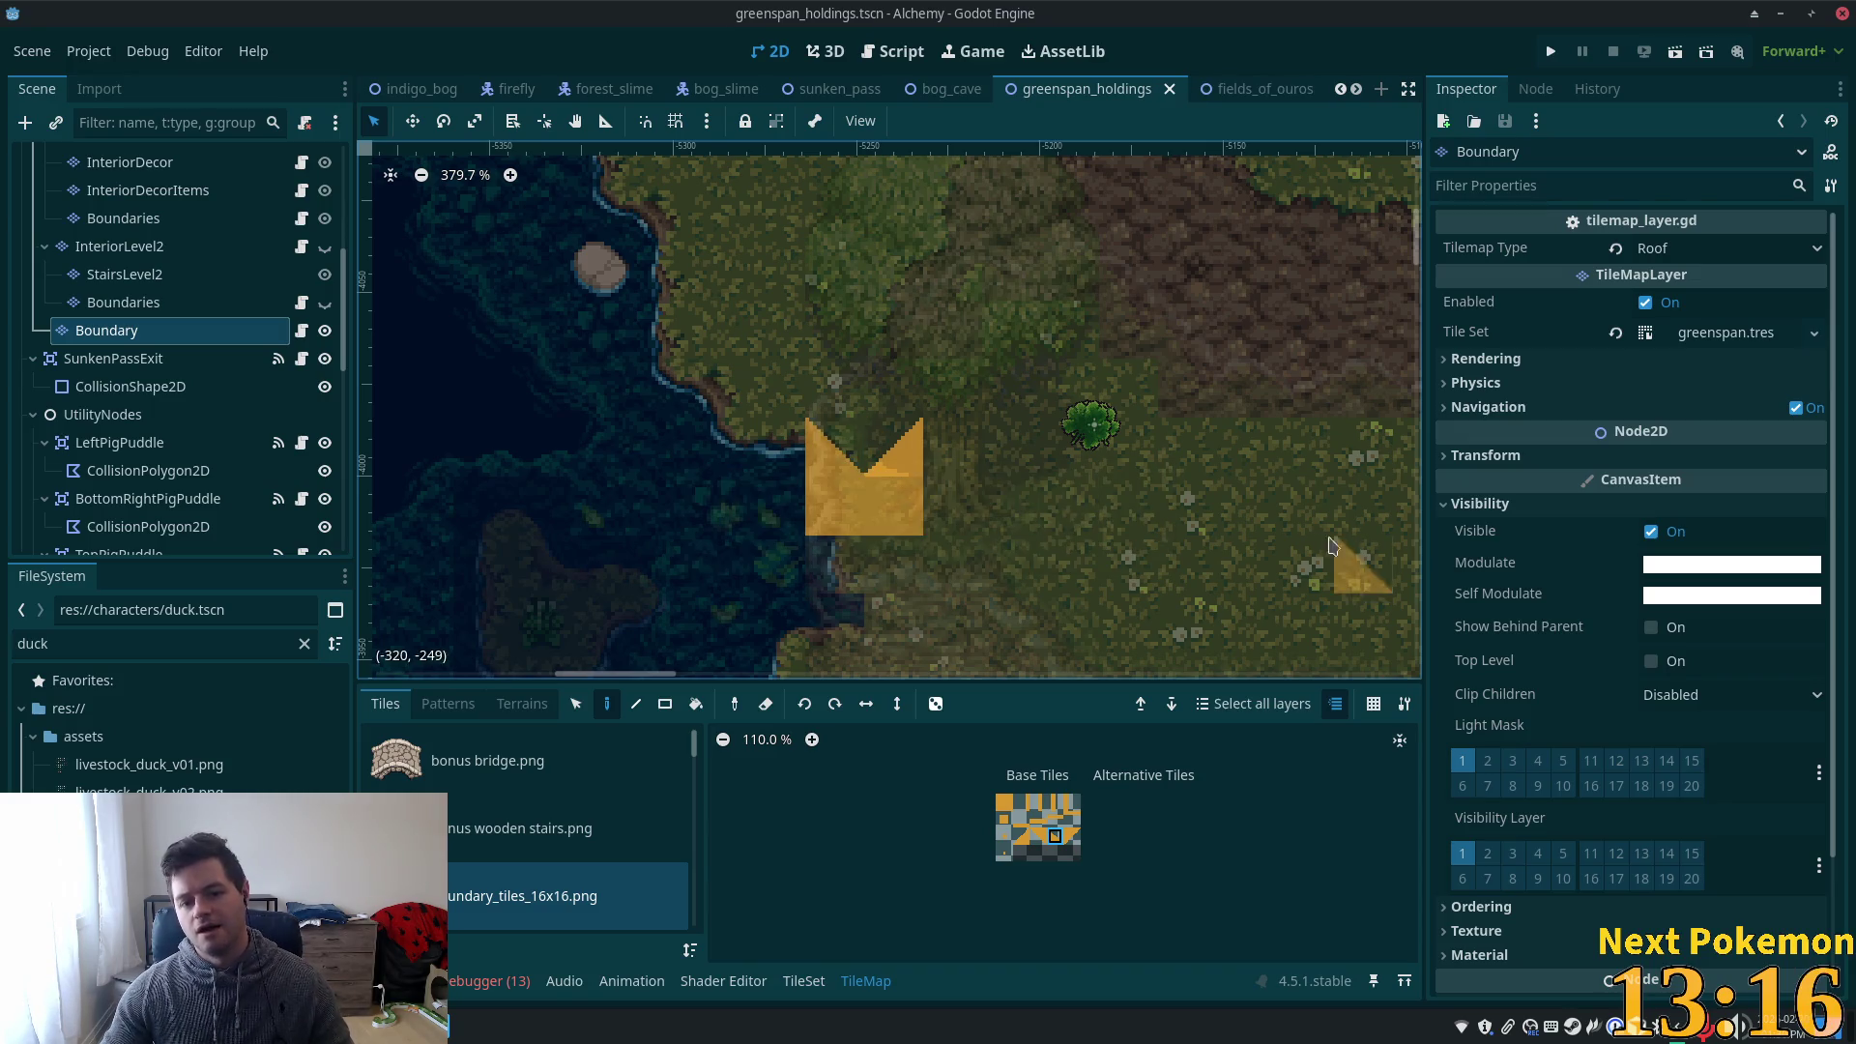
right_click(894, 447)
key(ctrl+s)
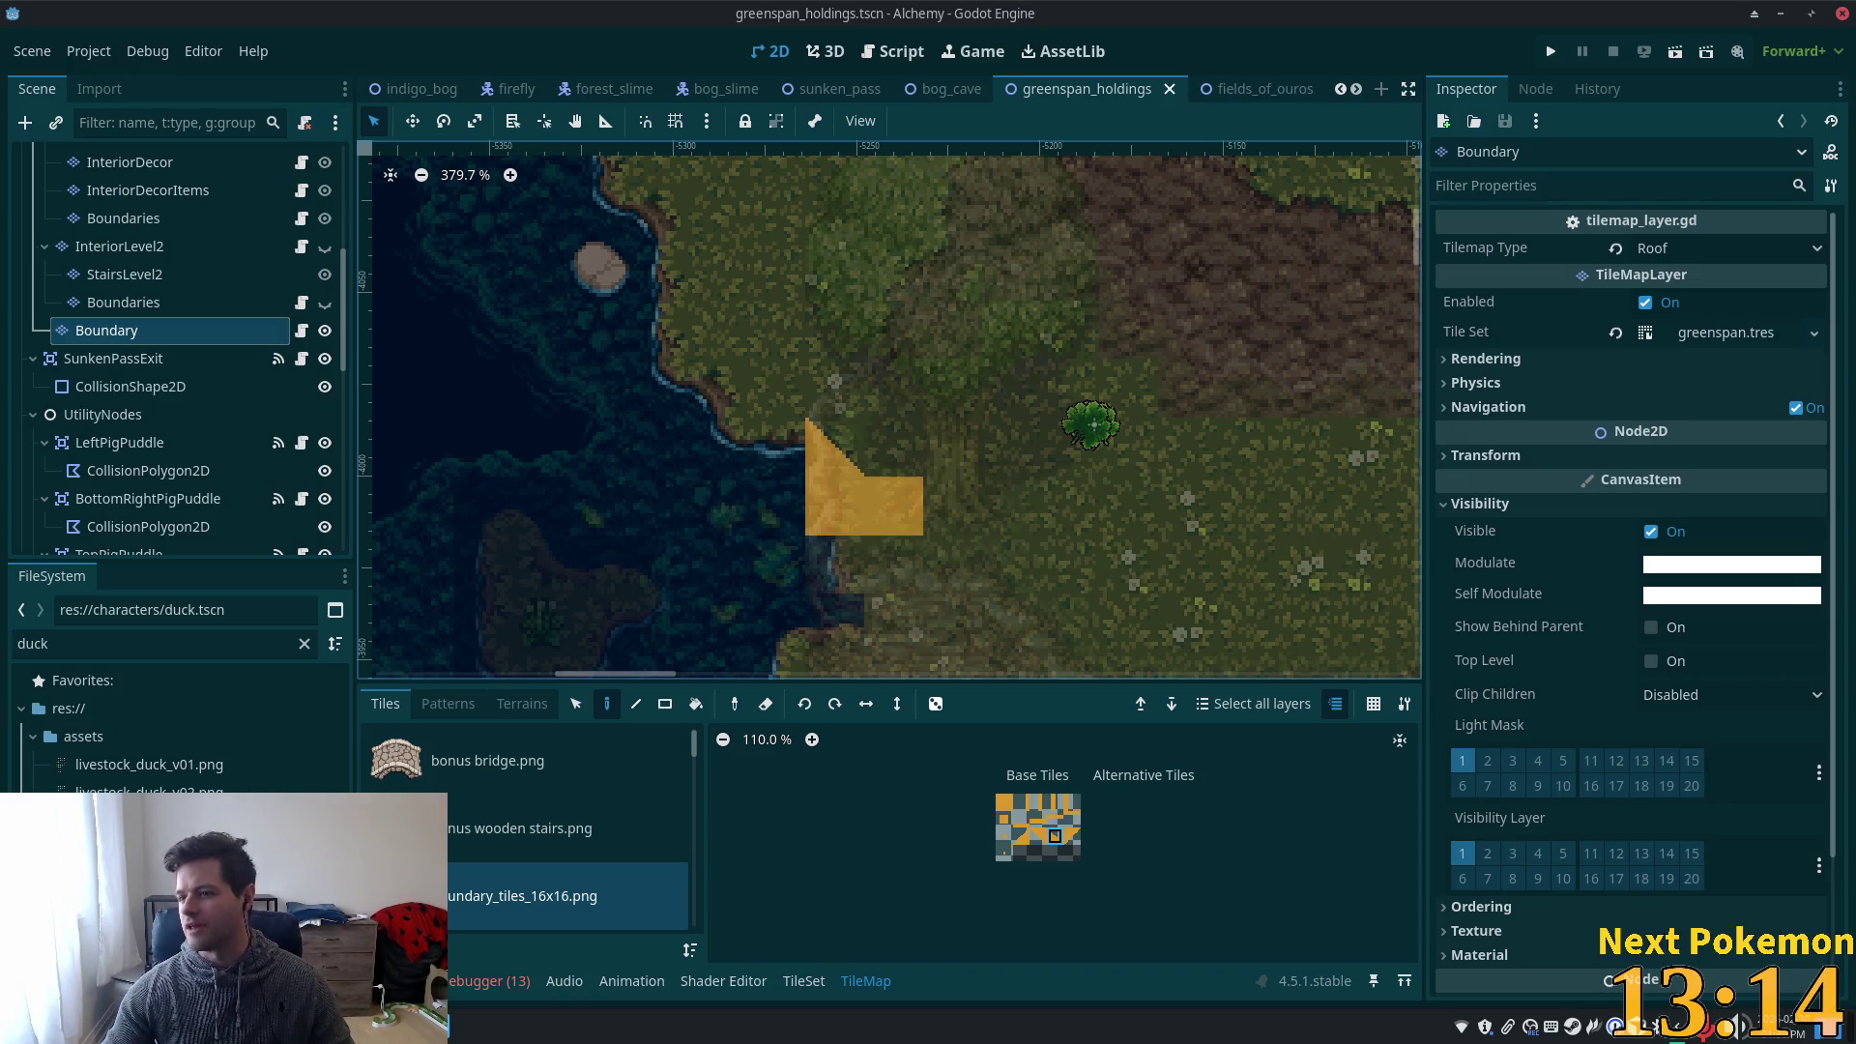
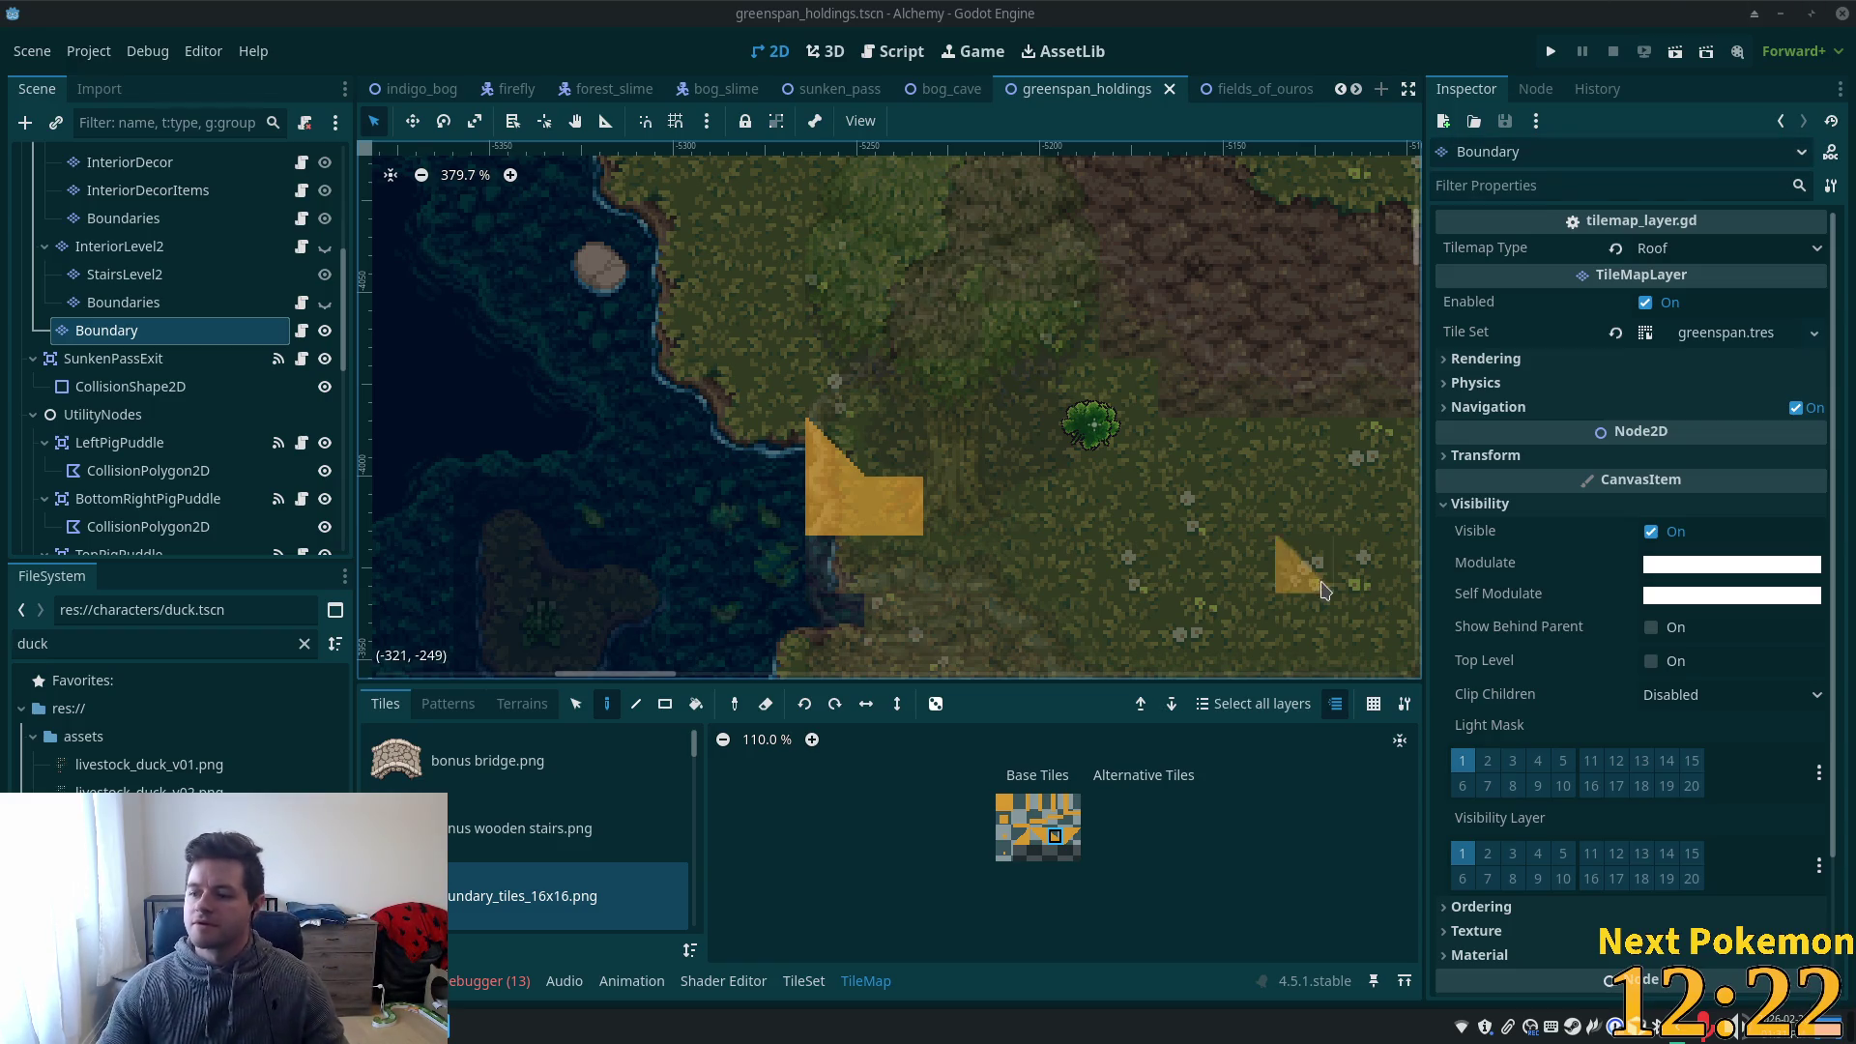
- Dismiss the accidental save dialog and launch the game
key(ctrl+s)
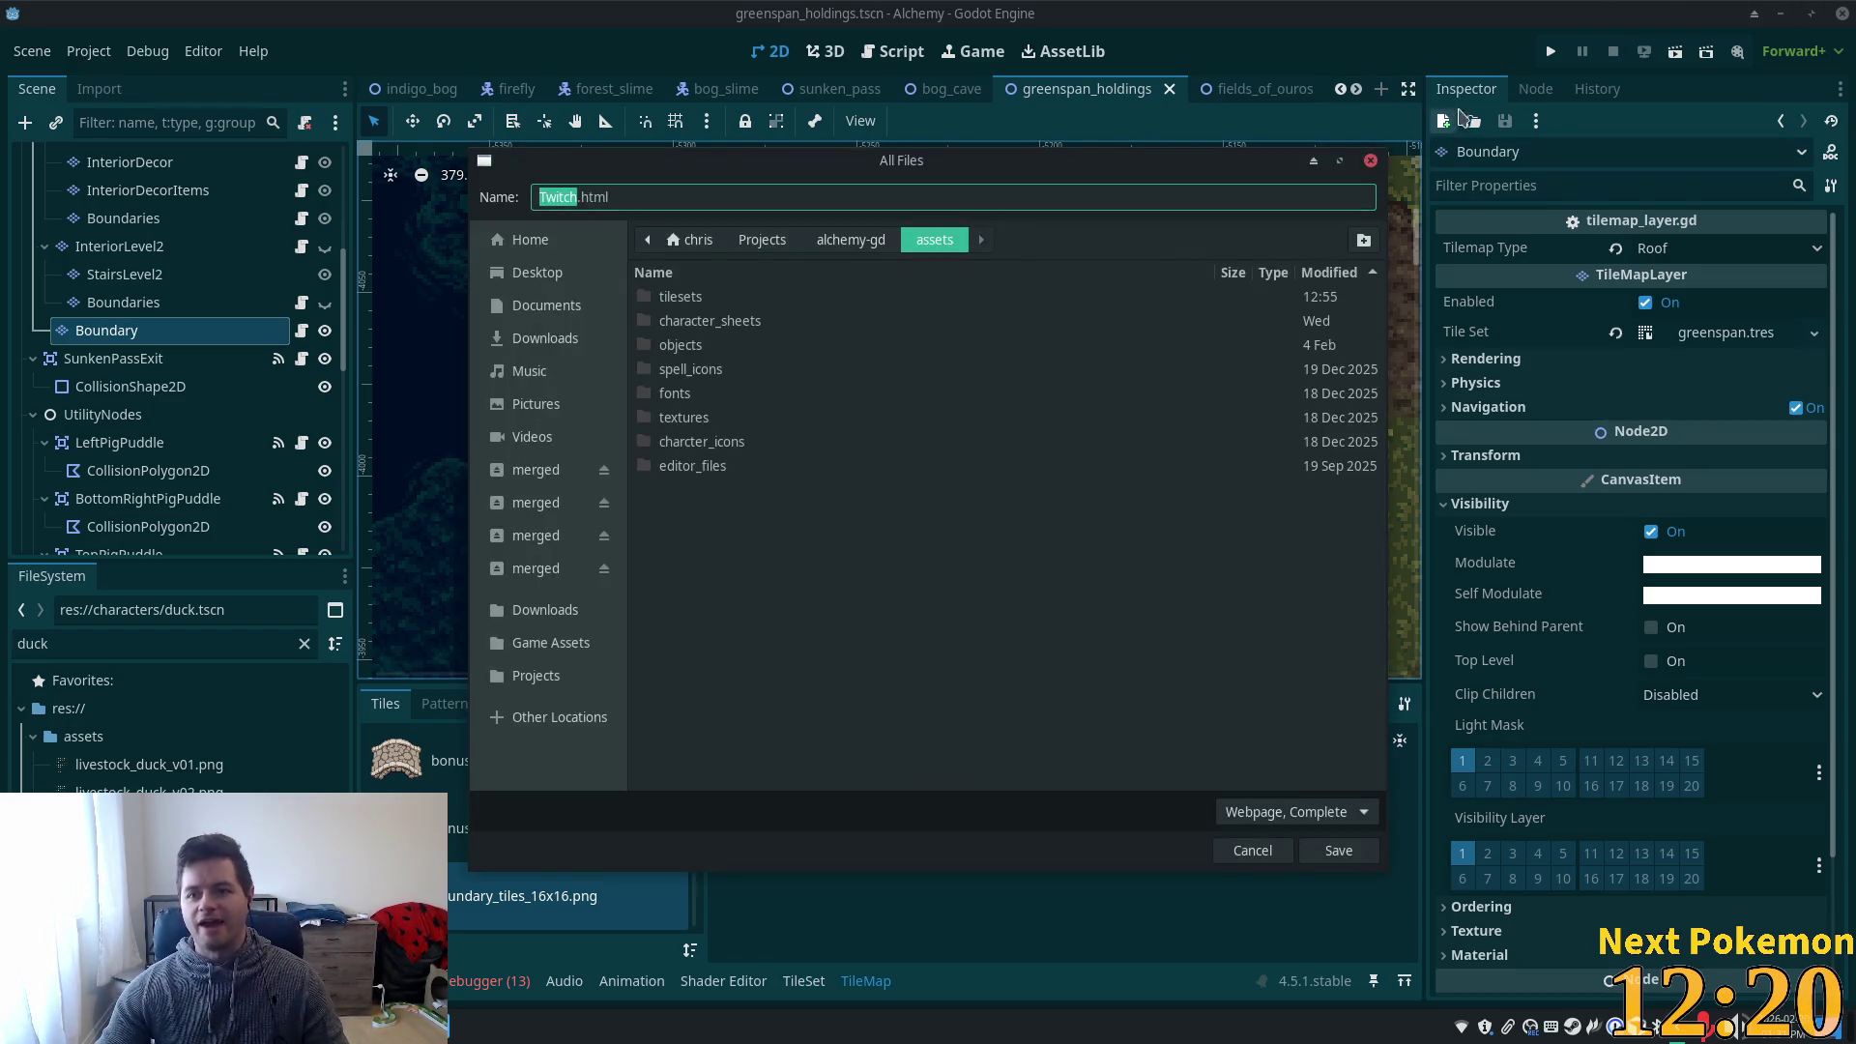
click(1371, 161)
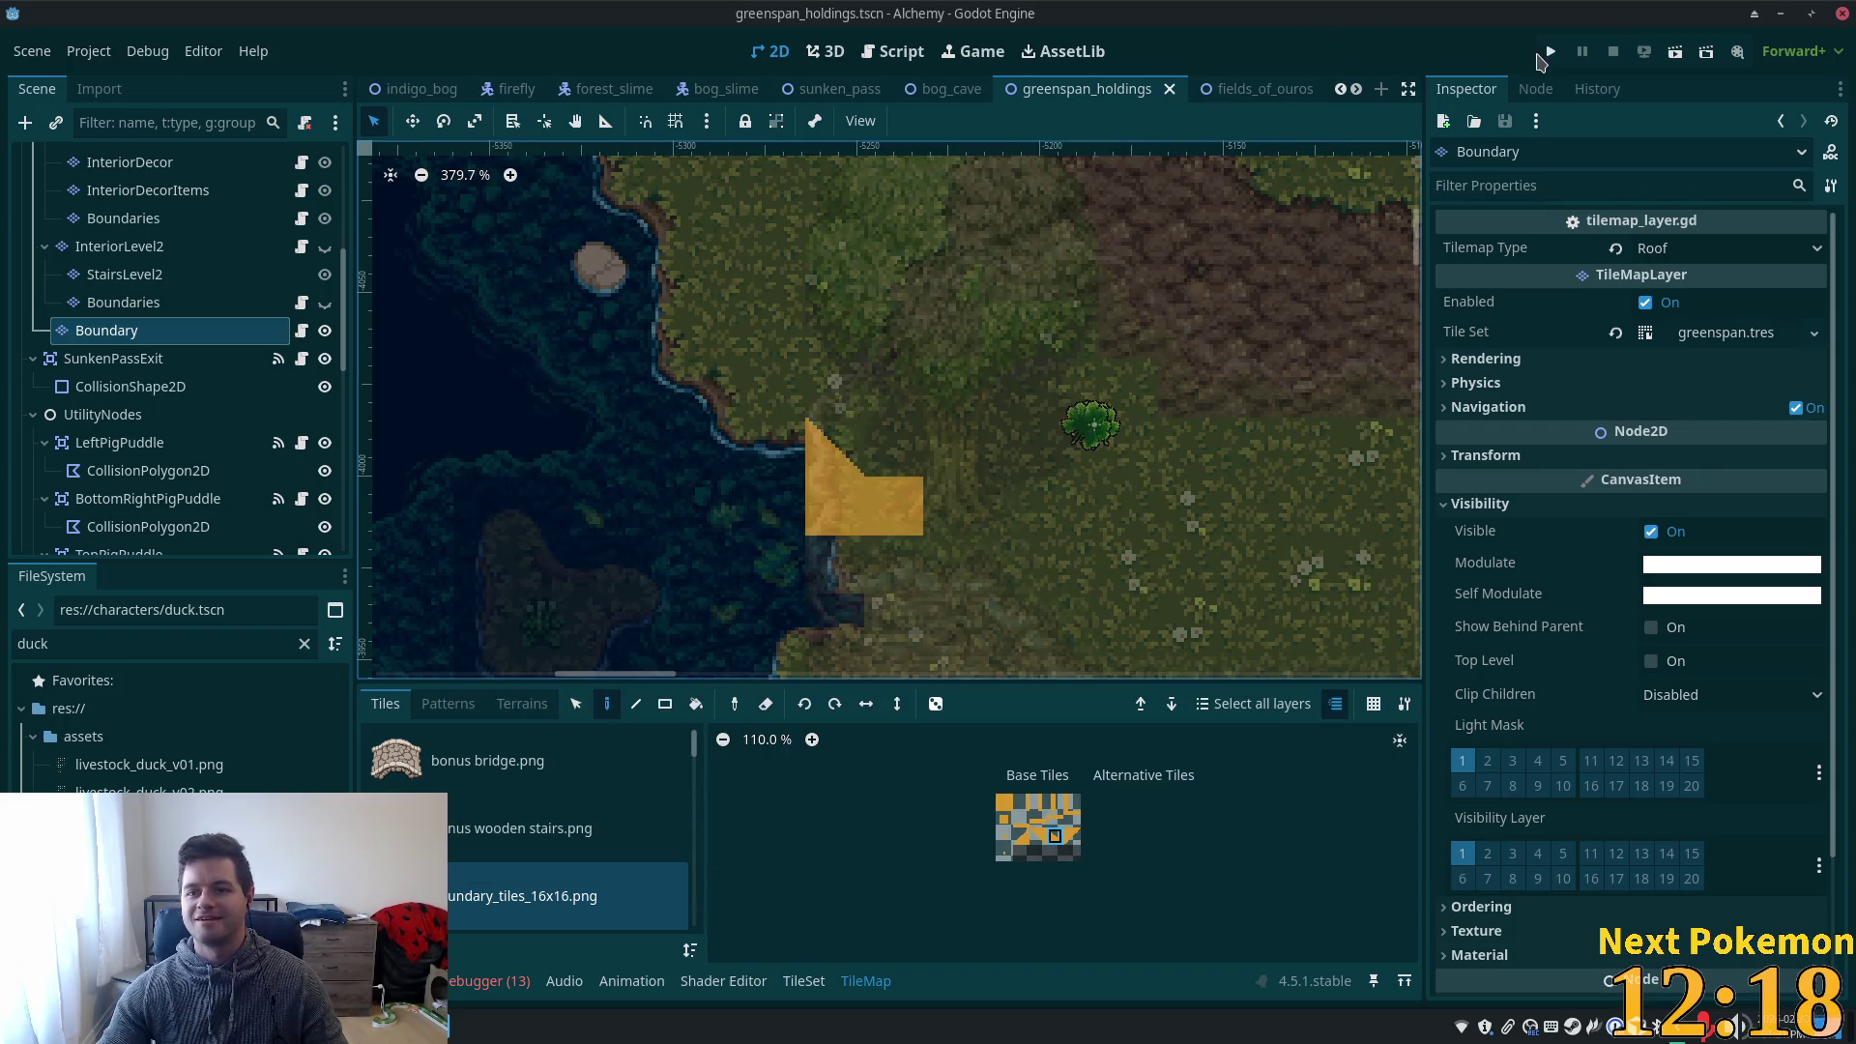
click(1550, 50)
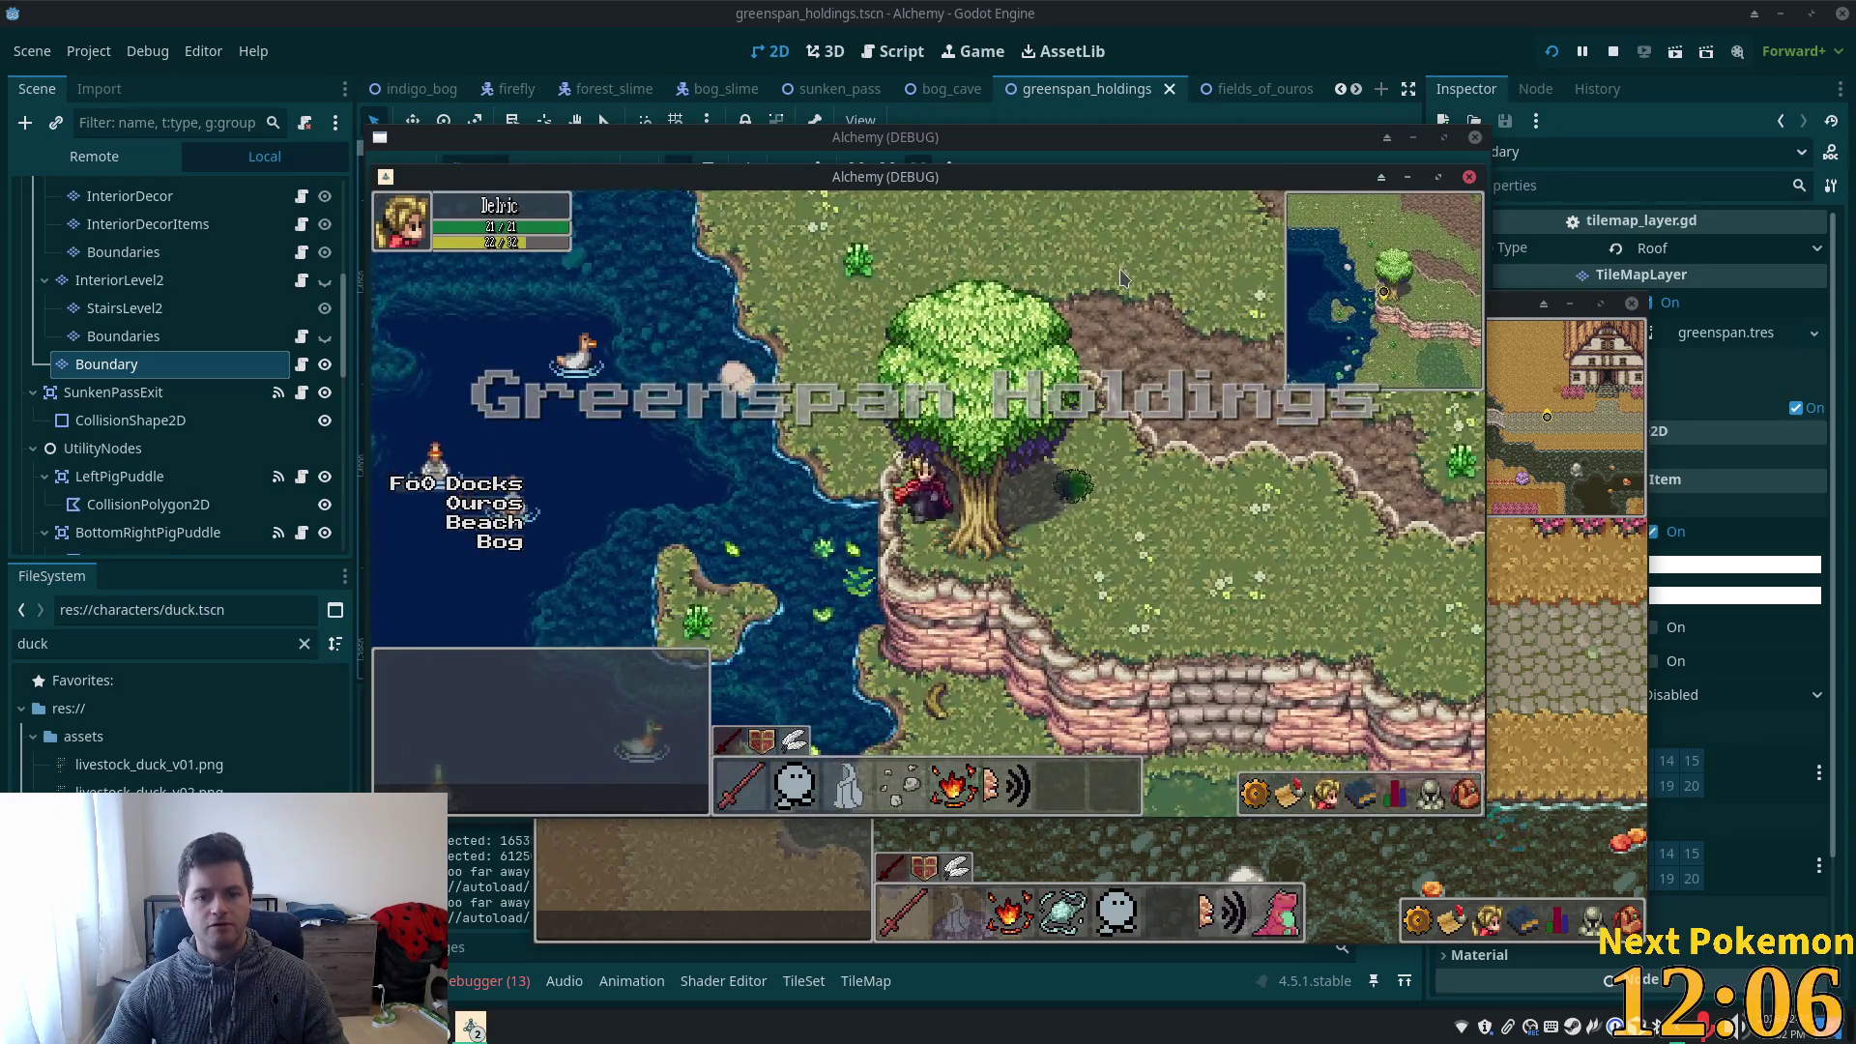
- Walk the player east past the tree, then return to the editor
key(Right)
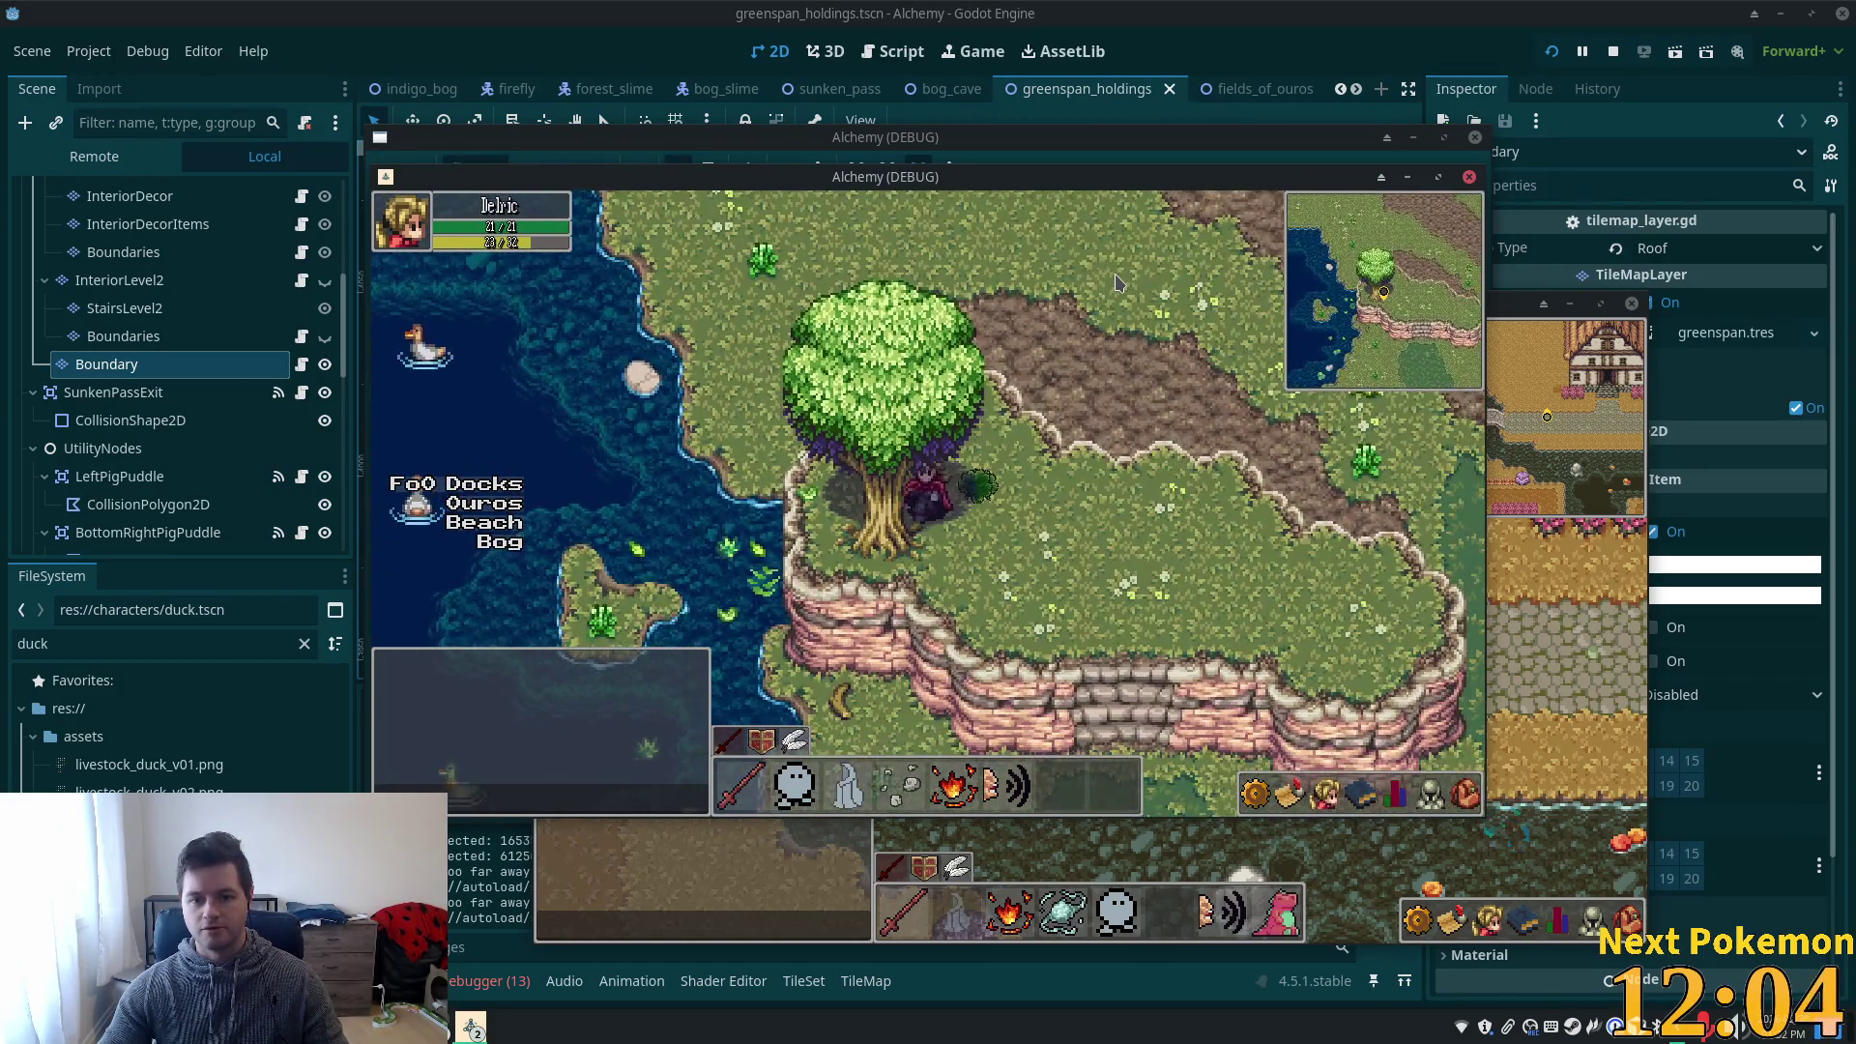
key(Down)
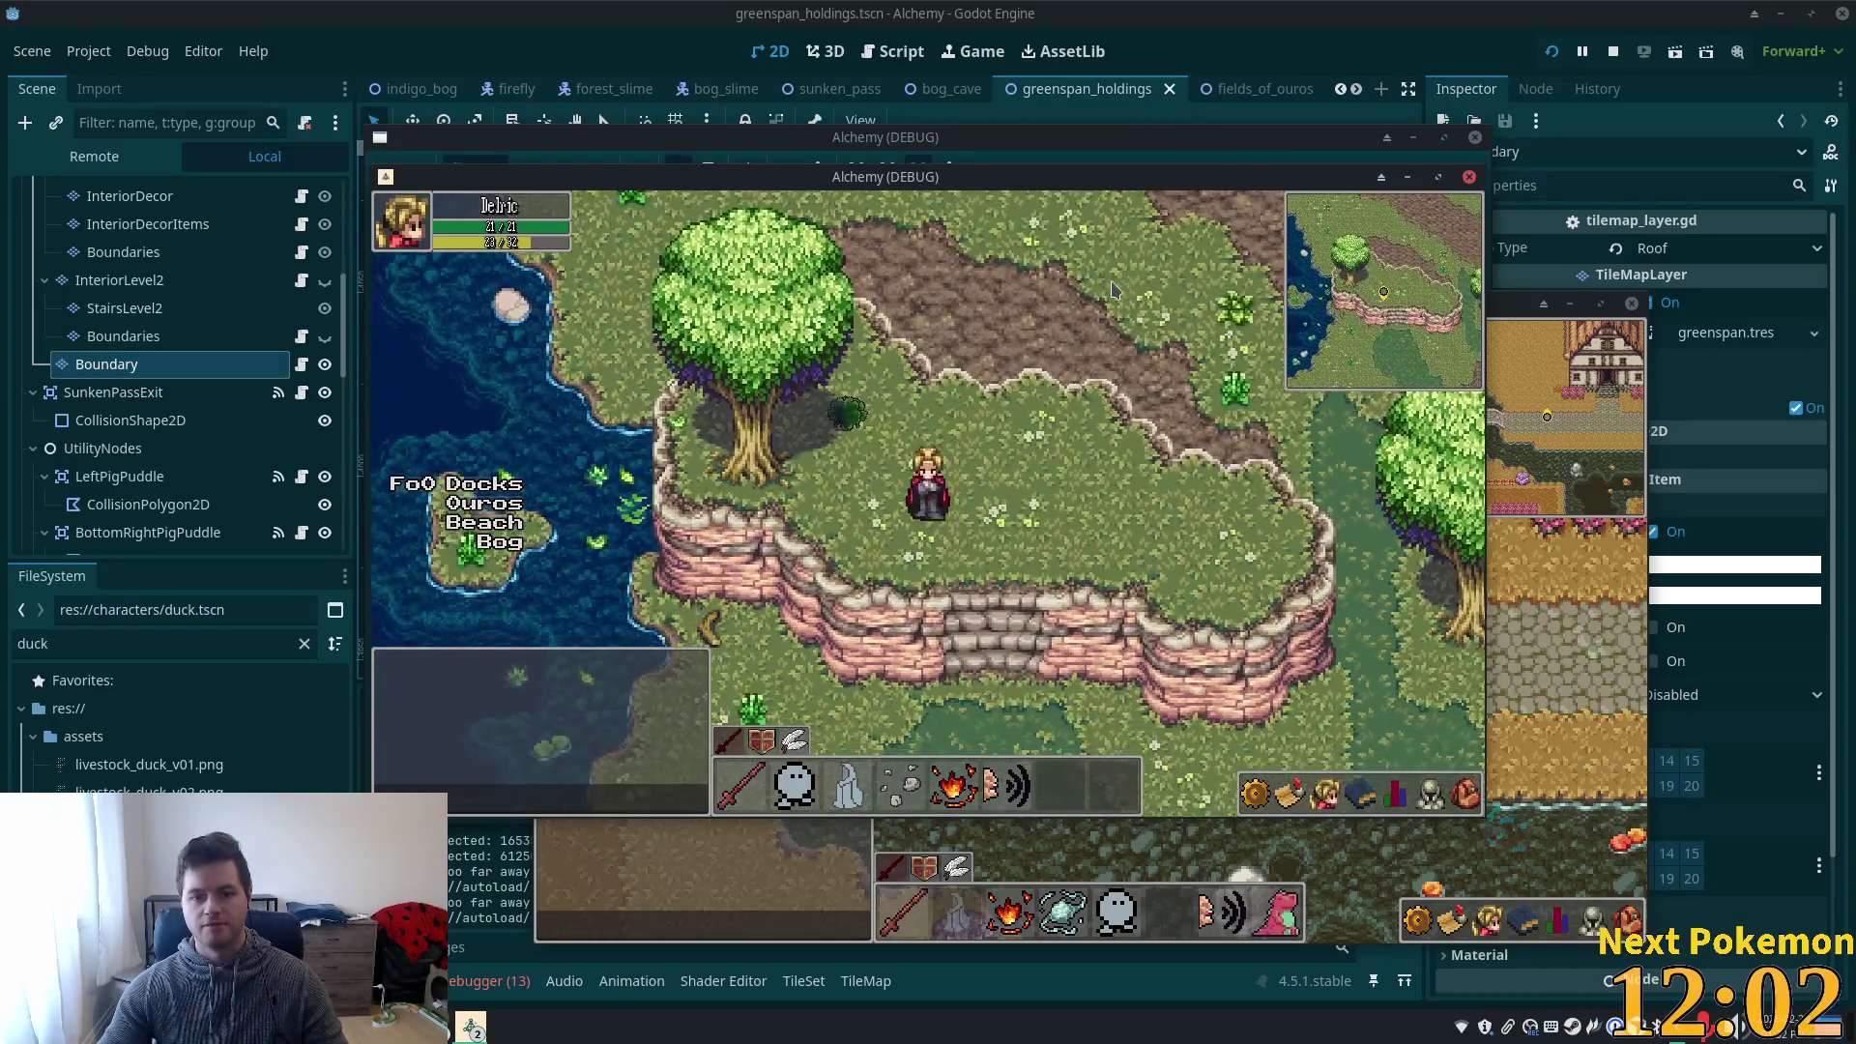
key(Right)
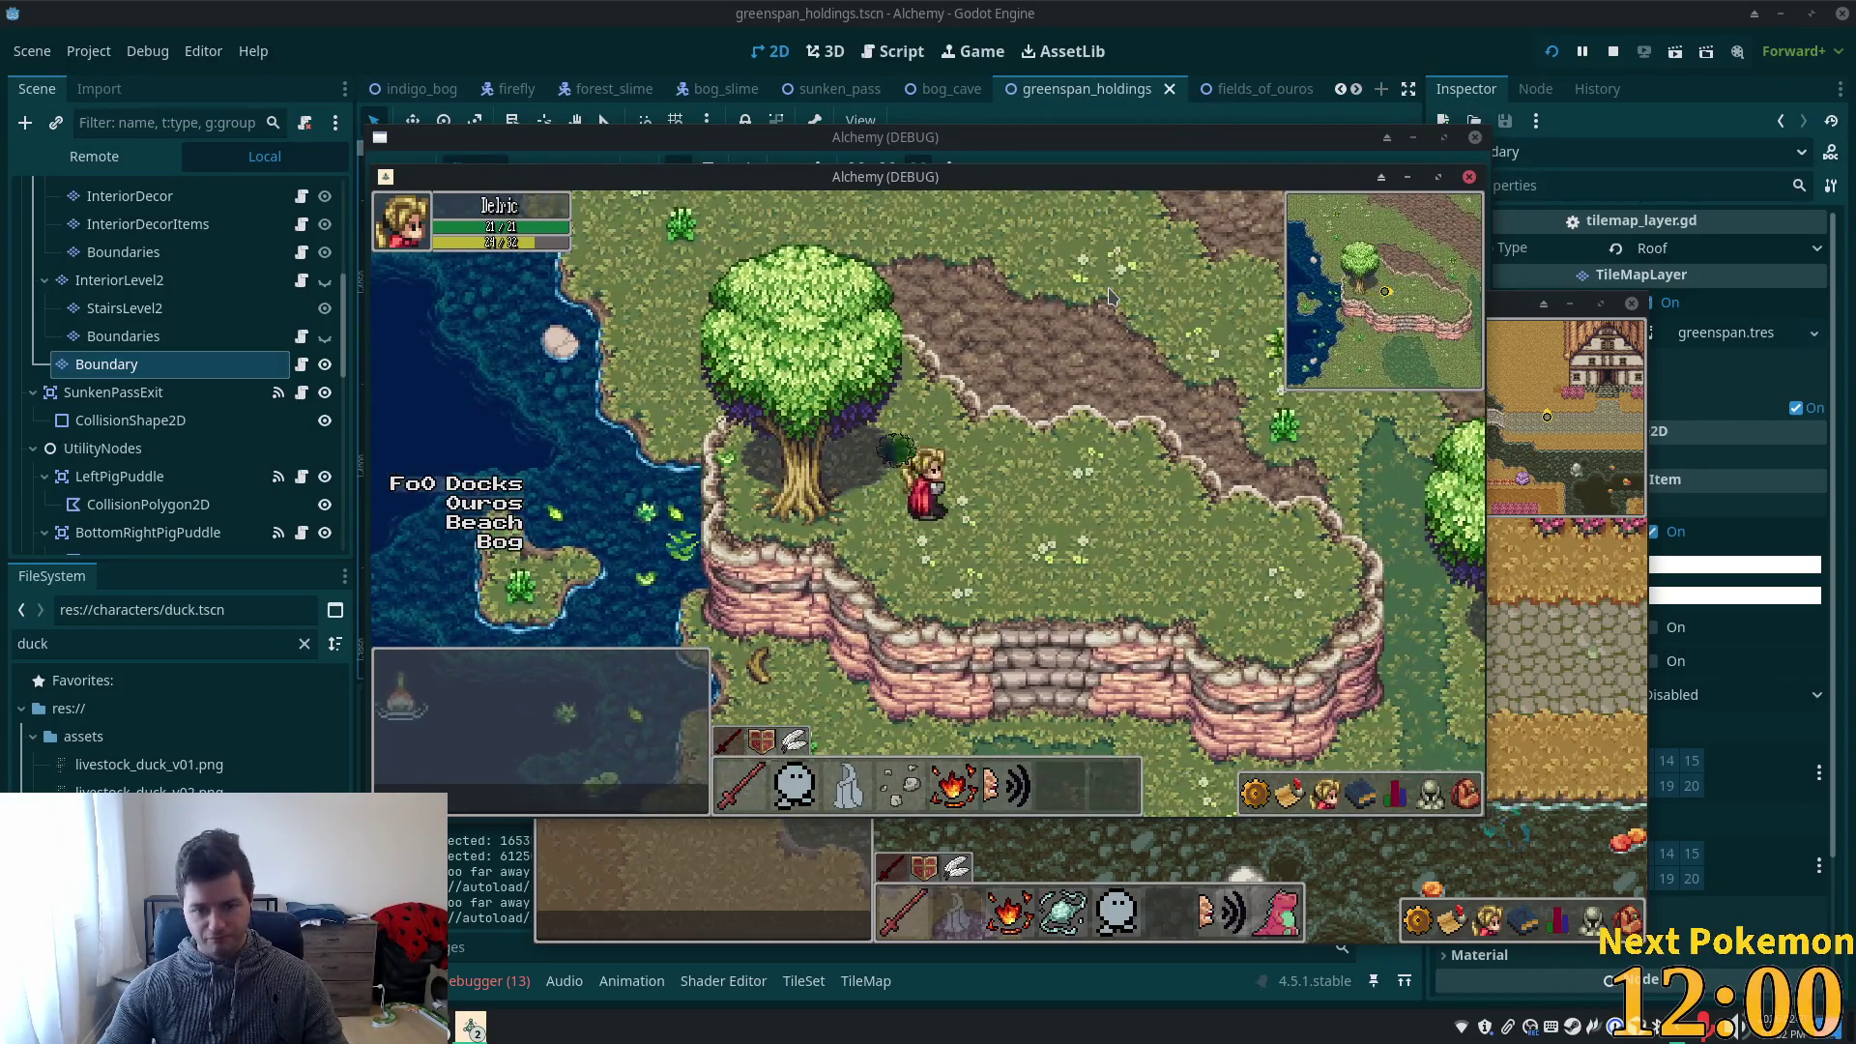
key(Right)
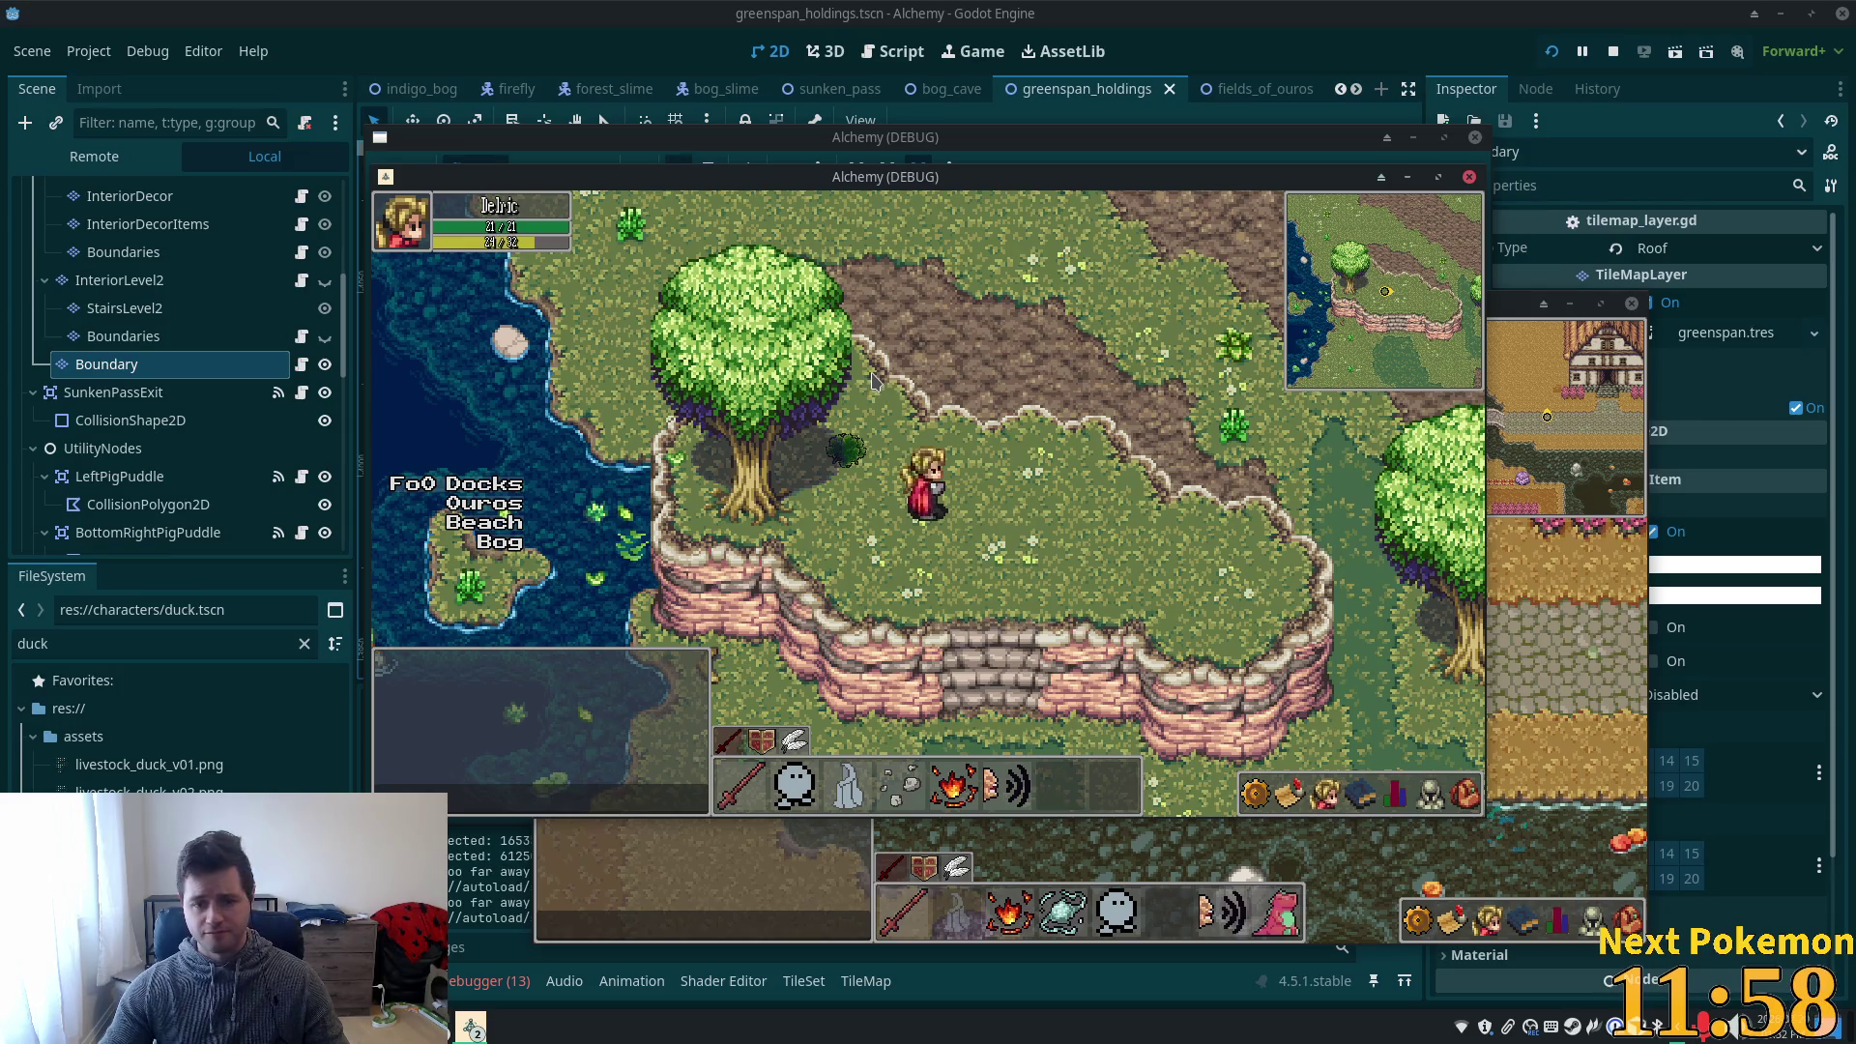
click(1216, 23)
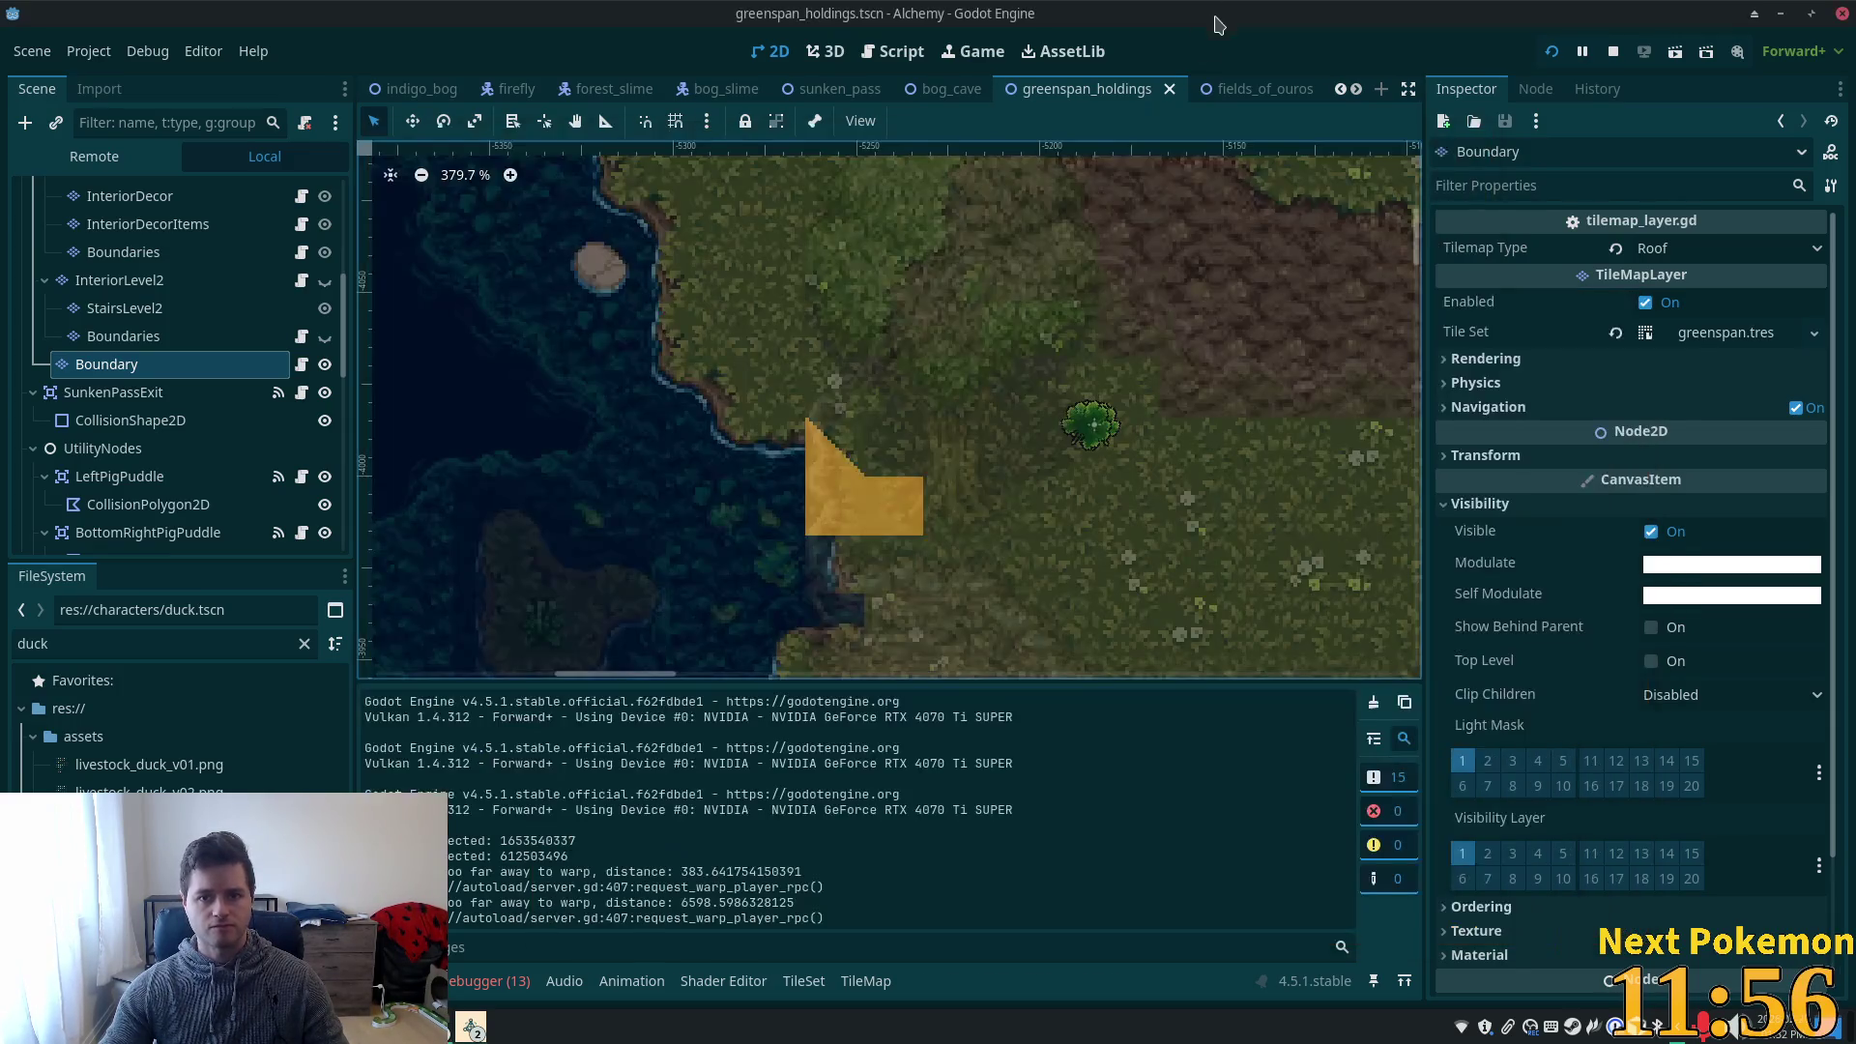
- Move the MindwortNode herb up-right beside the tree and save the scene
scroll(1042, 388, down, 2)
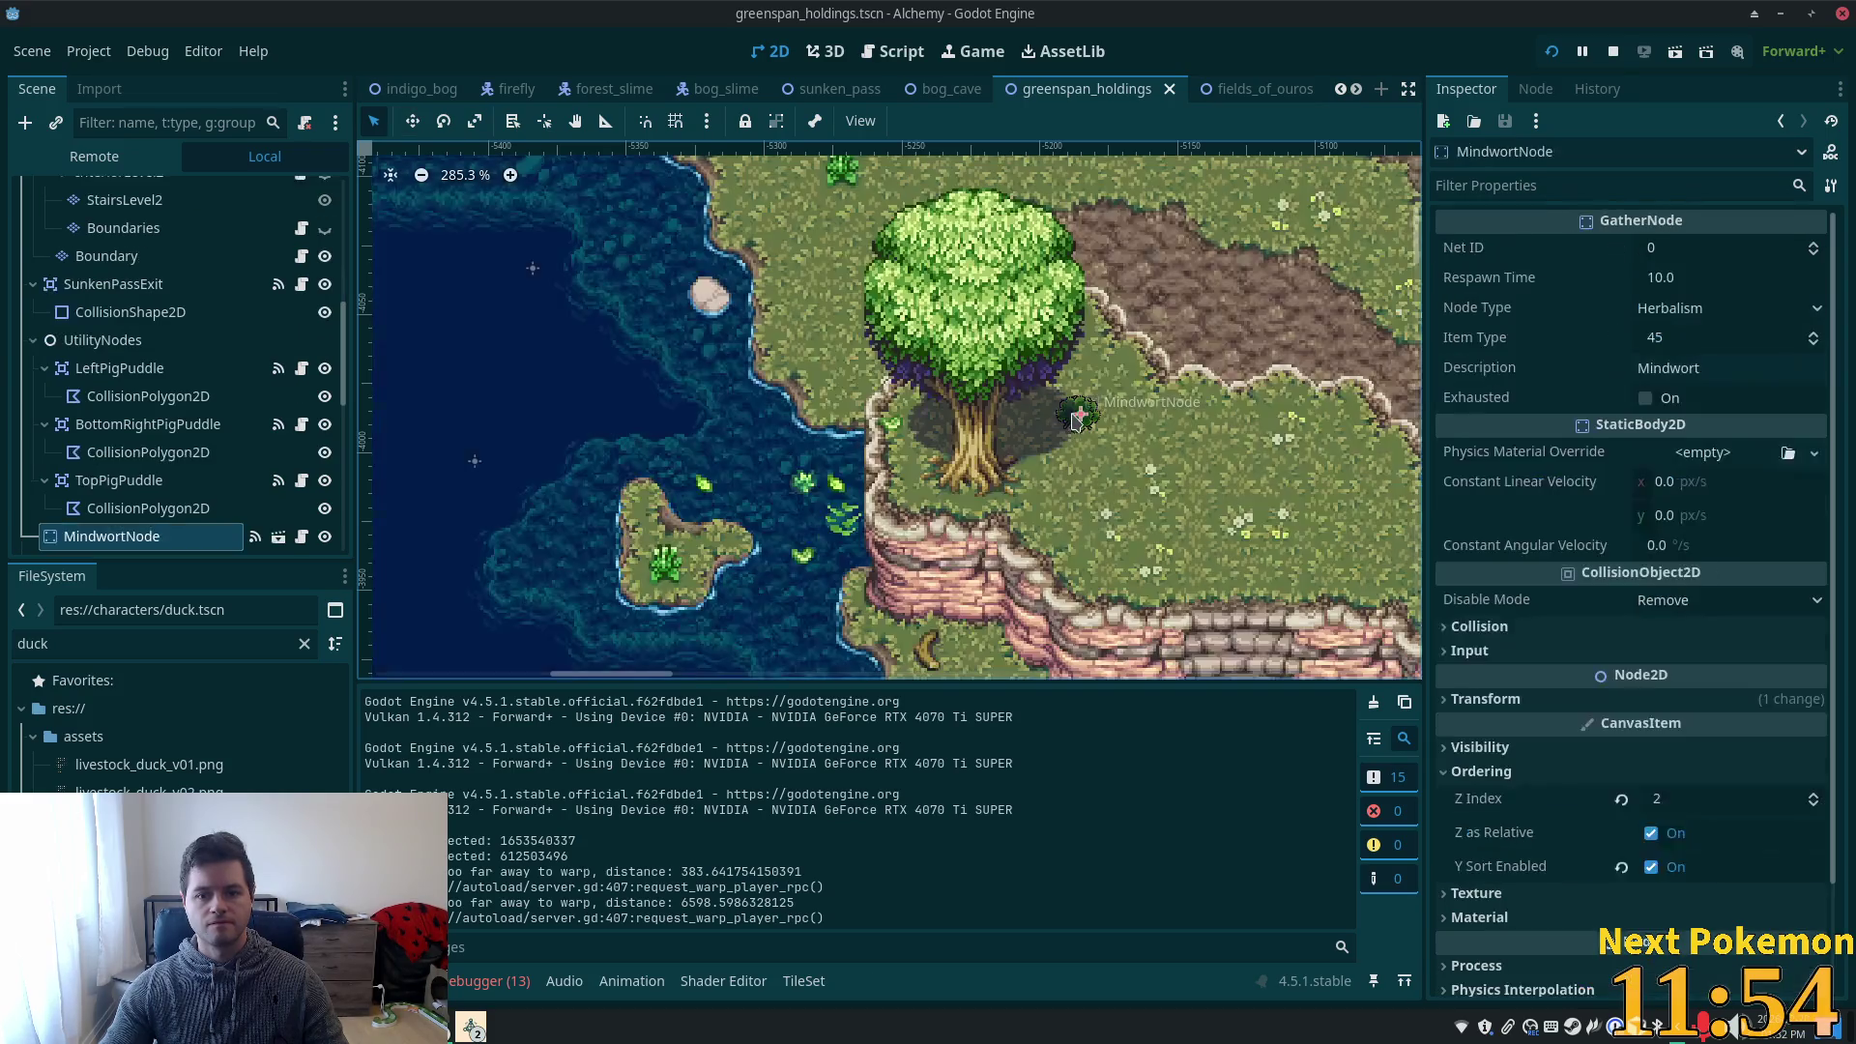
click(1079, 414)
click(413, 121)
drag(1121, 370, 1153, 330)
key(ctrl+s)
- Restart the game, walk the player around the tree and pond, then stop it
click(1554, 55)
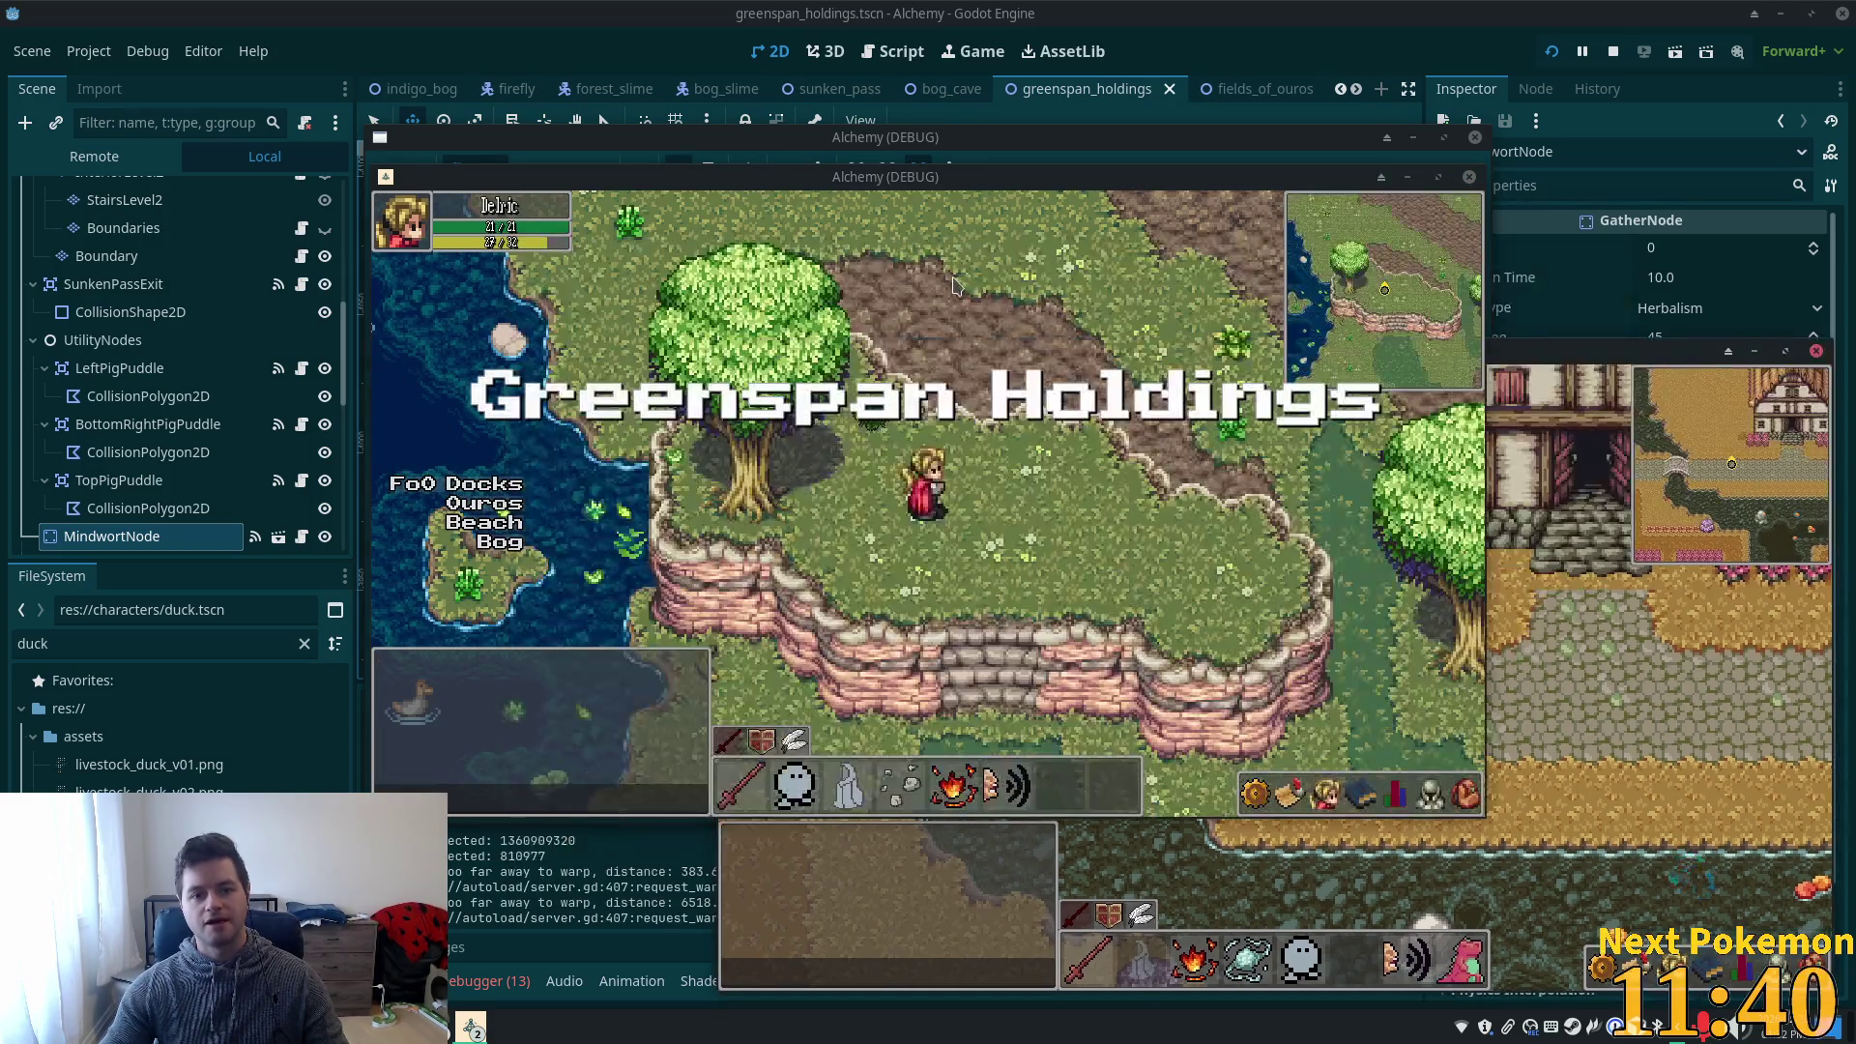
key(Left)
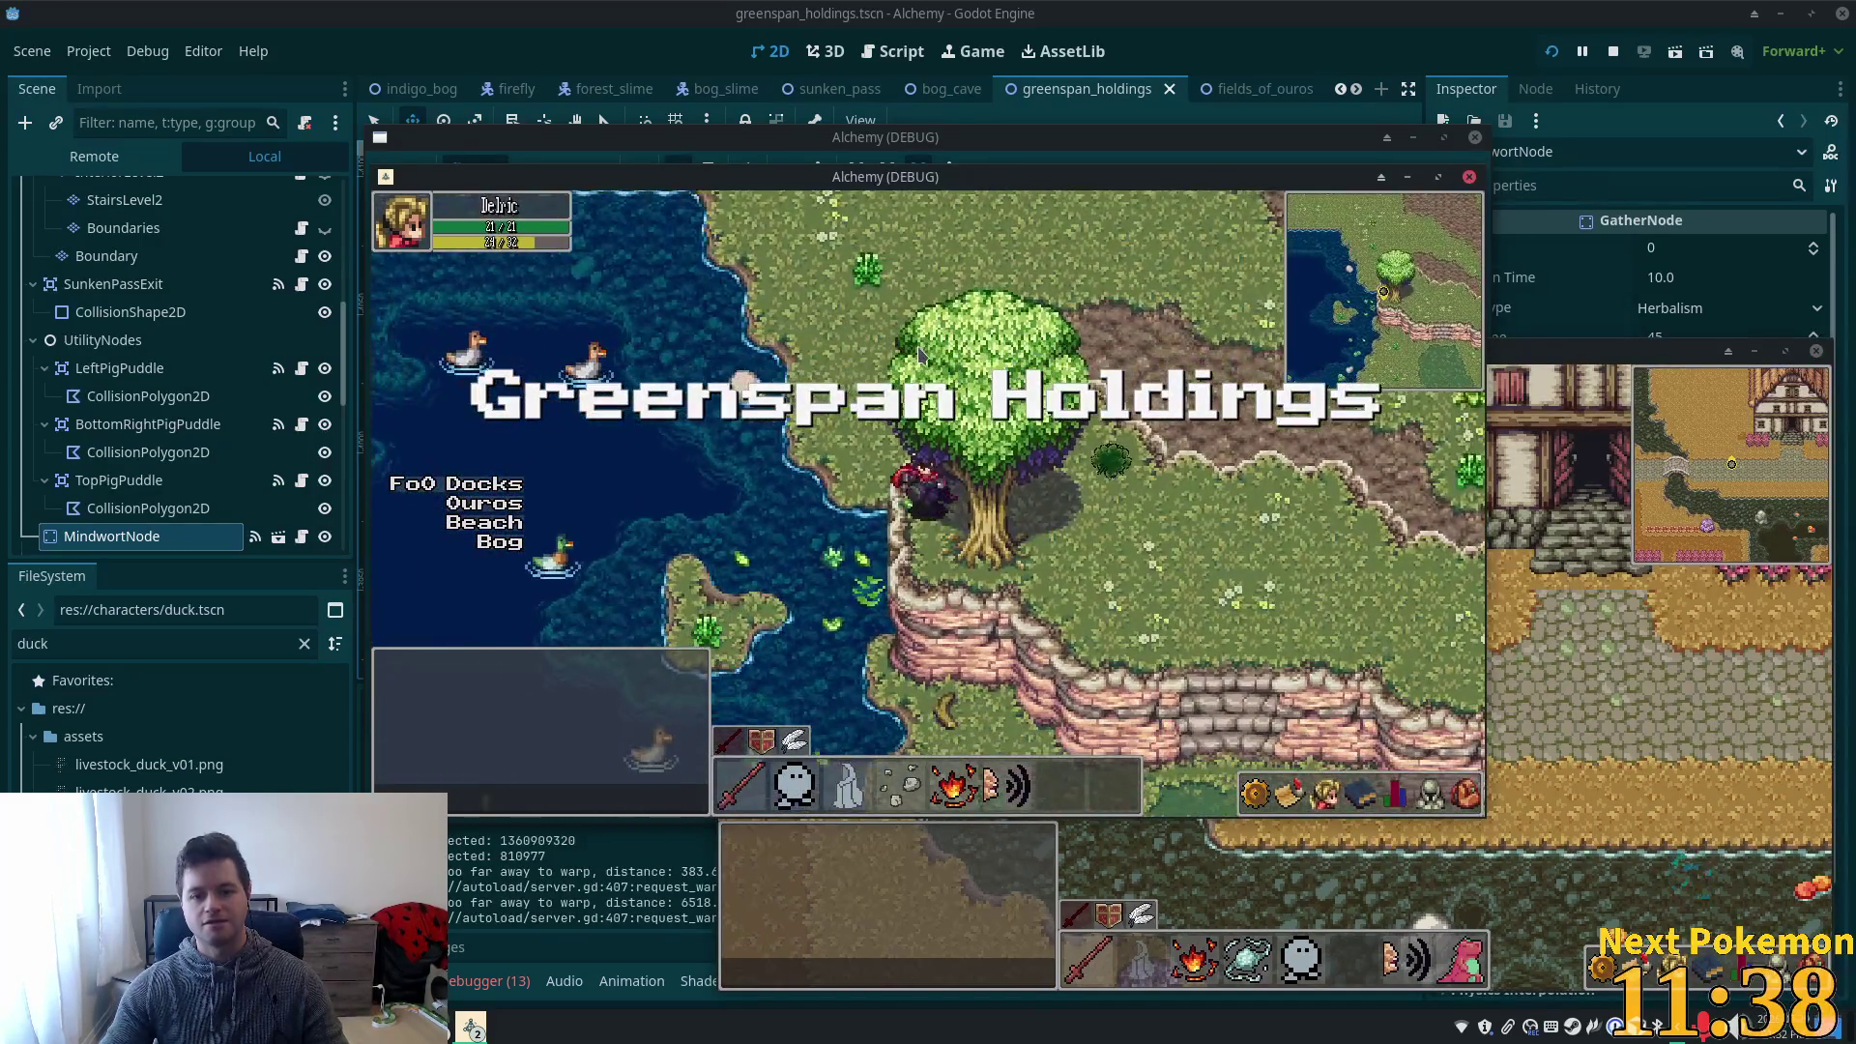
key(Left)
key(Left)
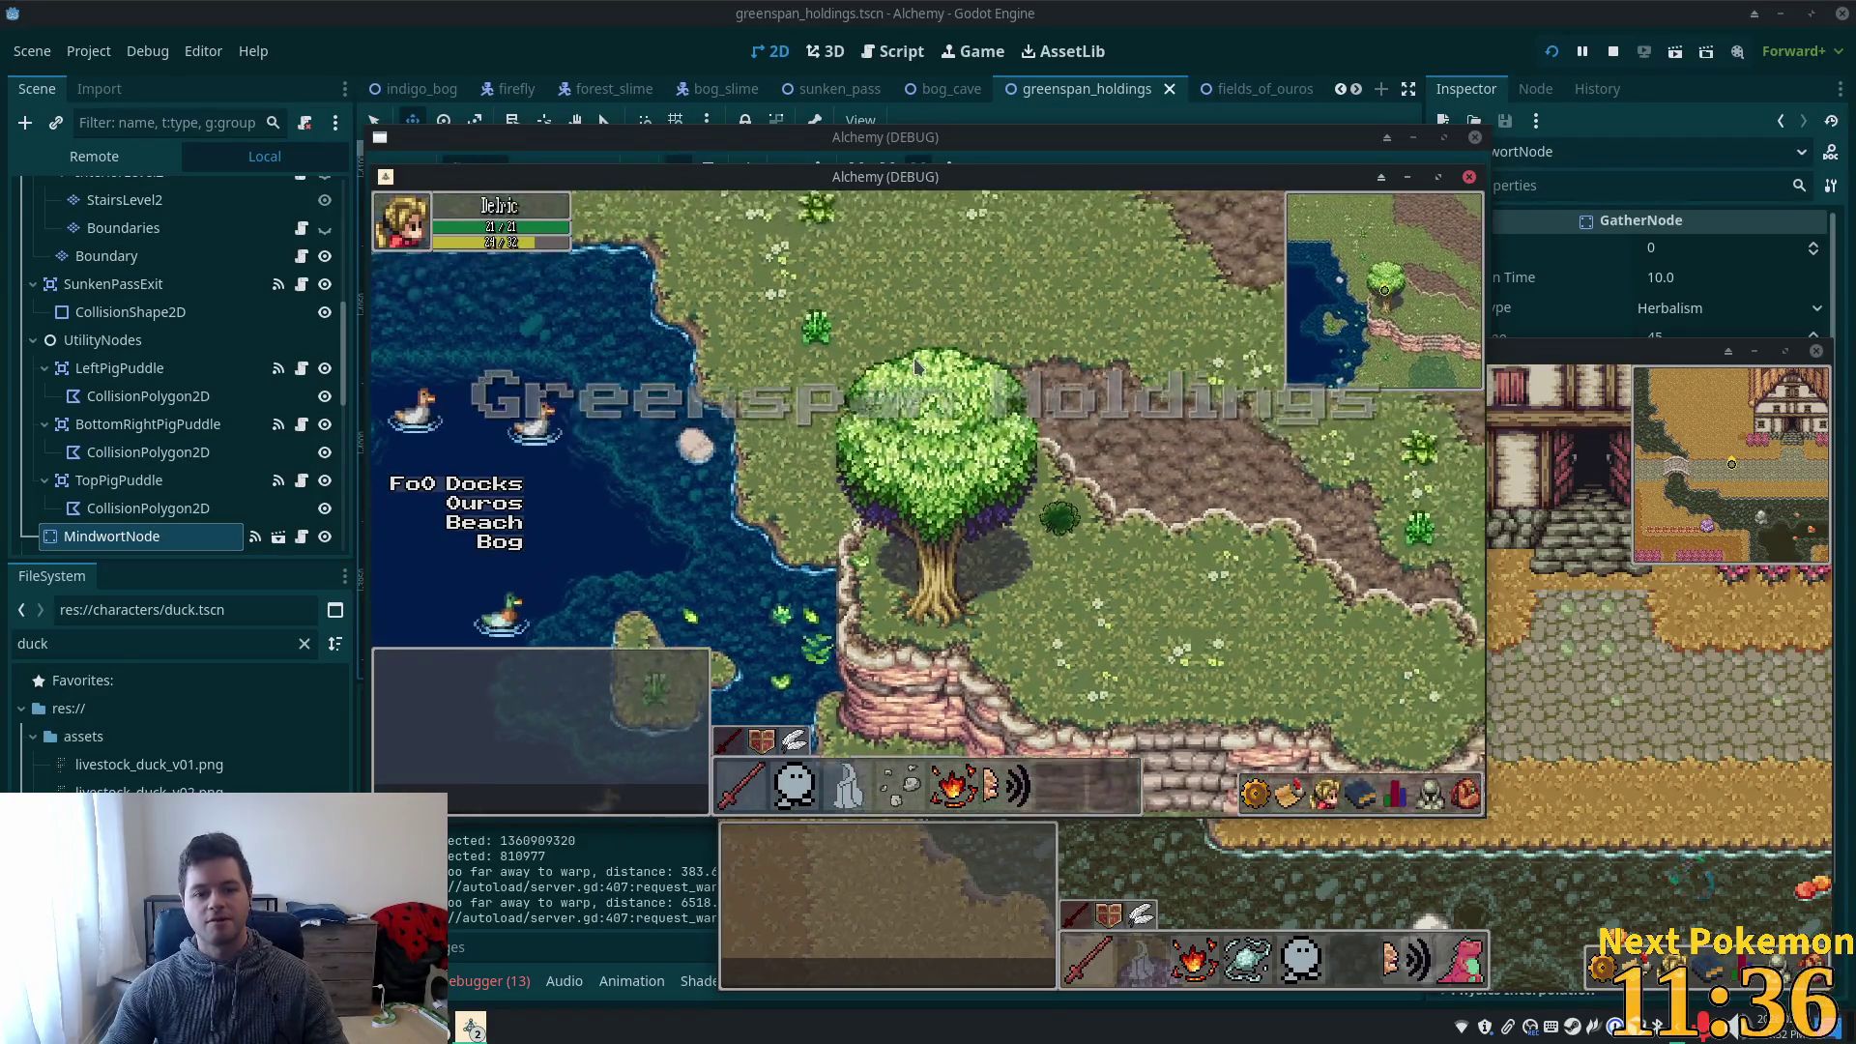
key(Down)
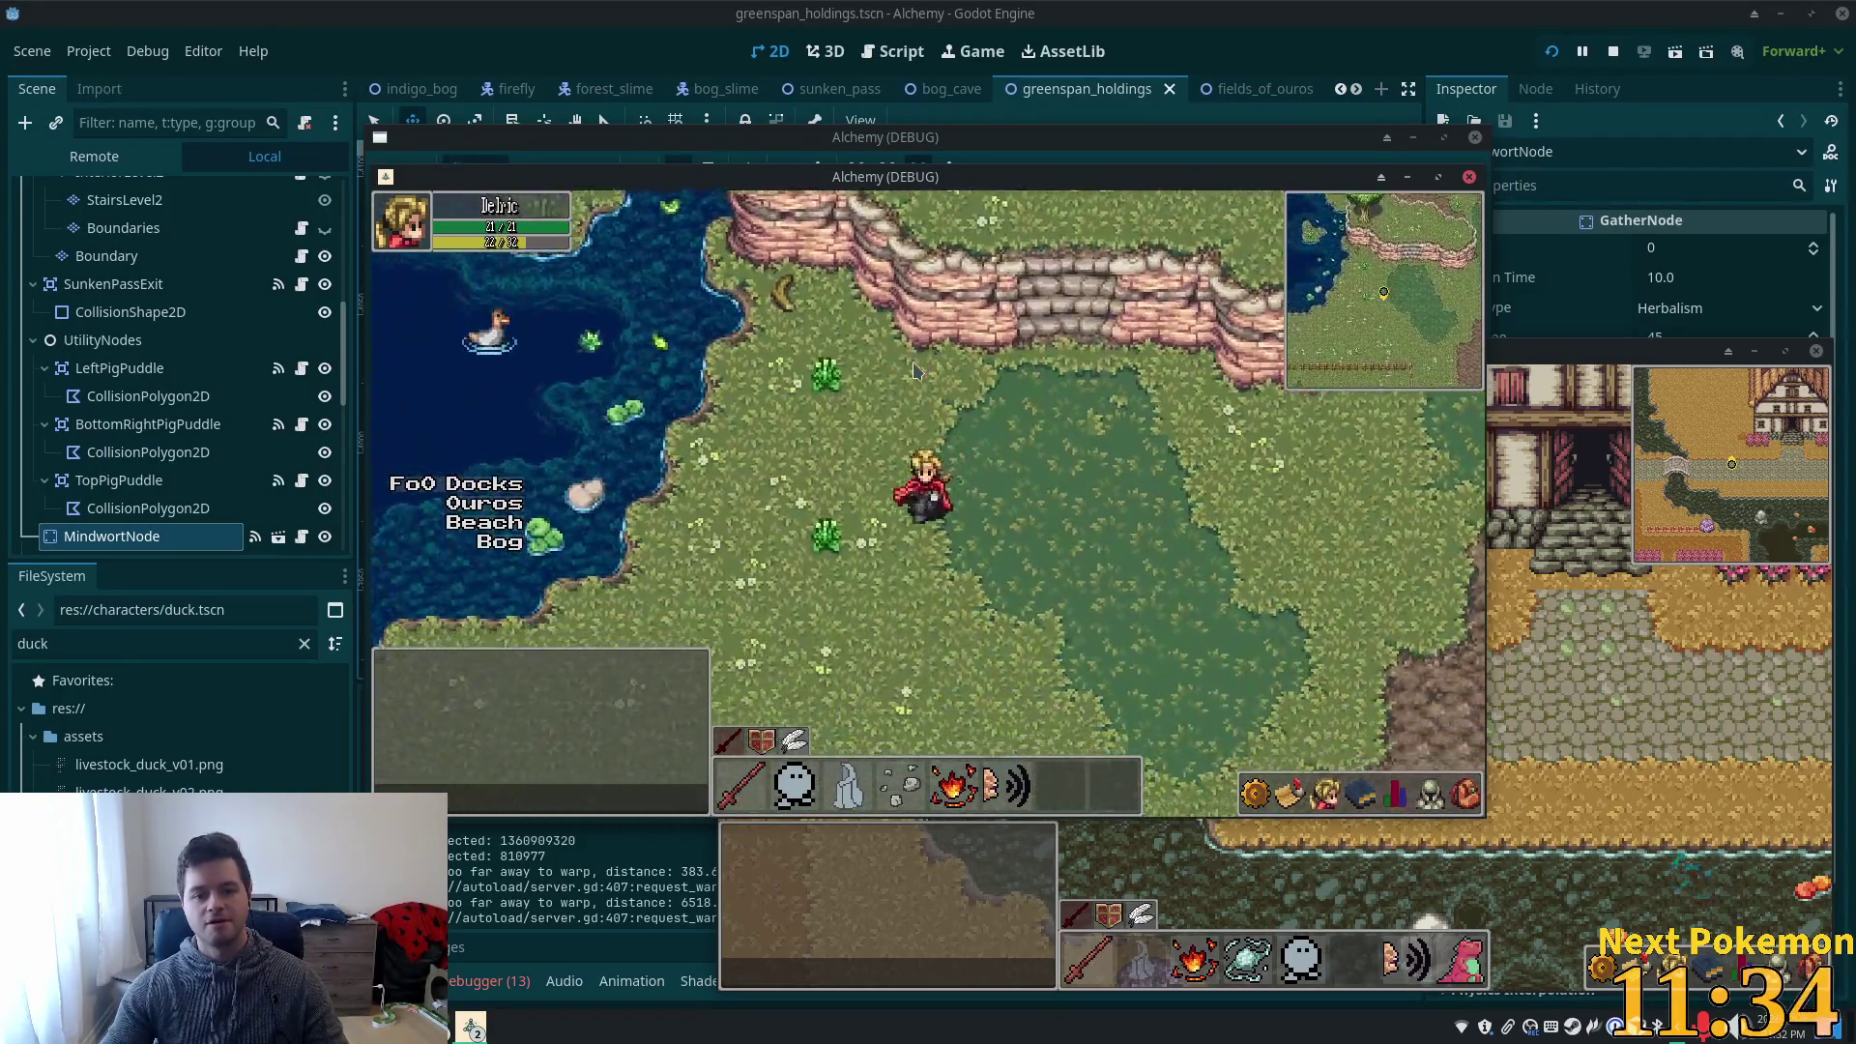
key(Left)
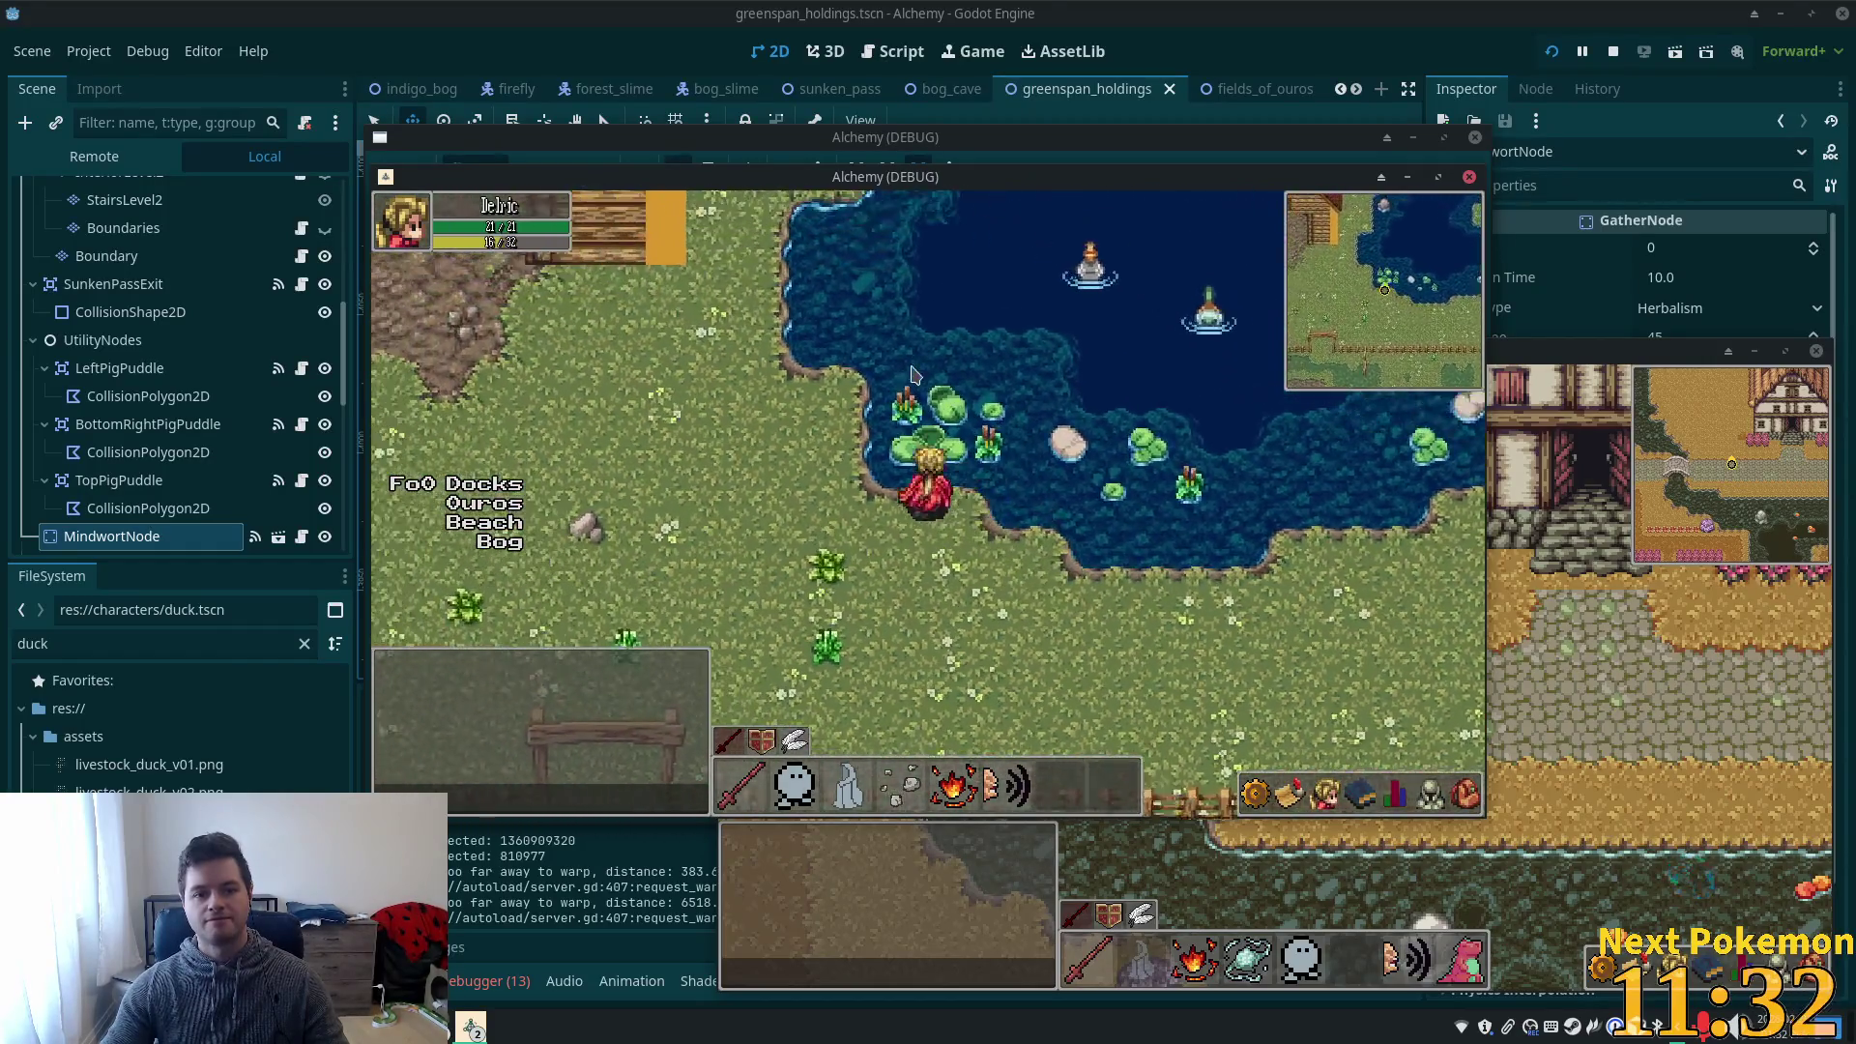
key(Left)
key(Up)
key(Right)
key(Right)
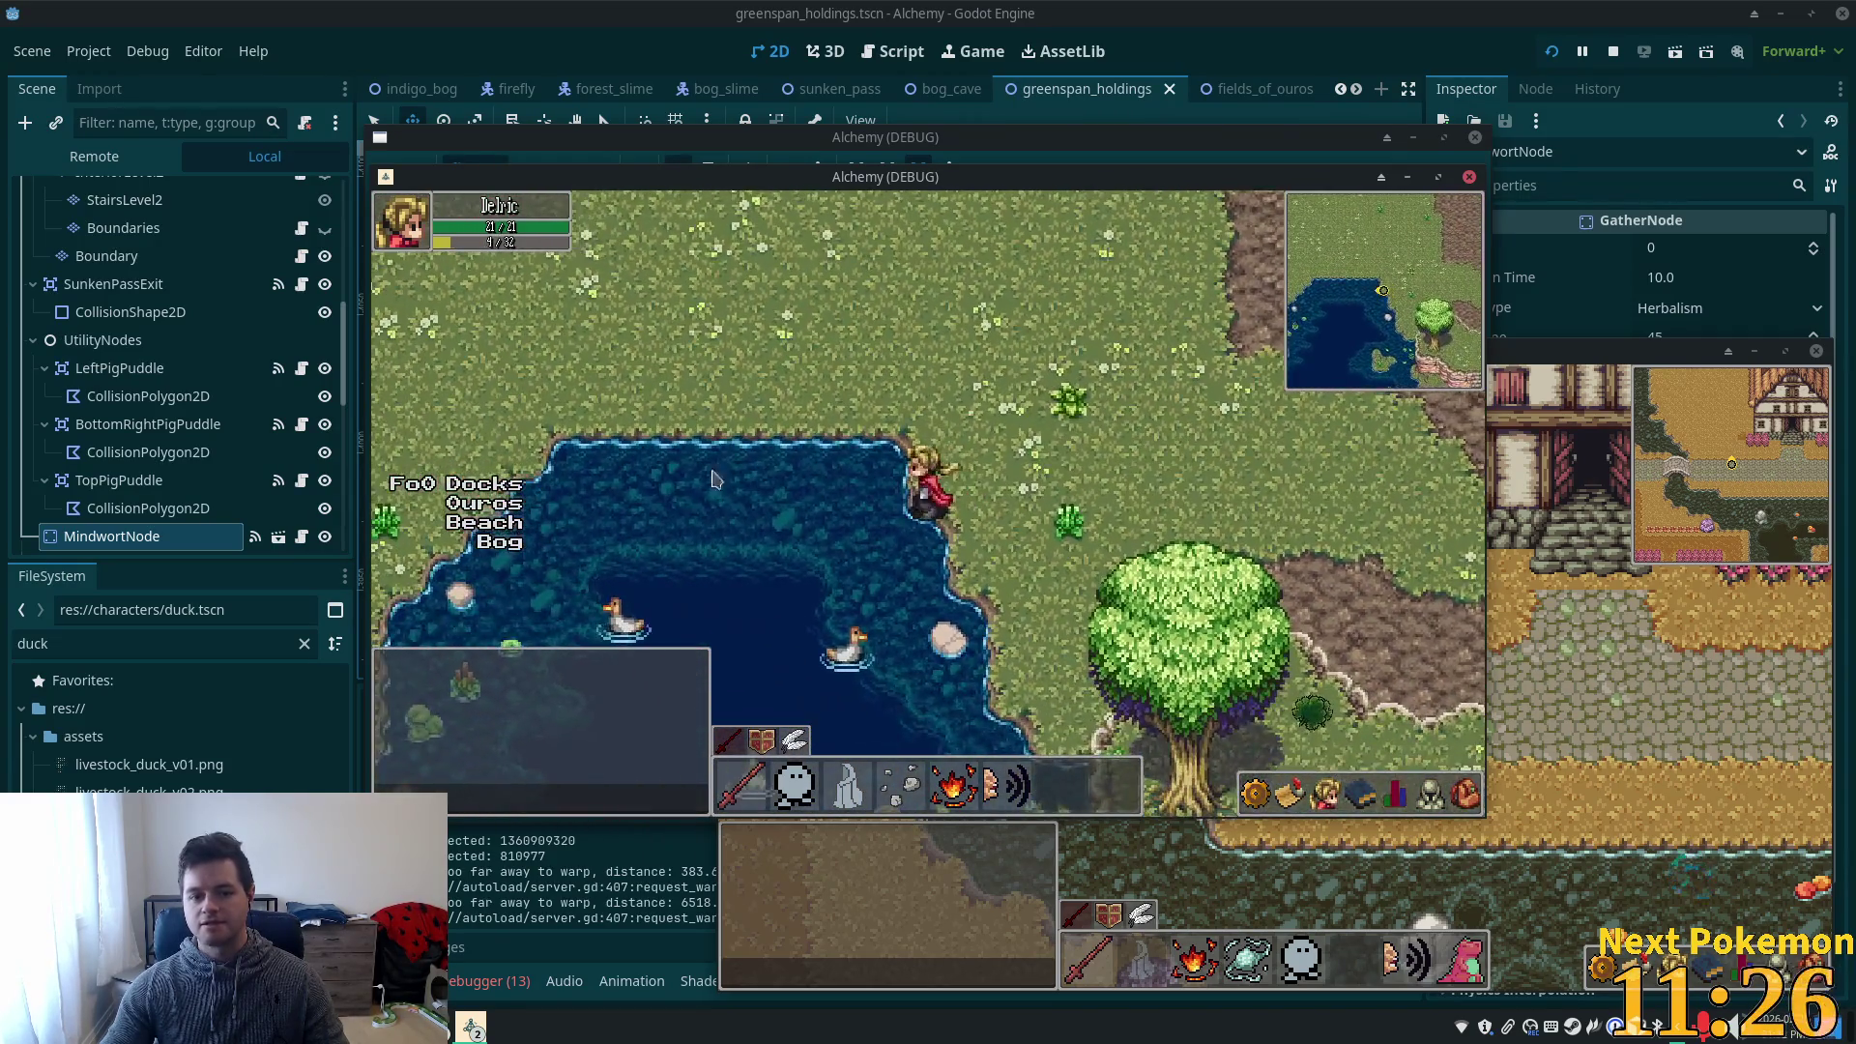
key(Left)
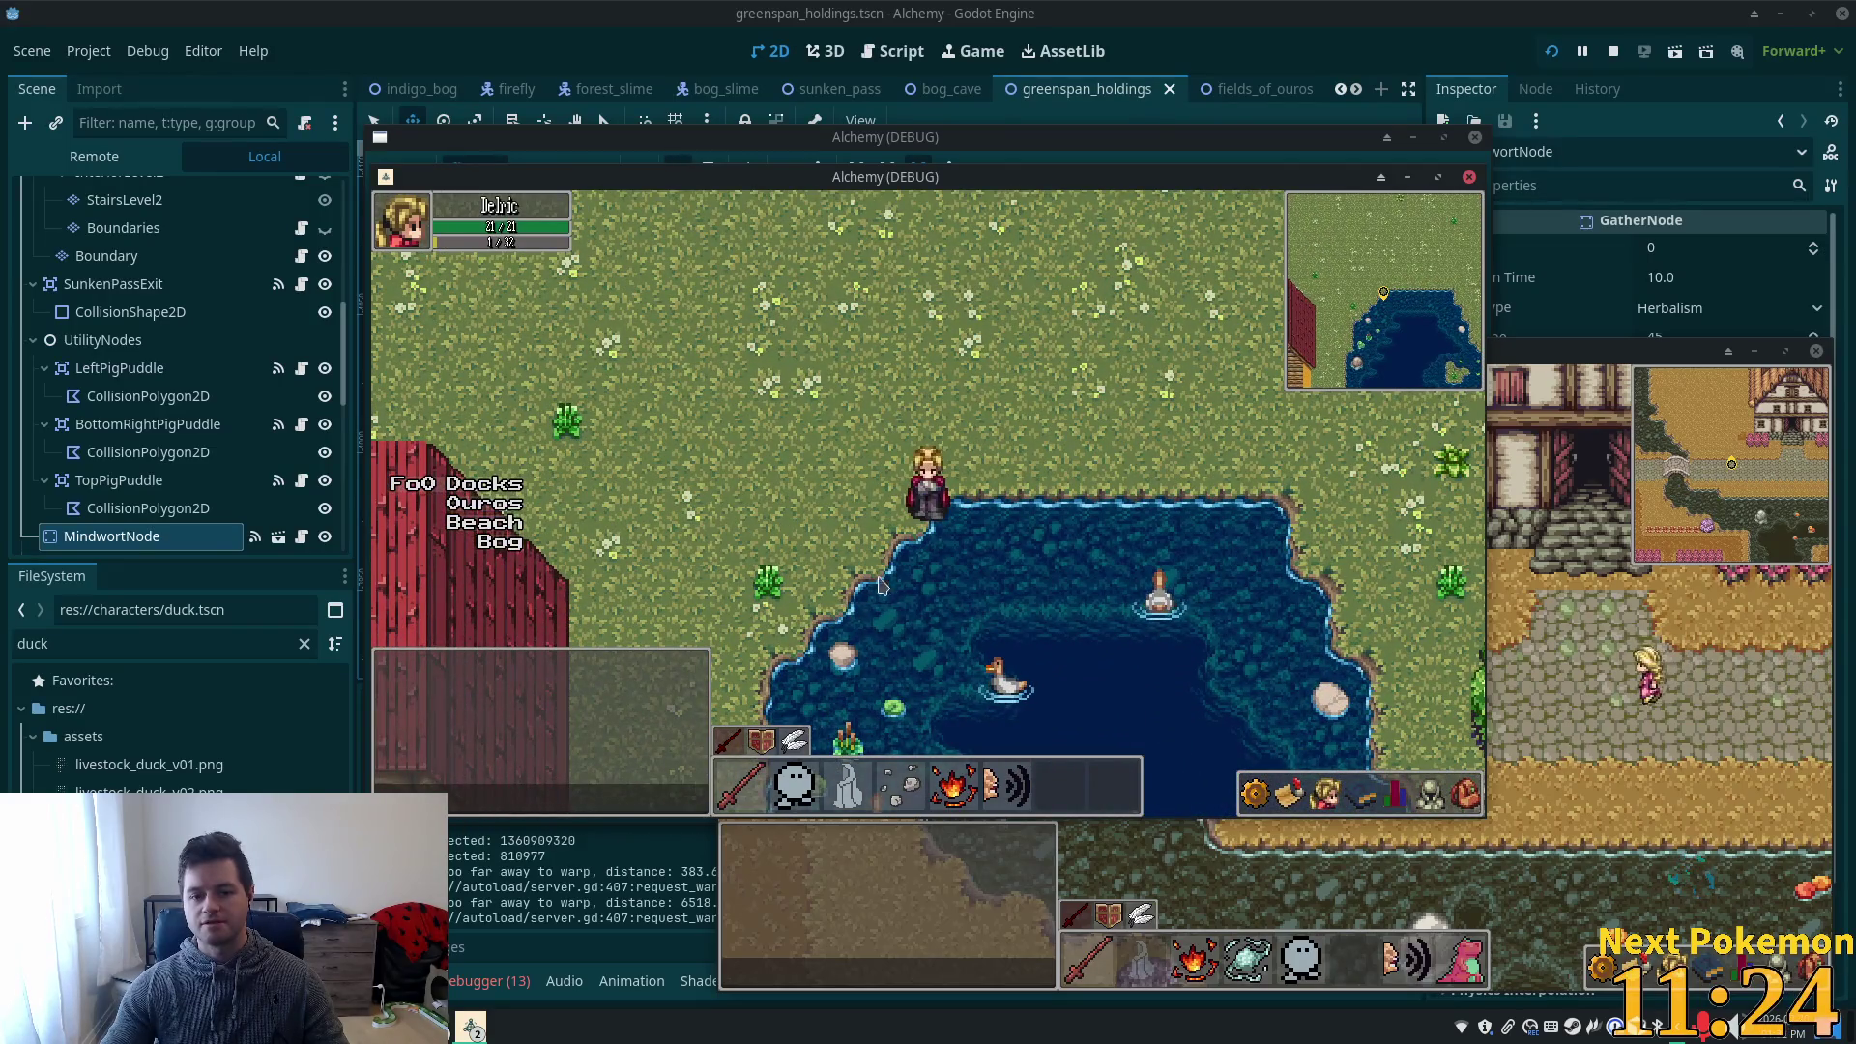
key(Right)
key(Right)
key(Down)
key(Down)
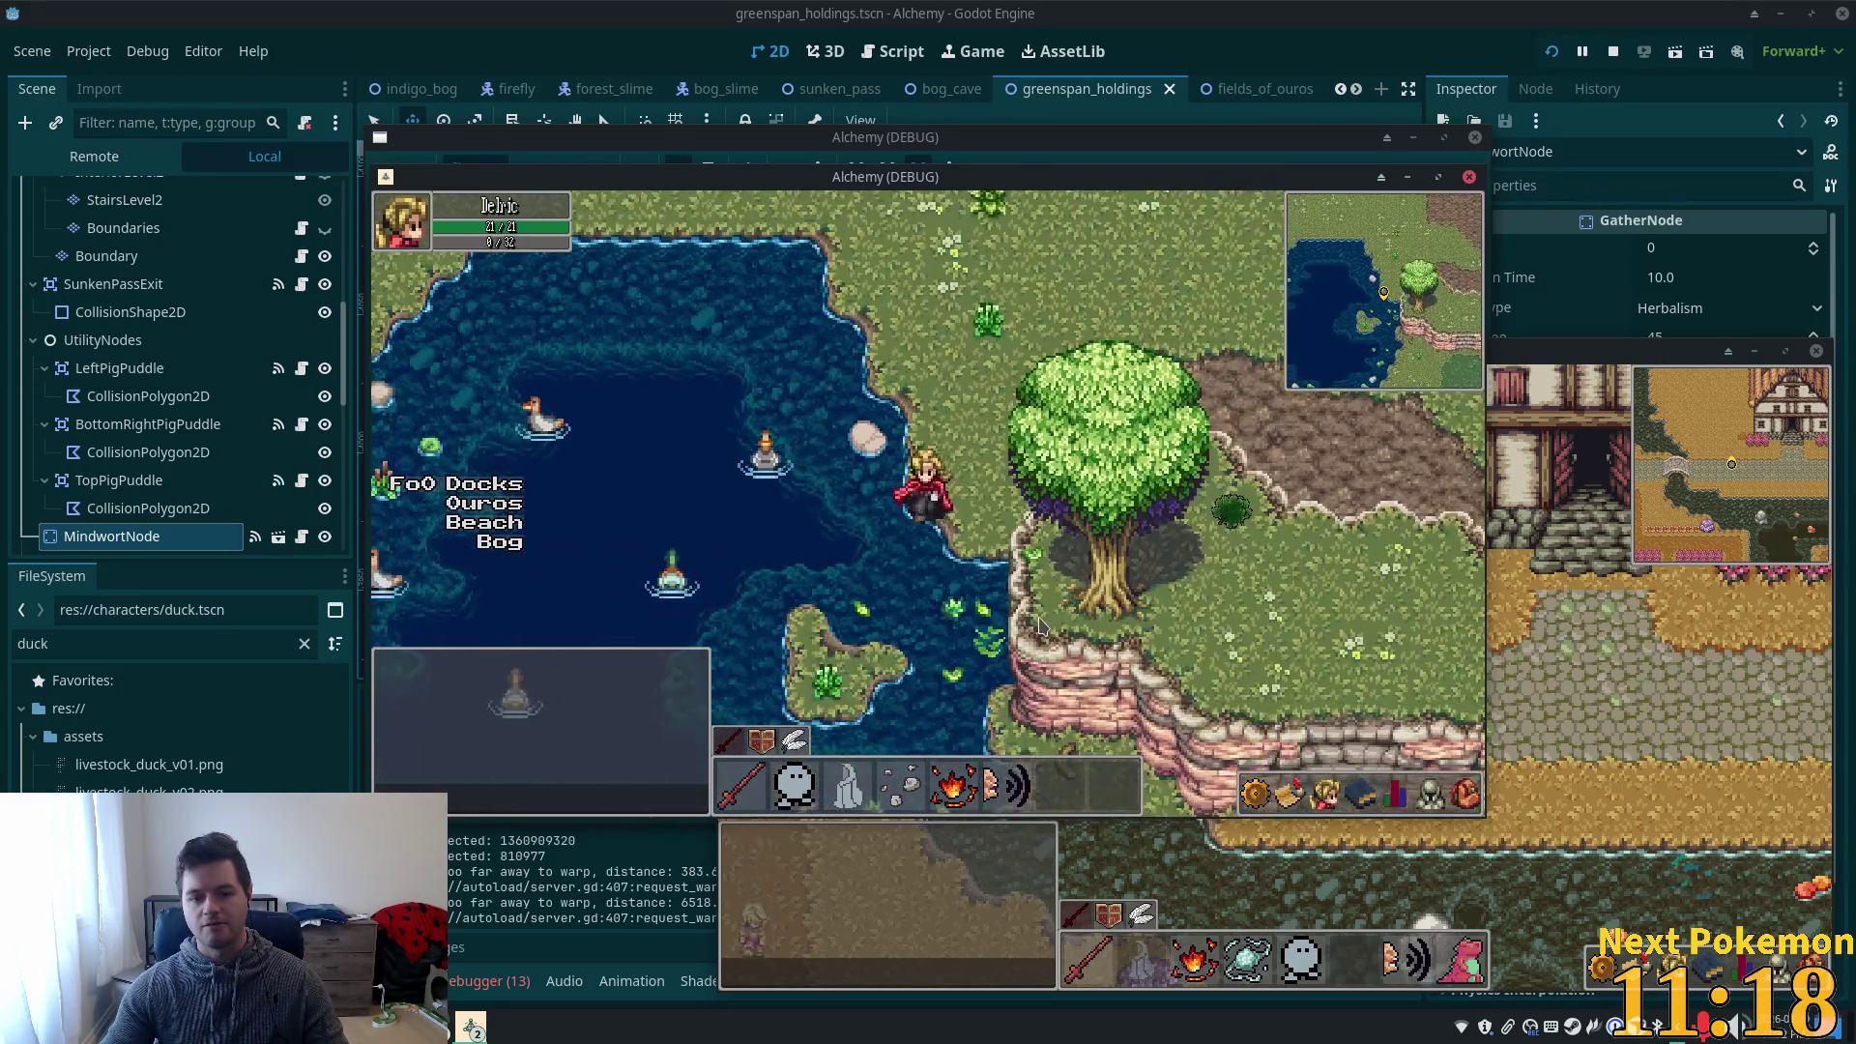
key(Up)
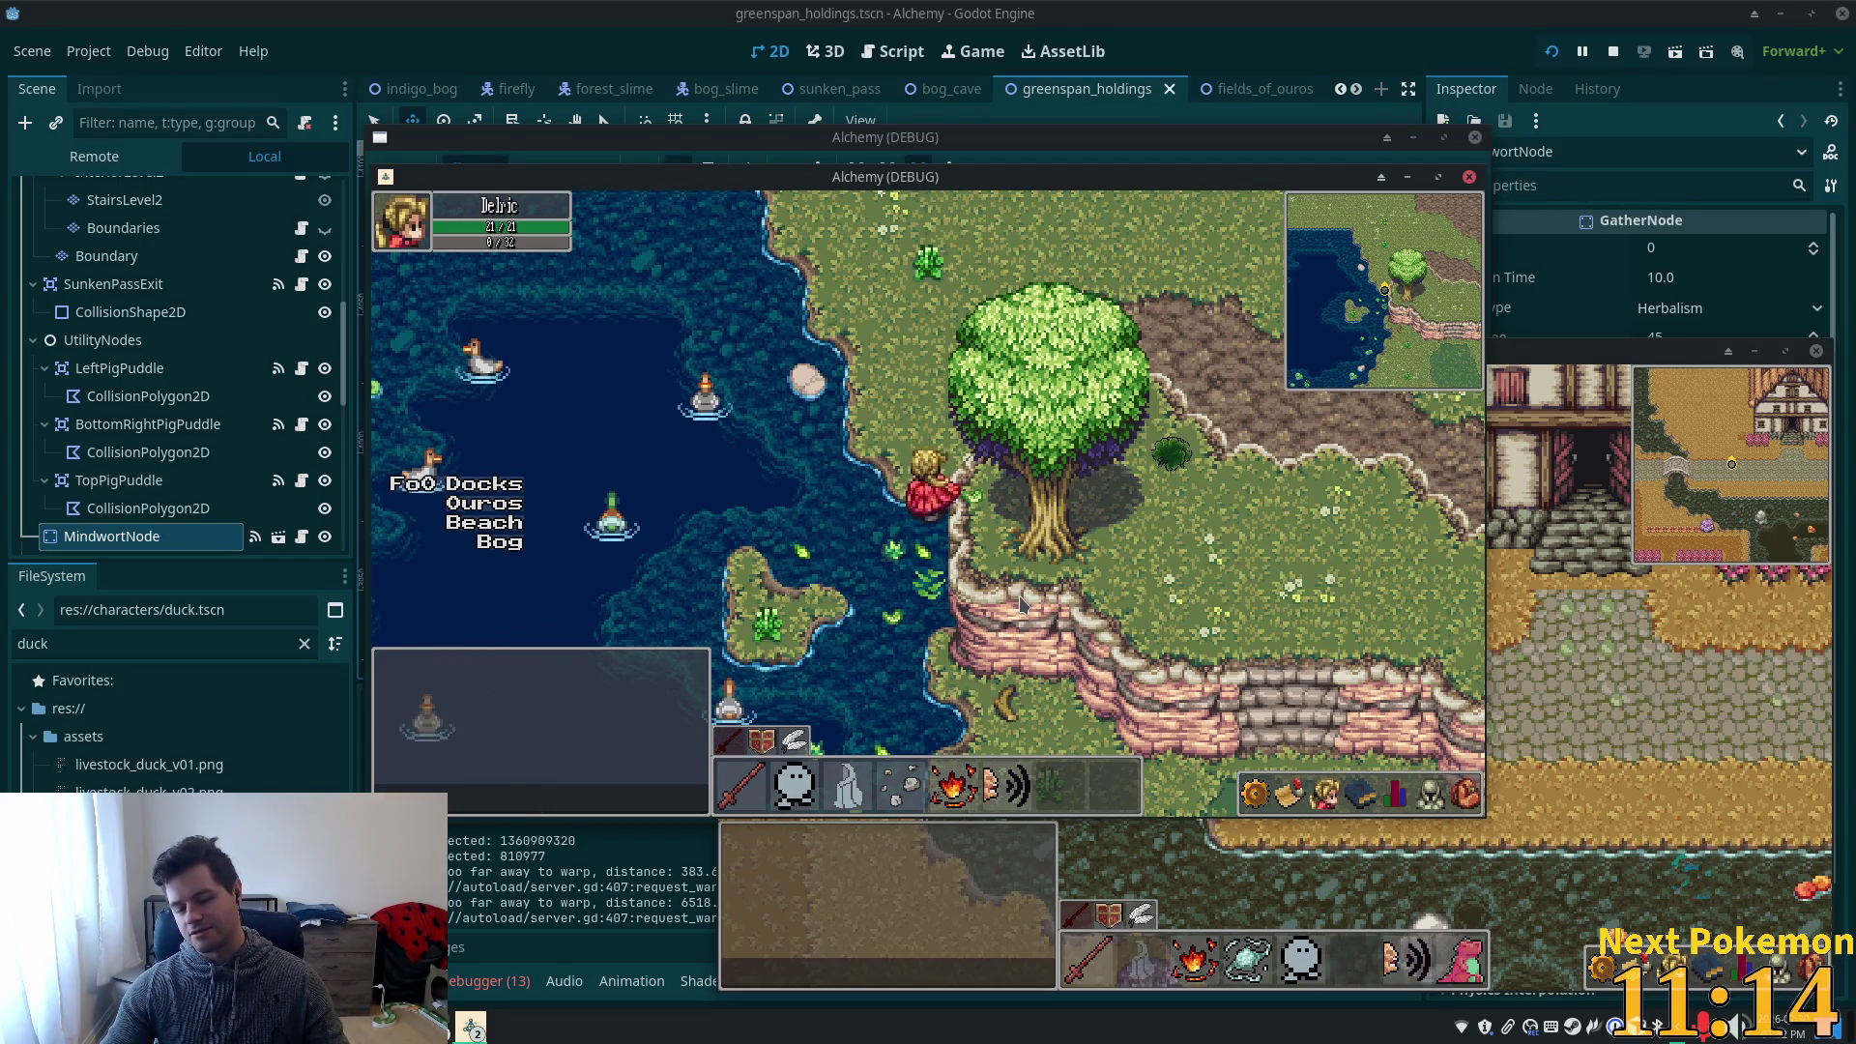
key(Left)
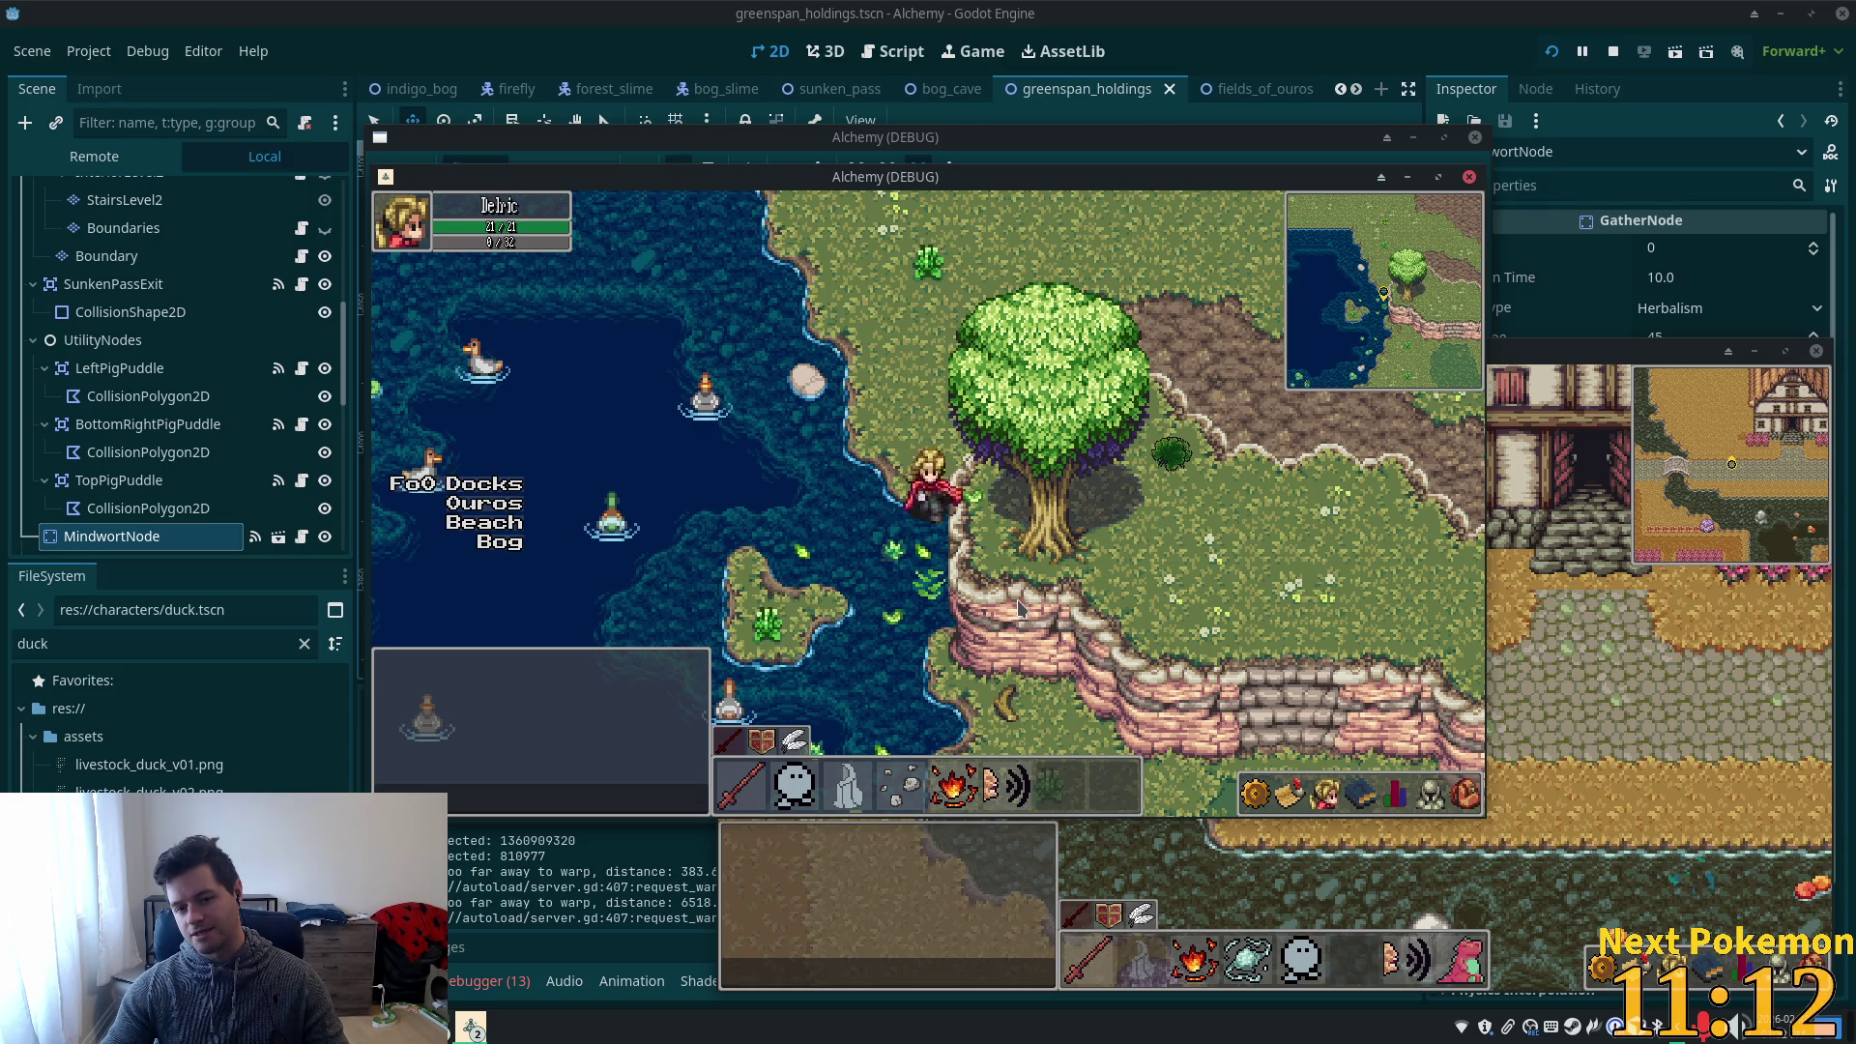
key(Right)
key(Up)
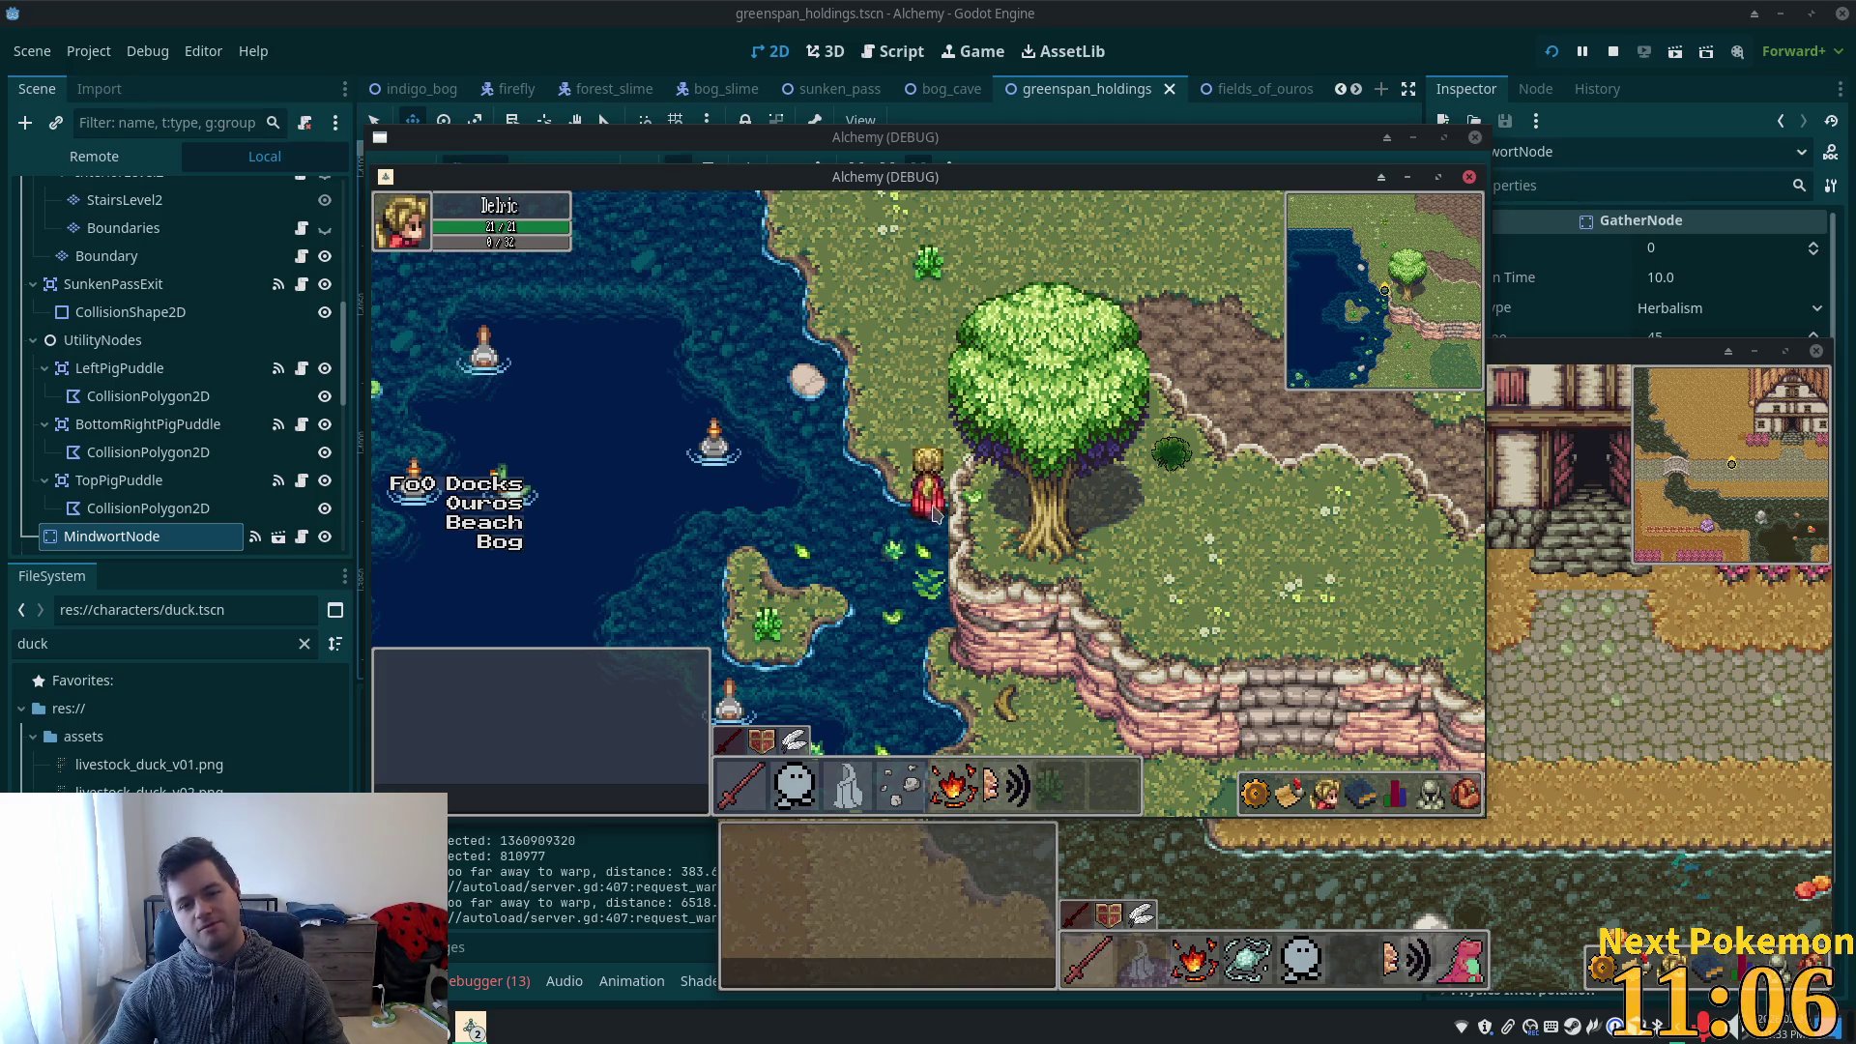
key(Left)
click(1613, 53)
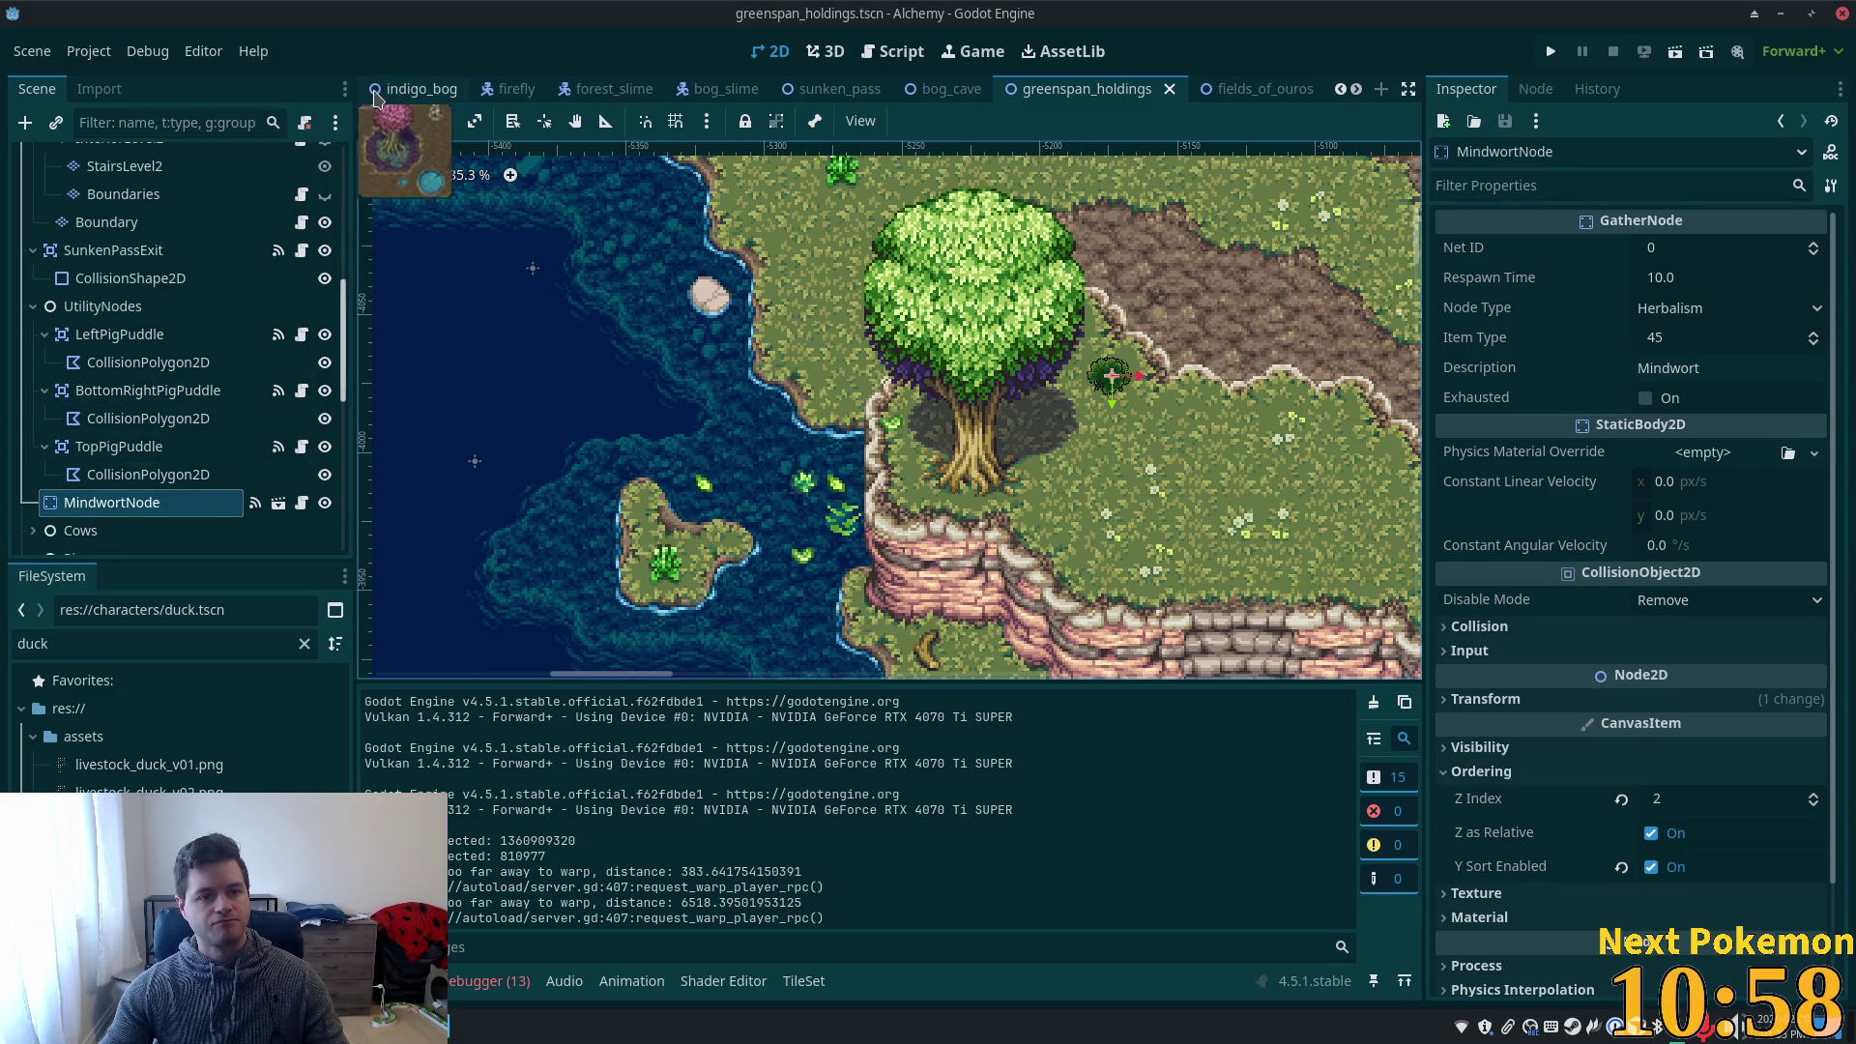
- Select the Ground layer, choose the summer forest.png source, and undo the stray tile
click(373, 121)
scroll(339, 324, up, 2)
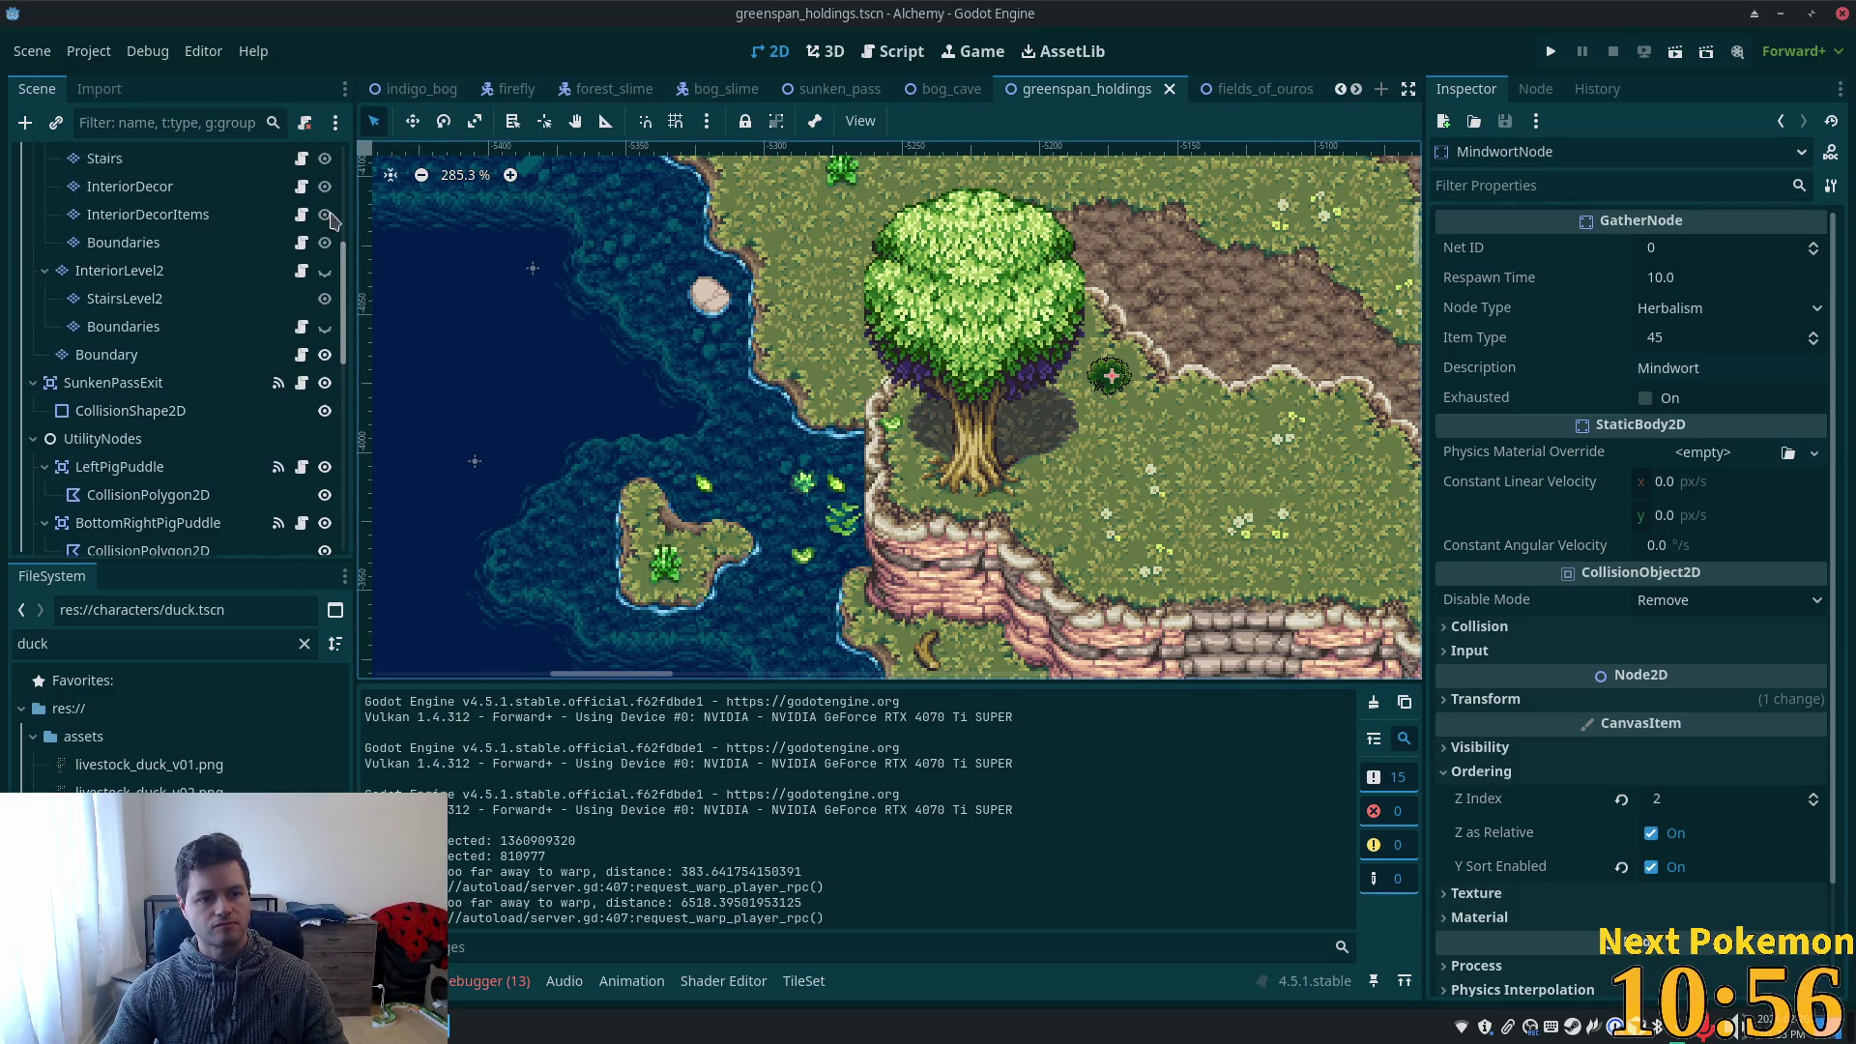
scroll(336, 324, up, 8)
click(193, 215)
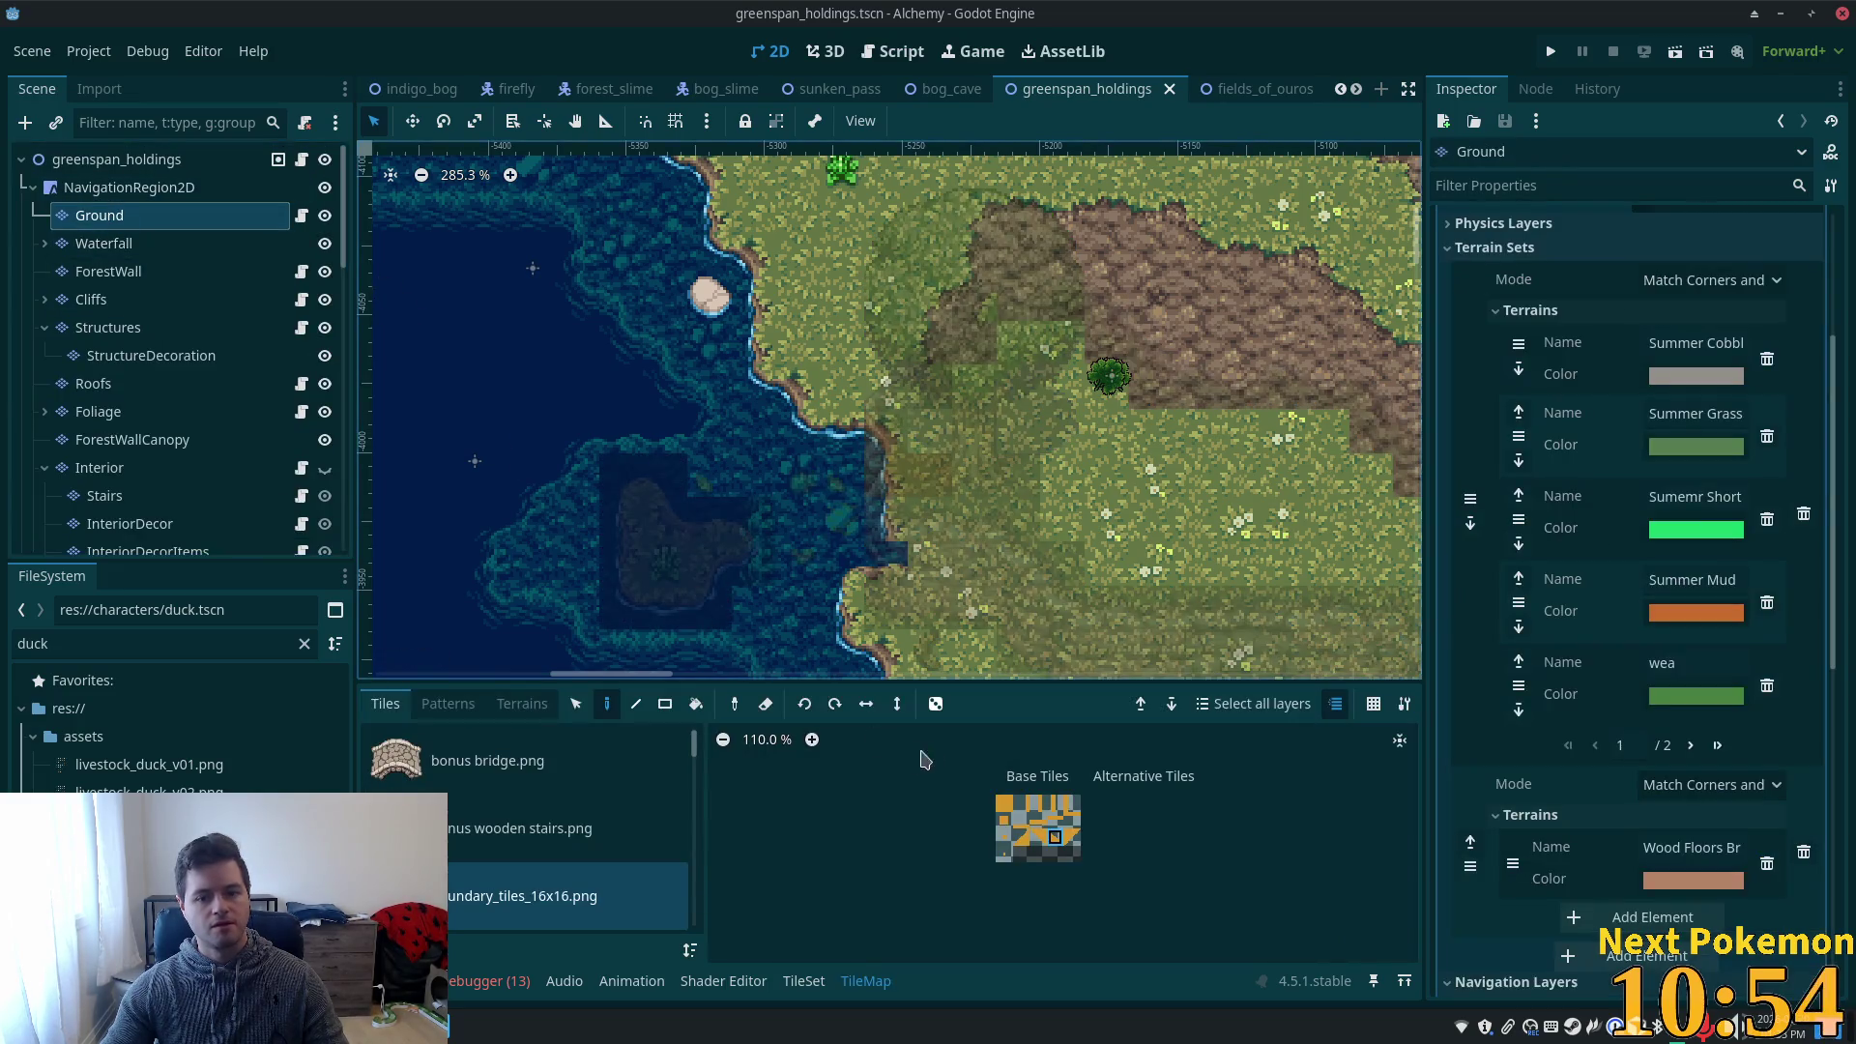
scroll(629, 851, down, 8)
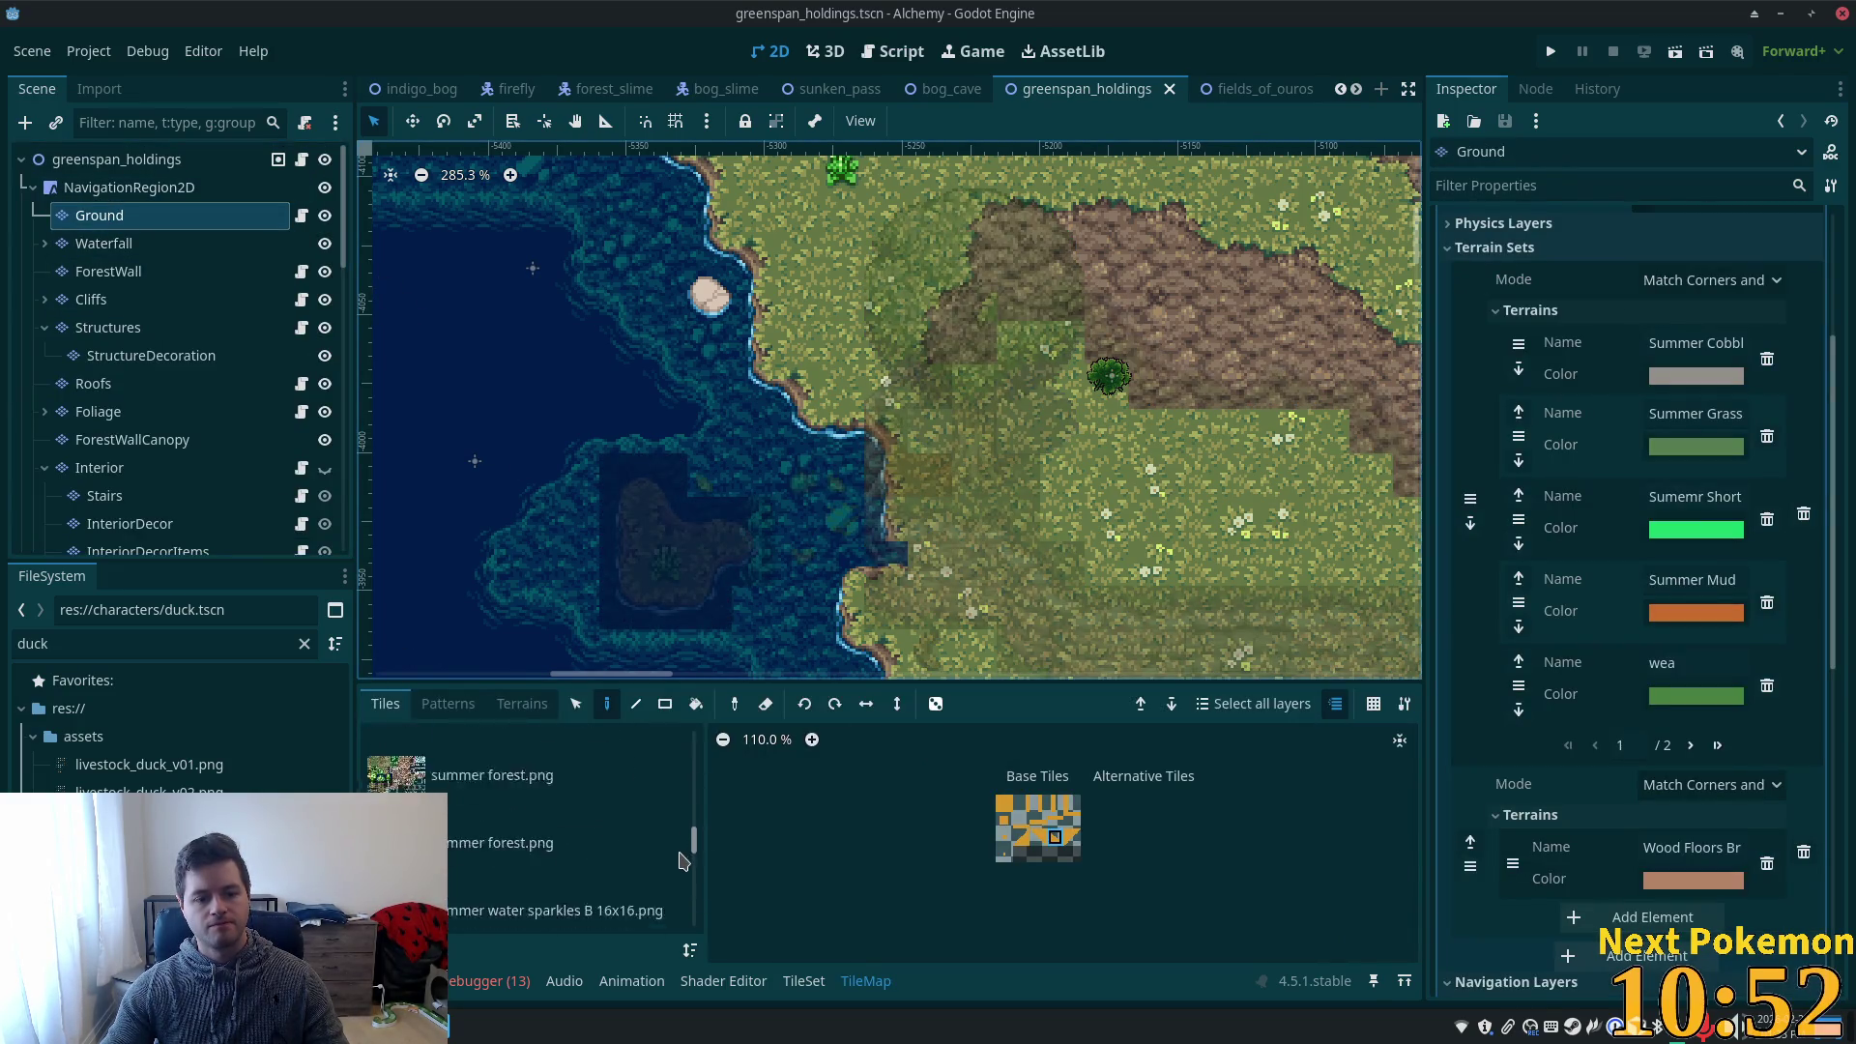
click(502, 744)
click(846, 427)
key(ctrl+z)
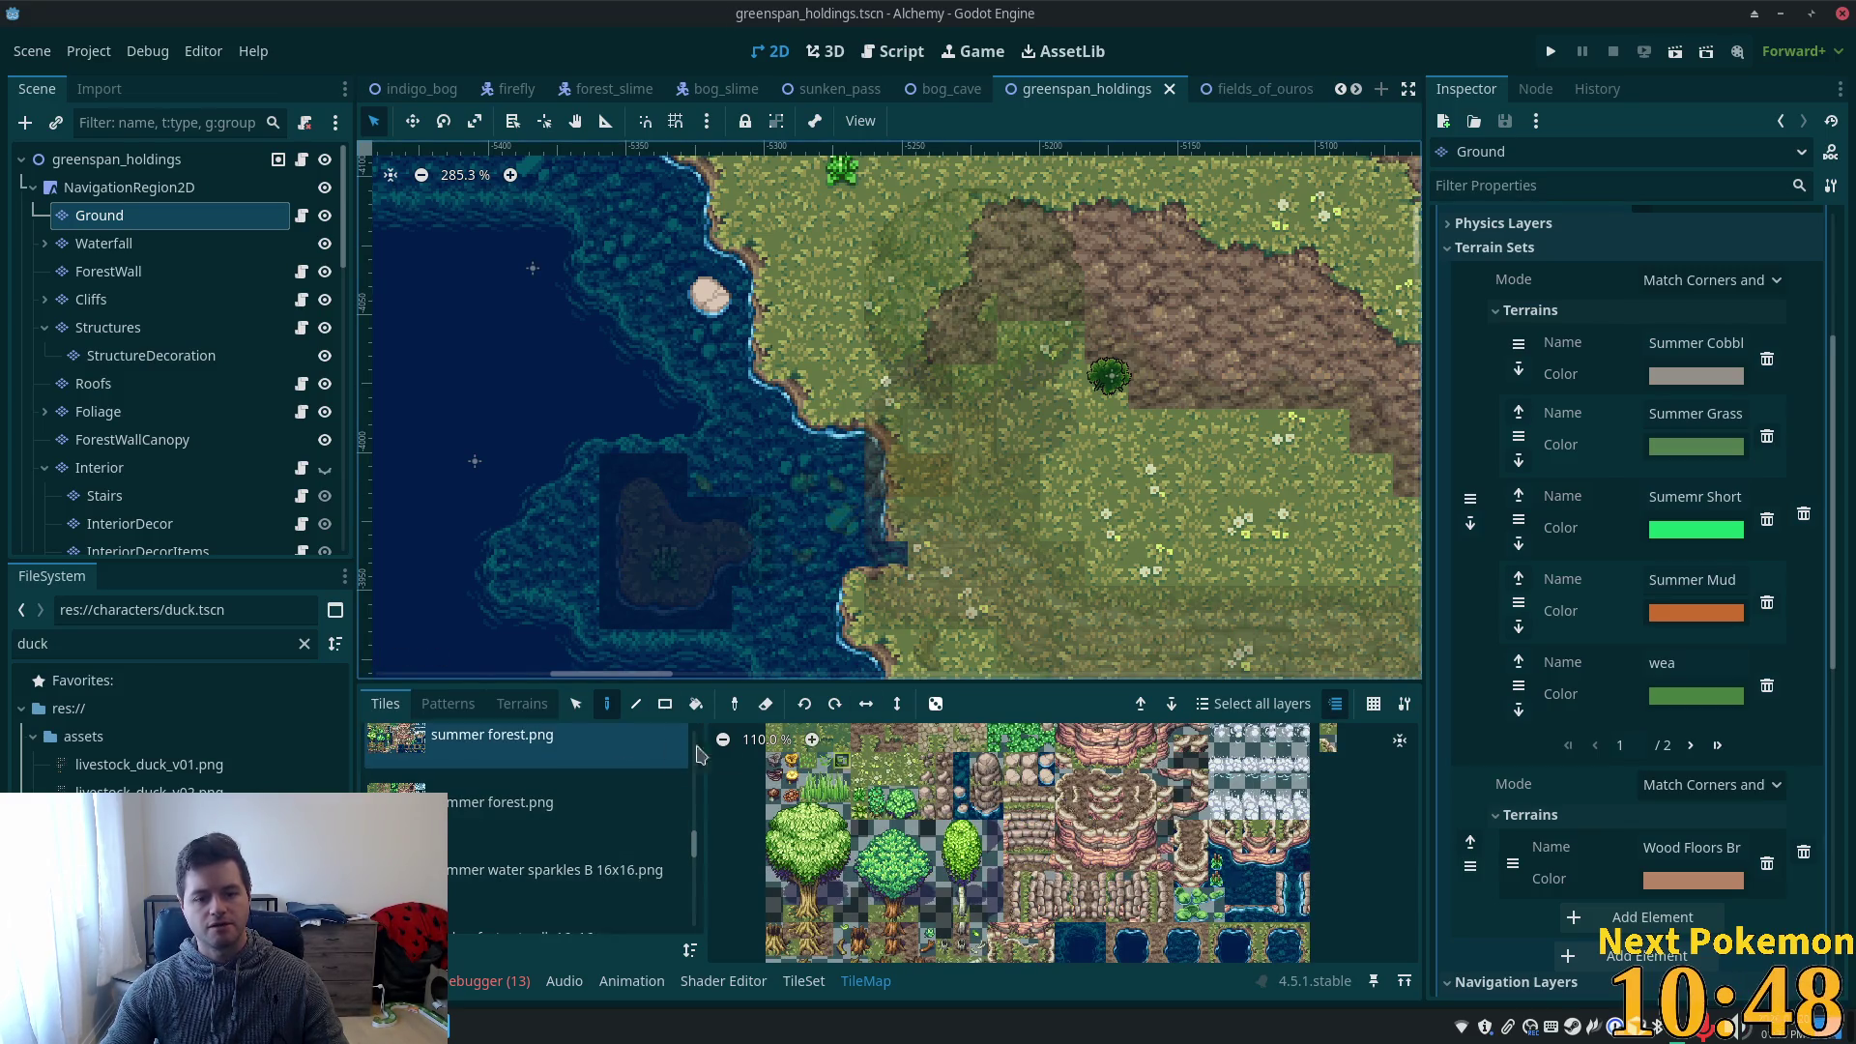
- With the Selection tool, pick the water-edge tile and switch to tileset editing
click(580, 704)
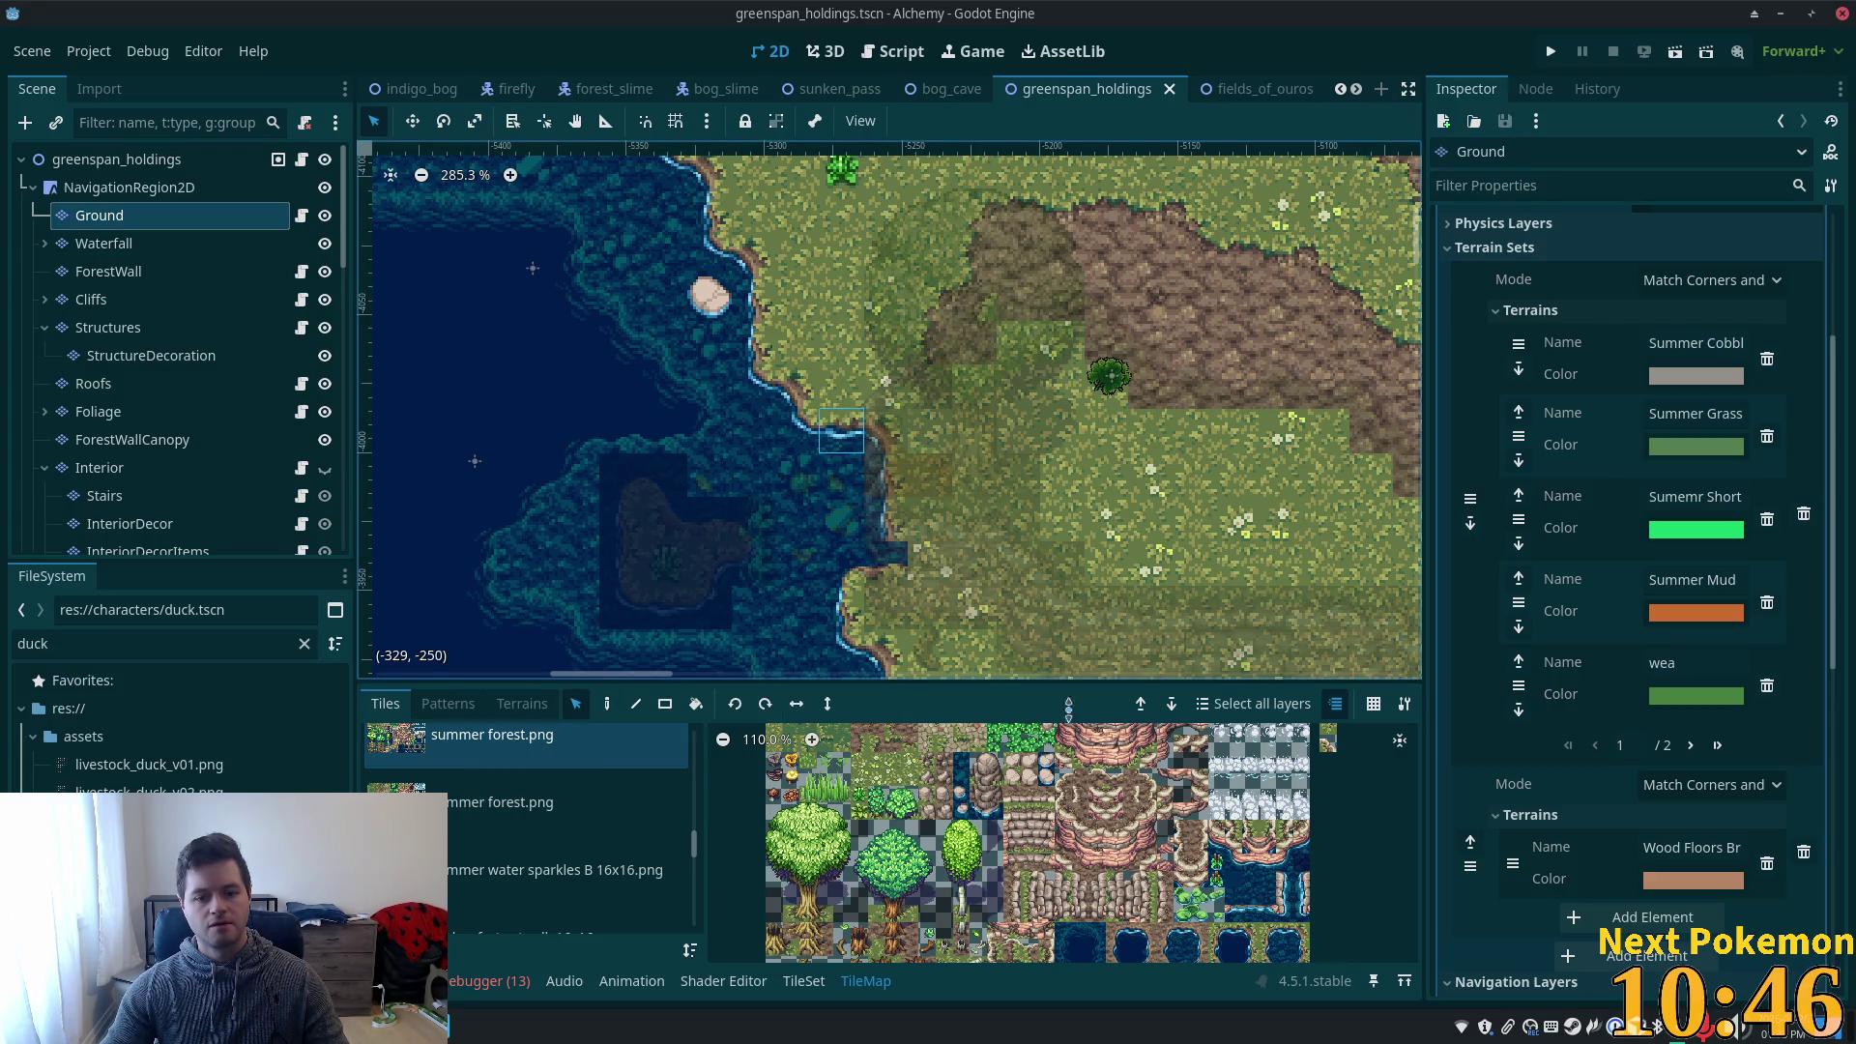
scroll(1218, 846, down, 1)
scroll(1209, 849, down, 3)
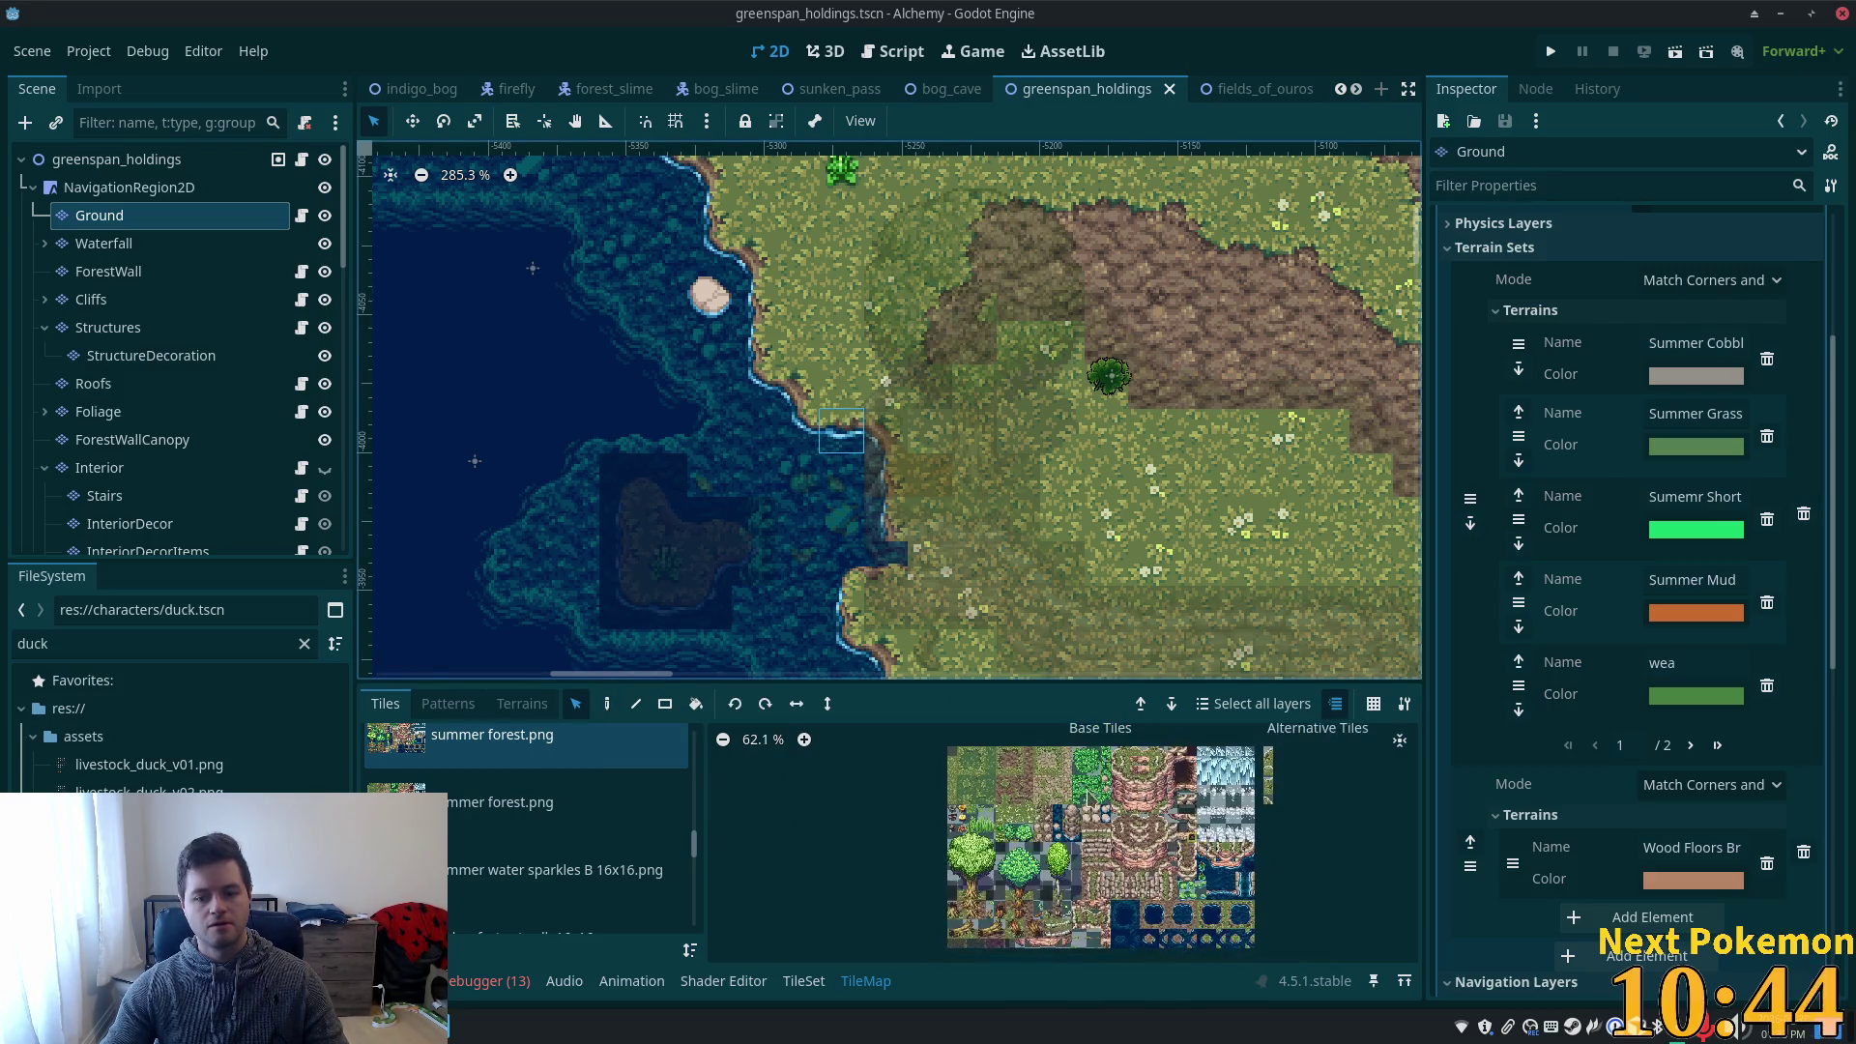
click(841, 430)
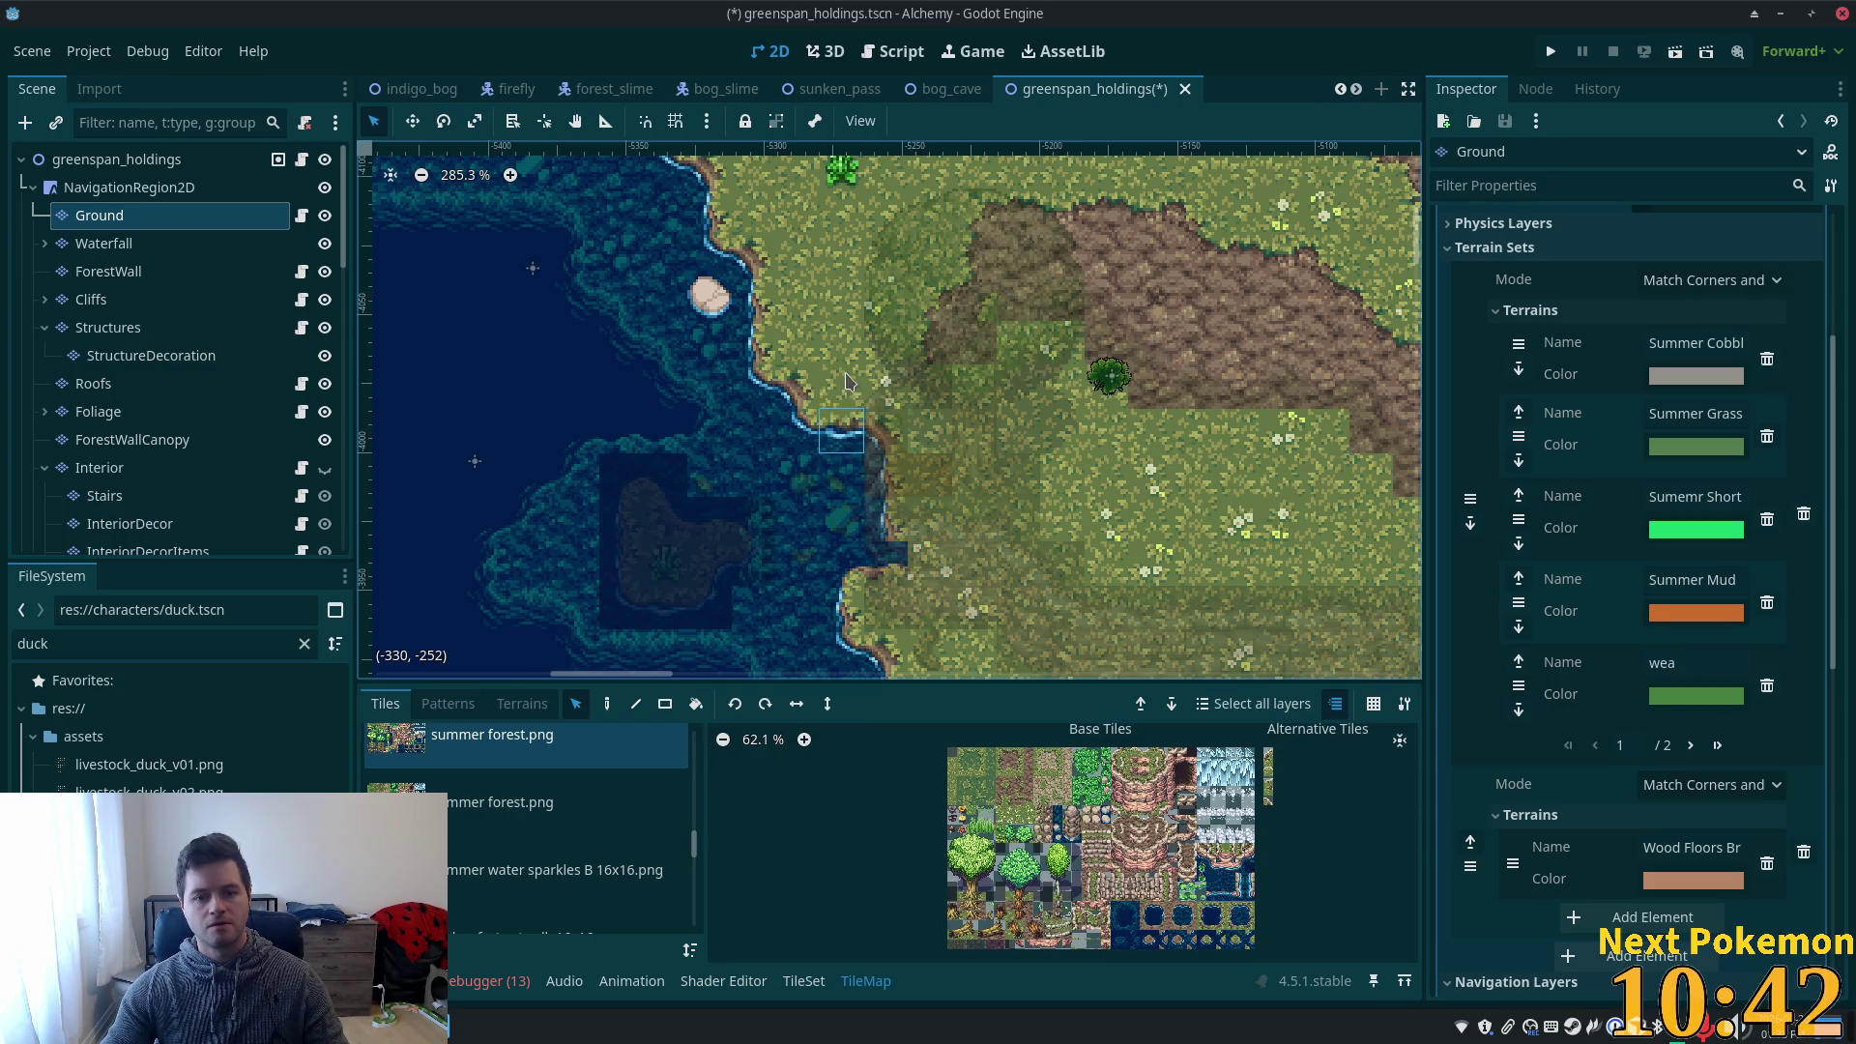
click(840, 443)
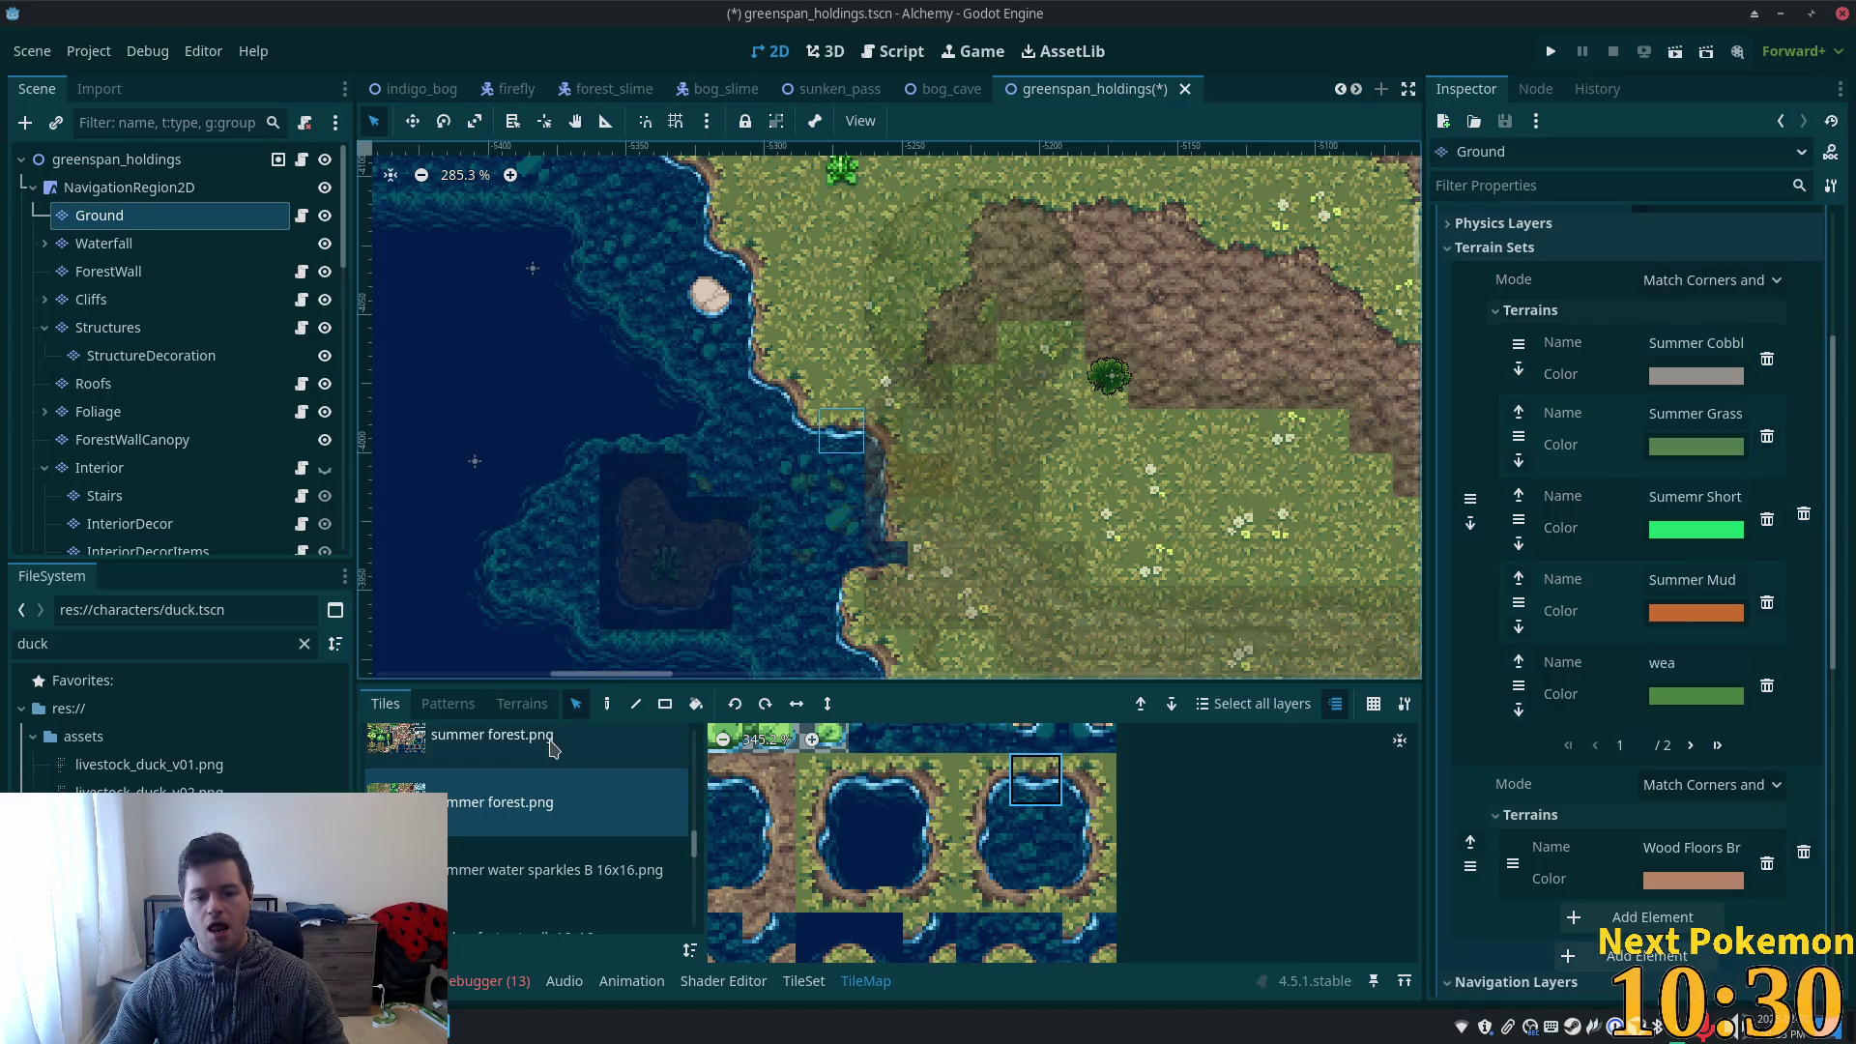
click(805, 982)
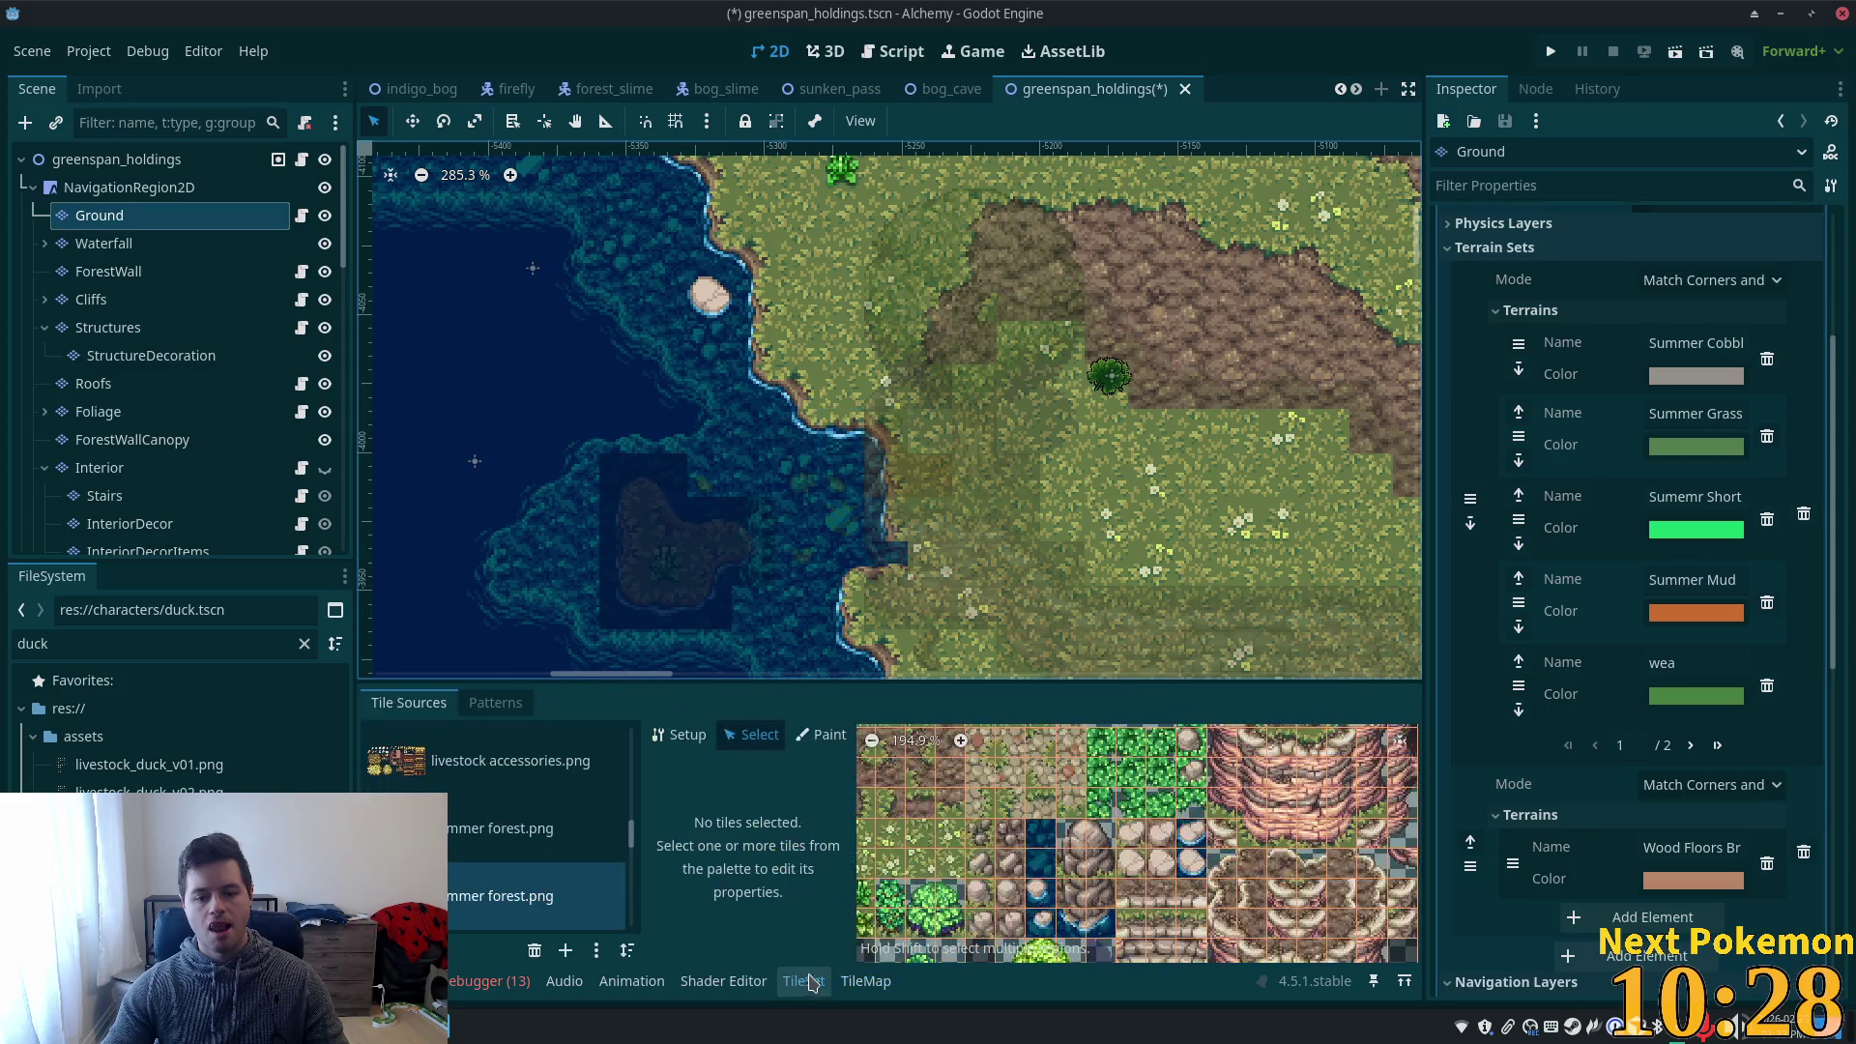
- Select the pond-edge water tile in the summer forest.png tileset
scroll(1096, 868, down, 5)
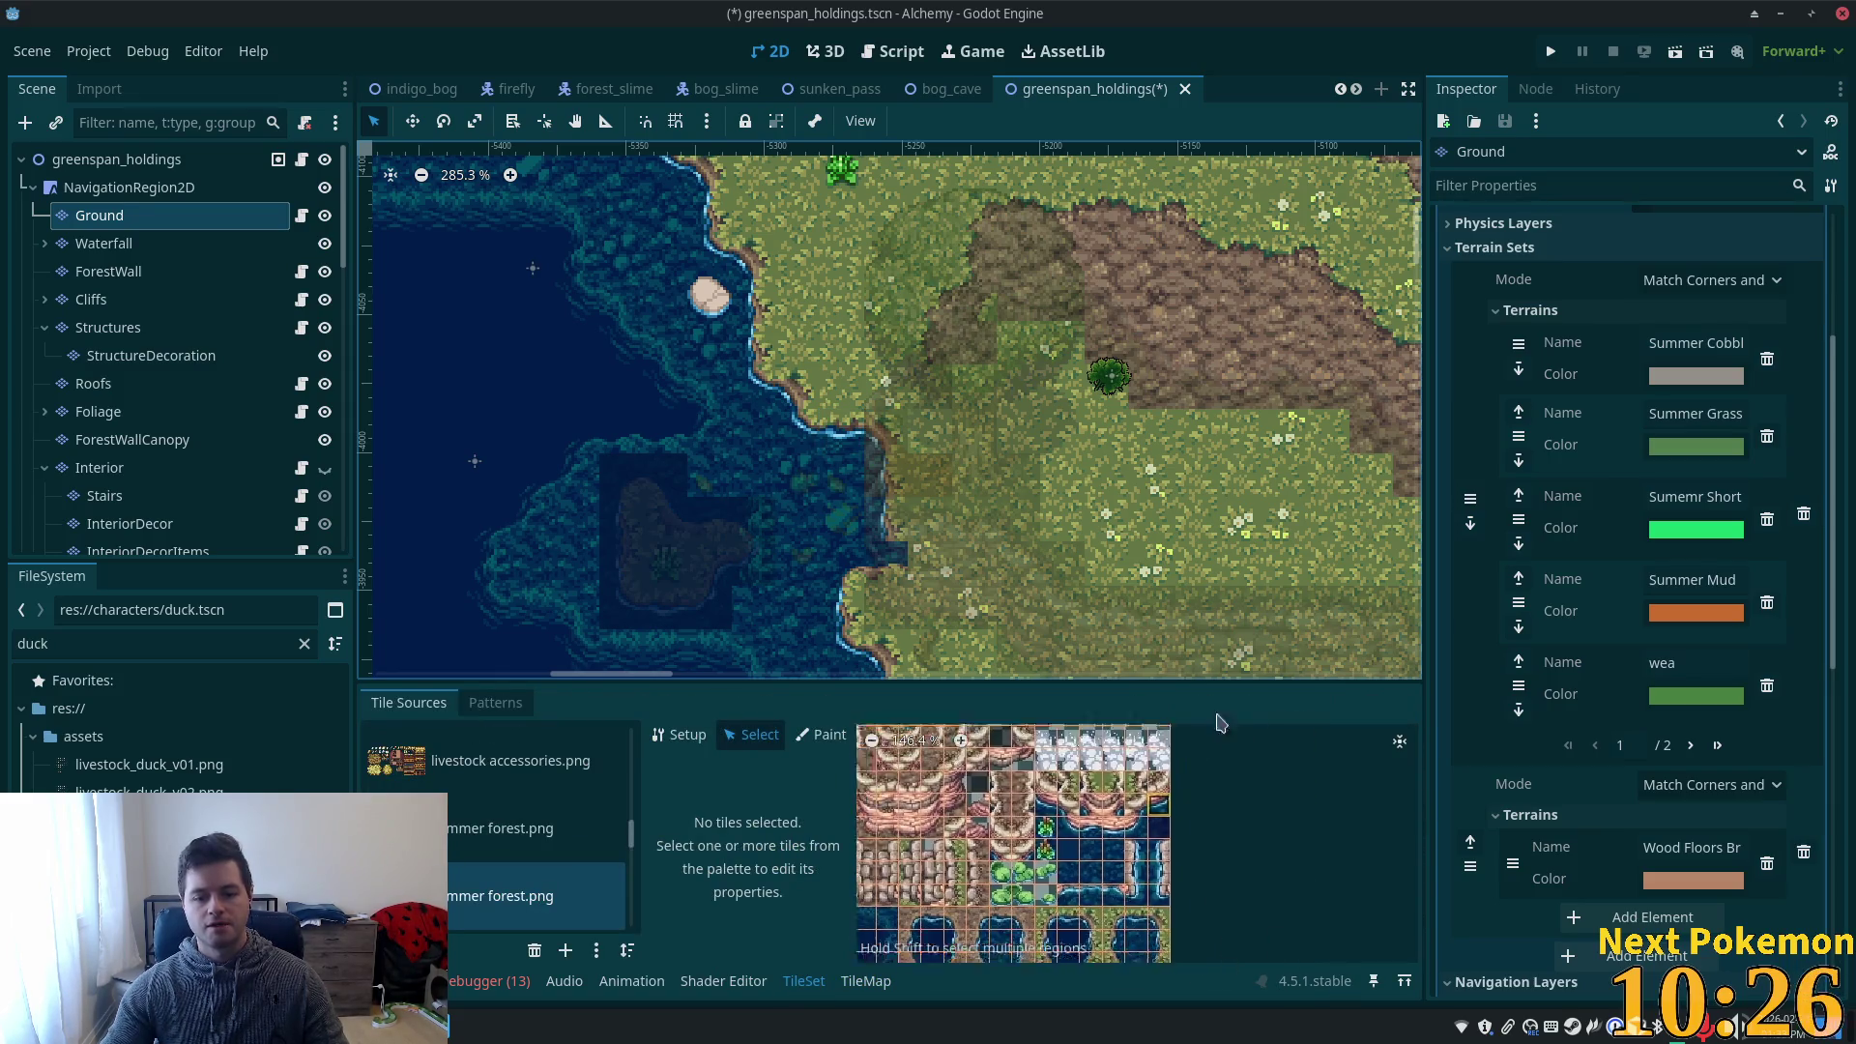
scroll(1063, 773, up, 2)
click(1051, 757)
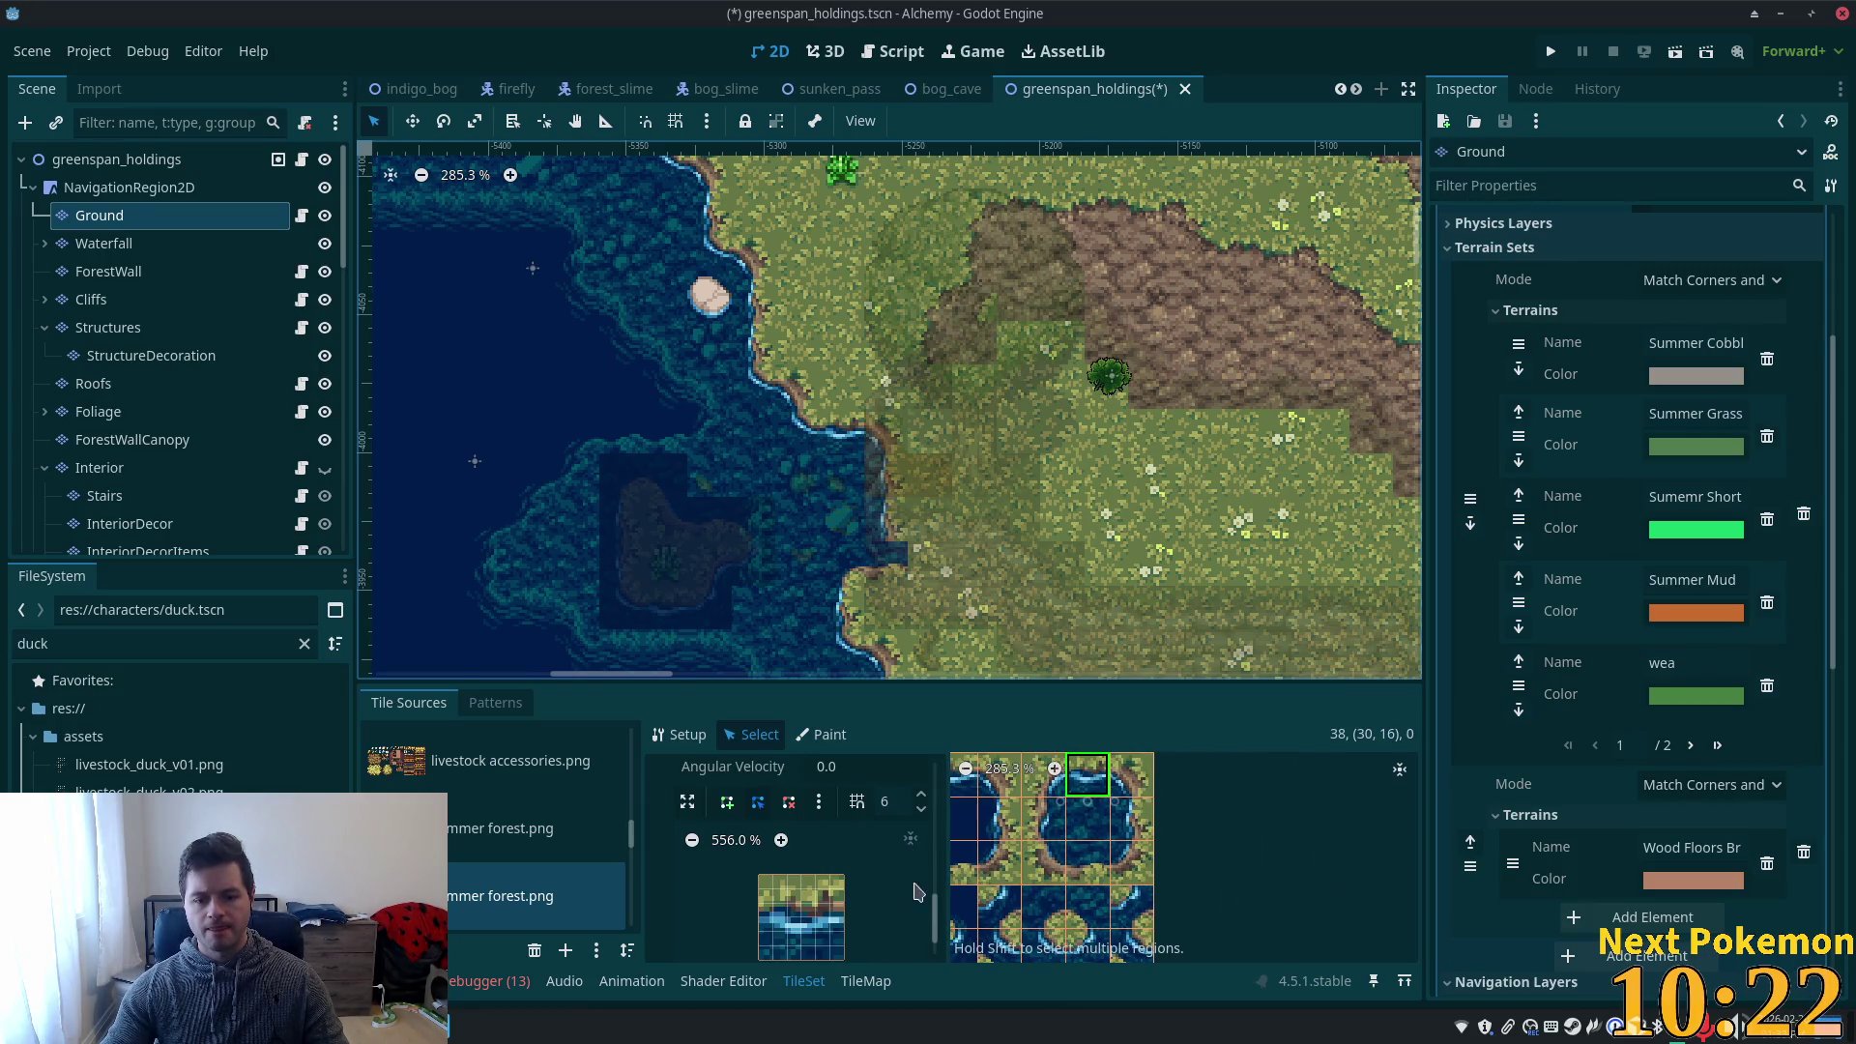
scroll(925, 880, down, 1)
scroll(1124, 837, up, 2)
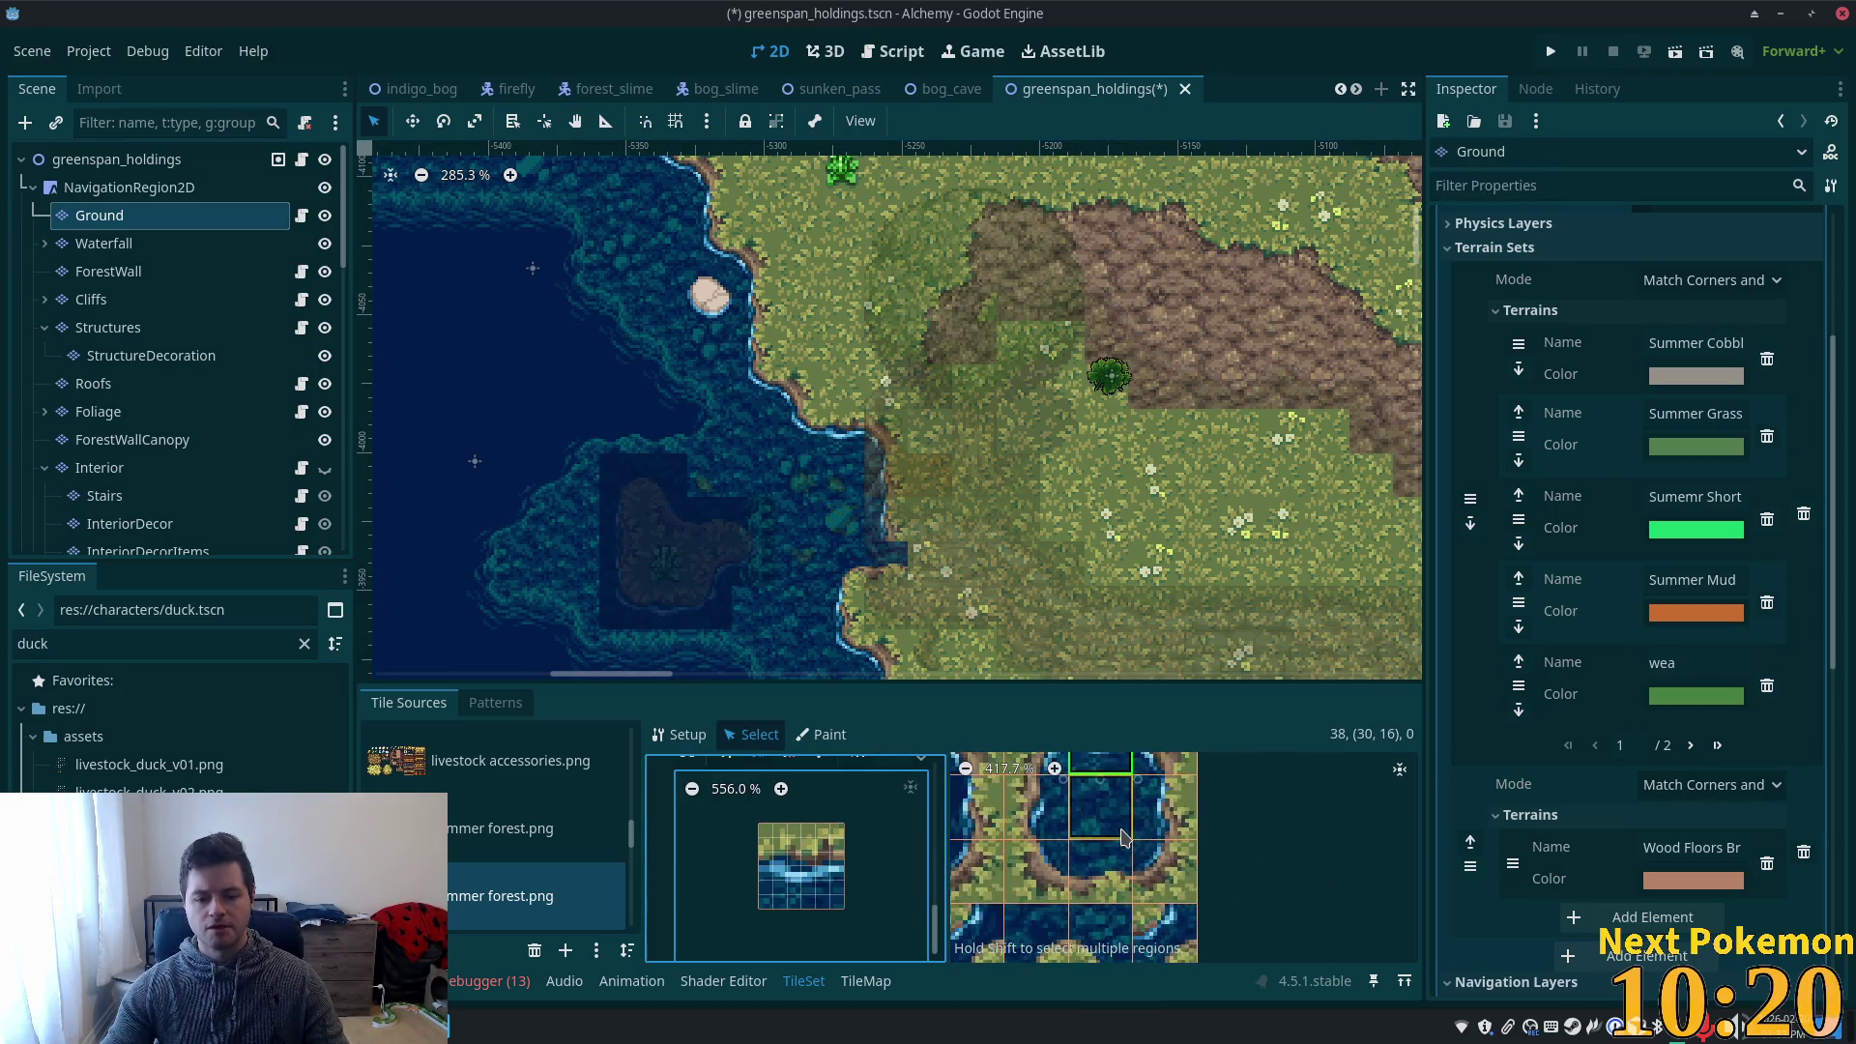
scroll(1124, 838, down, 3)
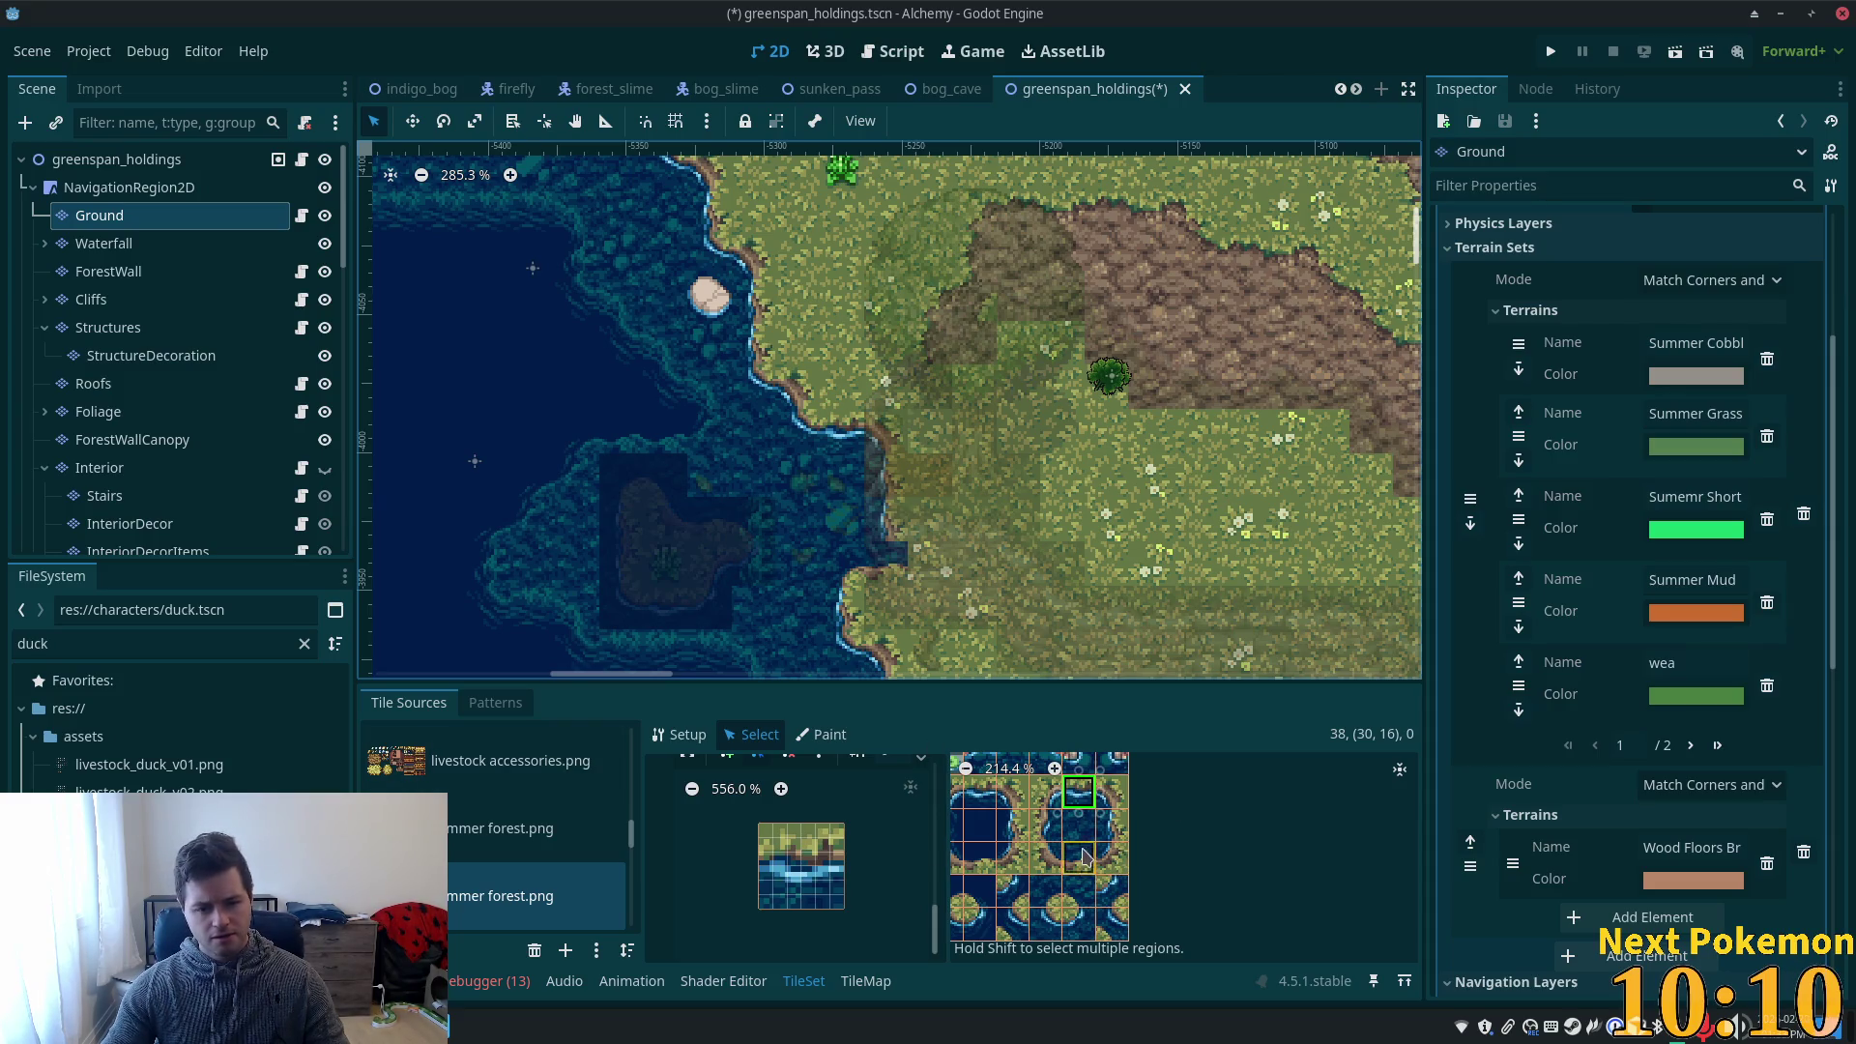
scroll(1081, 856, up, 2)
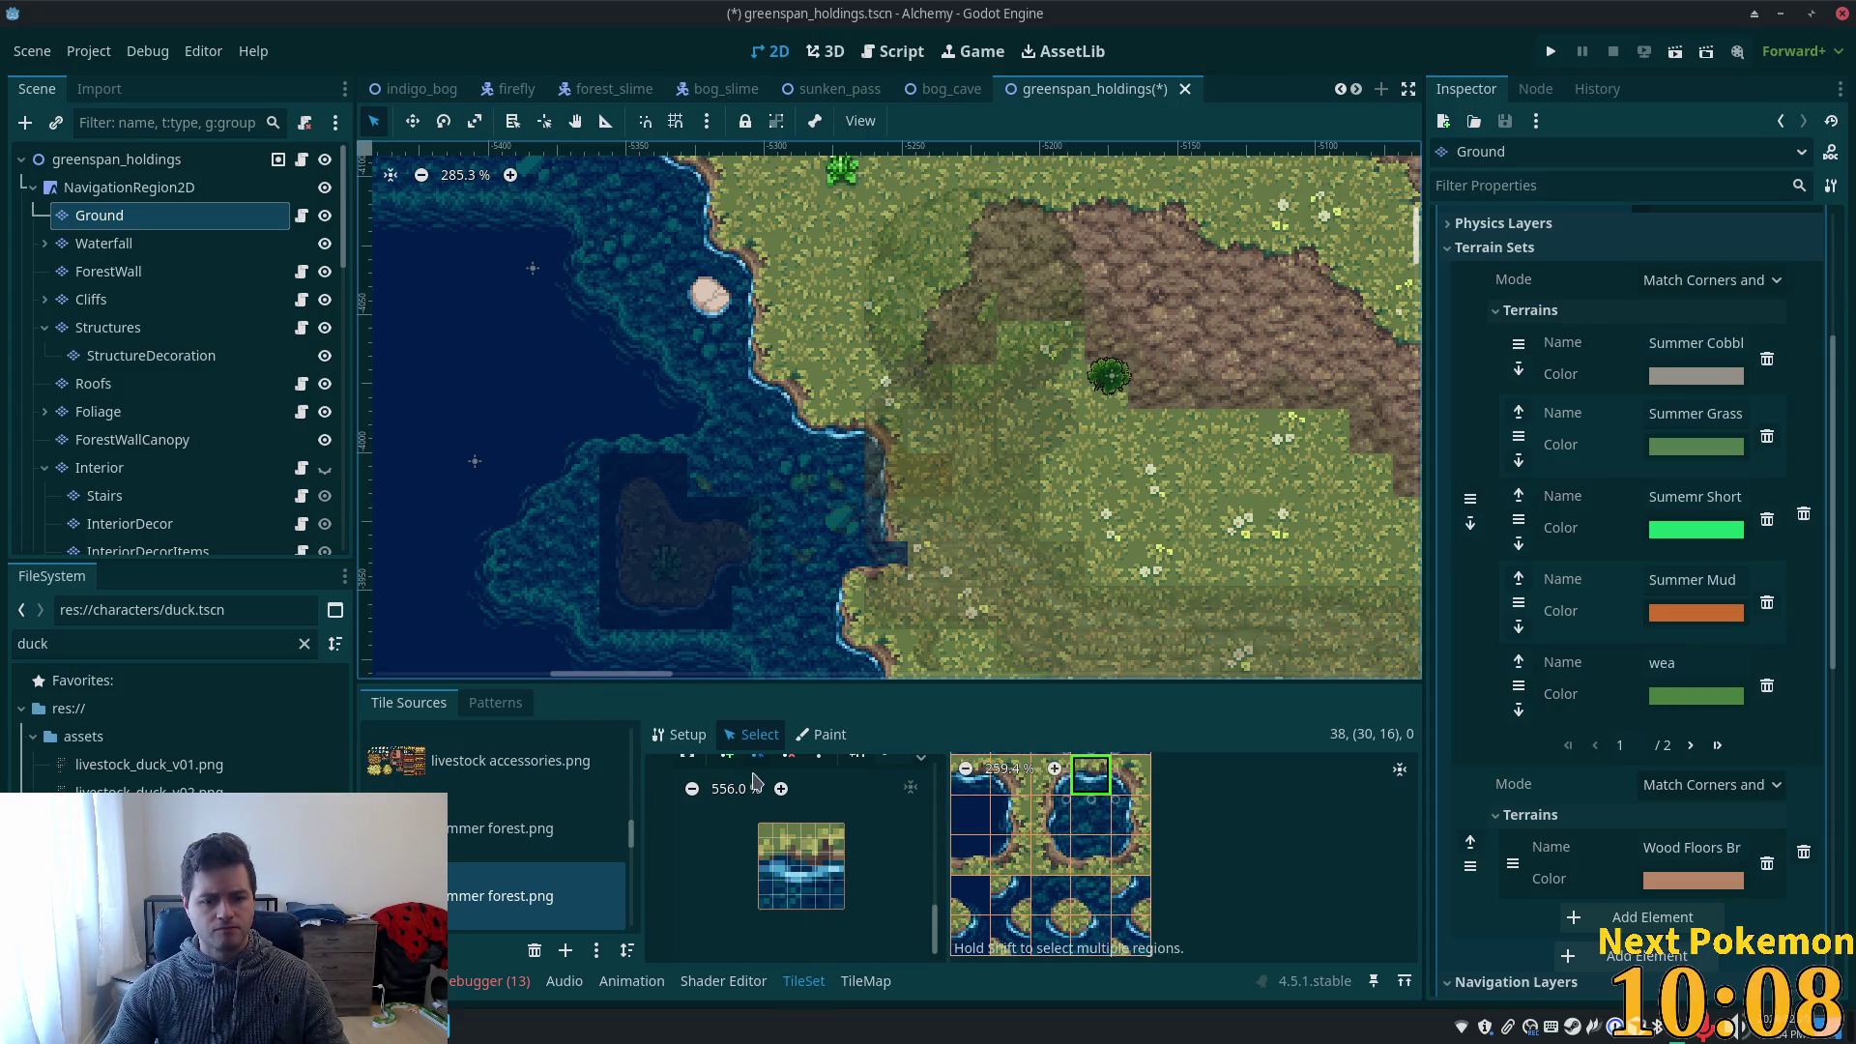
- Give the tile a full-square collision polygon, then switch to Cursor
click(754, 873)
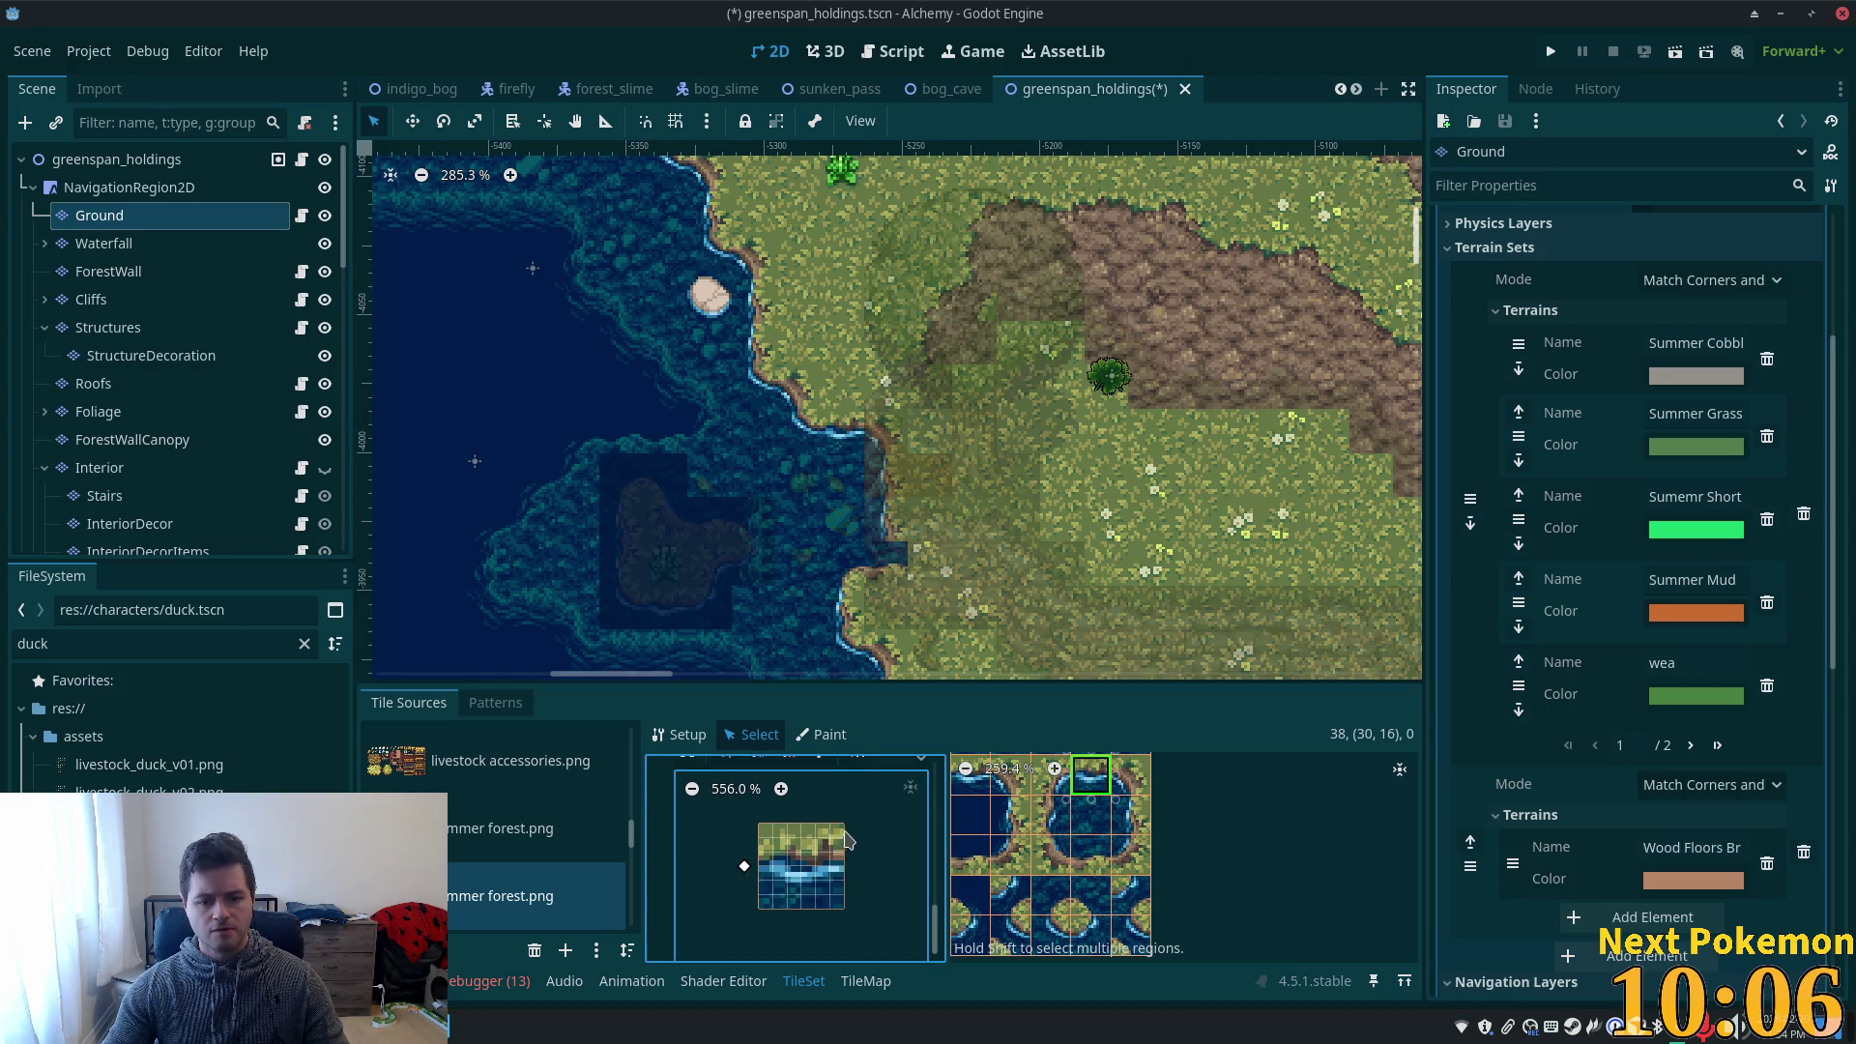
click(828, 831)
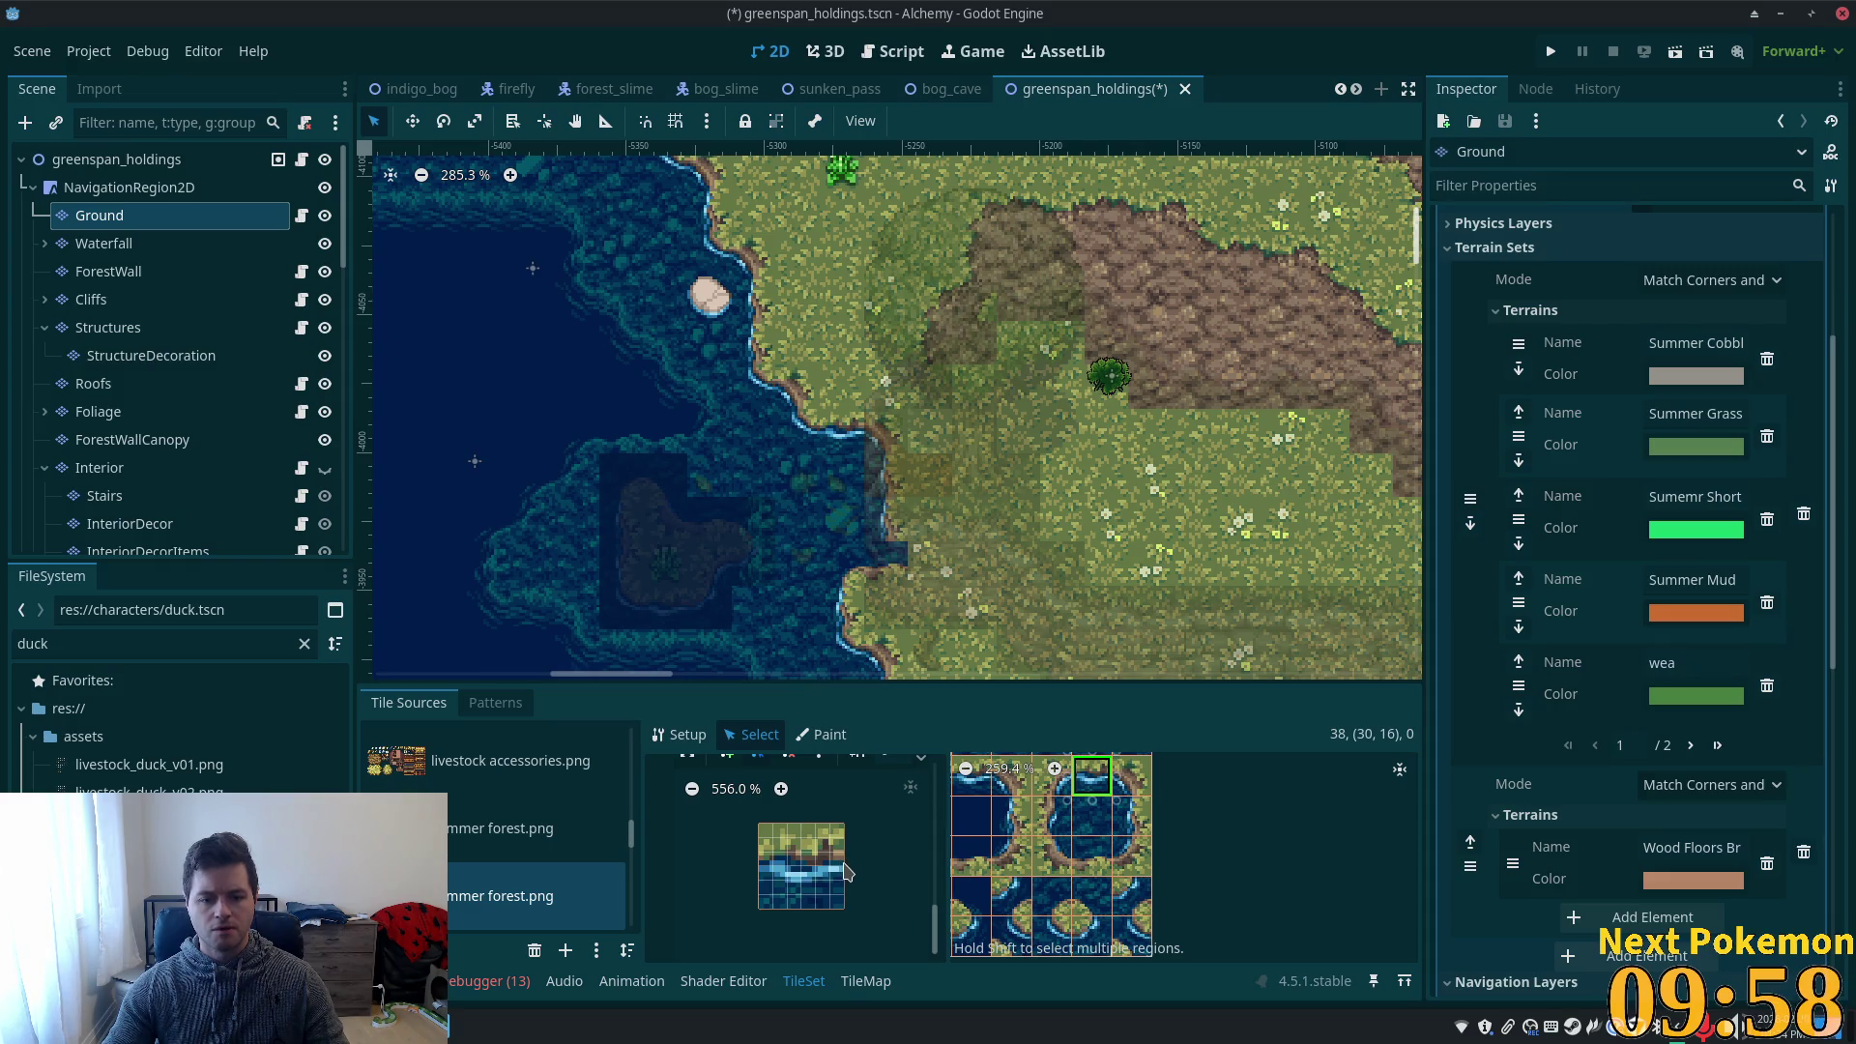
click(837, 858)
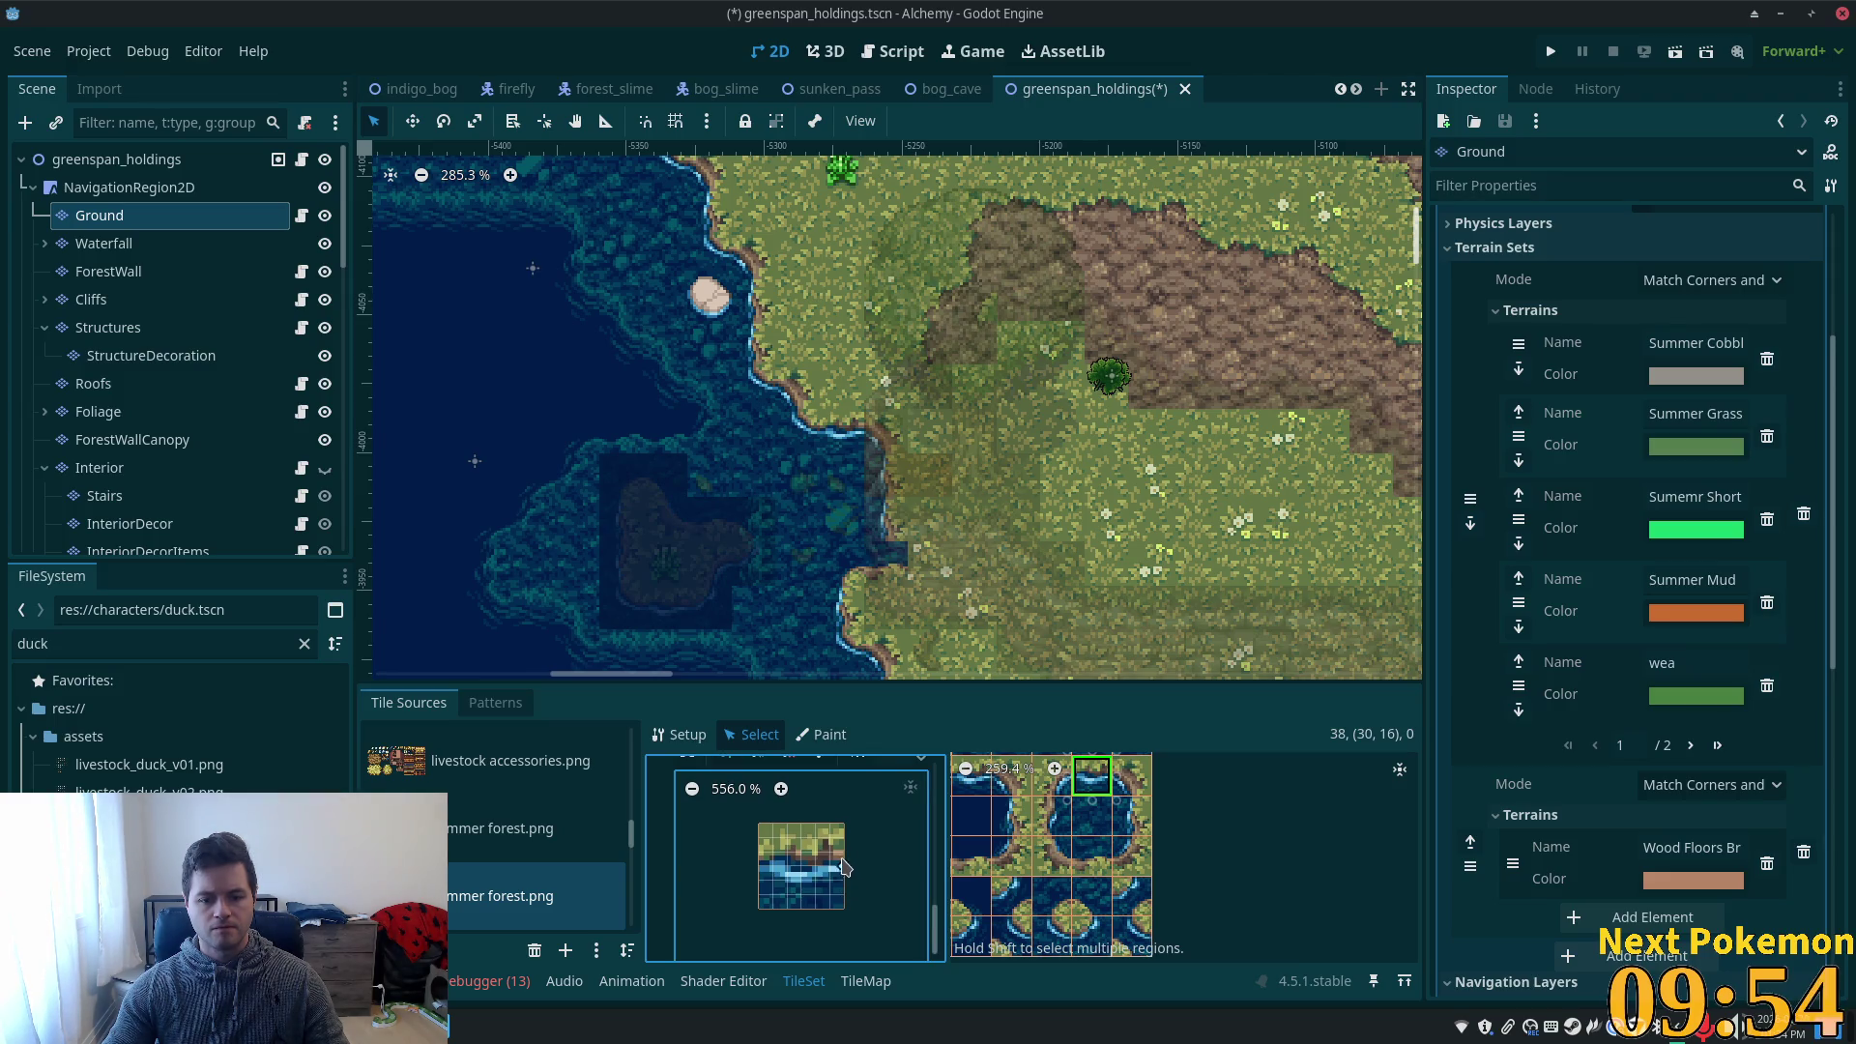
drag(867, 686, 868, 578)
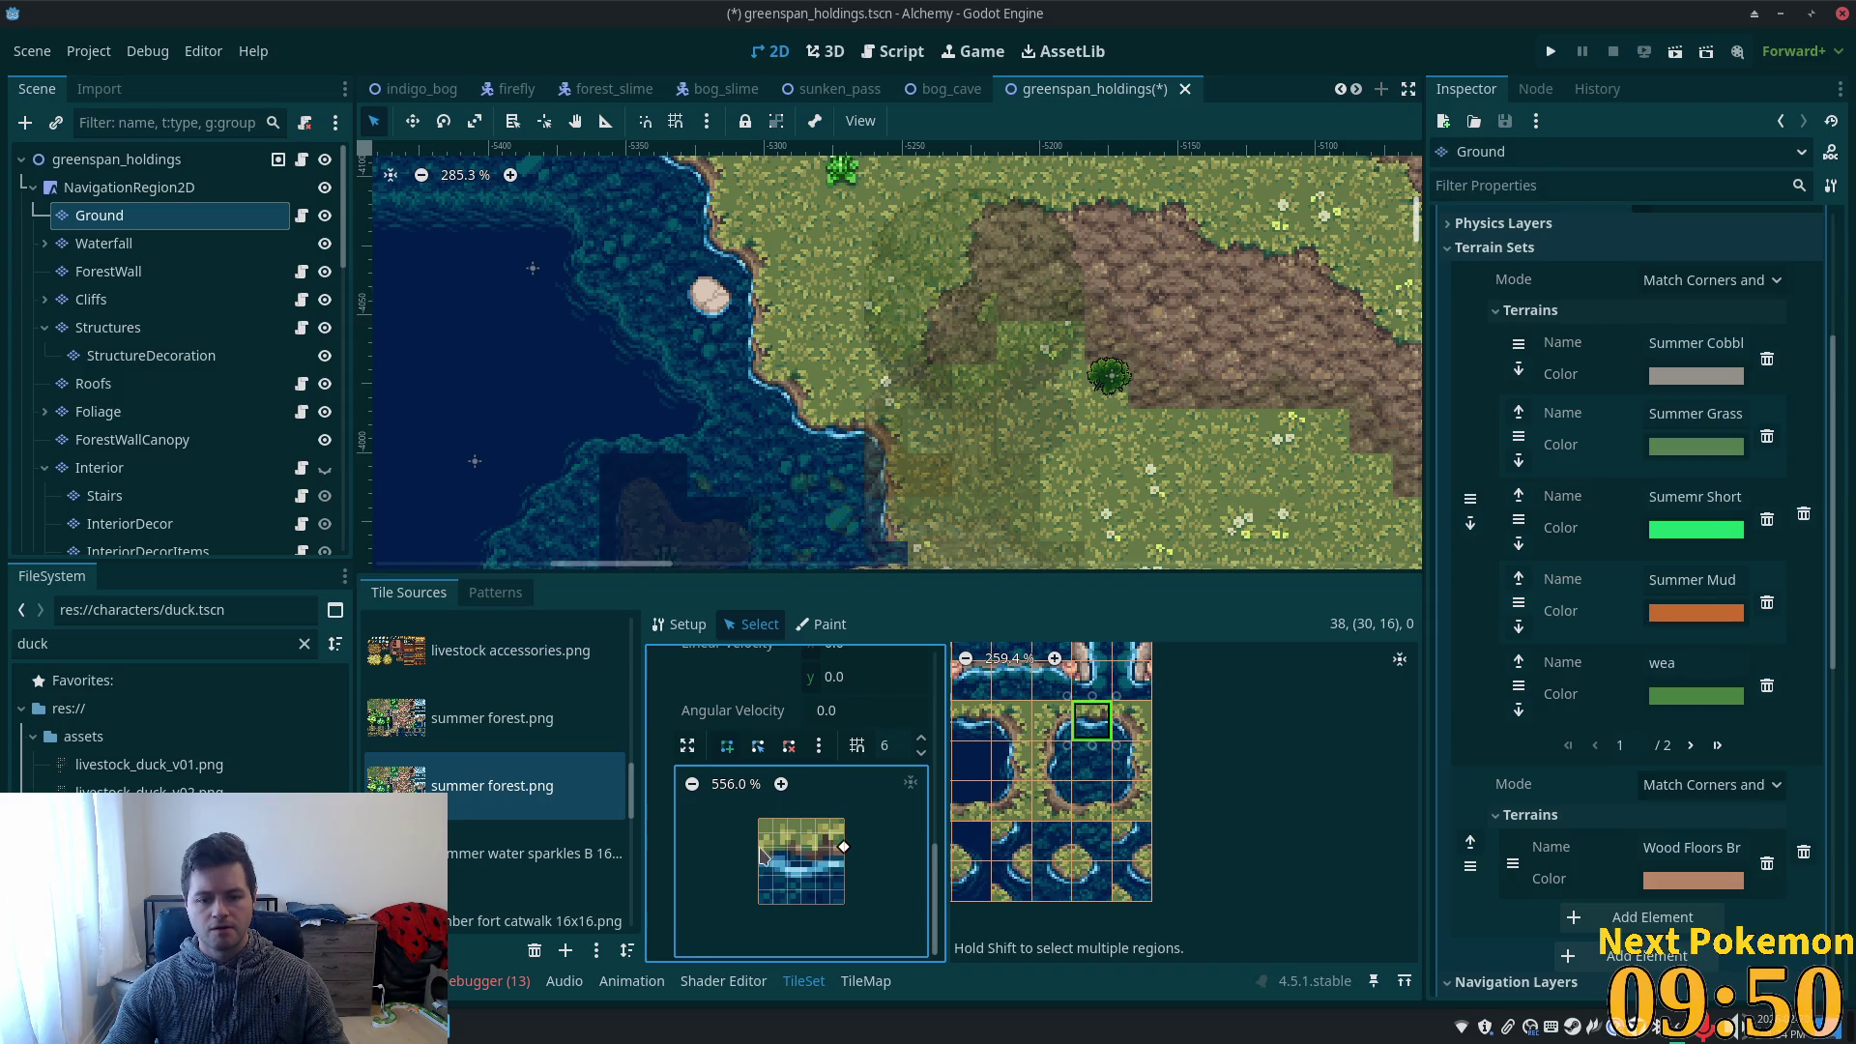
click(838, 843)
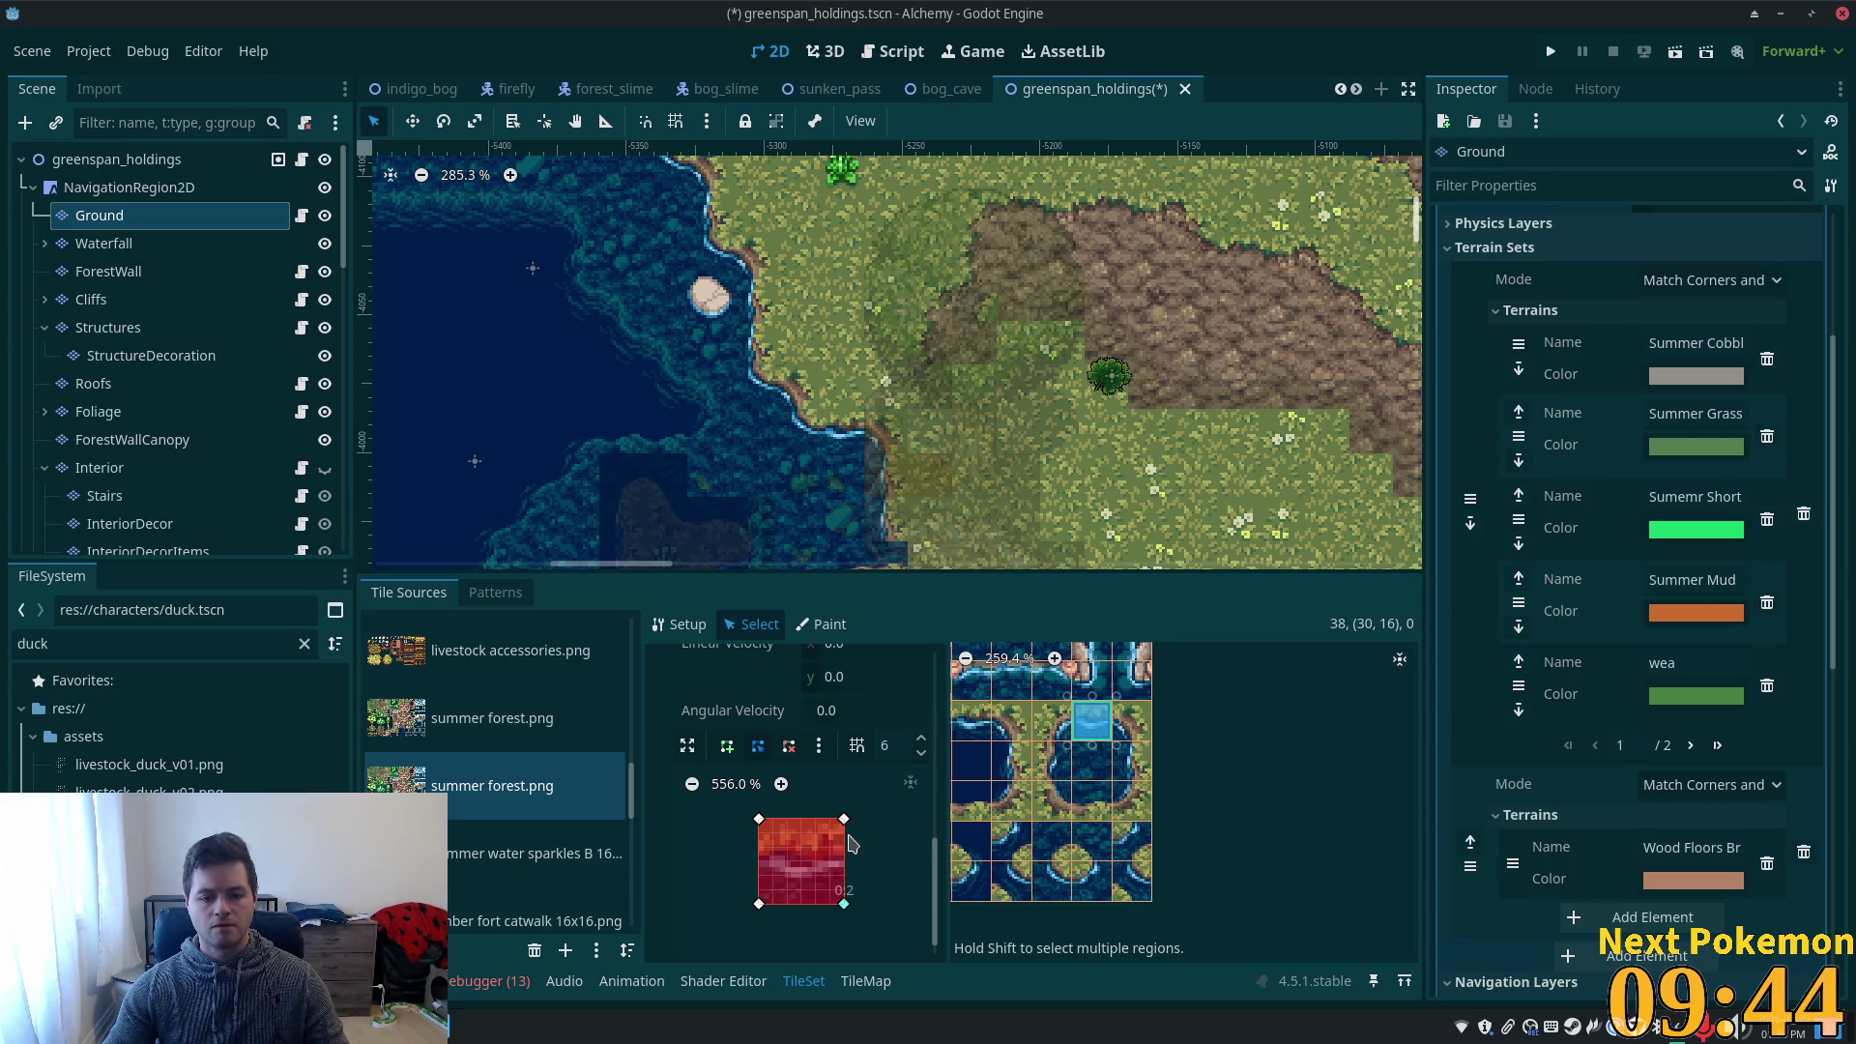
key(alt+Tab)
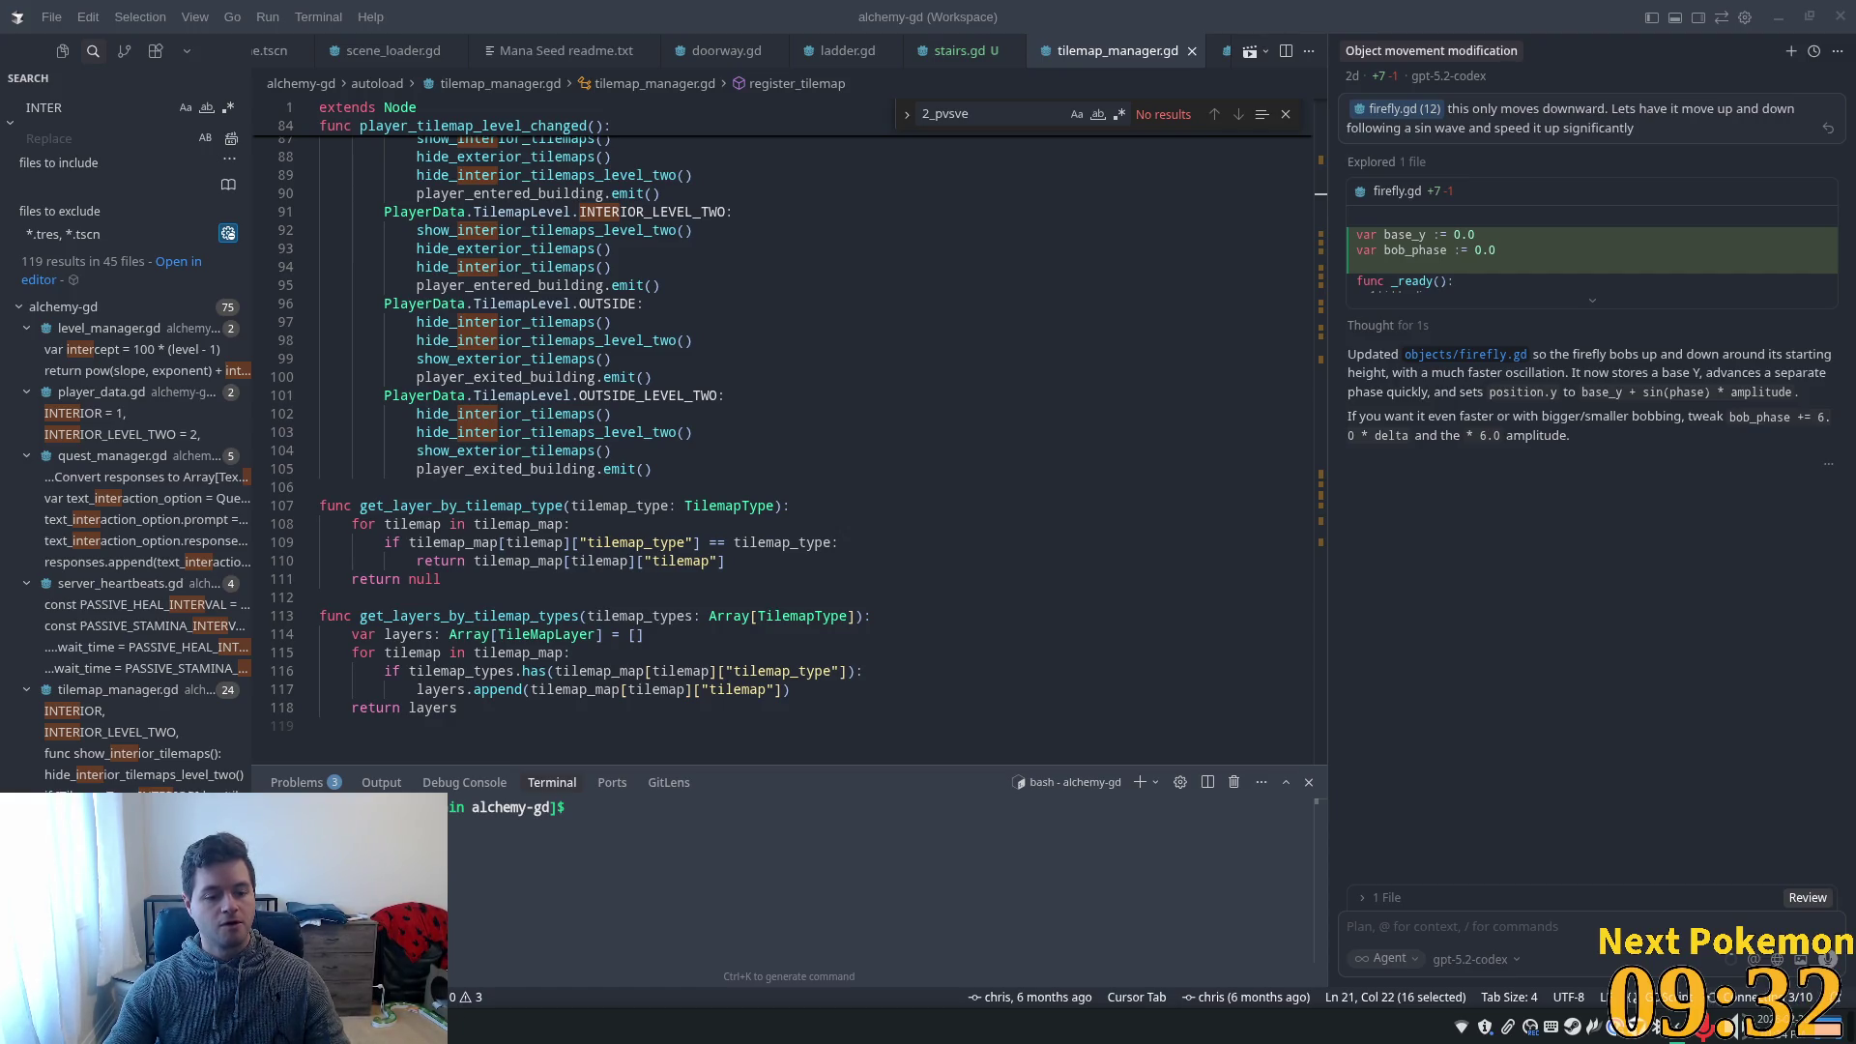
- Open a new terminal window in the alchemy-gd folder with Ctrl+Alt+T
key(super)
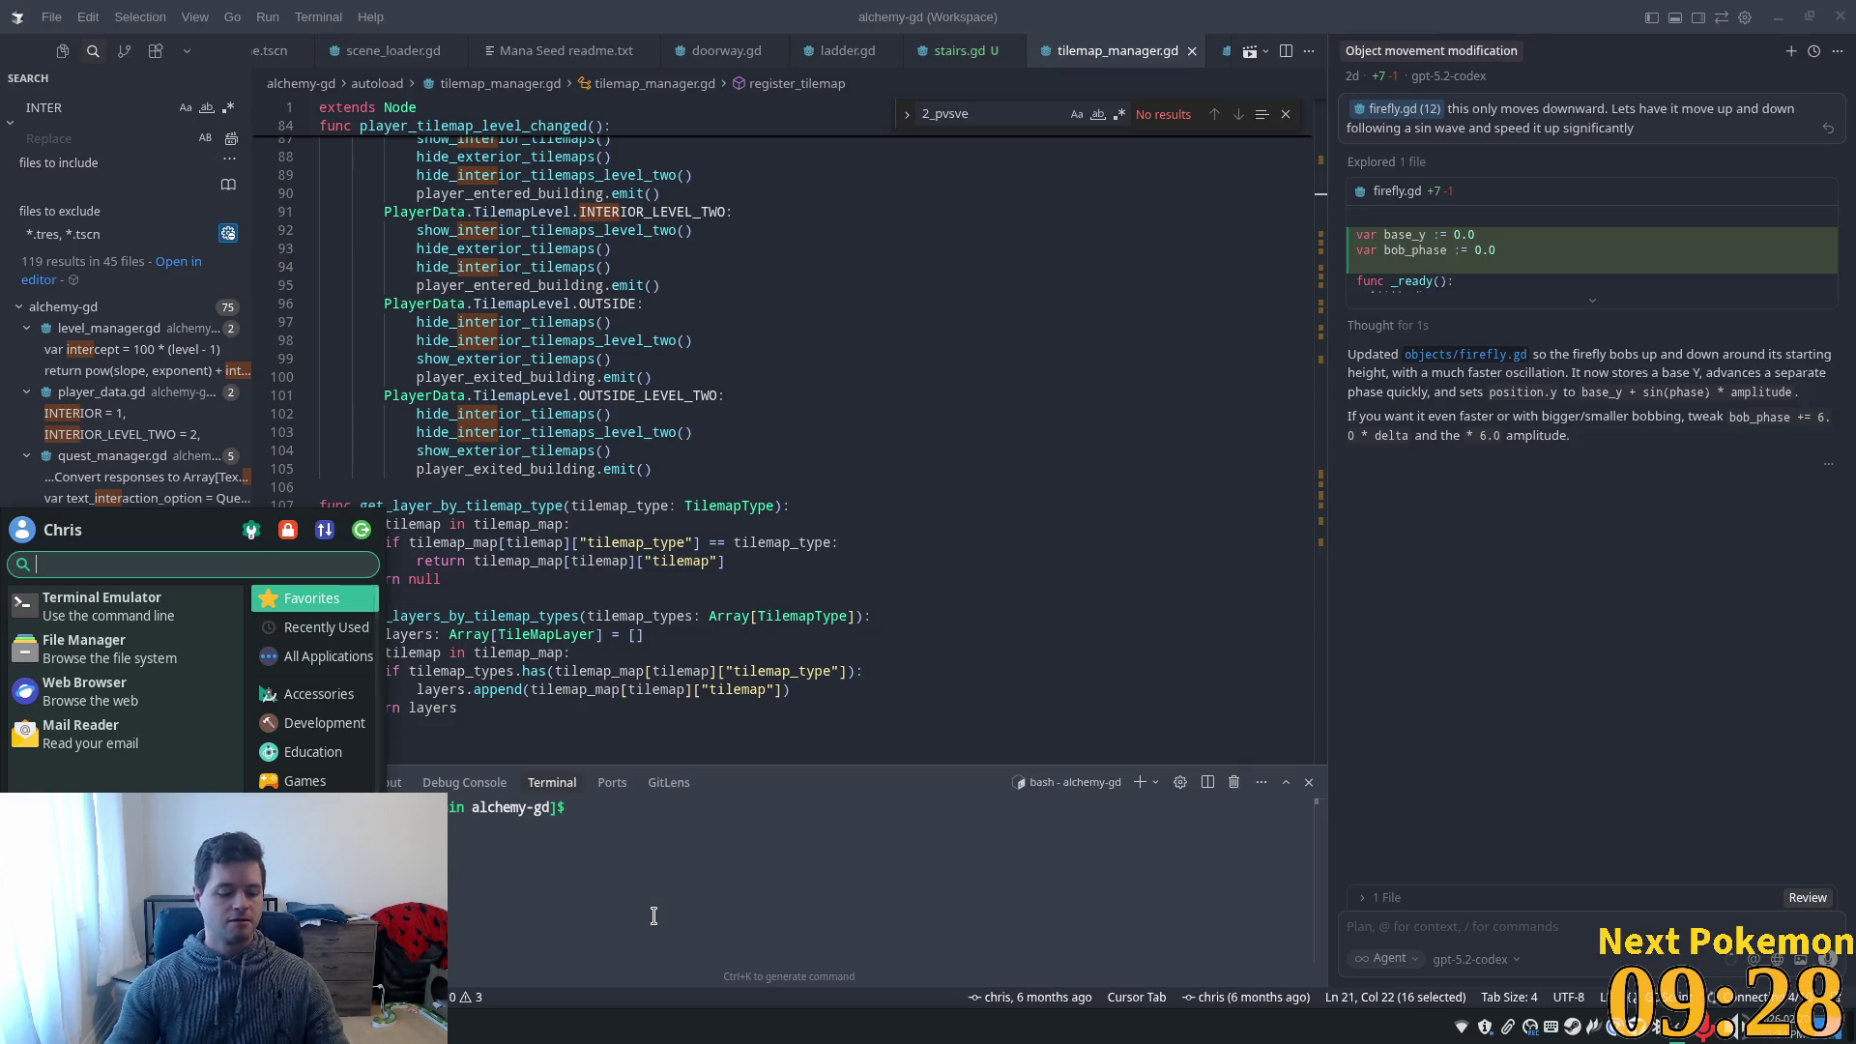
key(Escape)
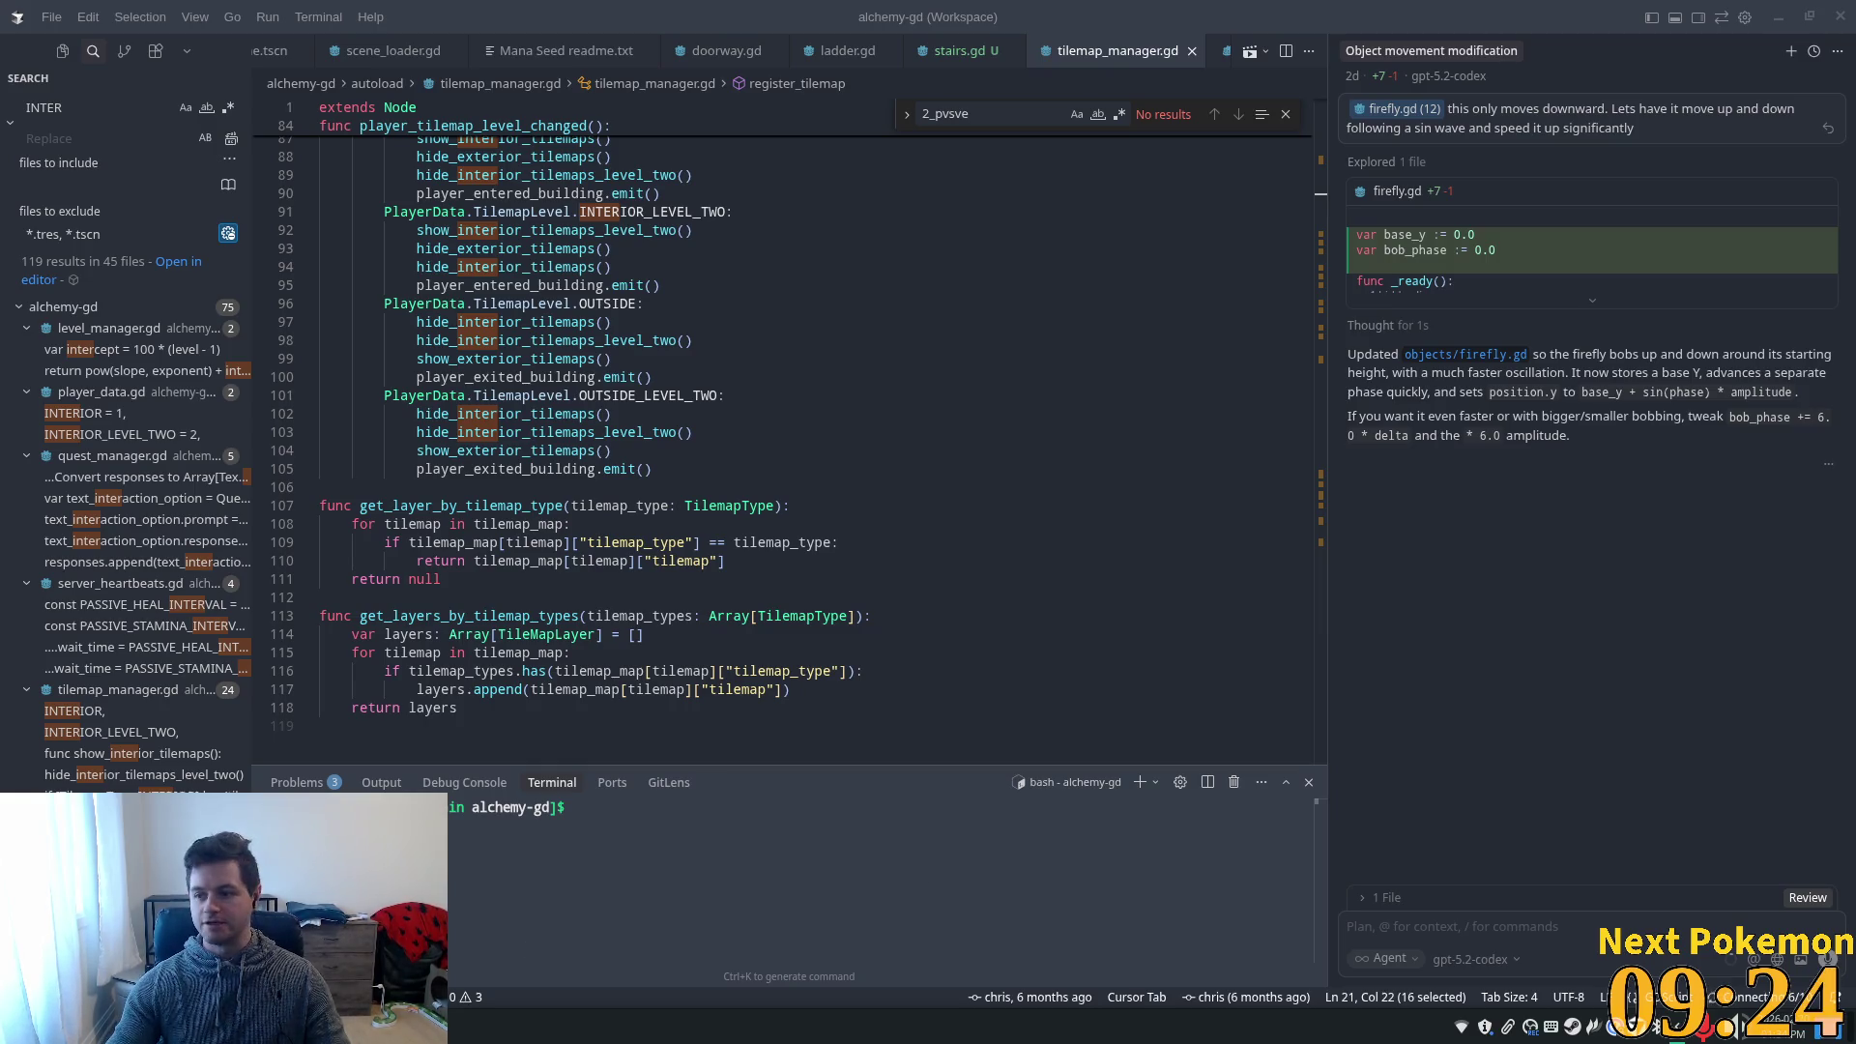
mouse_move(1852, 483)
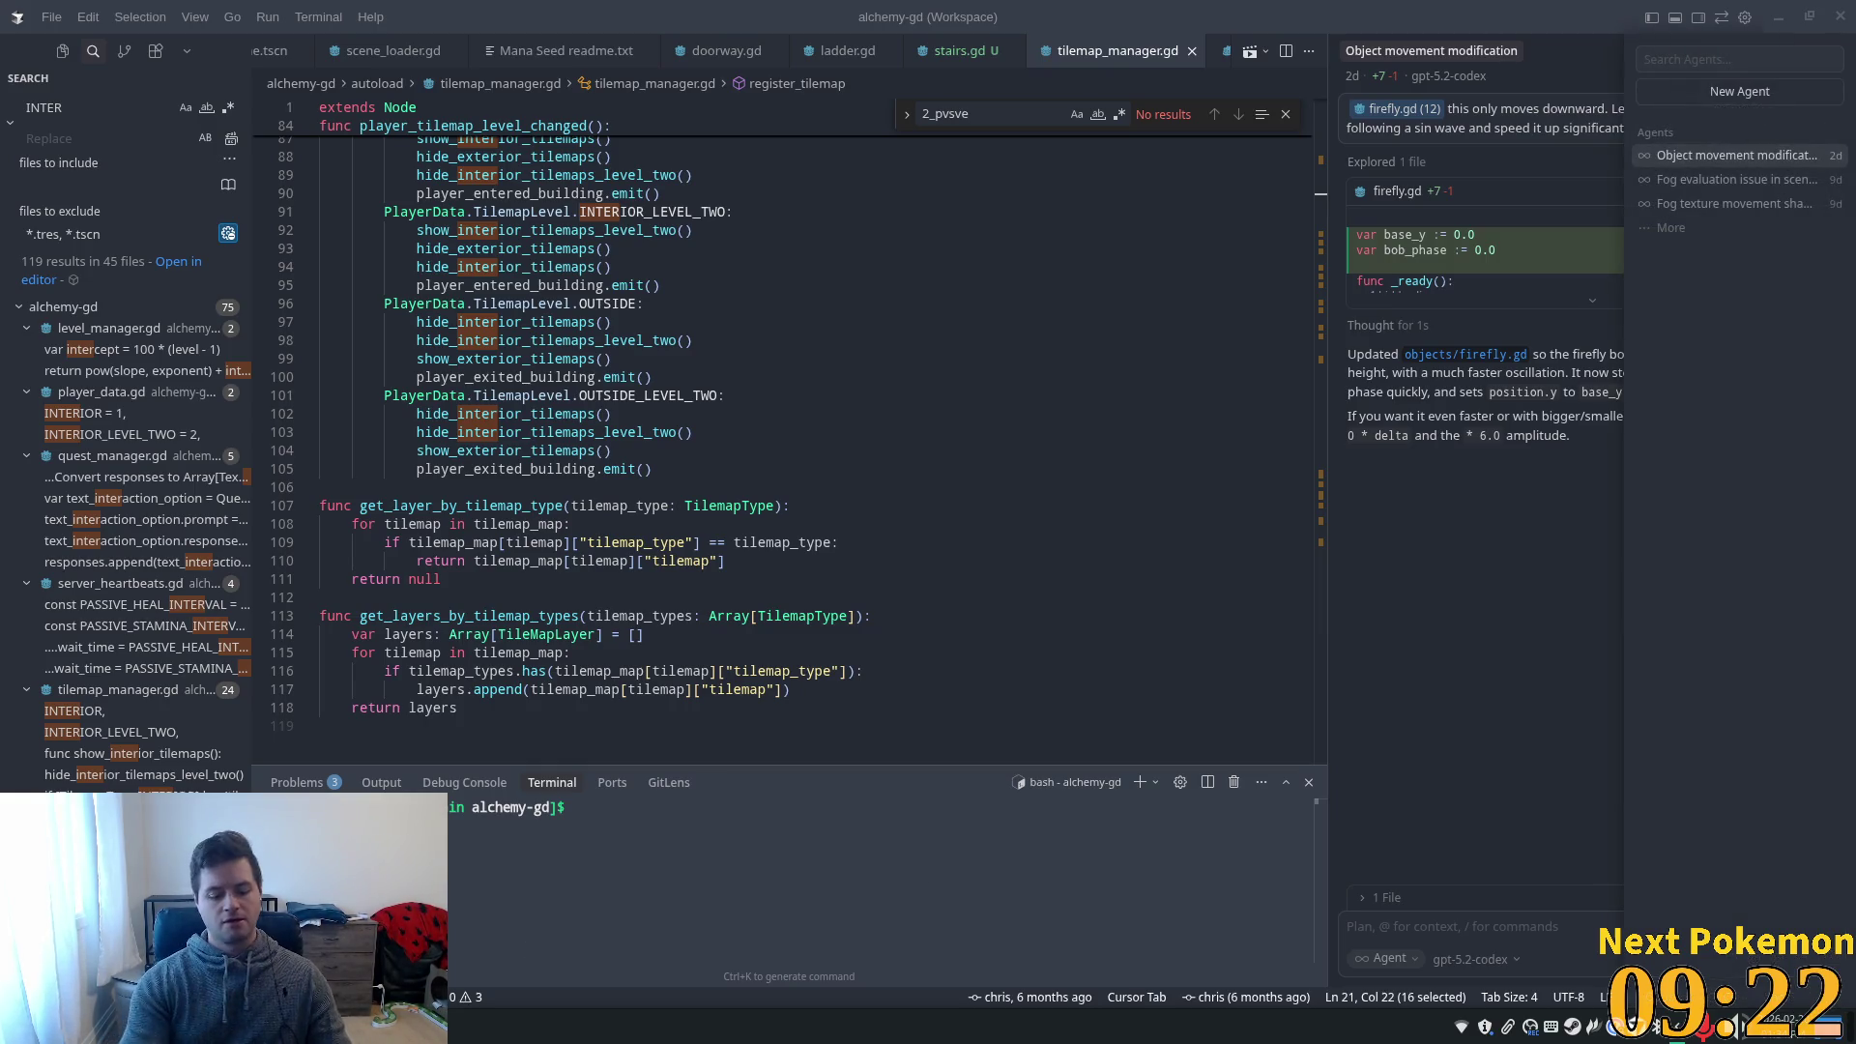
key(ctrl+alt+t)
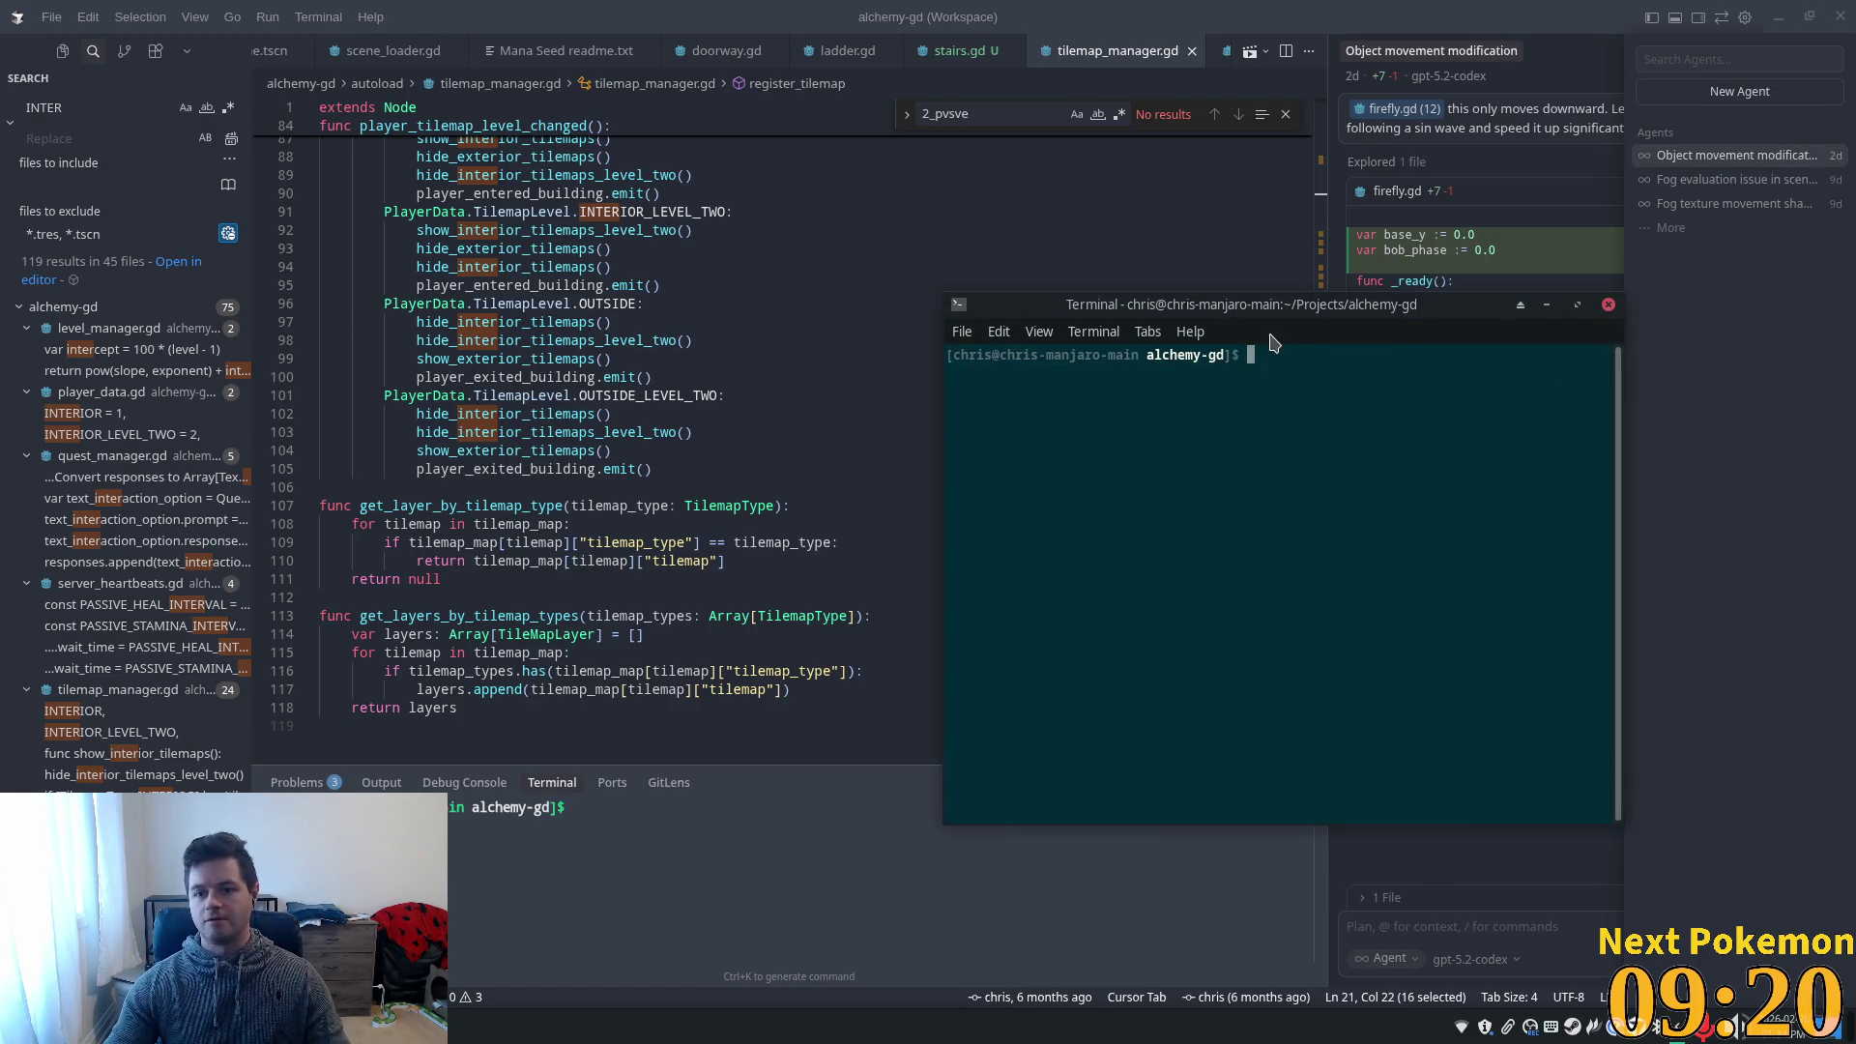
- Run 'ps -aux | grep godot', see only the grep process, and close the terminal
text(ps-)
key(BackSpace)
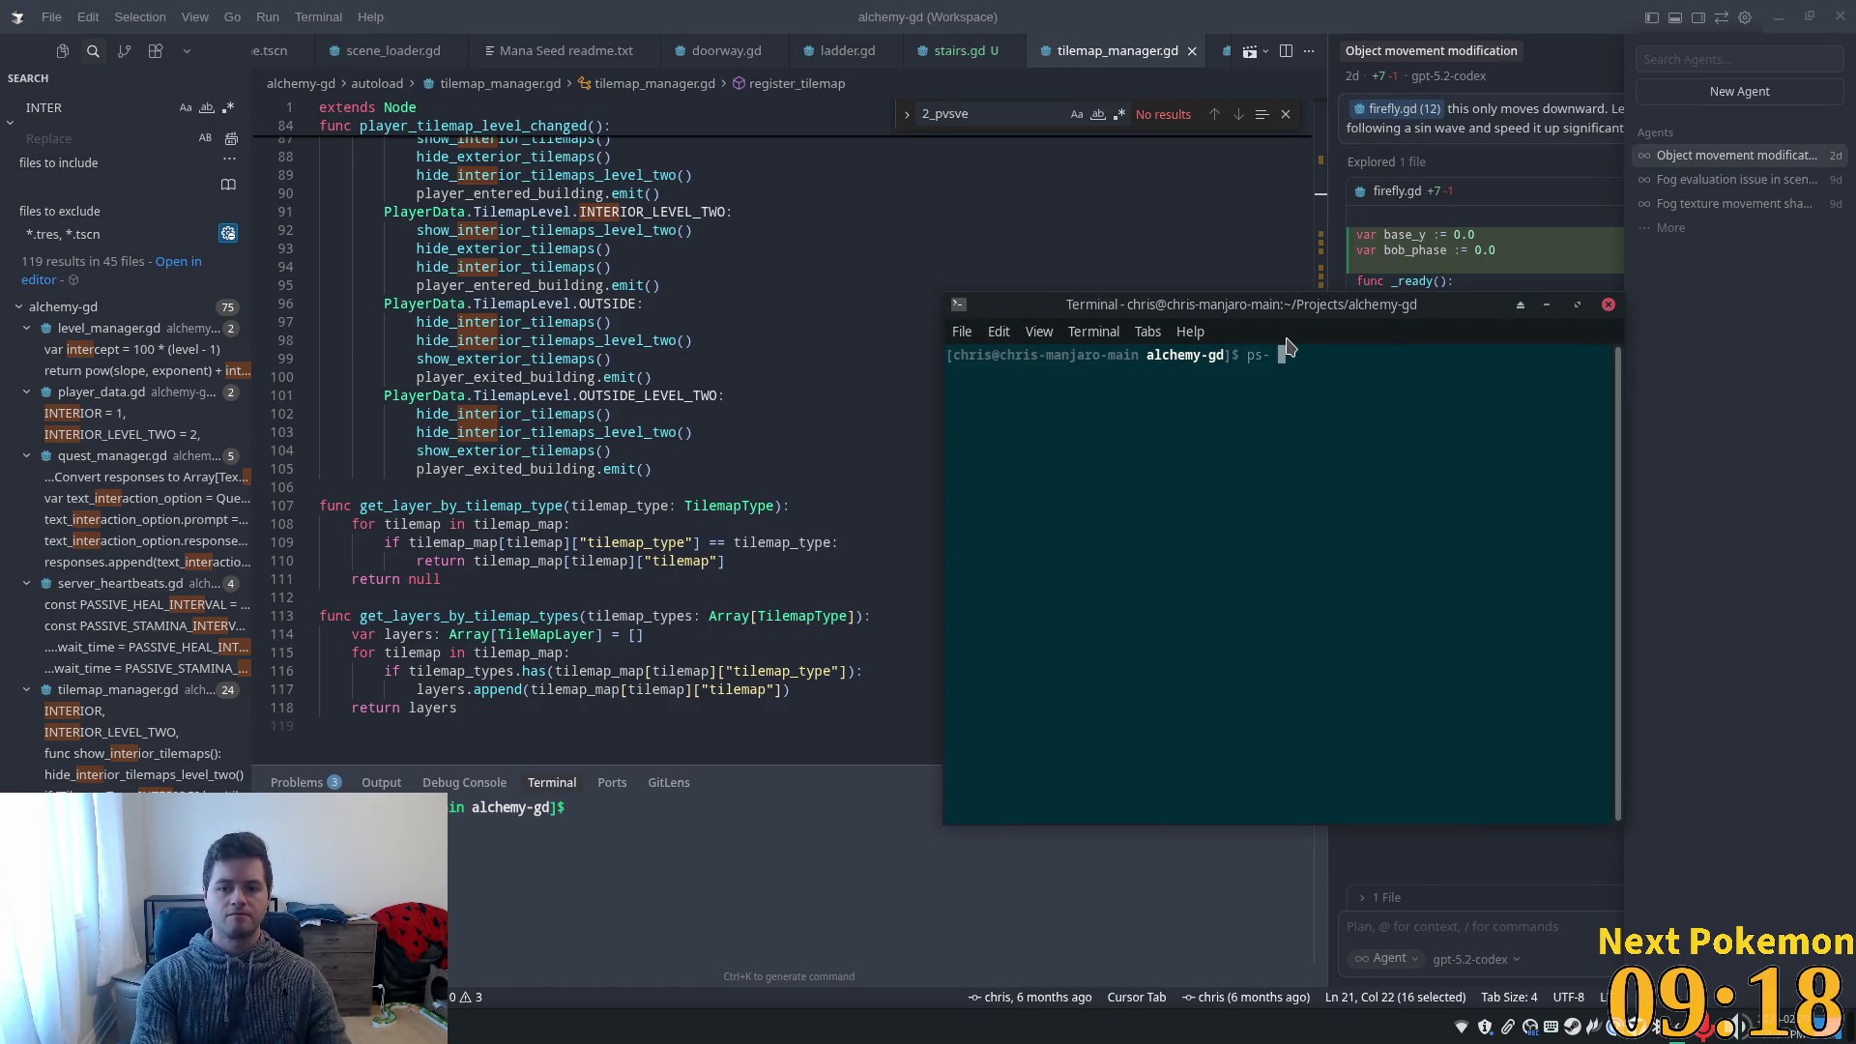
key(BackSpace)
key(BackSpace)
text(-aux | )
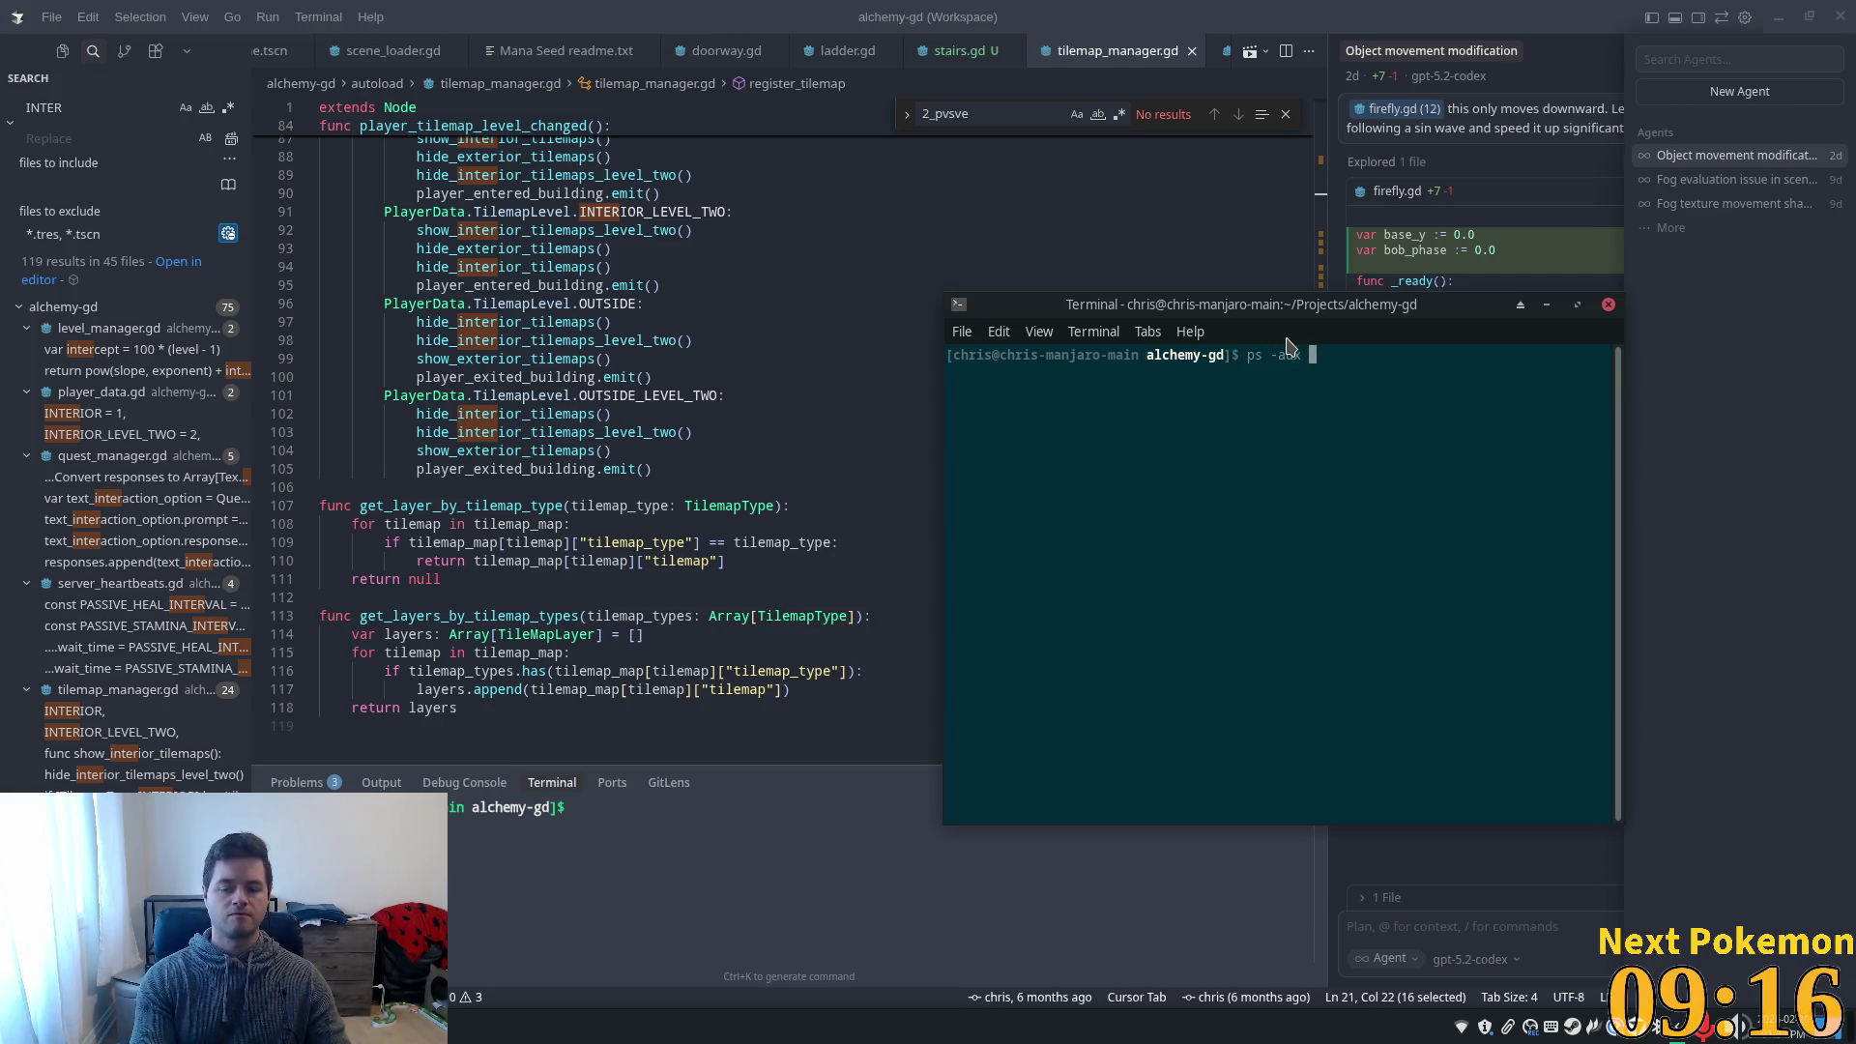
text(grep godot)
key(Return)
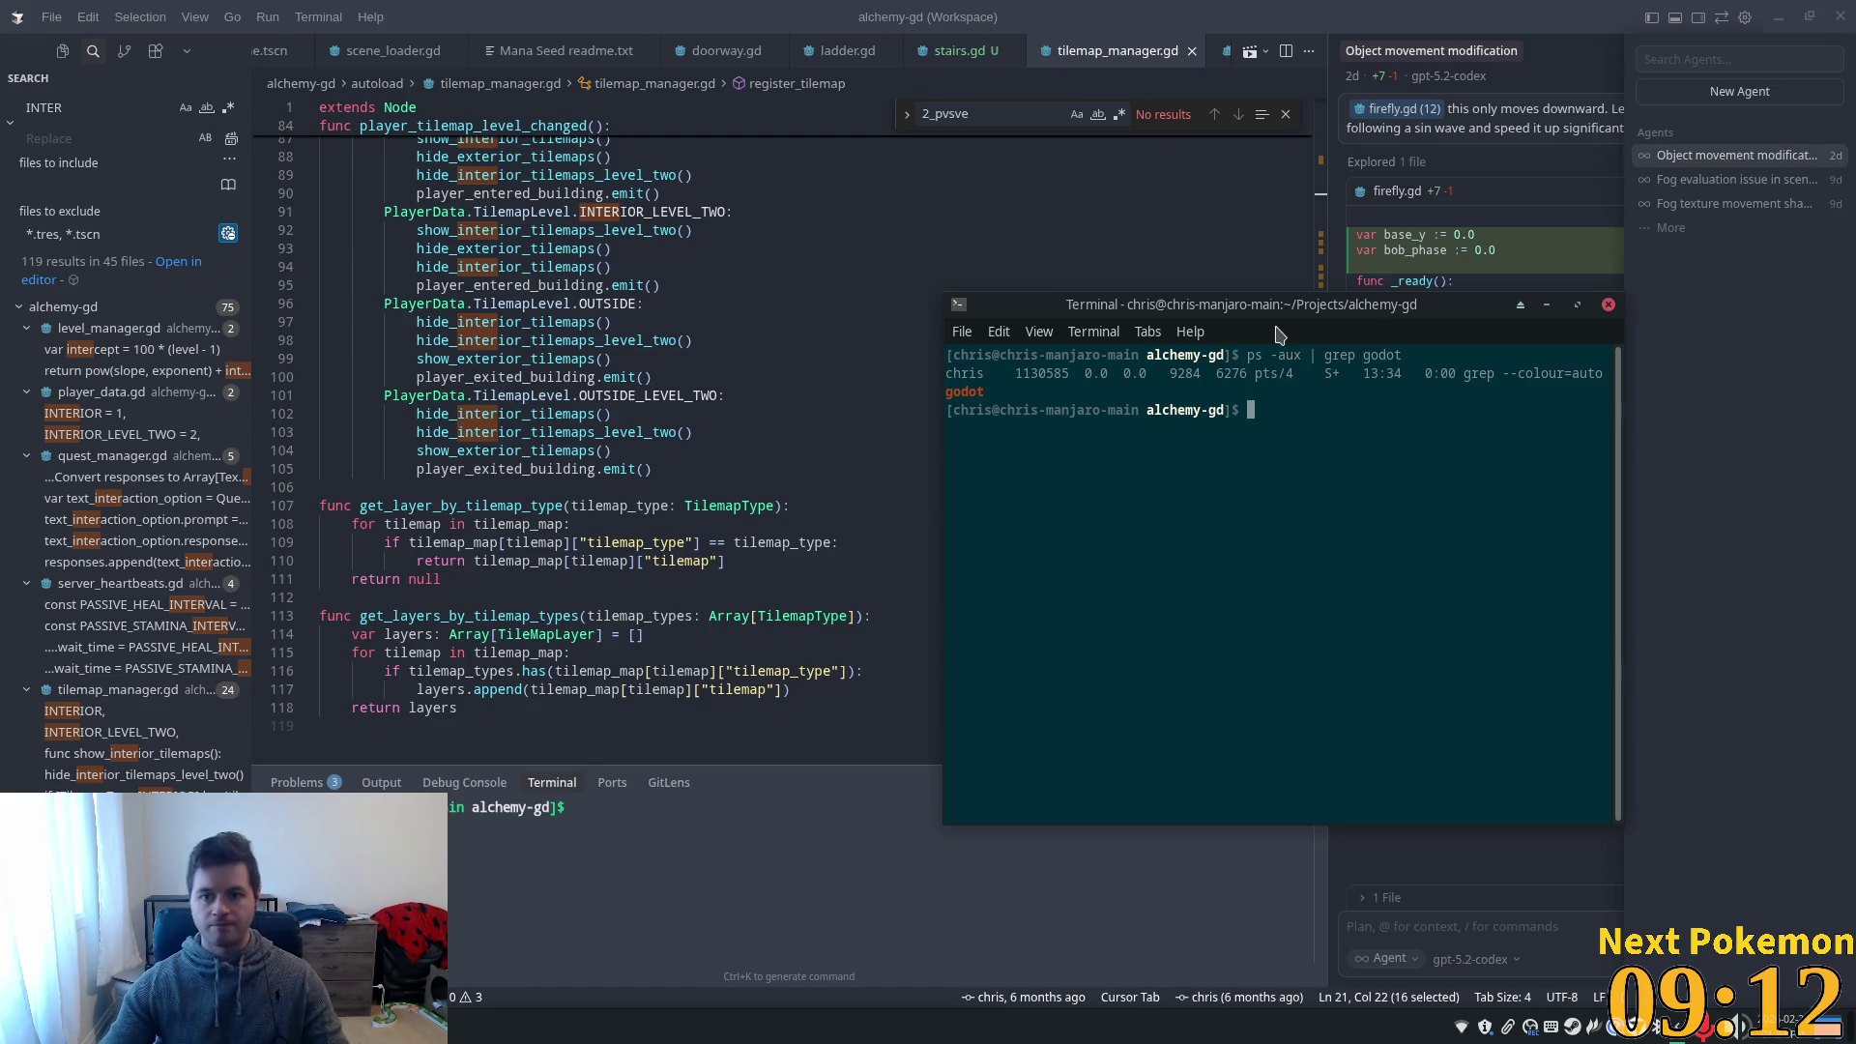
key(ctrl+d)
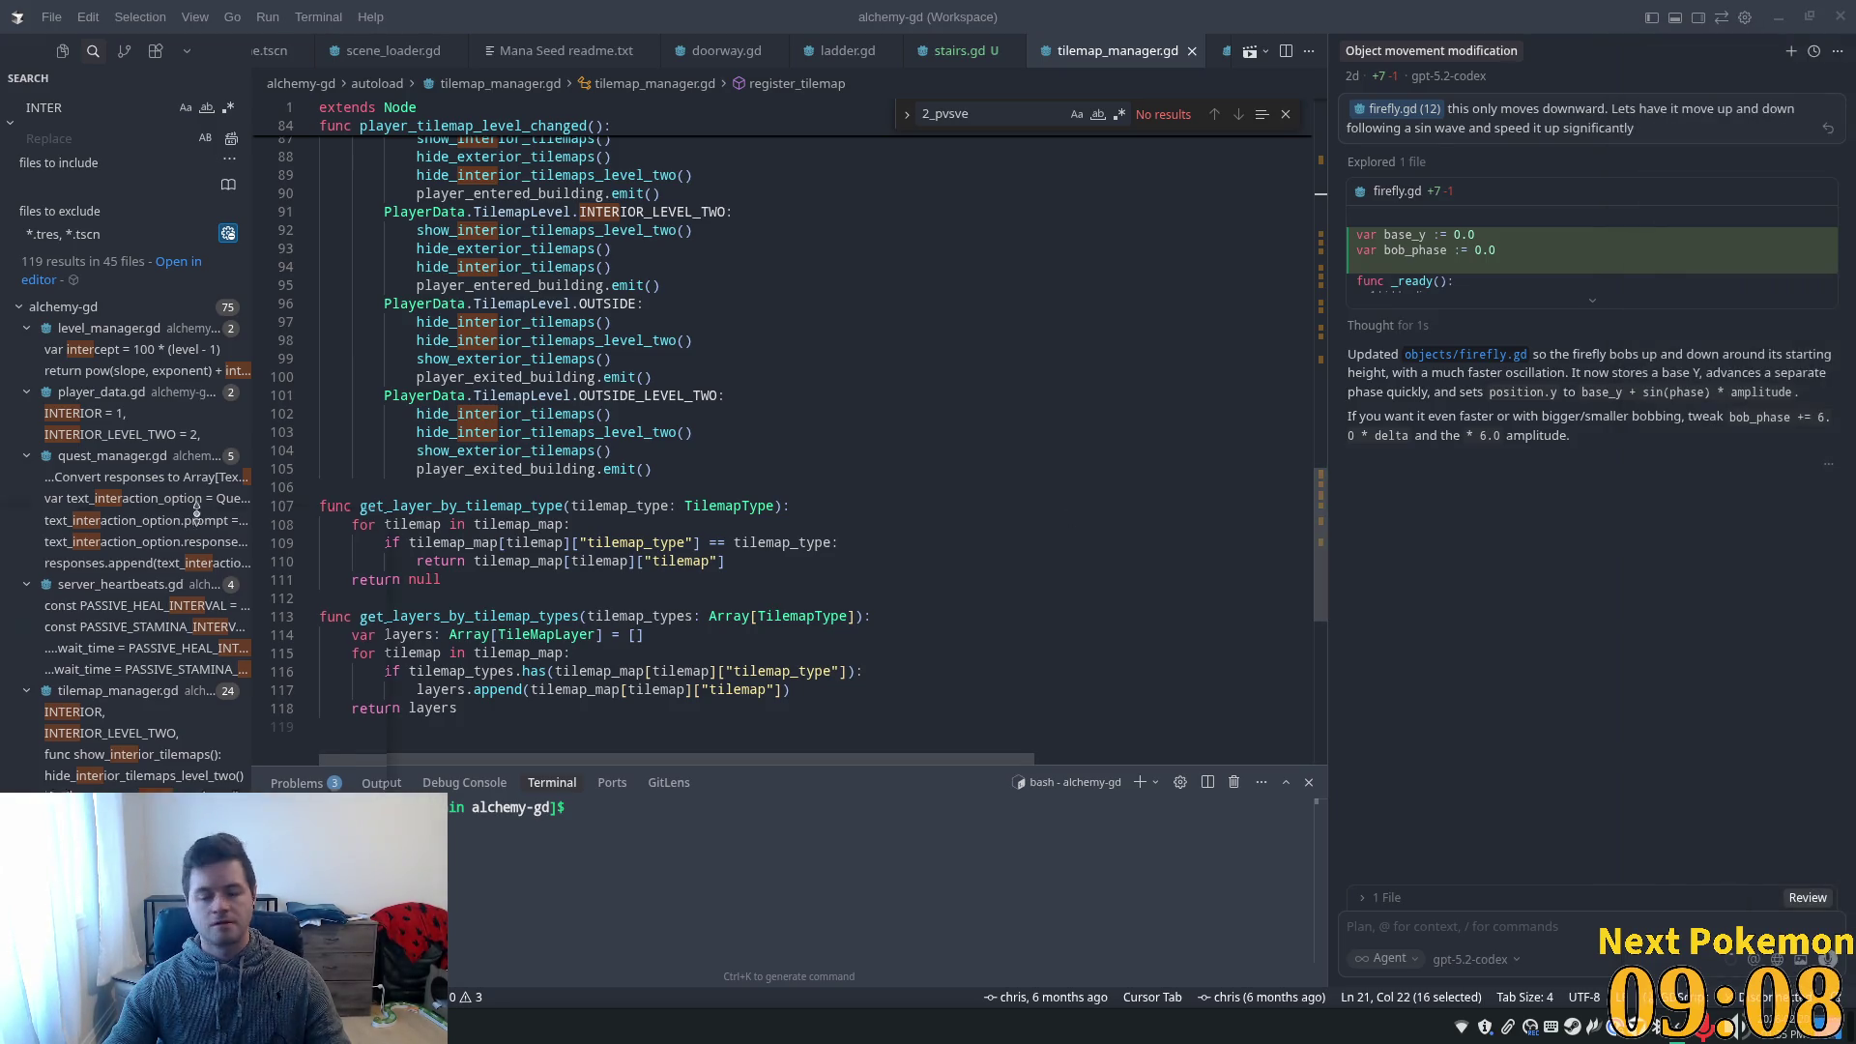
key(super)
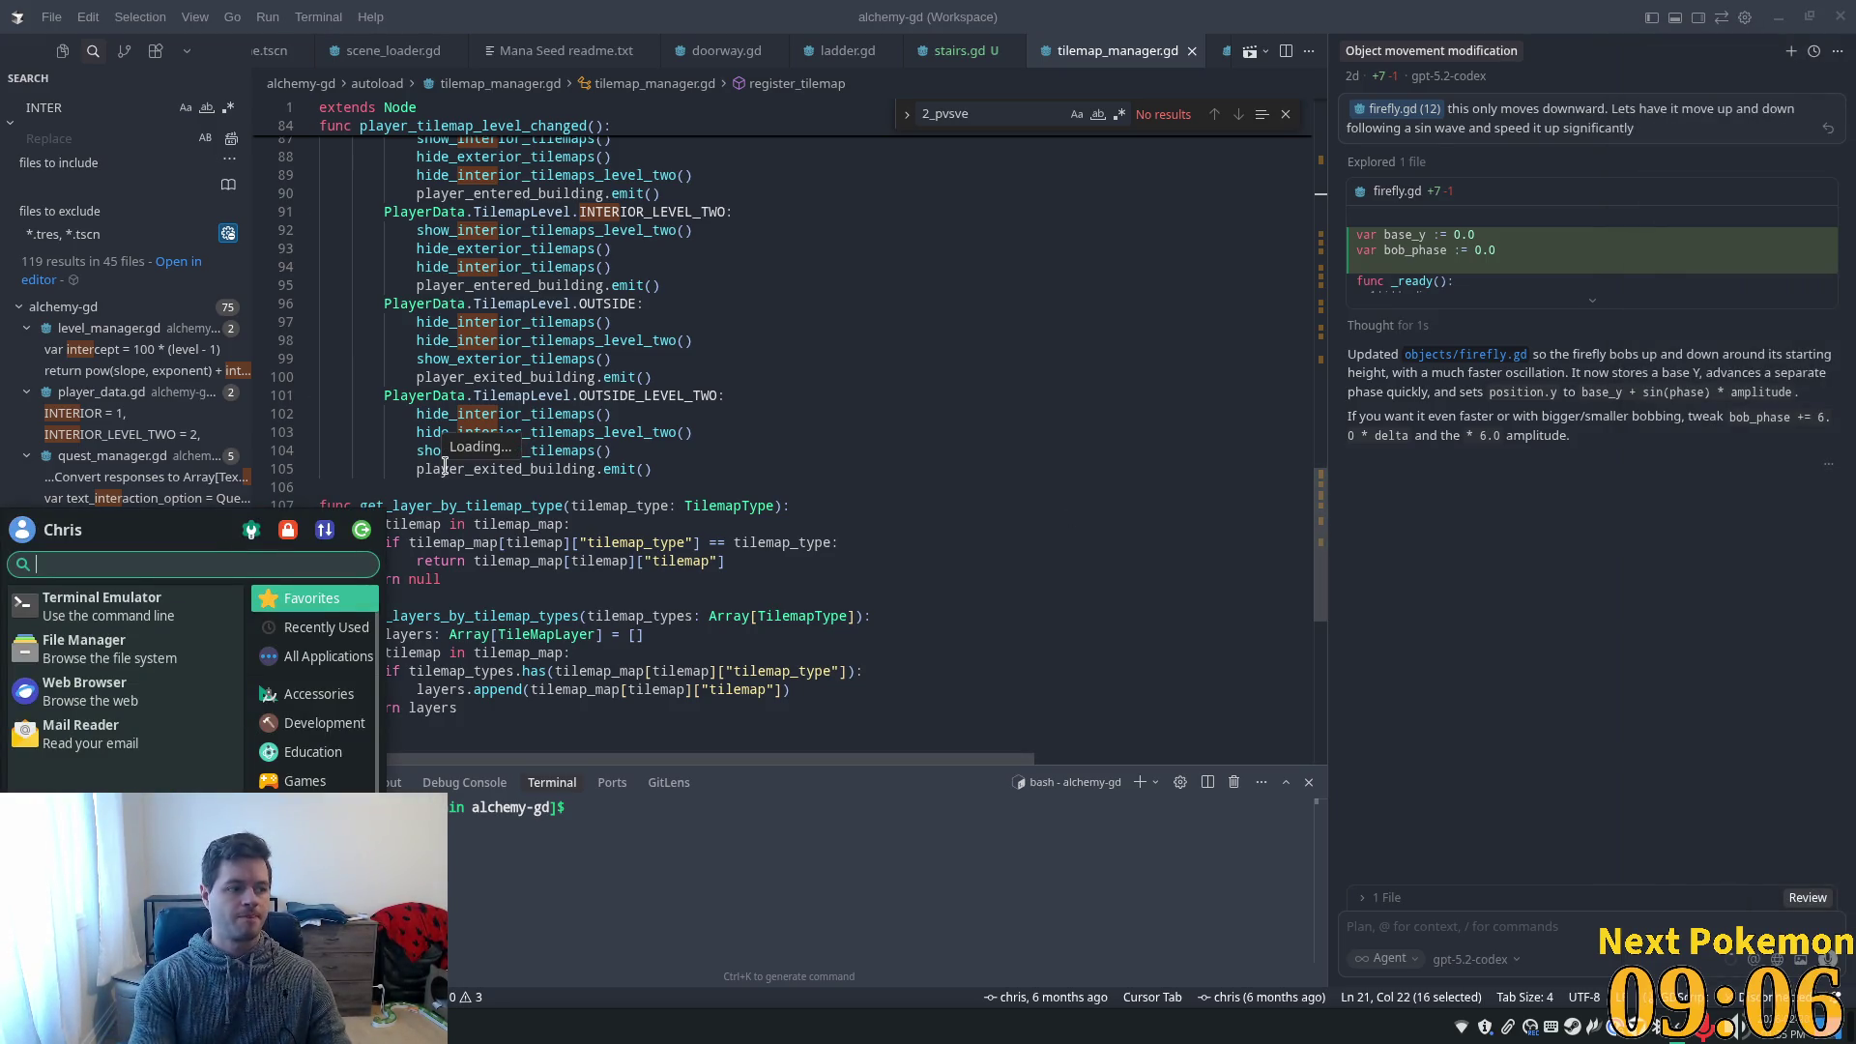
- Launch Godot from the app menu search and open the Alchemy project
text(godot)
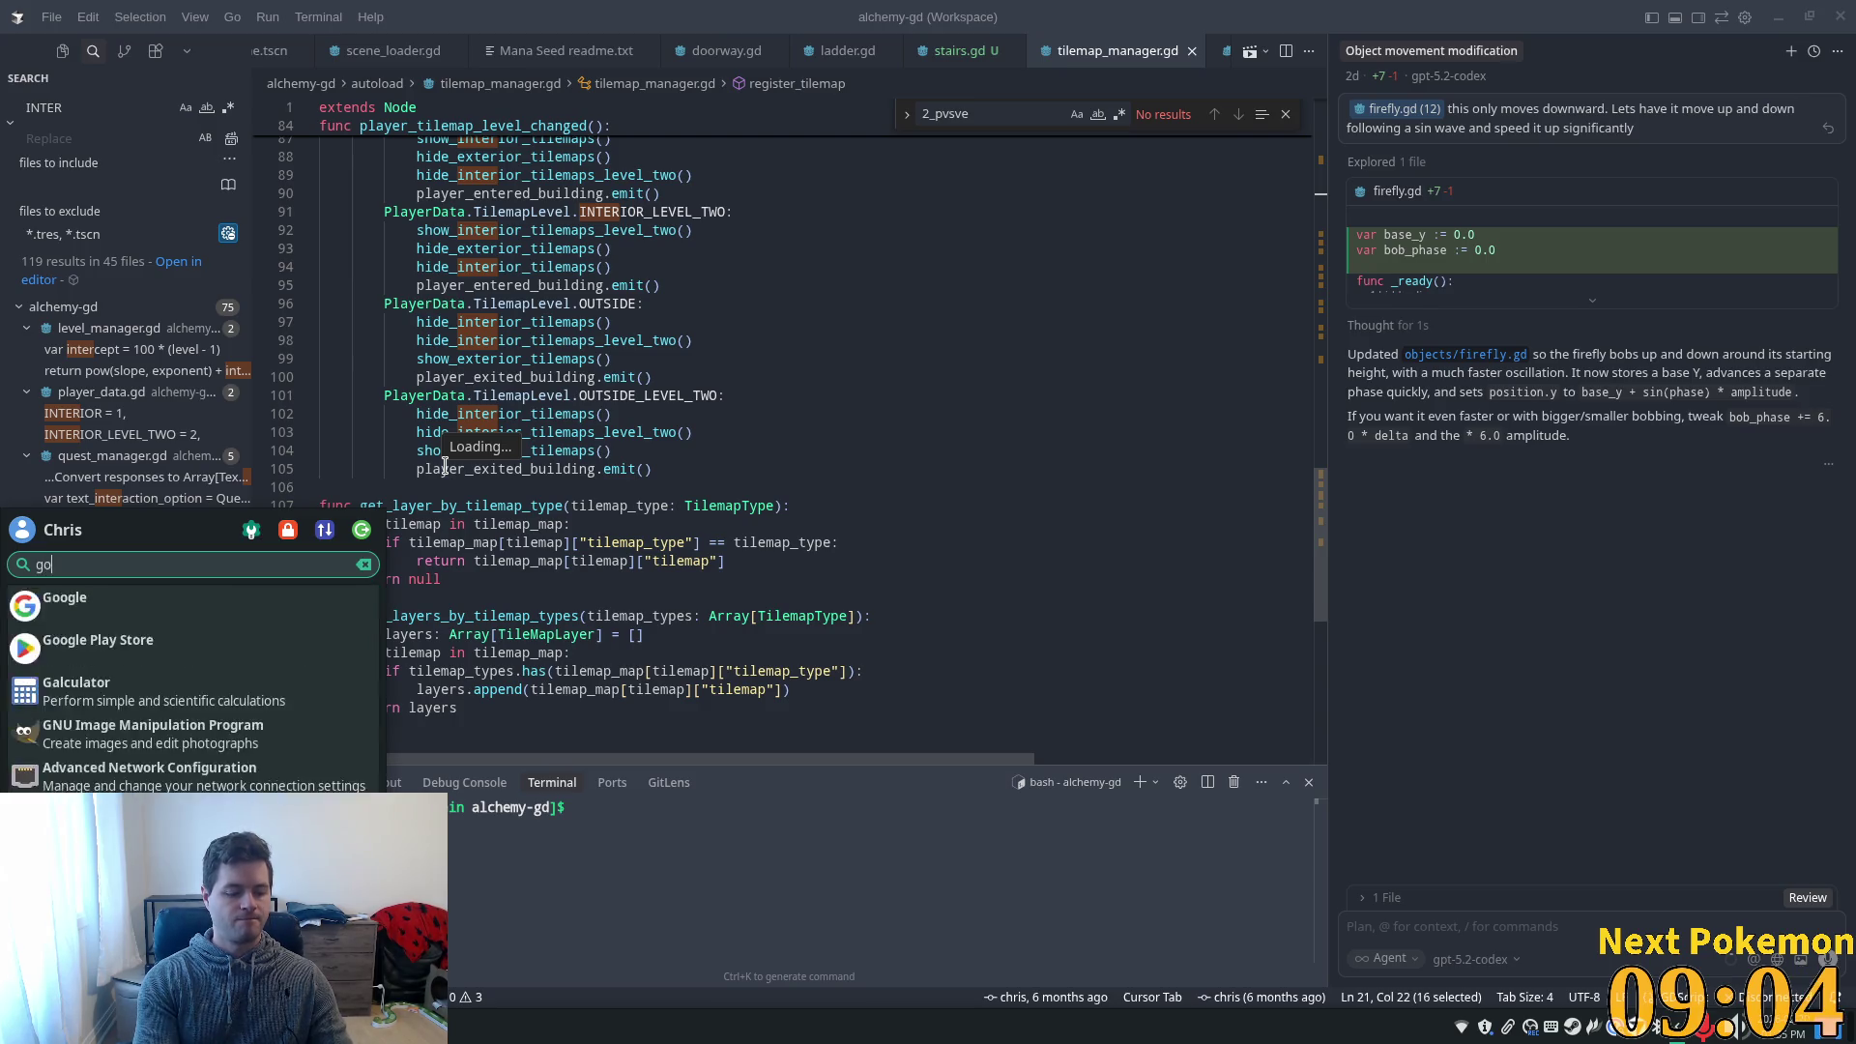
key(Return)
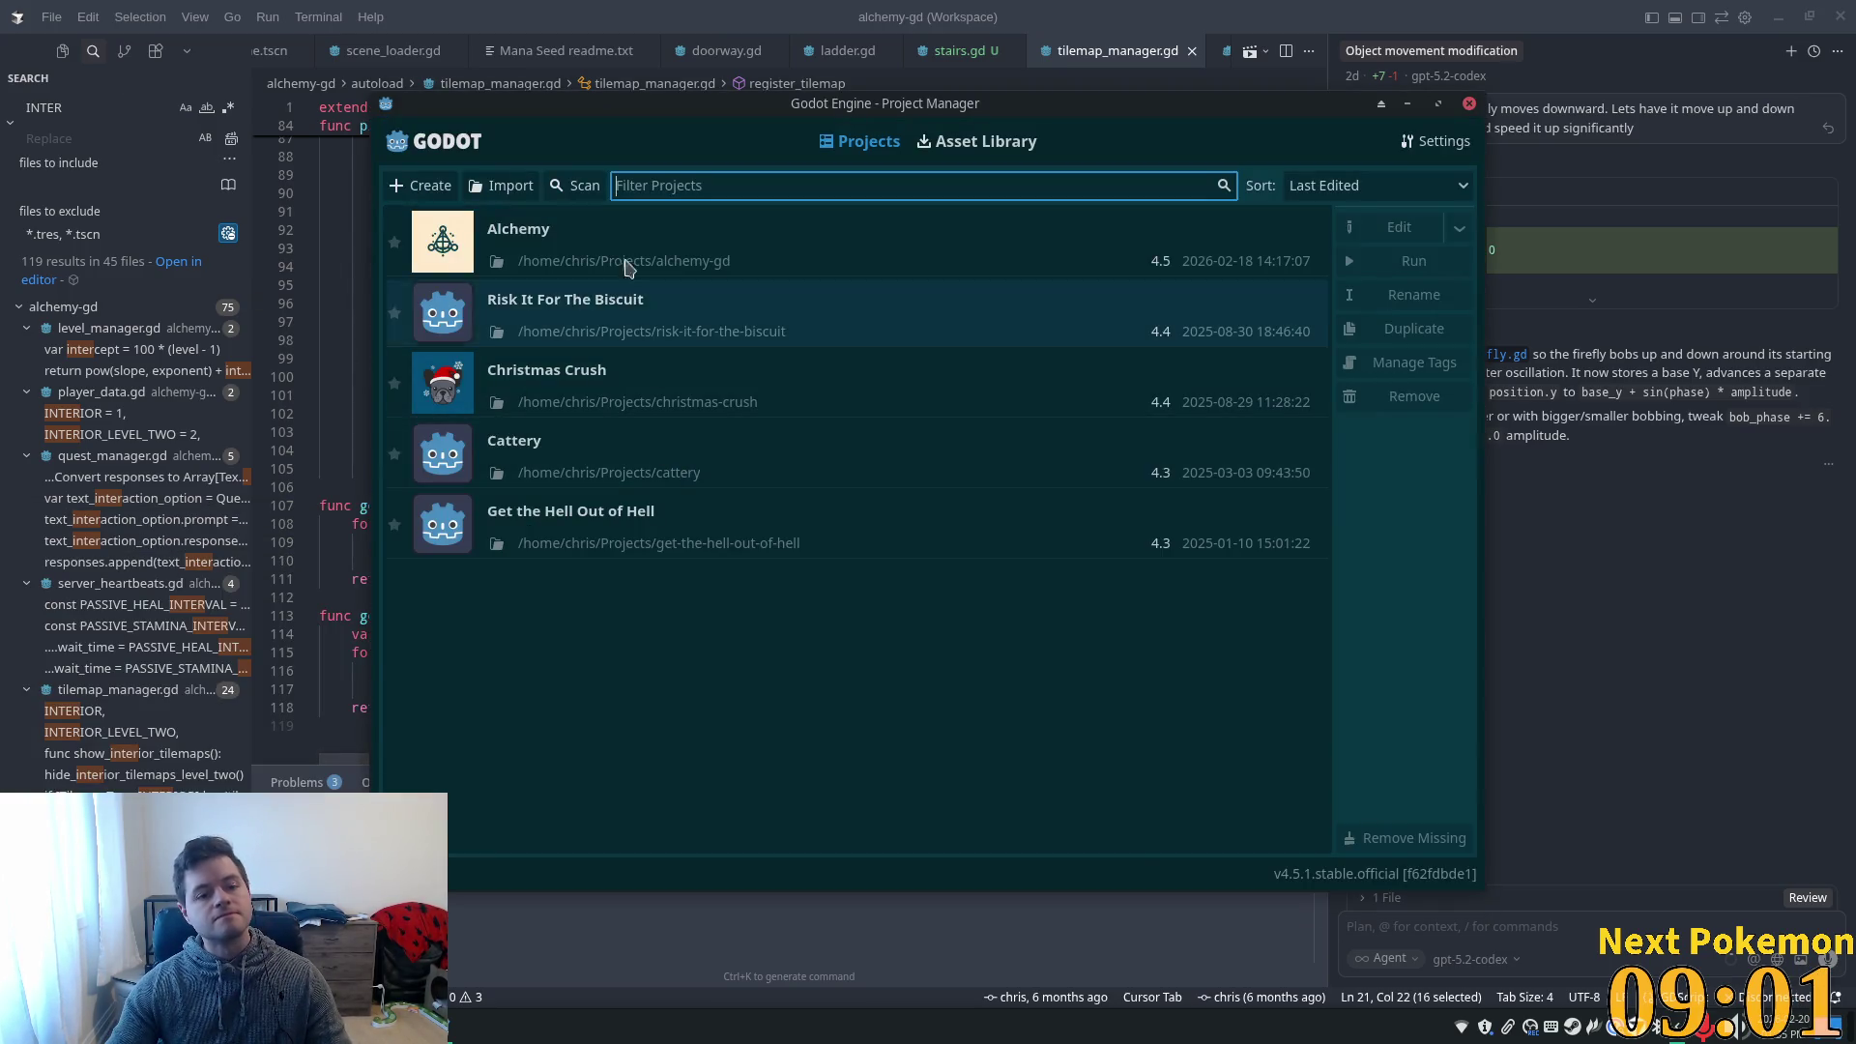
click(589, 185)
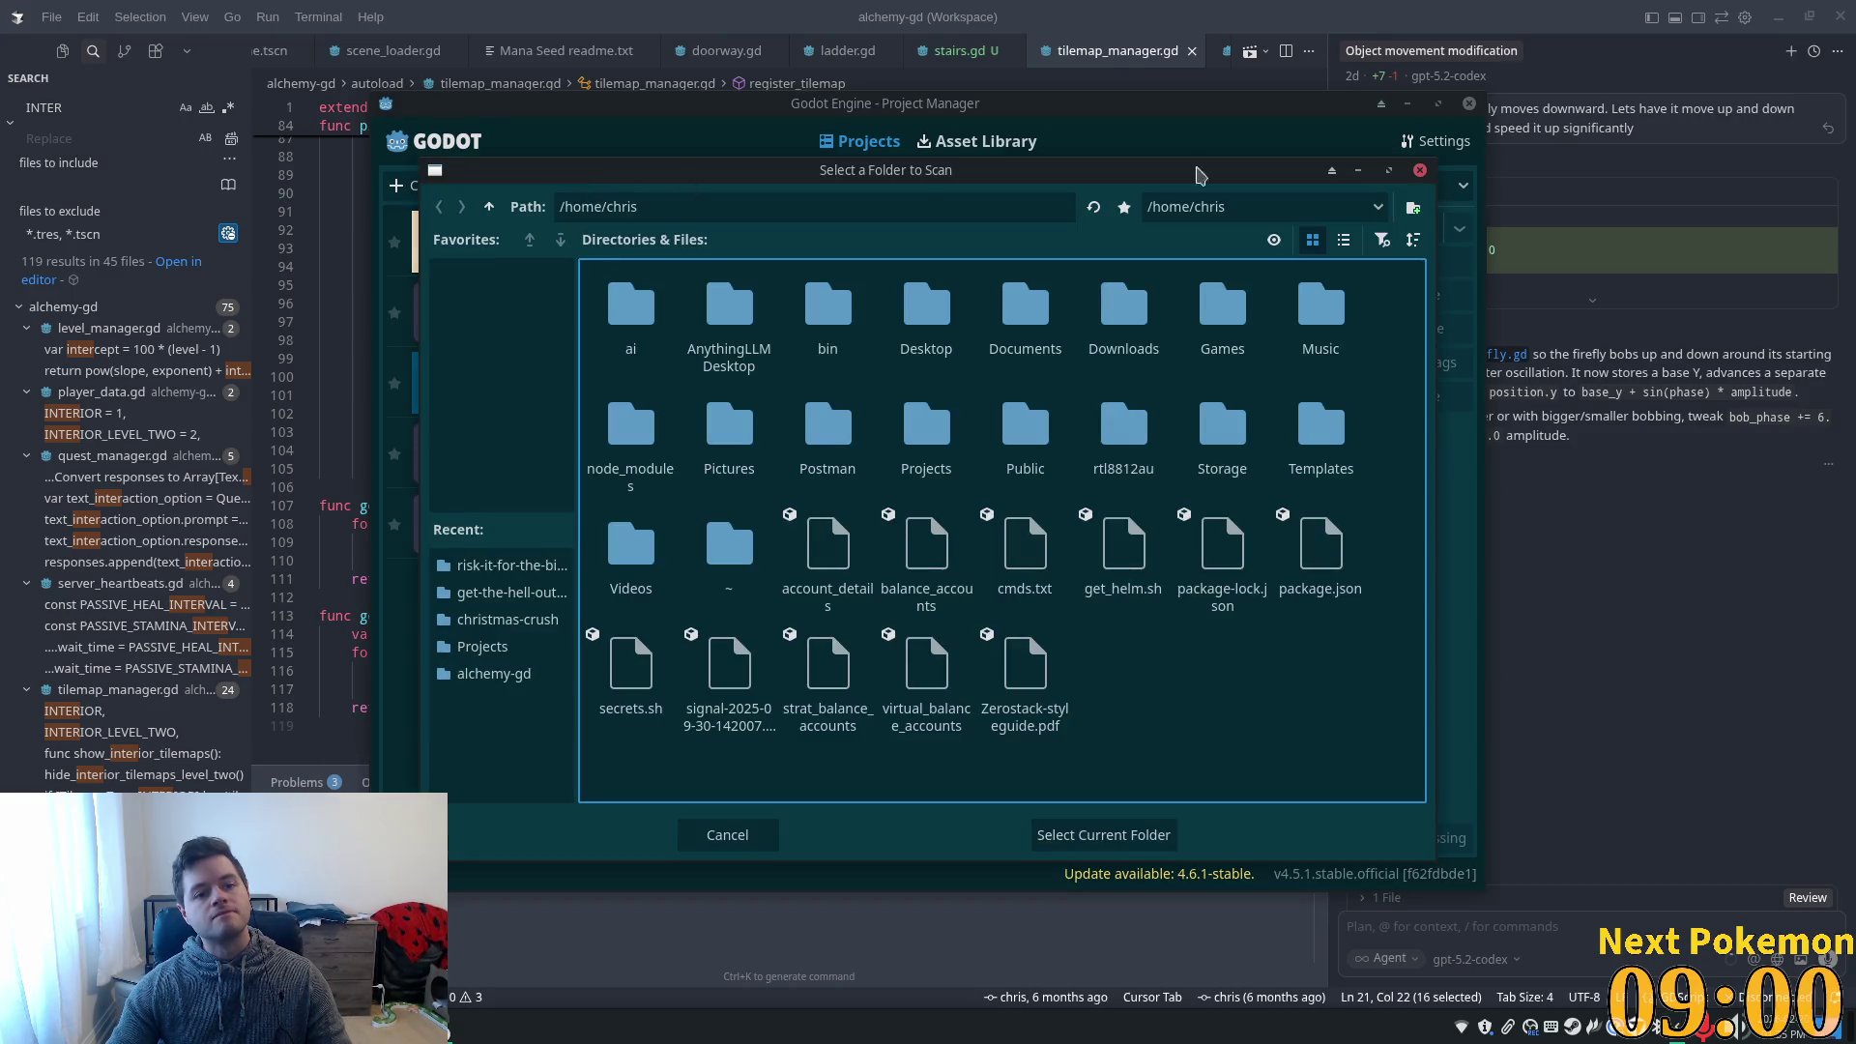
click(1420, 171)
click(580, 223)
double_click(832, 258)
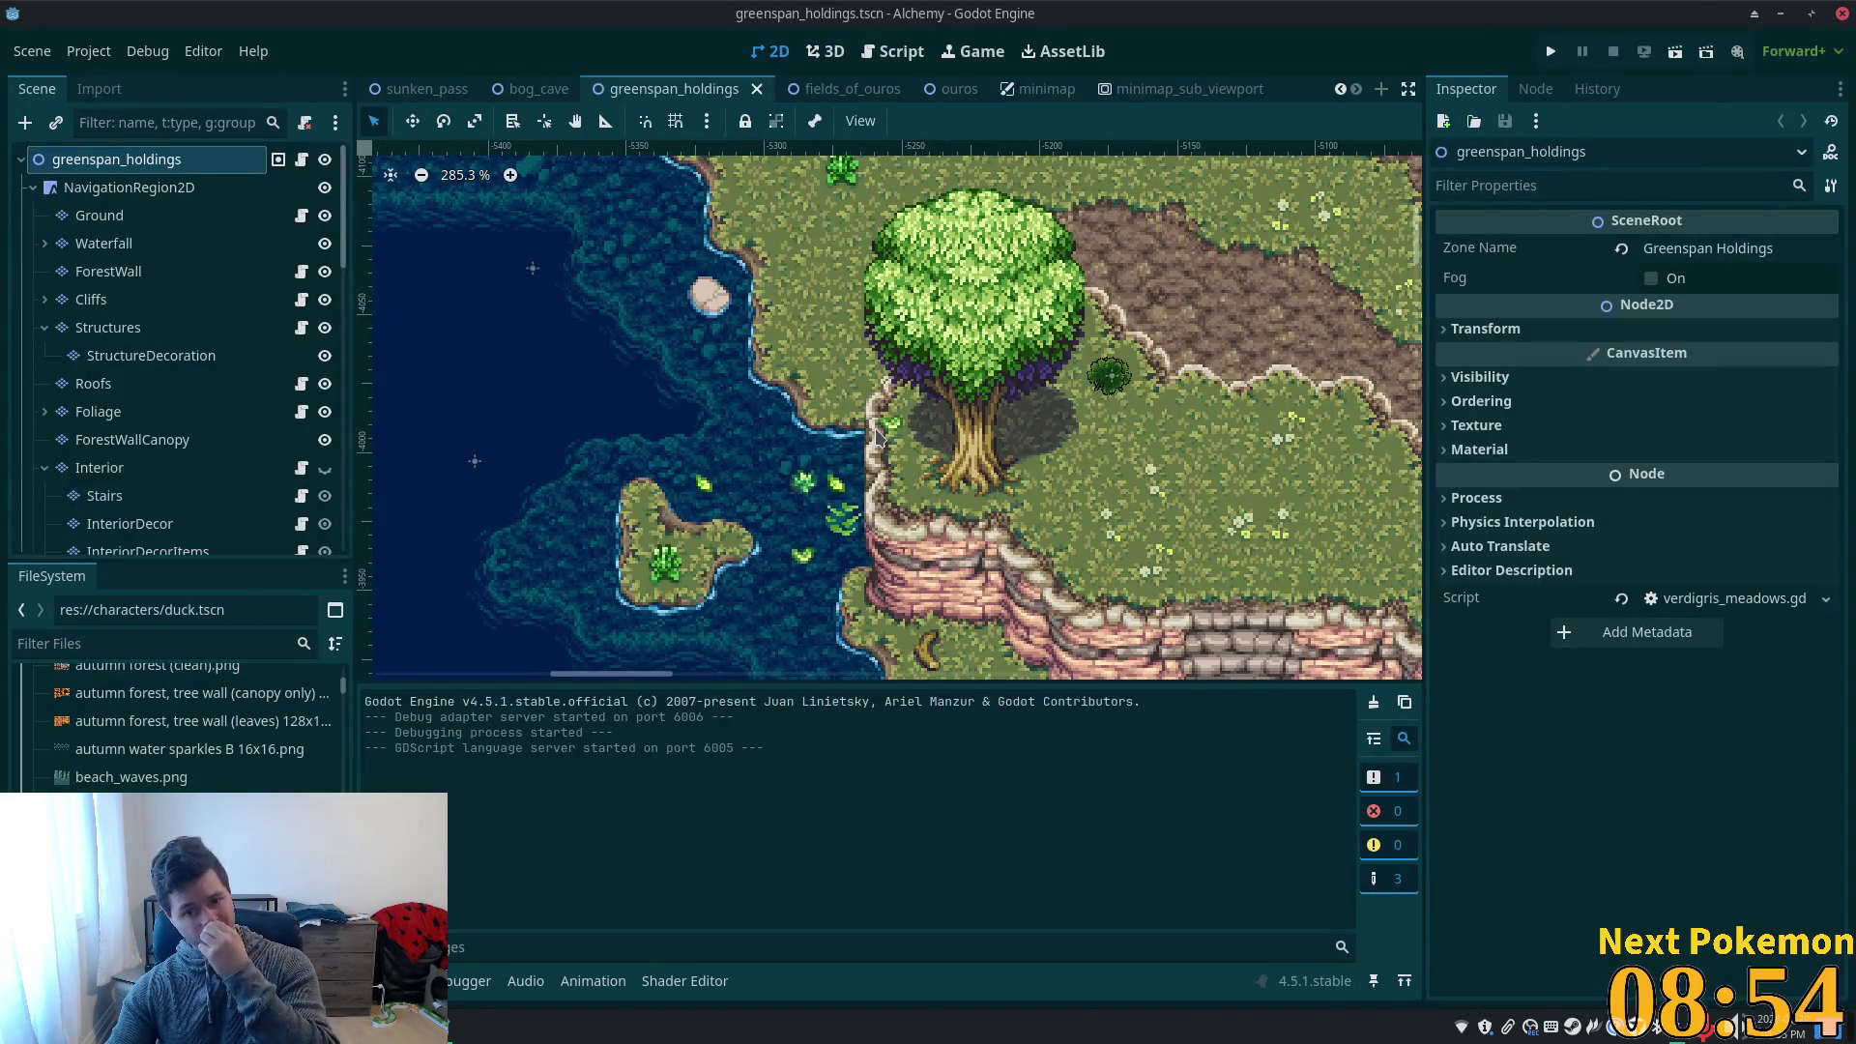
- Select the Ground layer and second summer forest.png source, then save and run the project
scroll(882, 452, down, 3)
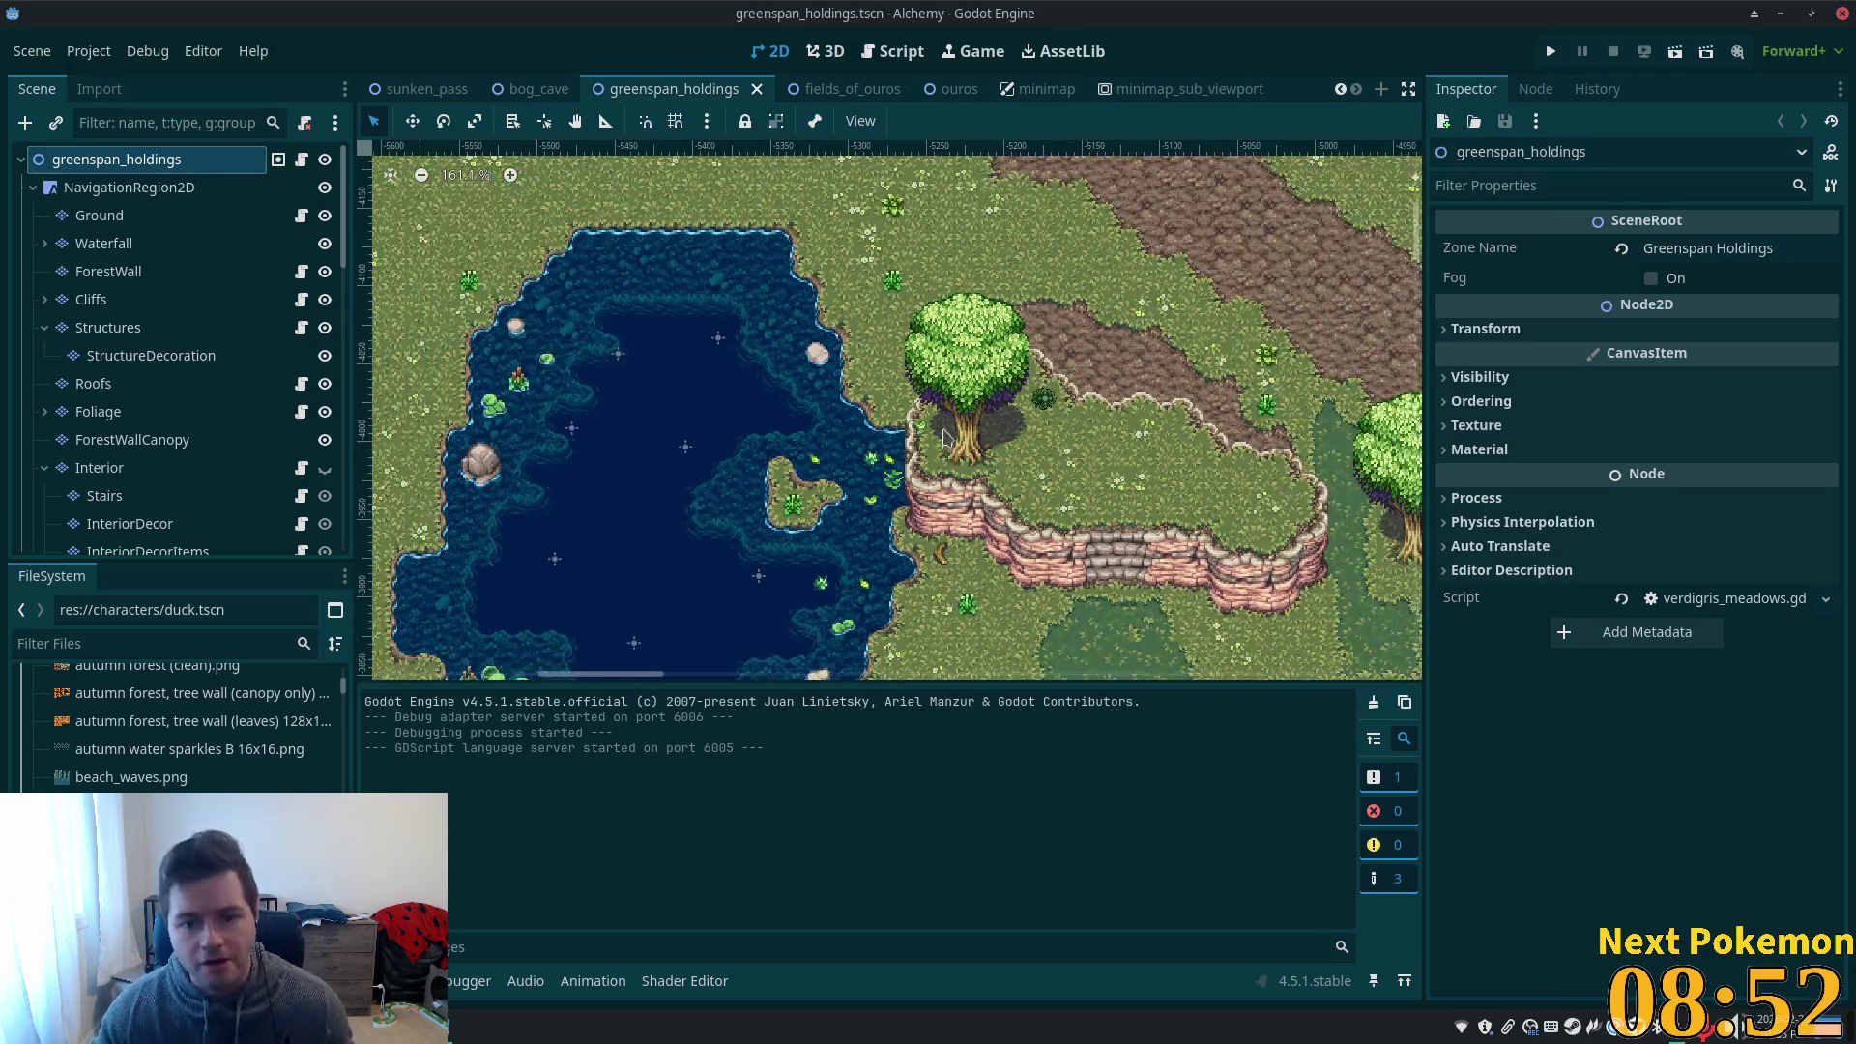
scroll(906, 471, up, 1)
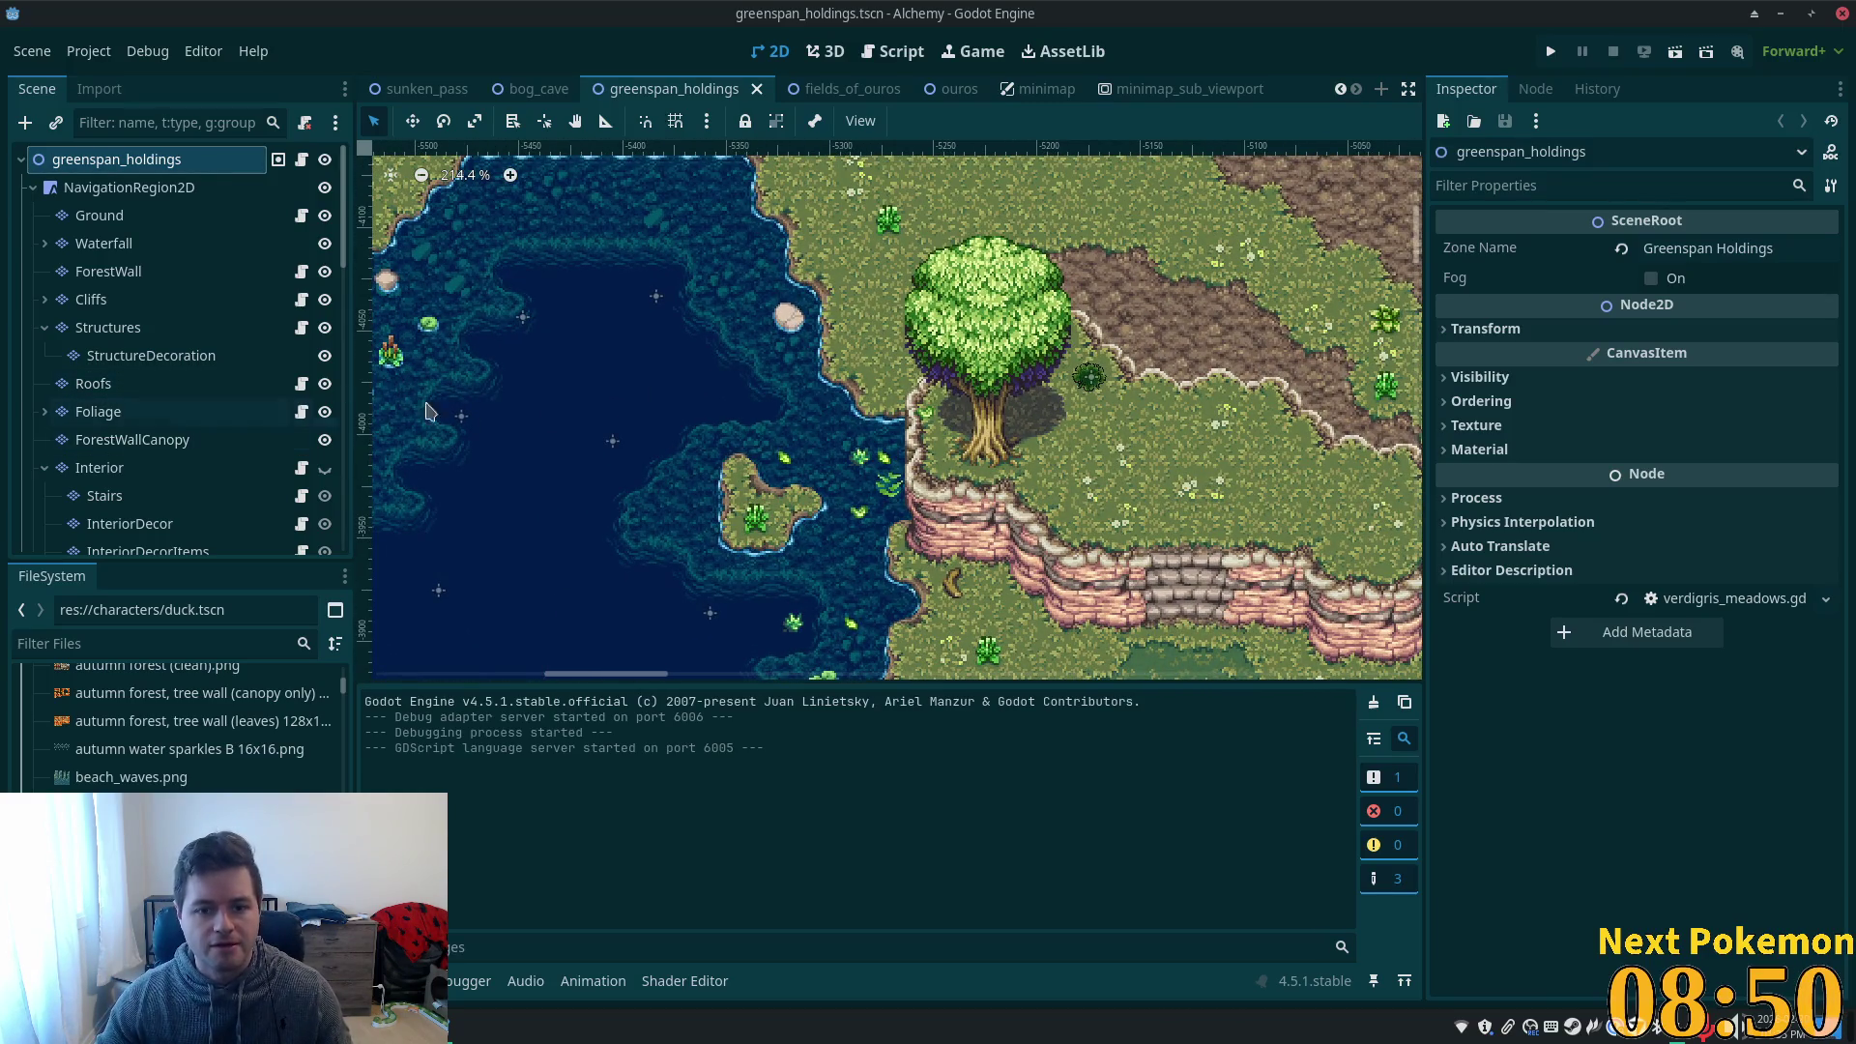
scroll(826, 457, down, 2)
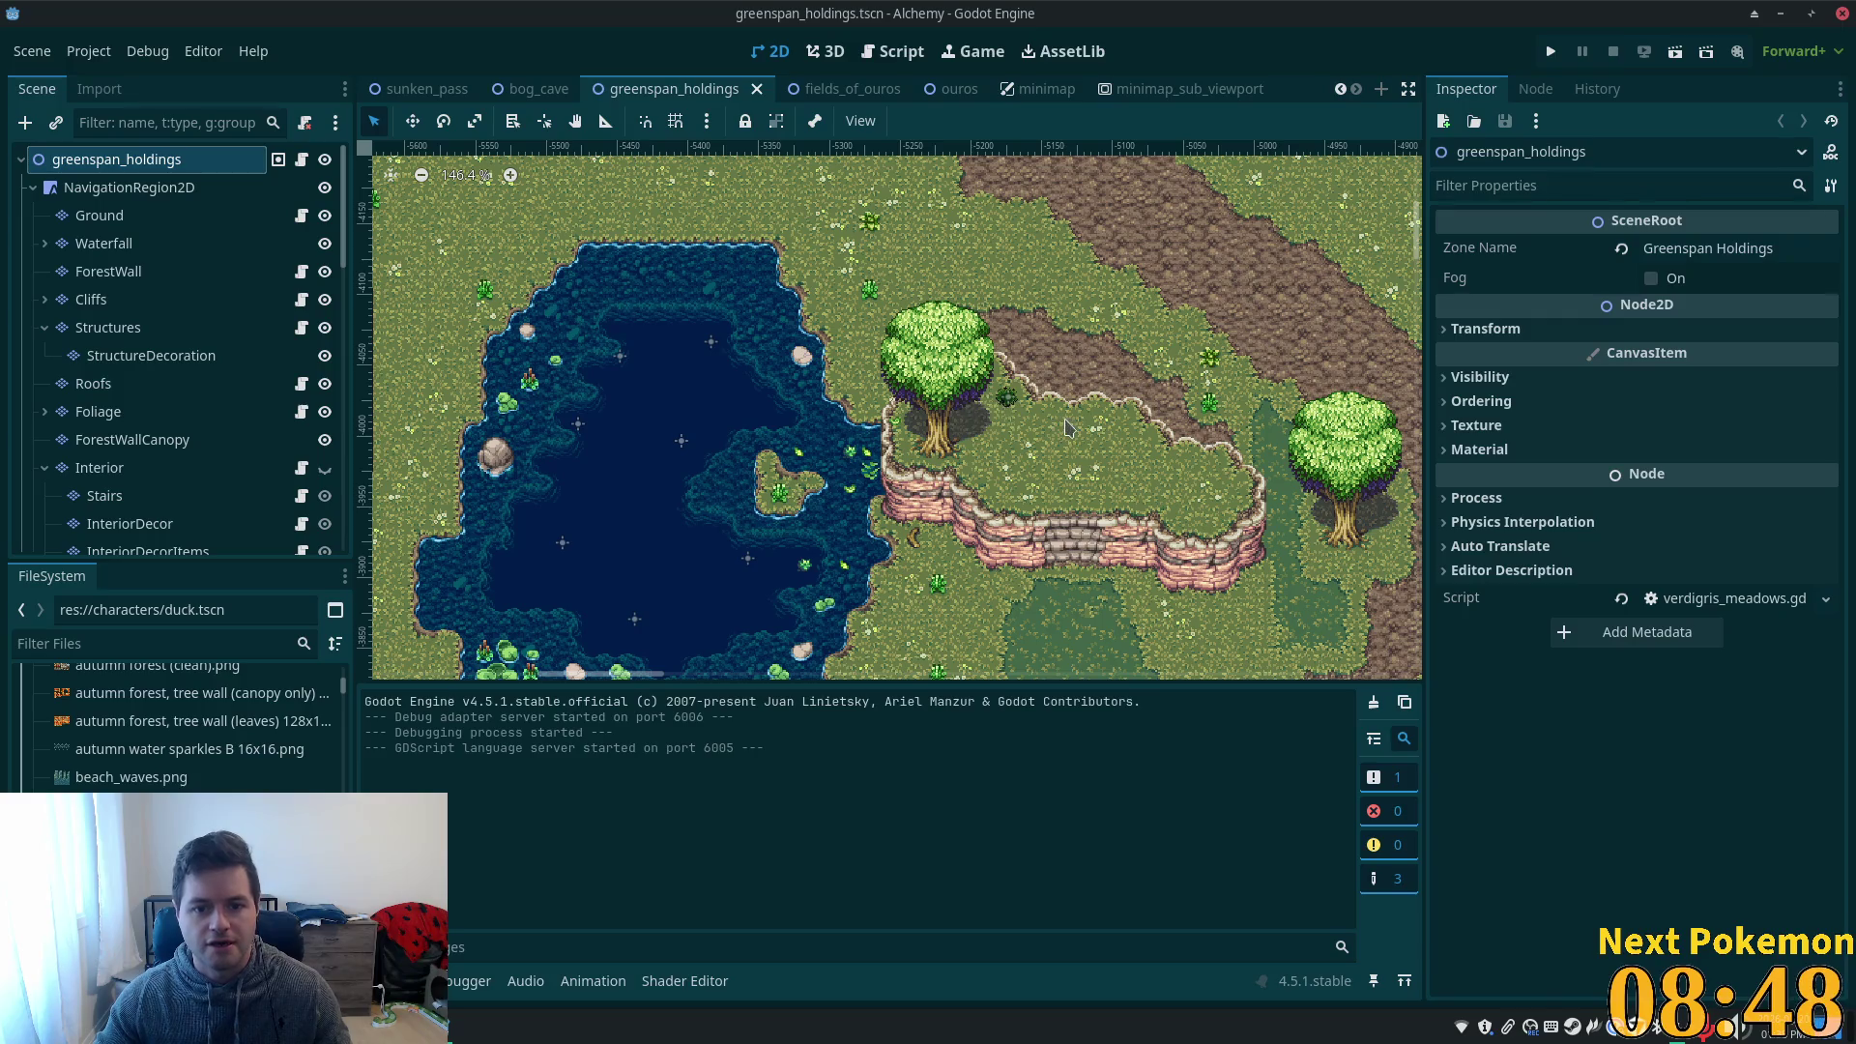
scroll(855, 445, up, 8)
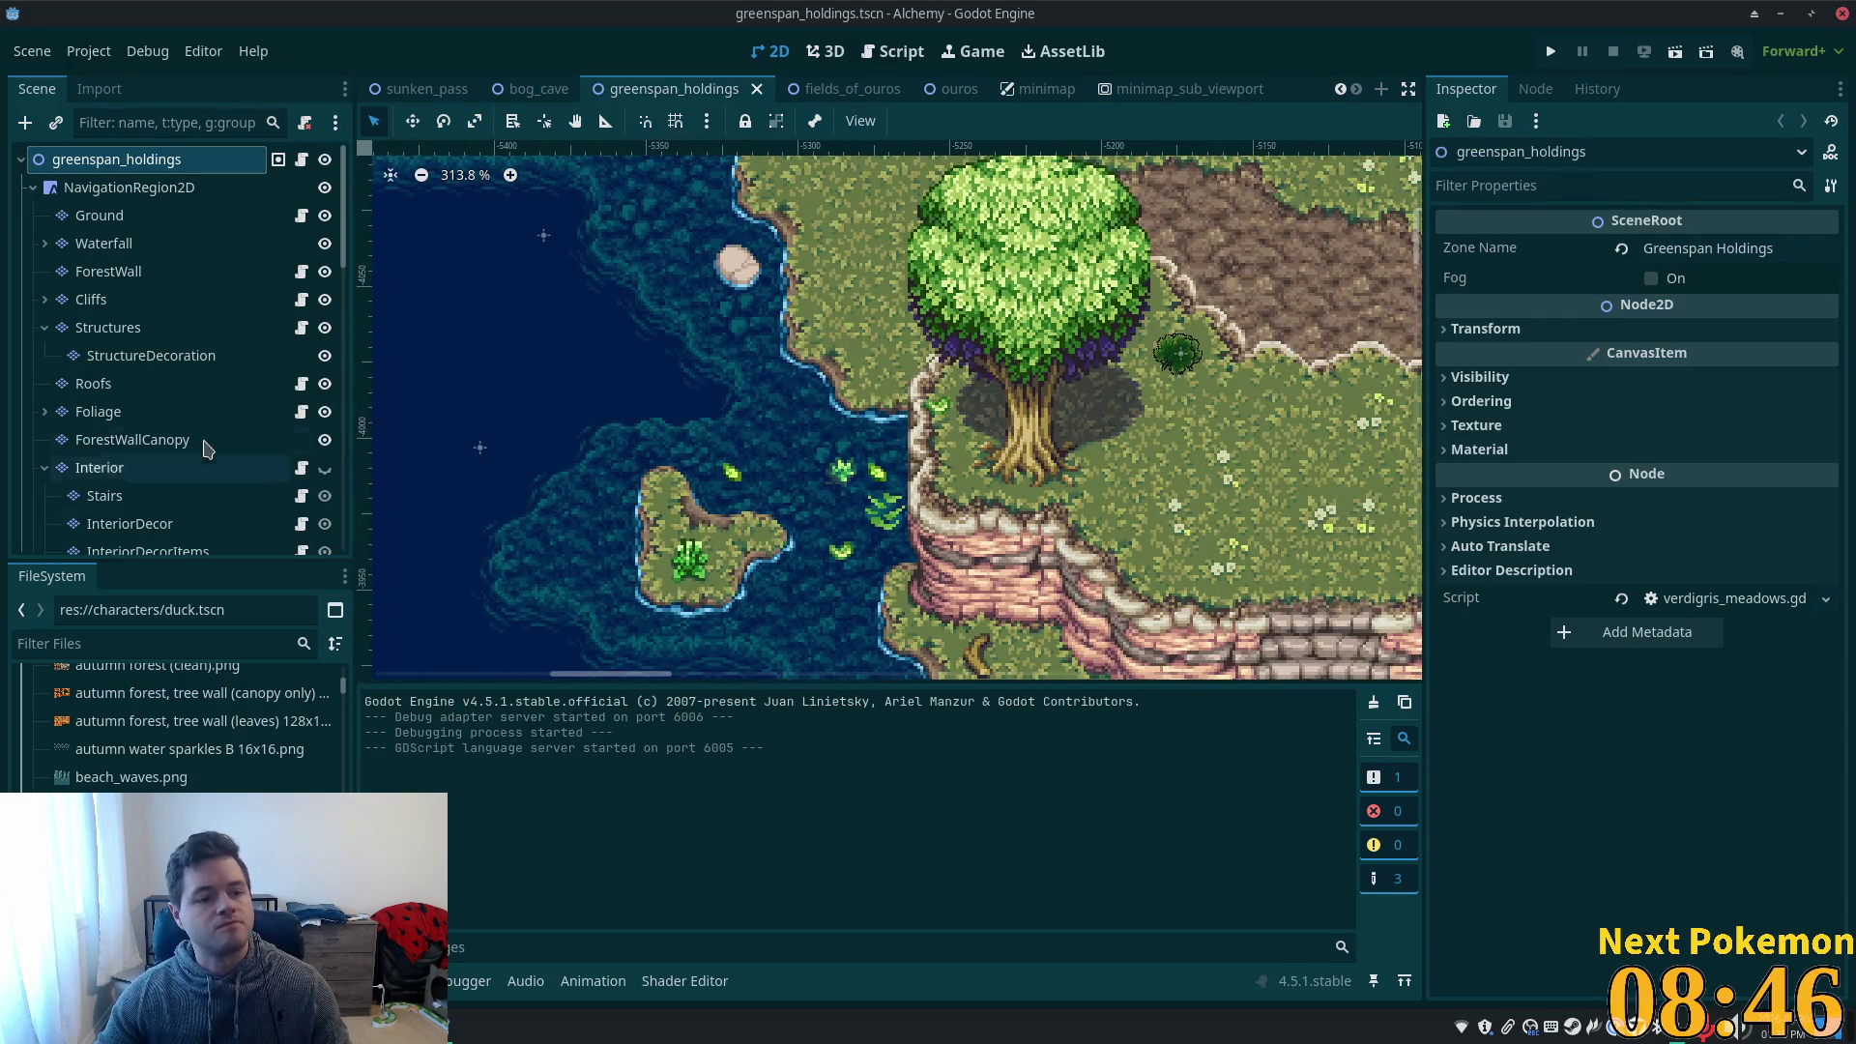
click(100, 214)
click(576, 704)
drag(560, 756, 561, 837)
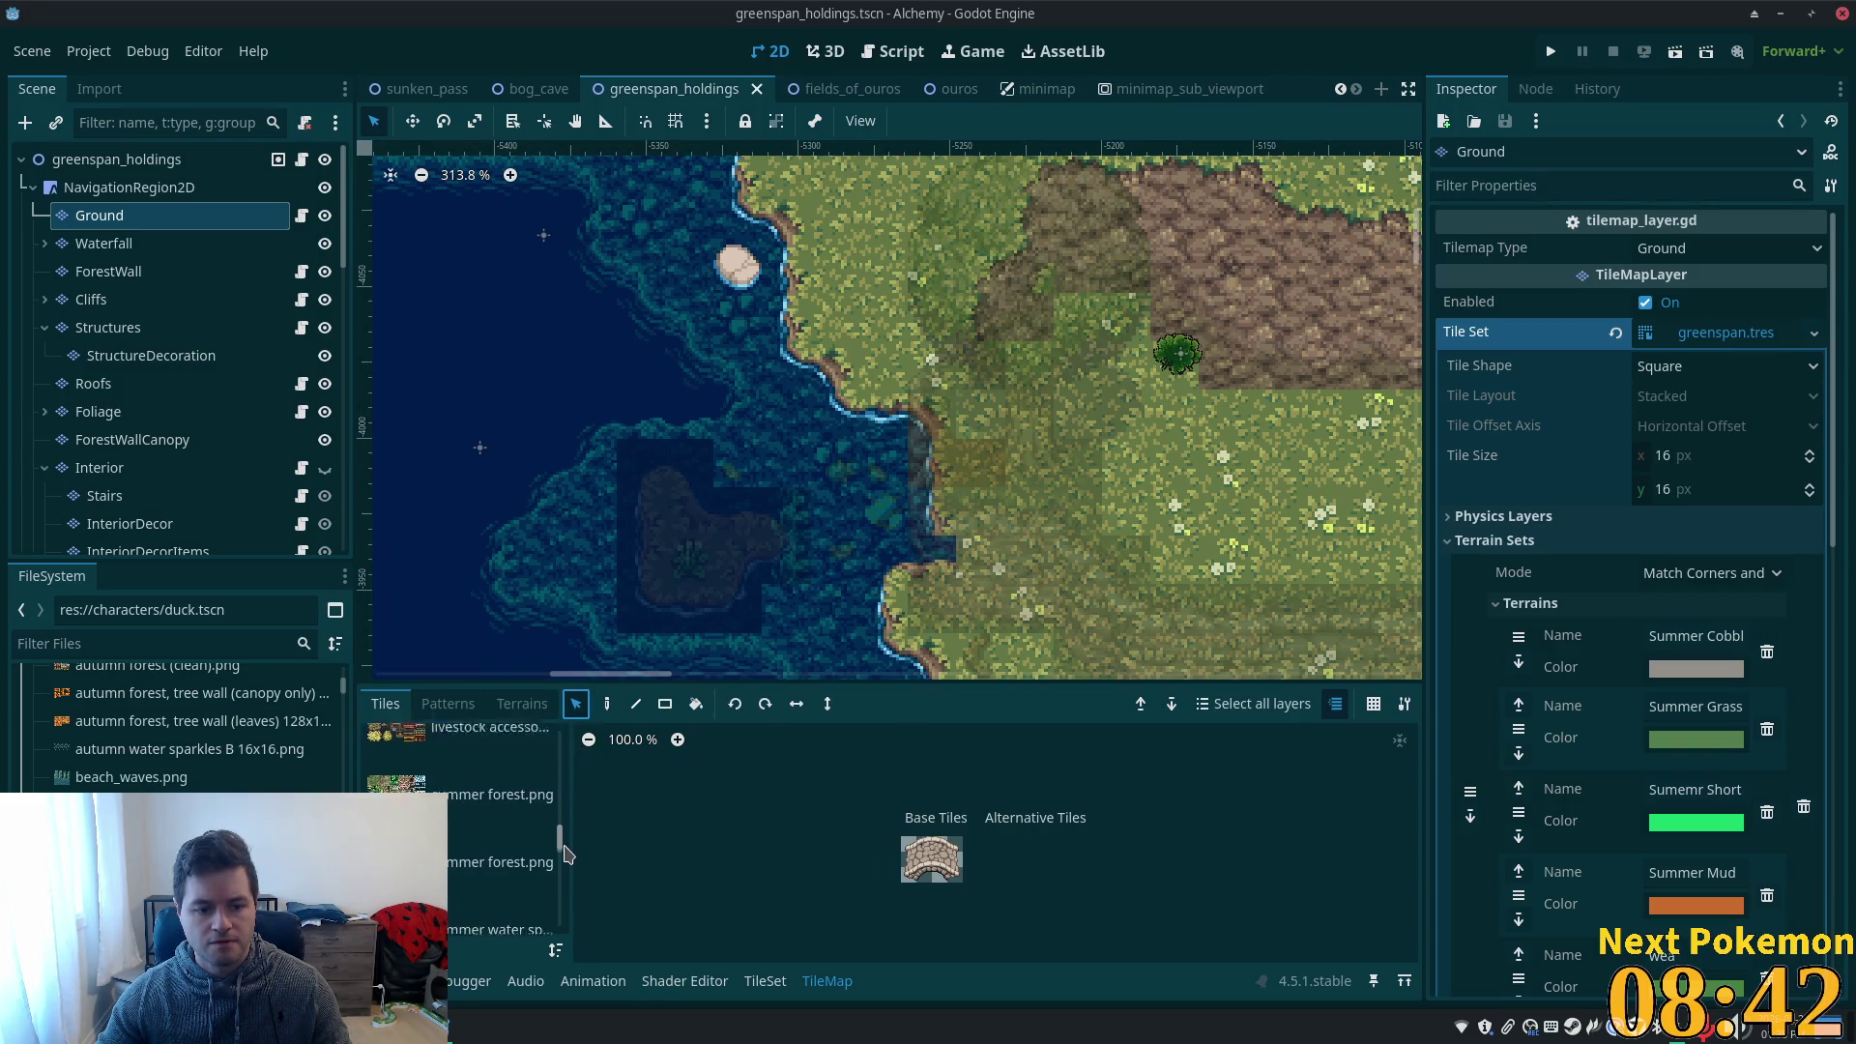
click(547, 843)
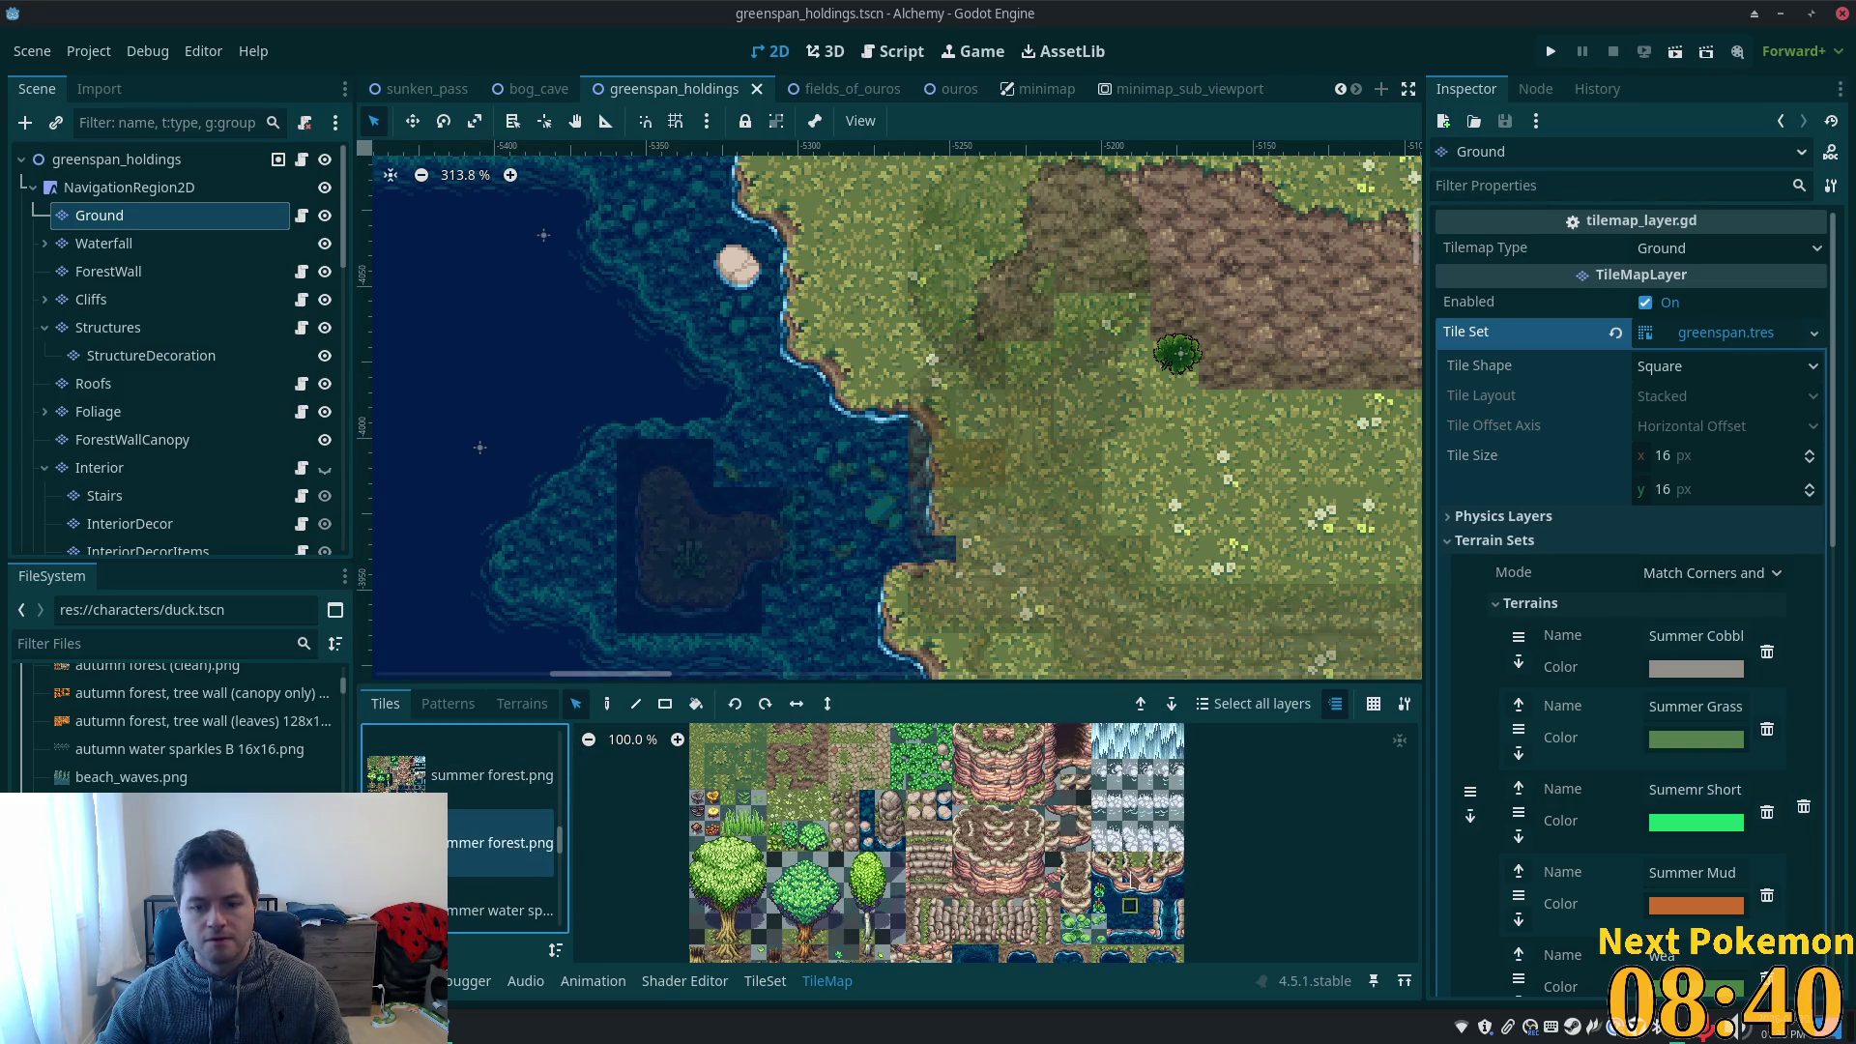
scroll(1129, 883, down, 2)
click(1551, 50)
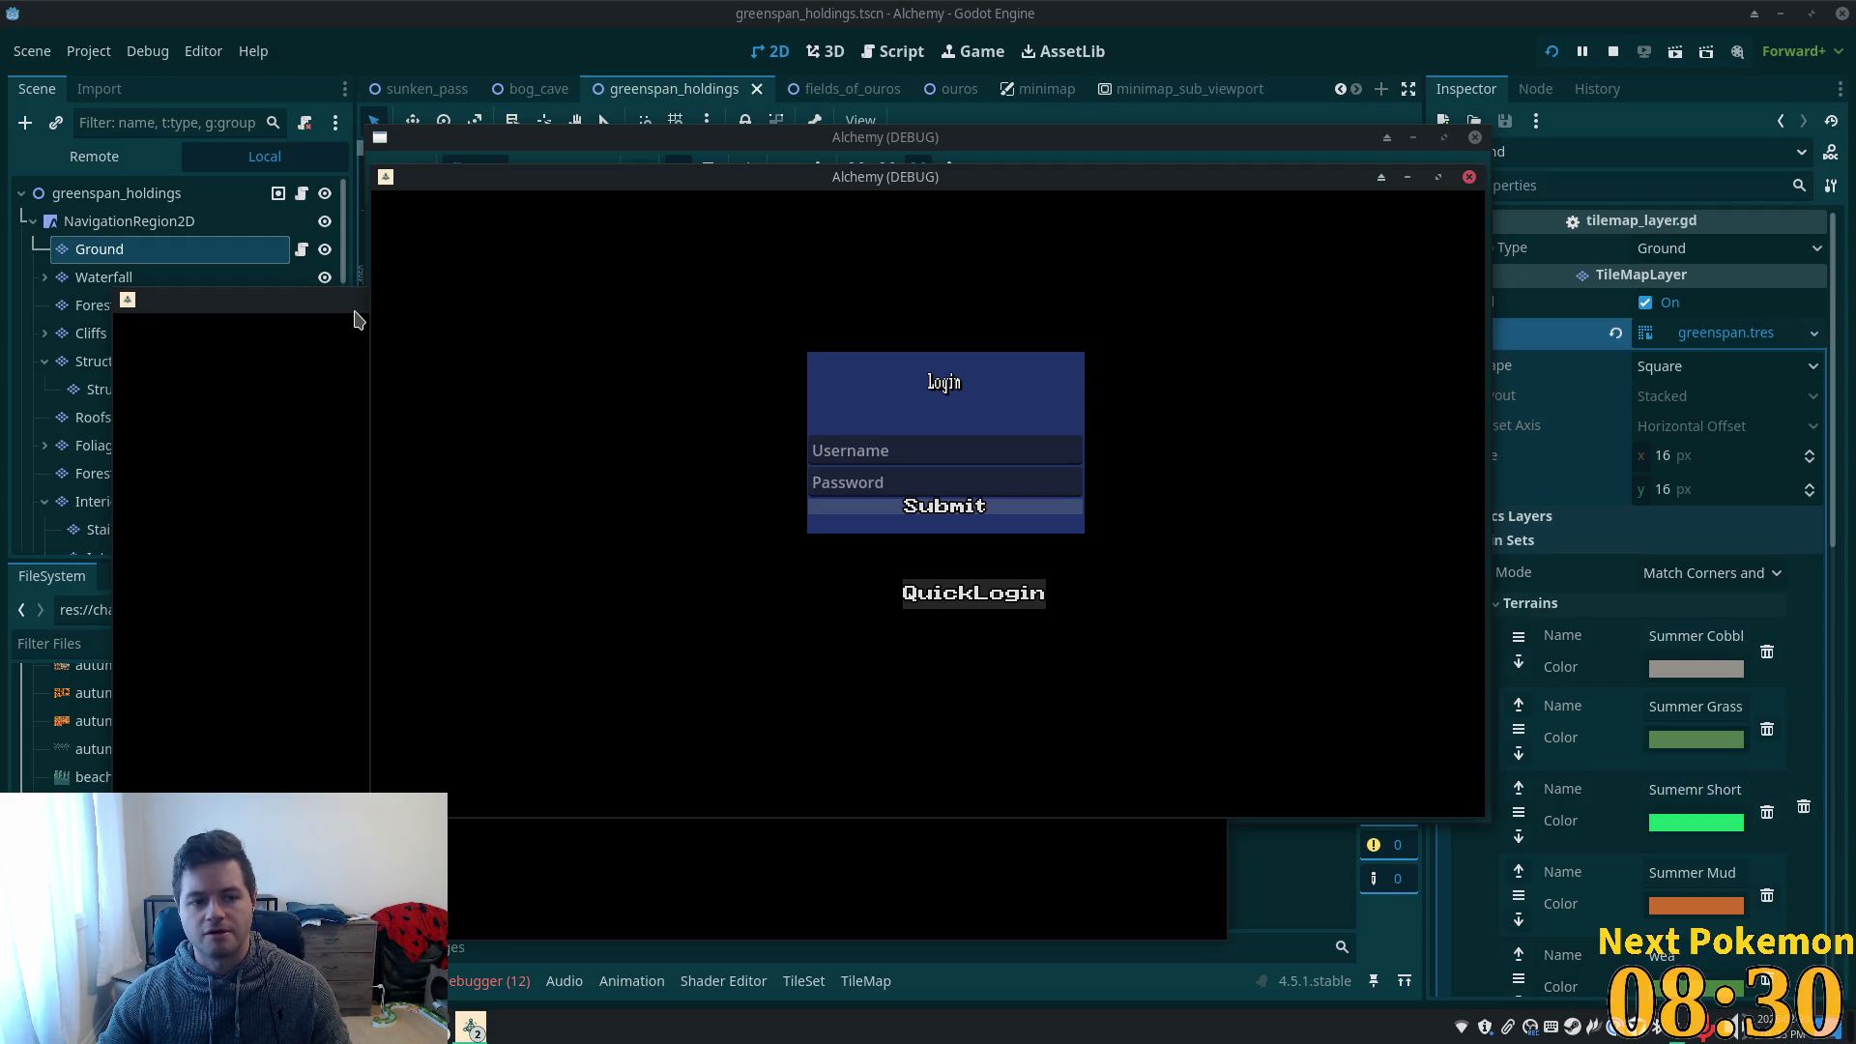
- Turn the character and warp to a chosen FoO travel destination
key(Up)
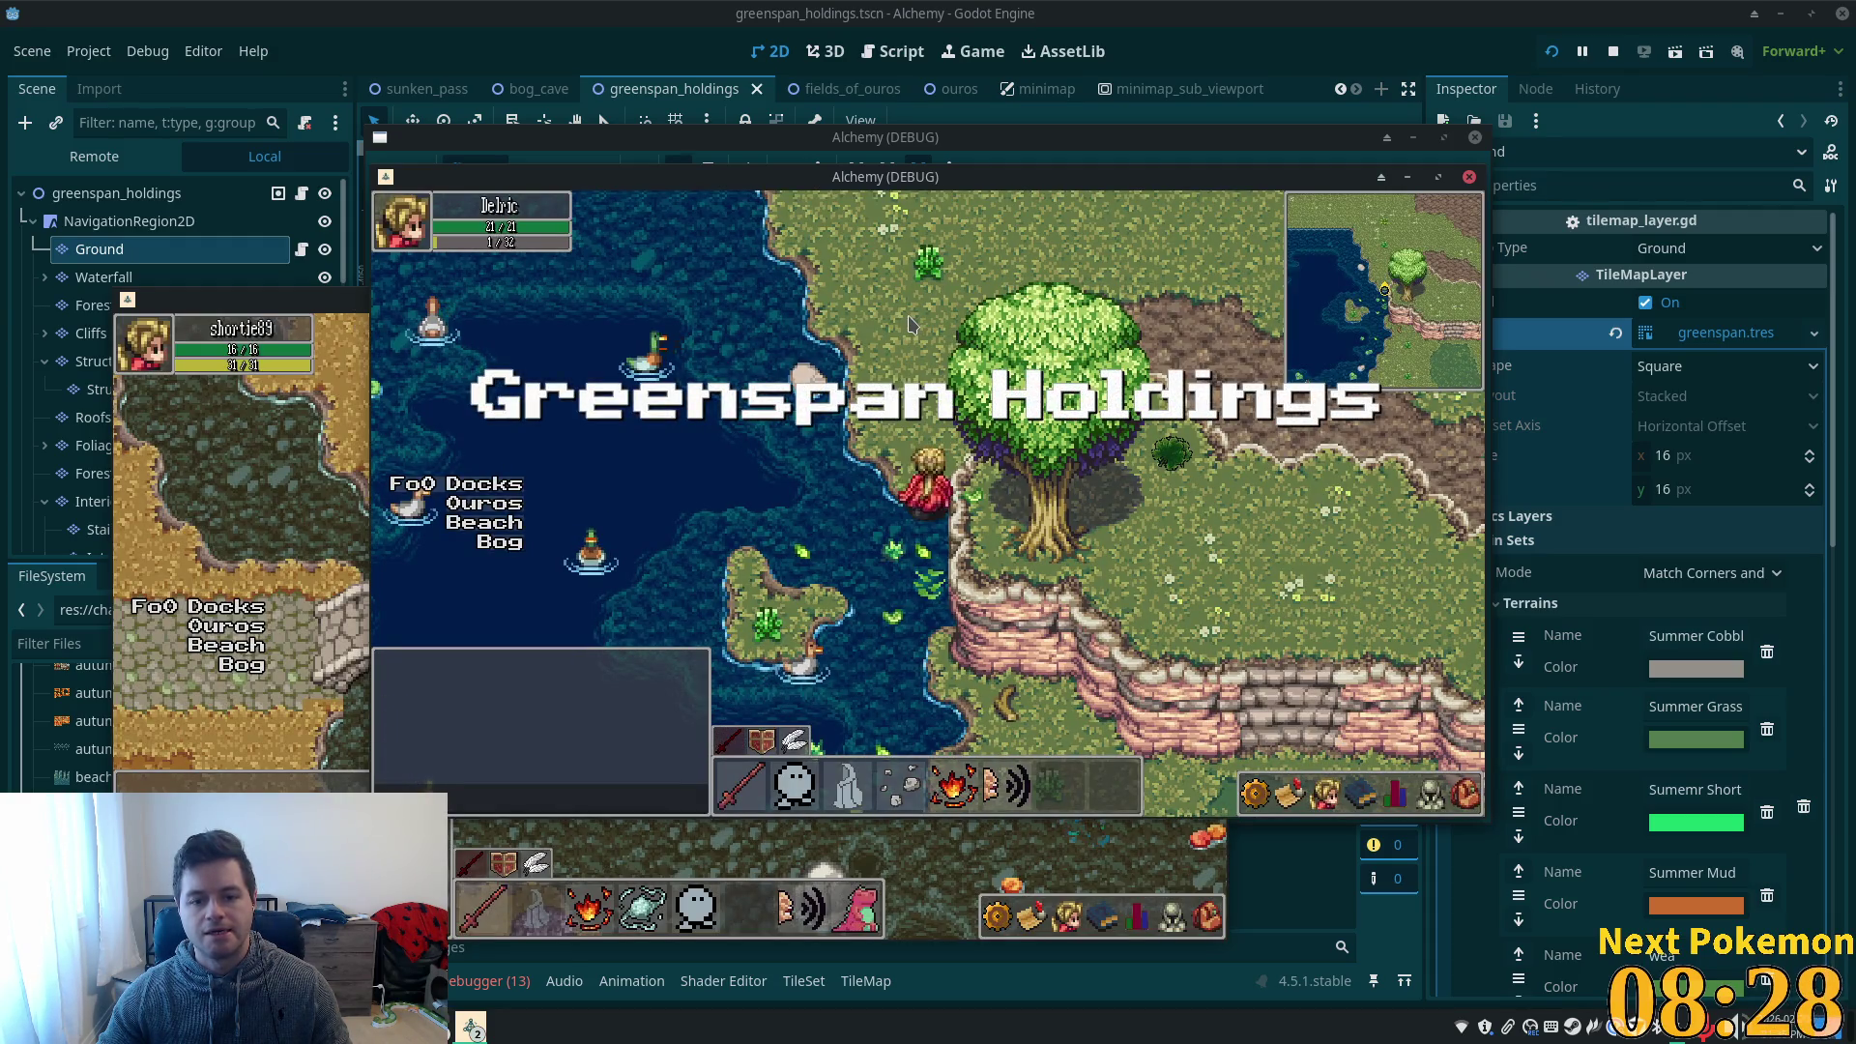
key(Left)
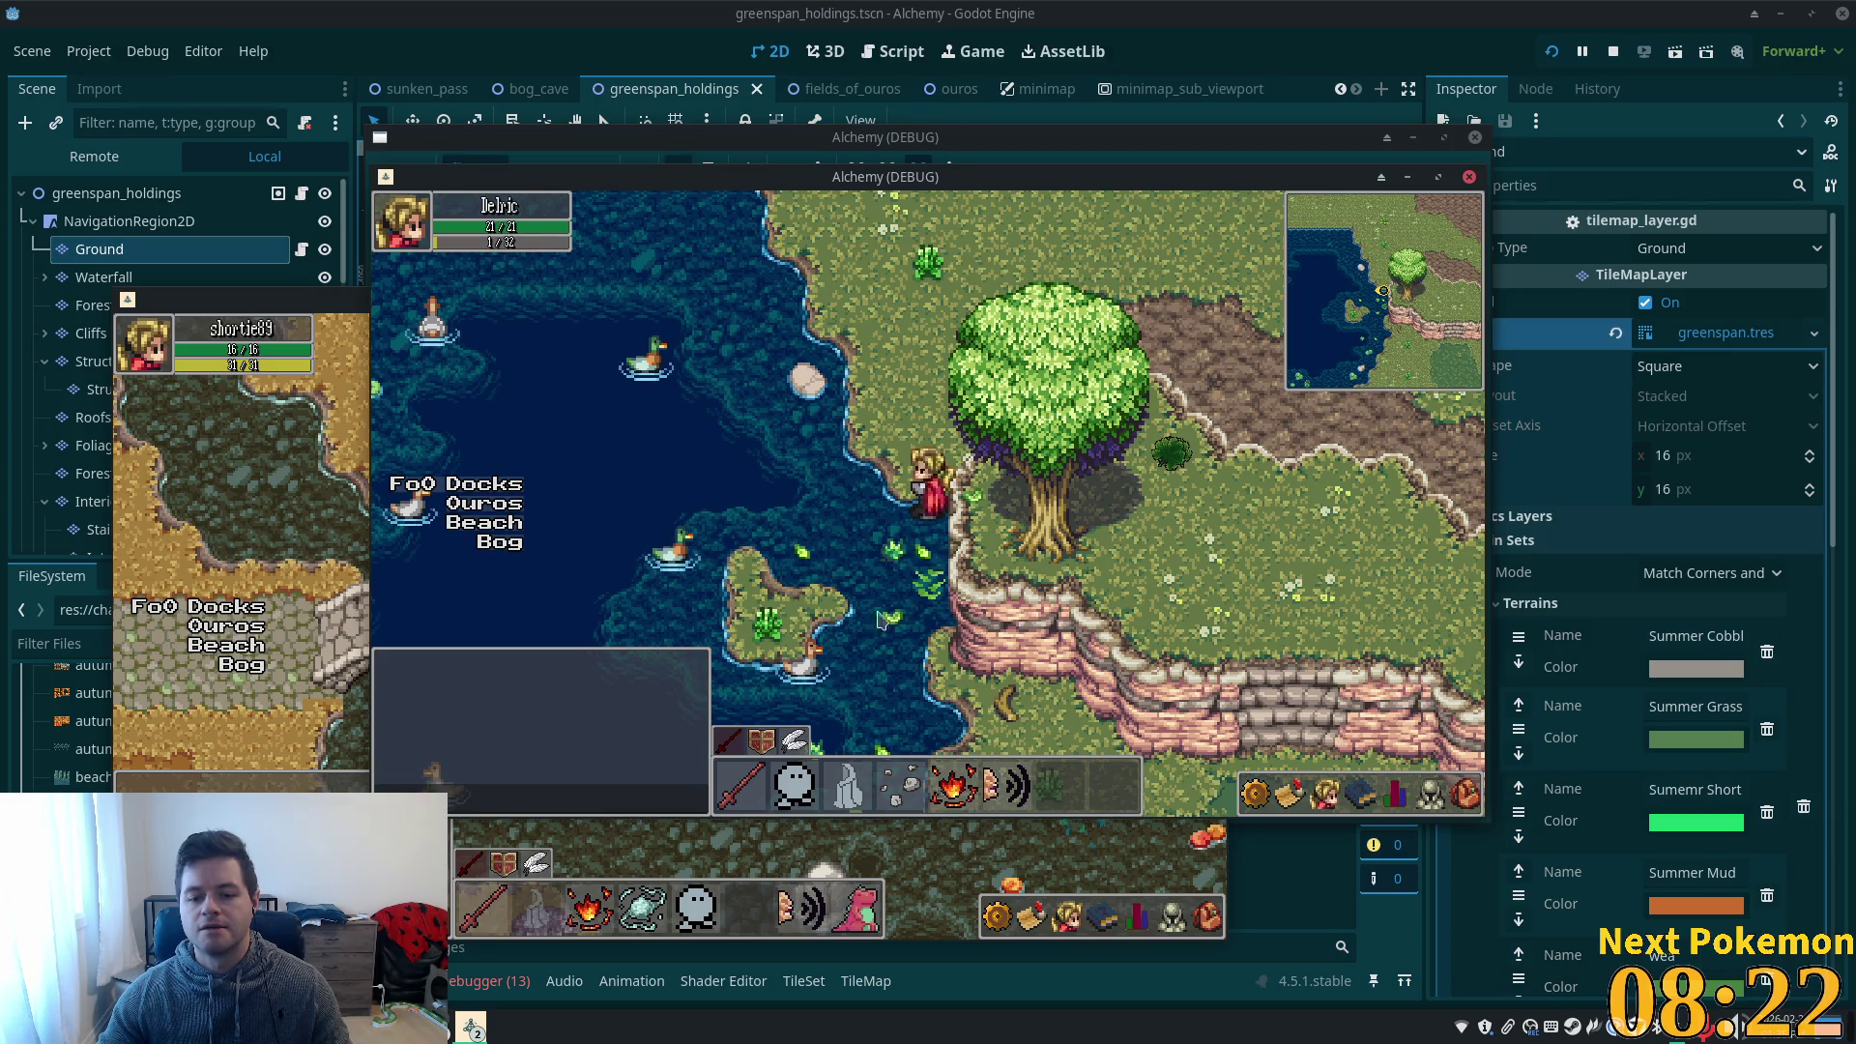
key(Down)
key(Down)
key(Down)
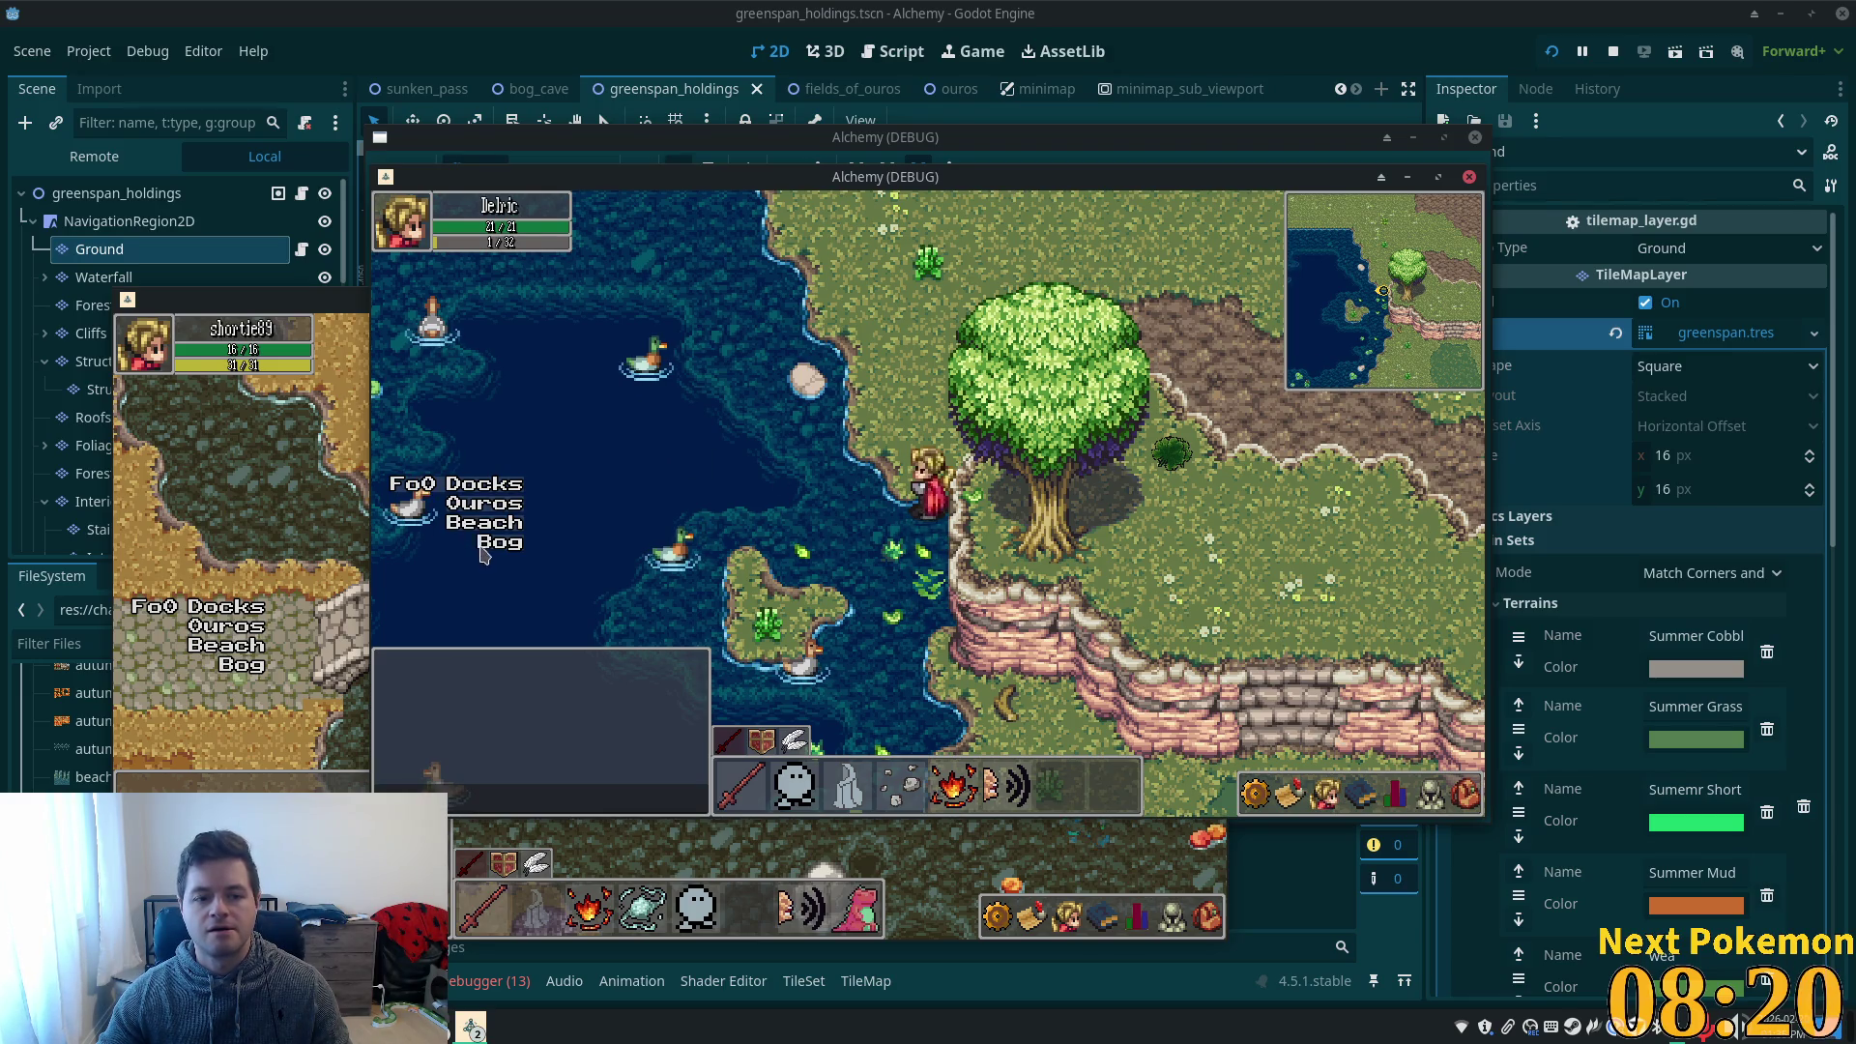
key(Return)
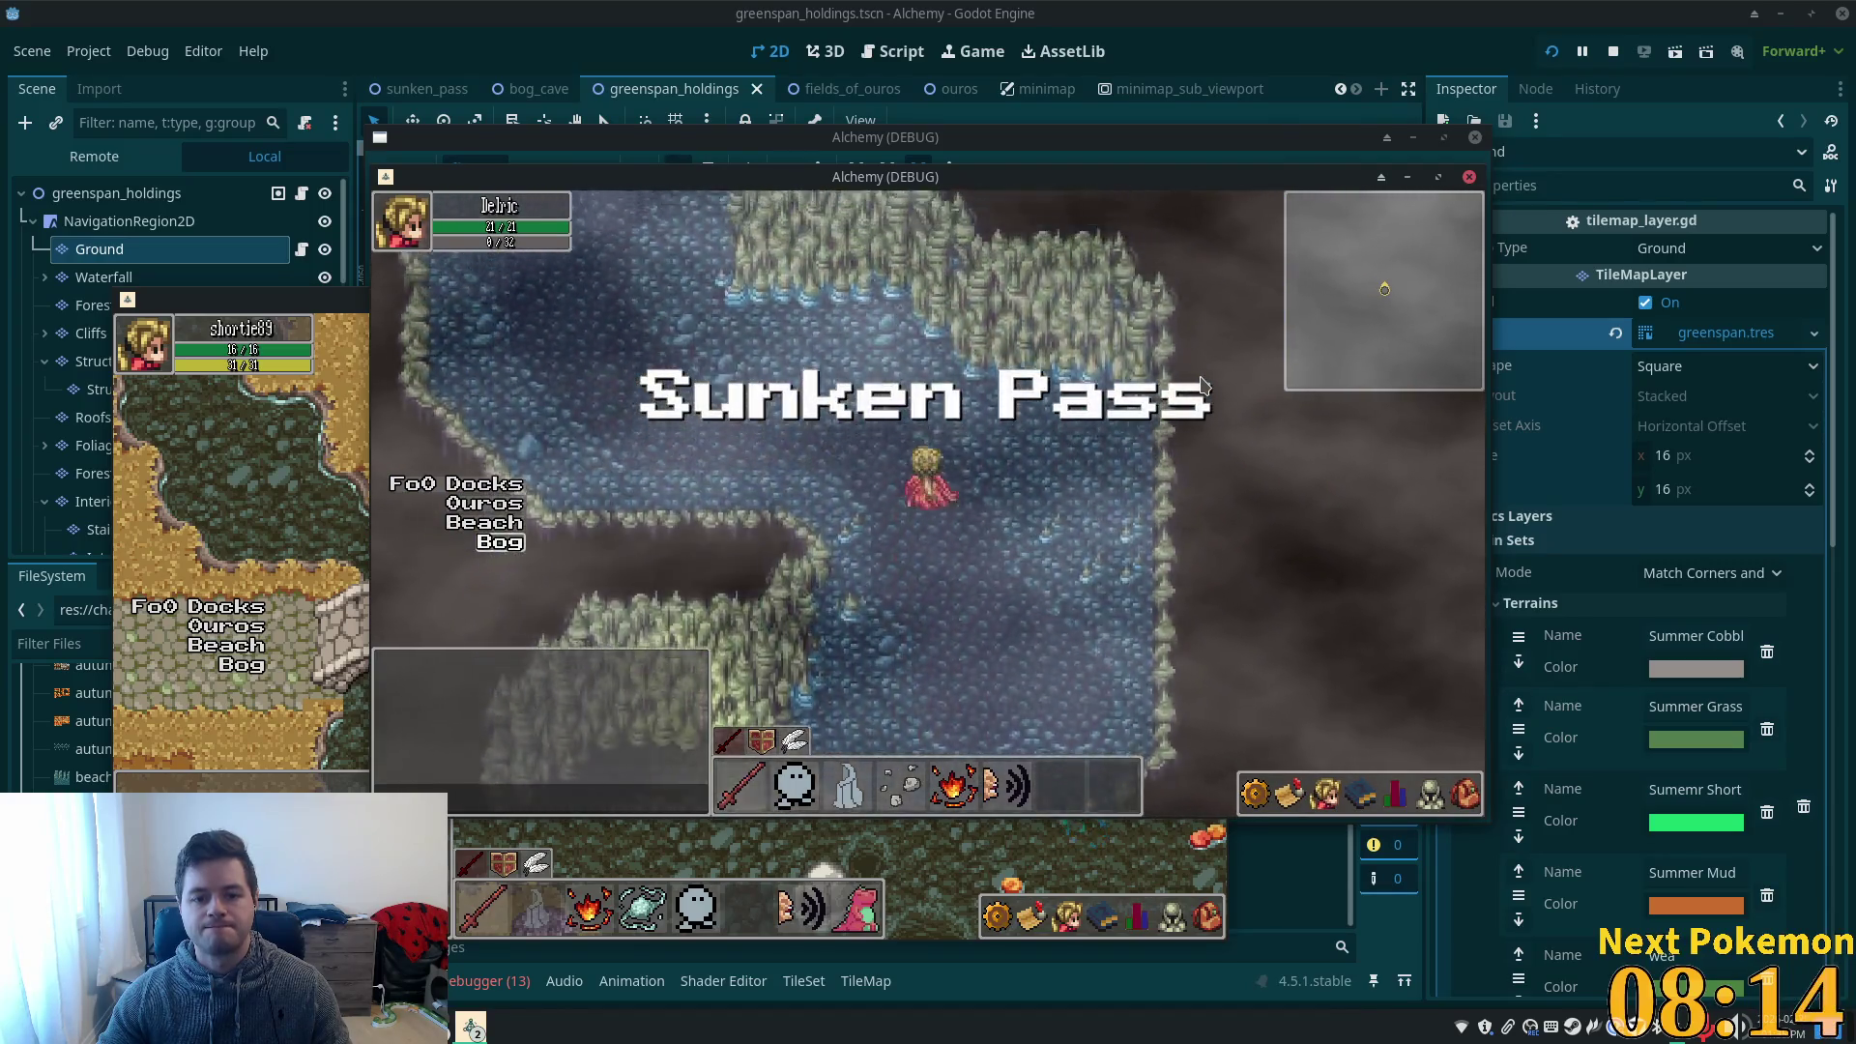
- Walk the character north along the river, past the fence into the grassland
key(Up)
key(Up)
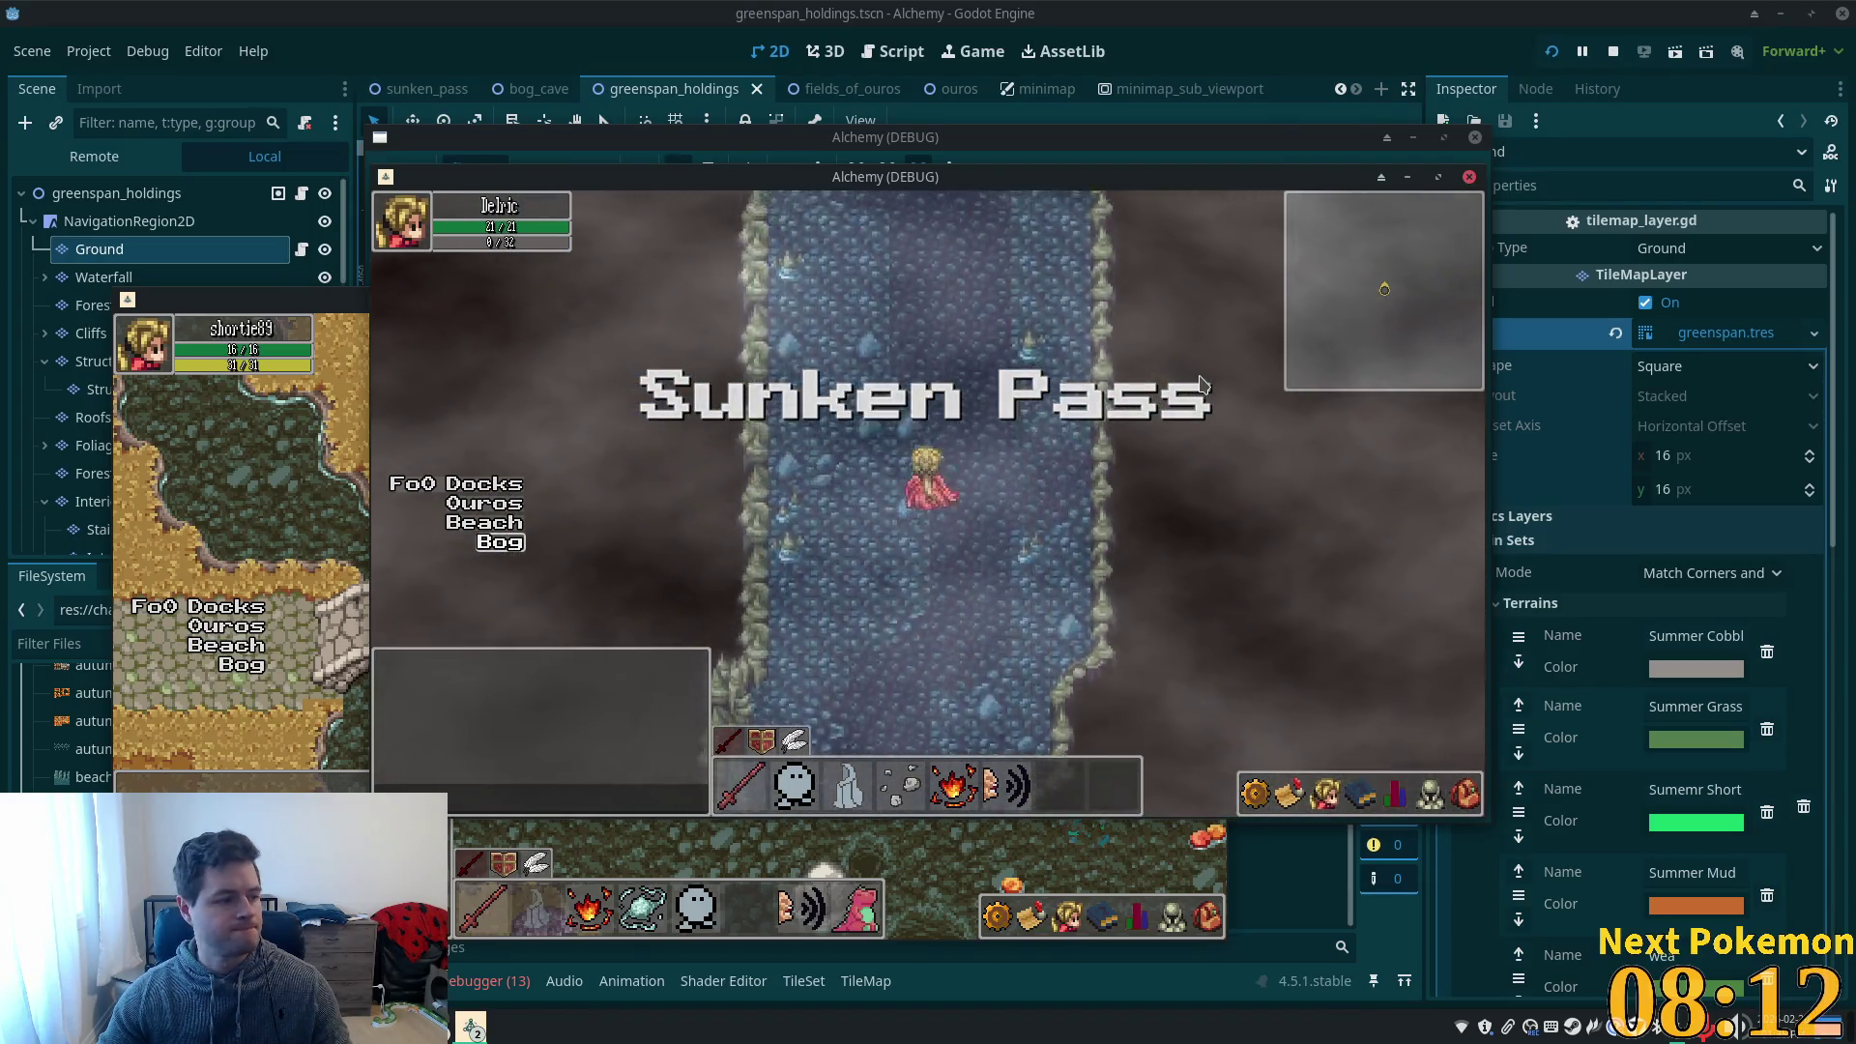
key(Up)
key(Up)
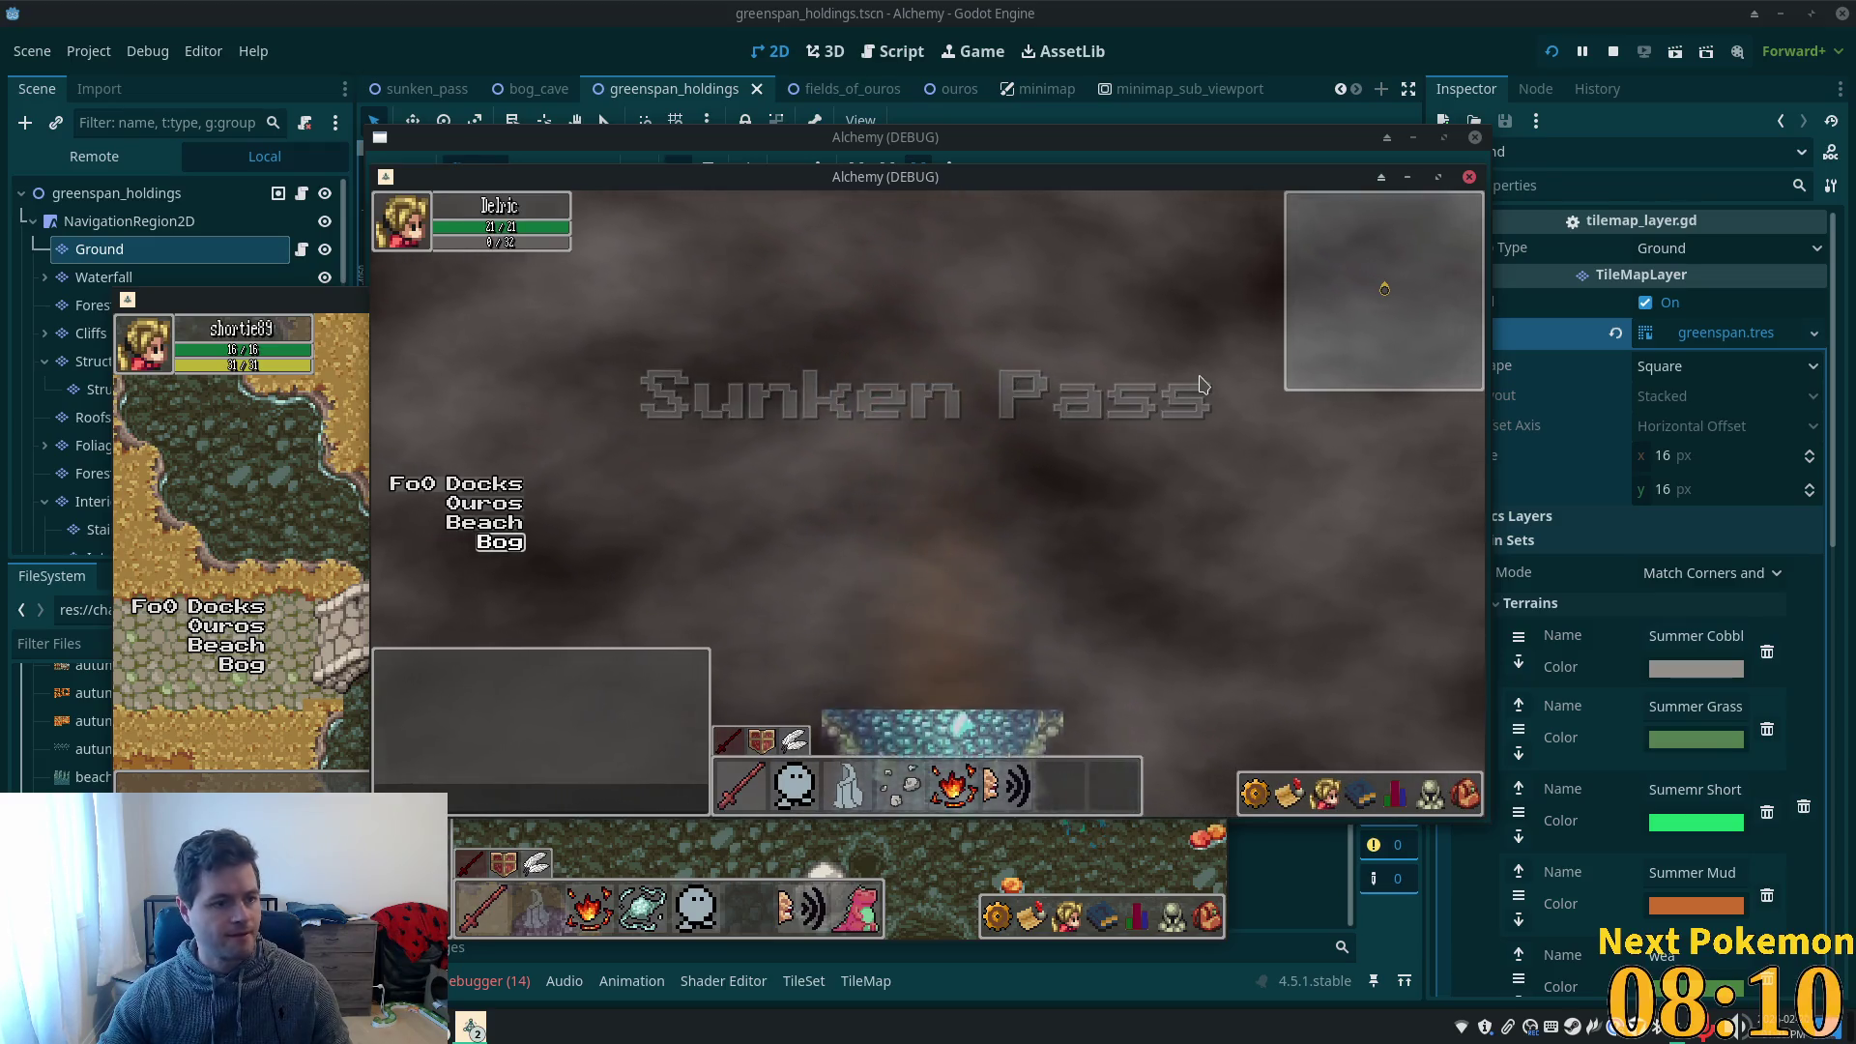
key(Up)
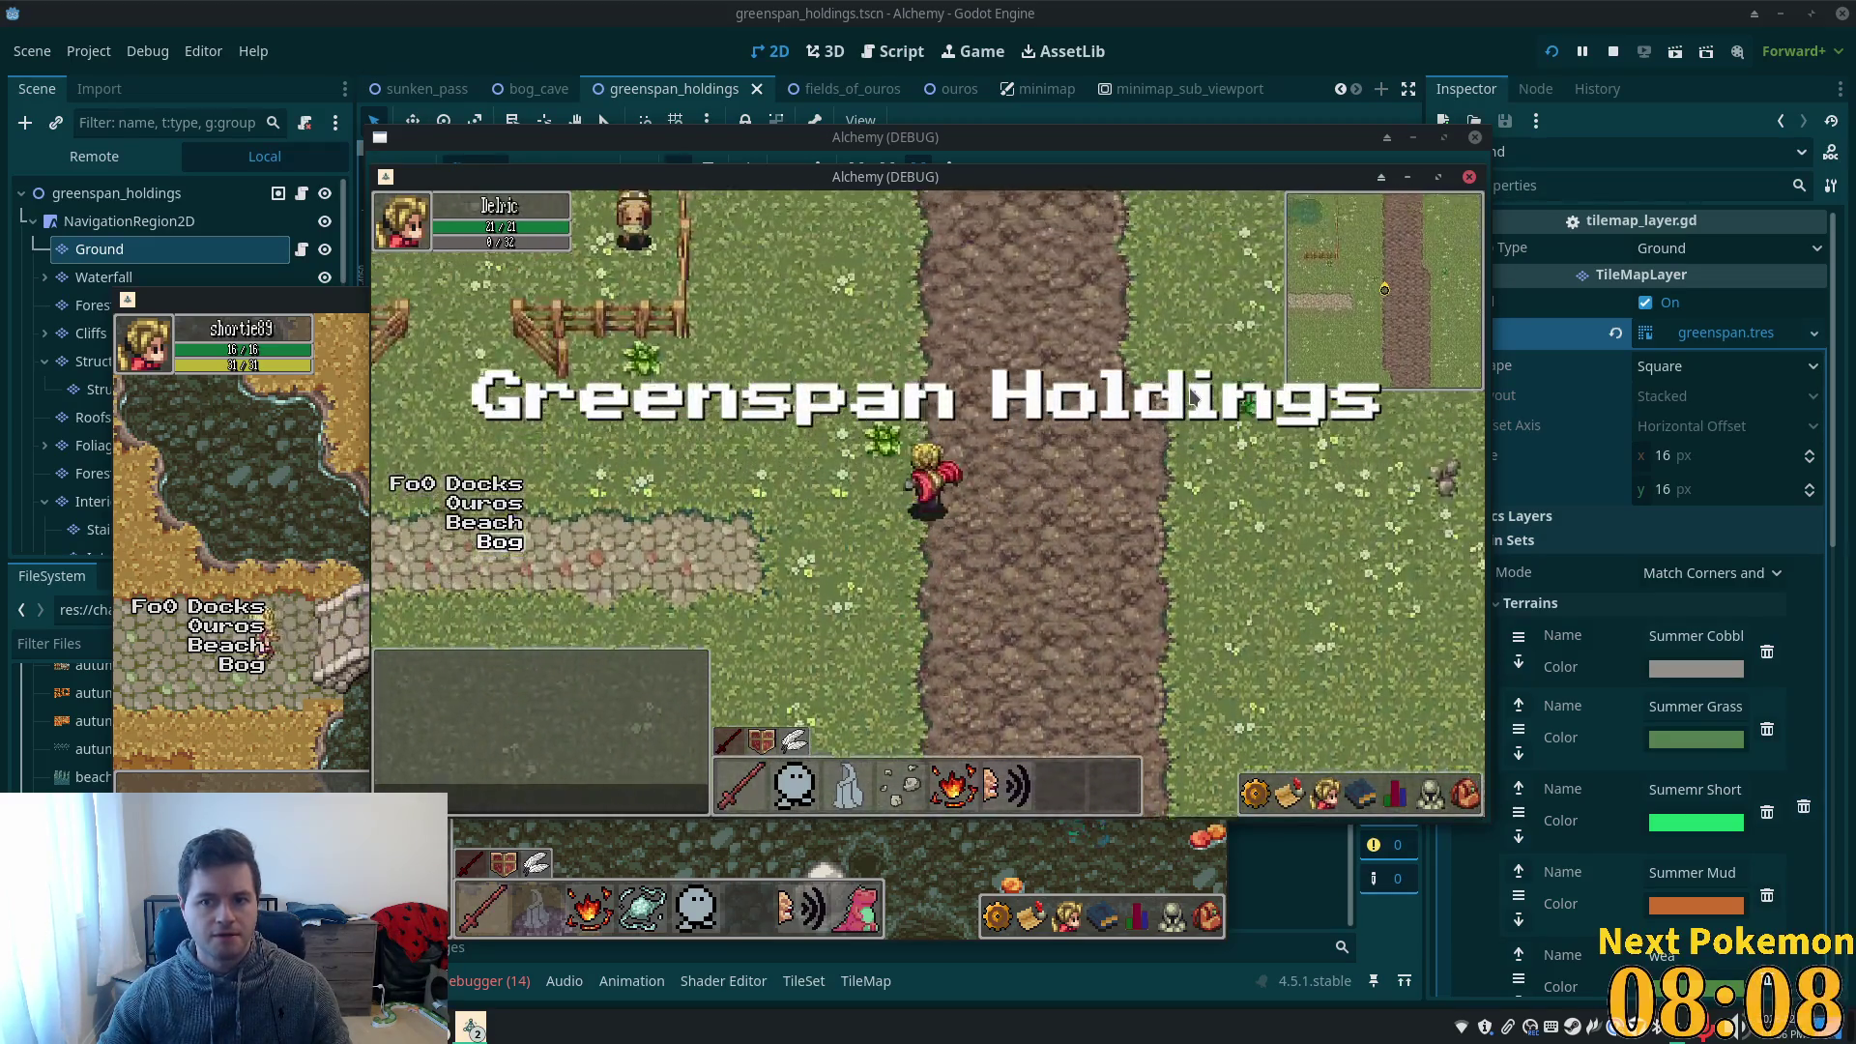
key(Up)
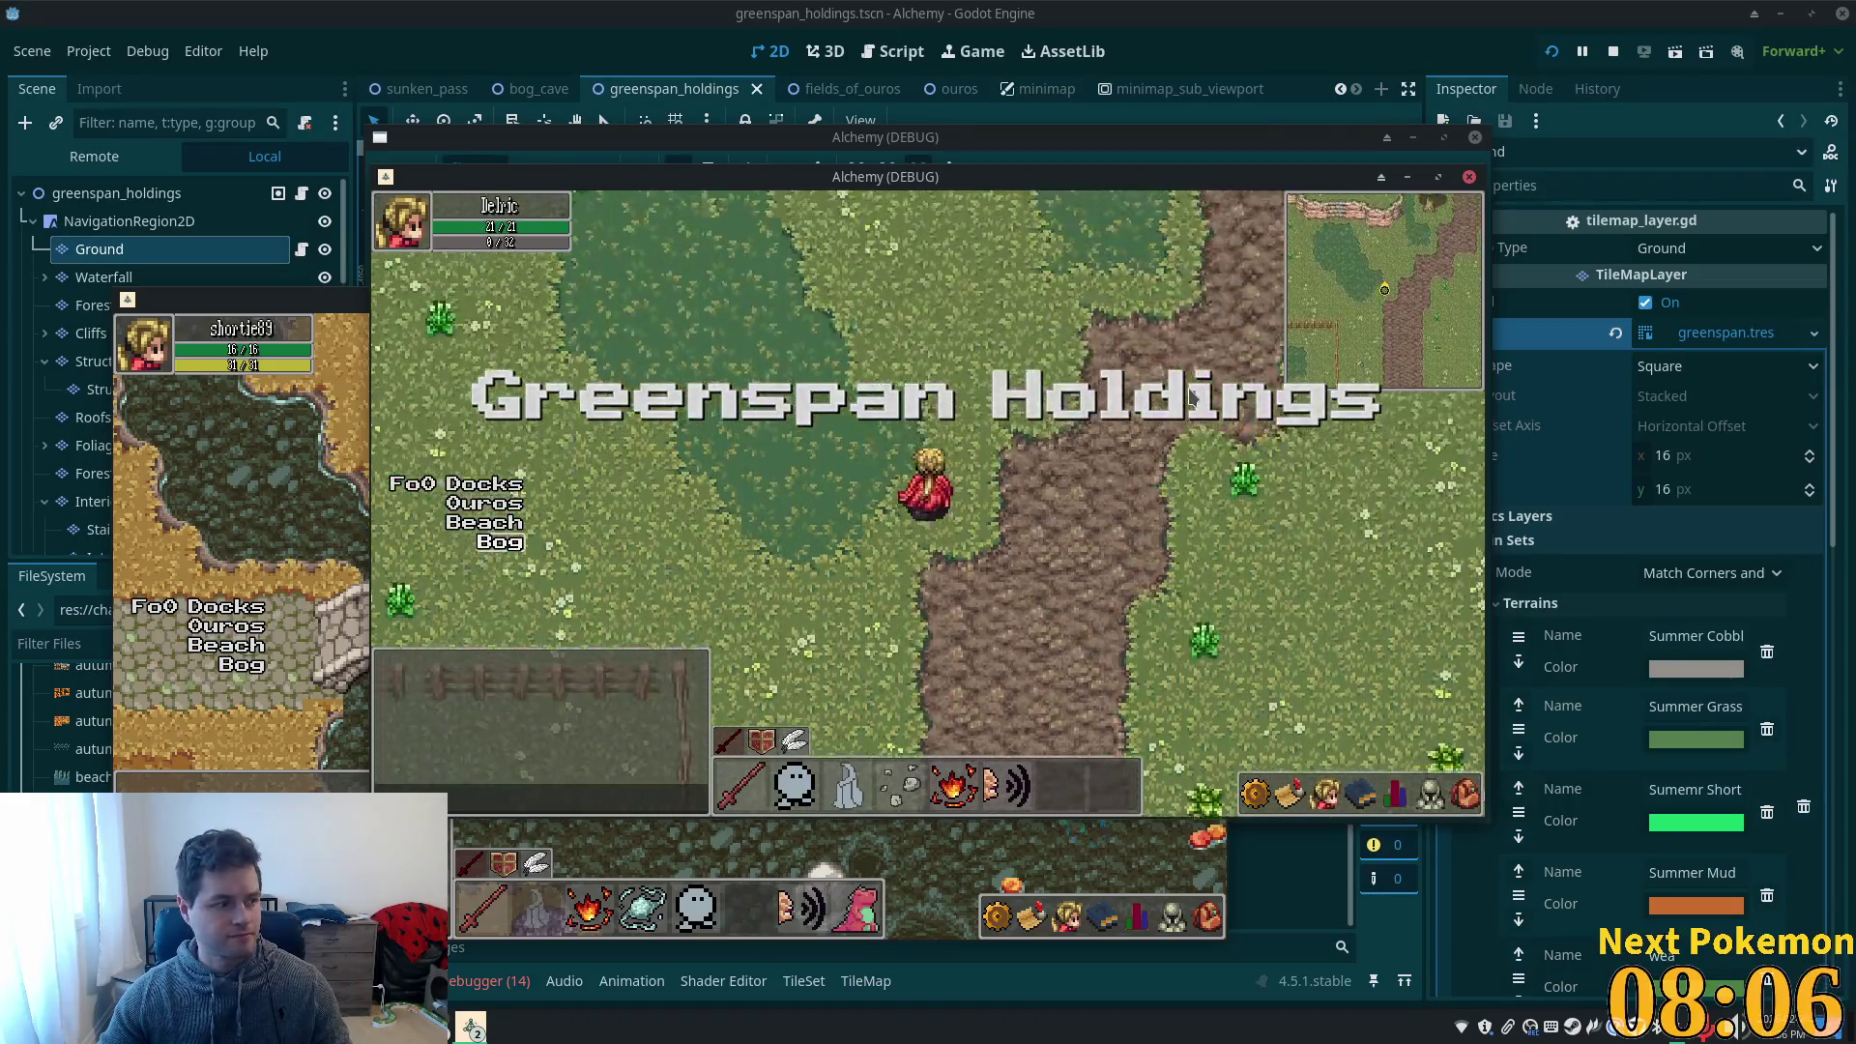
key(Up)
key(Left)
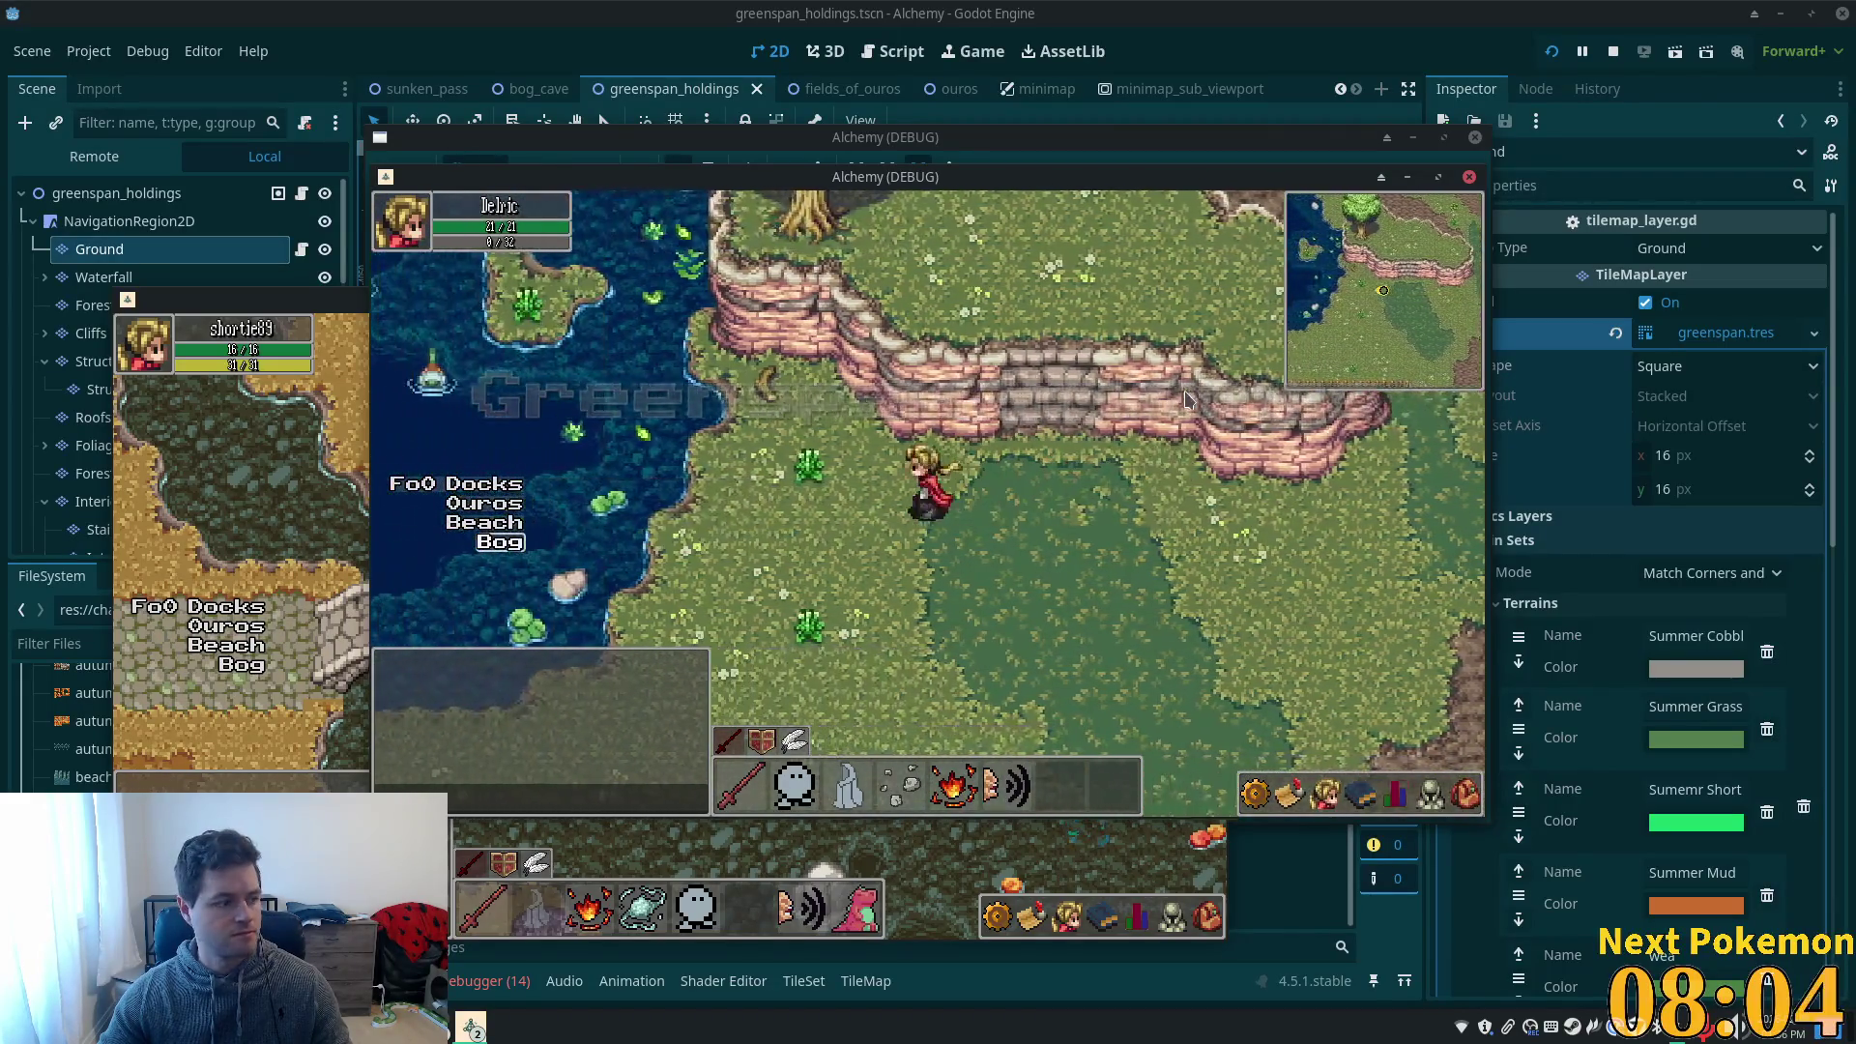
key(Right)
key(Left)
key(Up)
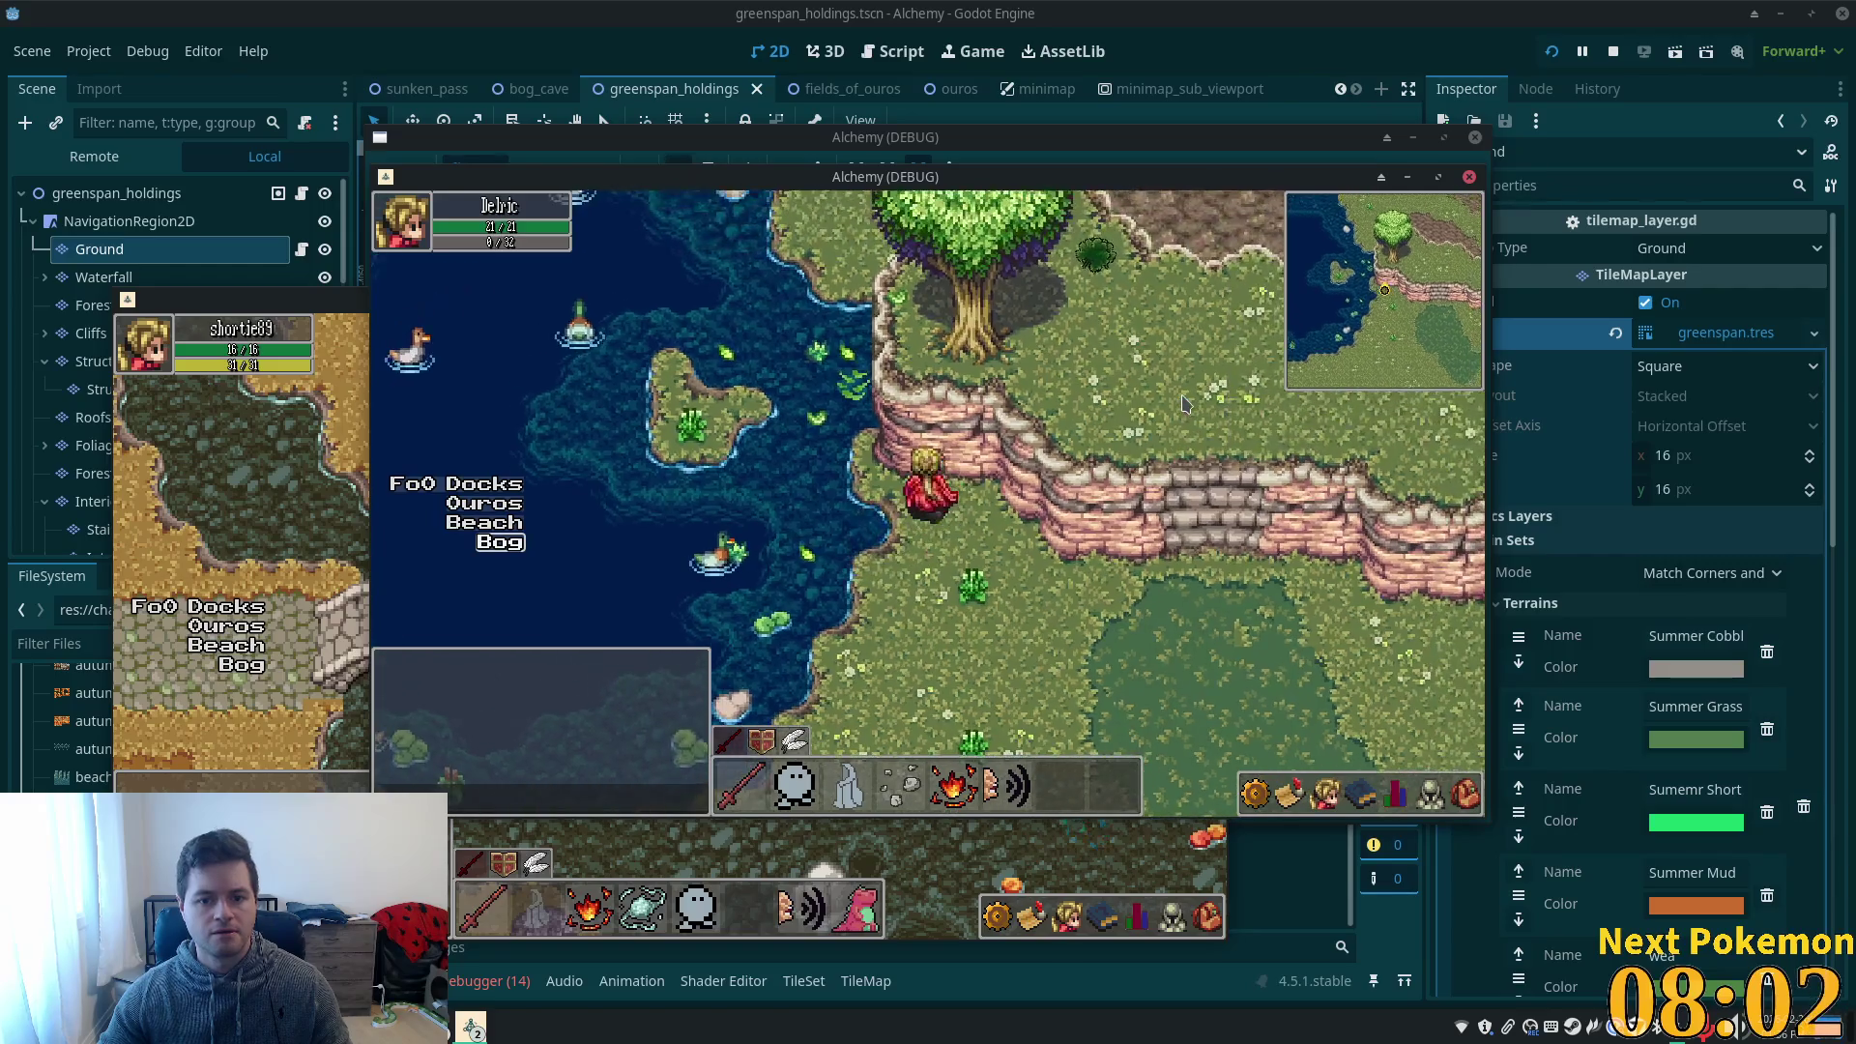
- Walk along the lake shore toward the farmhouse and big tree, then stop with F8
key(Down)
key(Left)
key(Left)
key(Up)
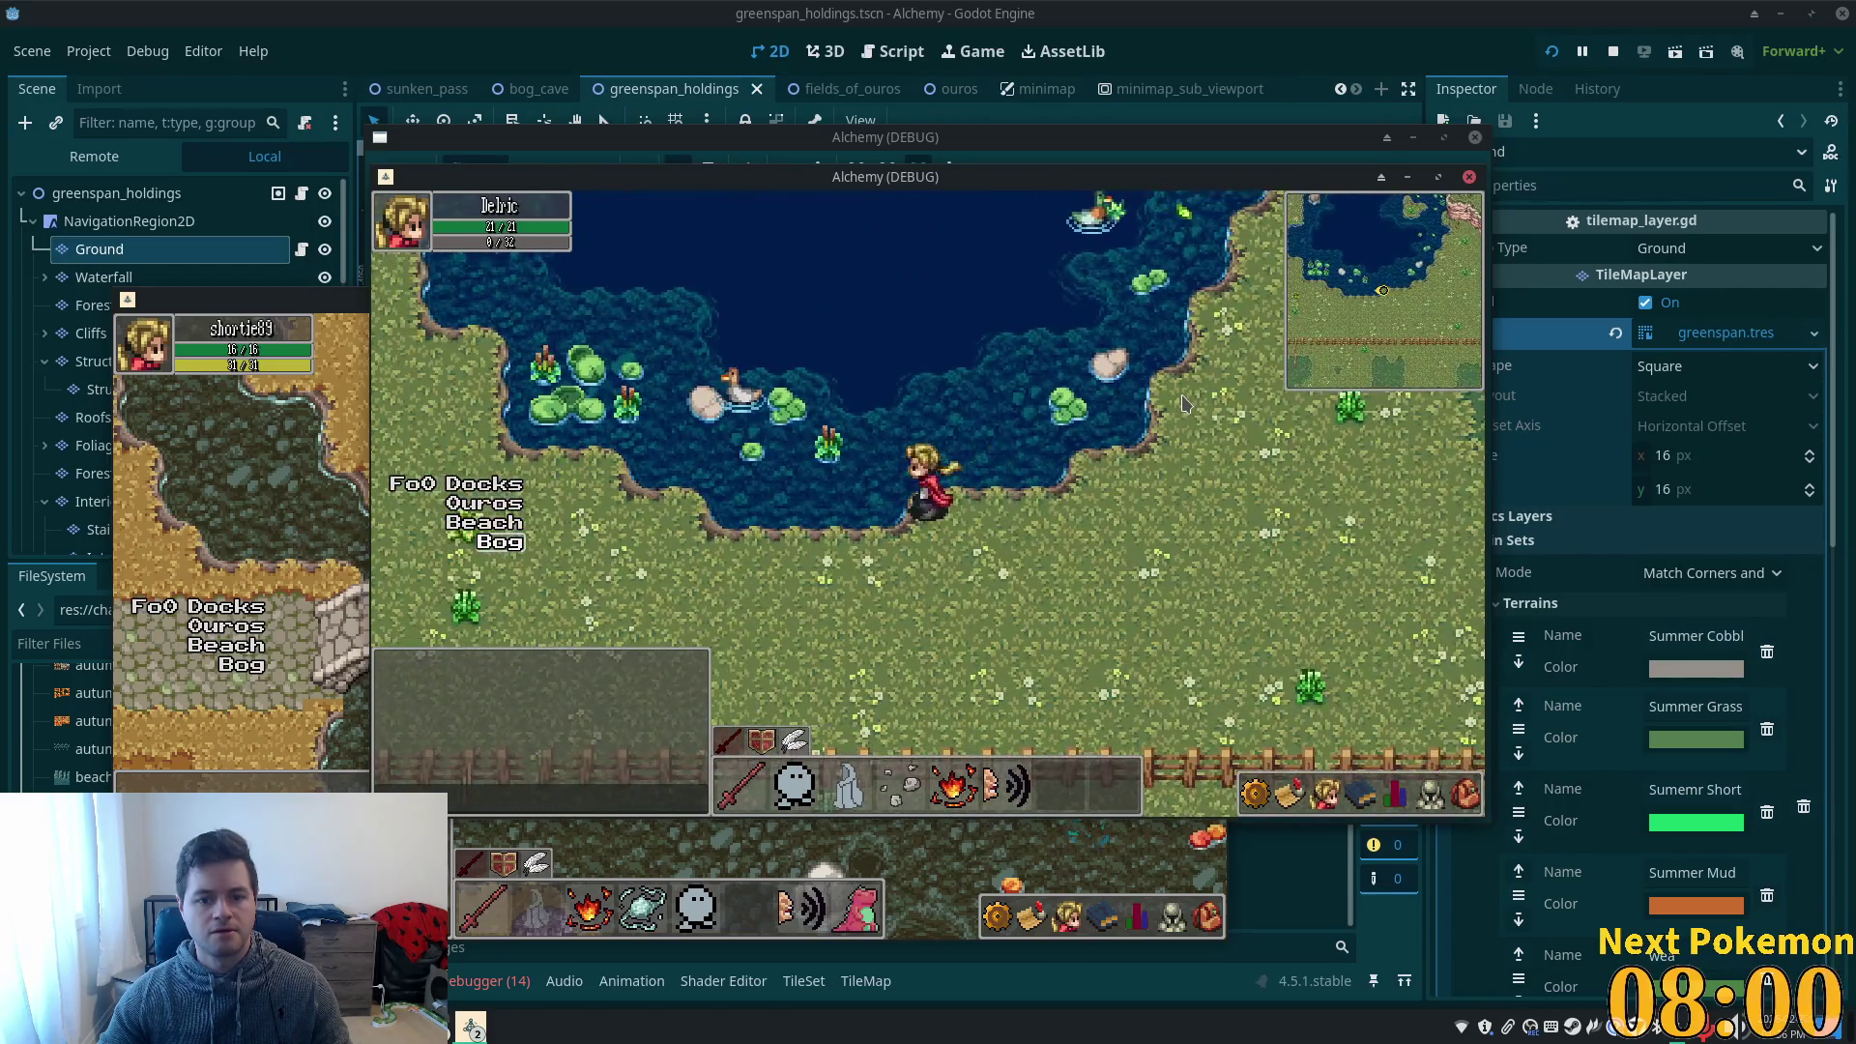
key(Left)
key(Up)
key(Up)
key(Right)
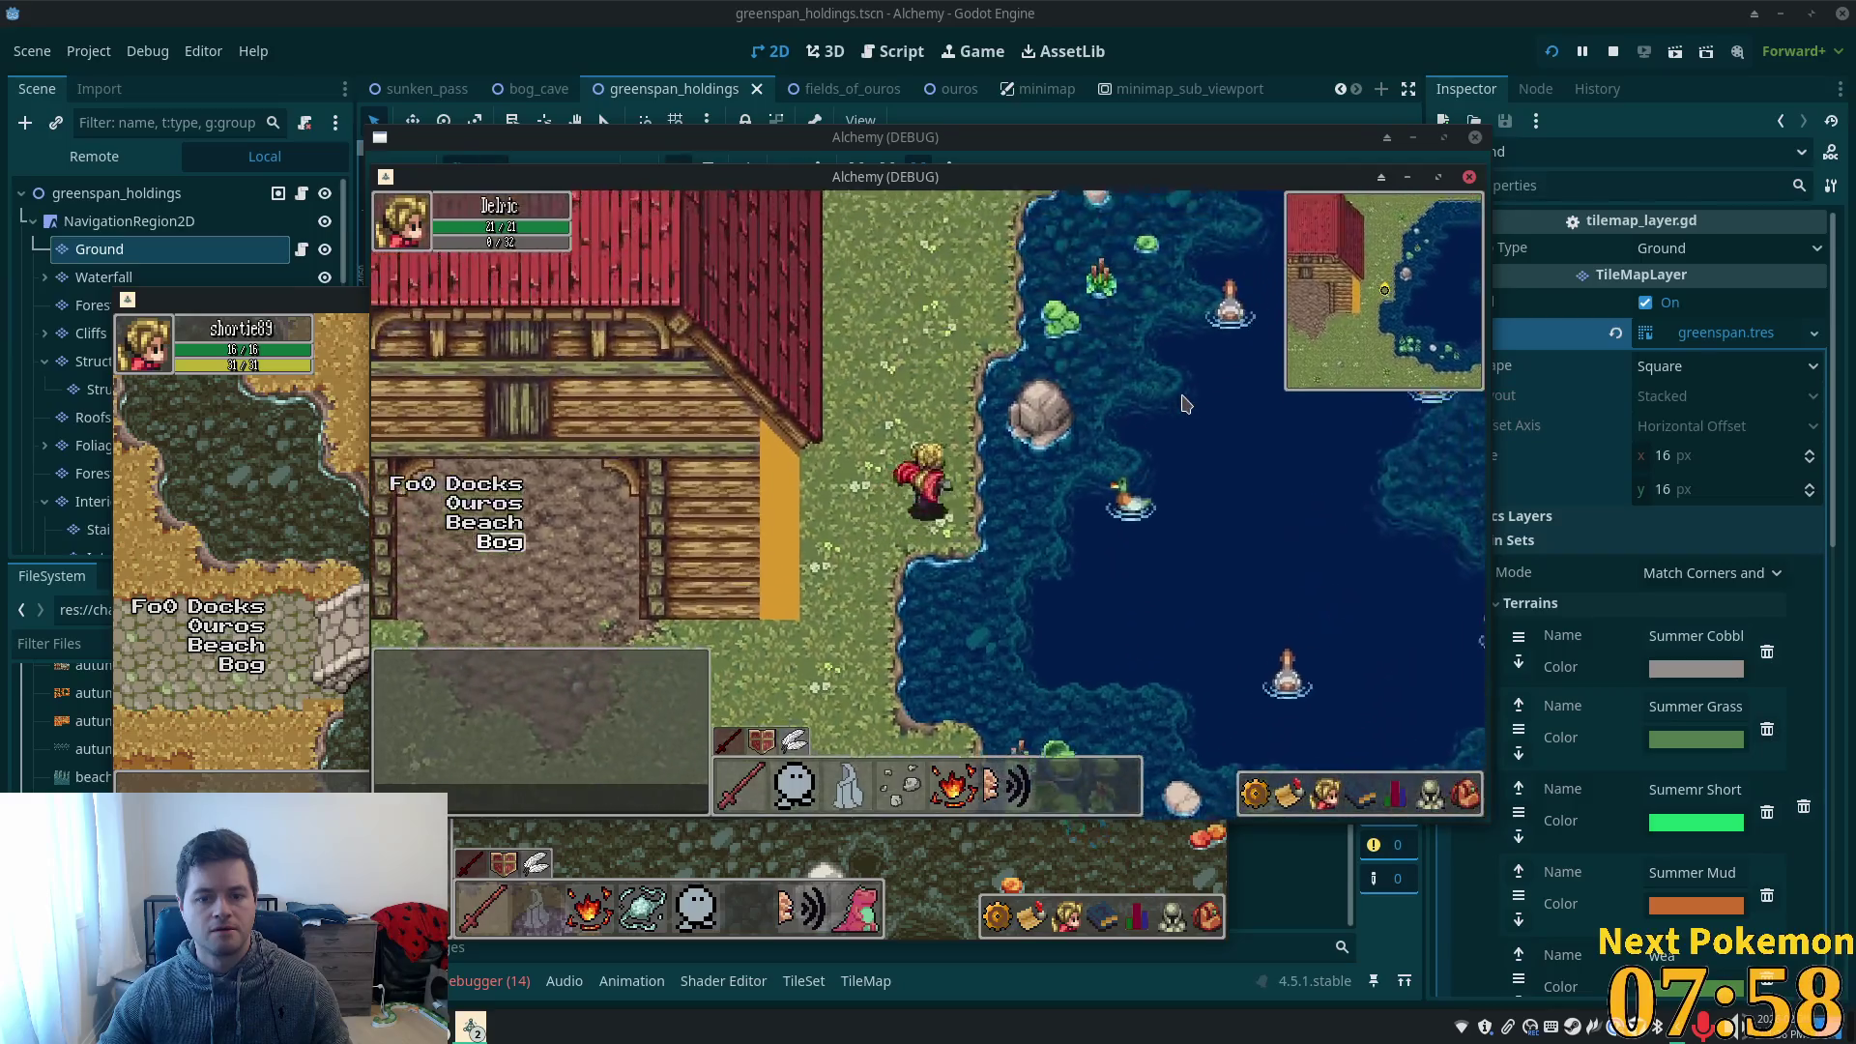
key(Up)
key(Right)
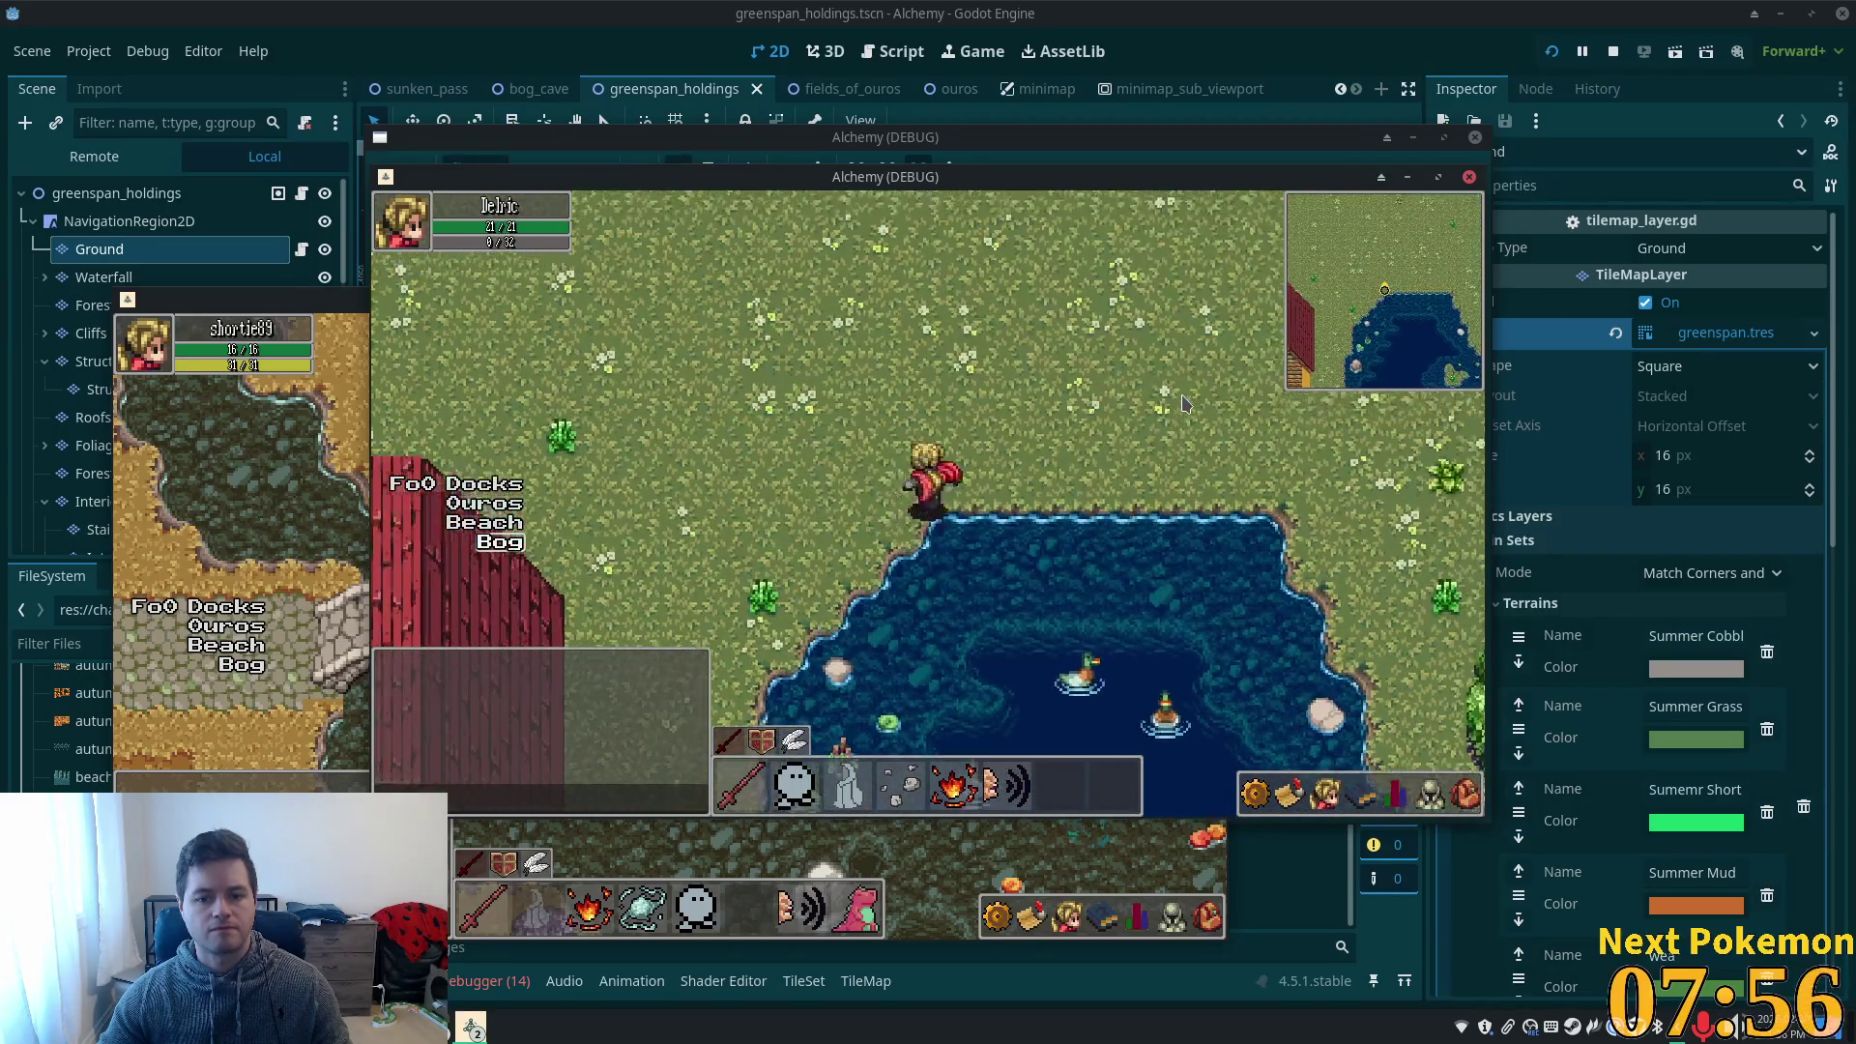
key(Right)
key(Down)
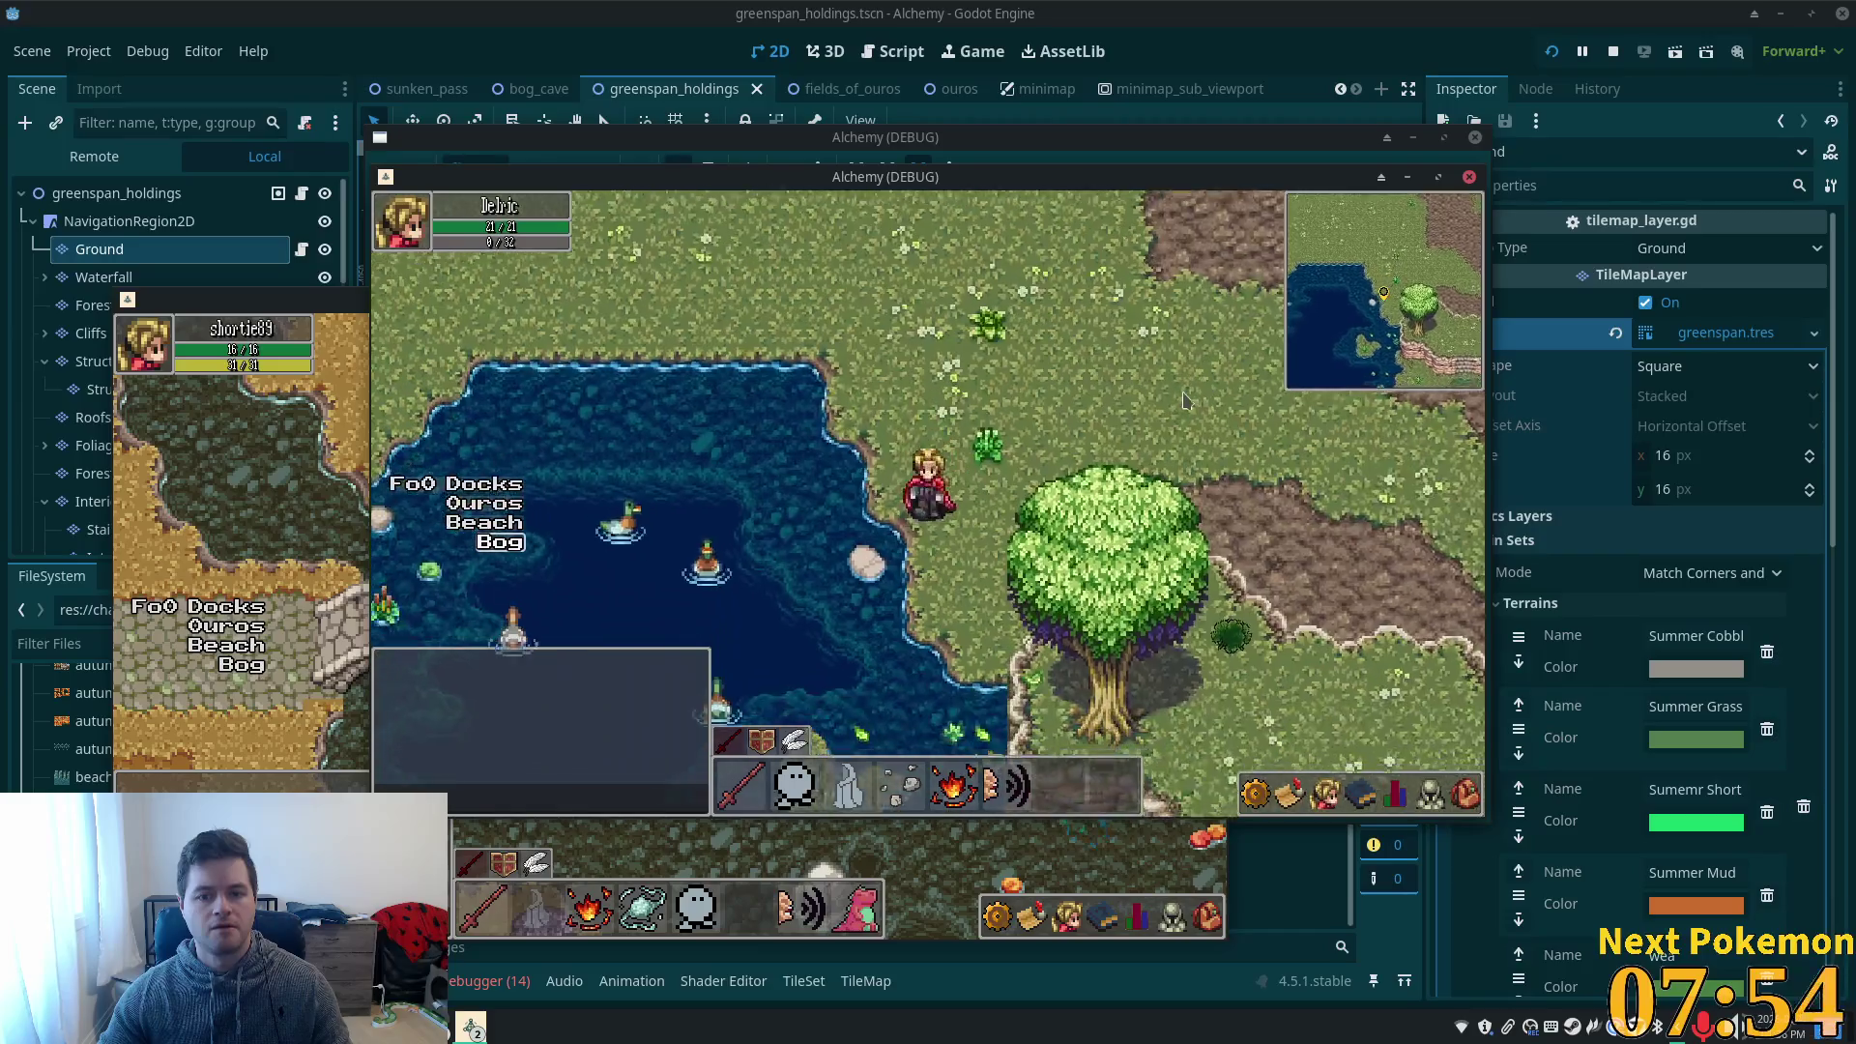
key(F8)
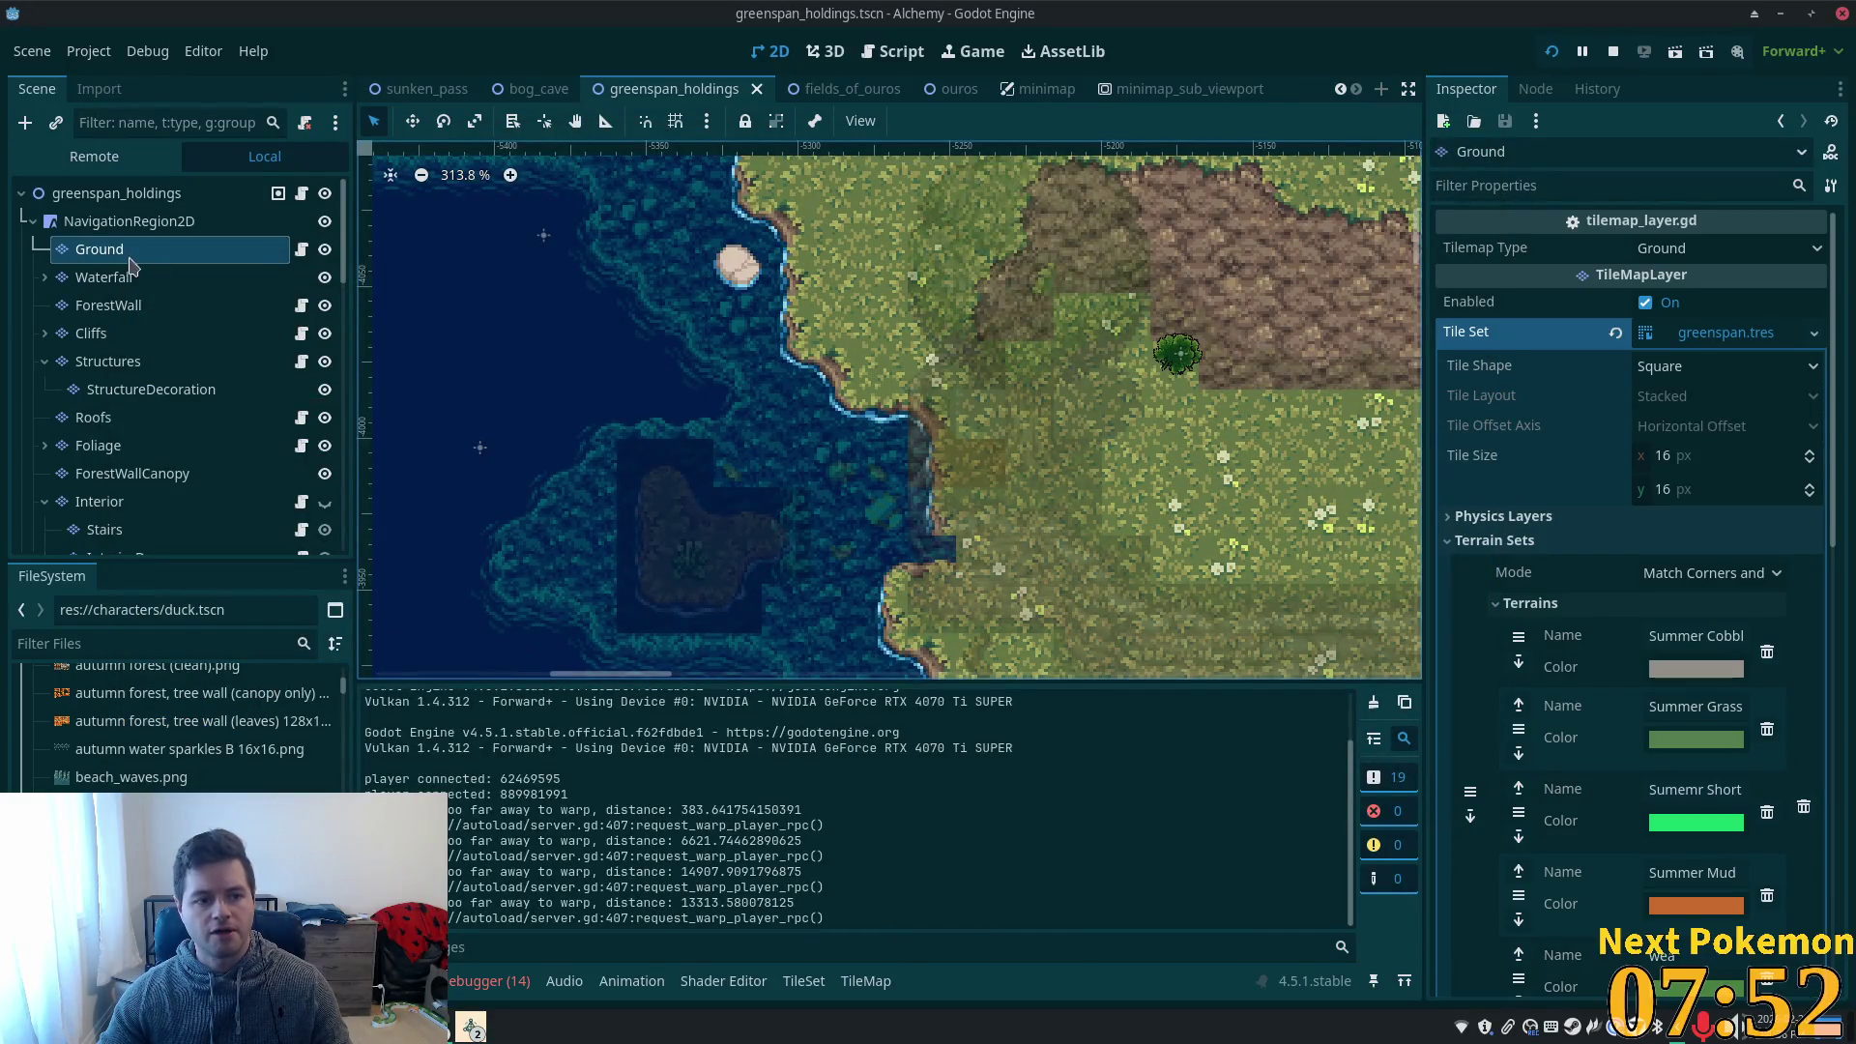
- Paint a summer forest.png tile onto two Ground cells, save, and rerun the game
click(112, 301)
click(99, 249)
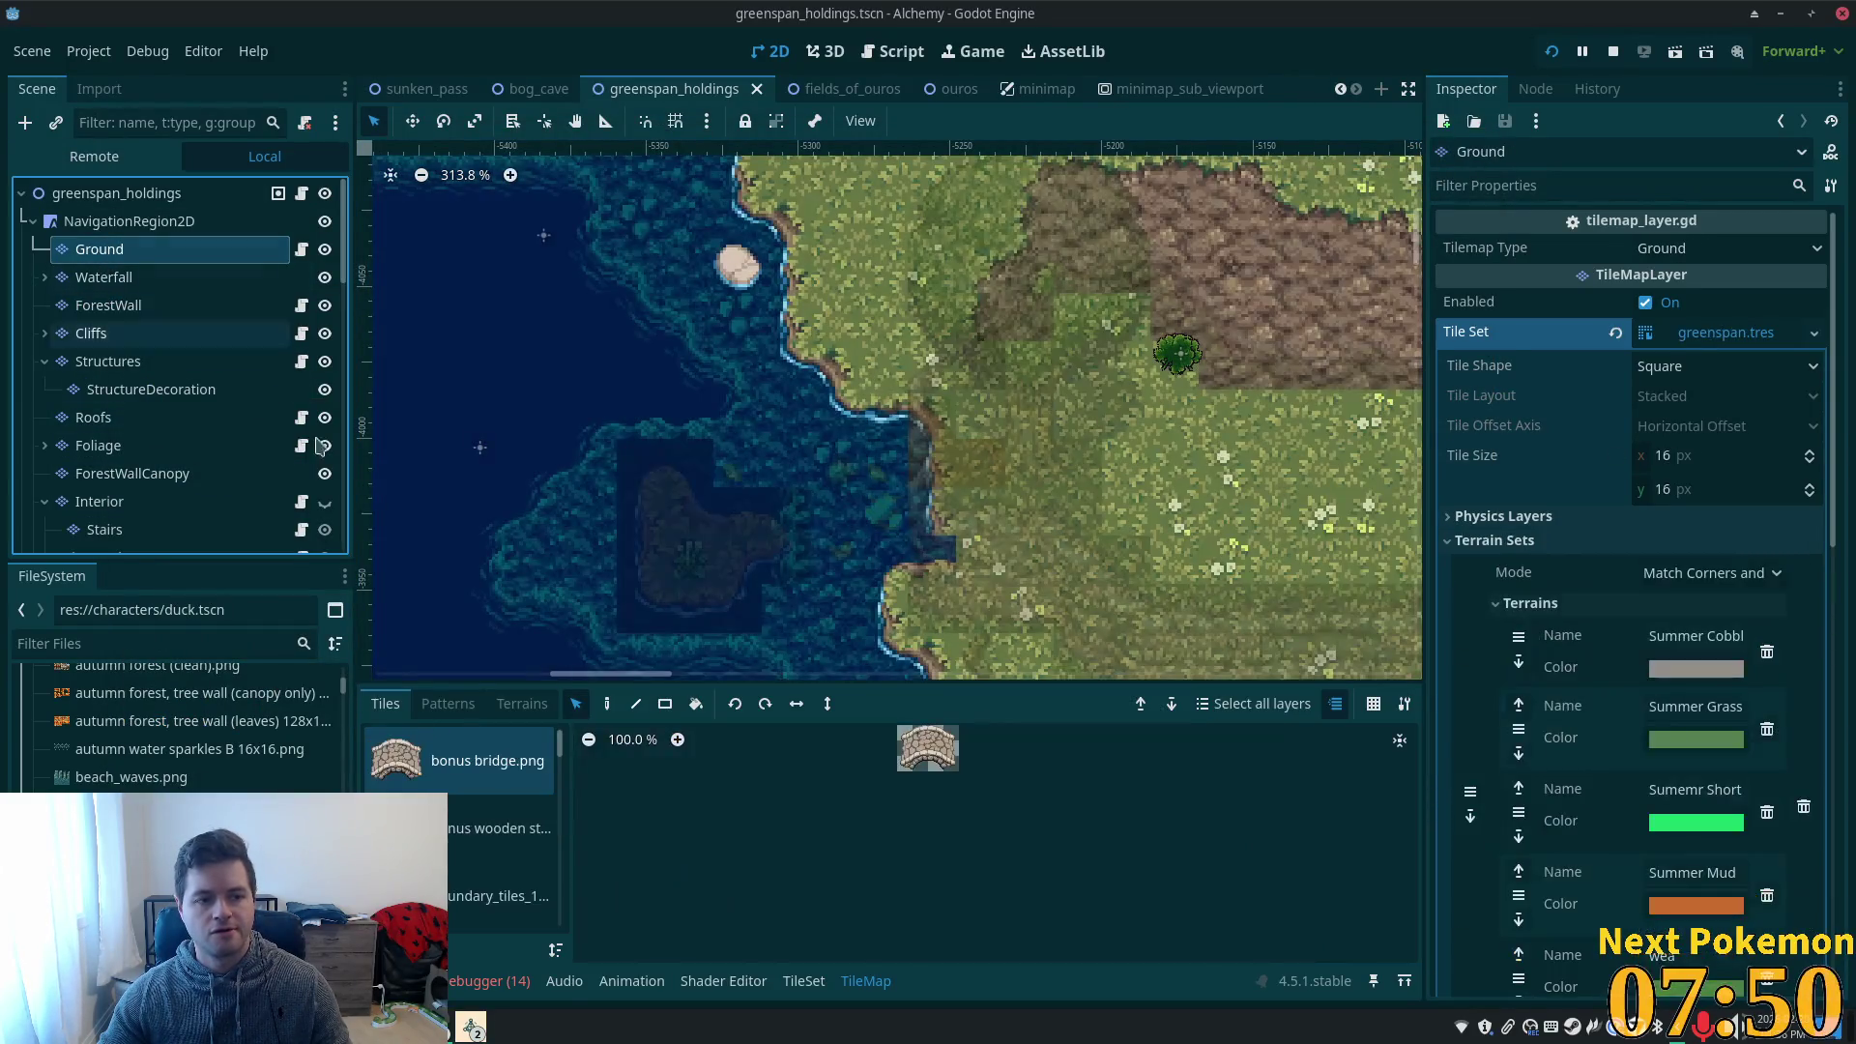
scroll(559, 795, down, 10)
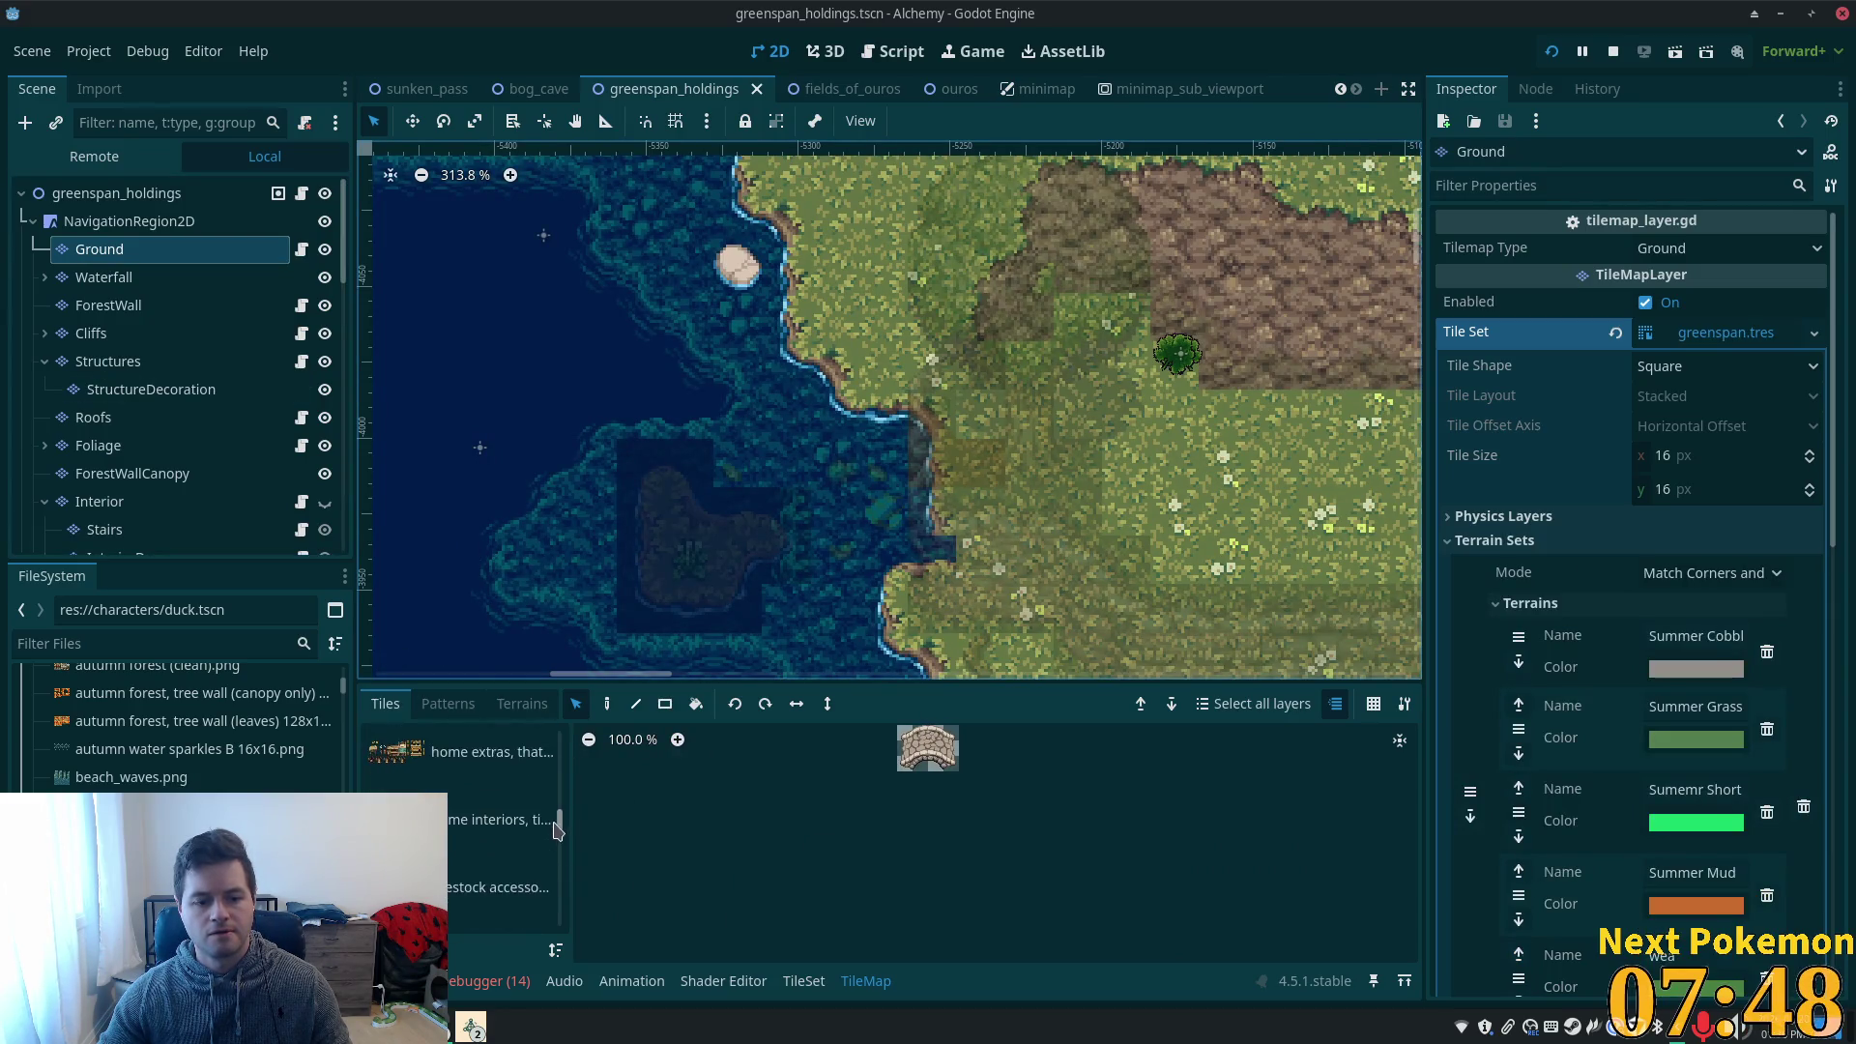
click(498, 826)
click(895, 887)
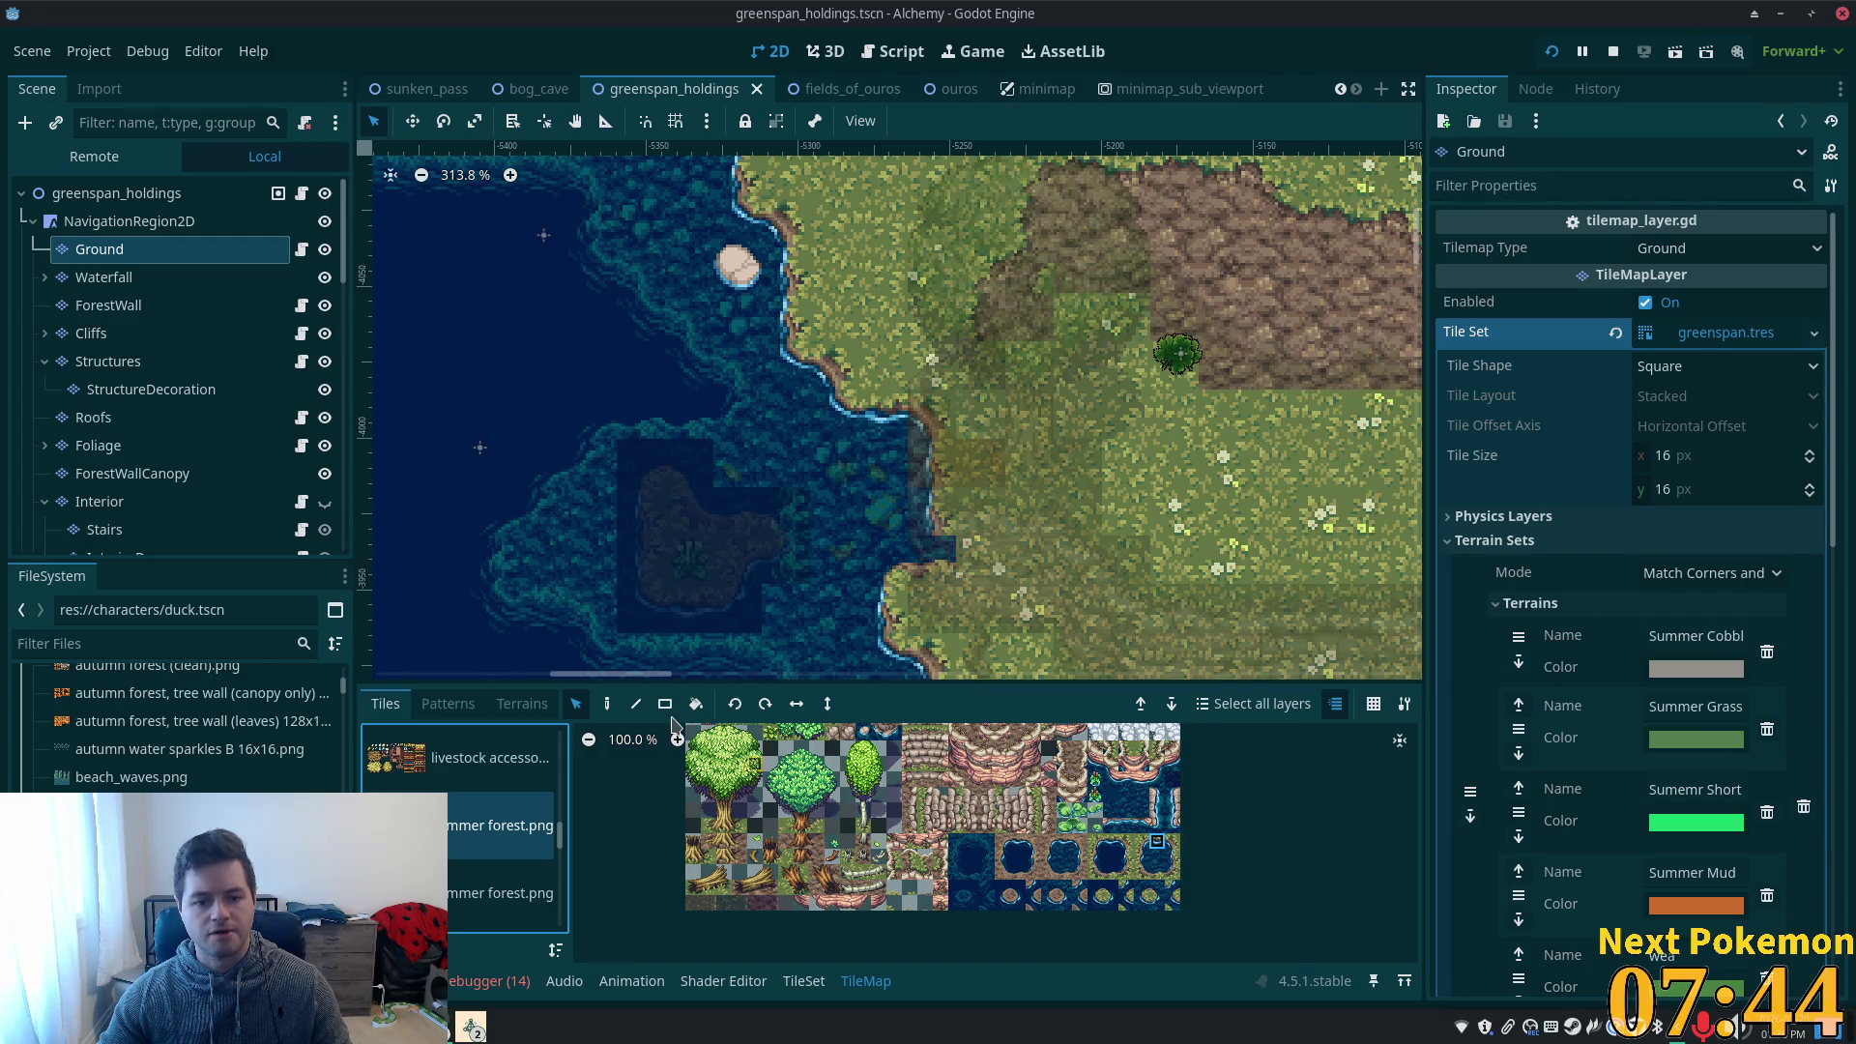
click(609, 705)
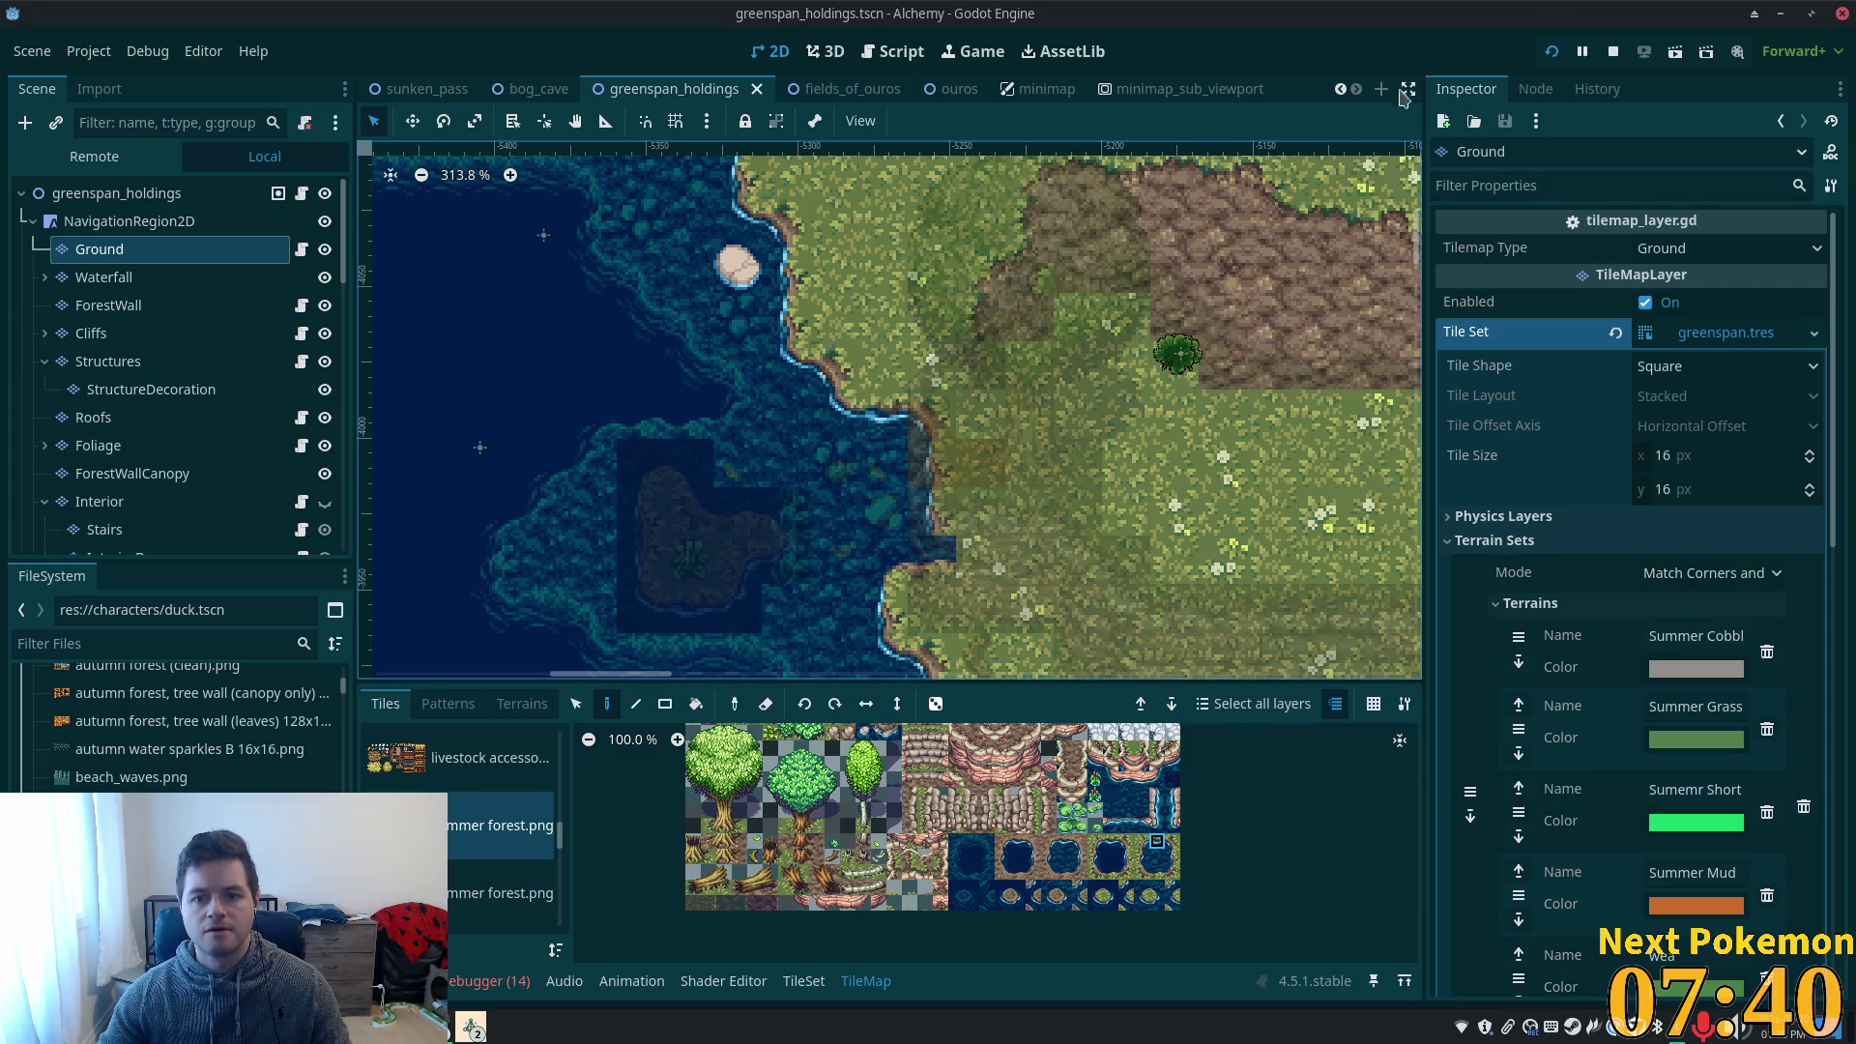
click(1173, 841)
click(981, 416)
key(ctrl+s)
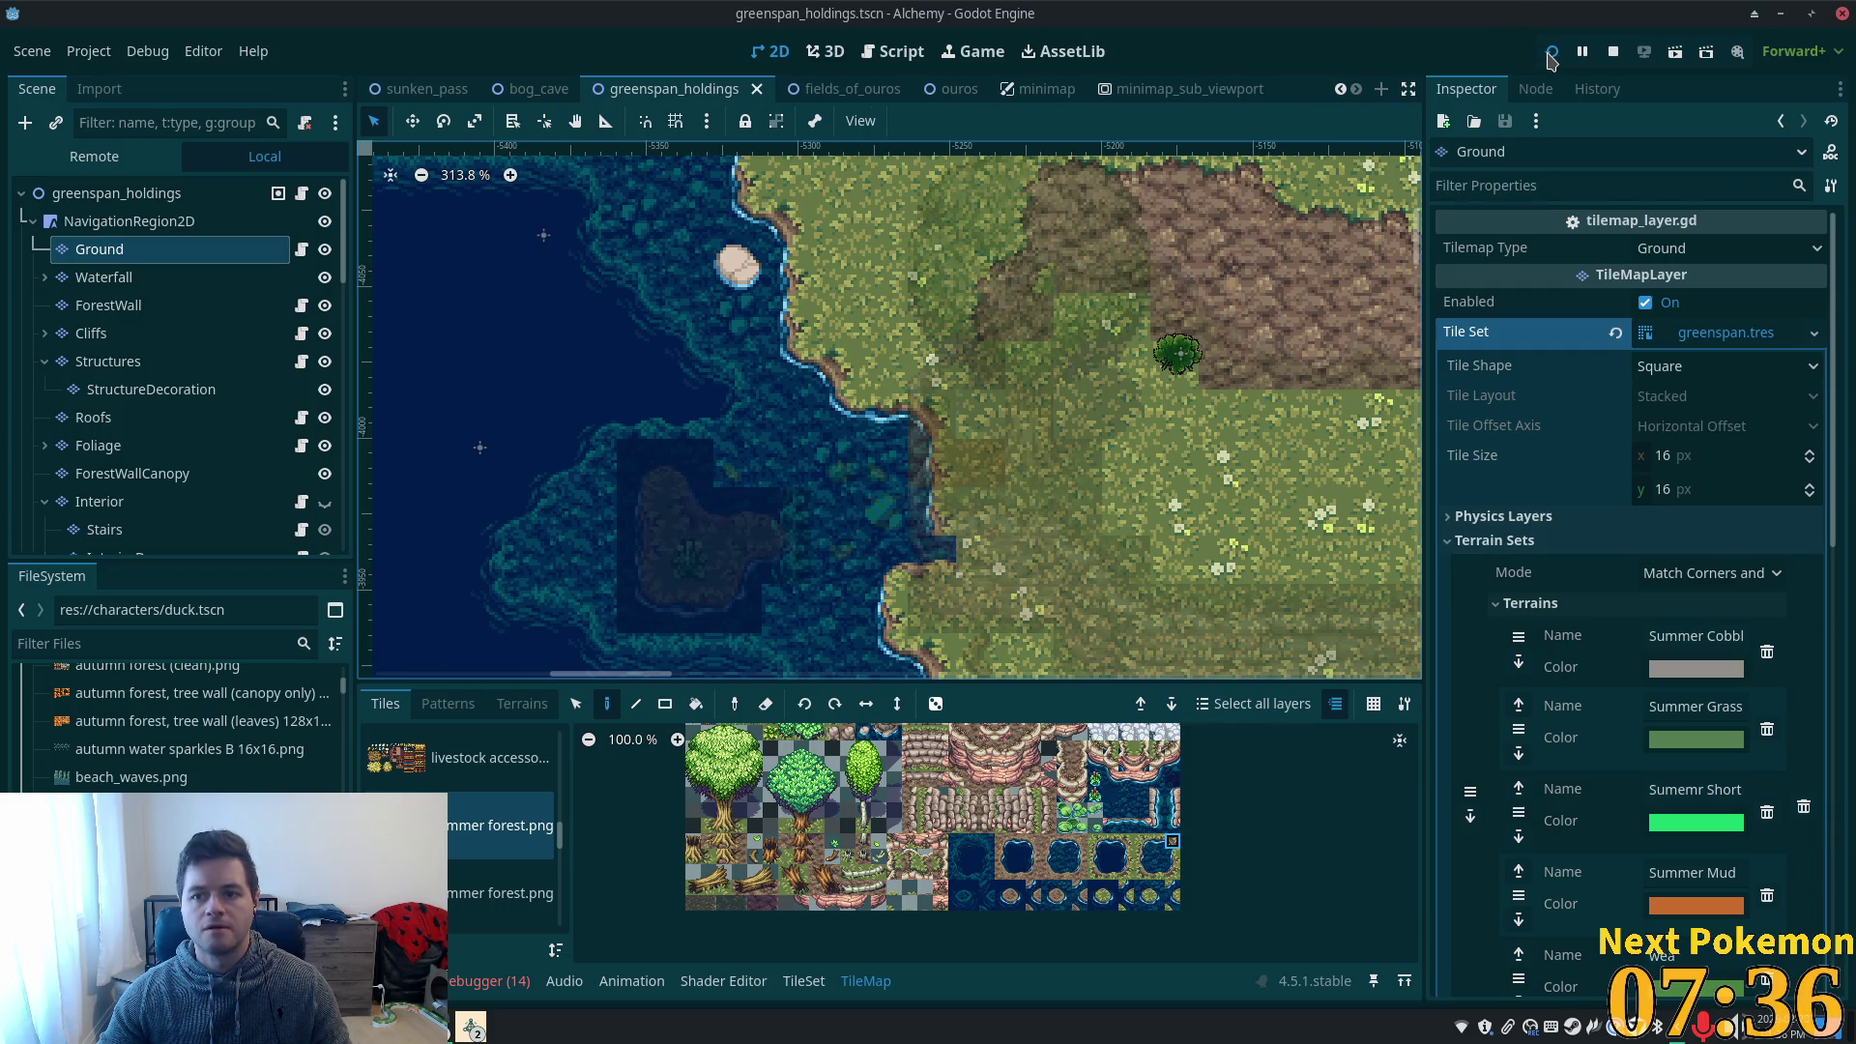
click(1551, 54)
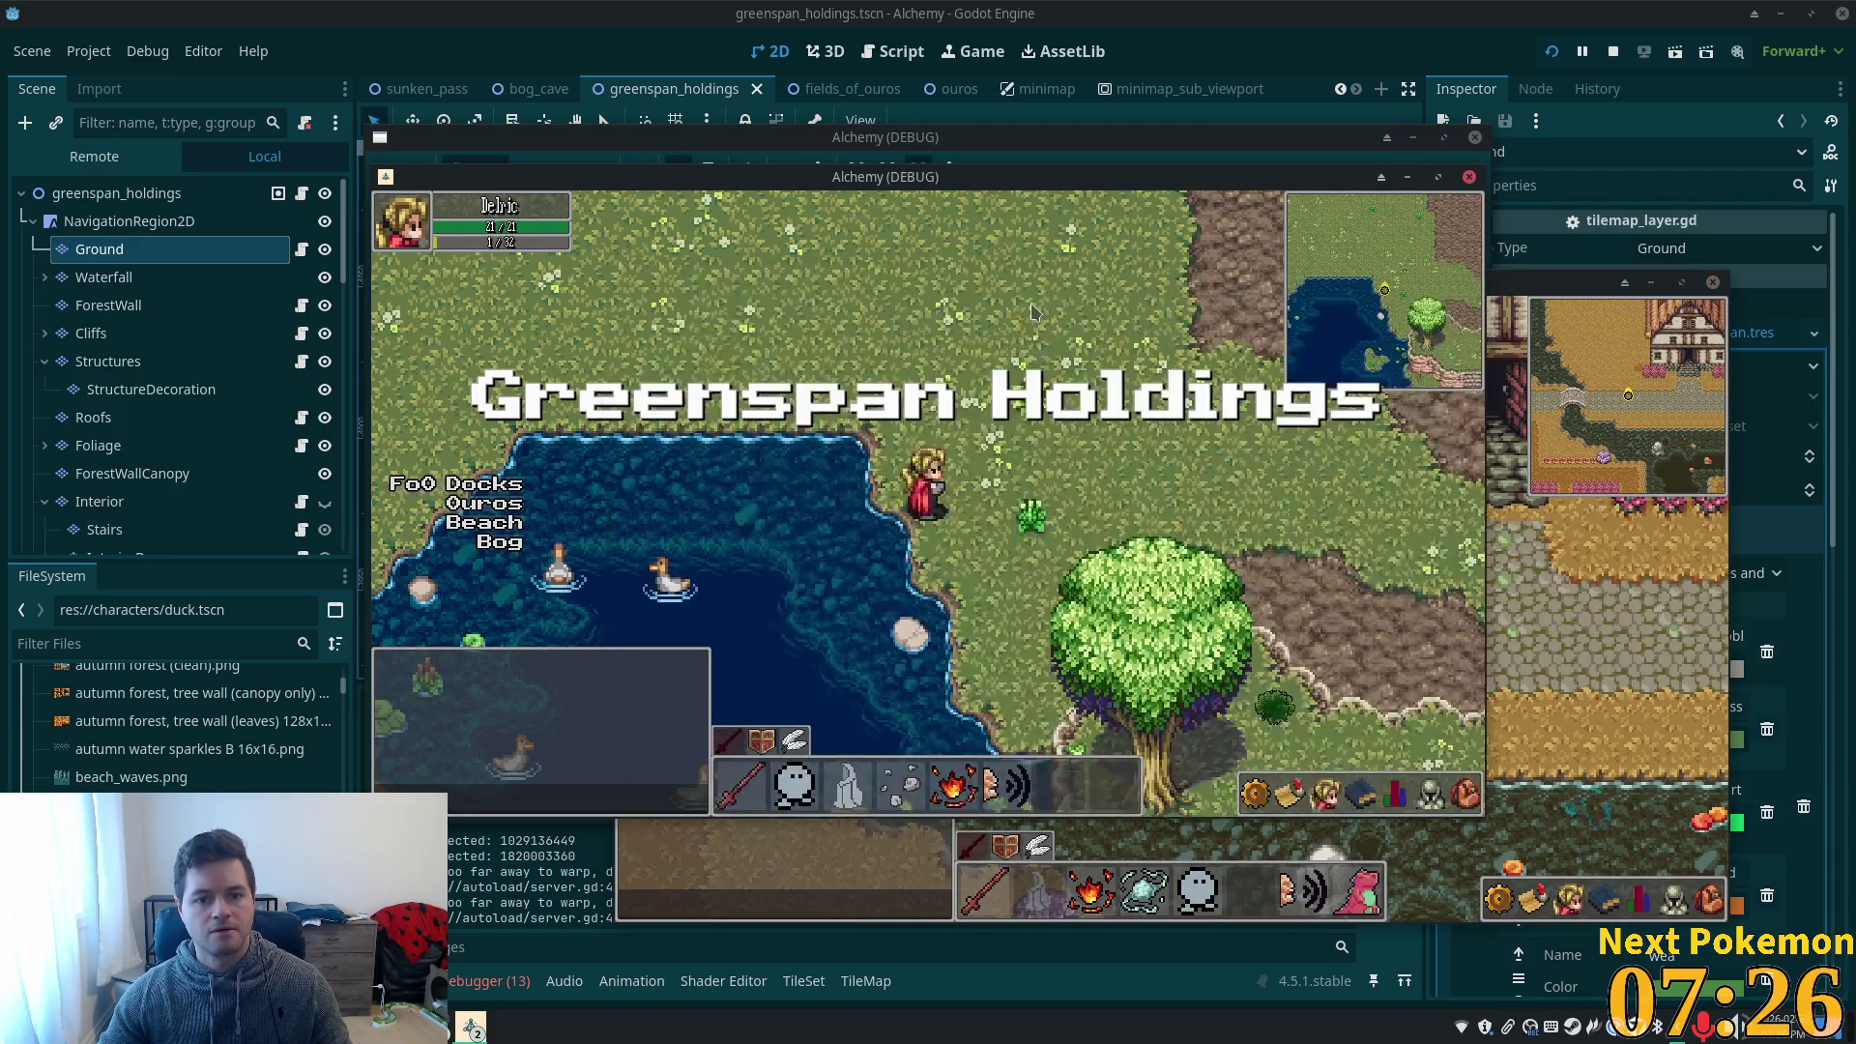
- Walk the hero south to the water and down along the pond's edge
key(Down)
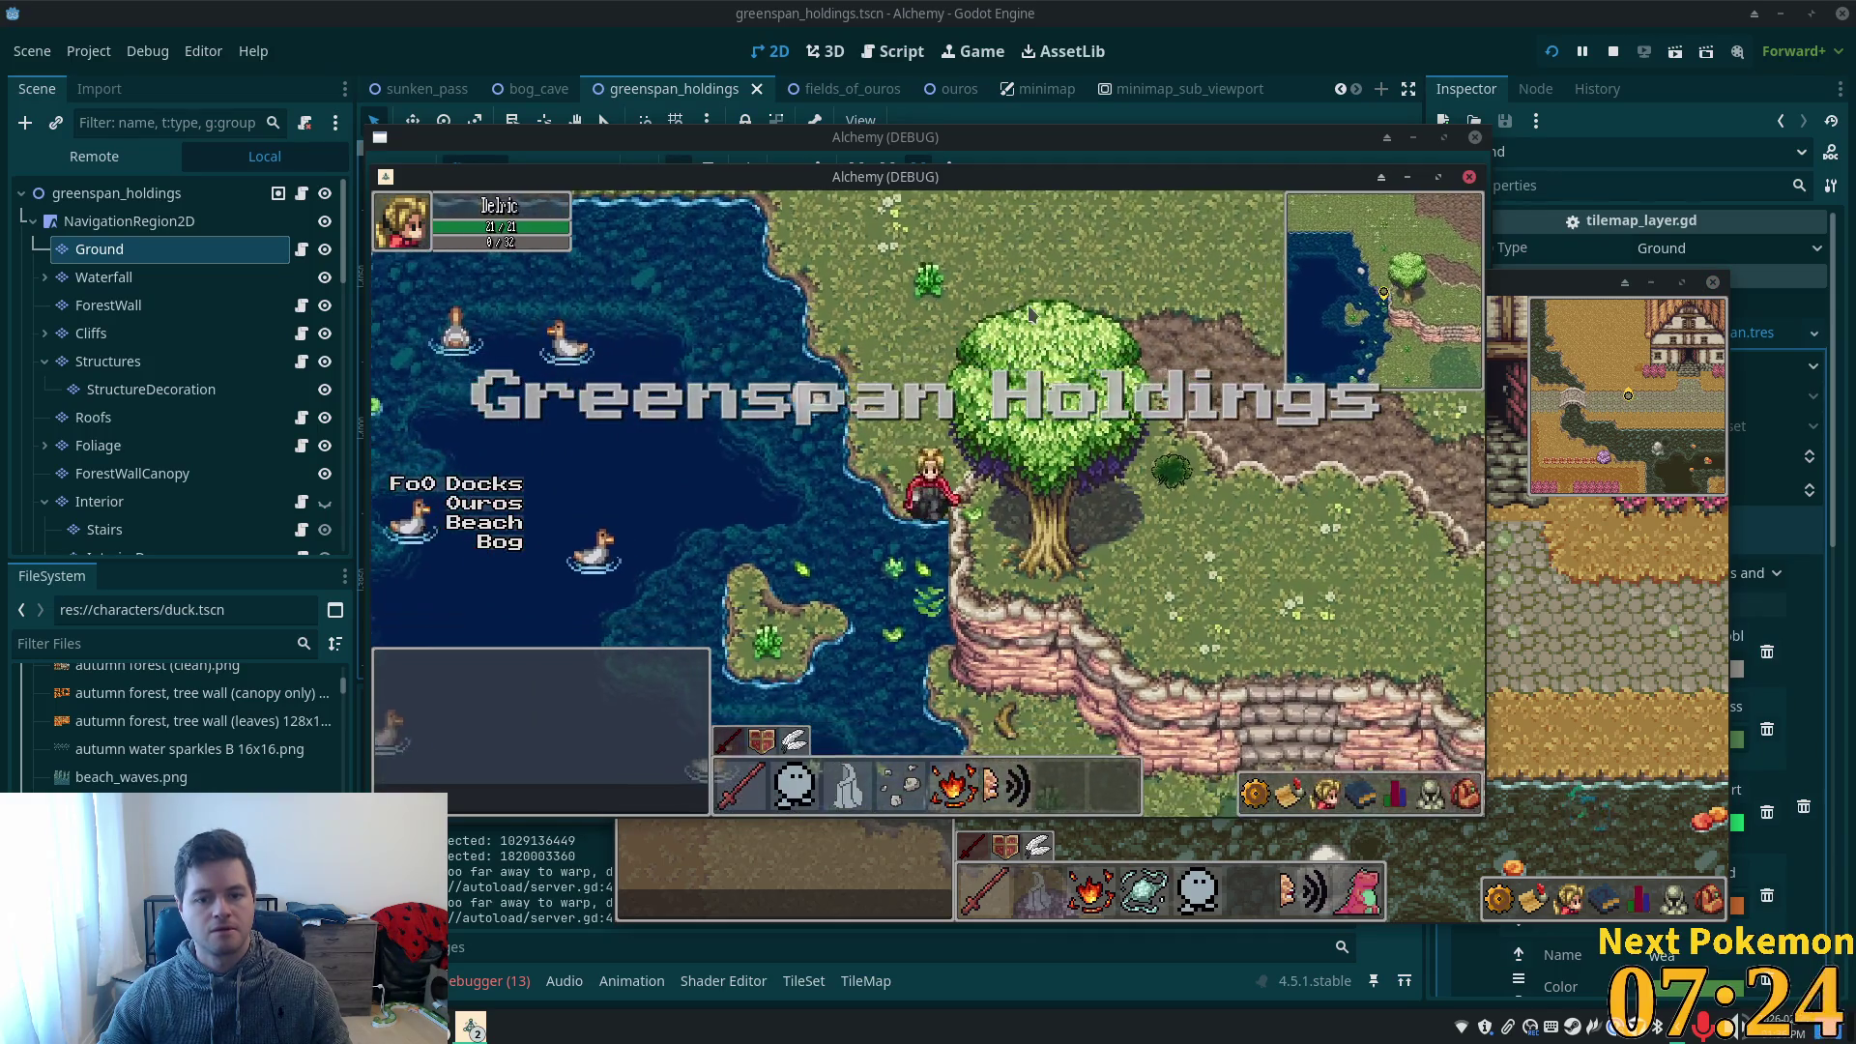
key(Left)
key(Left)
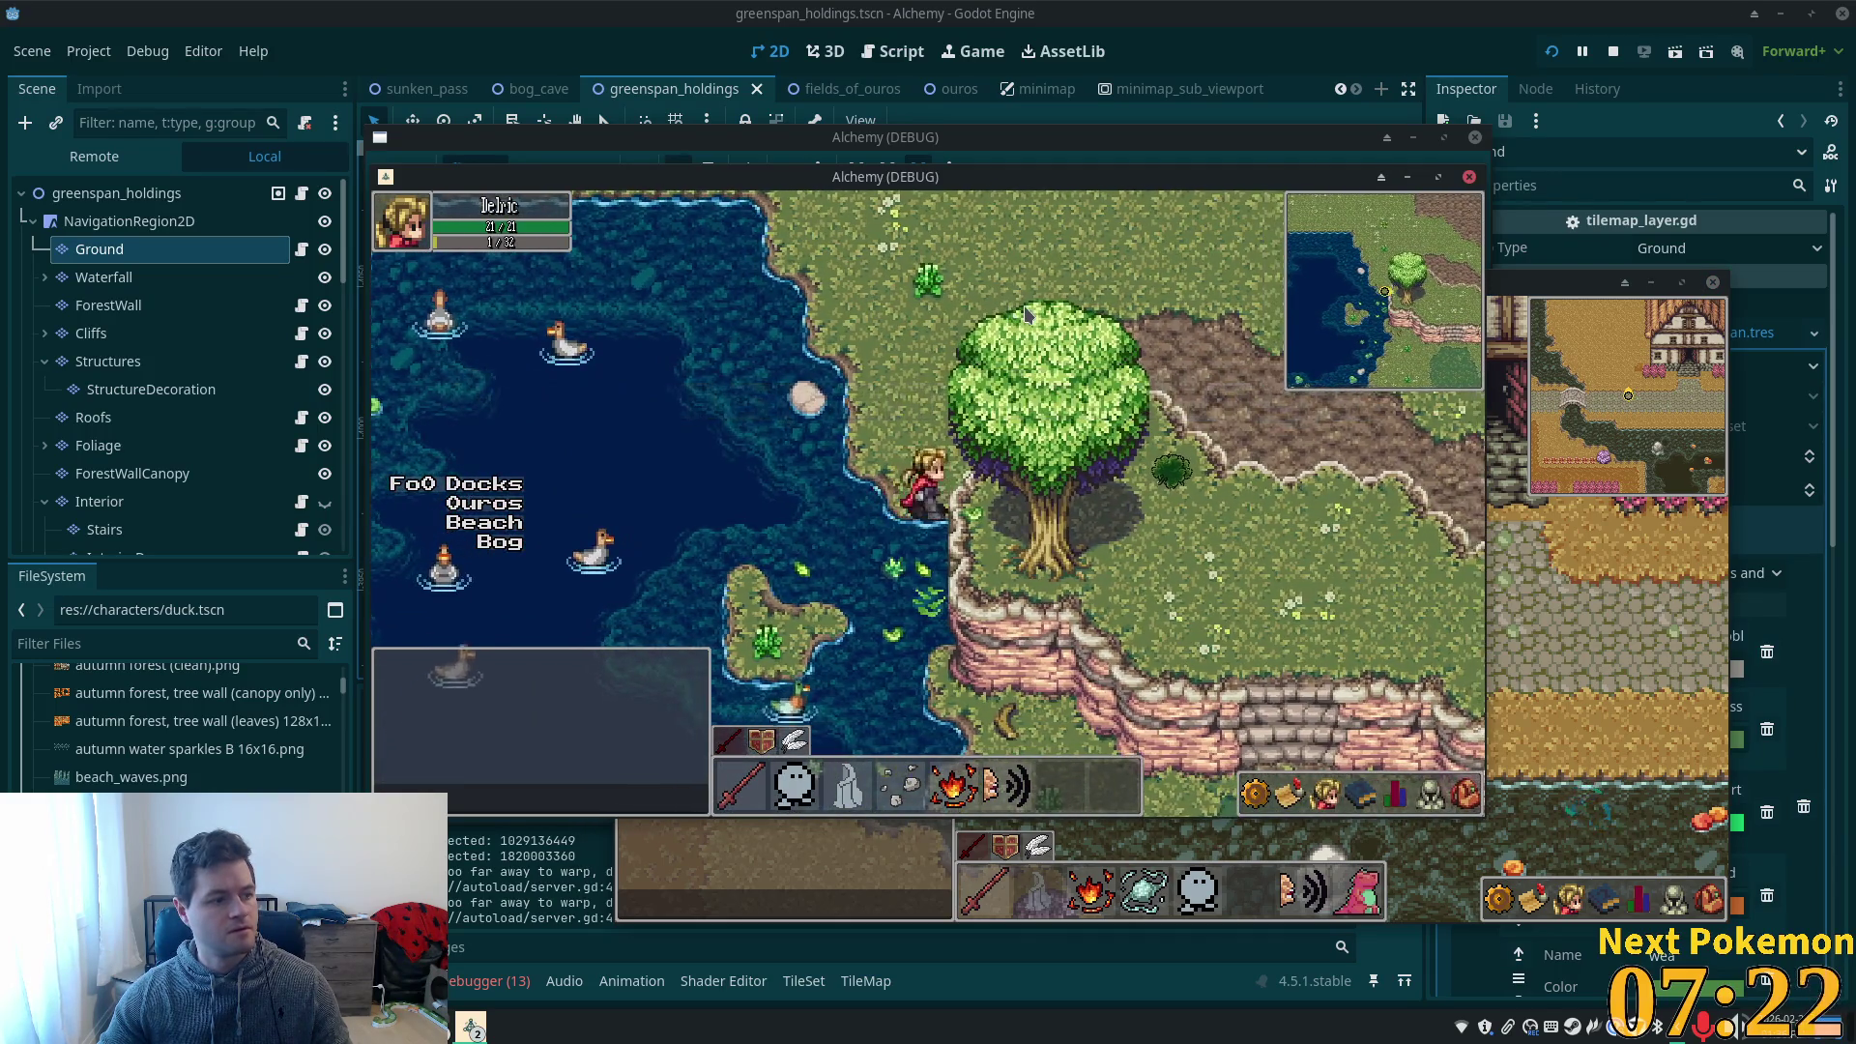
key(Up)
key(Up)
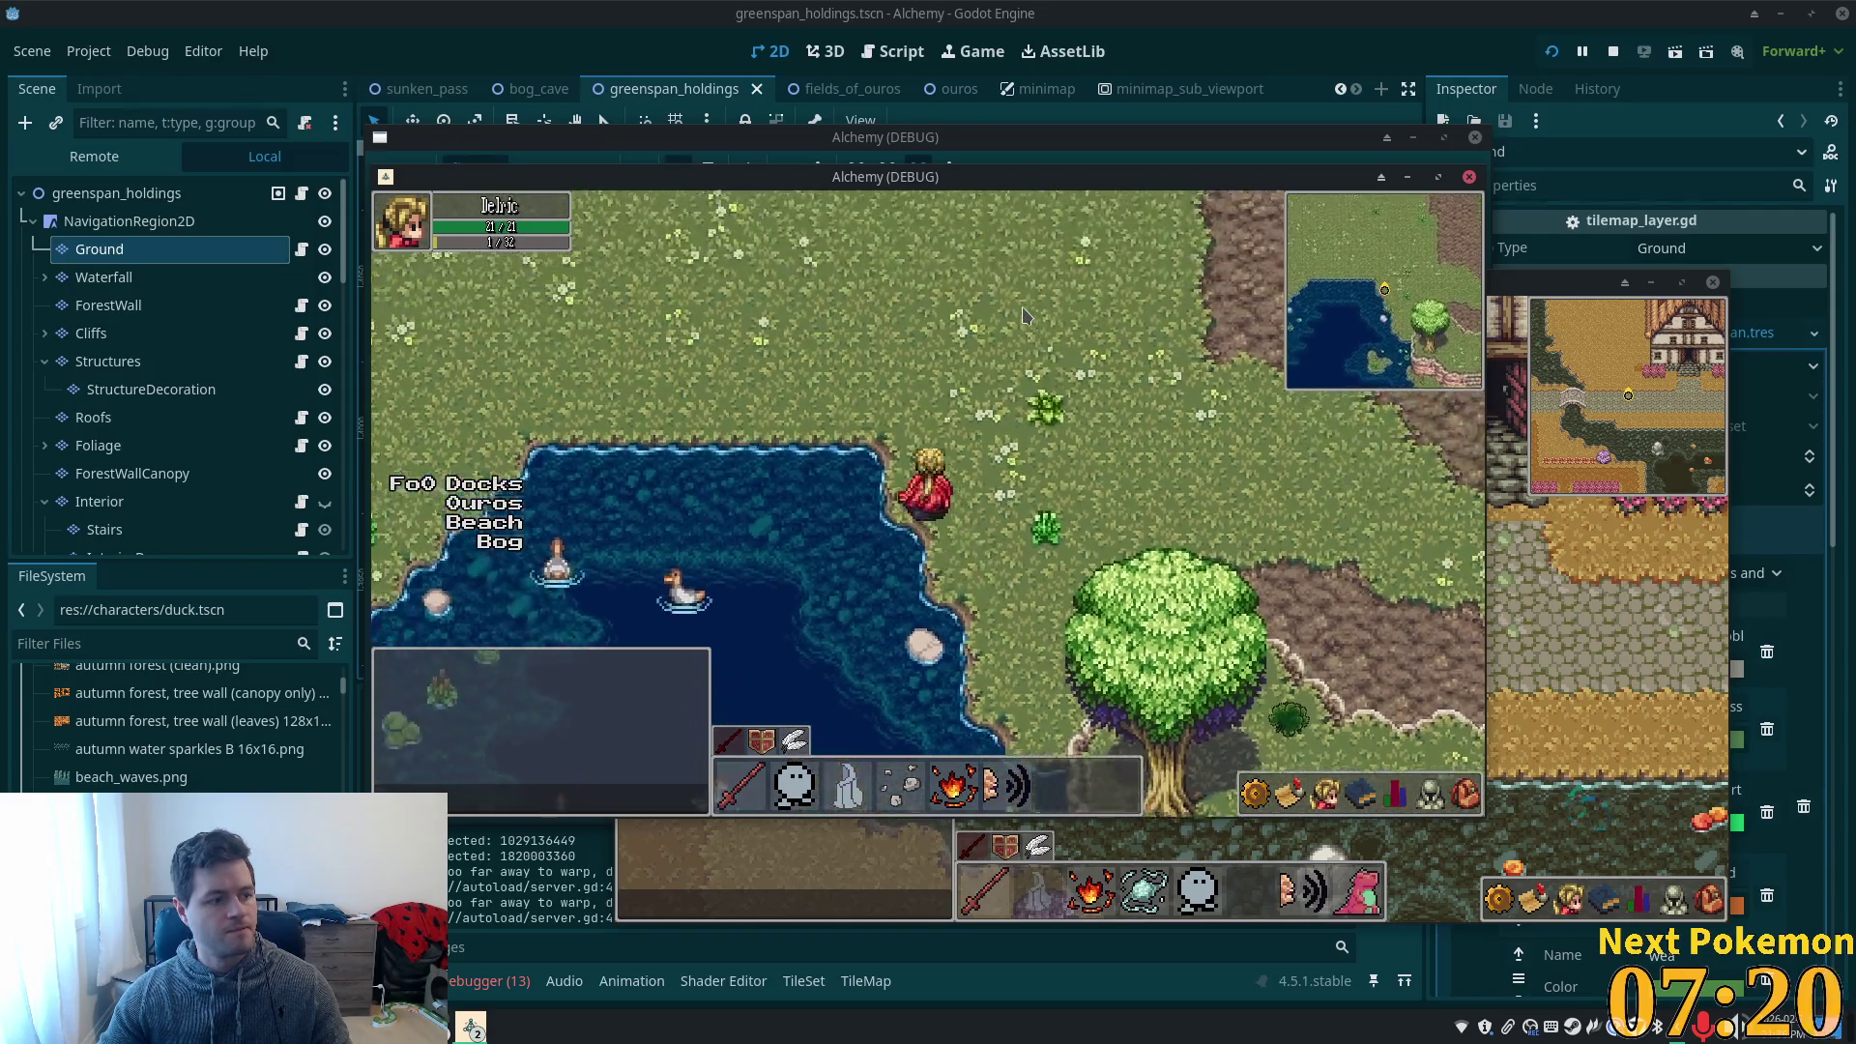
key(Left)
key(Down)
key(Left)
key(Down)
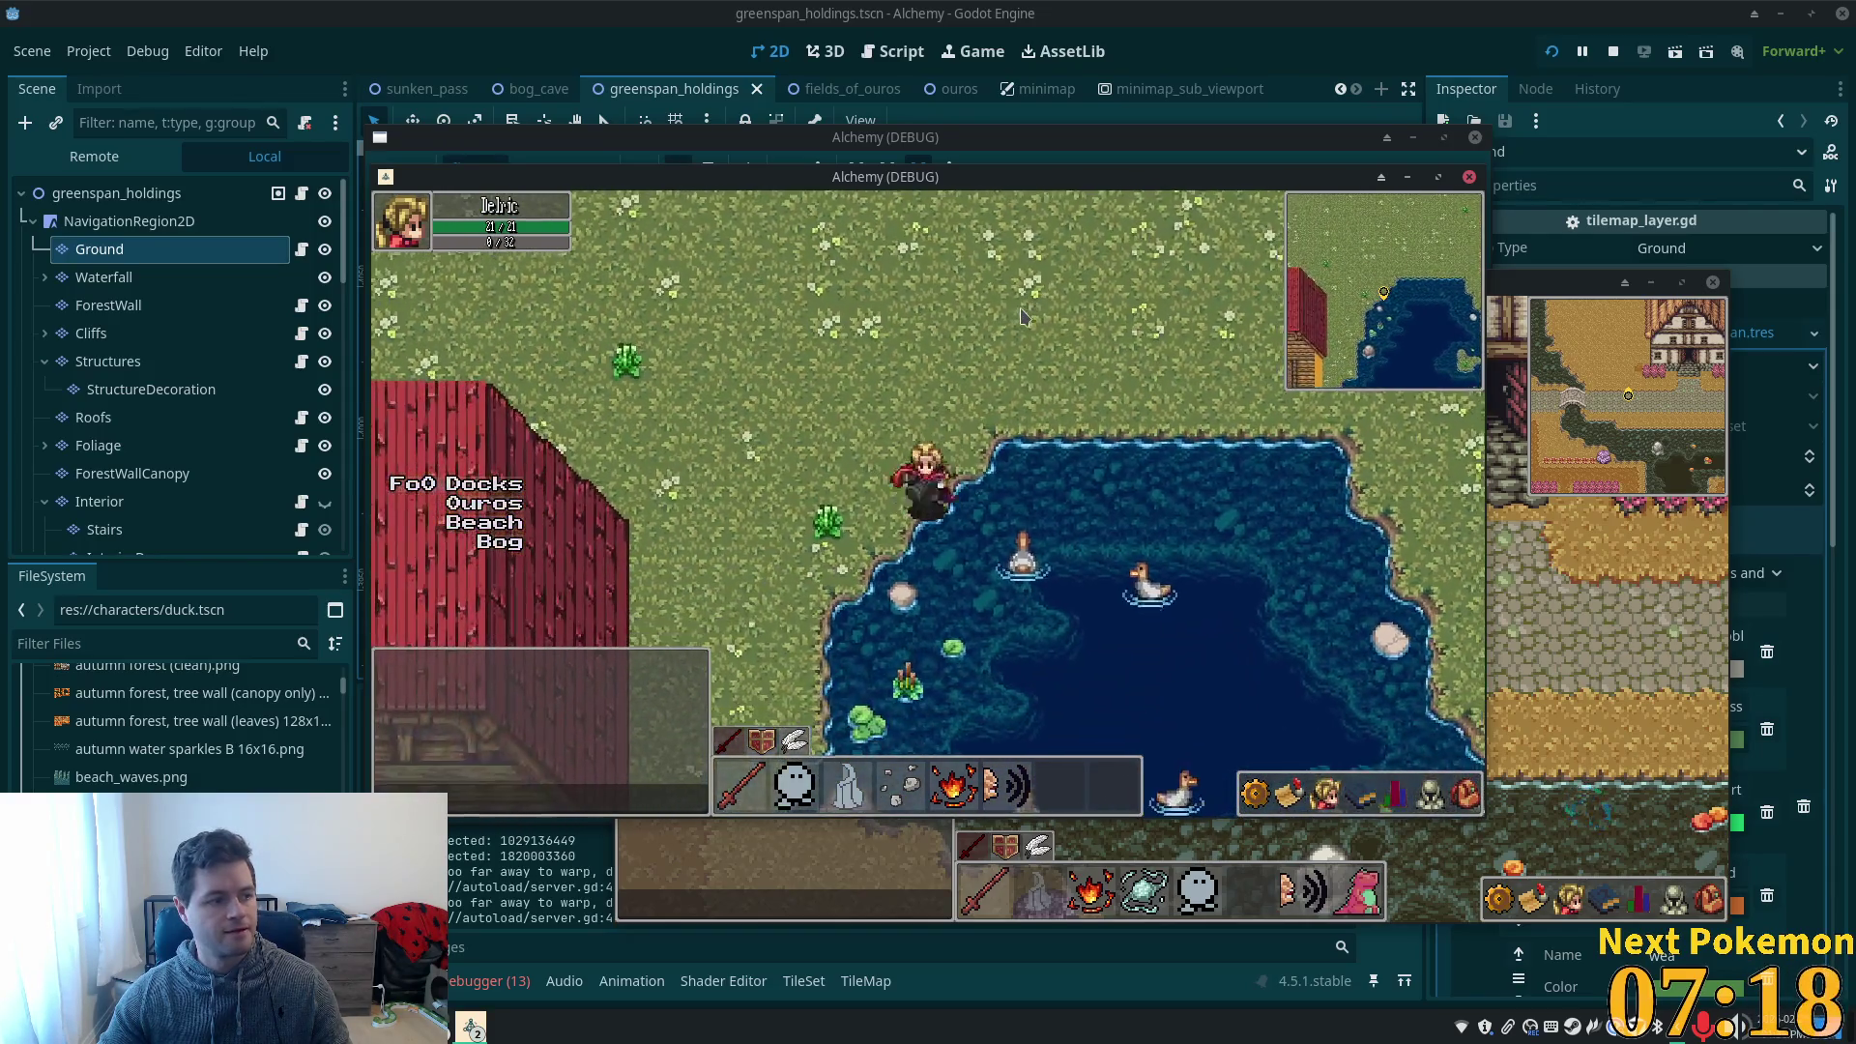
key(Left)
key(Down)
key(Left)
key(Down)
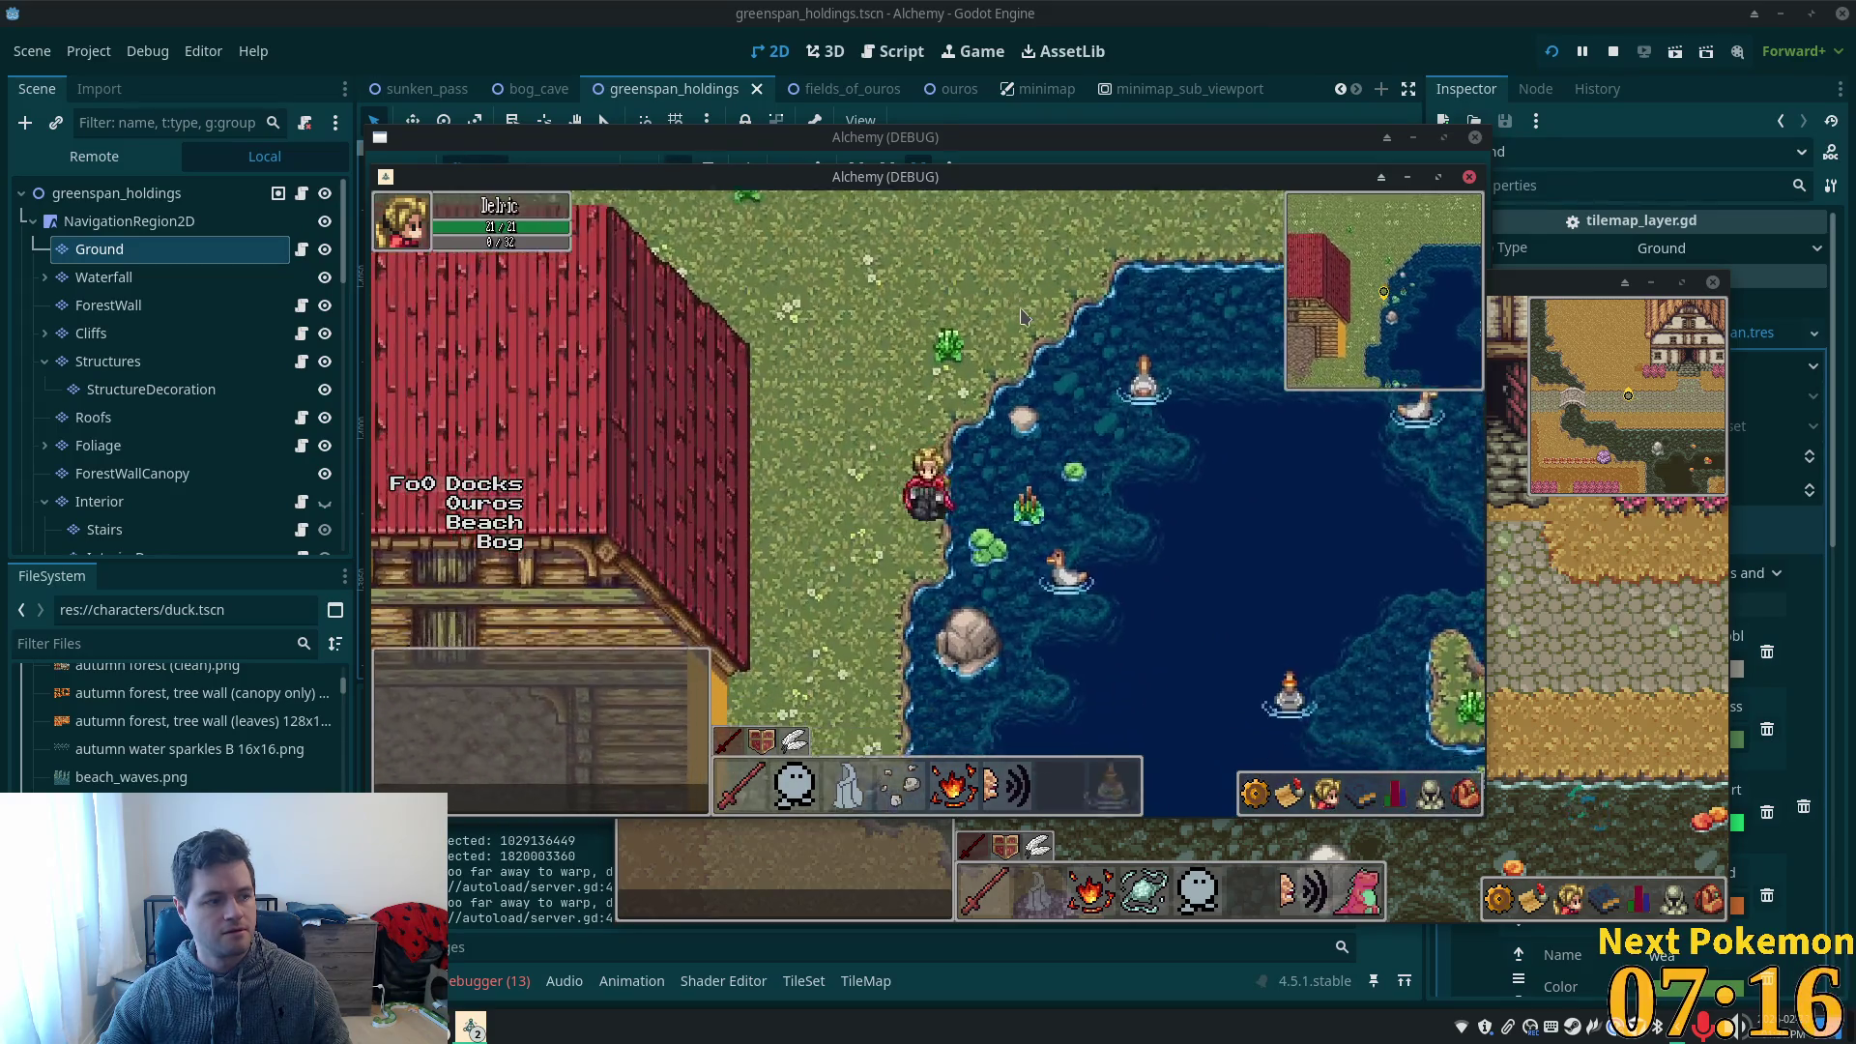
key(Down)
key(Down)
key(Right)
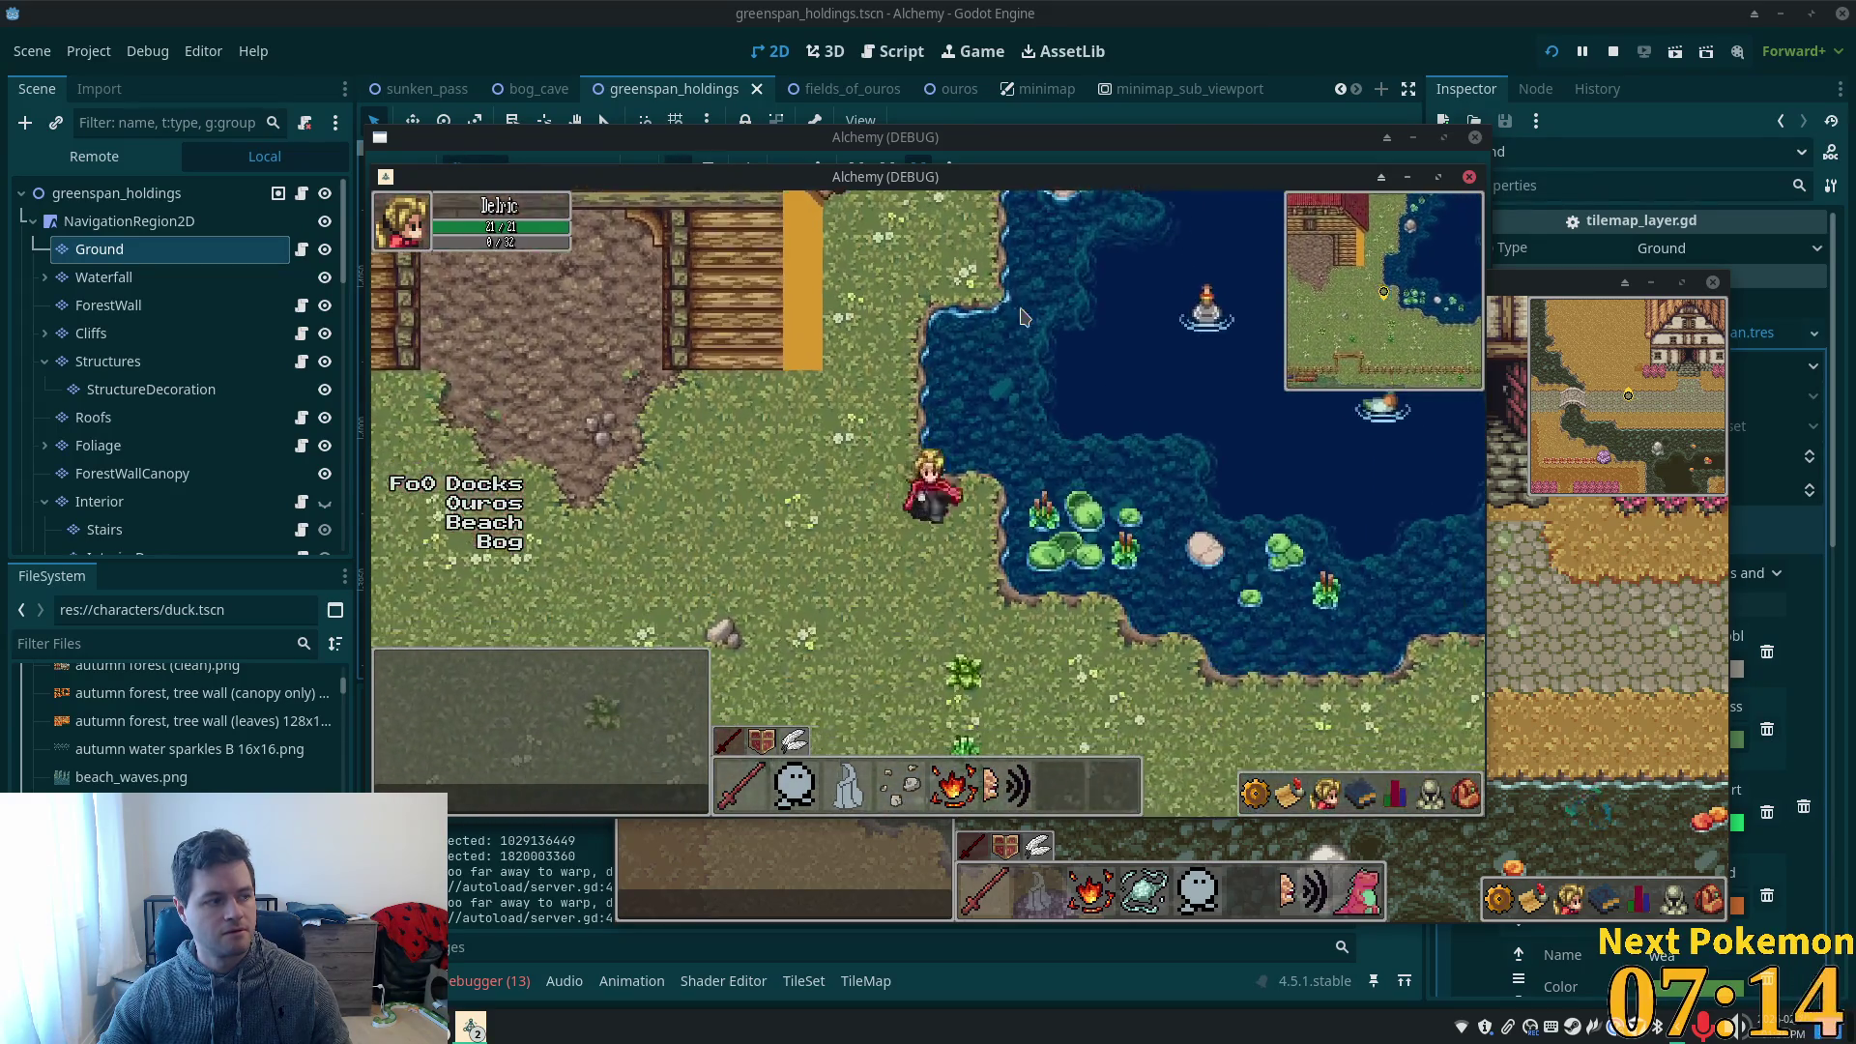
key(Down)
key(Right)
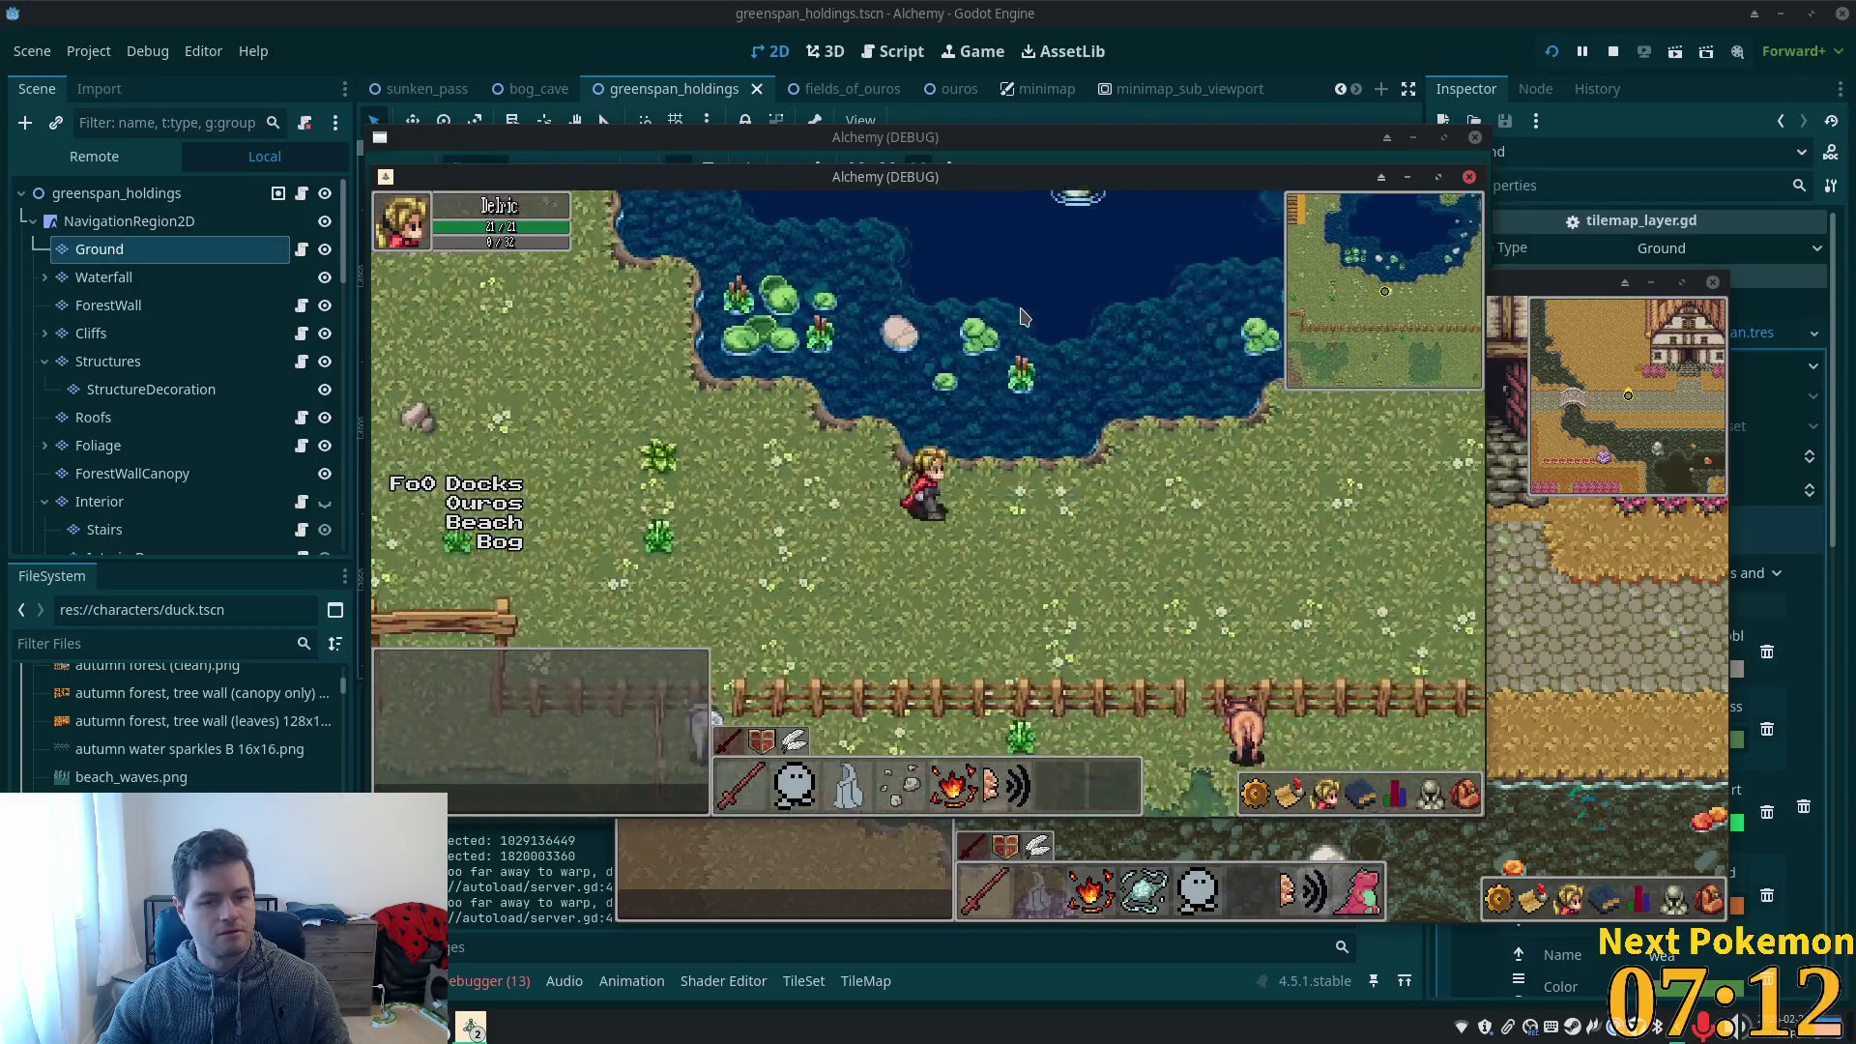
- Walk the hero back around the pond, north-west along the cliffs, and up and down the stone stairs
key(Up)
key(Left)
key(Up)
key(Left)
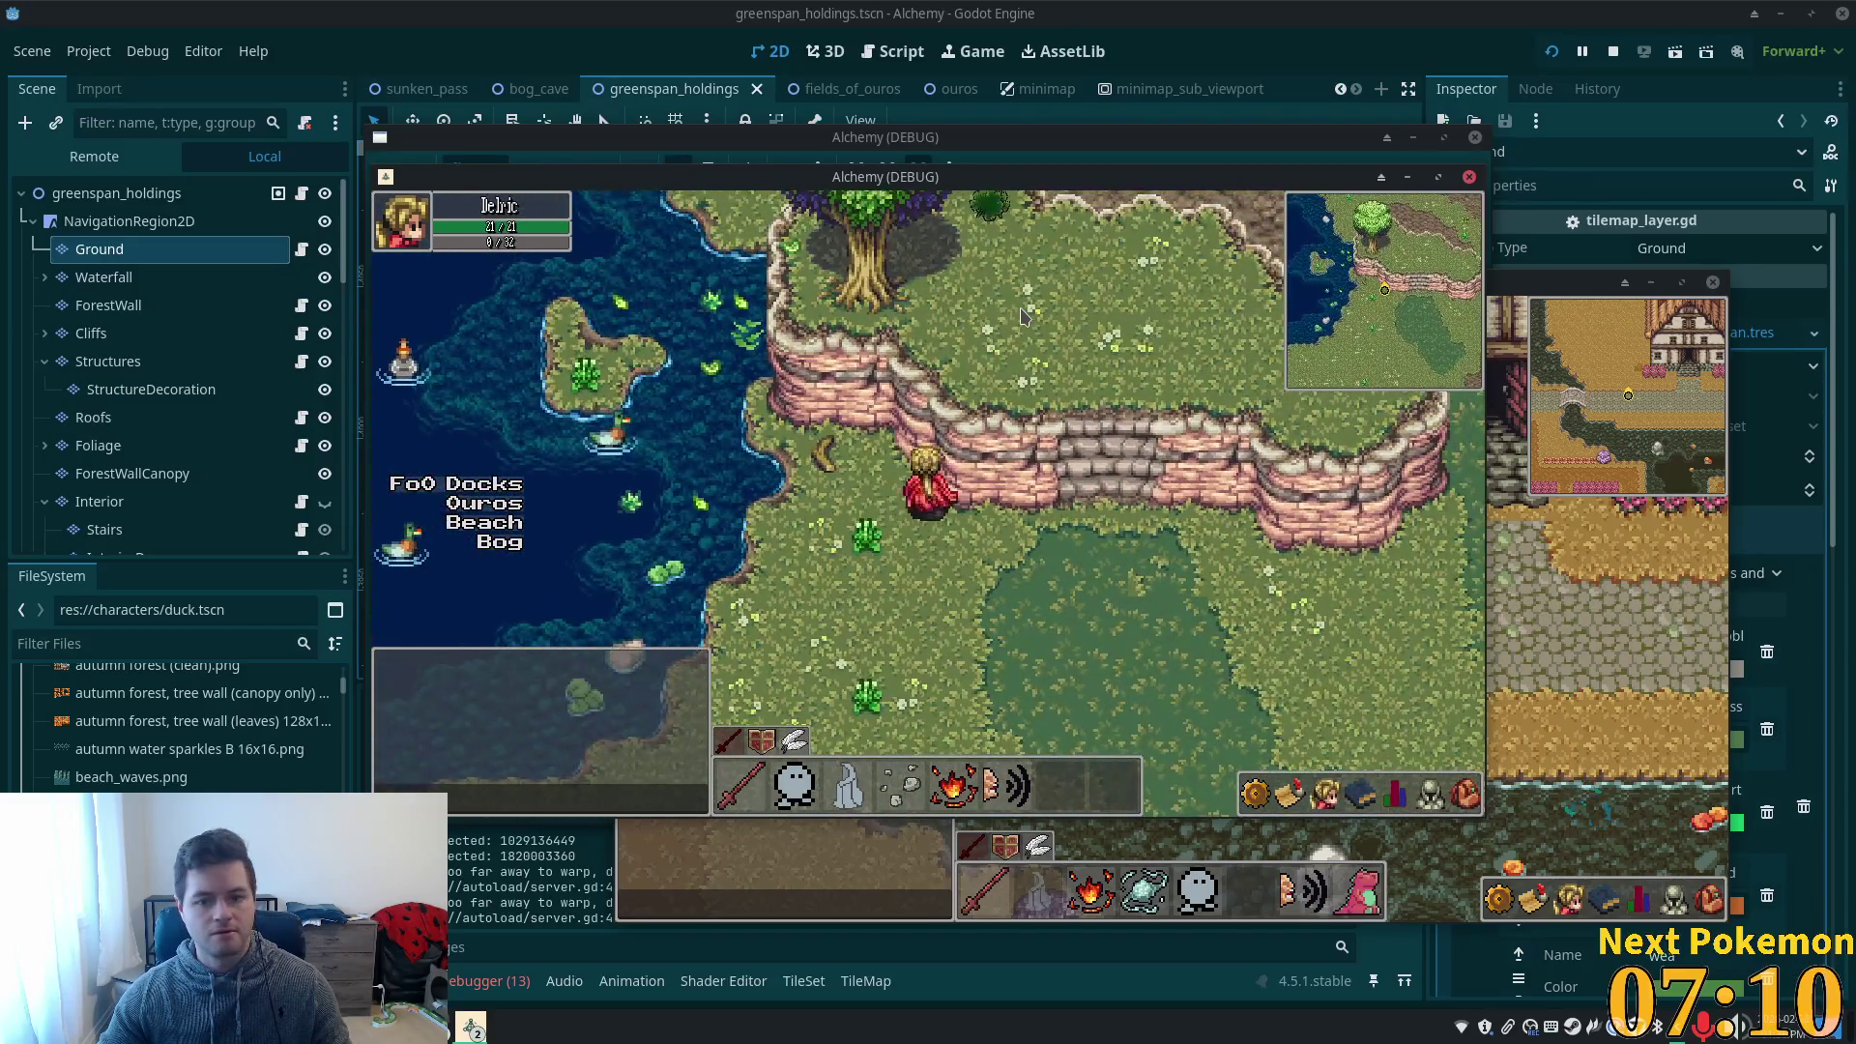
key(Right)
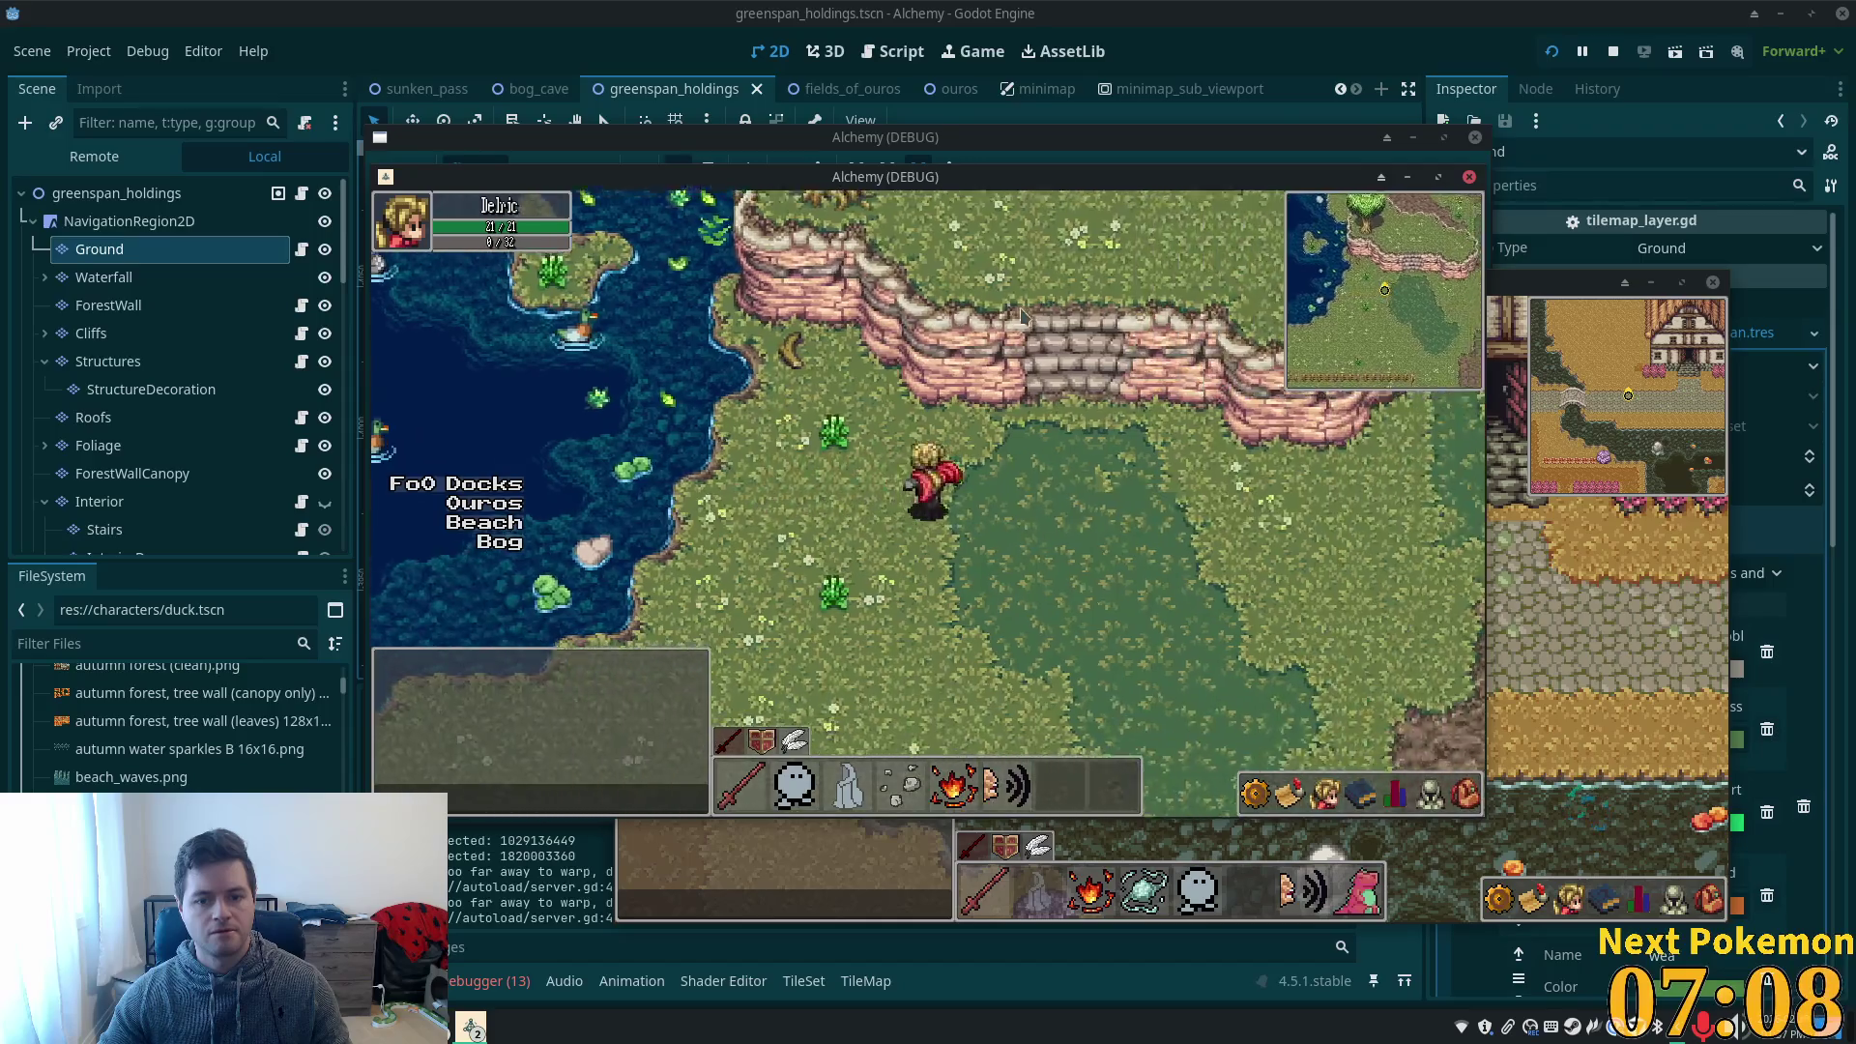
key(Up)
key(Down)
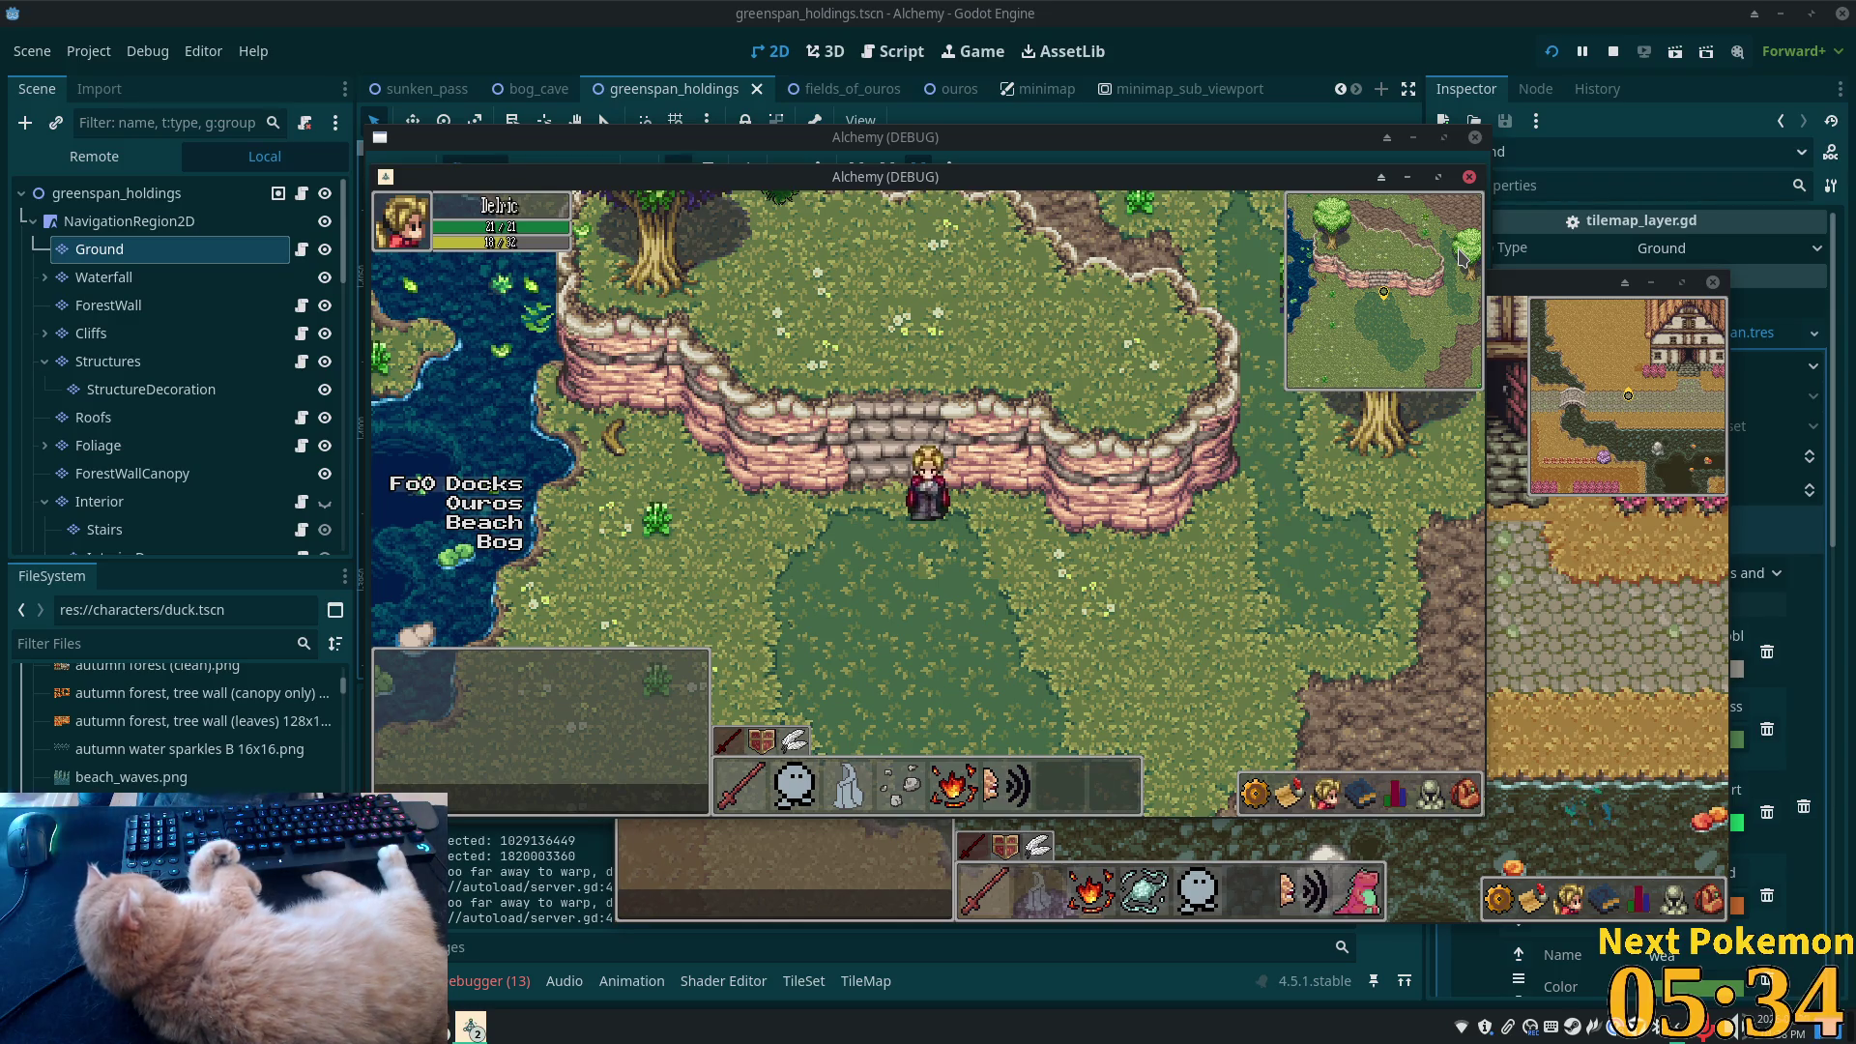
- Walk past the lake toward the red-roofed house, then stop the game with F8
key(s)
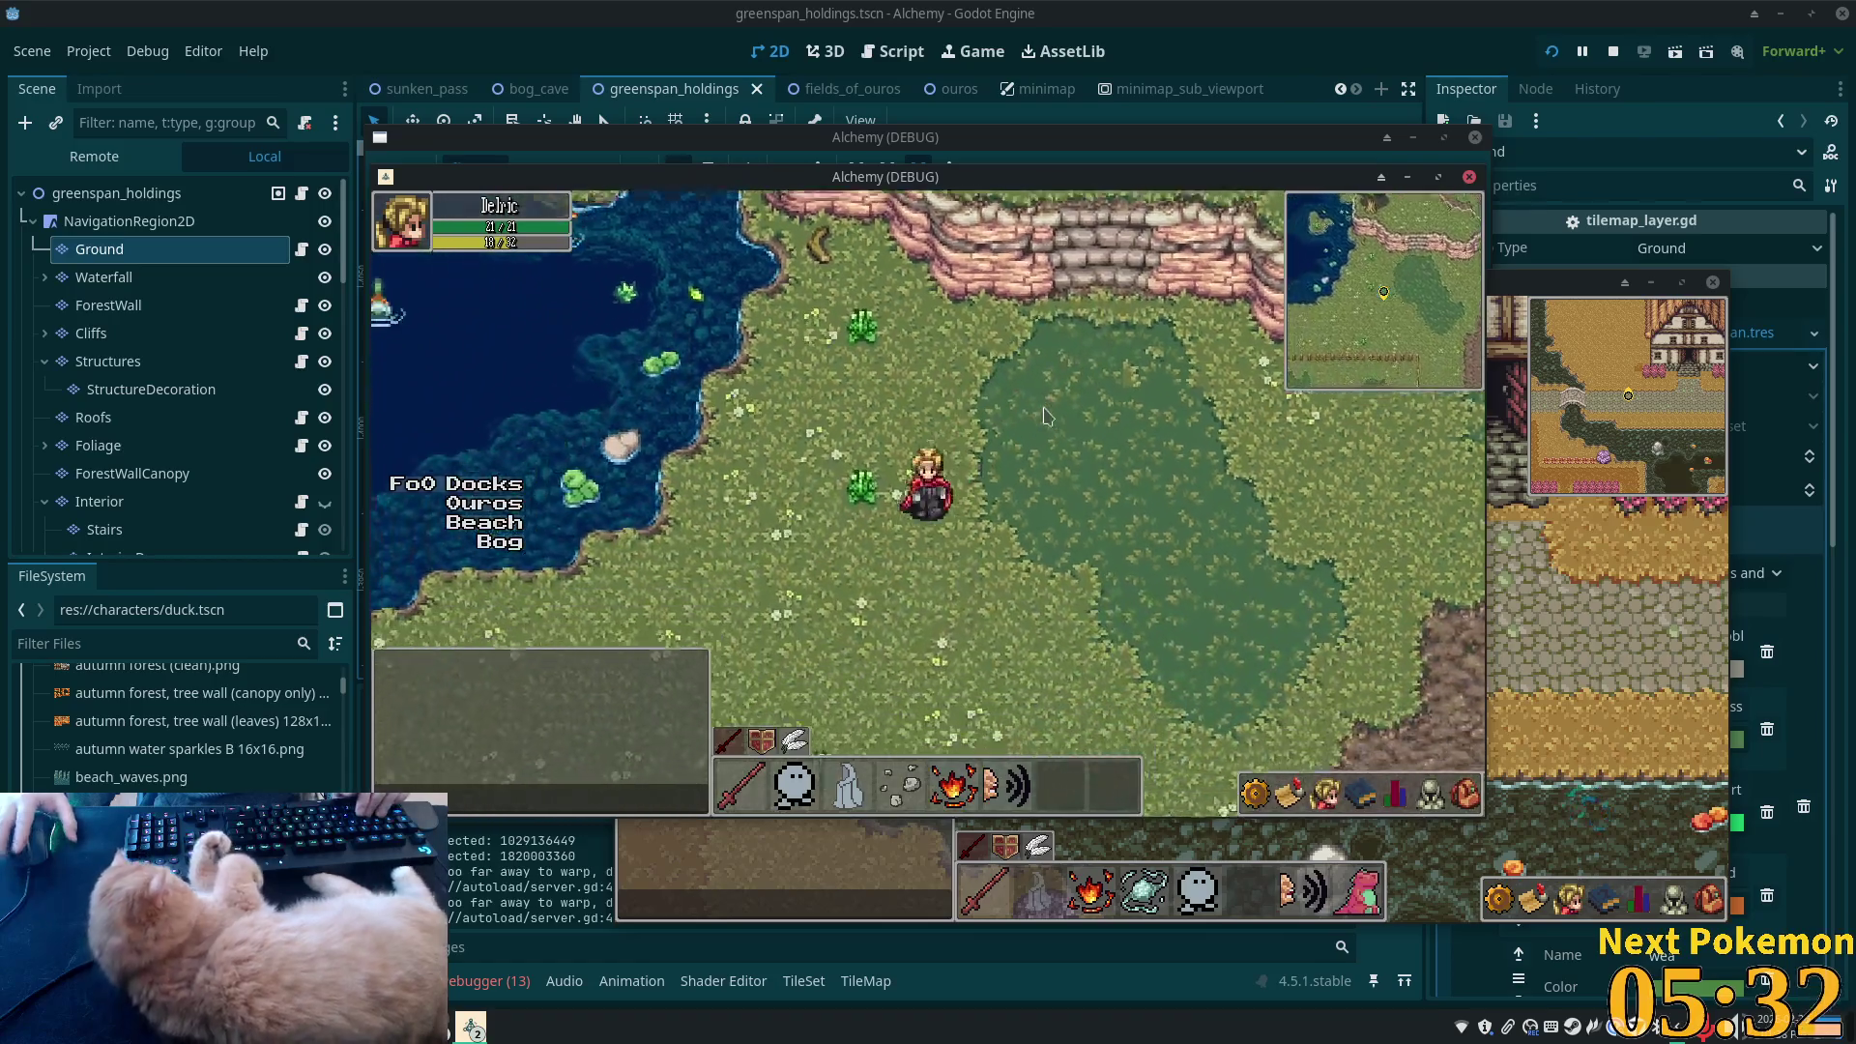
key(a)
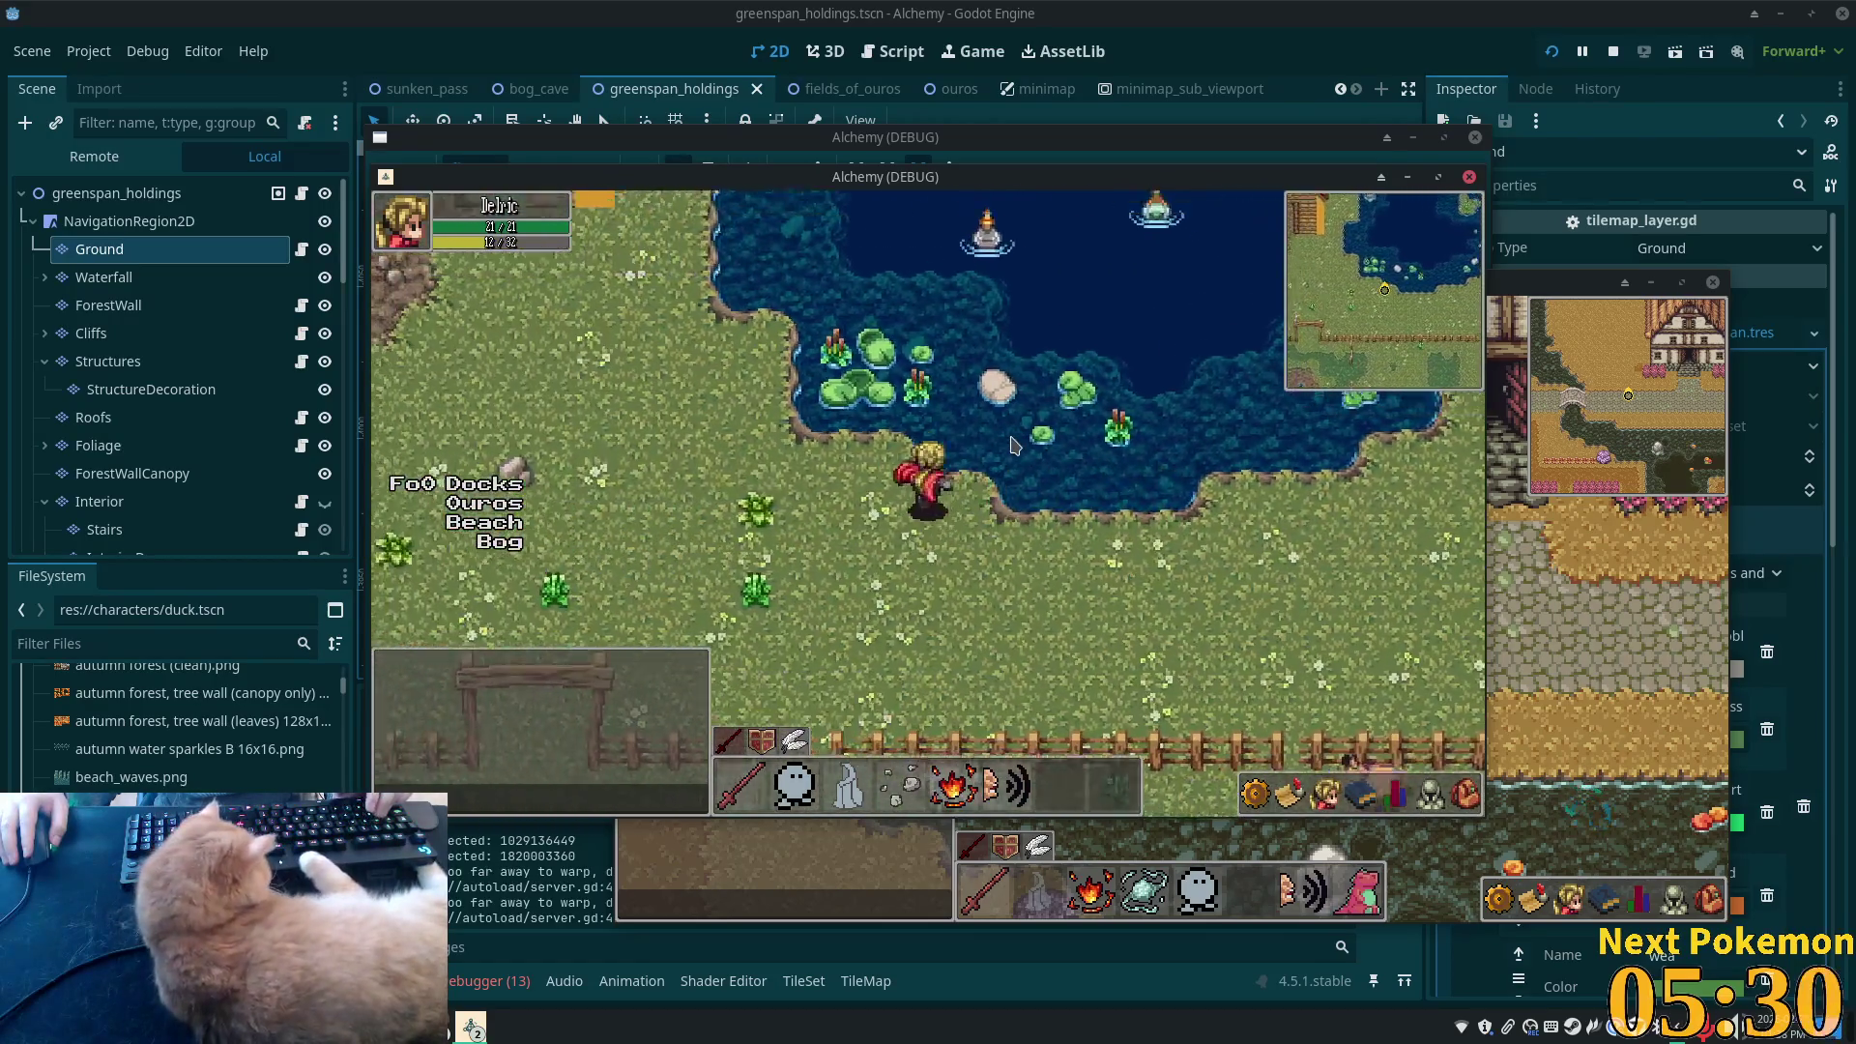
key(s)
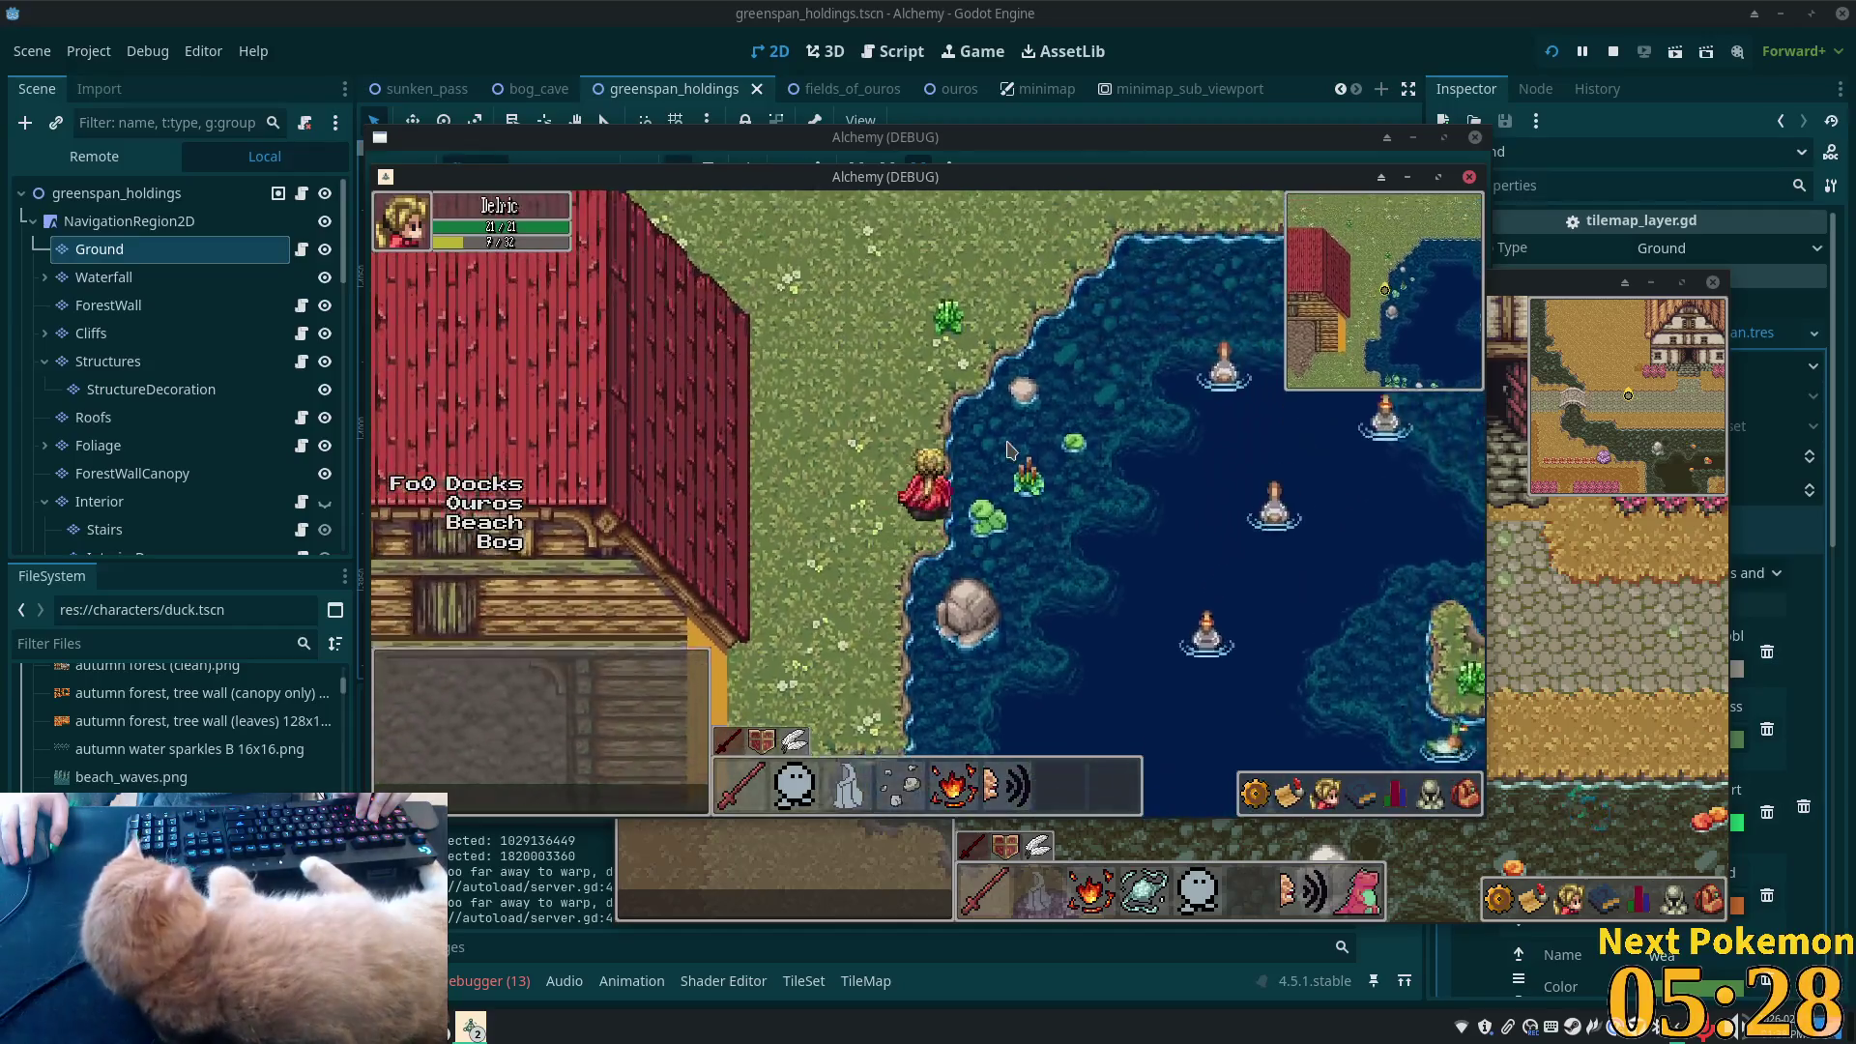
key(w)
key(F8)
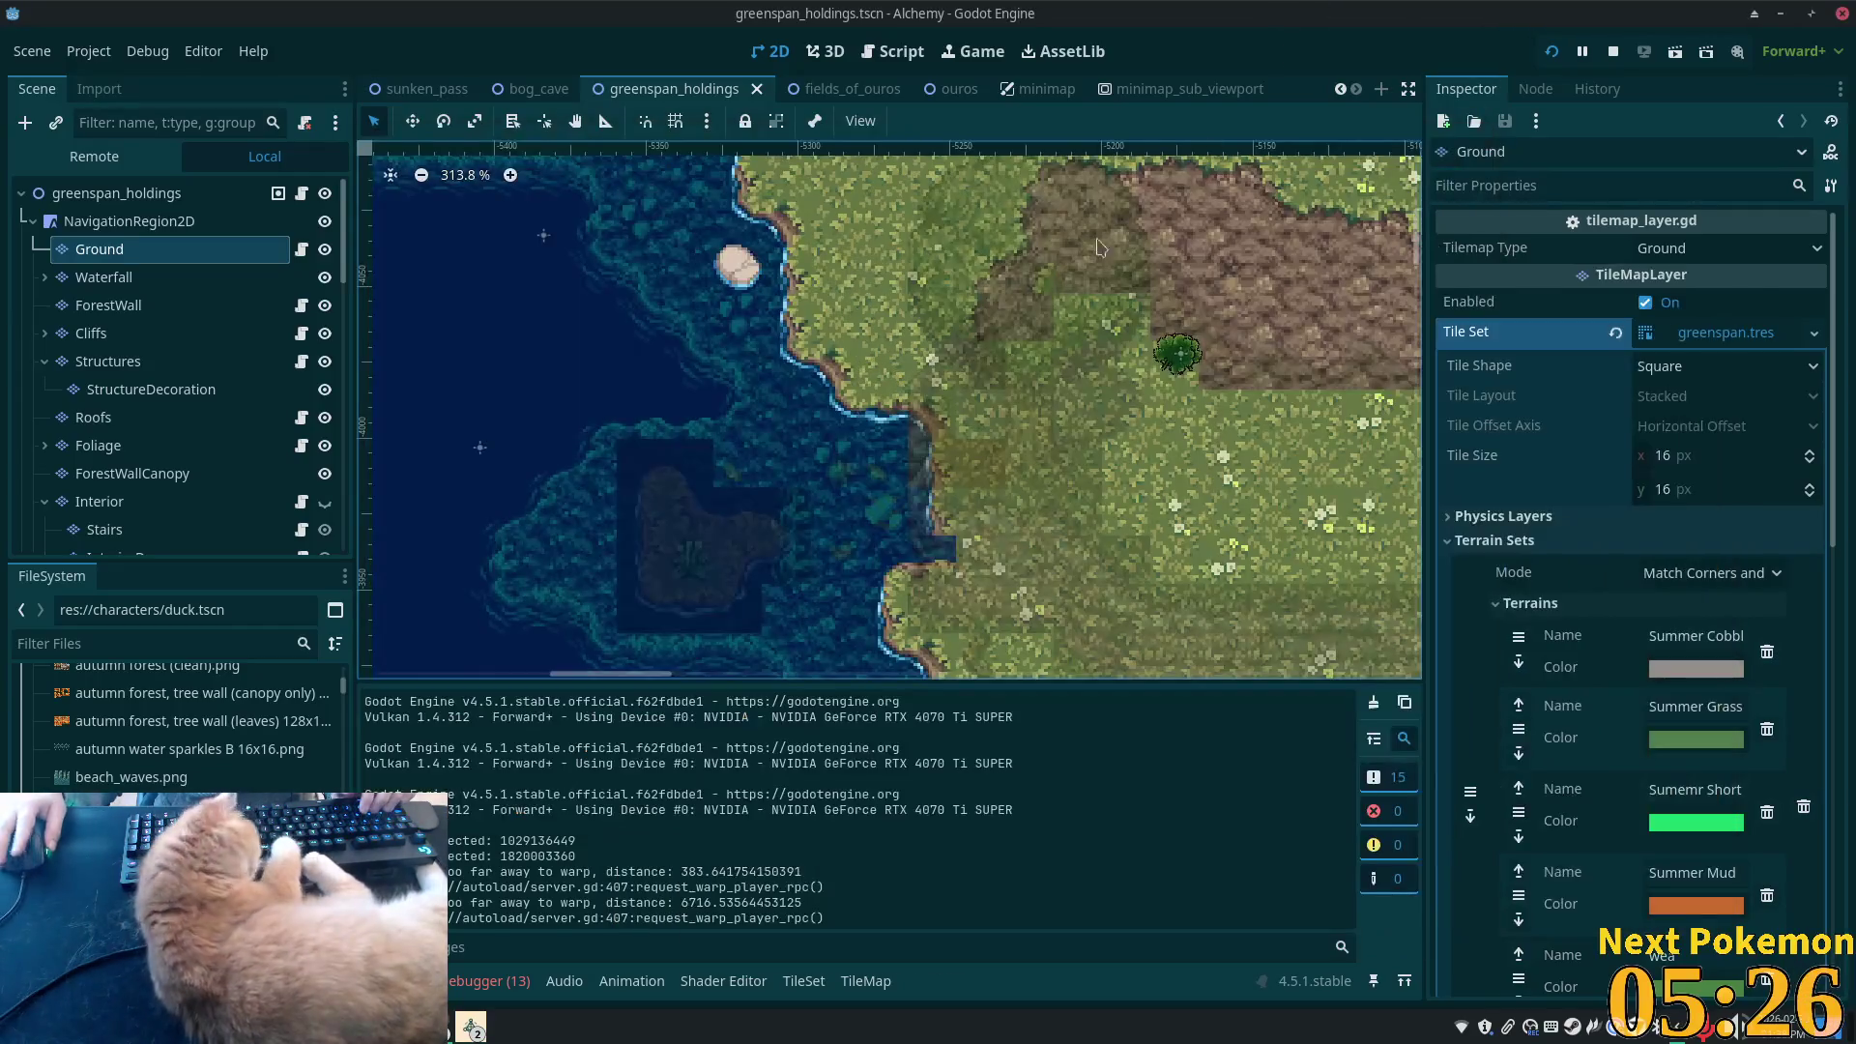
- Paint a summer forest grass shore tile at the pond's upper-left edge on the Ground layer
scroll(945, 406, down, 10)
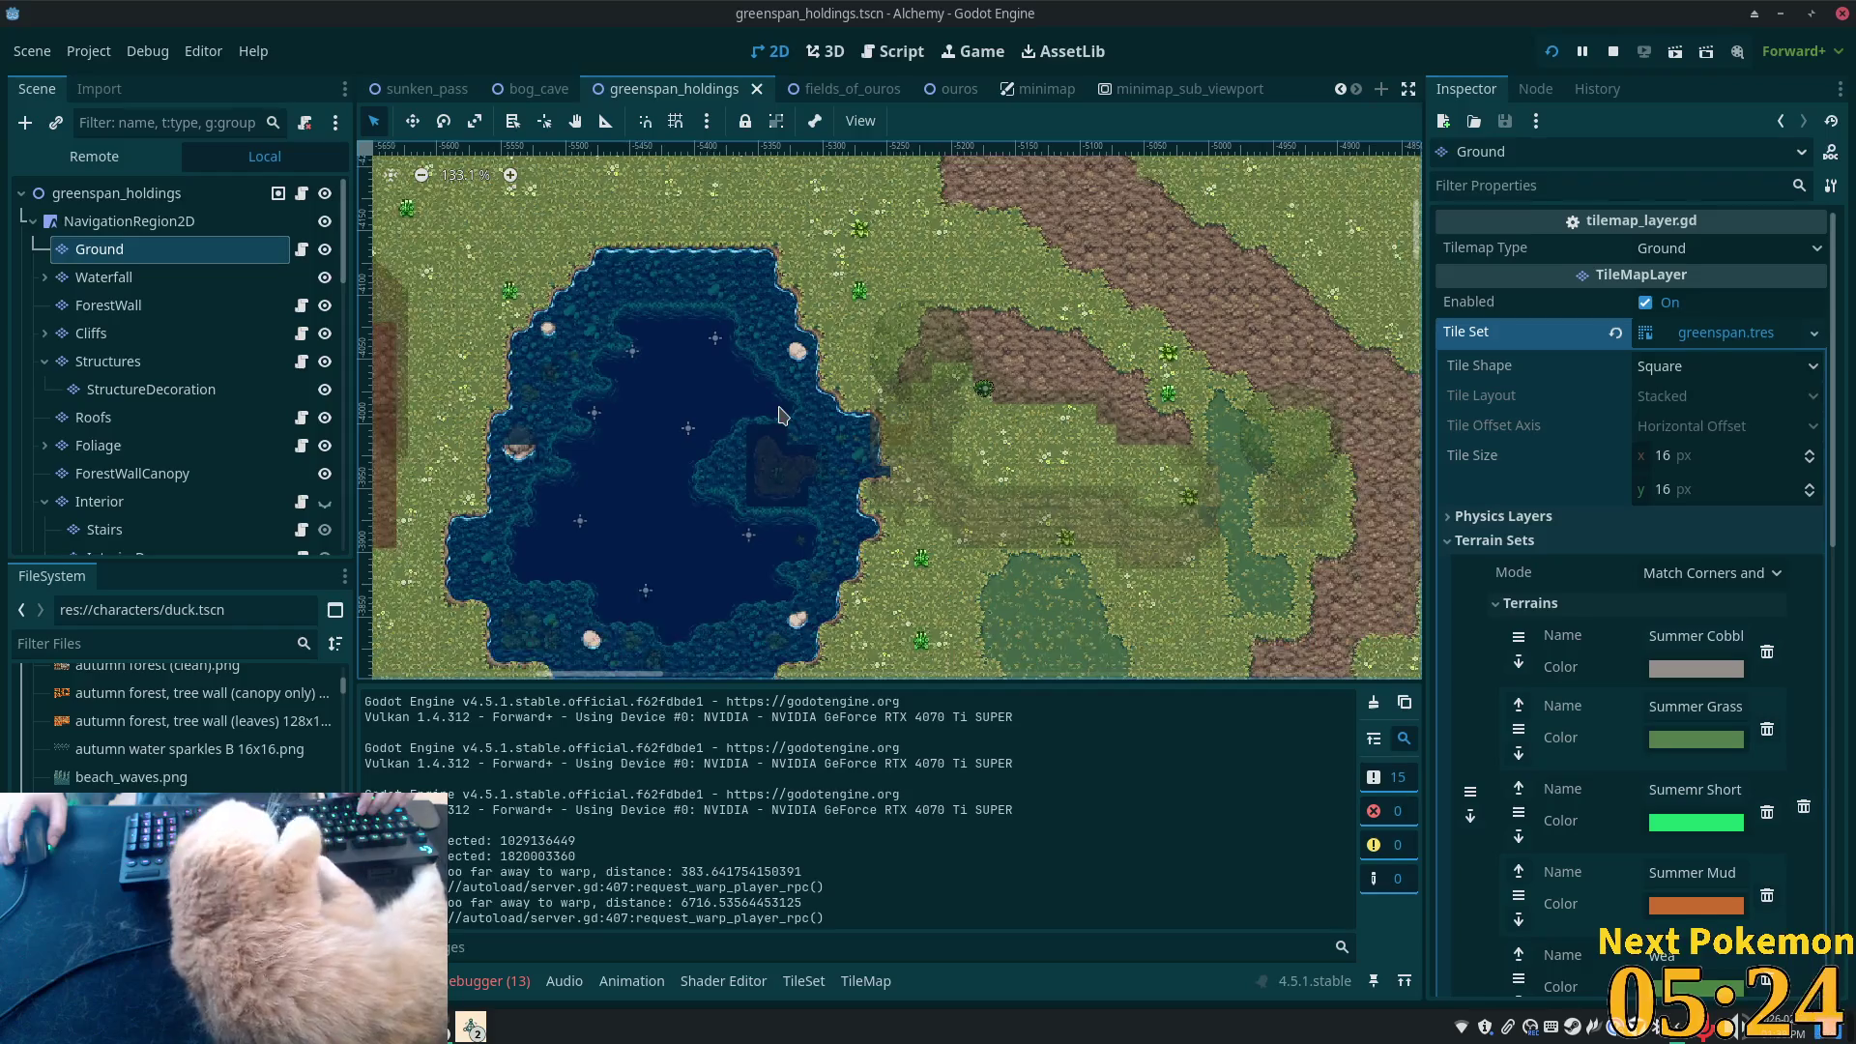
scroll(783, 416, down, 4)
scroll(789, 343, up, 9)
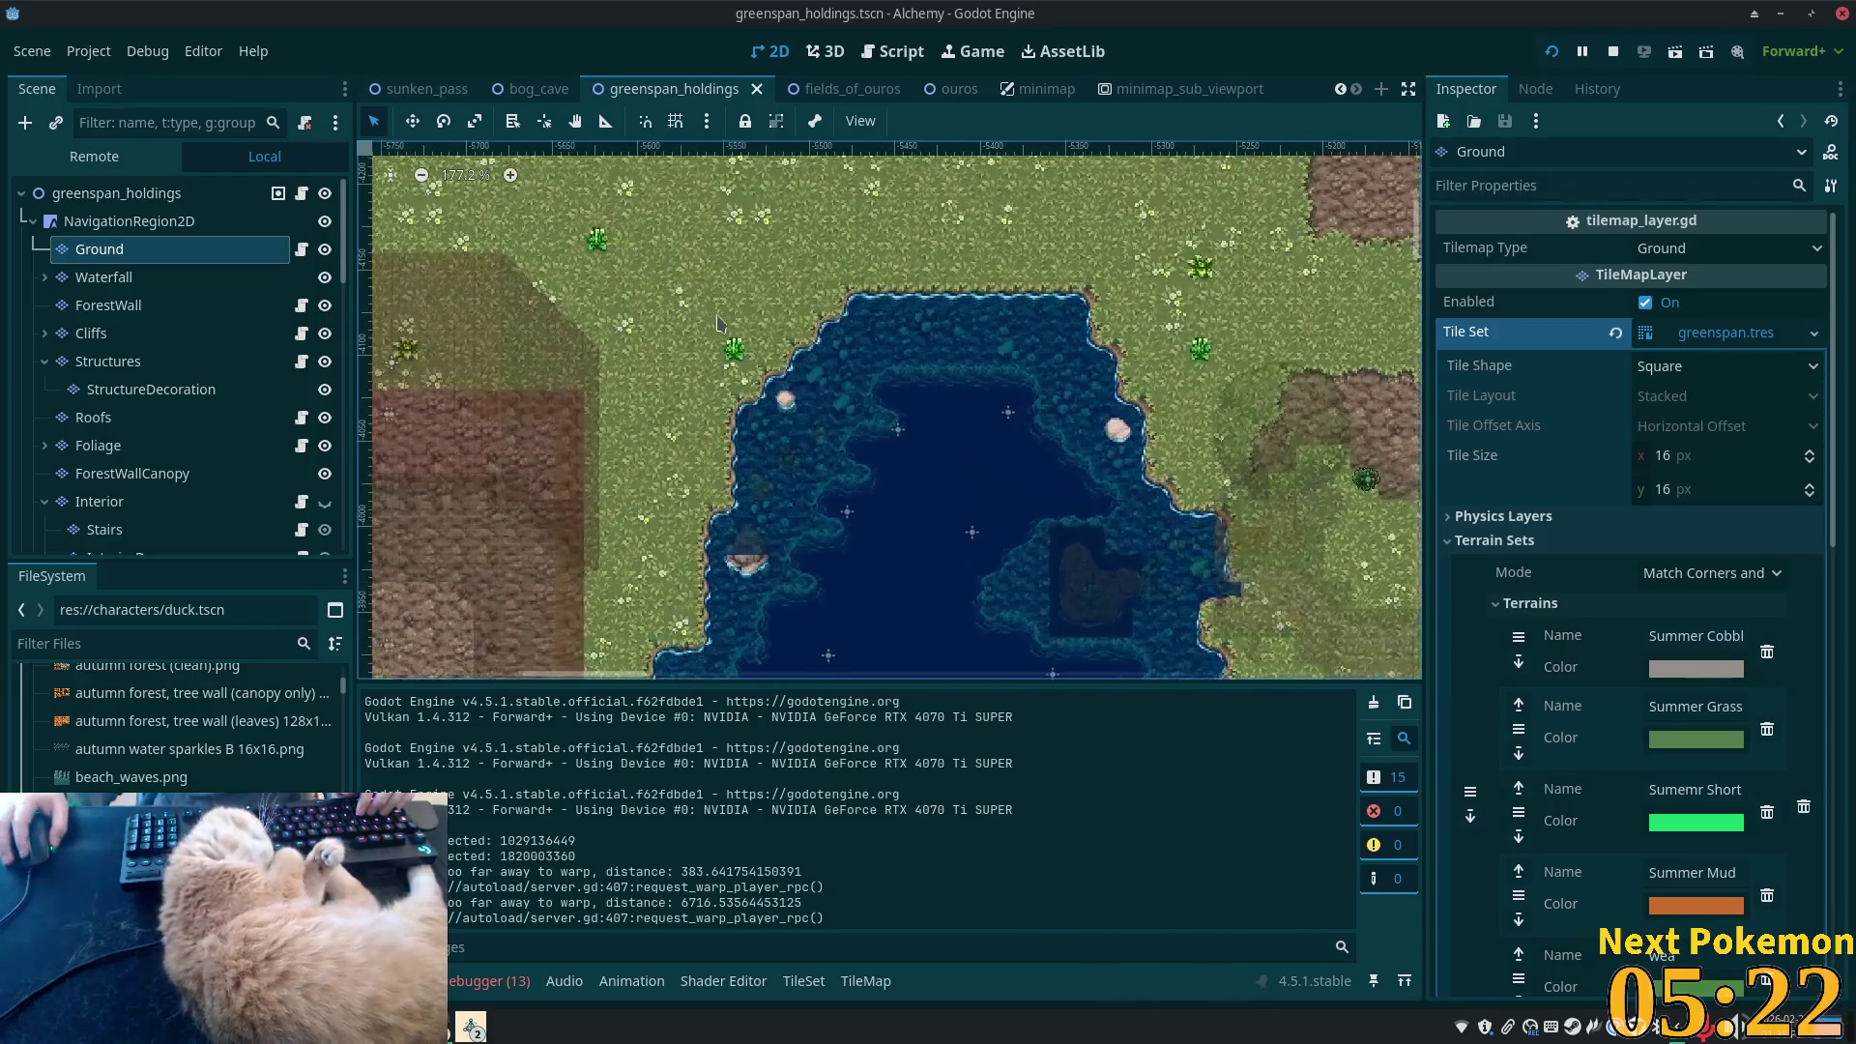
scroll(790, 343, up, 2)
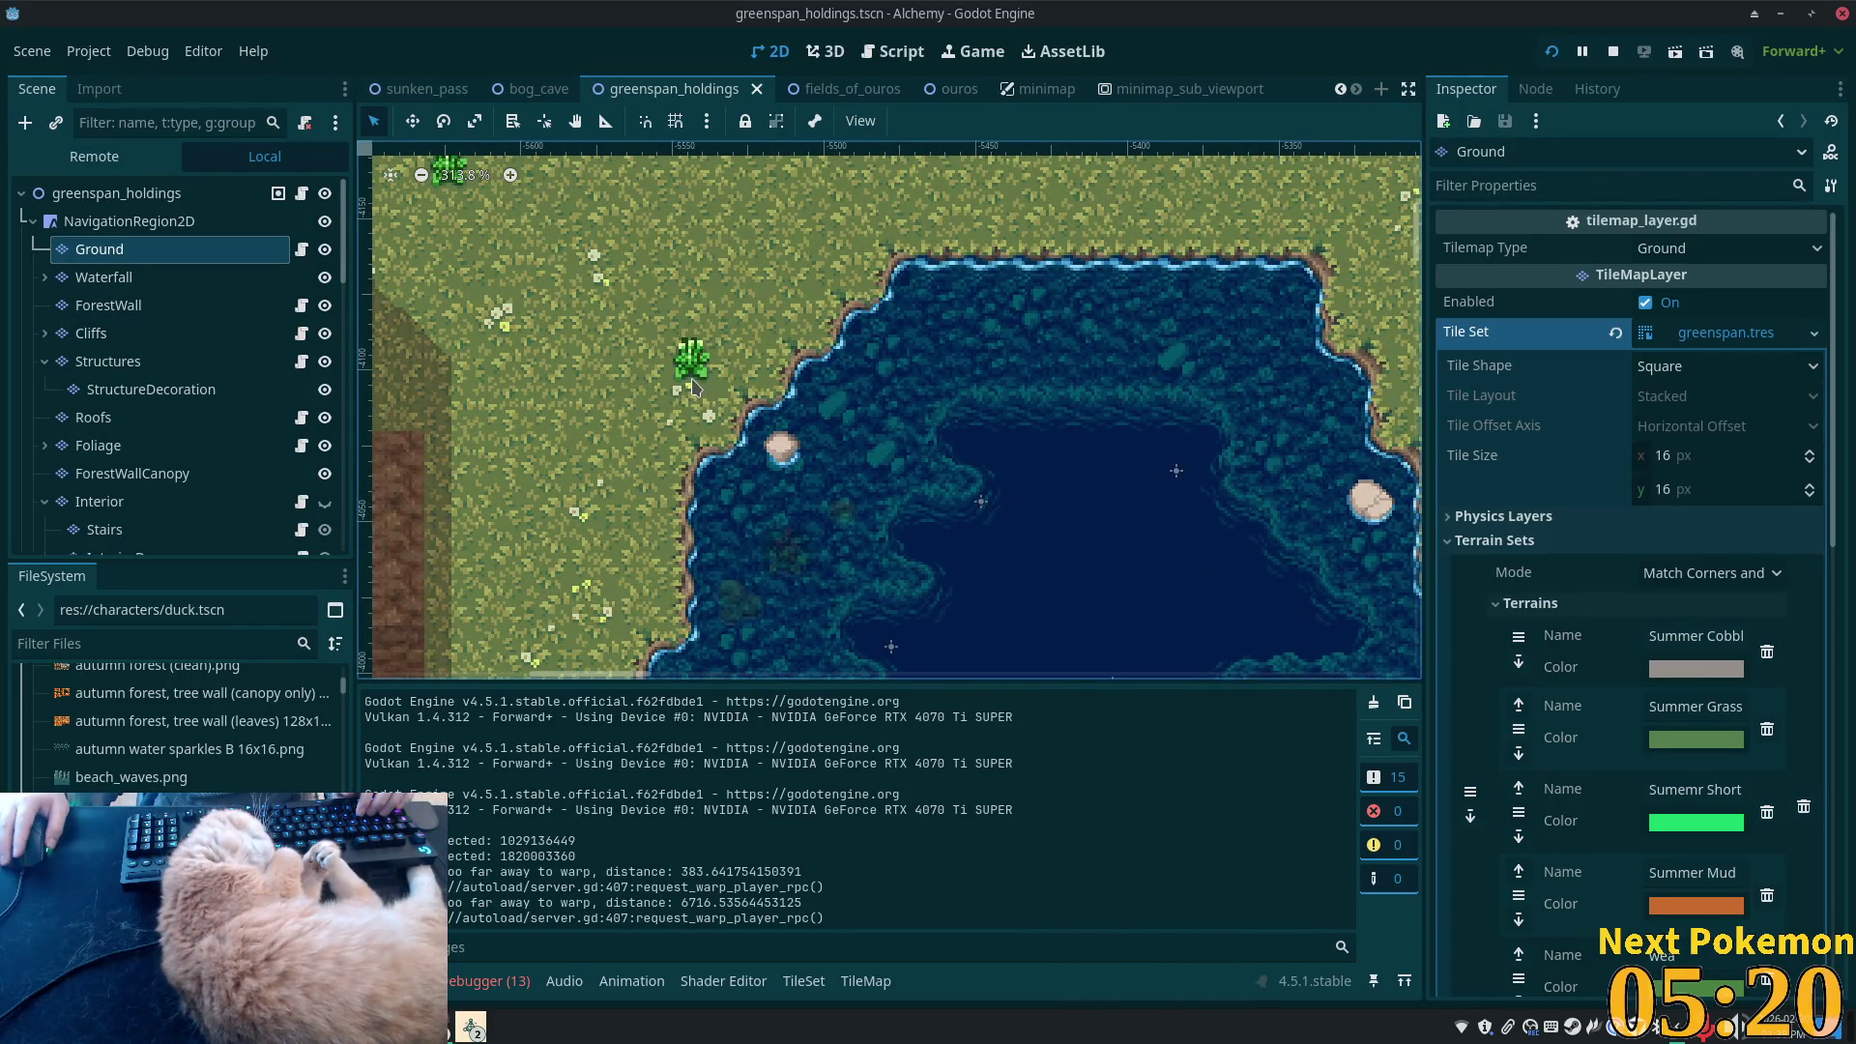
scroll(638, 444, up, 2)
click(106, 251)
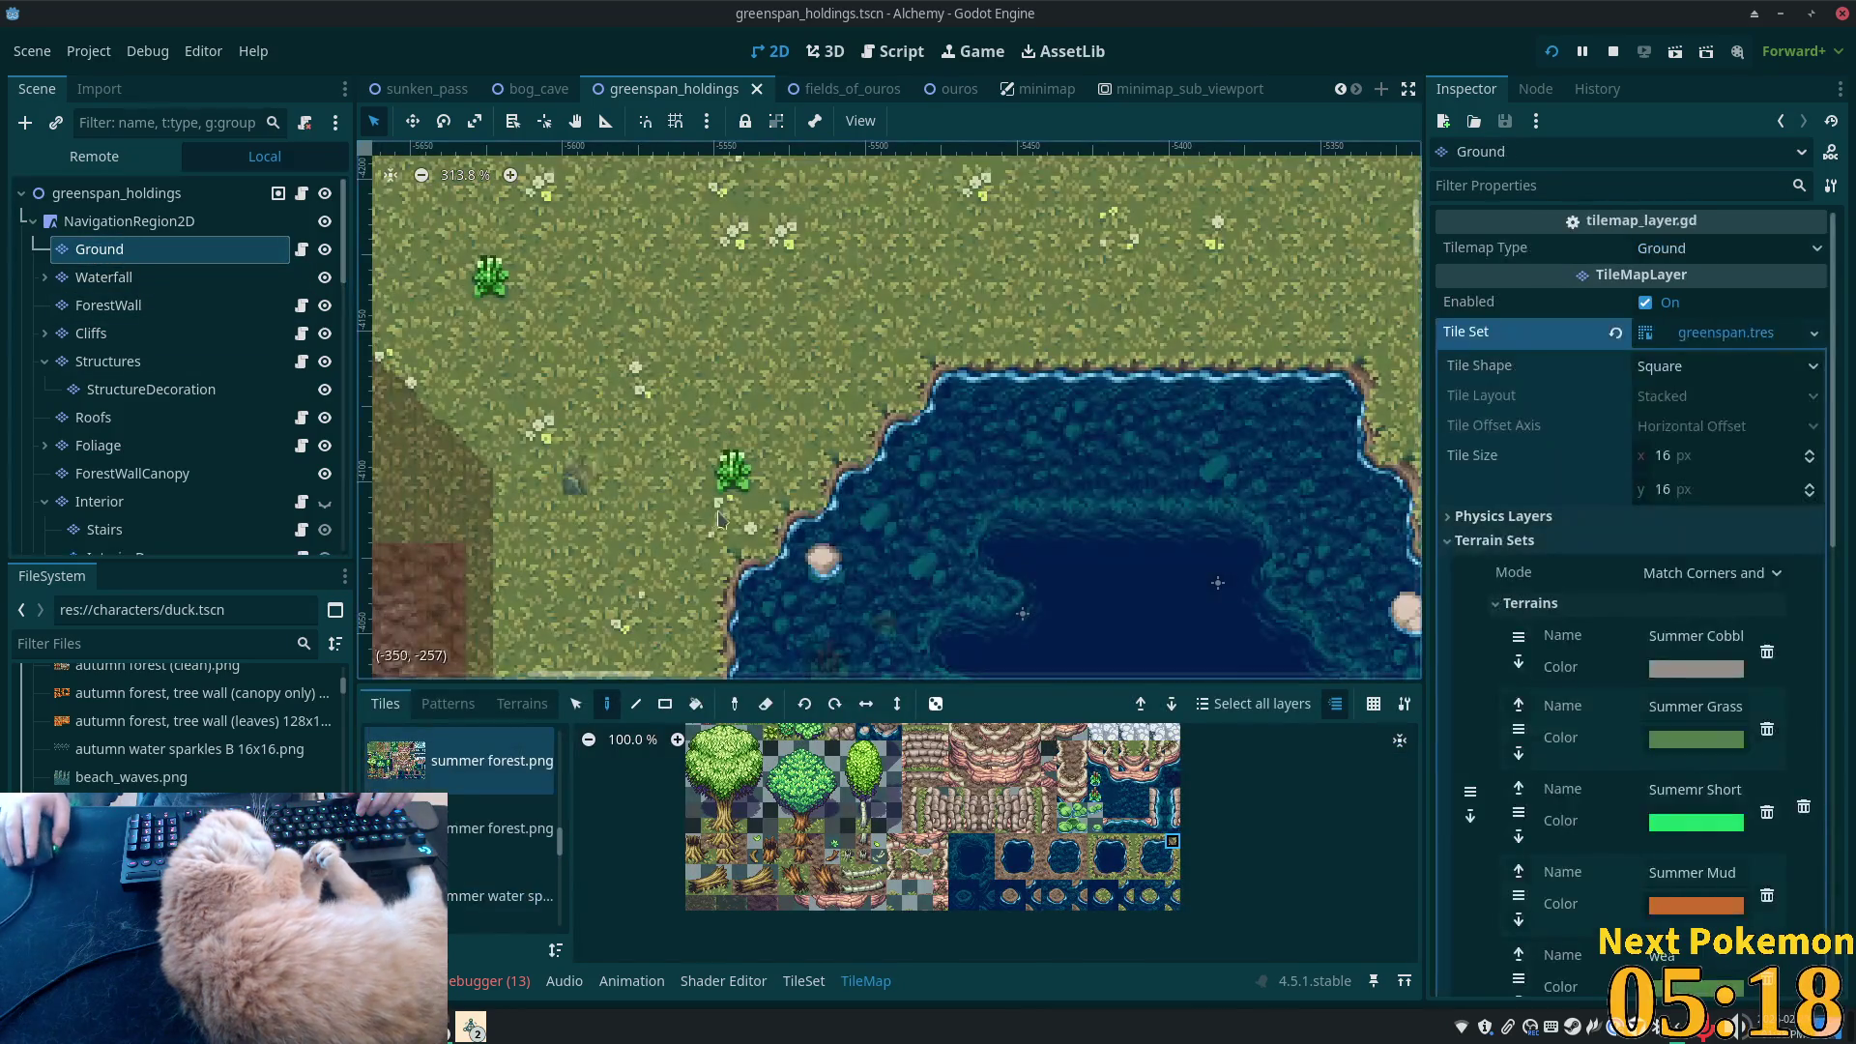
scroll(935, 801, up, 3)
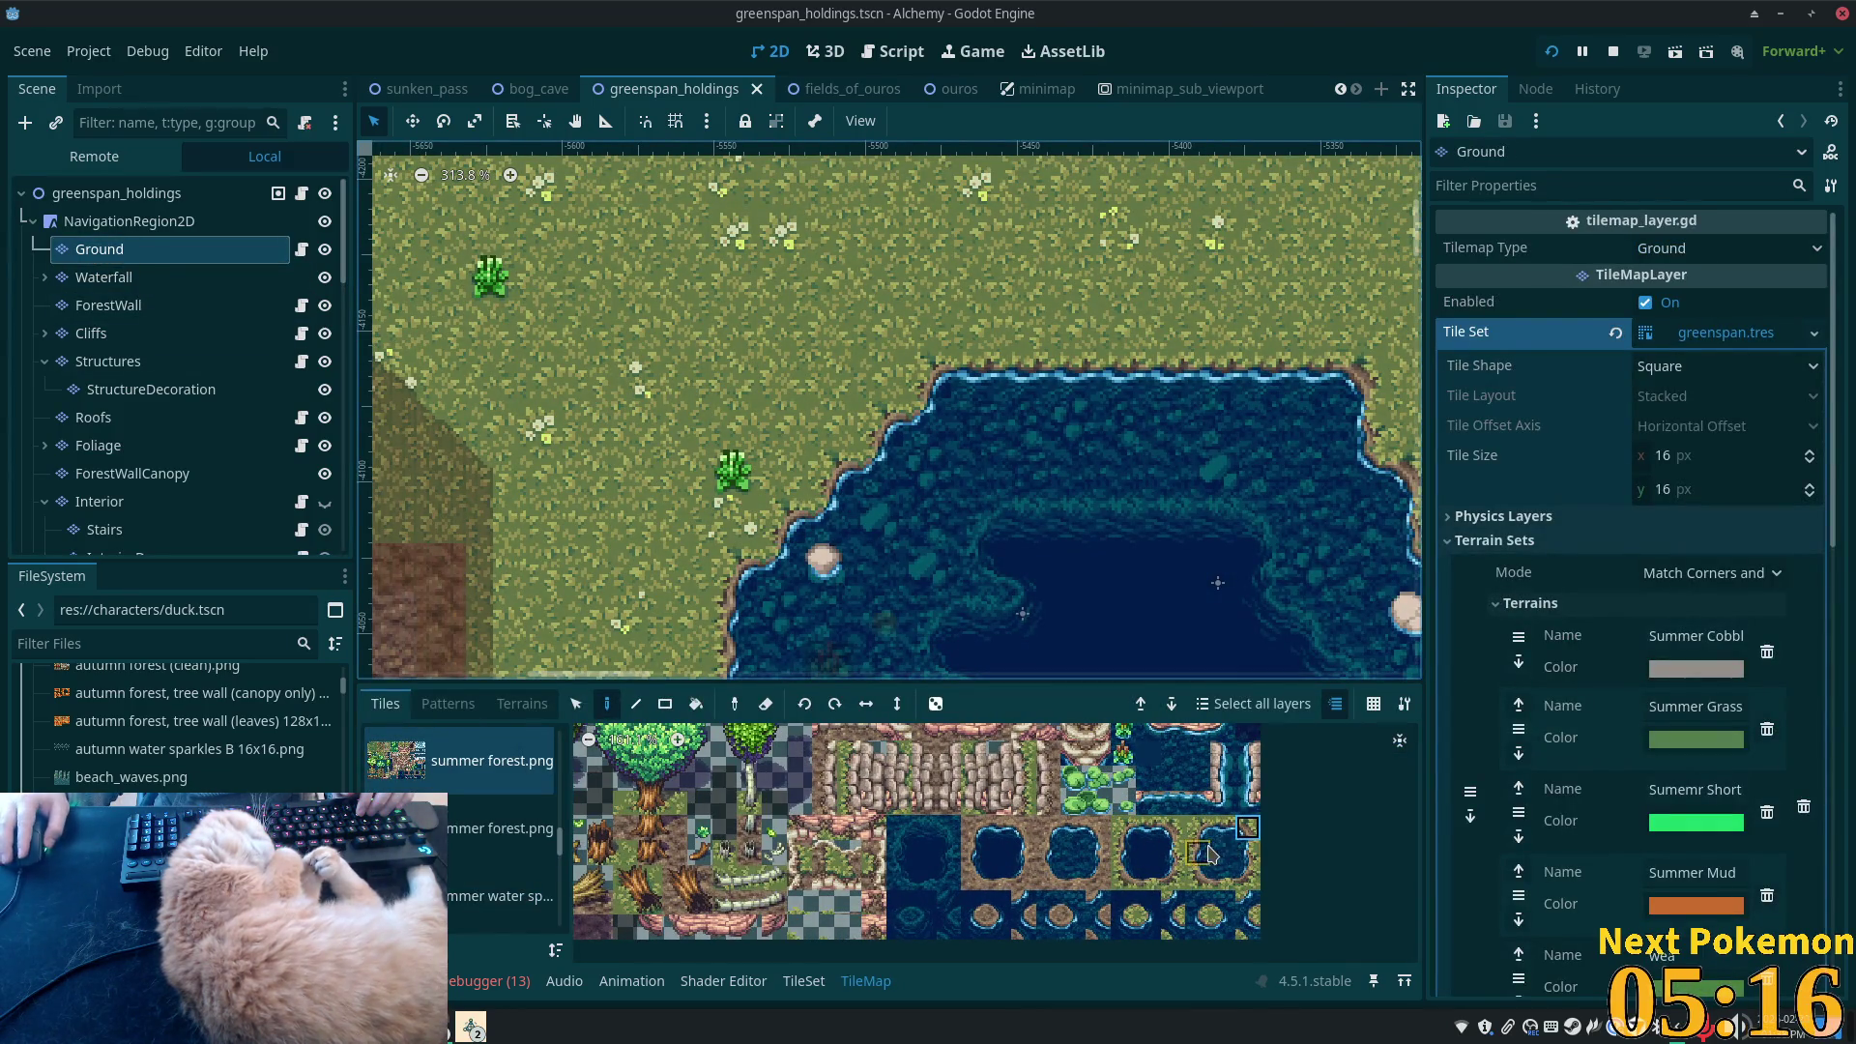
click(1200, 831)
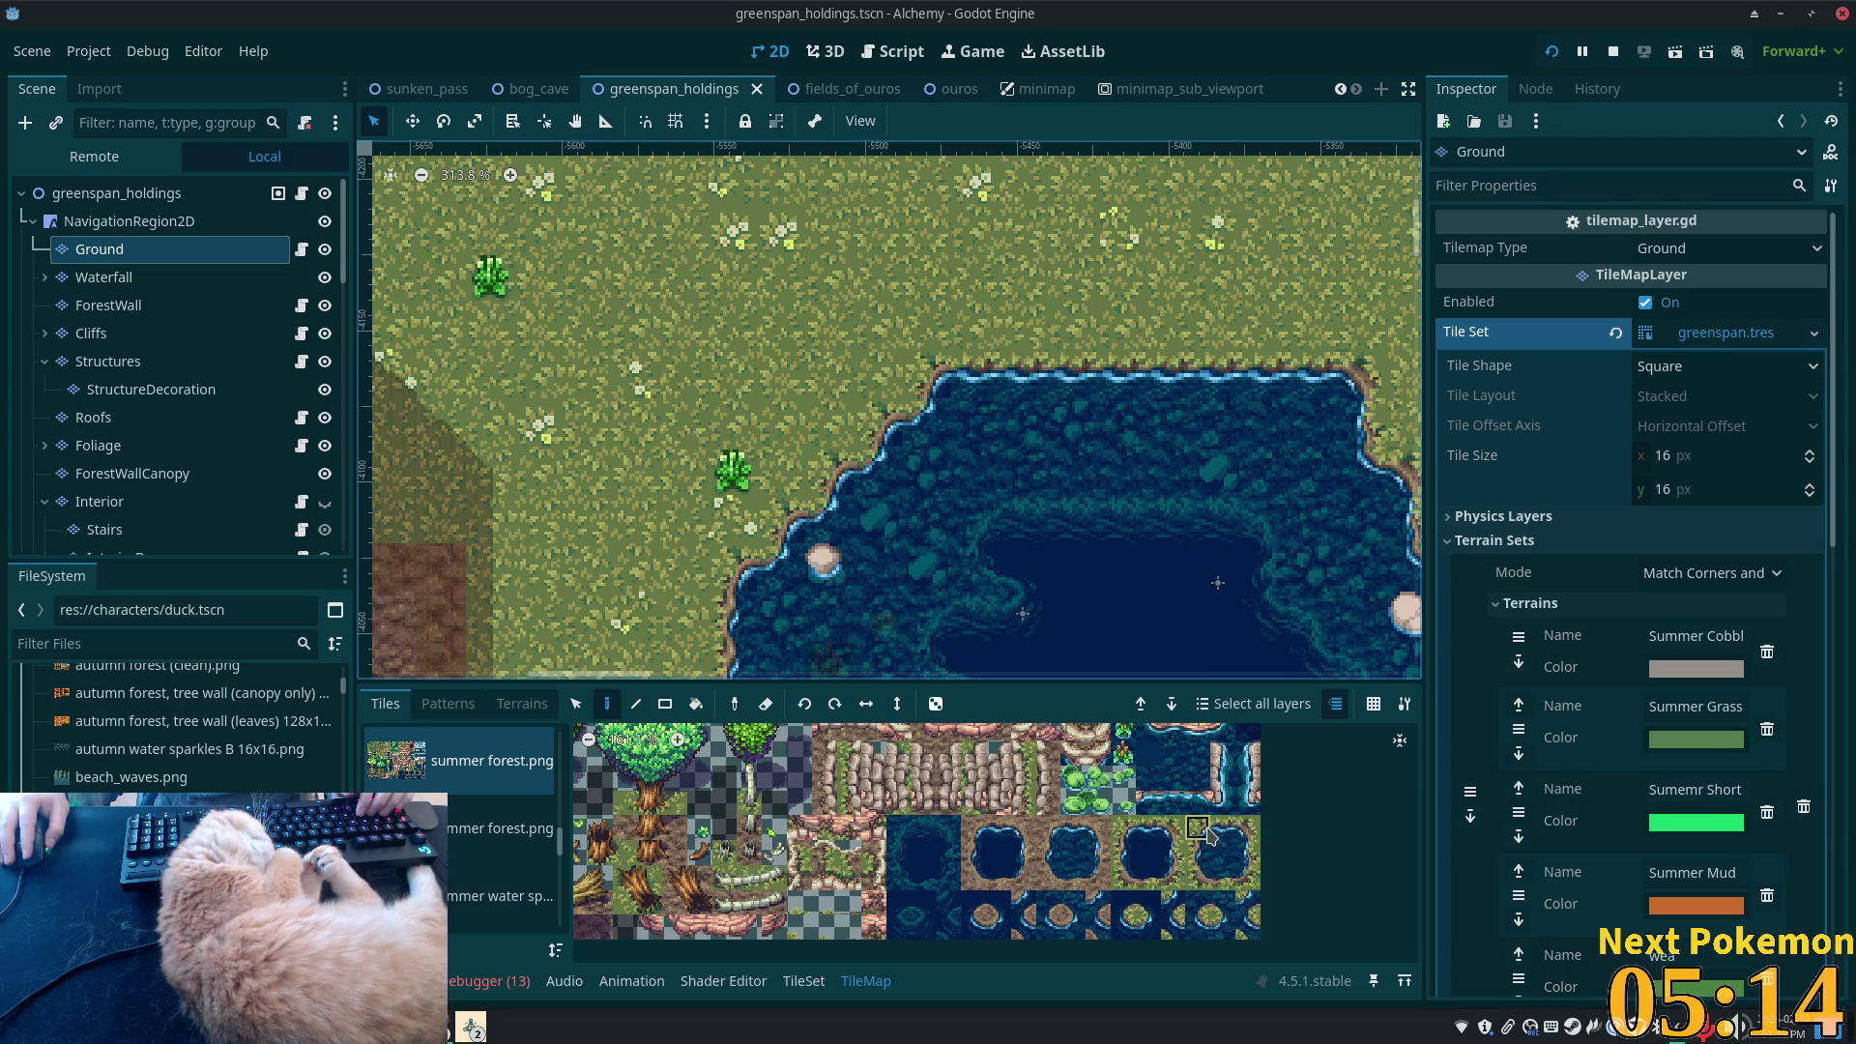
click(822, 510)
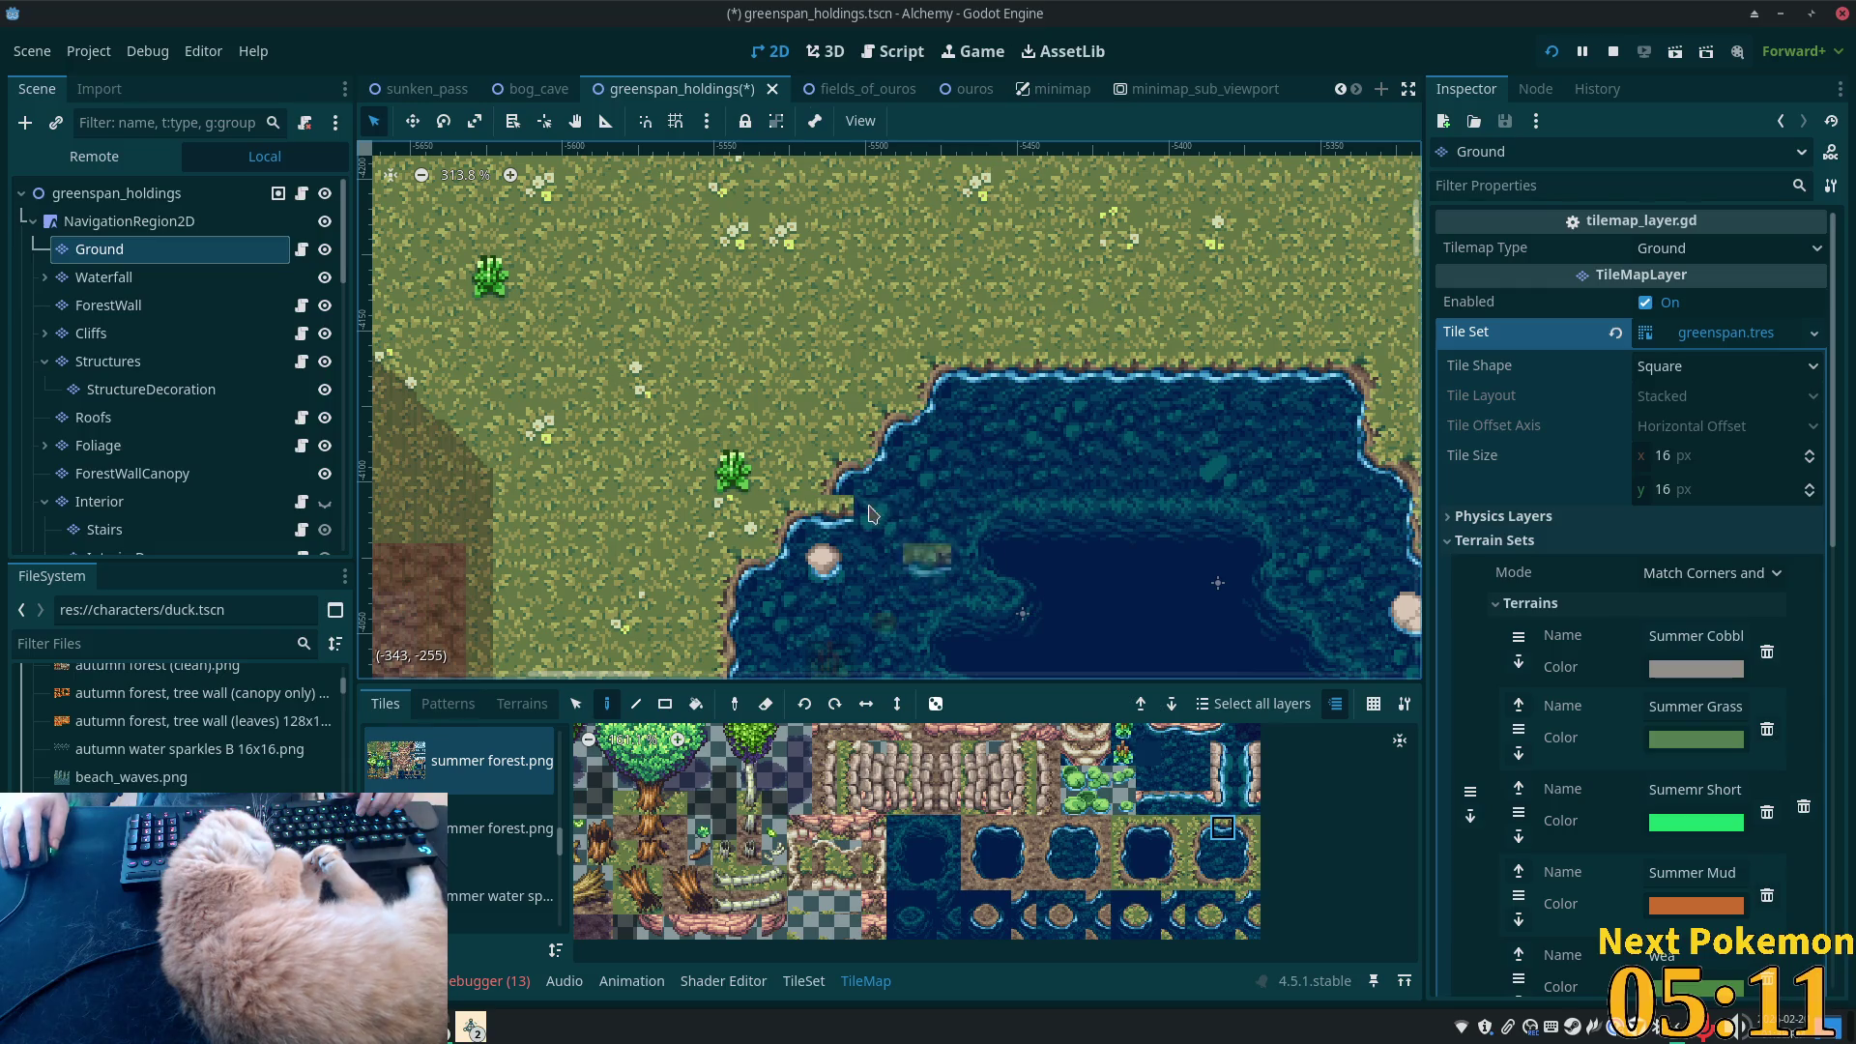
- Choose a water edge tile from the summer forest atlas and paint it on the pond's top edge
click(1222, 903)
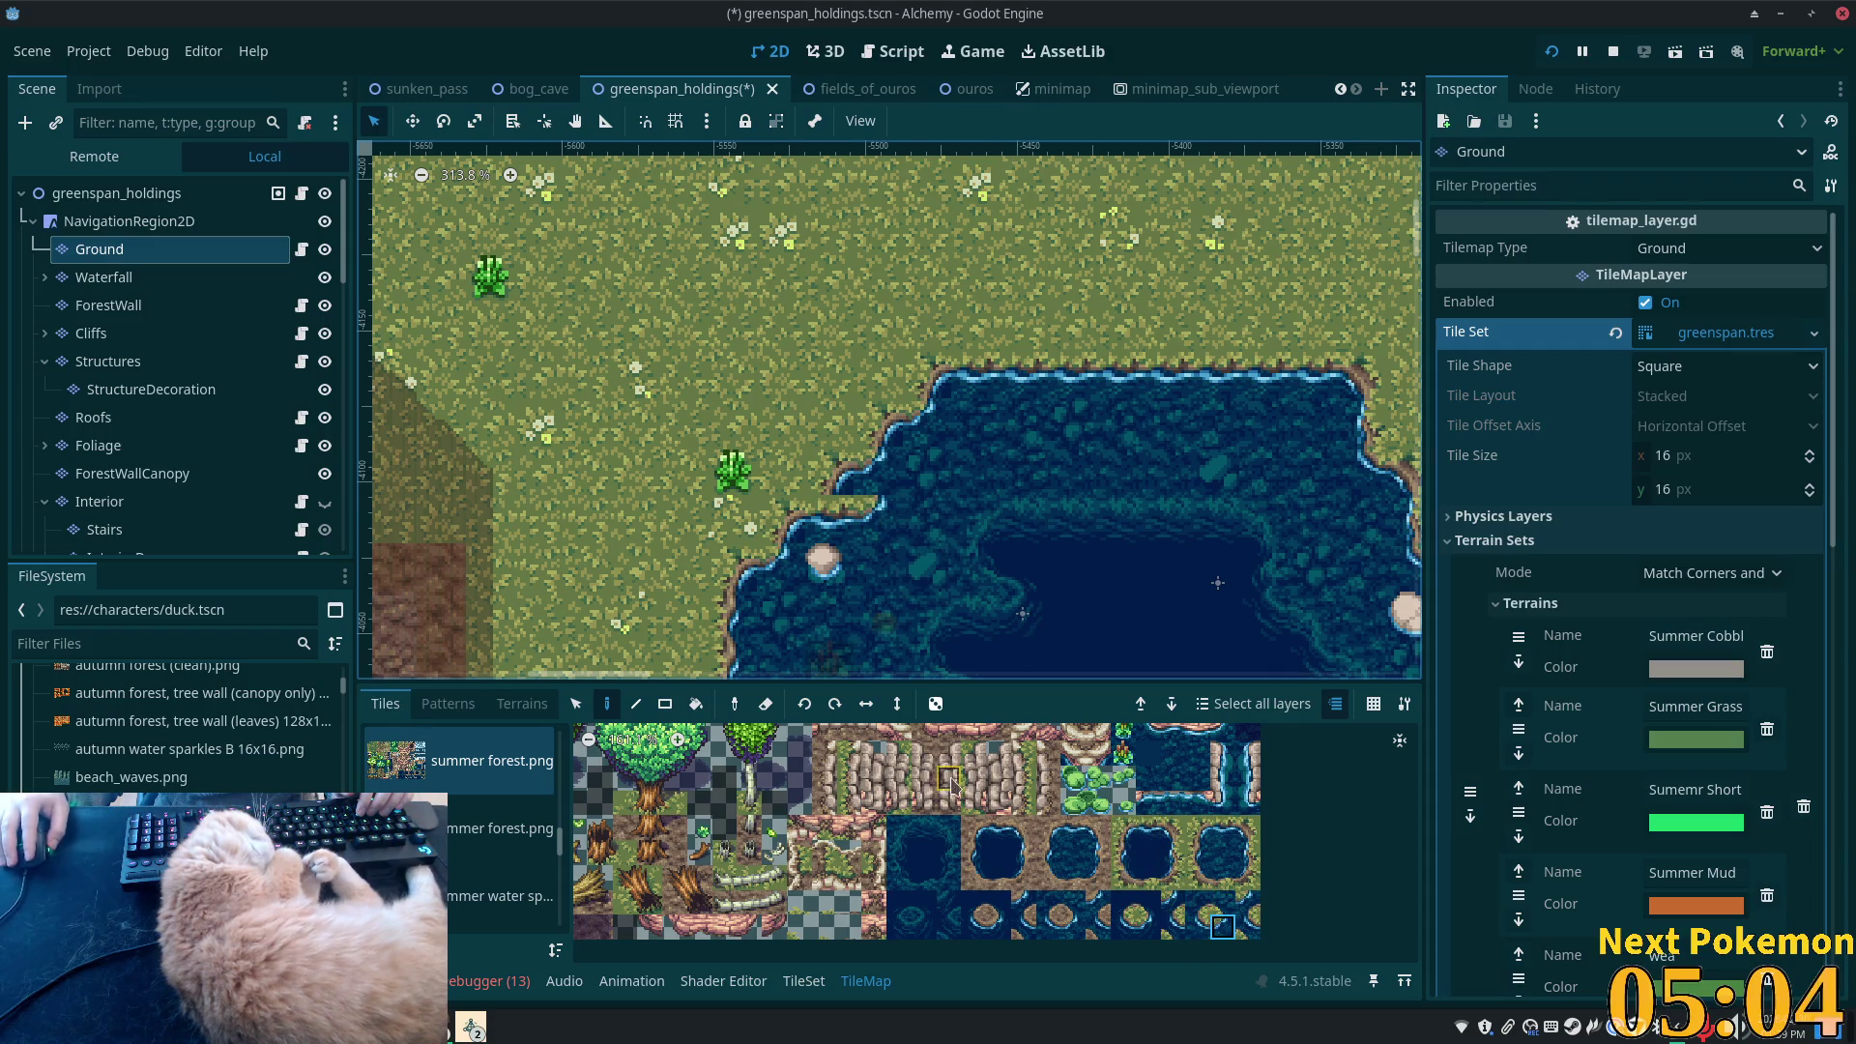
scroll(799, 781, up, 5)
drag(778, 791, 885, 875)
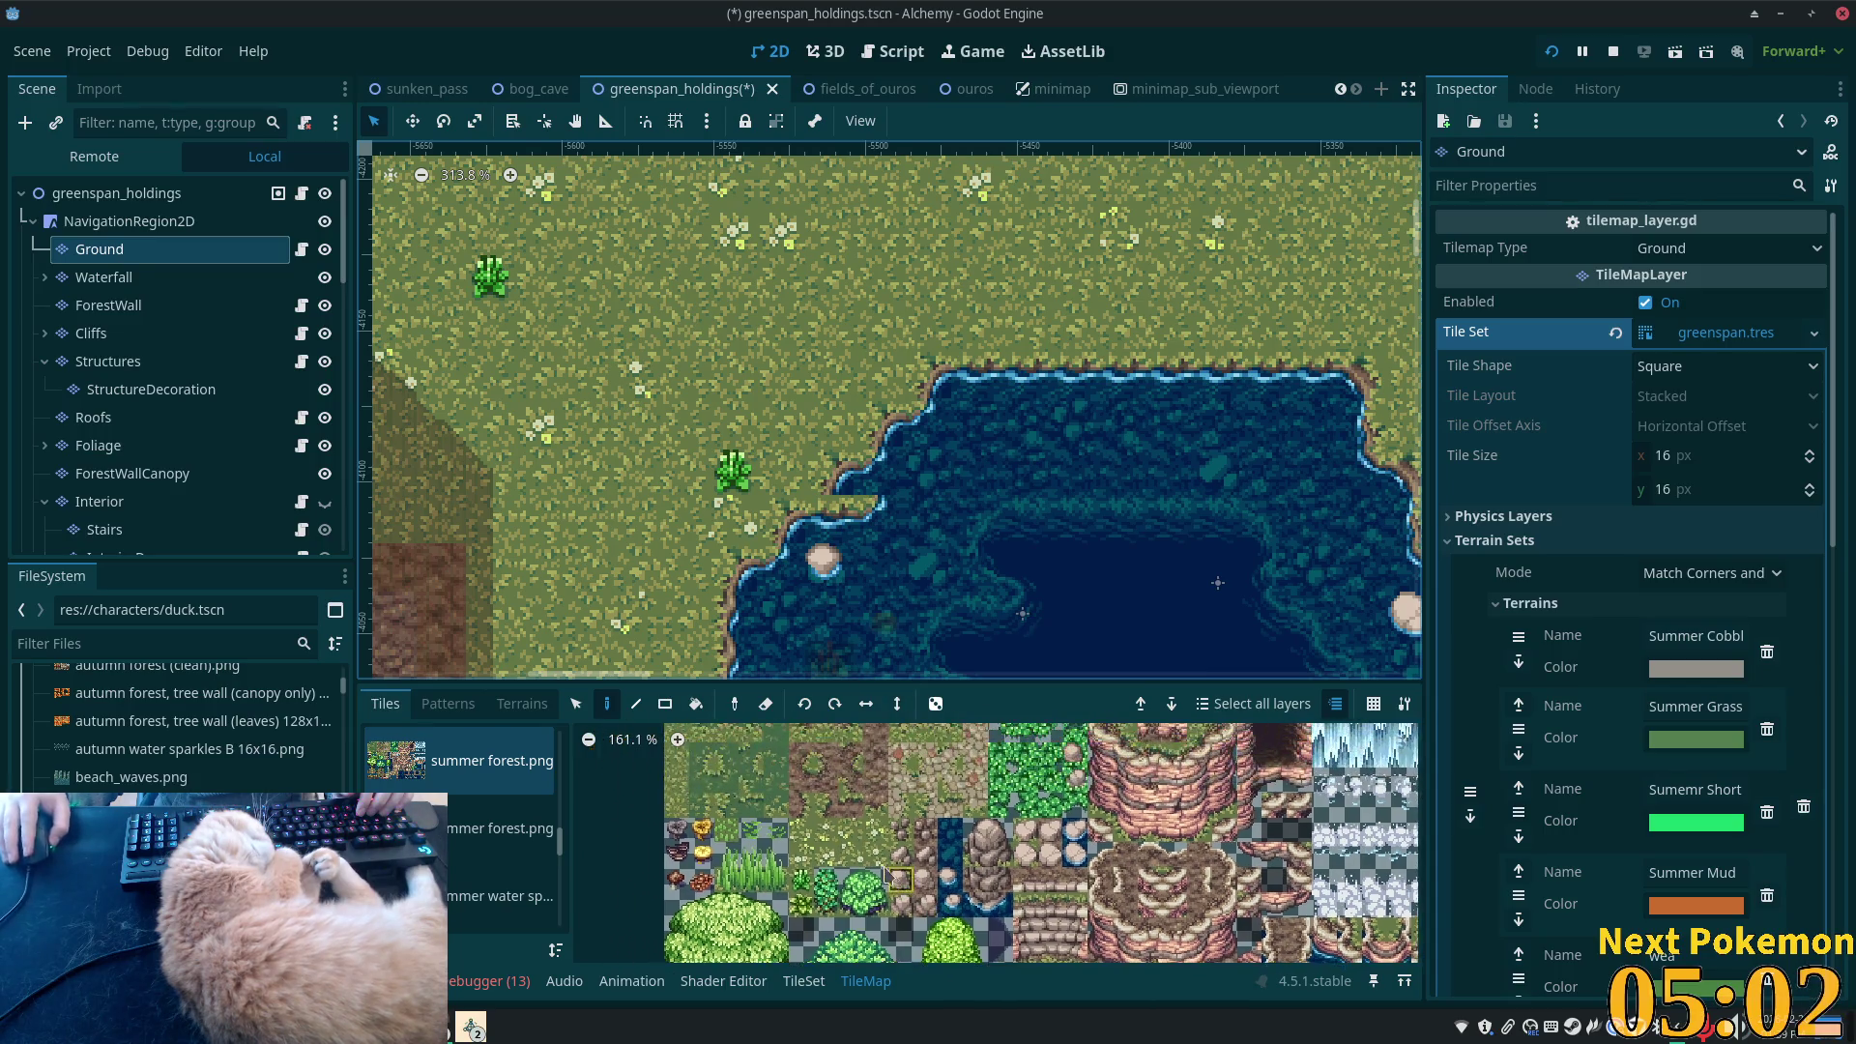
click(677, 754)
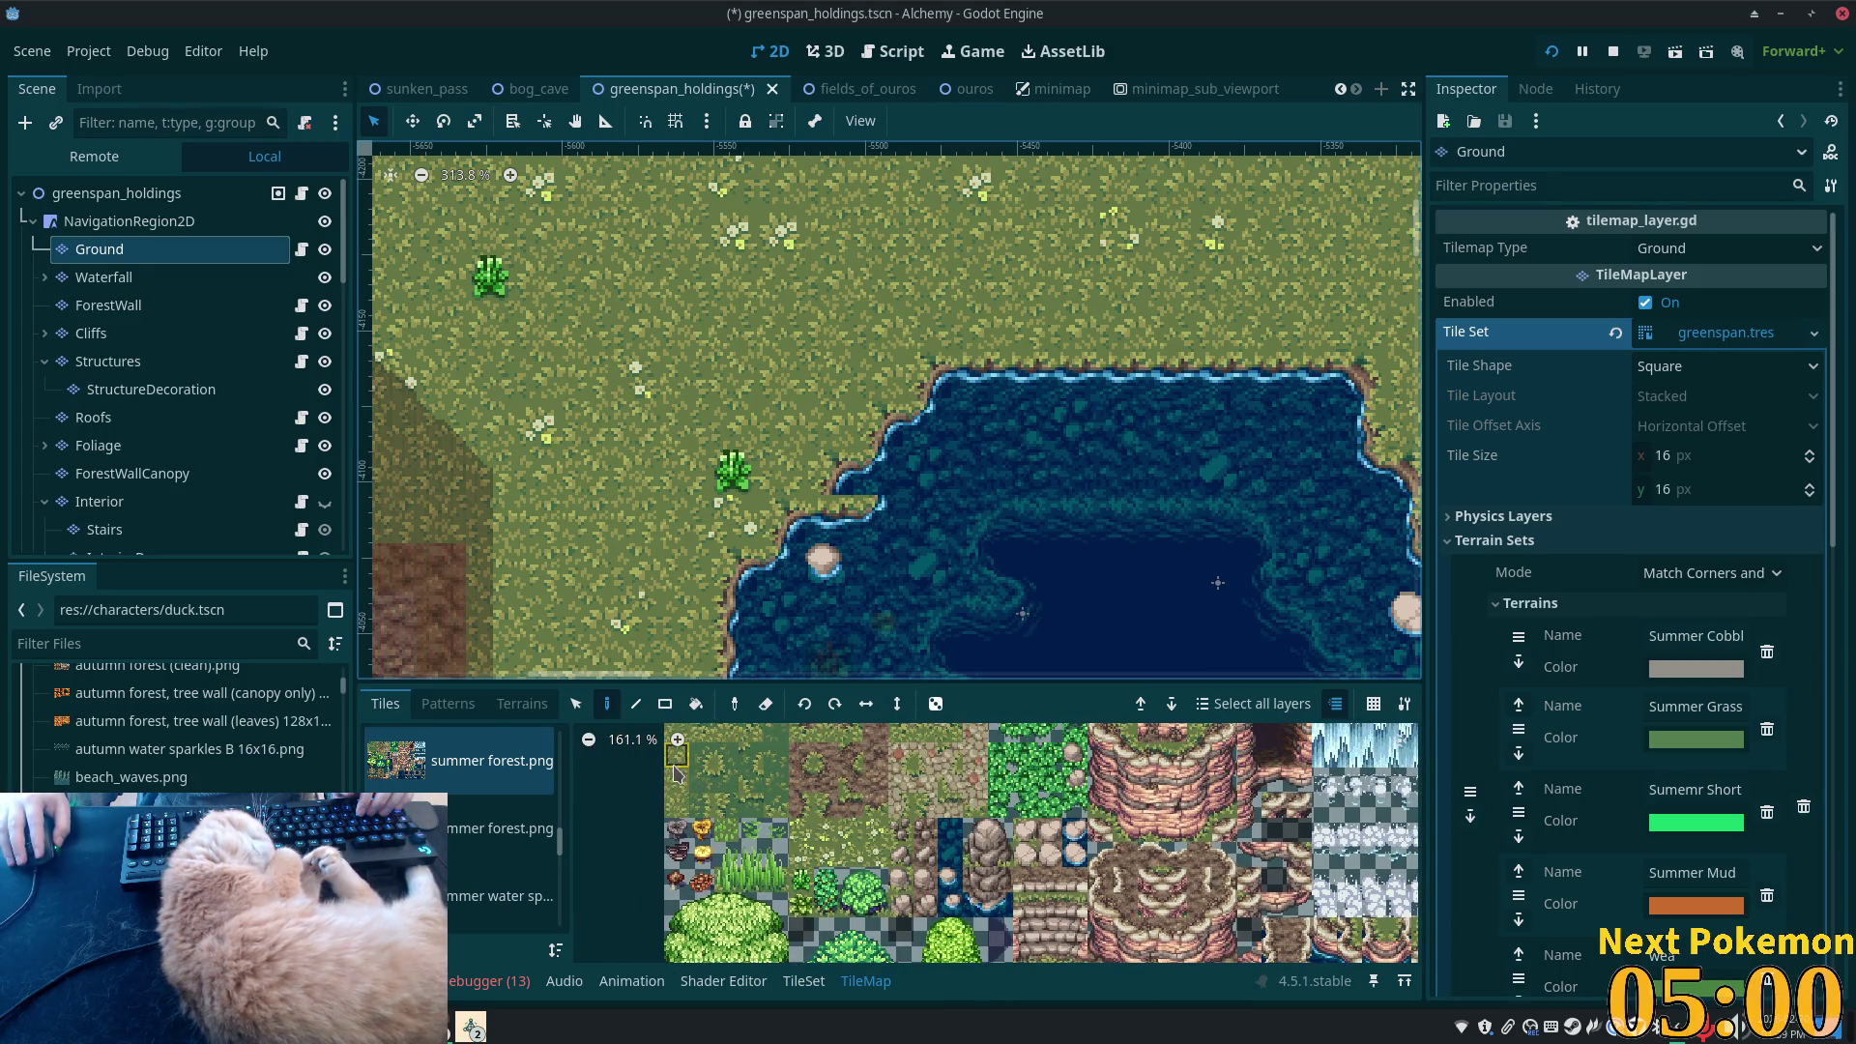
click(867, 483)
scroll(1012, 734, down, 3)
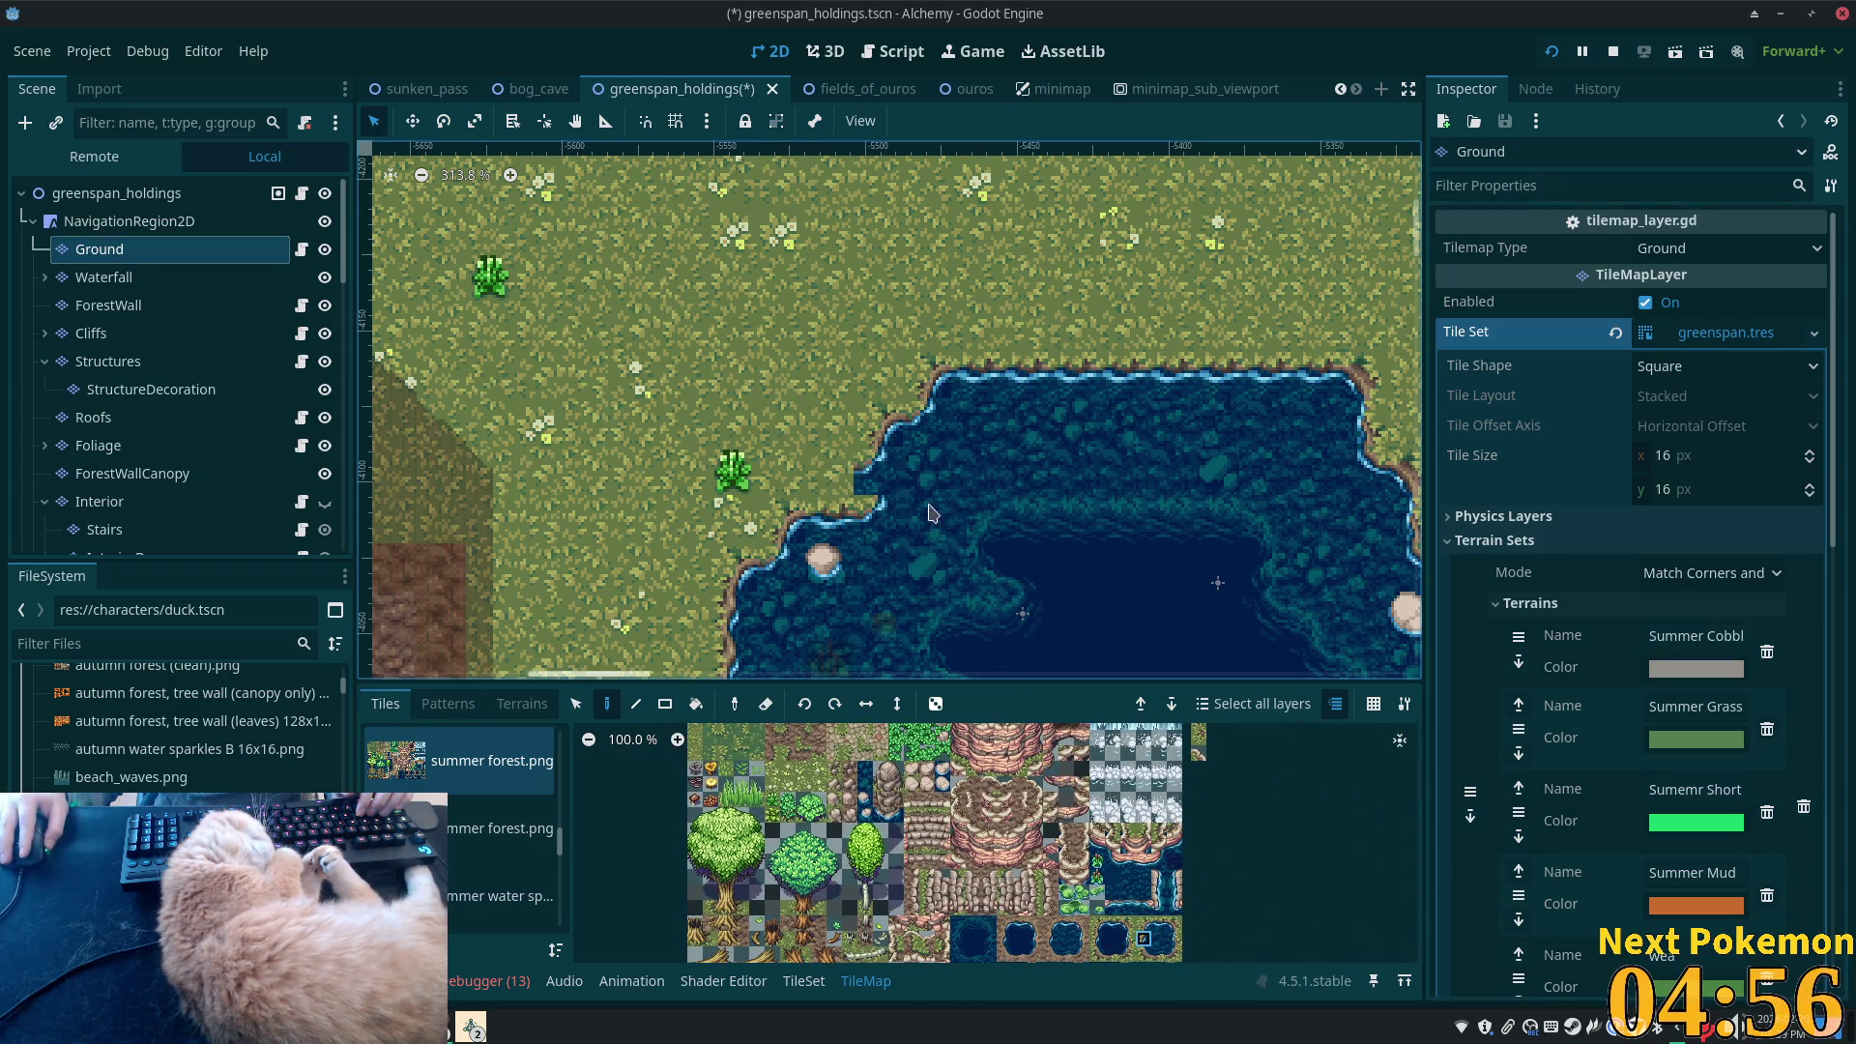
mouse_move(1043, 468)
mouse_down()
mouse_move(968, 412)
mouse_move(838, 366)
mouse_move(862, 428)
mouse_move(823, 442)
mouse_up()
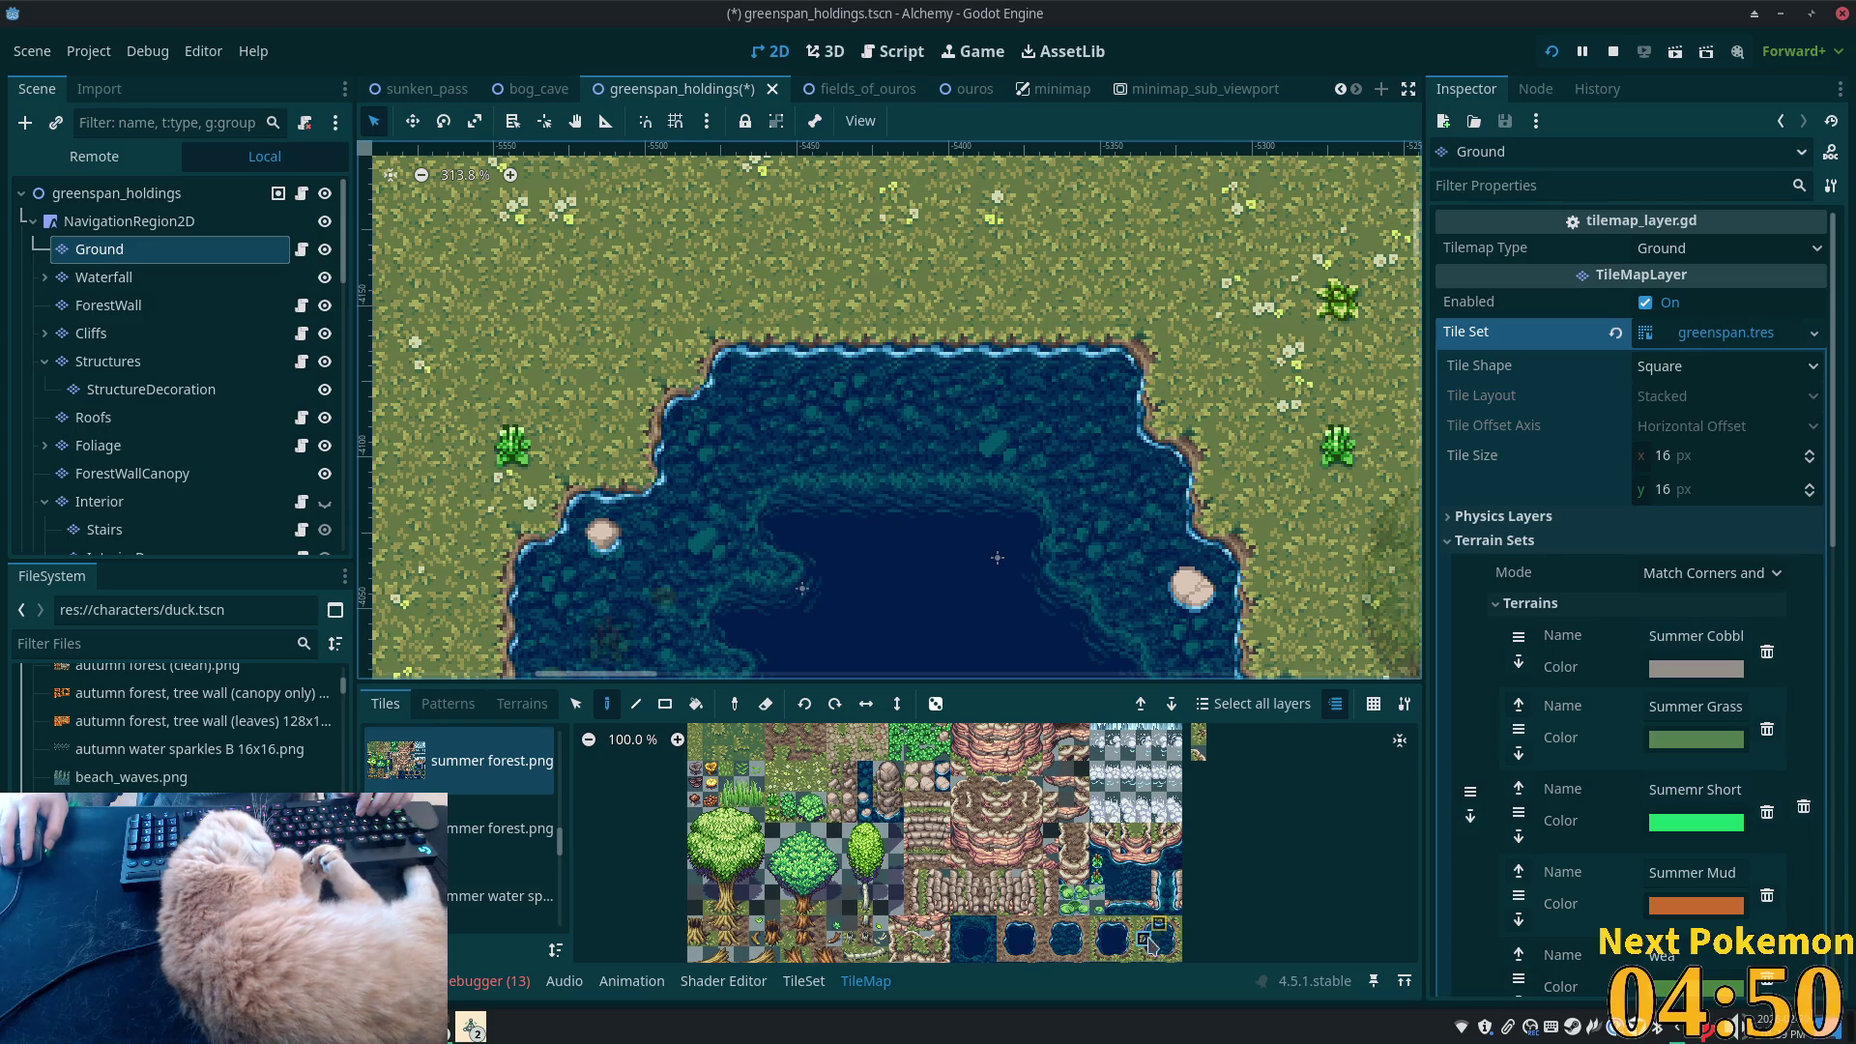
scroll(1139, 911, up, 4)
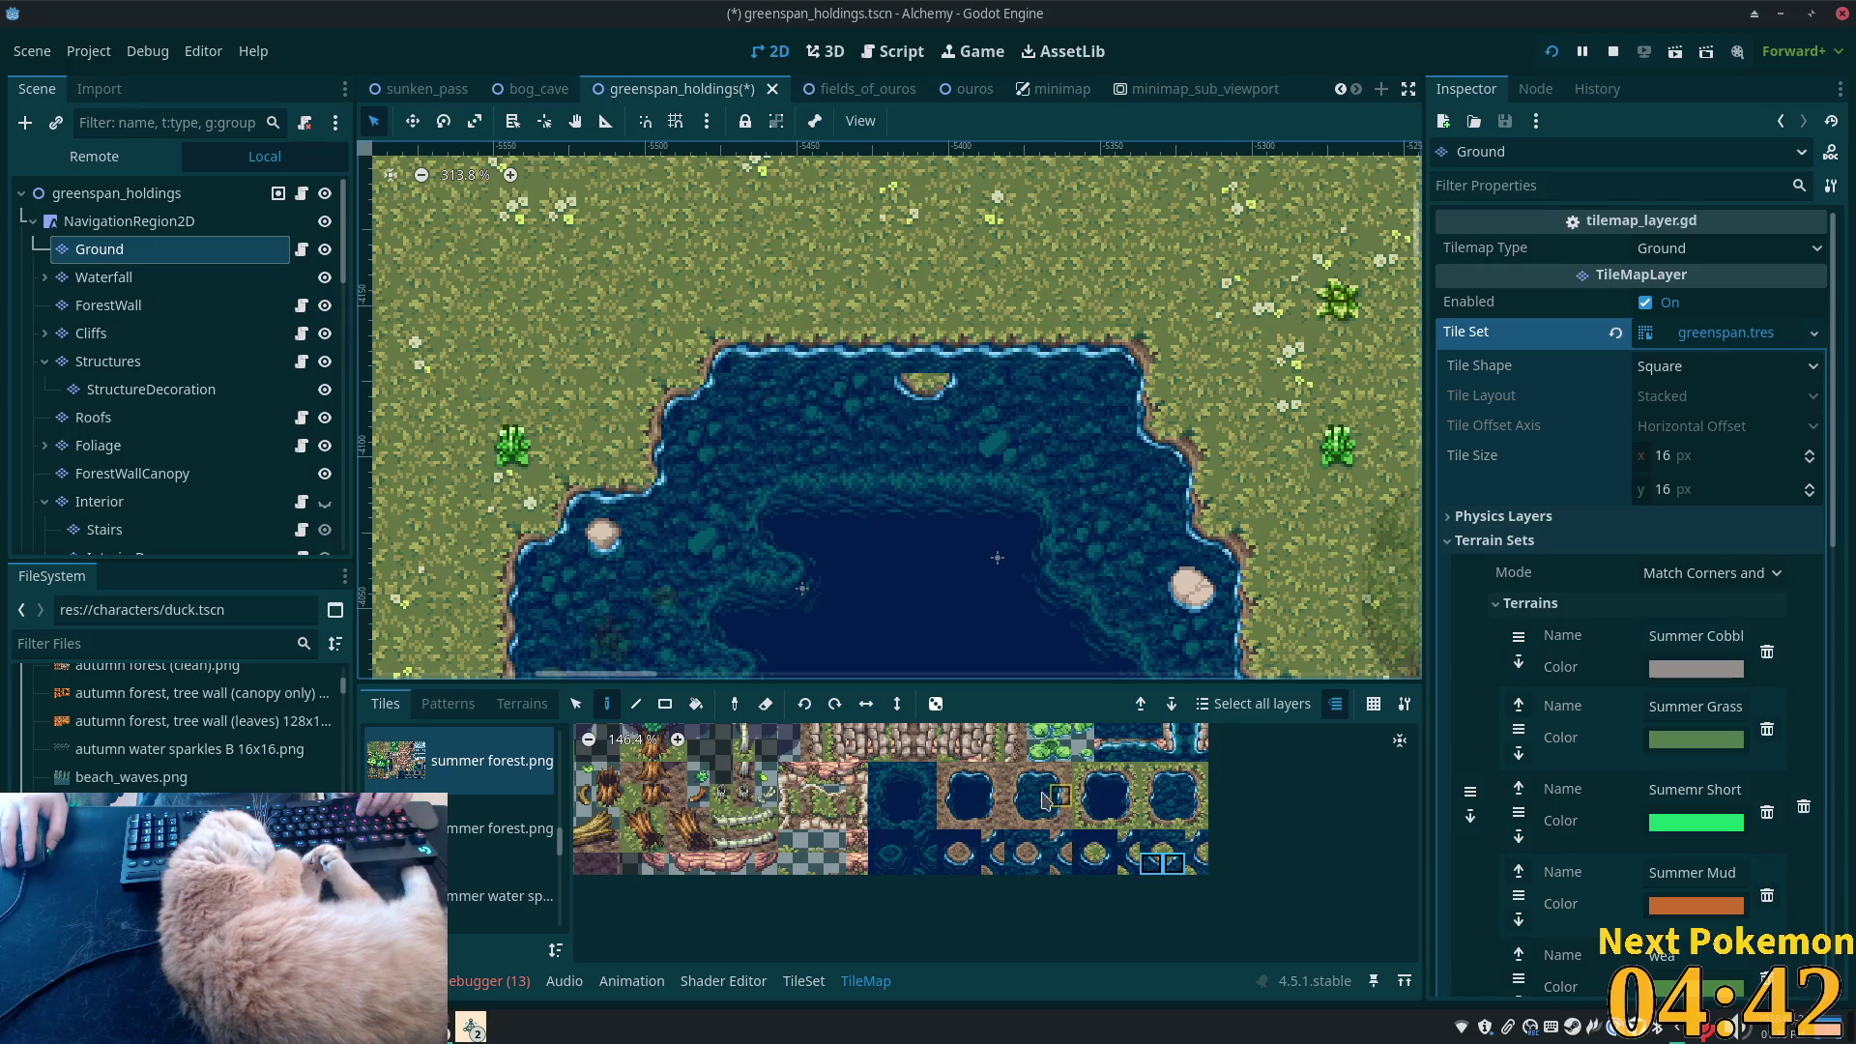
click(1196, 774)
click(950, 350)
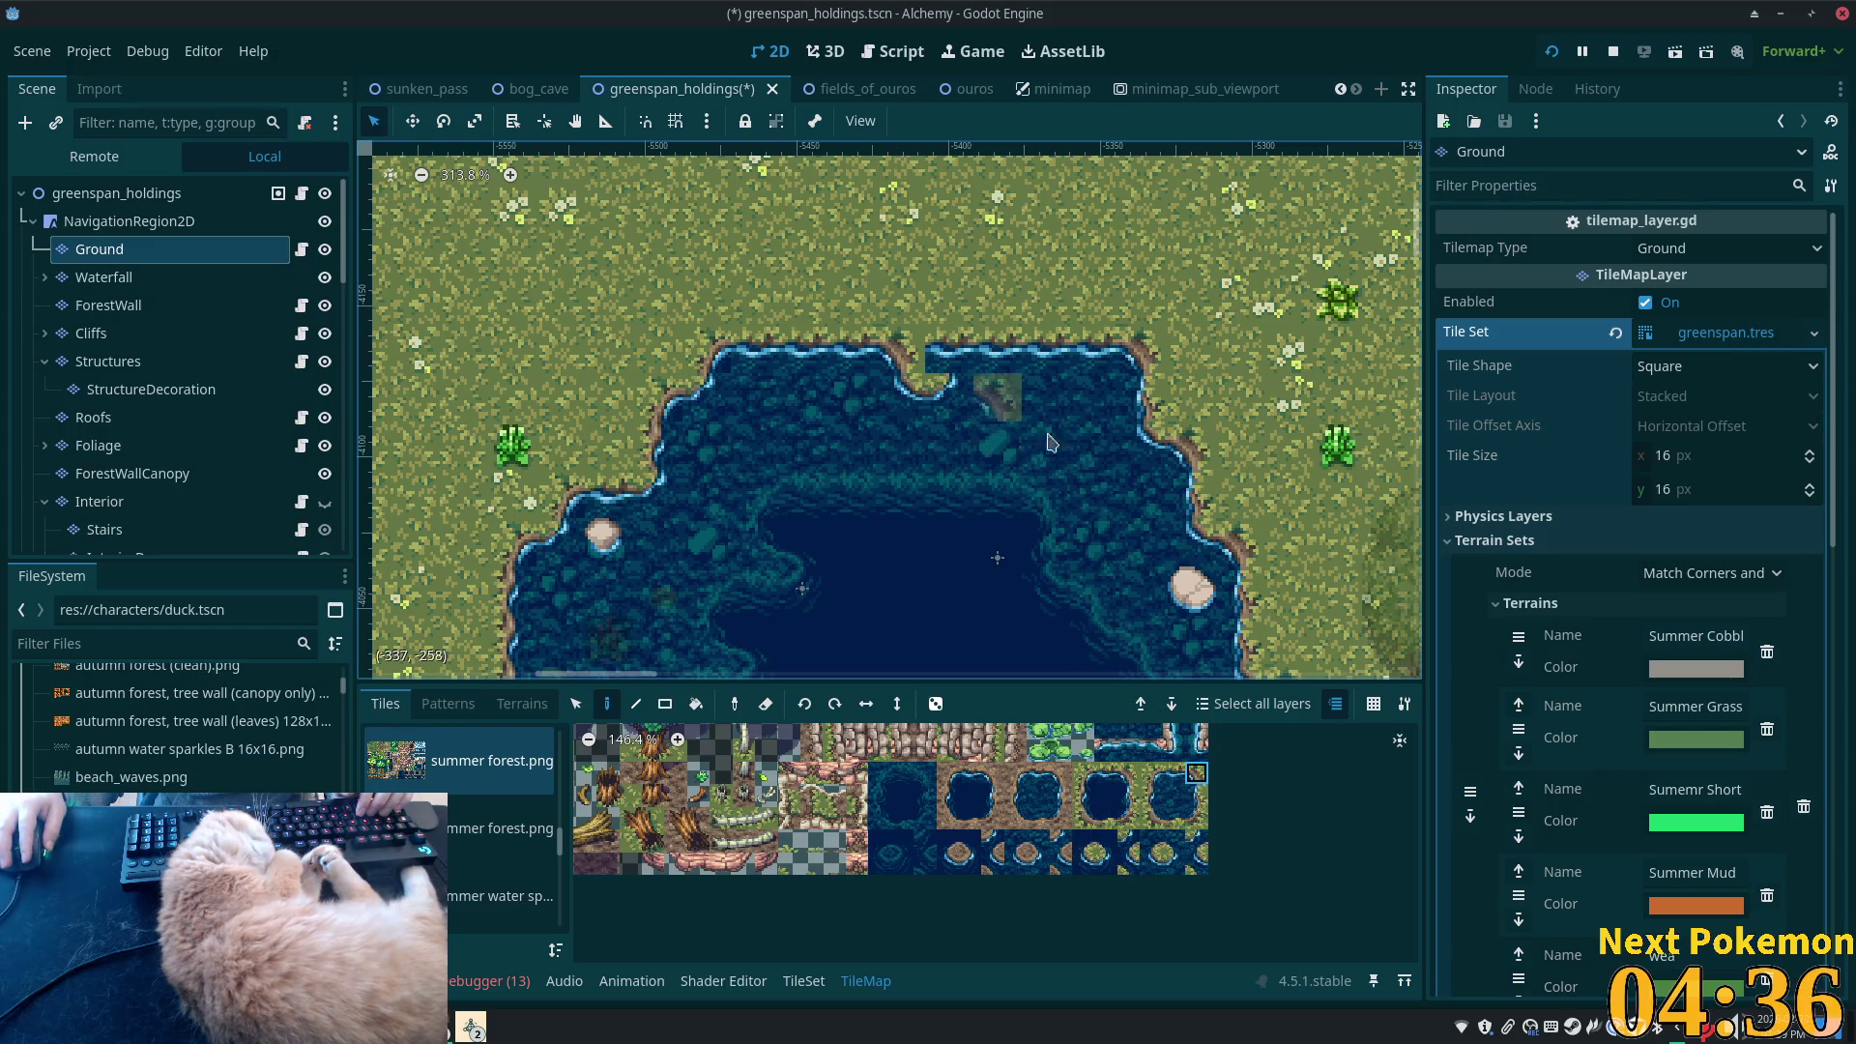
- Round the top-edge notch into a cove with neighbouring water edge tiles
click(1174, 774)
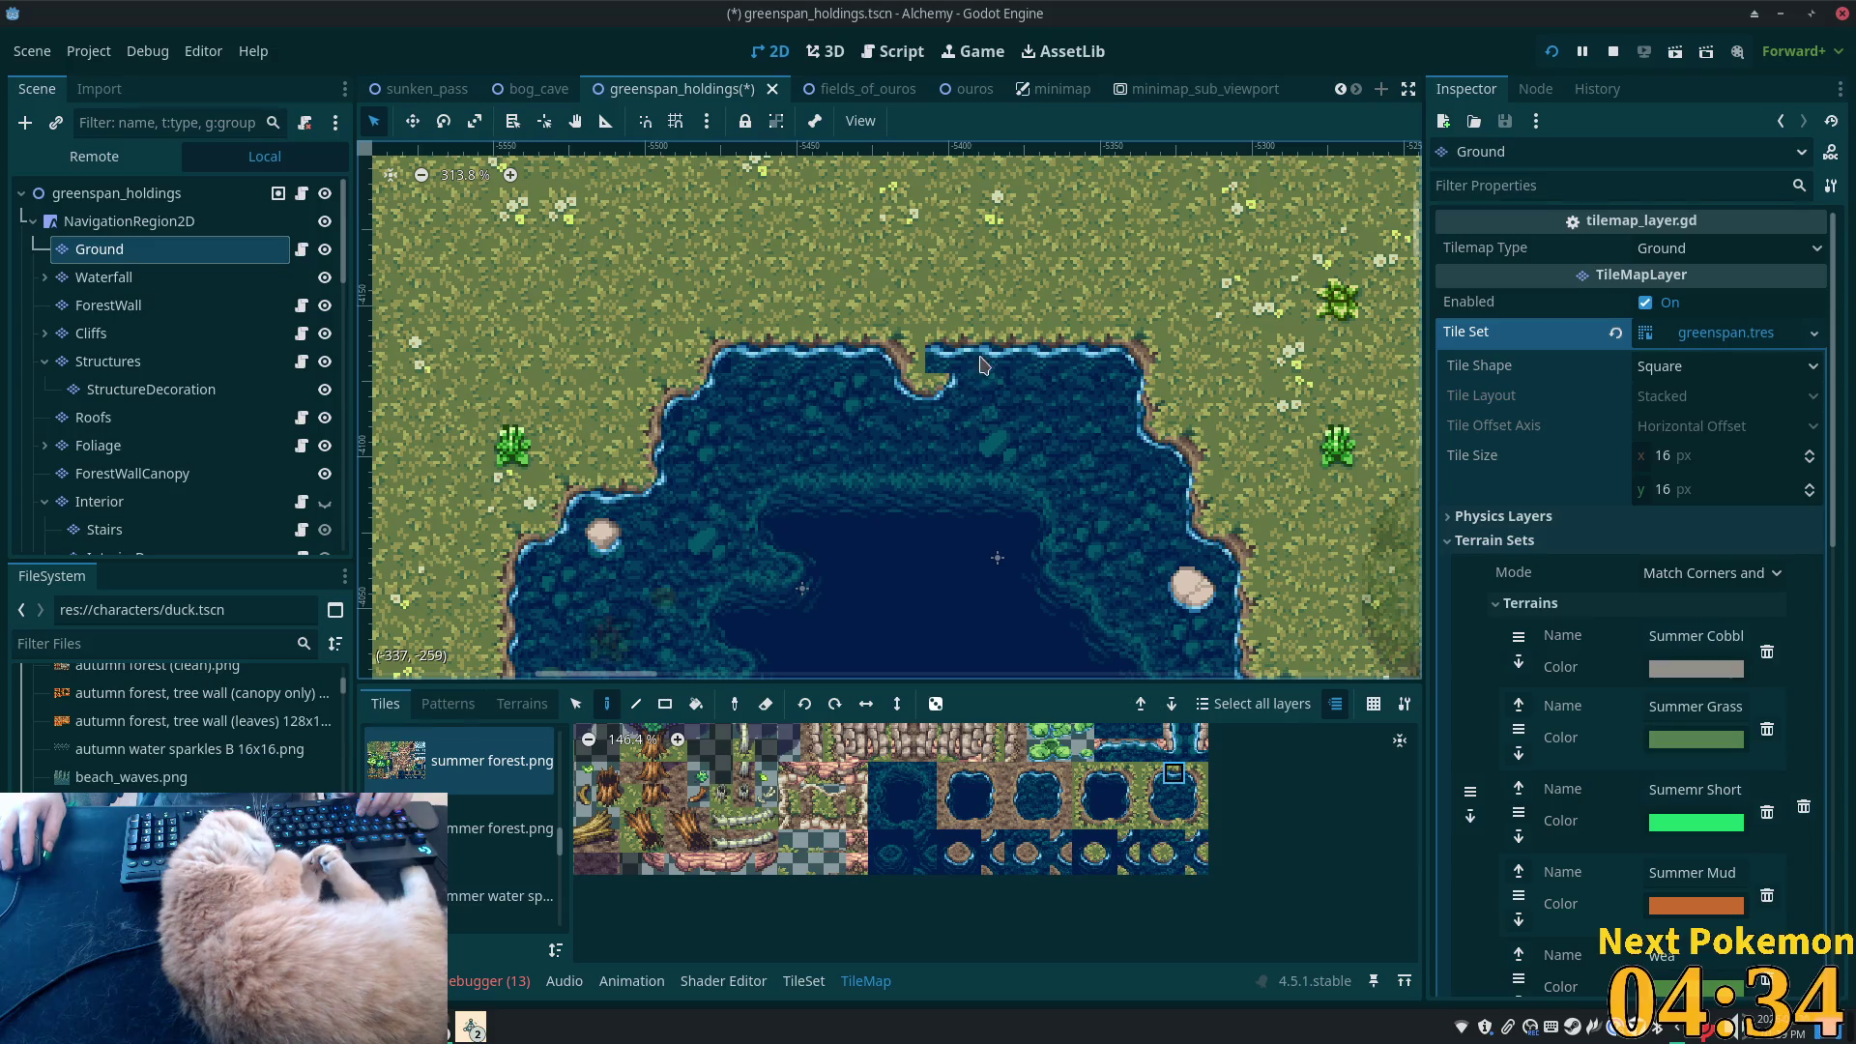
click(1151, 773)
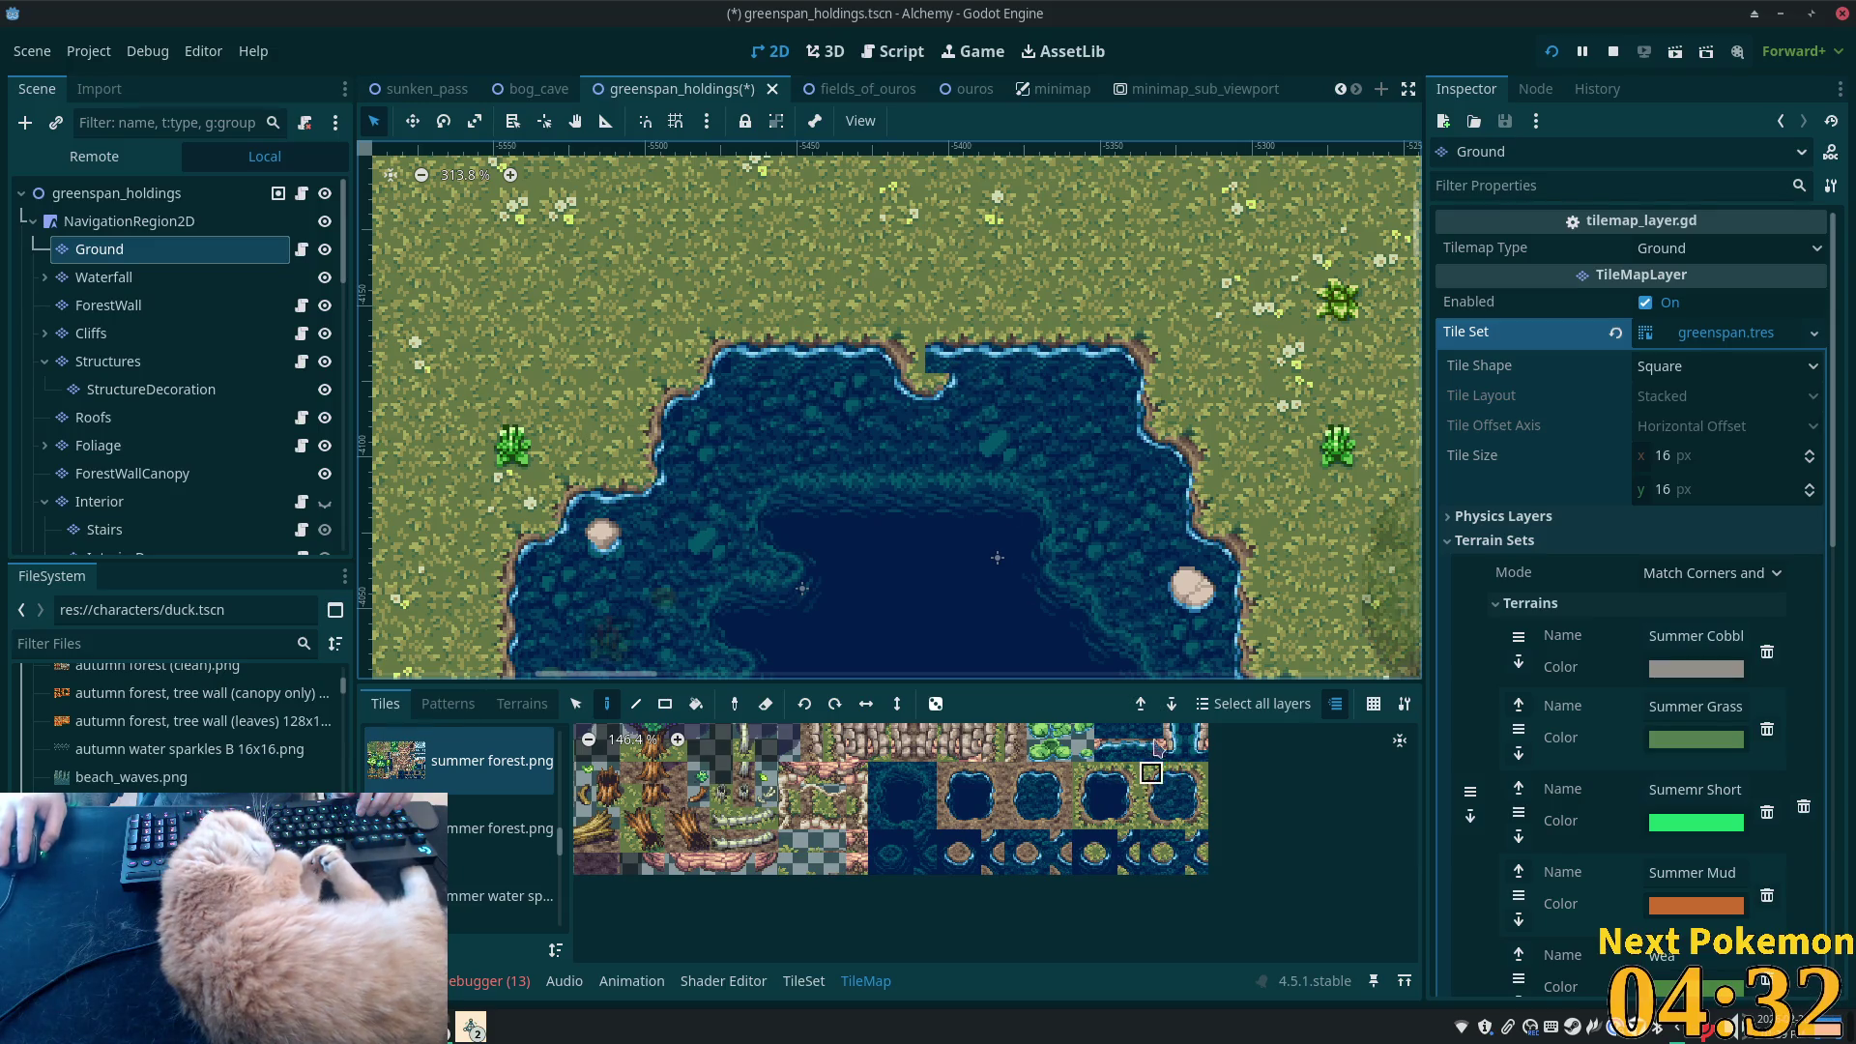
click(950, 362)
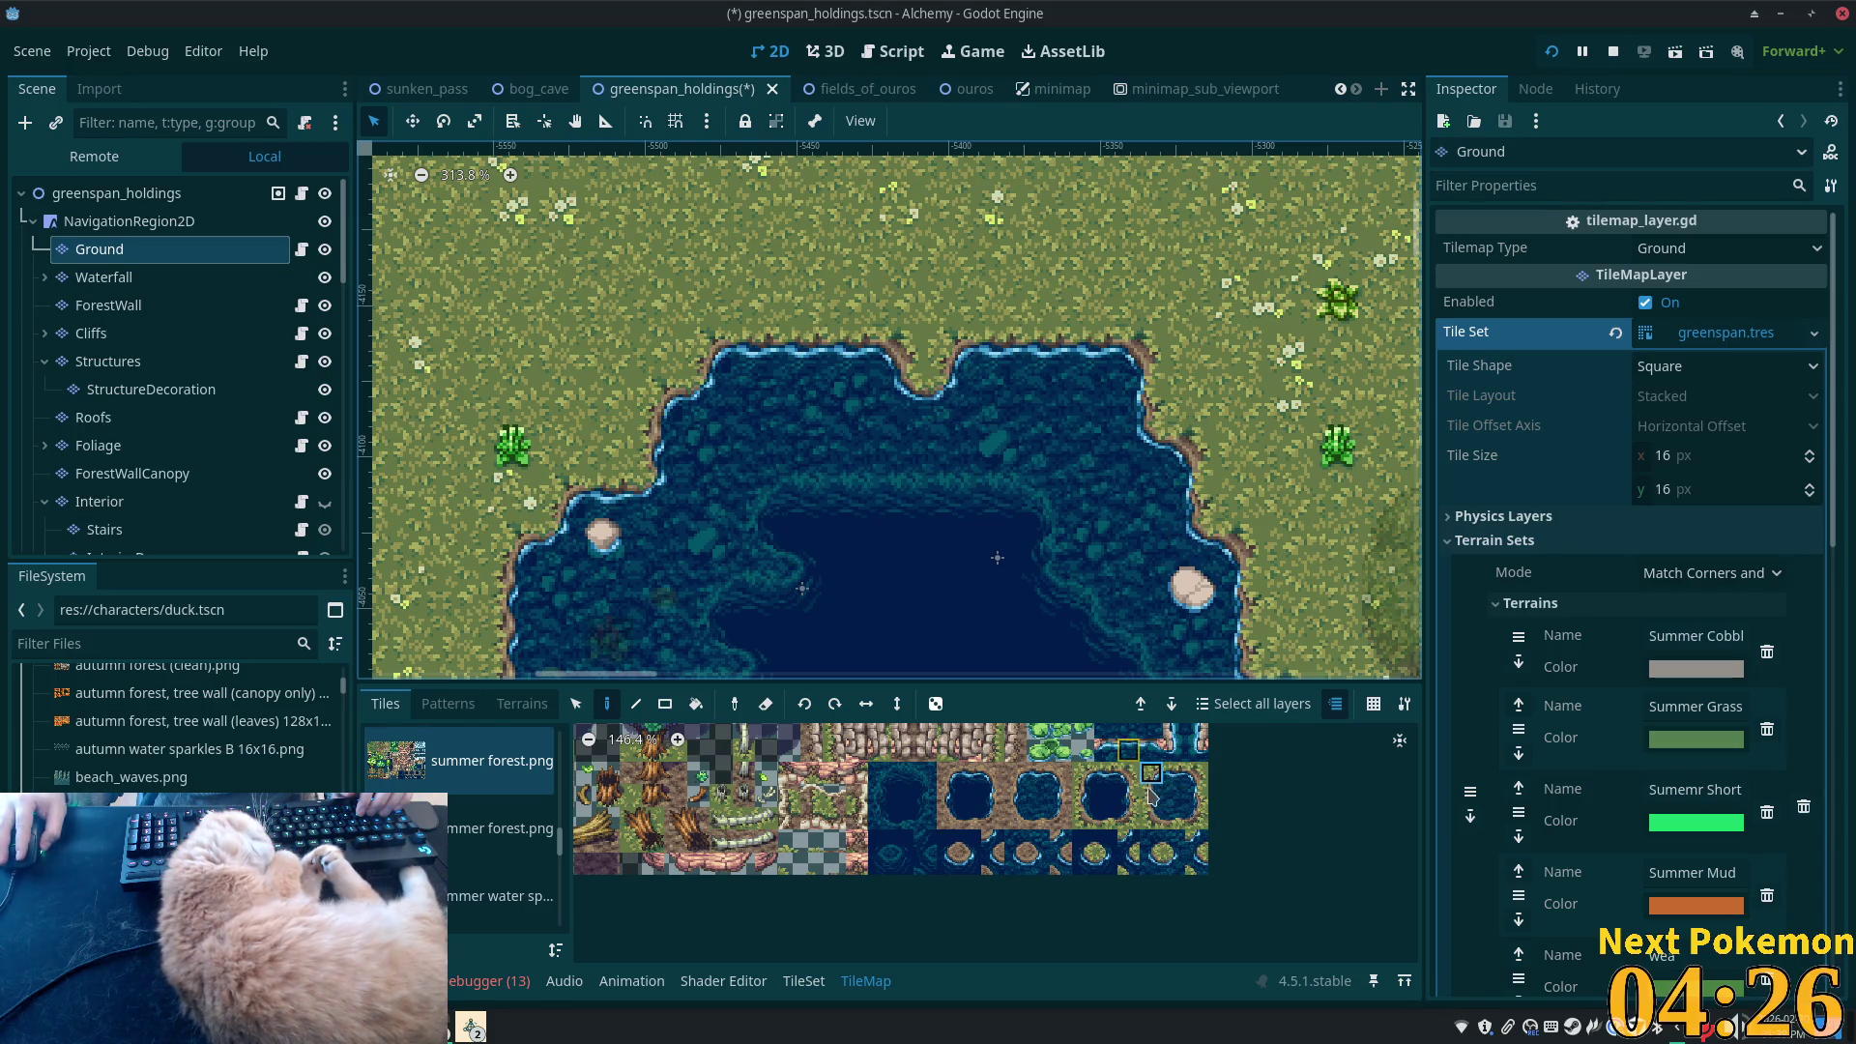
click(1197, 795)
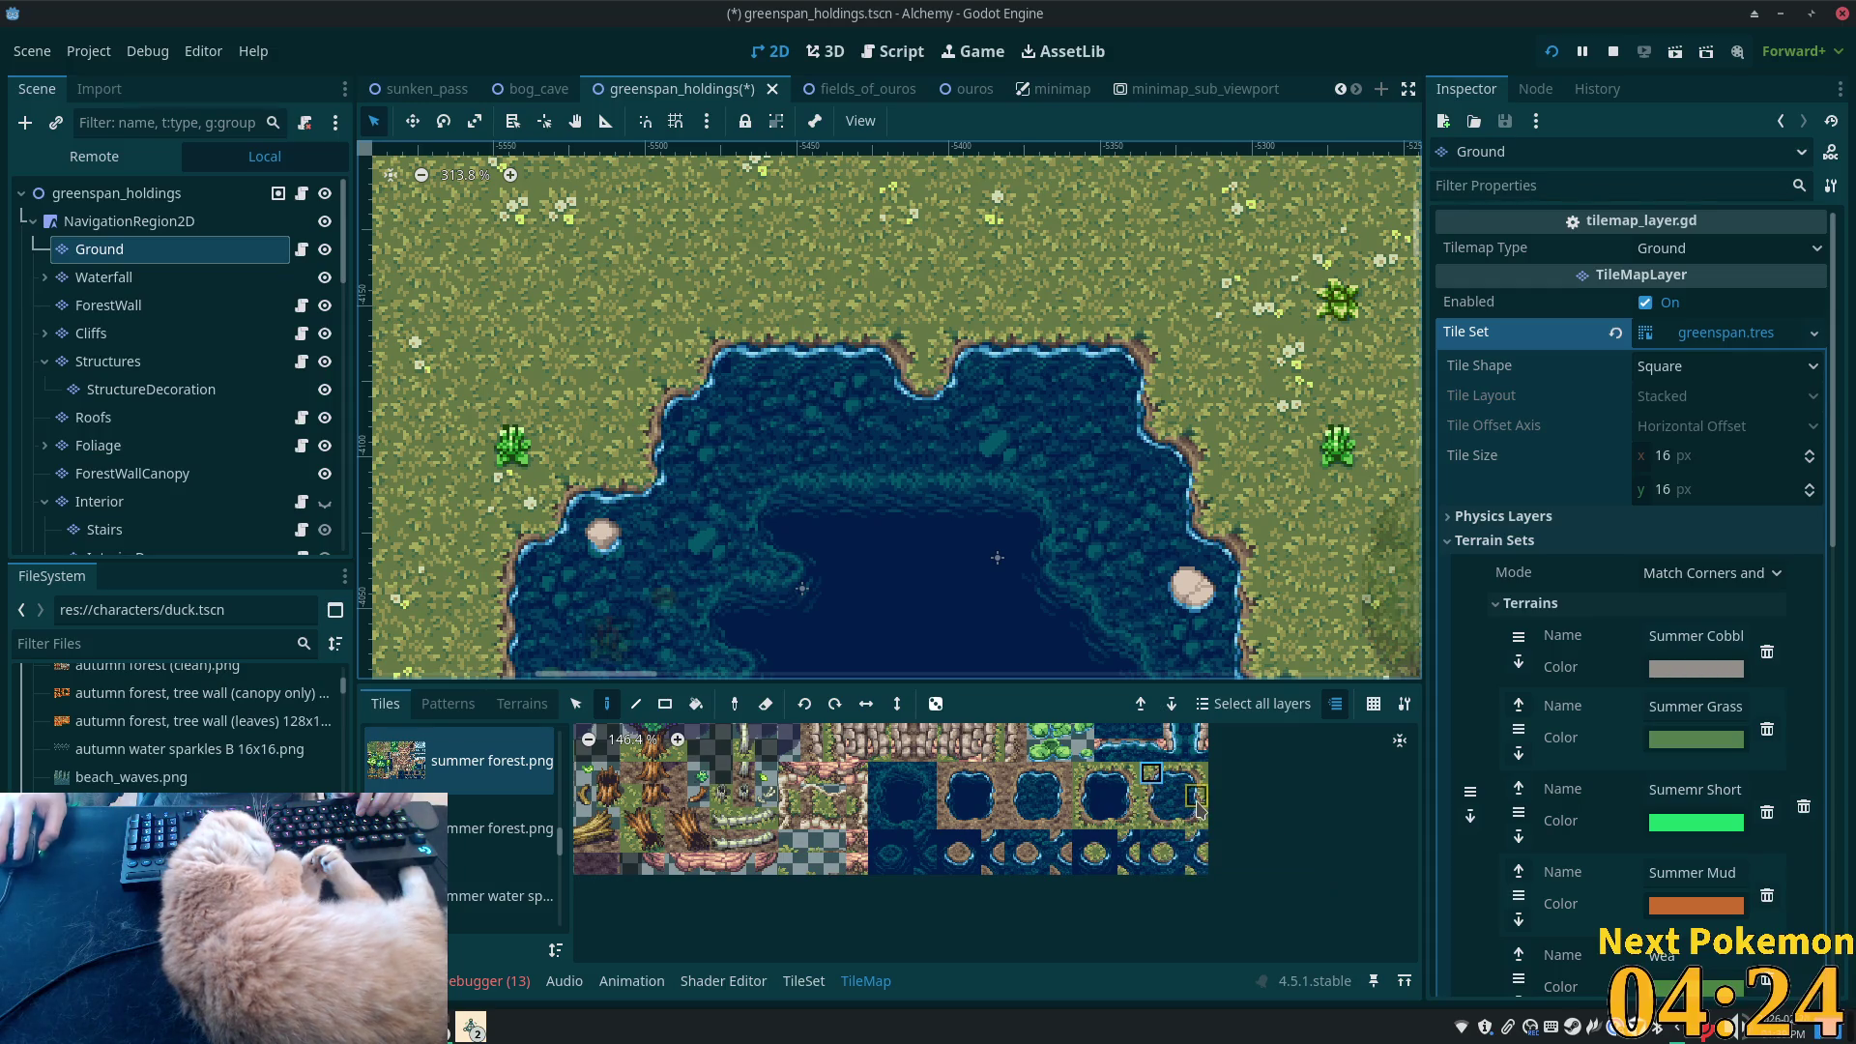
click(904, 398)
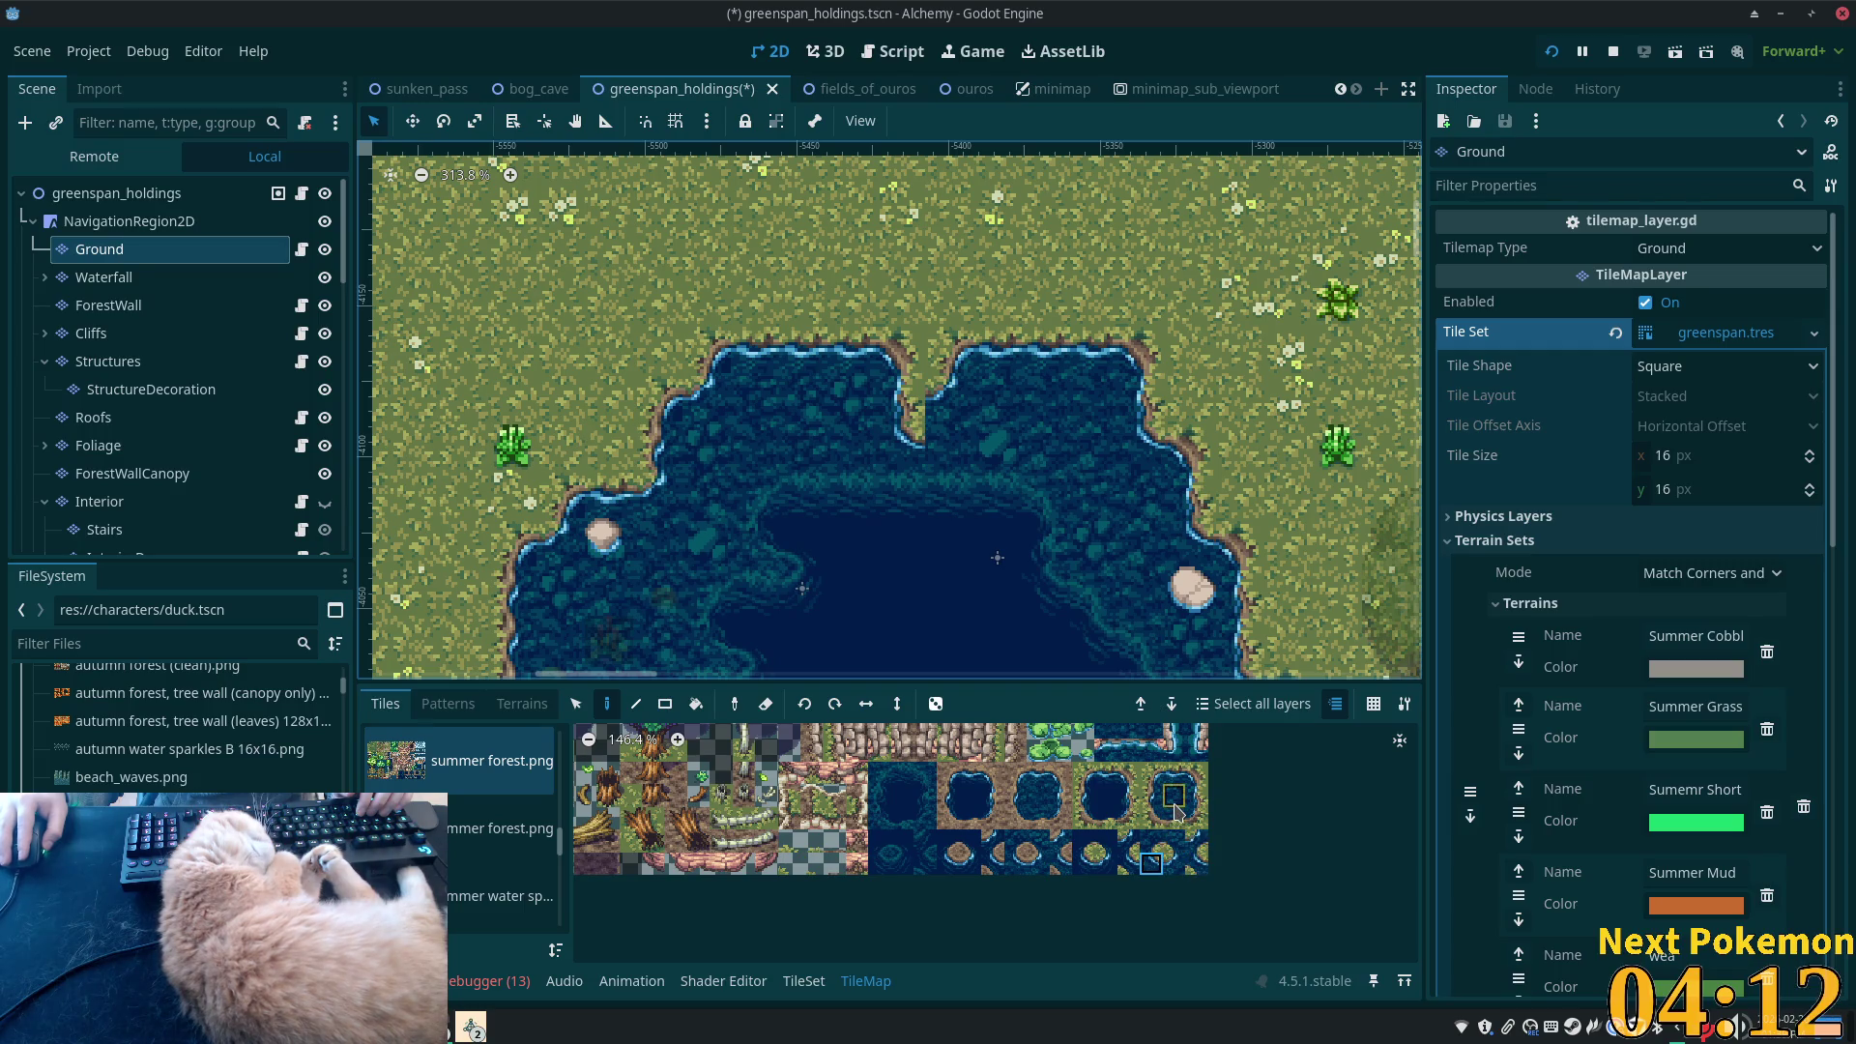
drag(1197, 775, 1196, 796)
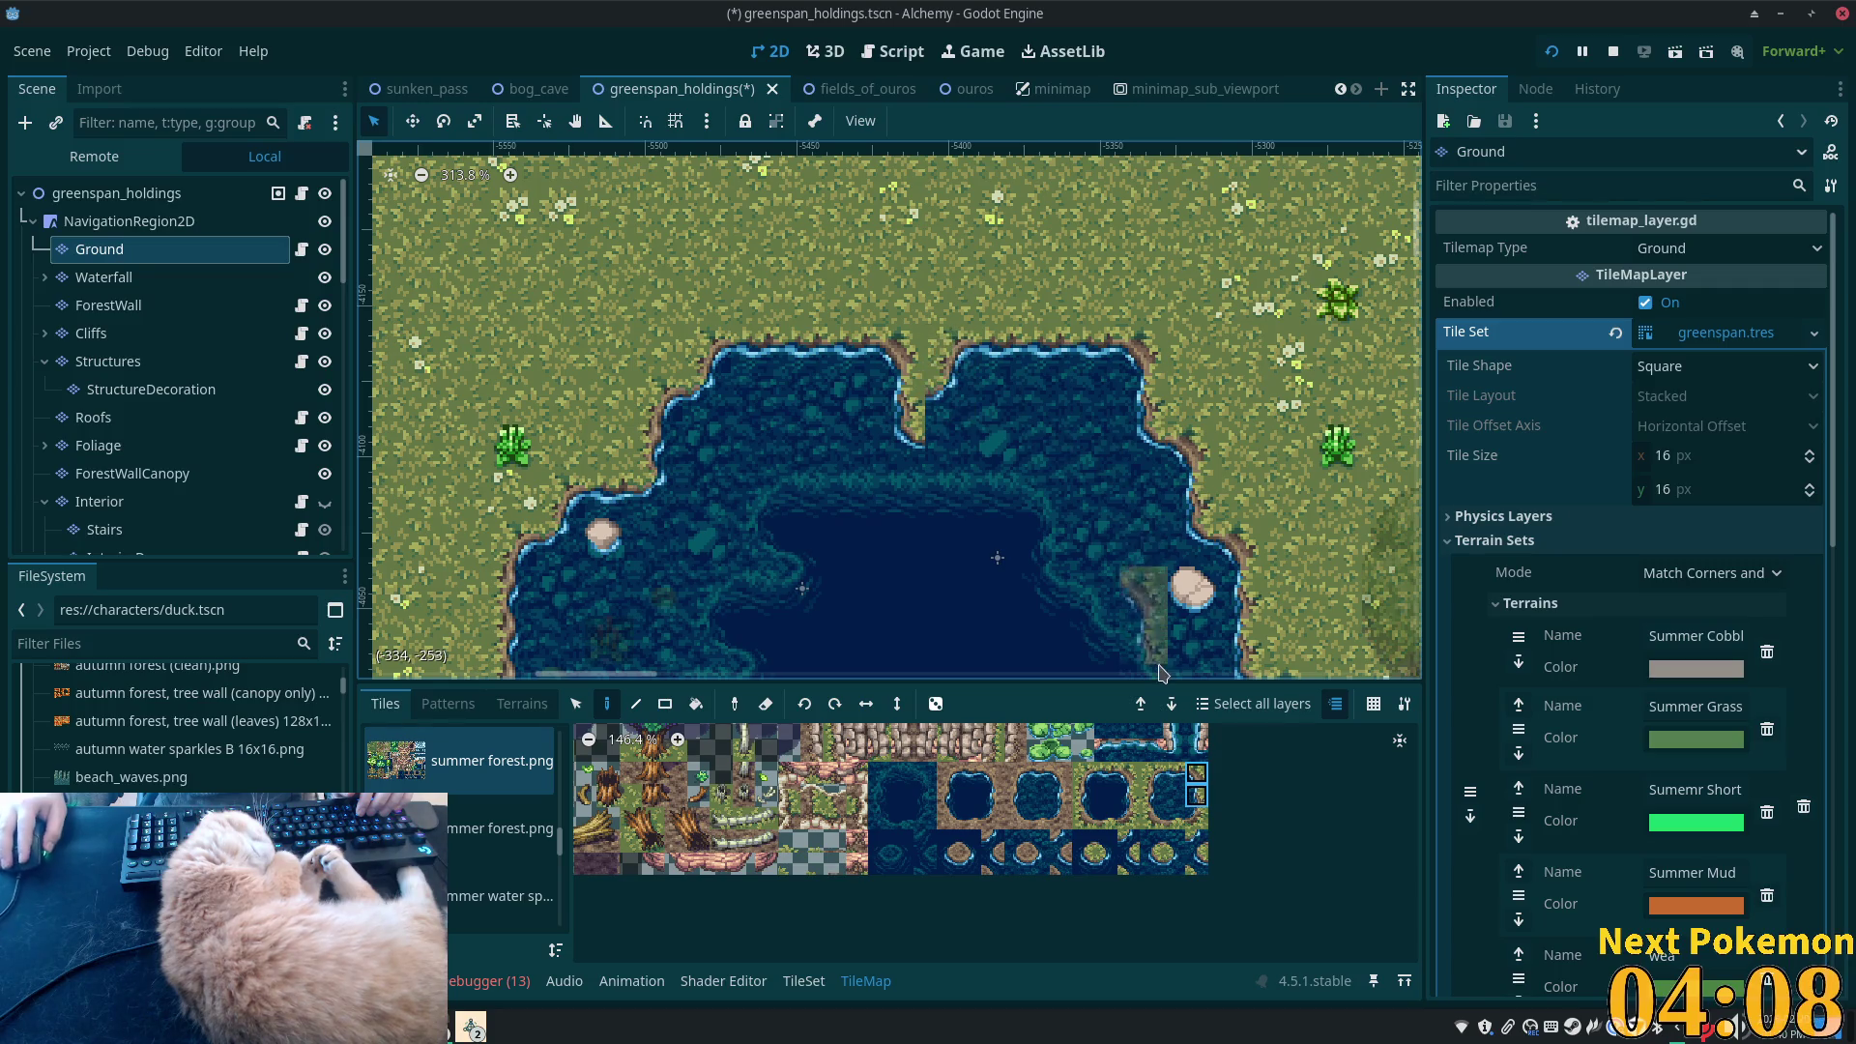
- Repaint the shoreline notch with water and add a two-tile grass shore strip
scroll(952, 418, up, 3)
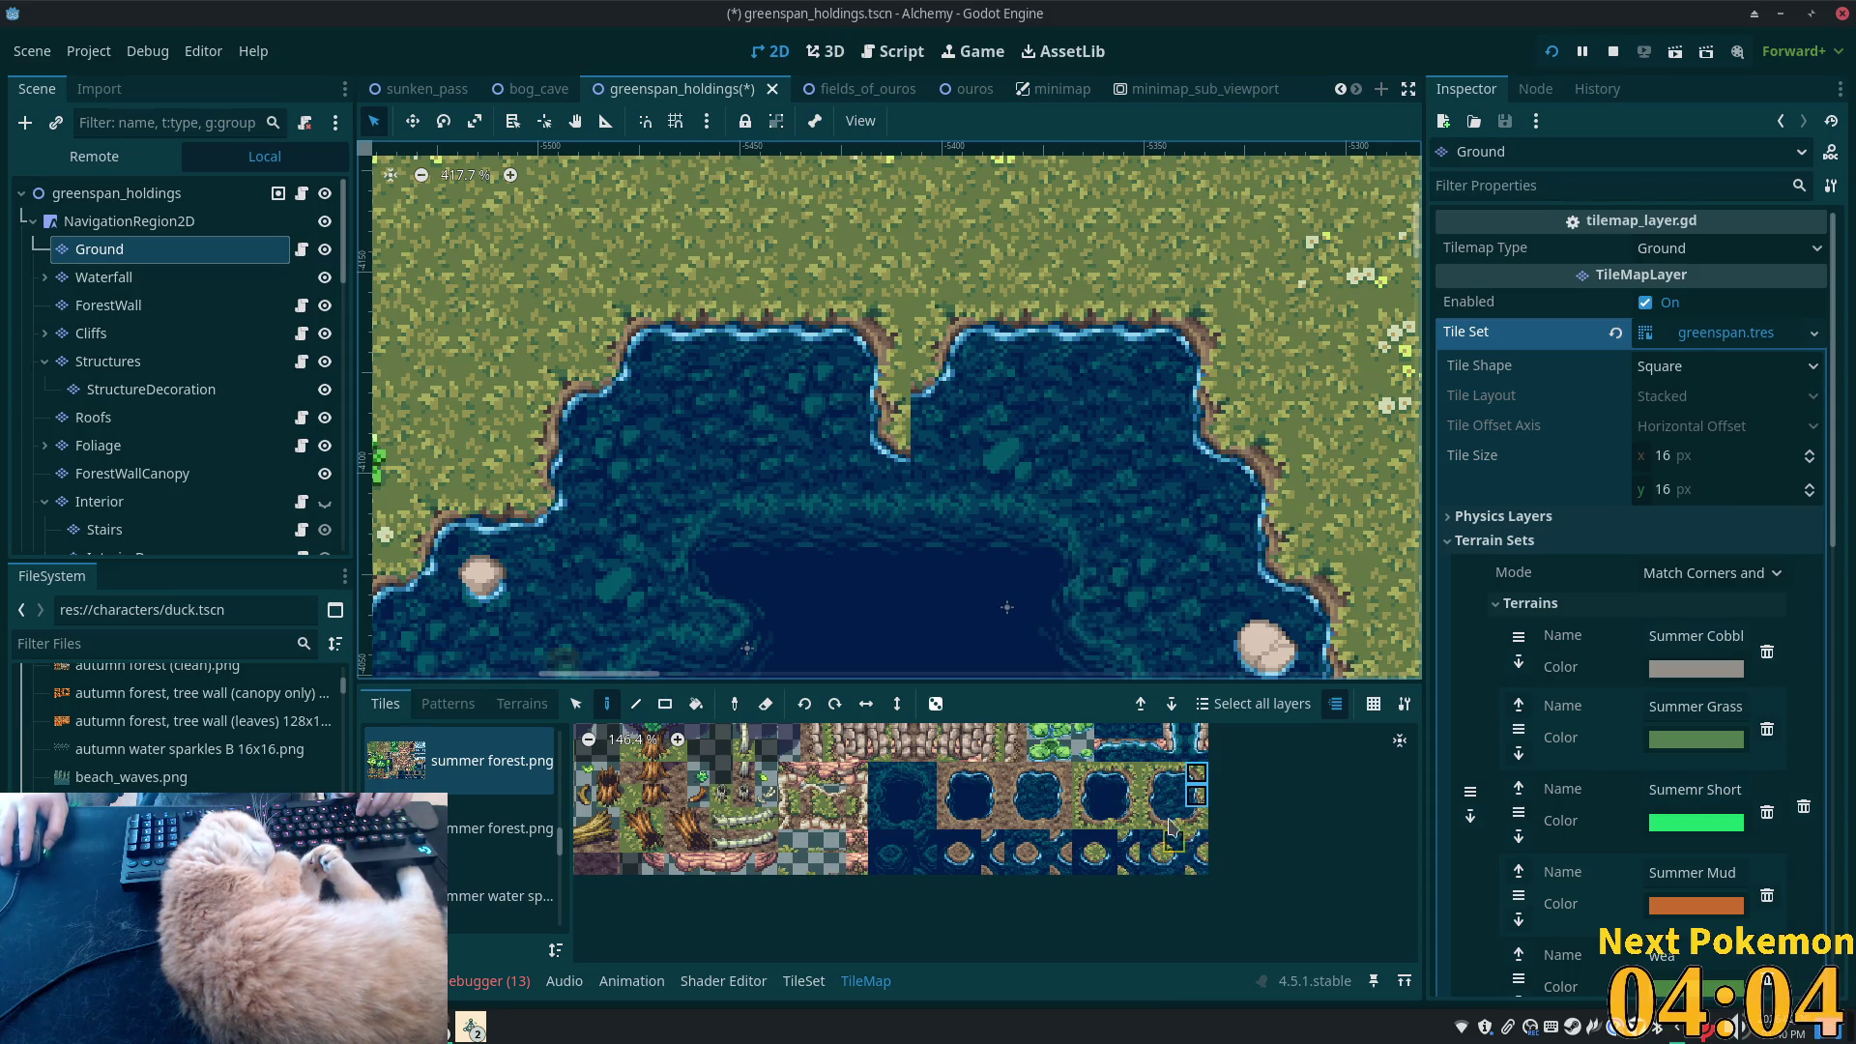
click(1179, 861)
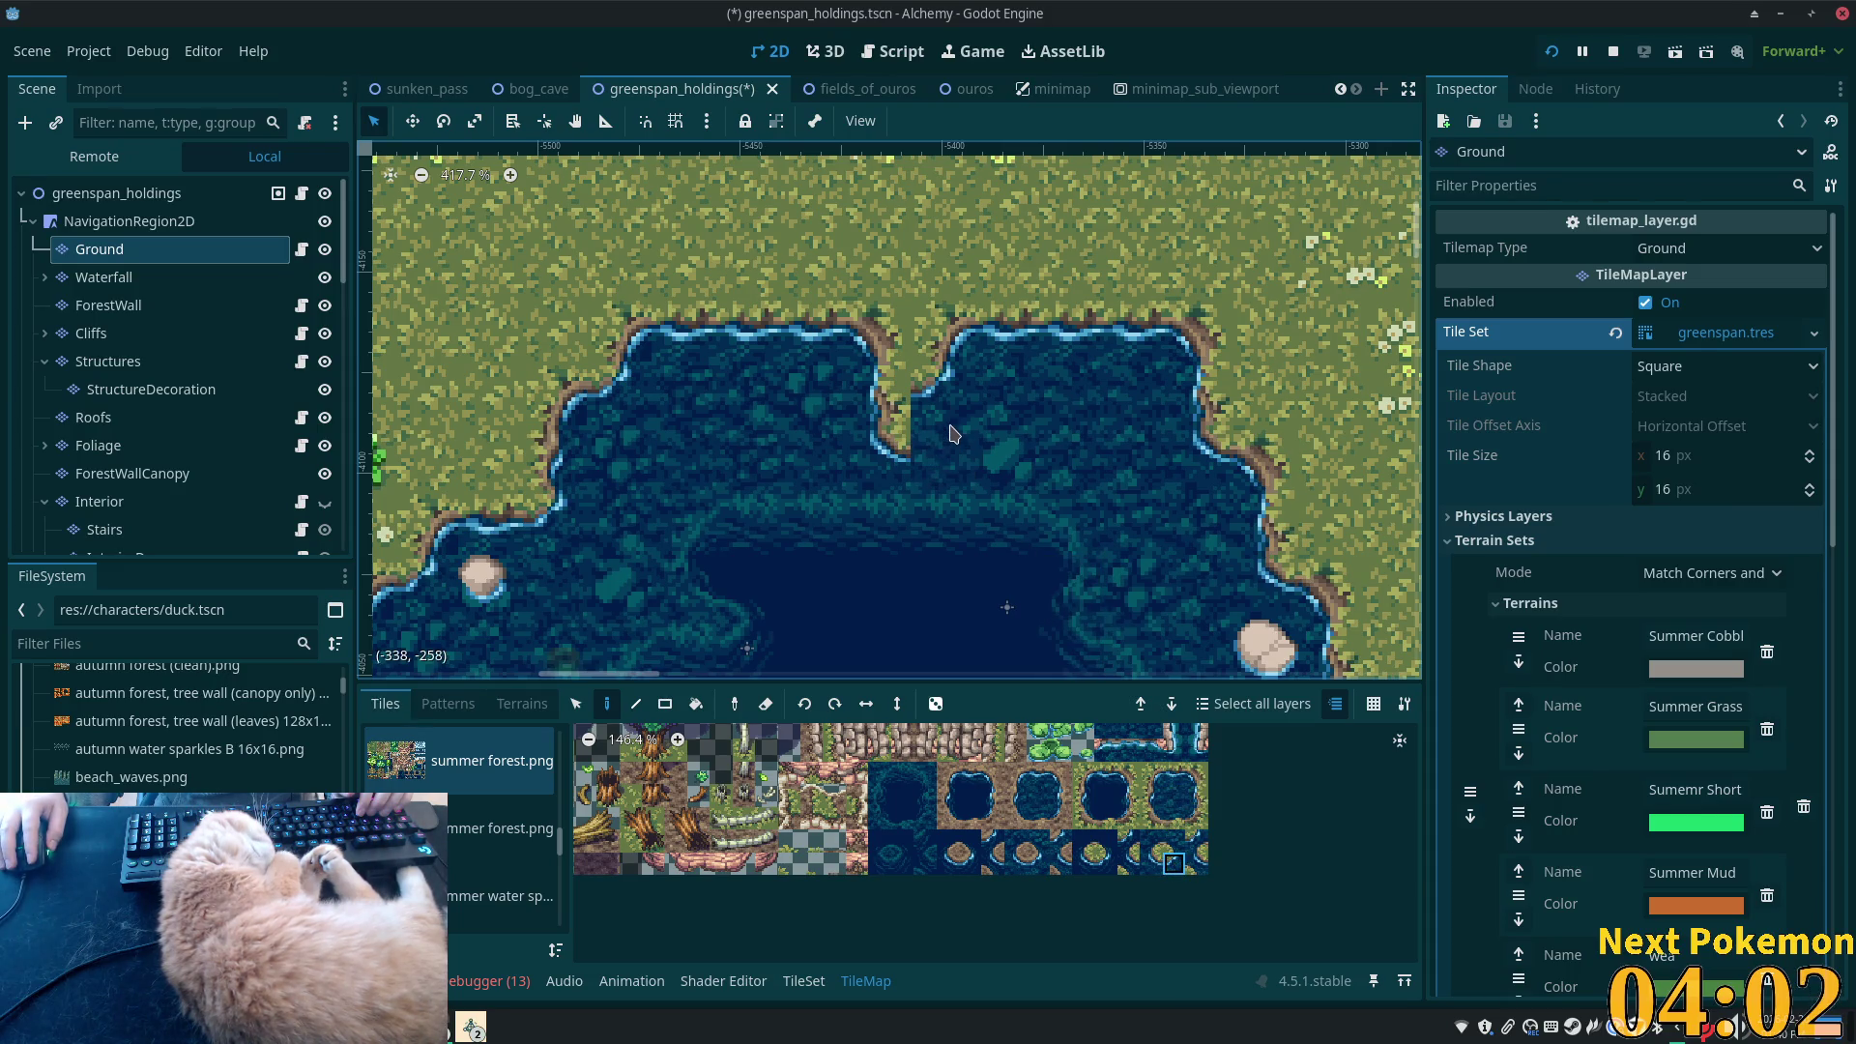
click(952, 445)
drag(1152, 772, 1173, 773)
click(975, 389)
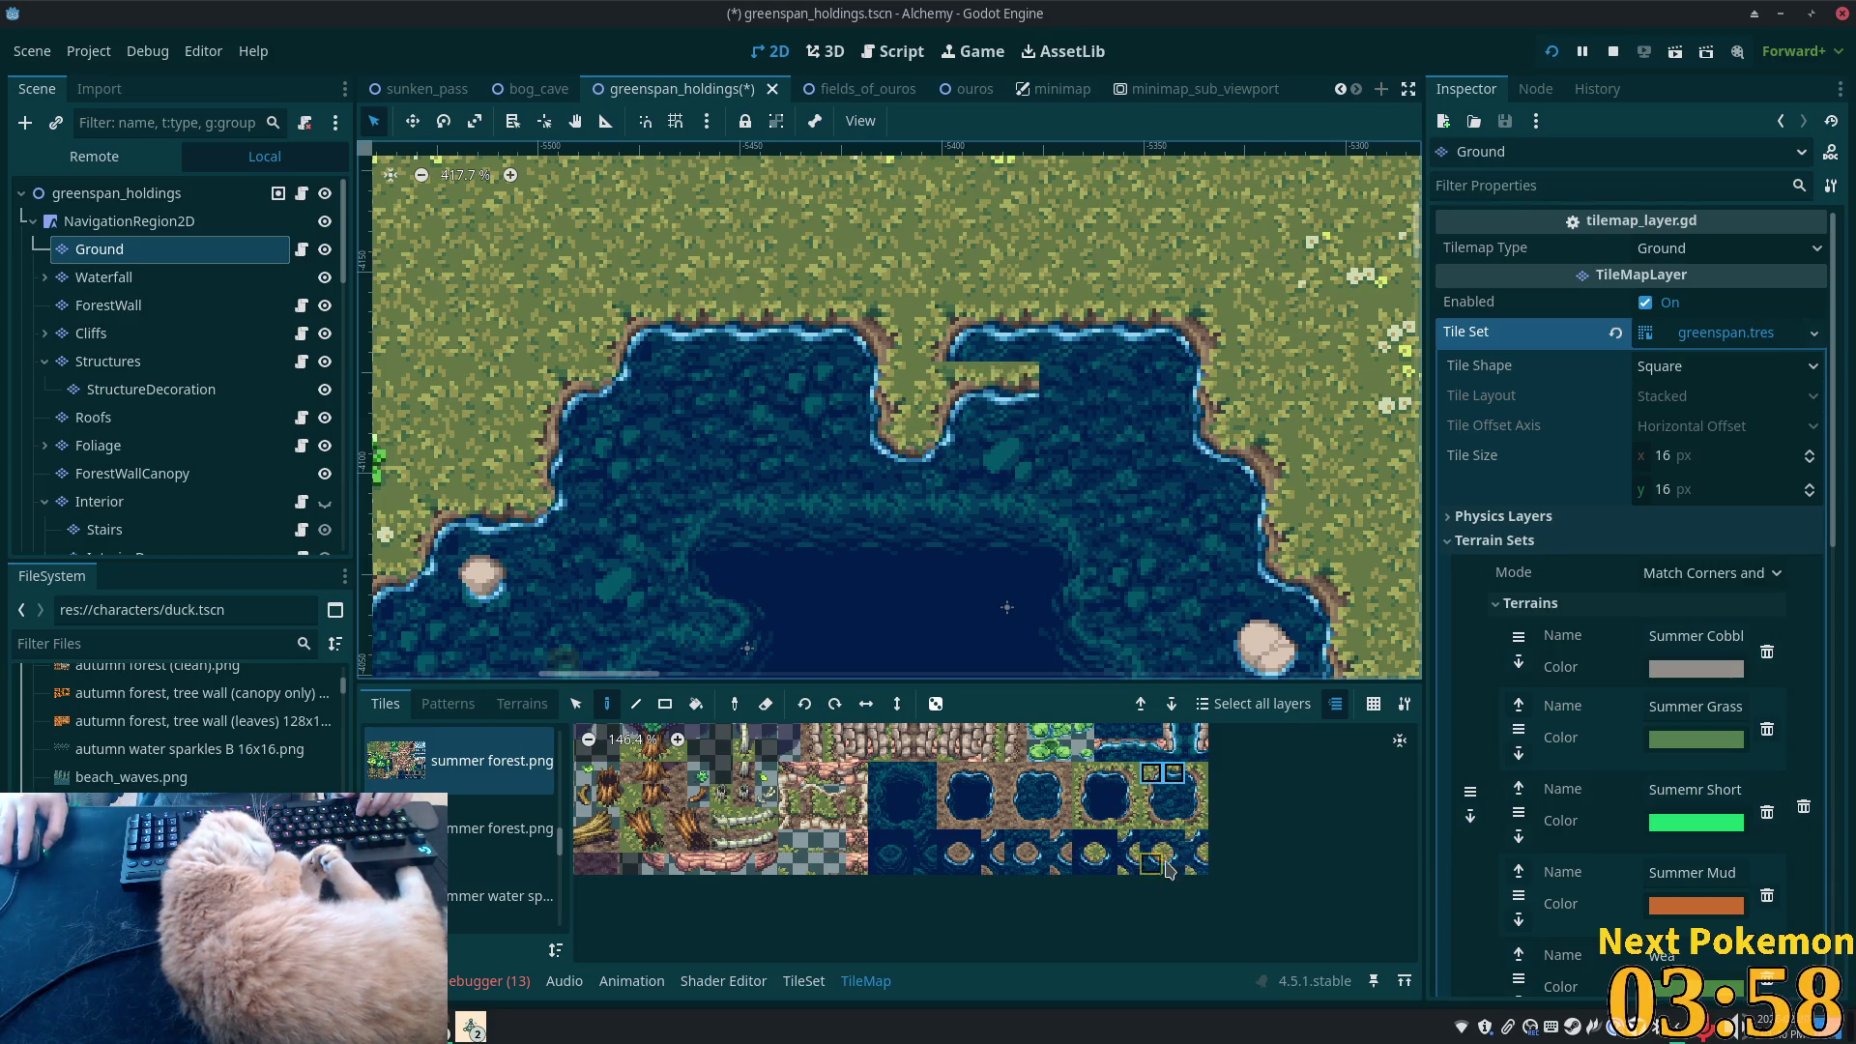
click(1151, 772)
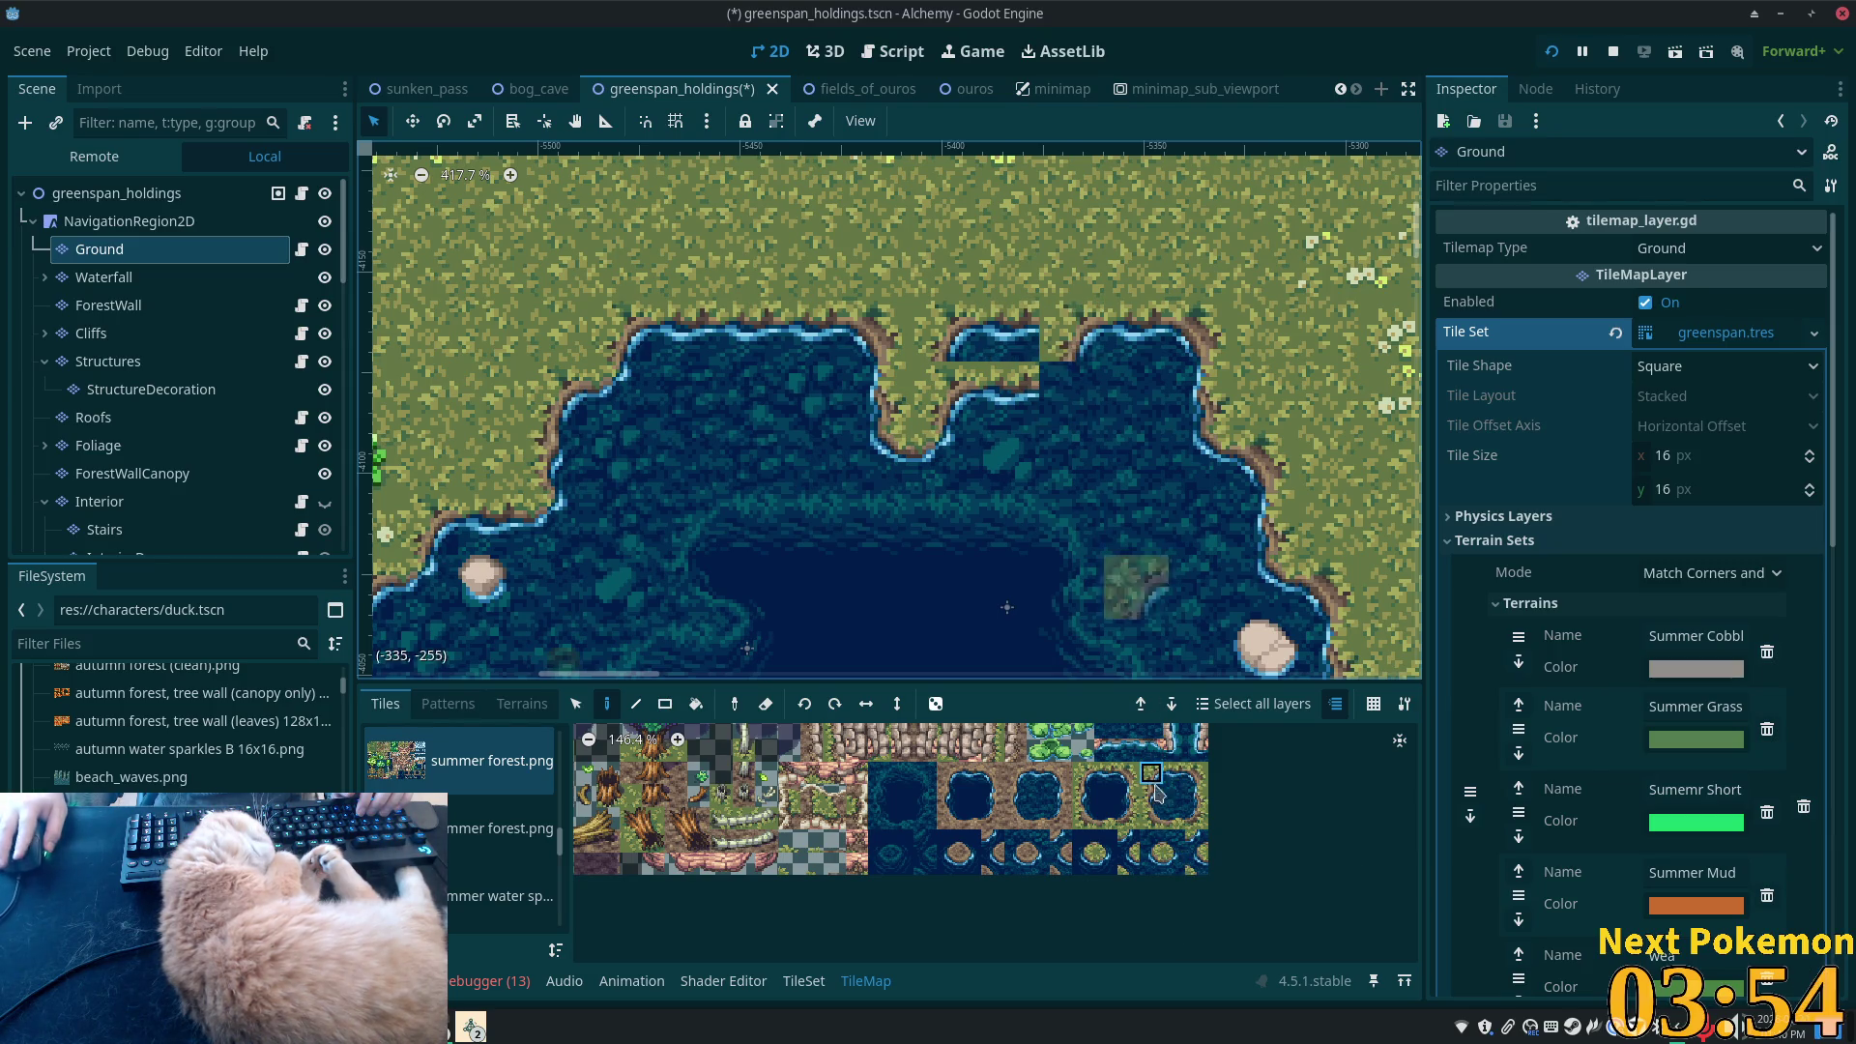
- Paint grass tiles over the small water notch and save the greenspan_holdings scene
click(1174, 863)
scroll(902, 764, down, 4)
scroll(904, 763, up, 6)
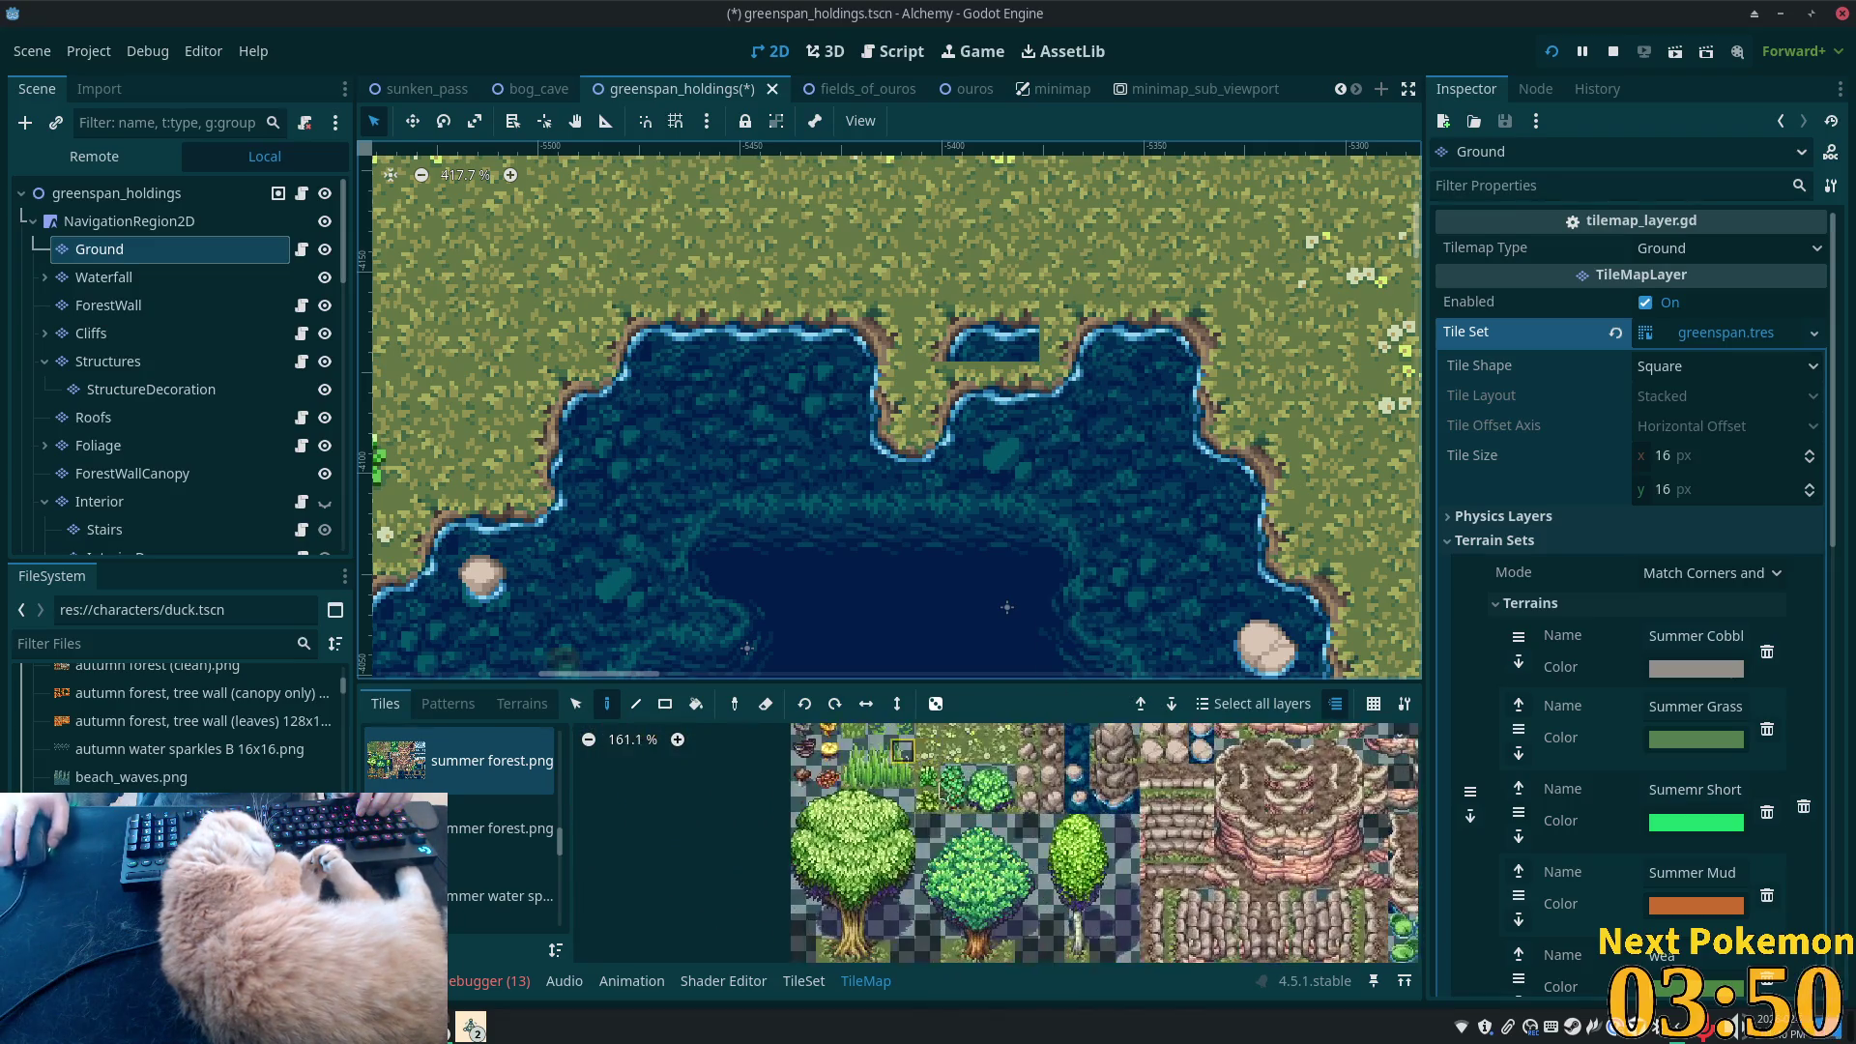
click(967, 788)
click(1007, 330)
scroll(888, 788, up, 2)
click(846, 755)
click(952, 345)
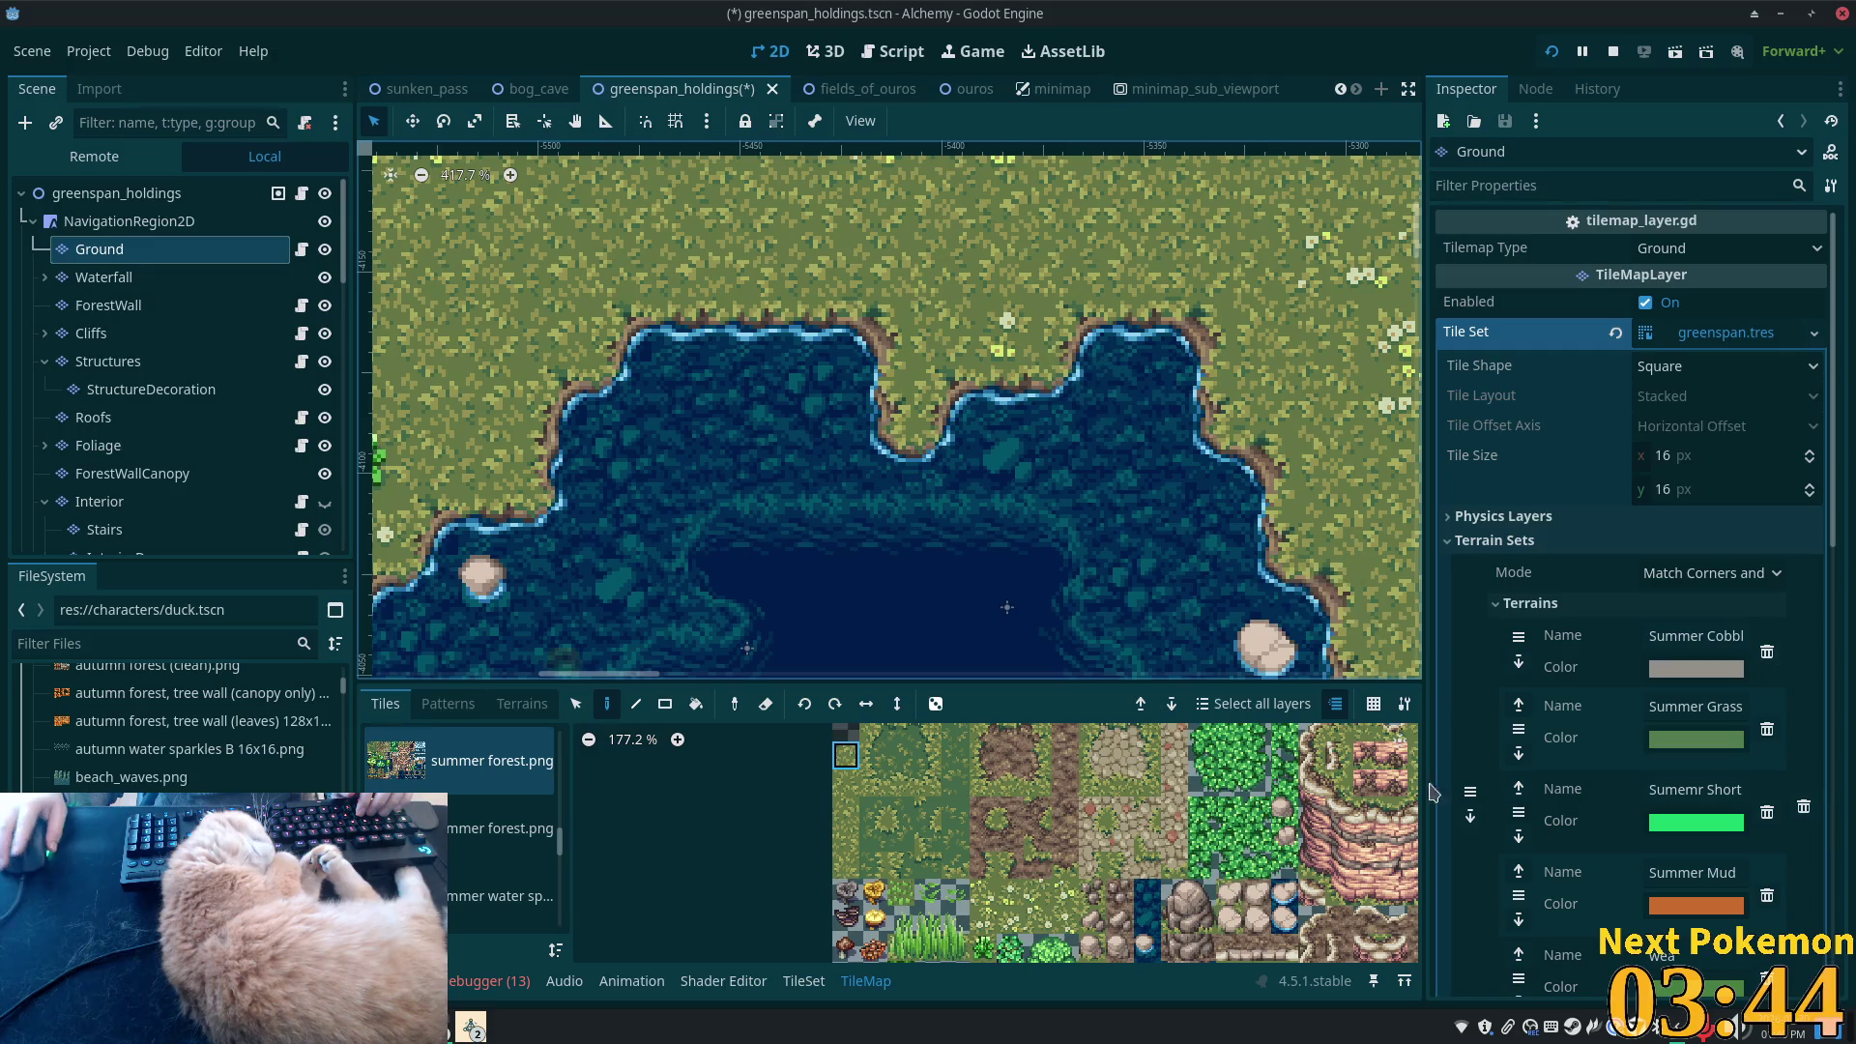
key(ctrl+s)
scroll(1001, 309, down, 5)
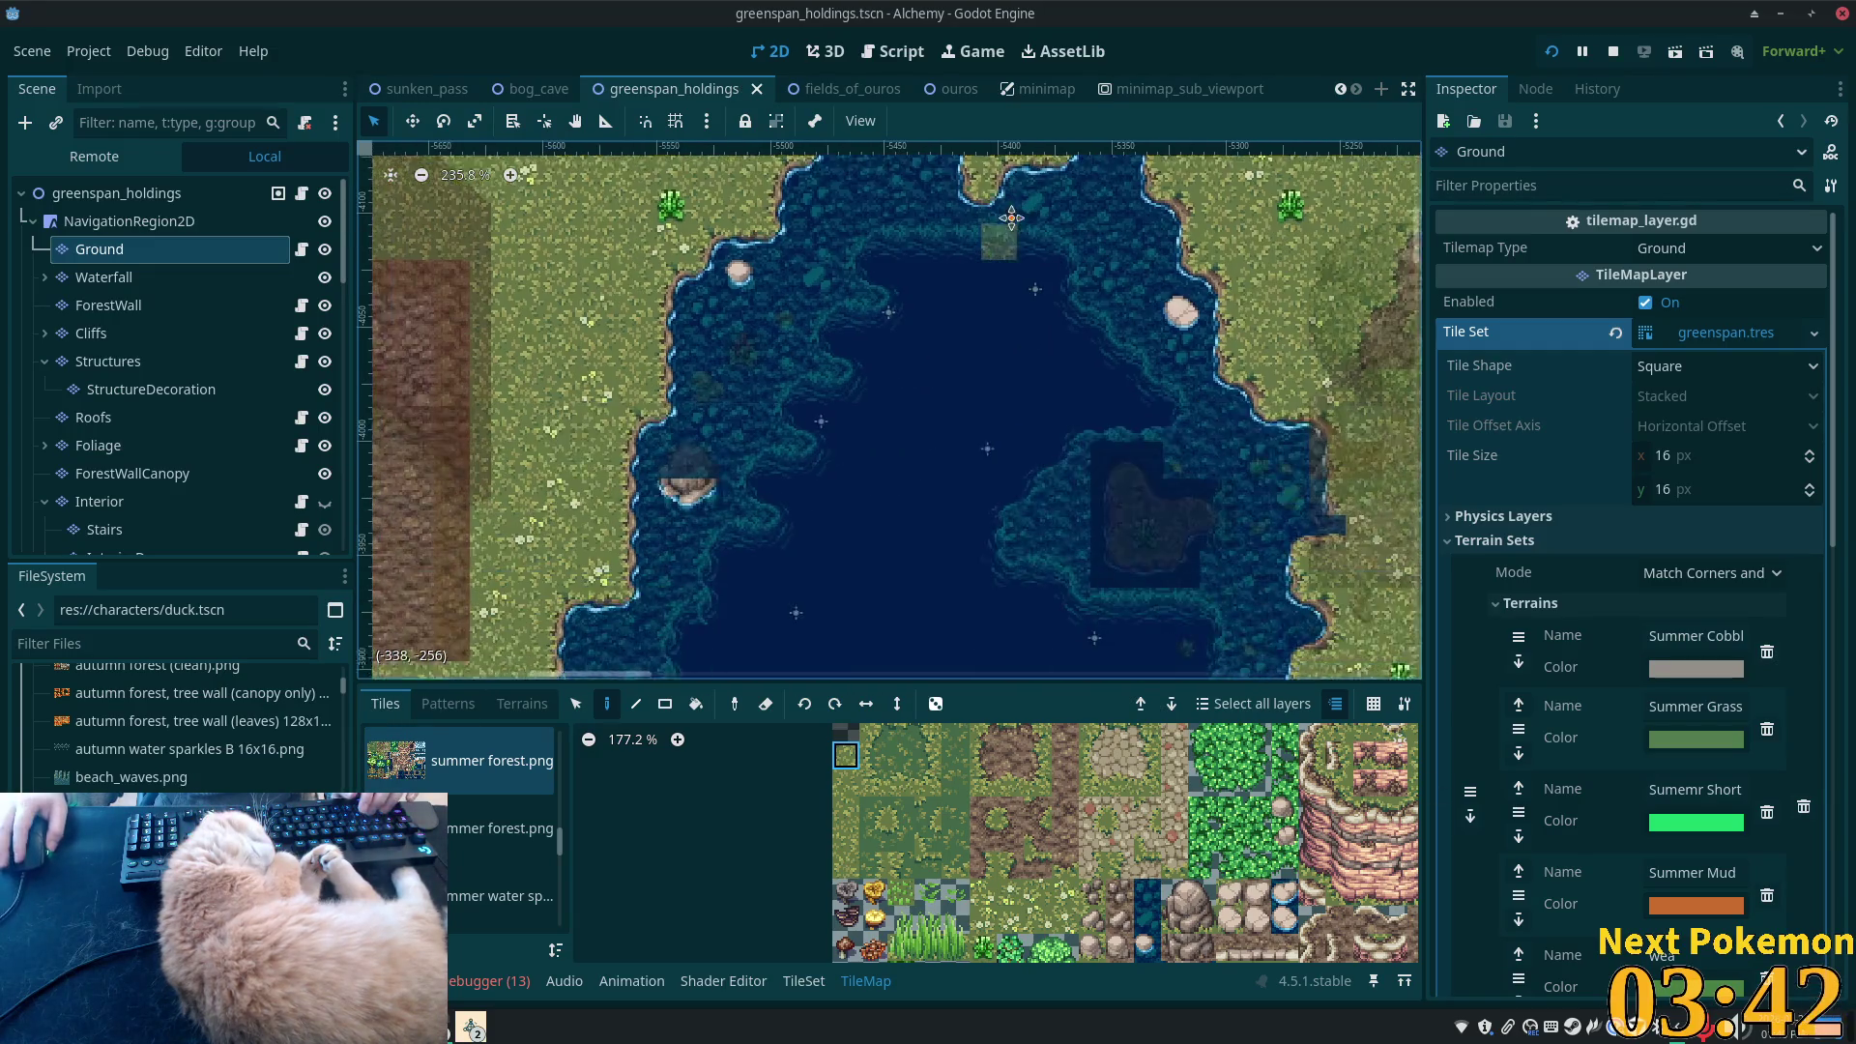
- Zoom out over the whole pond, zoom back in, and paint a water-edge tile on its inner top edge
scroll(1063, 362, down, 5)
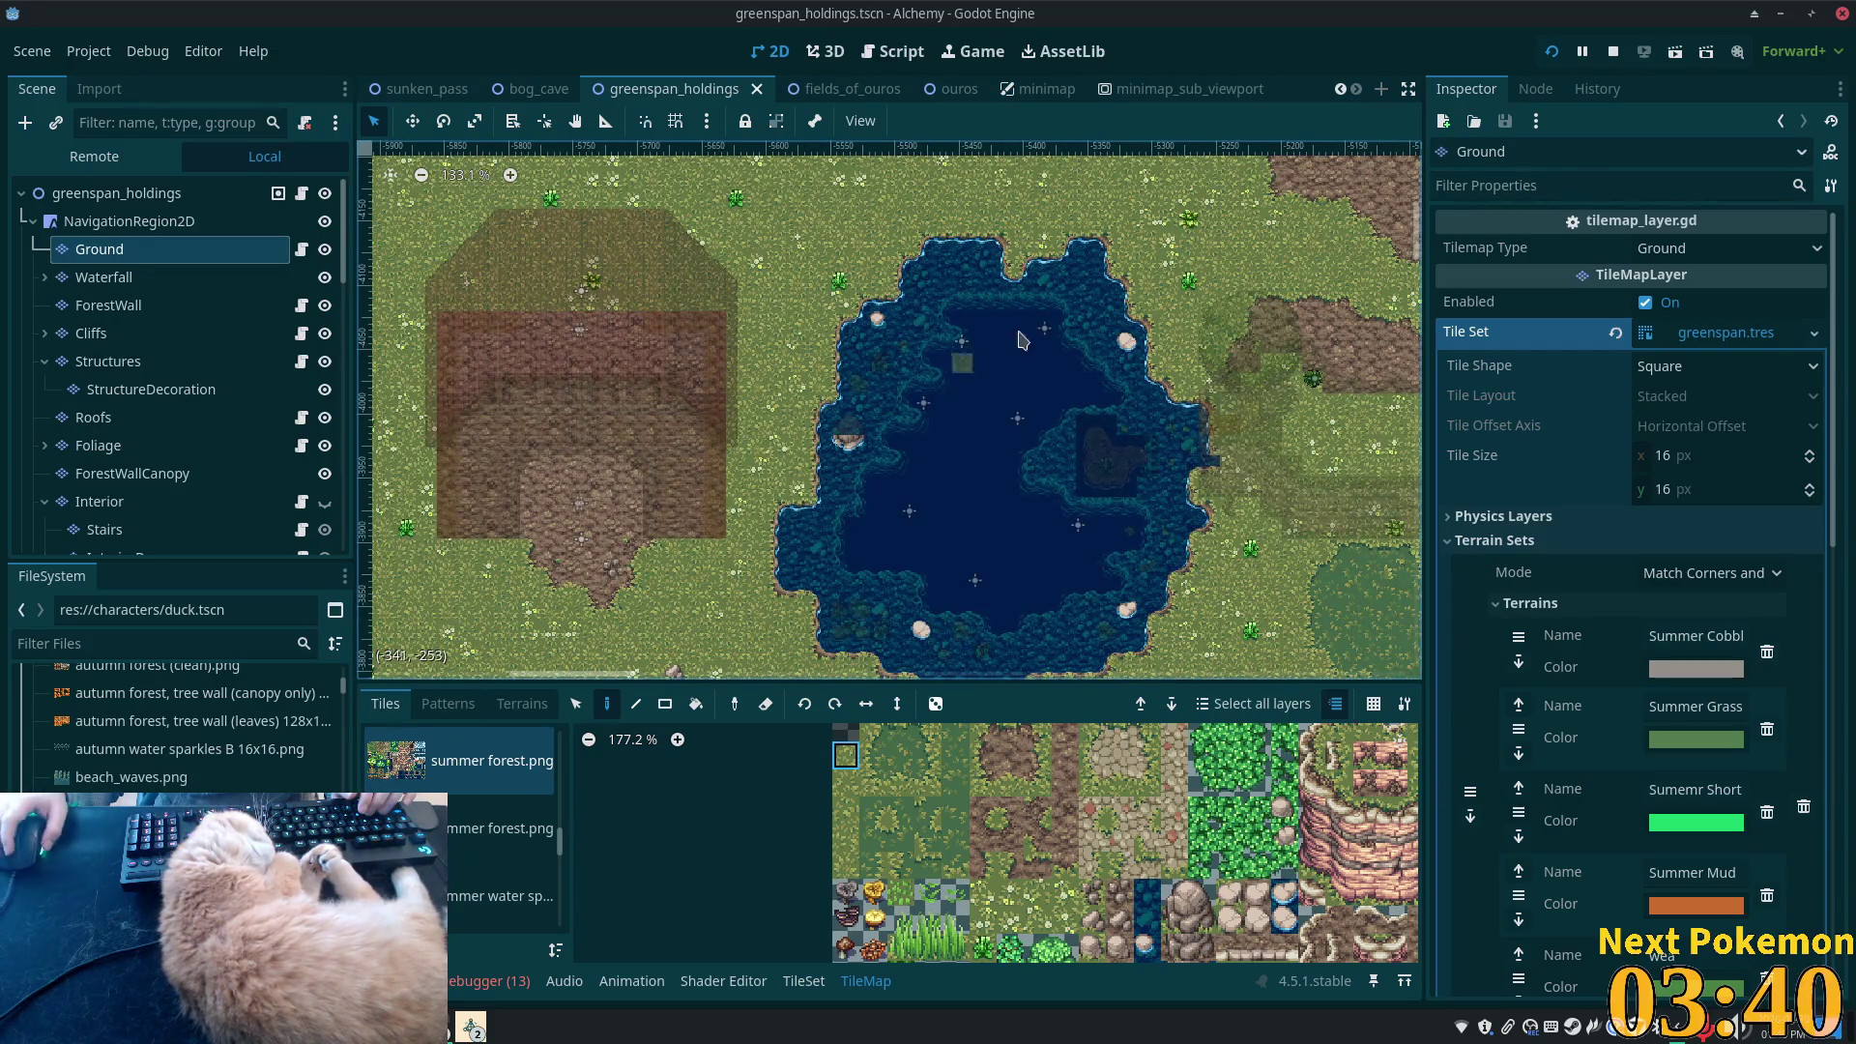
scroll(1025, 377, up, 8)
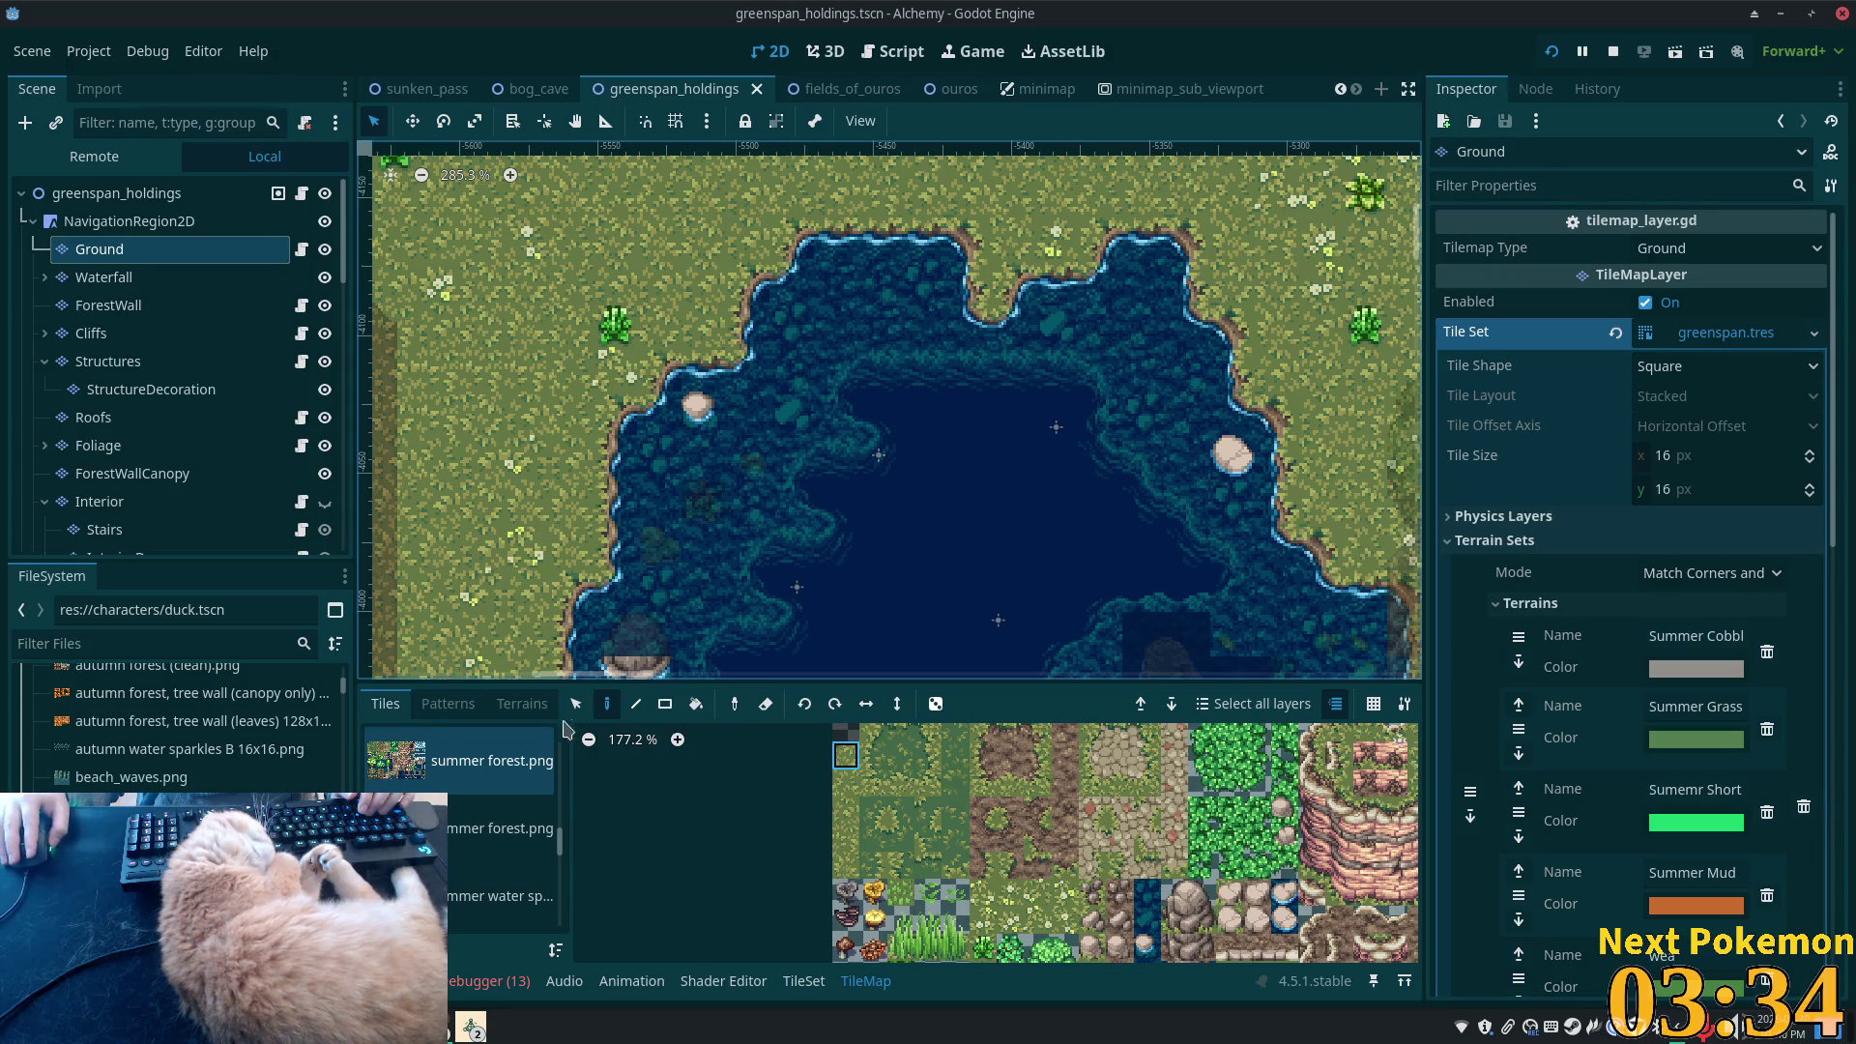
scroll(903, 870, down, 3)
scroll(903, 875, up, 5)
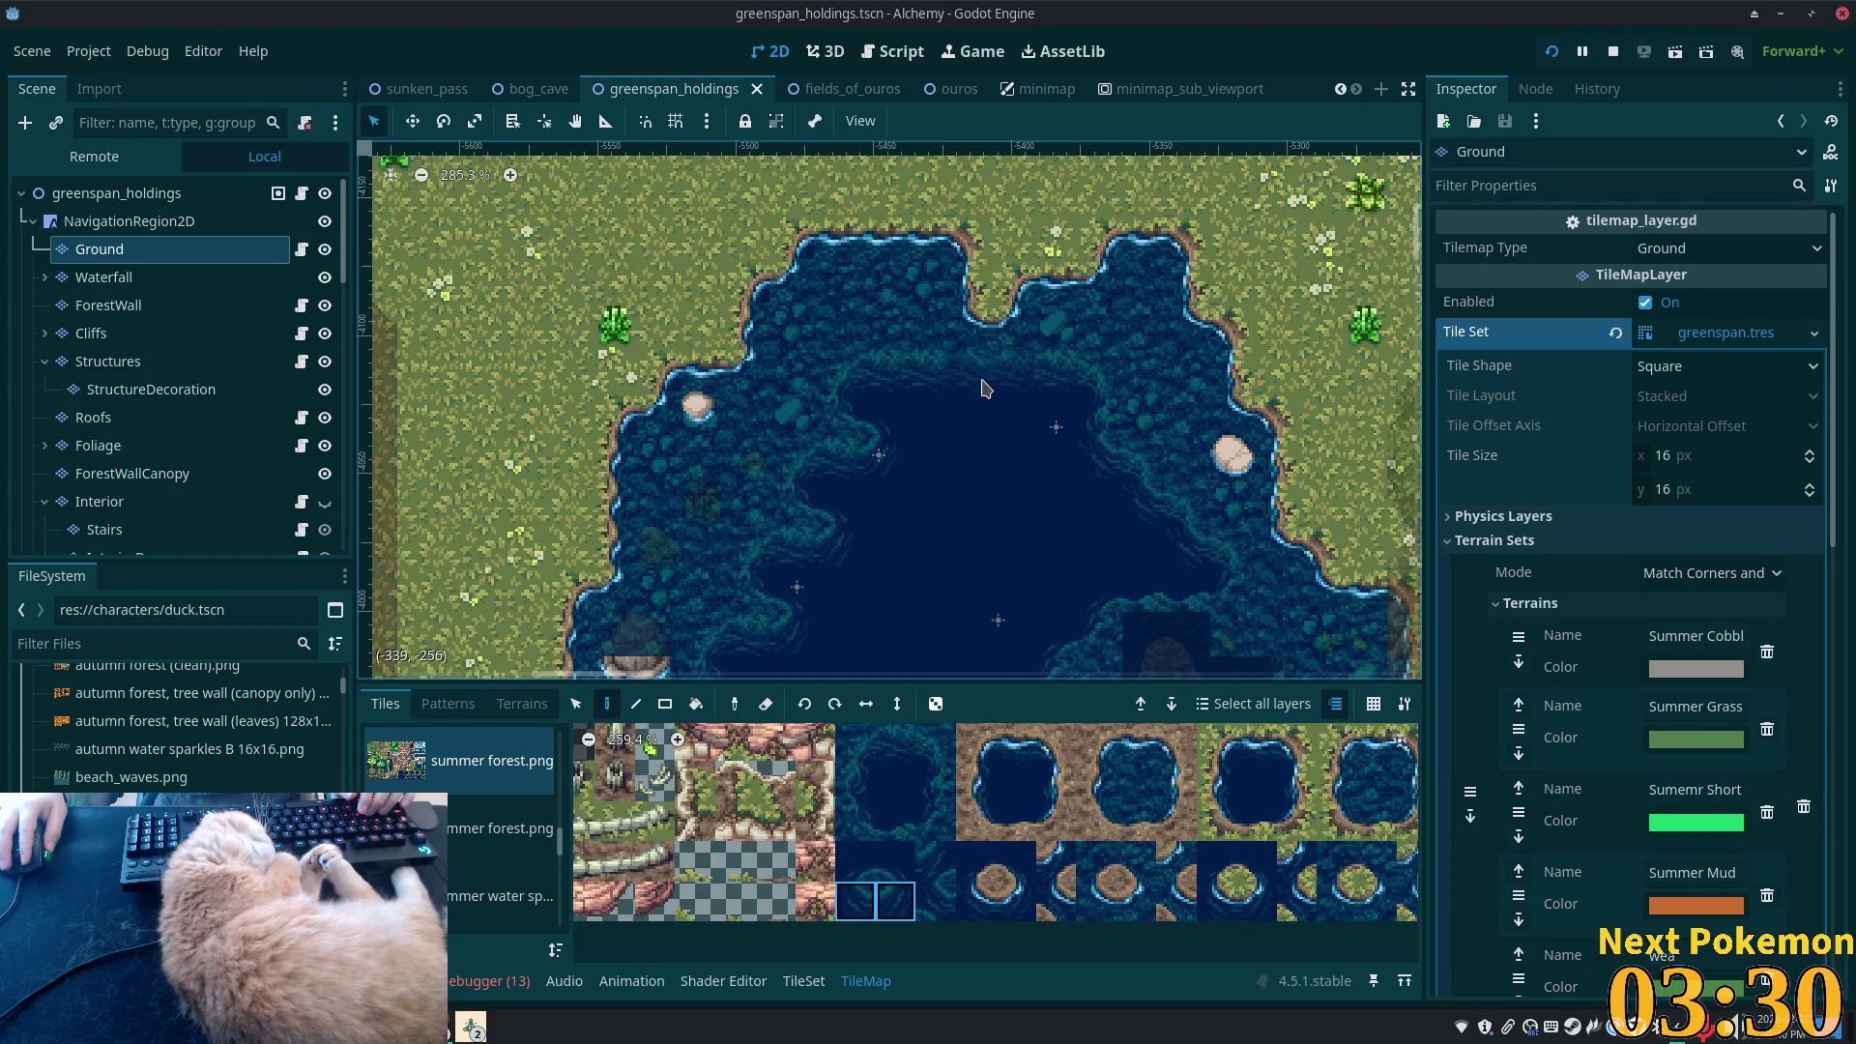
click(981, 401)
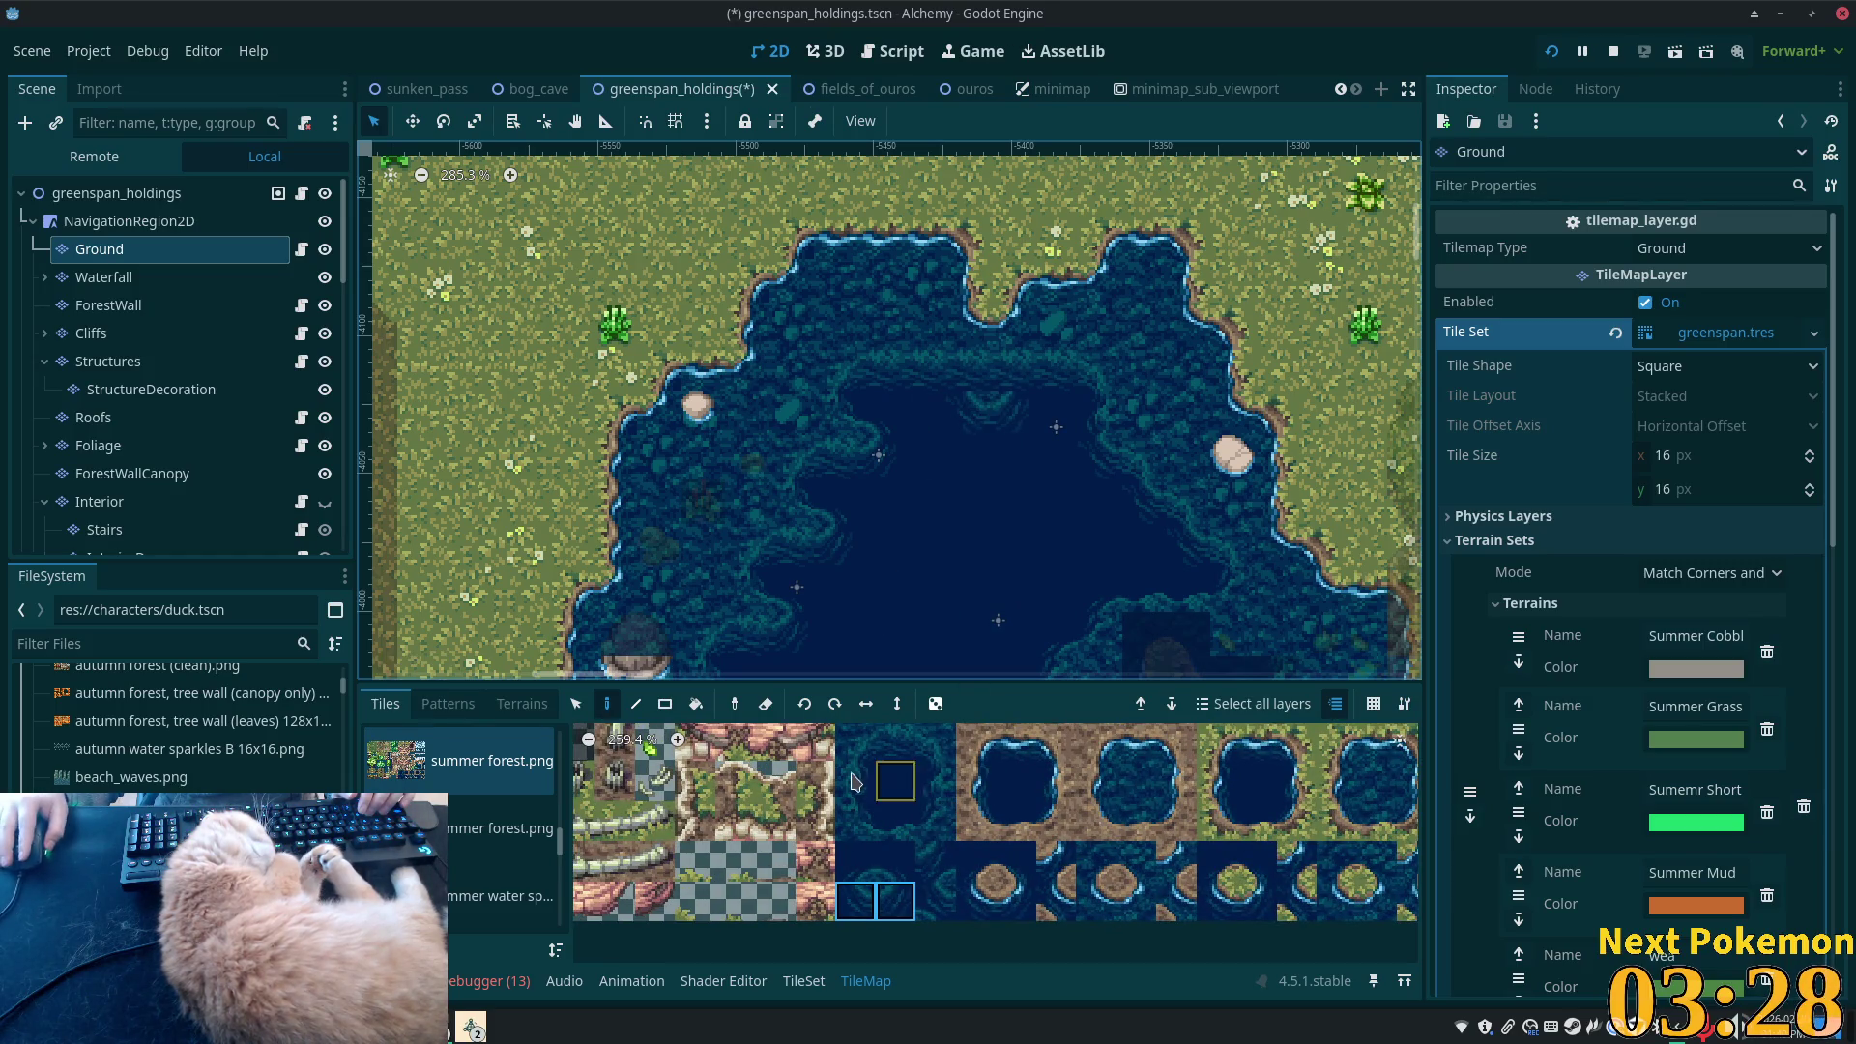
- Paint deep water over the patch beside the pond's western shore
click(928, 747)
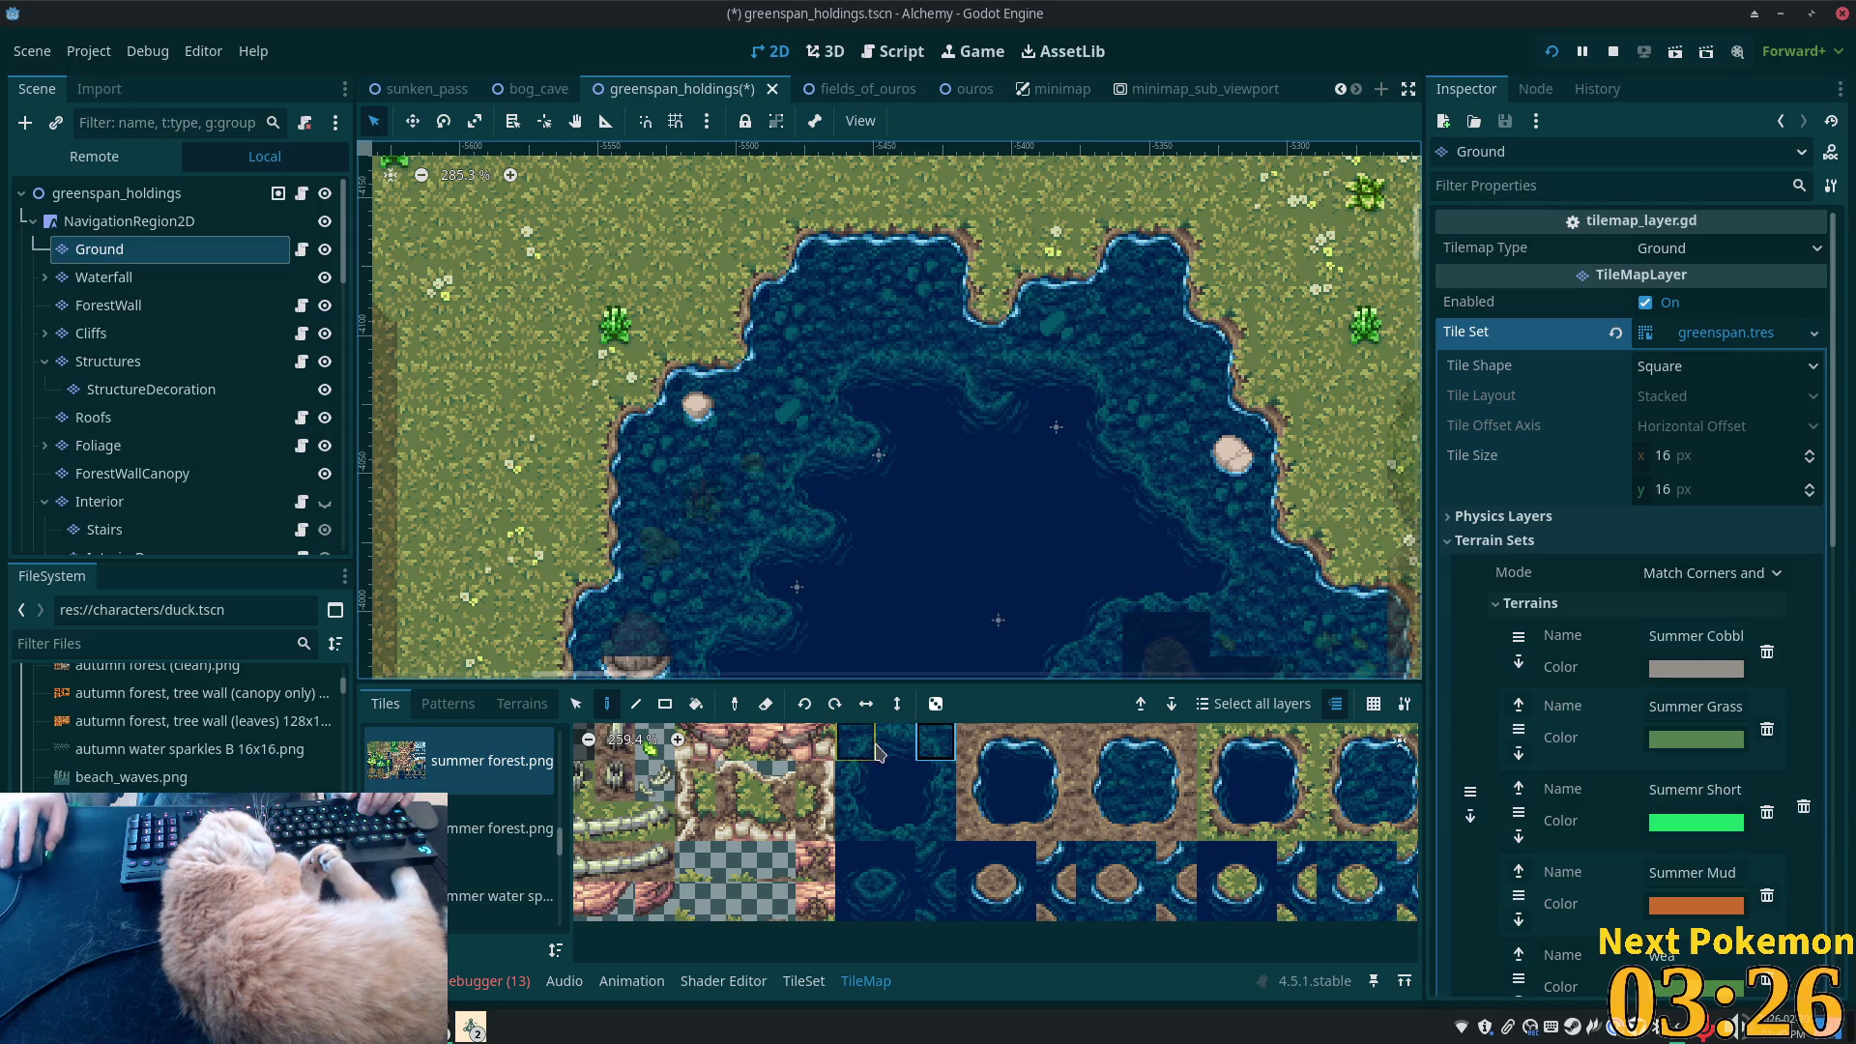
click(867, 757)
scroll(994, 423, down, 3)
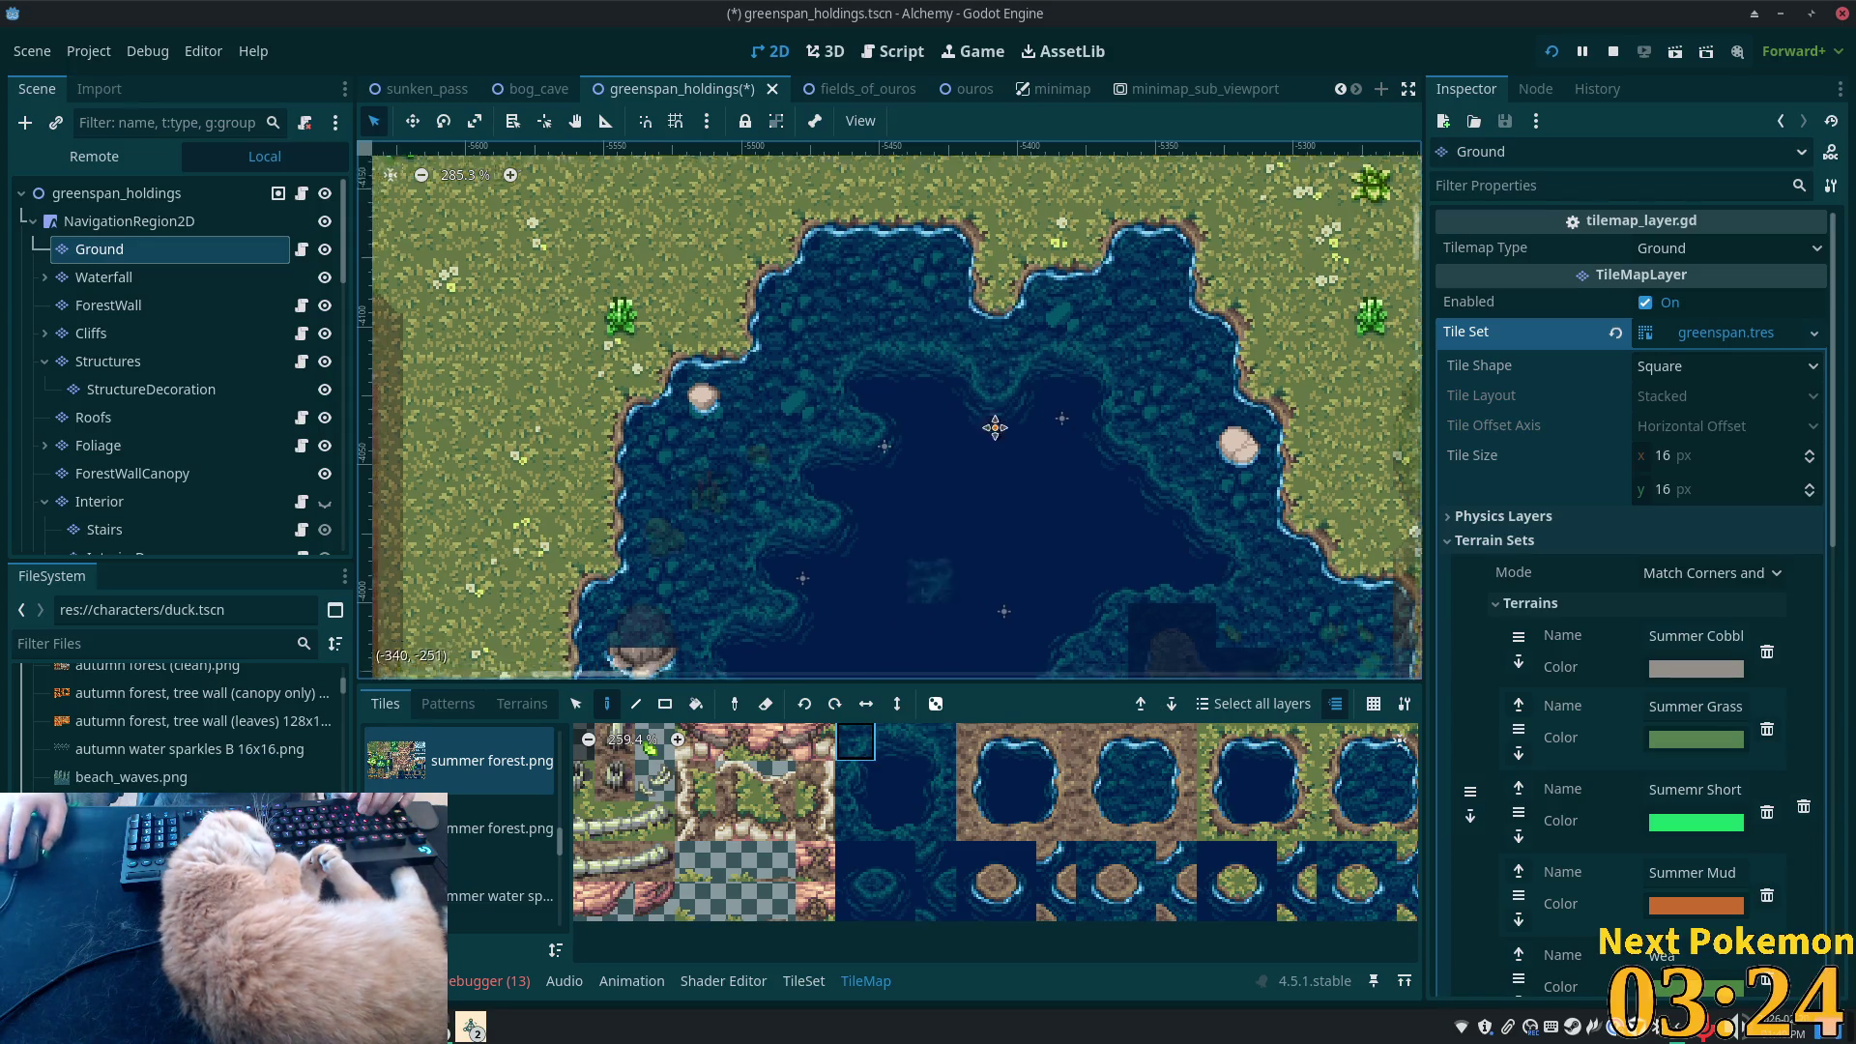
scroll(1005, 406, left, 2)
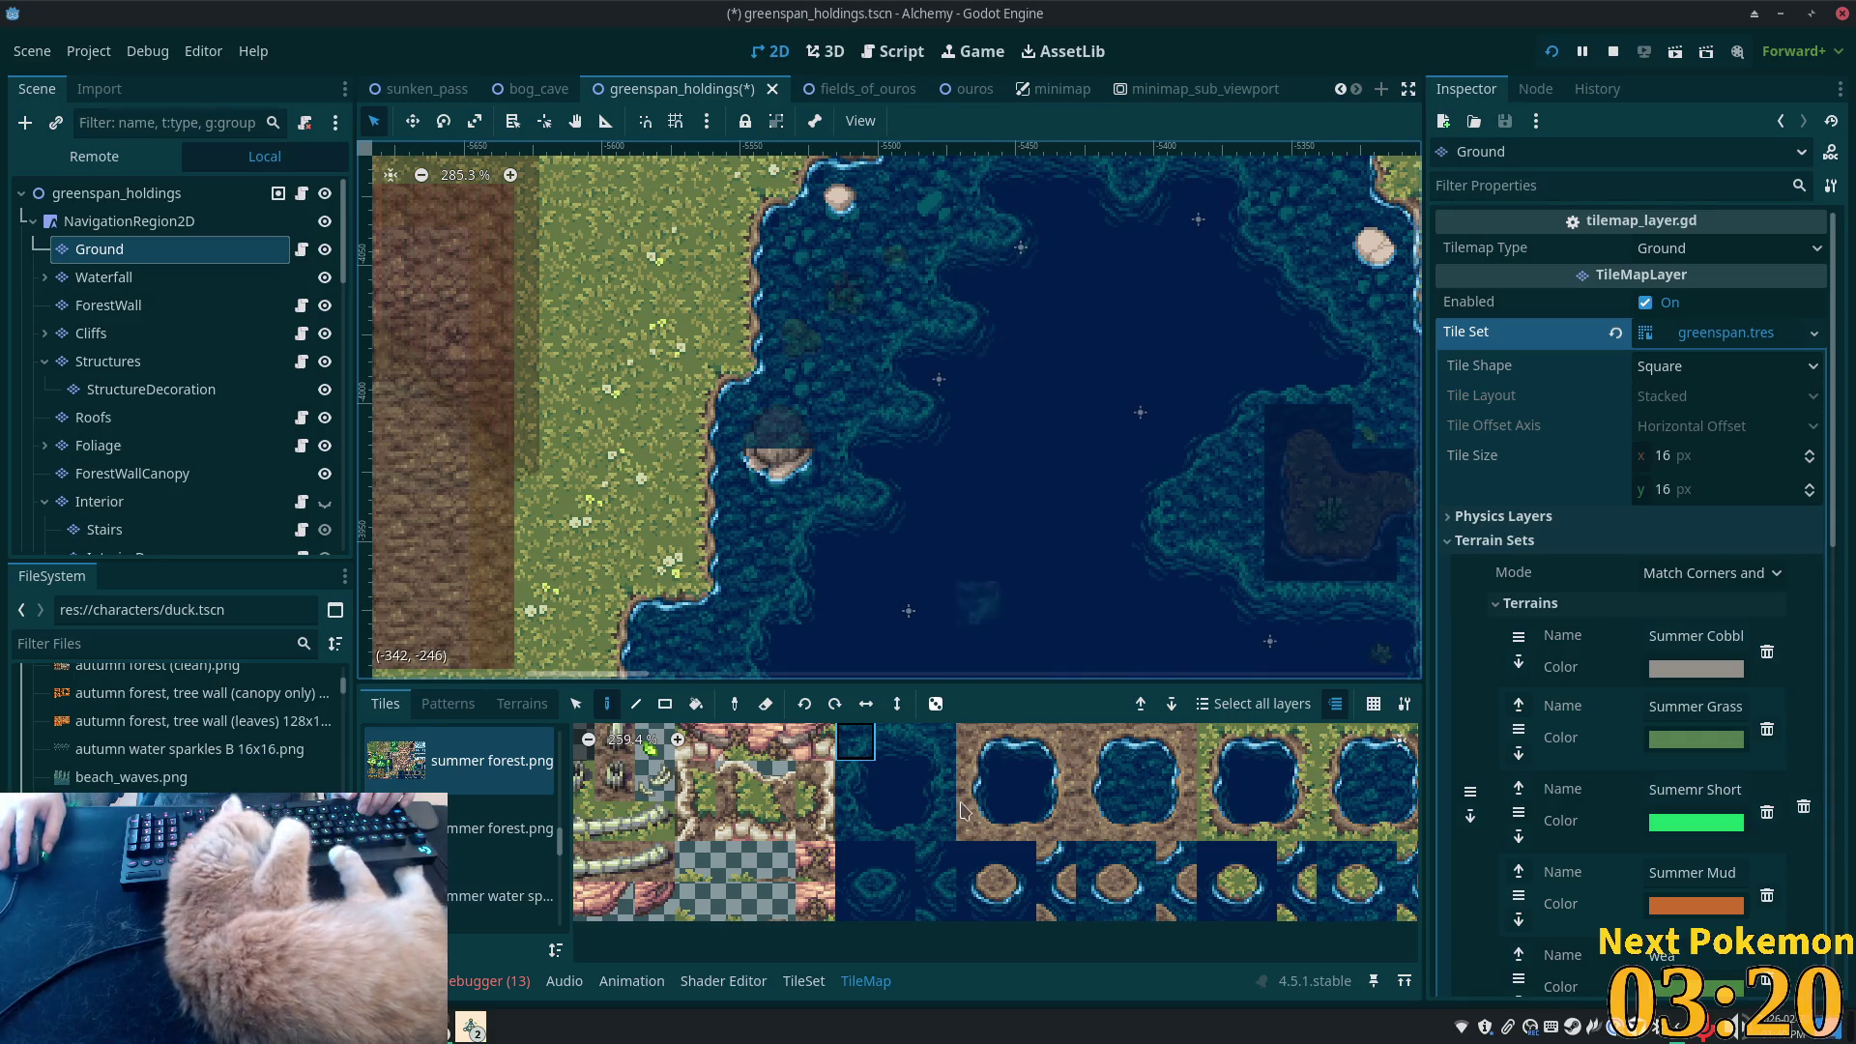
click(895, 904)
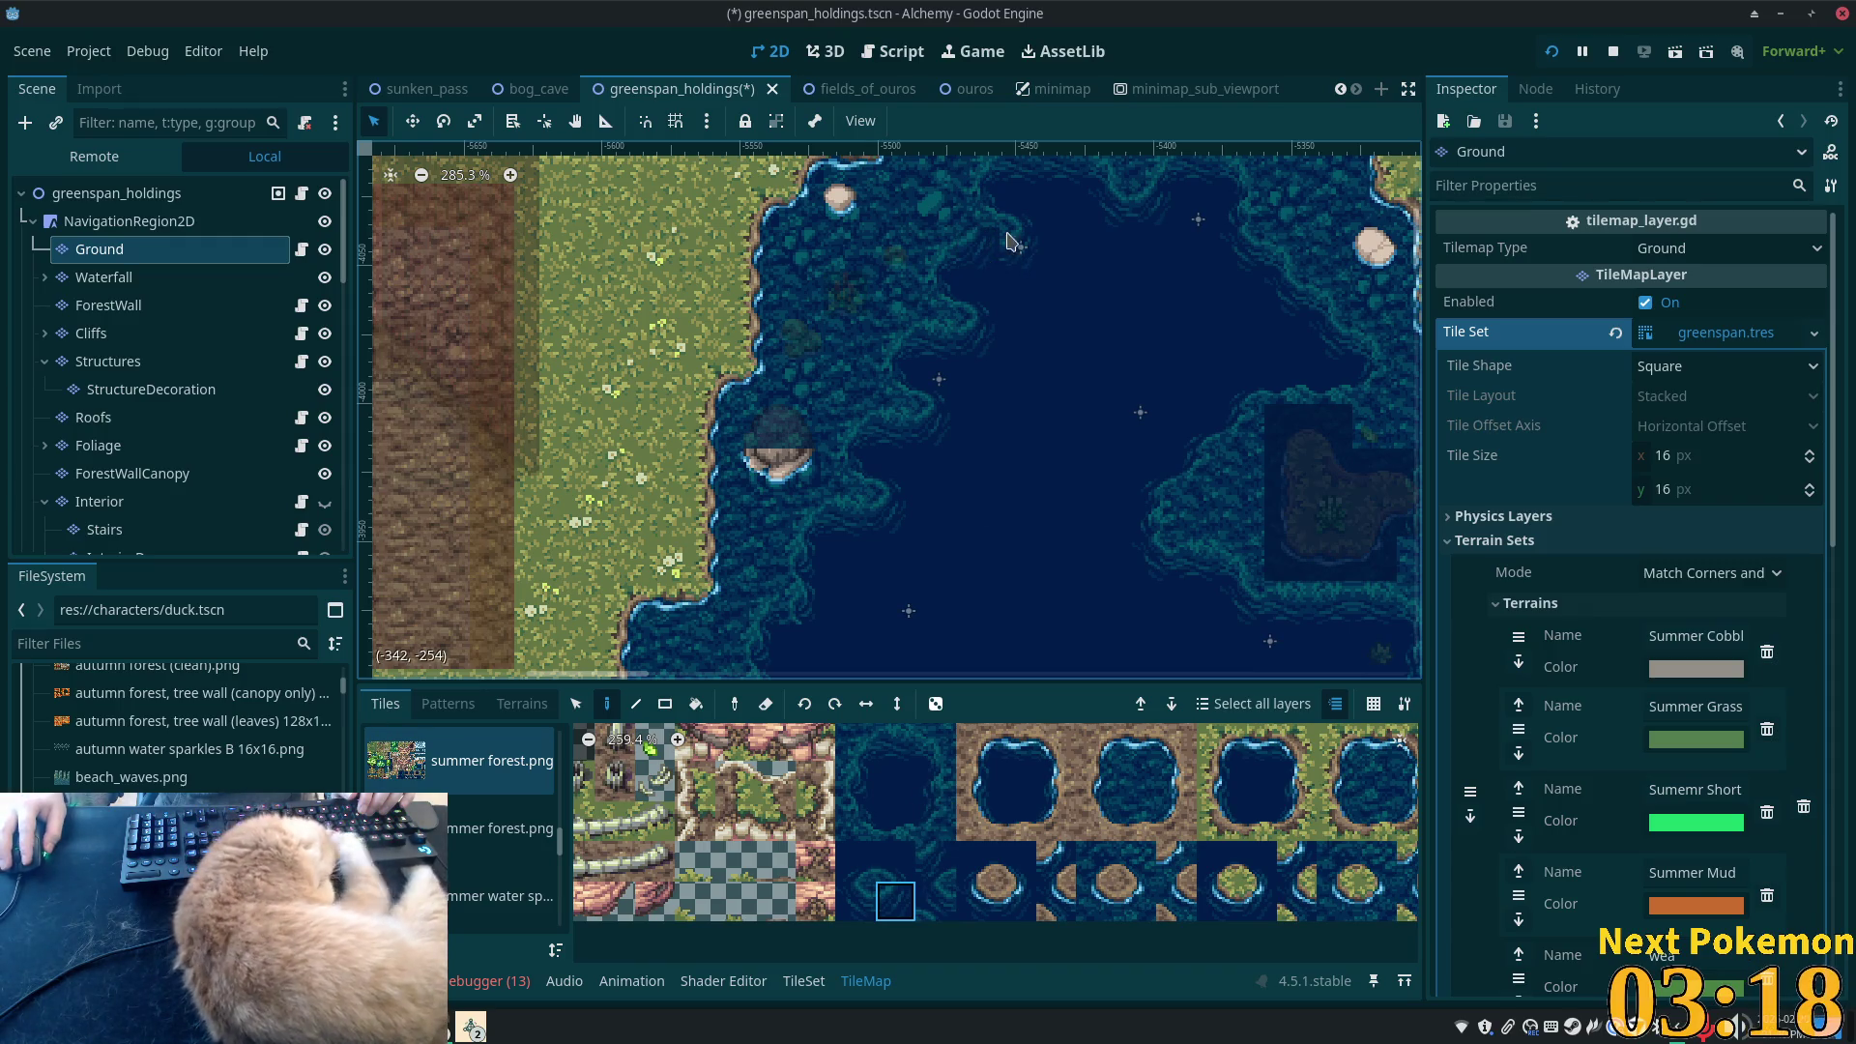
click(895, 862)
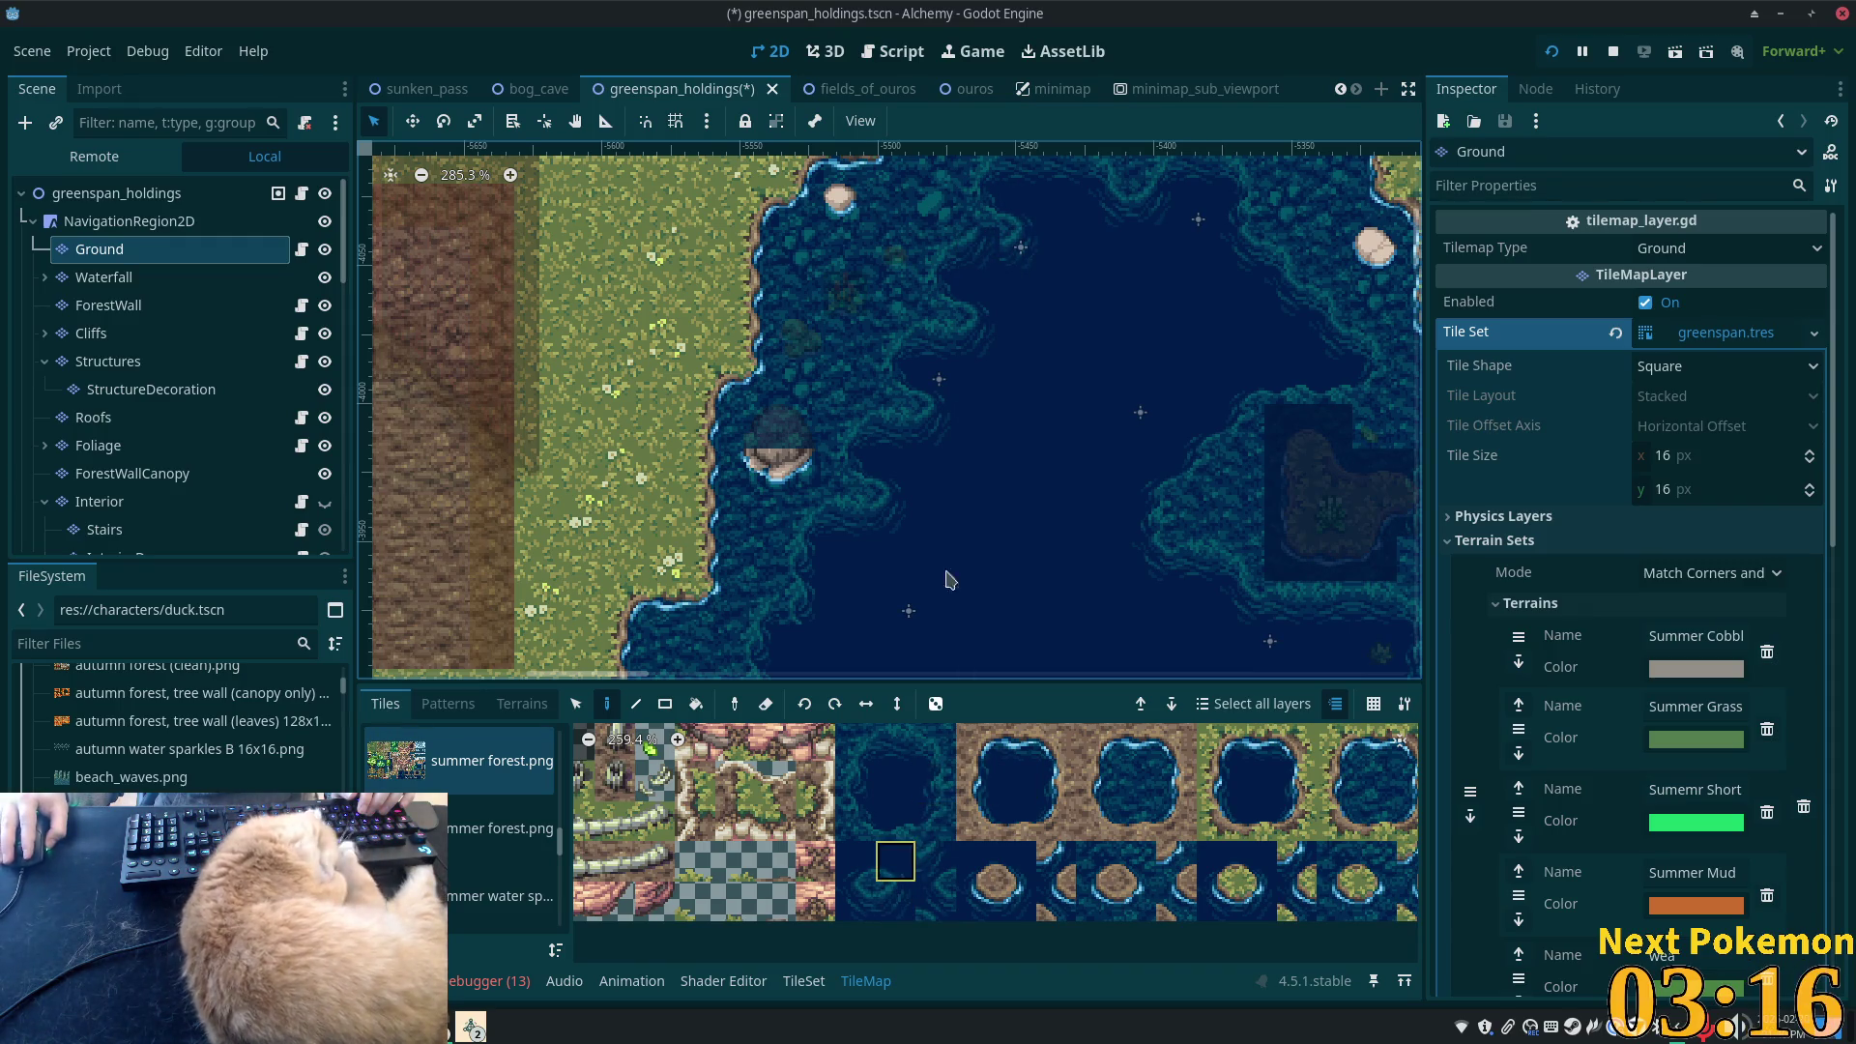
click(850, 795)
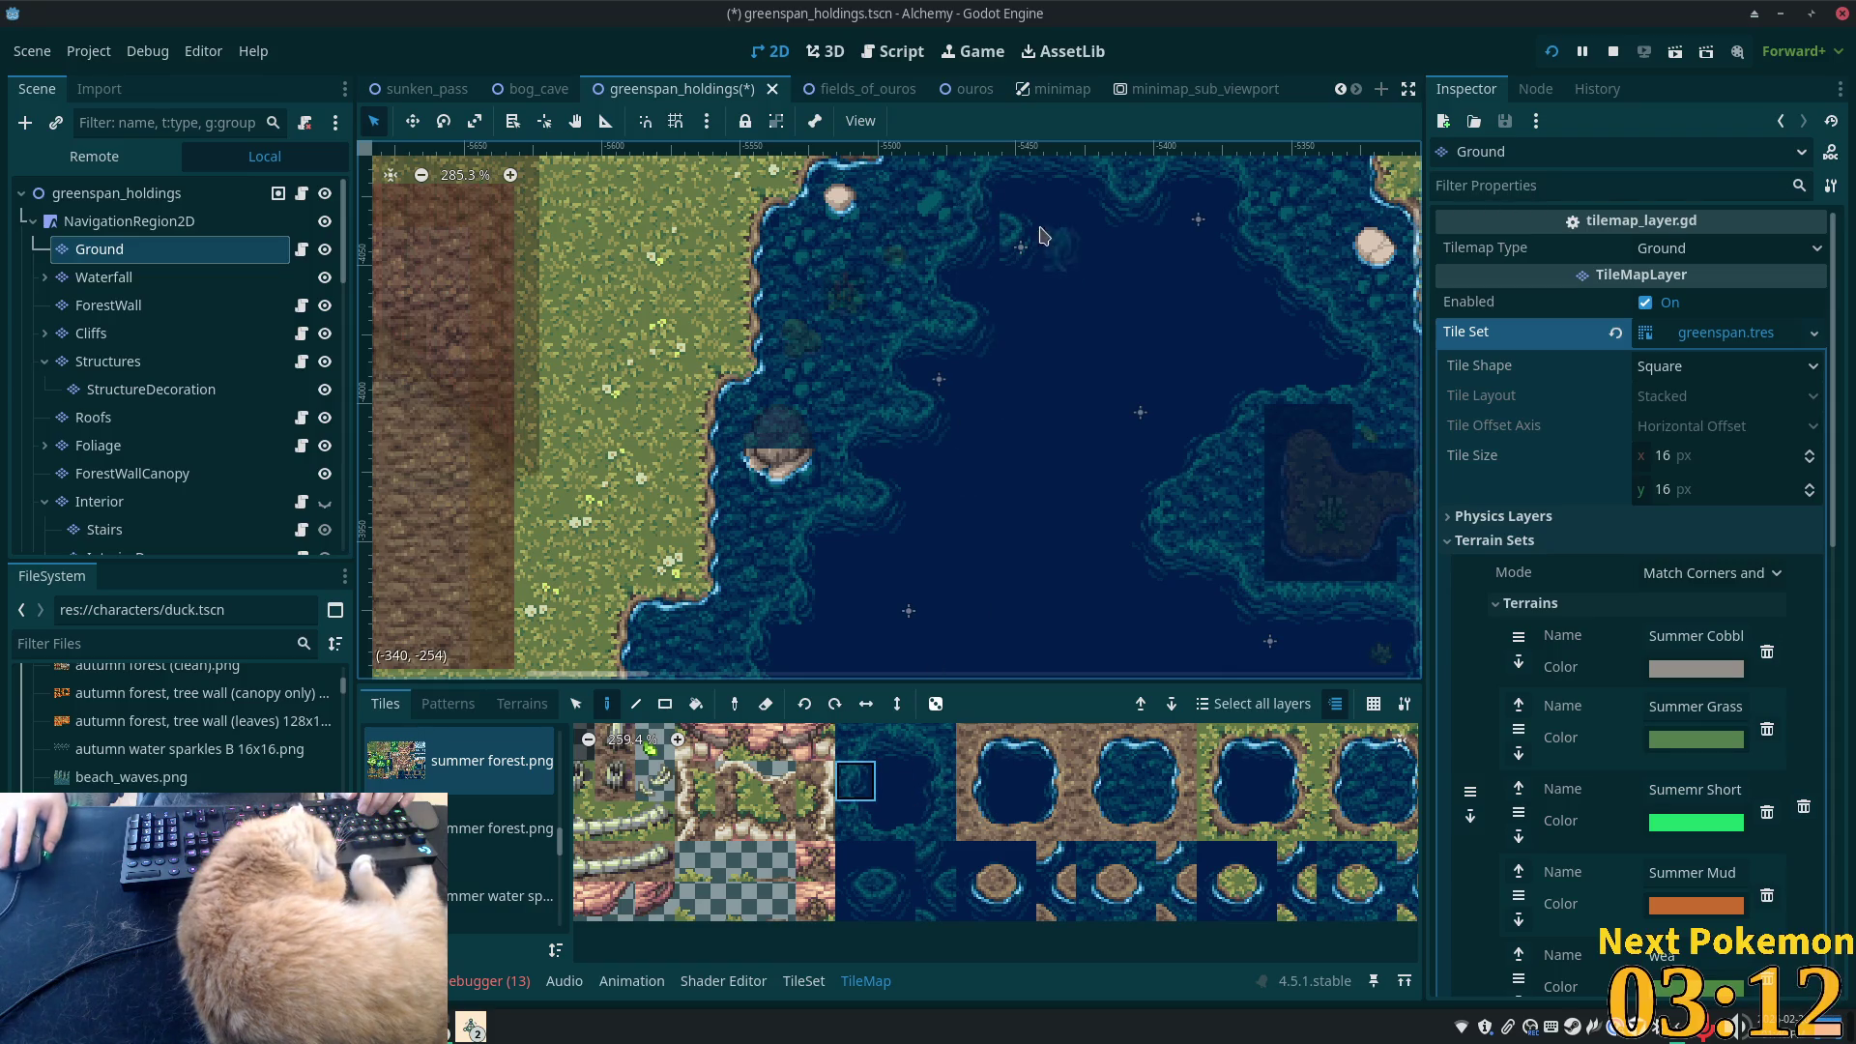
click(908, 798)
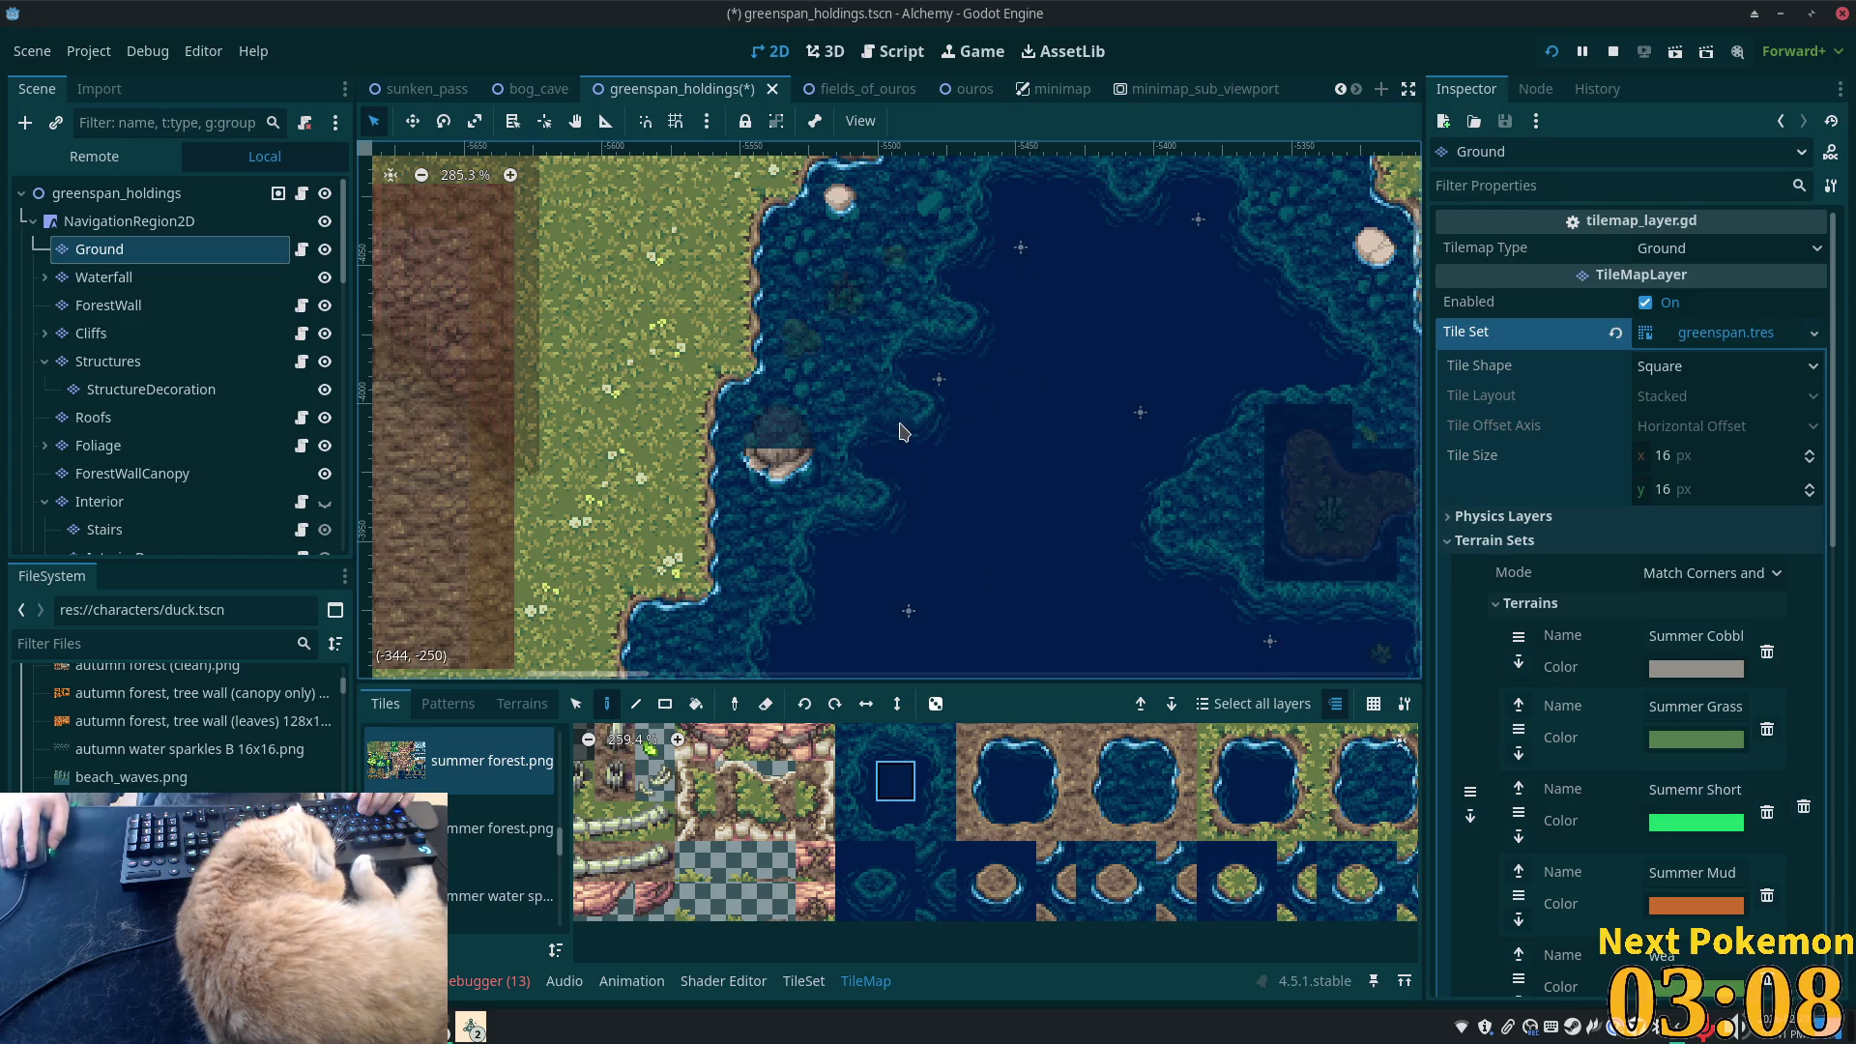
click(900, 903)
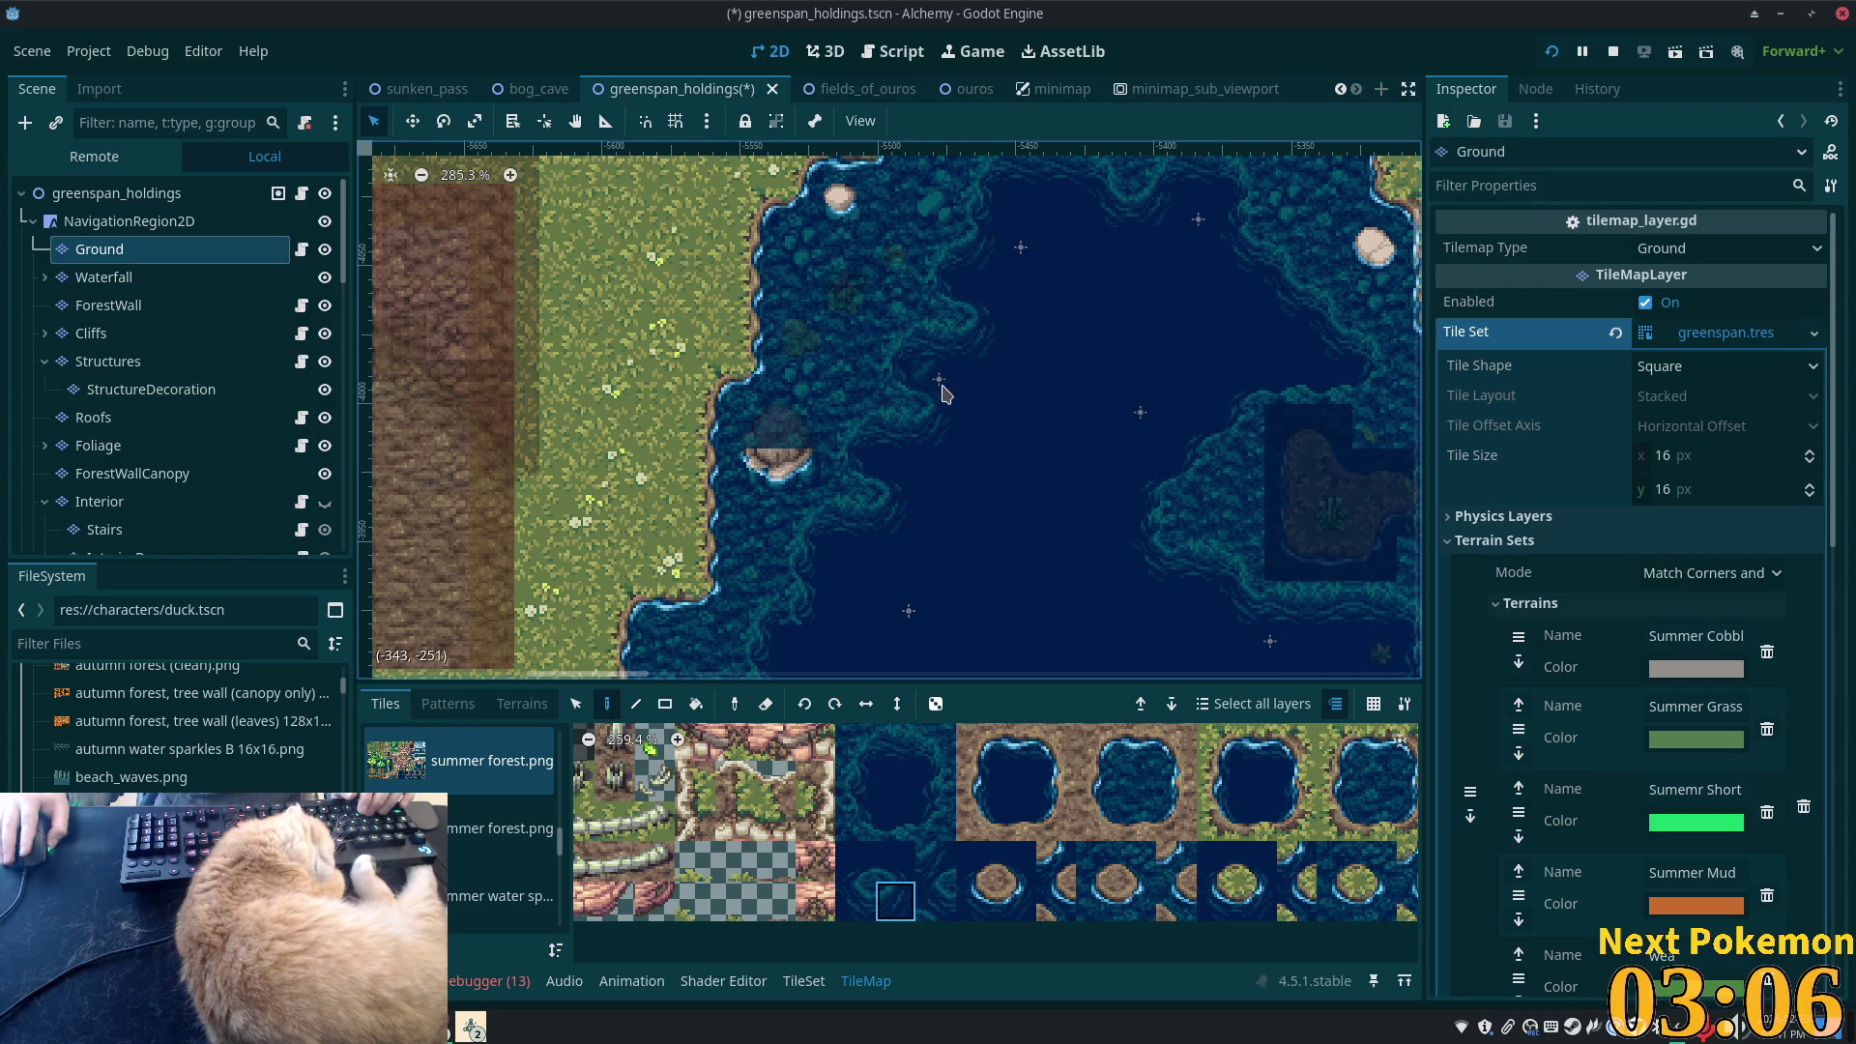
click(896, 437)
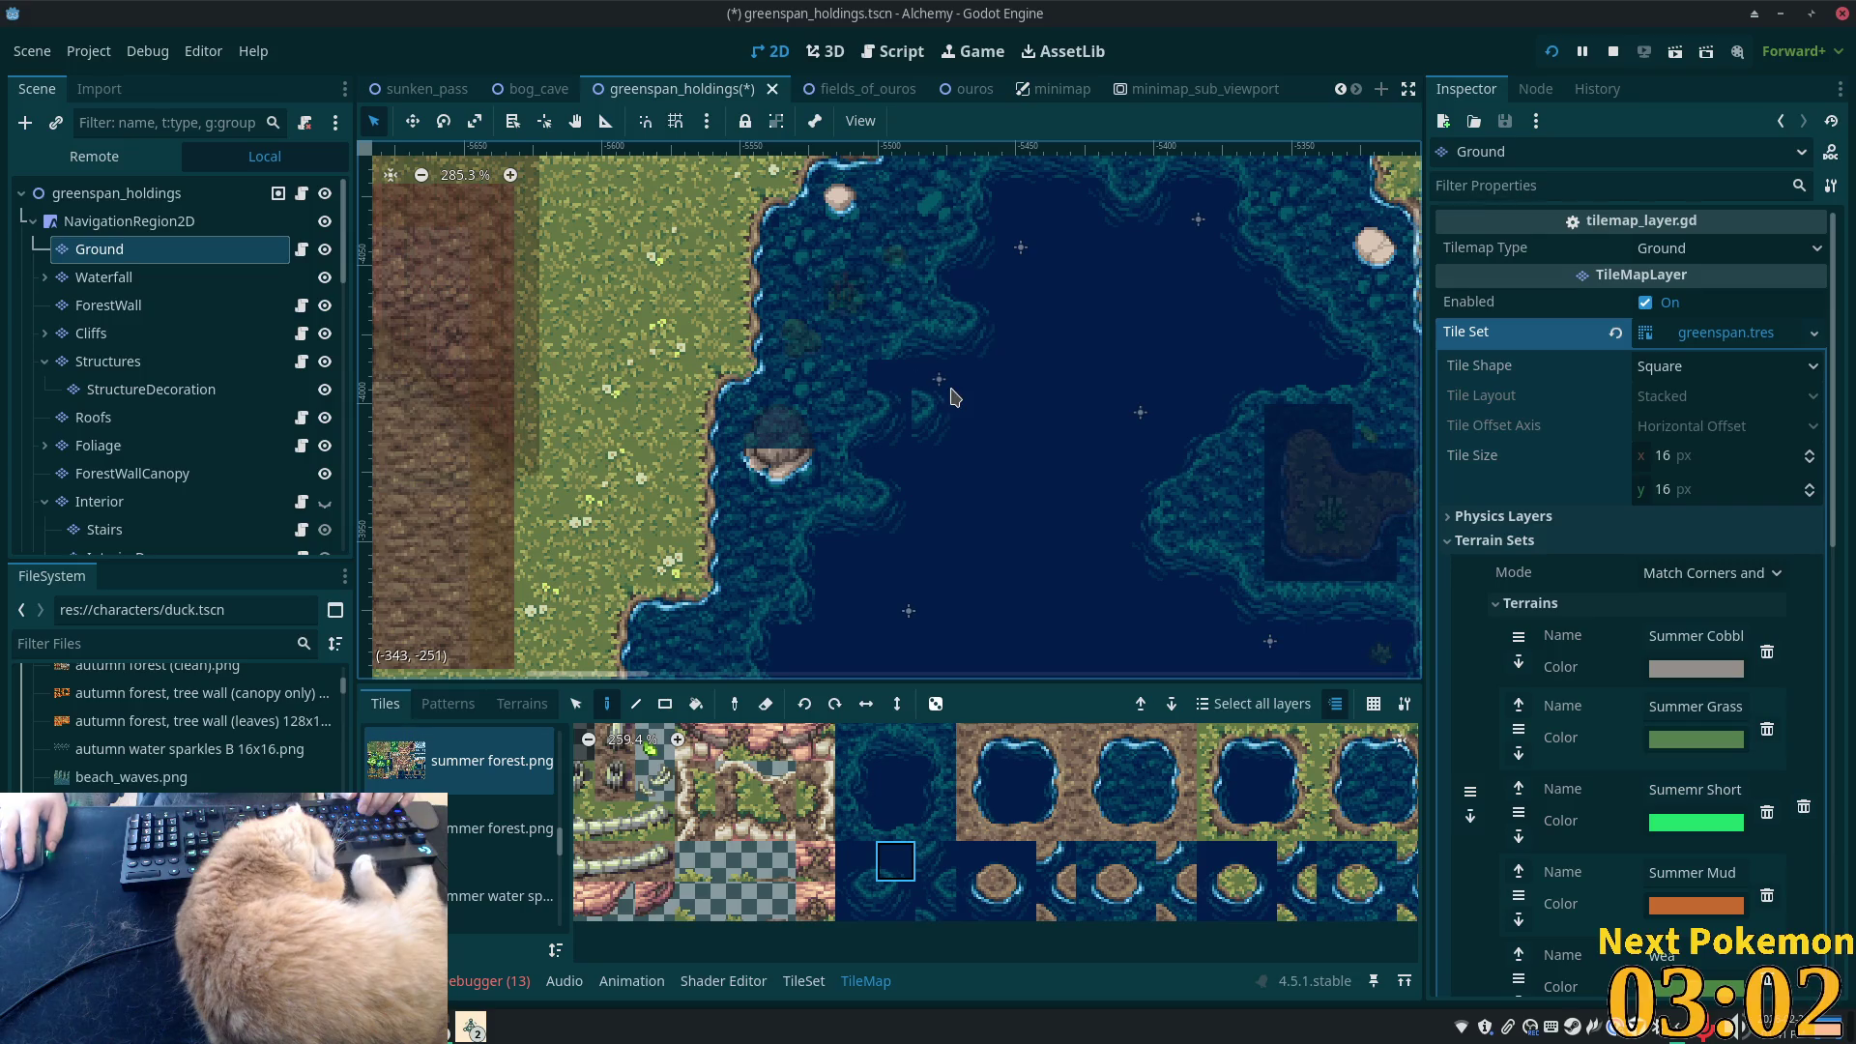
- Save the map with Ctrl+S and line up the next plain water tile in the atlas
click(855, 781)
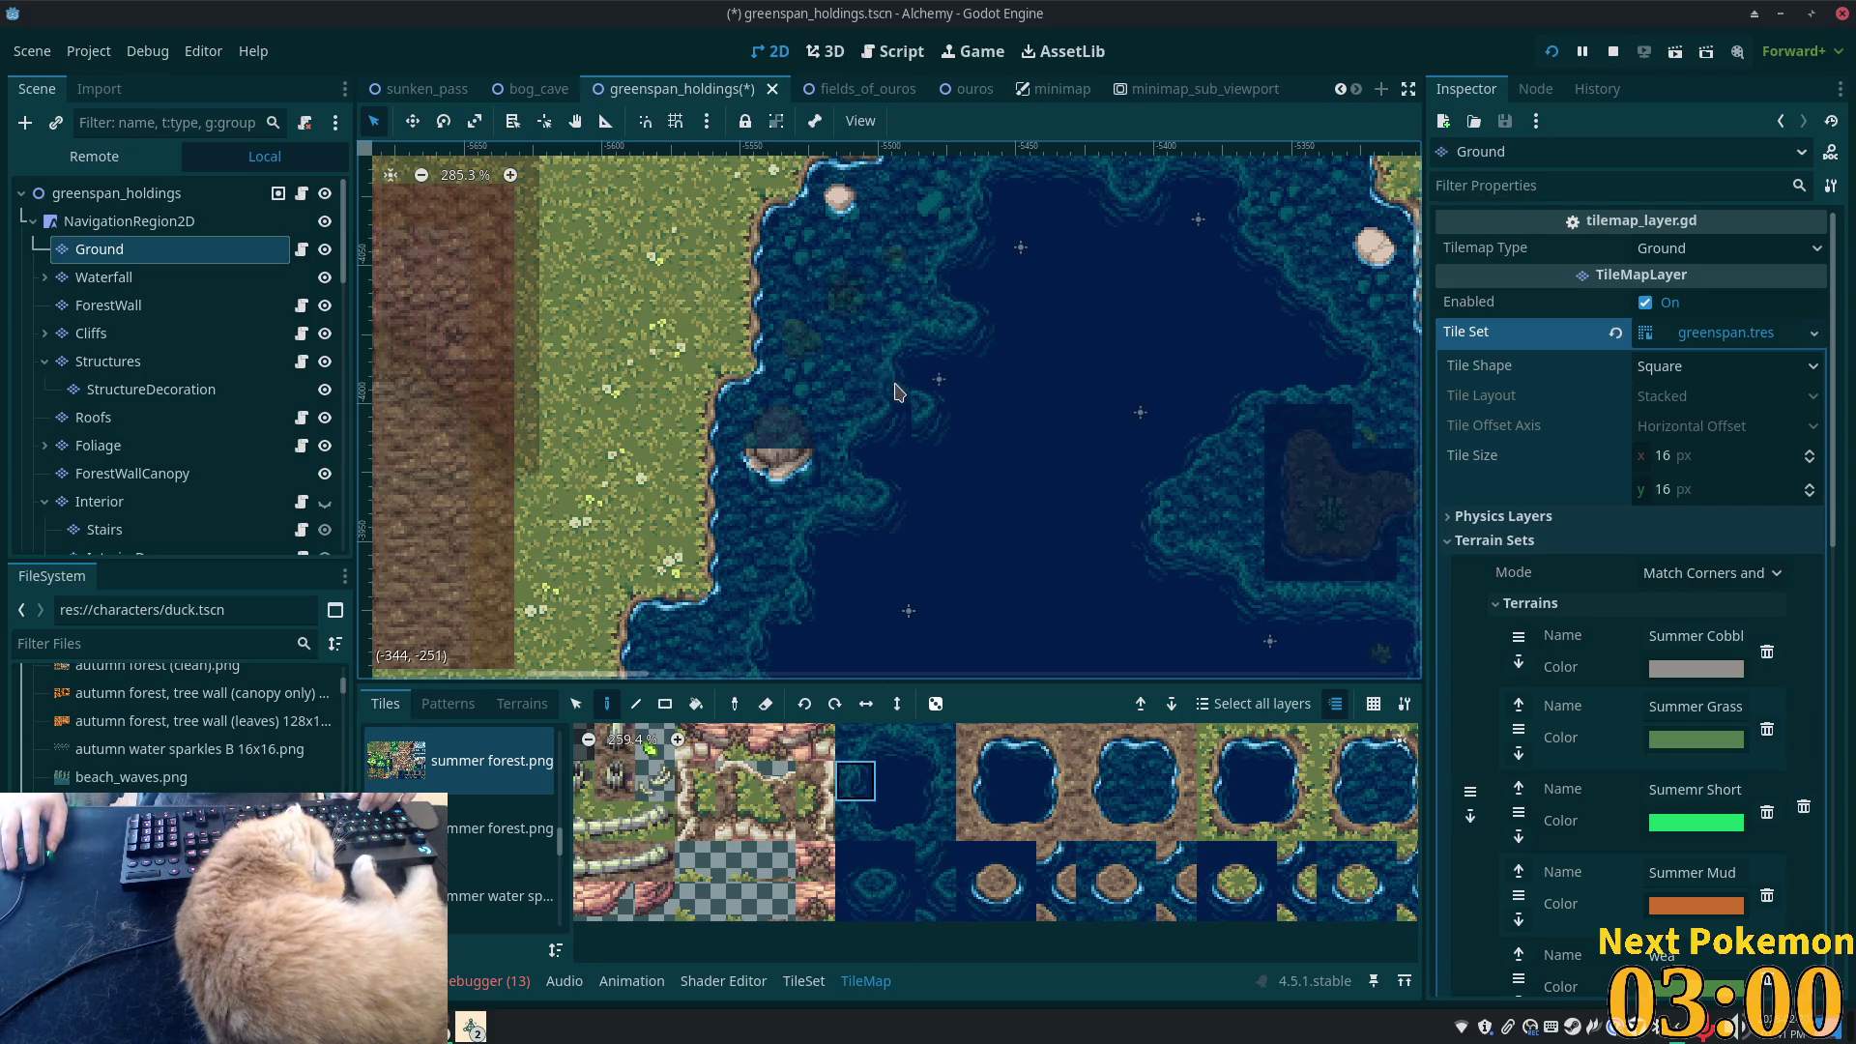
click(895, 781)
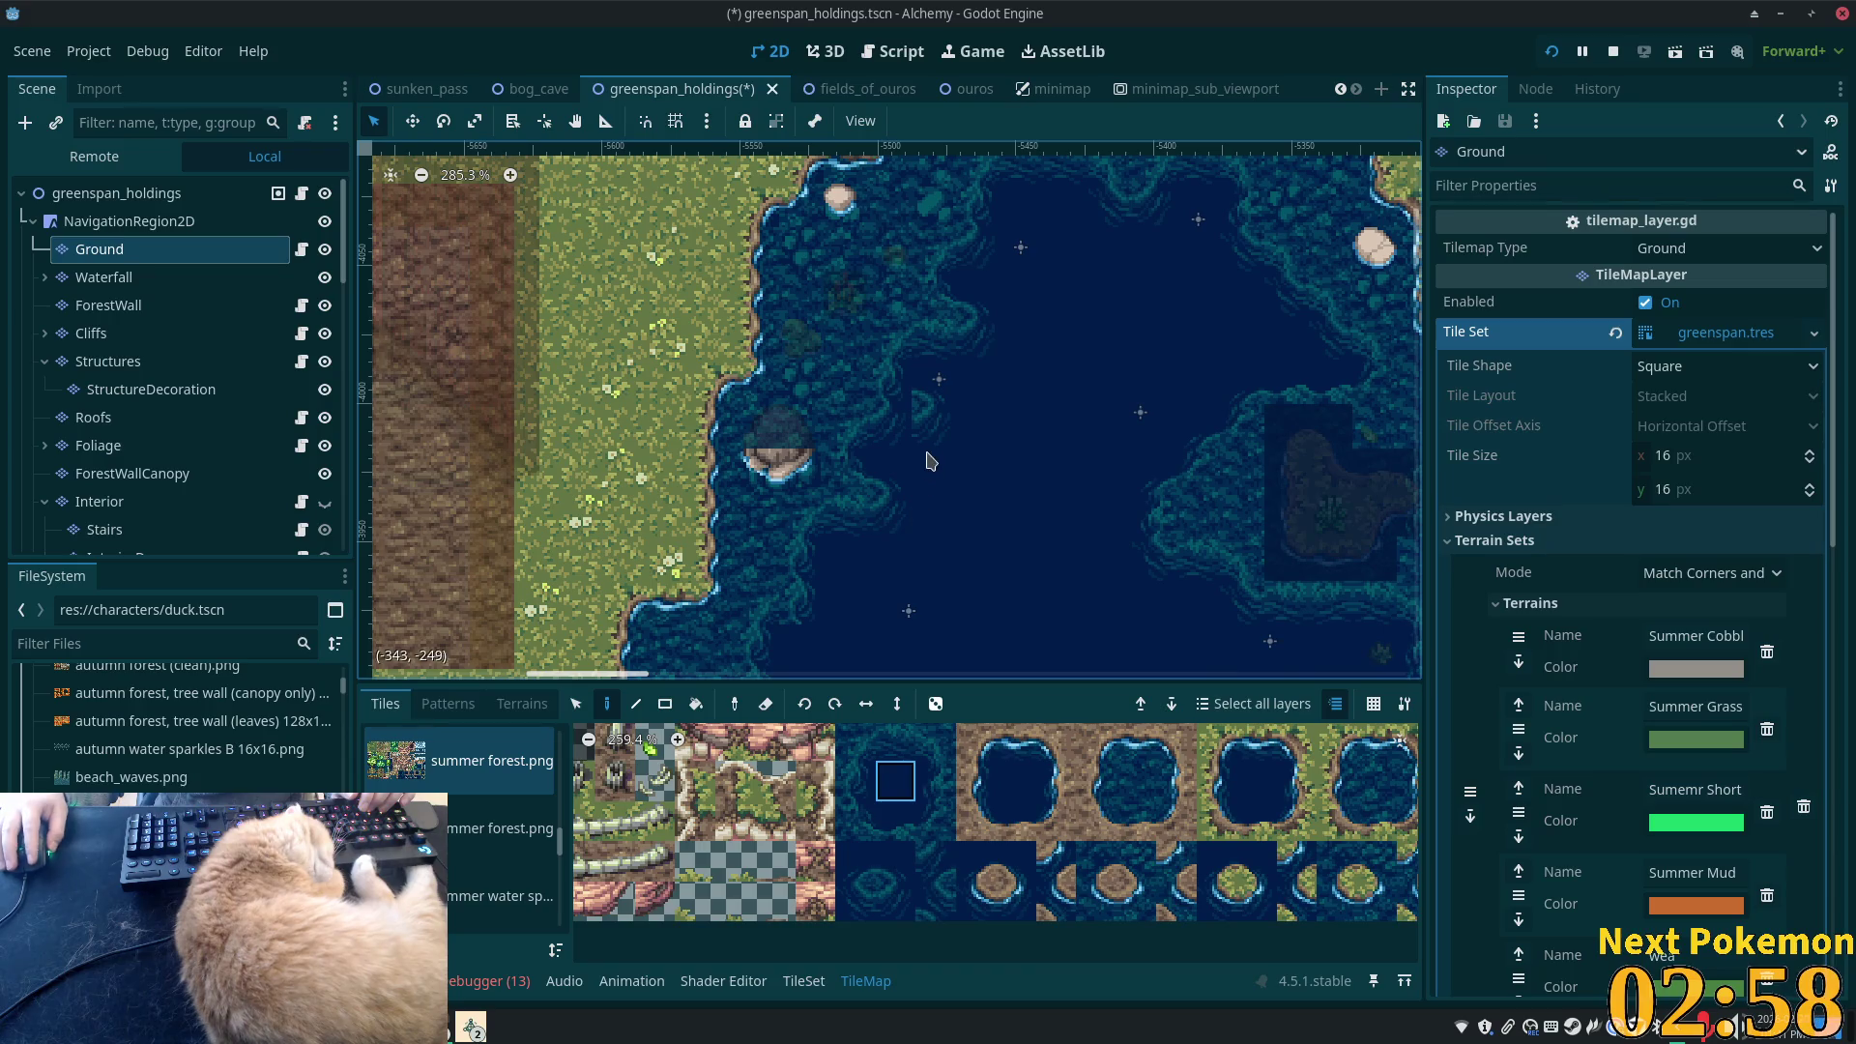
scroll(1025, 471, down, 5)
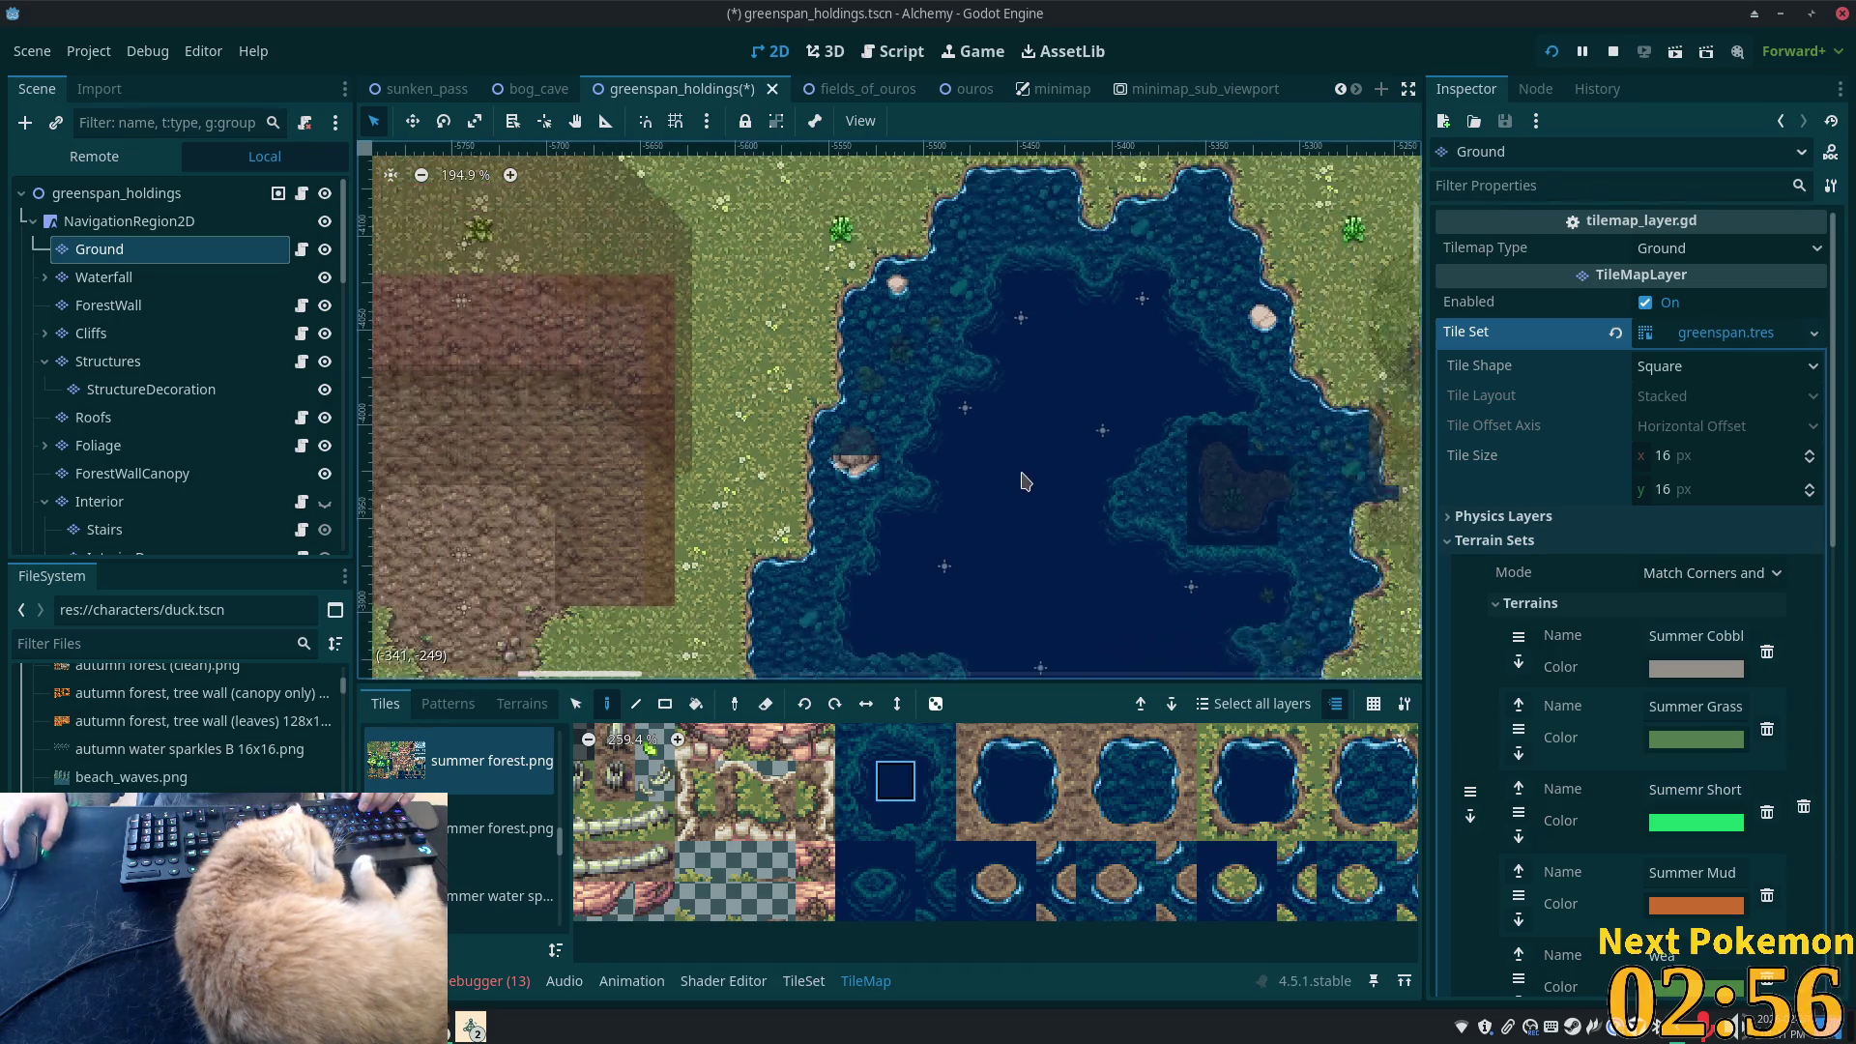
key(ctrl+s)
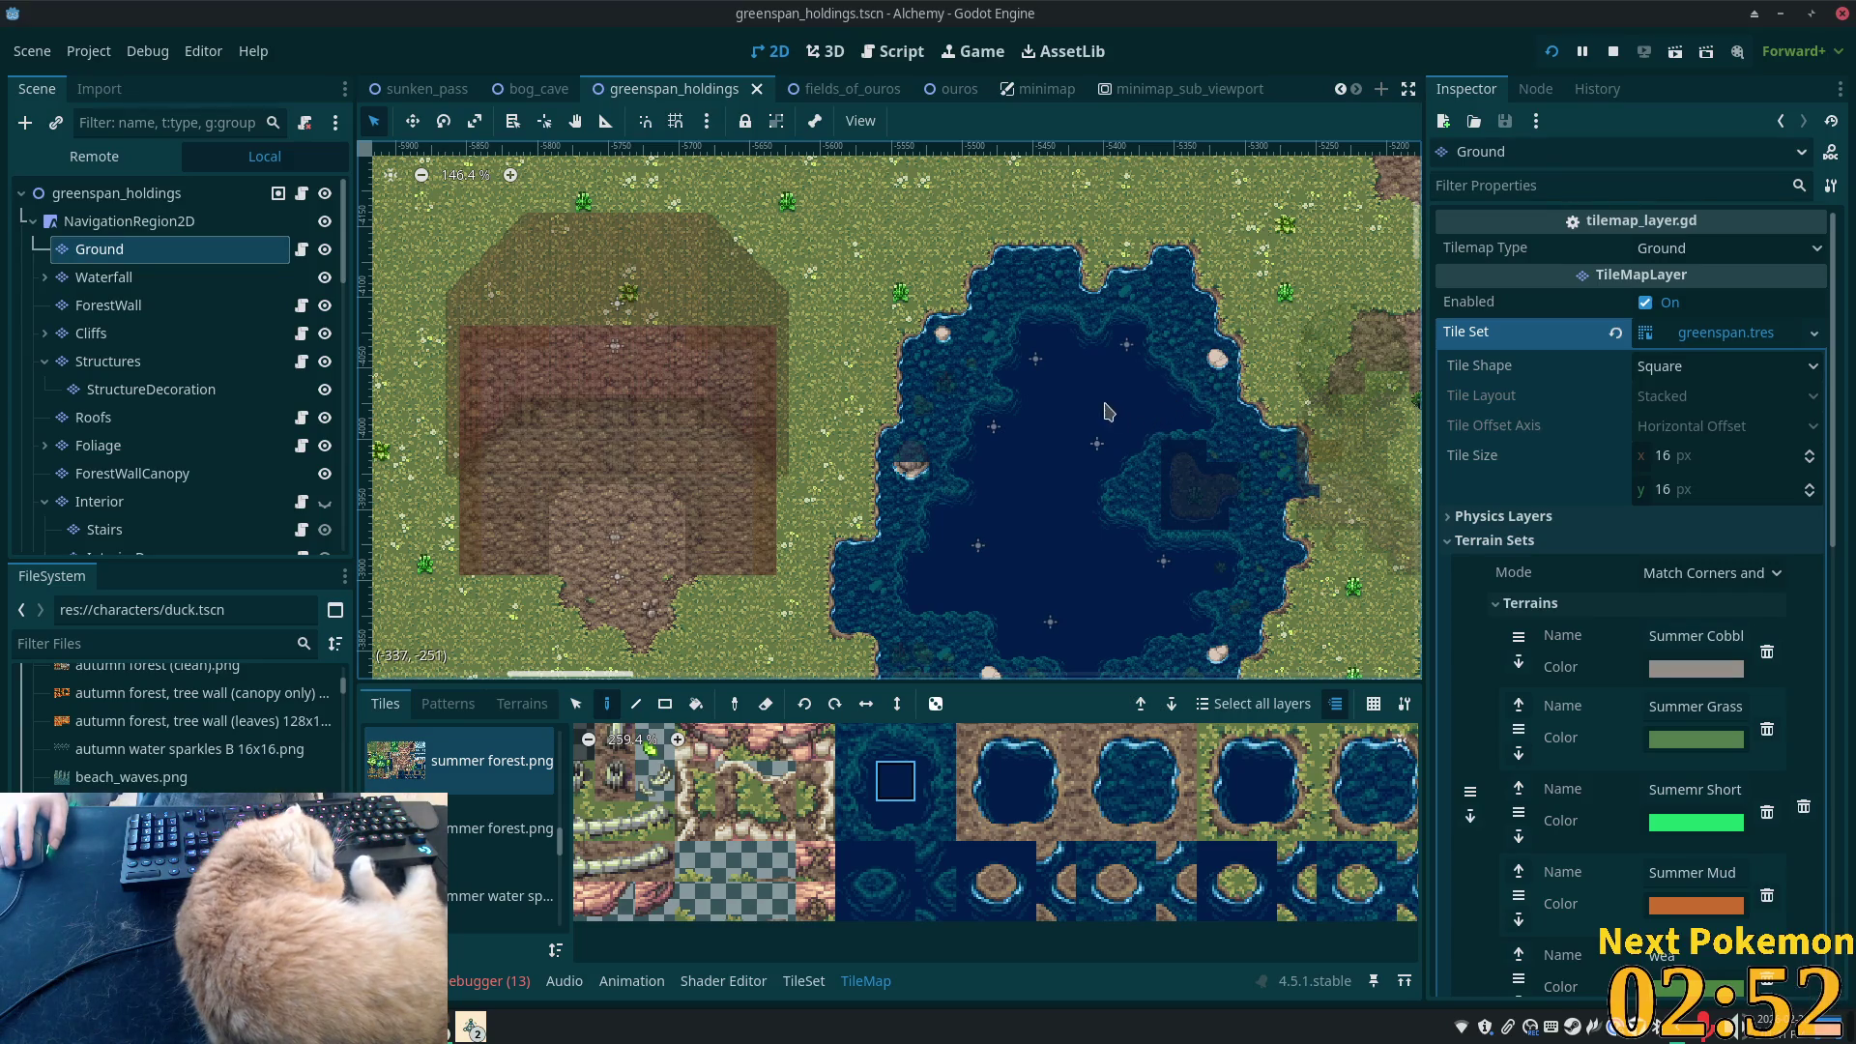
scroll(1188, 514, down, 2)
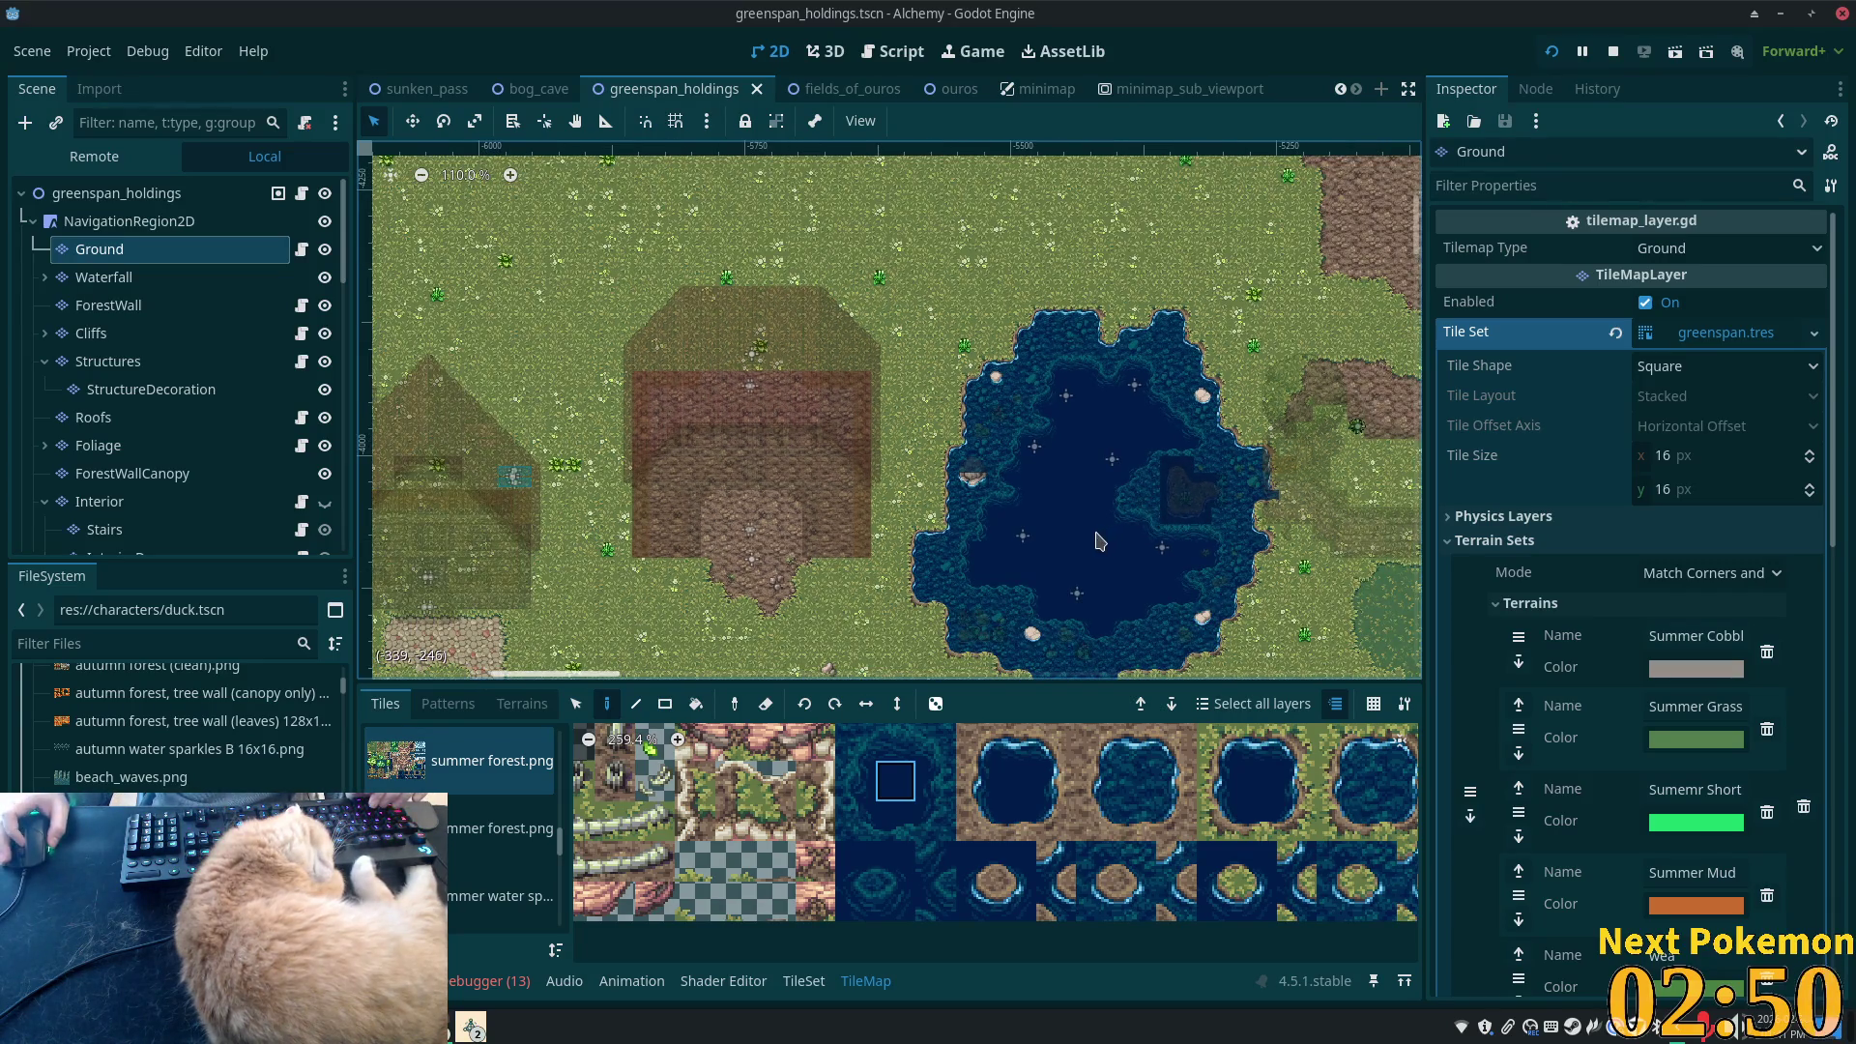
scroll(1040, 551, up, 5)
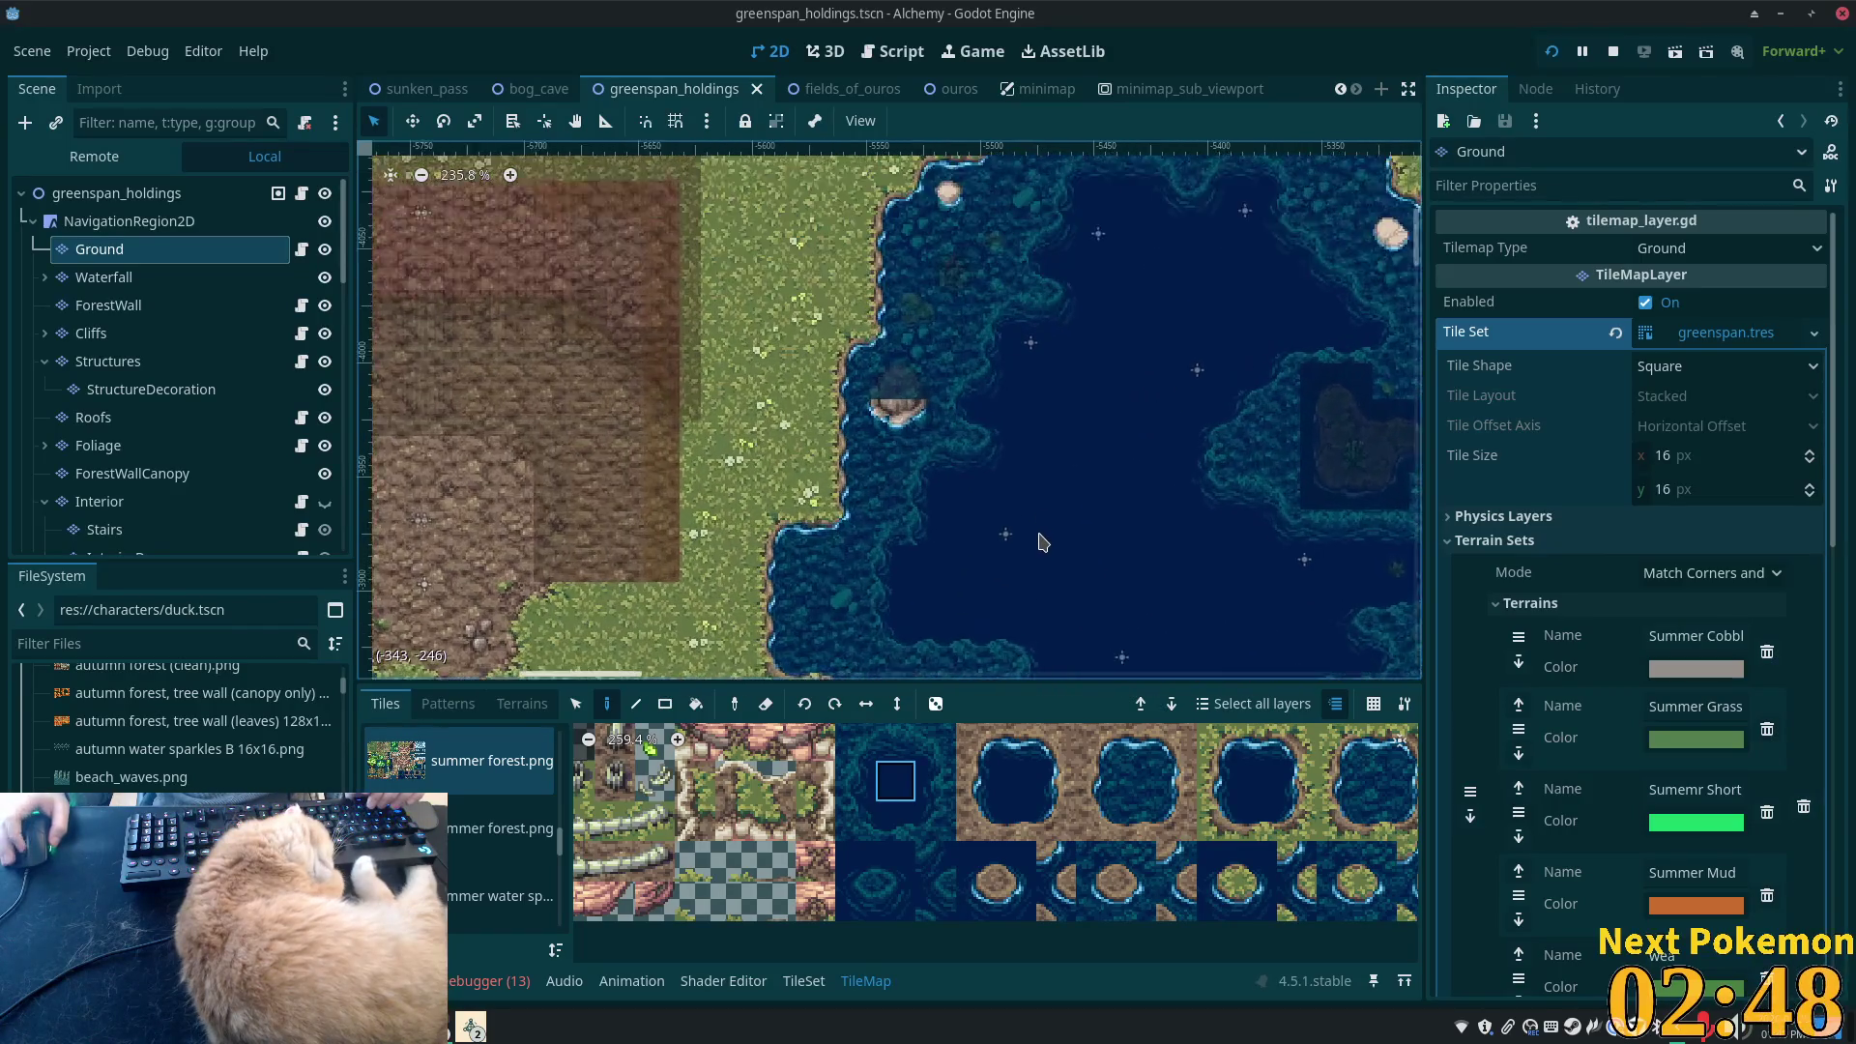
scroll(1039, 541, up, 3)
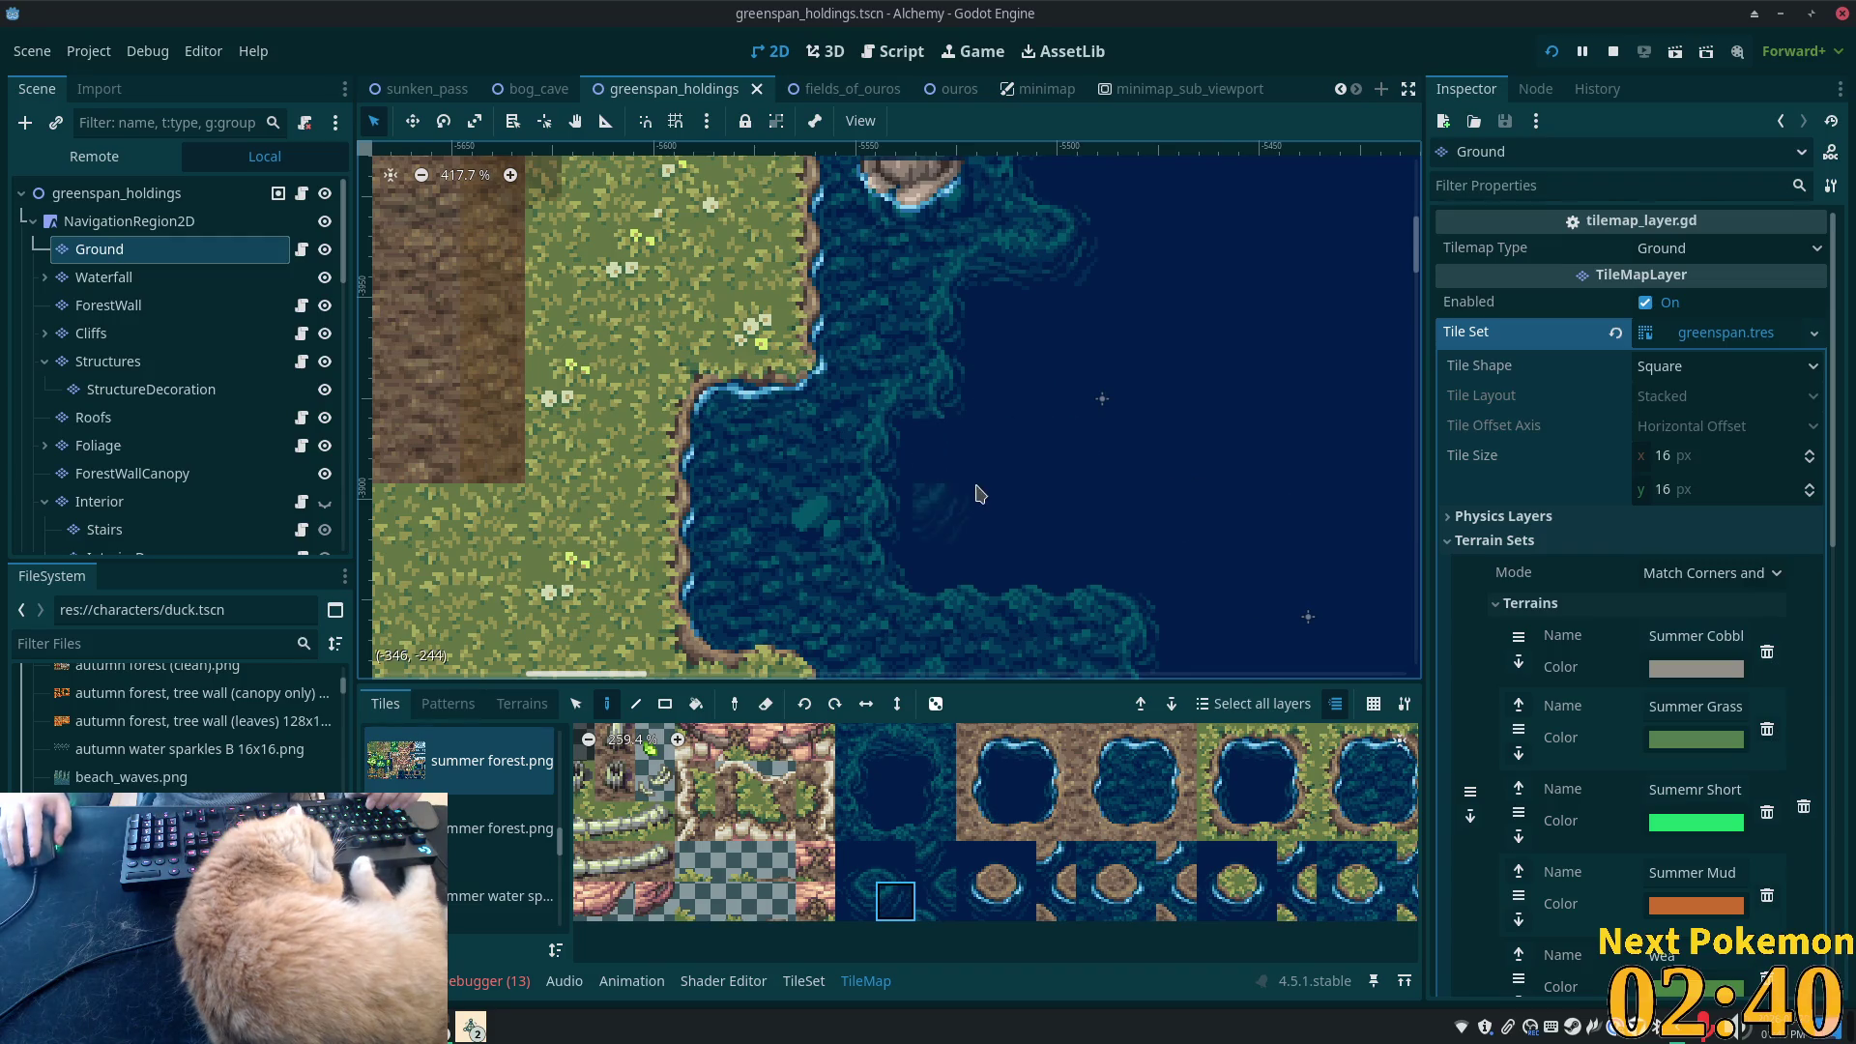
click(855, 899)
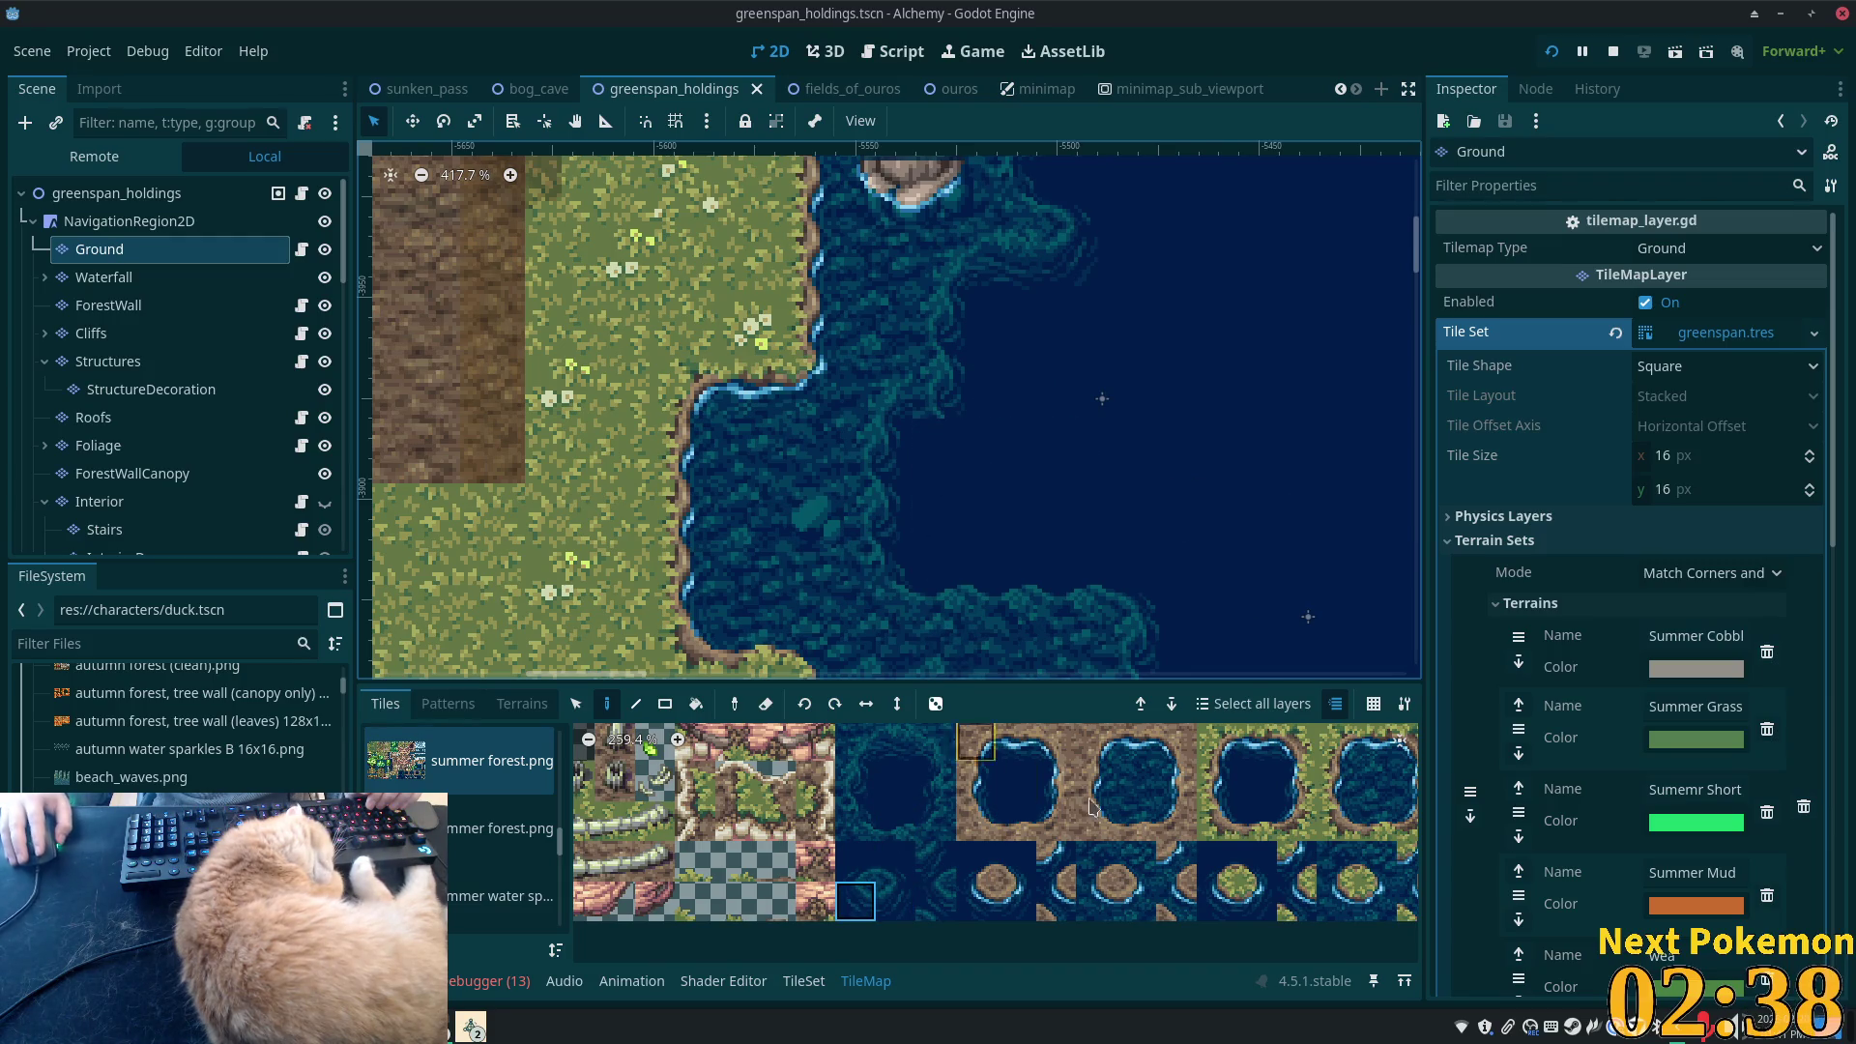
- Paint the top-left deep water tile into the pond, save, and zoom out to the whole lake
click(856, 742)
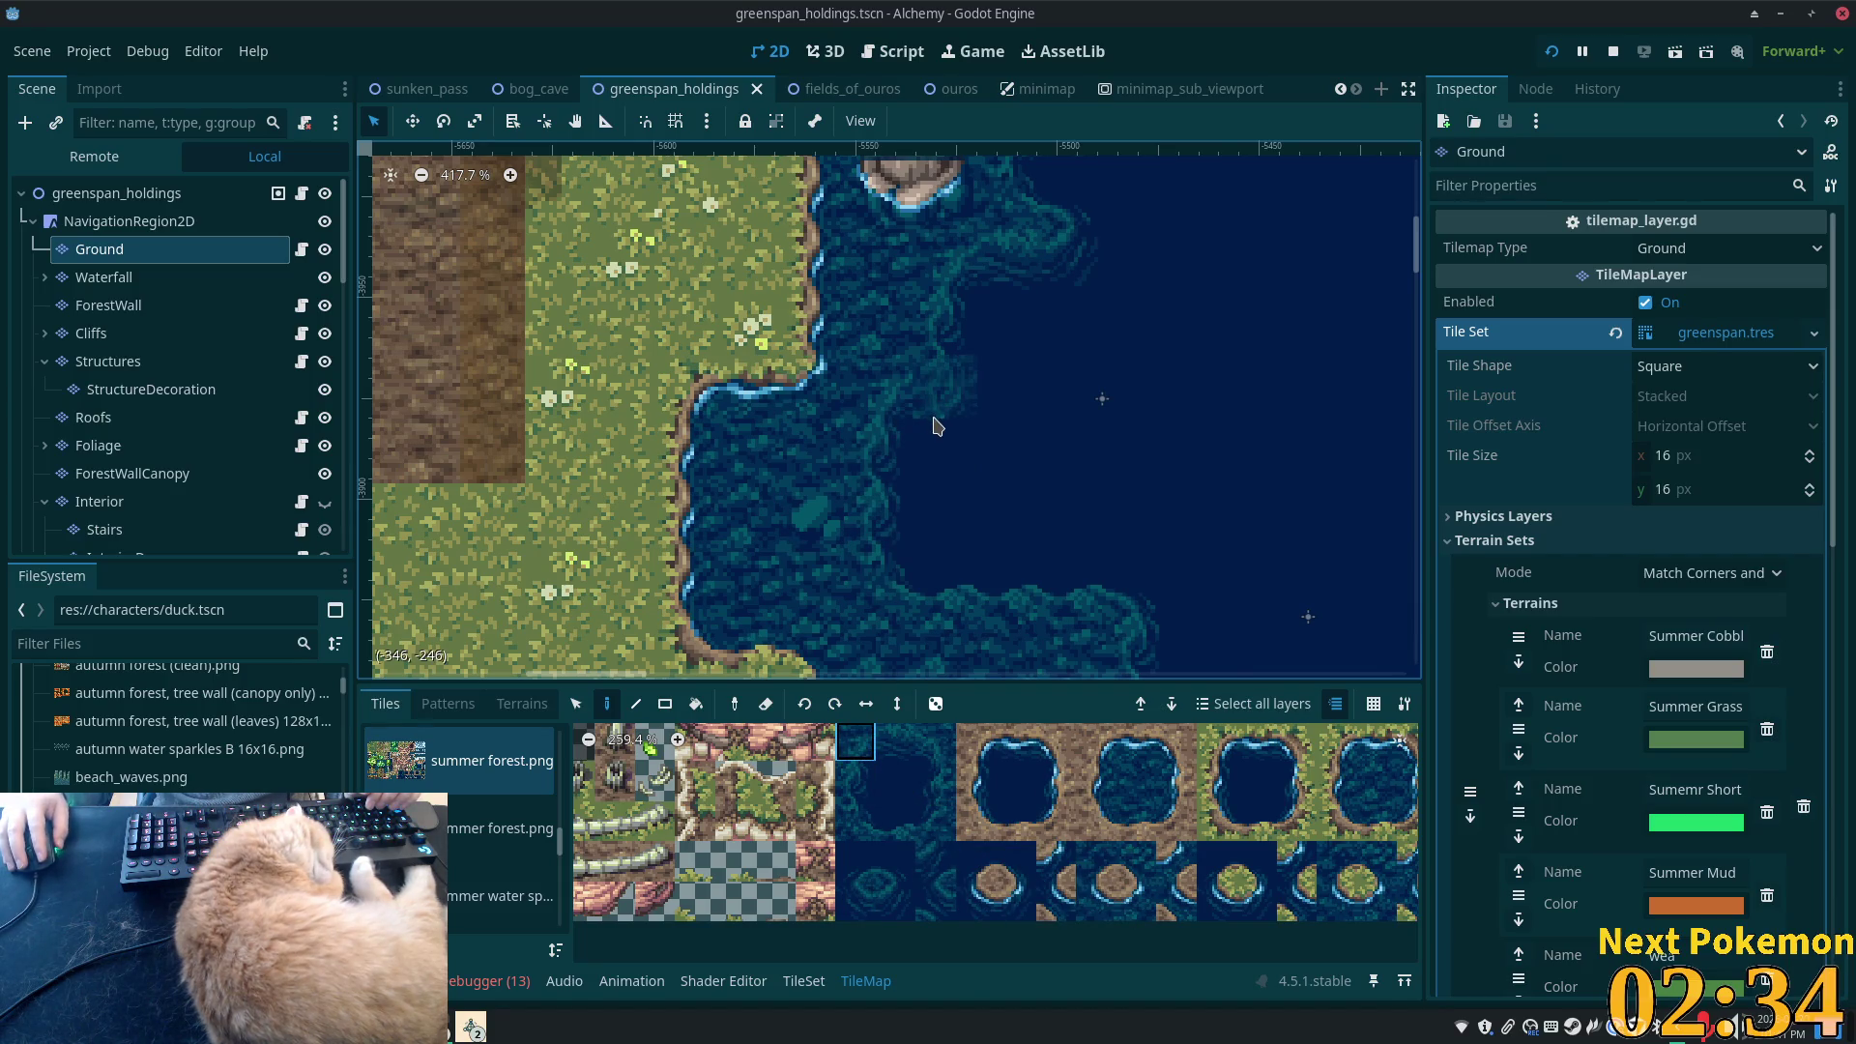
click(888, 459)
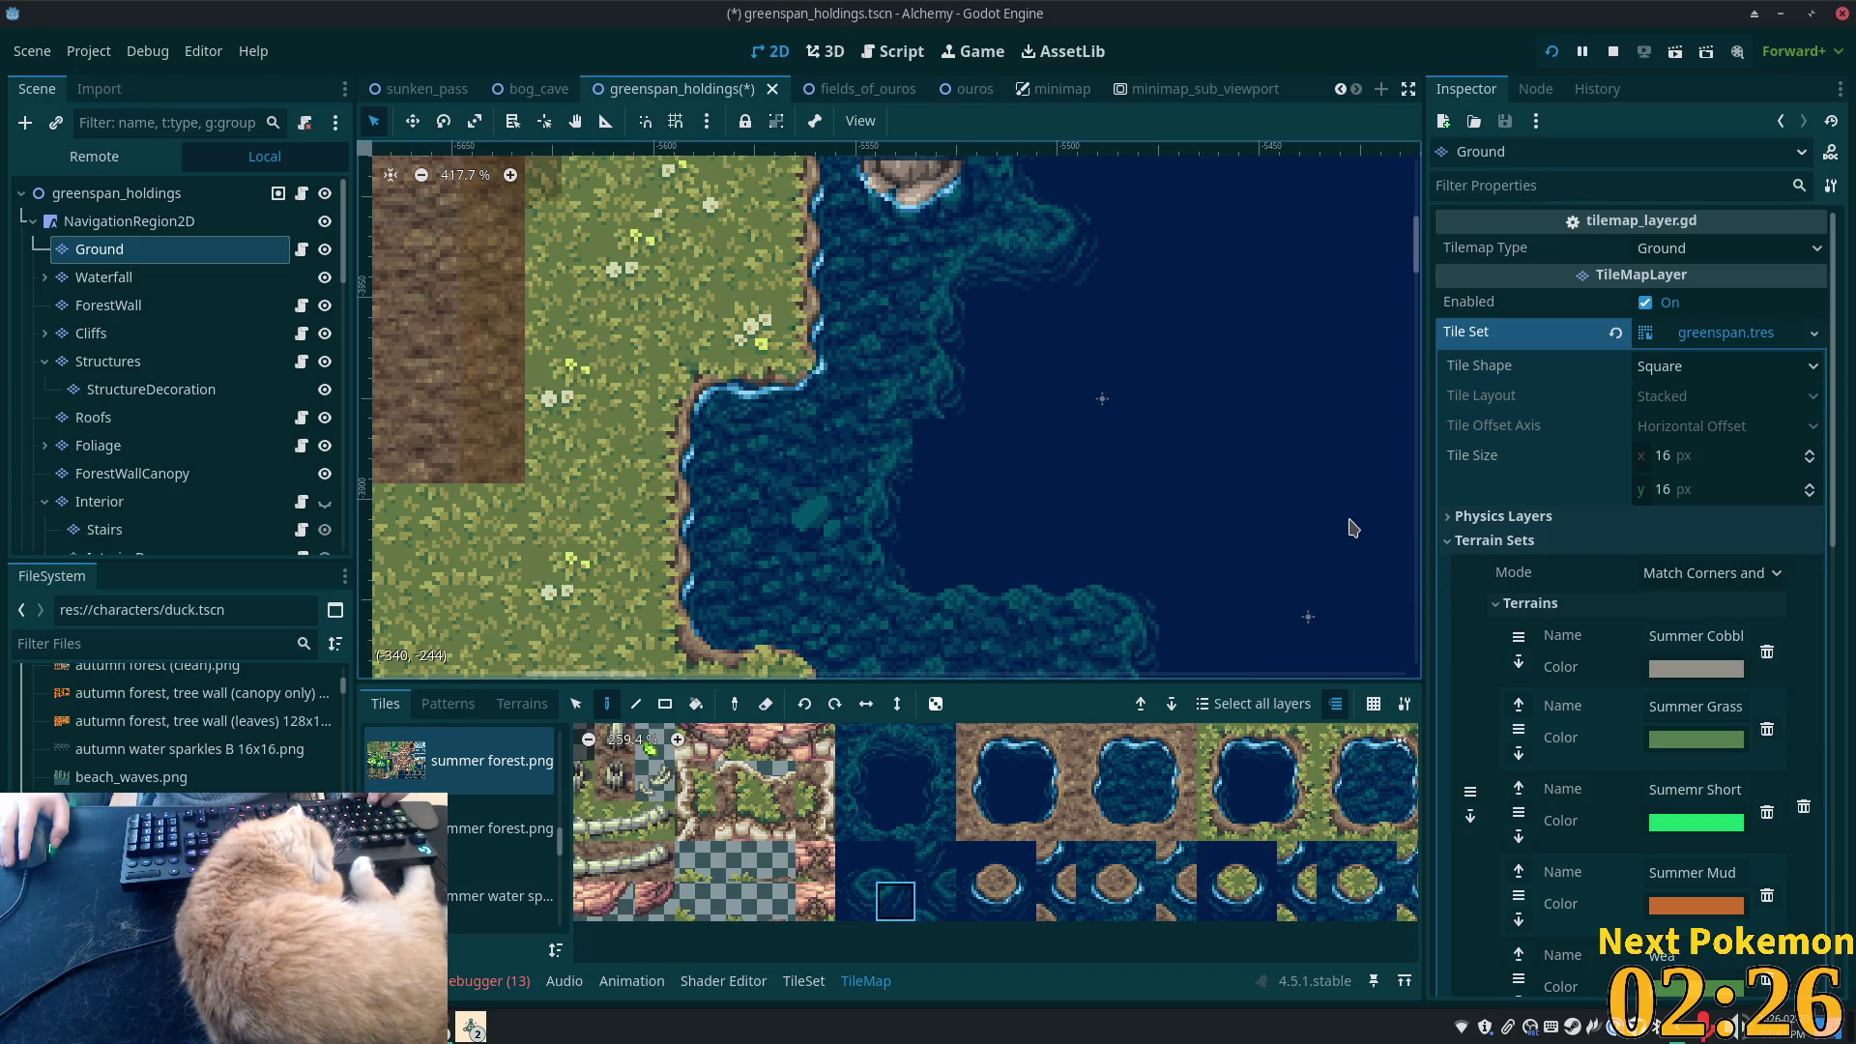
key(ctrl+s)
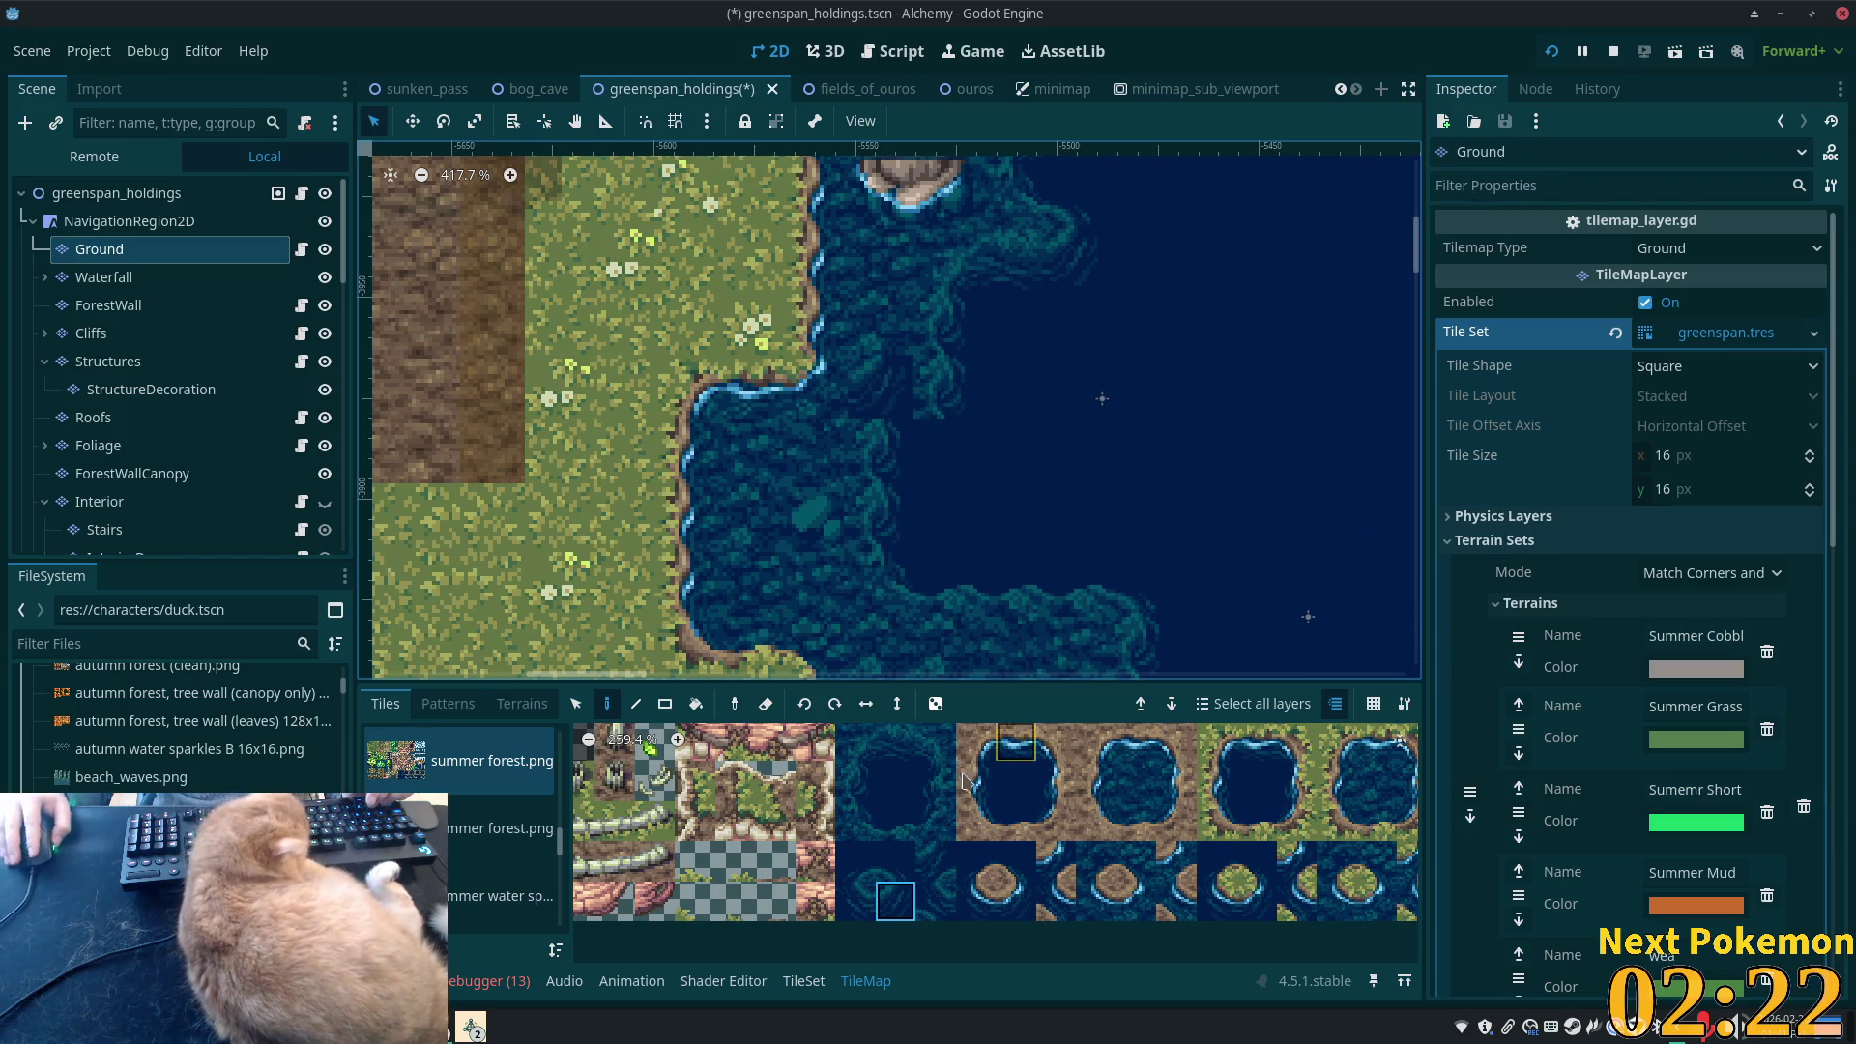
click(856, 742)
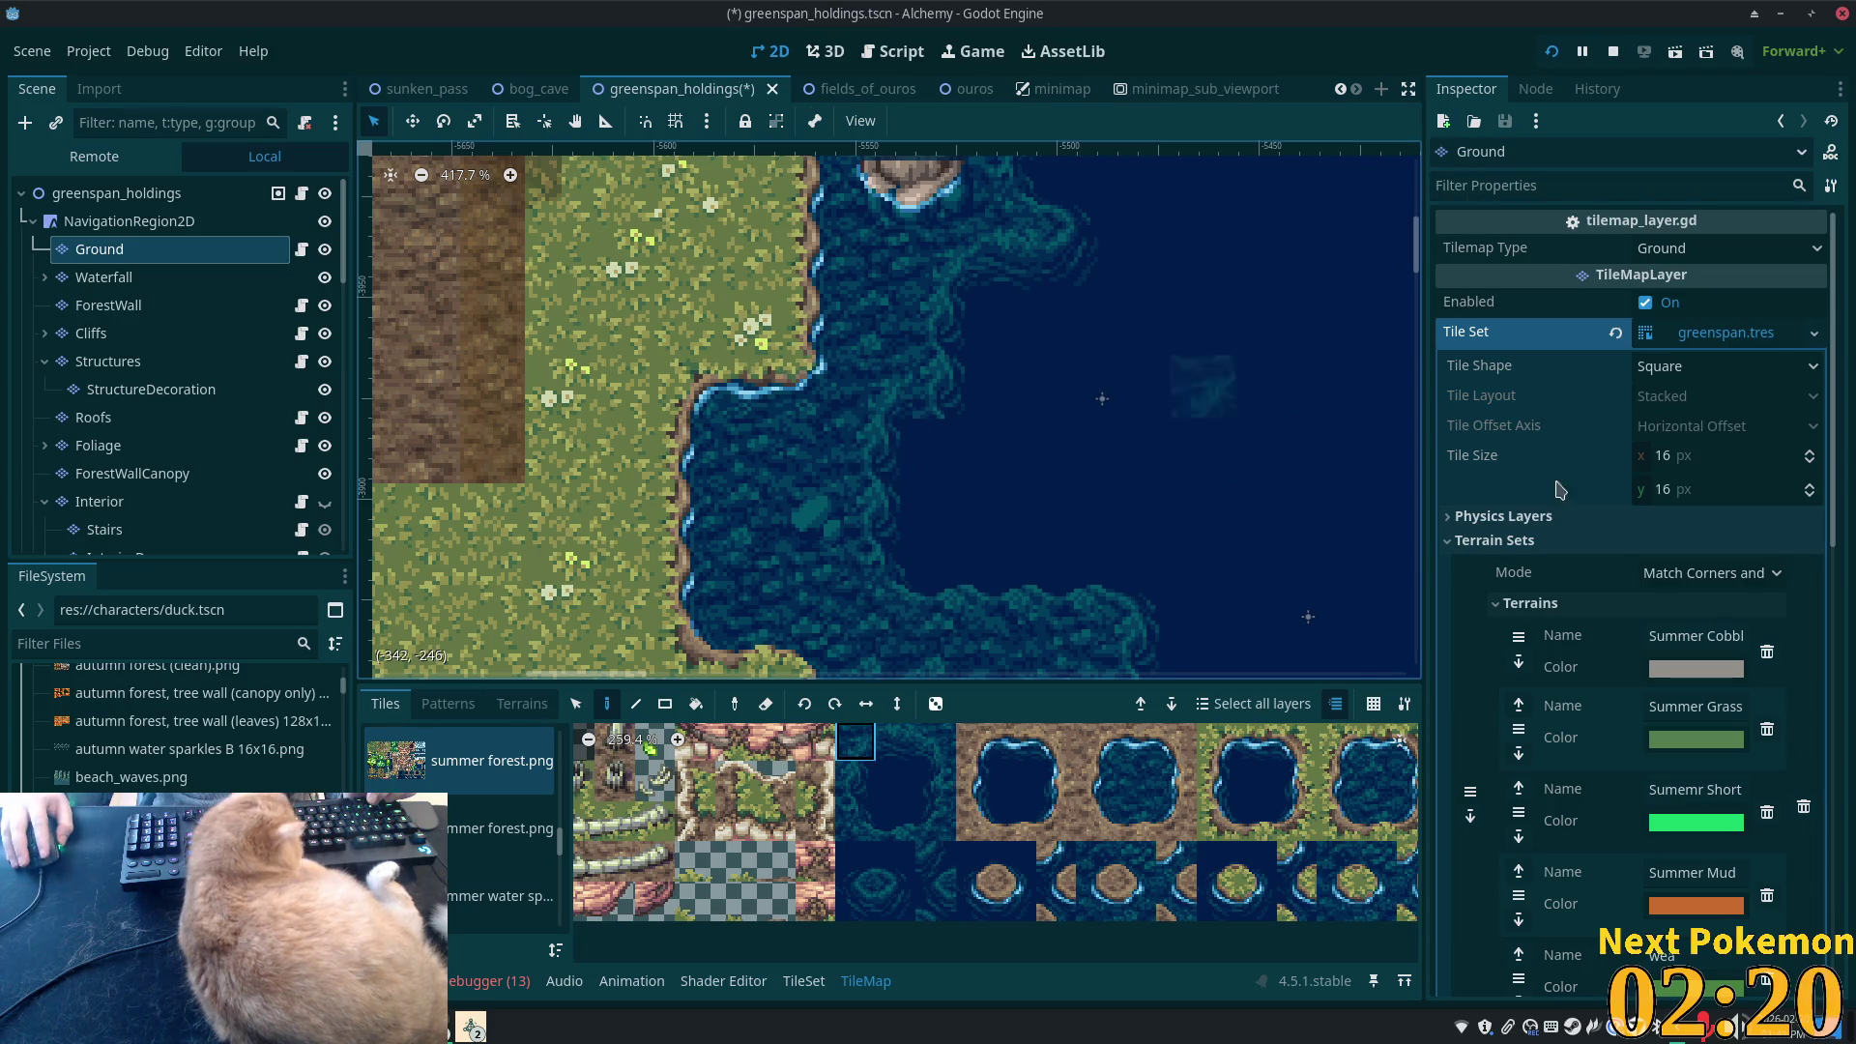
scroll(1195, 490, down, 4)
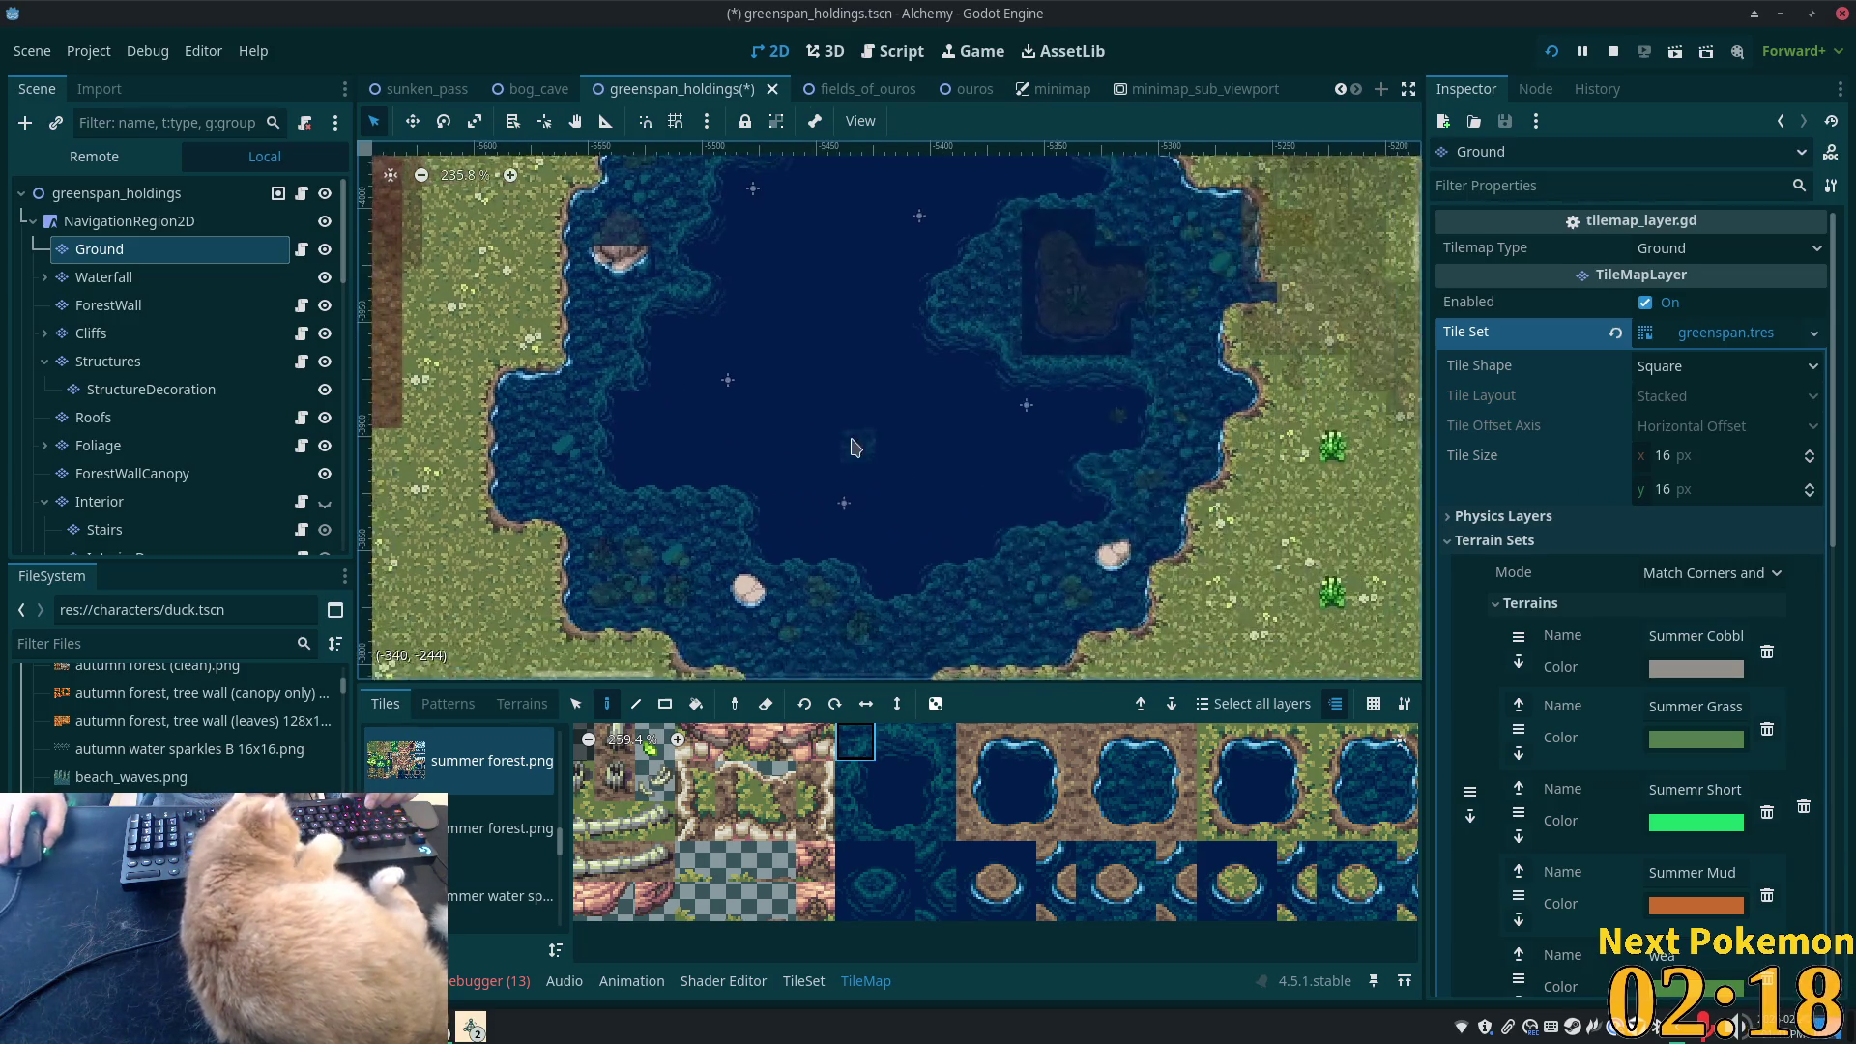
scroll(855, 442, down, 1)
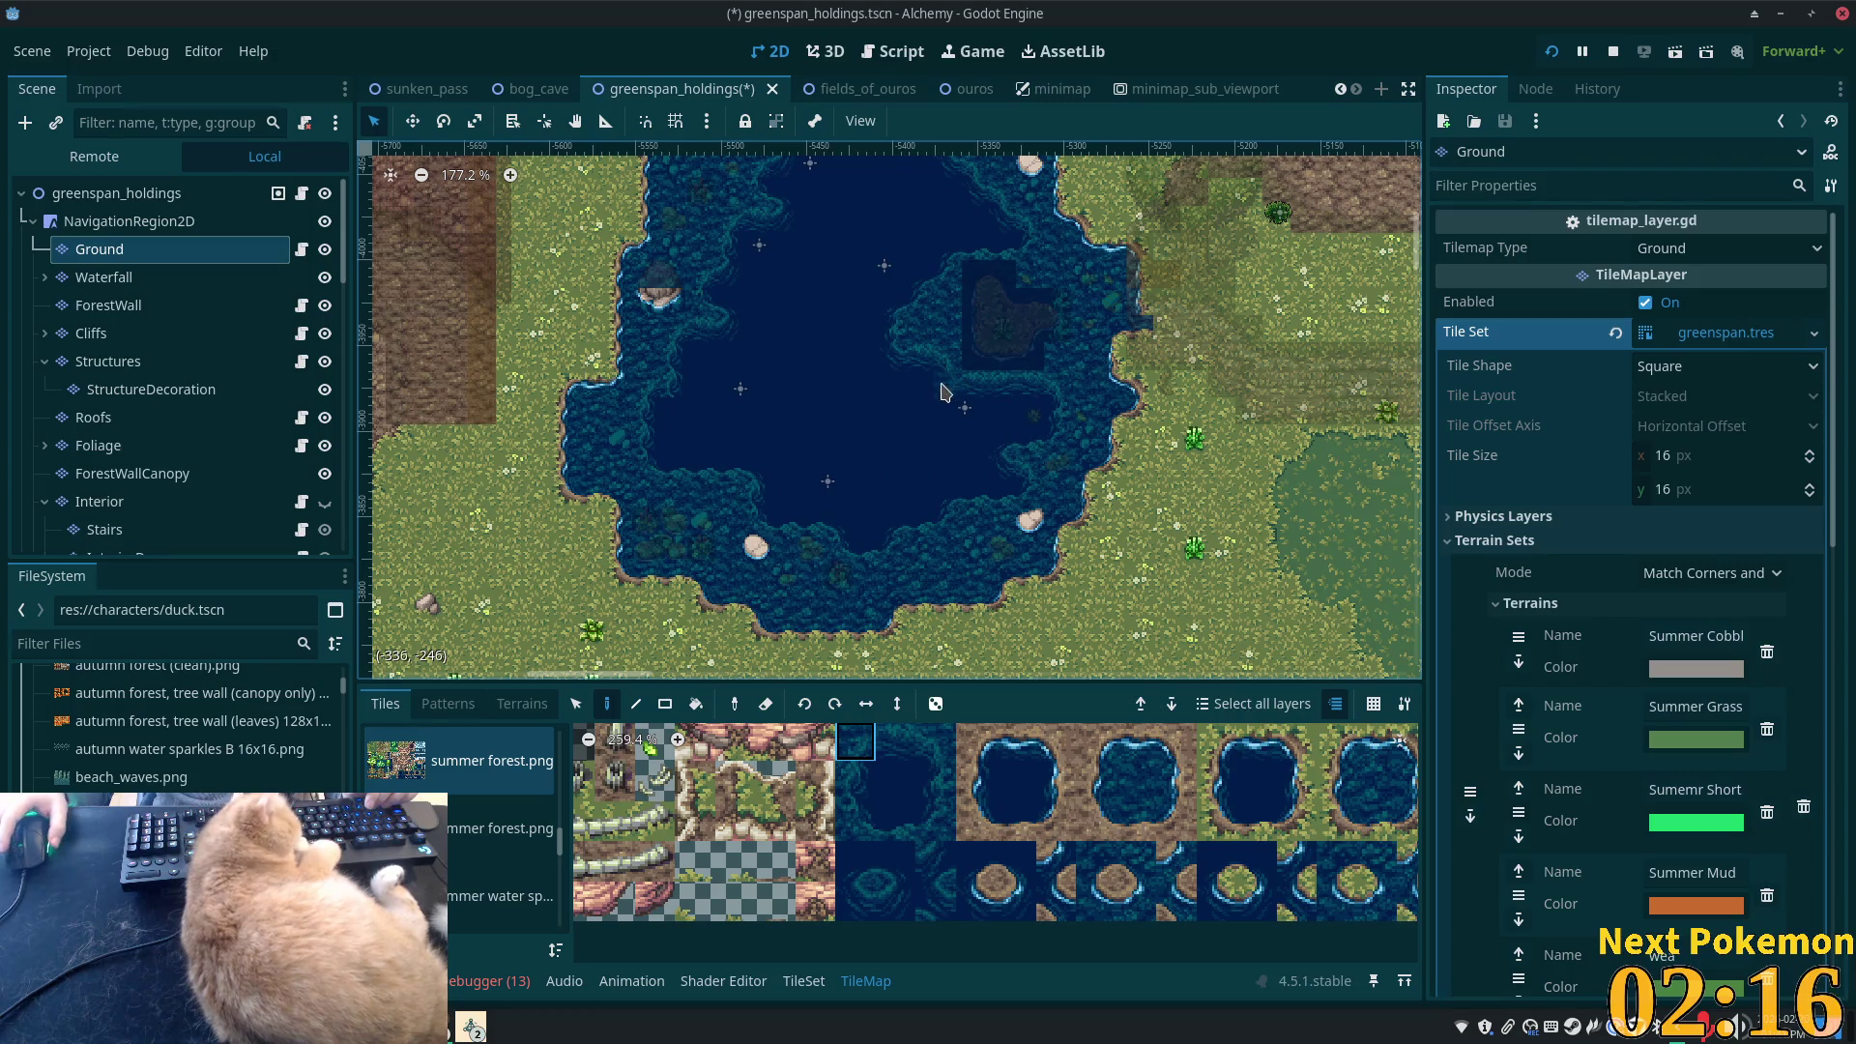
scroll(764, 435, down, 6)
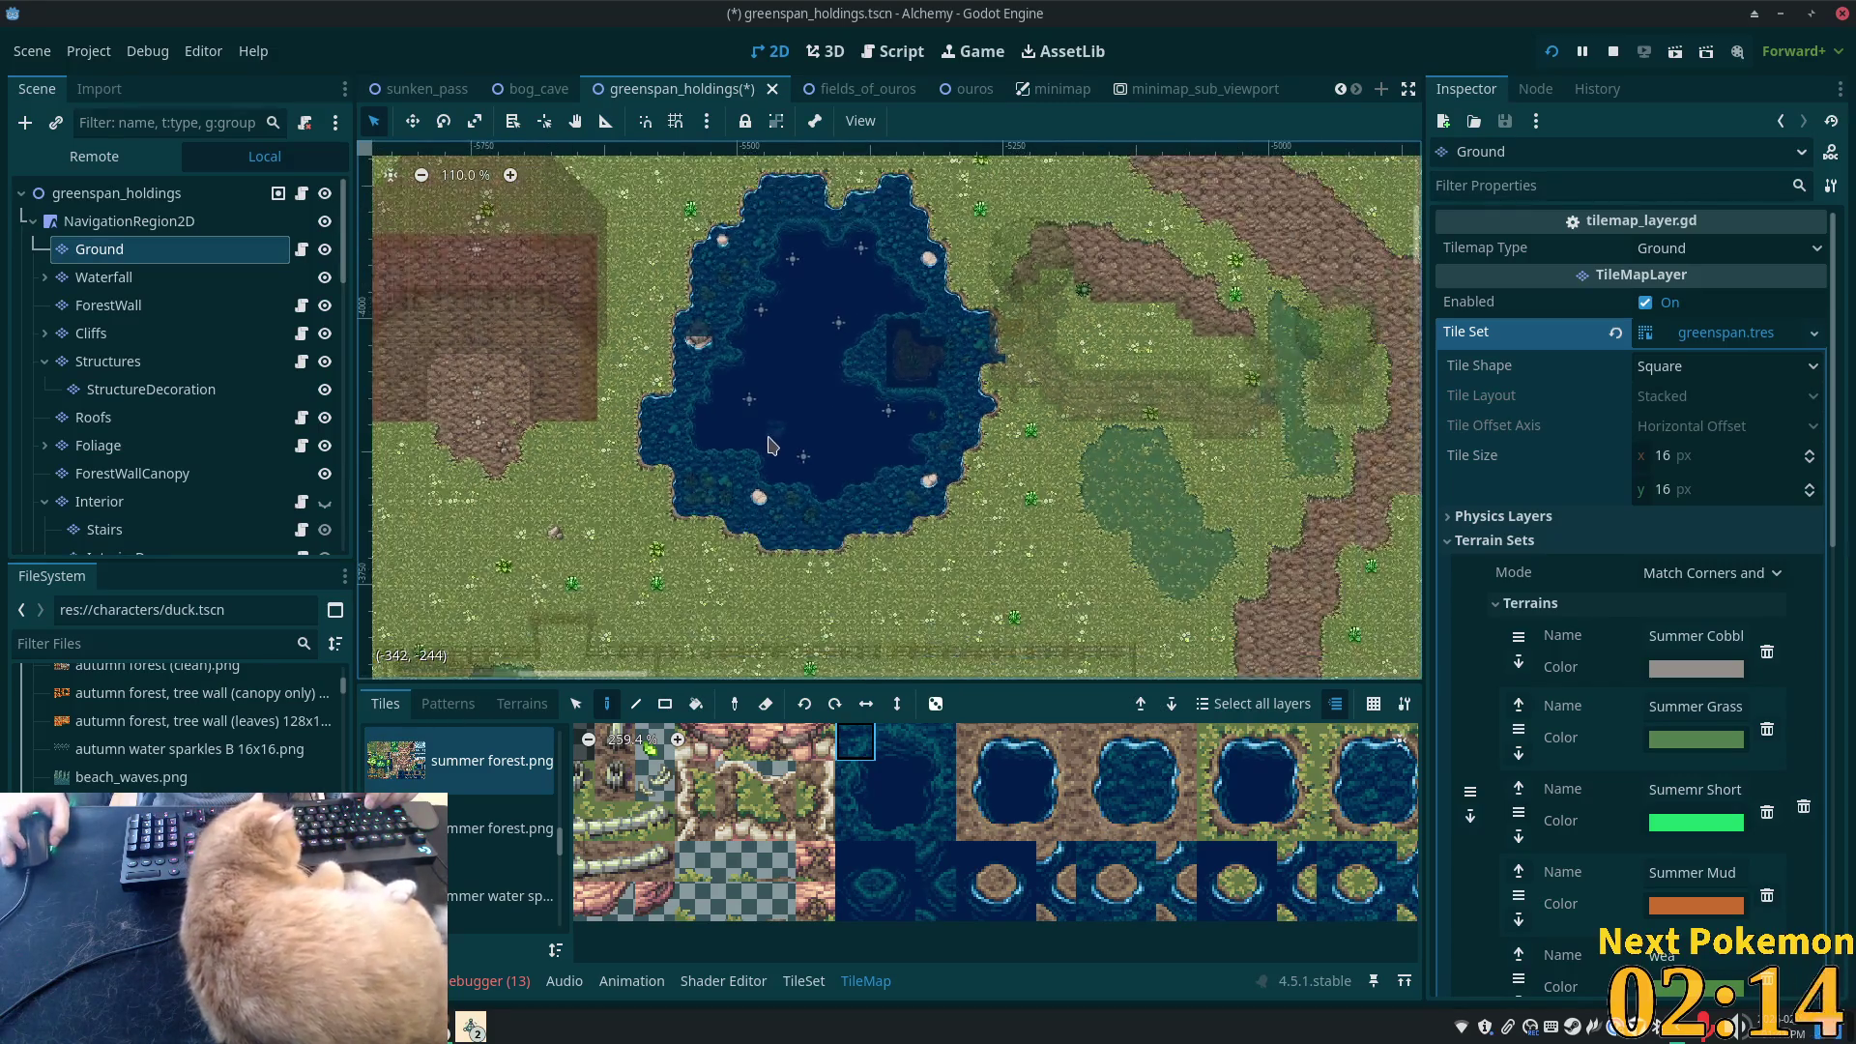
mouse_move(764, 440)
mouse_down()
mouse_move(1053, 406)
mouse_move(1098, 361)
mouse_up()
scroll(1054, 406, down, 1)
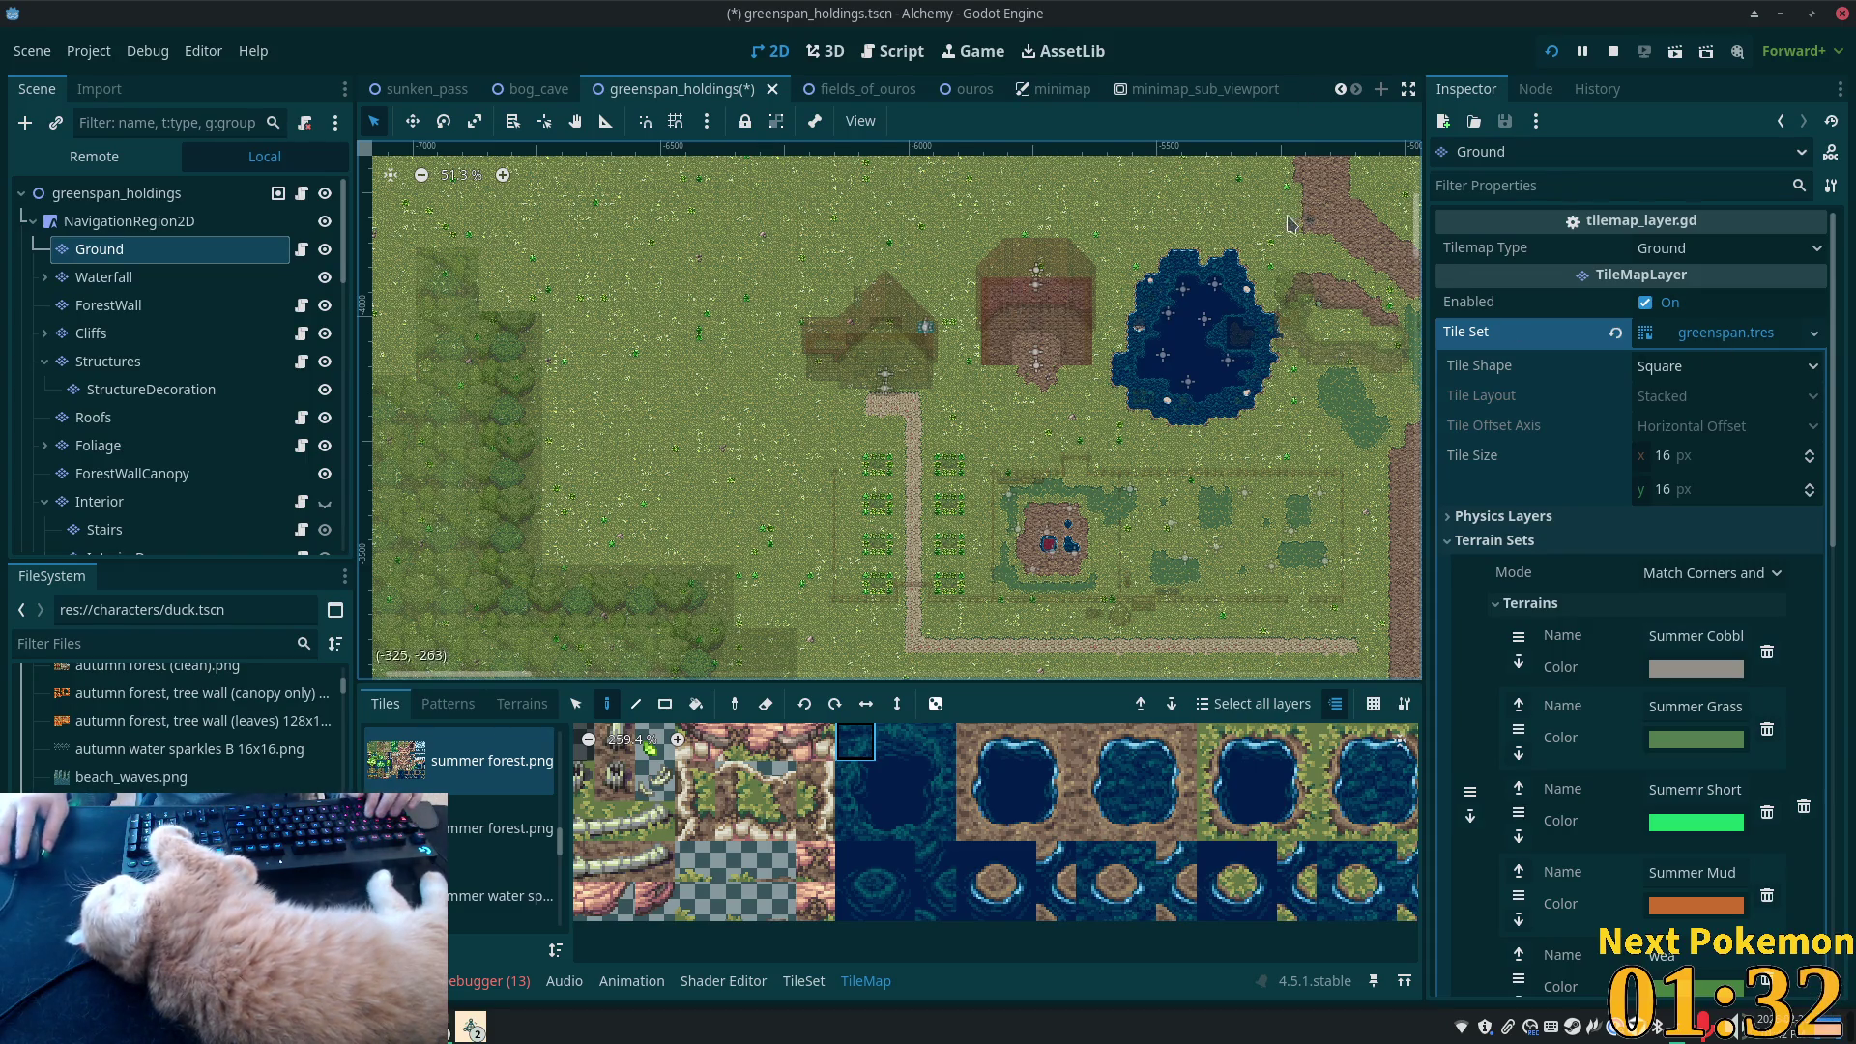
scroll(1289, 224, down, 3)
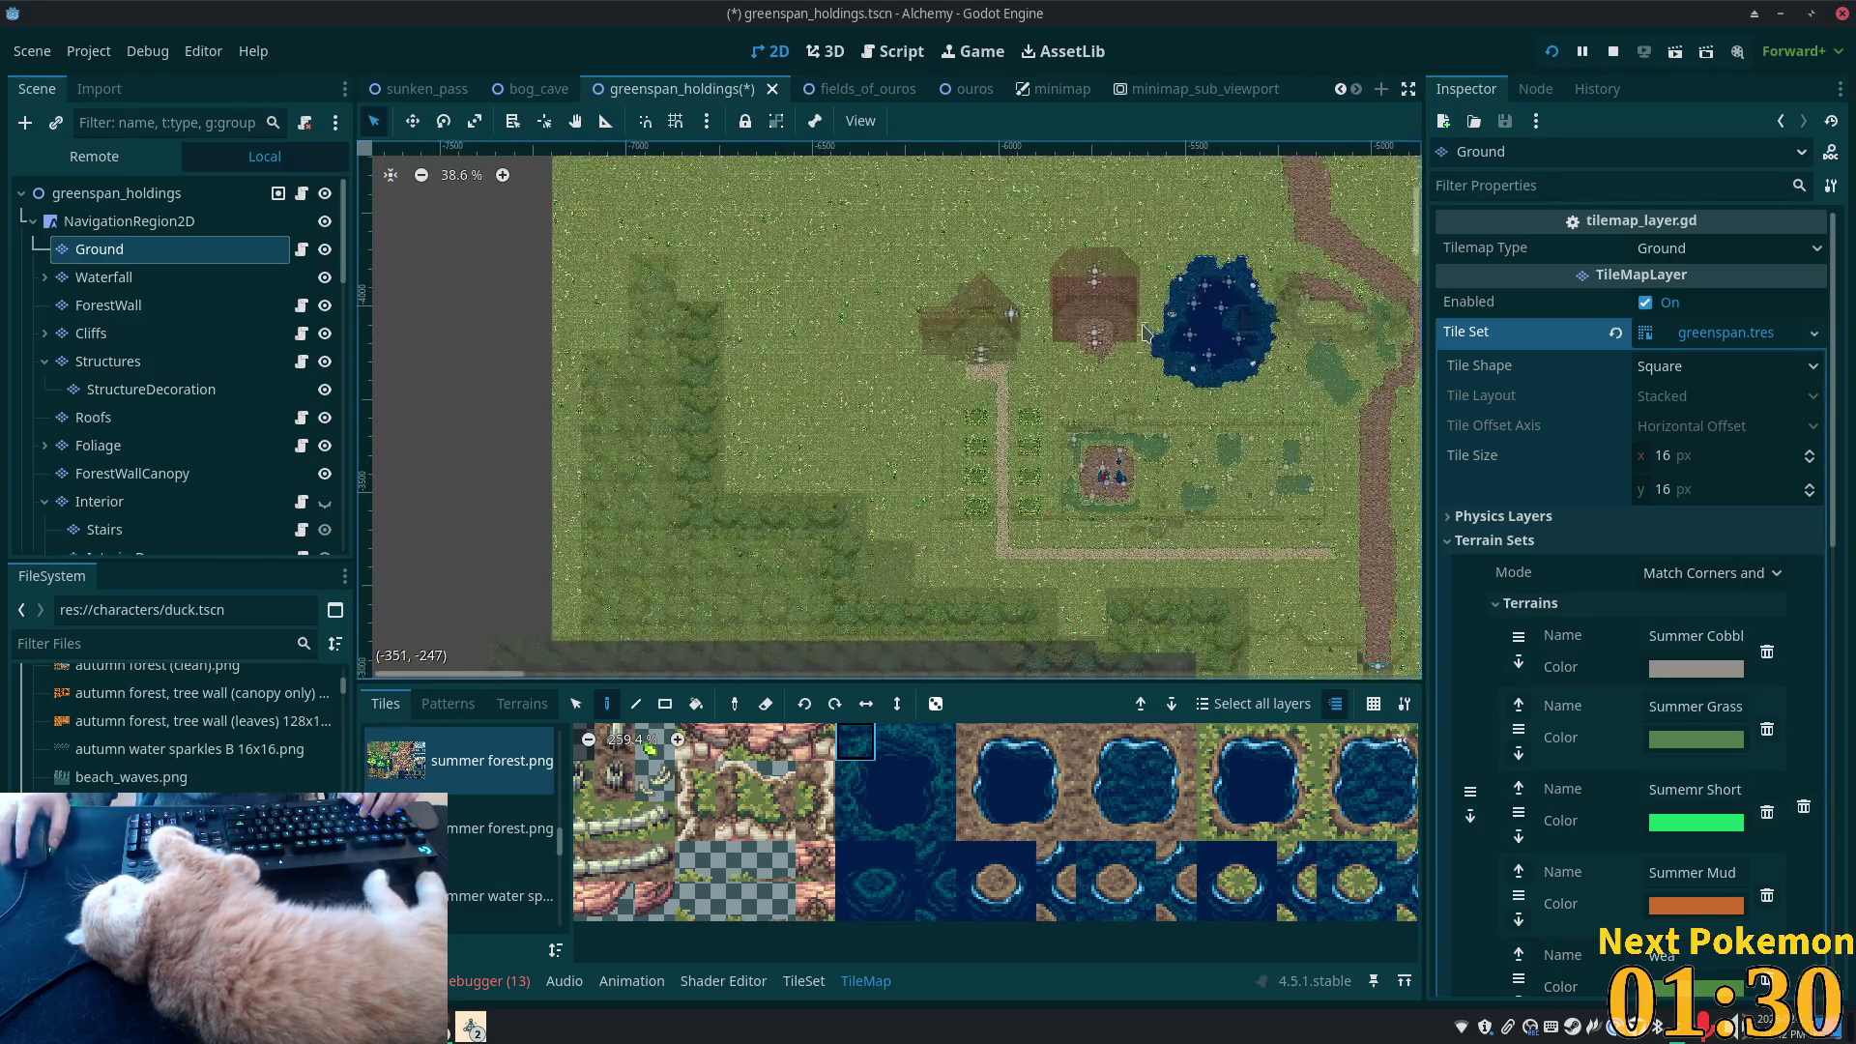
scroll(957, 329, up, 8)
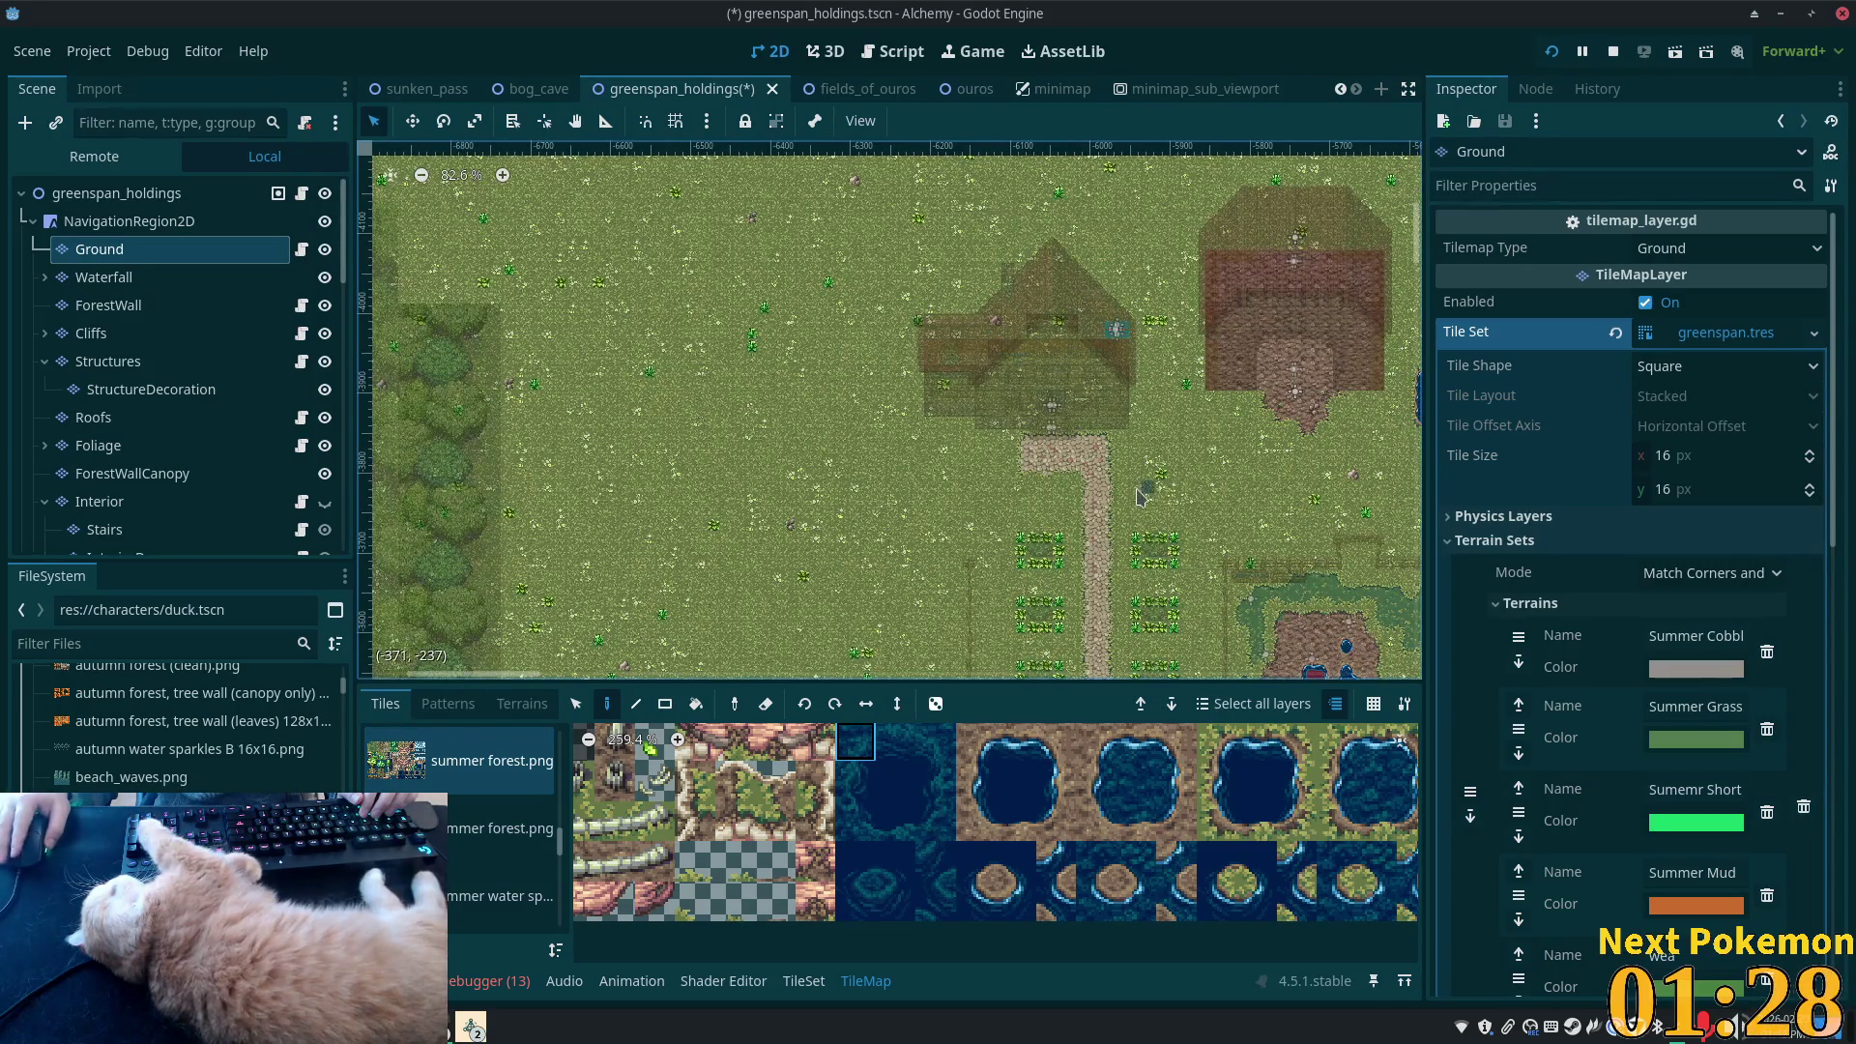
scroll(967, 396, down, 3)
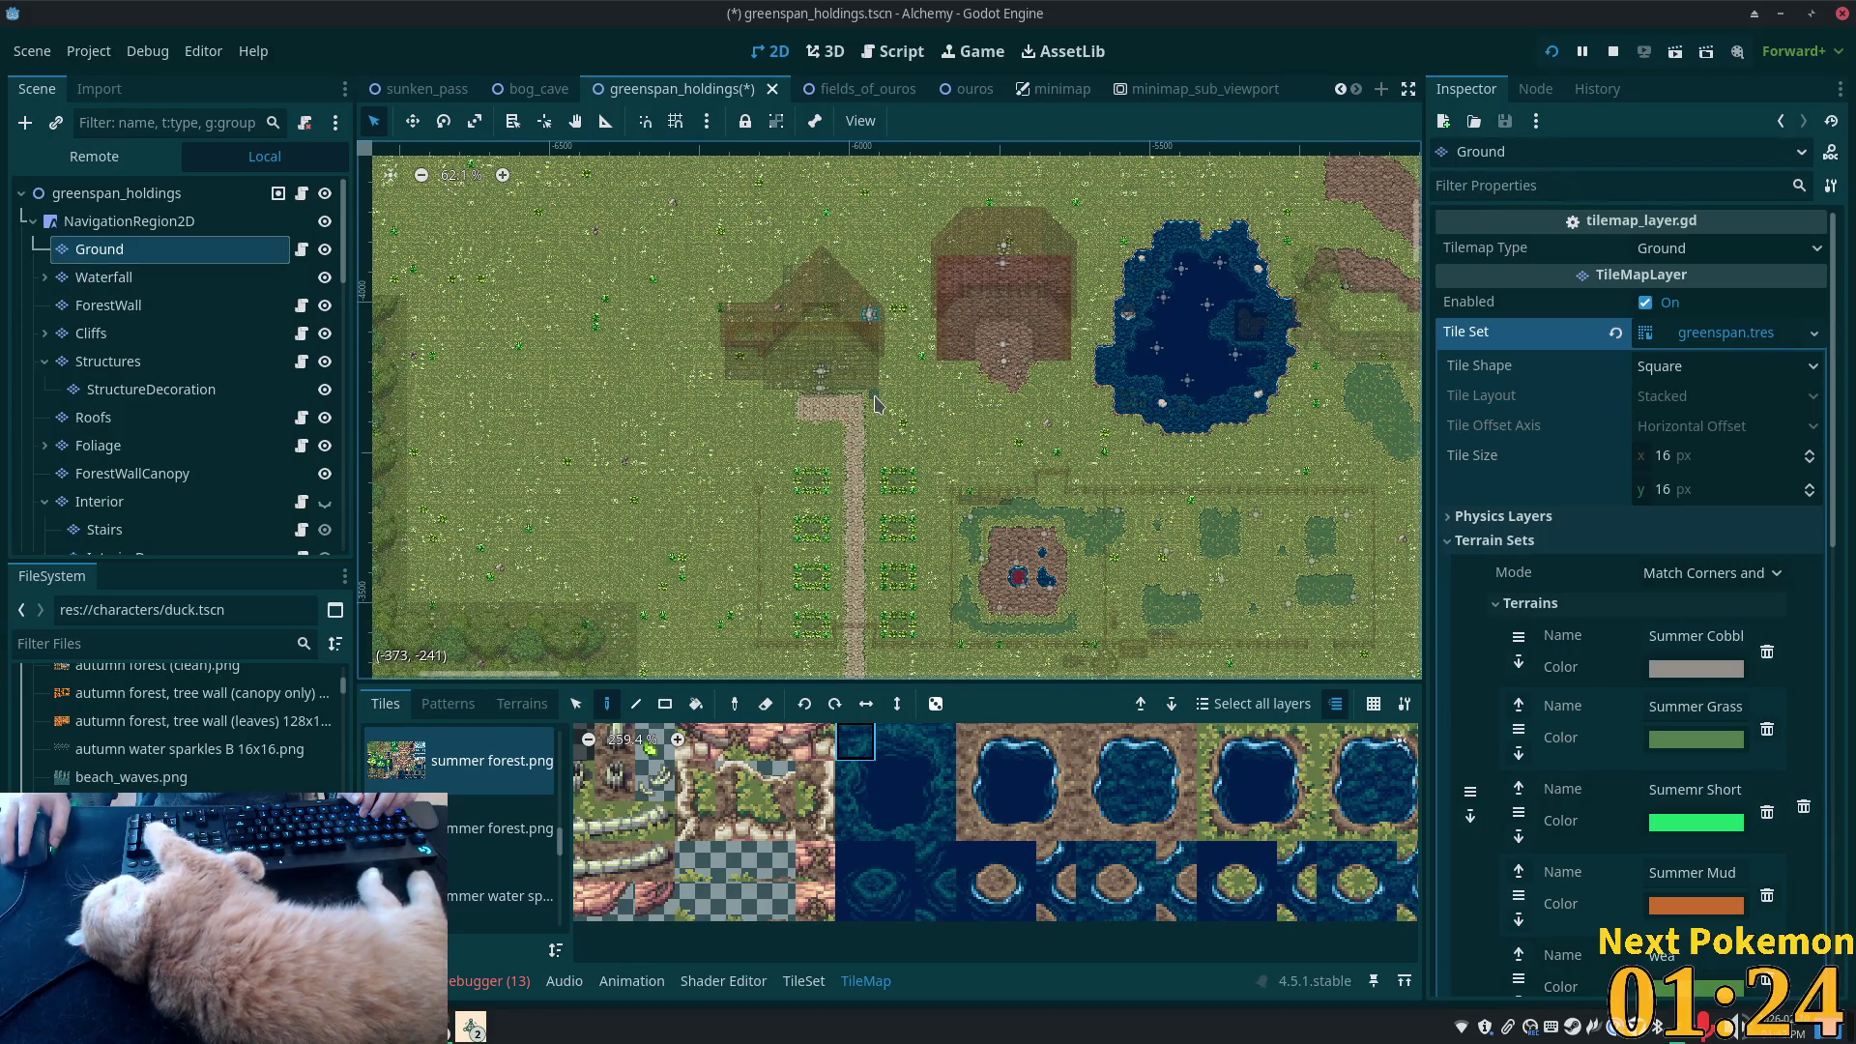
scroll(907, 327, down, 6)
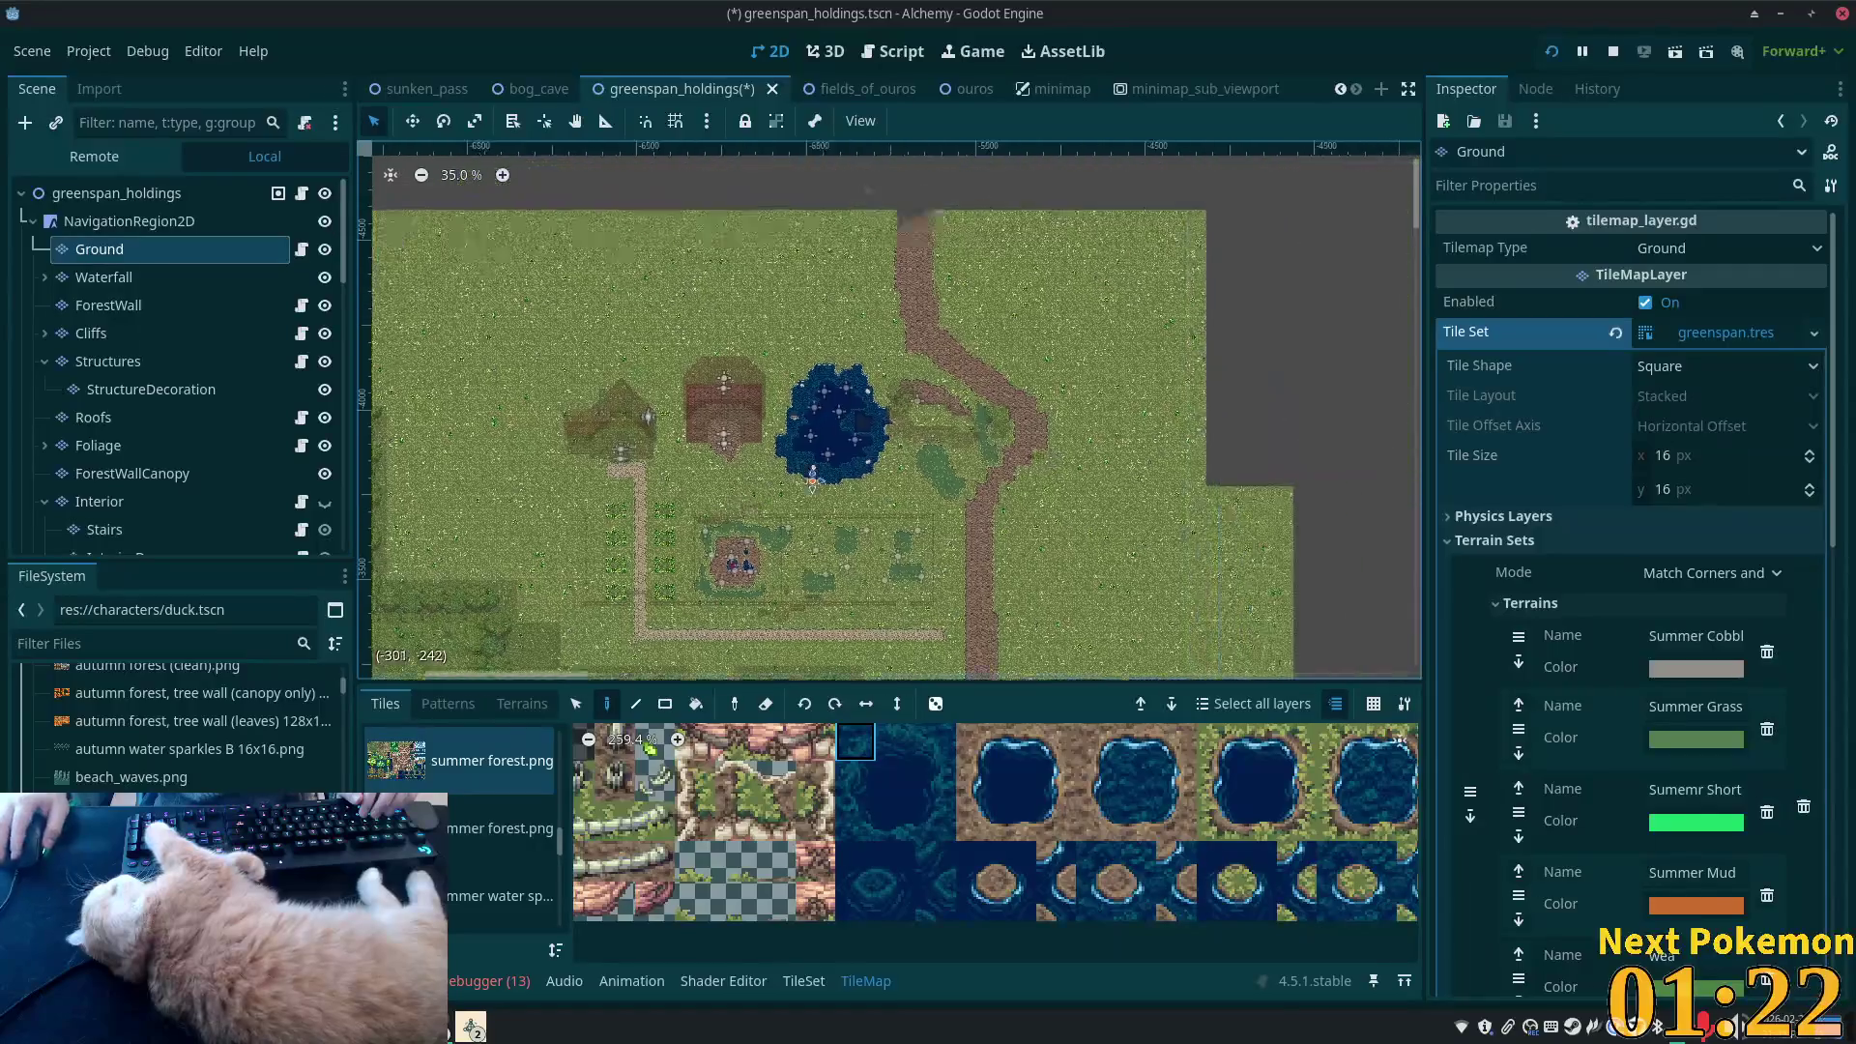
drag(1080, 517, 1172, 426)
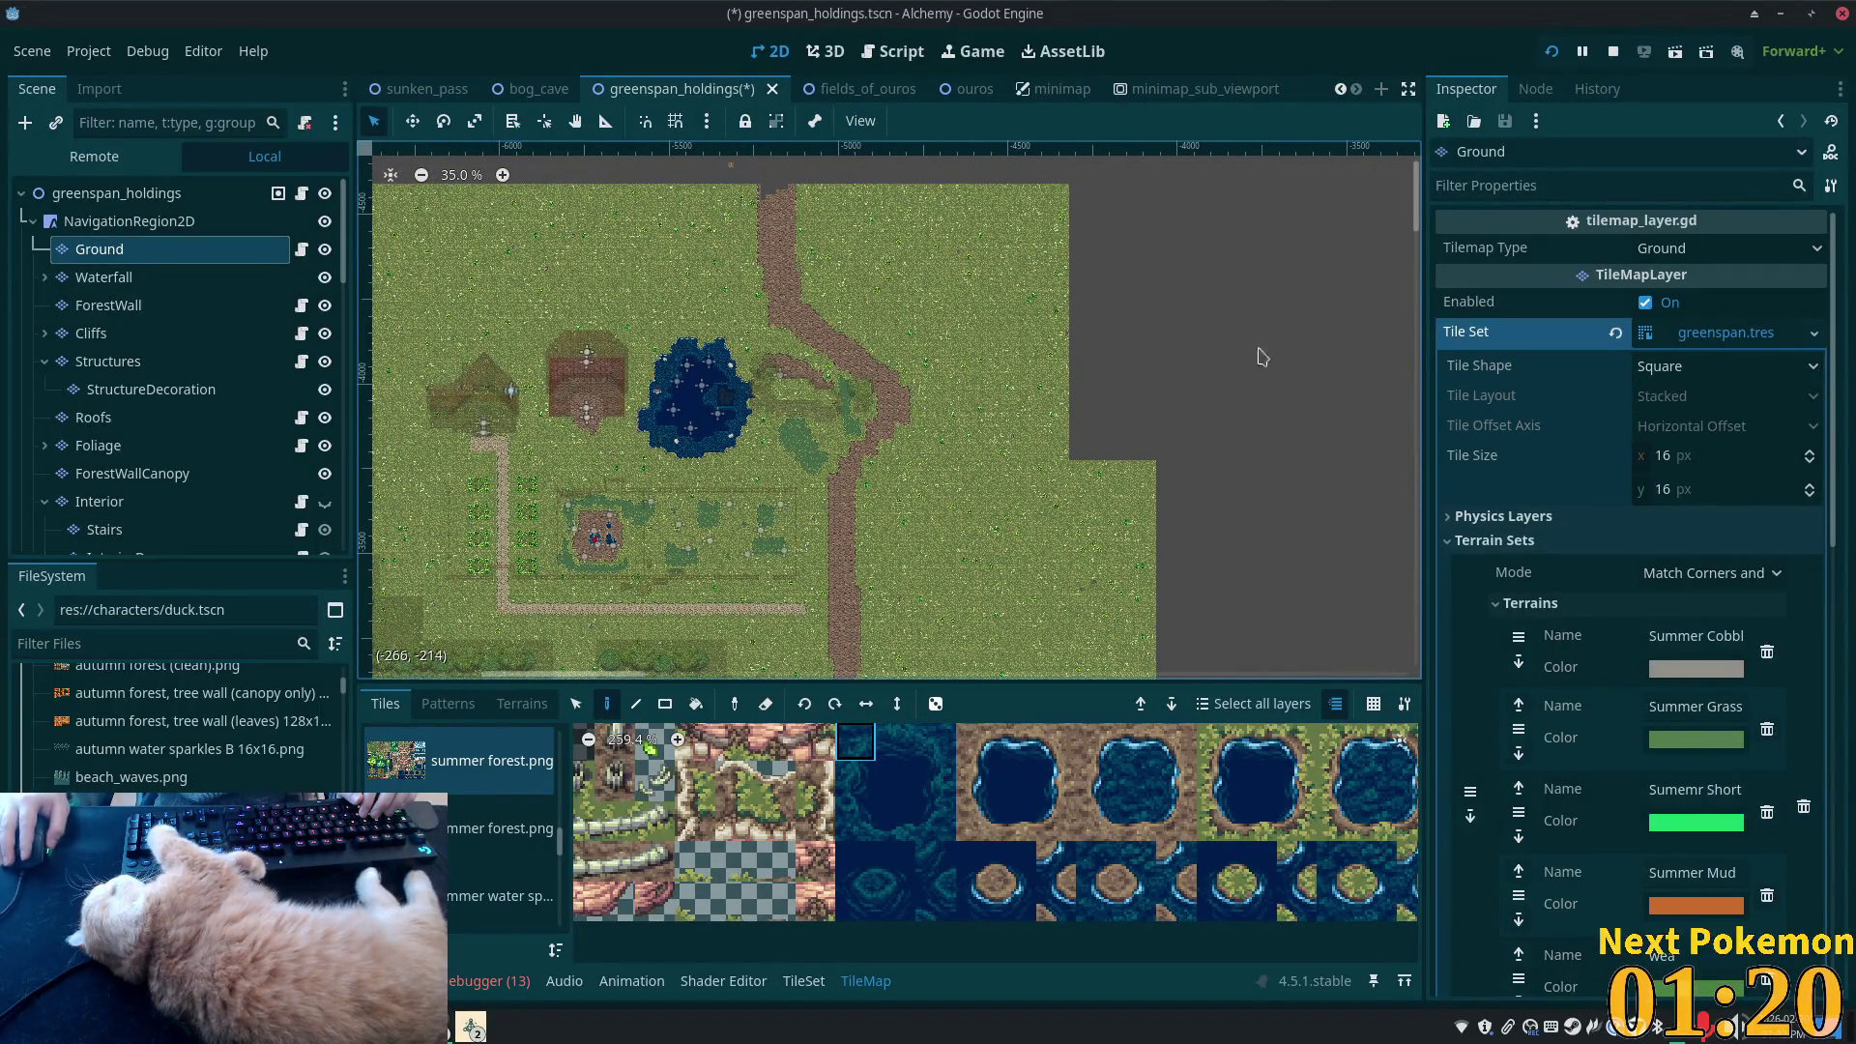
scroll(751, 416, left, 8)
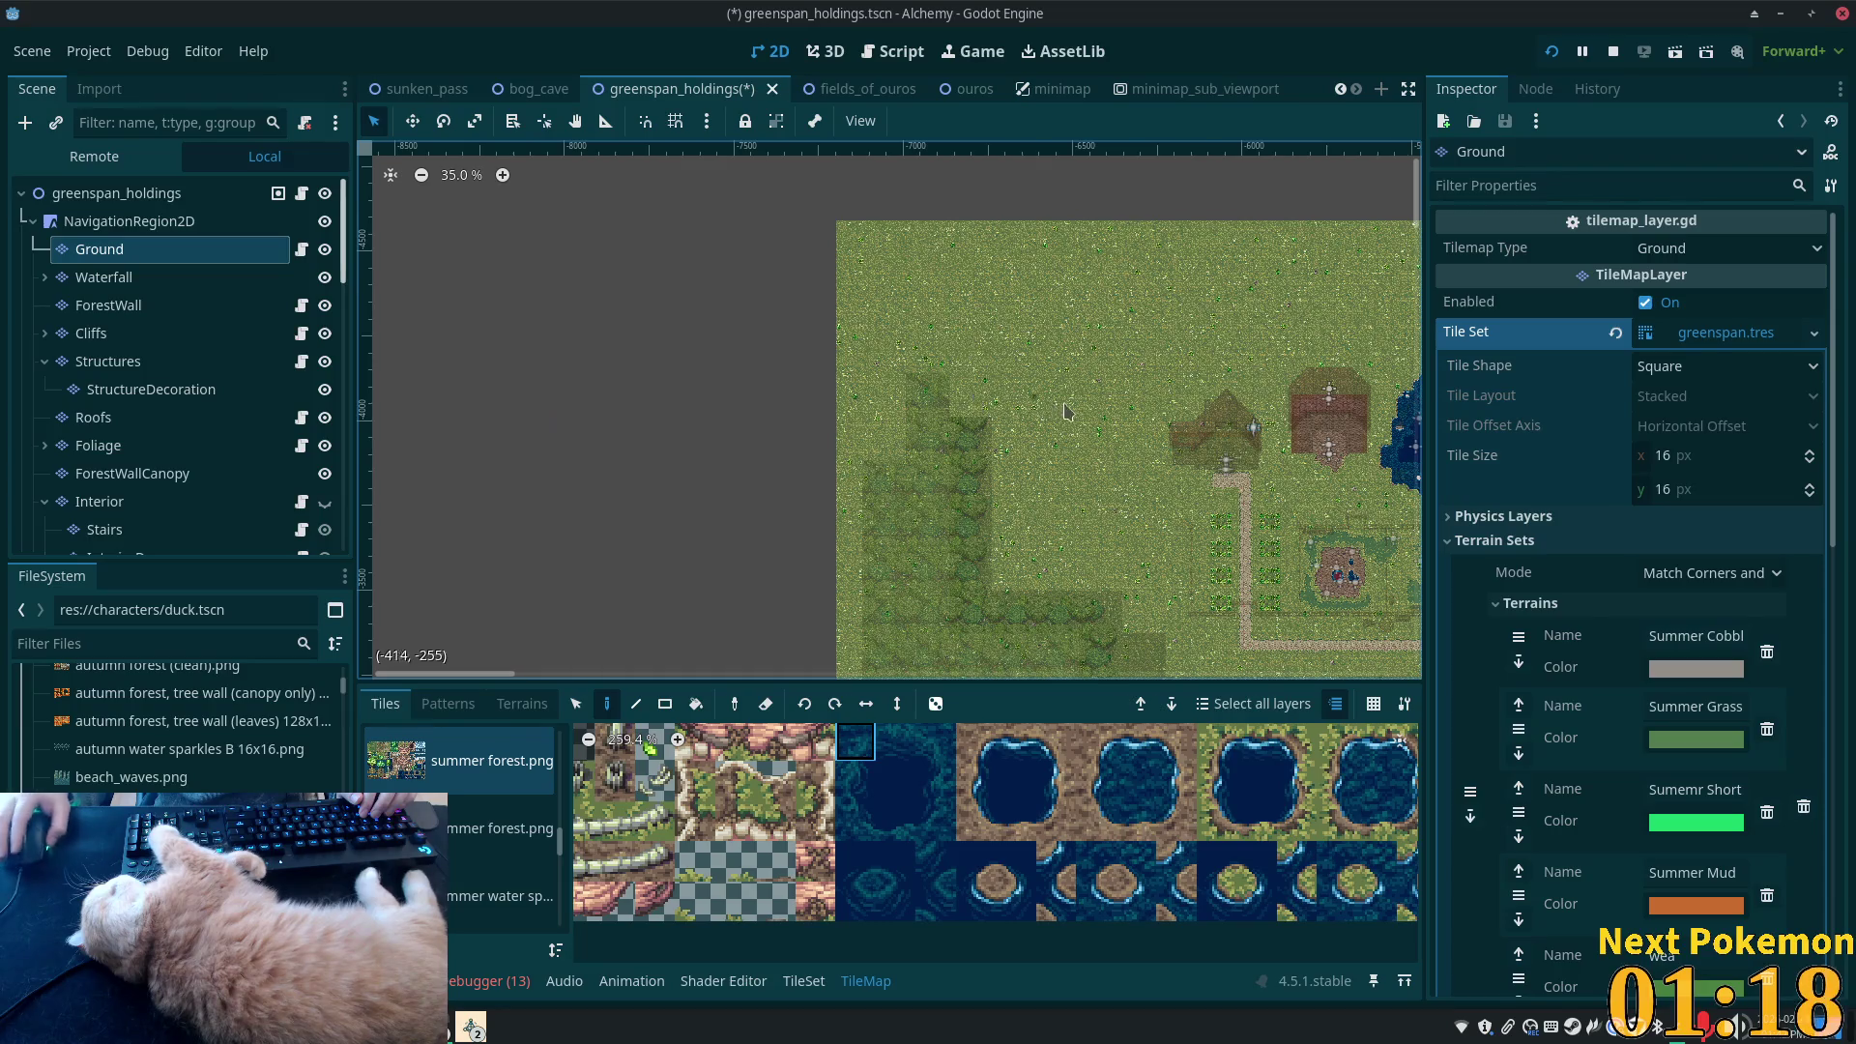
scroll(1067, 411, down, 4)
scroll(1054, 421, up, 3)
scroll(1043, 432, right, 4)
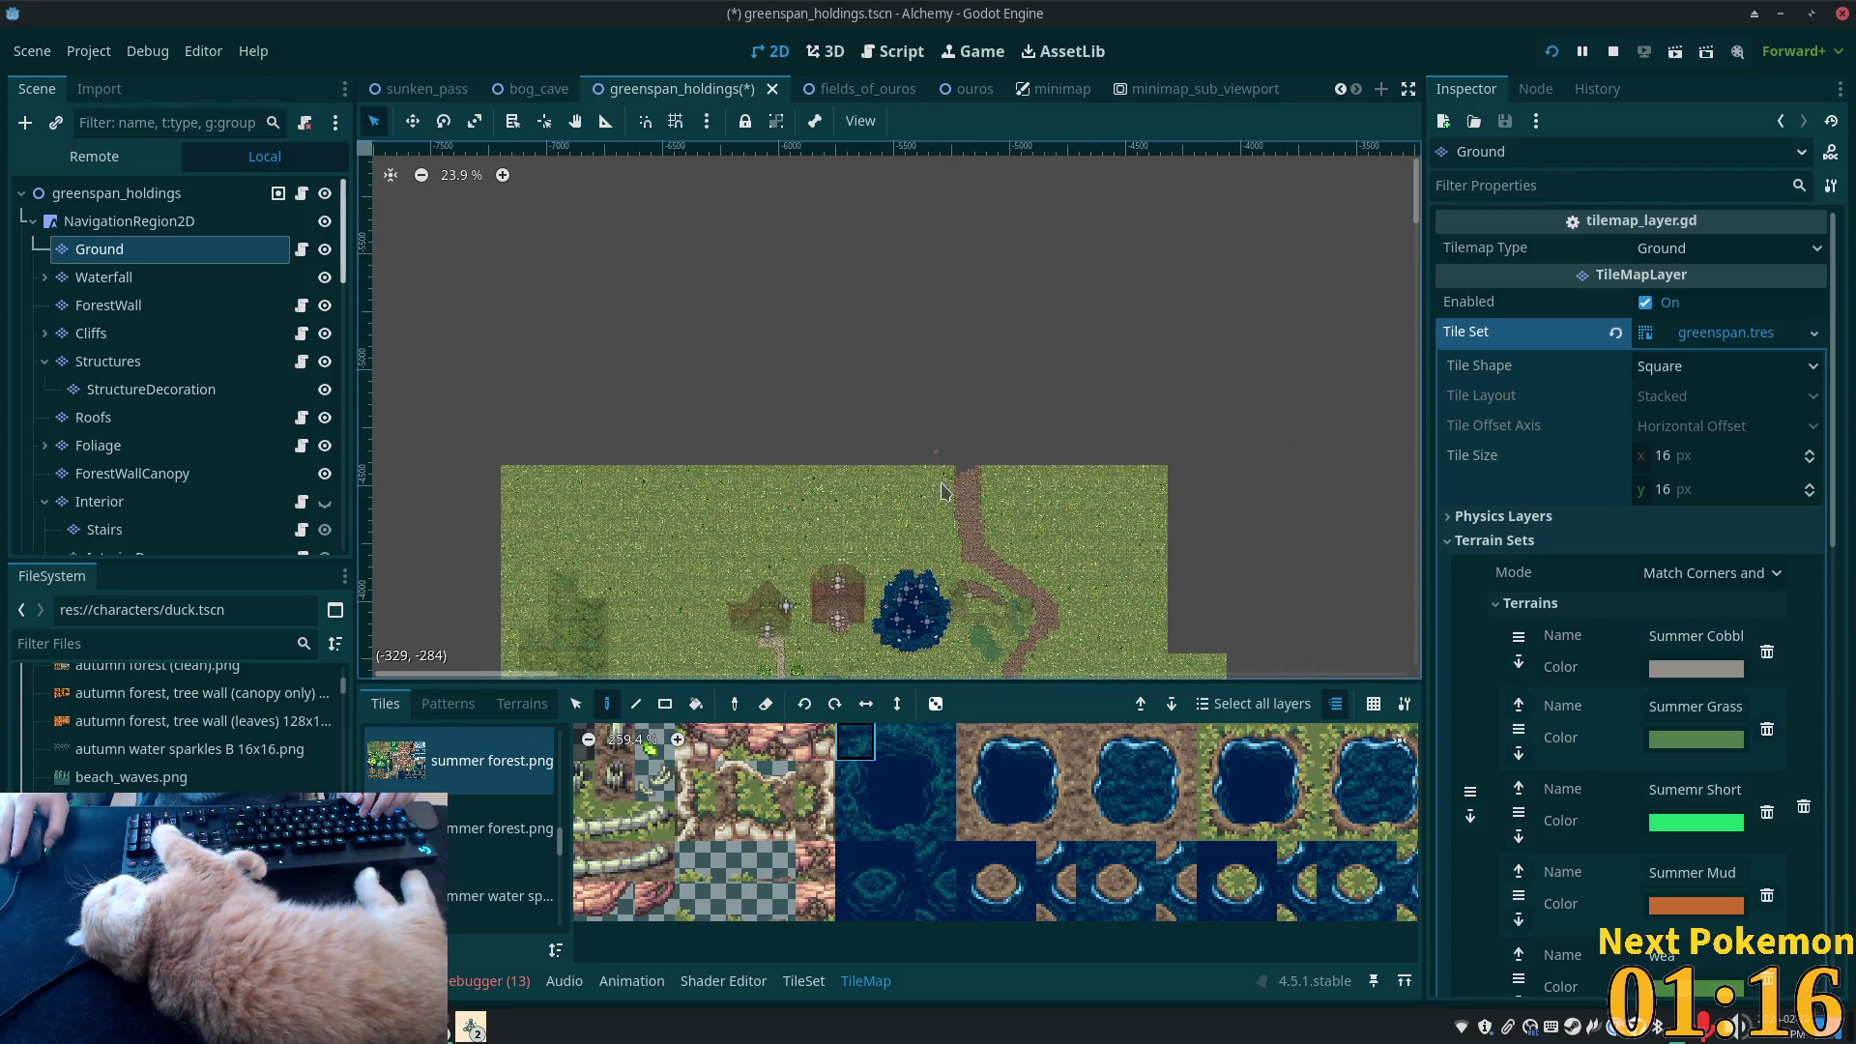
scroll(943, 455, up, 5)
scroll(1235, 485, down, 5)
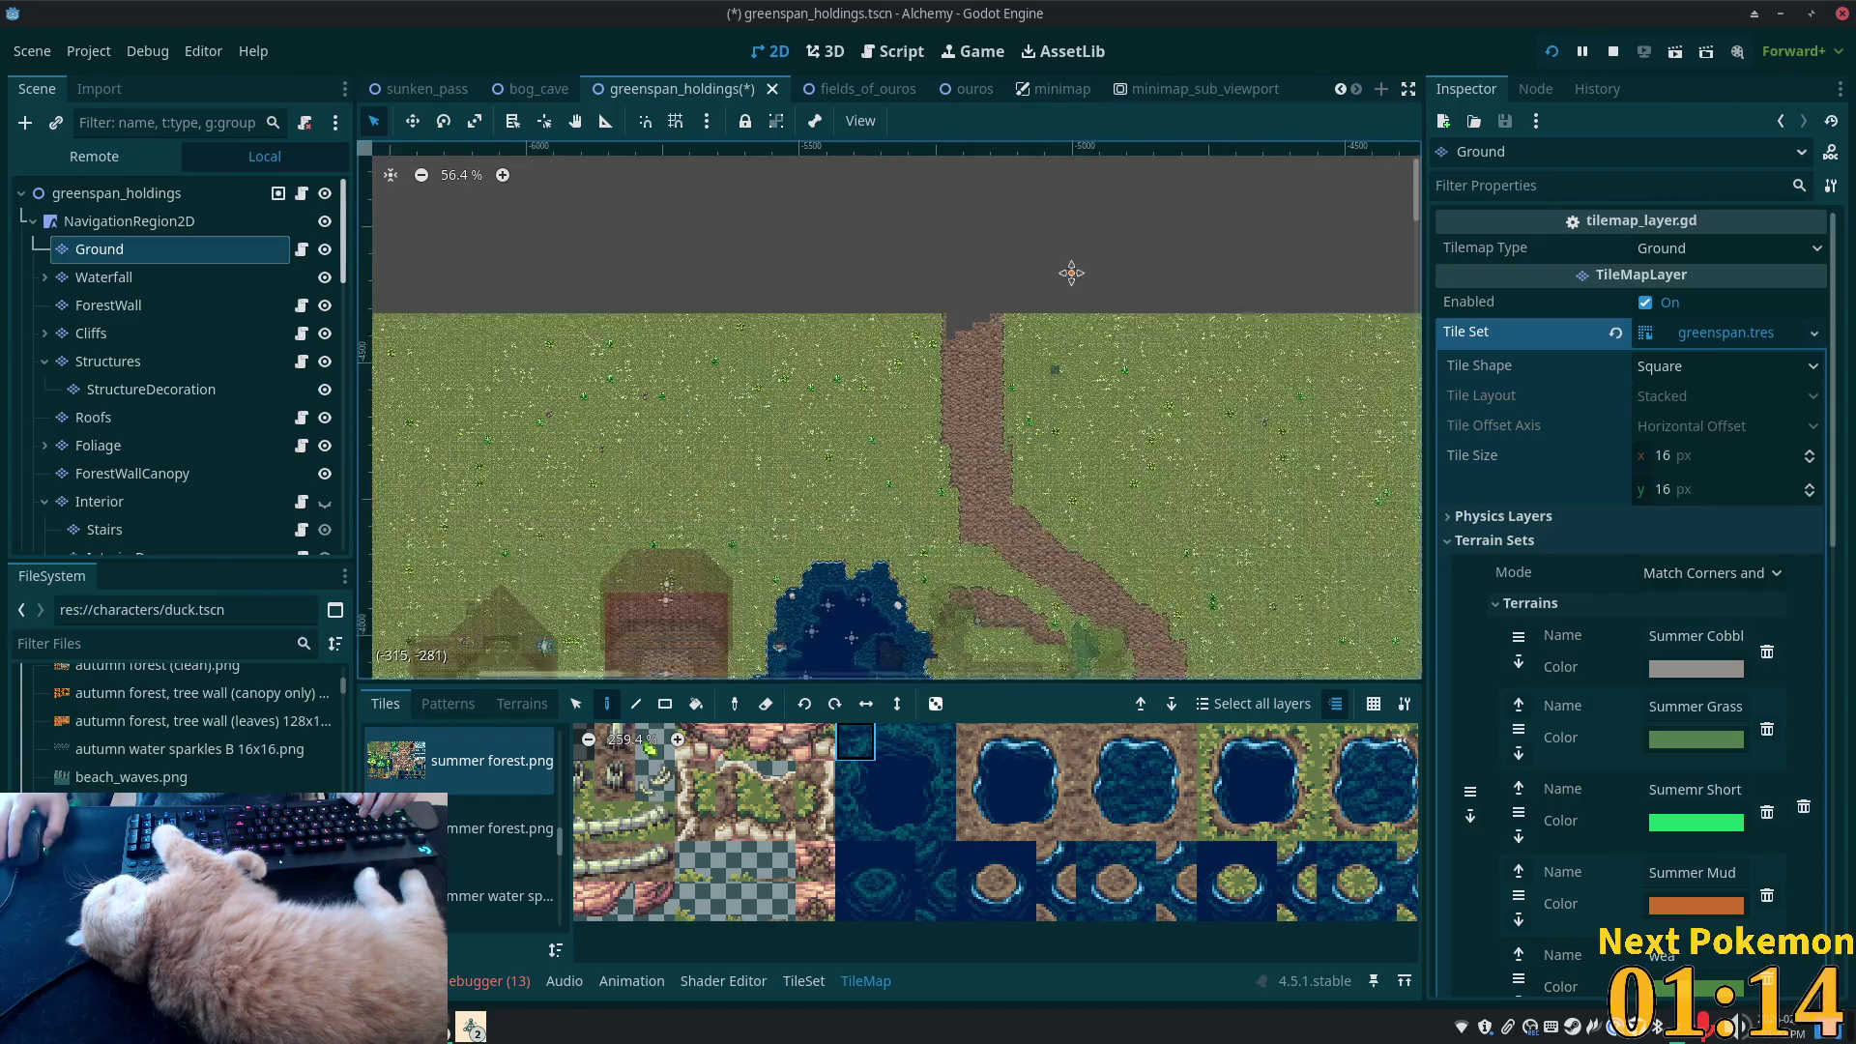
scroll(1093, 571, down, 3)
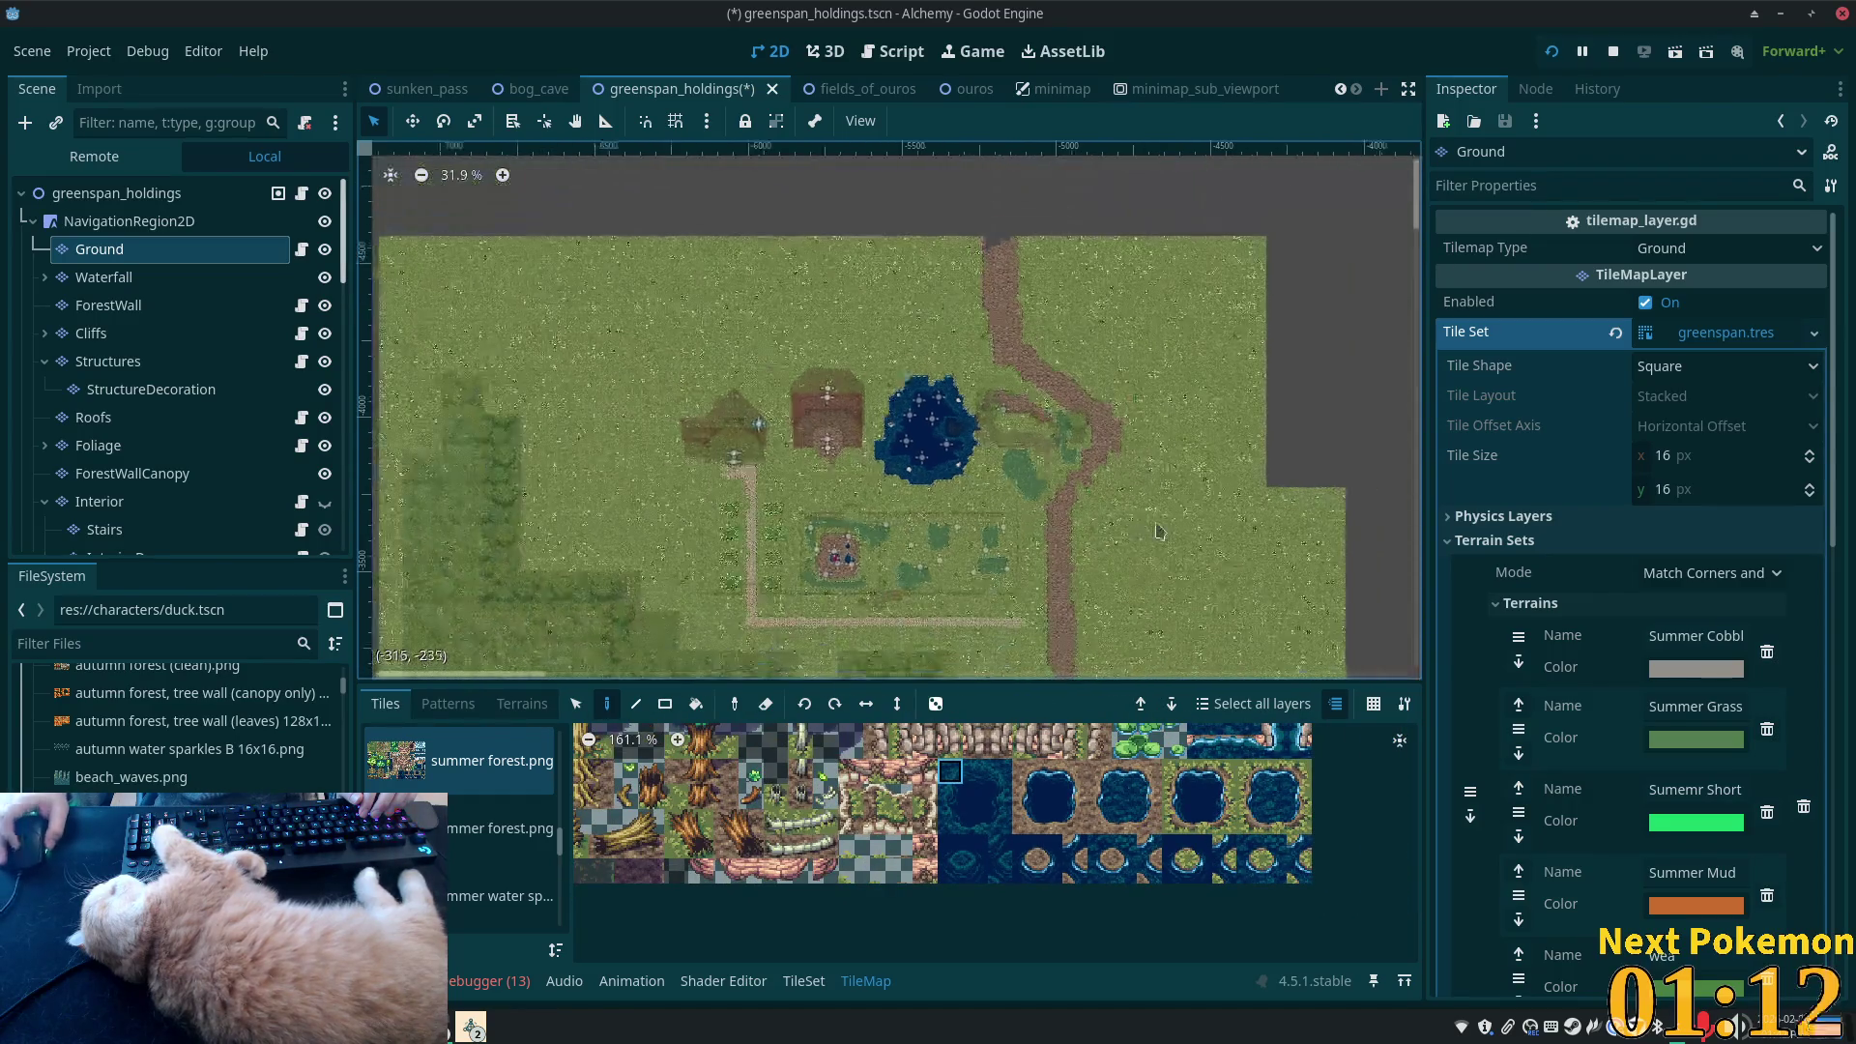
scroll(1044, 429, down, 6)
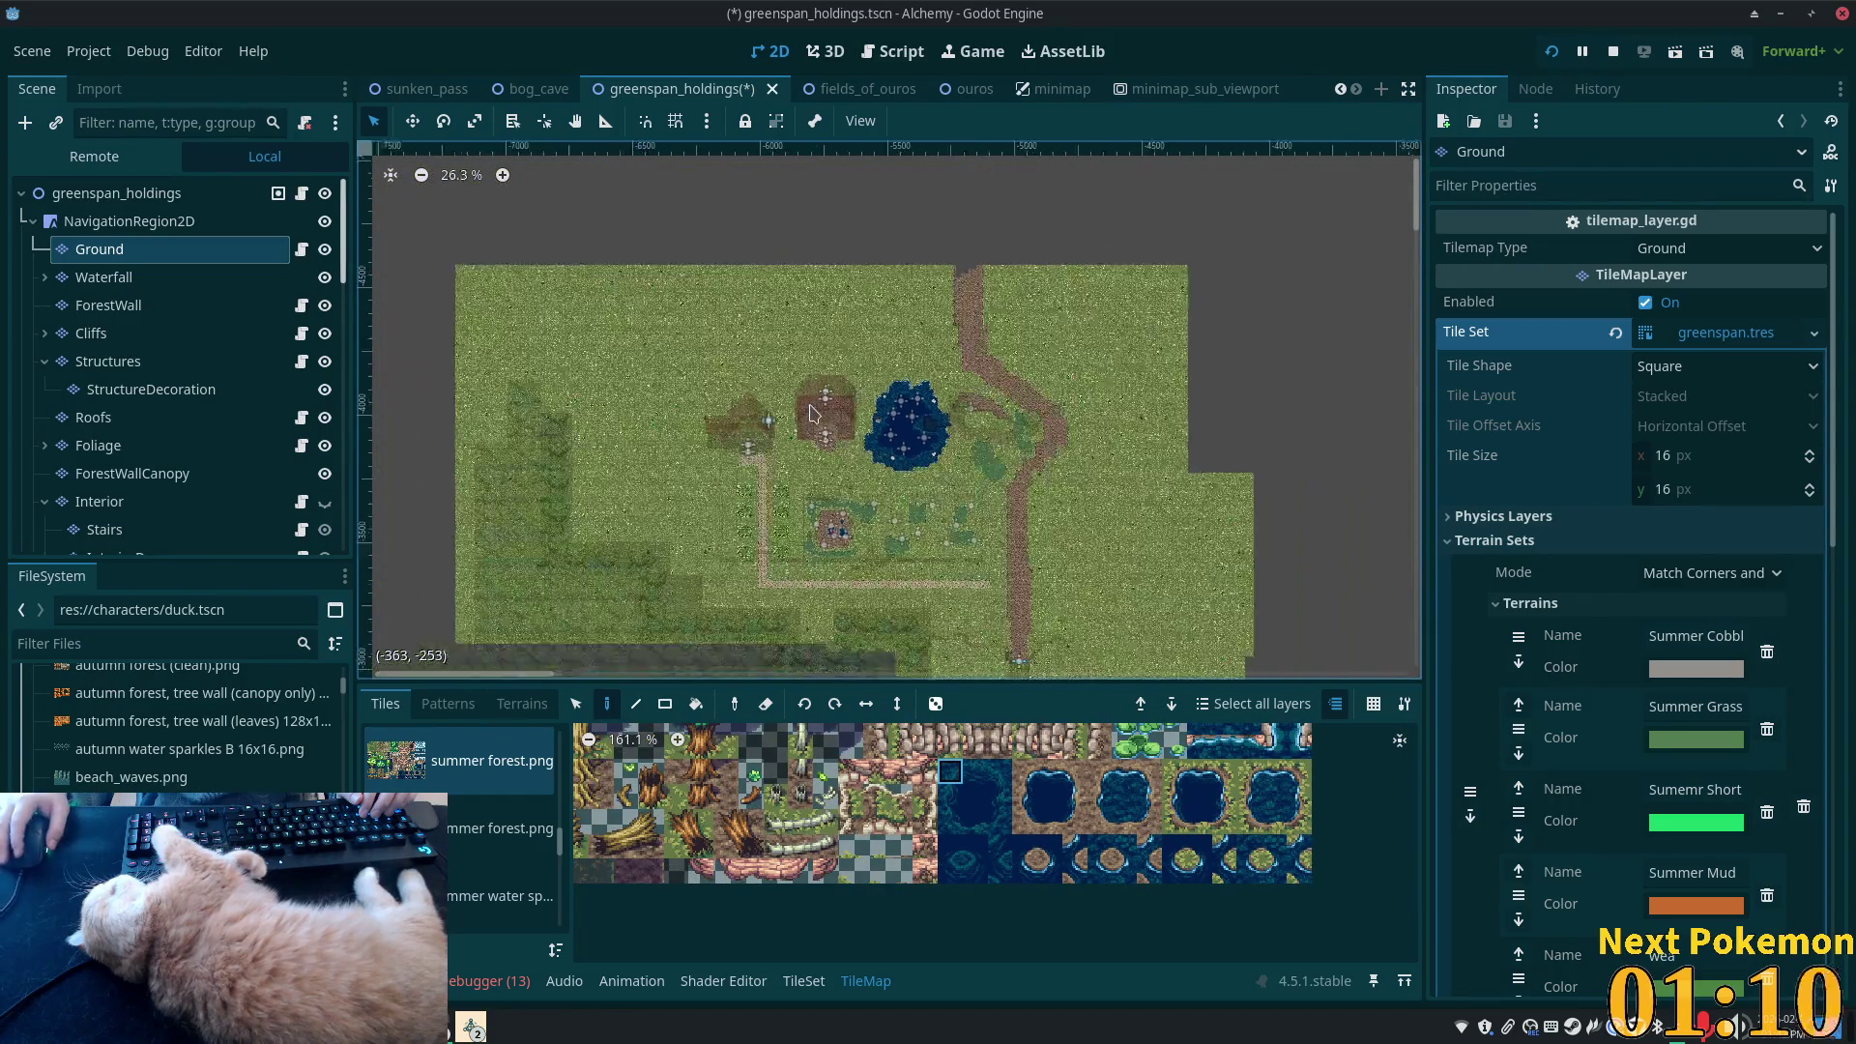
scroll(969, 352, down, 1)
- Run the game with F5, walk the player south-west past the pond, then return to the editor
key(F5)
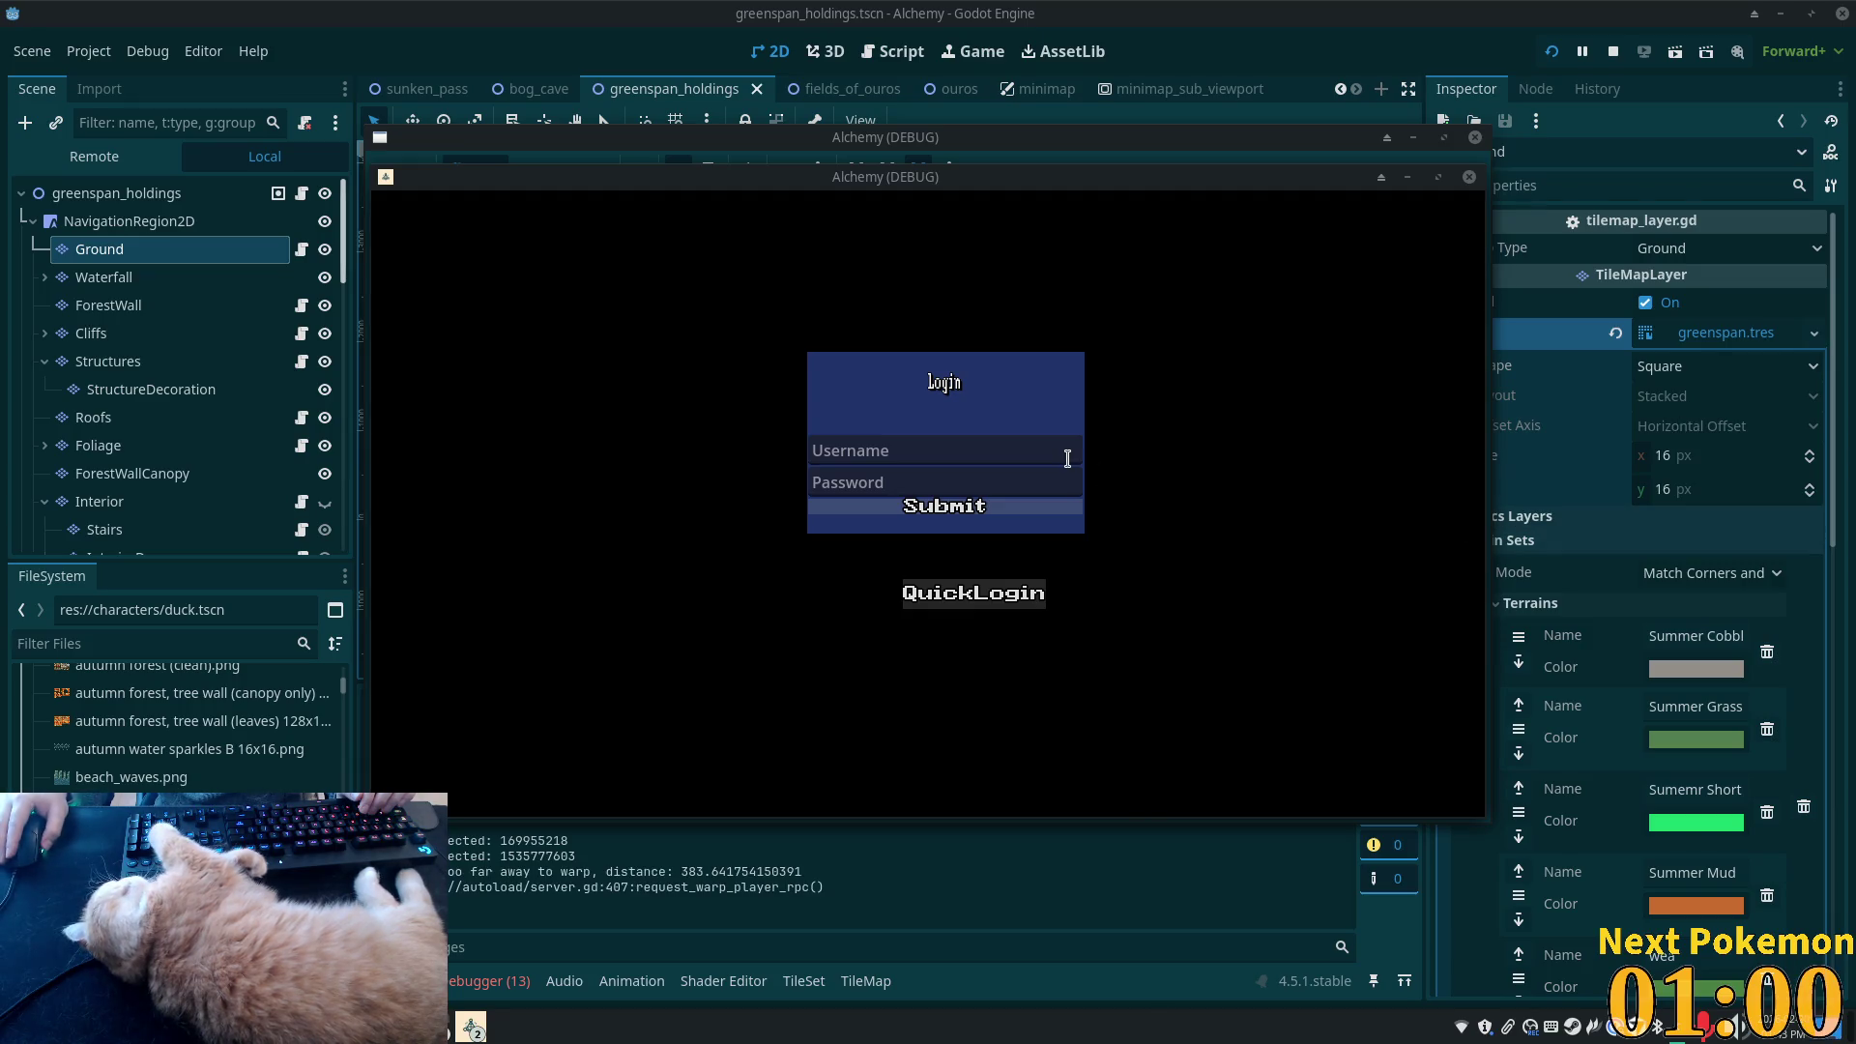
key(s)
key(a)
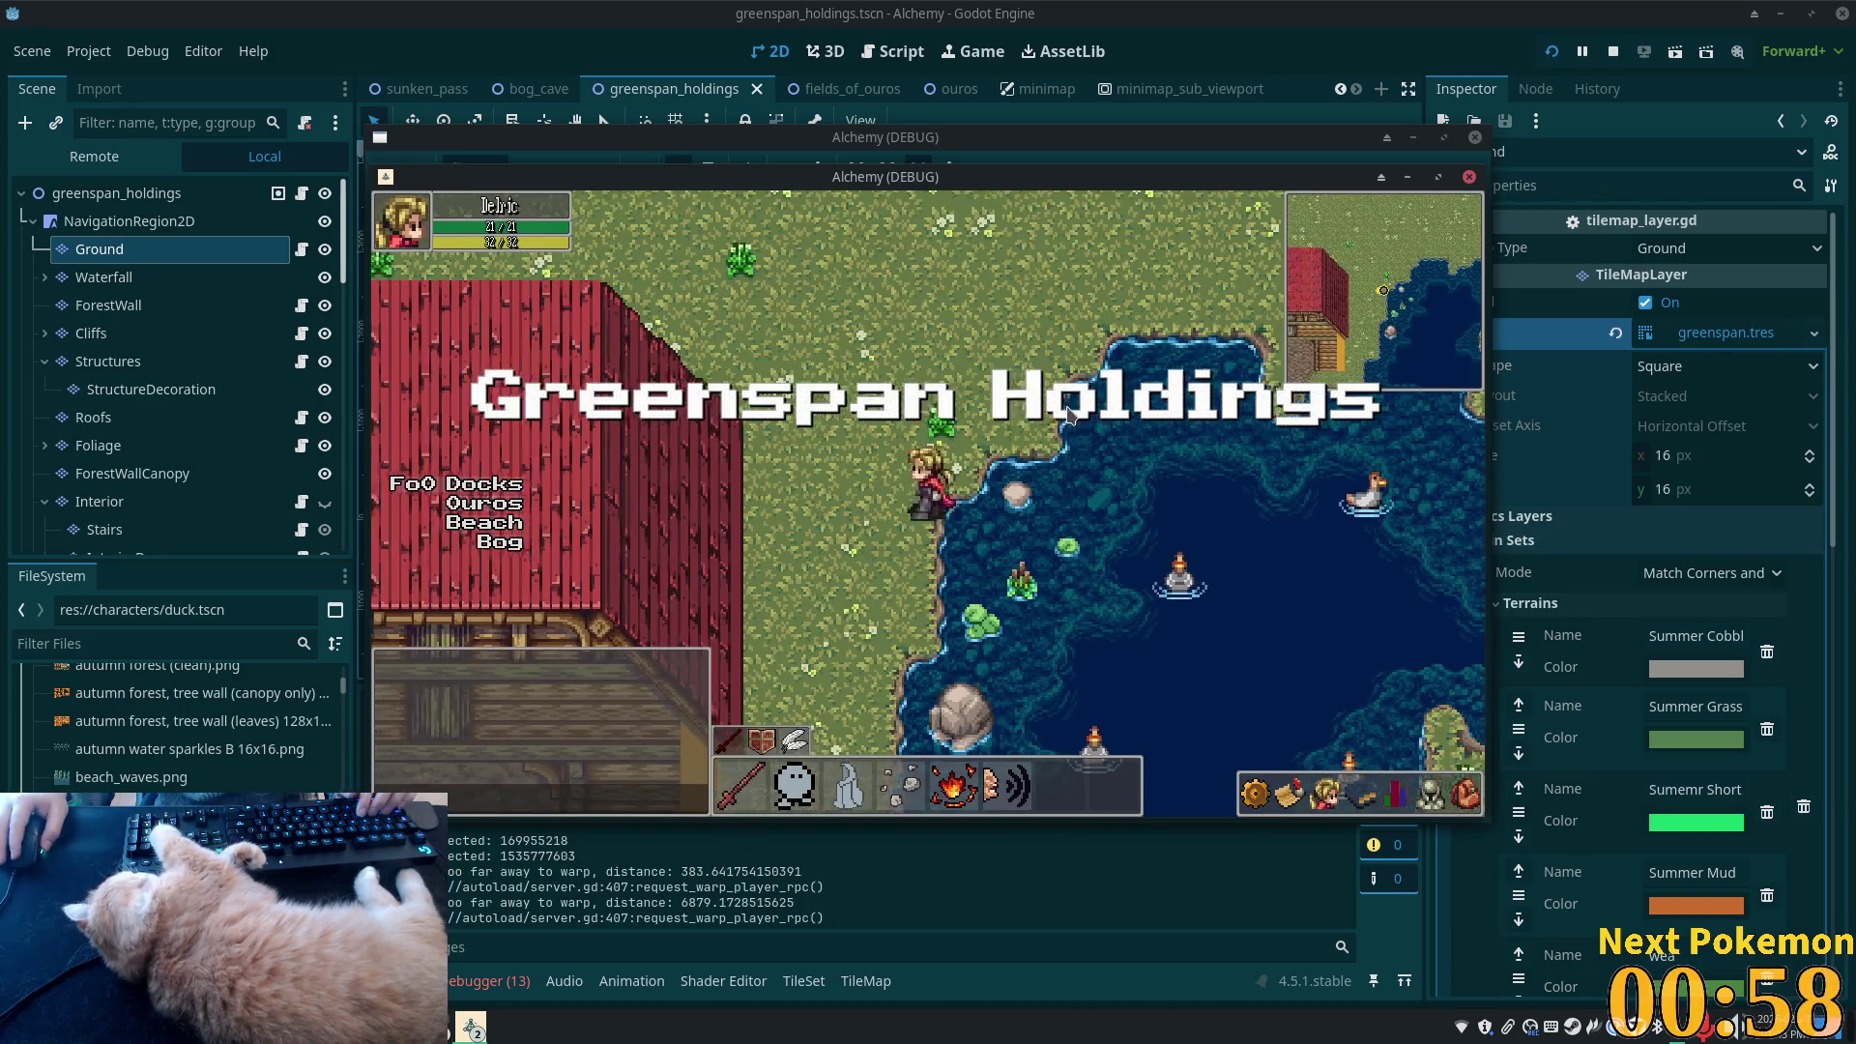
key(s)
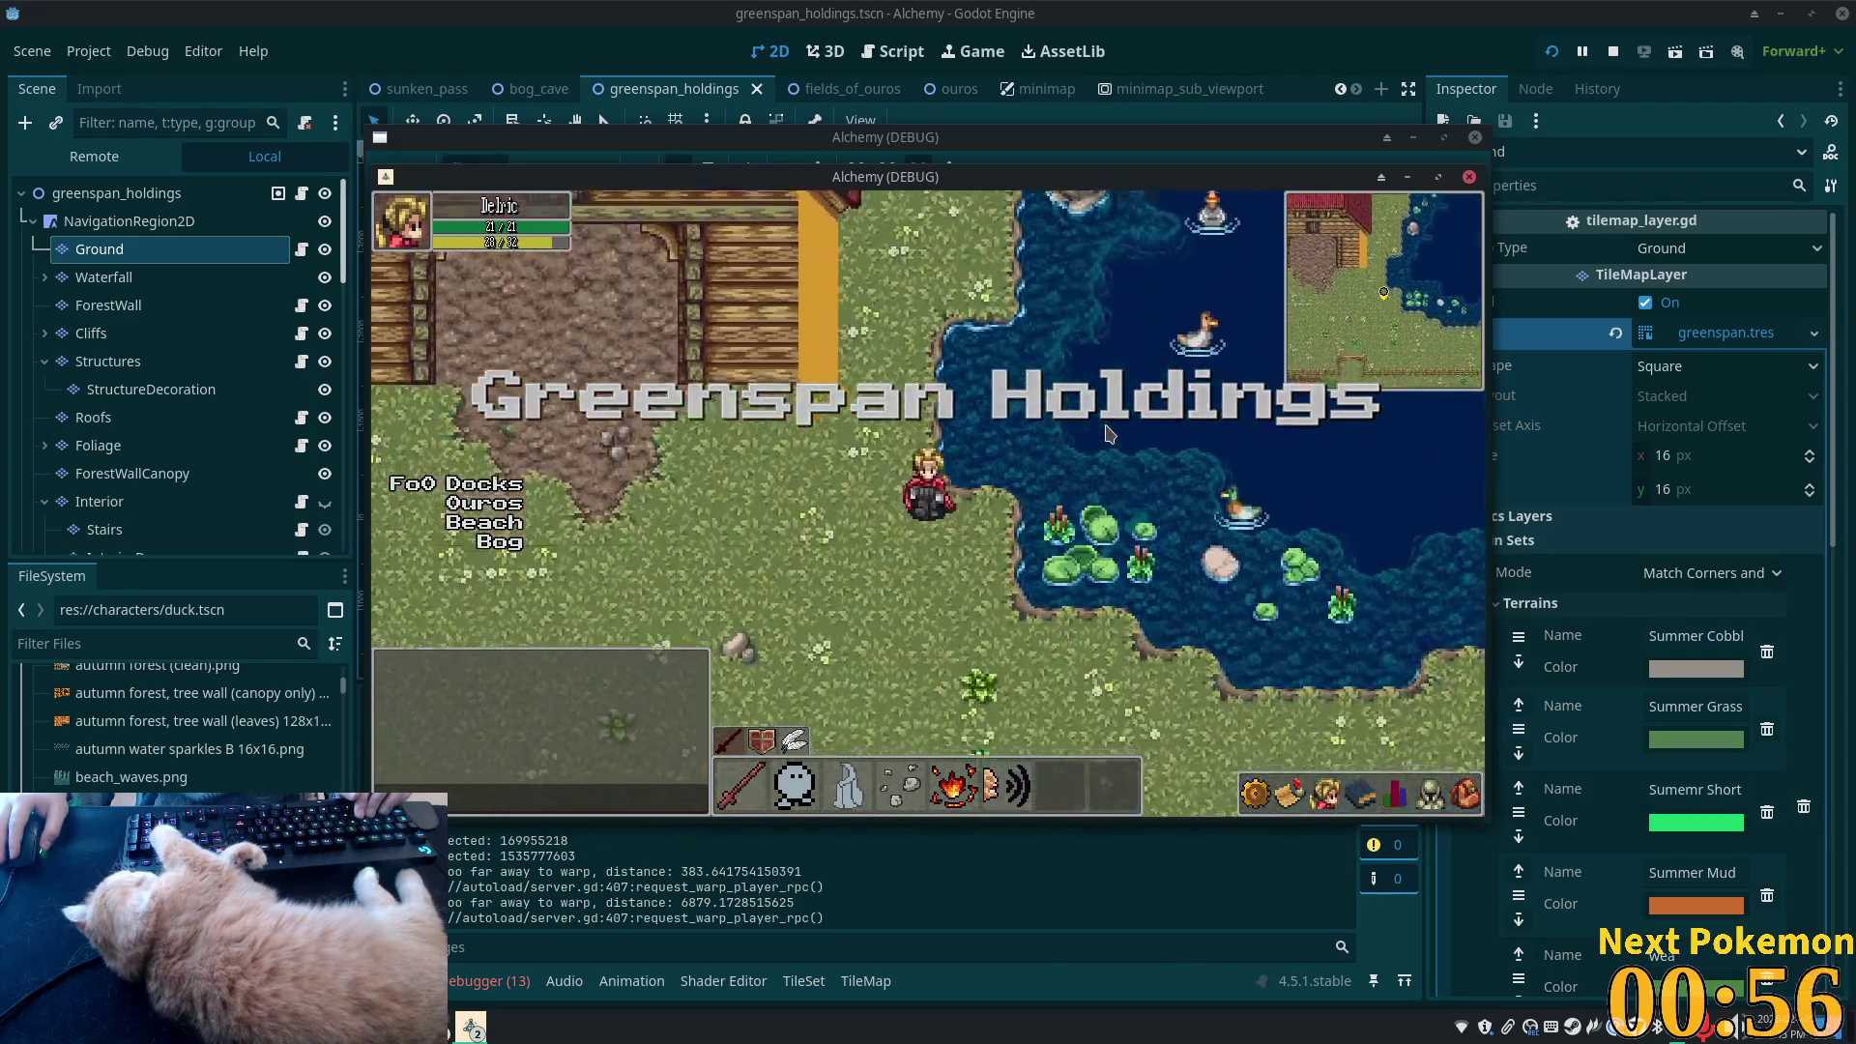
click(115, 498)
scroll(145, 464, down, 5)
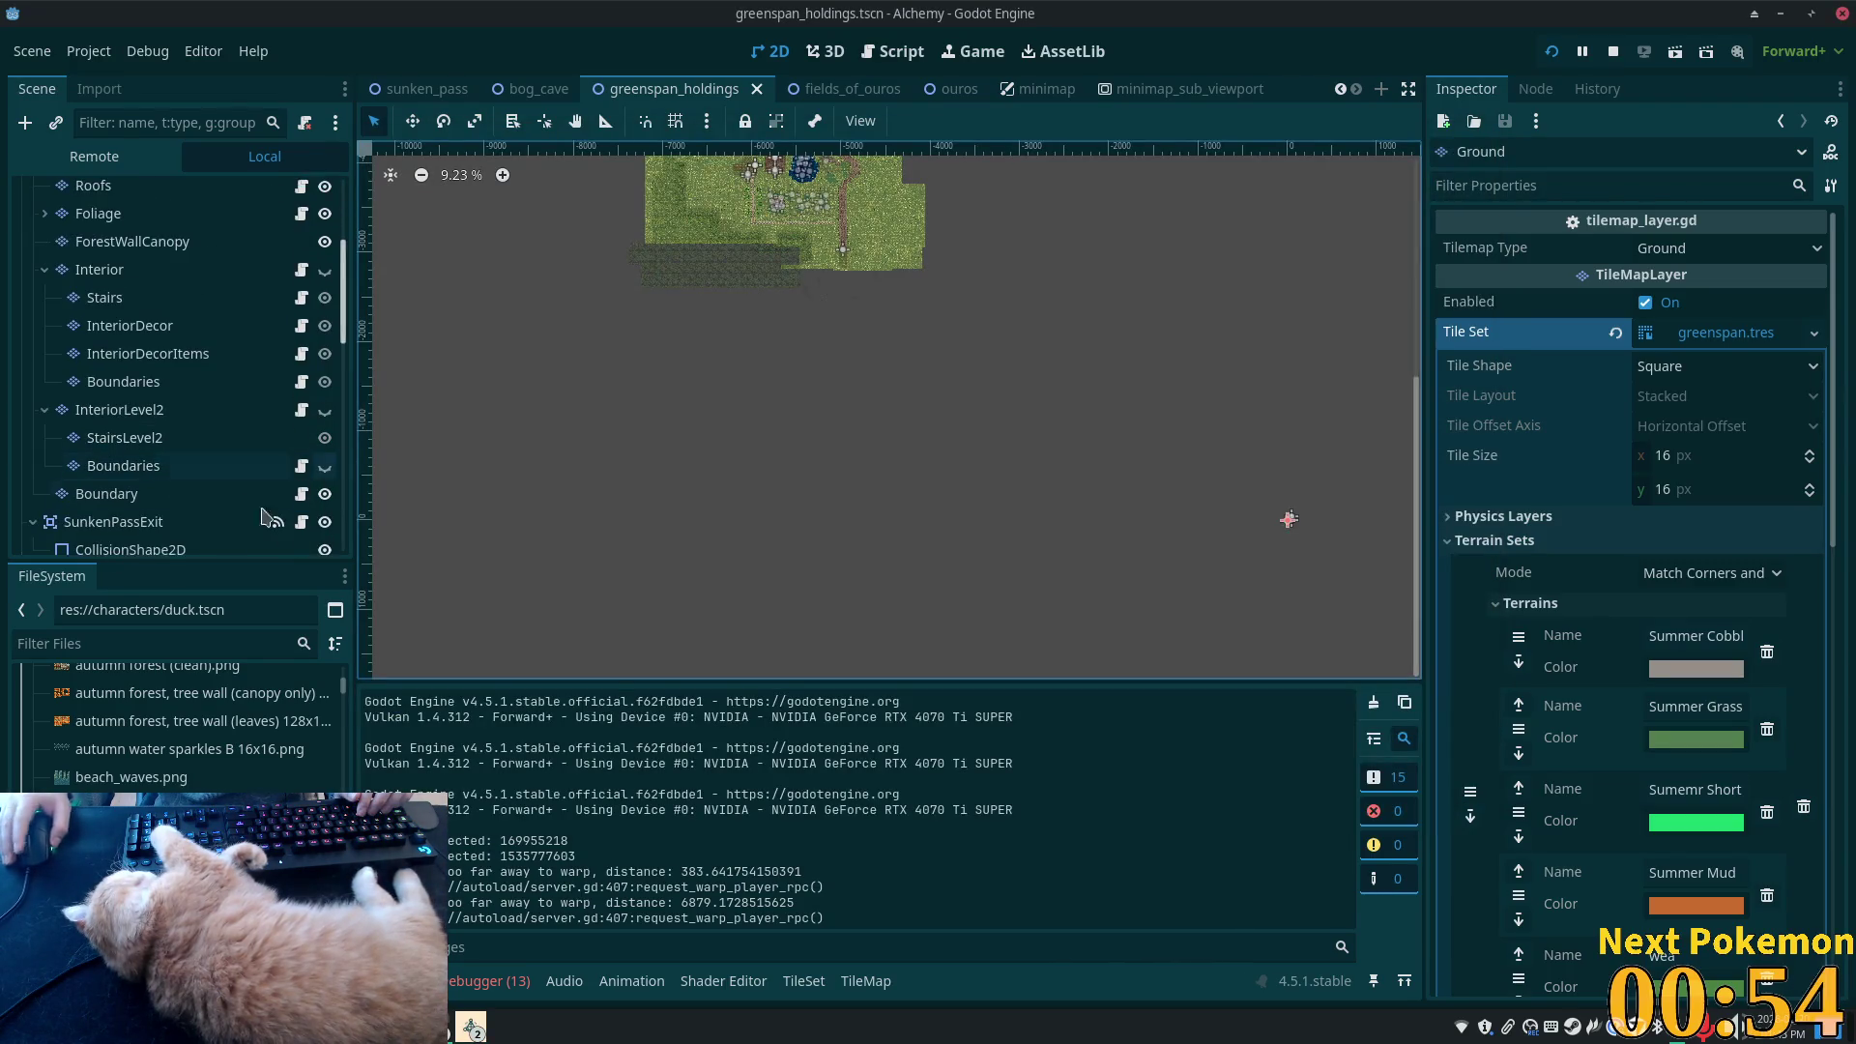
- Hide the Boundary layer, drag its Modulate alpha to 0, and save the scene
click(288, 494)
click(325, 494)
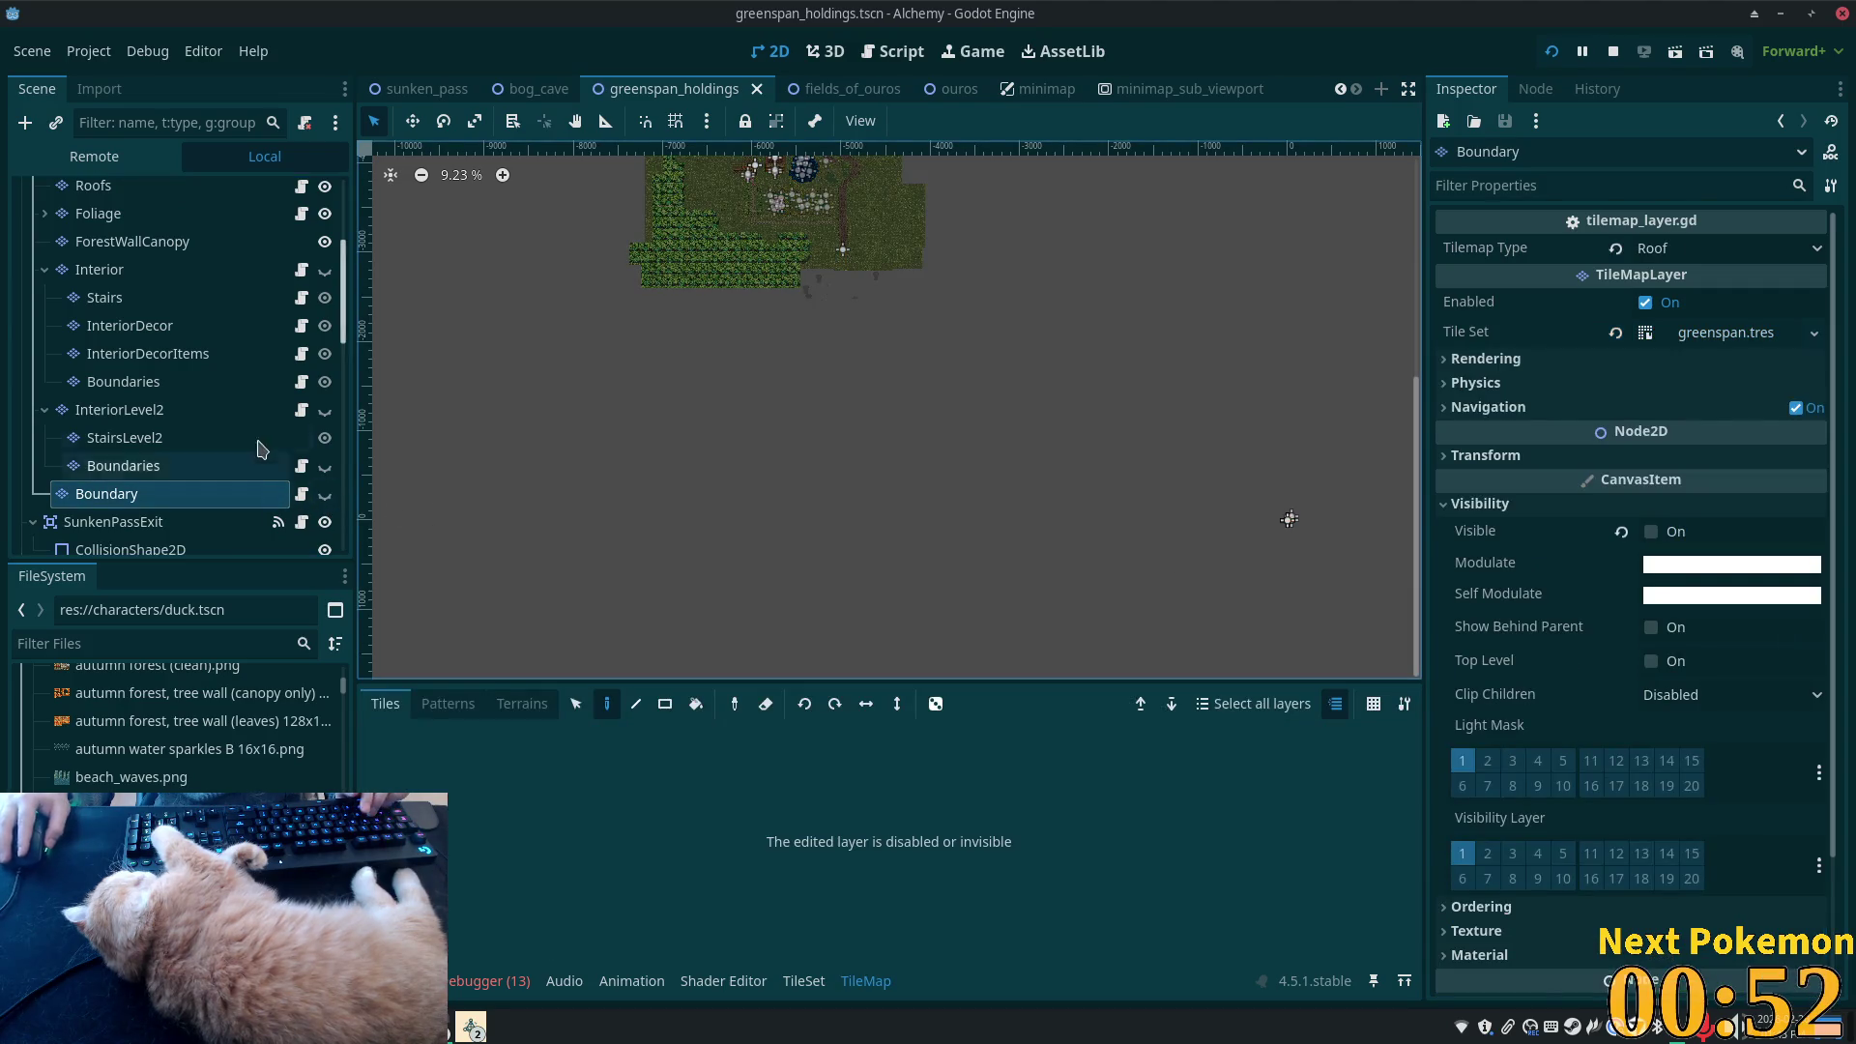
click(1683, 568)
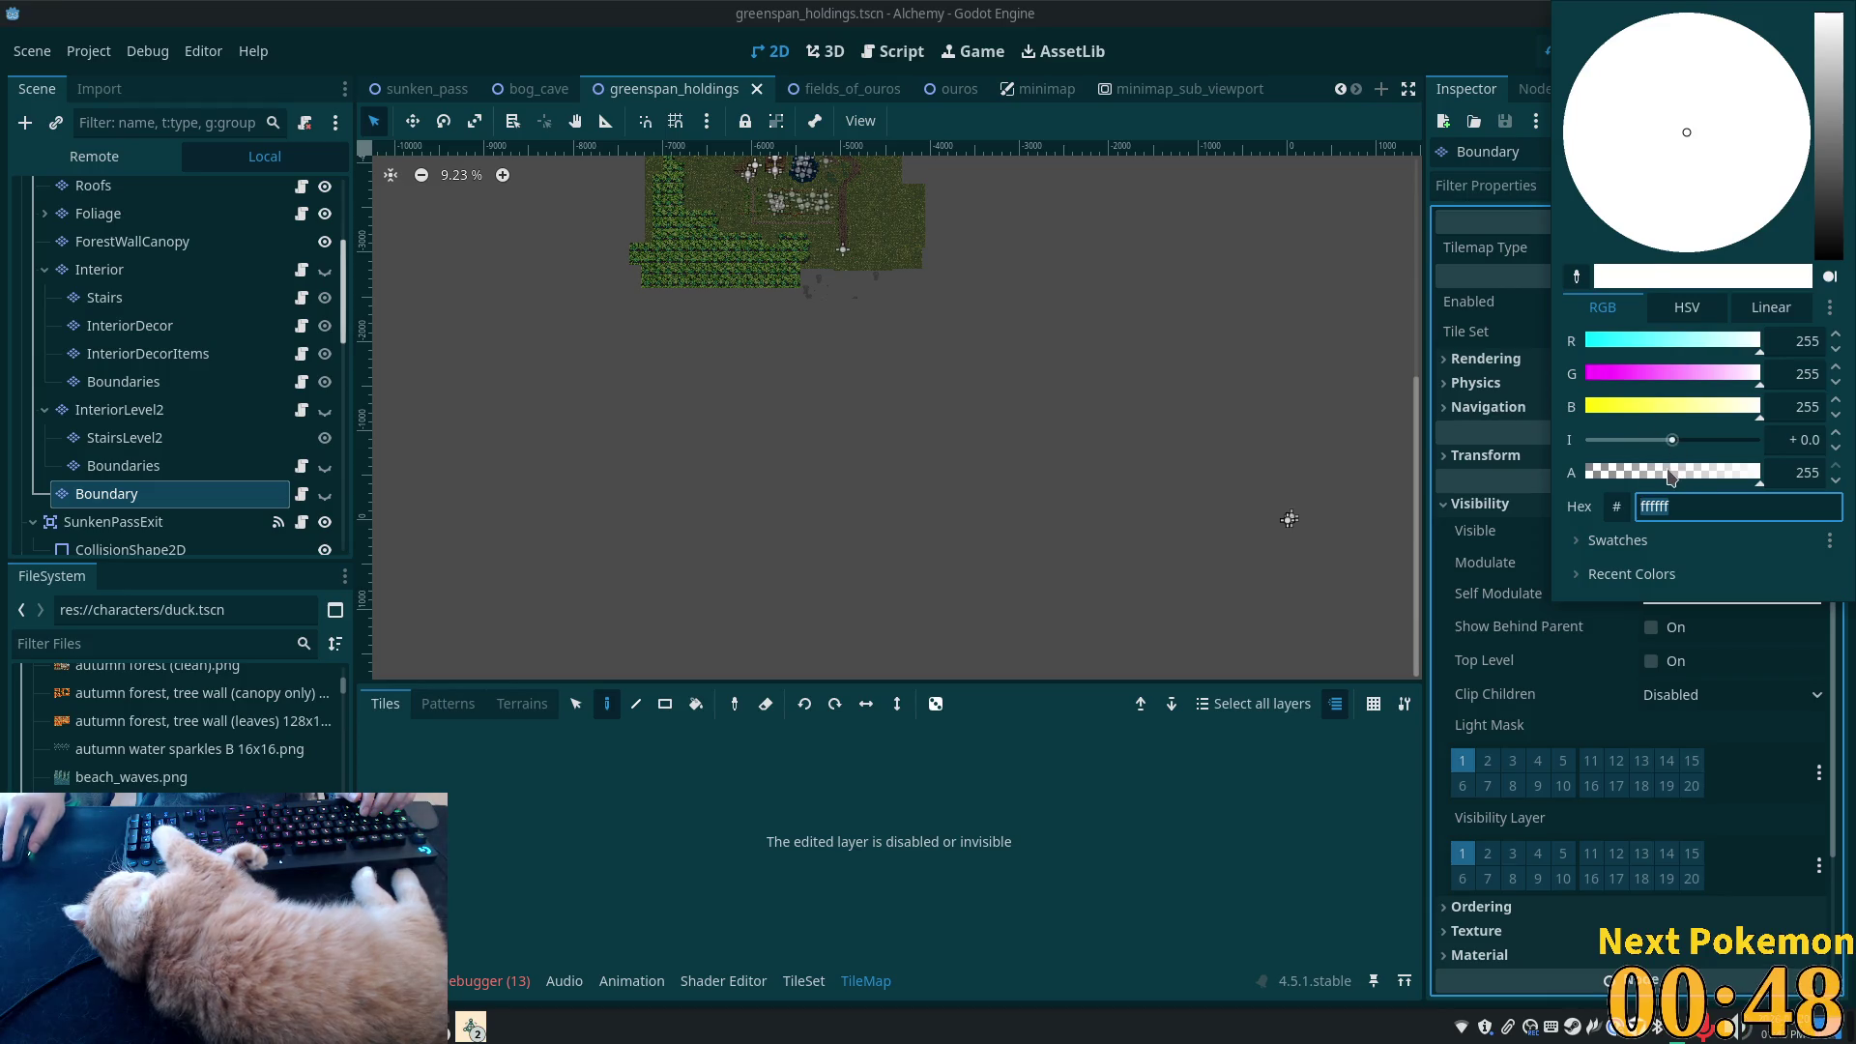
drag(1672, 476, 1587, 474)
key(Escape)
key(ctrl+s)
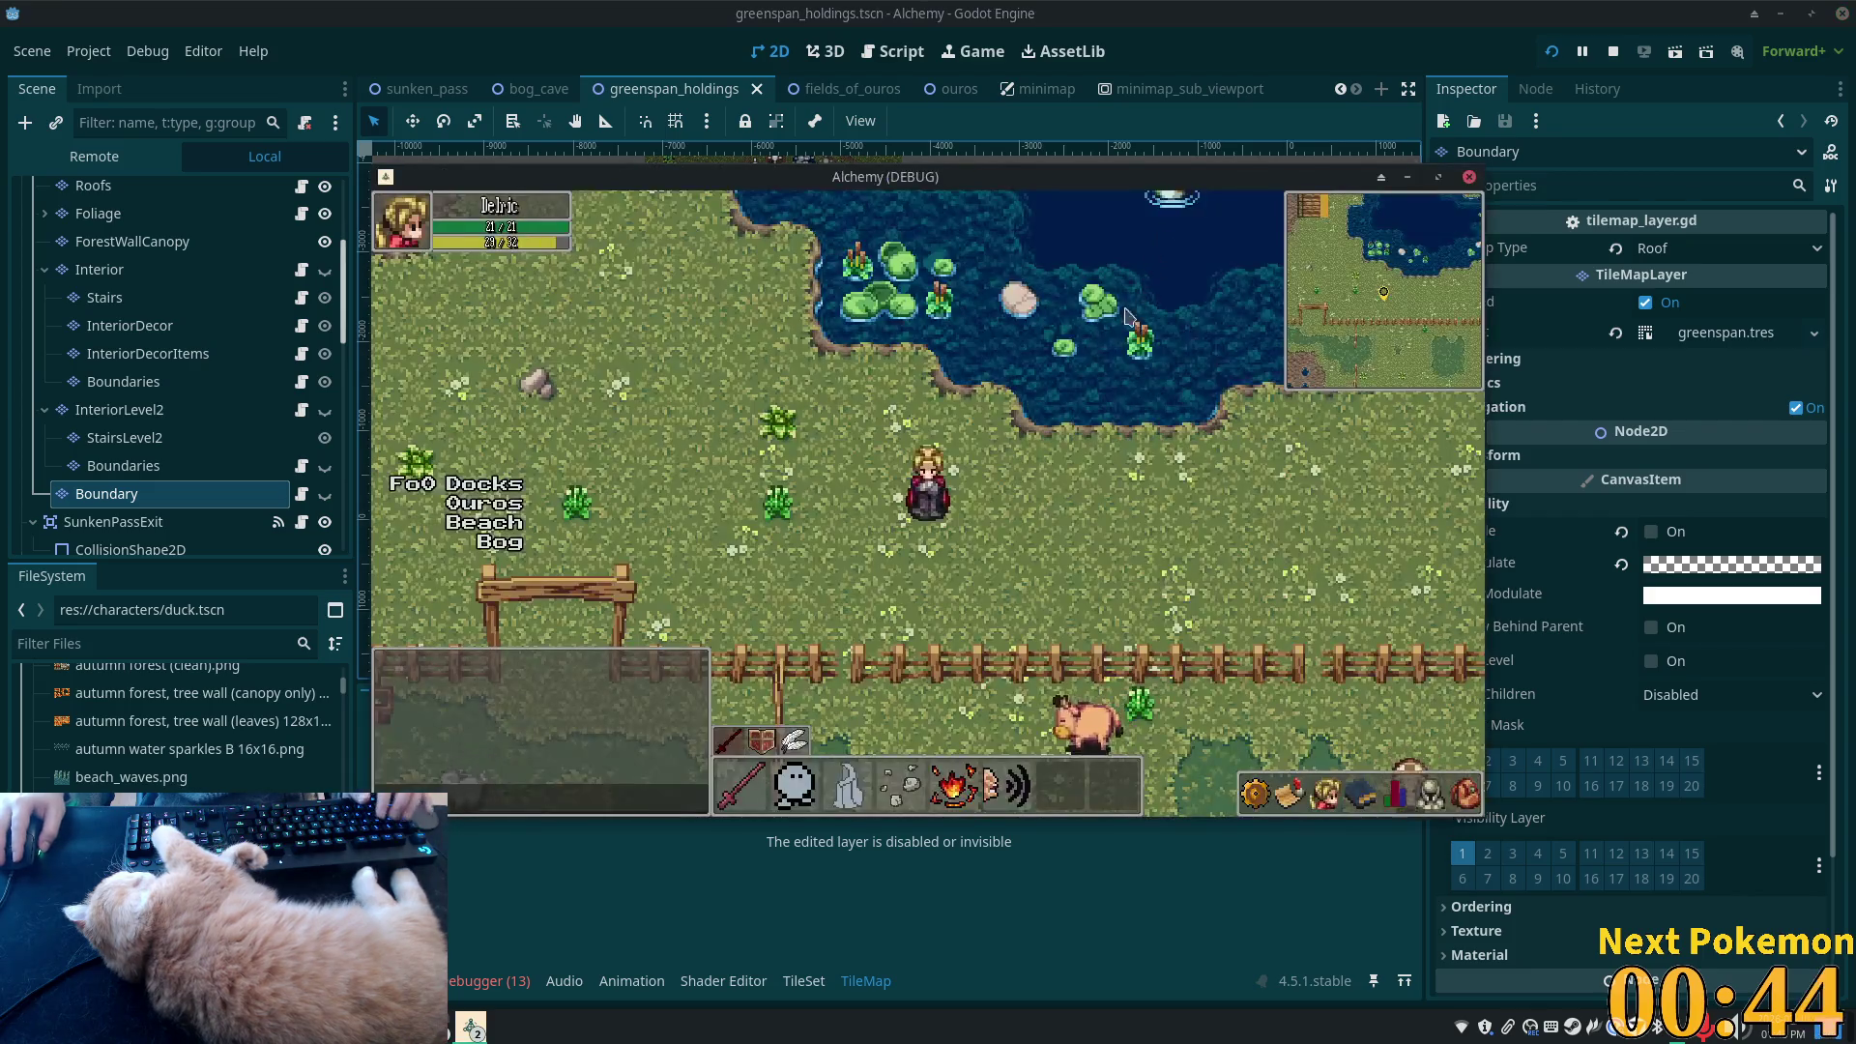
- Walk the player around the lake, along the dirt path past the big tree, and into the meadow
key(Up)
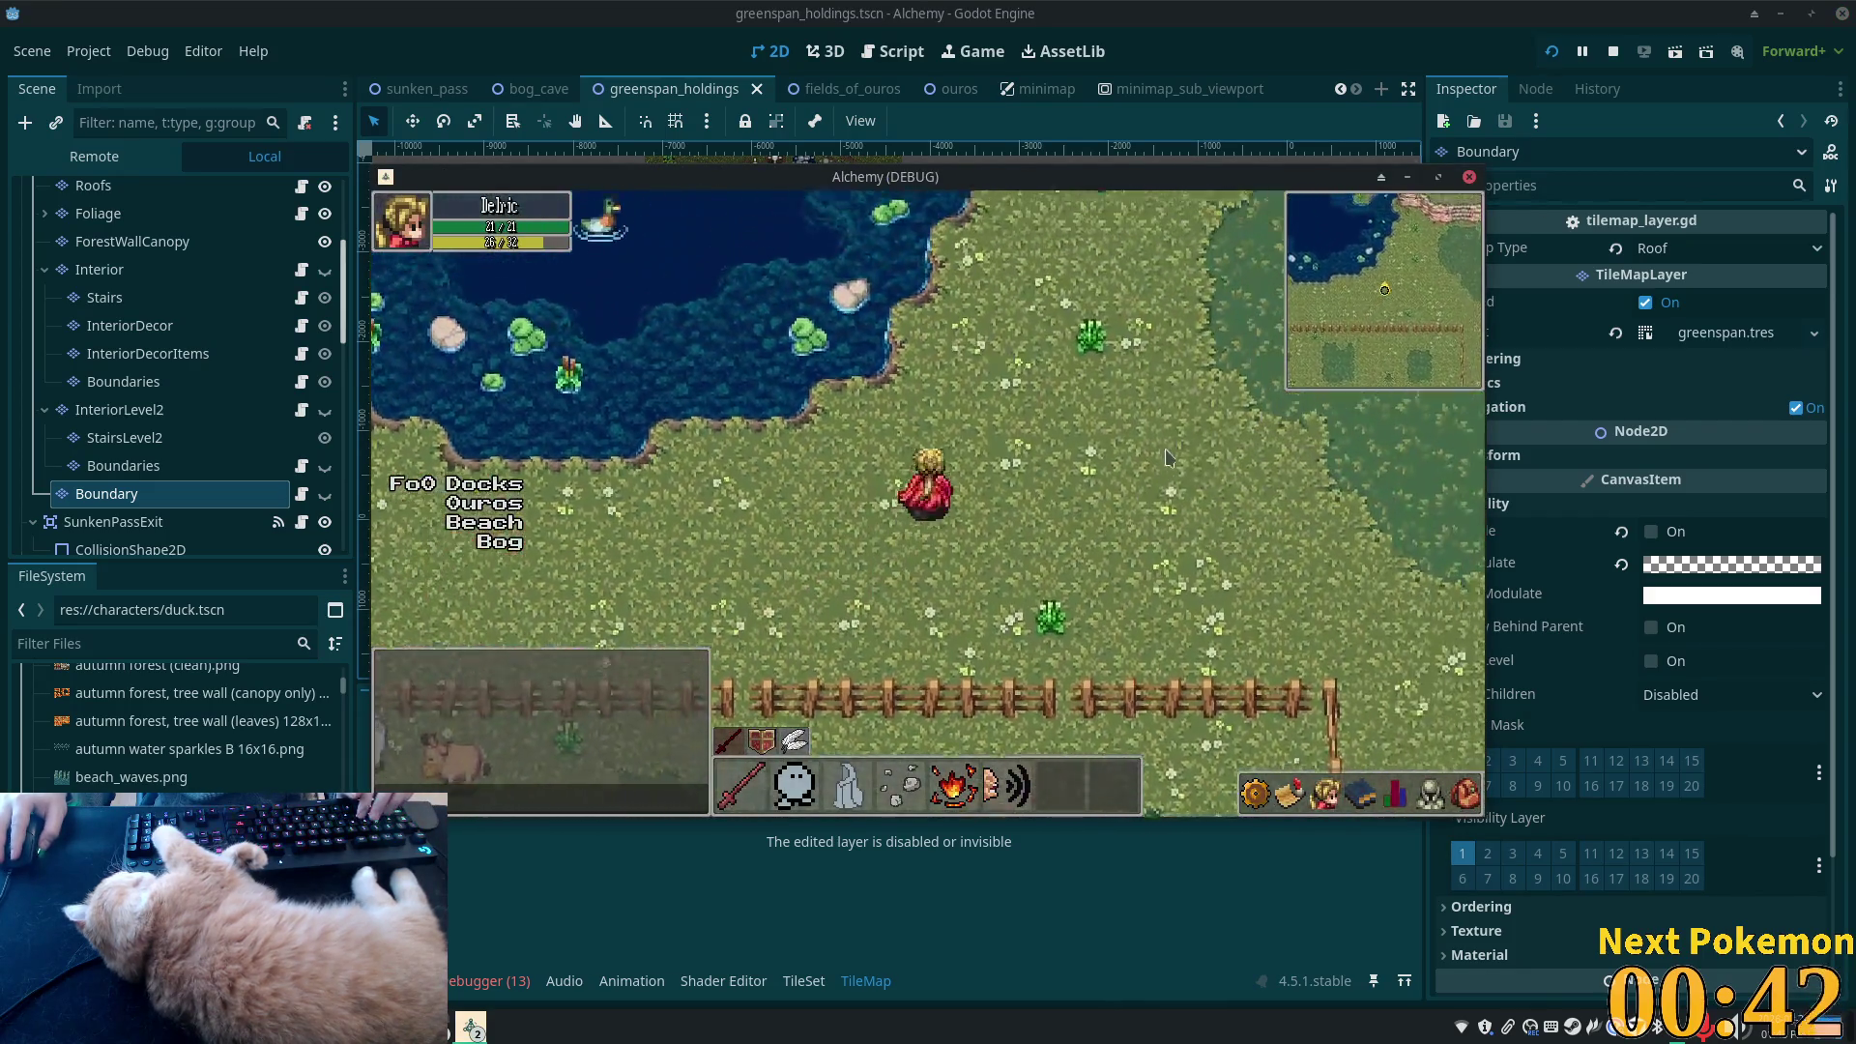
key(Down)
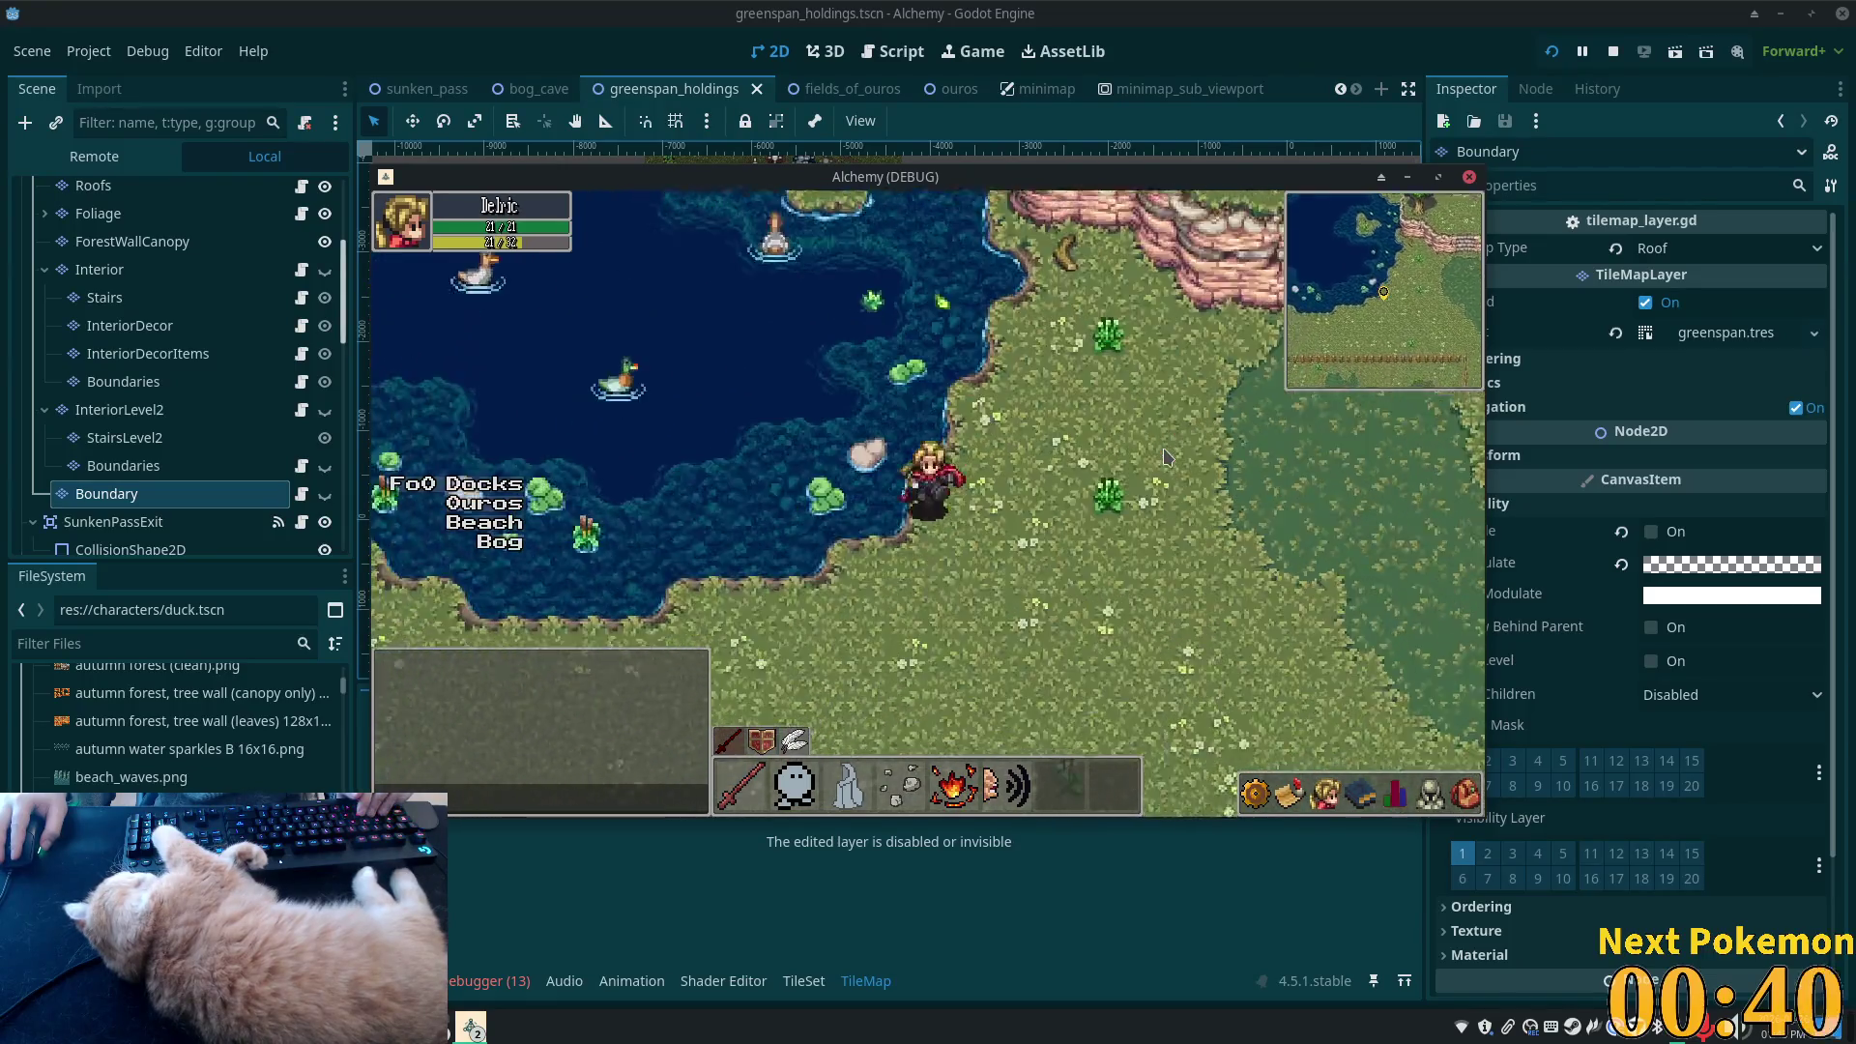
key(Left)
key(Up)
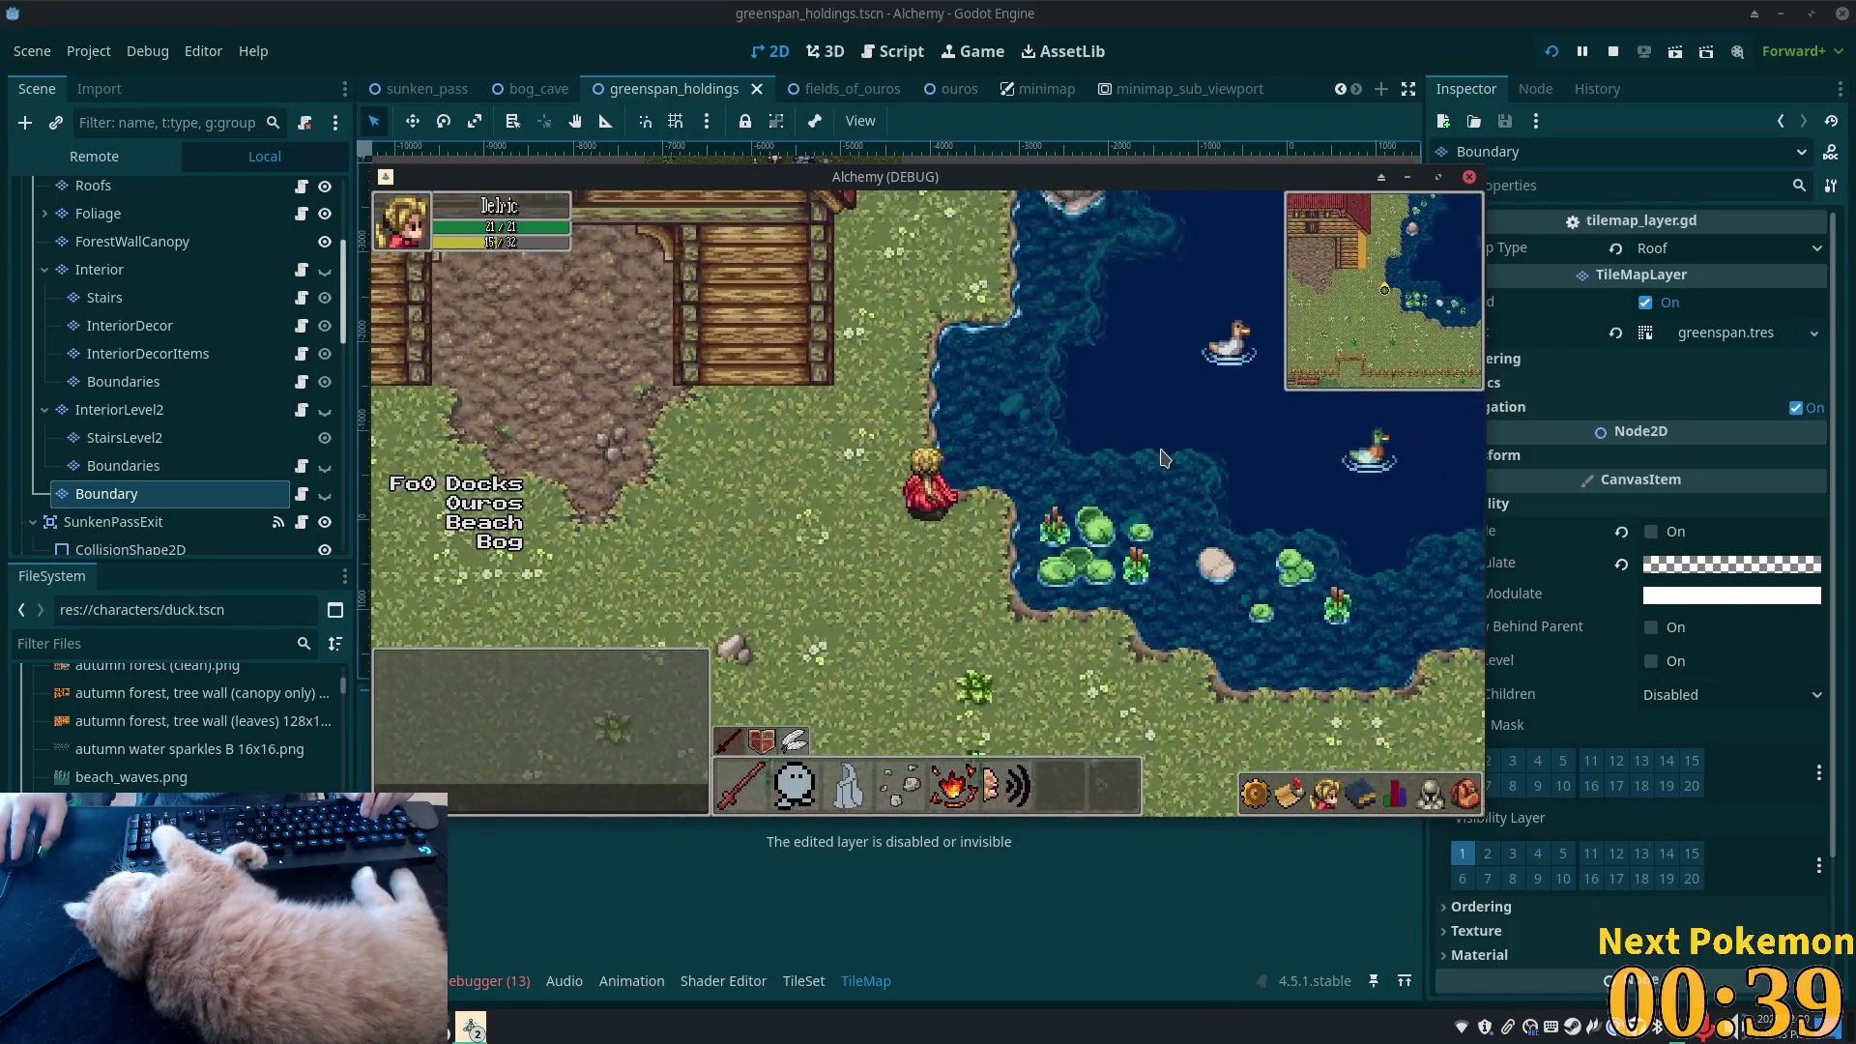
key(Up)
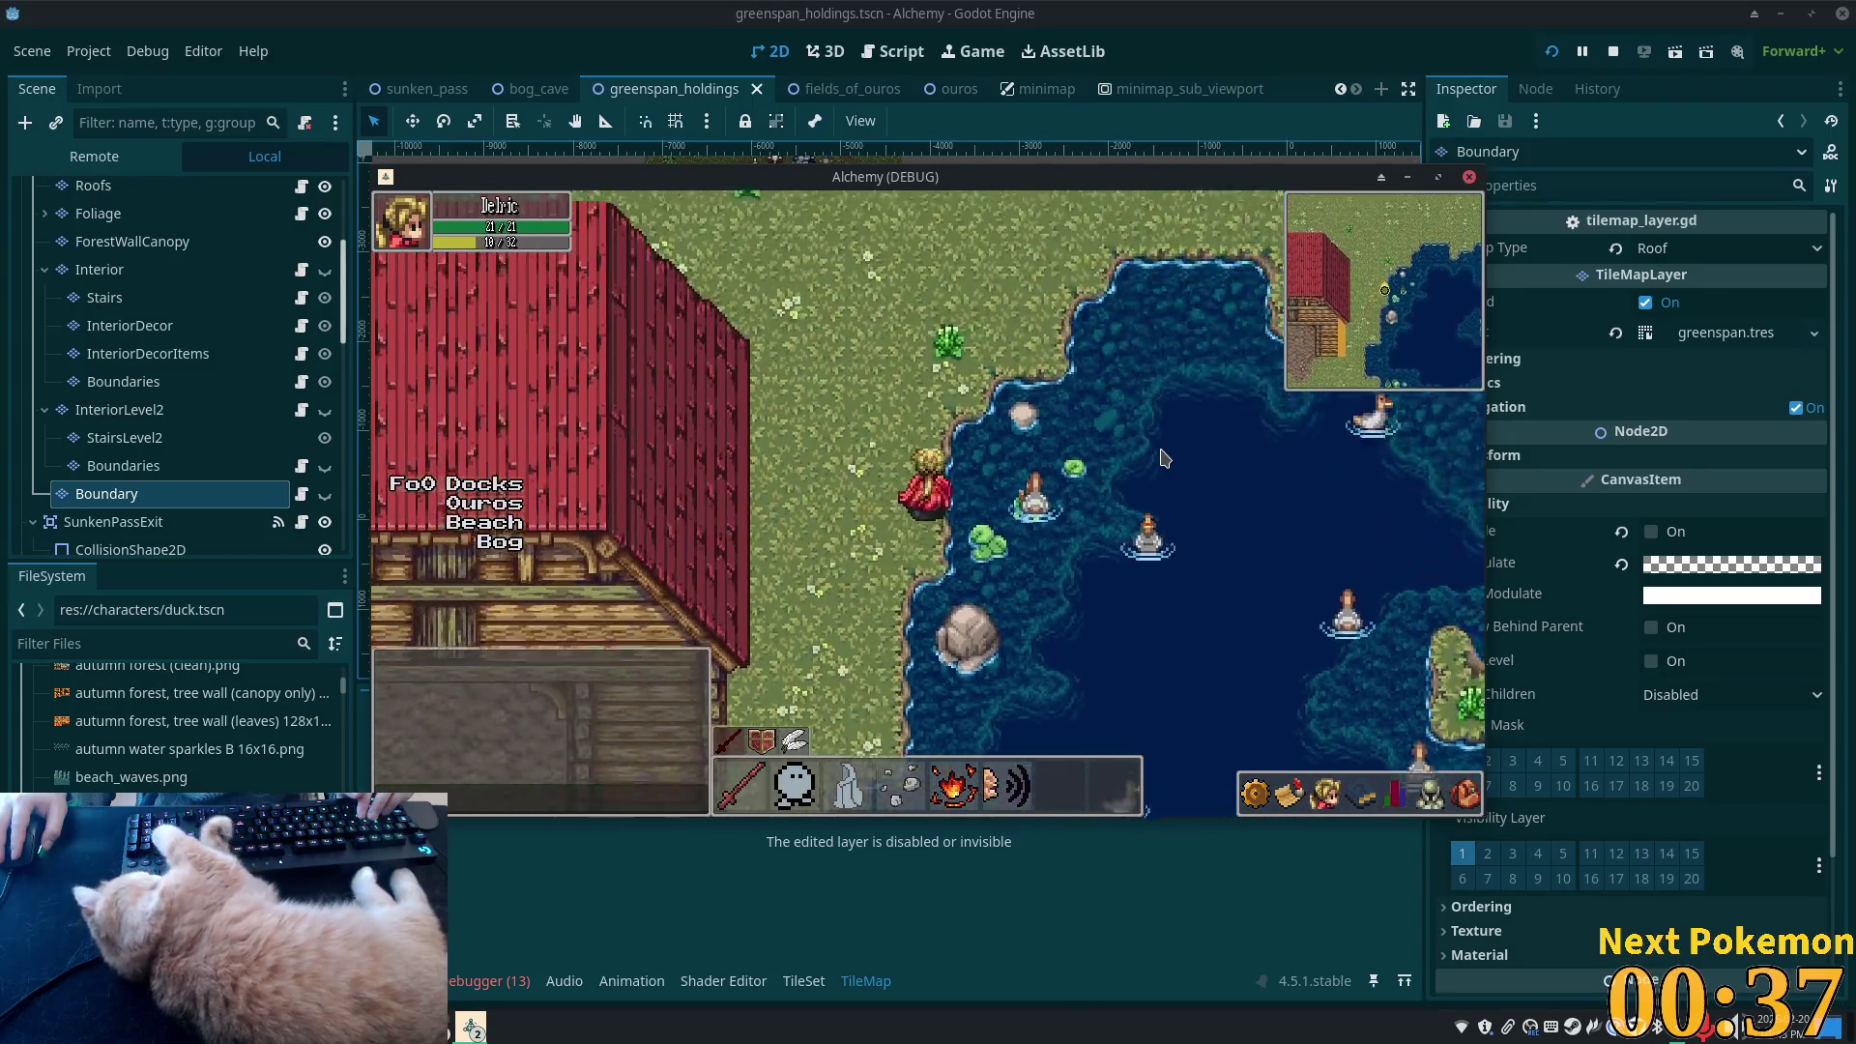
key(Right)
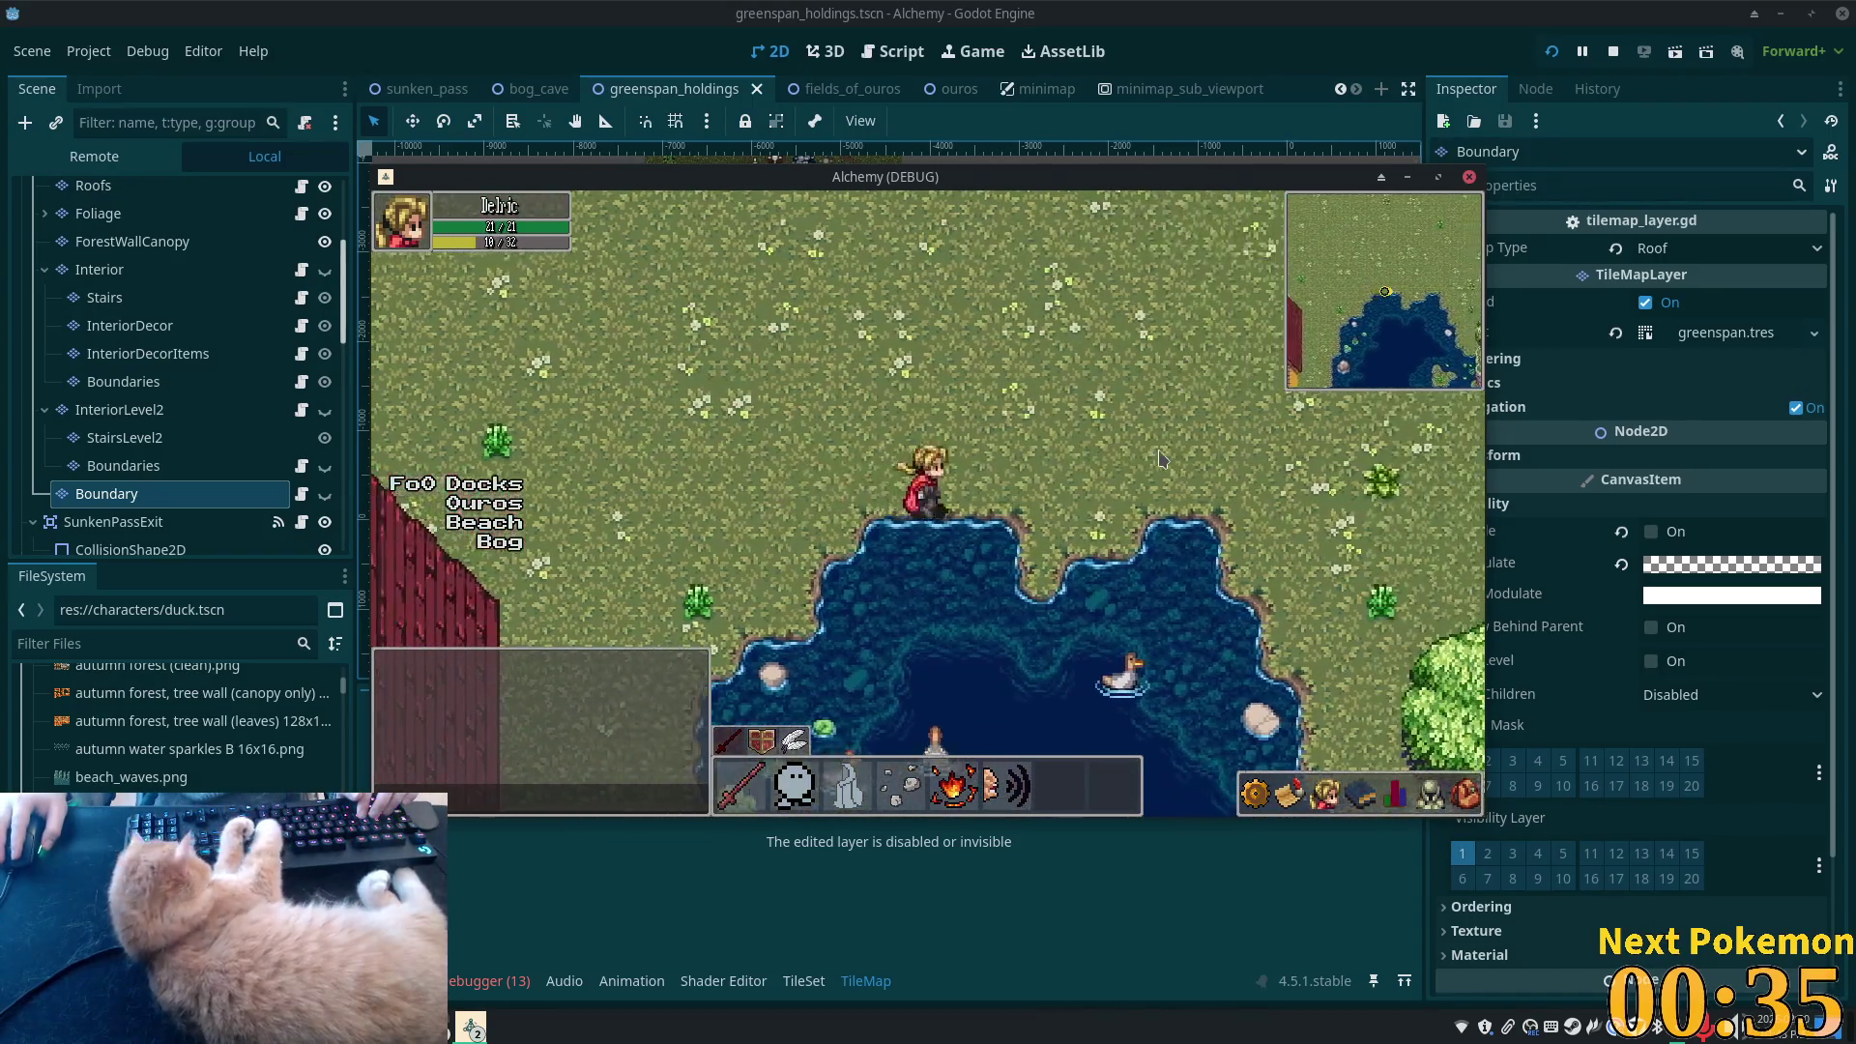
key(Down)
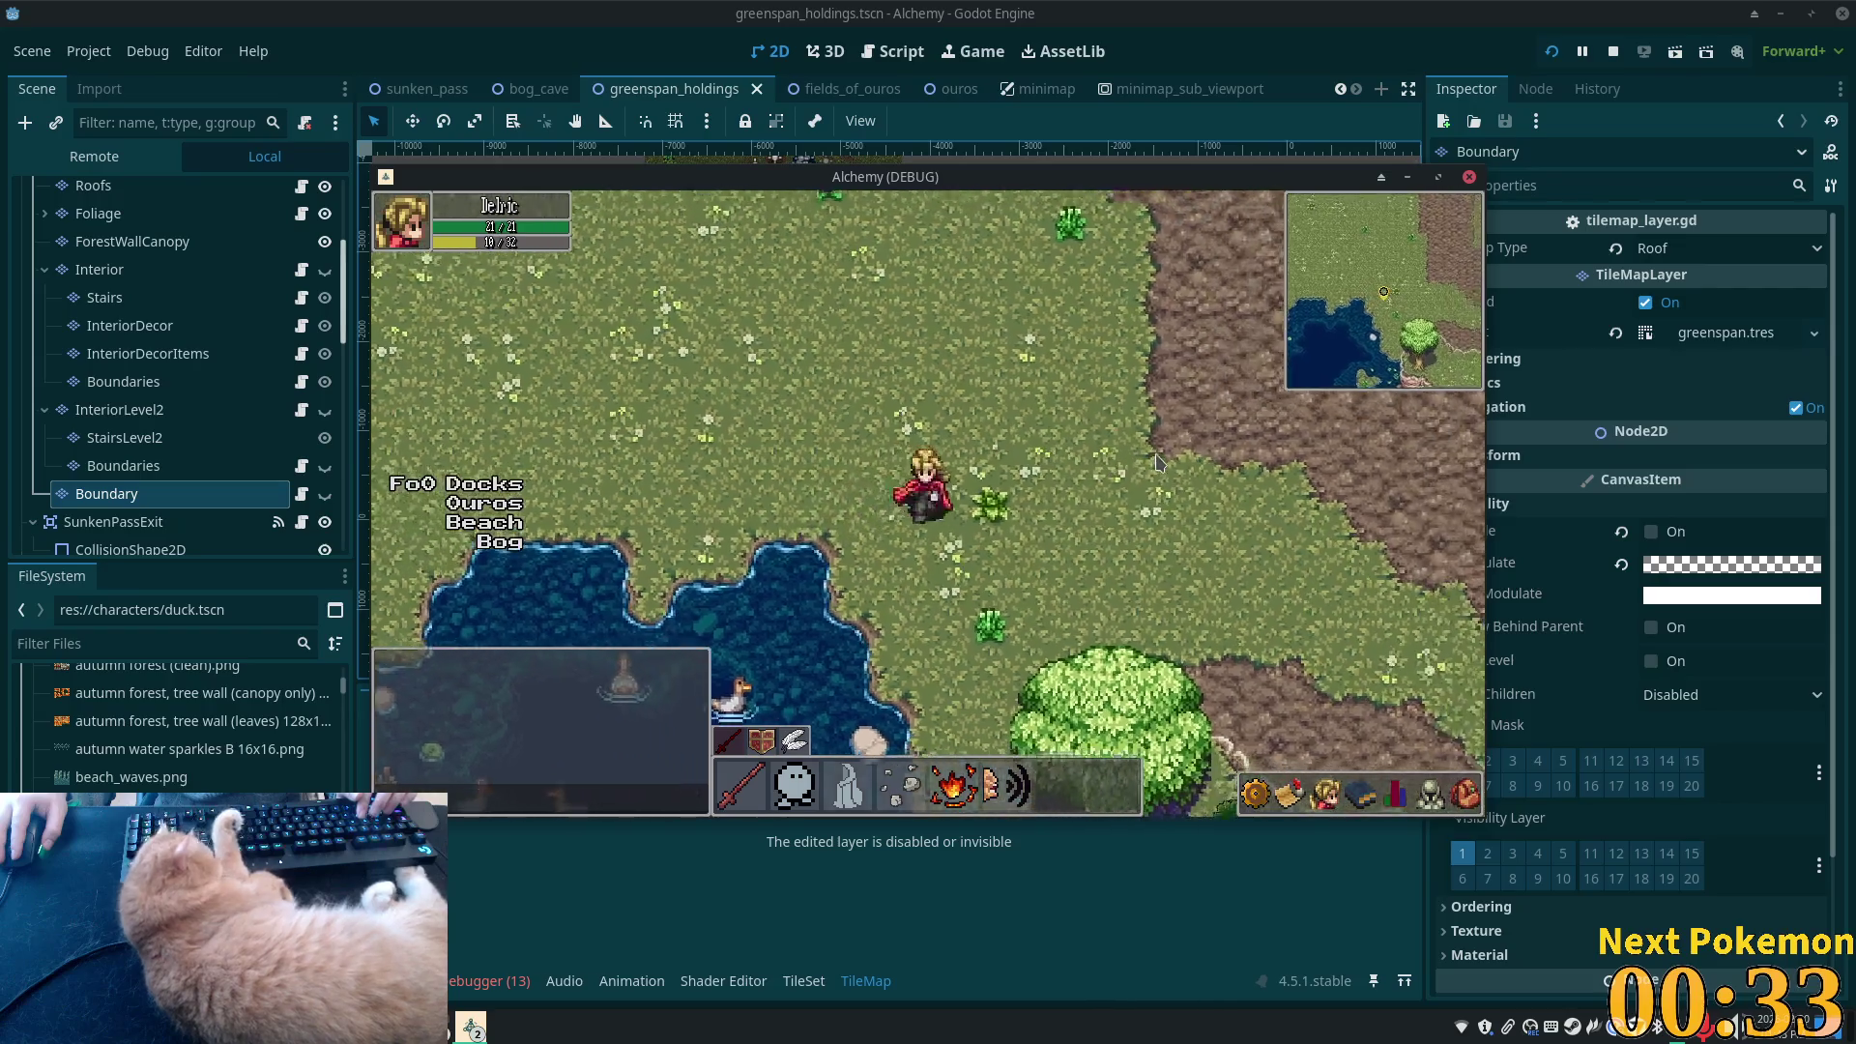
key(Up)
key(Right)
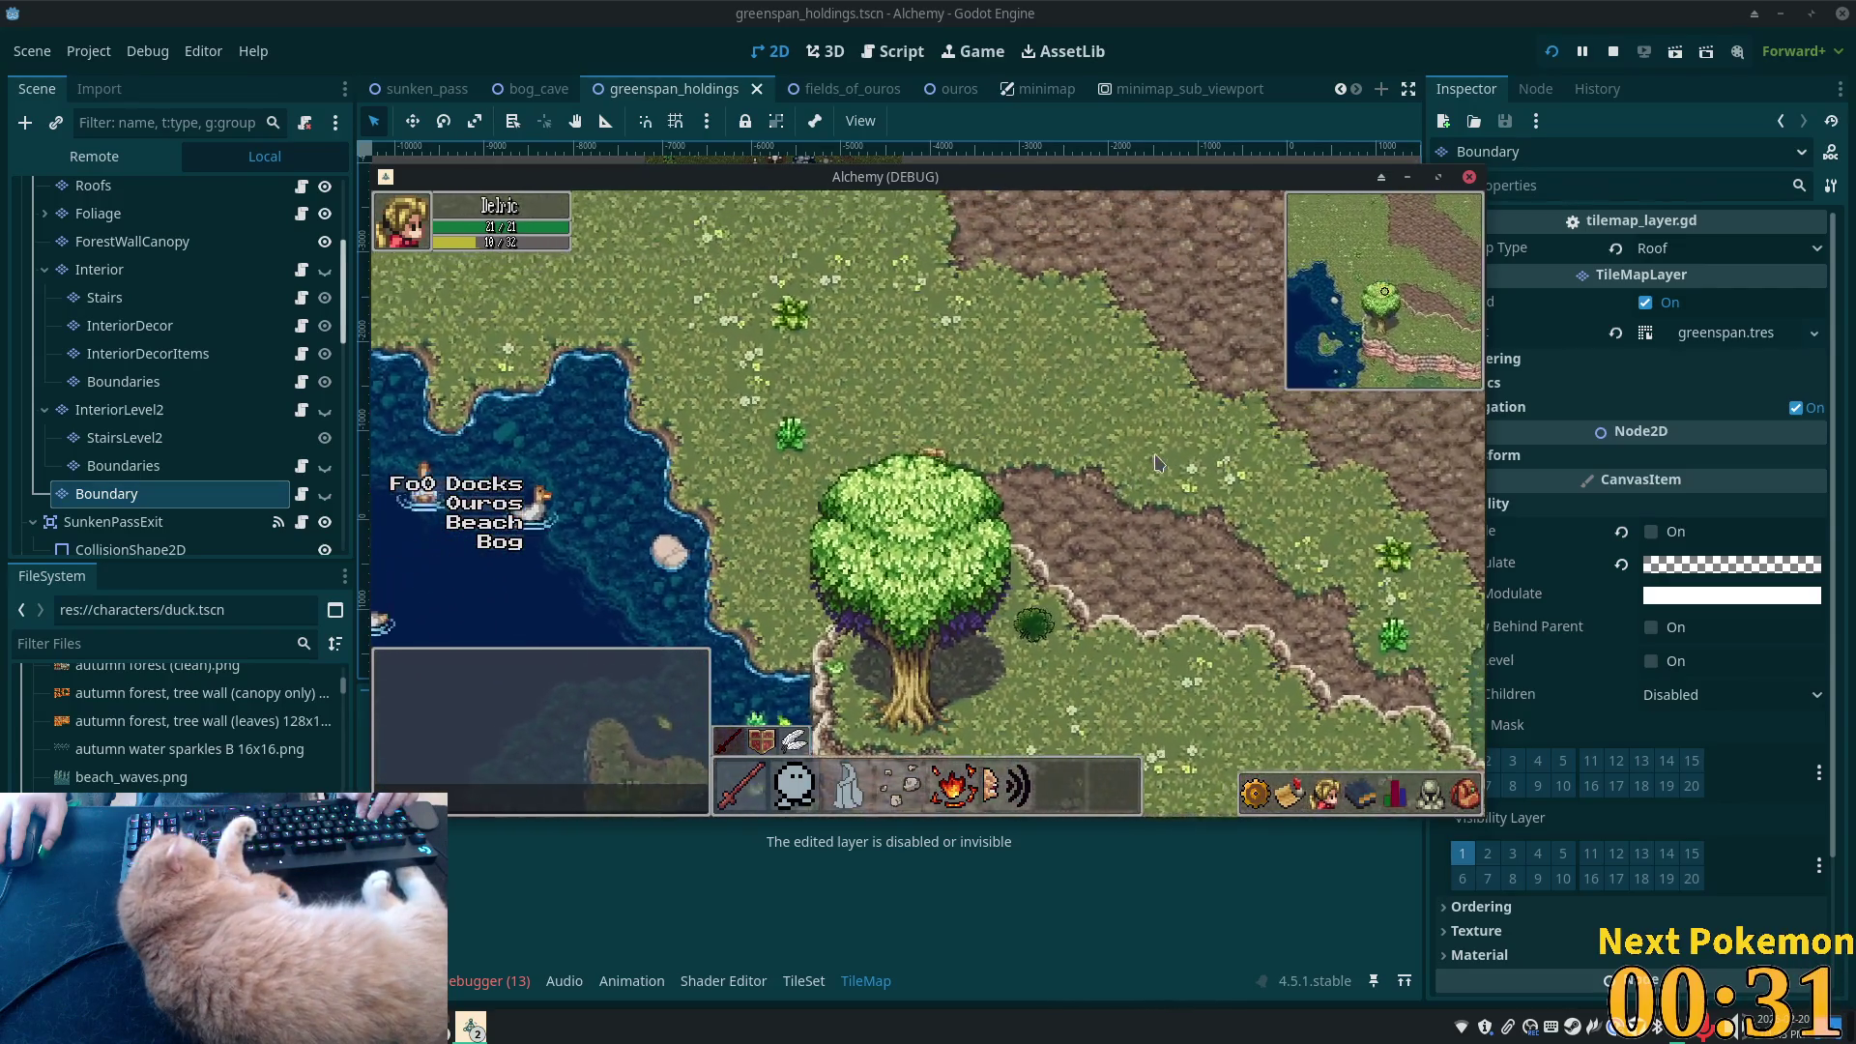
key(Down)
key(Right)
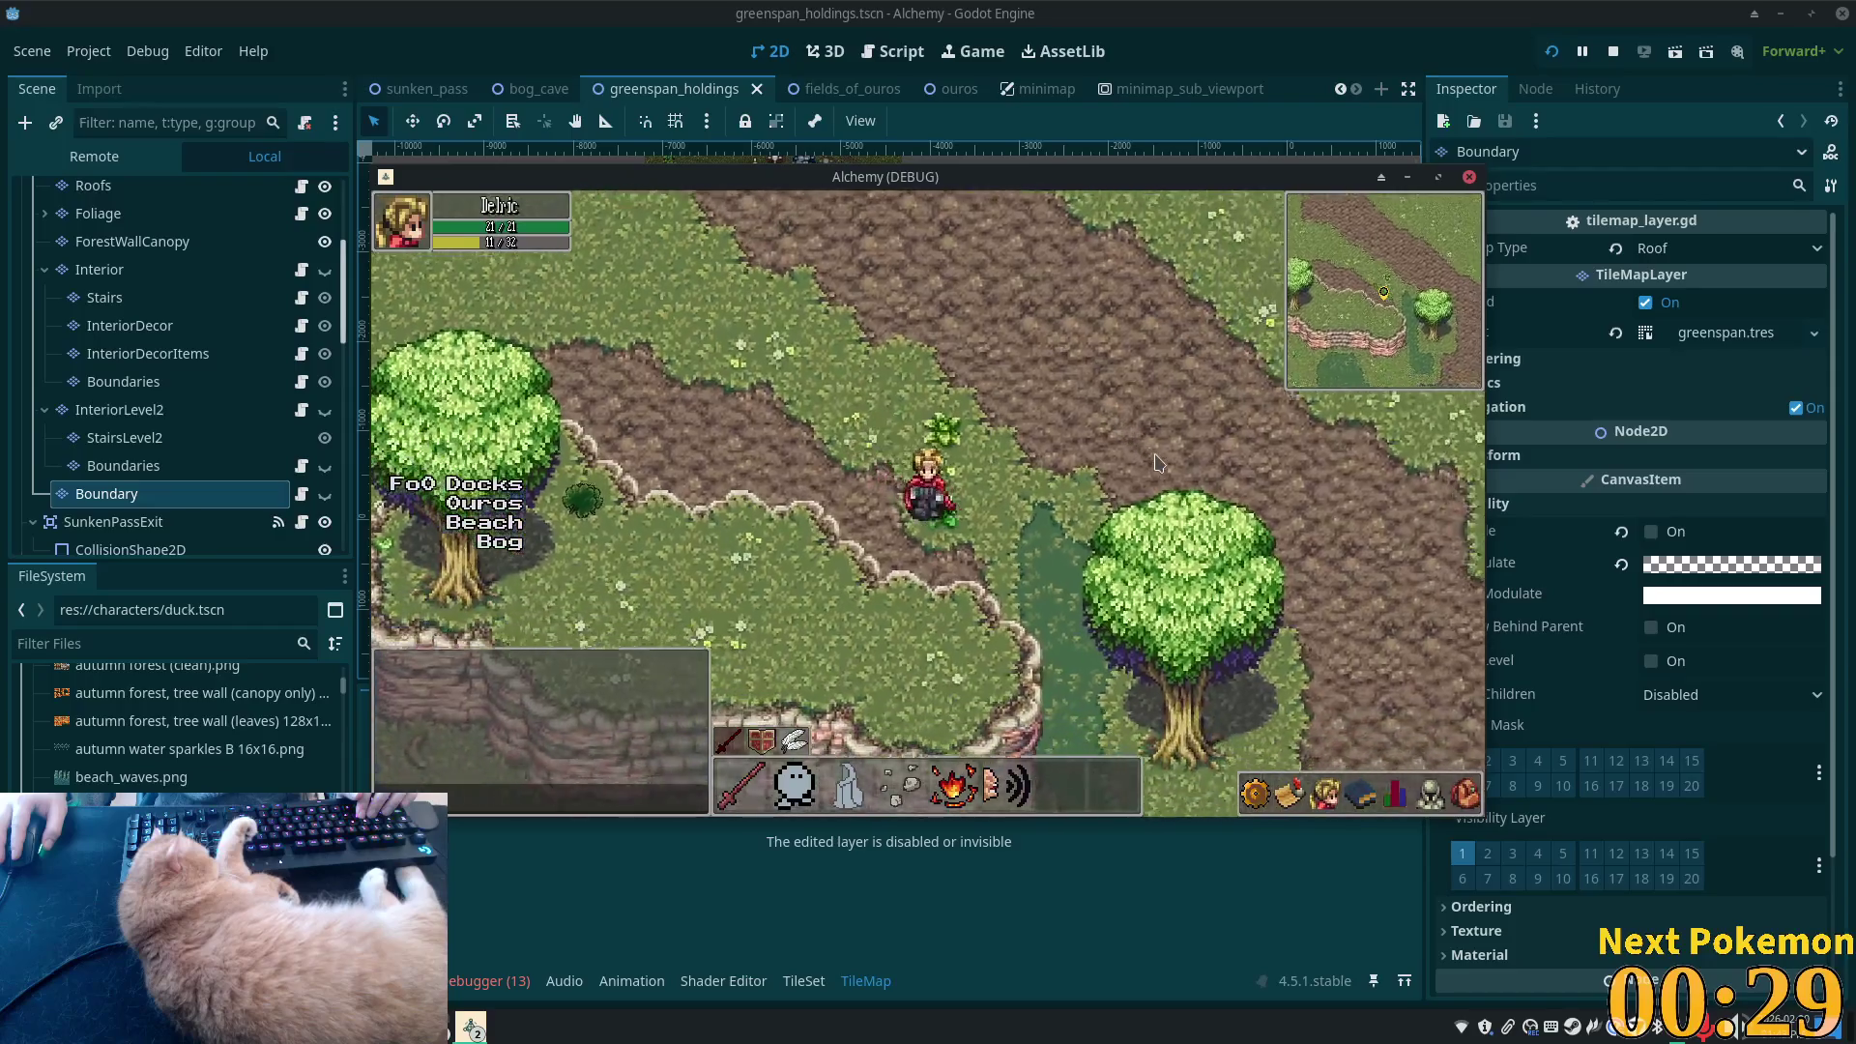
key(Down)
key(Left)
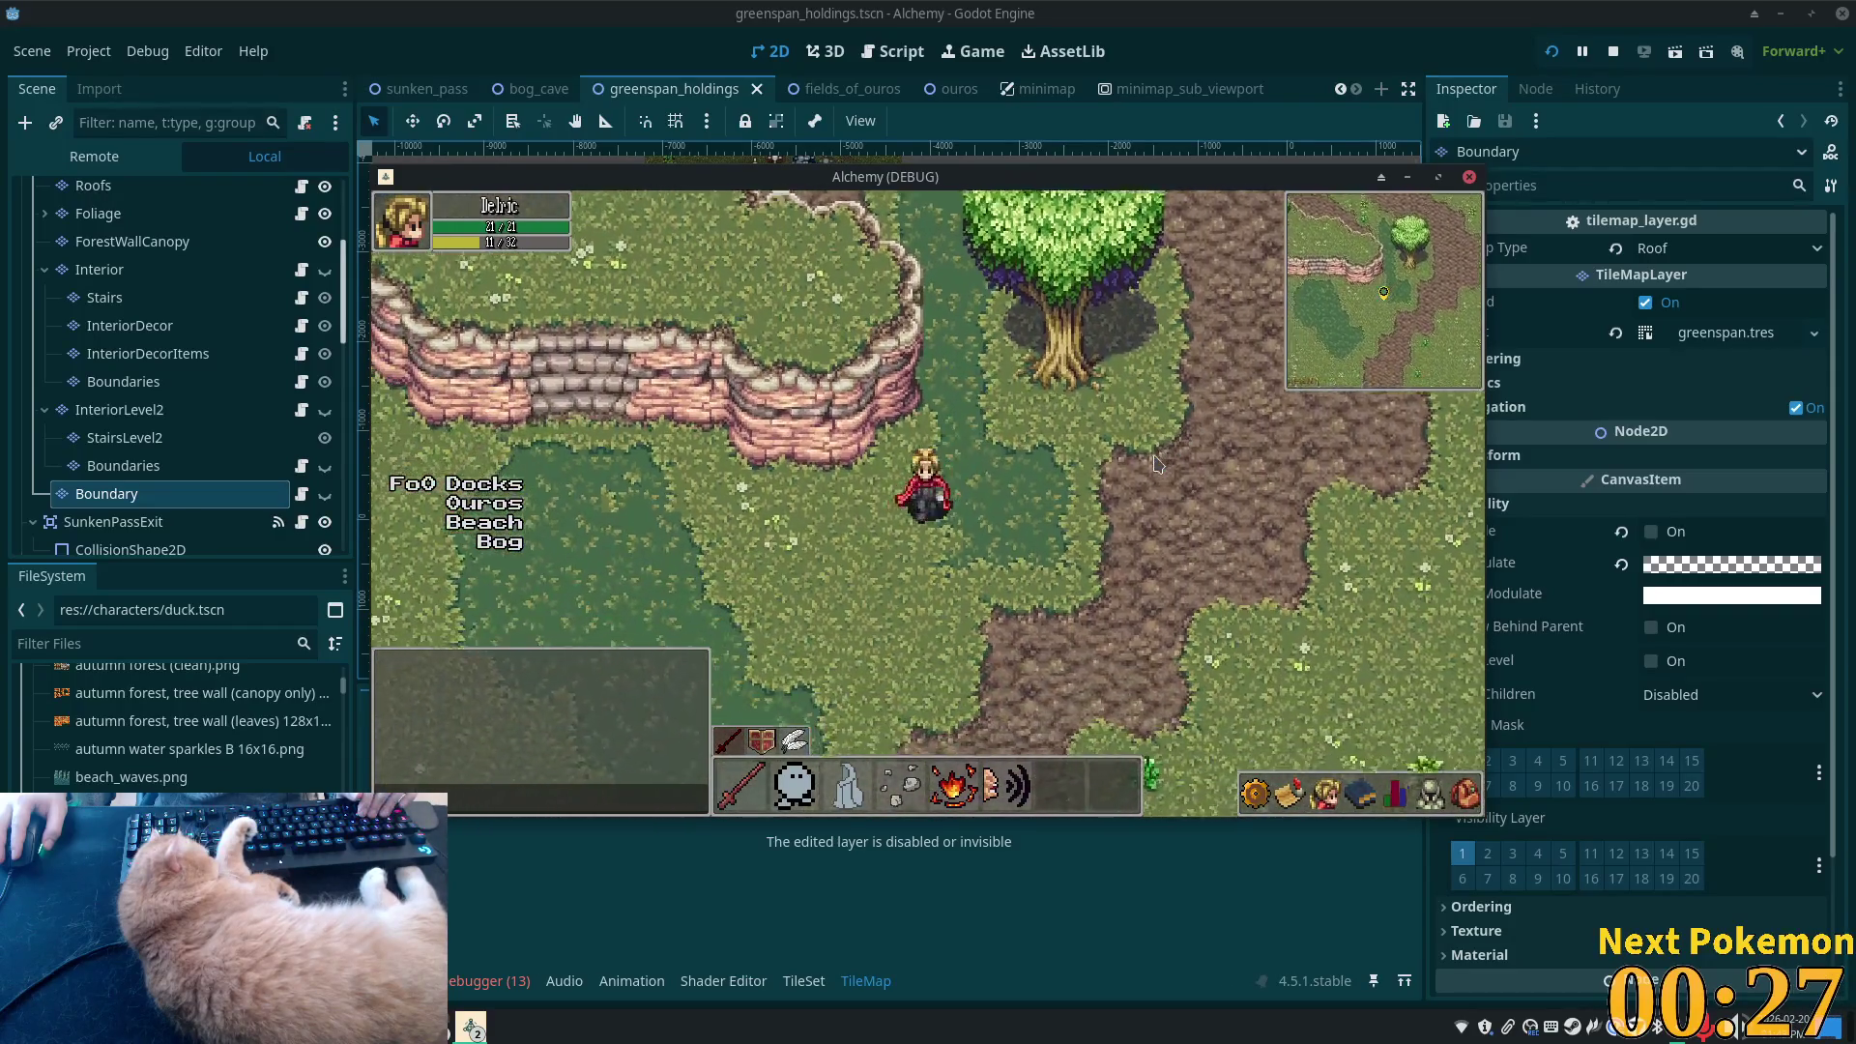
key(Down)
key(Left)
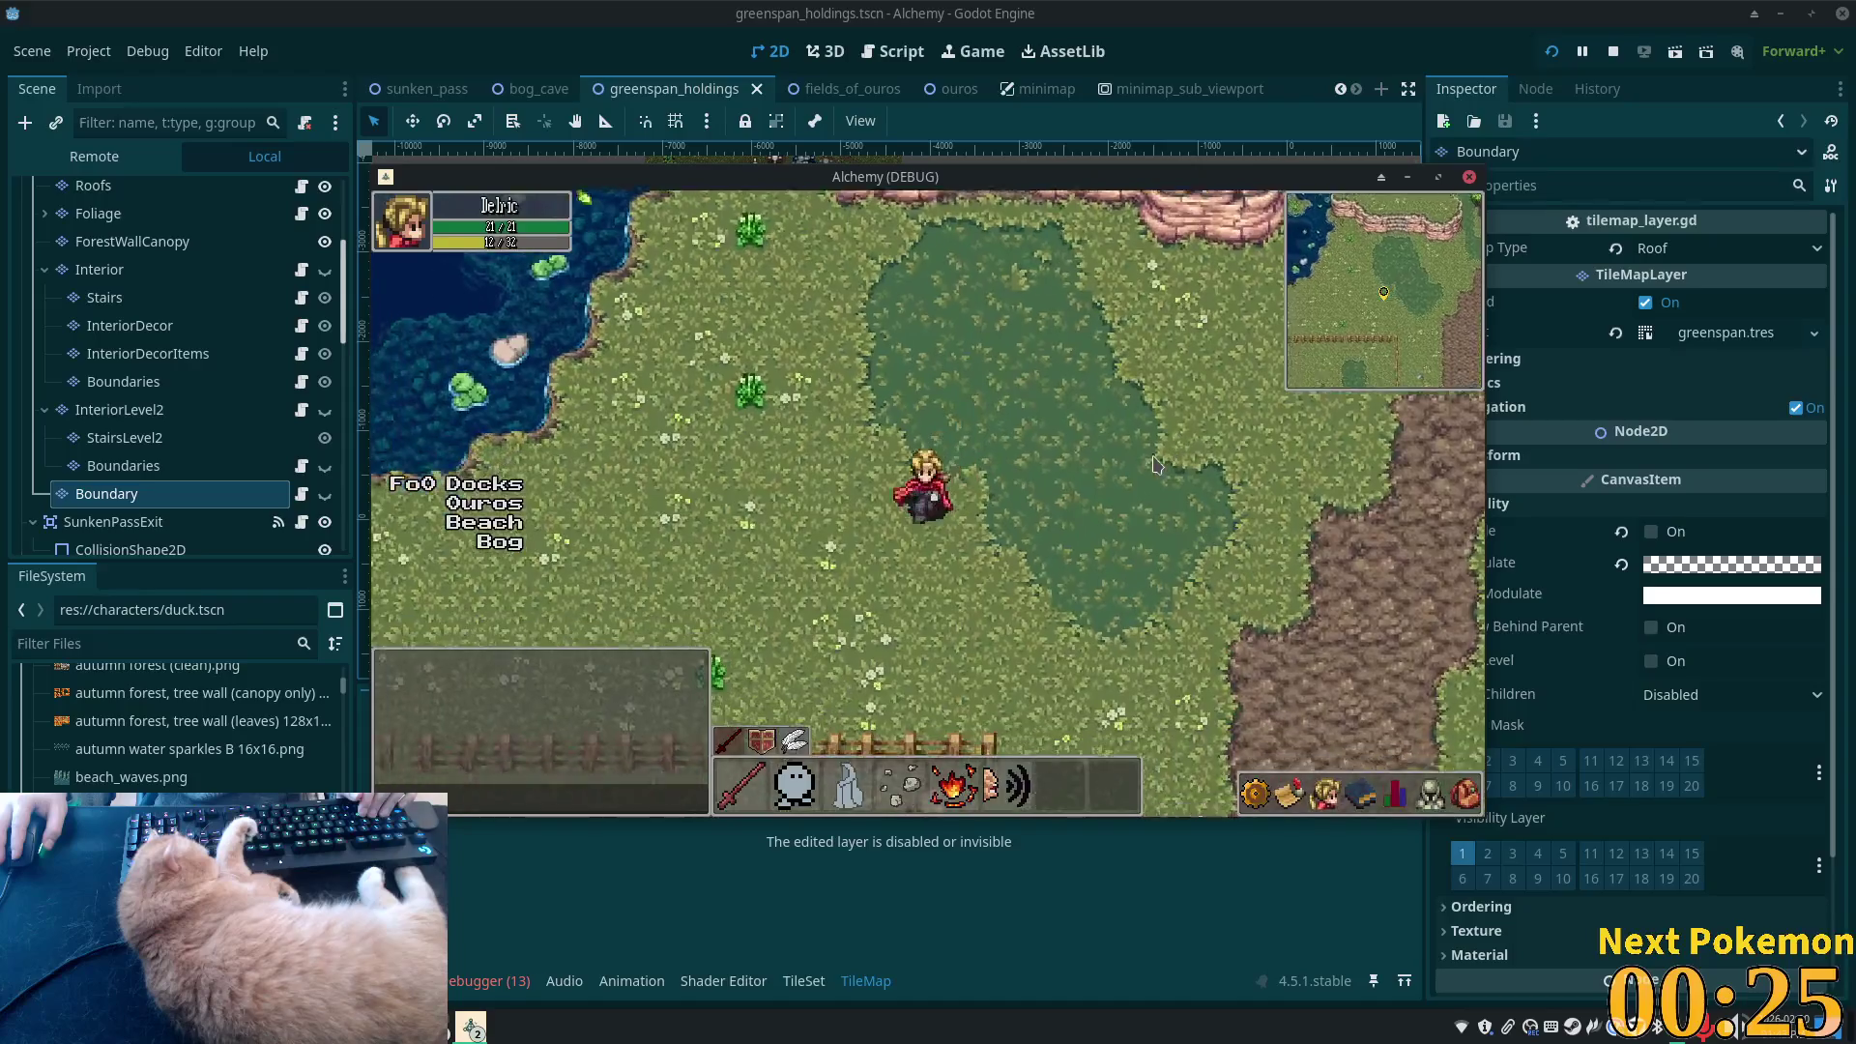
- Walk the character along the fence, into the barn, and back out past the bushes
key(Left)
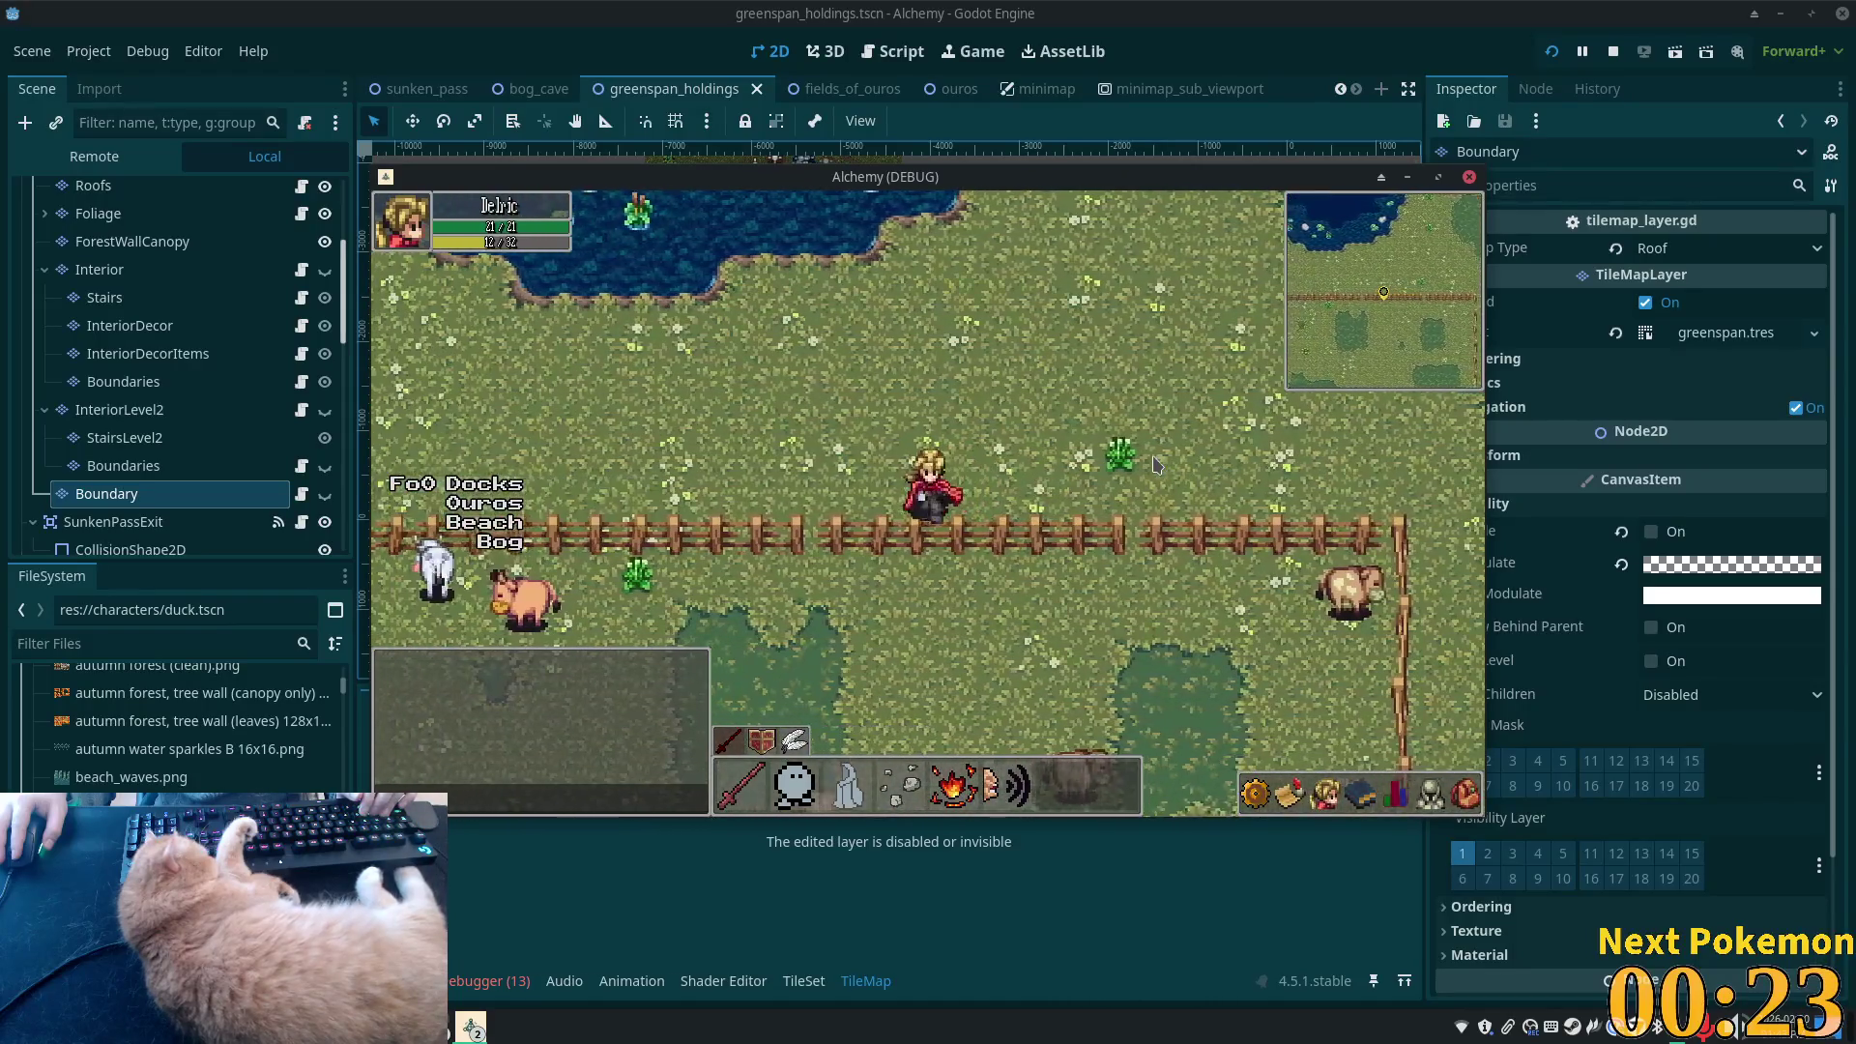
key(Right)
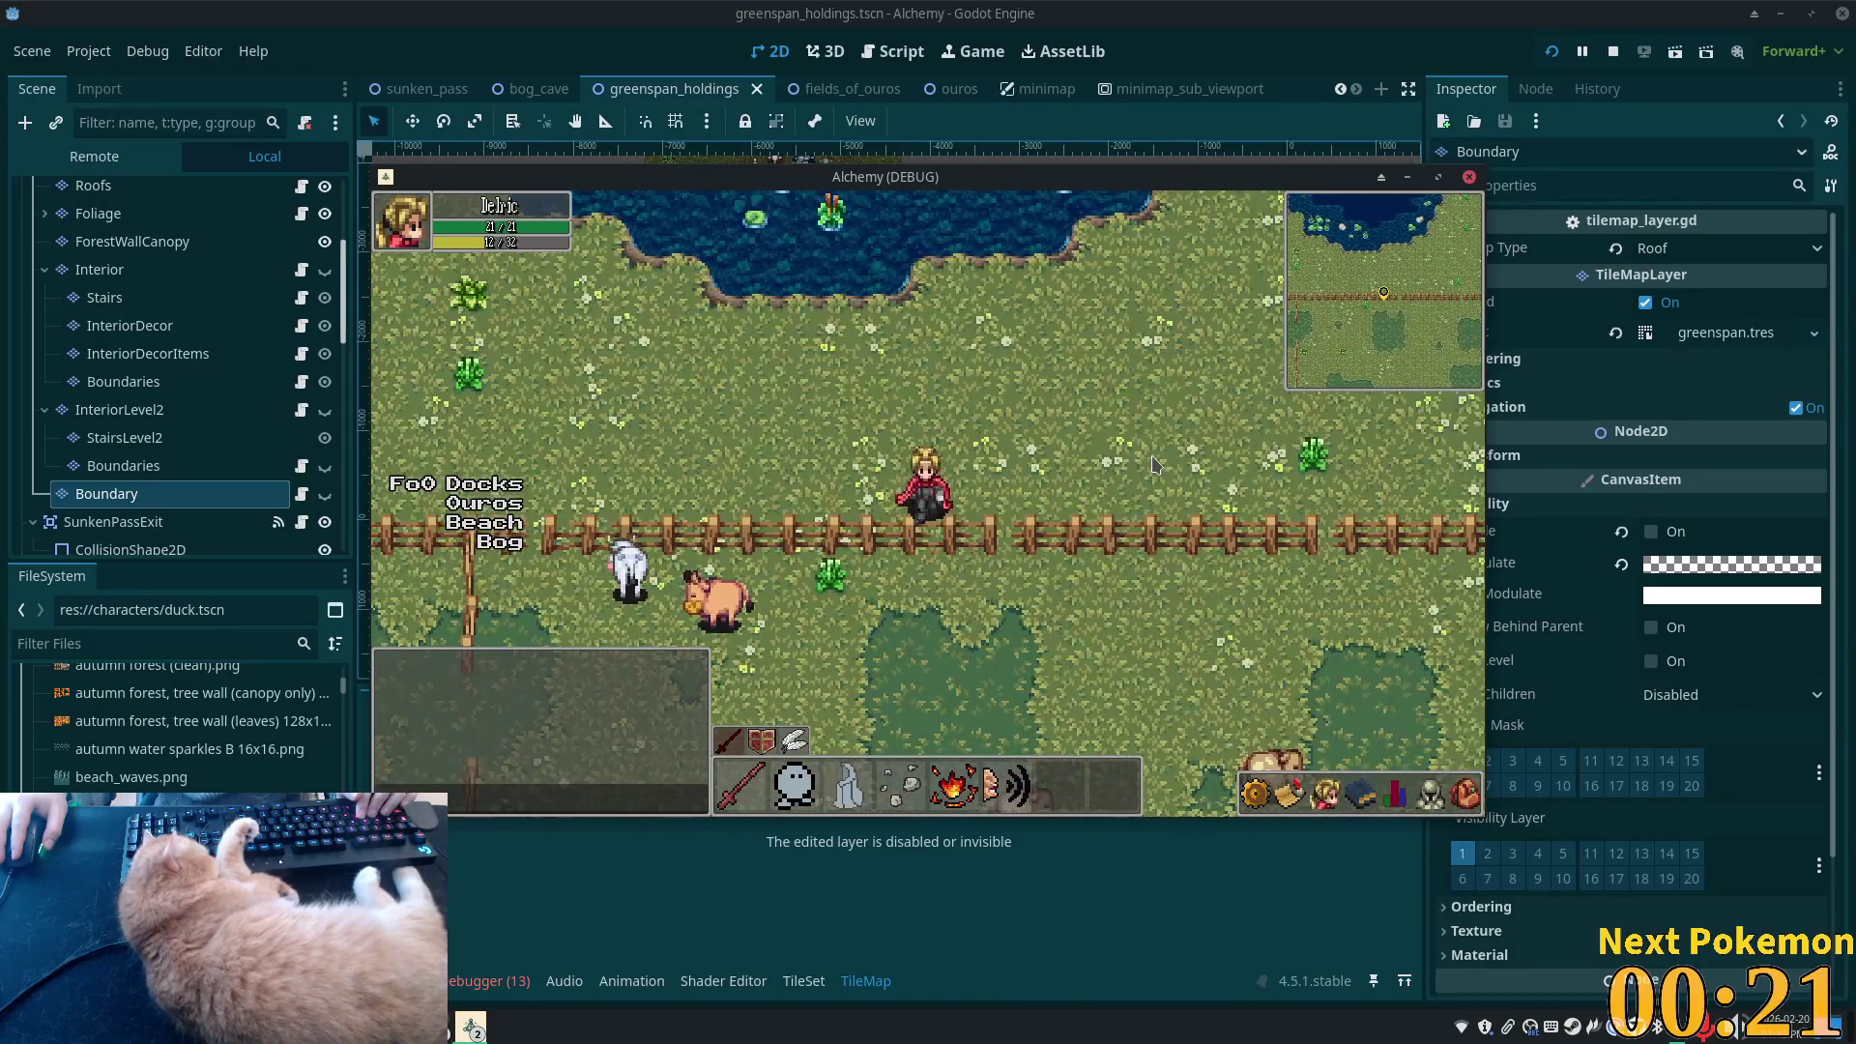
key(Left)
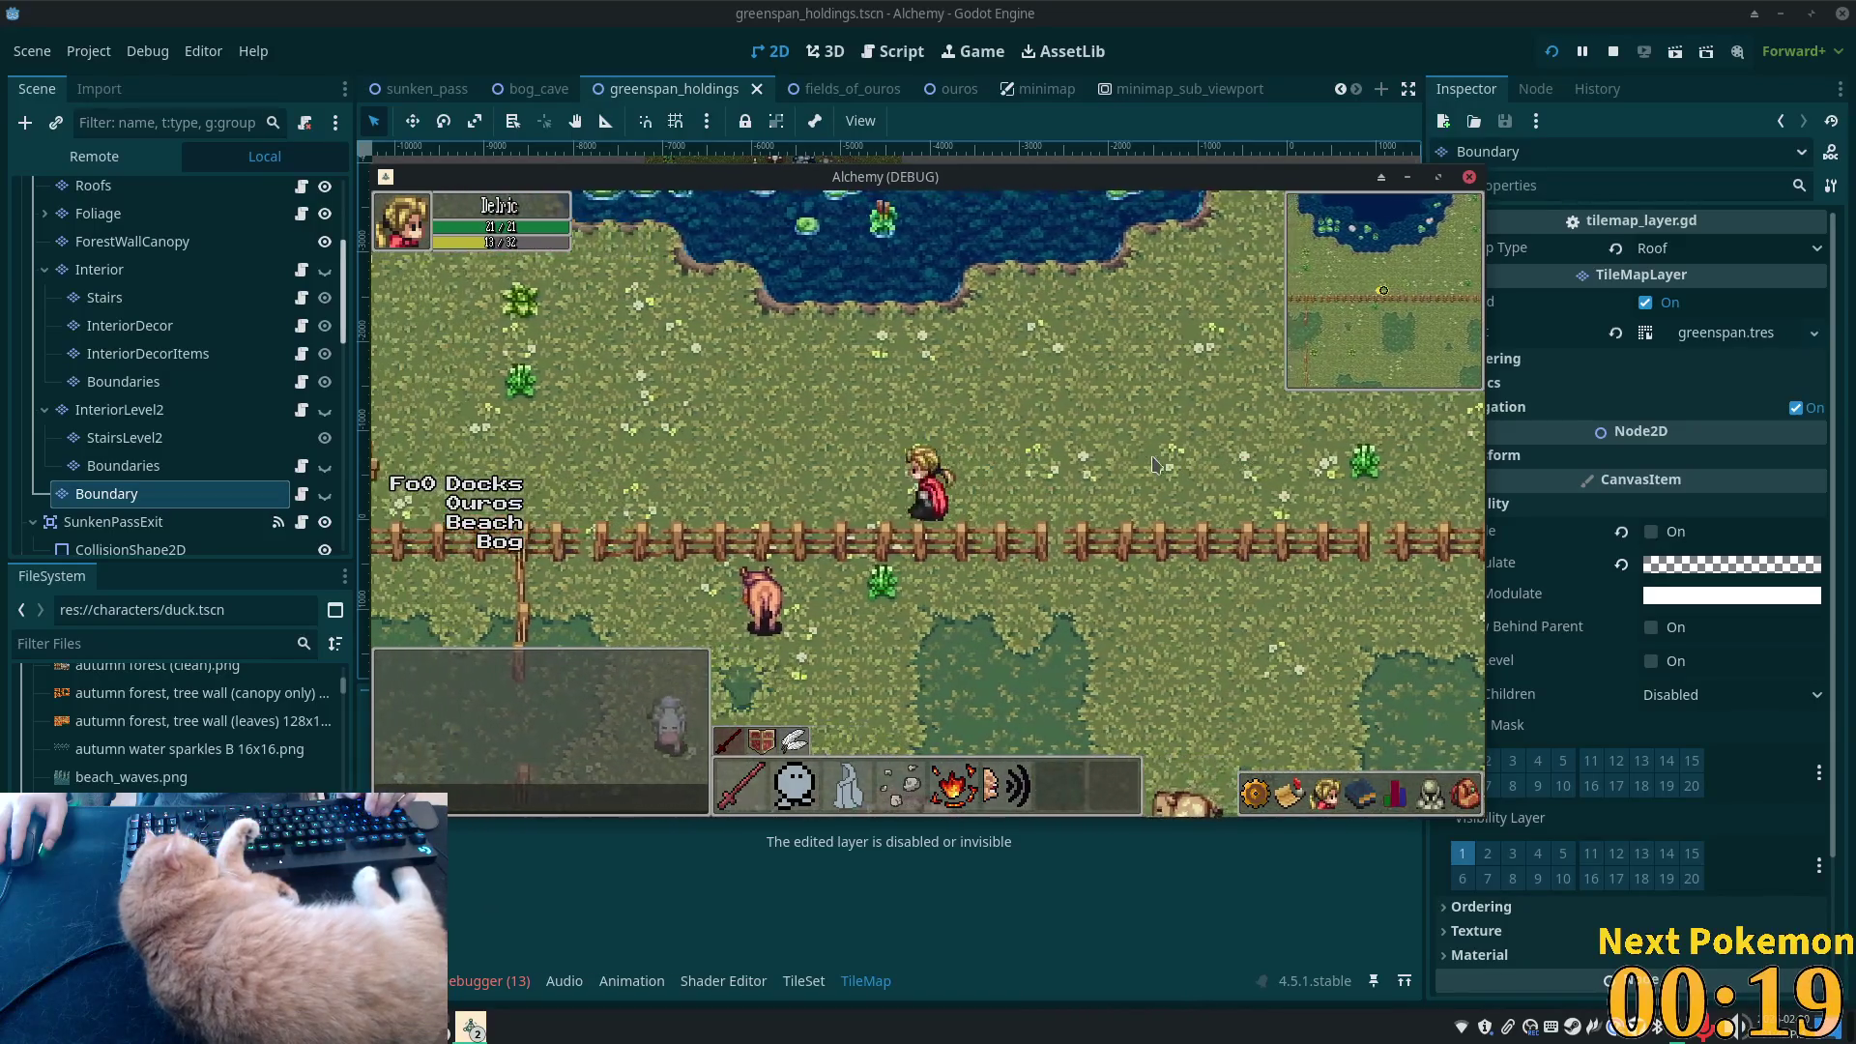
key(Up)
key(Up)
key(Left)
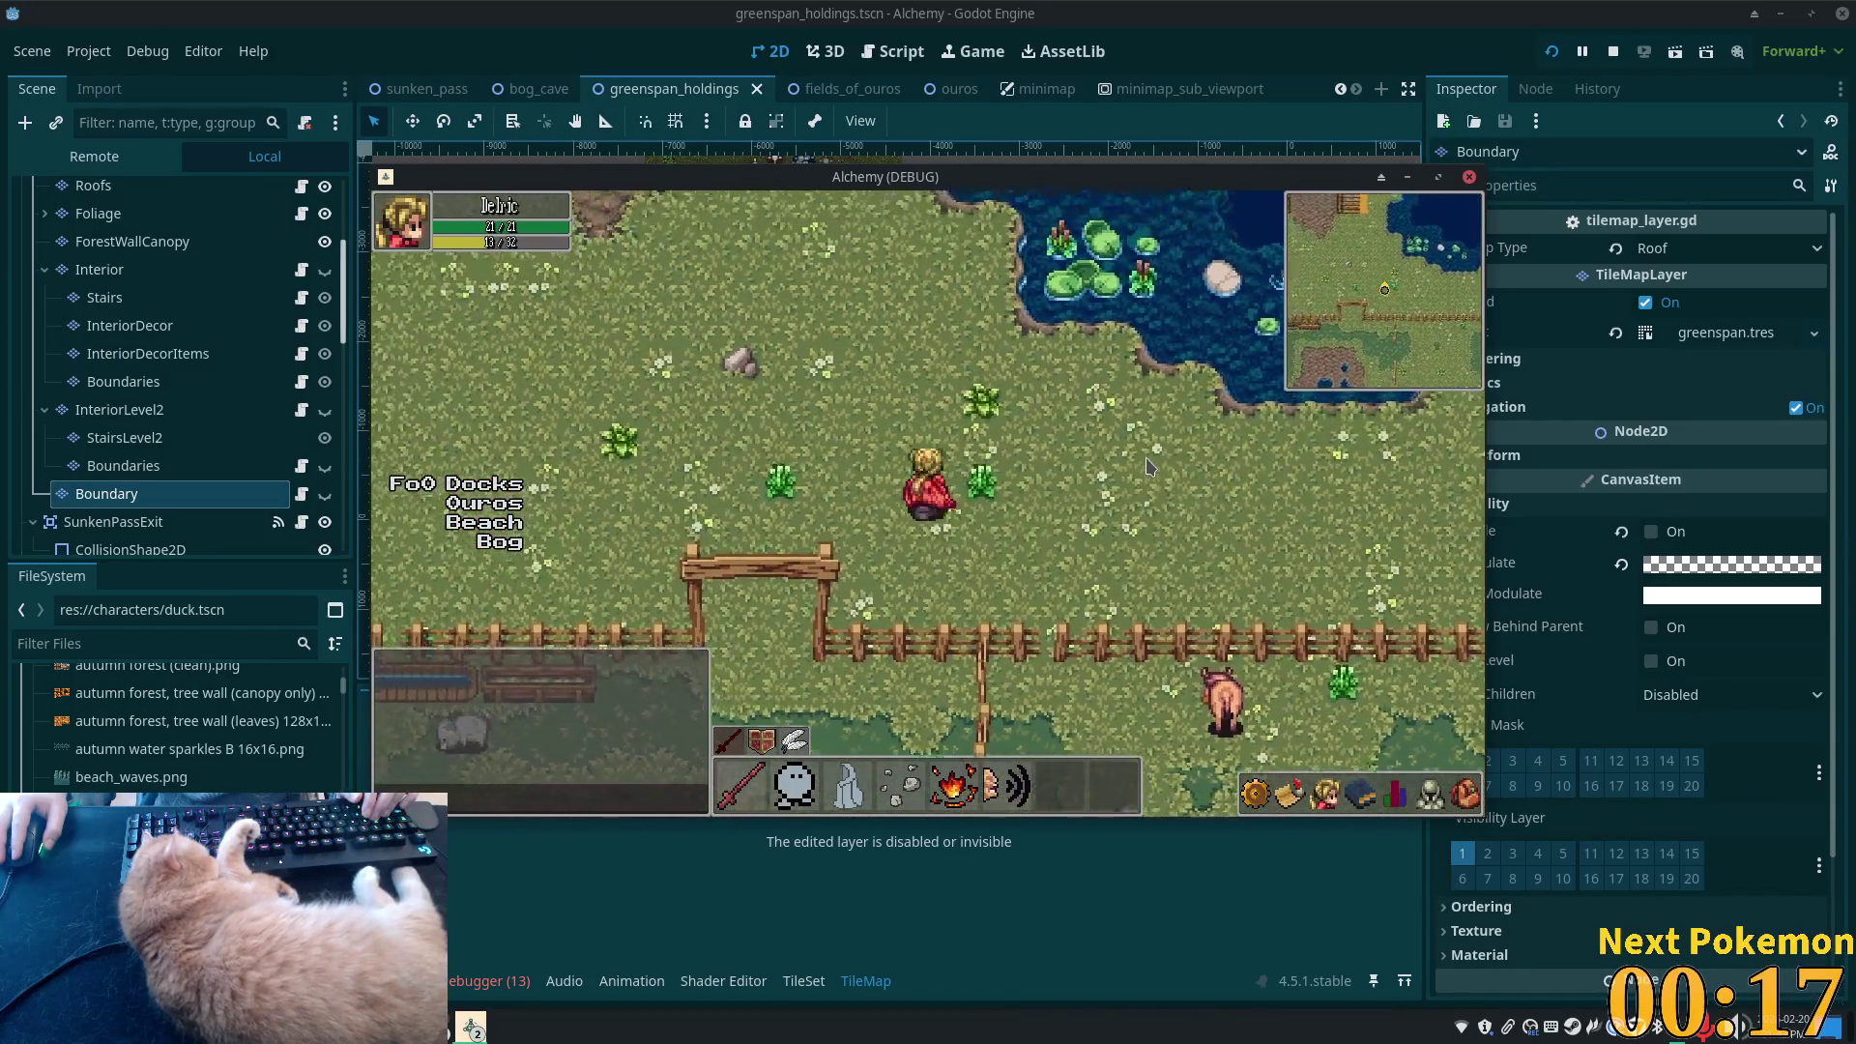
key(Up)
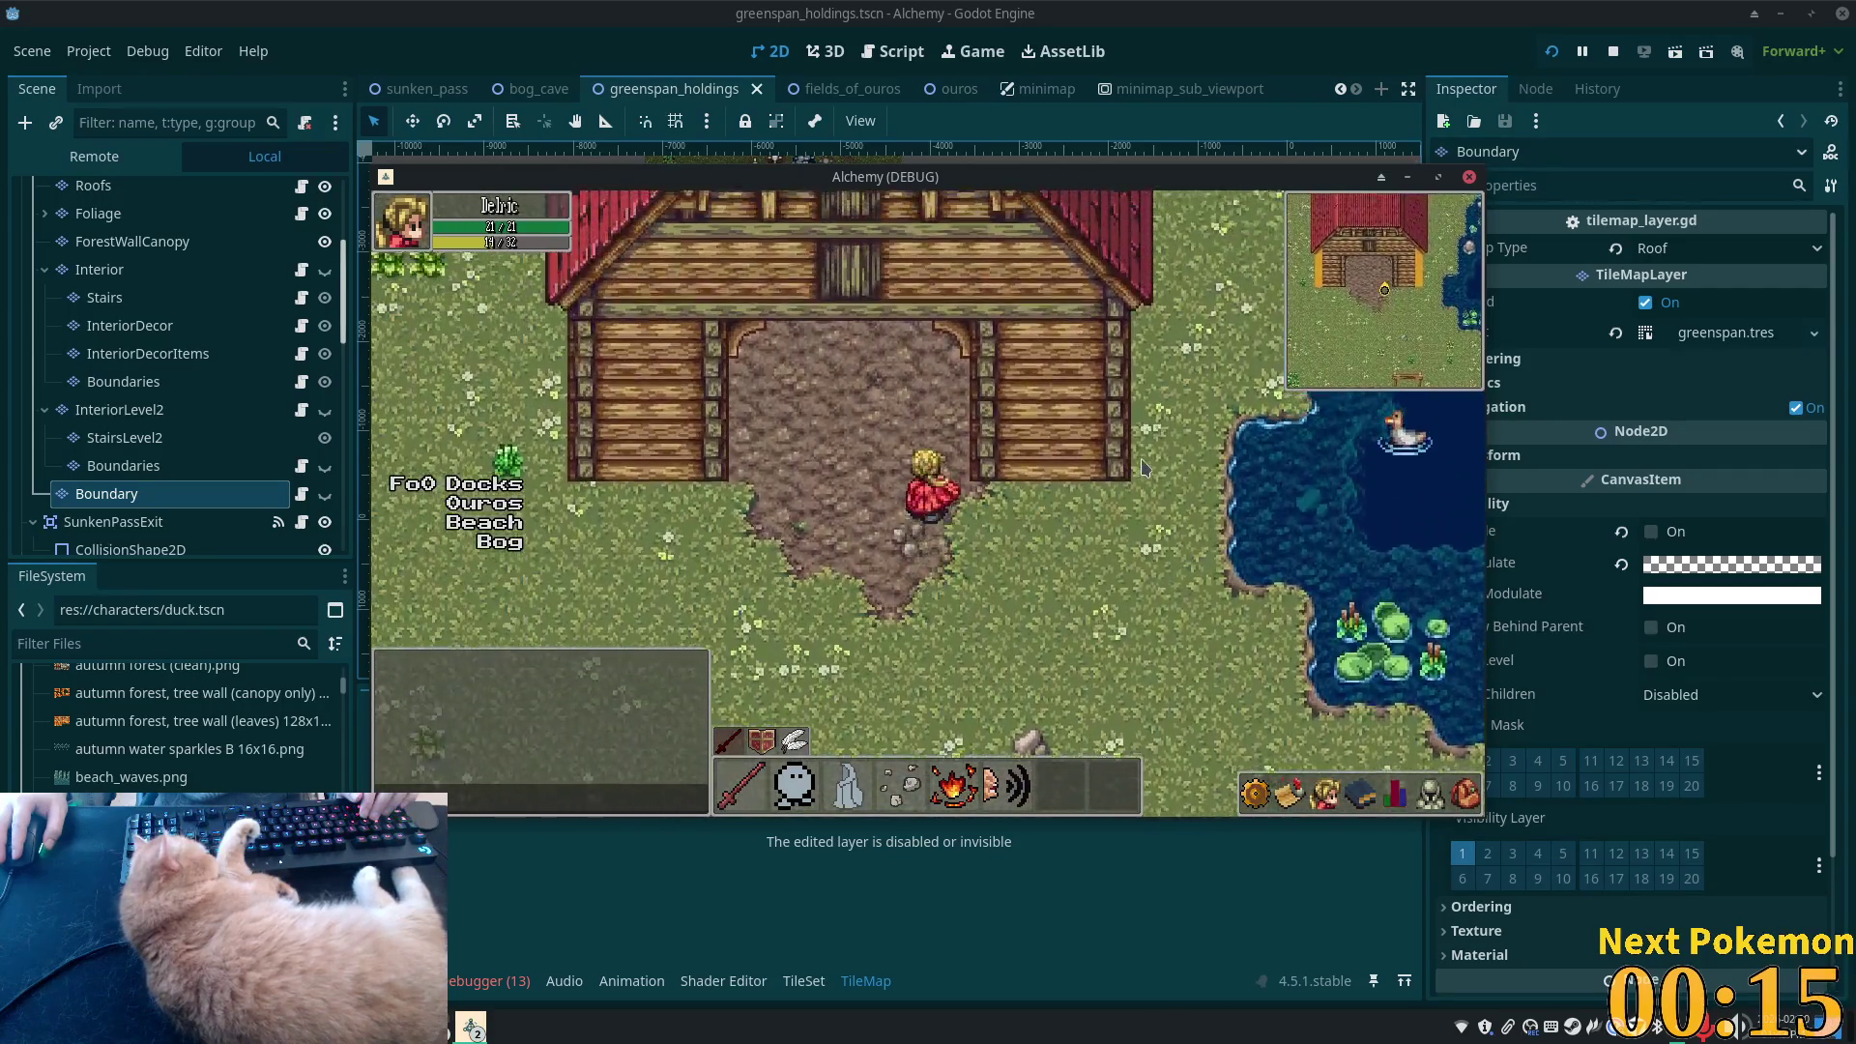
key(Up)
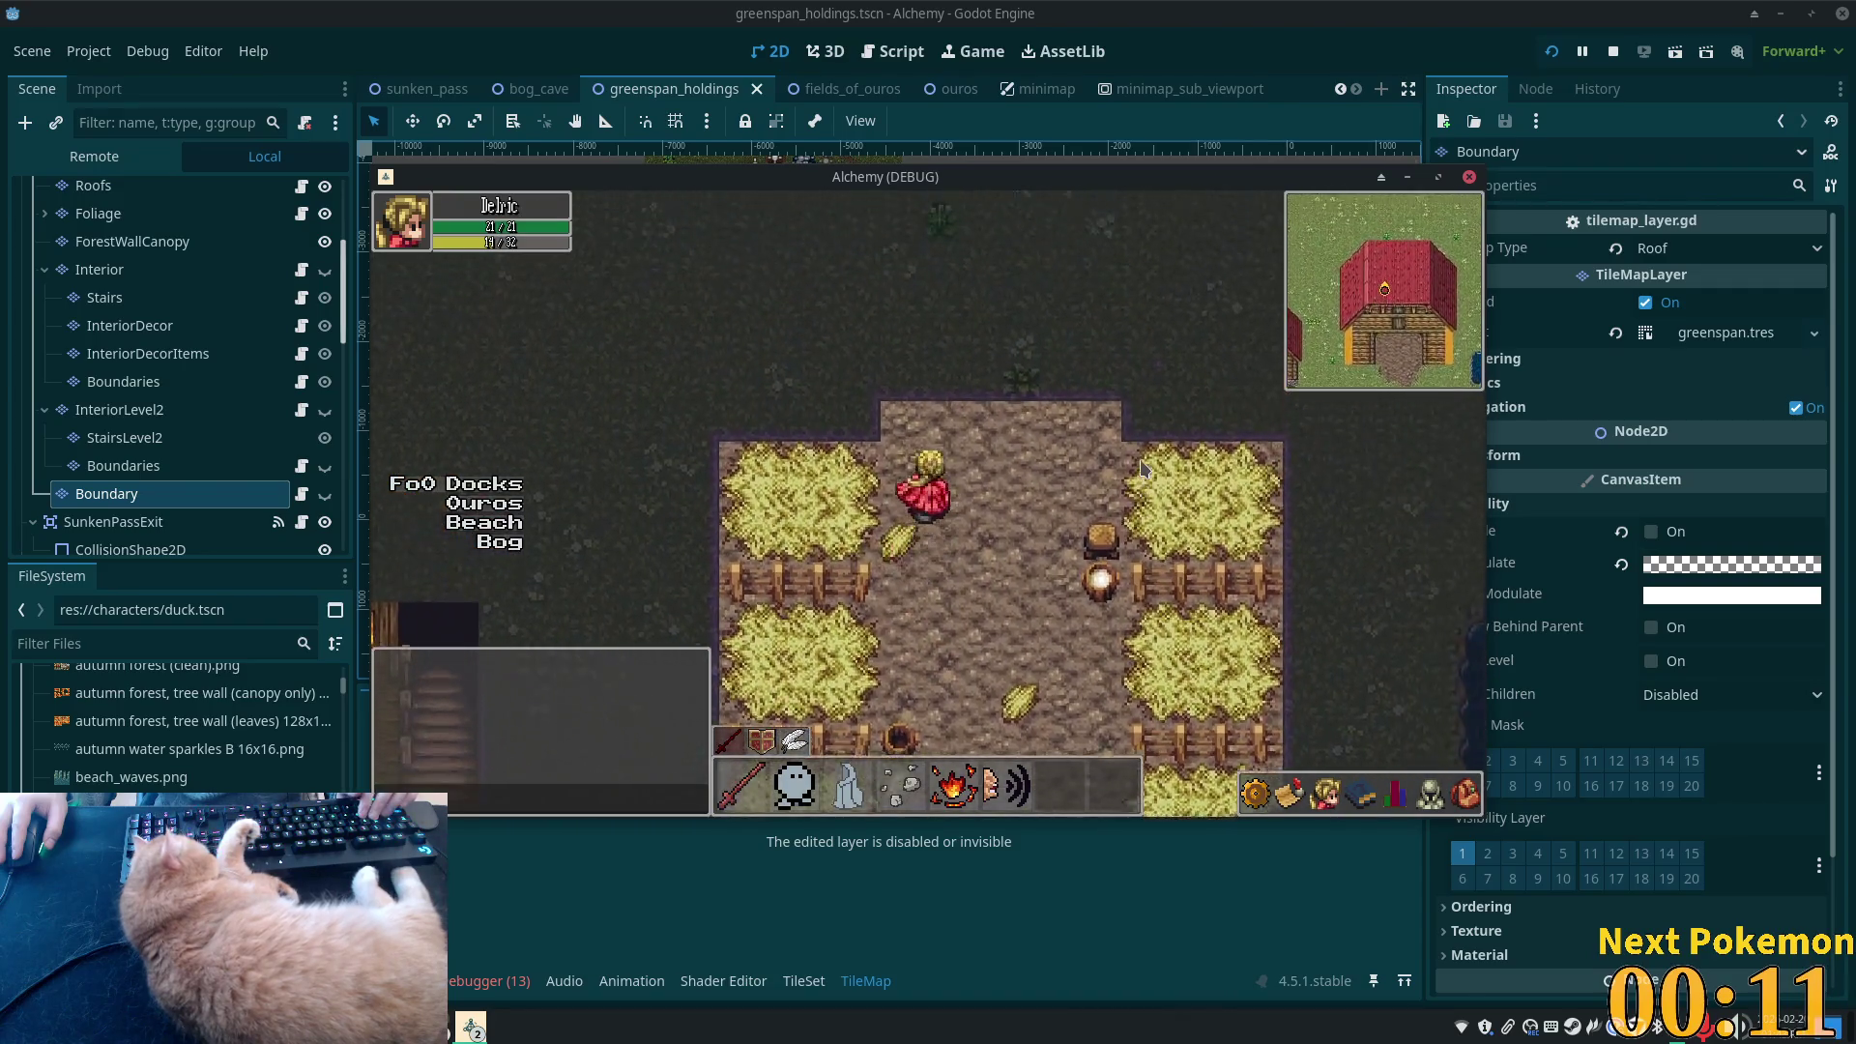
key(Up)
key(Left)
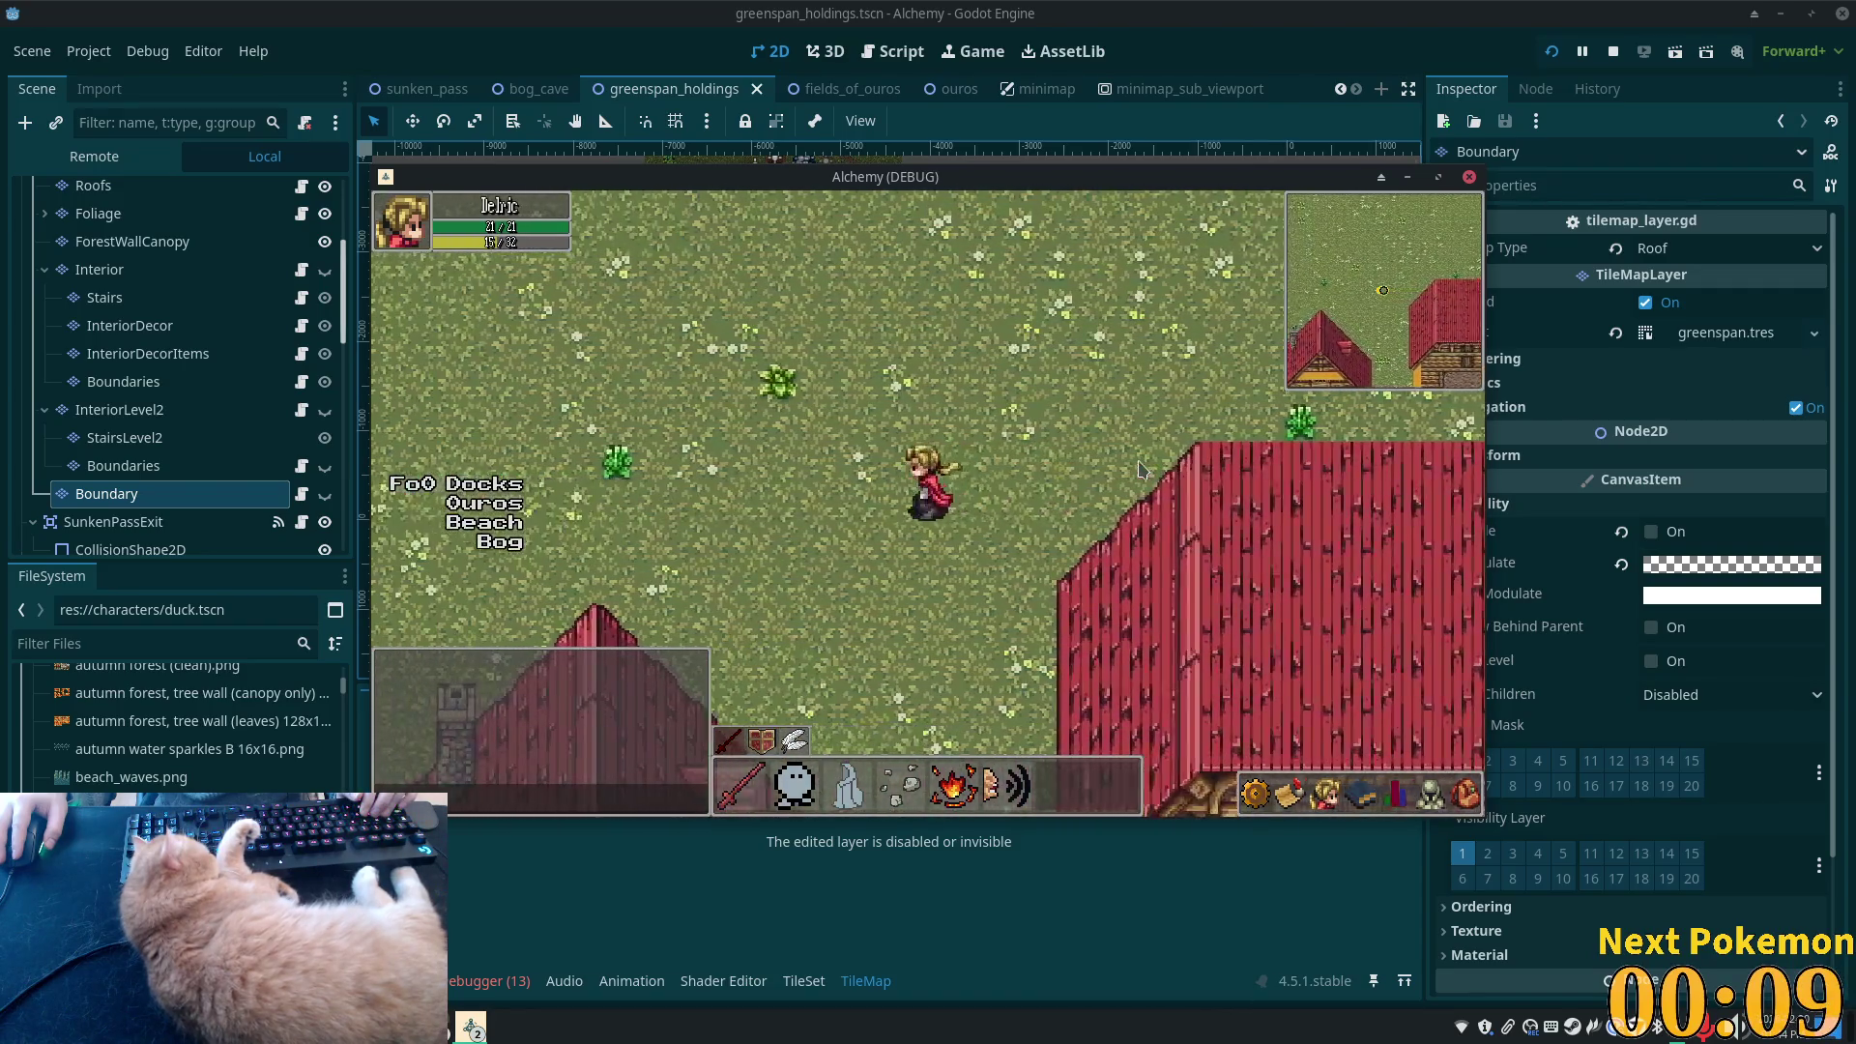
key(Left)
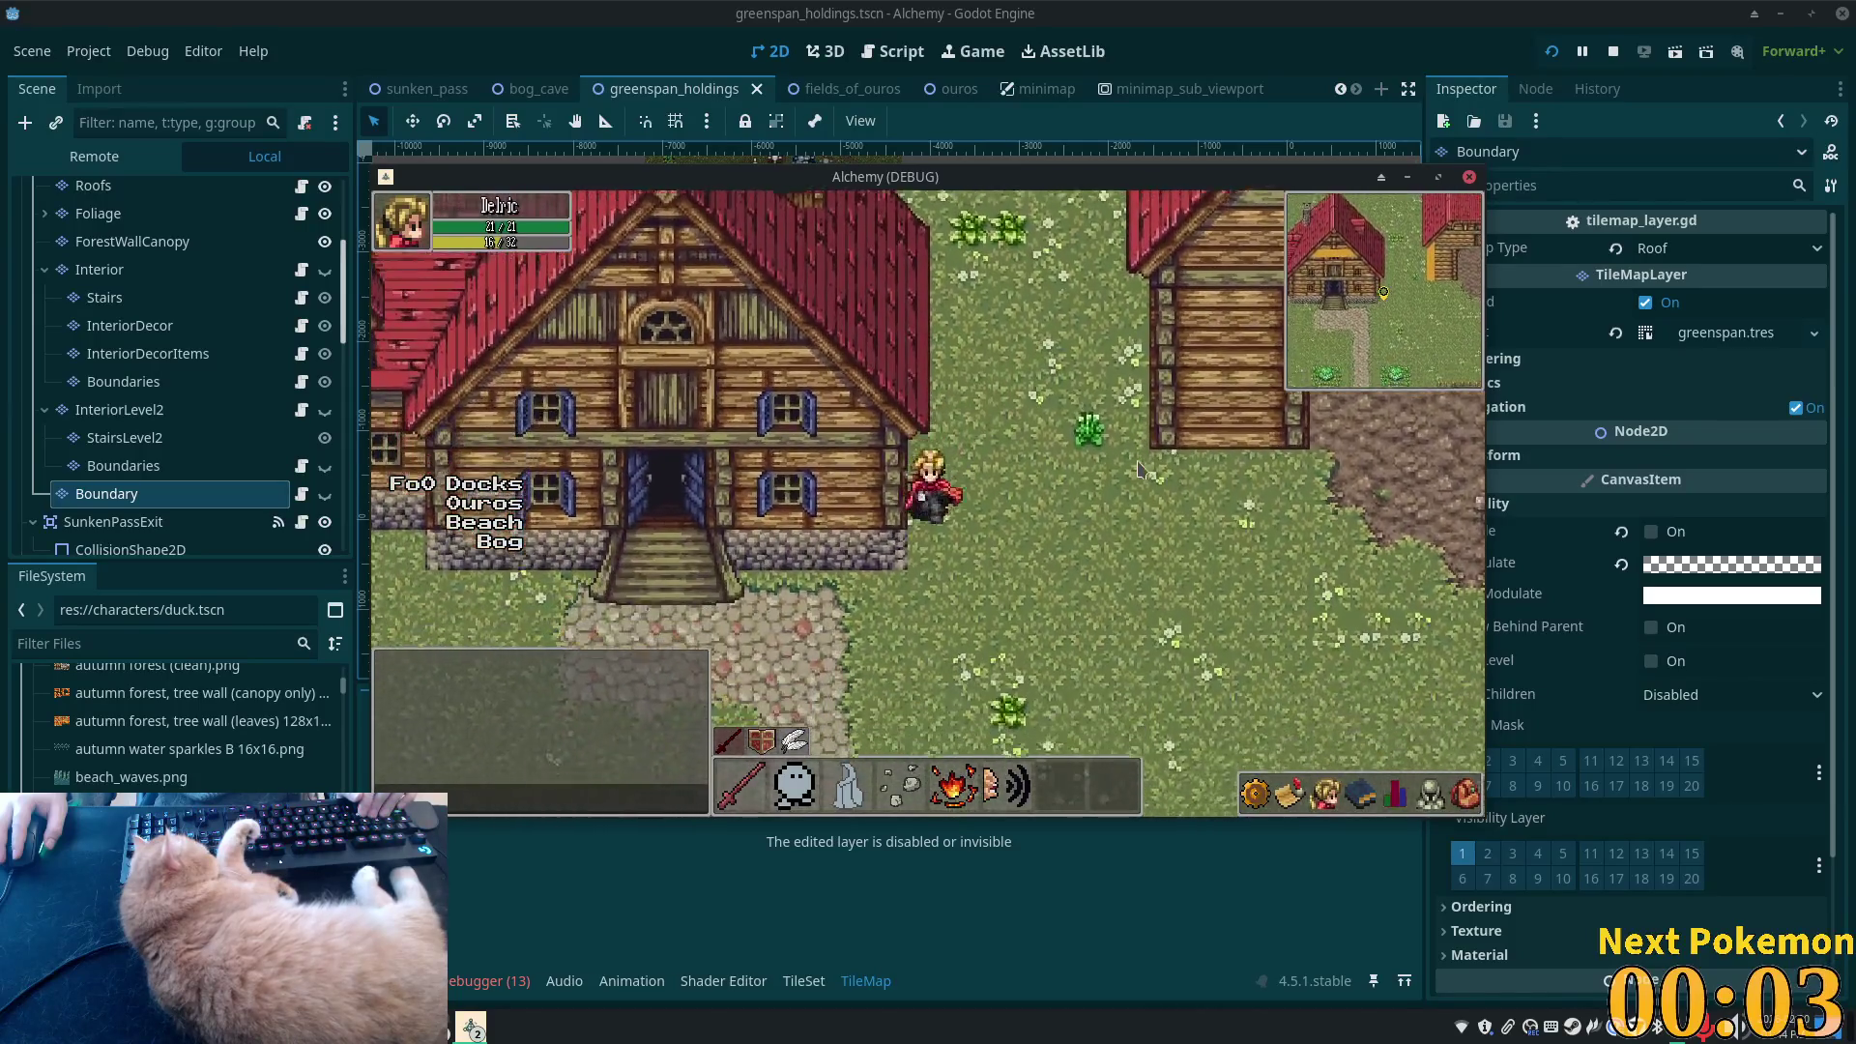
- Walk the character east past the house, then west past the barn, and refocus the game window
key(Right)
key(Up)
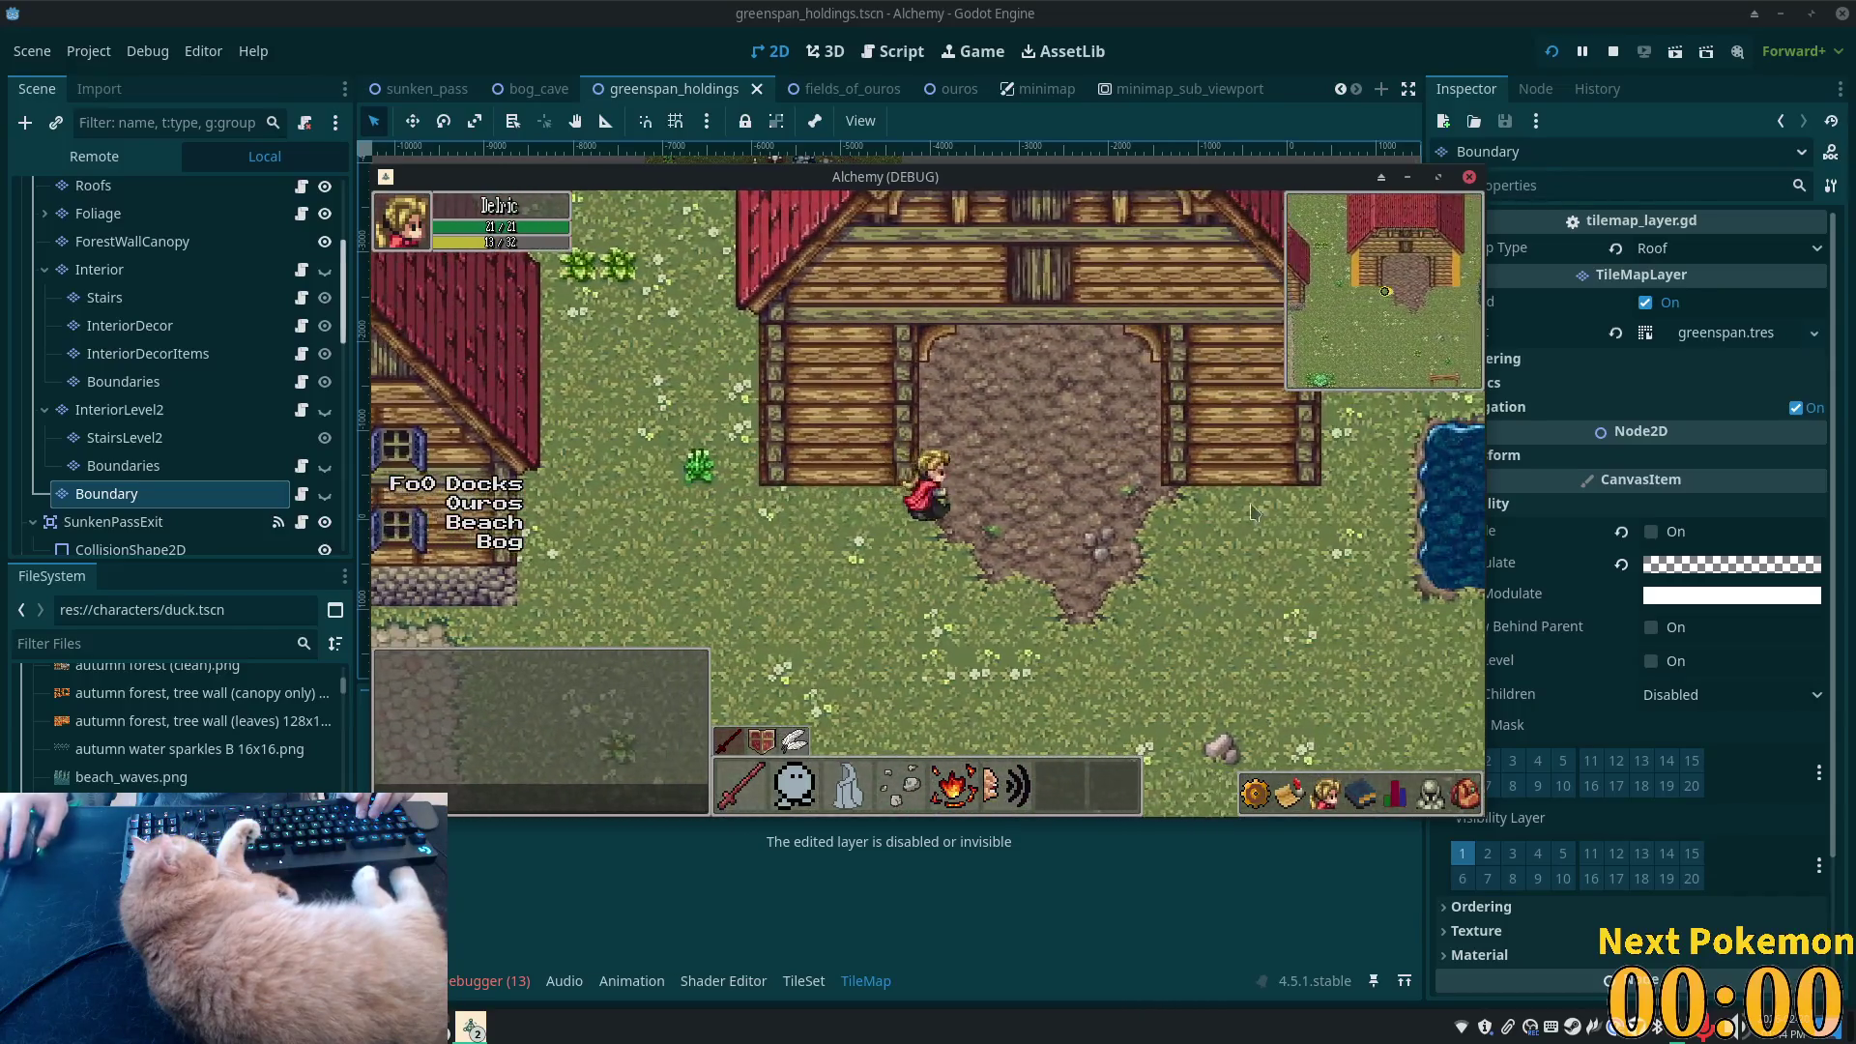
key(Left)
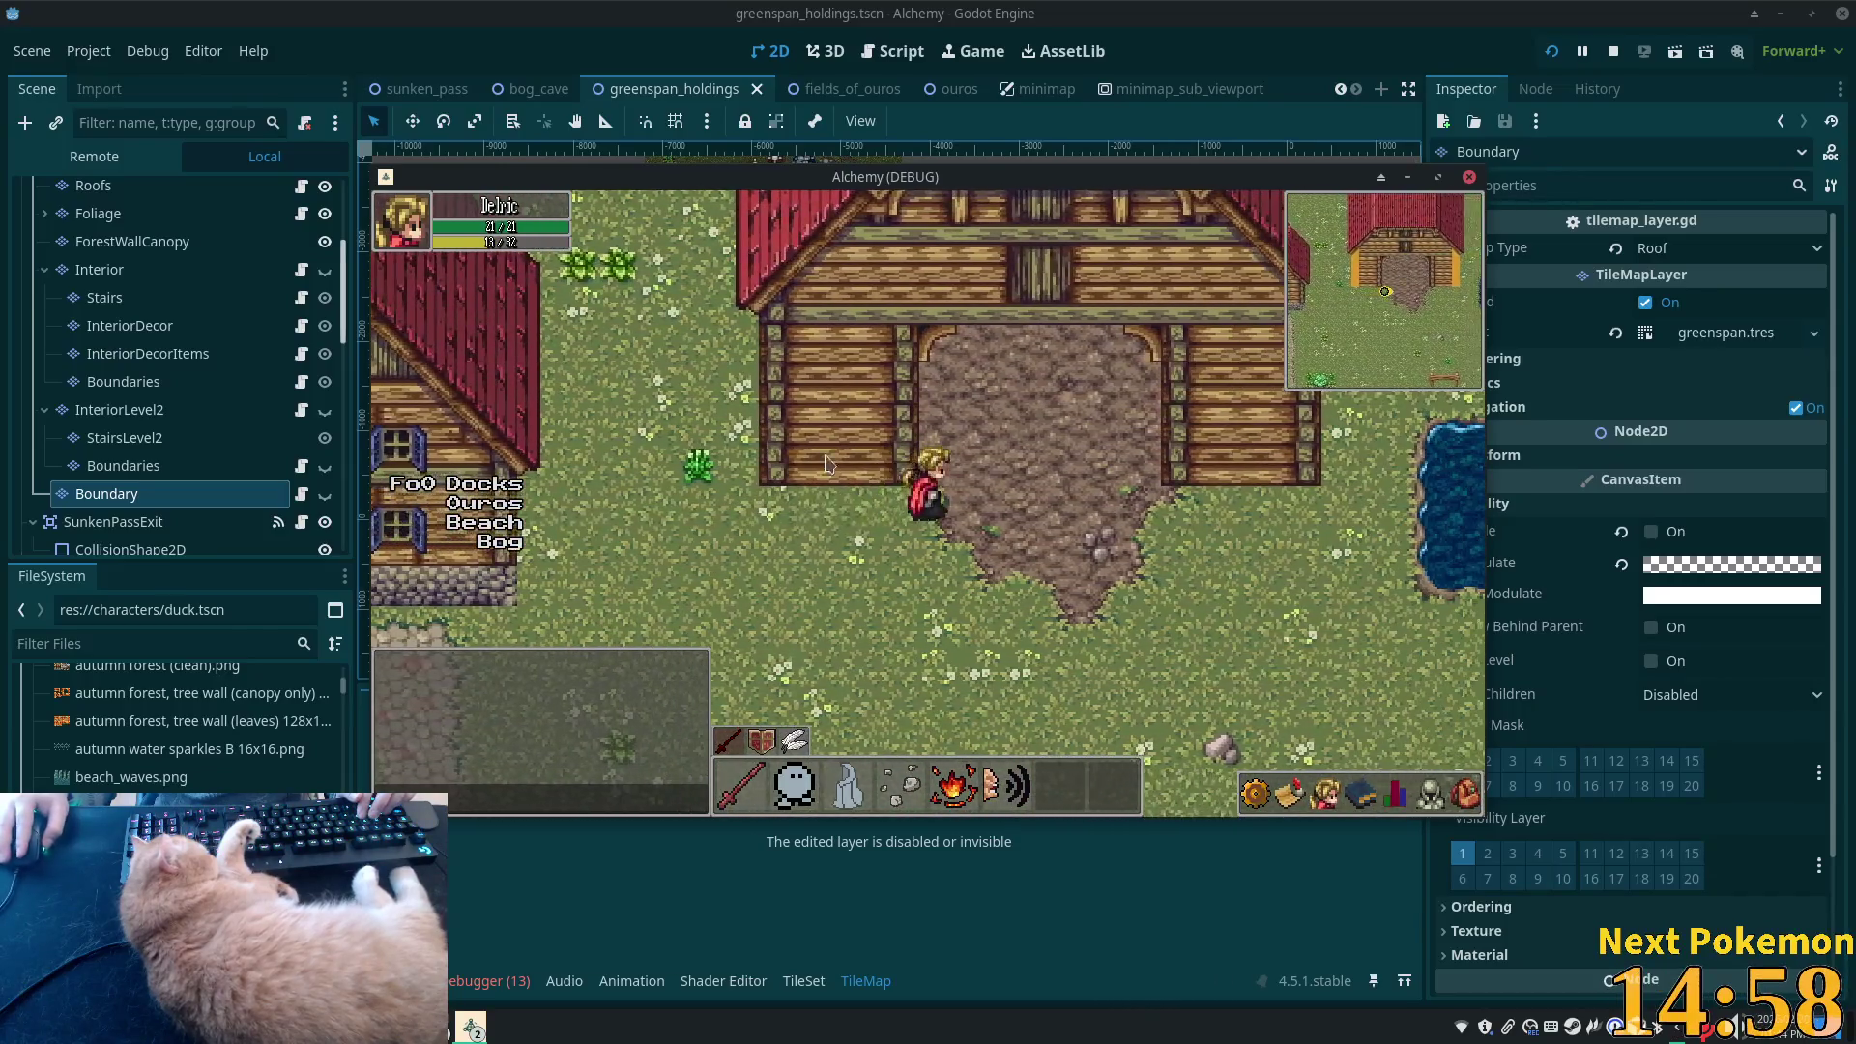
key(Right)
key(Left)
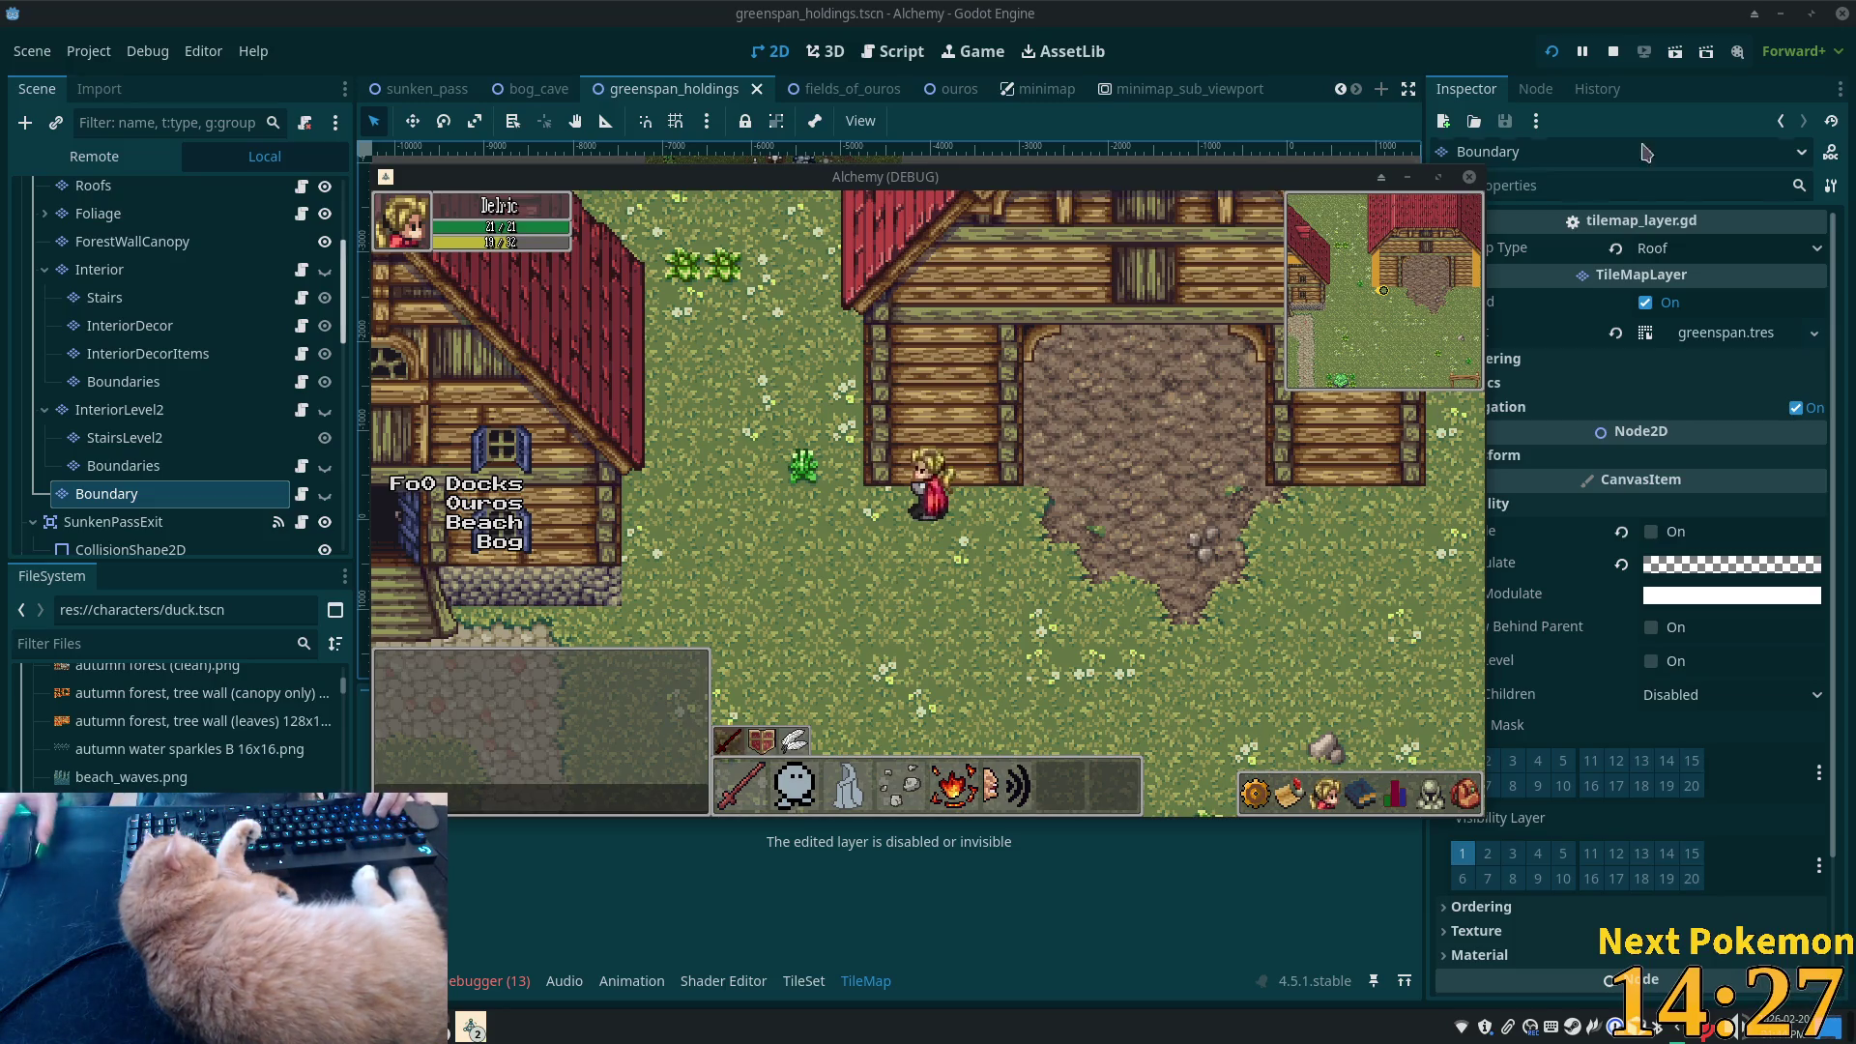
click(823, 558)
- Walk the character up to the farmhouse stairs, then east into the dirt yard
key(Up)
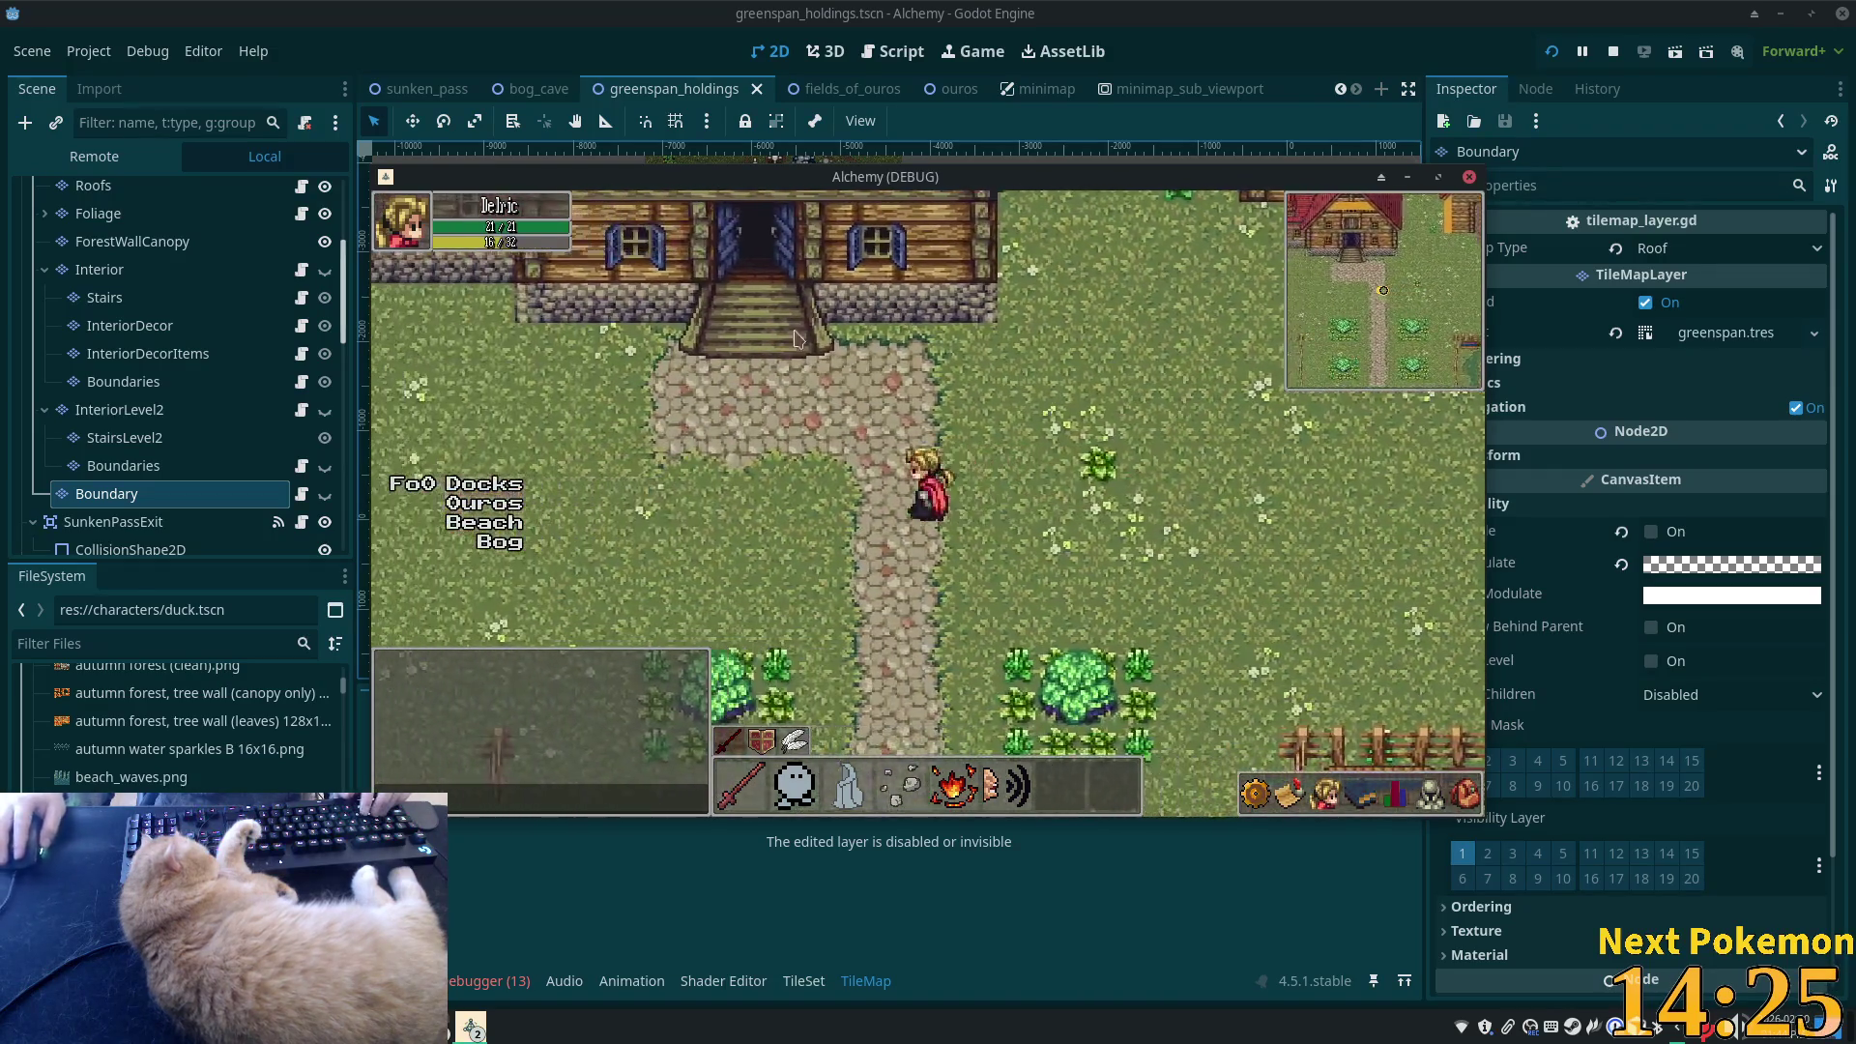
key(Right)
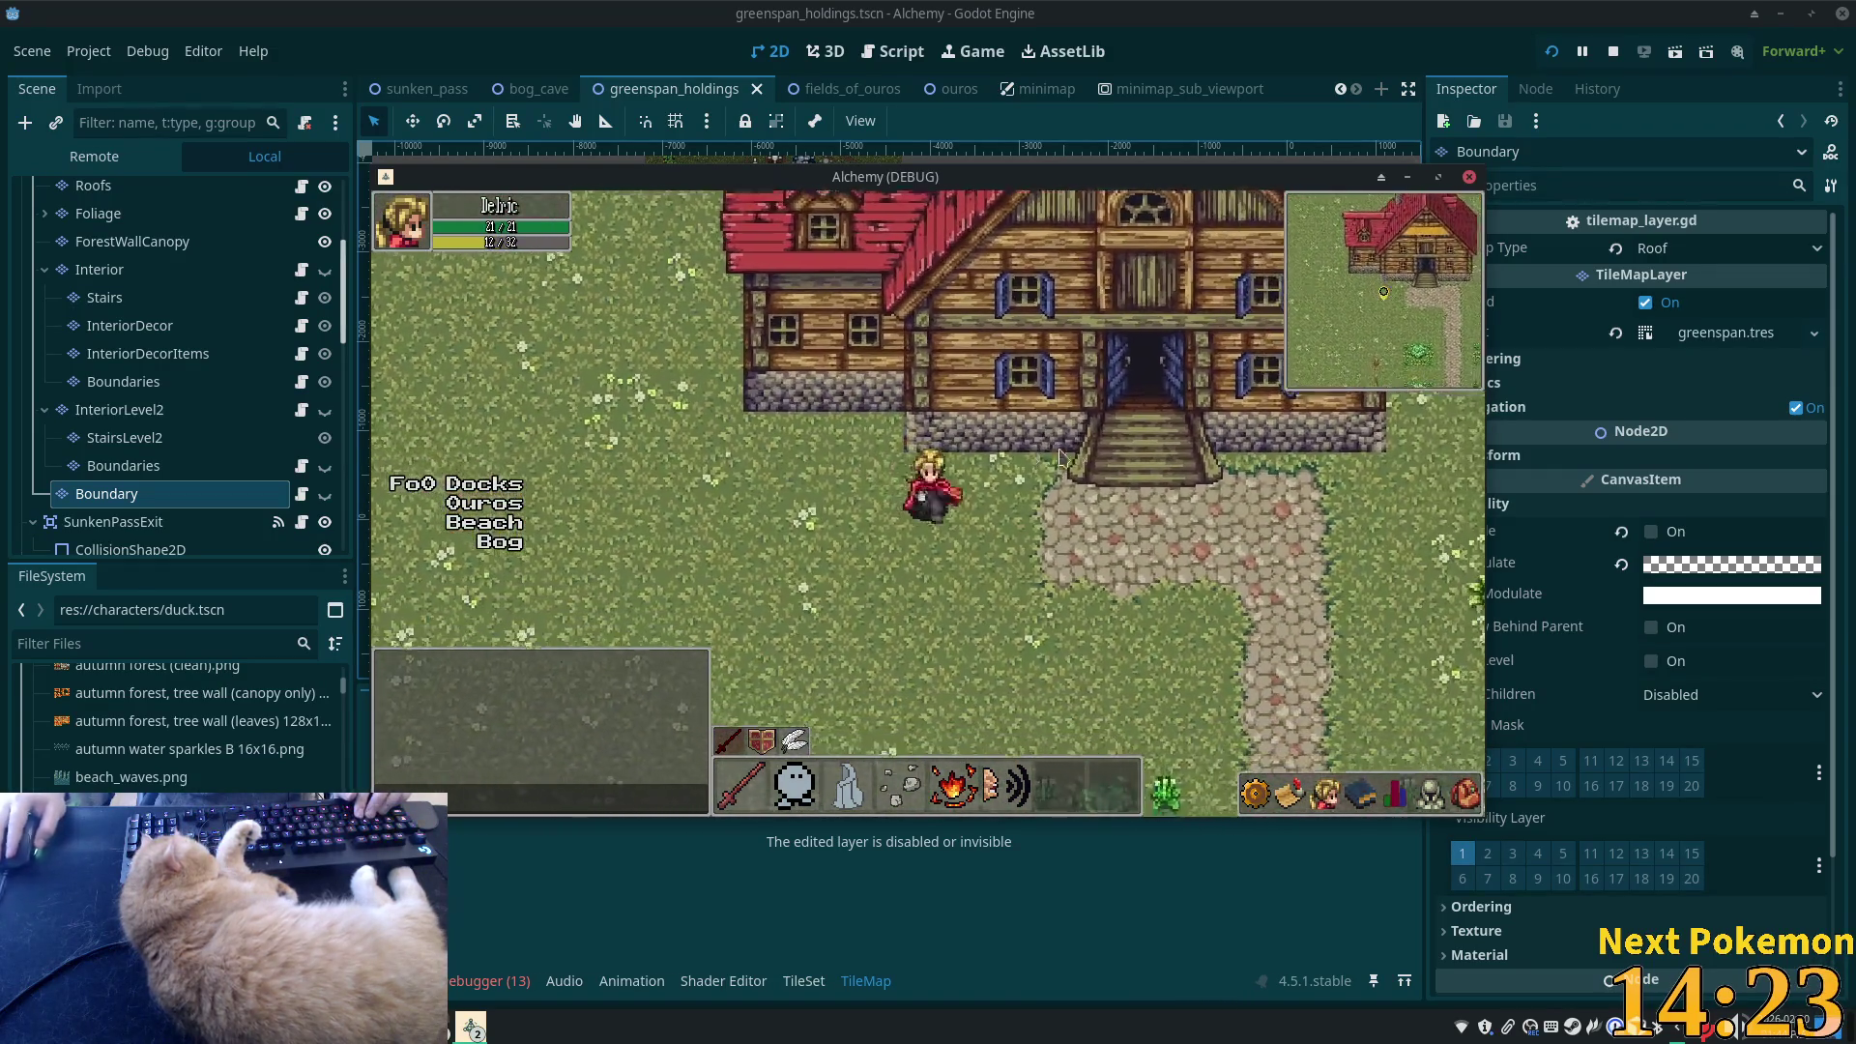
key(Down)
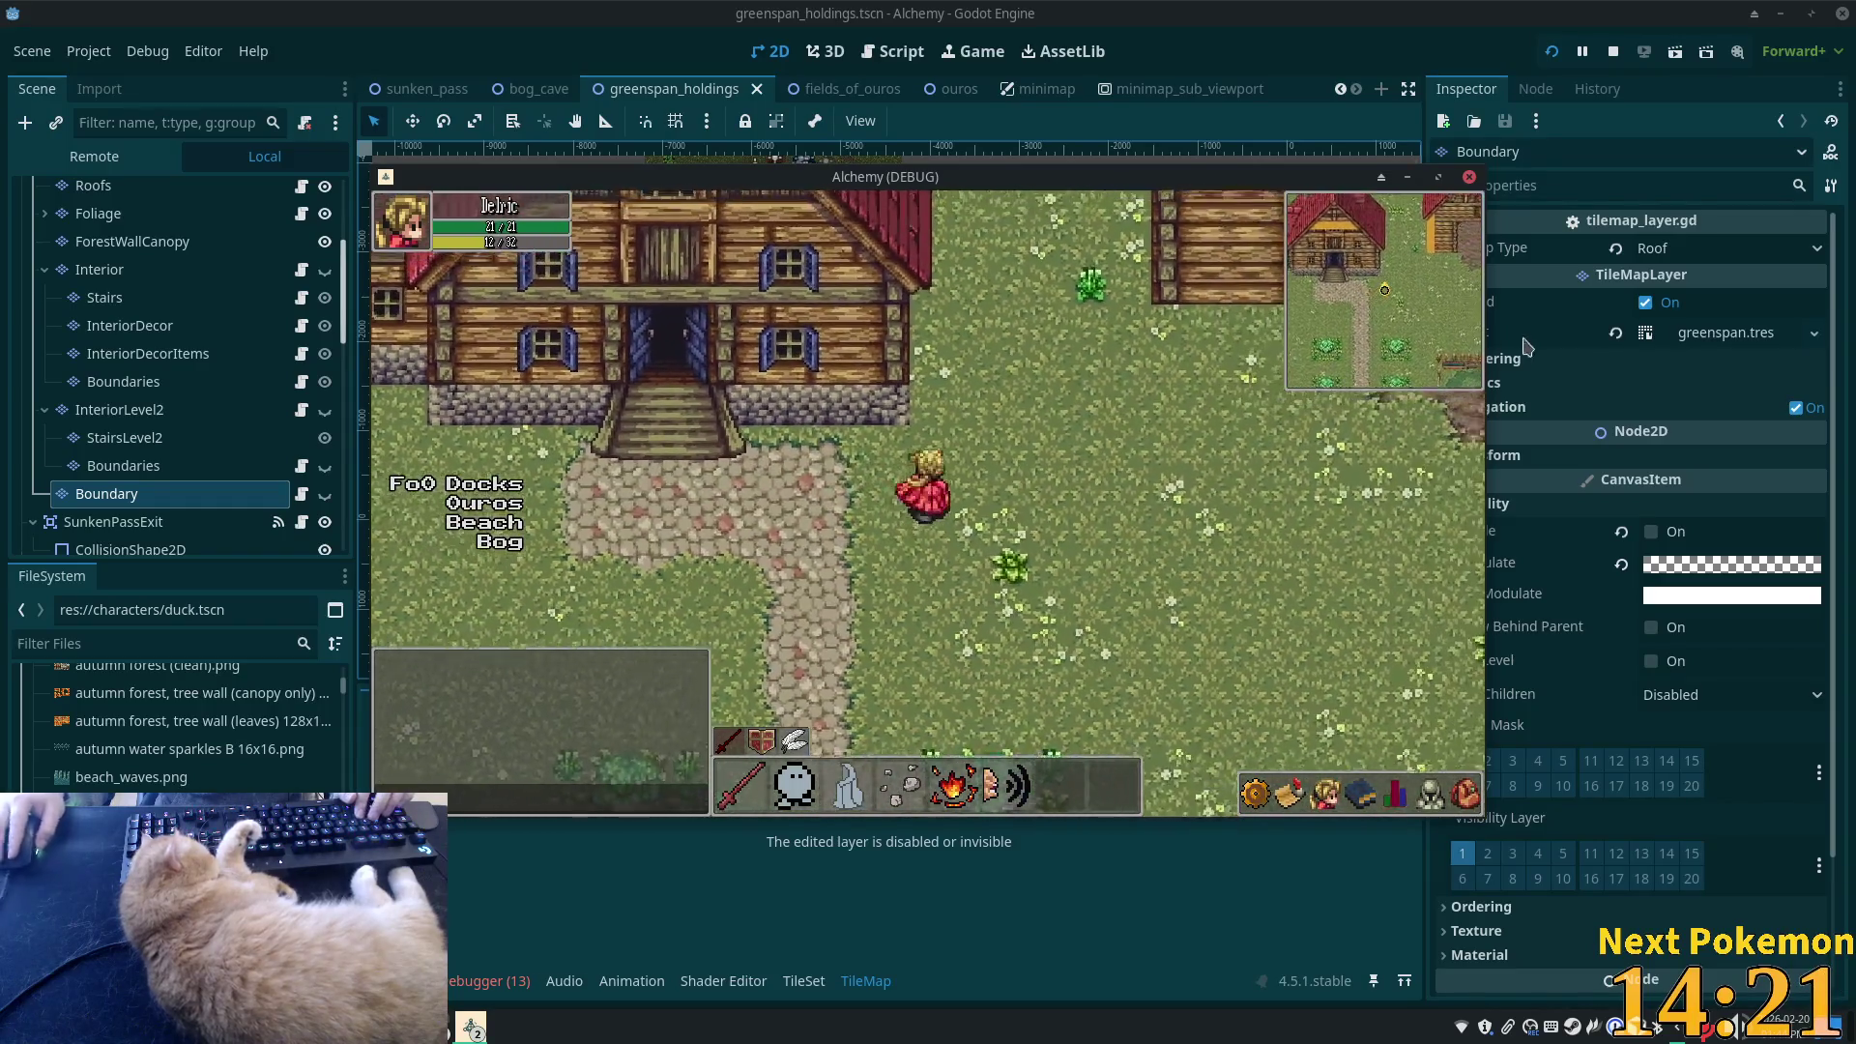
key(Right)
key(Right)
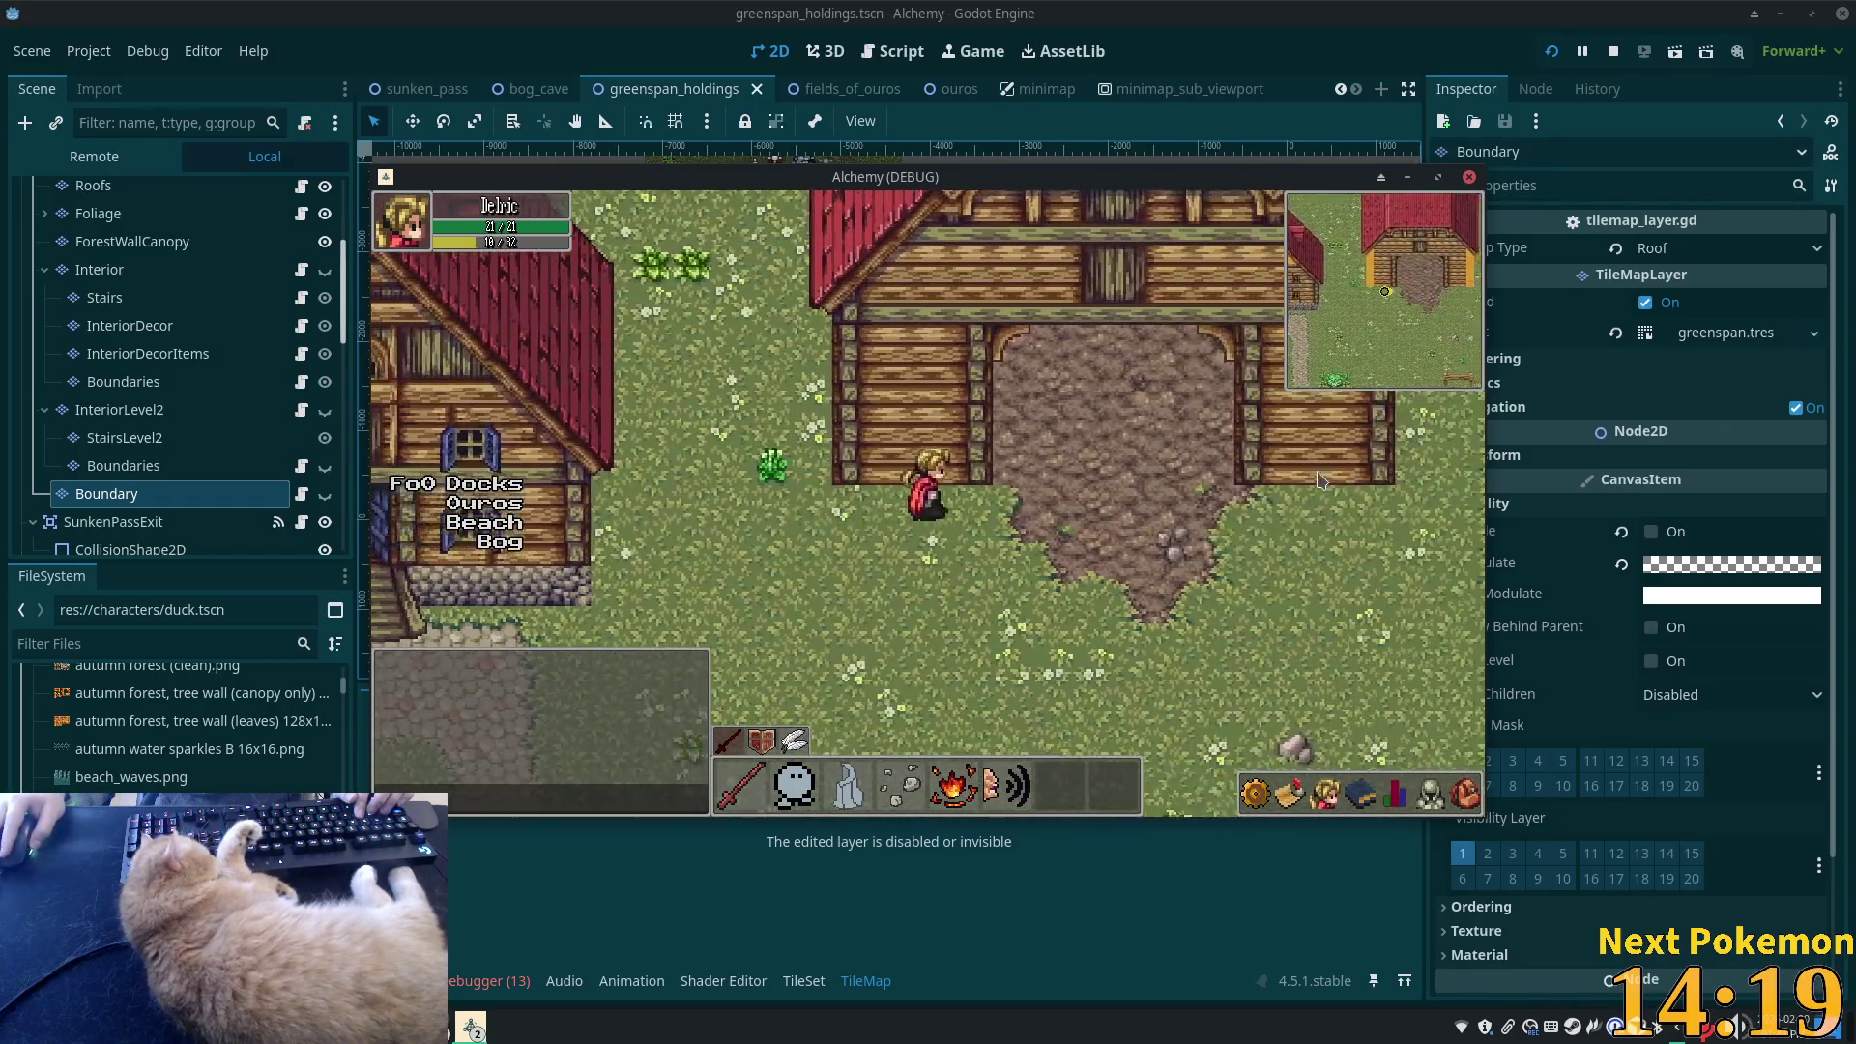
key(Right)
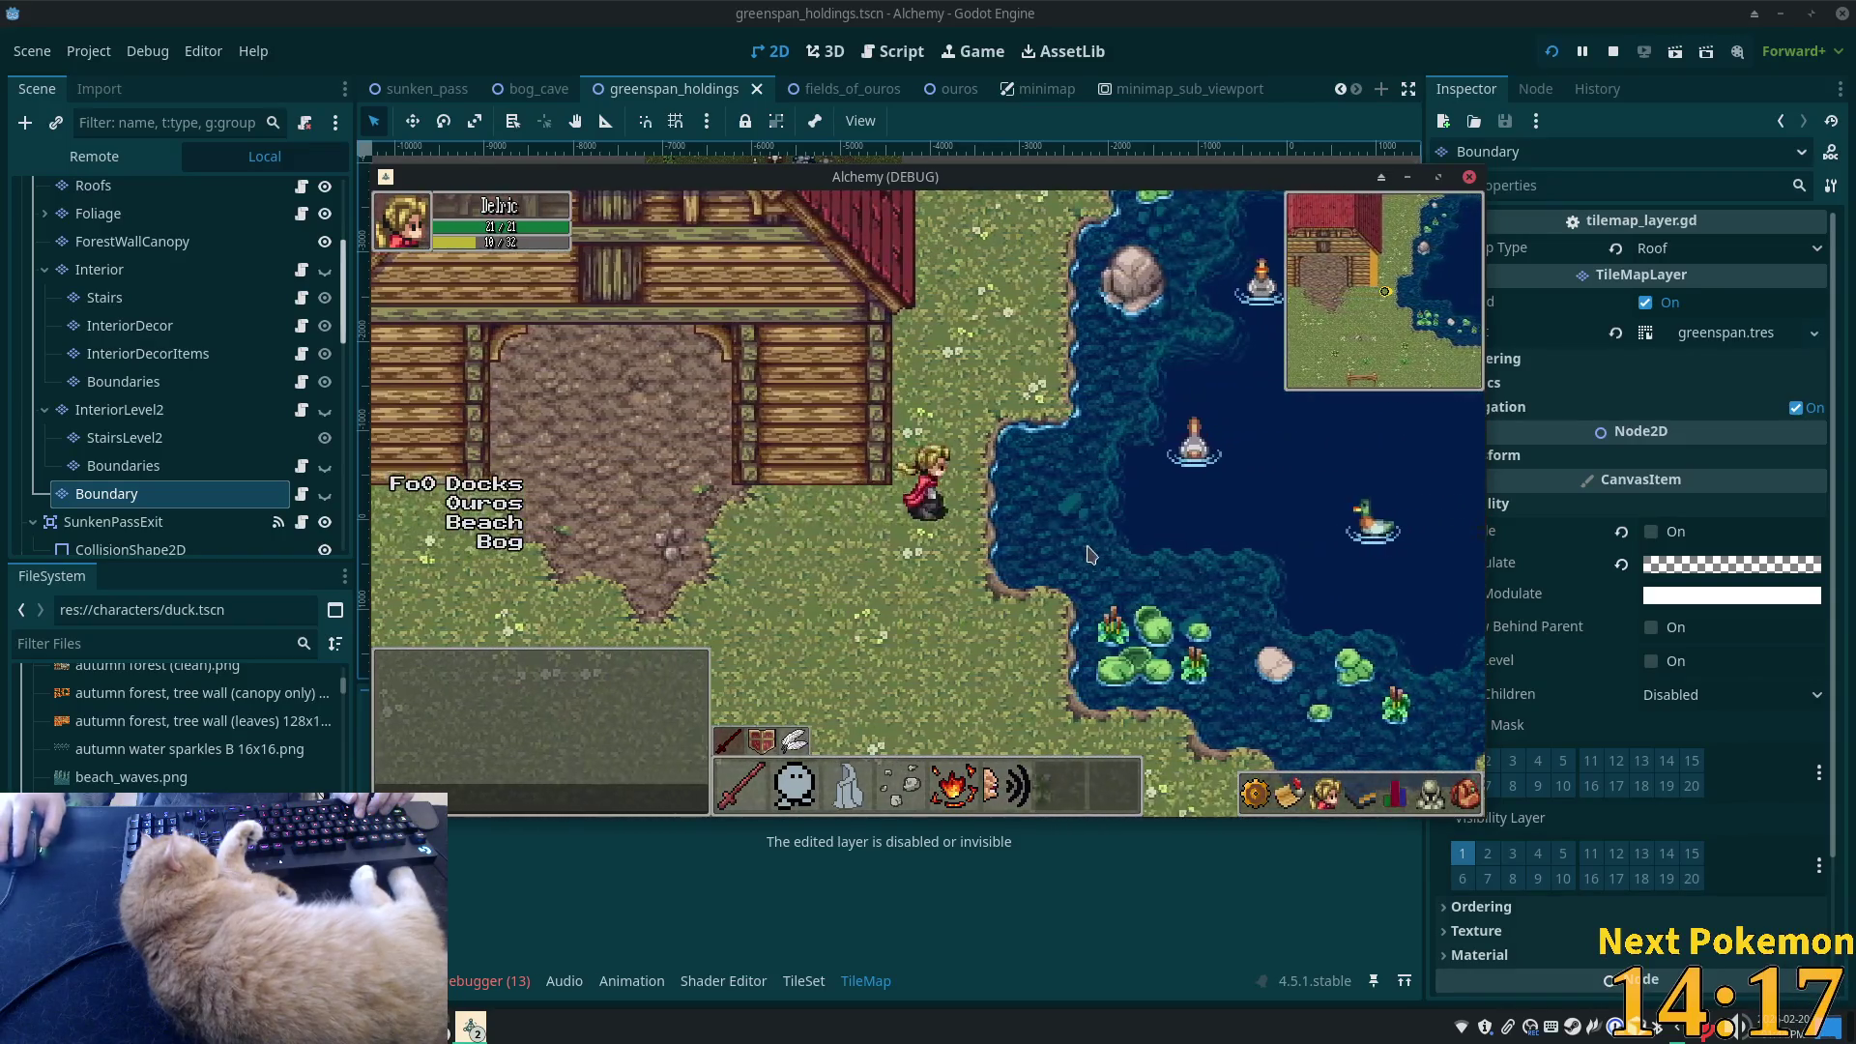
- Walk back west past the house, circle the stairs, and bring the map editor forward
key(Left)
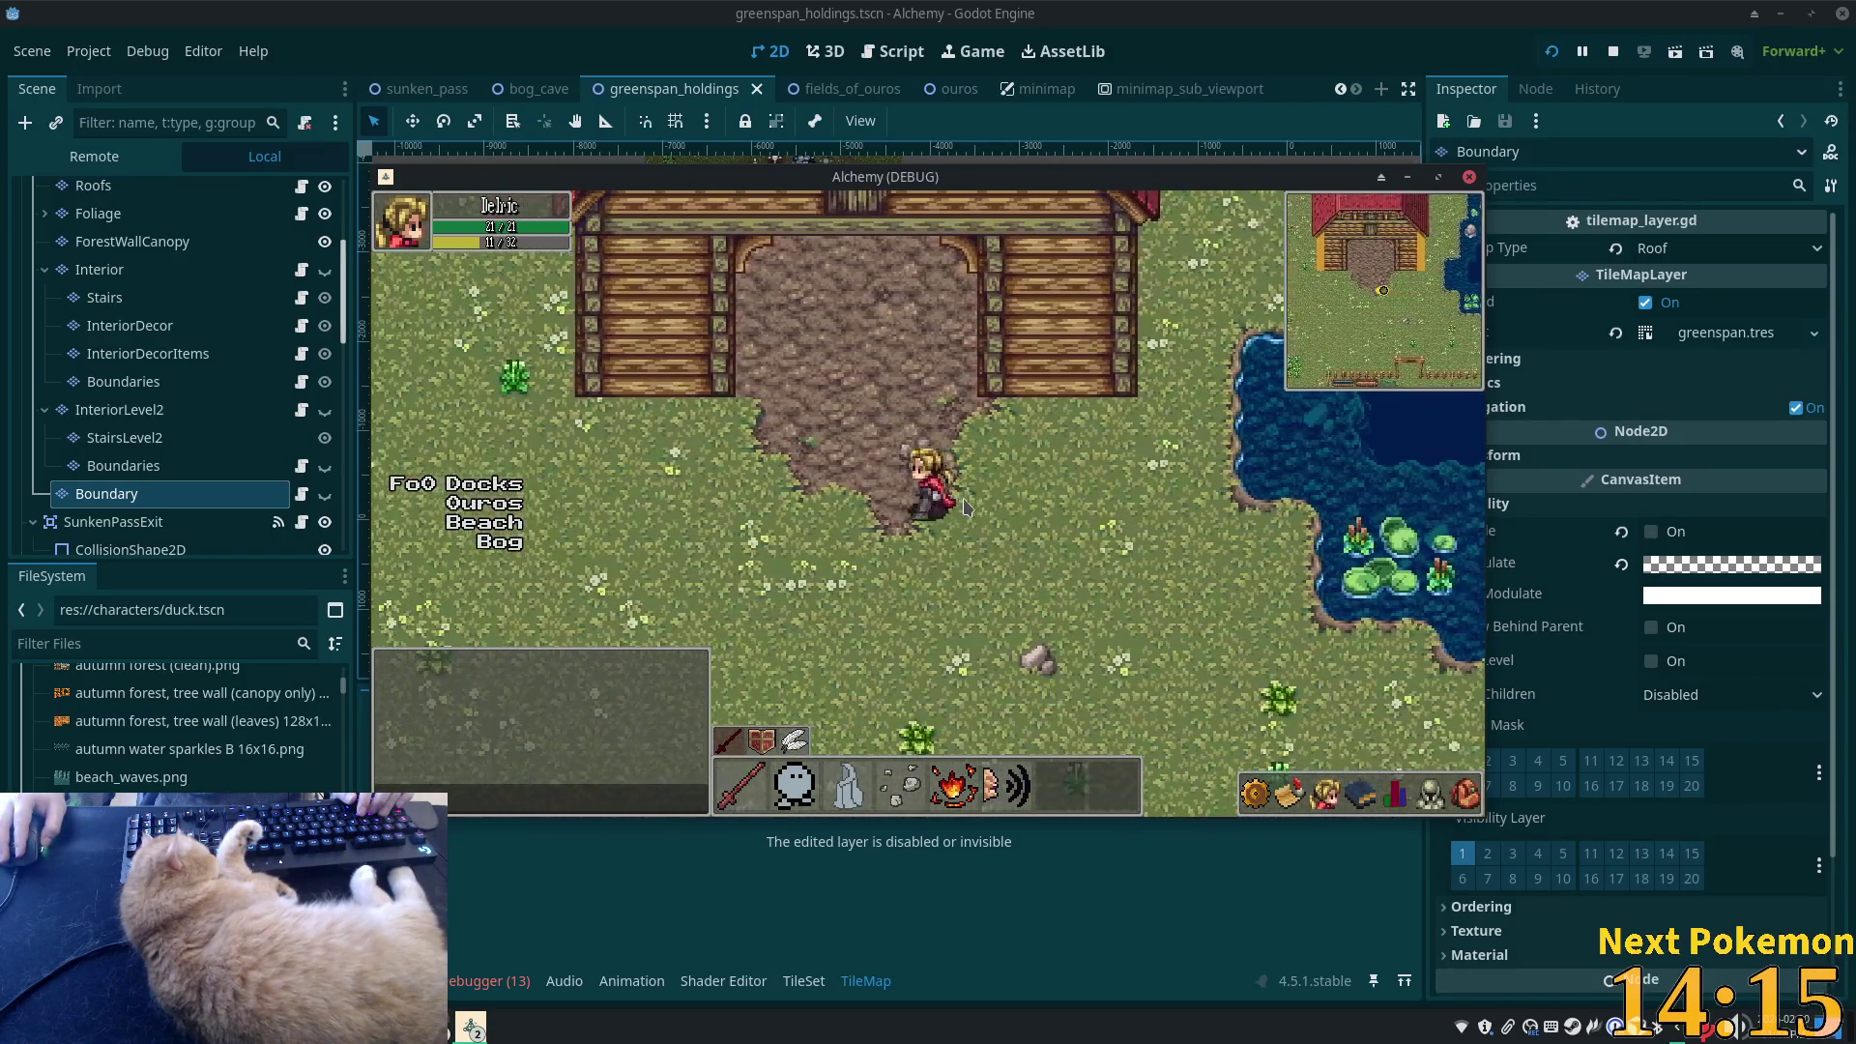
key(Left)
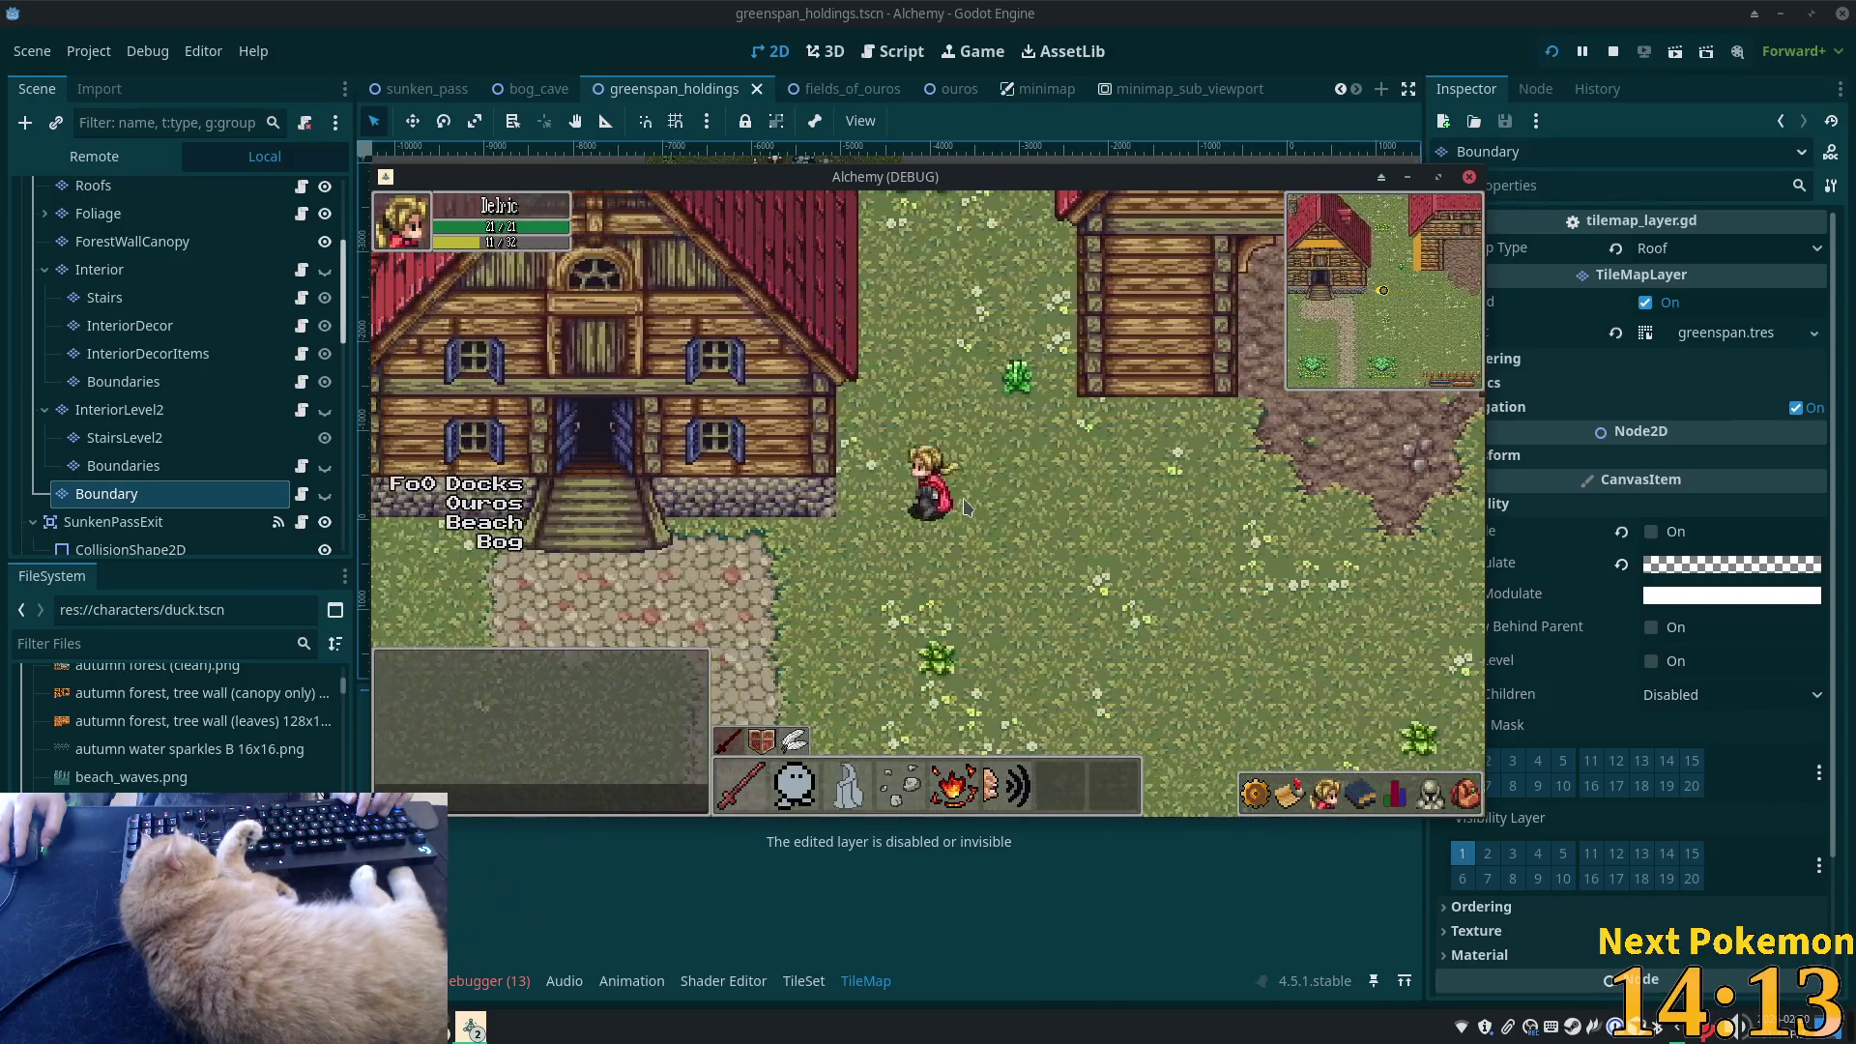
key(Left)
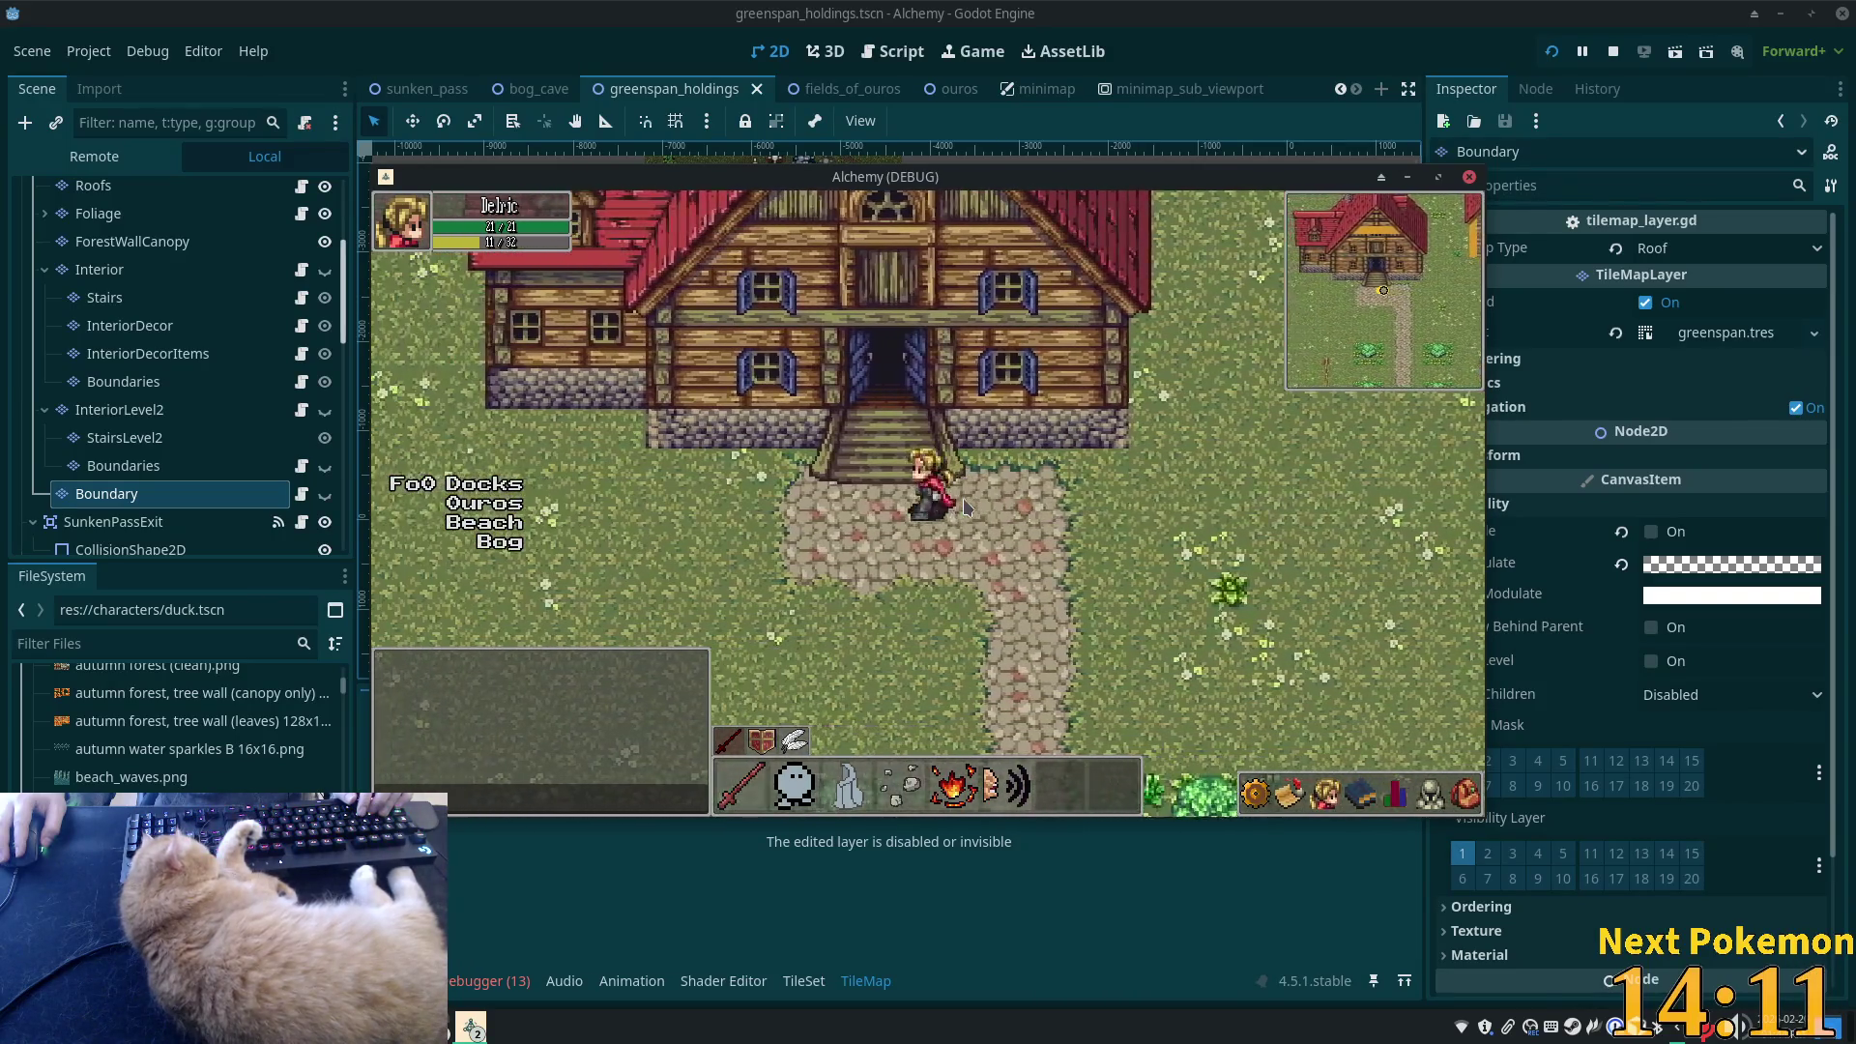
key(Left)
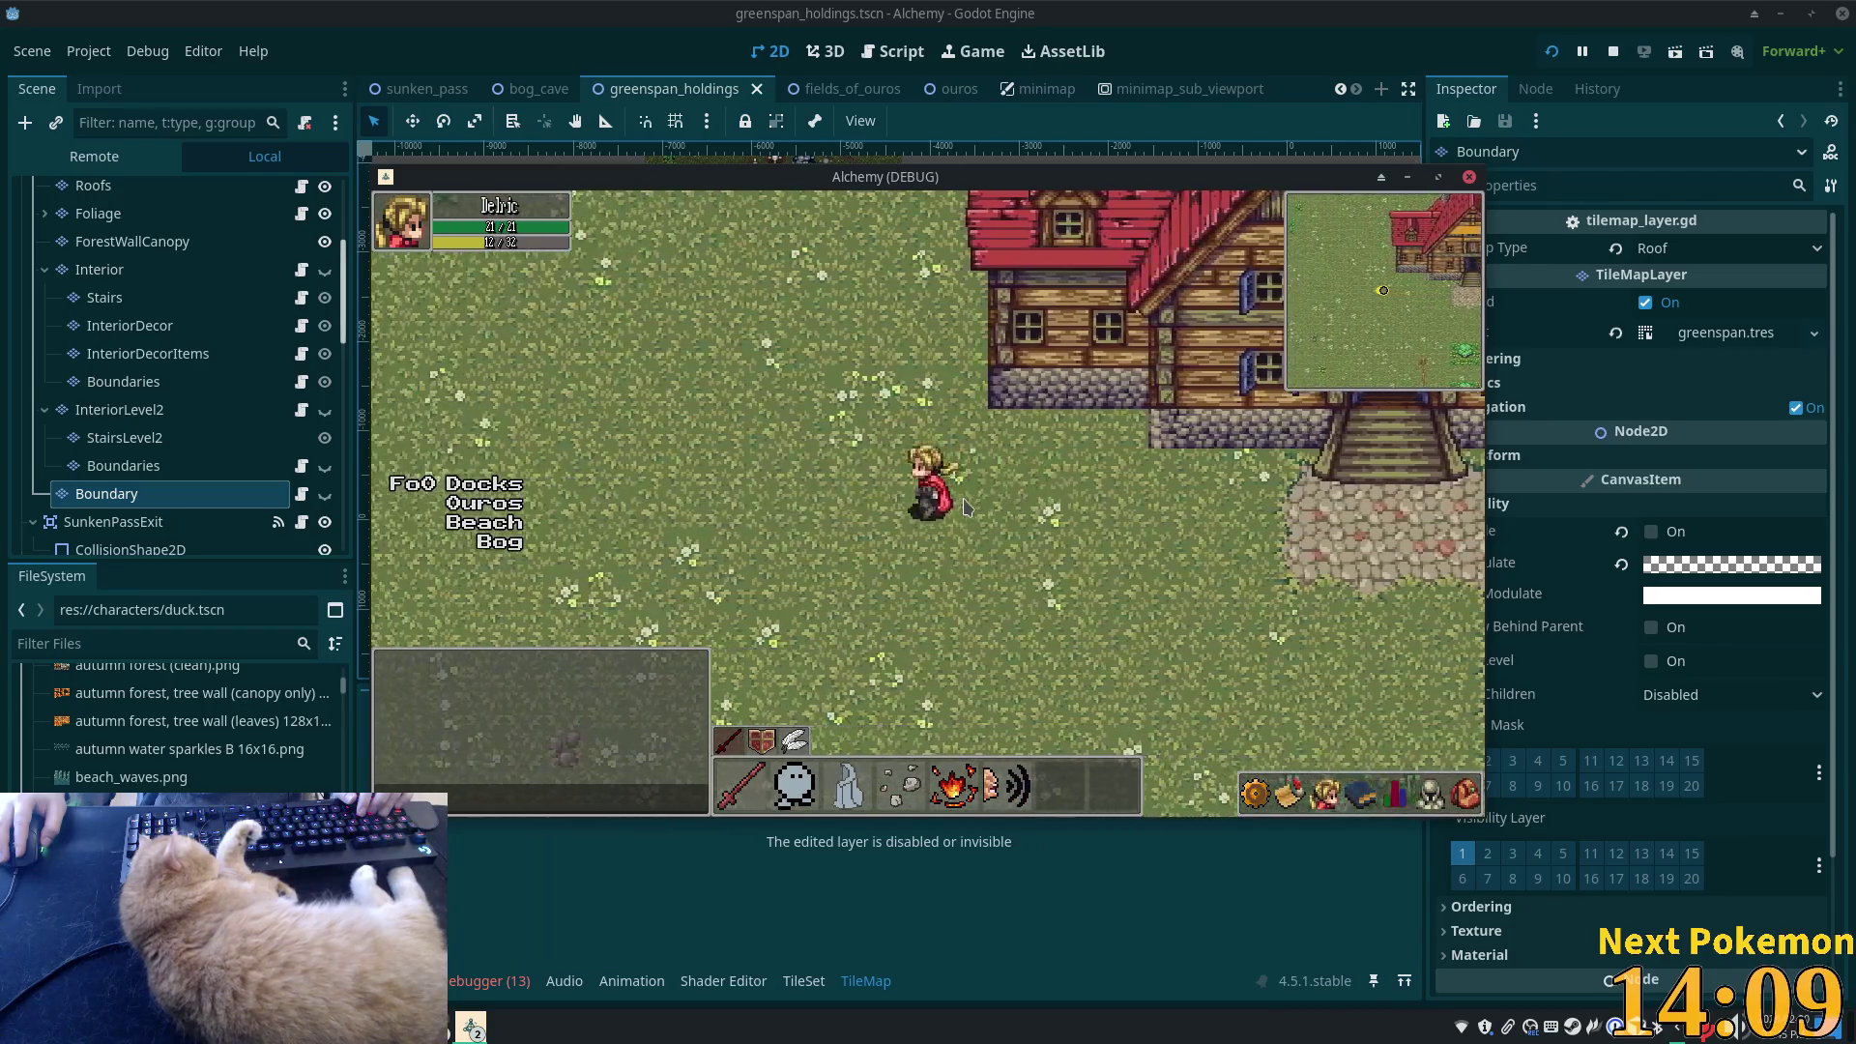
key(Up)
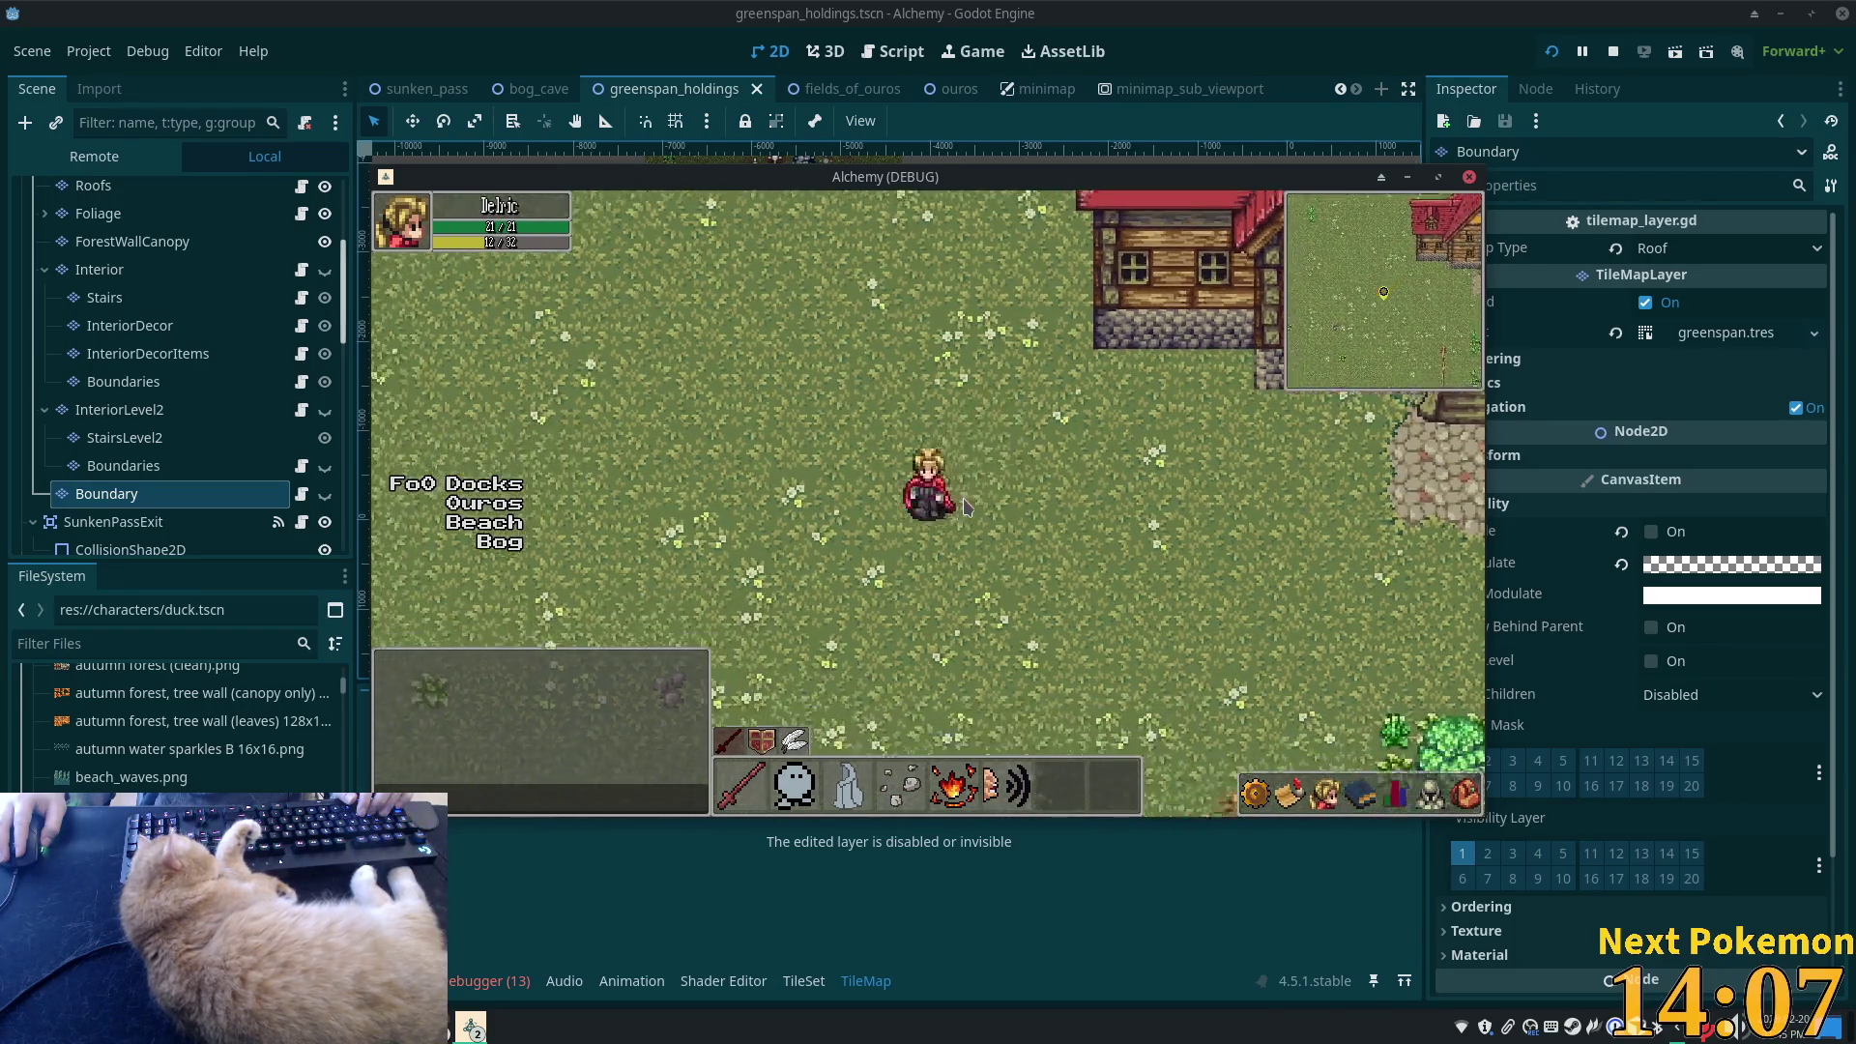
key(Right)
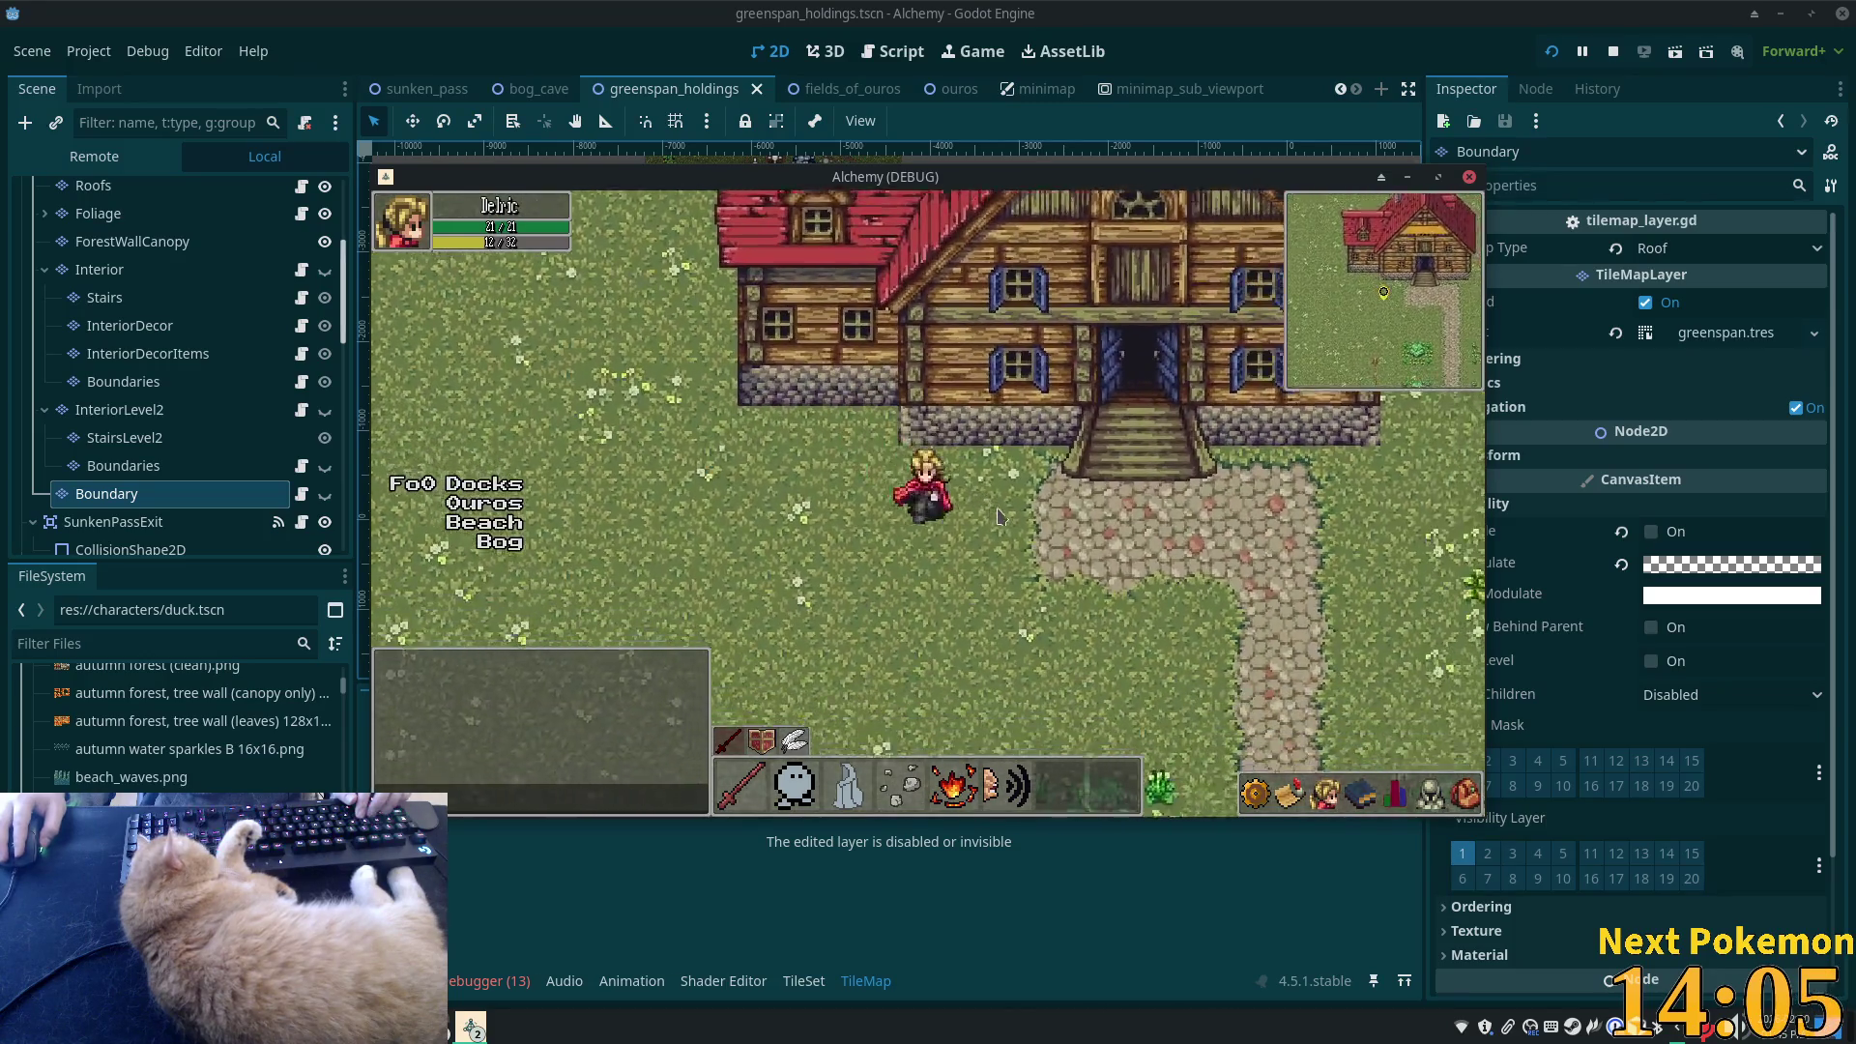
key(Right)
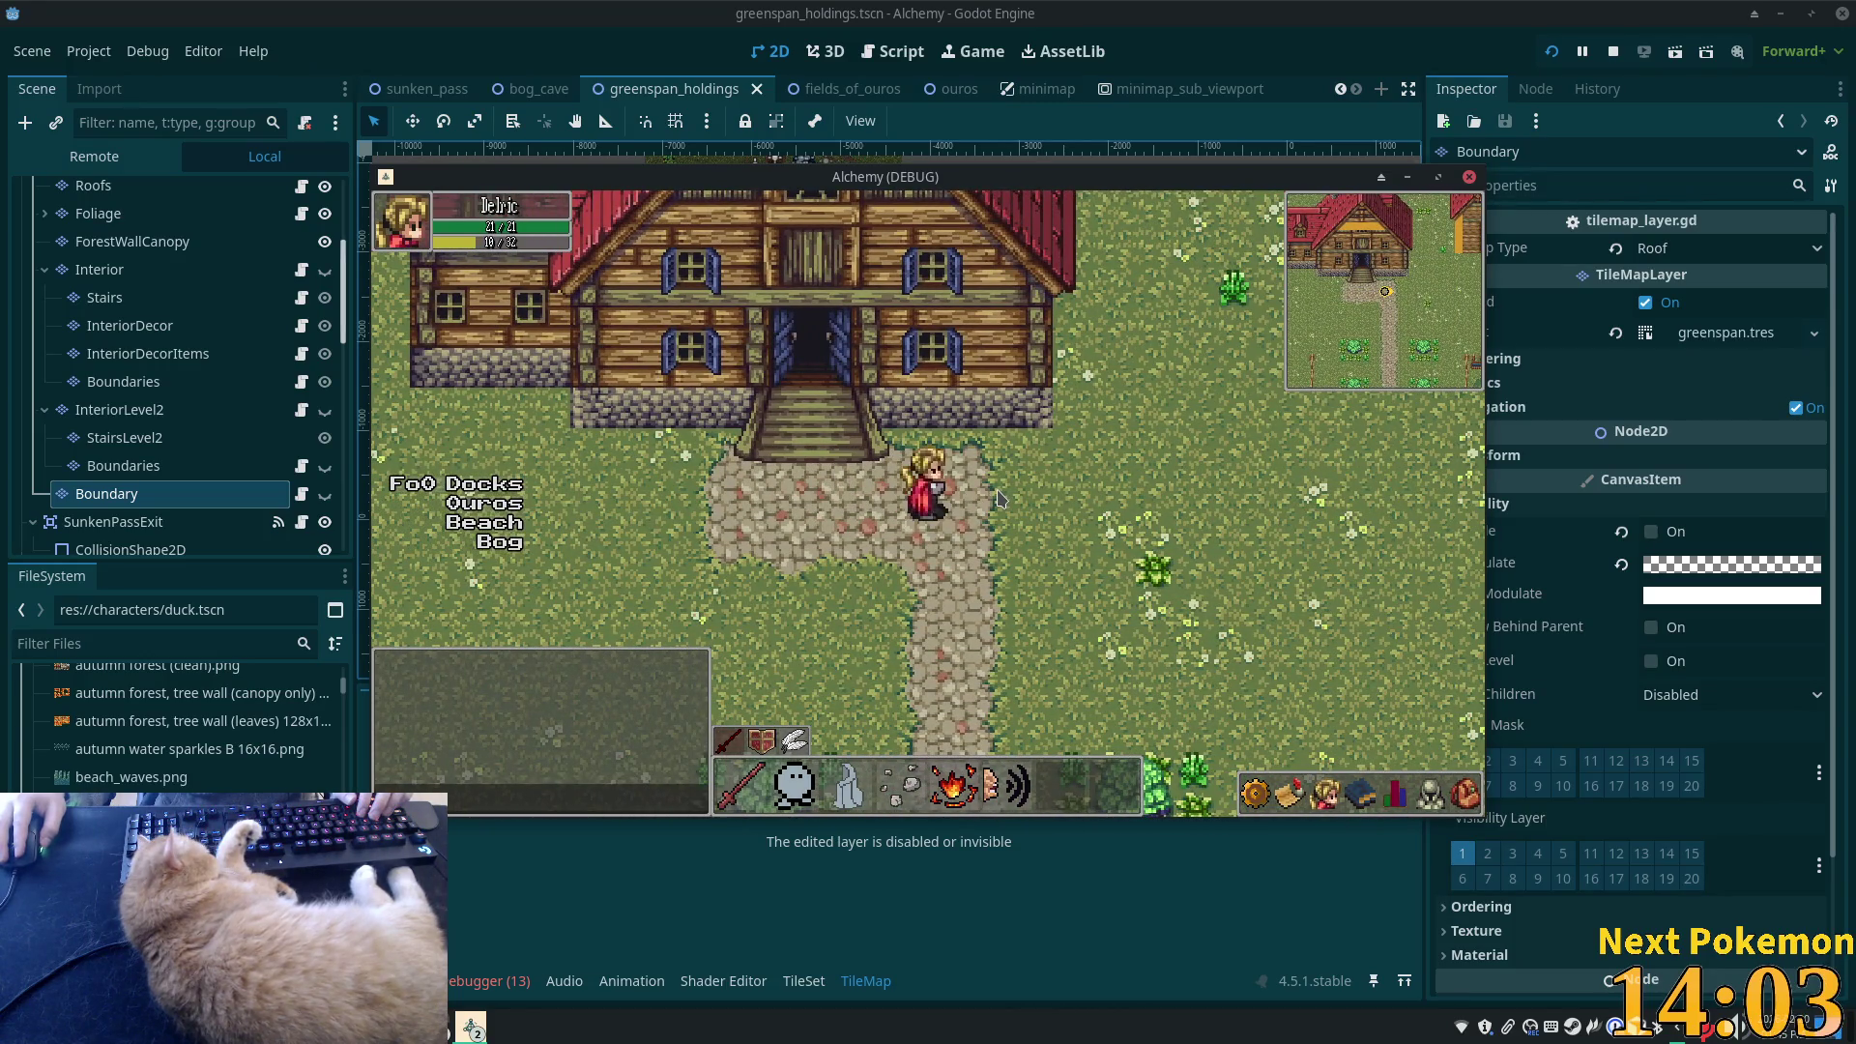
key(Right)
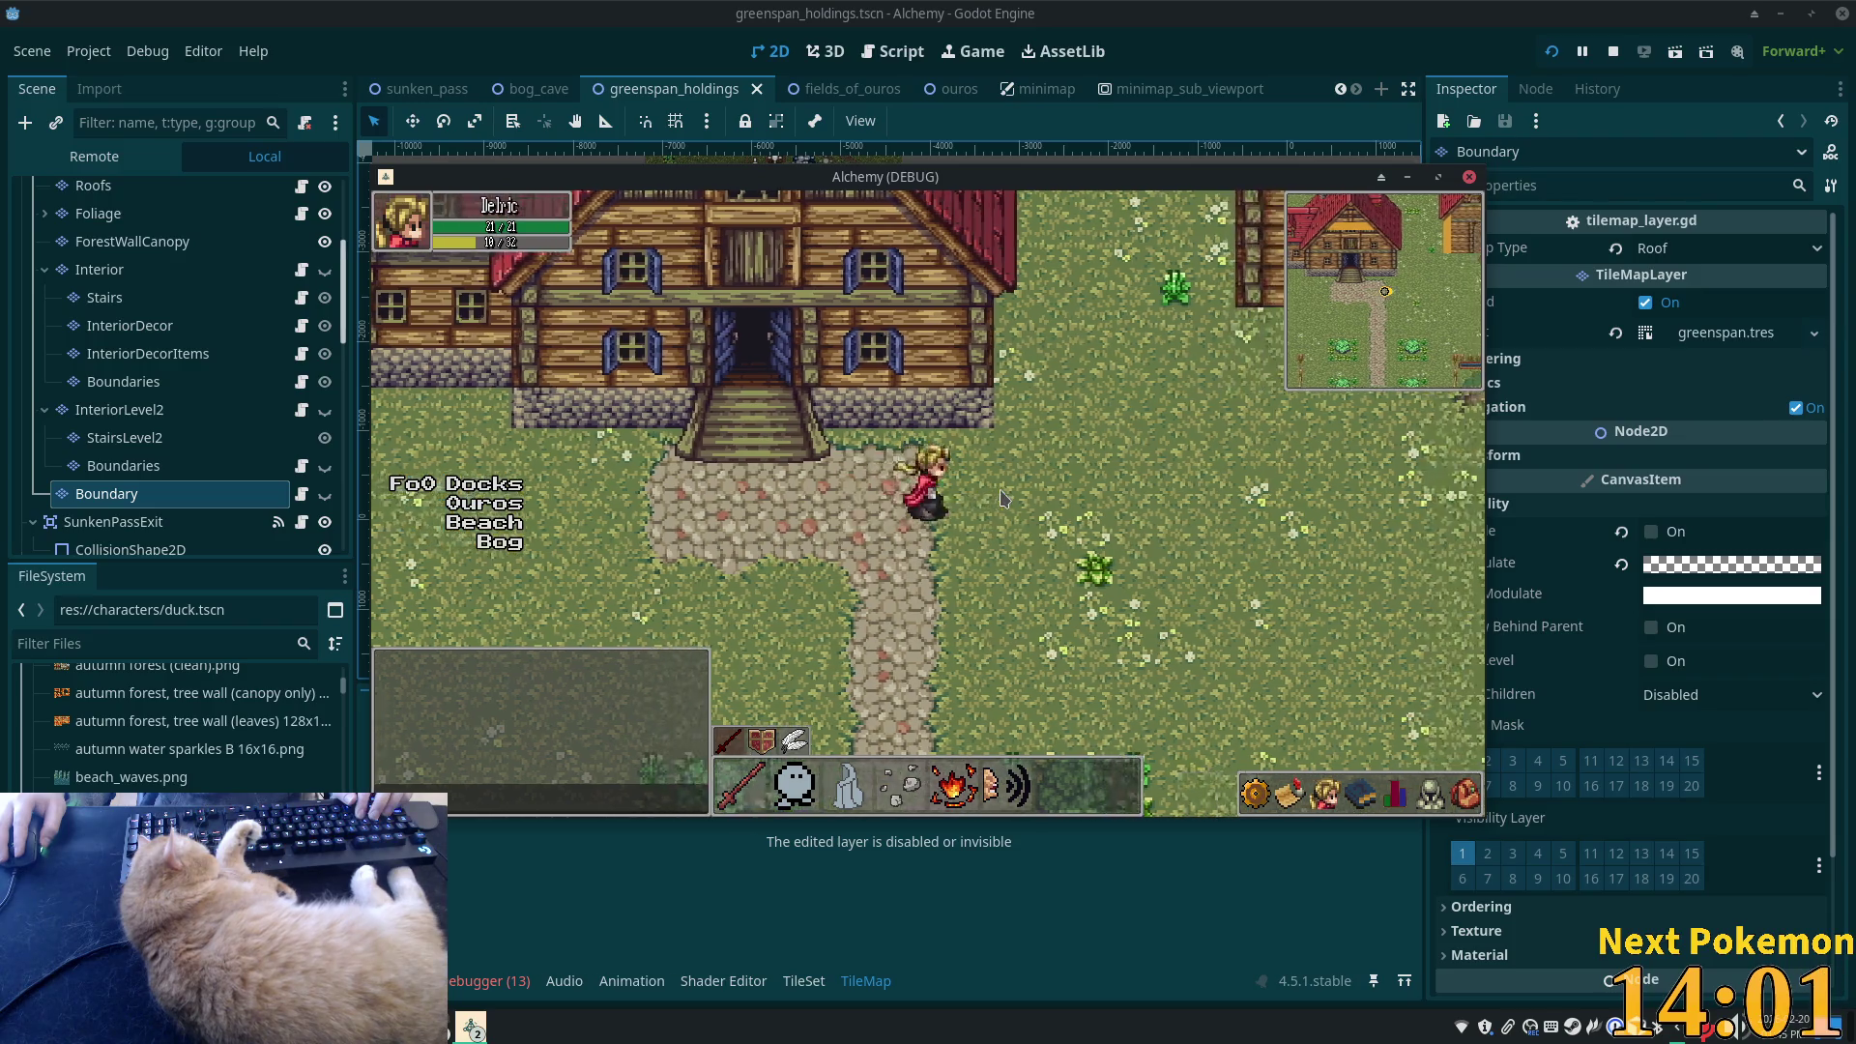
key(Up)
key(Down)
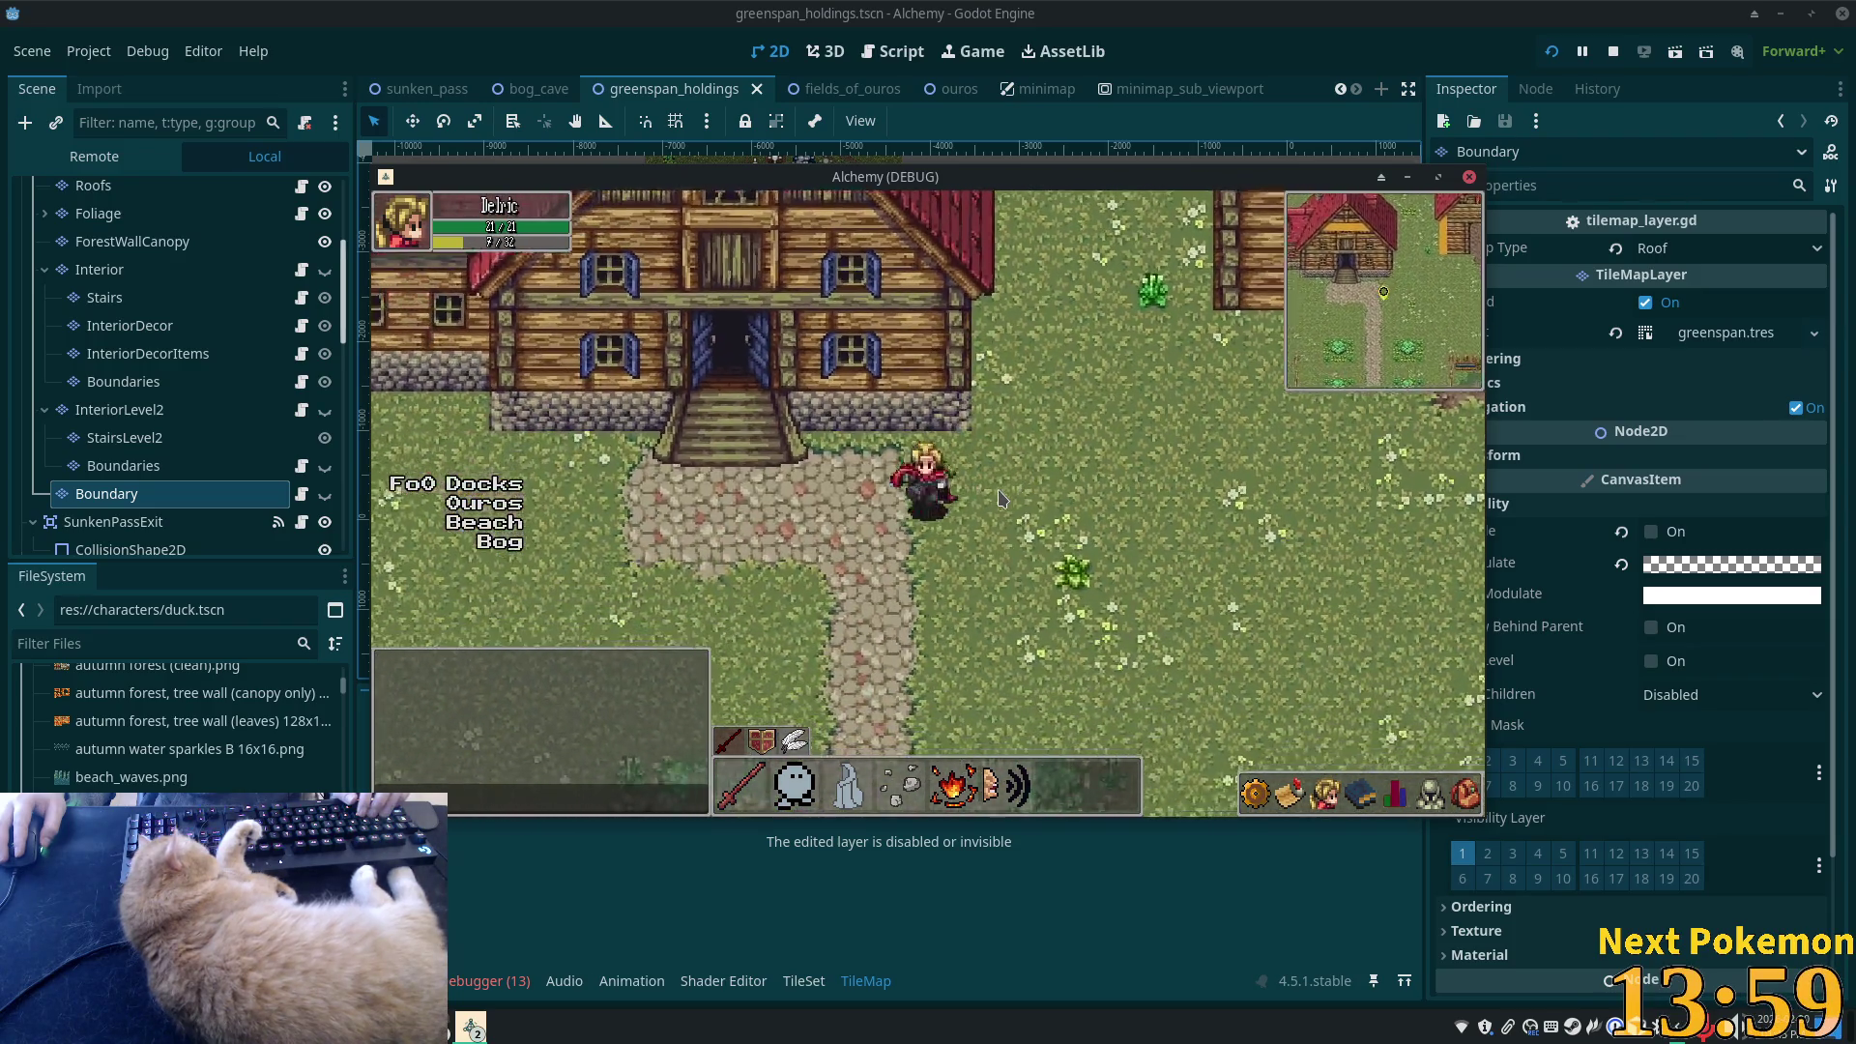
key(Left)
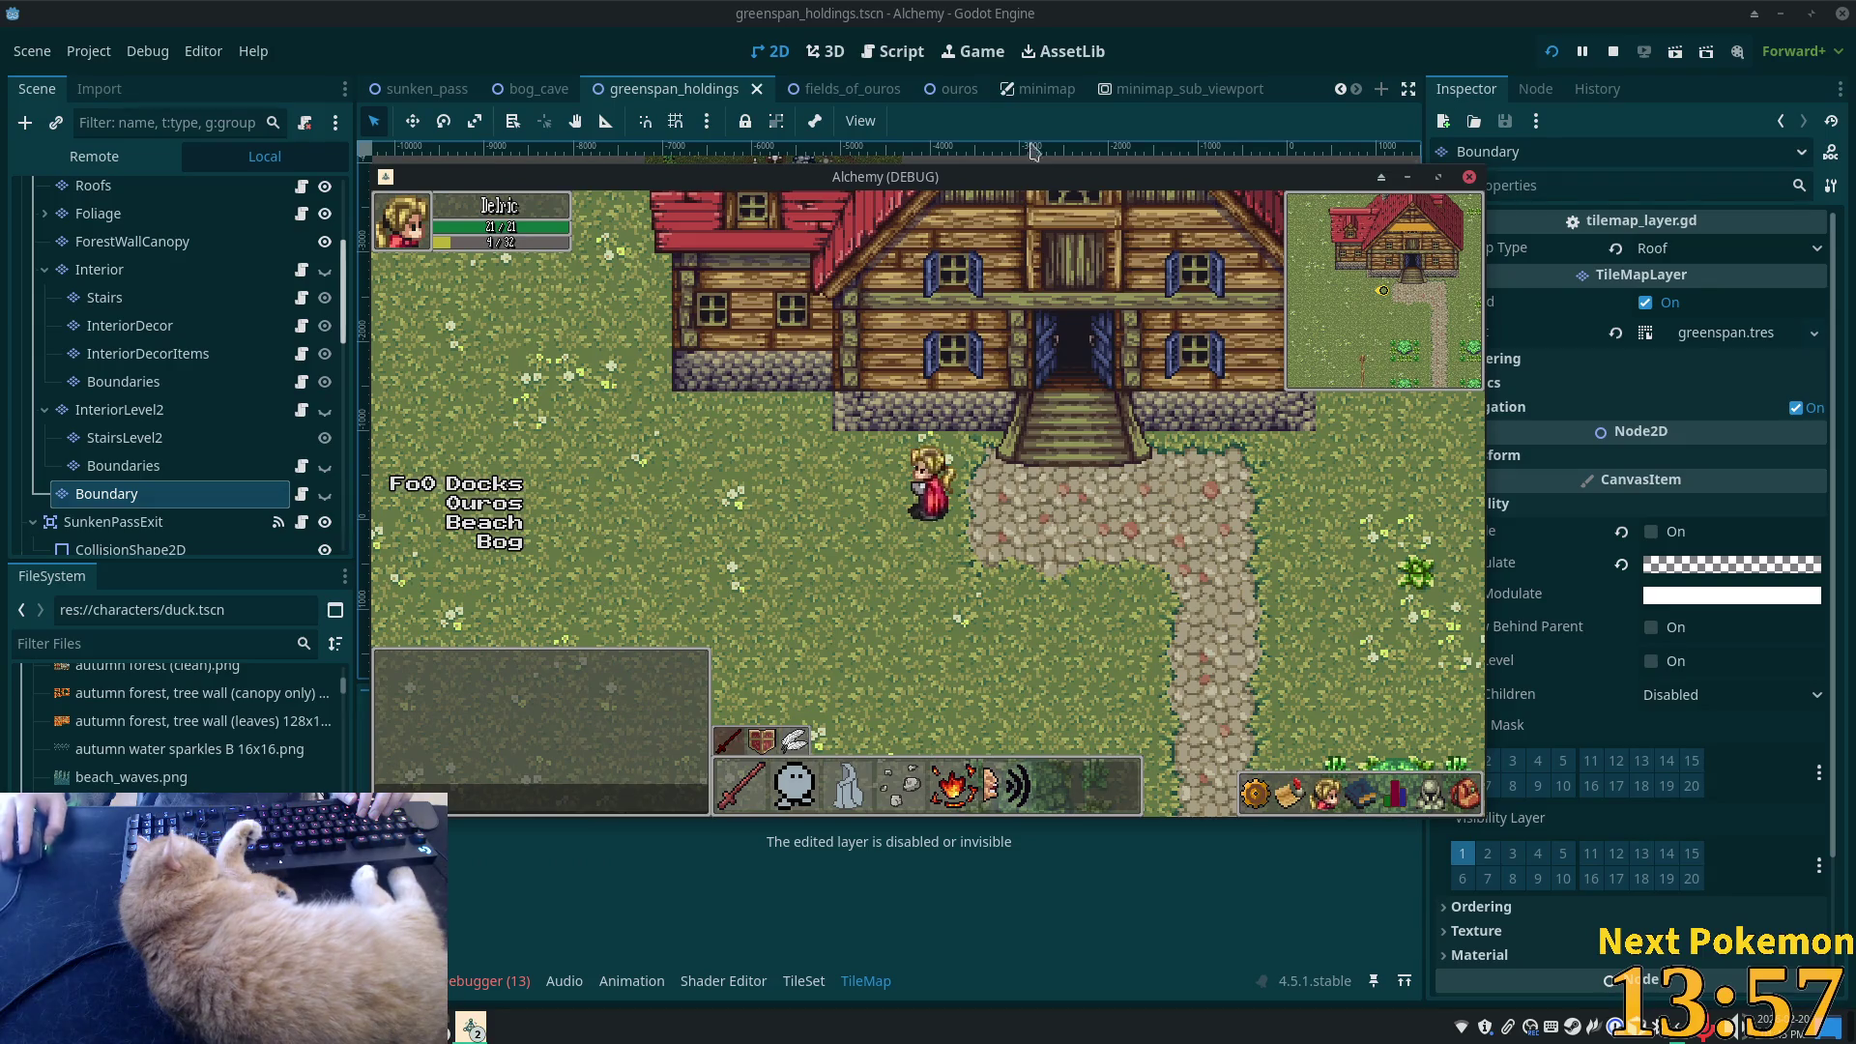
click(1234, 9)
- Select the Foliage layer and bring the bush tiles of summer forest.png into view
scroll(754, 302, down, 3)
mouse_move(755, 303)
mouse_down()
mouse_move(845, 531)
mouse_move(945, 447)
mouse_up()
scroll(909, 447, up, 4)
scroll(909, 447, up, 3)
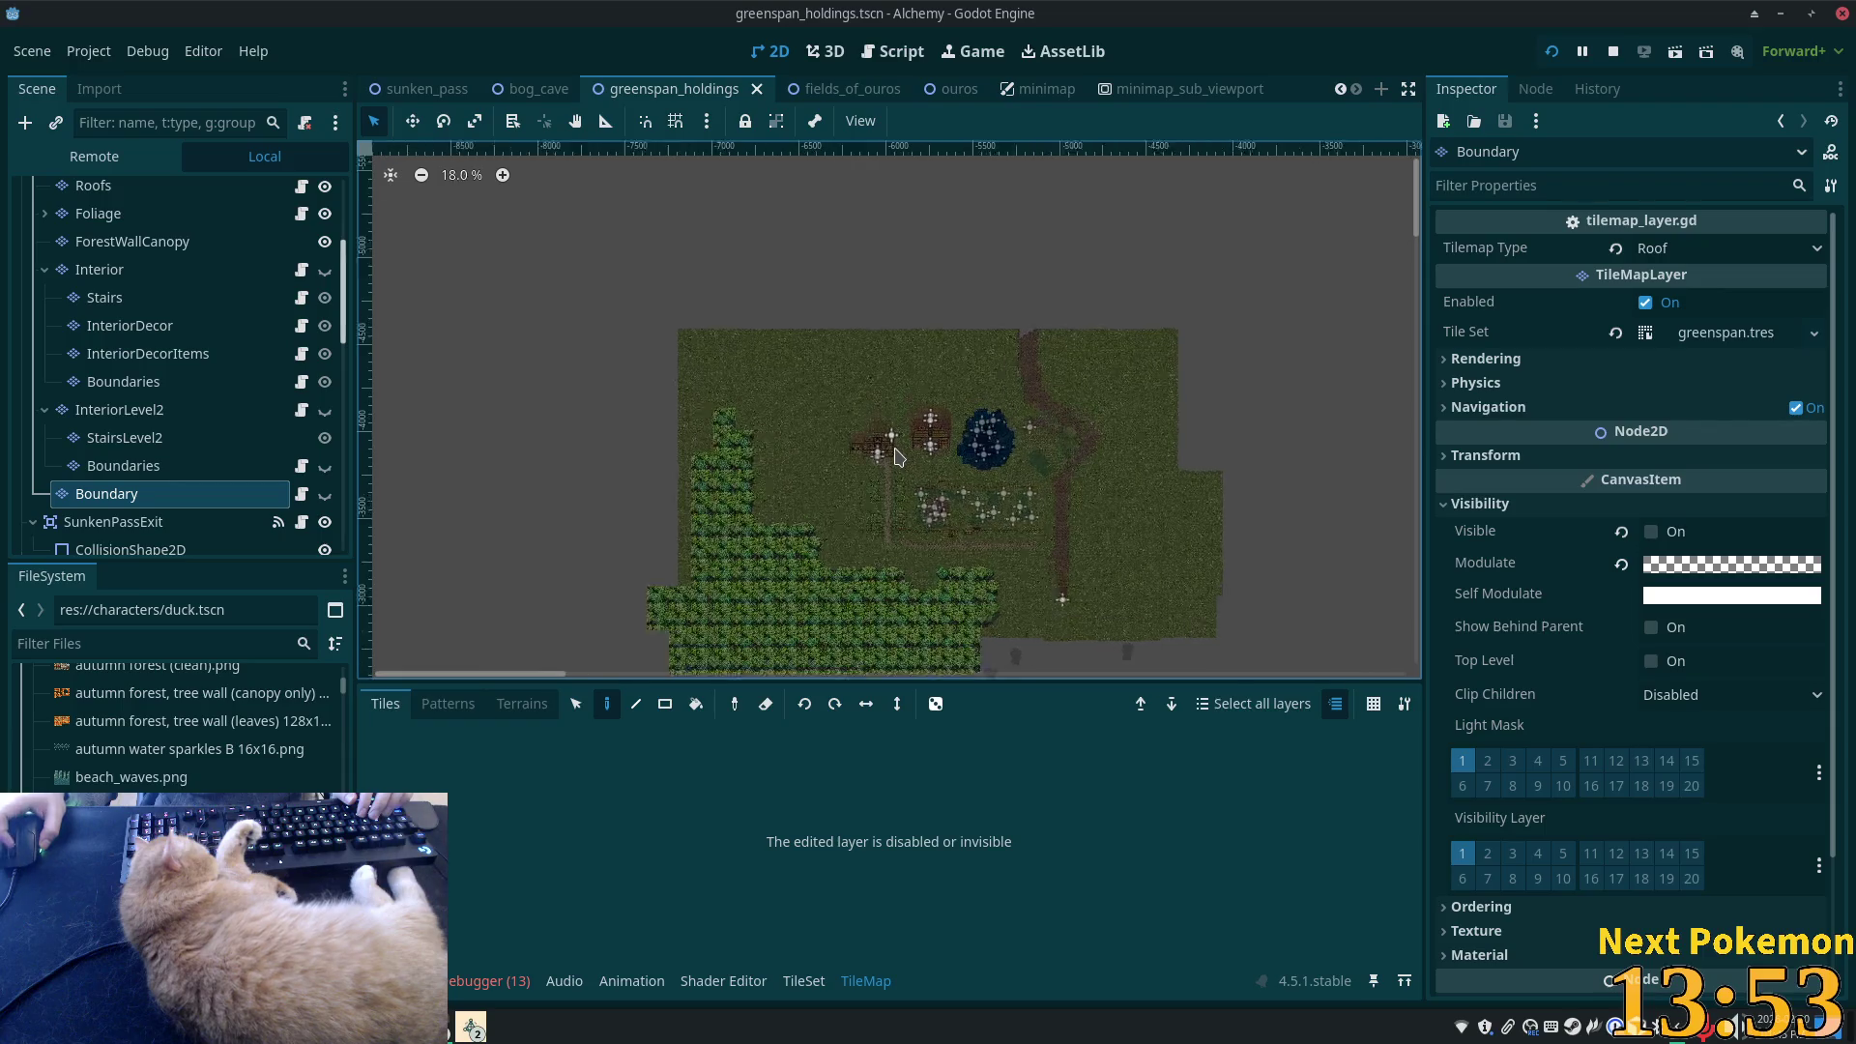
scroll(867, 462, up, 10)
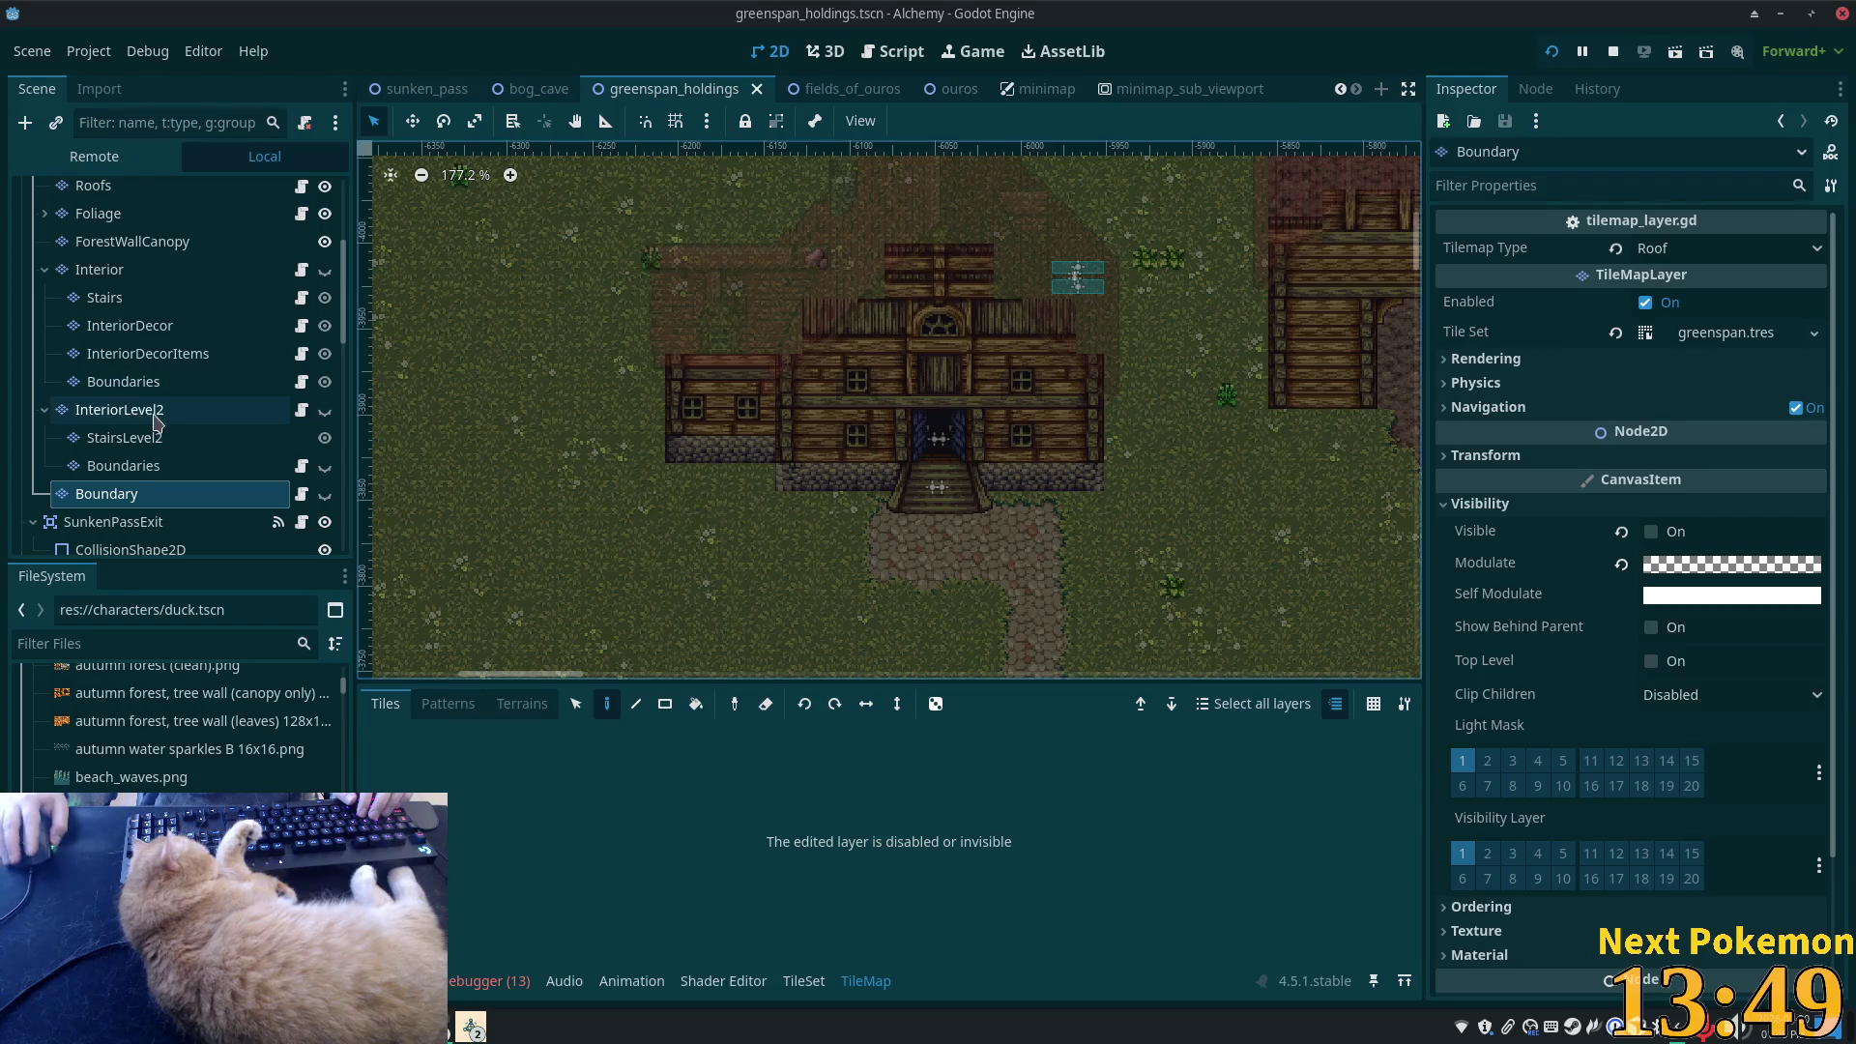
scroll(135, 396, up, 3)
click(116, 353)
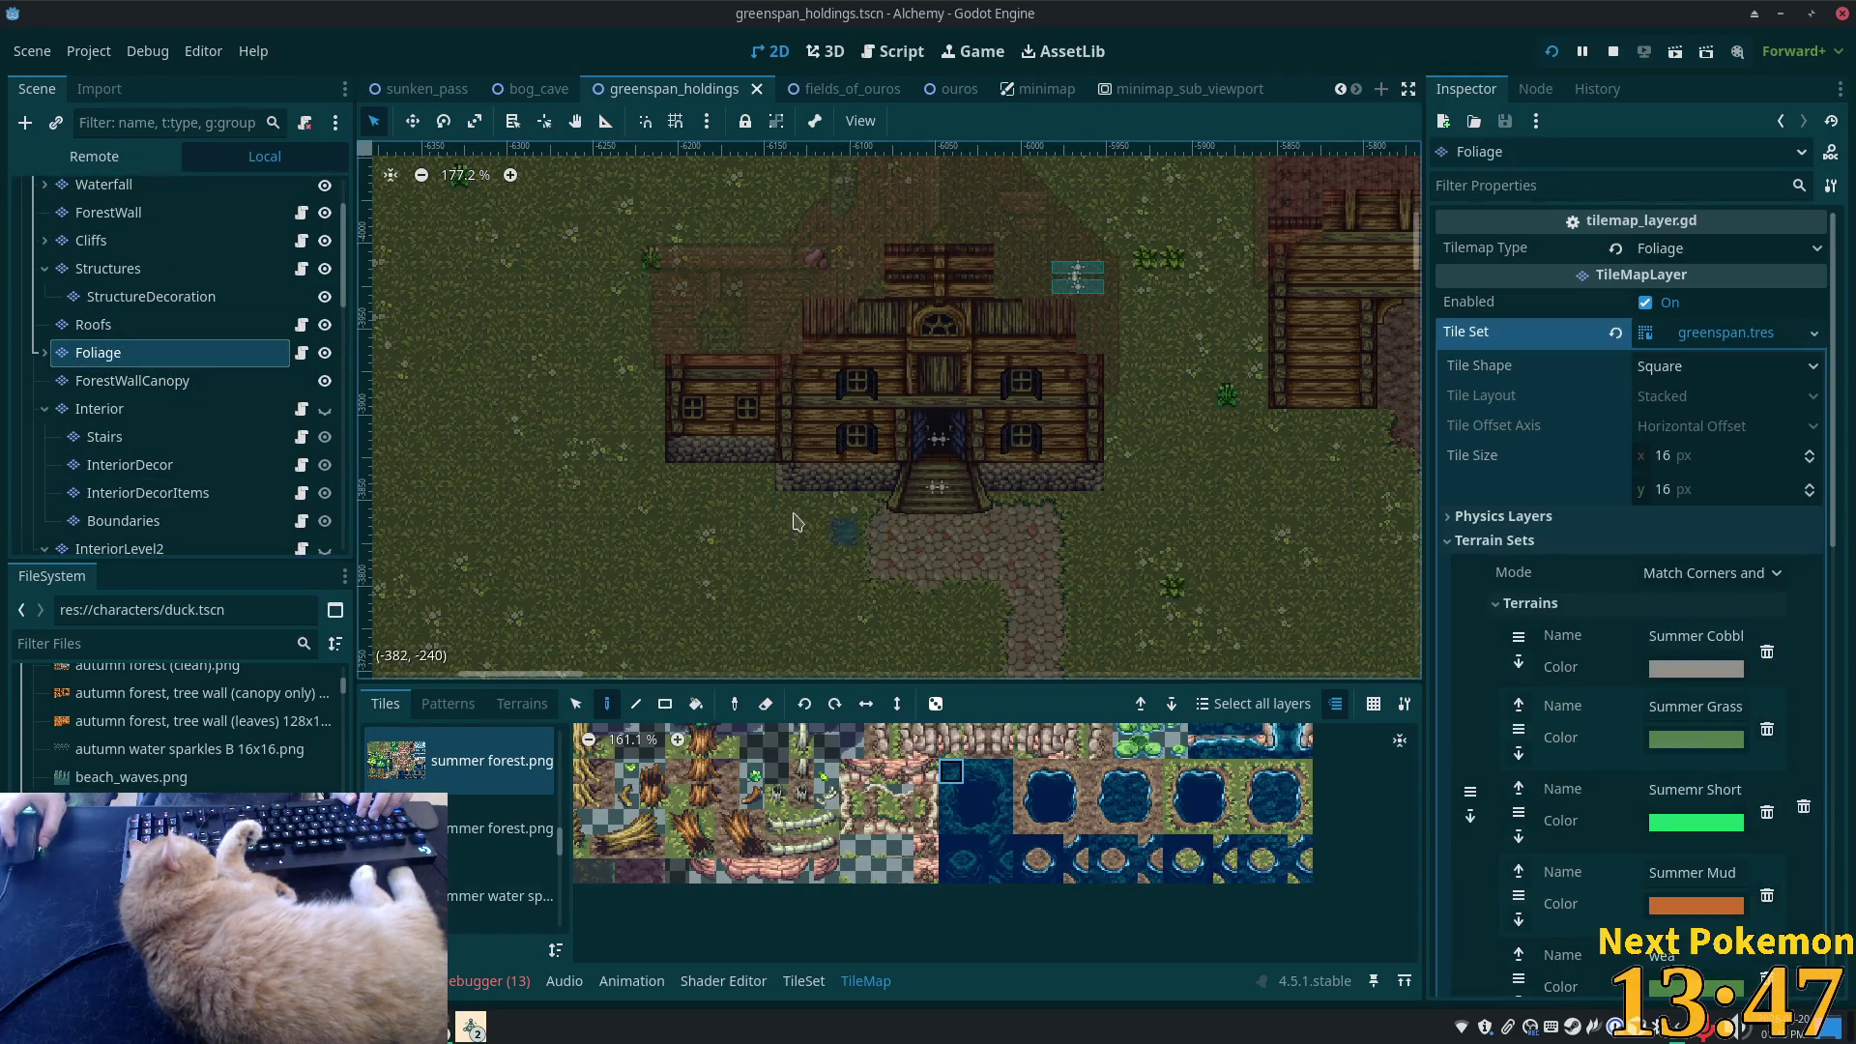
scroll(810, 522, up, 2)
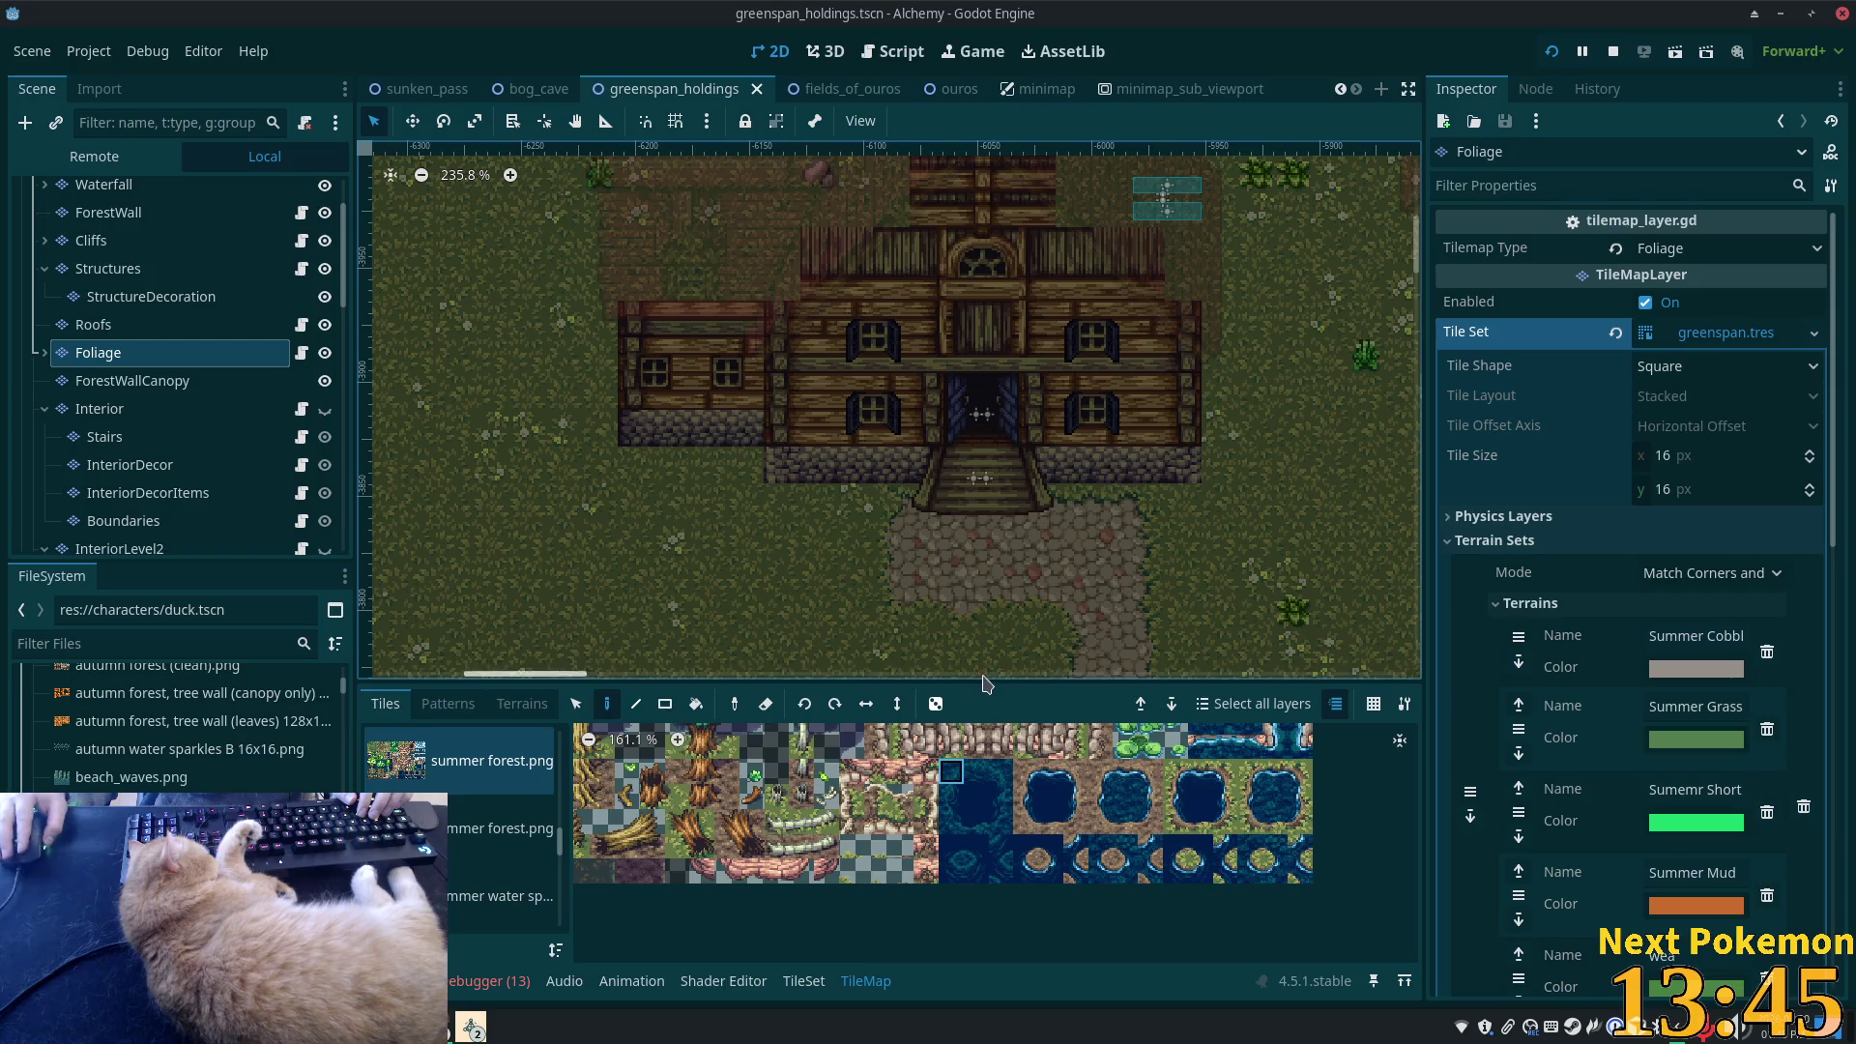
scroll(1058, 885, up, 2)
drag(914, 823, 1056, 897)
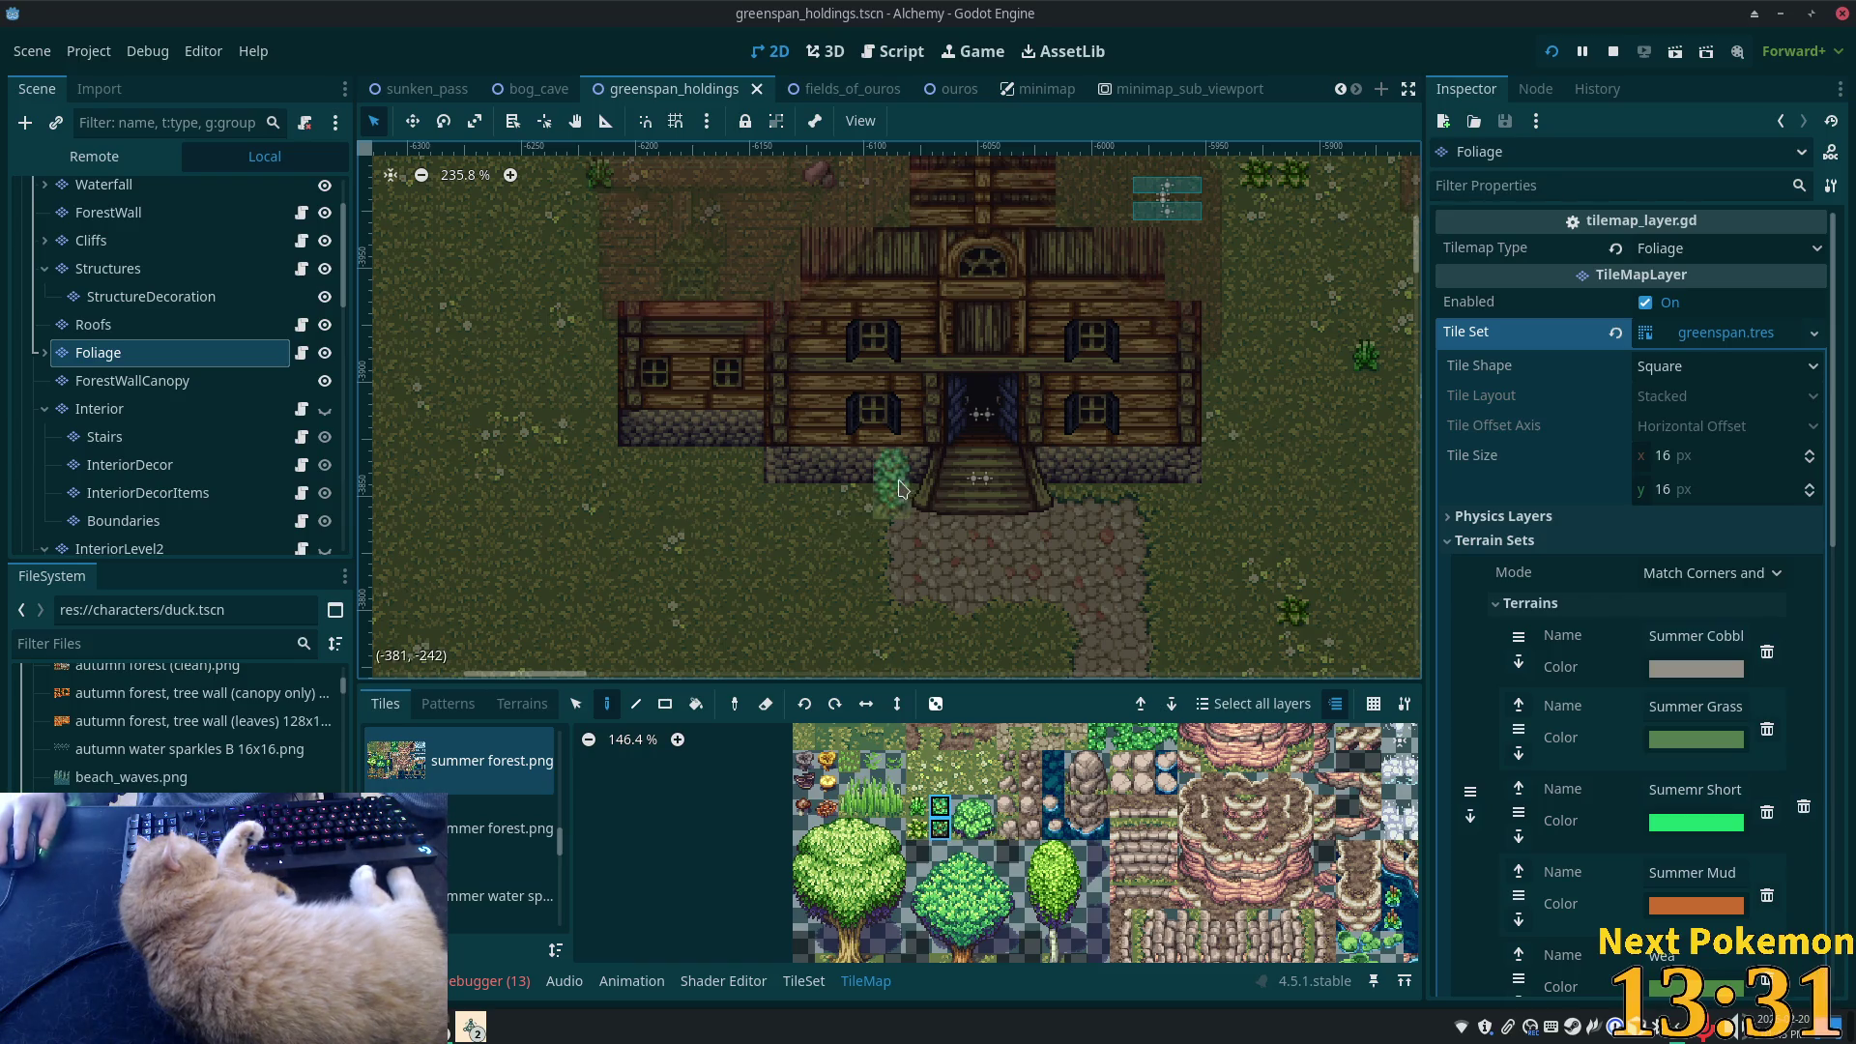
- Paint a row of green hedge bushes to the right of the farmhouse steps
mouse_move(863, 495)
mouse_down()
mouse_move(790, 496)
mouse_move(685, 456)
mouse_up()
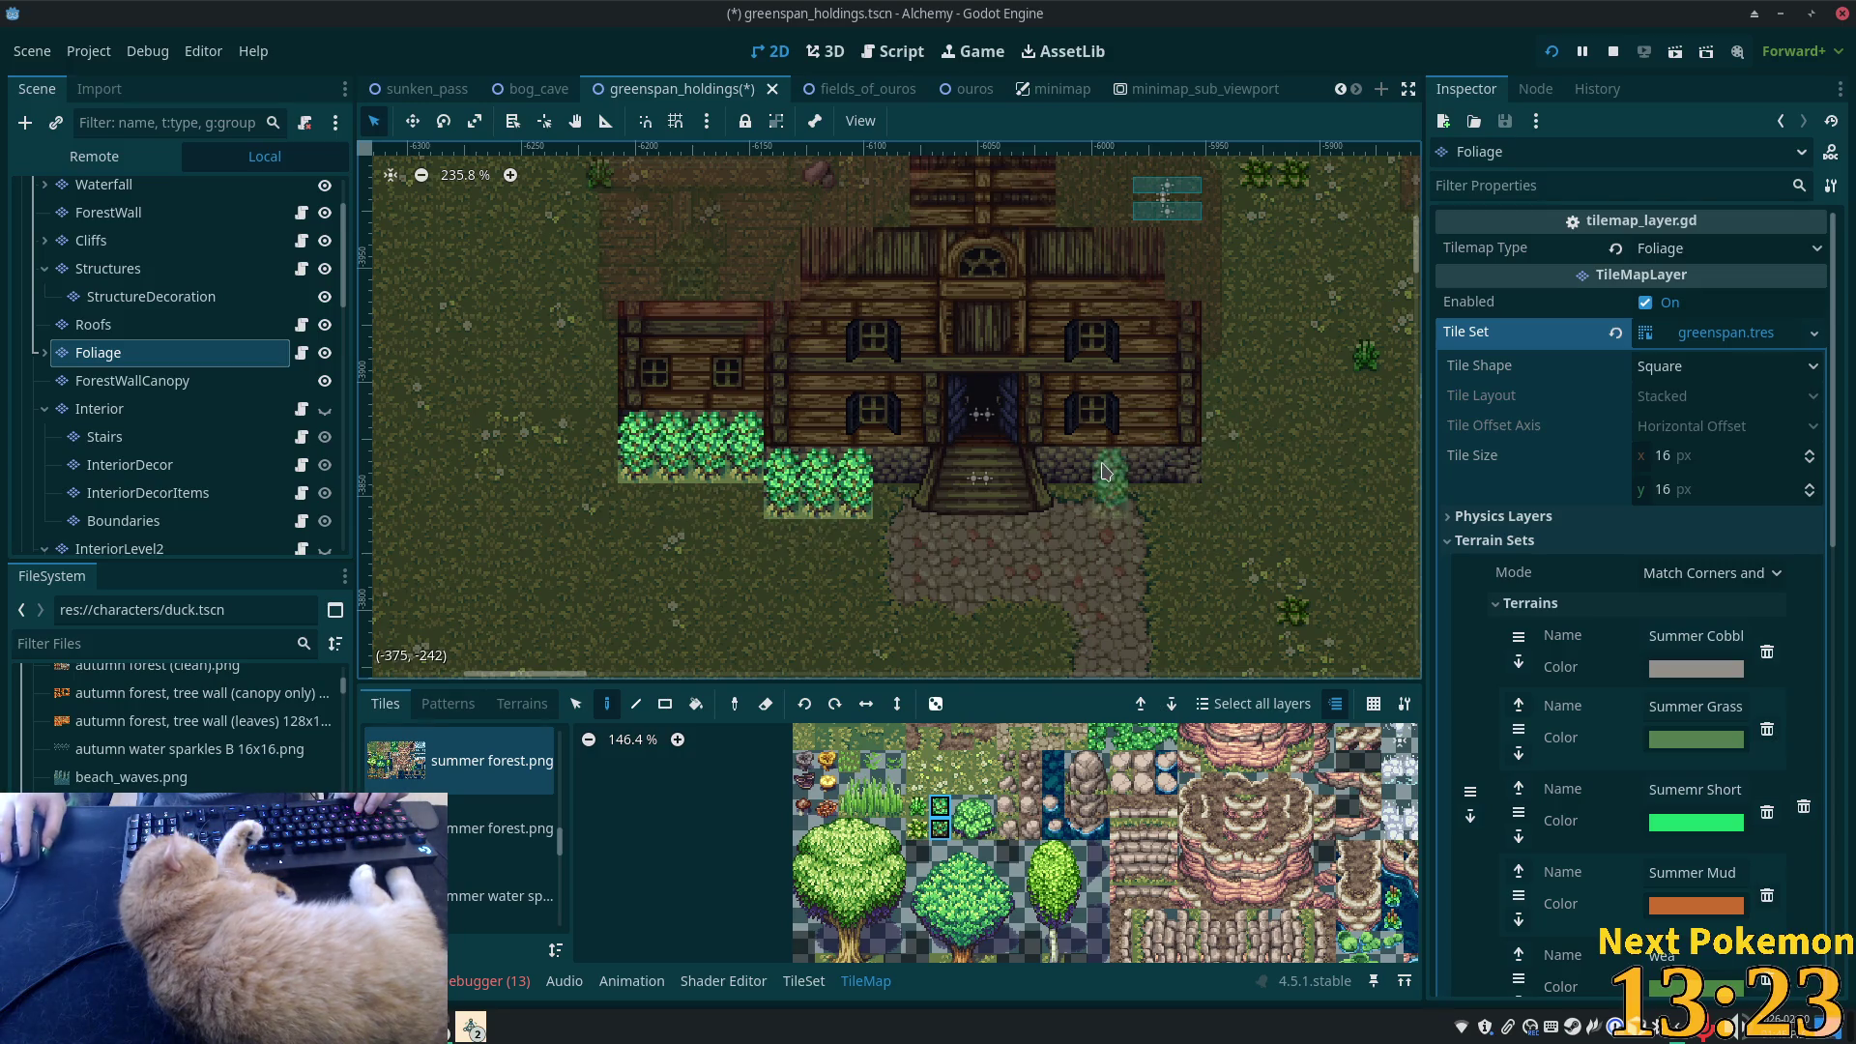
drag(1112, 480, 1165, 488)
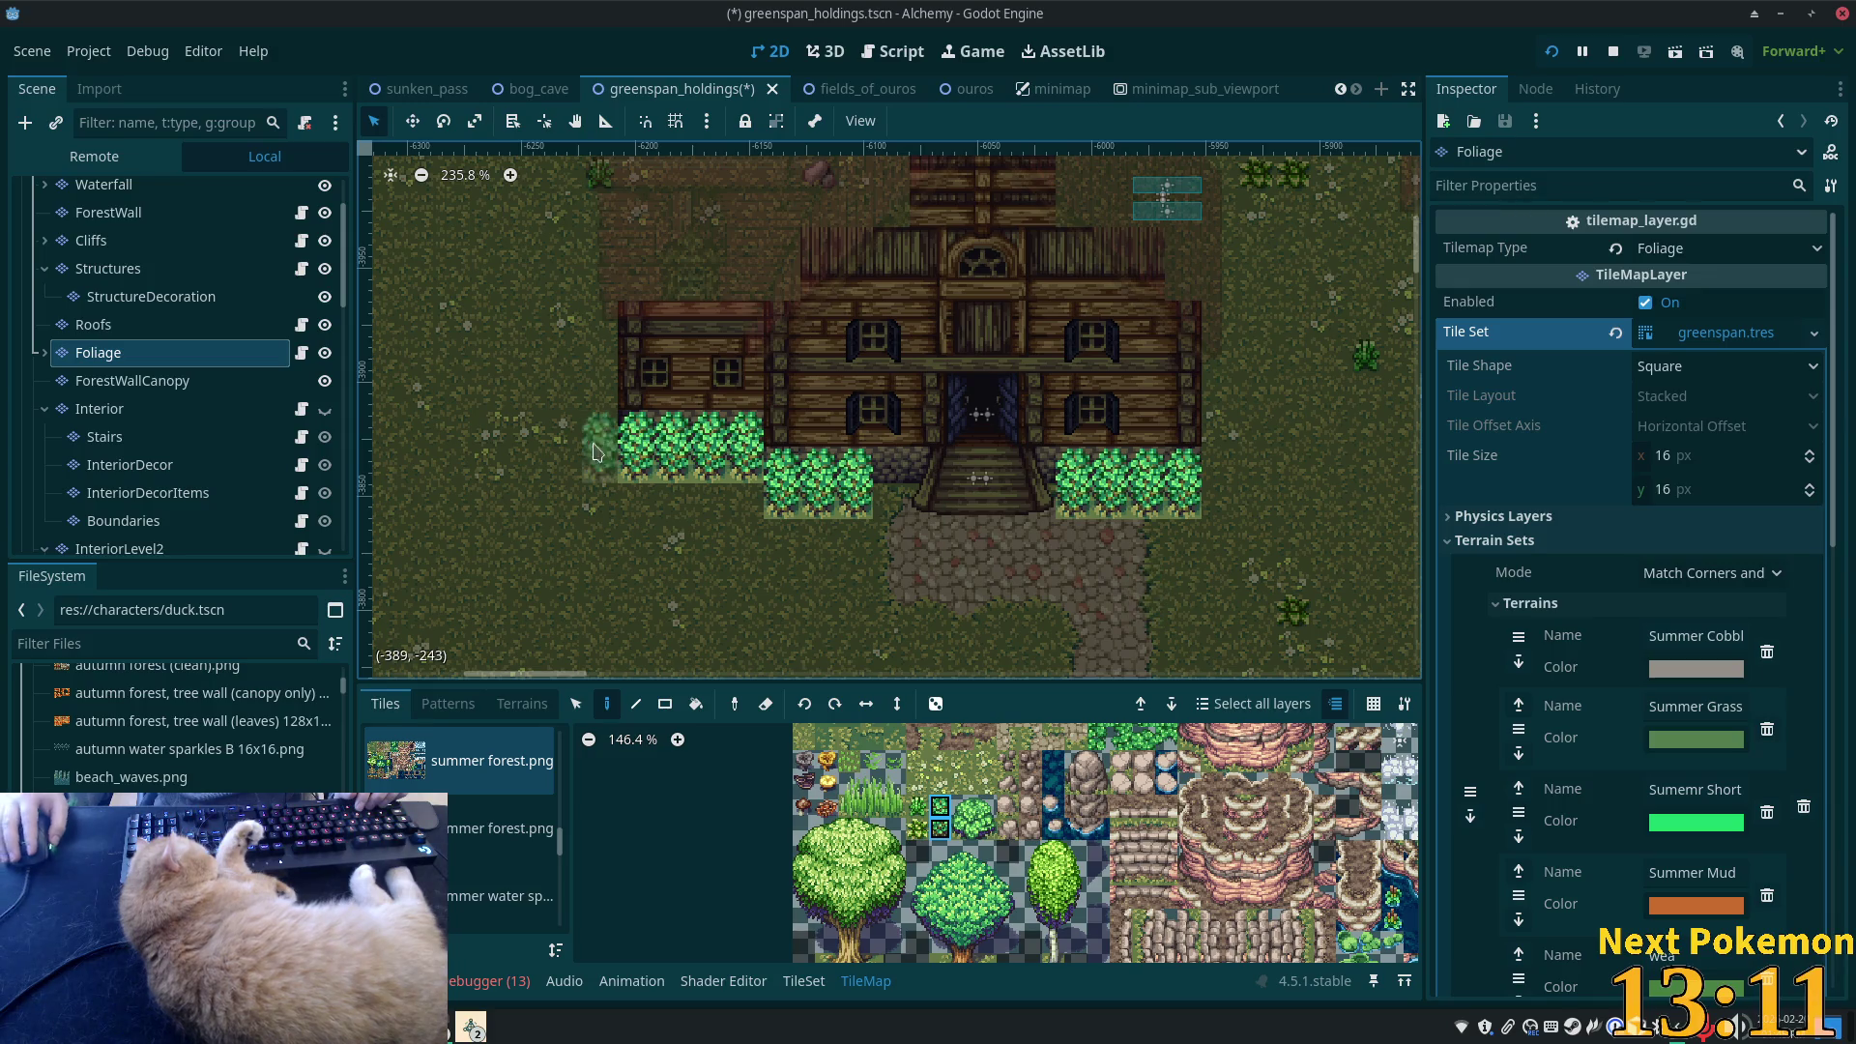
click(124, 185)
- Erase the bush column nearest the steps from the Foliage layer's hedge
scroll(163, 258, up, 2)
key(Up)
key(Up)
key(Up)
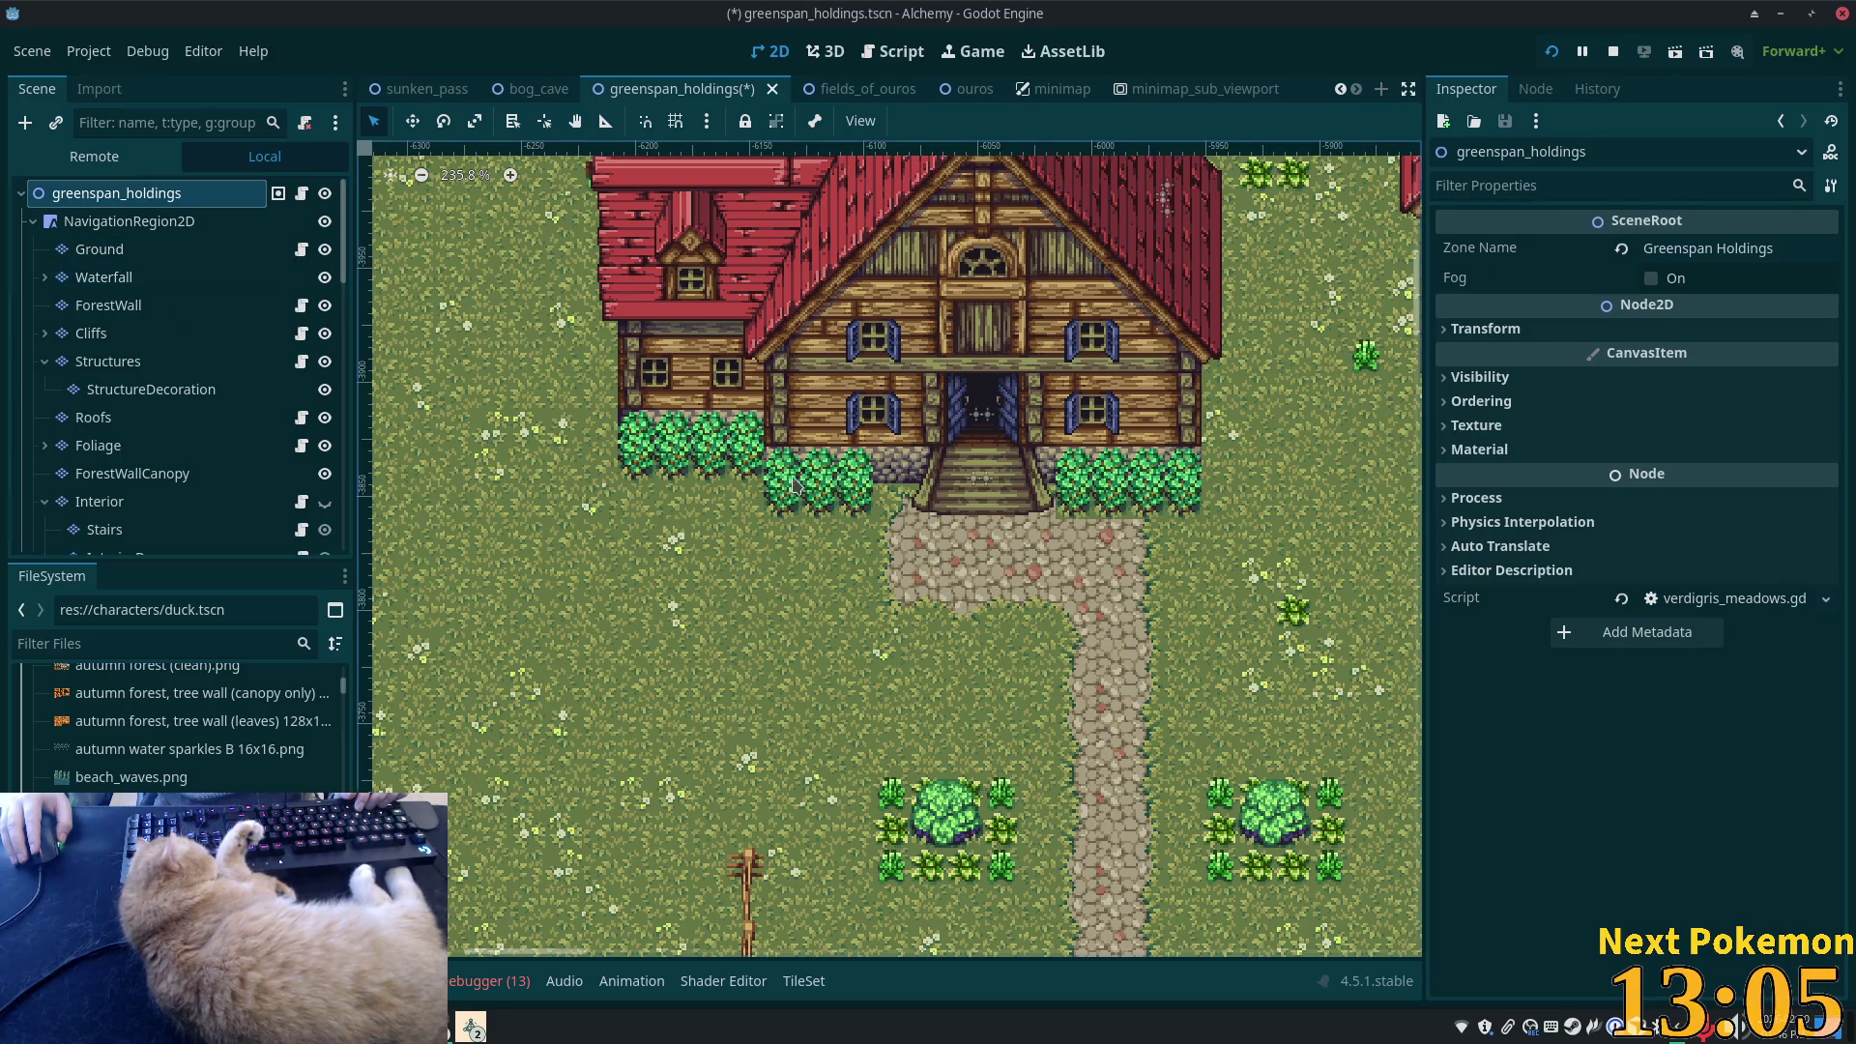
scroll(1116, 605, up, 1)
scroll(1115, 605, up, 3)
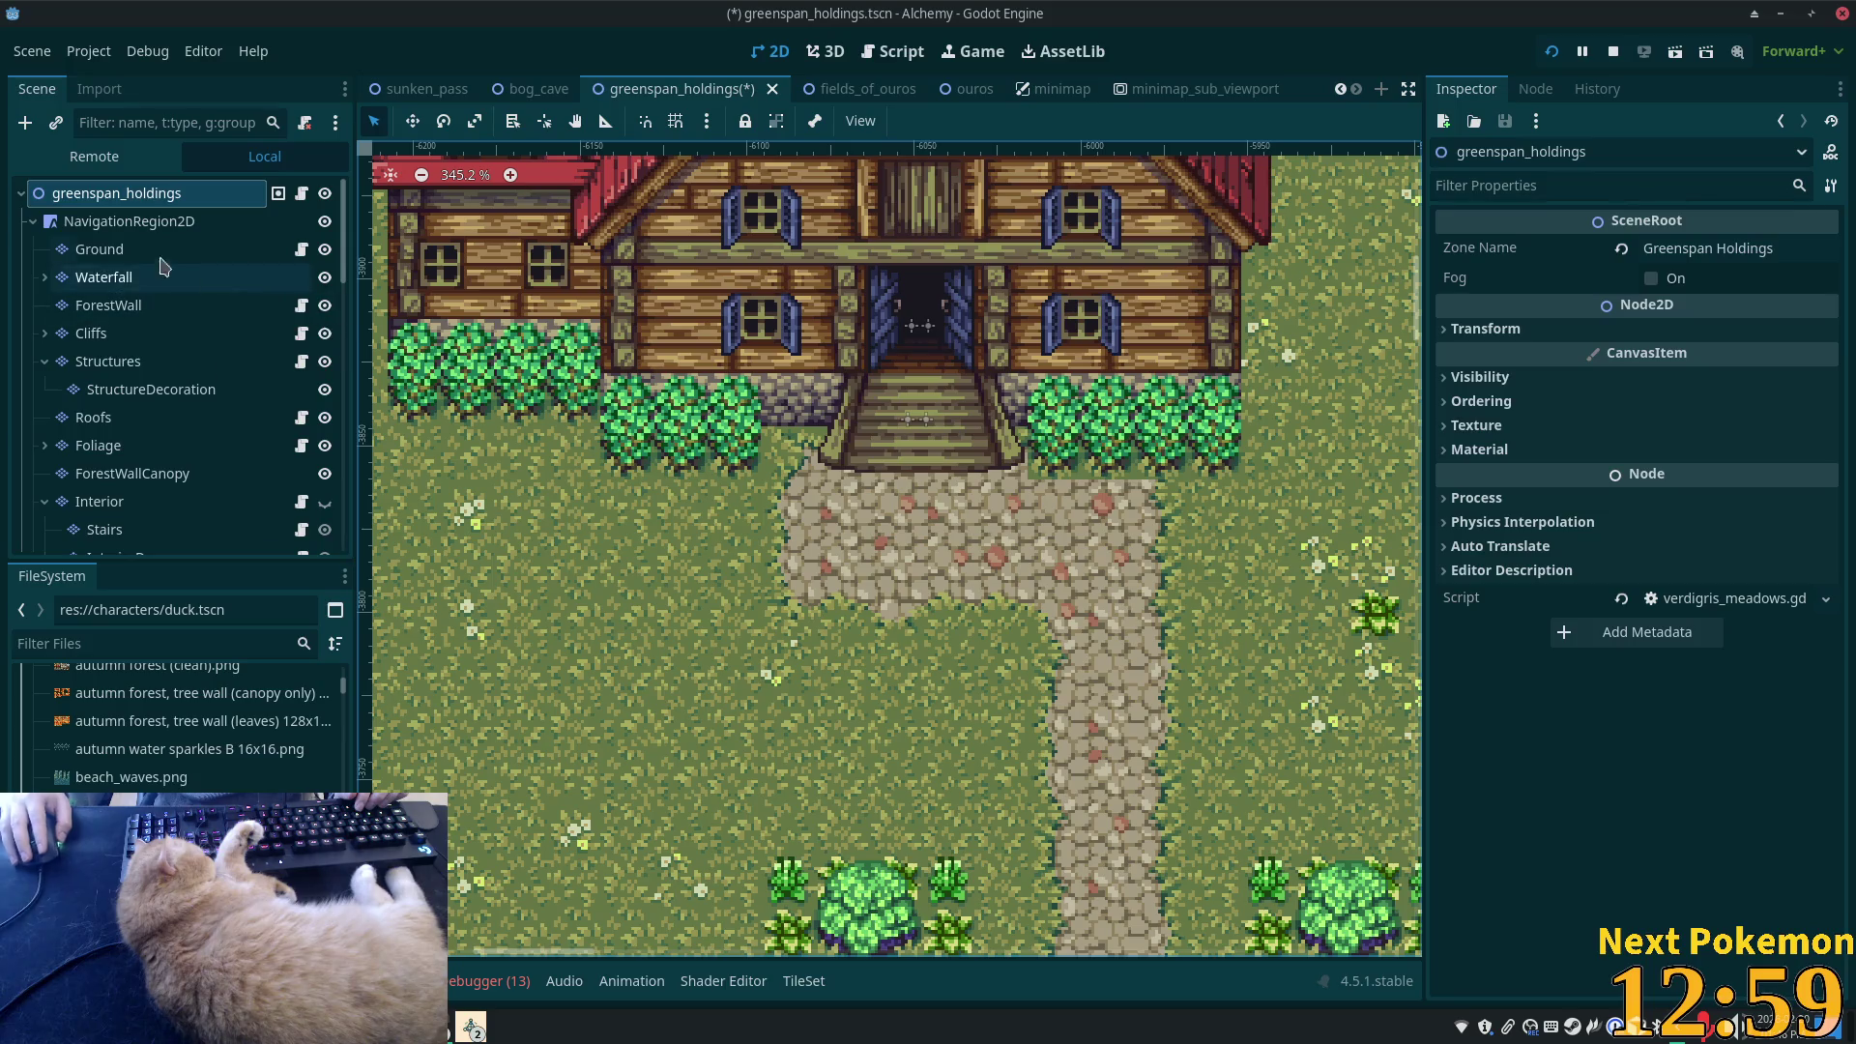
scroll(166, 329, down, 3)
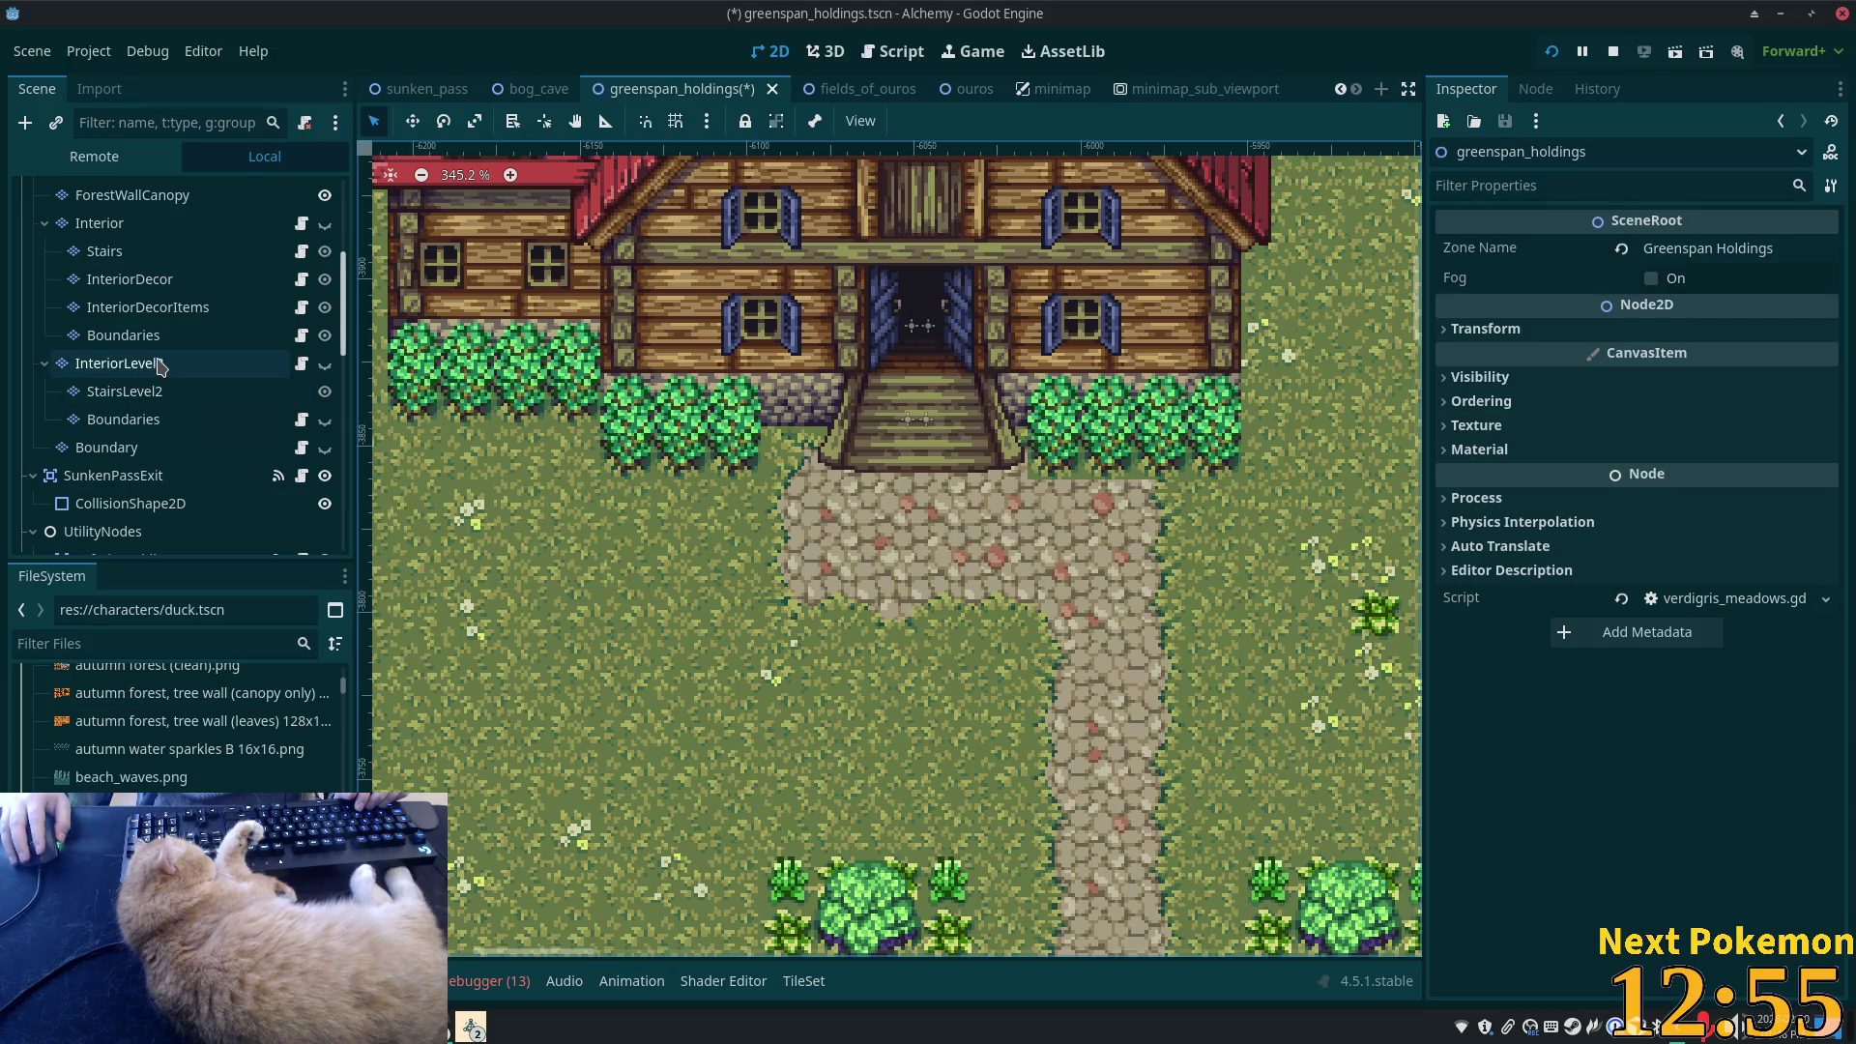
scroll(145, 367, up, 2)
click(106, 306)
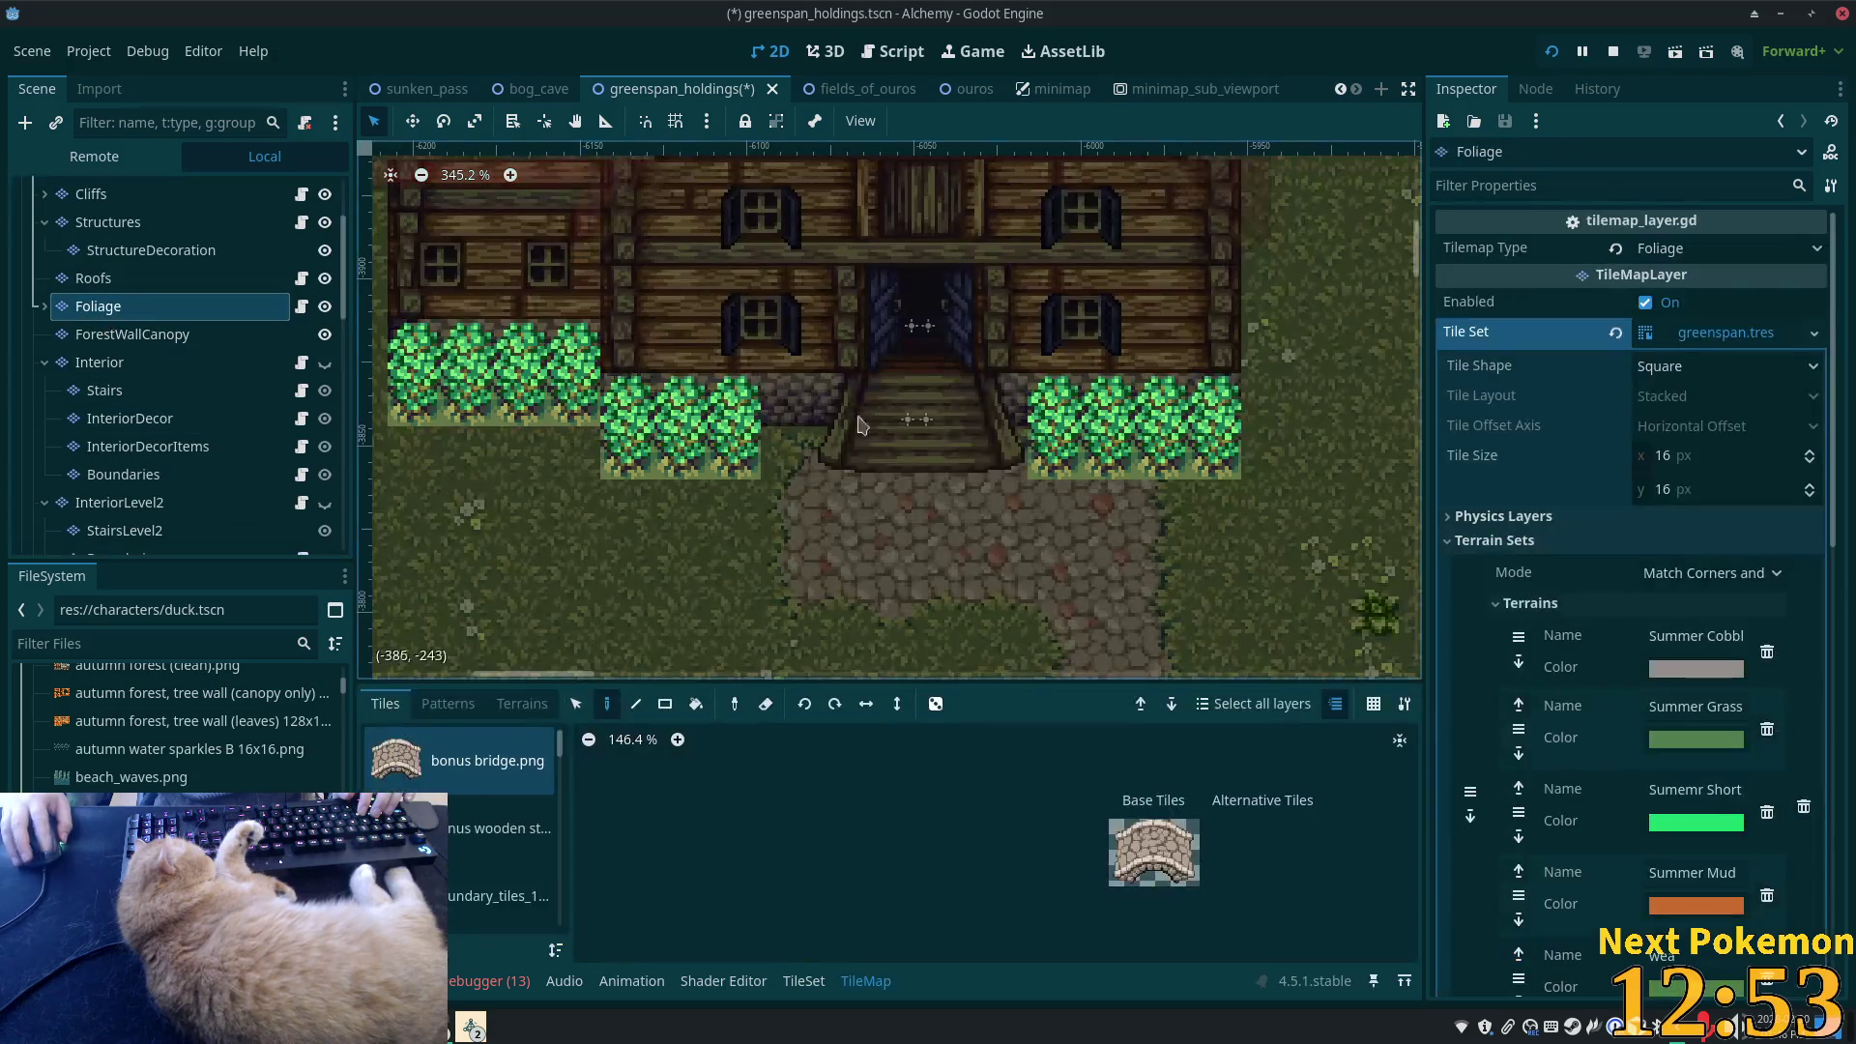
right_click(1054, 430)
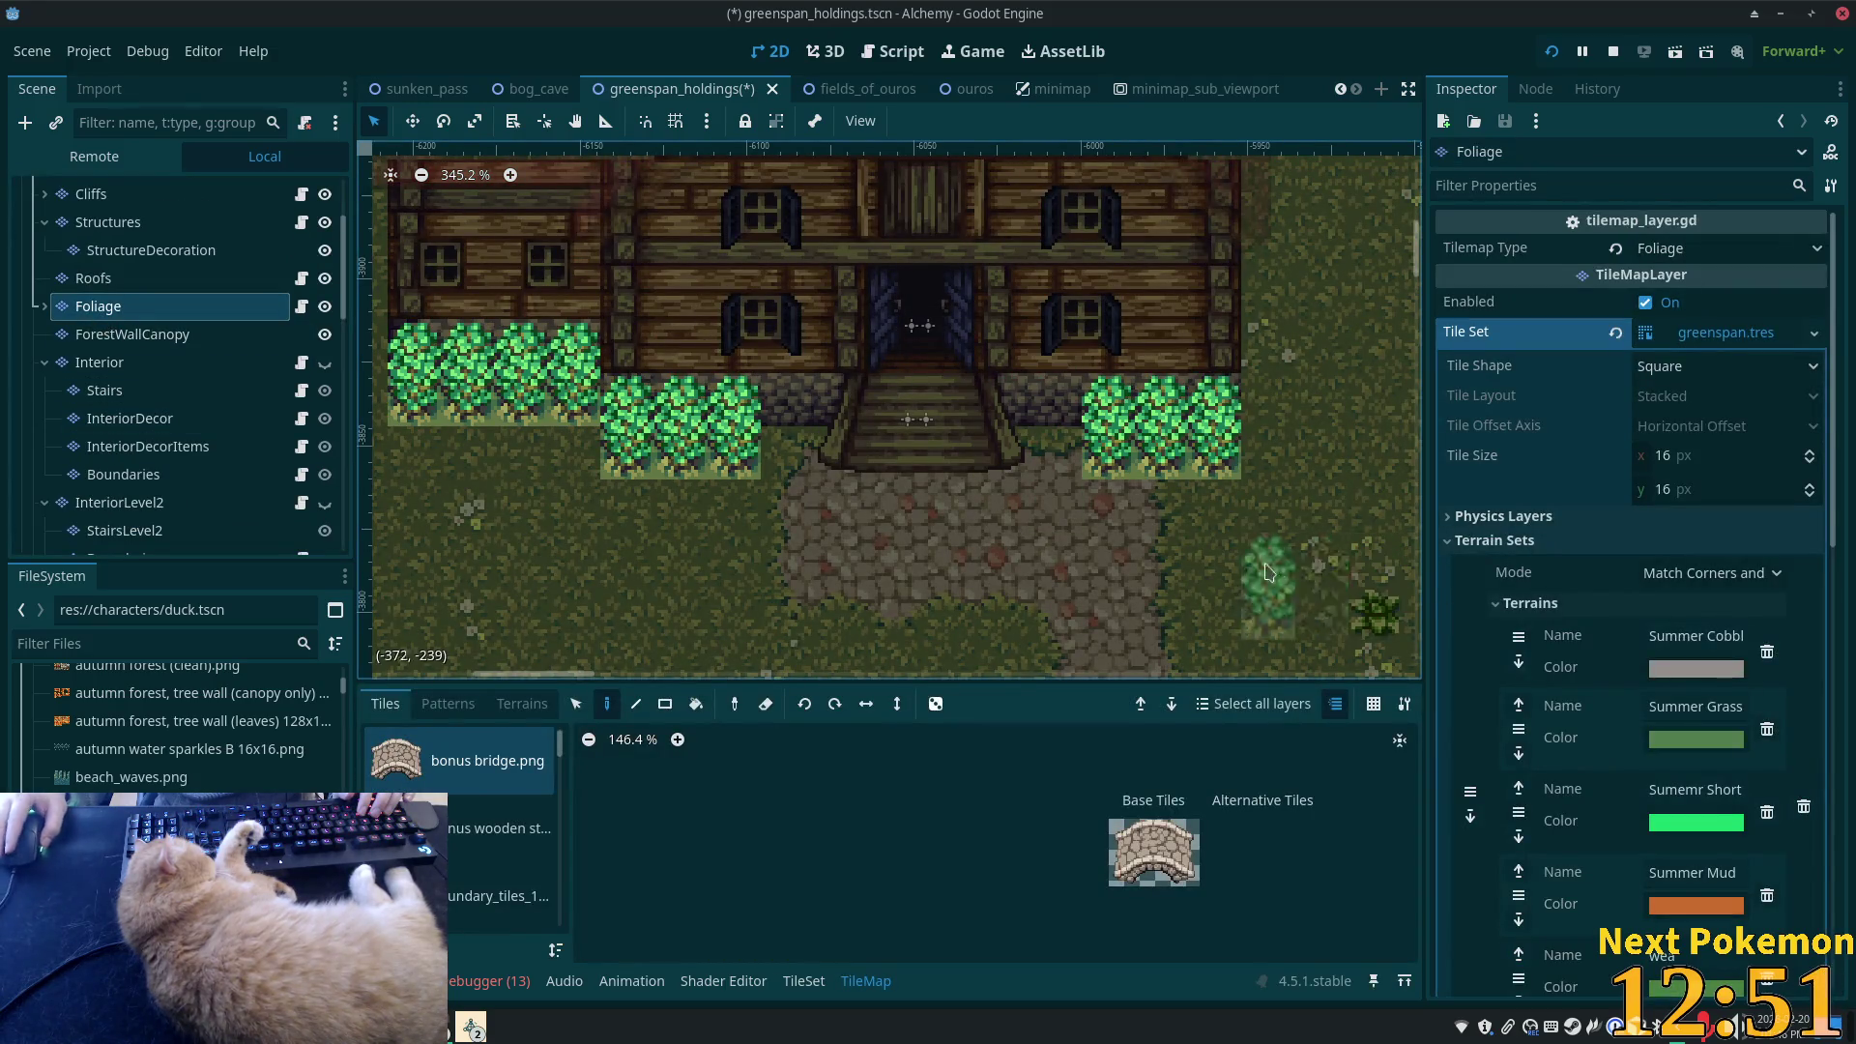
- Switch to editing the Ground layer
scroll(1266, 570, up, 3)
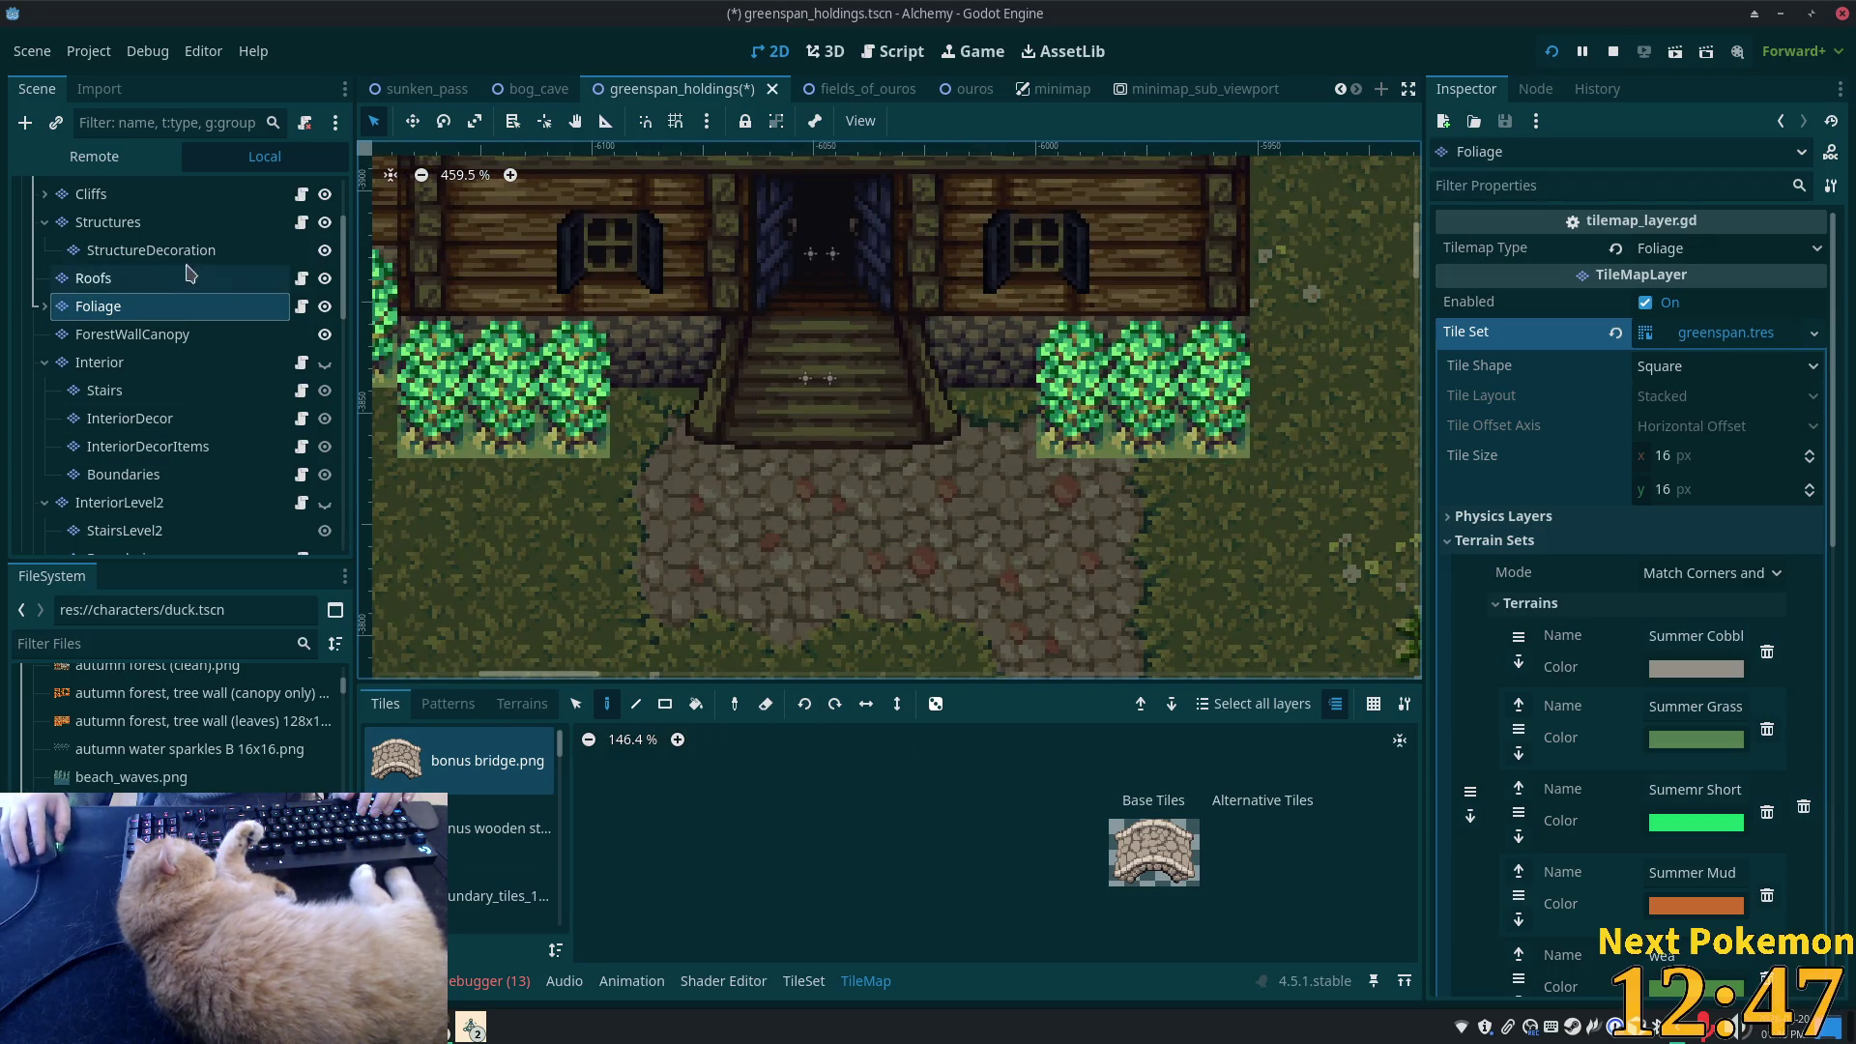
scroll(143, 224, up, 3)
click(140, 249)
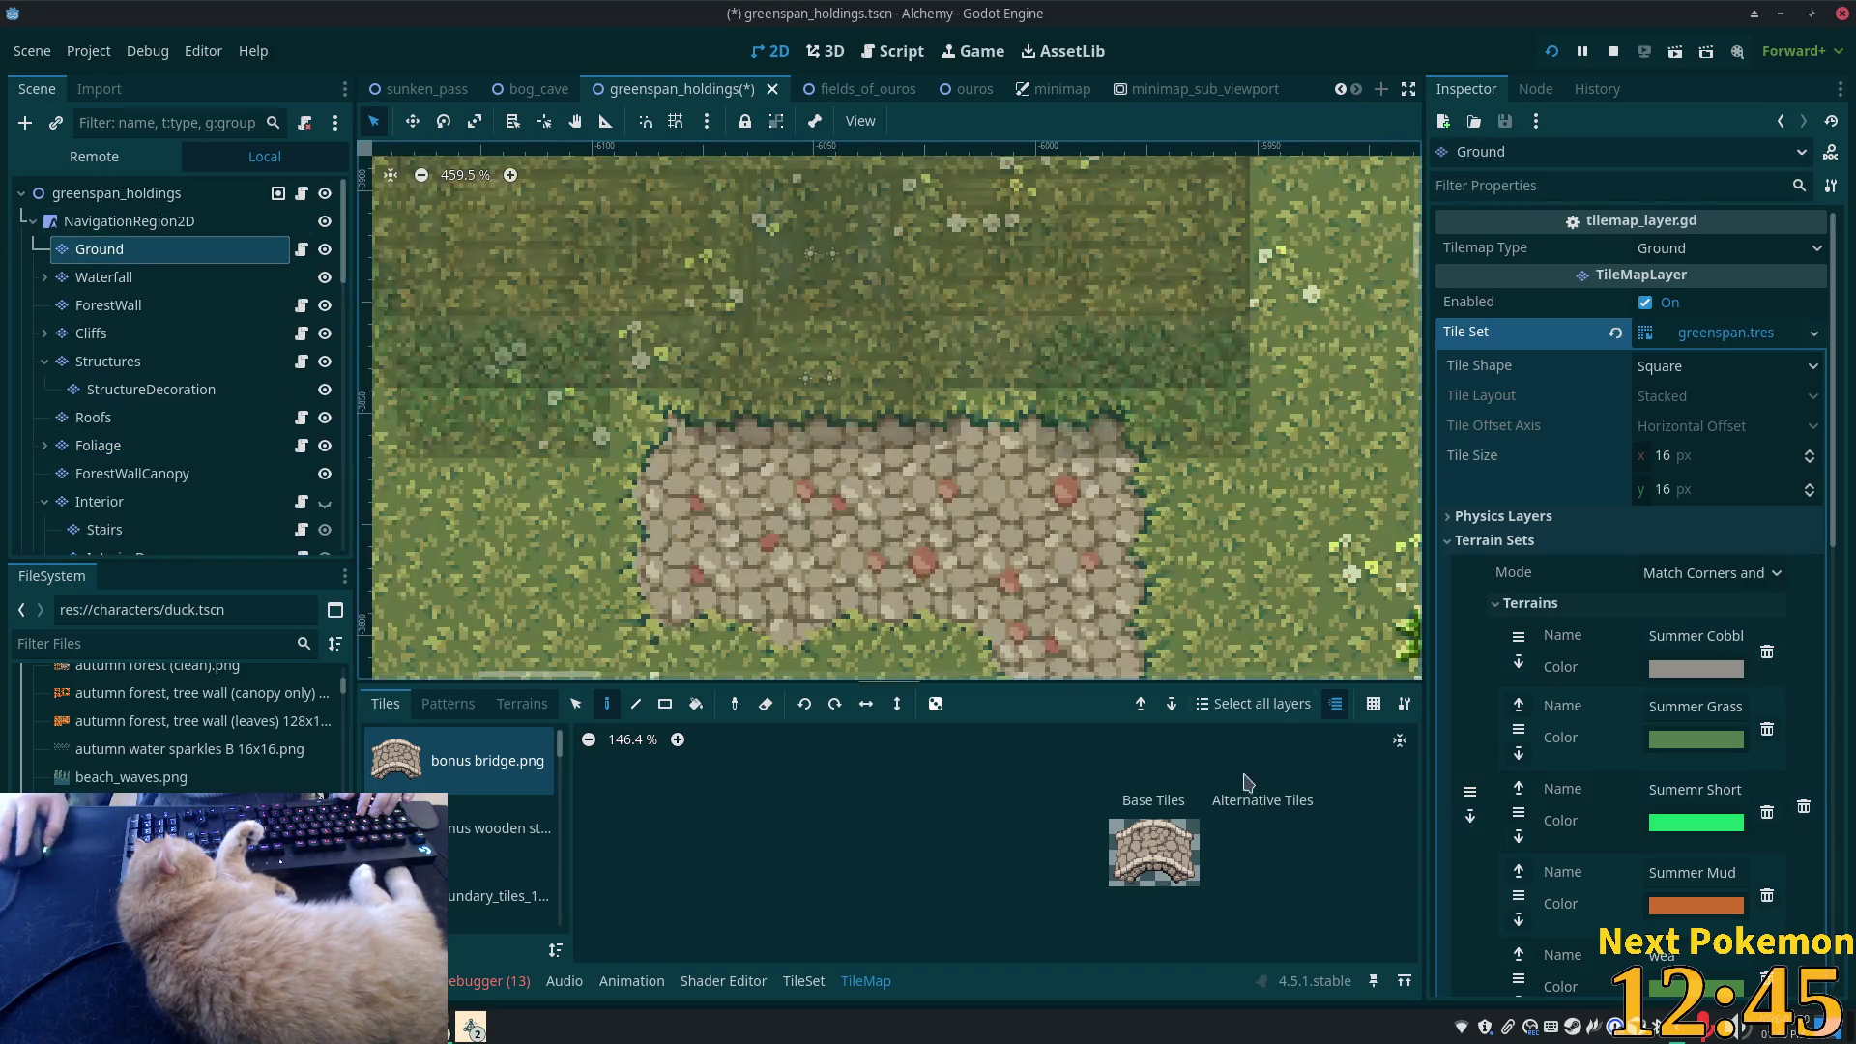
- Choose summer forest.png as the Ground layer's tile source
click(817, 980)
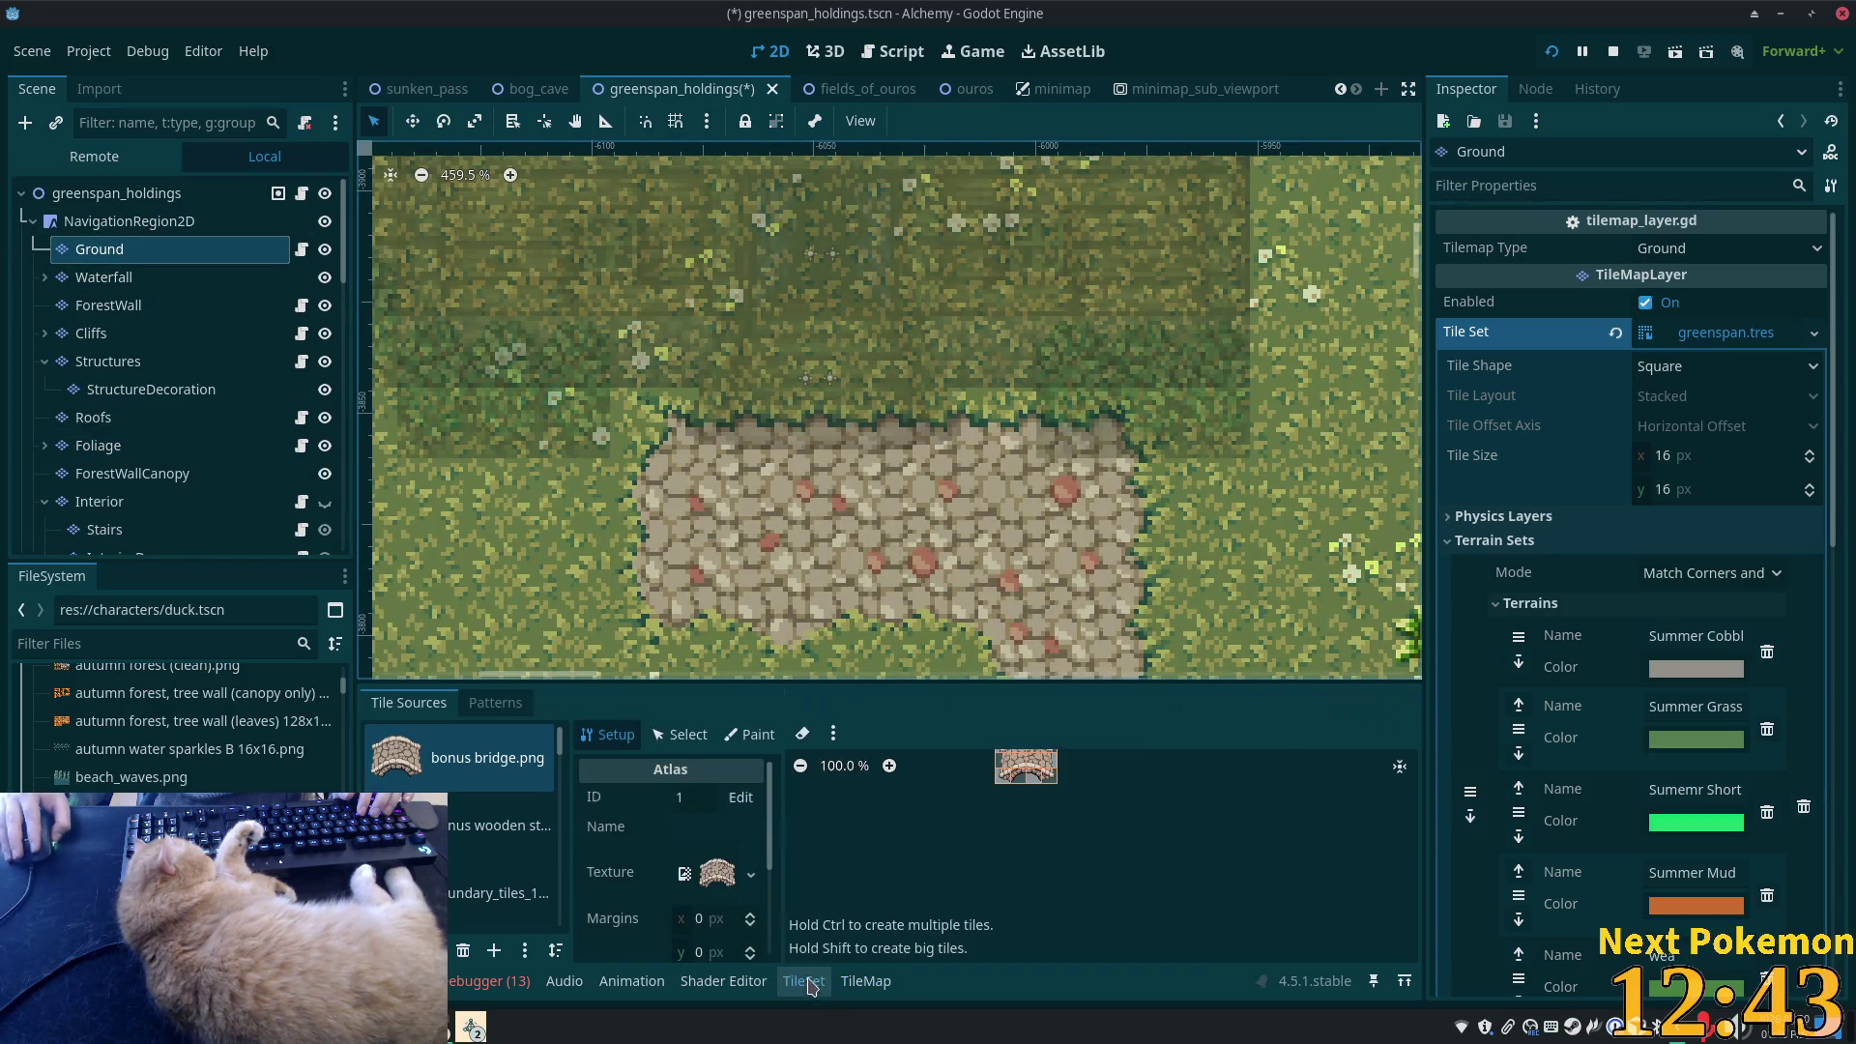
click(866, 980)
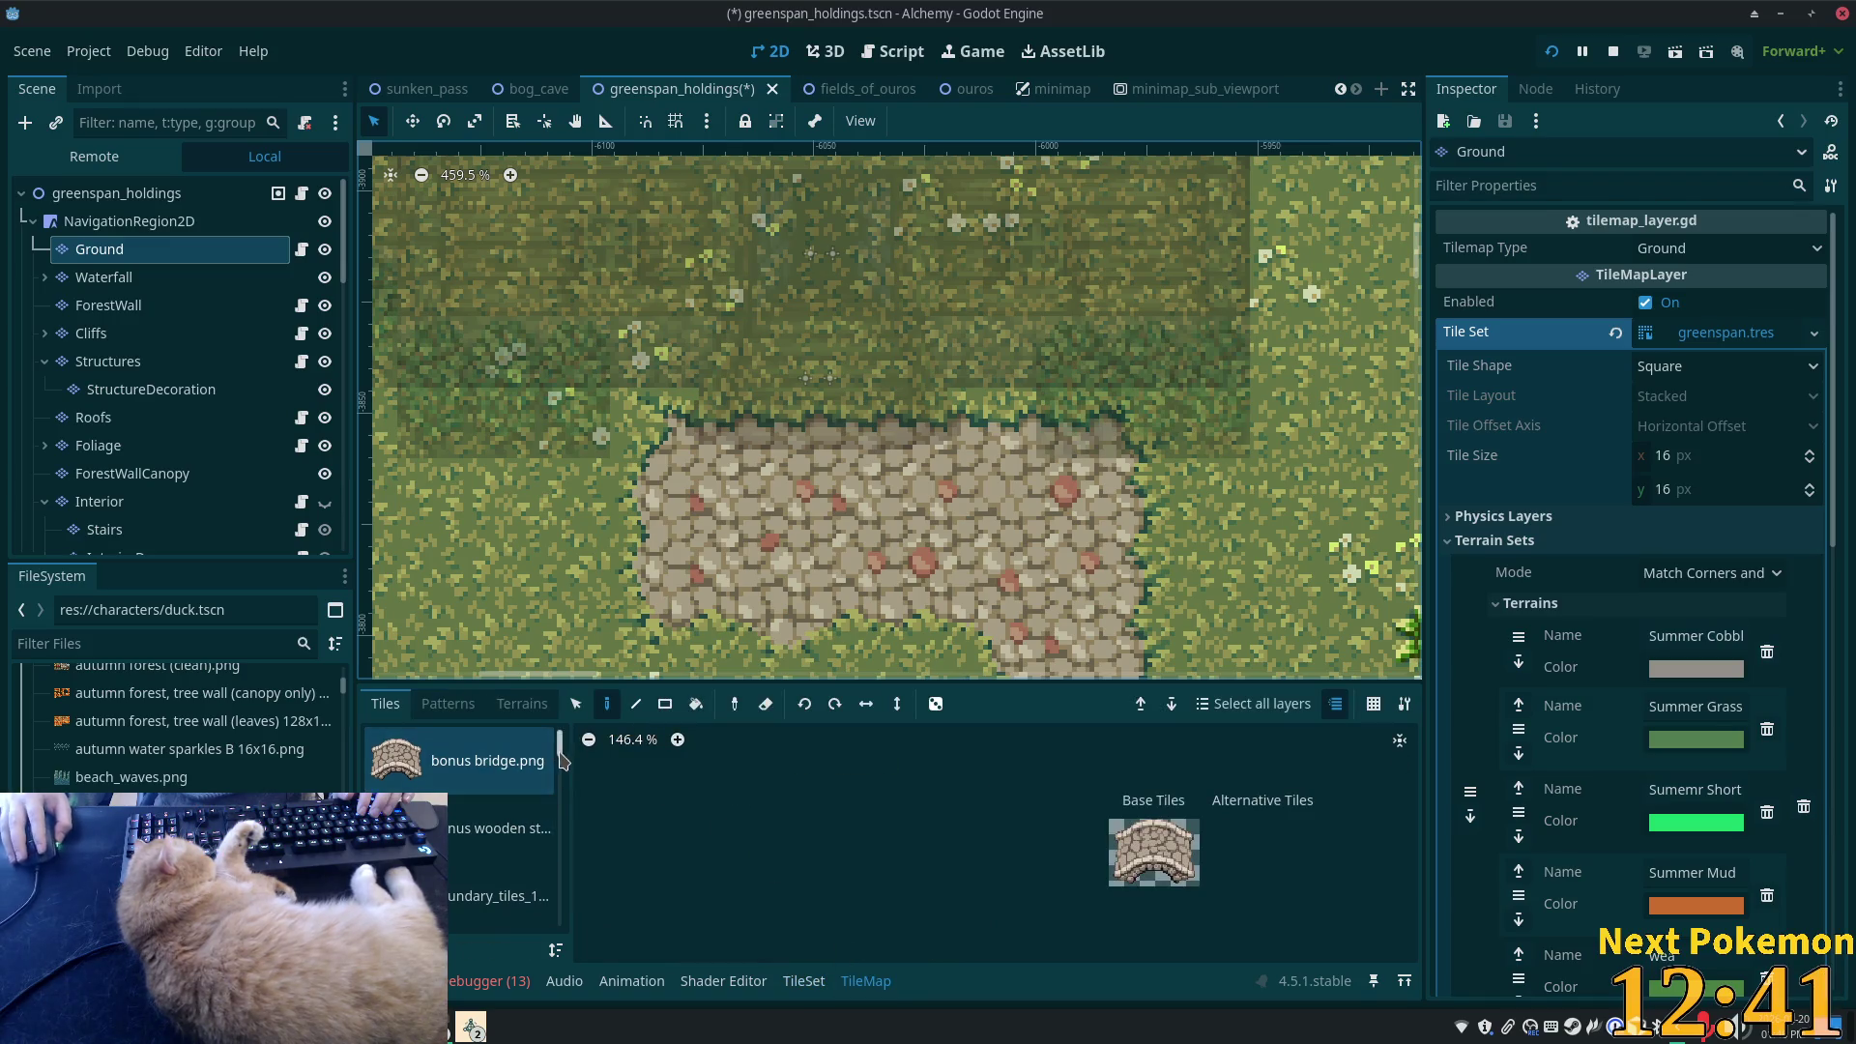
scroll(488, 818, down, 10)
click(489, 818)
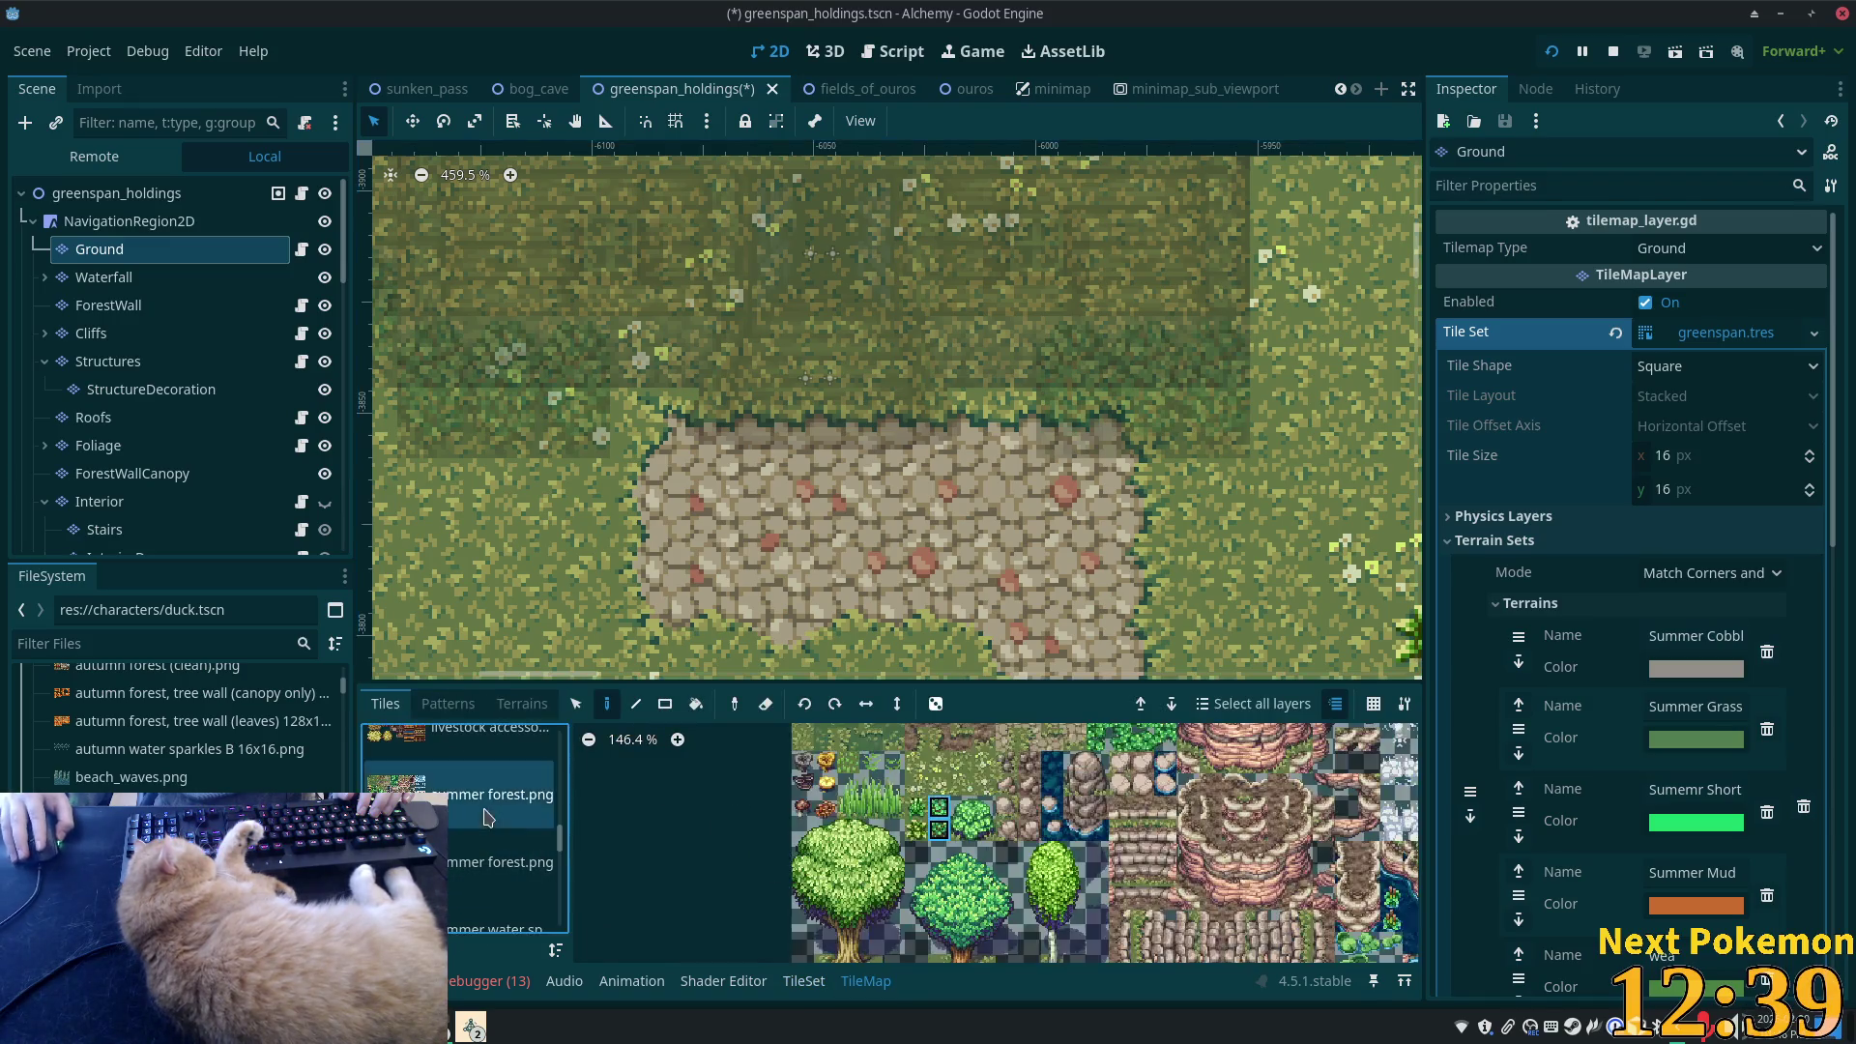
scroll(957, 785, down, 1)
scroll(1005, 789, down, 1)
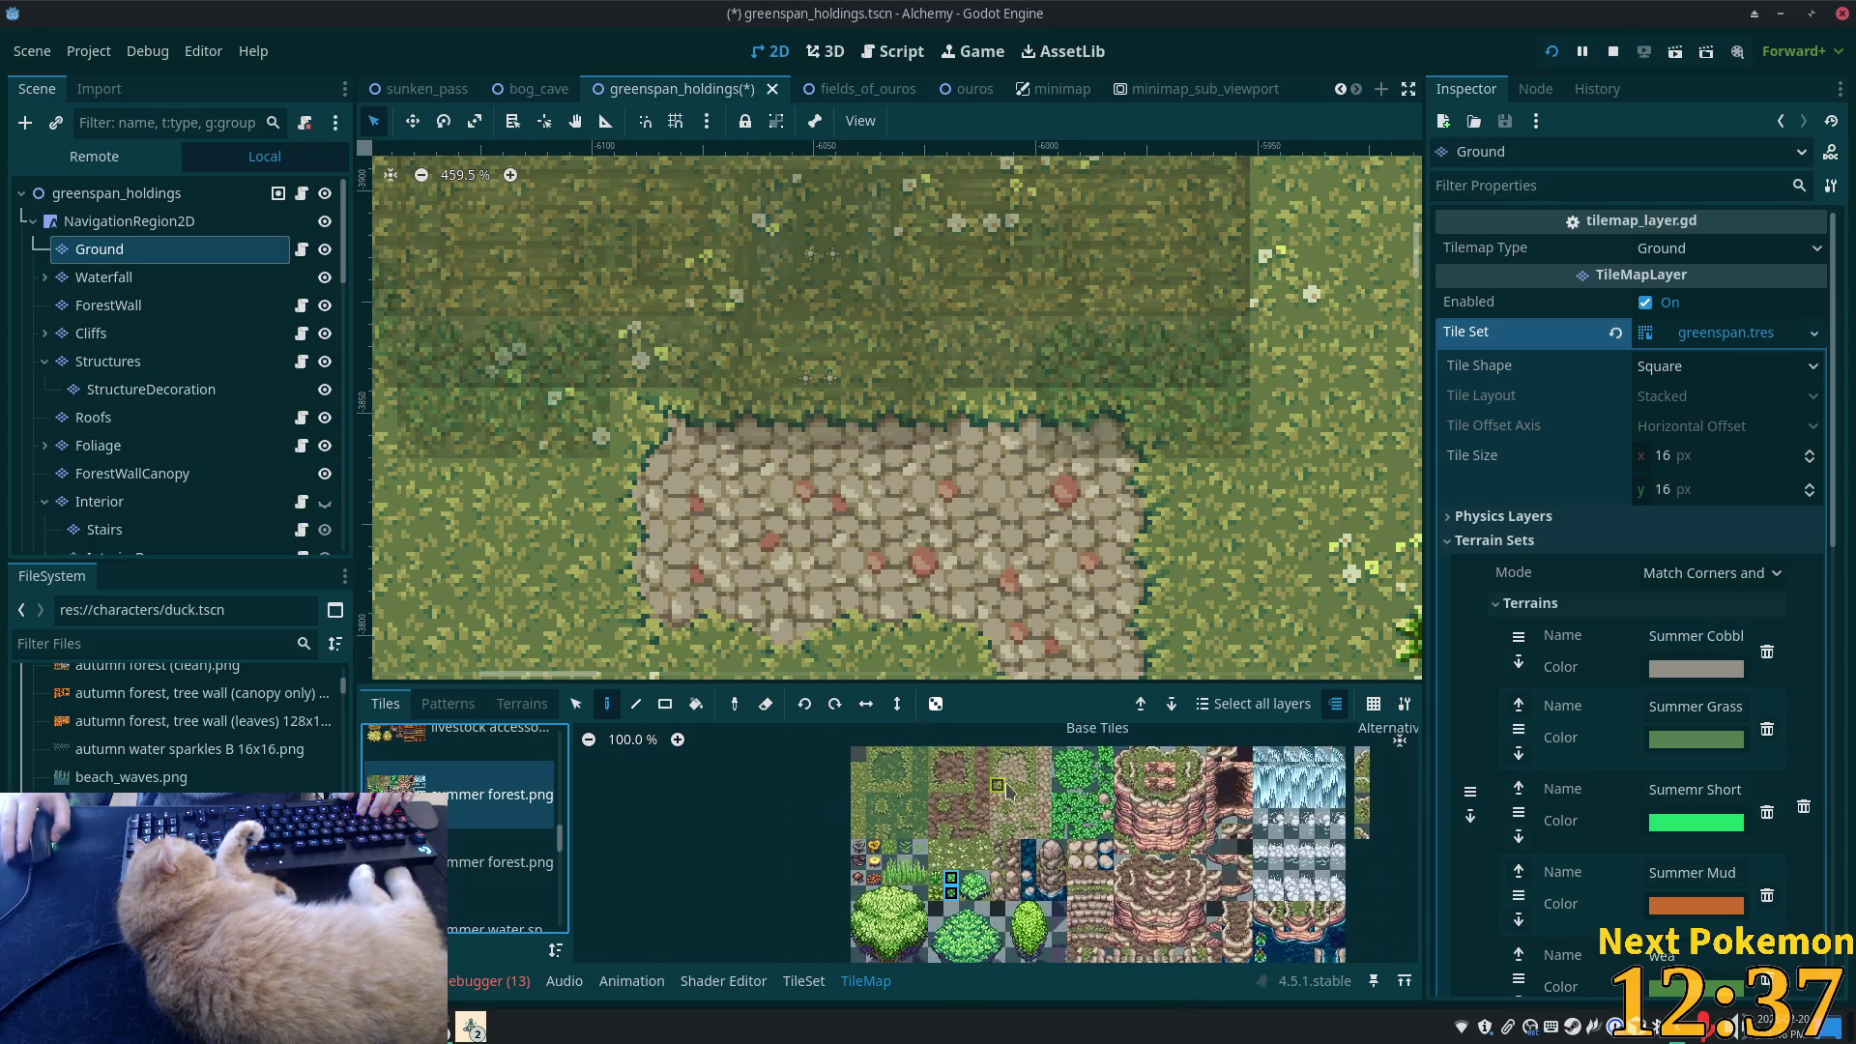
scroll(1006, 790, up, 4)
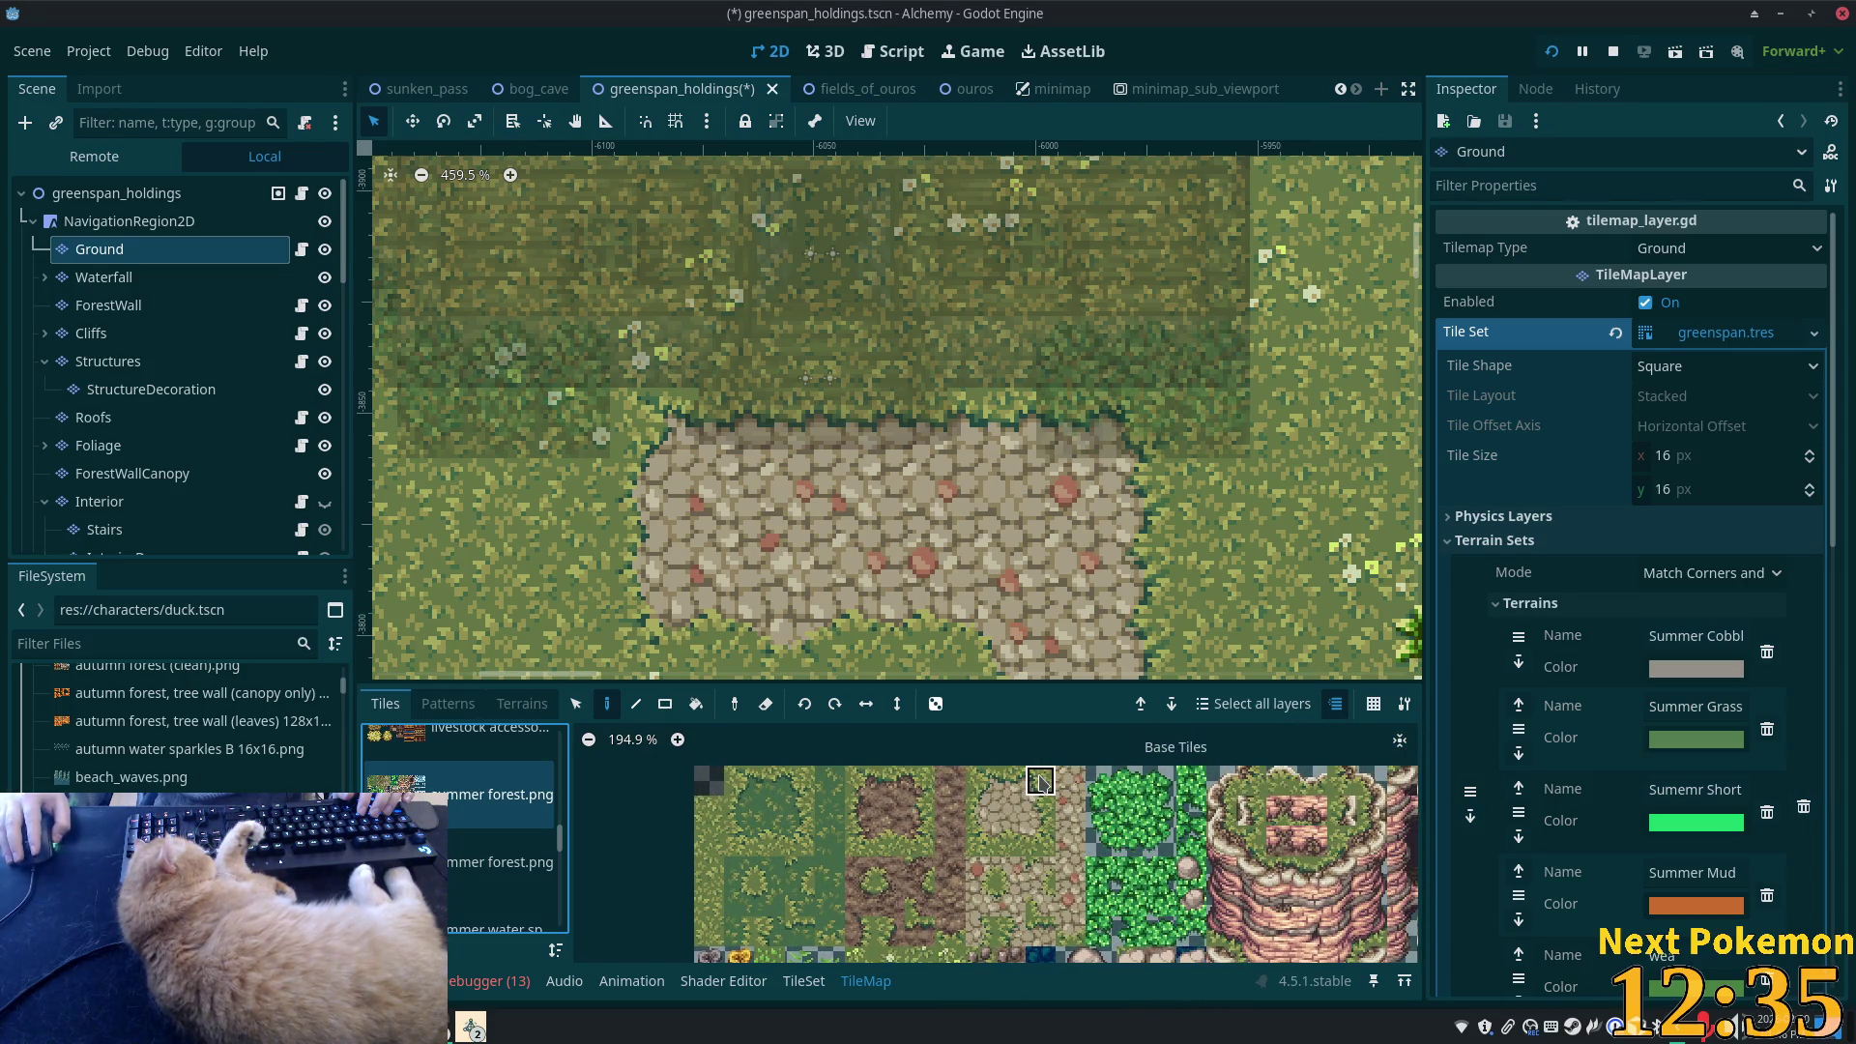
- Repaint the cobblestone path's upper-right edge with stone and grass tiles, then save
click(1040, 781)
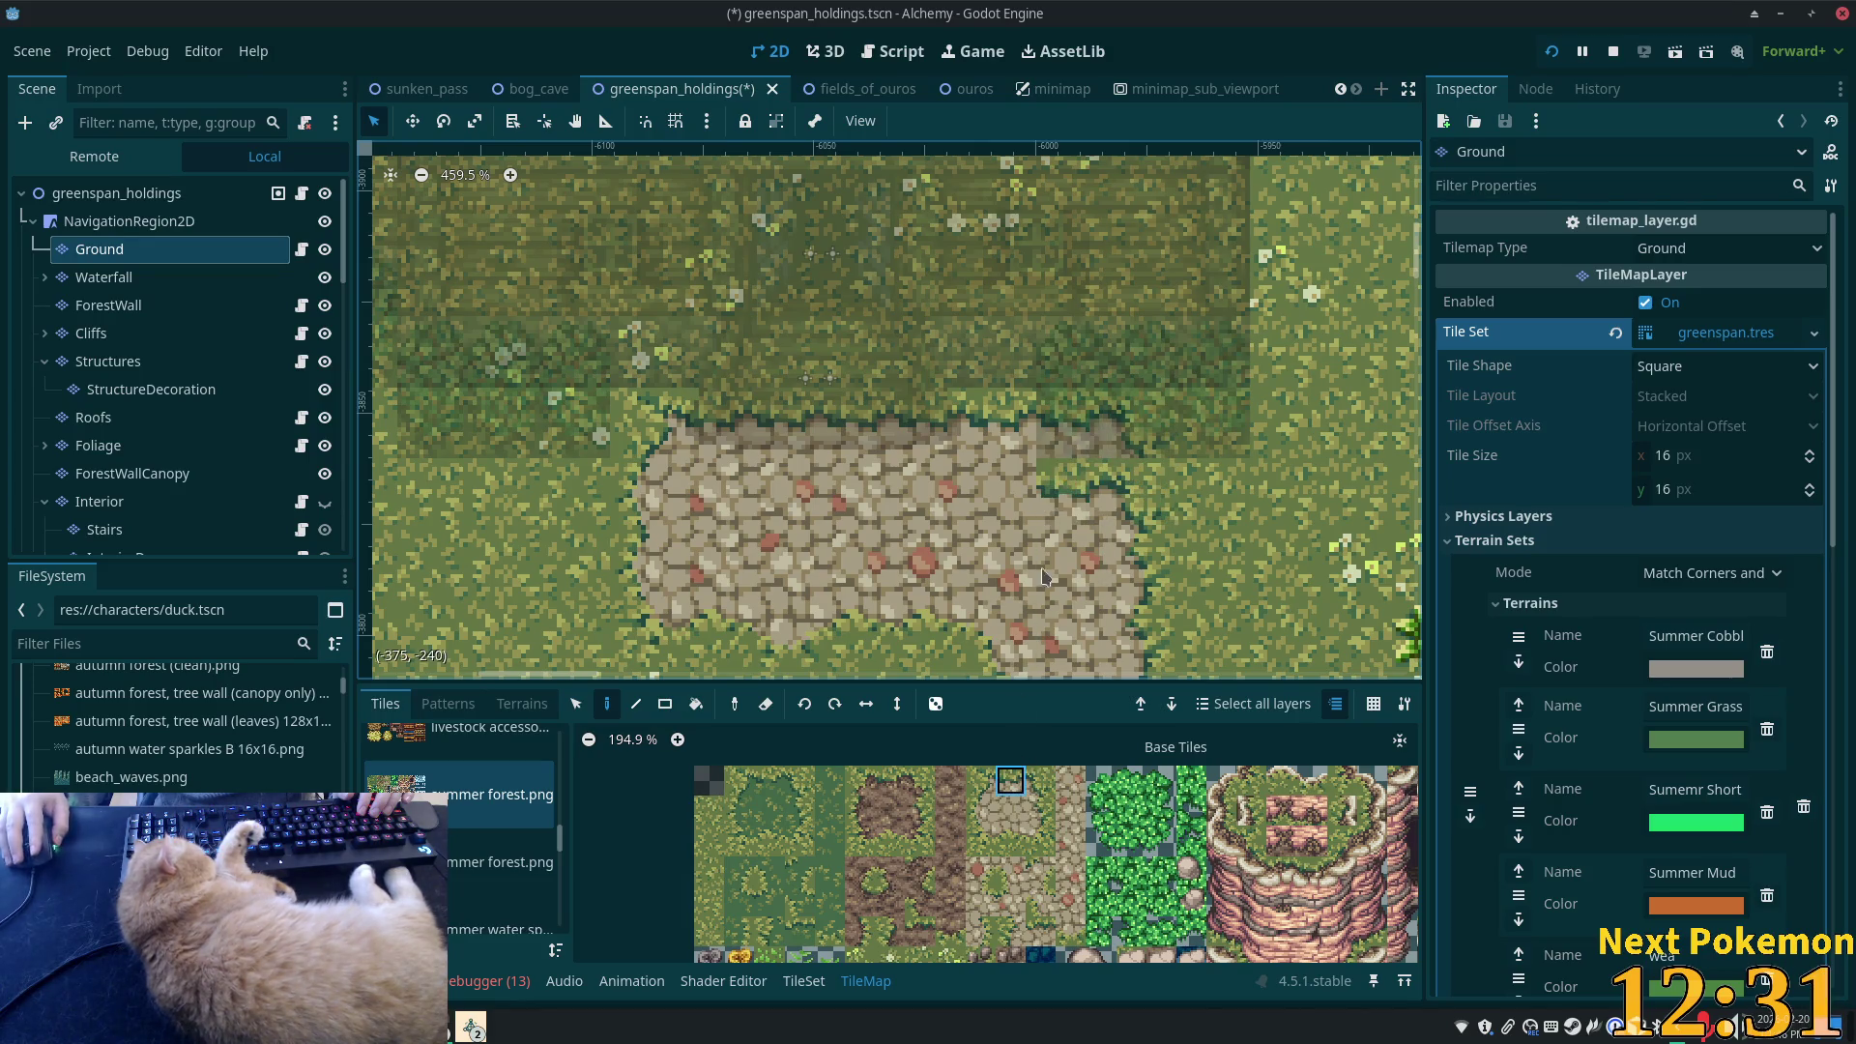
click(988, 901)
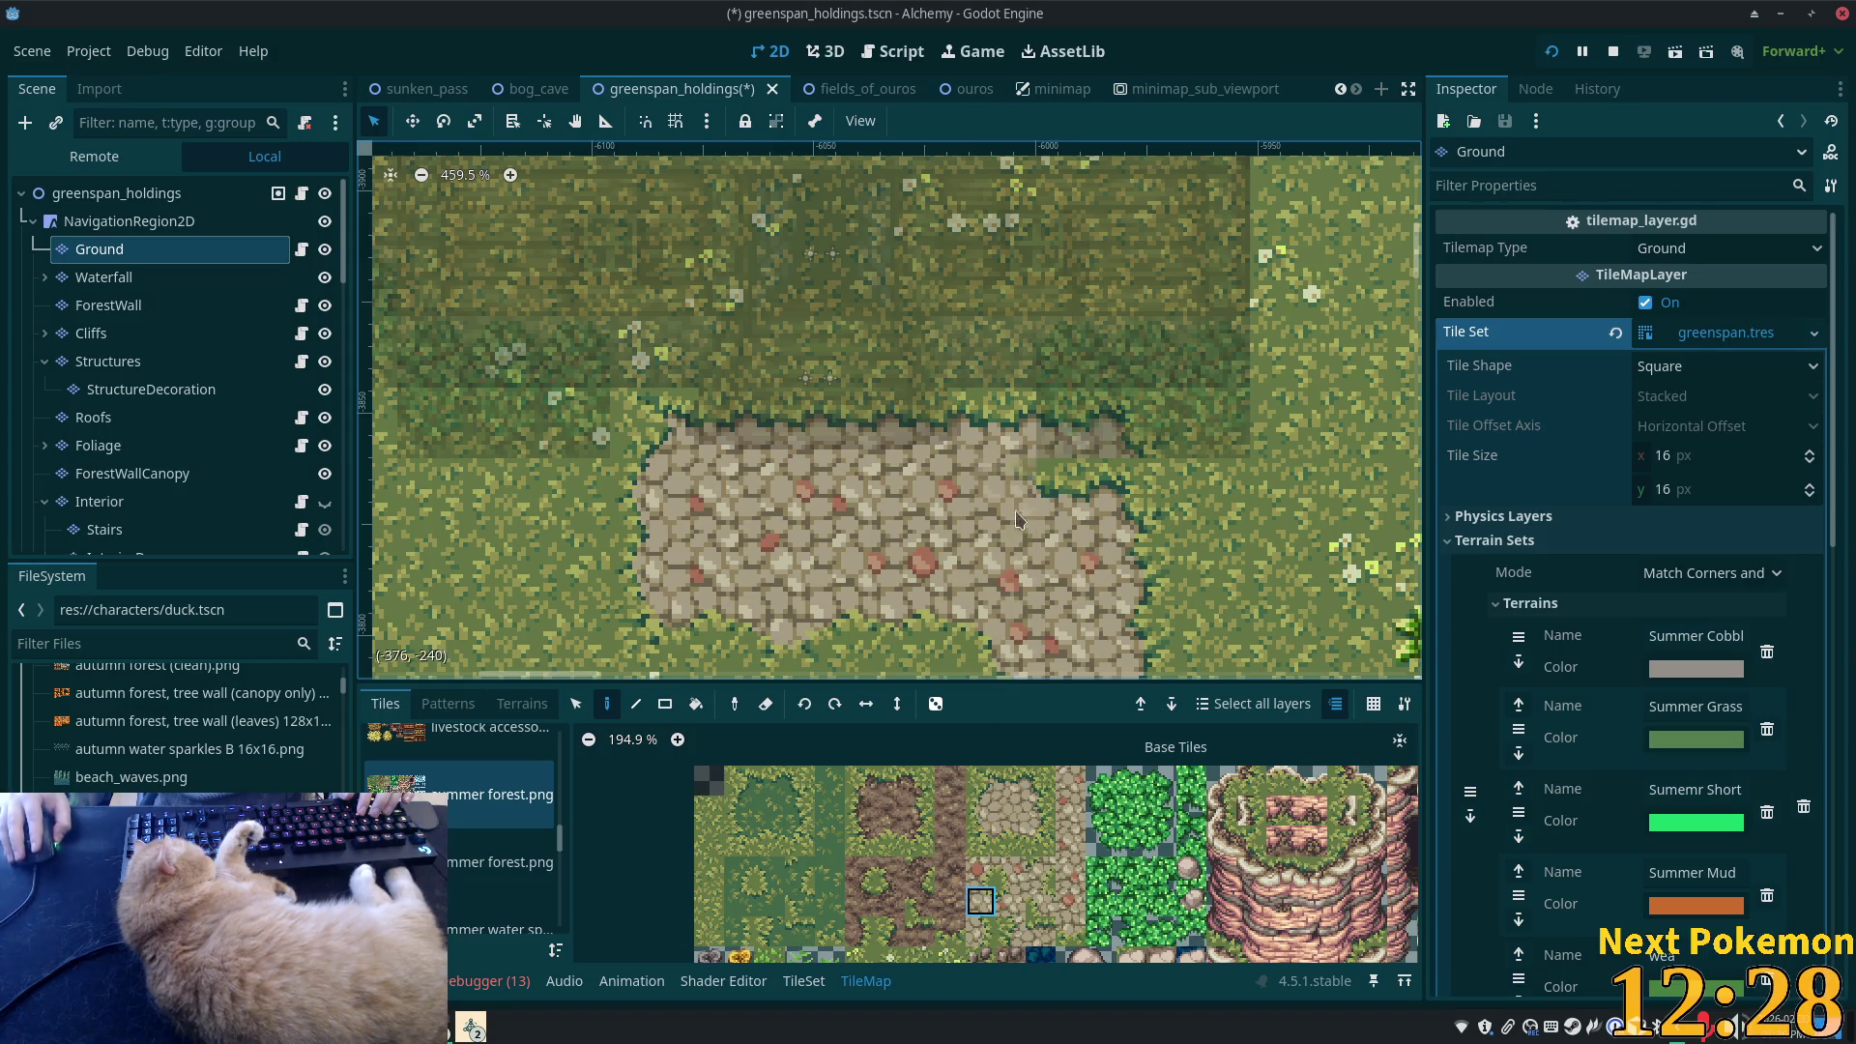
click(1040, 810)
click(980, 406)
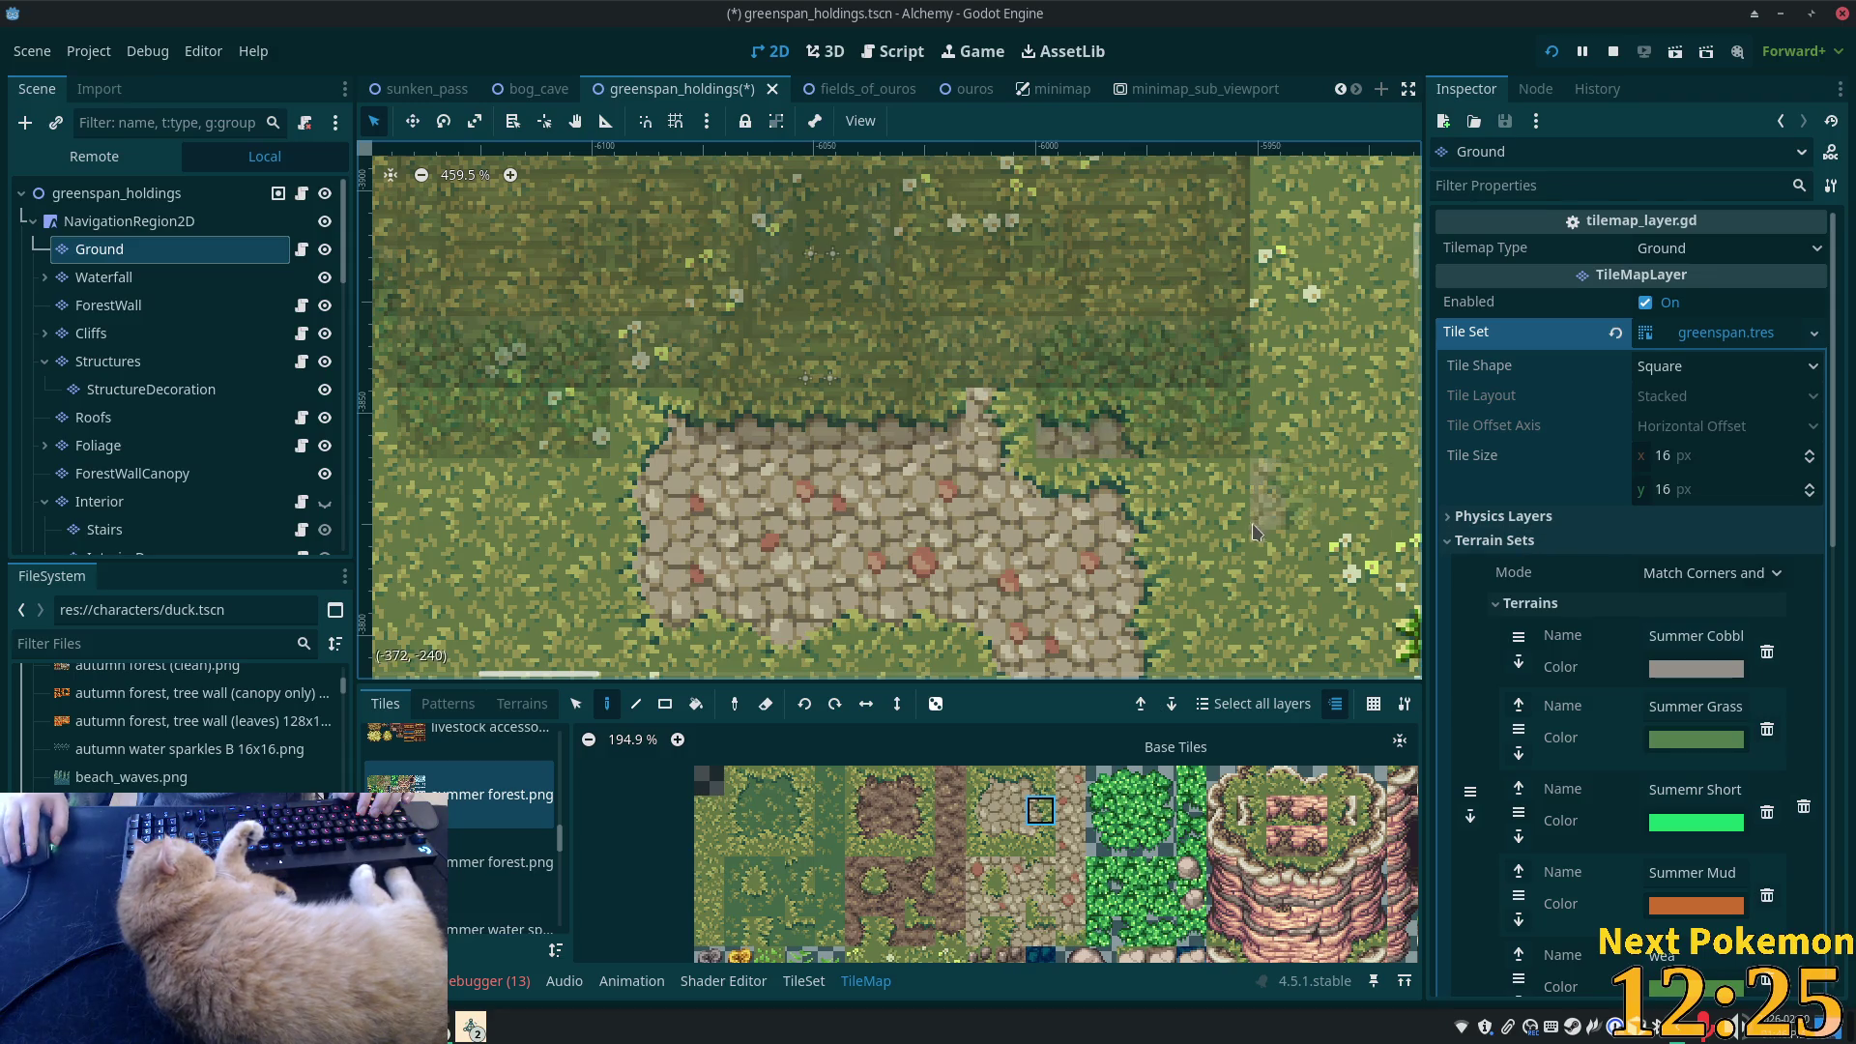
ctrl+click(1039, 437)
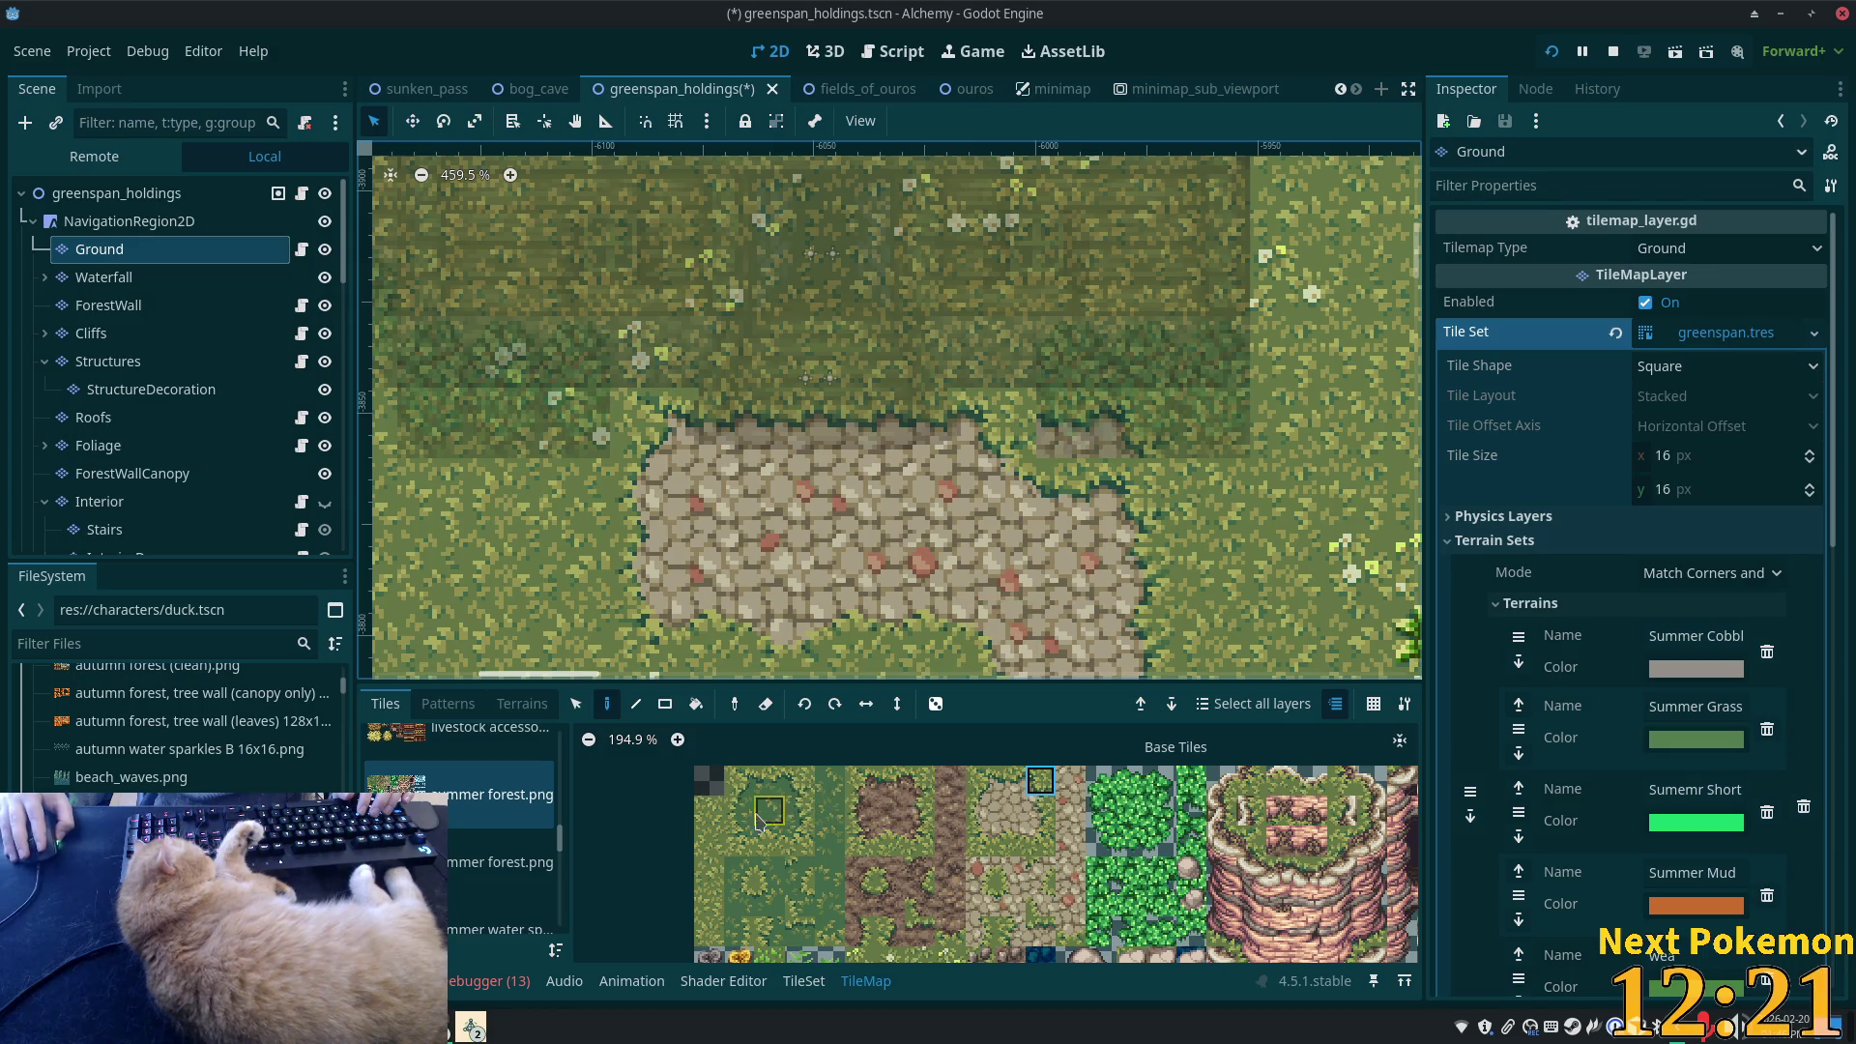
click(709, 810)
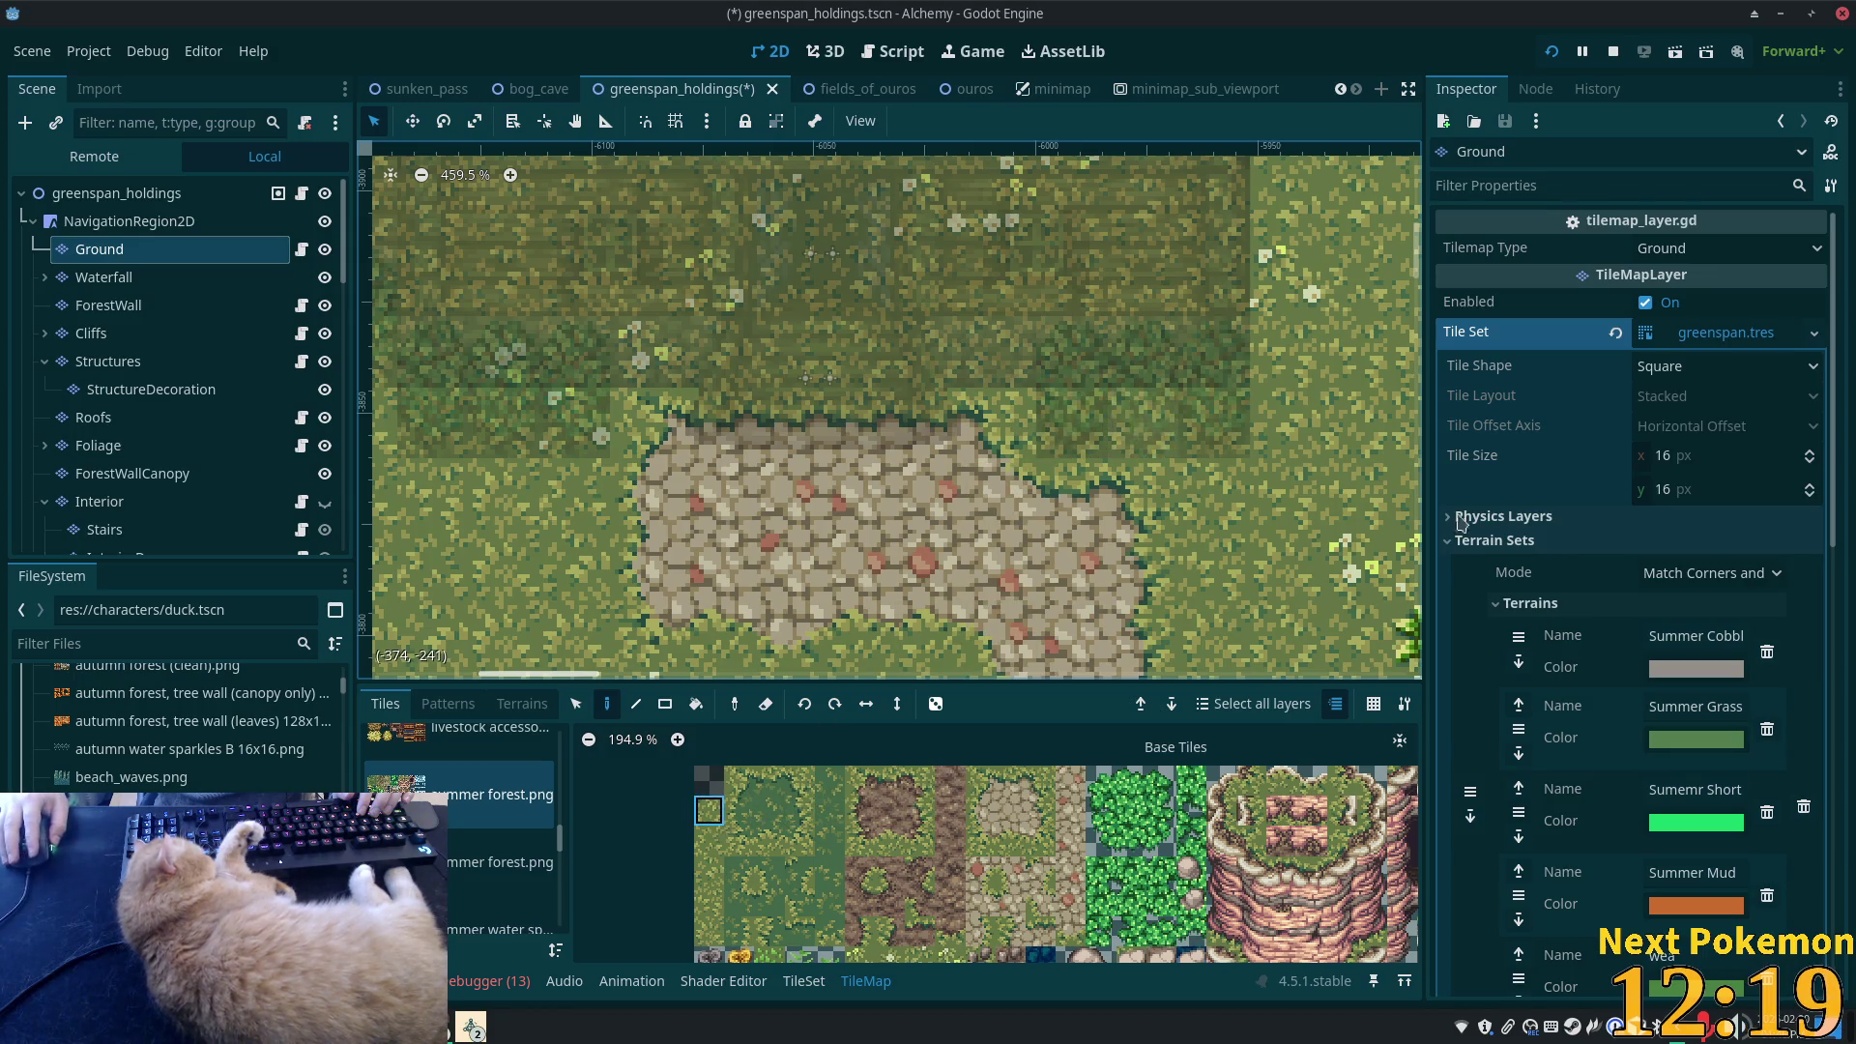
key(ctrl+s)
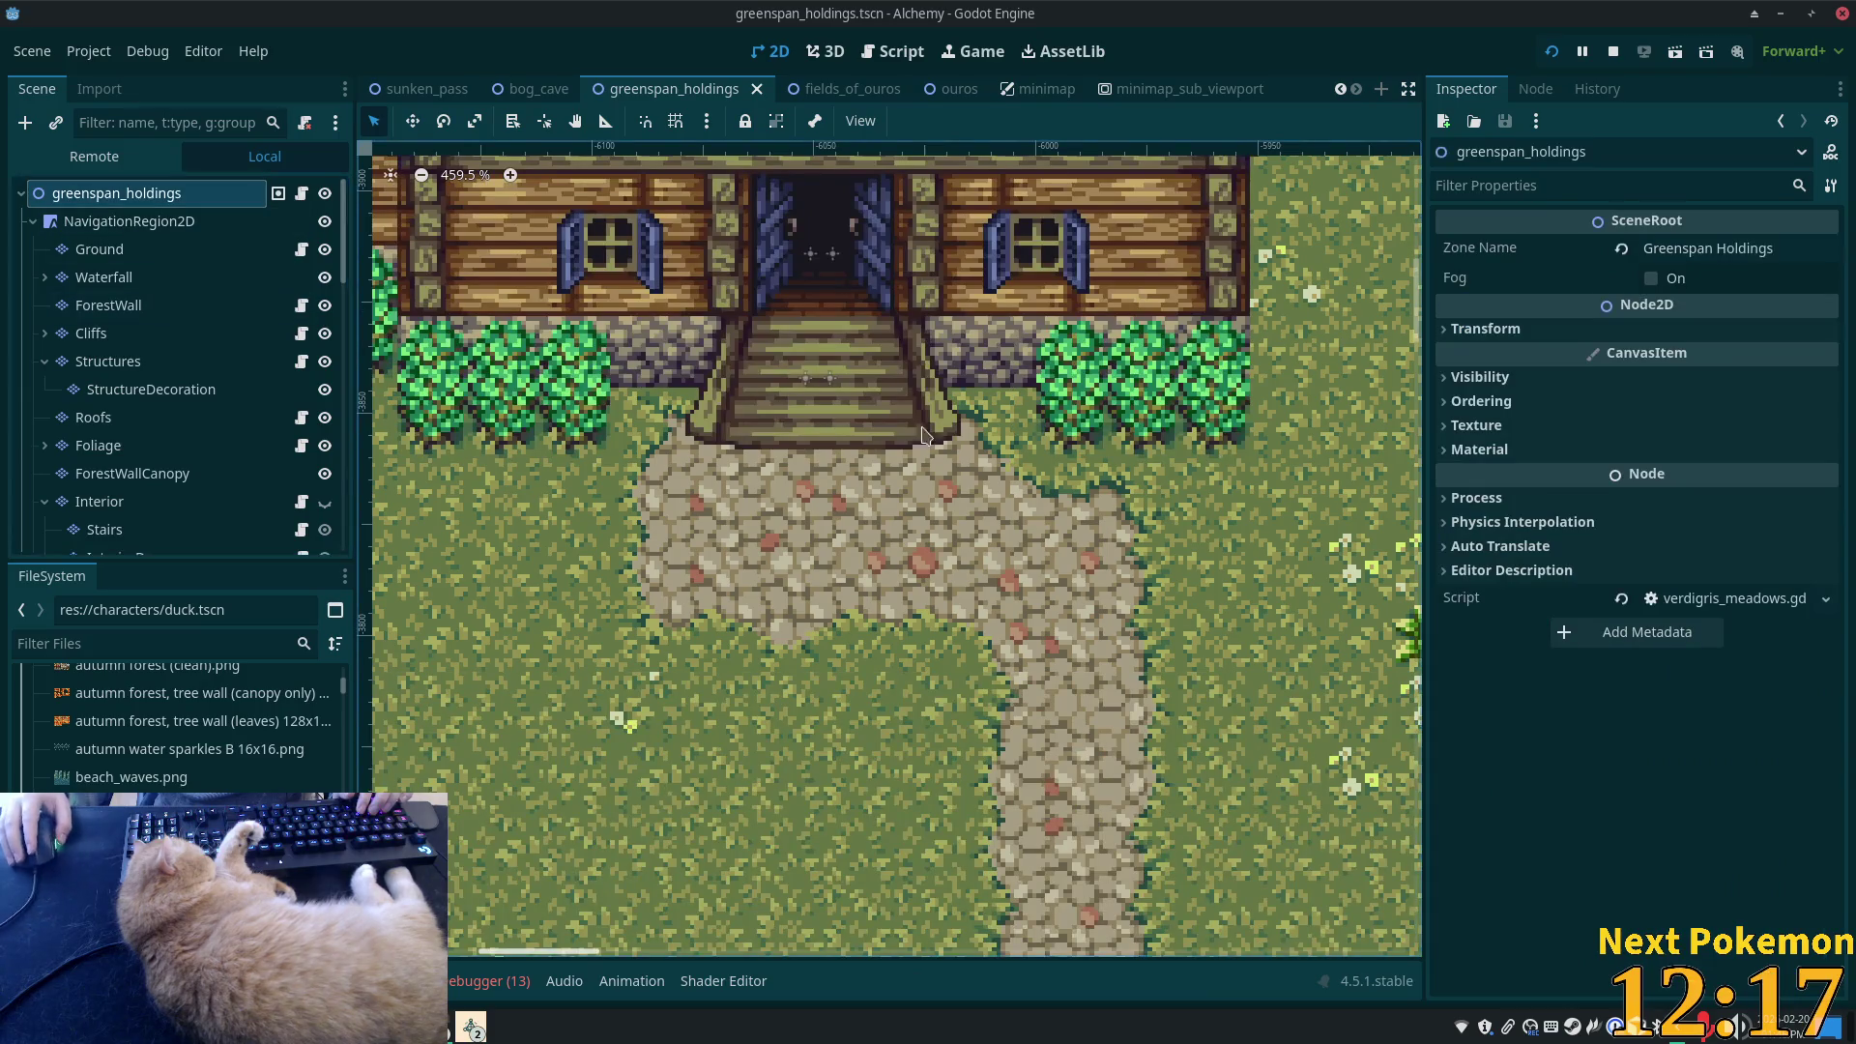
- Zoom around the farmhouse hedges, then select the Ground and Interior layers
scroll(938, 464, down, 4)
scroll(1292, 599, down, 4)
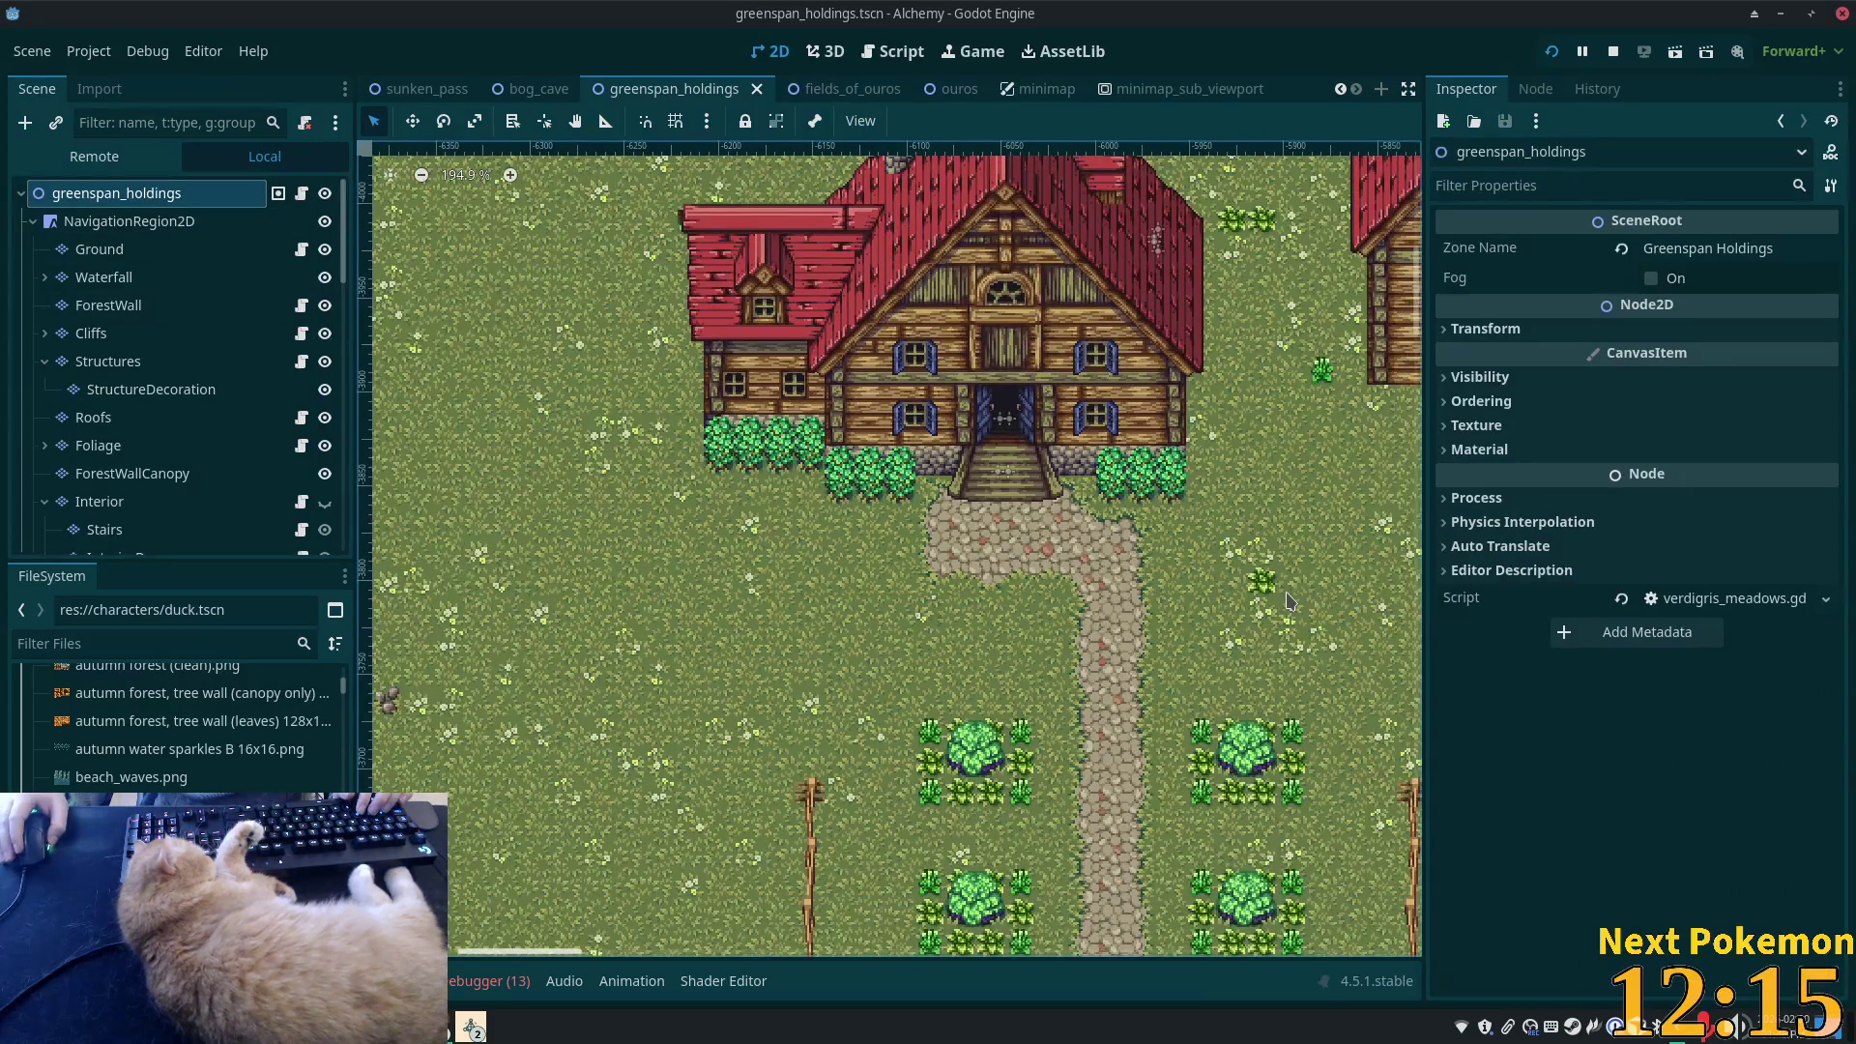
scroll(993, 505, up, 4)
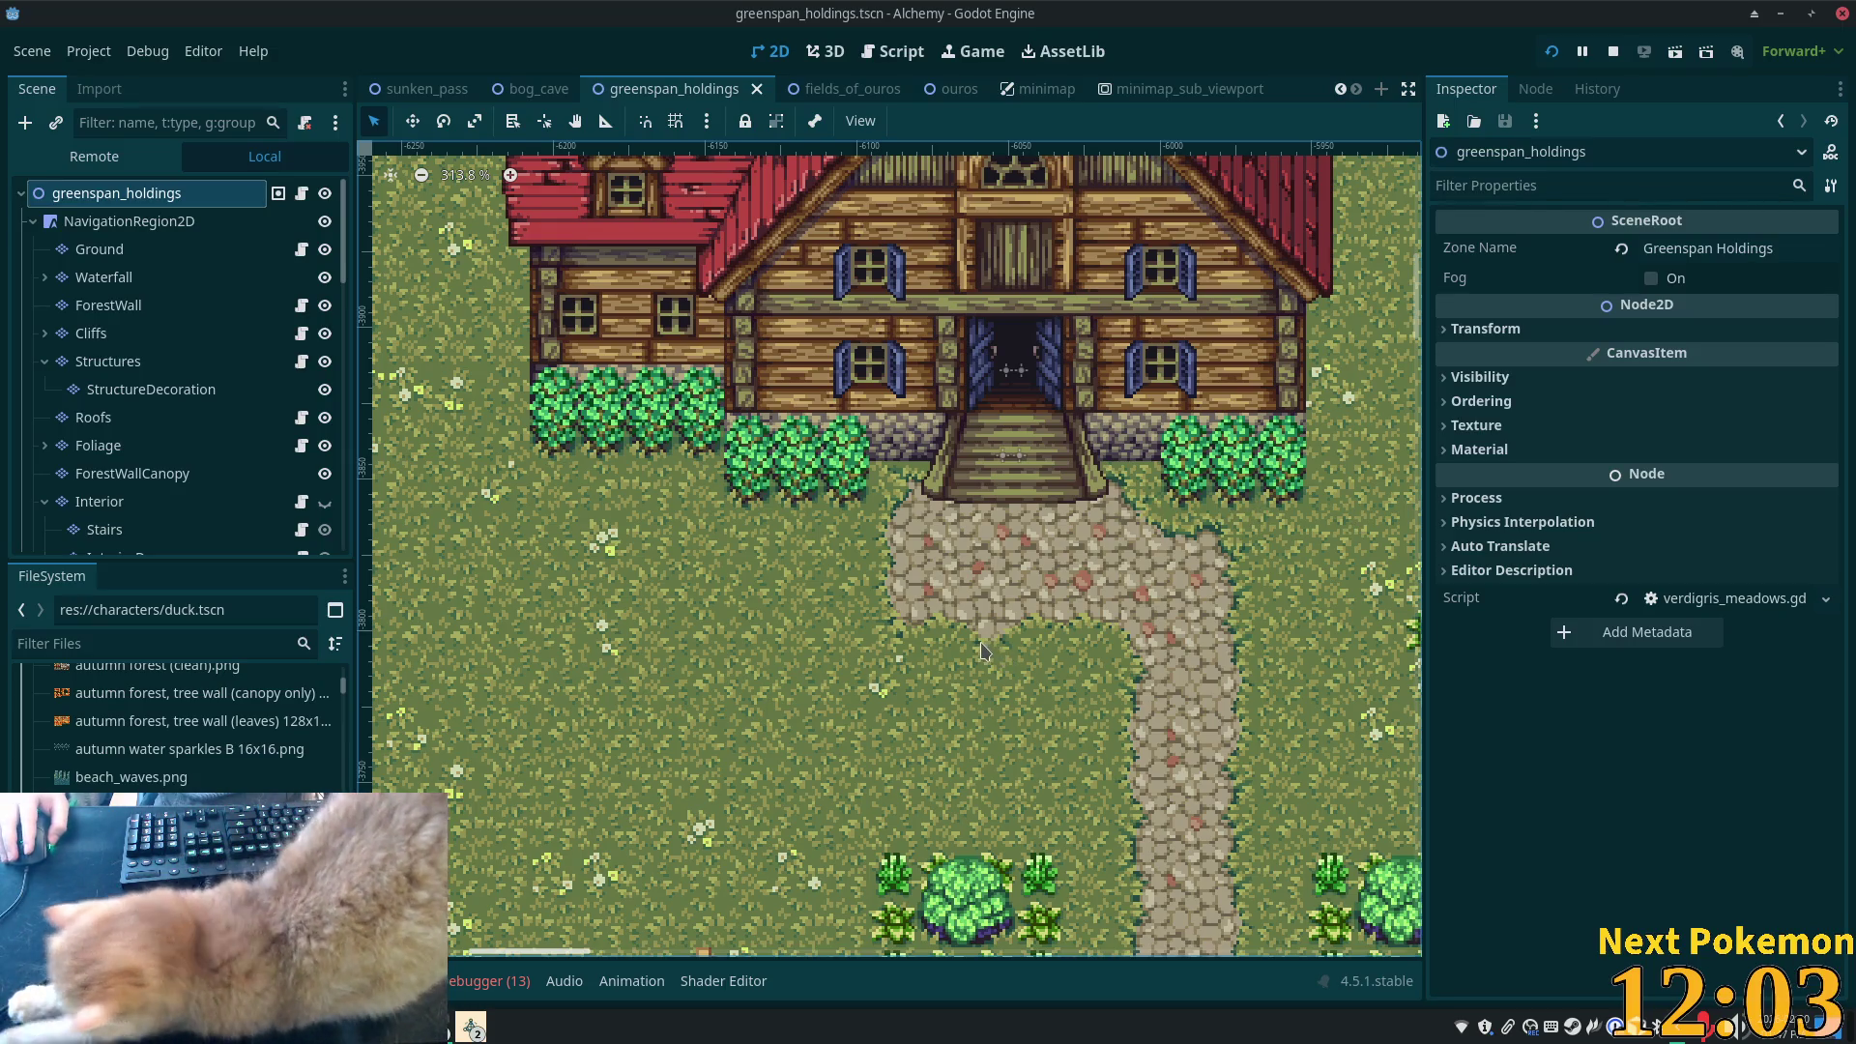
scroll(984, 651, down, 5)
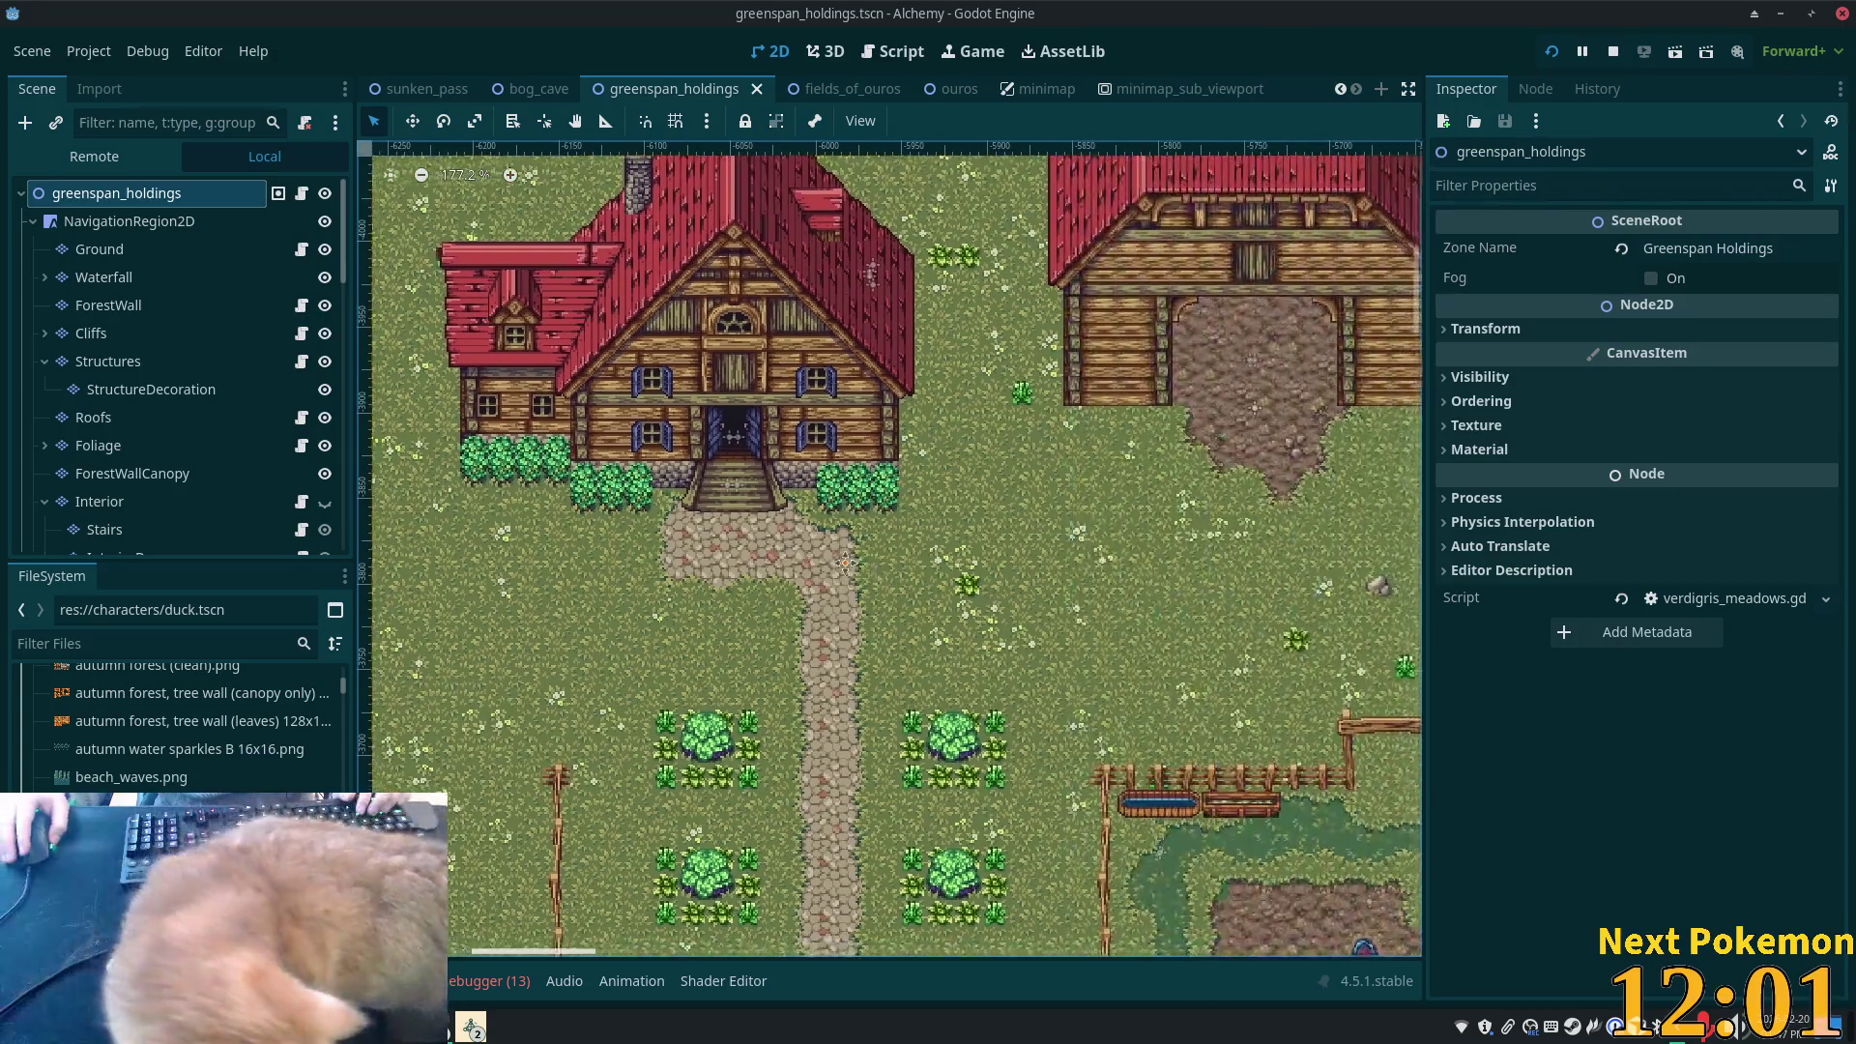
scroll(896, 548, up, 5)
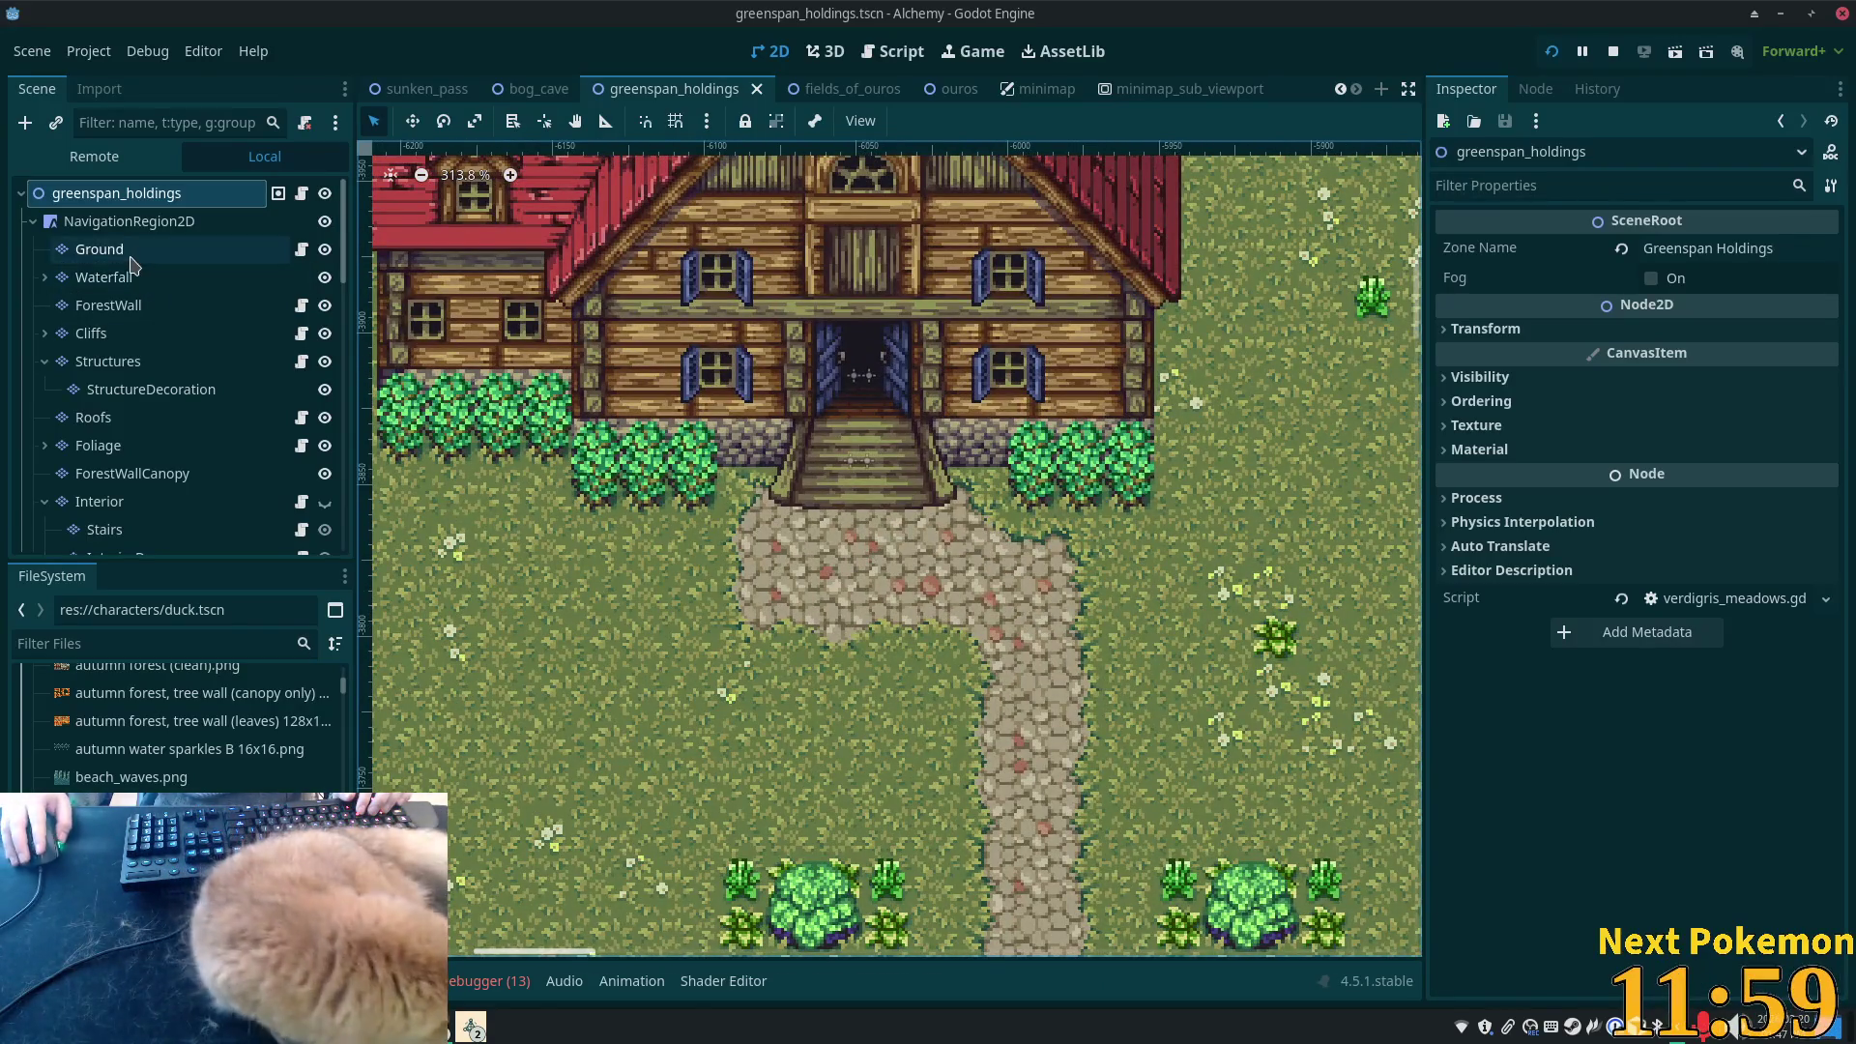
click(134, 256)
click(130, 501)
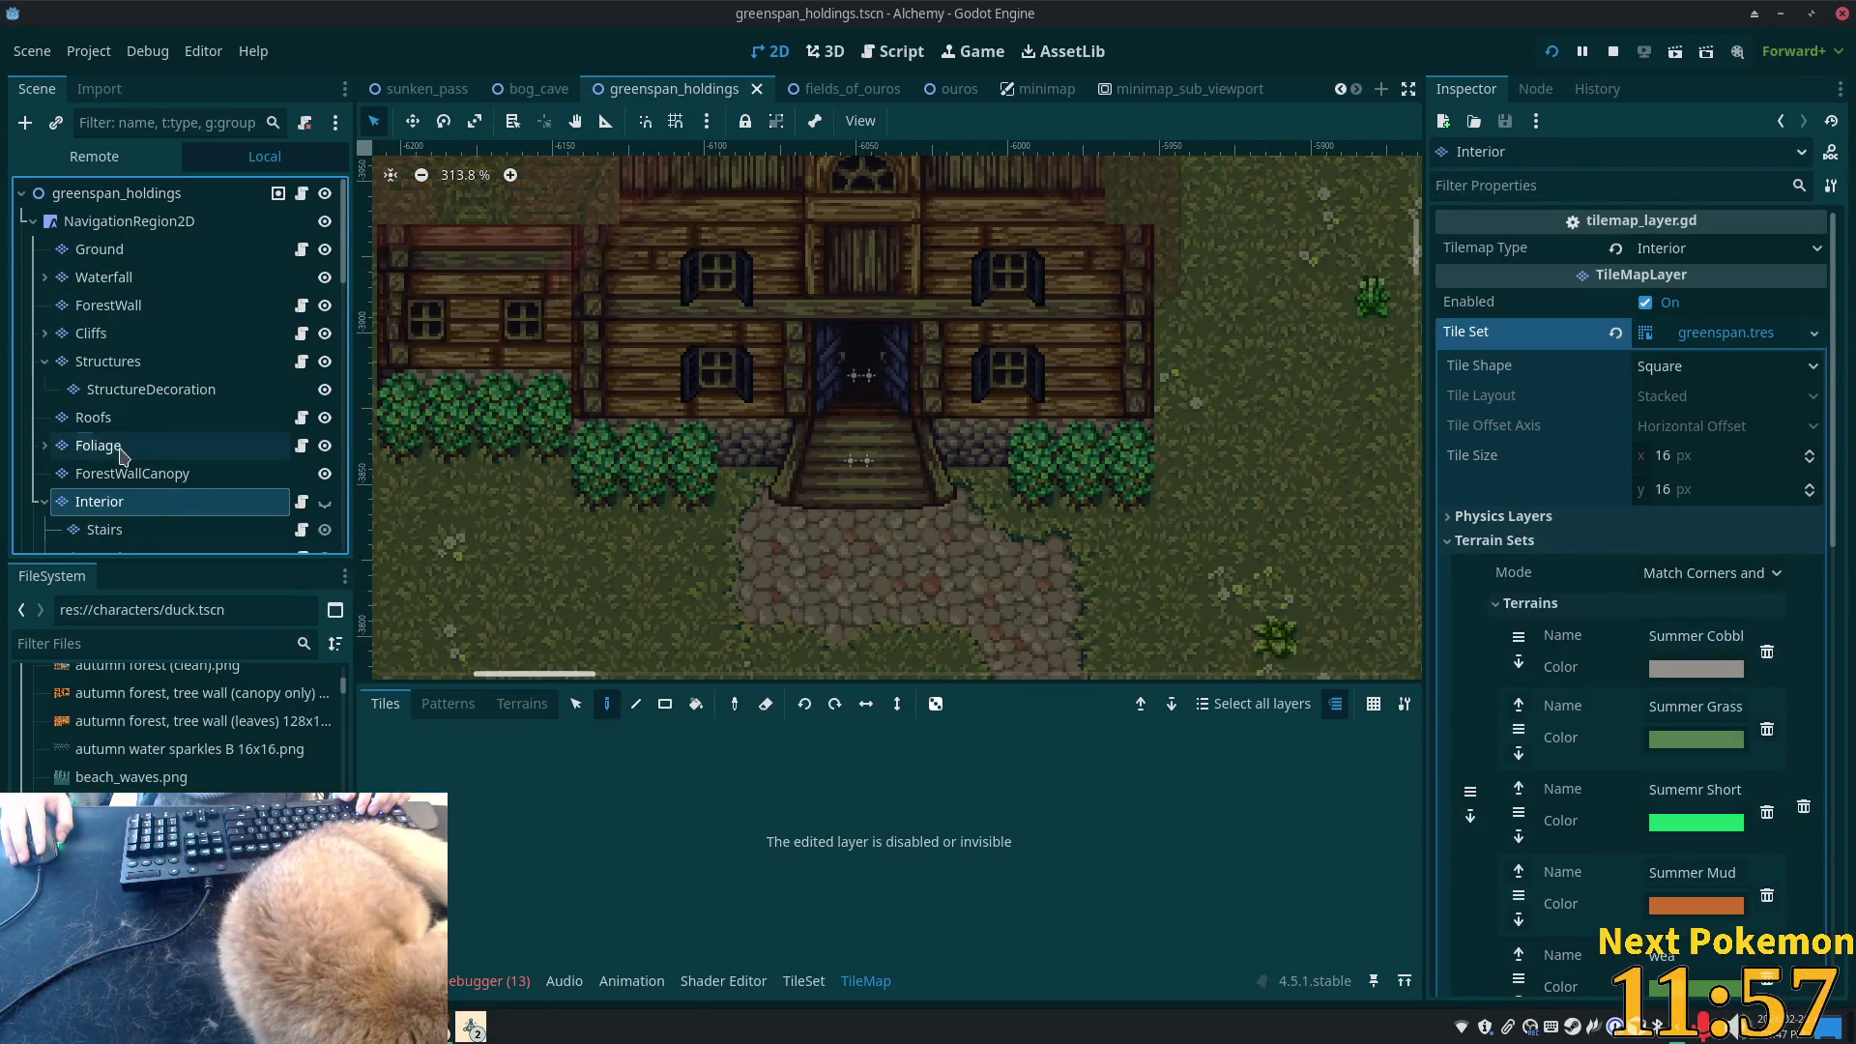
- On the Foliage layer, pick a 2x2 bush block from summer forest.png
click(99, 445)
scroll(464, 860, down, 3)
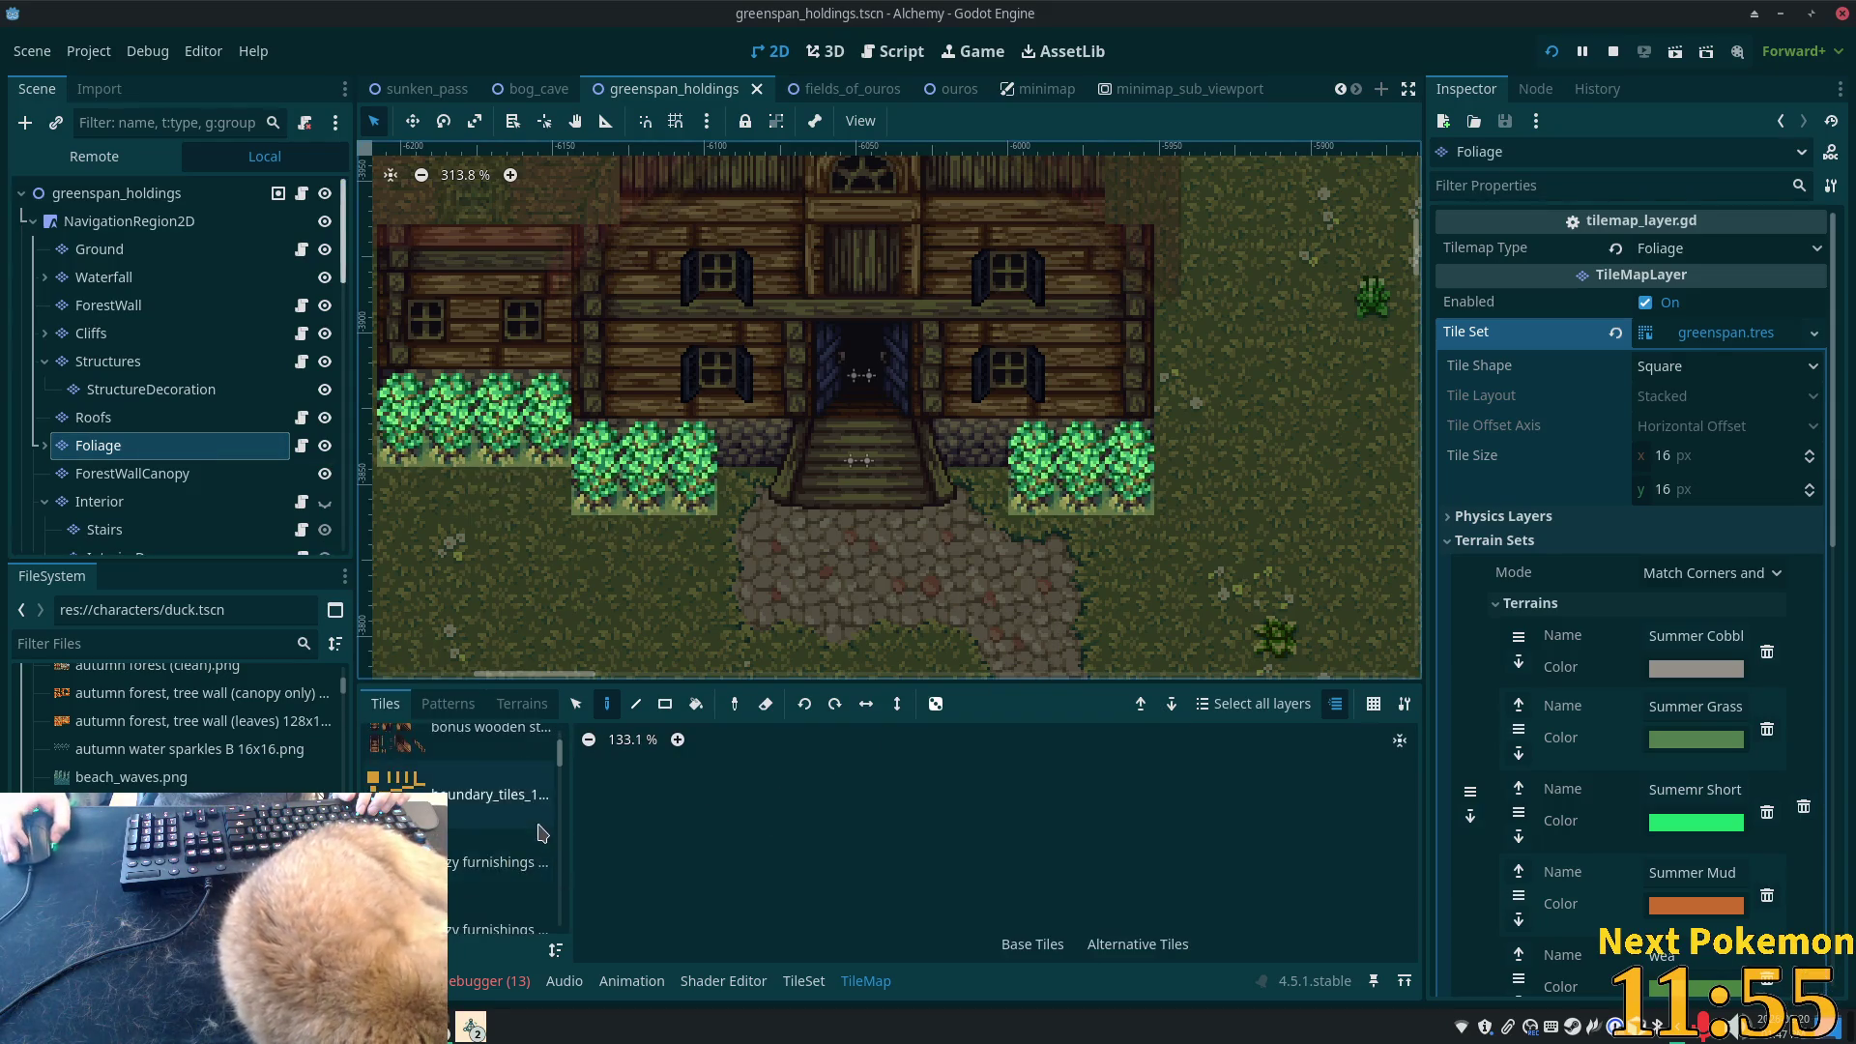
mouse_move(558, 799)
mouse_down()
mouse_move(553, 863)
mouse_move(557, 836)
mouse_up()
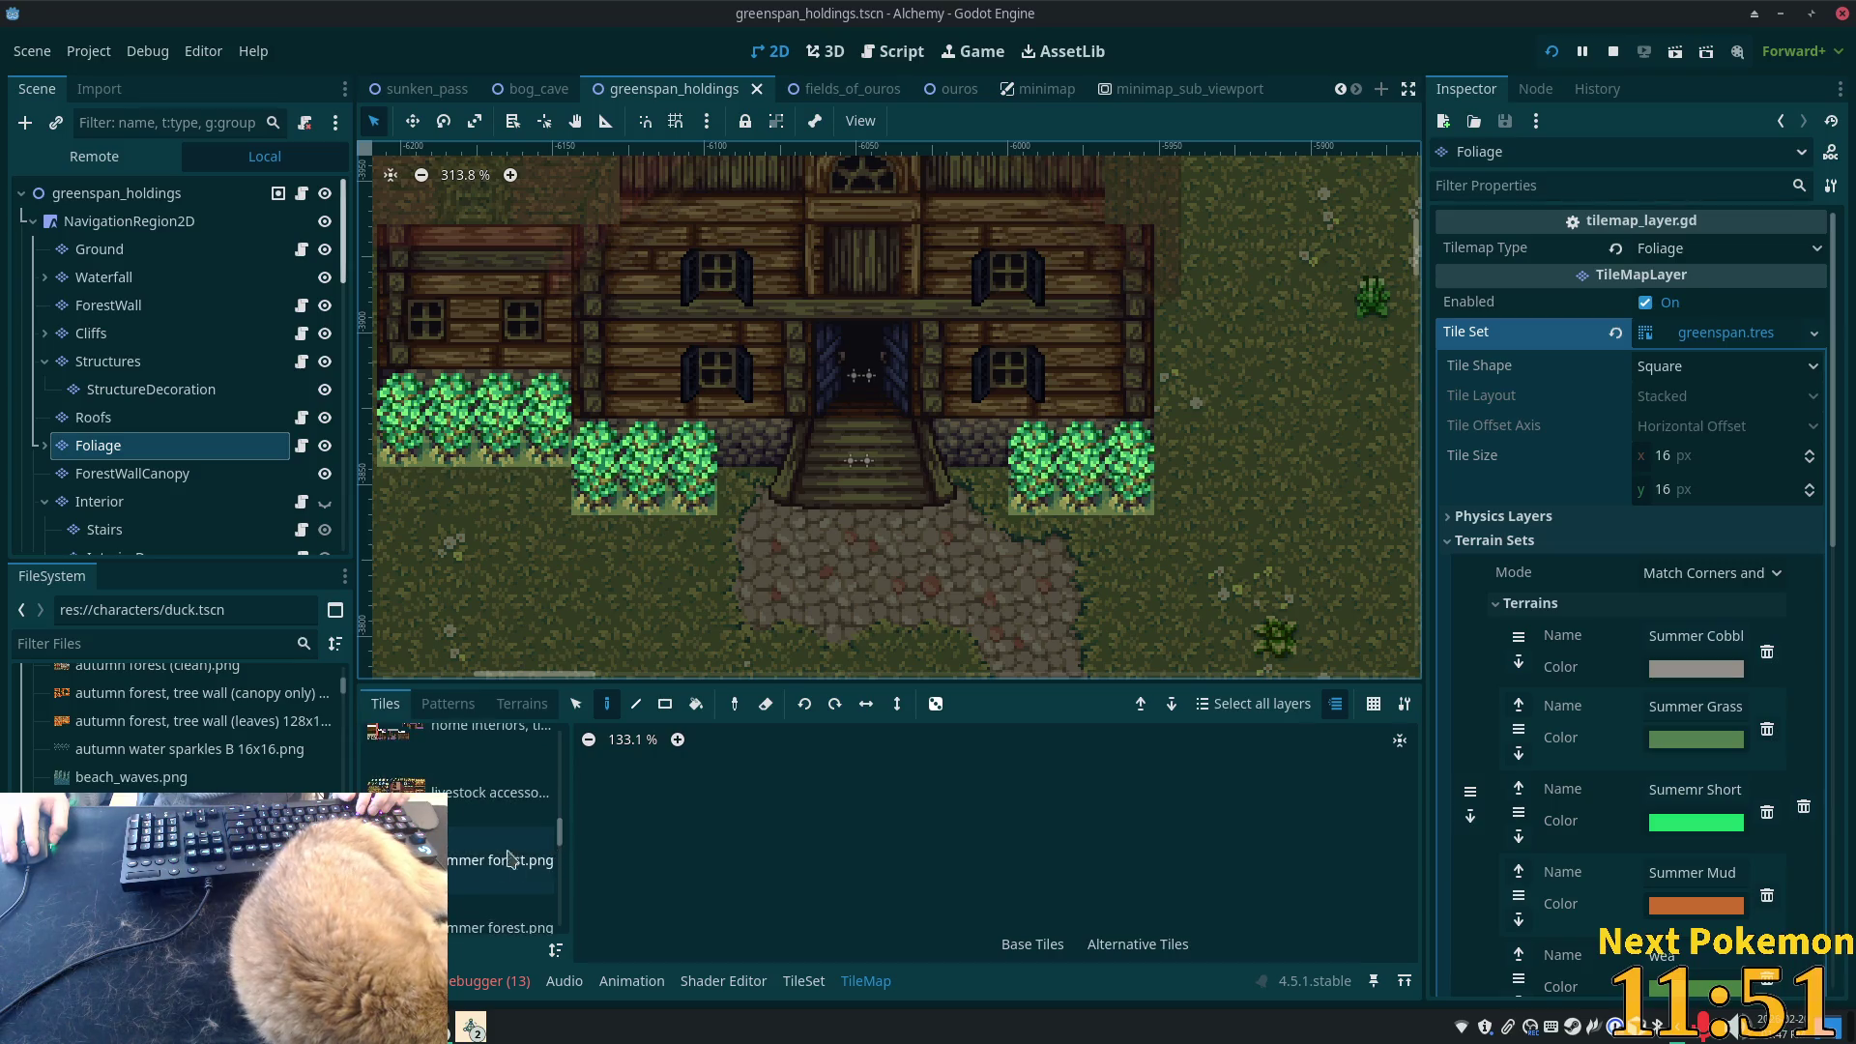
click(493, 860)
scroll(909, 795, up, 5)
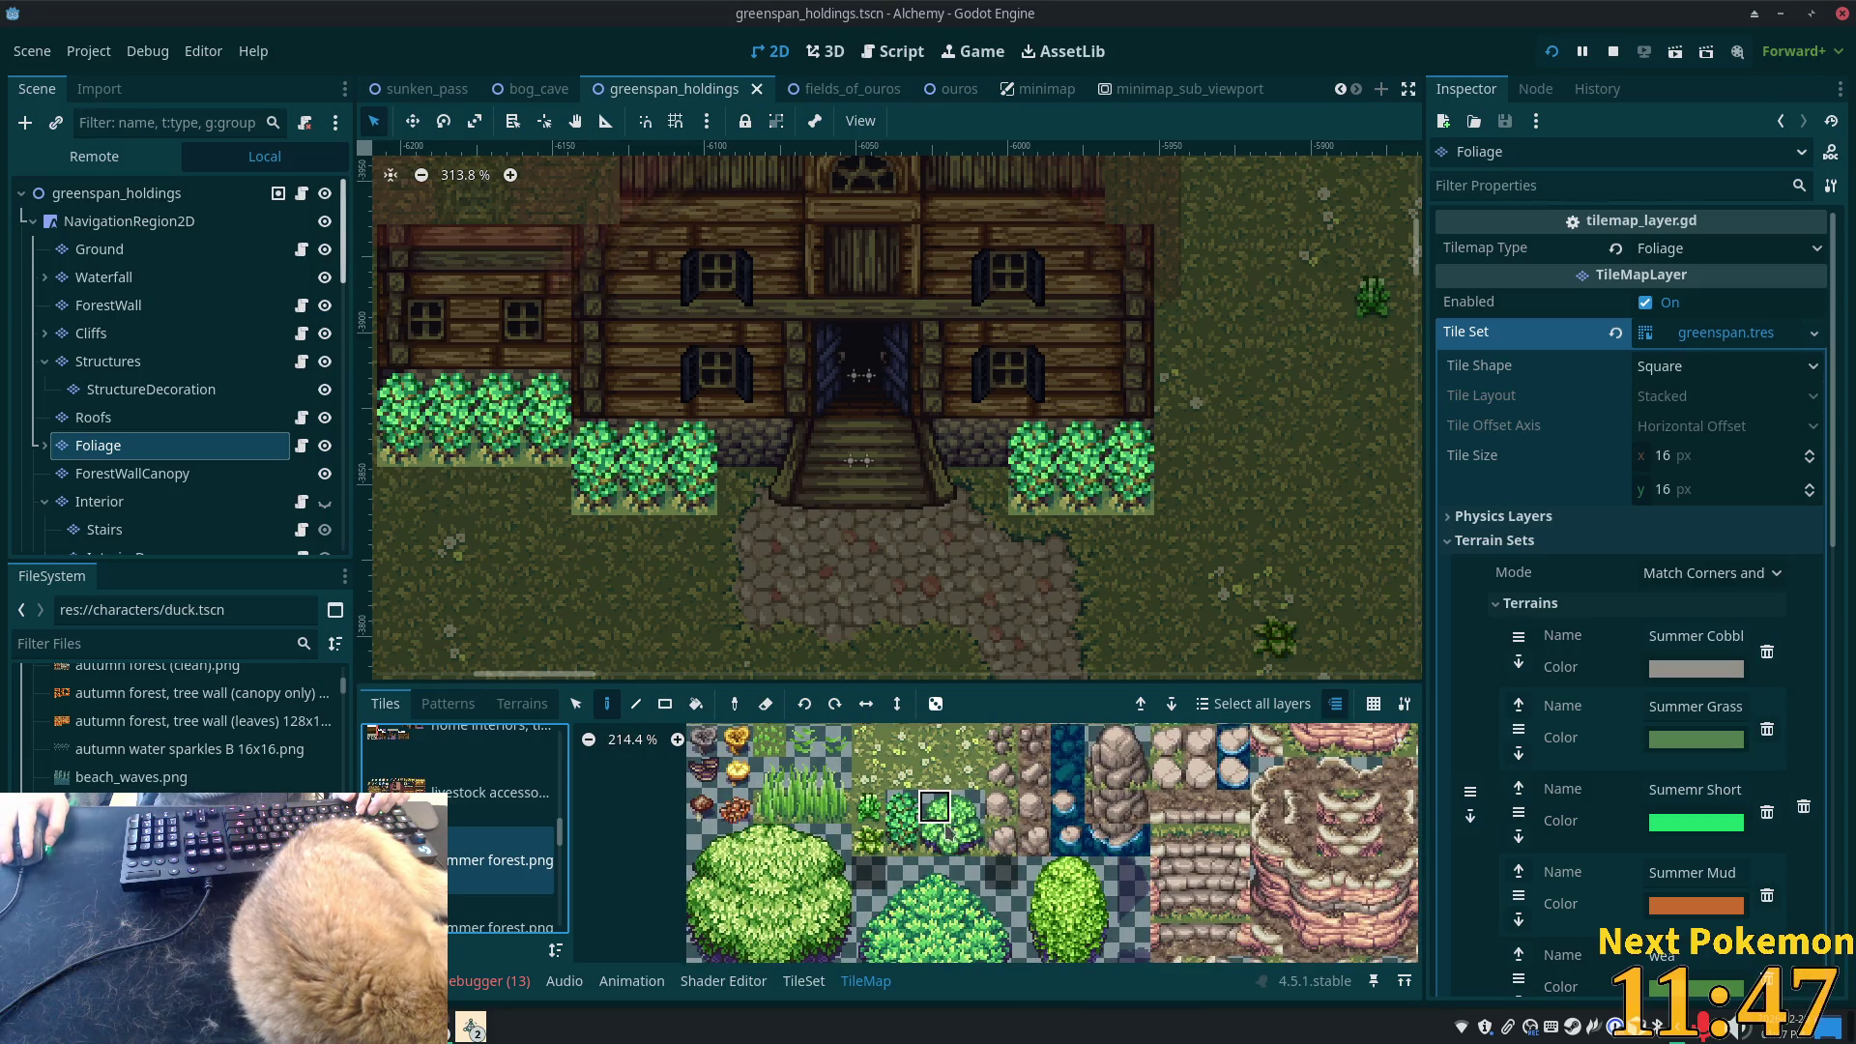
drag(947, 830, 970, 841)
- Paint 2x2 bush blocks right and left of the farmhouse, saving after each
click(1156, 469)
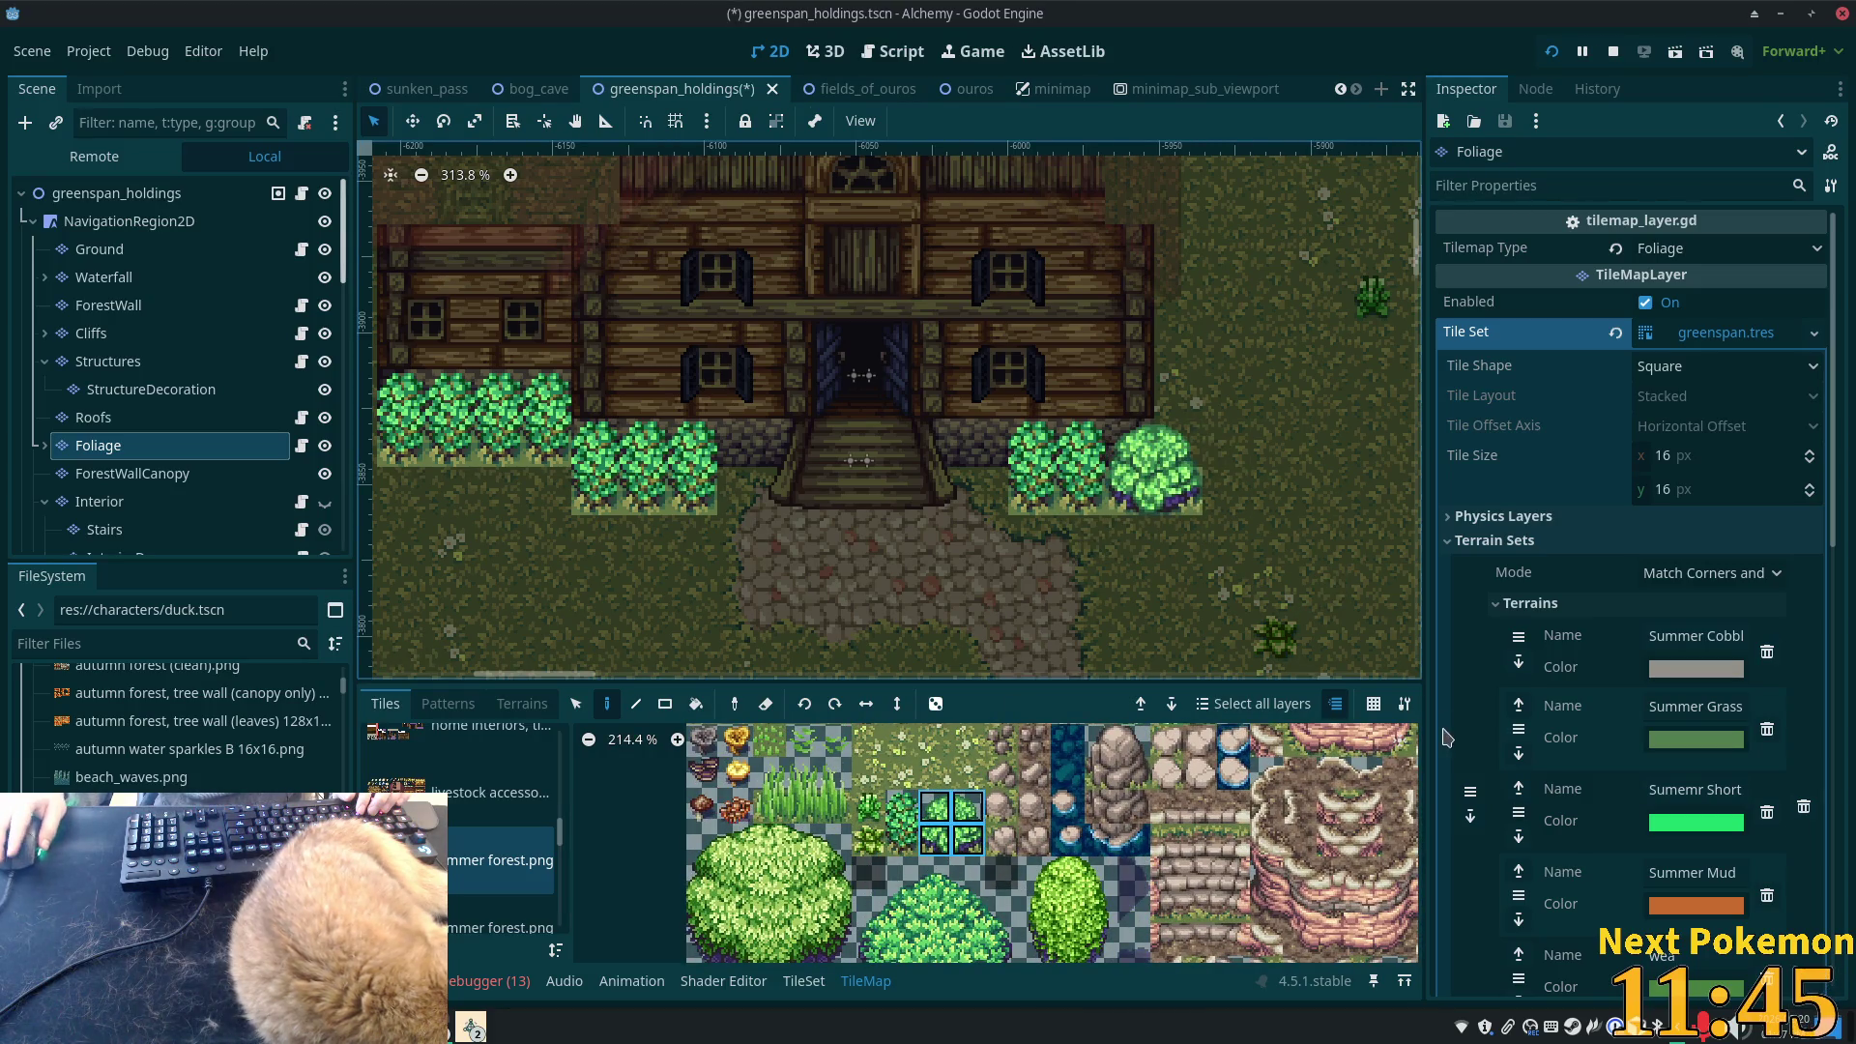
key(ctrl+s)
drag(551, 393, 783, 430)
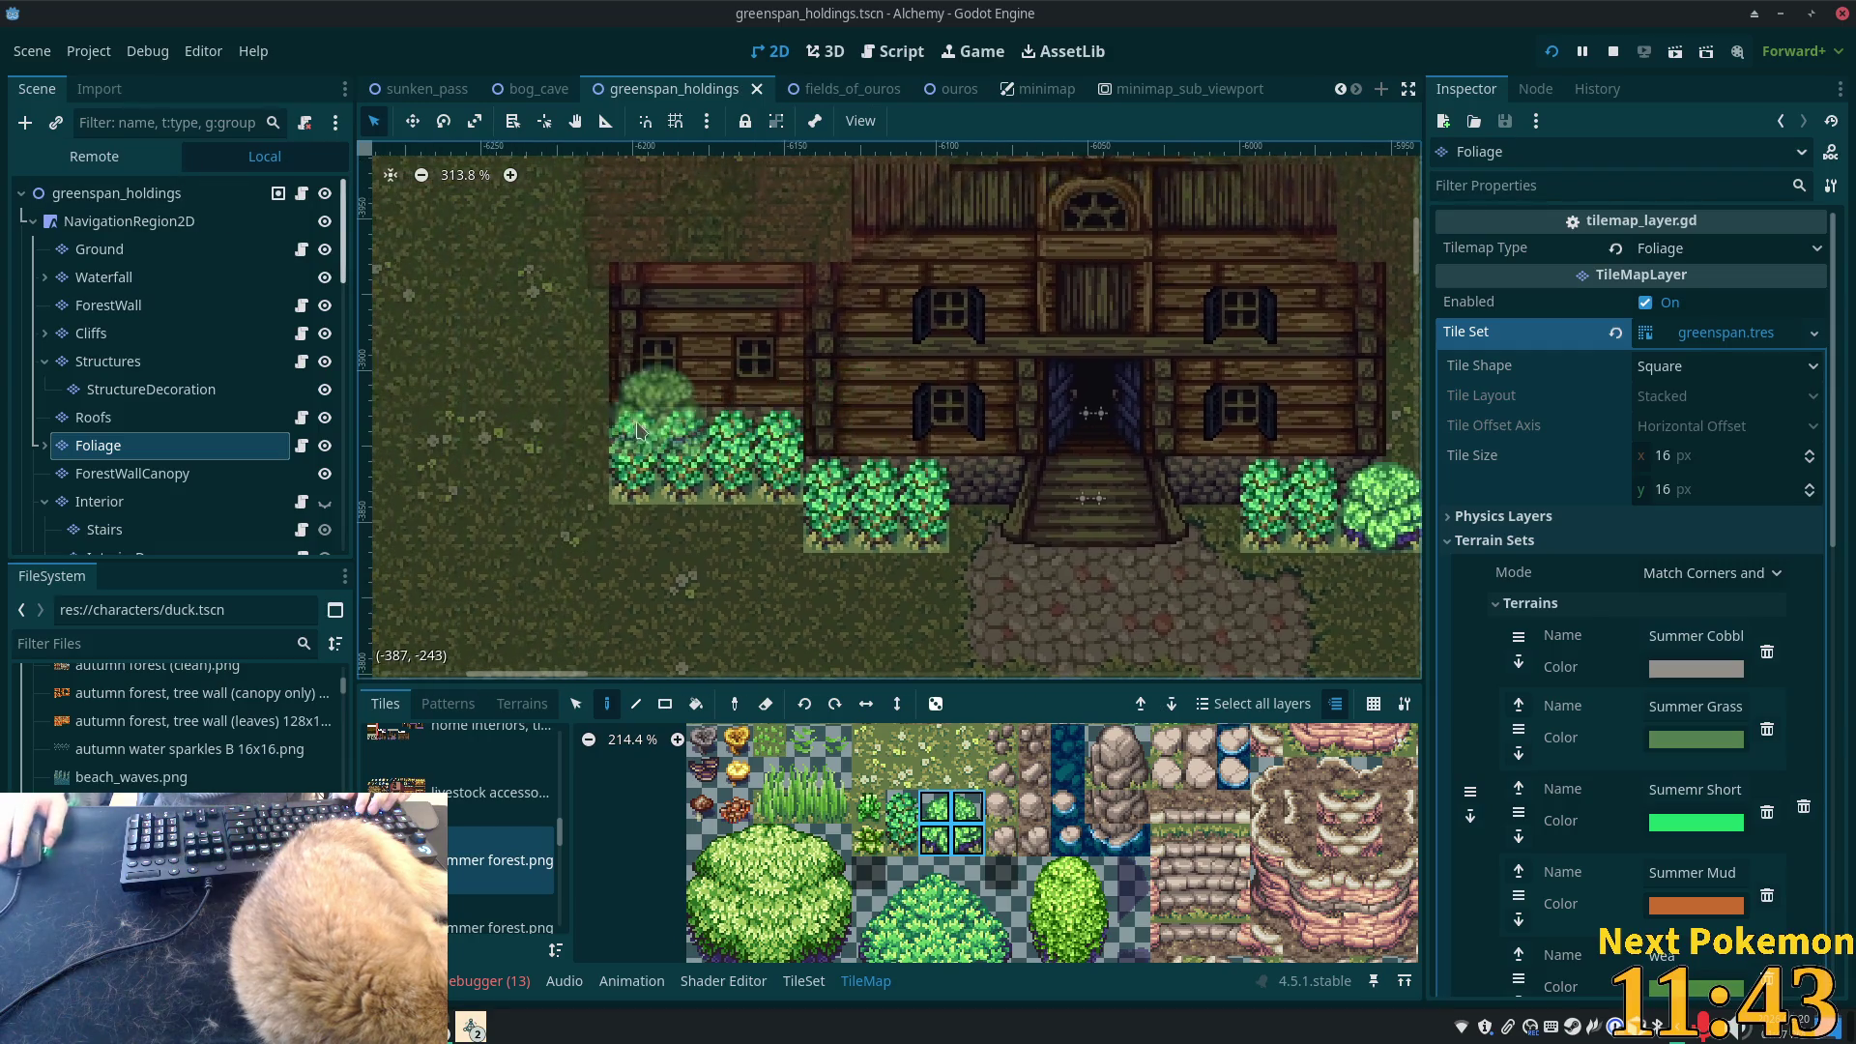
click(594, 455)
key(ctrl+s)
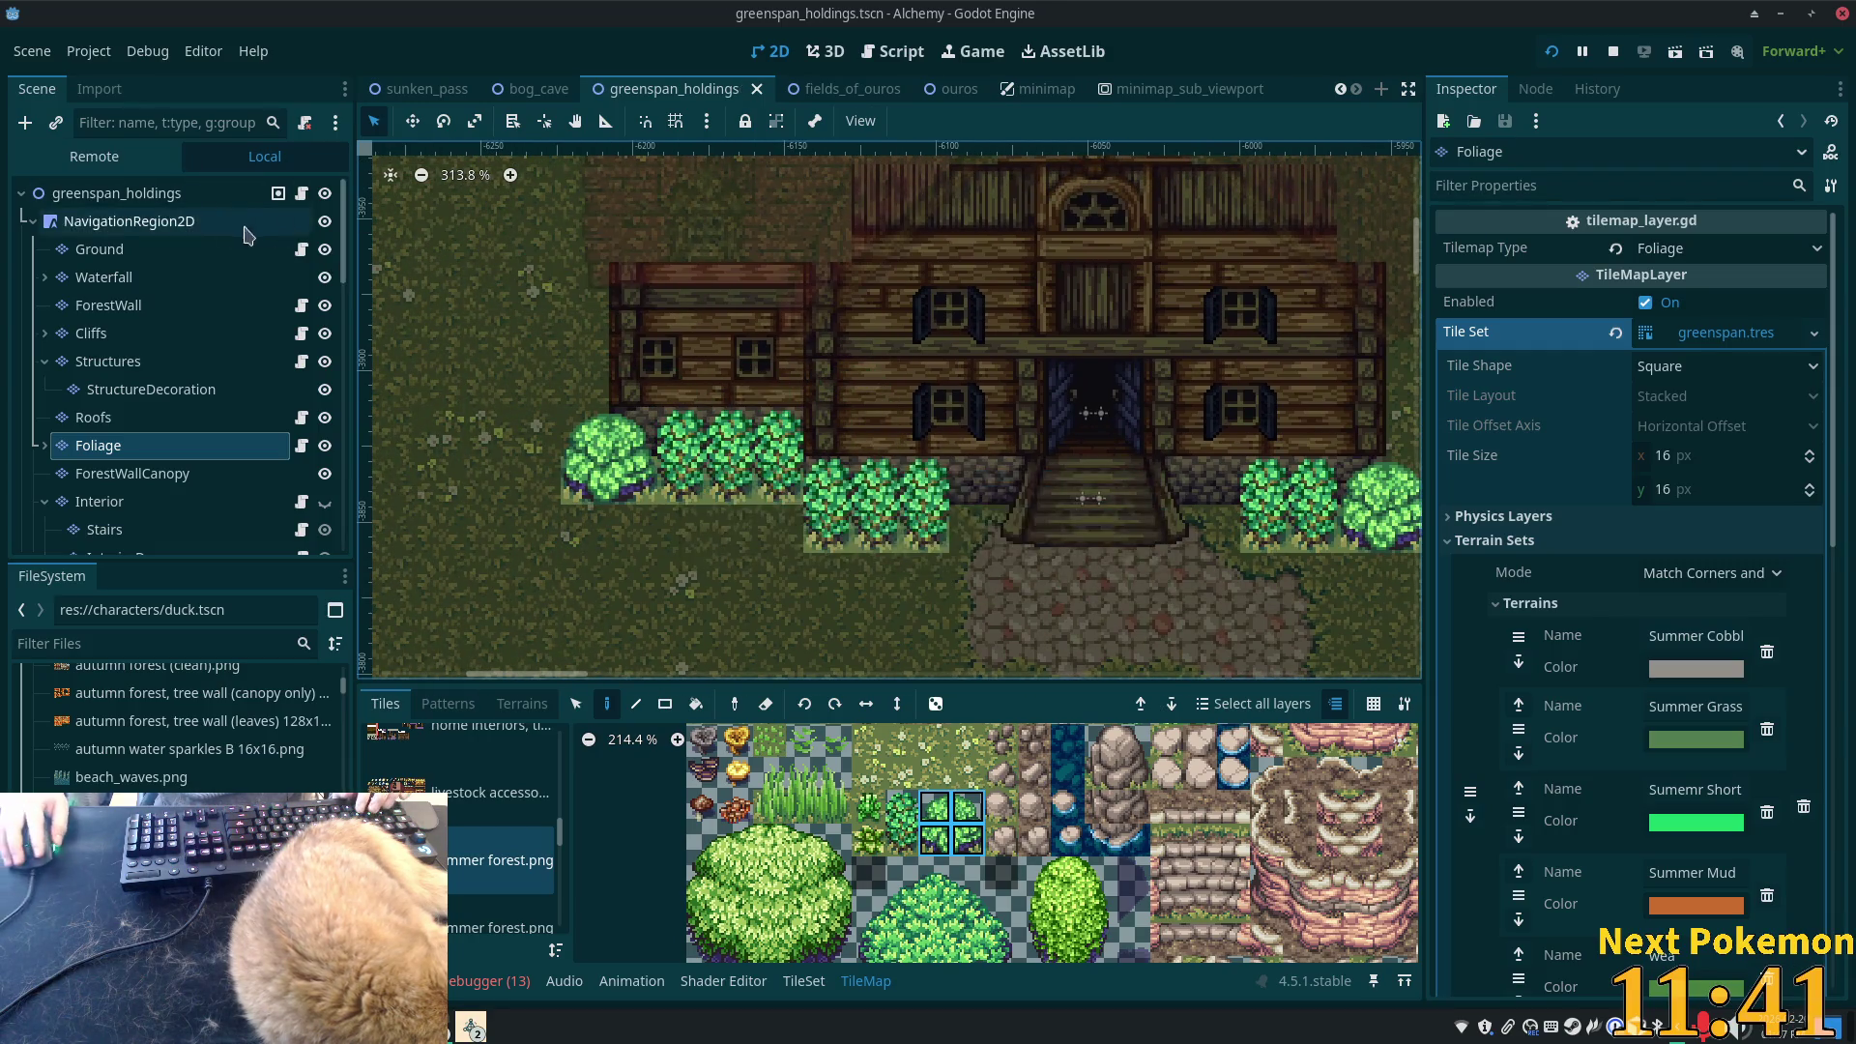
click(145, 193)
scroll(810, 532, down, 3)
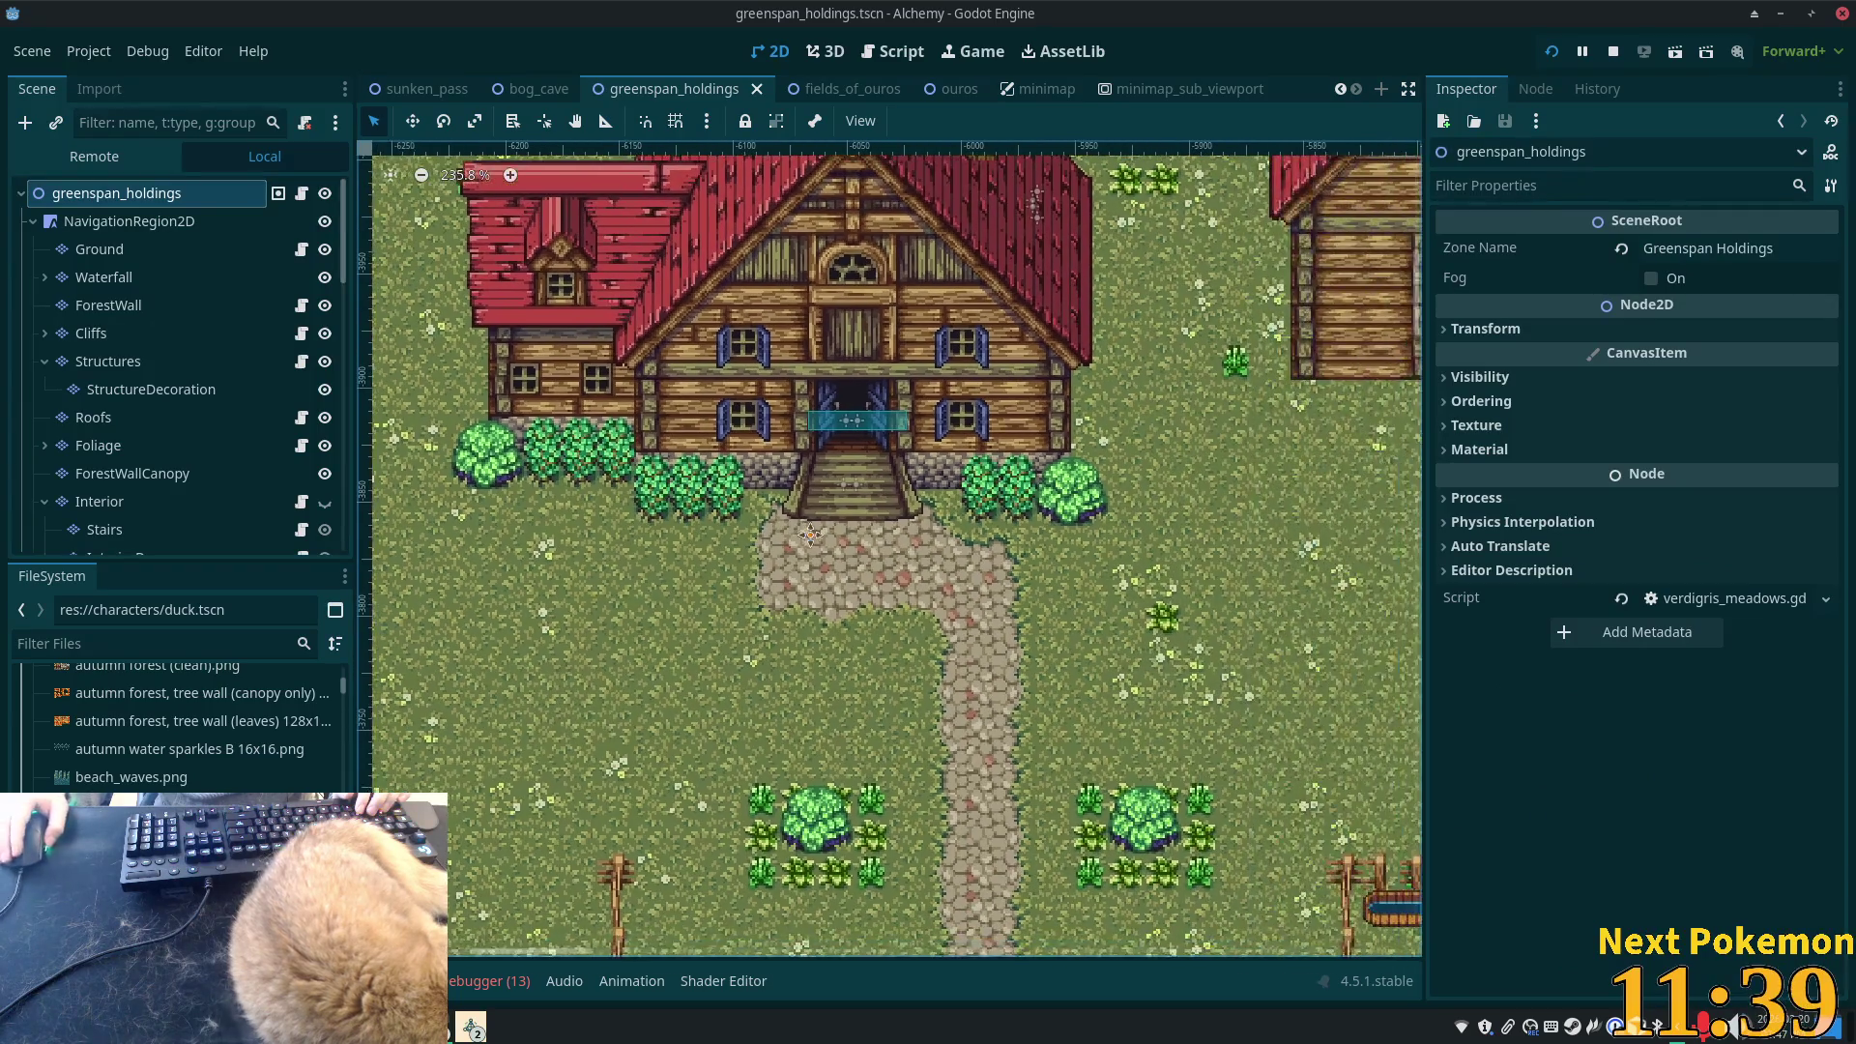
scroll(810, 532, up, 5)
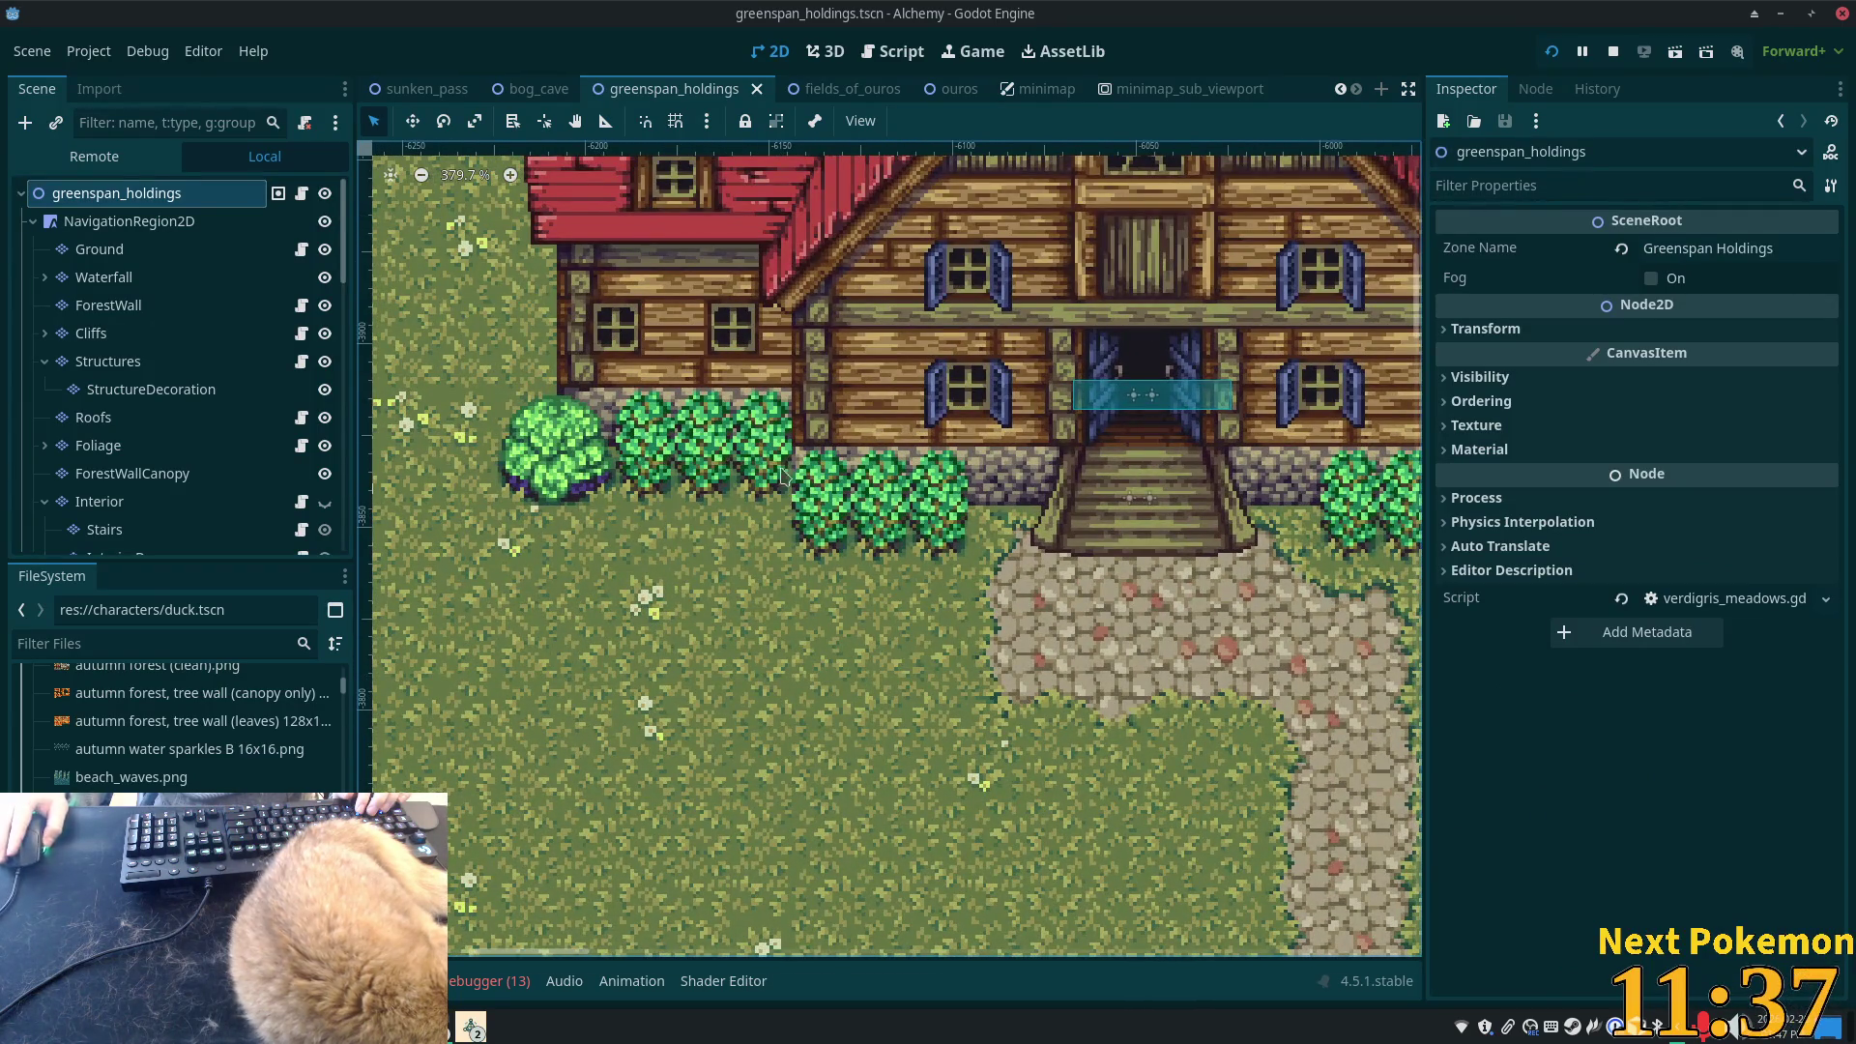
- Expand Foliage and load greenspan.tres as the child Foliage sublayer's Tile Set
click(107, 444)
click(45, 445)
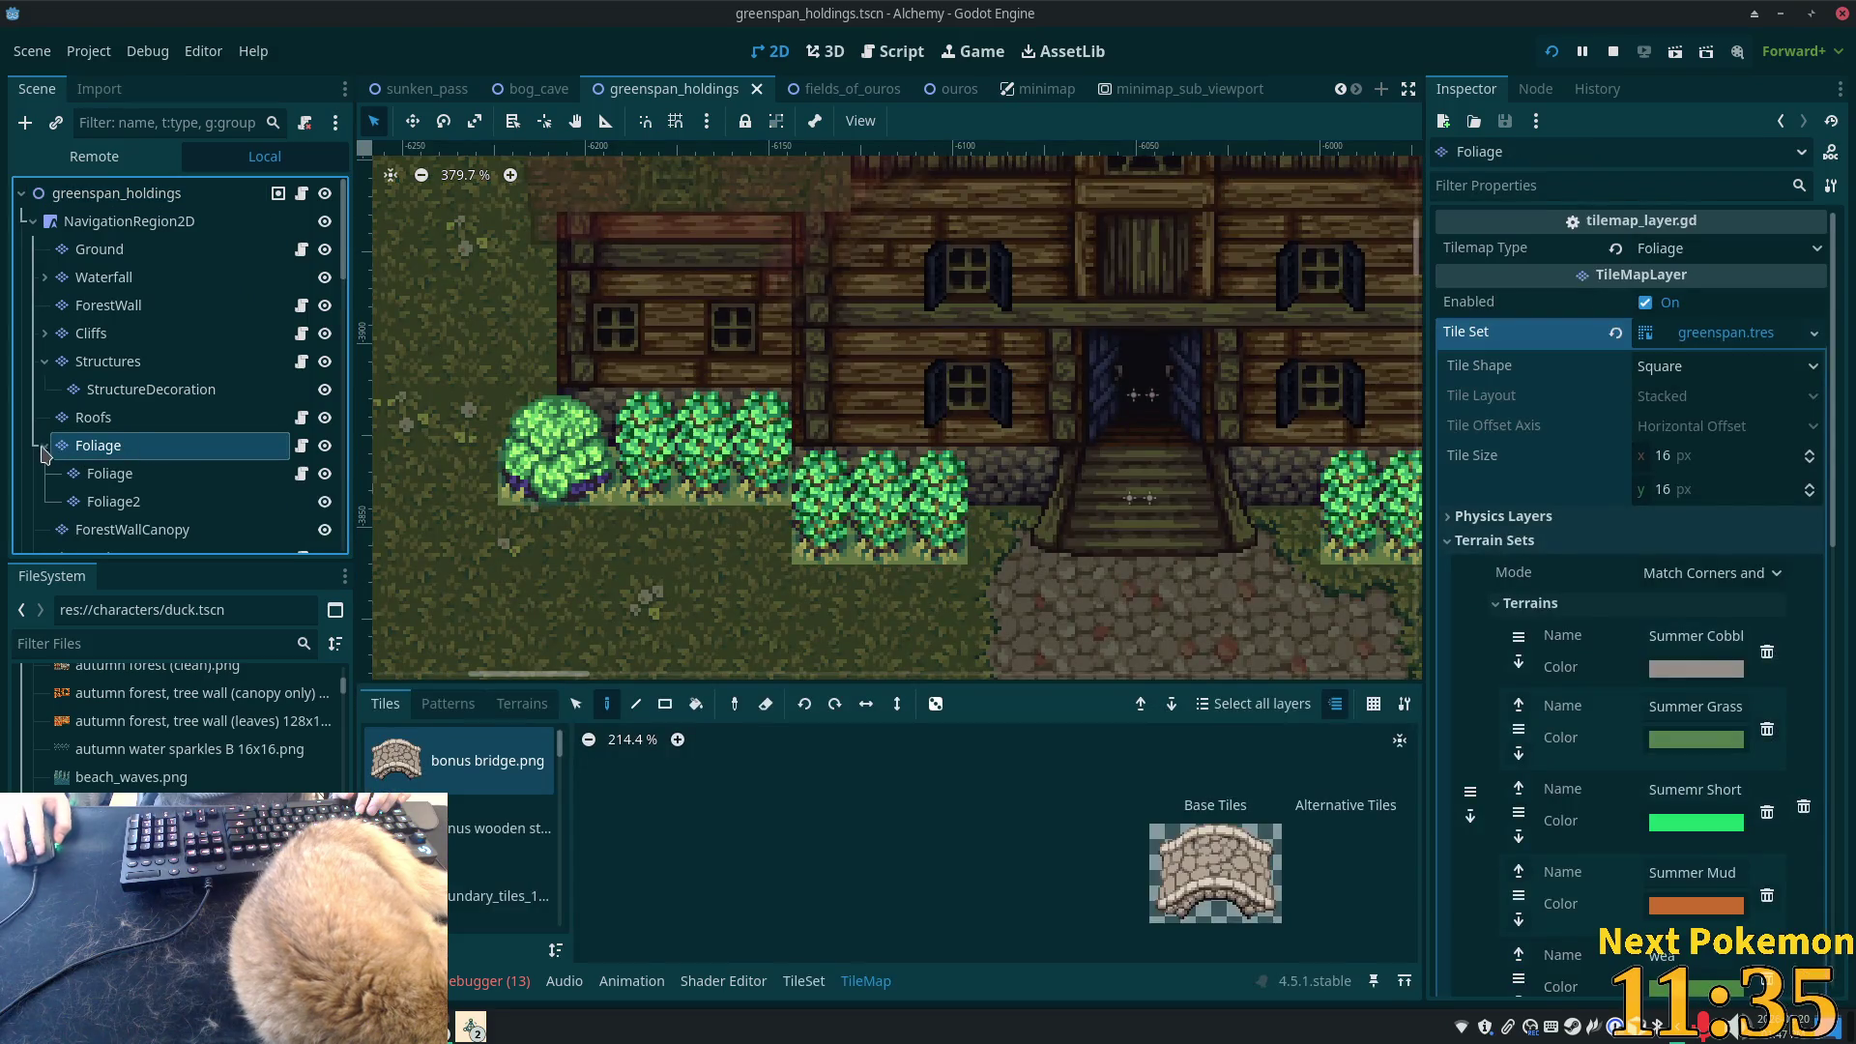
click(109, 474)
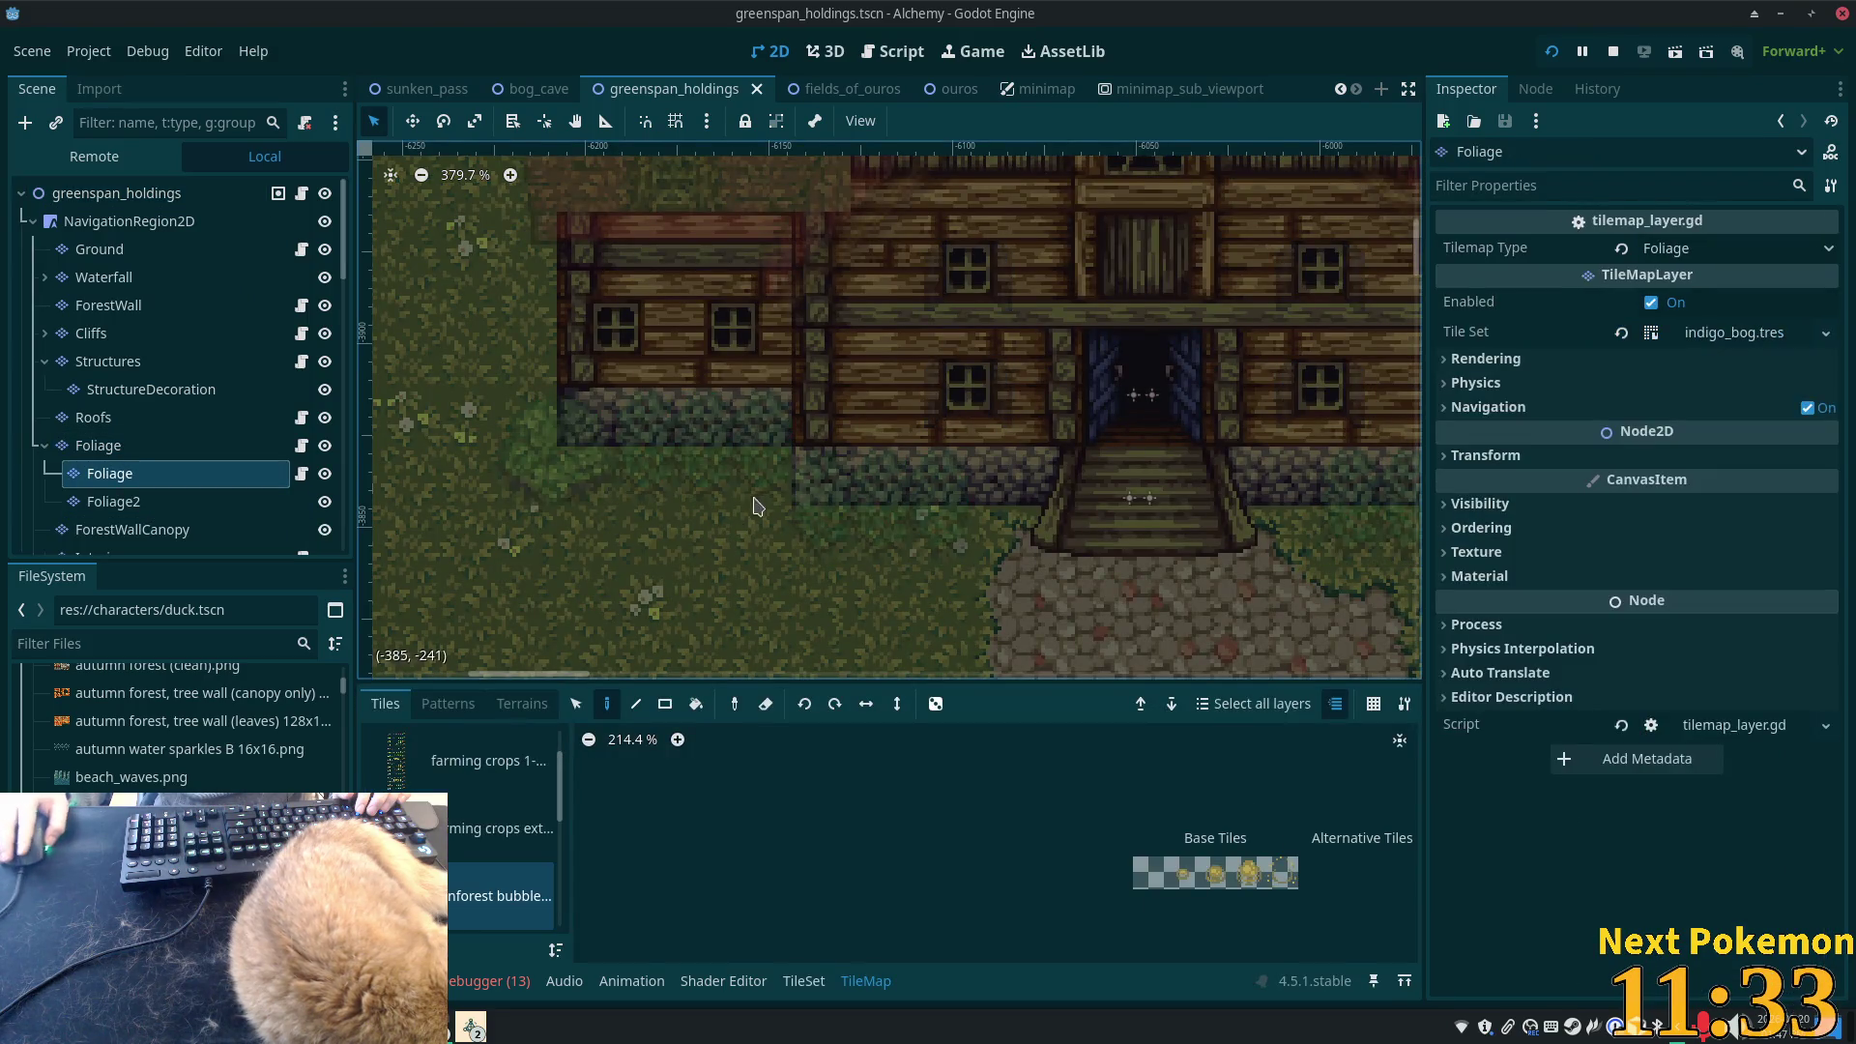
scroll(551, 817, down, 3)
click(539, 824)
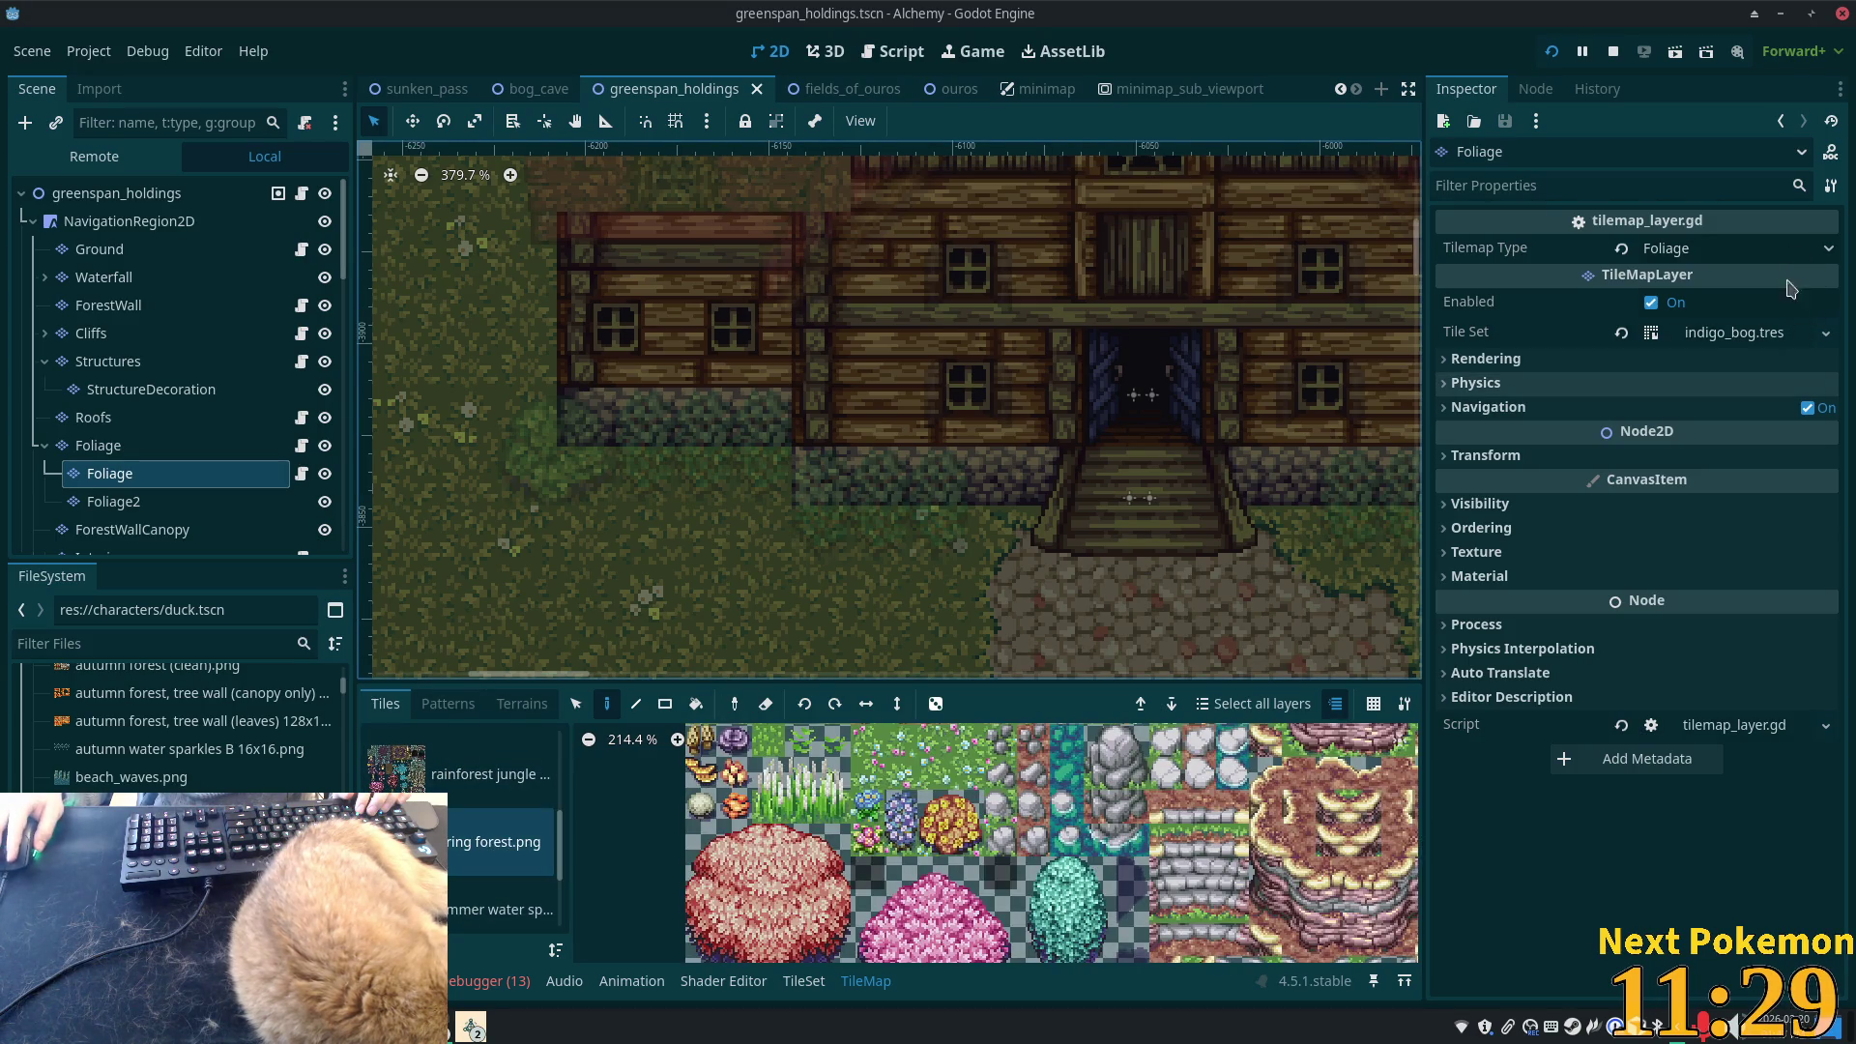
click(1826, 334)
click(1765, 431)
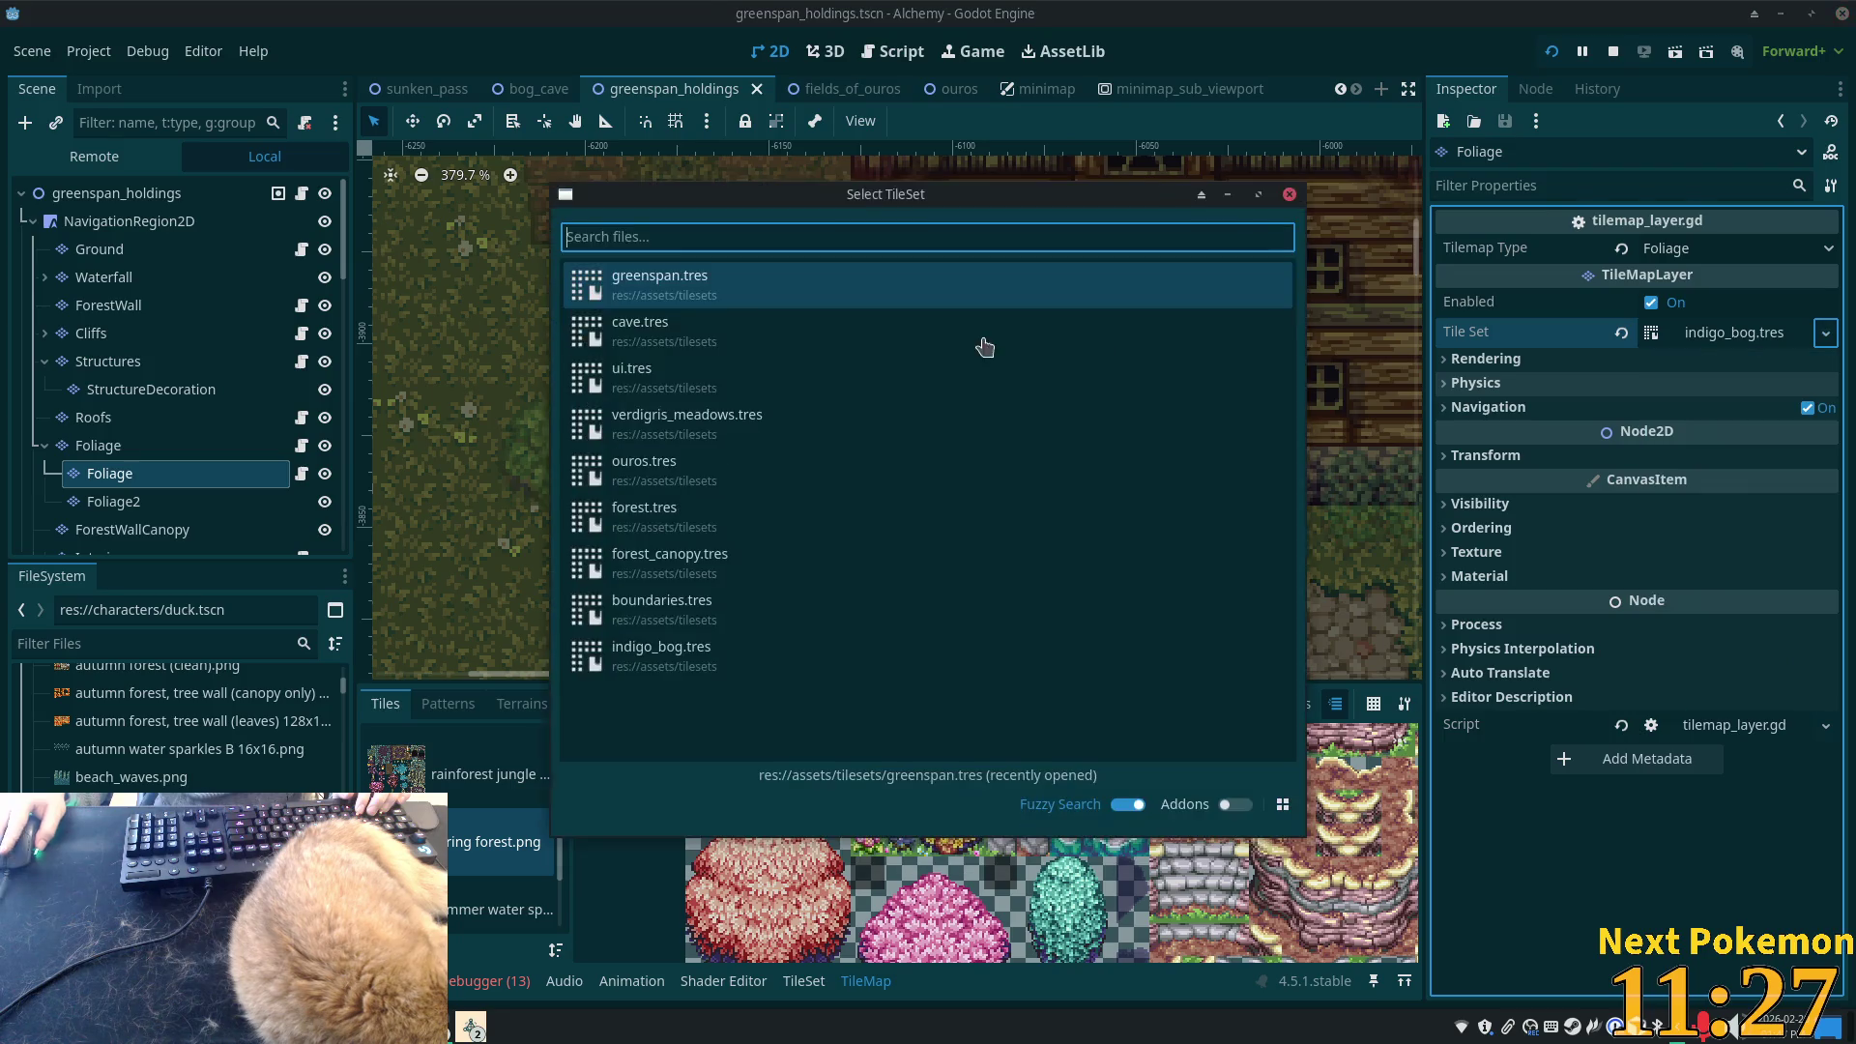
double_click(745, 292)
- Pick a 2x2 bush block from summer forest.png, reselect the child sublayer, and save
drag(563, 790, 563, 824)
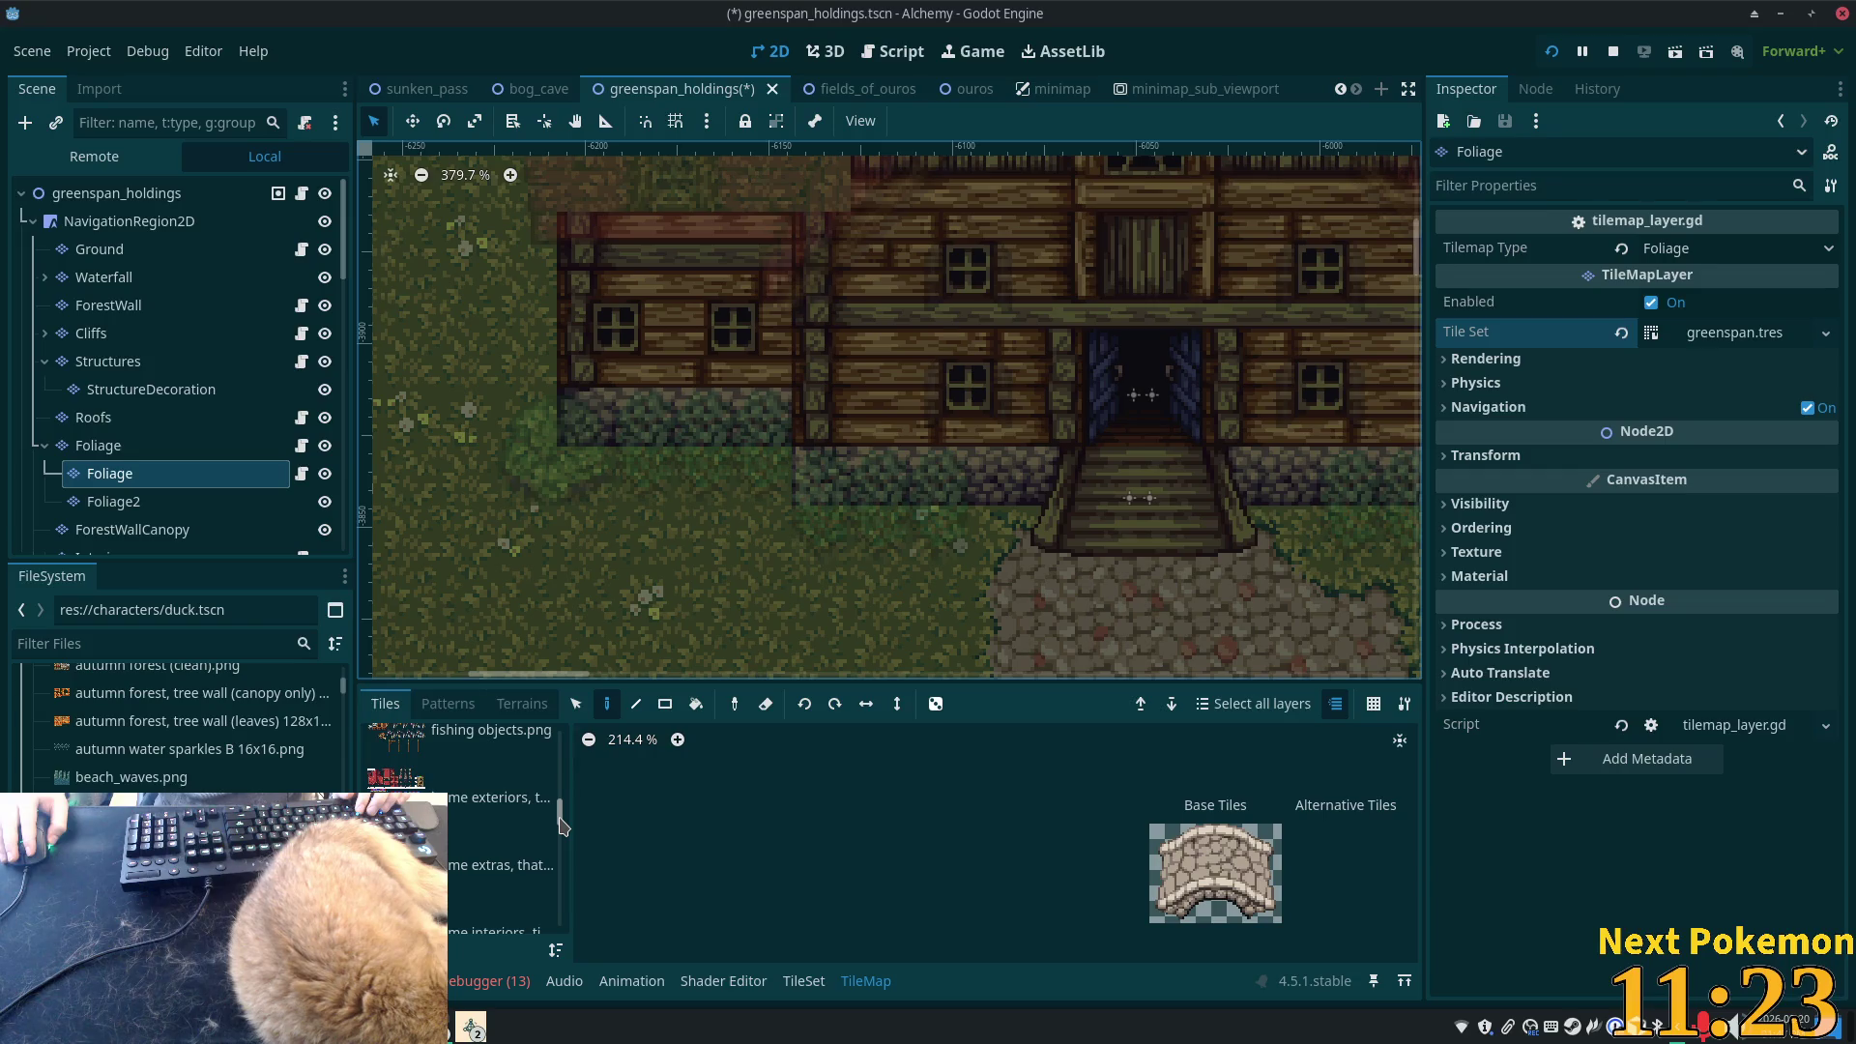
drag(562, 825, 563, 843)
click(492, 758)
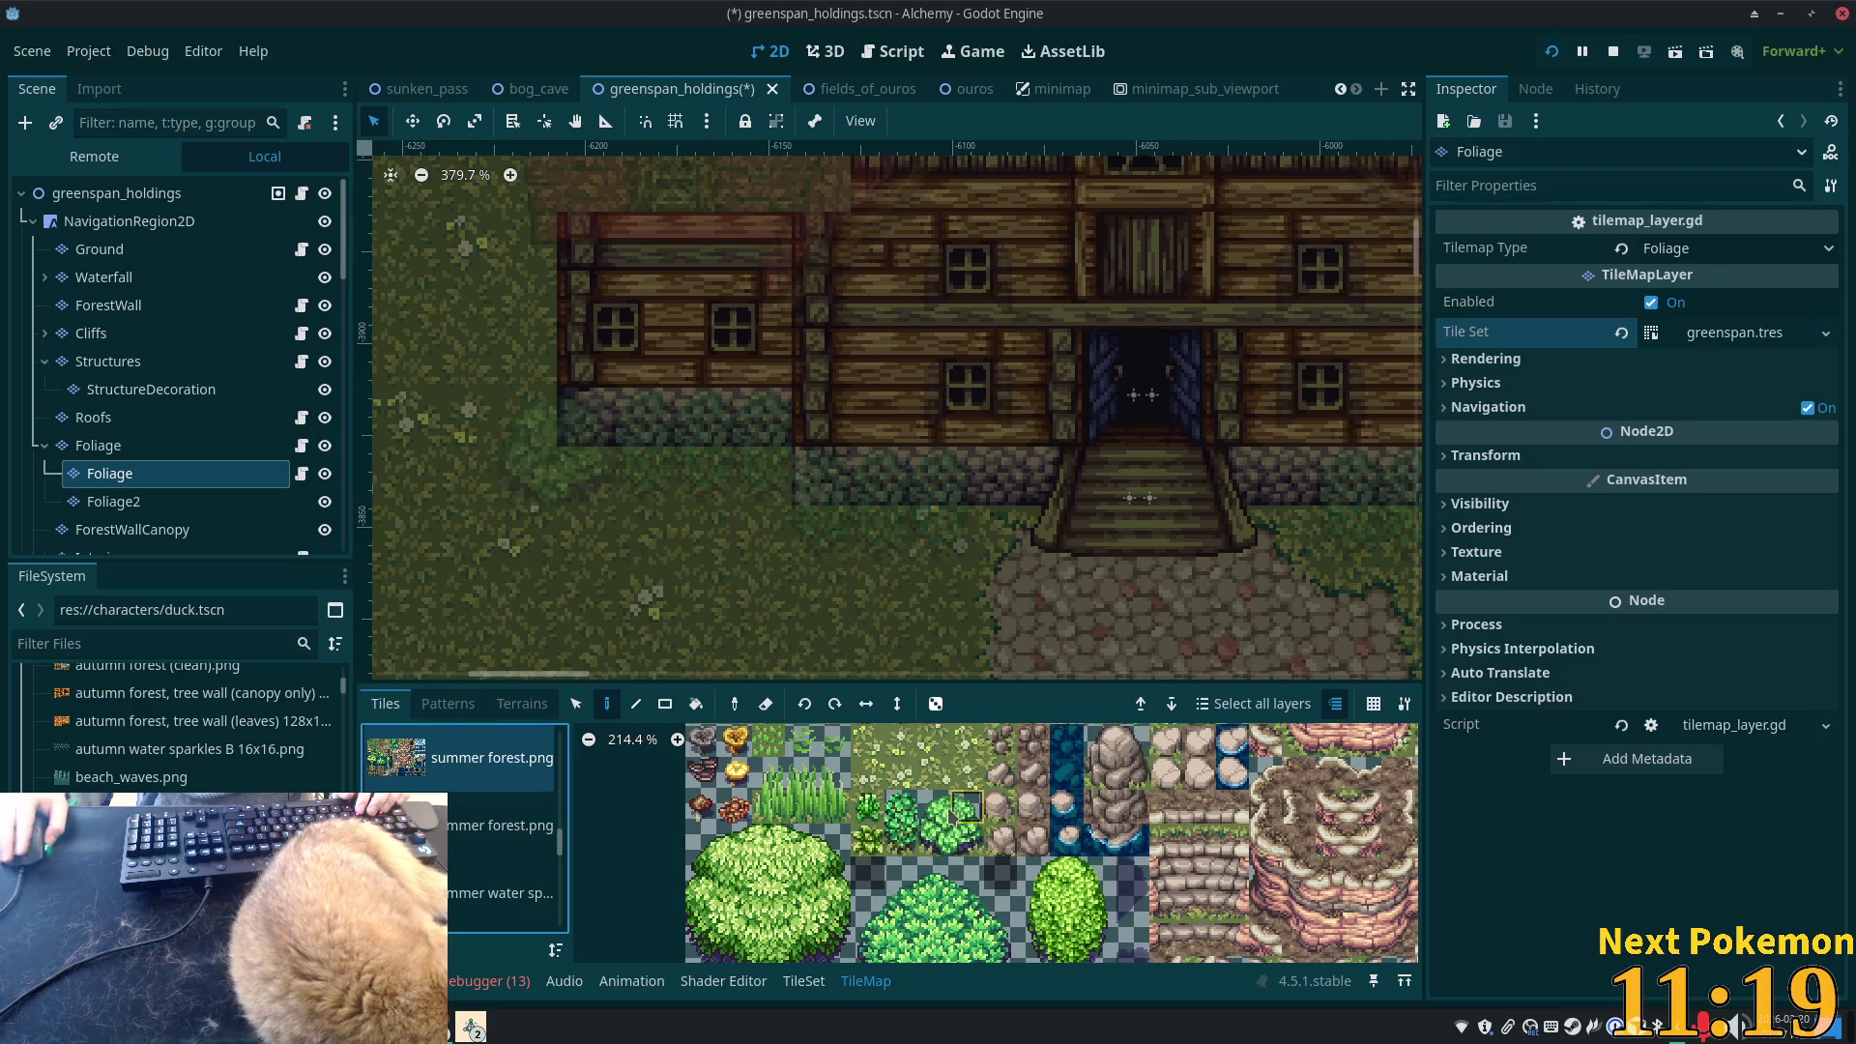
drag(953, 815, 933, 841)
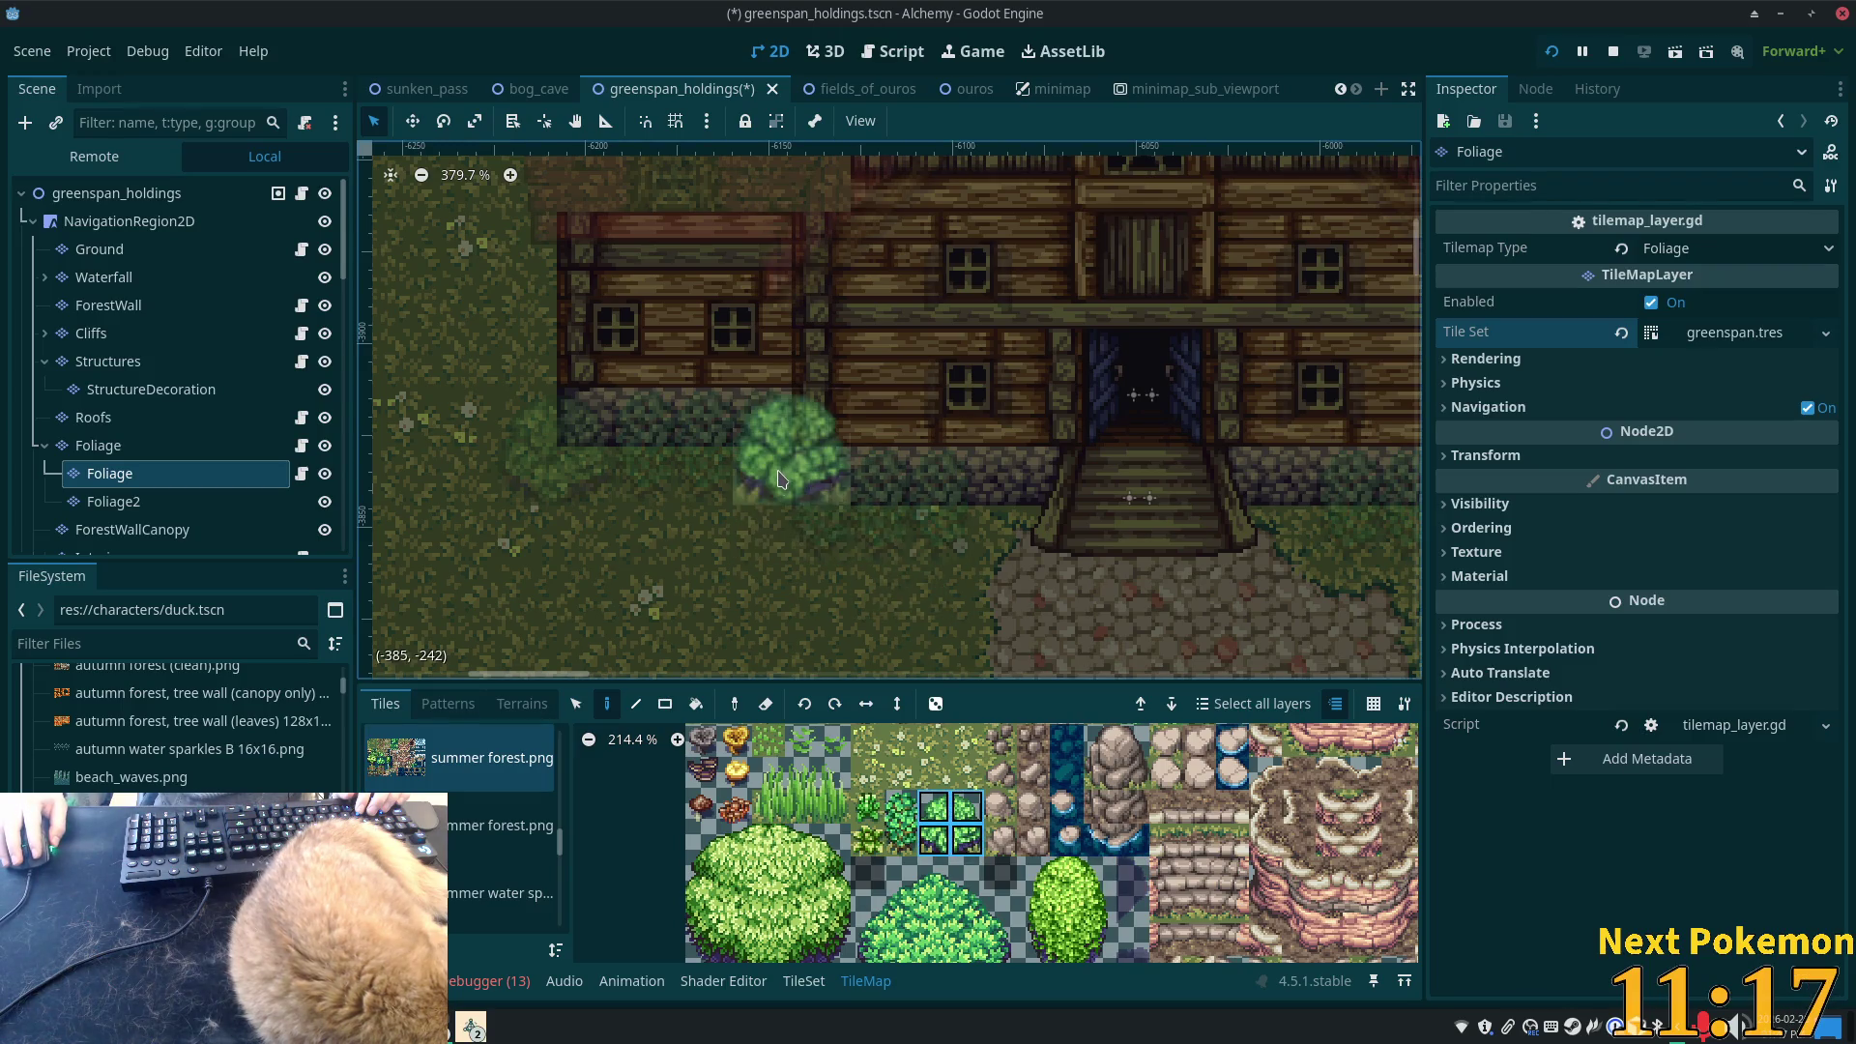
click(161, 452)
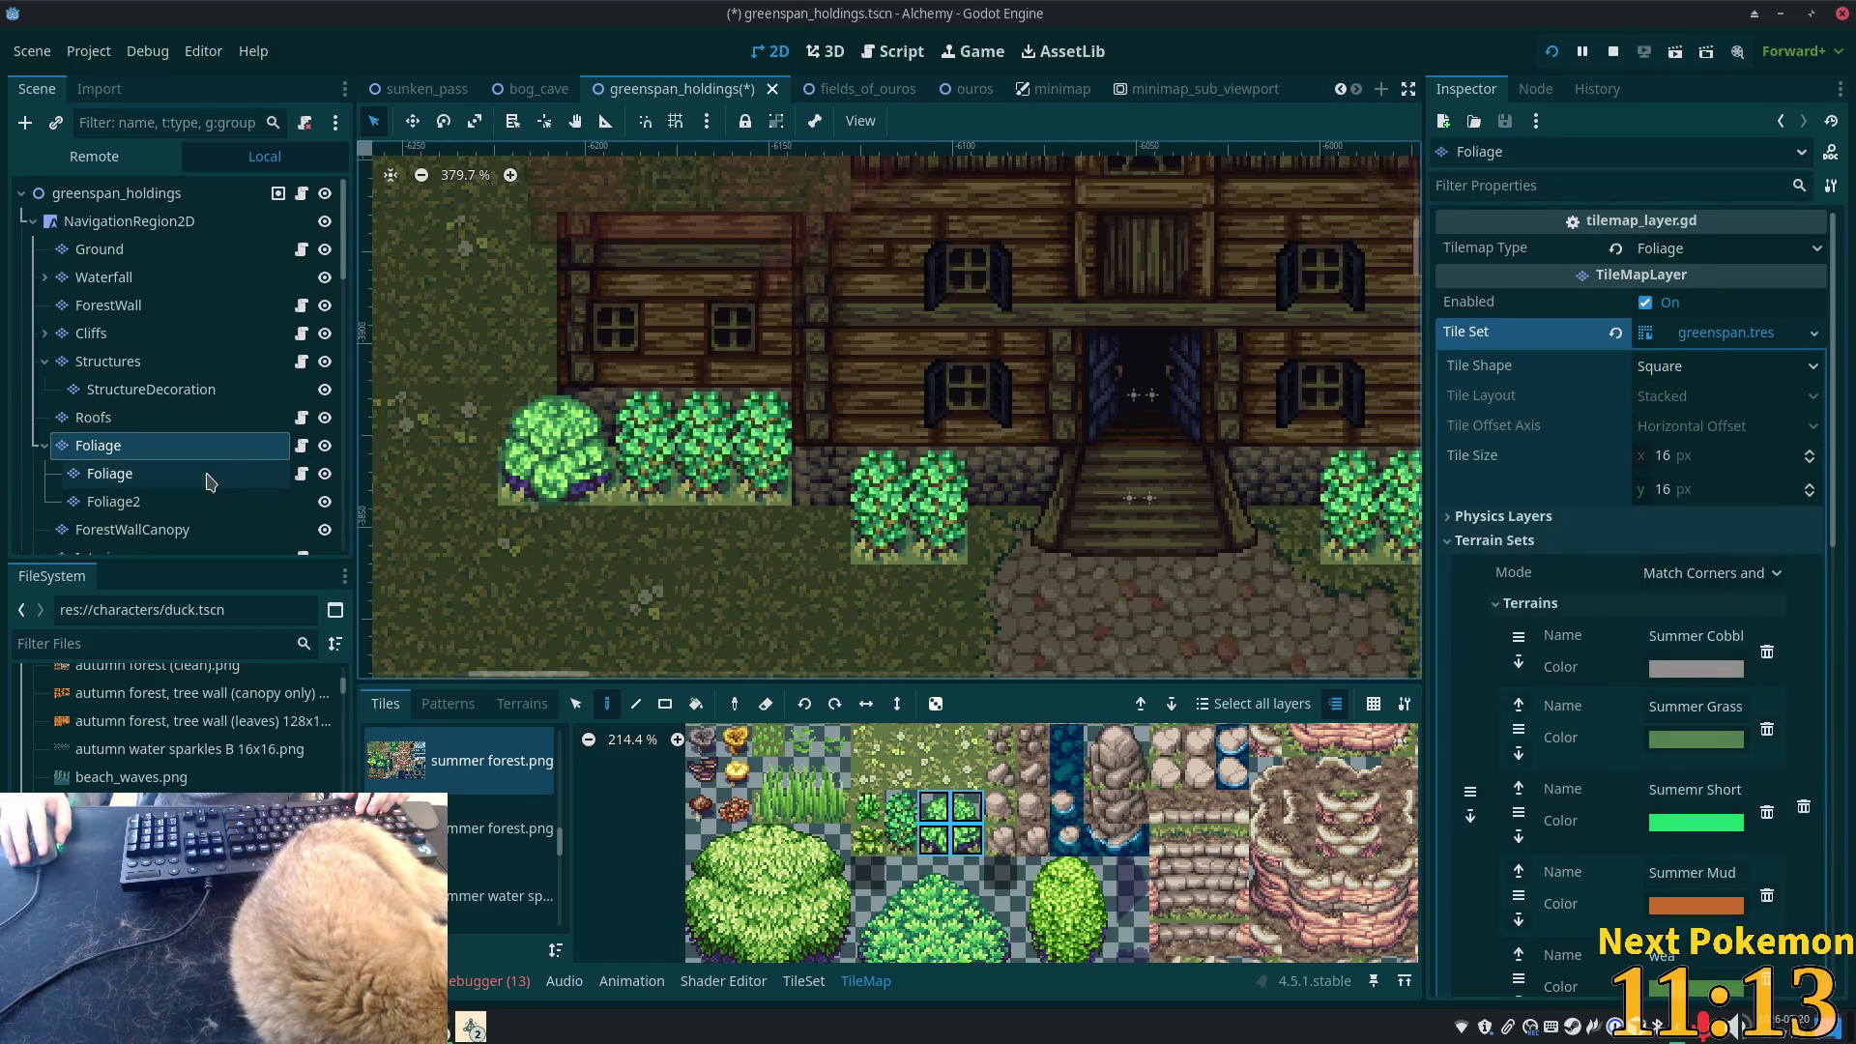
click(210, 476)
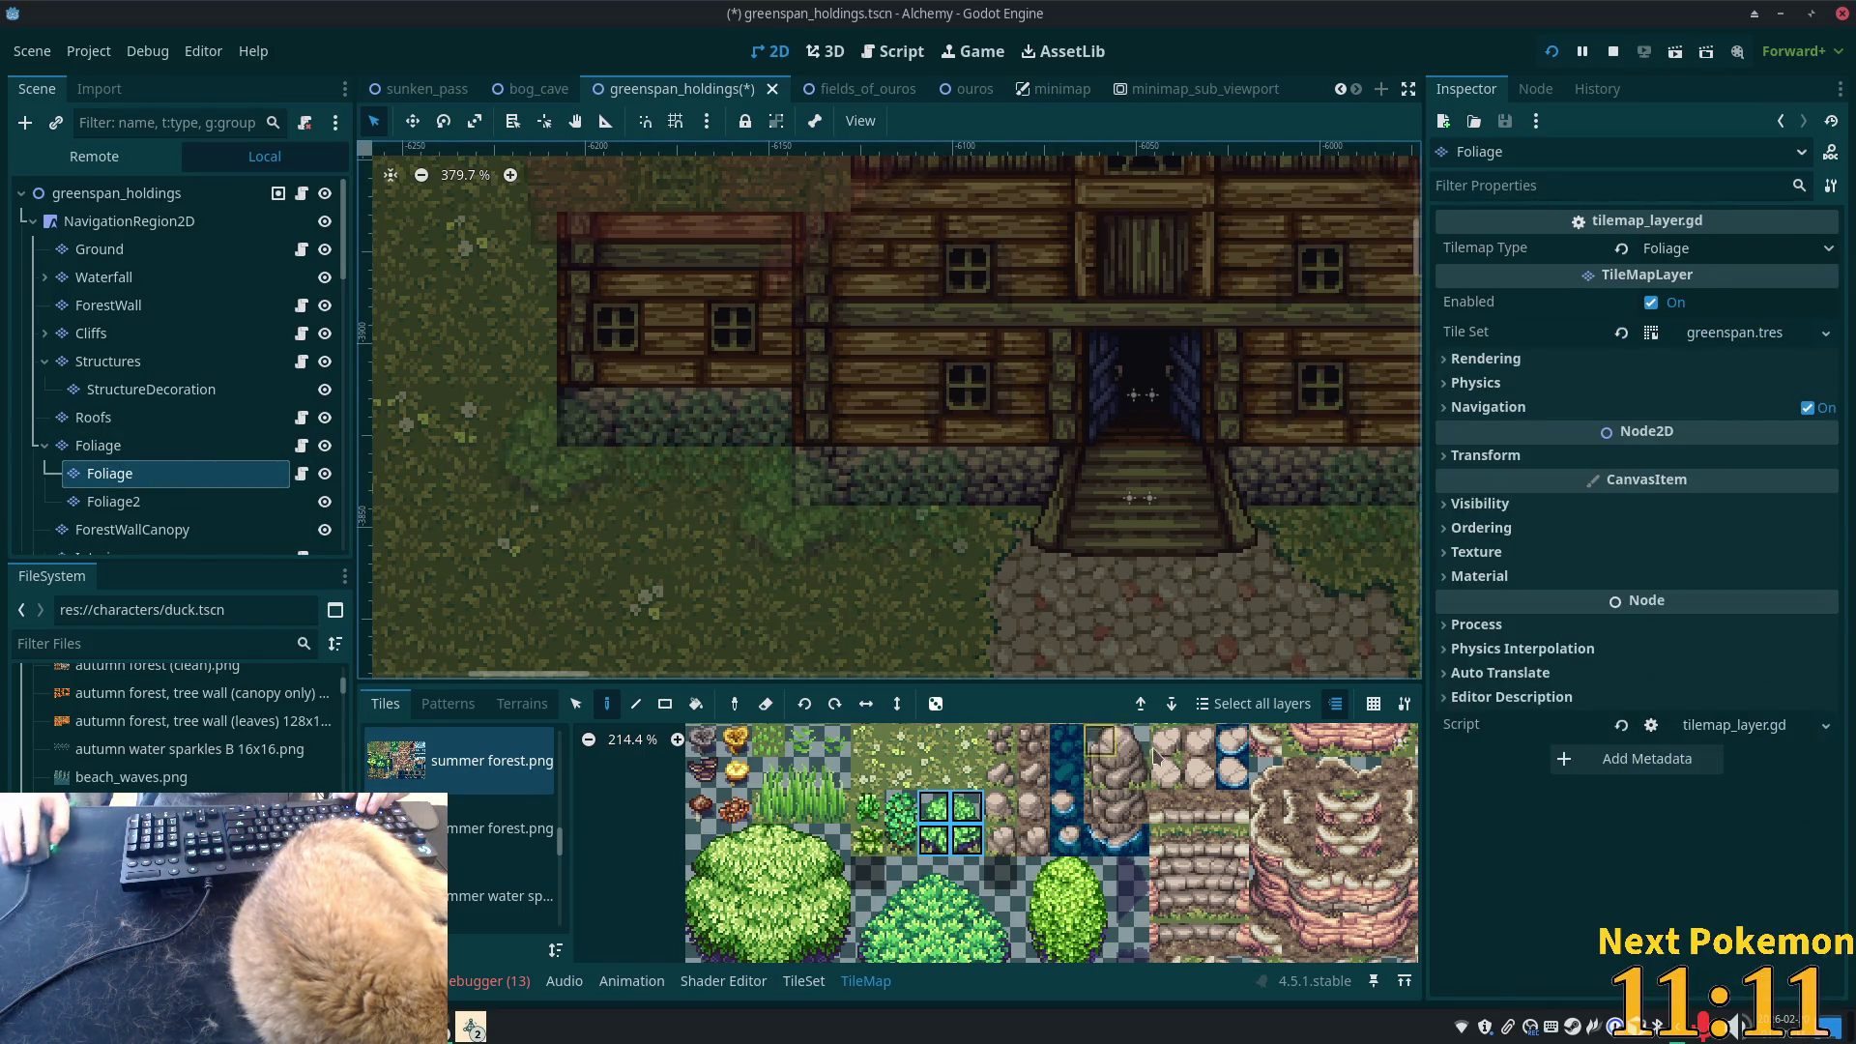
key(ctrl+s)
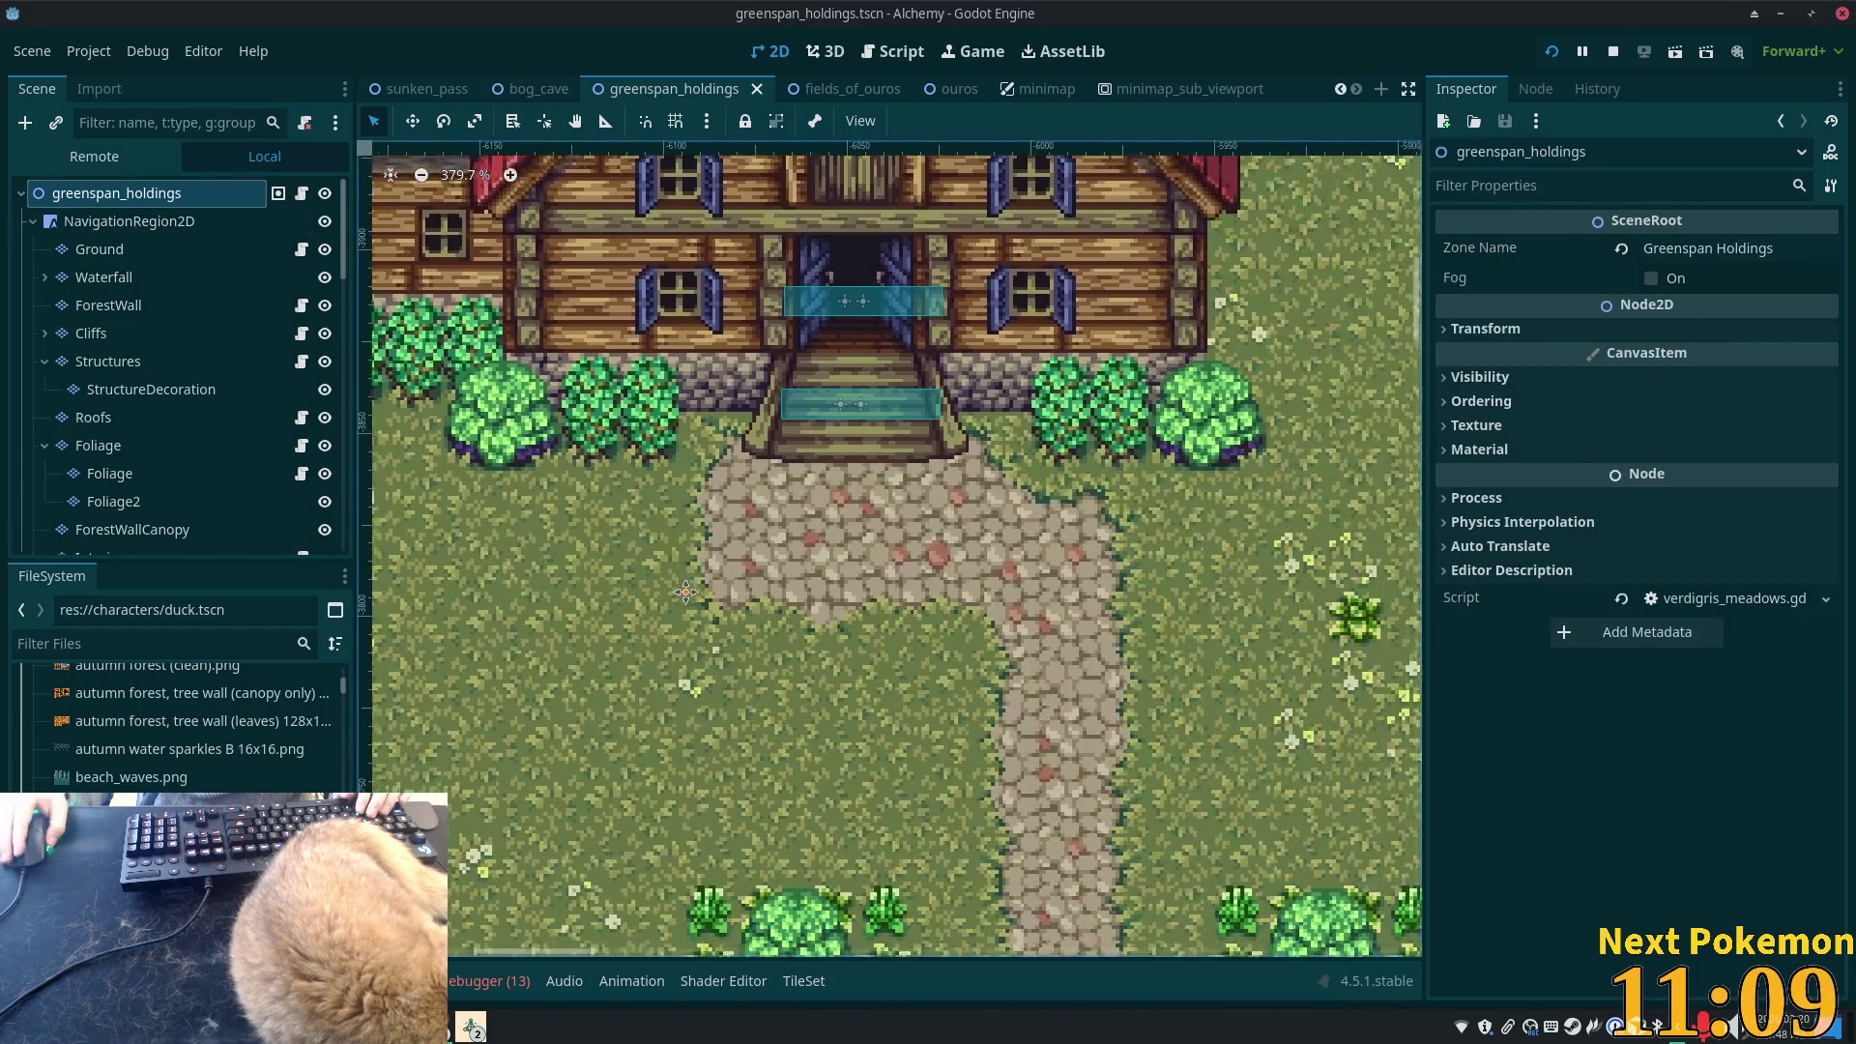
scroll(685, 592, down, 4)
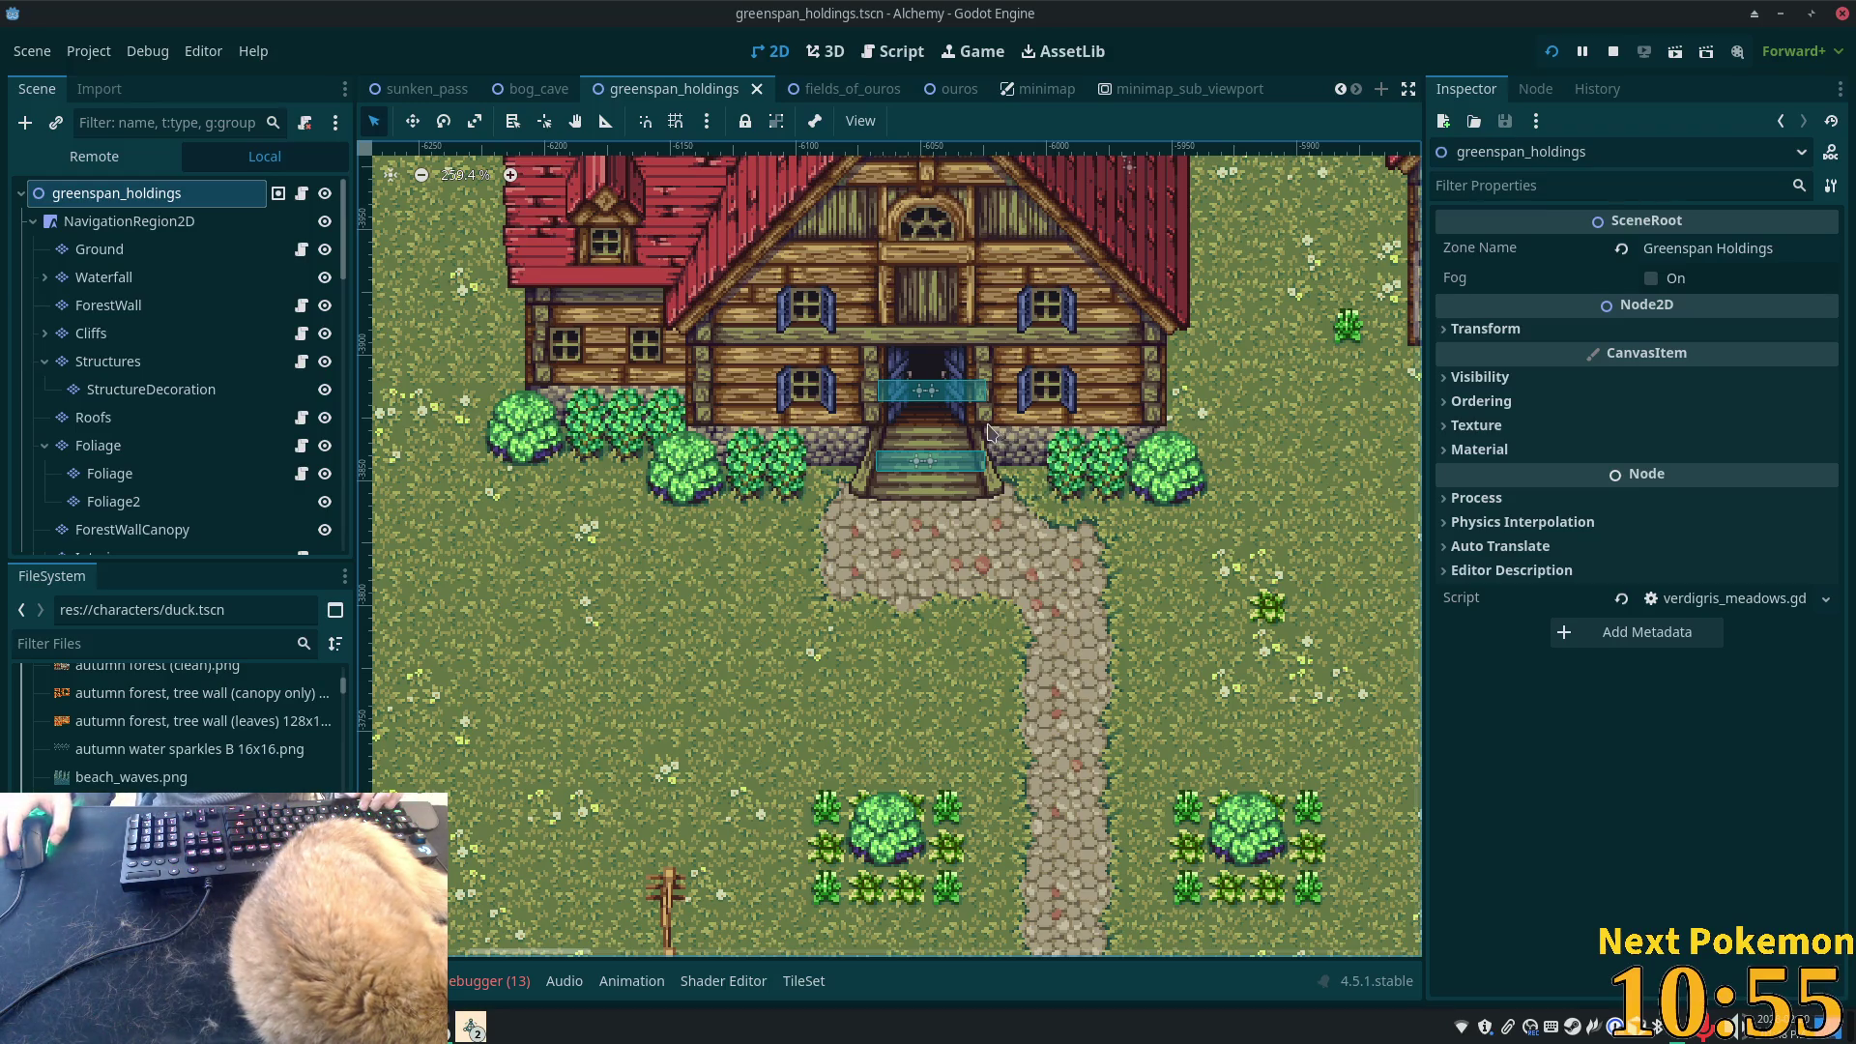
scroll(1023, 448, down, 3)
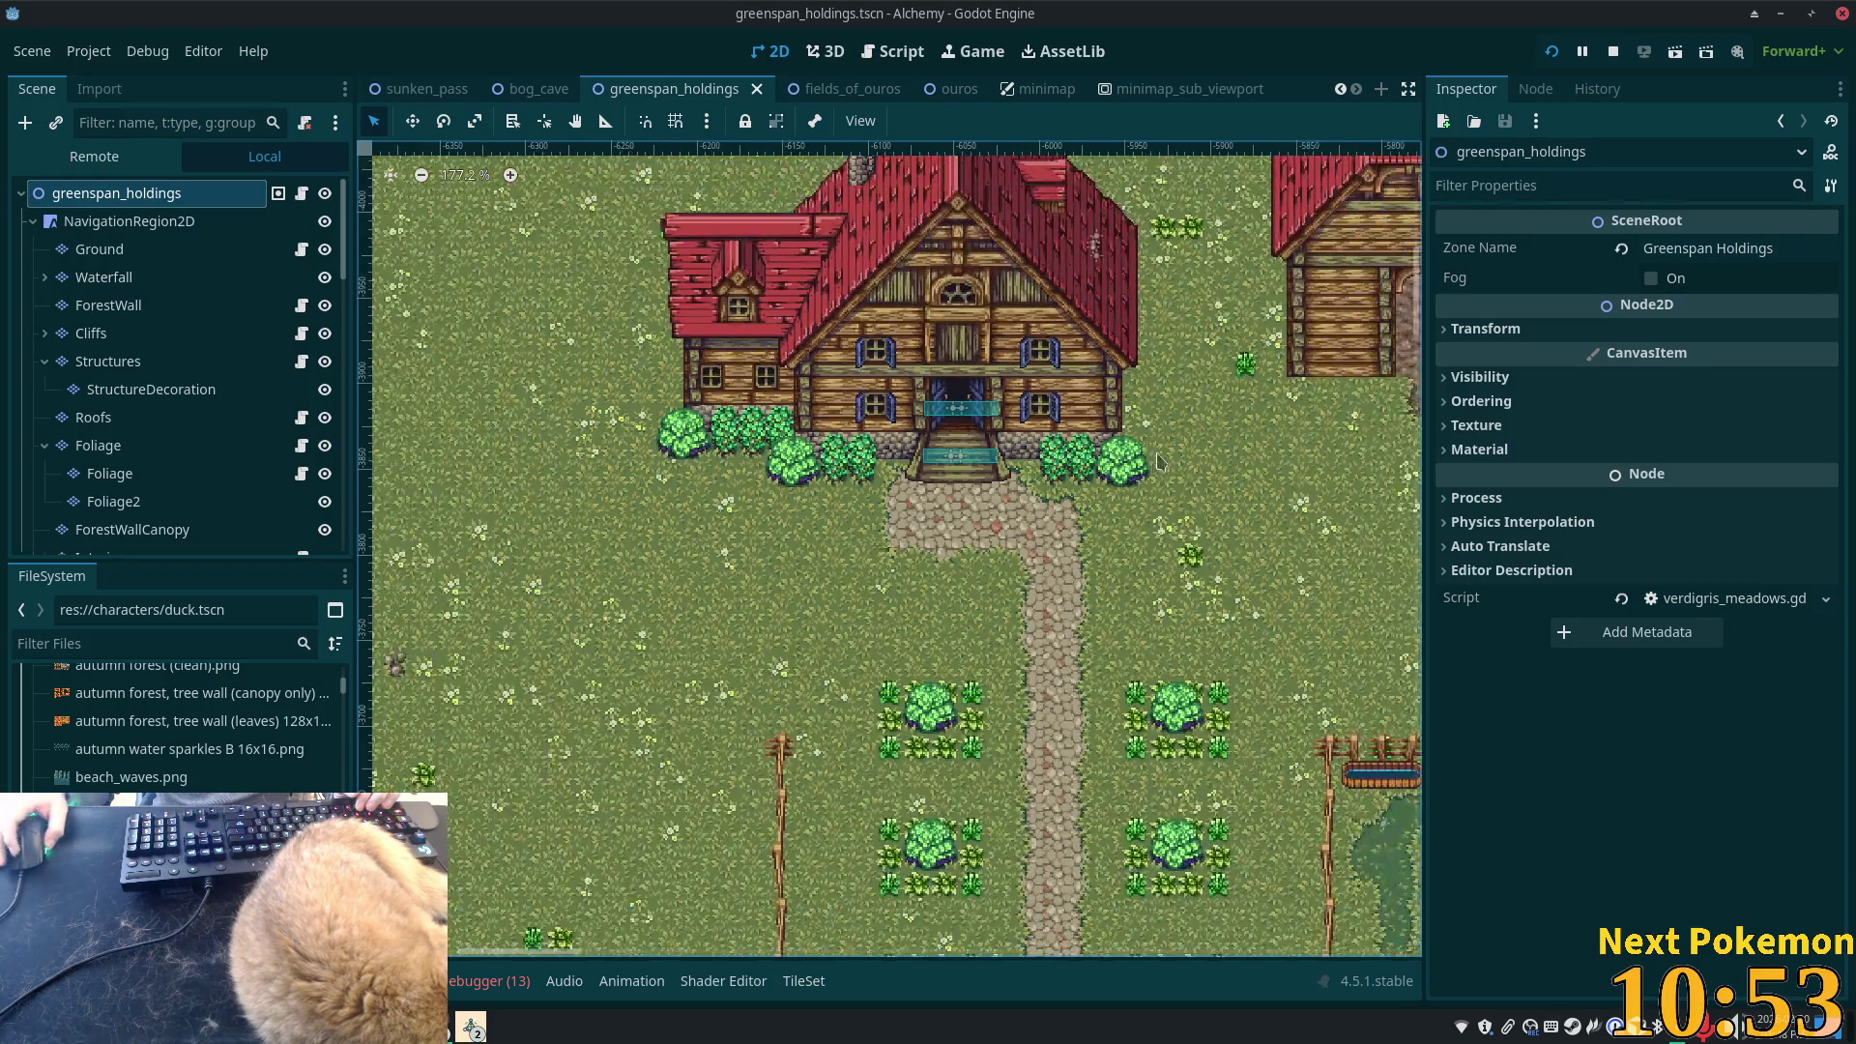
scroll(1281, 561, down, 2)
drag(1281, 560, 965, 537)
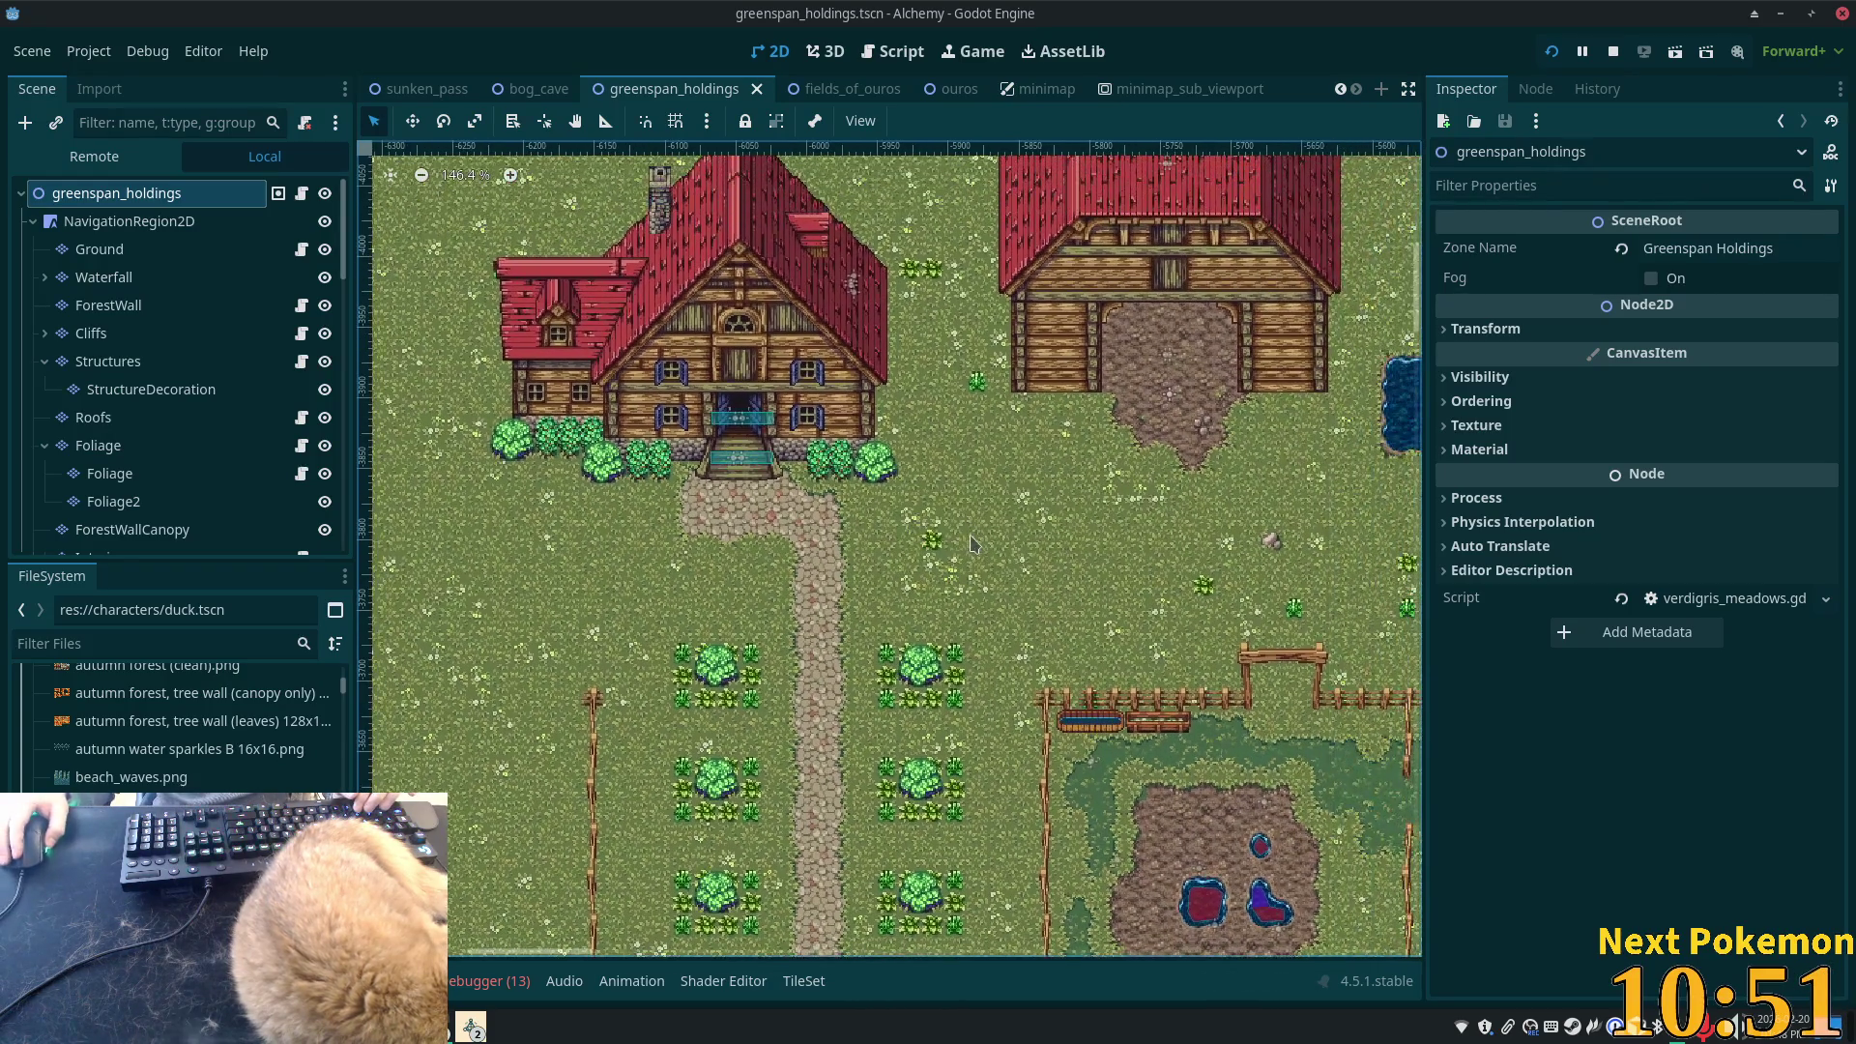
scroll(964, 538, down, 2)
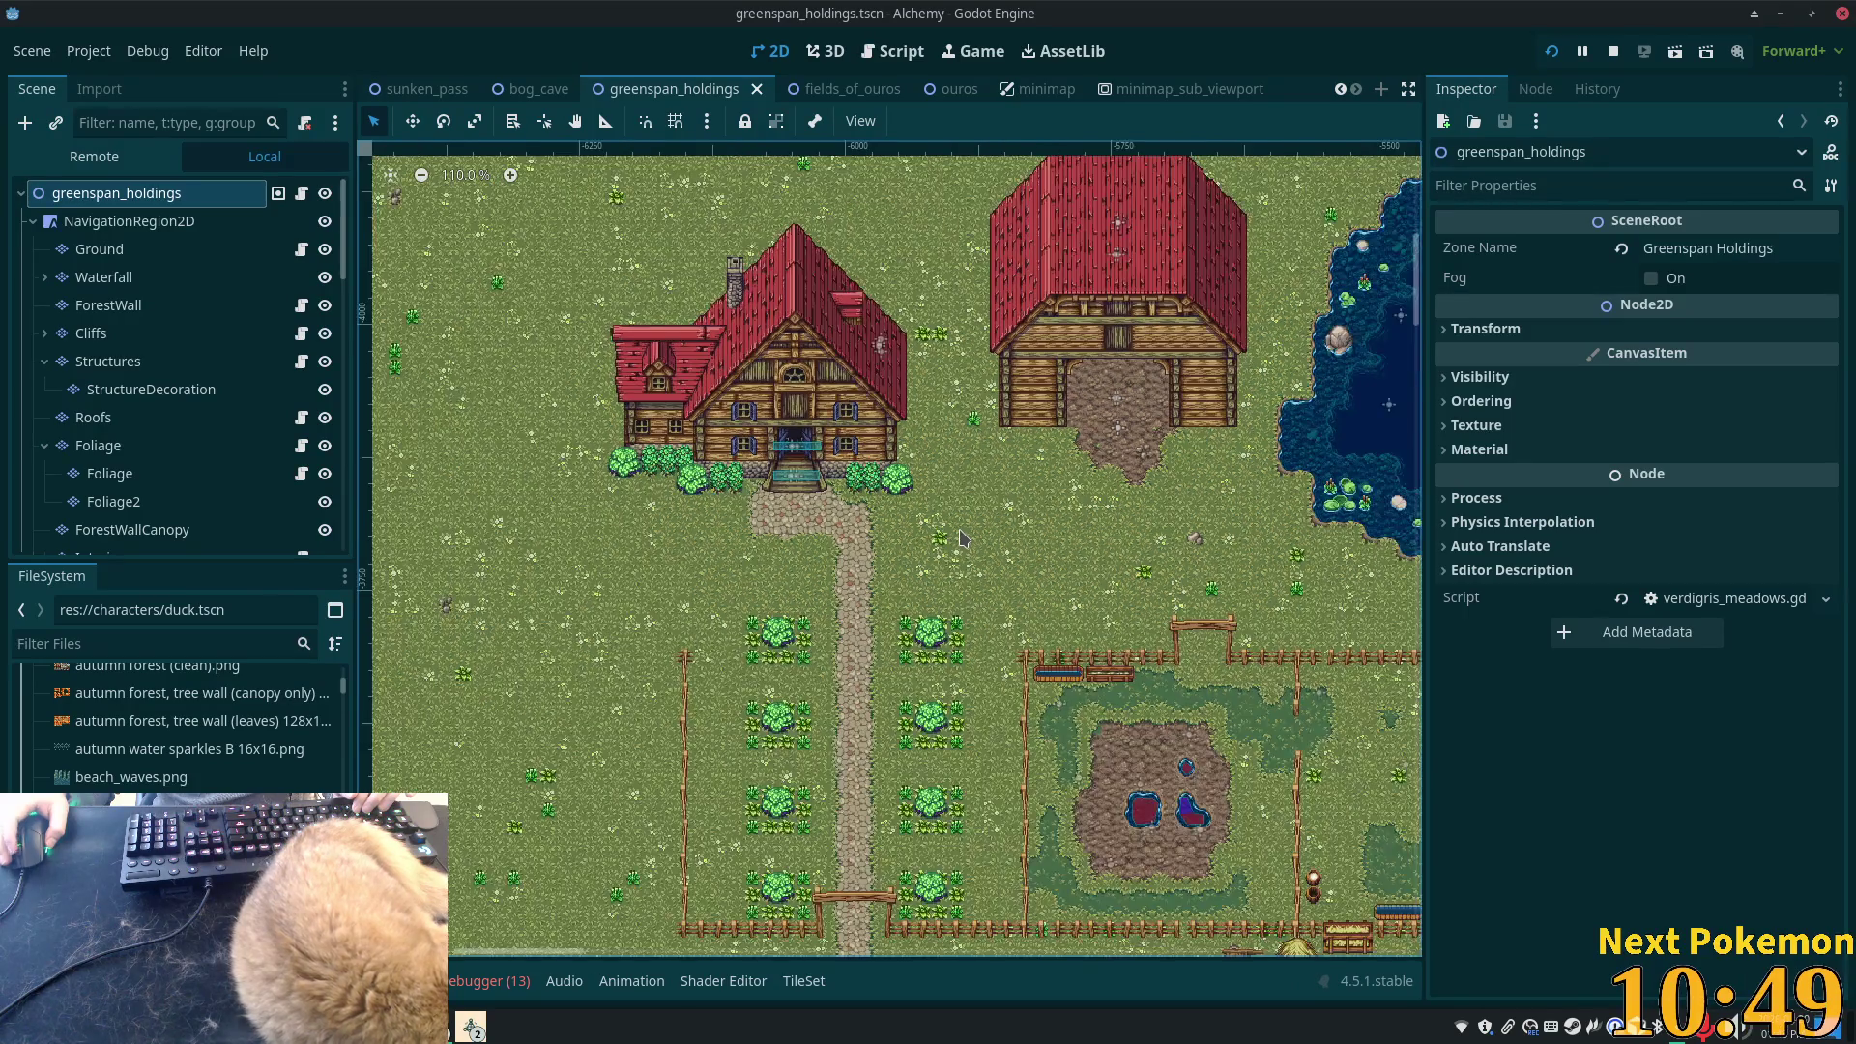
scroll(928, 561, up, 7)
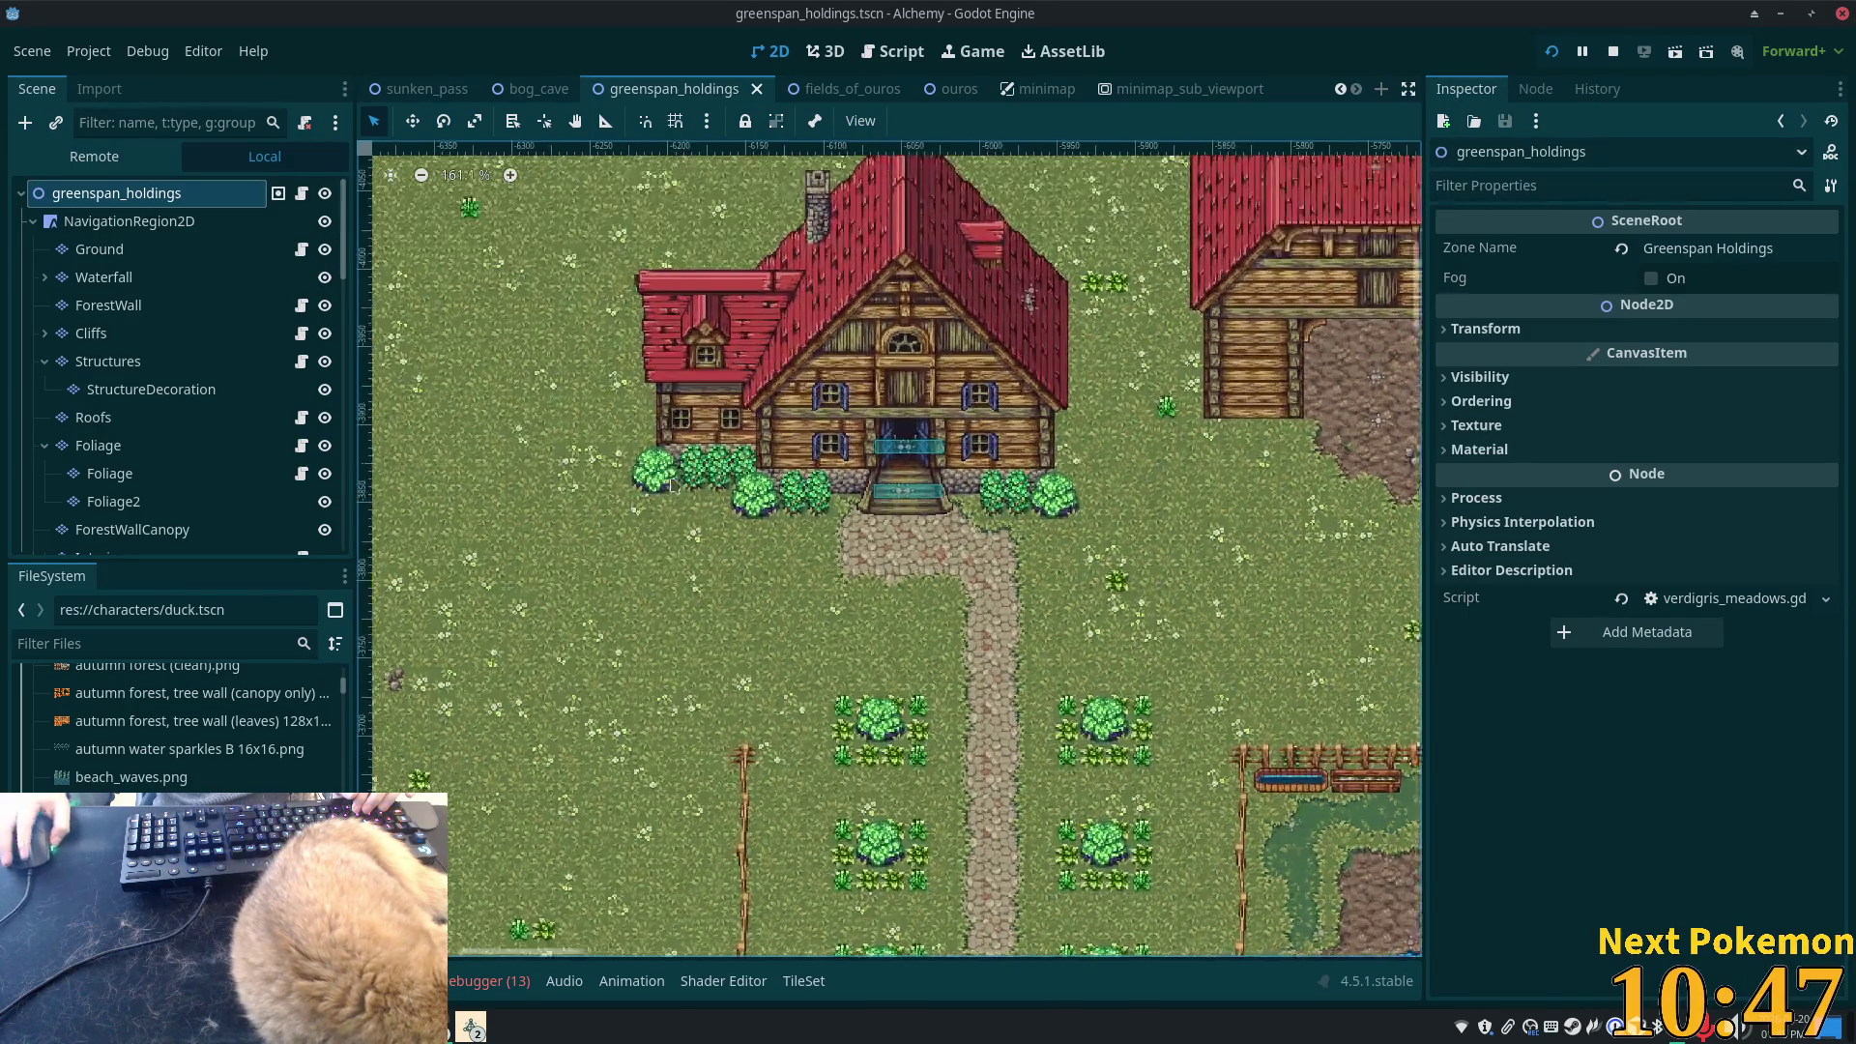
scroll(901, 590, up, 4)
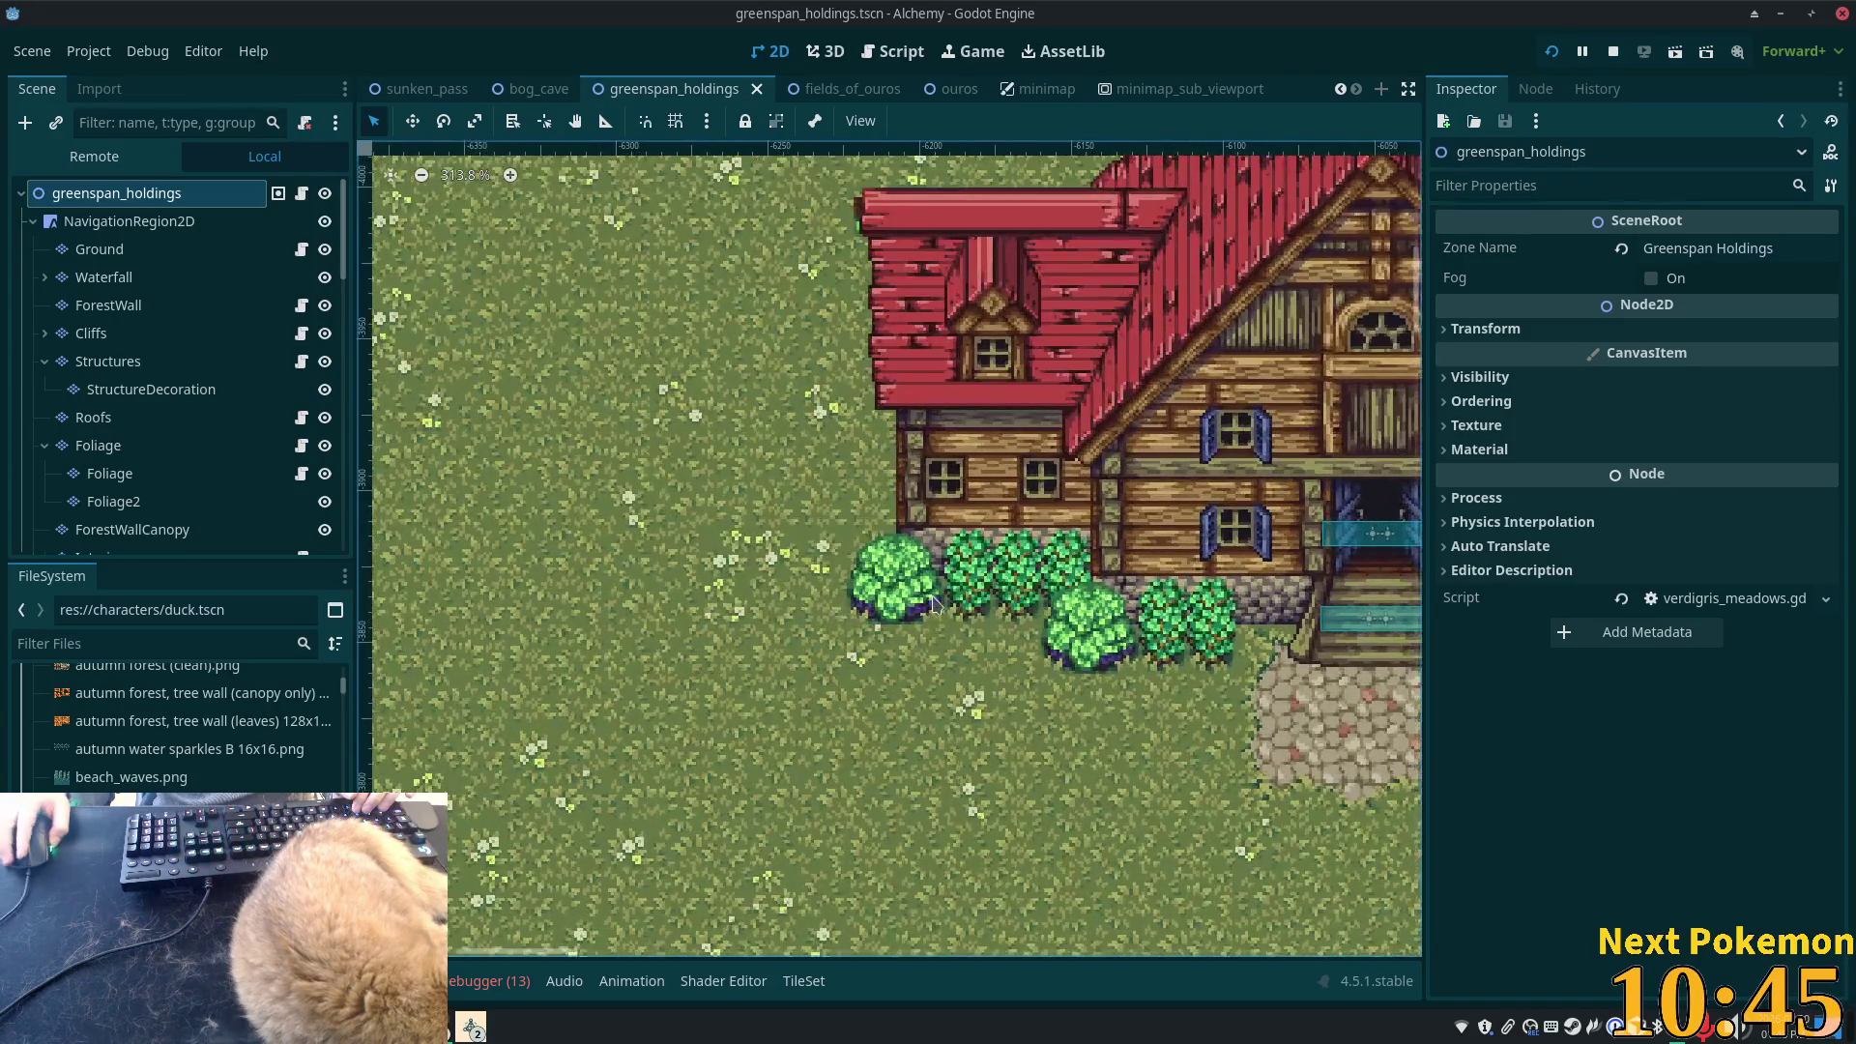
click(126, 446)
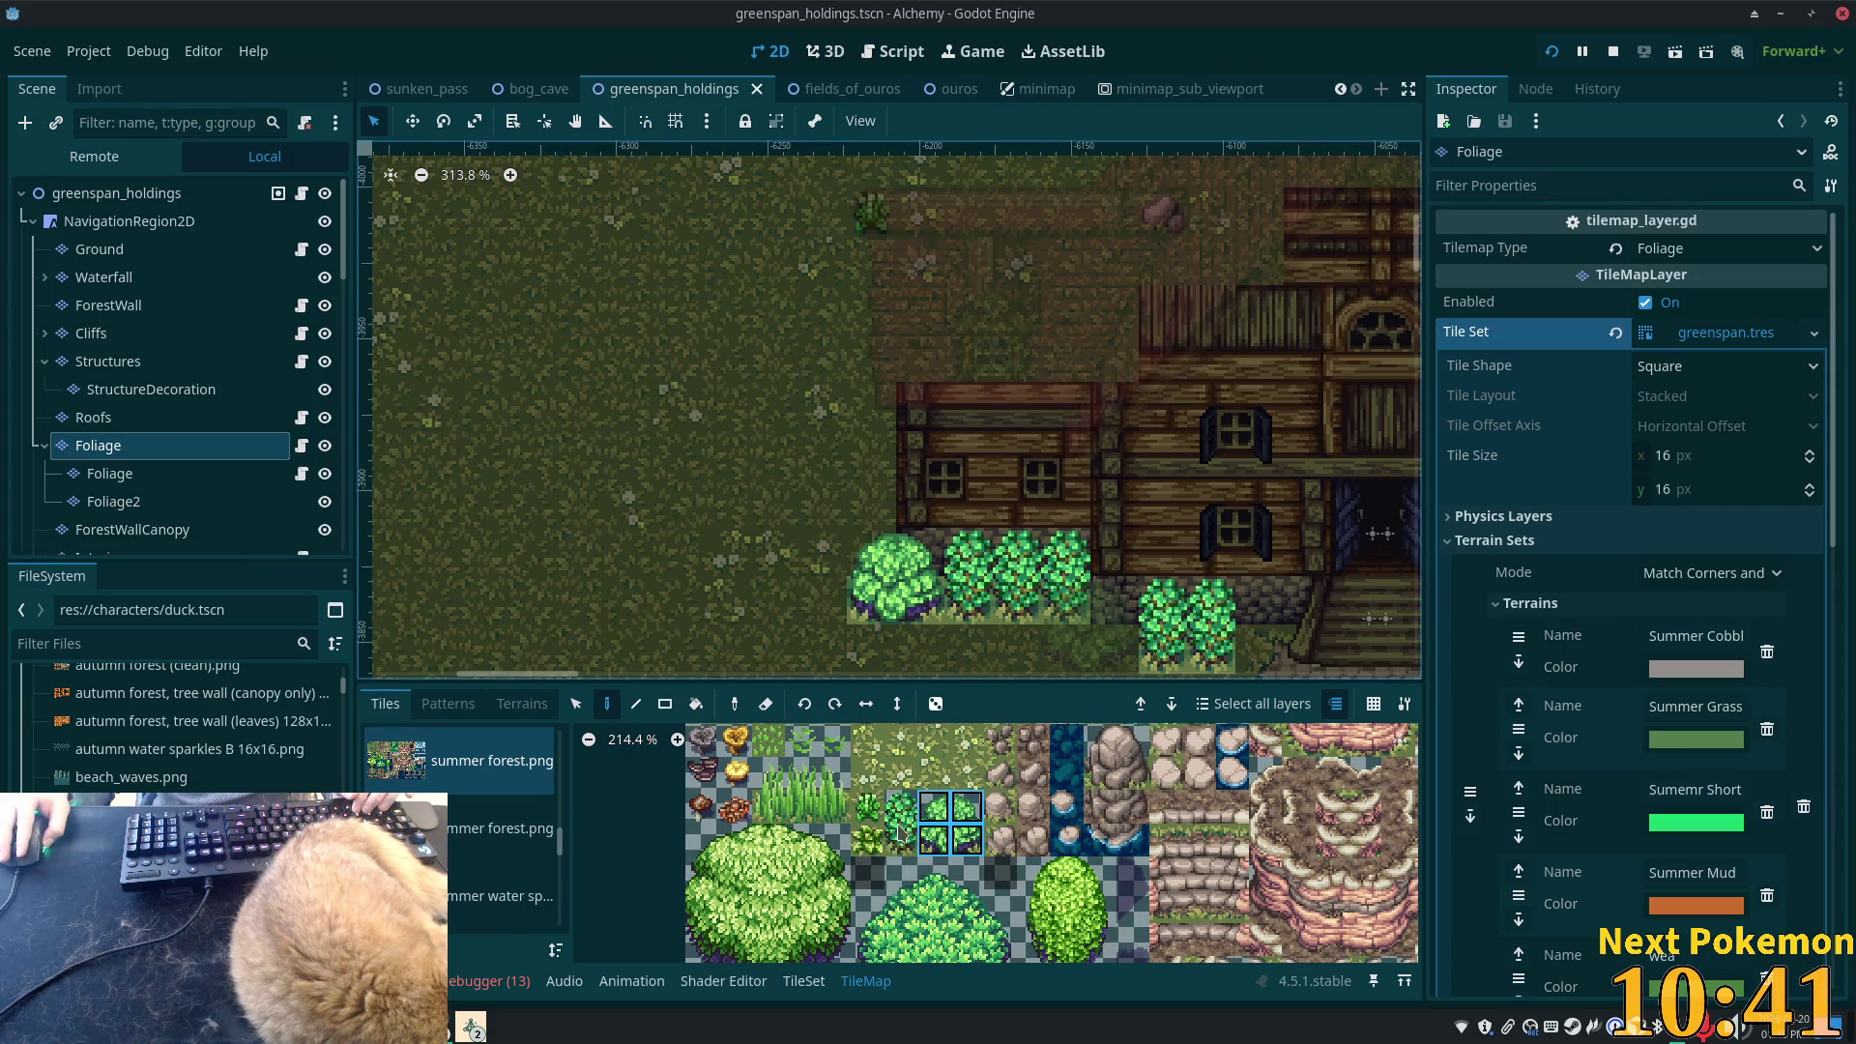
- Pick a 1x2 bush column, step through the Foliage layers, and undo the last change
drag(900, 833, 901, 806)
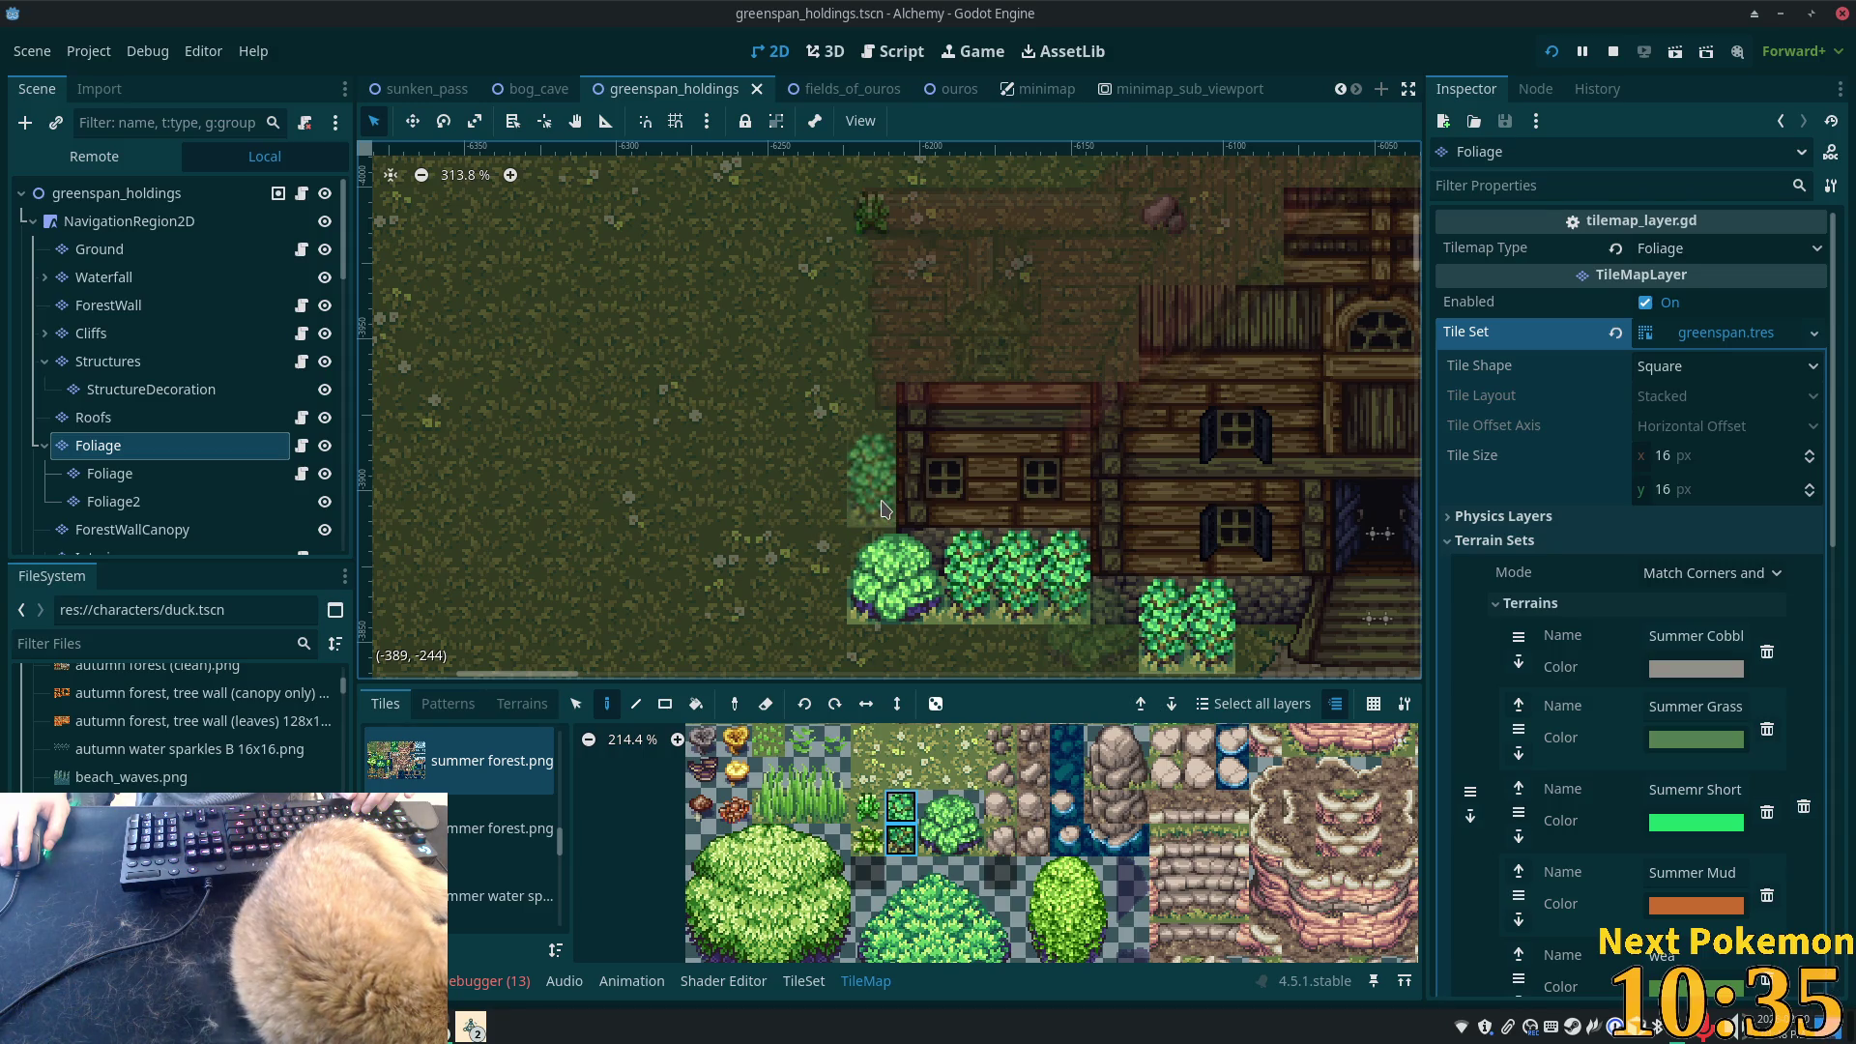
click(163, 514)
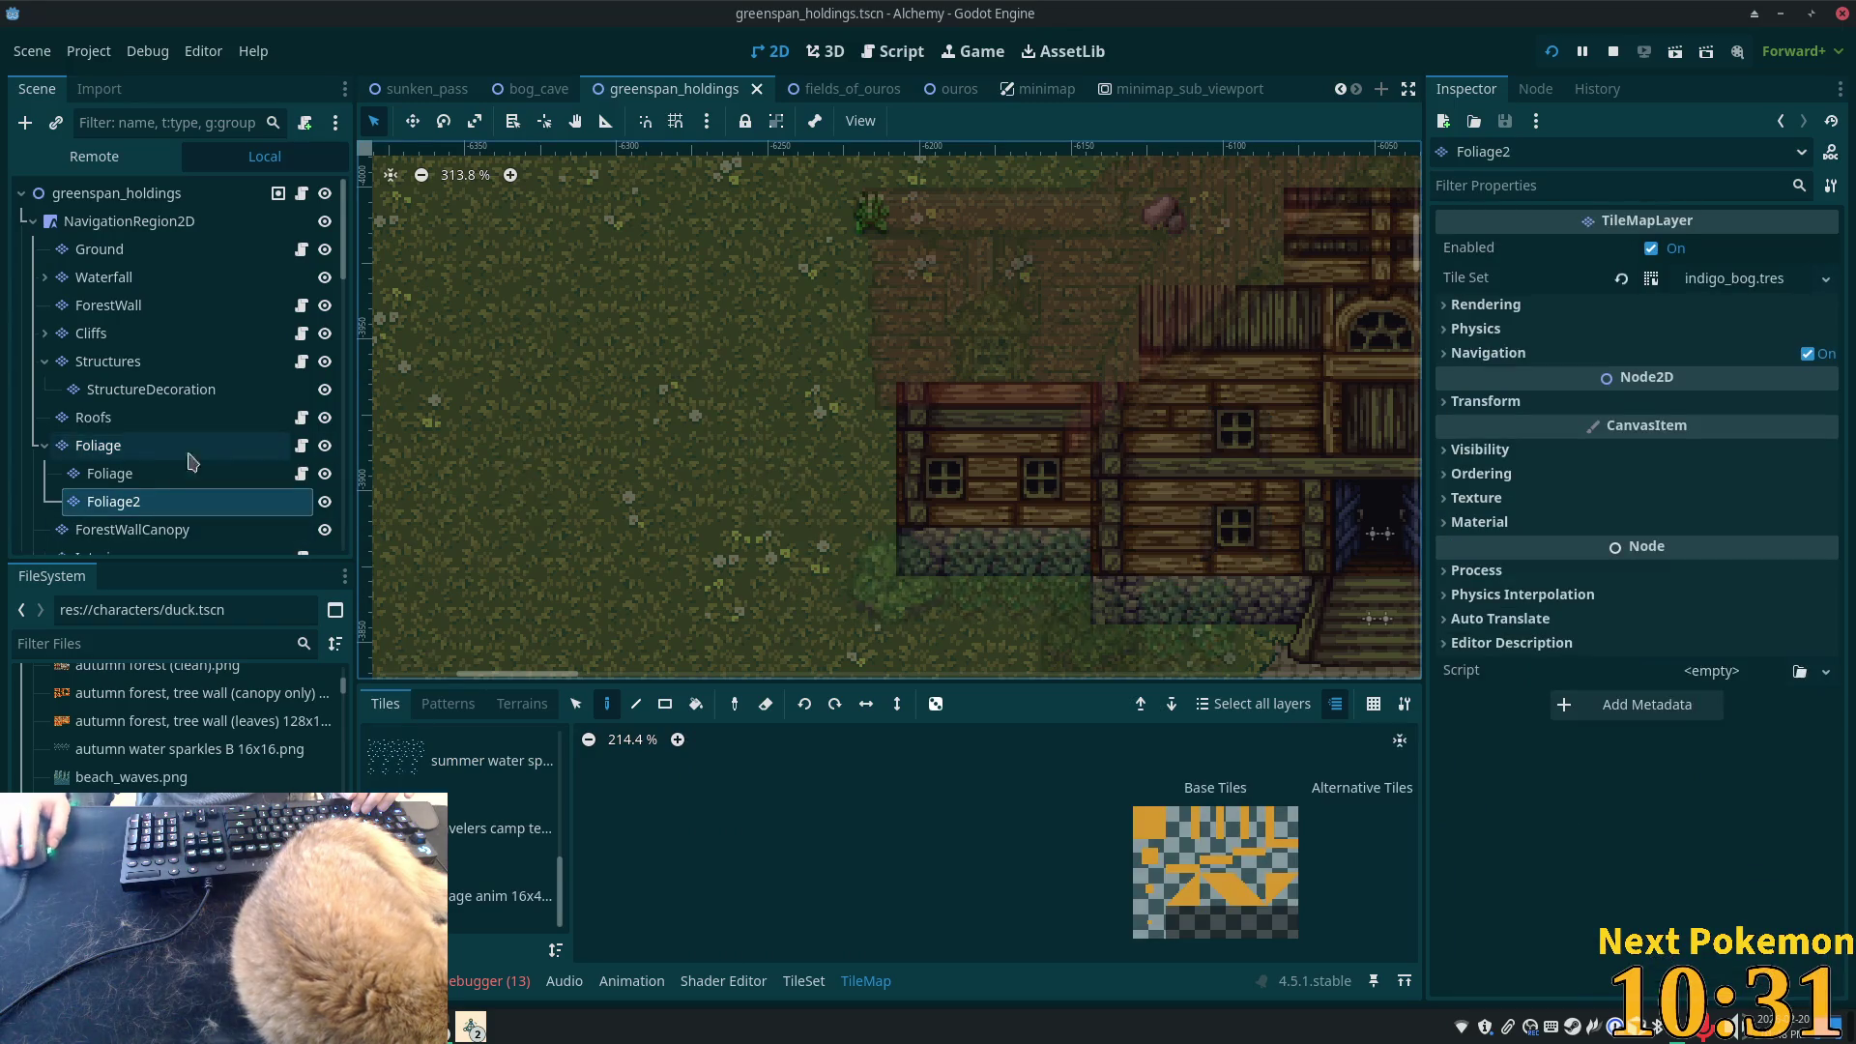
click(145, 474)
click(155, 446)
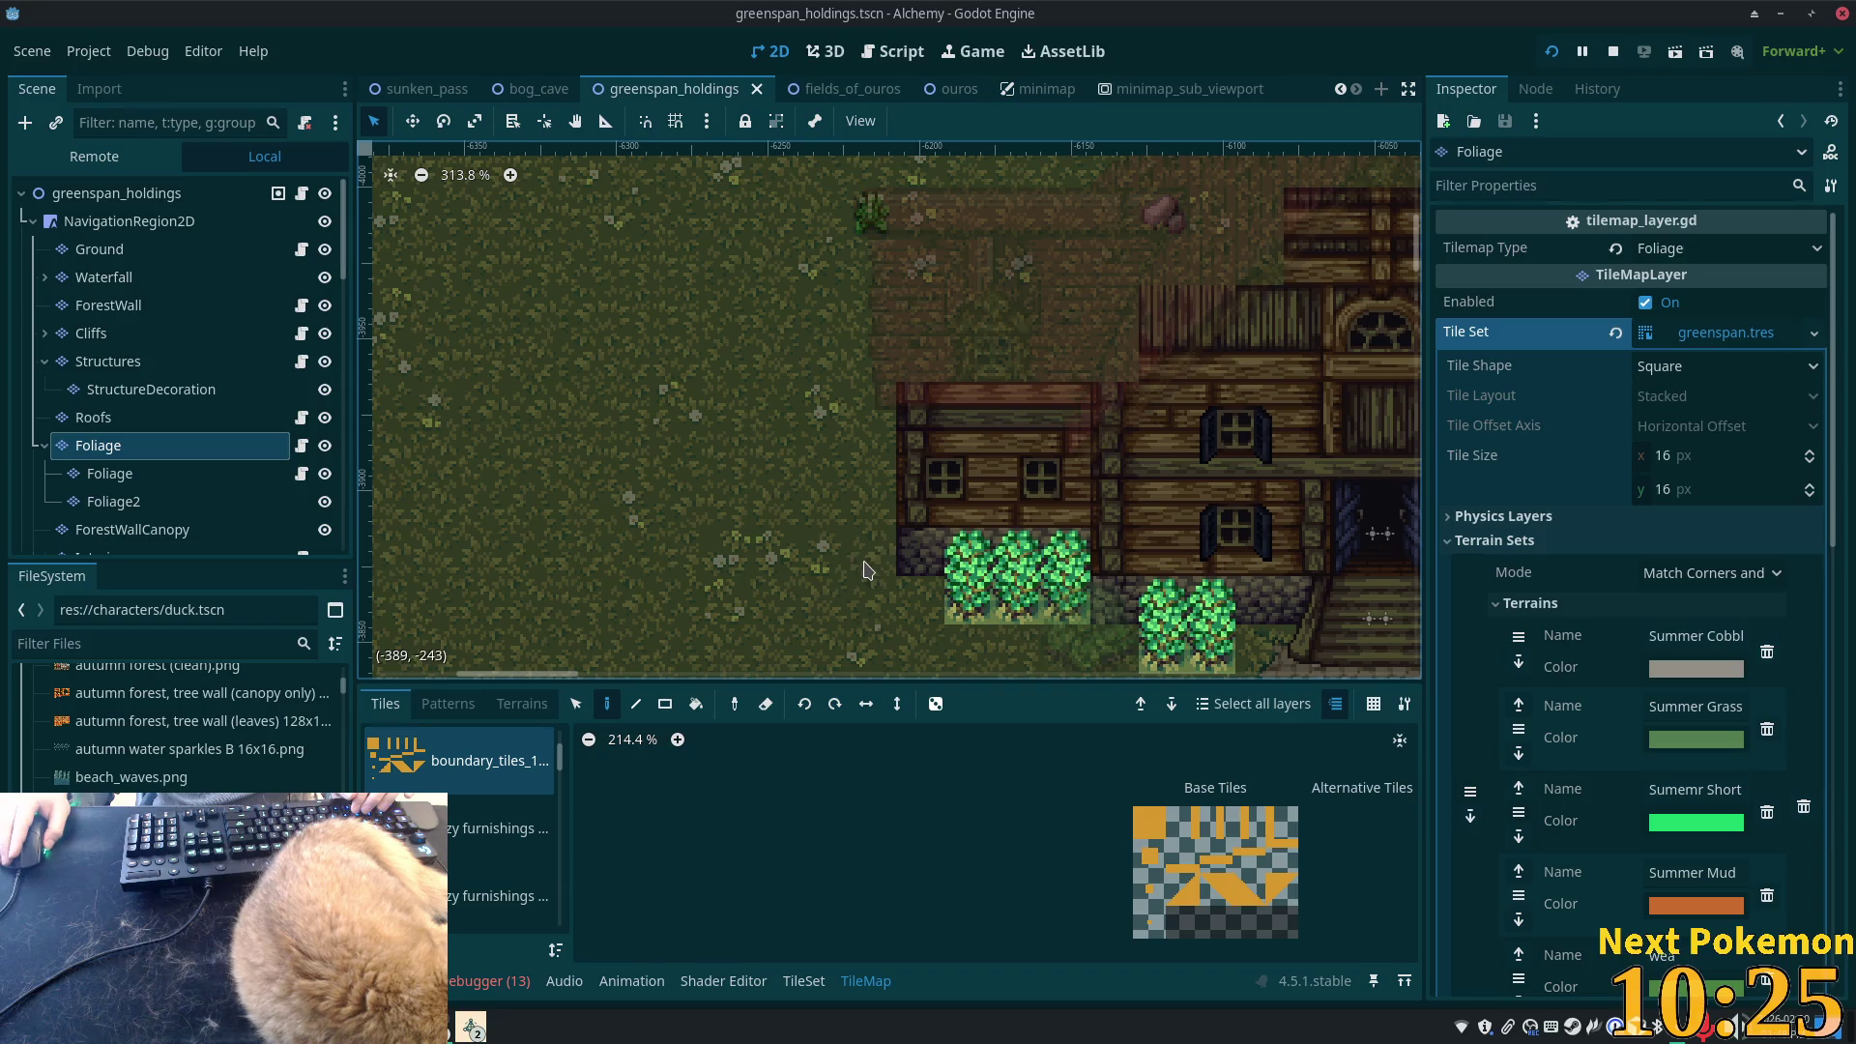
key(ctrl+z)
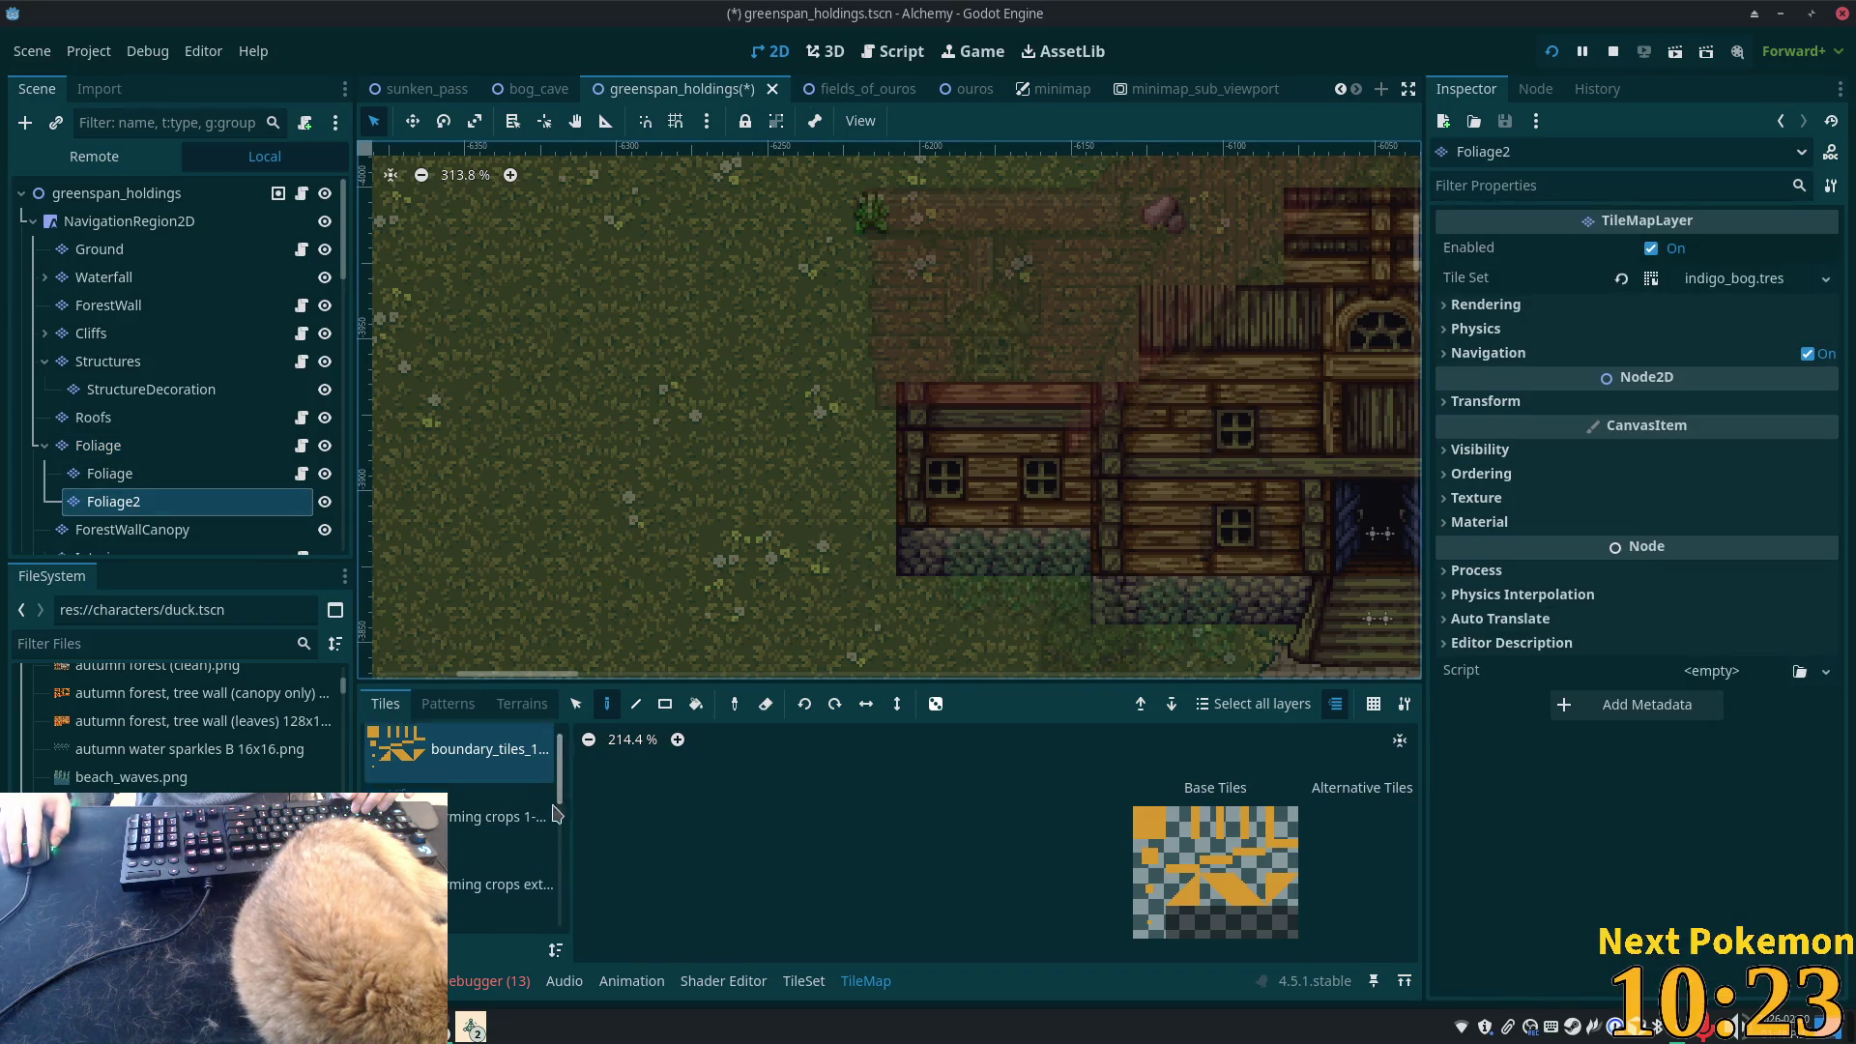
scroll(556, 815, down, 5)
click(483, 786)
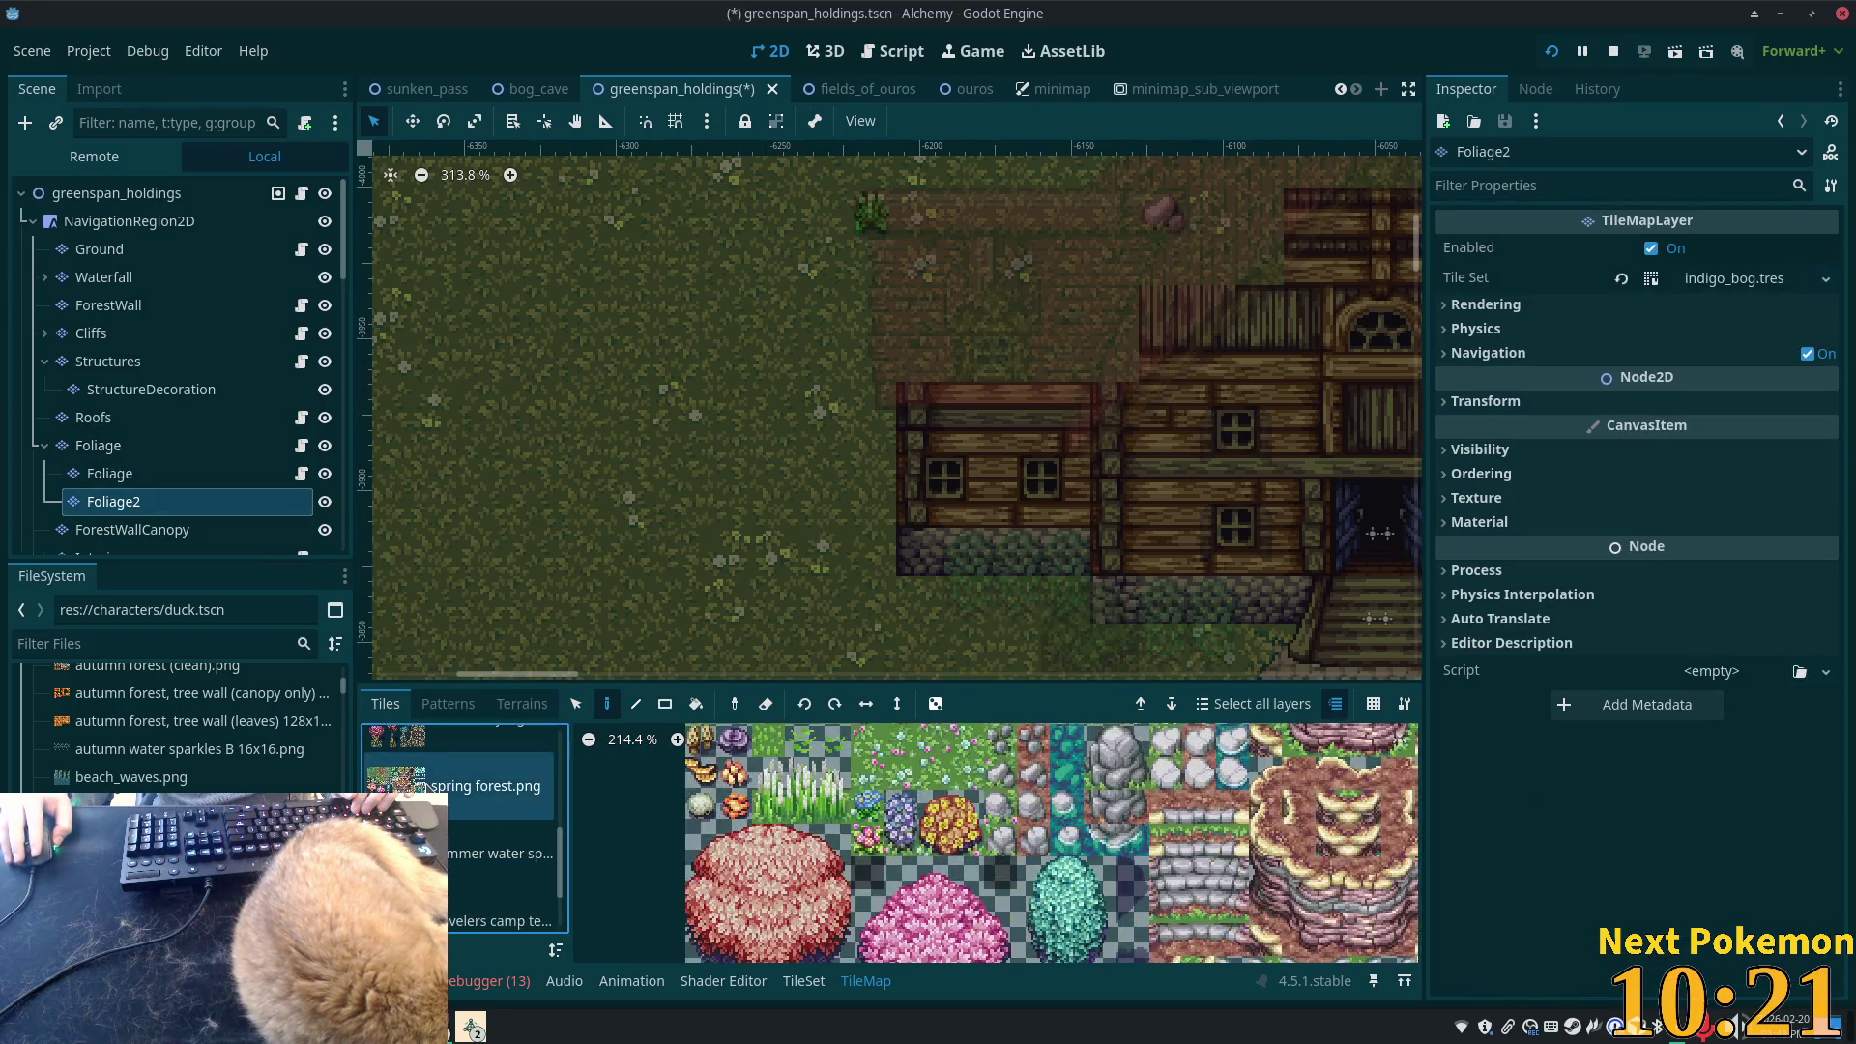
scroll(464, 832, up, 3)
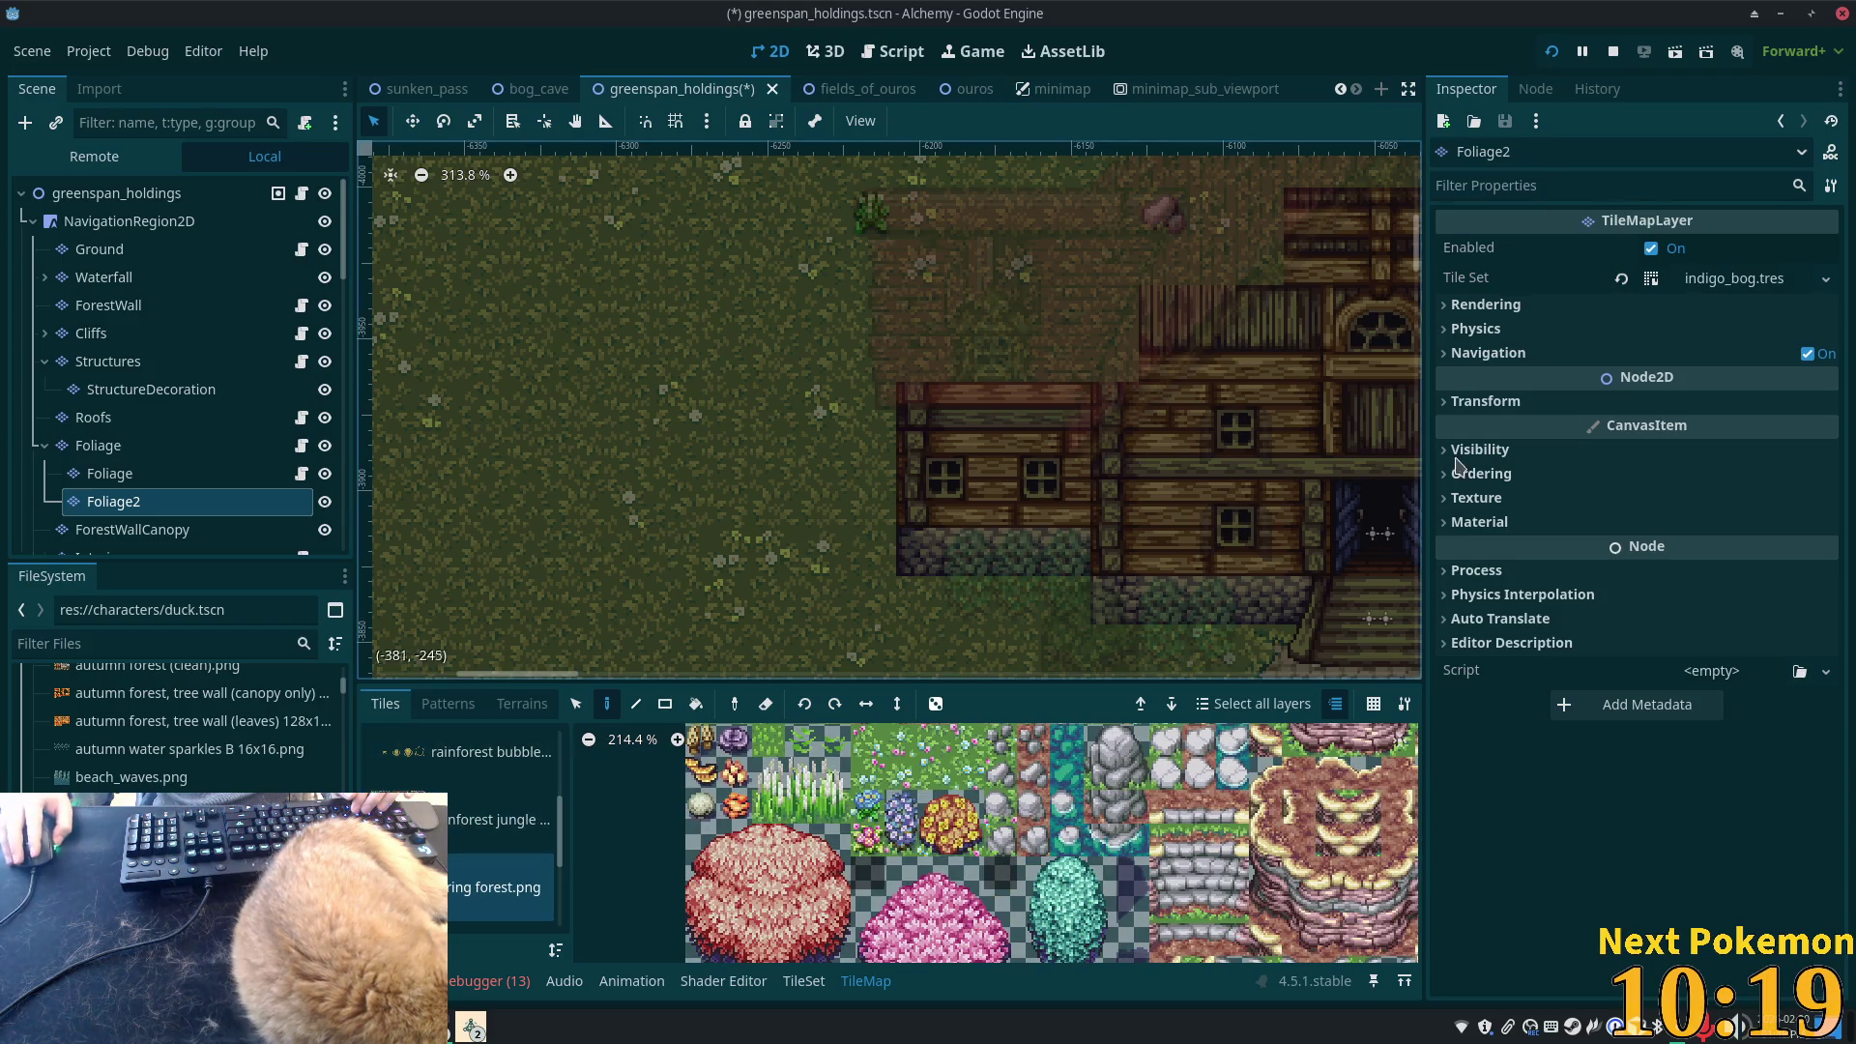
- Quick Load greenspan.tres as Foliage2's Tile Set
click(1825, 280)
click(1682, 359)
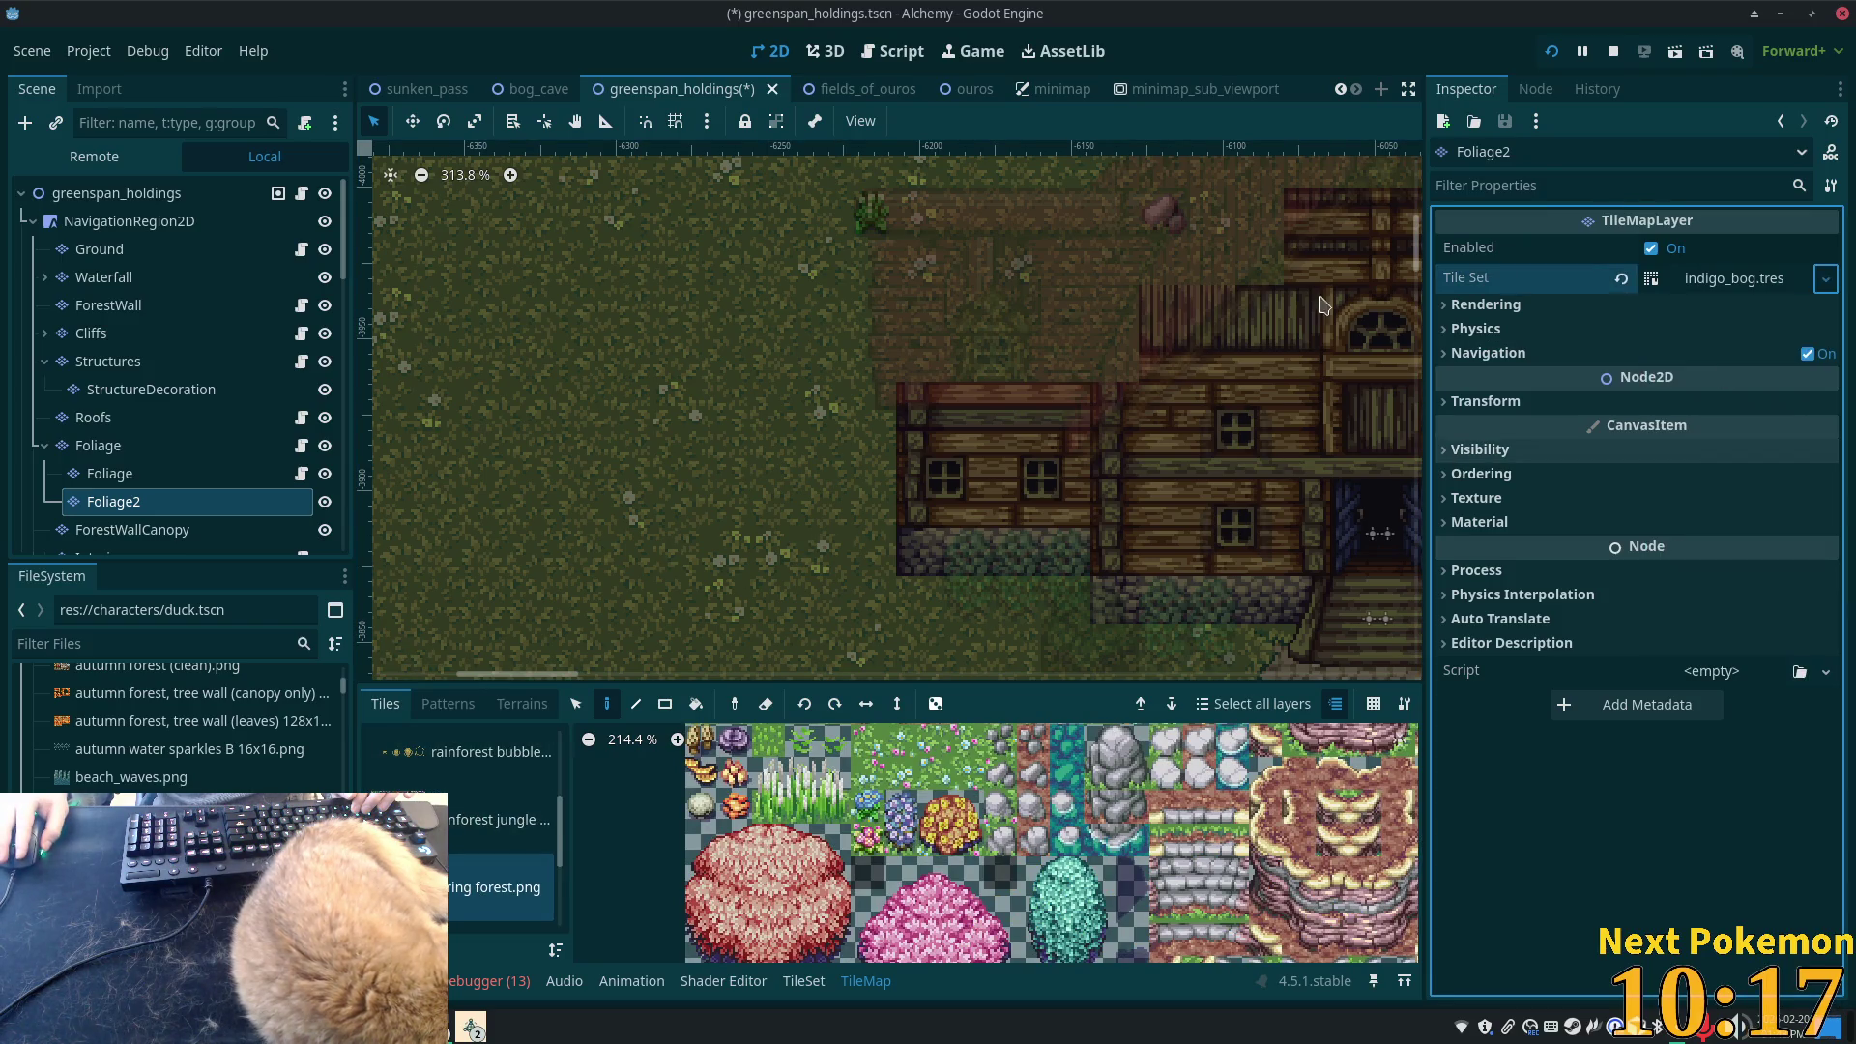
double_click(701, 309)
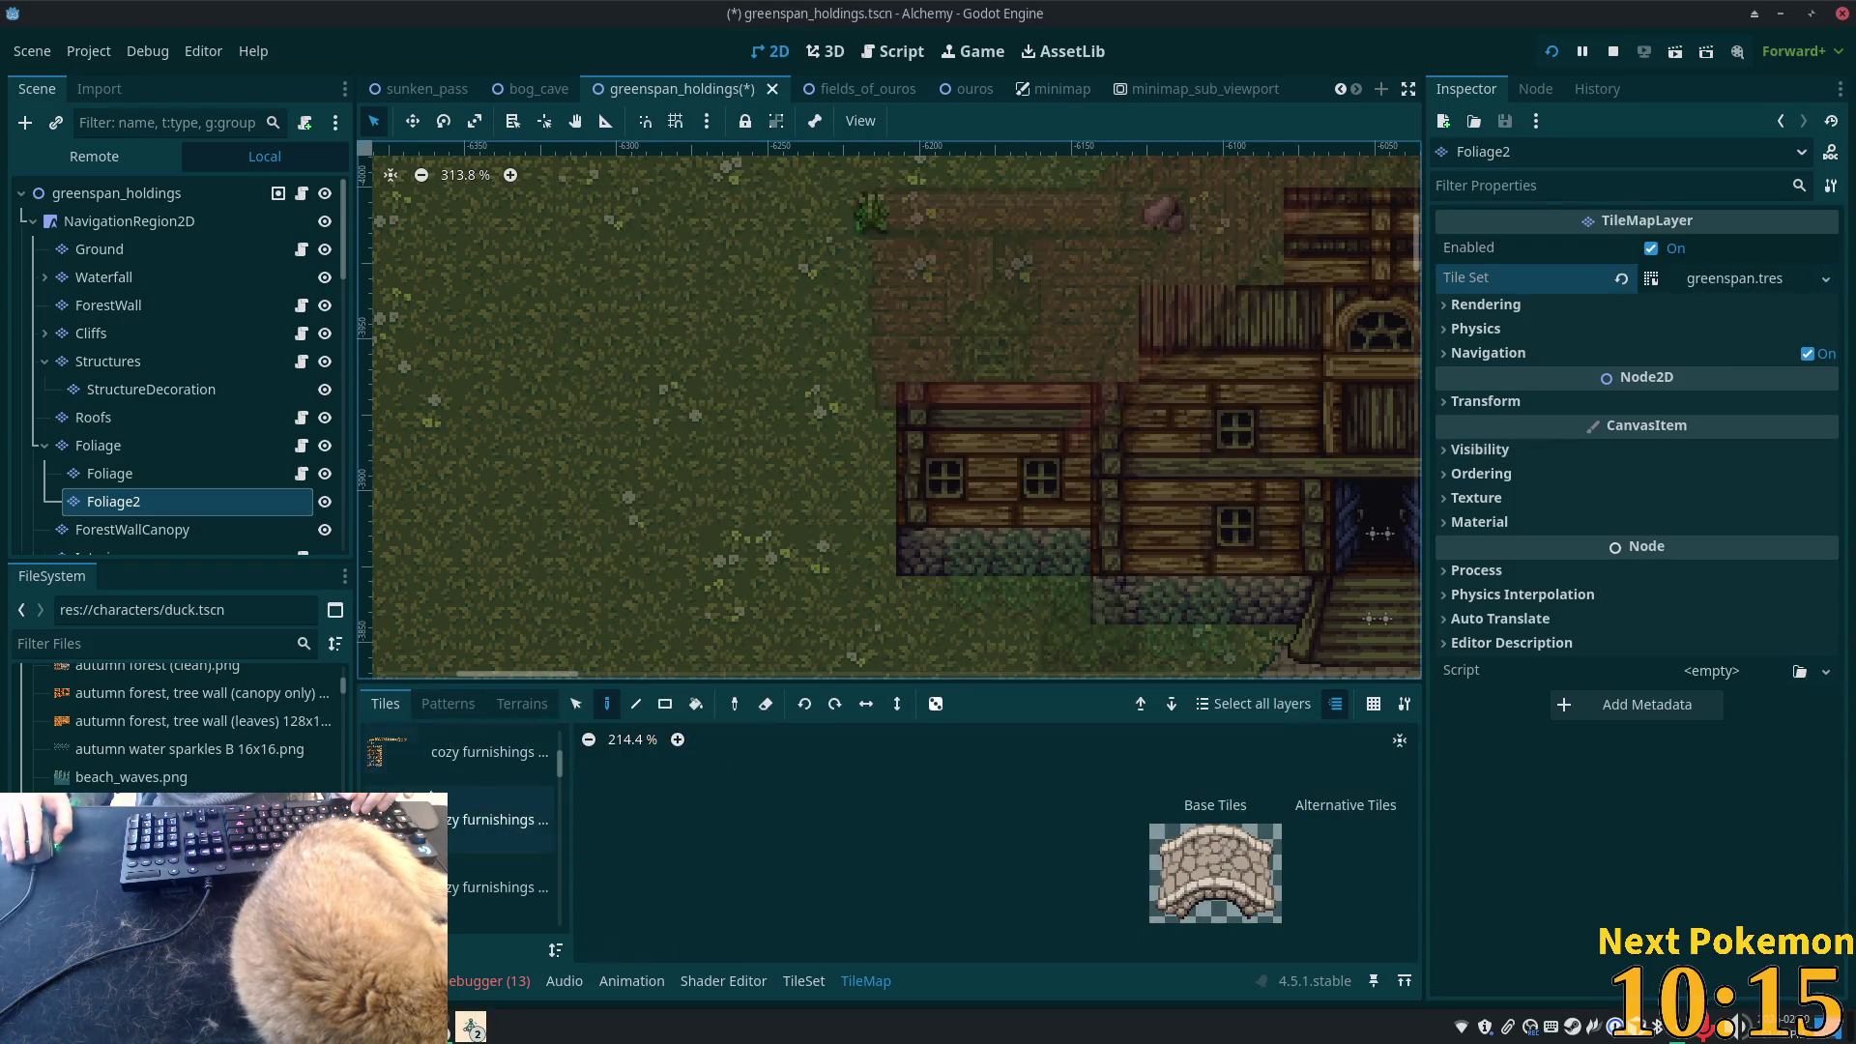
scroll(559, 773, down, 2)
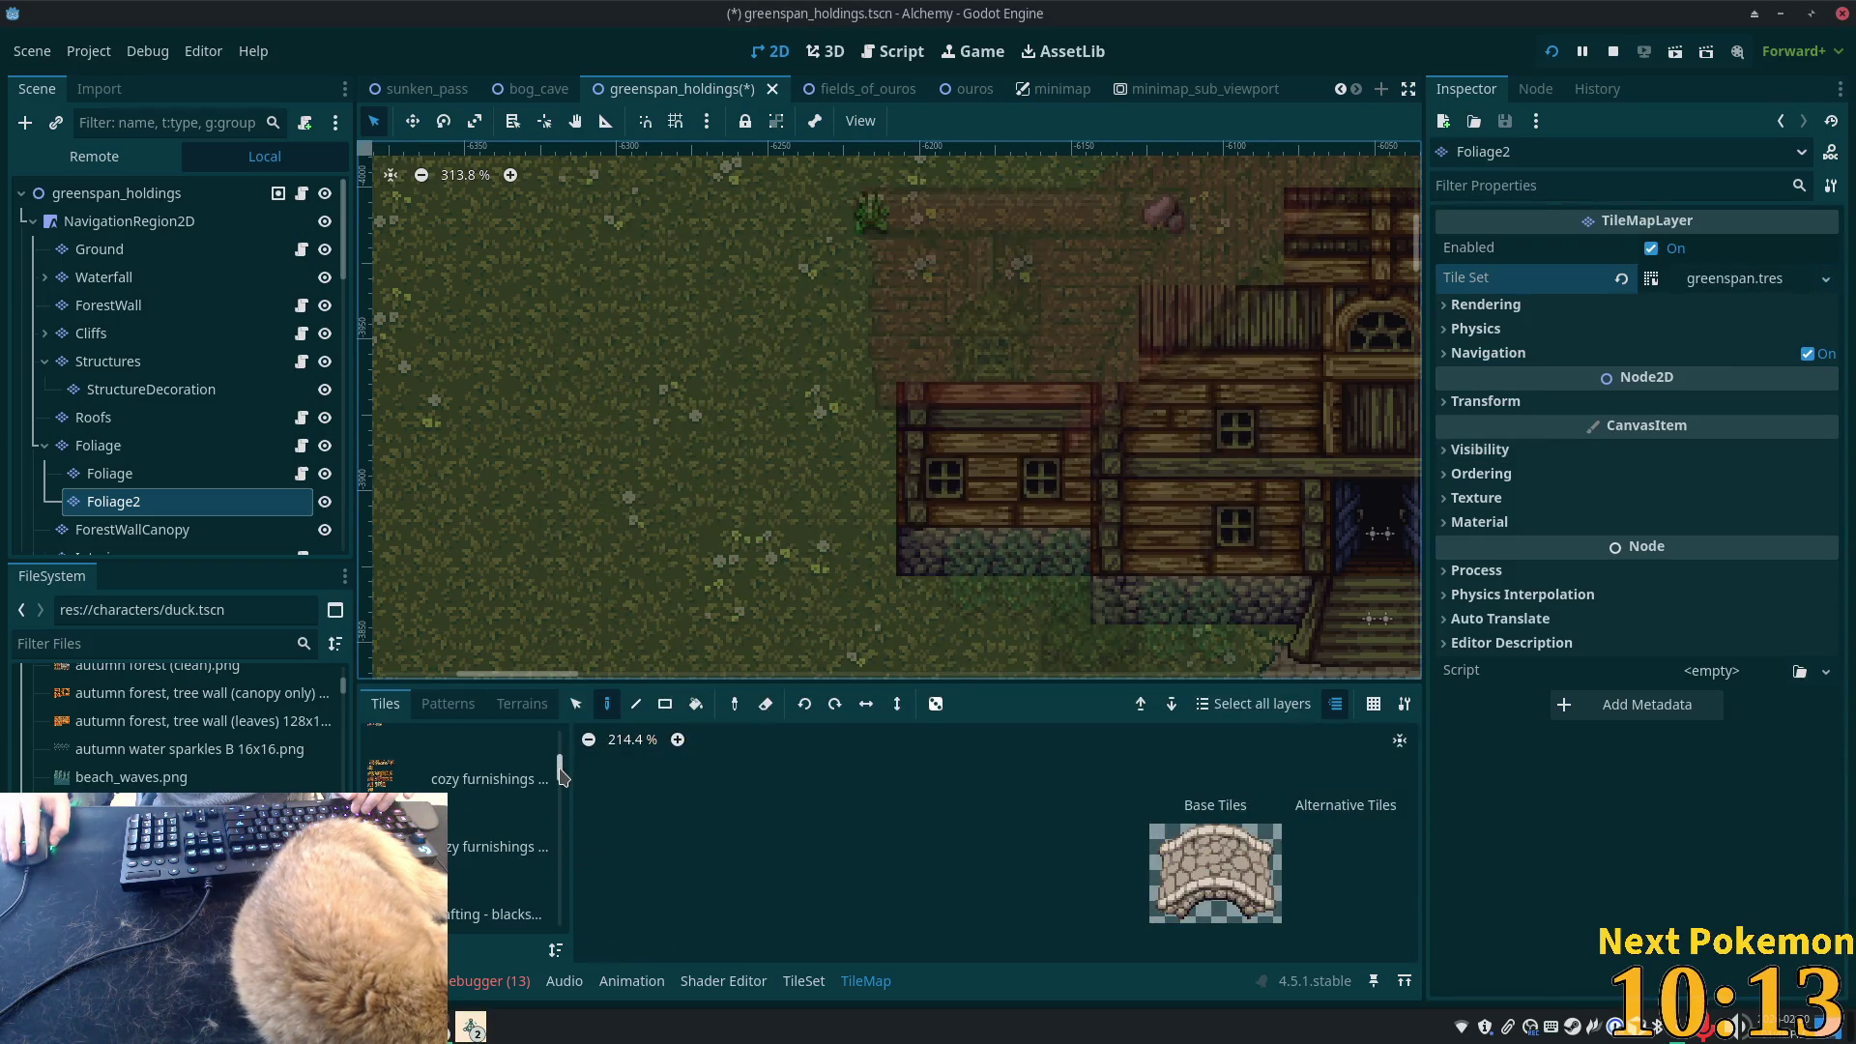
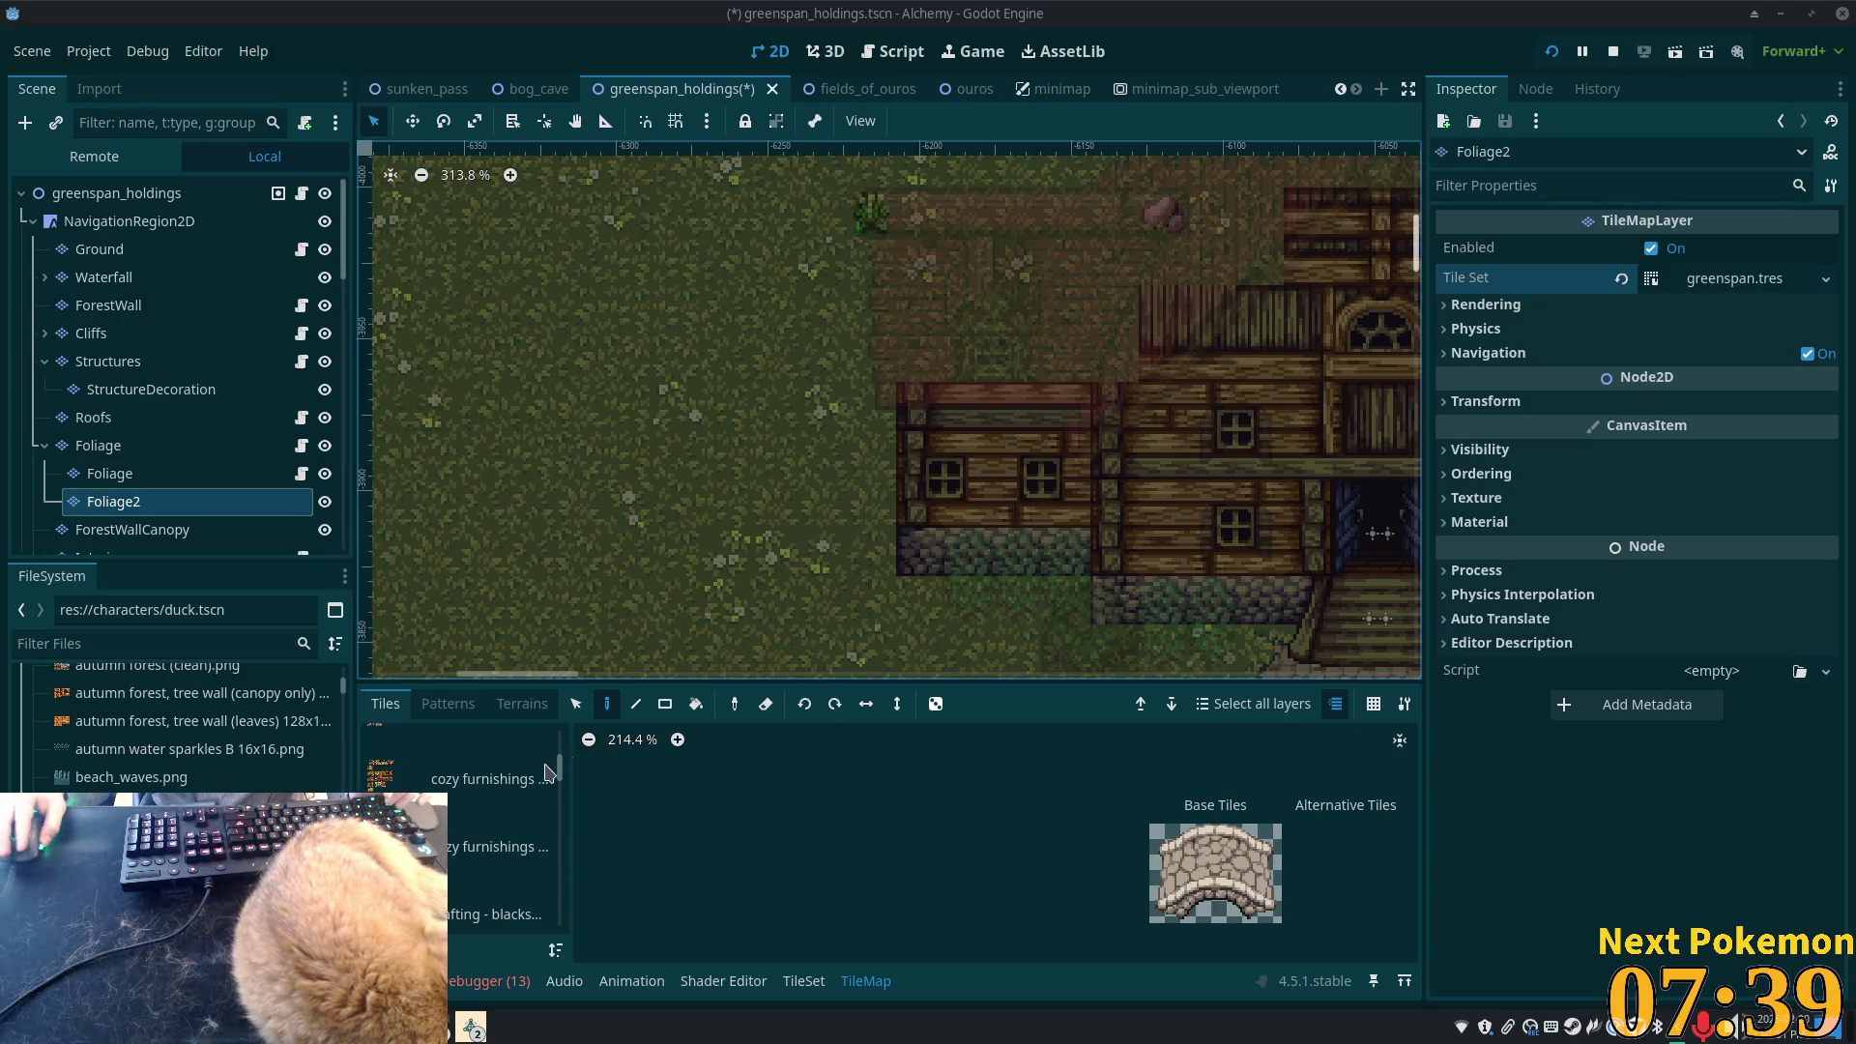
- Pick bush tiles from the forest foliage sheet, ending with a two-tile bush on the Foliage layer
scroll(548, 770, down, 10)
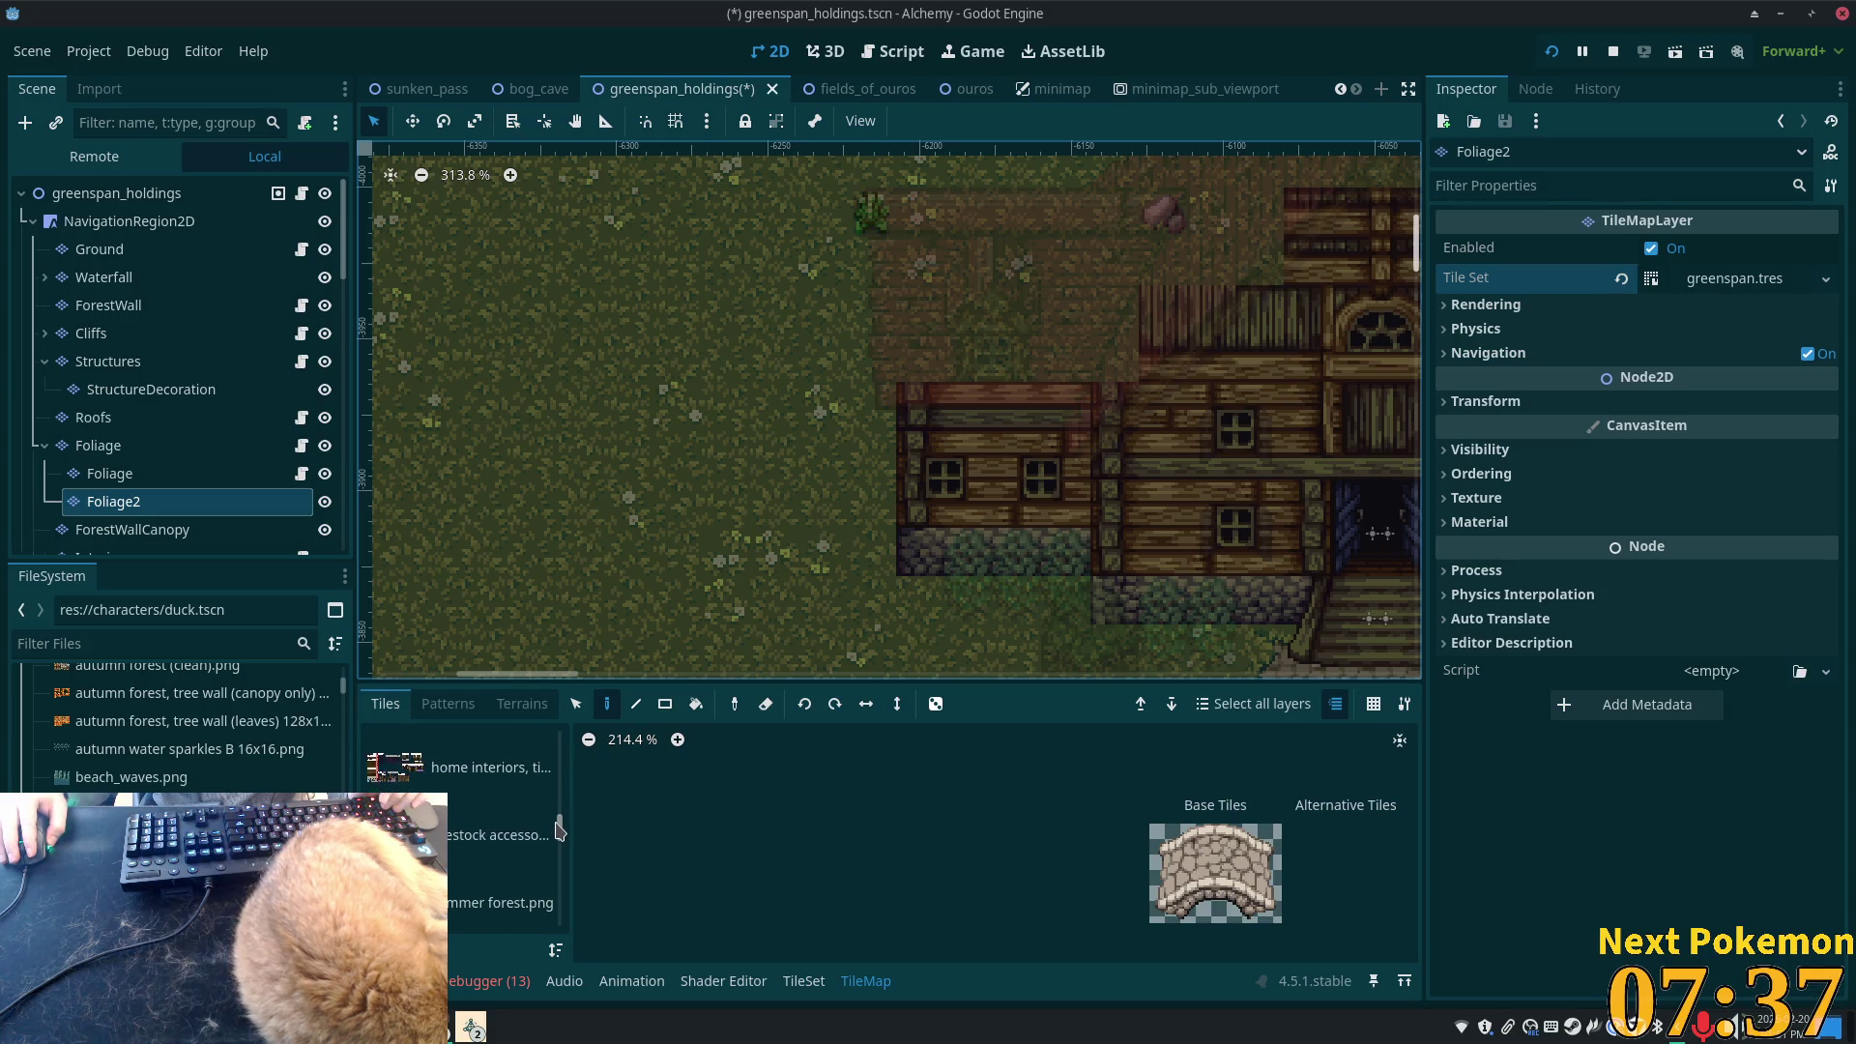
scroll(558, 828, down, 2)
click(512, 823)
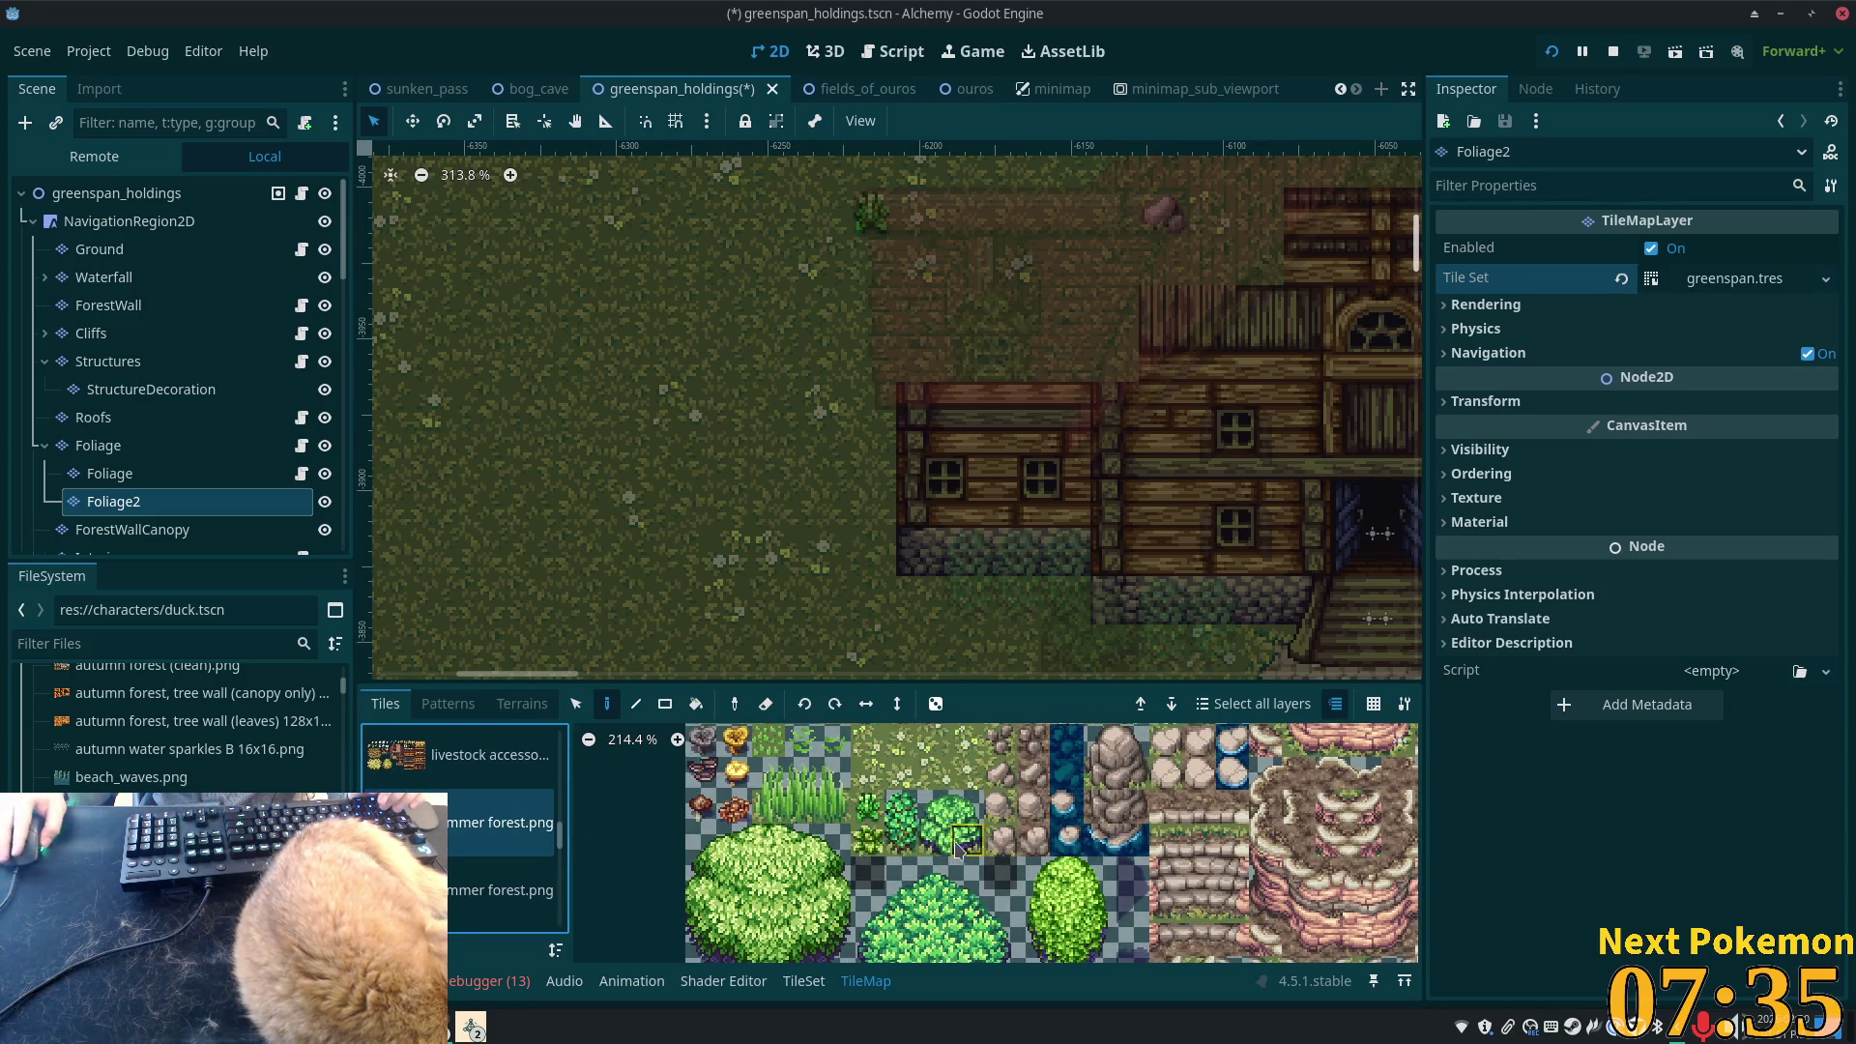
scroll(957, 847, down, 1)
drag(930, 813, 961, 840)
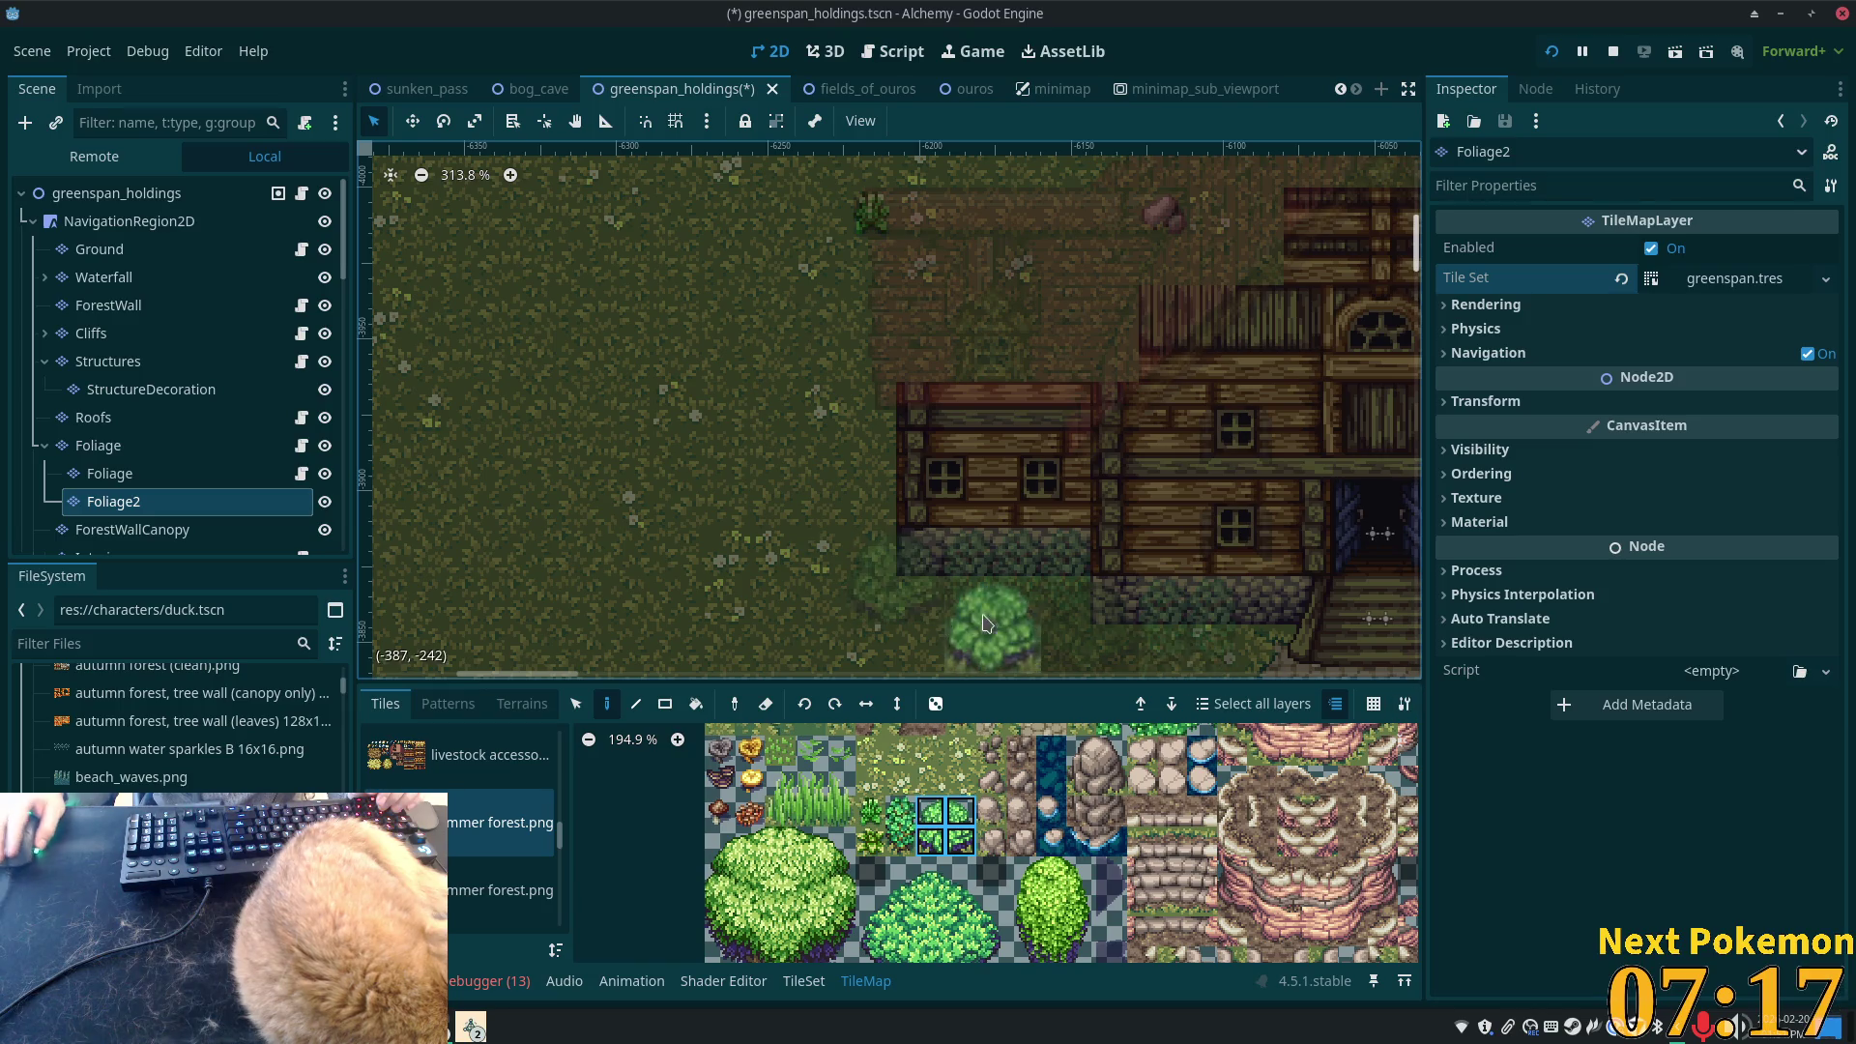
click(145, 474)
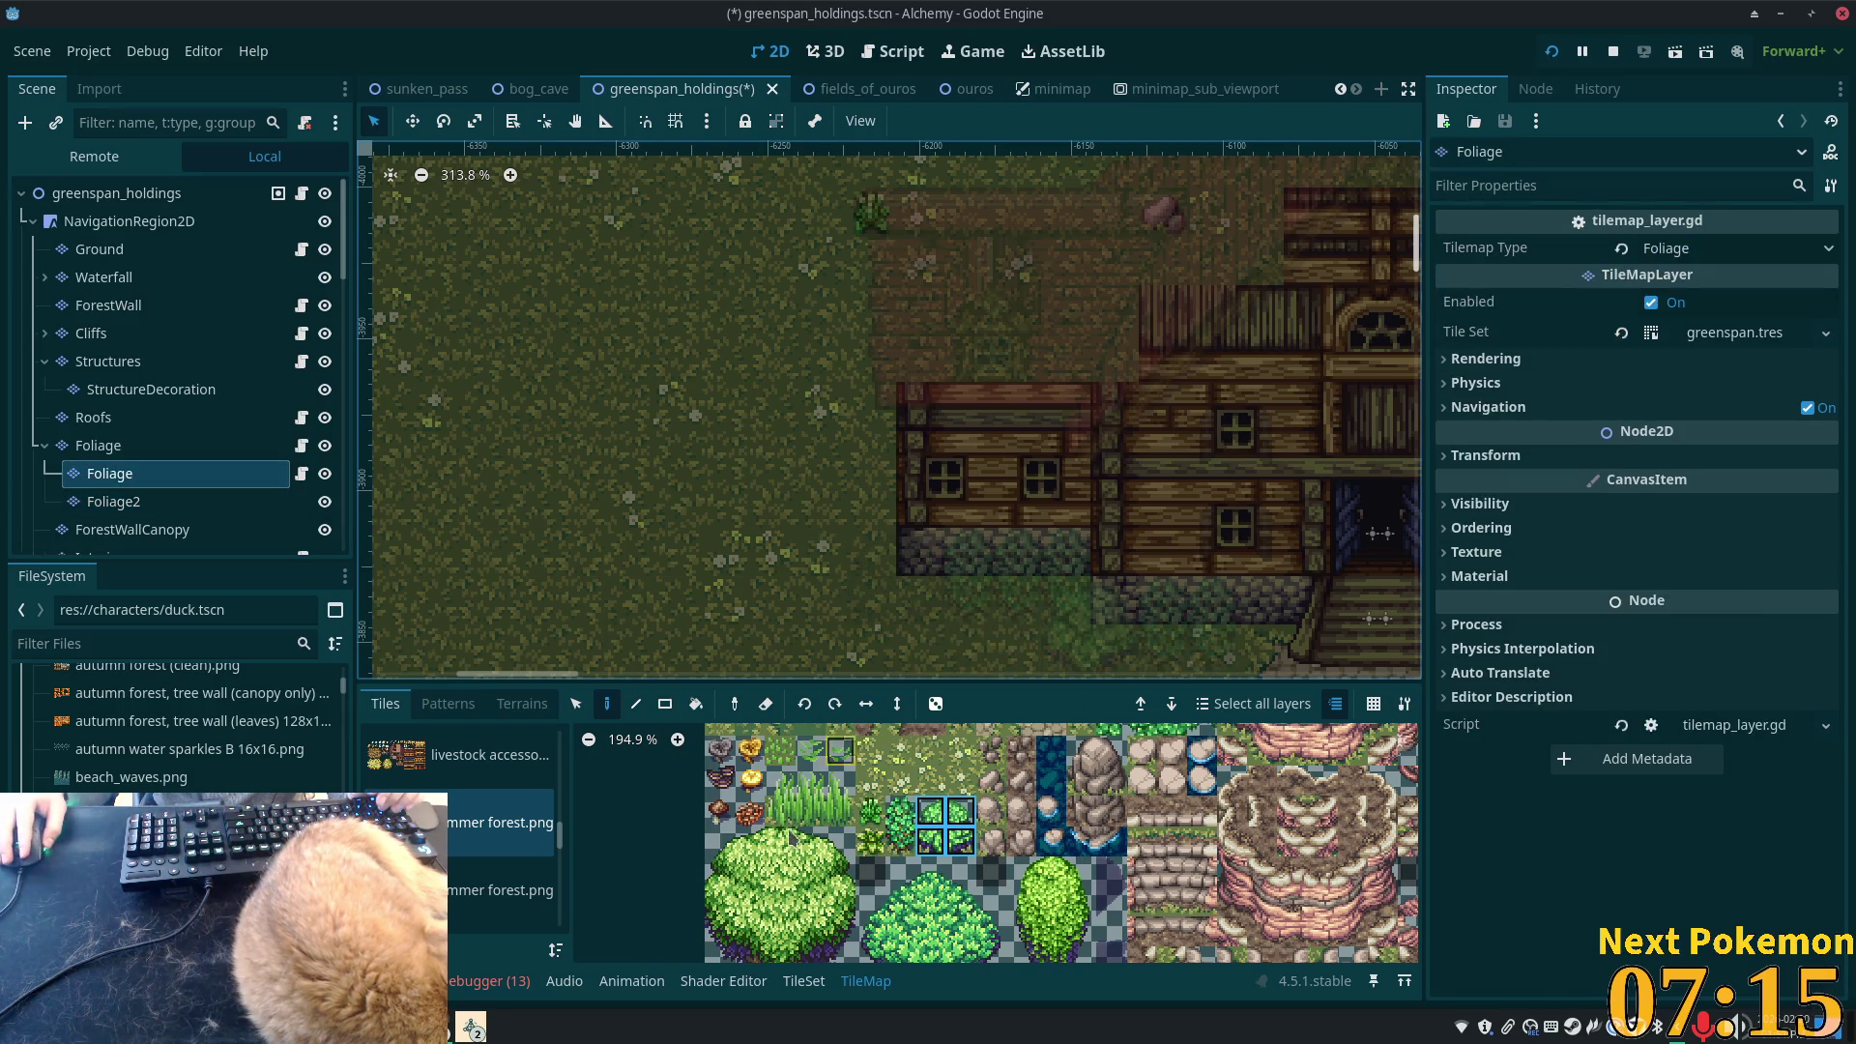
drag(900, 811, 900, 839)
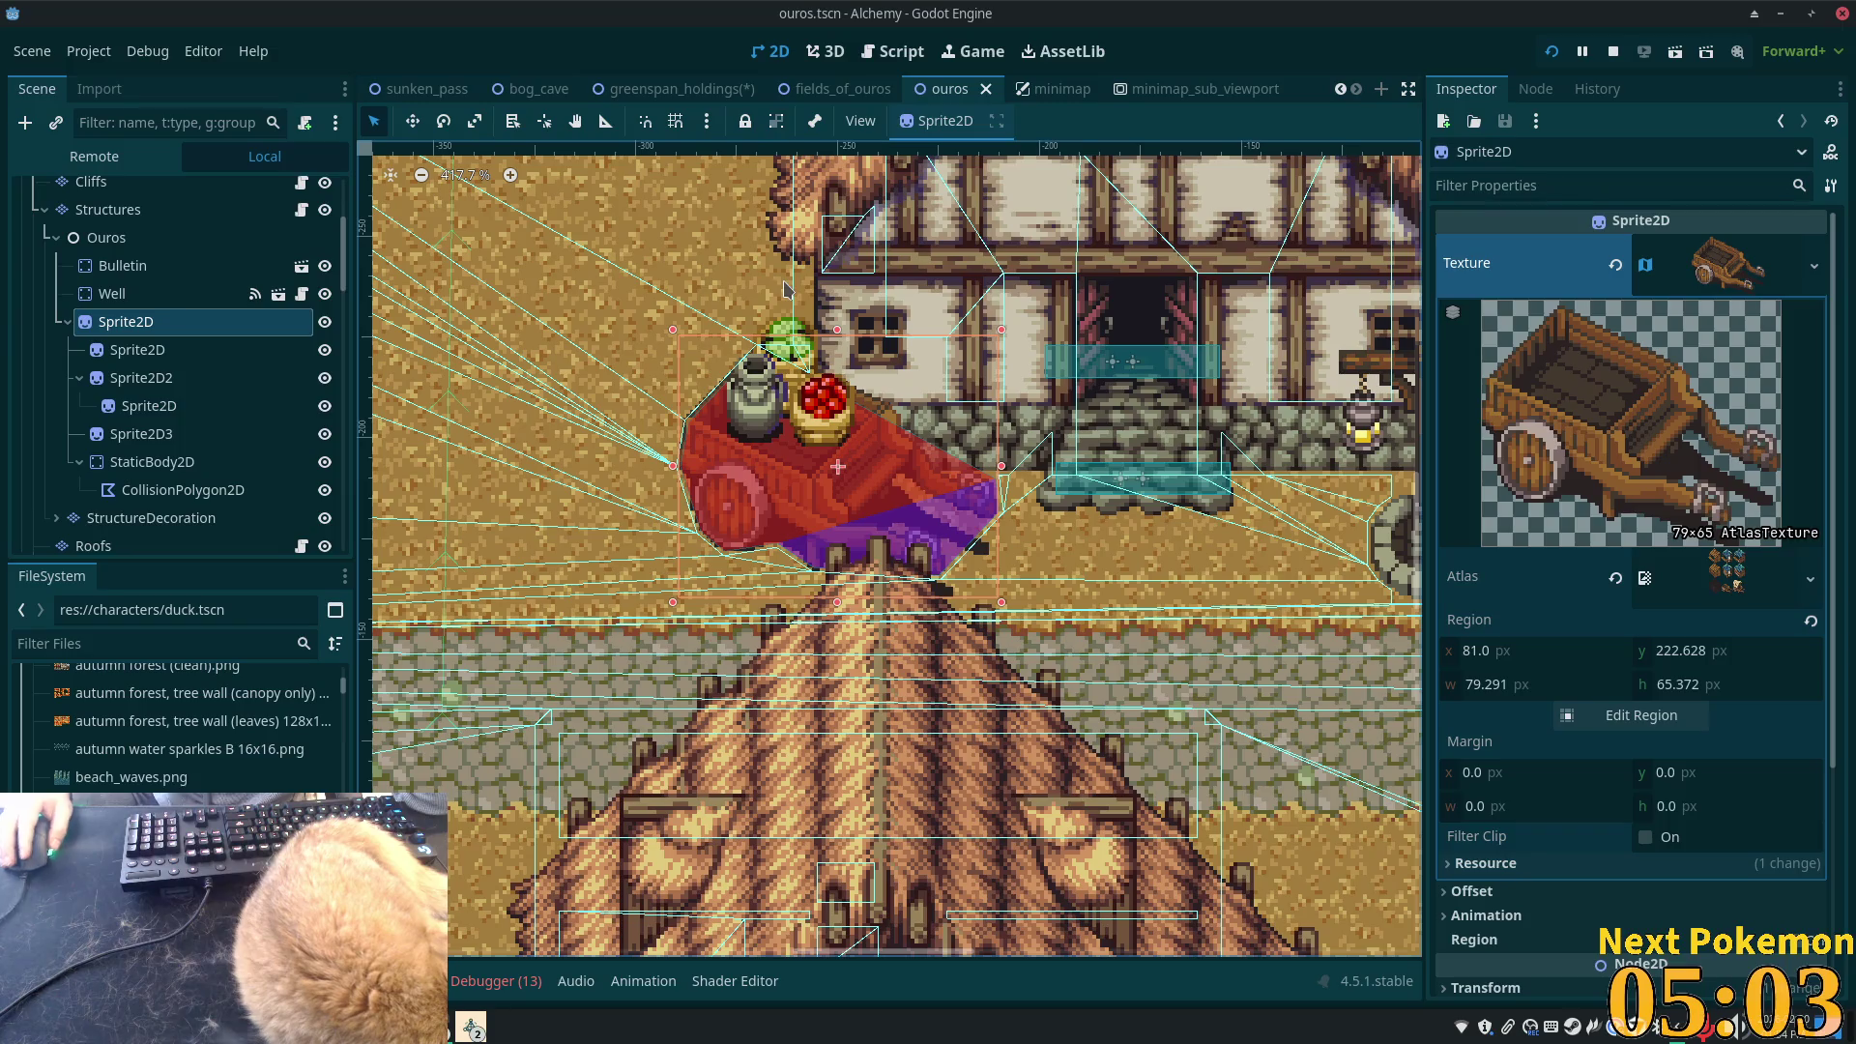
- Return to greenspan_holdings, save it with Ctrl+S, and select the StructureDecoration layer
click(708, 96)
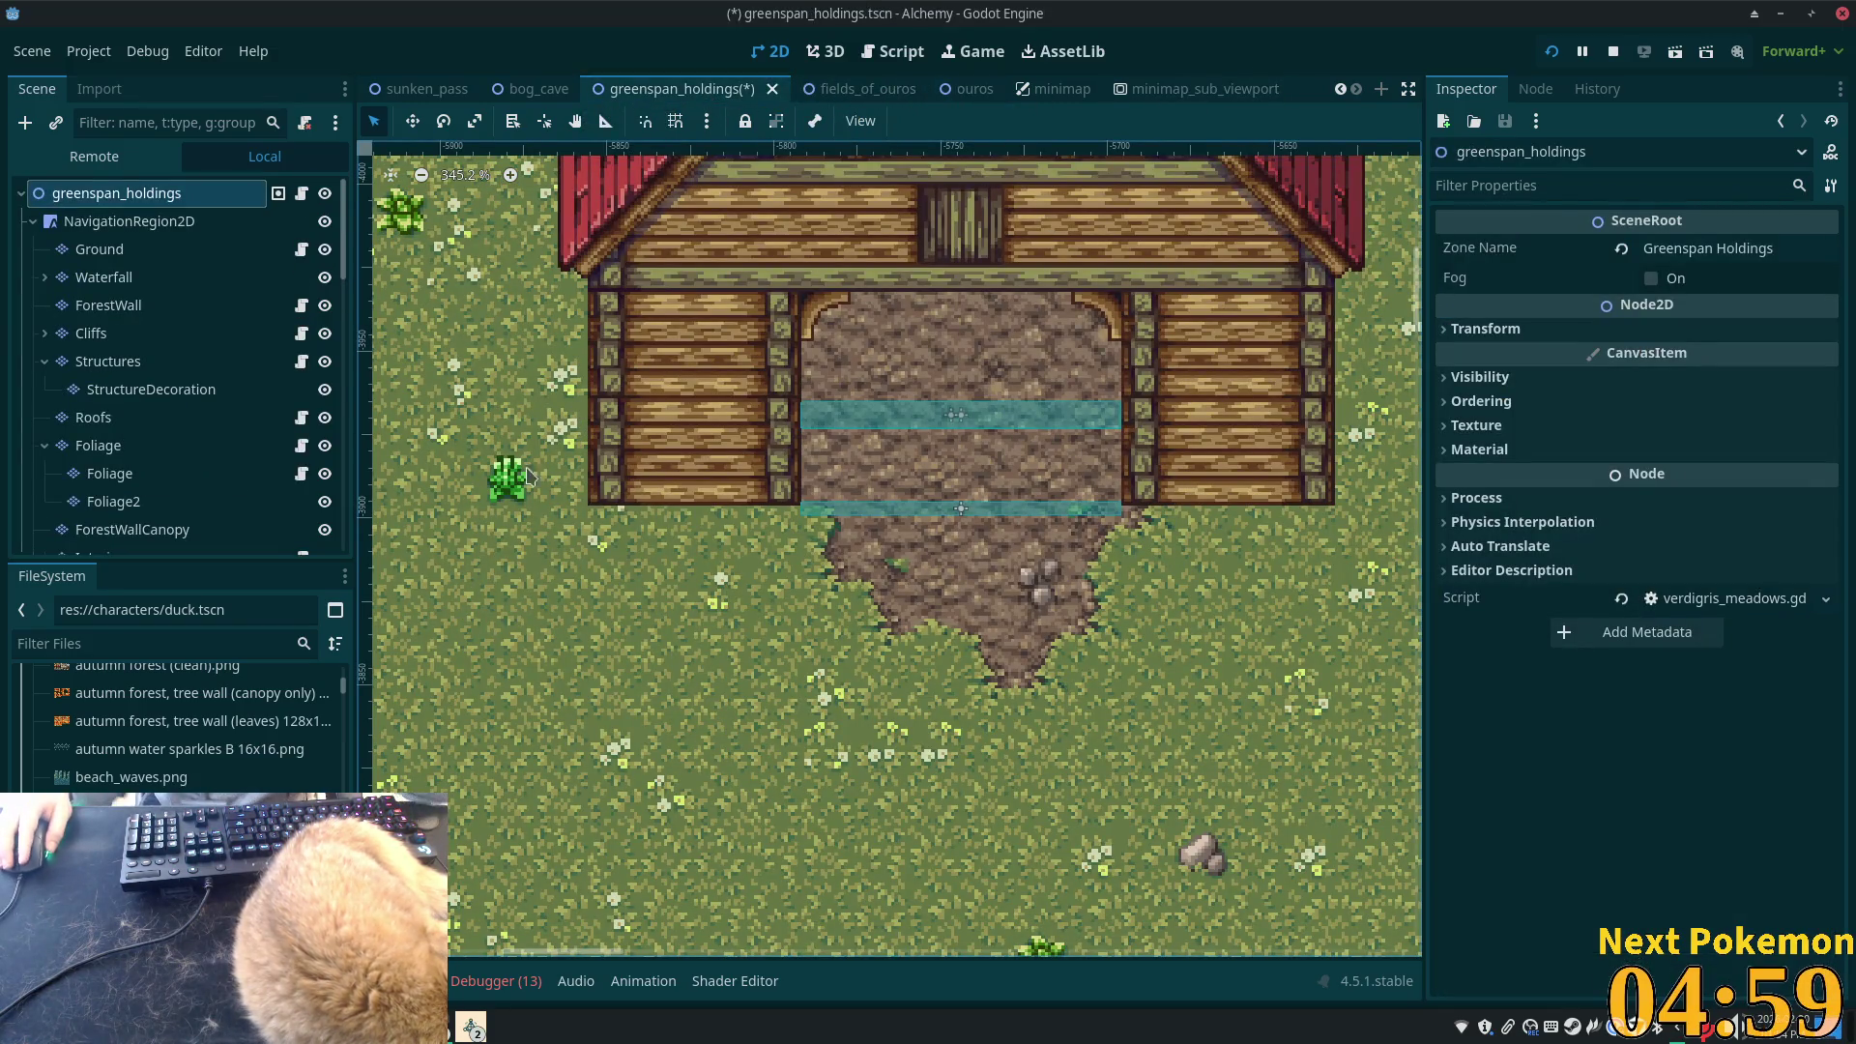
key(ctrl+s)
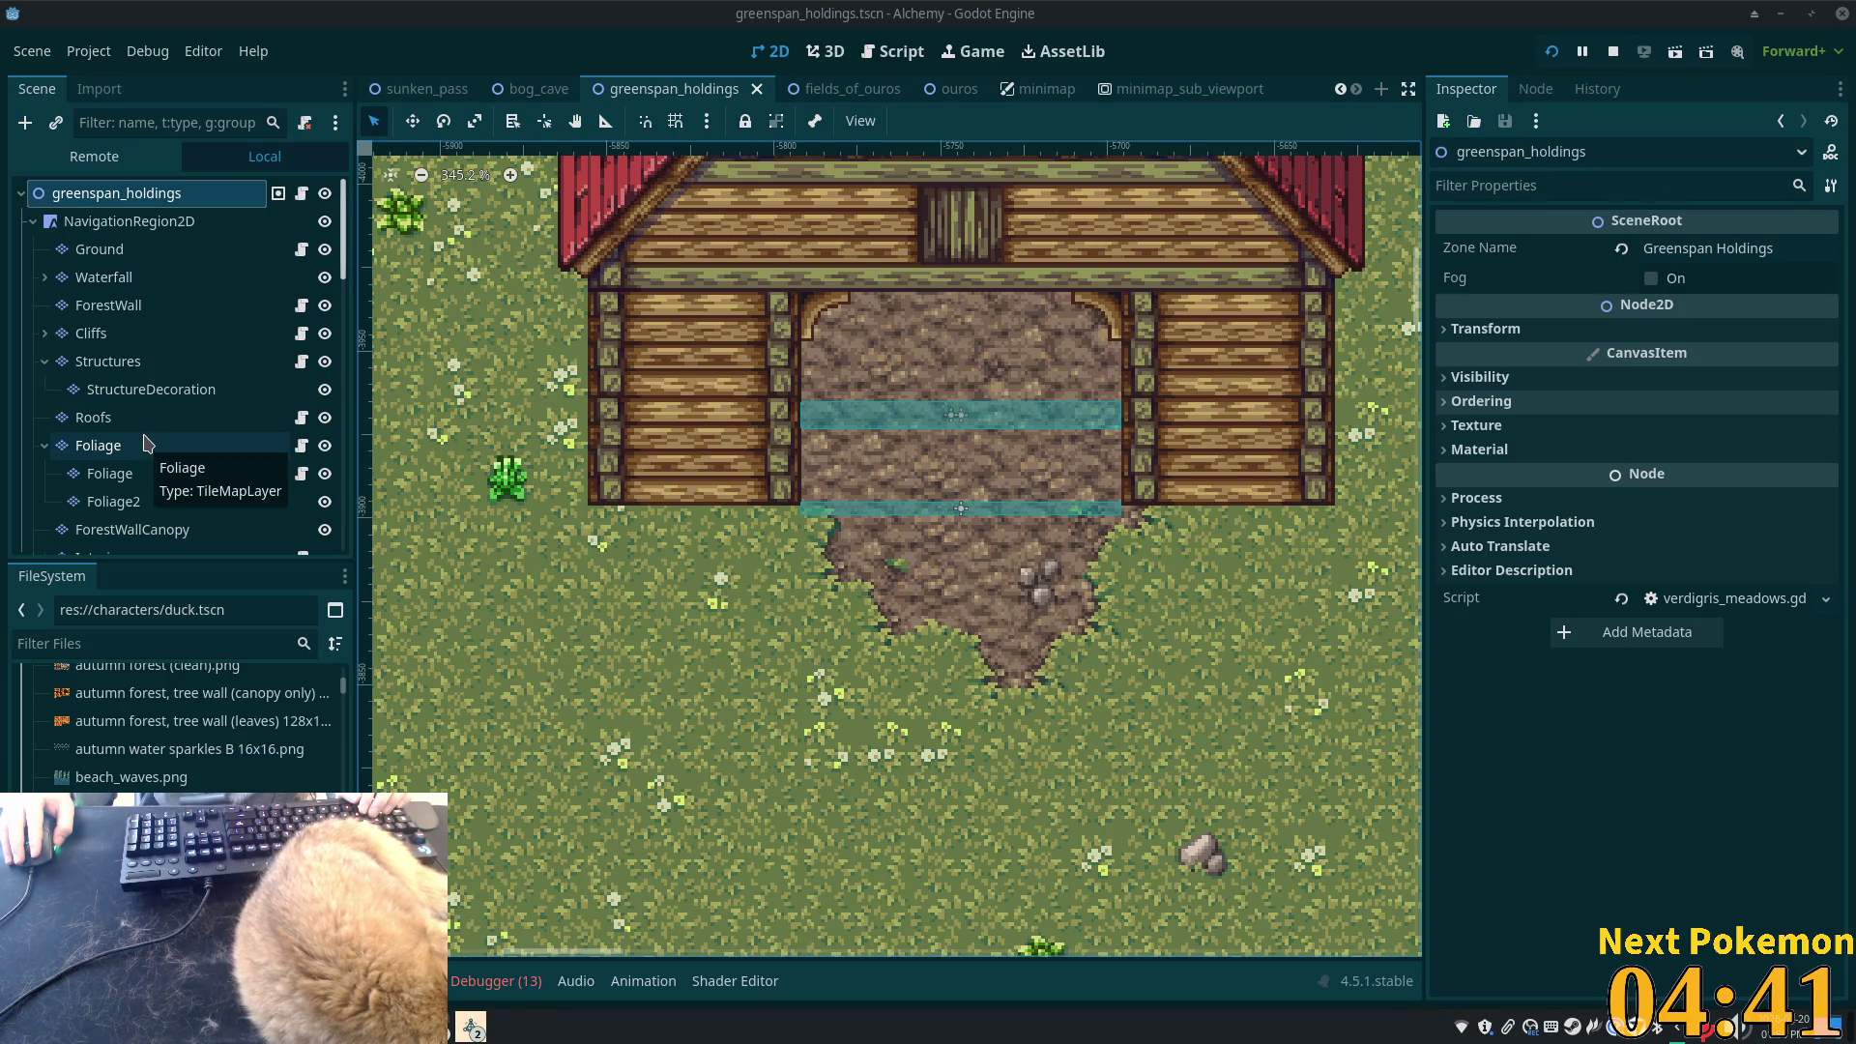
click(145, 389)
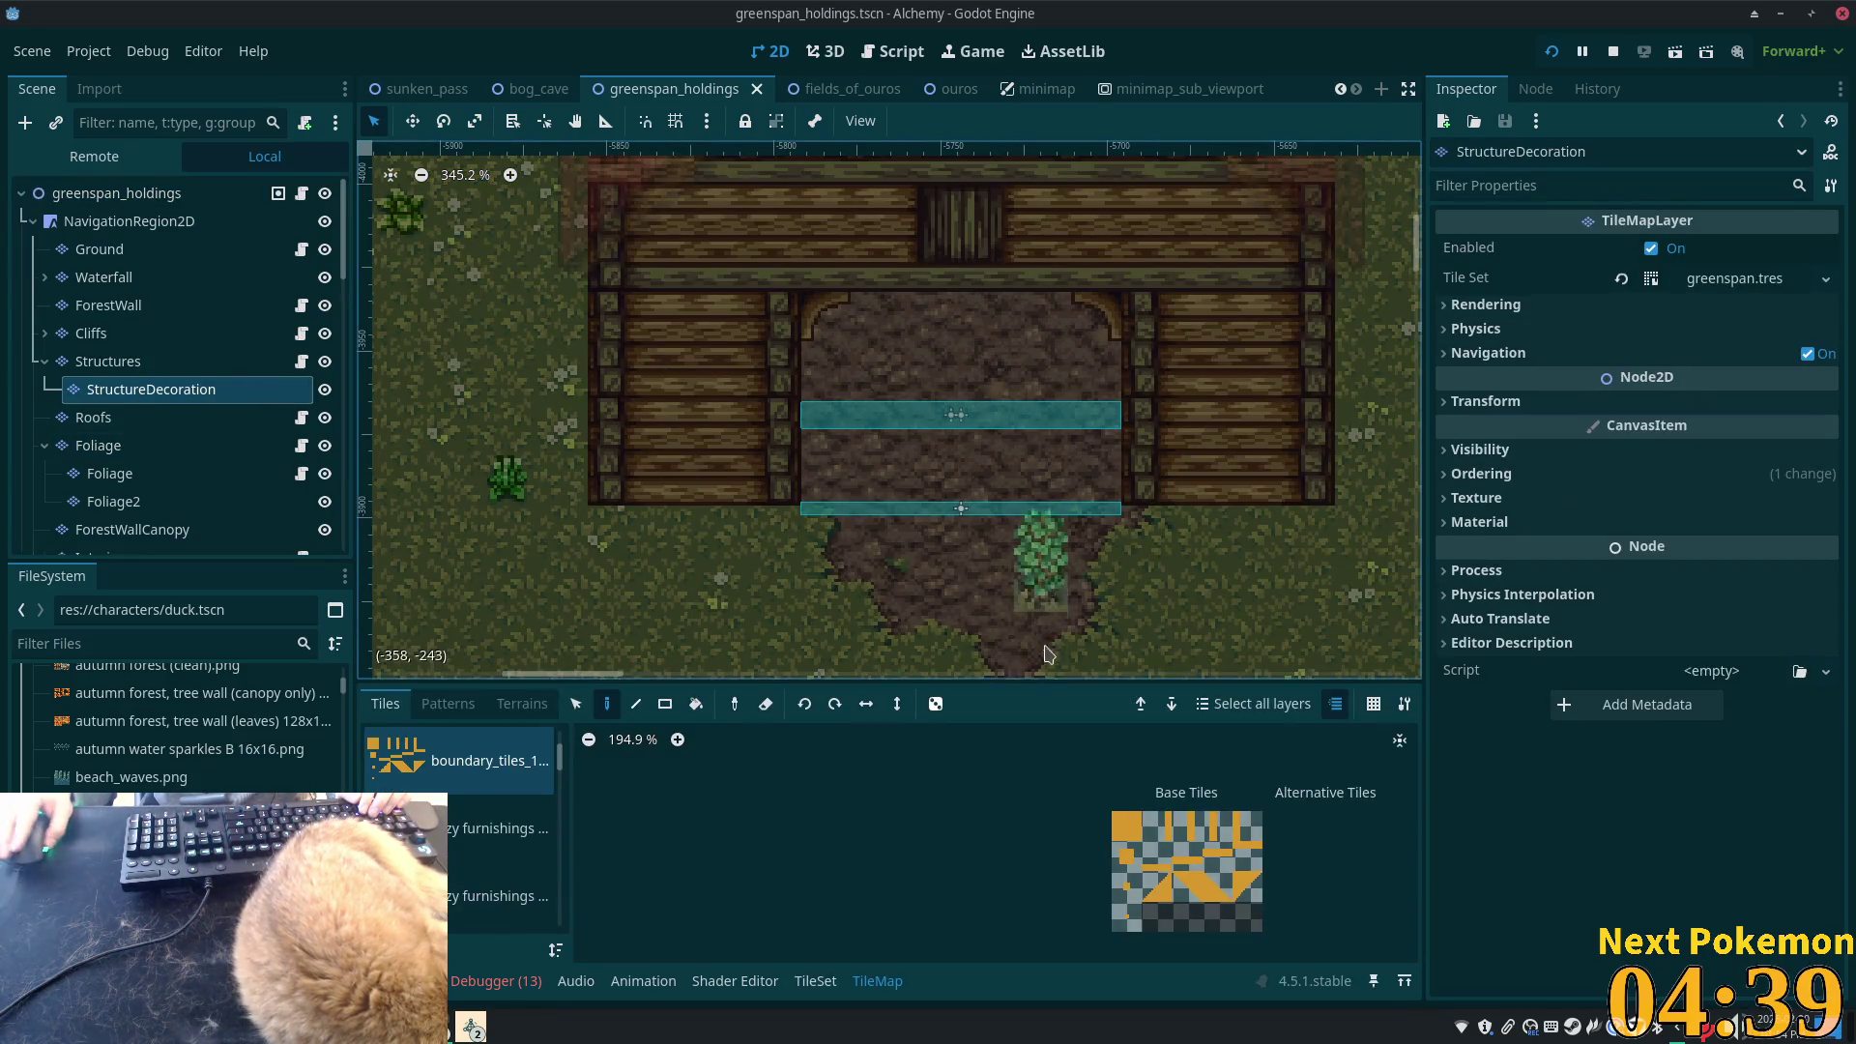
- Browse the cozy furnishings tile sheets, including the one with rugs
scroll(566, 779, down, 1)
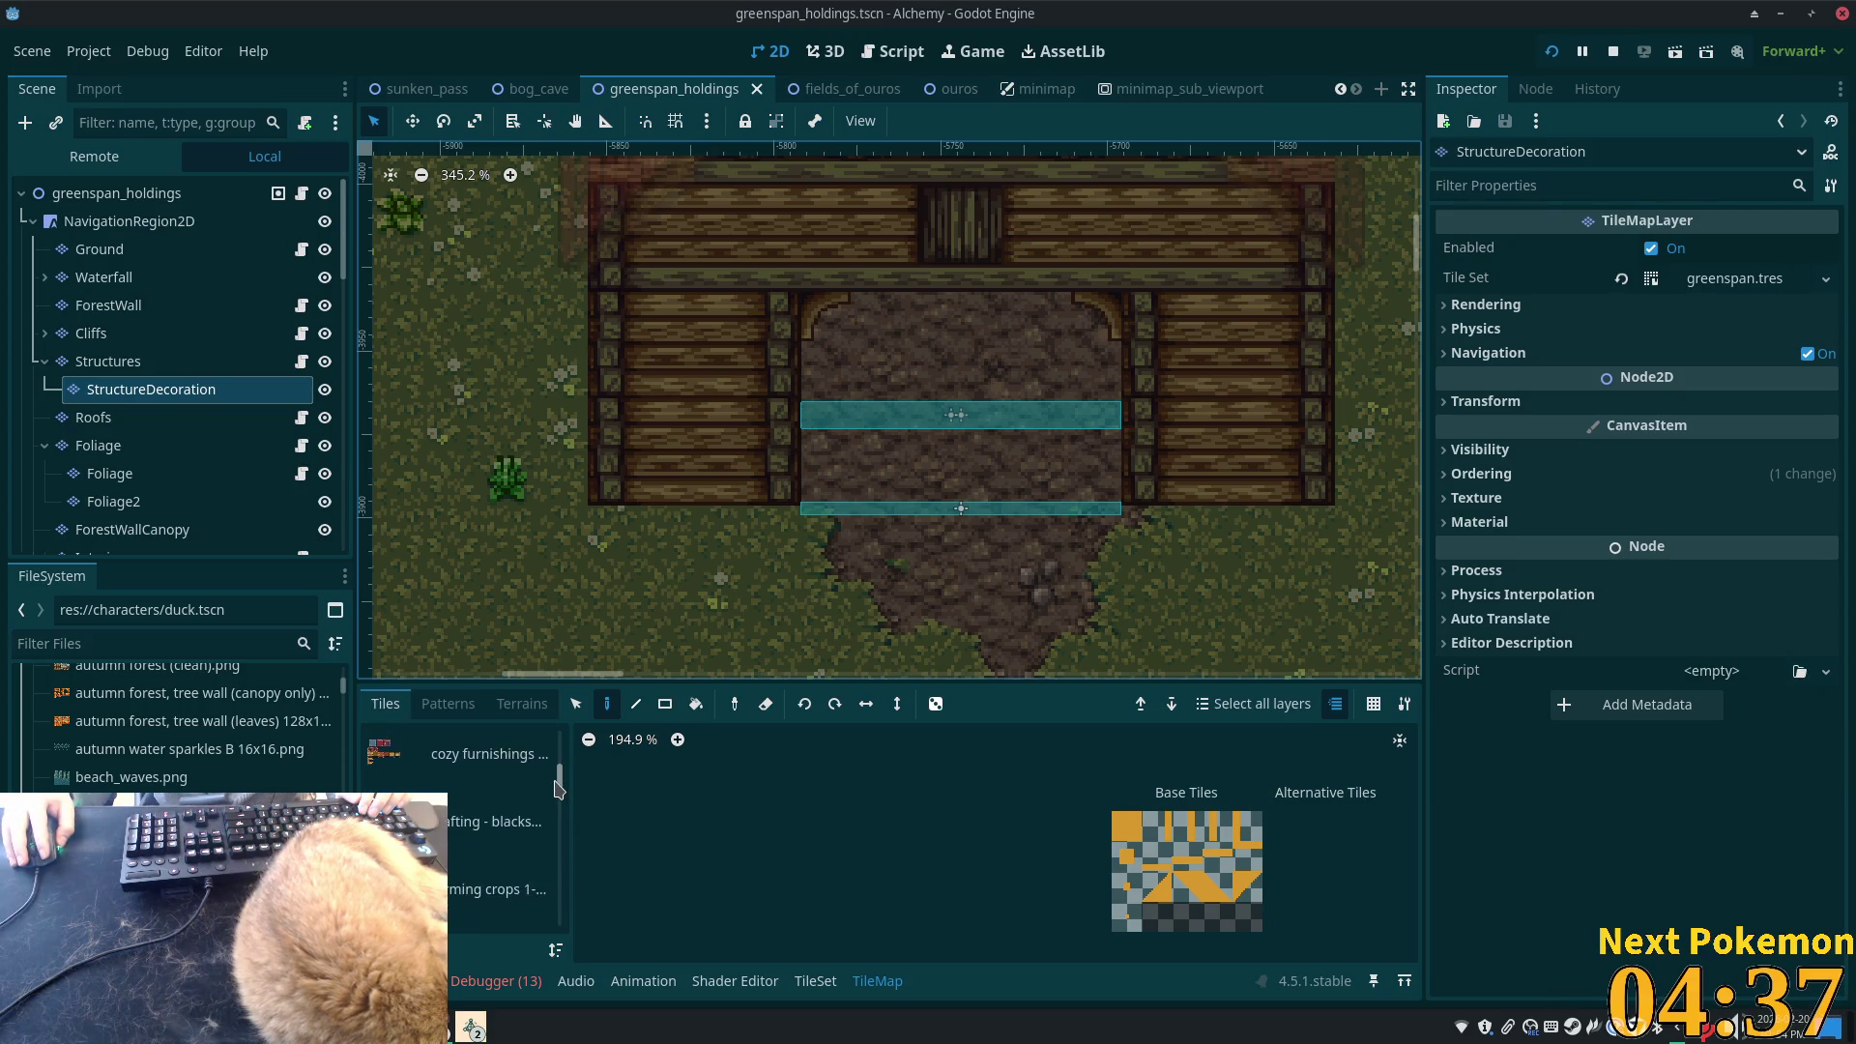
click(460, 770)
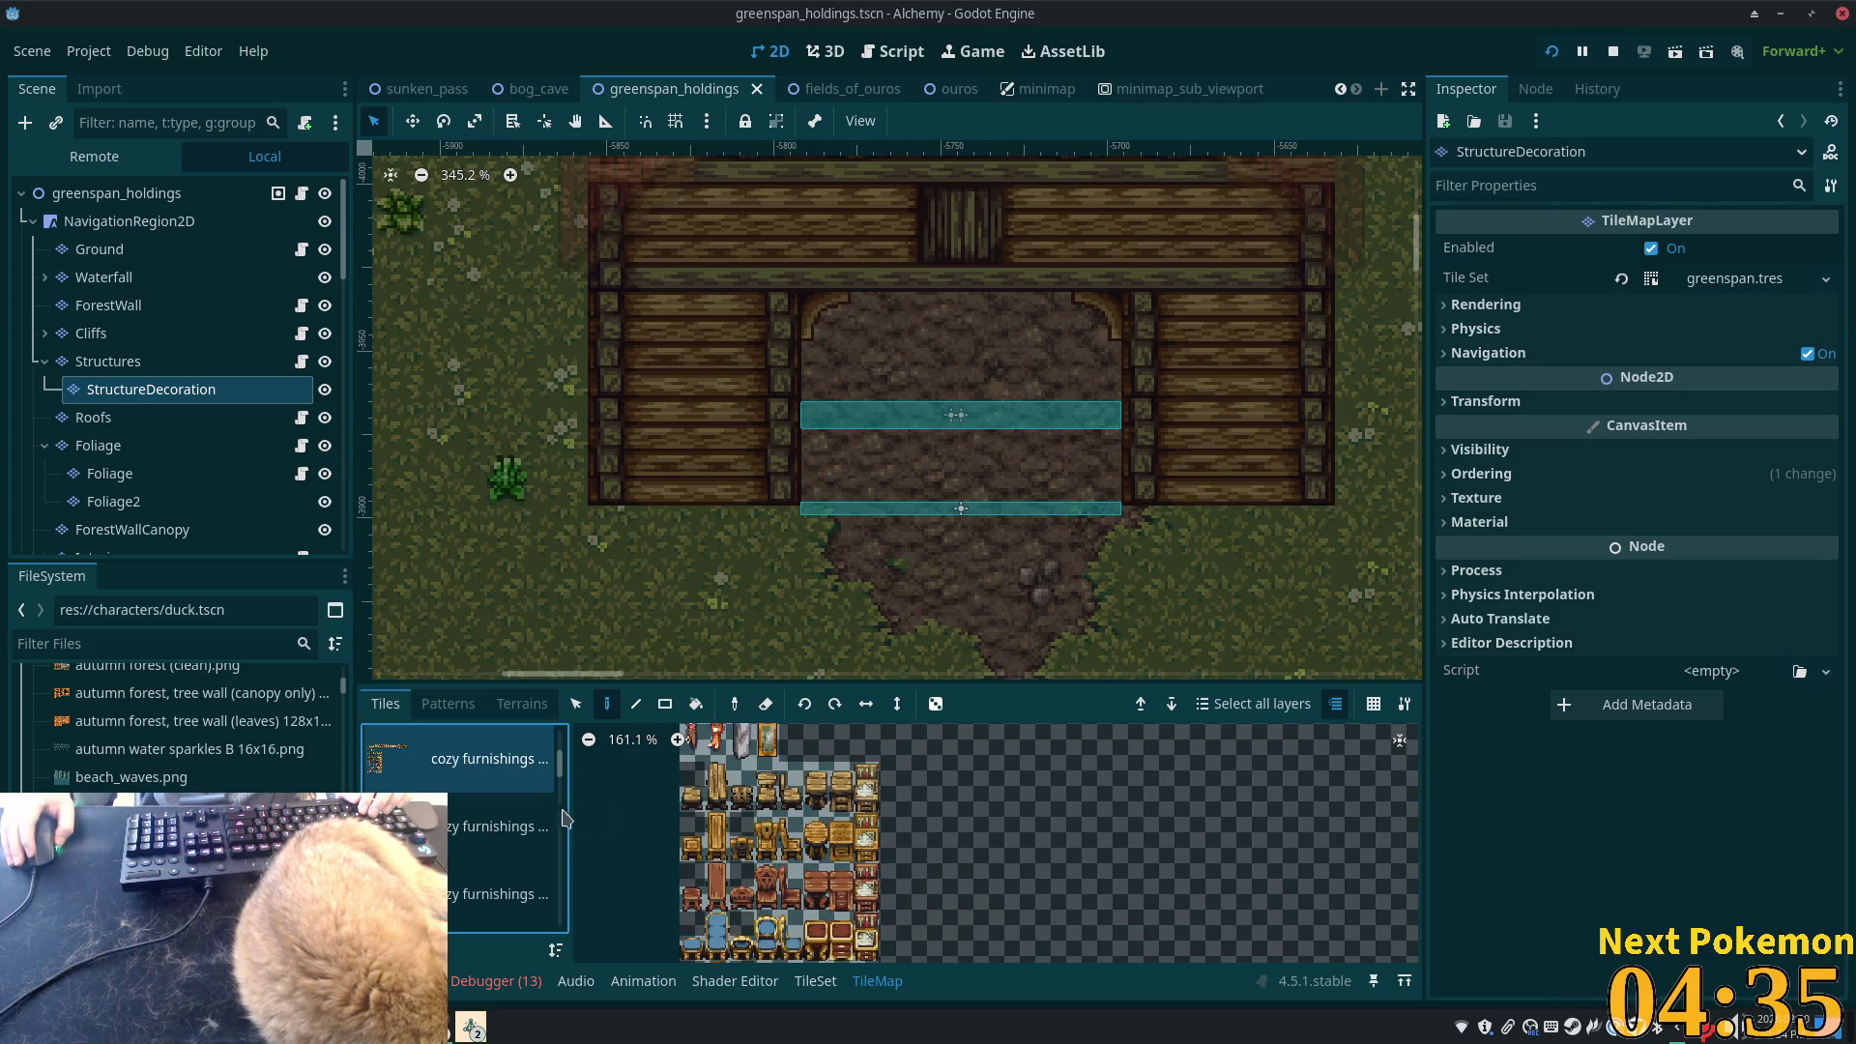
scroll(547, 810, down, 1)
scroll(878, 957, down, 2)
drag(878, 960, 884, 918)
scroll(884, 919, down, 5)
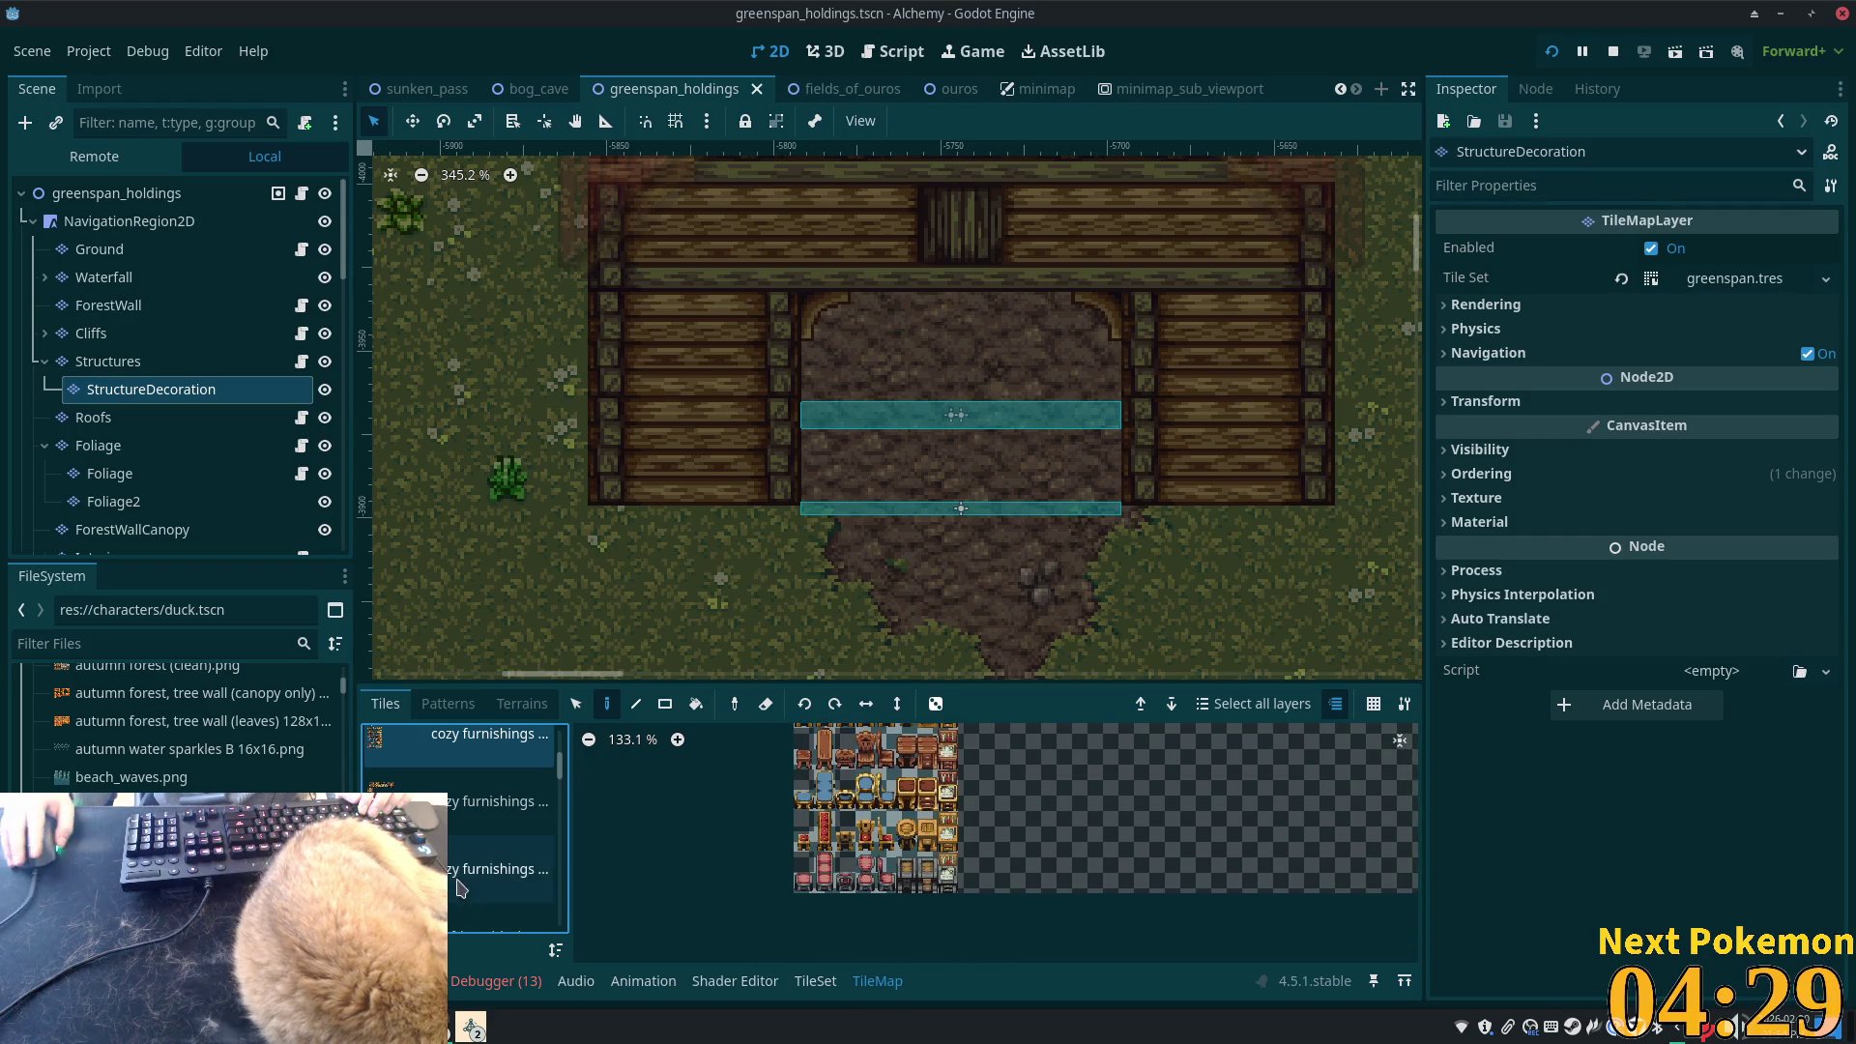
click(461, 810)
scroll(1141, 956, up, 3)
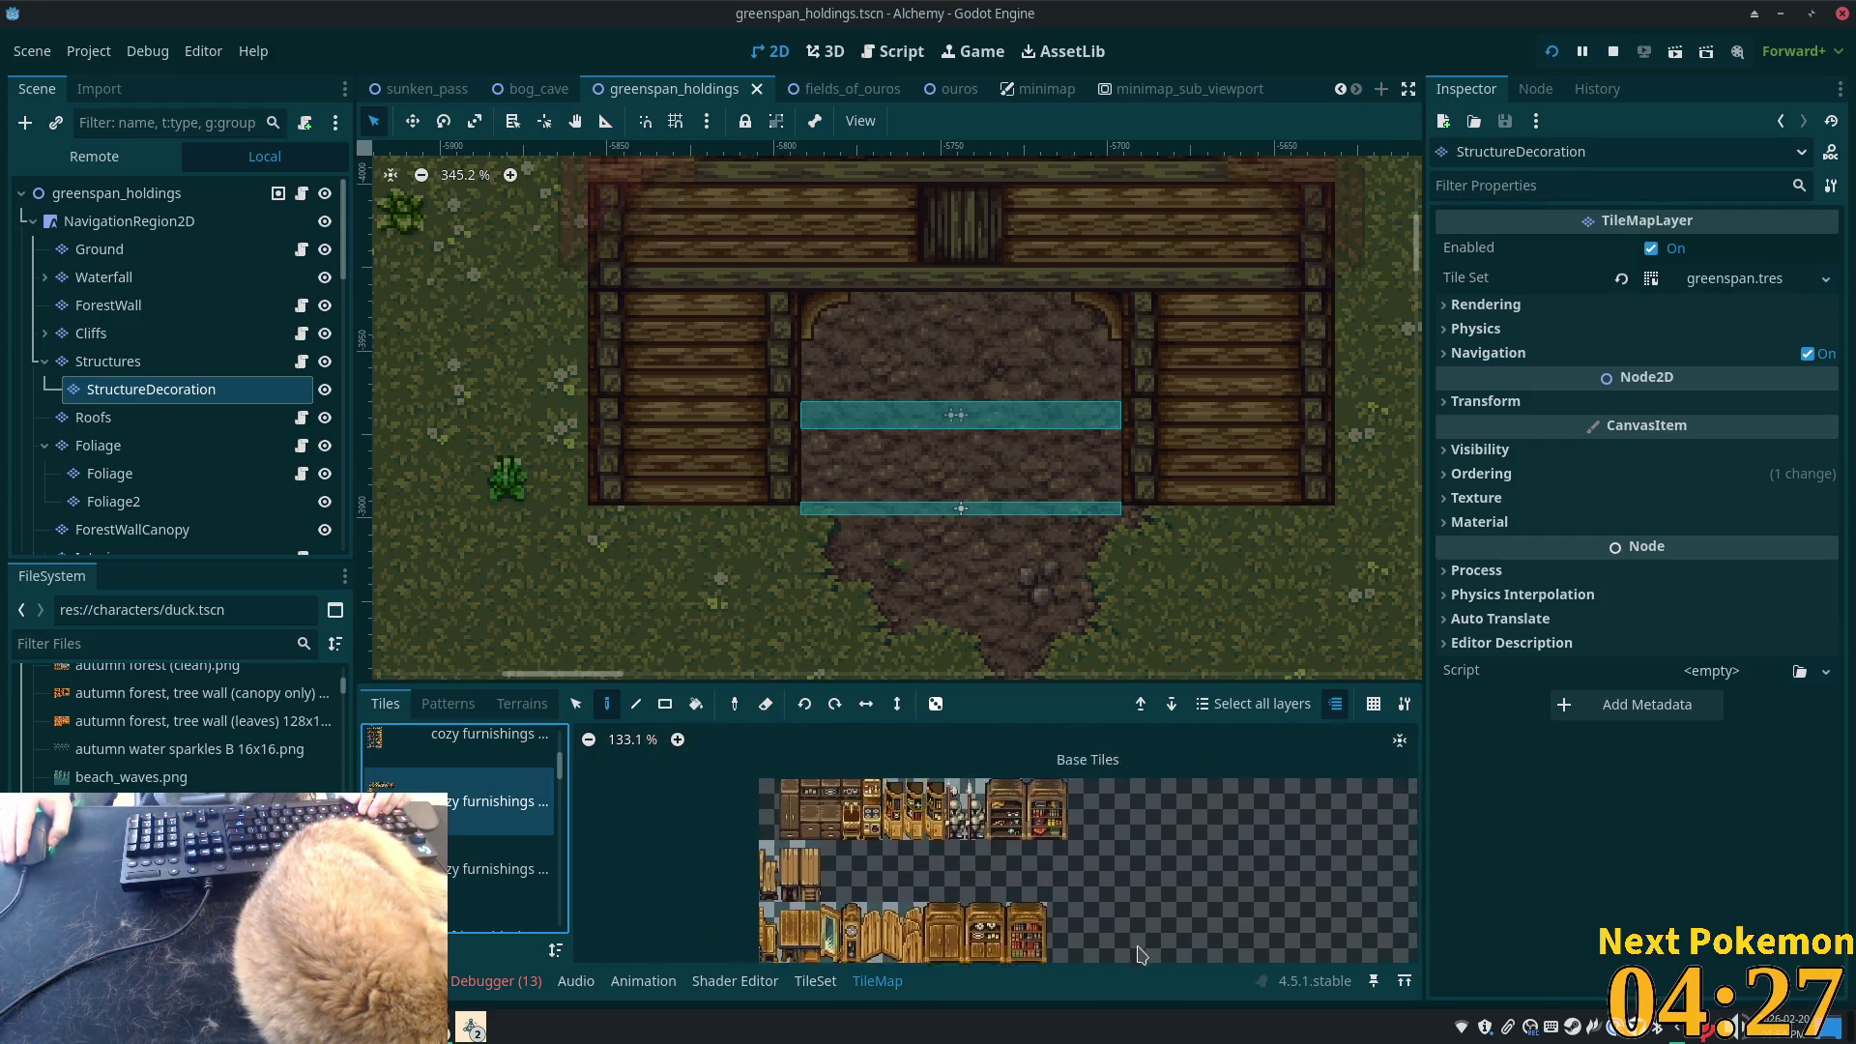
scroll(1141, 955, up, 2)
scroll(503, 832, down, 1)
click(529, 841)
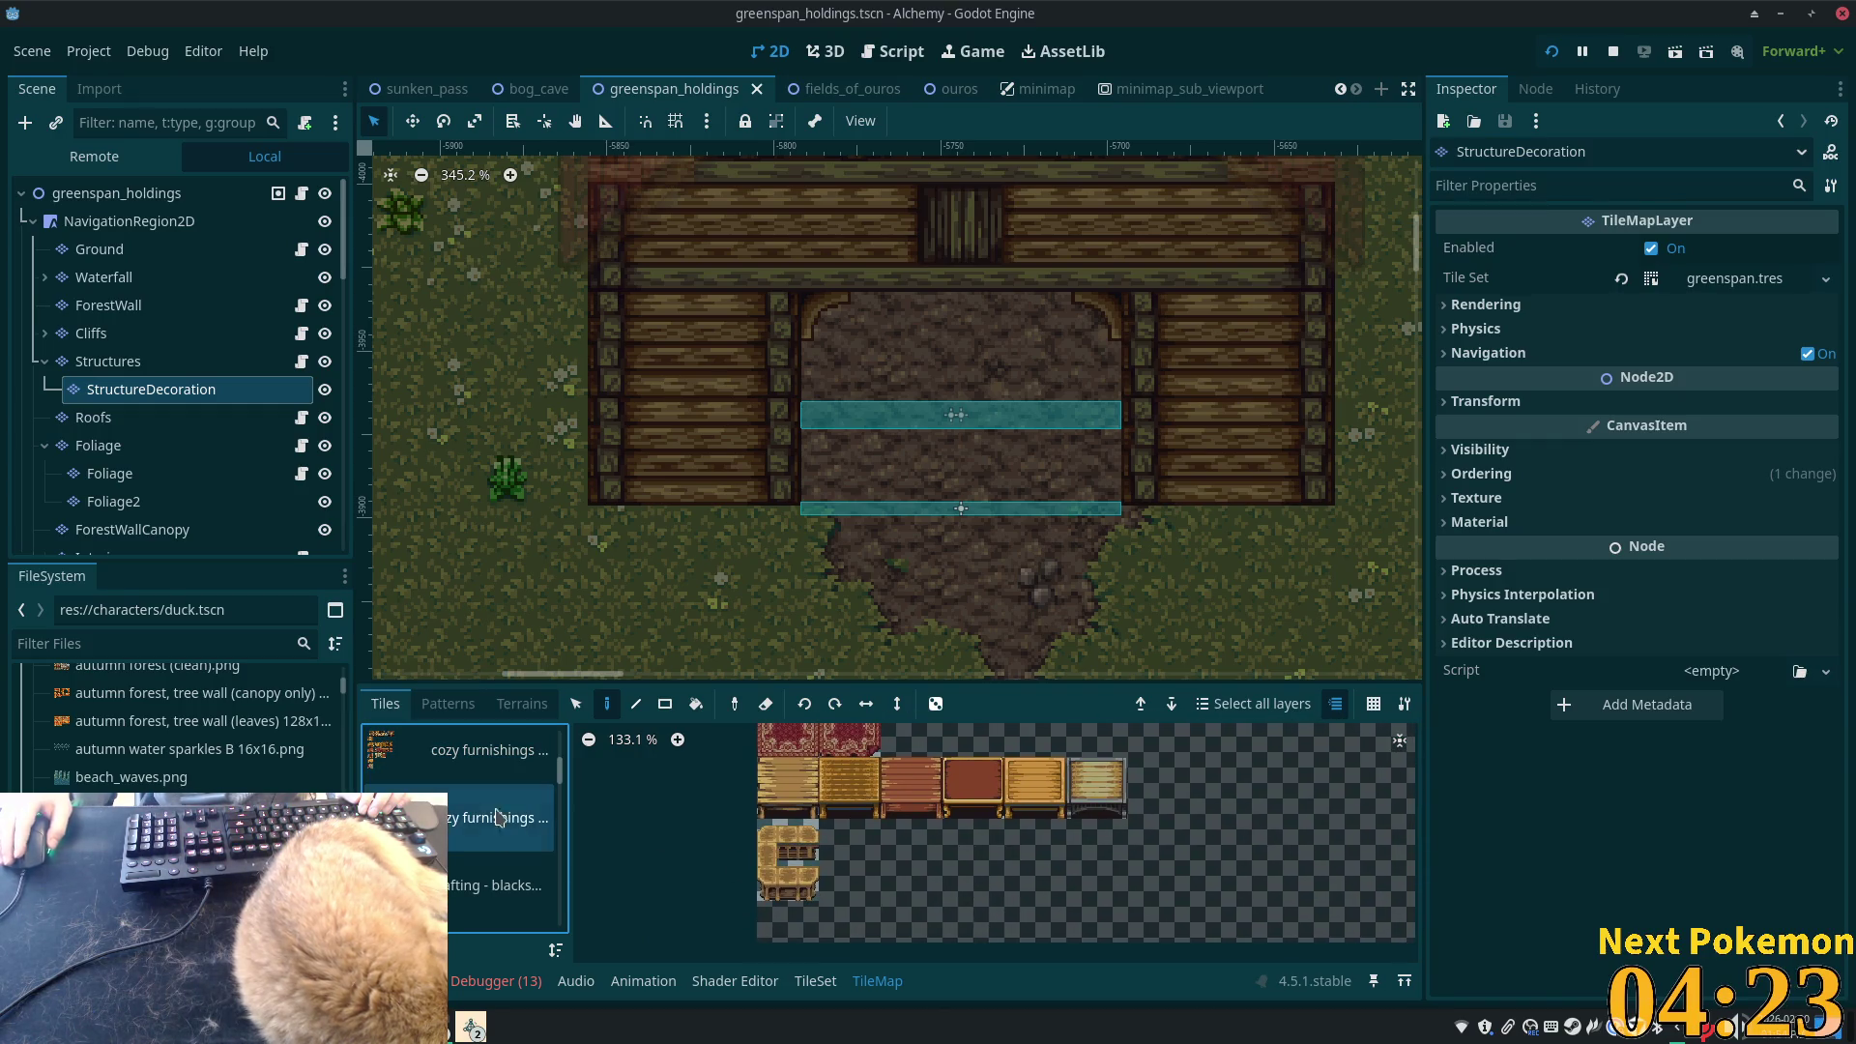
- Pick the two stacked barrel tiles from the blacksmith crafting sheet
click(503, 882)
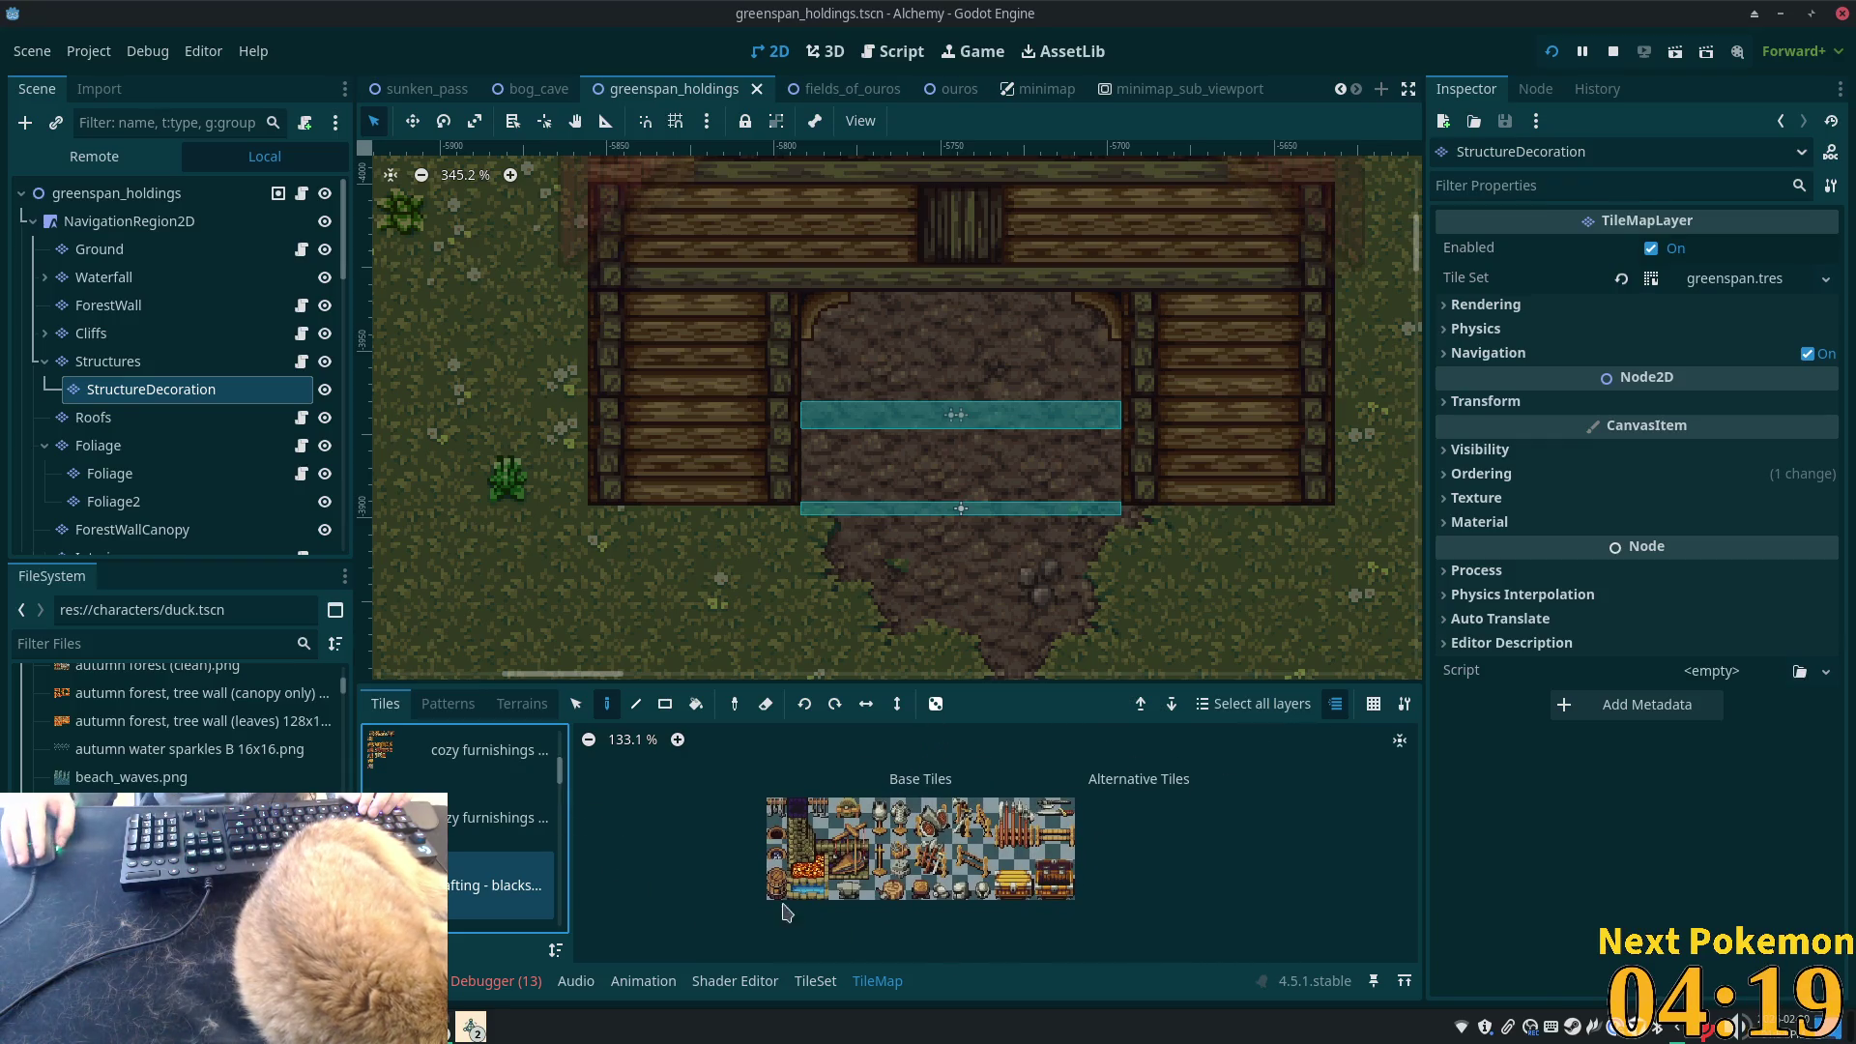
scroll(774, 899, up, 5)
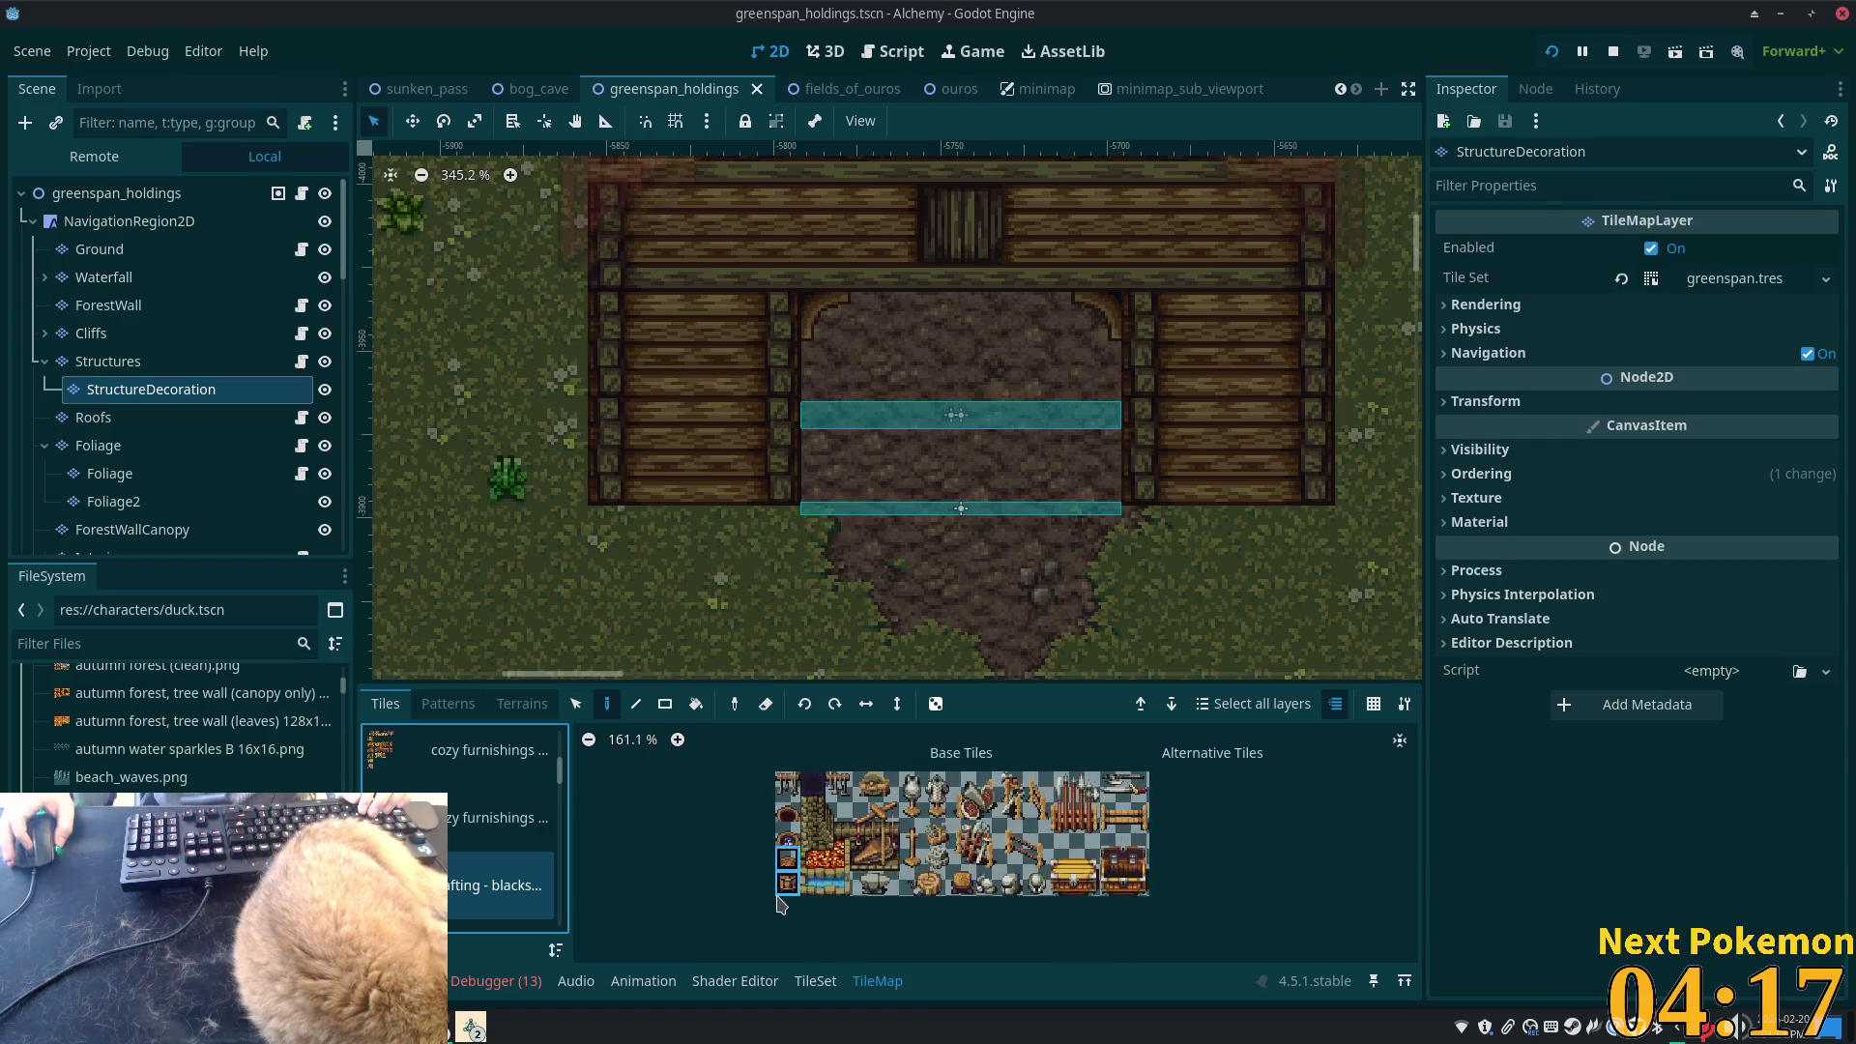
drag(846, 866, 846, 817)
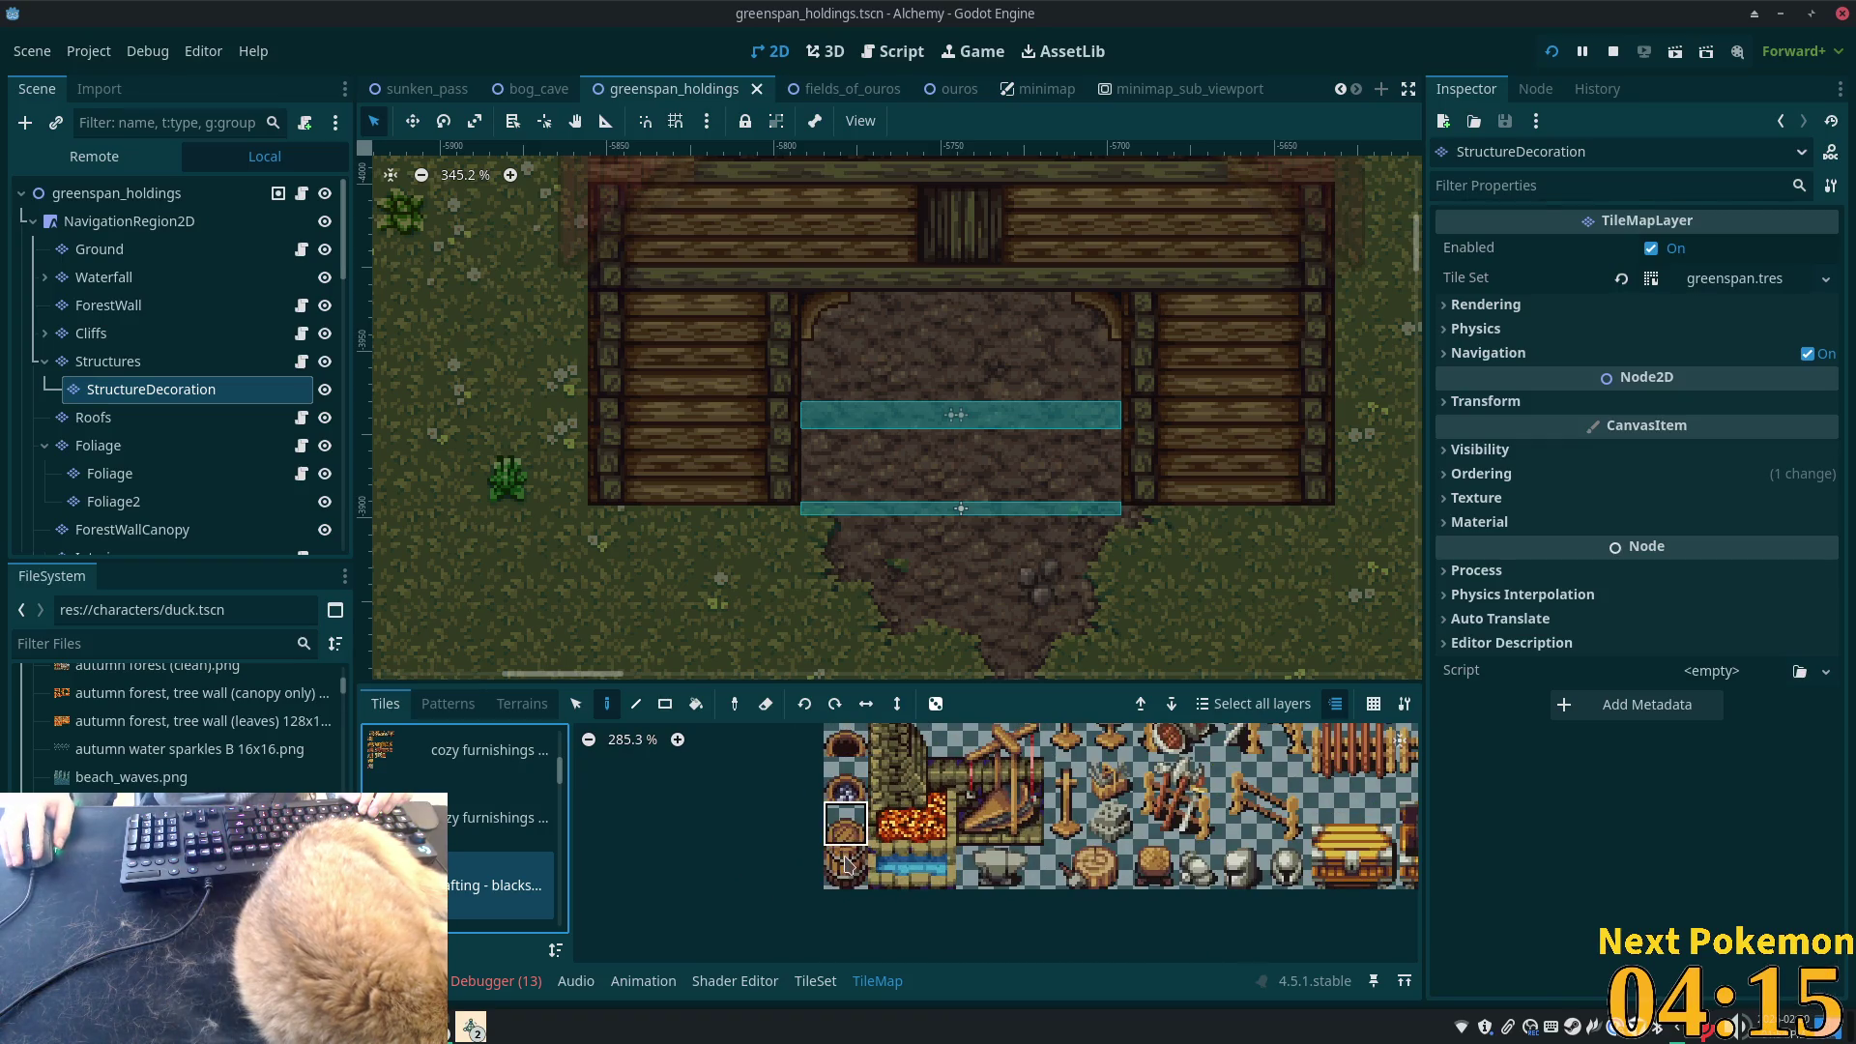
- Look through the farming crops and extended farming crops atlases
scroll(505, 860, down, 2)
click(498, 875)
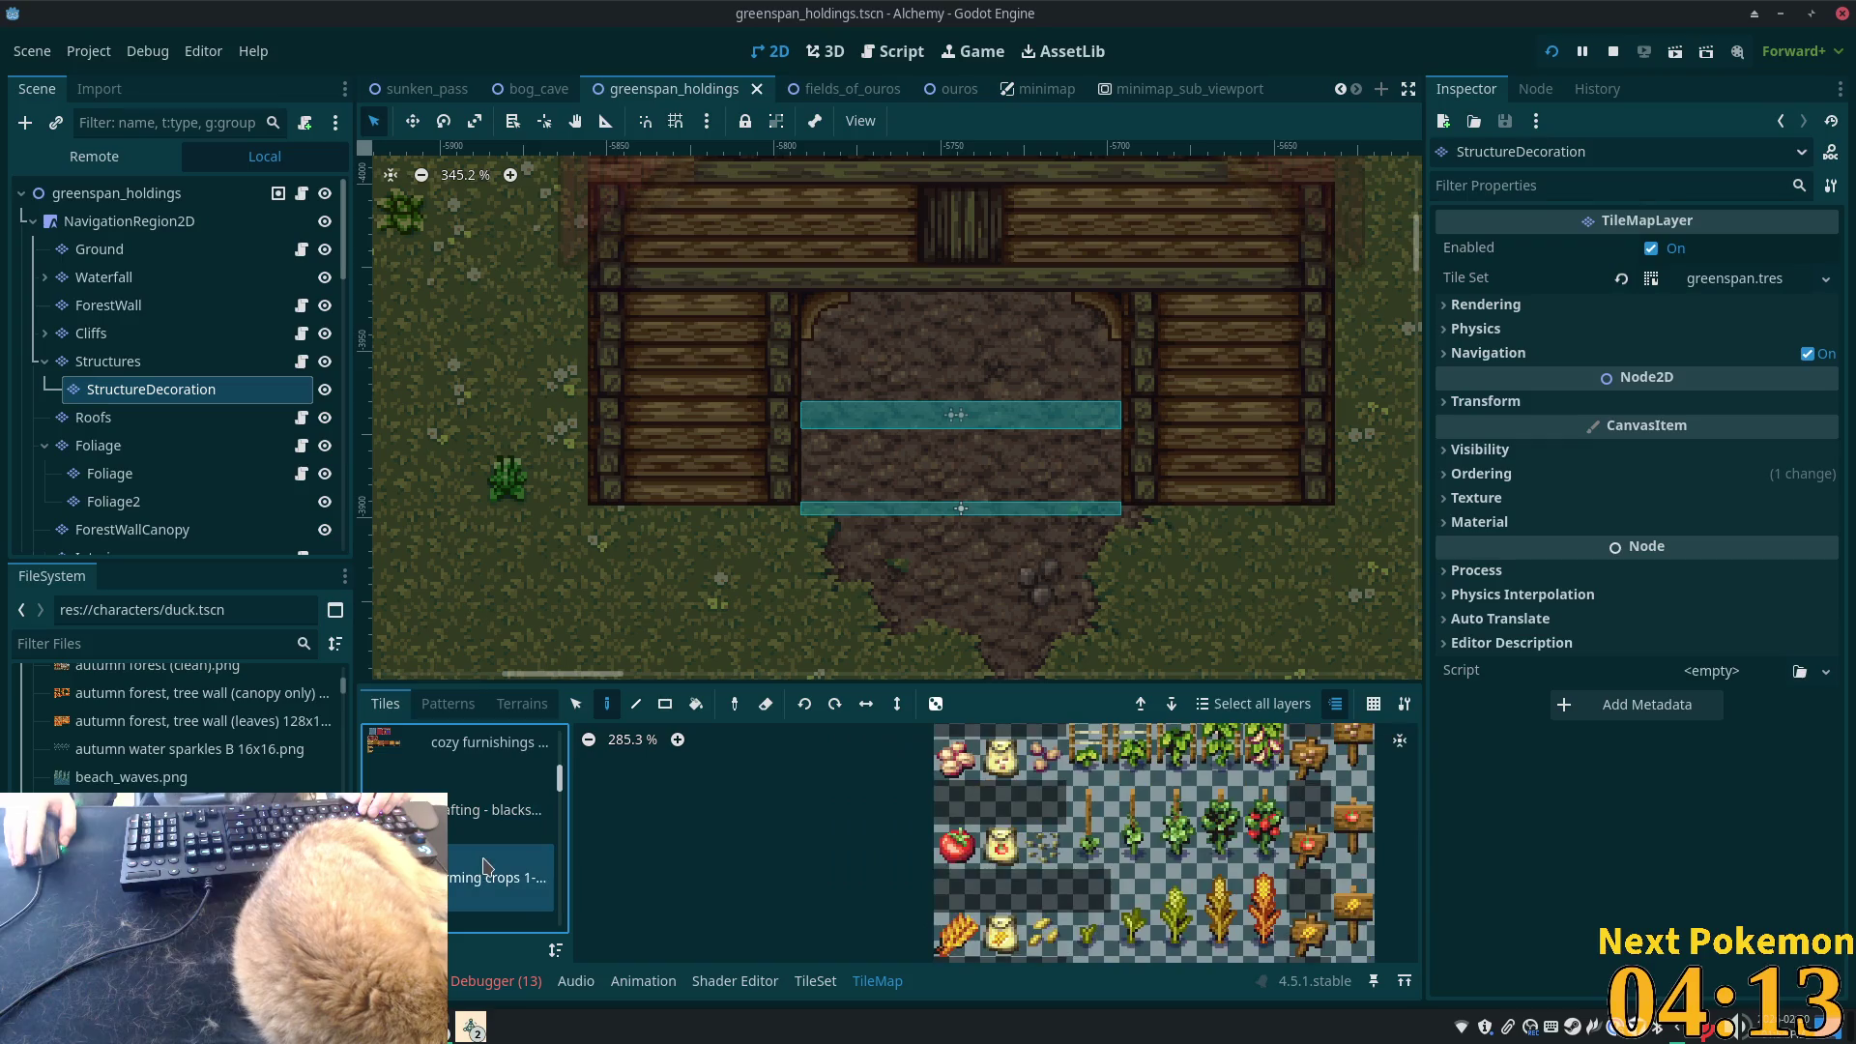
scroll(848, 850, down, 3)
scroll(848, 850, down, 5)
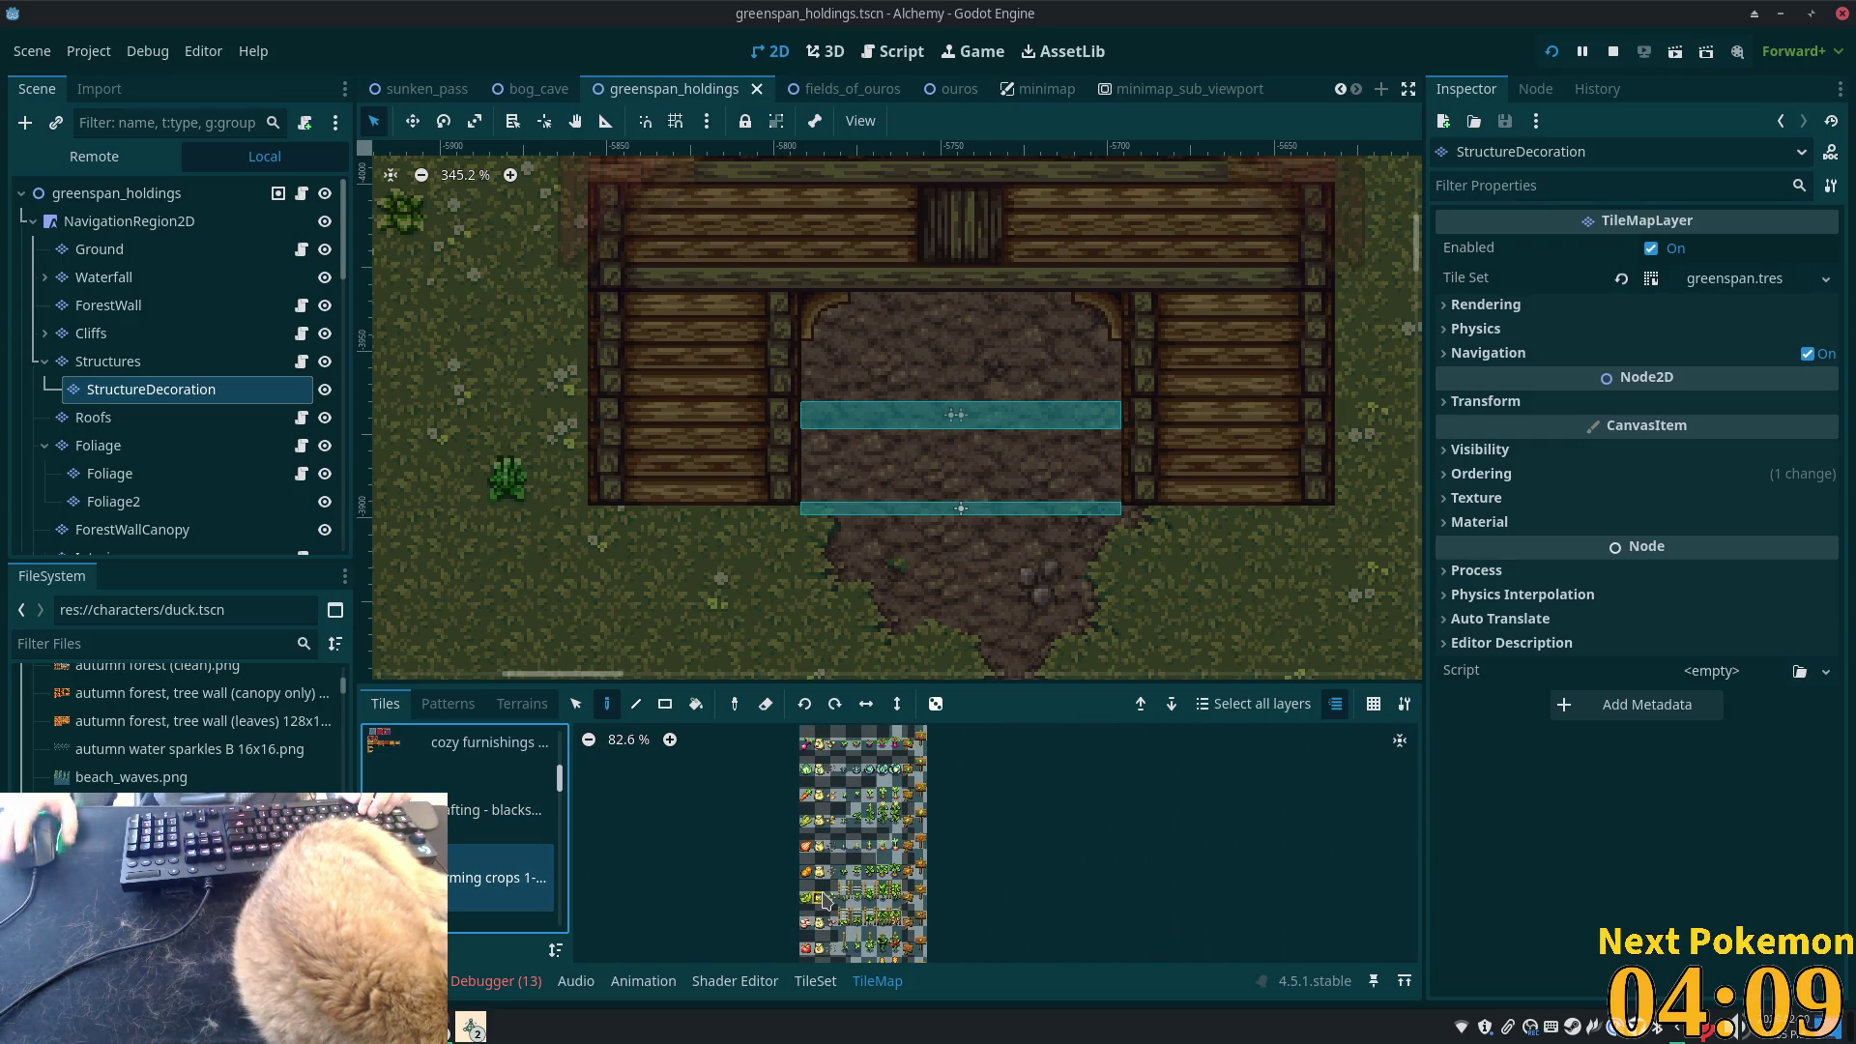
mouse_move(822, 899)
mouse_down()
mouse_move(831, 957)
mouse_move(914, 875)
mouse_up()
scroll(913, 876, down, 5)
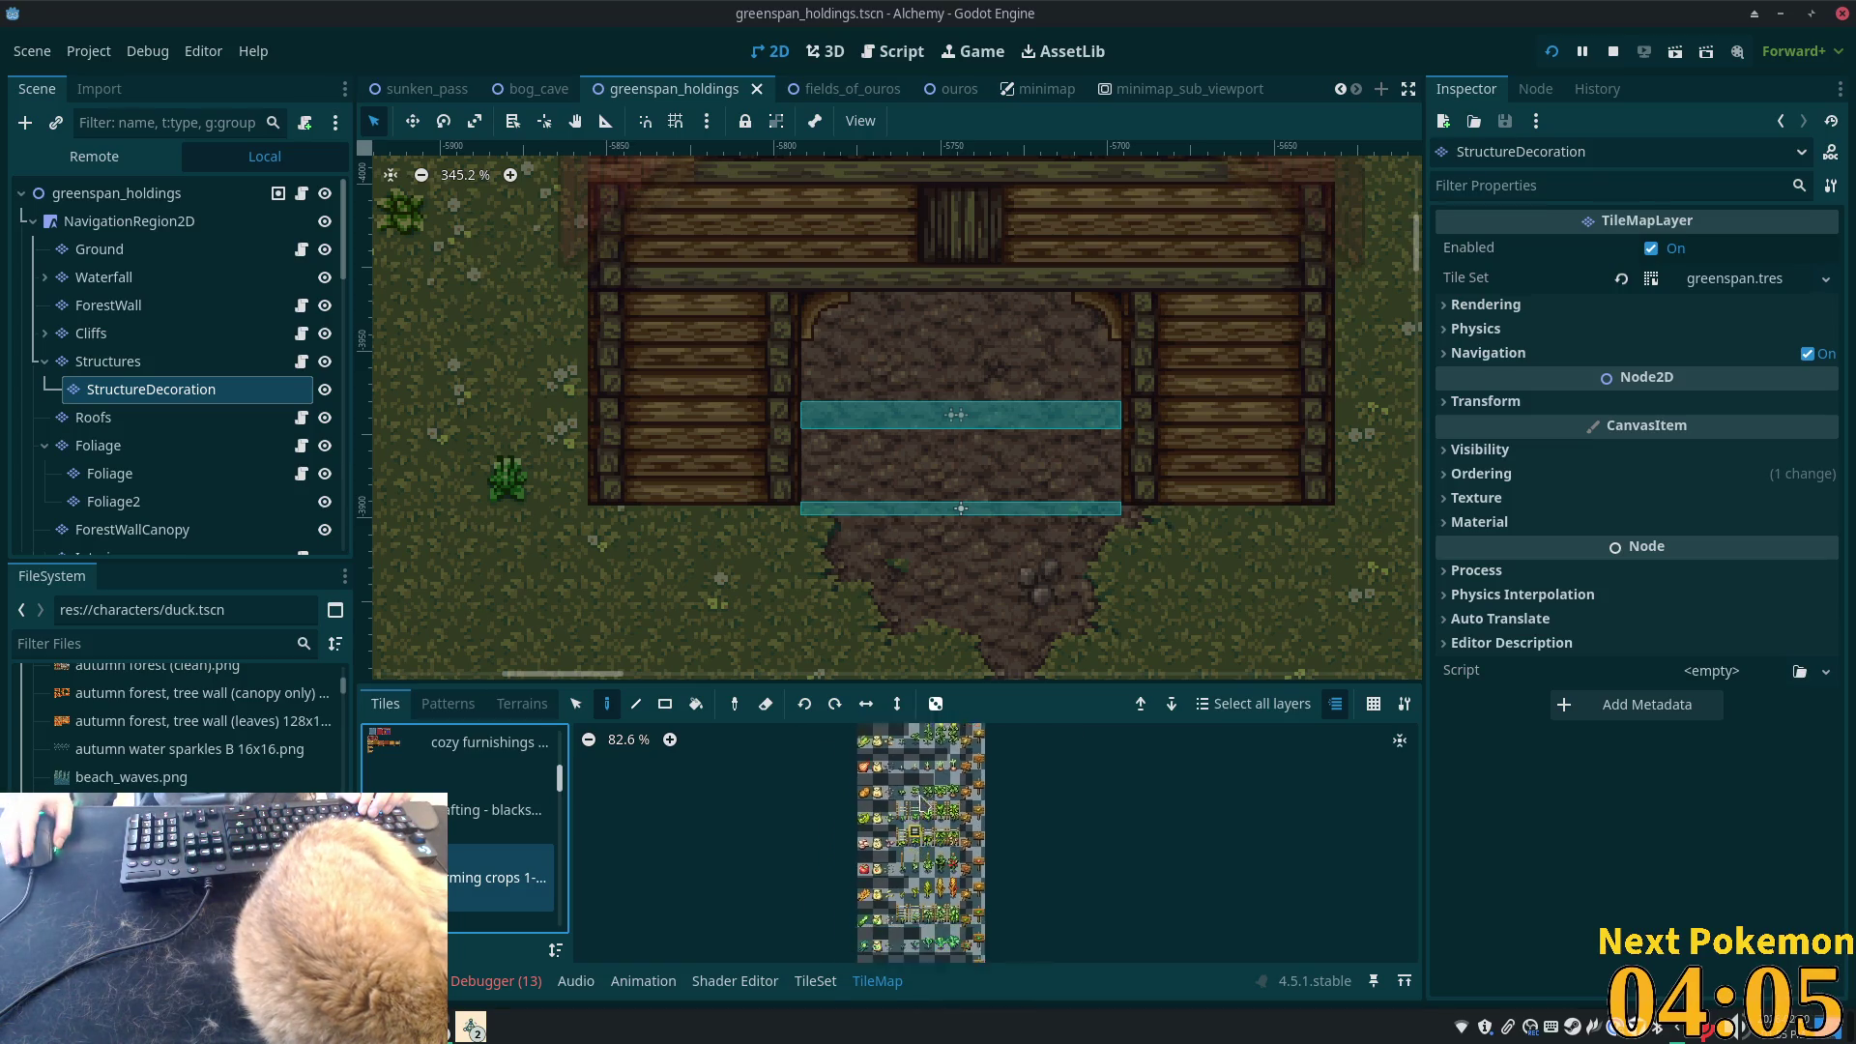
scroll(888, 951, up, 1)
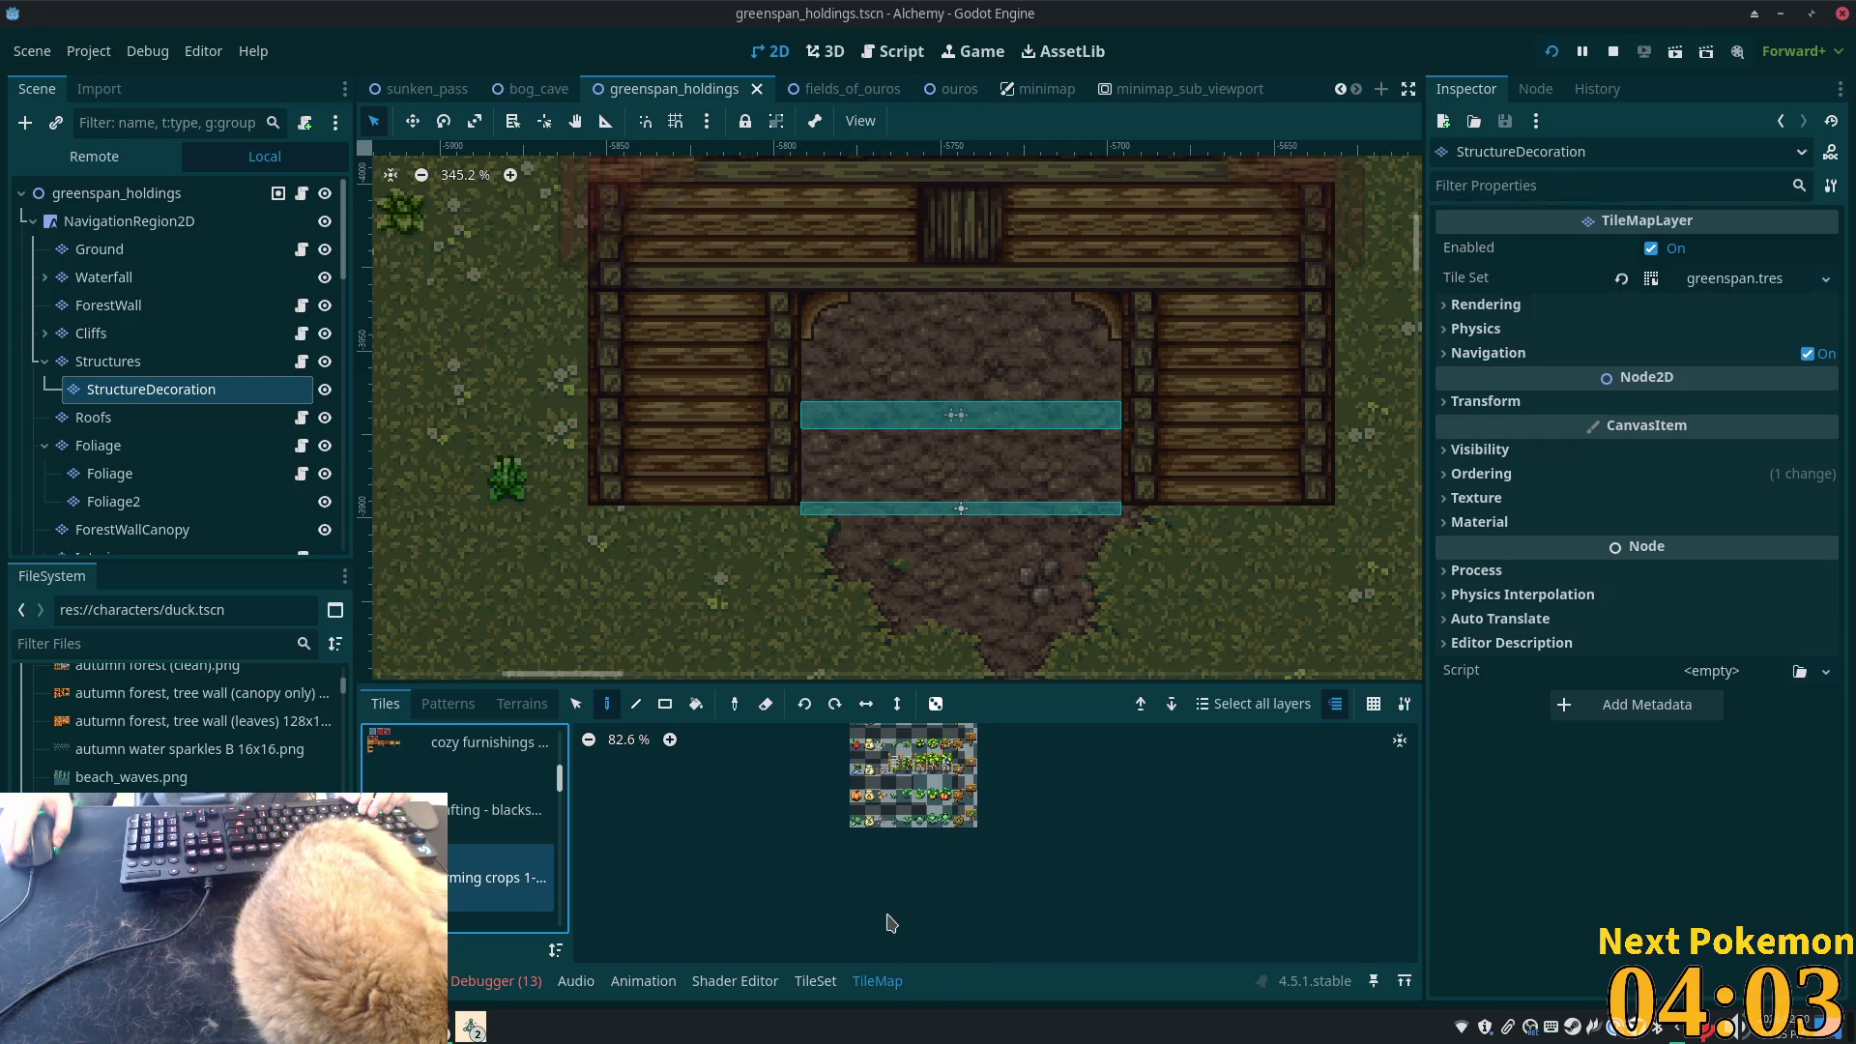
scroll(449, 863, down, 1)
click(448, 863)
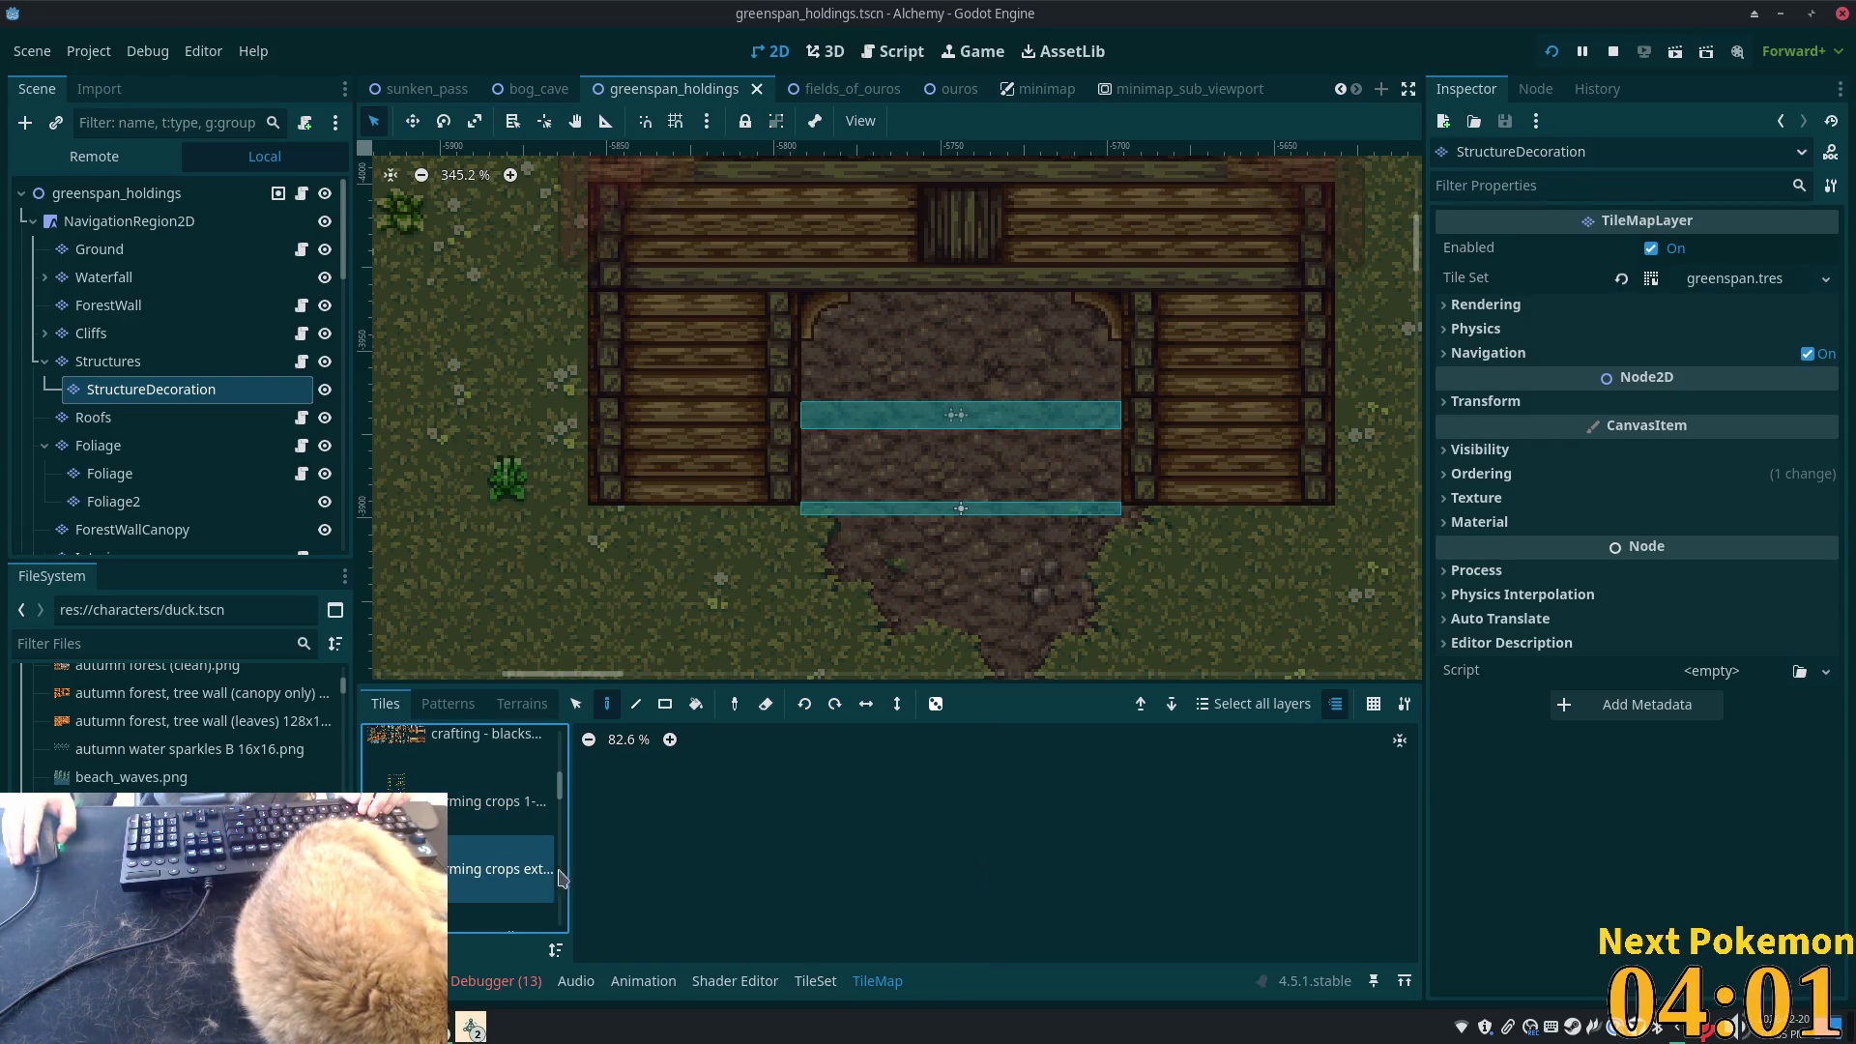
scroll(759, 837, up, 1)
mouse_move(759, 831)
mouse_down()
mouse_move(822, 802)
mouse_move(938, 824)
mouse_up()
scroll(938, 825, up, 12)
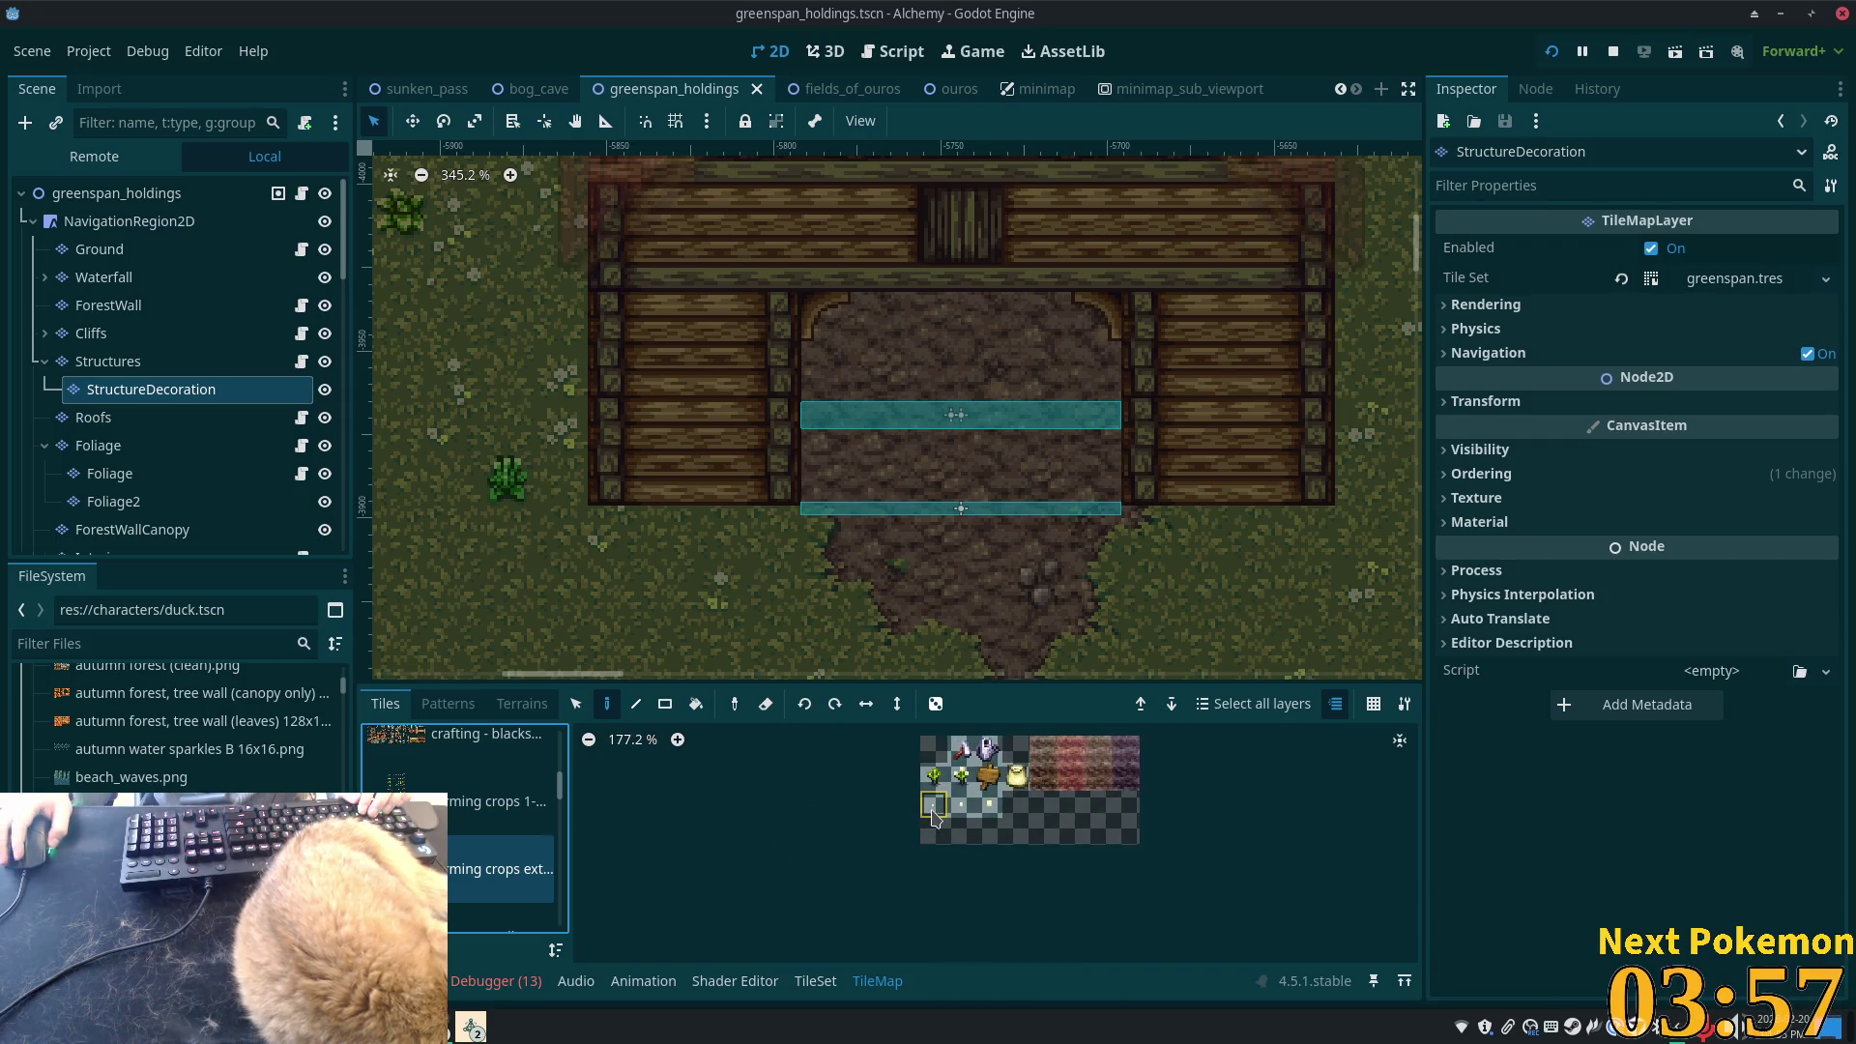
- After viewing fences and walls, pick a single fishing prop tile from the fishing objects sheet
click(483, 914)
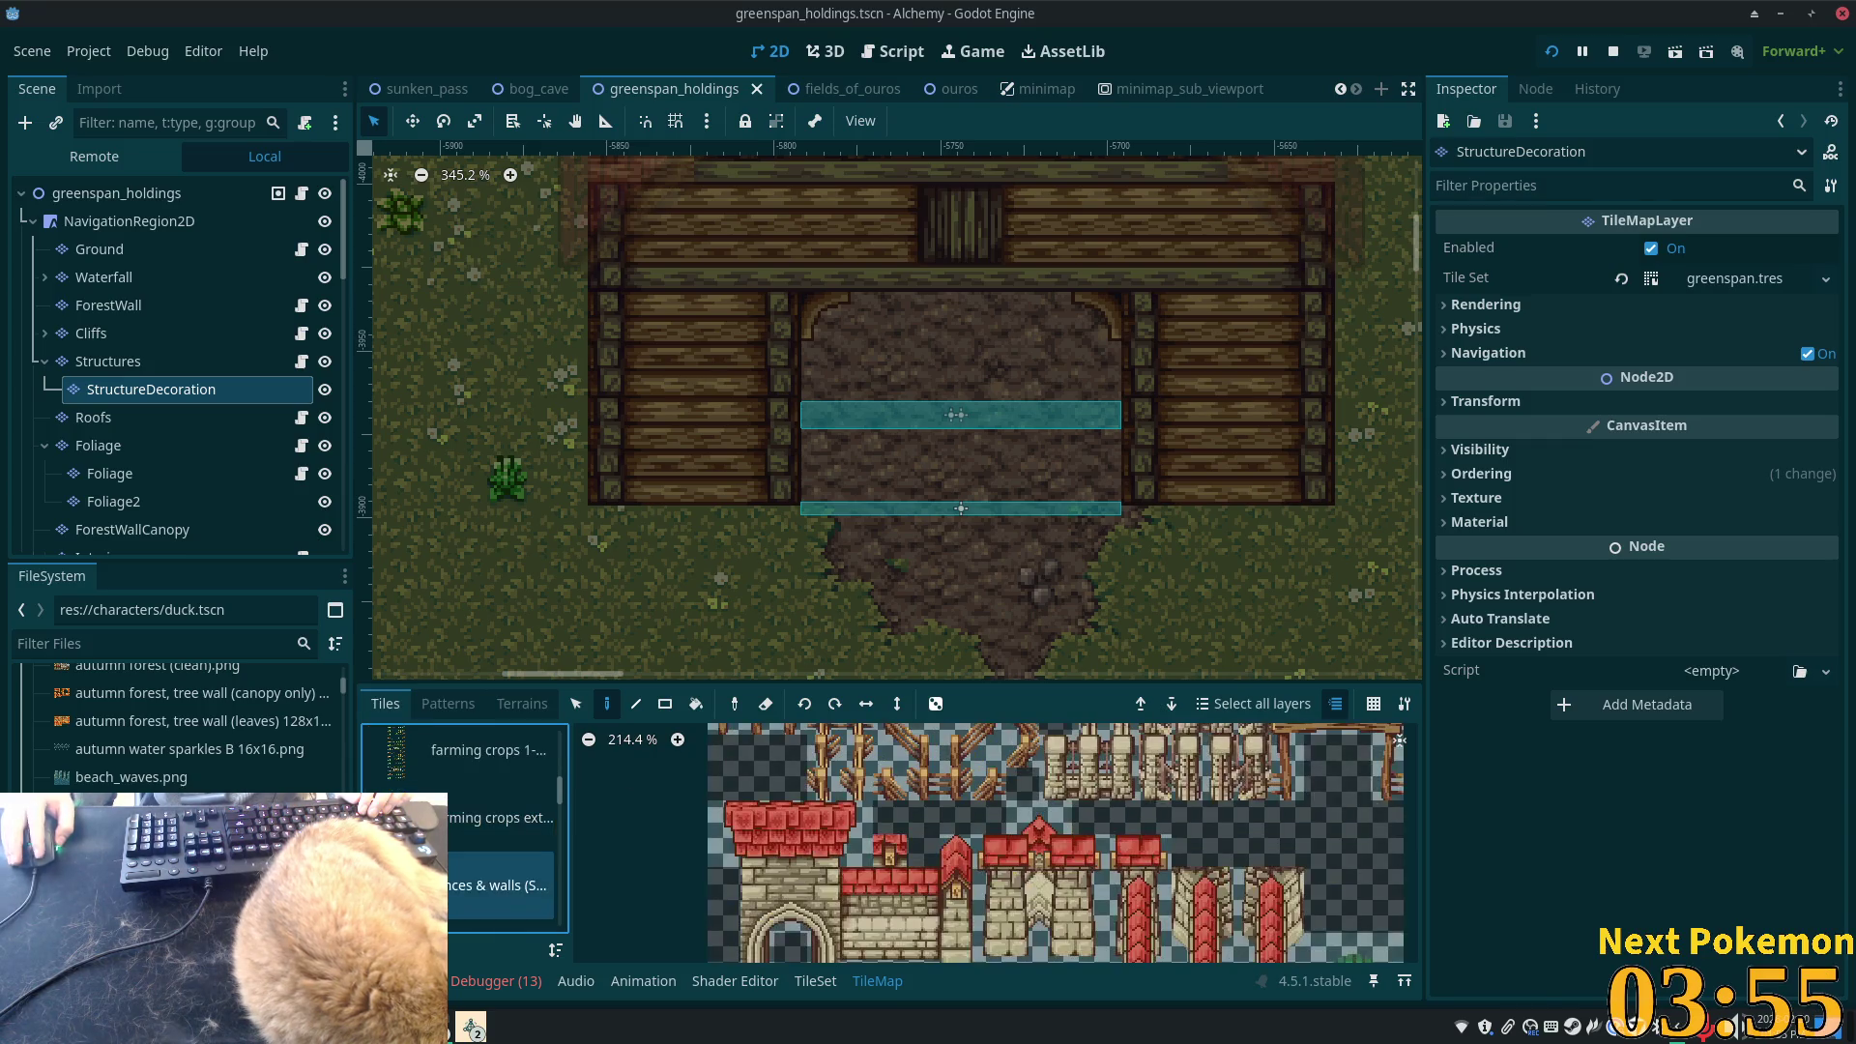
click(459, 839)
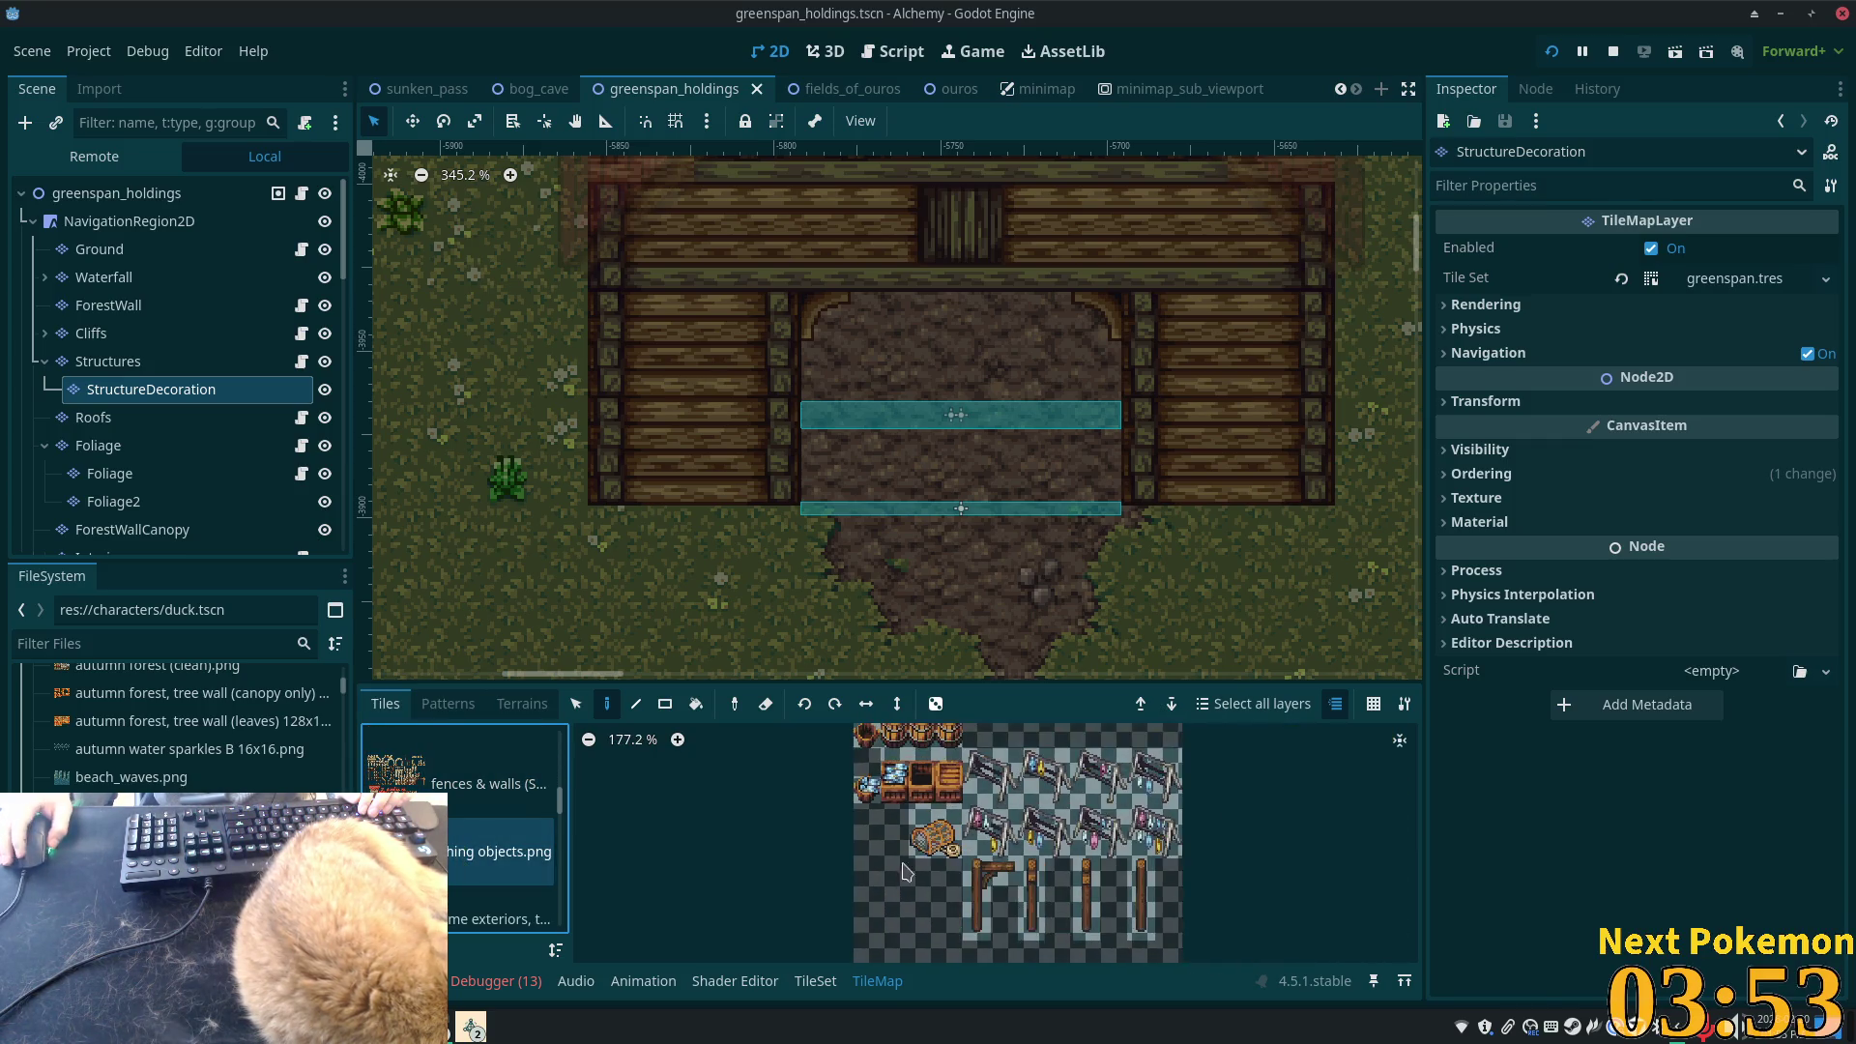
scroll(1083, 899, down, 2)
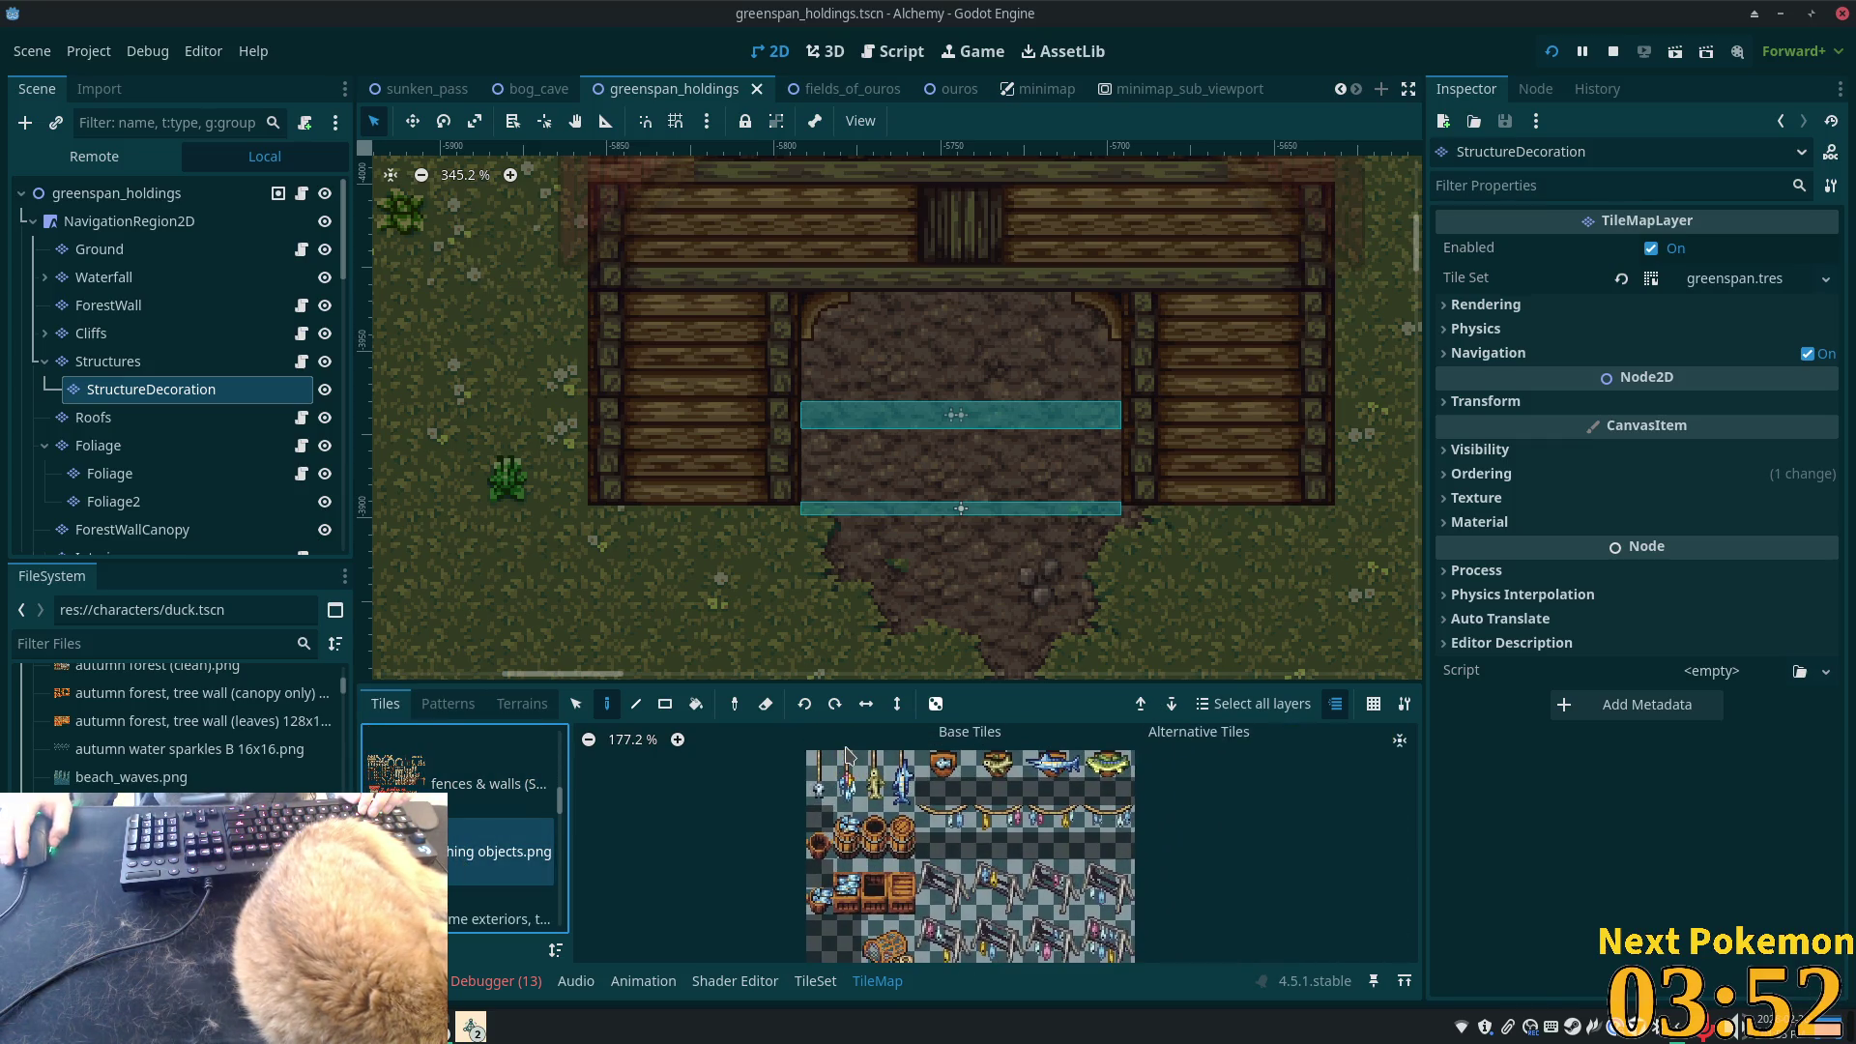
click(1124, 899)
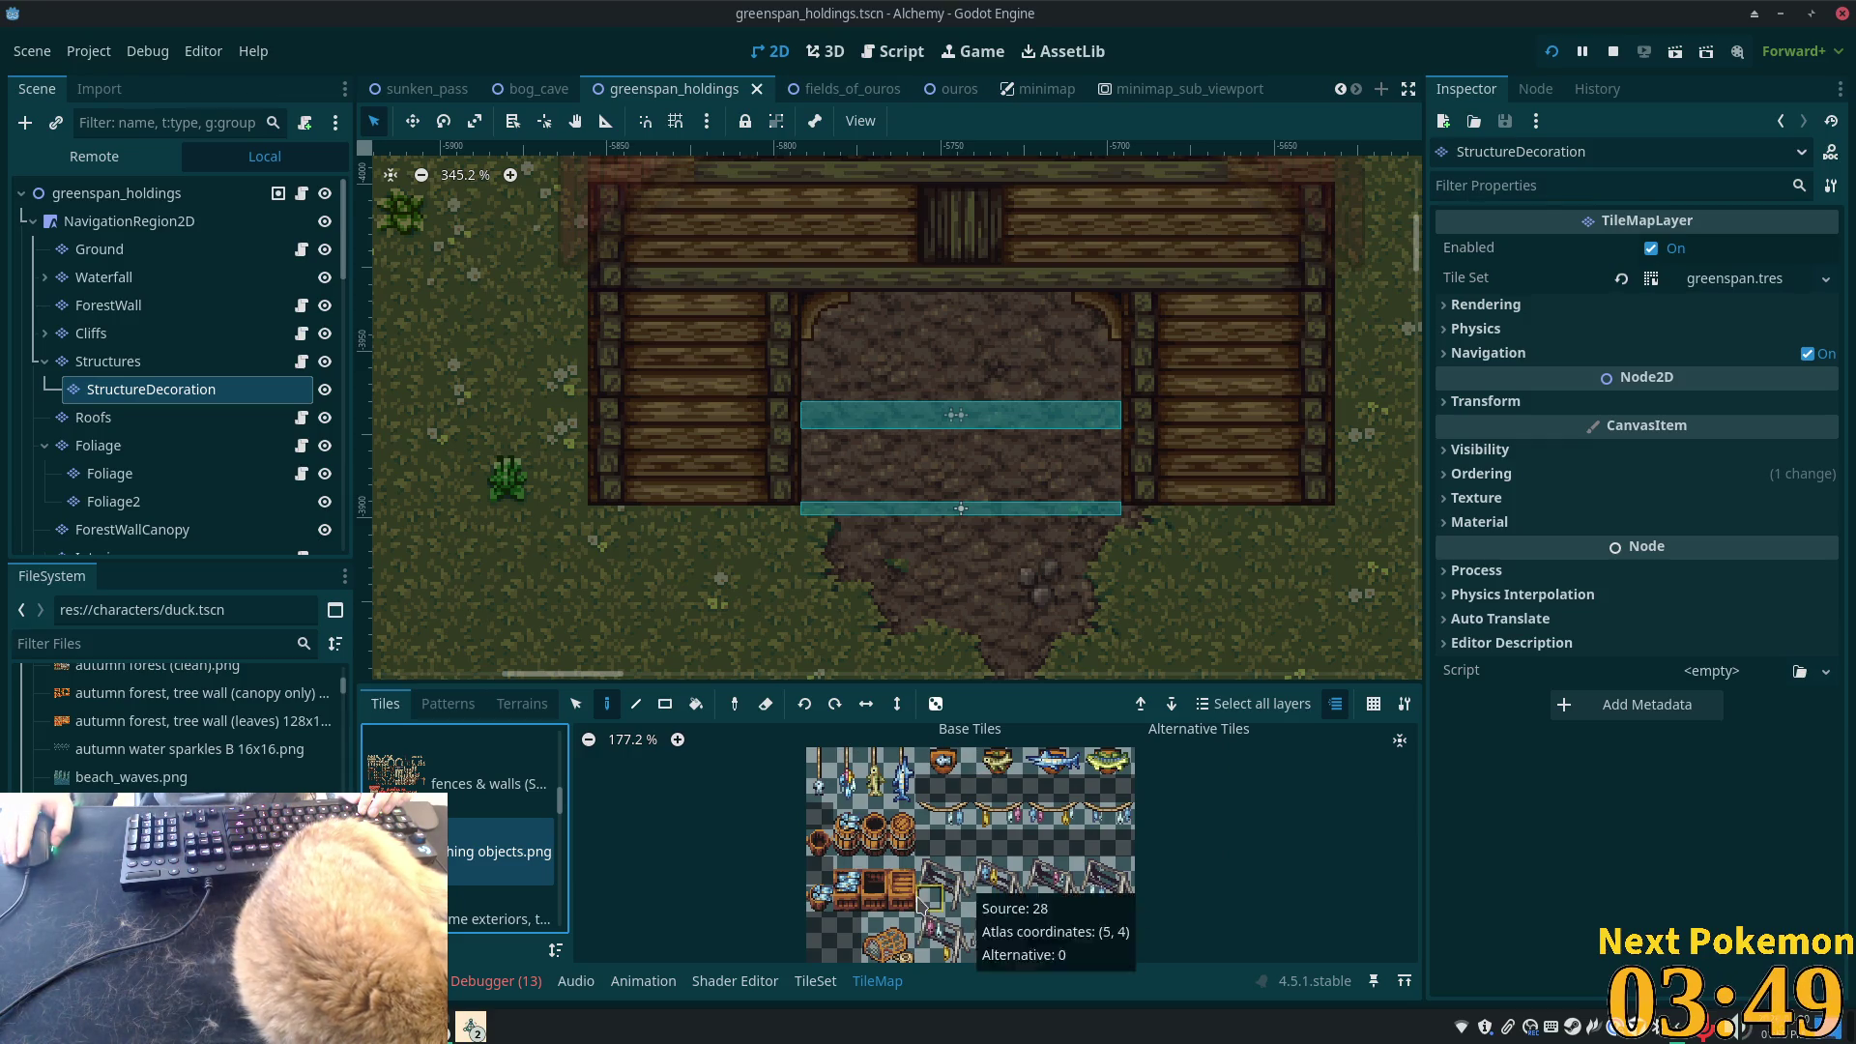
- Browse the home exteriors and home extras sheets, then display the livestock accessories tiles
scroll(783, 860, down, 2)
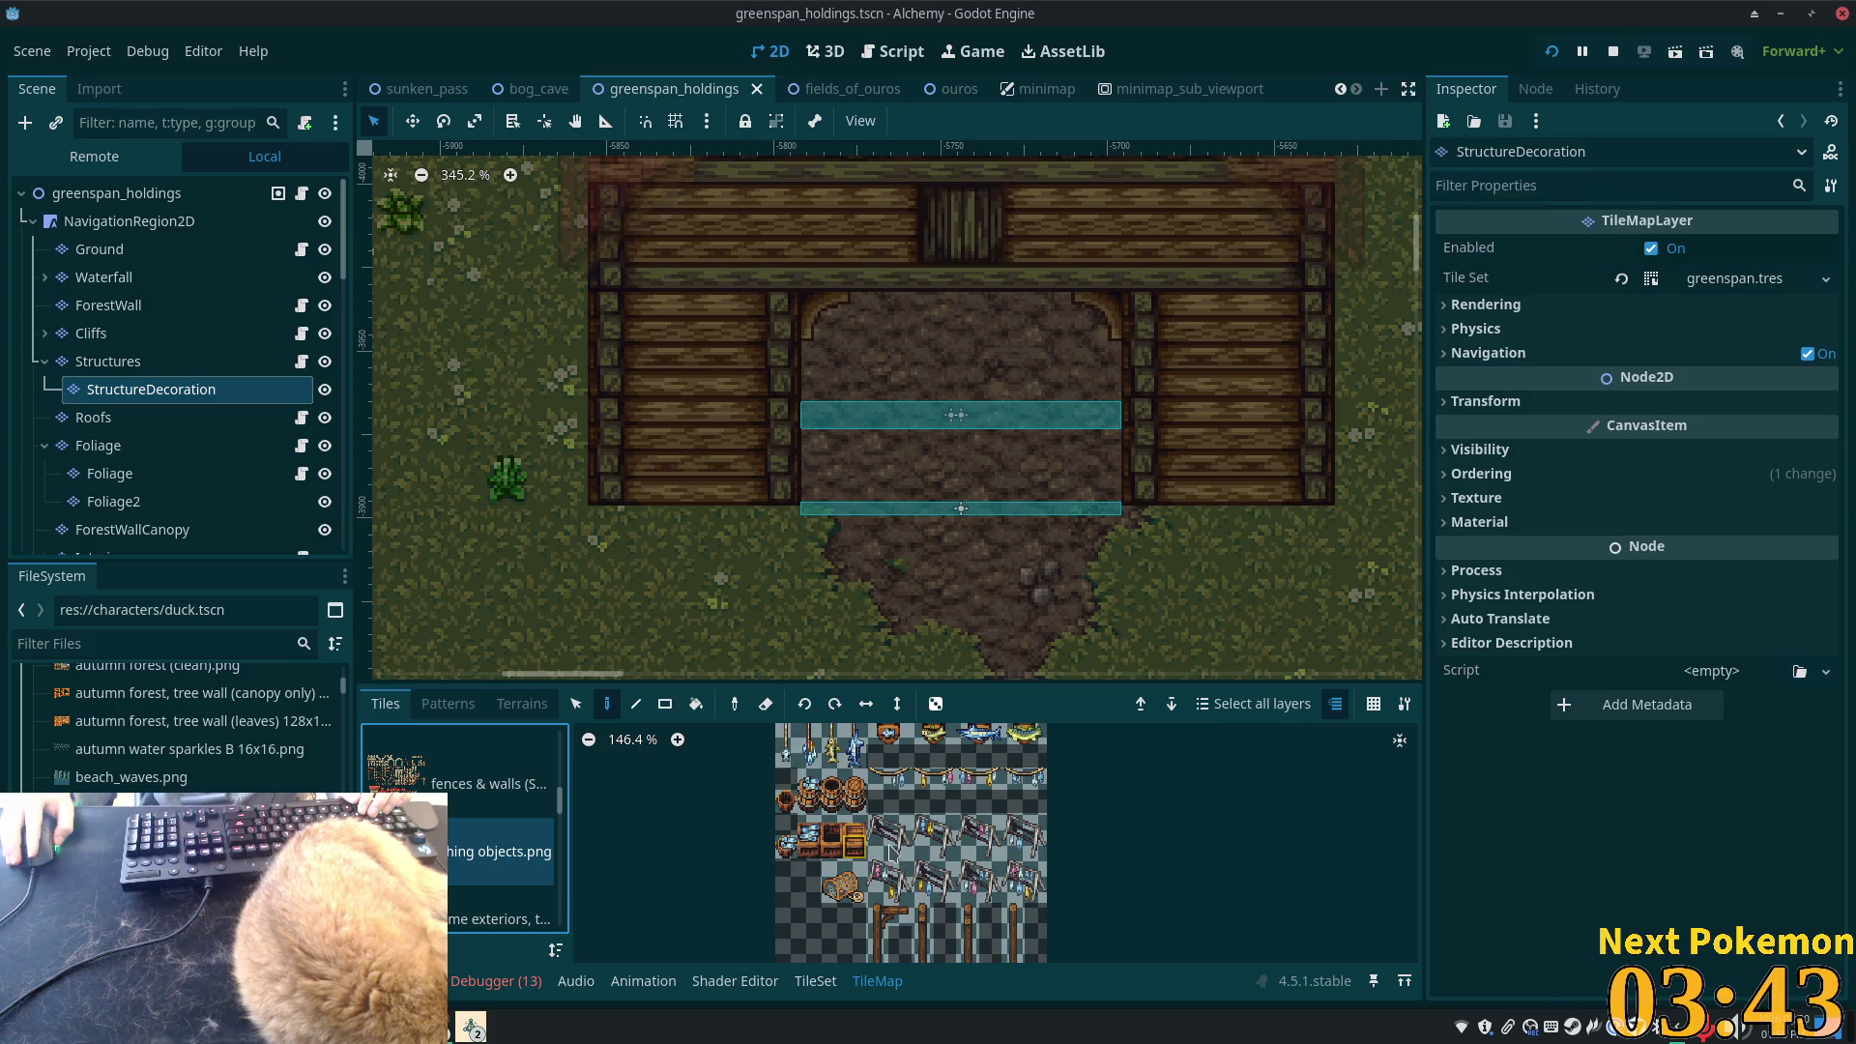
scroll(495, 904, down, 1)
click(494, 834)
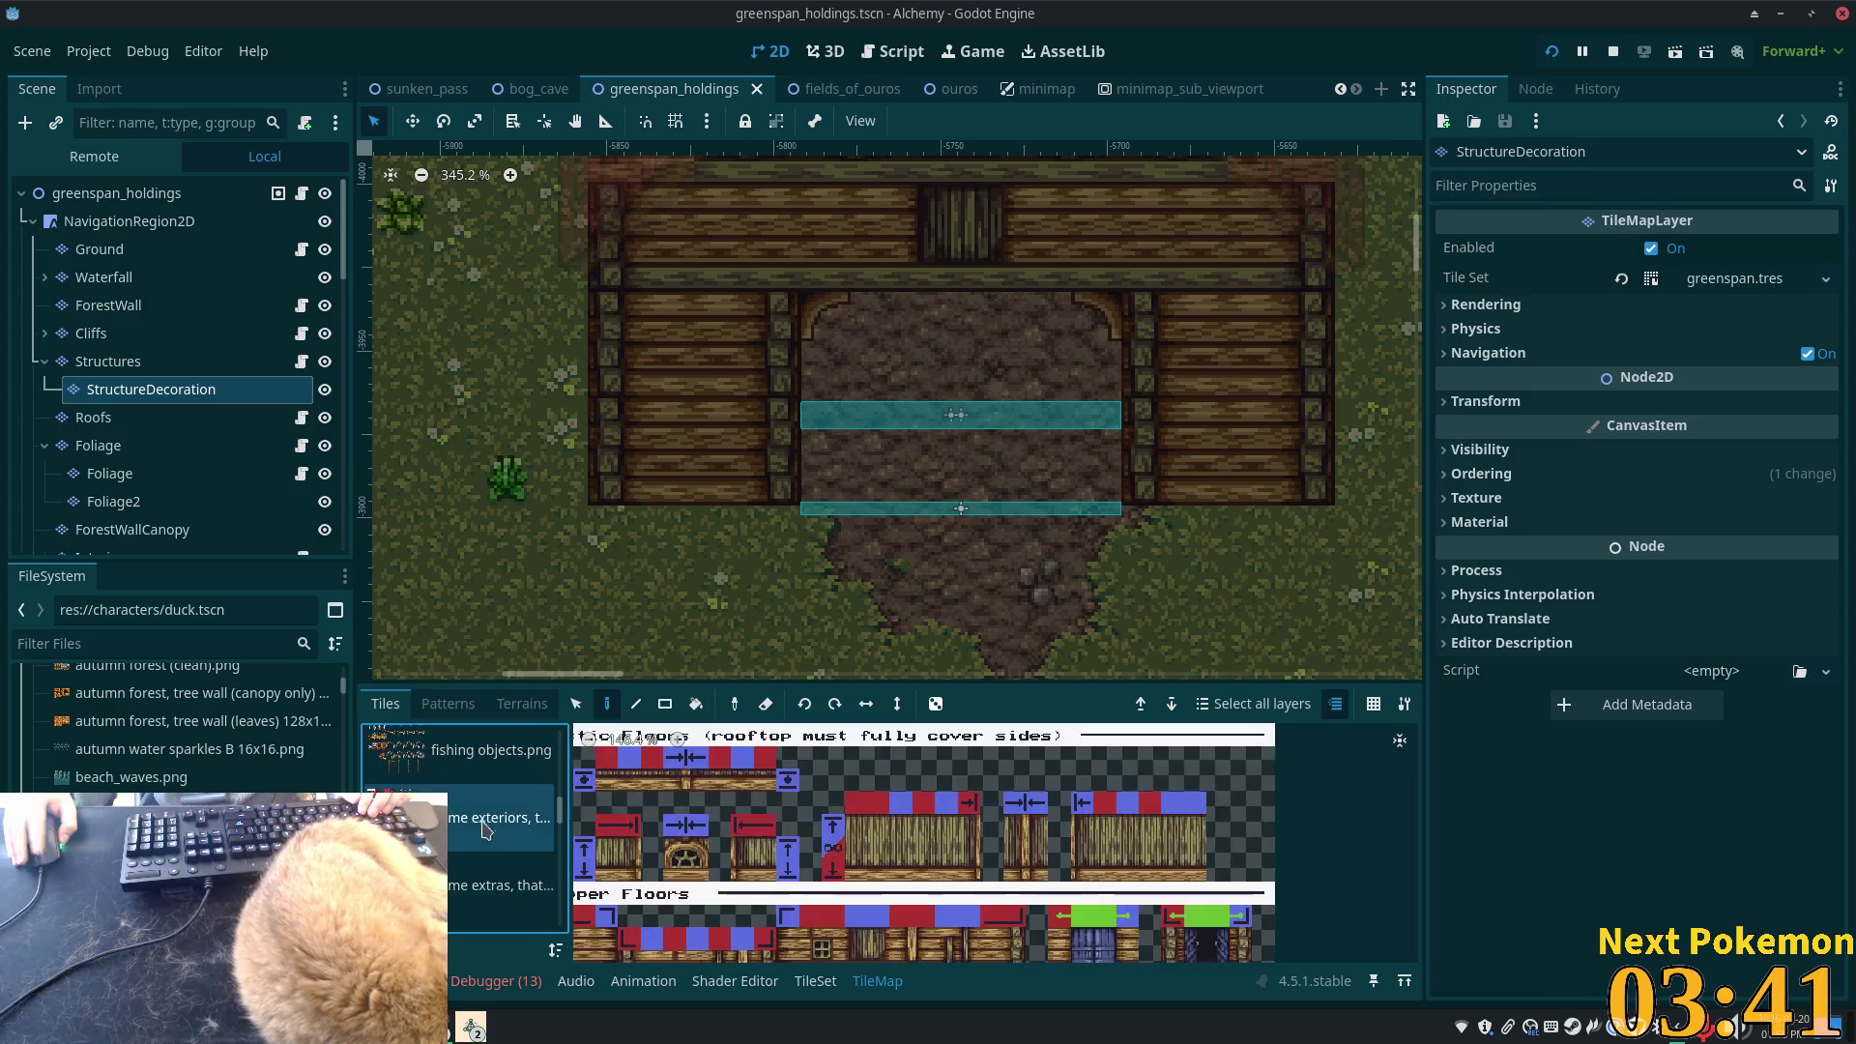
click(493, 885)
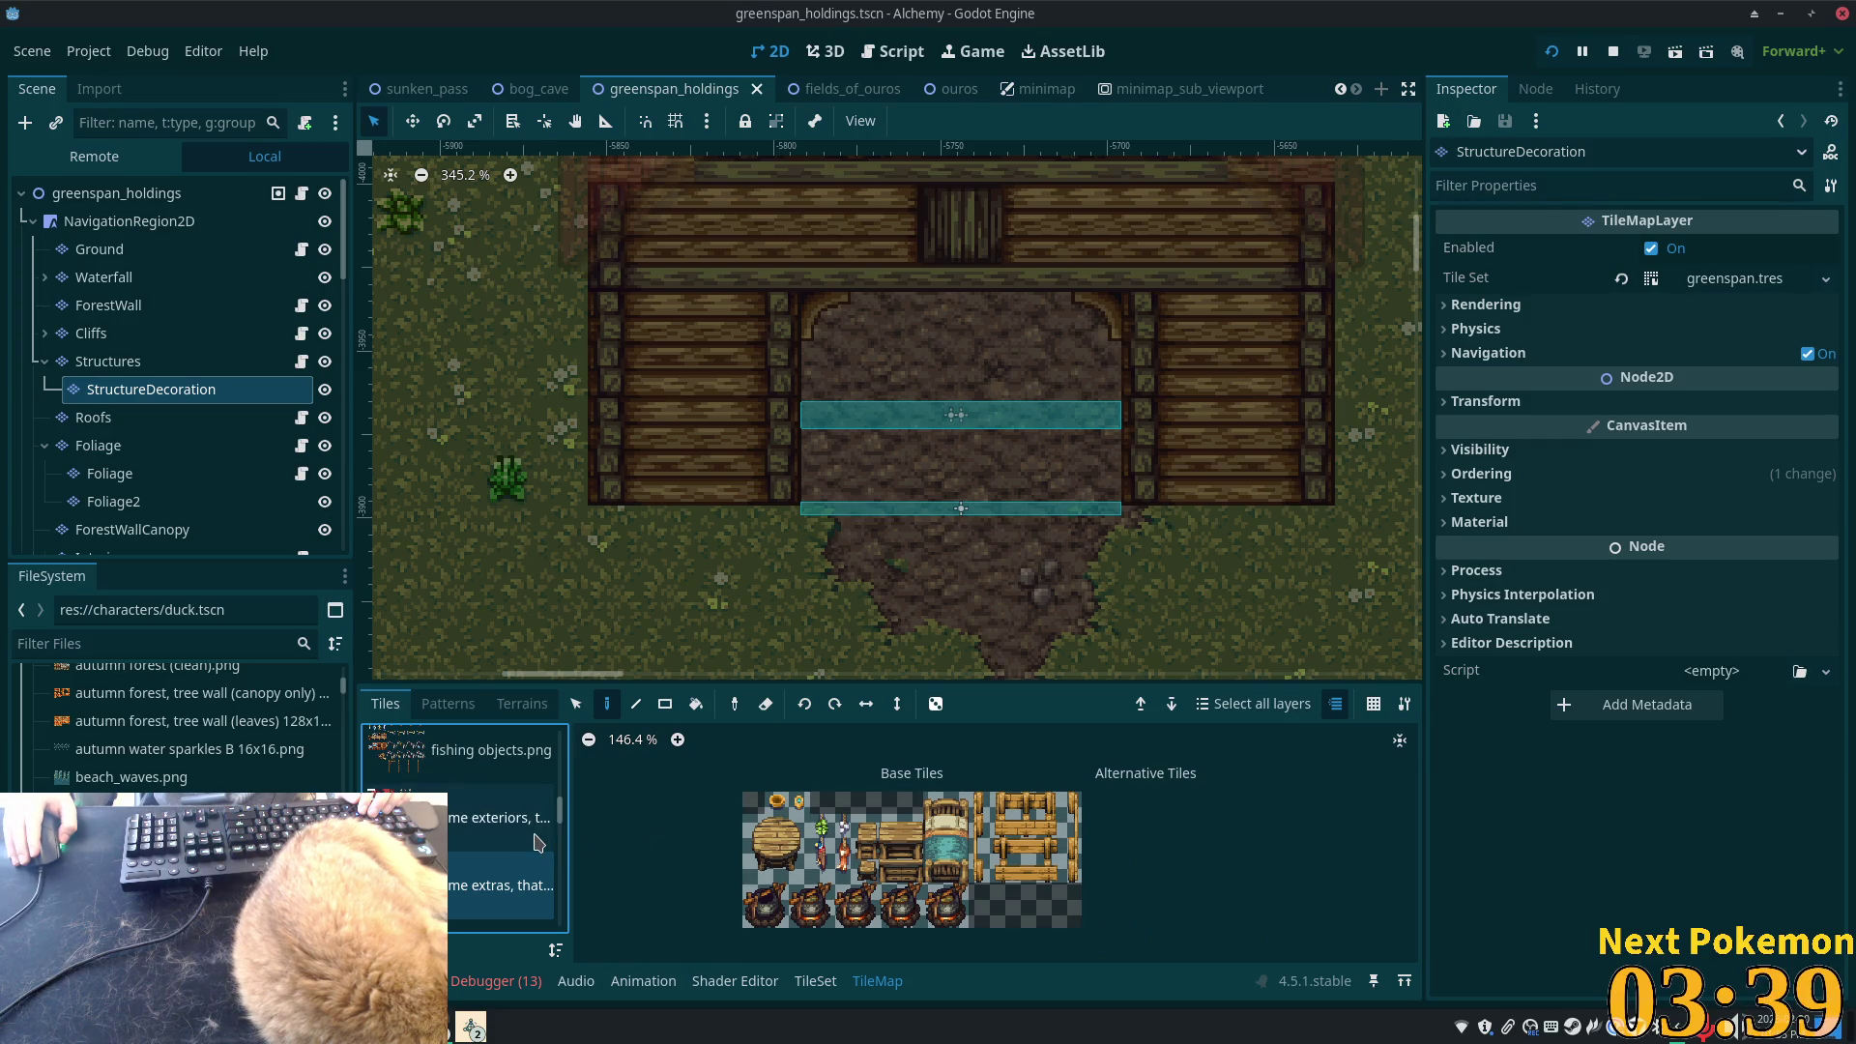
scroll(539, 844, down, 1)
click(502, 833)
click(502, 833)
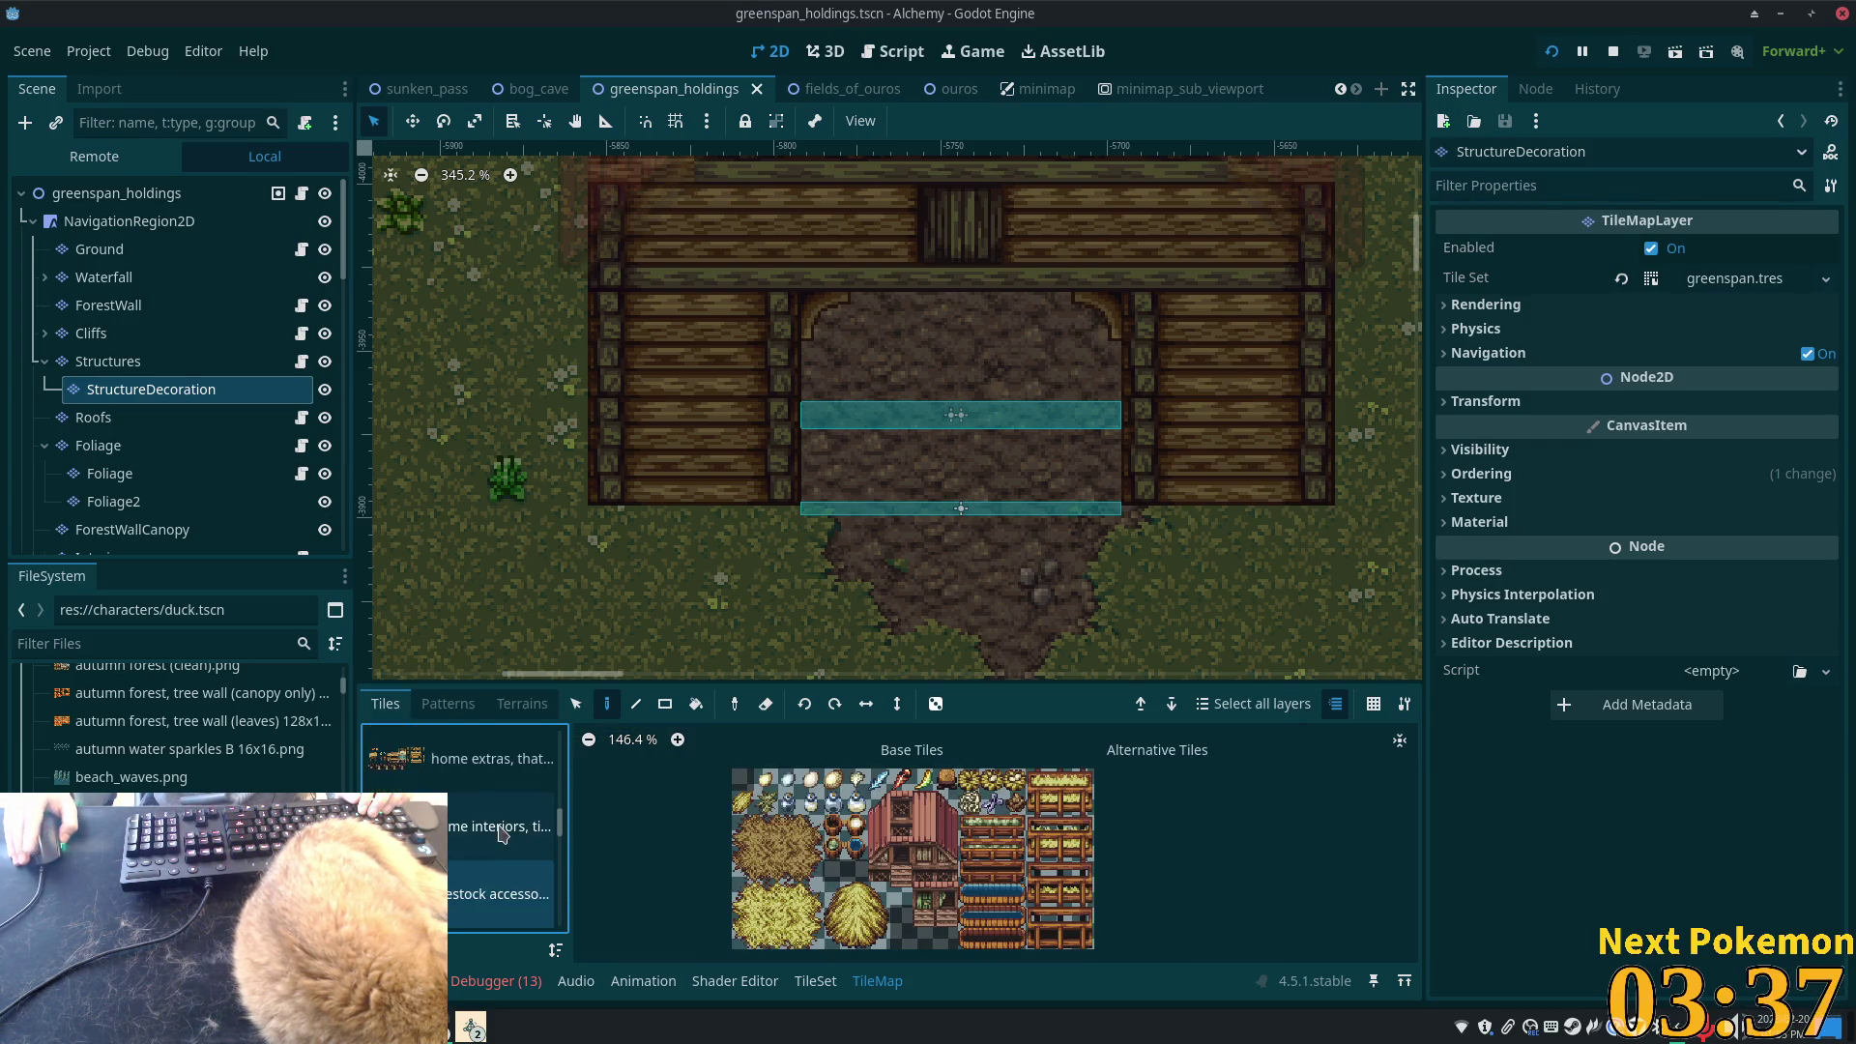
scroll(531, 837, down, 2)
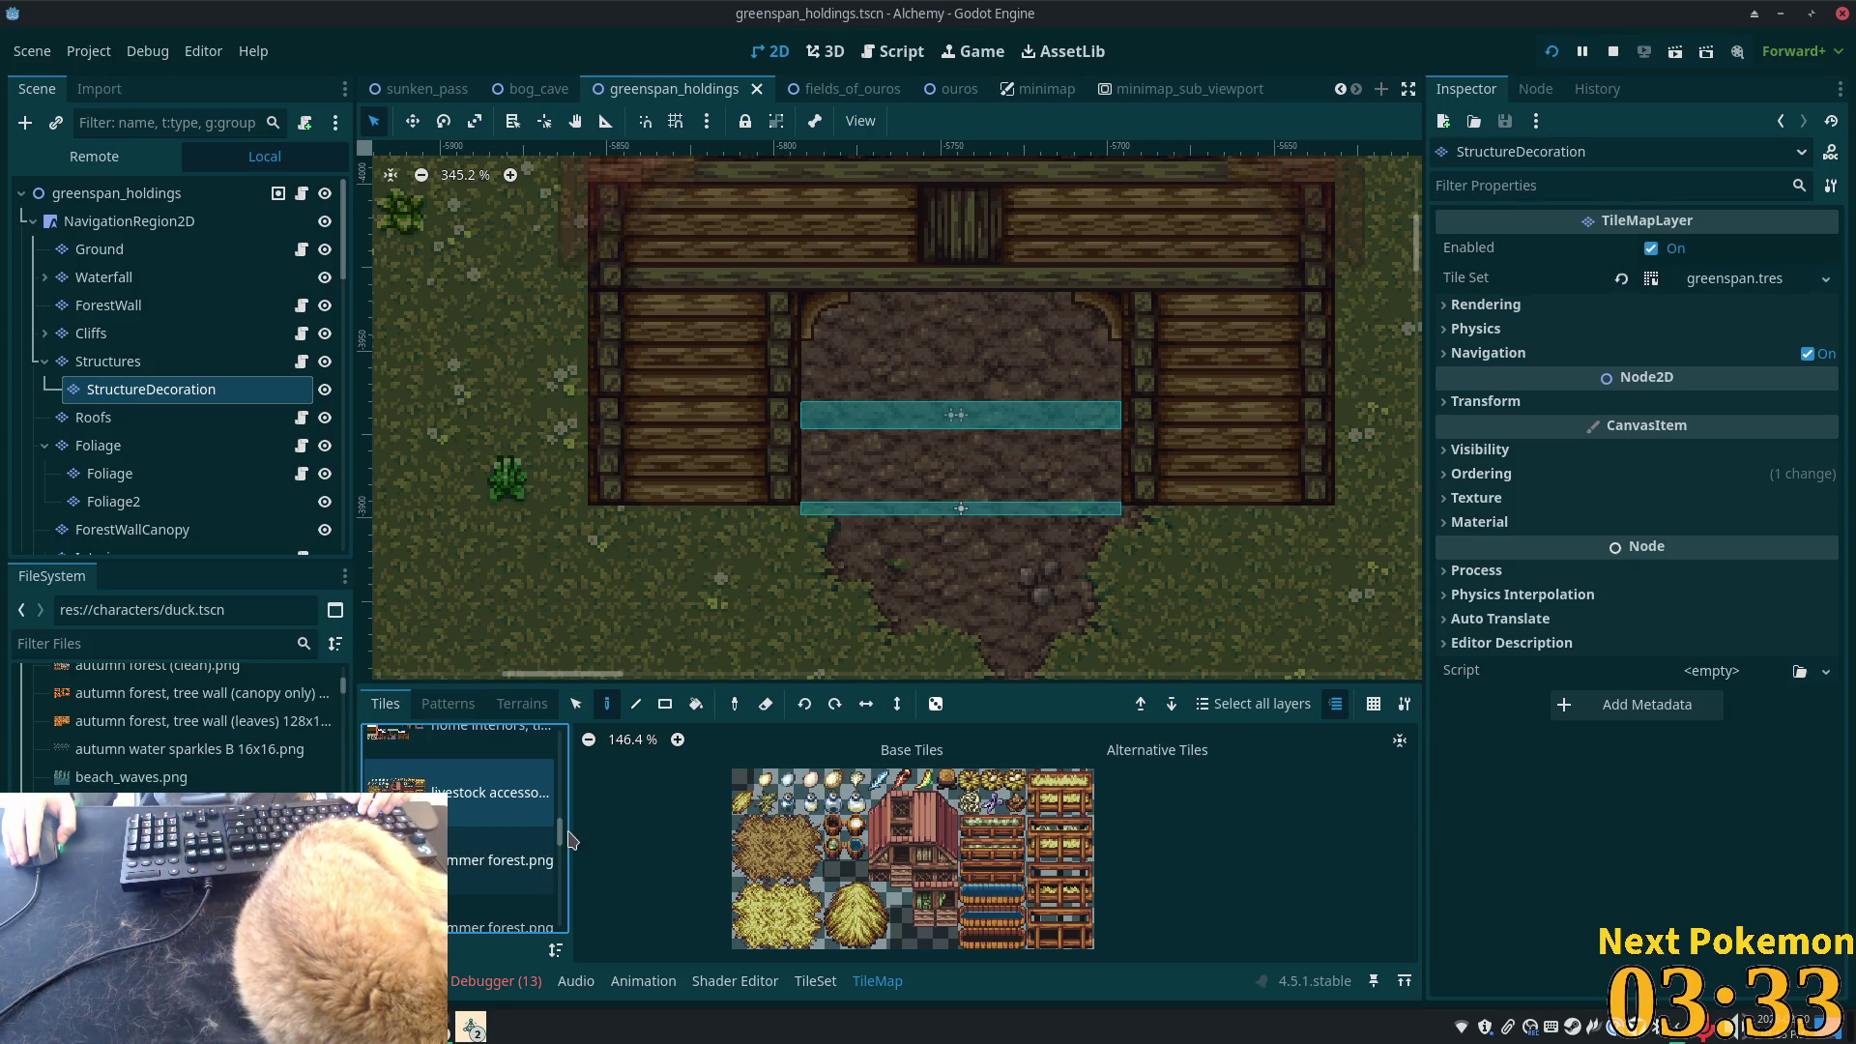
- Paint two 3x3 haystacks side by side below the barn, then select the greenspan_holdings root
drag(833, 892, 878, 938)
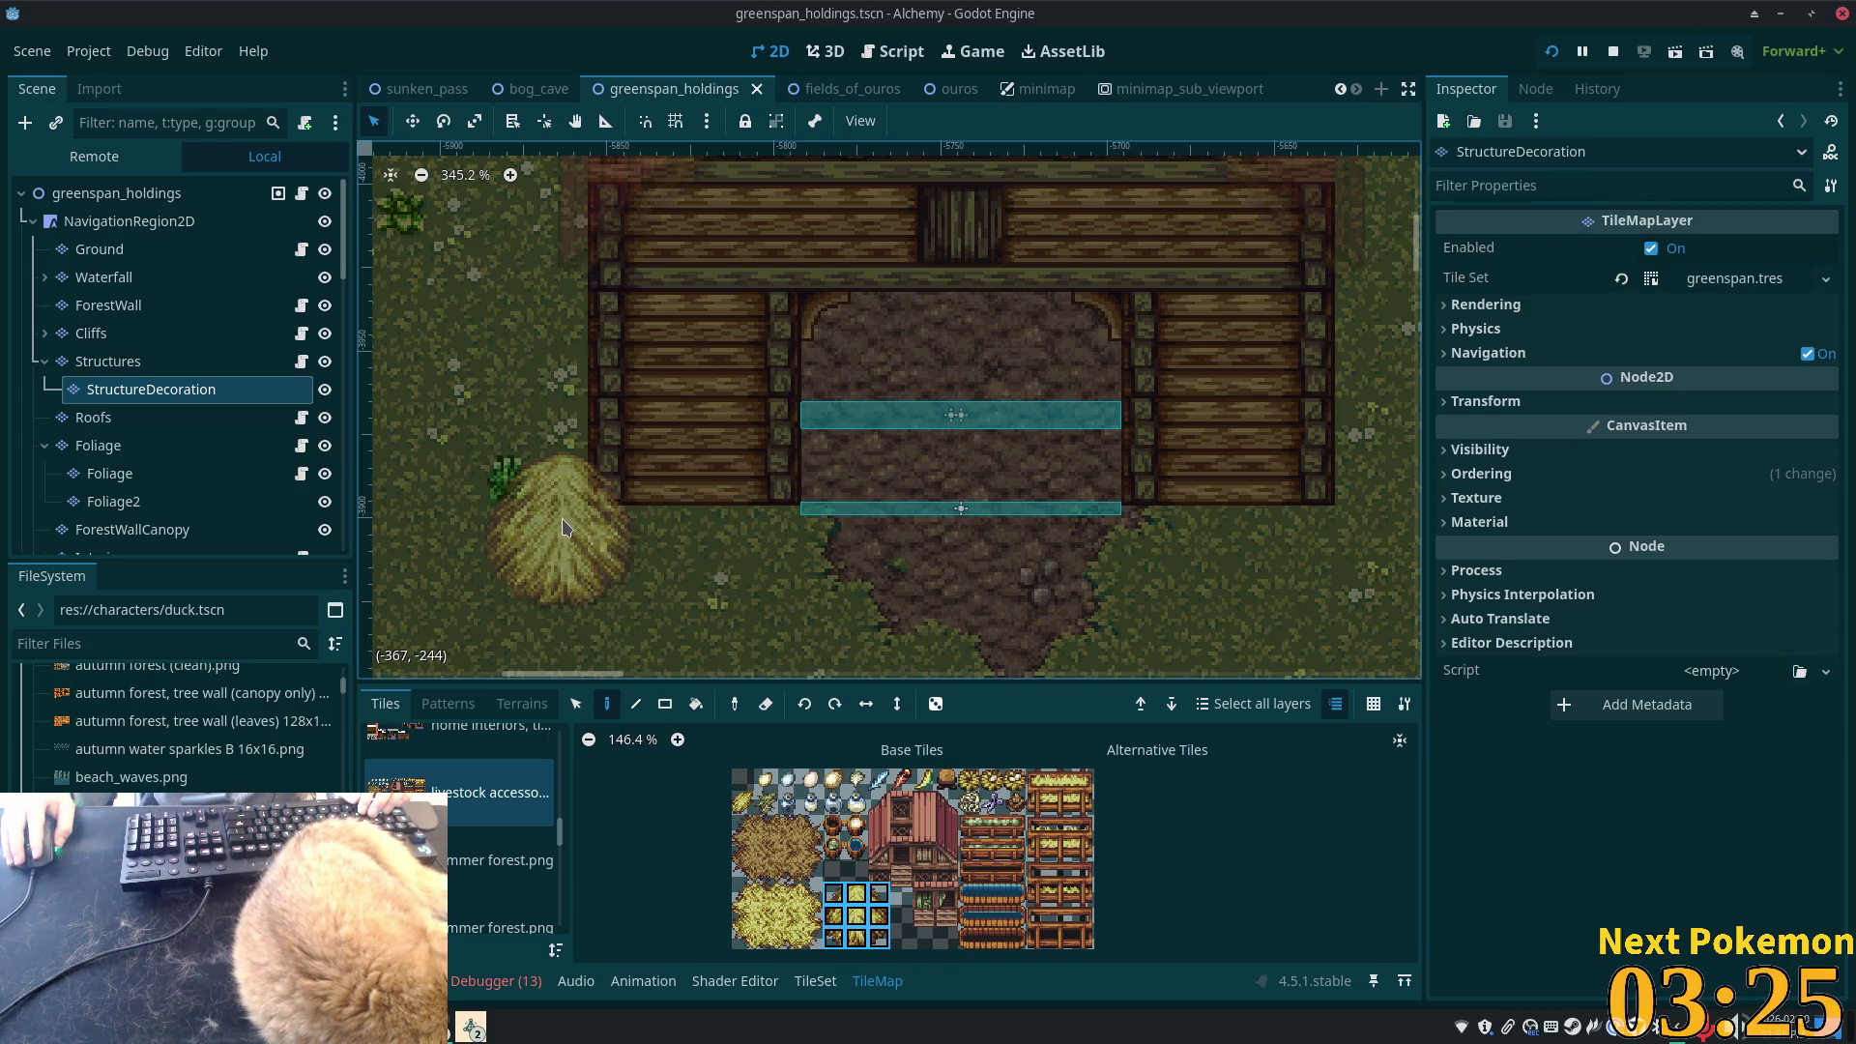
click(564, 527)
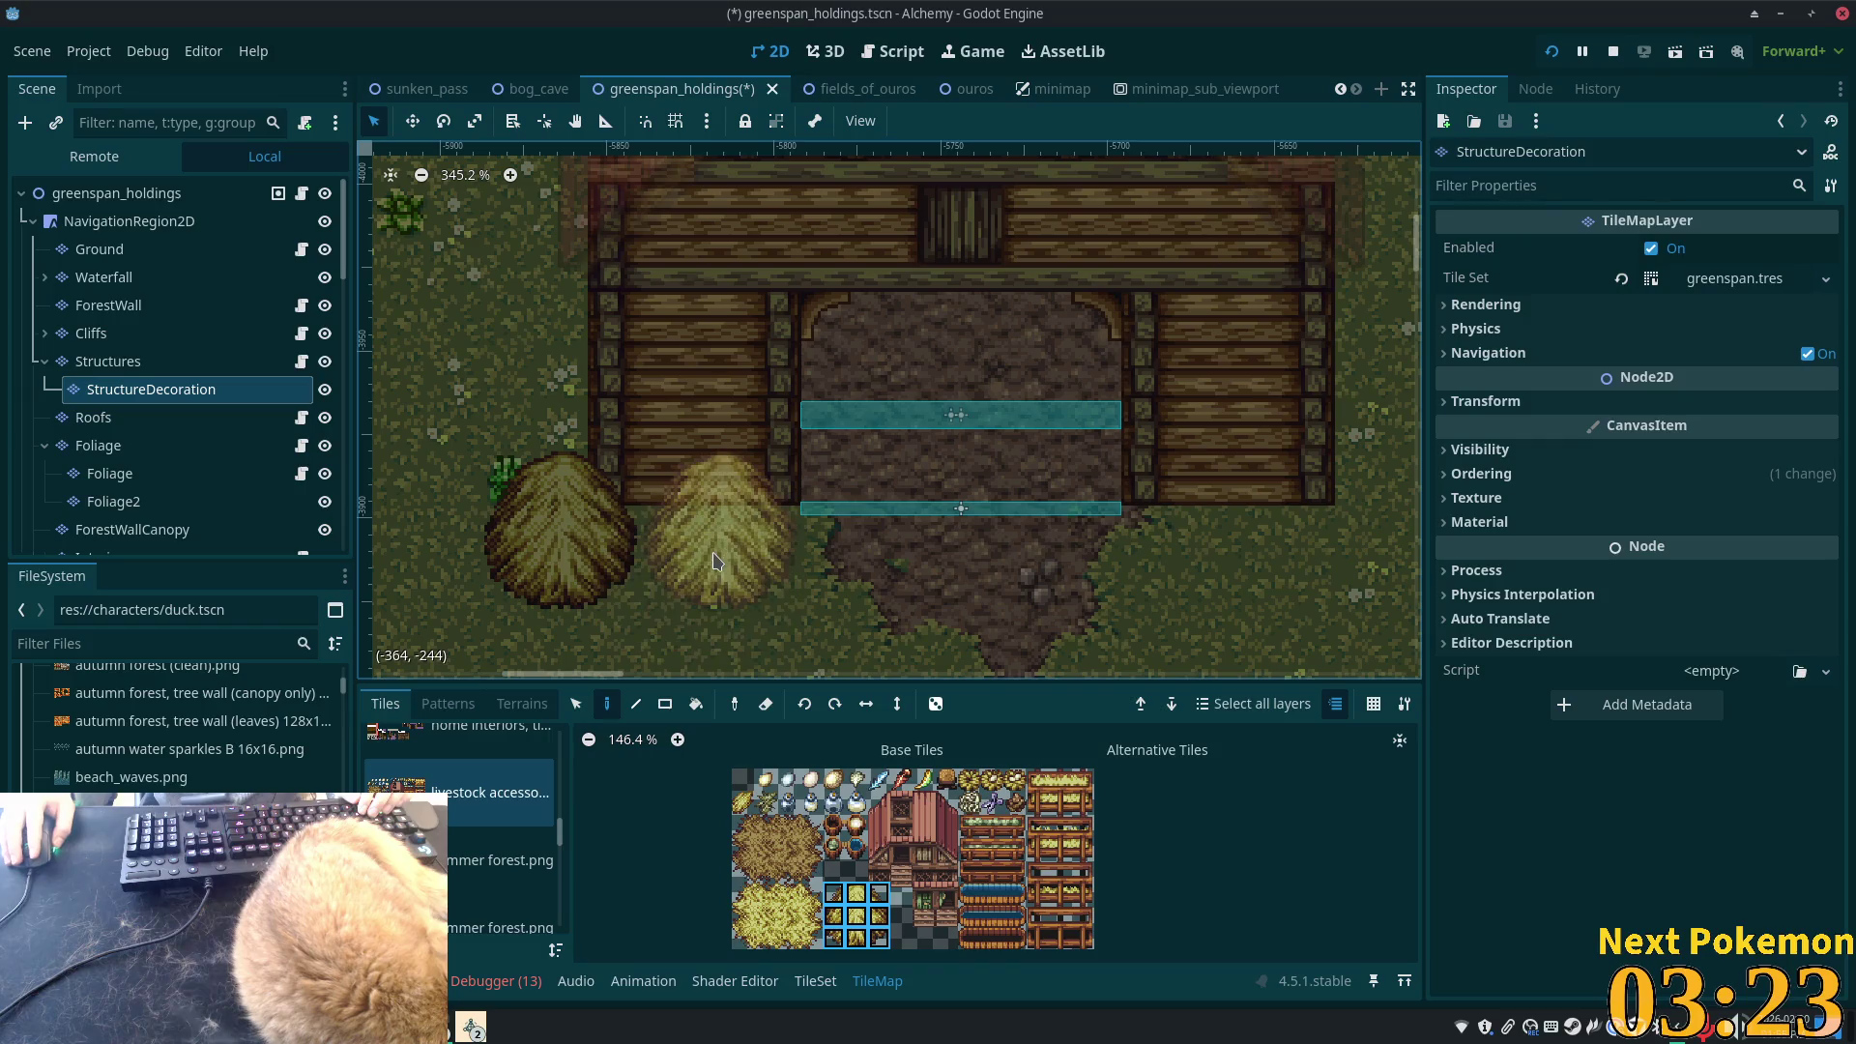
click(701, 549)
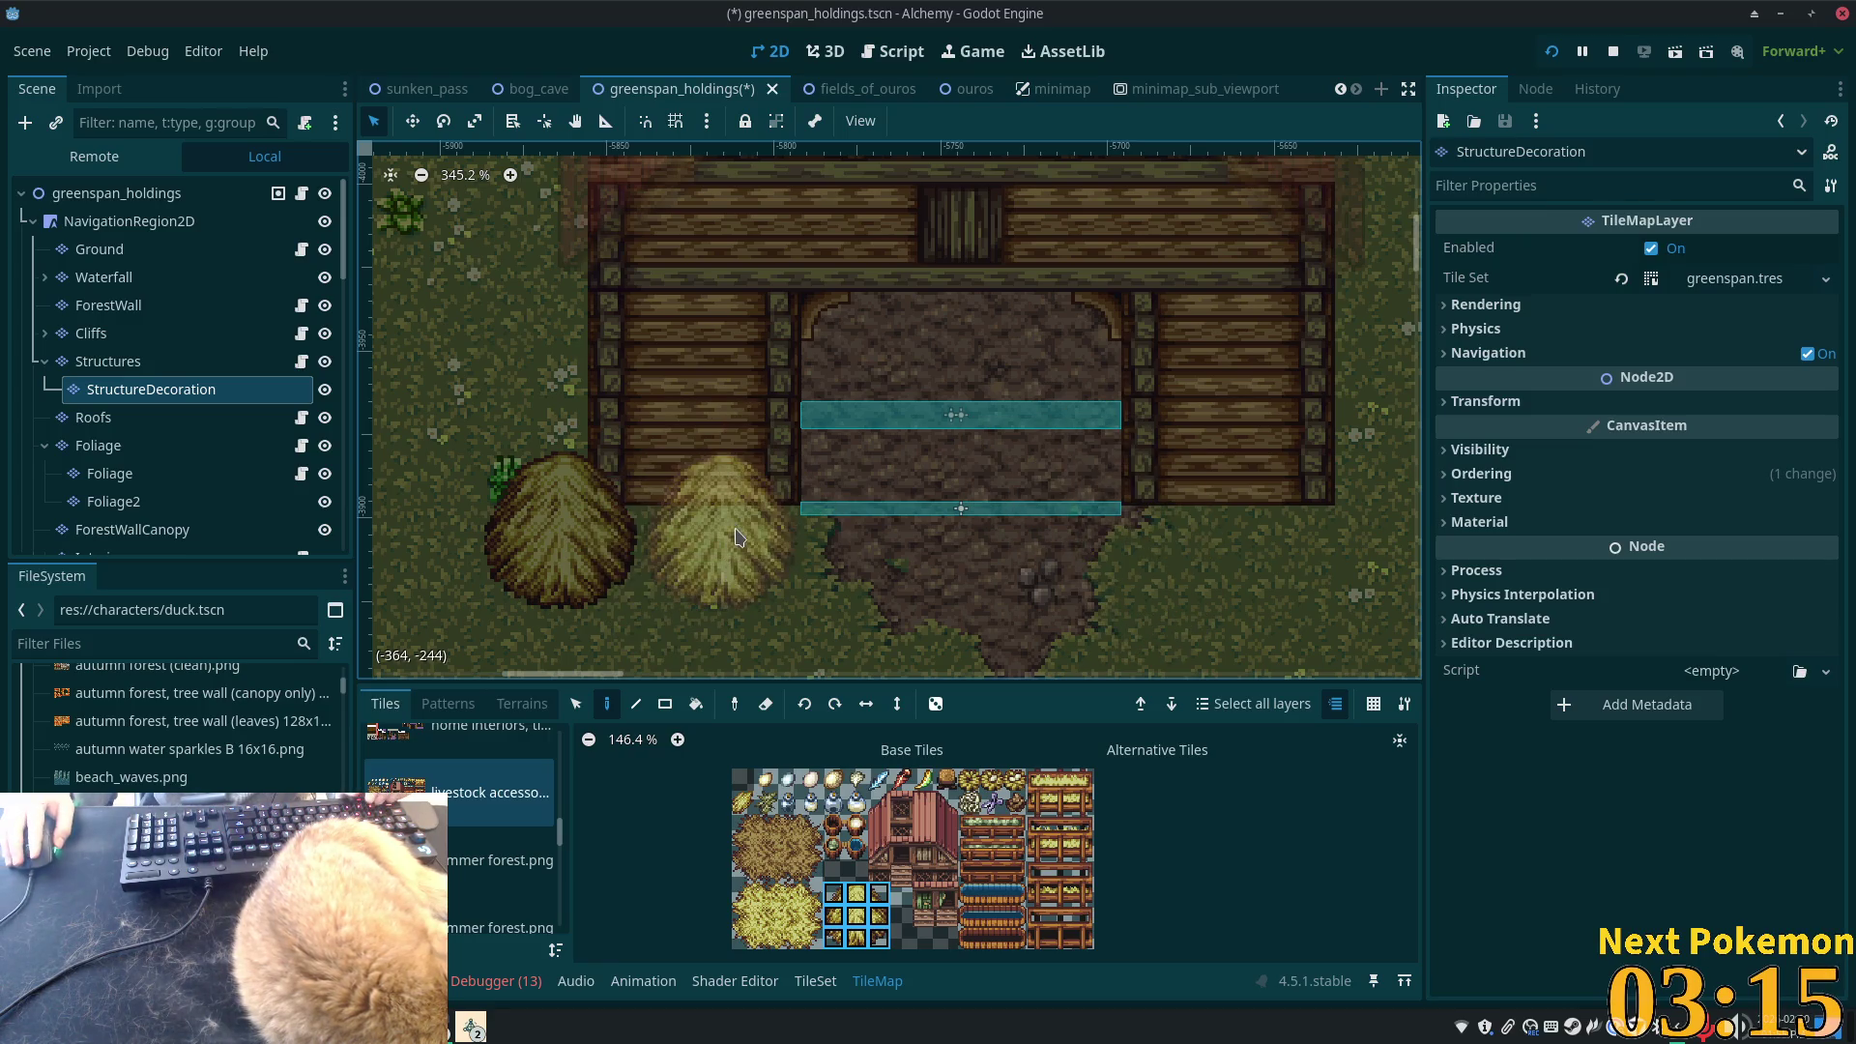
click(737, 538)
click(128, 221)
click(117, 193)
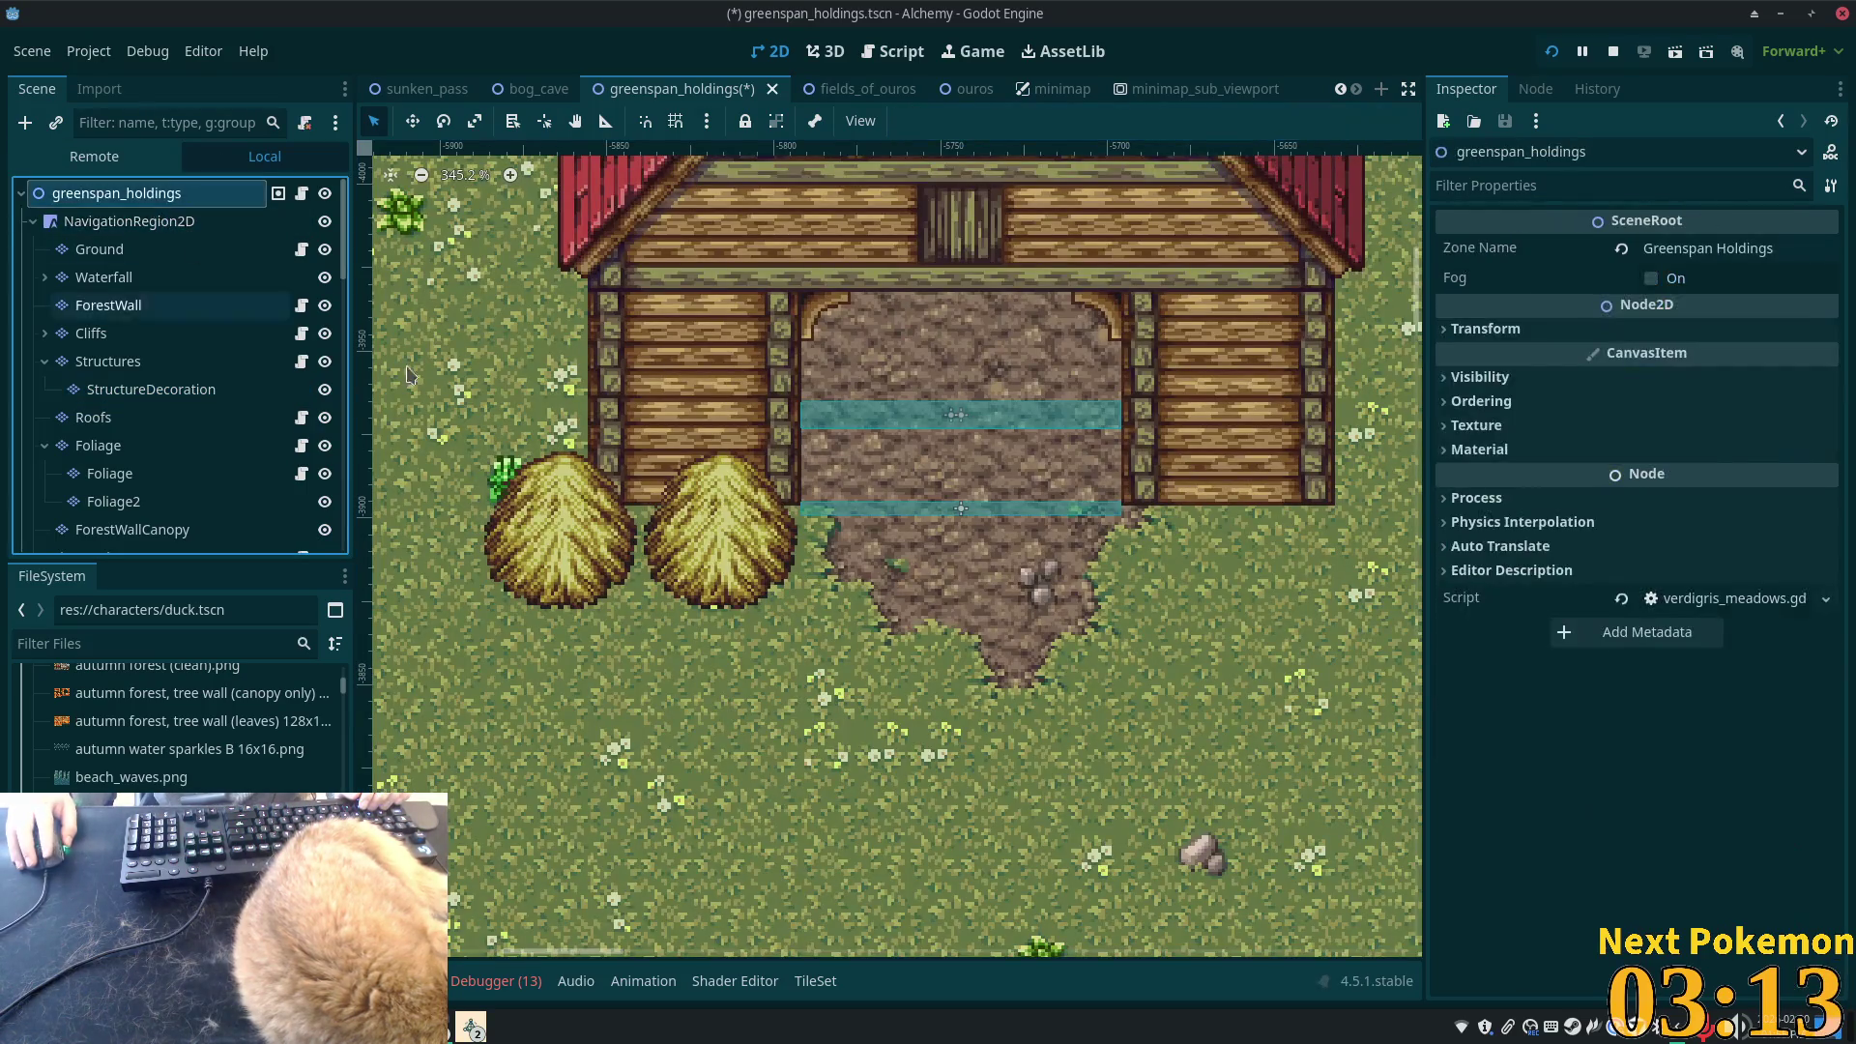
- Undo the haystacks and make Foliage the active tile layer
scroll(663, 479, down, 5)
key(ctrl+z)
key(ctrl+z)
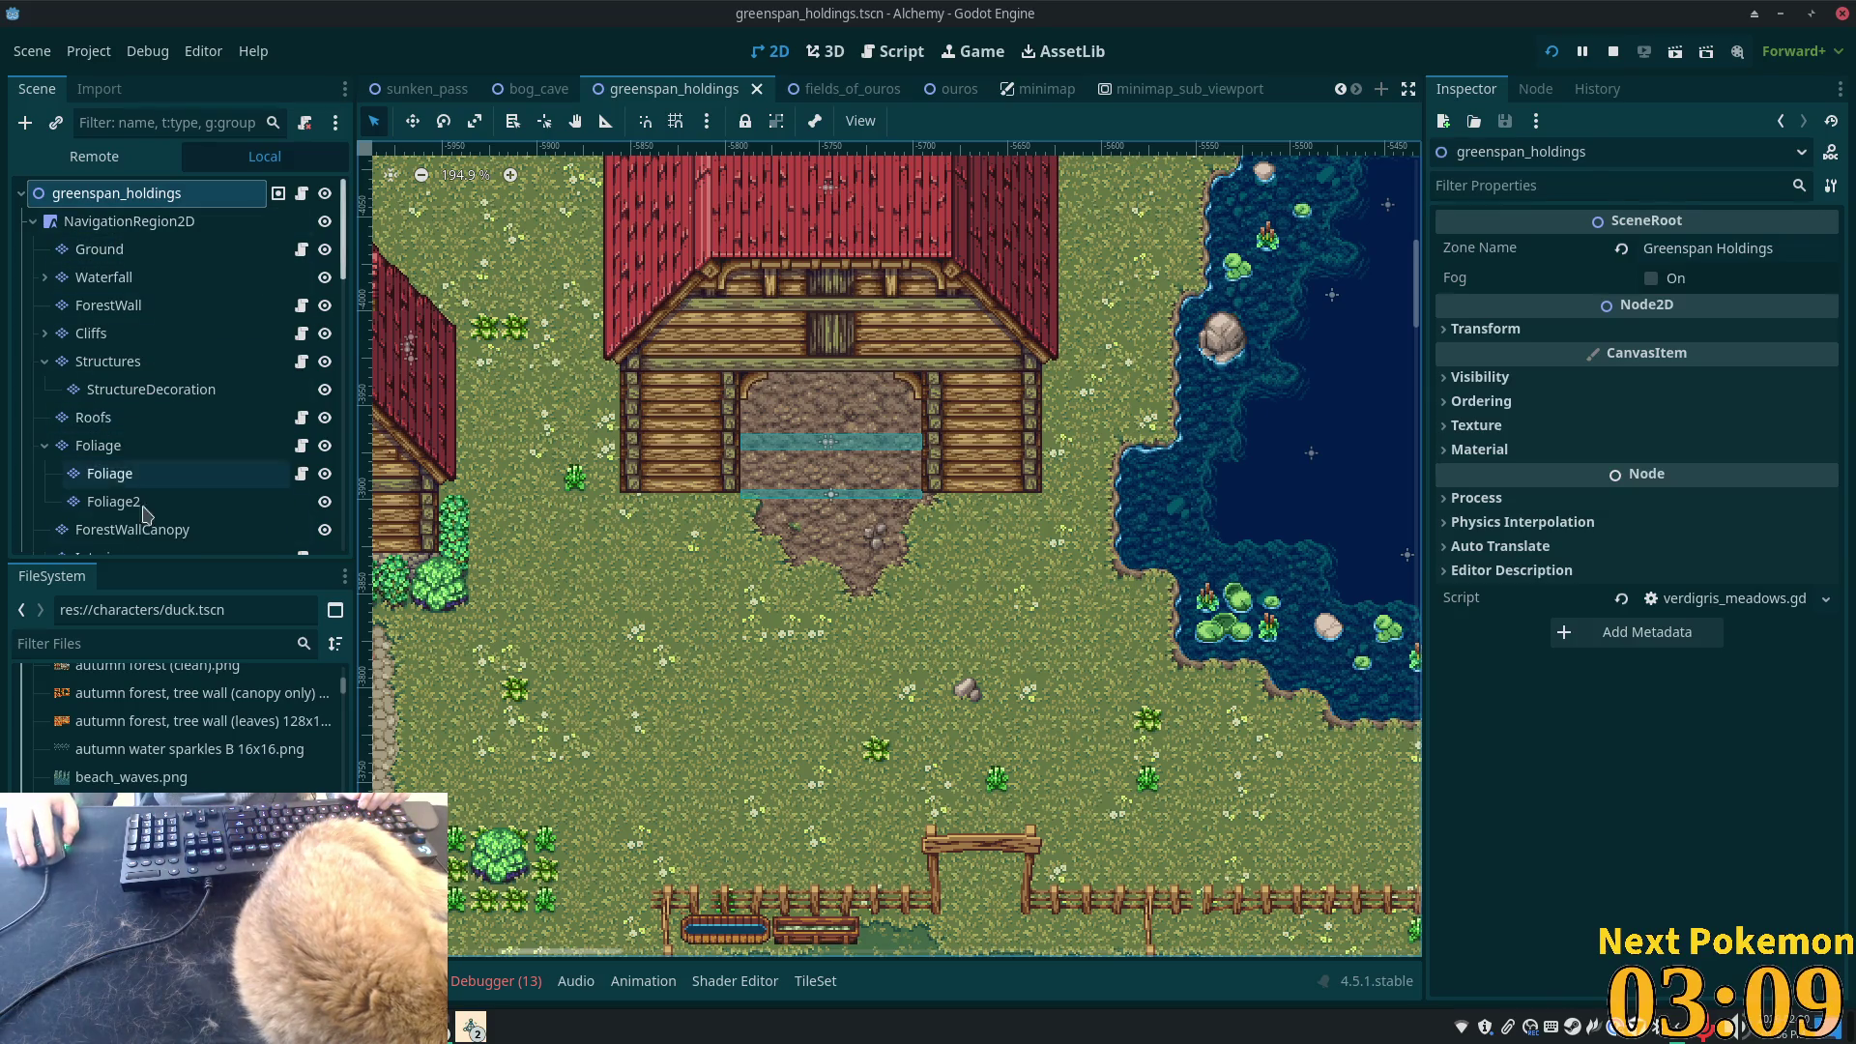
click(130, 449)
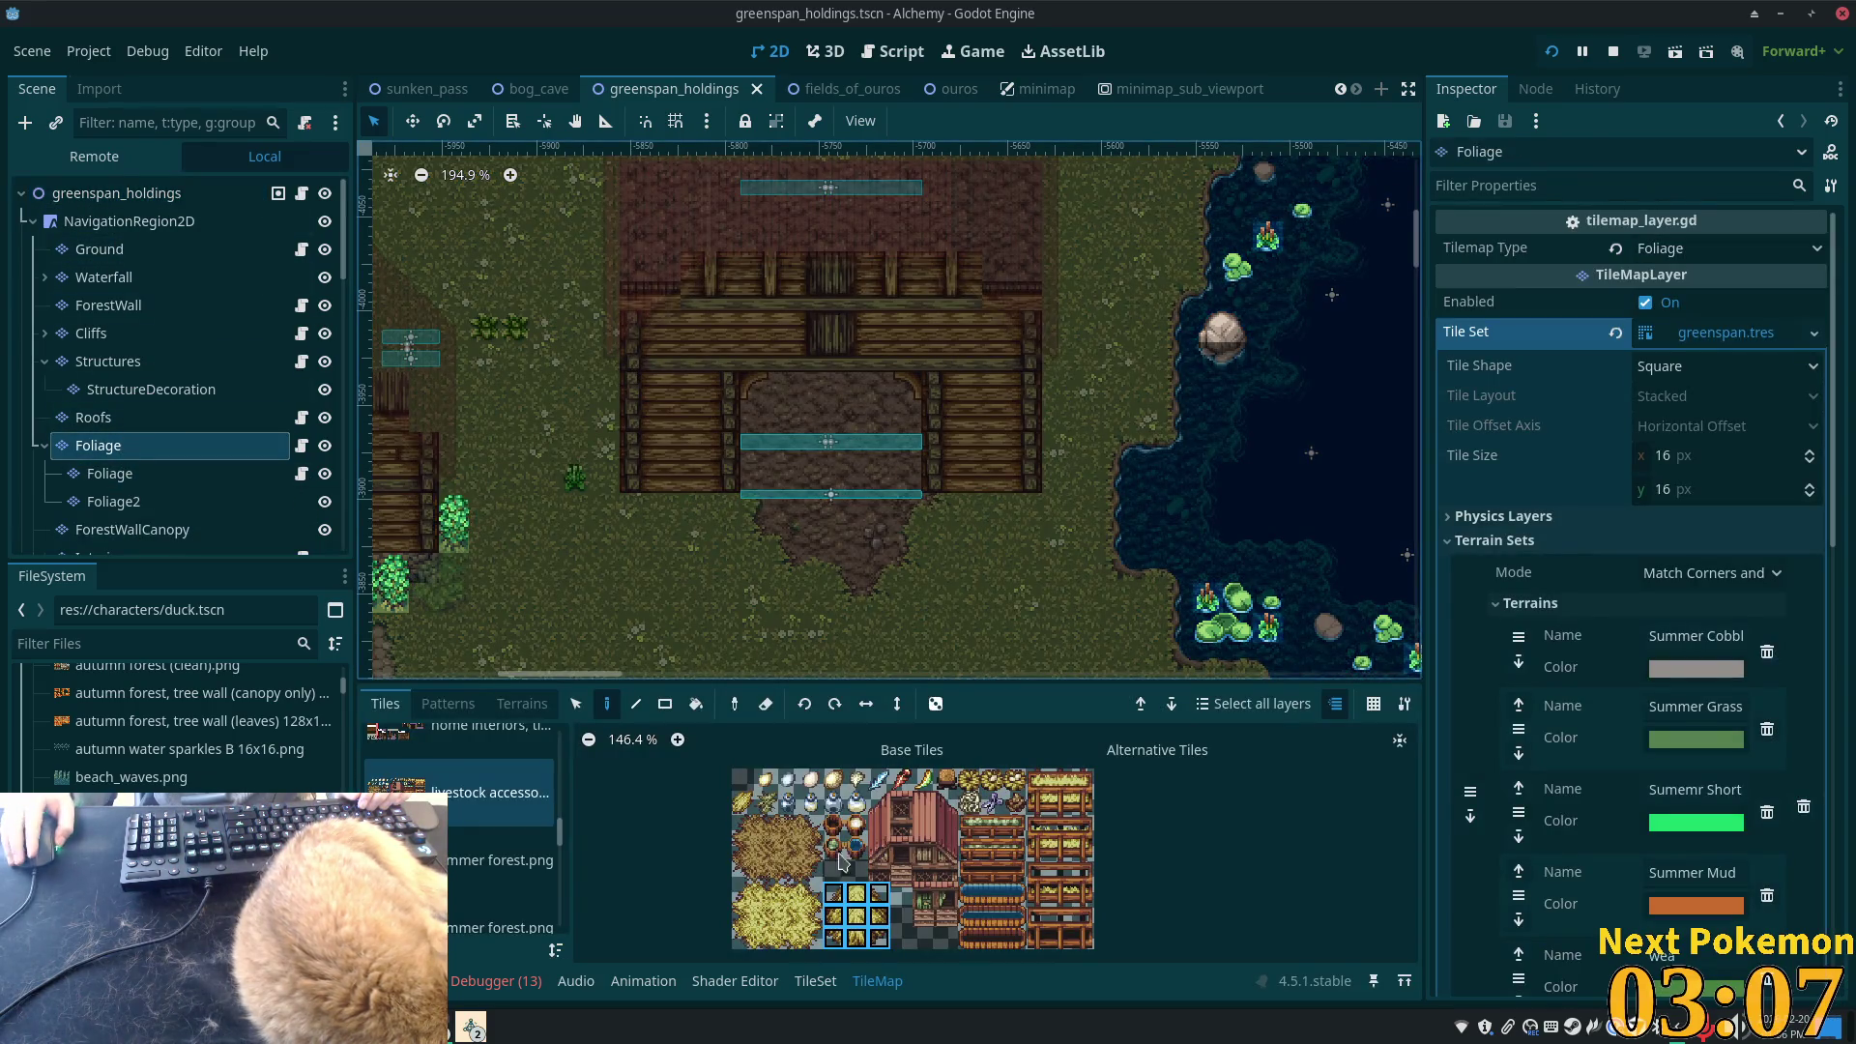
click(151, 388)
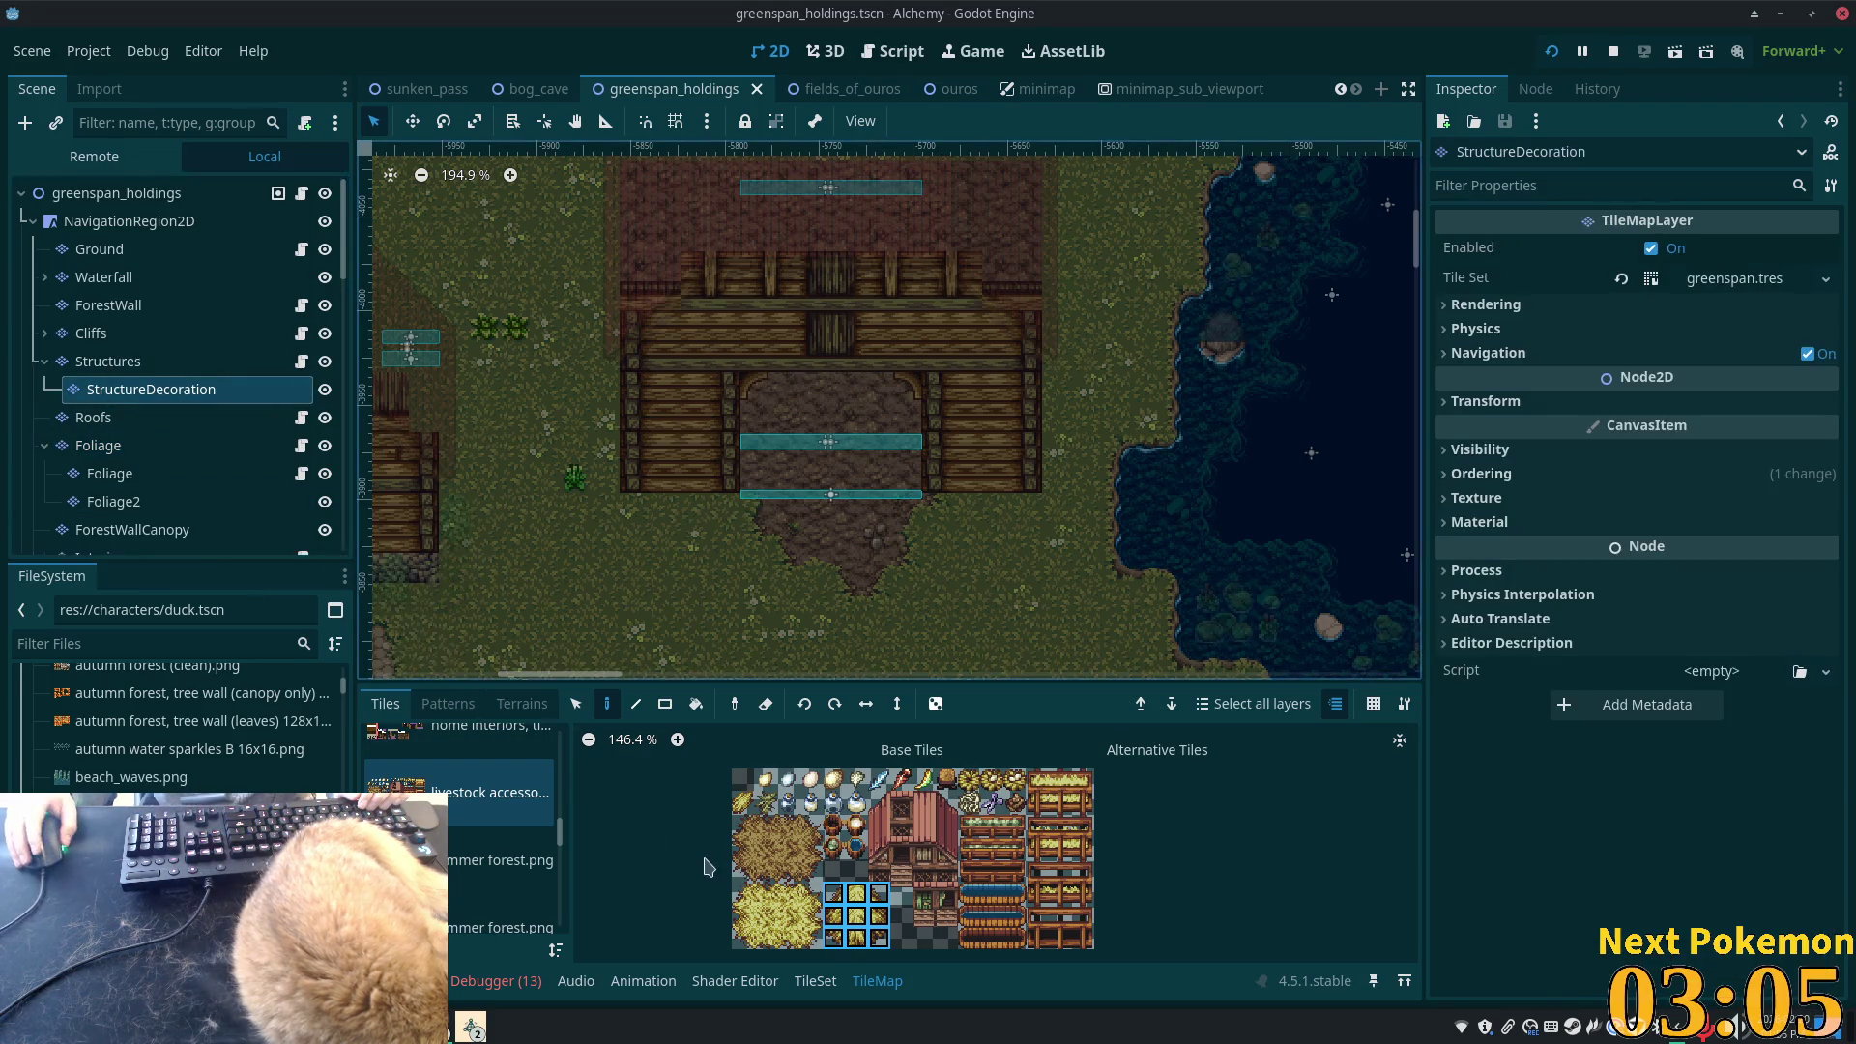
click(130, 445)
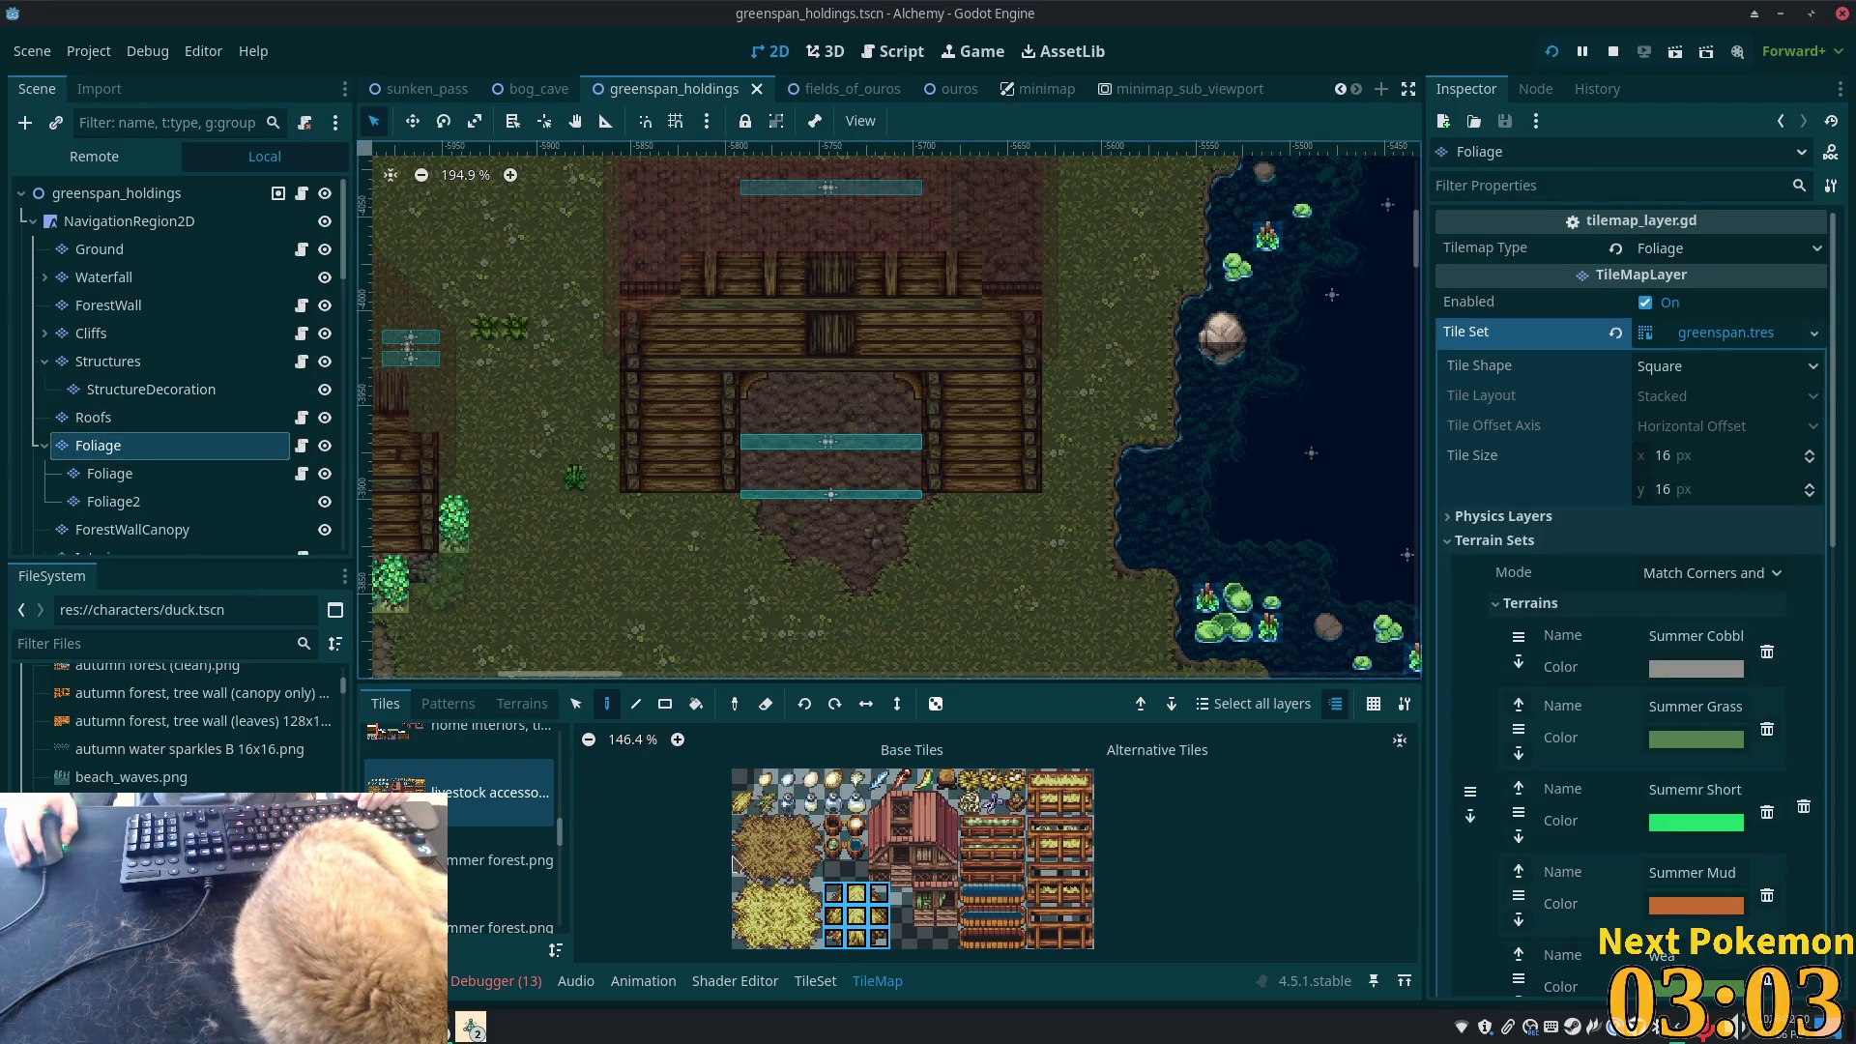
- Browse the fort and travelers camp sheets, then pick the bag tile from village accessories
scroll(796, 868, up, 3)
scroll(715, 855, up, 1)
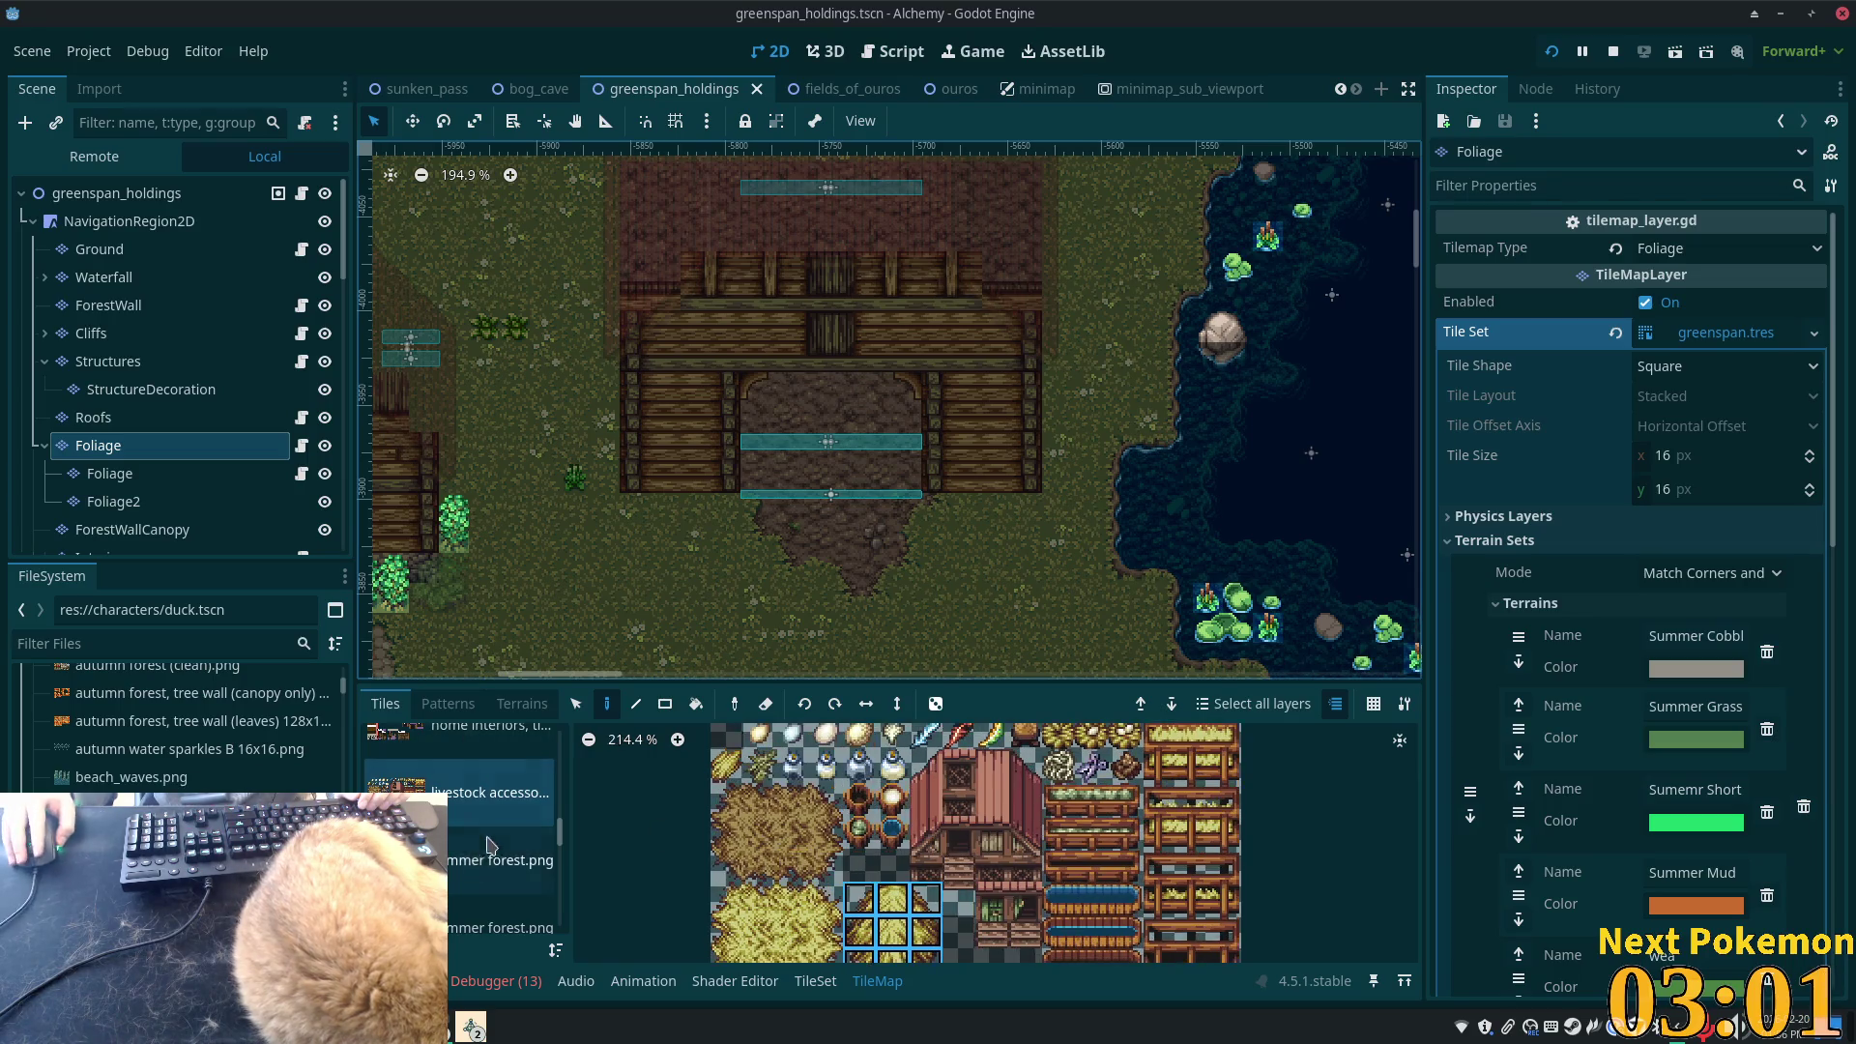
scroll(495, 856, down, 5)
click(484, 833)
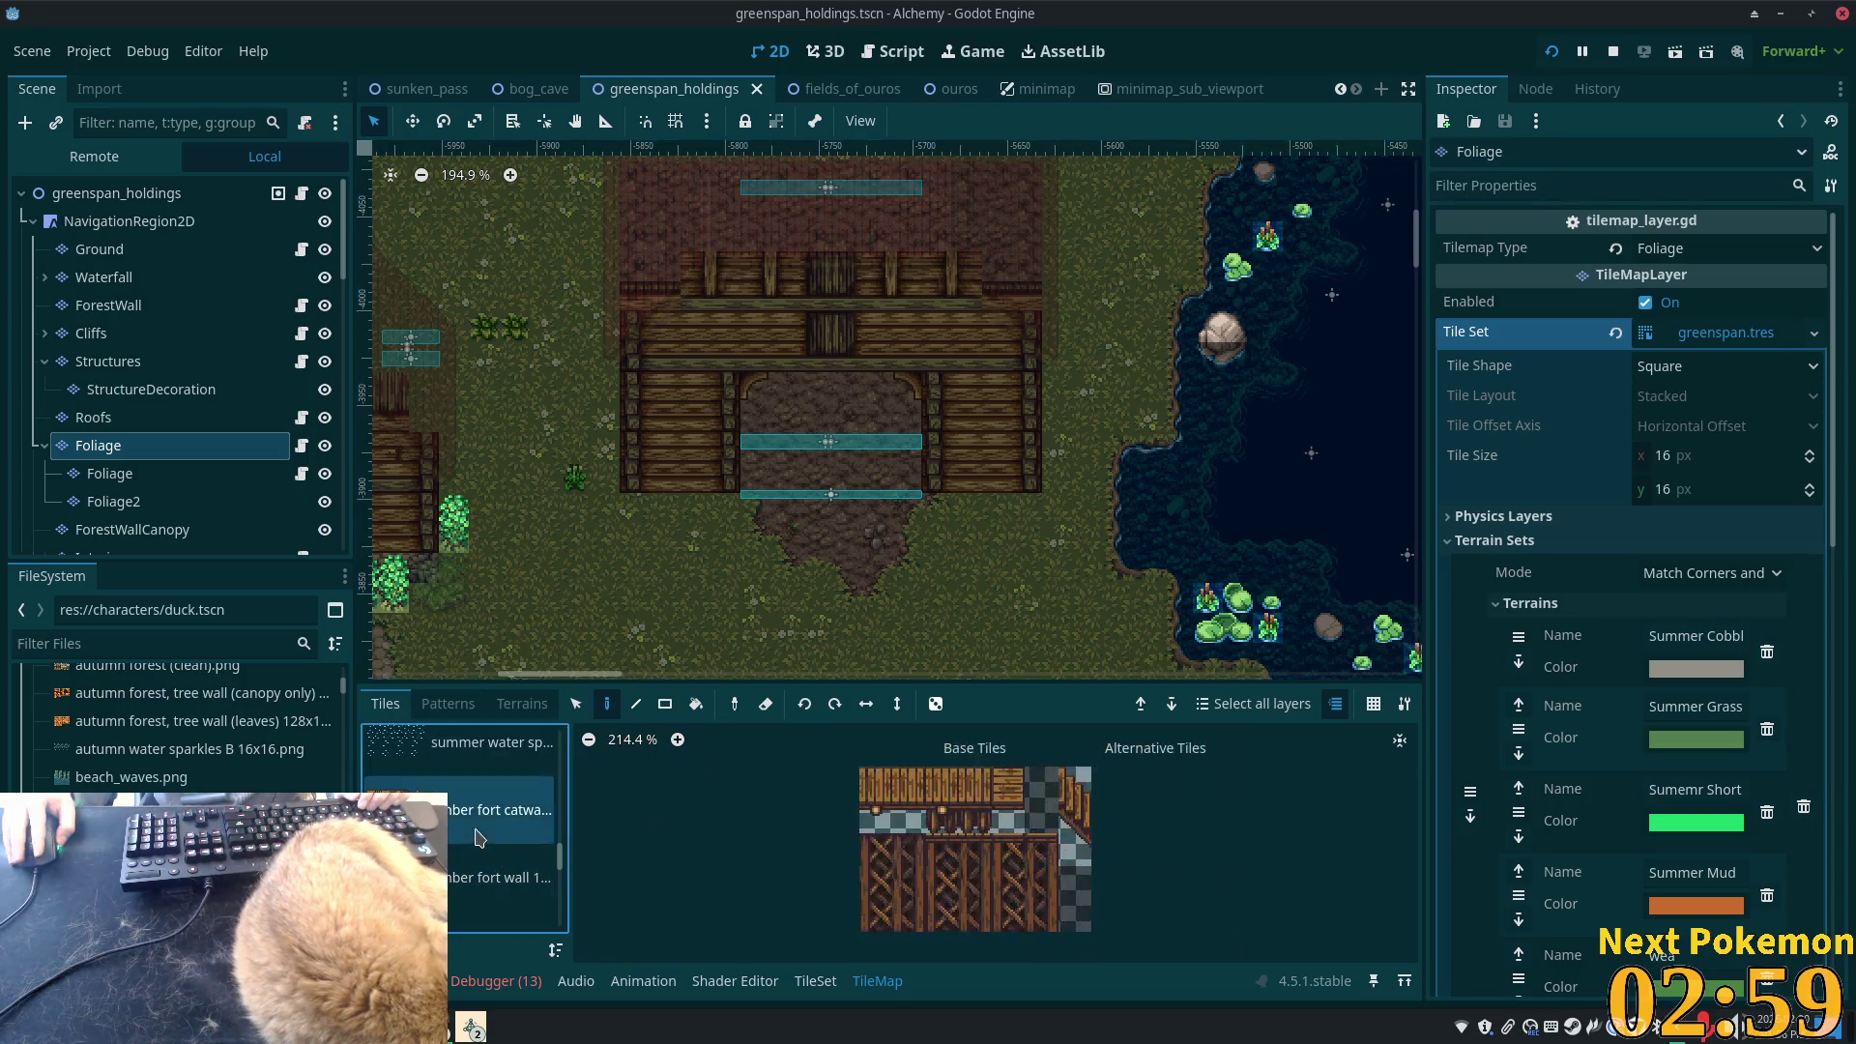
click(527, 849)
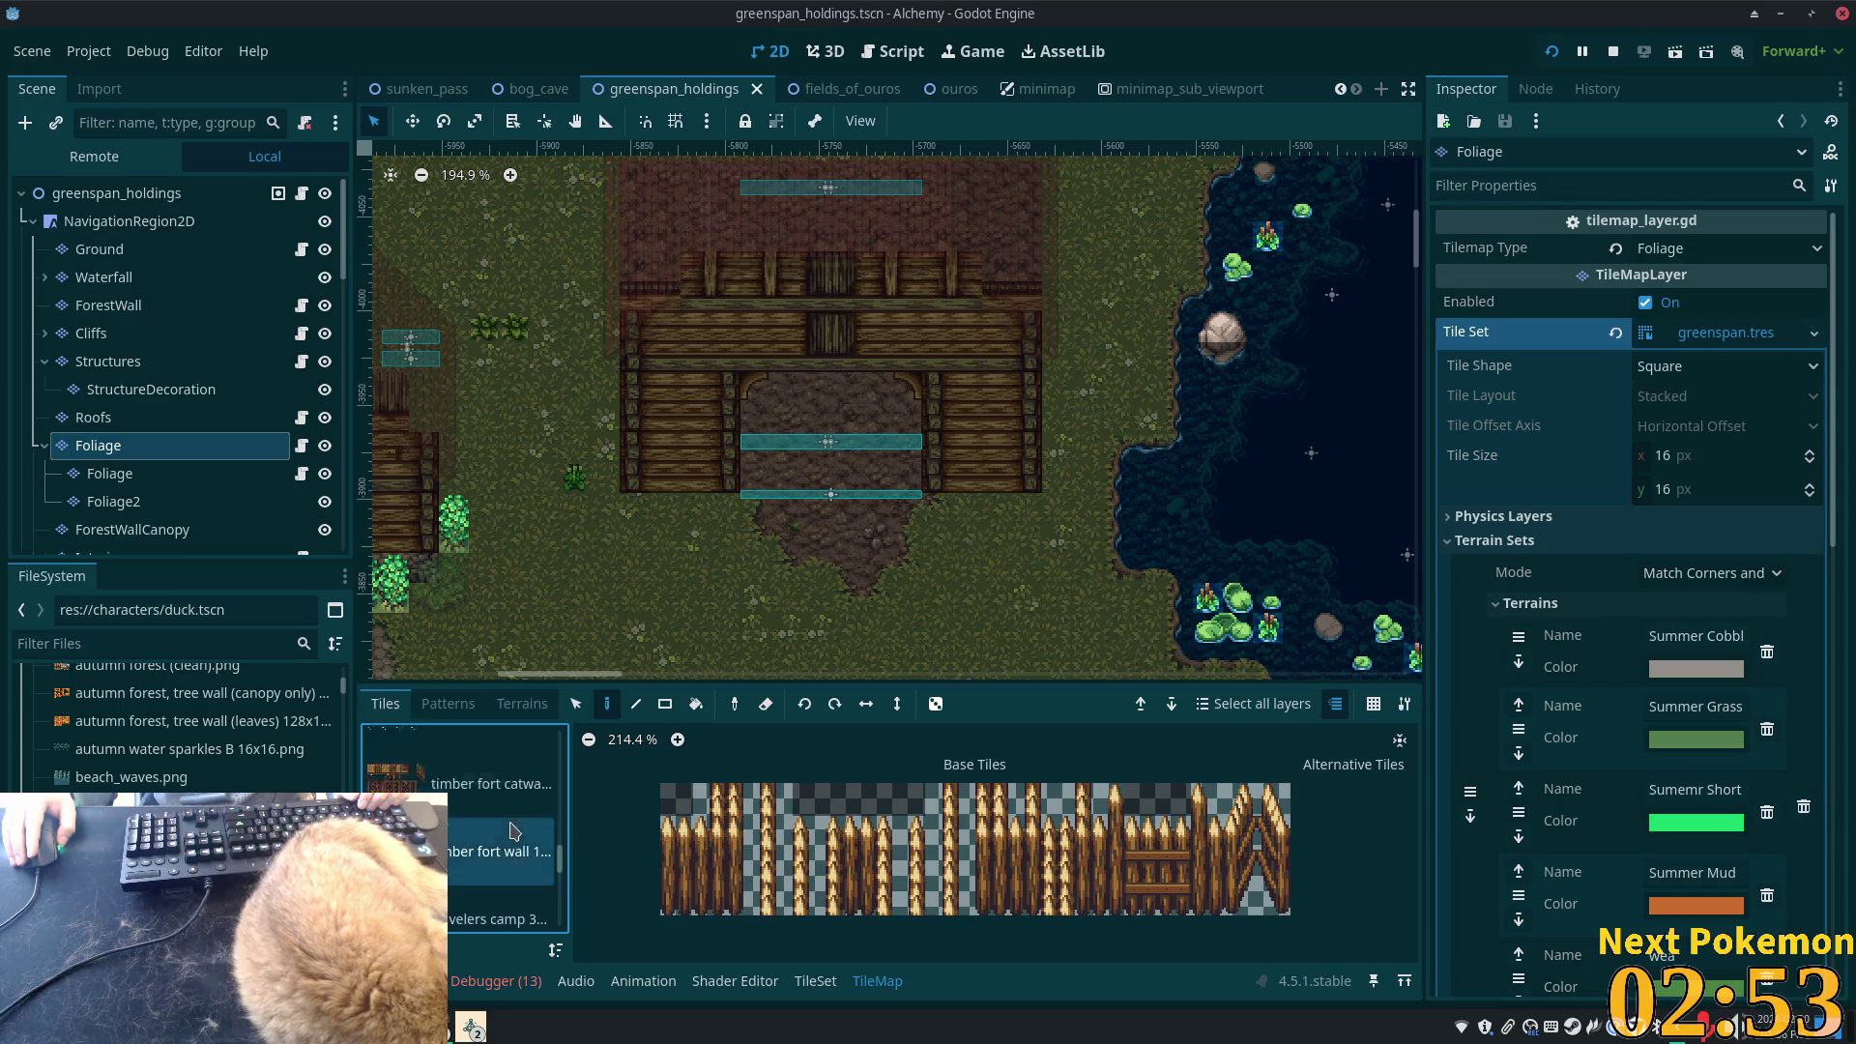
scroll(483, 843, down, 2)
click(456, 843)
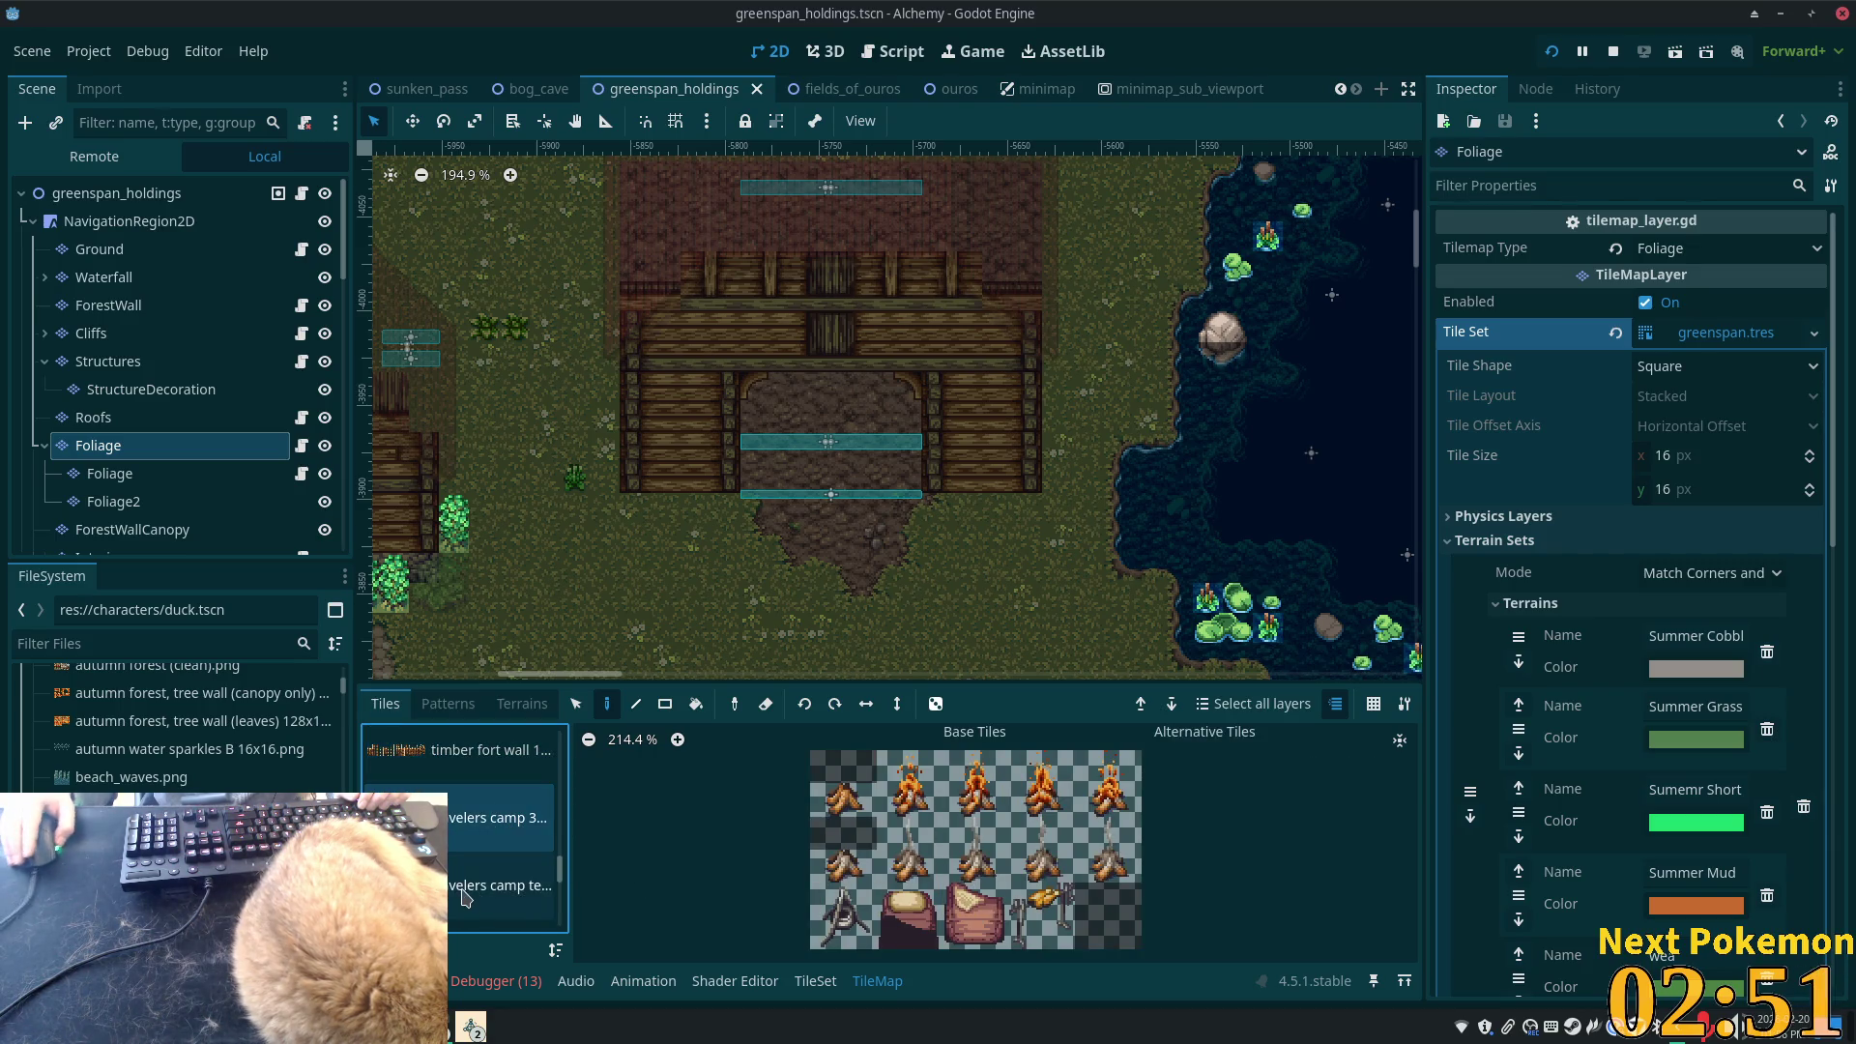
scroll(466, 898, down, 2)
click(420, 788)
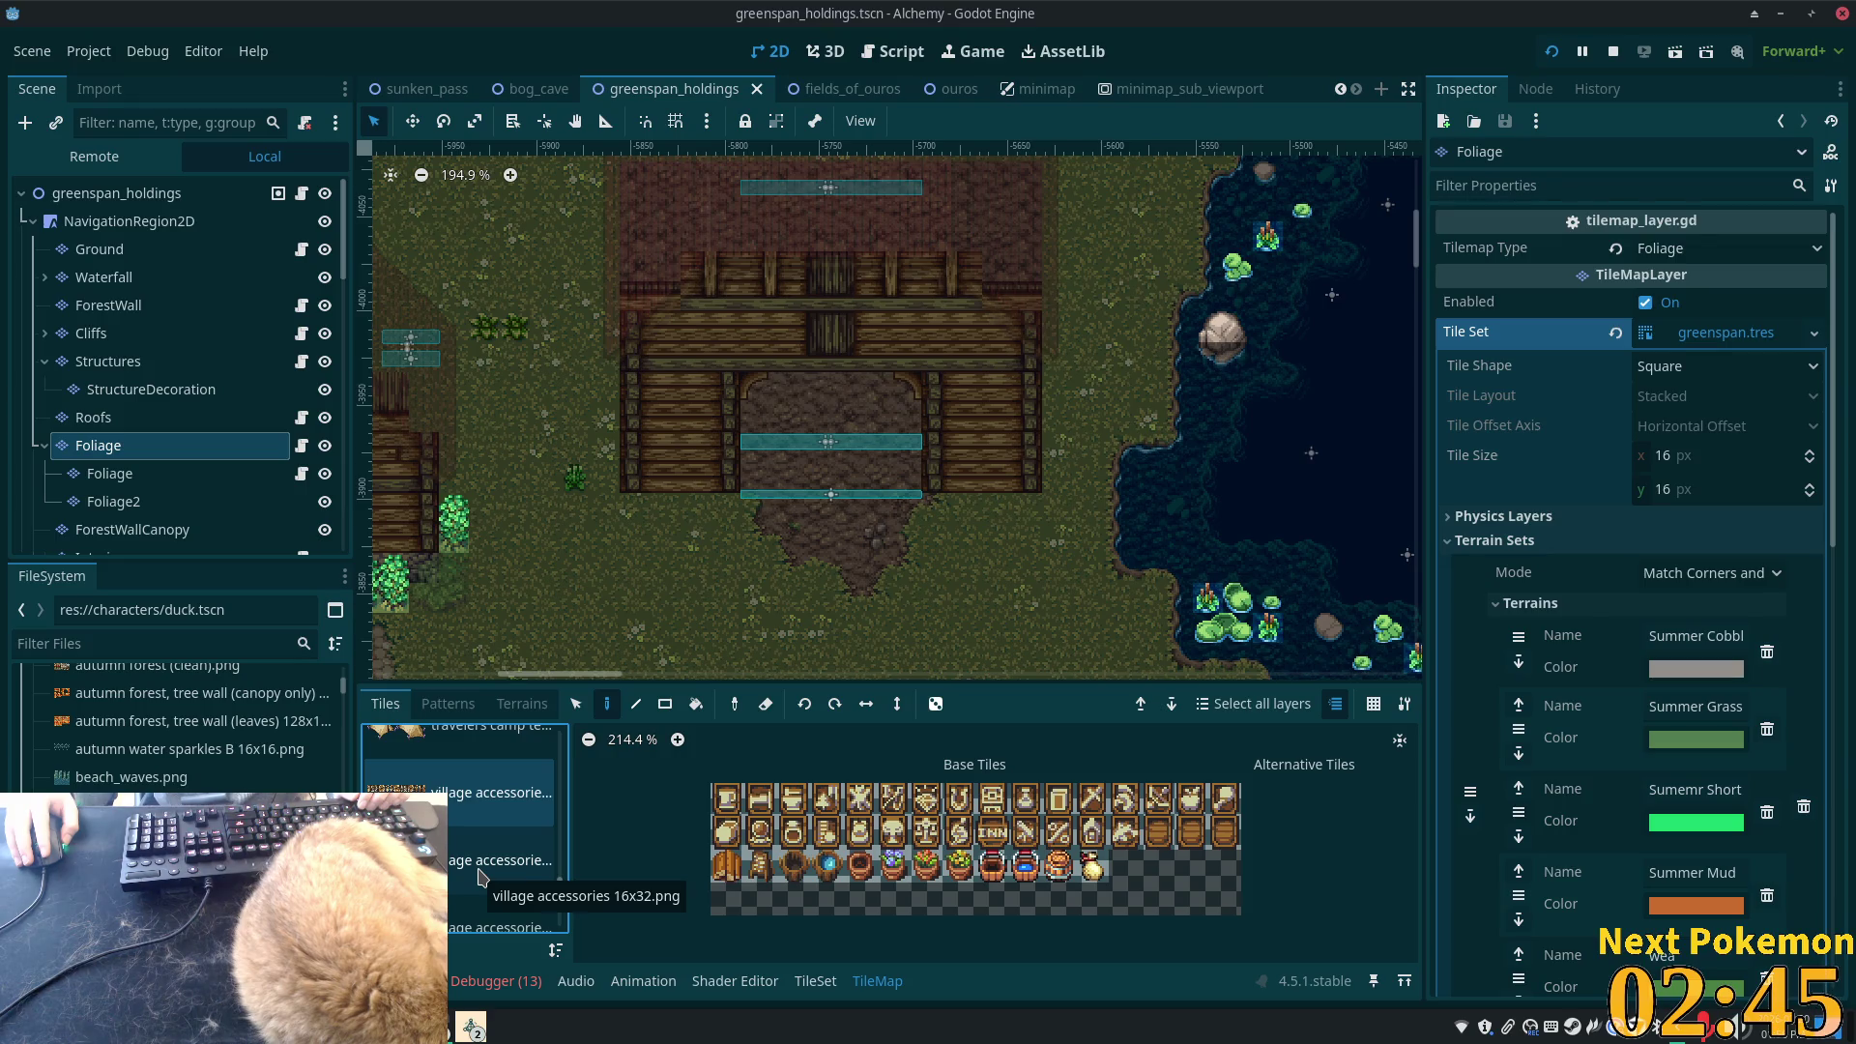
click(1093, 865)
- Pick the bread-shelf tile from the last village accessories atlas
scroll(1093, 866, up, 3)
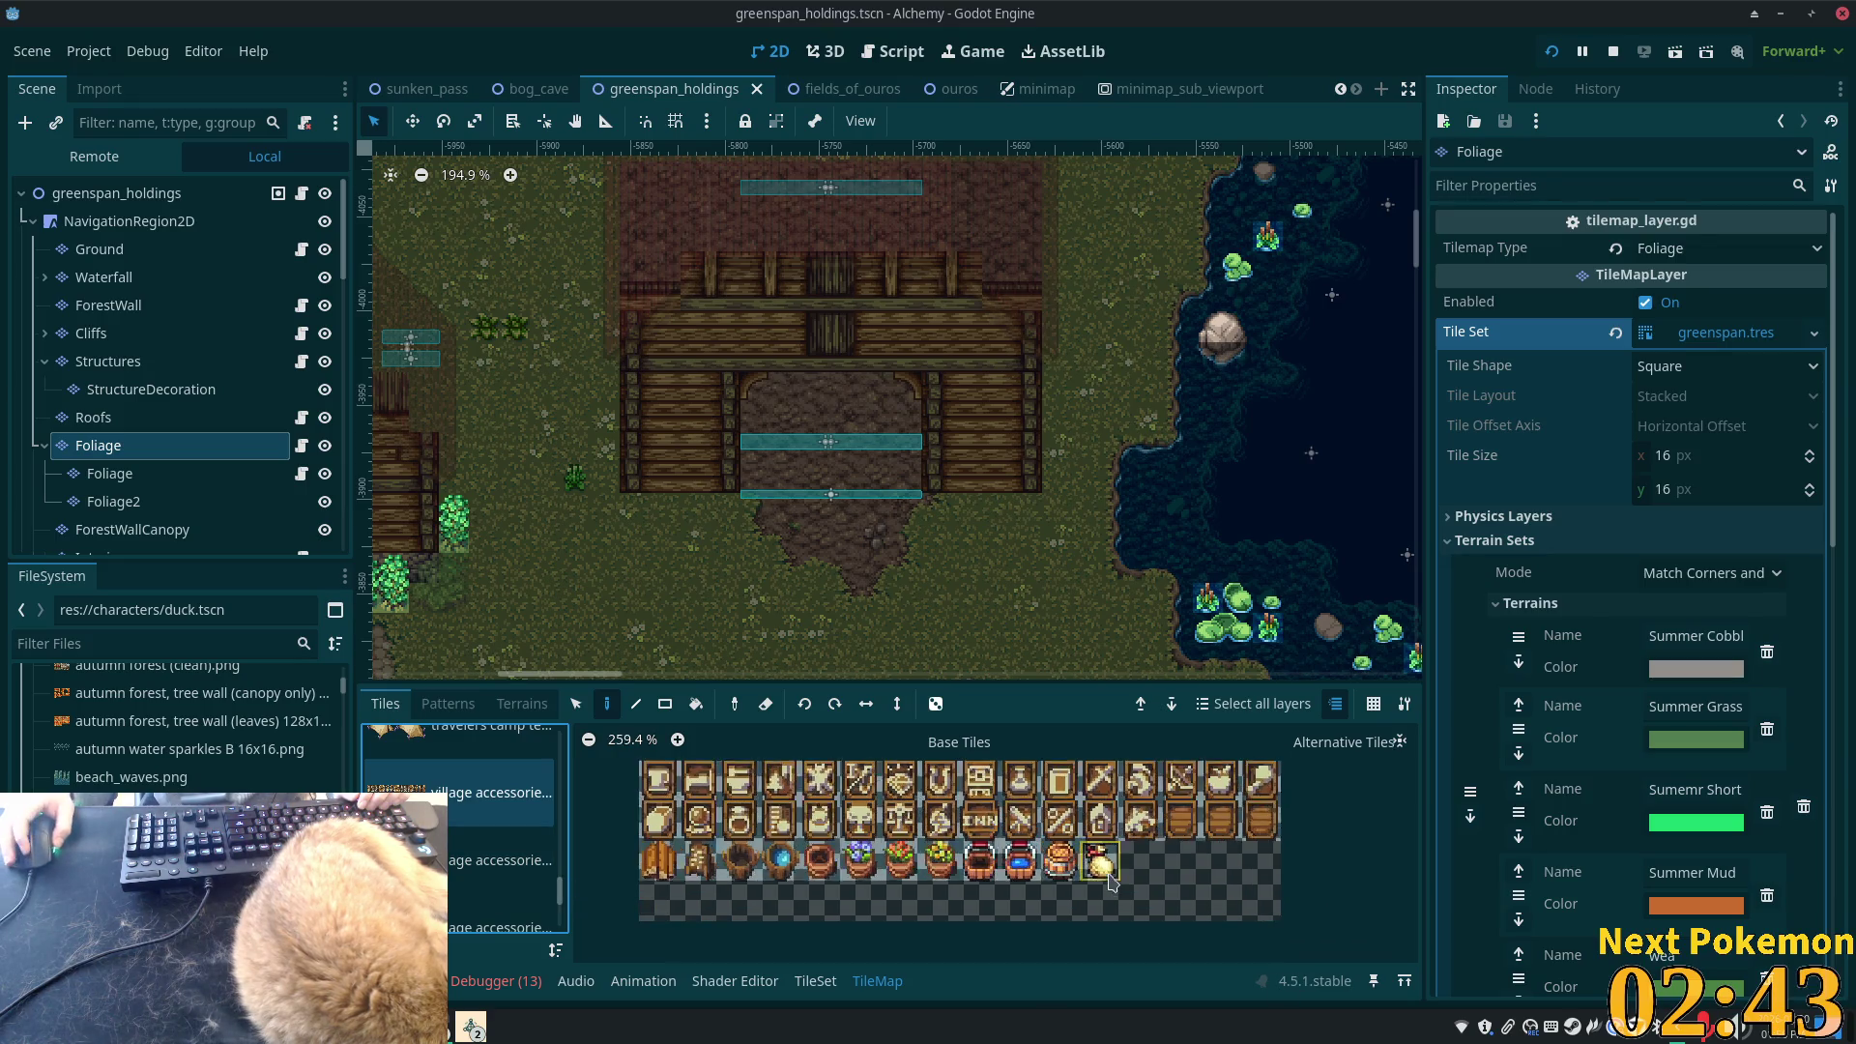
scroll(1102, 863, up, 2)
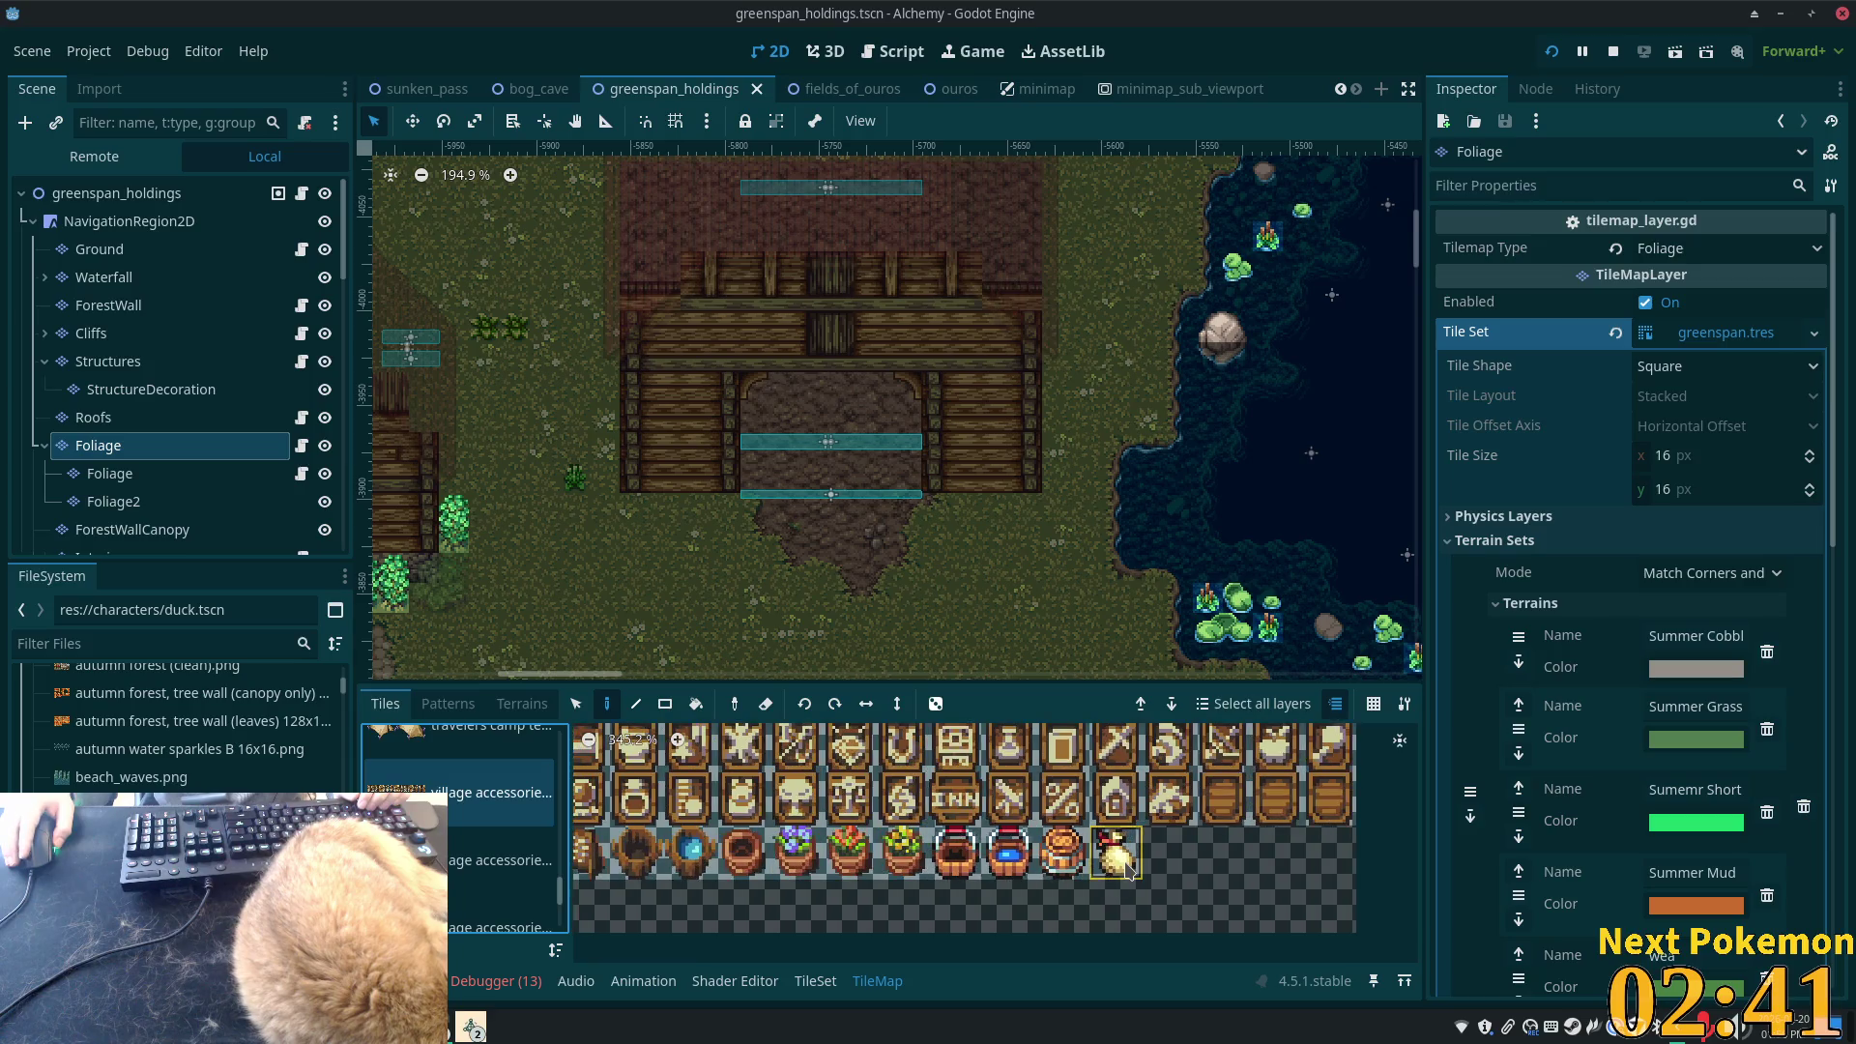
scroll(1129, 869, down, 7)
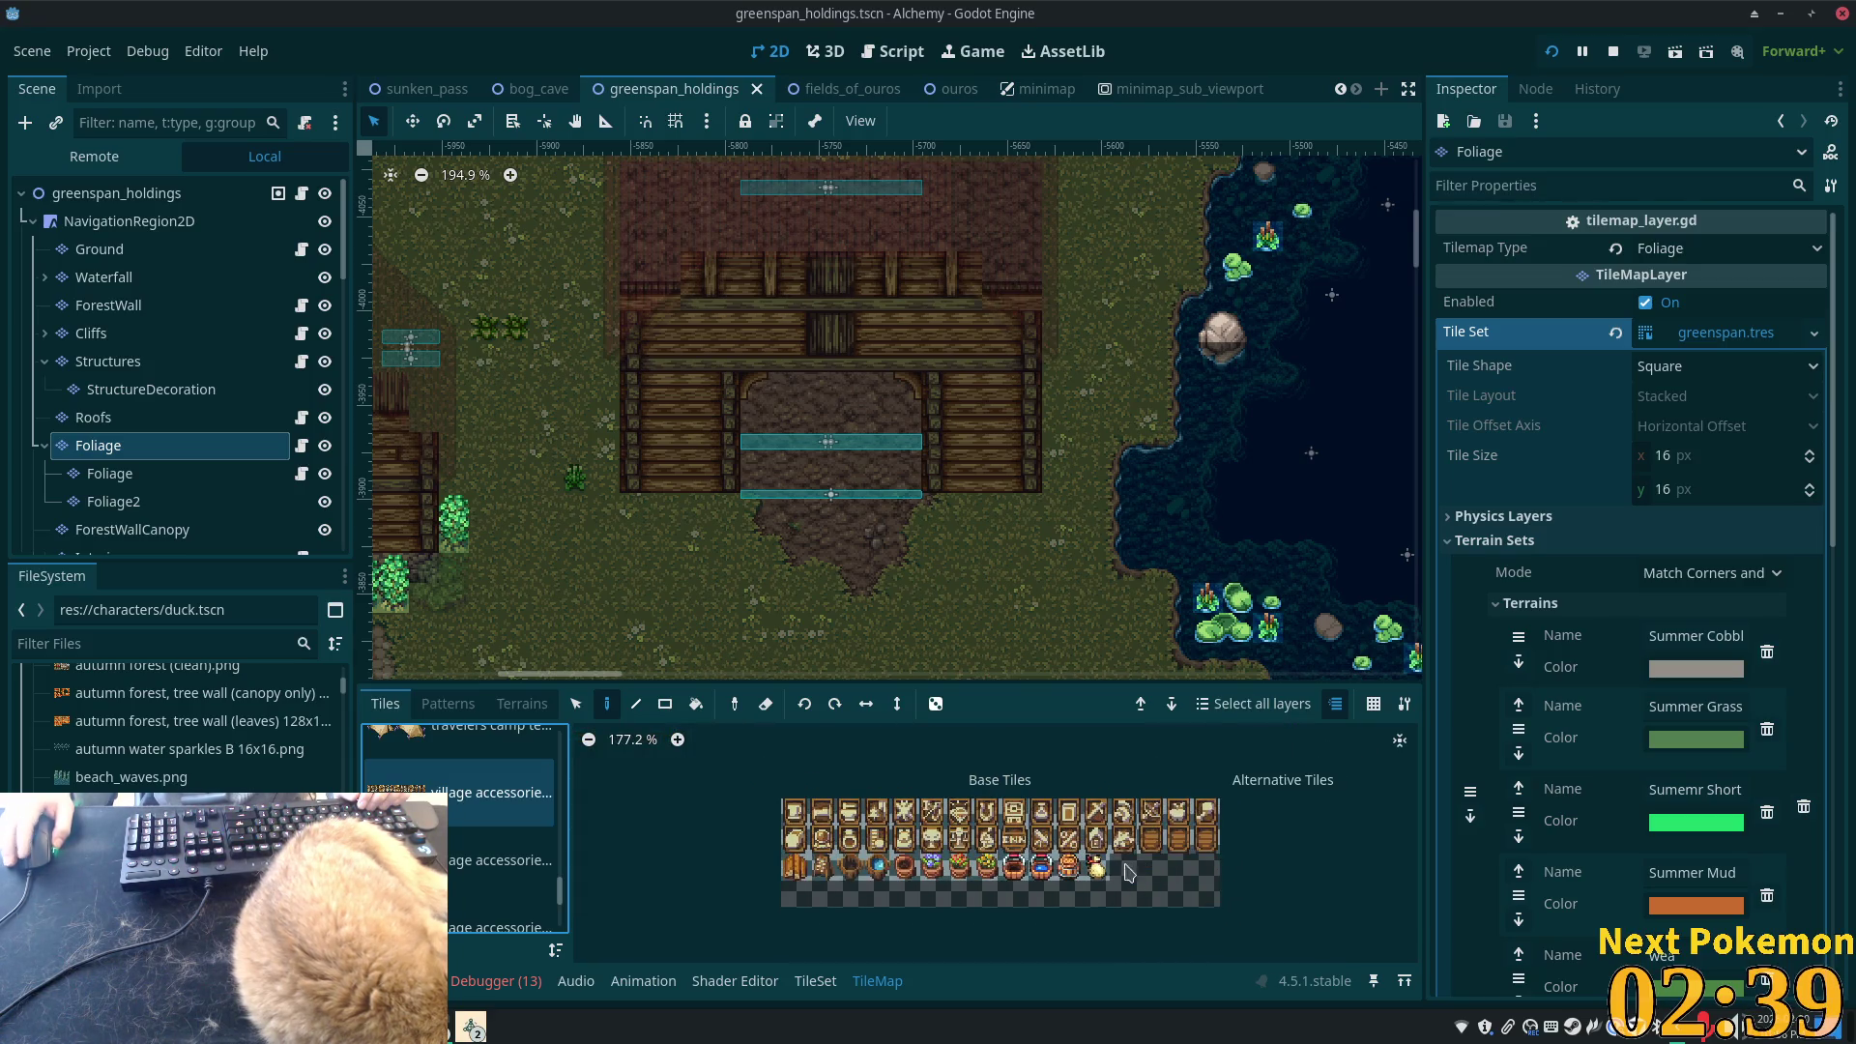
click(501, 860)
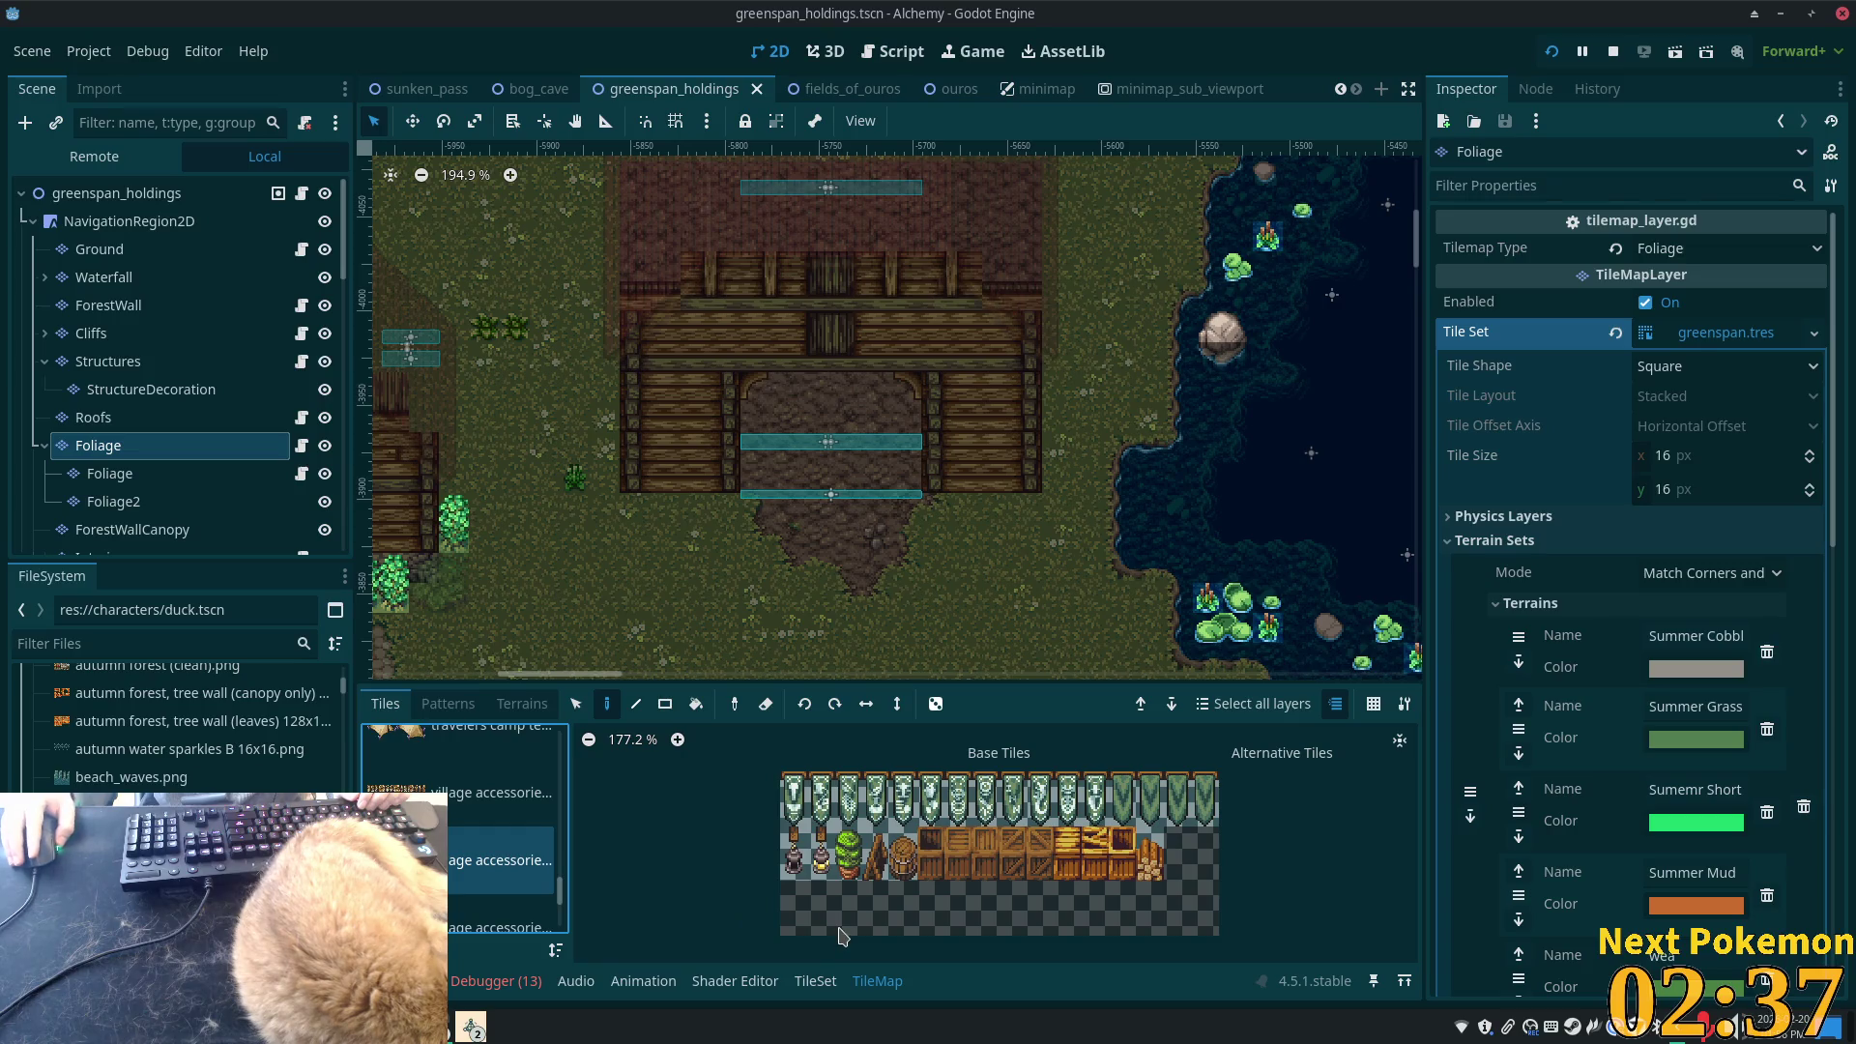
scroll(841, 935, up, 2)
click(460, 931)
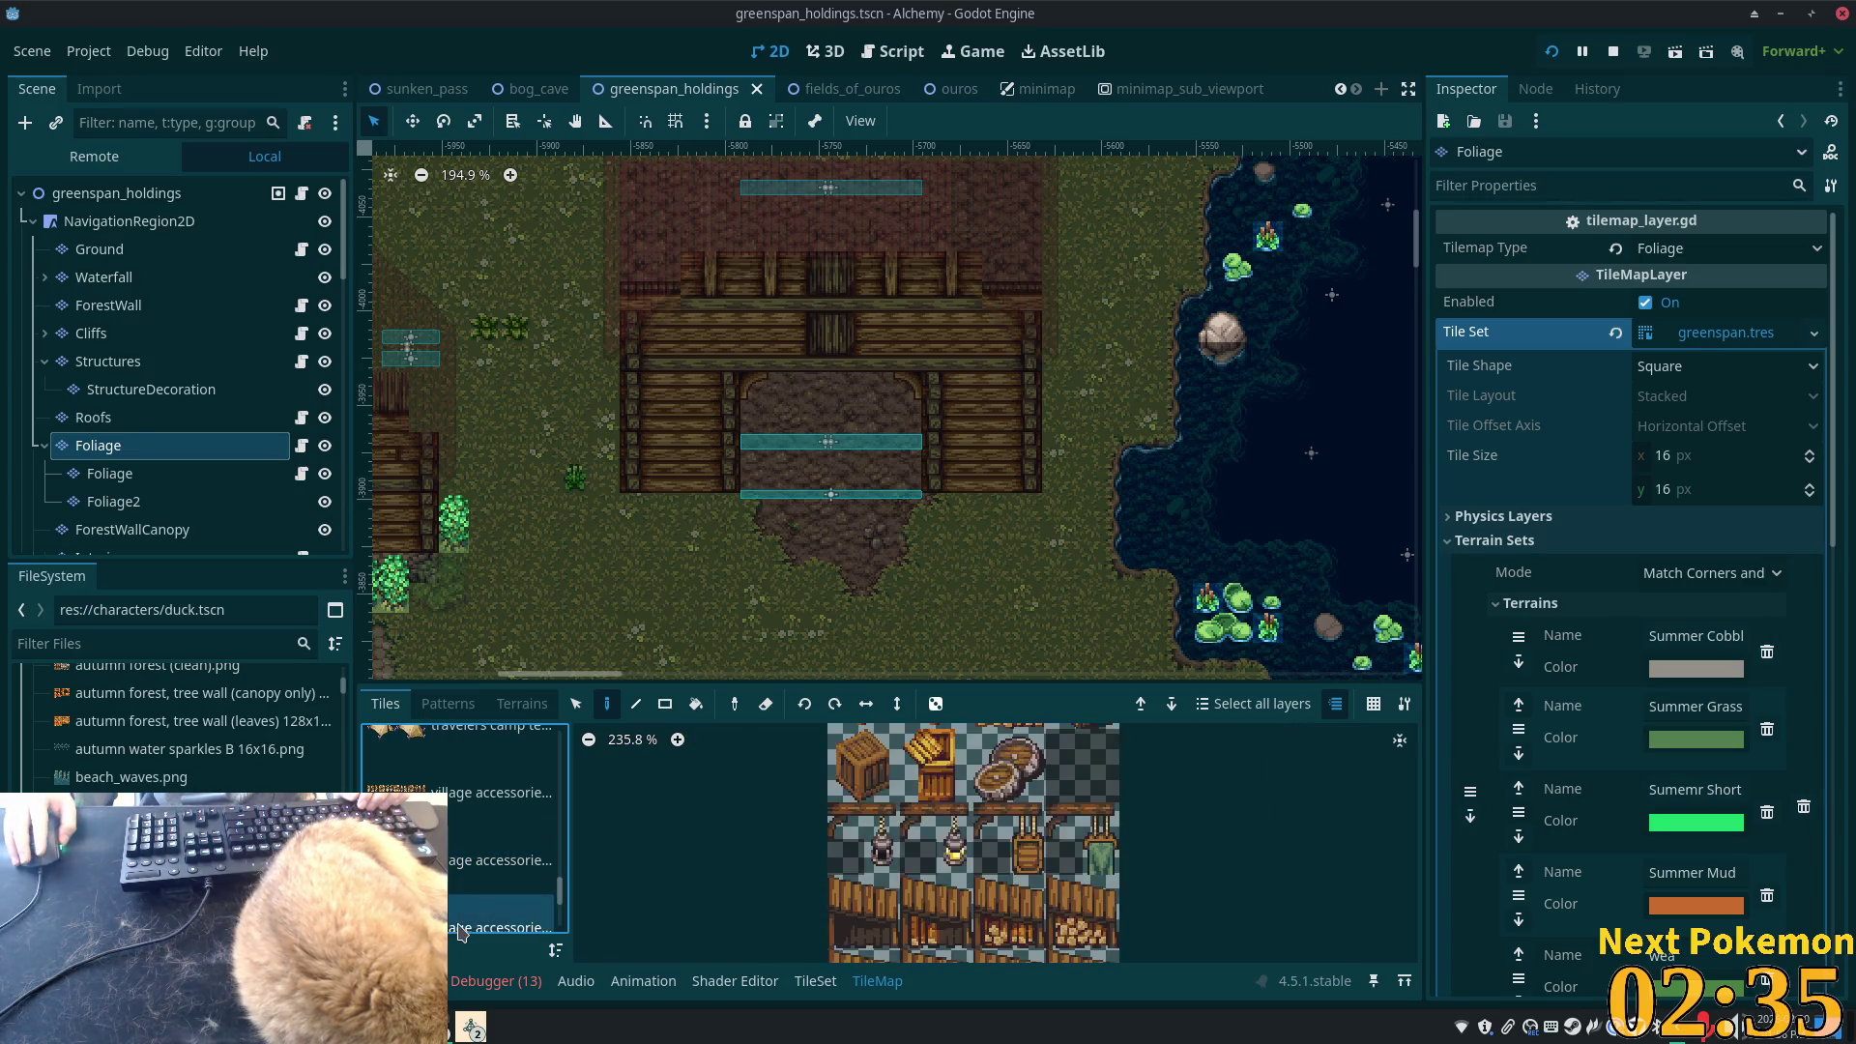
scroll(933, 870, down, 2)
click(1033, 899)
scroll(1141, 849, down, 2)
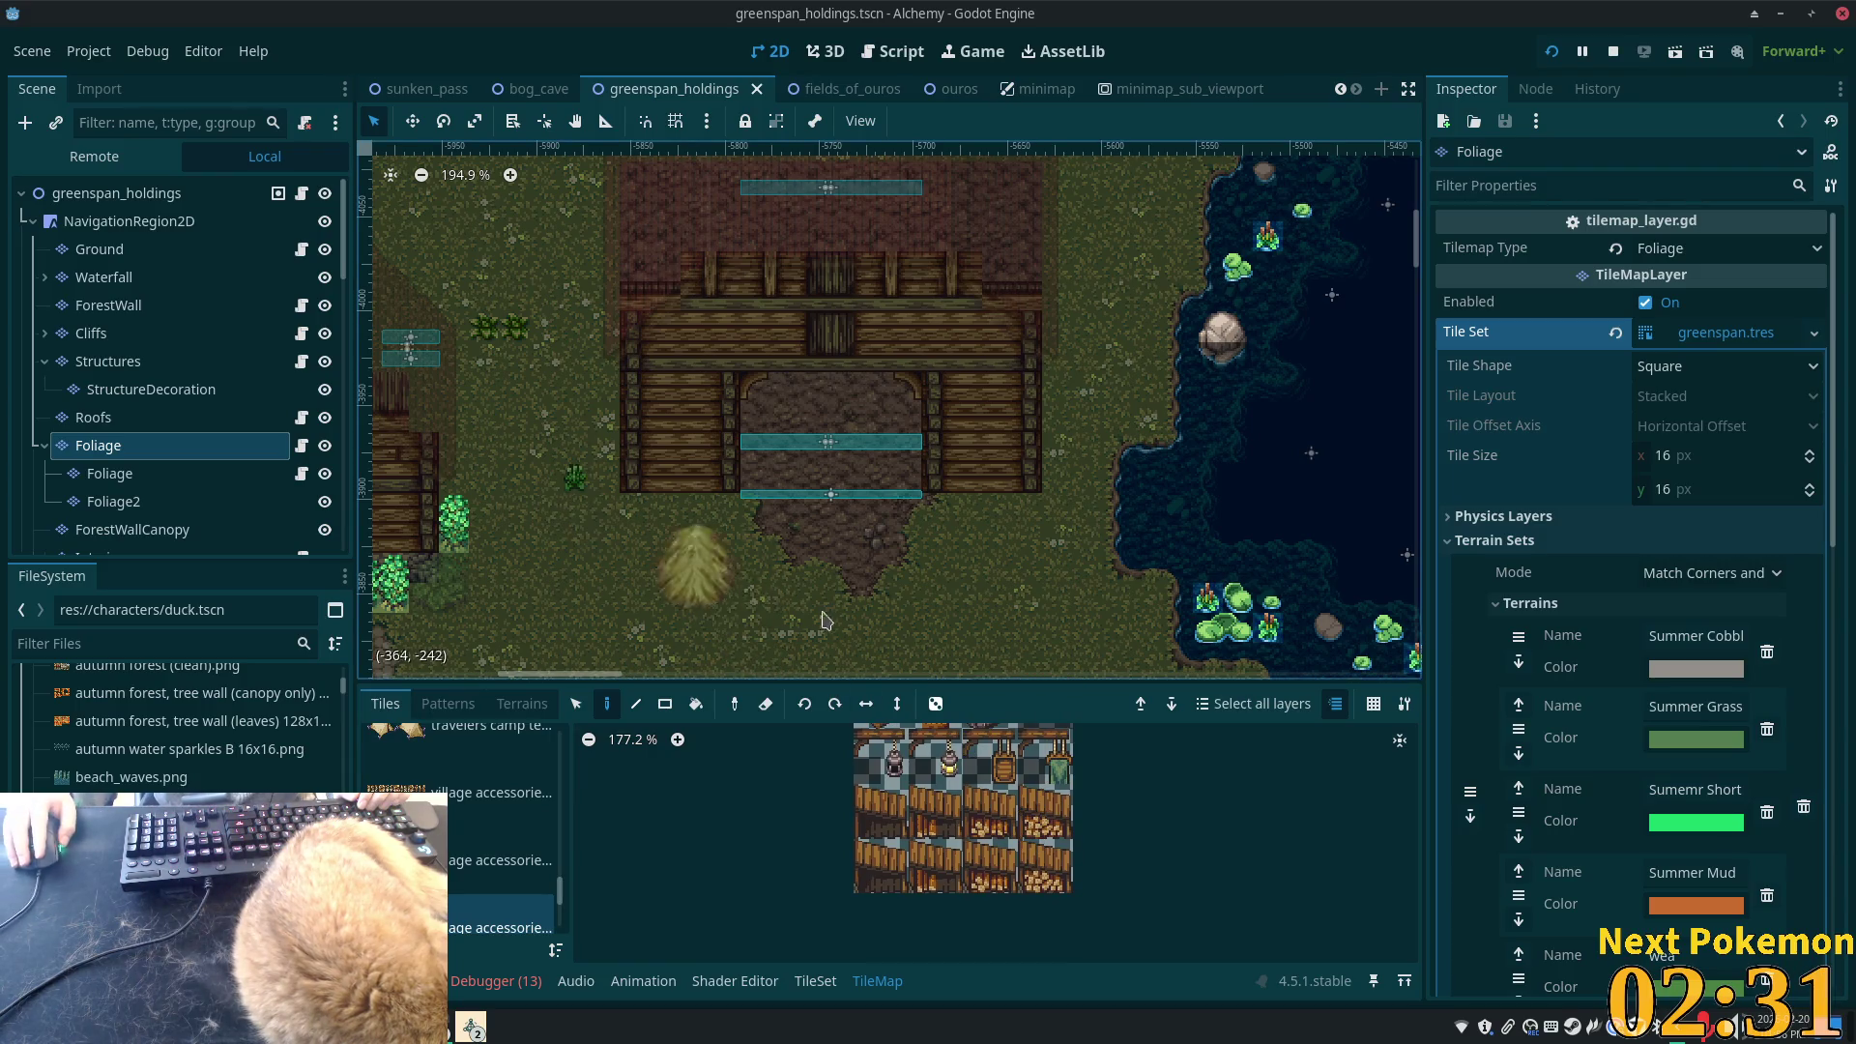
scroll(1034, 813, up, 3)
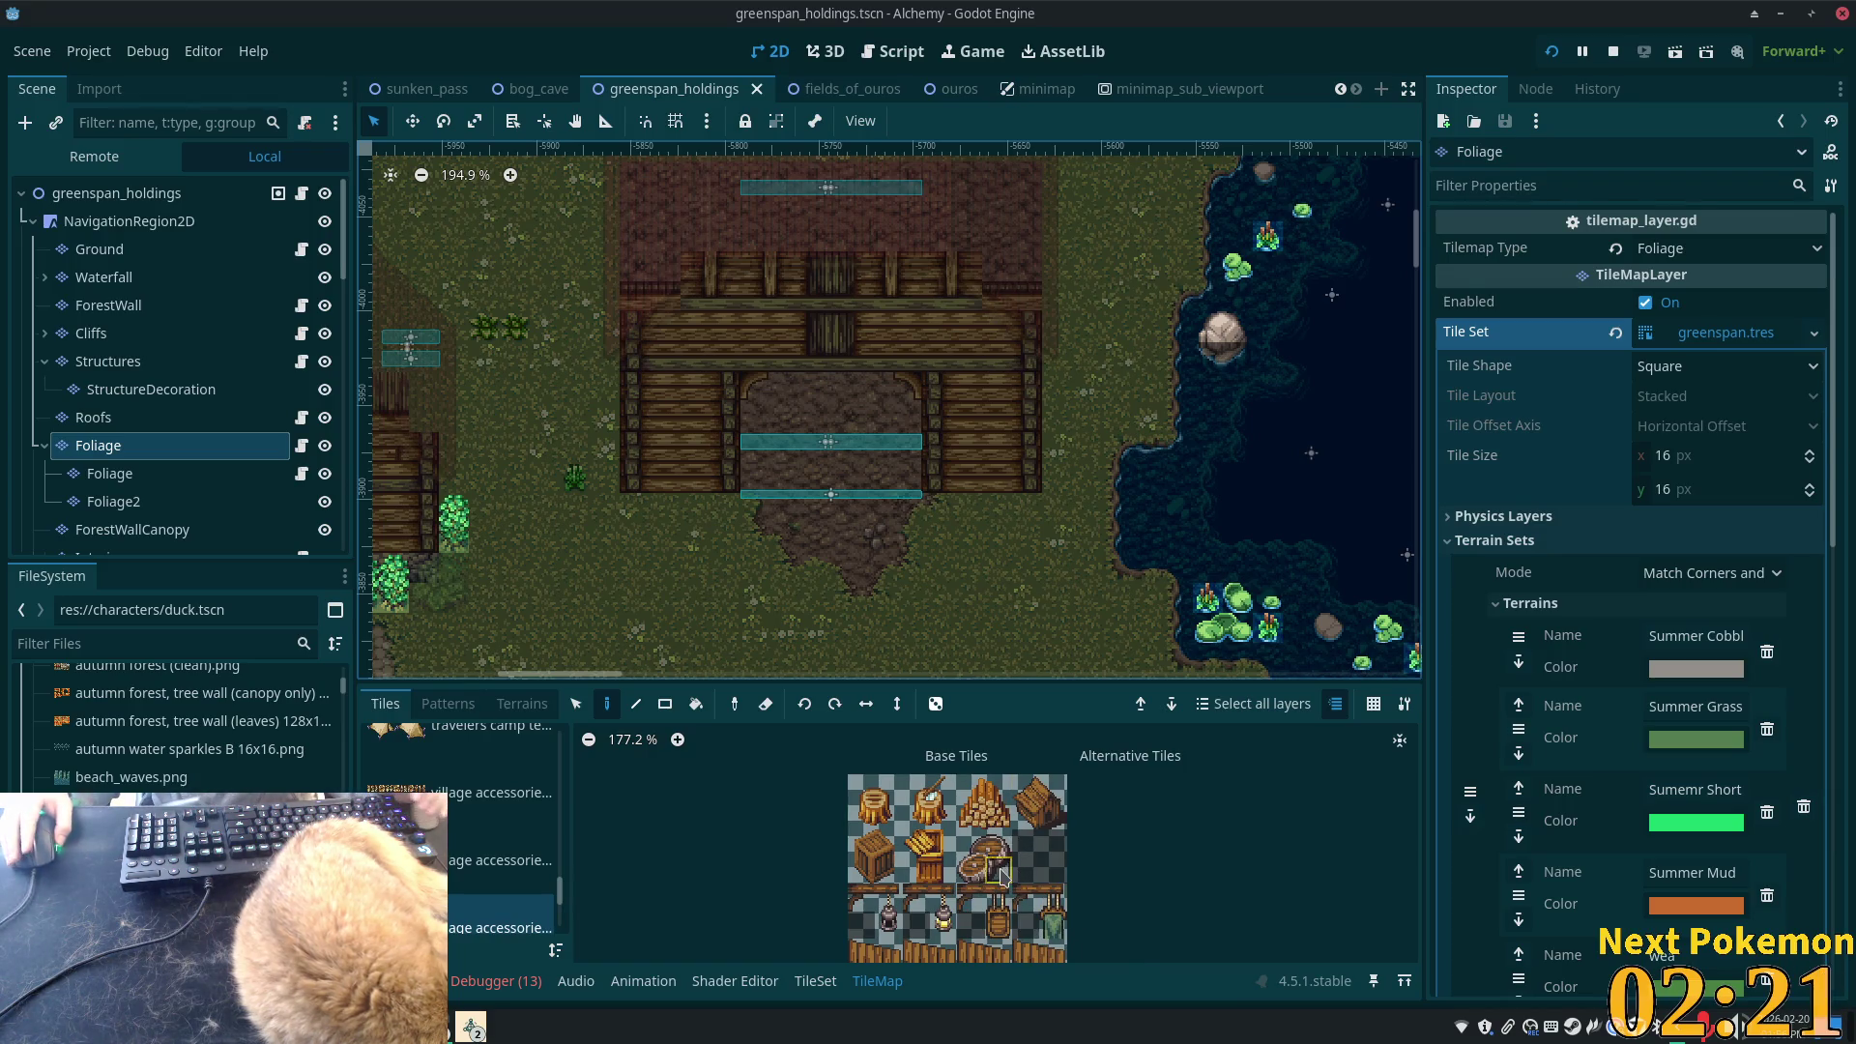
- Pan the map toward the larger house and pick a 2x2 barrel block
mouse_move(521, 529)
mouse_down()
mouse_move(767, 426)
mouse_move(971, 385)
mouse_move(1053, 481)
mouse_up()
drag(1136, 571, 1155, 416)
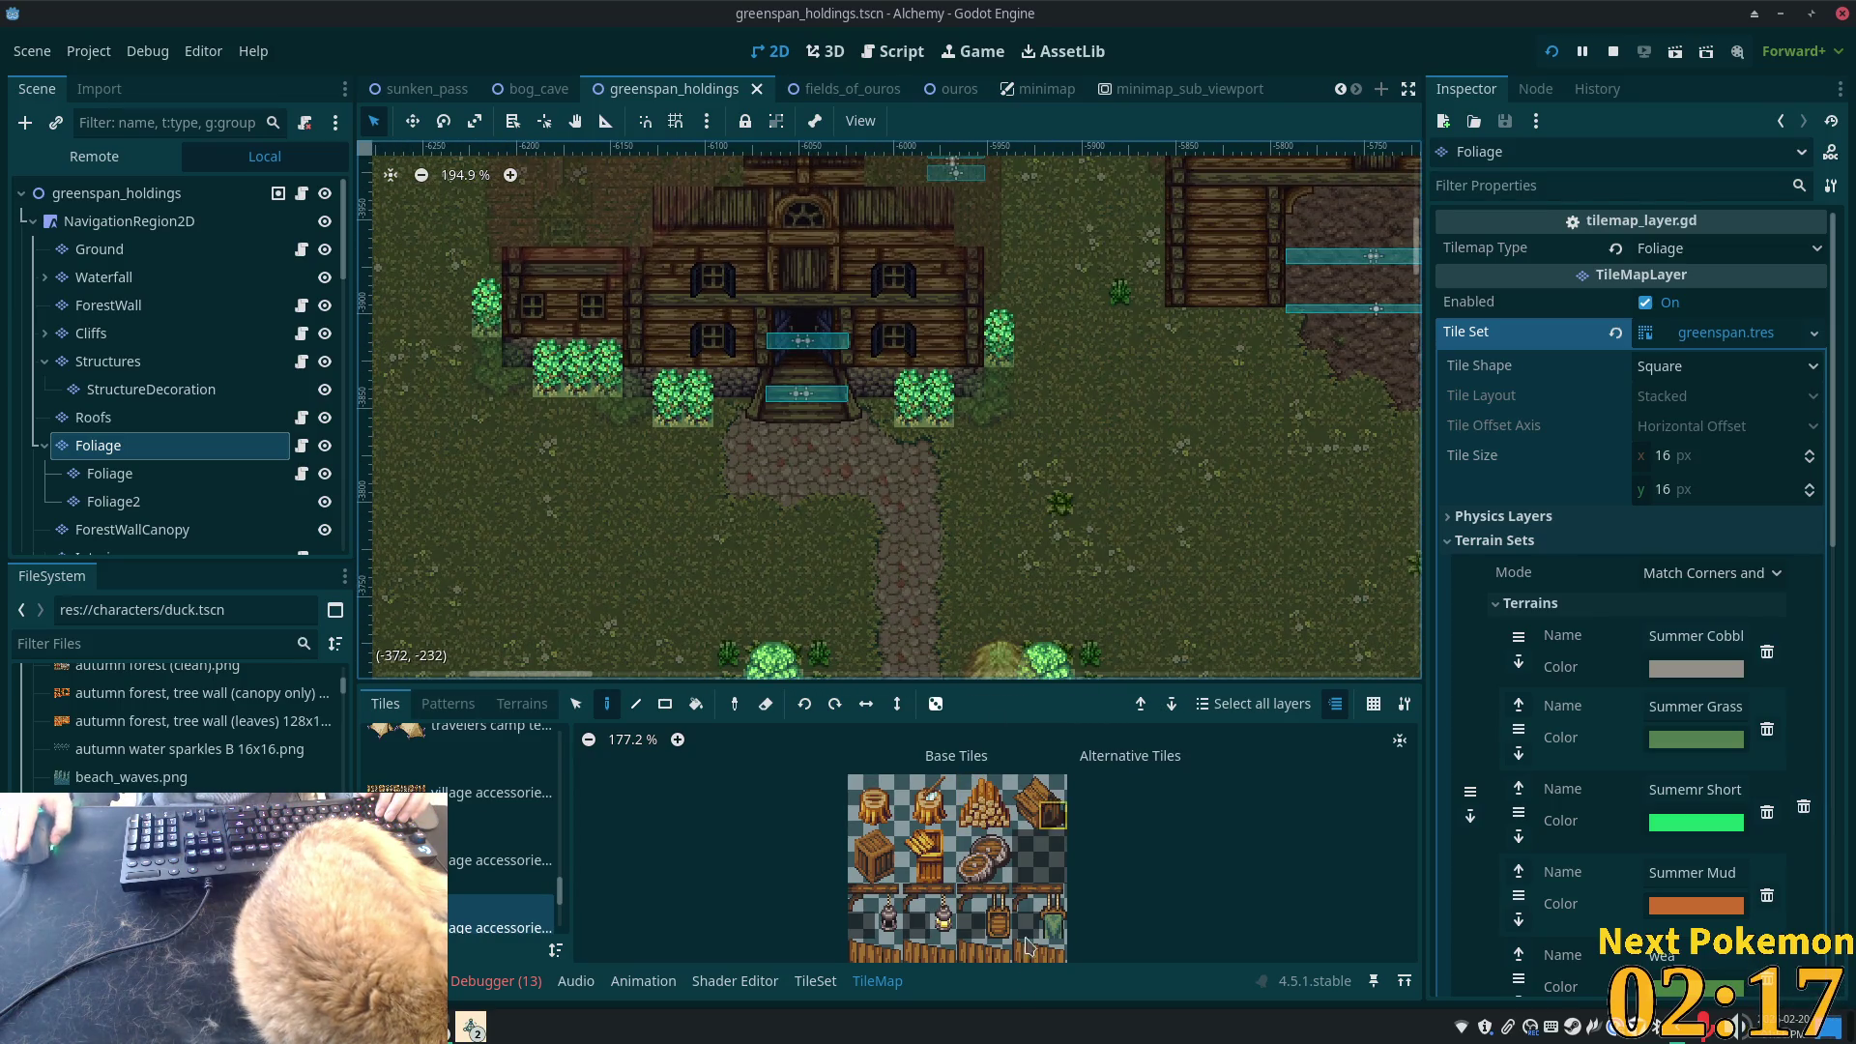
scroll(1028, 945, down, 3)
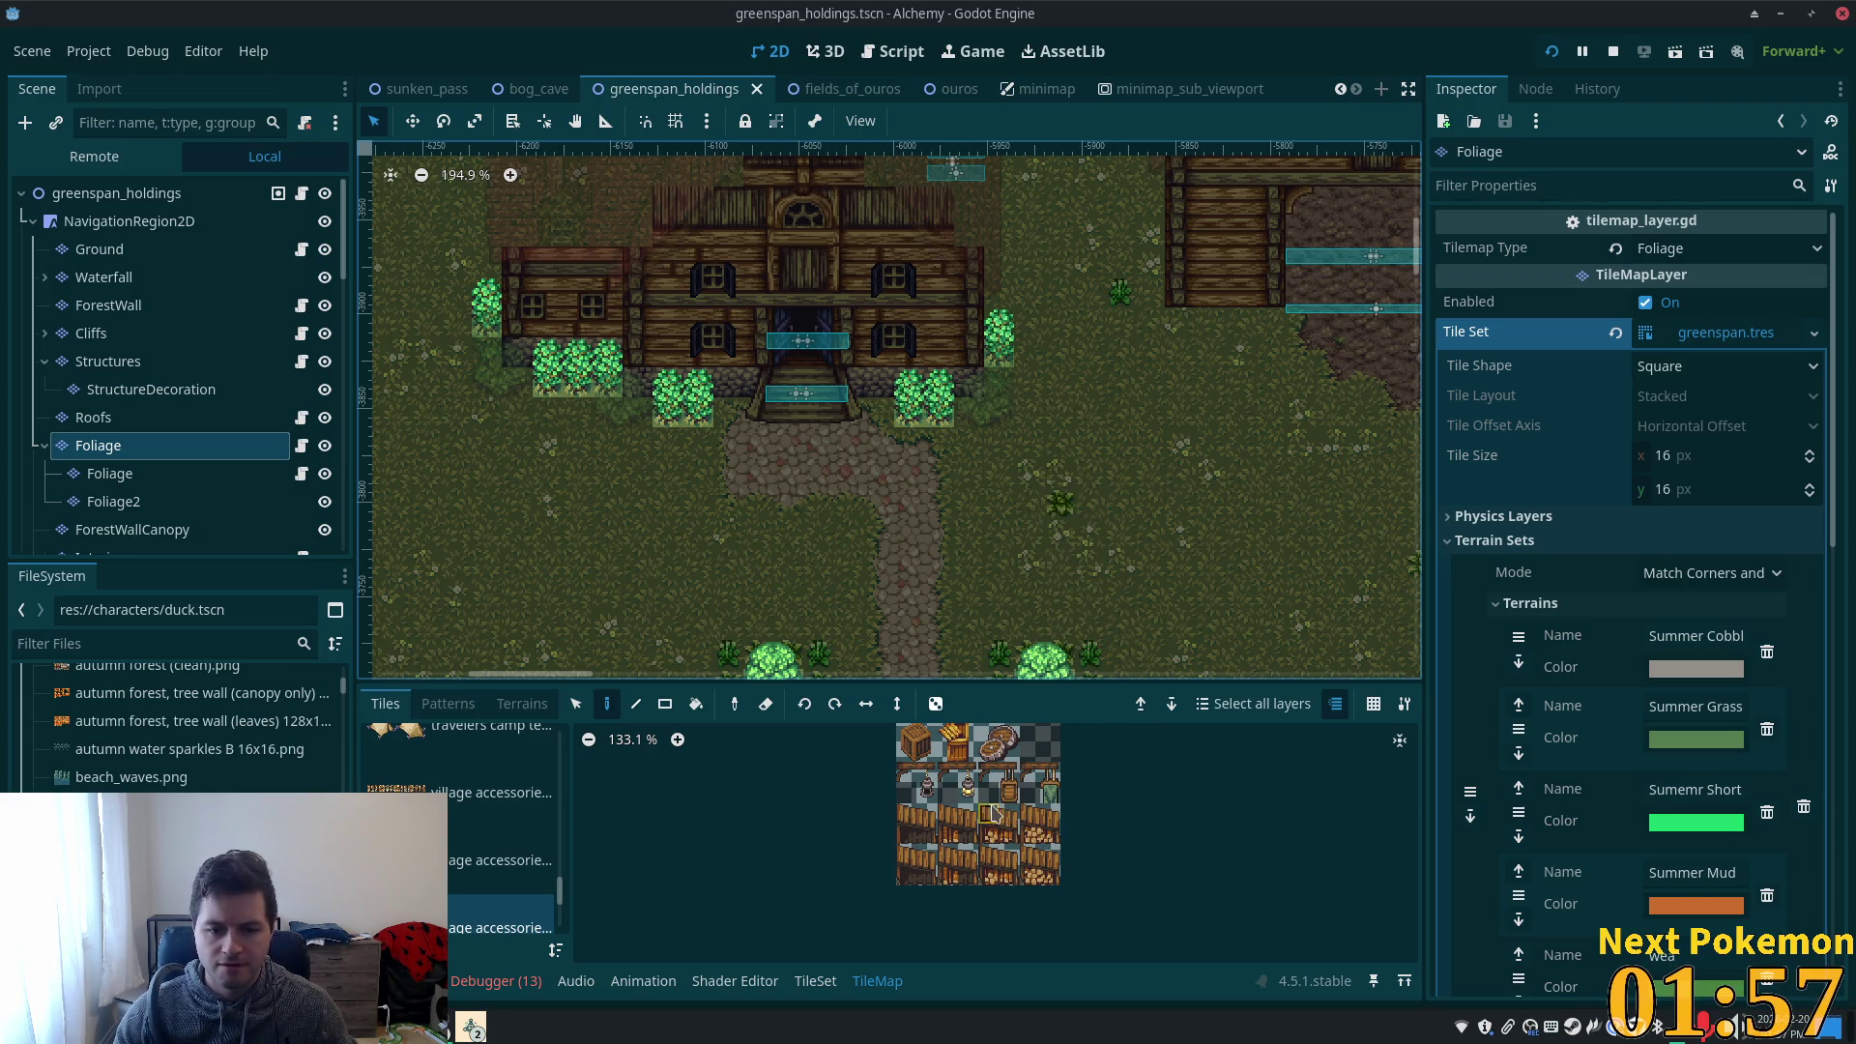
drag(993, 812, 1008, 835)
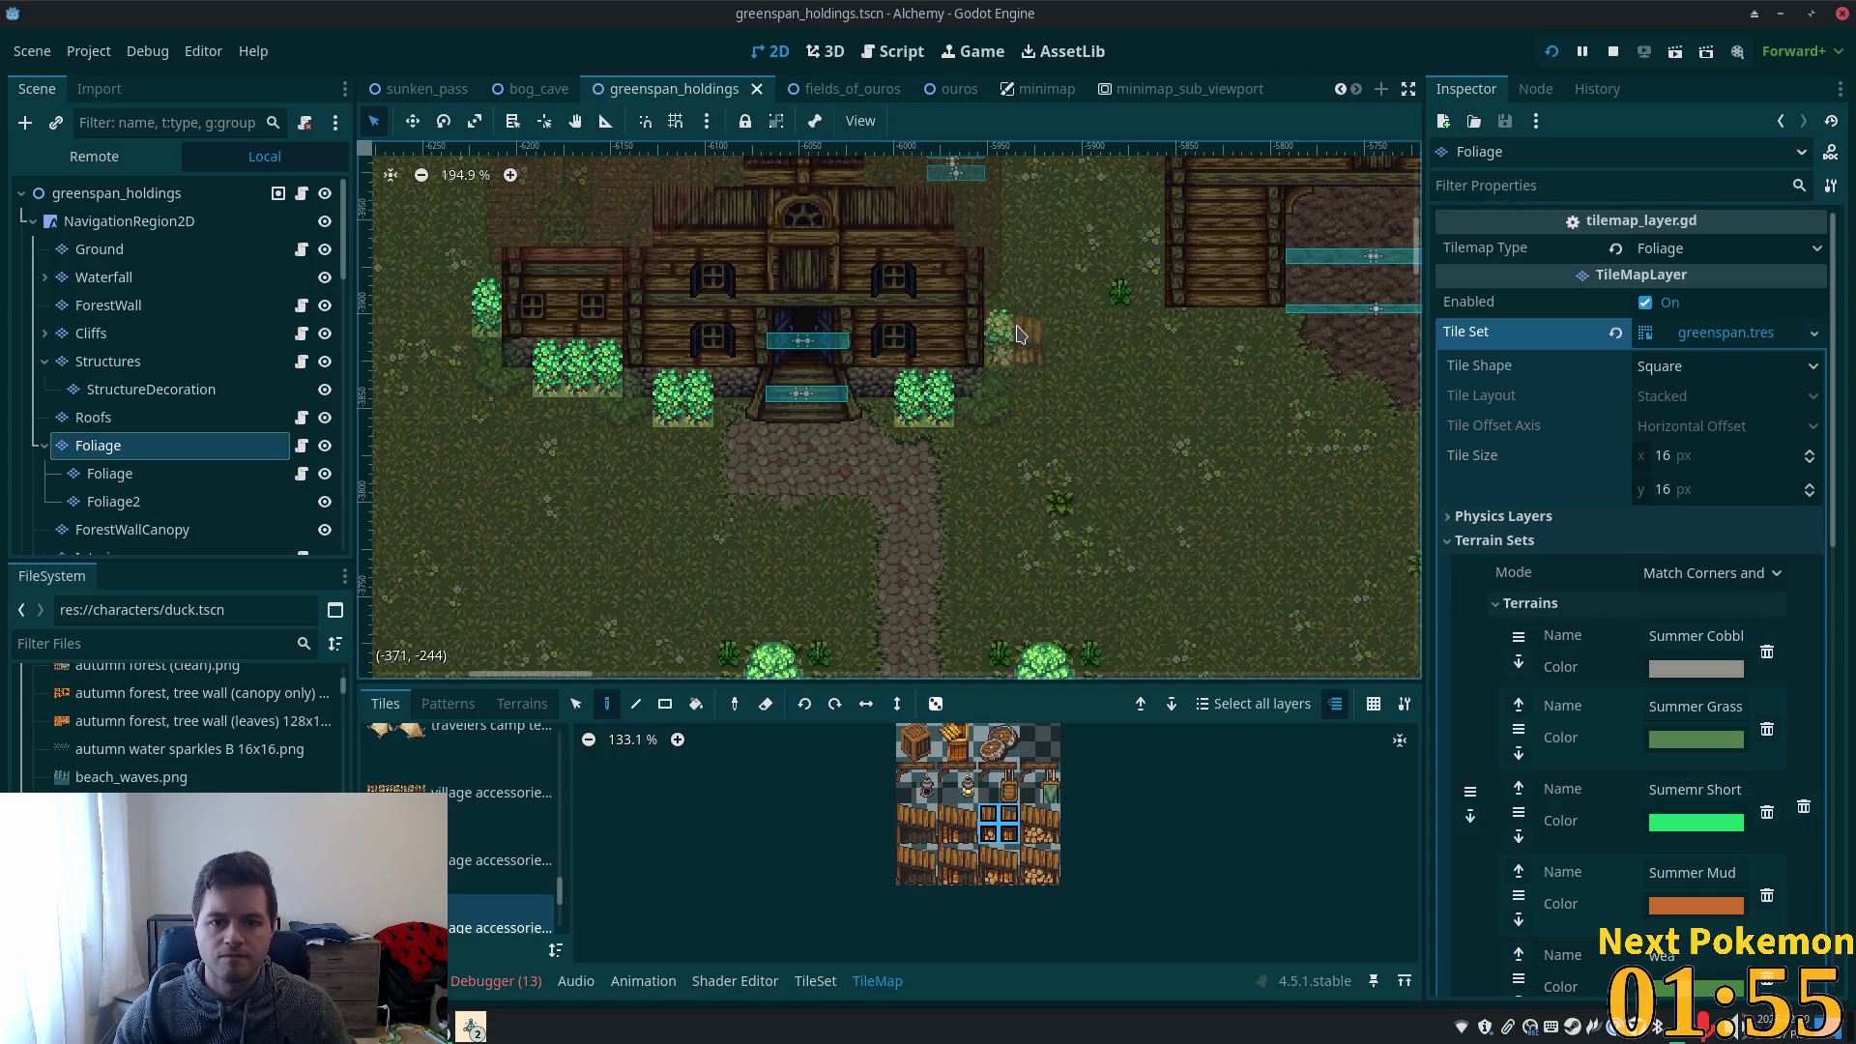
click(1059, 880)
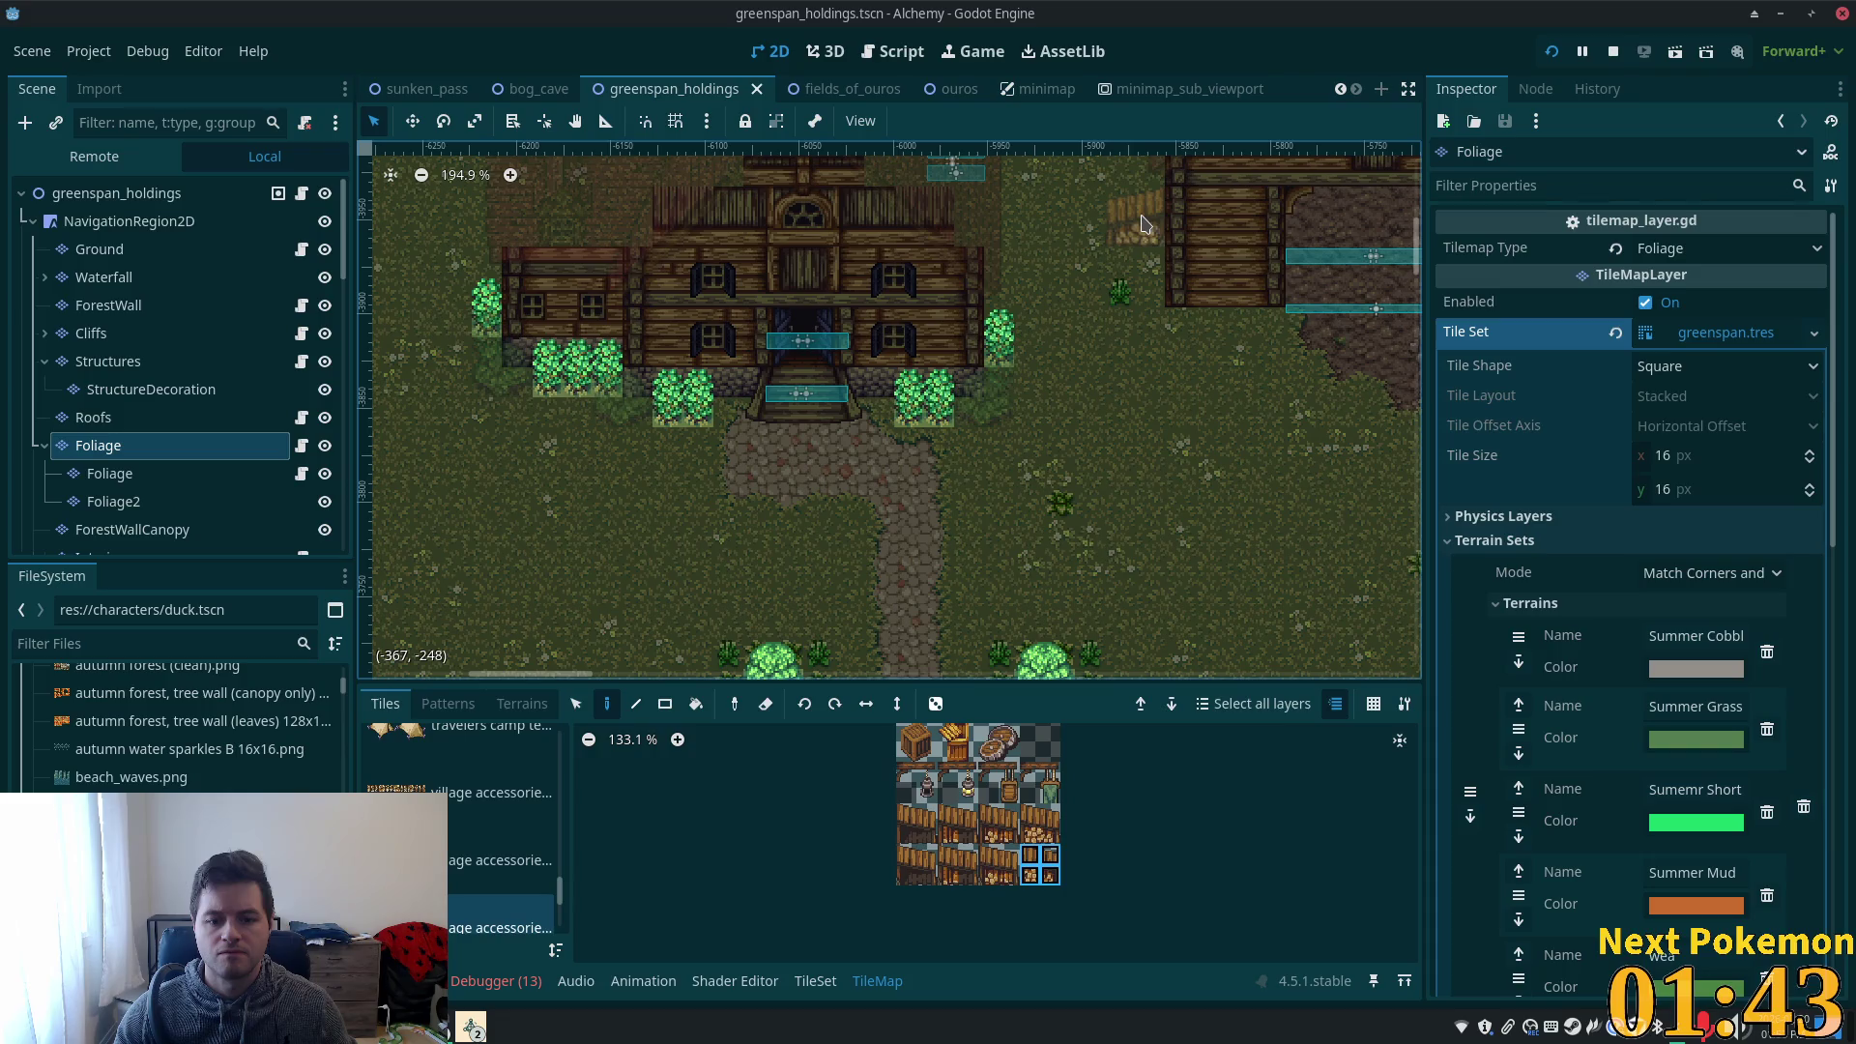
- Pick the crate block from the third village accessories atlas and paint it against the barn's left wall
scroll(1009, 764, up, 2)
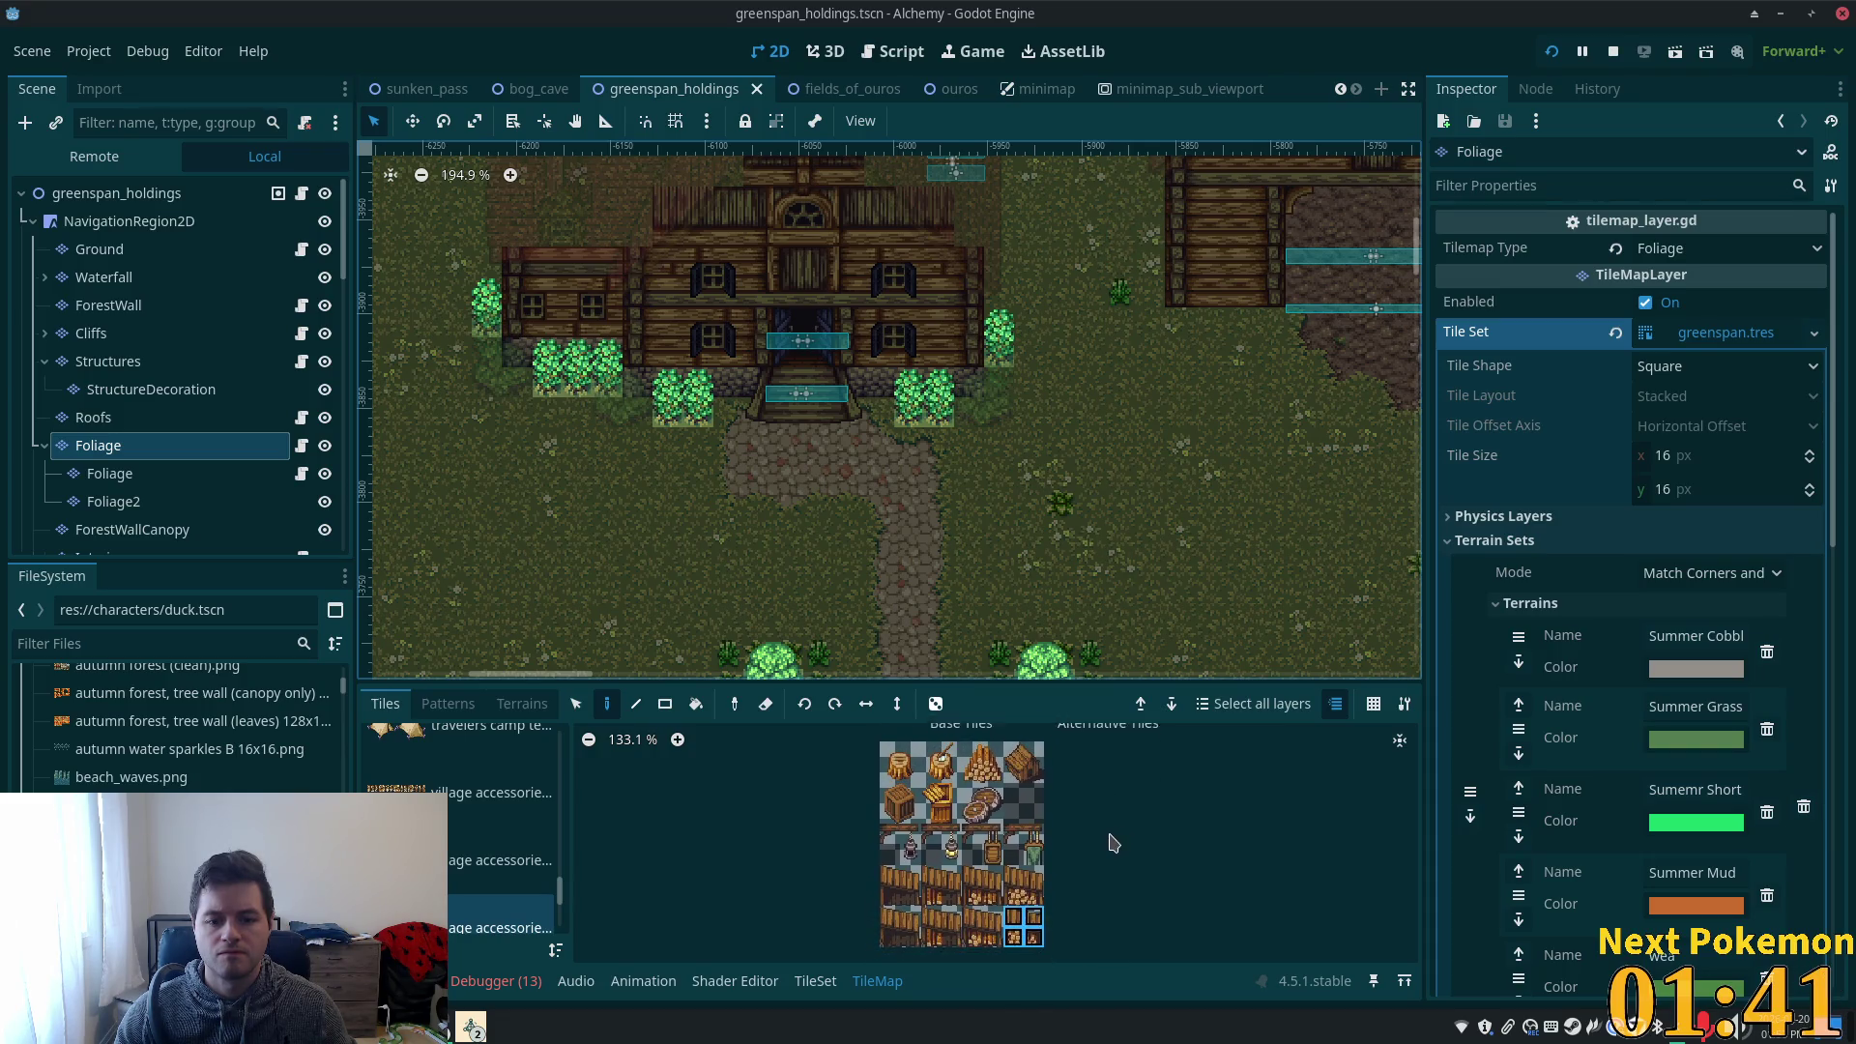
drag(977, 740, 1000, 769)
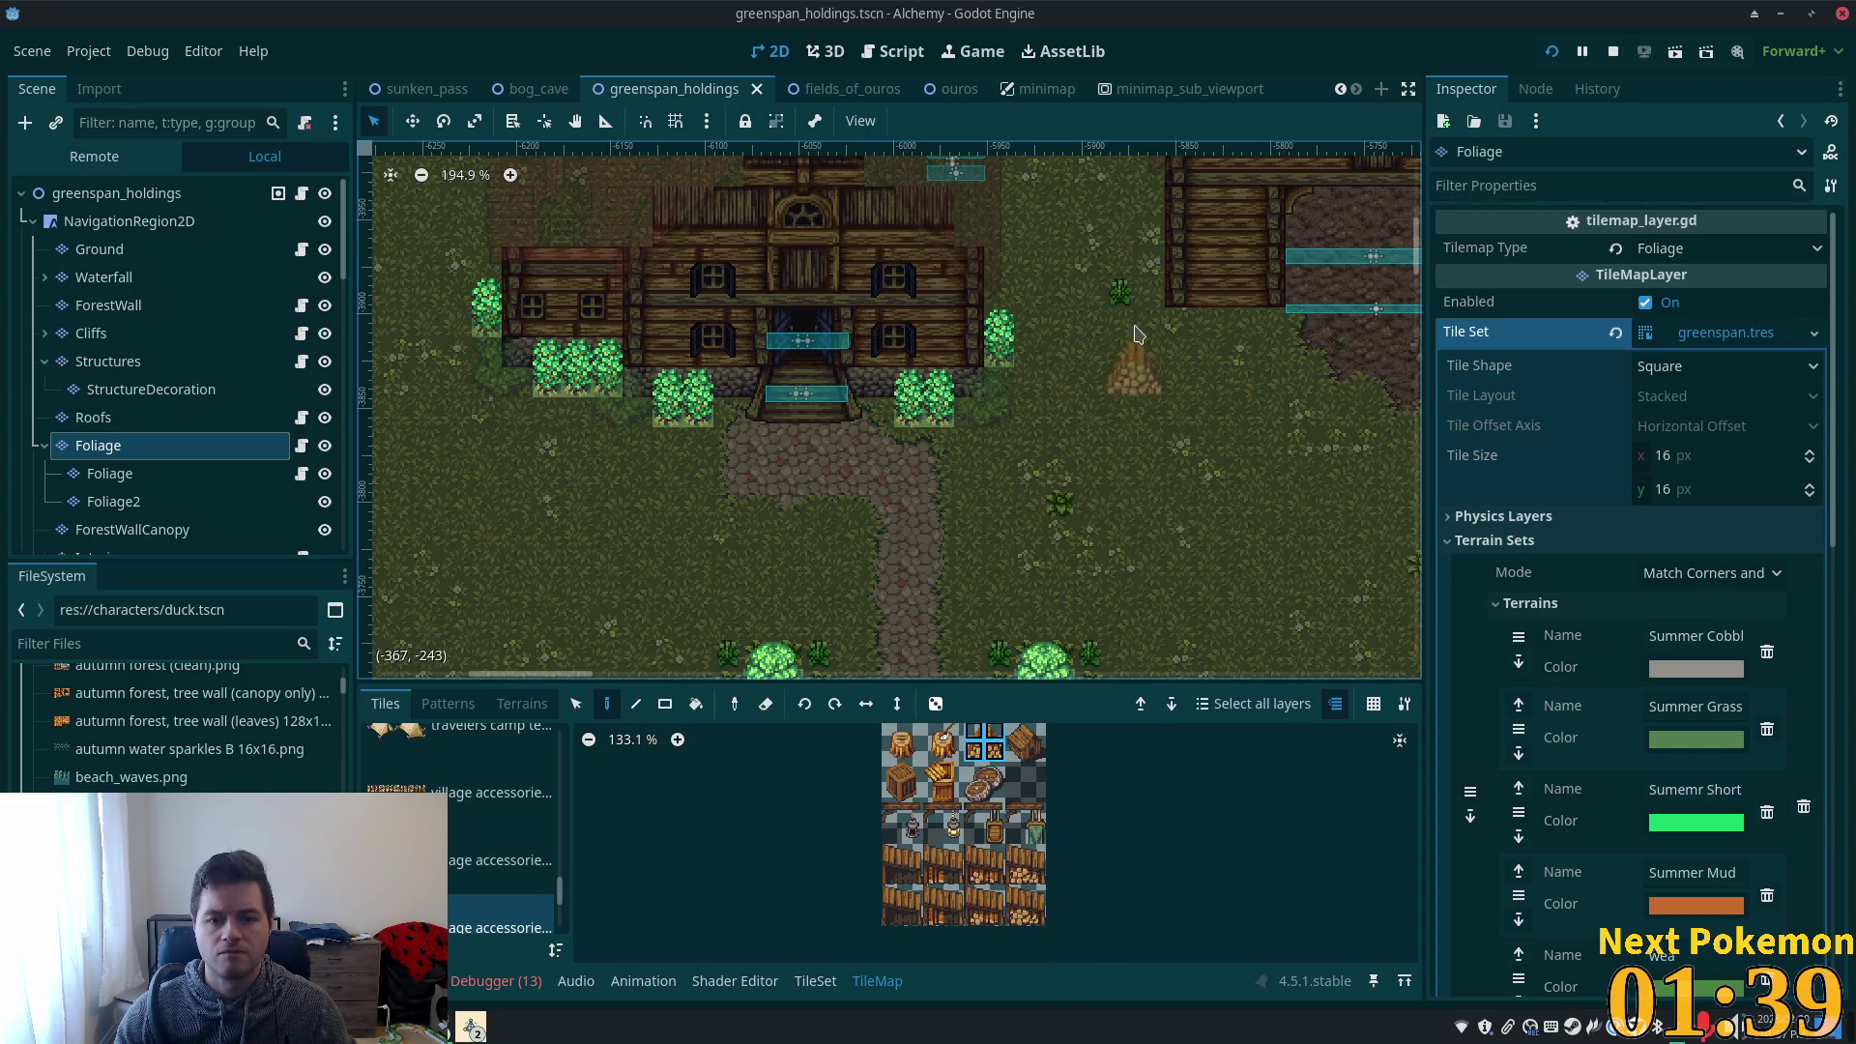
scroll(1125, 315, down, 3)
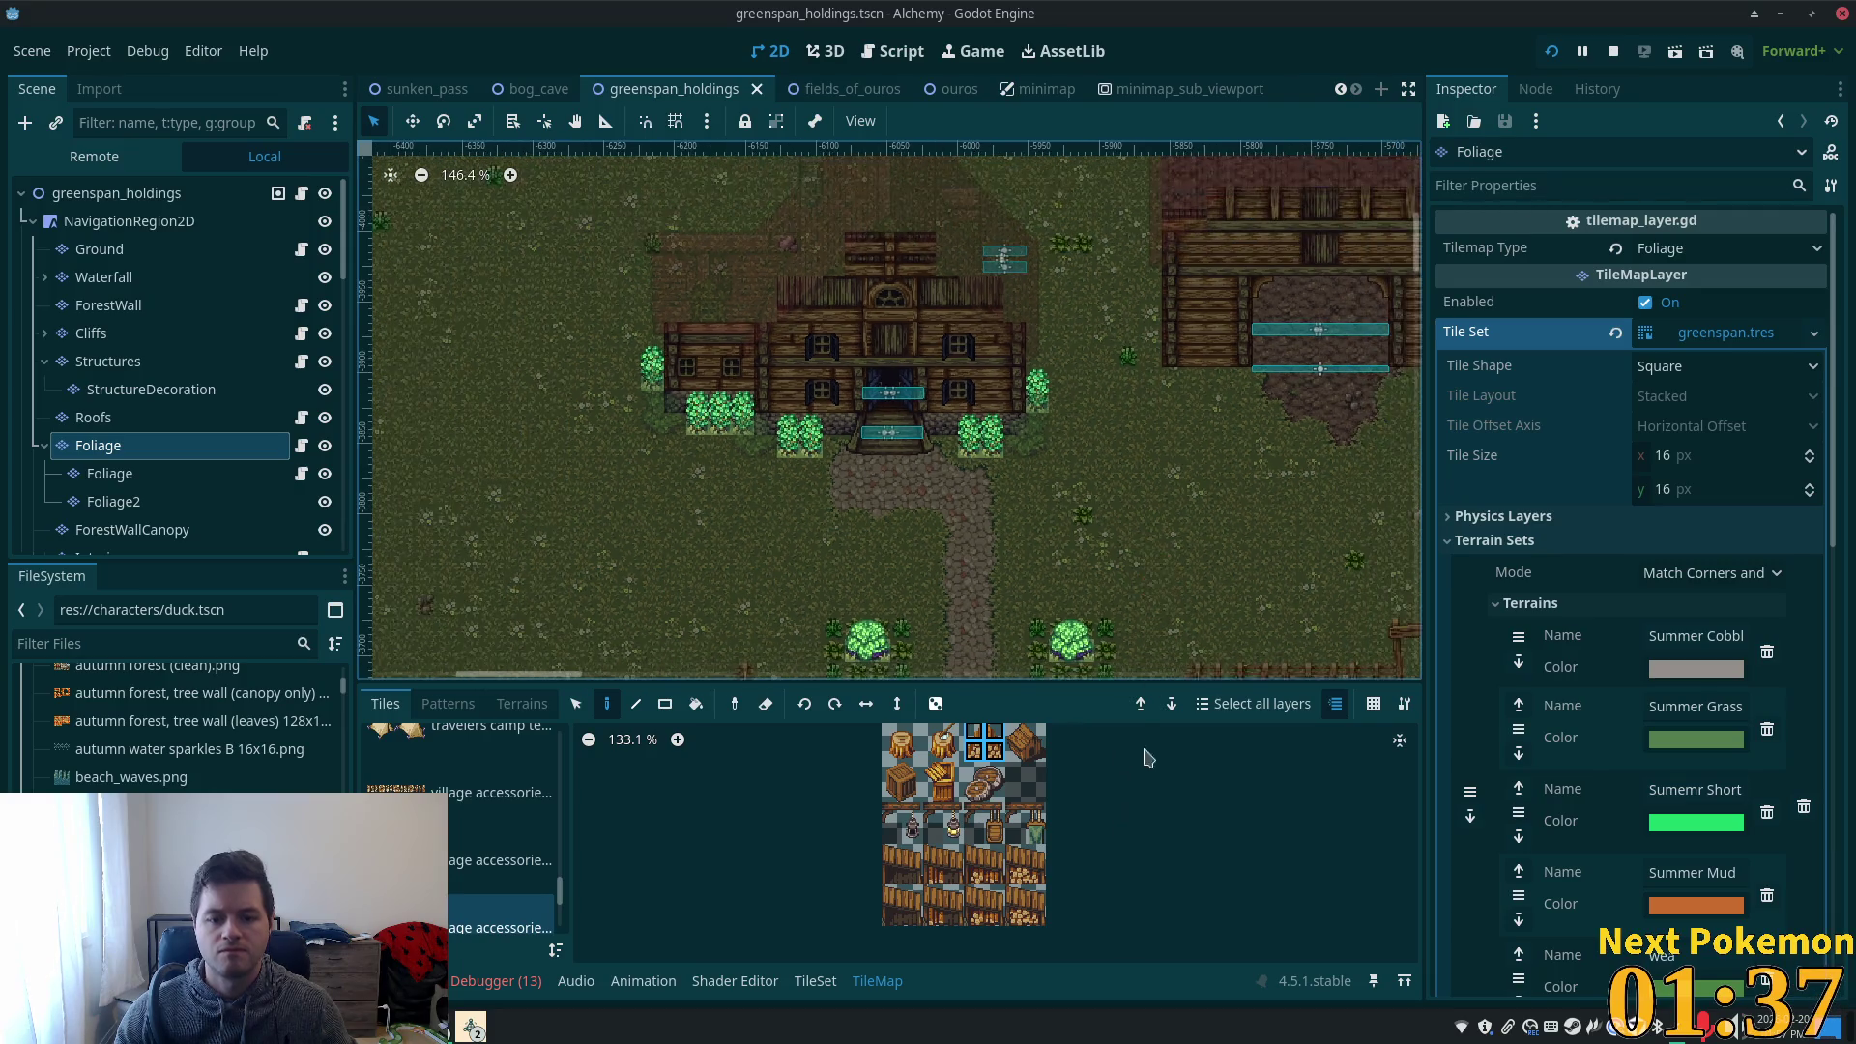
scroll(966, 846, up, 2)
scroll(967, 846, up, 3)
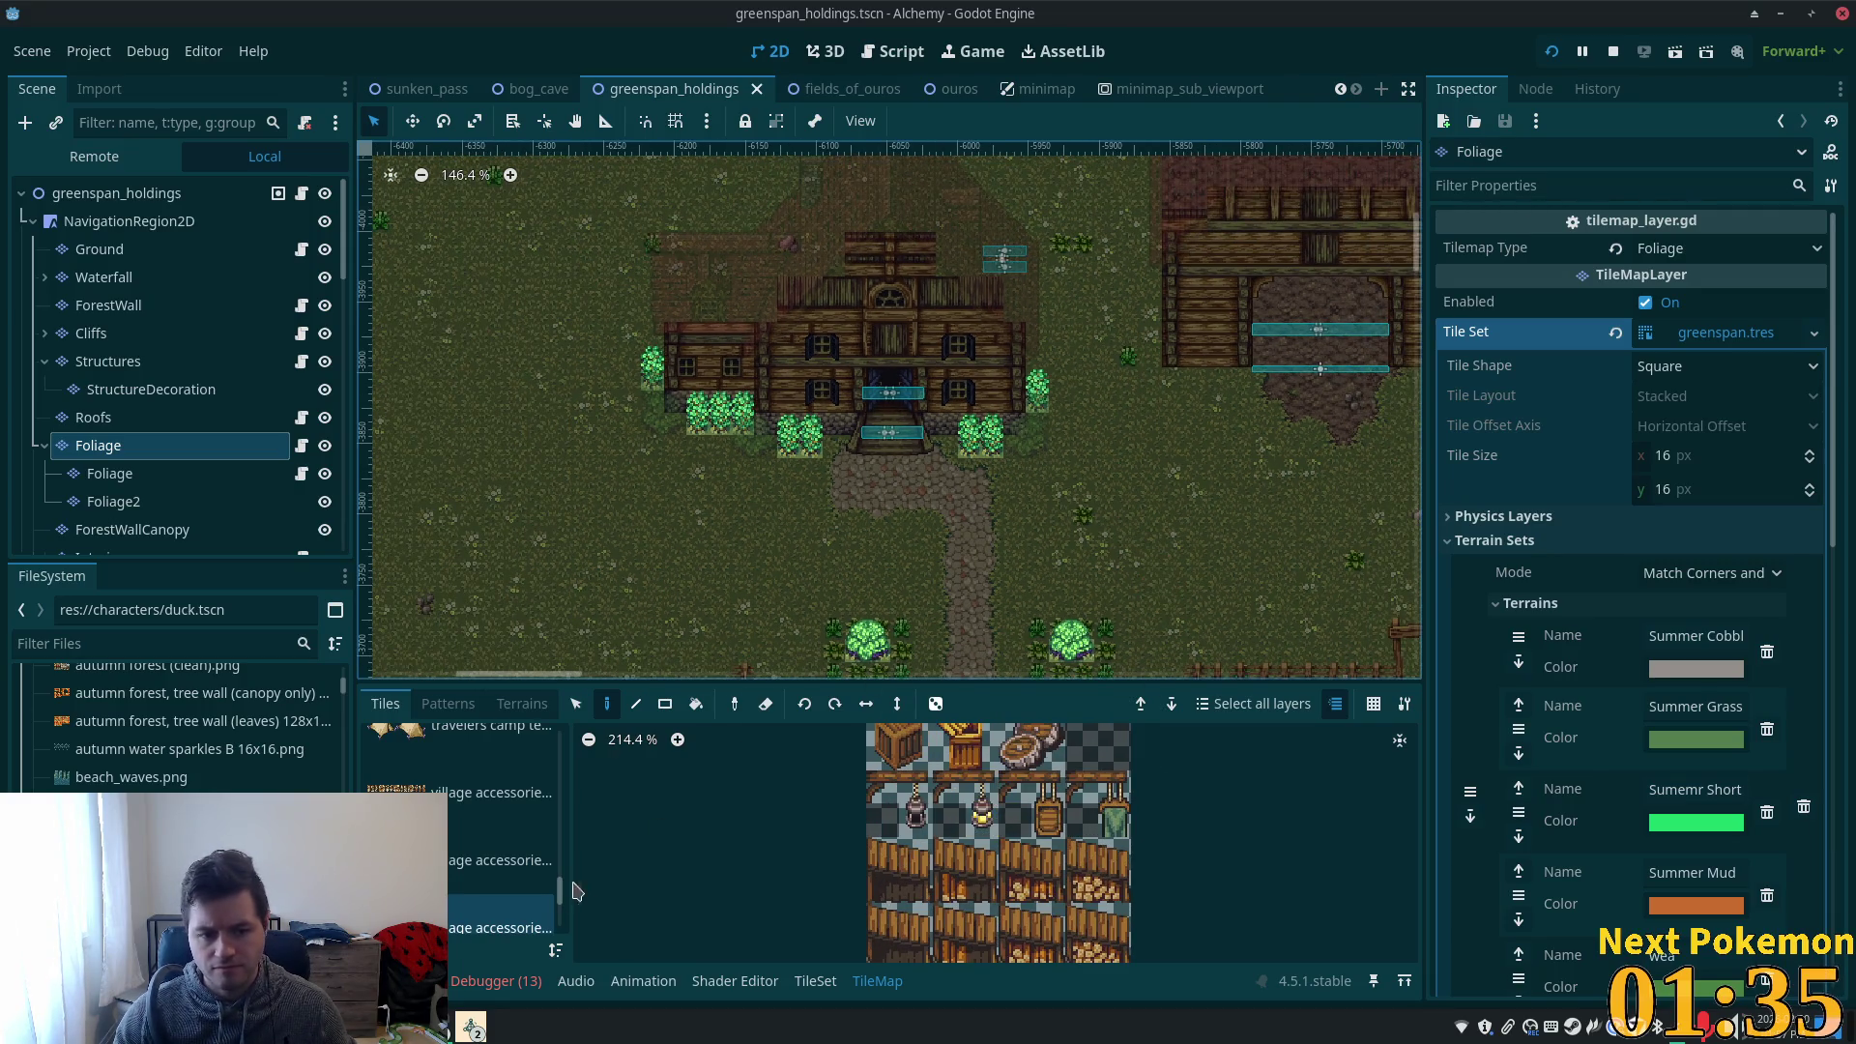
scroll(503, 866, down, 3)
click(510, 874)
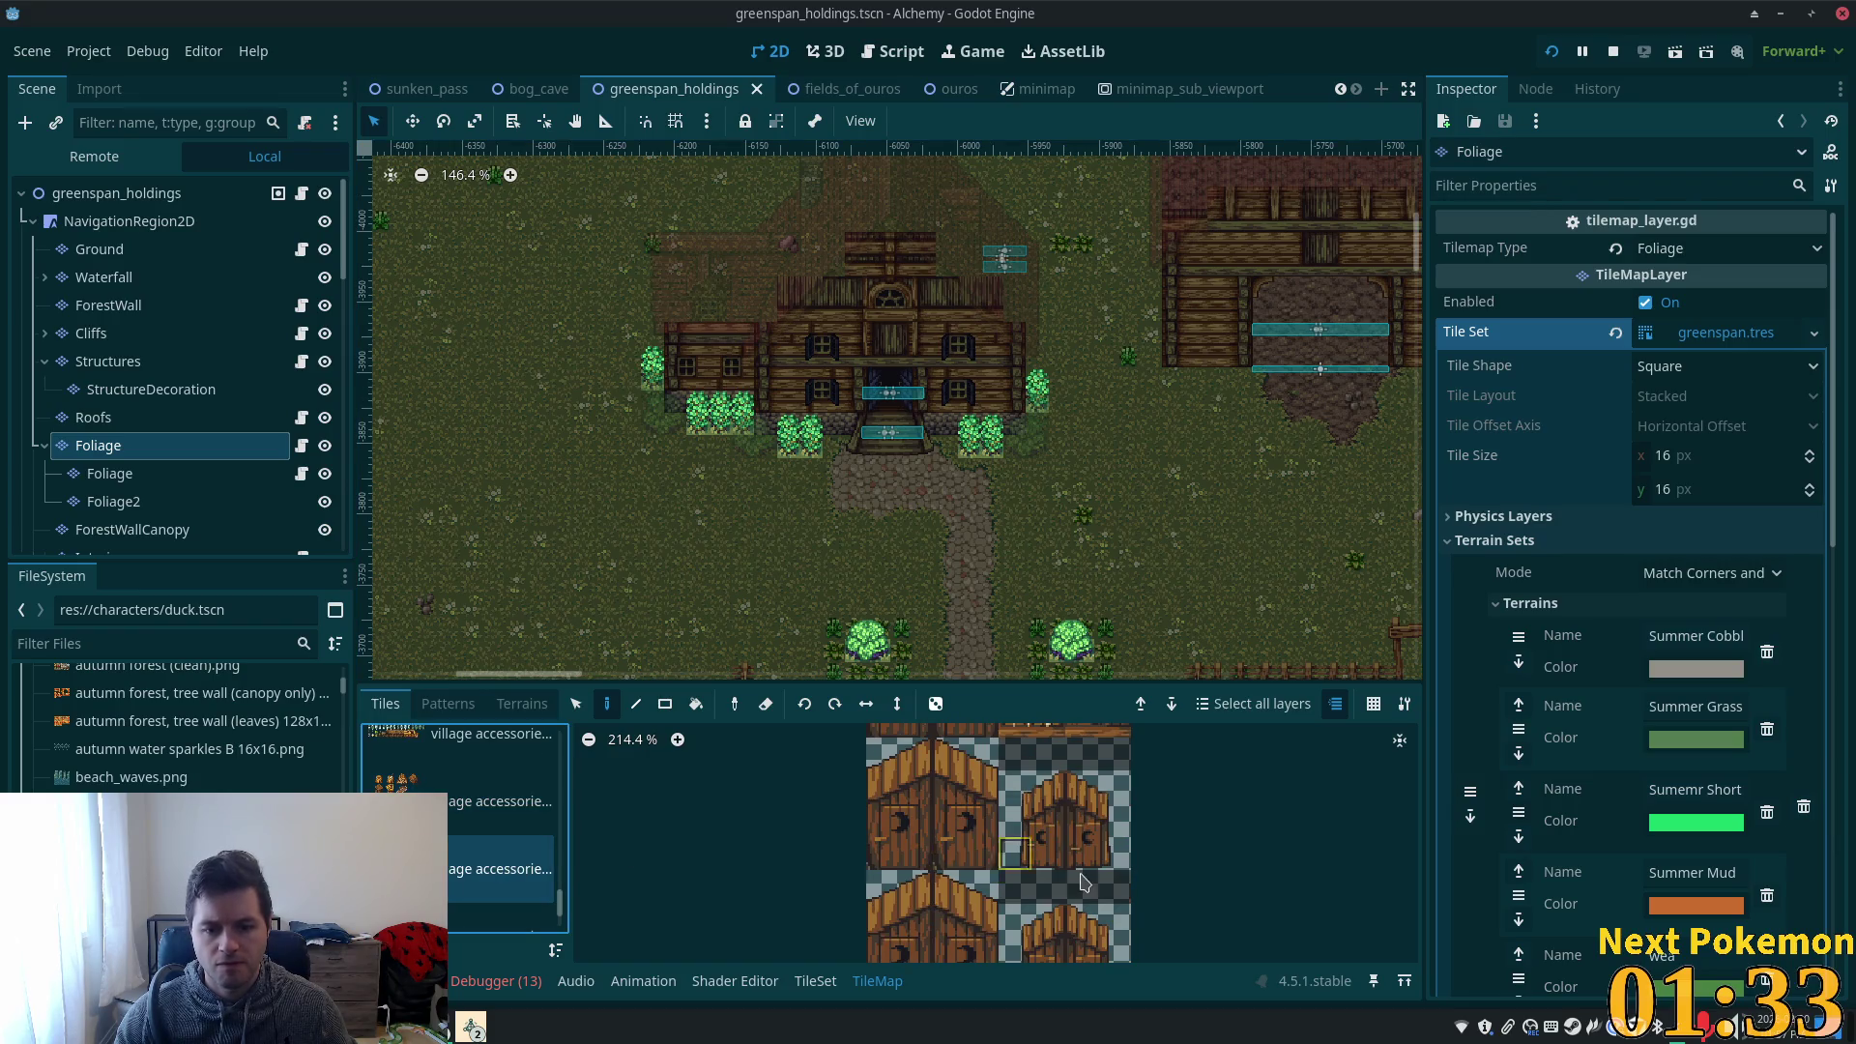
scroll(1083, 882, down, 6)
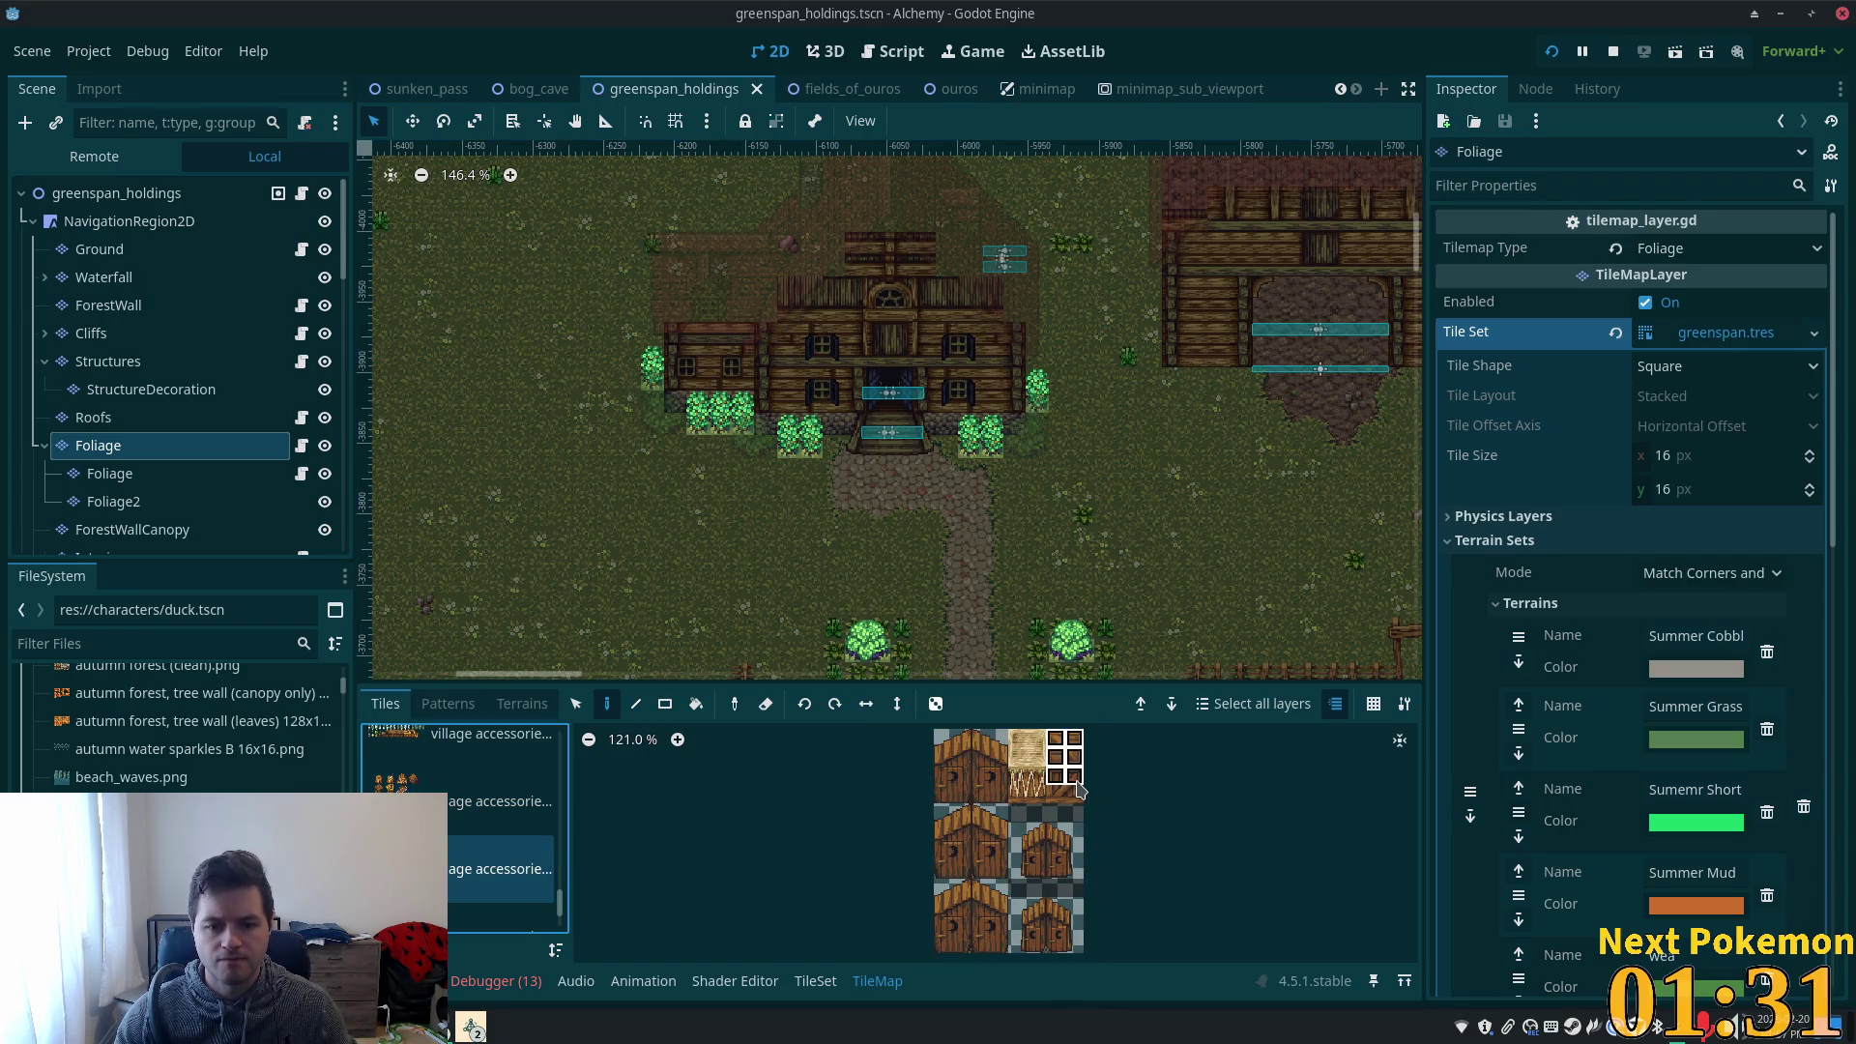
drag(1080, 790, 1078, 796)
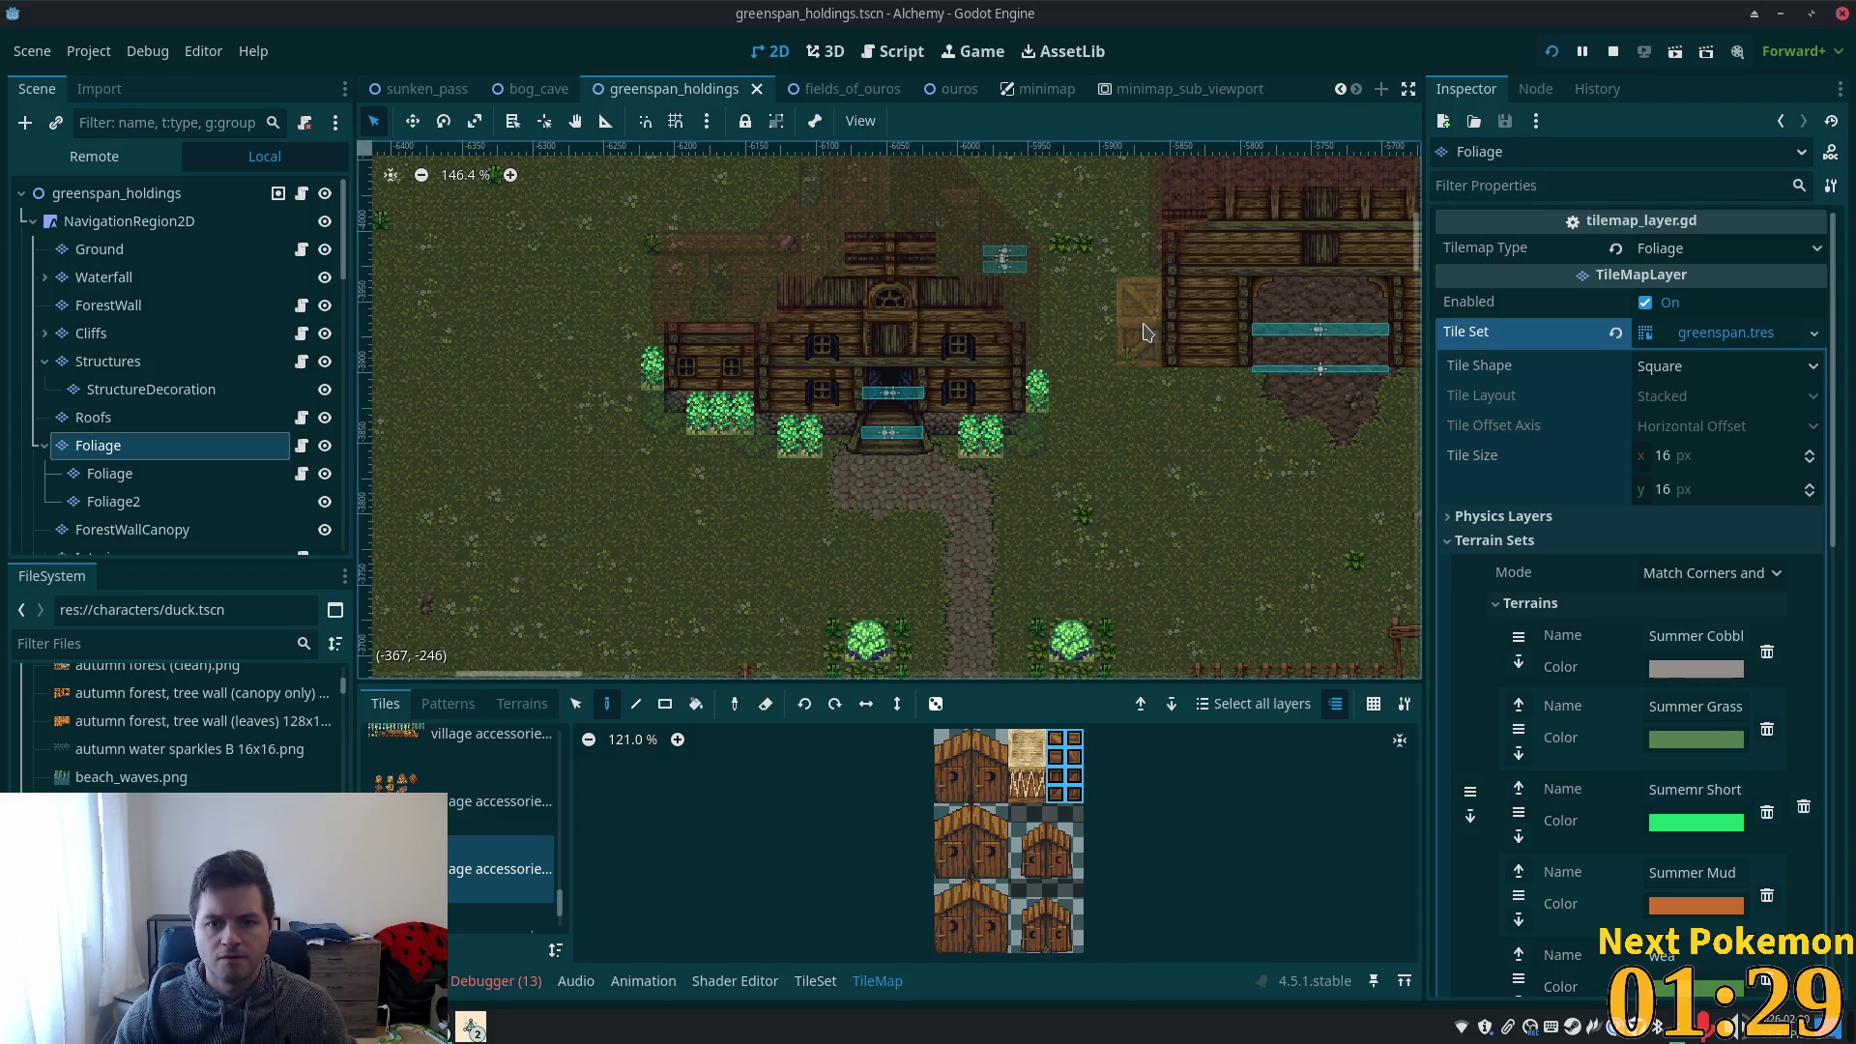
scroll(1141, 329, up, 5)
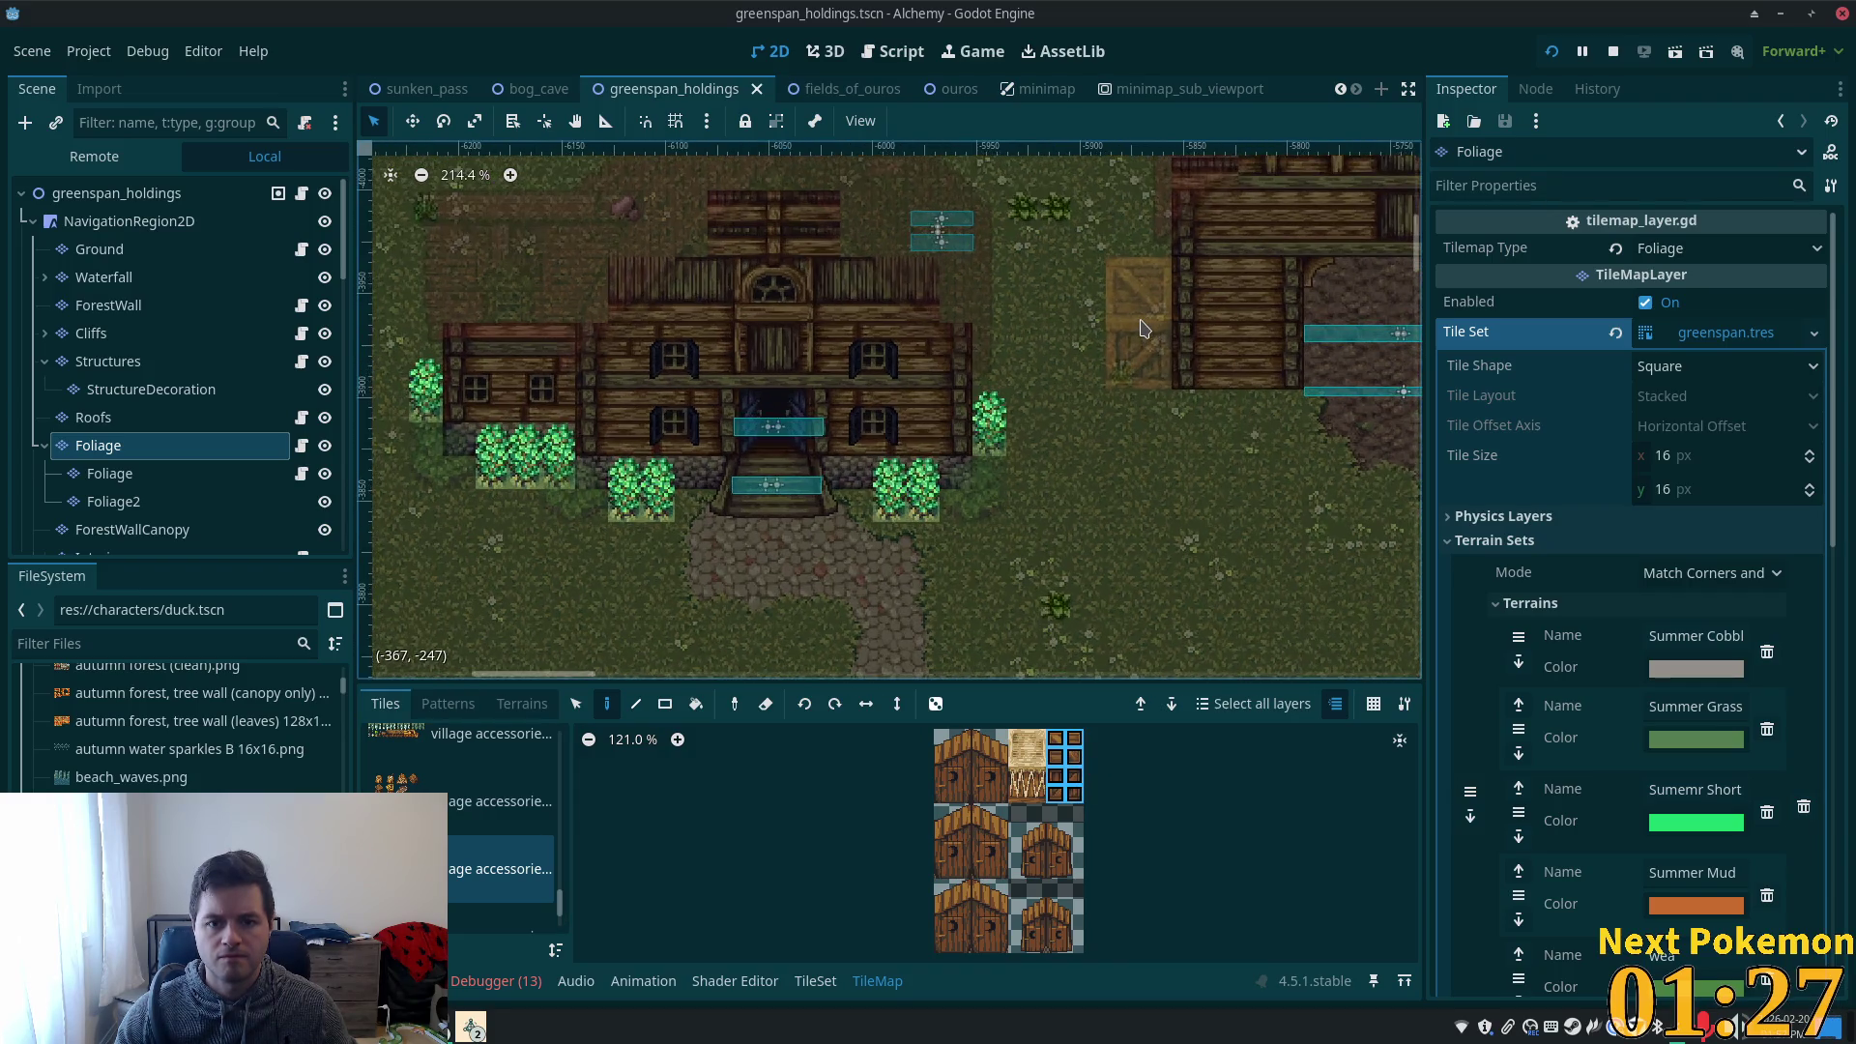
click(1141, 329)
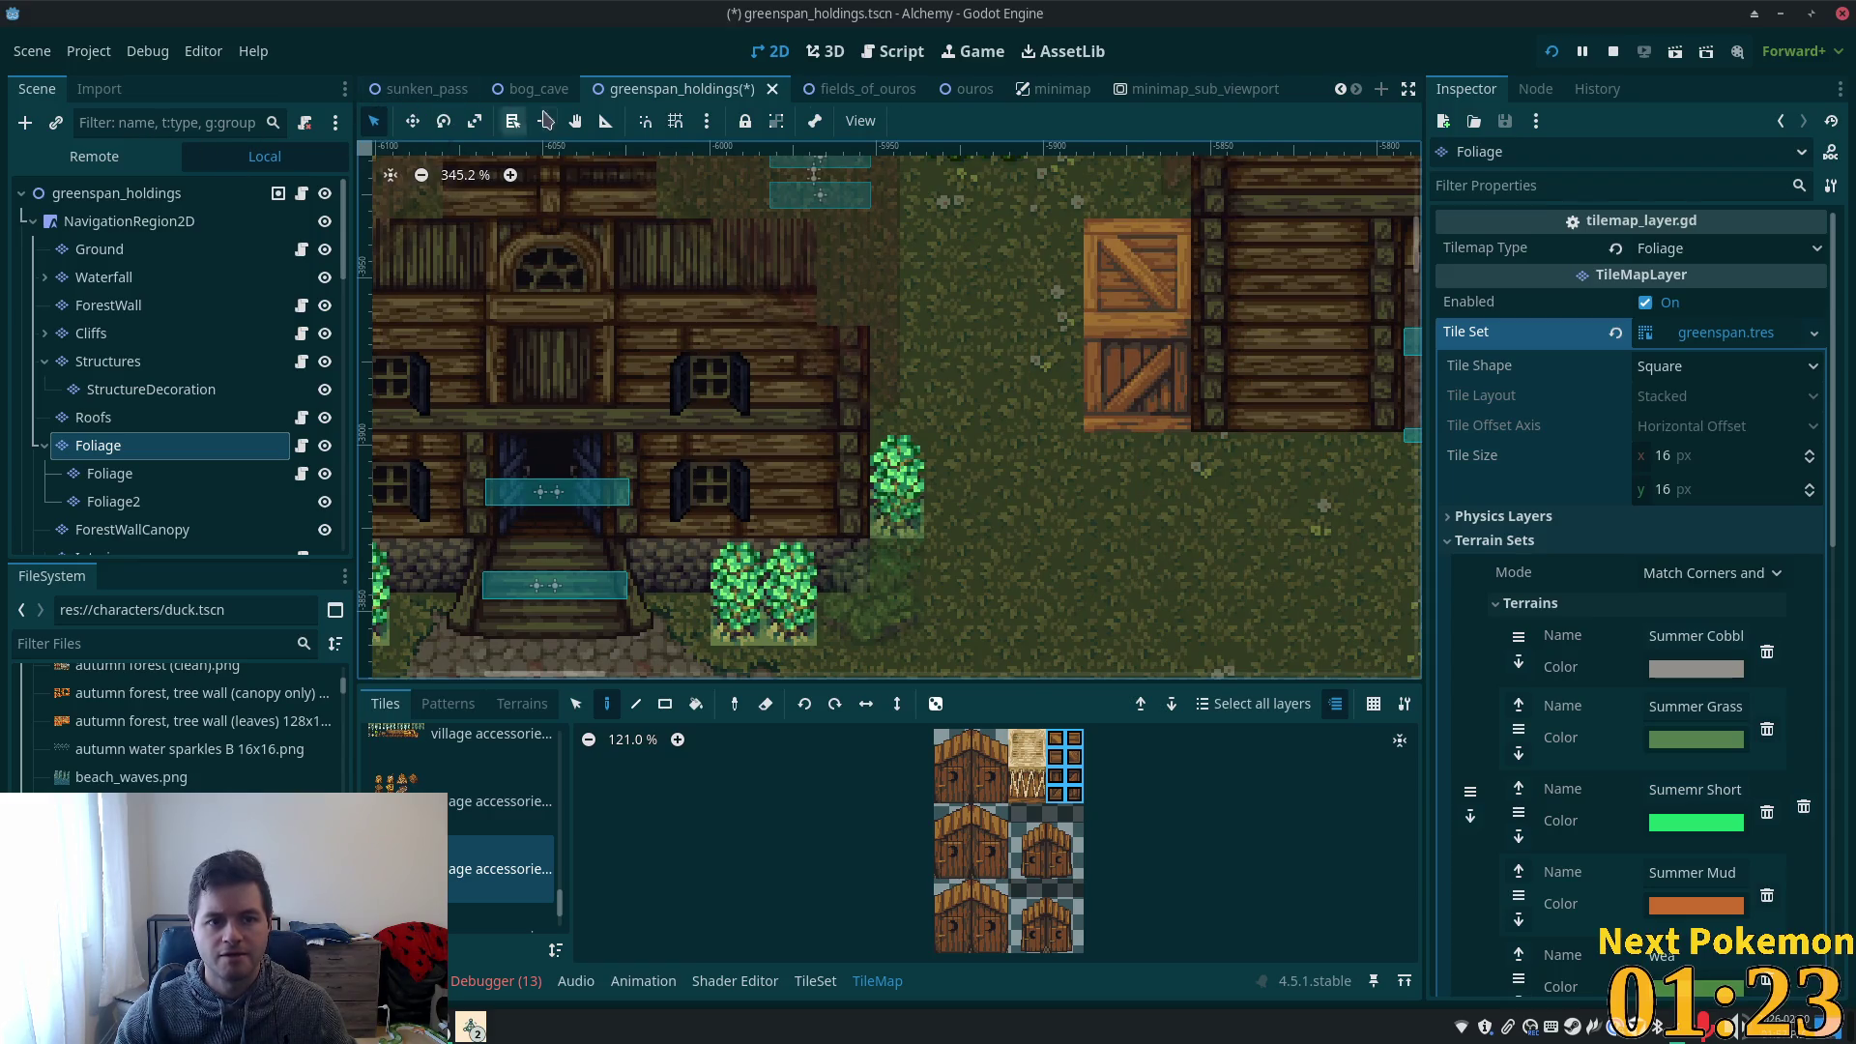
click(114, 200)
scroll(817, 623, down, 3)
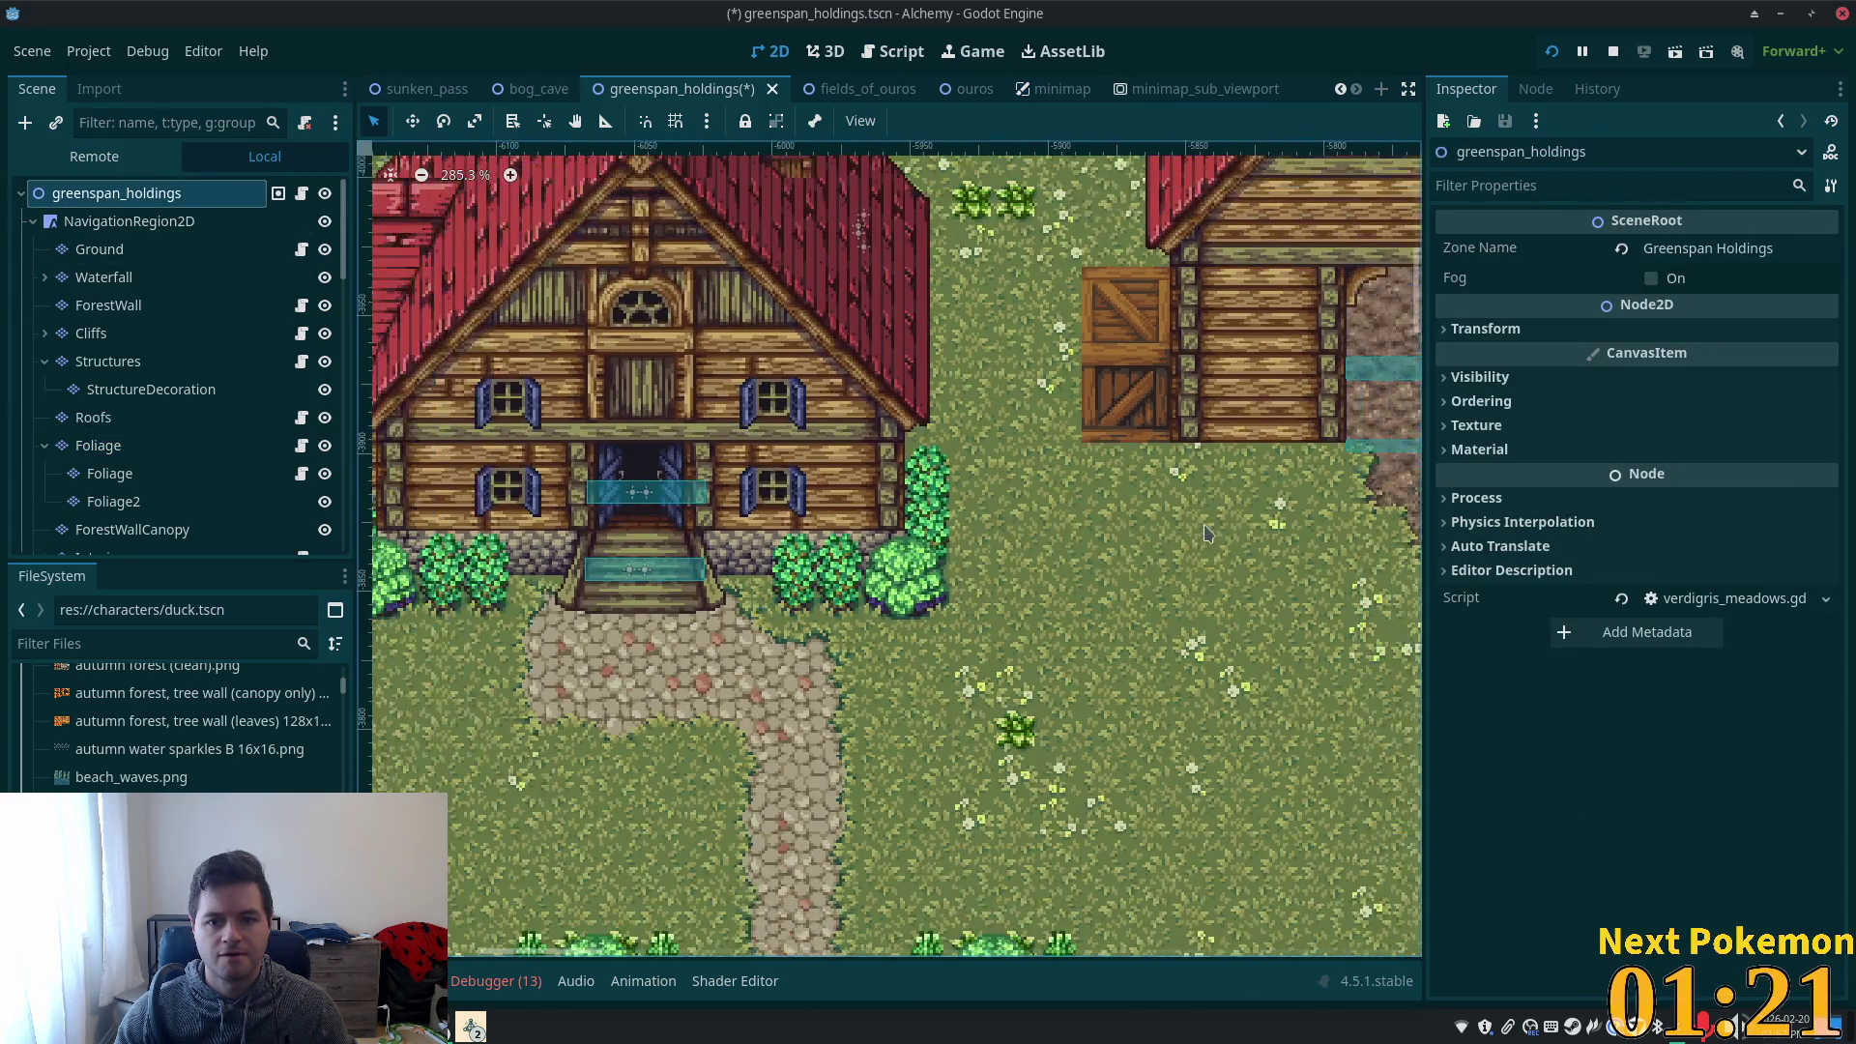
scroll(817, 624, down, 4)
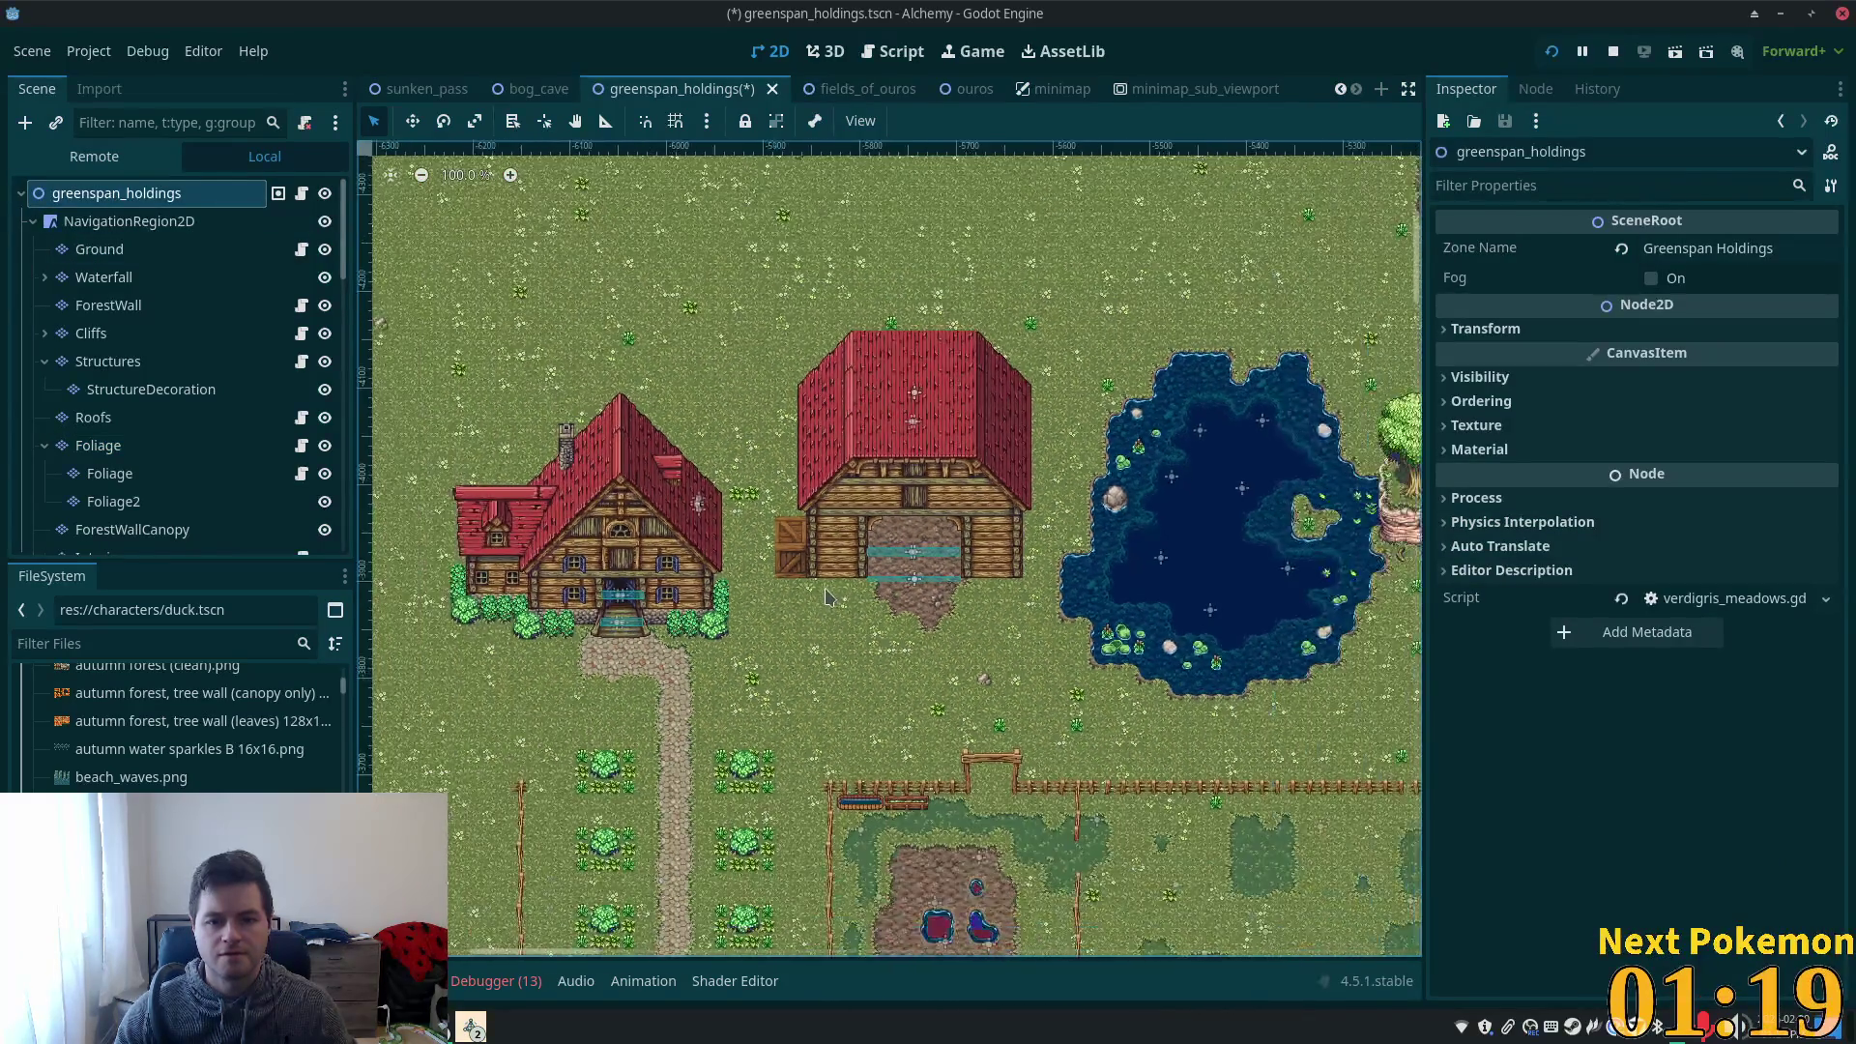
scroll(815, 599, up, 3)
scroll(815, 597, down, 2)
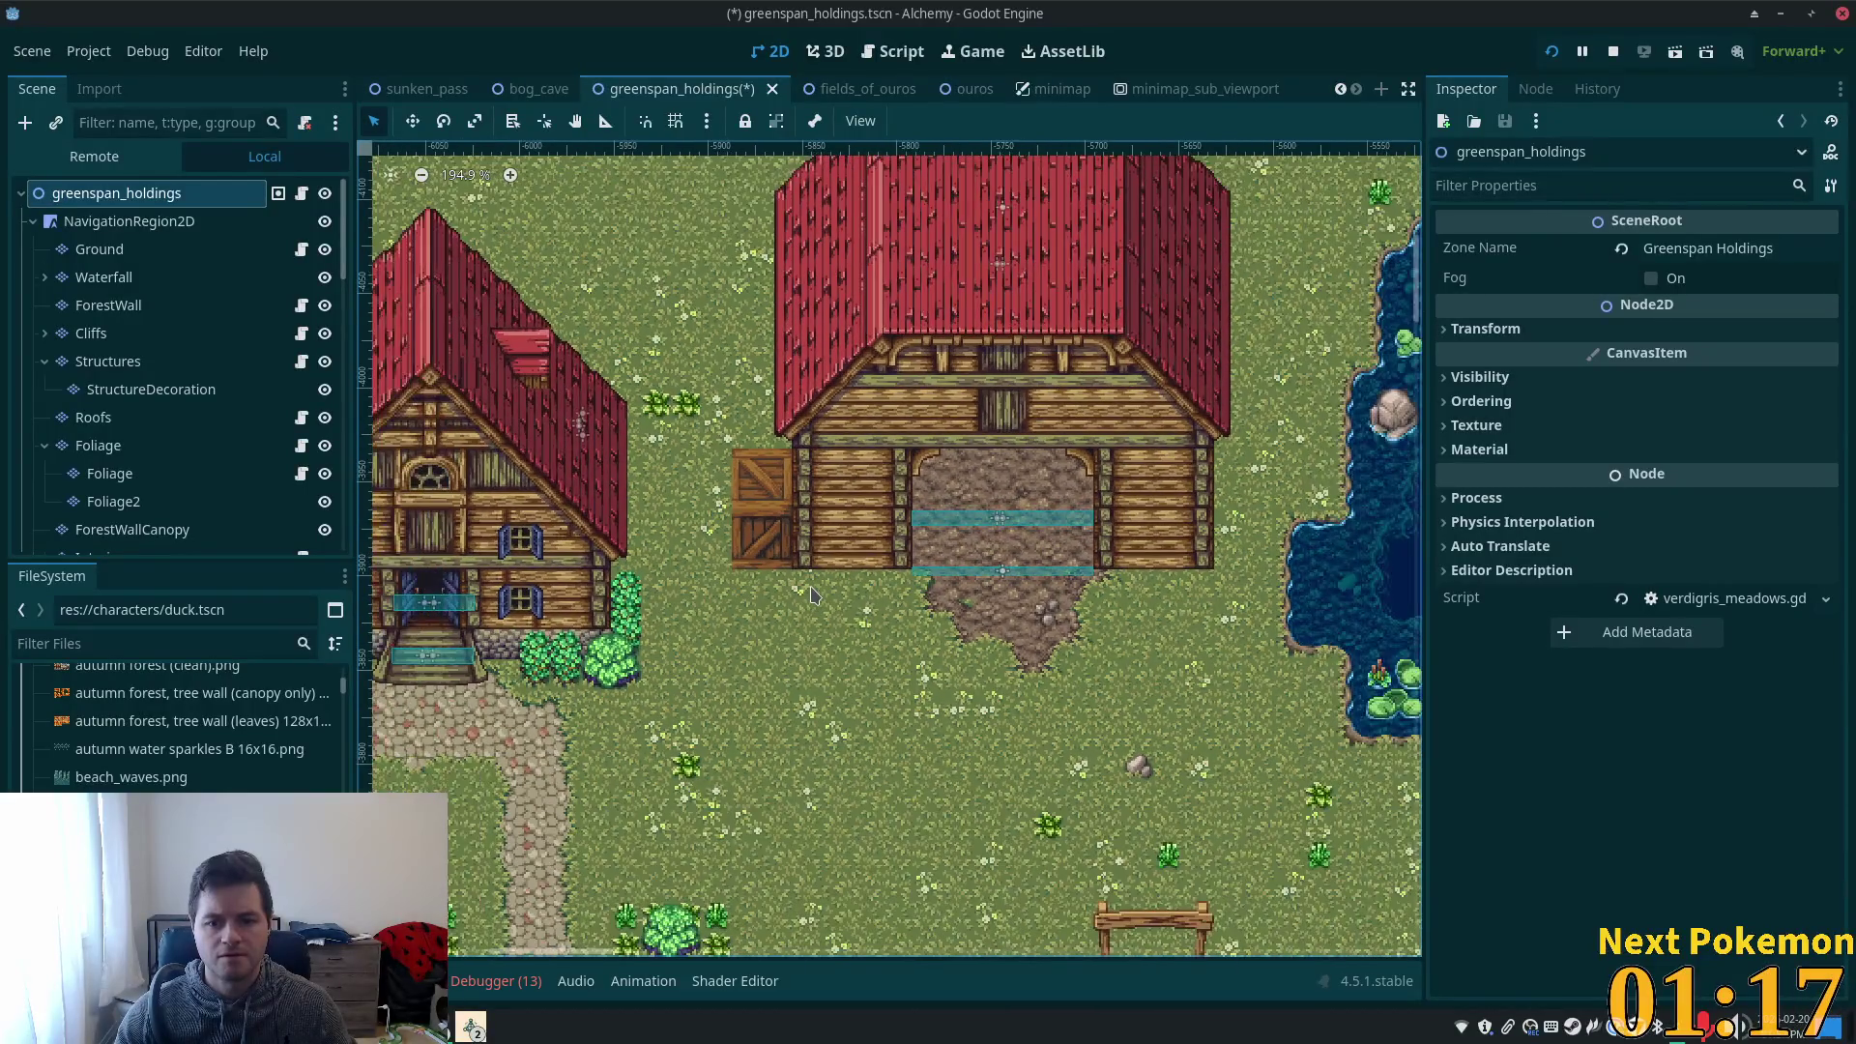
scroll(984, 642, down, 5)
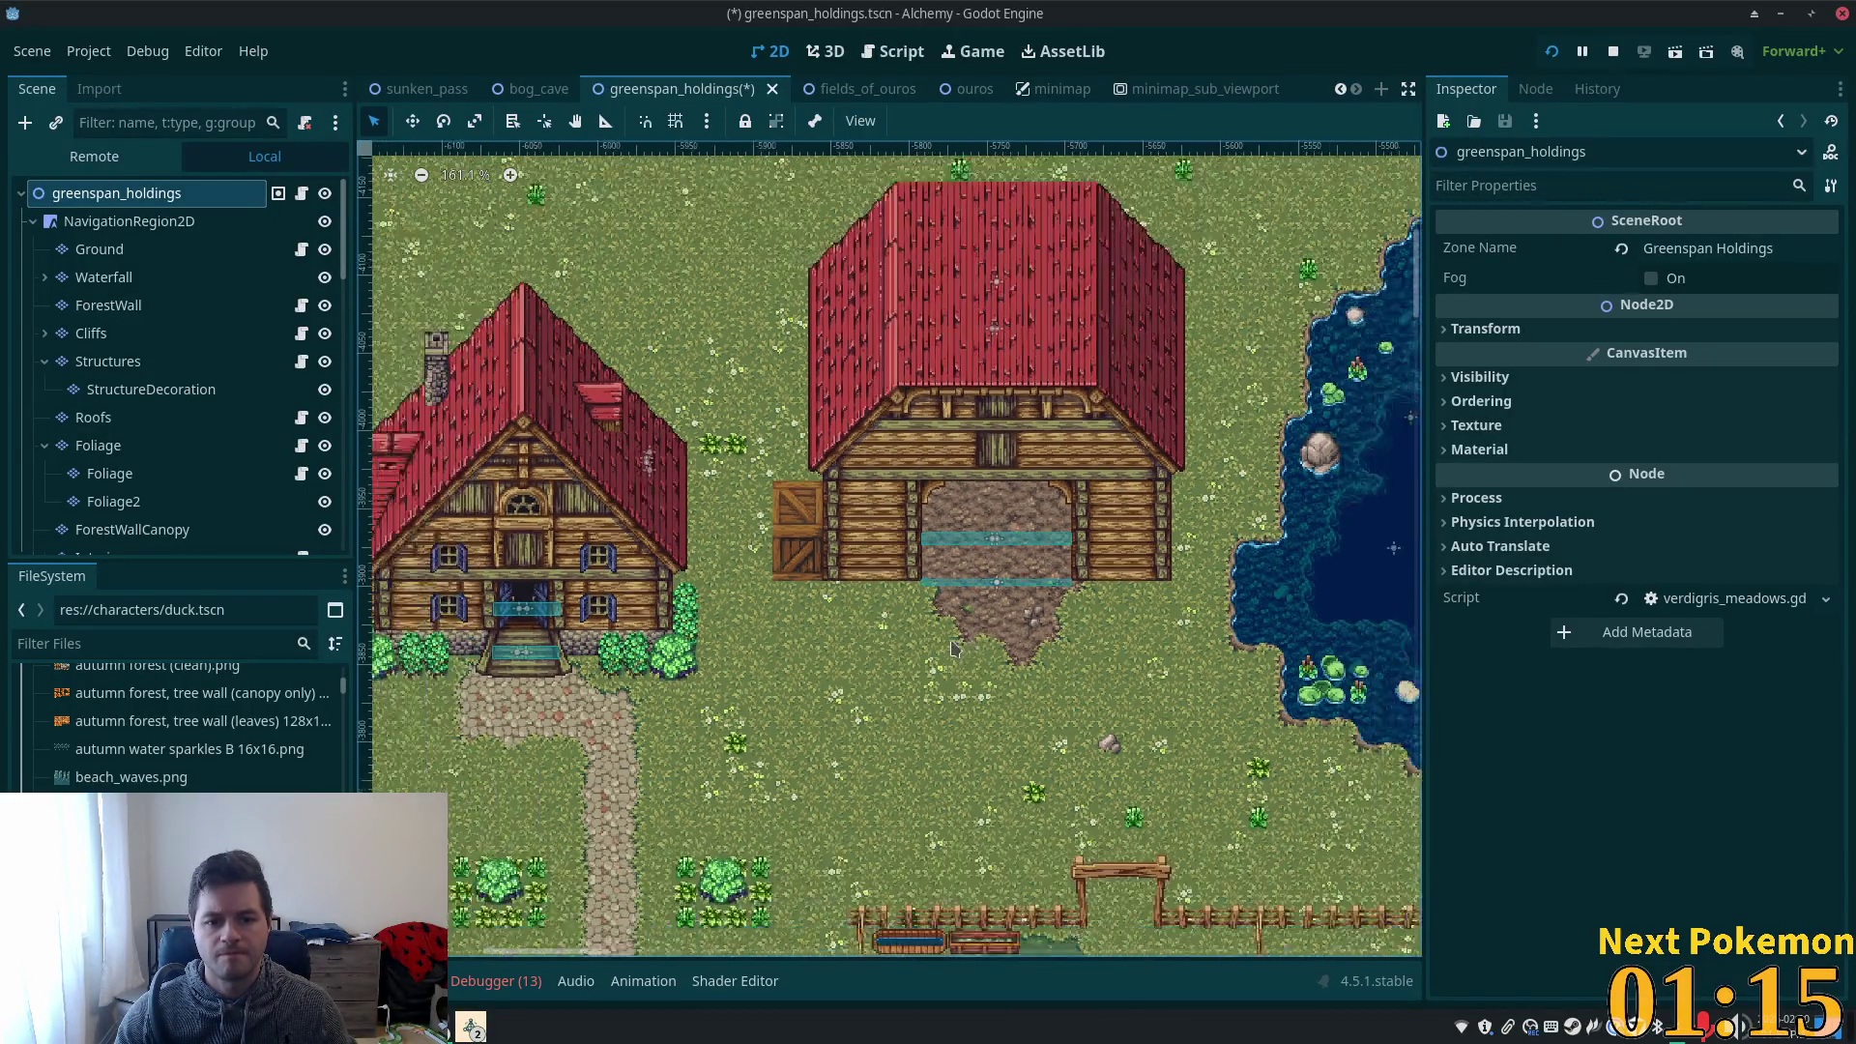
scroll(861, 532, up, 4)
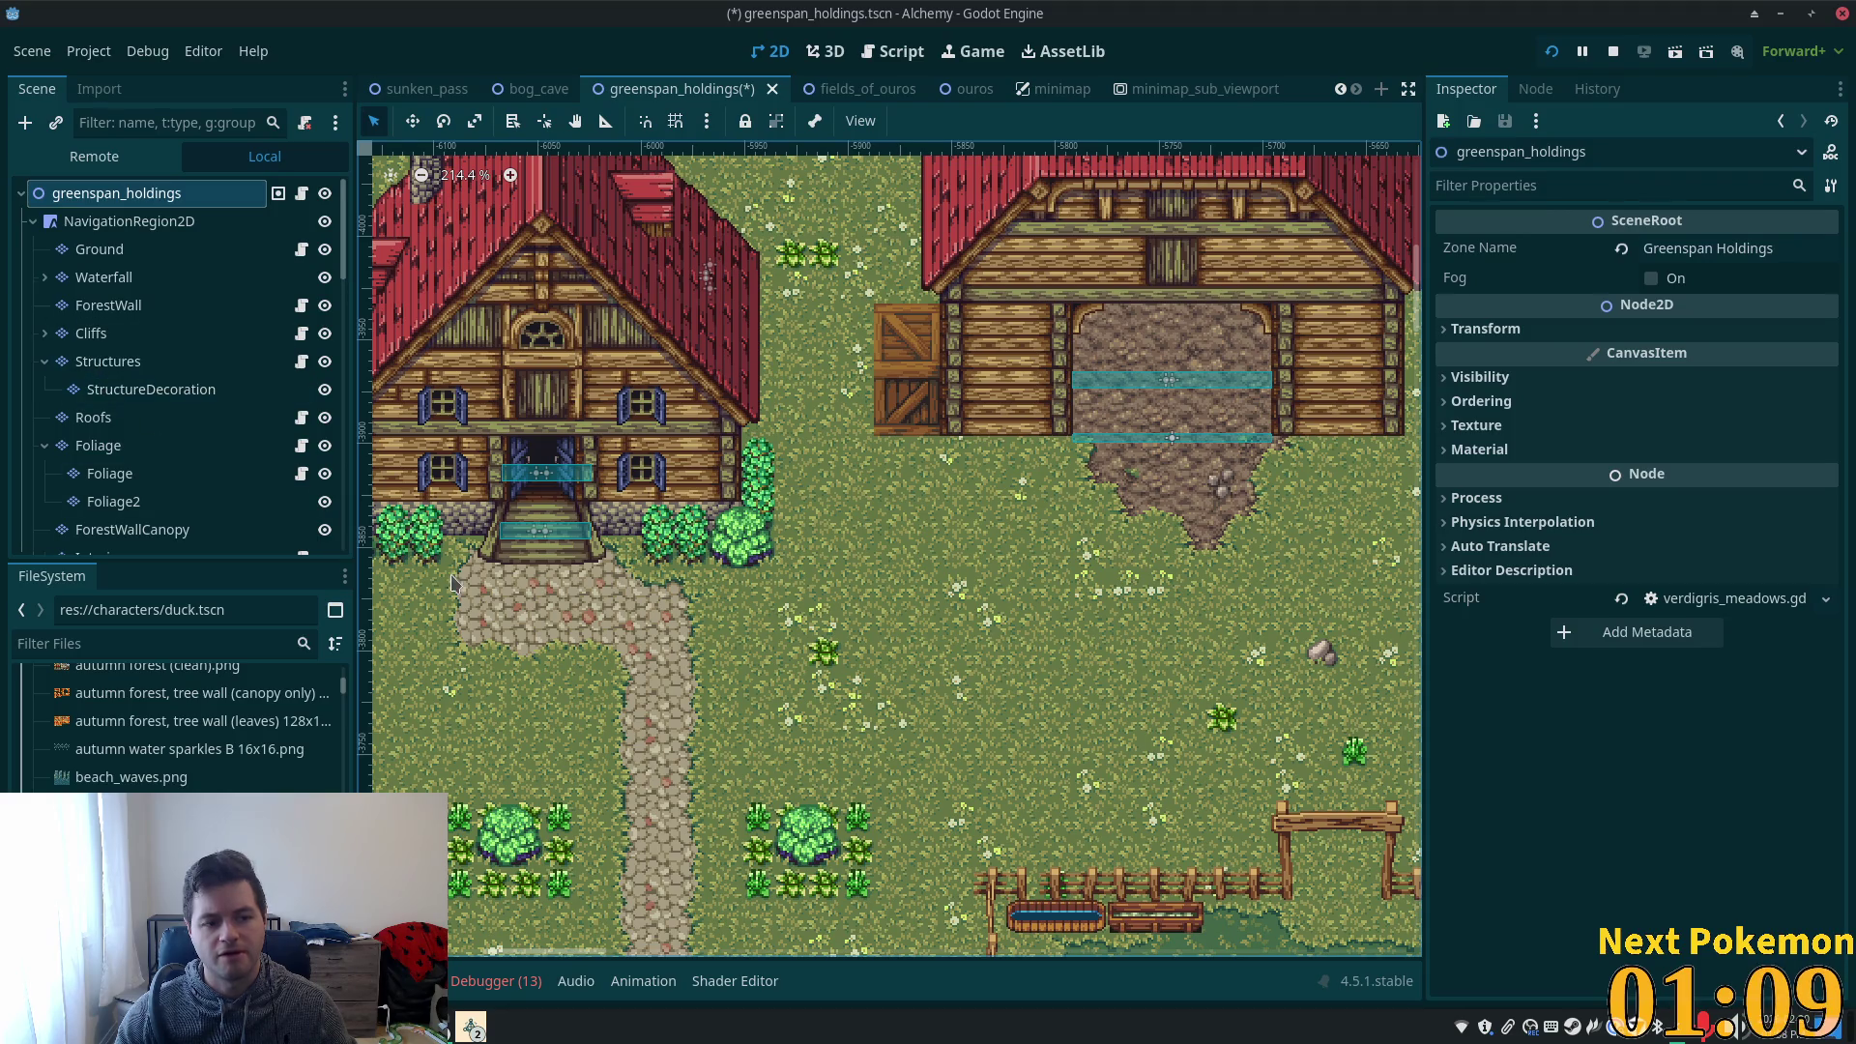
click(112, 473)
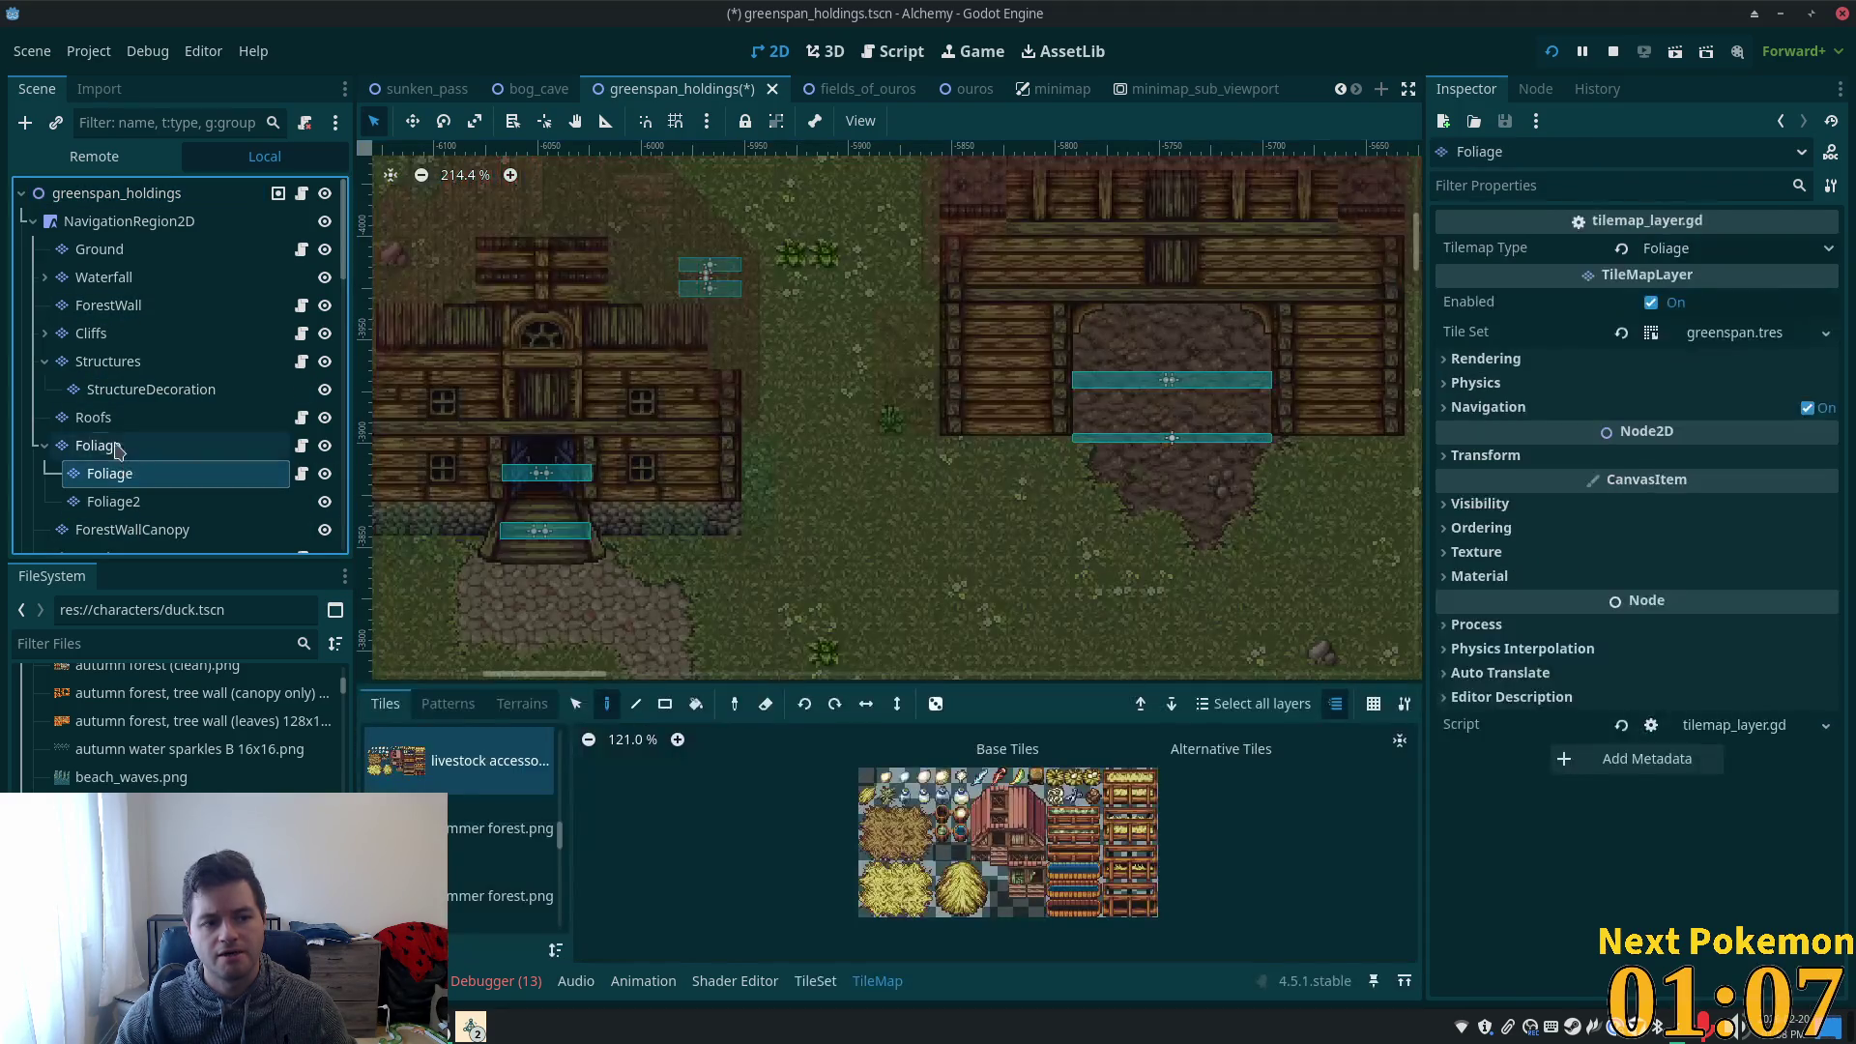
- On the Foliage layer, select a 2x2 crate block from the first village accessories source
click(99, 444)
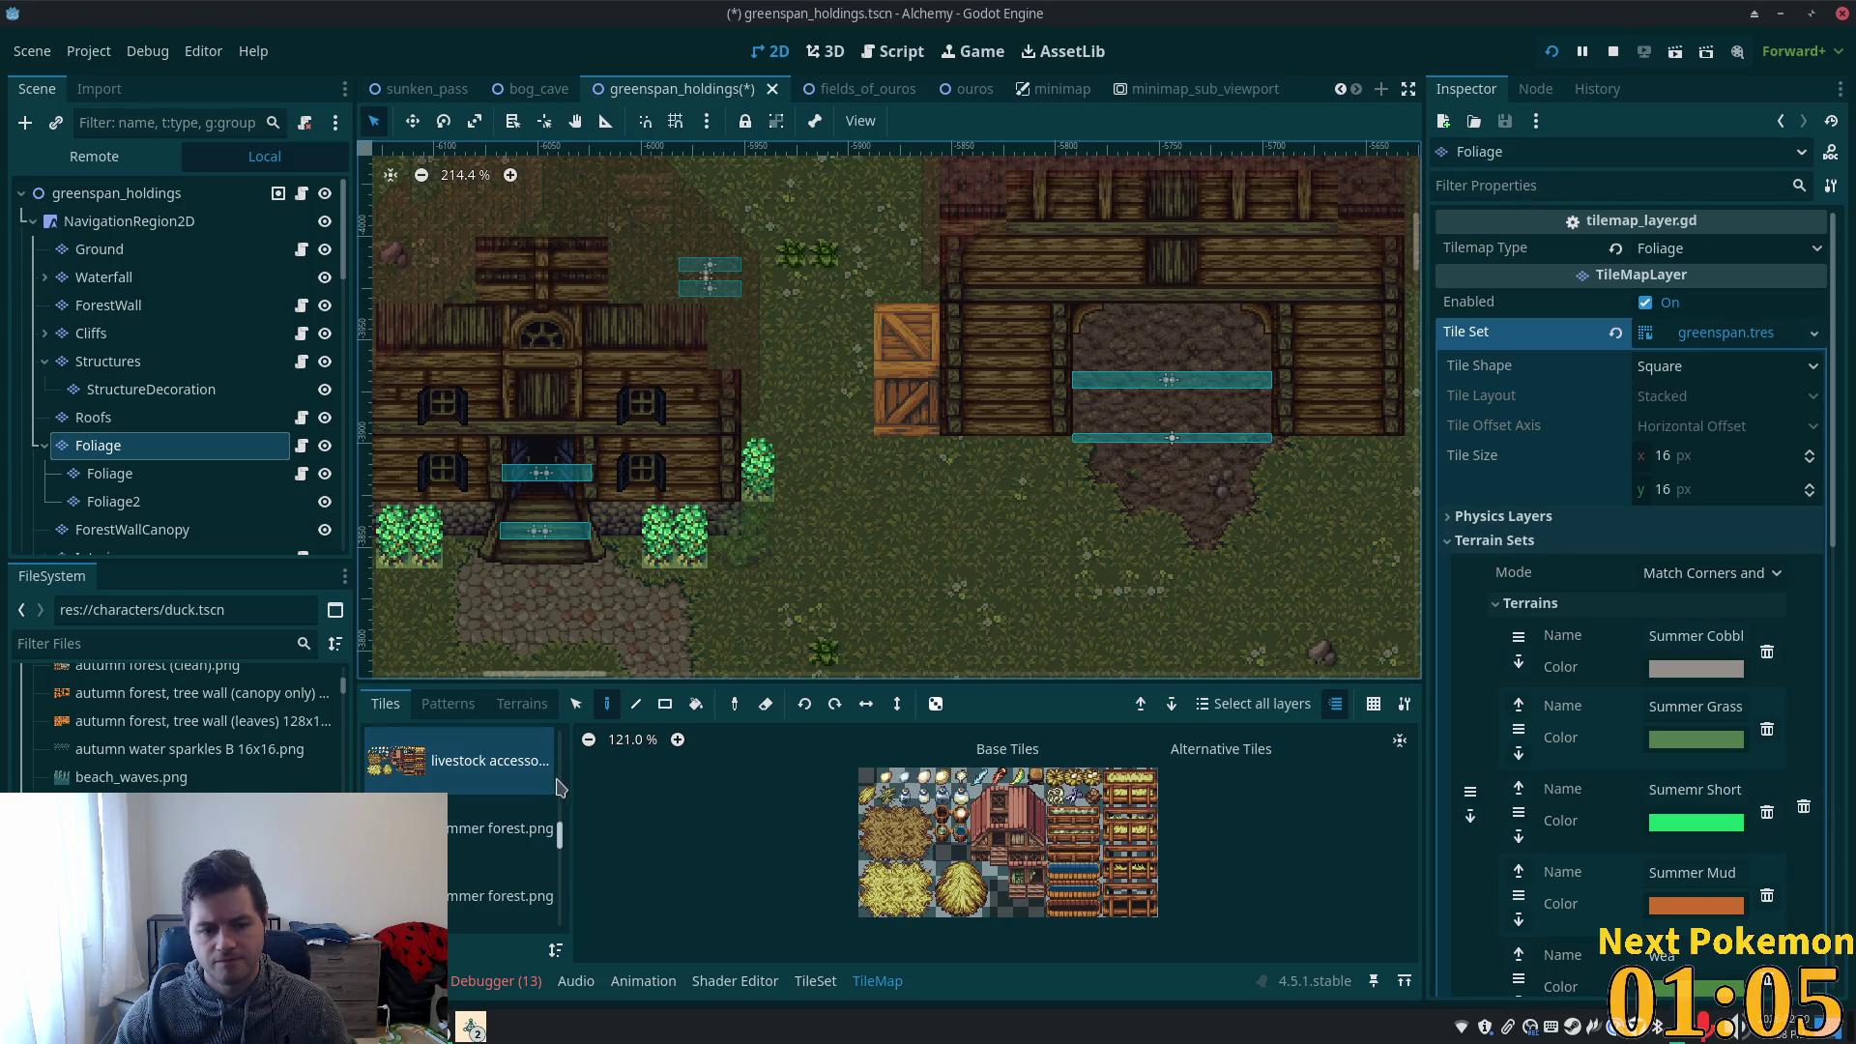
drag(559, 839, 555, 937)
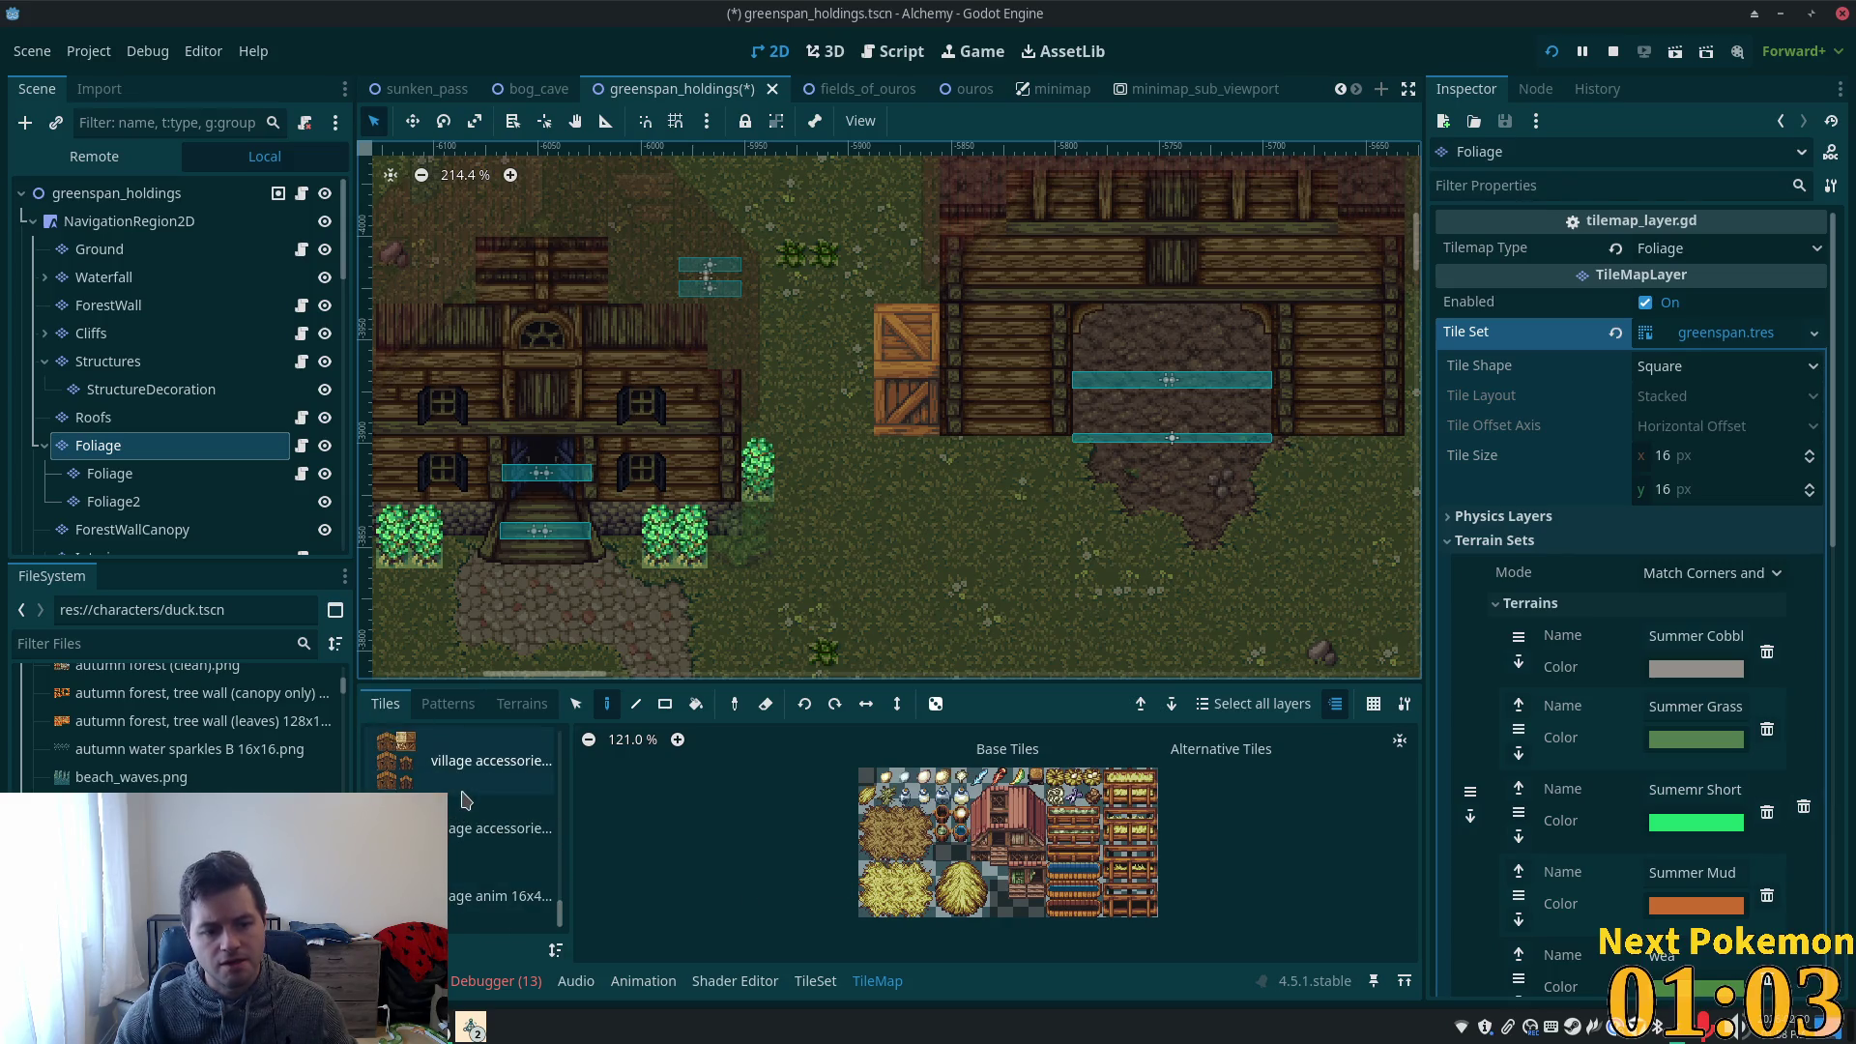
click(549, 786)
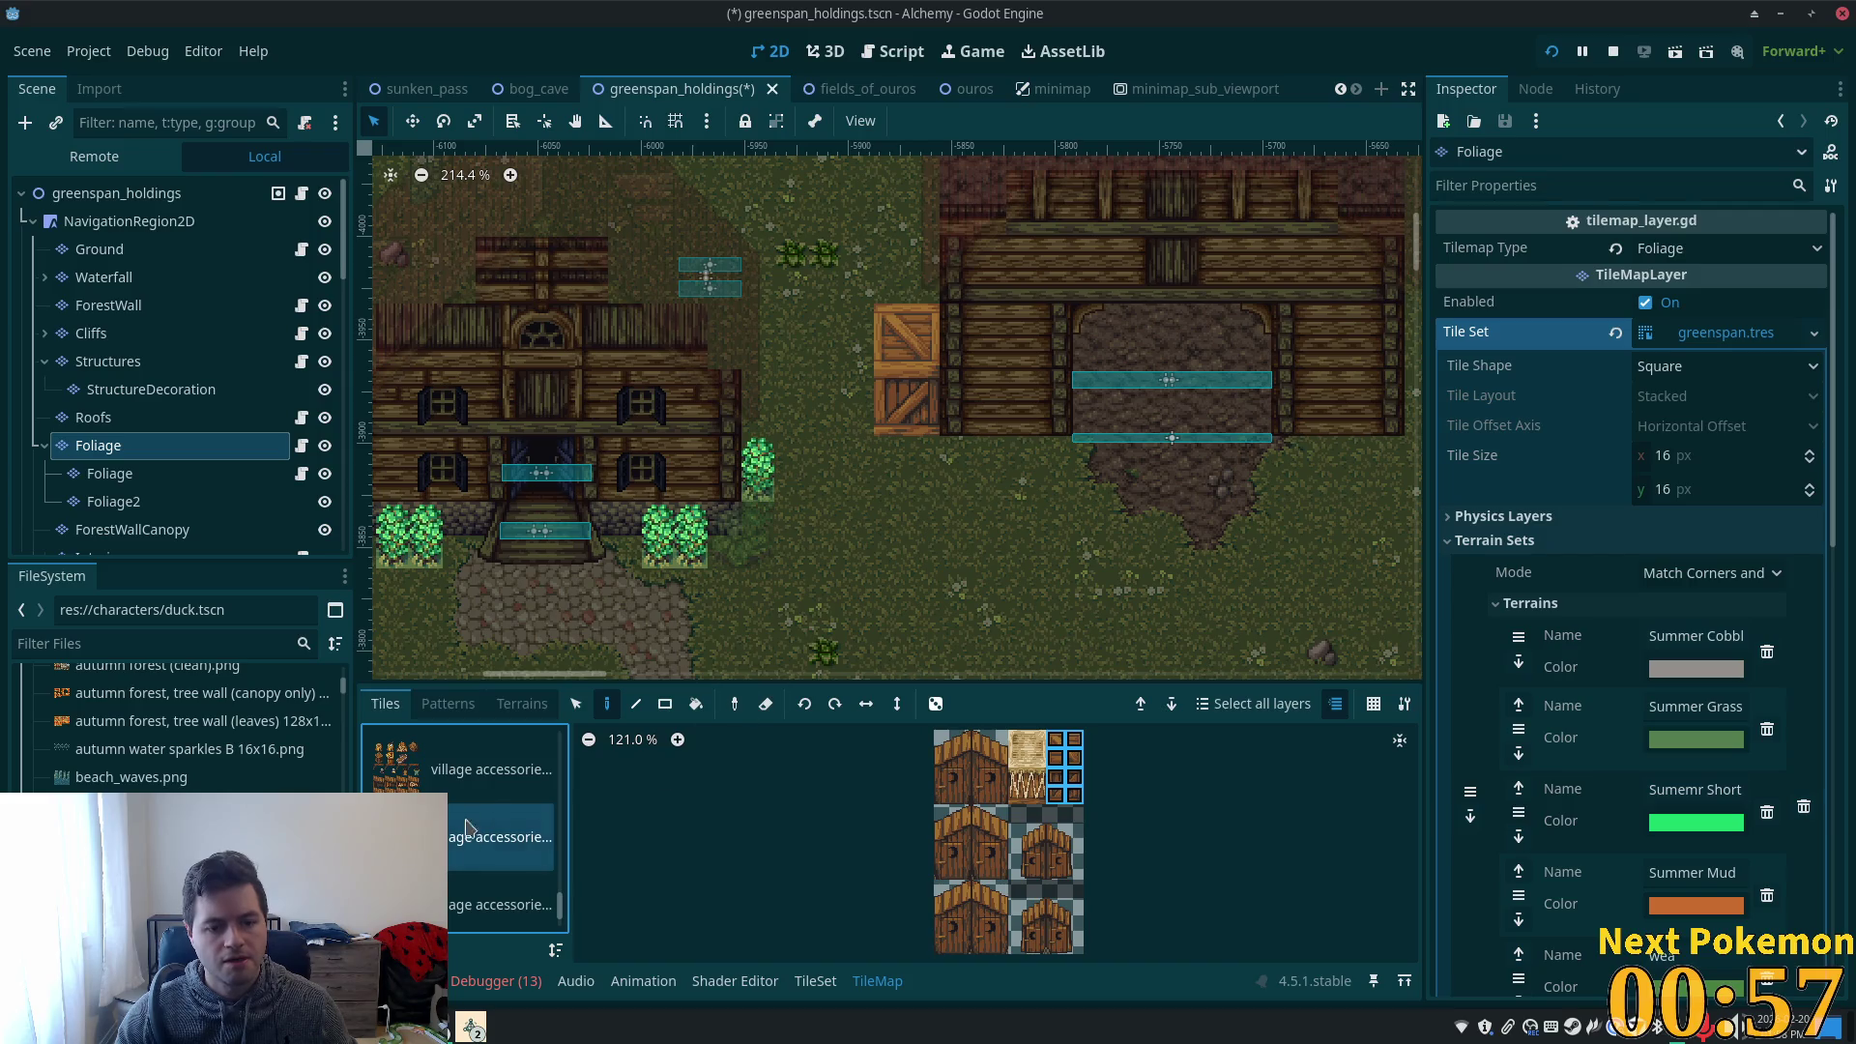
click(487, 783)
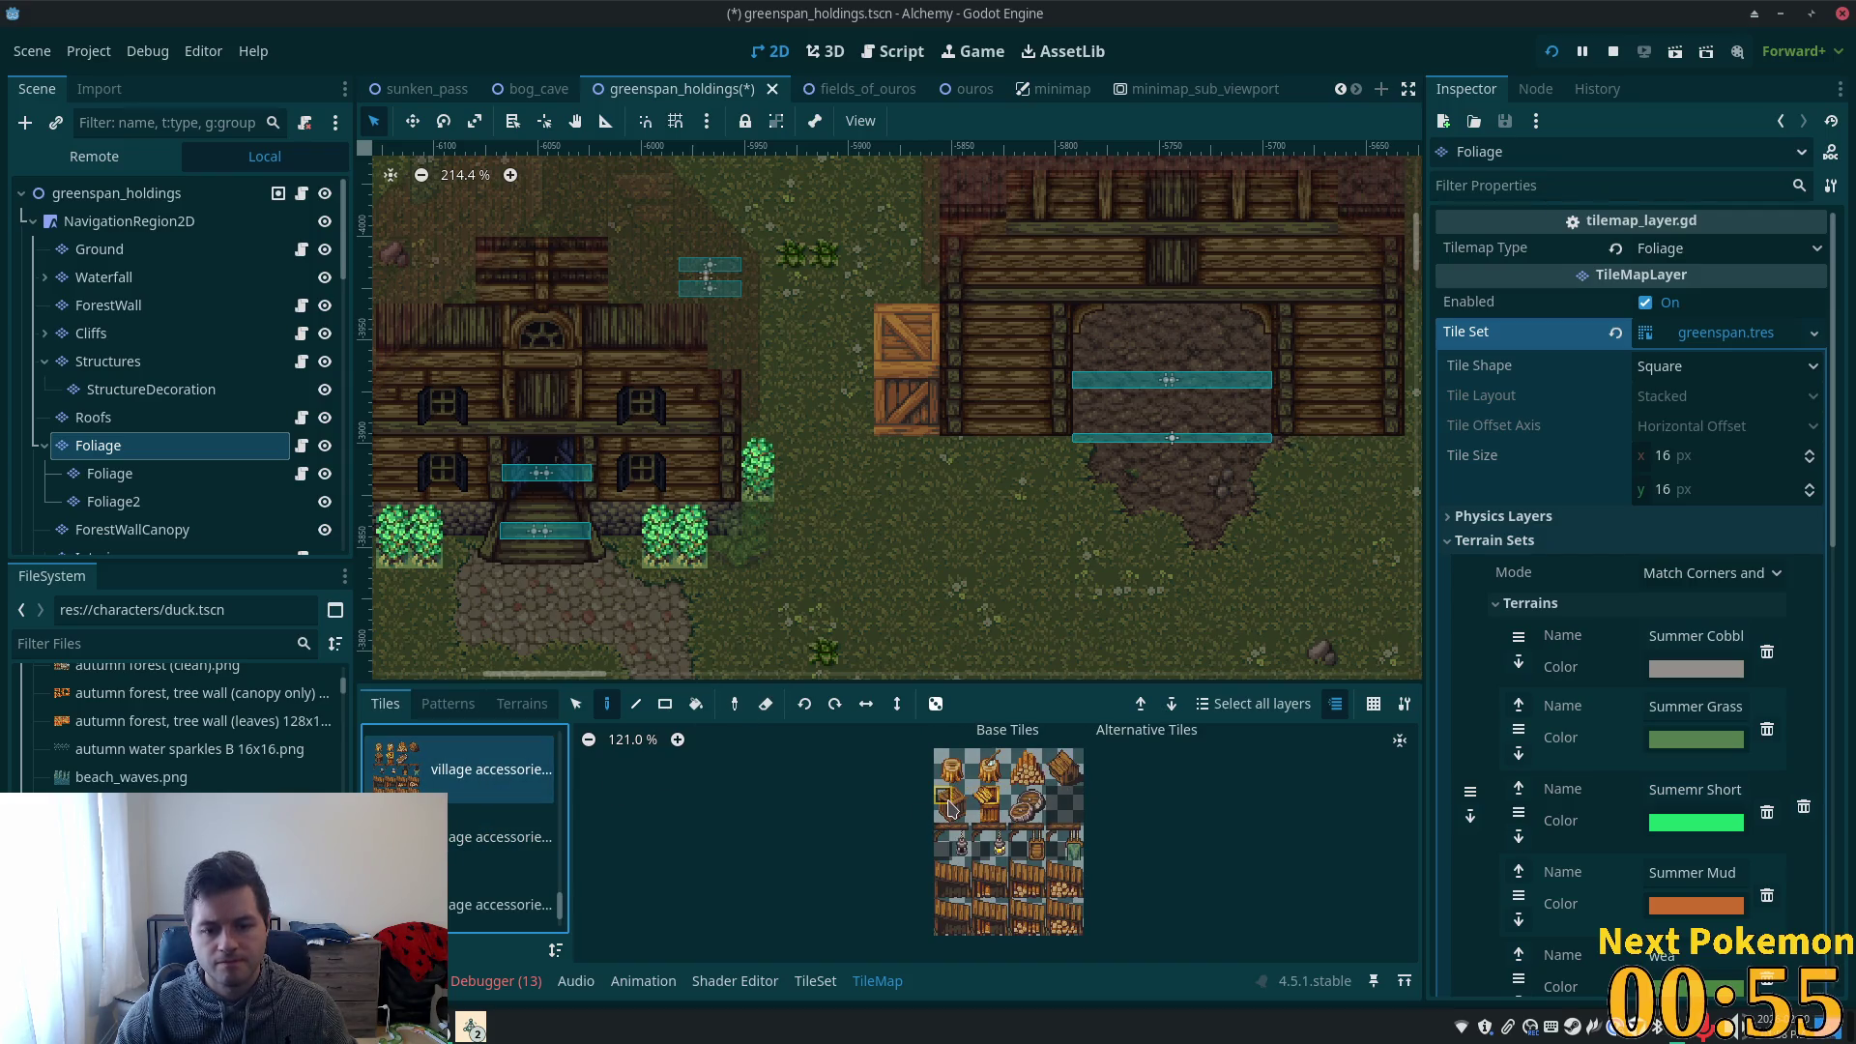
drag(982, 798, 1001, 817)
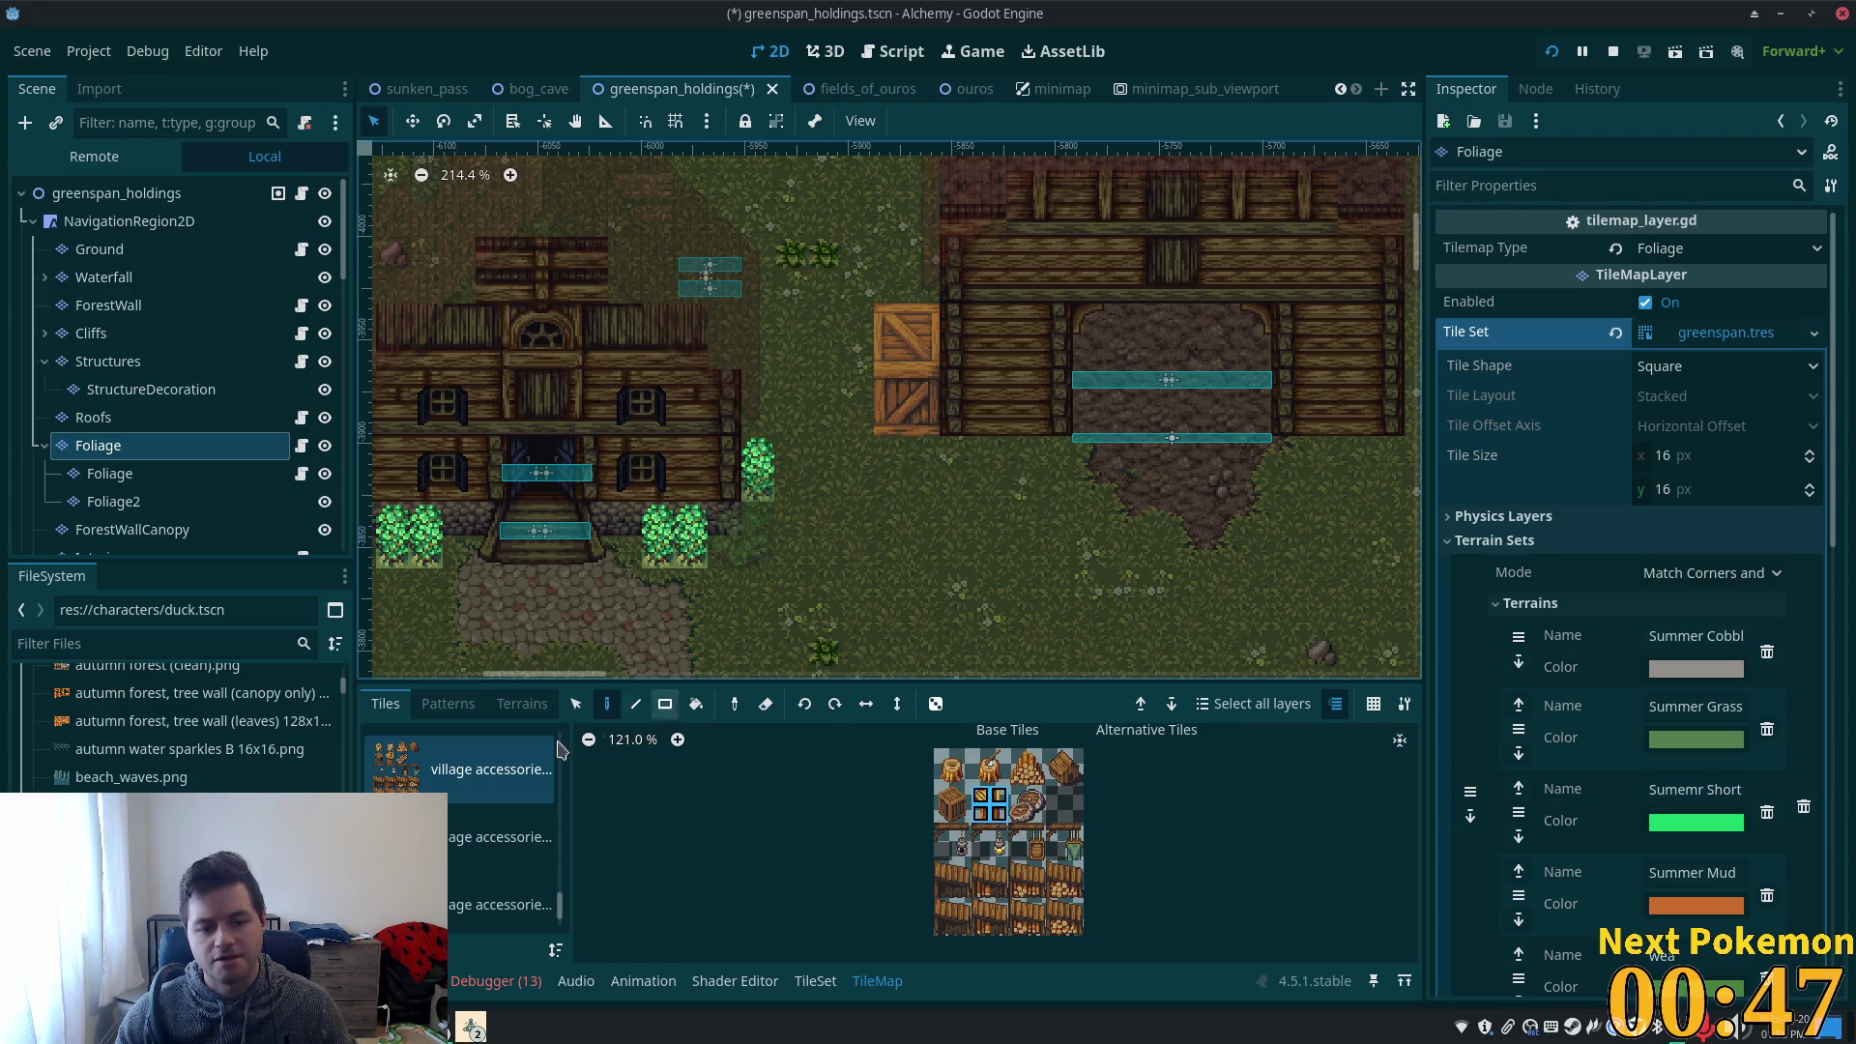
click(501, 837)
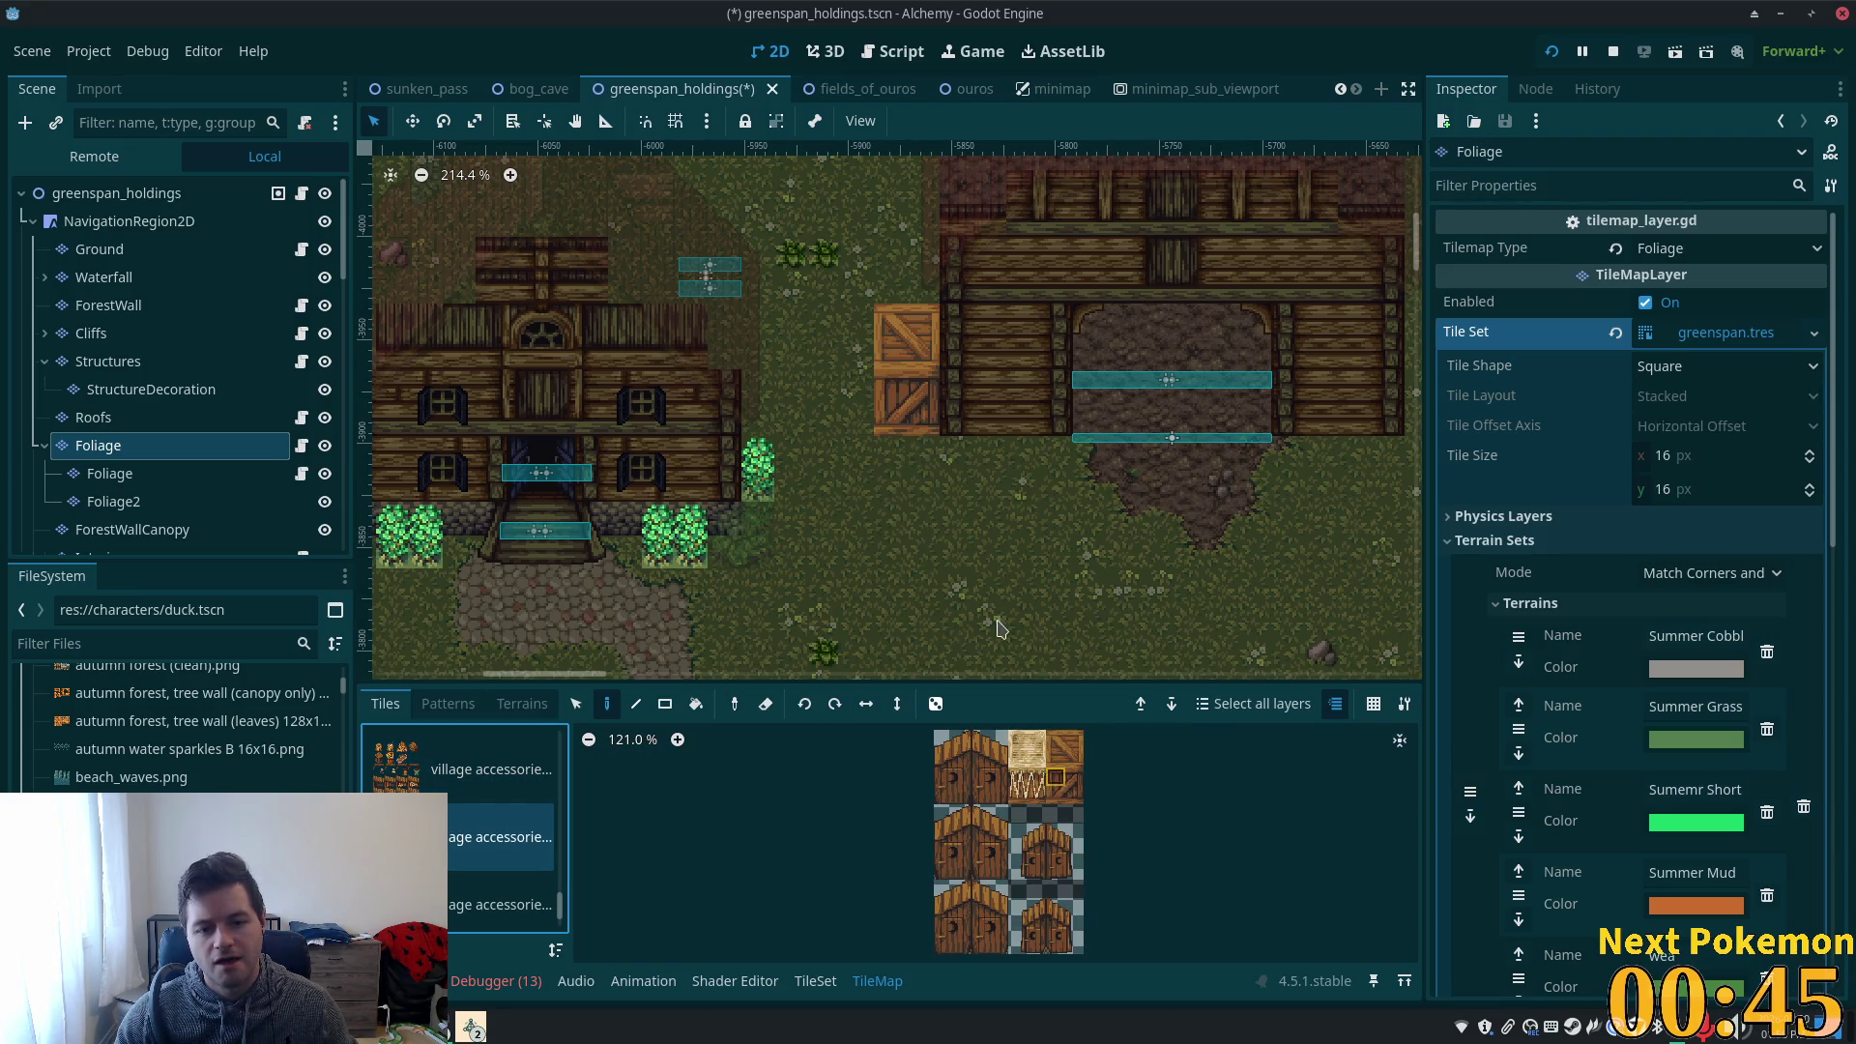
click(483, 769)
drag(982, 797, 1006, 810)
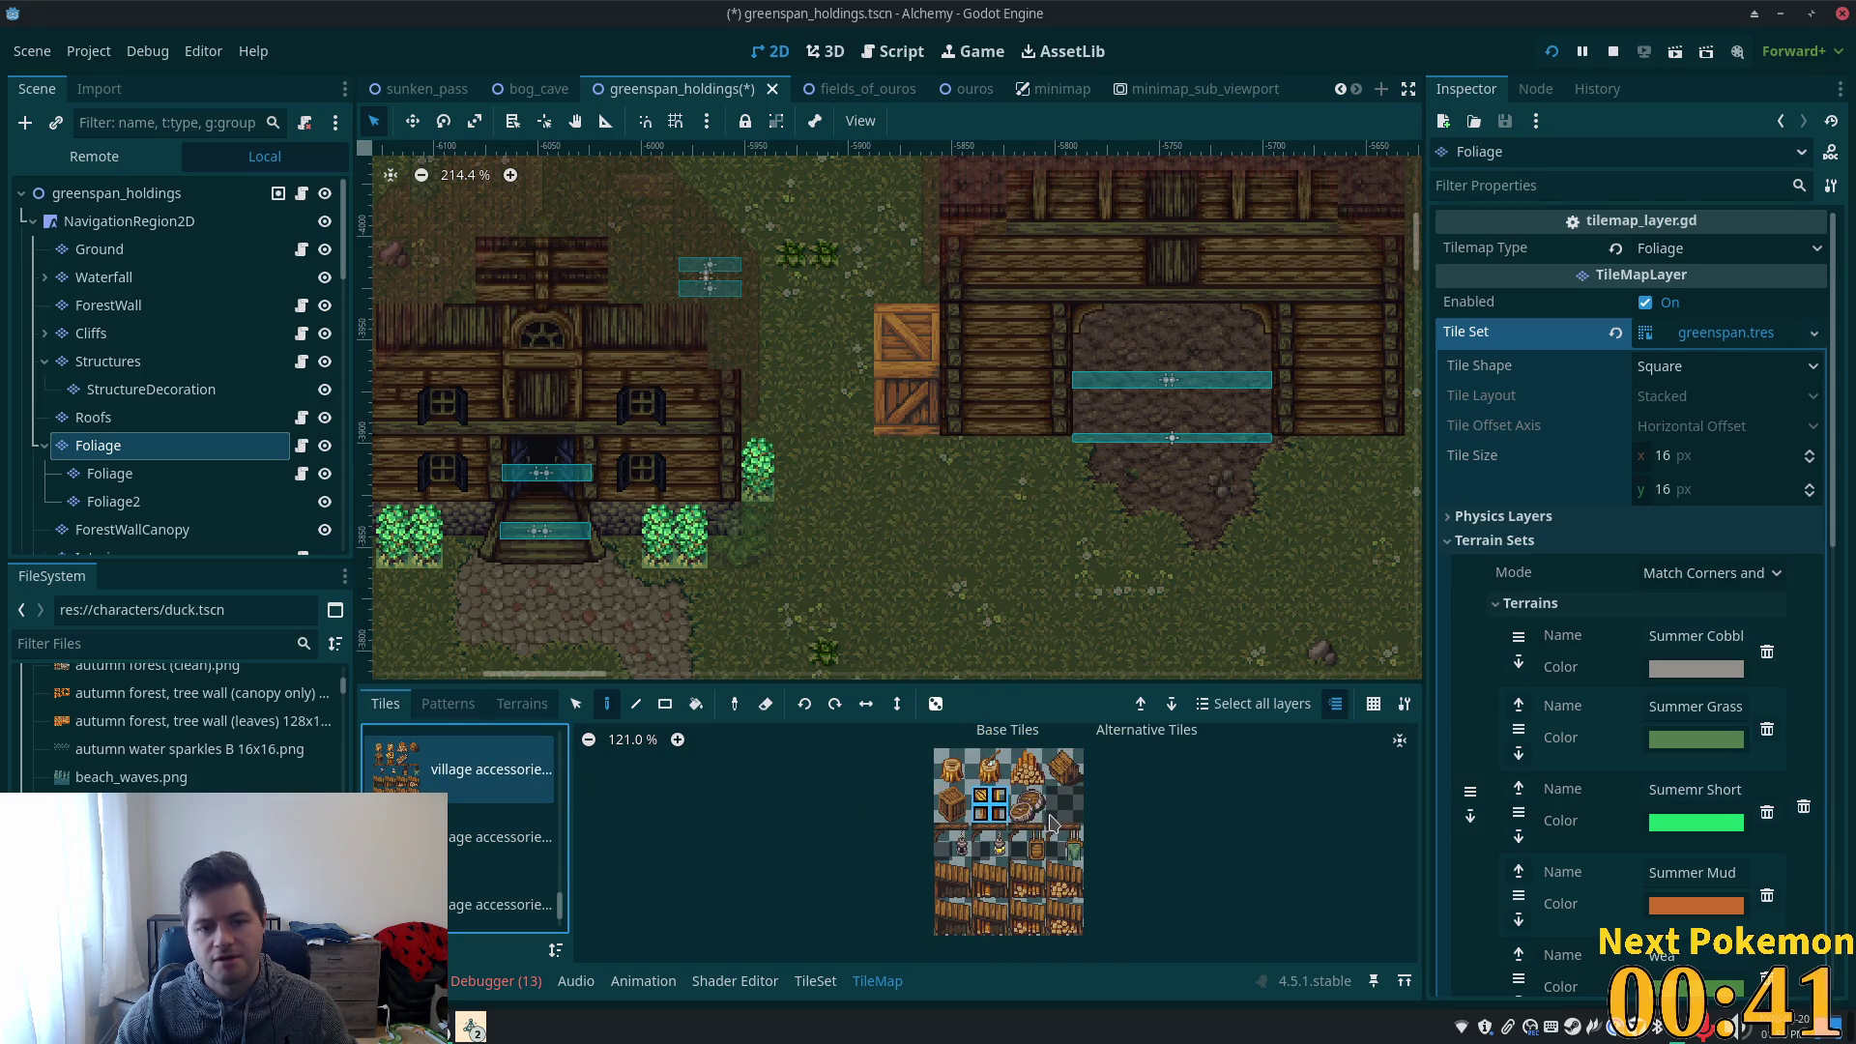
click(962, 818)
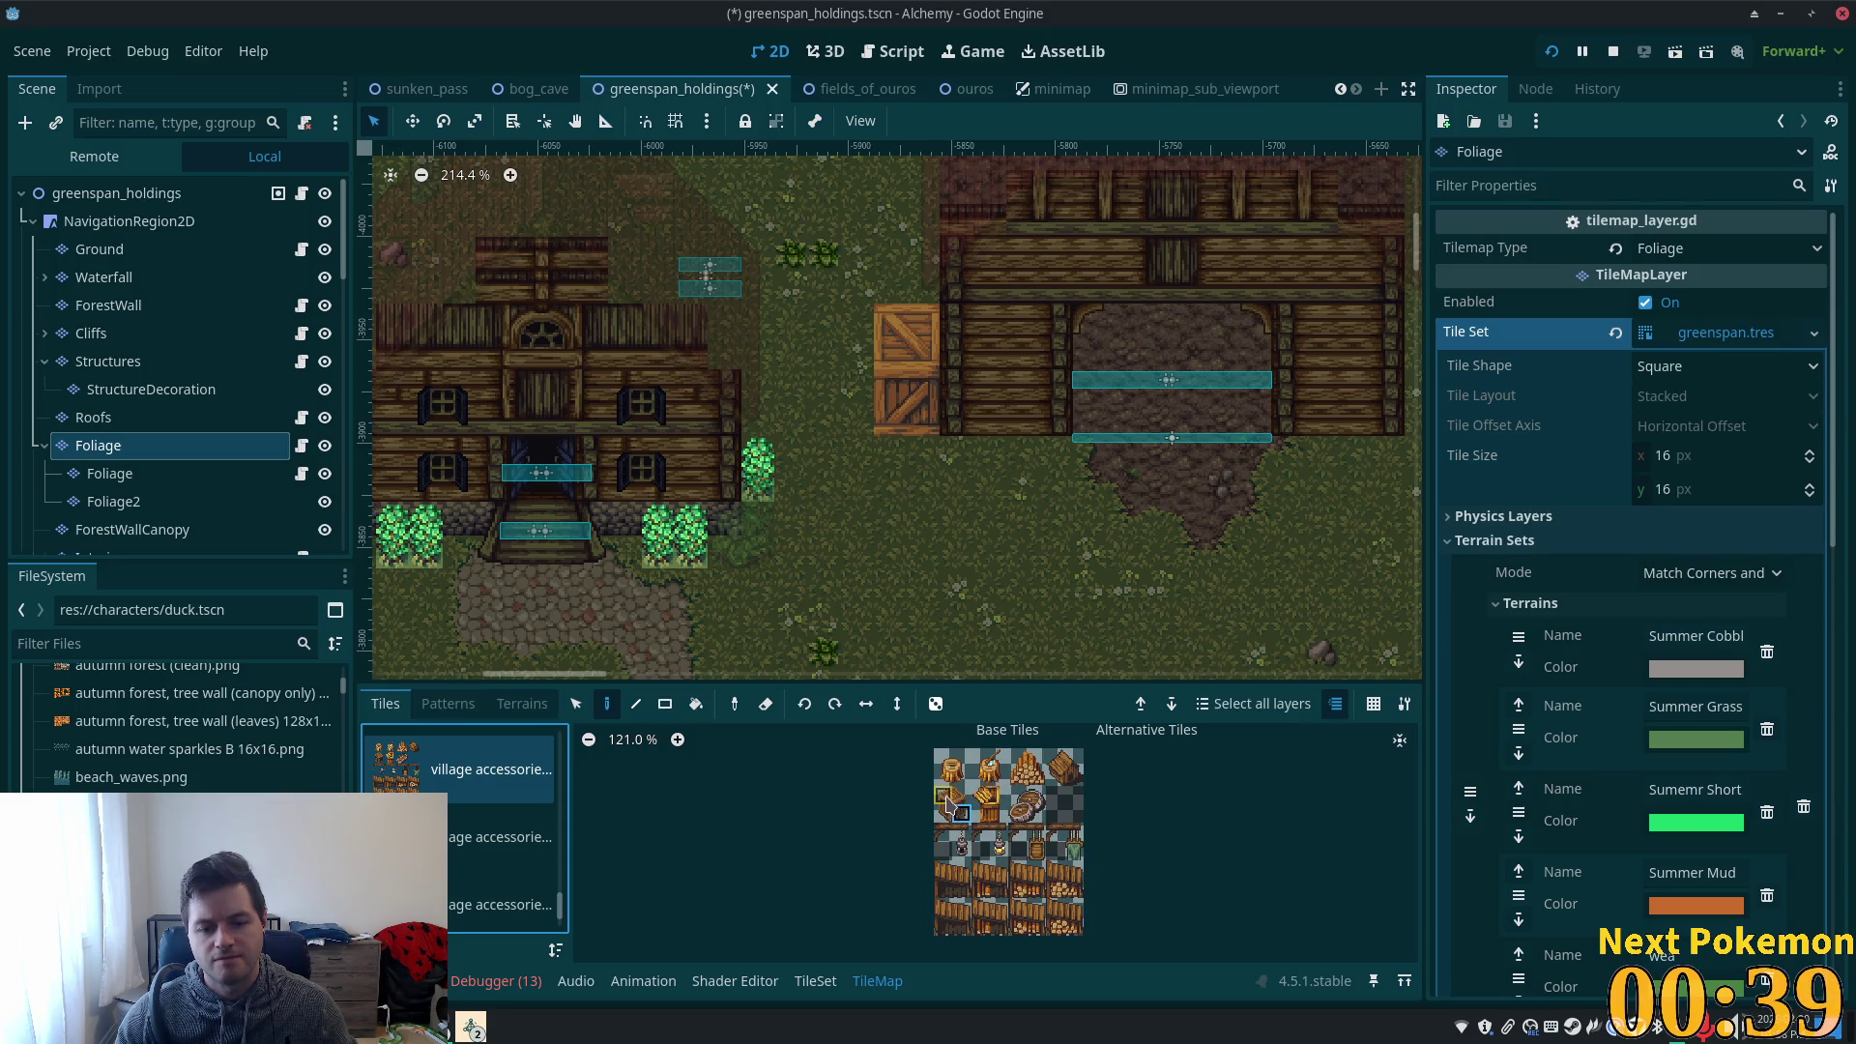
drag(948, 802, 944, 799)
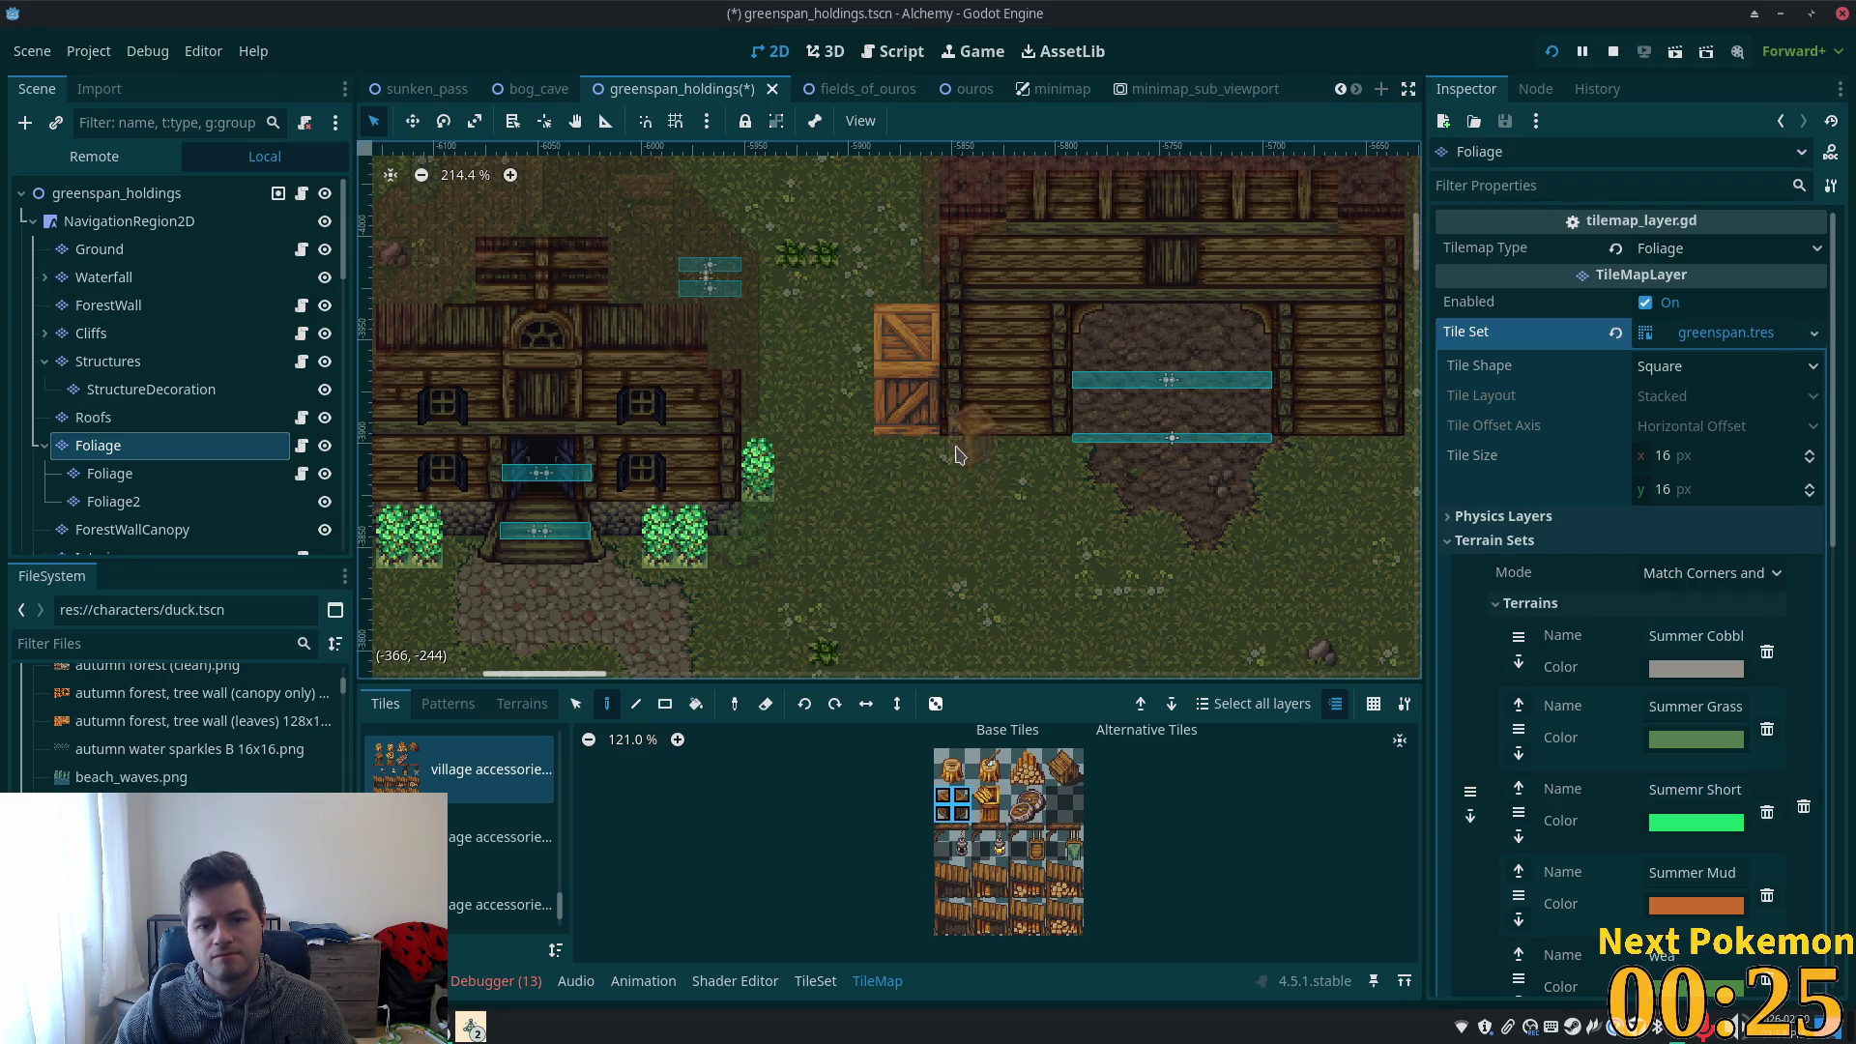
- Move to the child Foliage layer, pick the small crate tile, then select the scene root
key(Down)
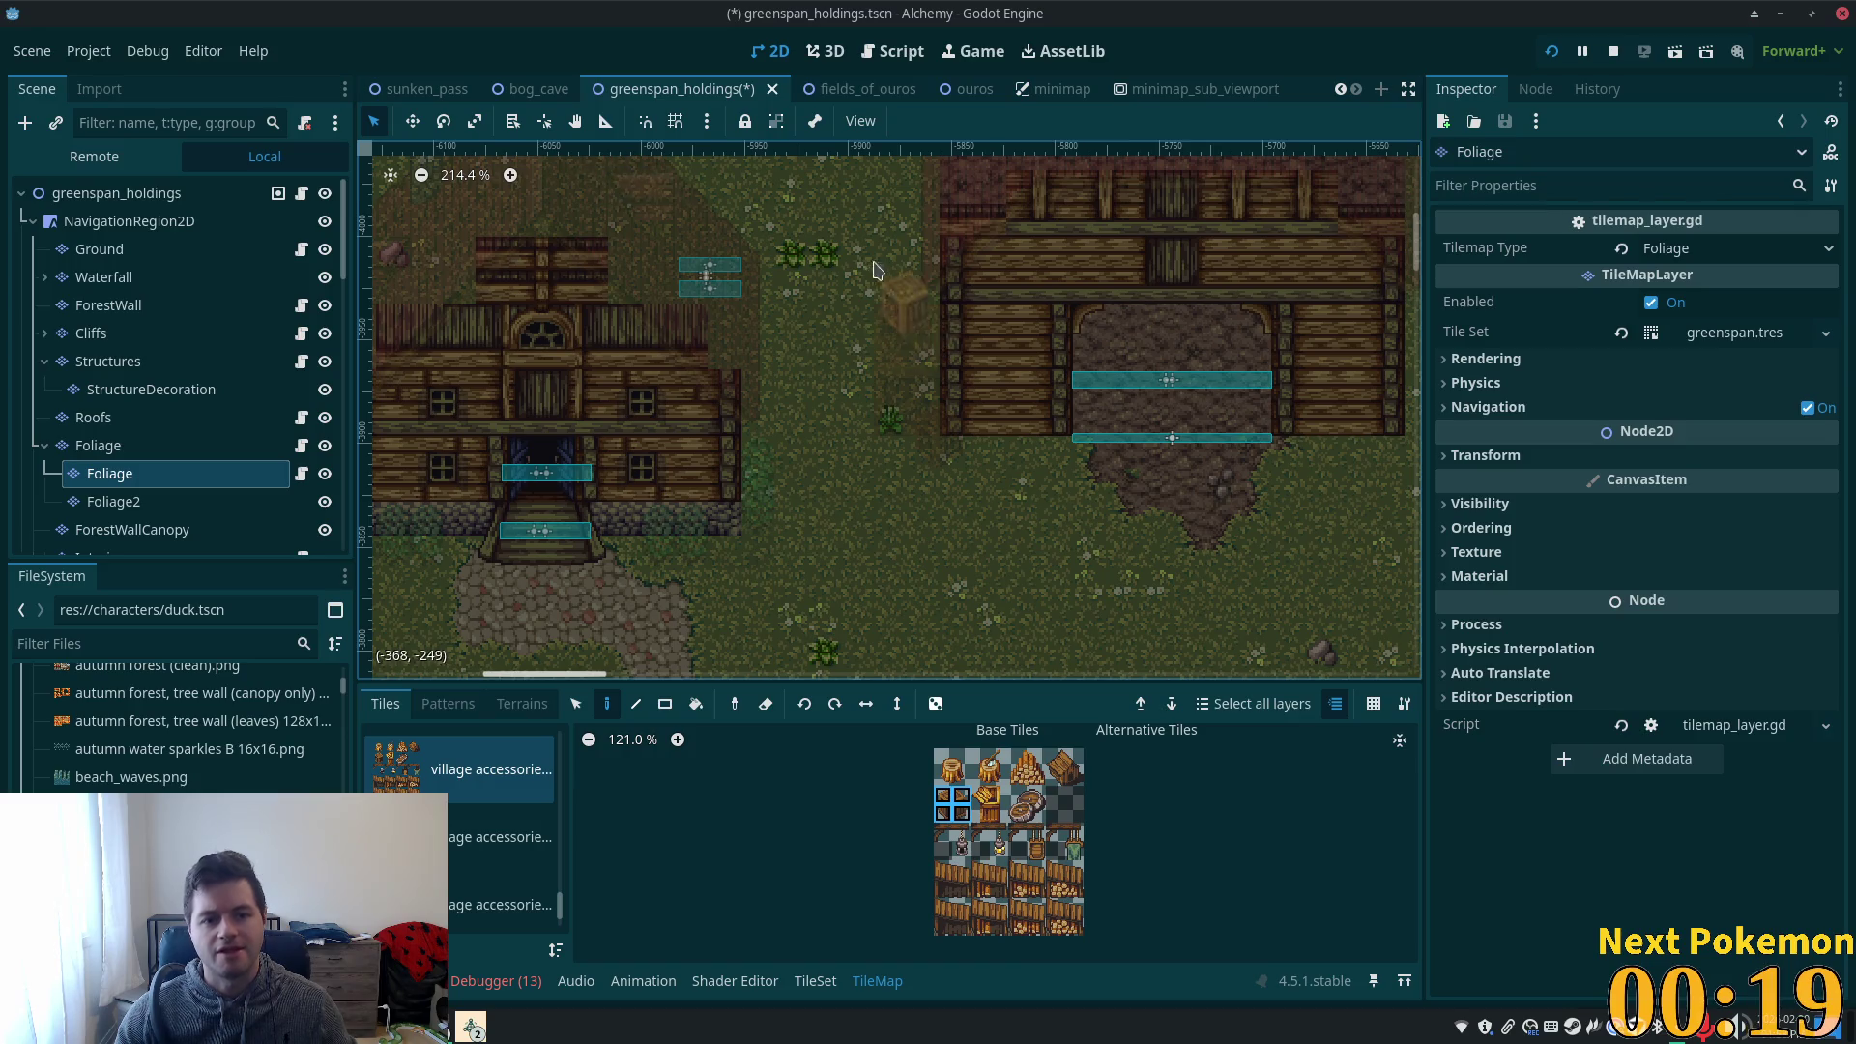
scroll(468, 793, down, 2)
click(464, 781)
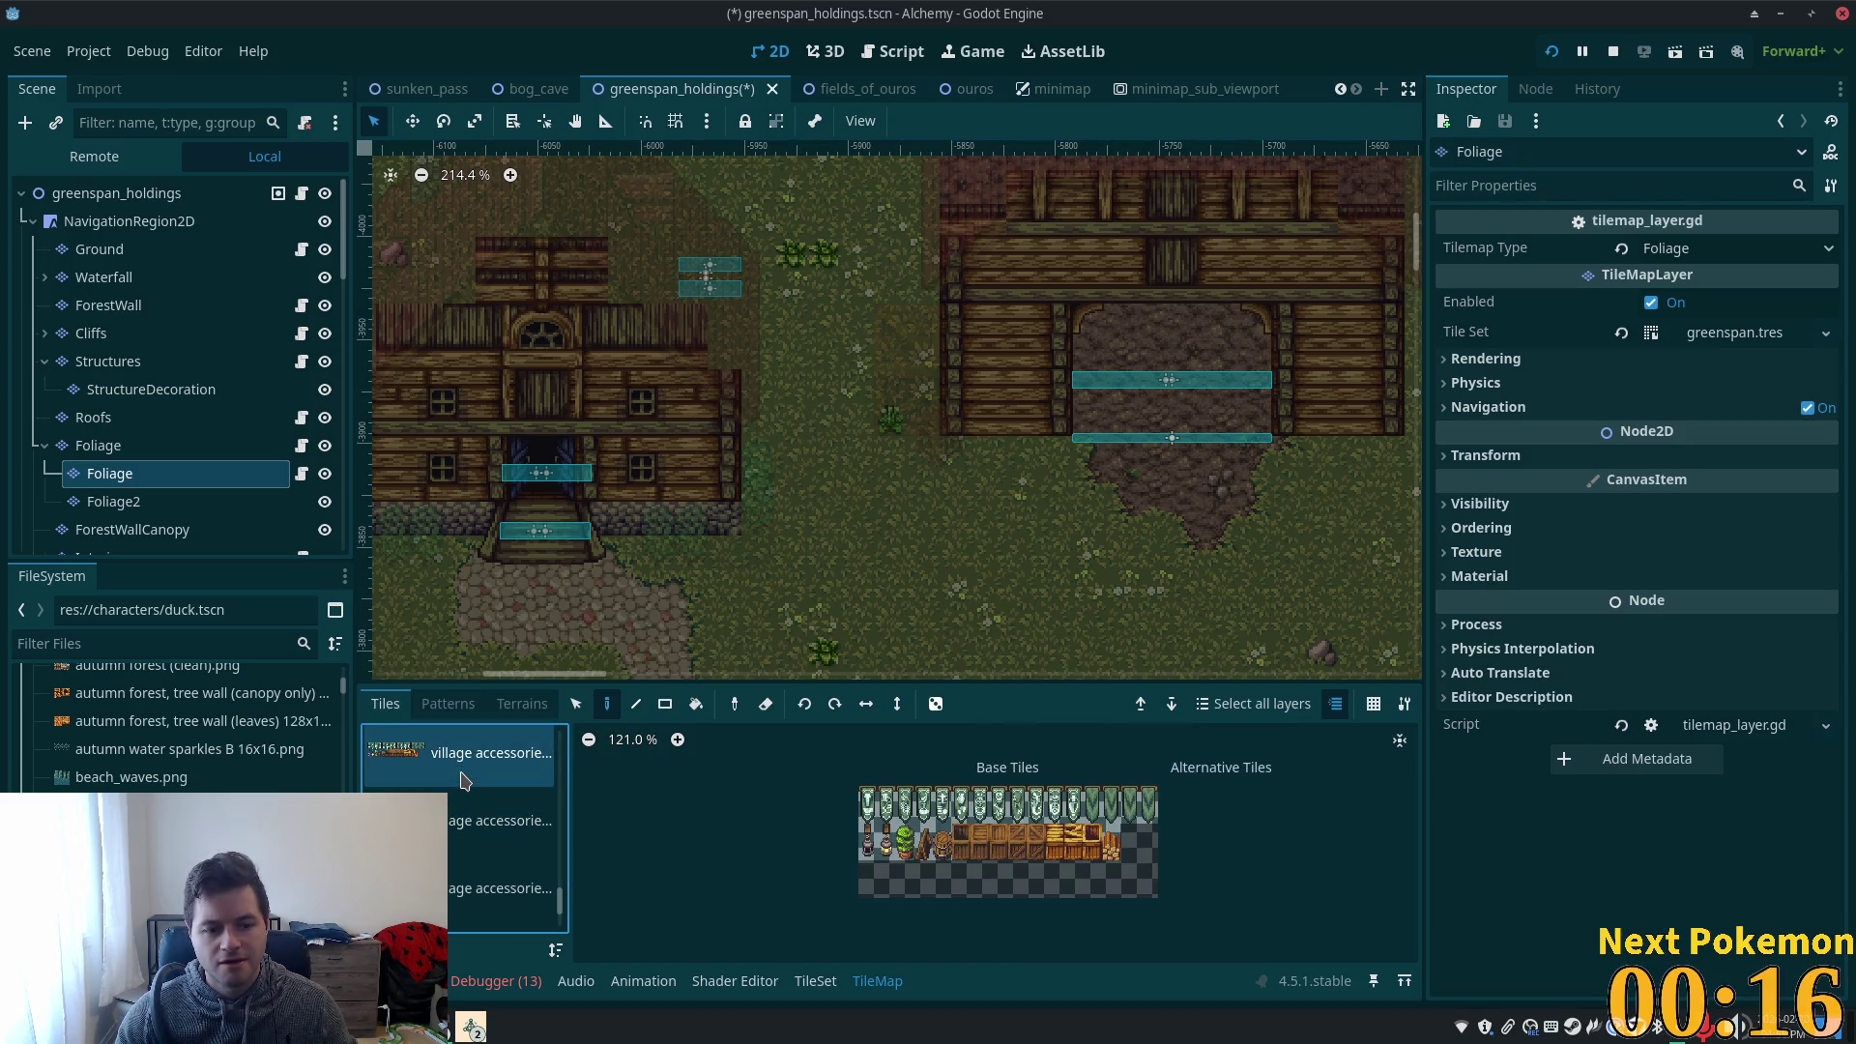
click(1032, 841)
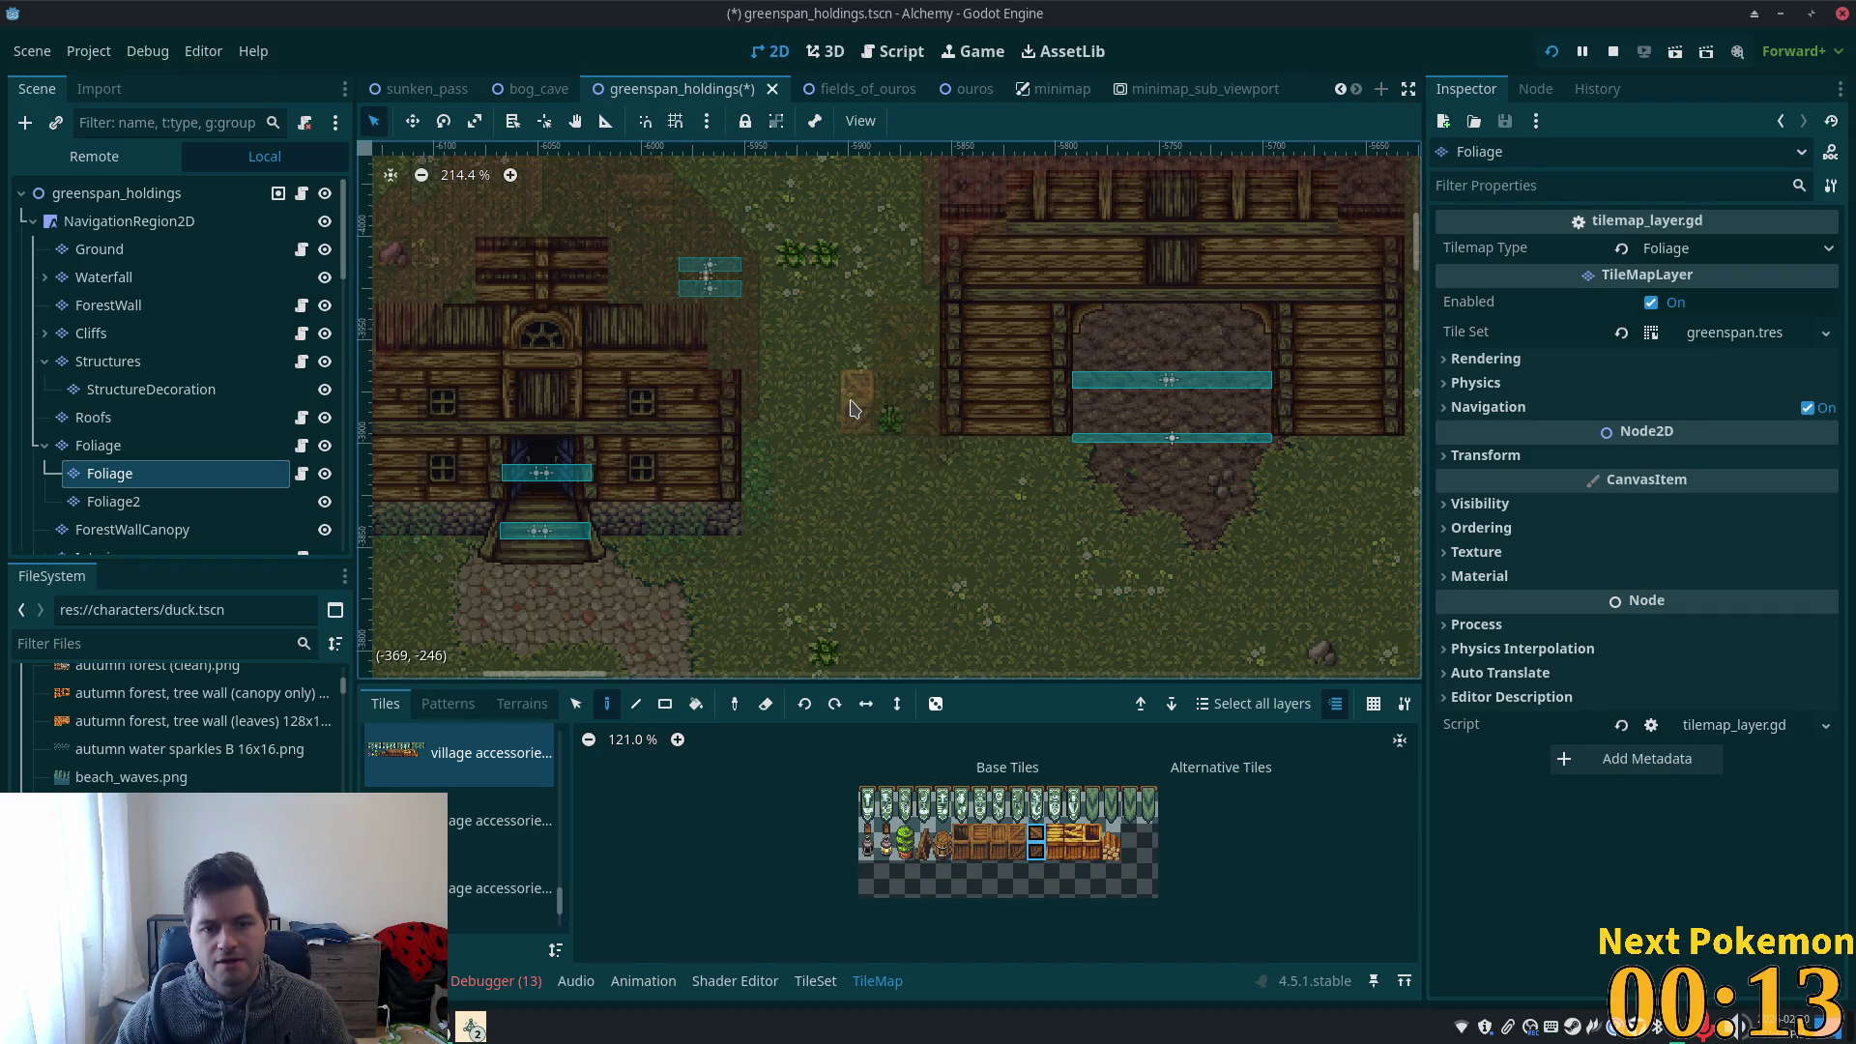
click(116, 193)
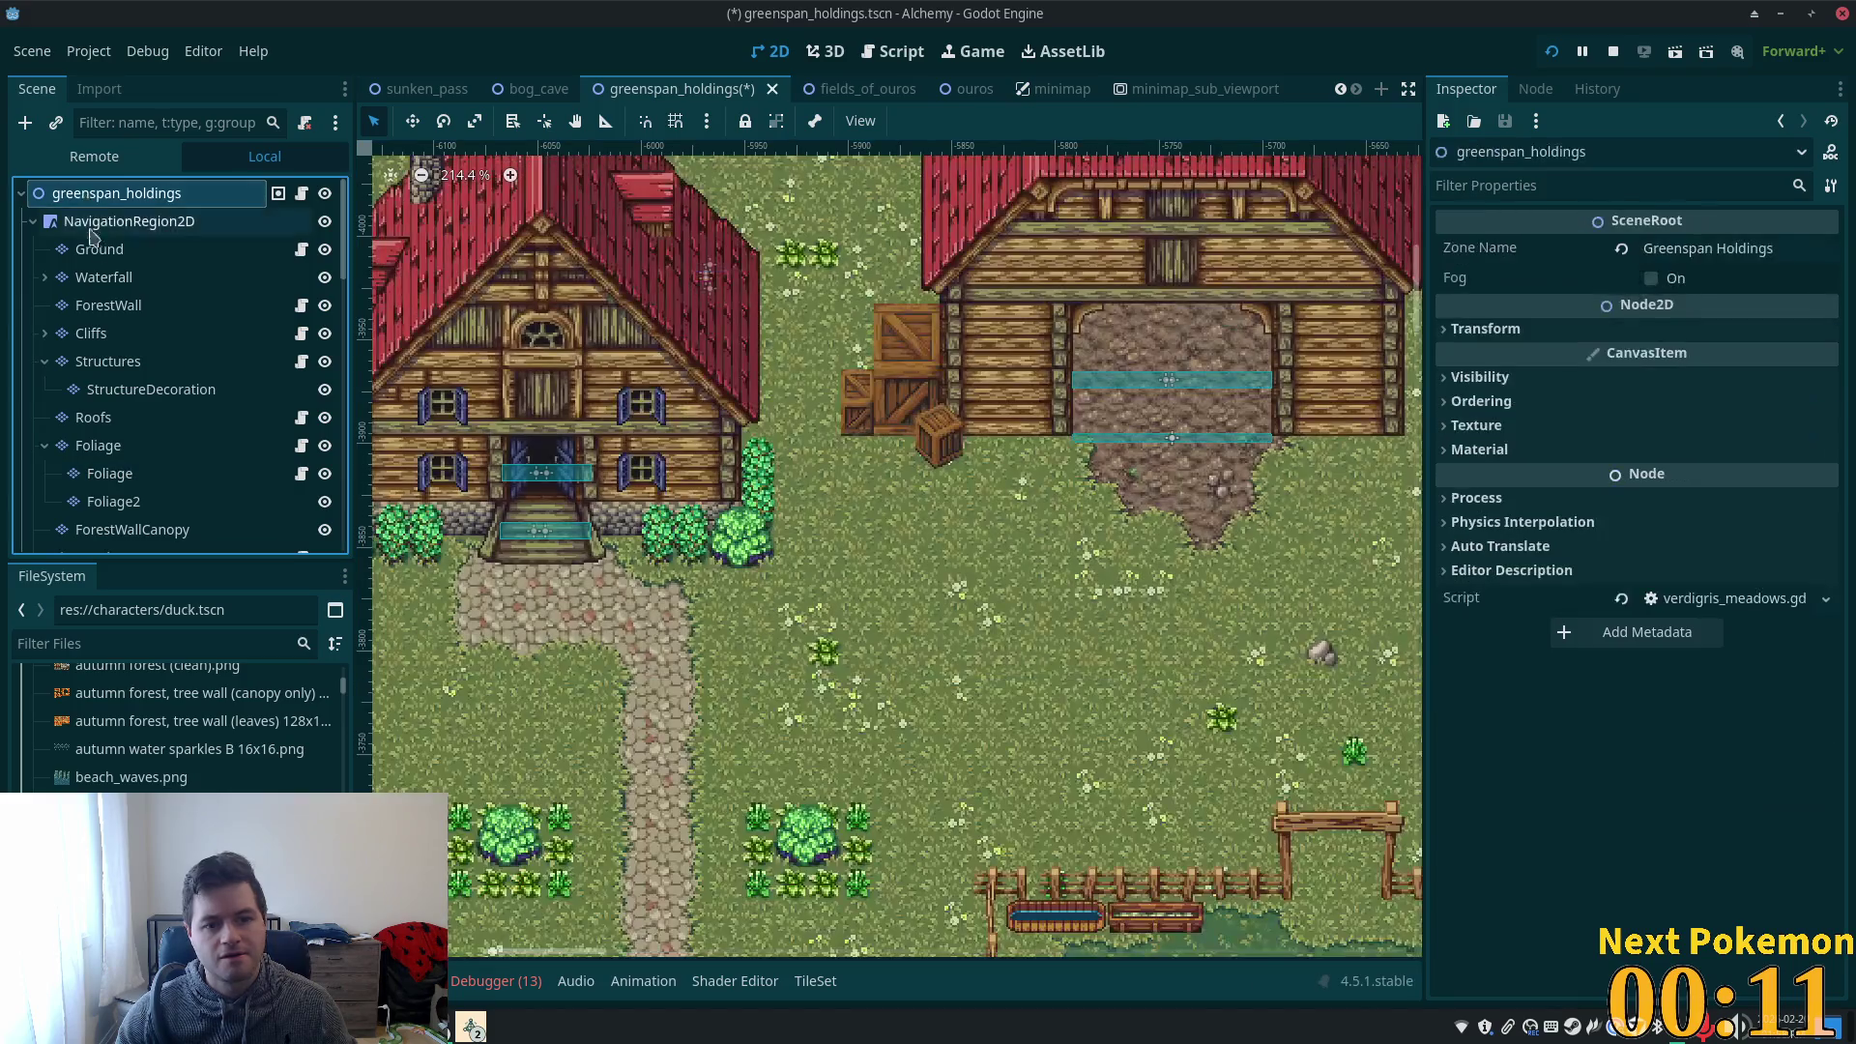
scroll(907, 510, up, 3)
scroll(989, 477, down, 4)
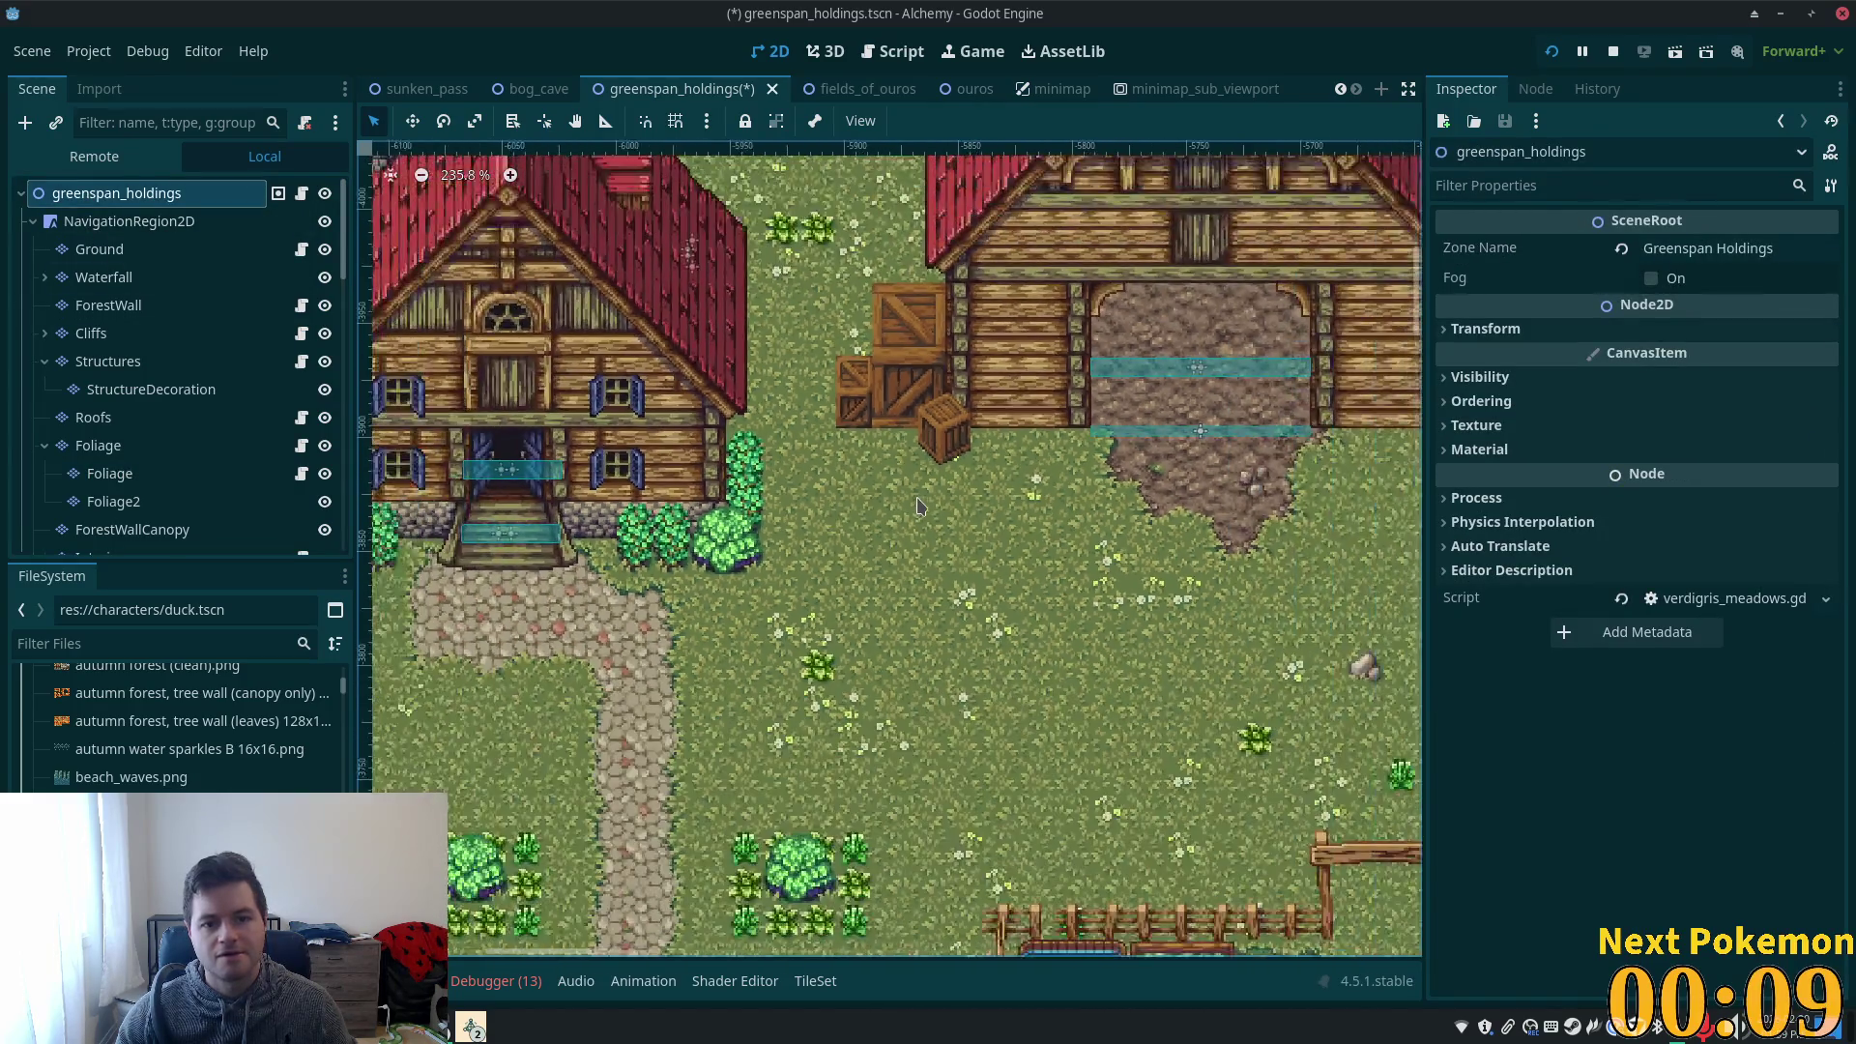
scroll(989, 476, down, 4)
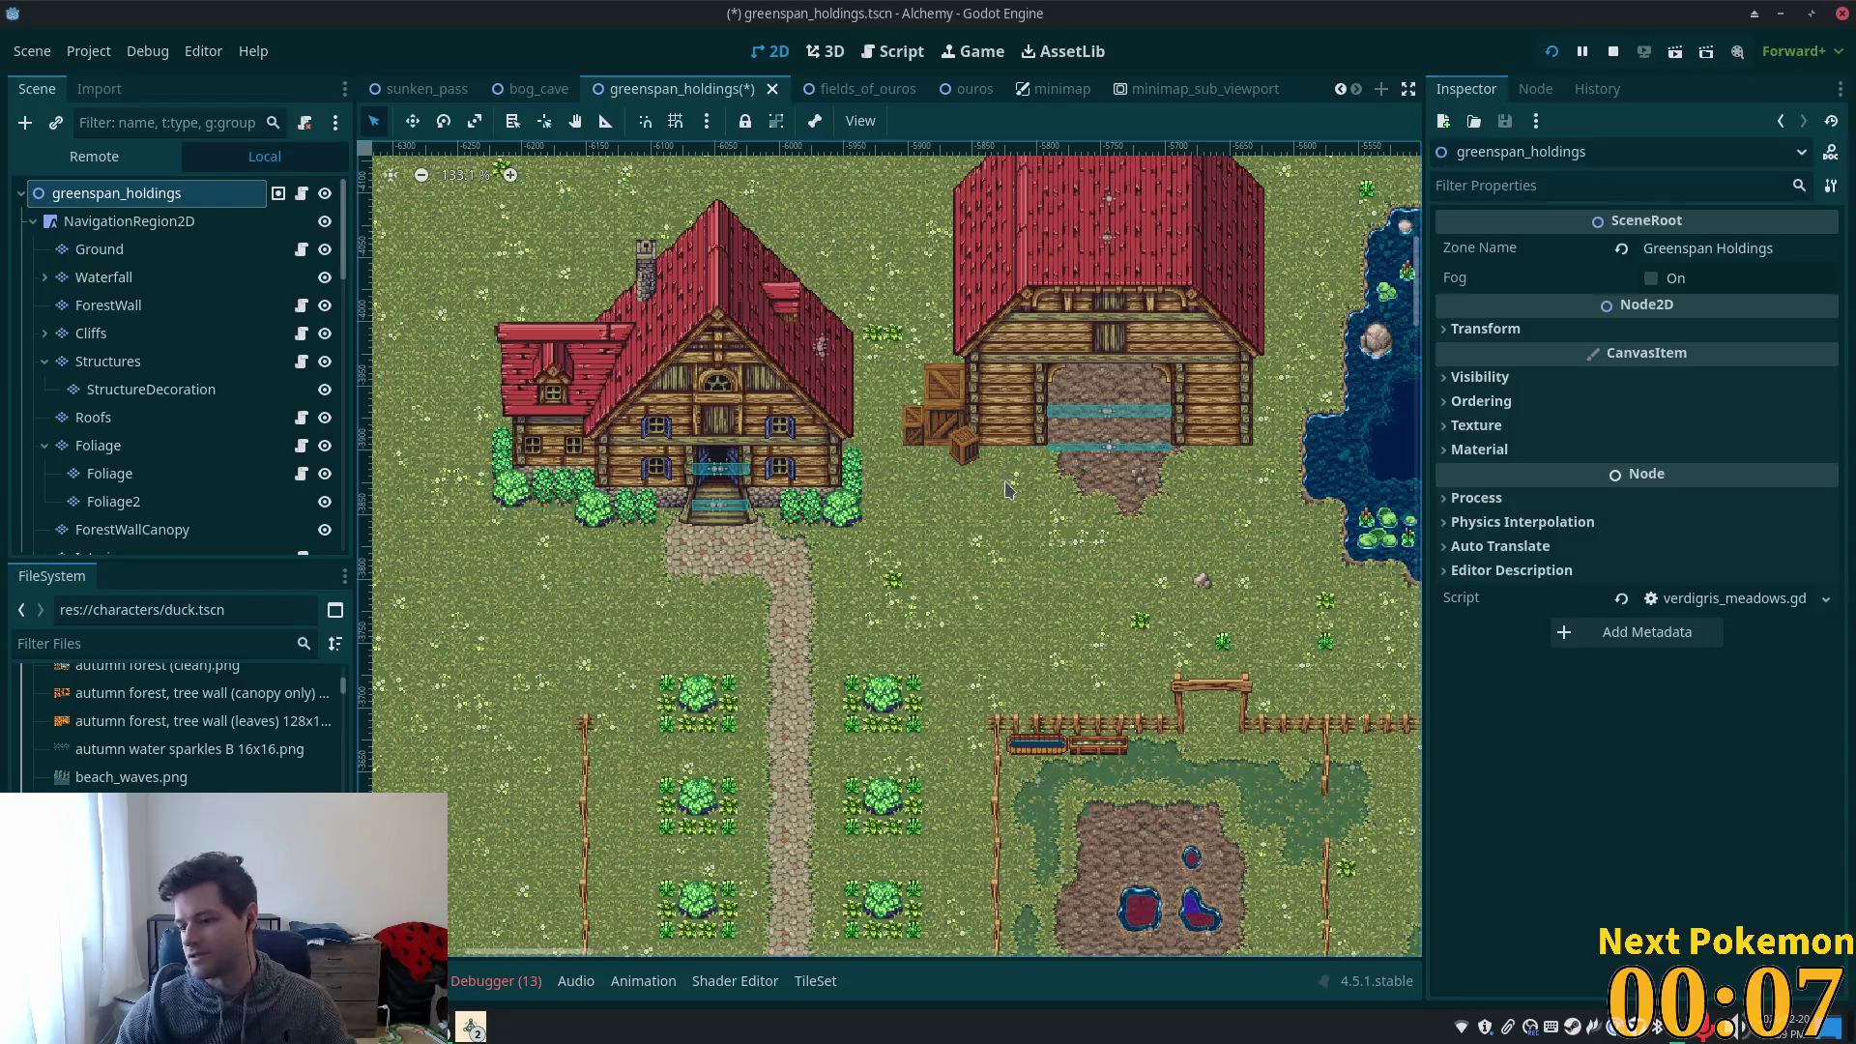
scroll(986, 434, up, 8)
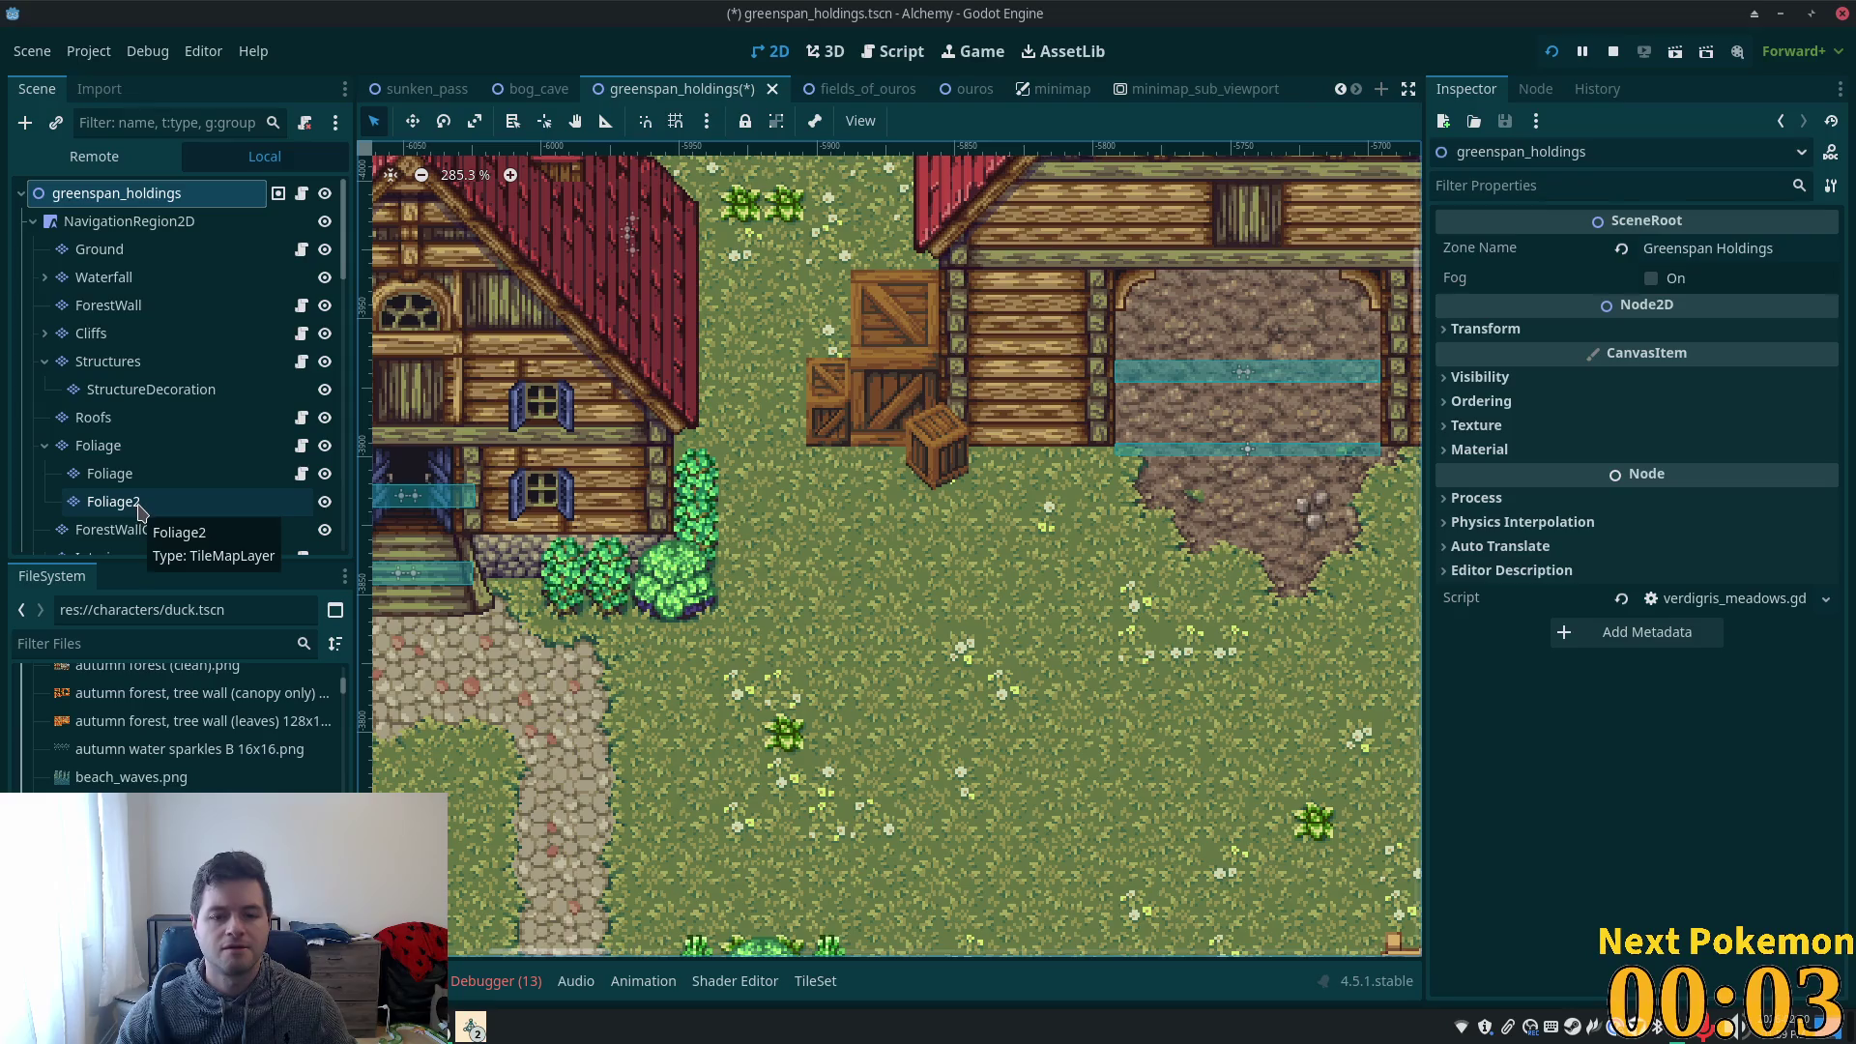
scroll(931, 538, down, 4)
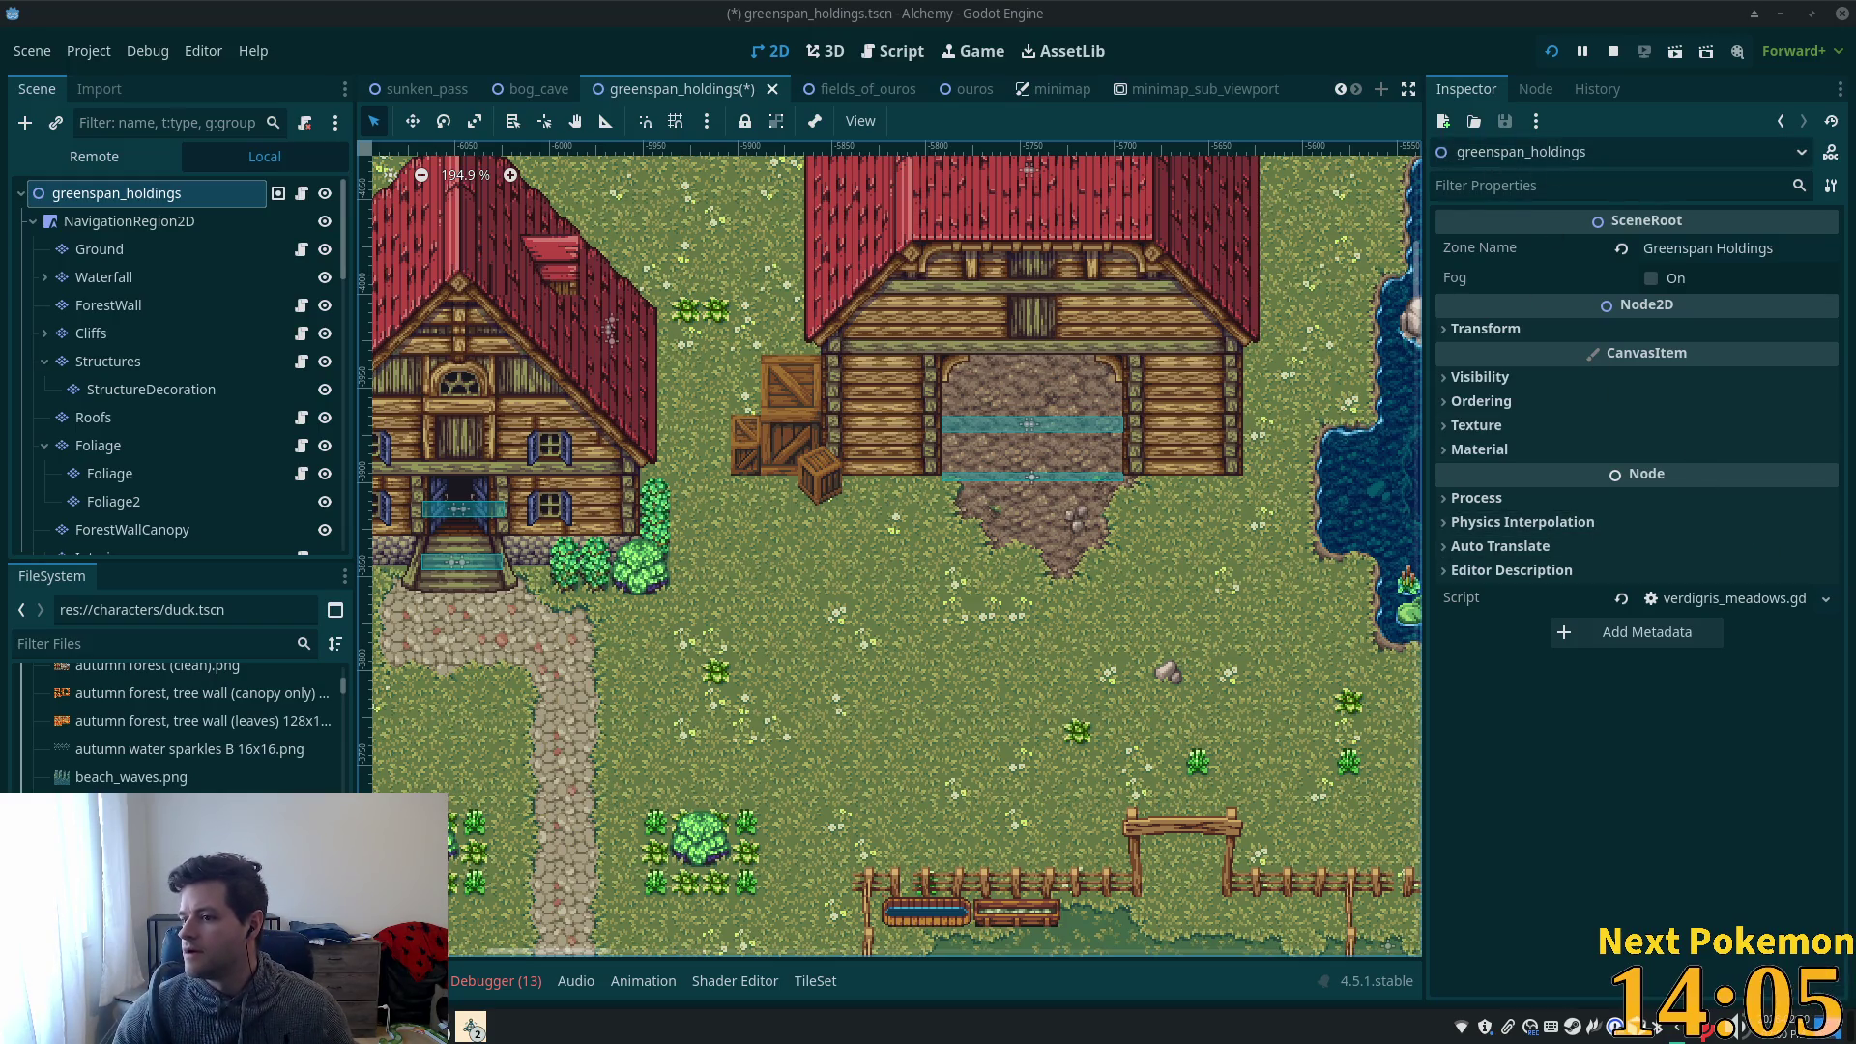
scroll(938, 497, down, 3)
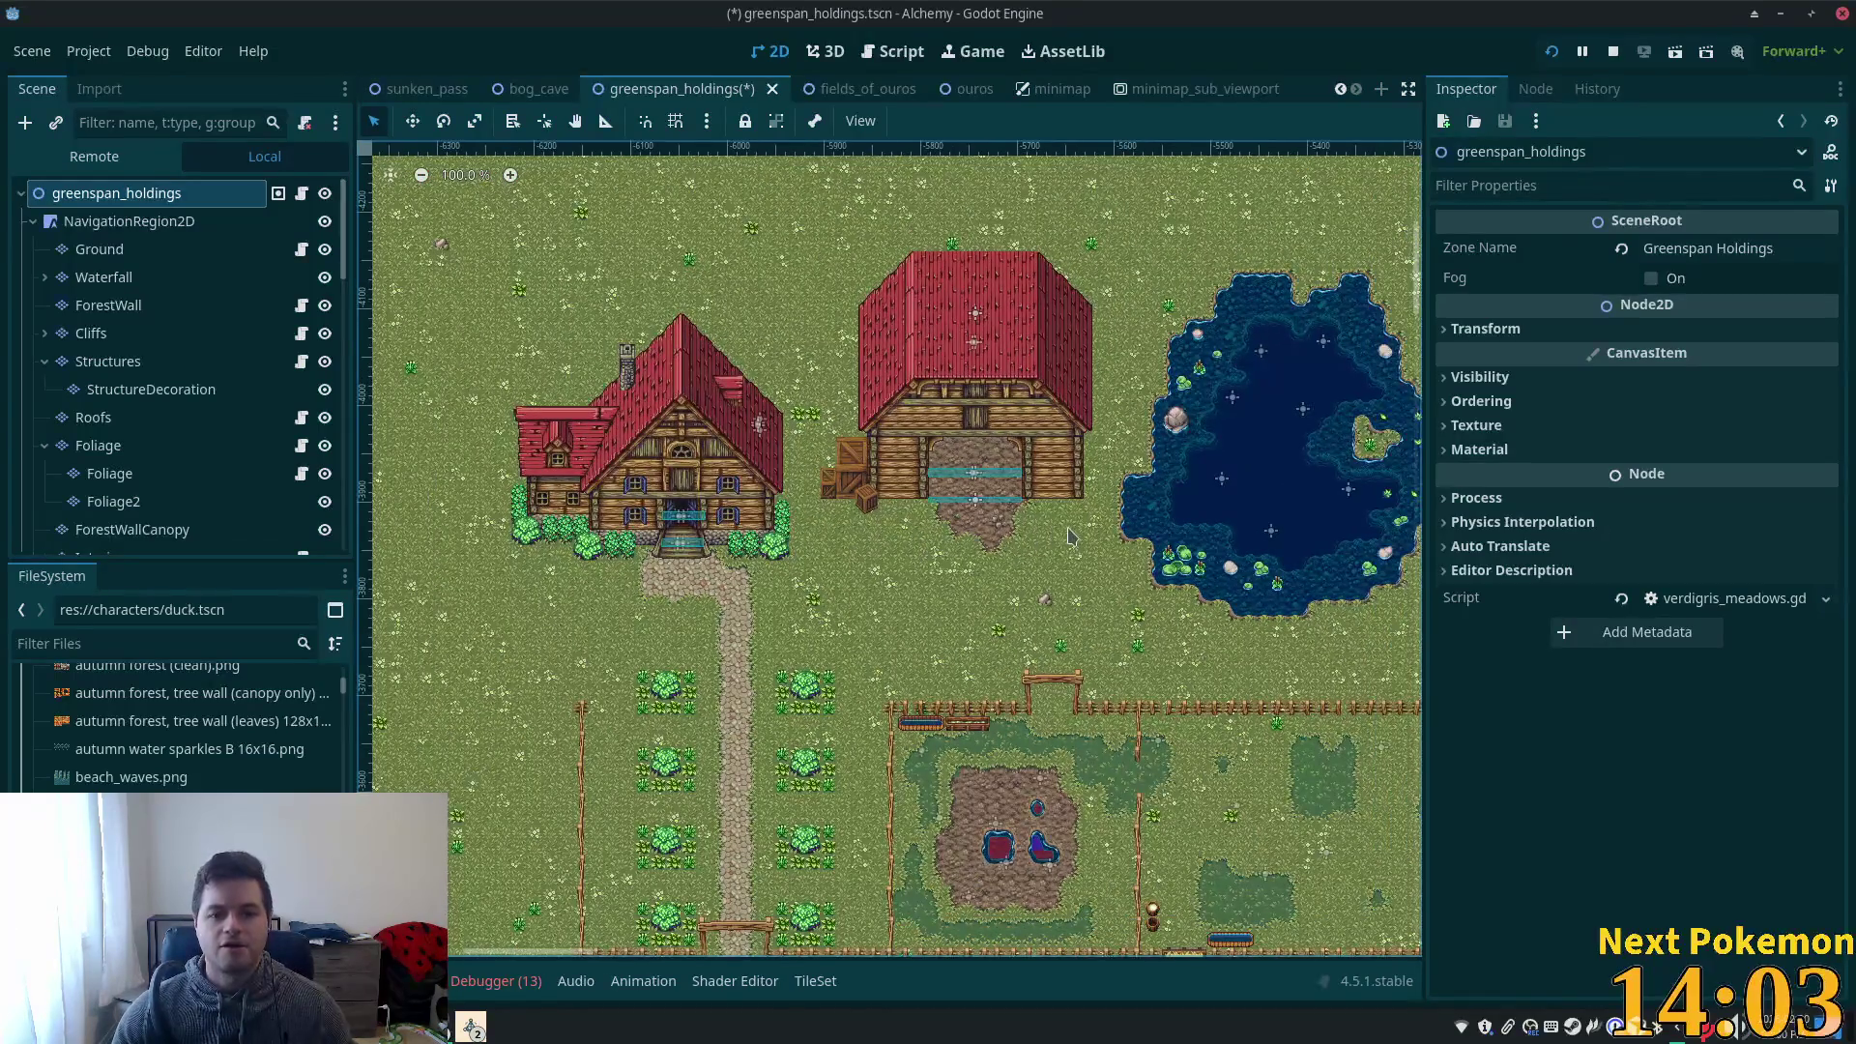
scroll(969, 497, up, 5)
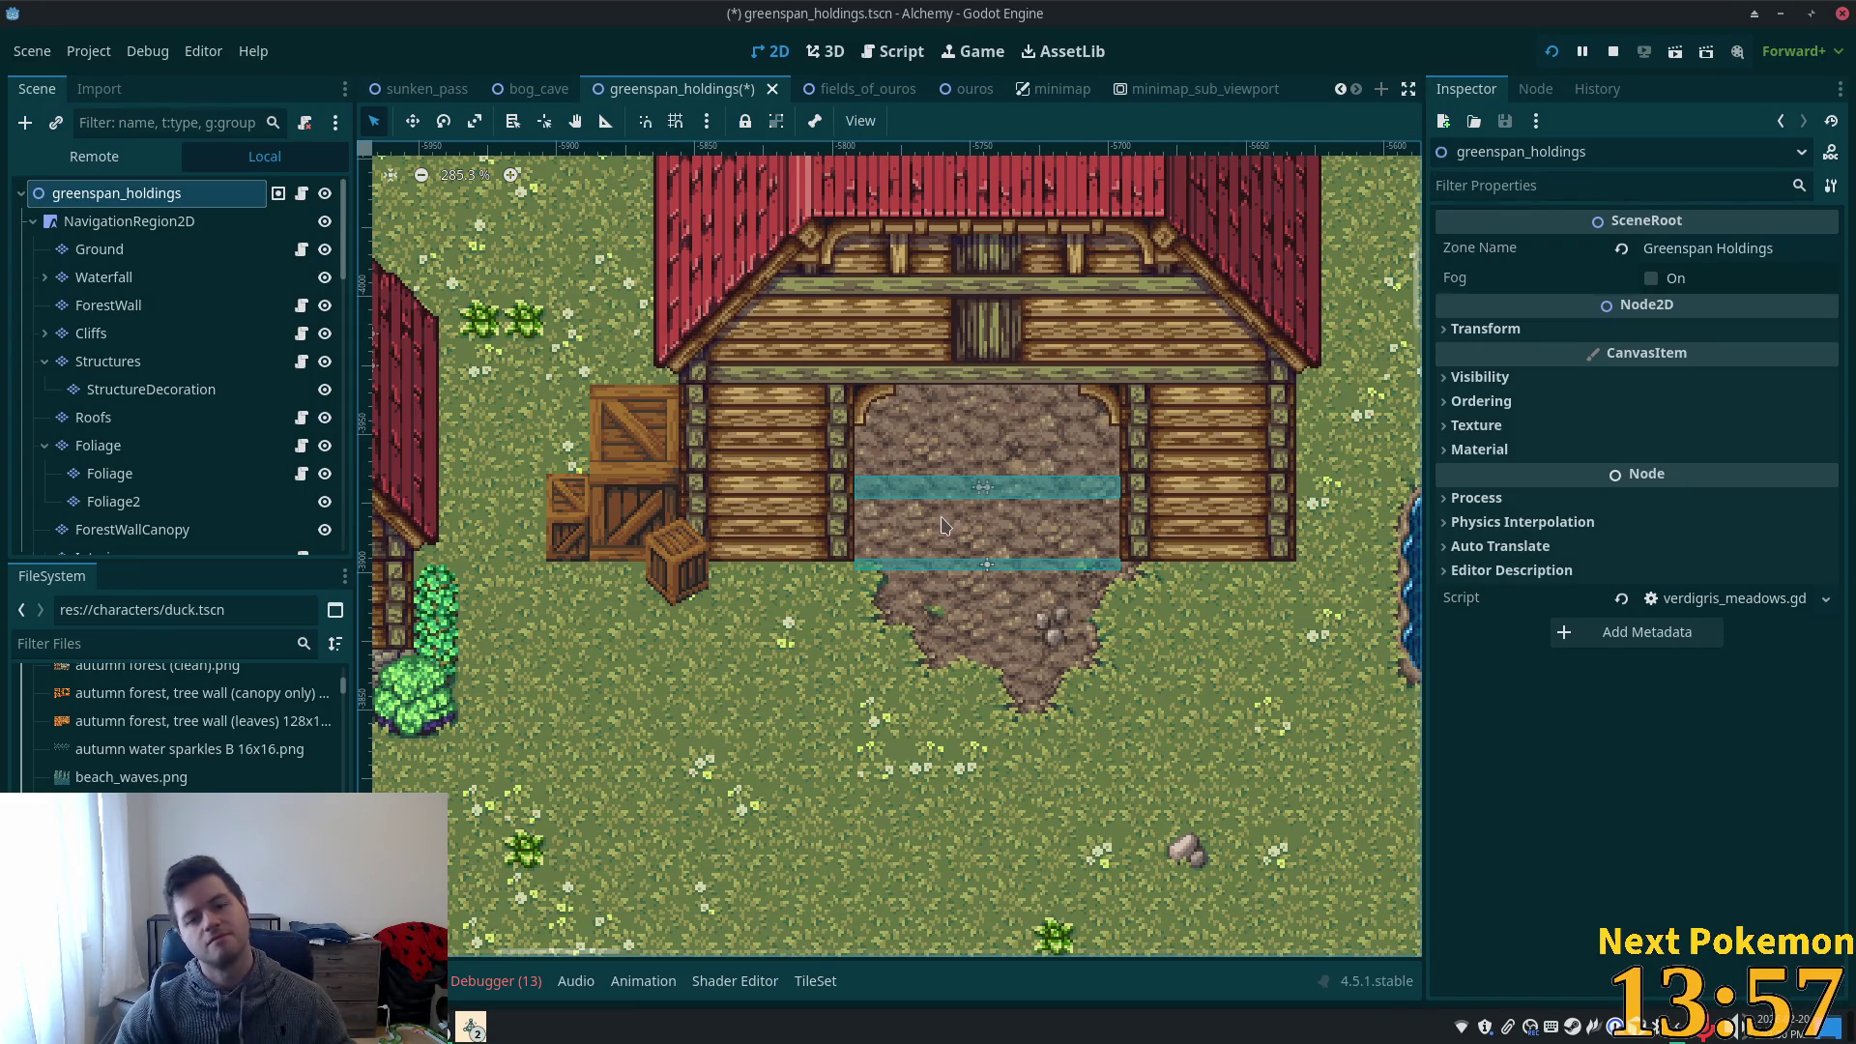
scroll(1092, 554, down, 5)
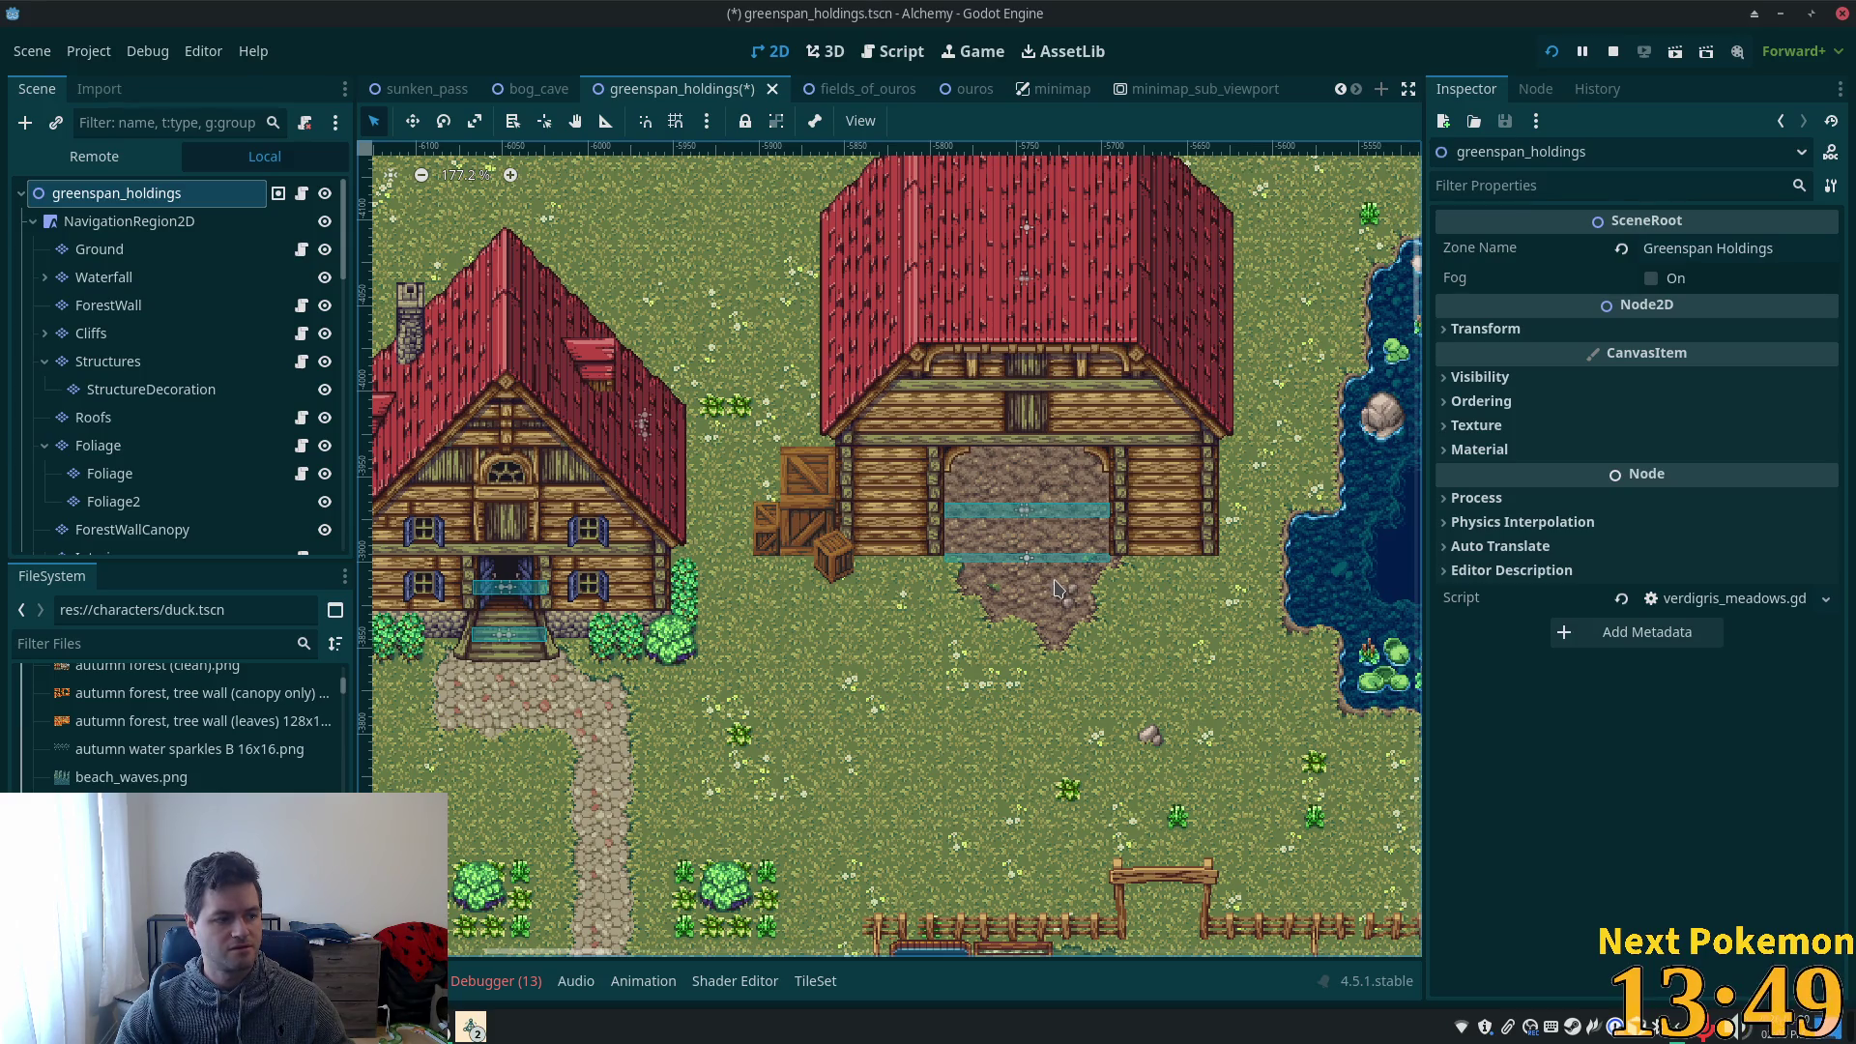
scroll(1043, 525, up, 3)
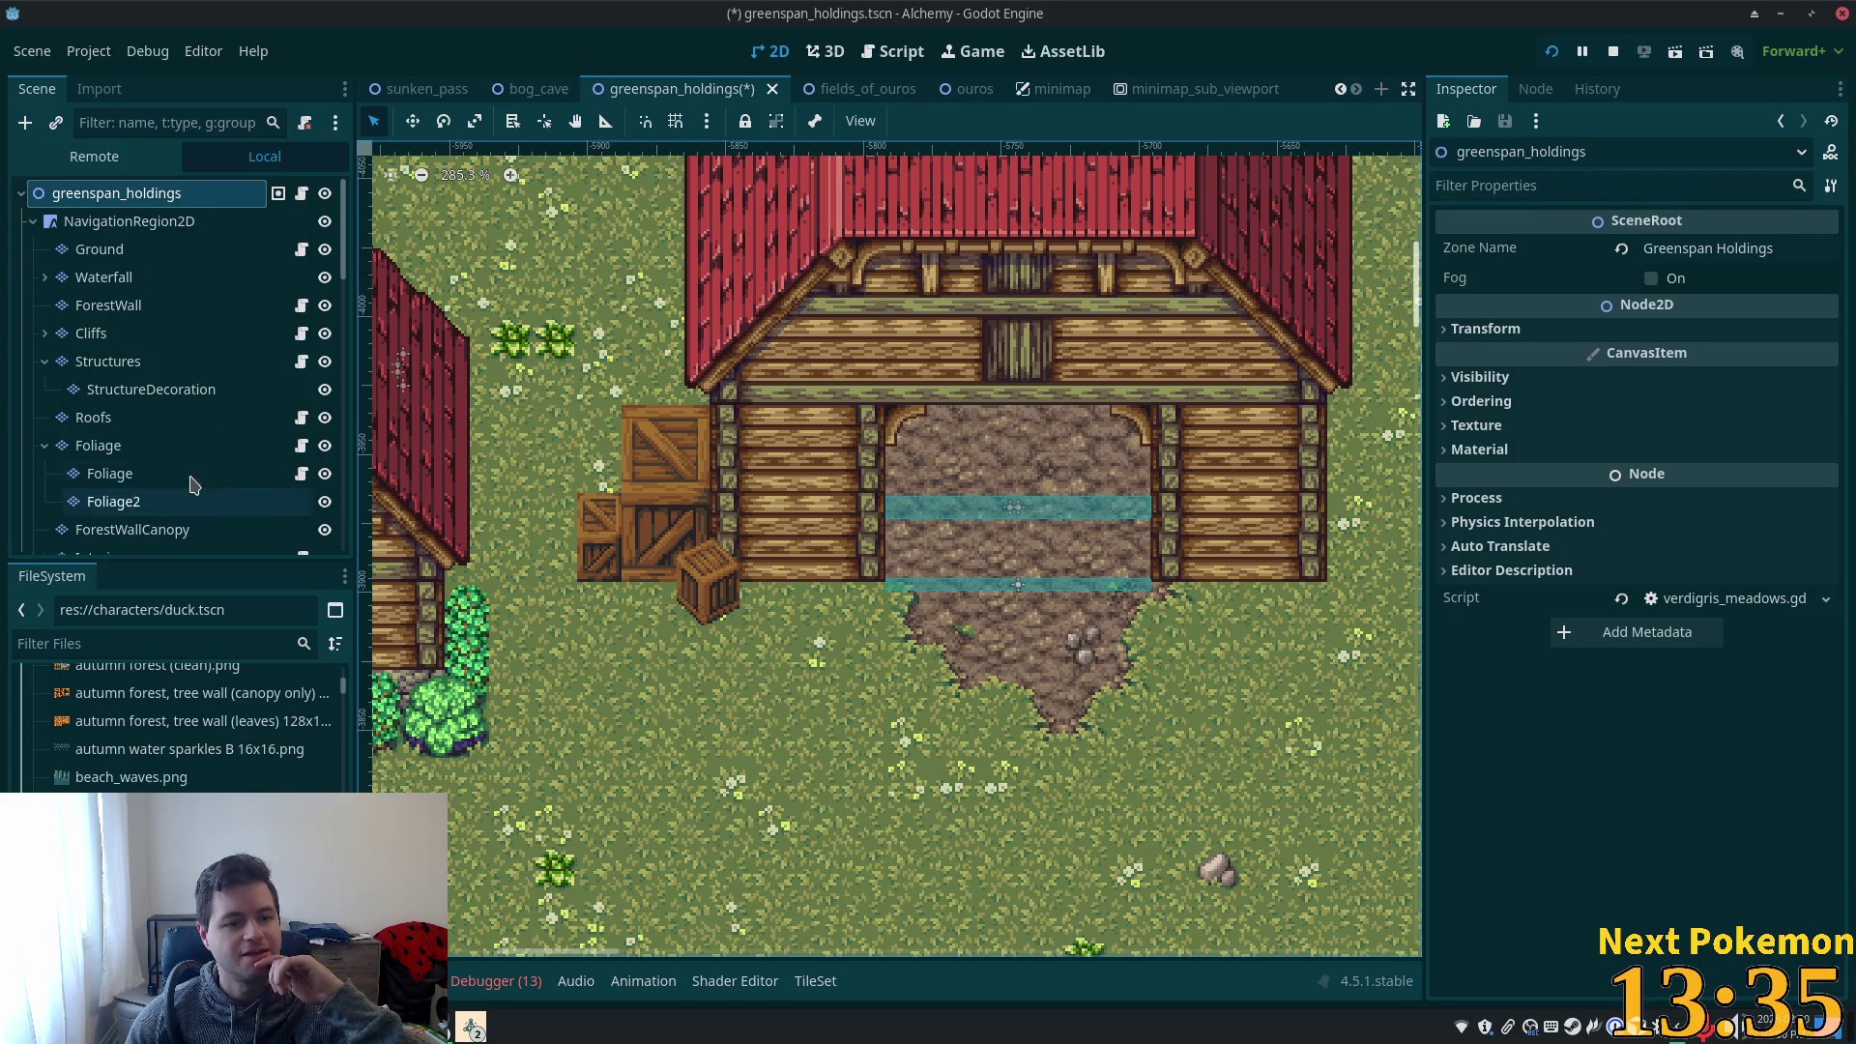
click(114, 501)
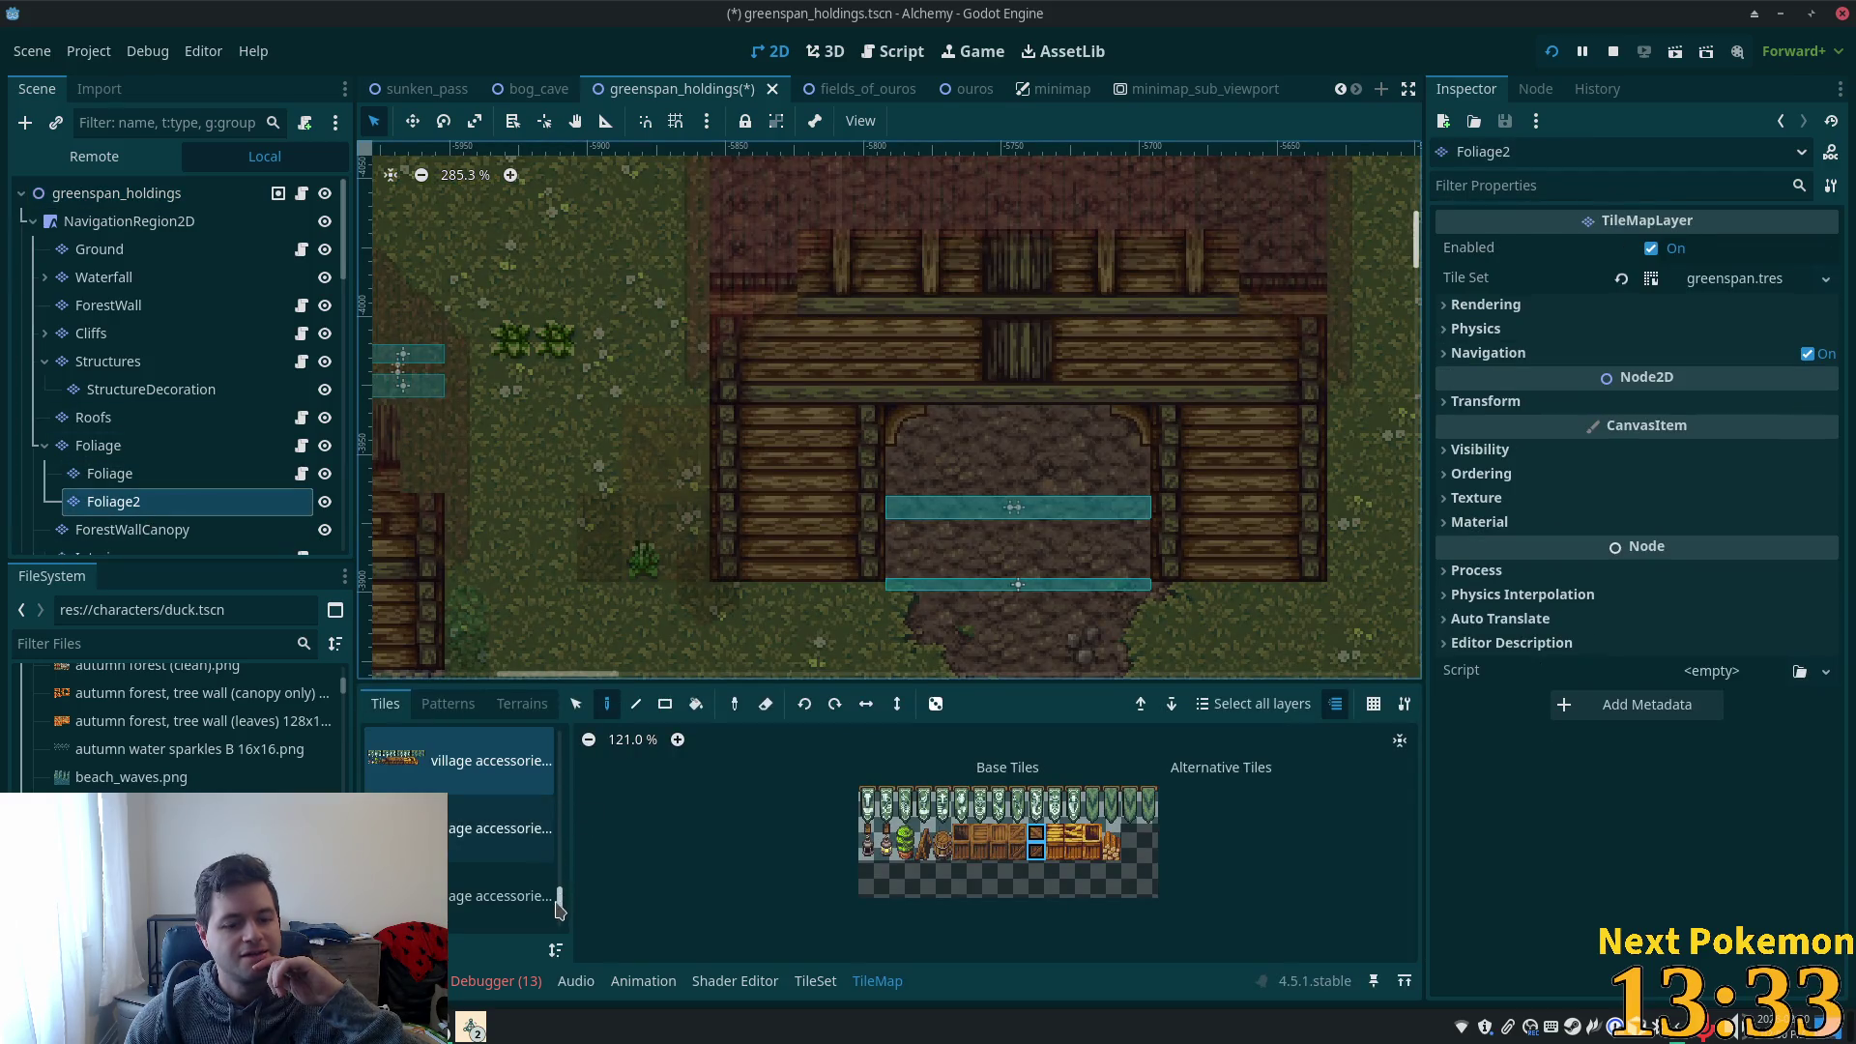
- Browse the livestock accessories and home extras tile sheets
scroll(558, 759, up, 10)
drag(558, 759, 558, 833)
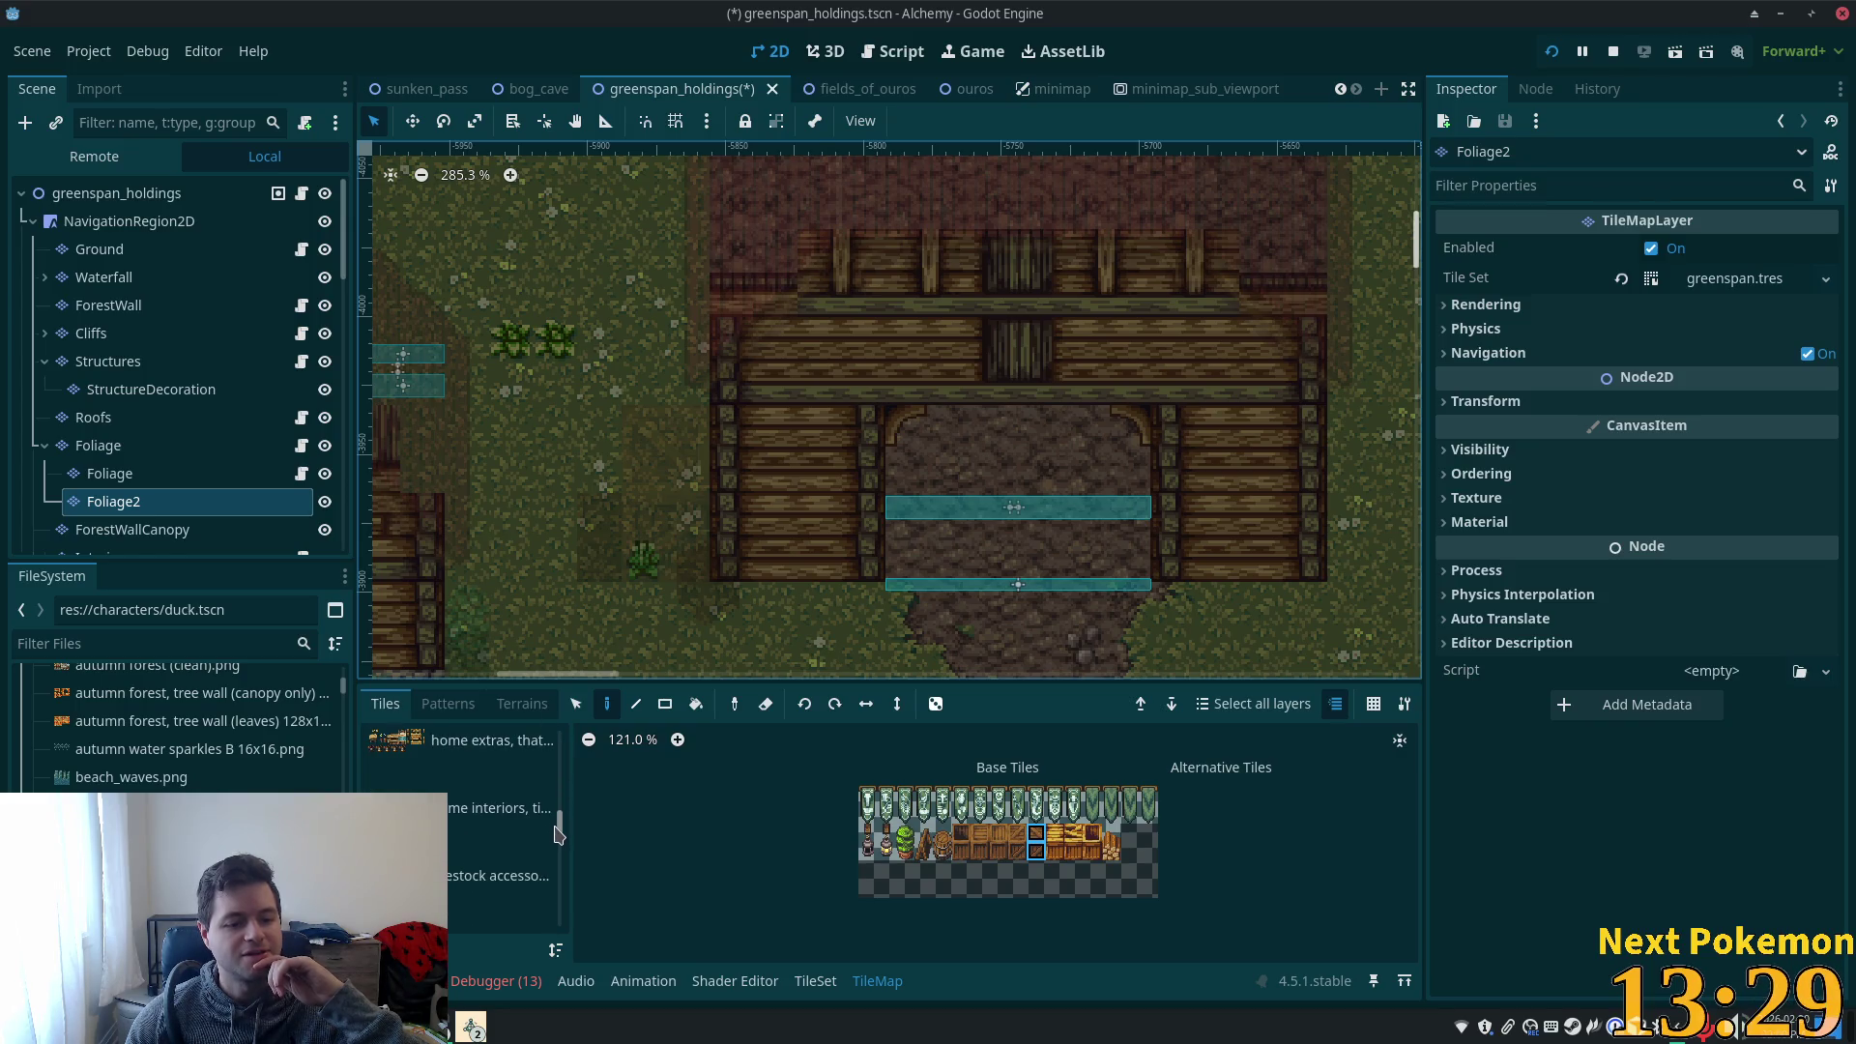
click(495, 860)
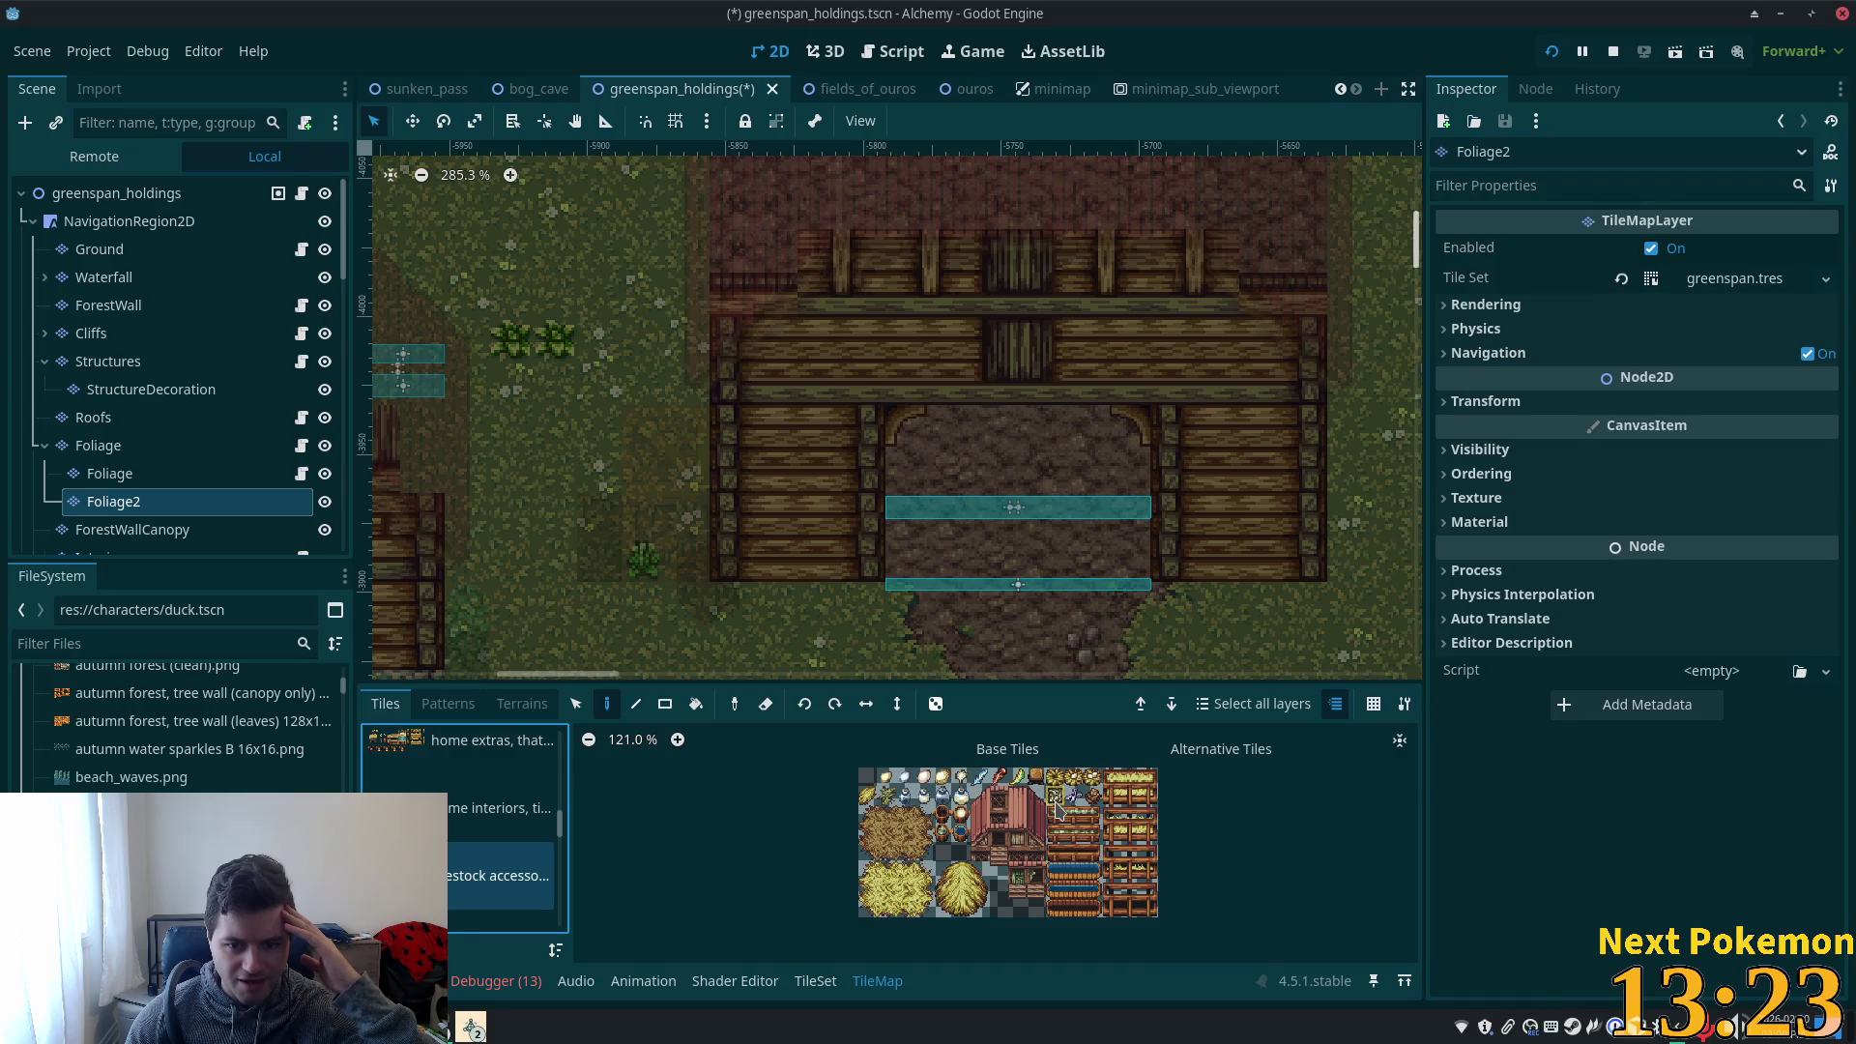
scroll(1071, 812, up, 5)
scroll(1044, 895, up, 2)
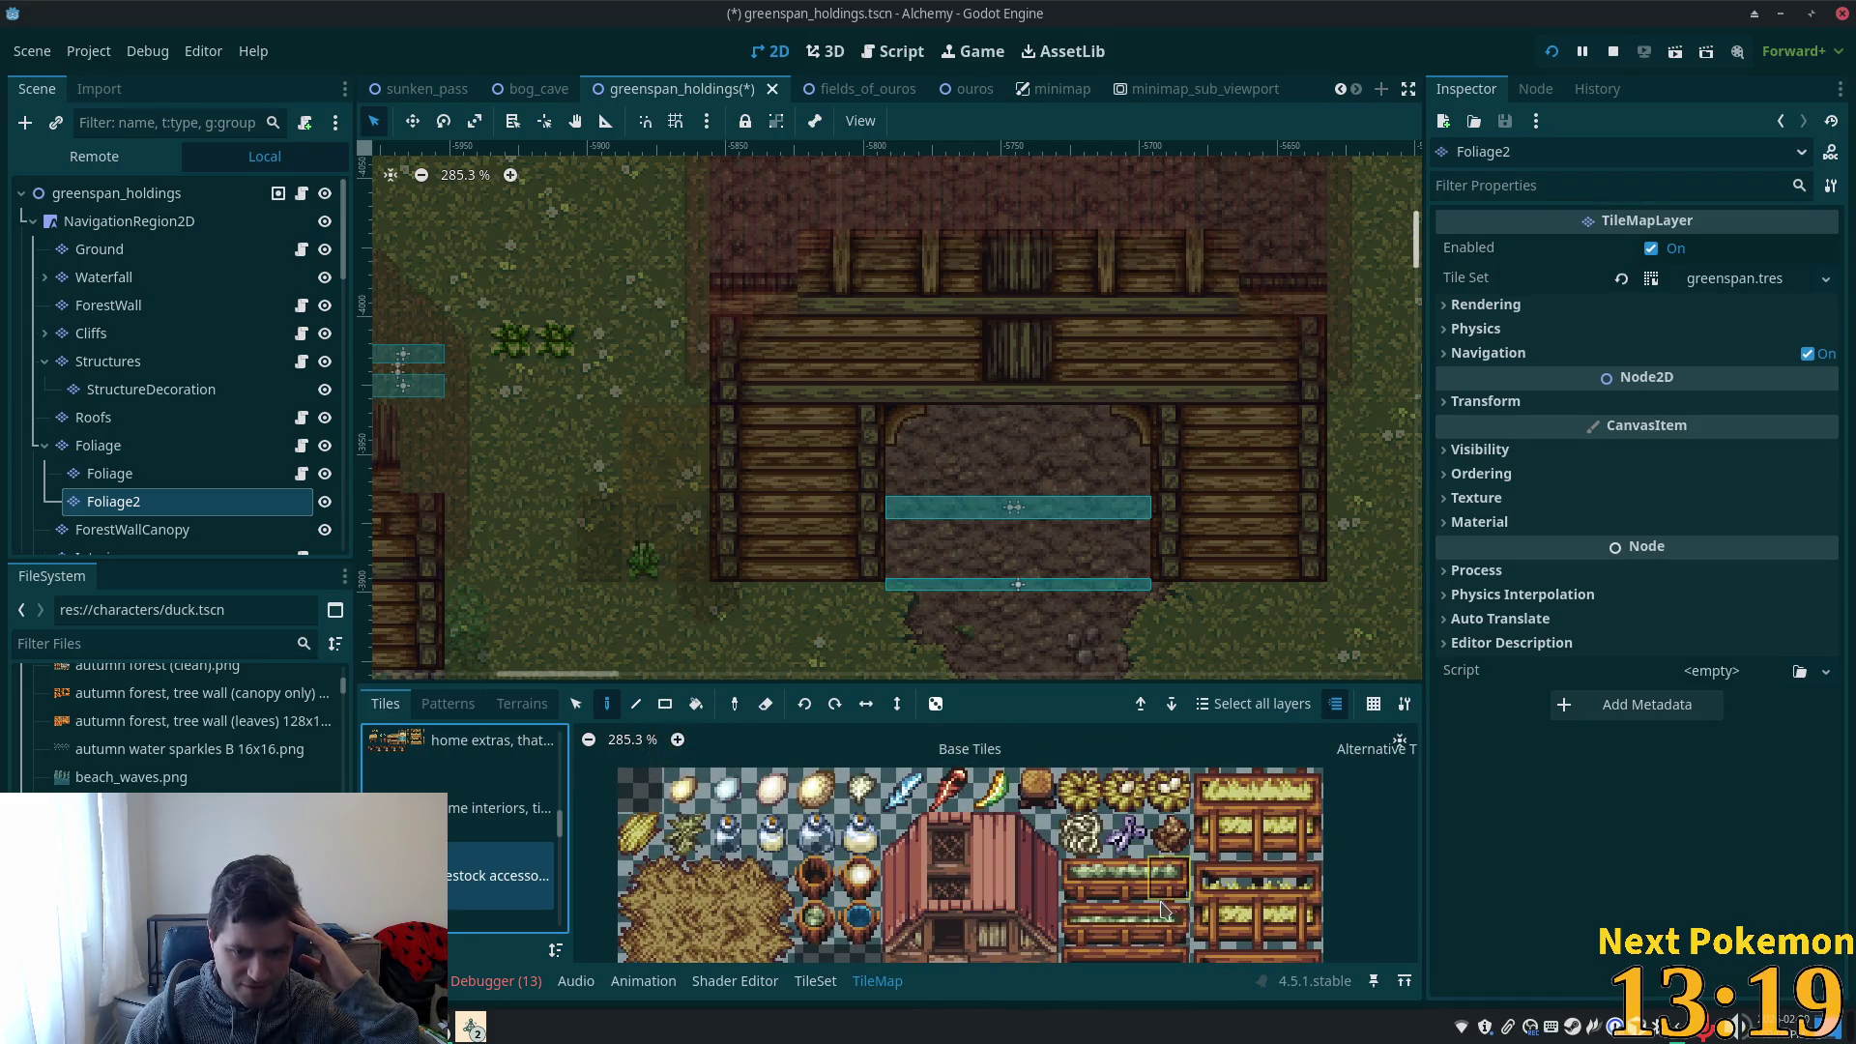
scroll(502, 808, down, 10)
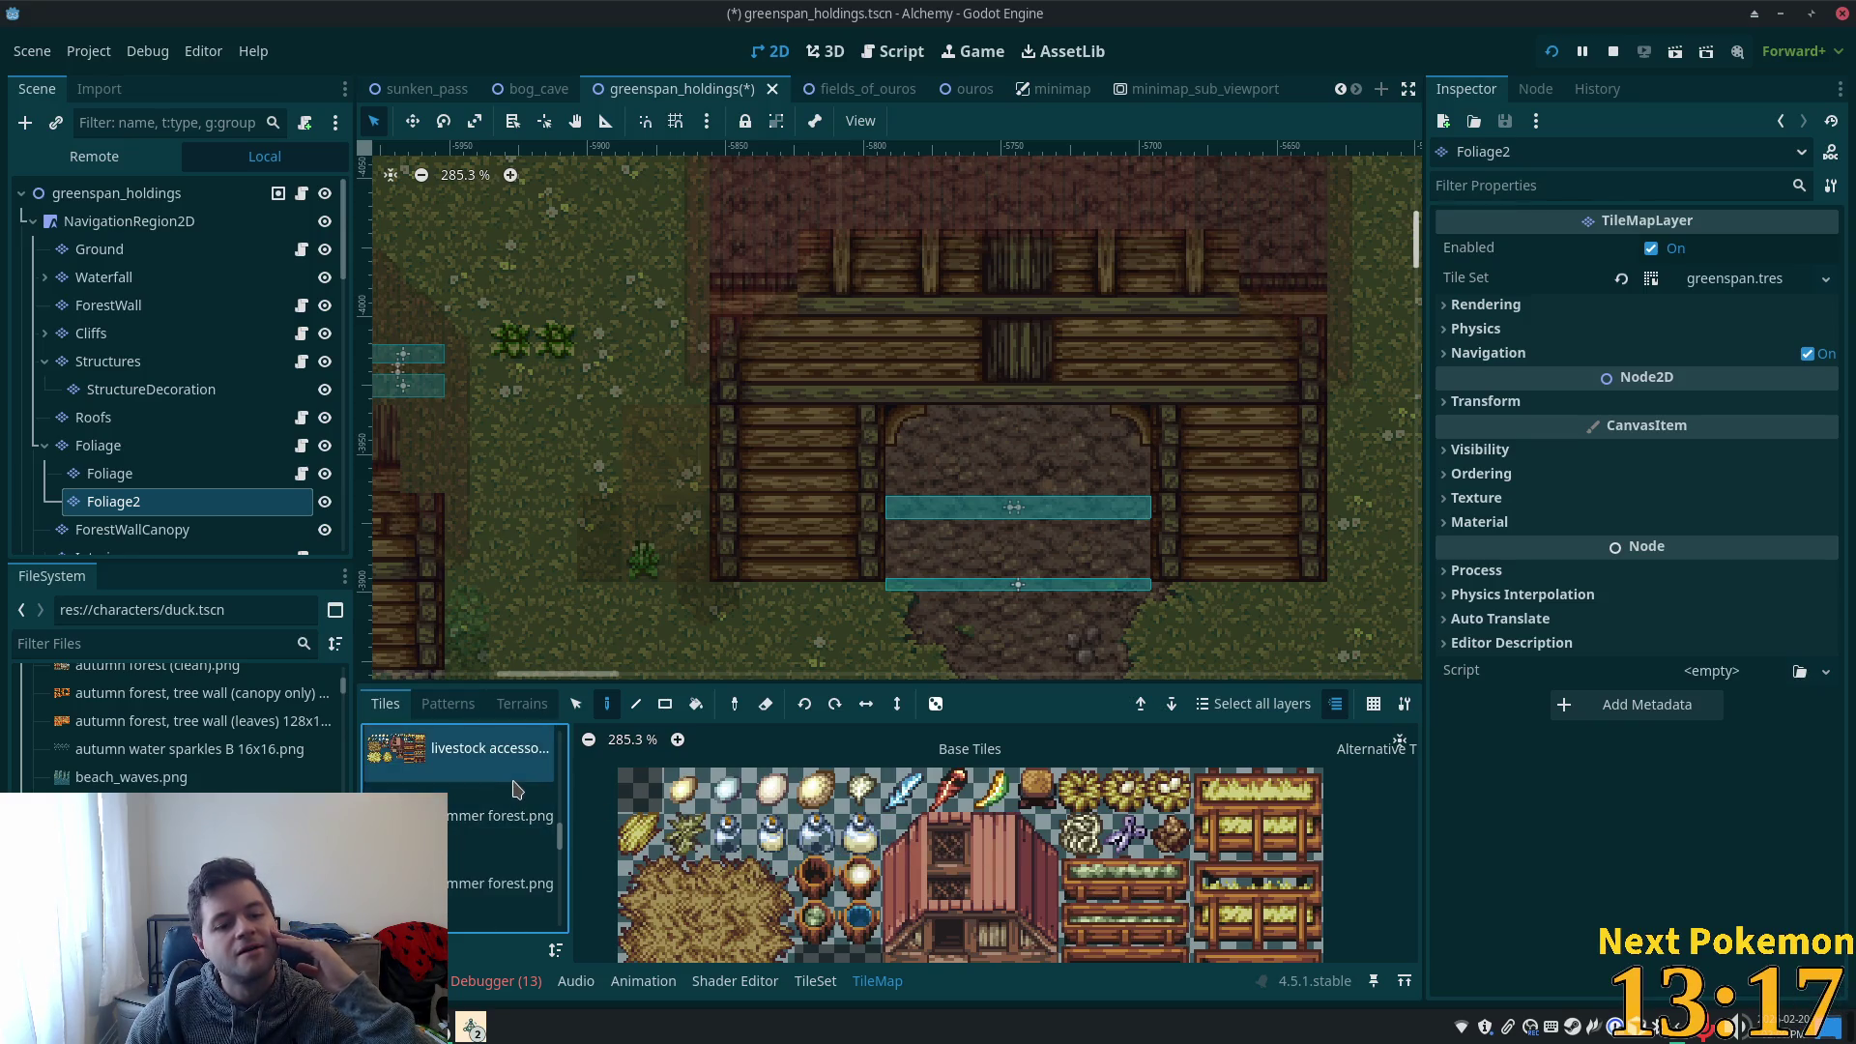
scroll(502, 808, up, 10)
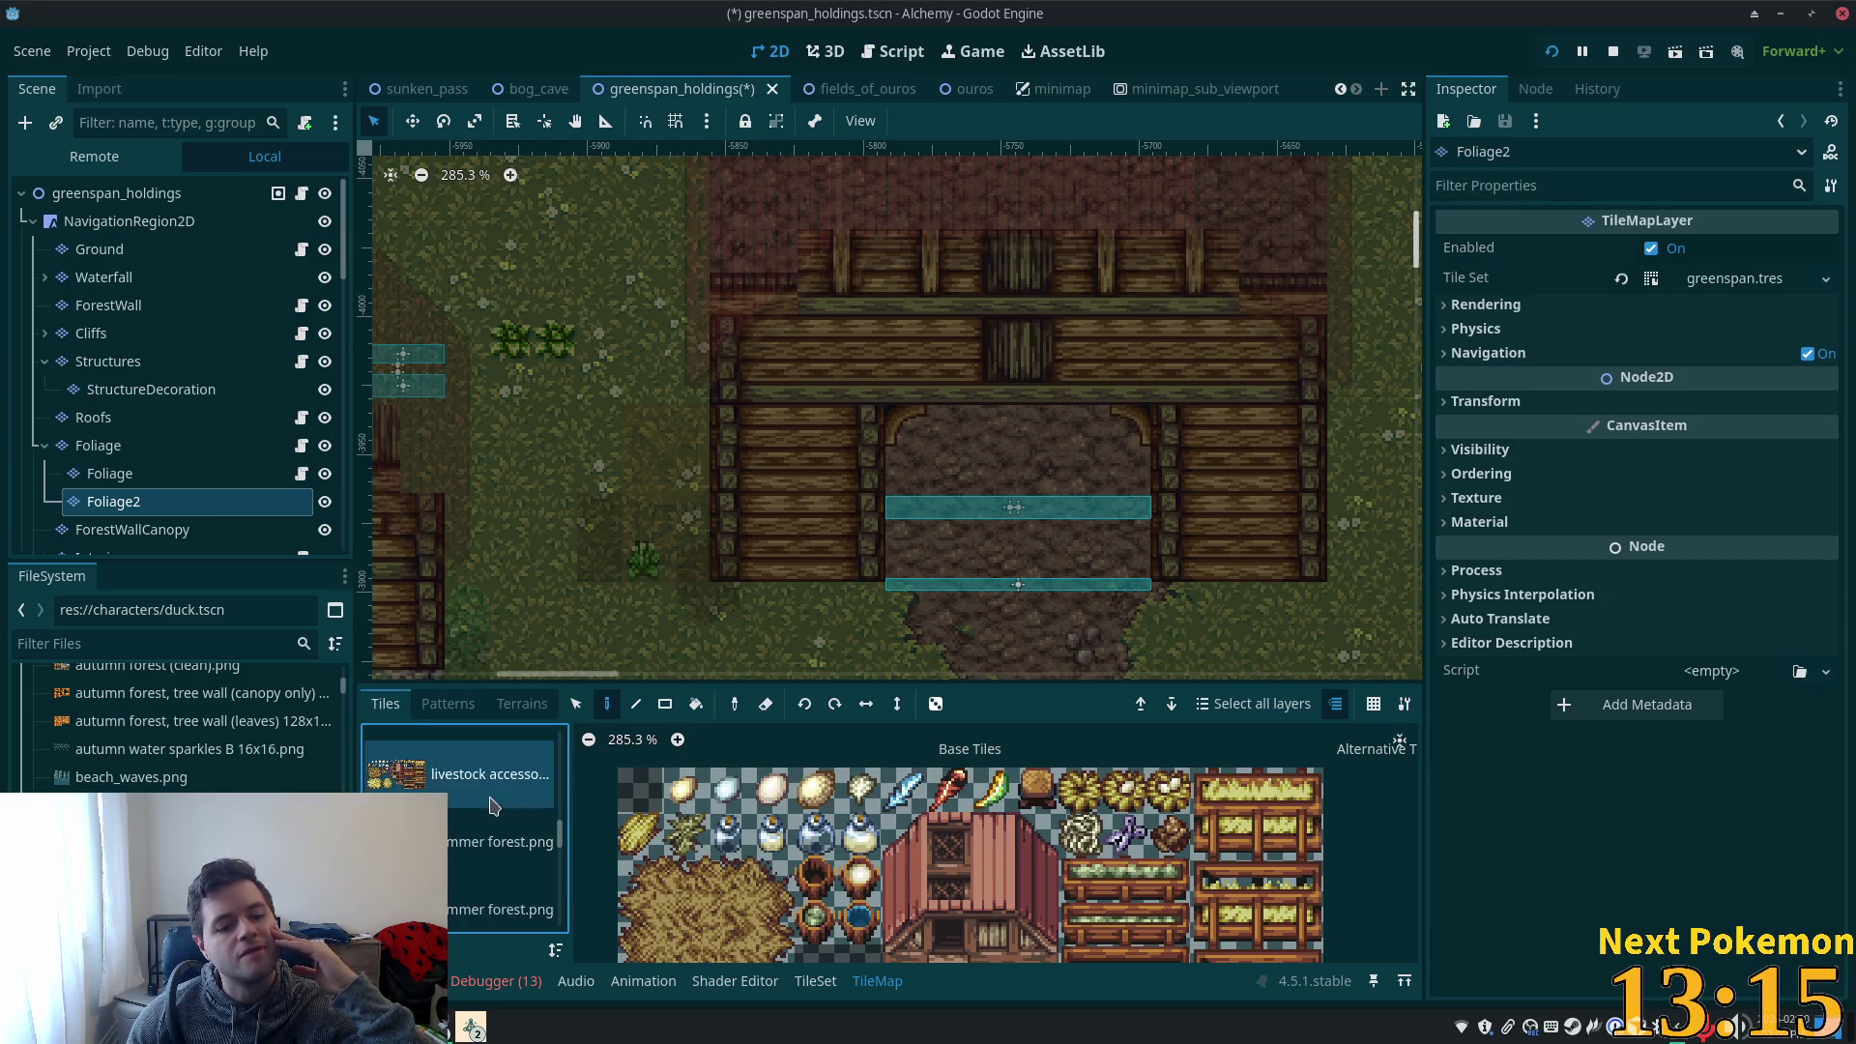
scroll(496, 800, up, 3)
click(498, 889)
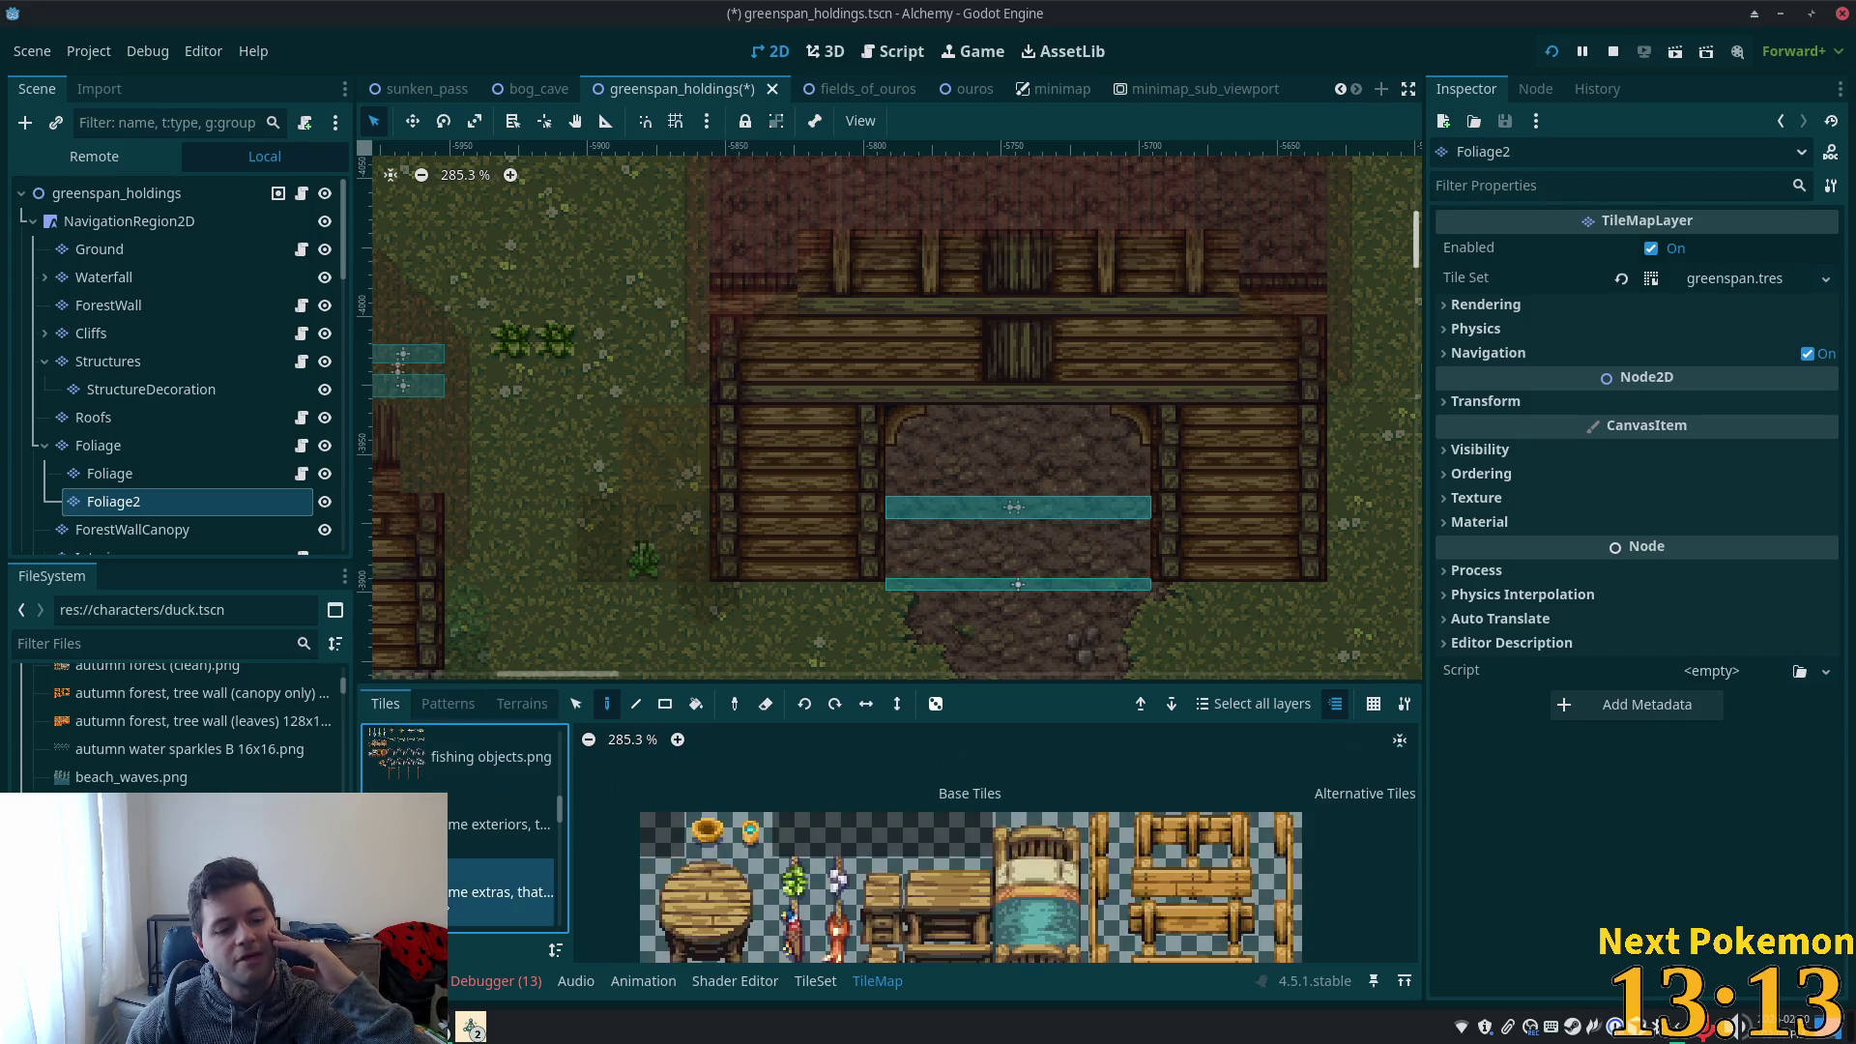
scroll(1182, 897, down, 4)
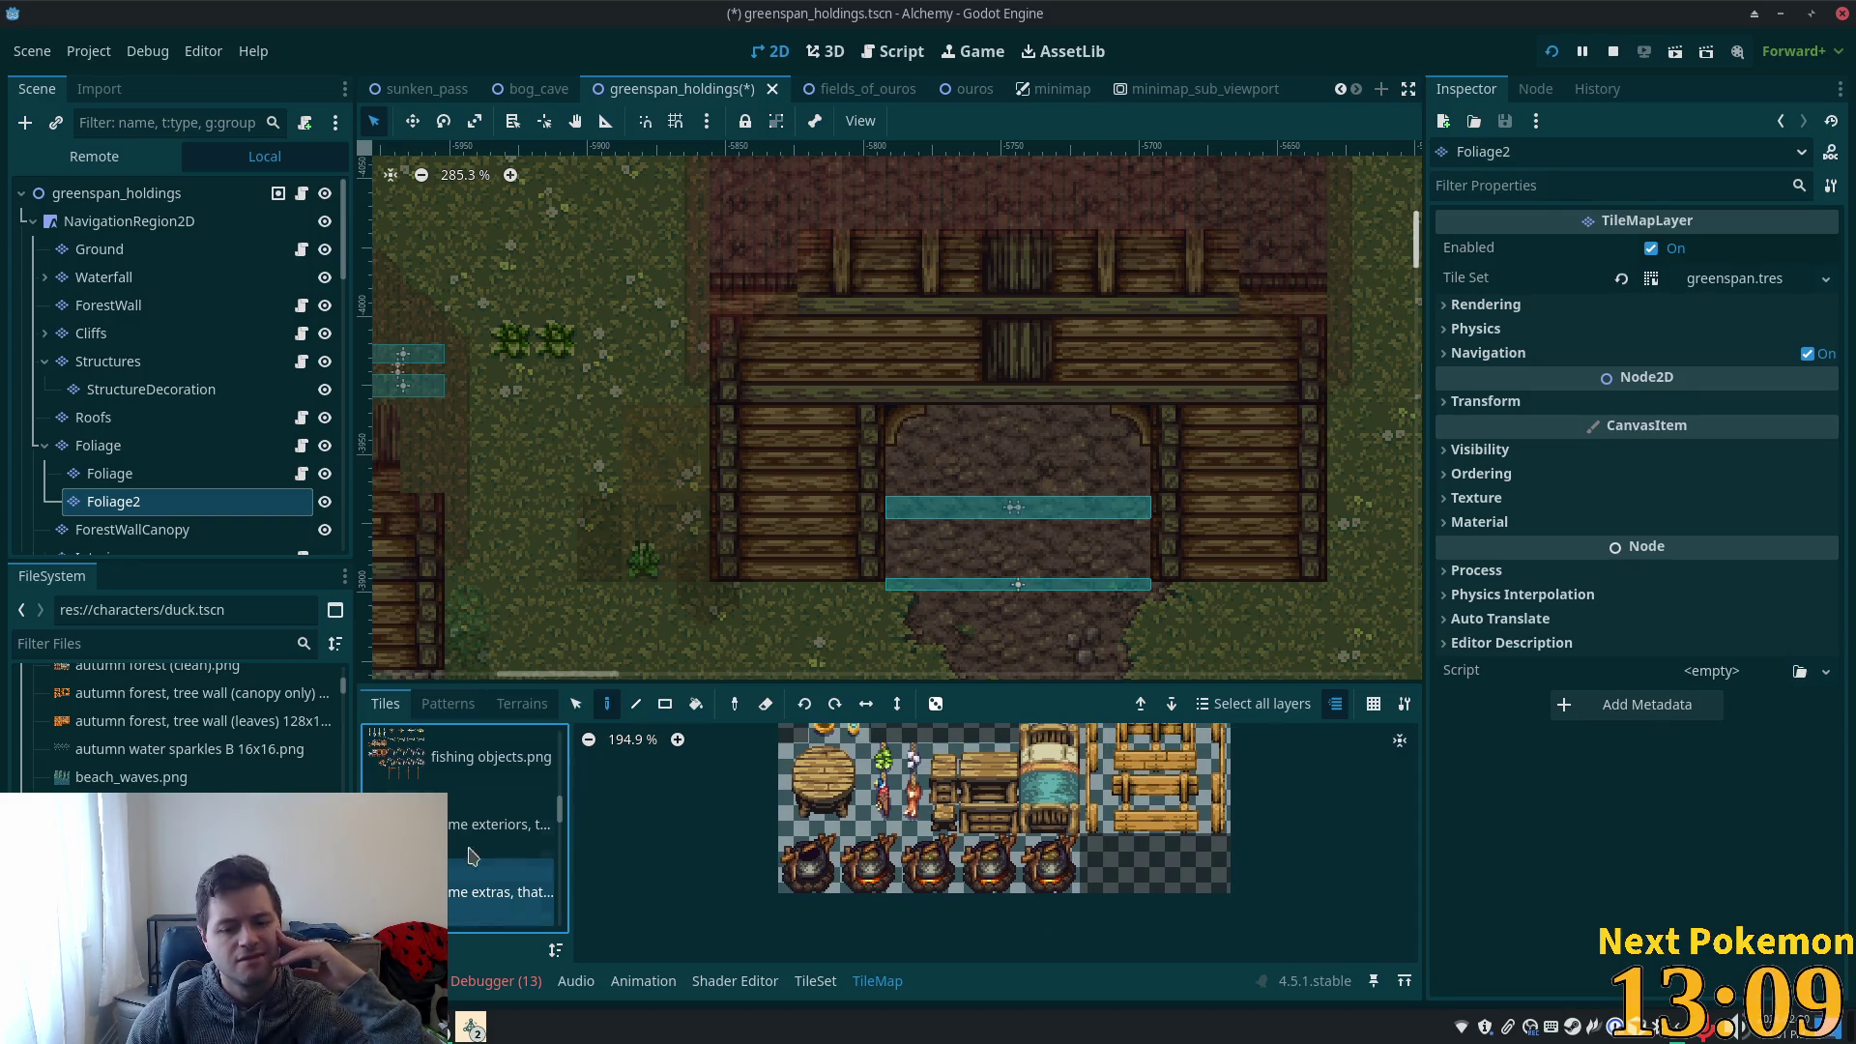
scroll(484, 851, up, 2)
- Pick a 4x2 block of wooden beam tiles from the fence, wall and roof sheet
click(489, 791)
scroll(464, 832, up, 2)
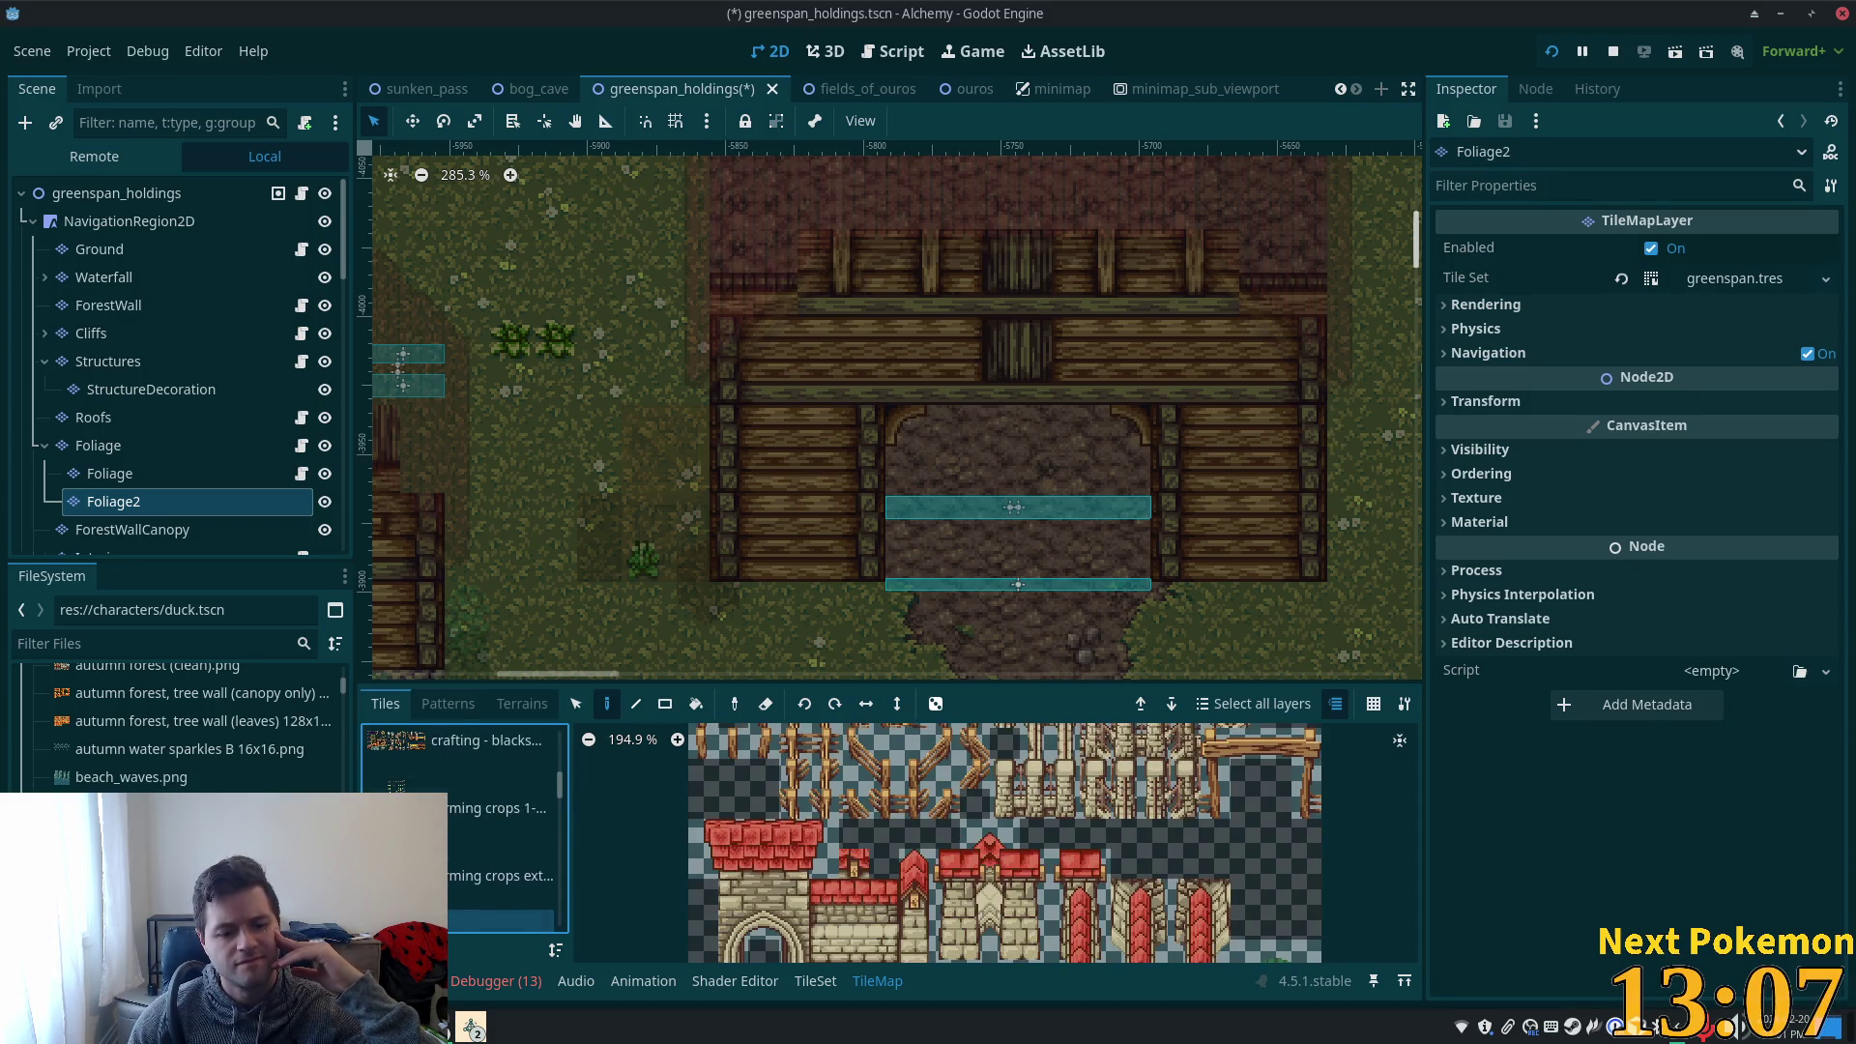
scroll(979, 839, down, 4)
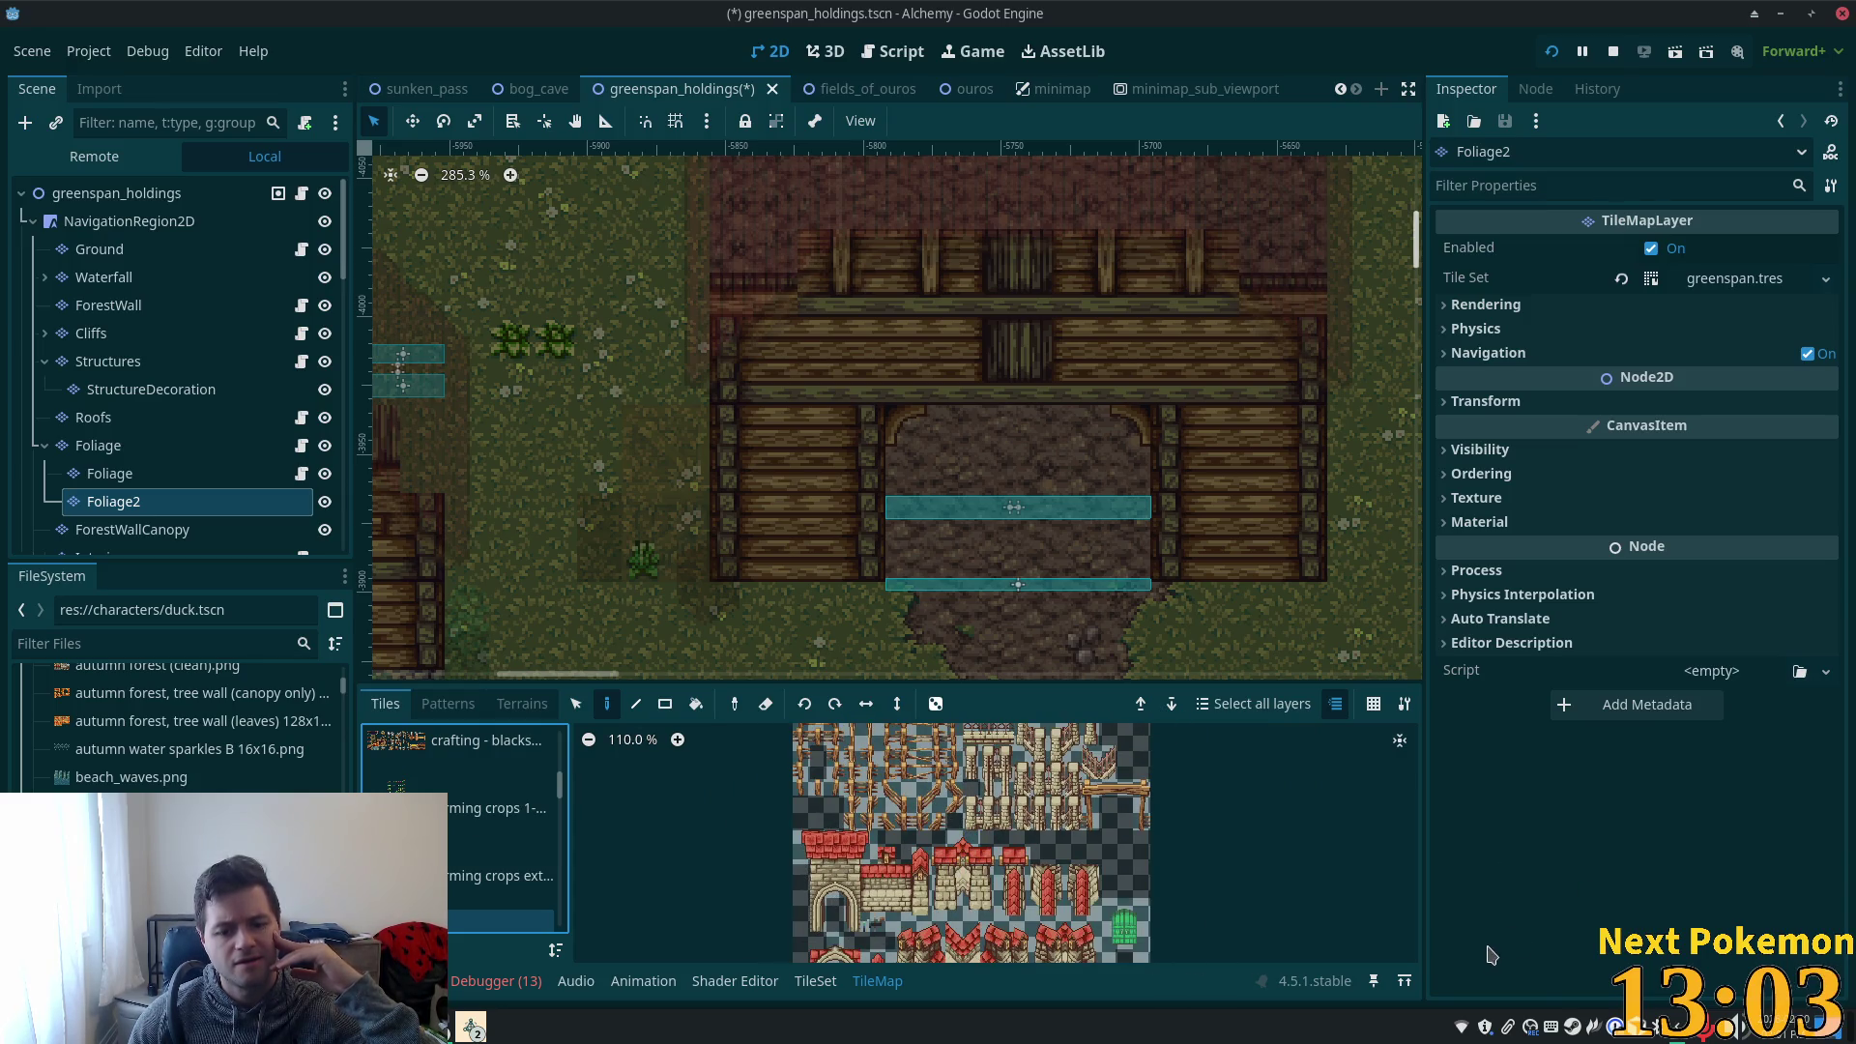
drag(1090, 800, 1137, 789)
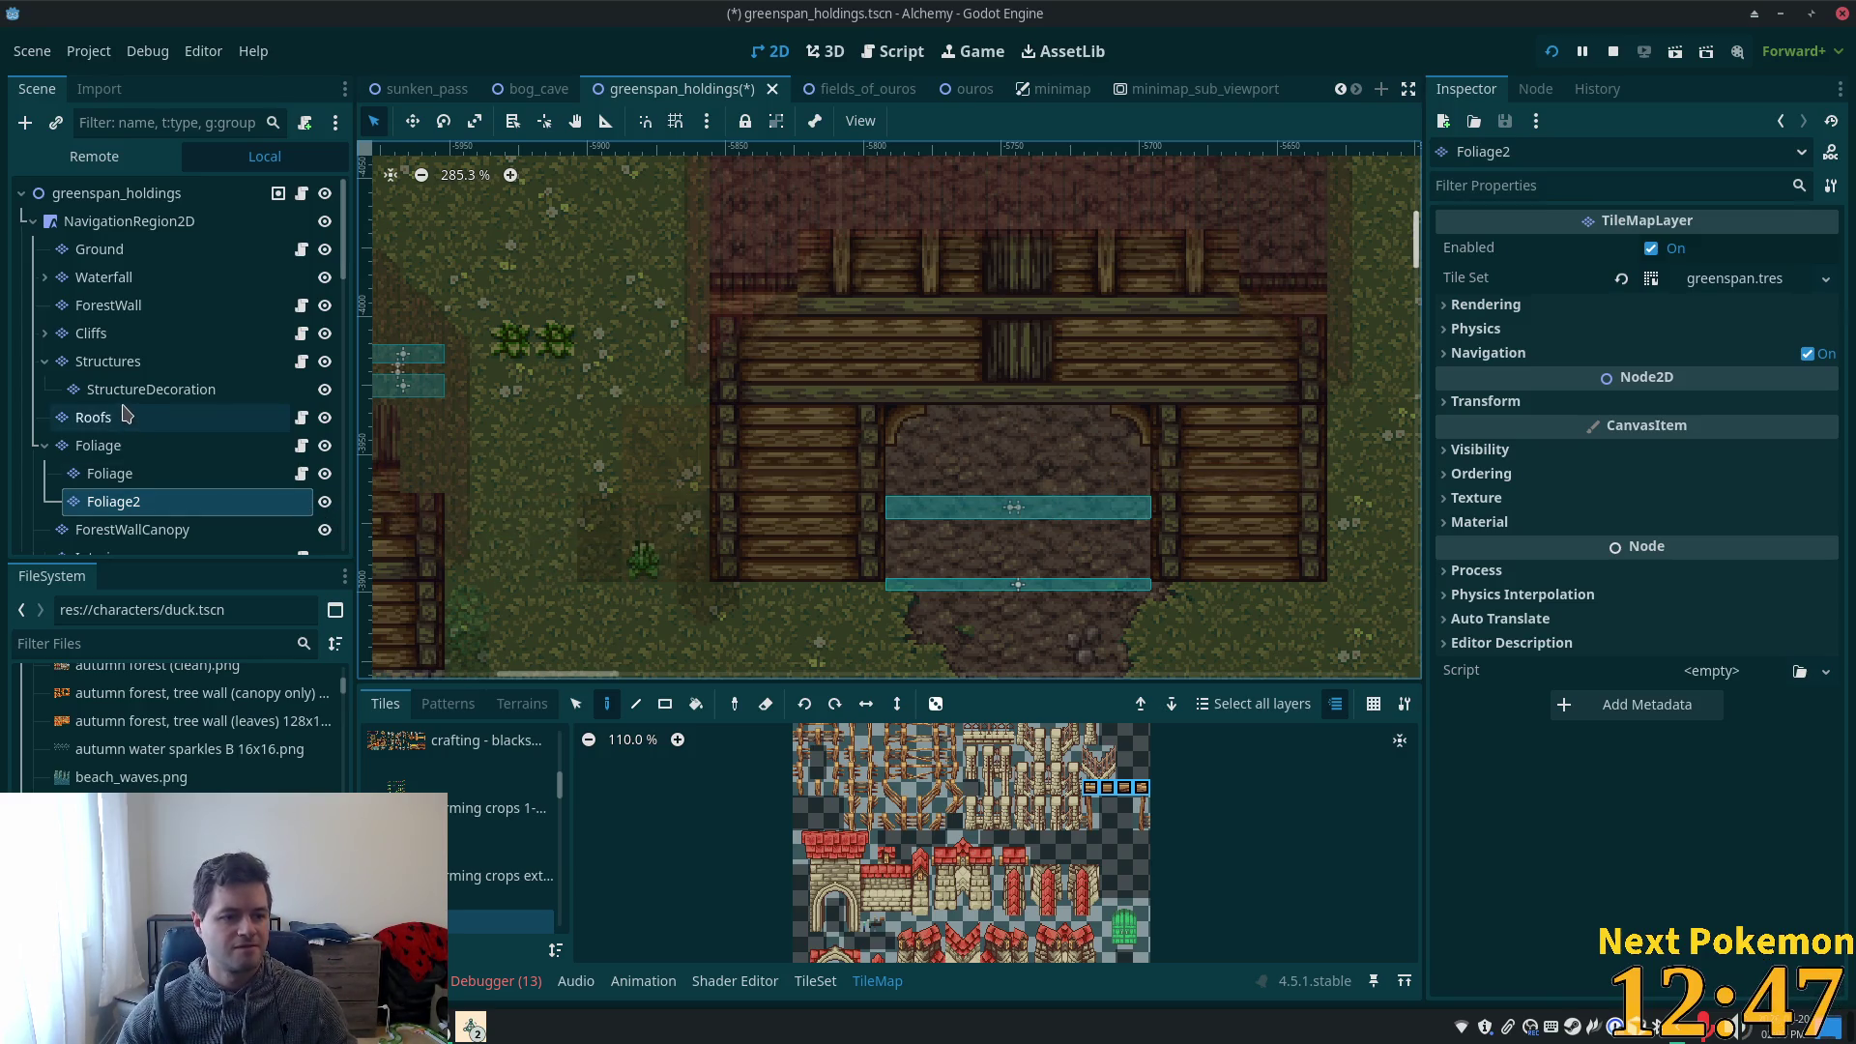
- Paint the beams on the StructureDecoration layer left and right of the barn doorway
click(145, 390)
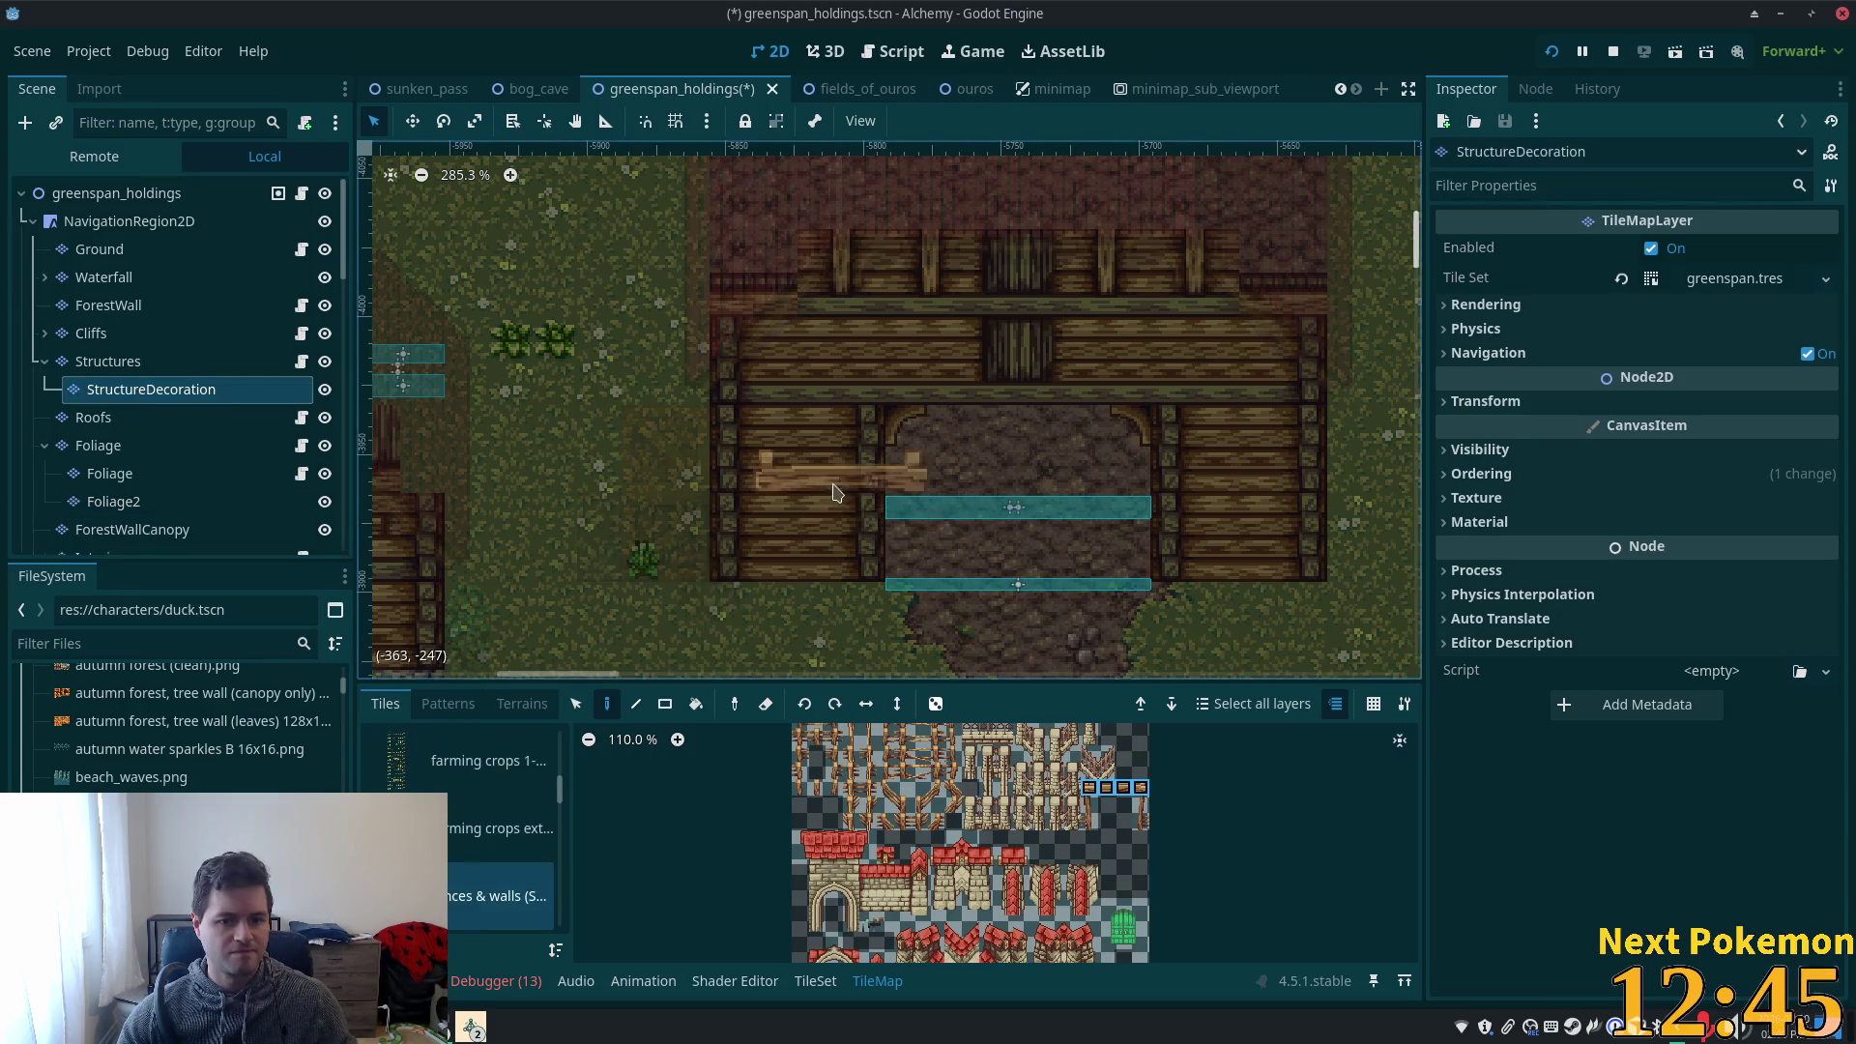
click(781, 478)
click(1248, 484)
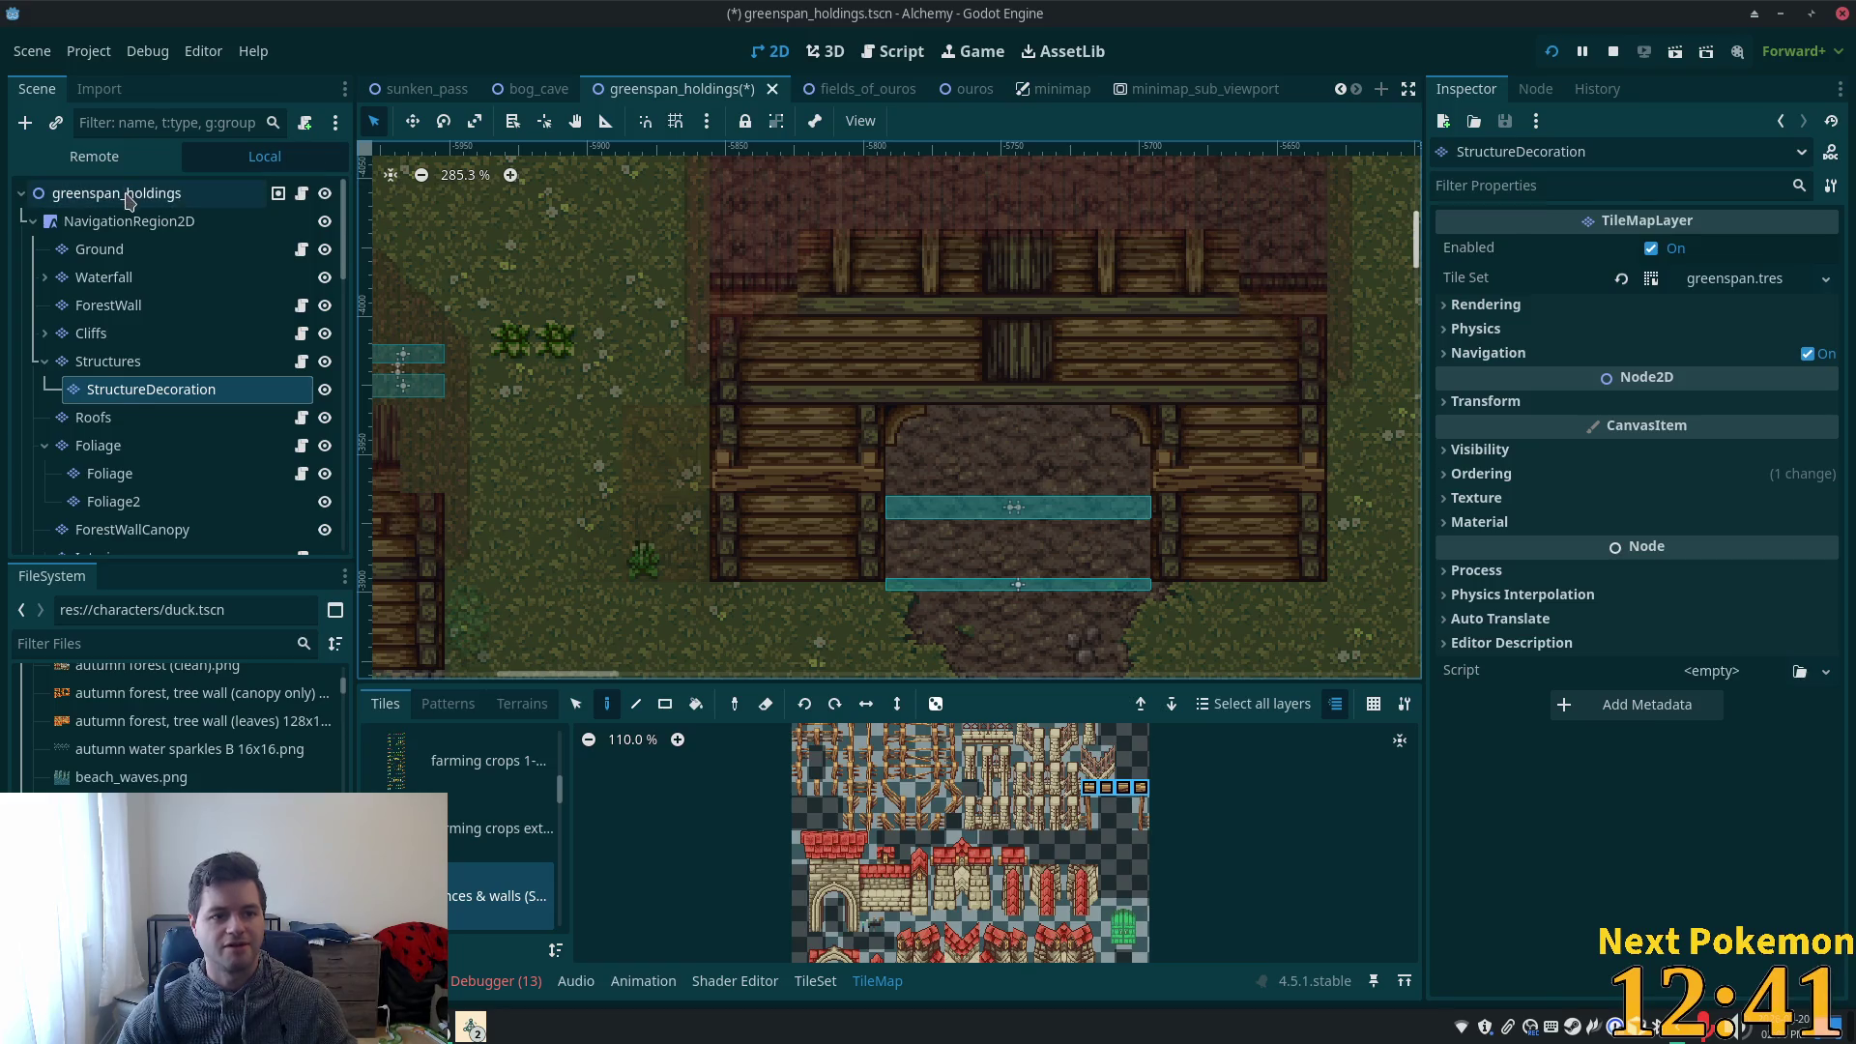
click(136, 194)
scroll(735, 426, down, 2)
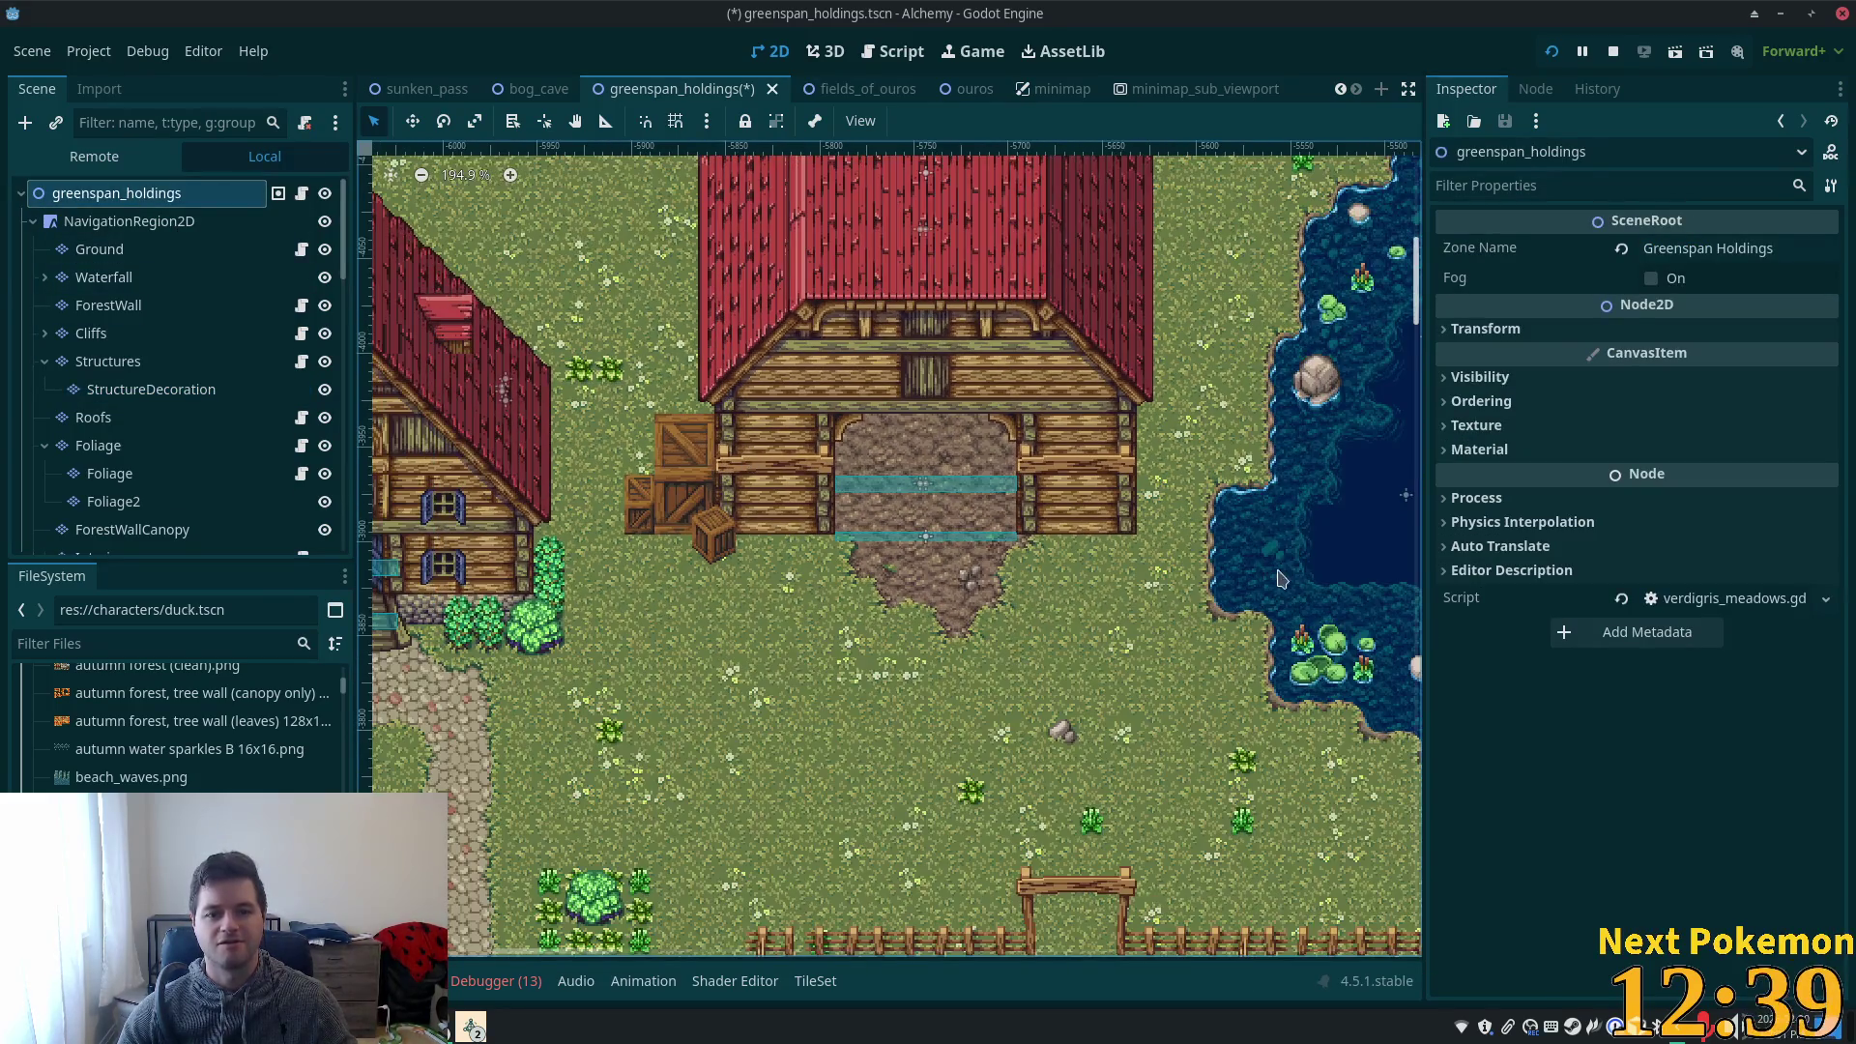
scroll(1165, 522, up, 2)
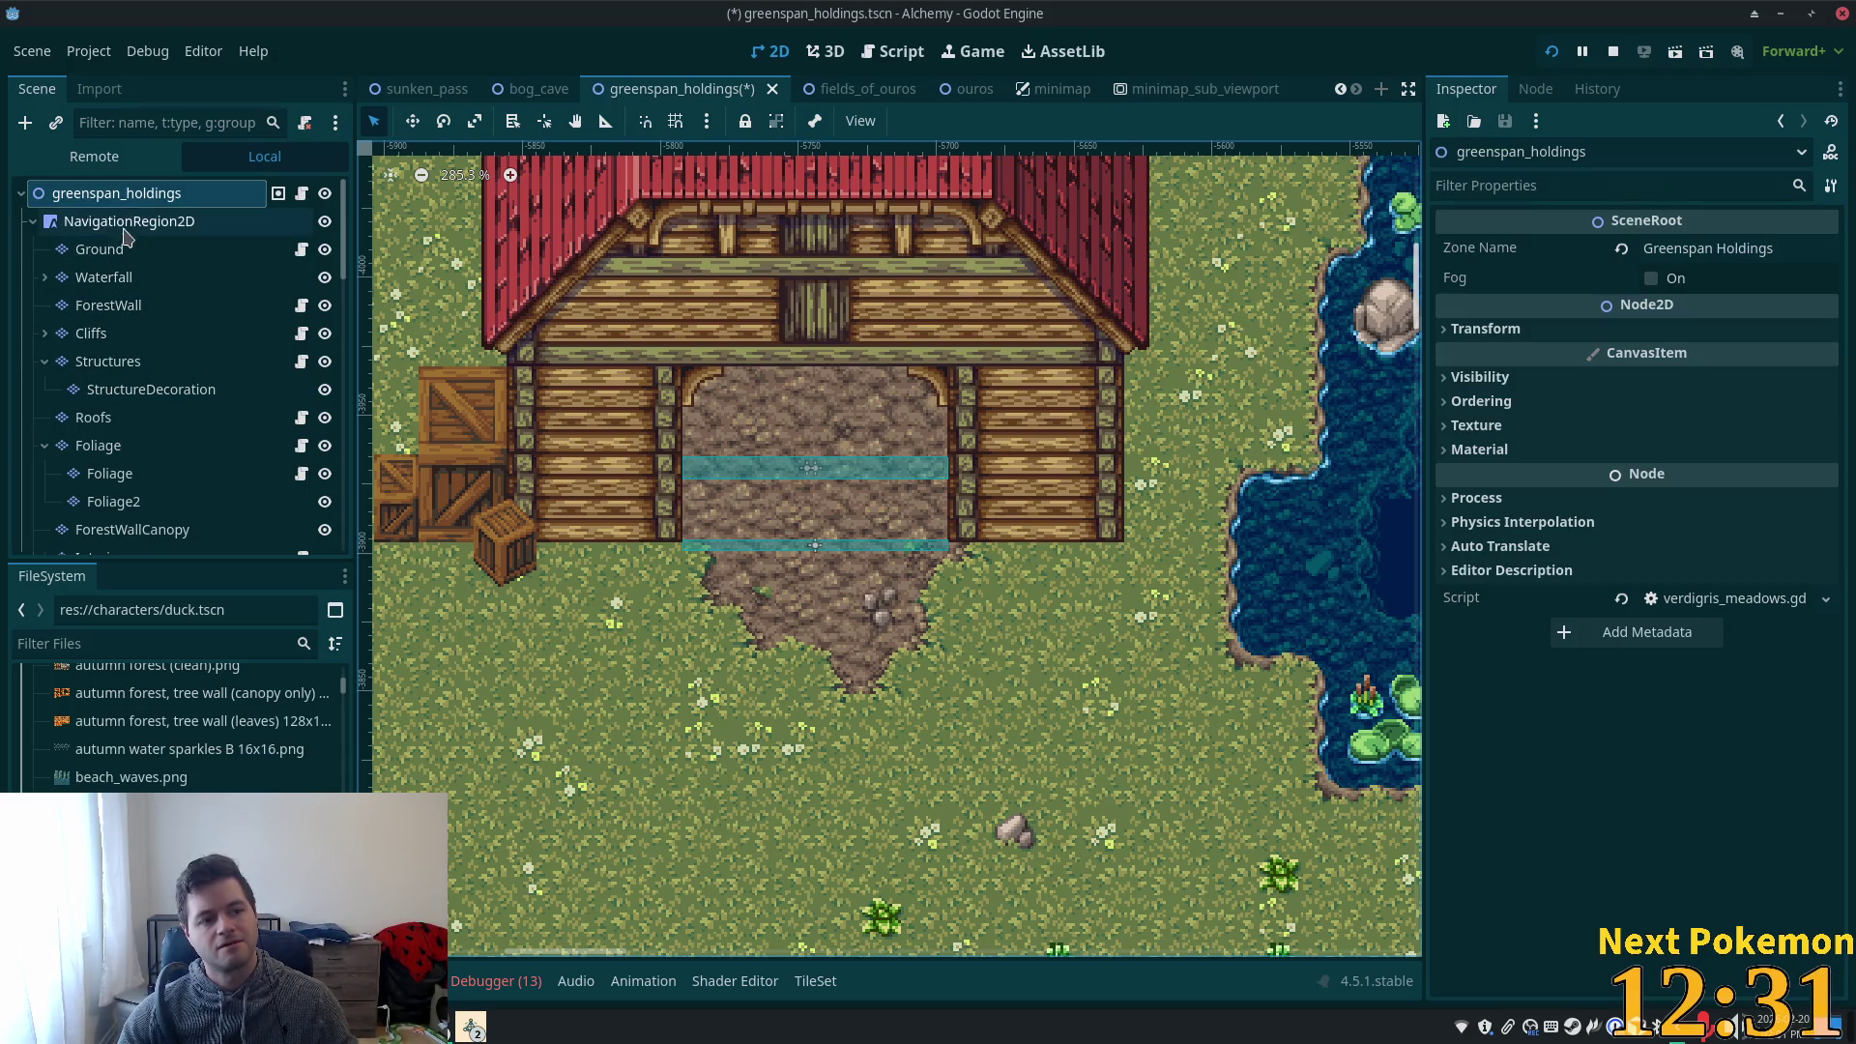
scroll(688, 484, down, 3)
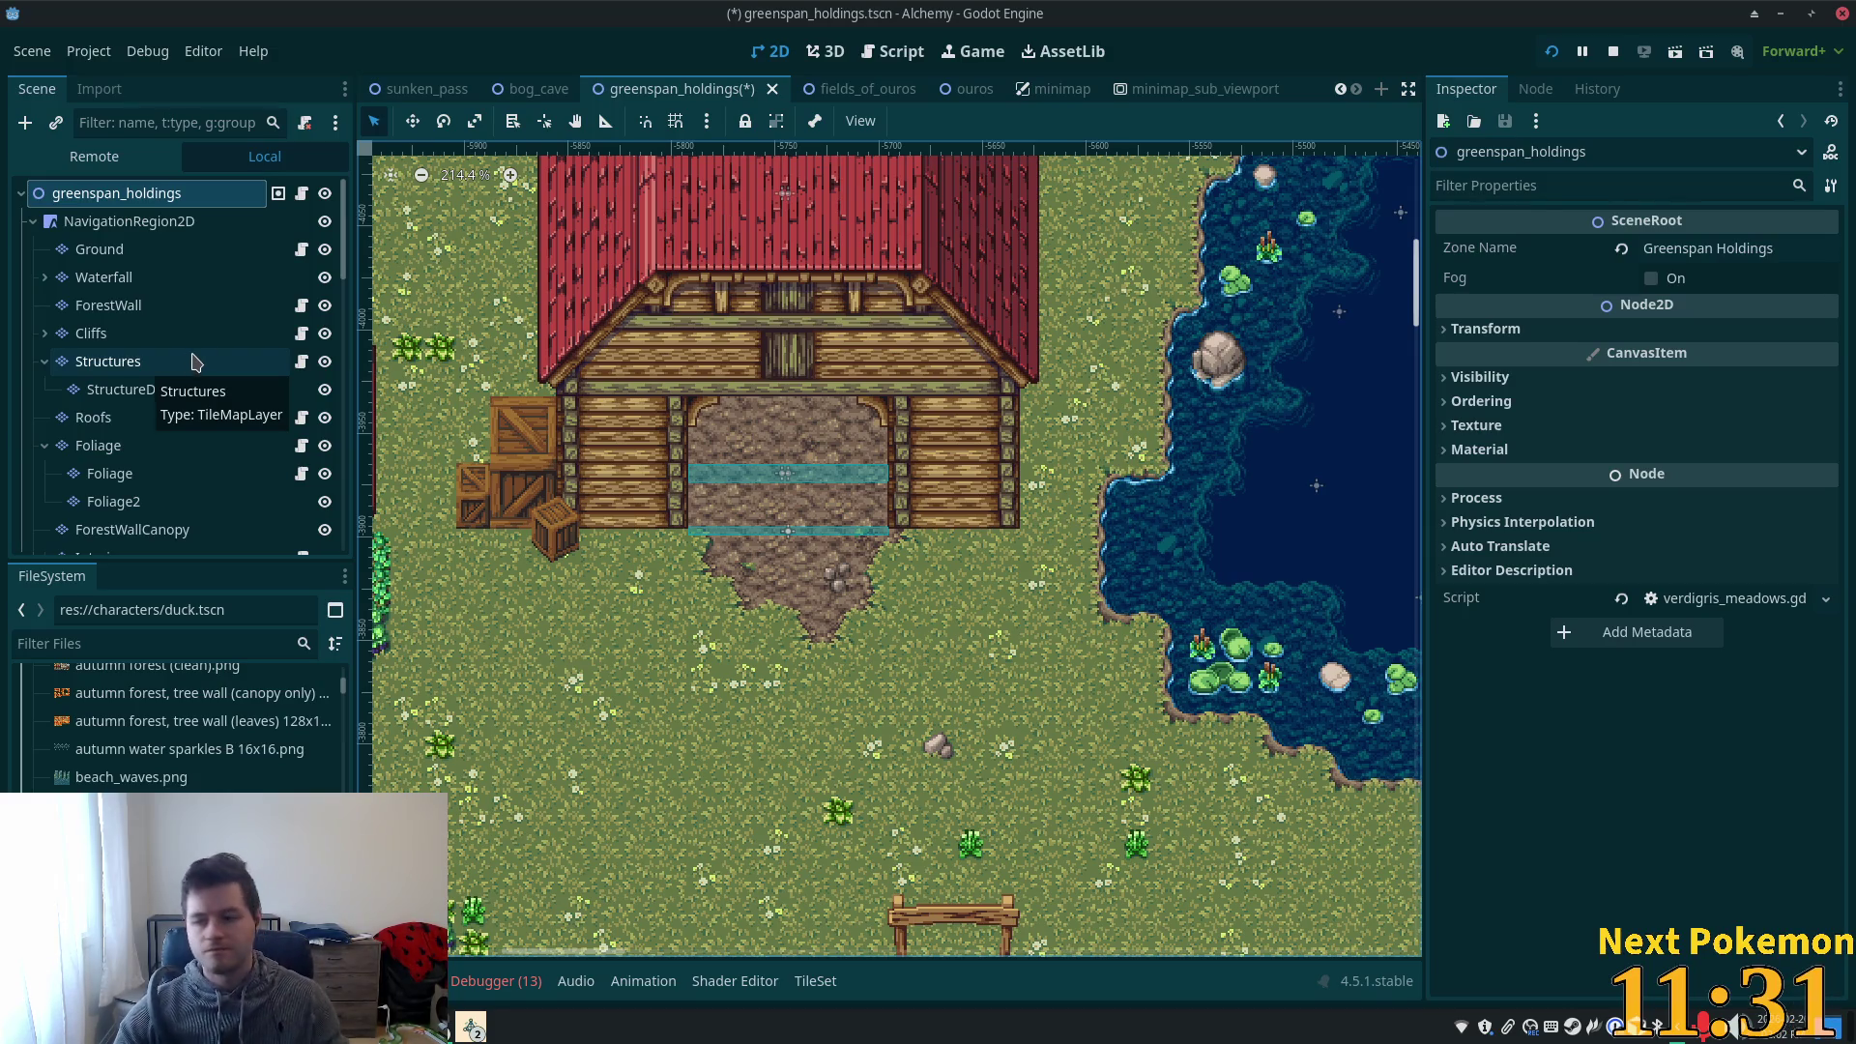
scroll(863, 513, down, 1)
scroll(850, 513, up, 7)
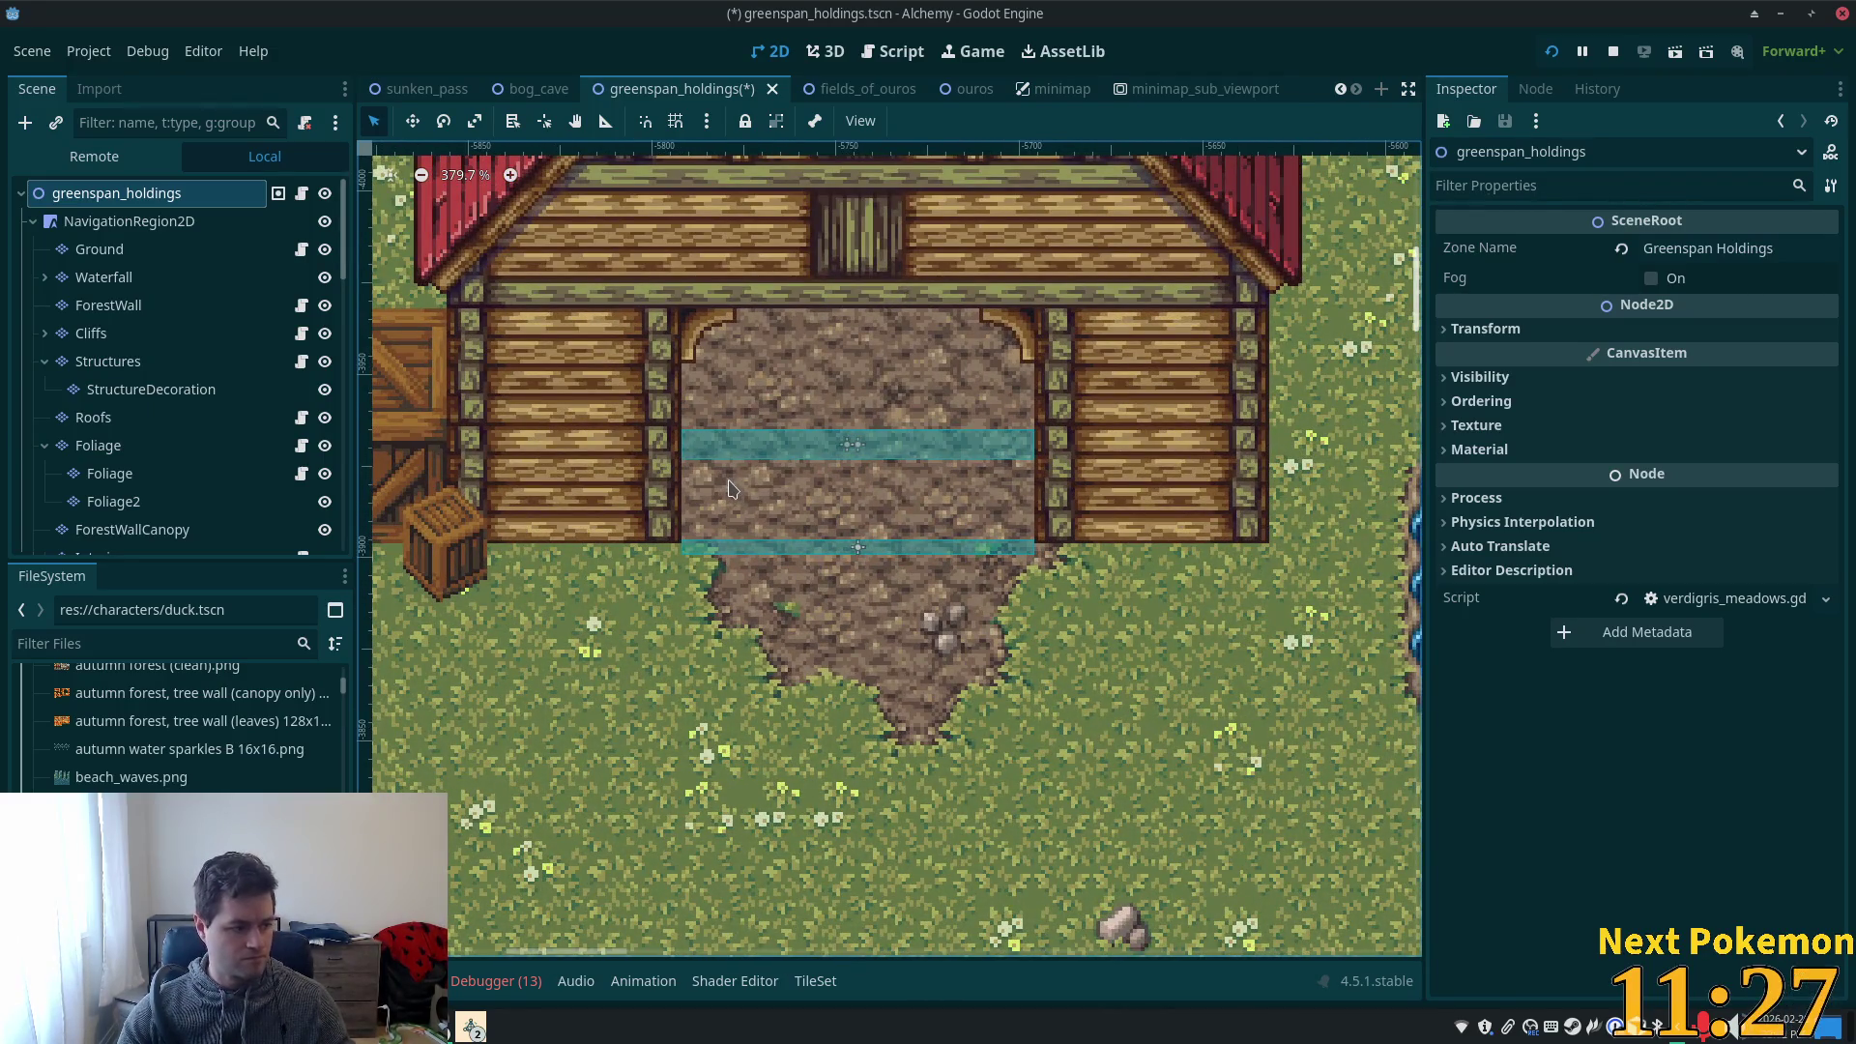
click(165, 361)
scroll(1116, 838, down, 4)
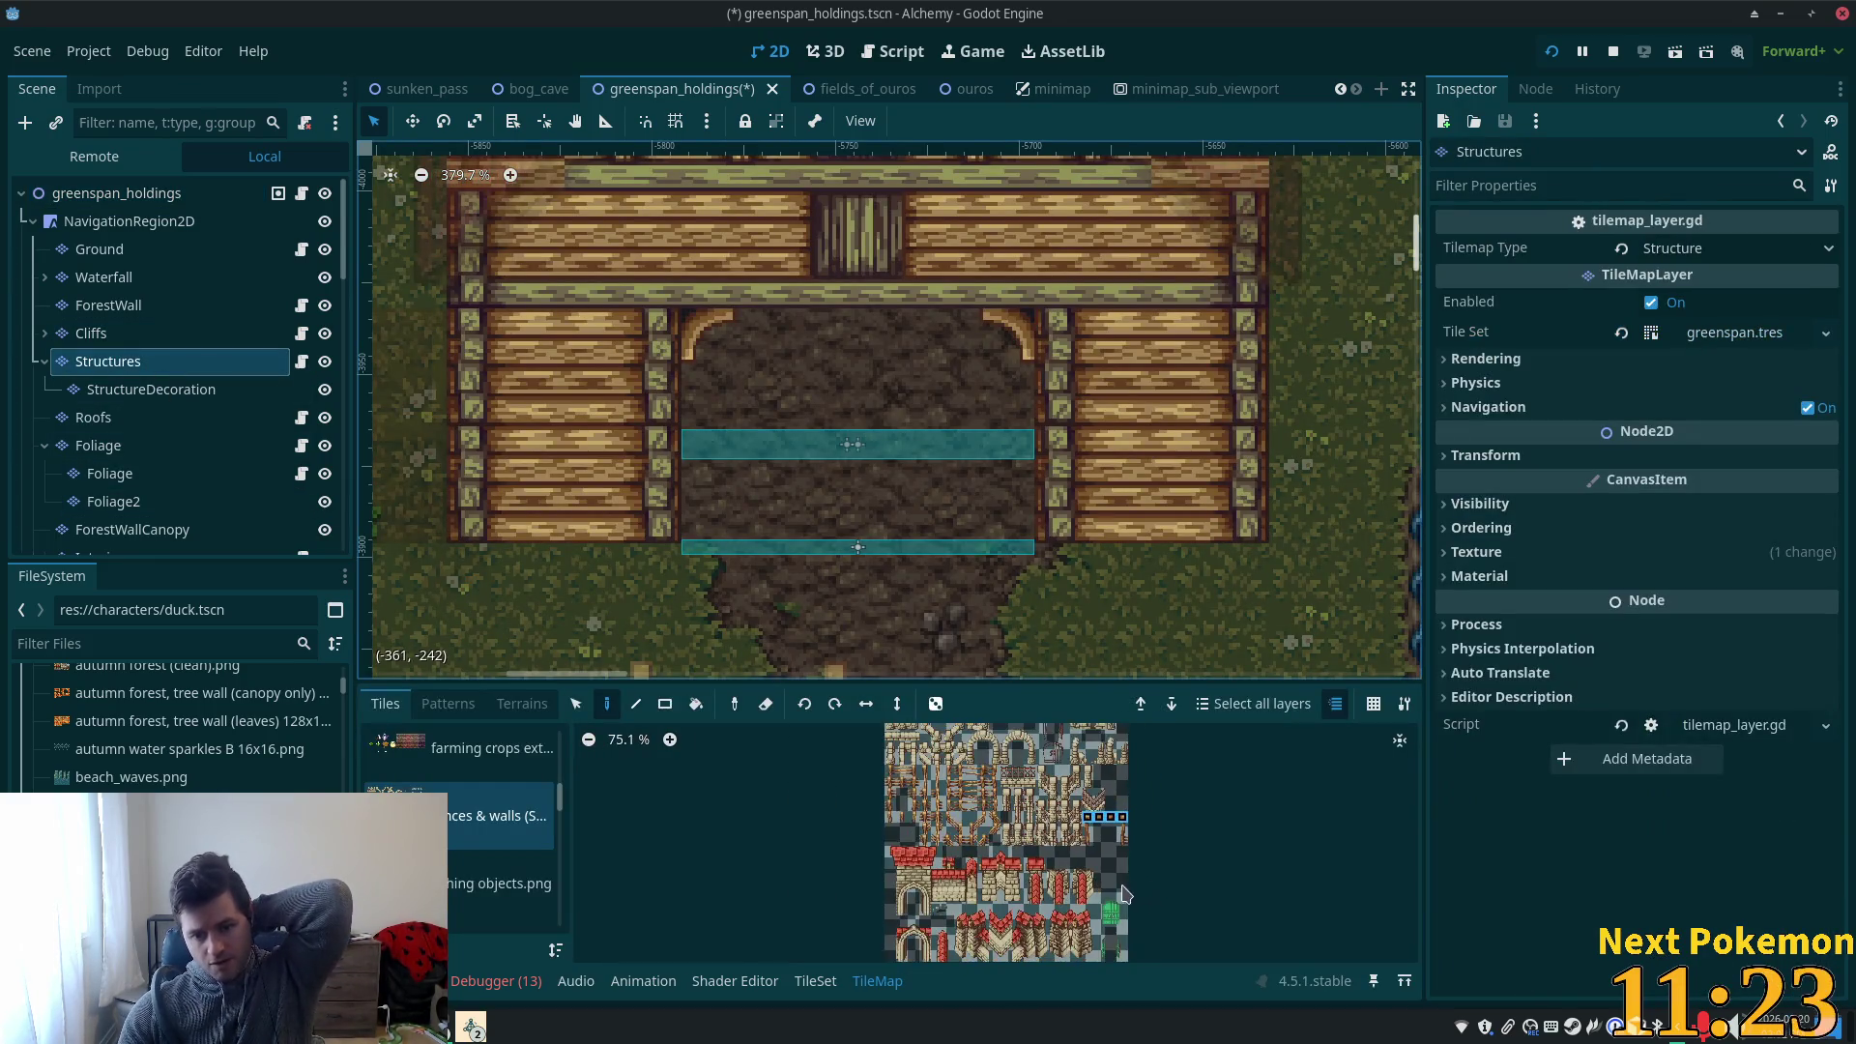
click(498, 883)
scroll(1027, 904, up, 4)
scroll(1027, 907, up, 4)
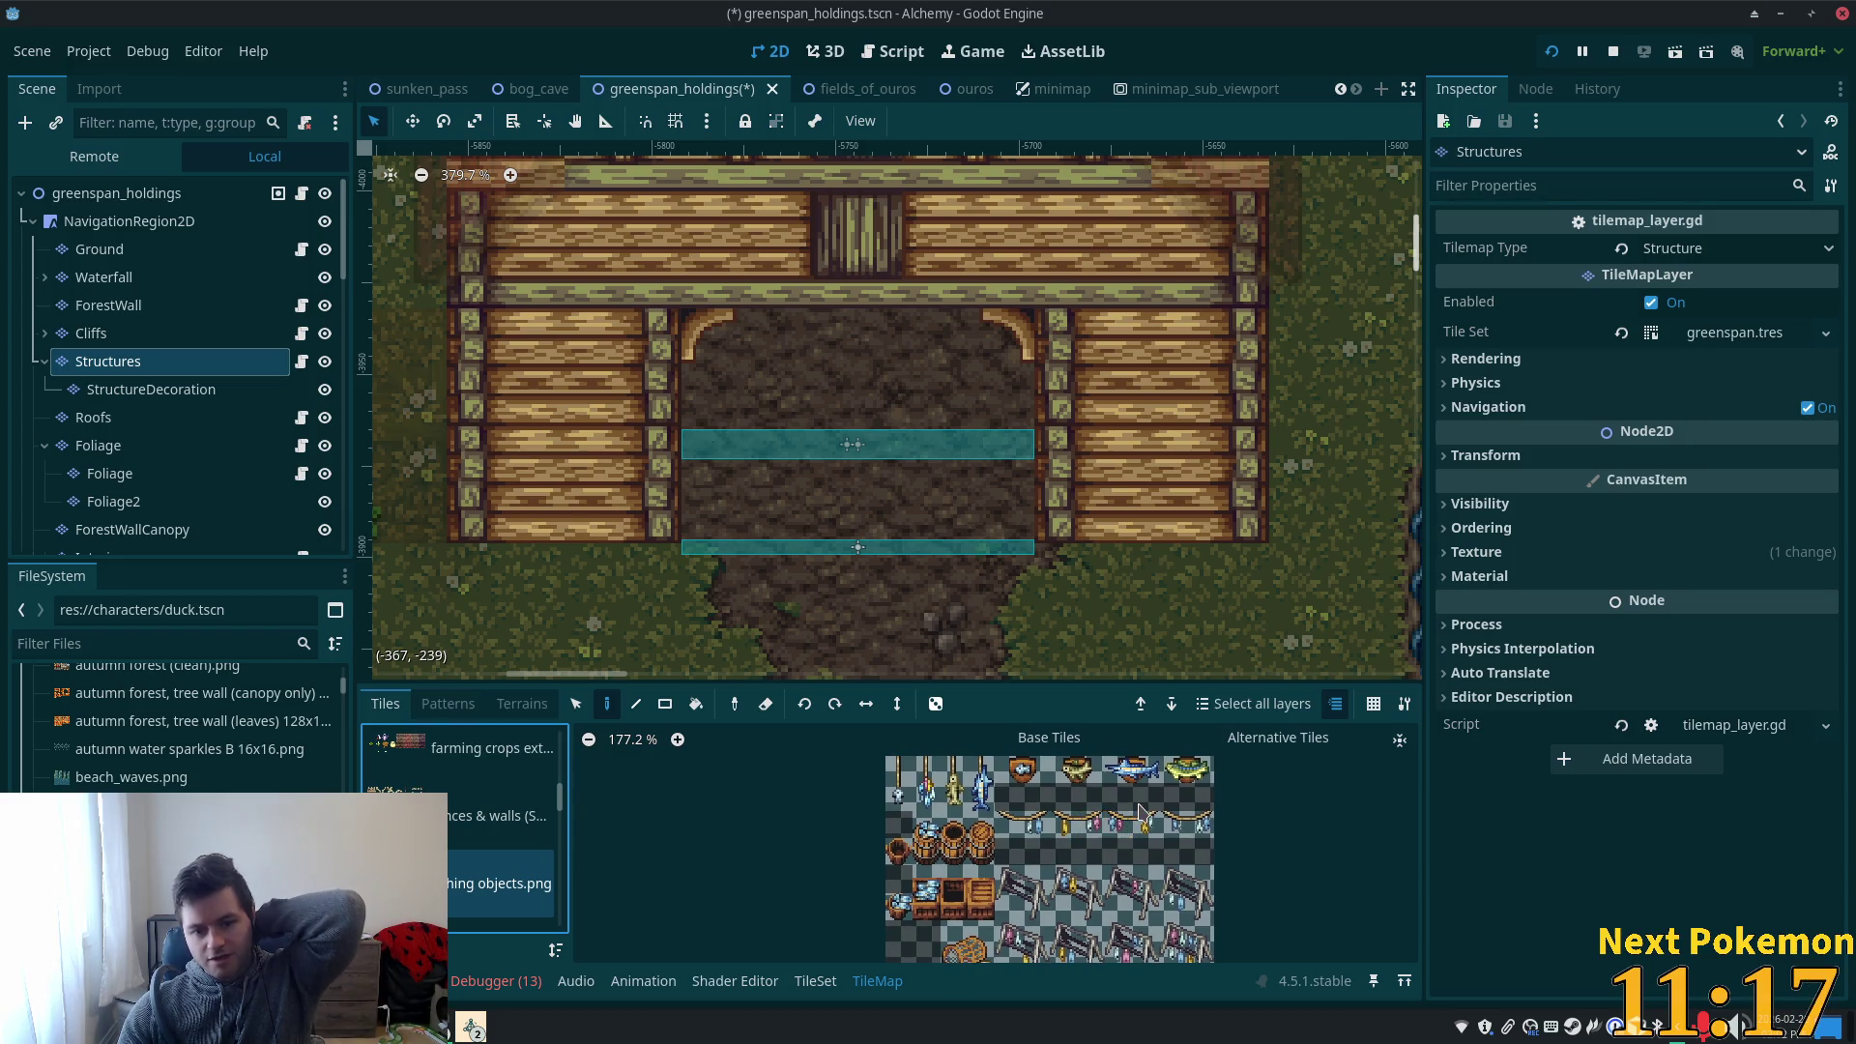
drag(1145, 769, 1118, 769)
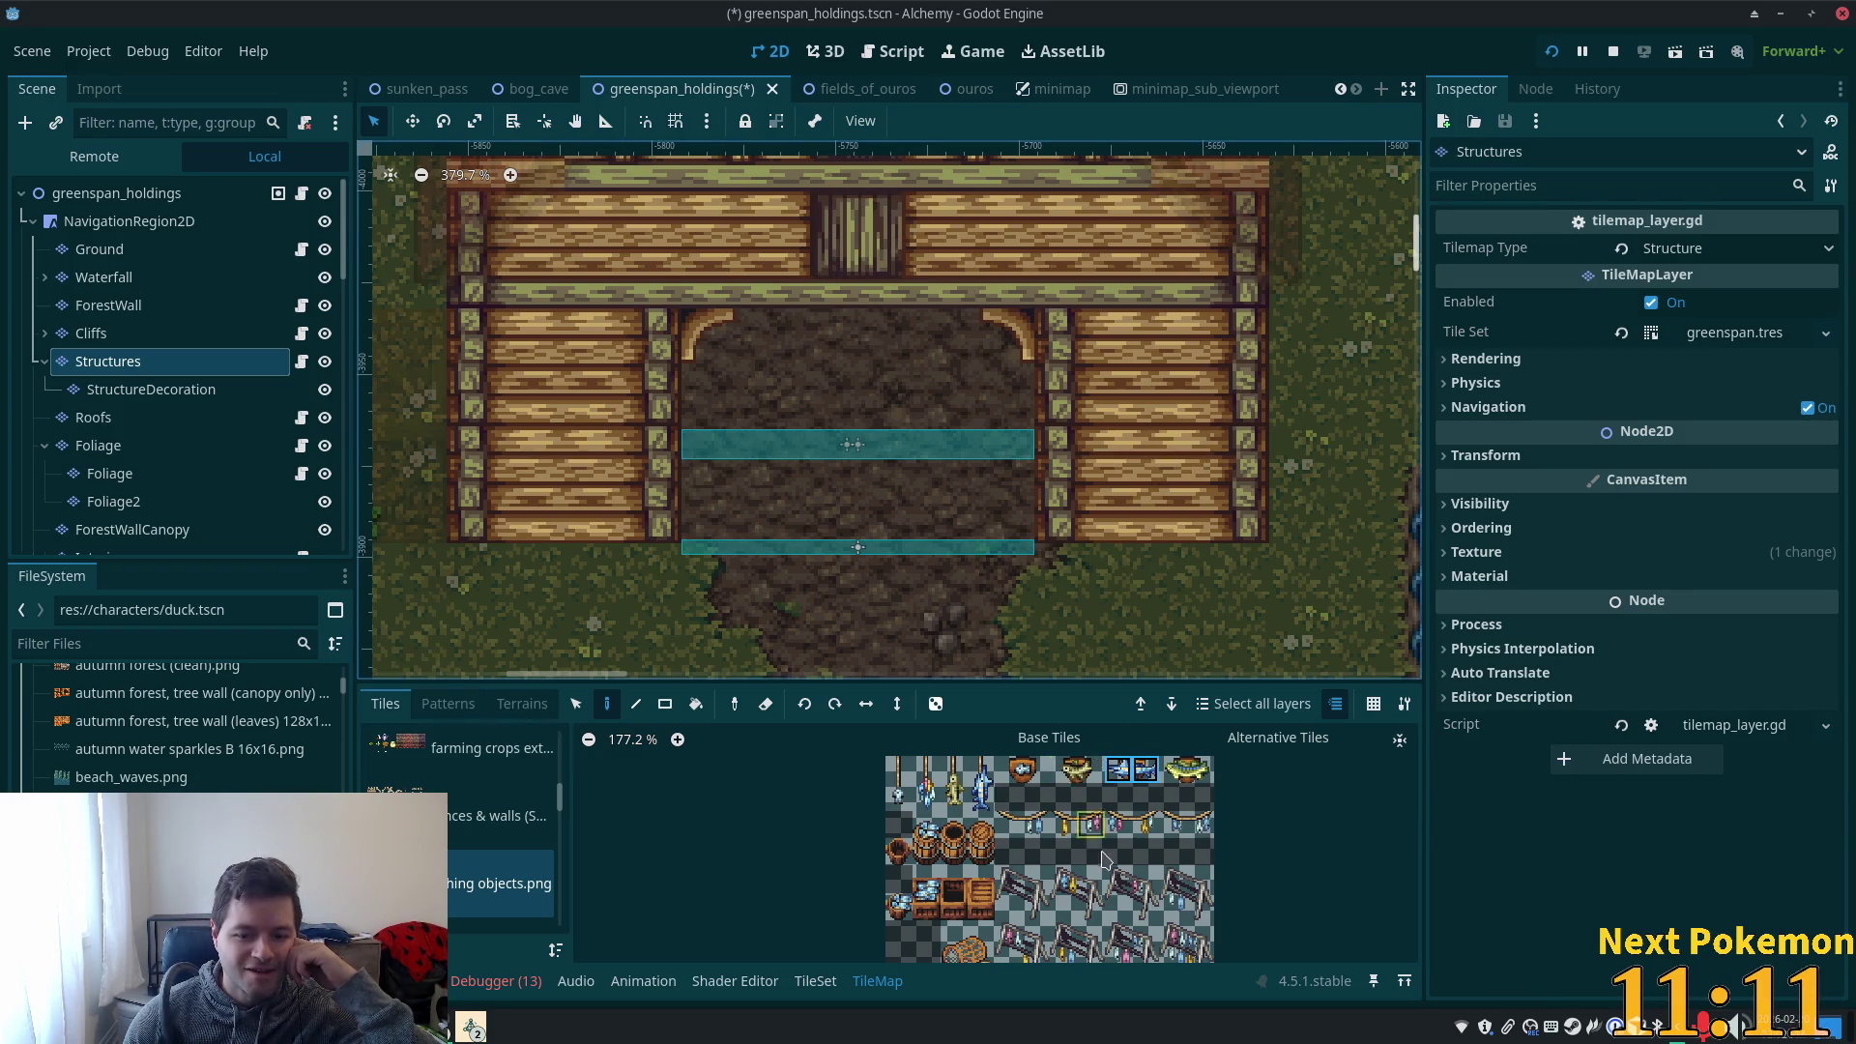
scroll(1054, 807, down, 3)
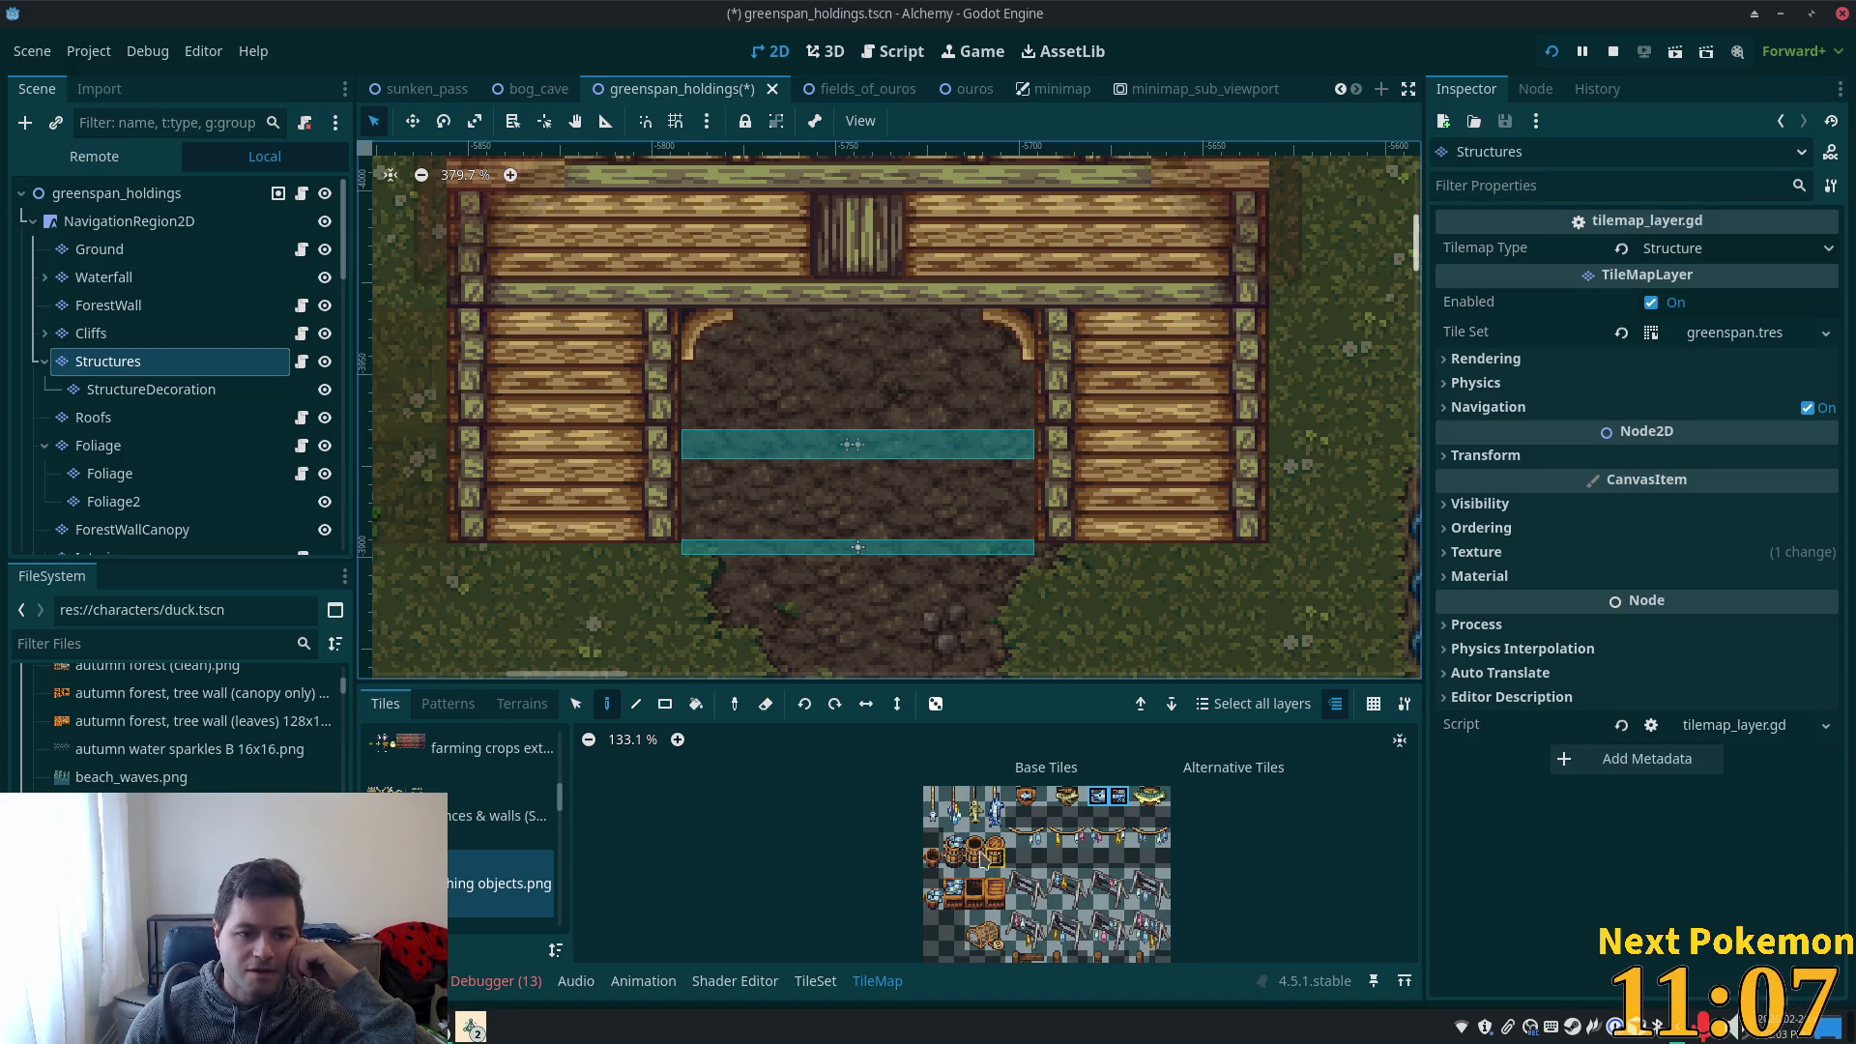
click(996, 851)
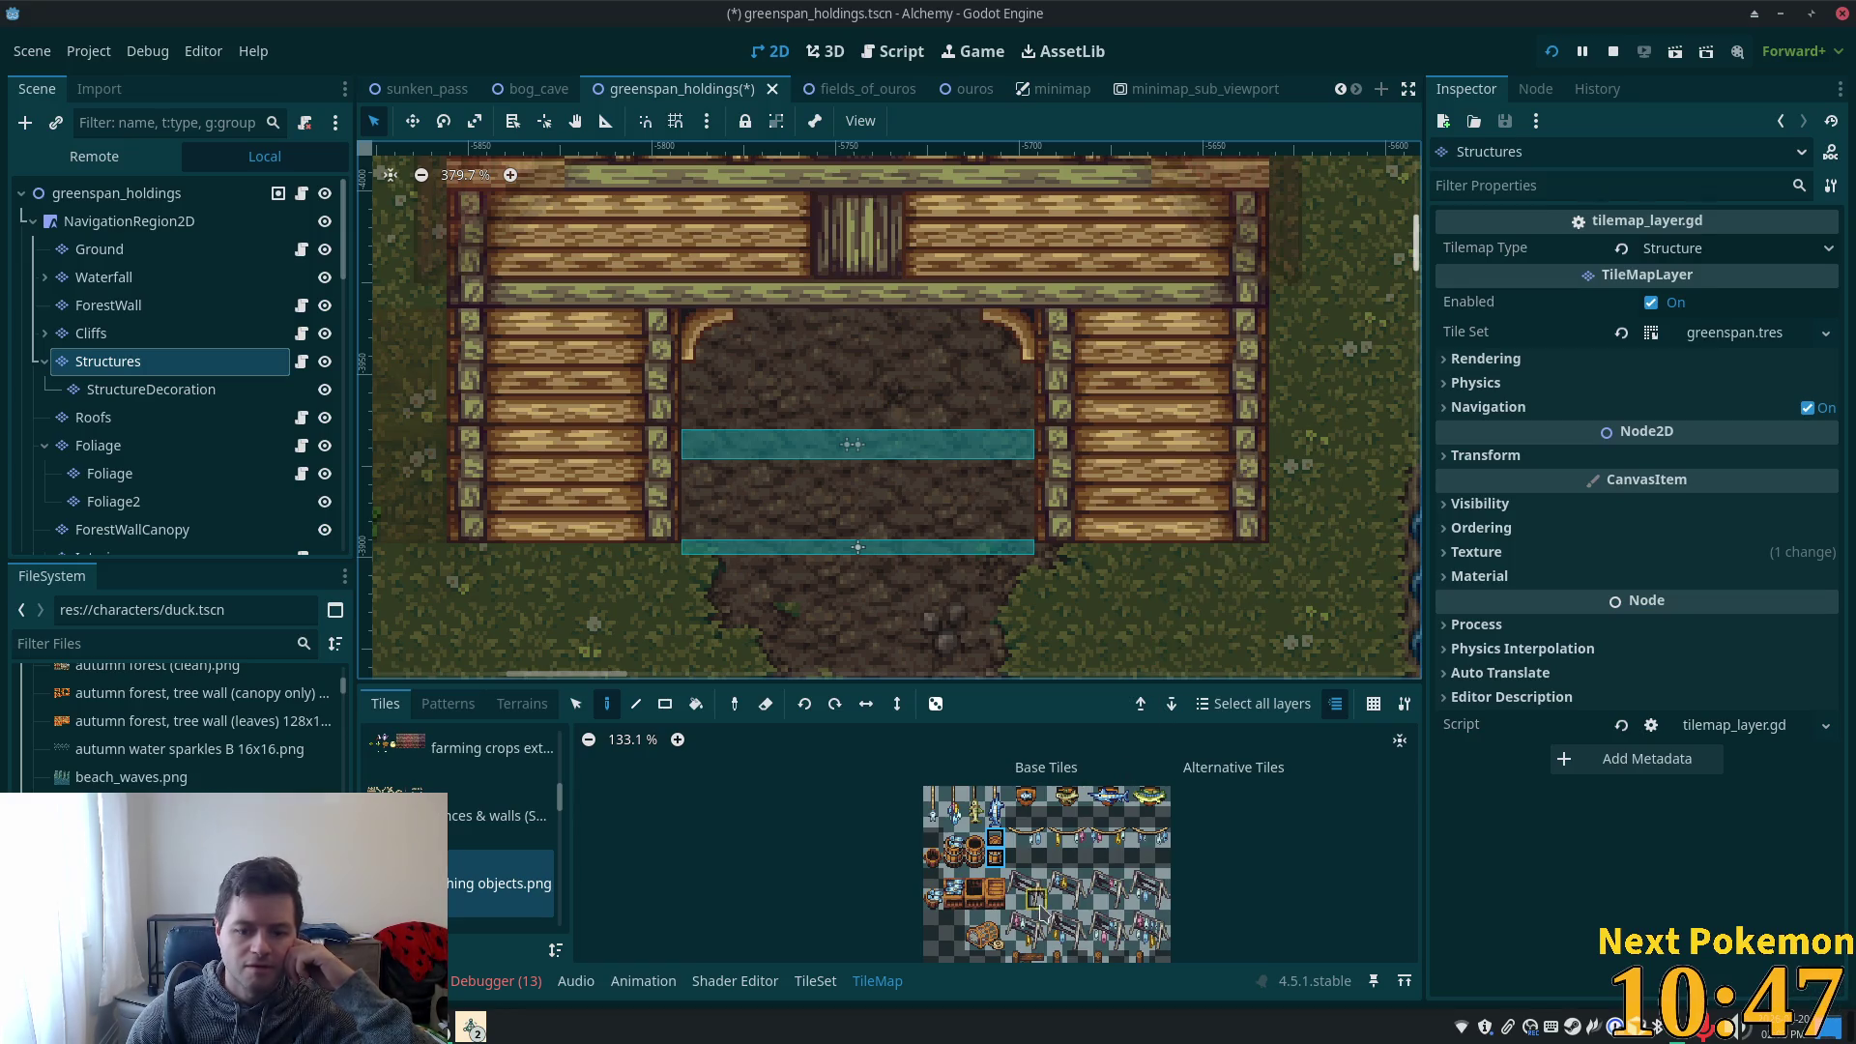
scroll(1080, 819, up, 5)
scroll(1112, 899, down, 3)
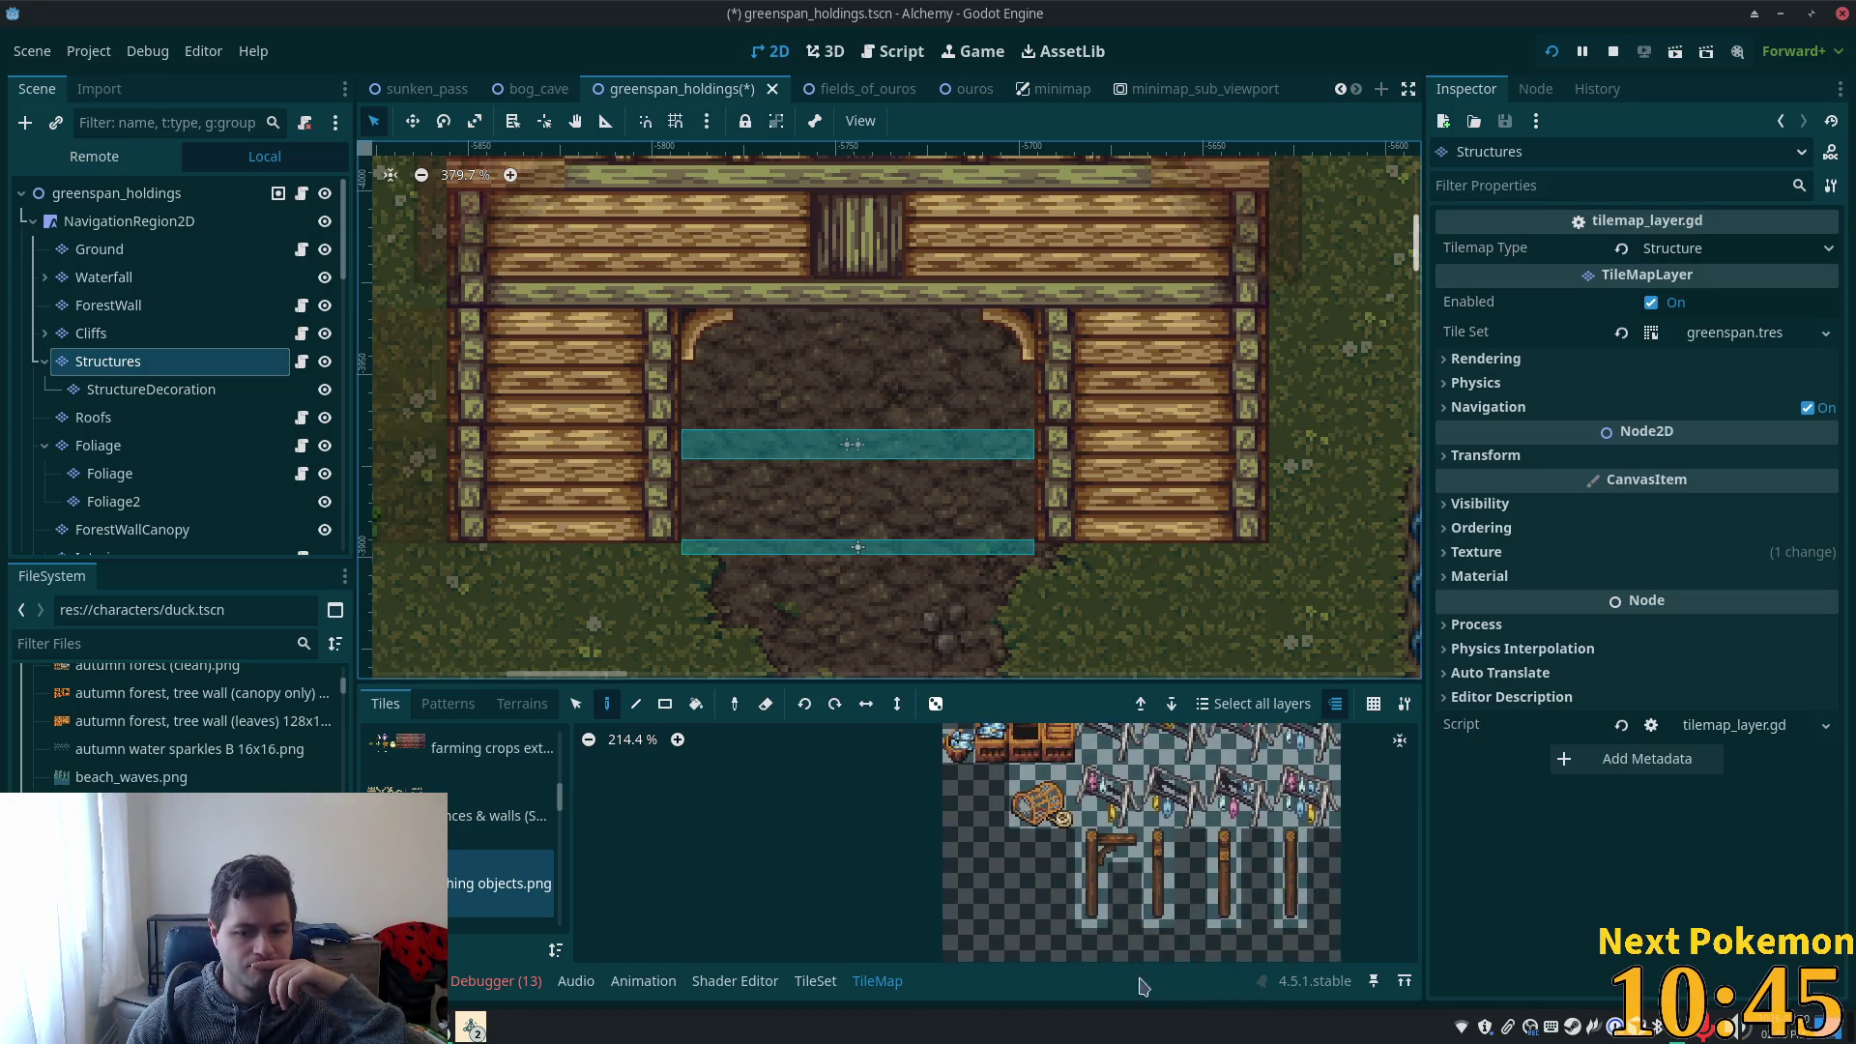
click(416, 817)
scroll(1013, 827, down, 6)
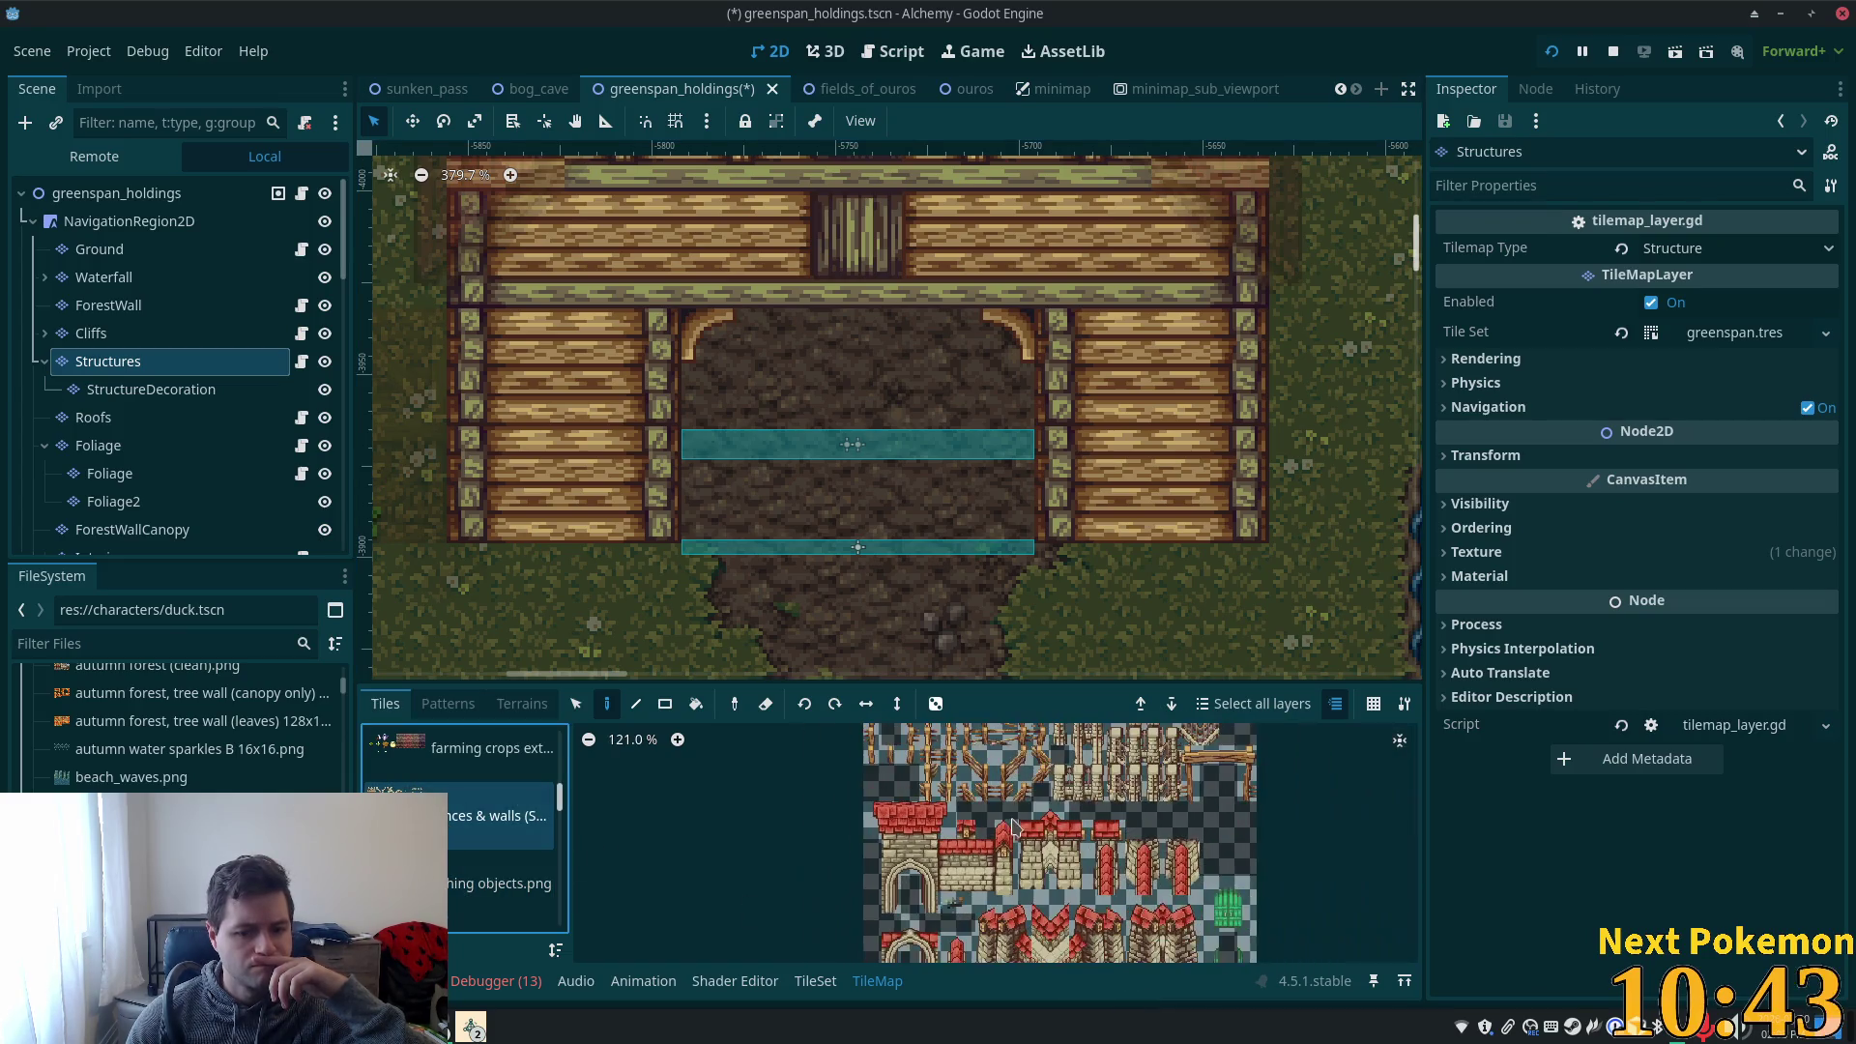
scroll(1009, 833, down, 2)
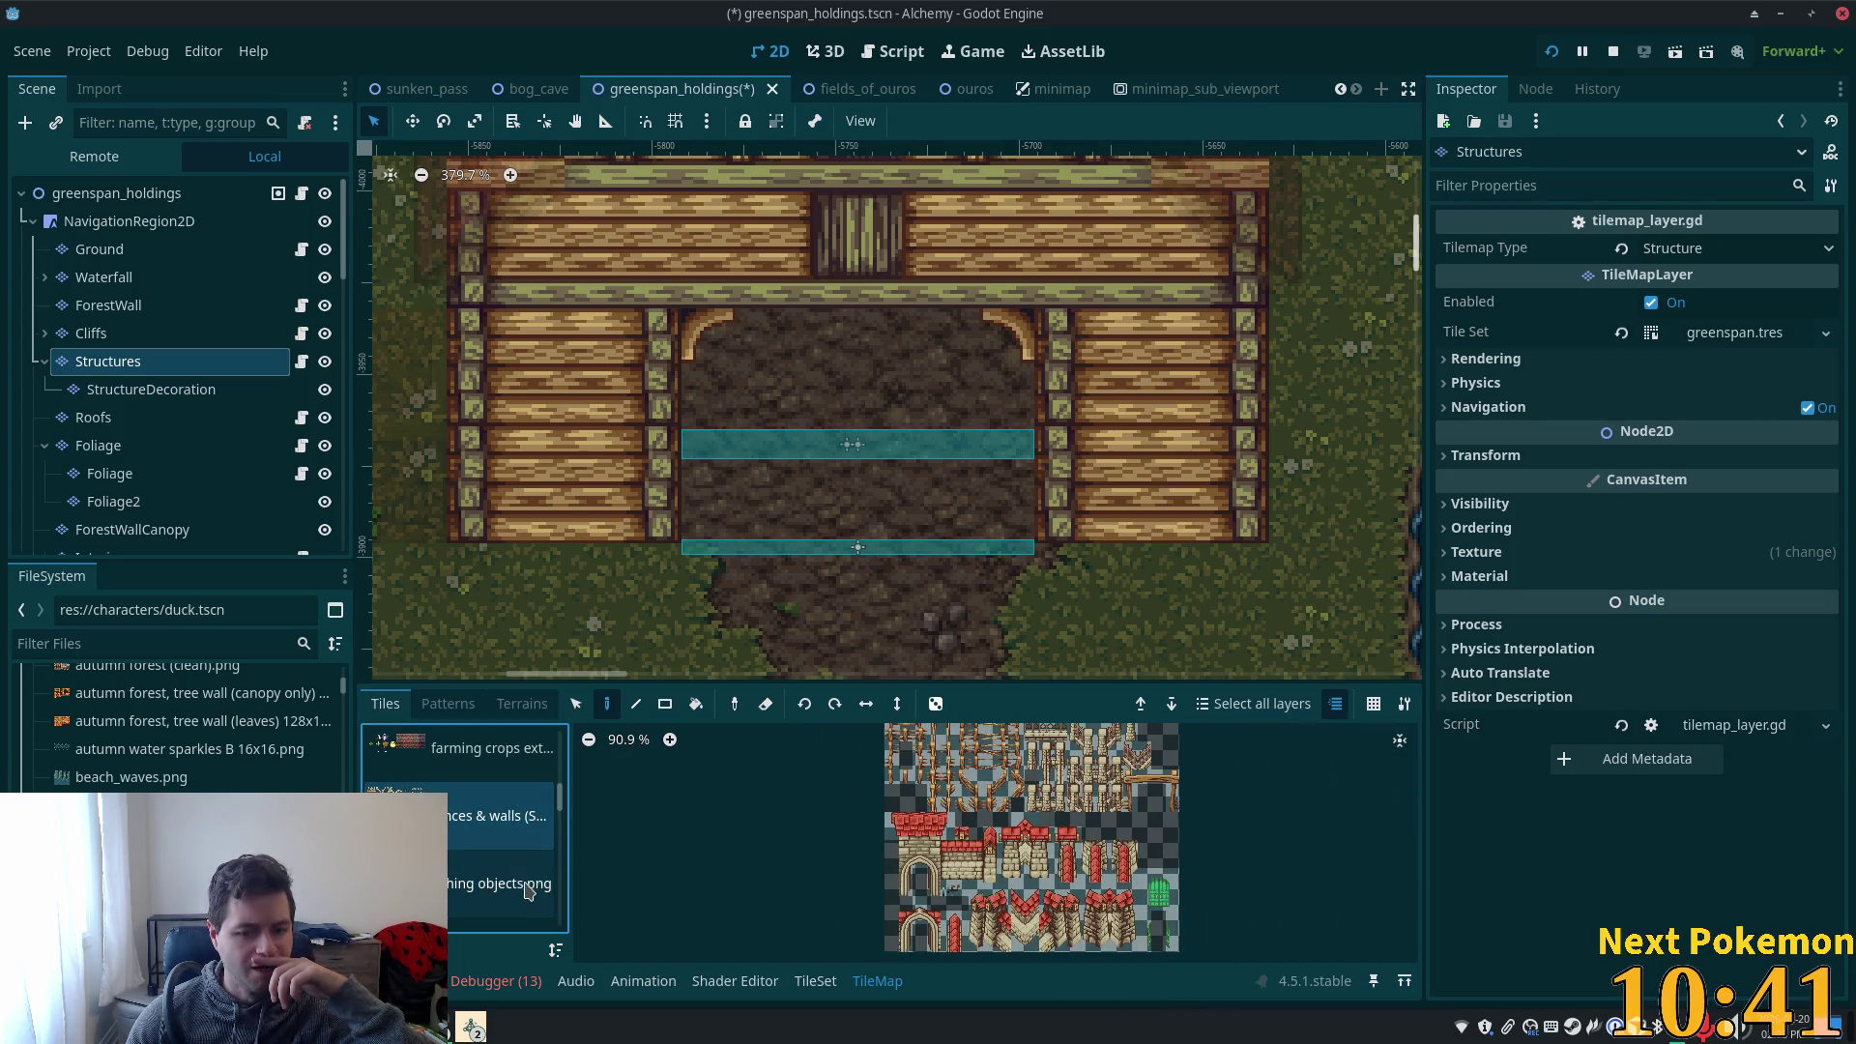
click(473, 902)
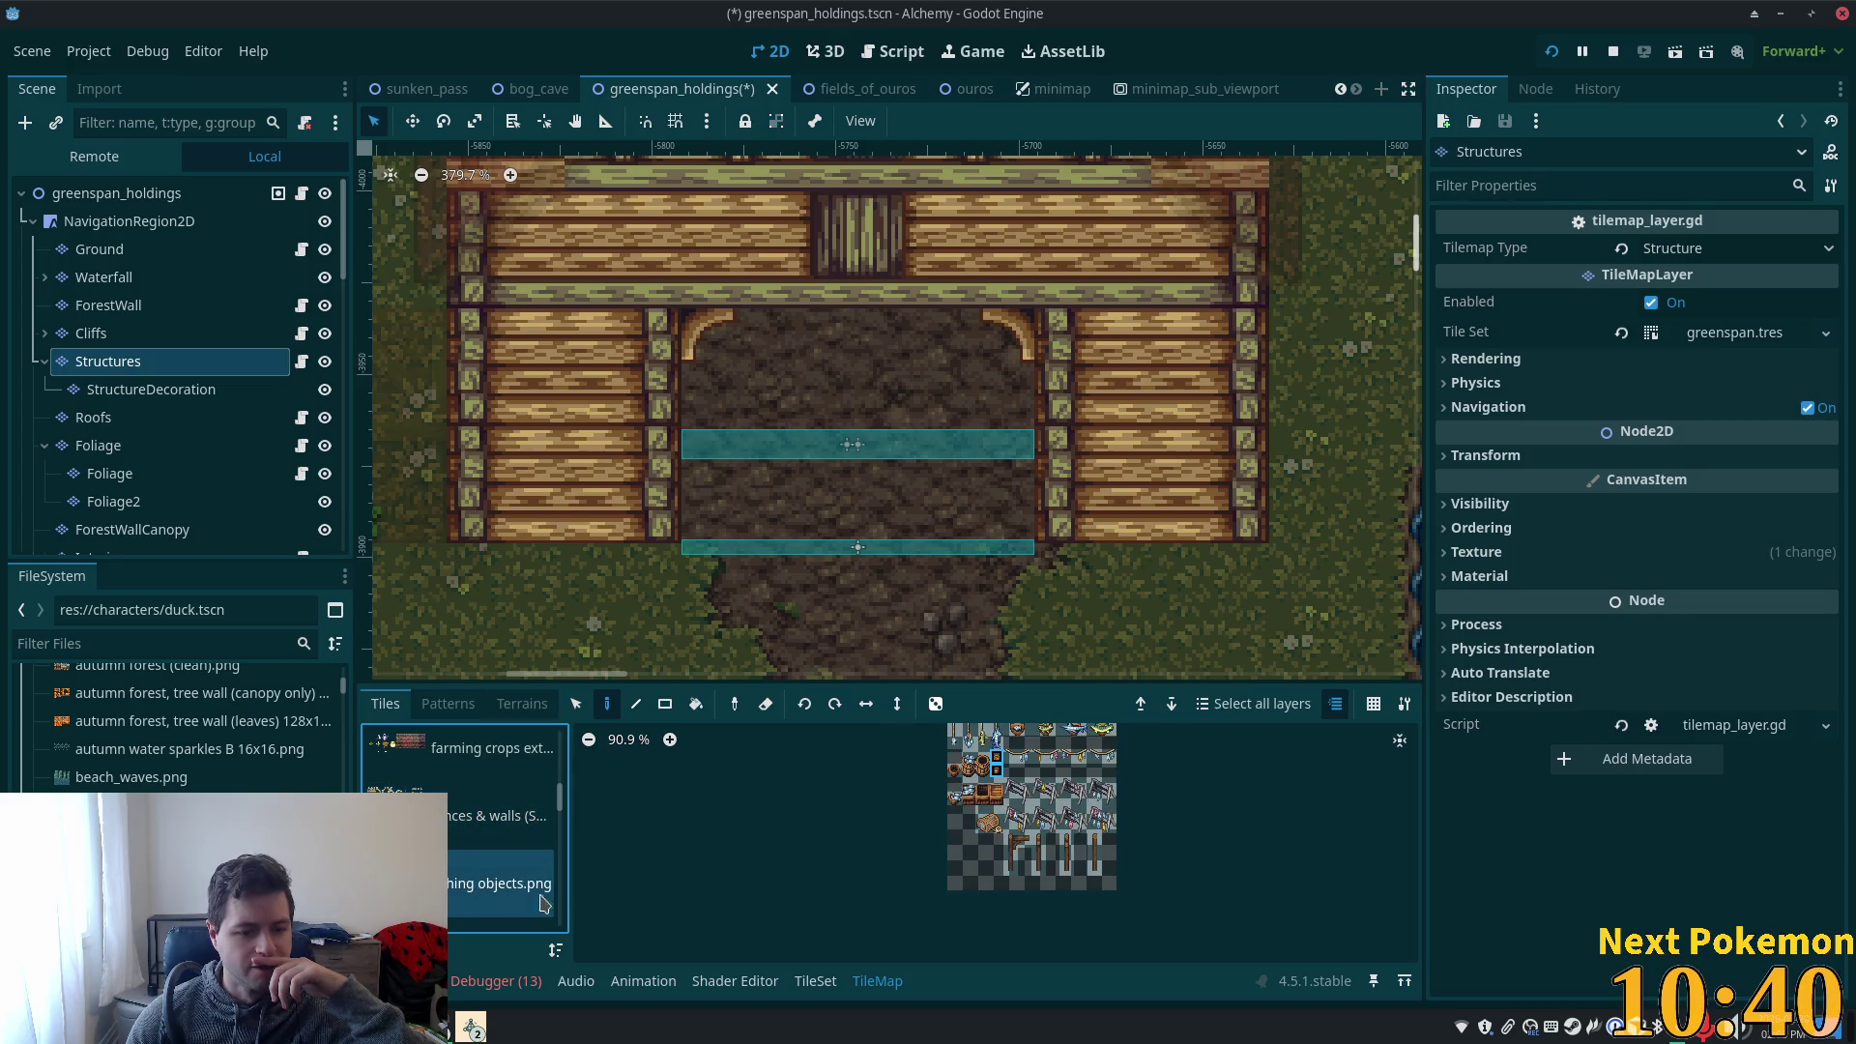
scroll(474, 880, down, 2)
click(474, 875)
scroll(473, 890, down, 1)
click(458, 864)
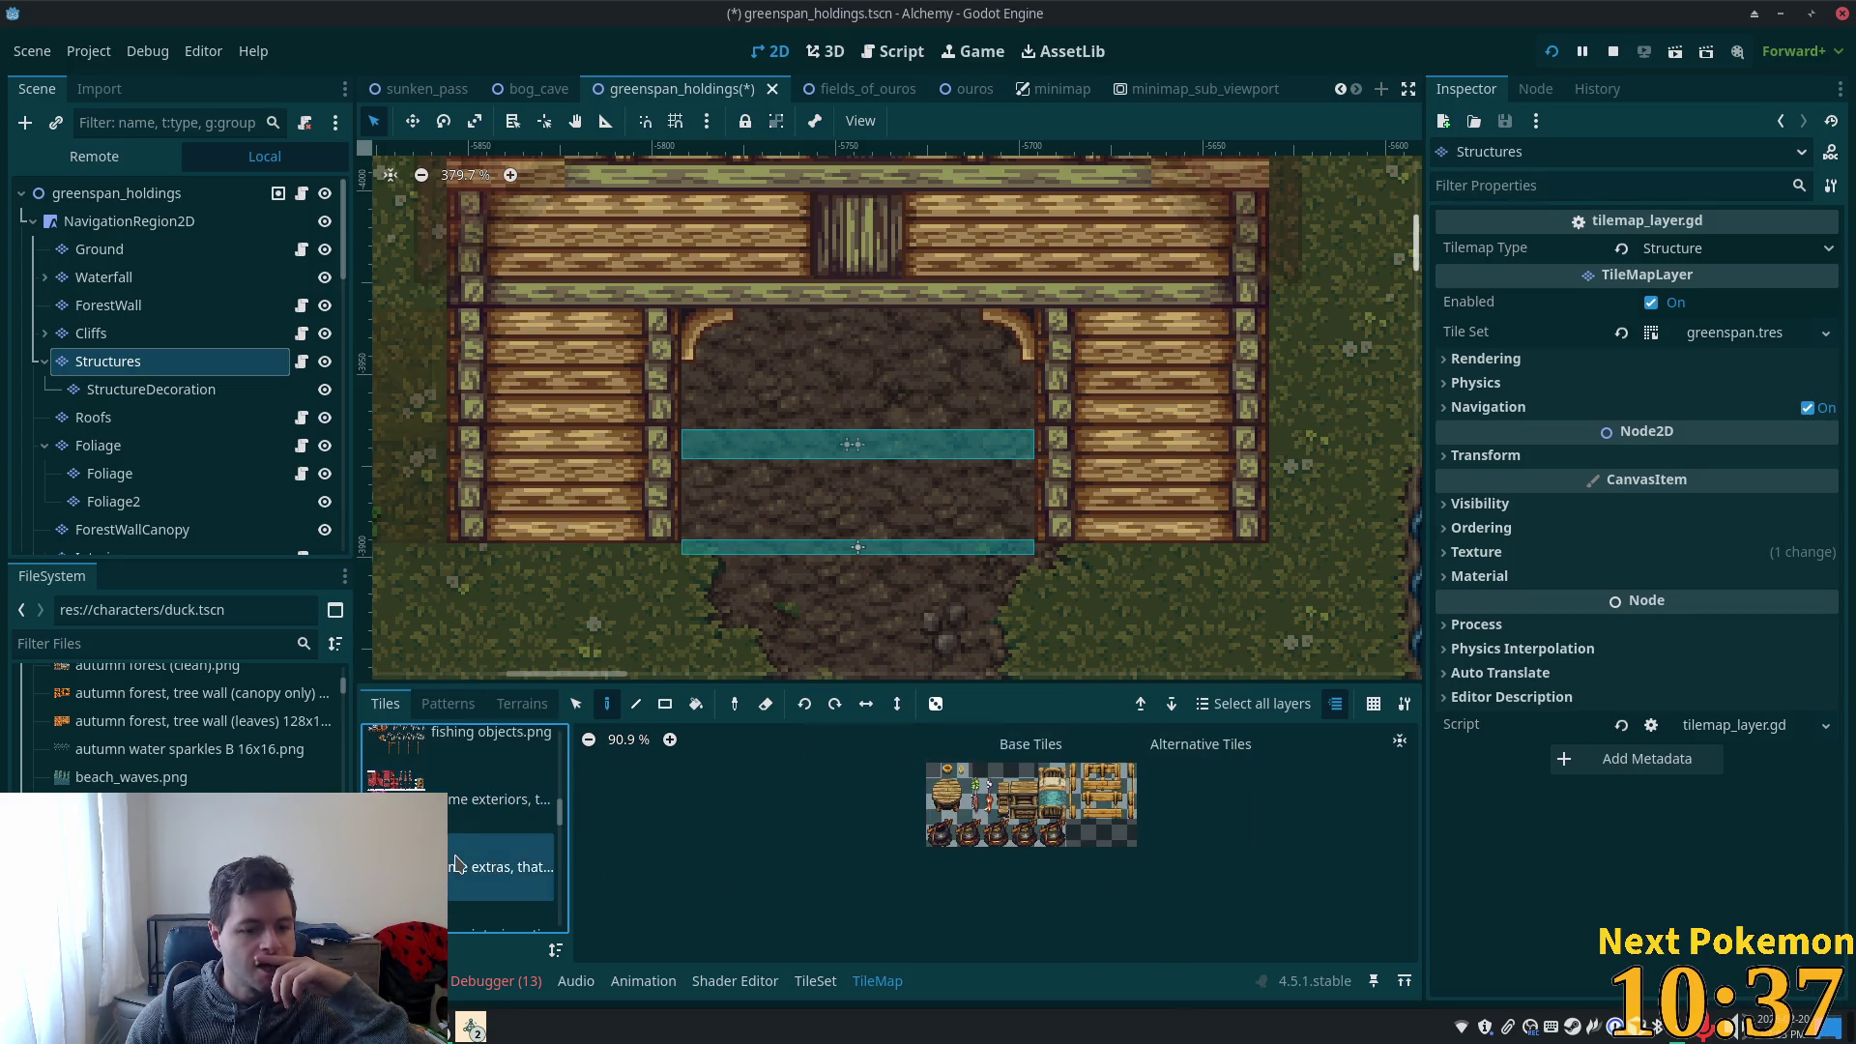
scroll(1100, 831, up, 2)
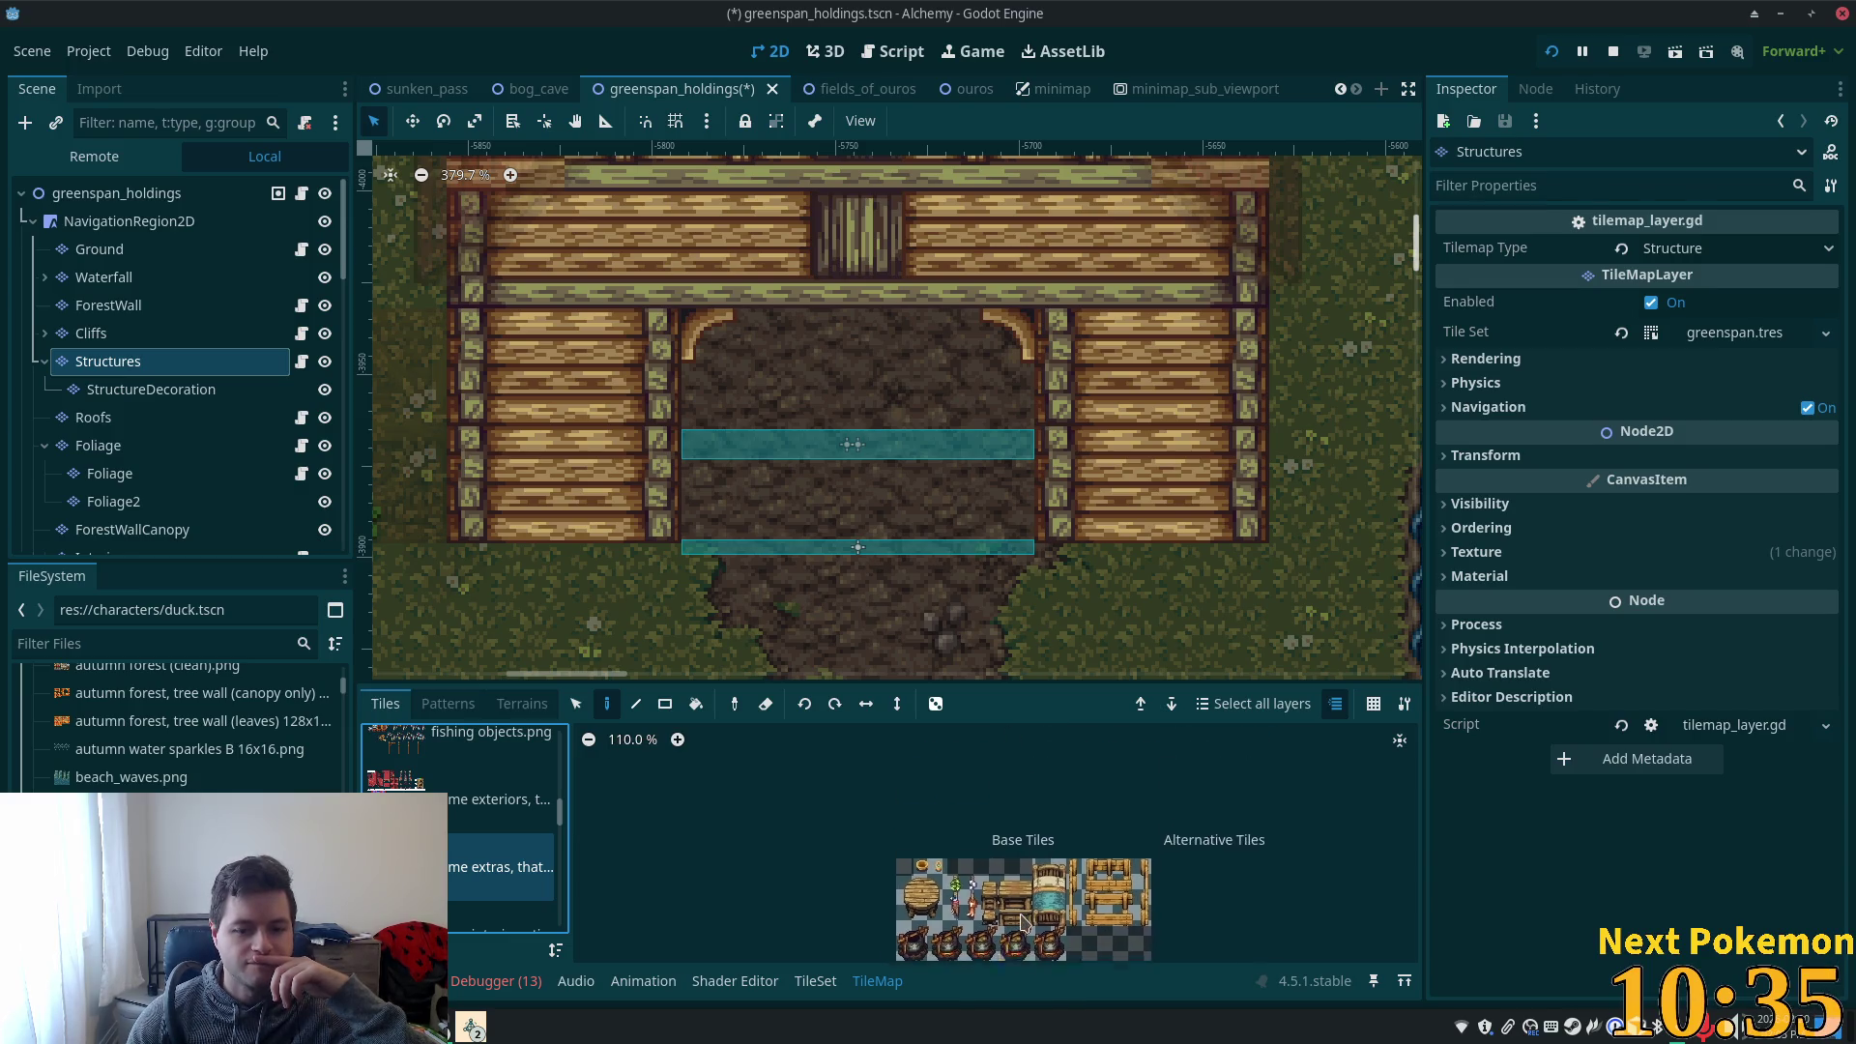
scroll(406, 850, down, 1)
click(406, 832)
click(406, 894)
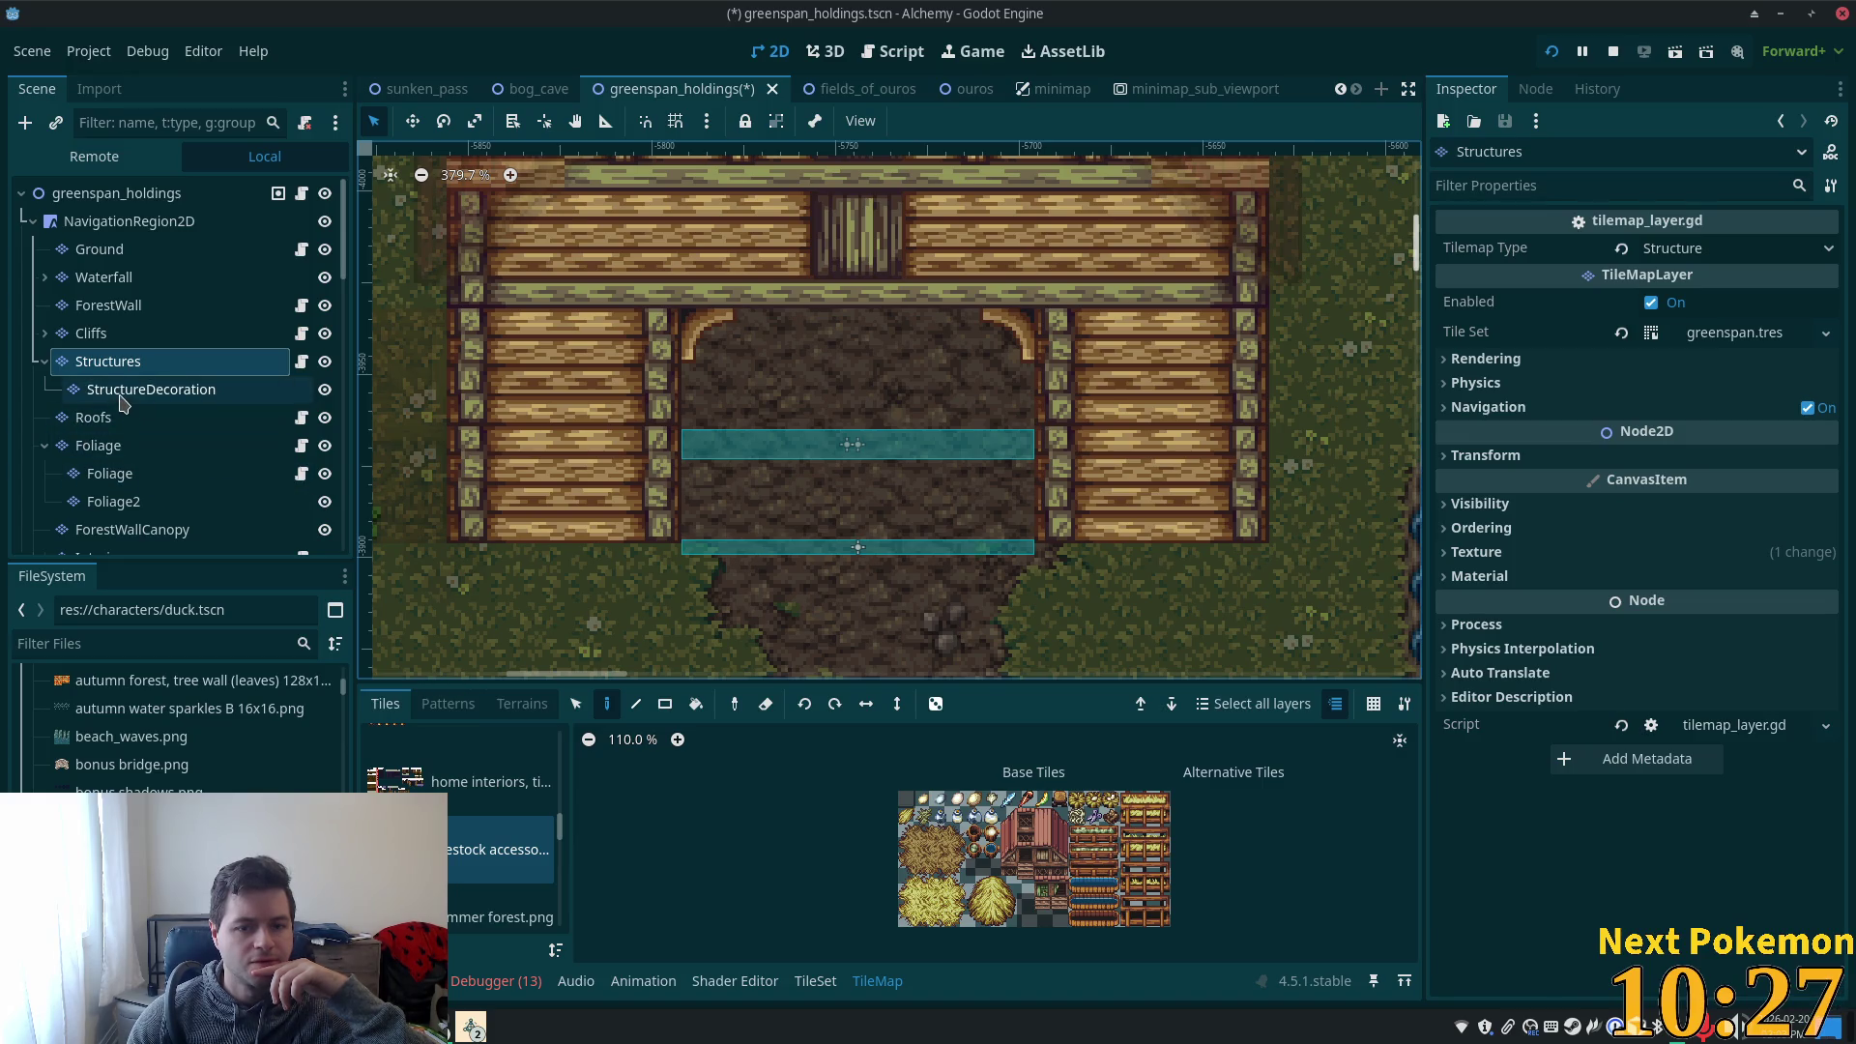
click(109, 445)
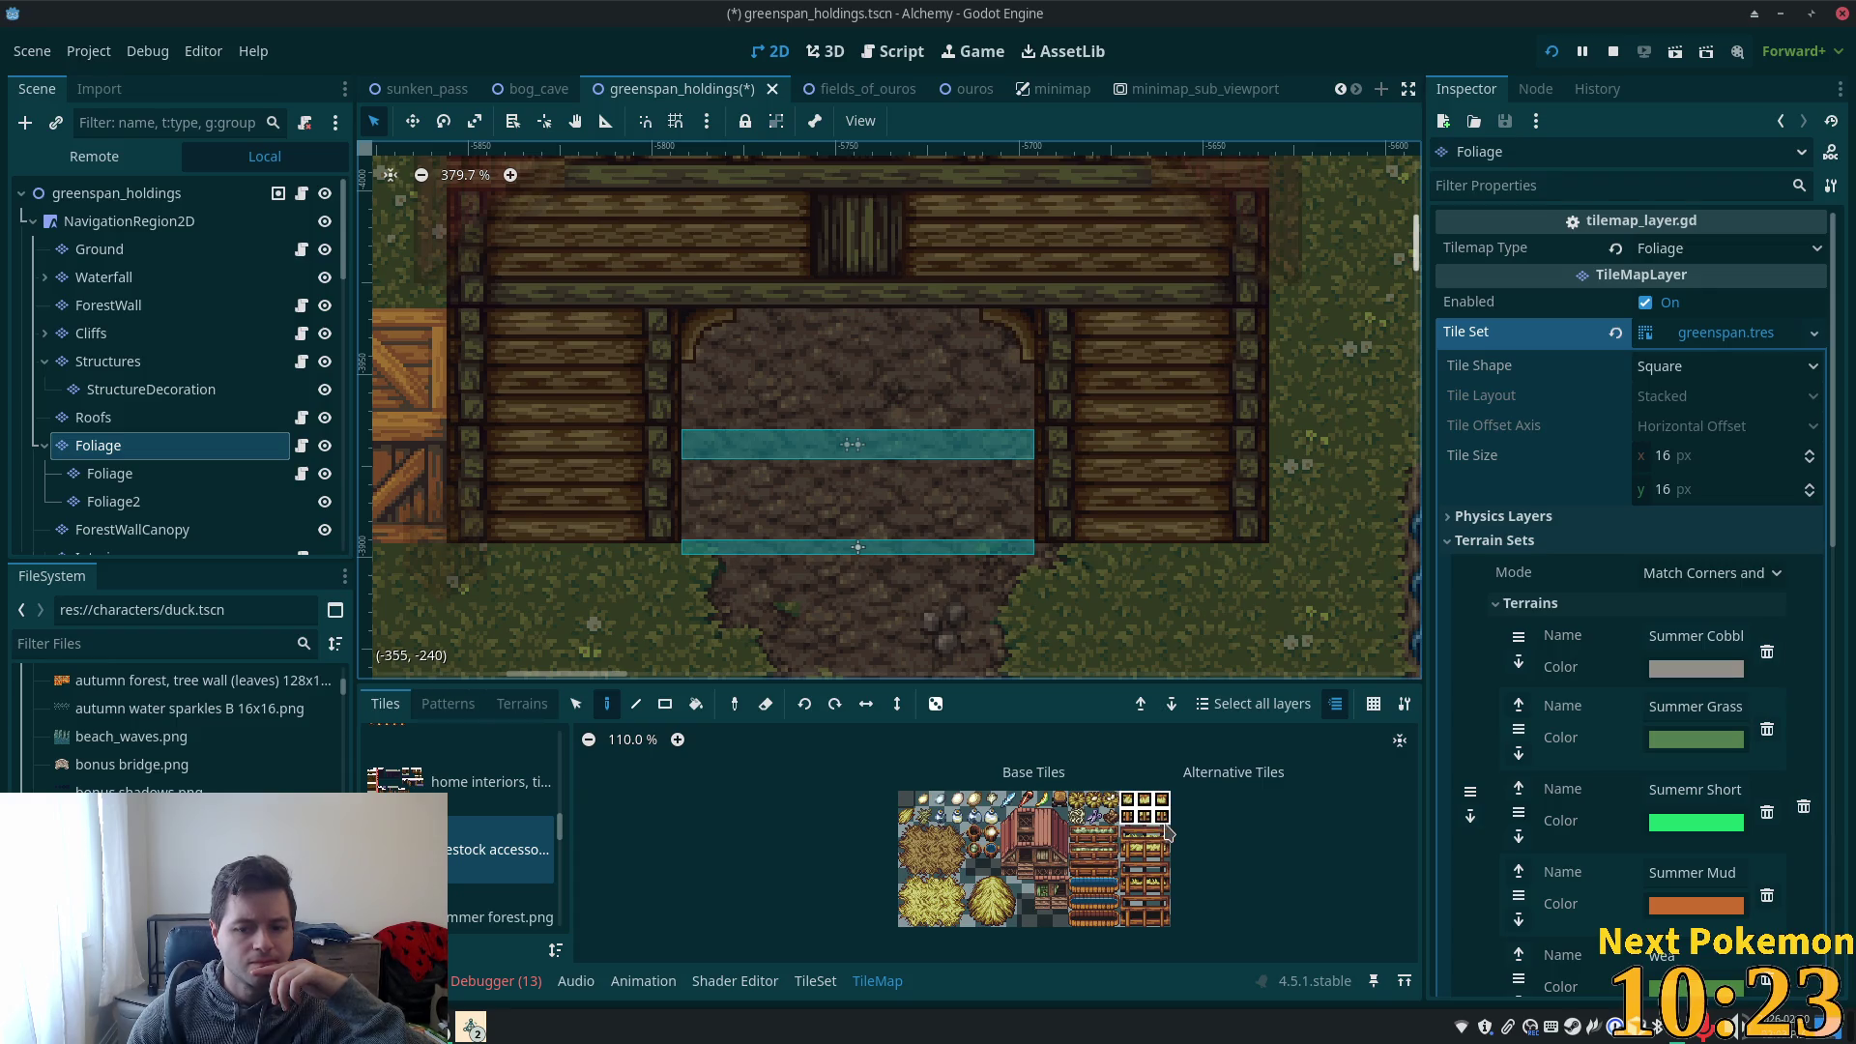
- Paint a 3x2 fence block just right of the barn doorway
click(1139, 912)
drag(1160, 926, 1164, 924)
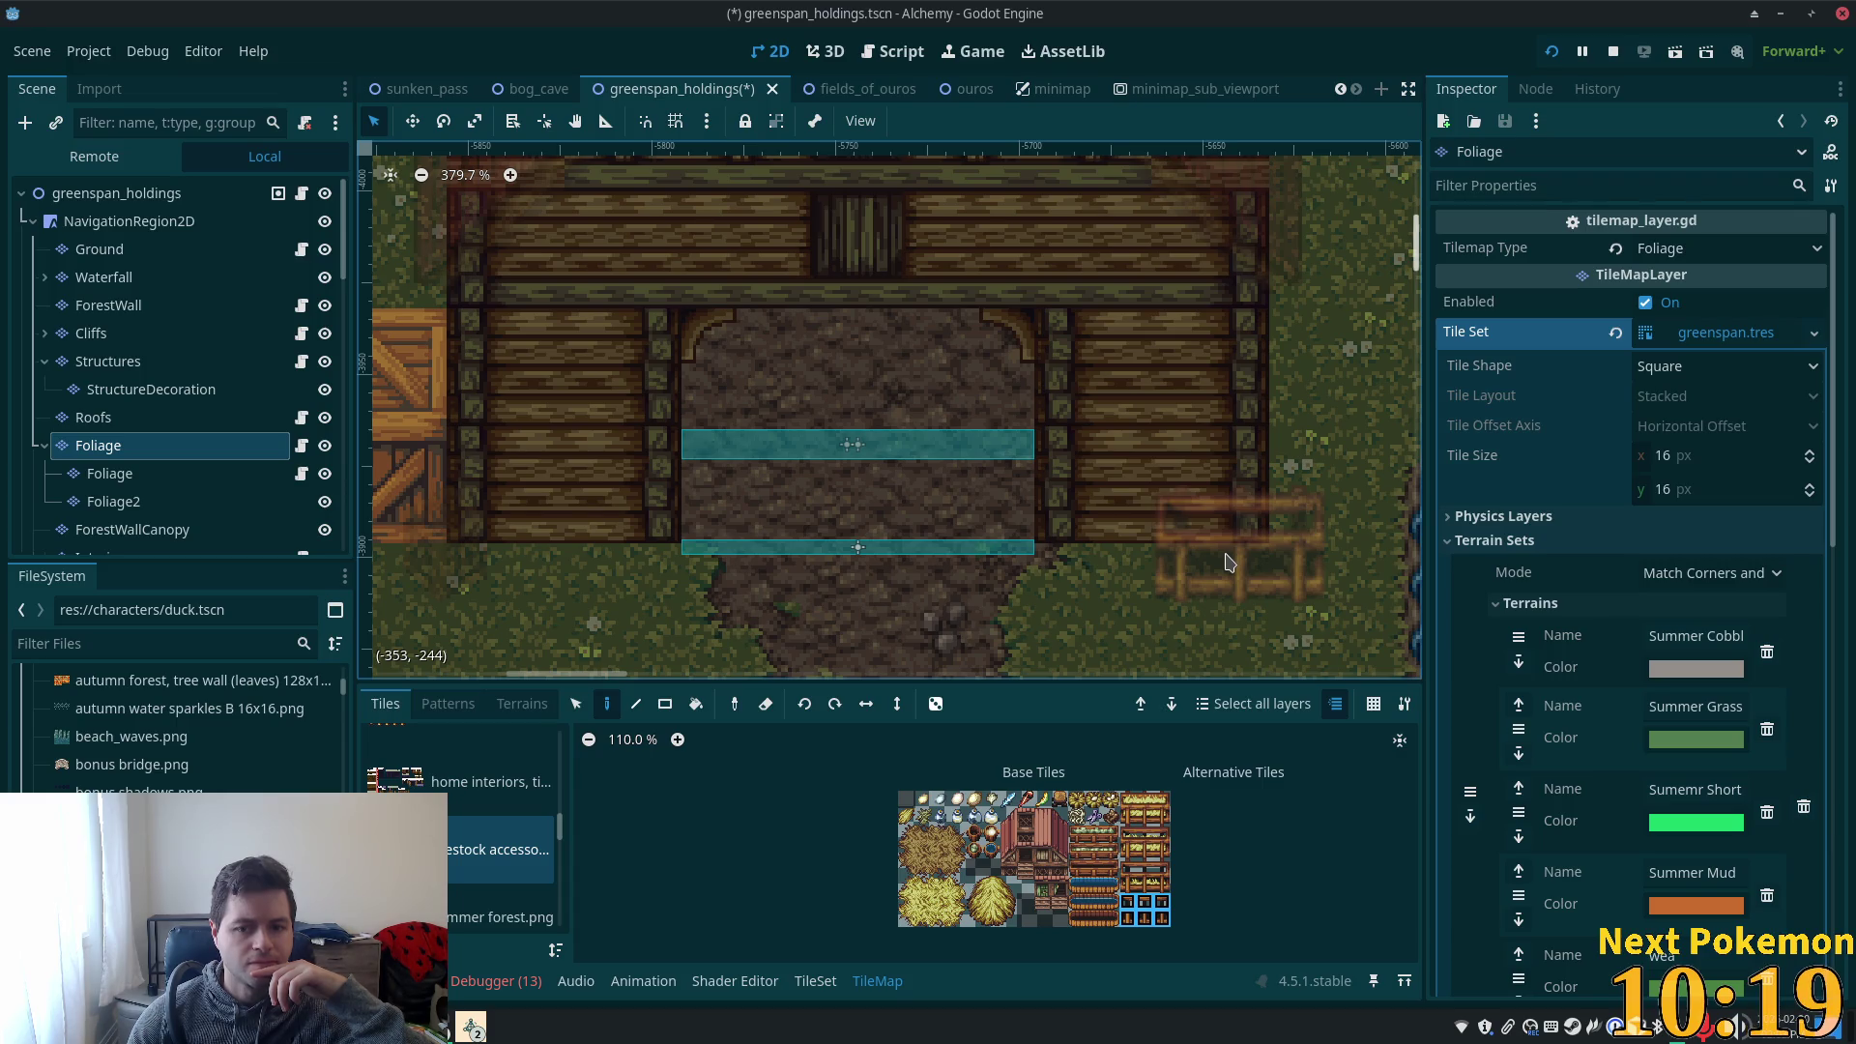
click(1228, 562)
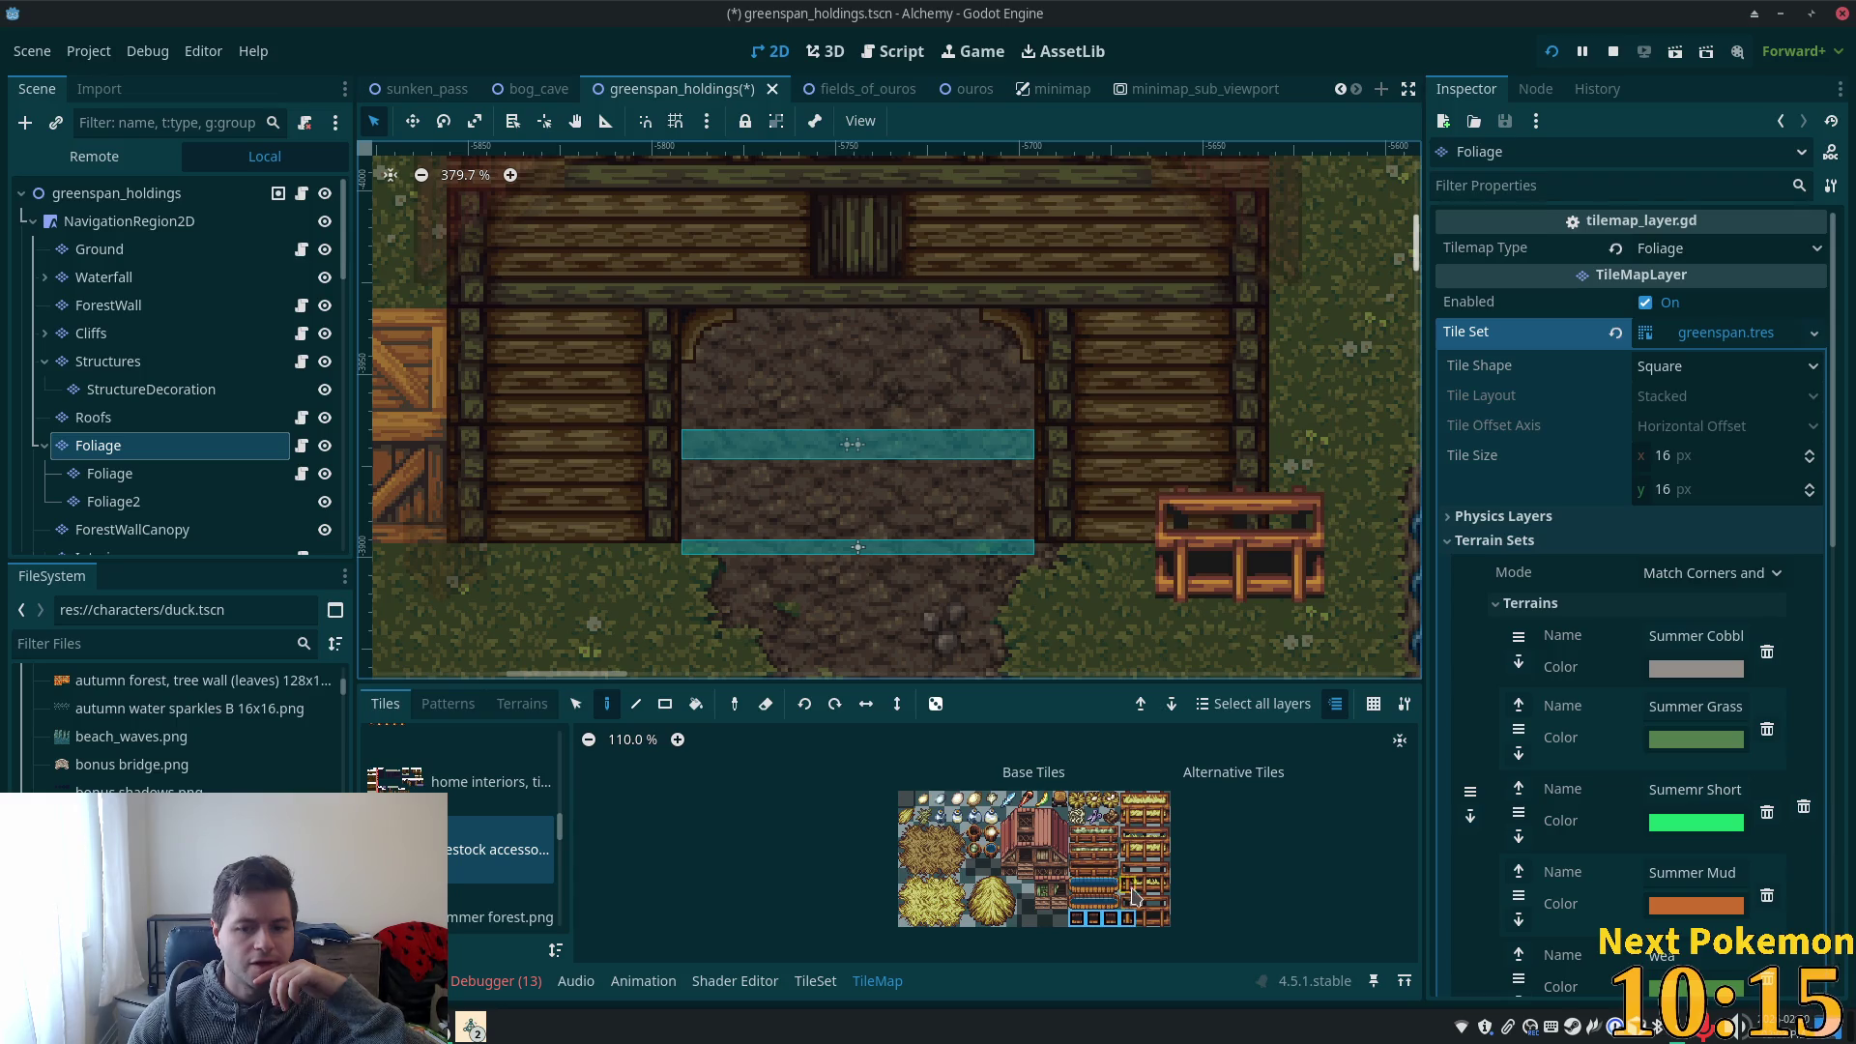
- Try other prop tiles, ending with a different 3x2 fence block selected
click(1109, 919)
drag(1094, 886, 1110, 886)
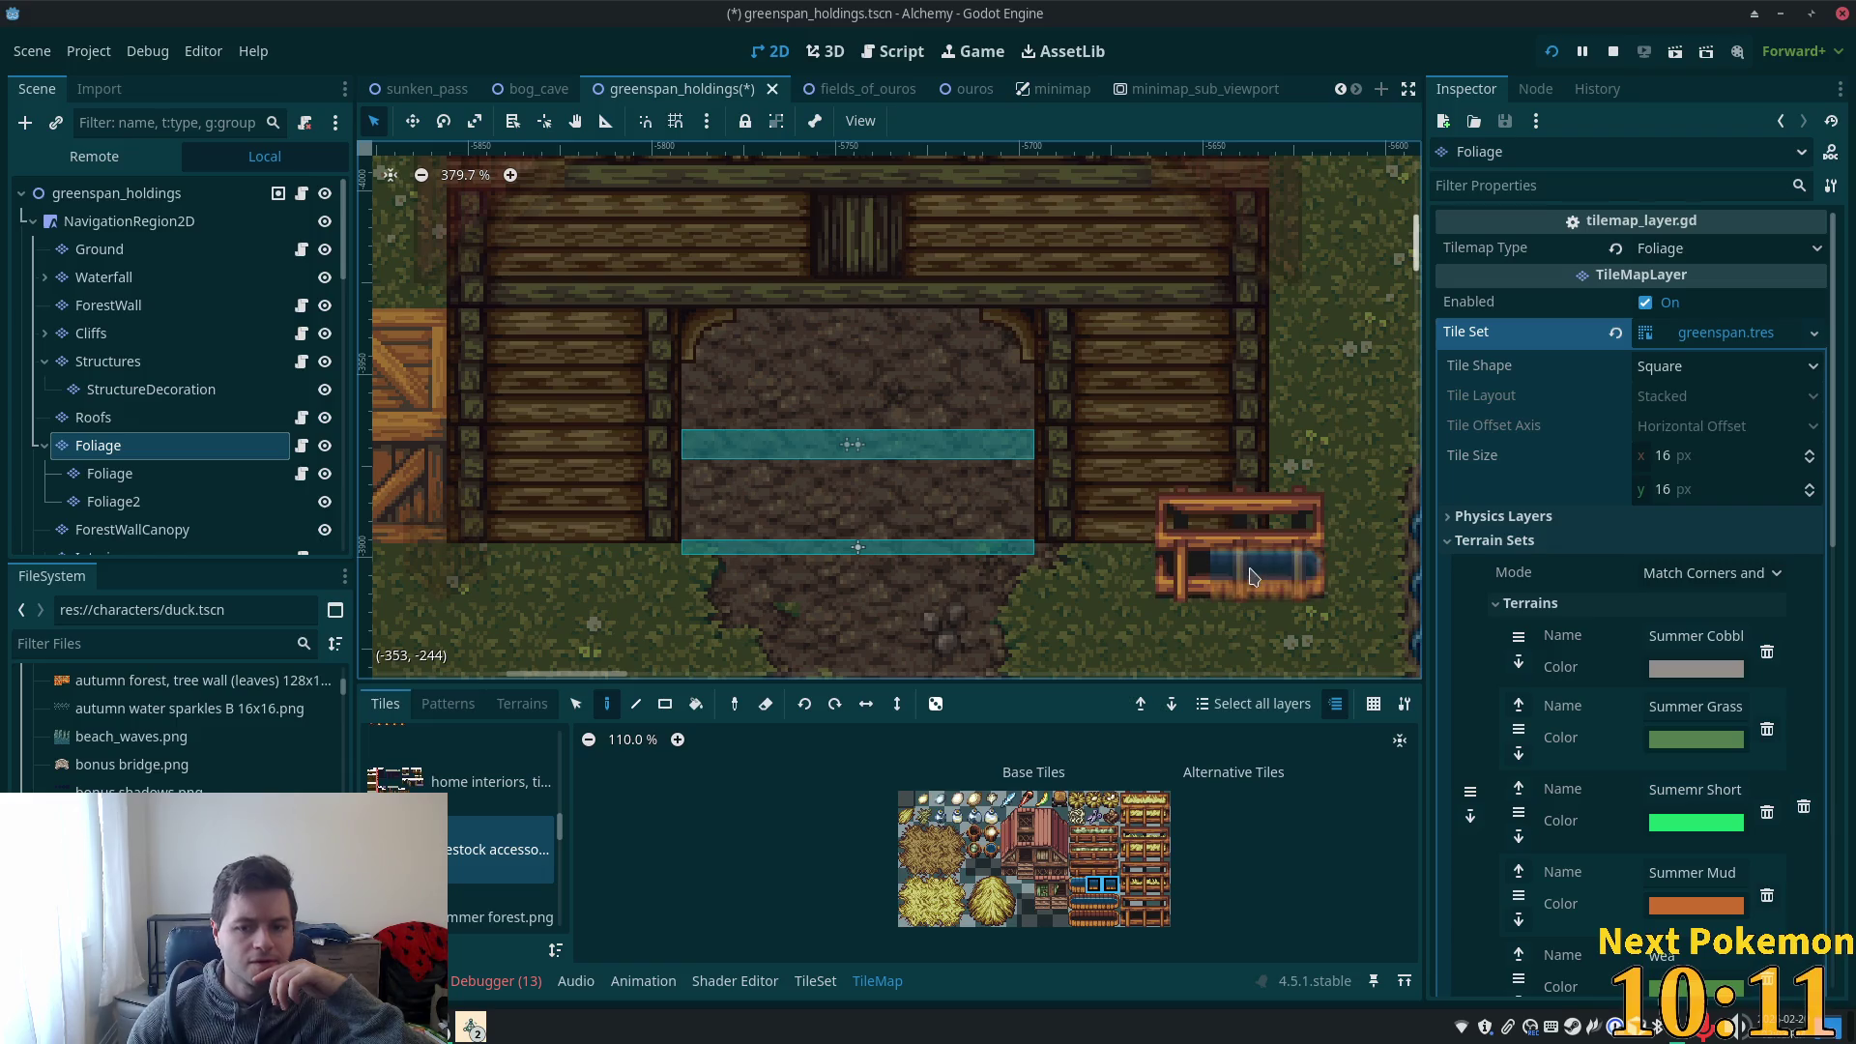
scroll(1150, 822, up, 2)
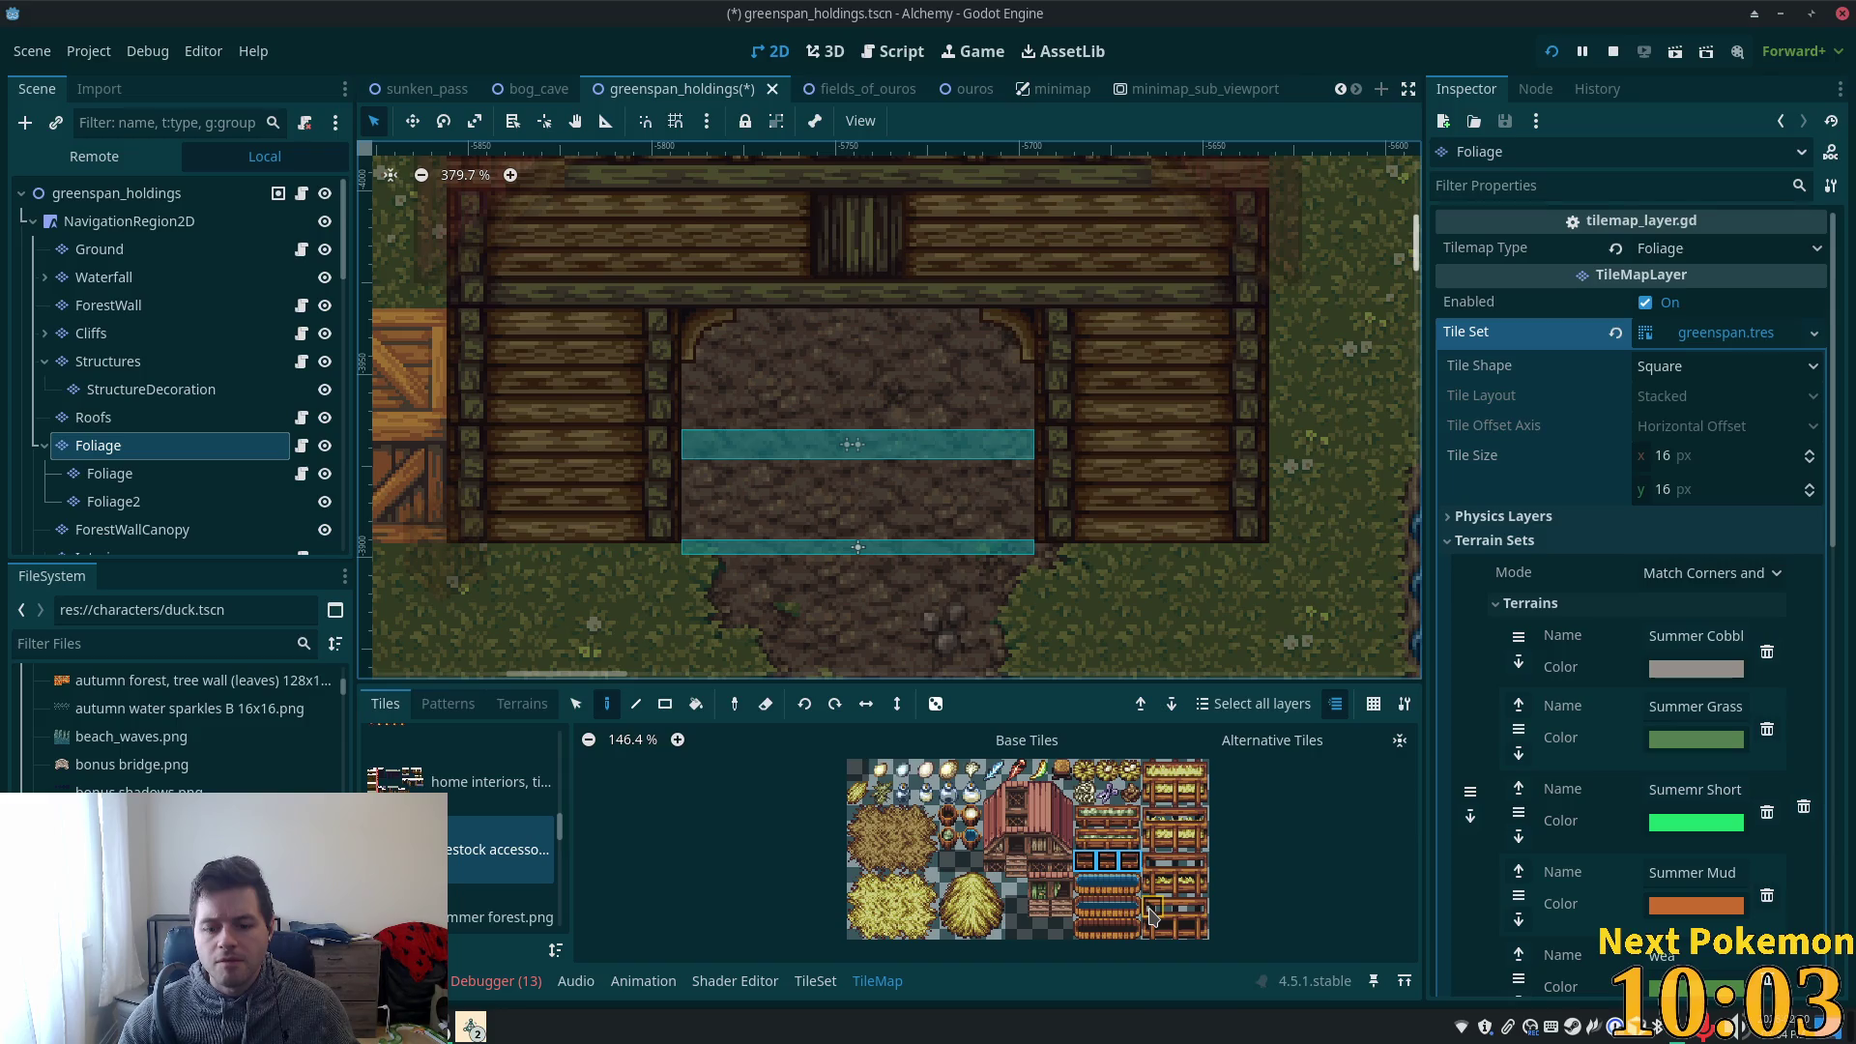
click(1152, 912)
drag(1150, 769, 1200, 799)
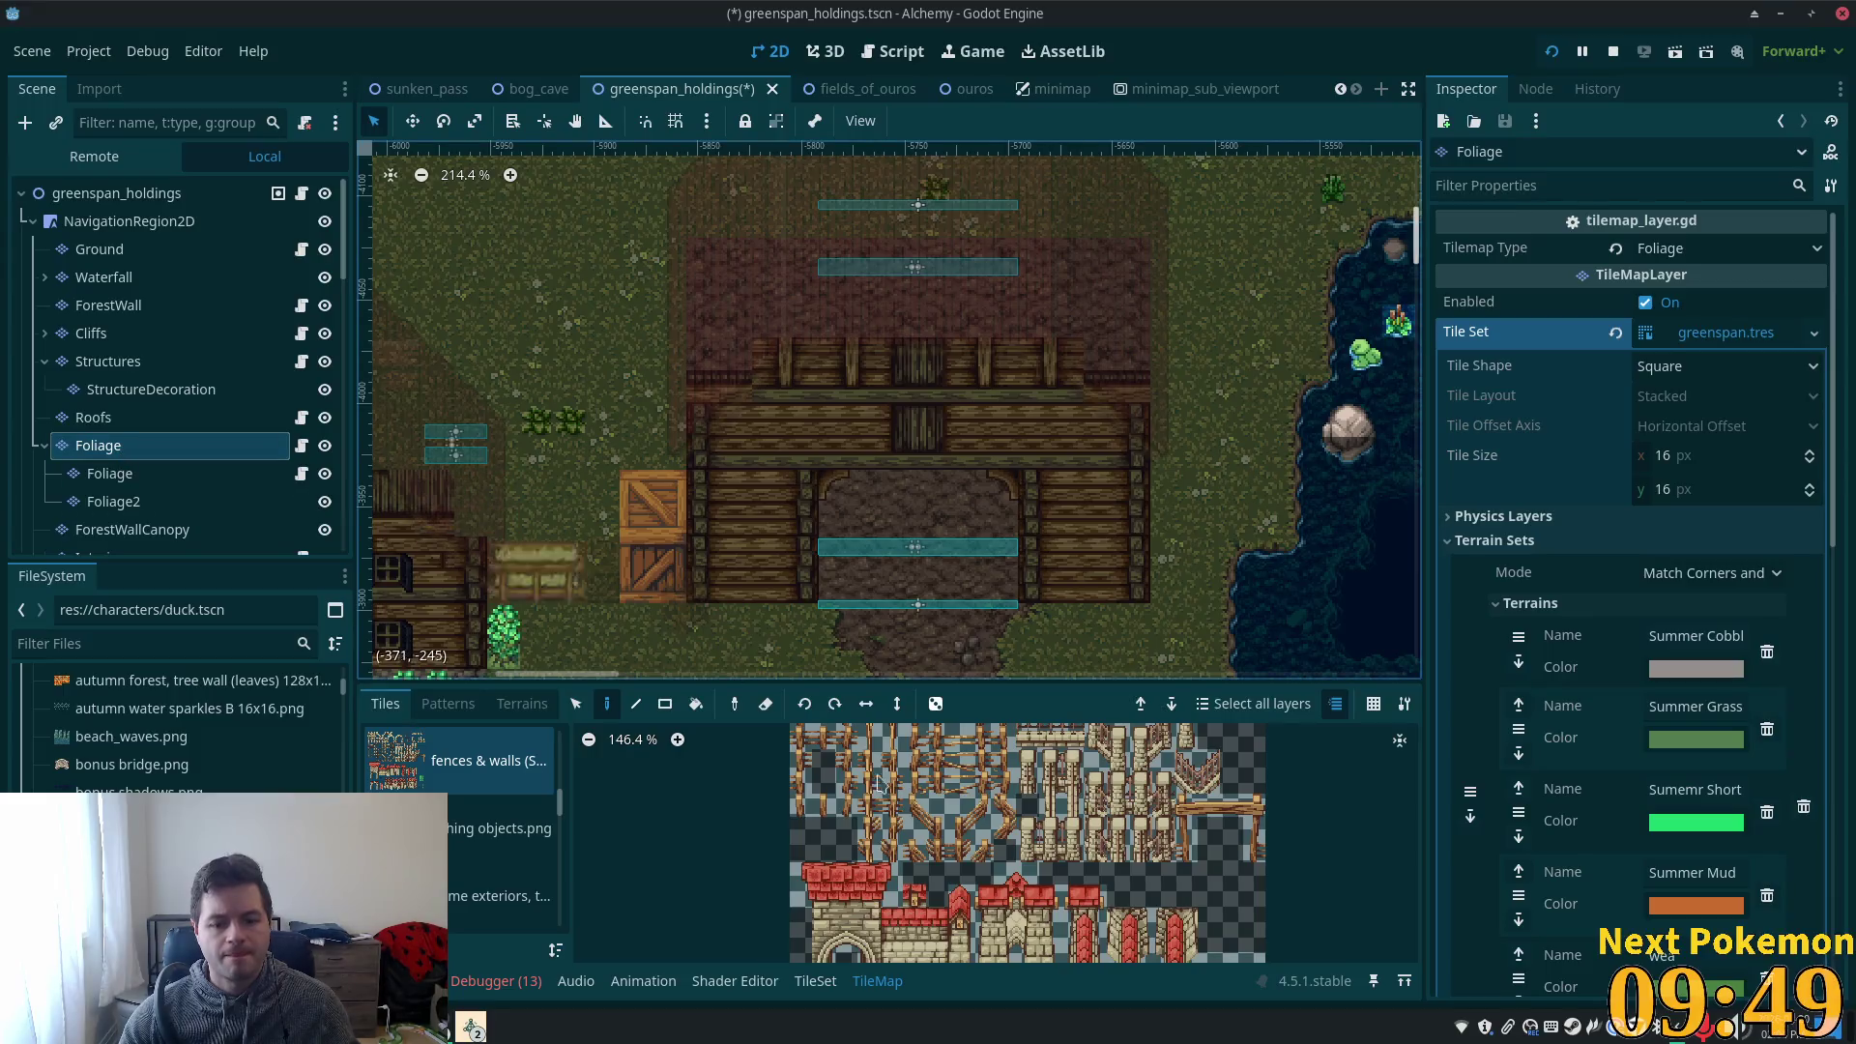
- Switch the TileMap source from livestock accessories to the village accessories sheet
scroll(531, 871, down, 5)
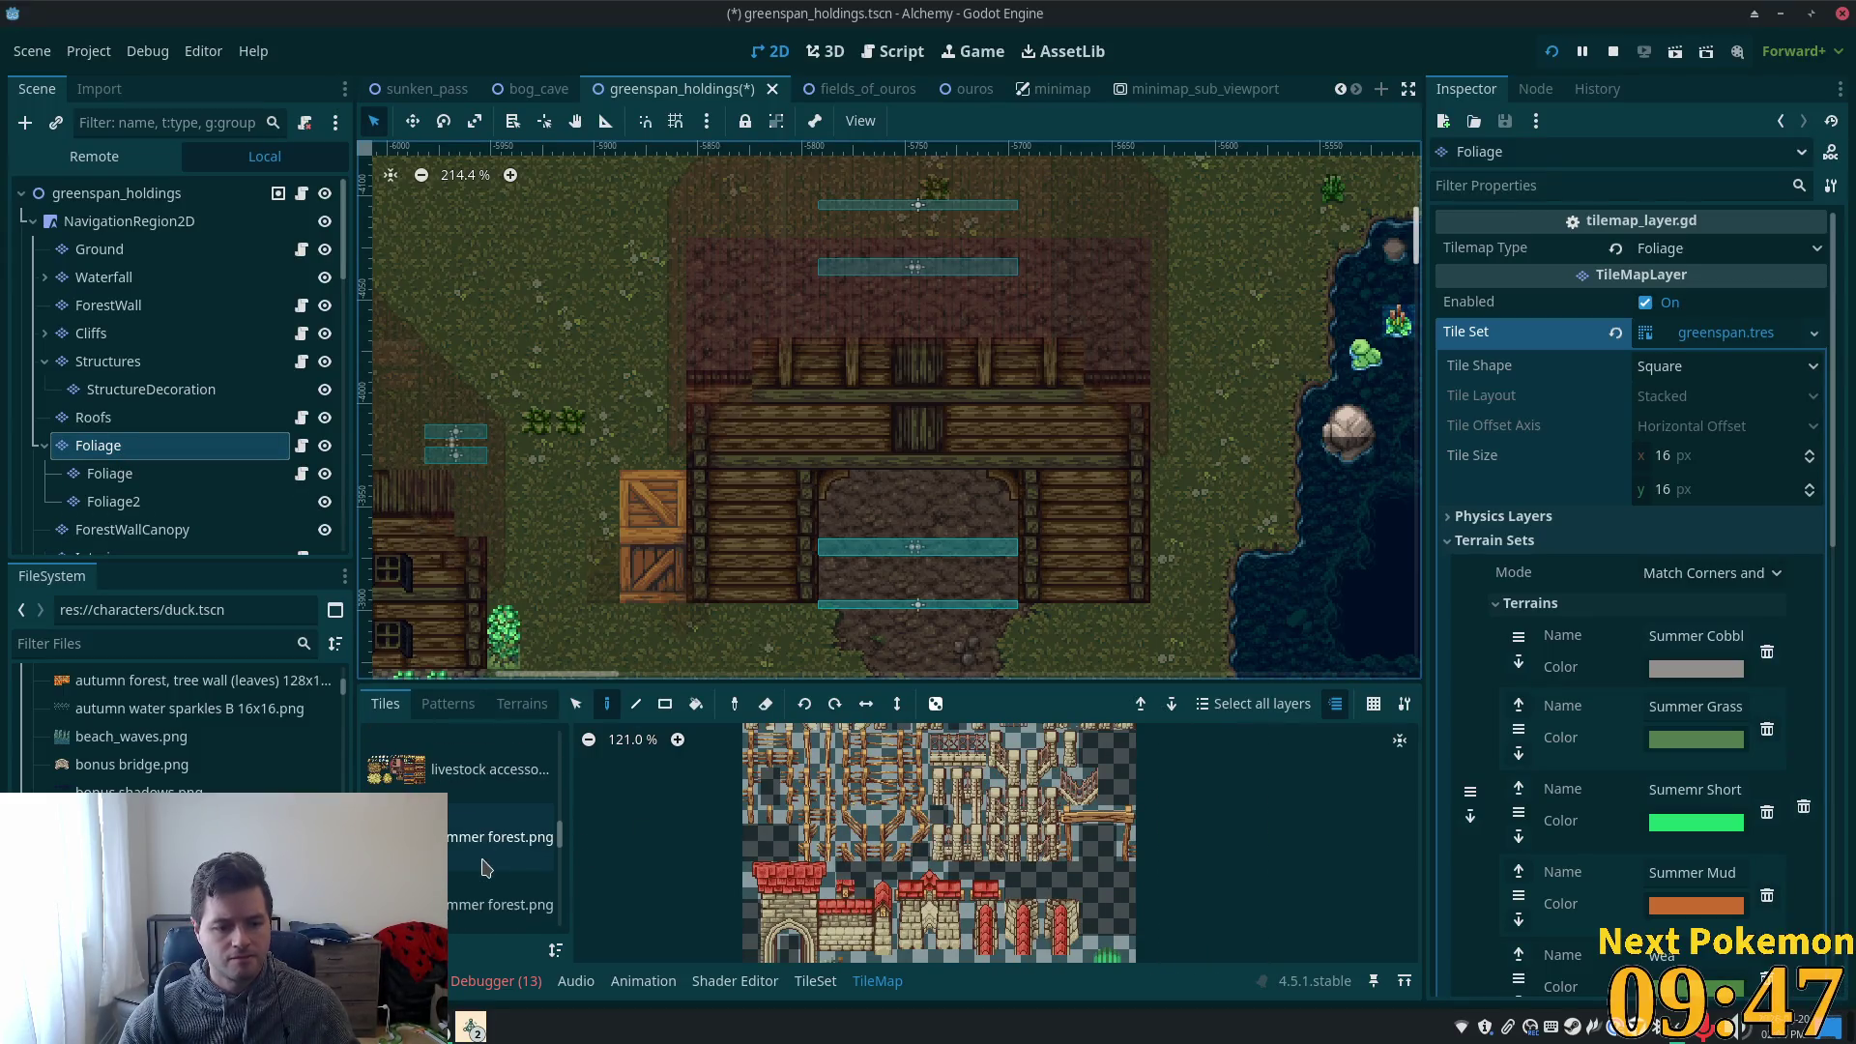
click(452, 795)
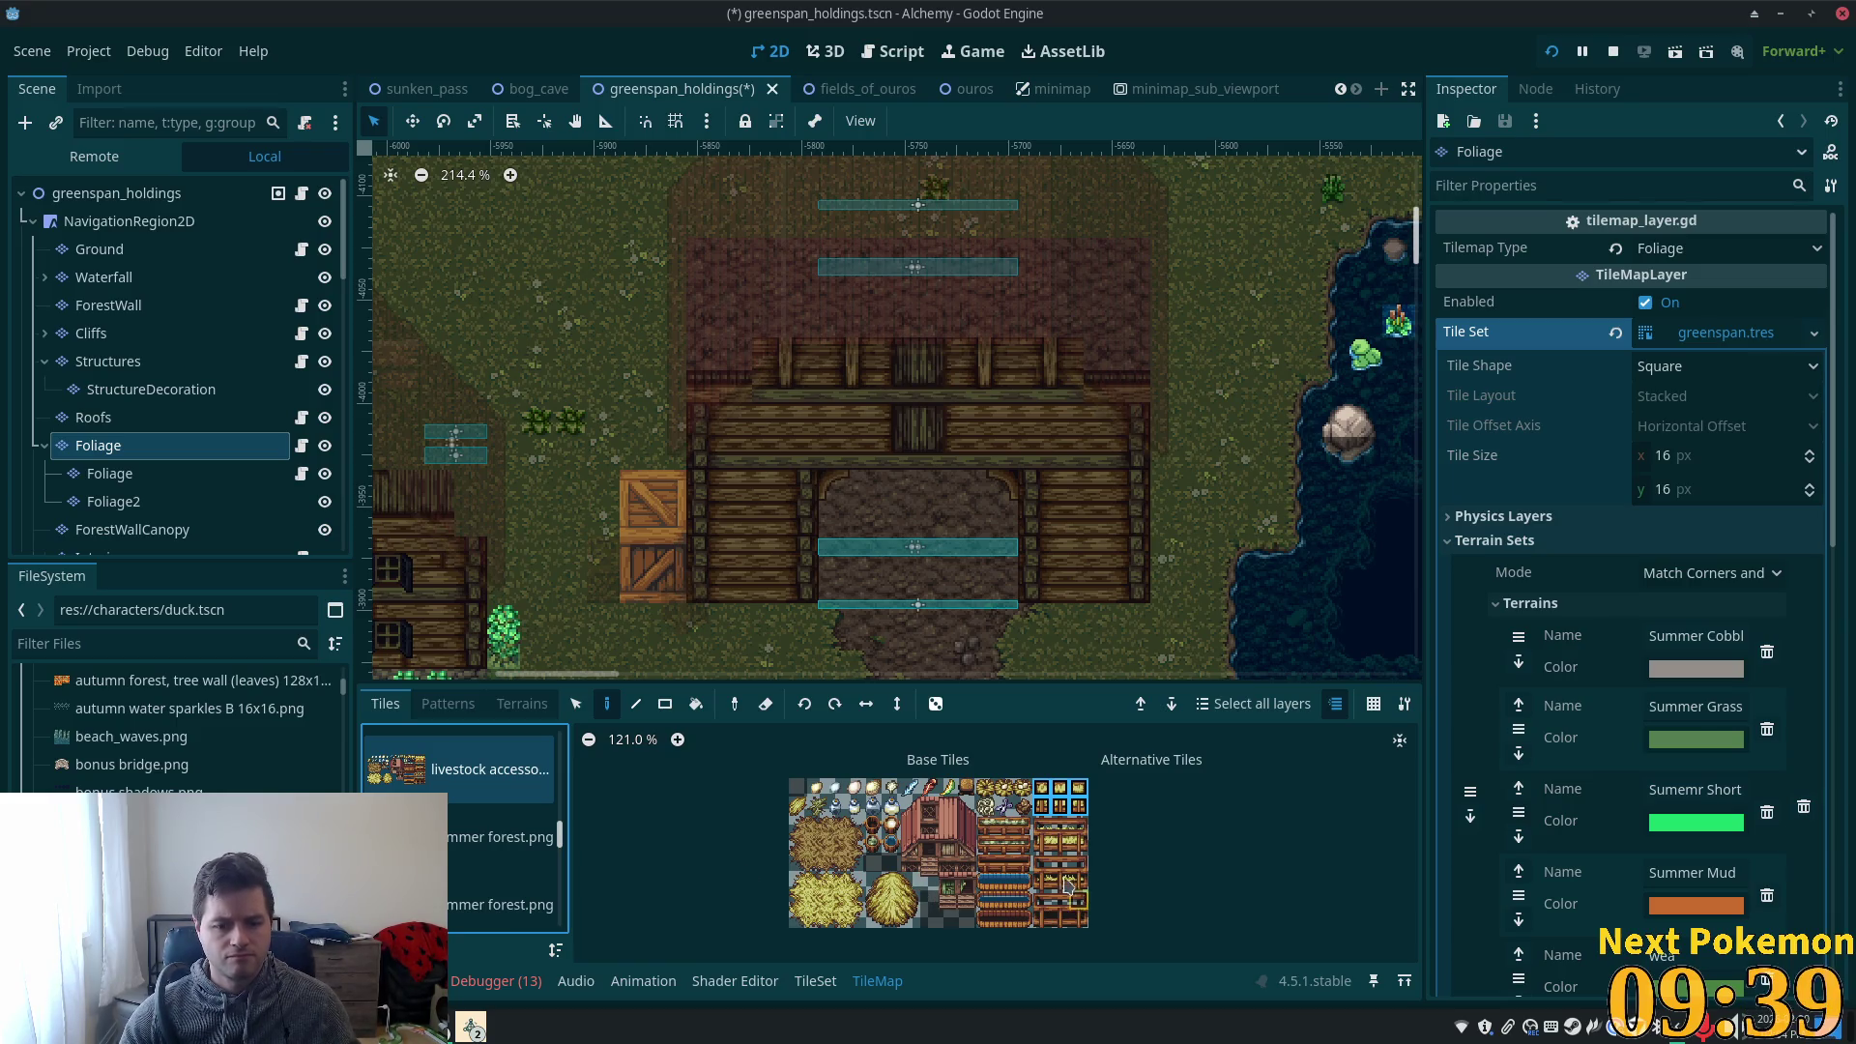
scroll(503, 876, down, 2)
scroll(493, 876, down, 5)
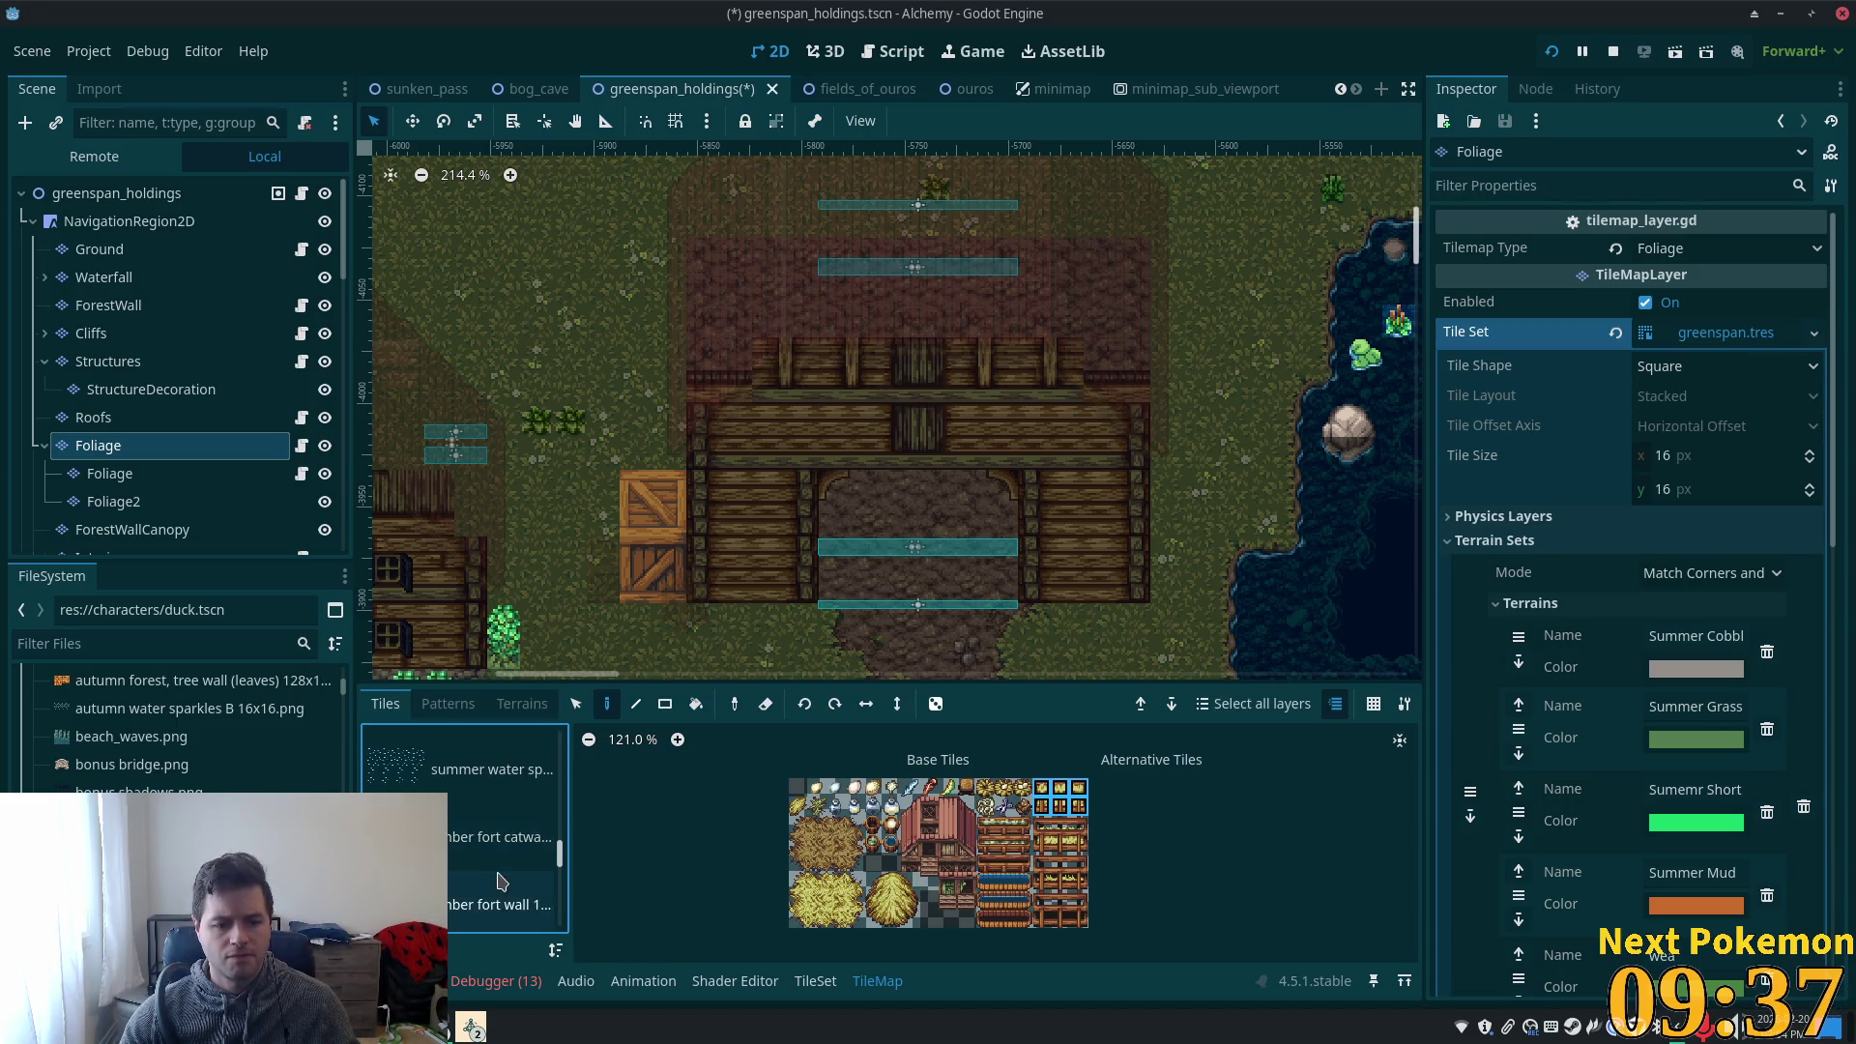
scroll(482, 877, down, 4)
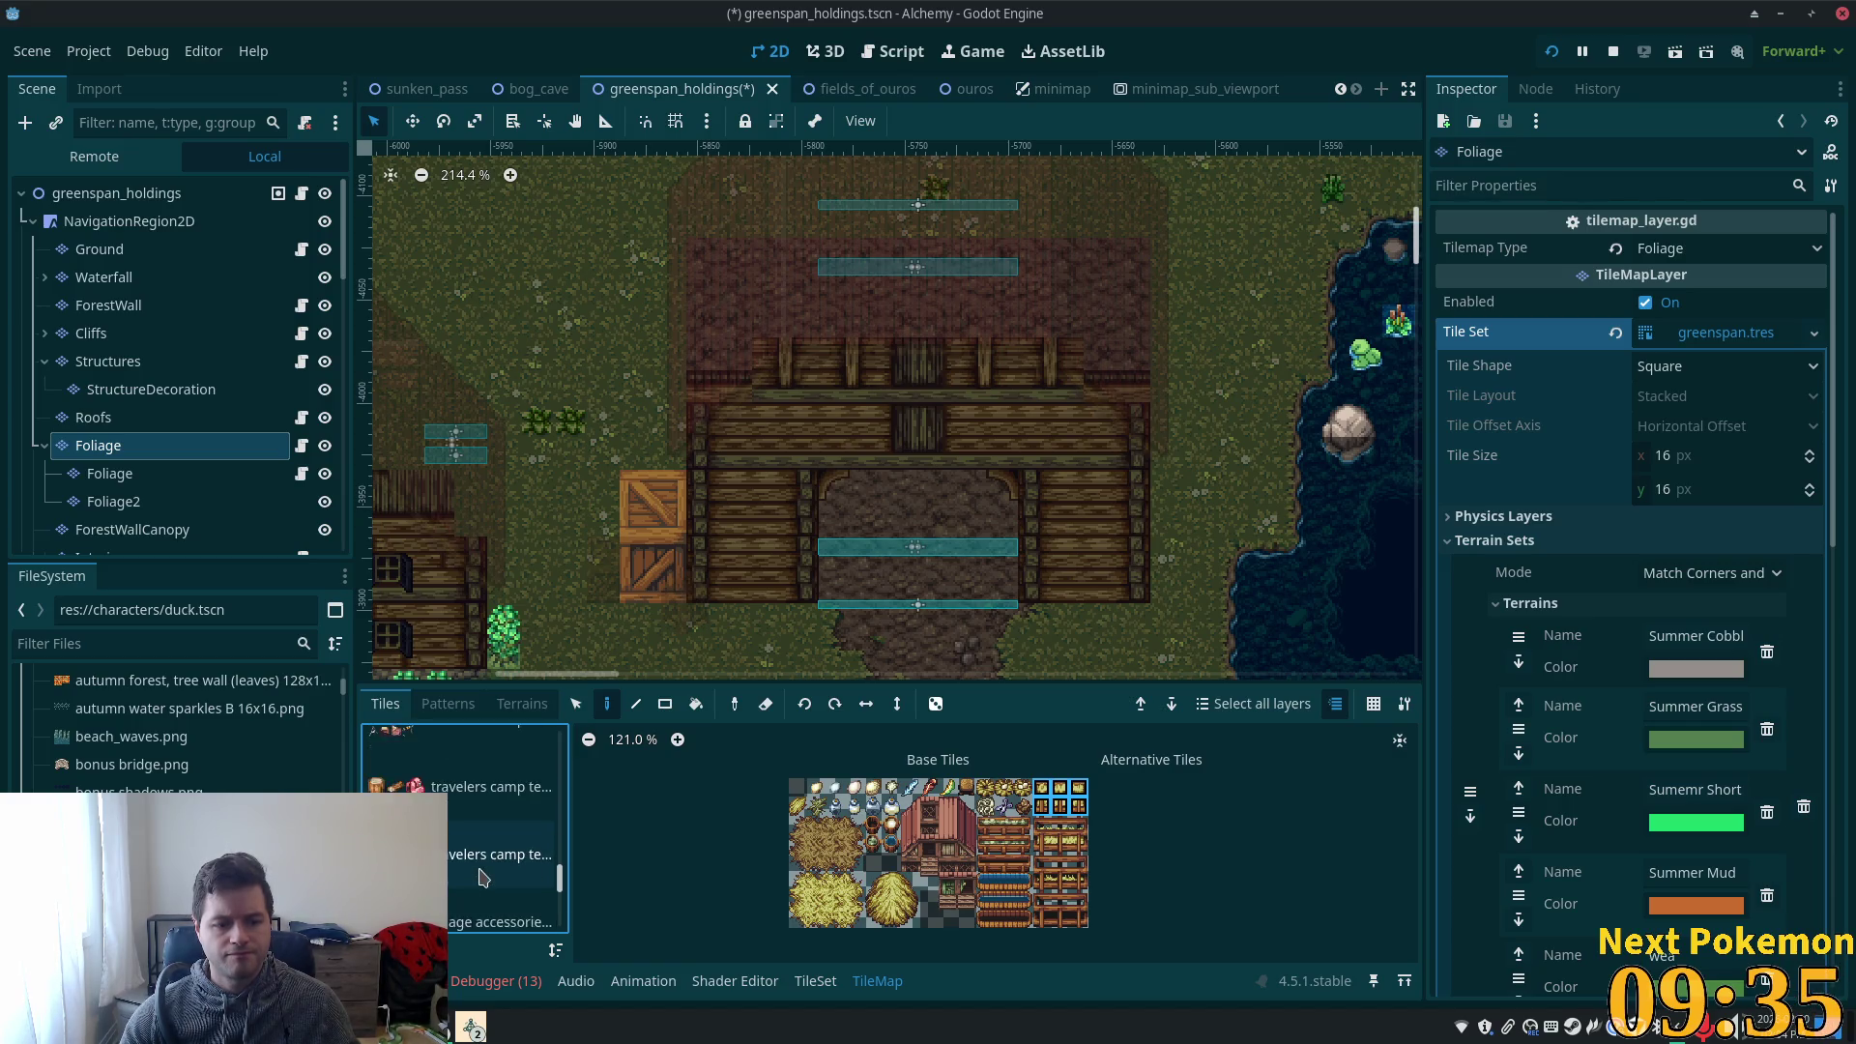
scroll(482, 876, up, 1)
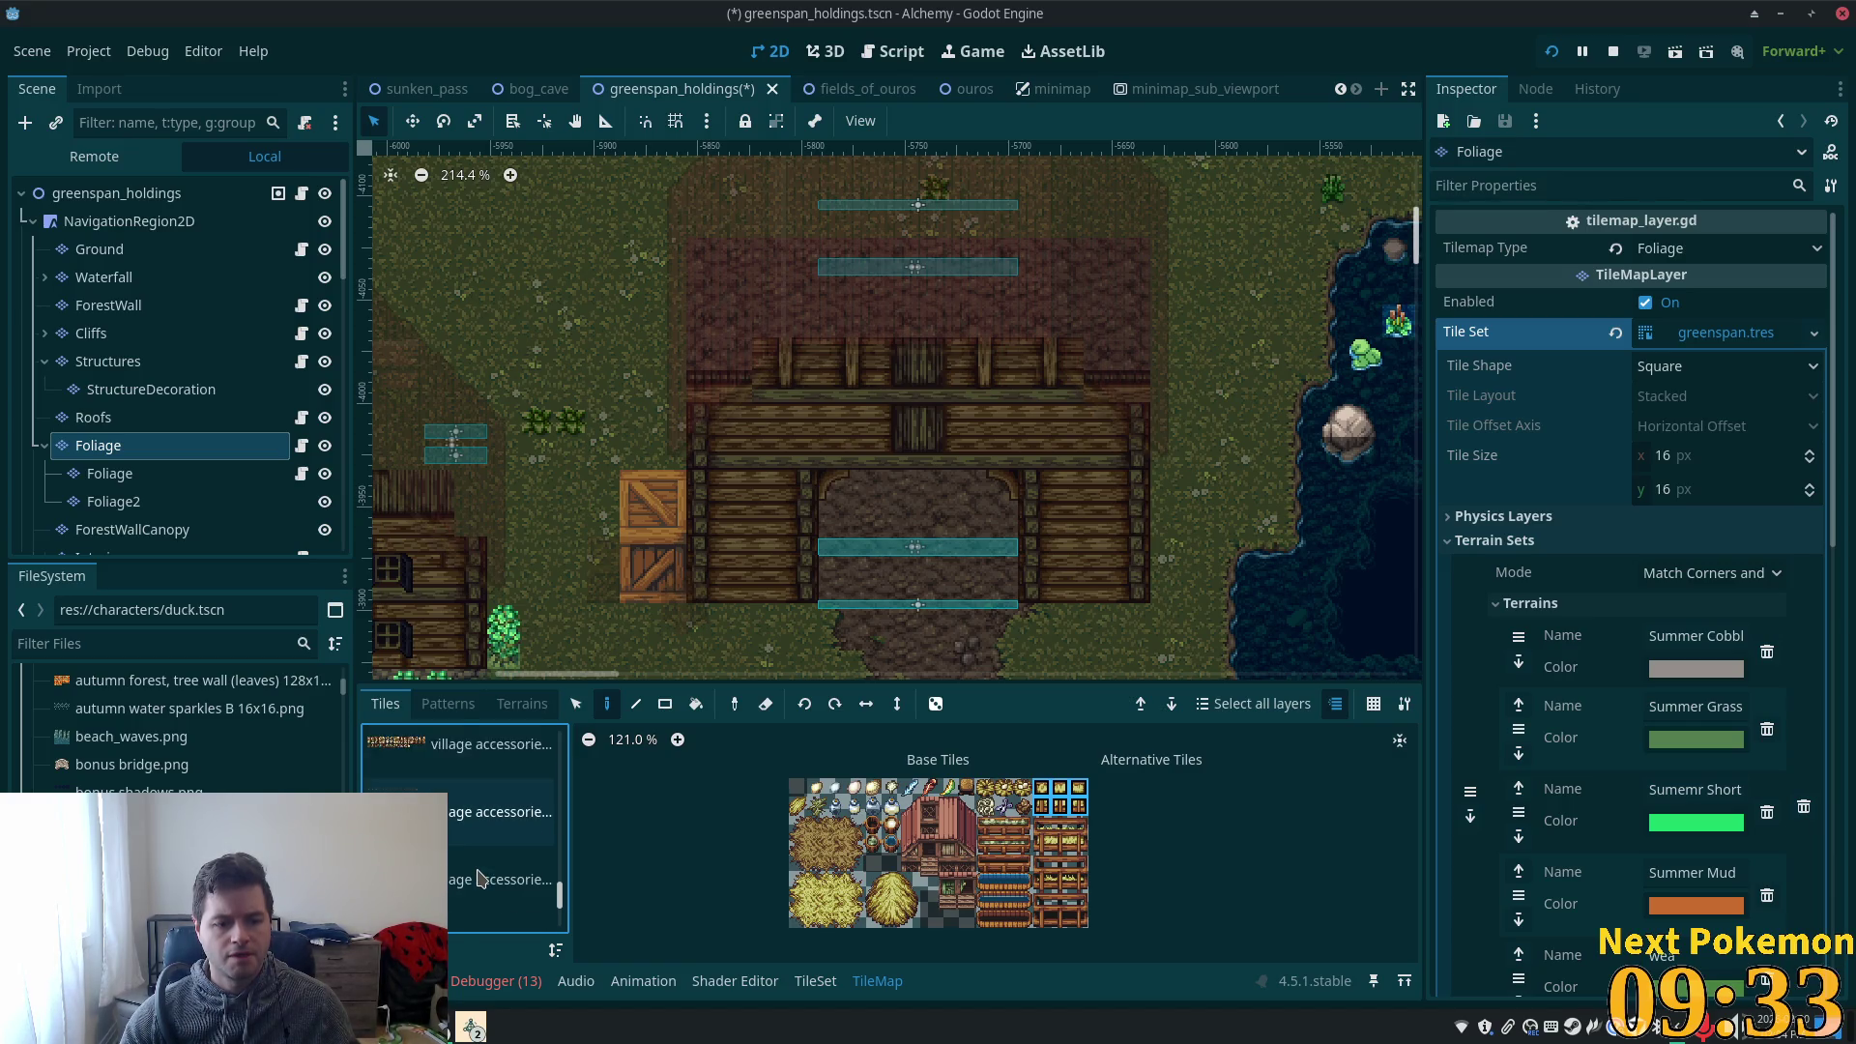
click(467, 866)
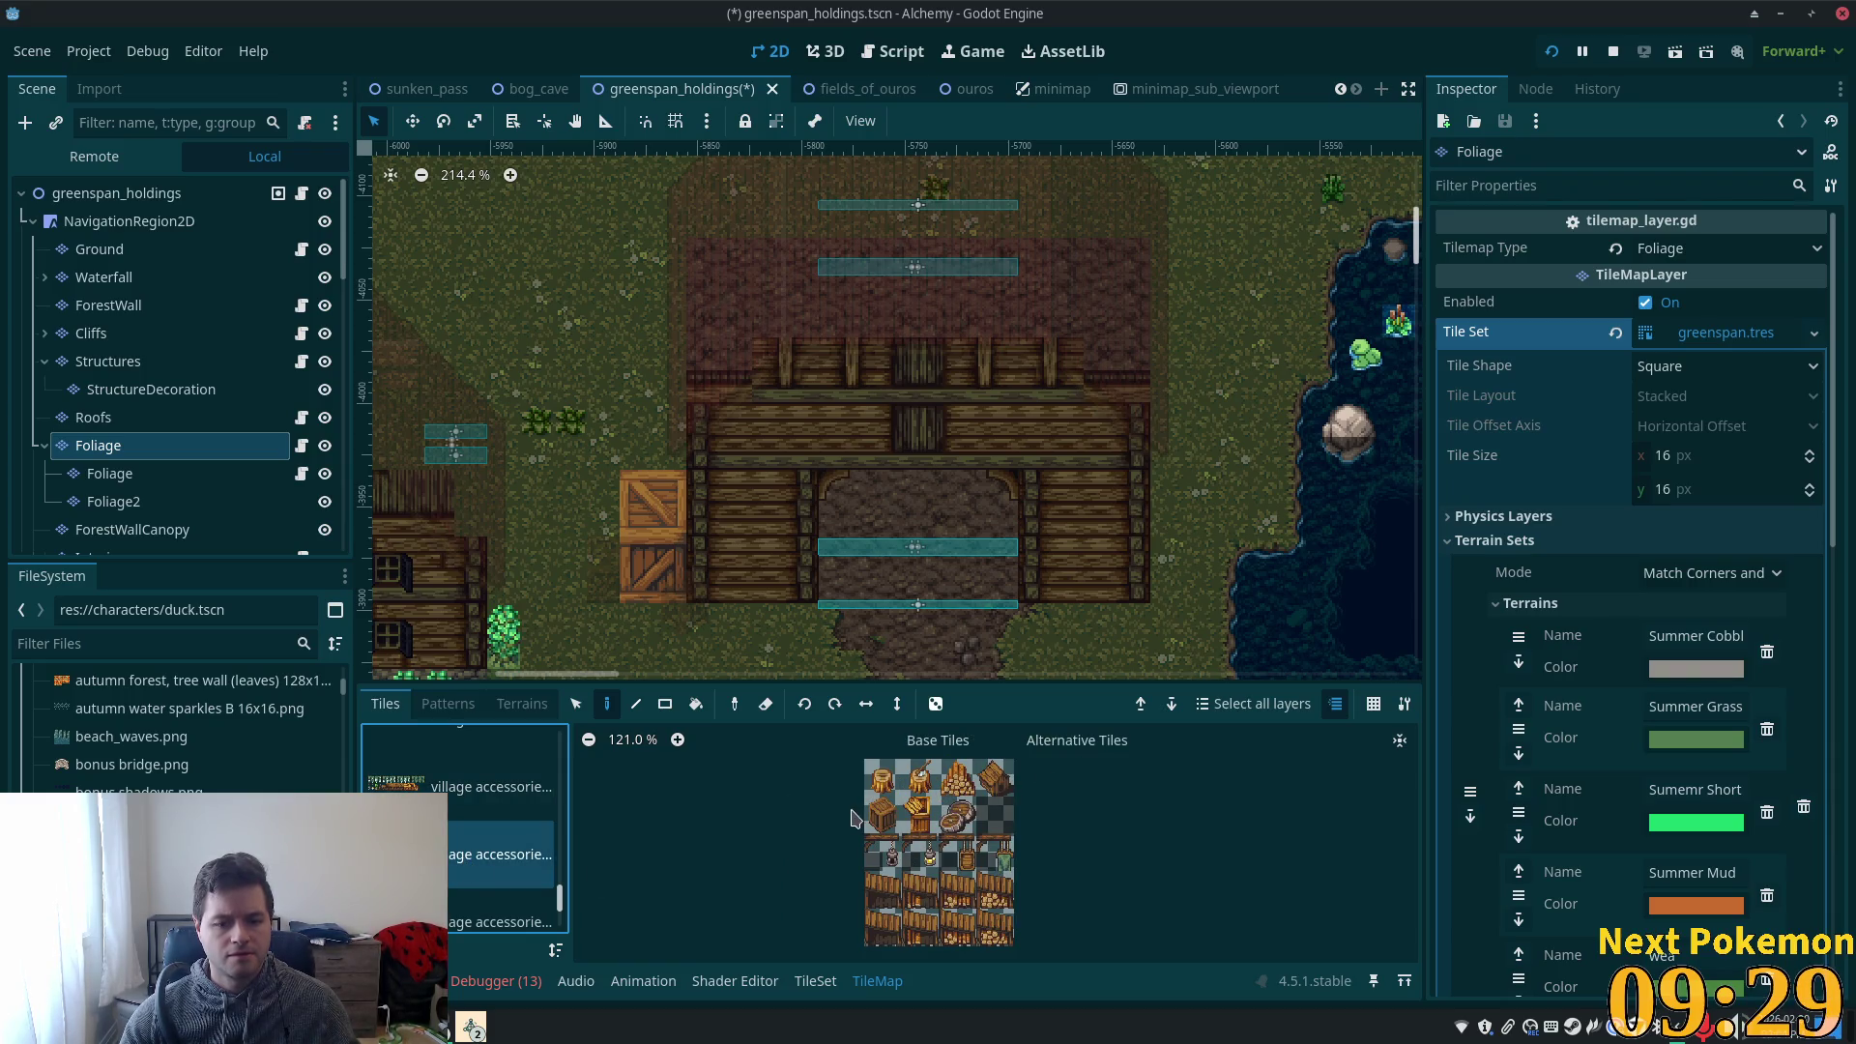
- Paint a 2x2 crate at the barn front, preview from the scene root, and reselect Foliage
scroll(978, 820, up, 3)
scroll(978, 820, up, 3)
drag(897, 770, 928, 820)
click(1141, 590)
click(184, 193)
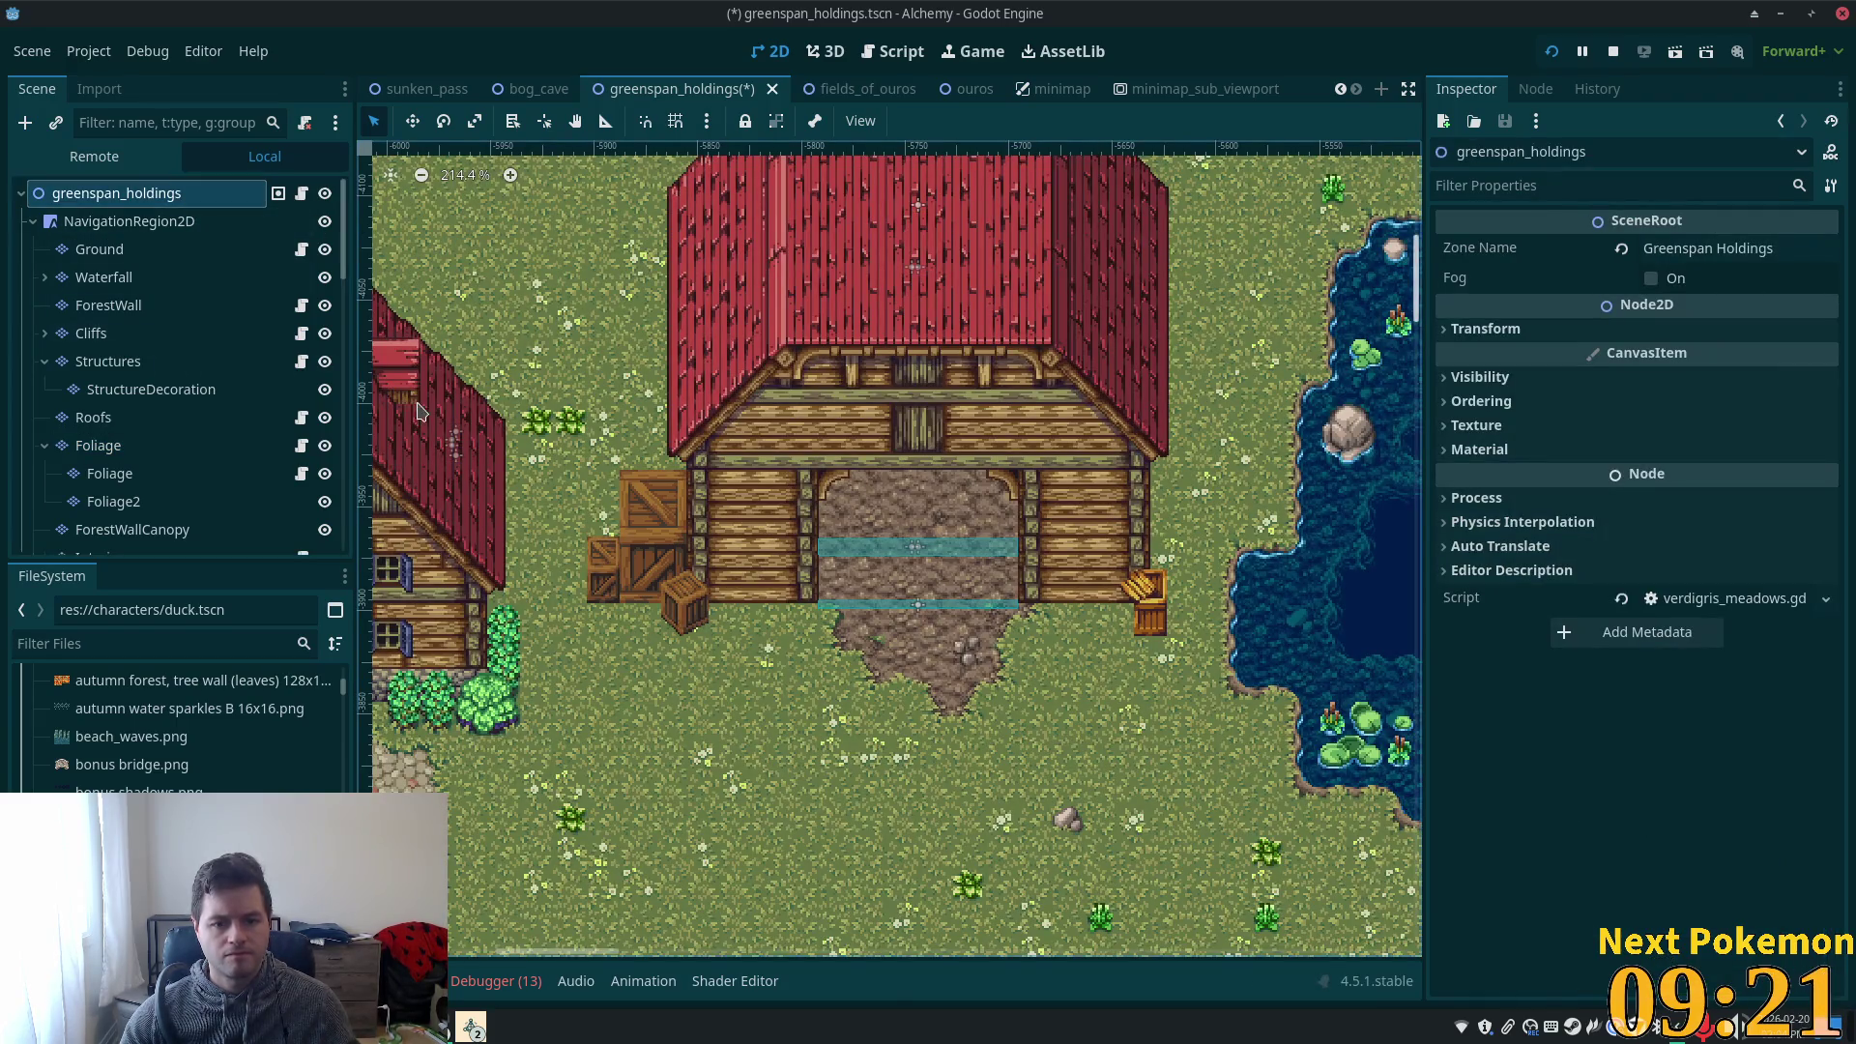
scroll(996, 585, down, 2)
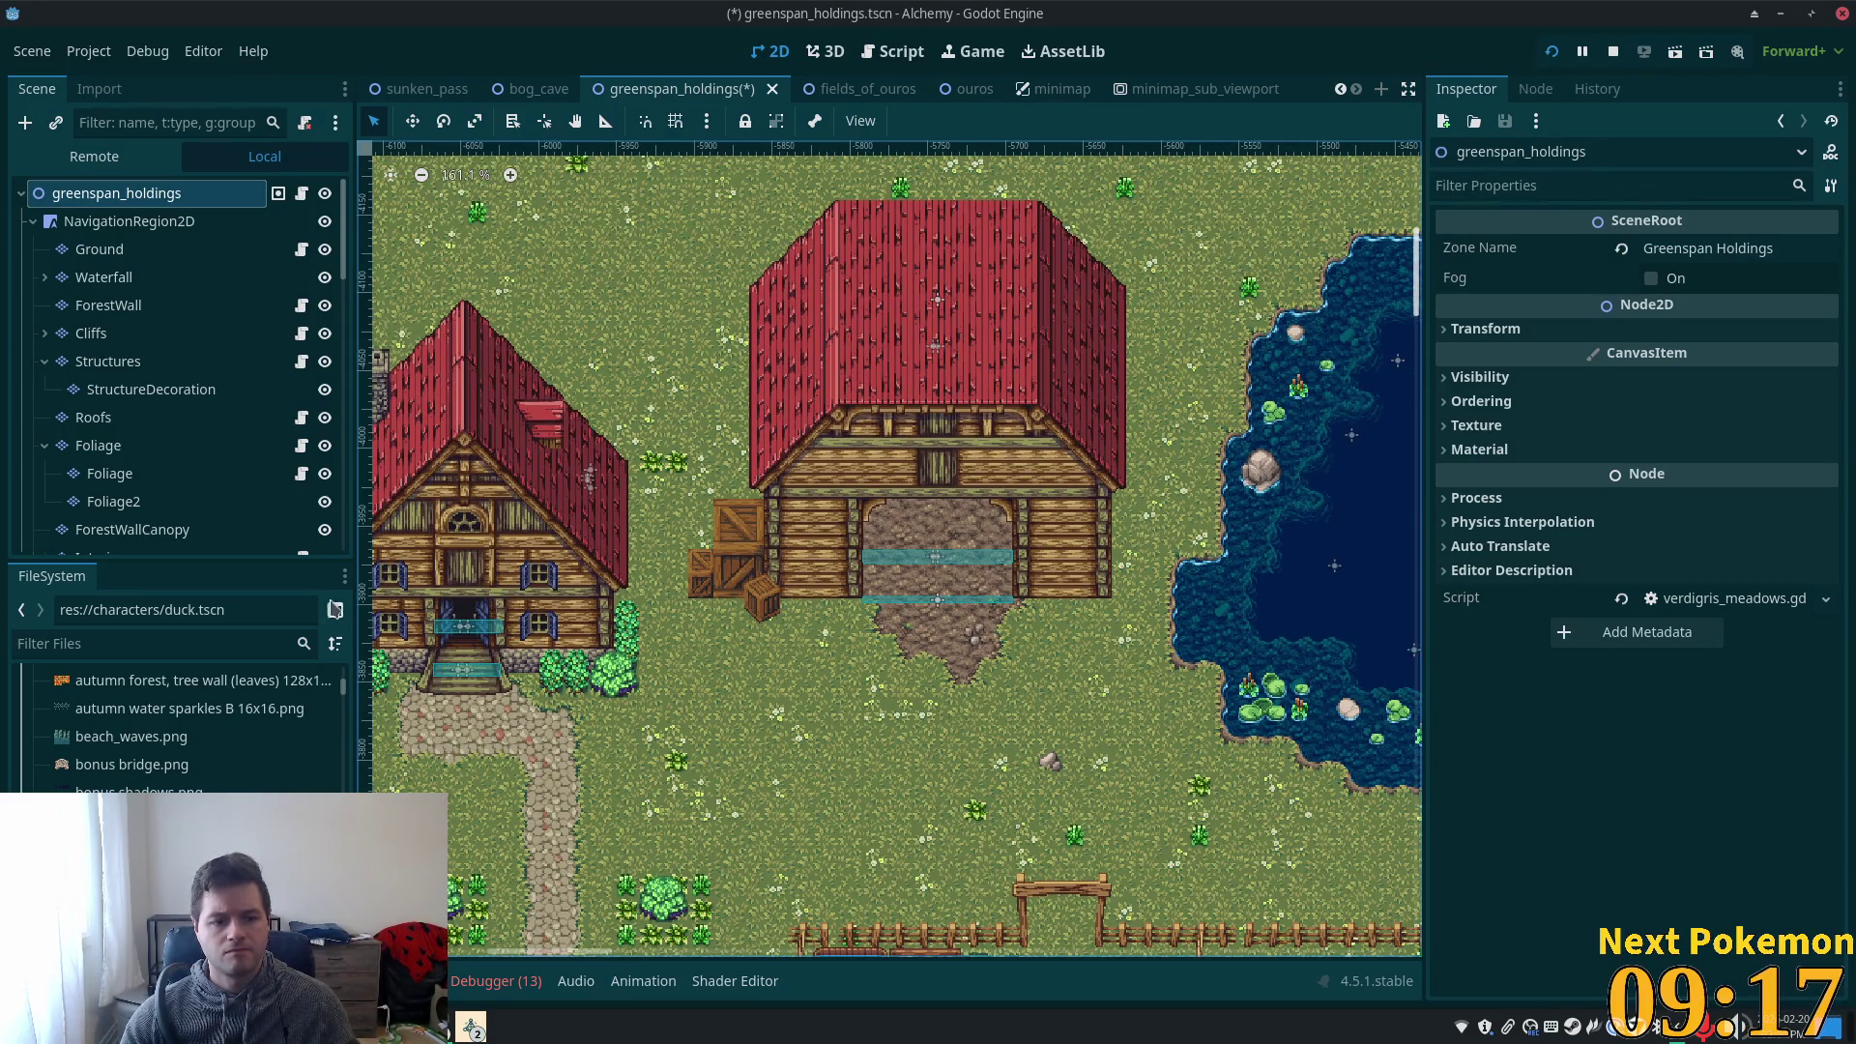
click(183, 453)
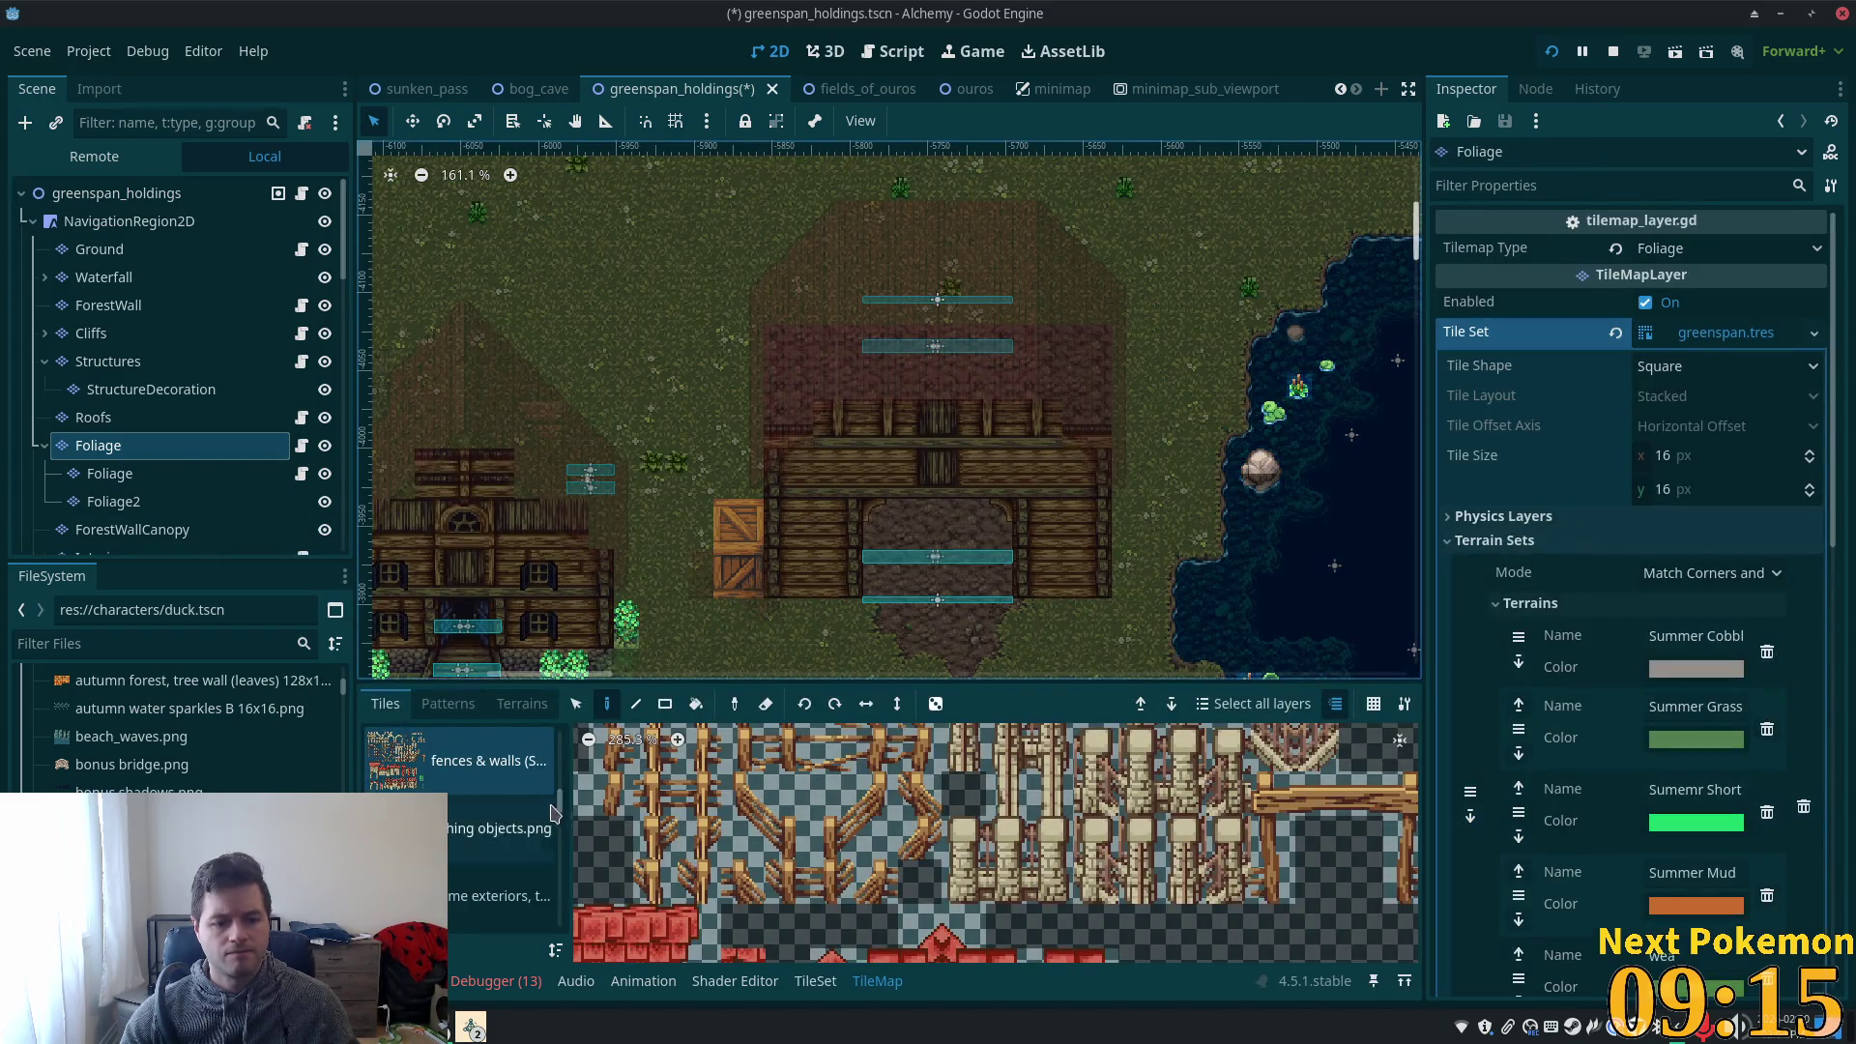
- On the Foliage layer, pick the 2x2 crate from the village accessories crates-and-barrels sheet
drag(558, 801, 562, 898)
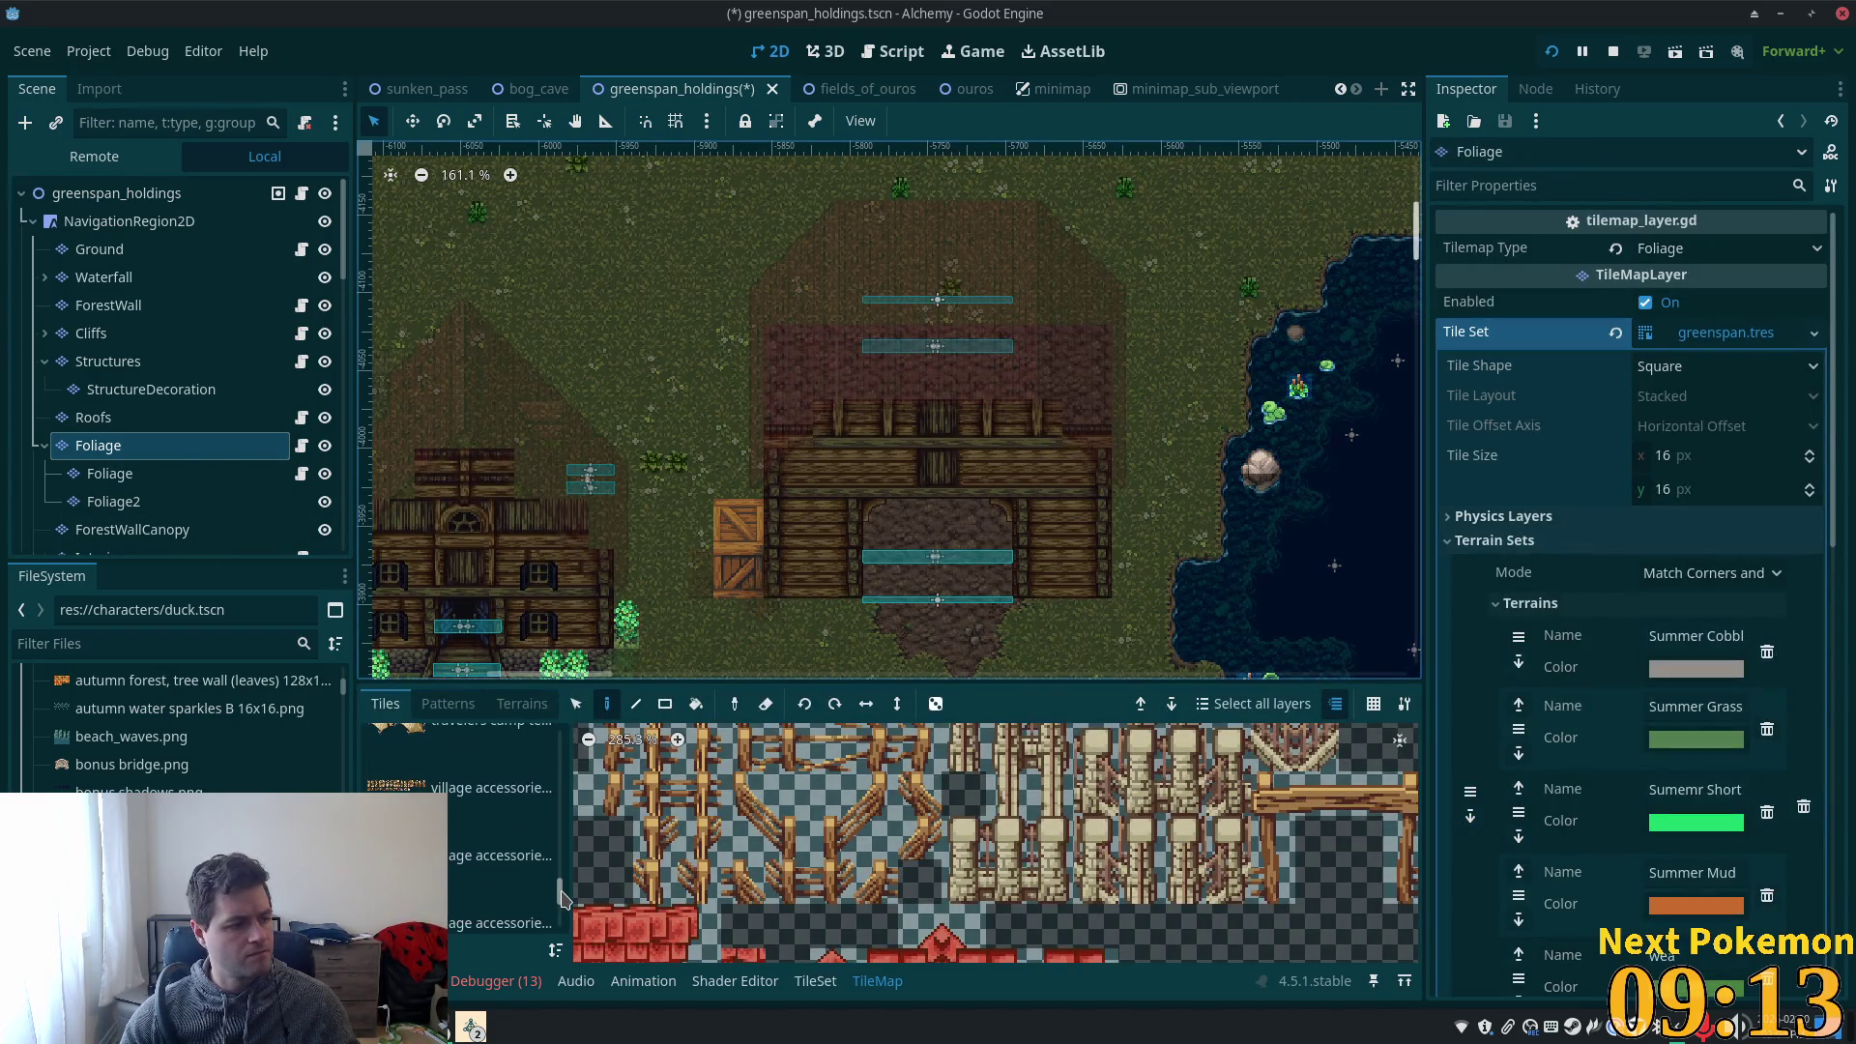
scroll(562, 899, down, 2)
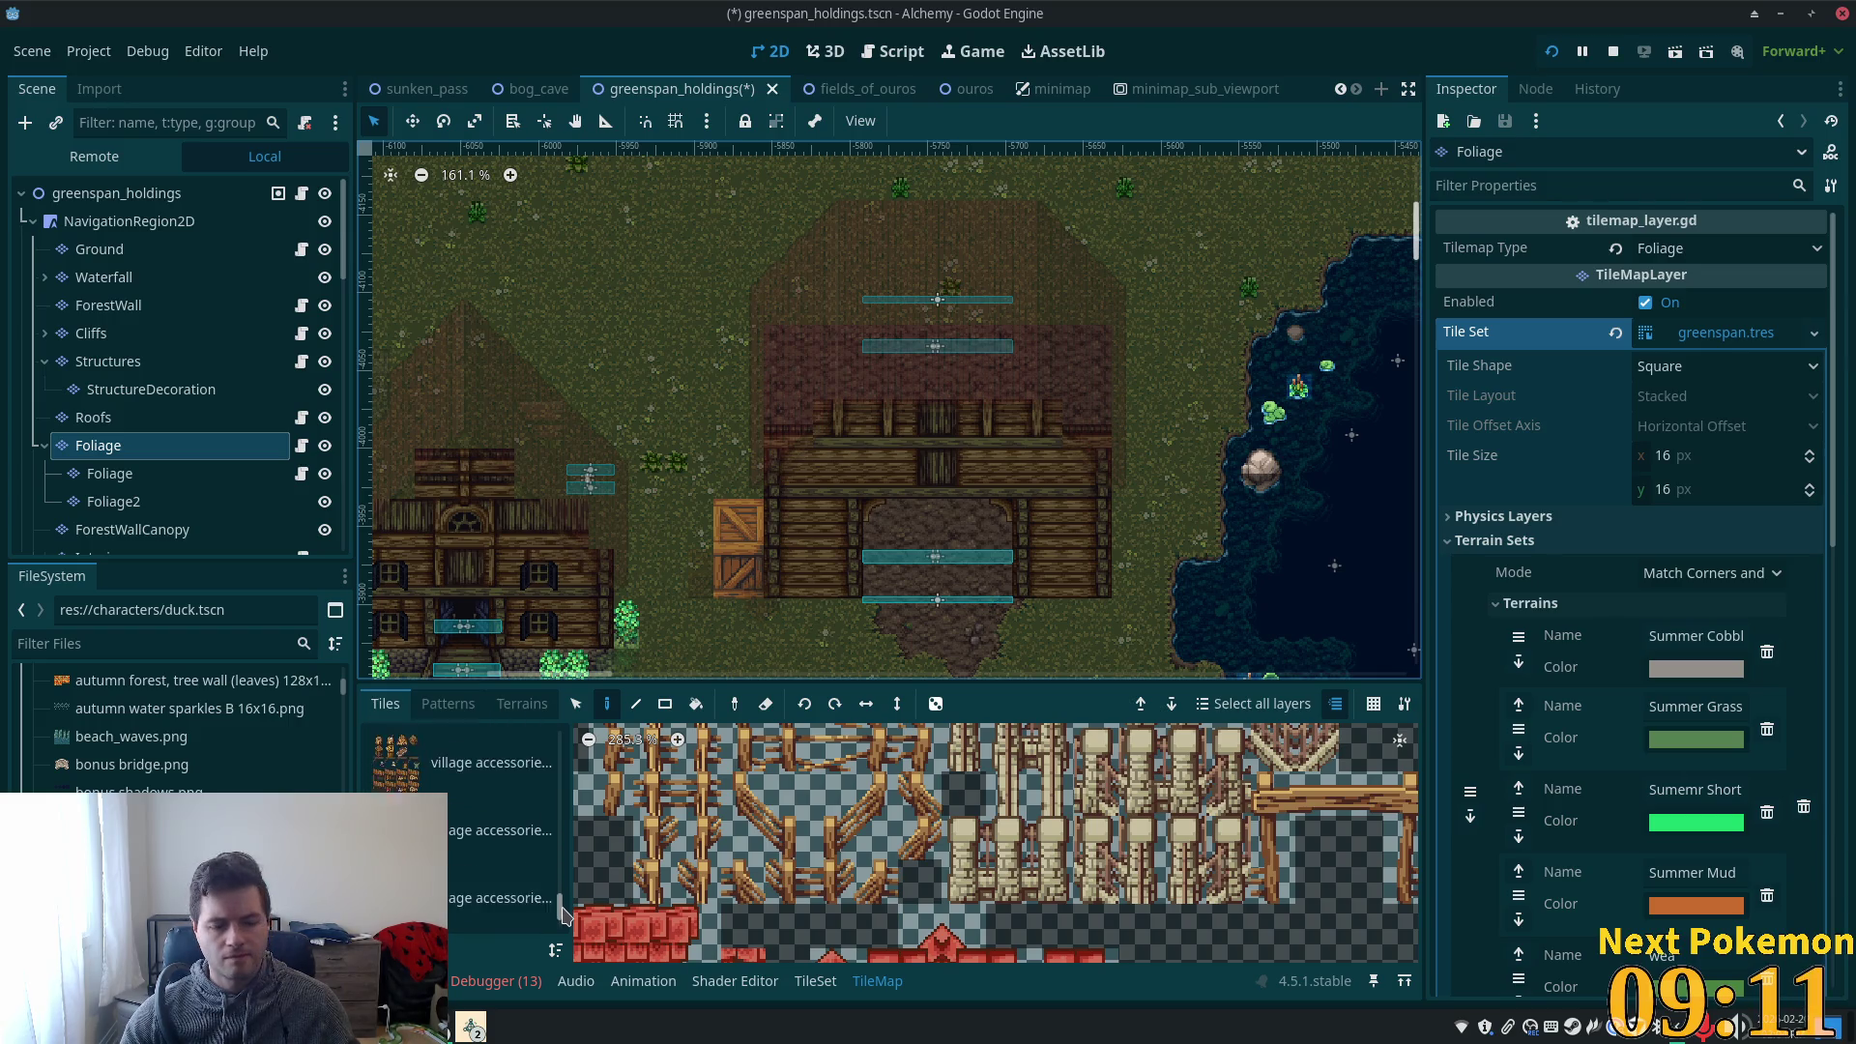
click(435, 763)
scroll(435, 763, up, 1)
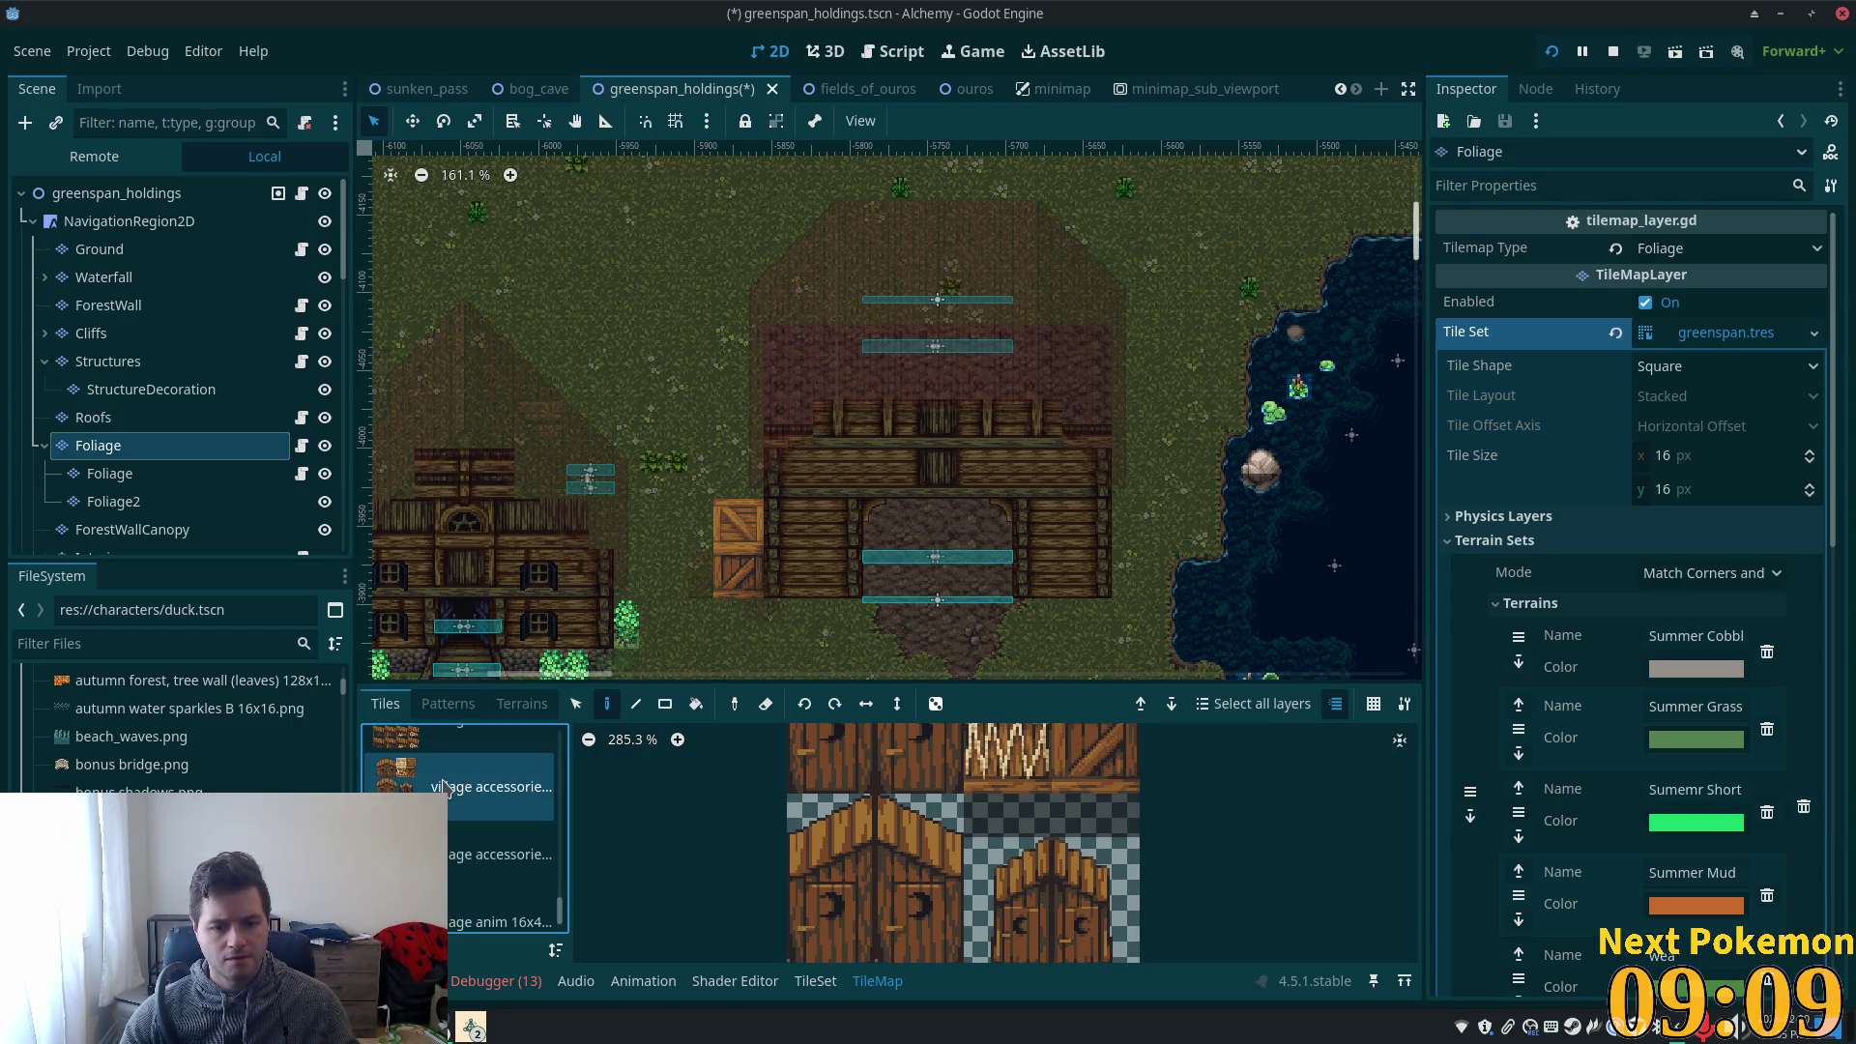
click(435, 770)
scroll(1003, 824, down, 2)
mouse_move(841, 788)
mouse_down()
mouse_move(875, 822)
mouse_move(940, 820)
mouse_up()
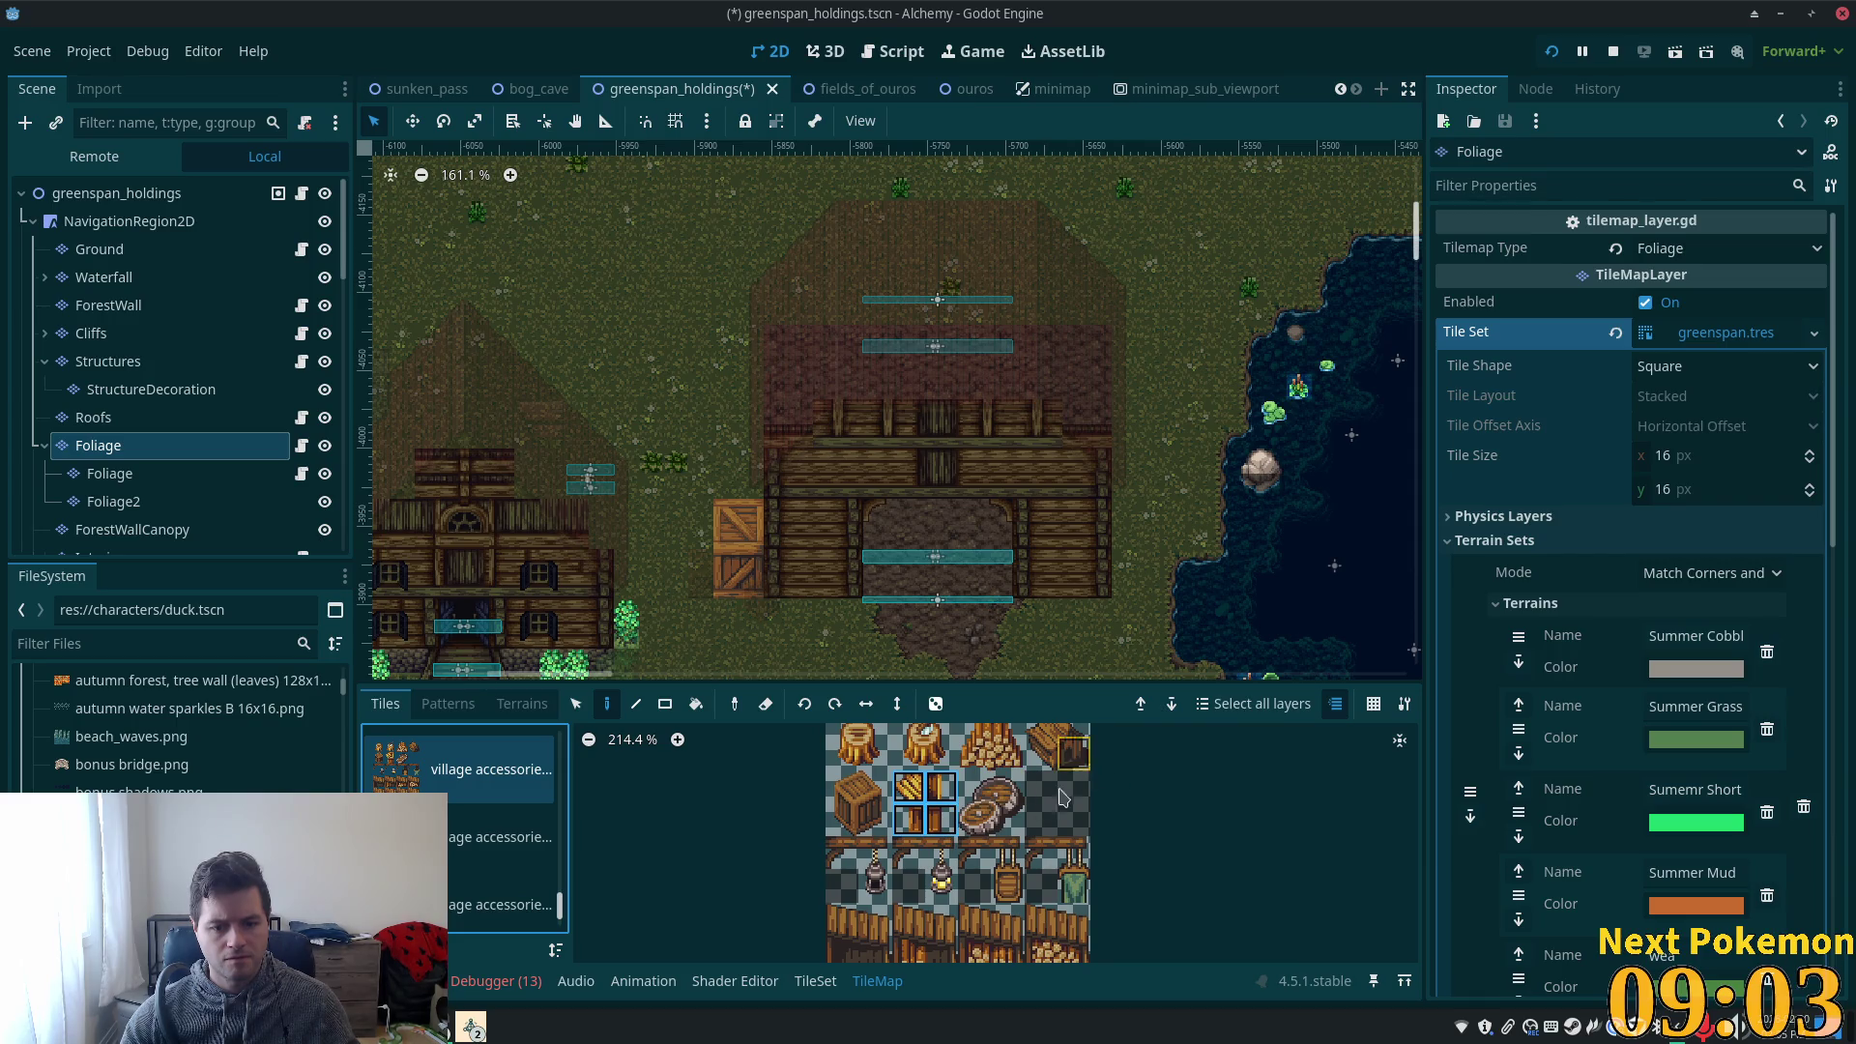
scroll(991, 812, down, 2)
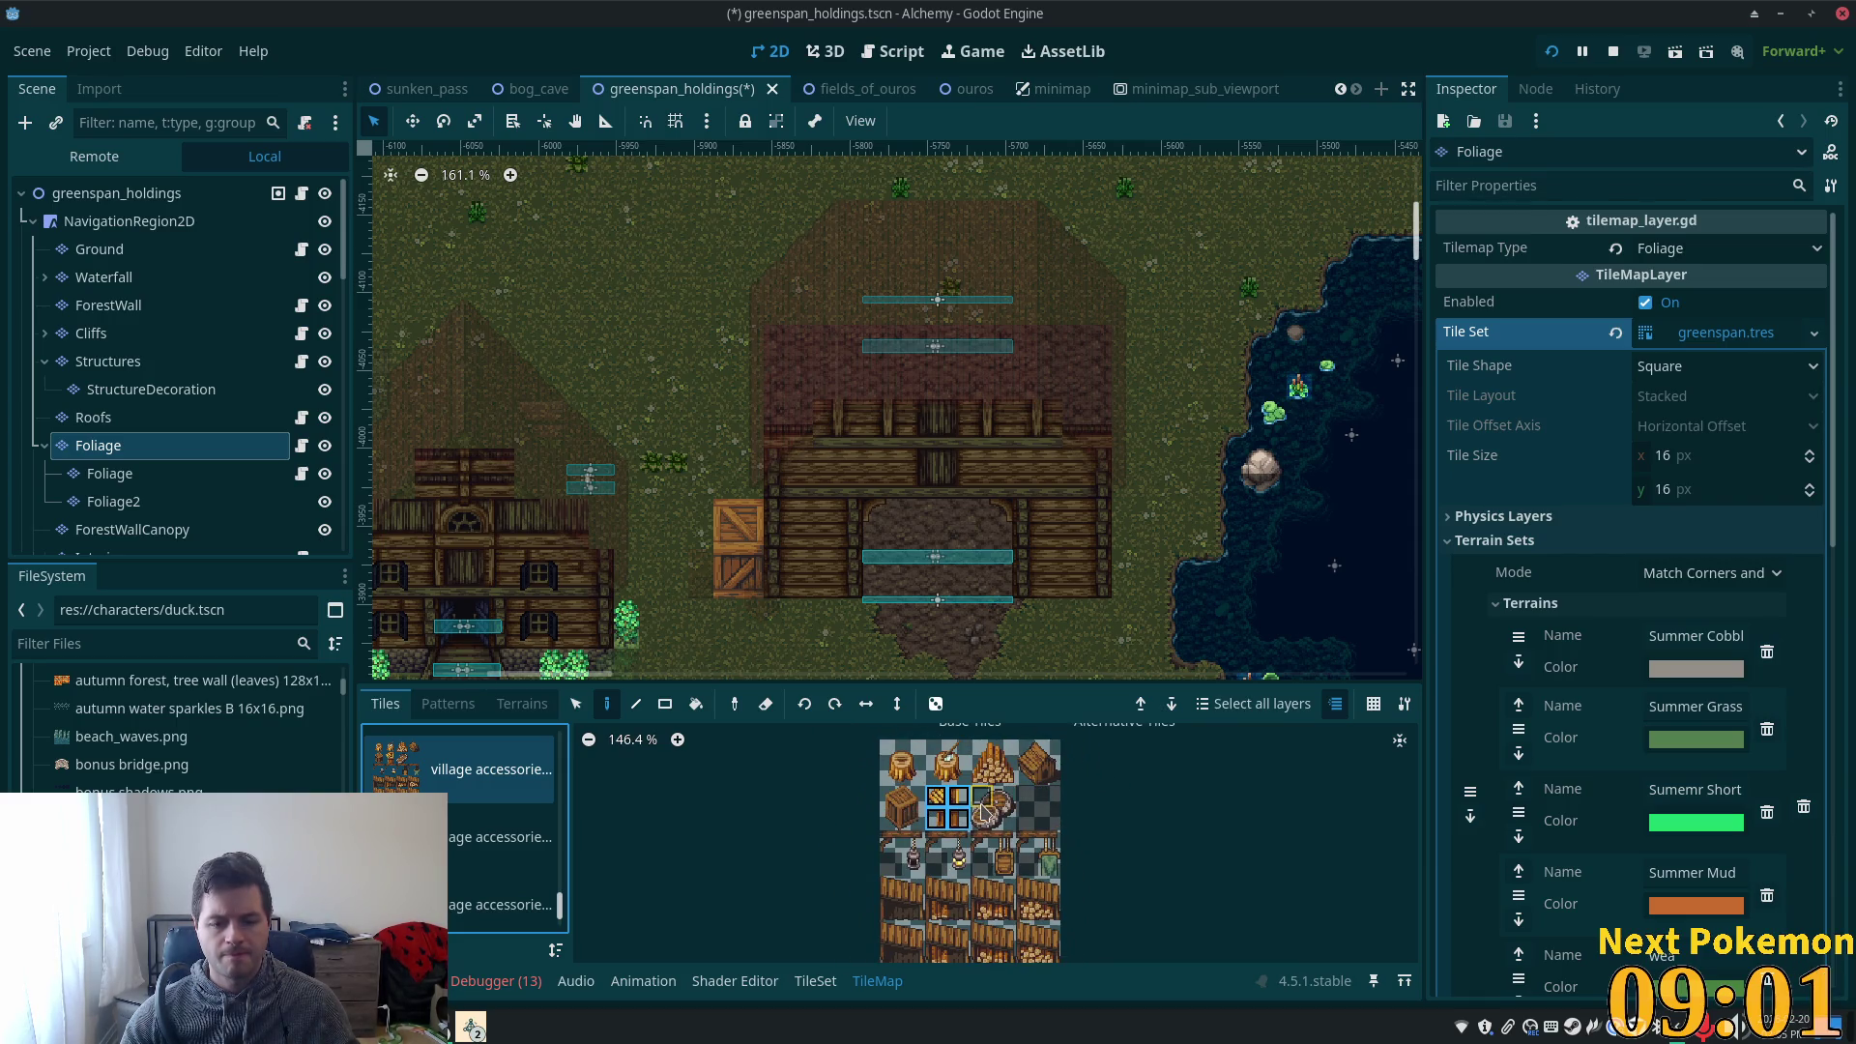
scroll(1189, 822, down, 1)
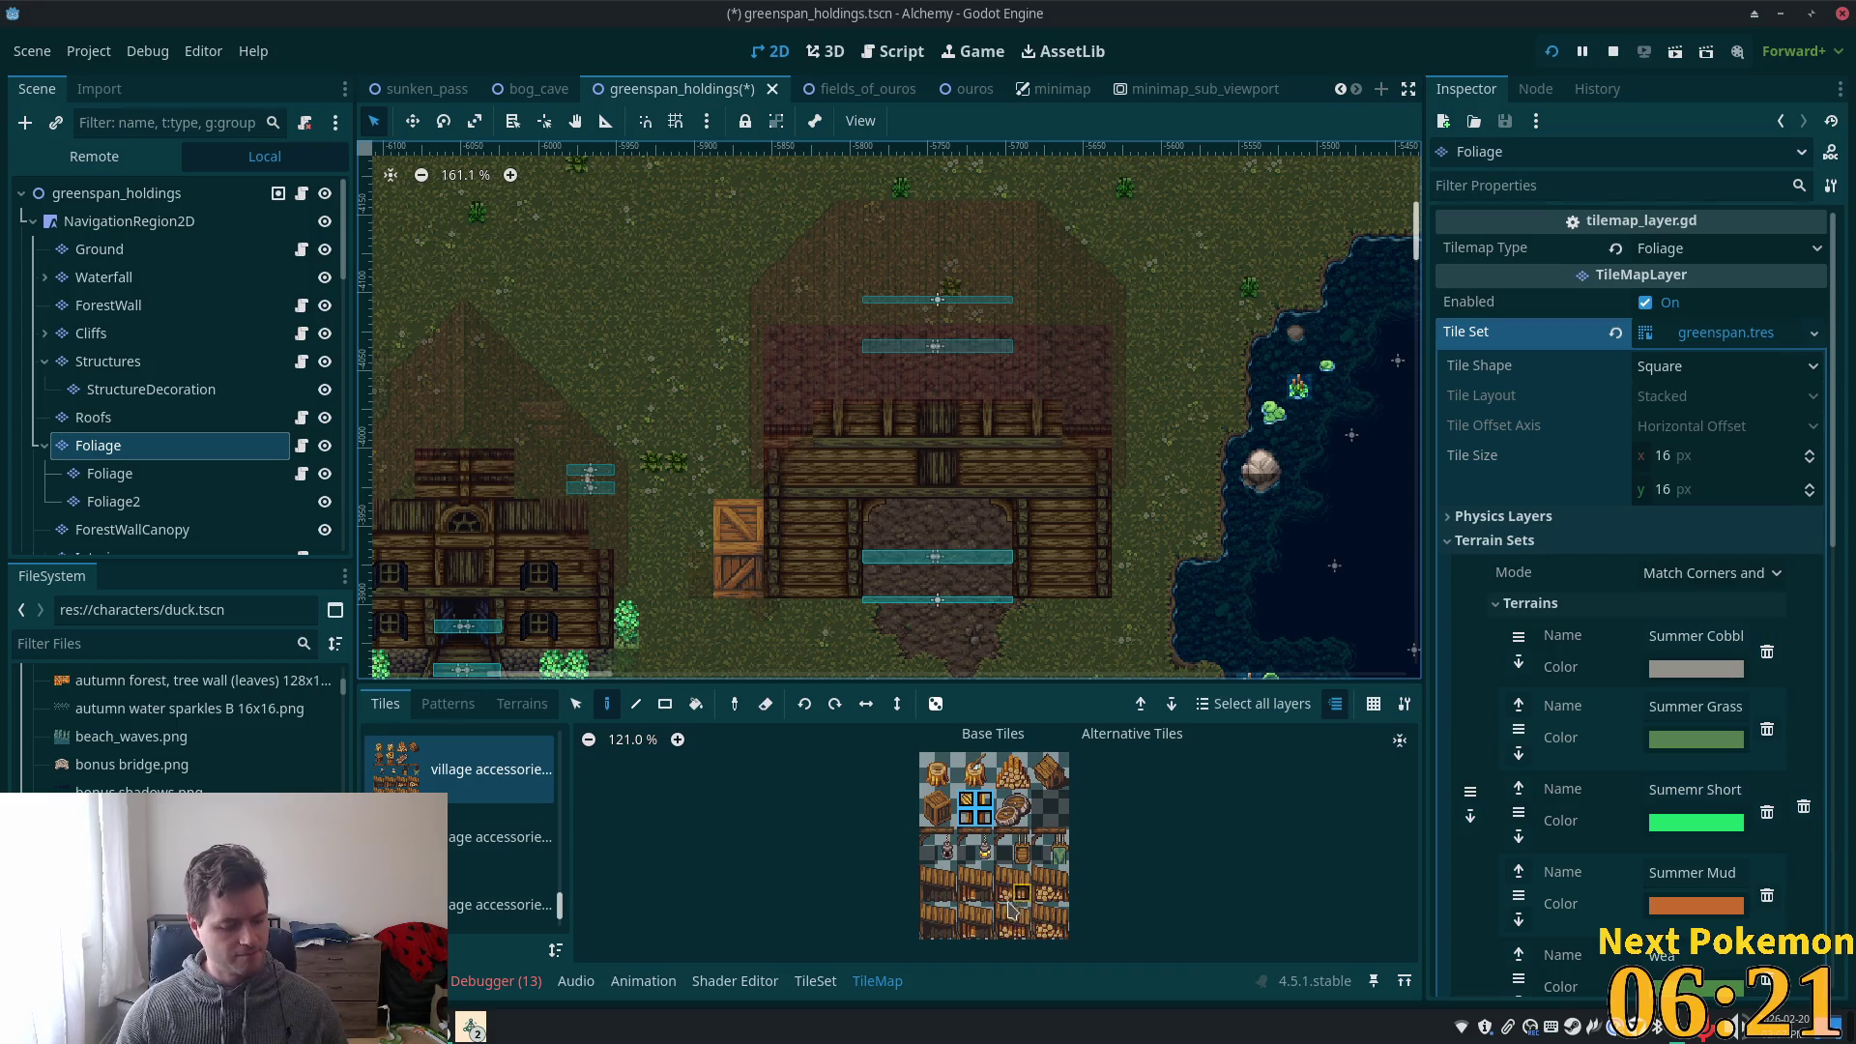
scroll(1129, 885, up, 2)
- Paint a 2x2 wooden crate block at the barn's right front corner
scroll(1173, 839, up, 1)
drag(1047, 749, 1021, 778)
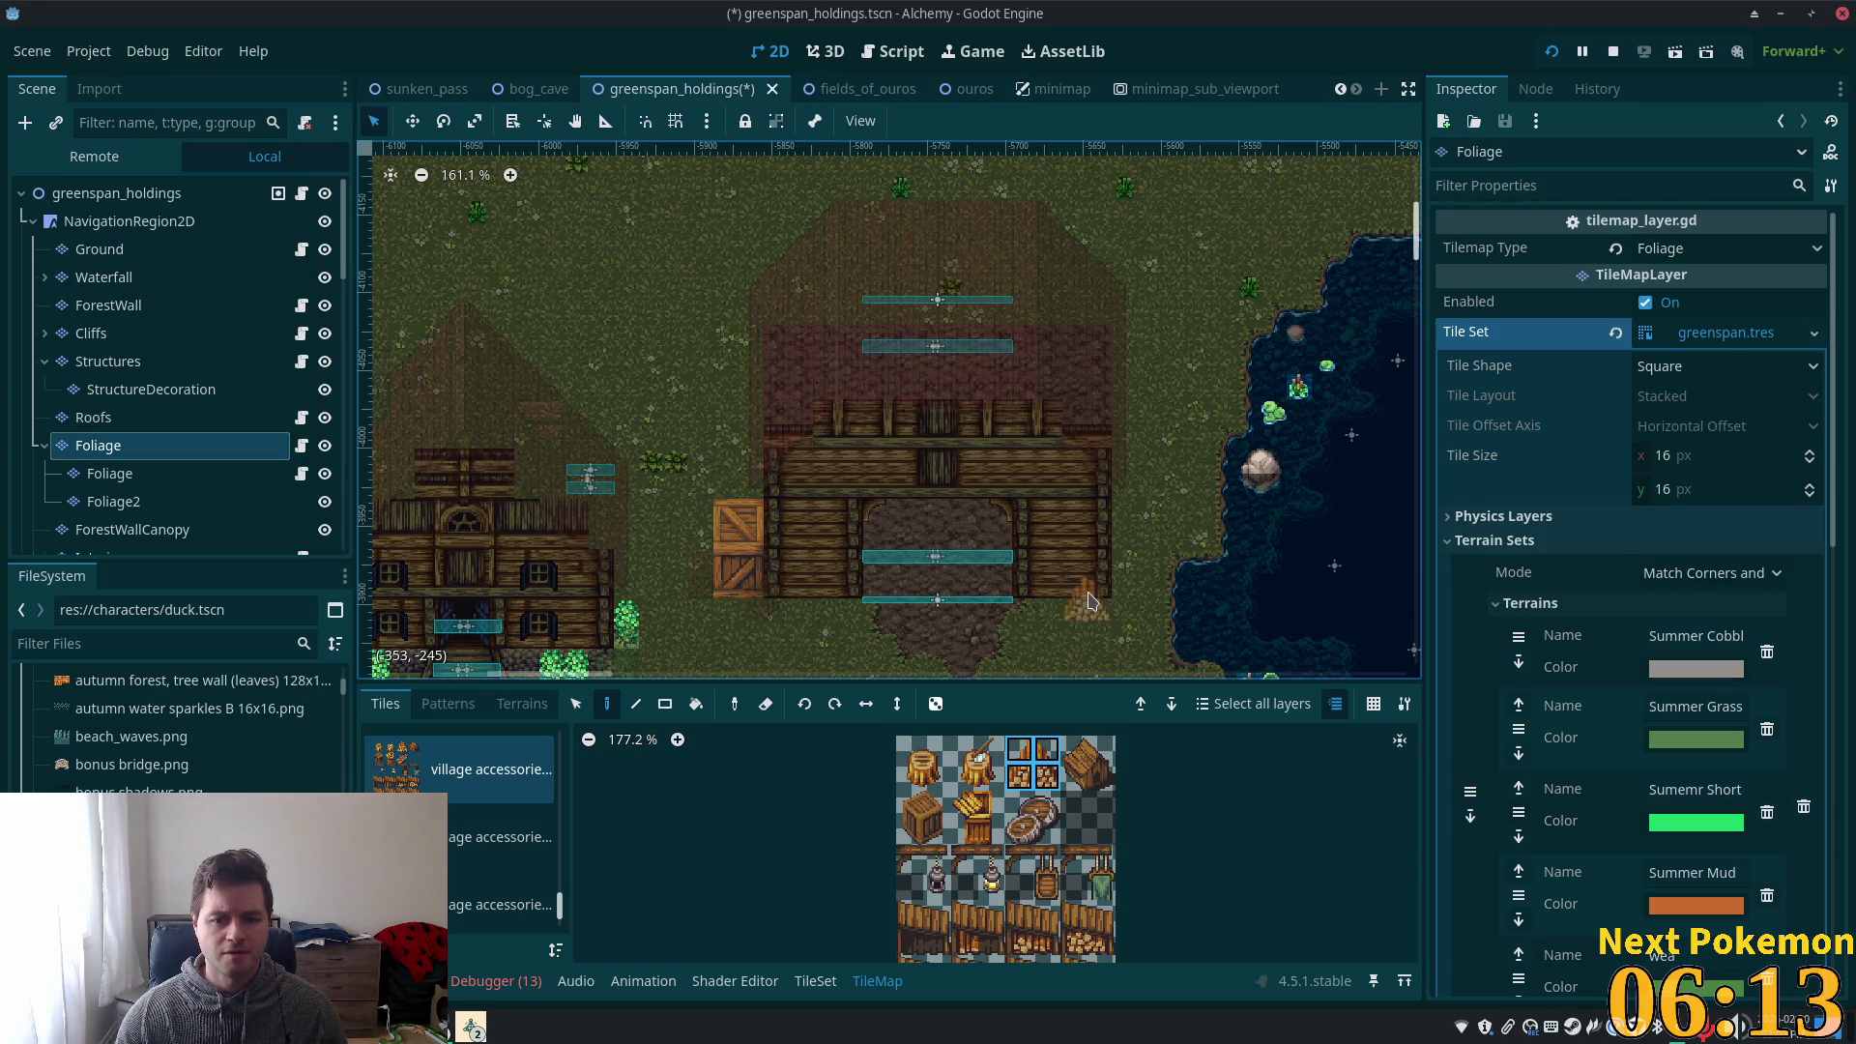
scroll(1160, 780, down, 2)
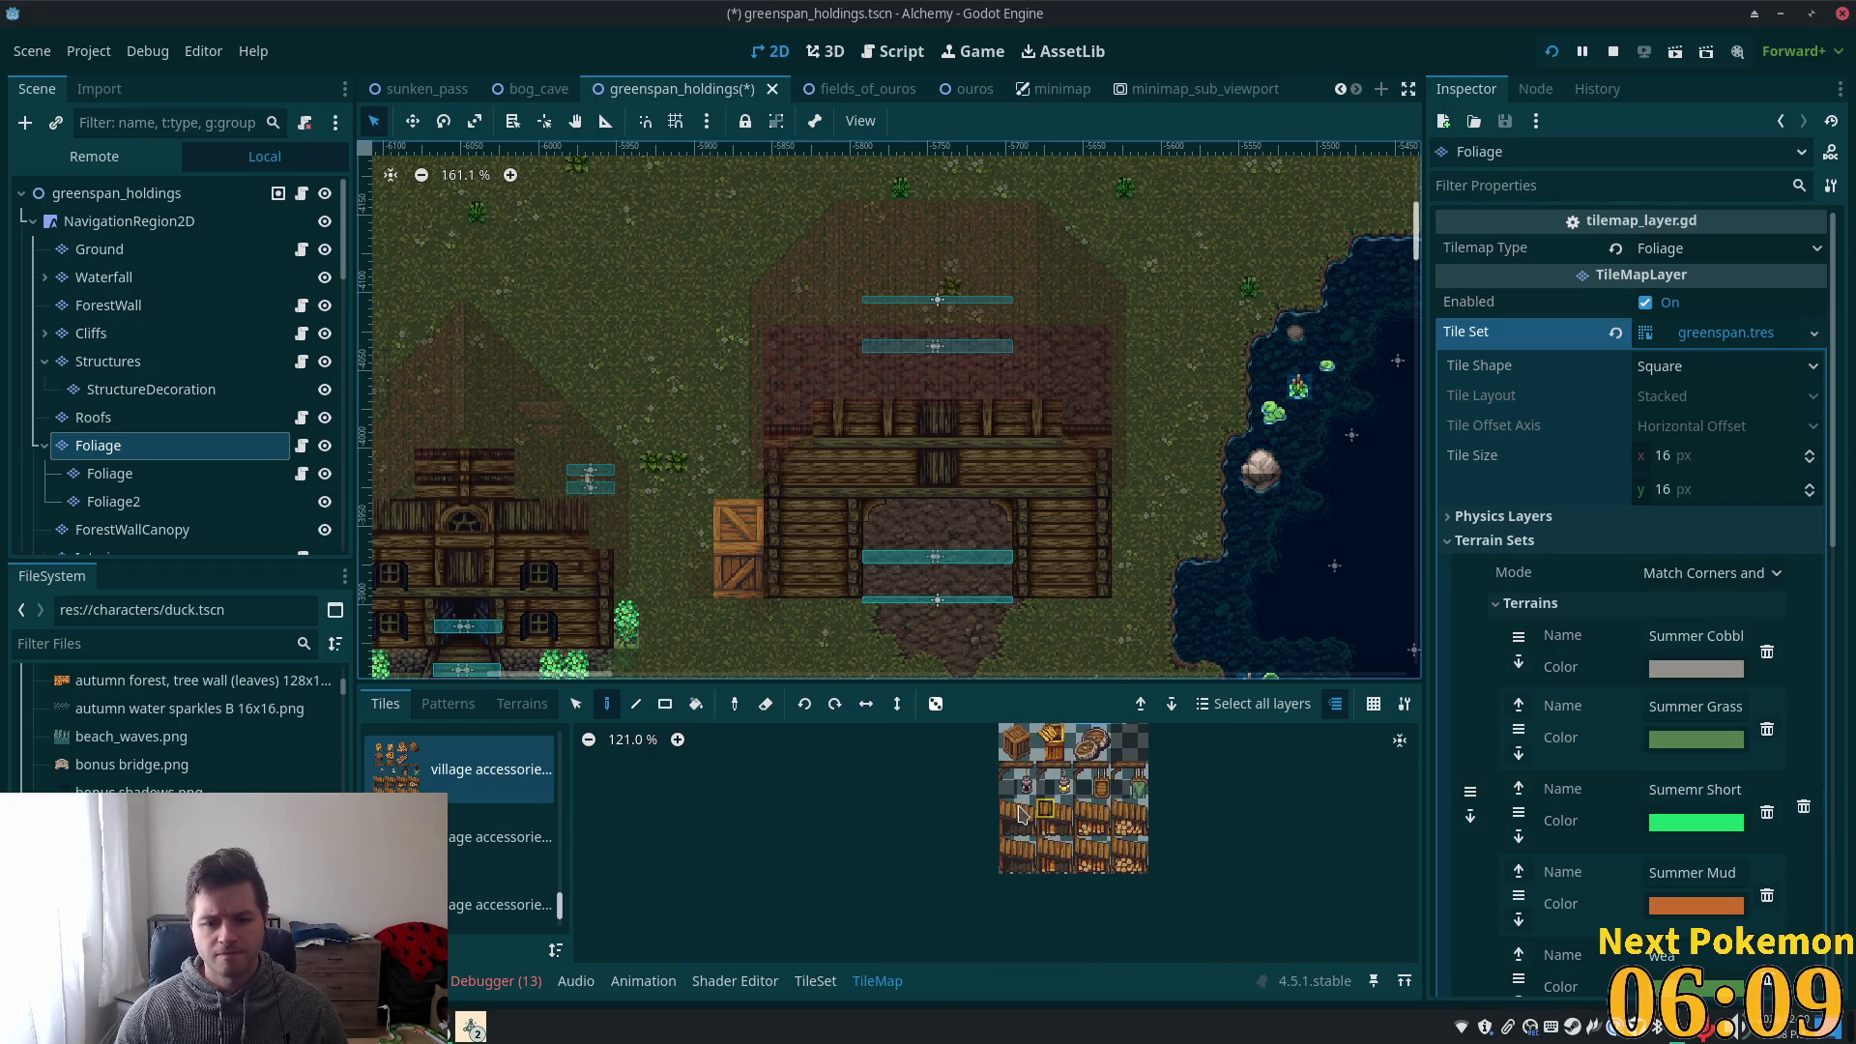
drag(1010, 811, 1025, 826)
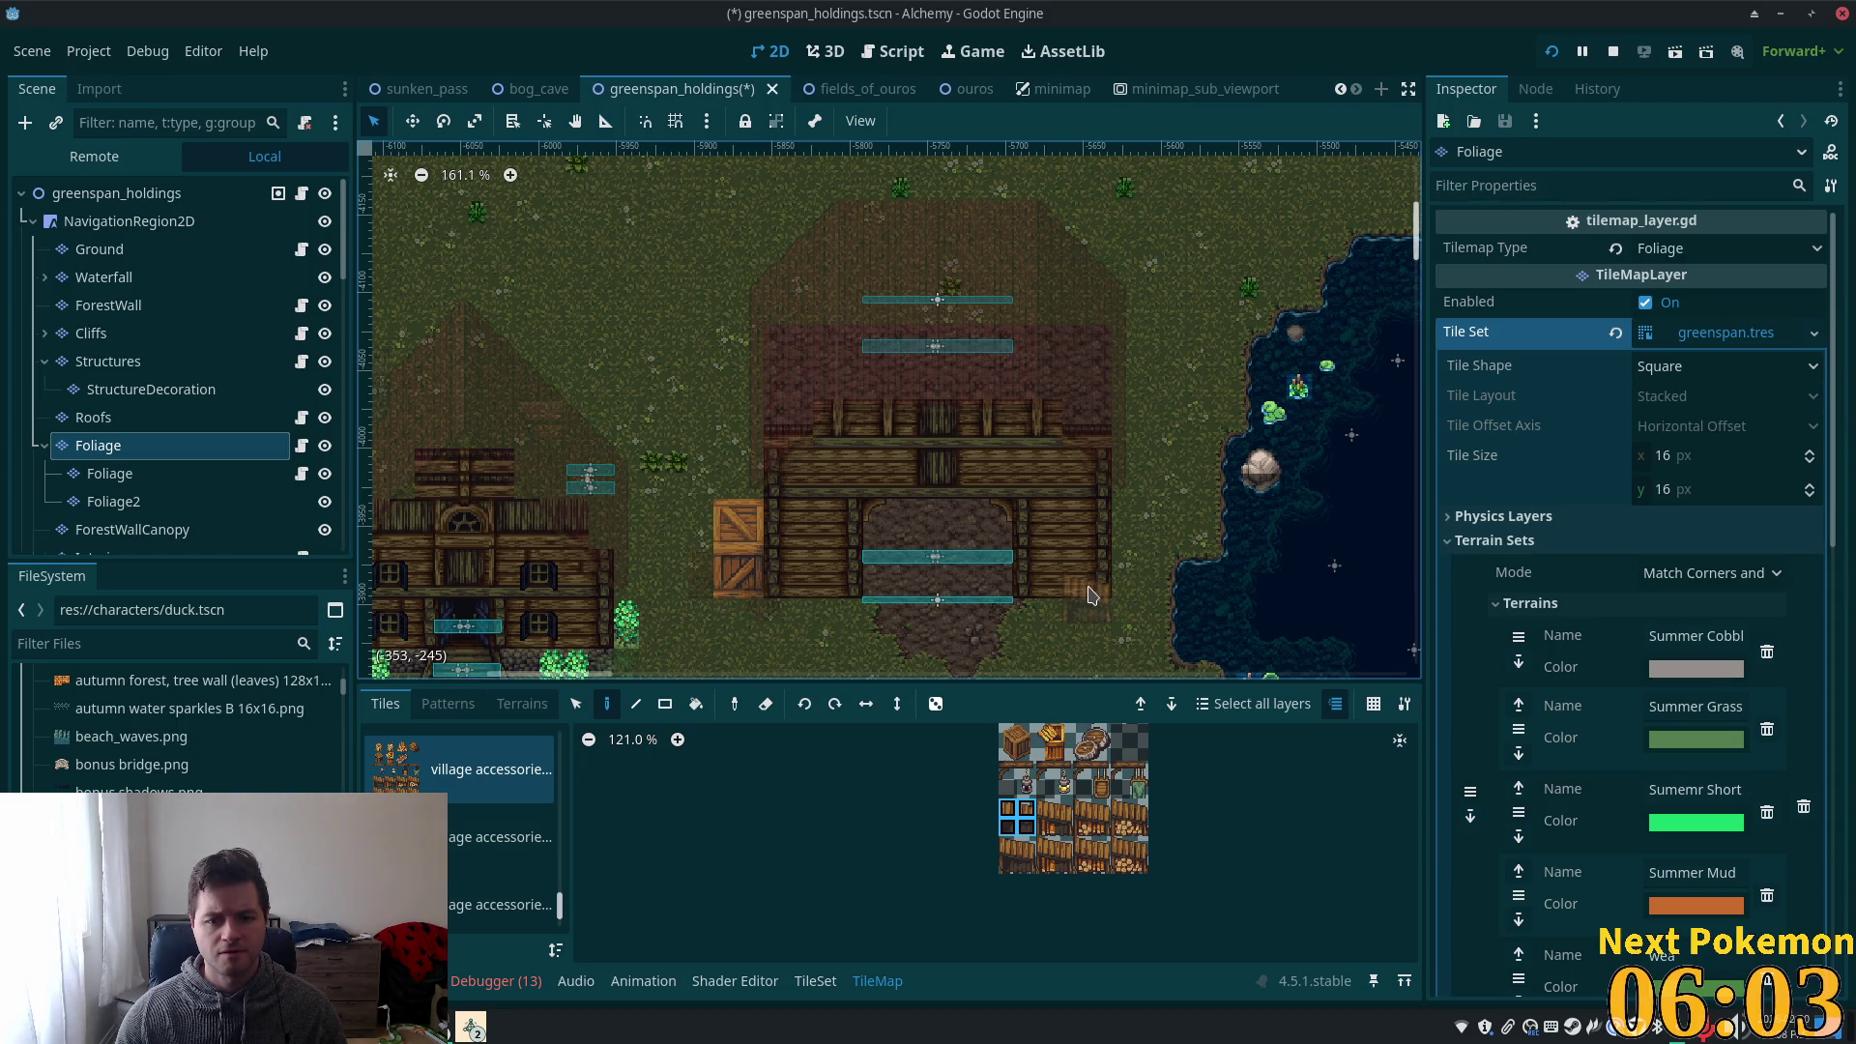
click(1089, 594)
- Preview the barn front from the scene root, then reselect the Foliage layer
click(116, 193)
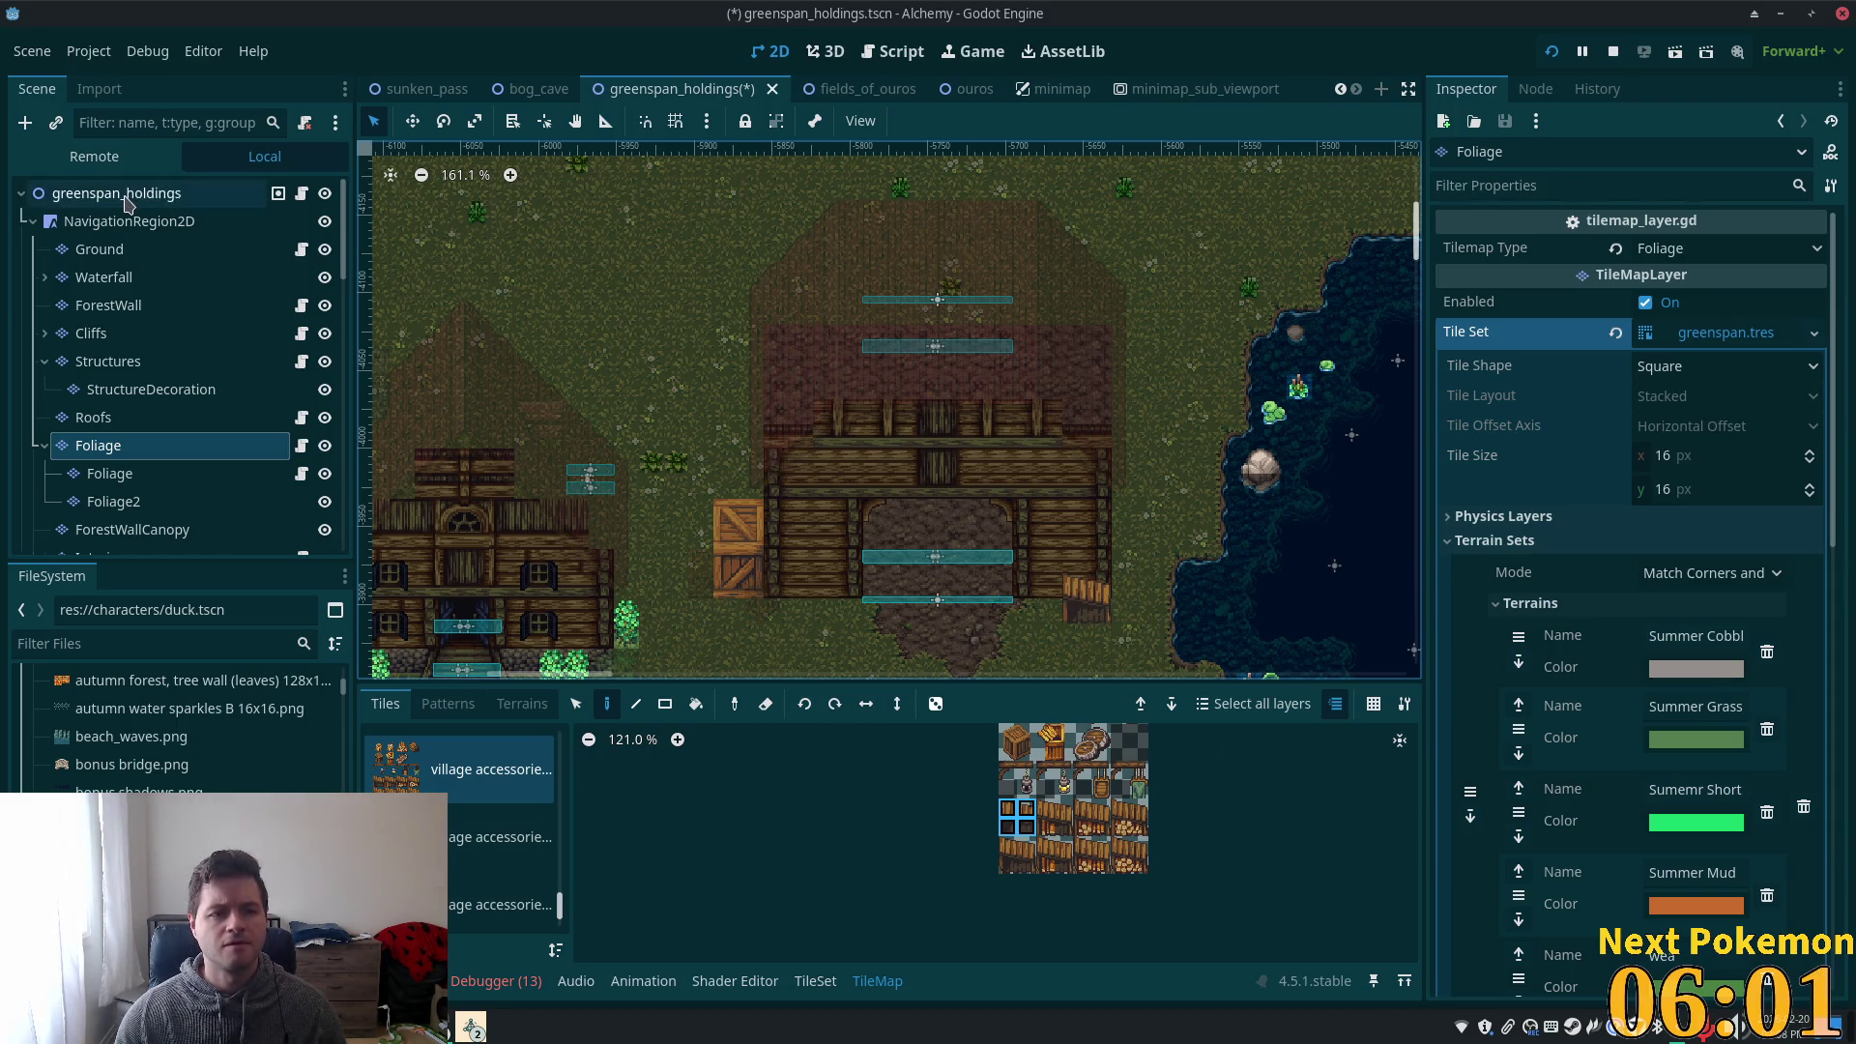
scroll(899, 638, up, 3)
scroll(900, 638, up, 1)
scroll(897, 636, up, 3)
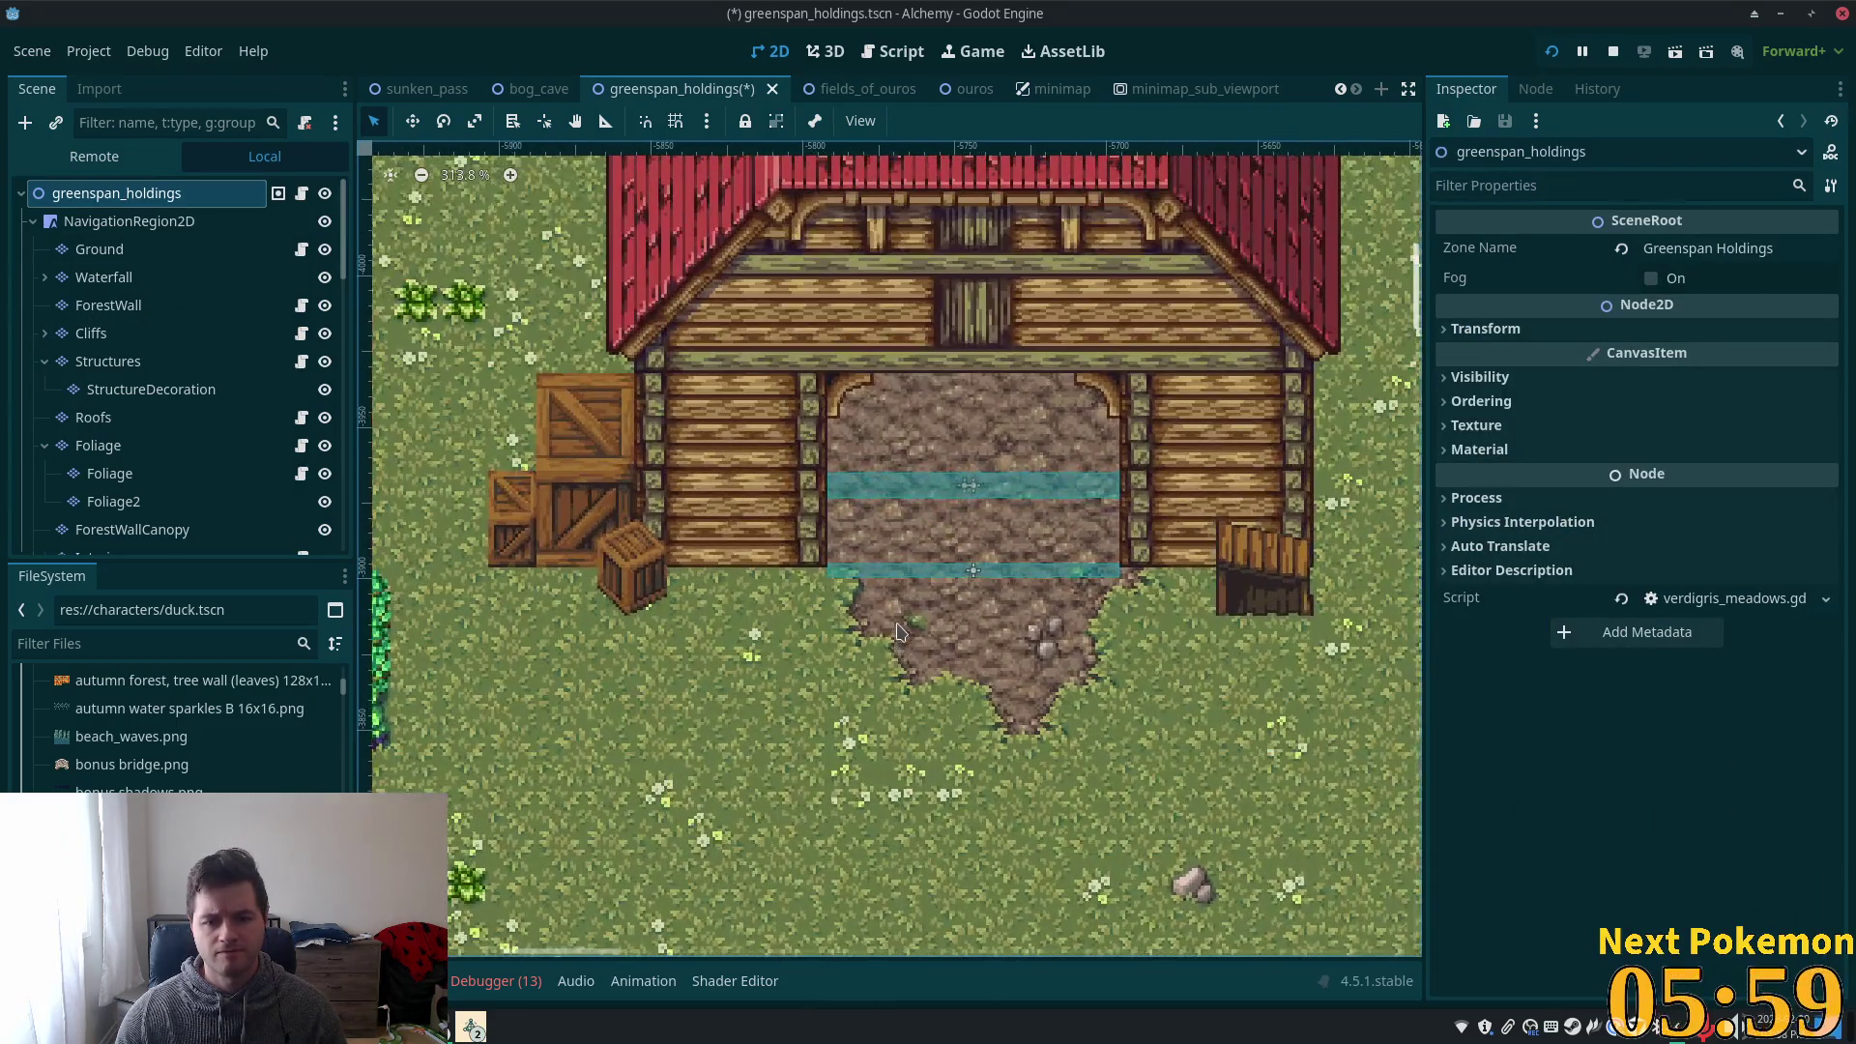
click(118, 456)
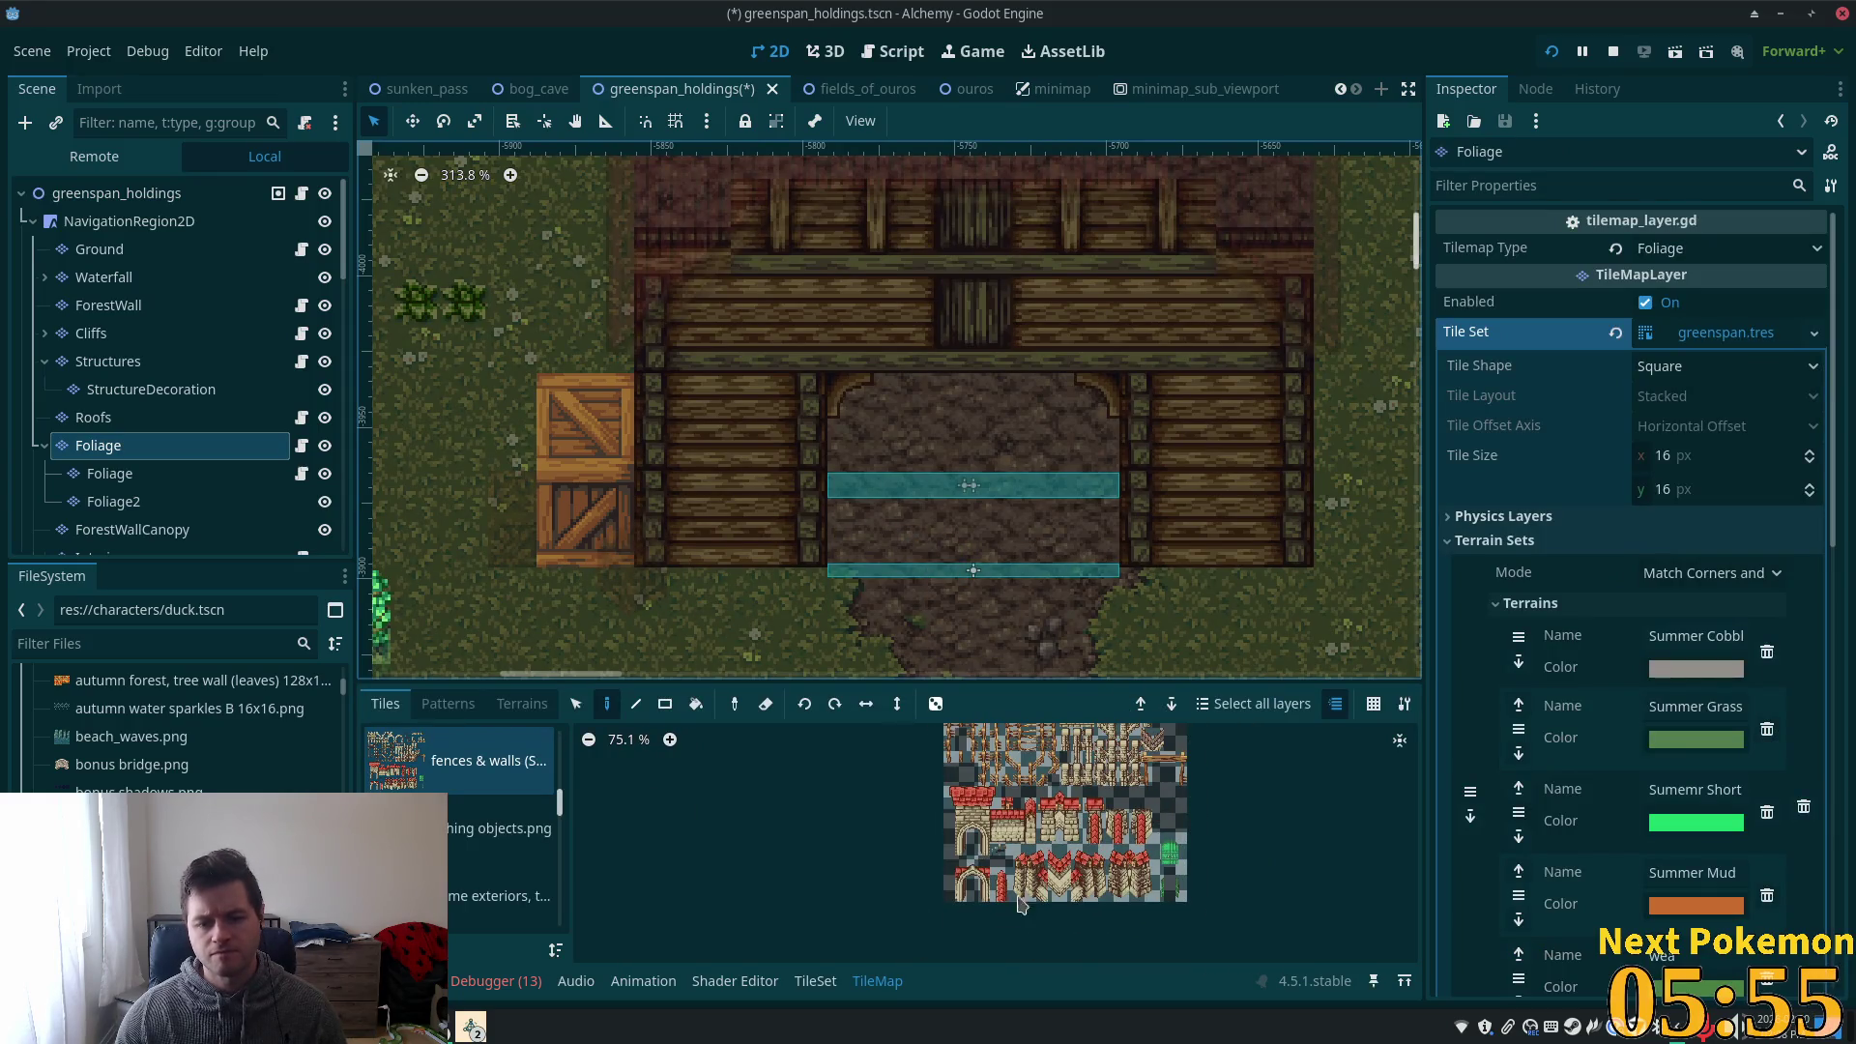
scroll(522, 841, down, 1)
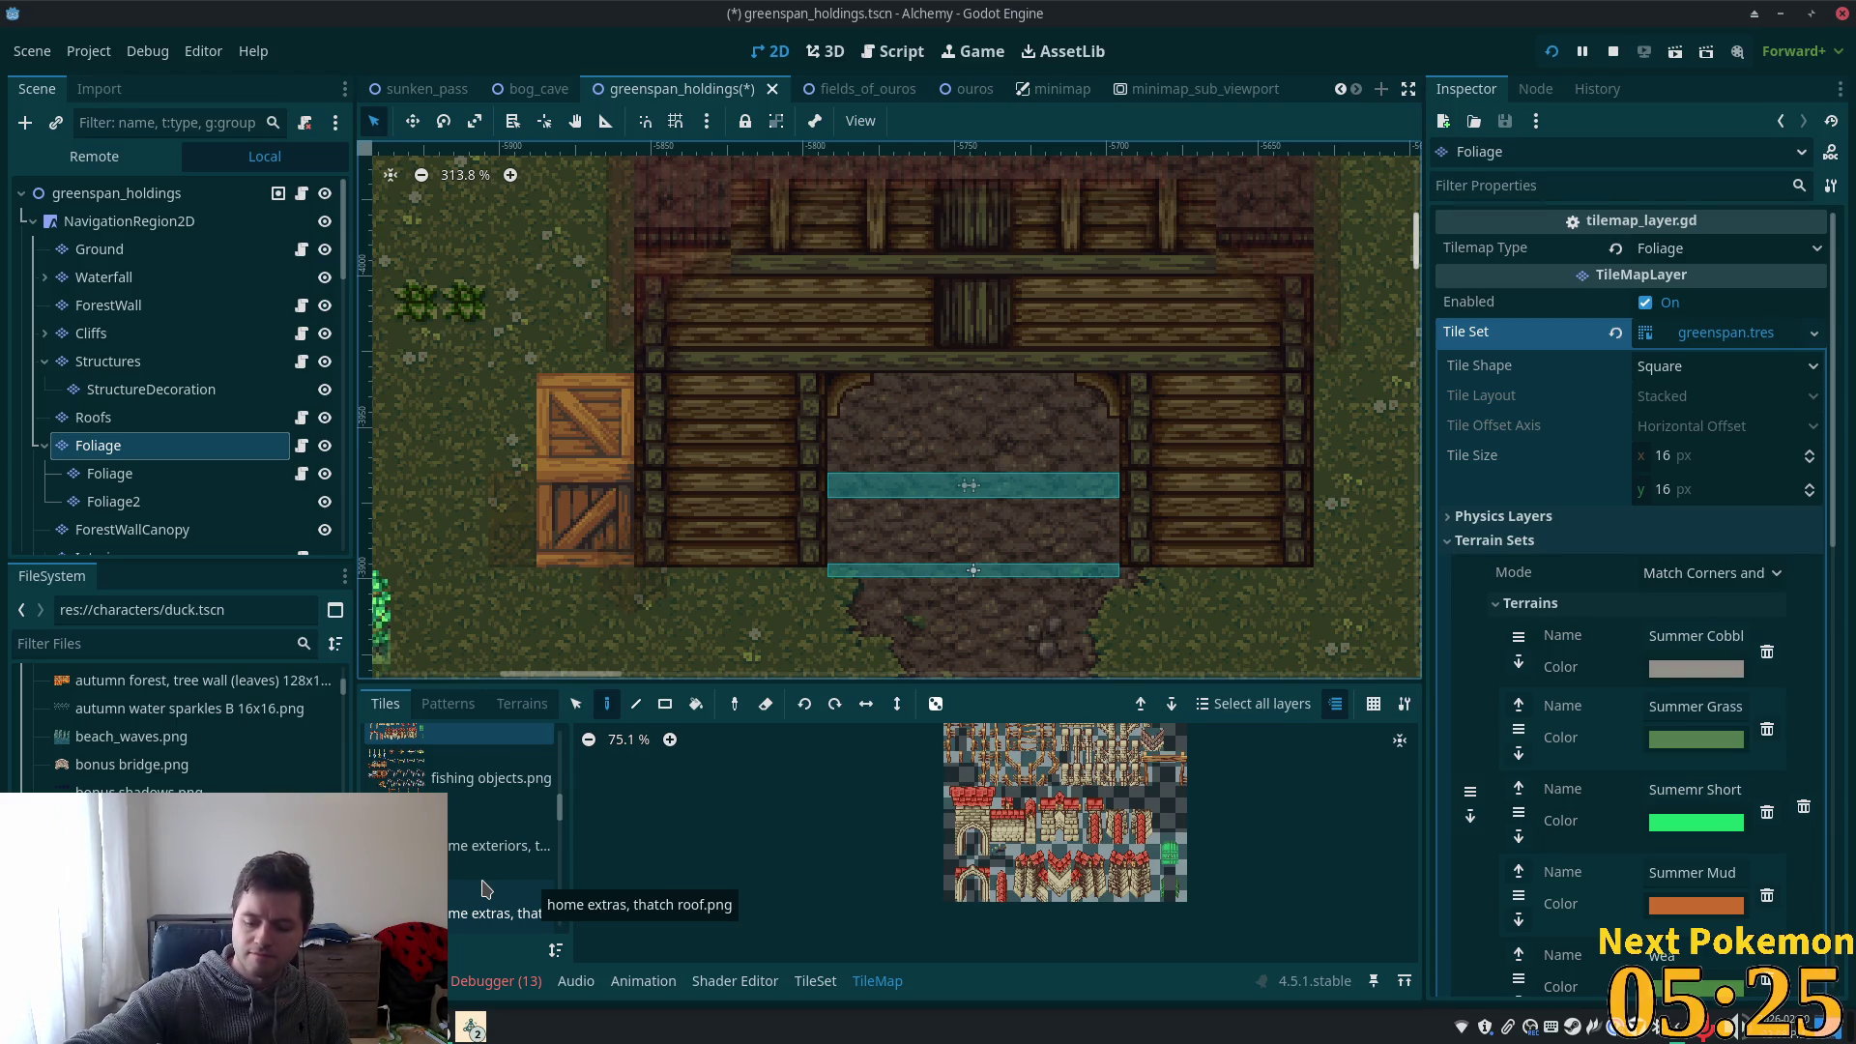
key(XF86AudioRaiseVolume)
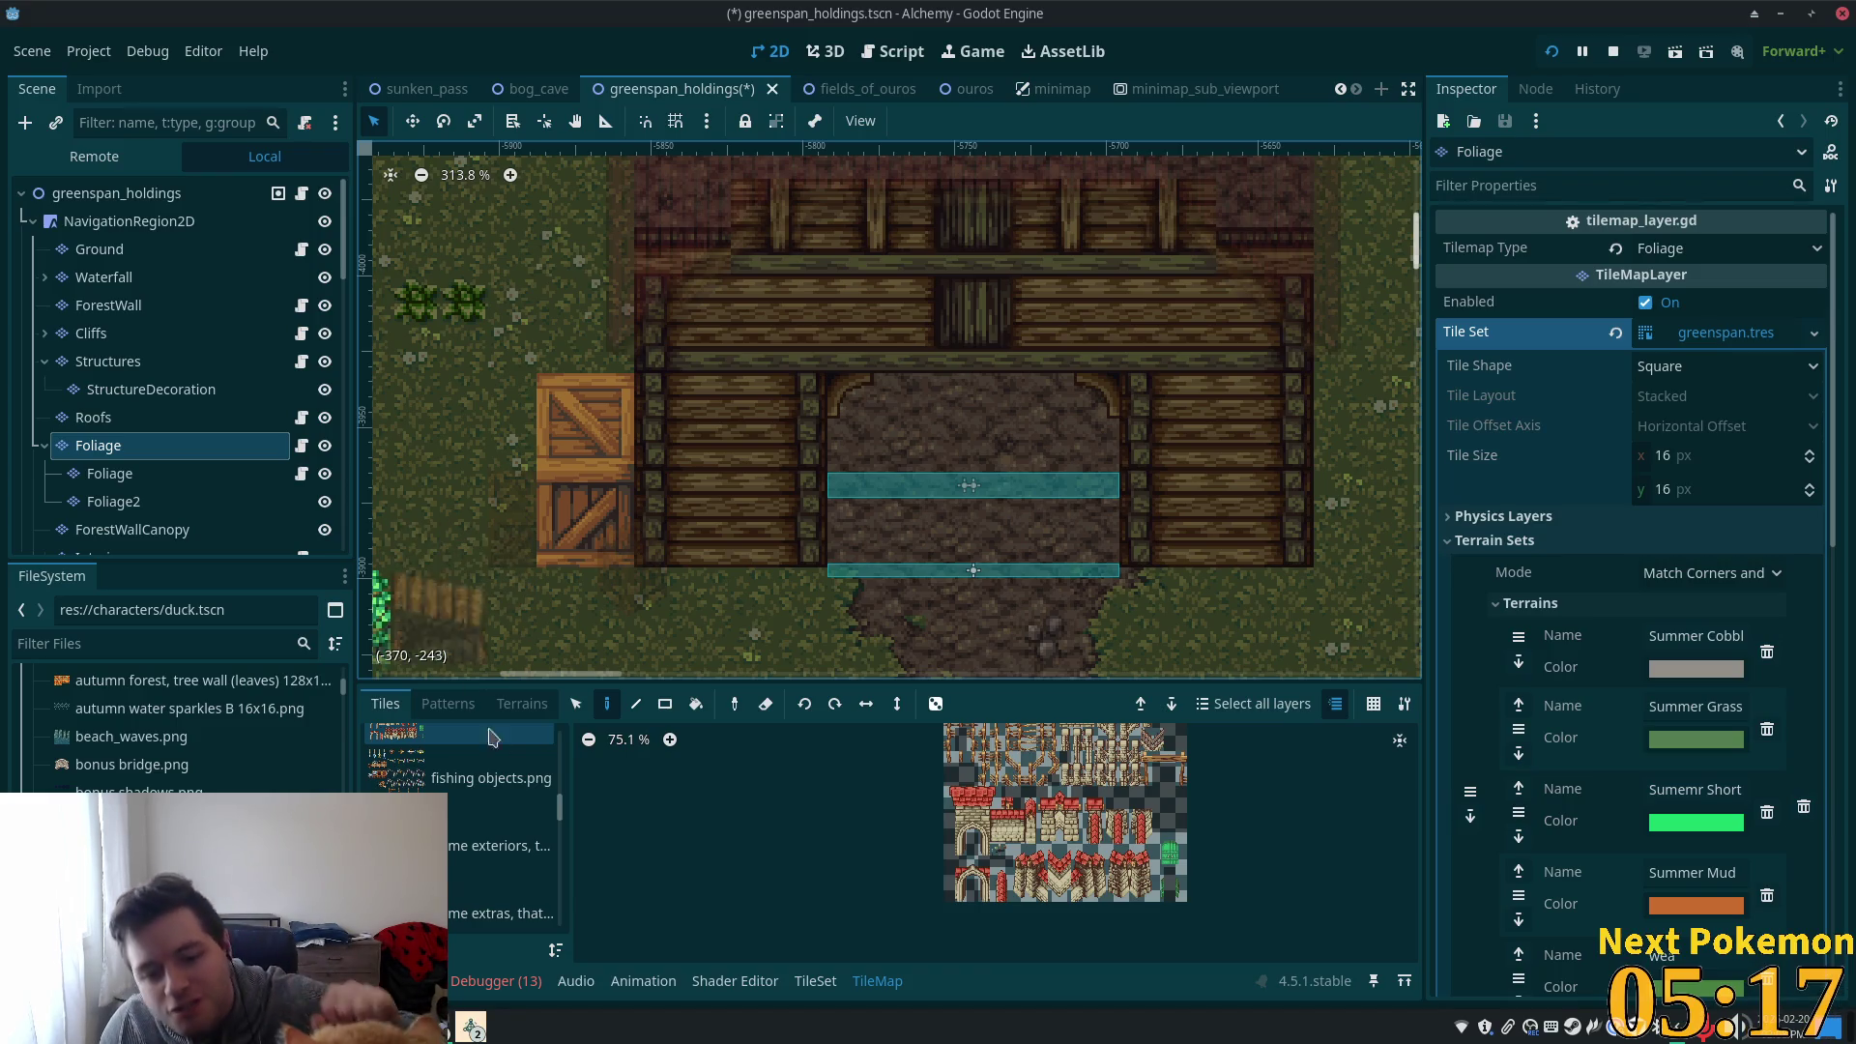
drag(564, 815, 565, 929)
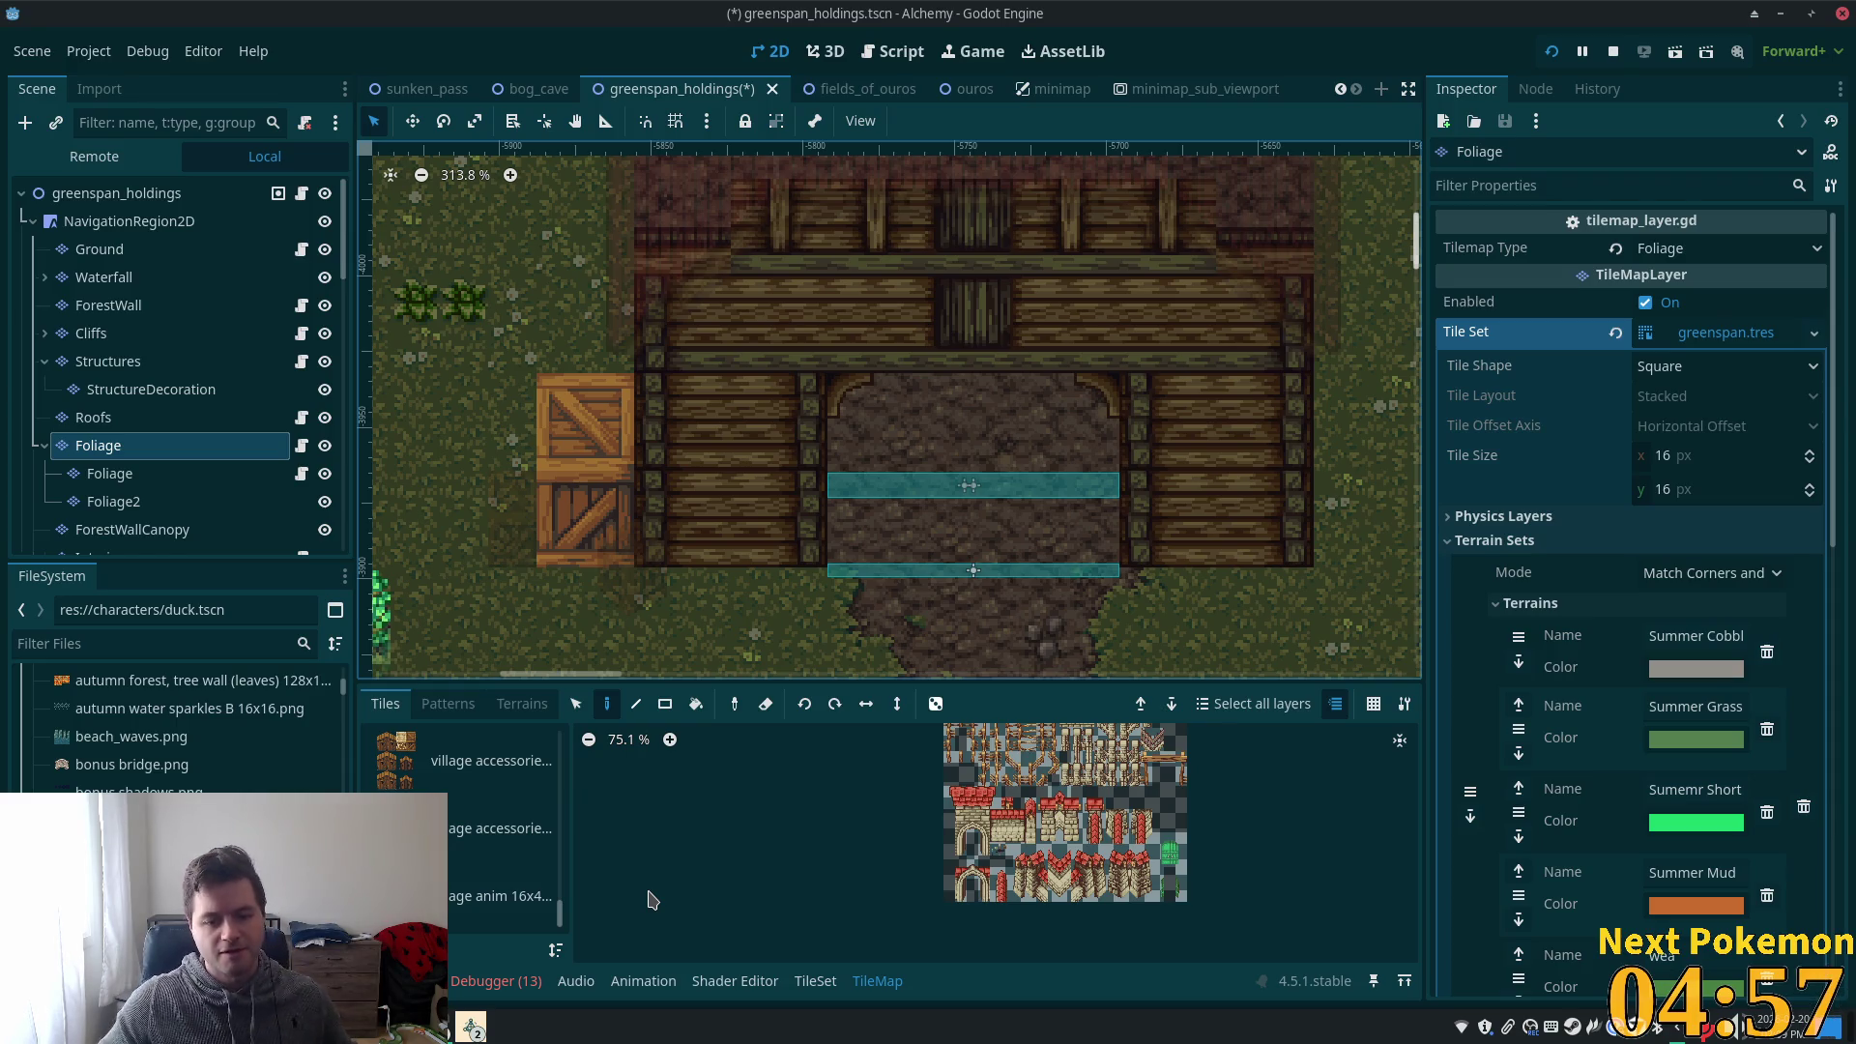
click(503, 817)
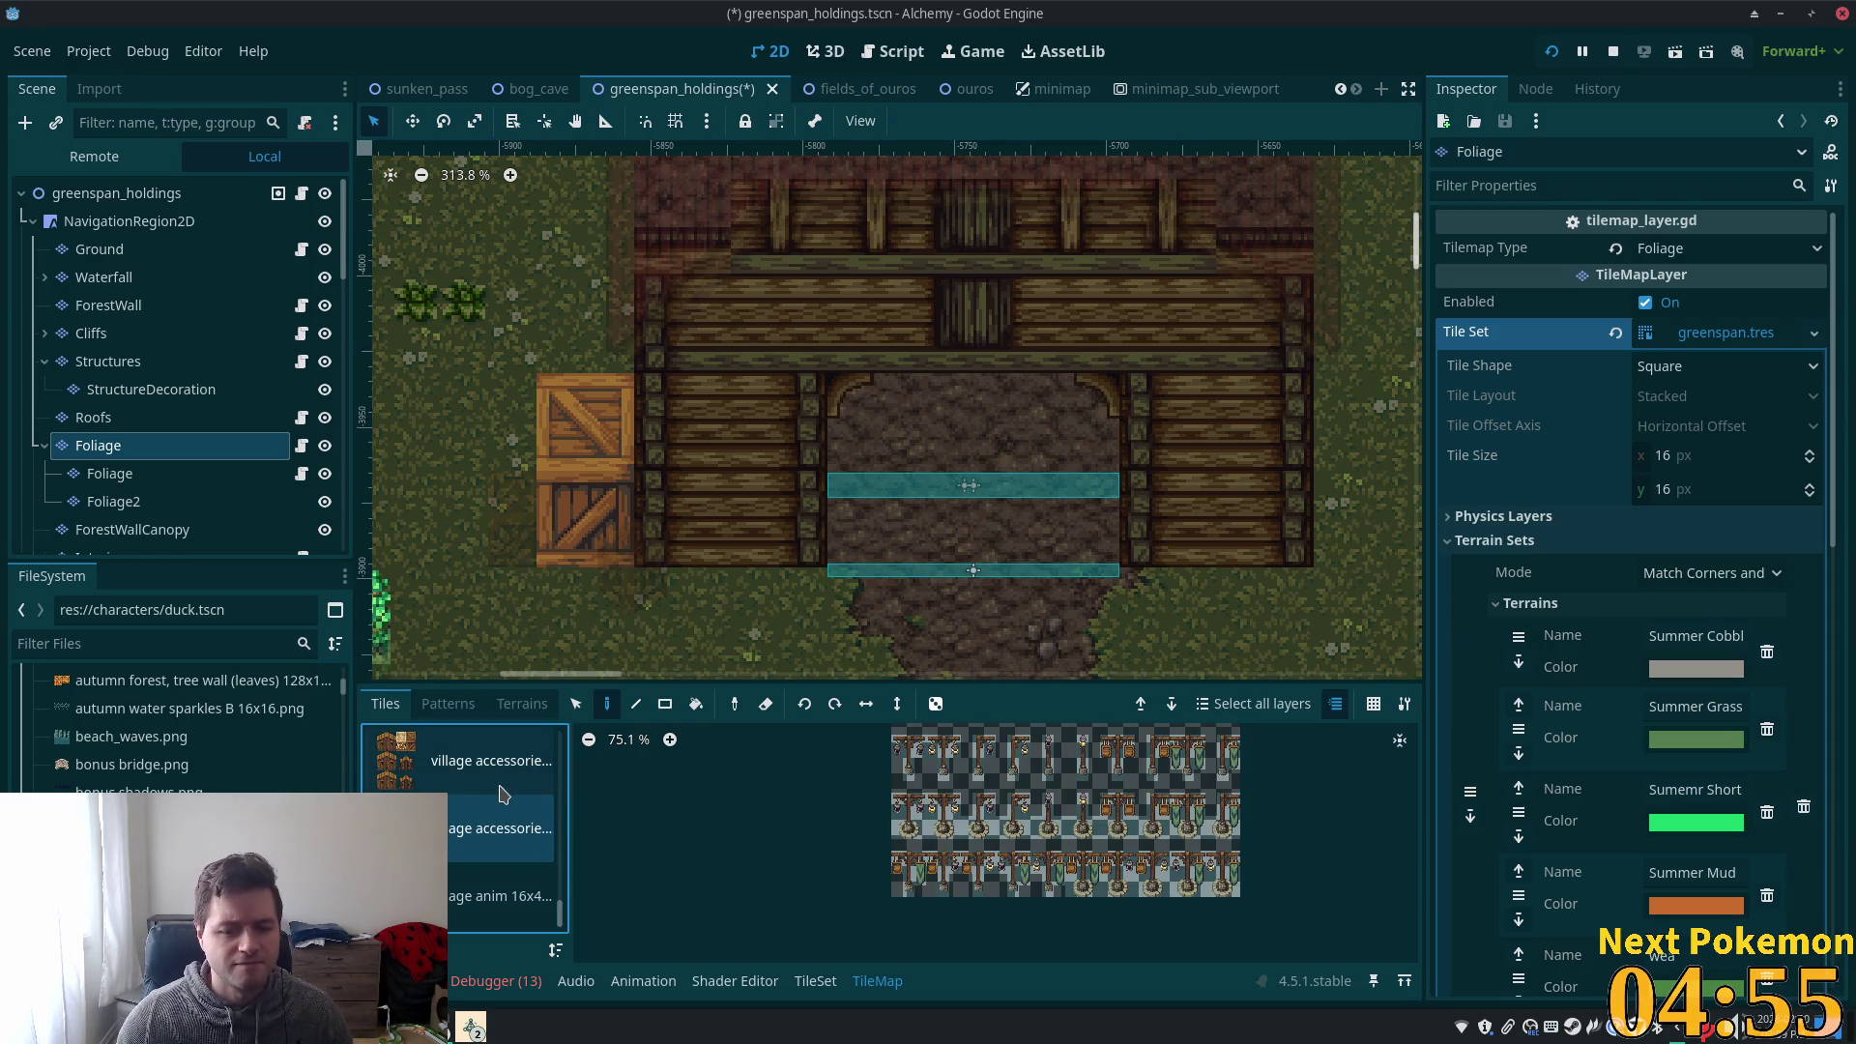
scroll(488, 817, down, 1)
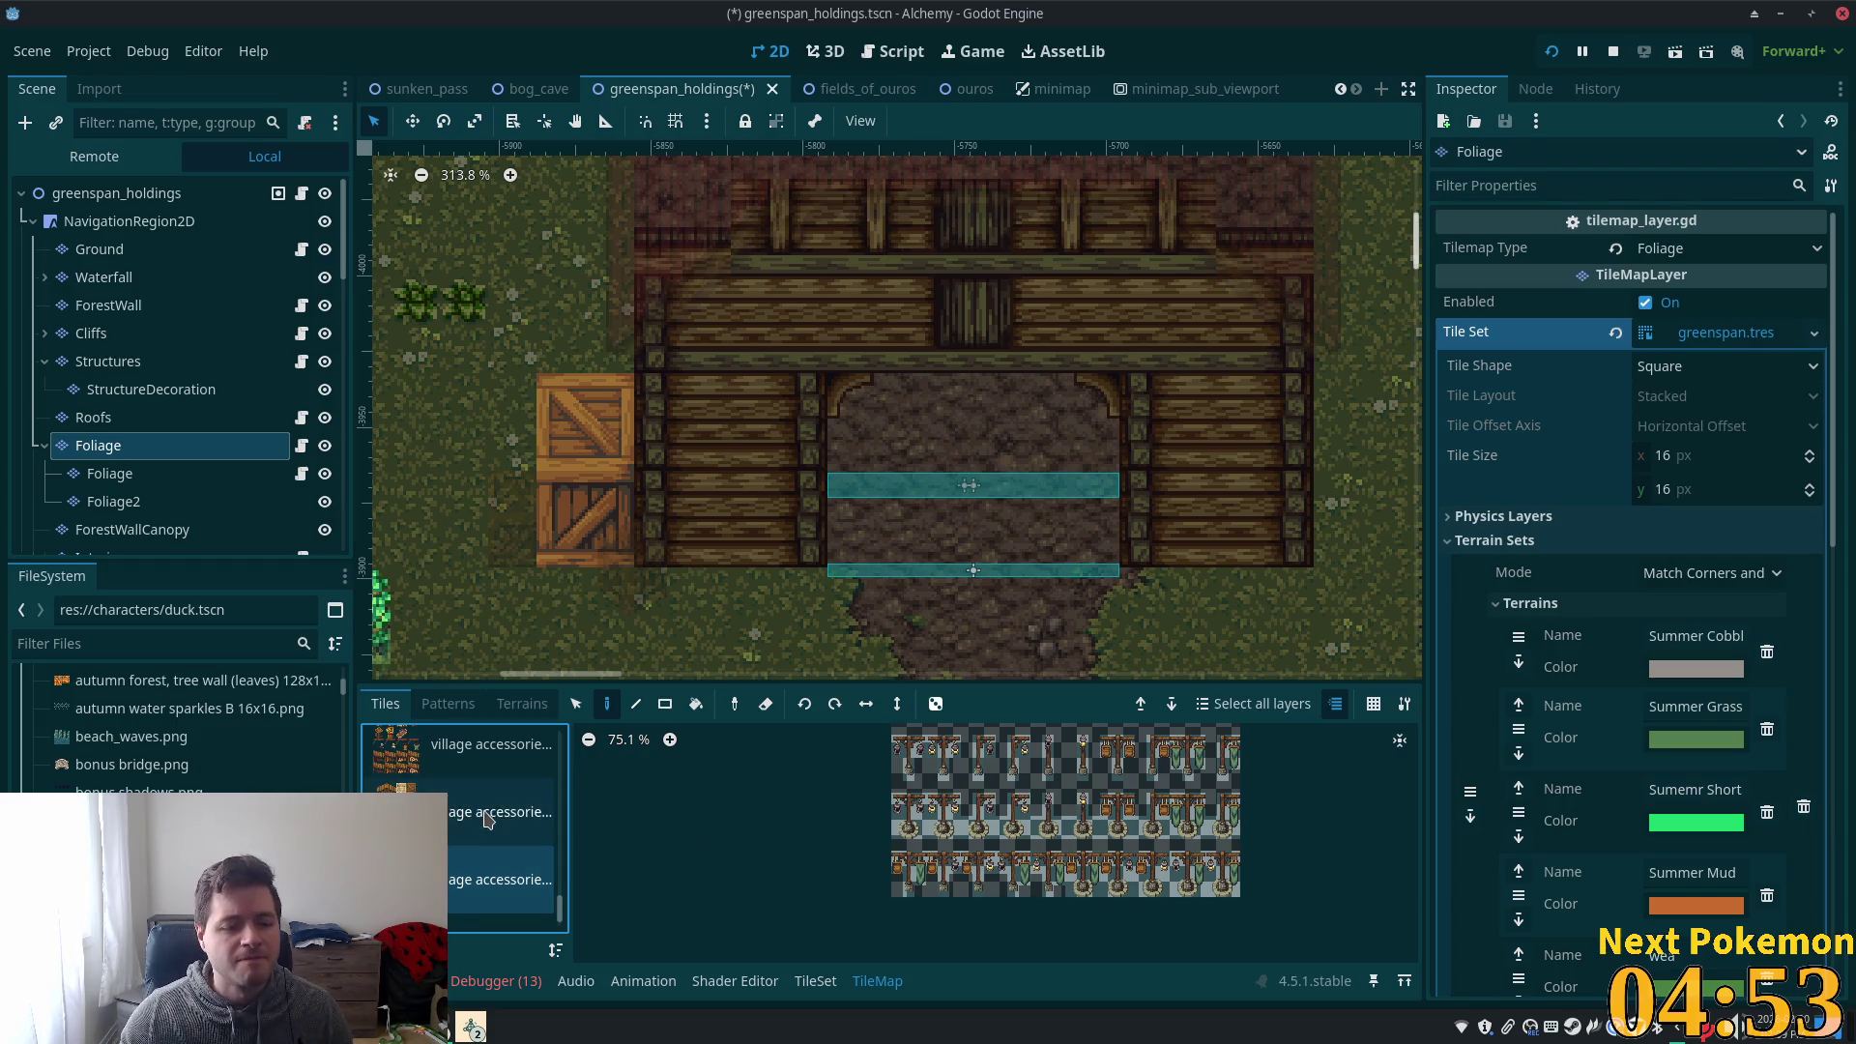
click(488, 817)
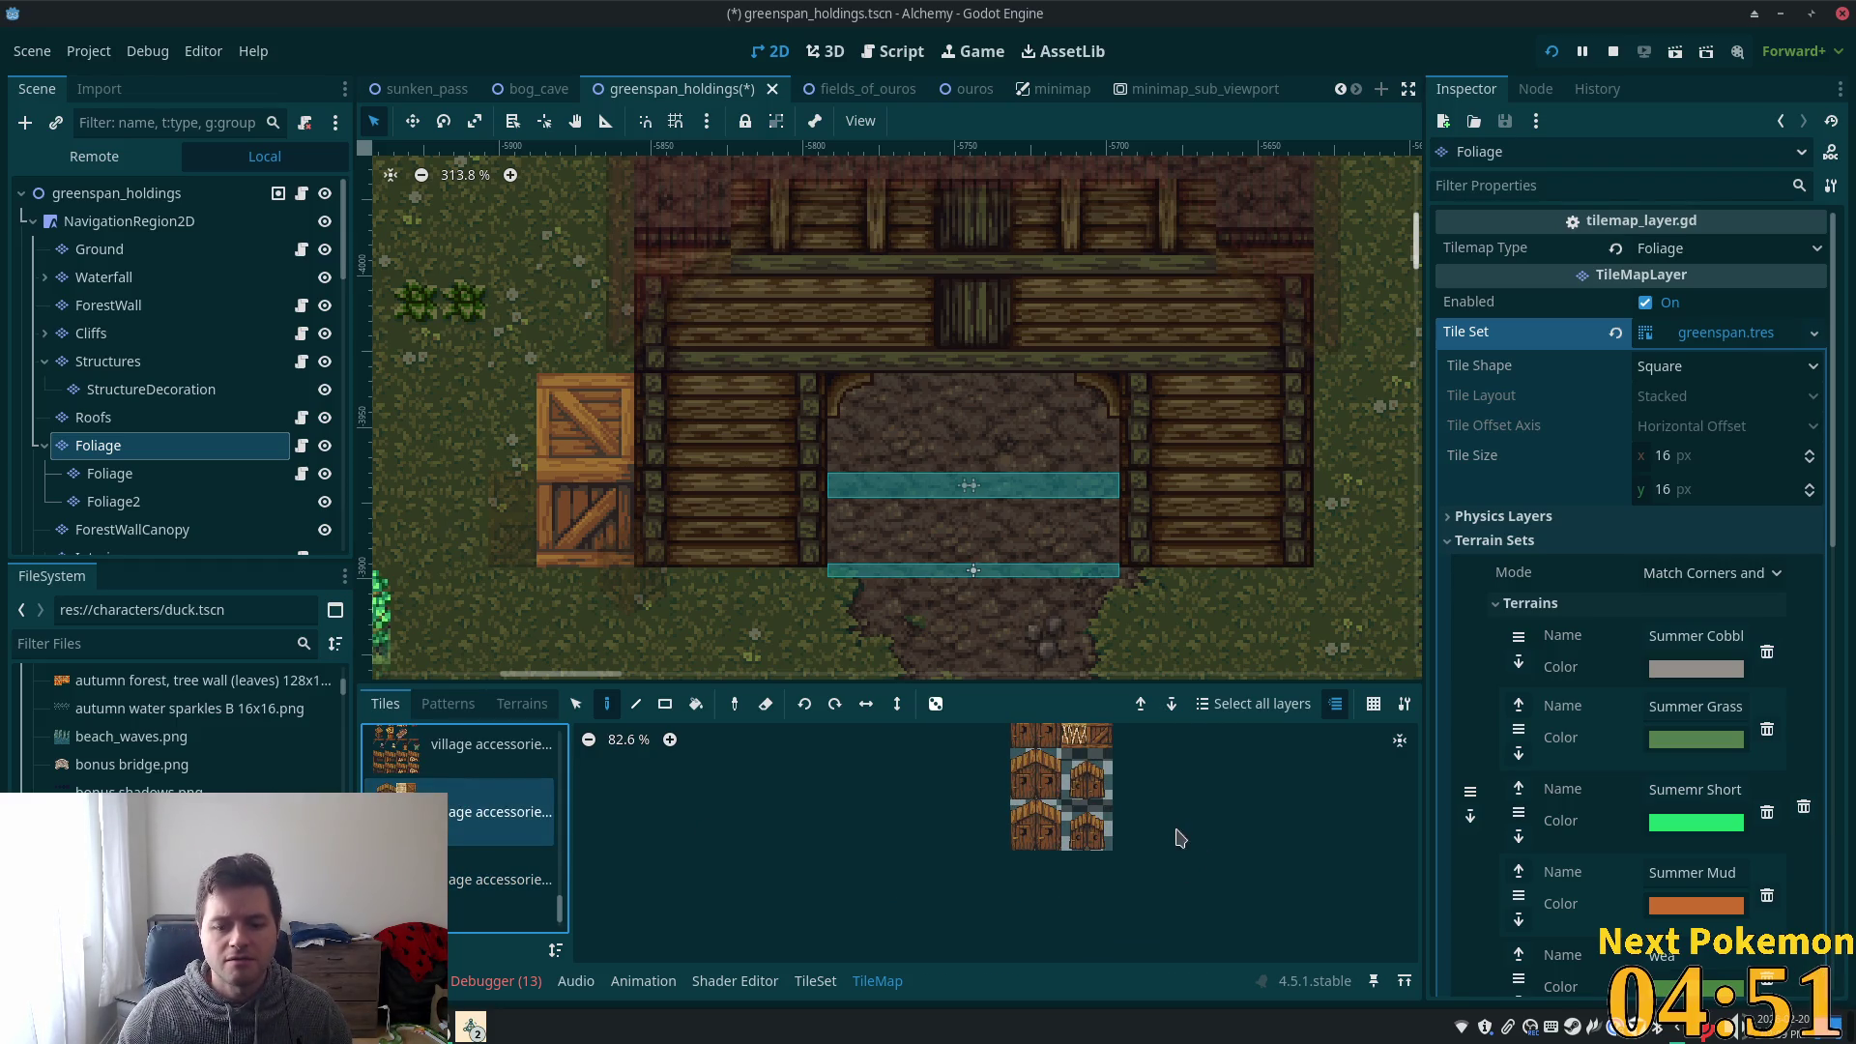
scroll(1047, 863, up, 4)
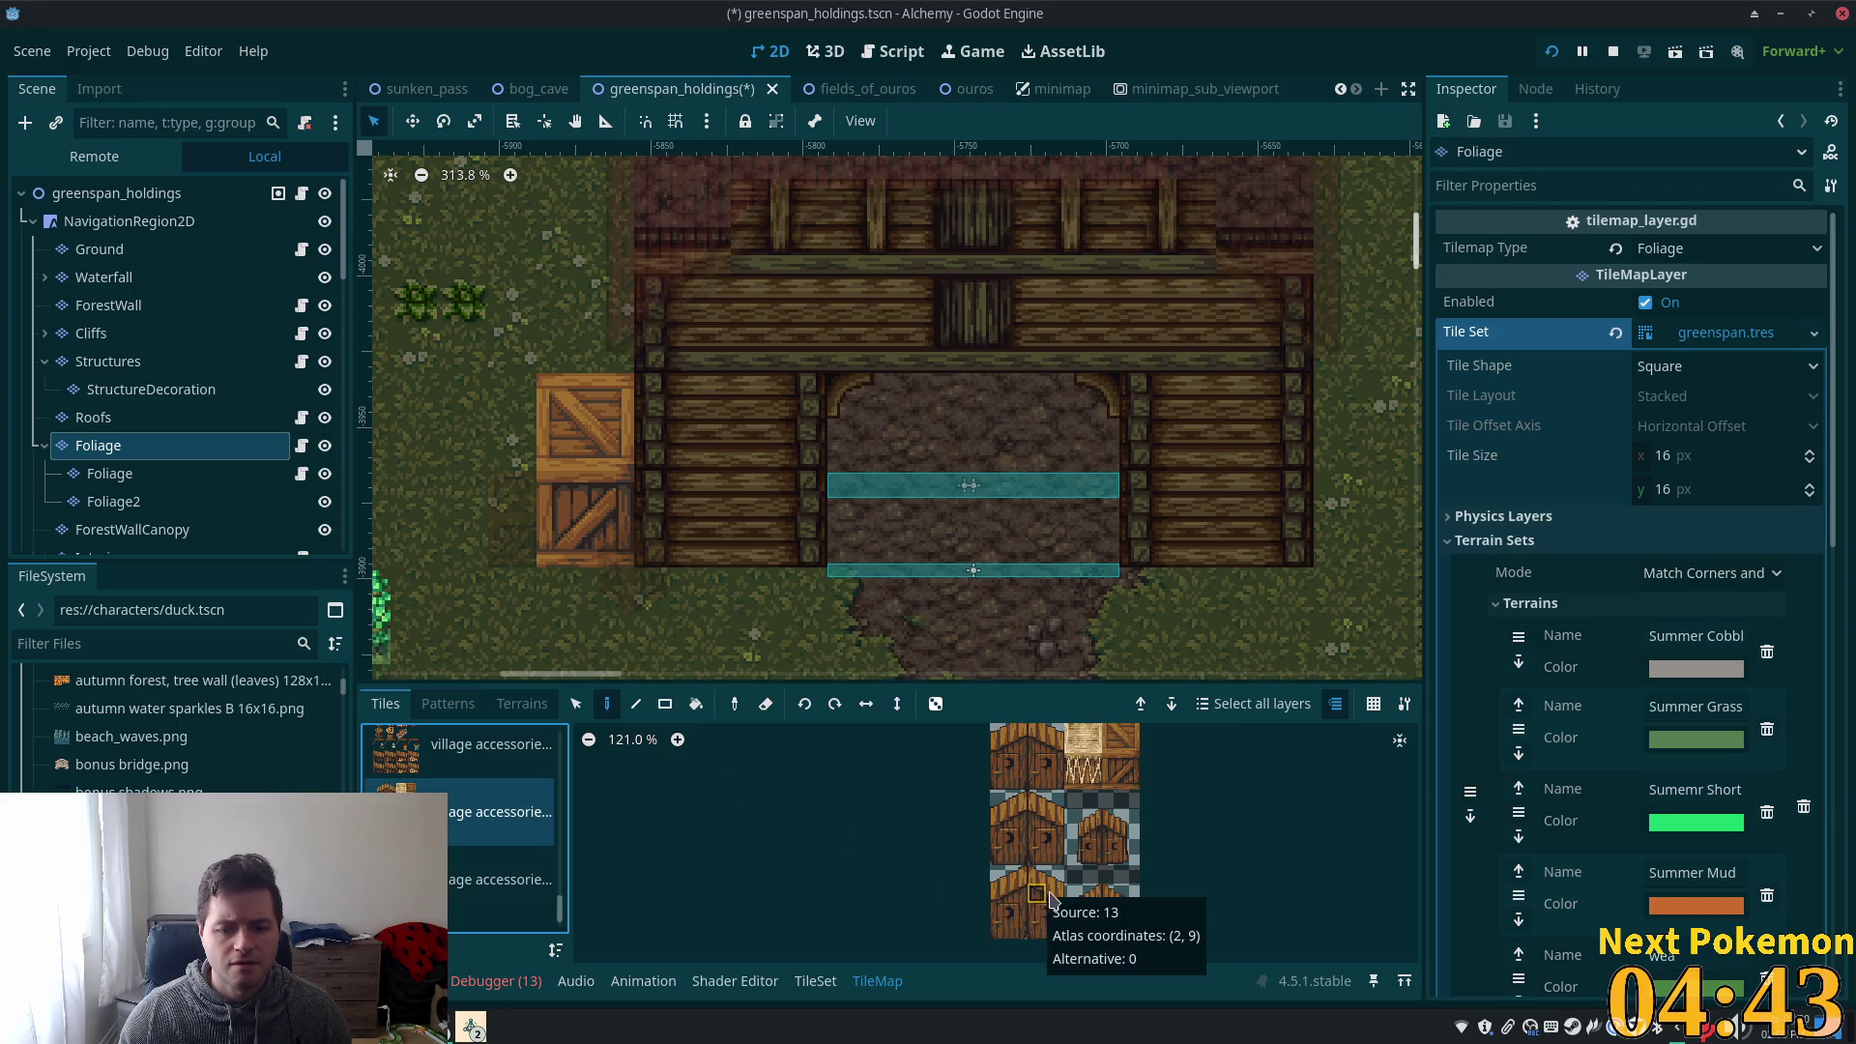
drag(1036, 876, 1057, 933)
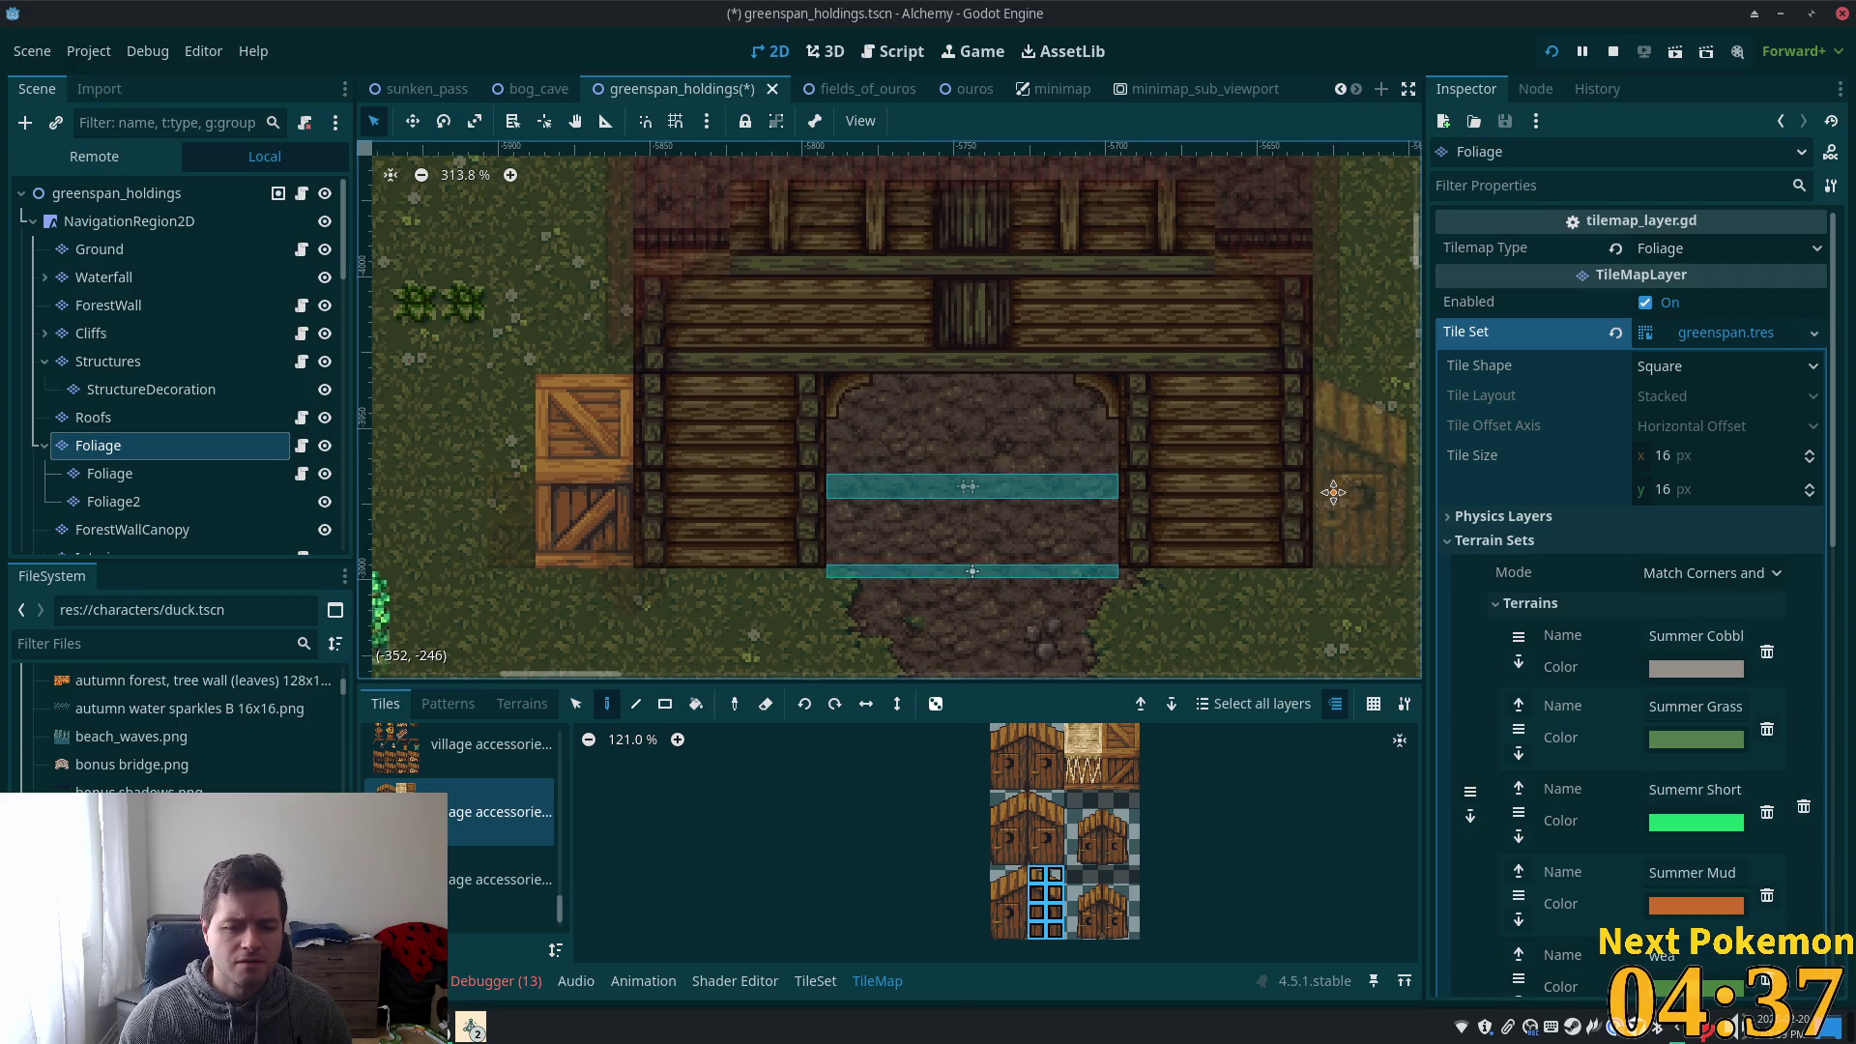
drag(1339, 491, 1228, 517)
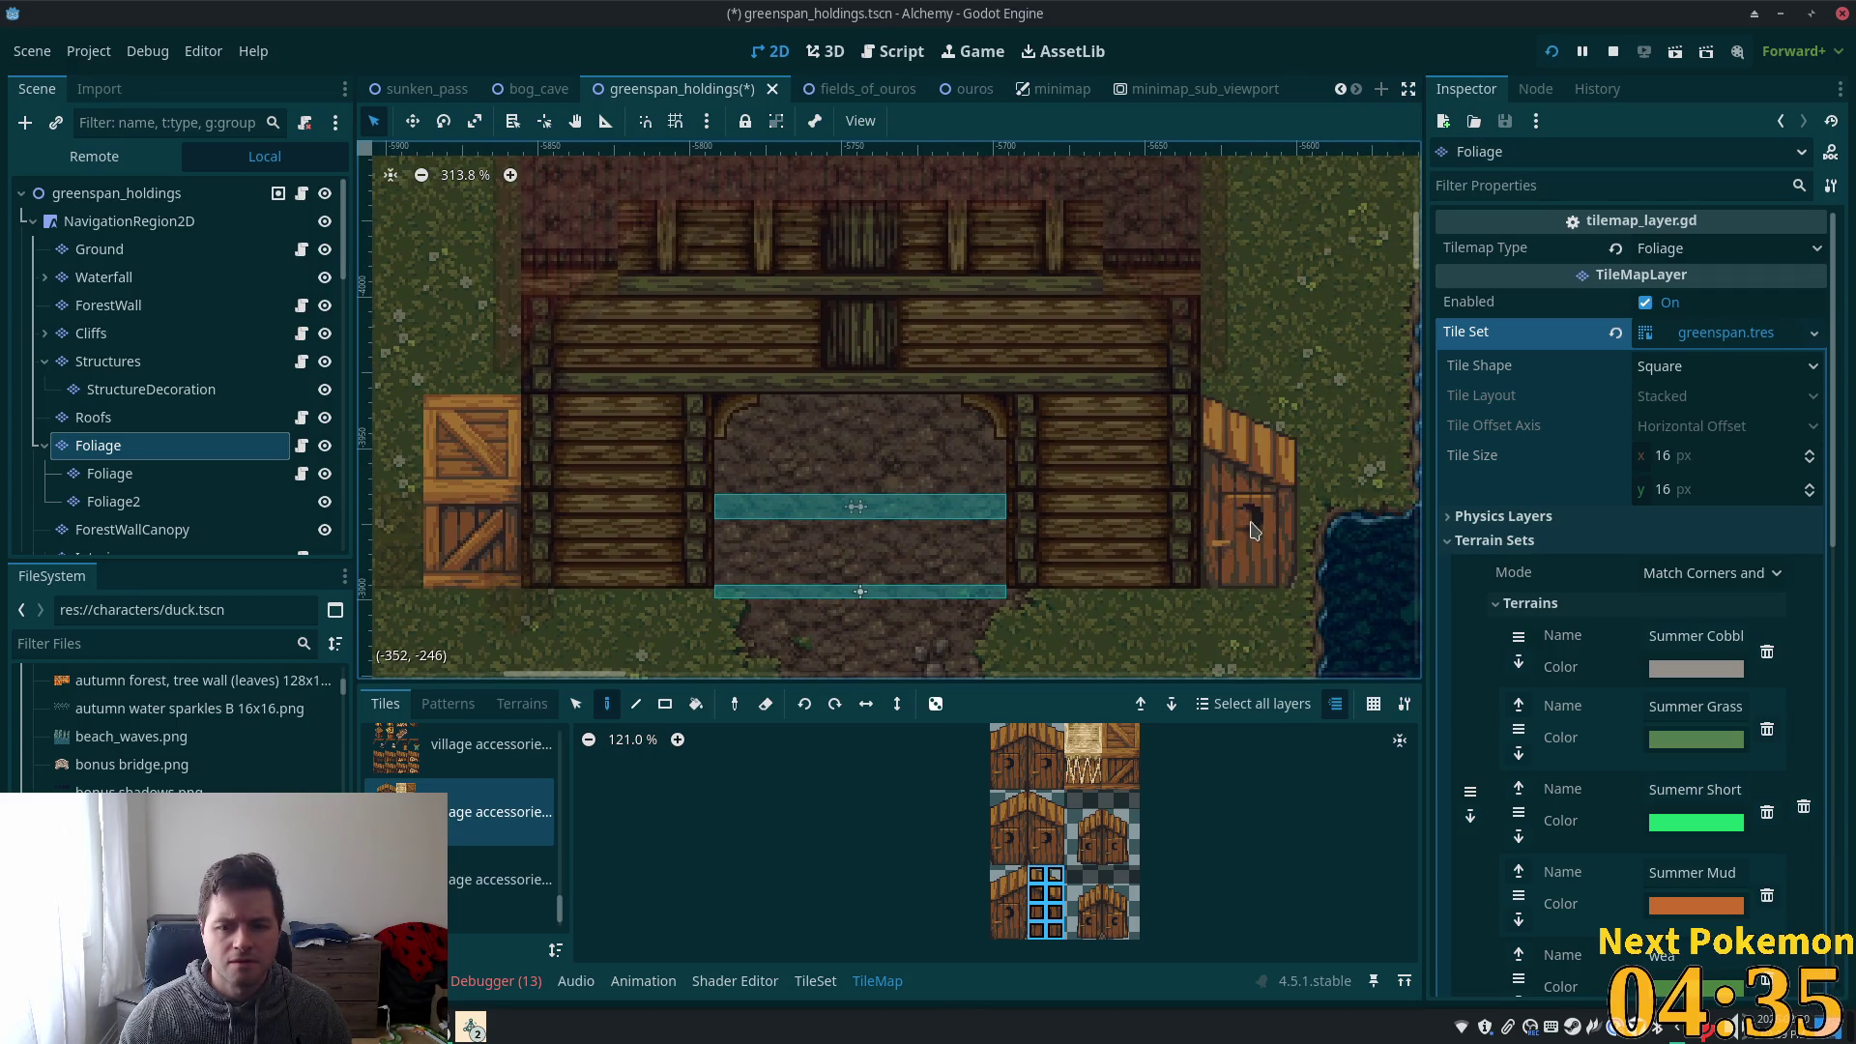
scroll(1236, 516, up, 3)
click(1245, 515)
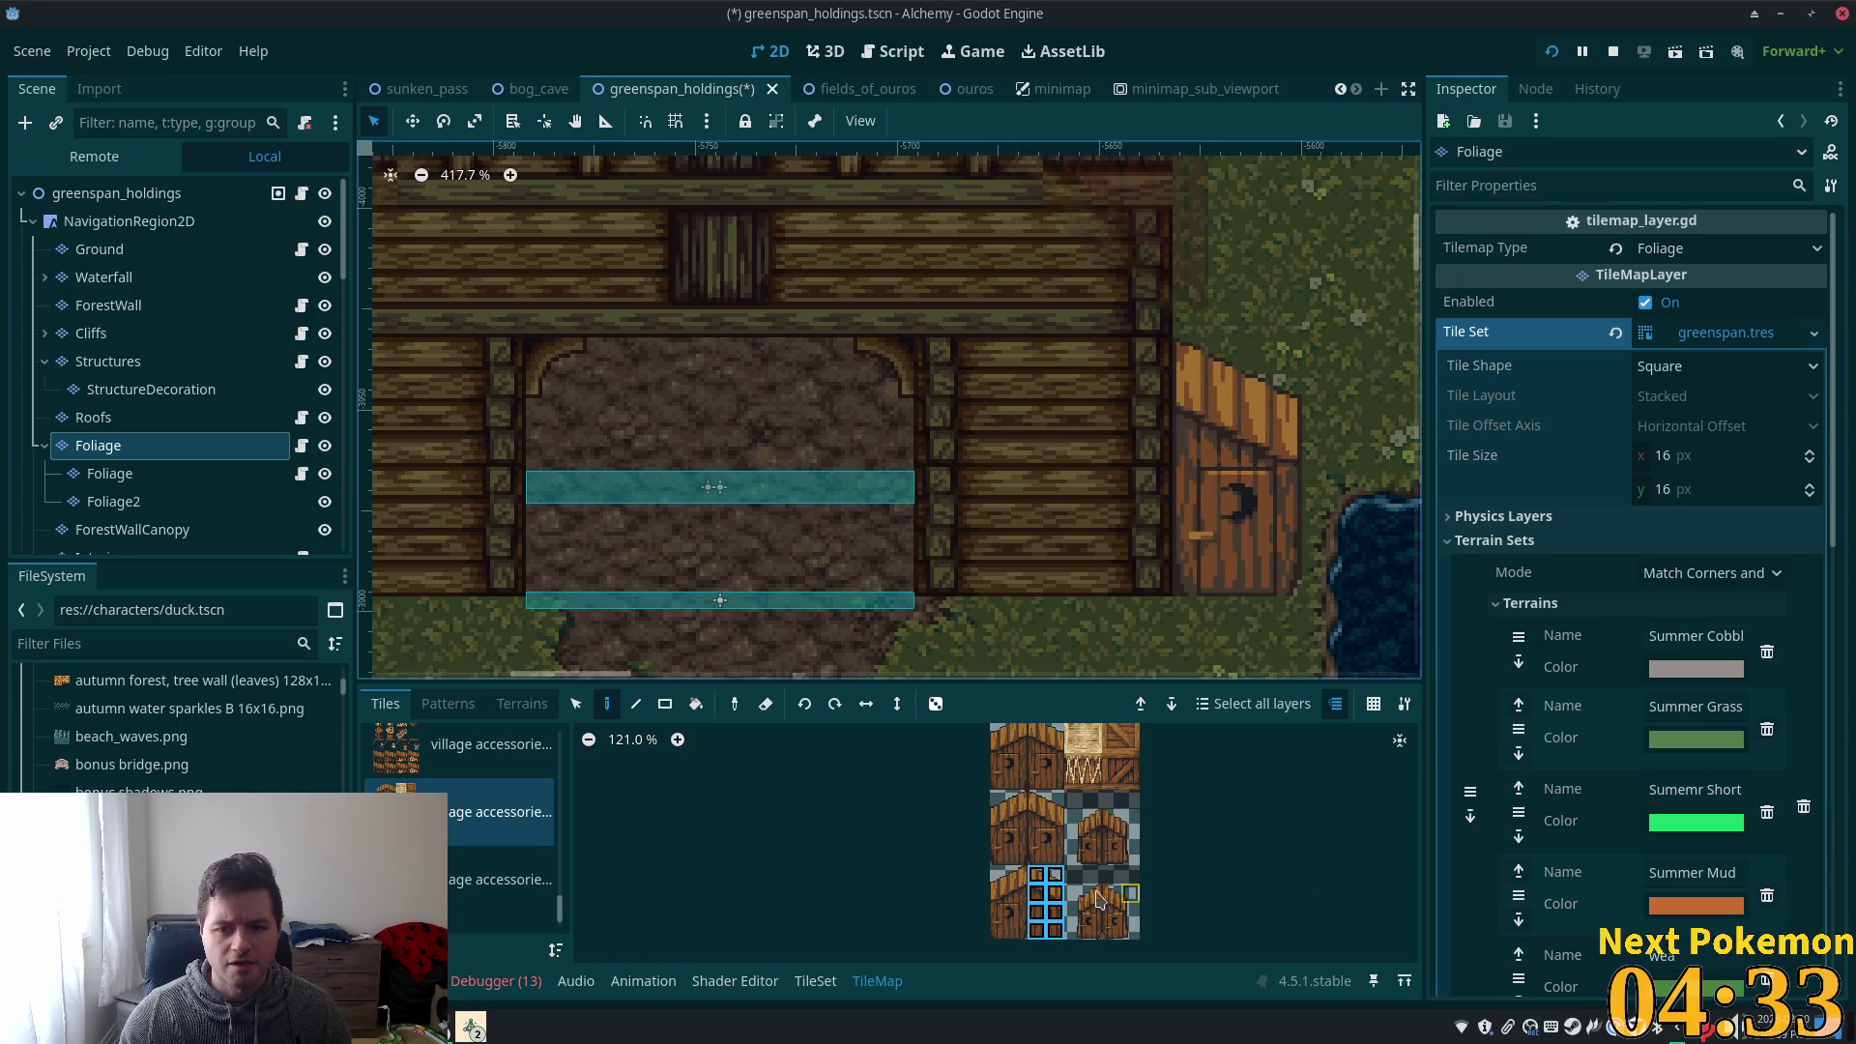
click(1018, 930)
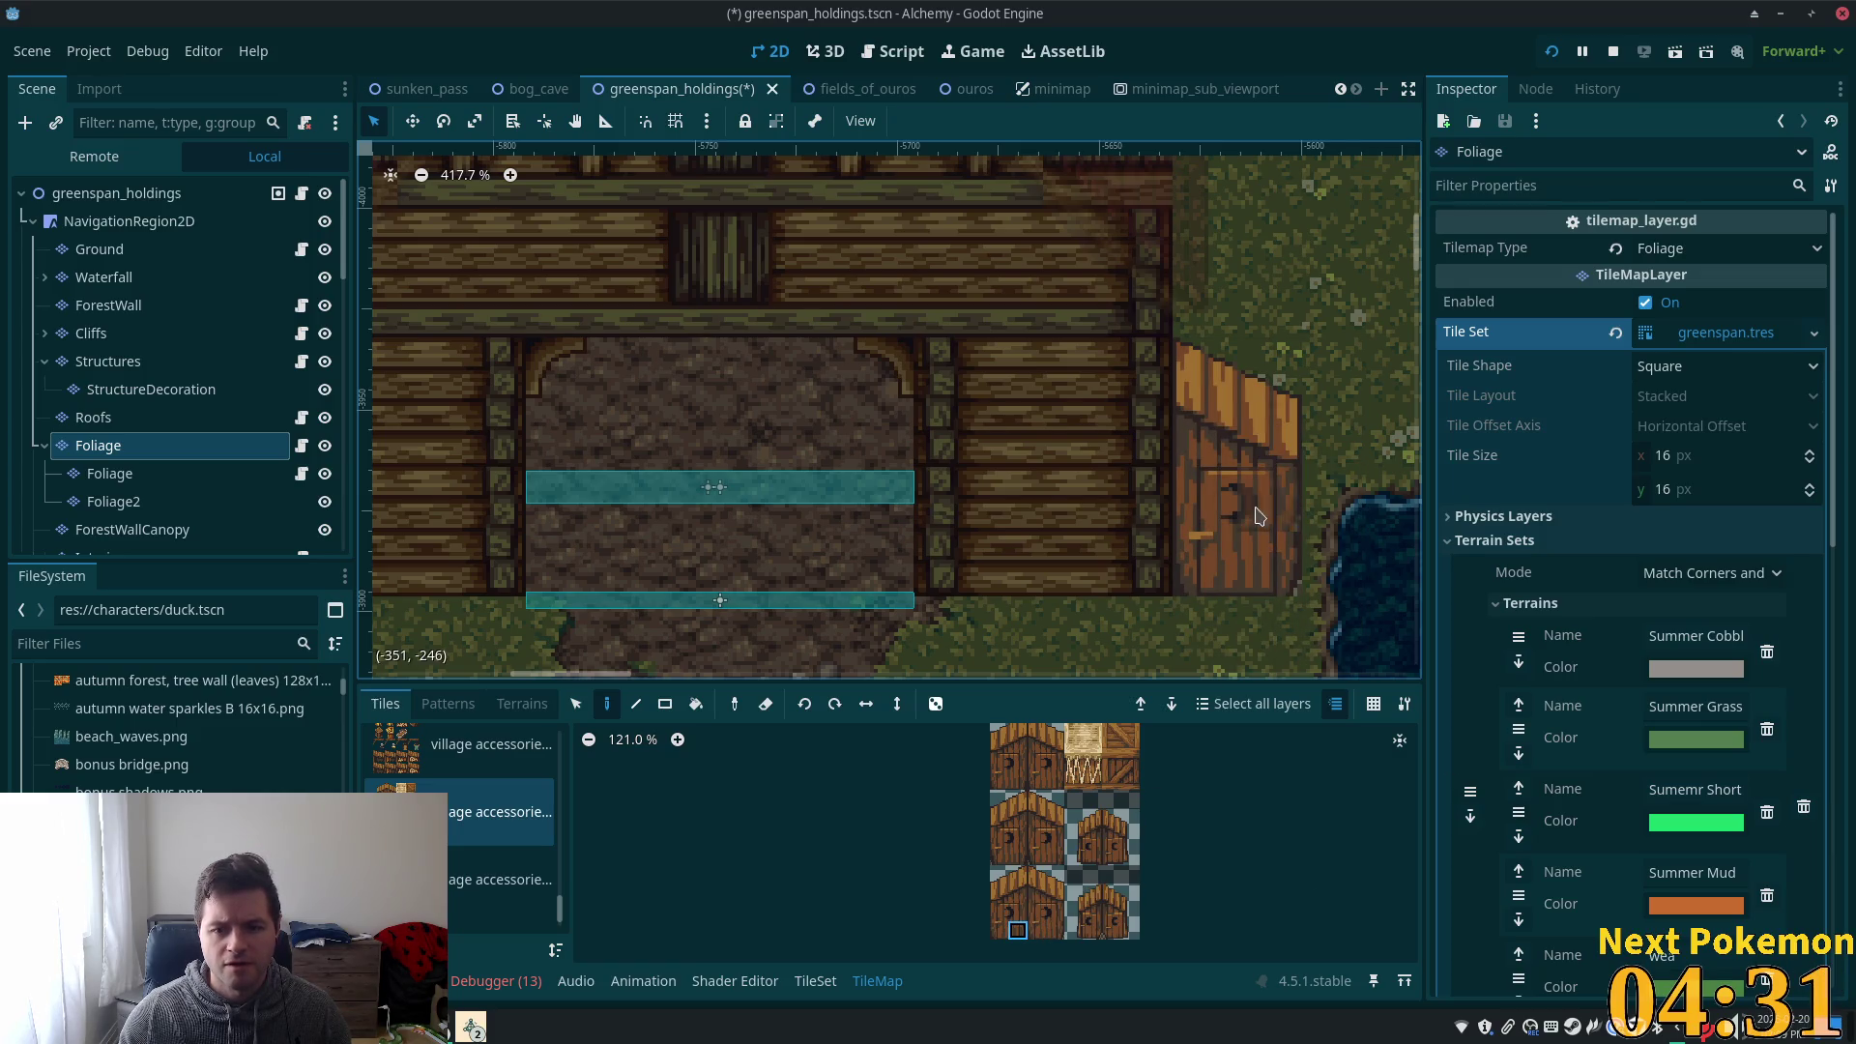
scroll(1259, 677, left, 3)
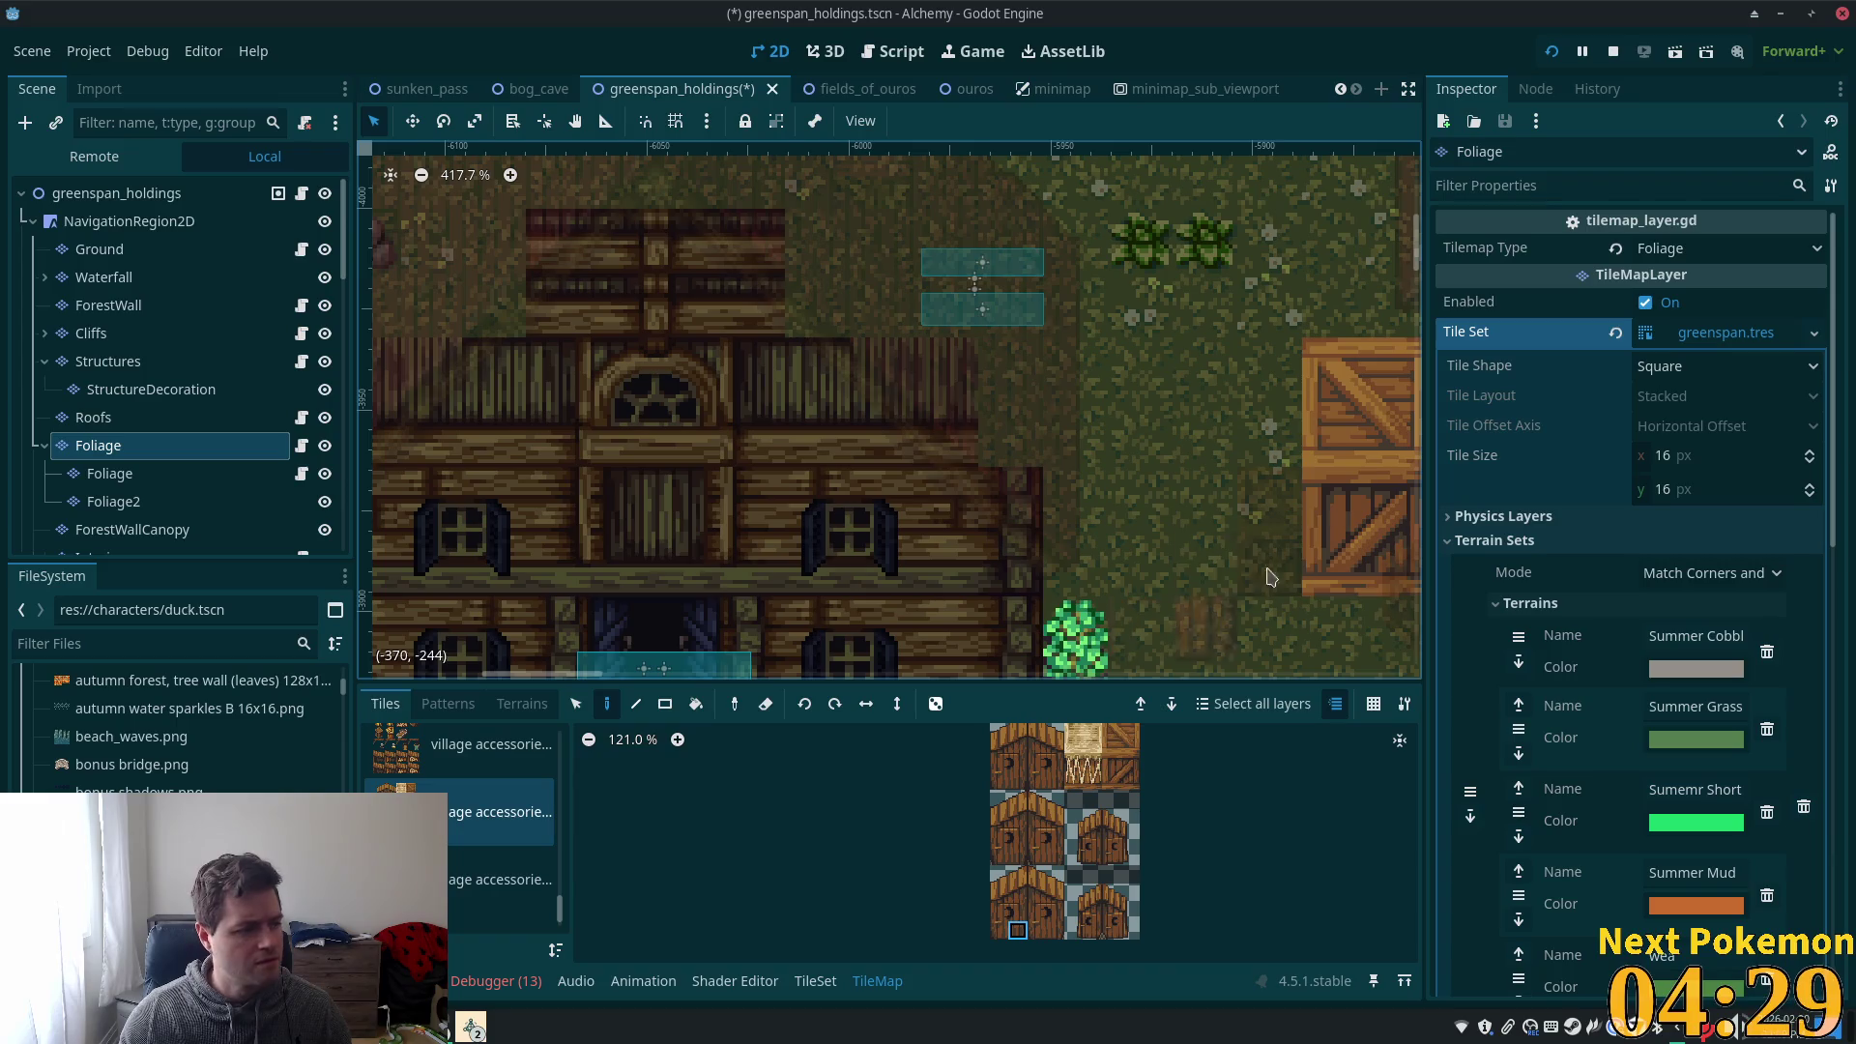
scroll(1644, 580, down, 5)
scroll(839, 374, down, 4)
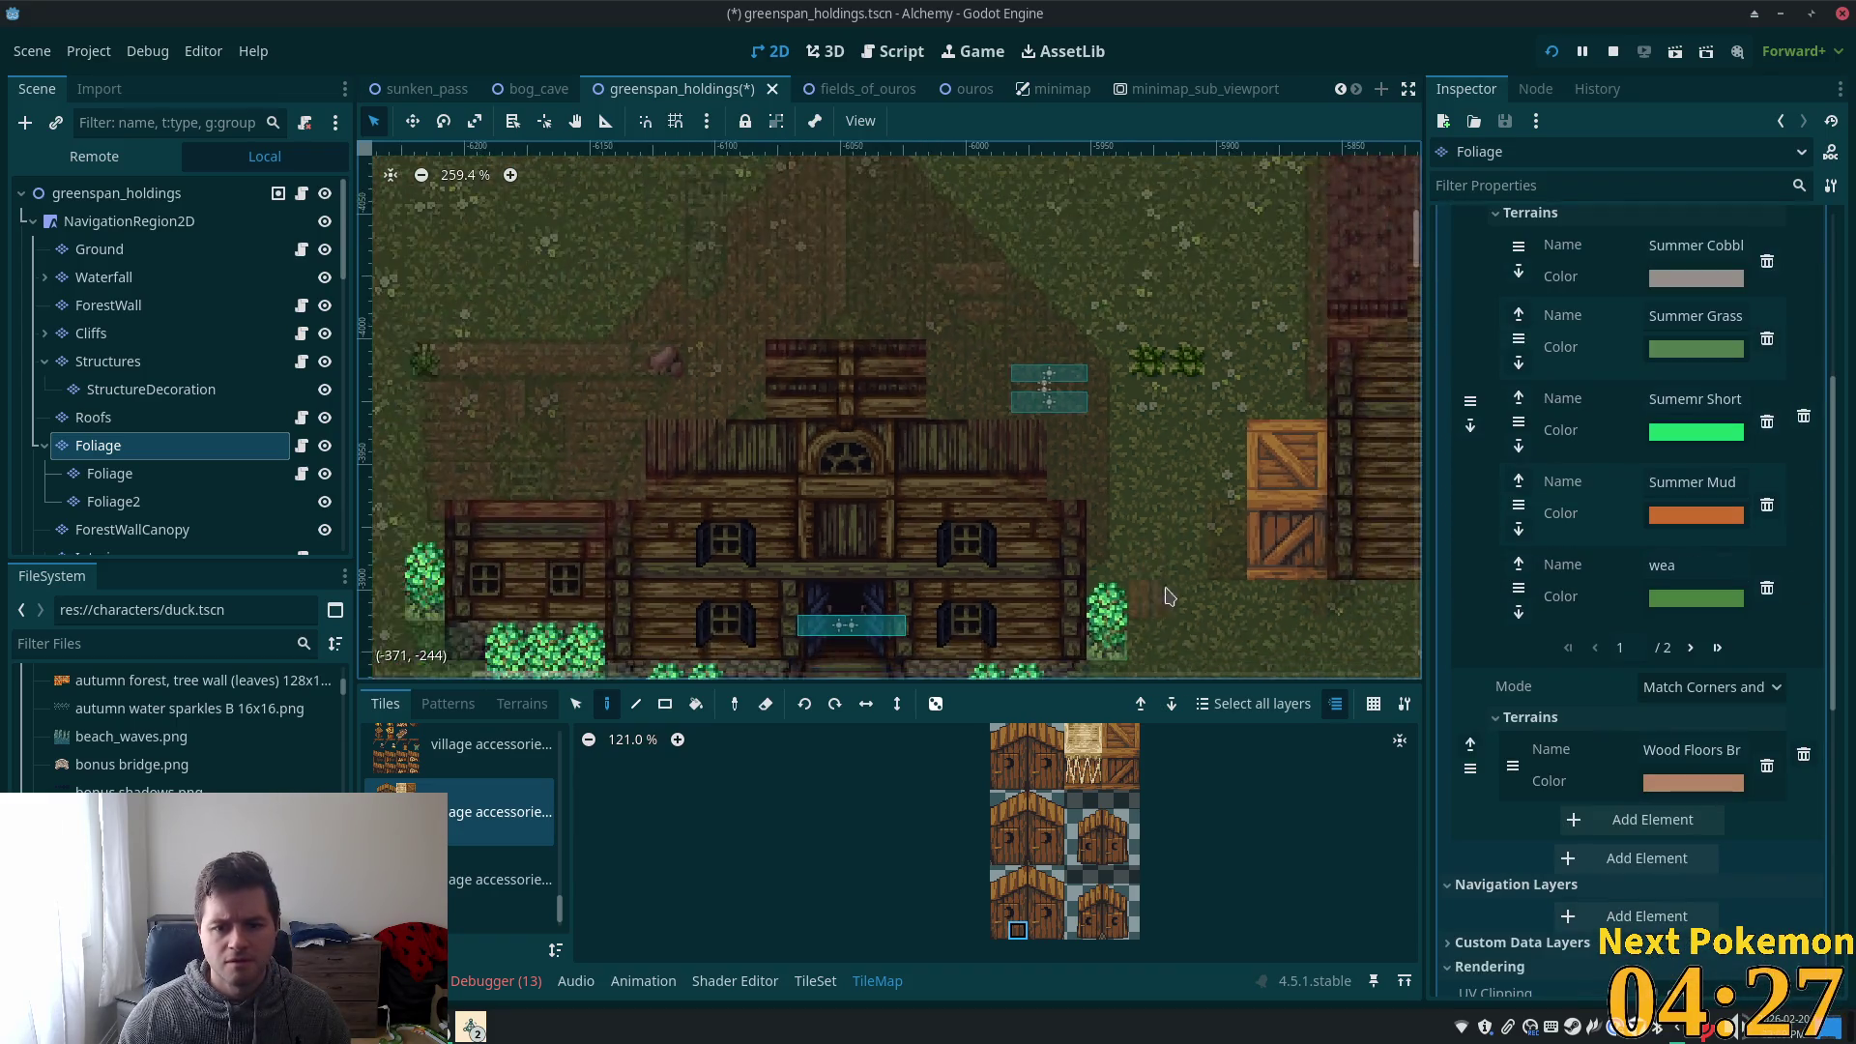
scroll(1180, 497, right, 3)
scroll(771, 477, up, 4)
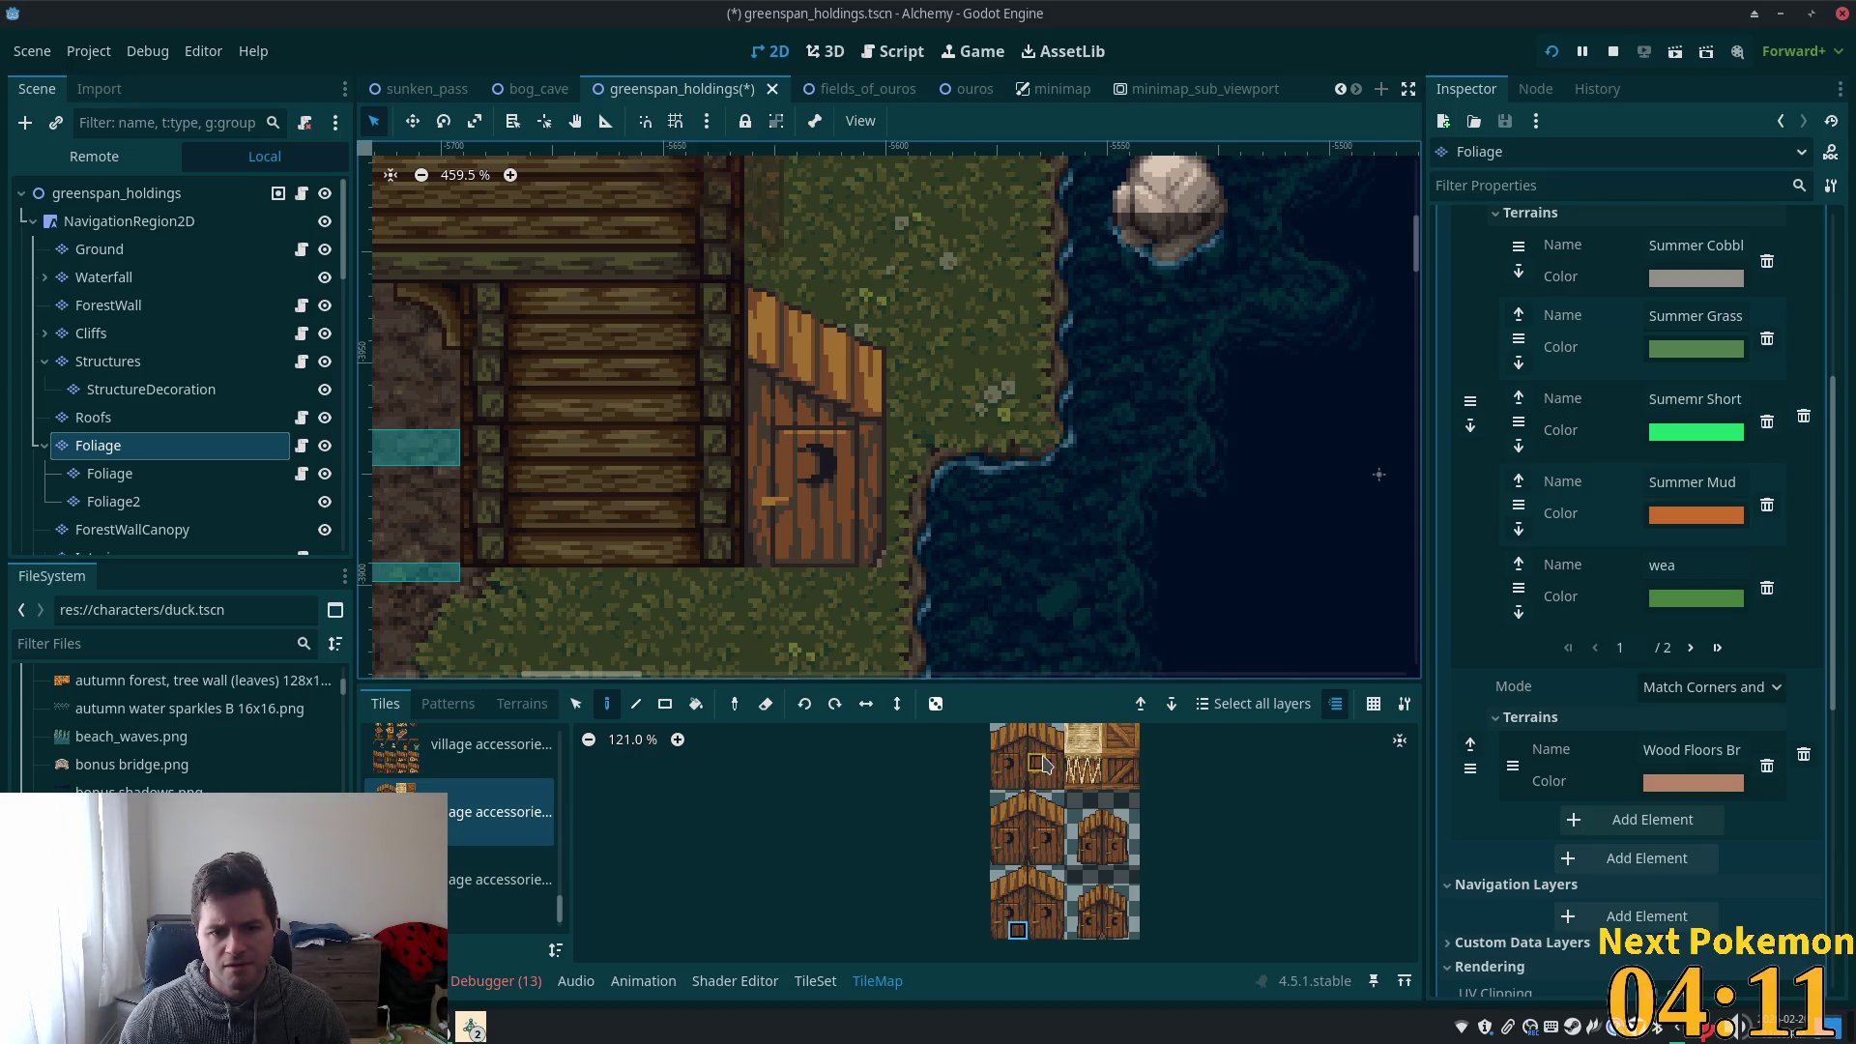
click(1054, 861)
click(845, 466)
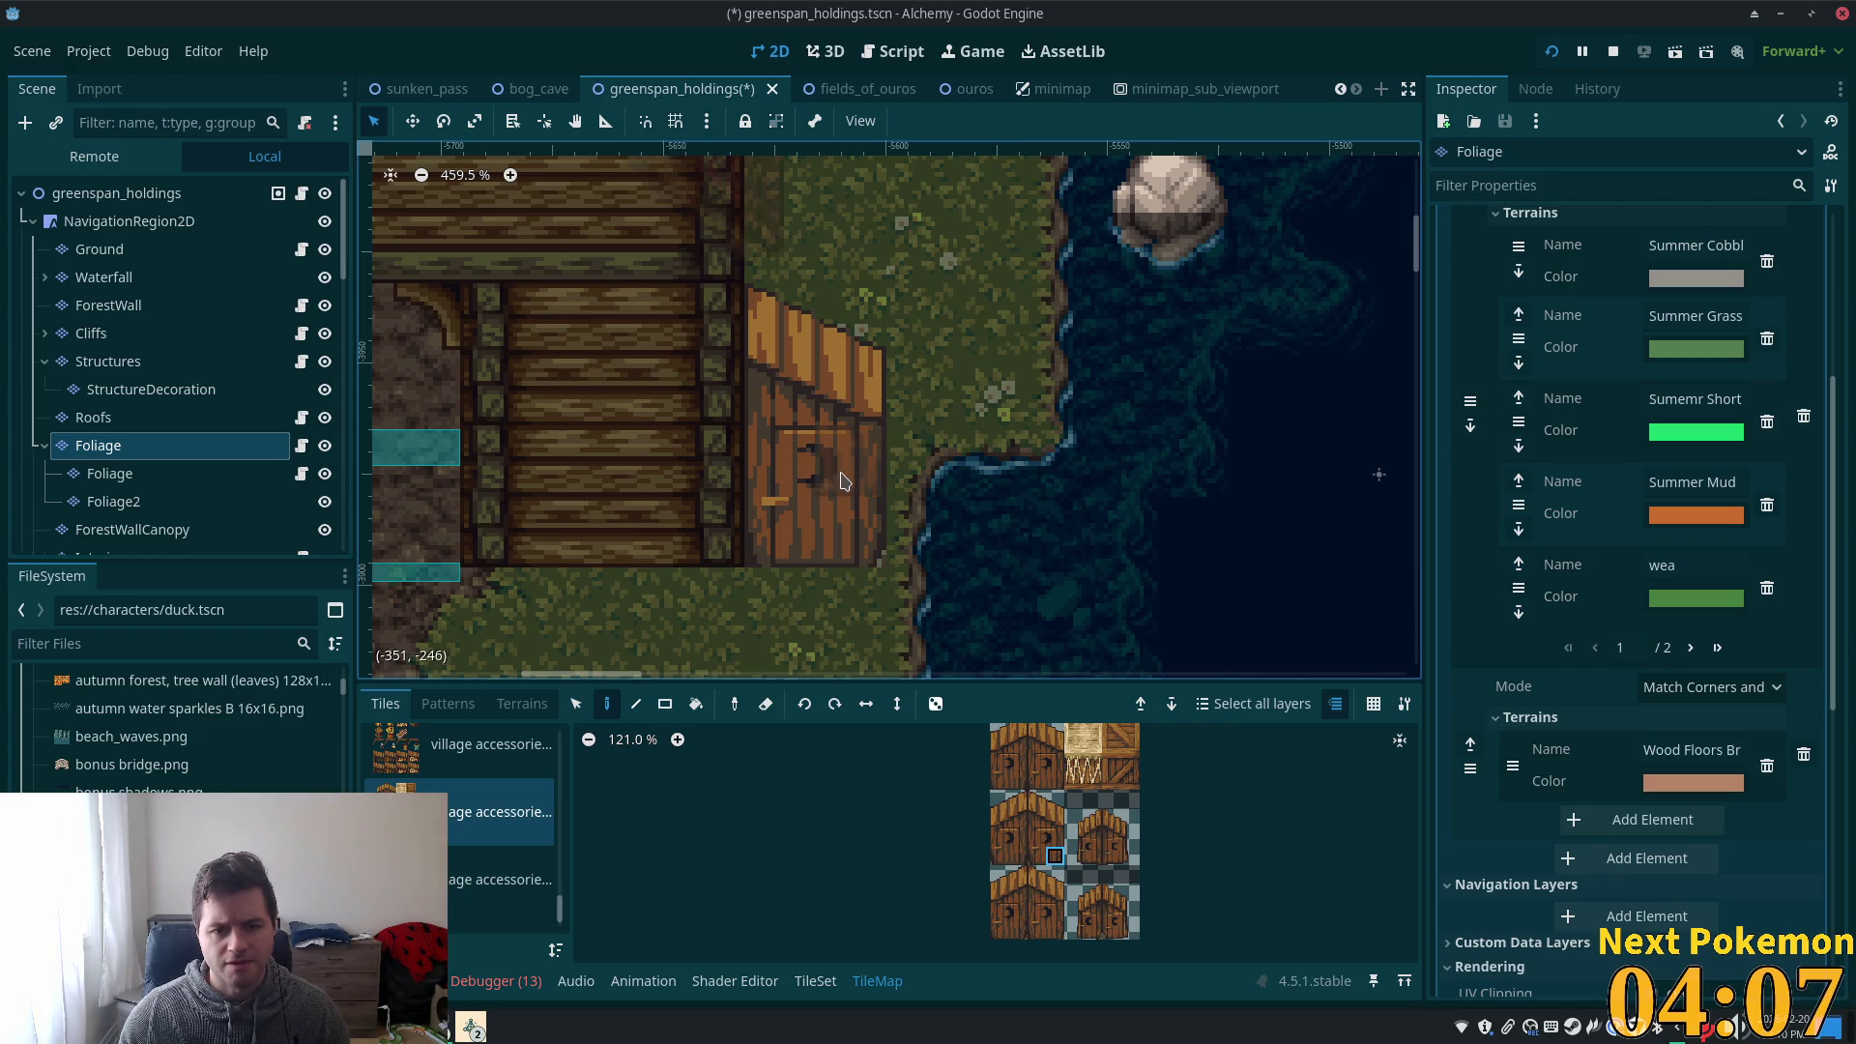
click(1055, 856)
click(841, 460)
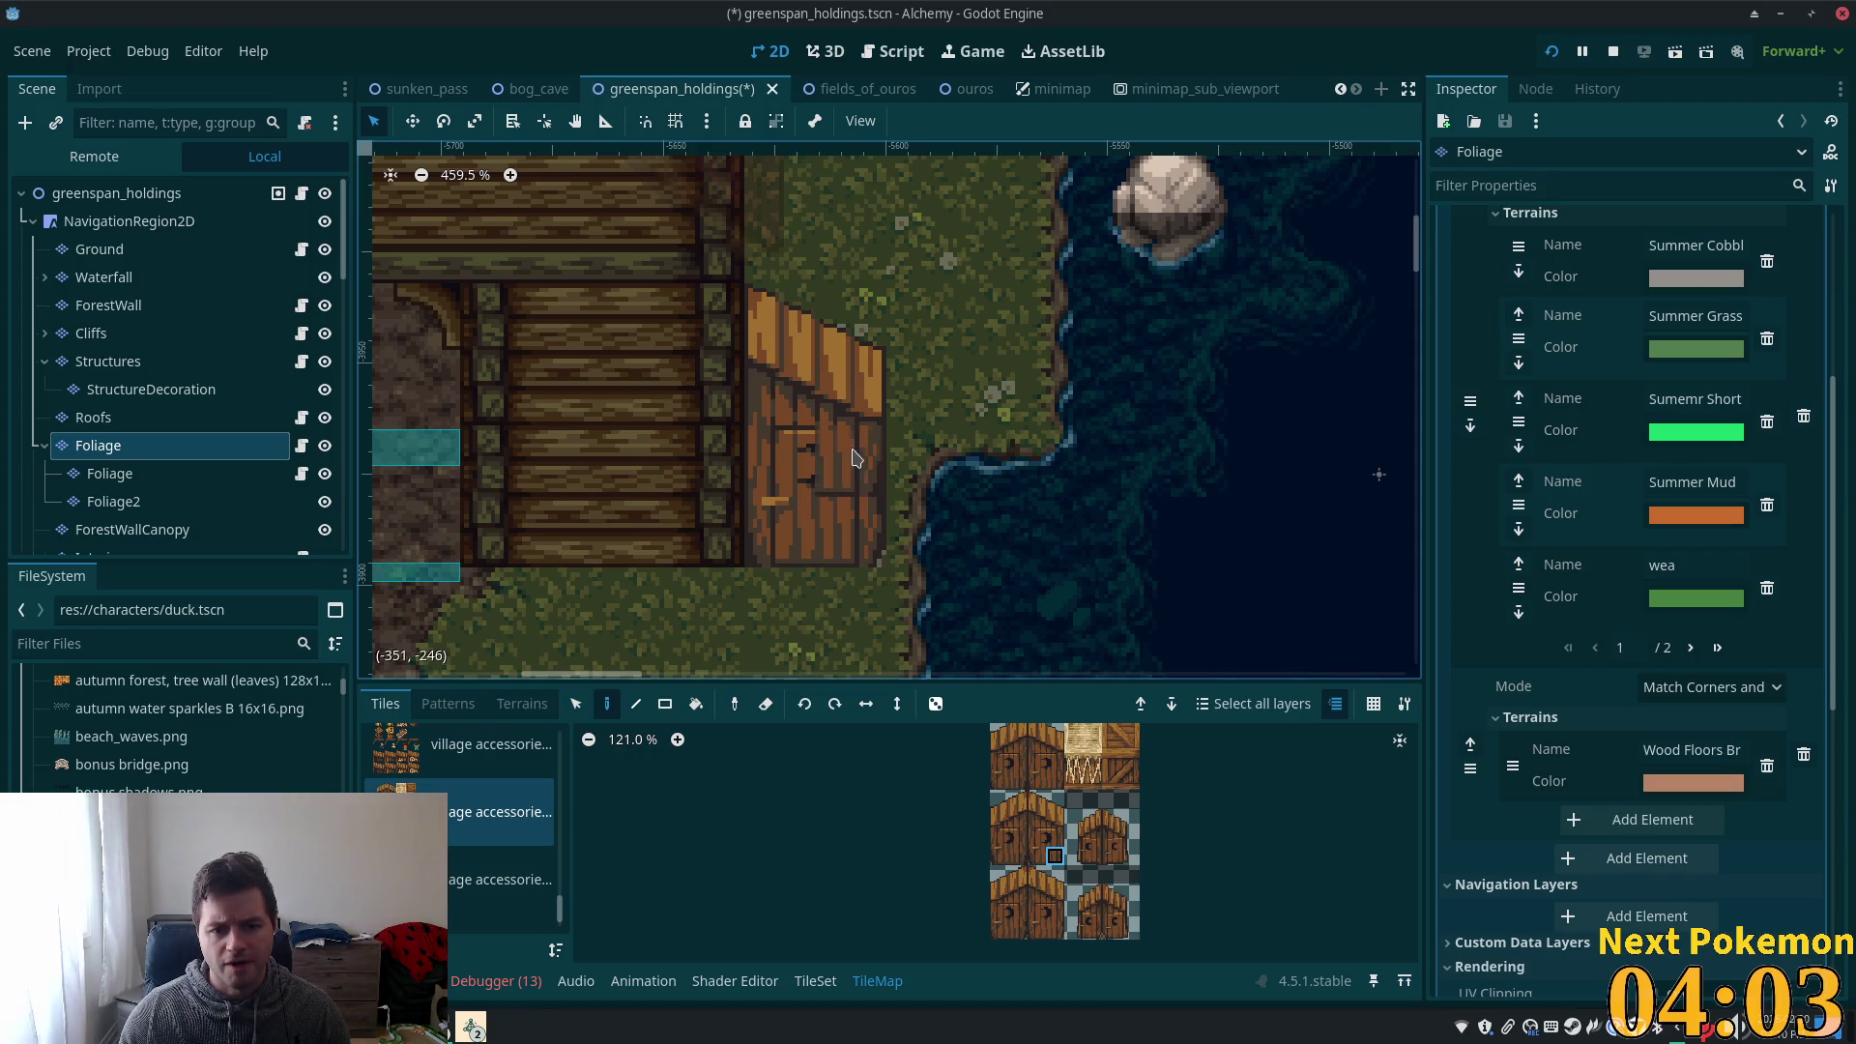
key(ctrl+z)
key(ctrl+z)
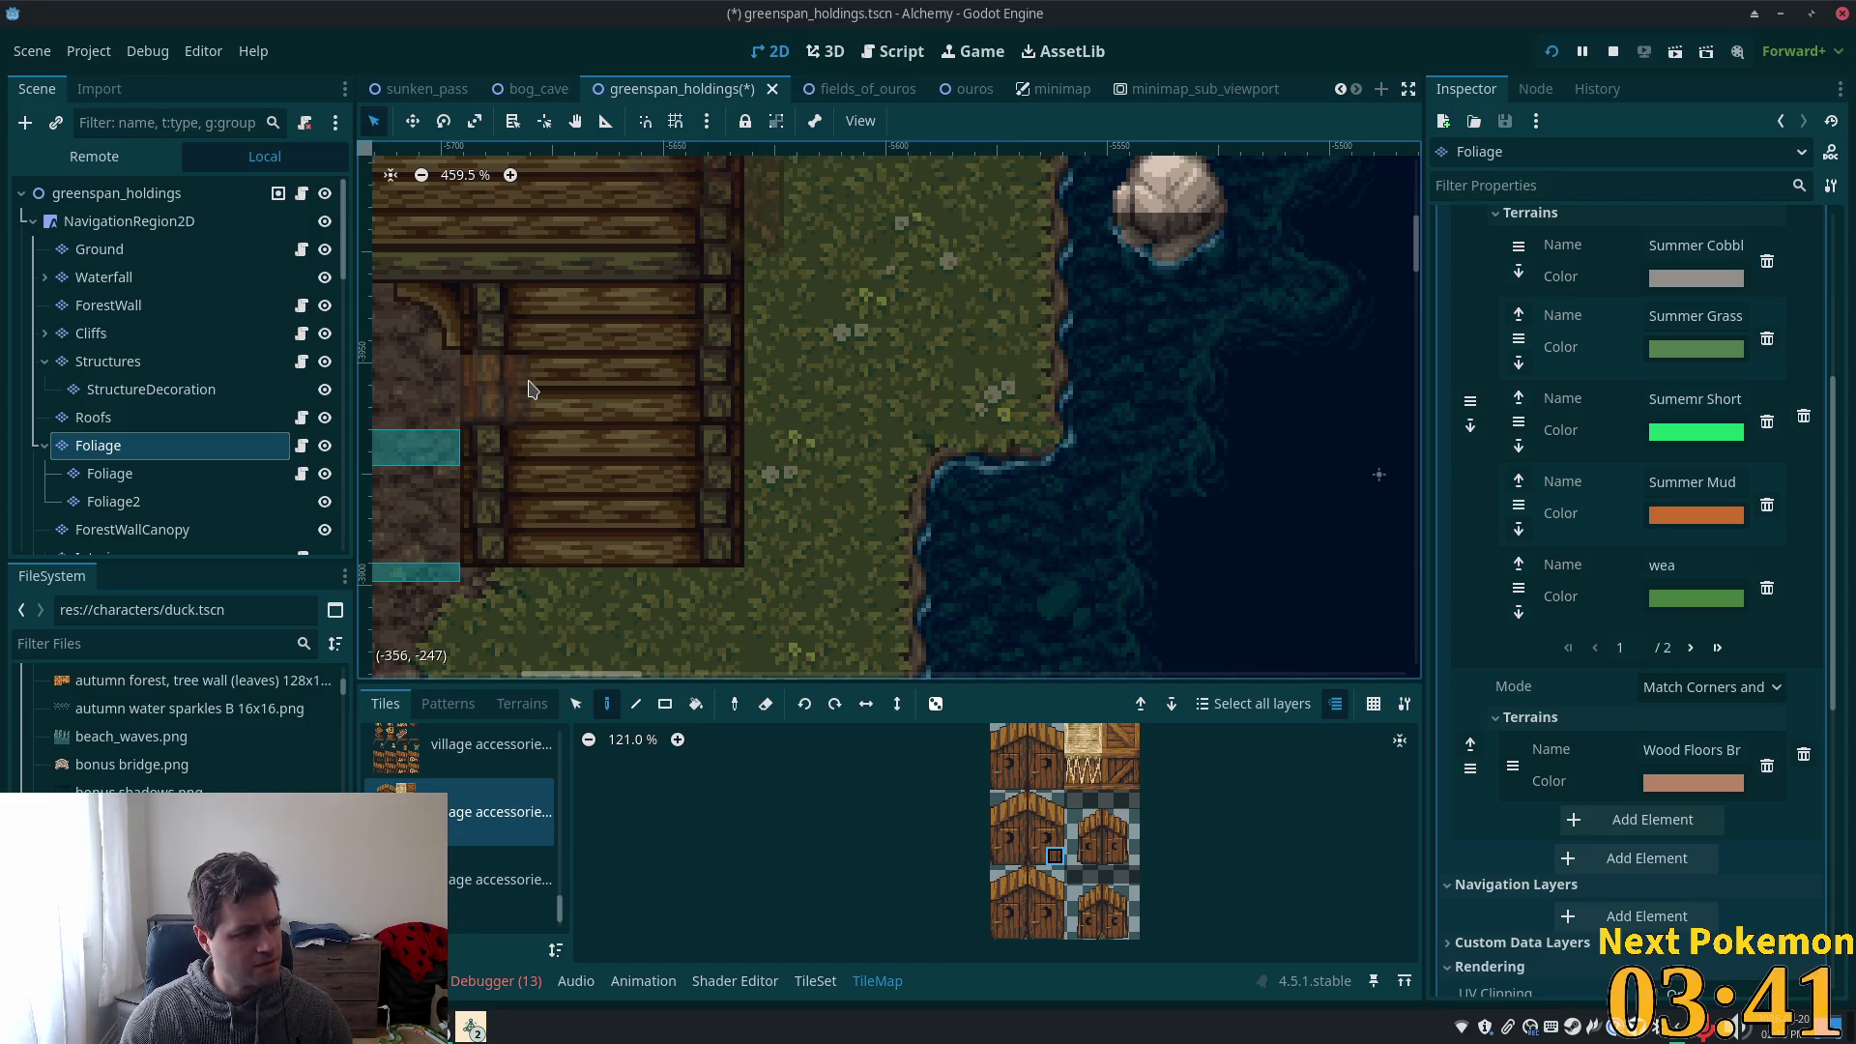
- Browse the fort wall and campfire sheets, then settle on the livestock accessories sheet
scroll(842, 406, down, 2)
scroll(754, 493, down, 1)
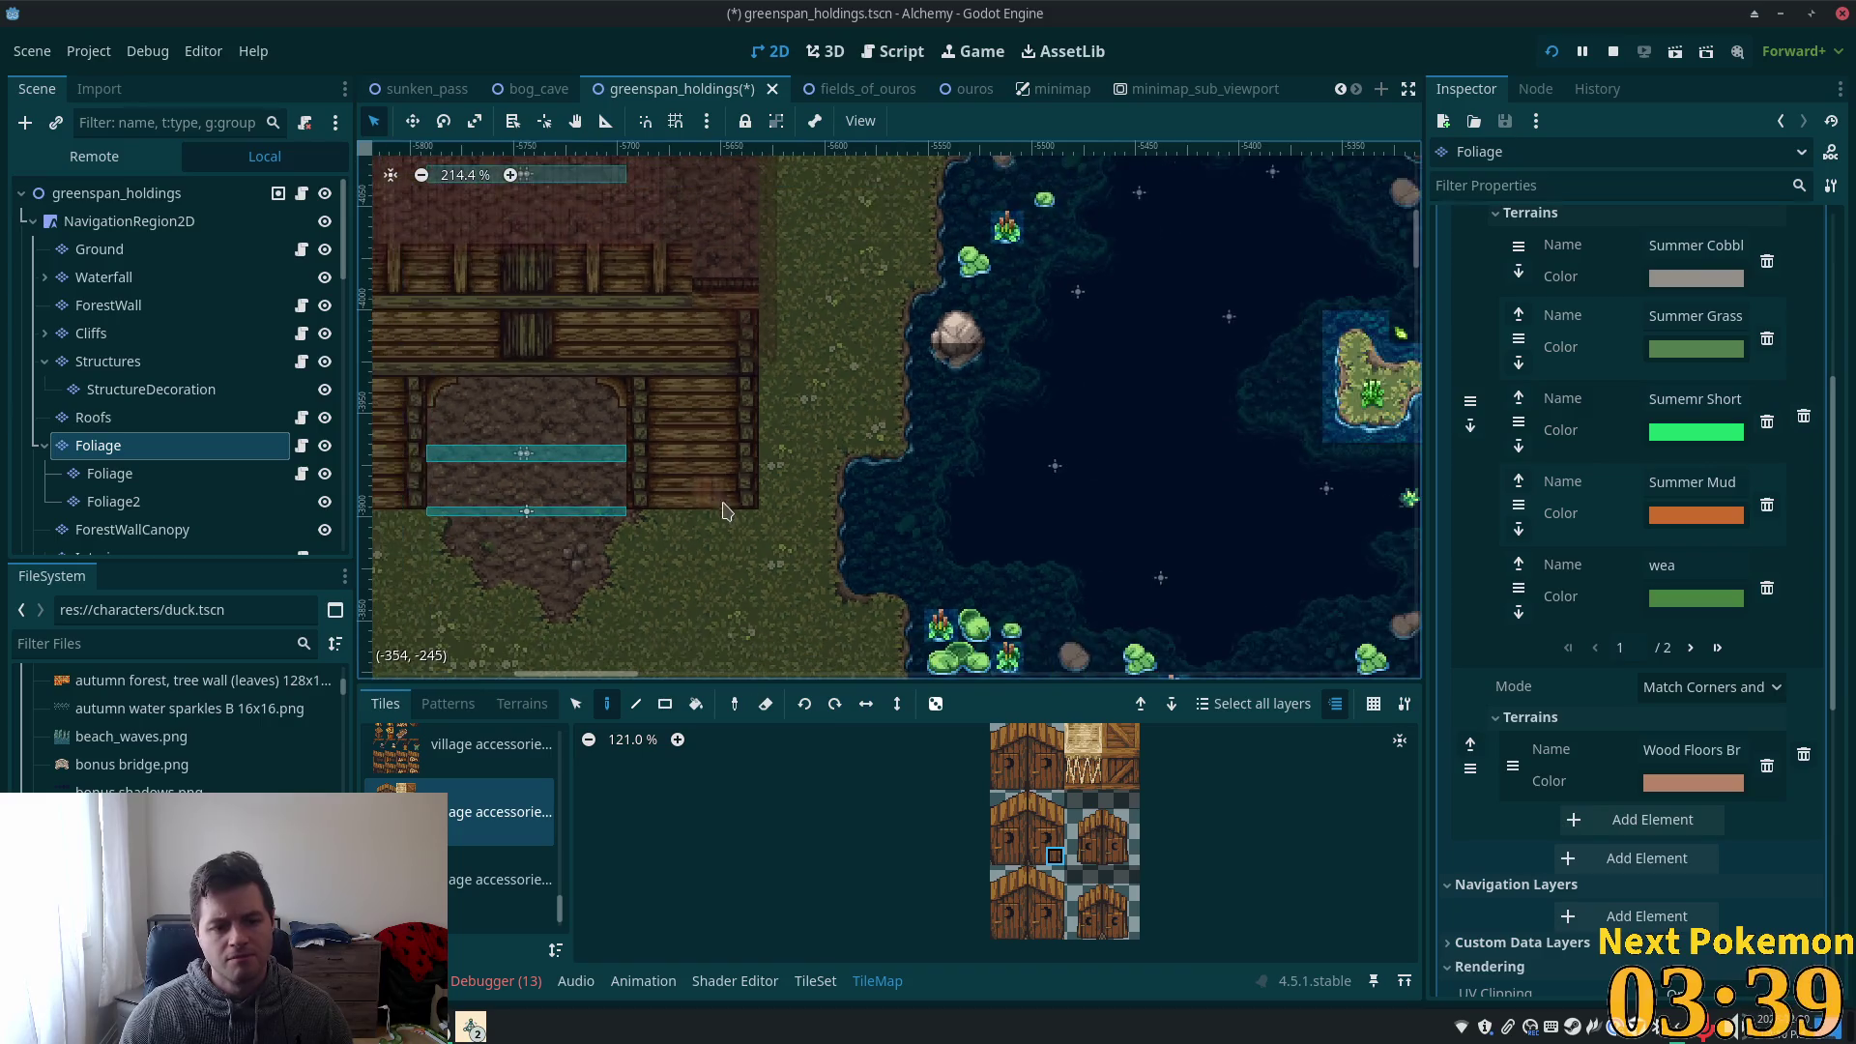
click(468, 764)
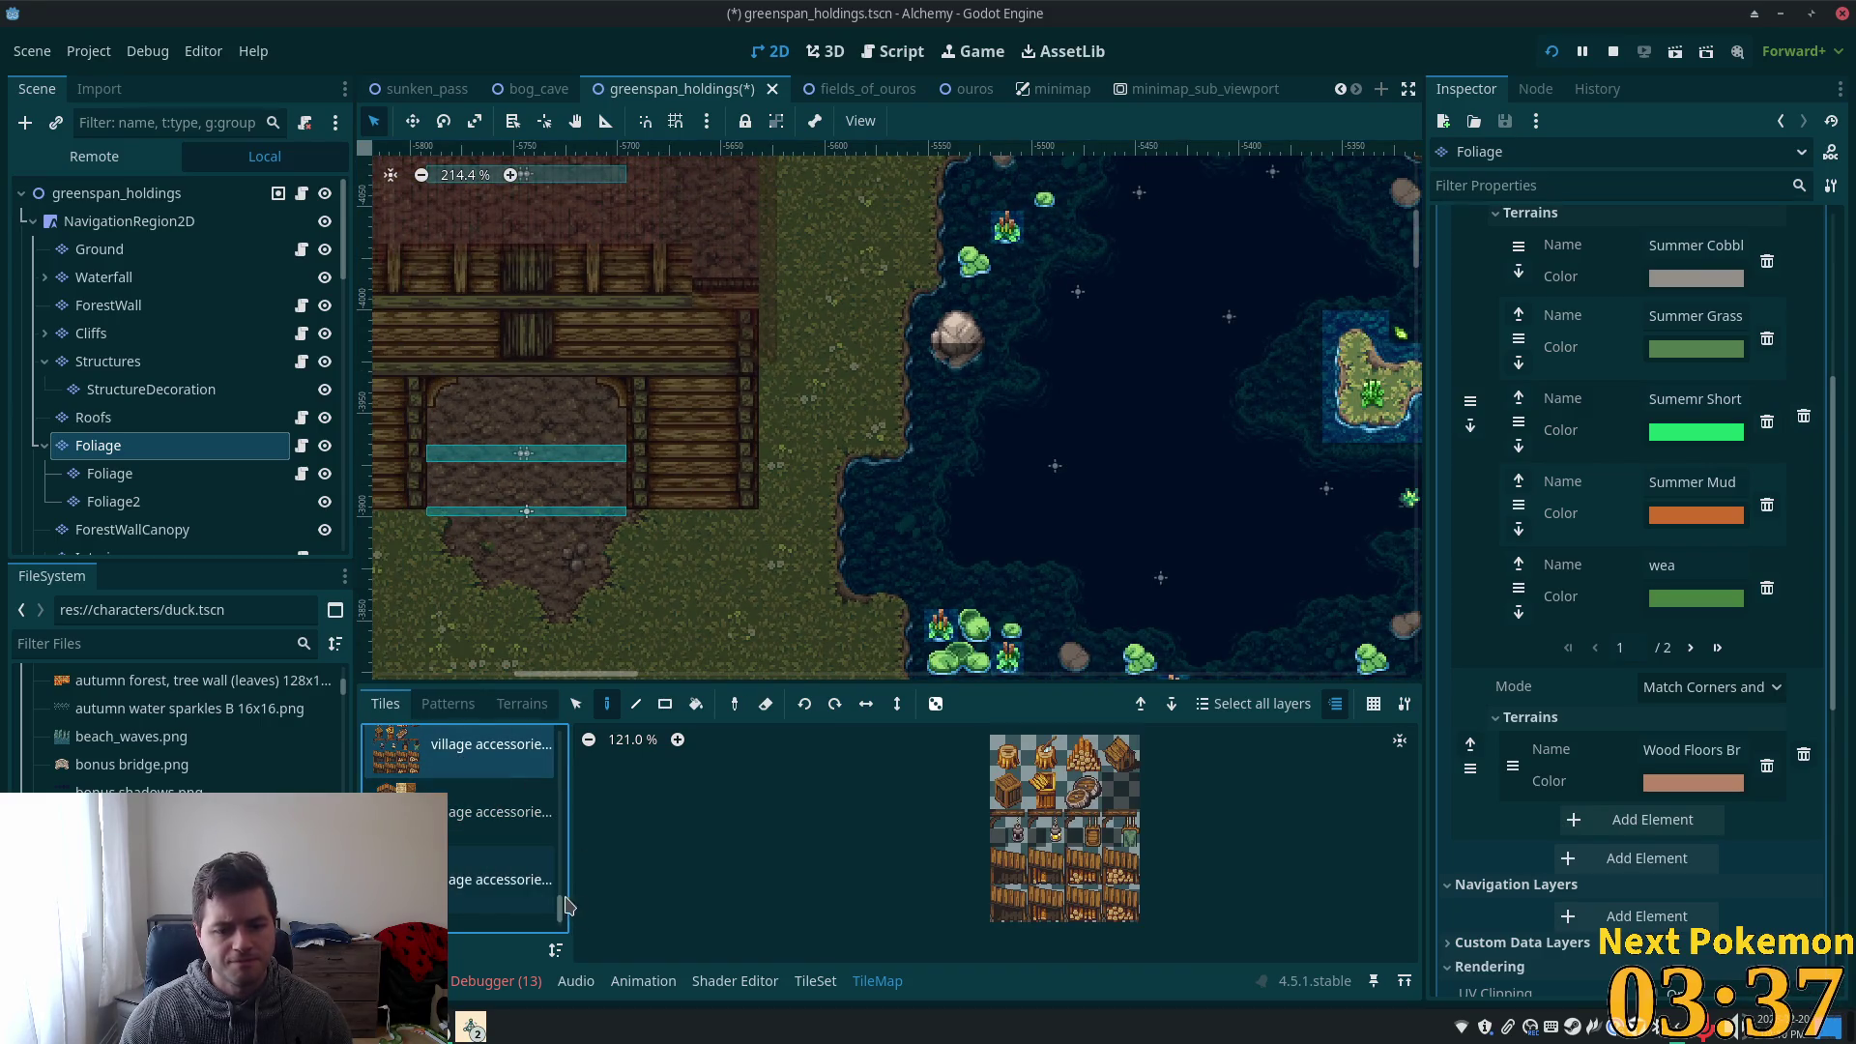
scroll(542, 849, up, 3)
click(431, 765)
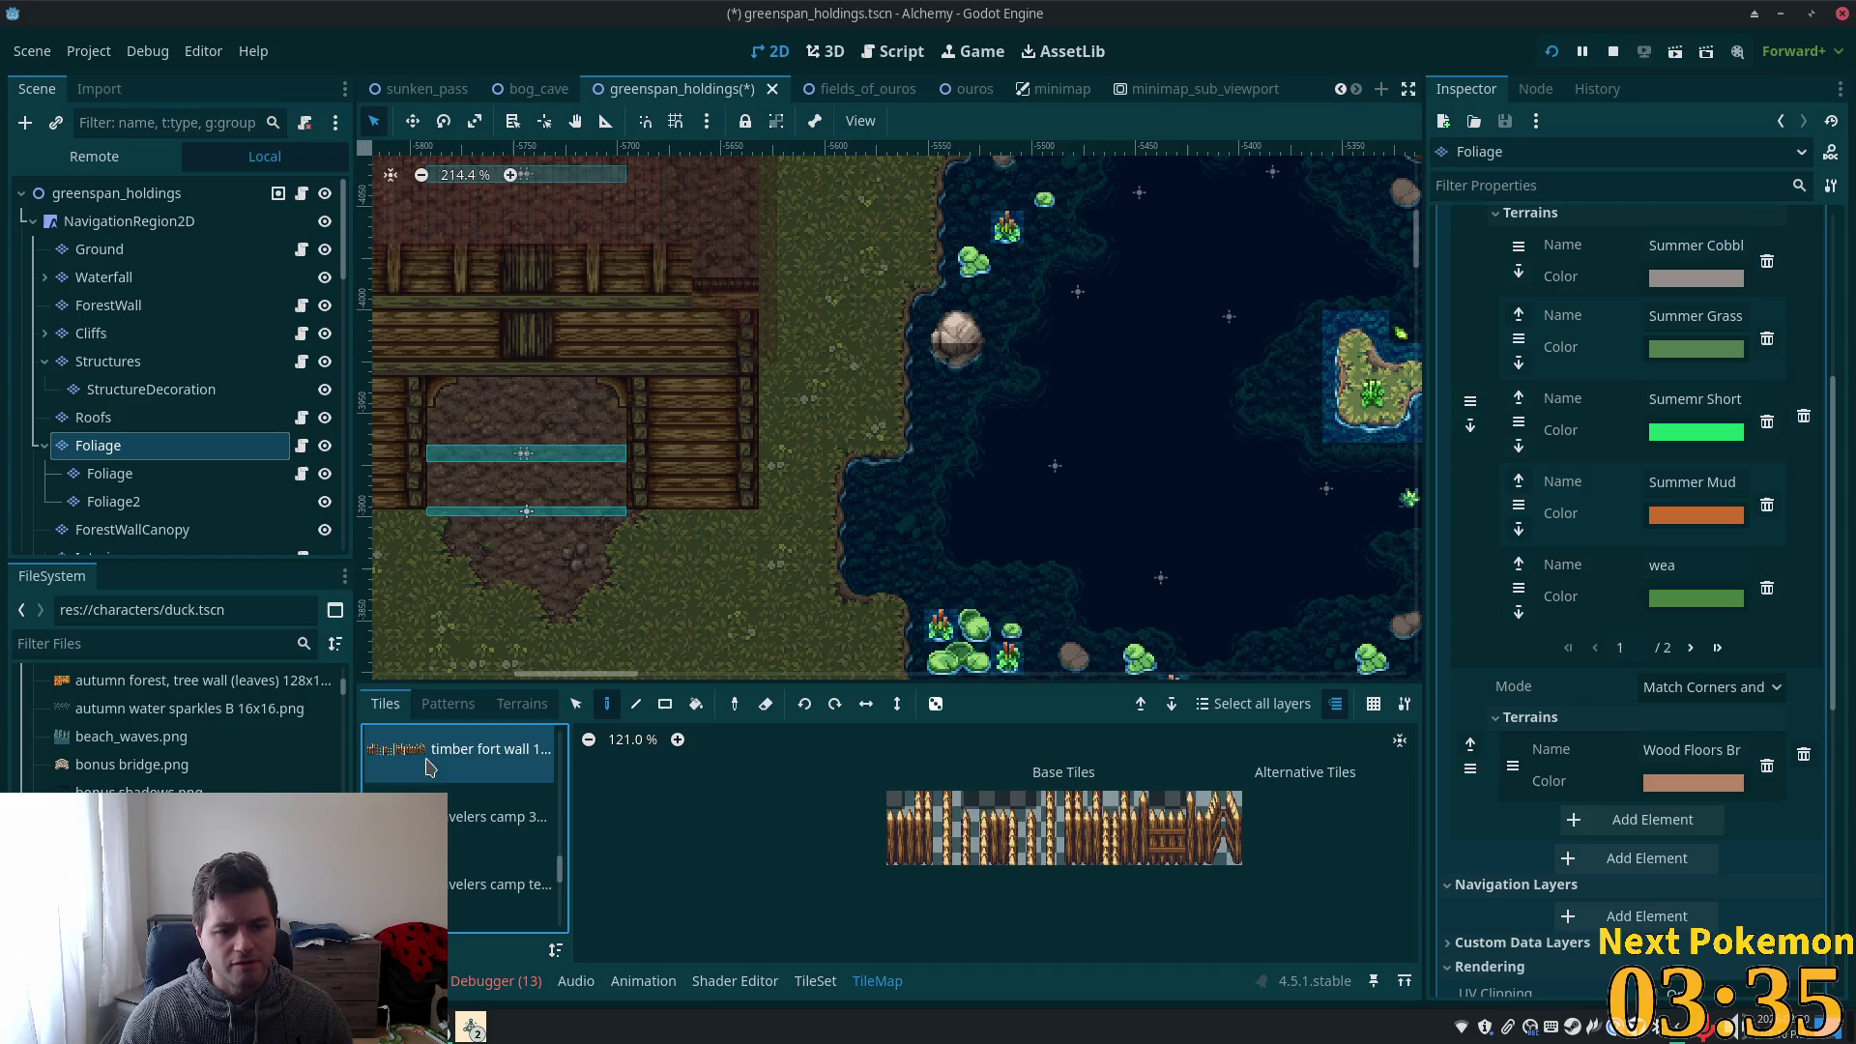
click(481, 832)
scroll(480, 845, up, 5)
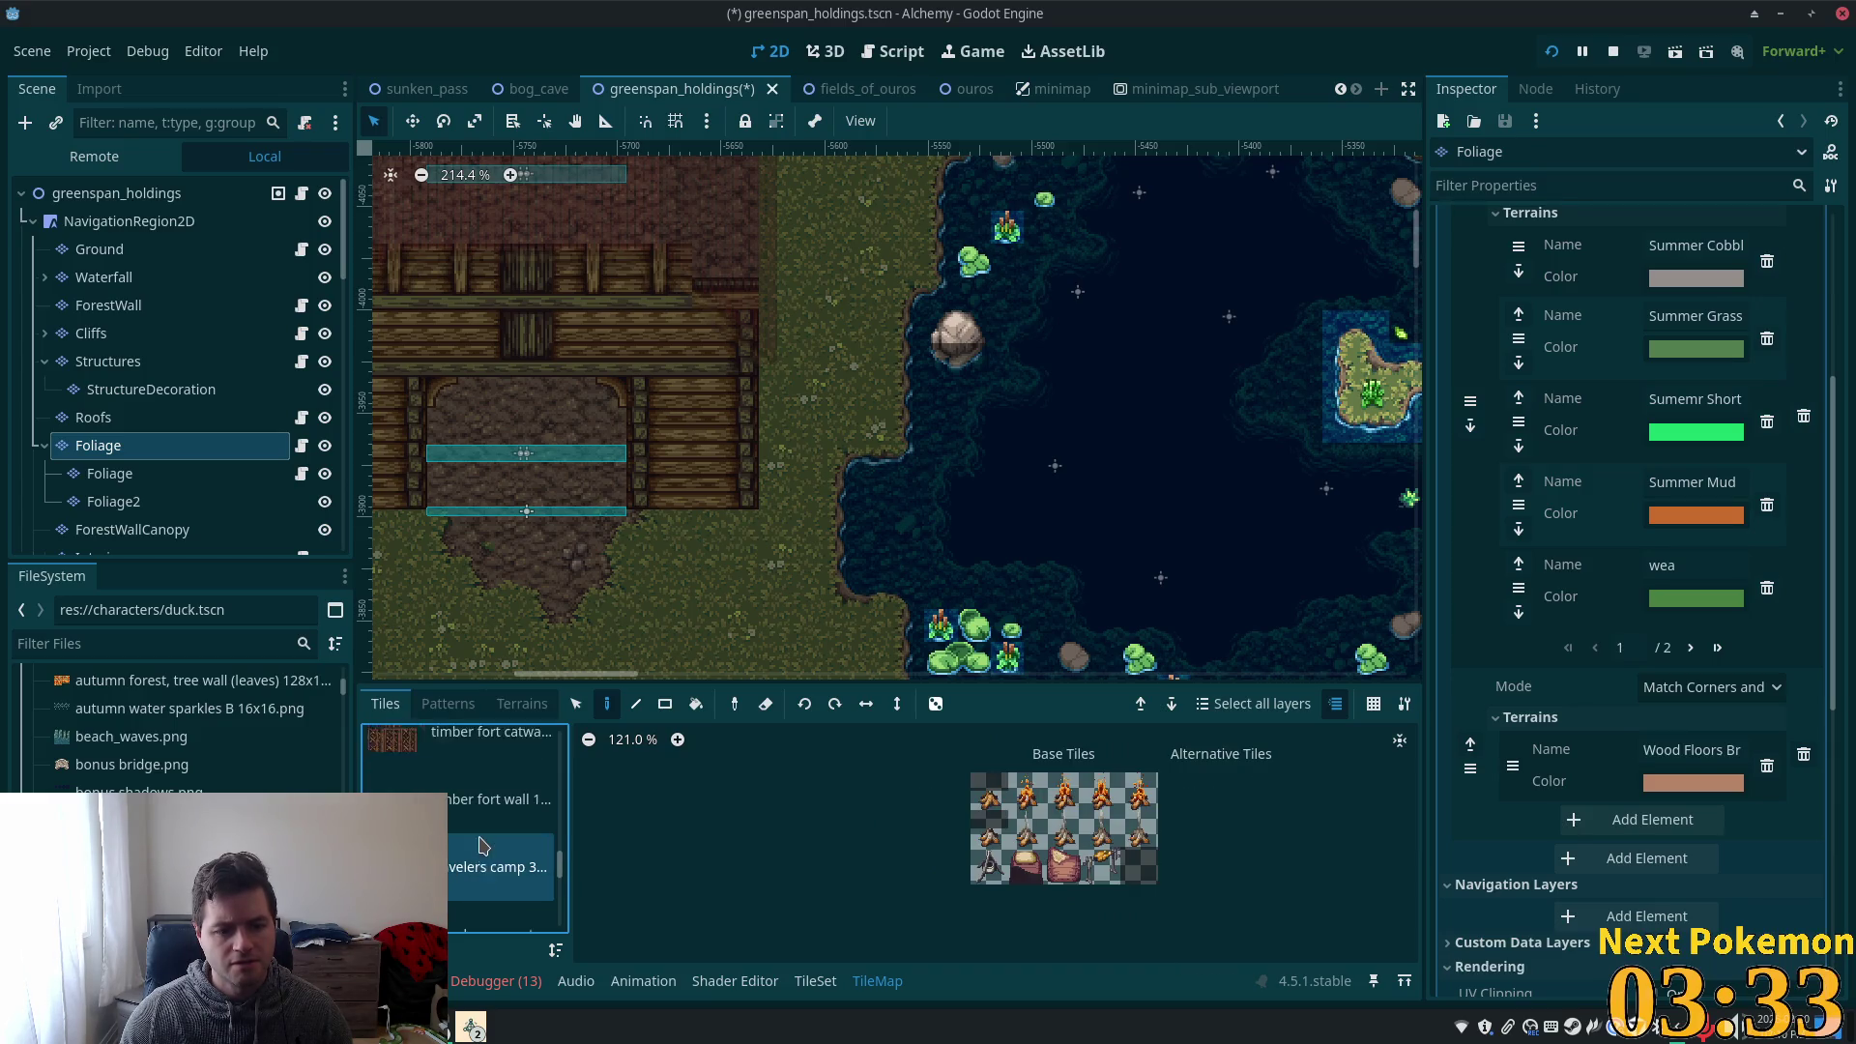
scroll(473, 829, up, 4)
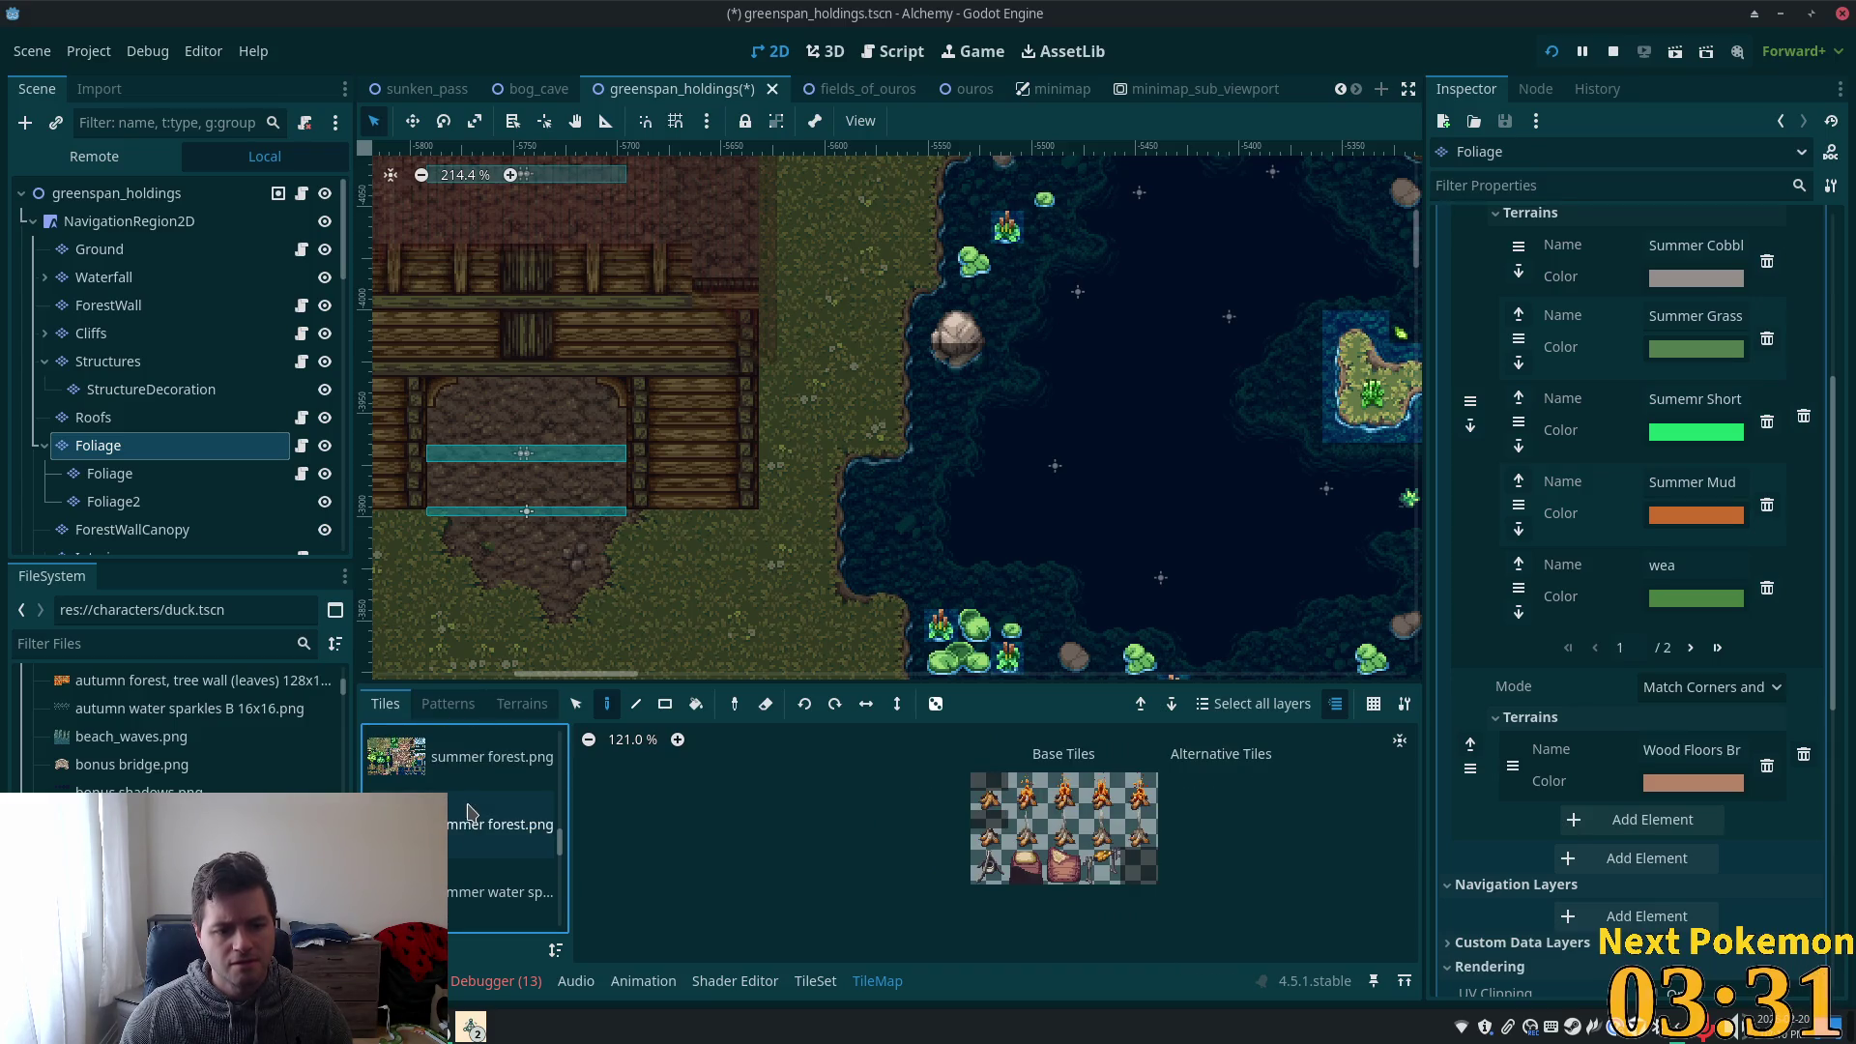
click(523, 856)
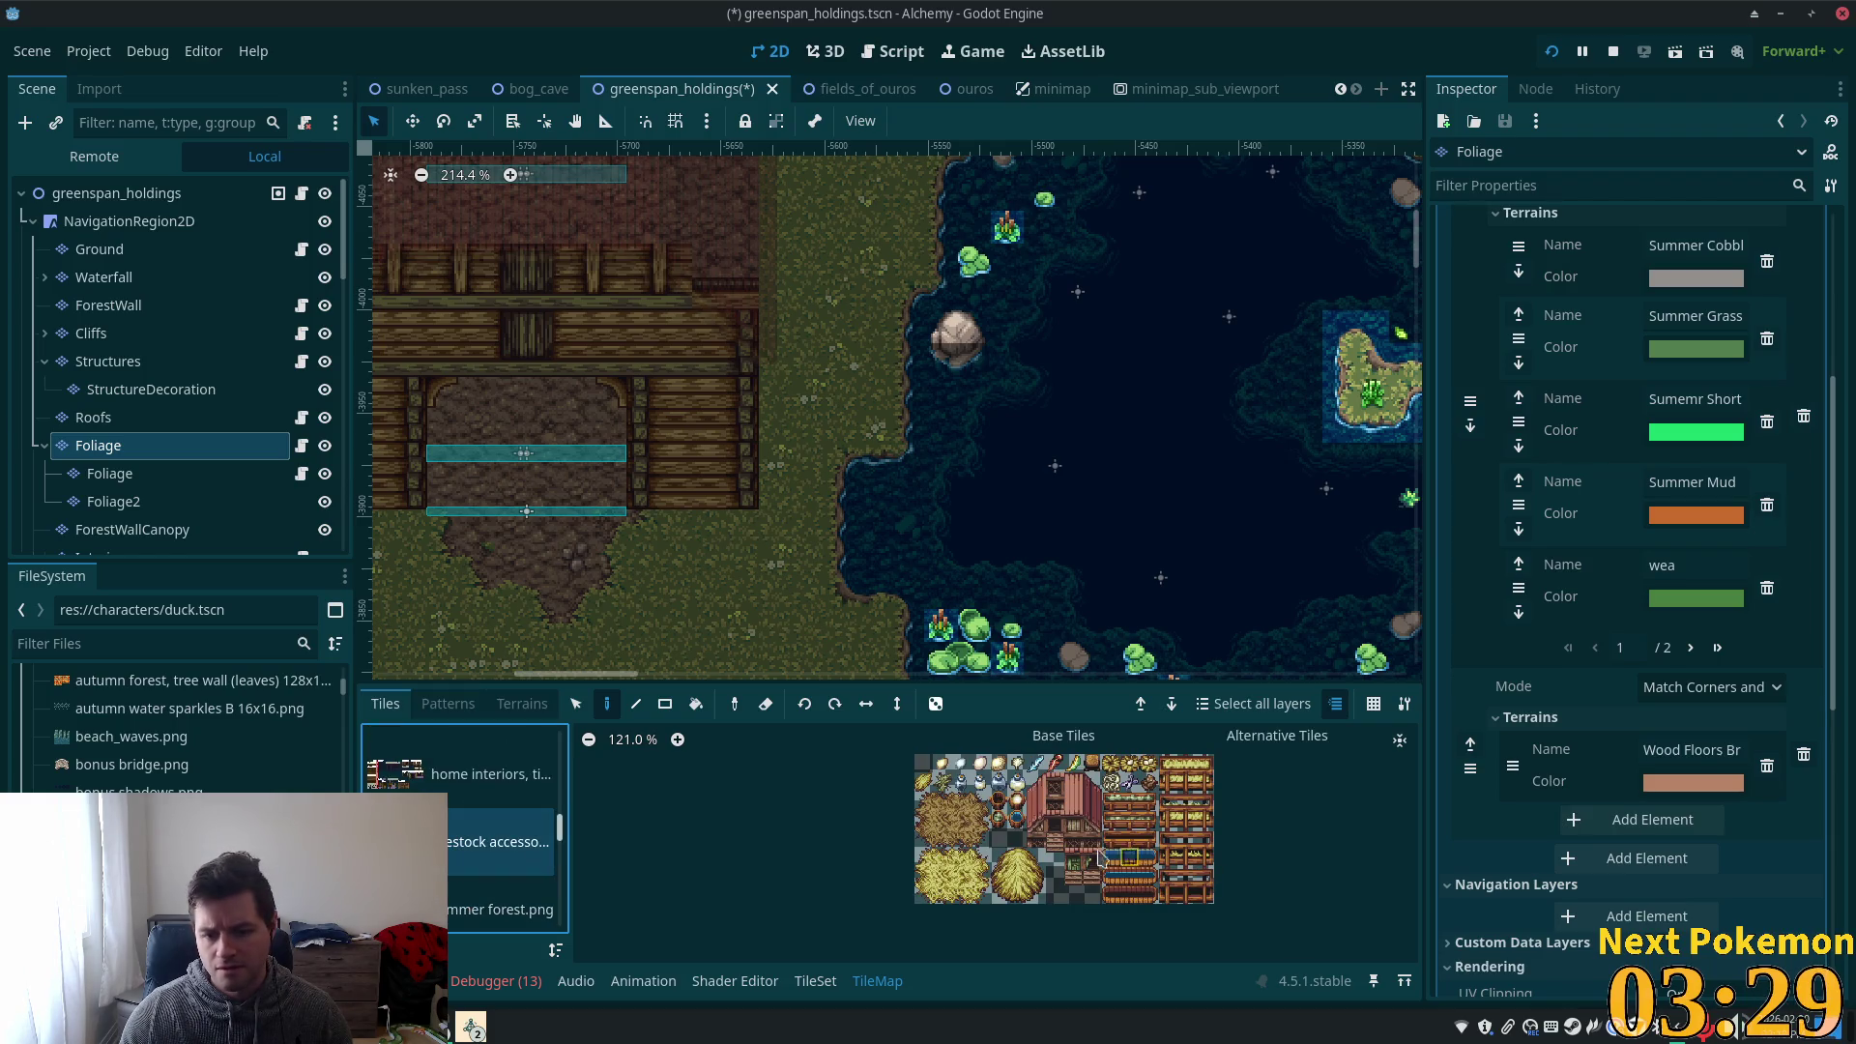
- Paint a 3x2 wooden crate beside the barn and save the scene
scroll(476, 839, up, 2)
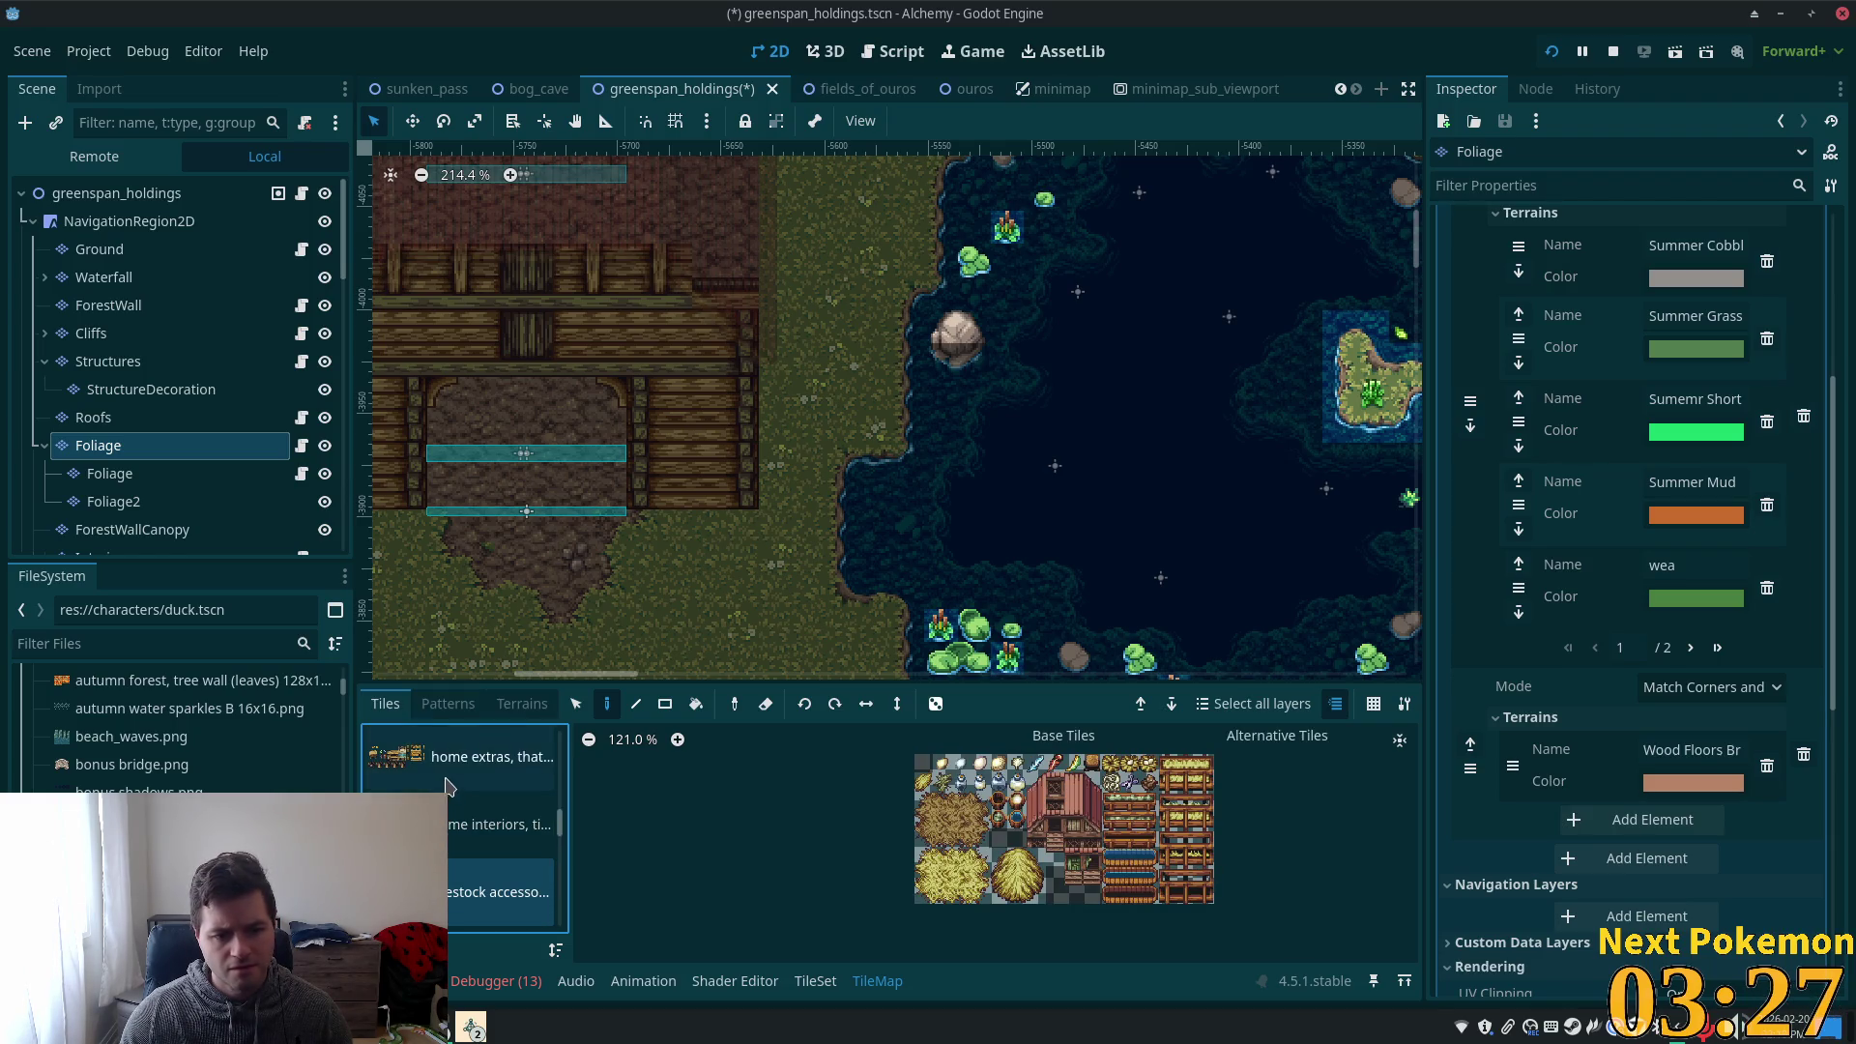
scroll(1064, 832, up, 1)
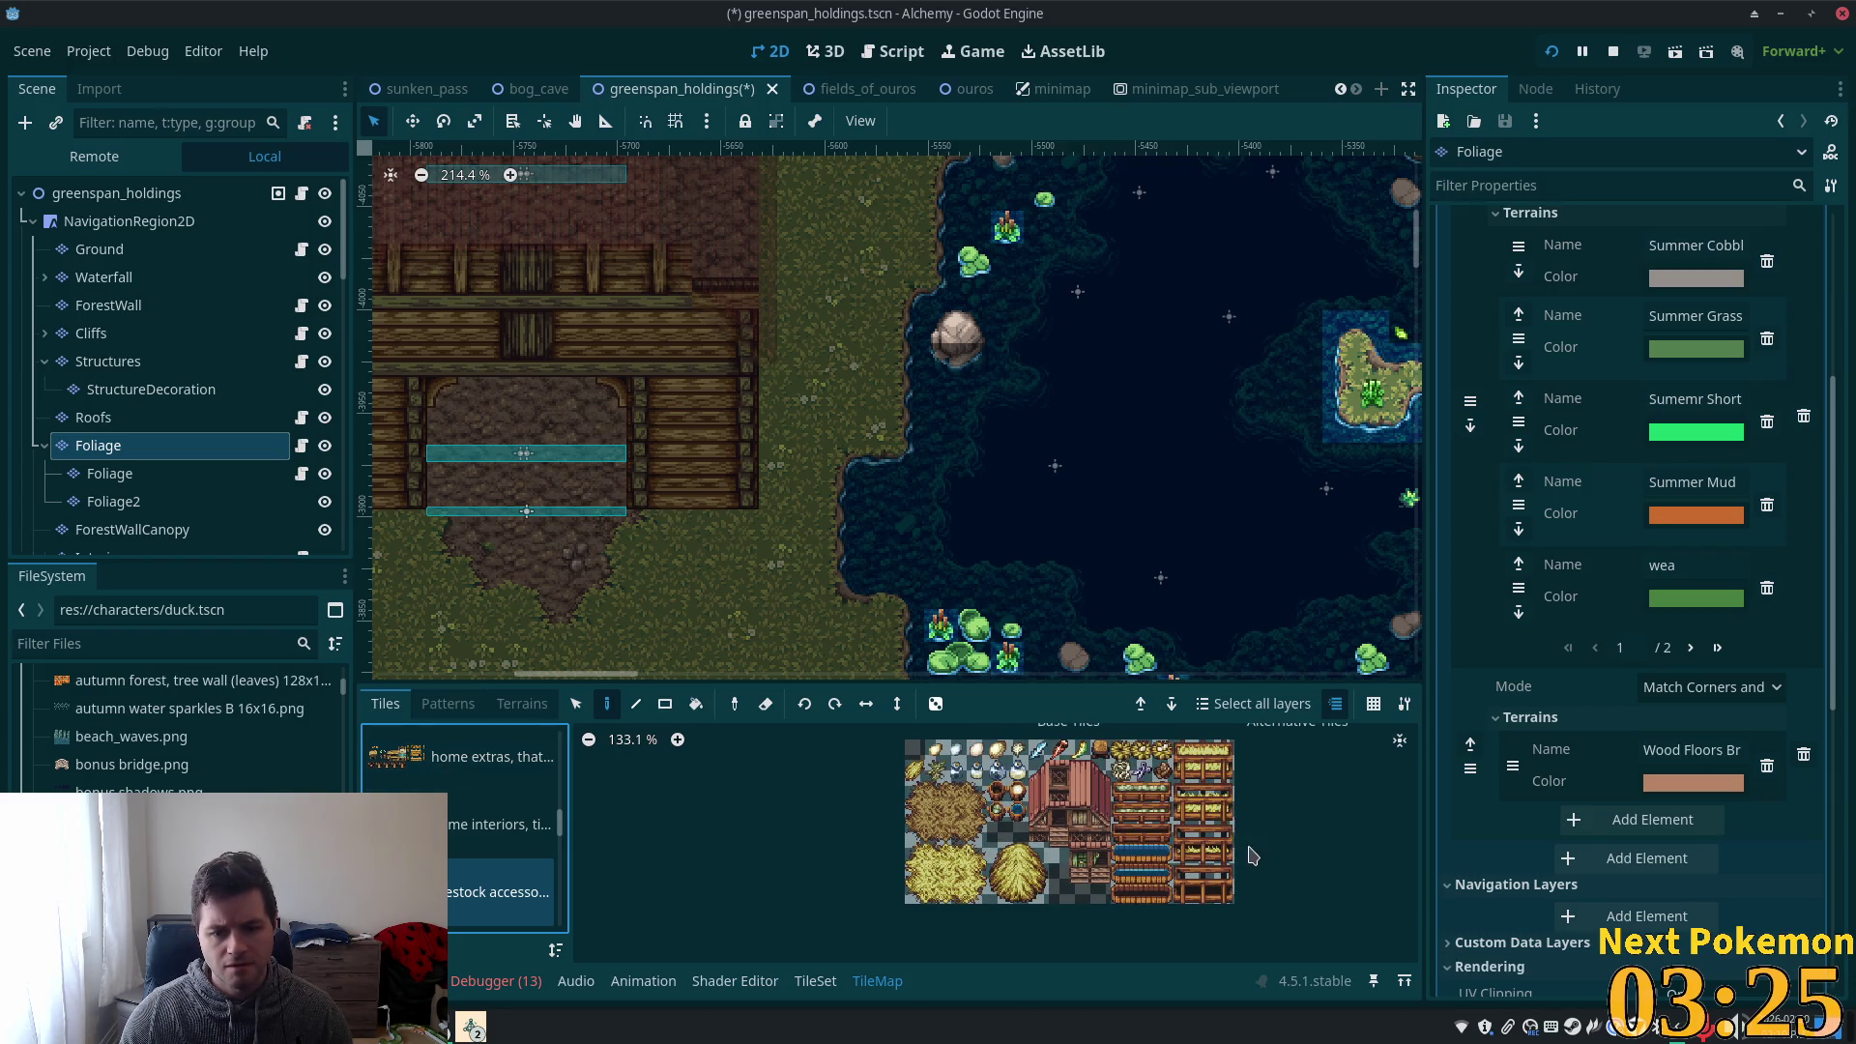
drag(1183, 835, 1226, 857)
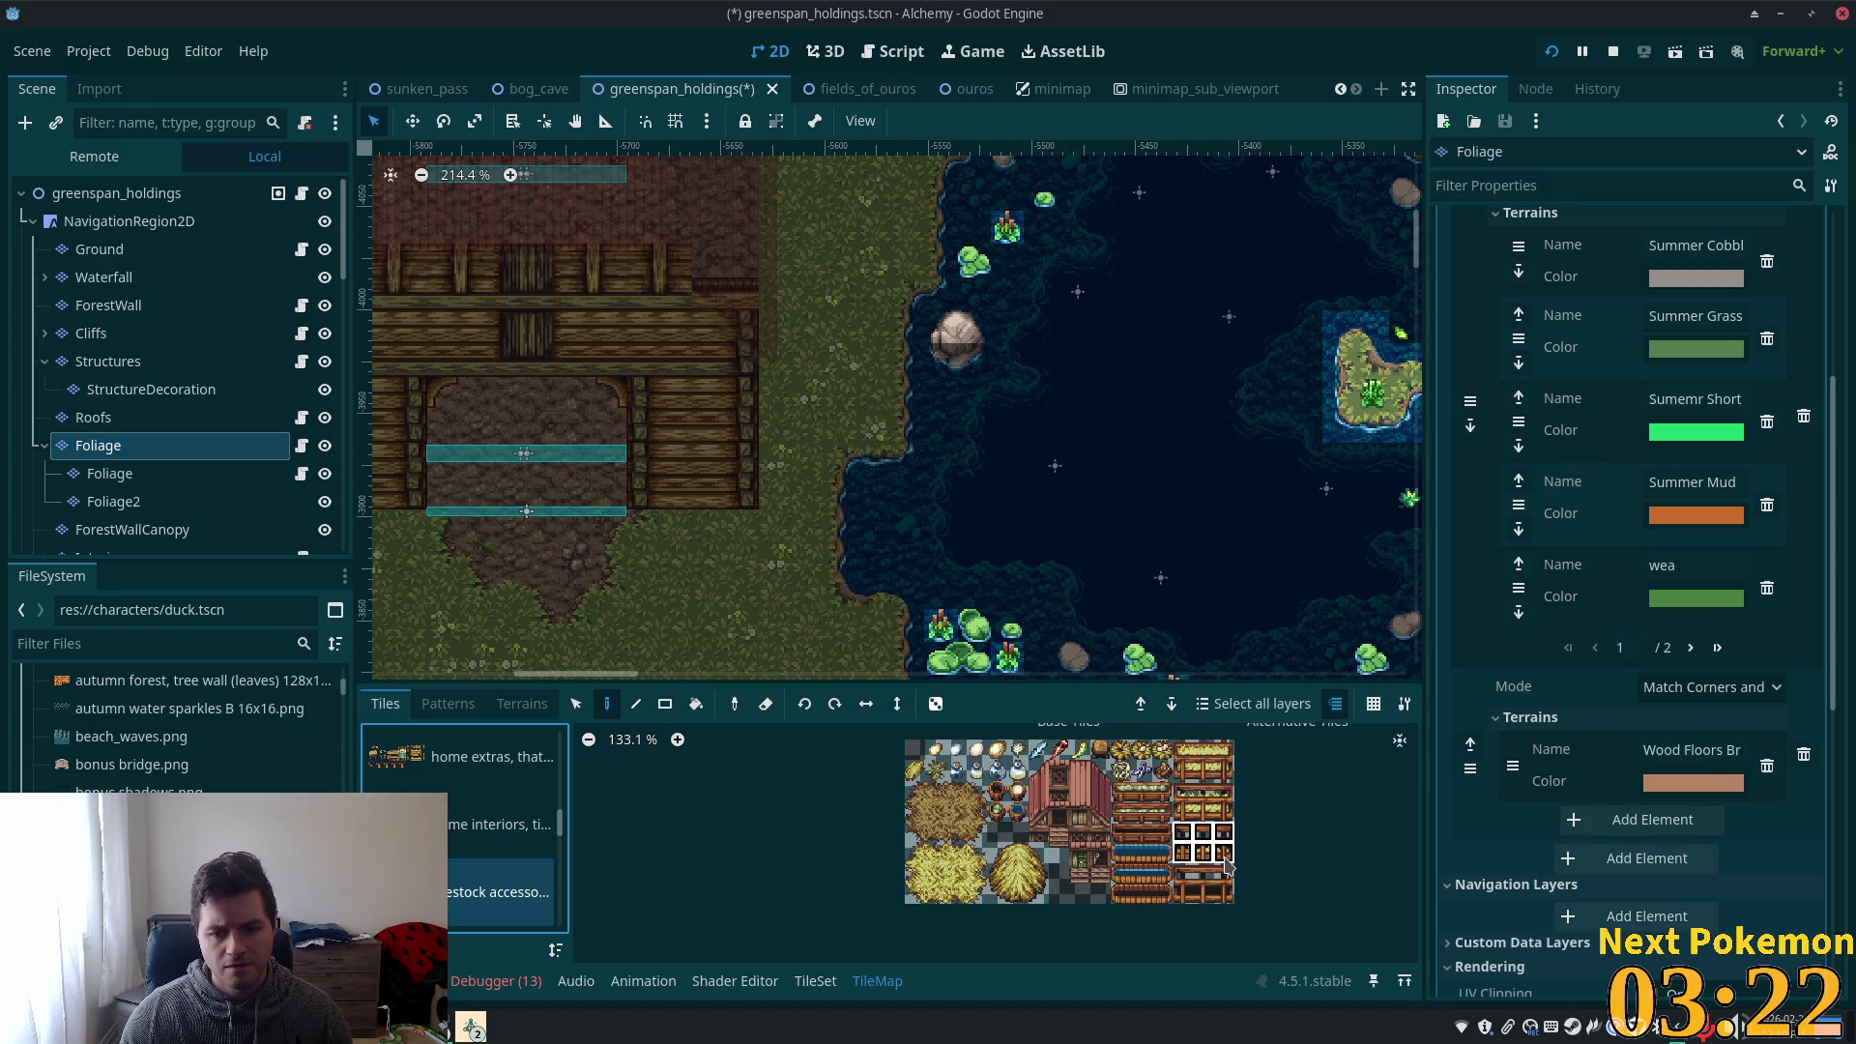
click(743, 503)
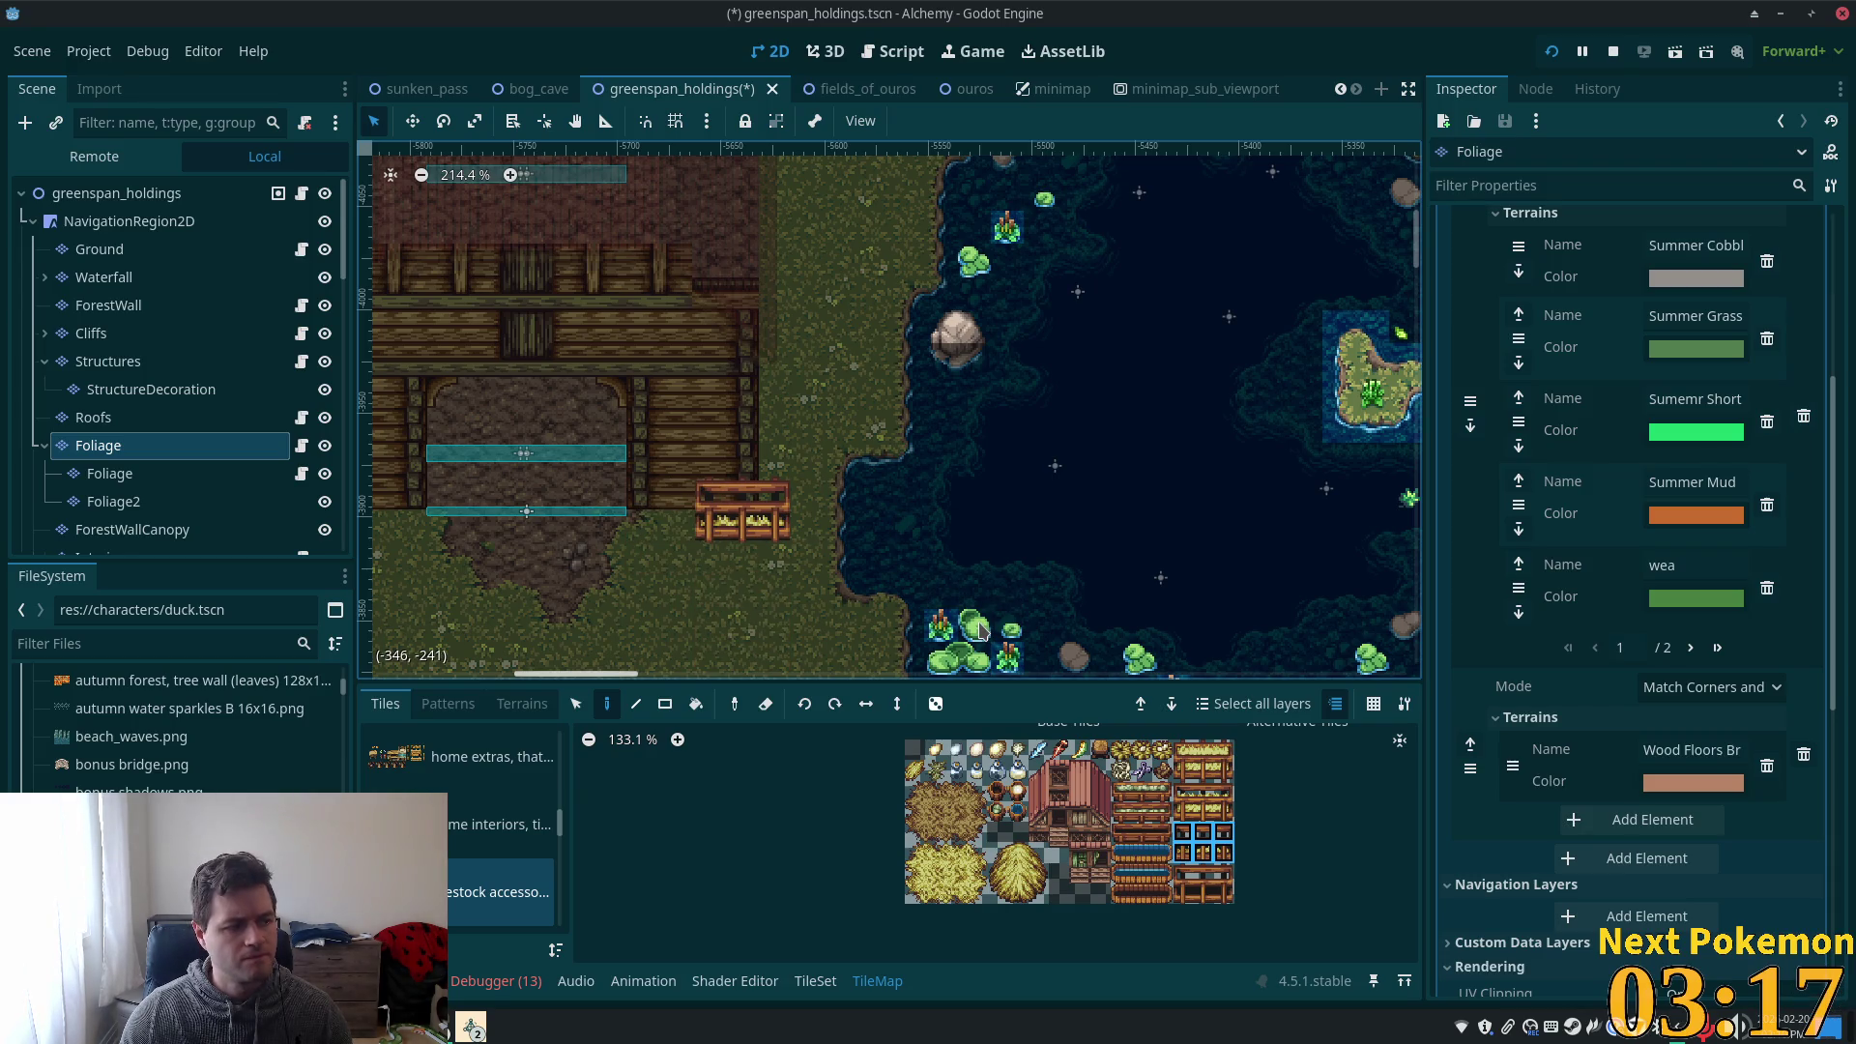
key(ctrl+s)
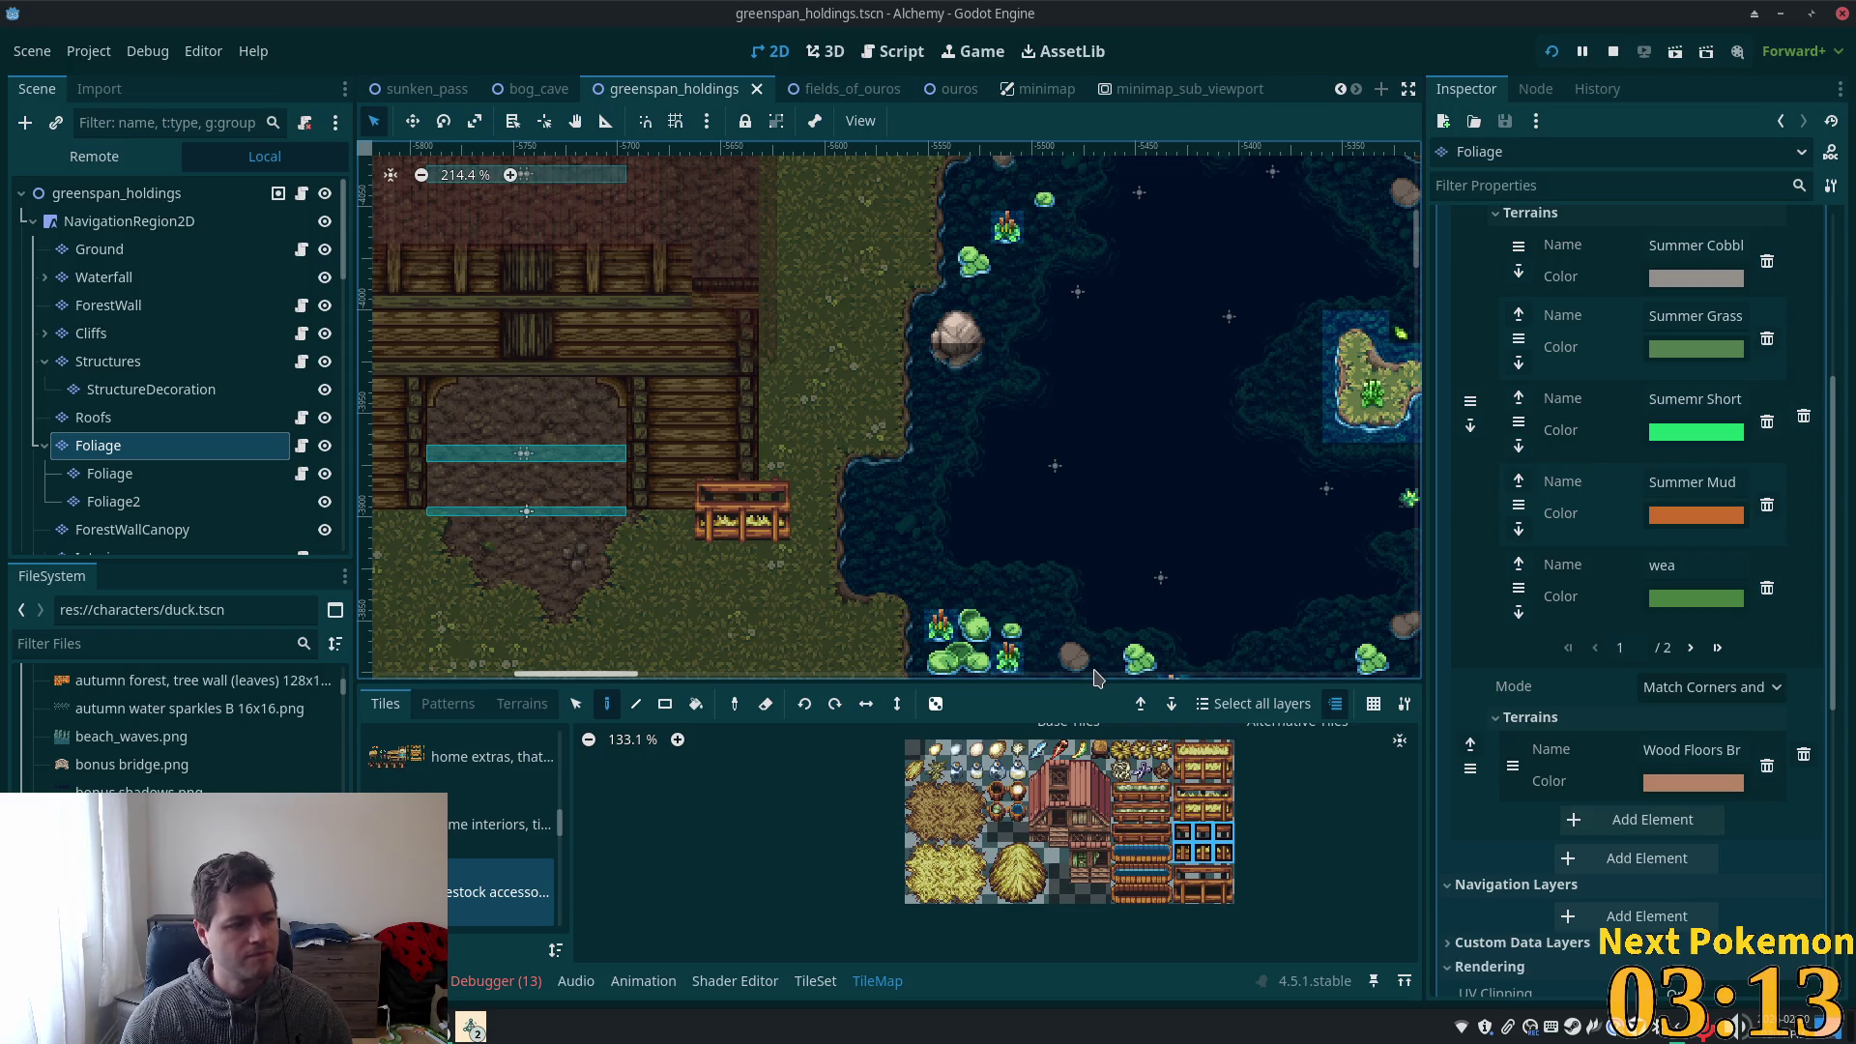
- Replace it with the hay-topped 3x2 crate, save, and return to the scene root
drag(1181, 752, 1224, 773)
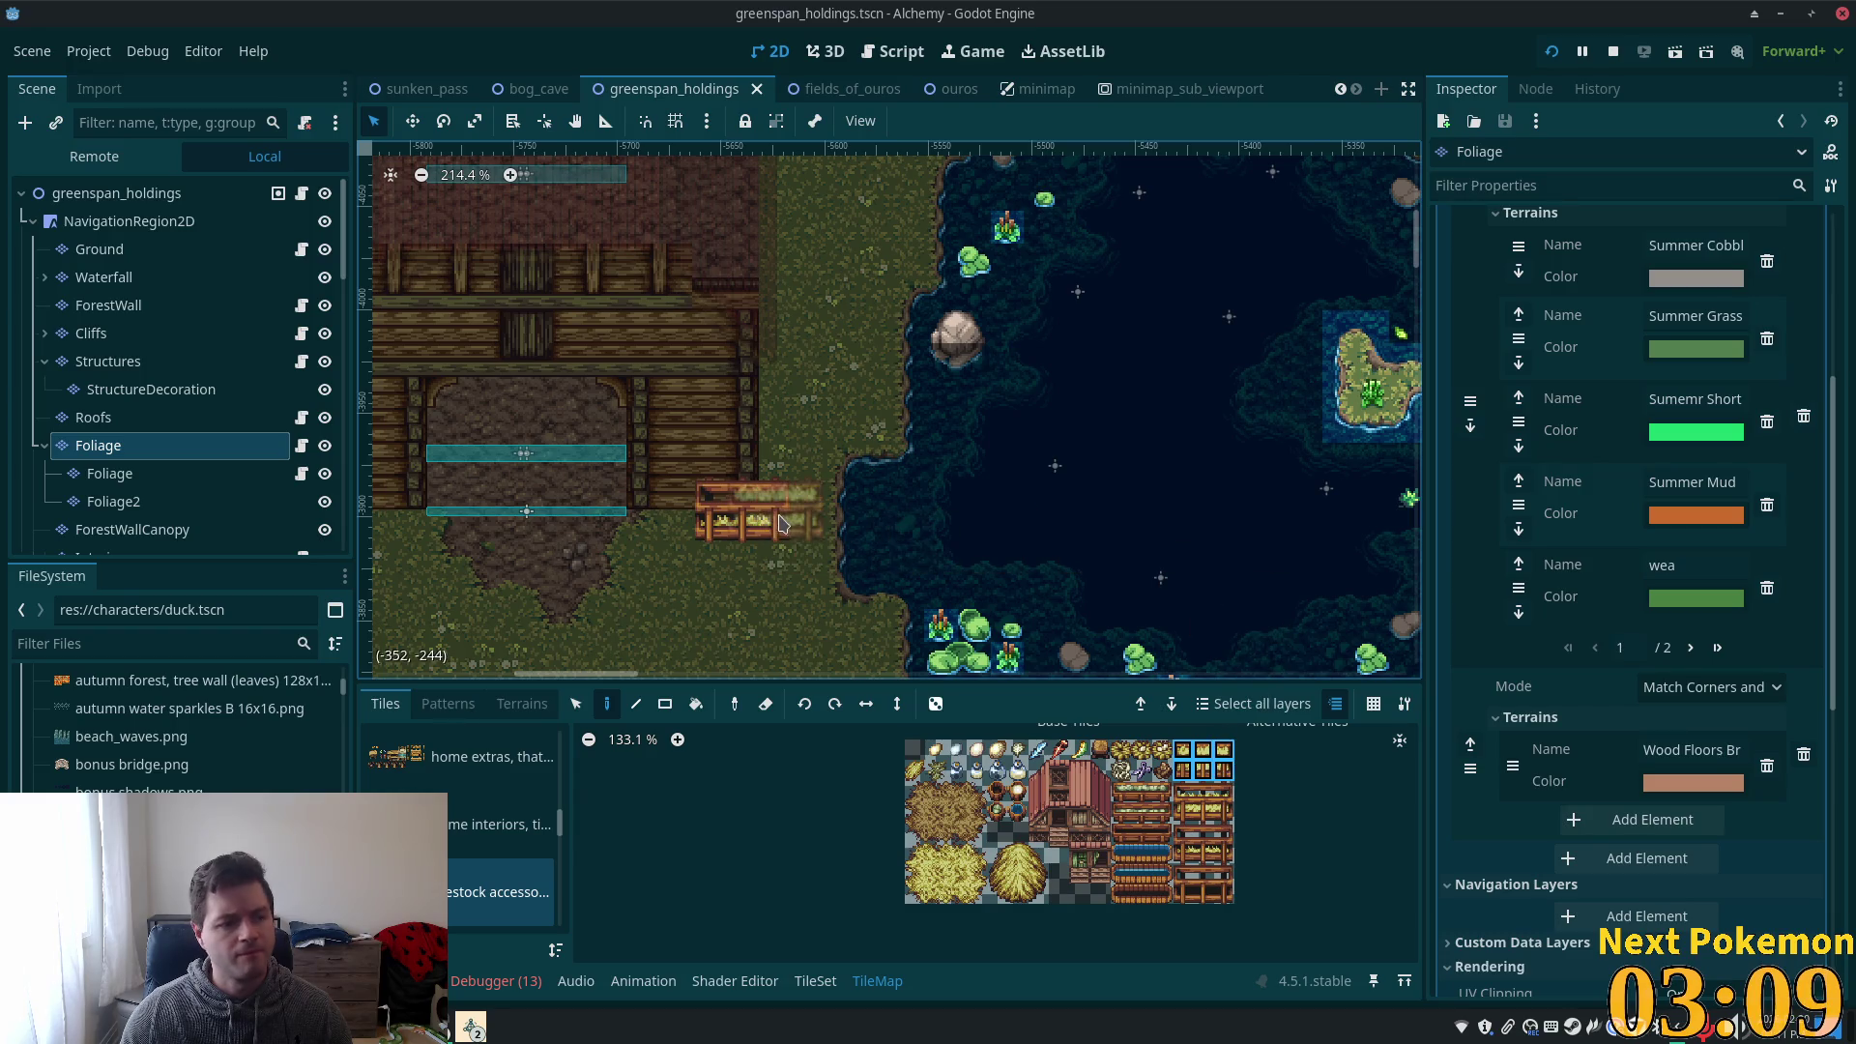
click(740, 513)
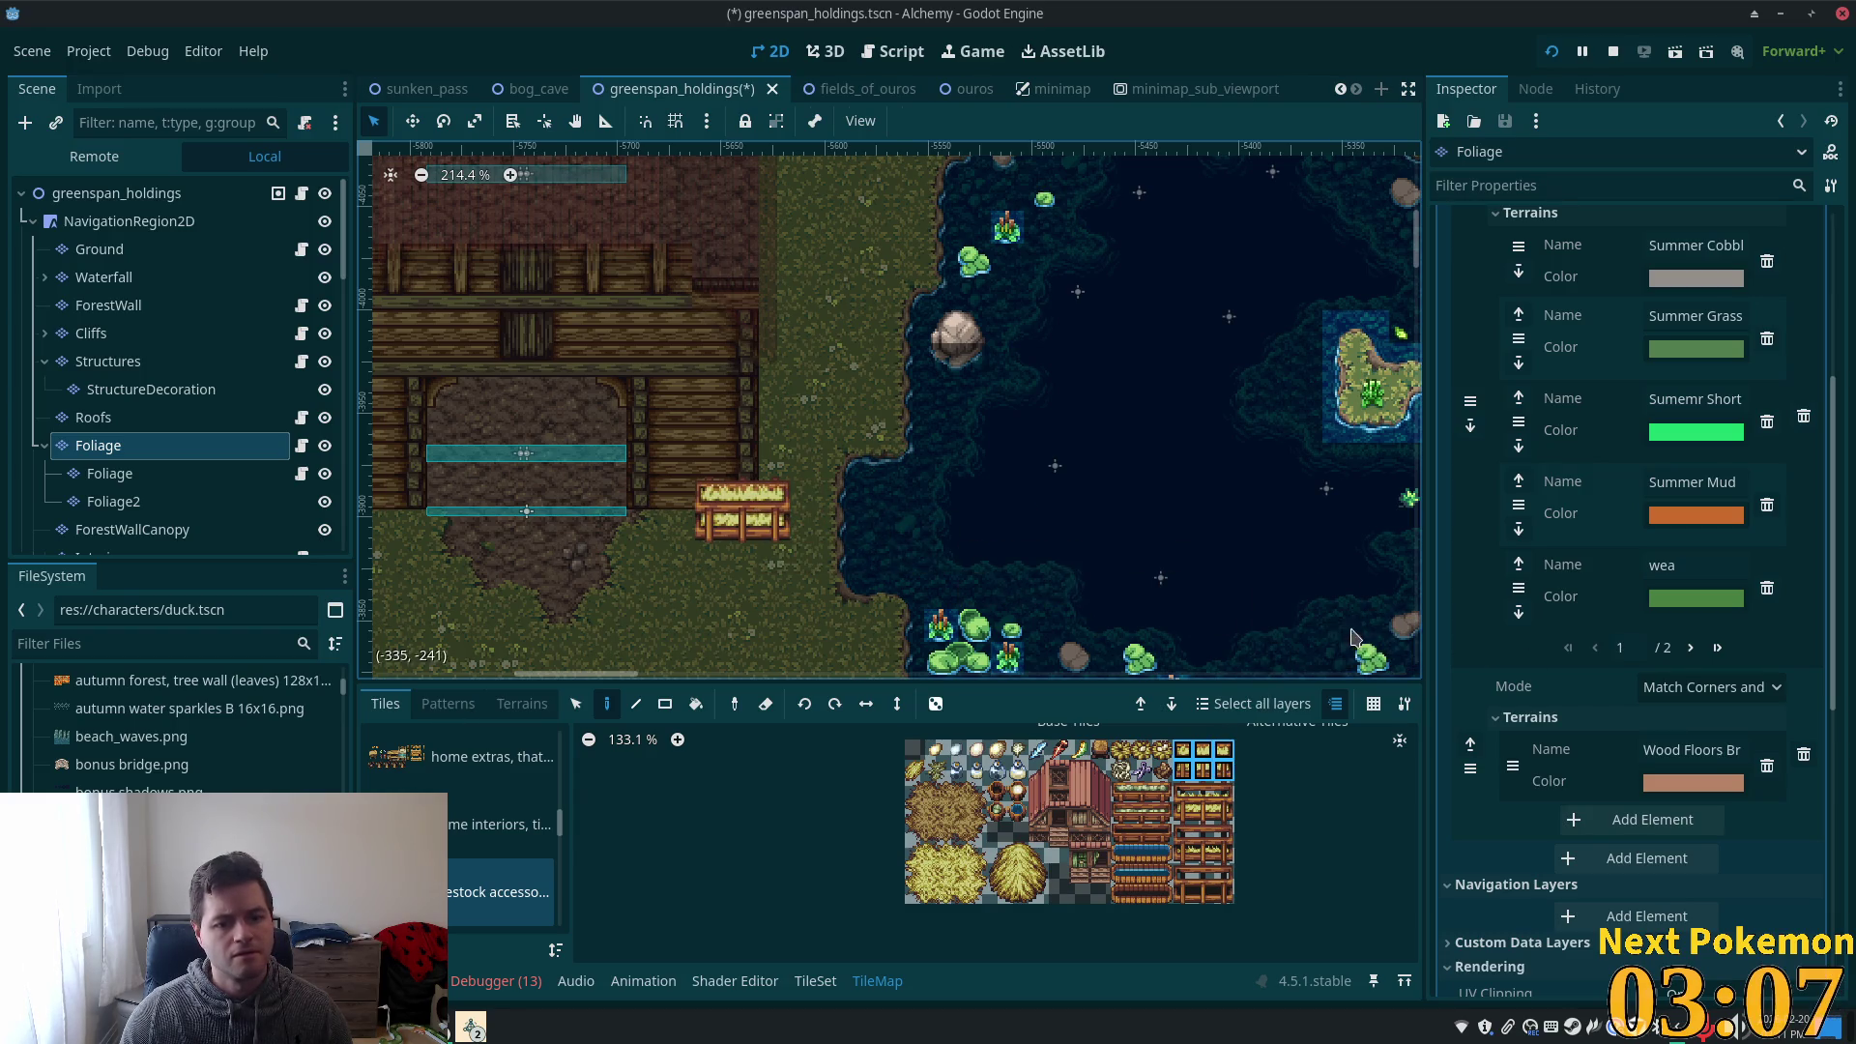
key(ctrl+s)
click(116, 192)
drag(752, 490, 1181, 546)
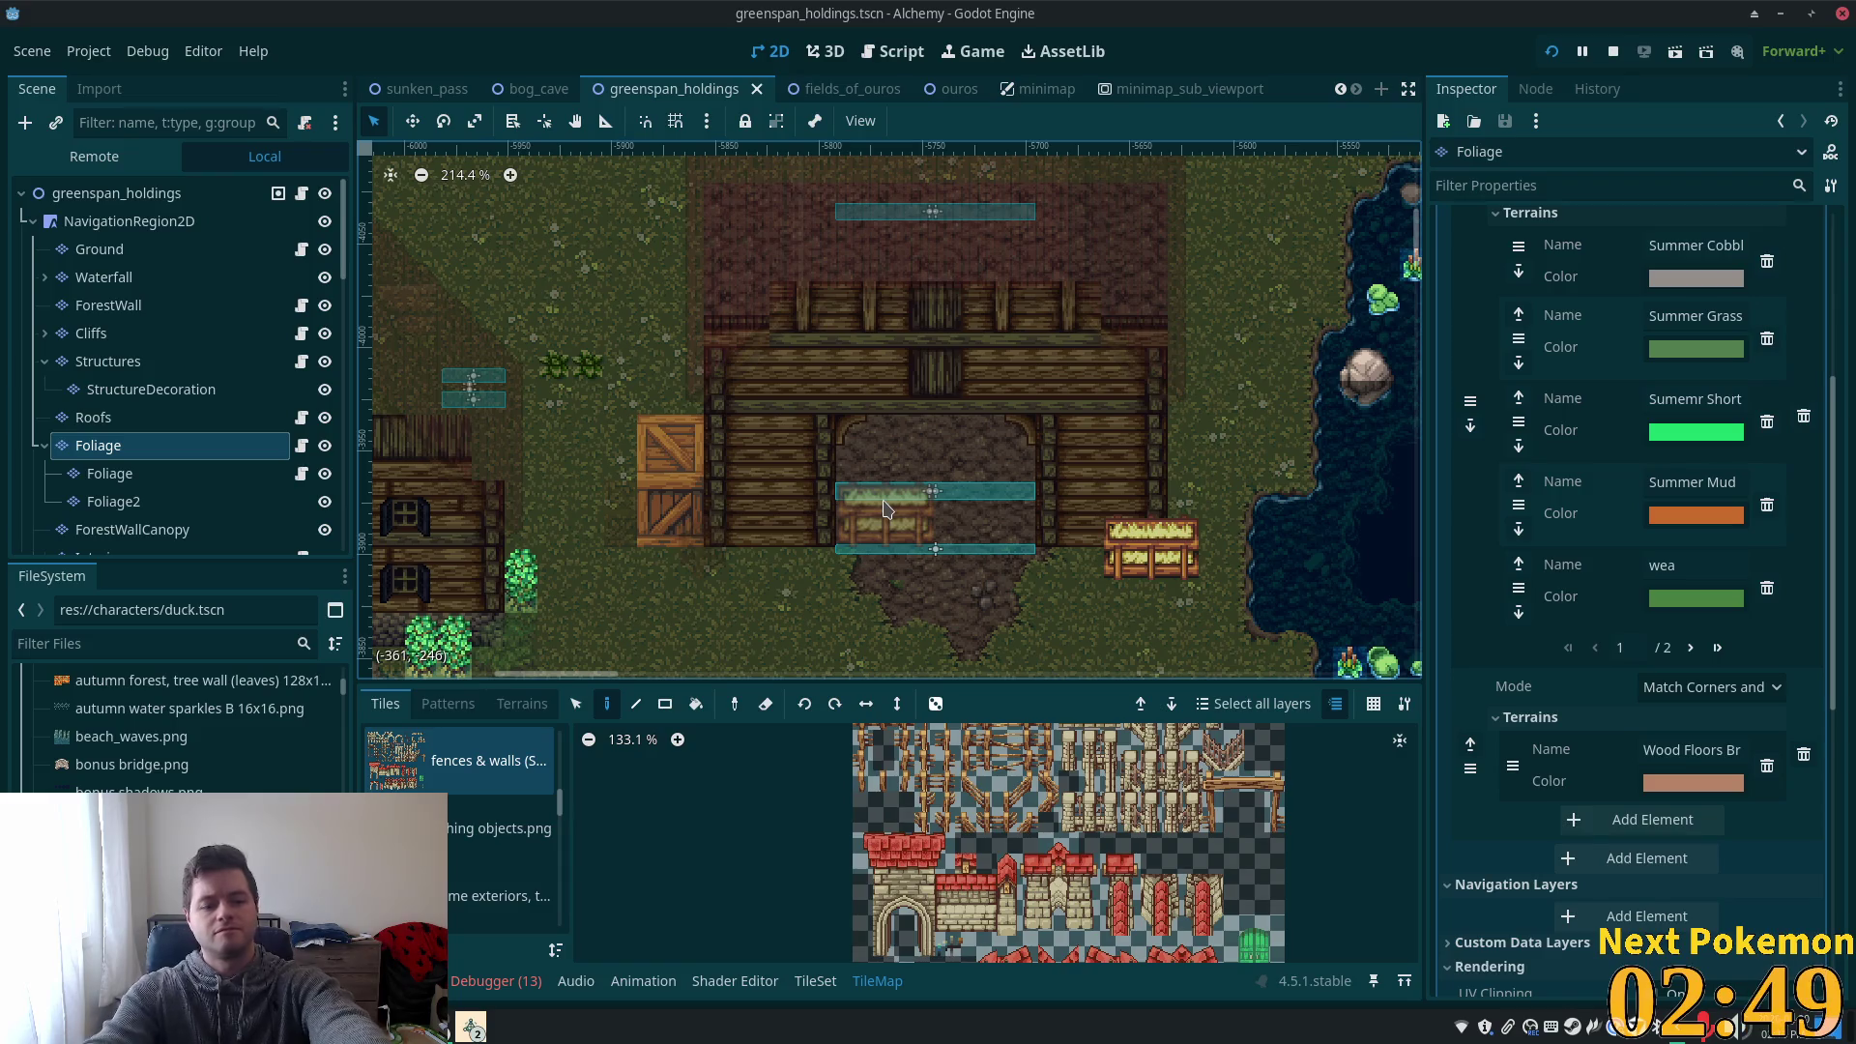
- Place a crate tile just left of the market stall, toggle horizontal mirroring, and select the root
click(483, 803)
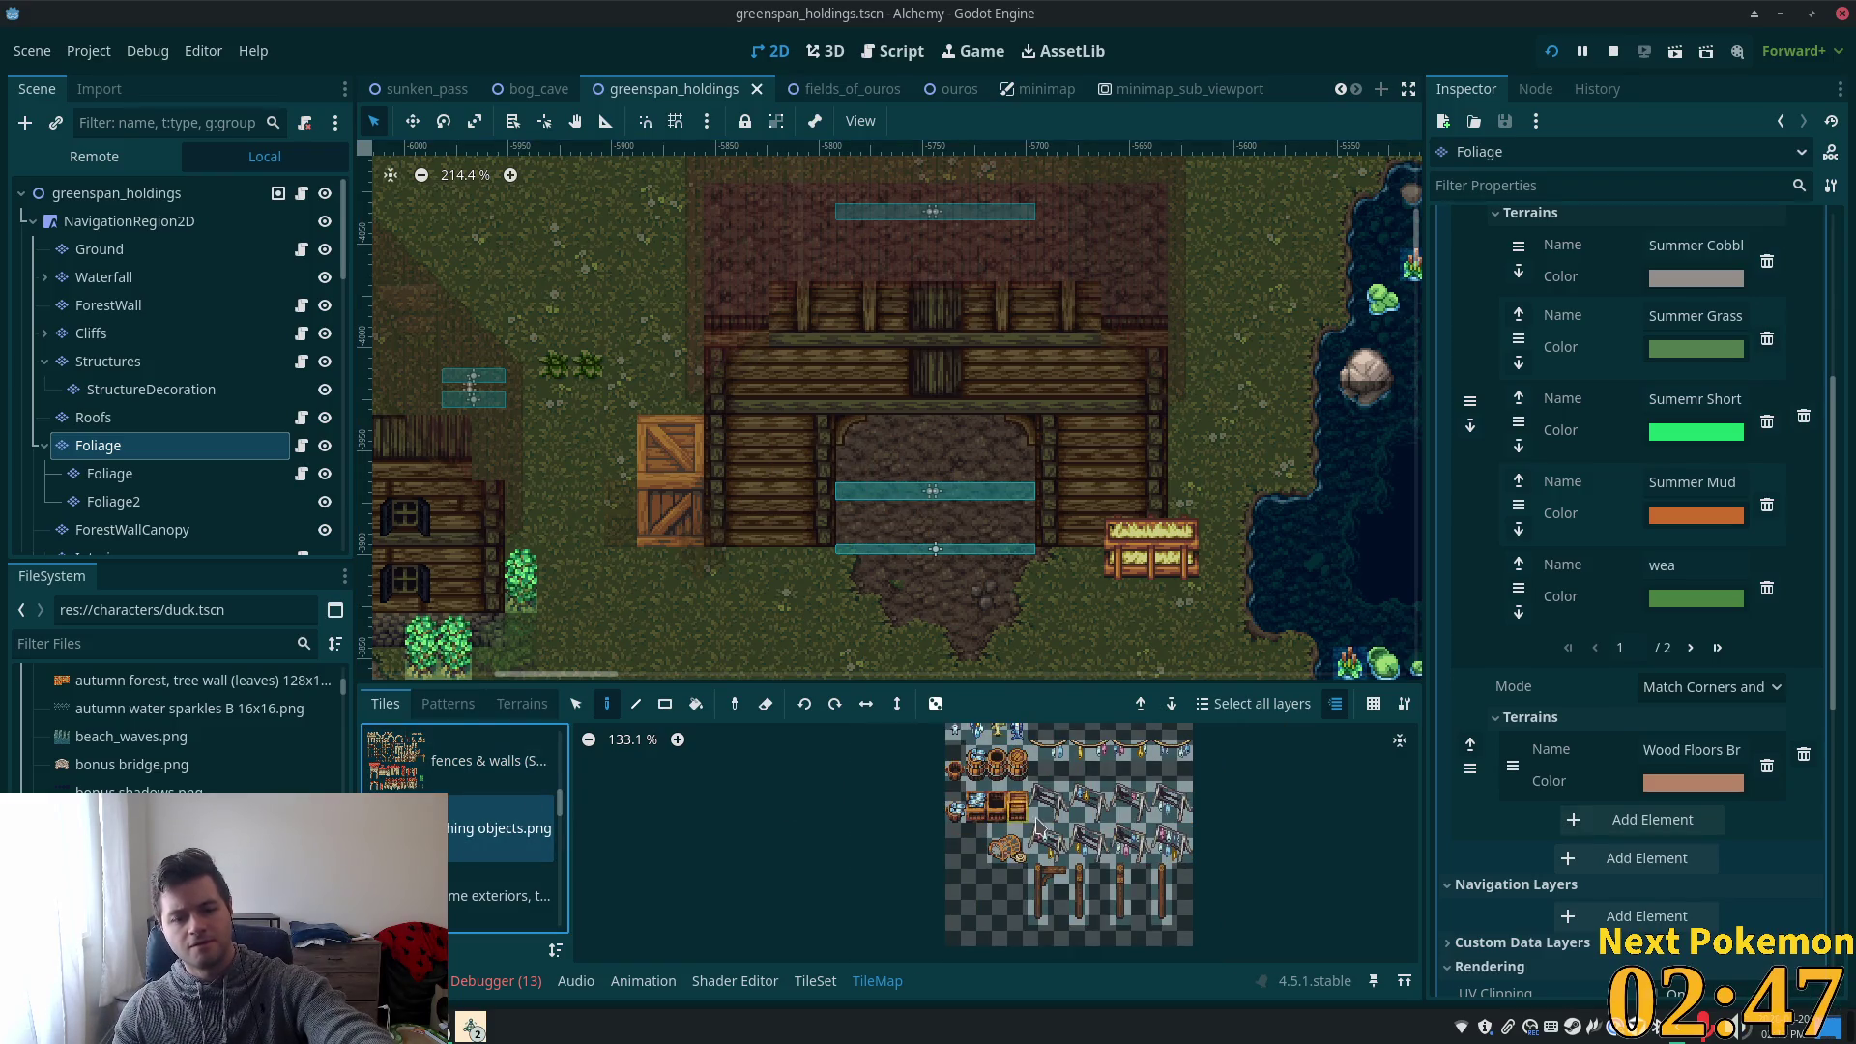
click(1018, 800)
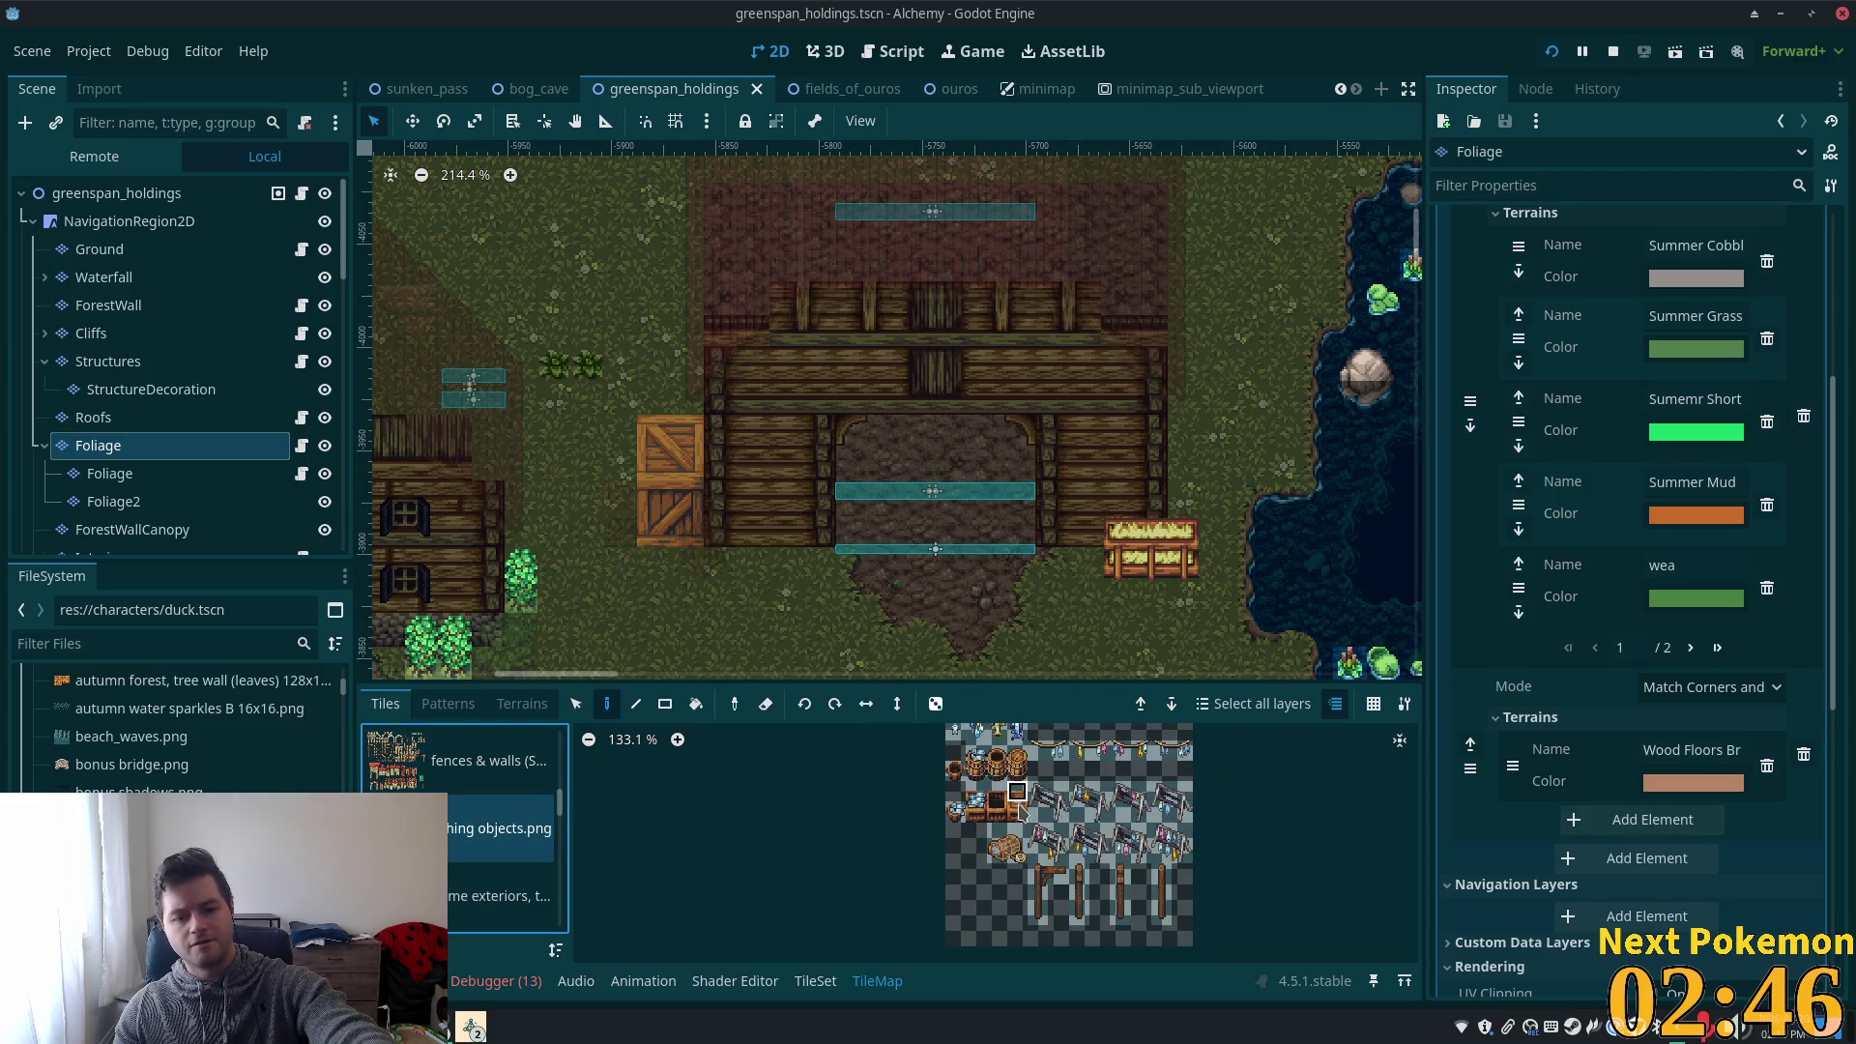
click(1085, 553)
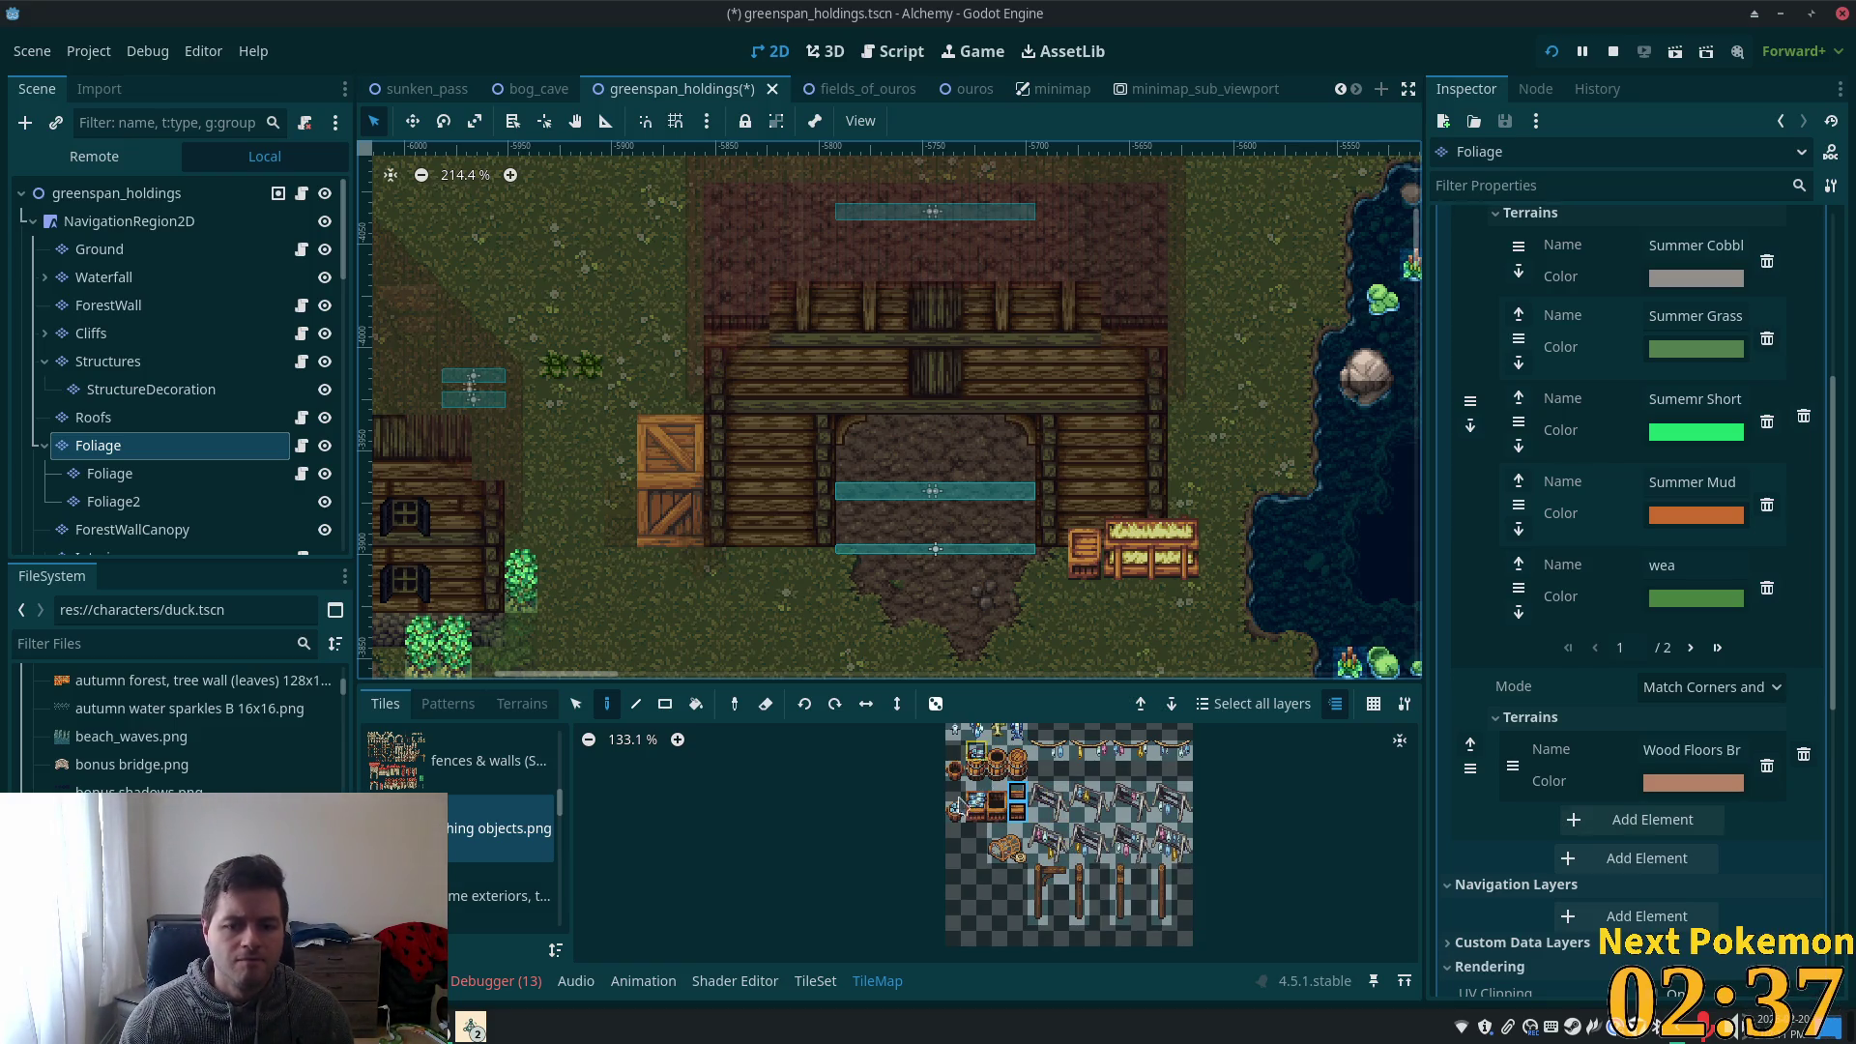
key(c)
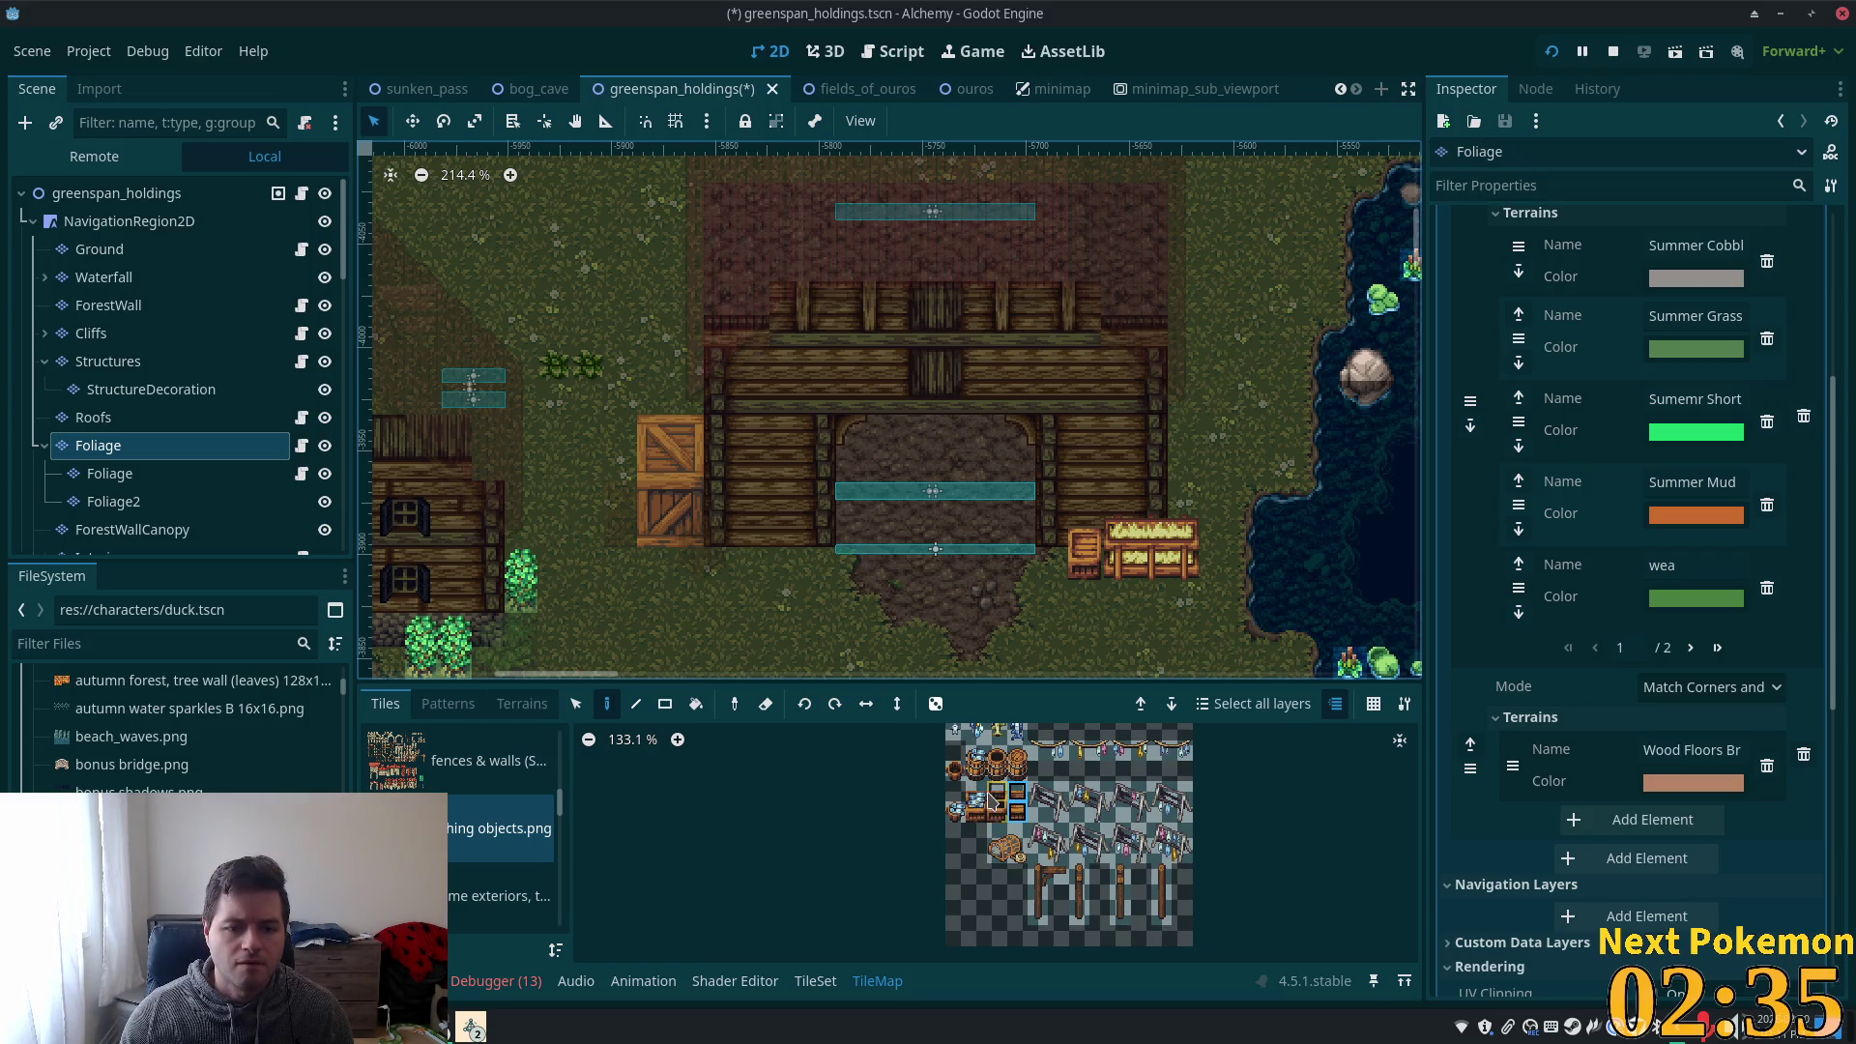
click(116, 194)
- Save the greenspan_holdings scene with Ctrl+S
scroll(891, 576, up, 3)
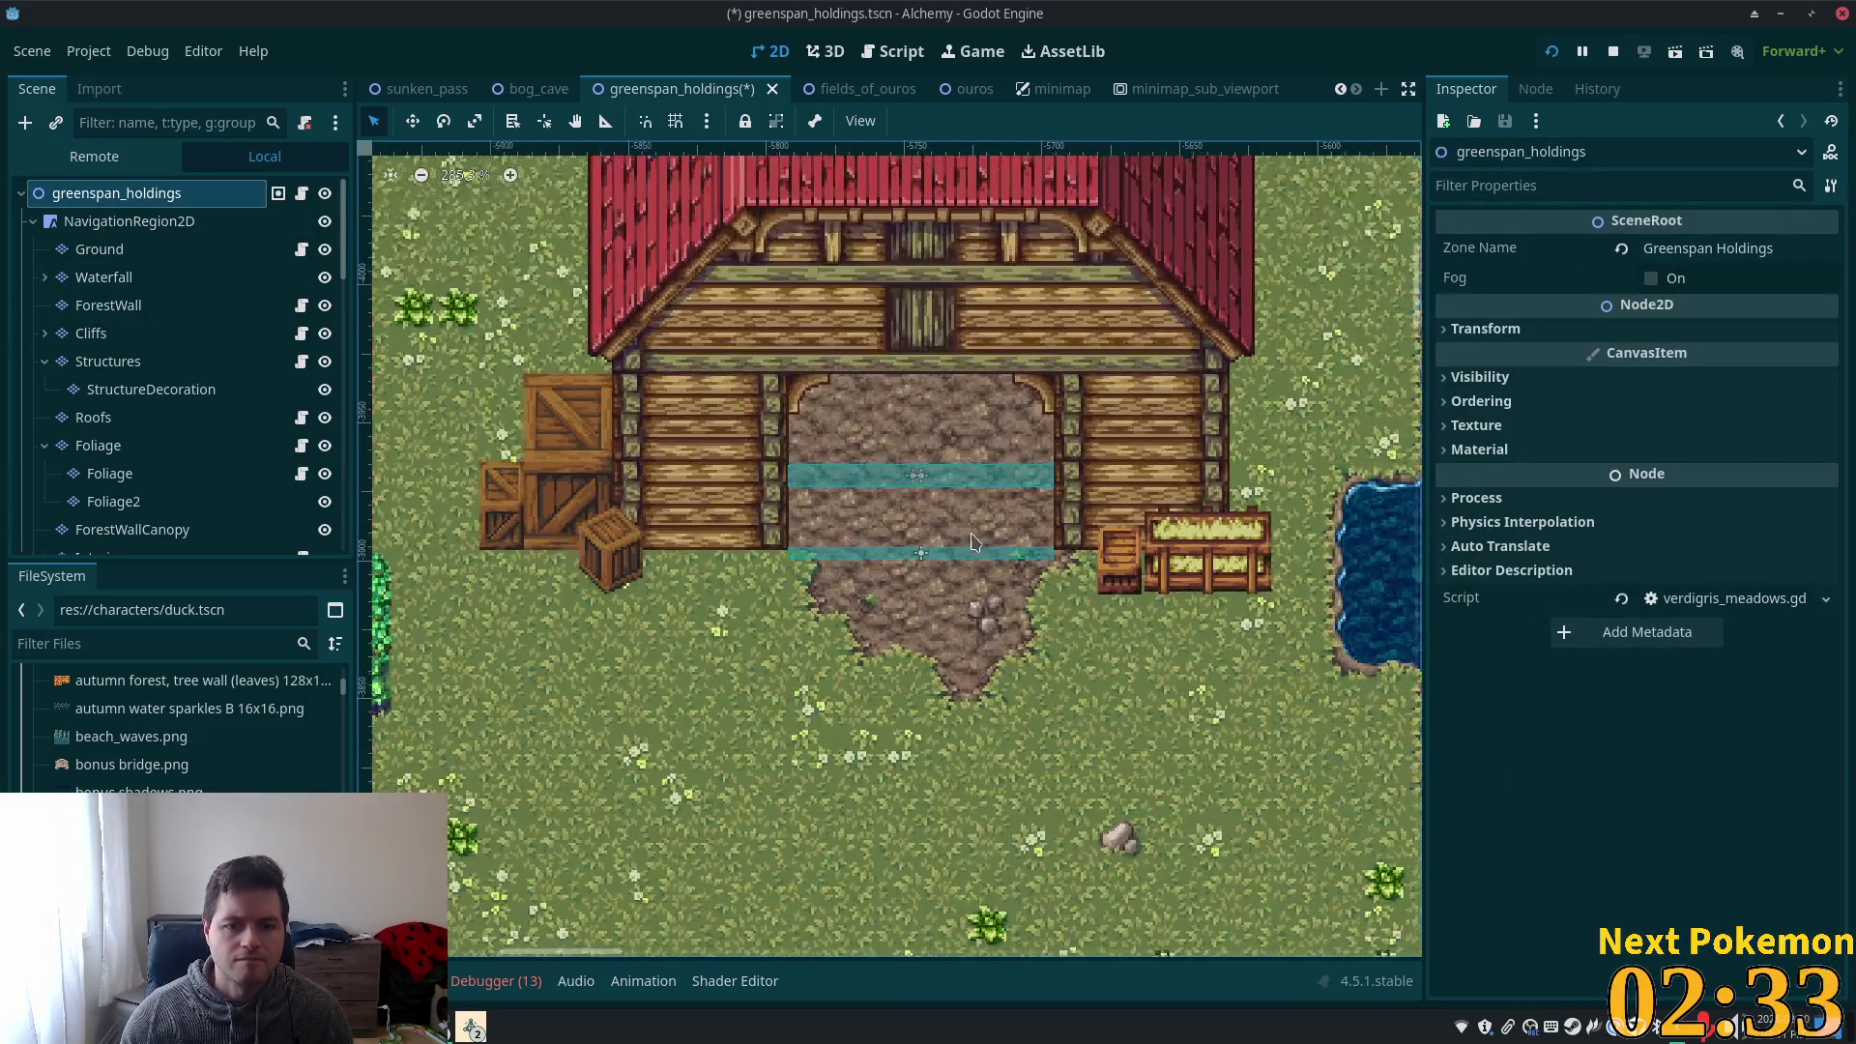
scroll(891, 576, down, 5)
scroll(891, 576, down, 3)
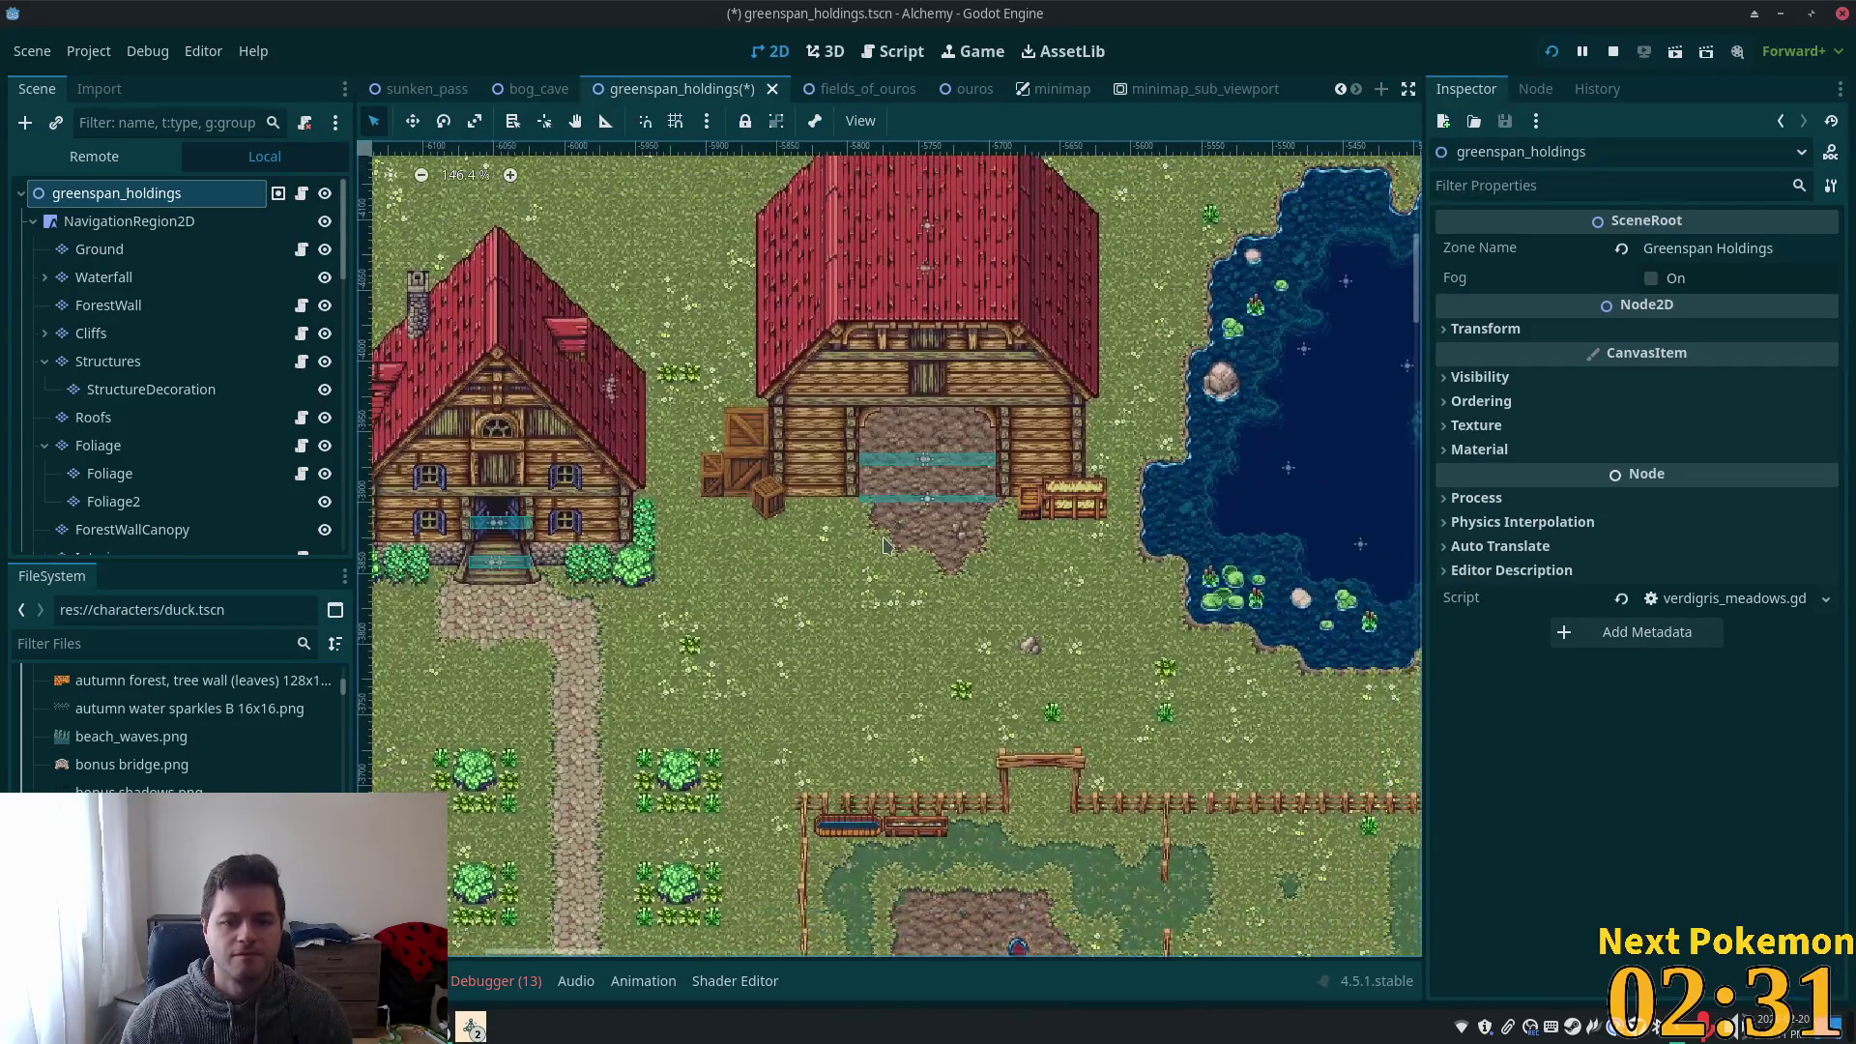
scroll(890, 546, down, 3)
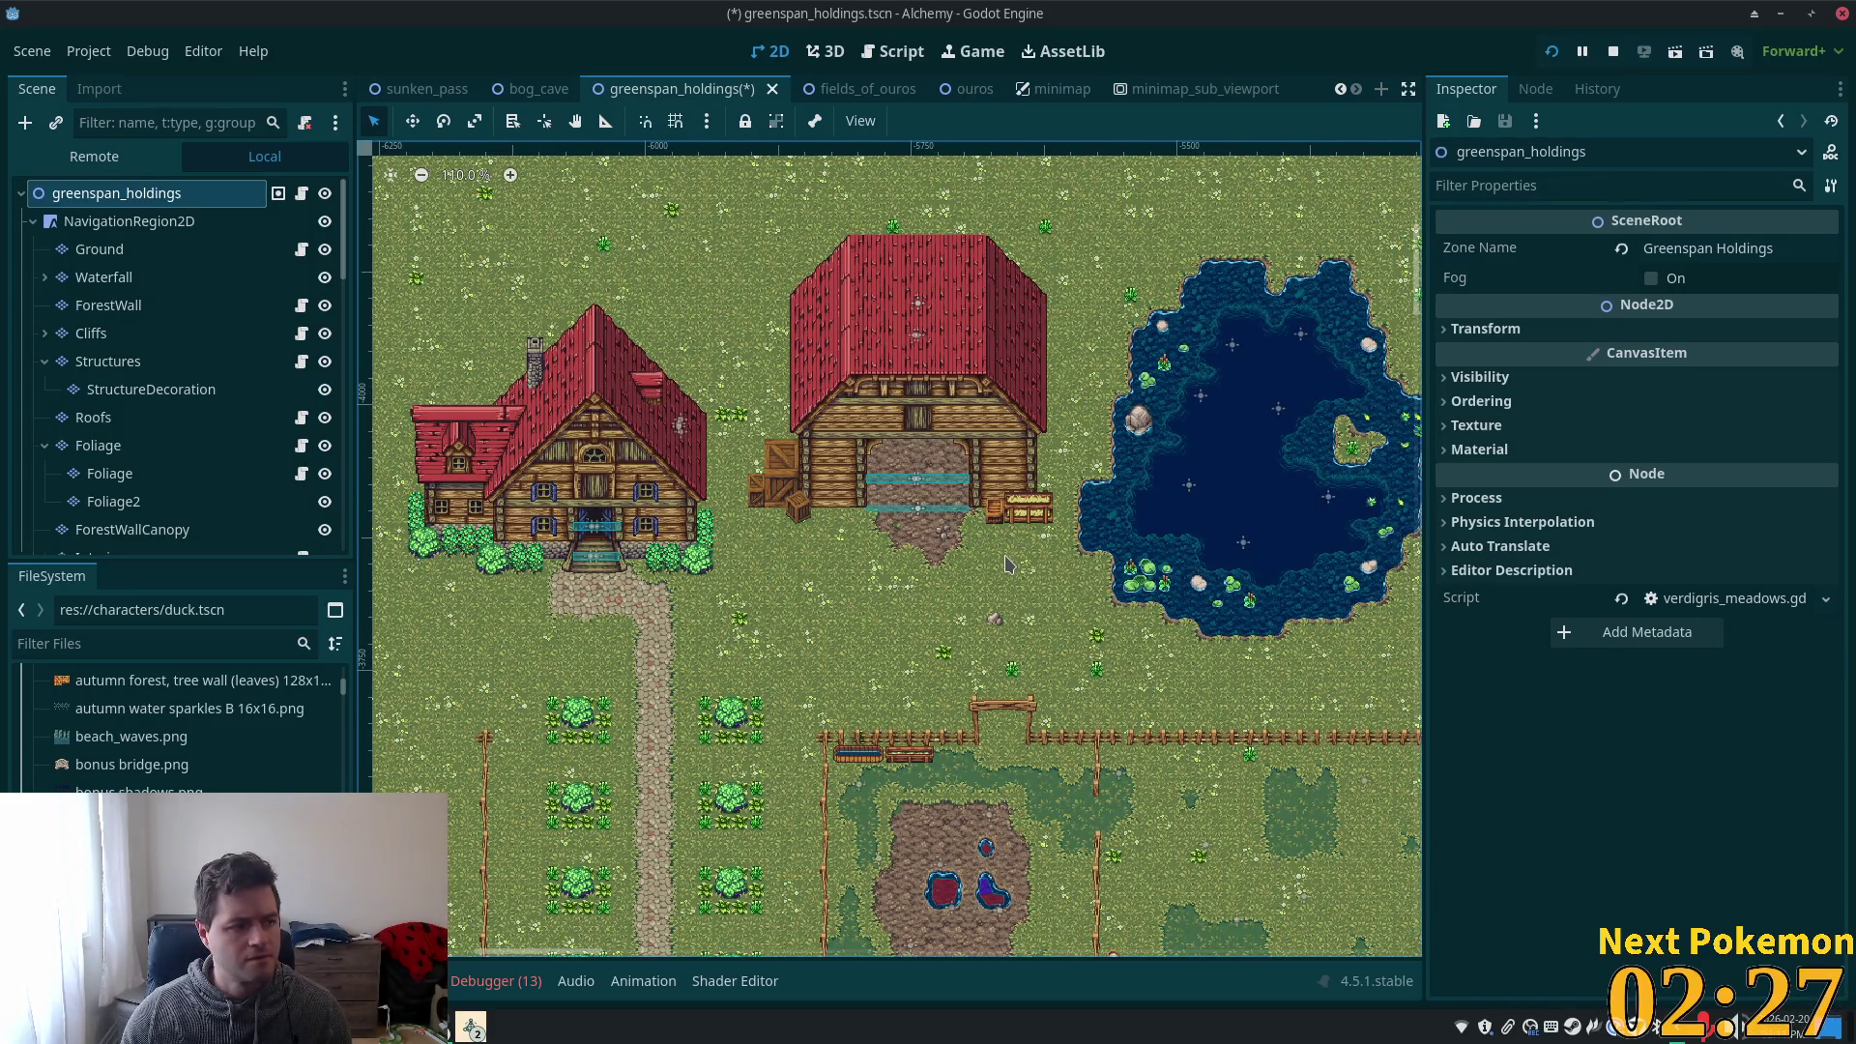
key(ctrl+s)
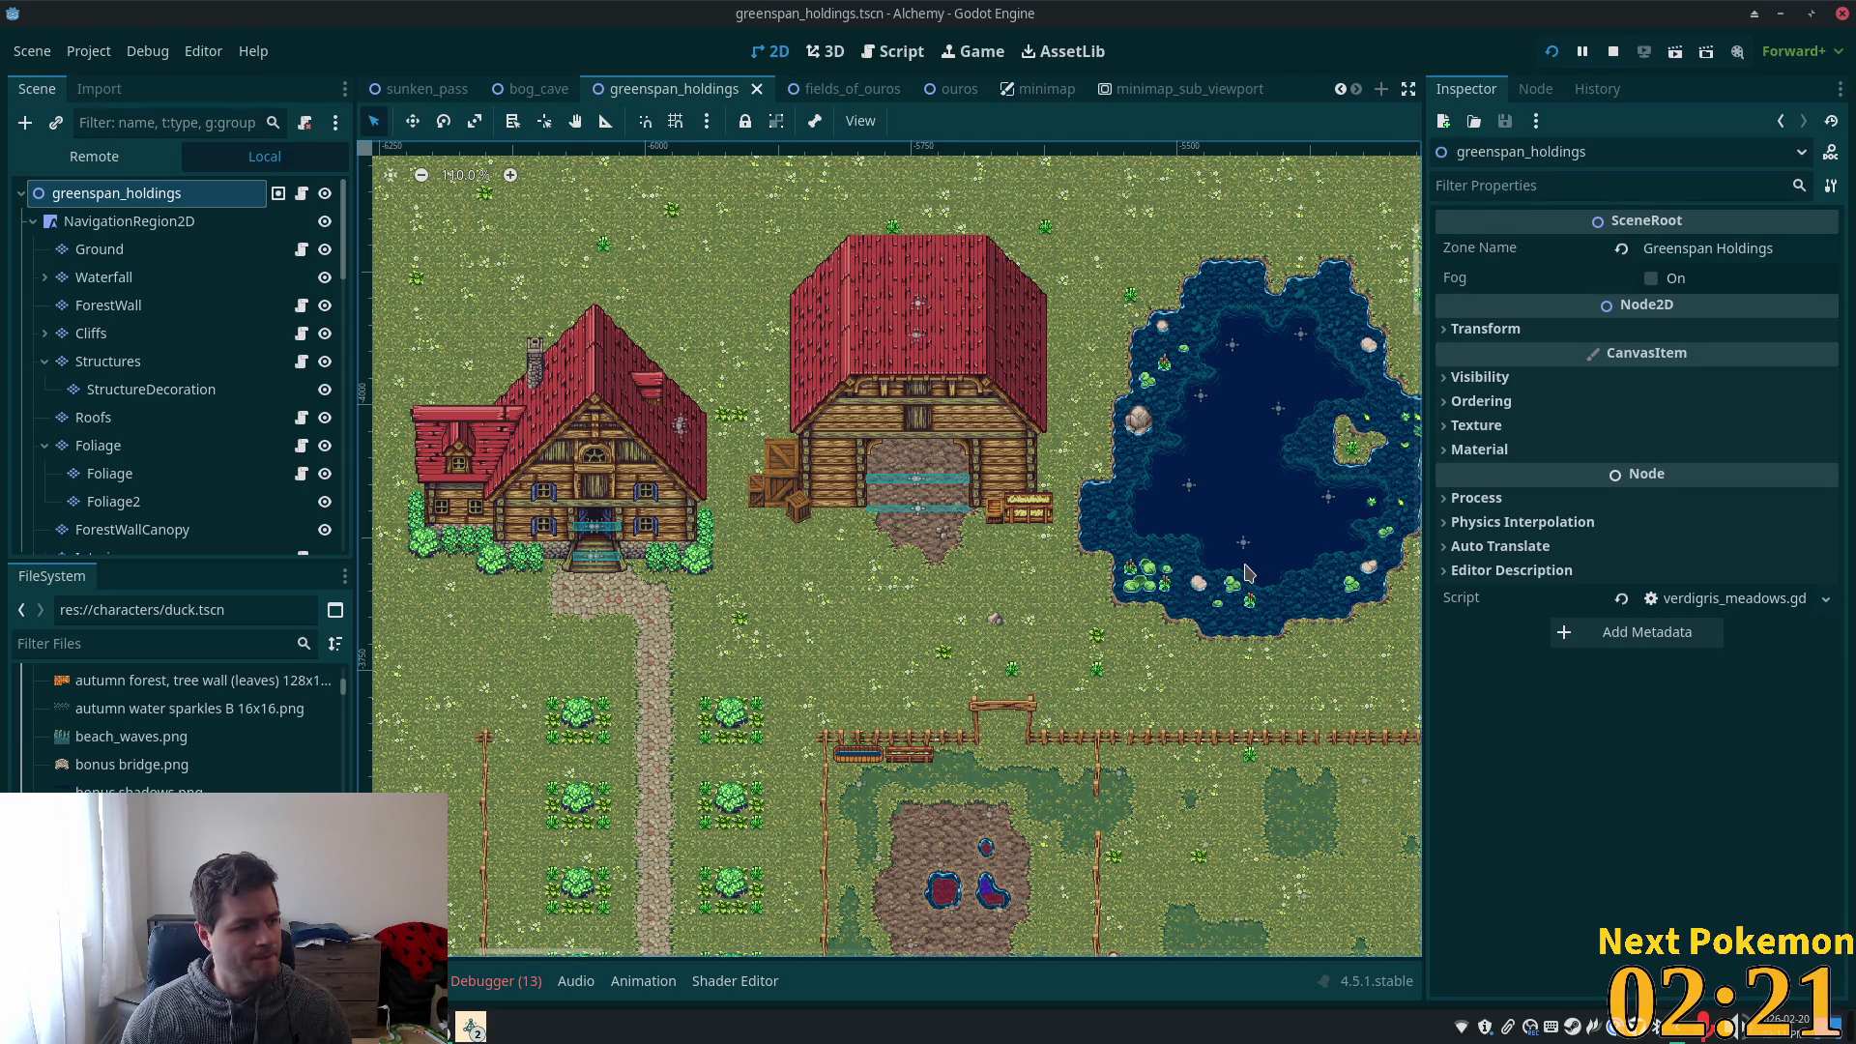
- Pan and zoom over the village houses, fence and gate, then select the Ground layer
scroll(1166, 523, down, 5)
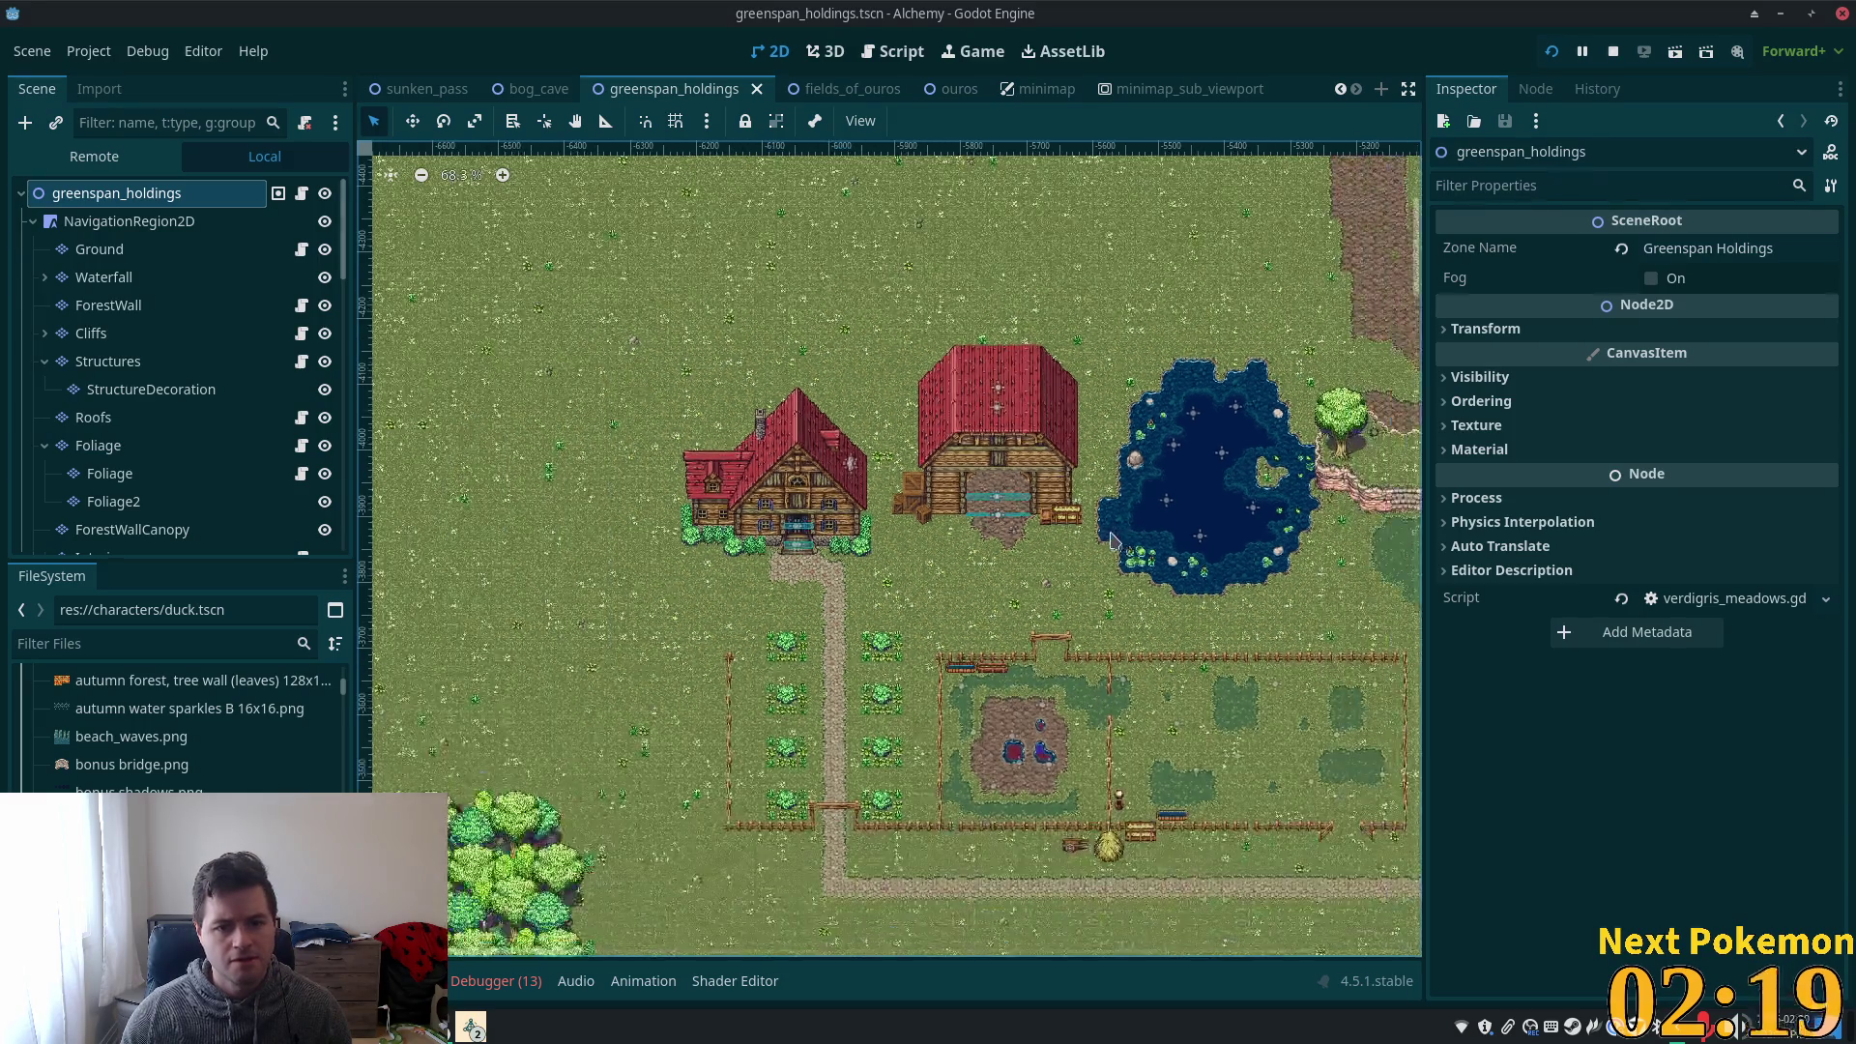
scroll(1092, 542, down, 3)
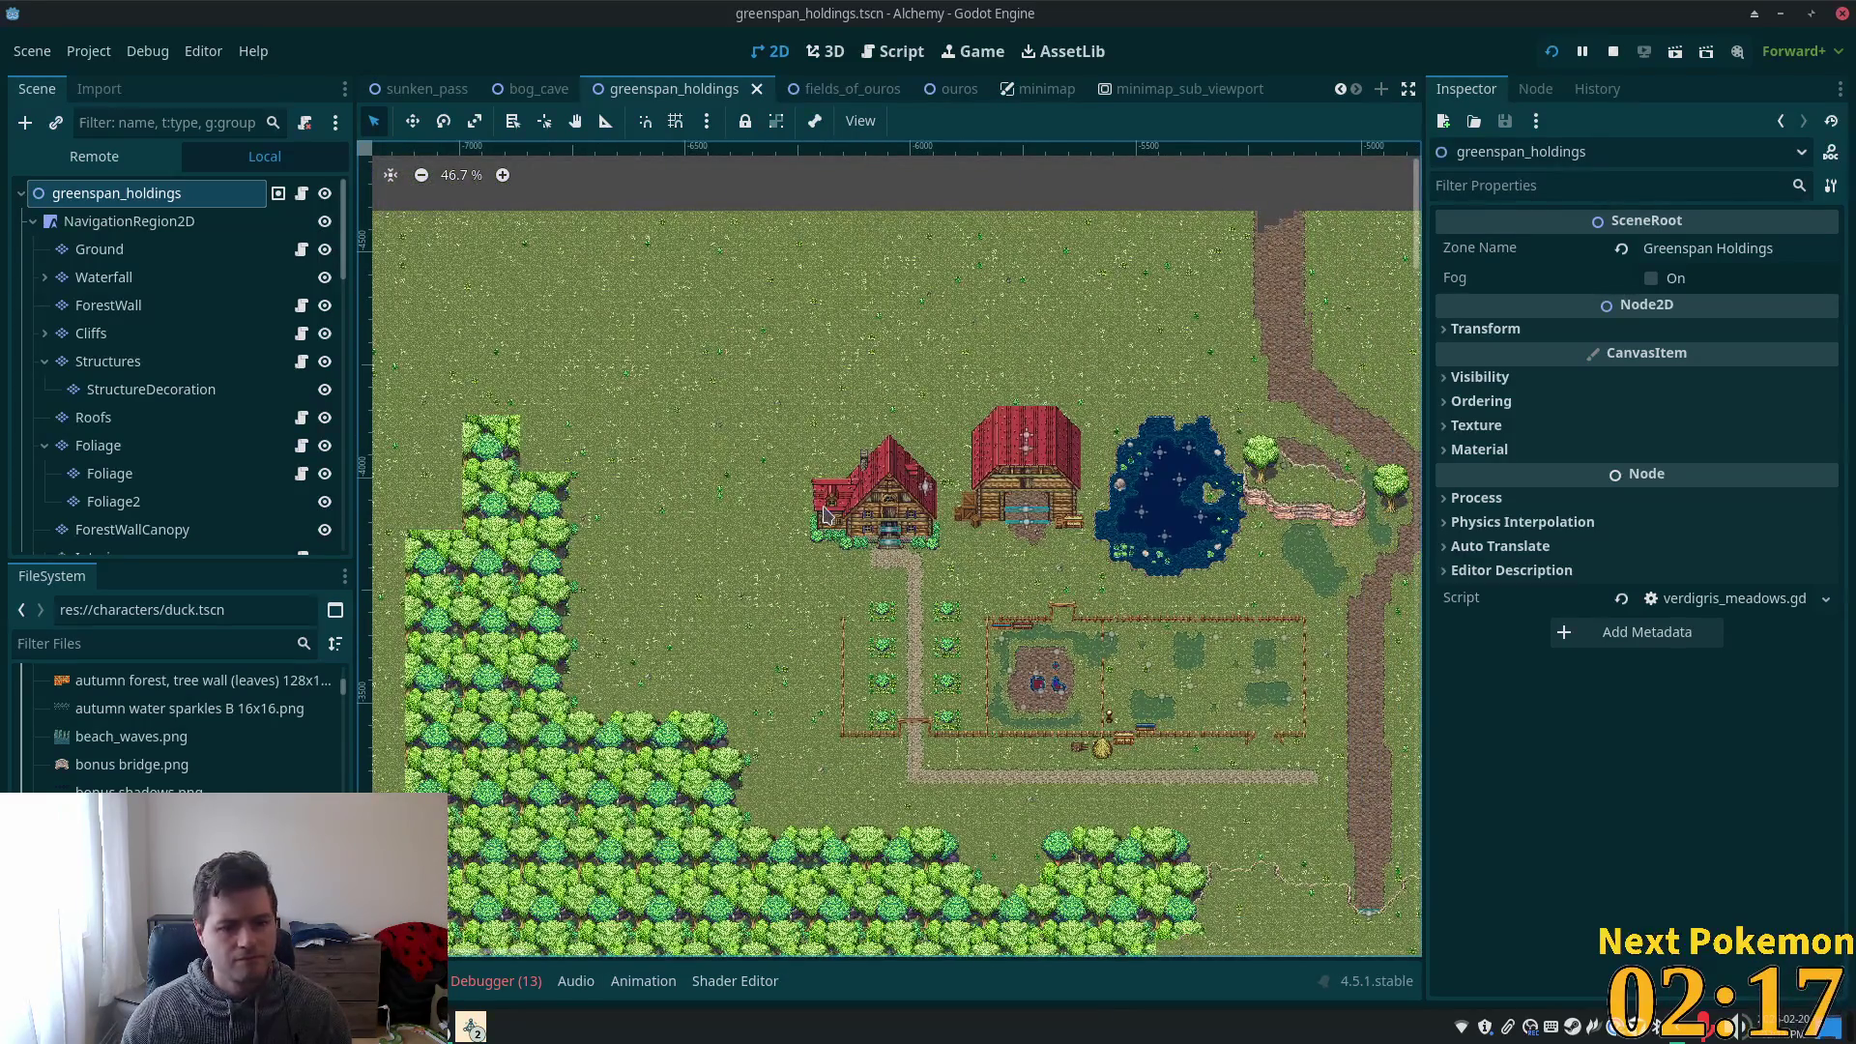
drag(1080, 567, 1013, 570)
scroll(988, 563, up, 9)
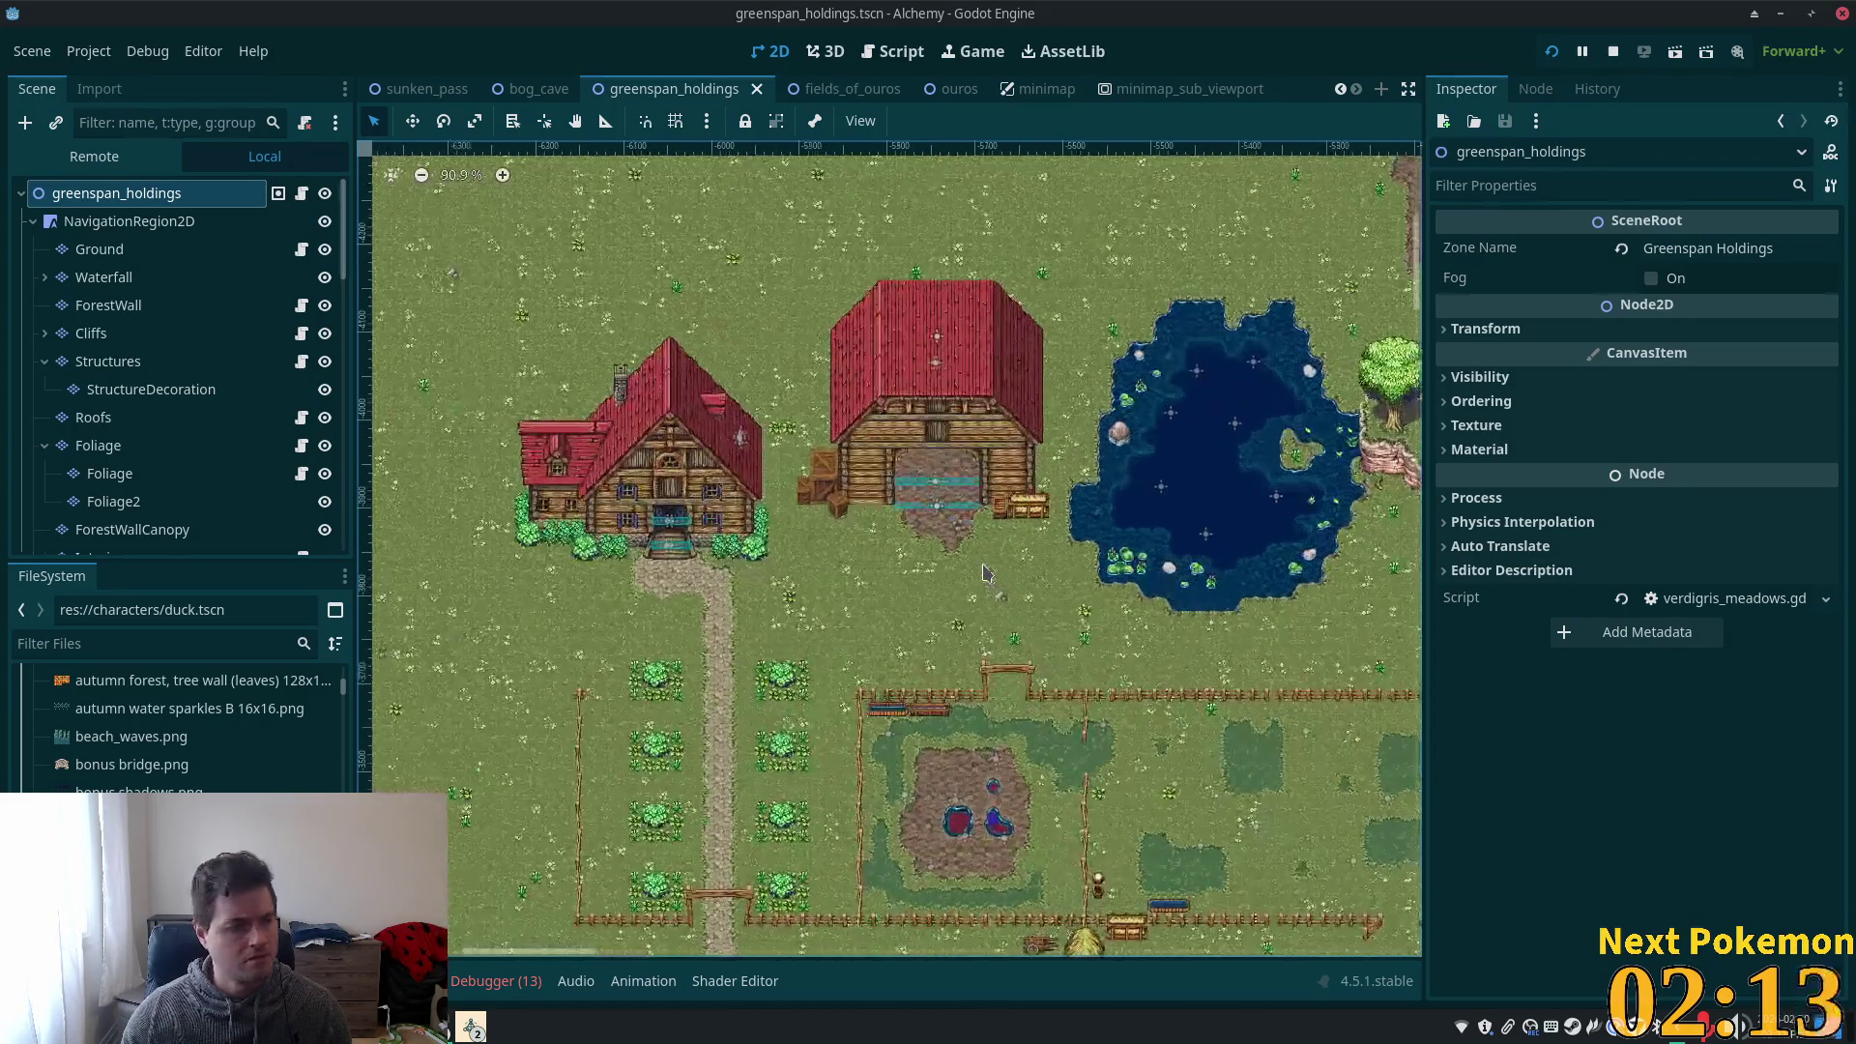
scroll(980, 559, up, 3)
scroll(876, 589, up, 3)
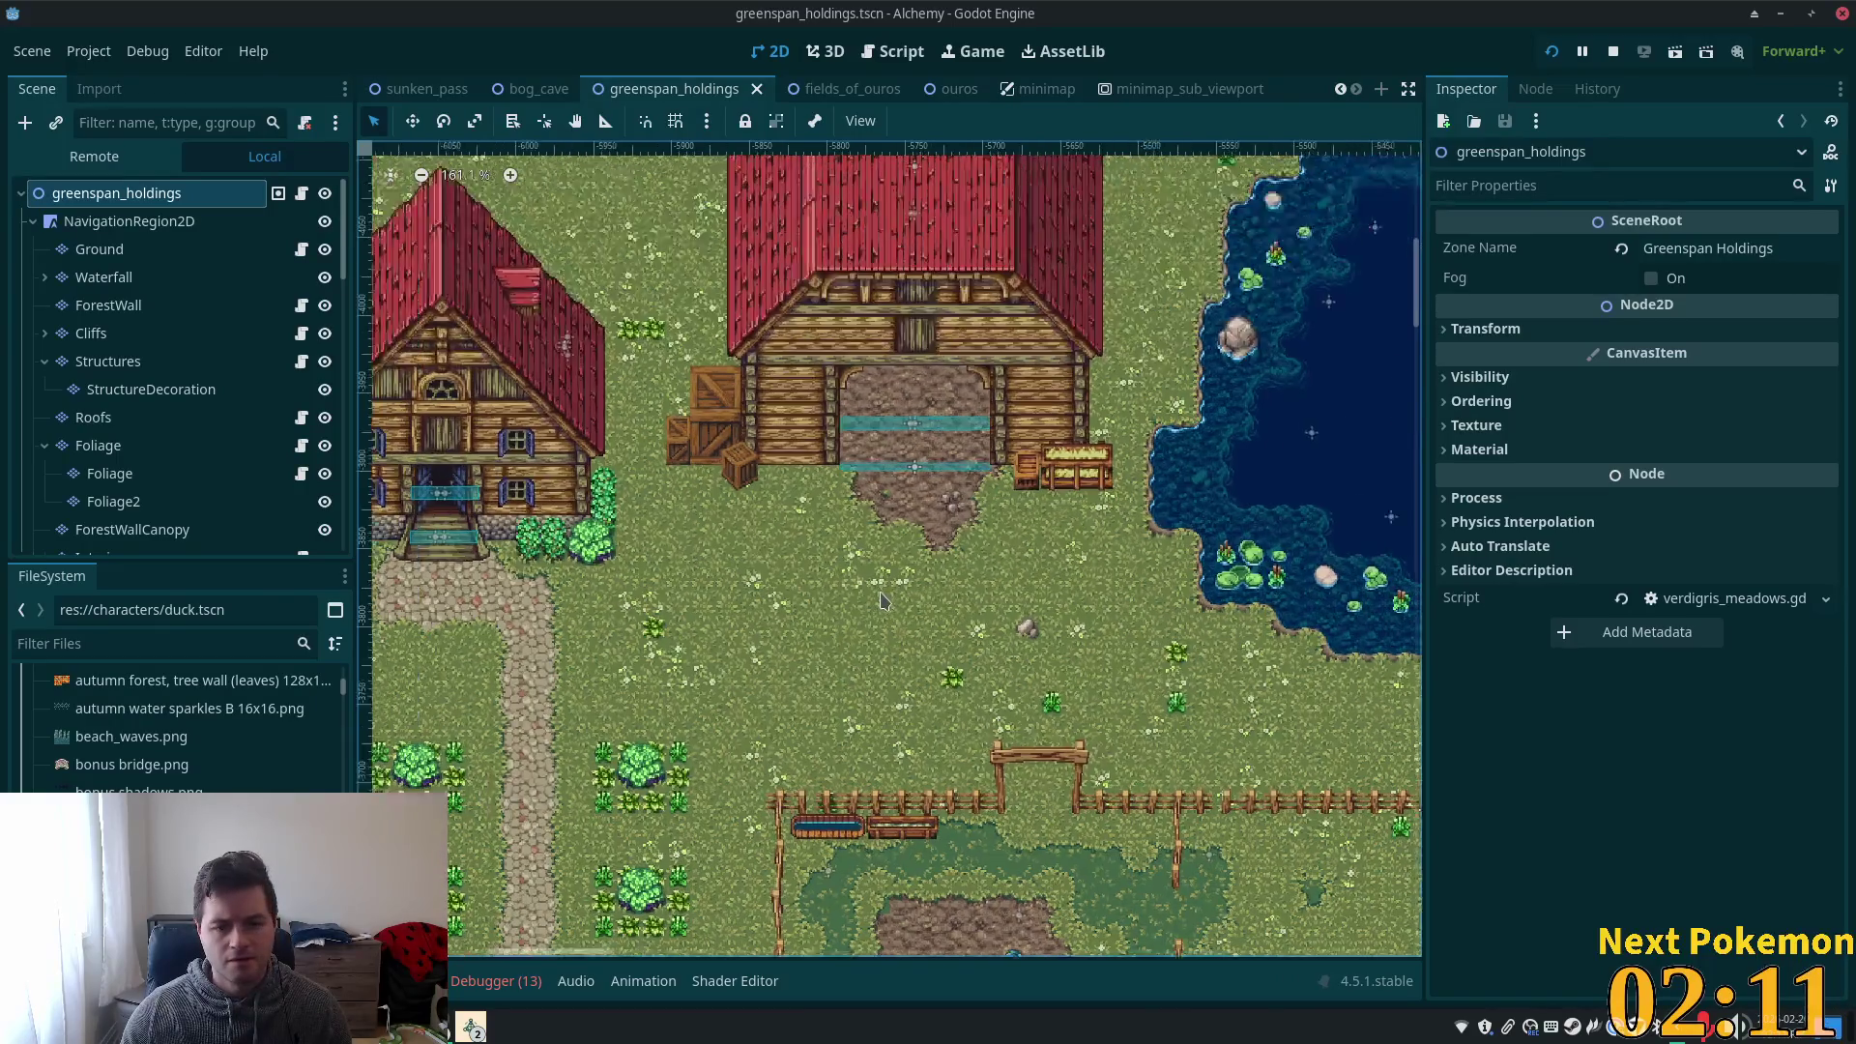
mouse_move(798, 499)
mouse_down()
mouse_move(493, 200)
mouse_move(513, 104)
mouse_move(730, 301)
mouse_up()
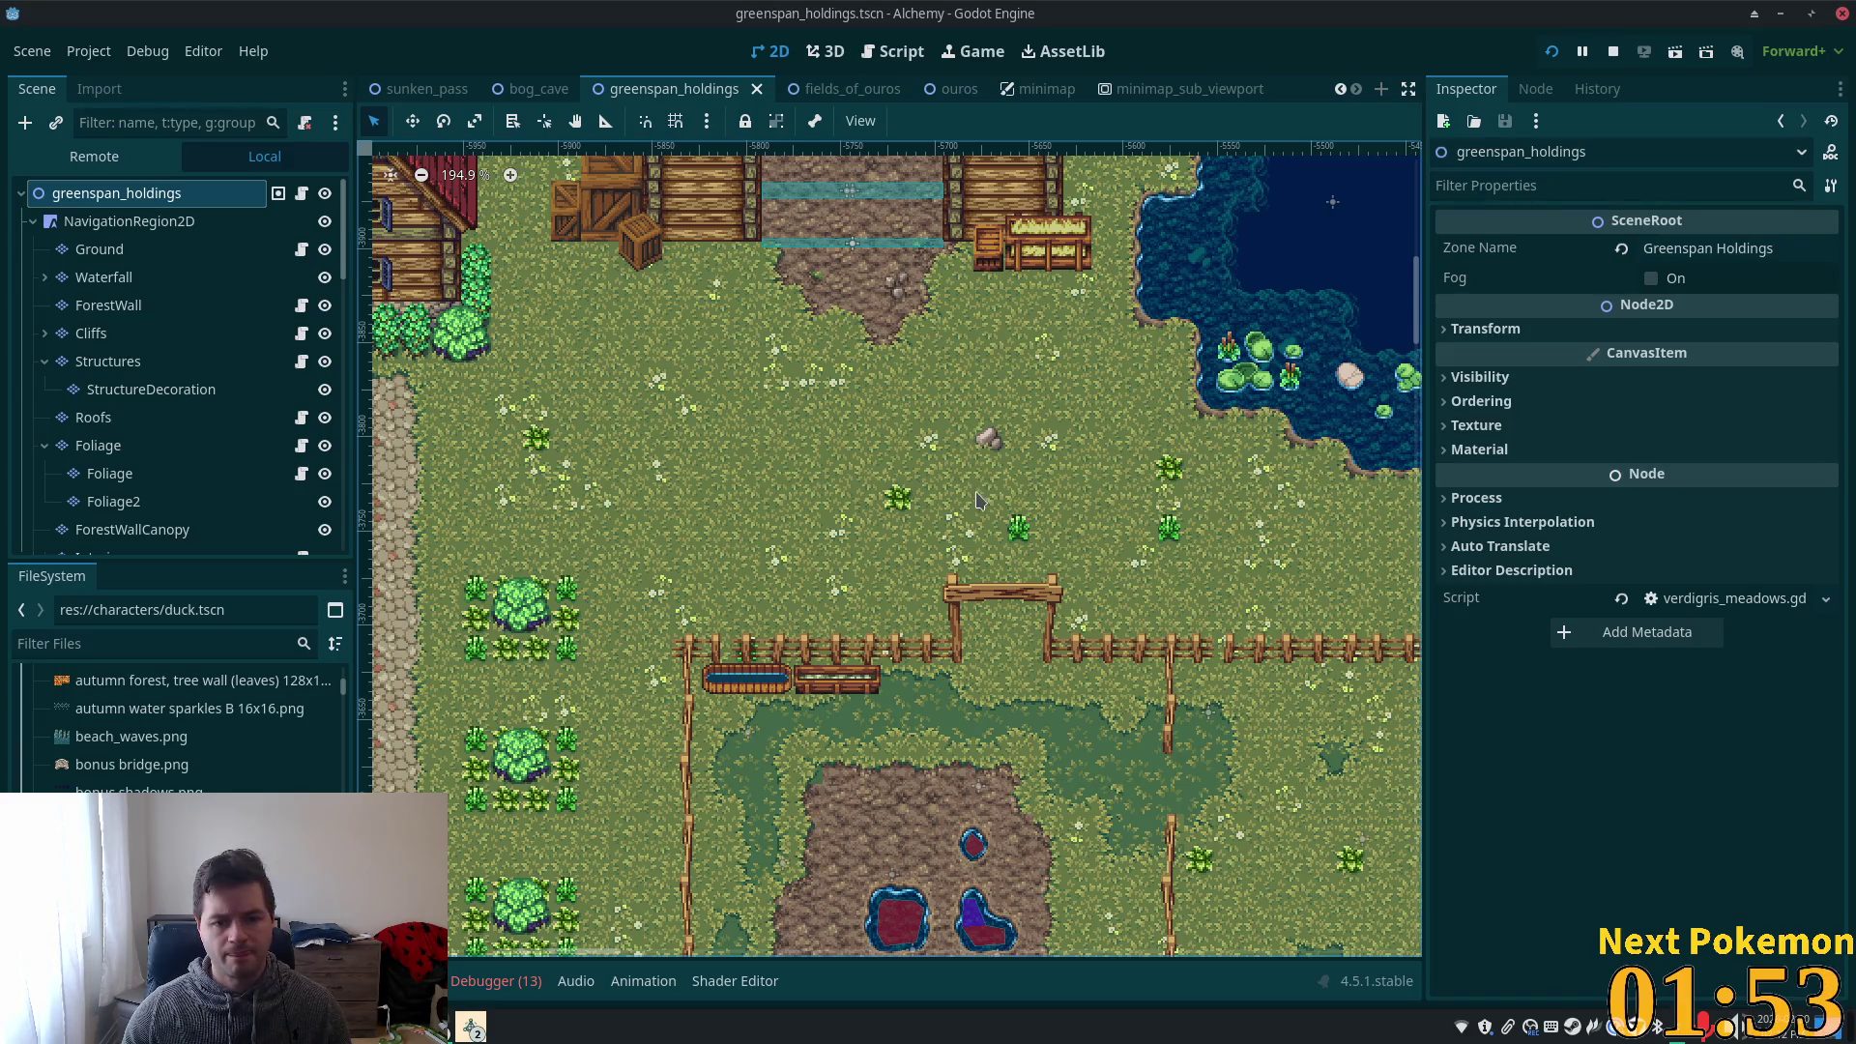
scroll(920, 463, up, 4)
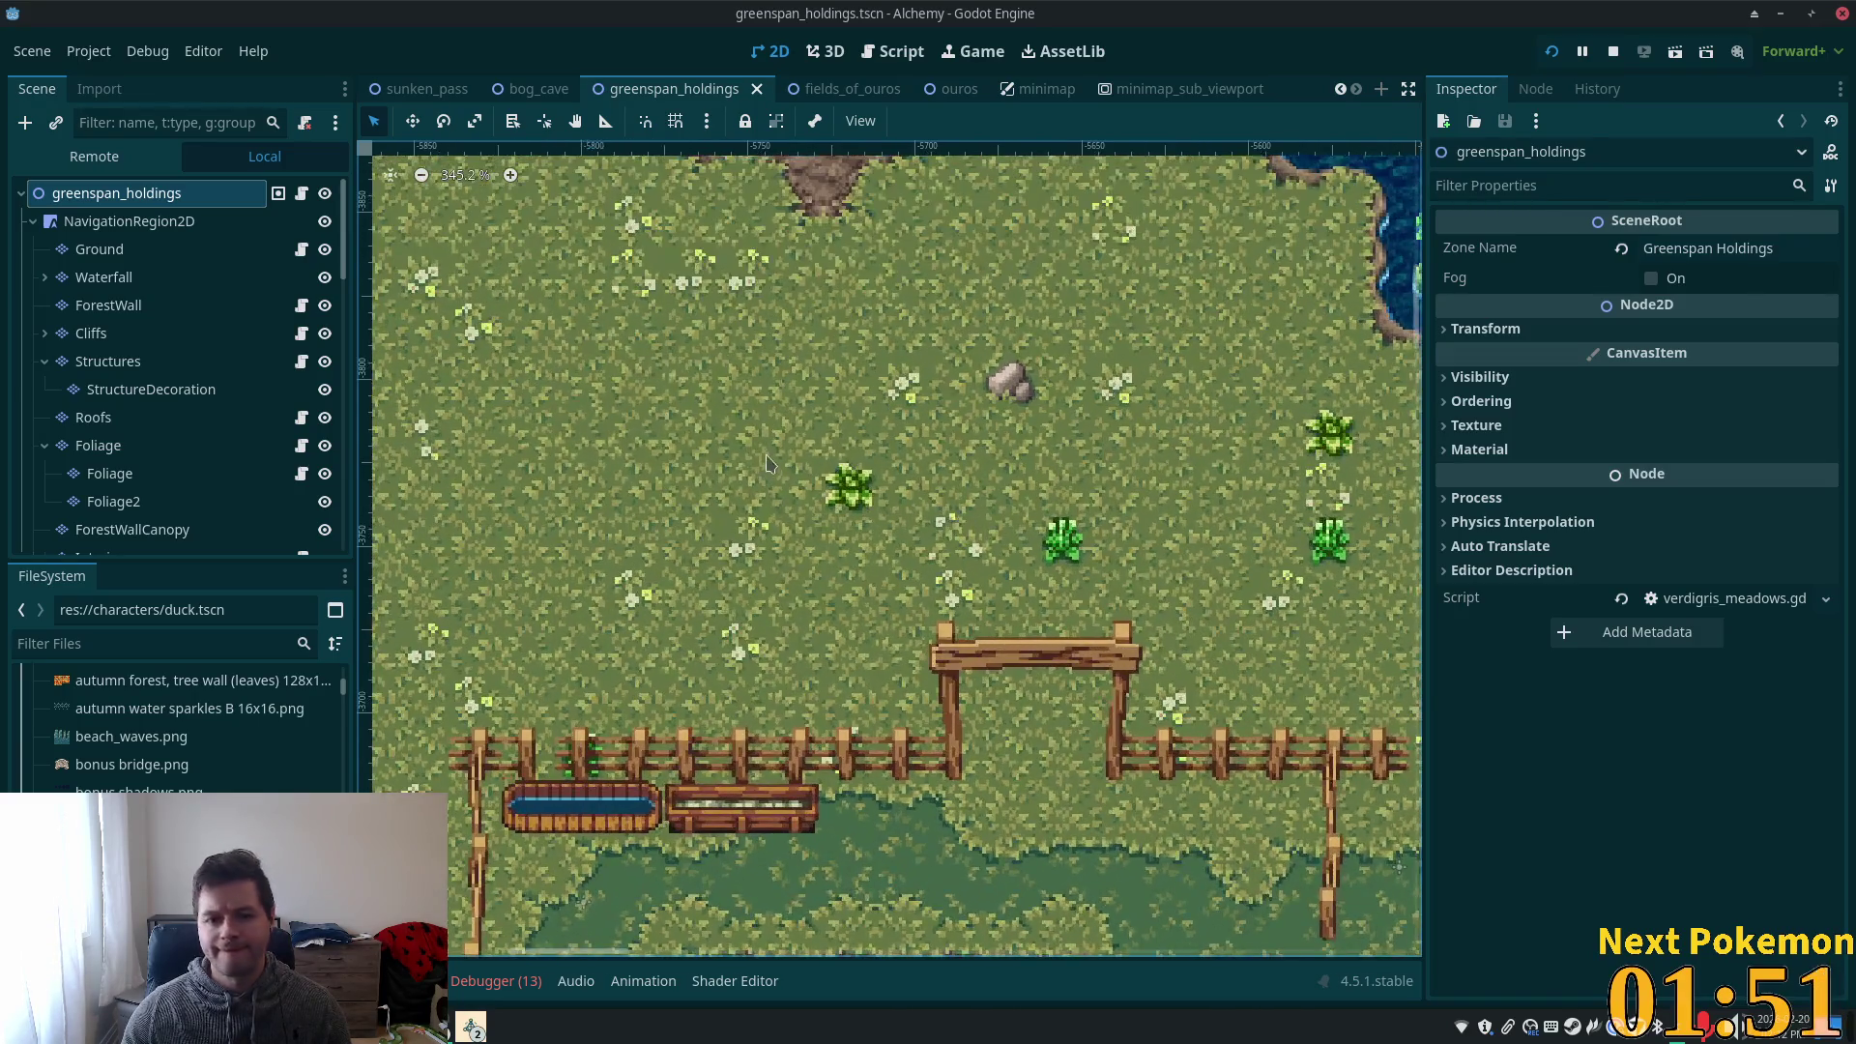
scroll(863, 546, down, 6)
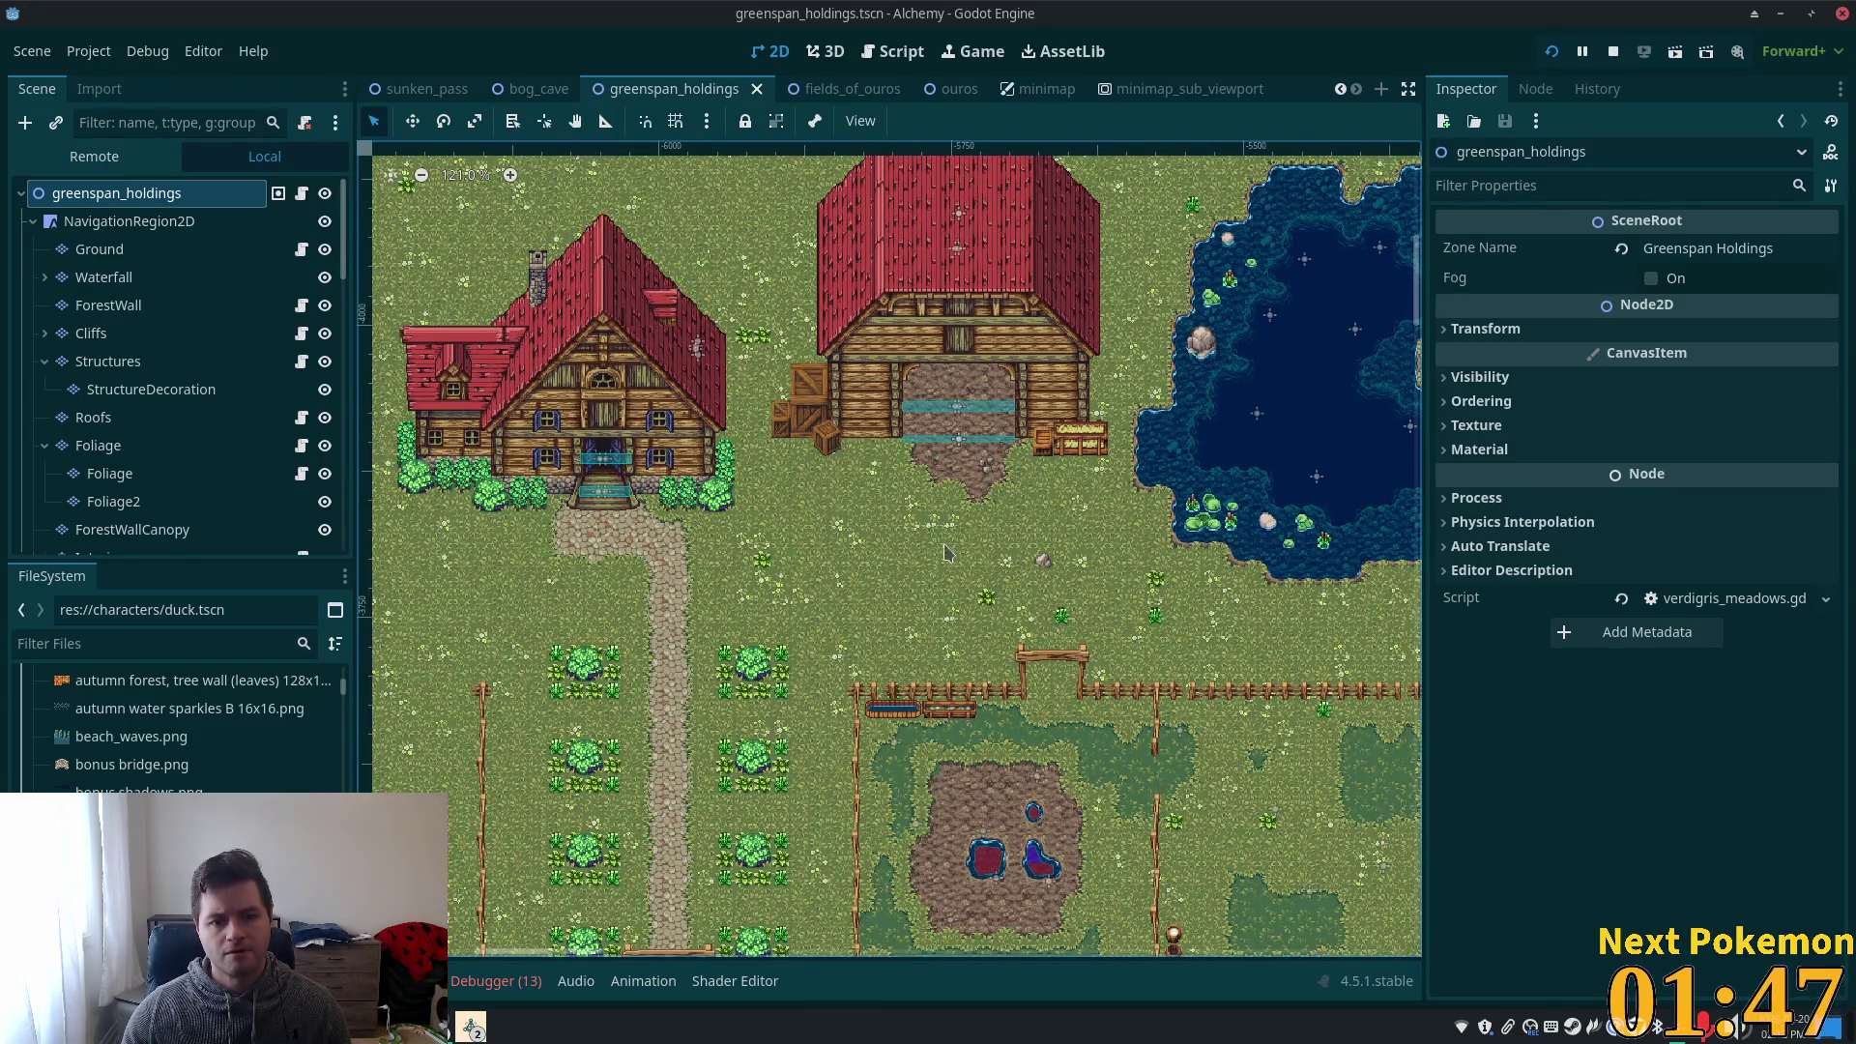
scroll(868, 548, up, 5)
scroll(868, 549, up, 1)
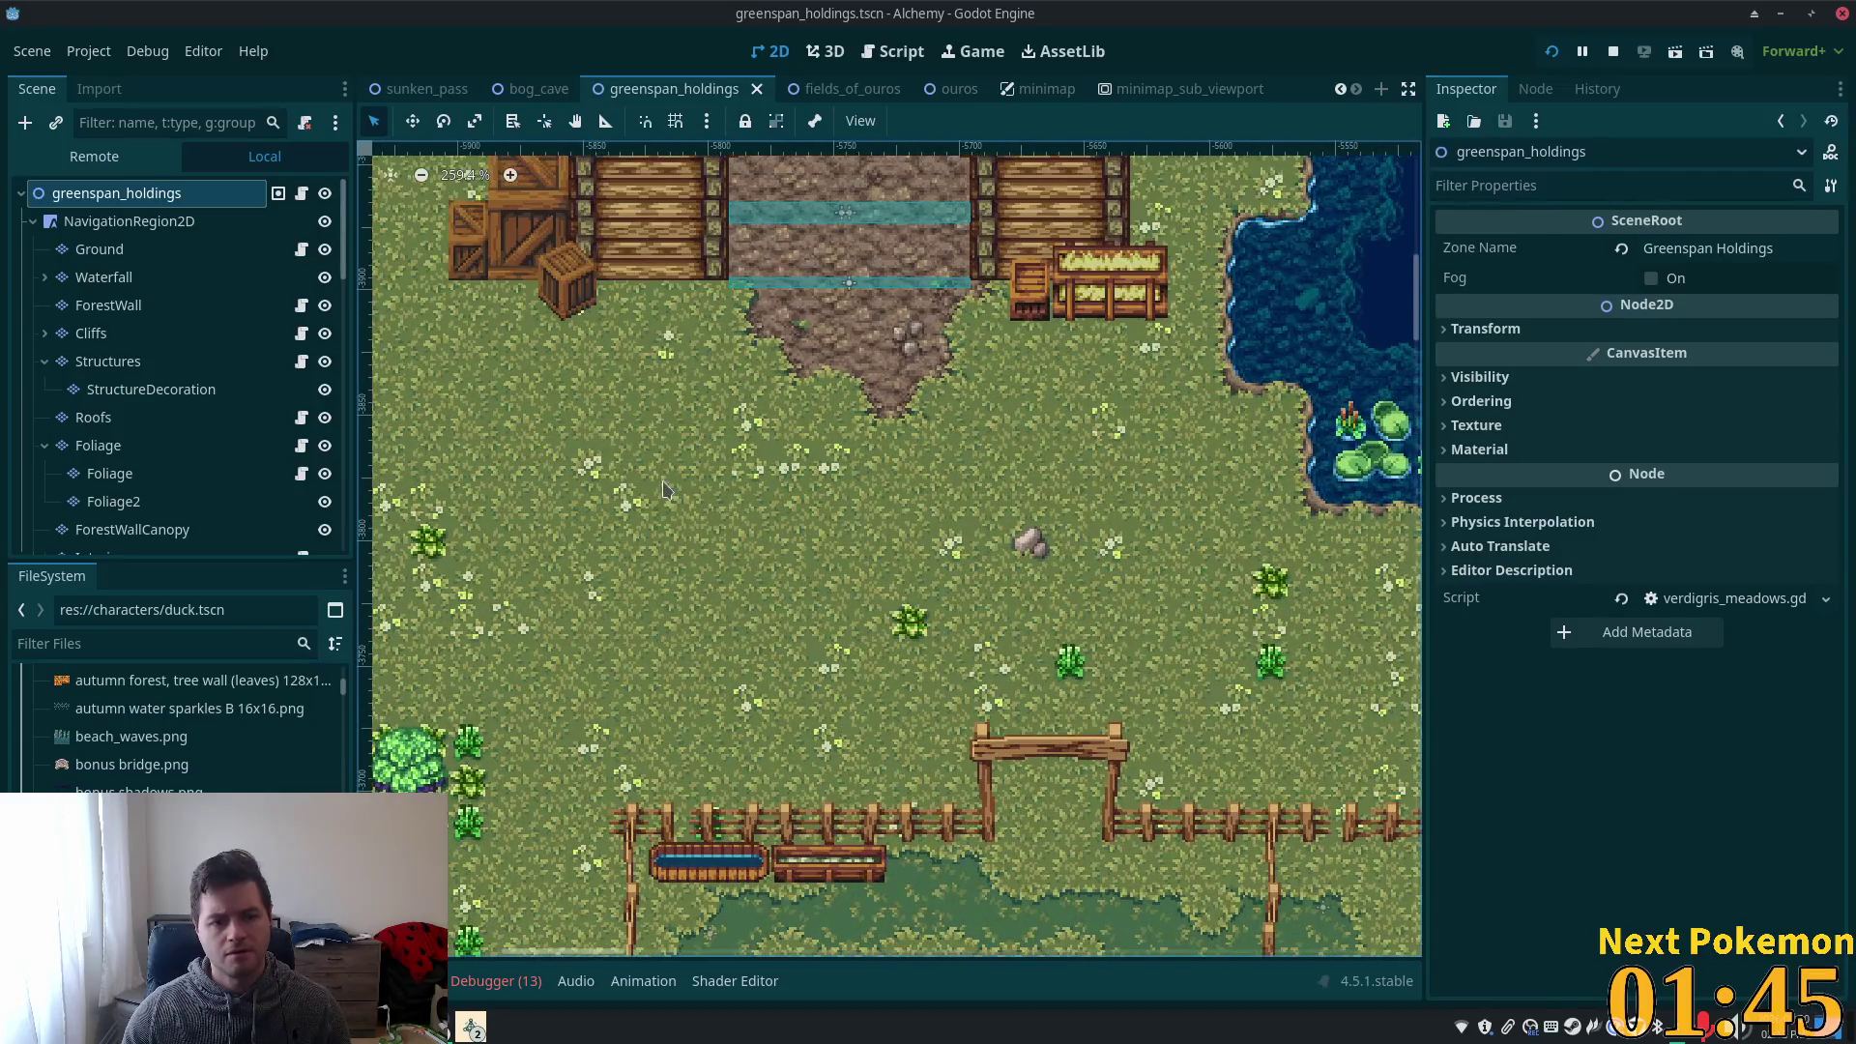
click(100, 249)
- Make summer forest.png the Ground layer's active tile source via the TileSet tab
scroll(991, 469, down, 1)
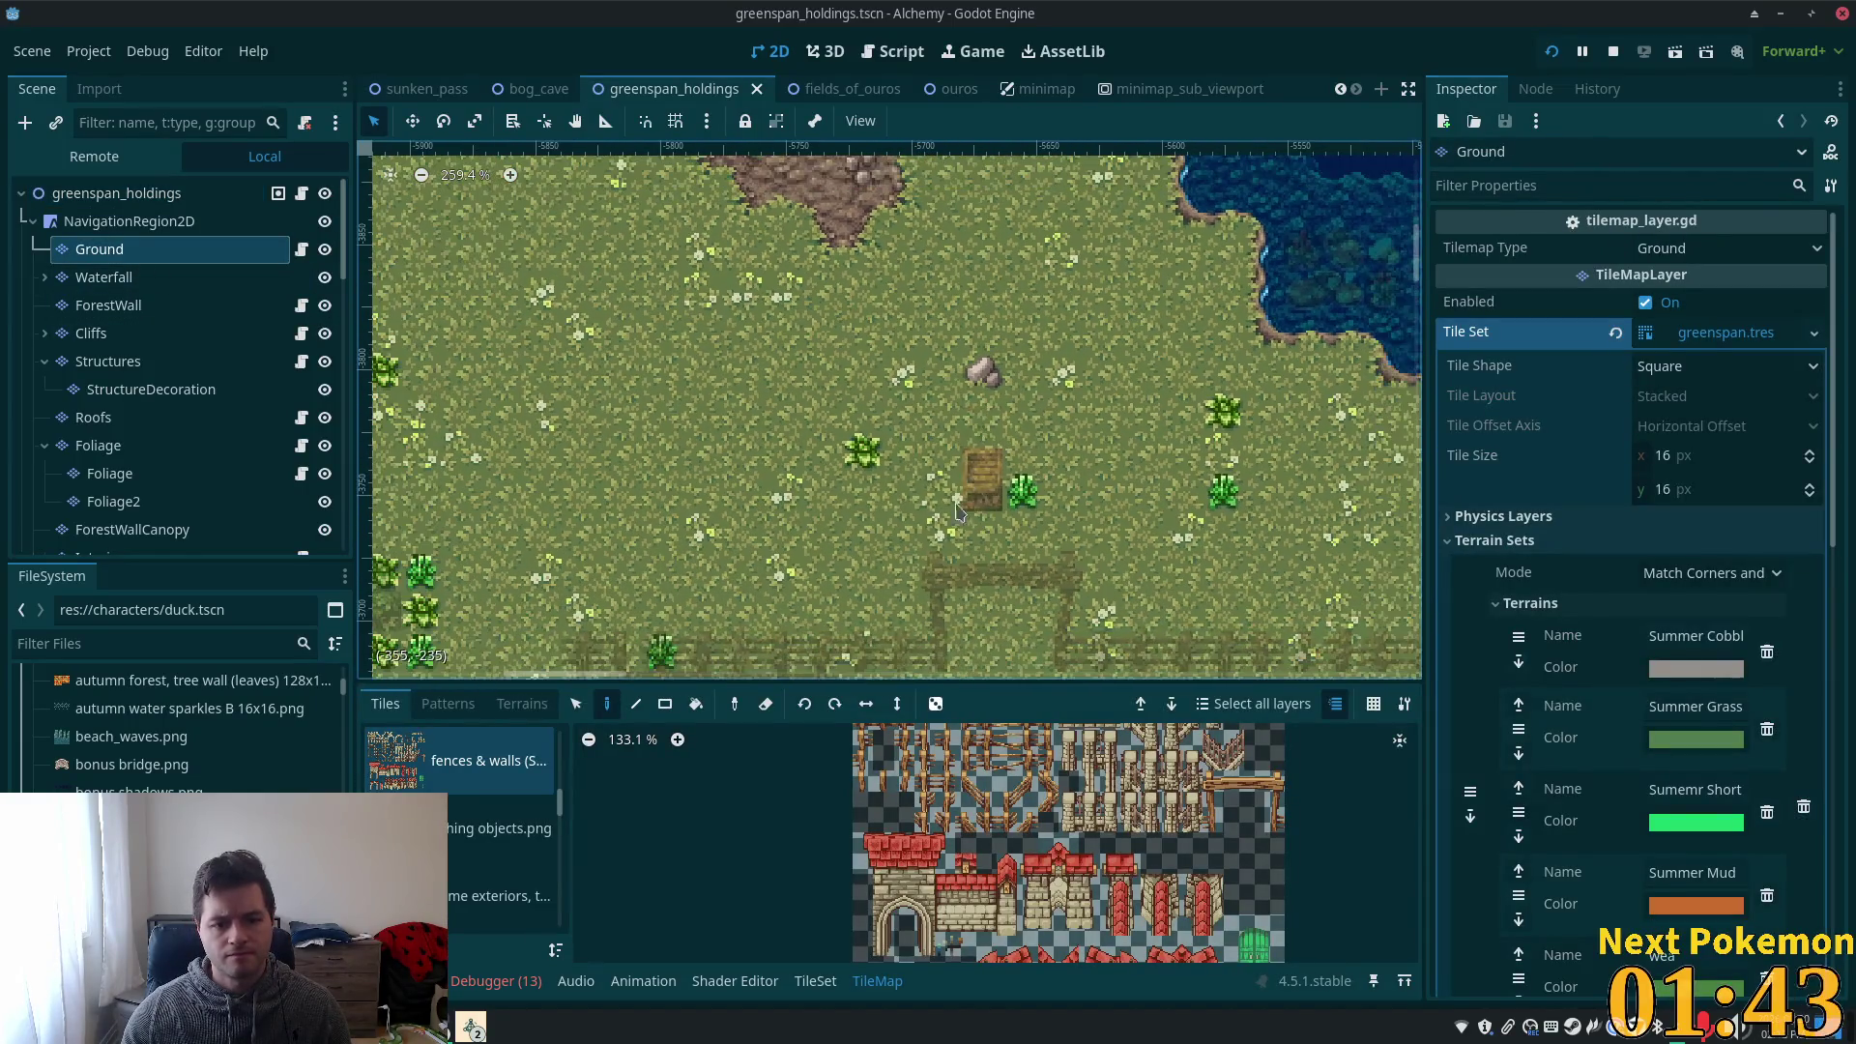
click(817, 981)
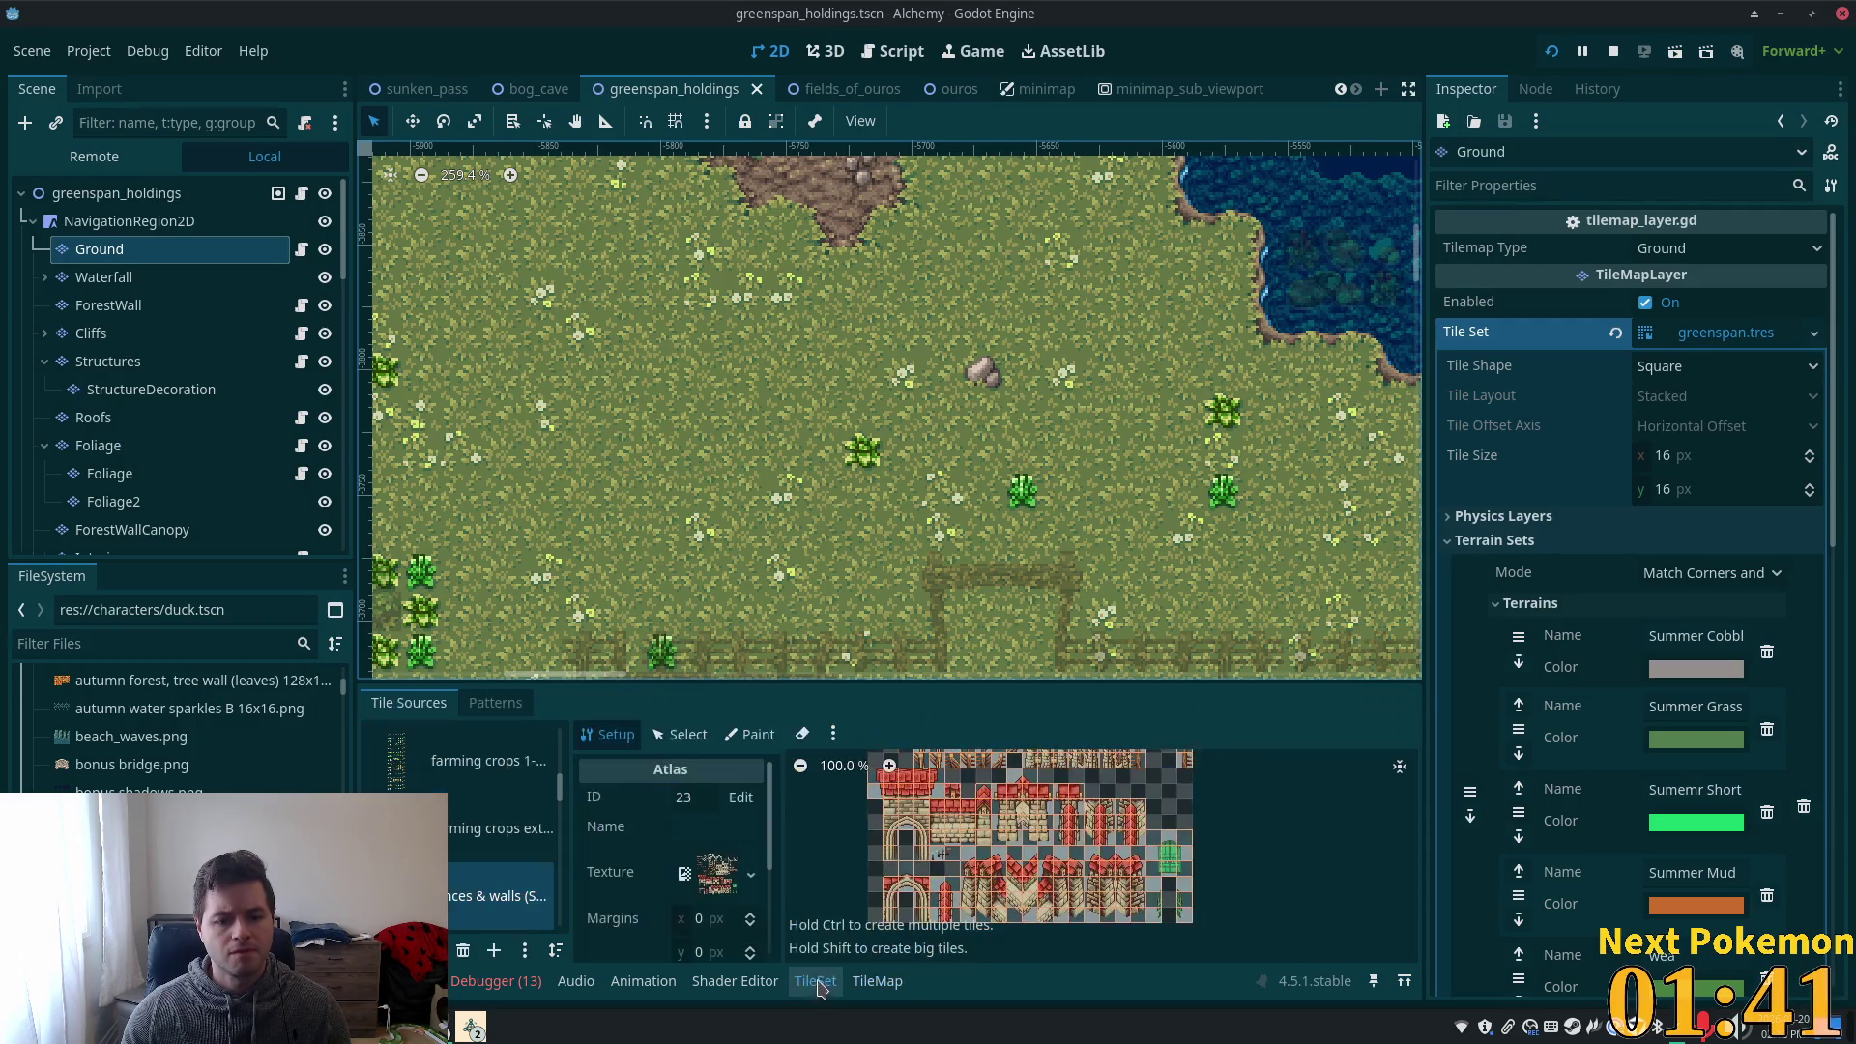
scroll(550, 785, down, 10)
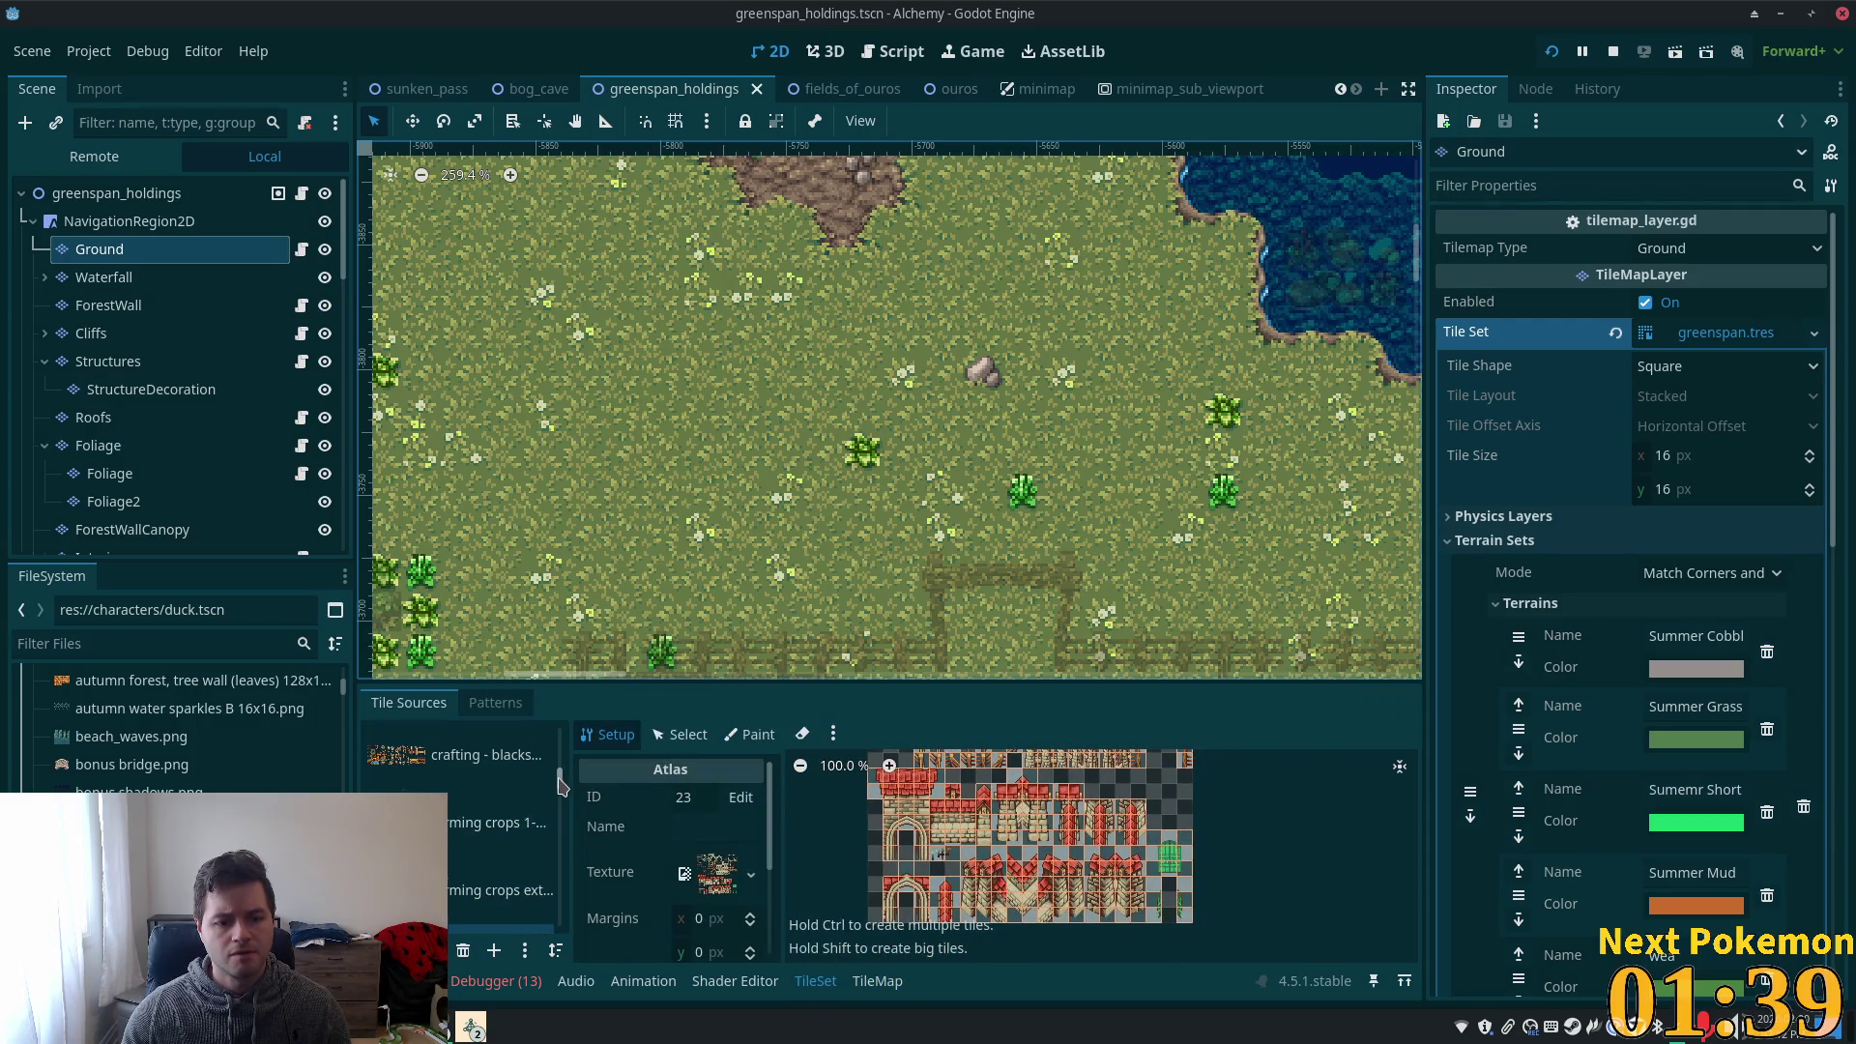
scroll(550, 878, up, 3)
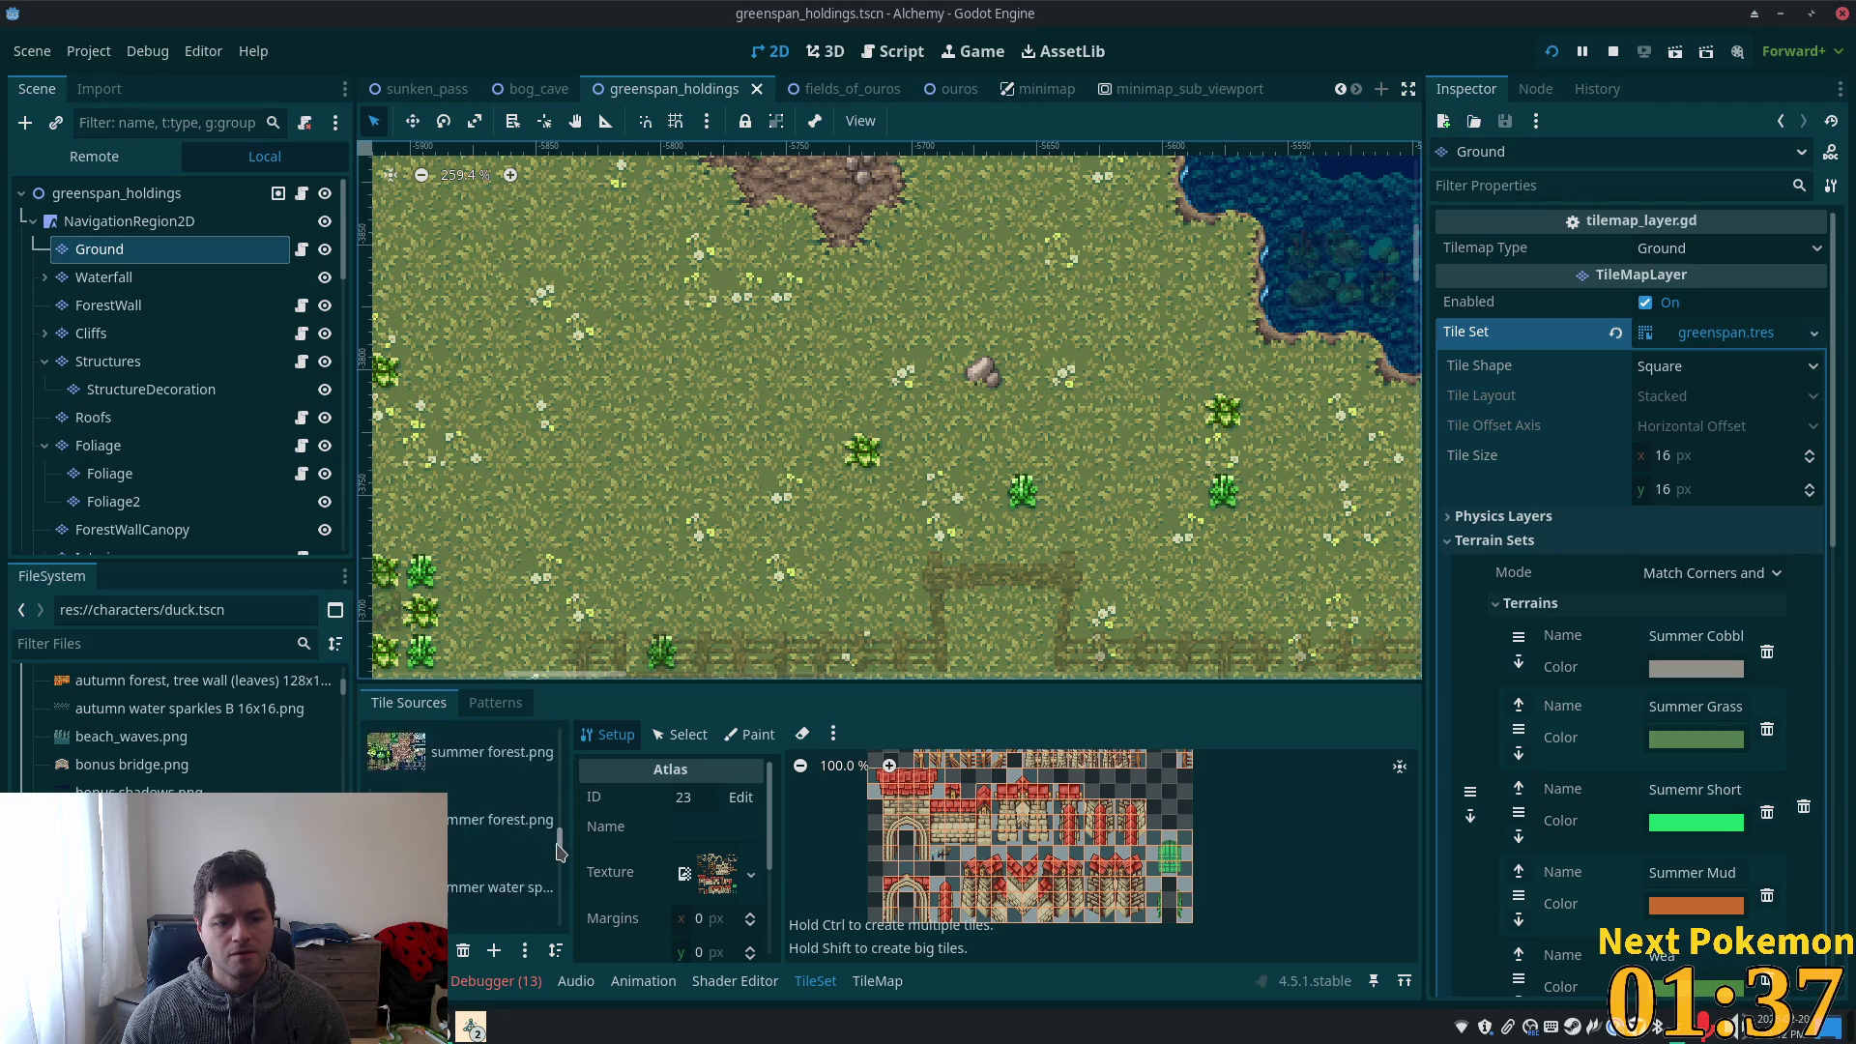
click(546, 862)
scroll(1177, 868, down, 2)
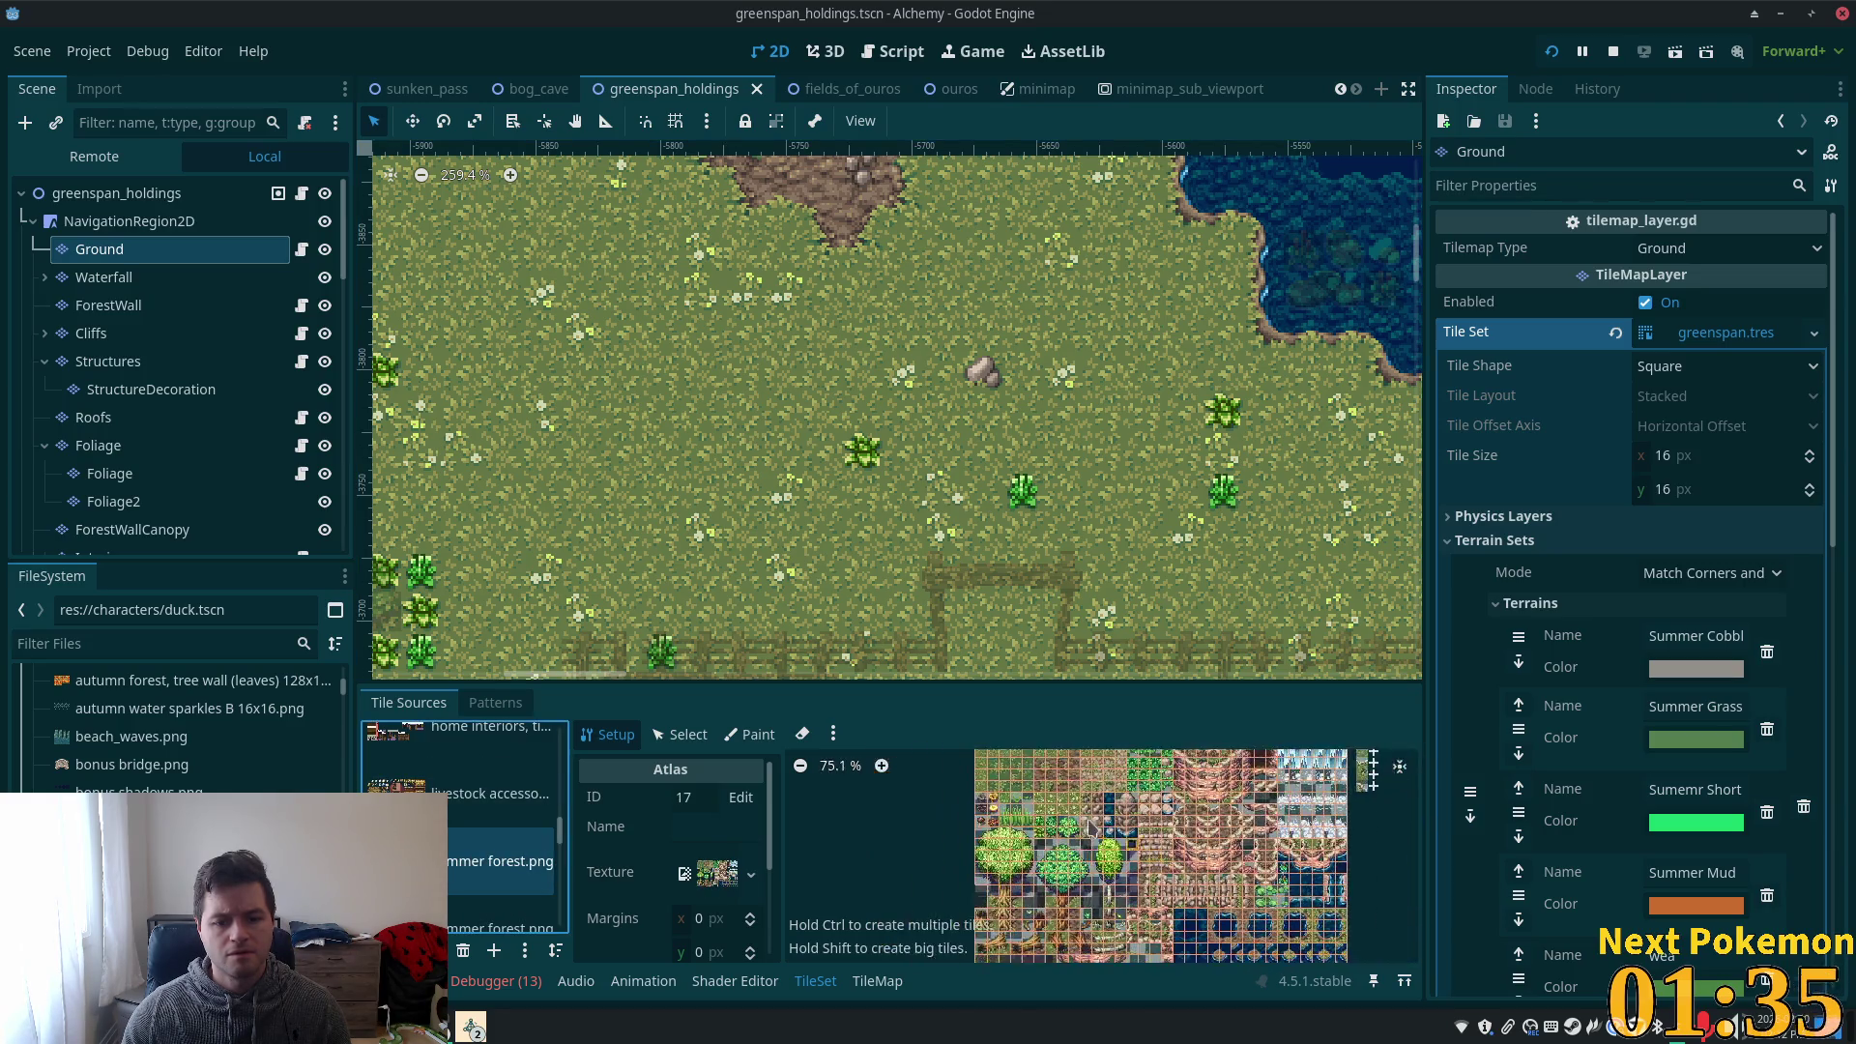
scroll(968, 831, up, 4)
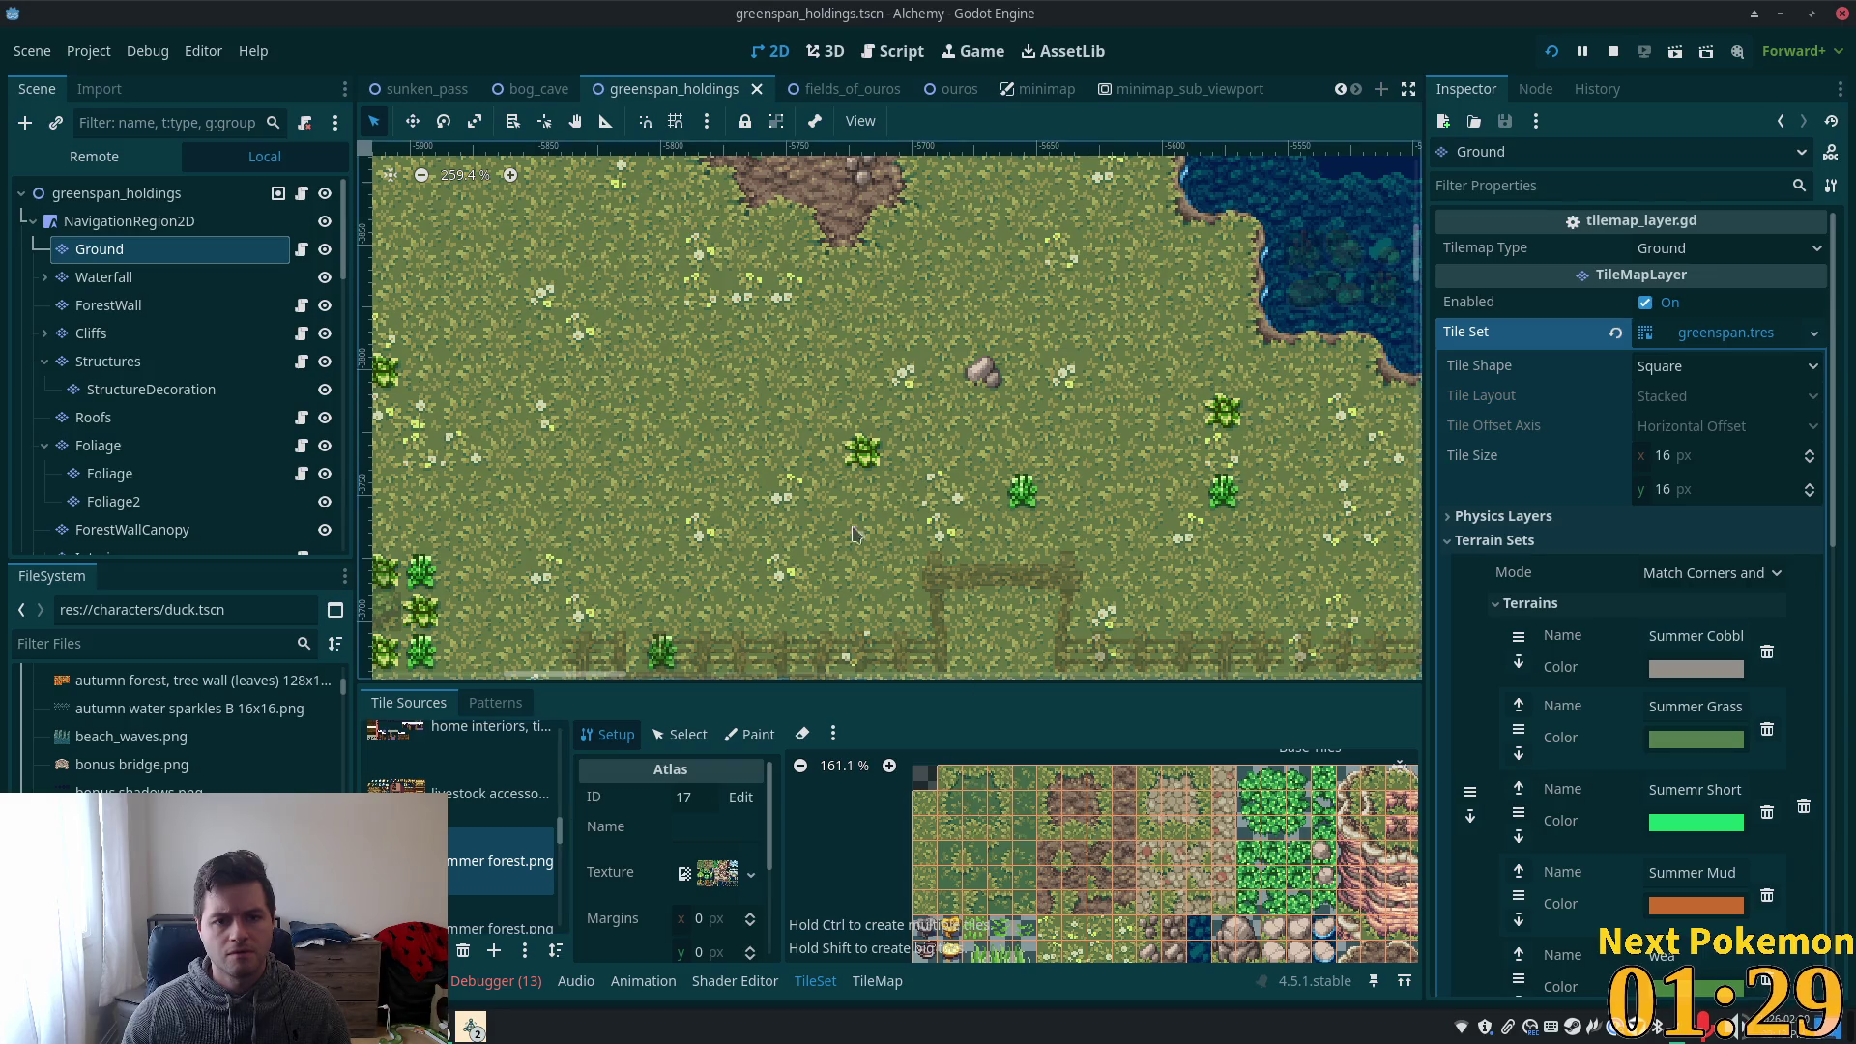
click(887, 980)
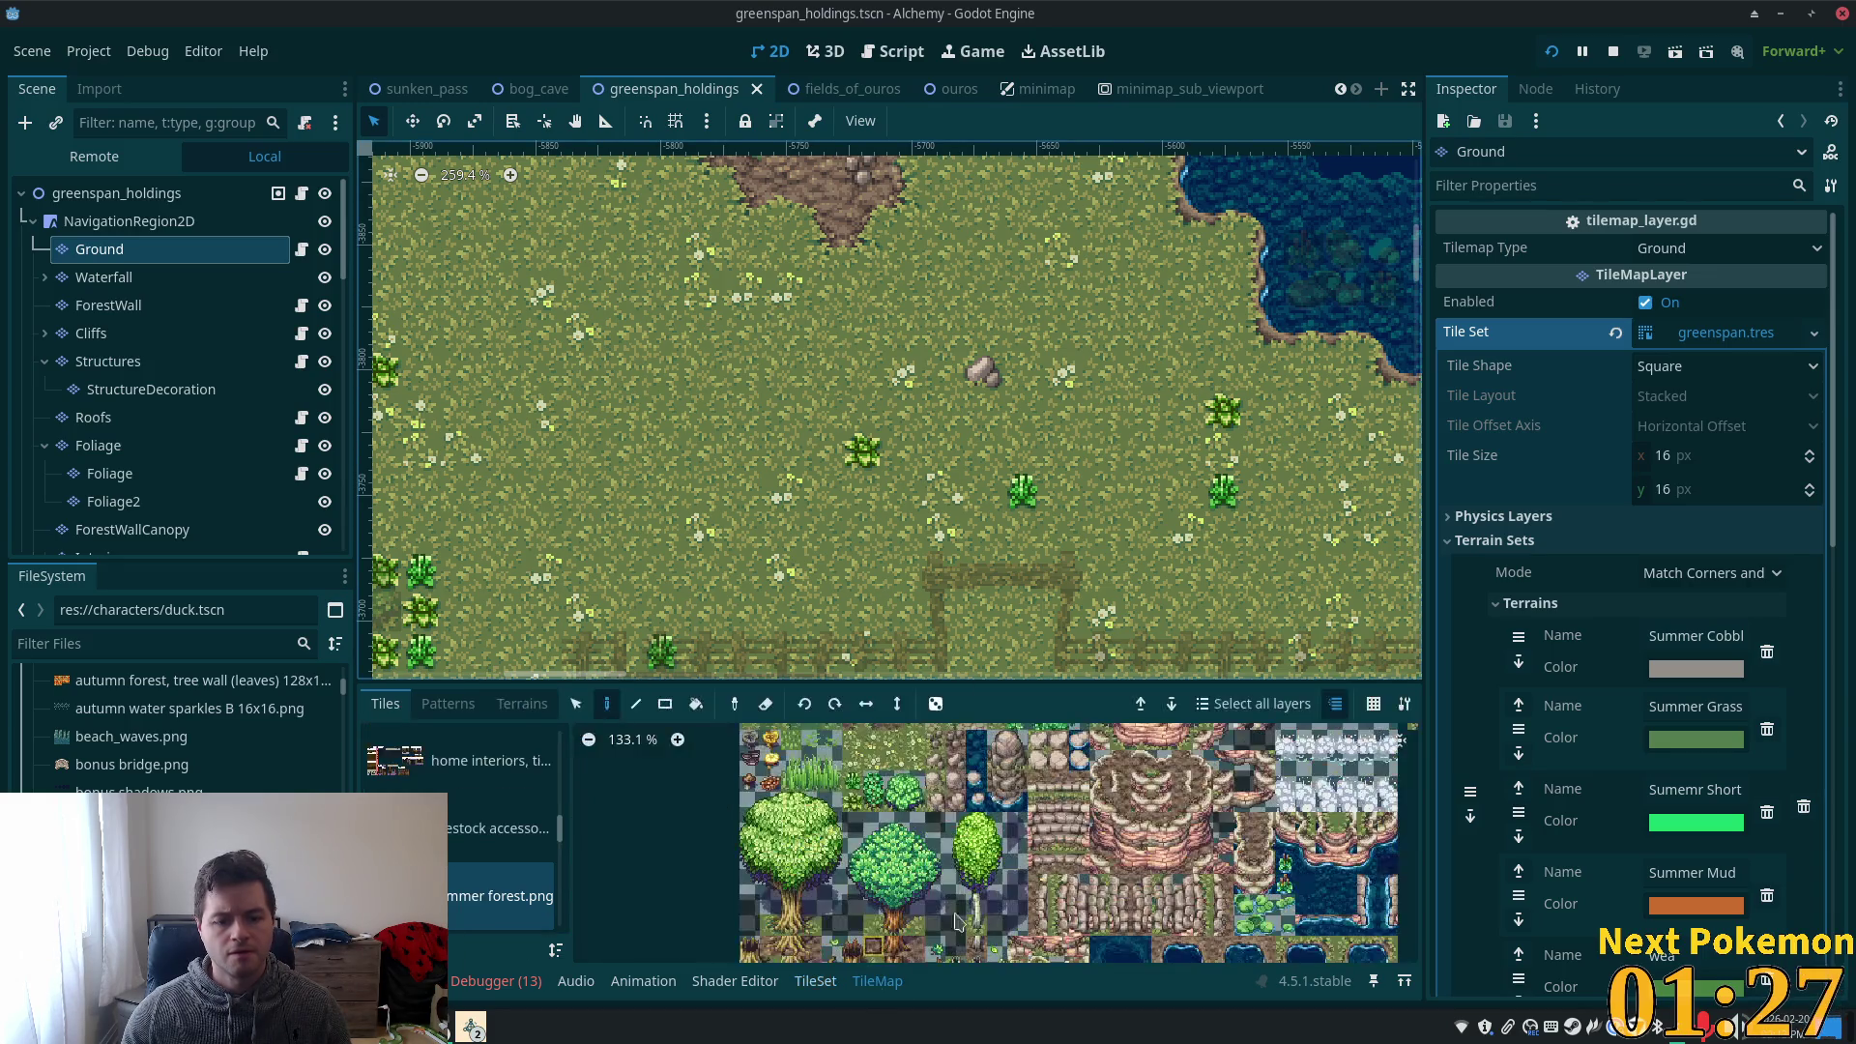
- Paint dark short-grass tiles near the dirt patch and extend the patch leftward
scroll(899, 839, up, 5)
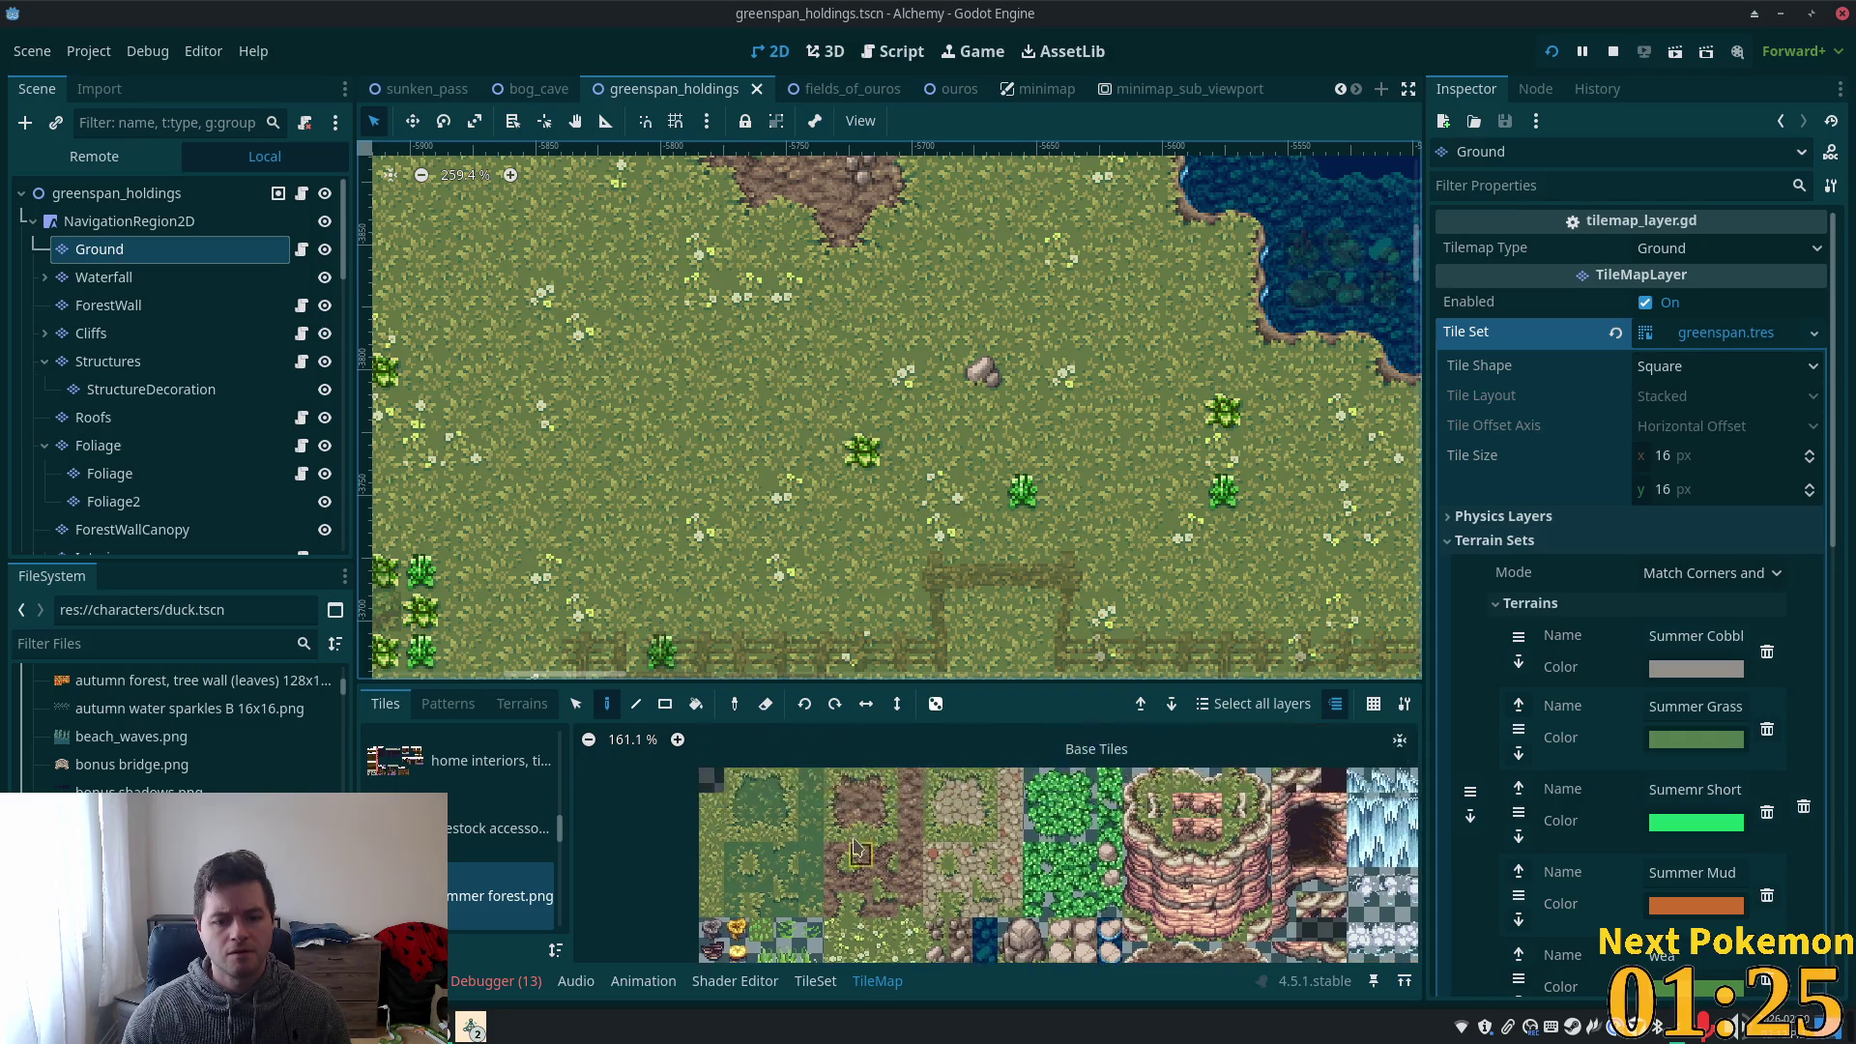
click(783, 781)
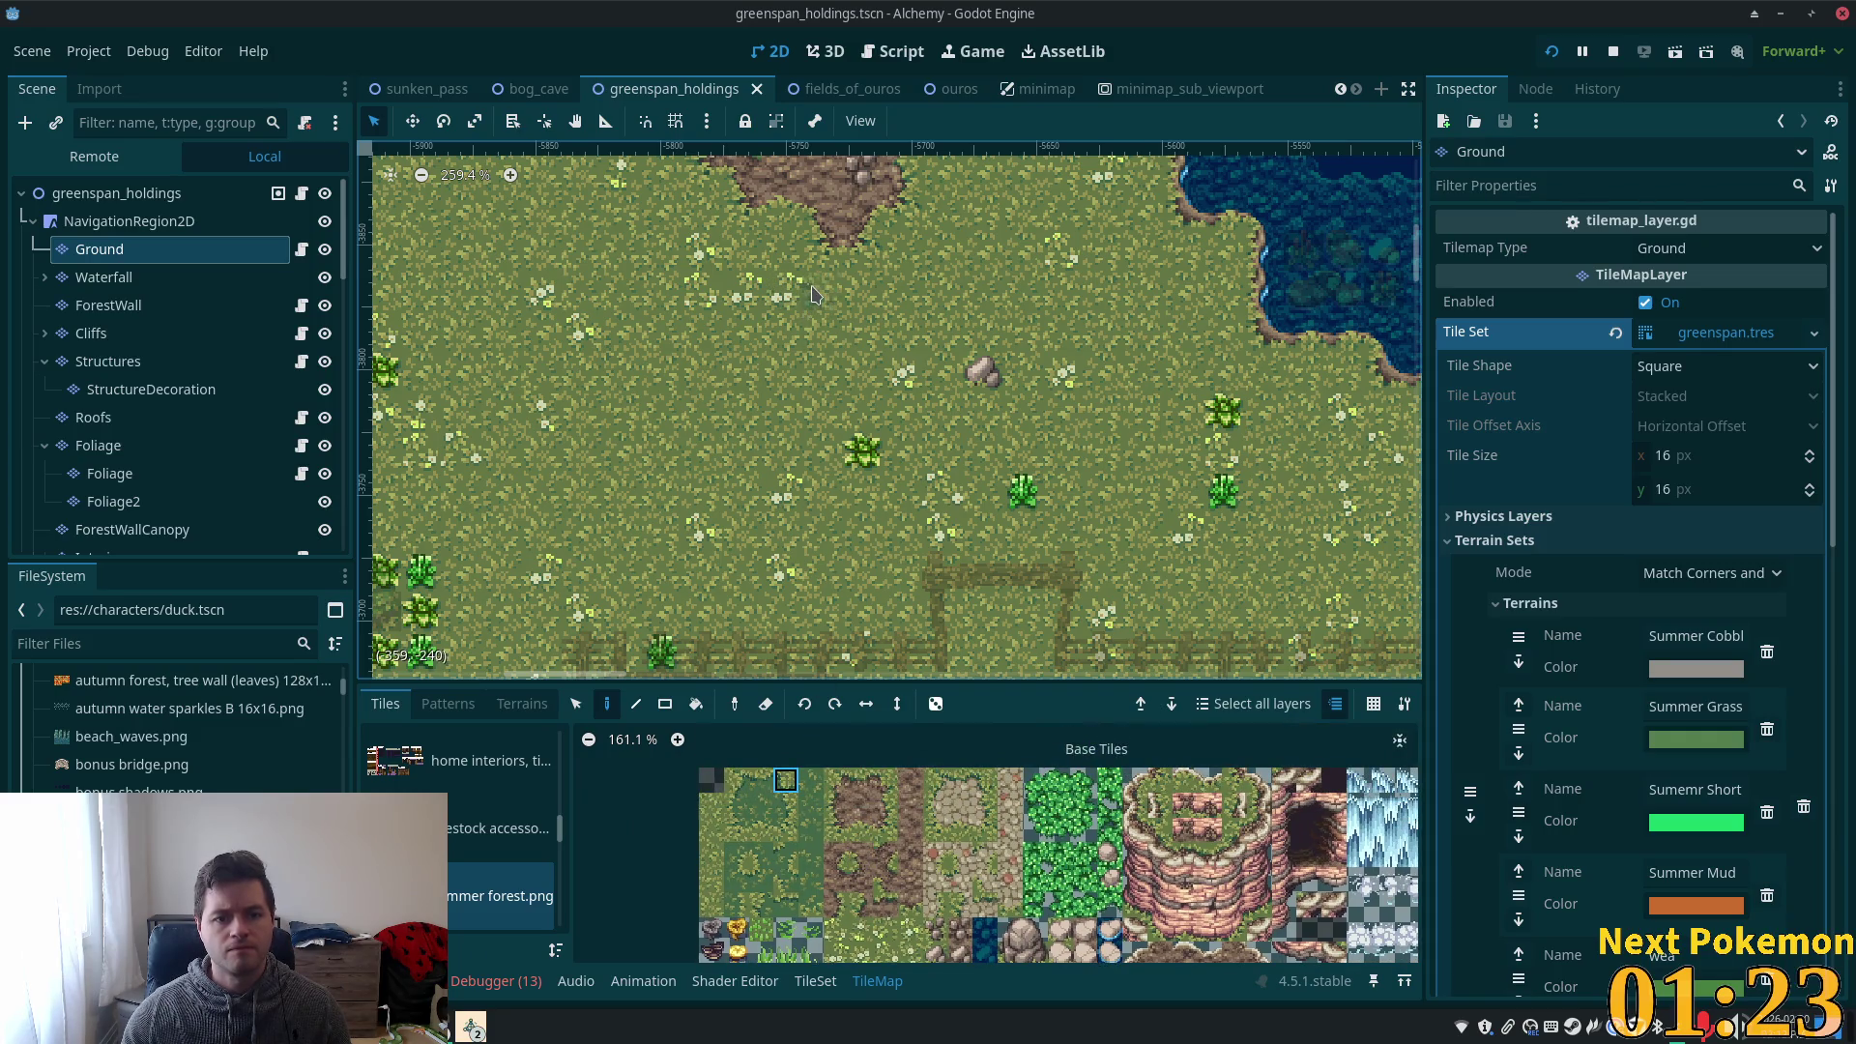
click(815, 295)
click(771, 256)
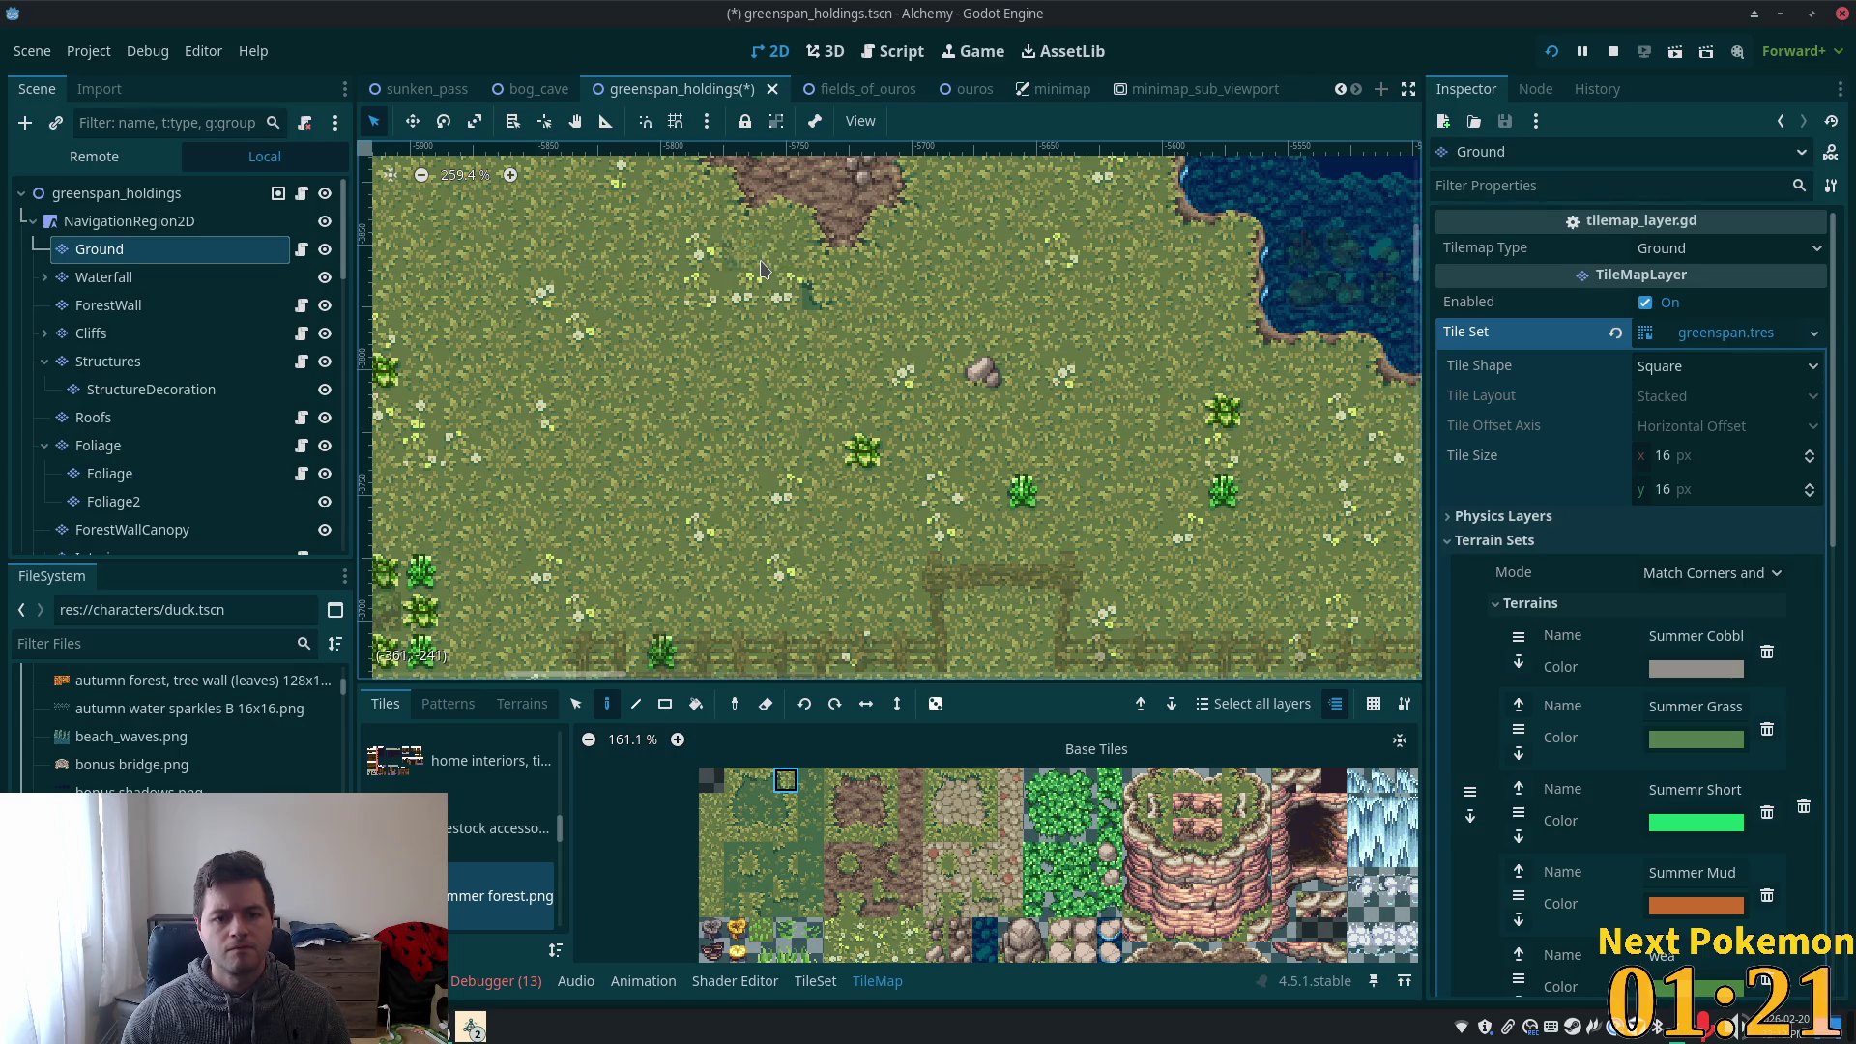
click(736, 878)
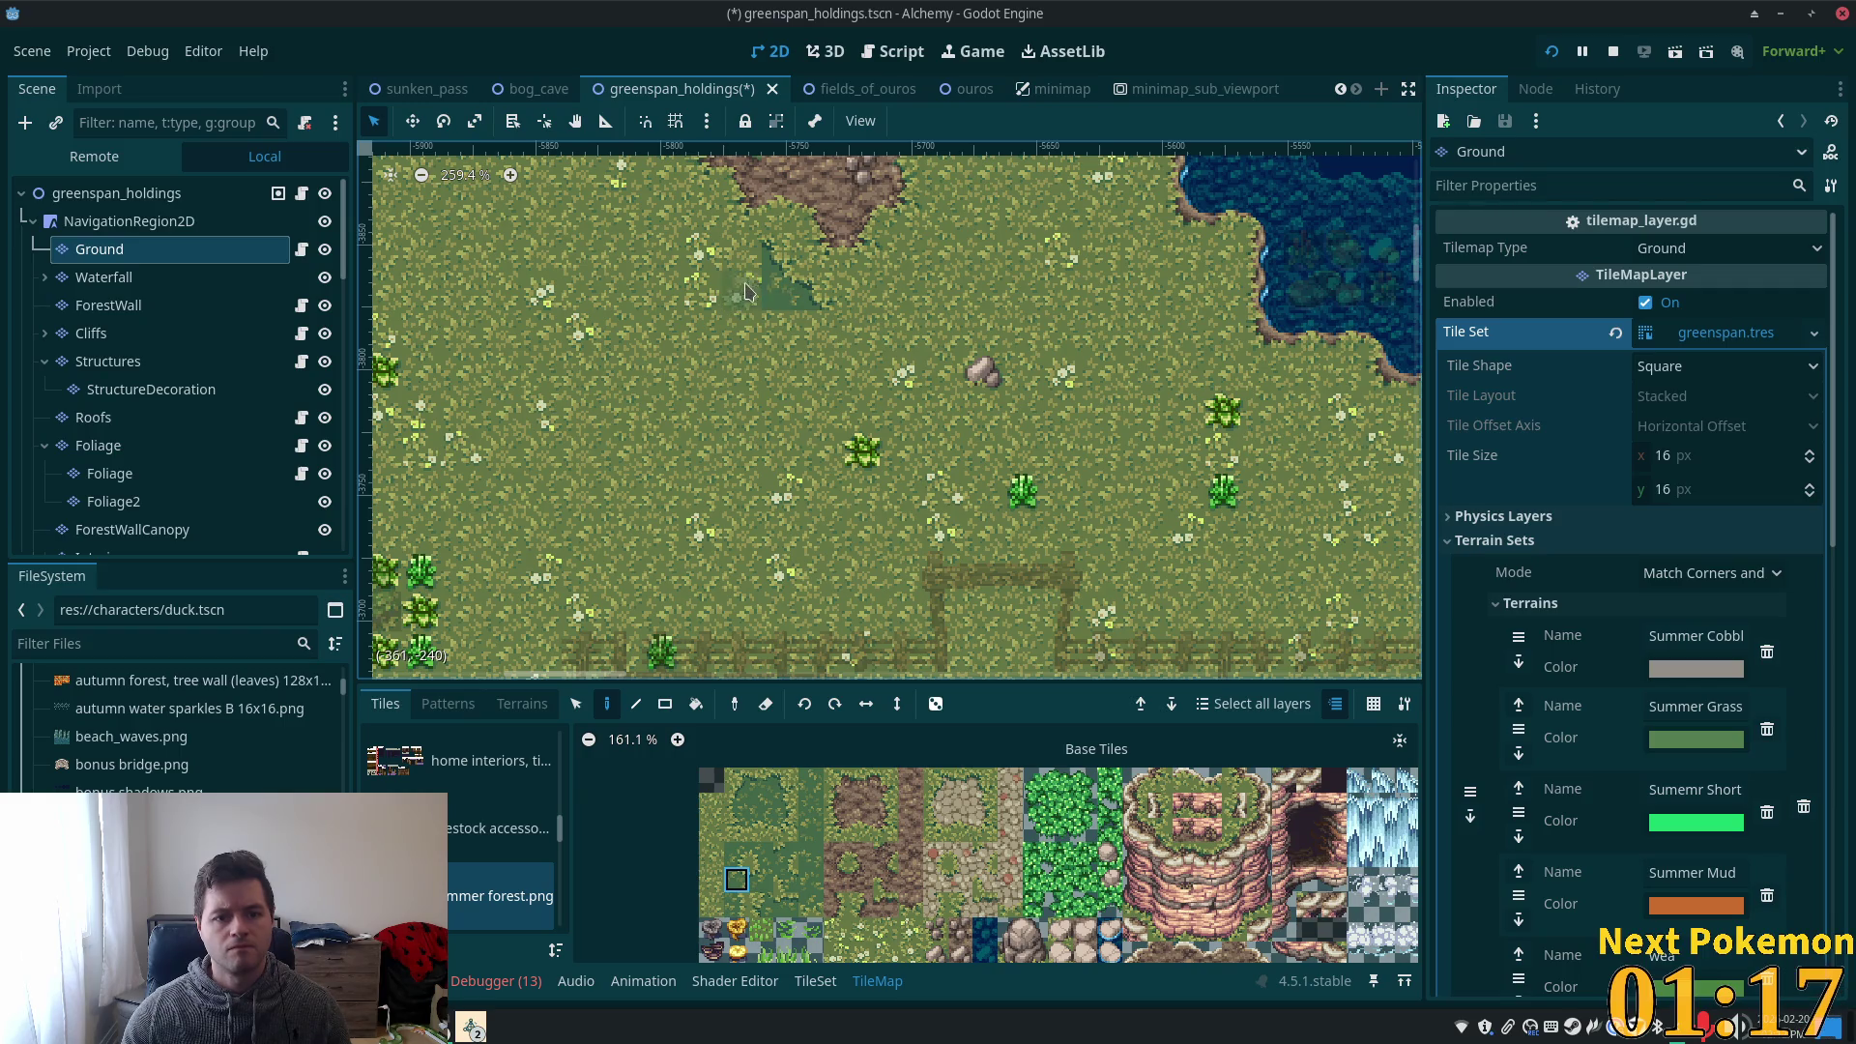
click(756, 783)
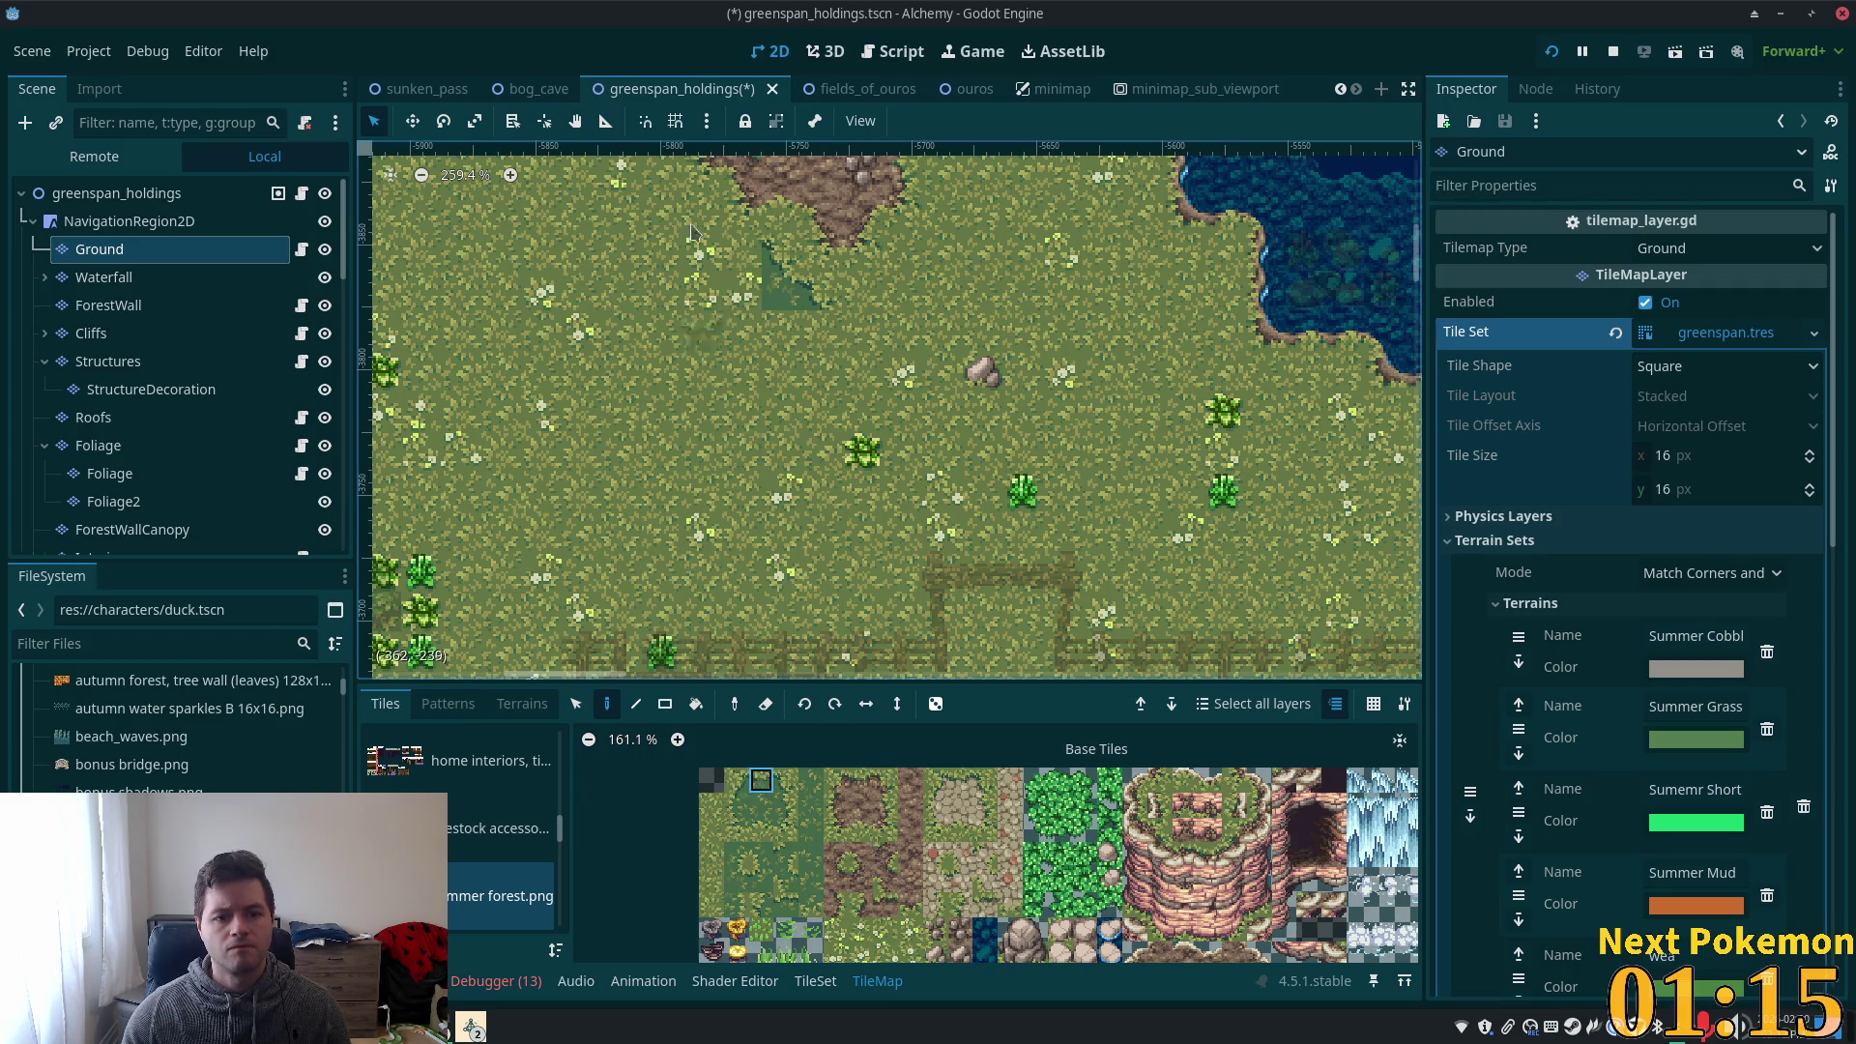
click(743, 250)
click(735, 779)
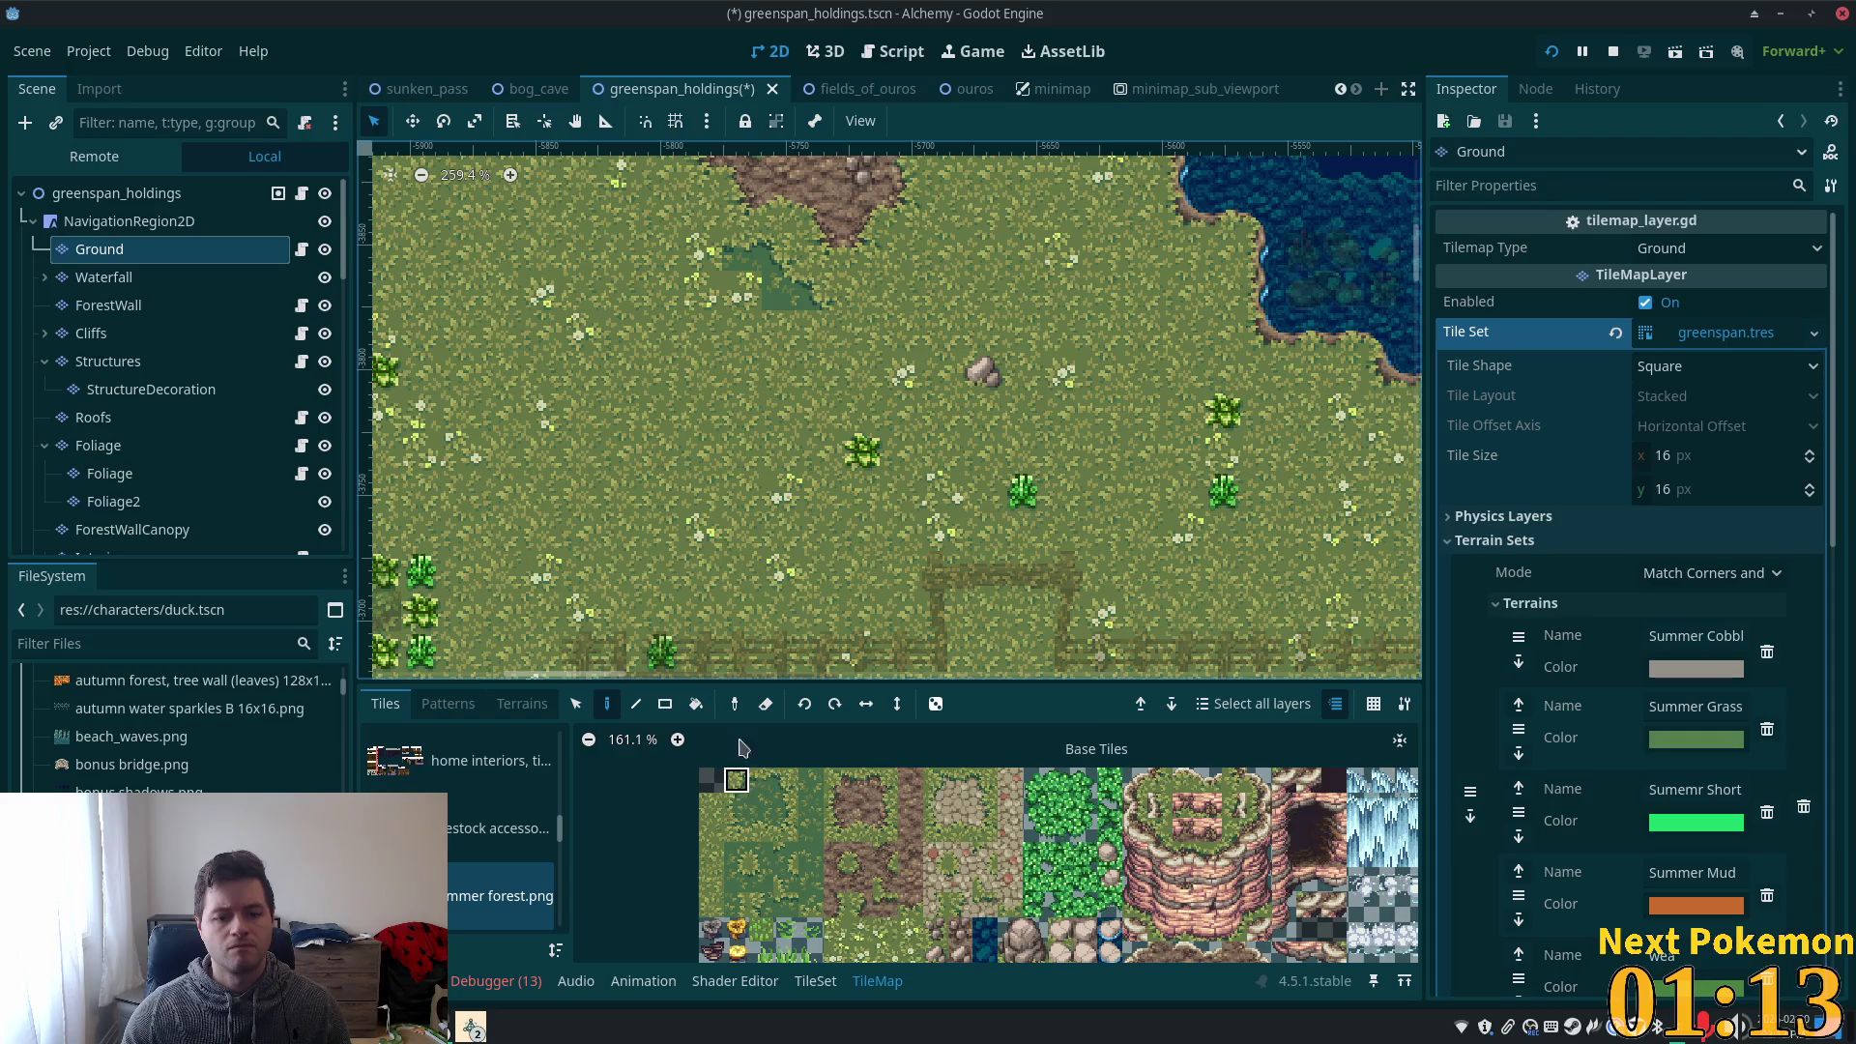
click(704, 252)
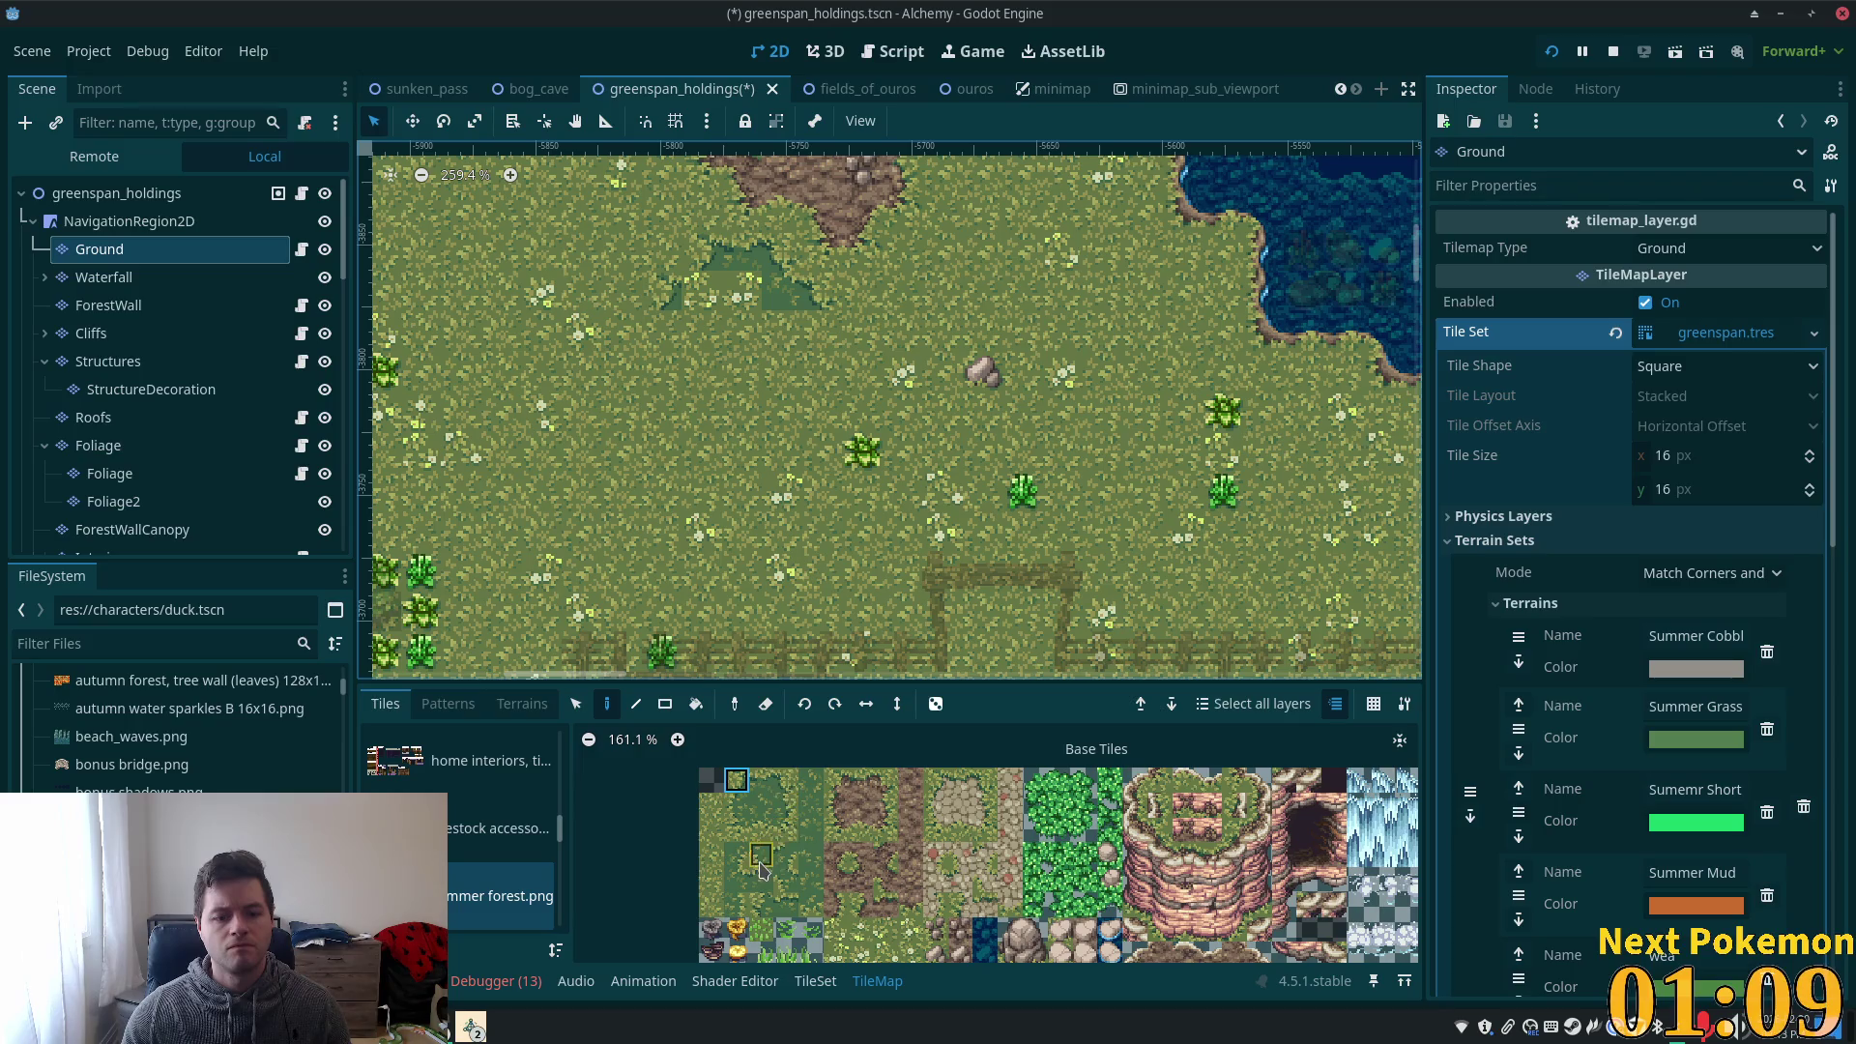
- Try several dark grass tile variants and paint one more onto the lower patch
click(761, 879)
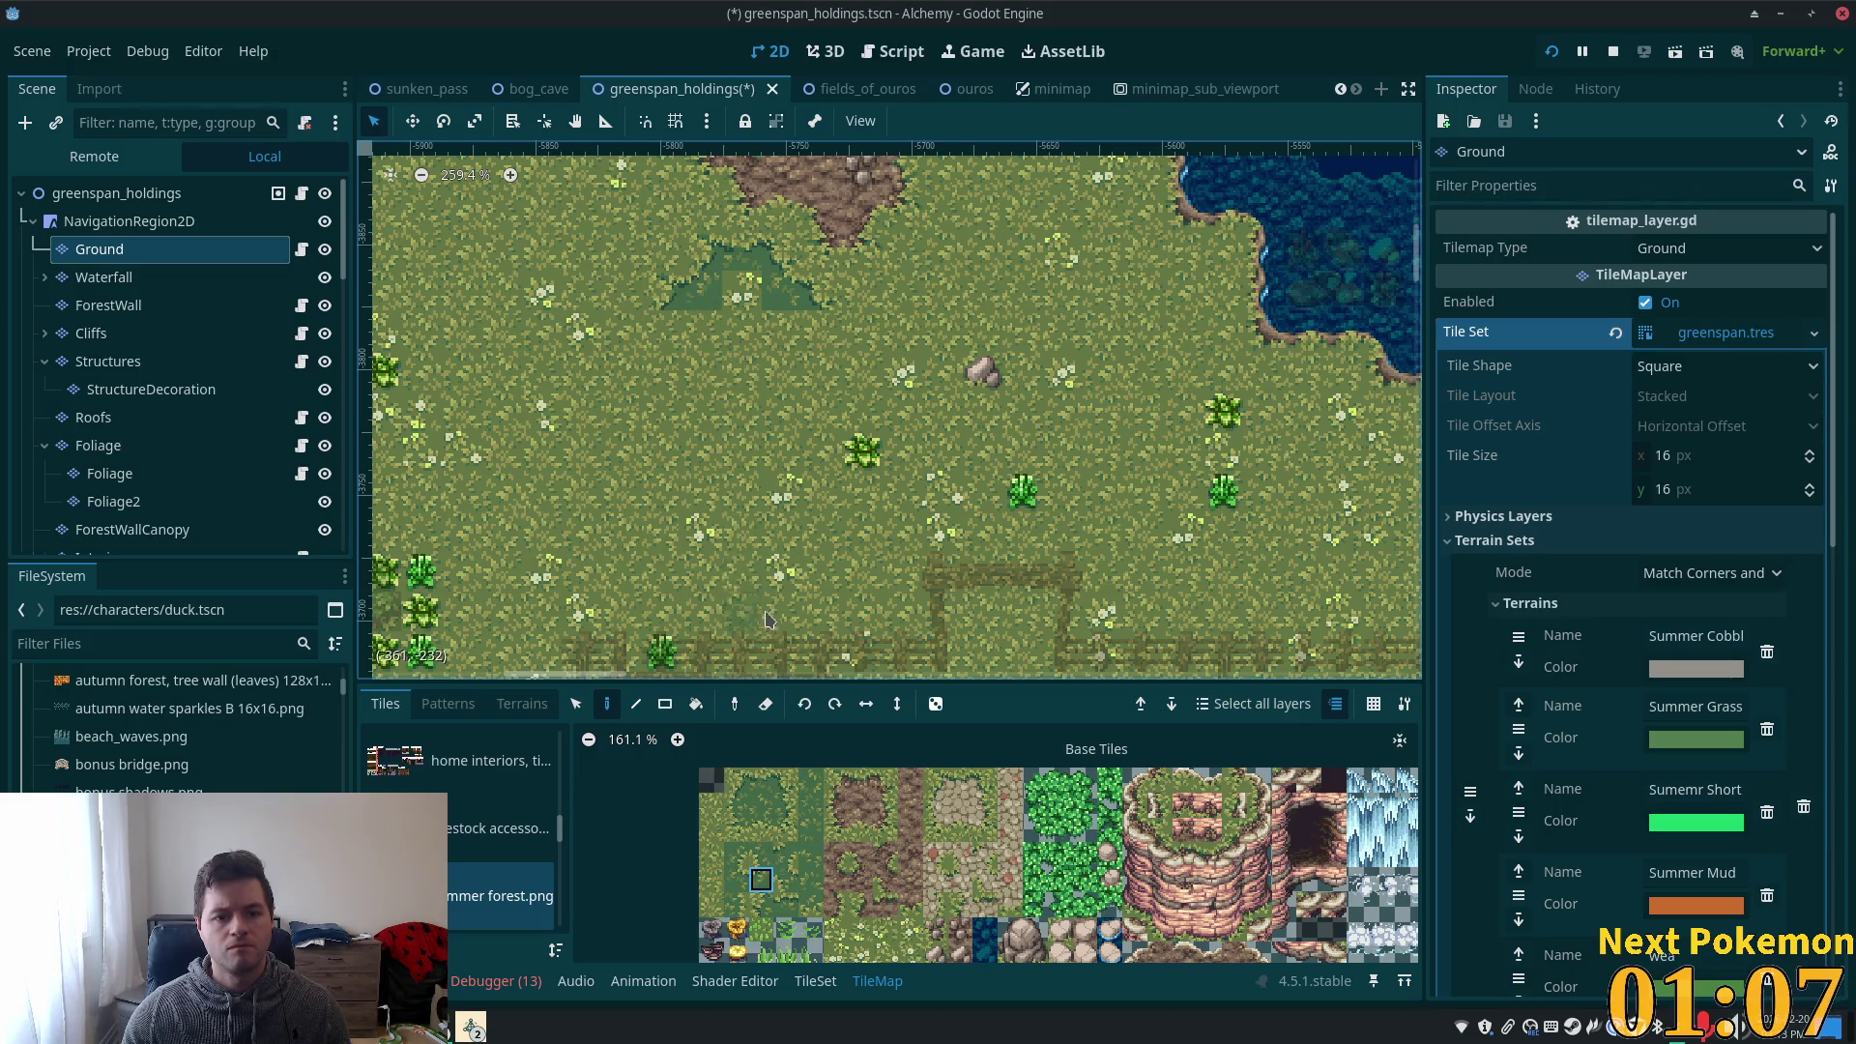
click(736, 804)
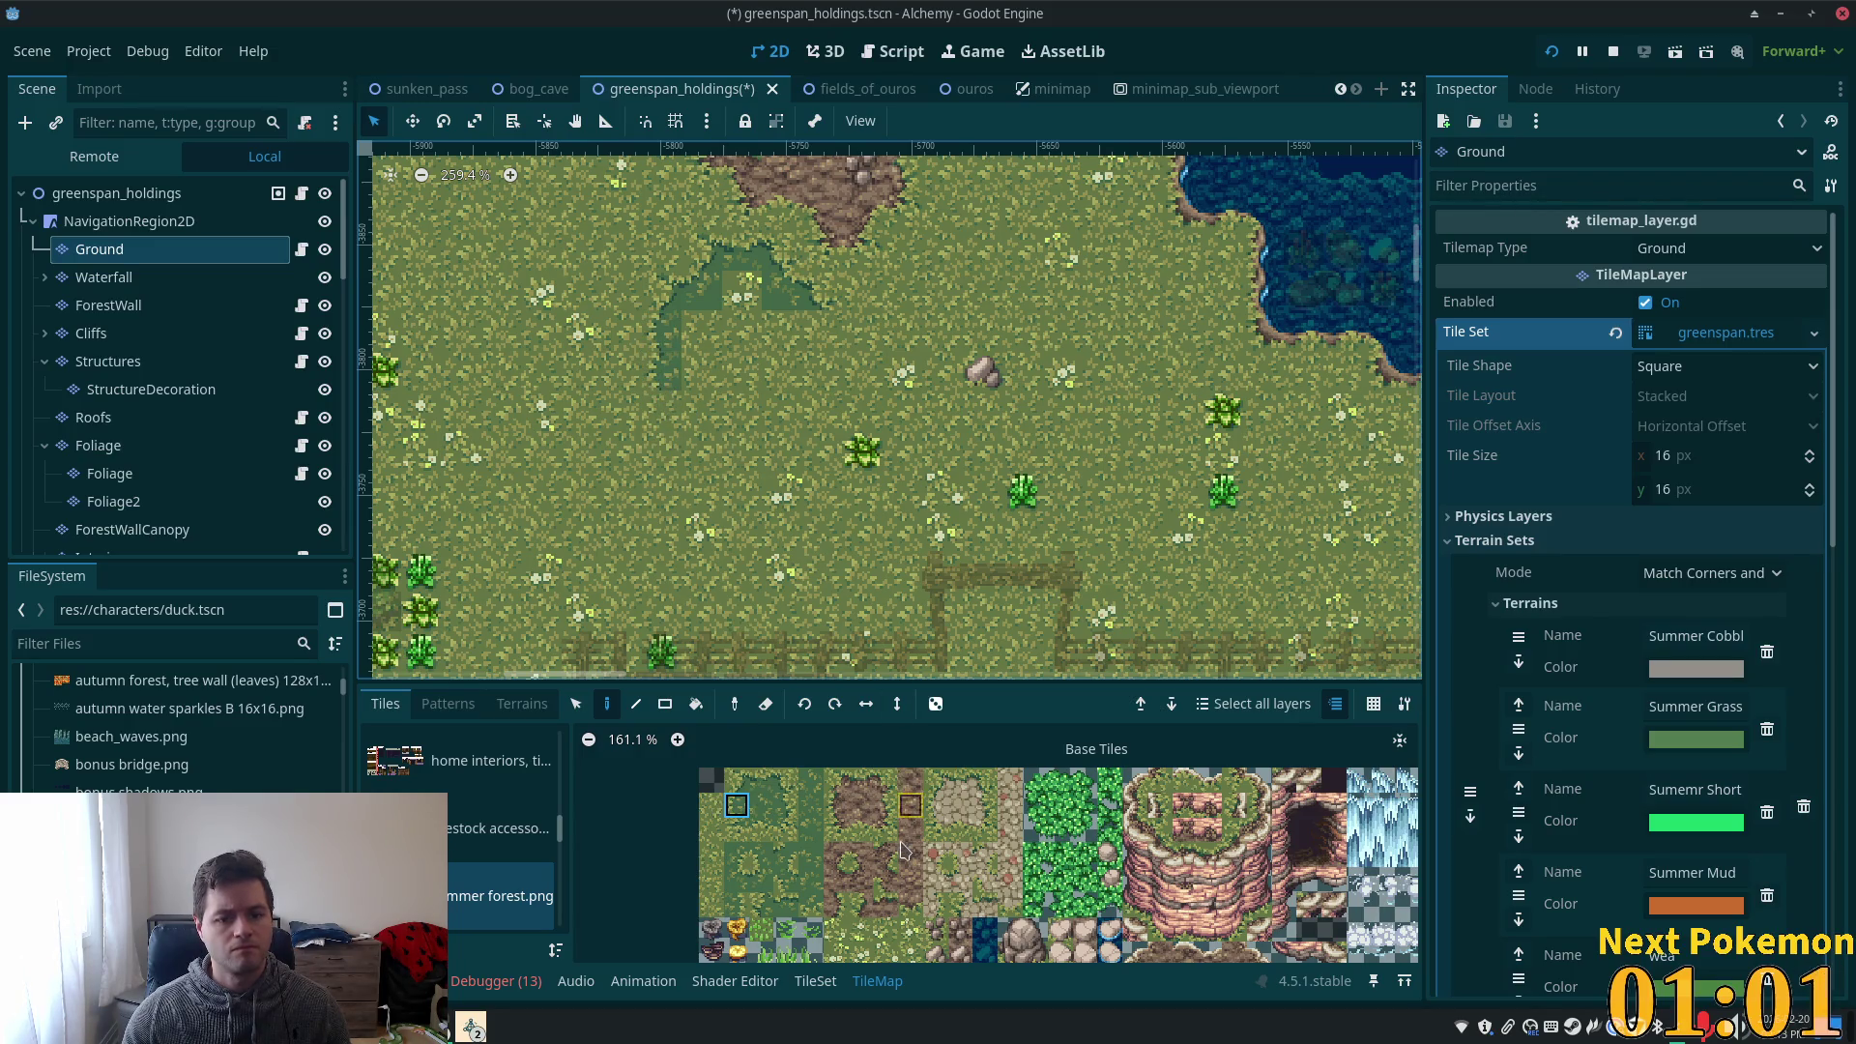
click(737, 829)
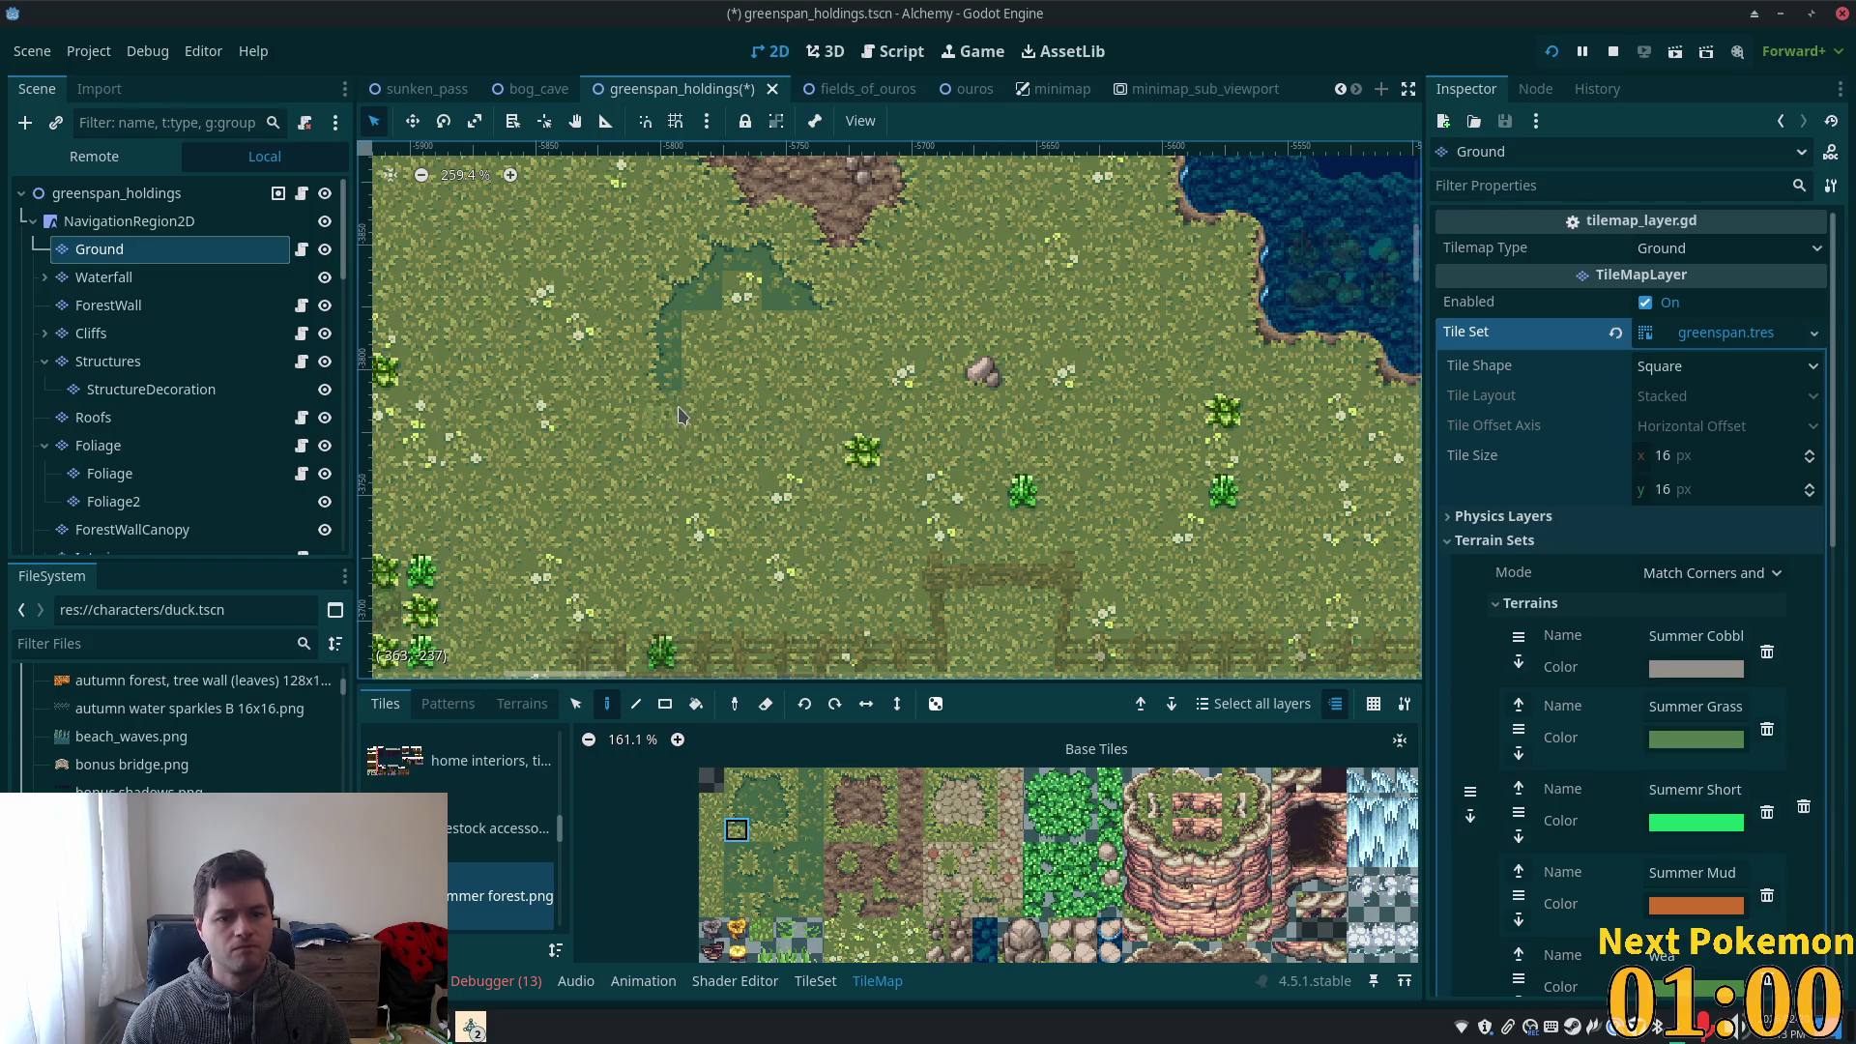
click(761, 855)
click(702, 413)
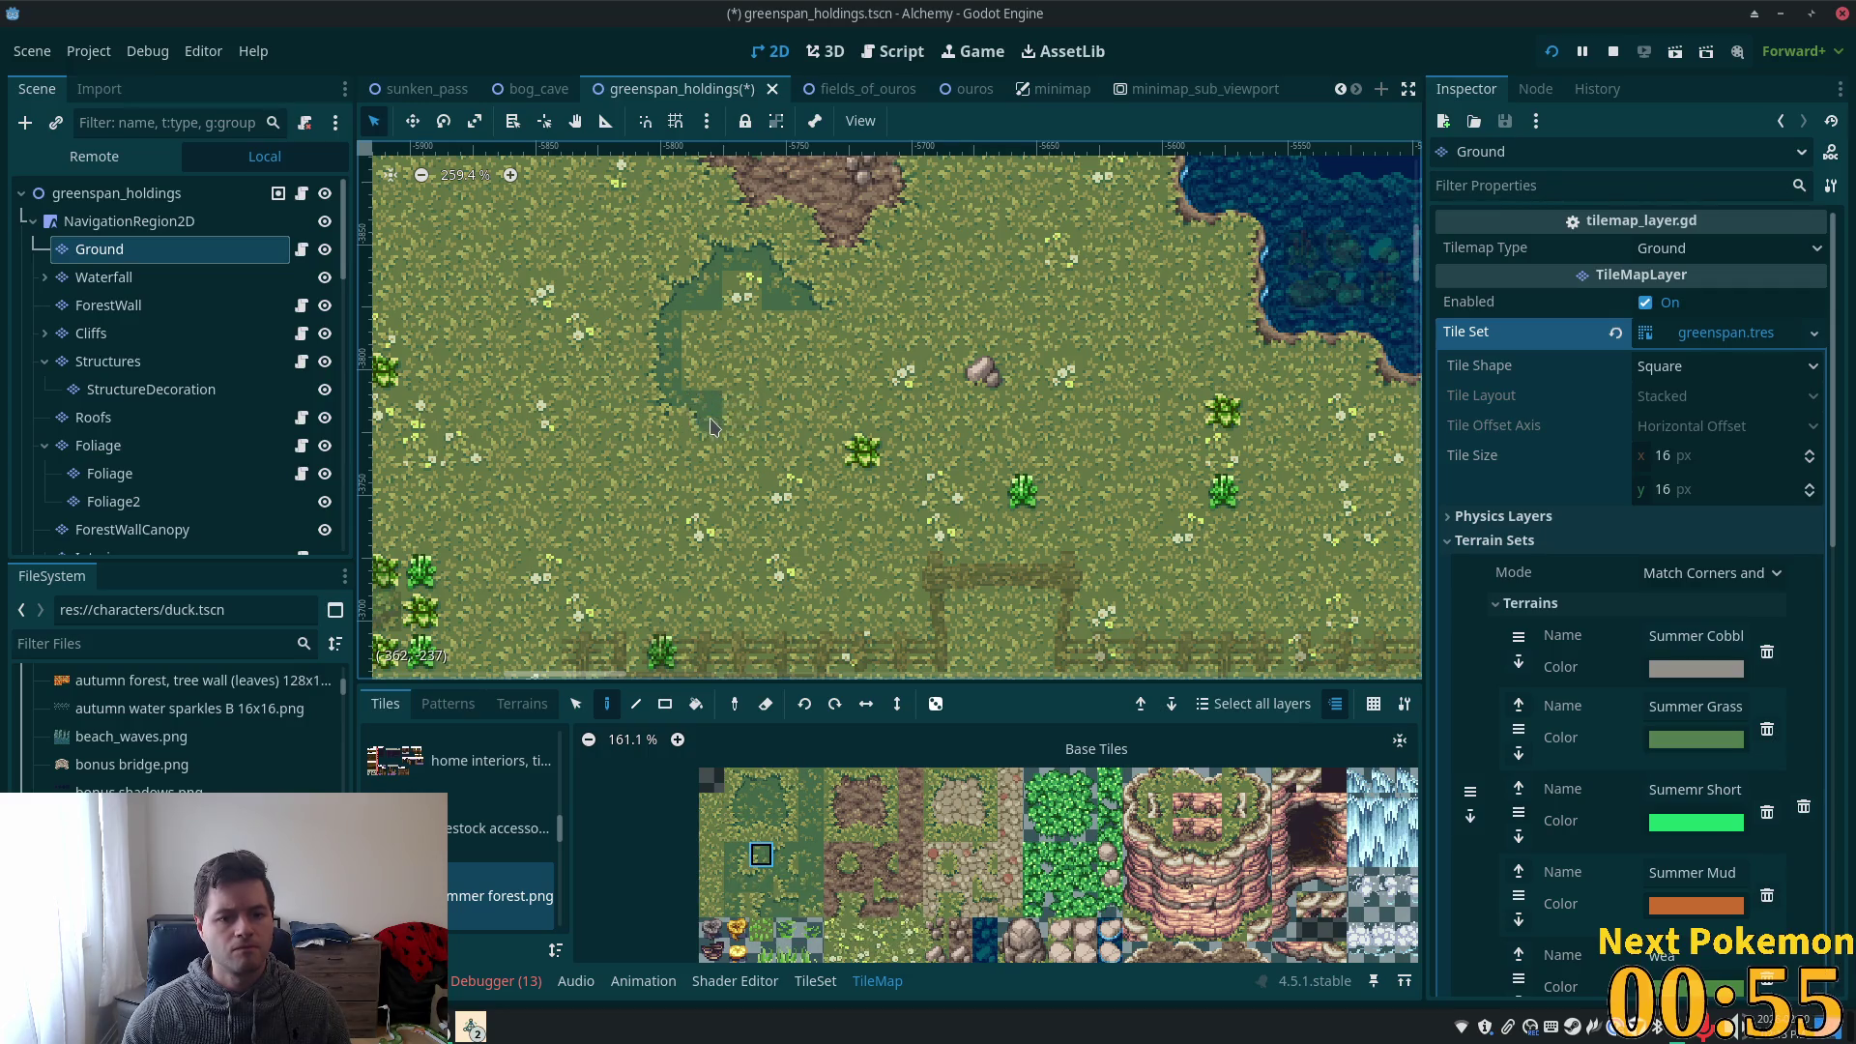
click(737, 837)
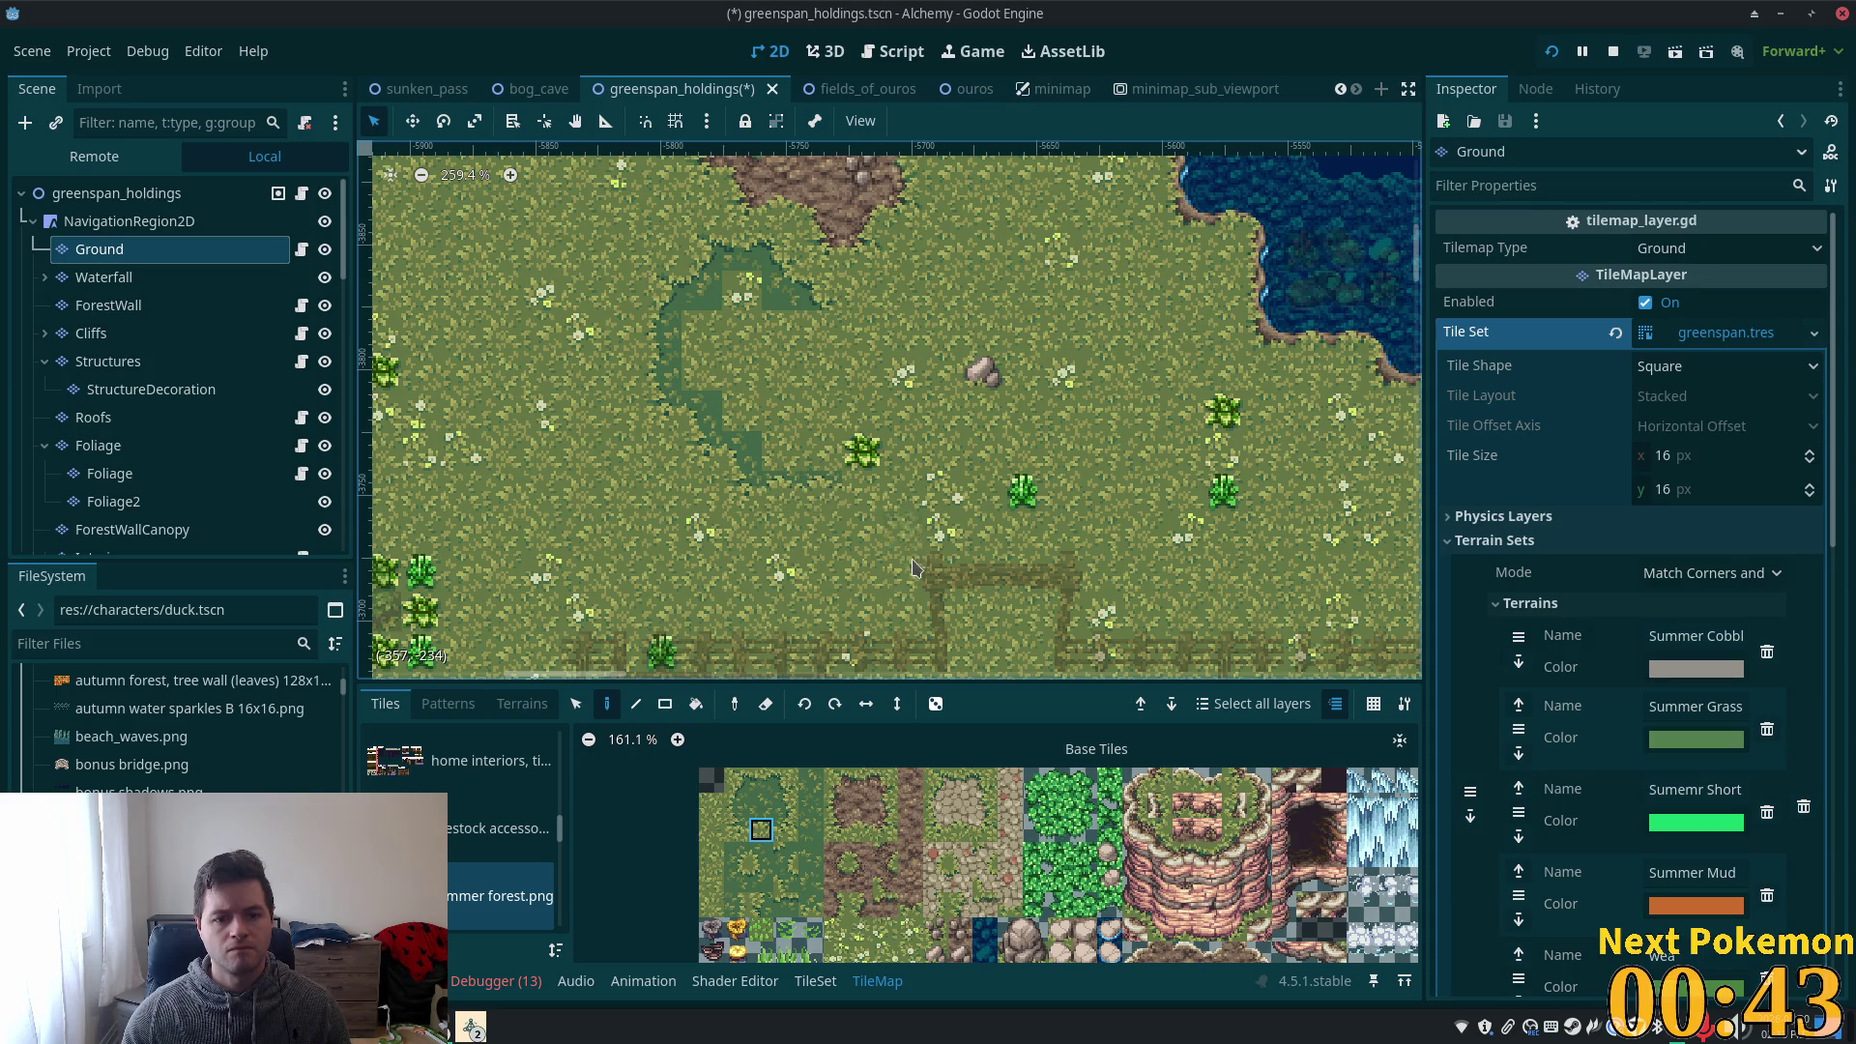
- Stamp a two-tile dark grass block and another tile down-right along the trail
drag(736, 804, 736, 830)
click(861, 490)
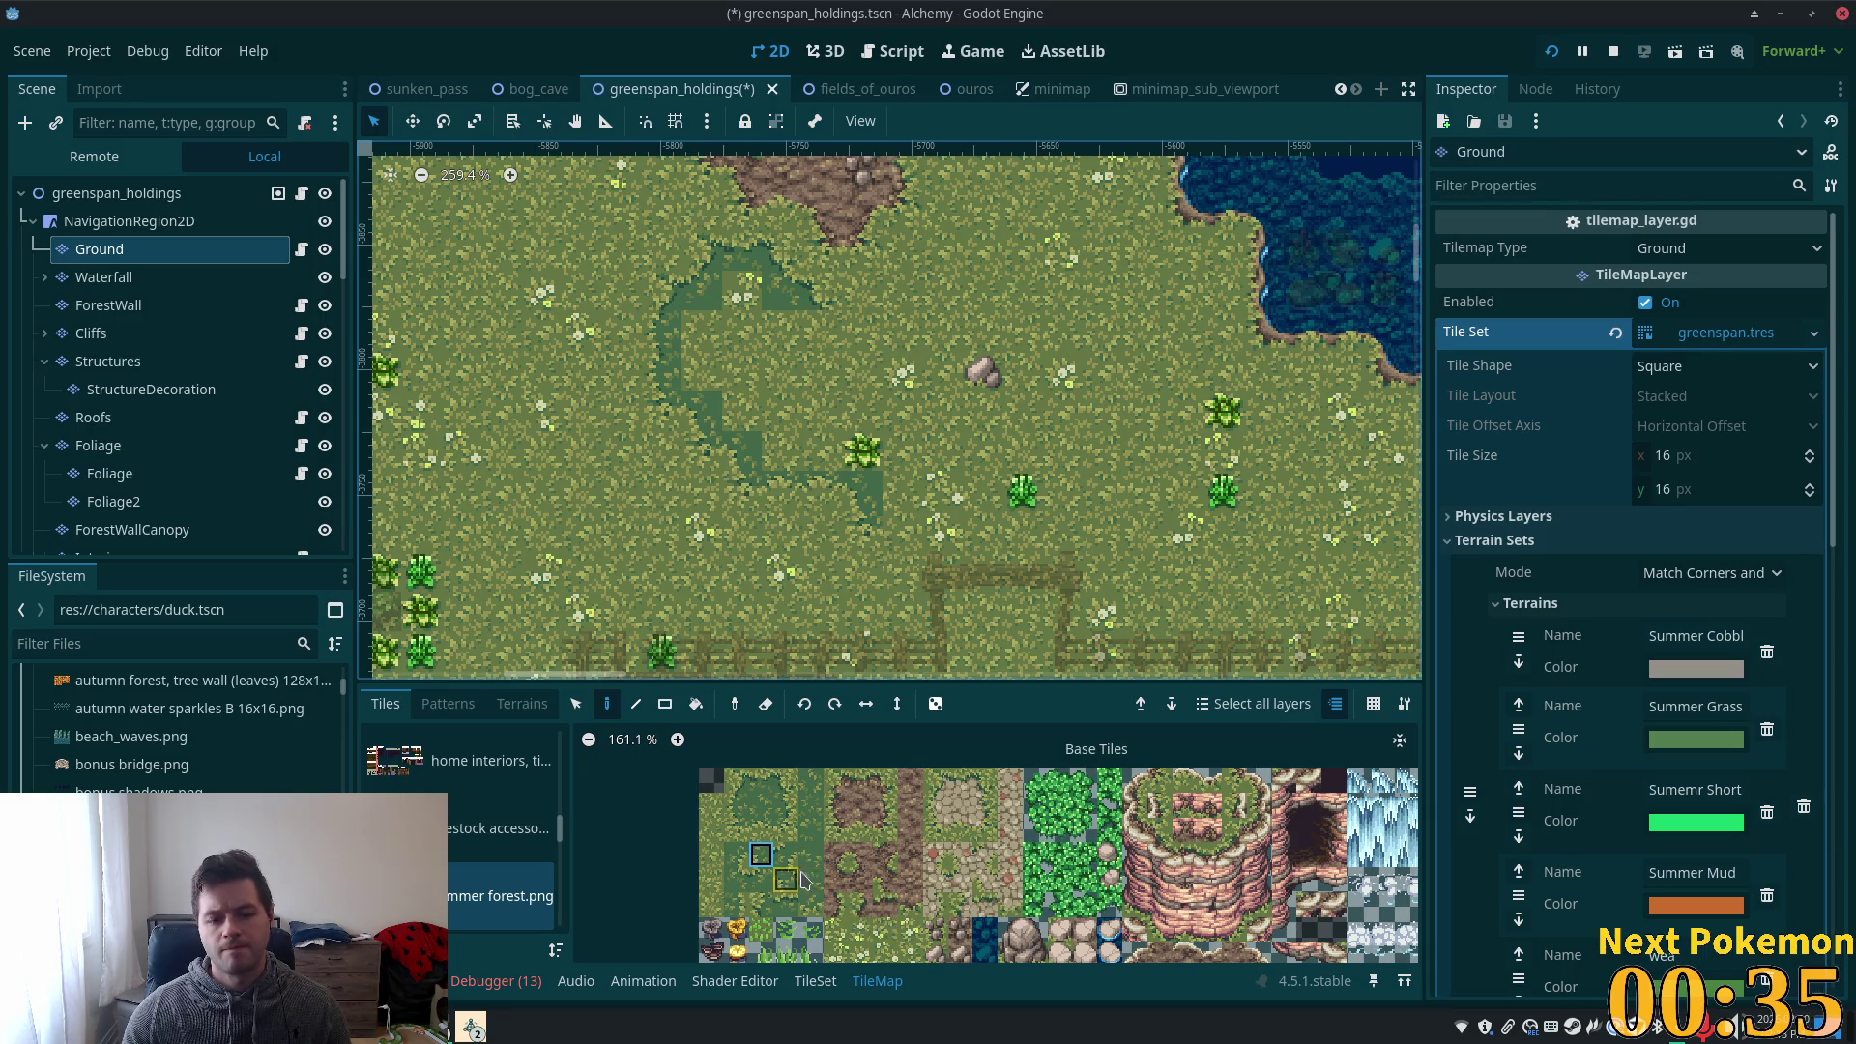
click(908, 535)
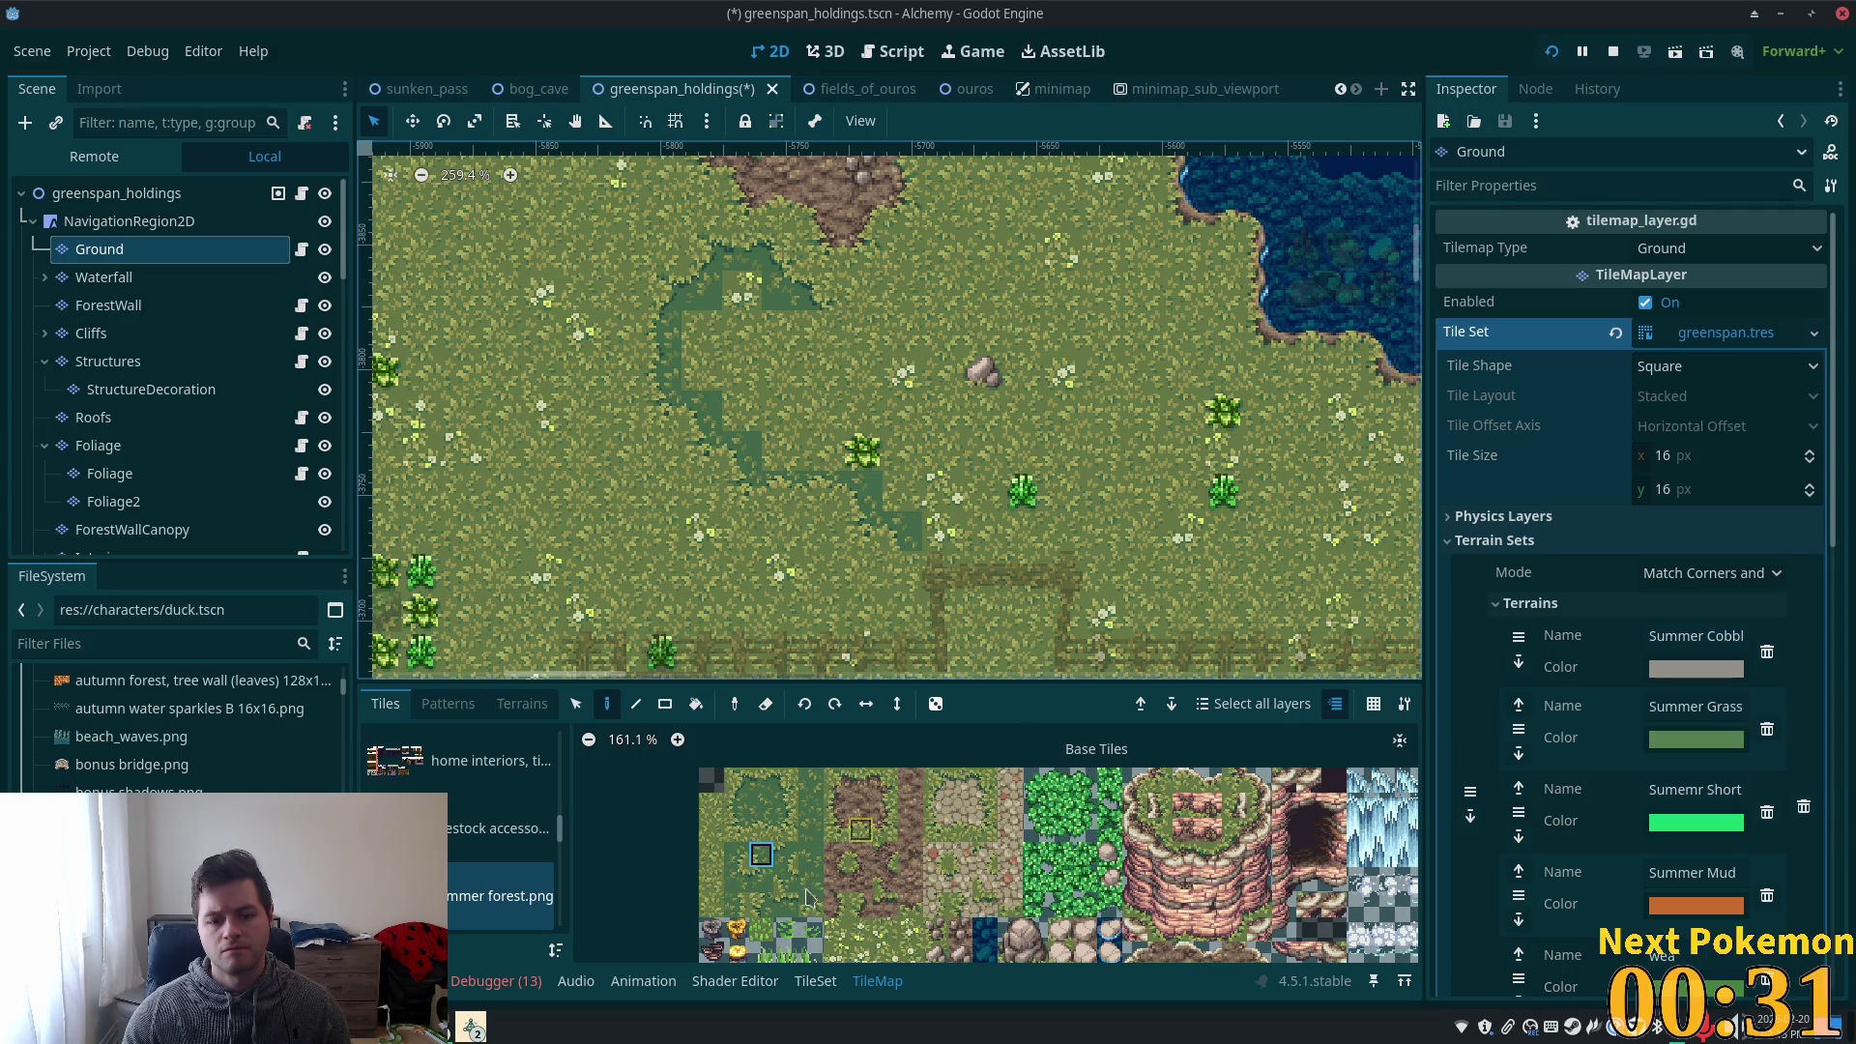
click(737, 830)
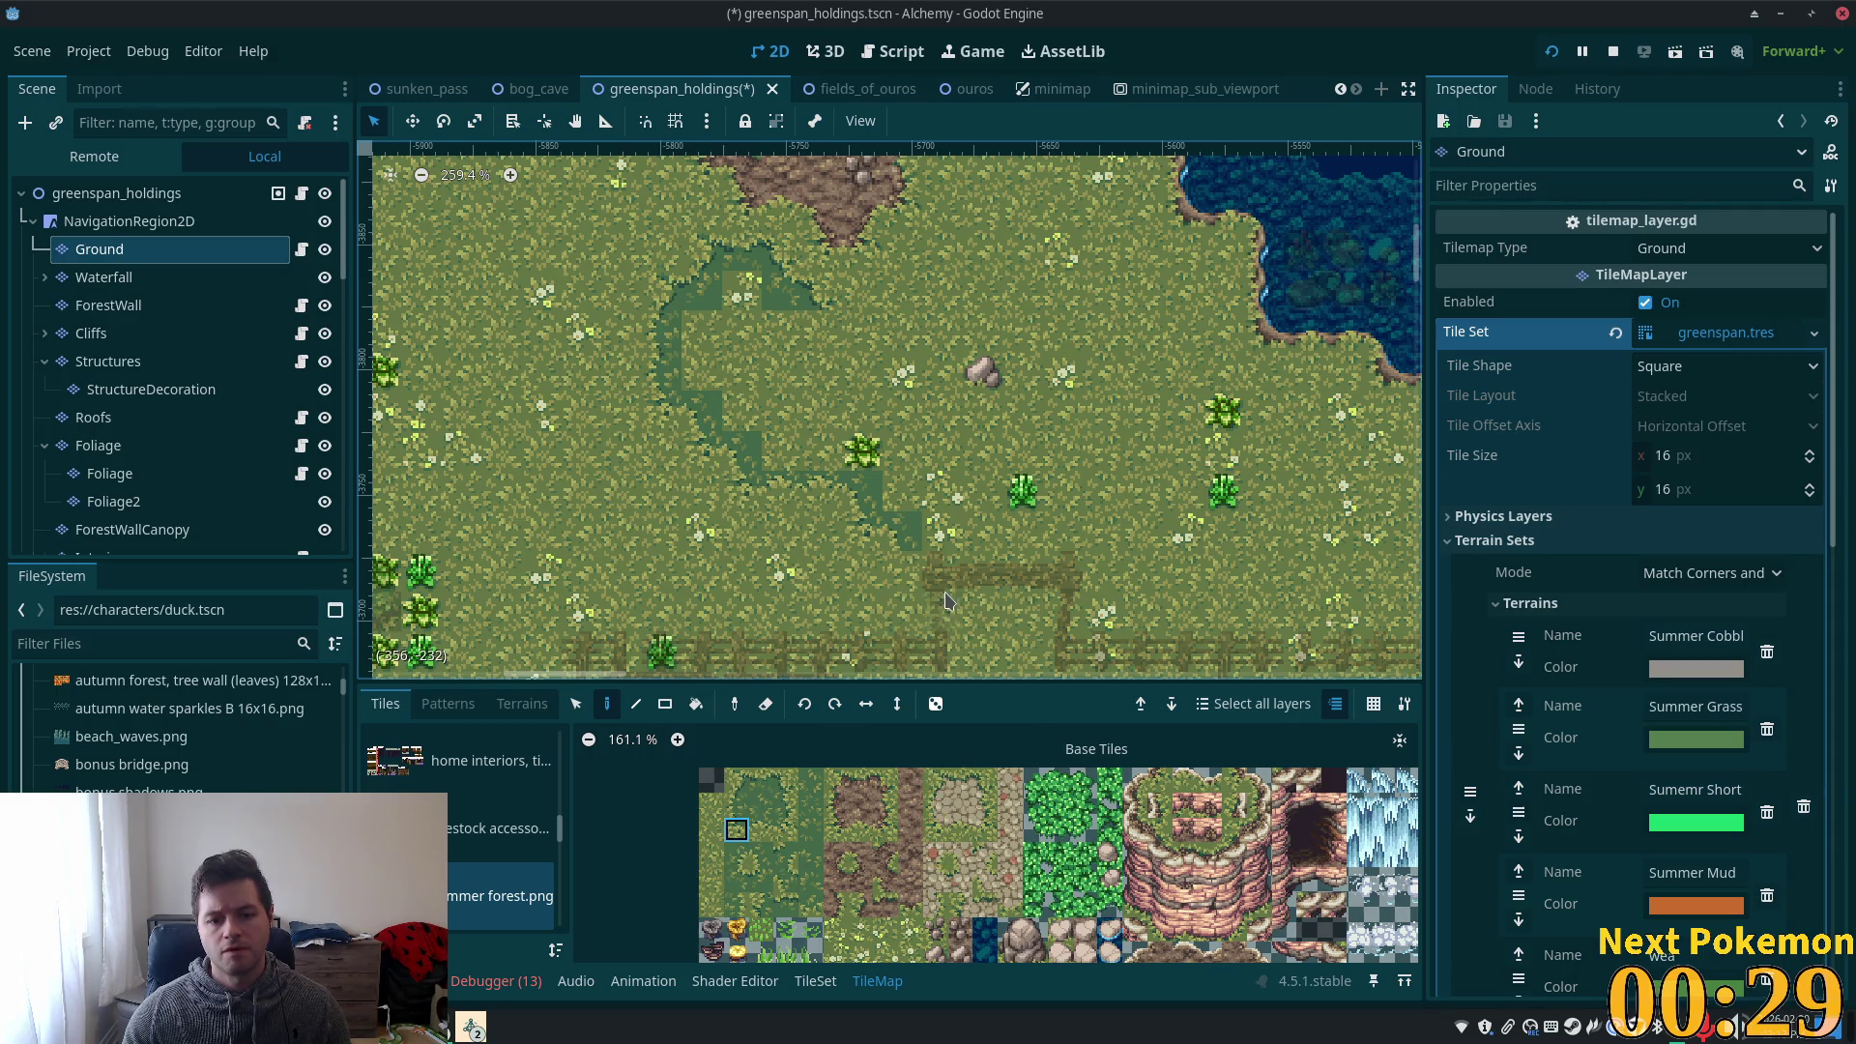
drag(764, 863, 761, 830)
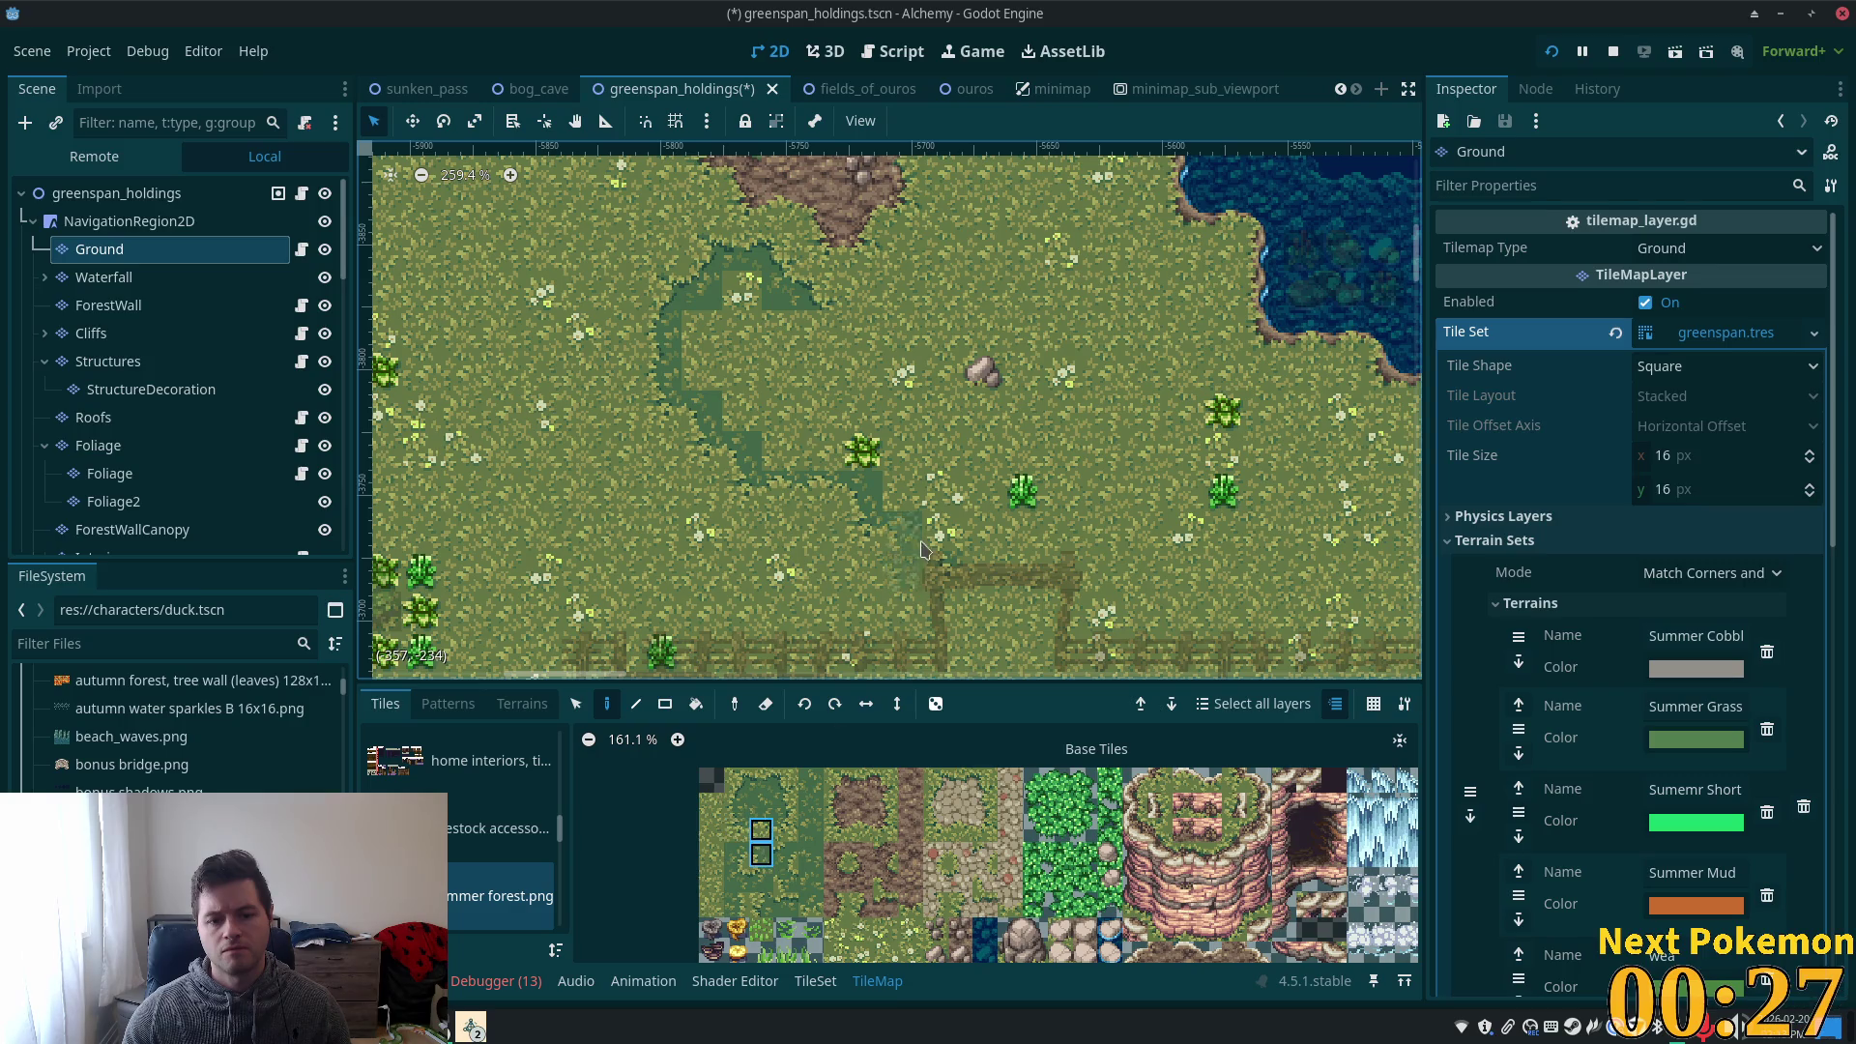
click(761, 855)
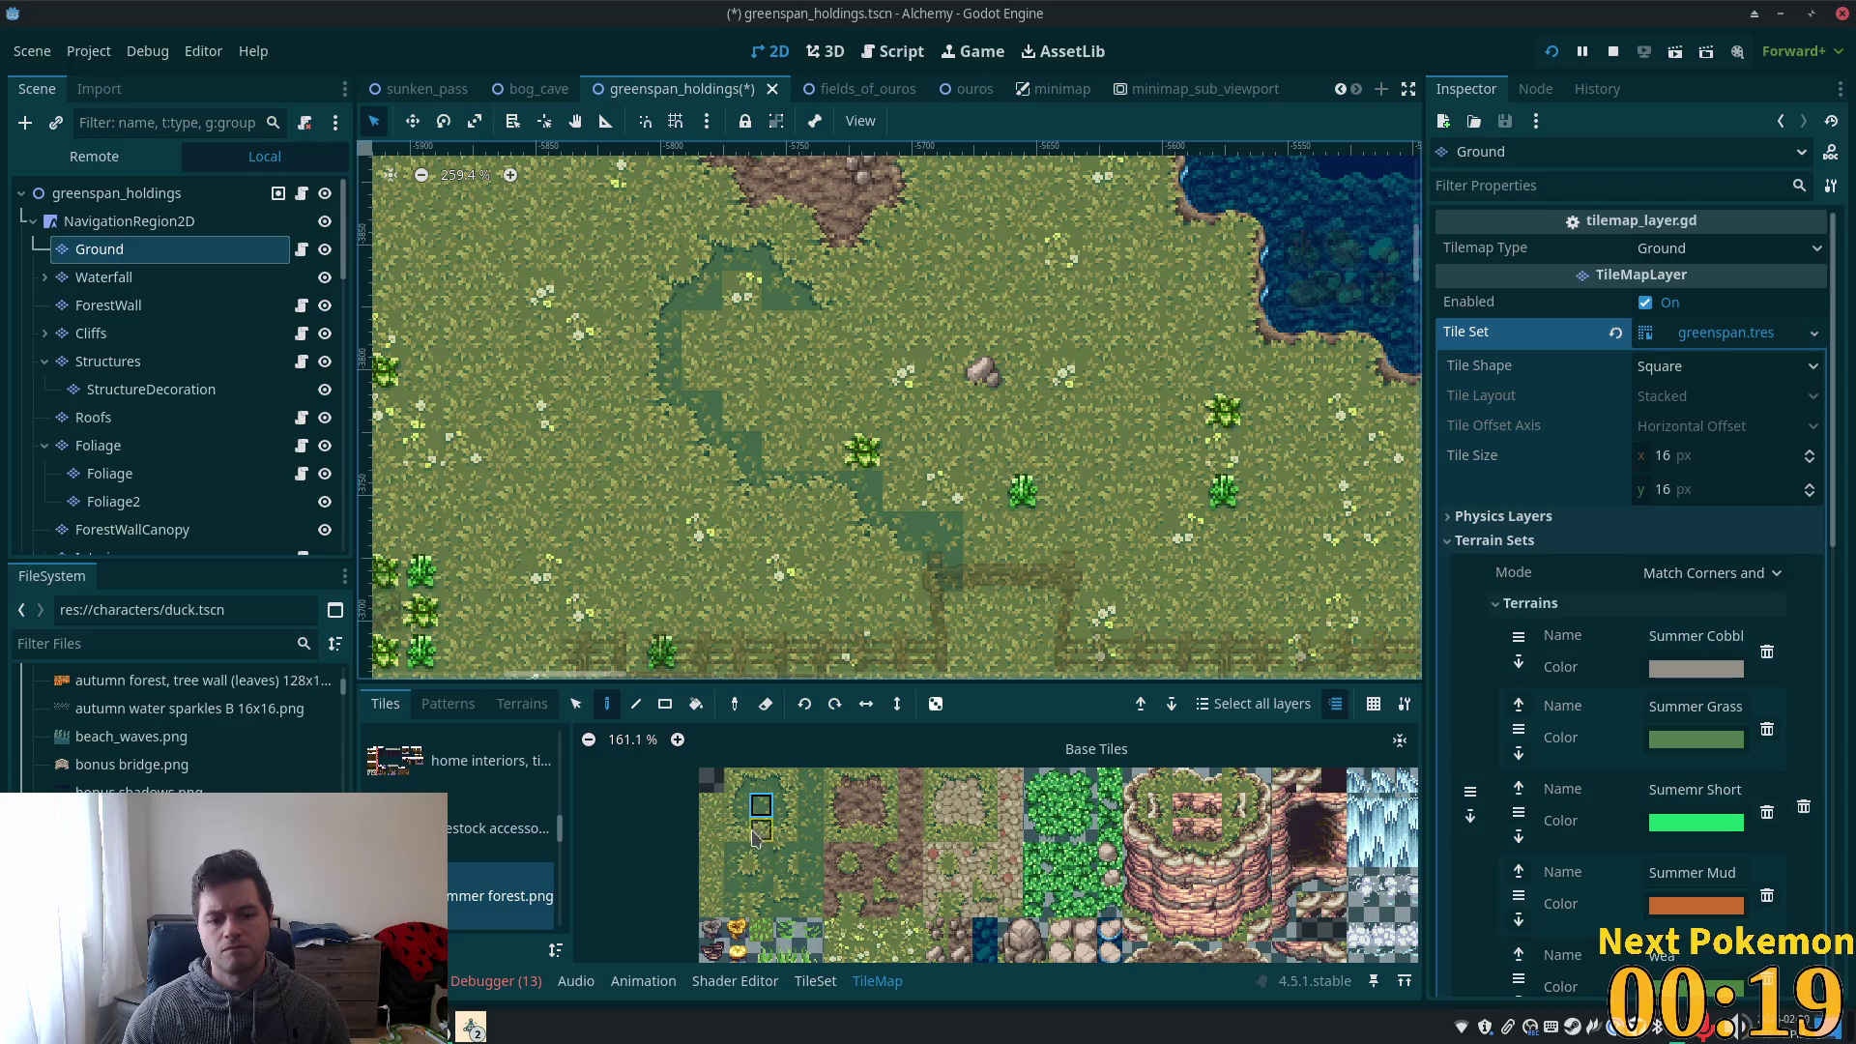
click(737, 831)
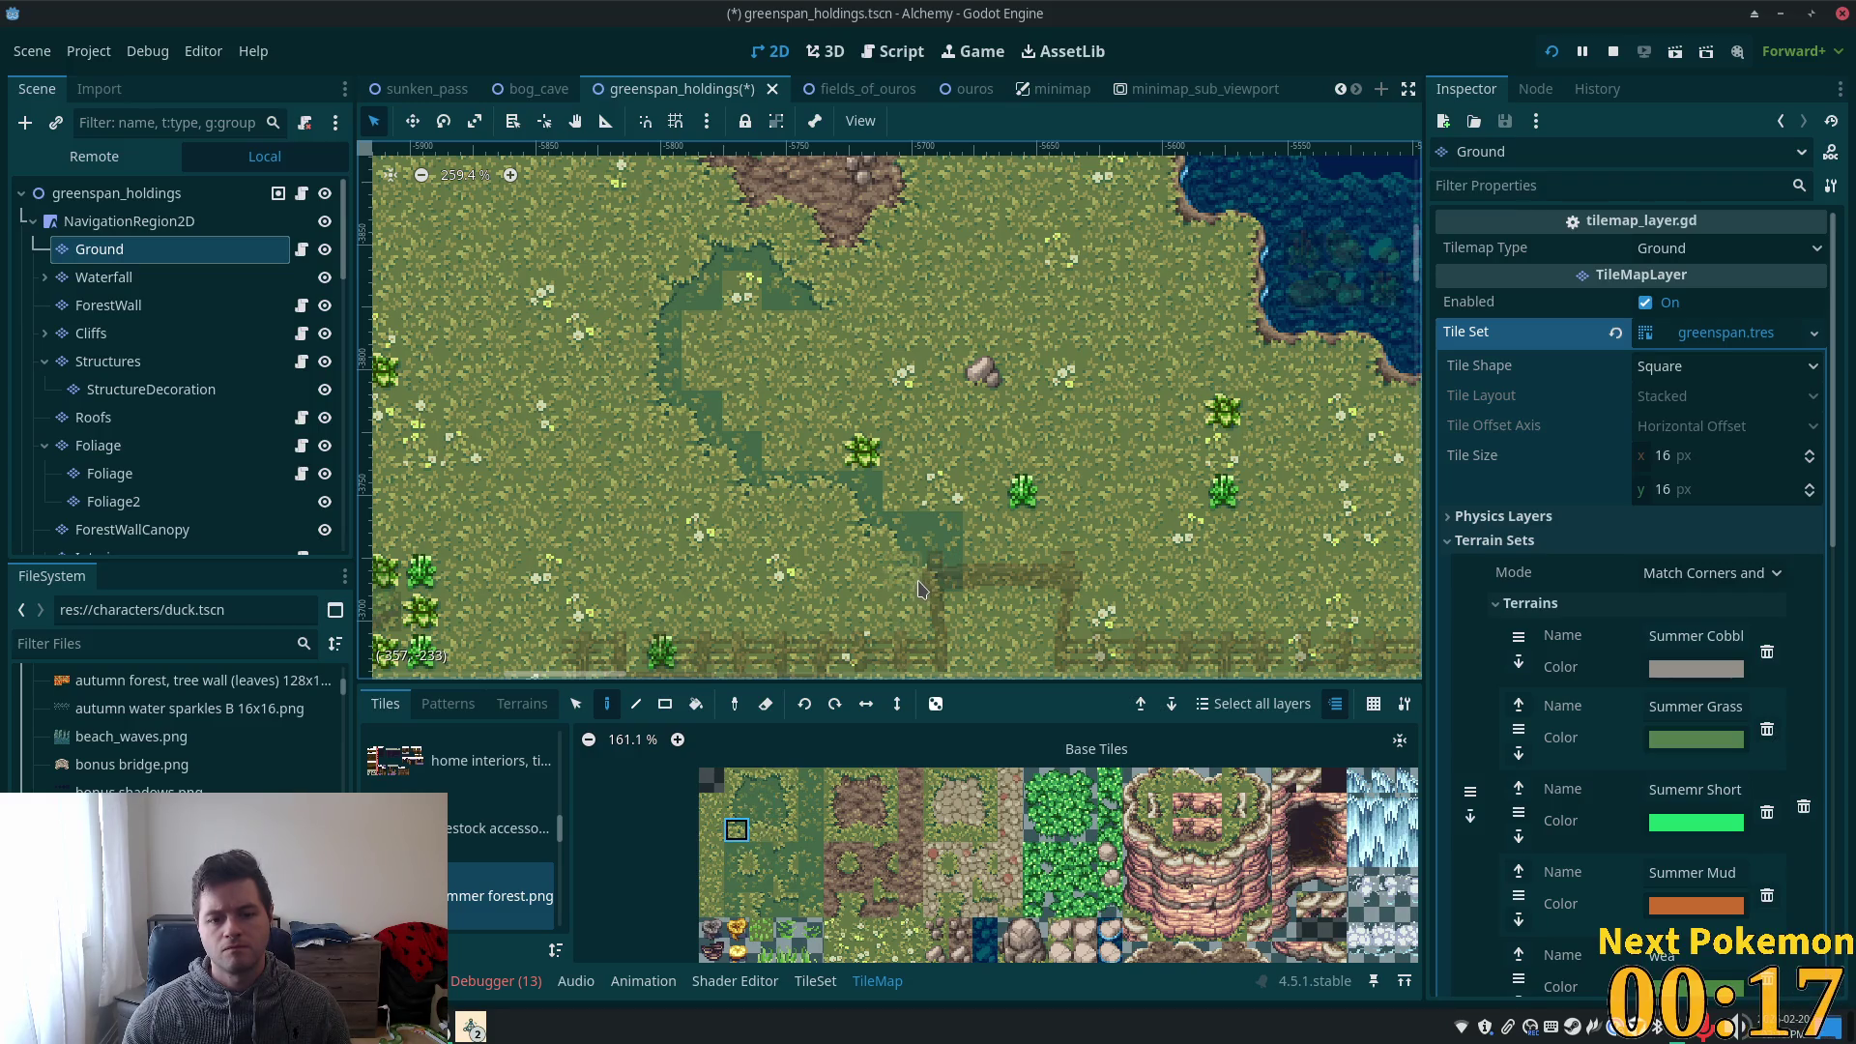
- Paint a darker grass tile near the fence and try other grass tile variants
scroll(1024, 658, down, 3)
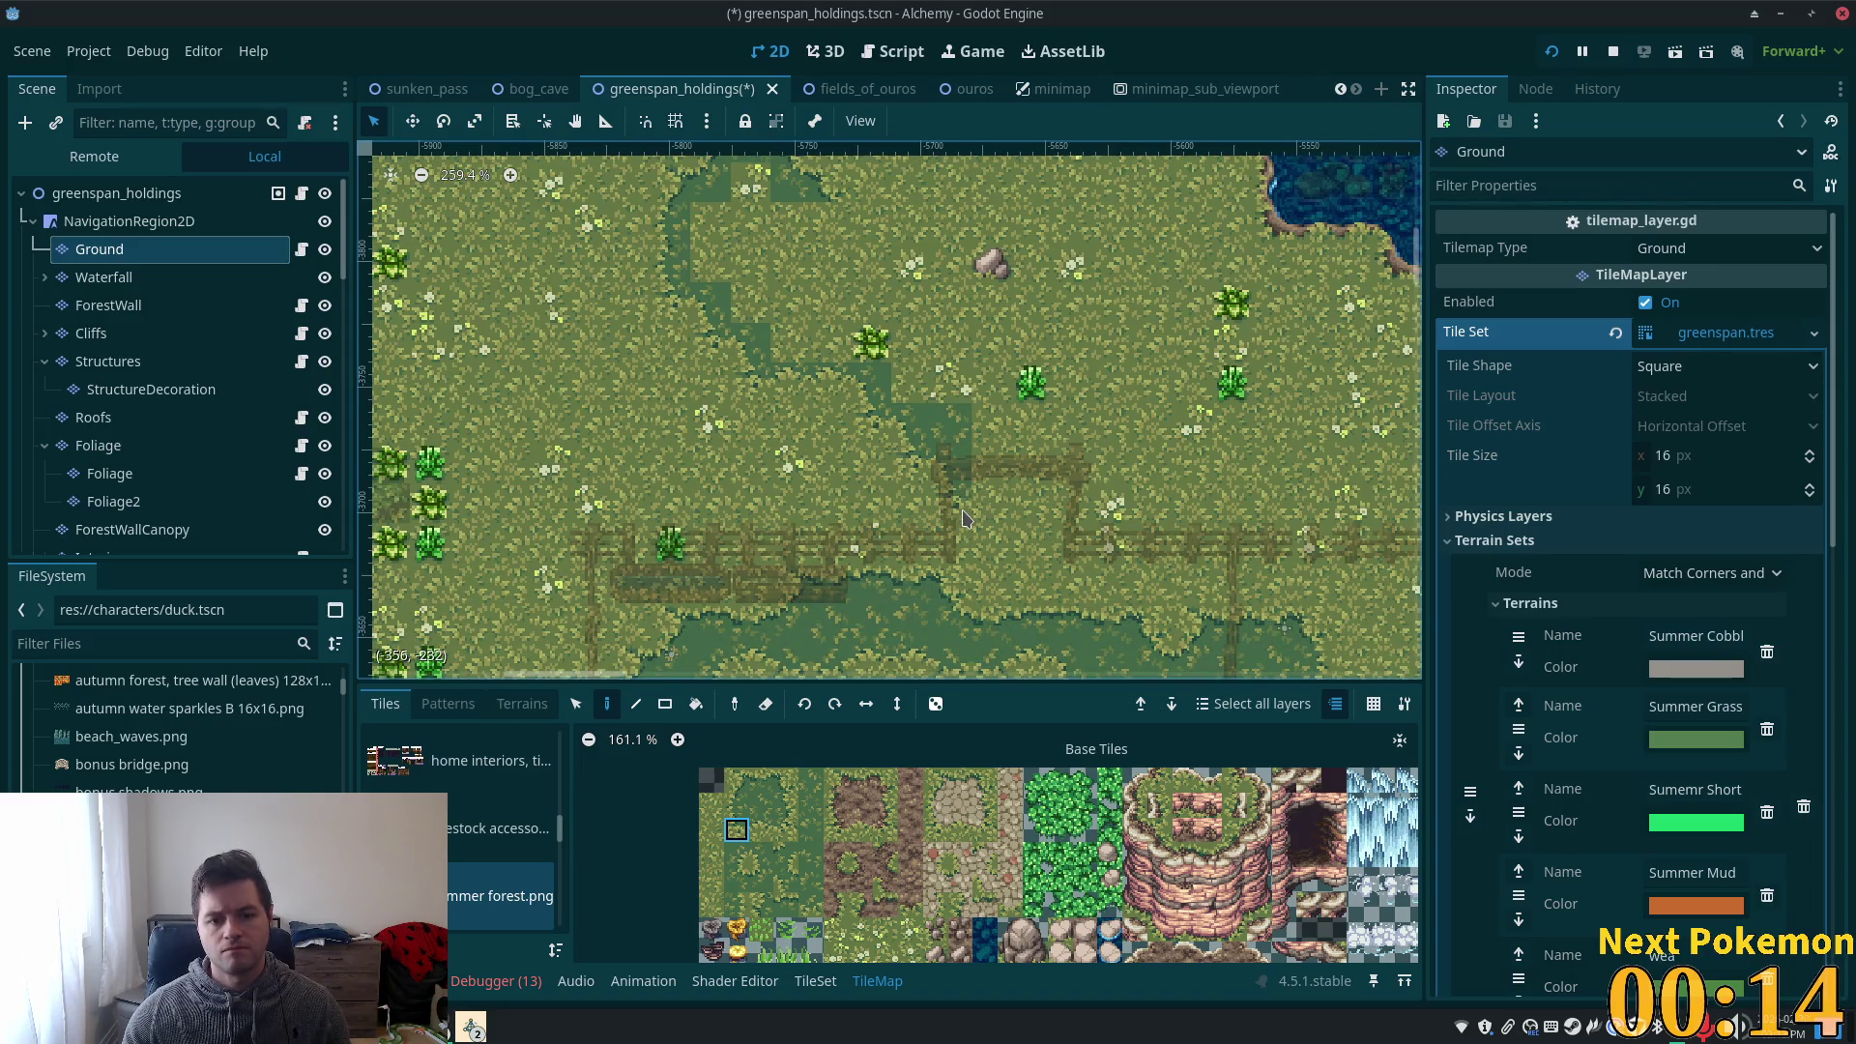
scroll(948, 541, down, 2)
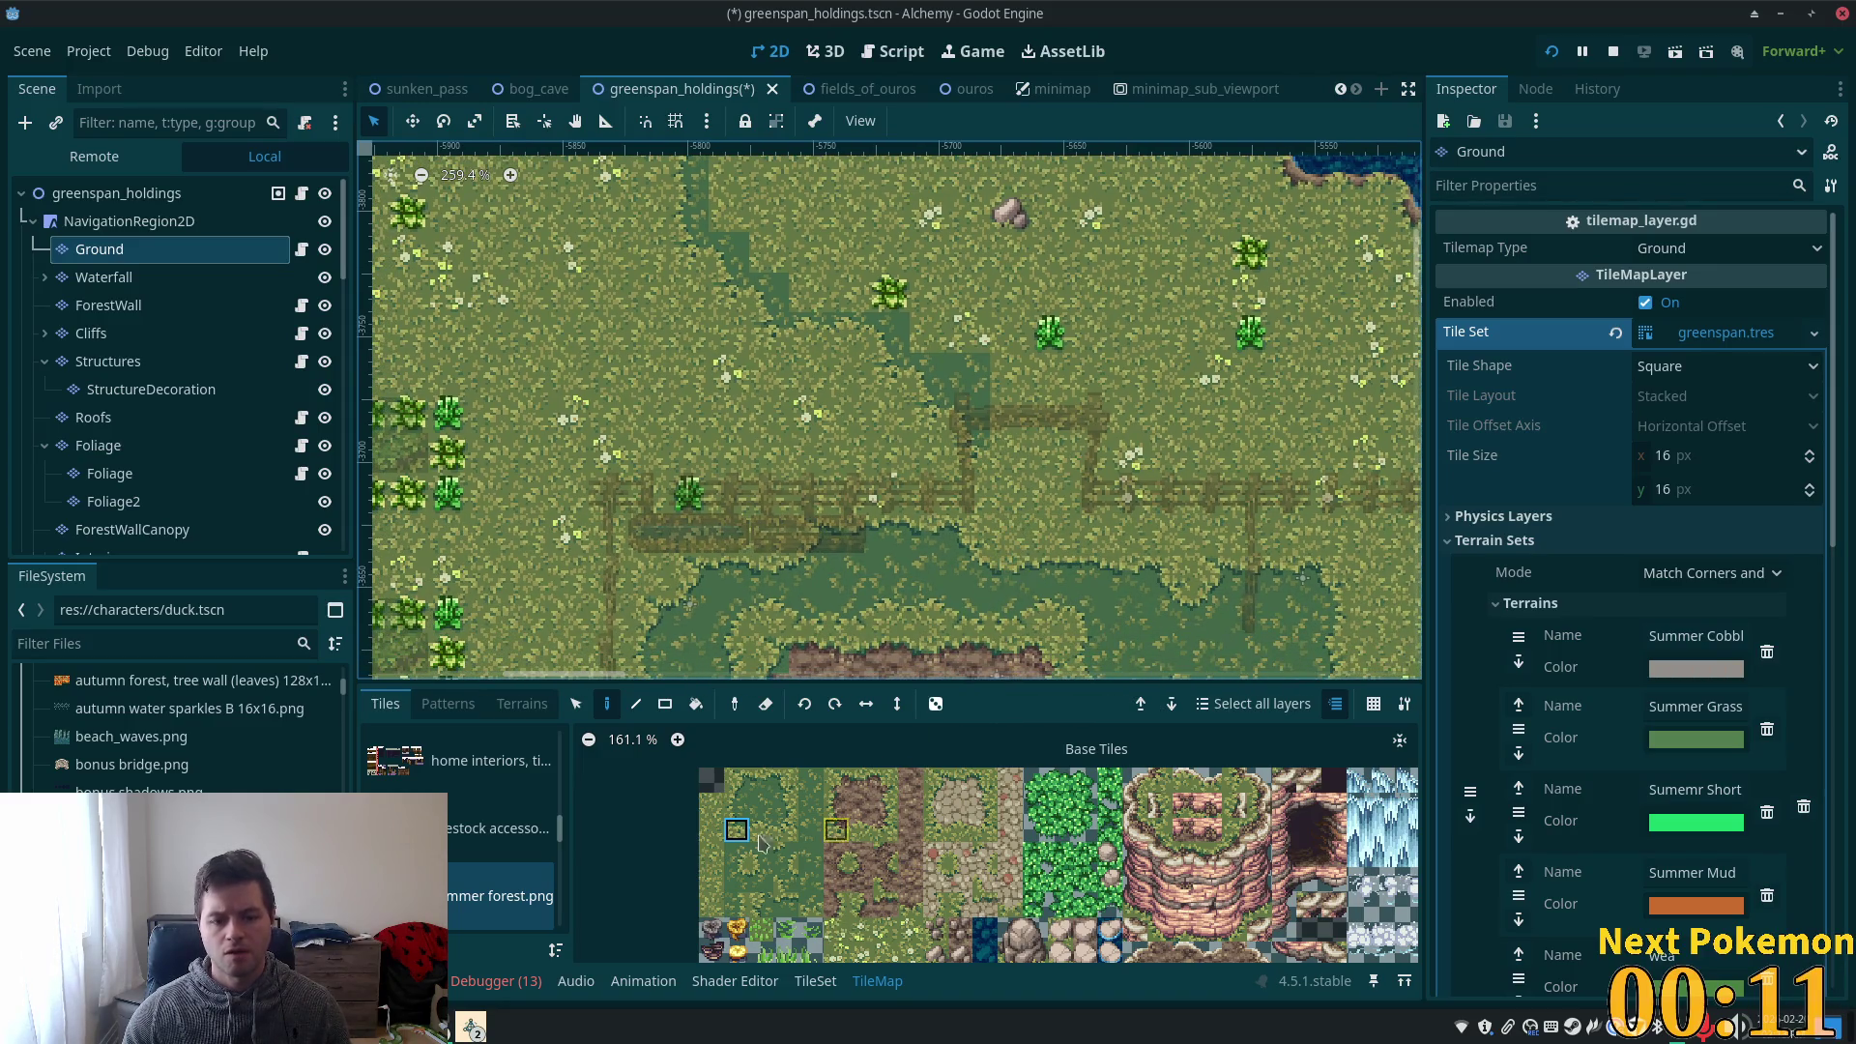
click(735, 808)
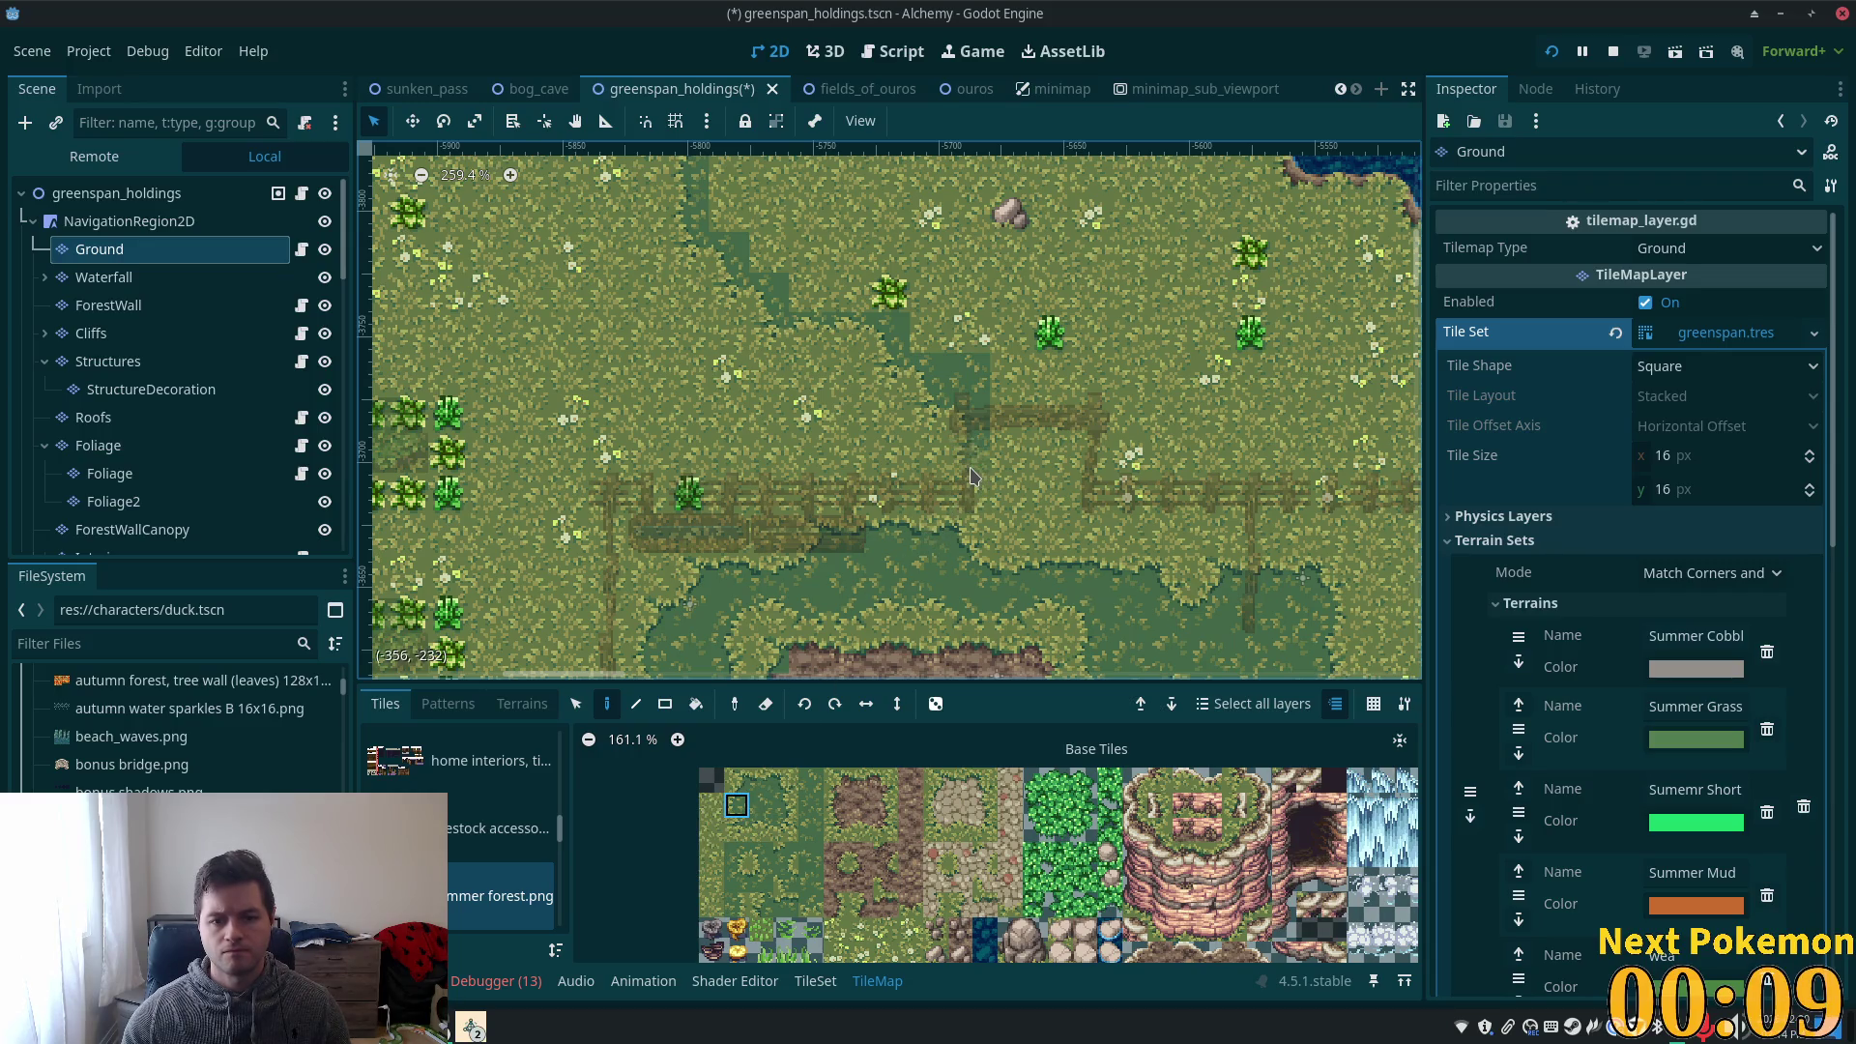
click(1009, 493)
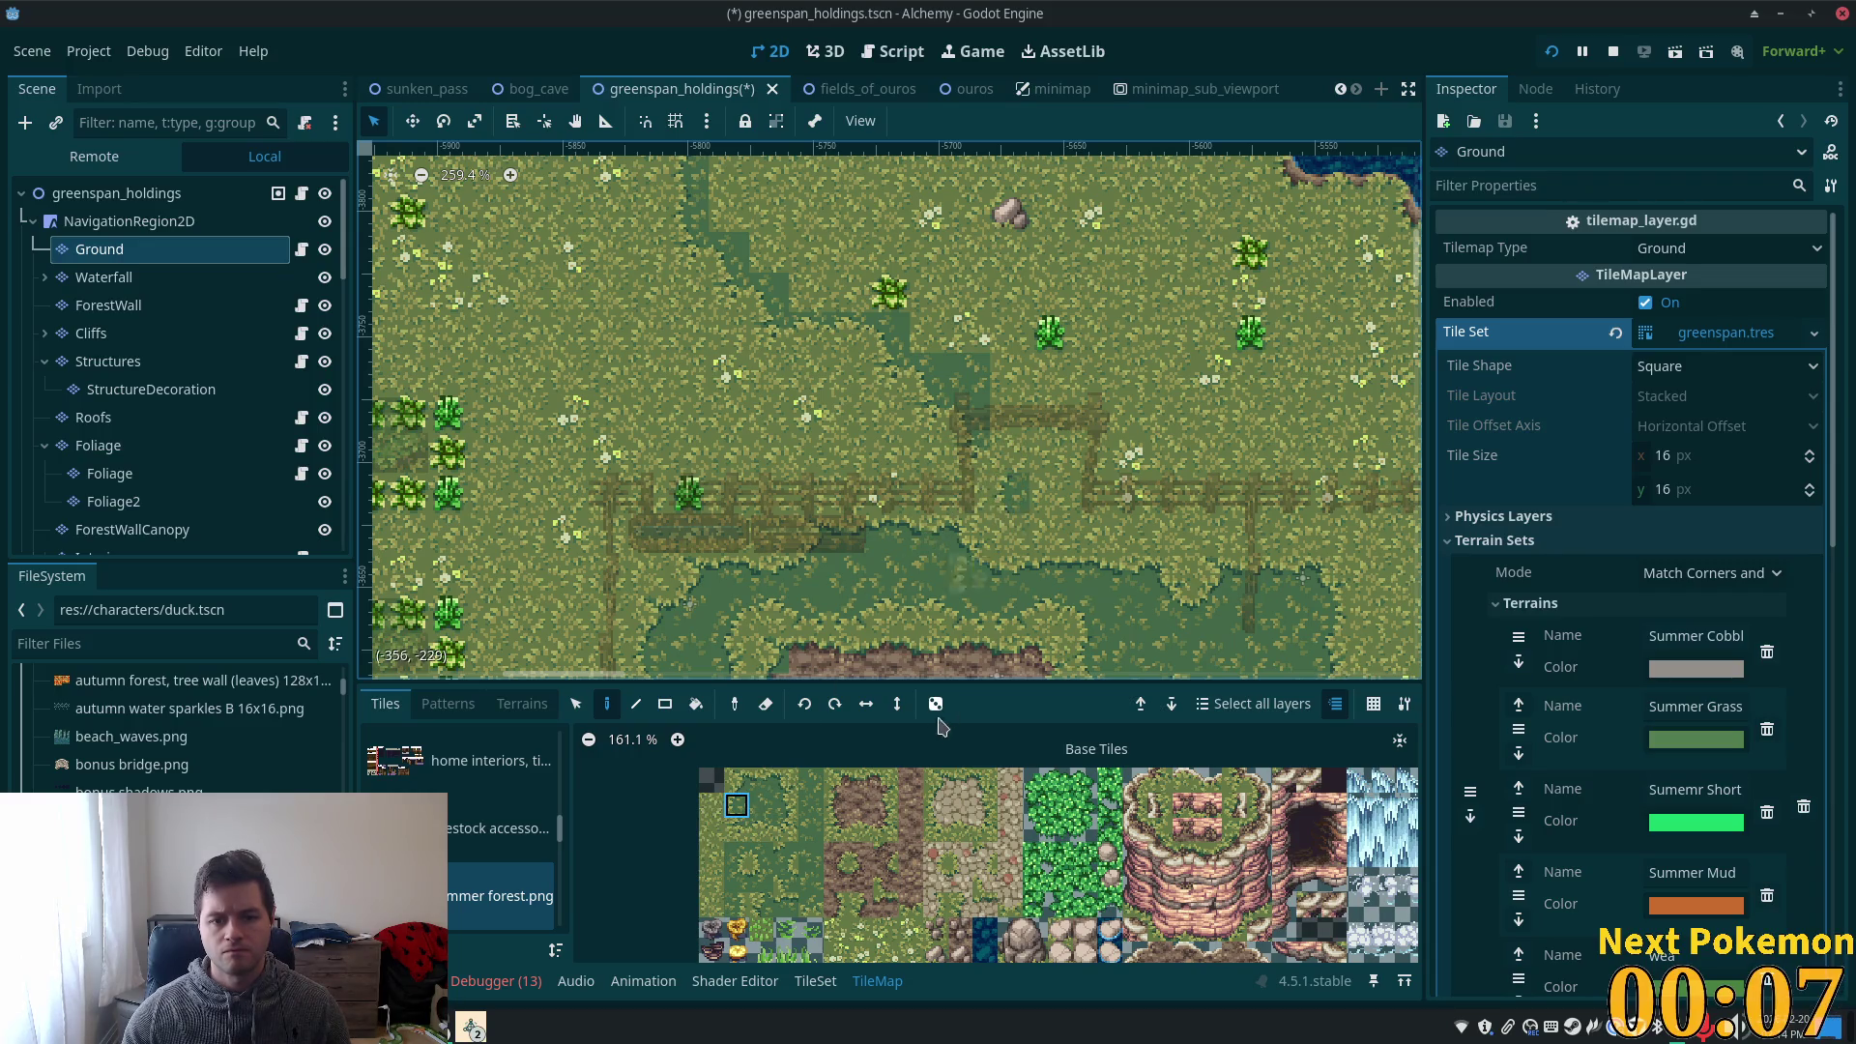
click(761, 854)
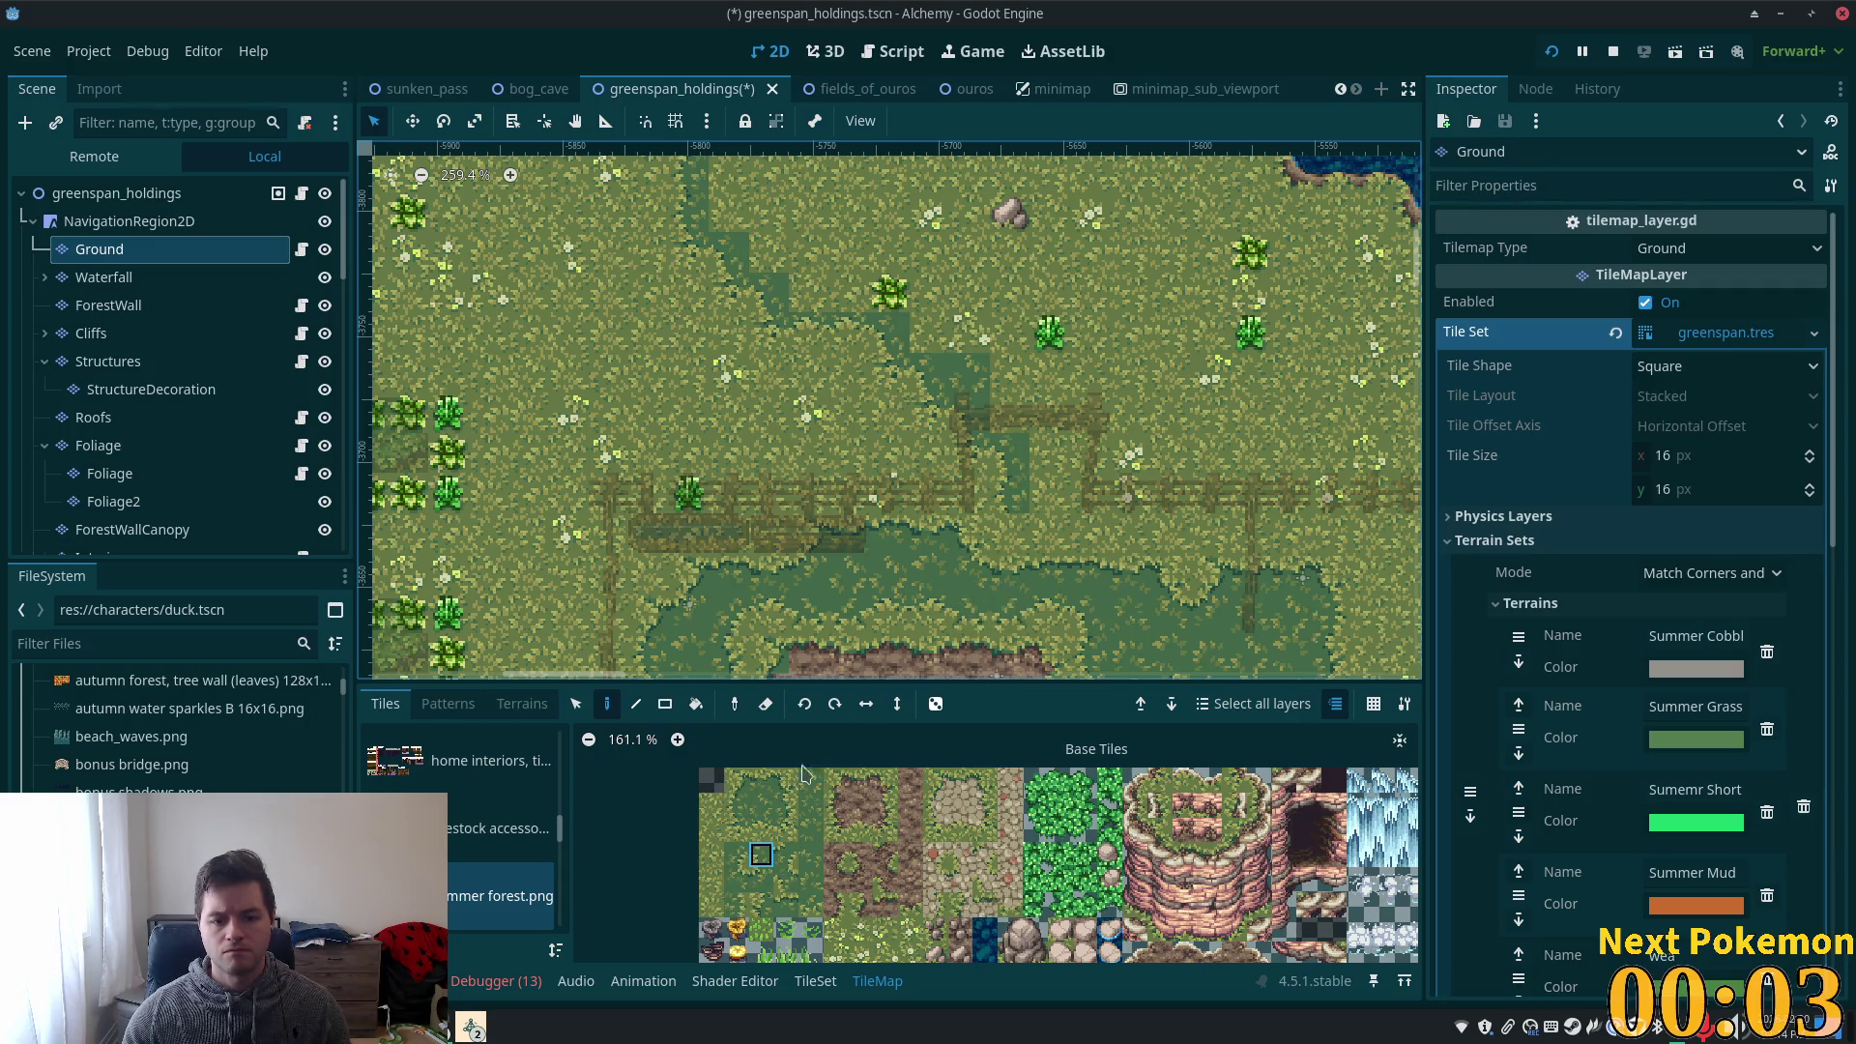
click(732, 783)
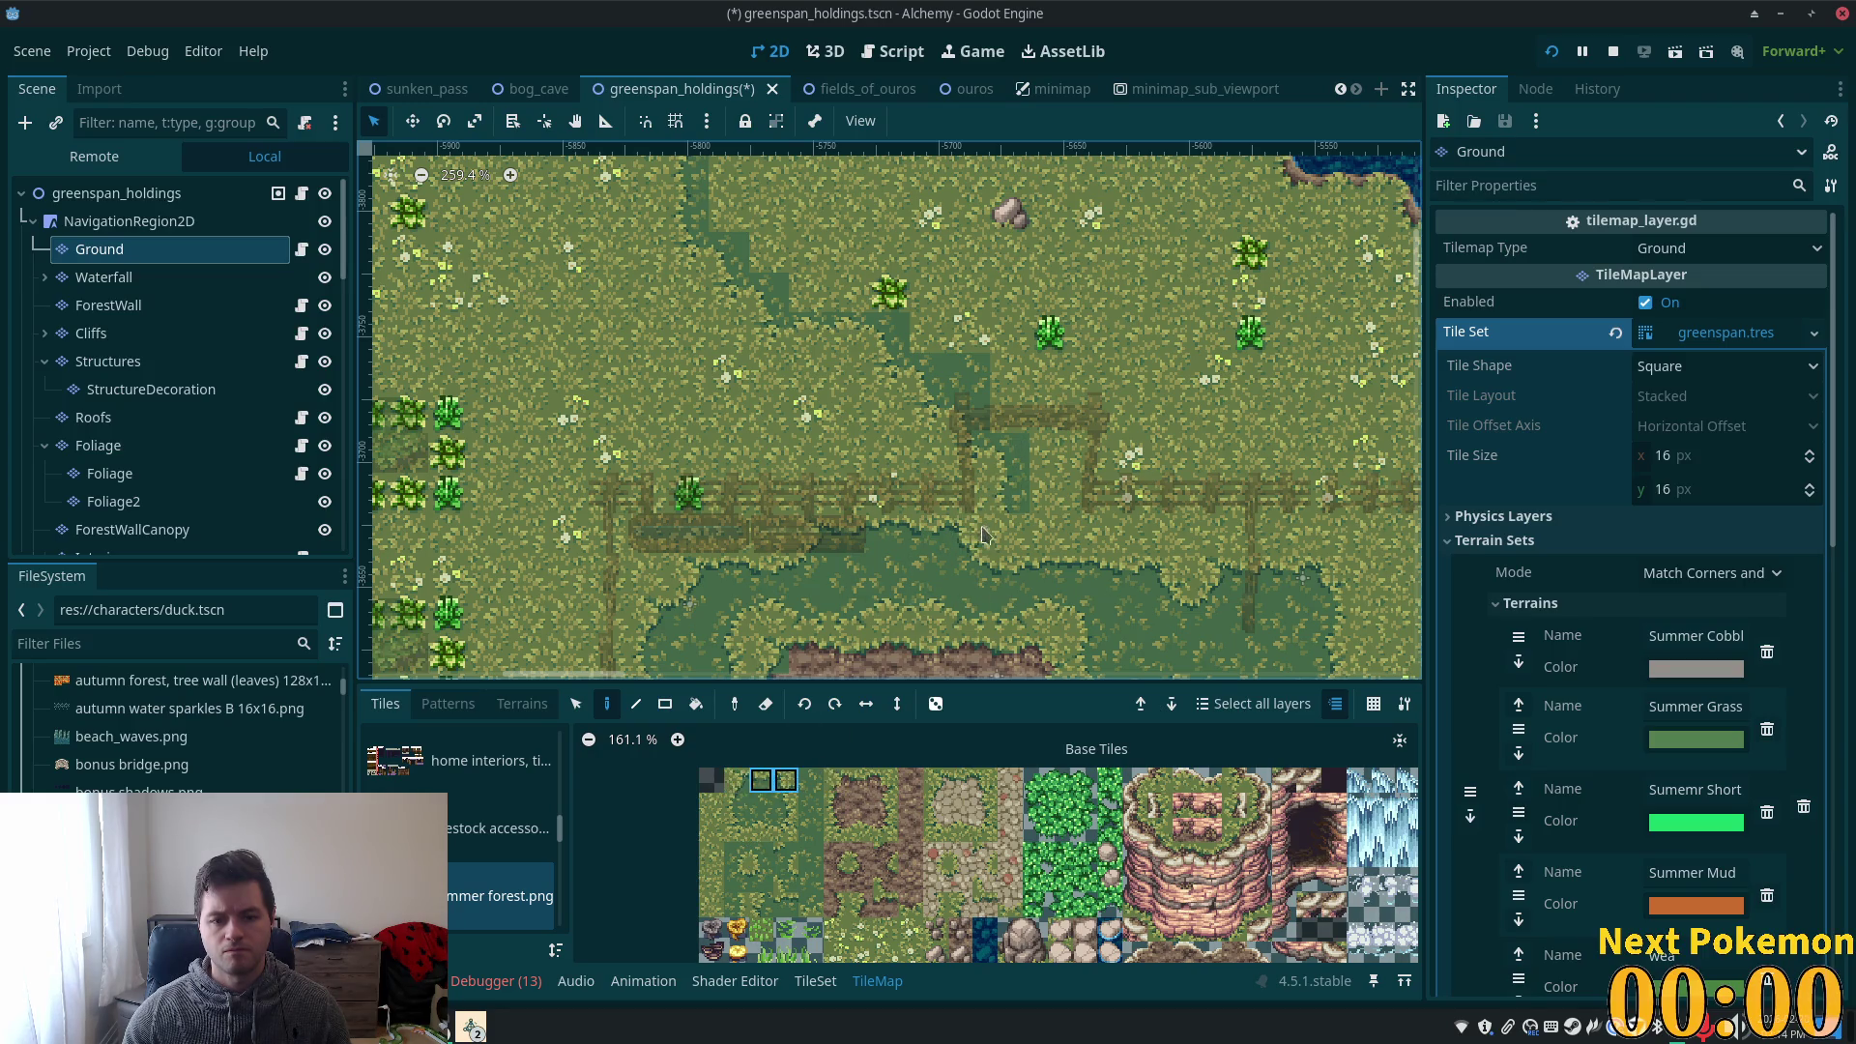
click(763, 881)
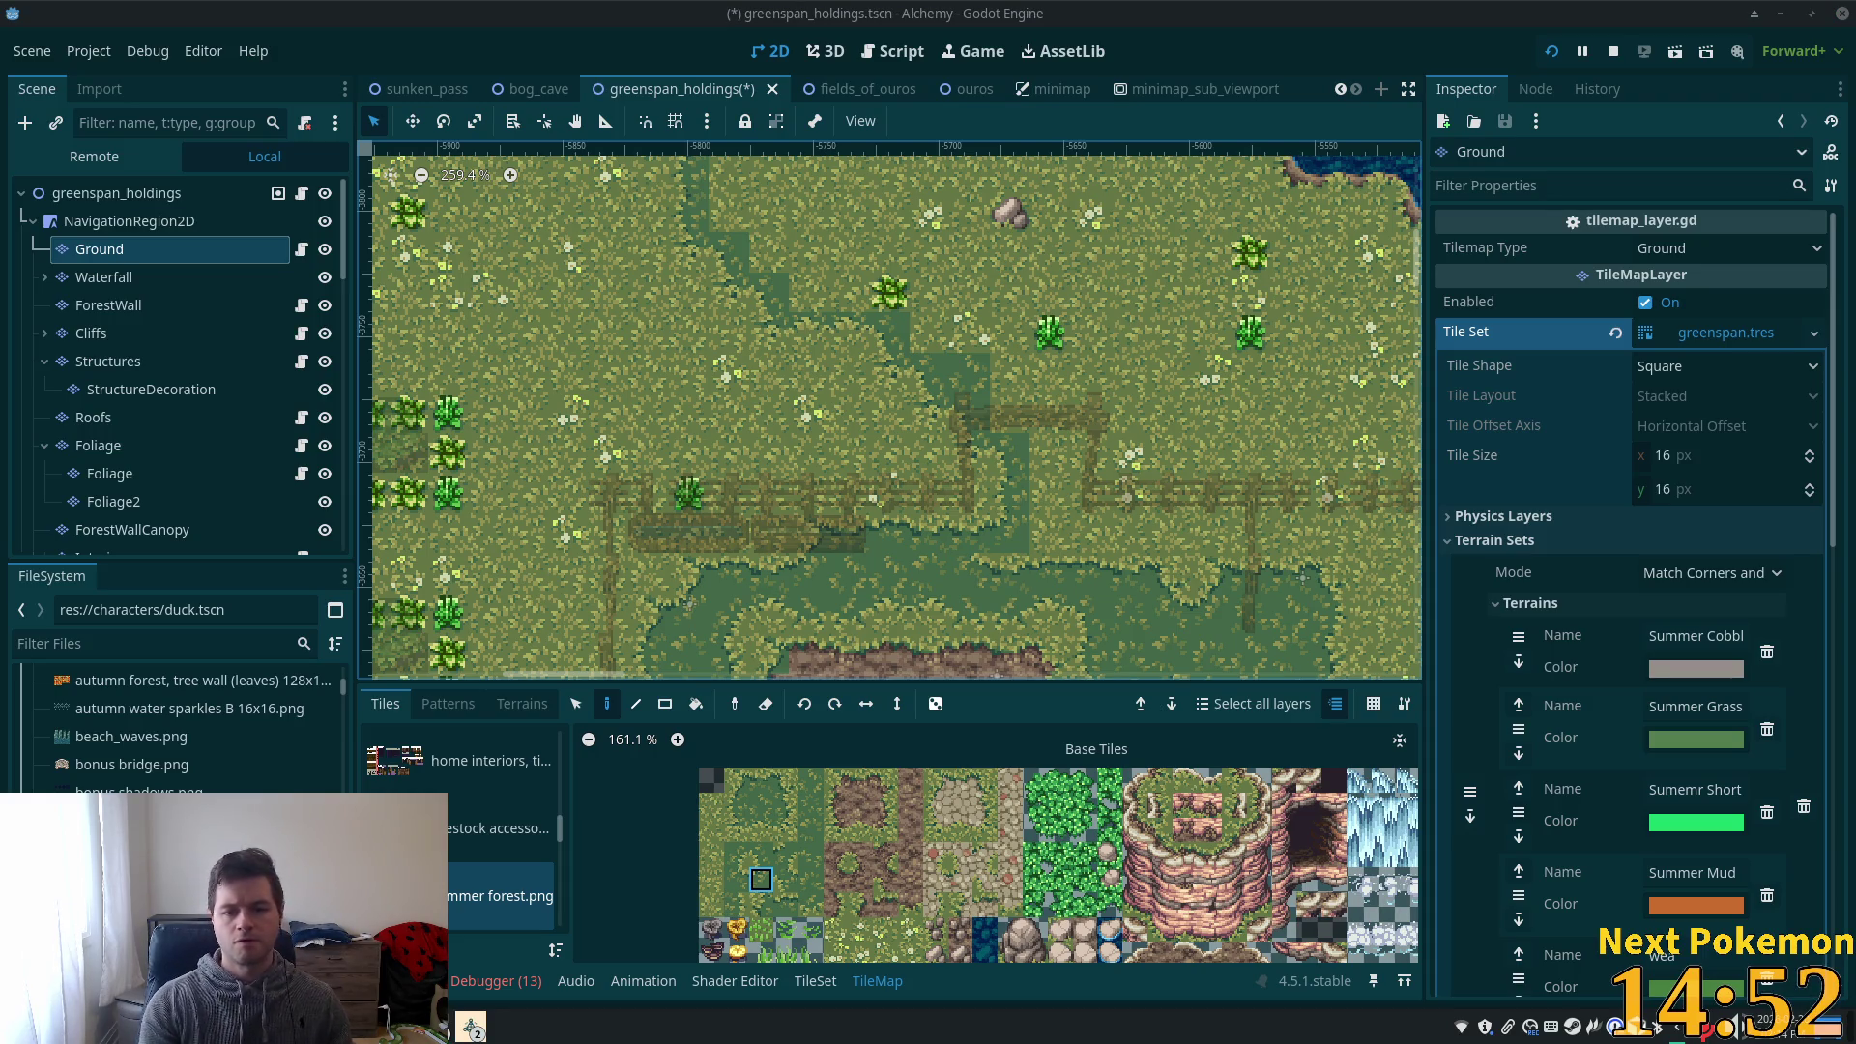
- Paint Short Grass terrain in broad strokes around the existing dark grass trail
click(515, 704)
scroll(486, 894, down, 2)
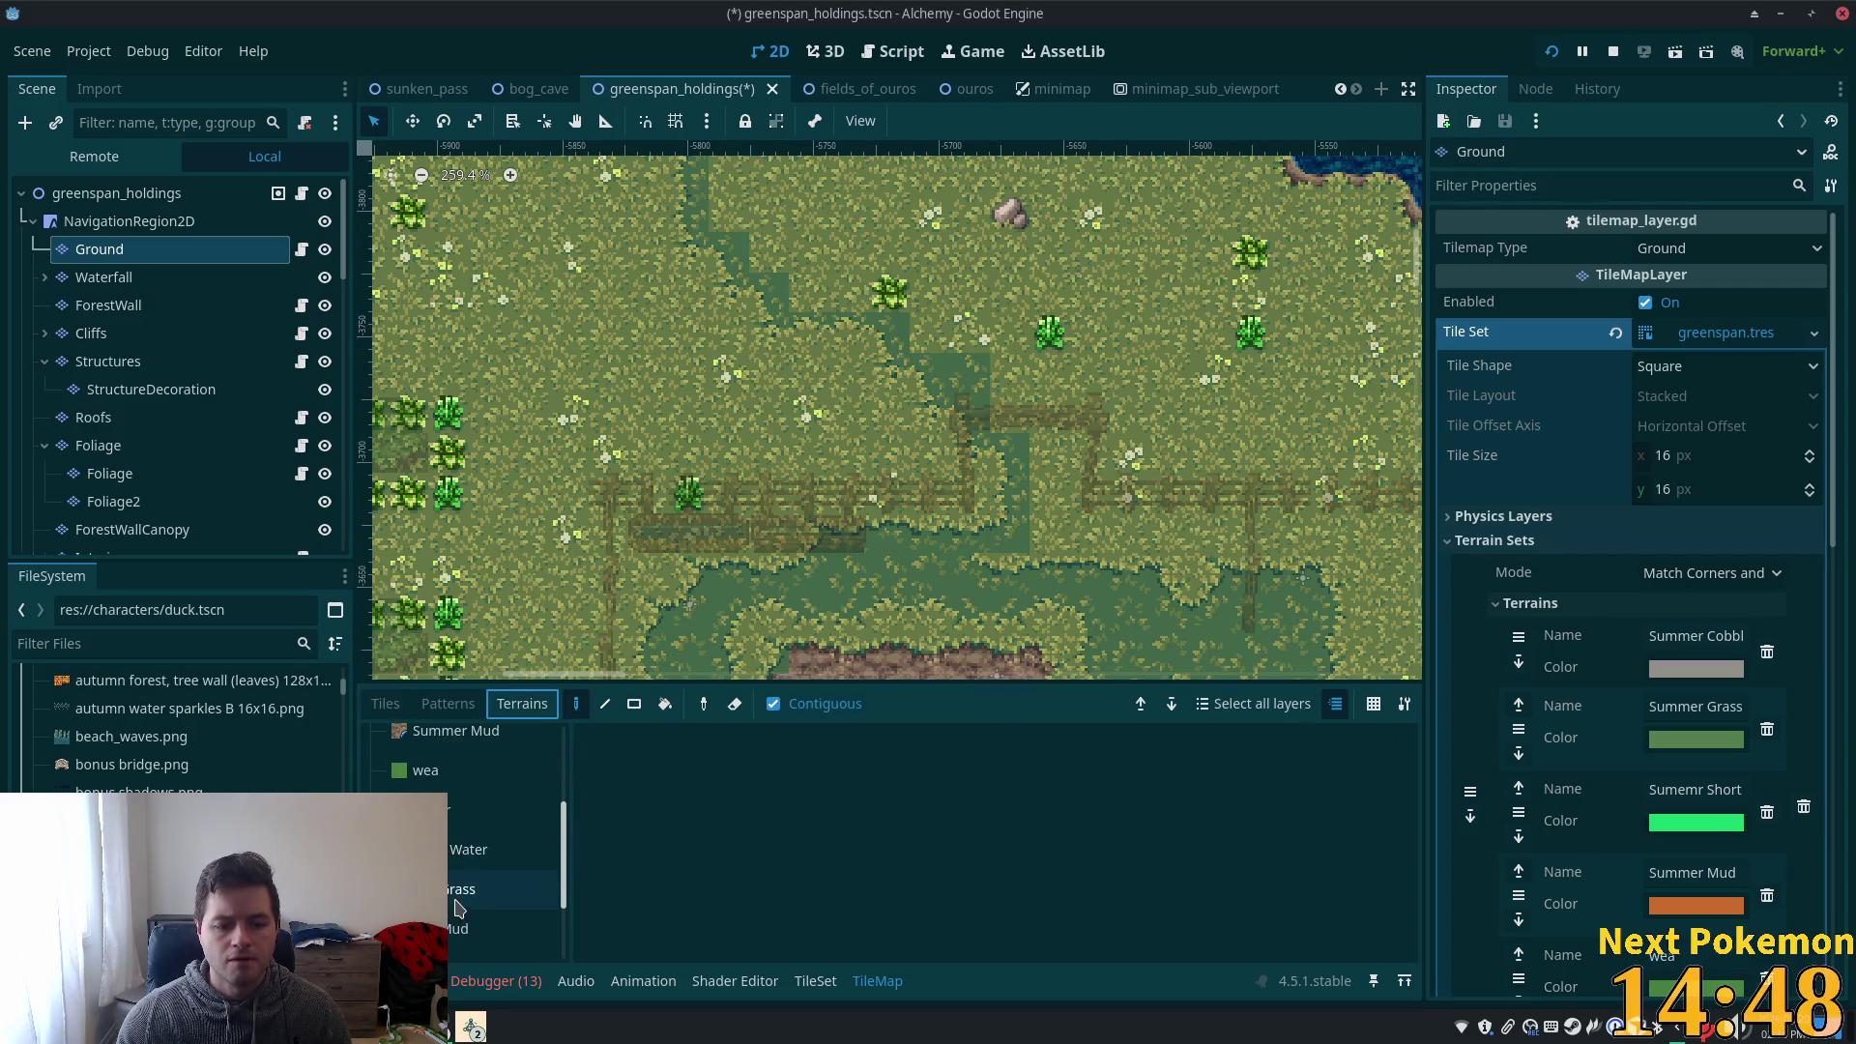
scroll(458, 909, down, 2)
click(484, 910)
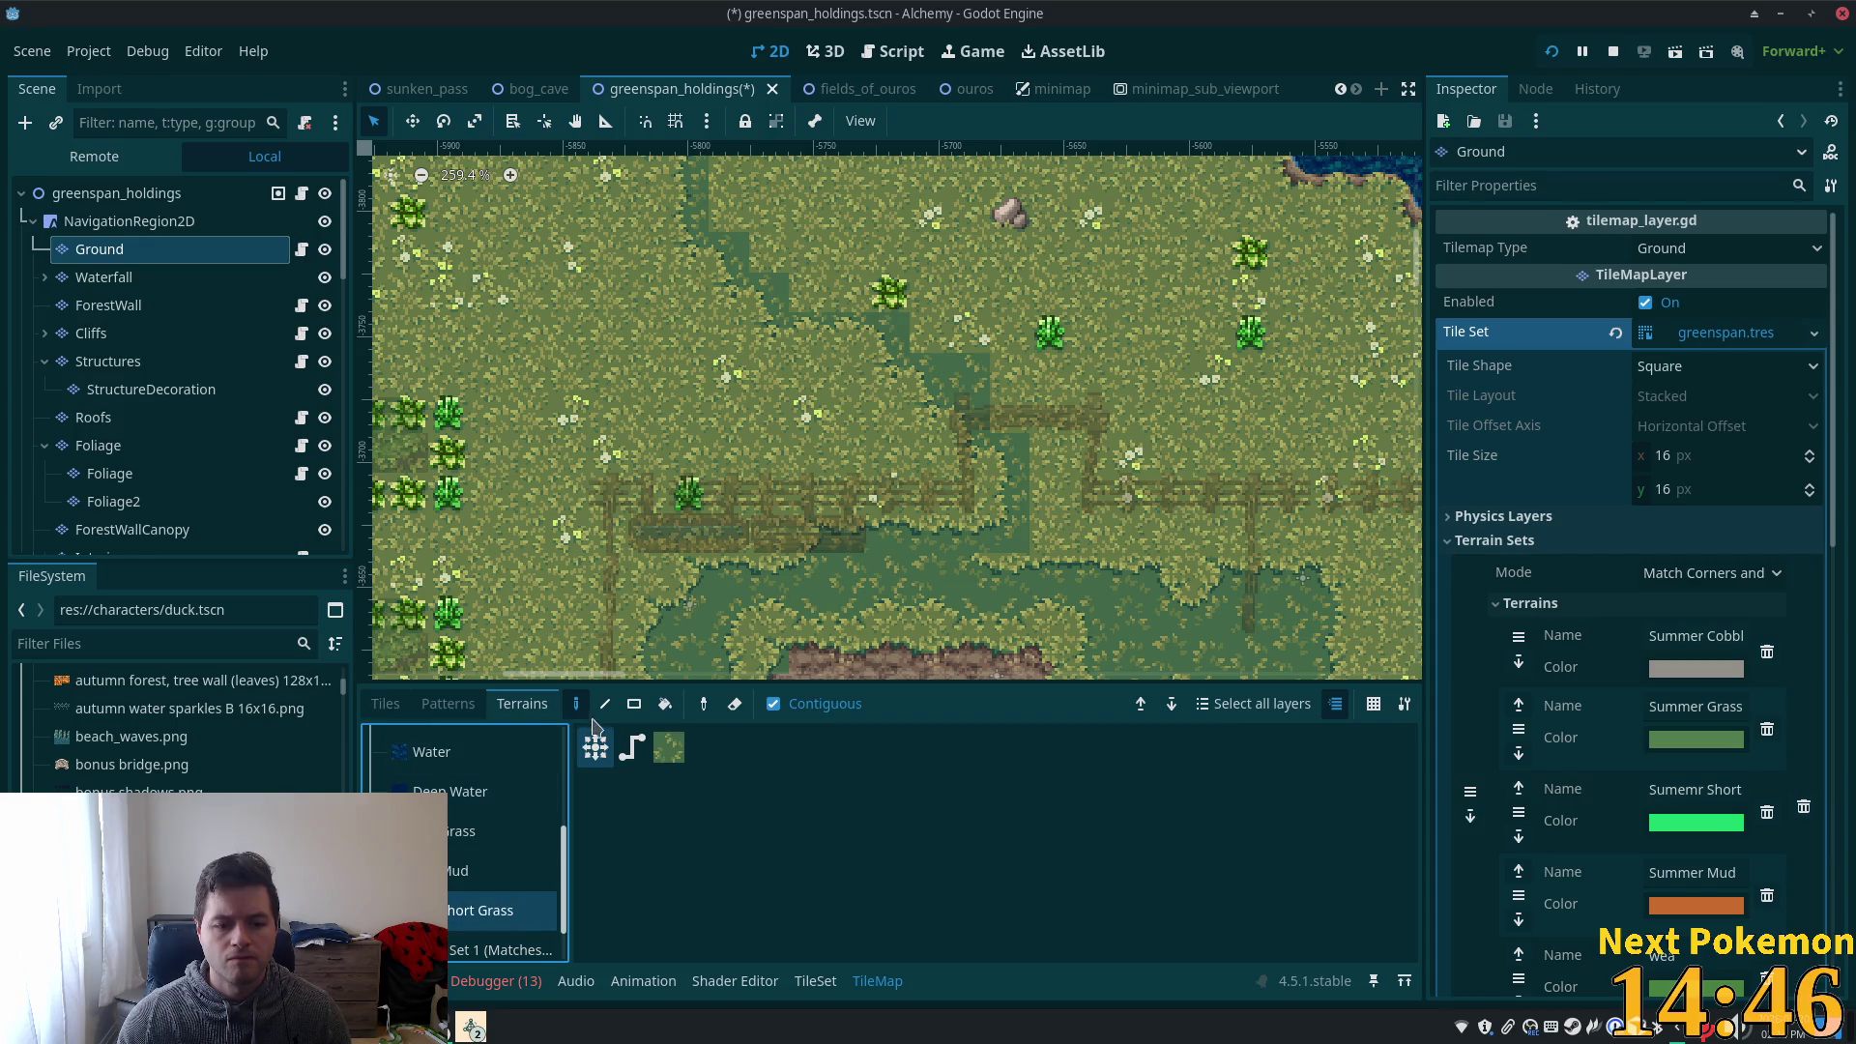
drag(1060, 565, 1003, 415)
drag(1033, 487, 986, 410)
mouse_move(867, 336)
mouse_down()
mouse_move(773, 253)
mouse_move(785, 242)
mouse_move(735, 290)
mouse_move(859, 350)
mouse_move(817, 348)
mouse_move(977, 388)
mouse_move(797, 357)
mouse_up()
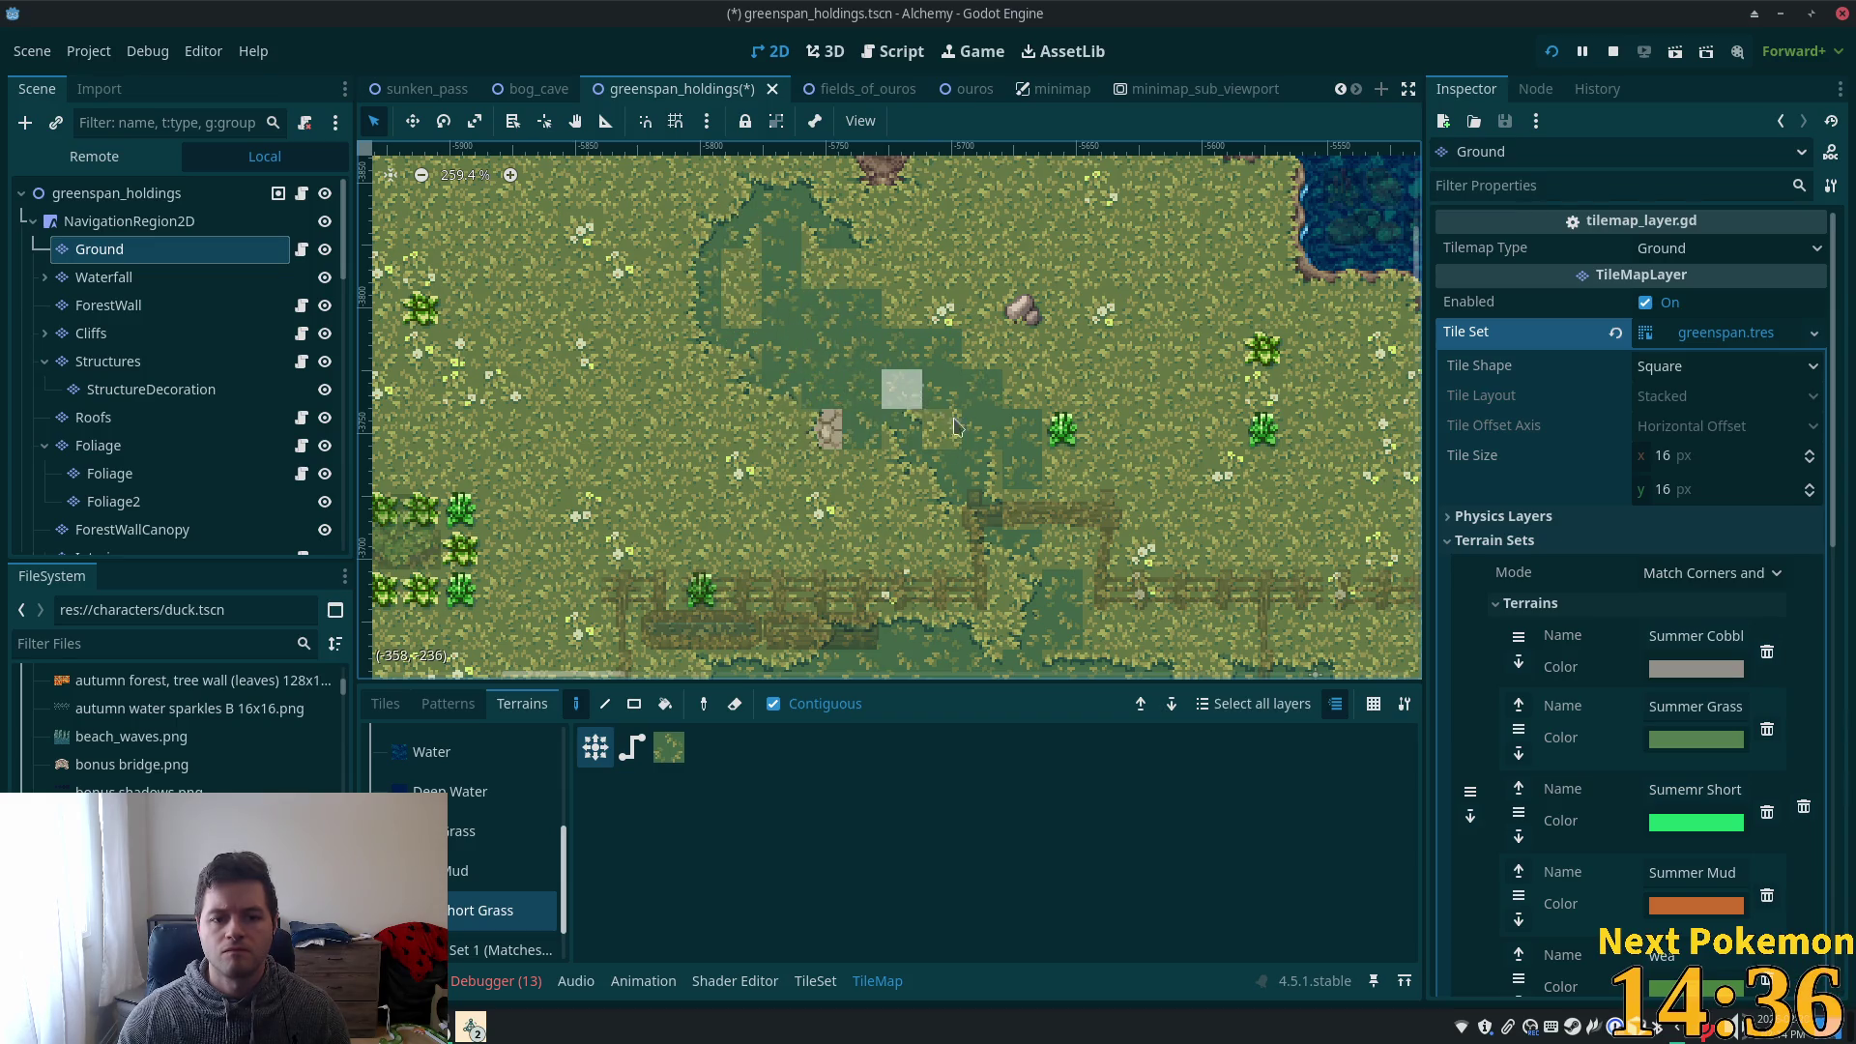
click(914, 406)
mouse_move(953, 414)
mouse_down()
mouse_move(1017, 427)
mouse_move(991, 444)
mouse_move(1023, 357)
mouse_move(909, 309)
mouse_up()
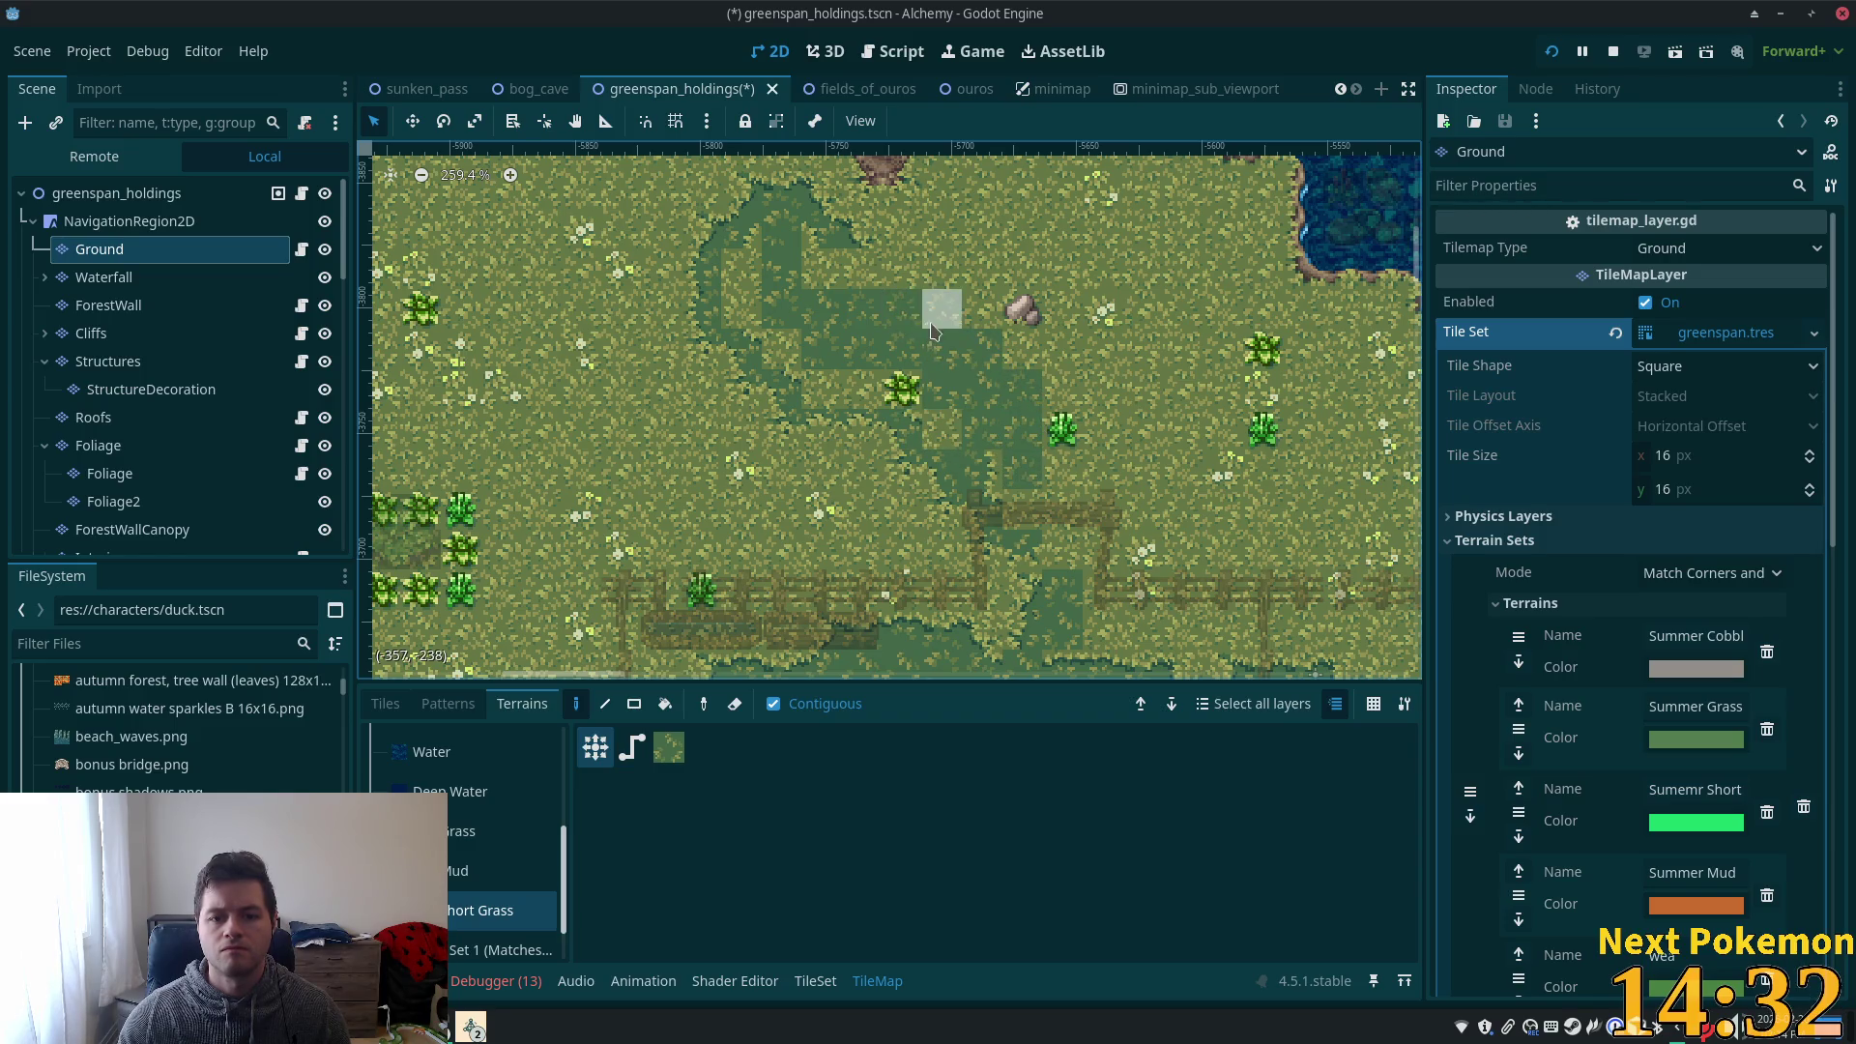
- Go back to the Tiles atlas and pick a grass tile
scroll(918, 328, up, 5)
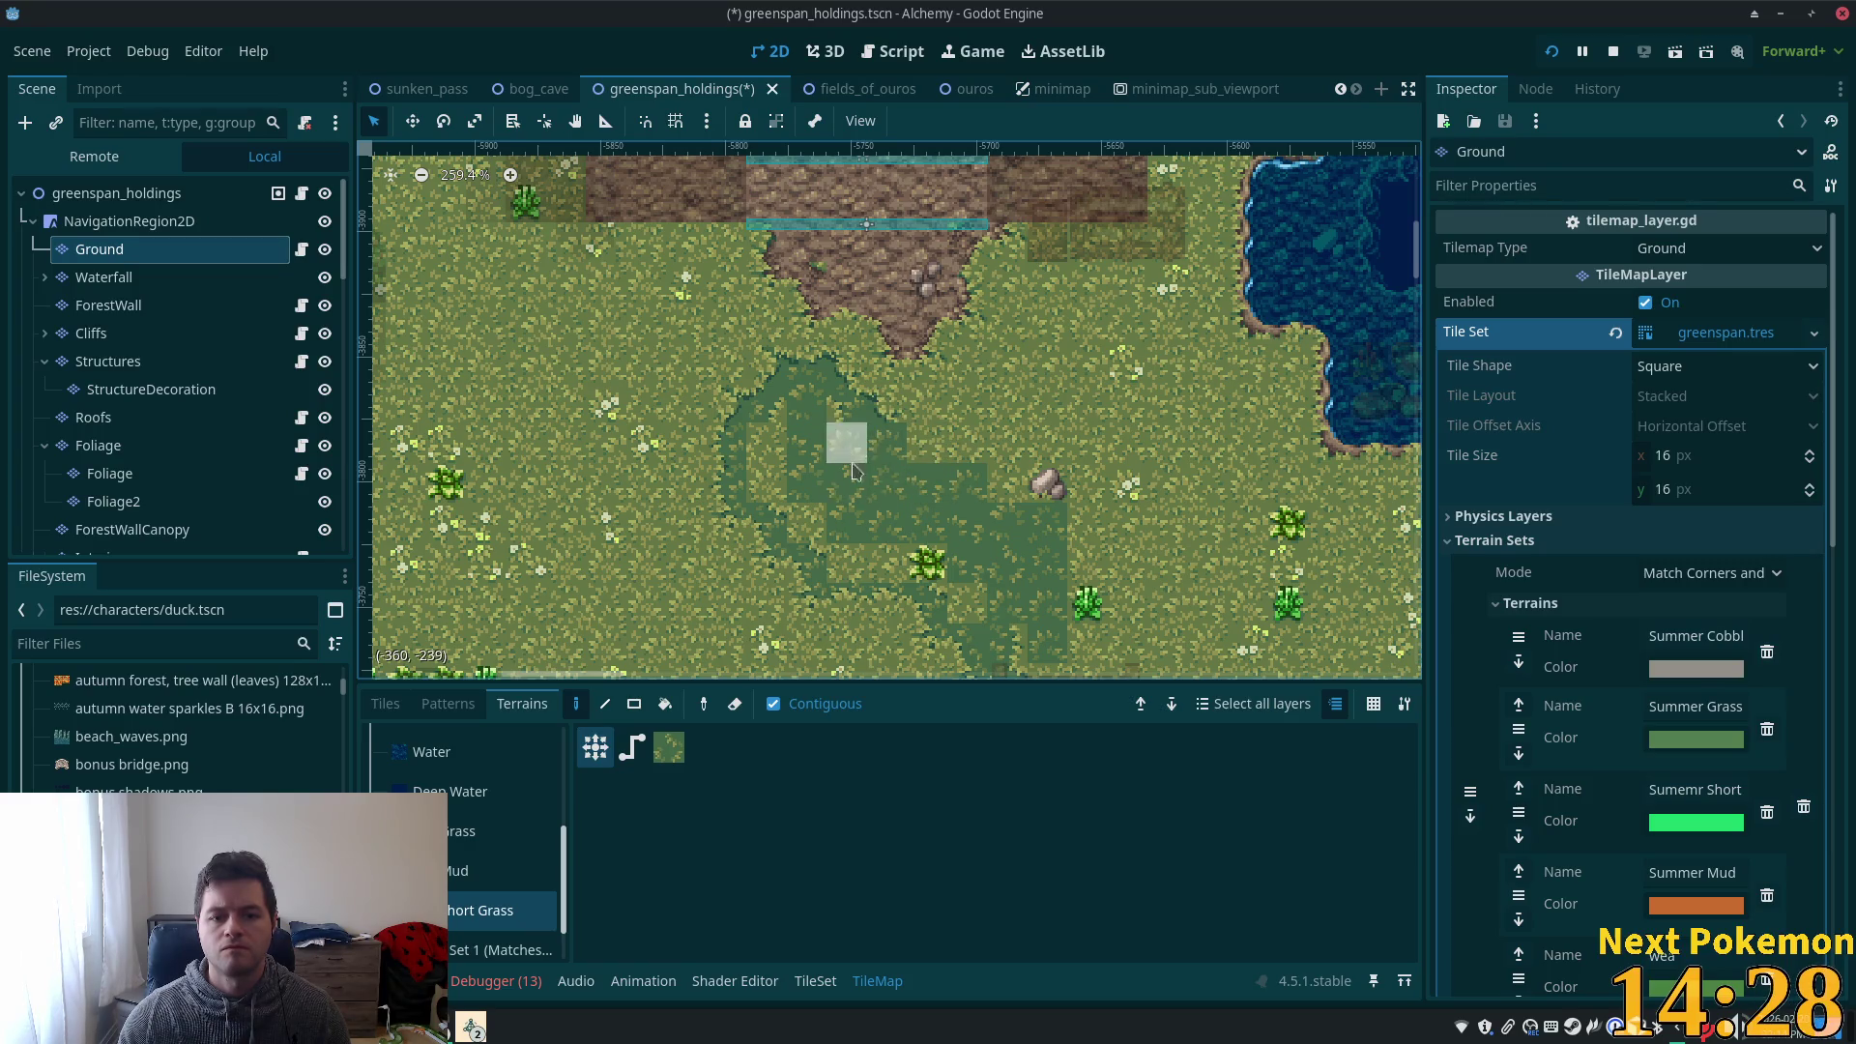
scroll(911, 442, down, 7)
scroll(912, 442, right, 5)
scroll(912, 442, down, 3)
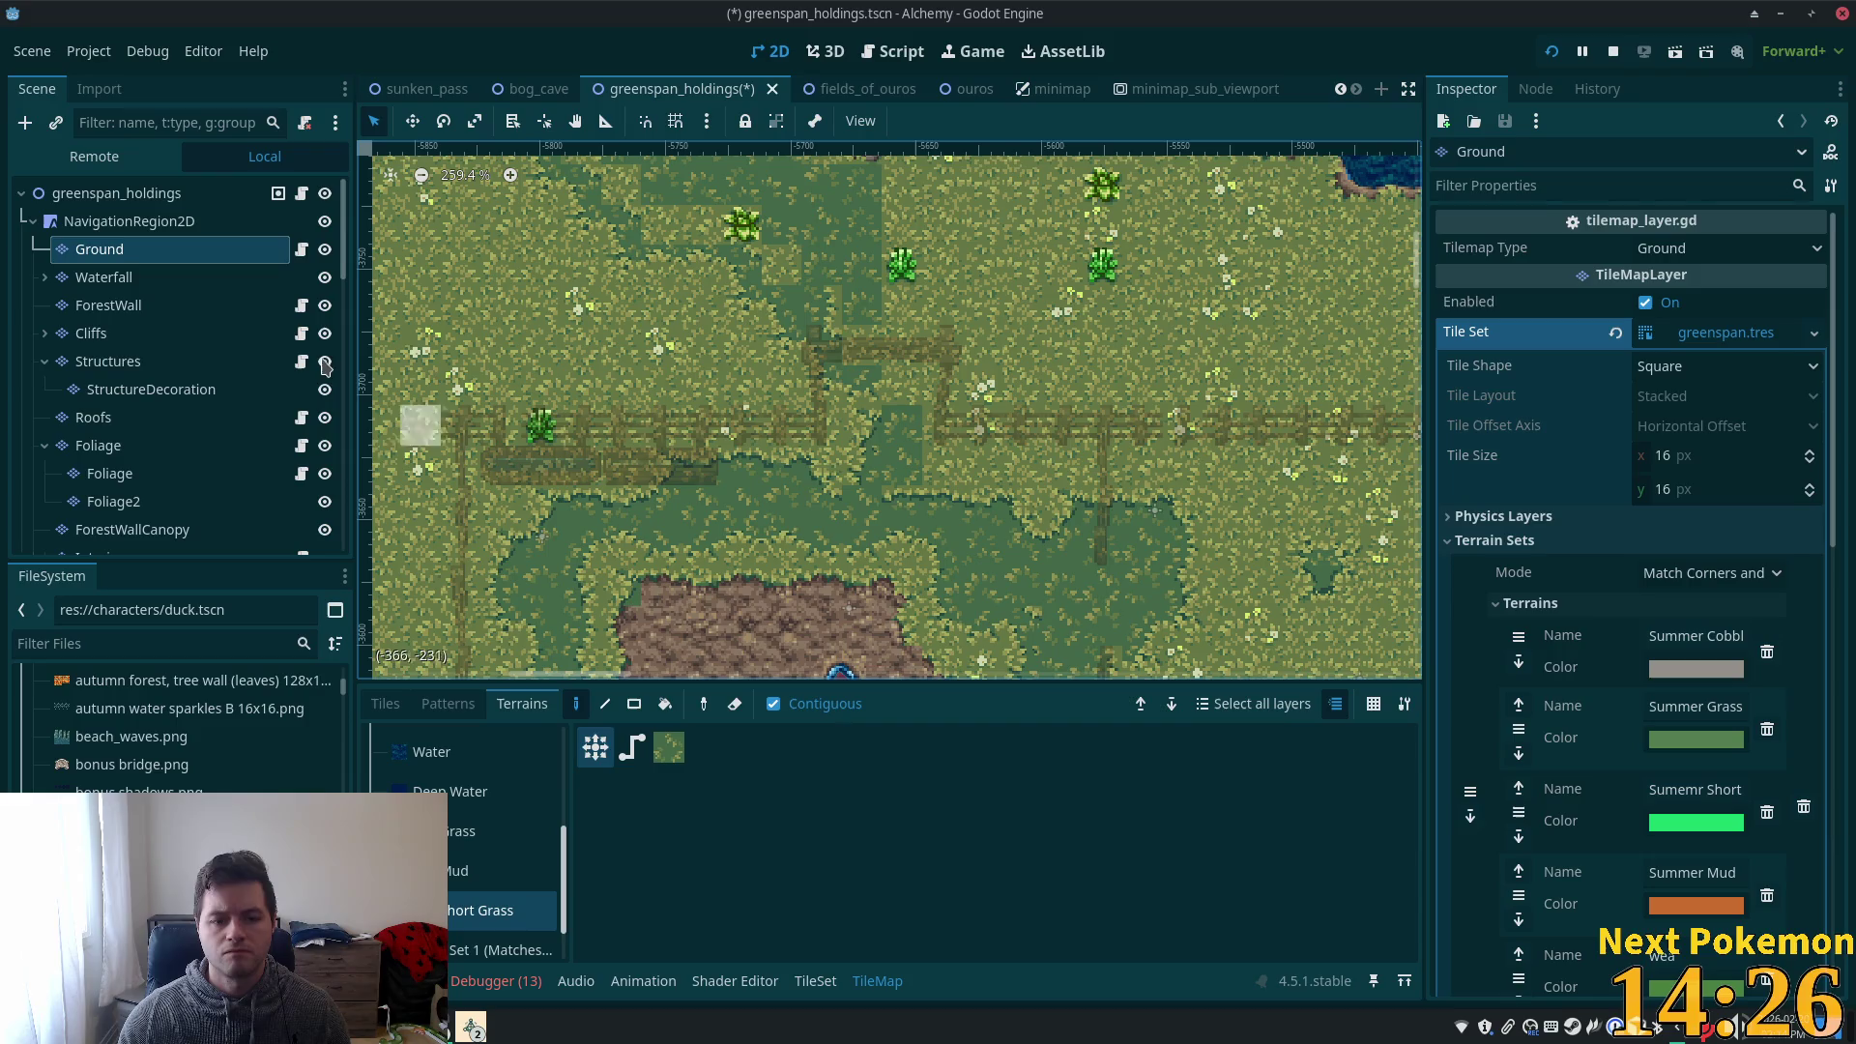
click(385, 704)
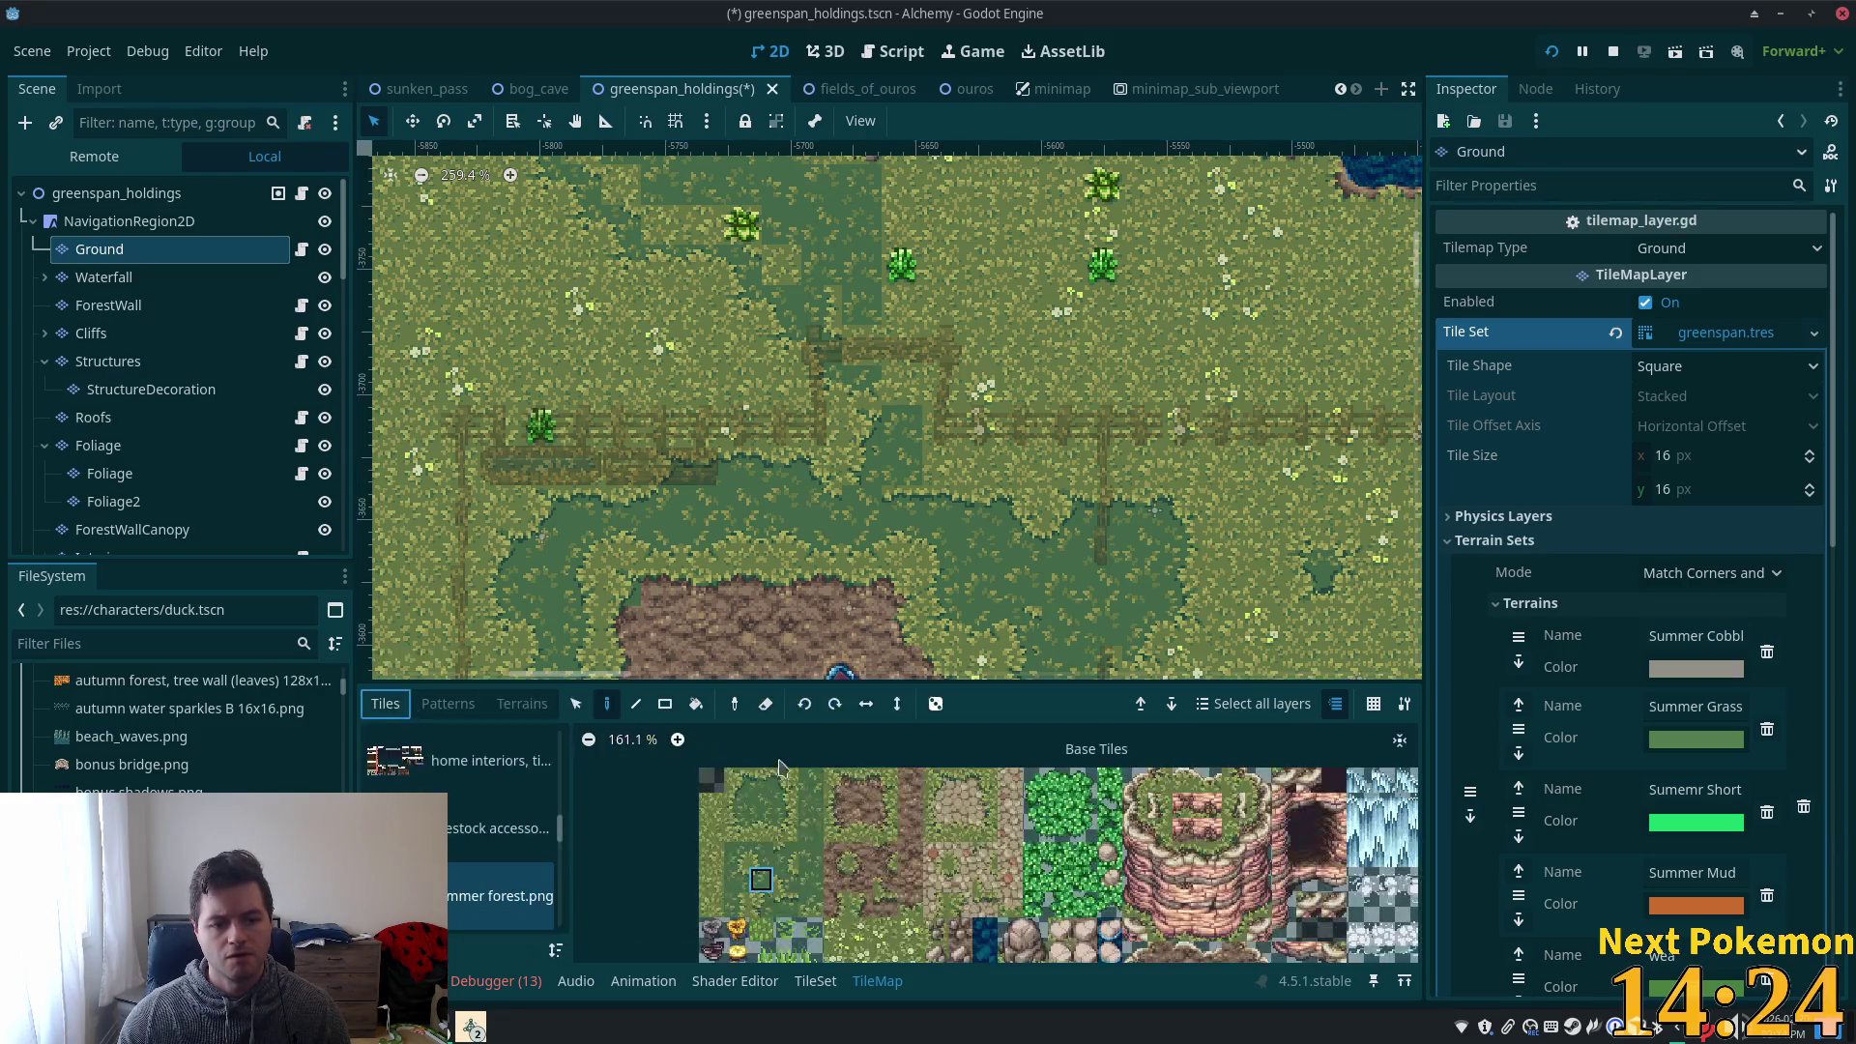
click(786, 783)
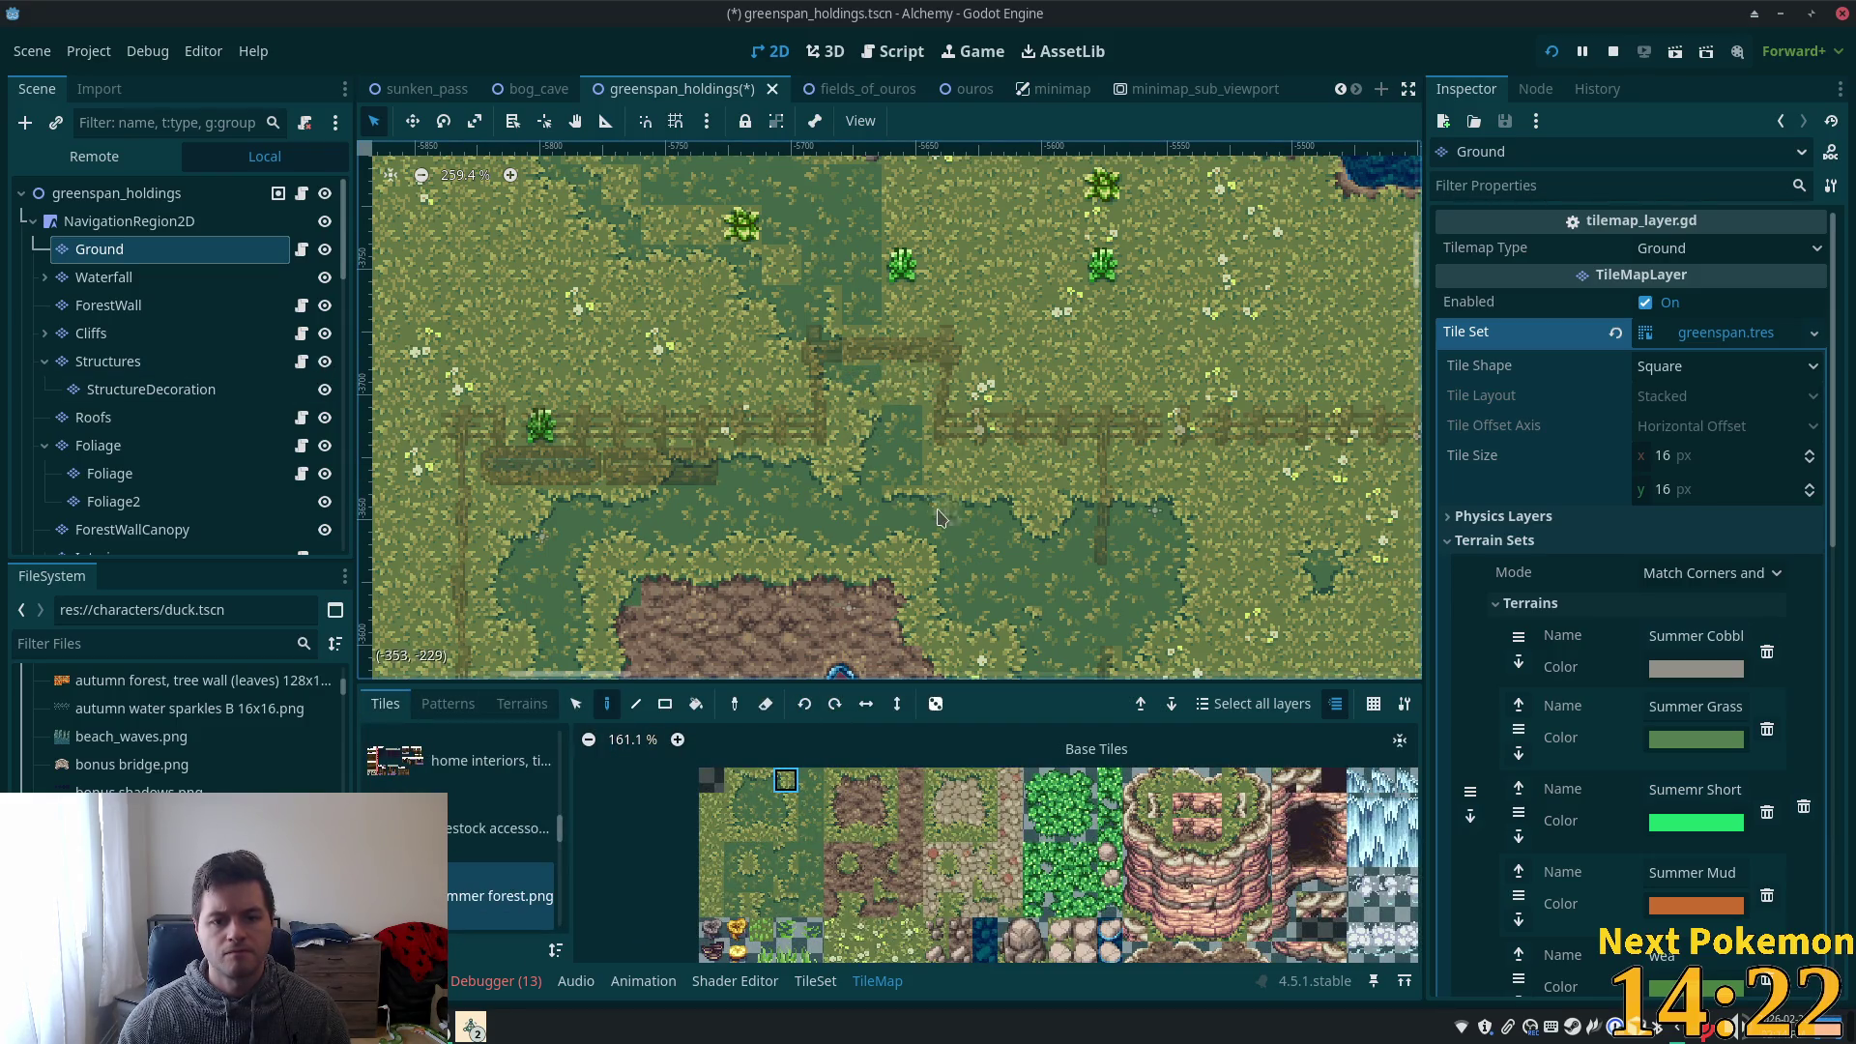
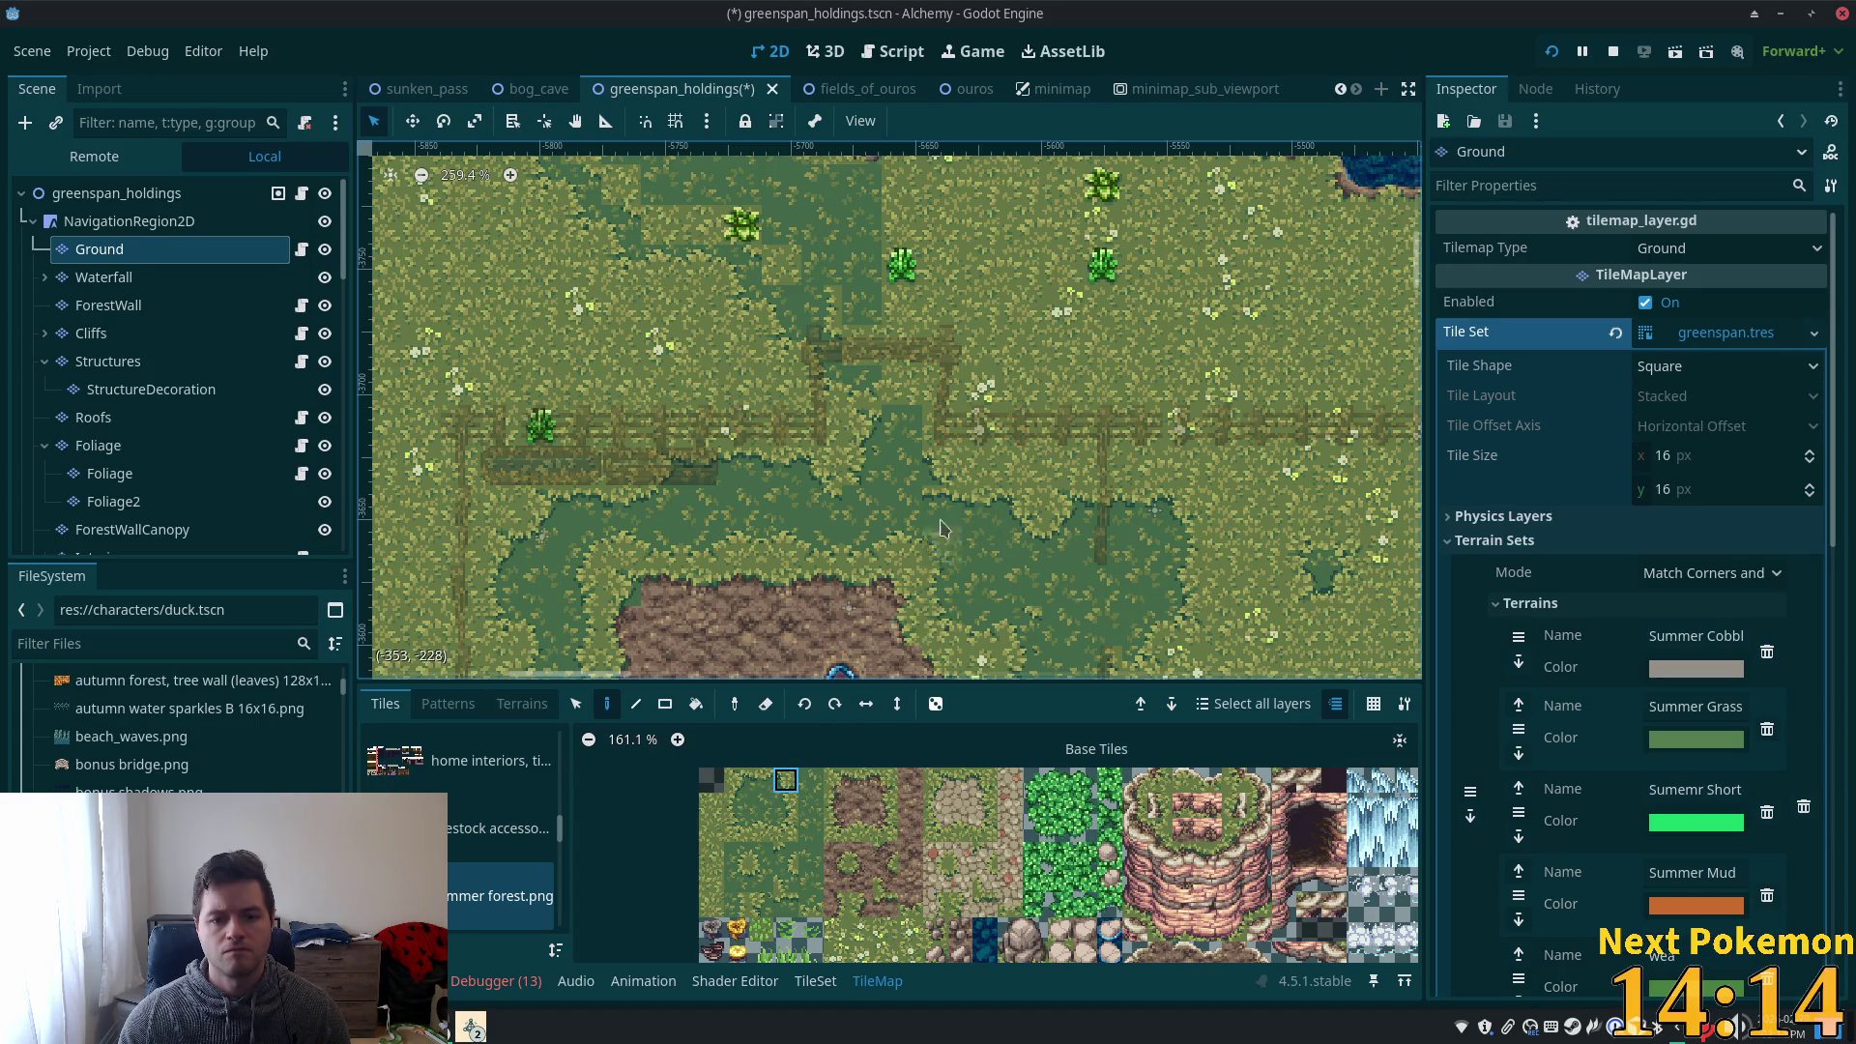
- Try several dark grass tile variants and paint one near the map centre by the fence
click(737, 879)
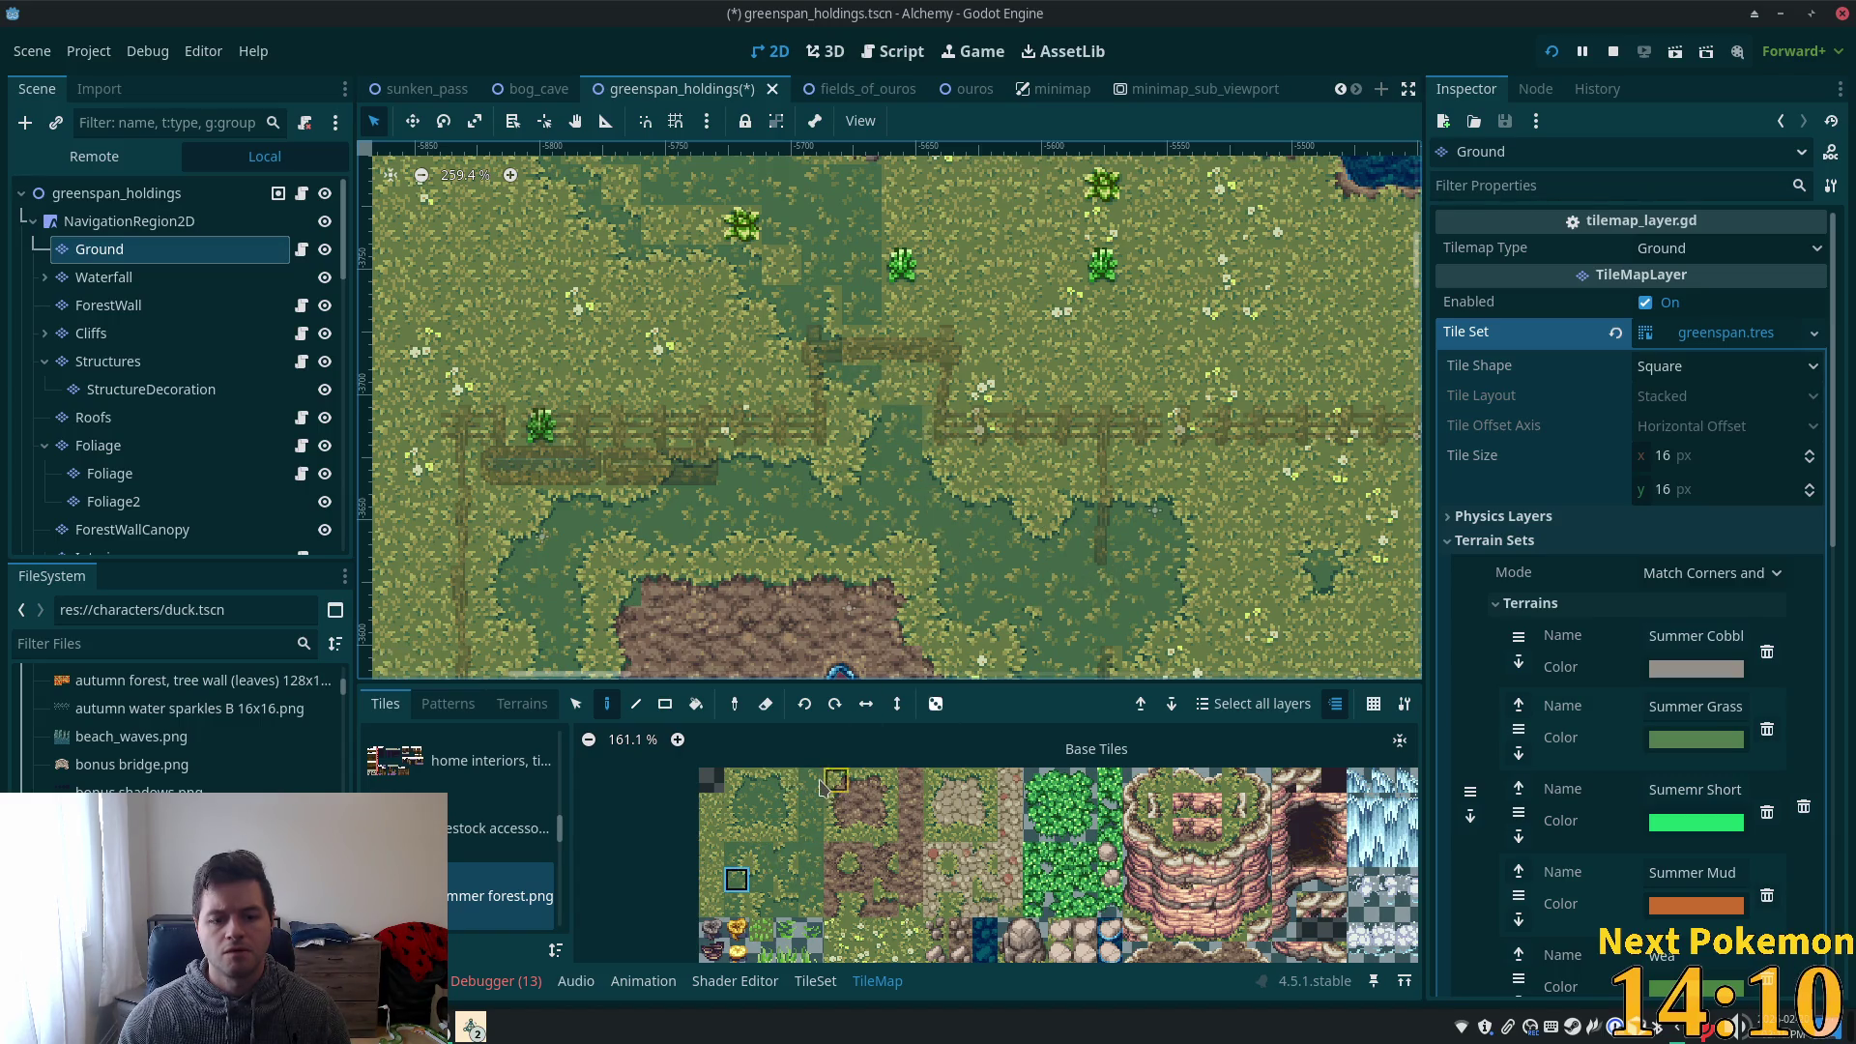
click(786, 805)
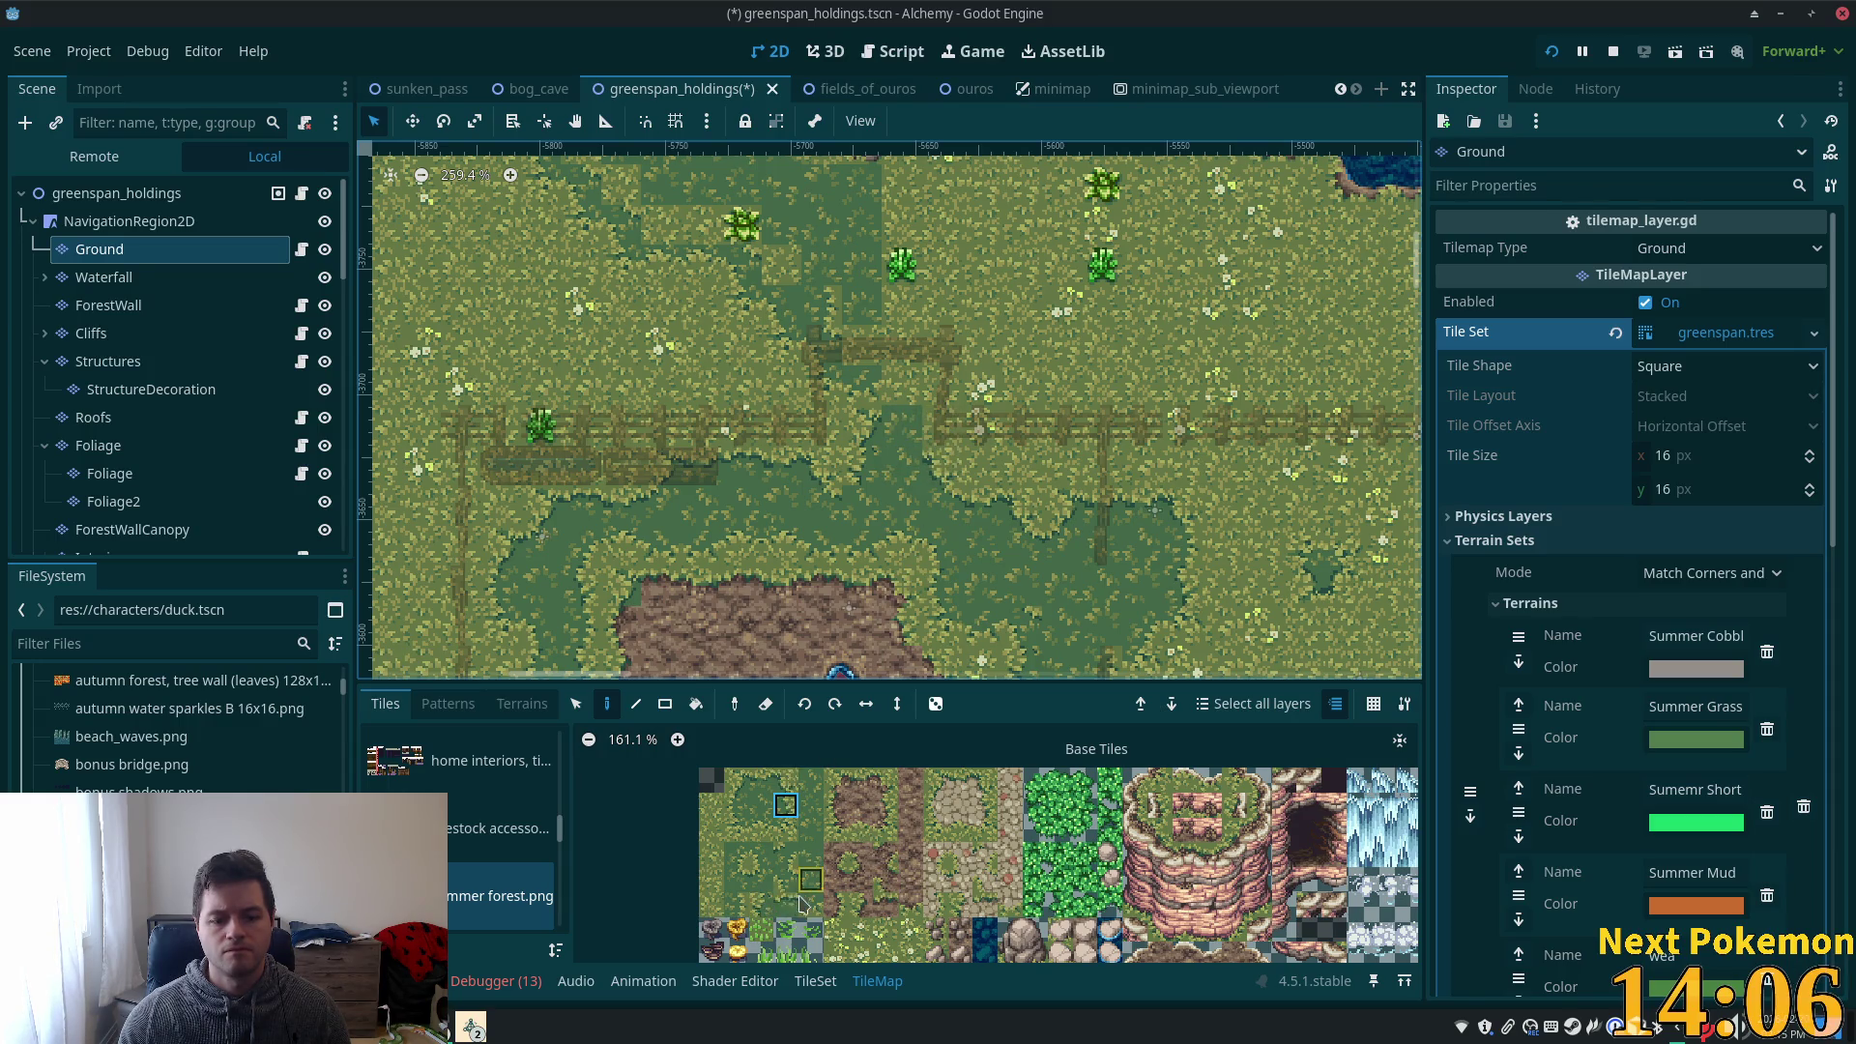
click(737, 903)
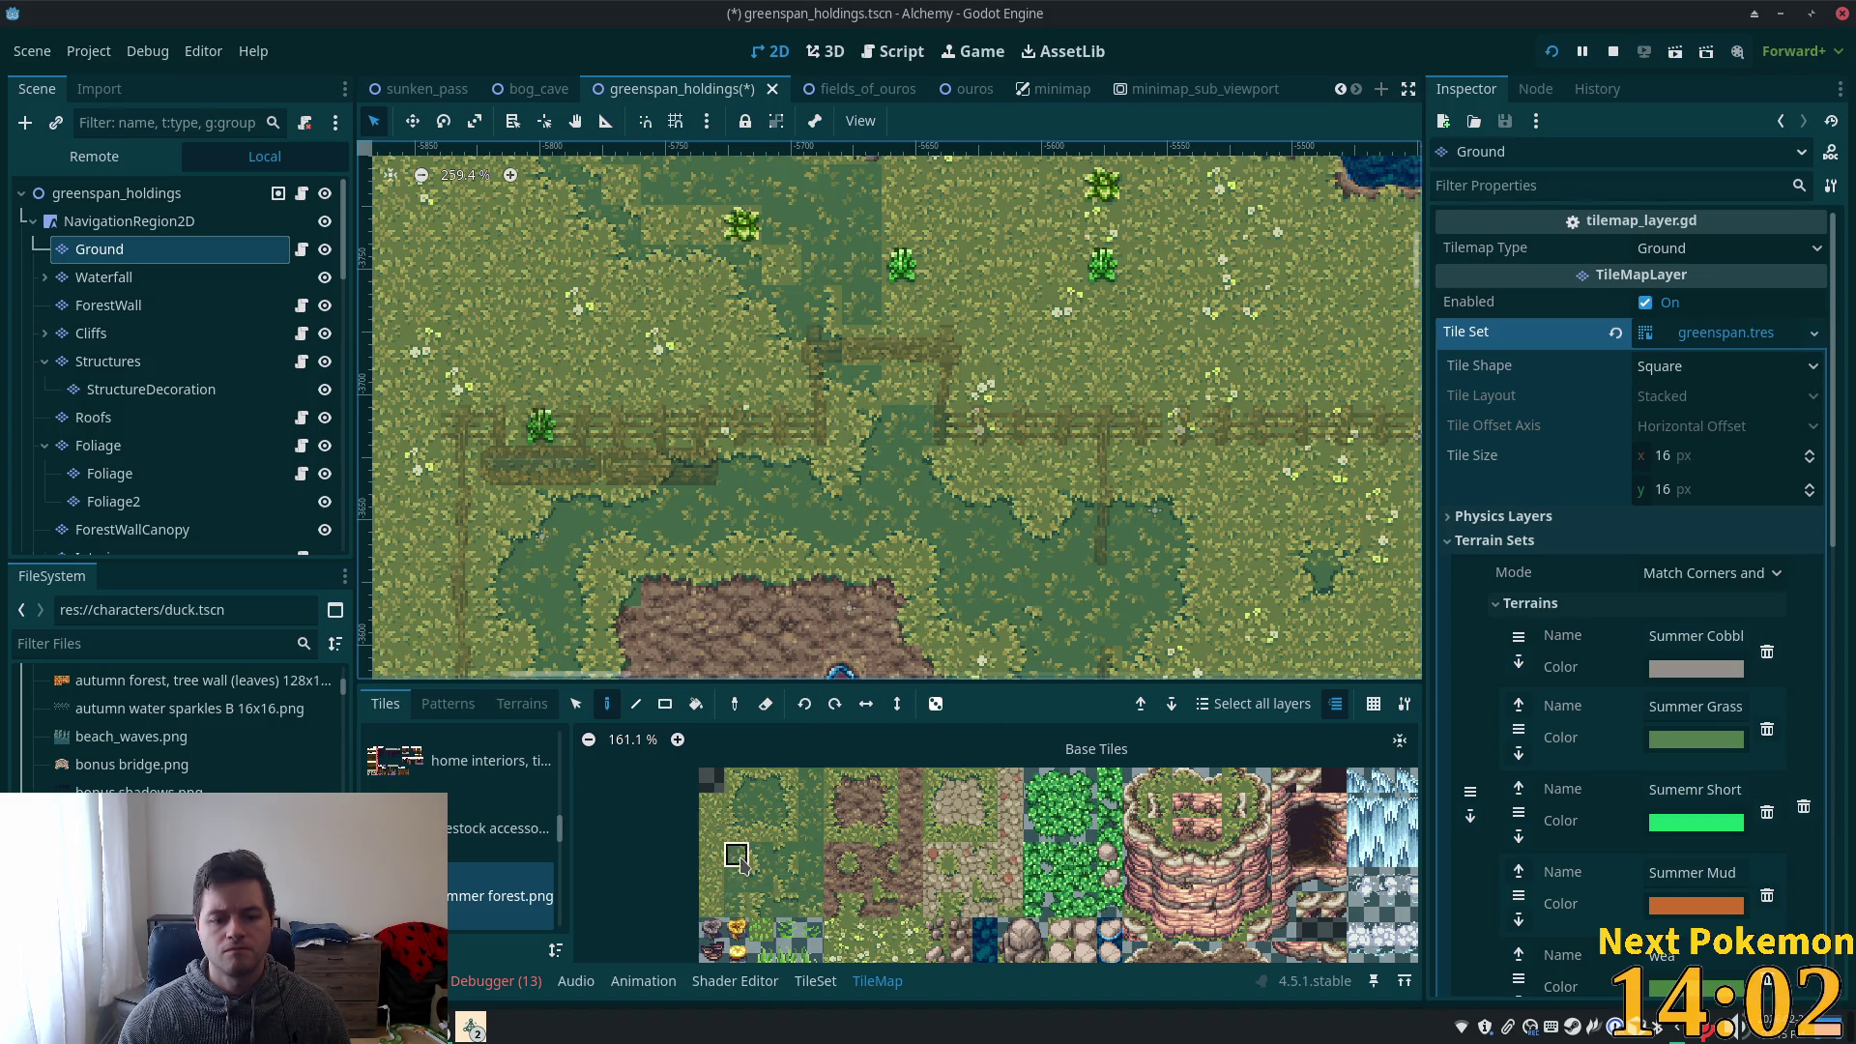
mouse_move(764, 830)
mouse_down()
mouse_move(730, 849)
mouse_move(737, 880)
mouse_up()
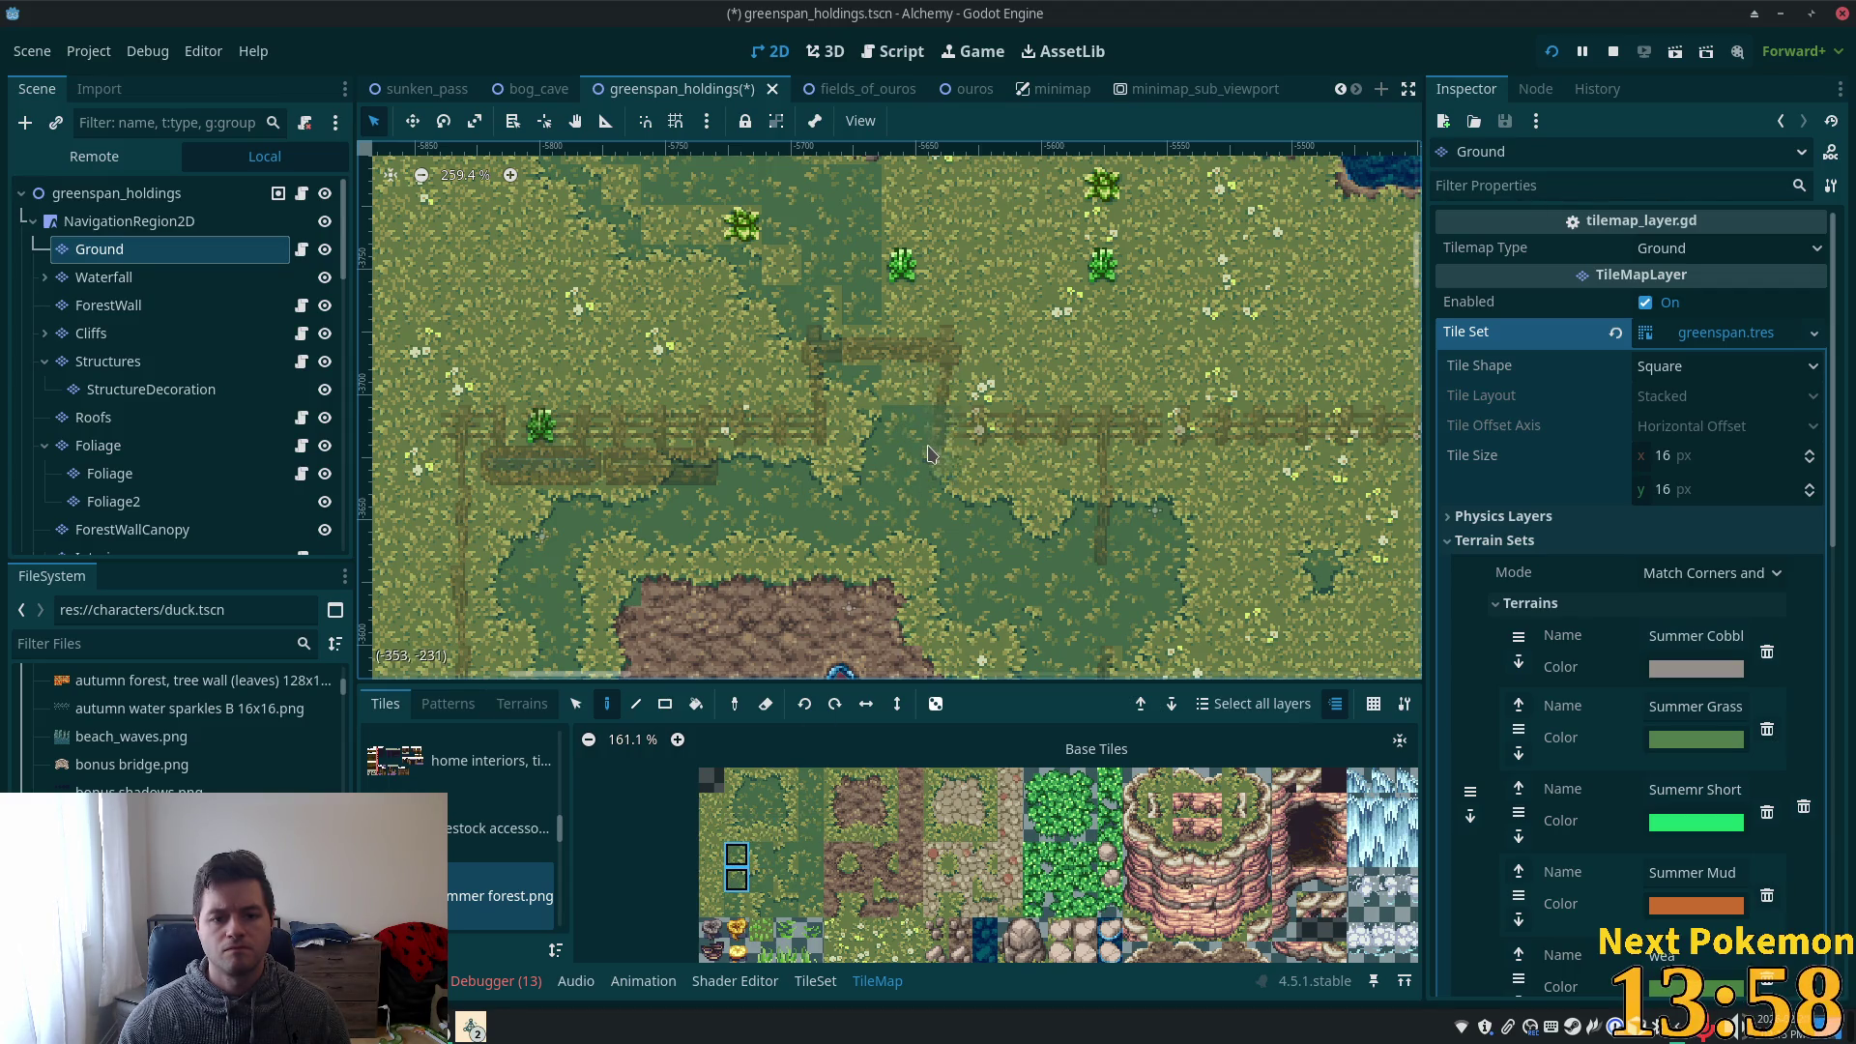
click(735, 865)
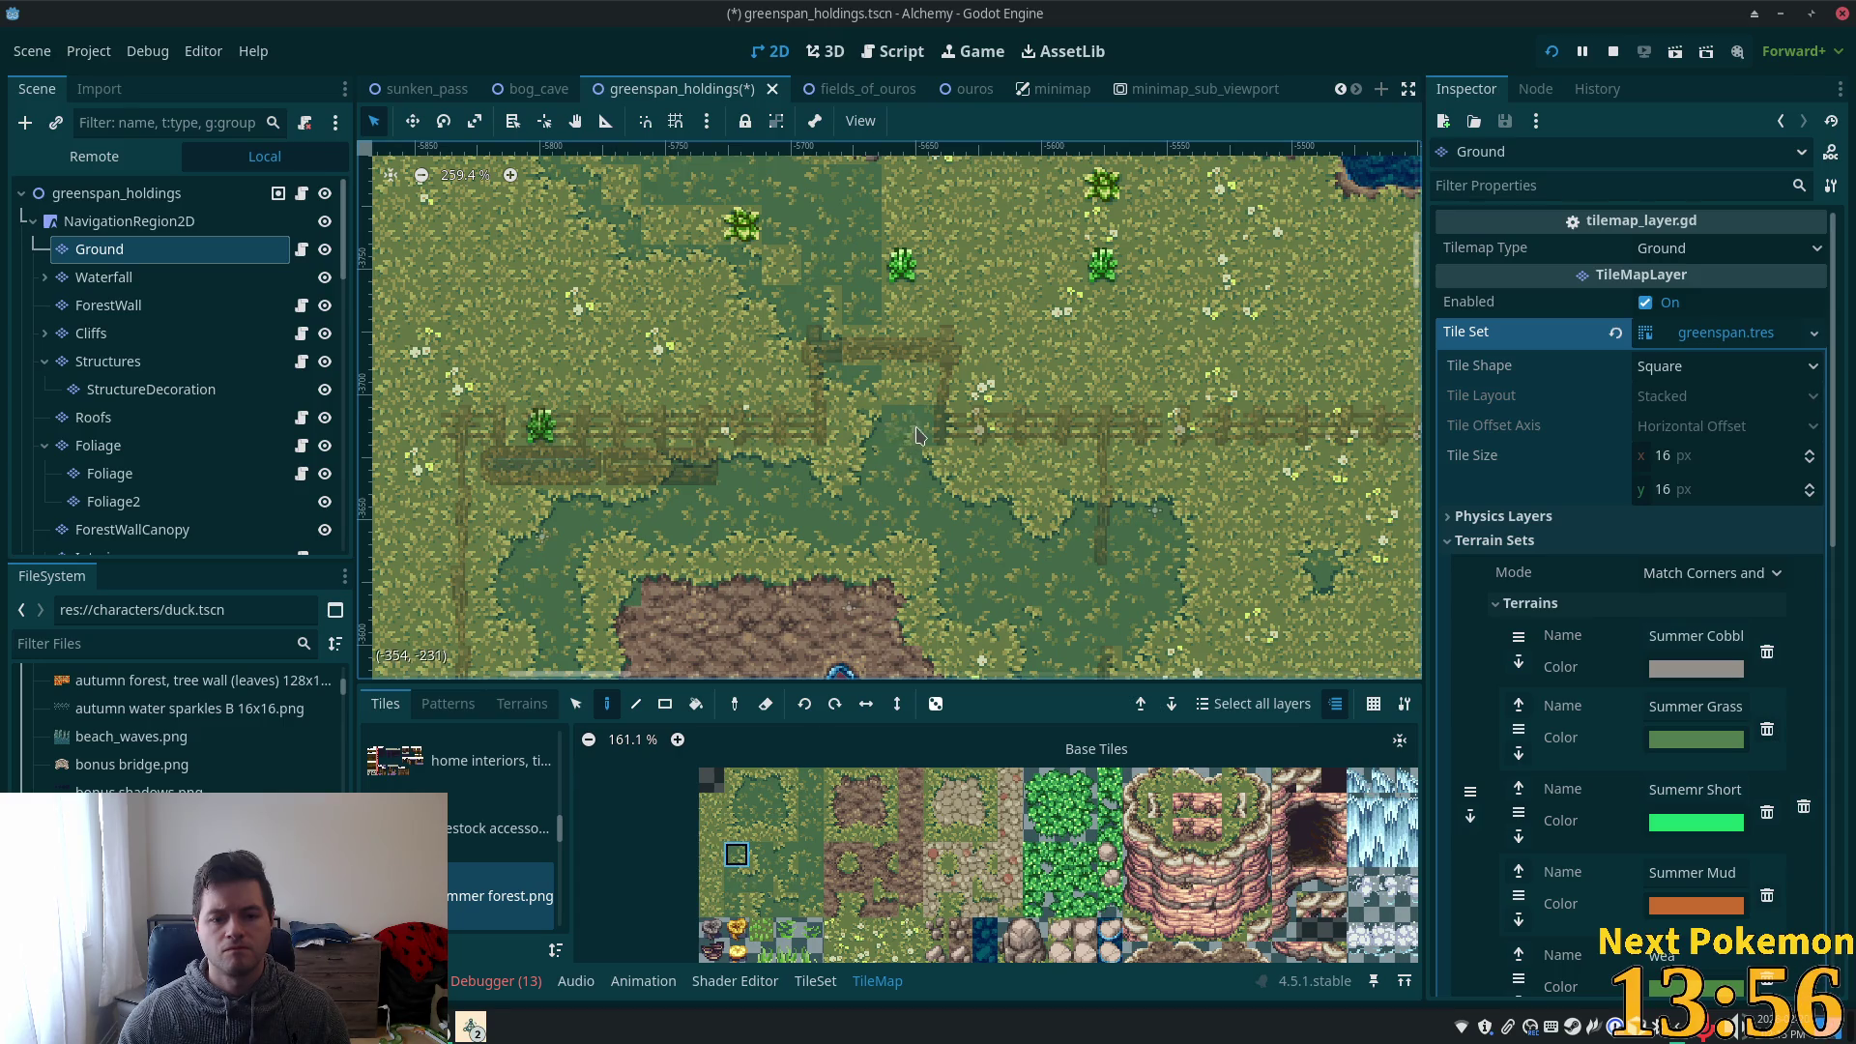
click(786, 779)
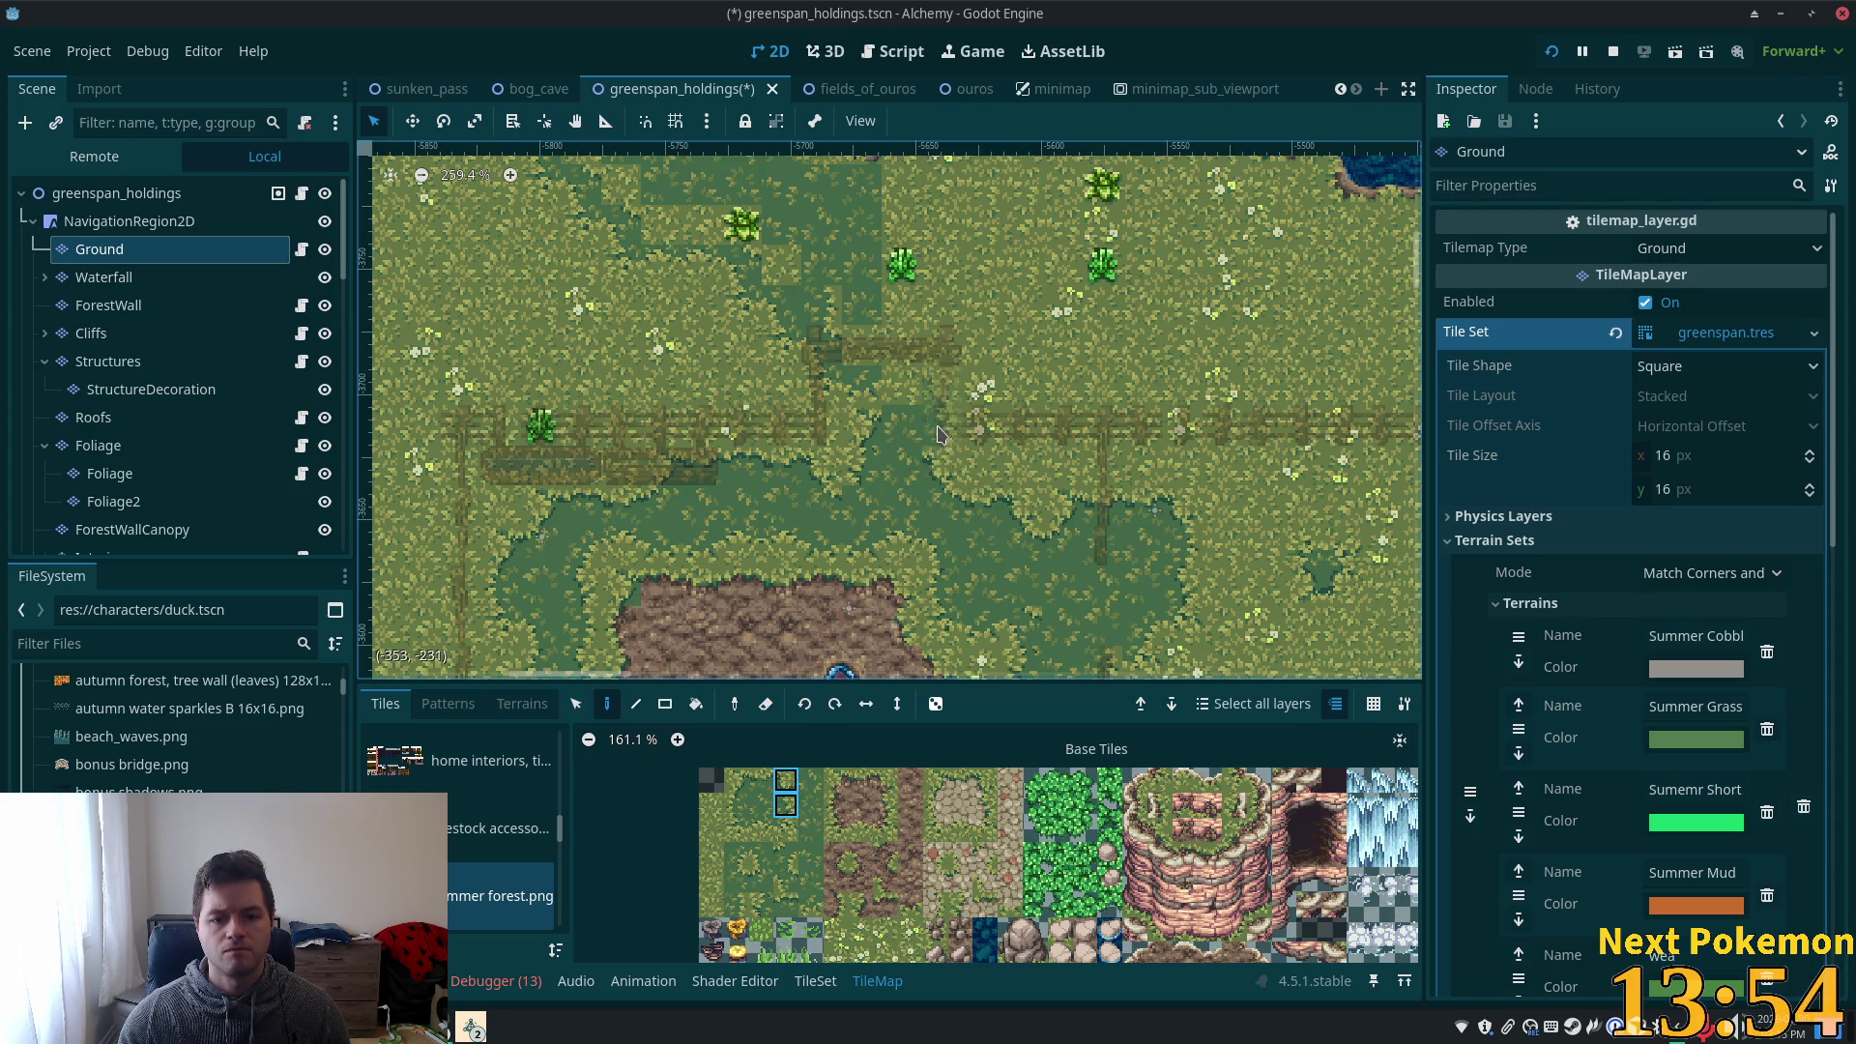
click(787, 810)
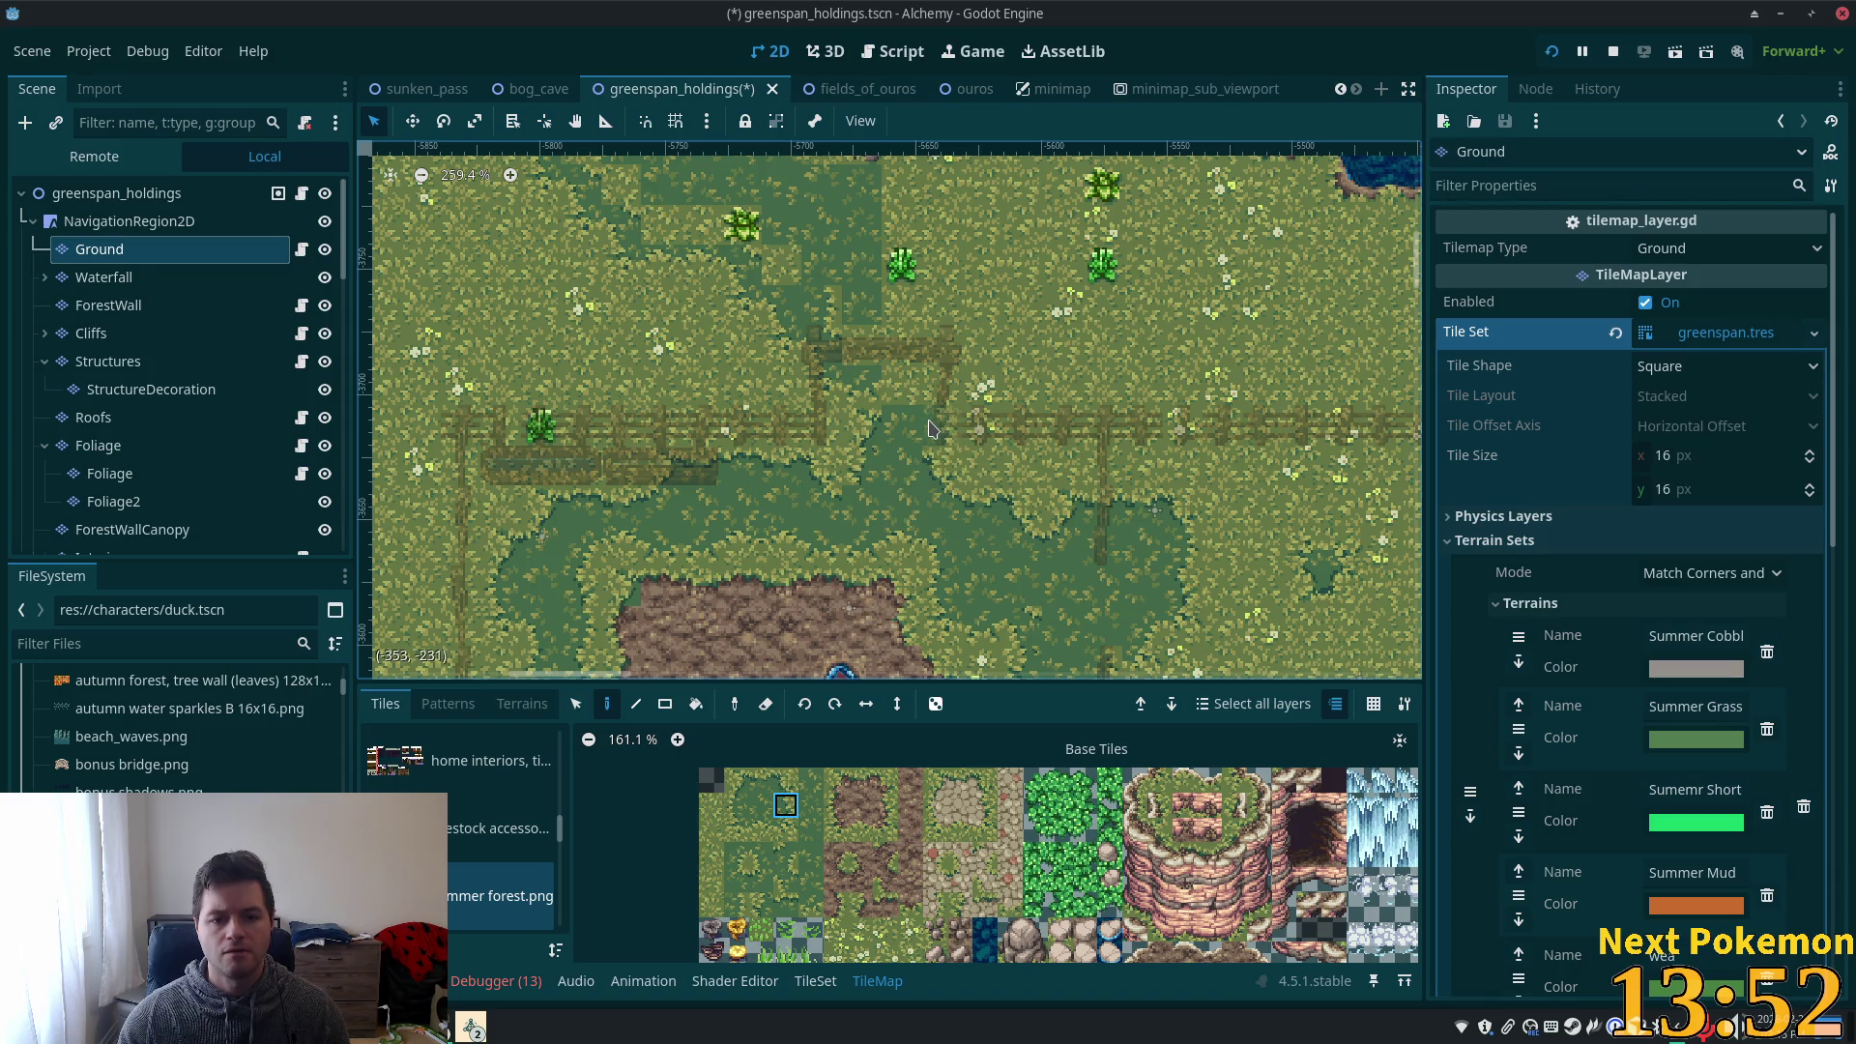
click(931, 428)
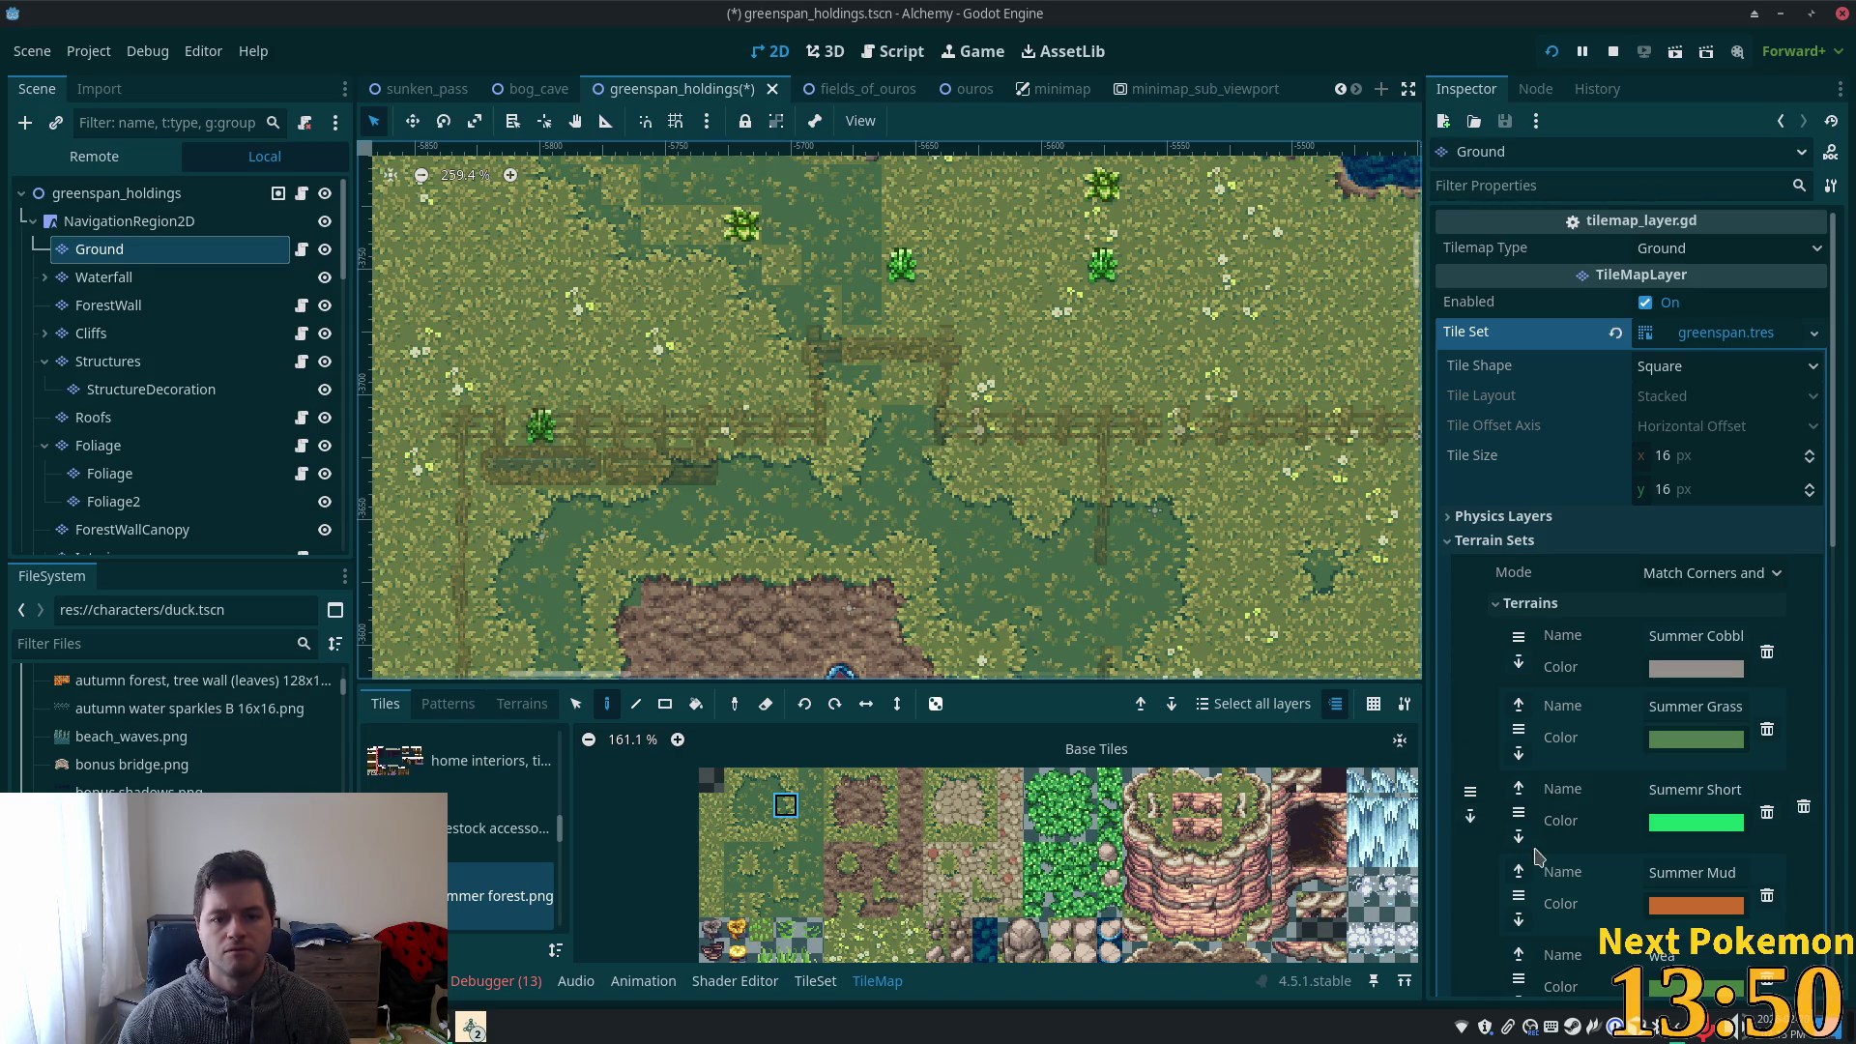
- Pick the next dark grass tile and a pair of stacked dark grass edge tiles
click(785, 829)
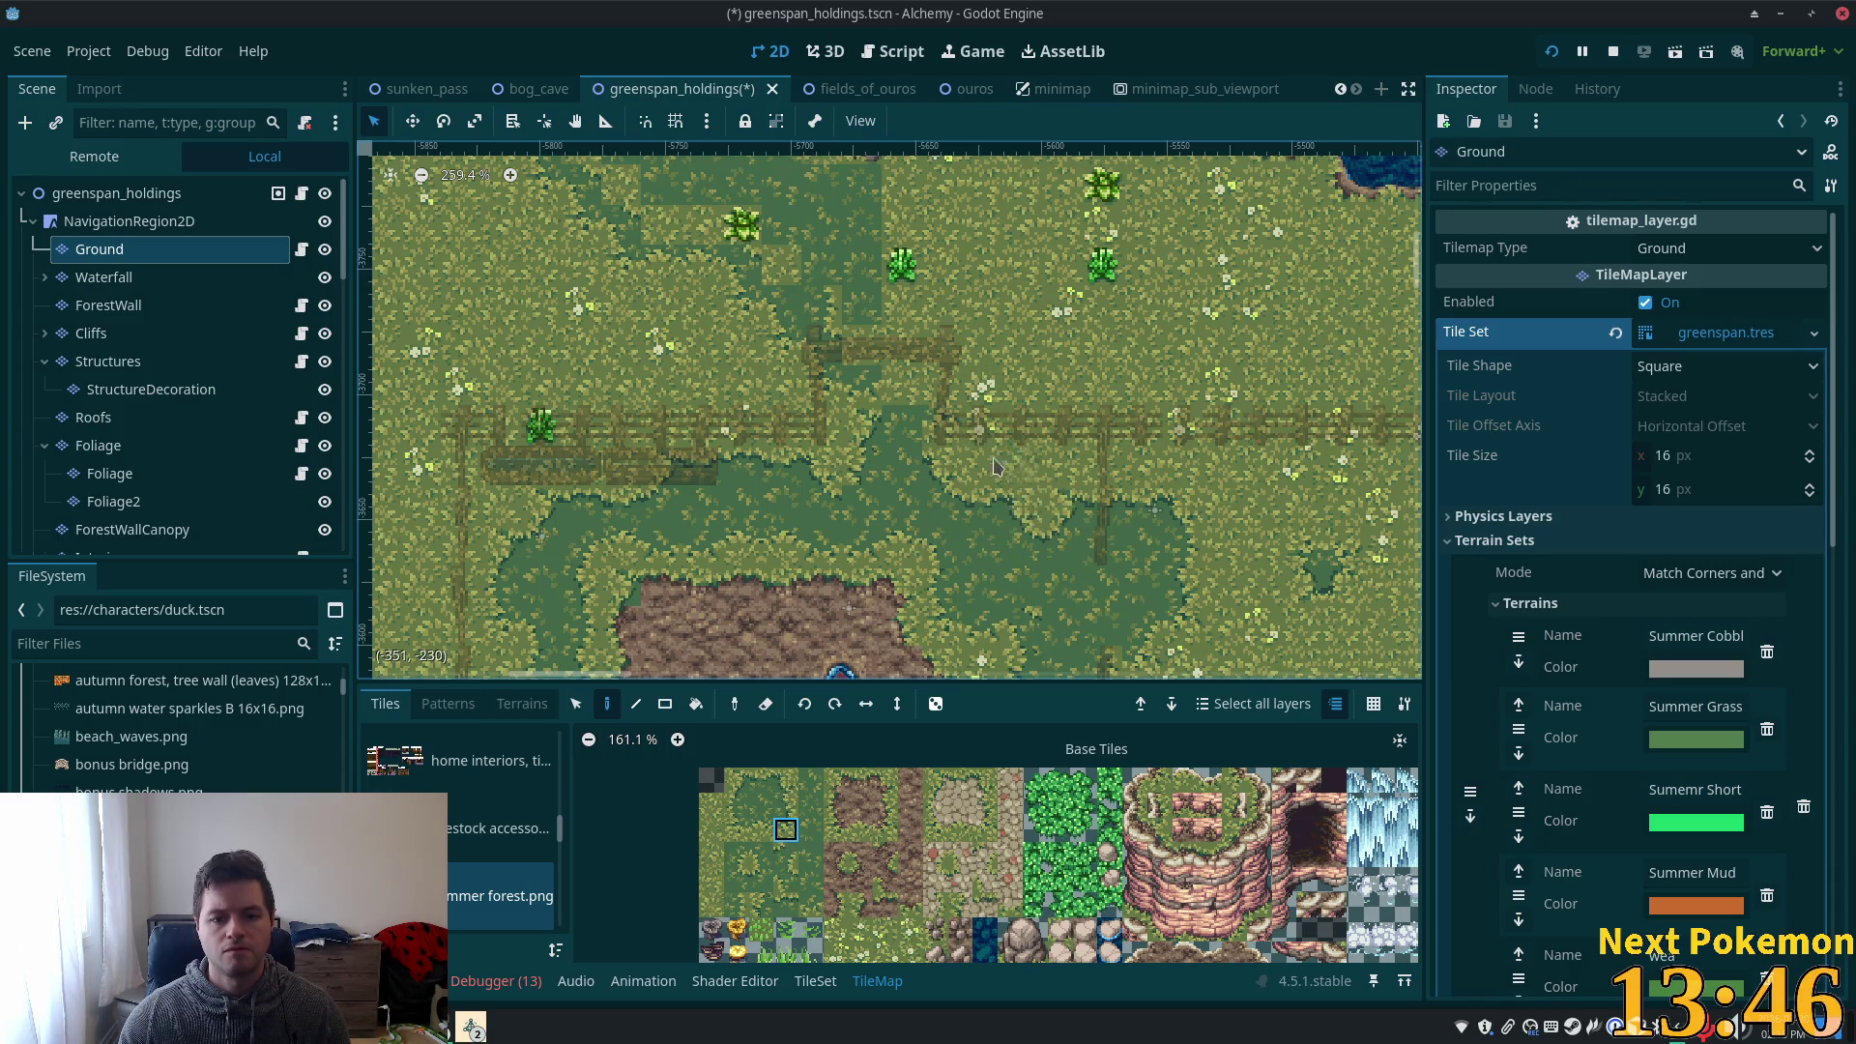
drag(737, 873, 736, 855)
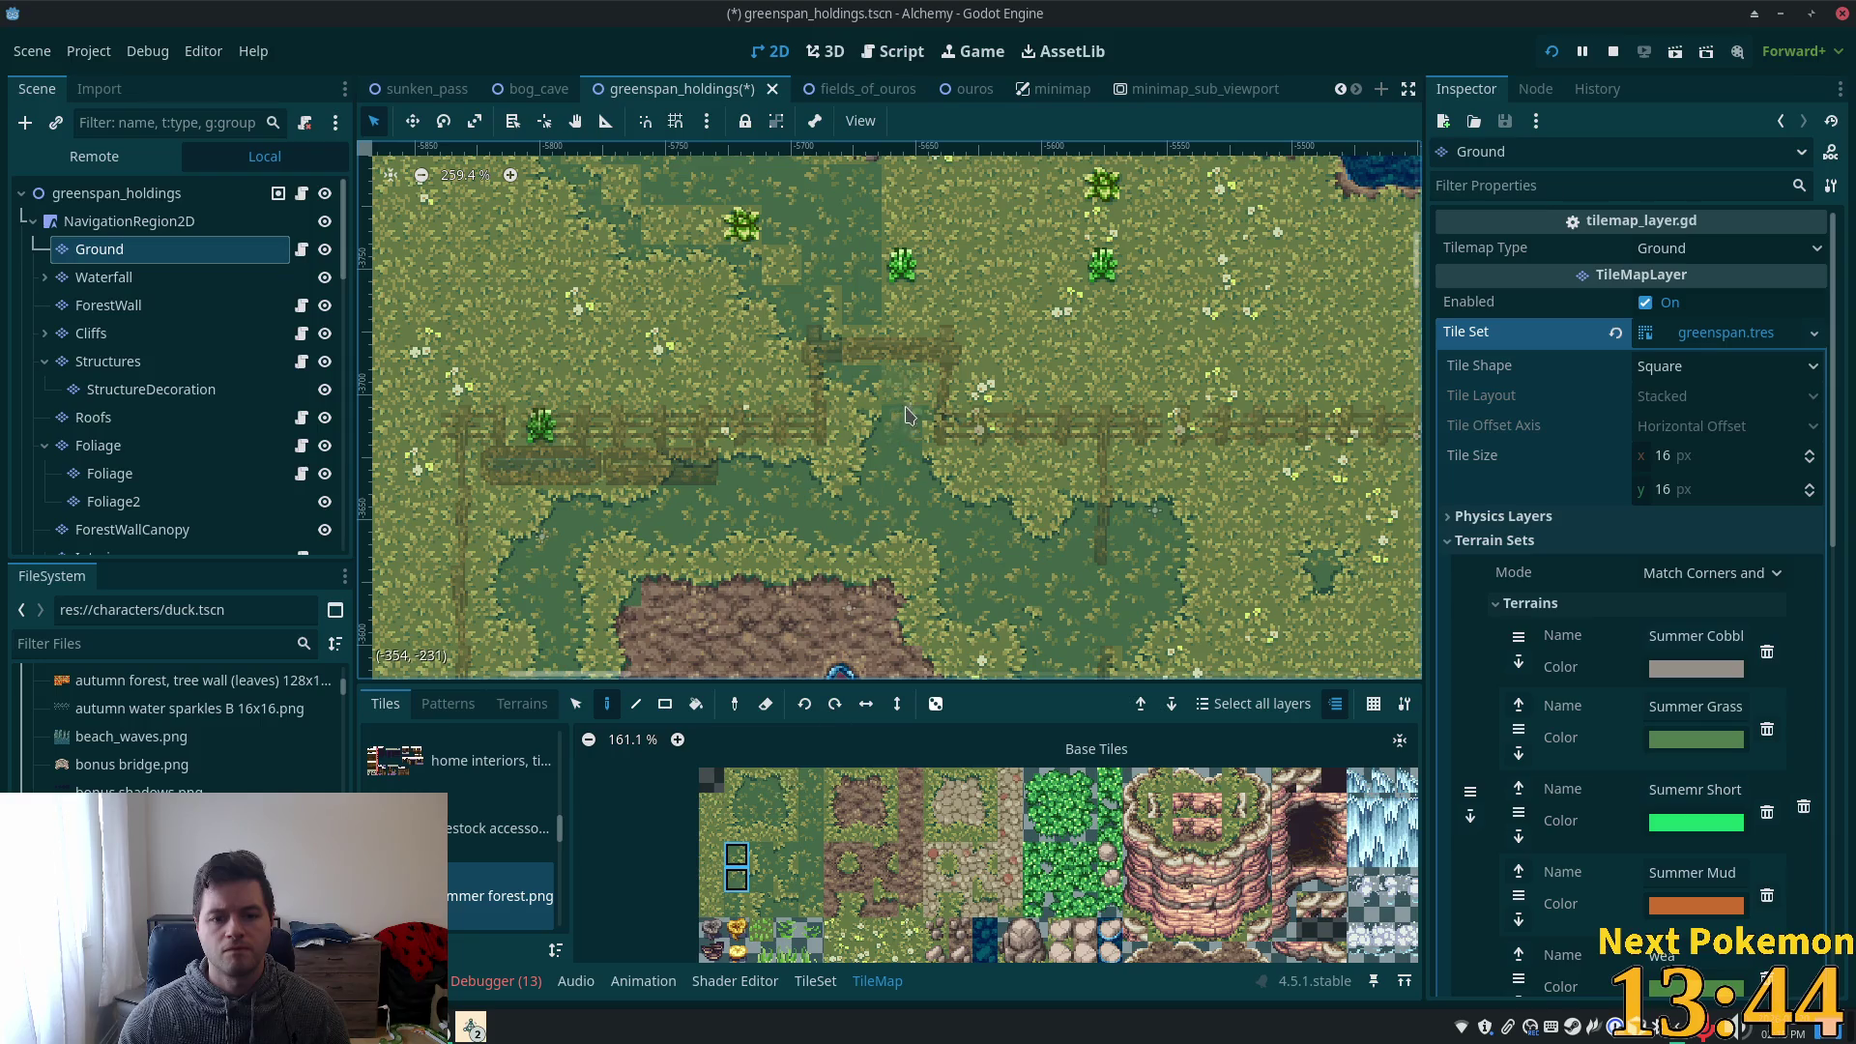
scroll(1057, 476, up, 1)
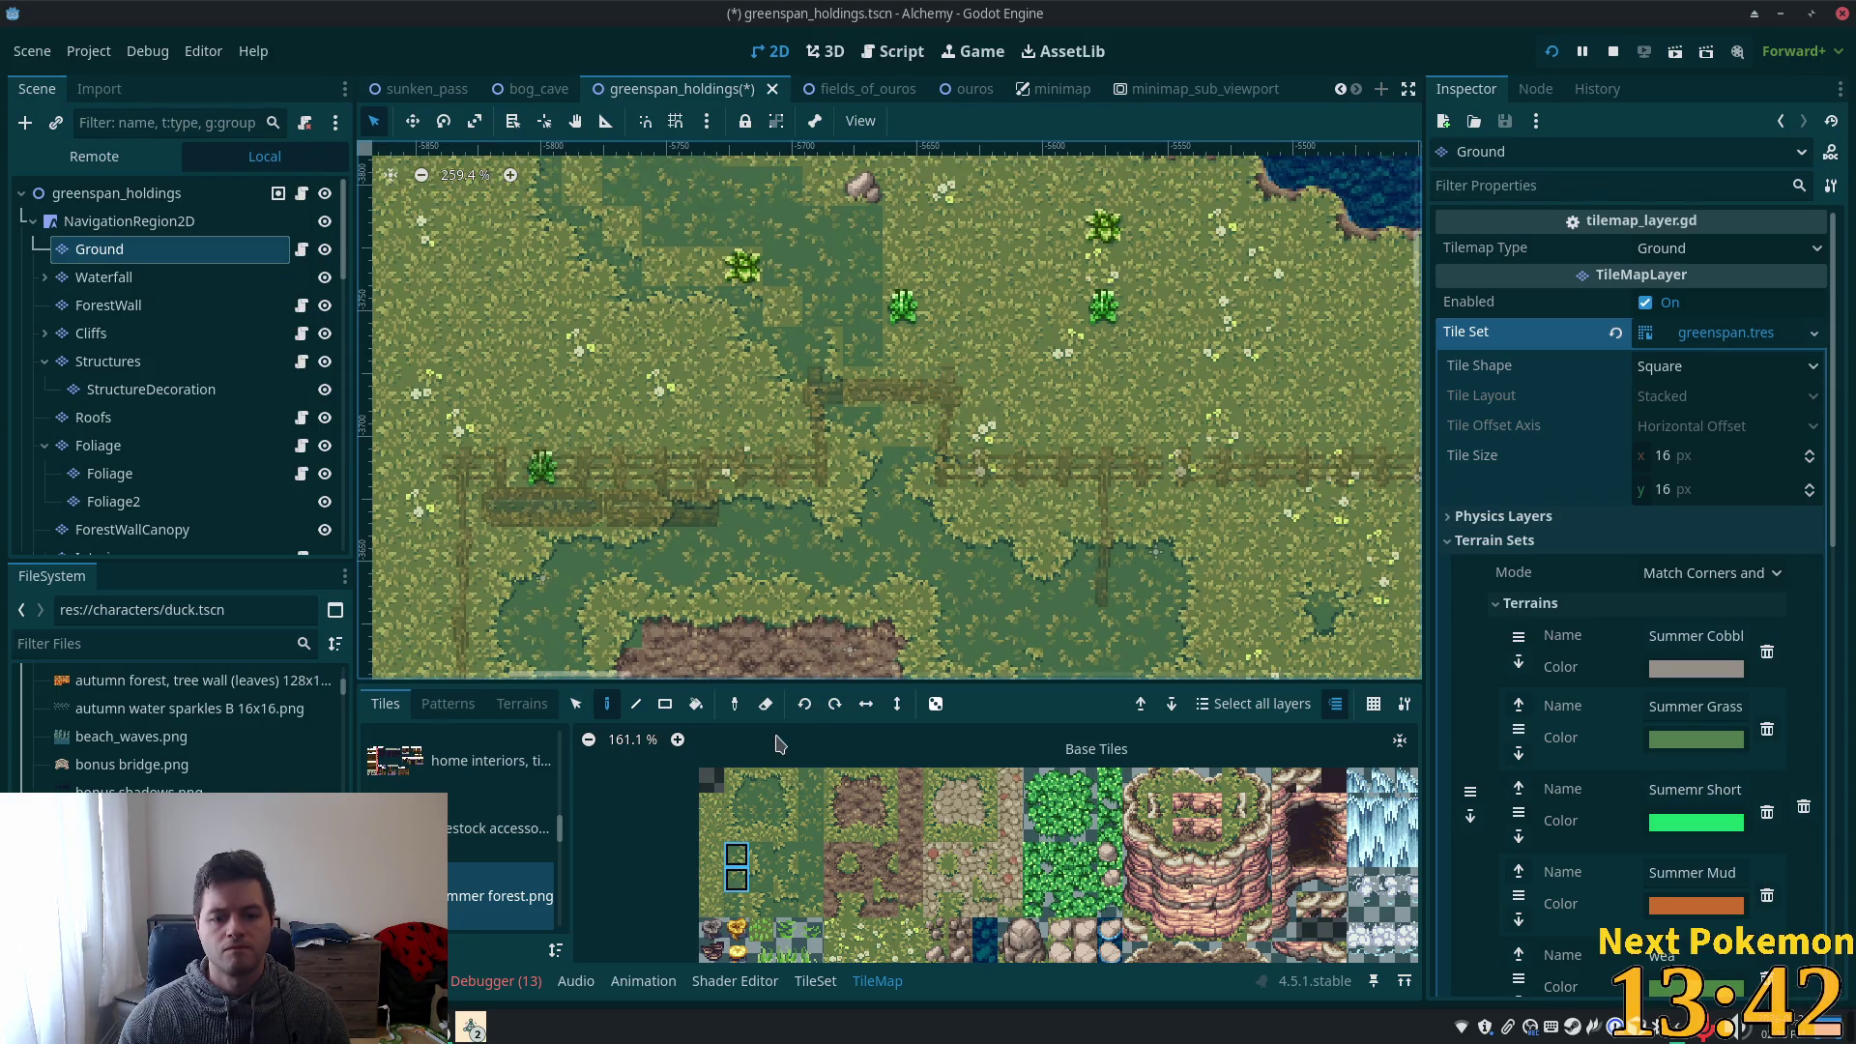
- Compare grass tiles in the atlas and settle on a plain grass tile
click(760, 807)
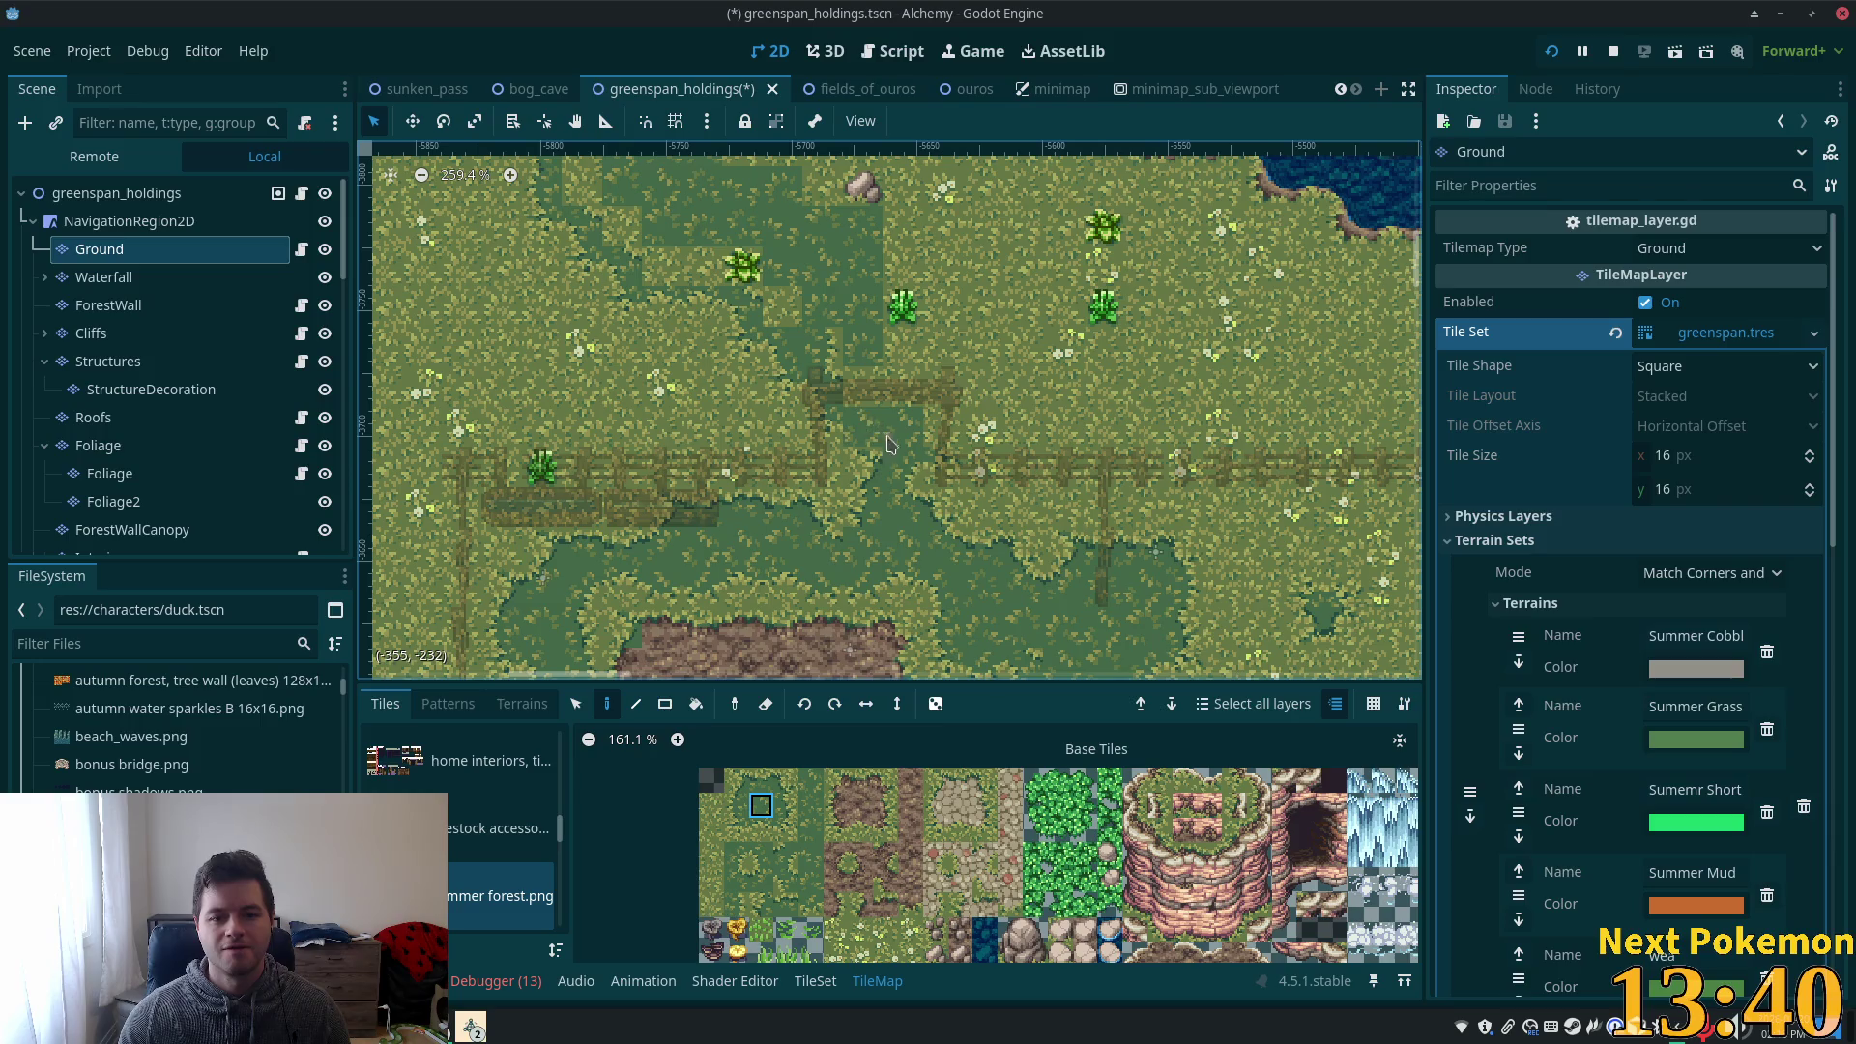
click(761, 855)
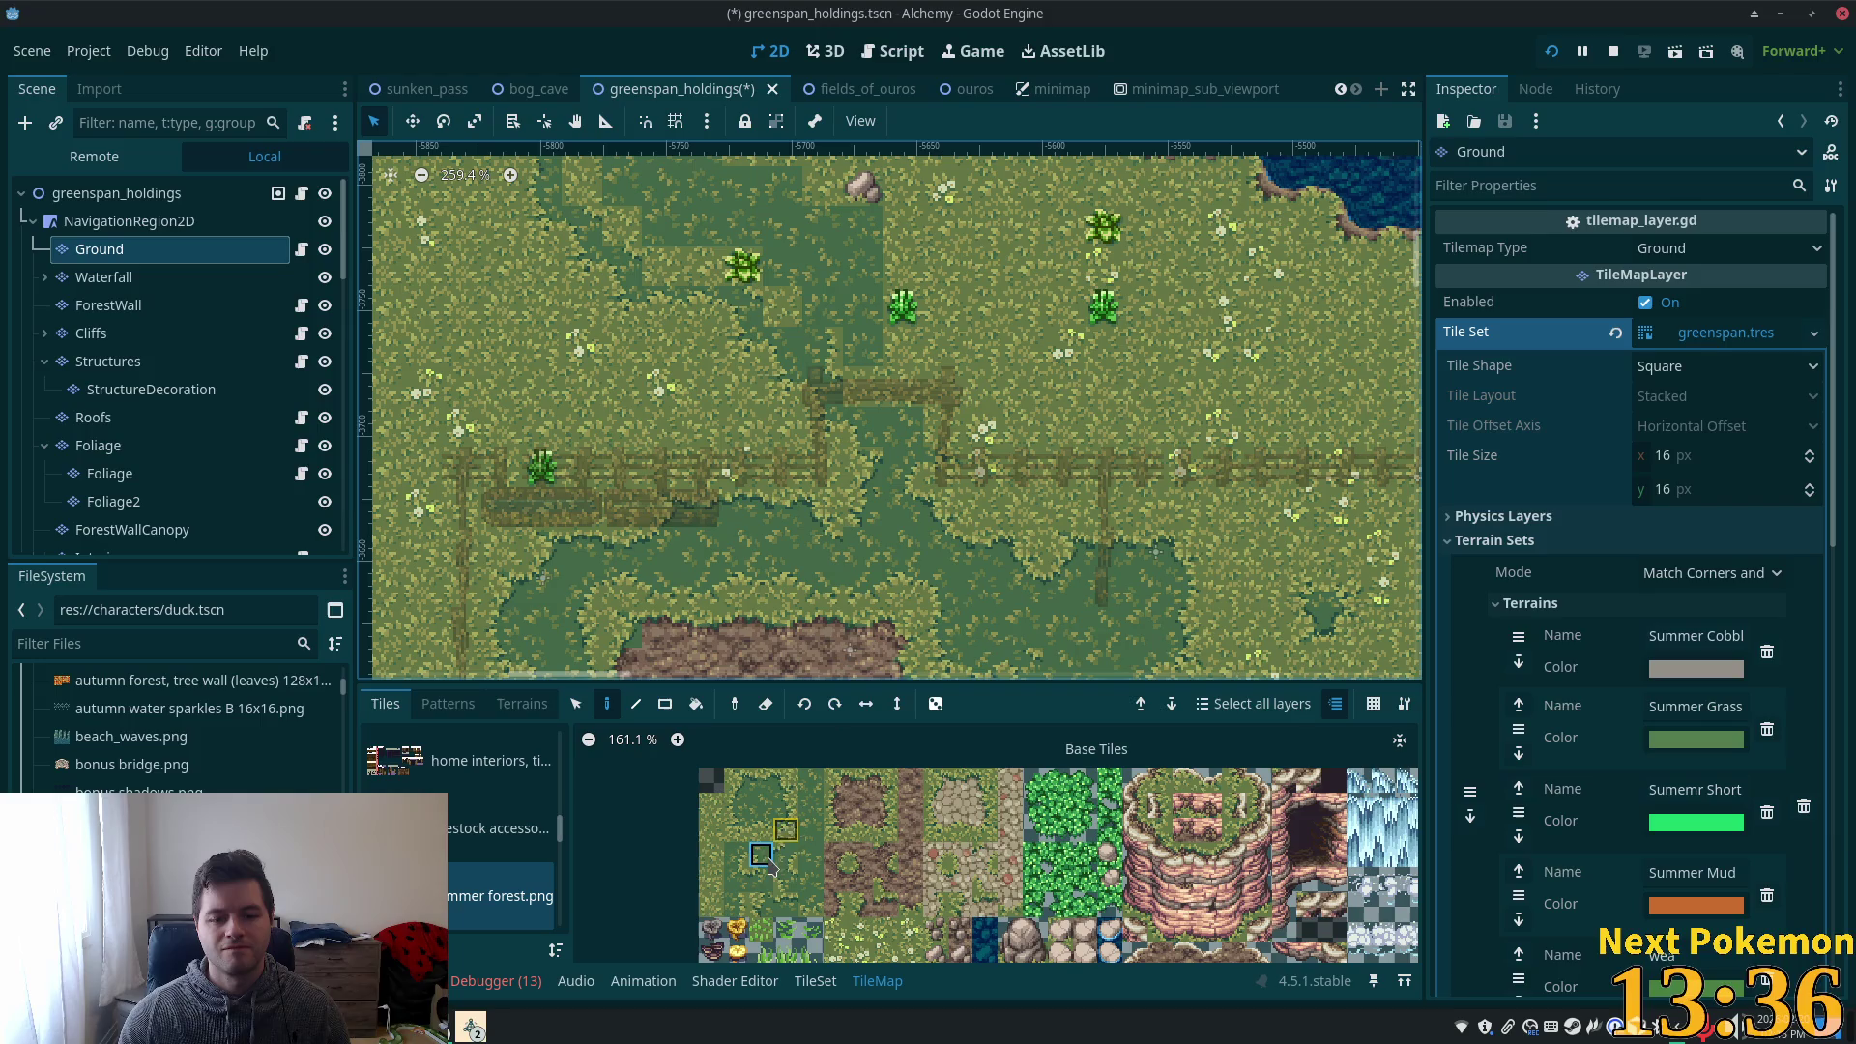
click(762, 908)
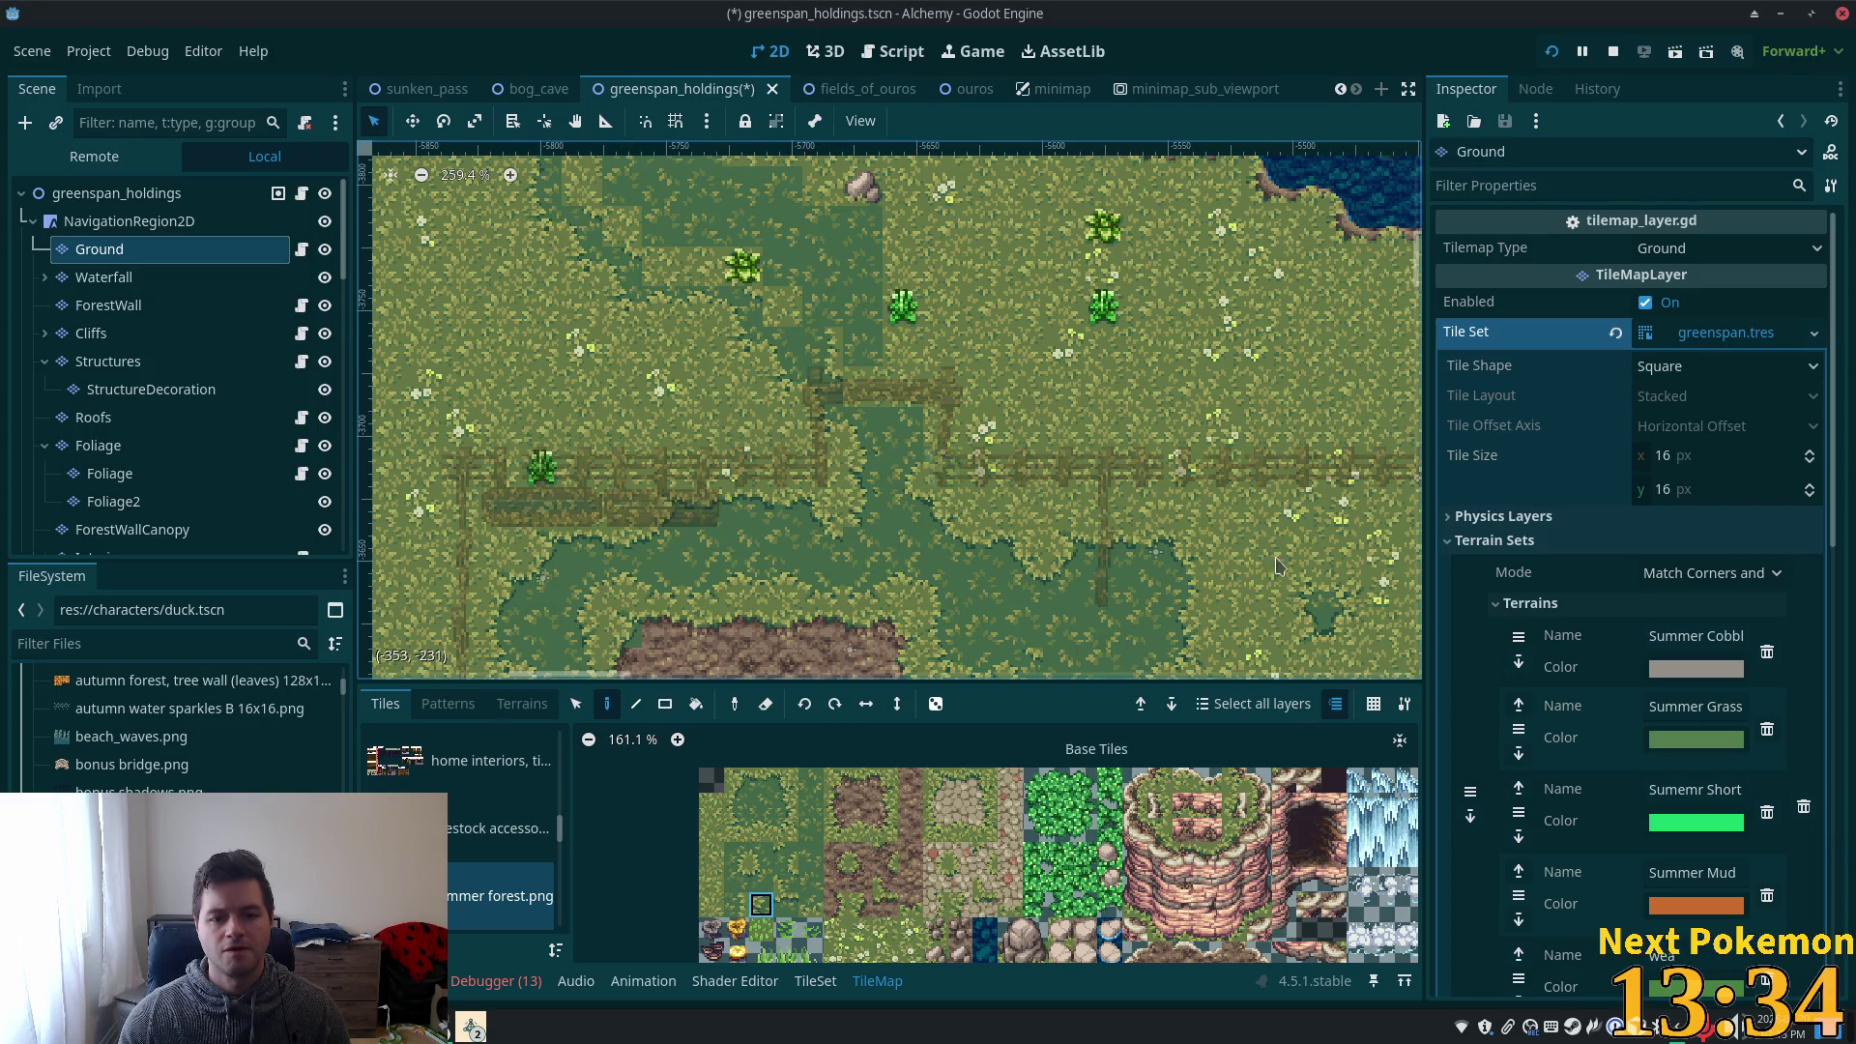
click(785, 805)
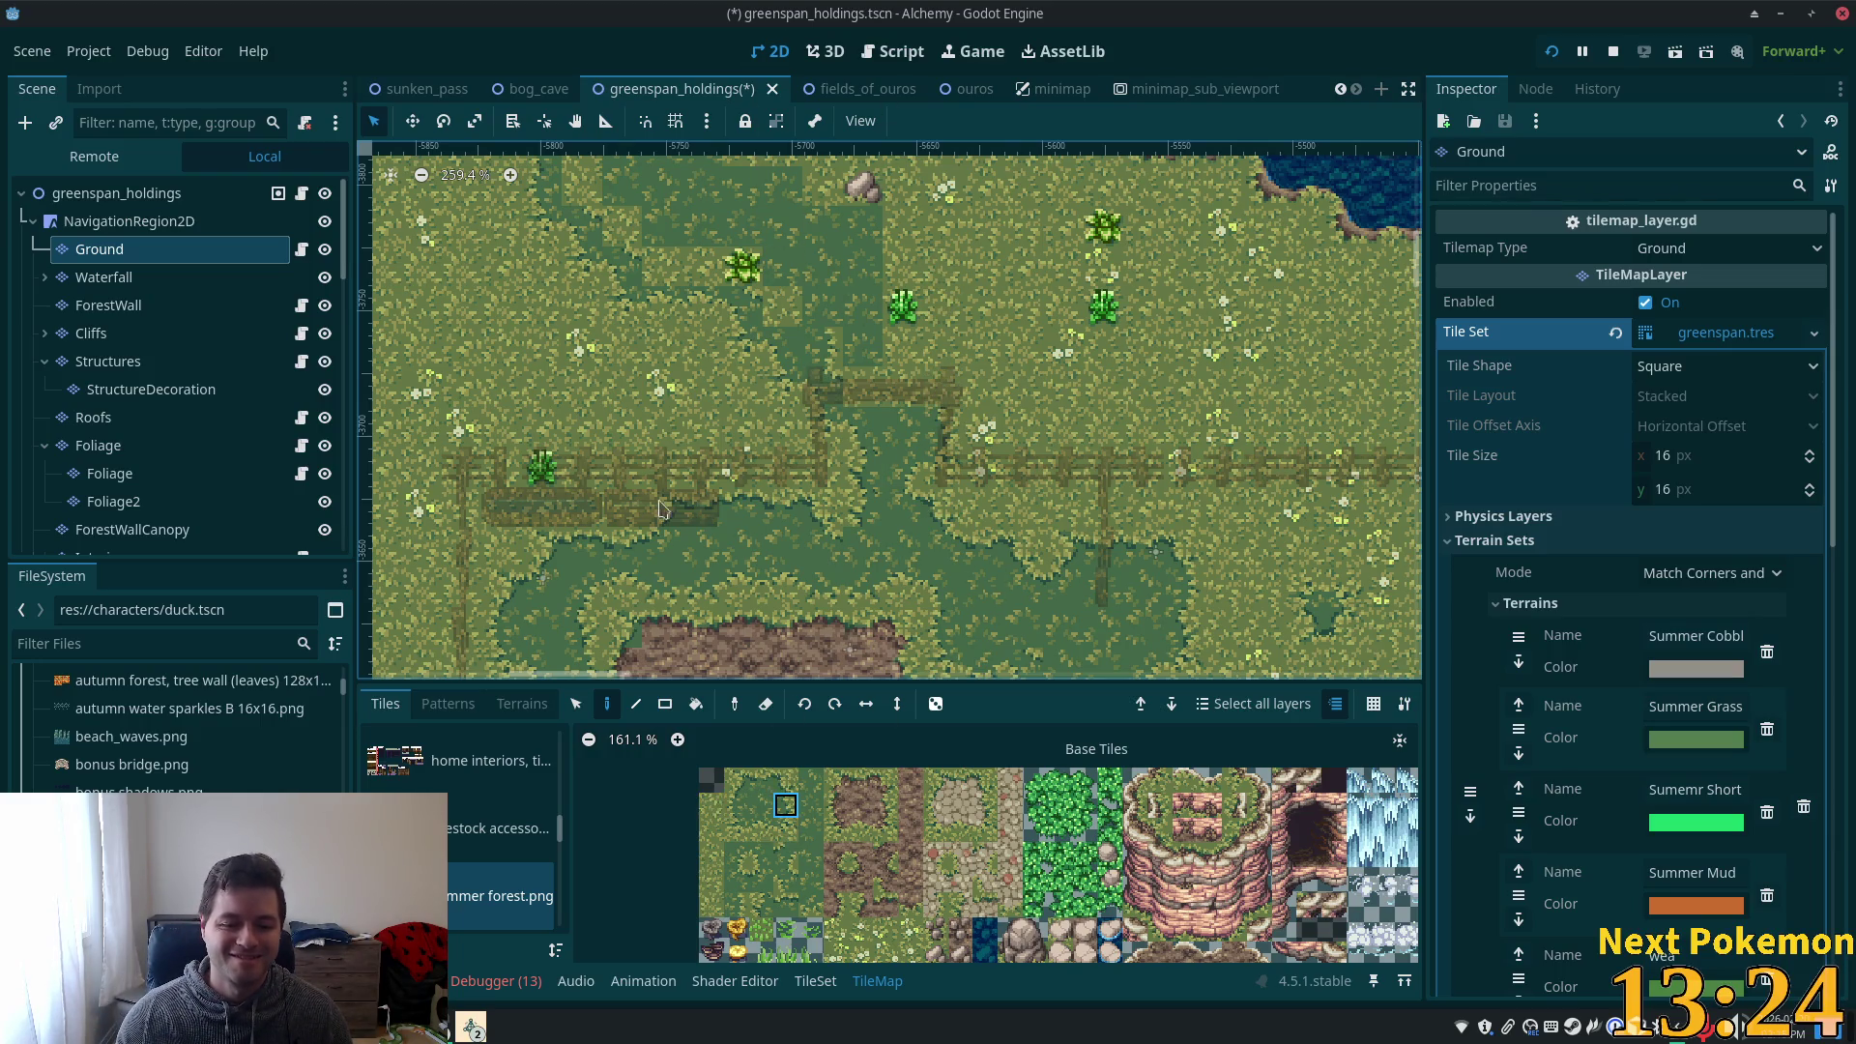
click(811, 804)
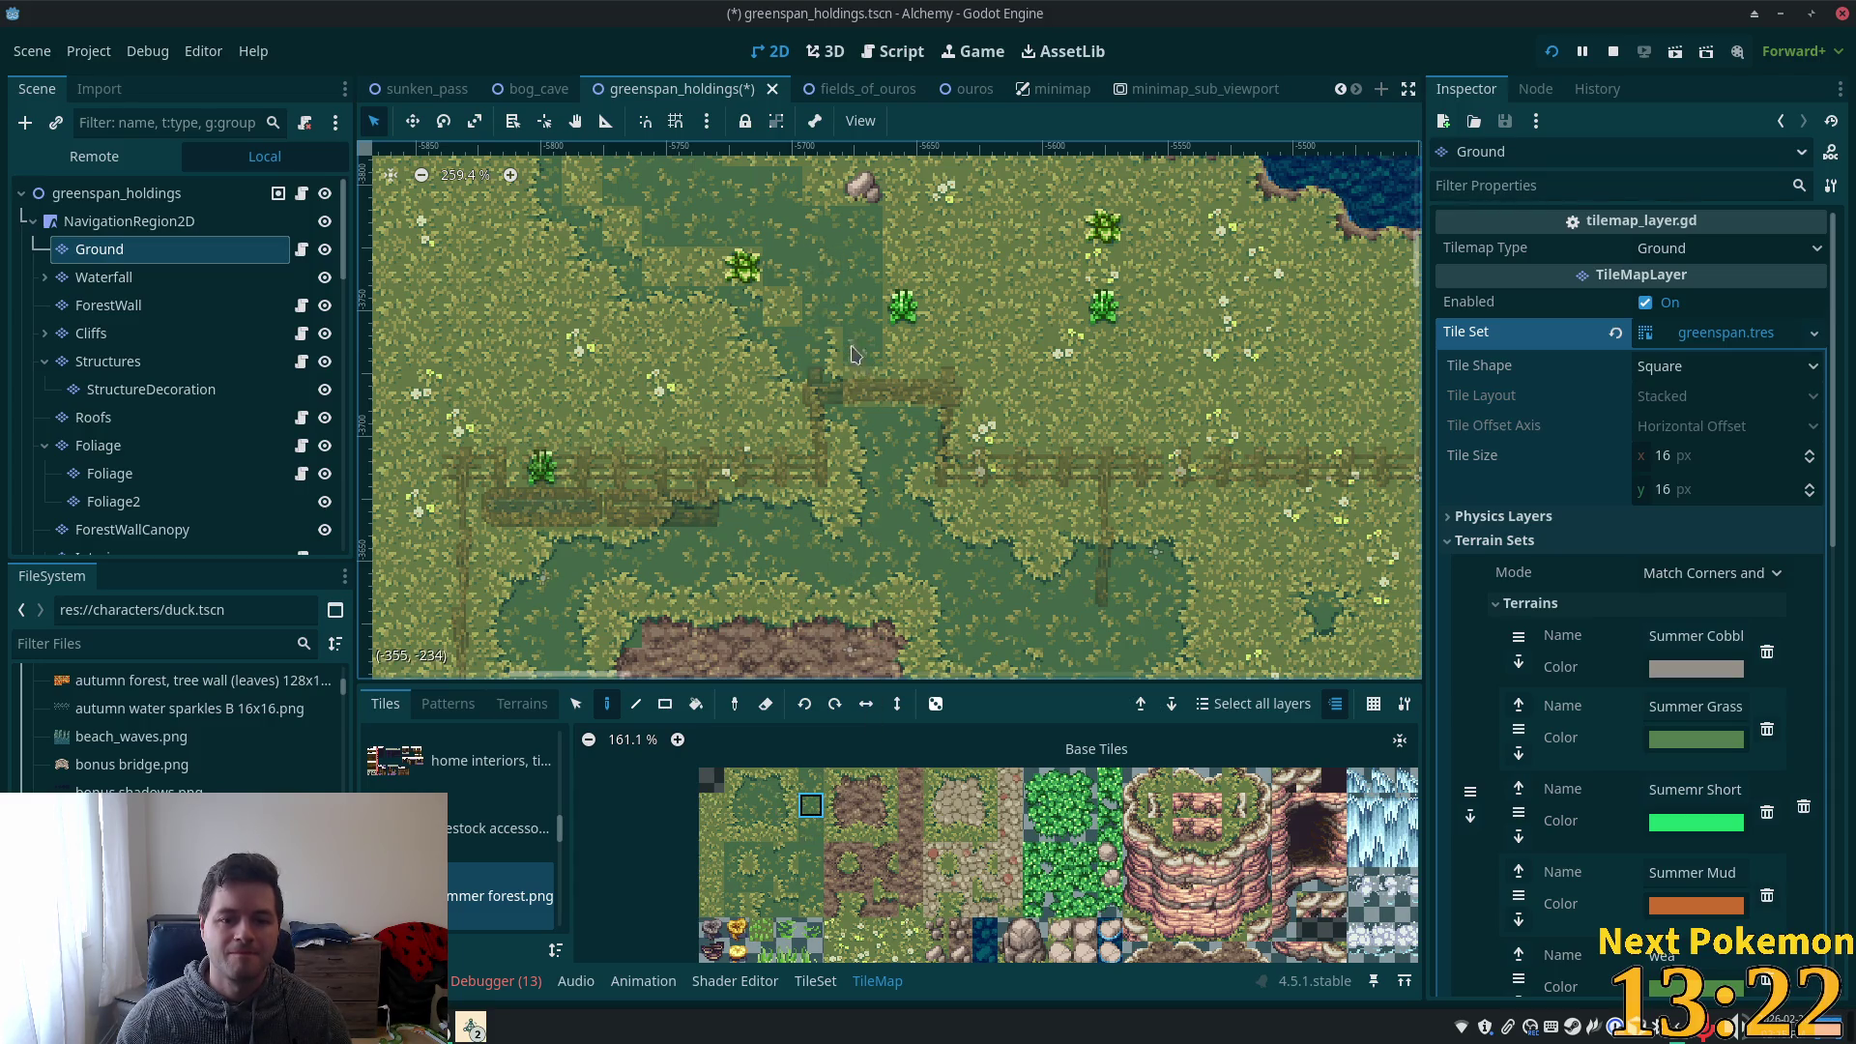
click(813, 880)
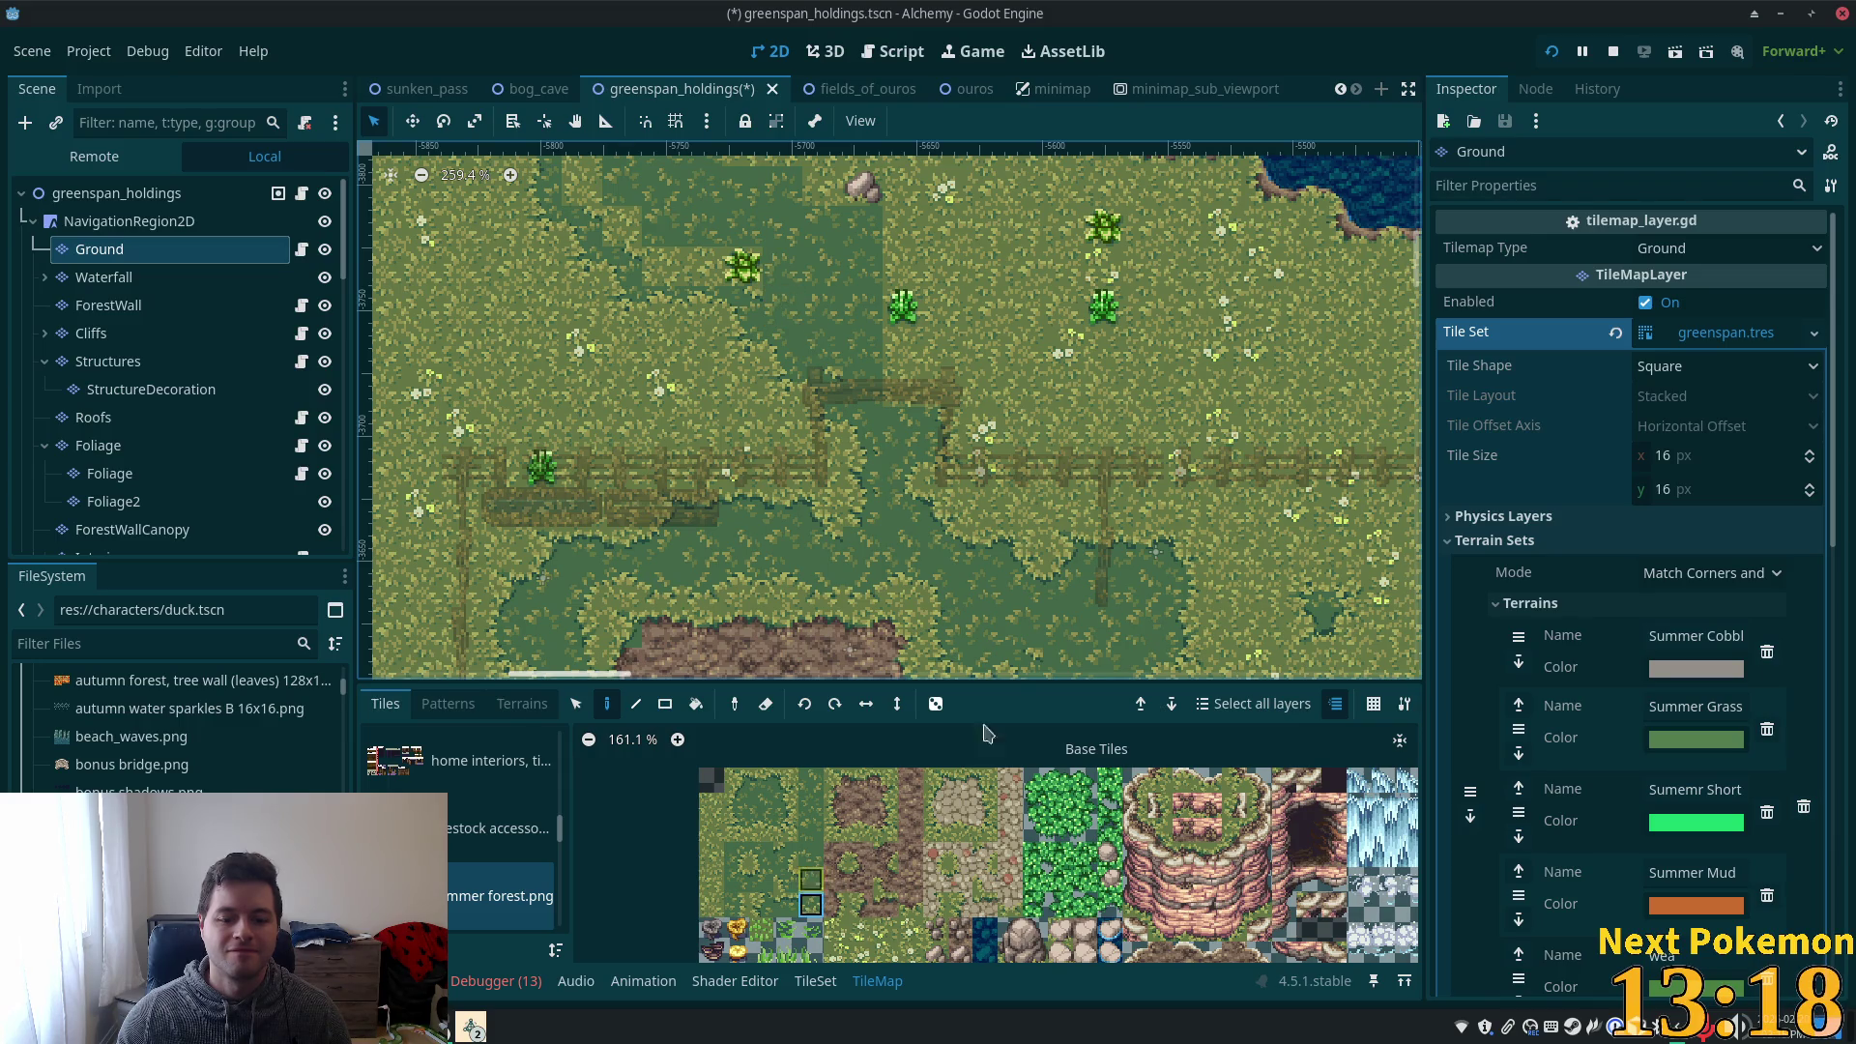
click(810, 779)
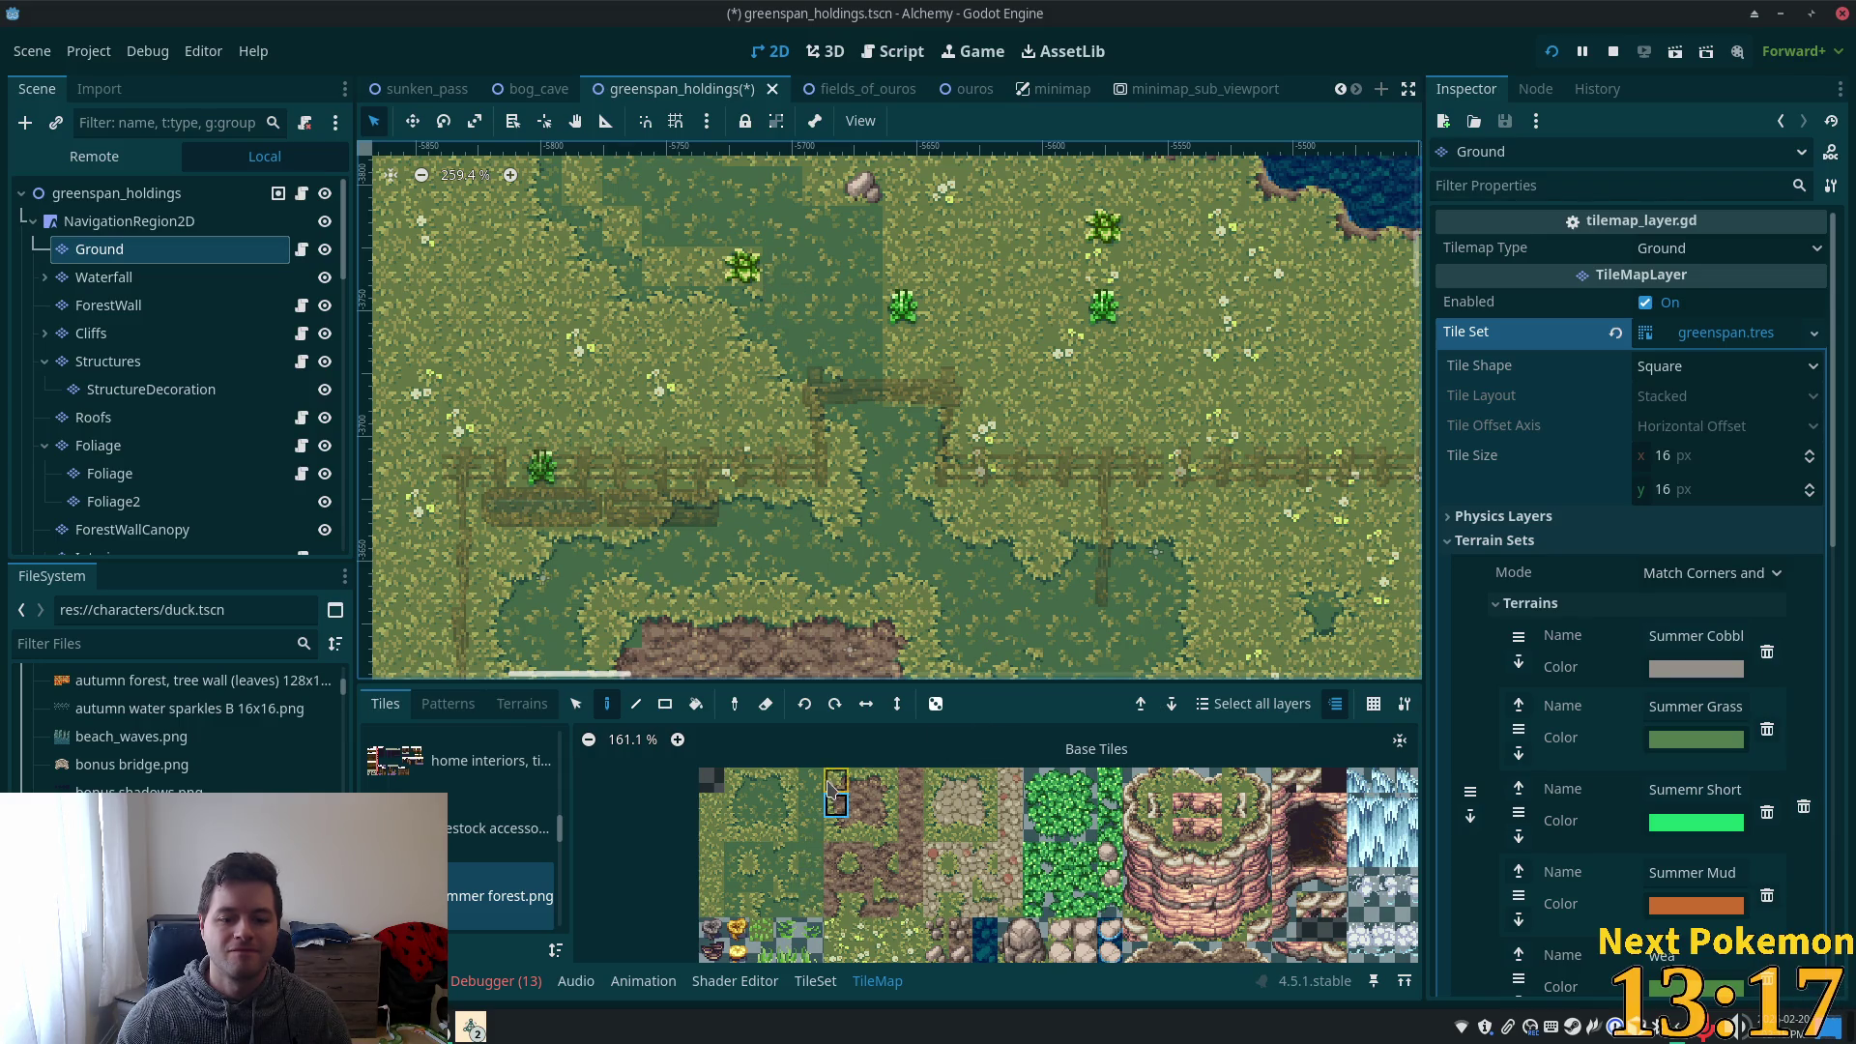
- Paint plain grass over the upper-left bush, then drag dark grass across that area
click(742, 287)
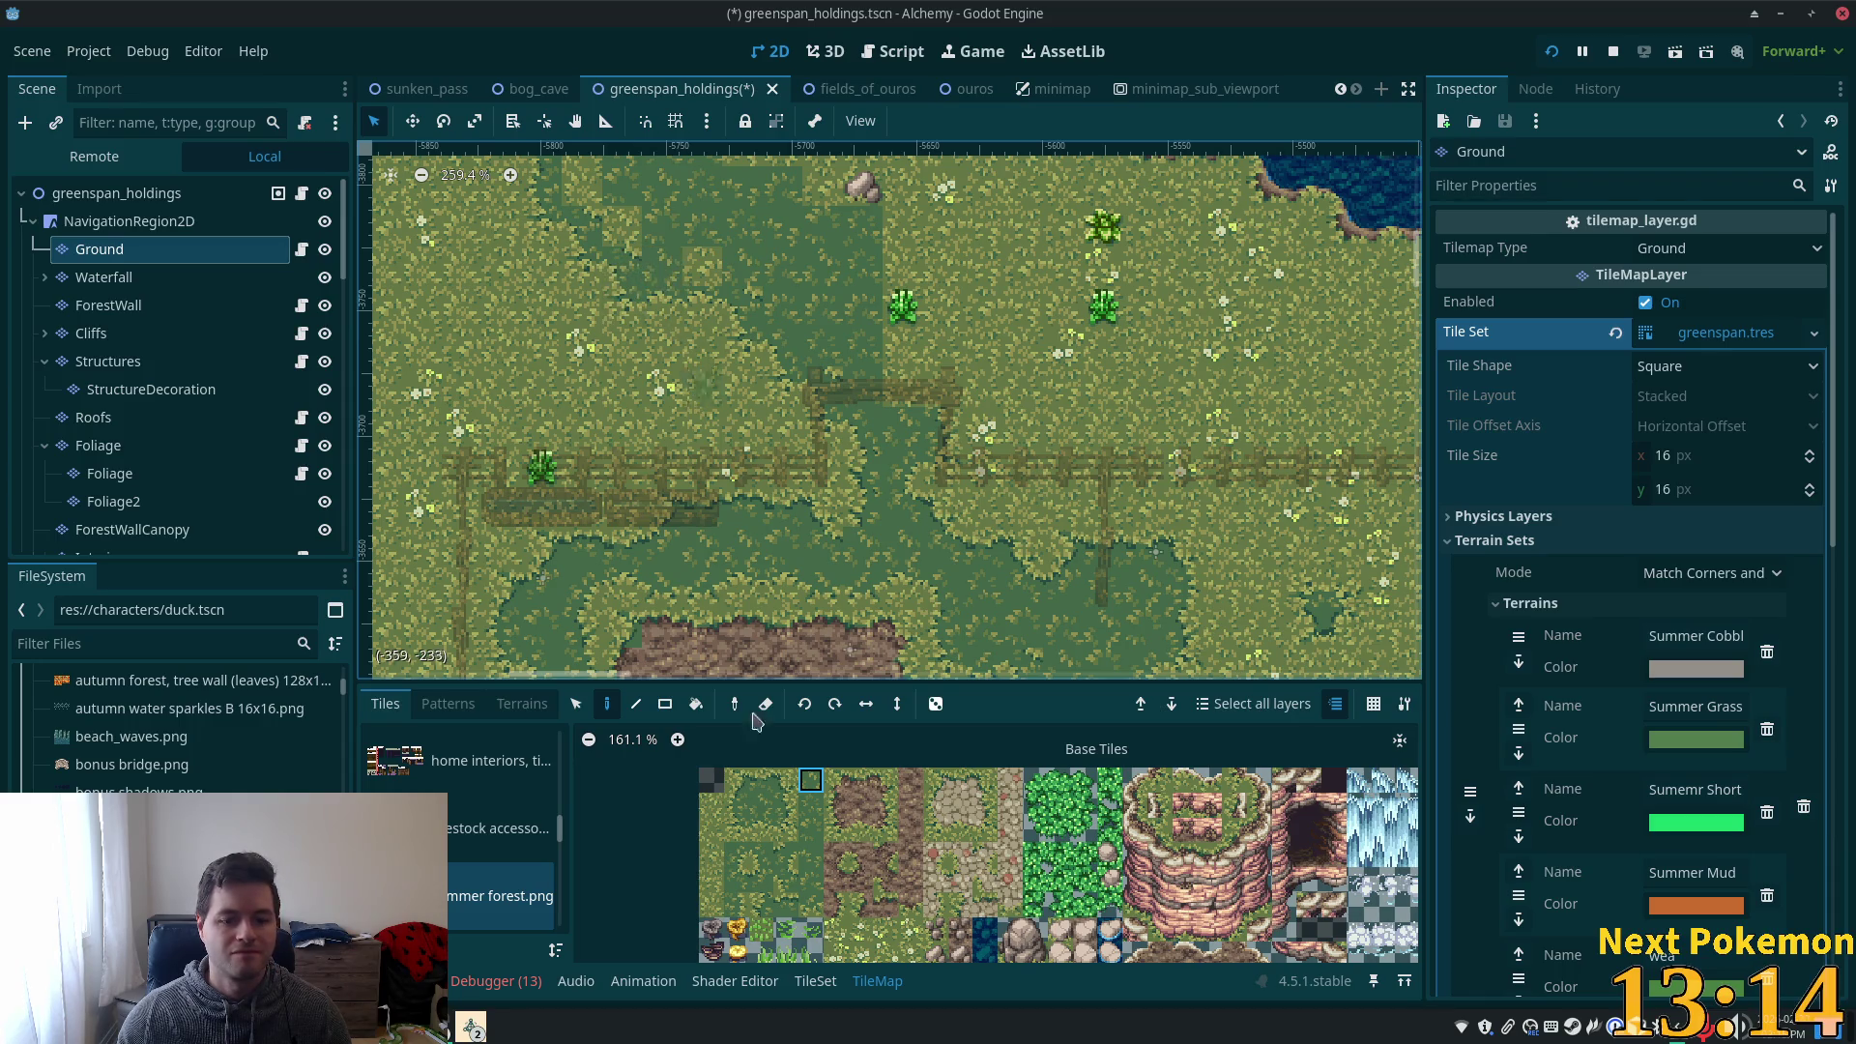
ctrl+click(709, 307)
drag(701, 271, 624, 226)
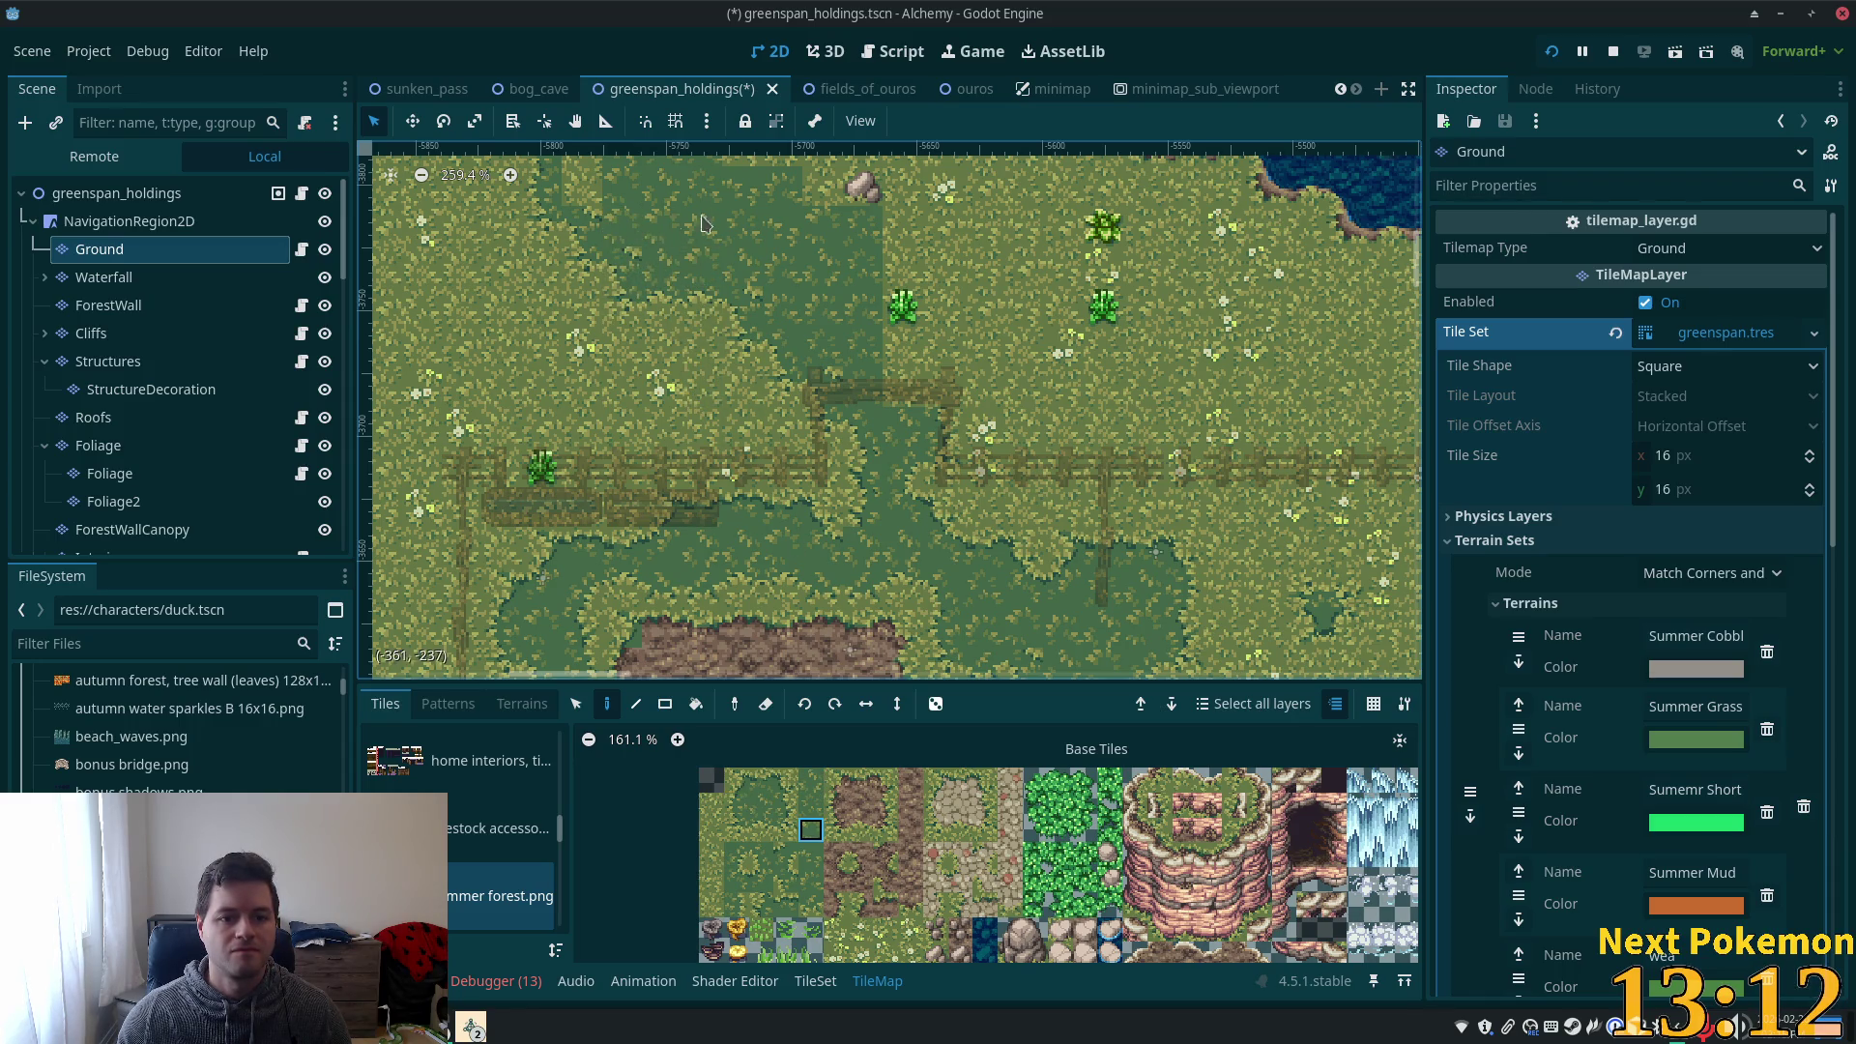
- Try several grass tile variants and place one at the patch's north-east edge
scroll(822, 435, up, 5)
scroll(822, 435, left, 5)
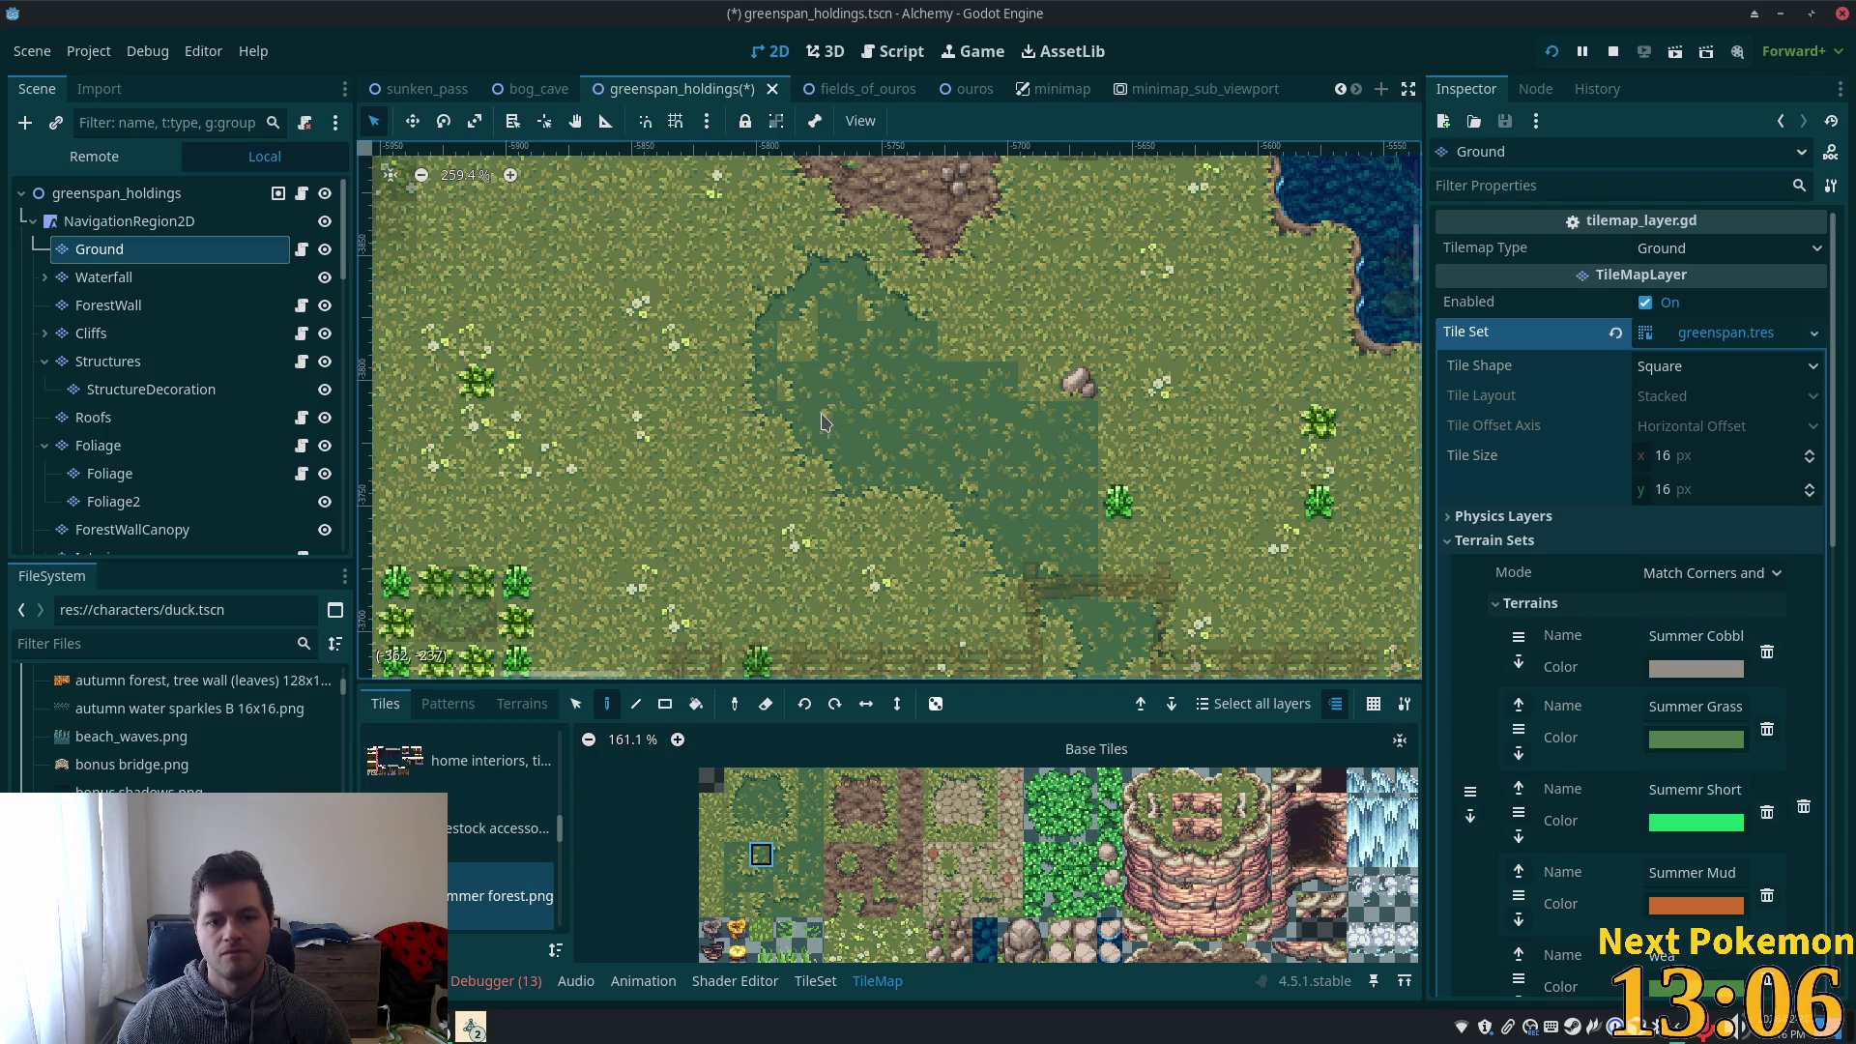
click(811, 855)
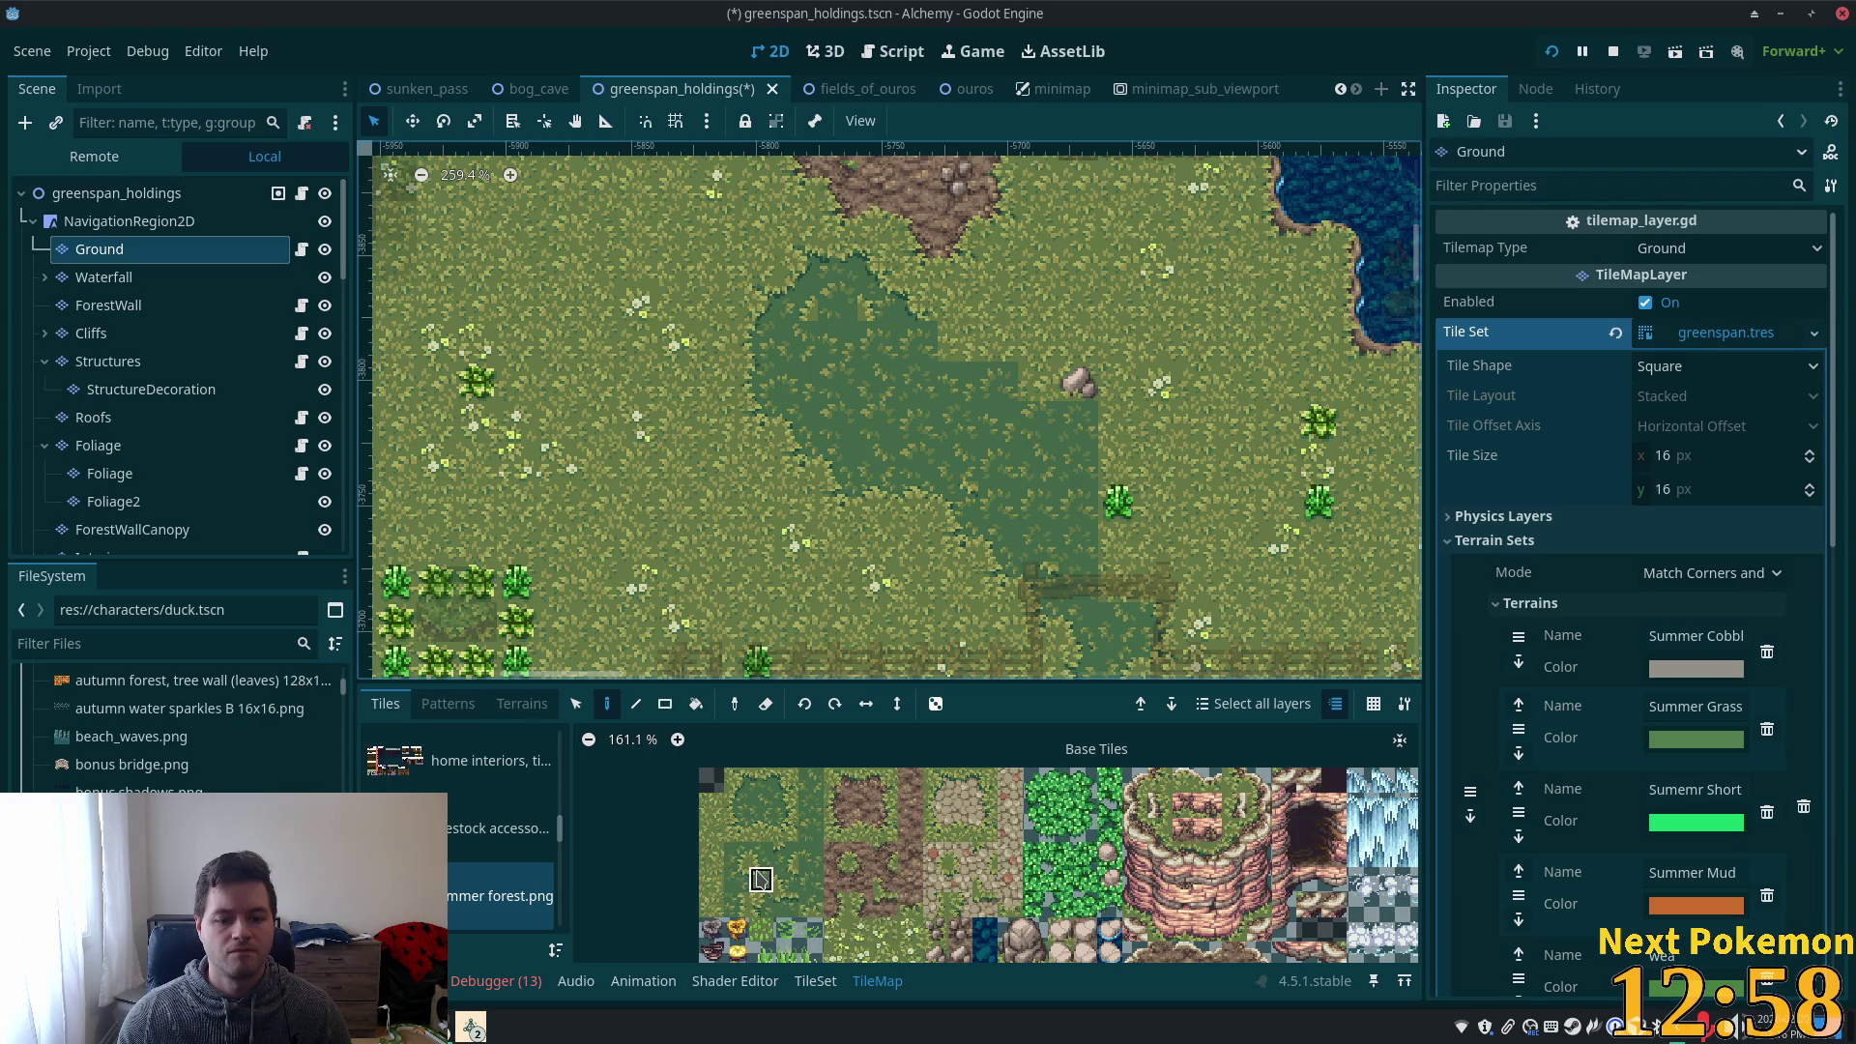
click(761, 879)
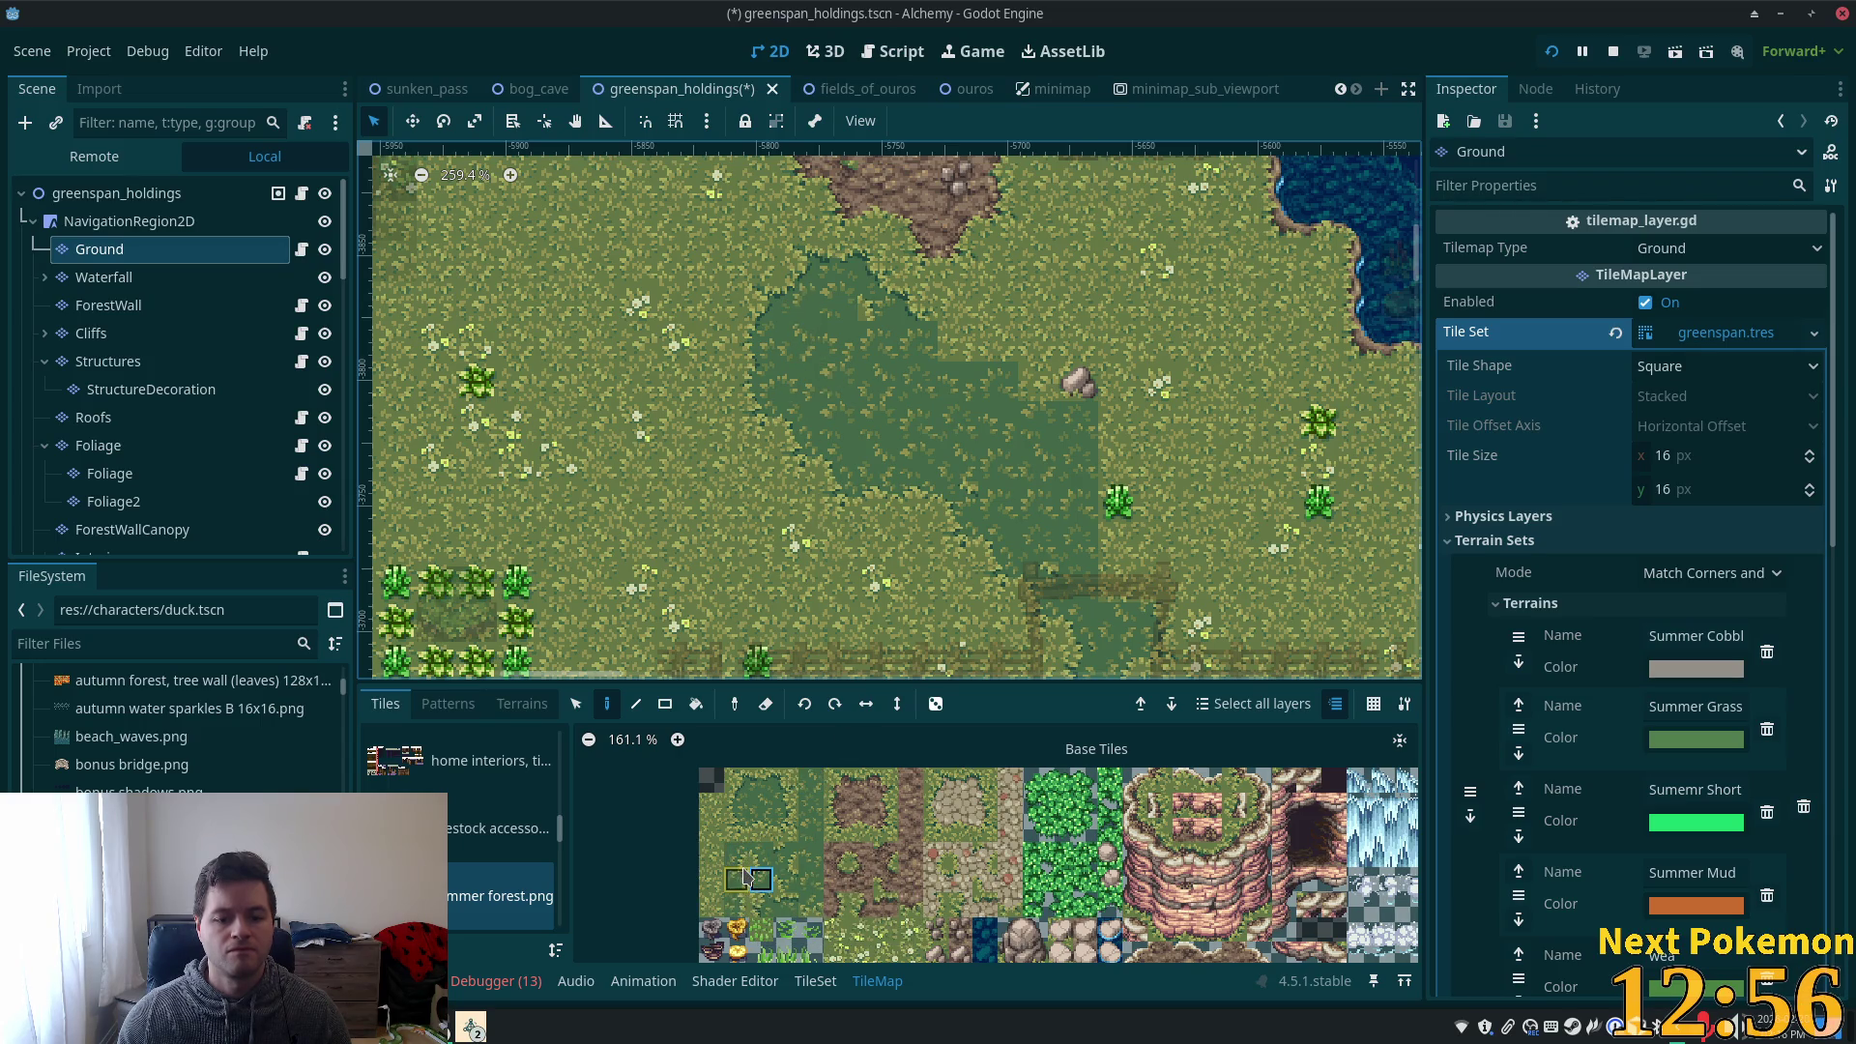
click(744, 879)
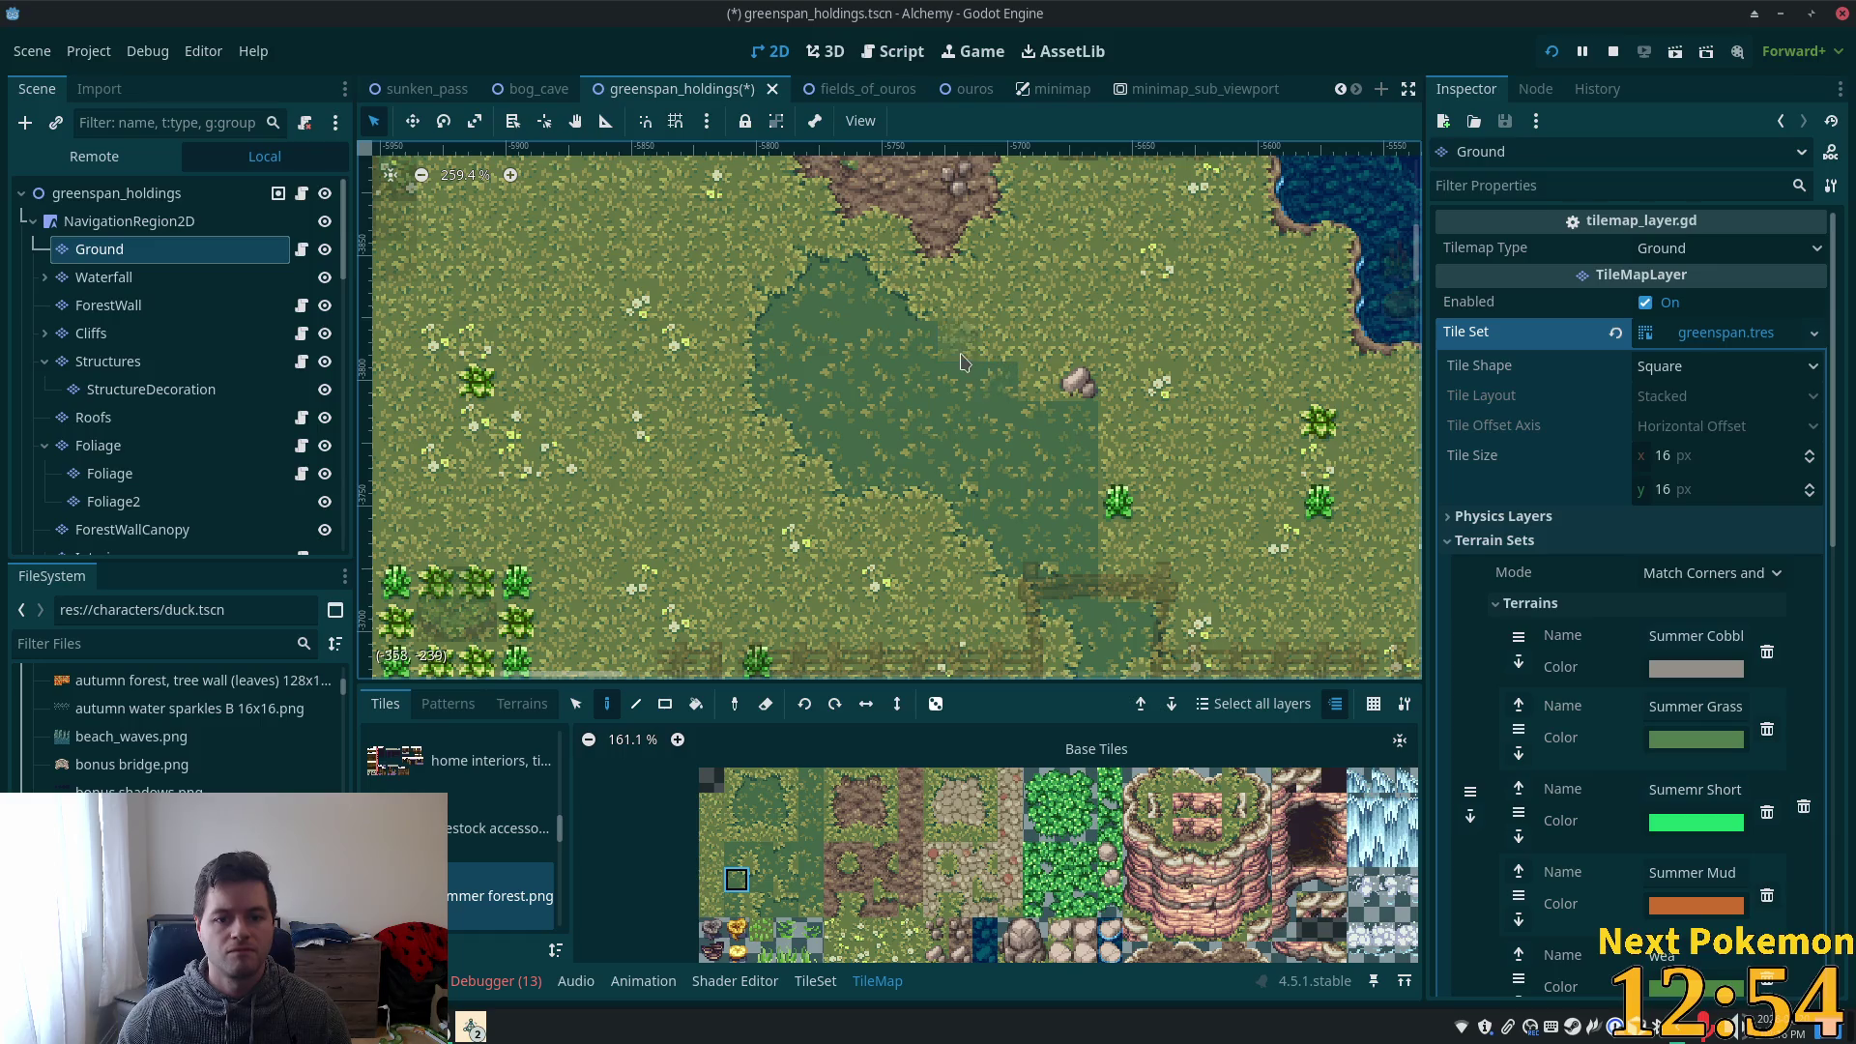
click(788, 791)
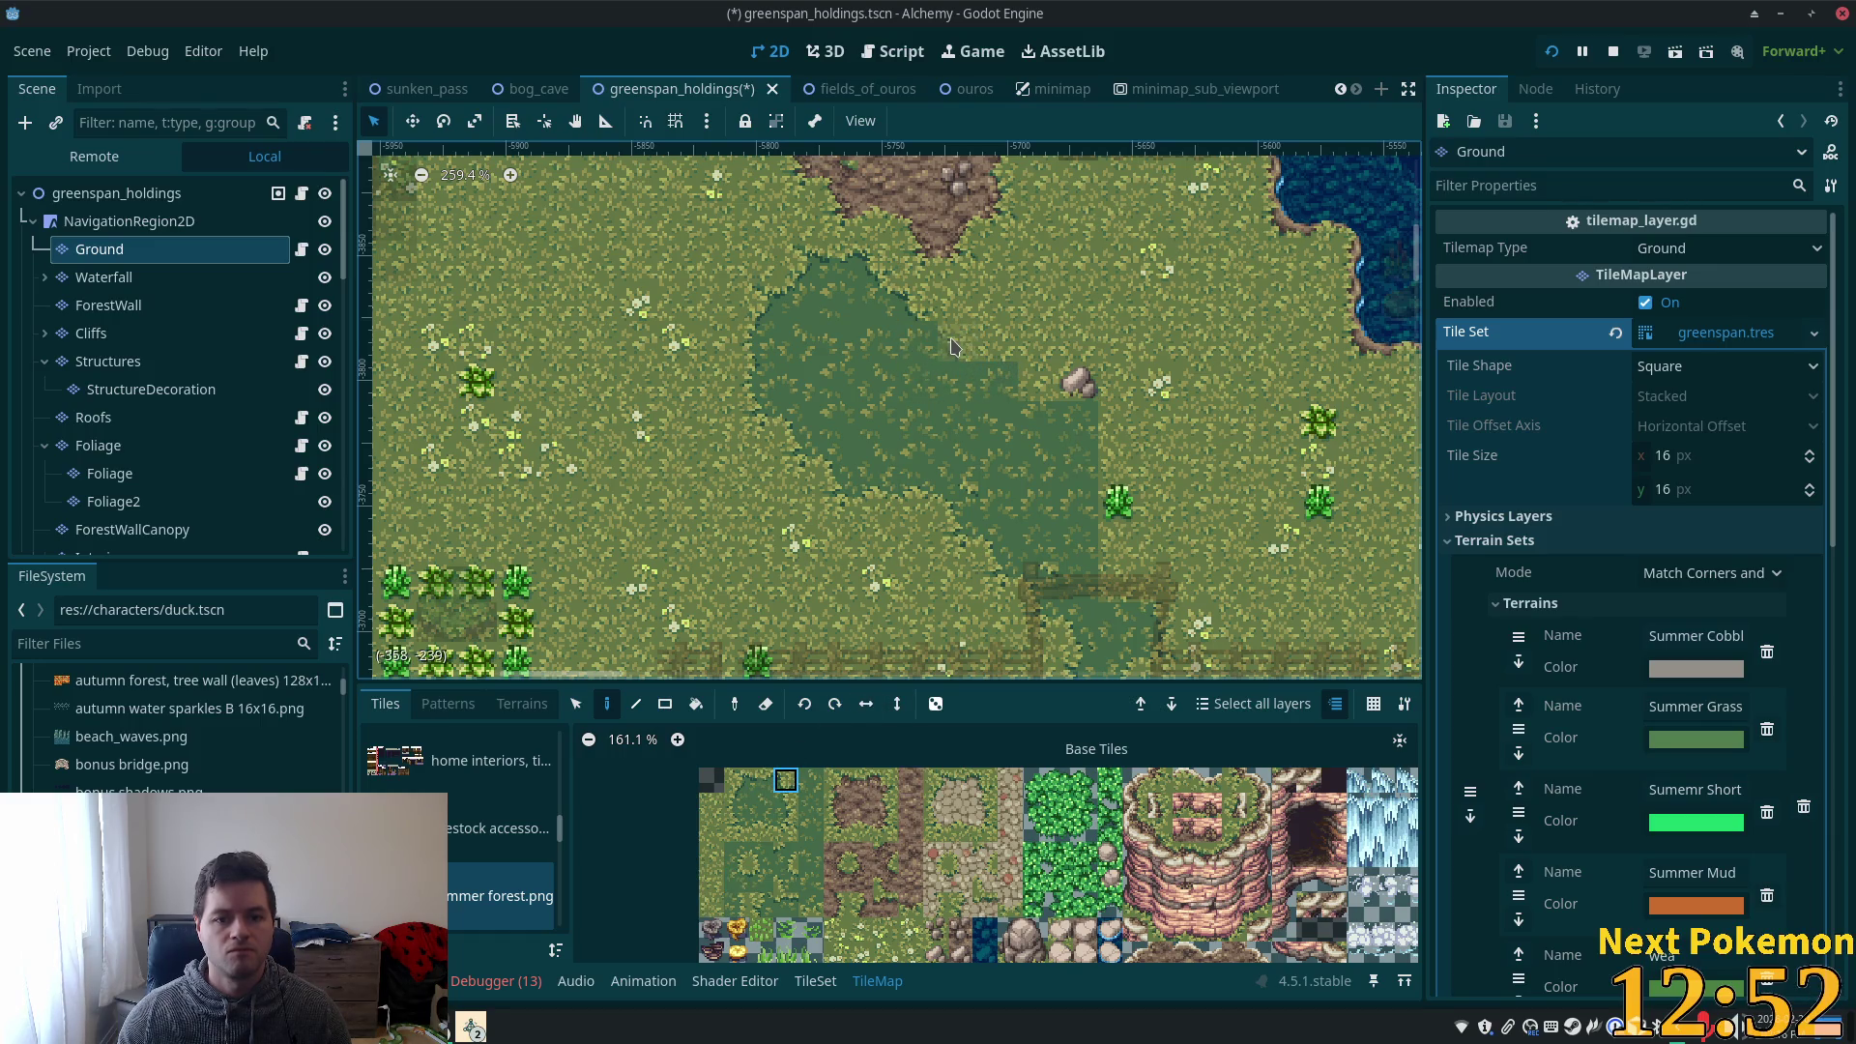
click(761, 780)
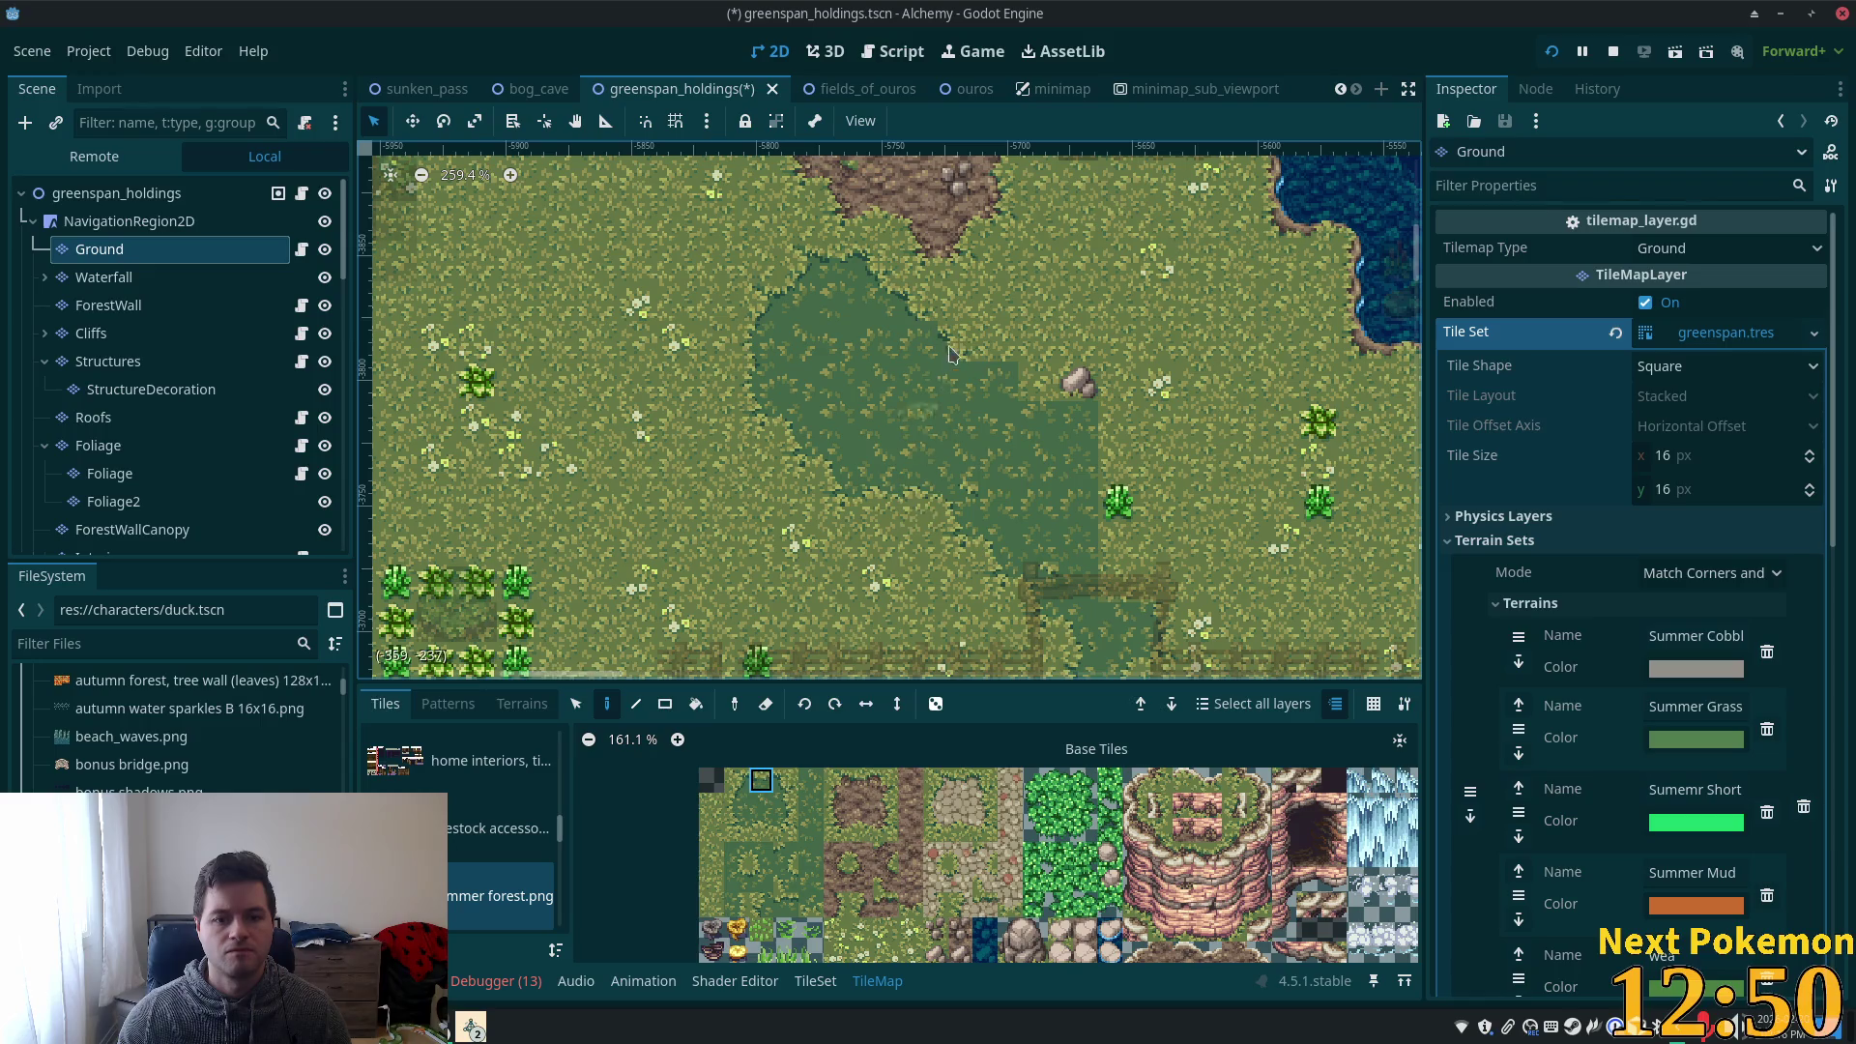
click(1061, 375)
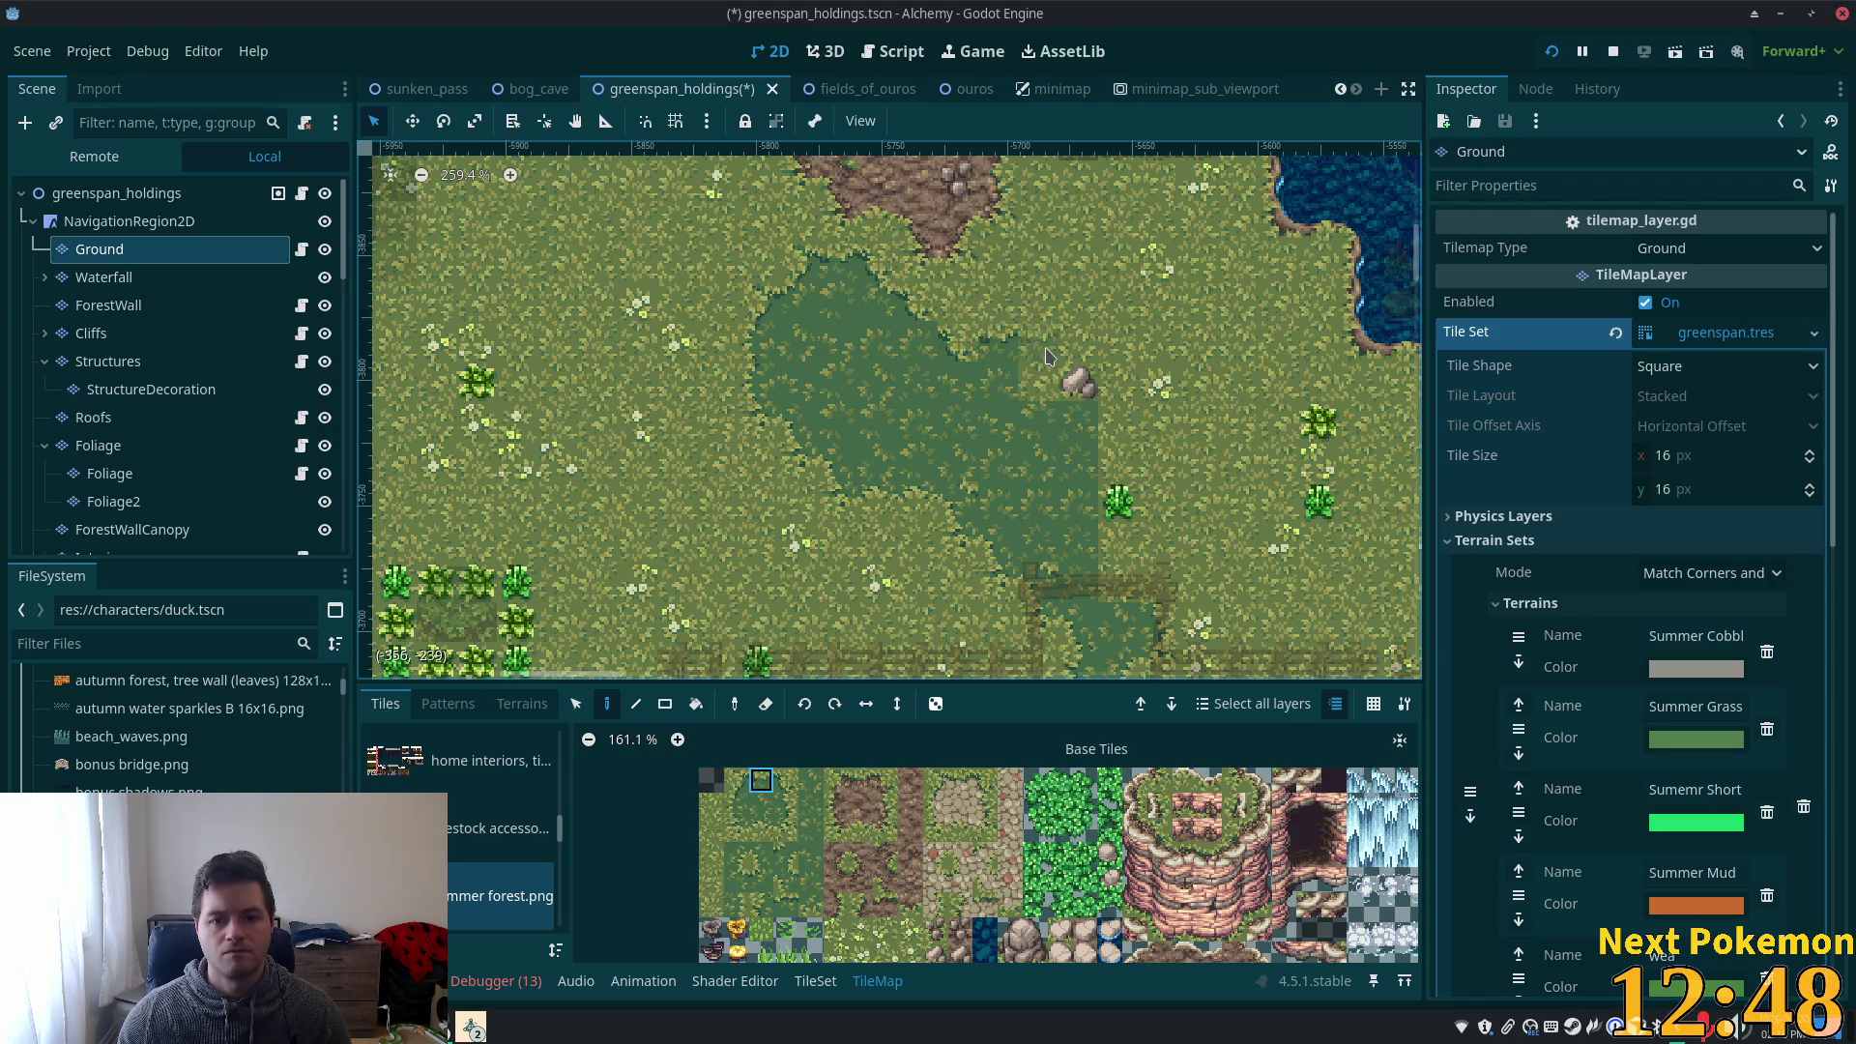
- Paint dark grass and edge tiles over the stray rock on the north-east edge
click(785, 914)
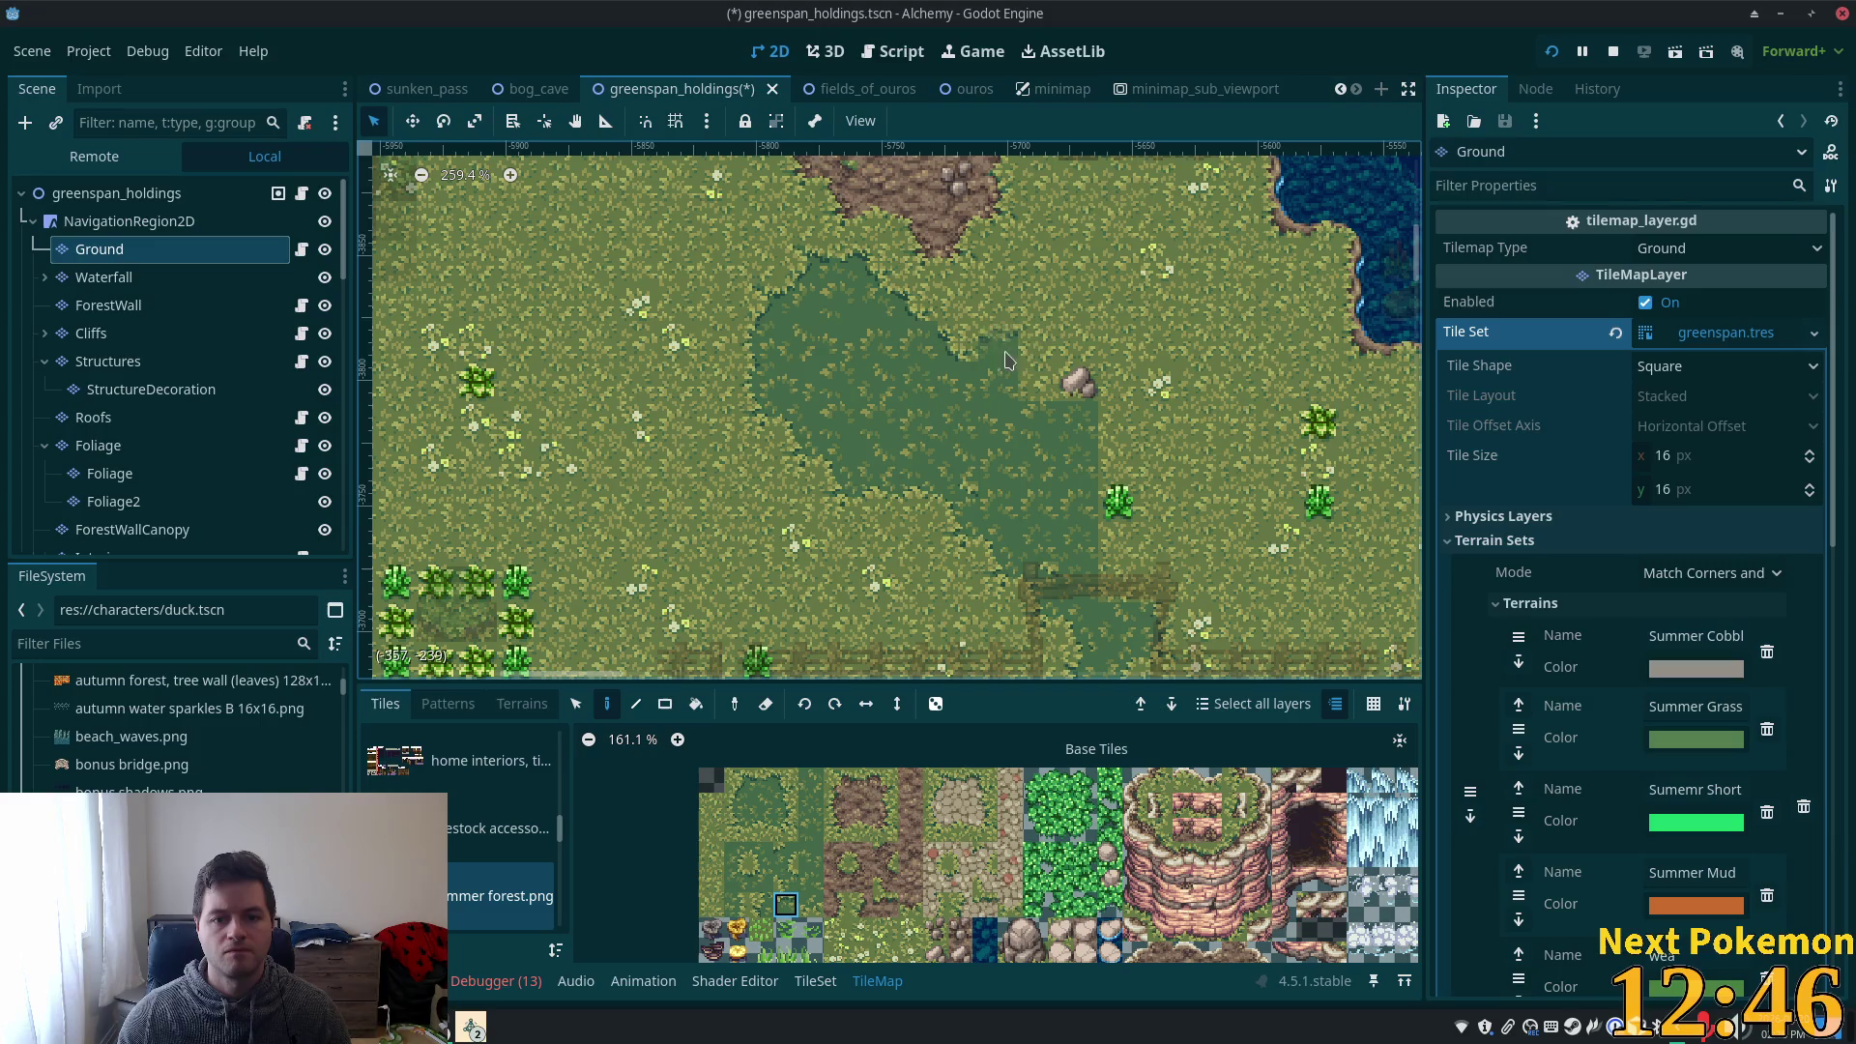
click(1039, 344)
click(785, 779)
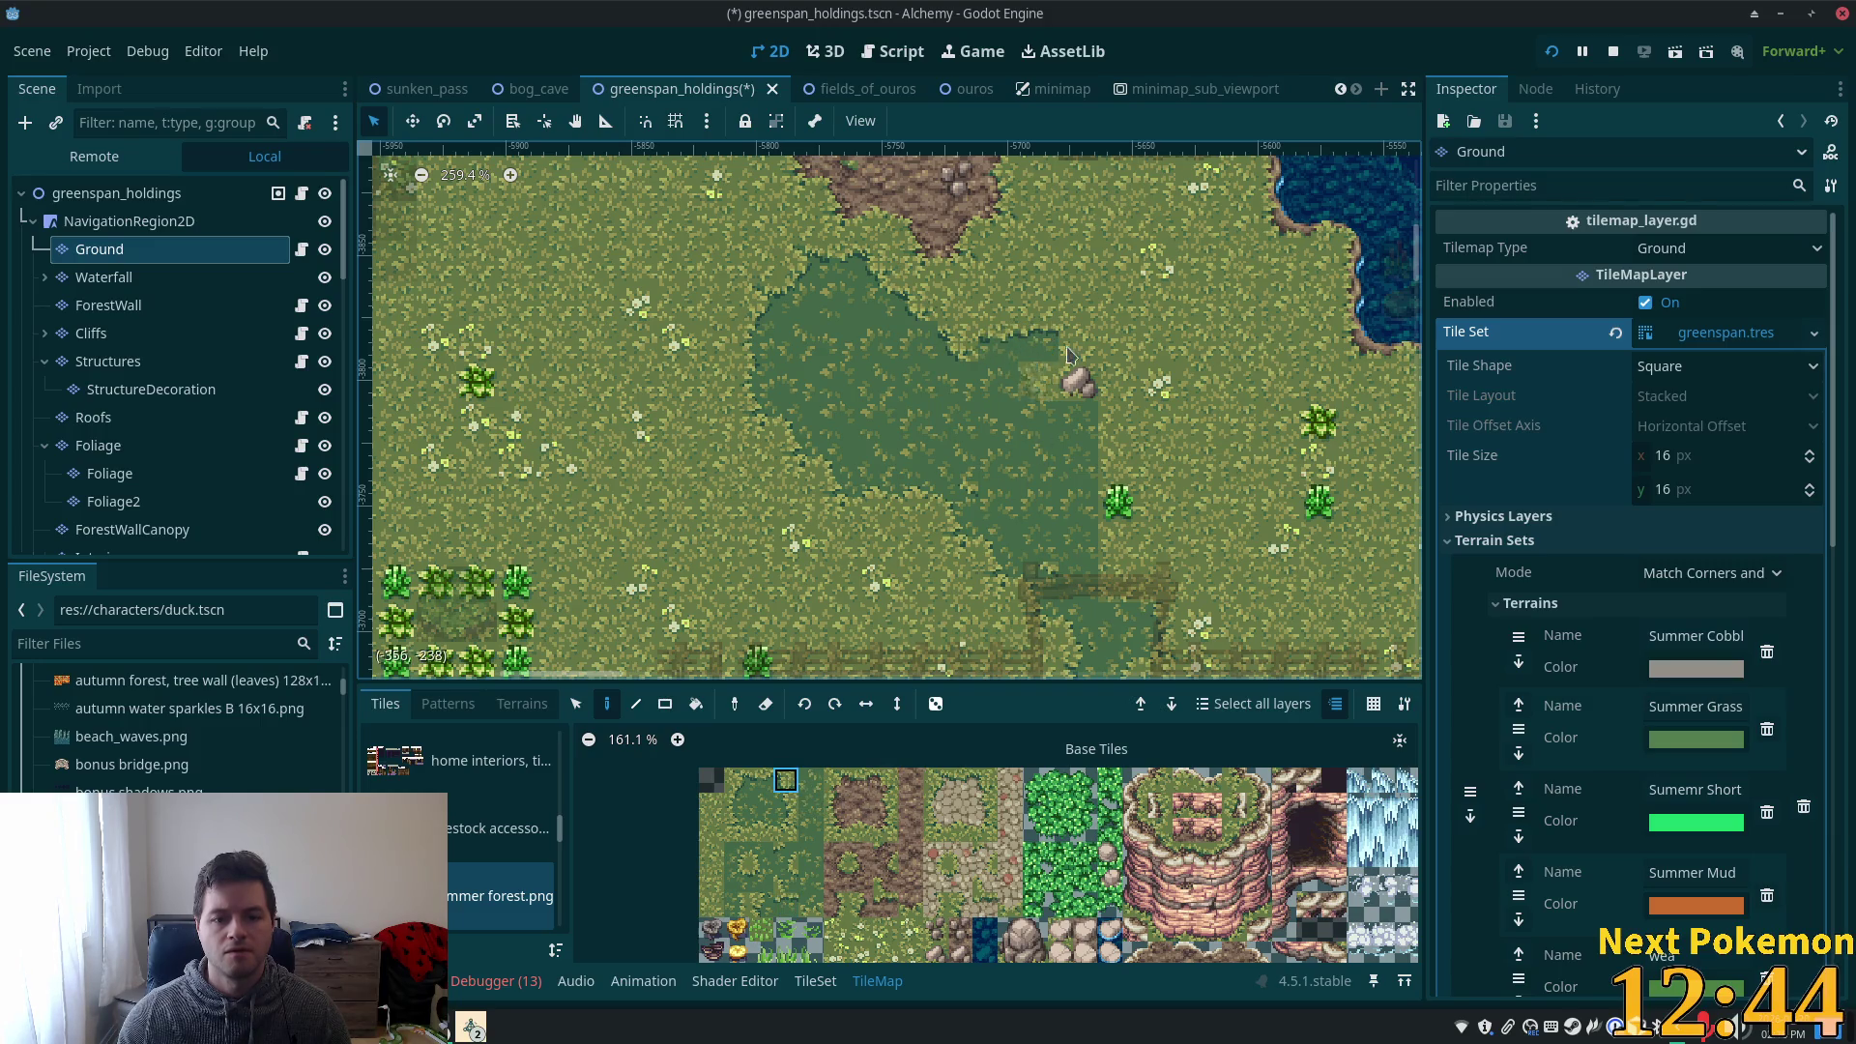
click(785, 804)
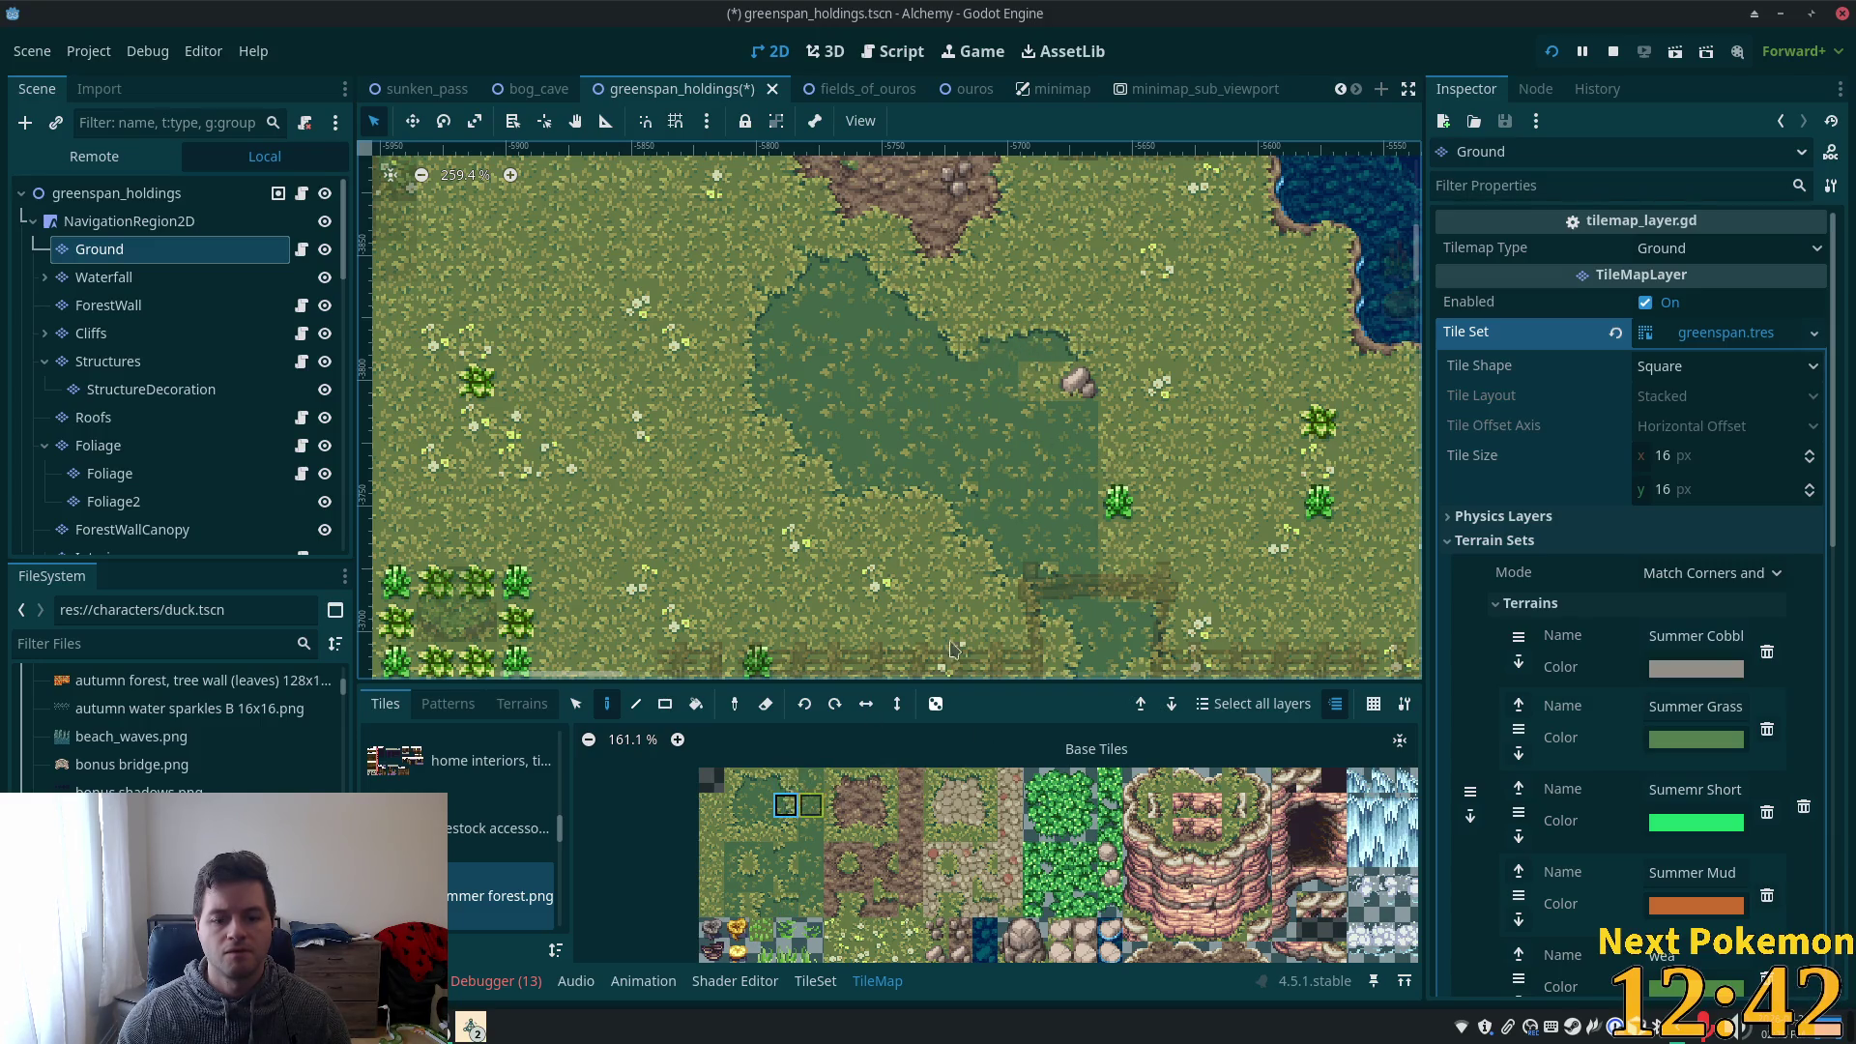
click(1083, 387)
scroll(1209, 464, down, 5)
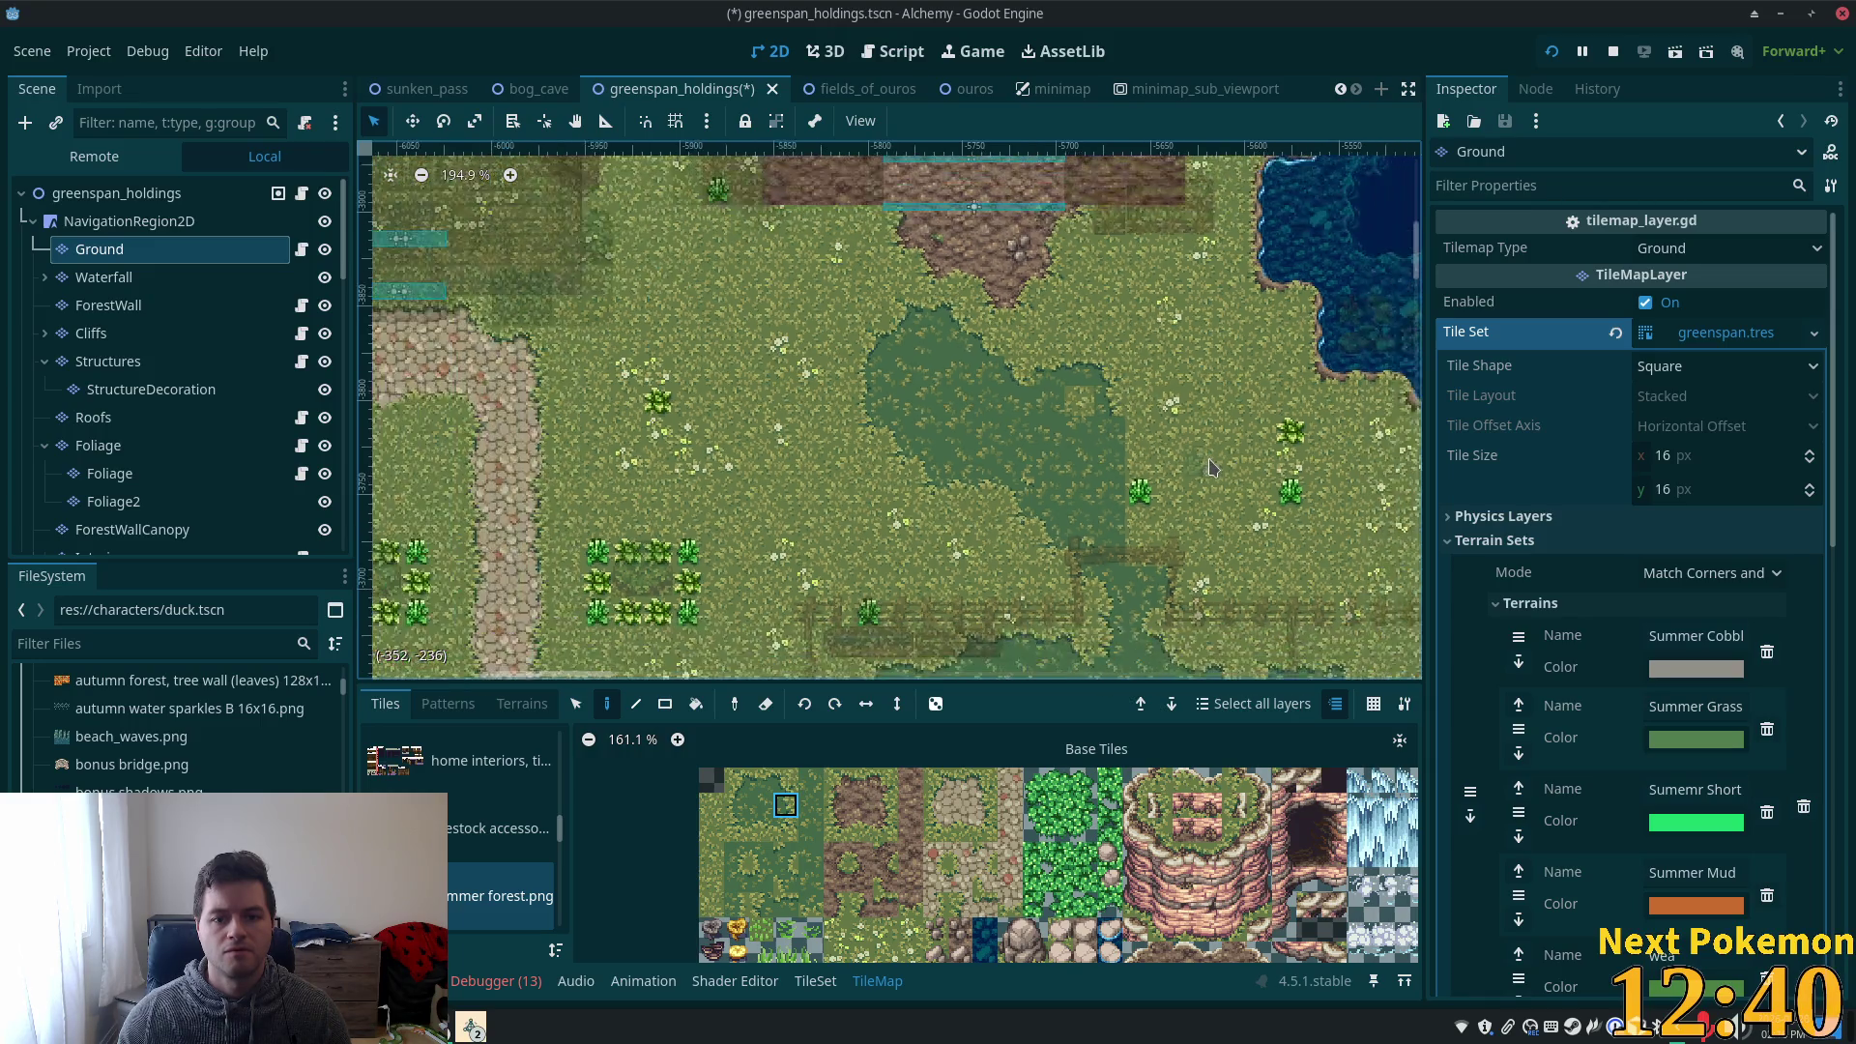
- Paint matching dark grass edge, transition and border tiles along the patch border
scroll(1215, 471, up, 4)
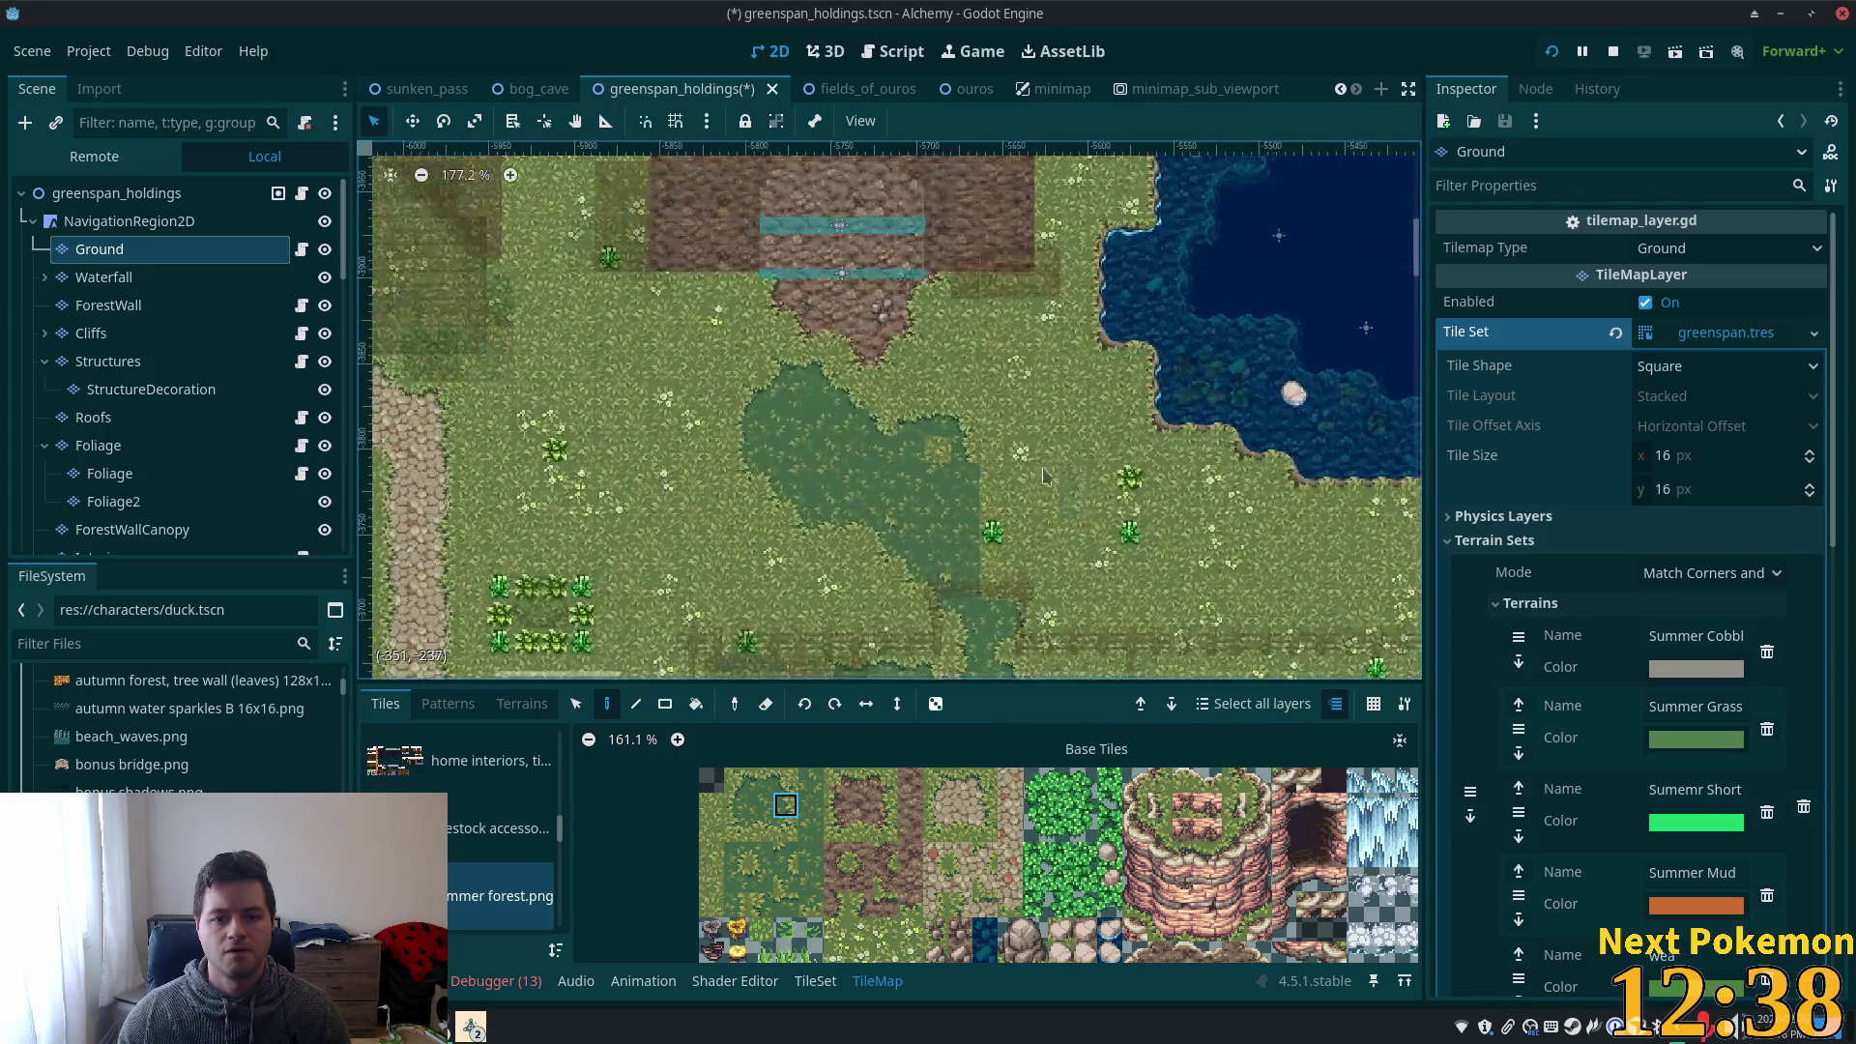
click(761, 804)
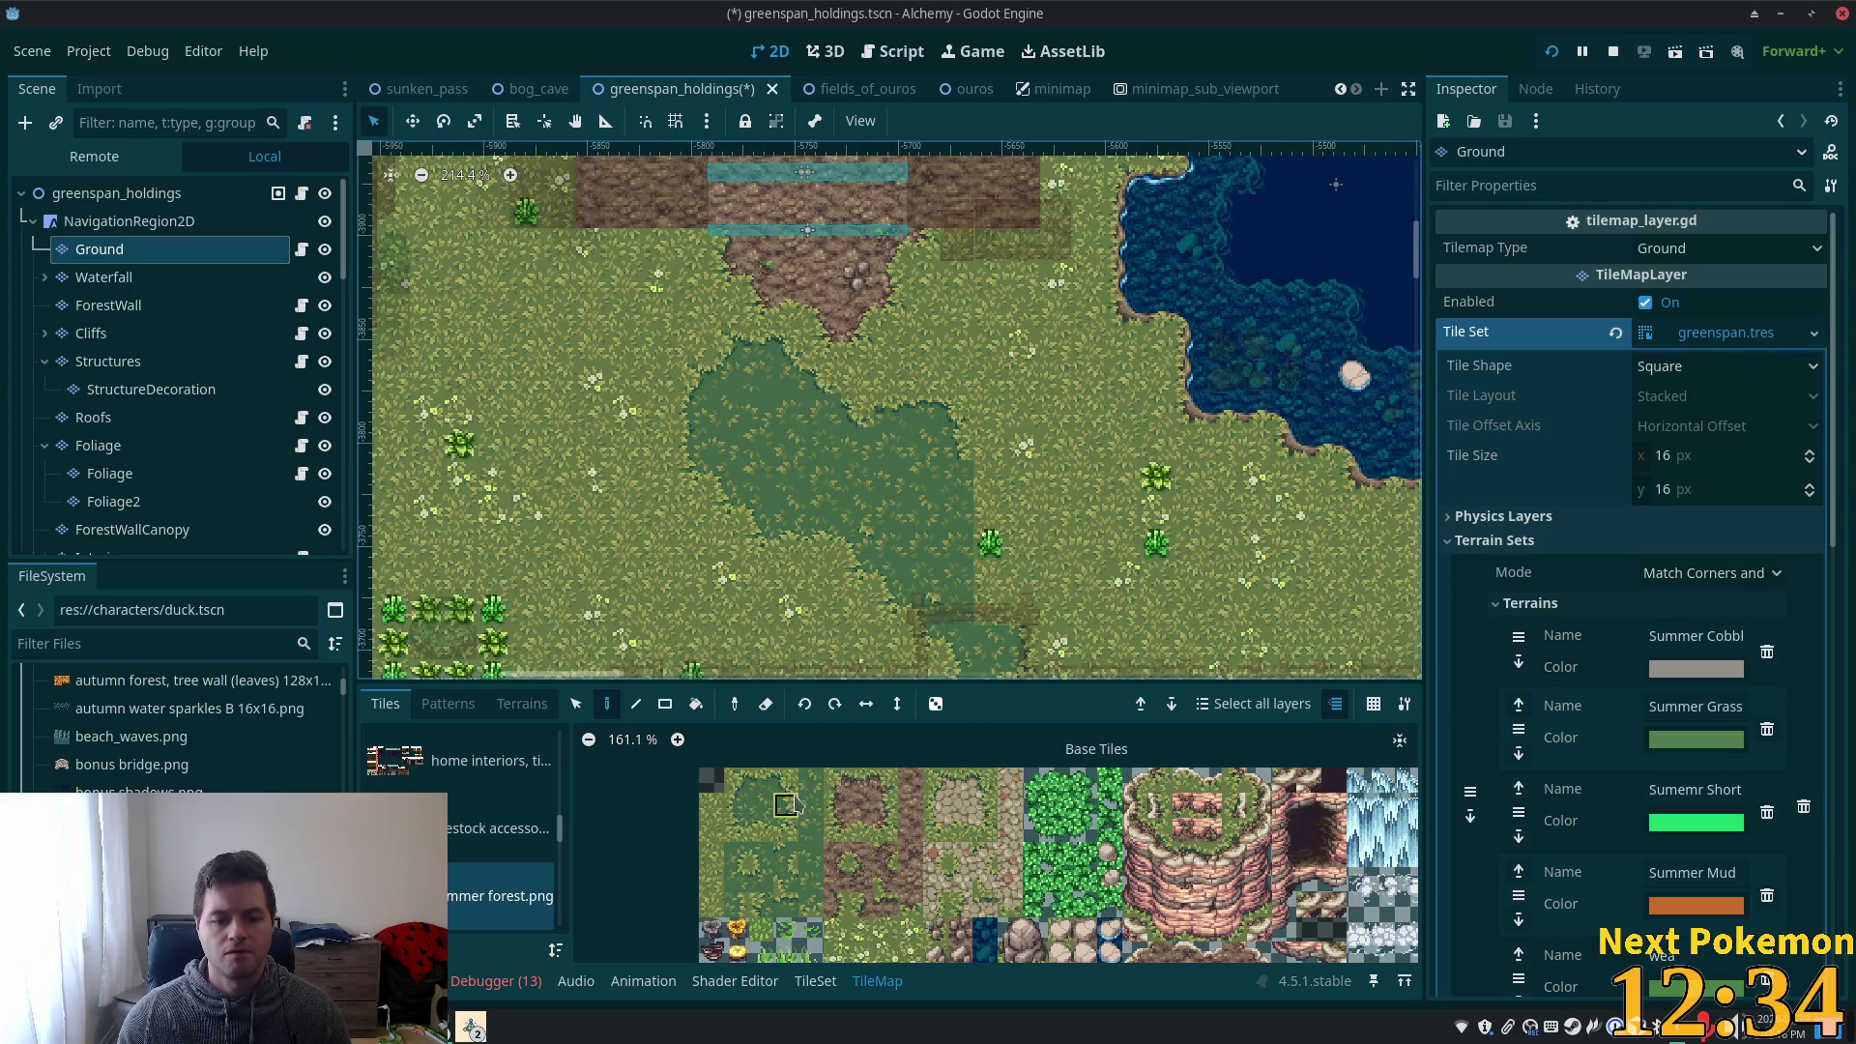
ctrl+click(1005, 493)
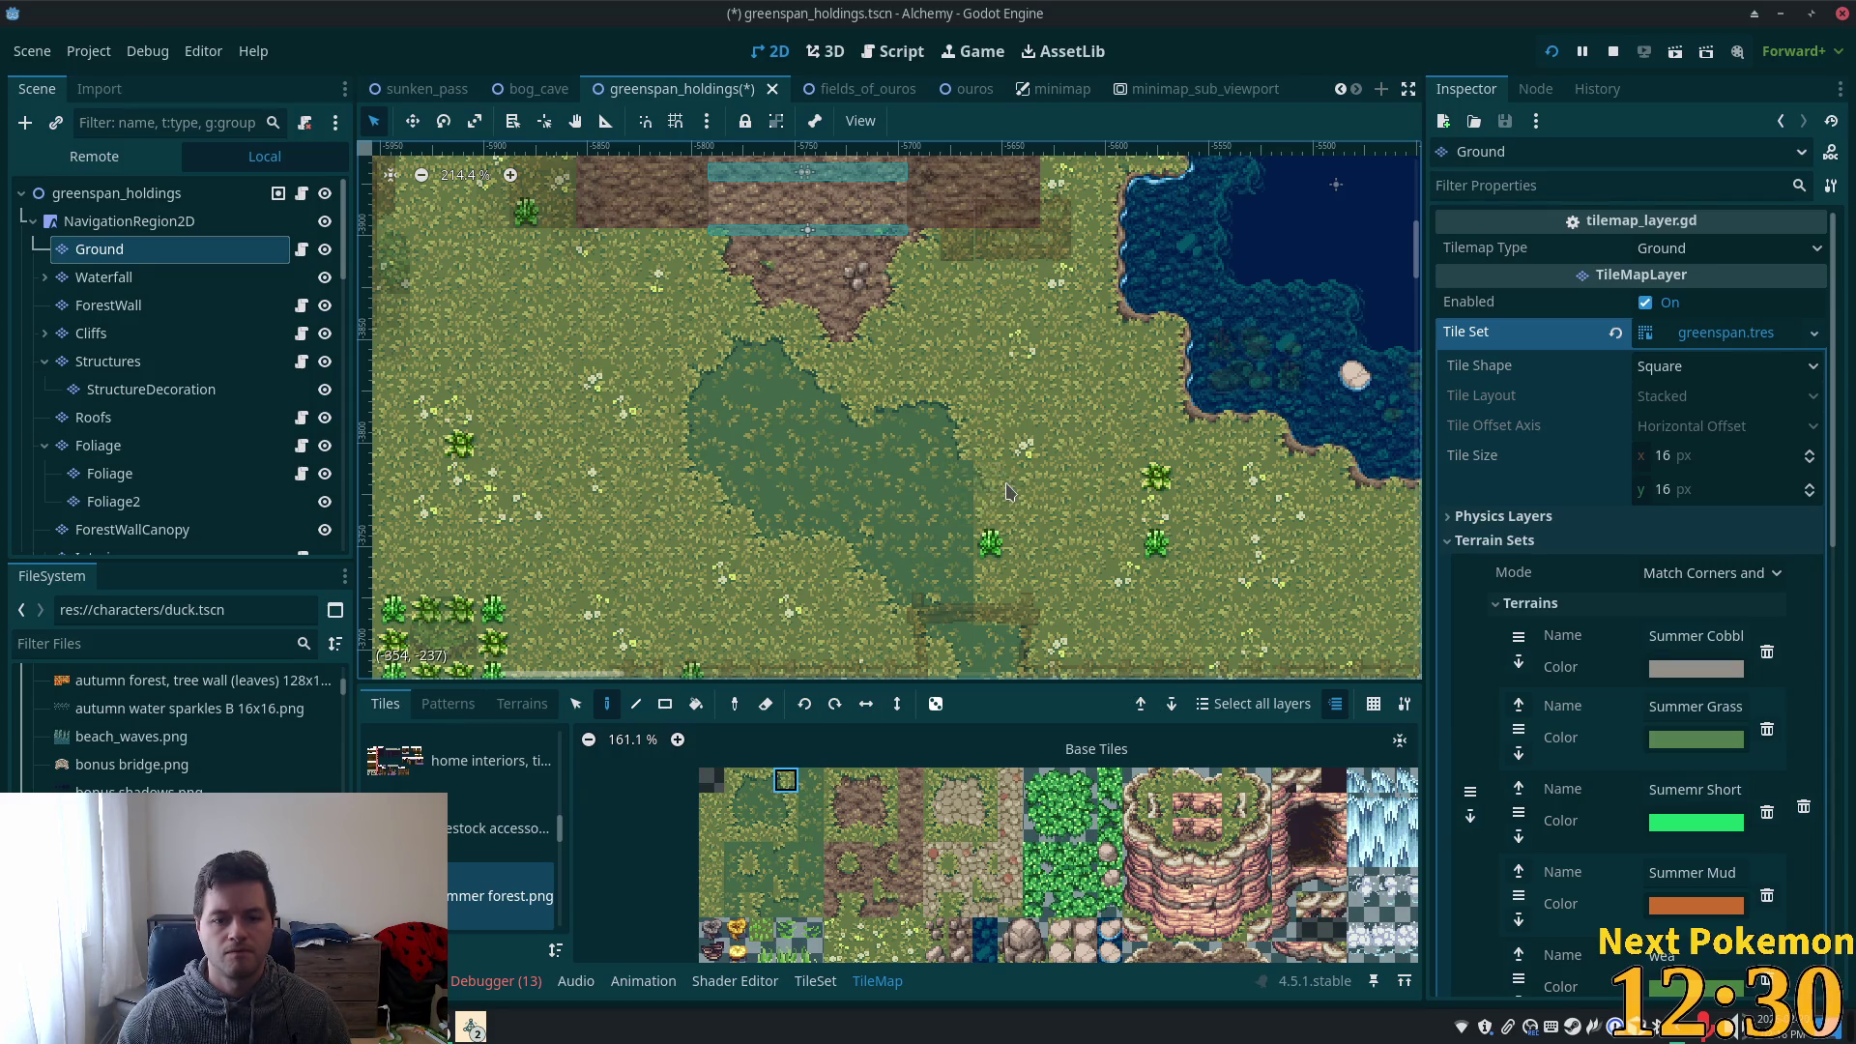
click(736, 879)
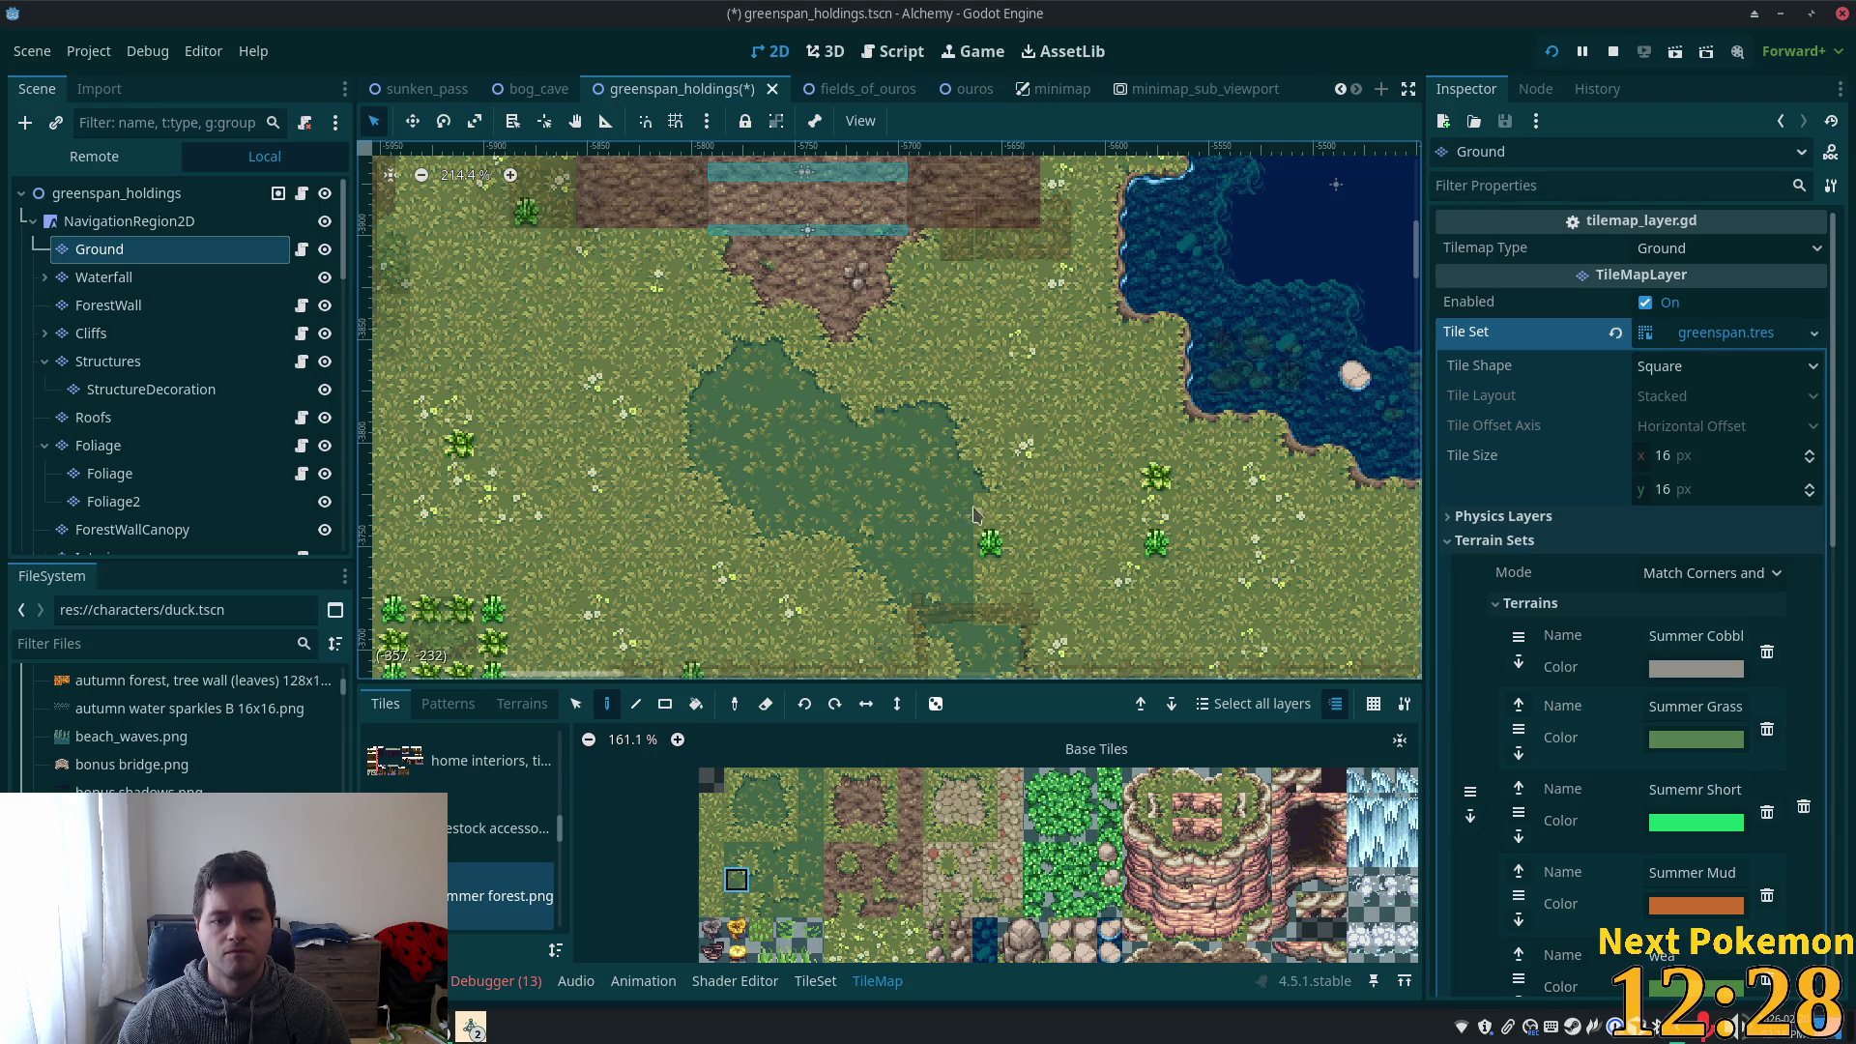
click(787, 808)
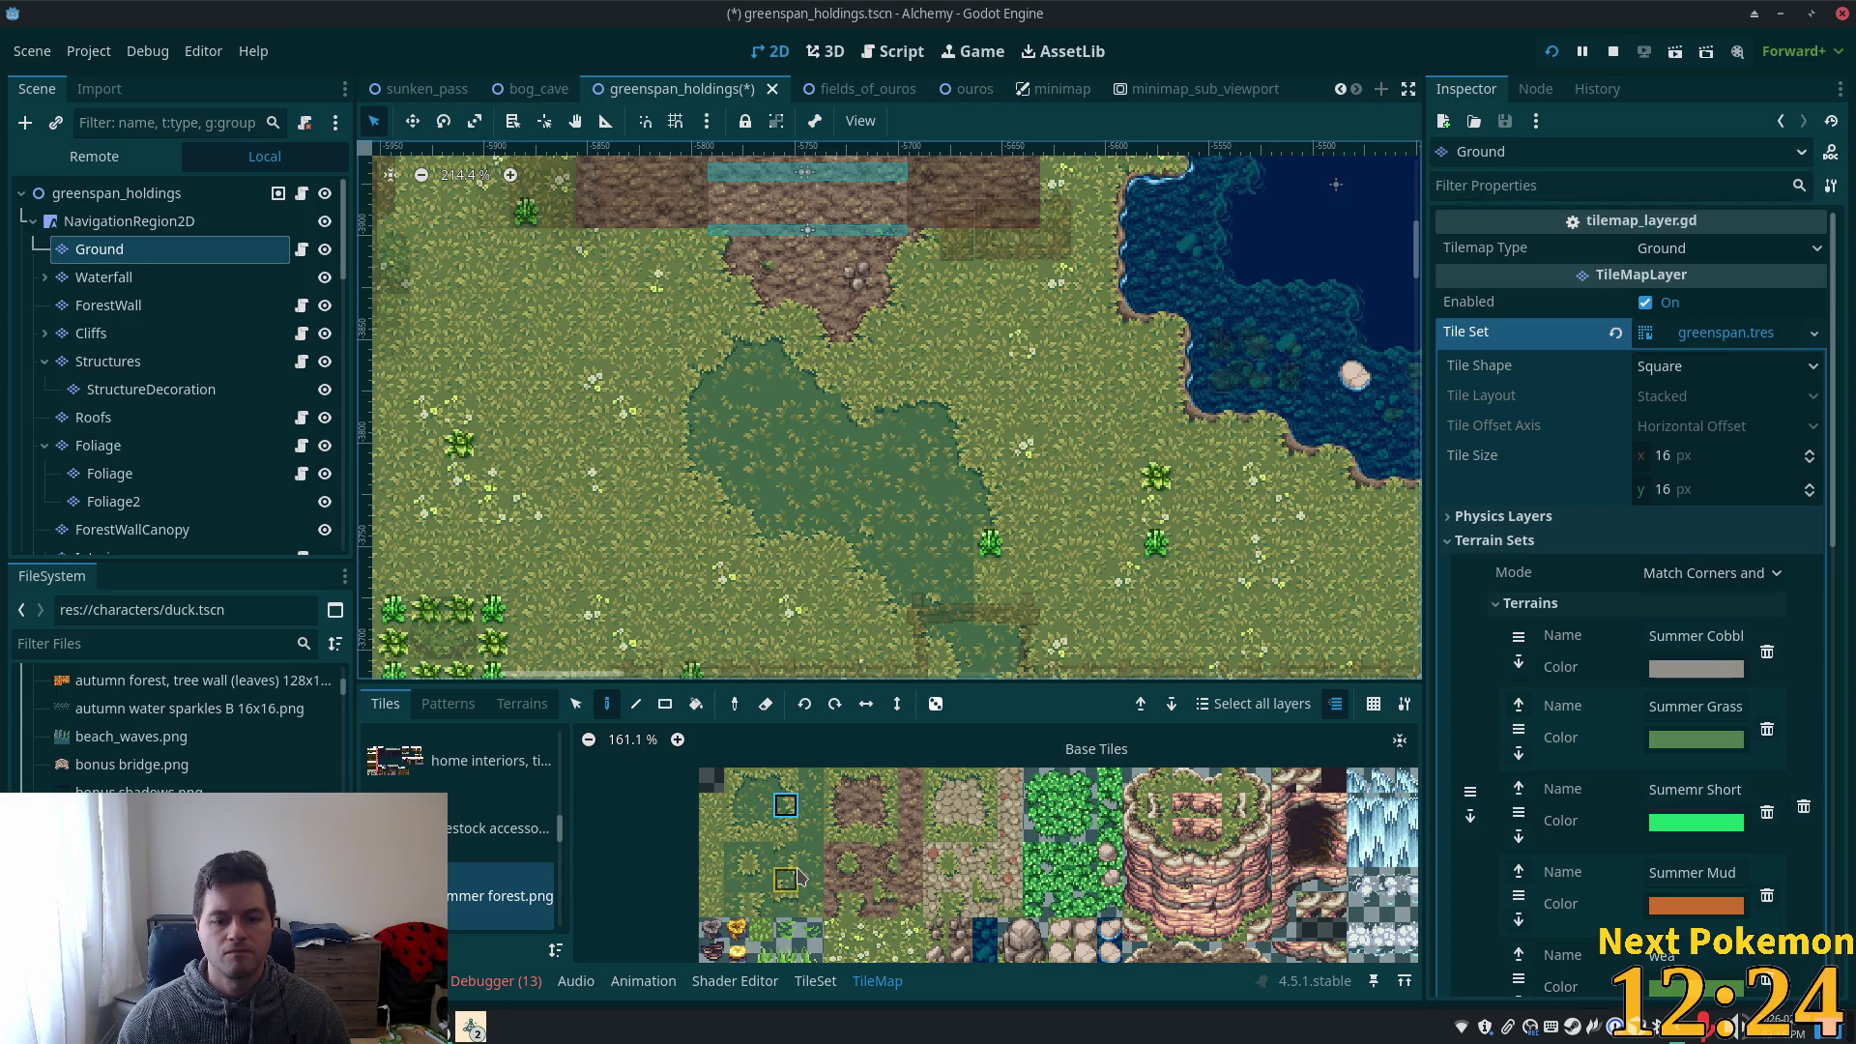
click(761, 904)
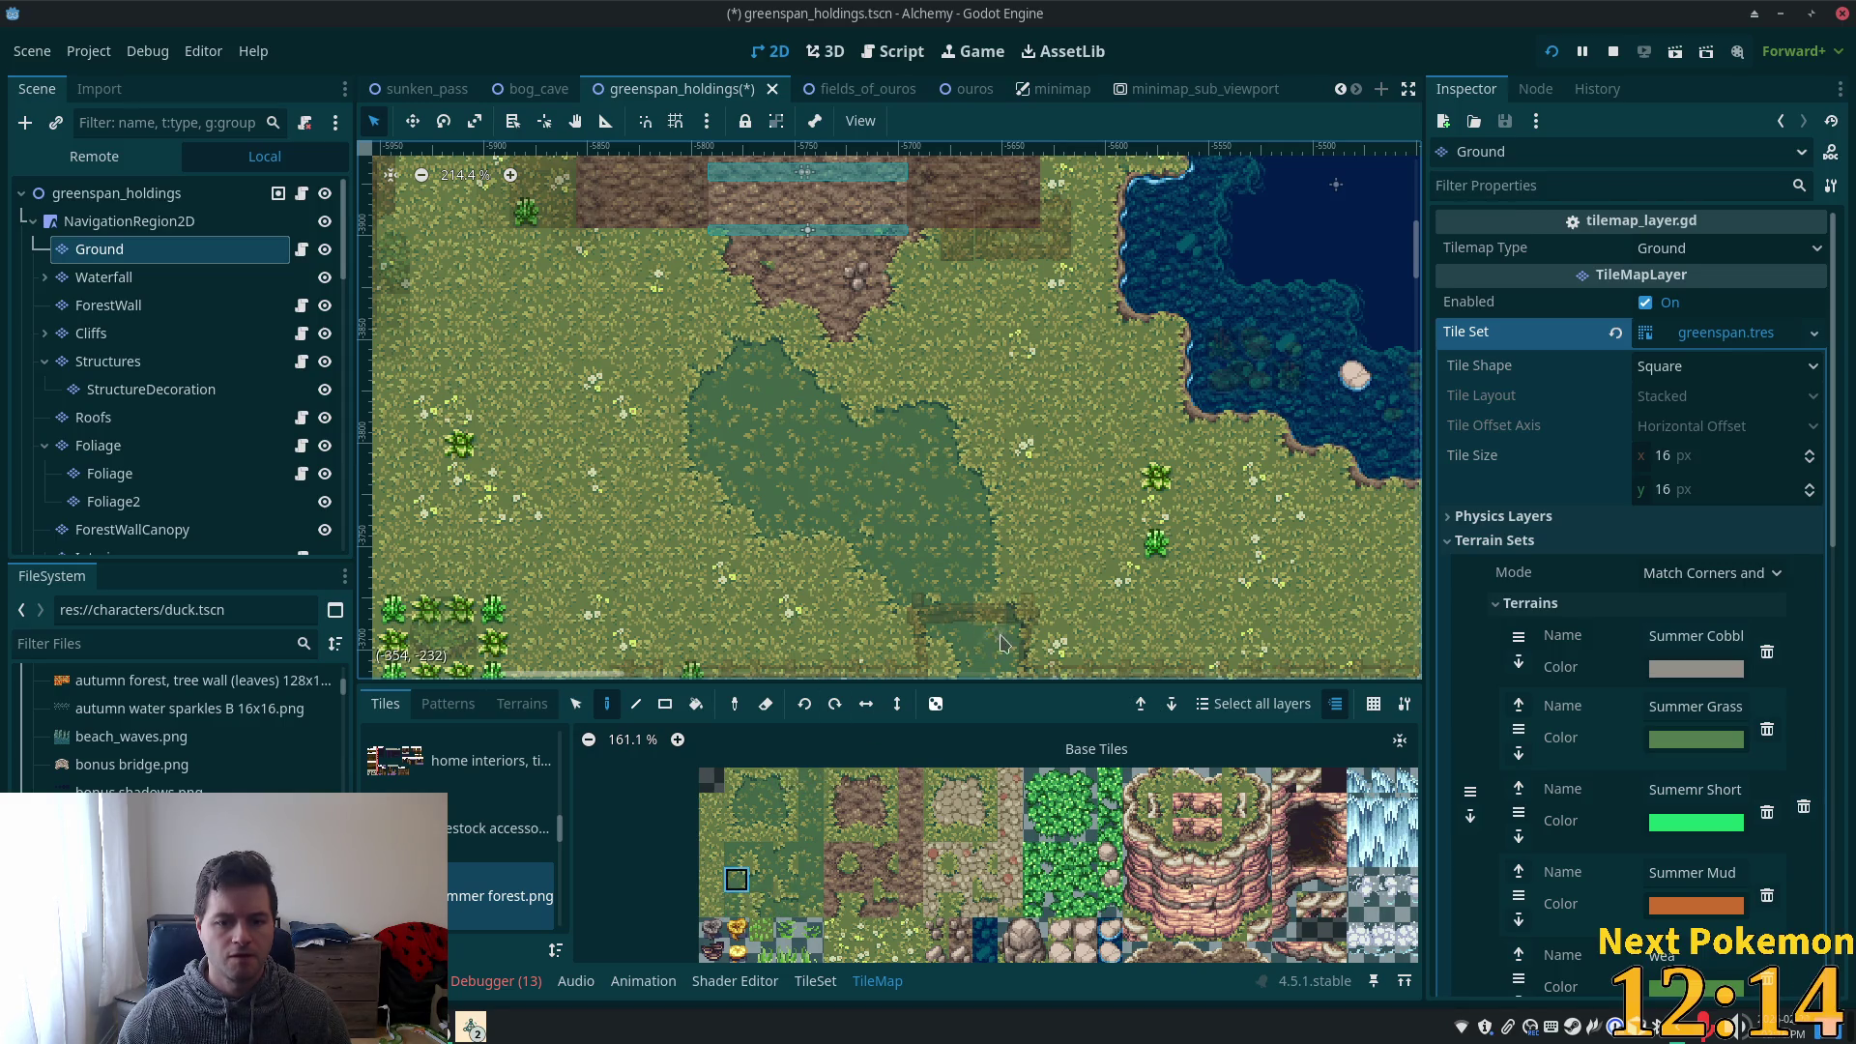
scroll(1092, 483, down, 5)
- Save the greenspan_holdings scene with Ctrl+S and zoom out over the map
key(ctrl+s)
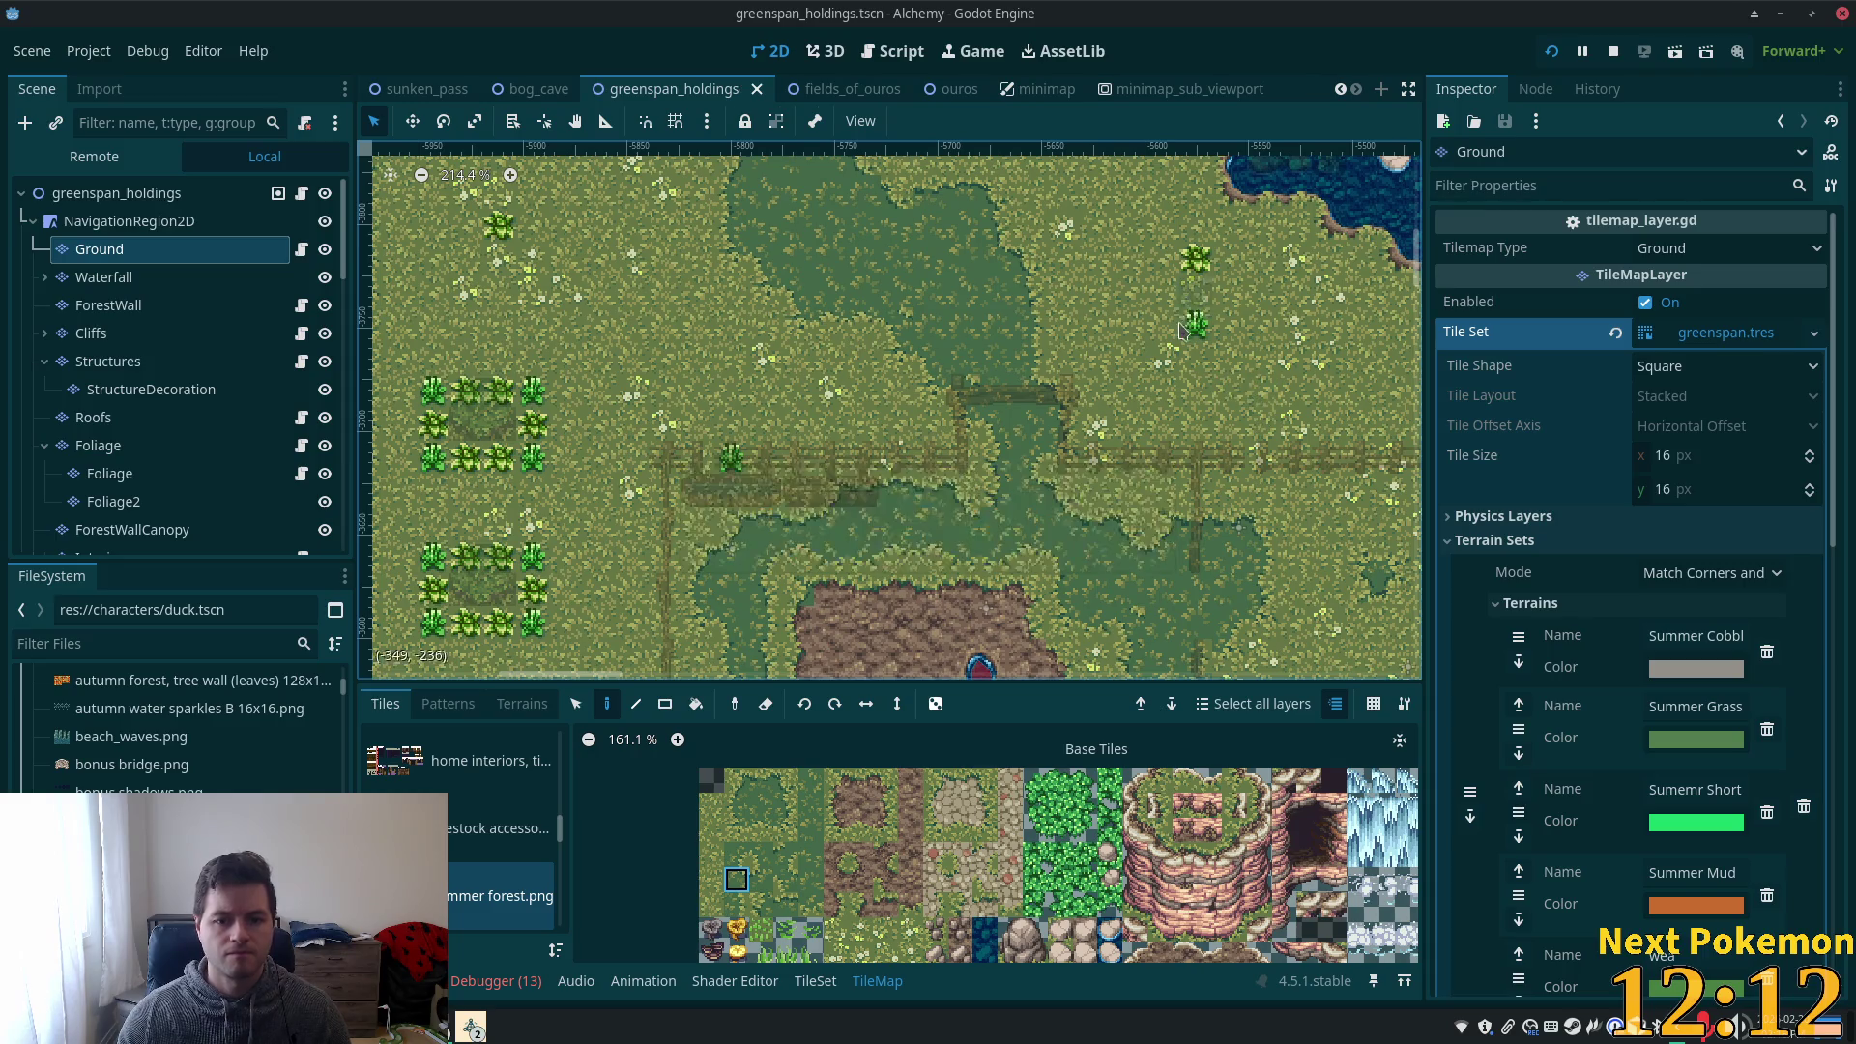
scroll(1088, 363, down, 5)
scroll(1193, 471, down, 4)
scroll(1199, 581, up, 3)
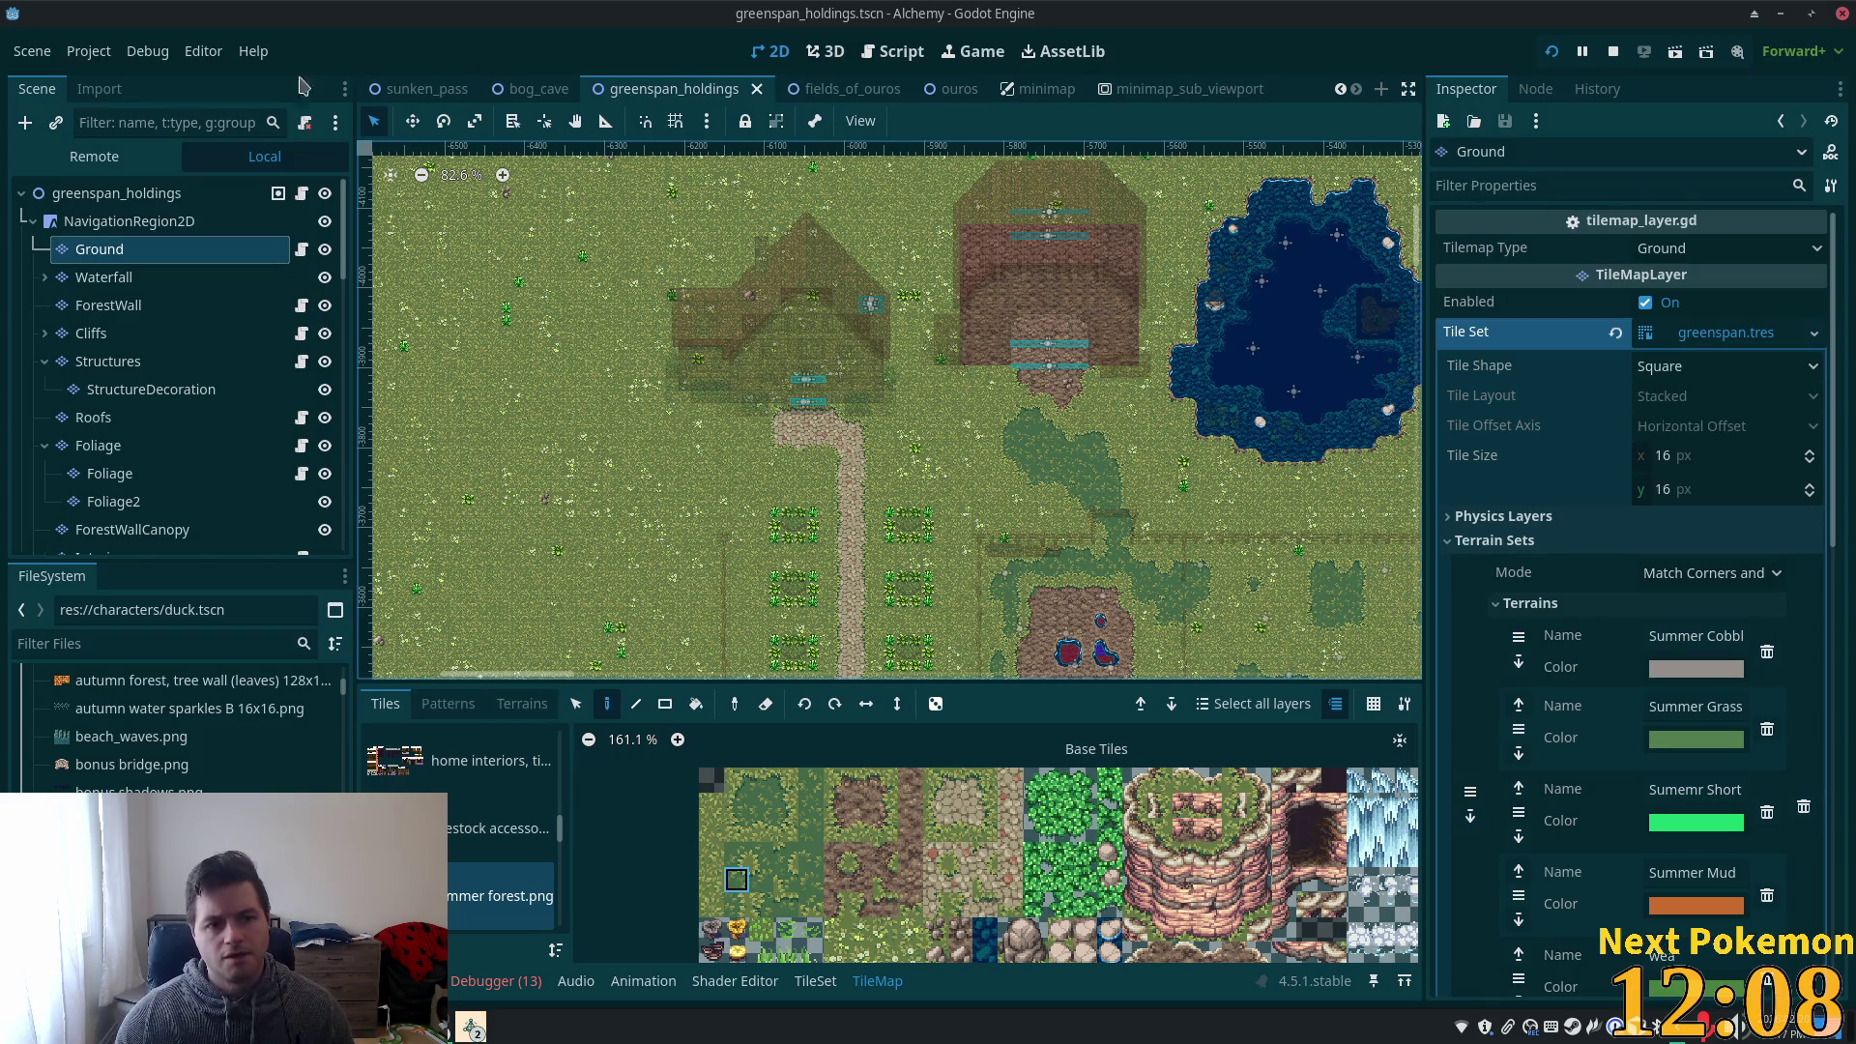
- Select the root node, pan the view to the pond area, and reselect the Ground layer
click(184, 190)
scroll(1020, 479, up, 8)
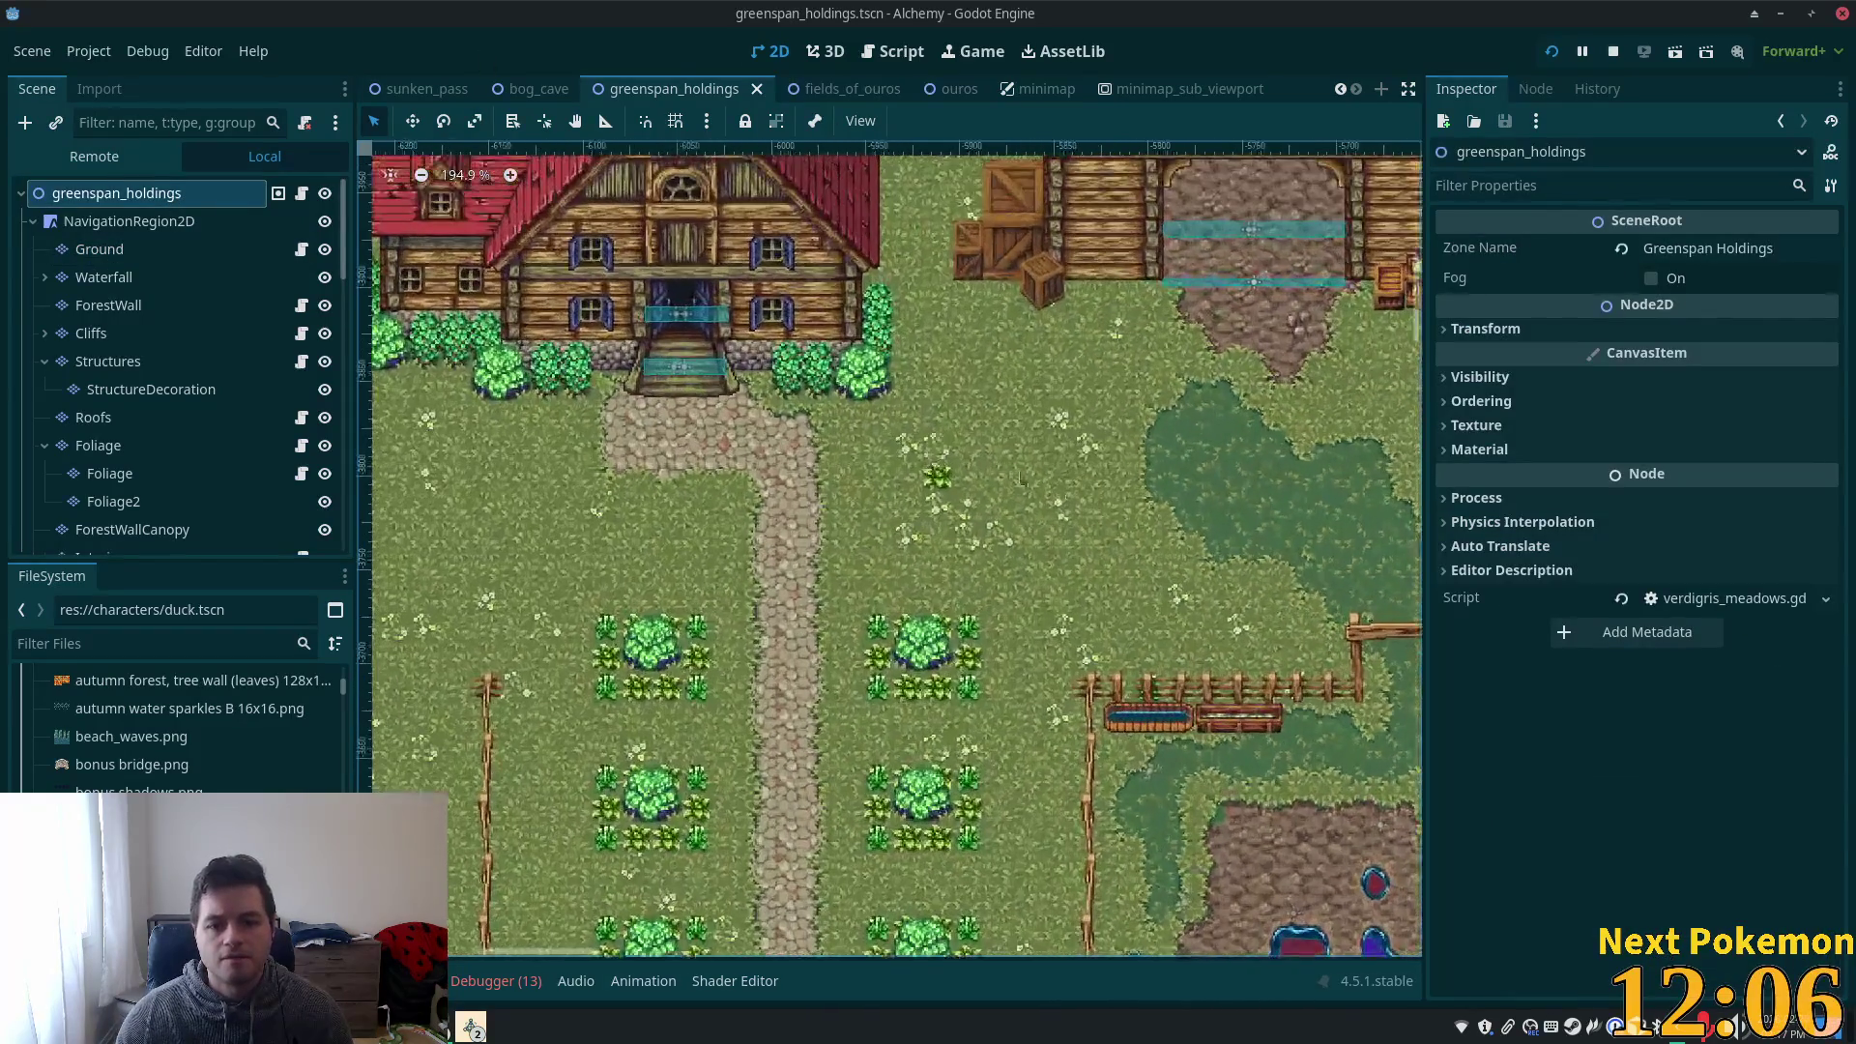
scroll(1213, 508, up, 1)
drag(1213, 507, 853, 535)
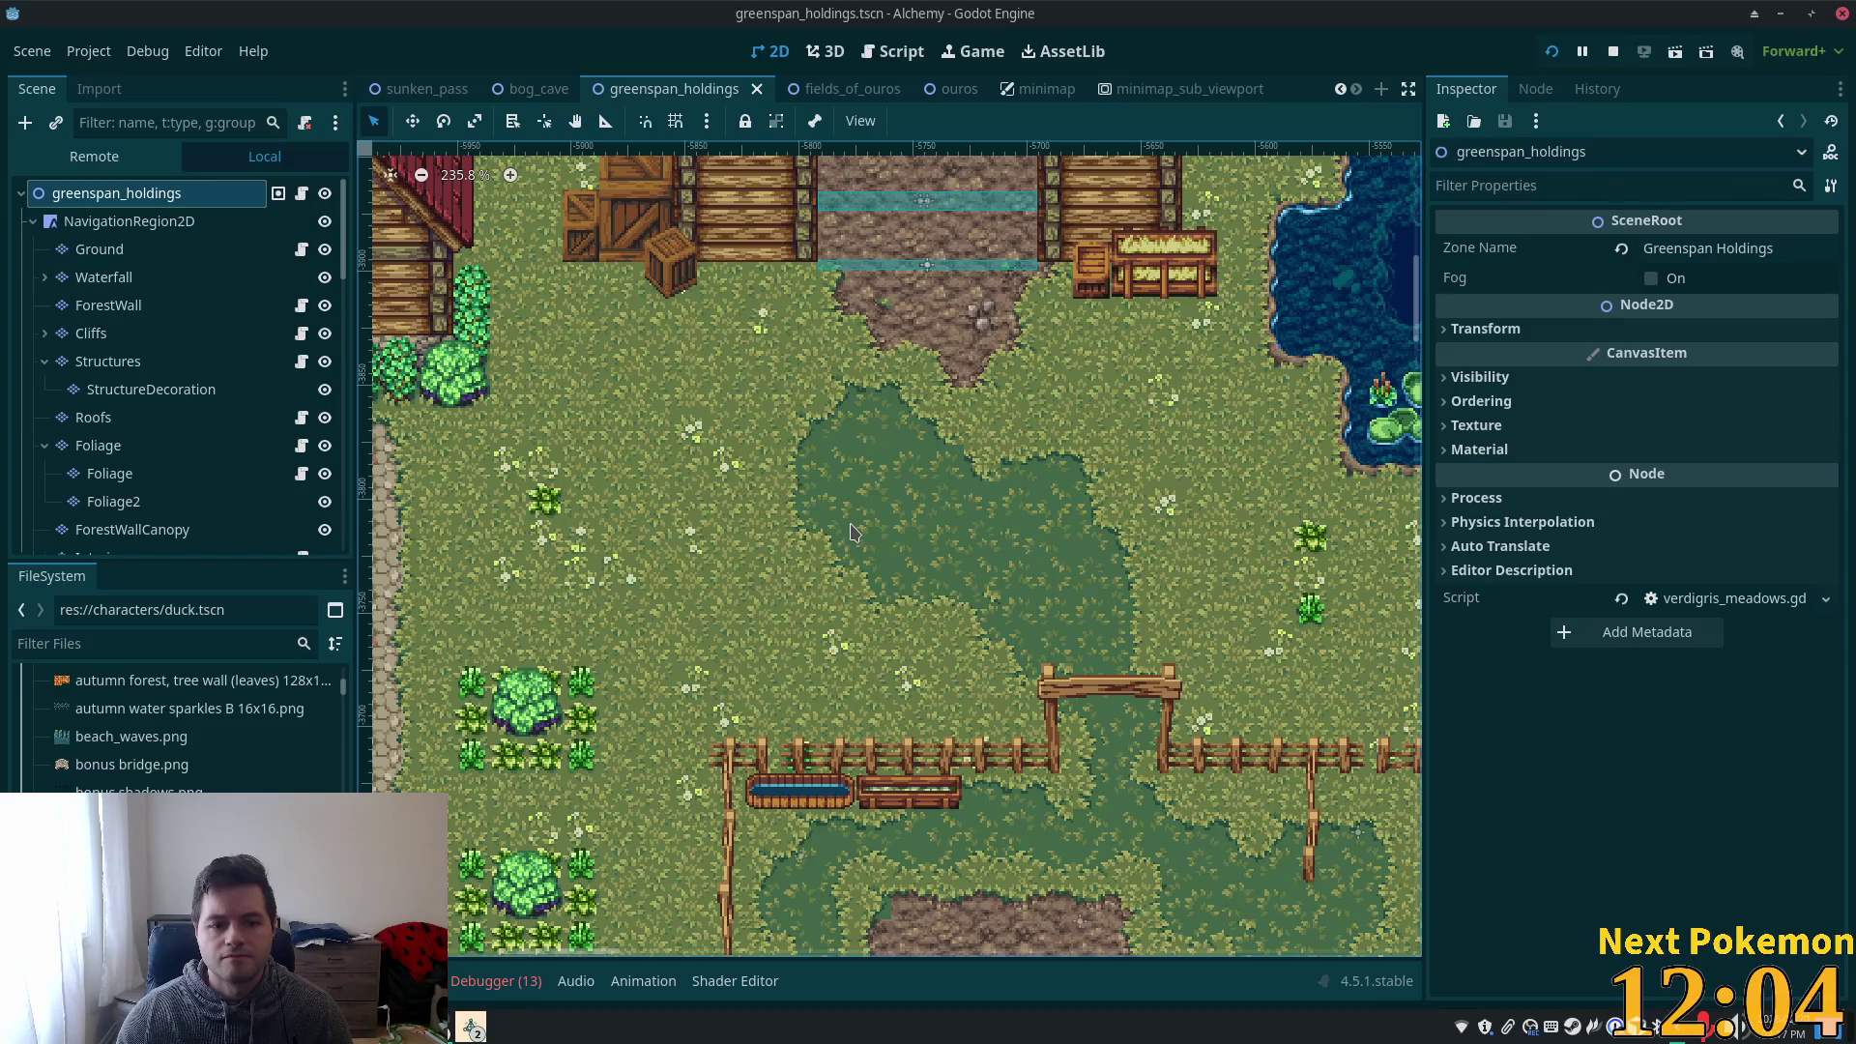
scroll(889, 517, left, 5)
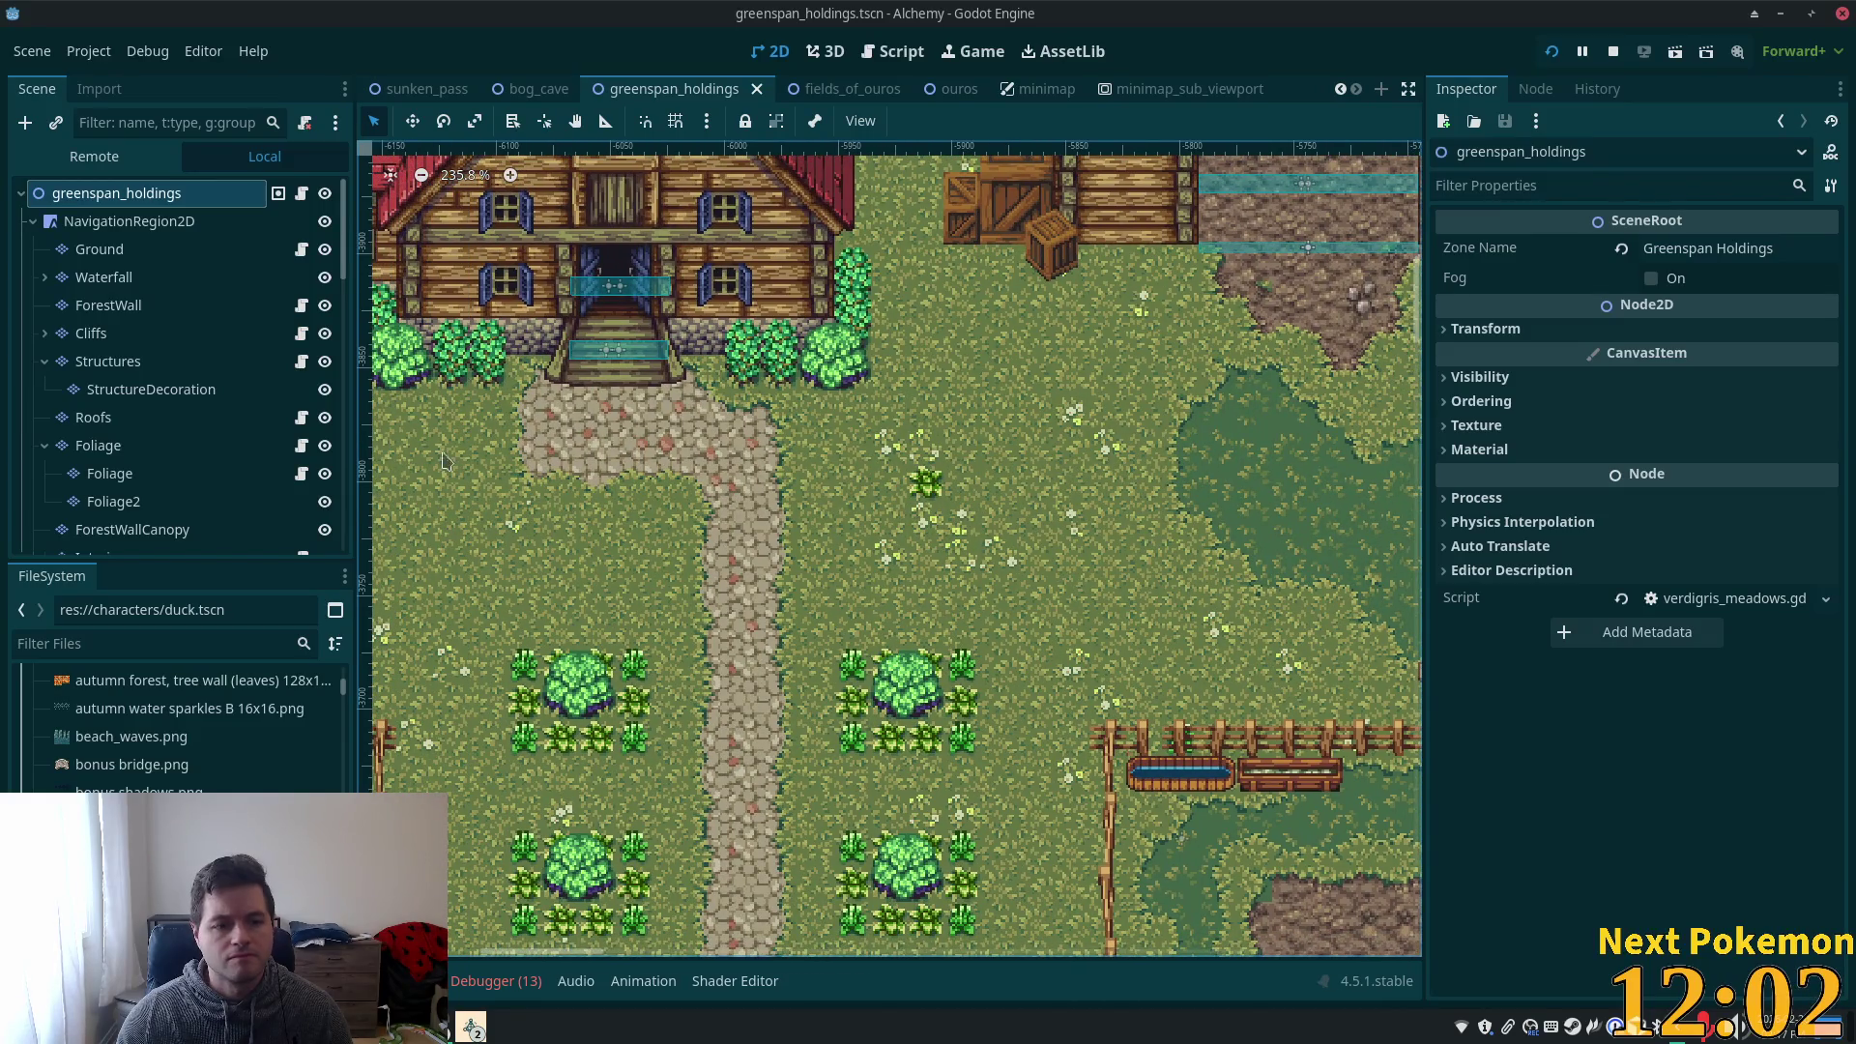
click(101, 249)
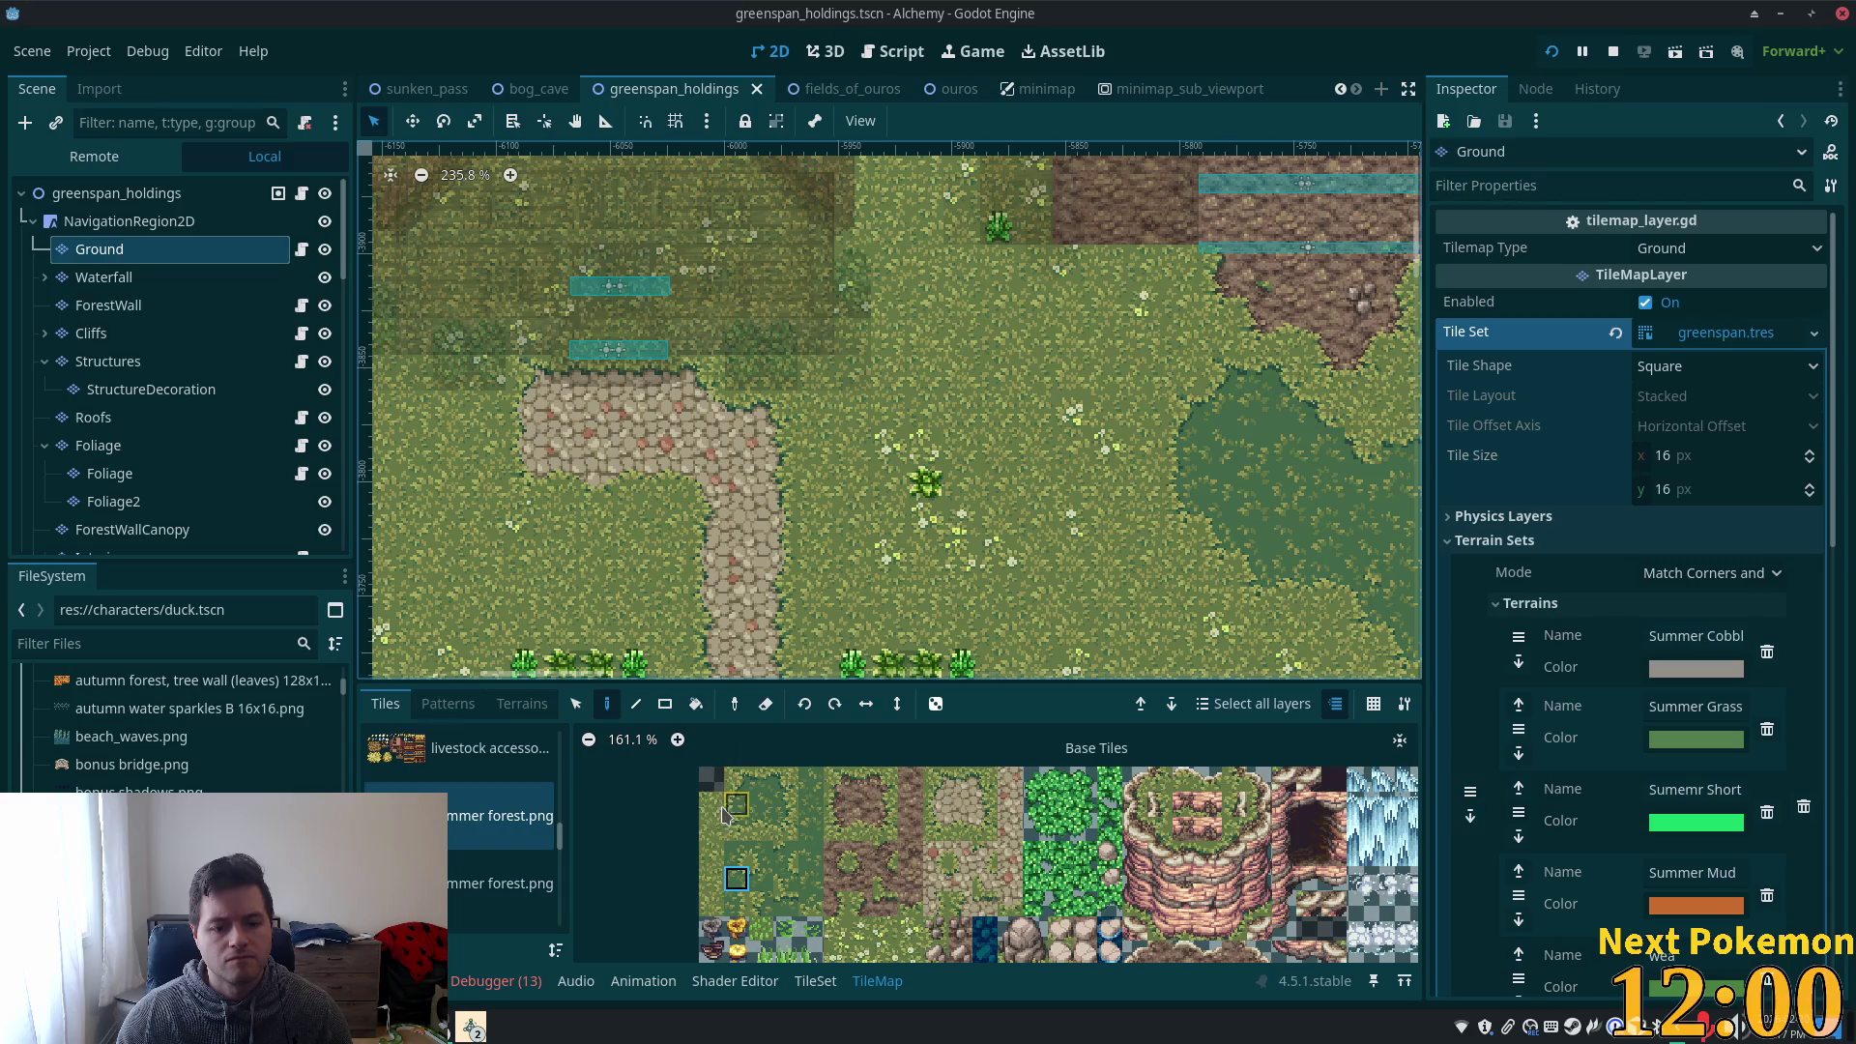
- Paint the top-left grass tile onto the Ground layer and survey the map
click(712, 805)
click(928, 493)
scroll(928, 493, down, 3)
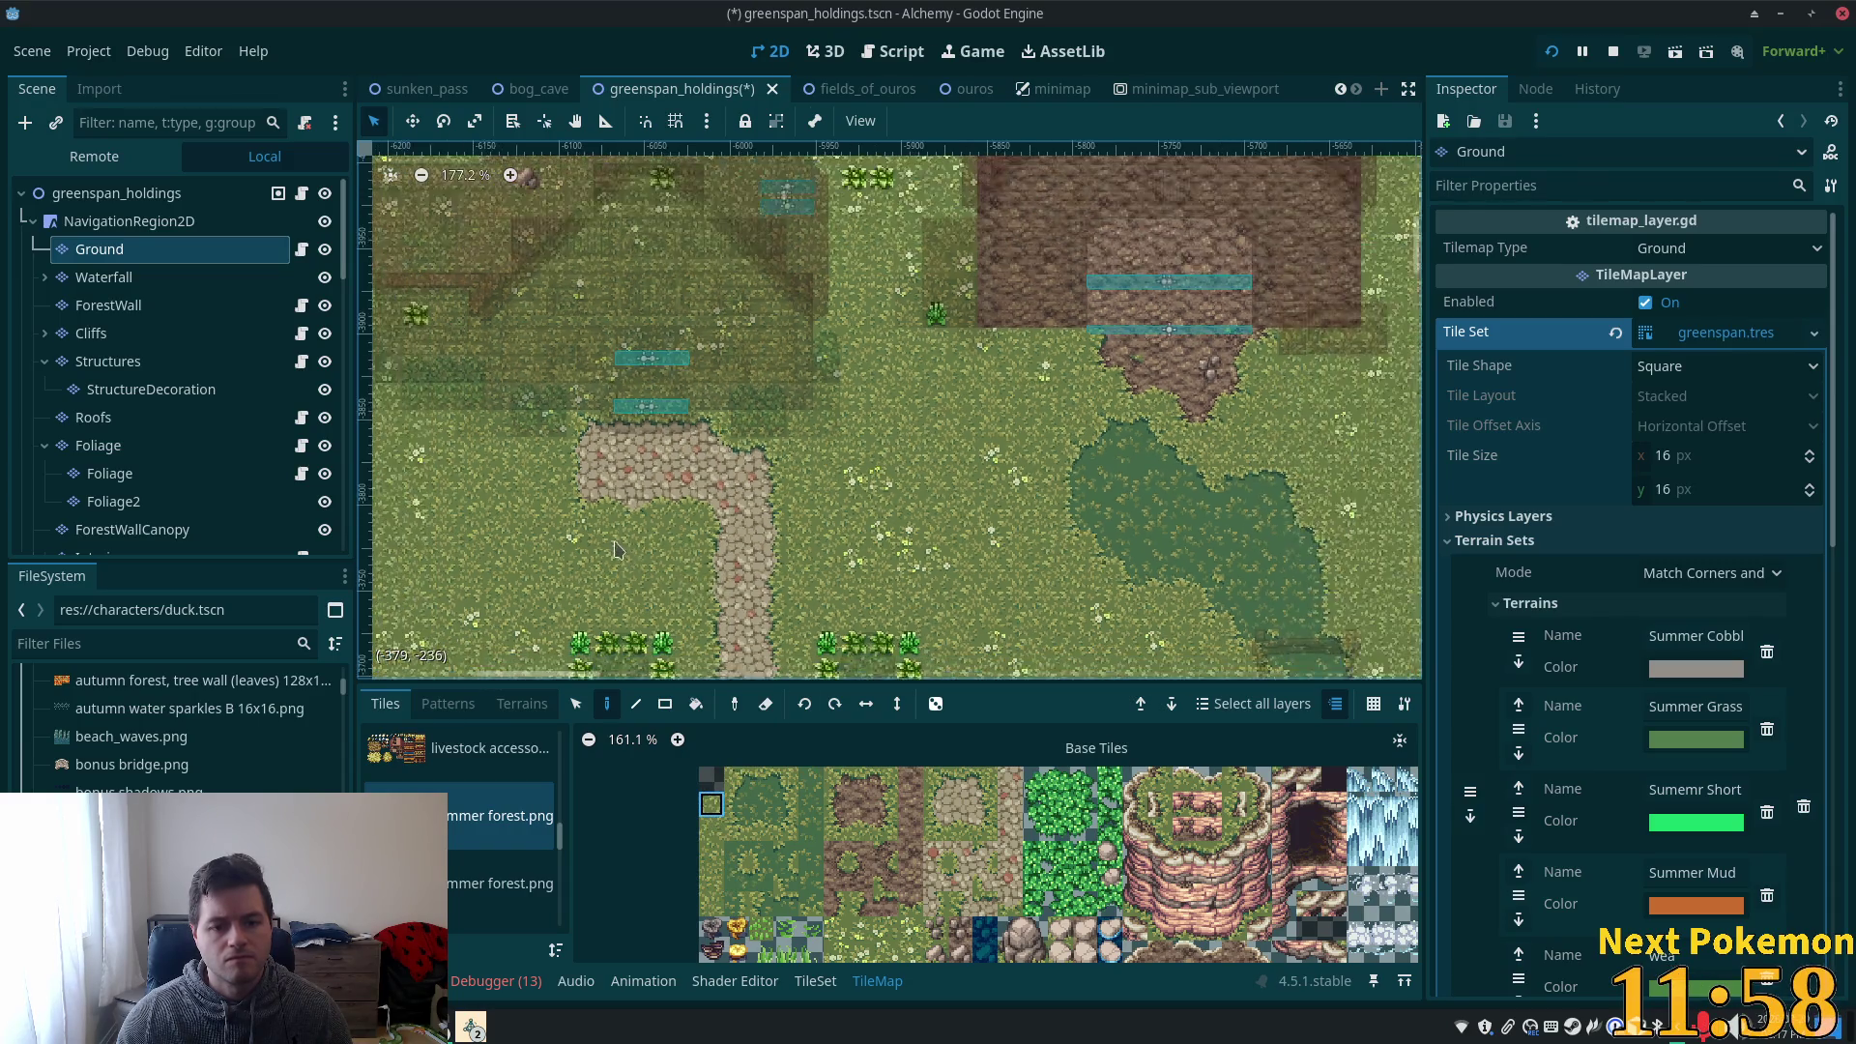
scroll(967, 541, left, 5)
scroll(1025, 650, up, 10)
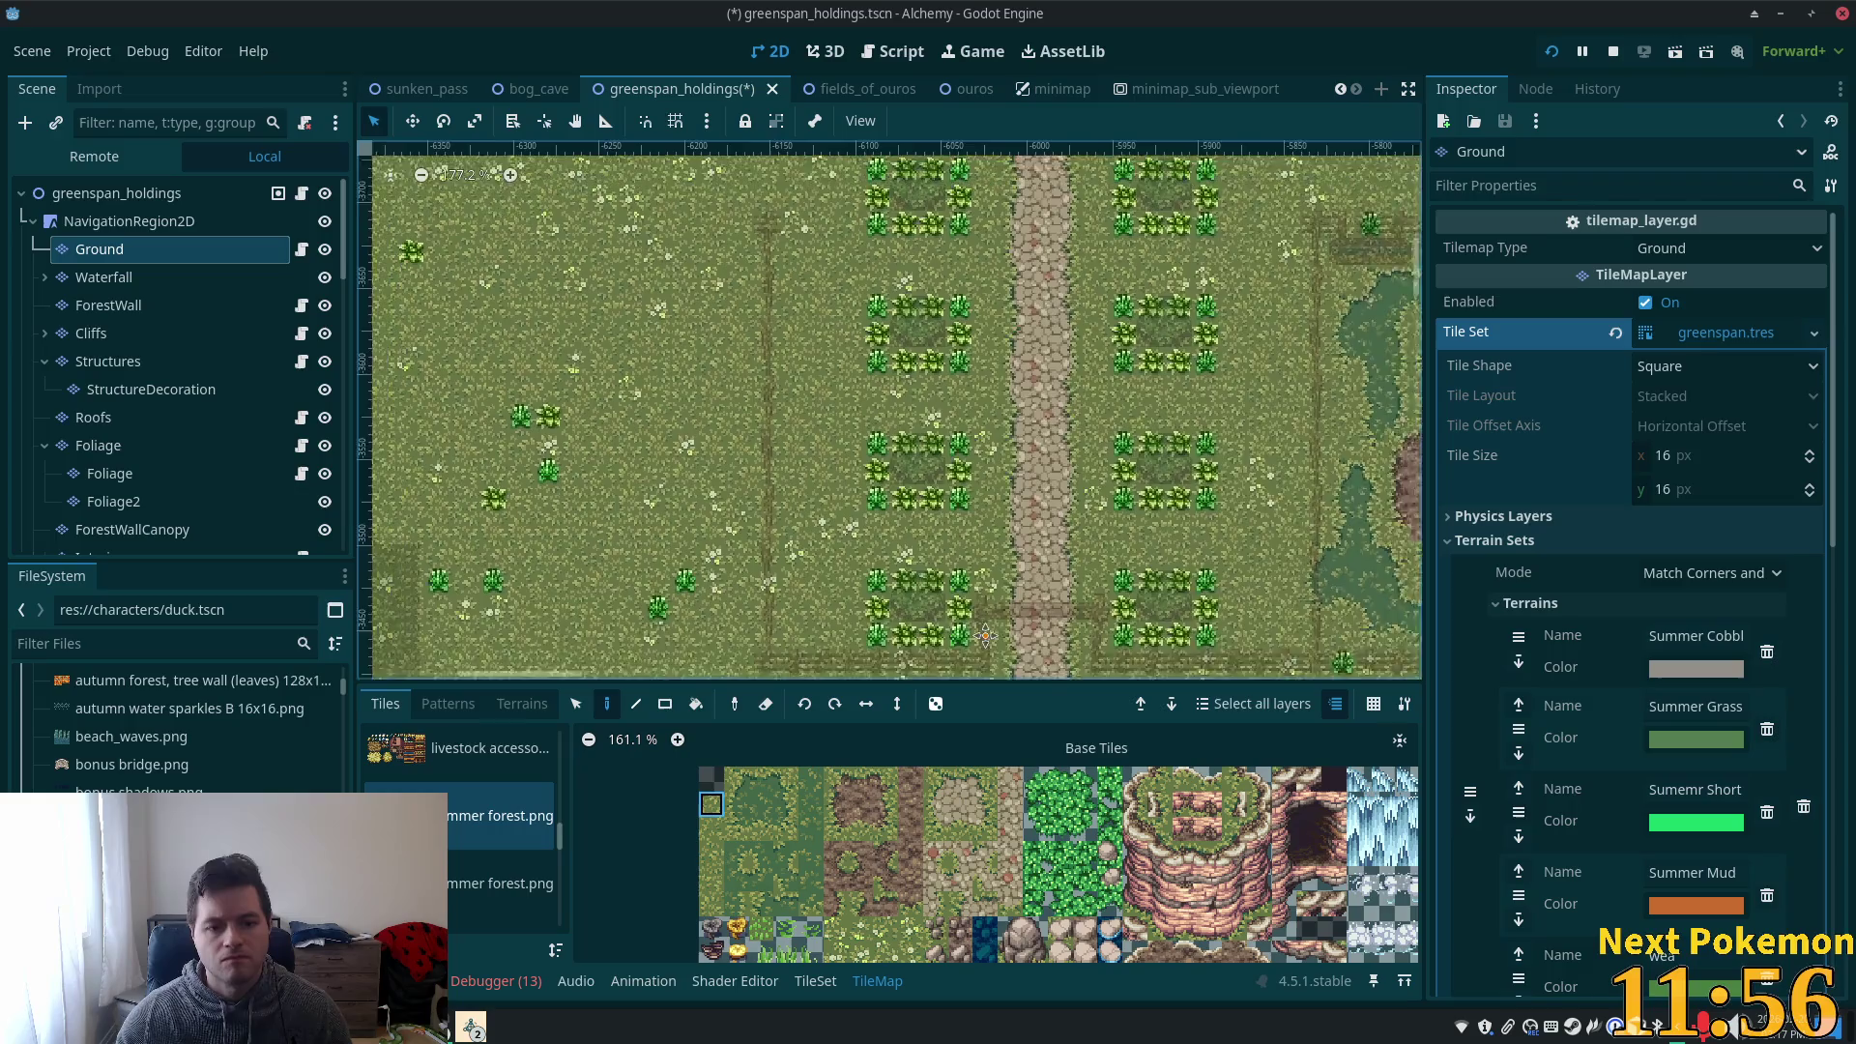
scroll(928, 261, down, 1)
scroll(870, 275, right, 1)
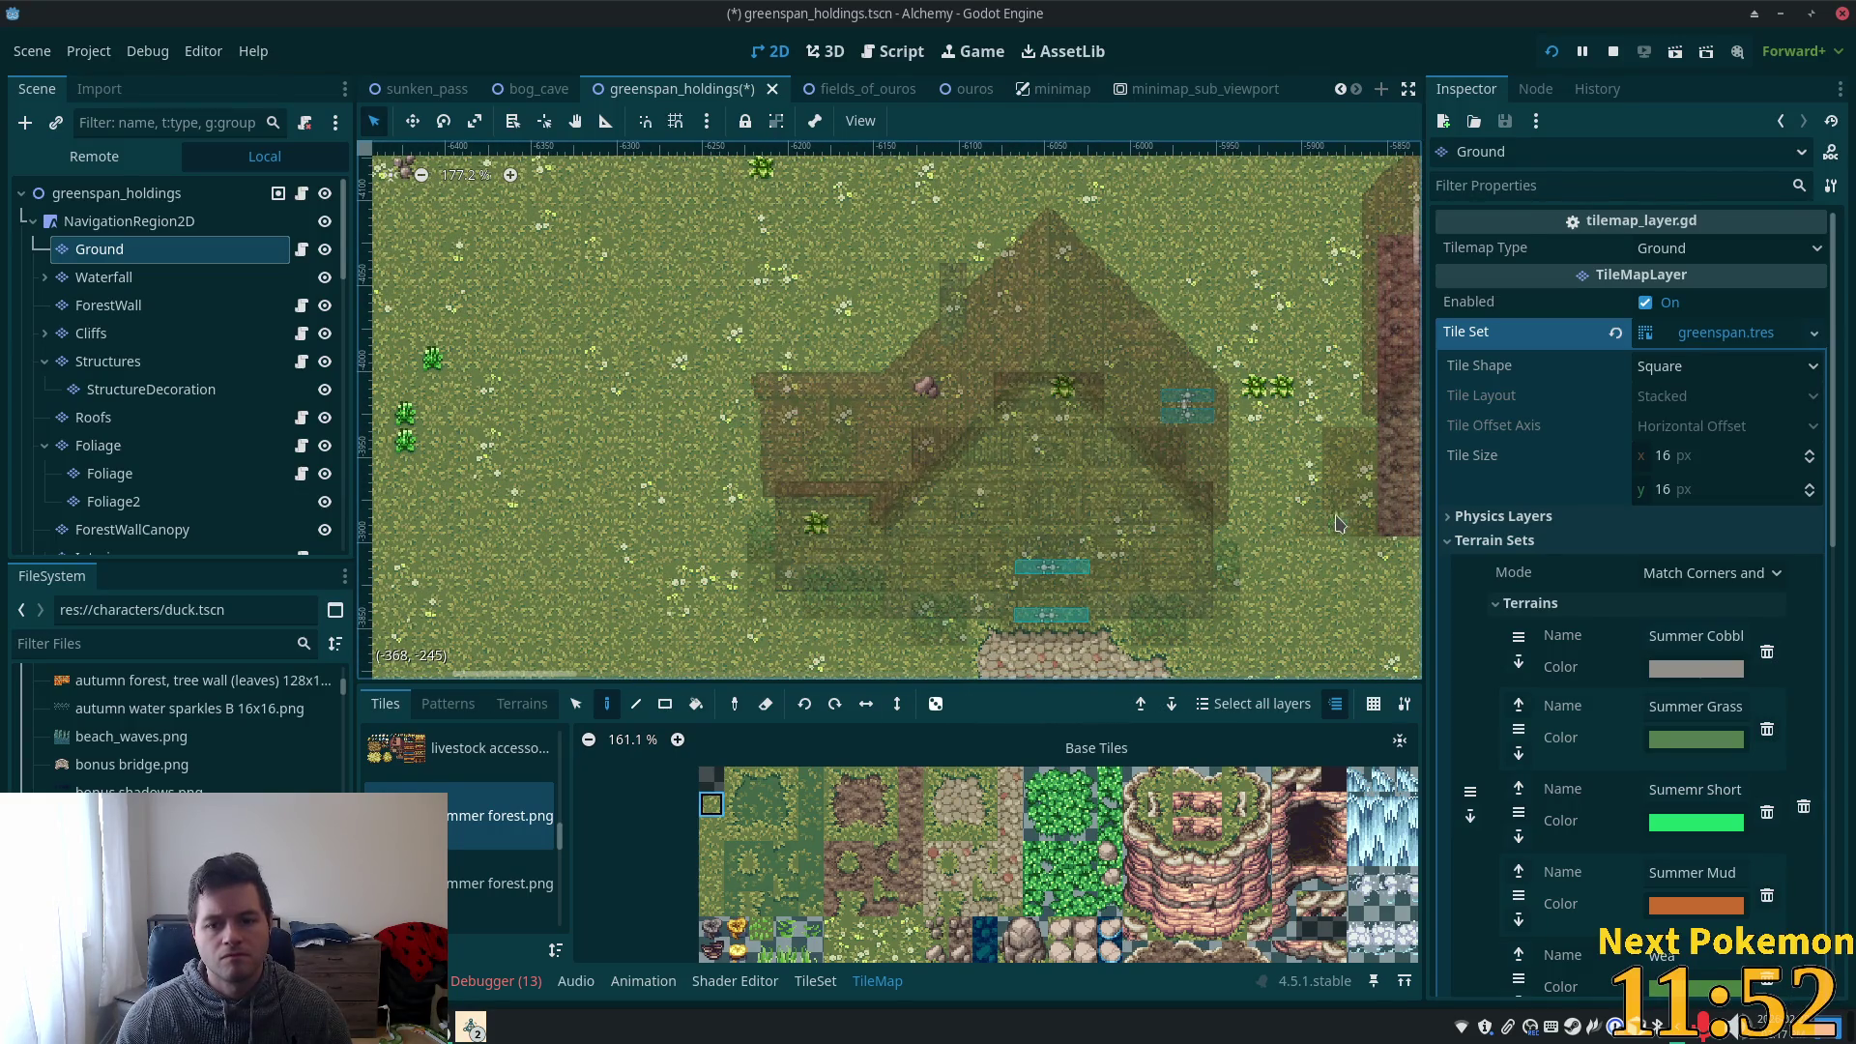
scroll(1273, 390, right, 10)
scroll(1273, 389, down, 3)
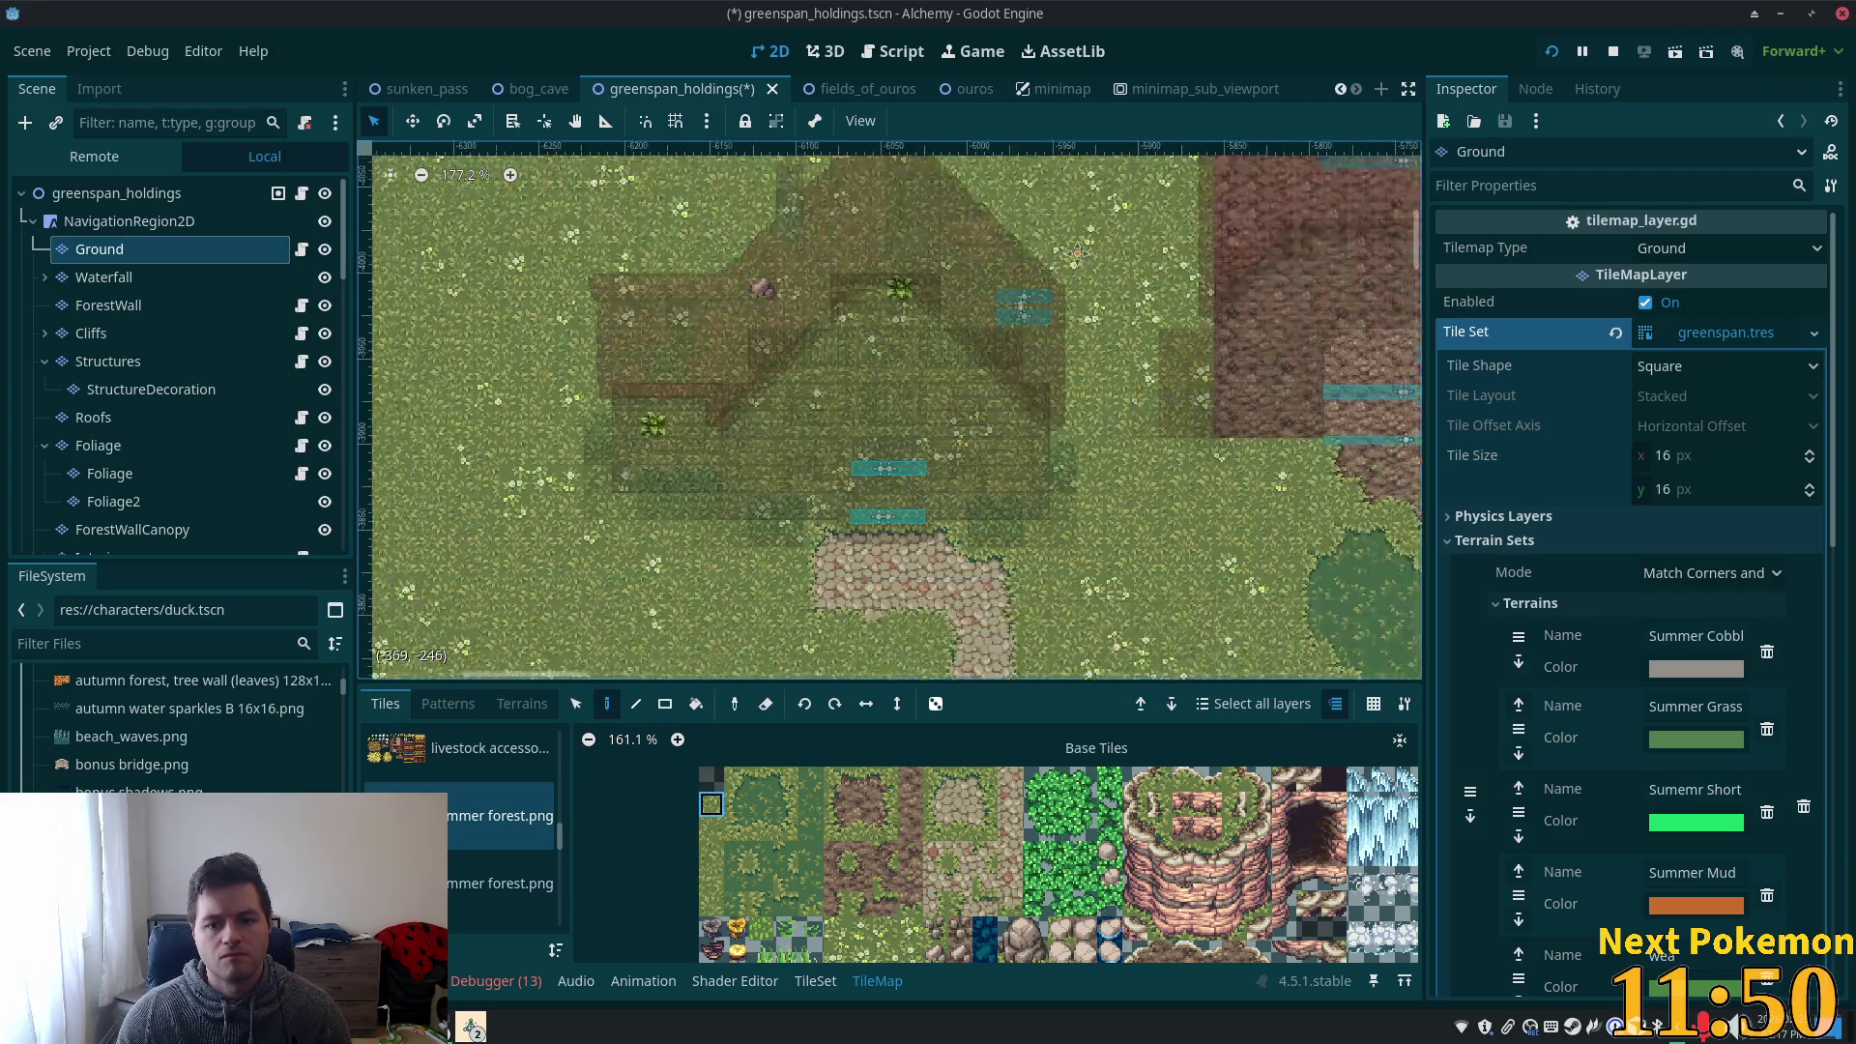
scroll(938, 537, down, 6)
scroll(937, 536, right, 4)
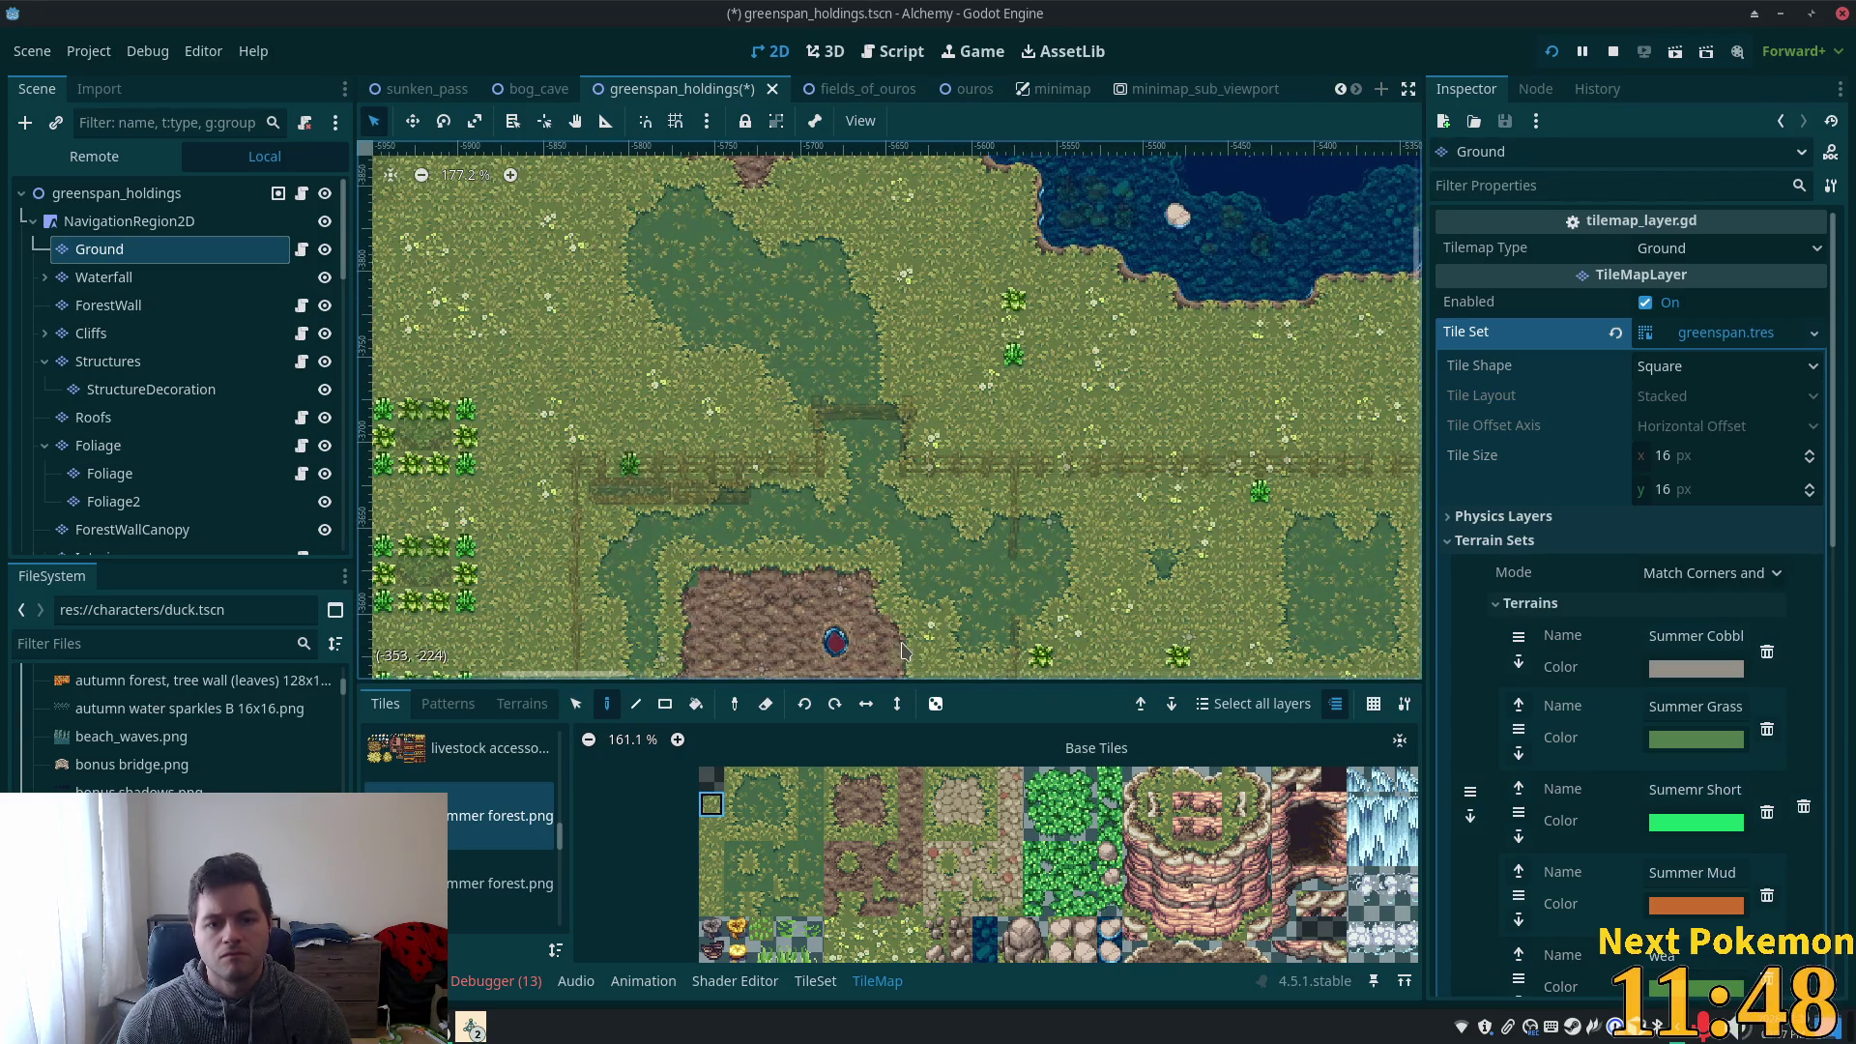
- Pick two lower tiles, save the scene, and run the project to test the map
click(712, 854)
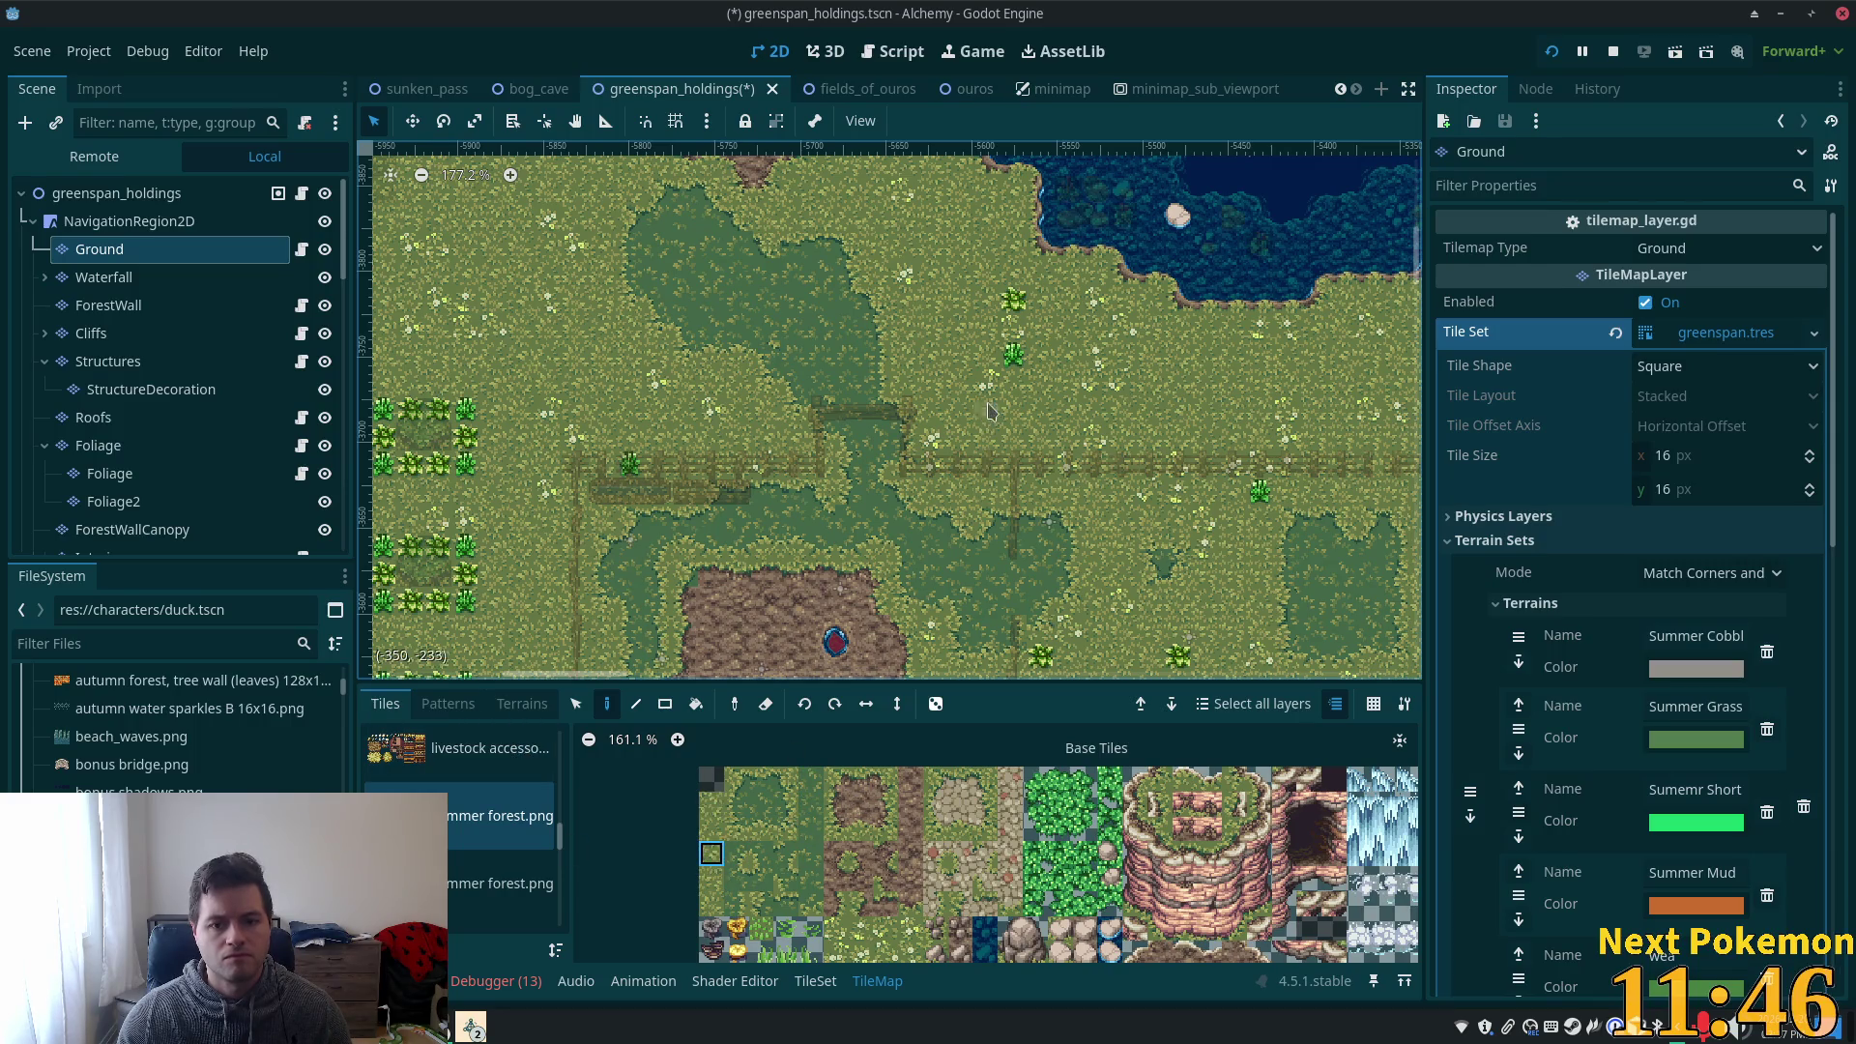
click(708, 907)
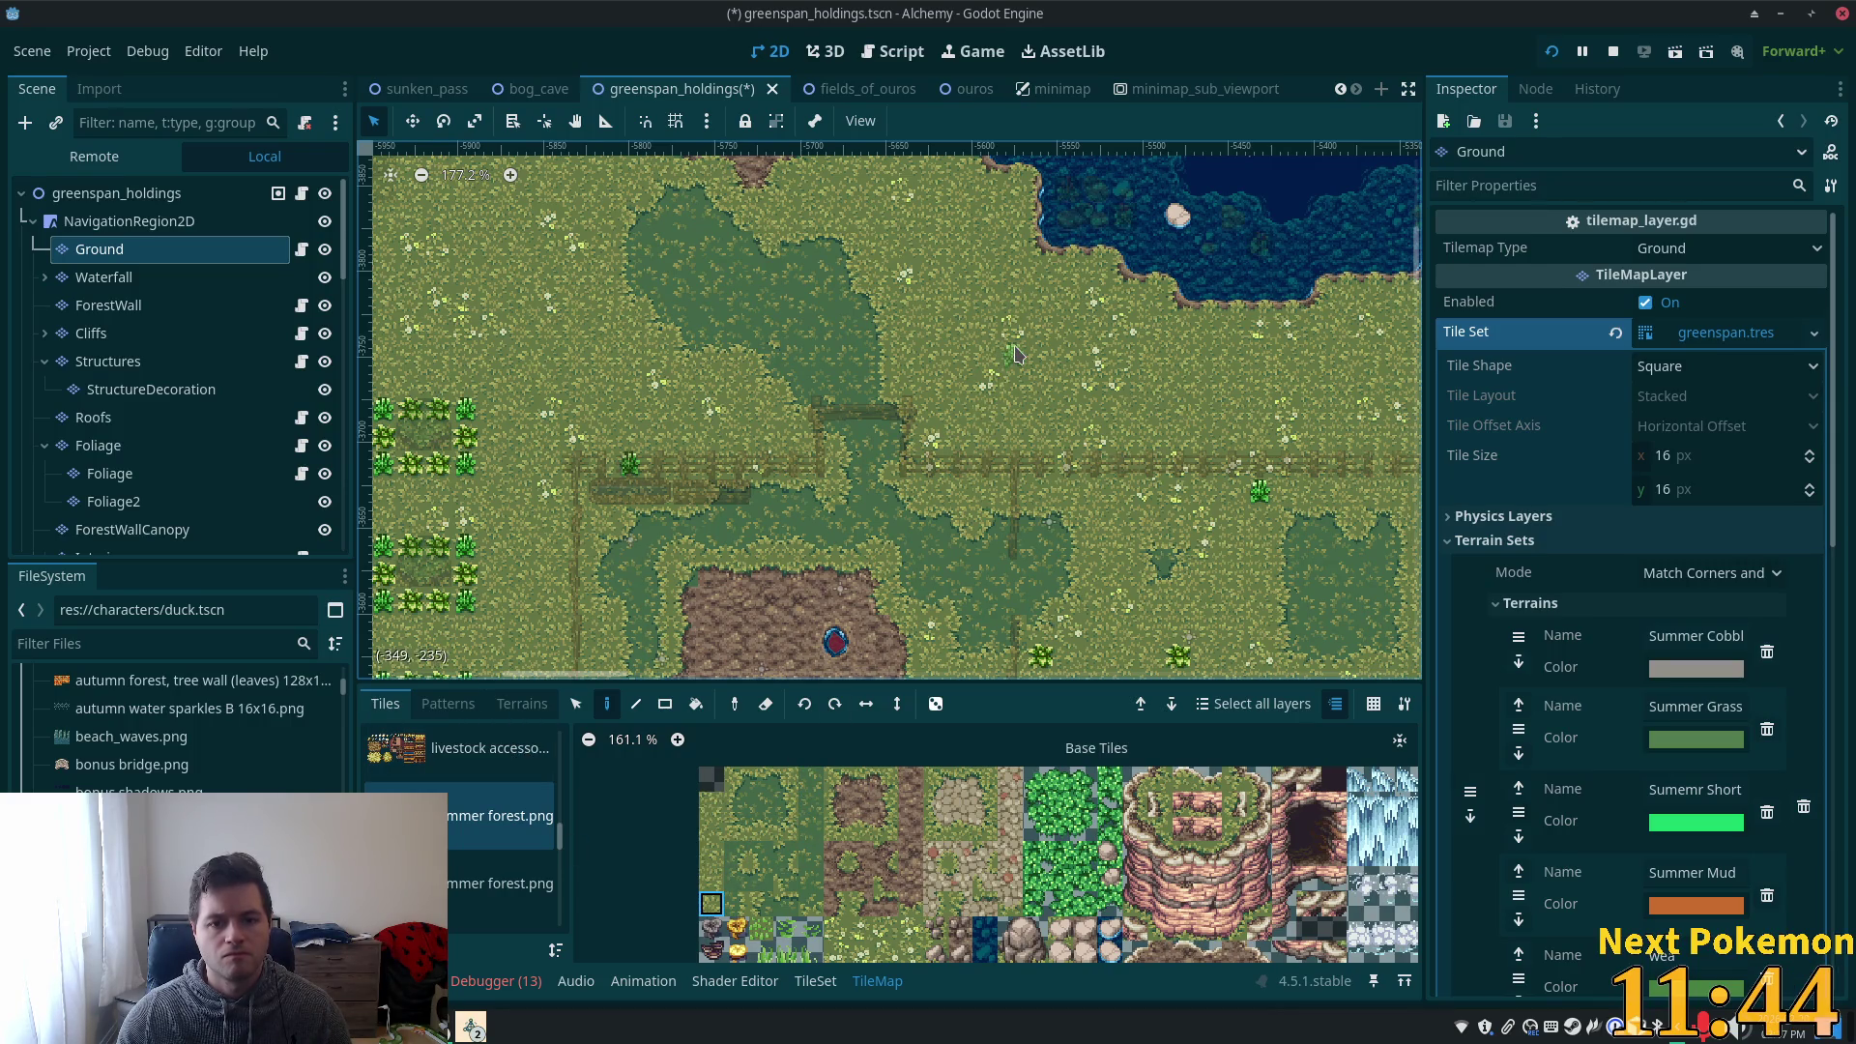
key(ctrl+s)
click(1551, 51)
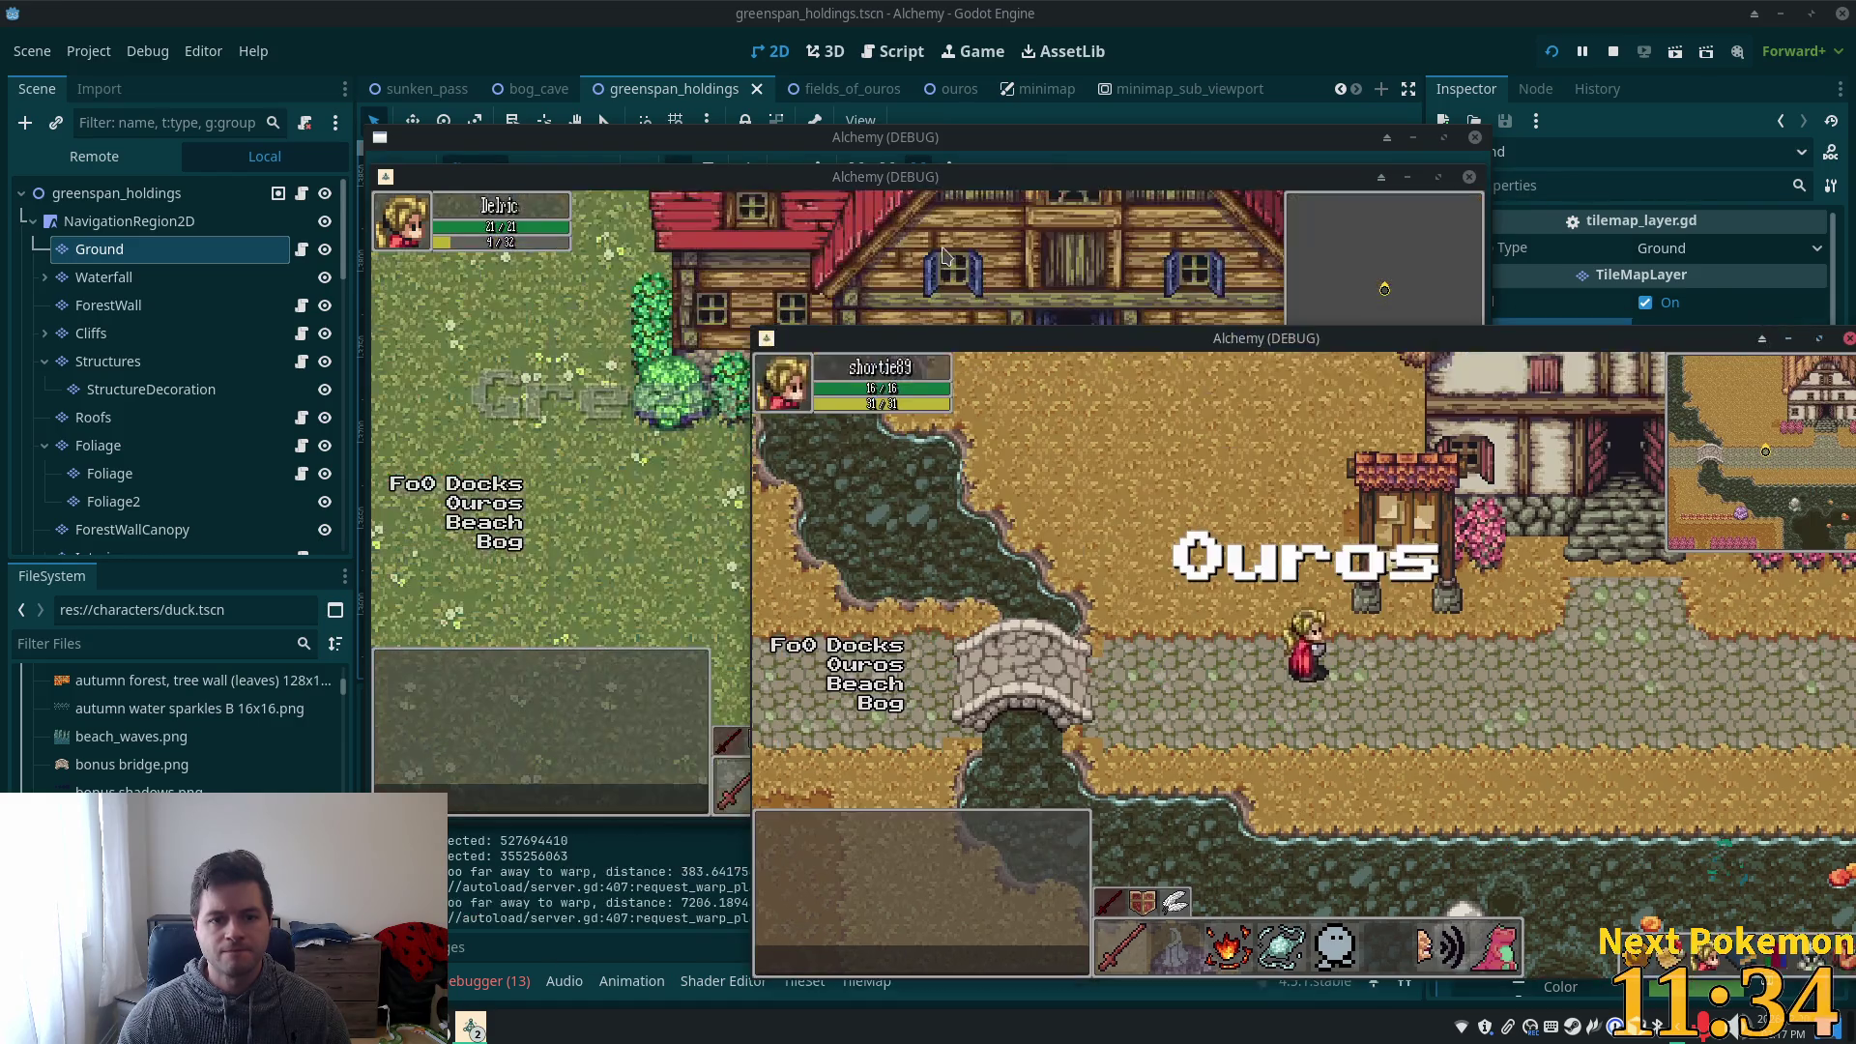
- Walk the character west and east, north into the barn, then back out onto the grass
key(Left)
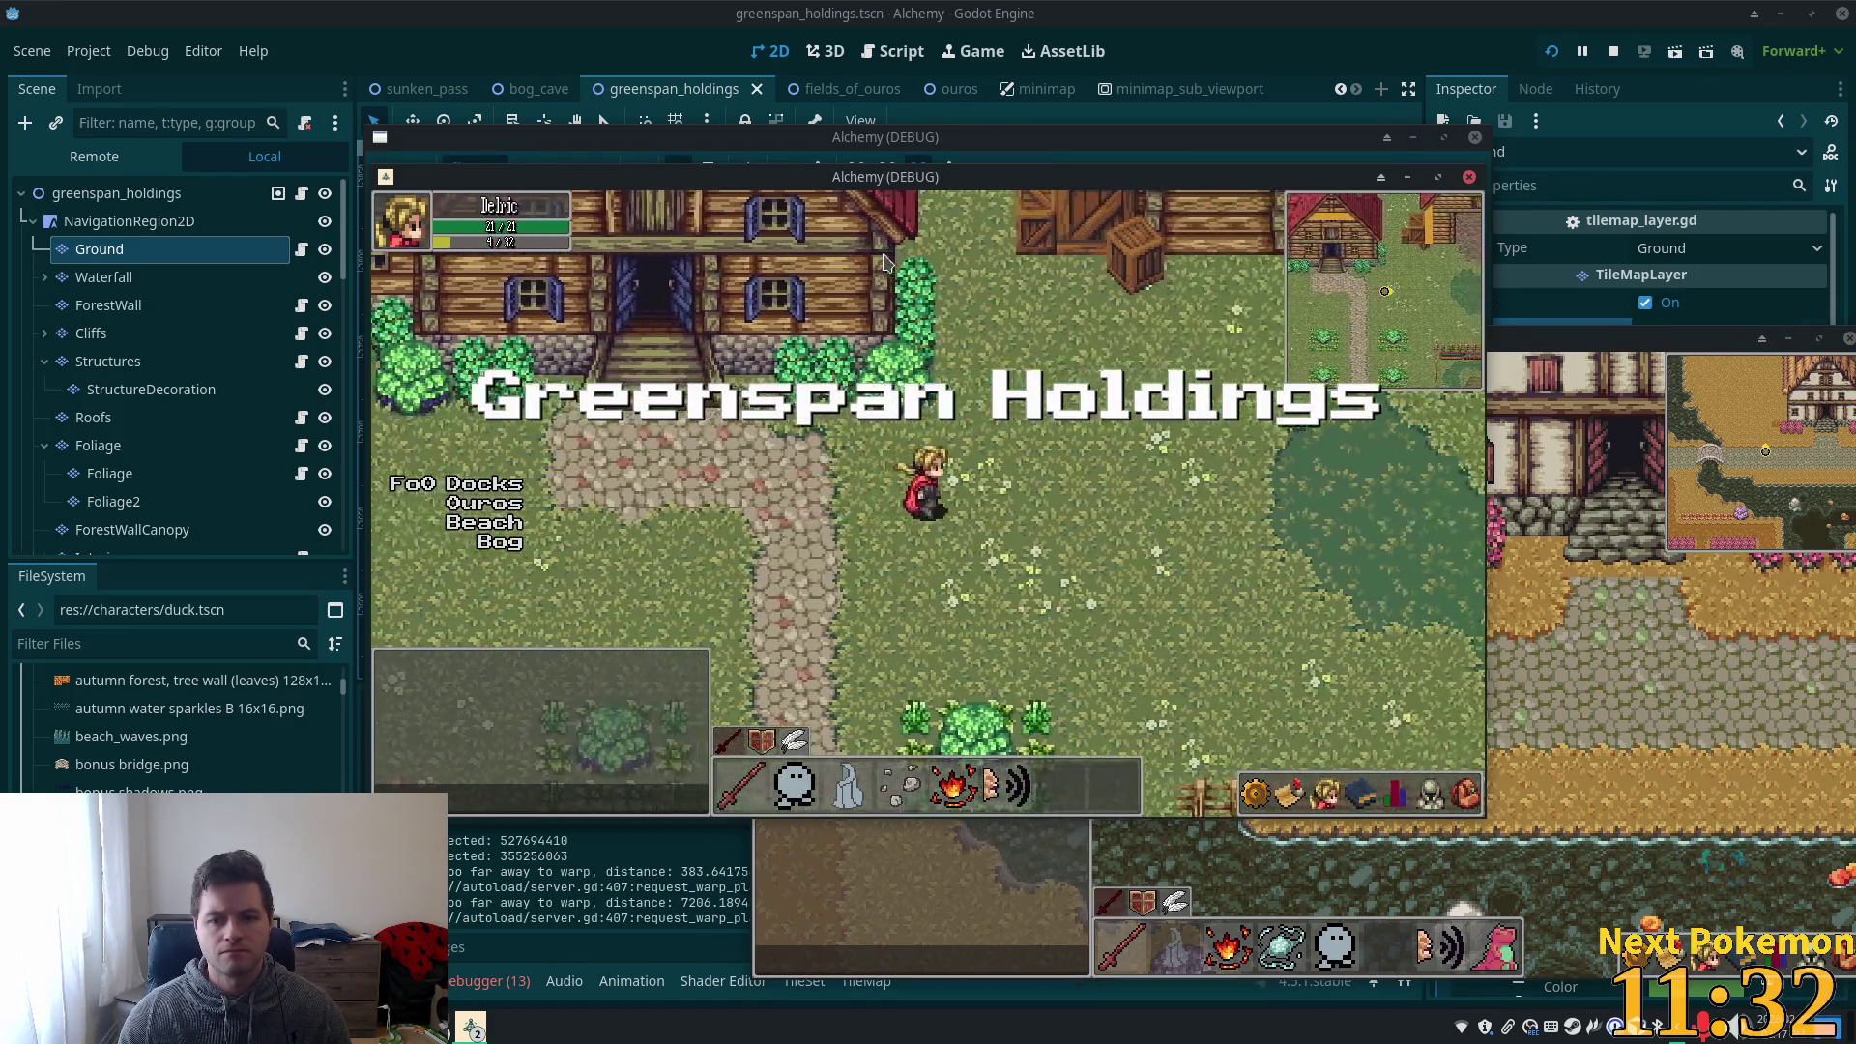
key(Right)
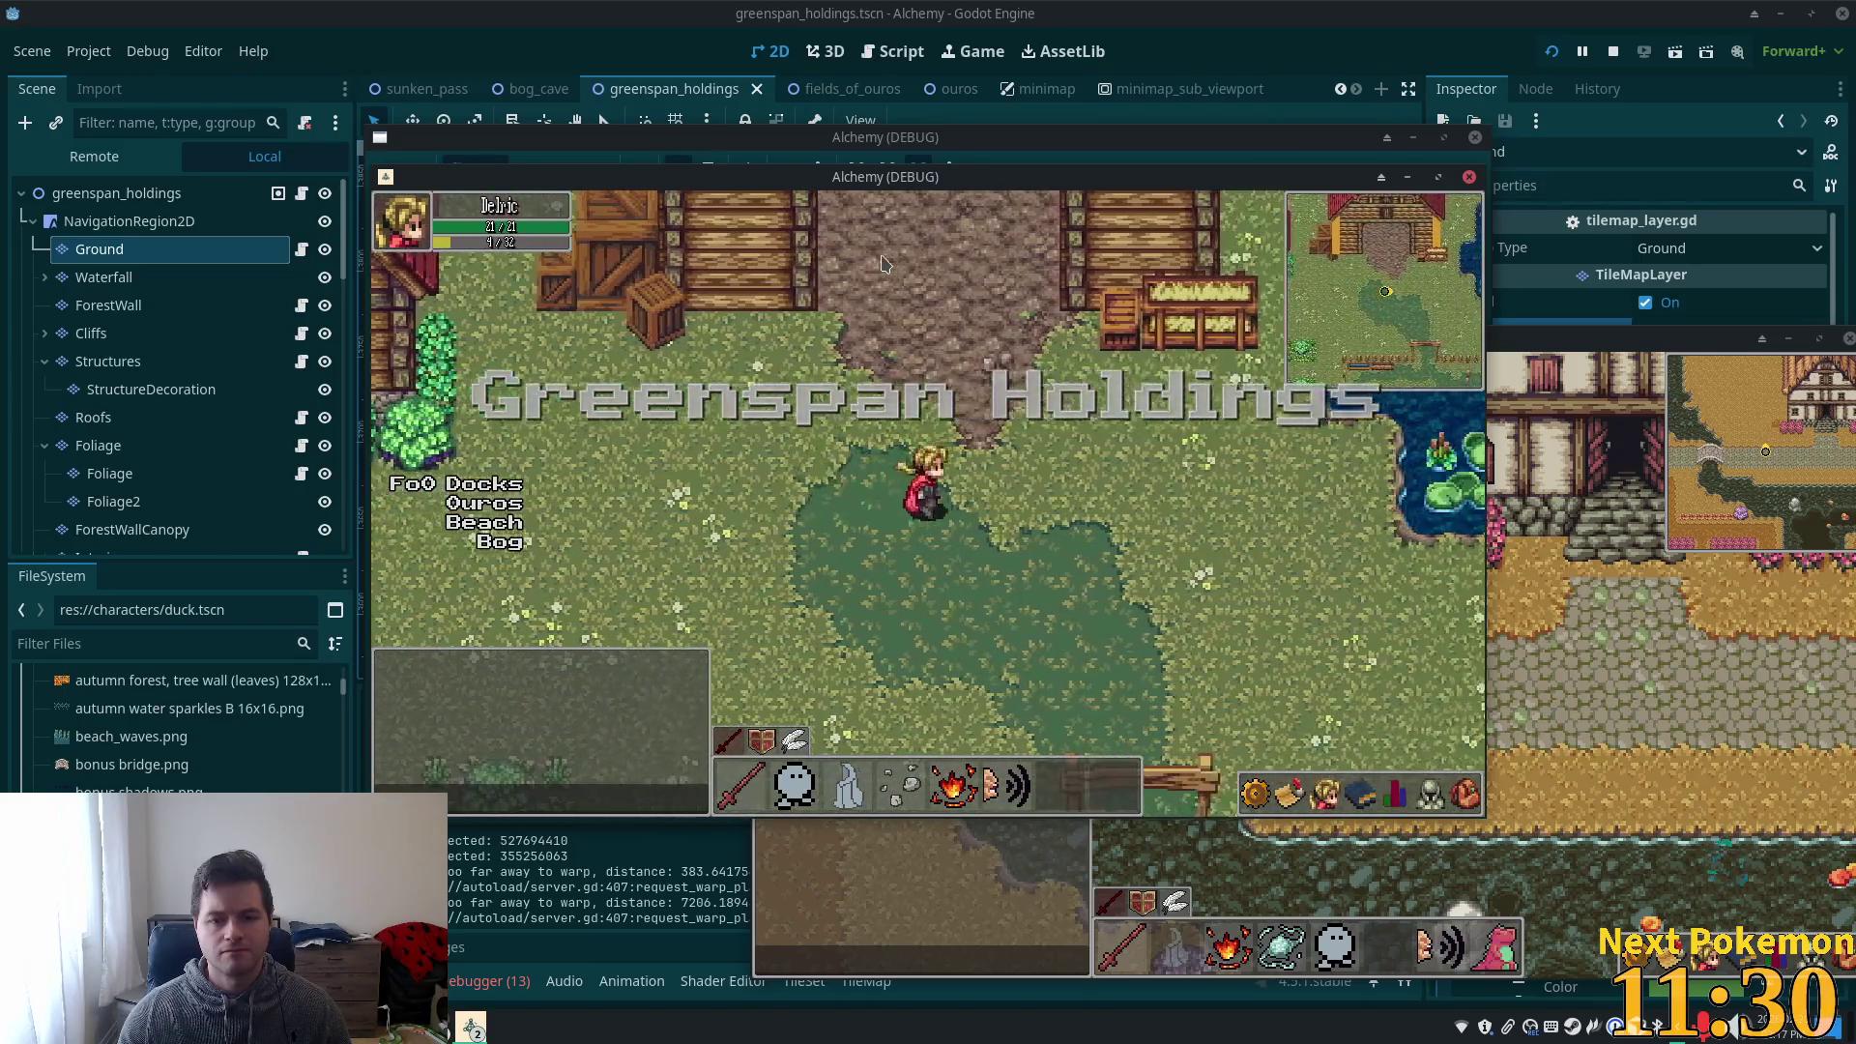
key(Up)
key(Up)
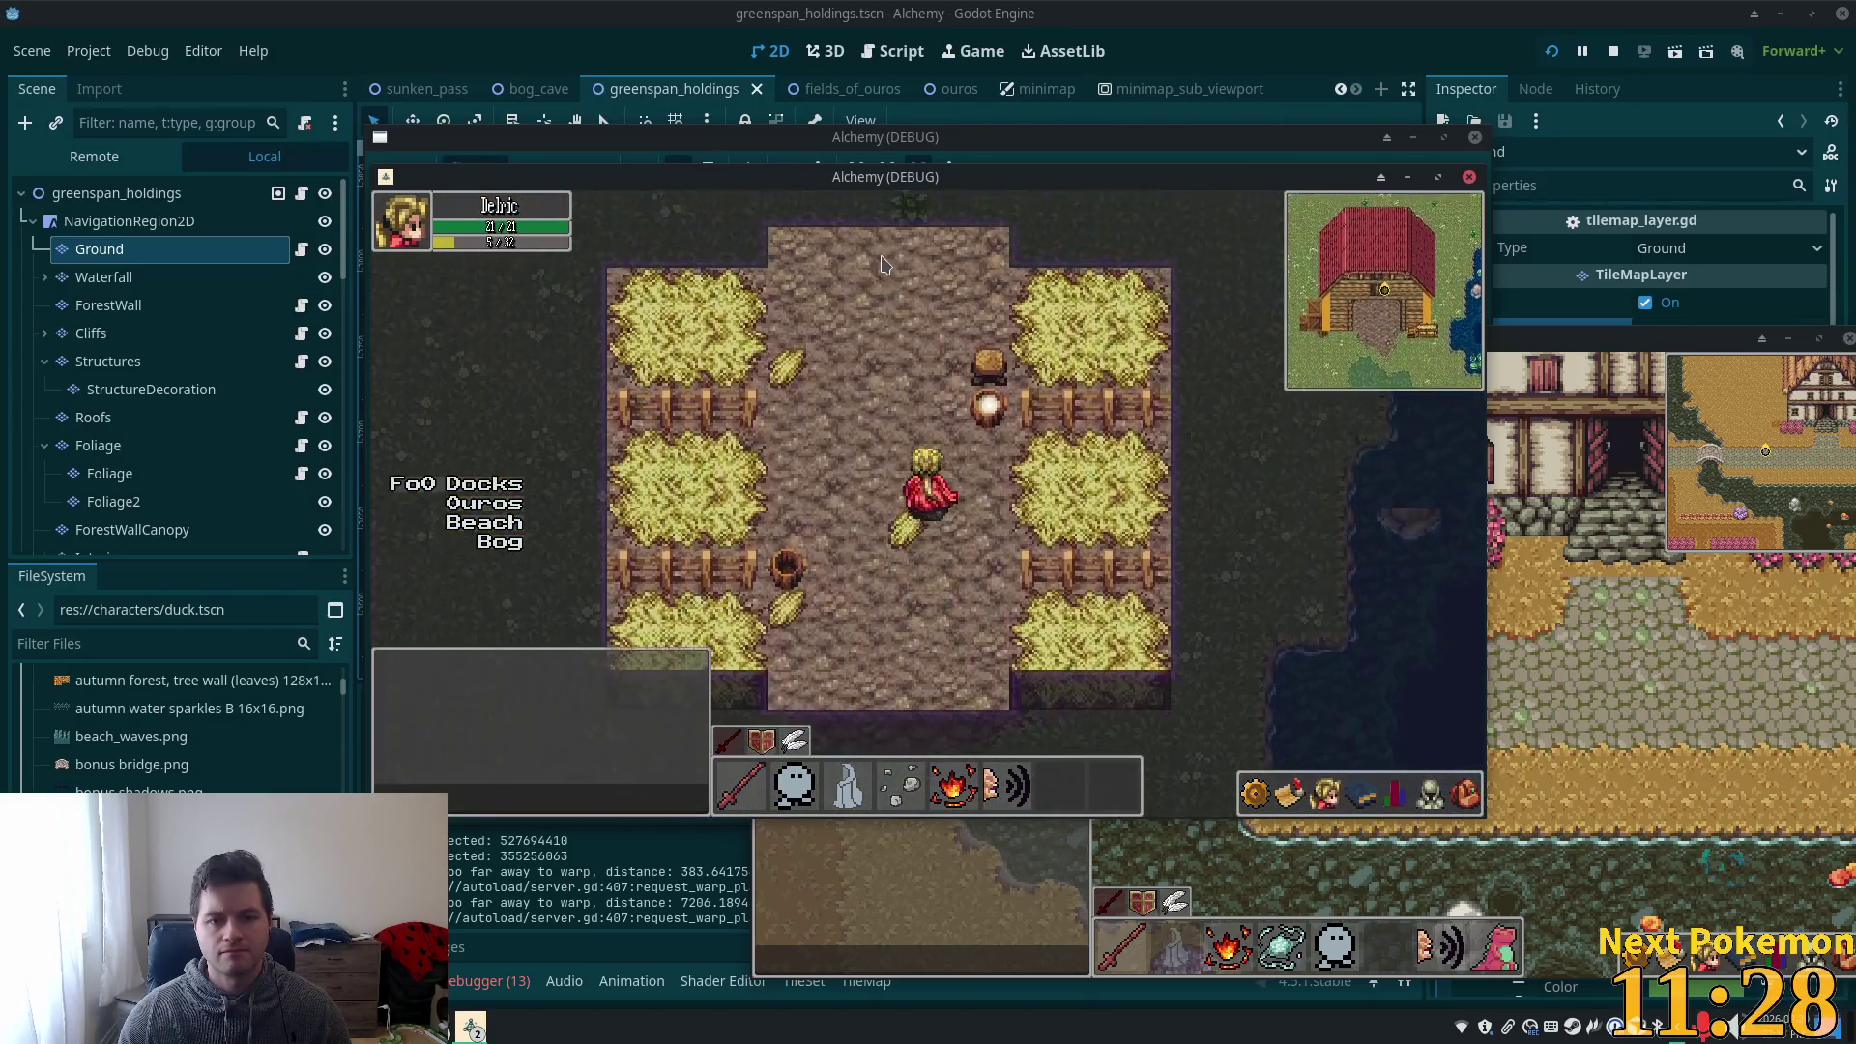
key(Up)
key(Up)
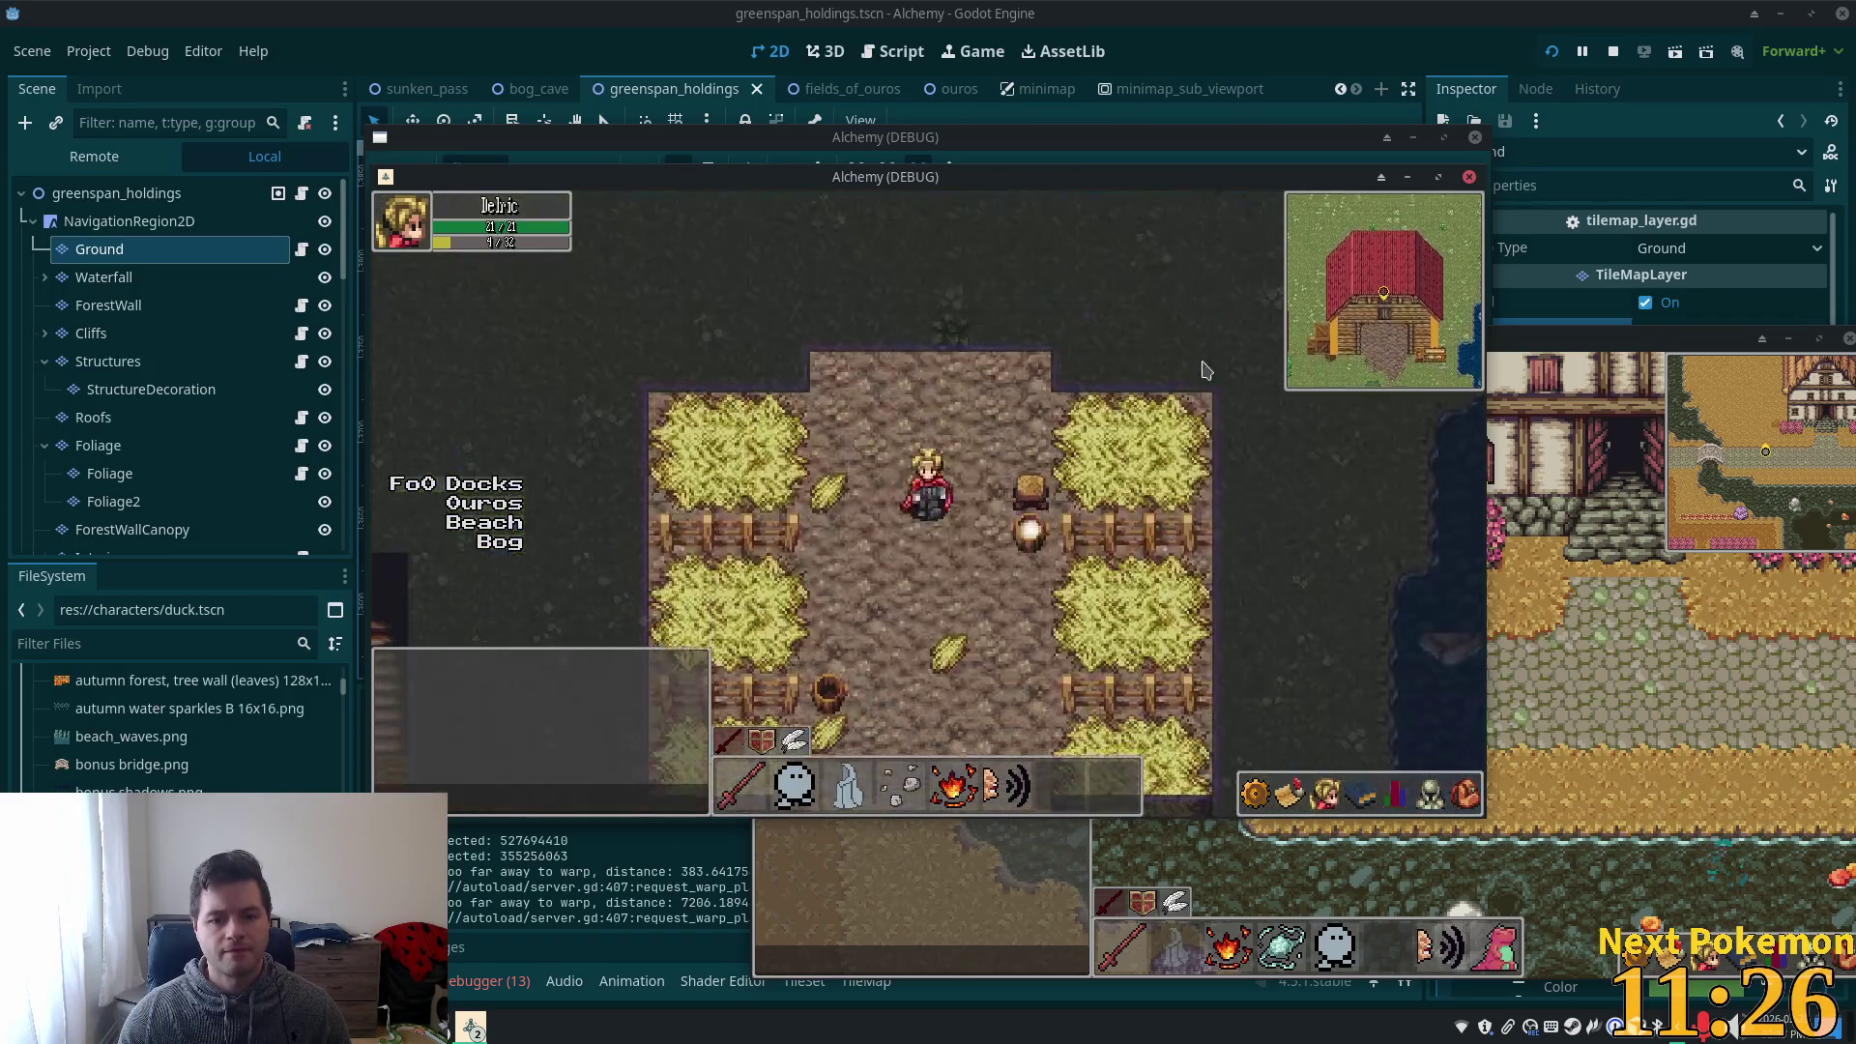
key(Down)
key(Down)
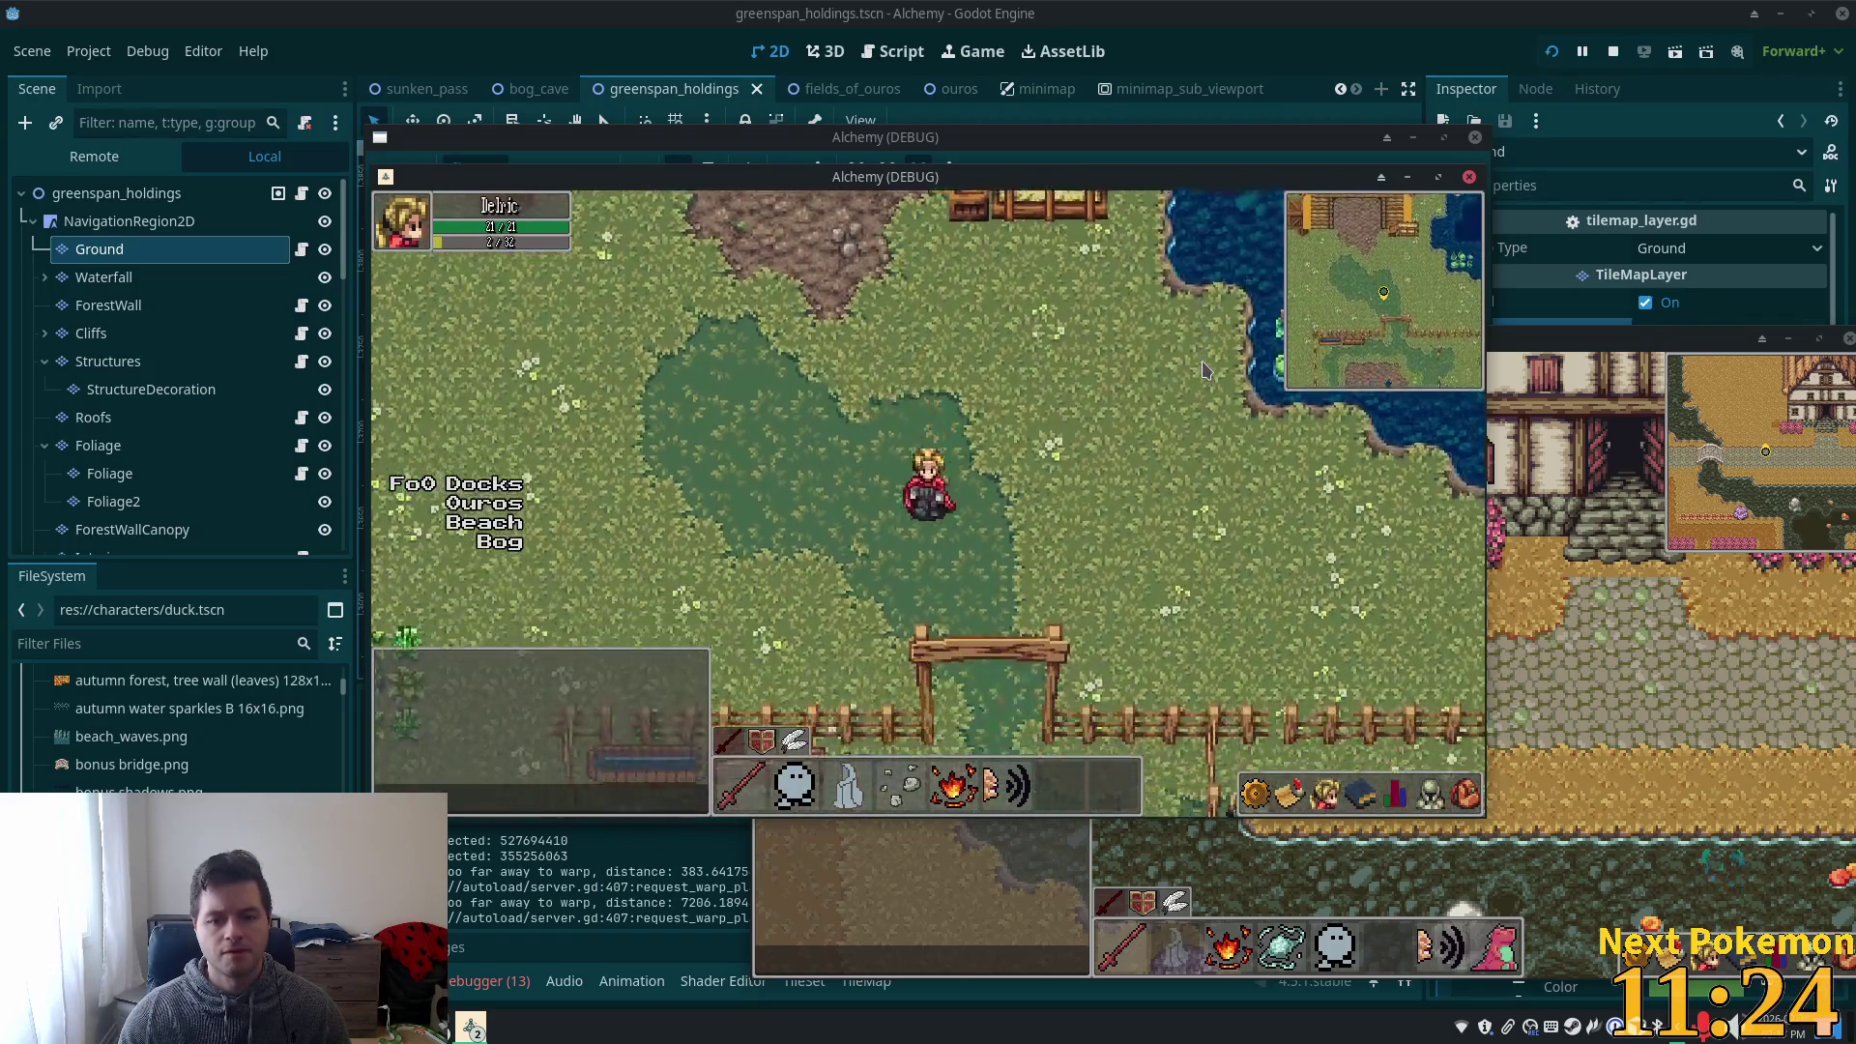
key(Down)
- Walk east past the fence to the pond and along its shore
key(Right)
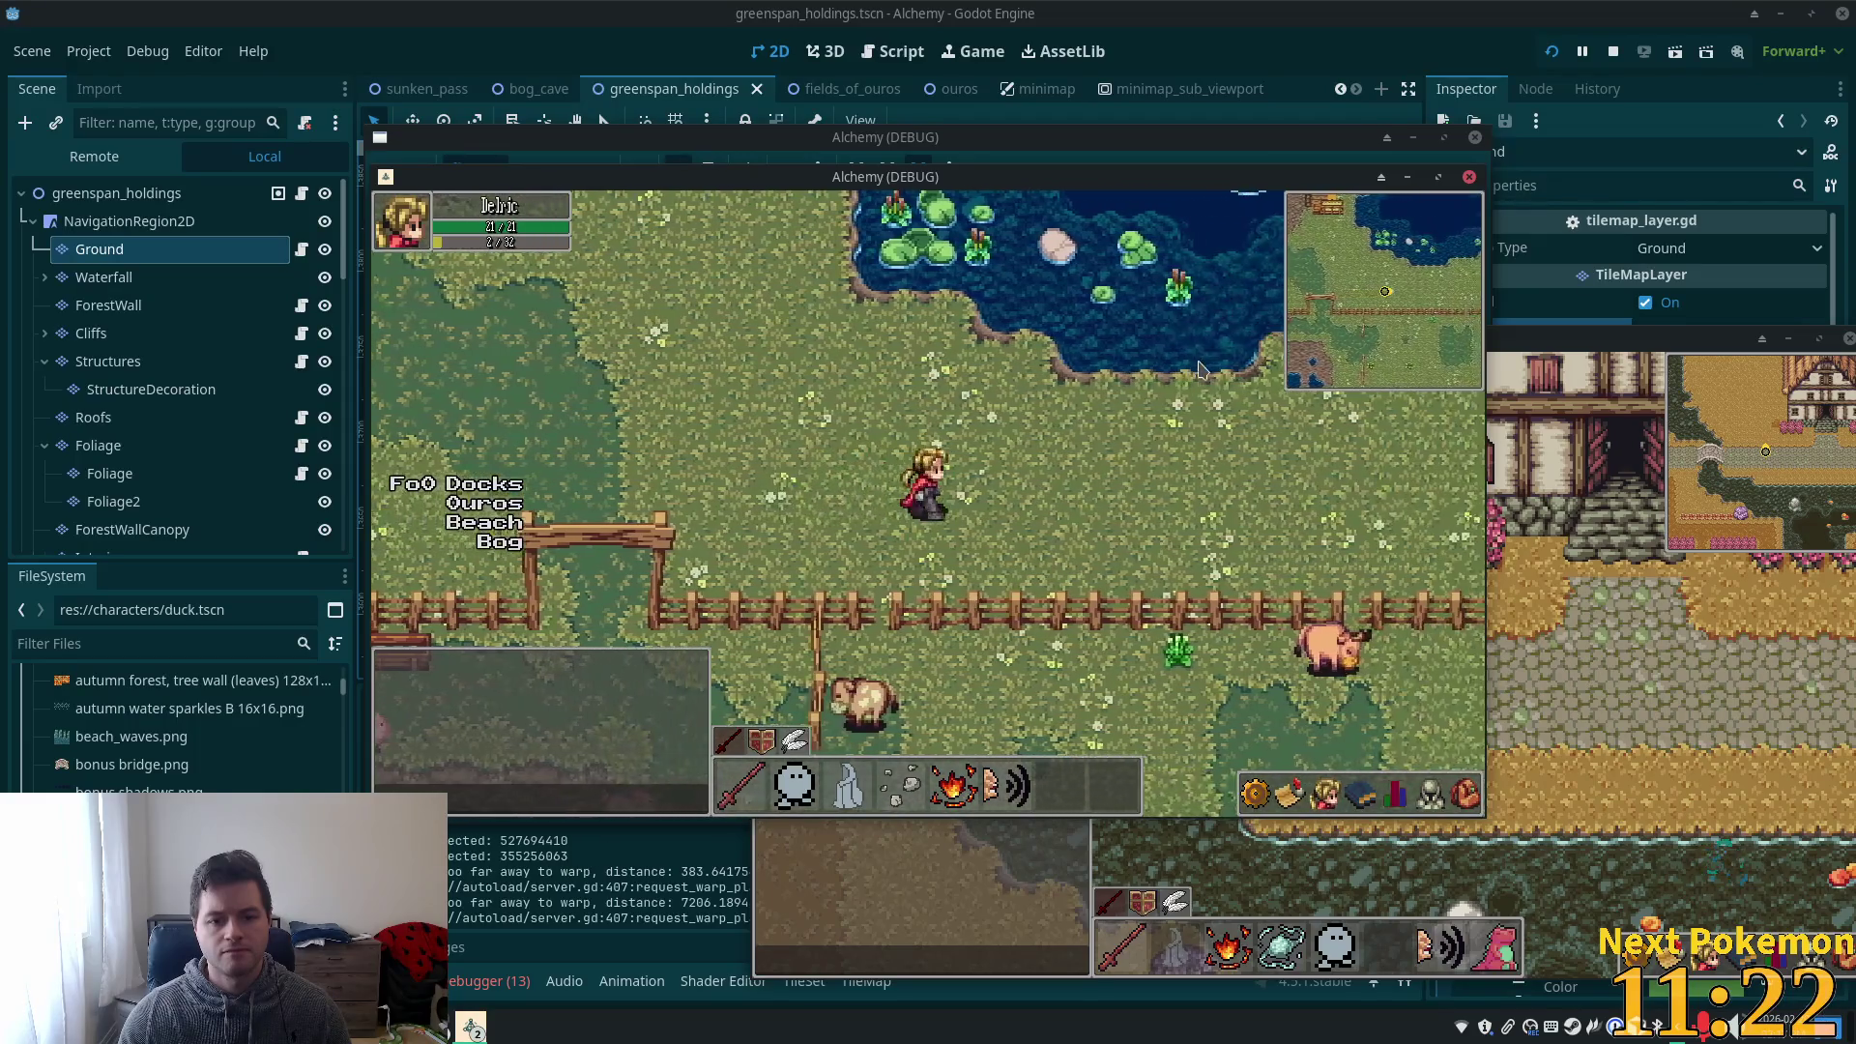
key(Up)
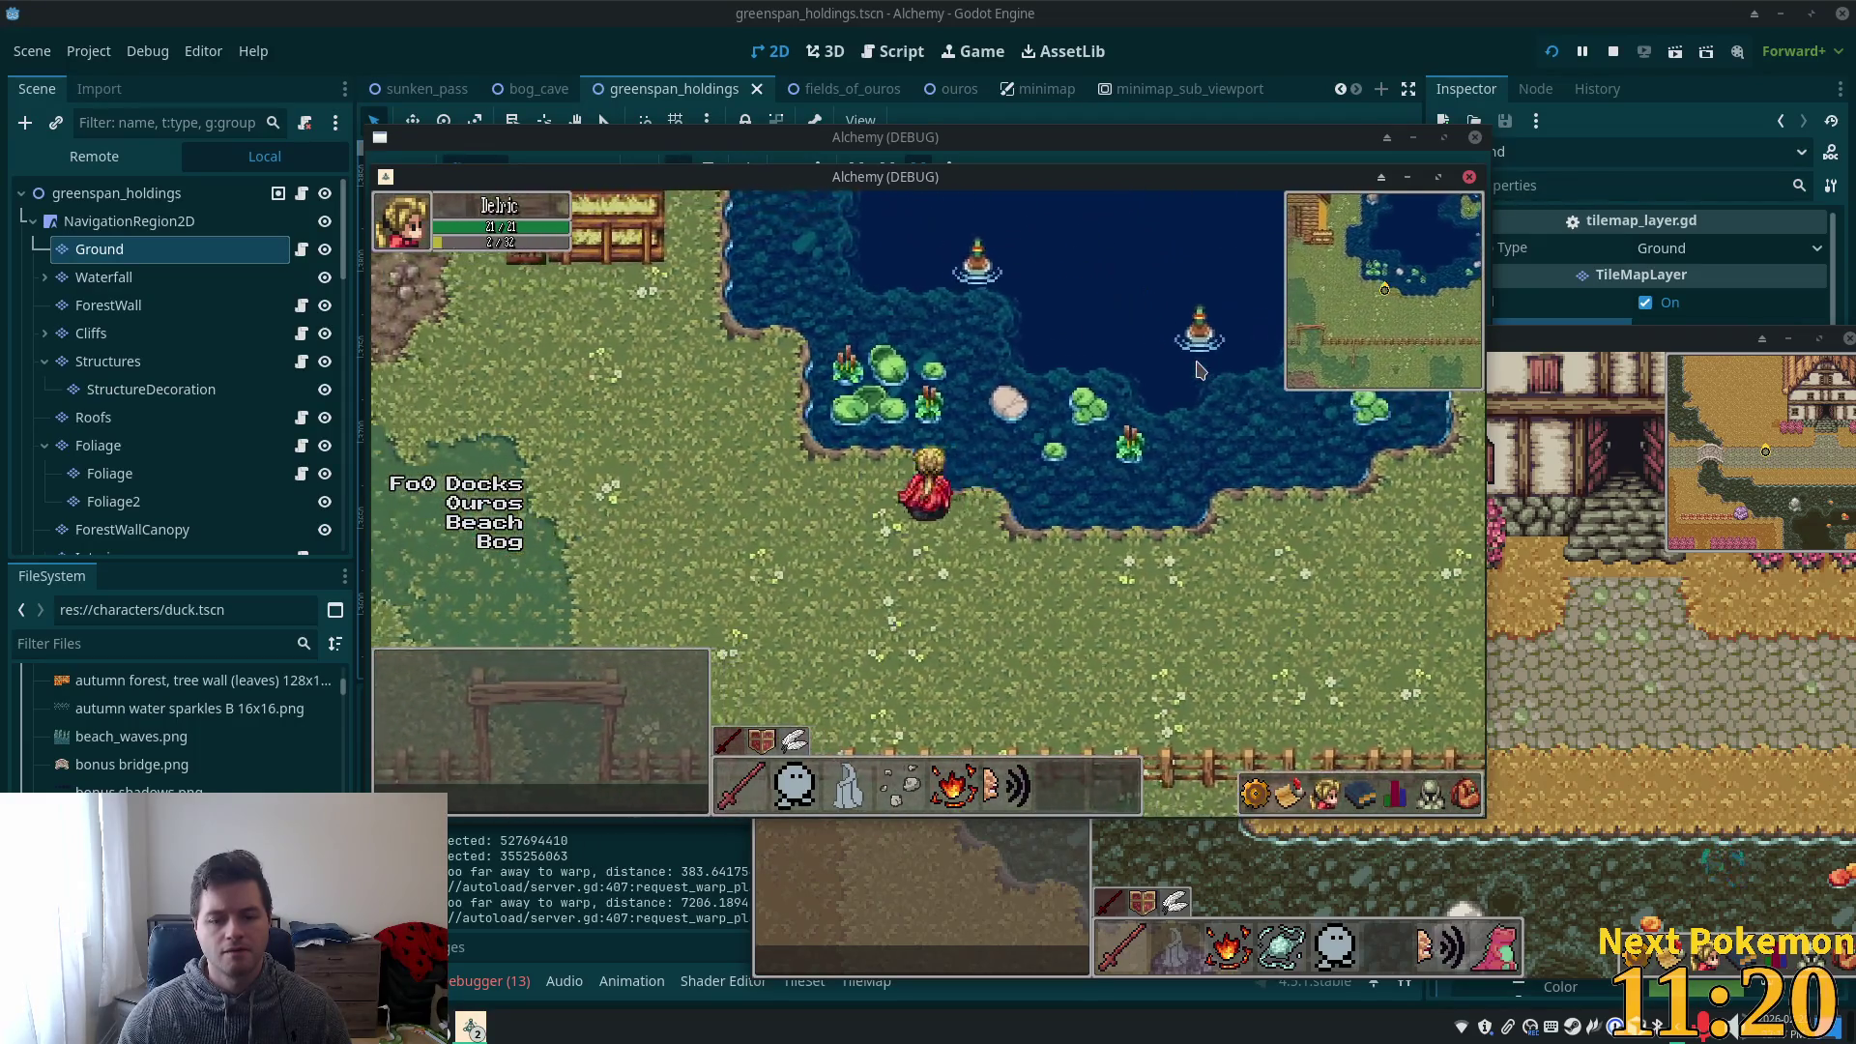
key(Left)
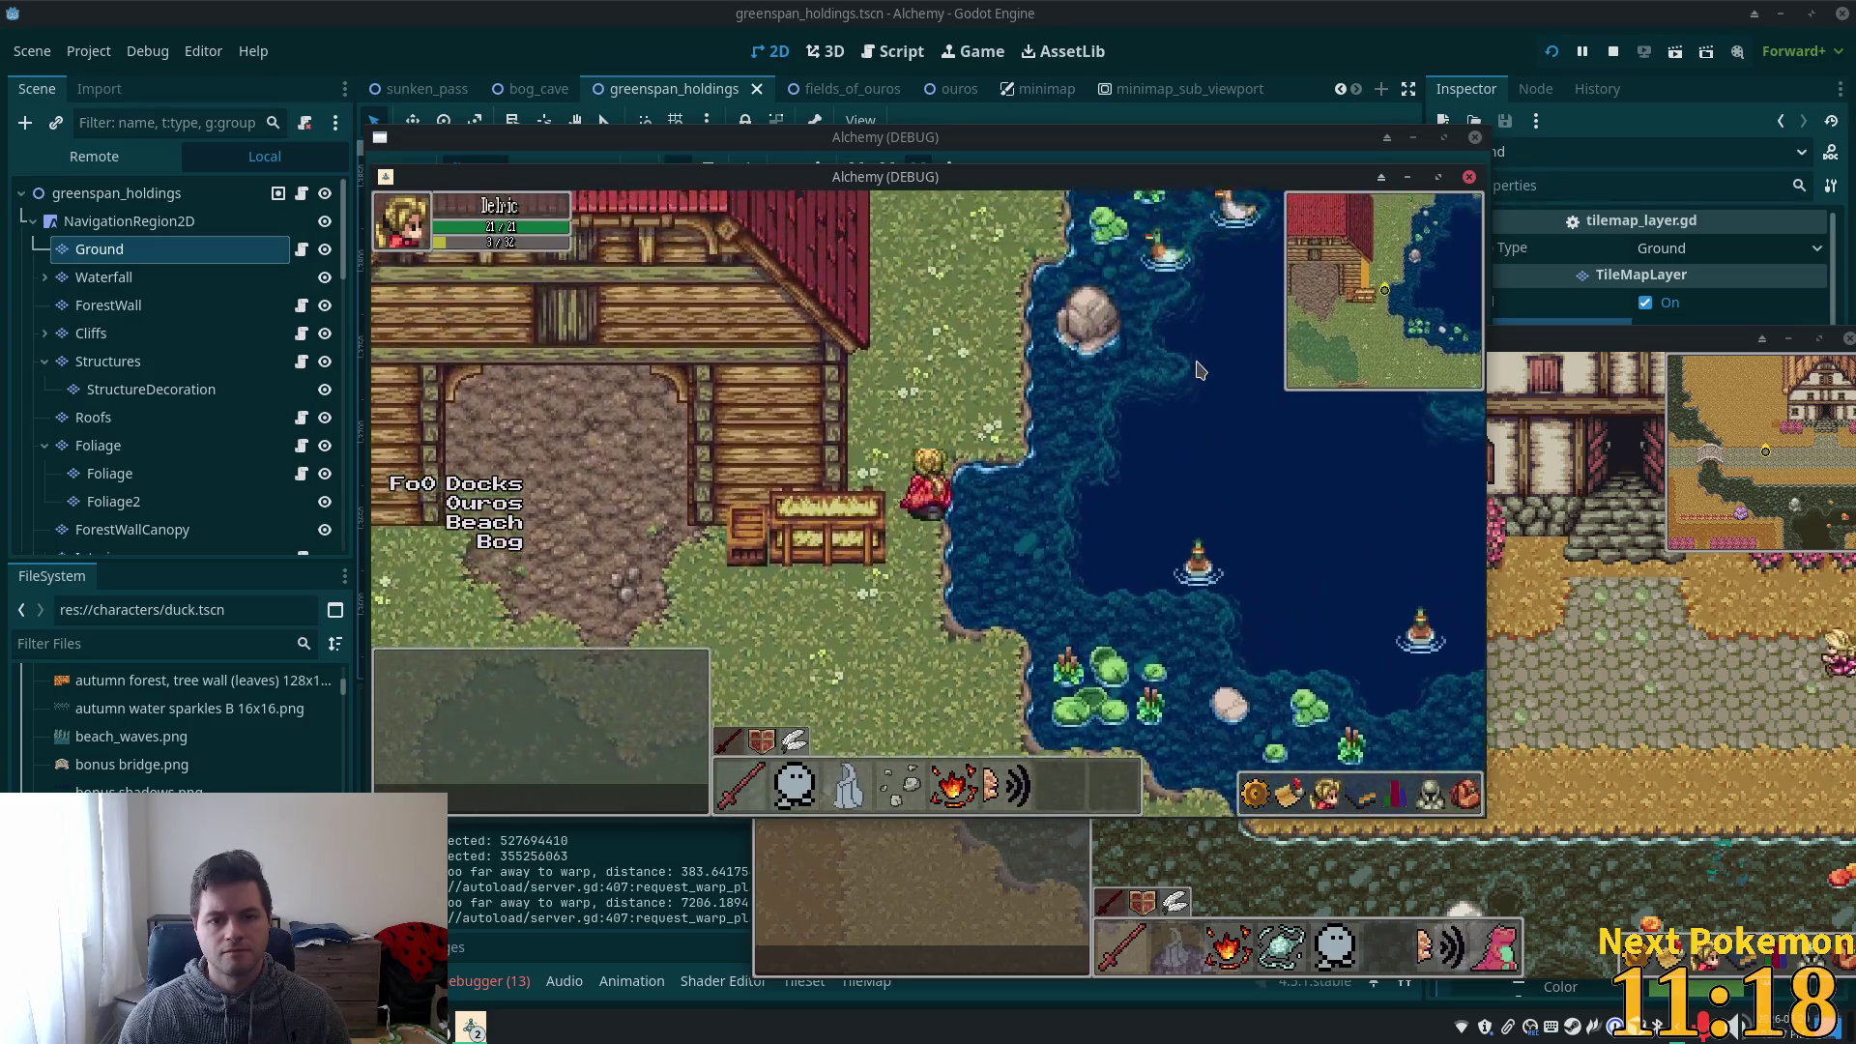
key(Up)
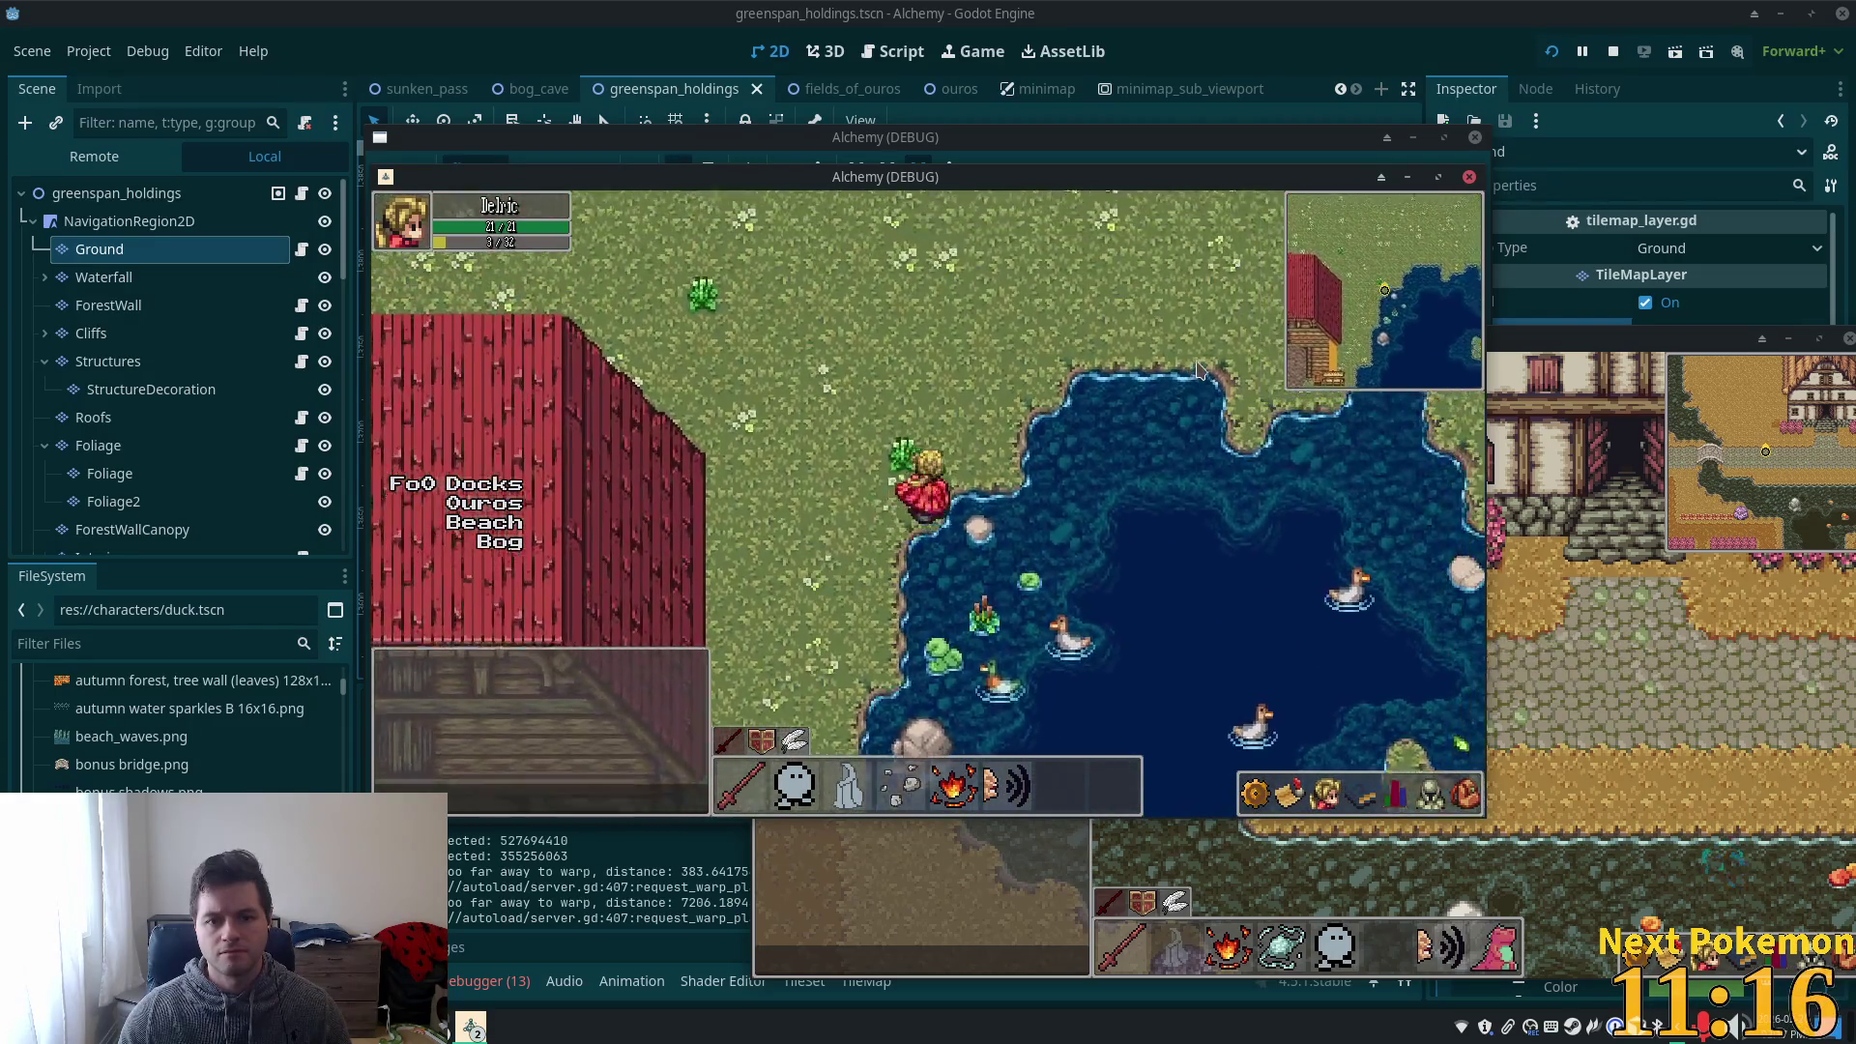
key(Down)
key(Left)
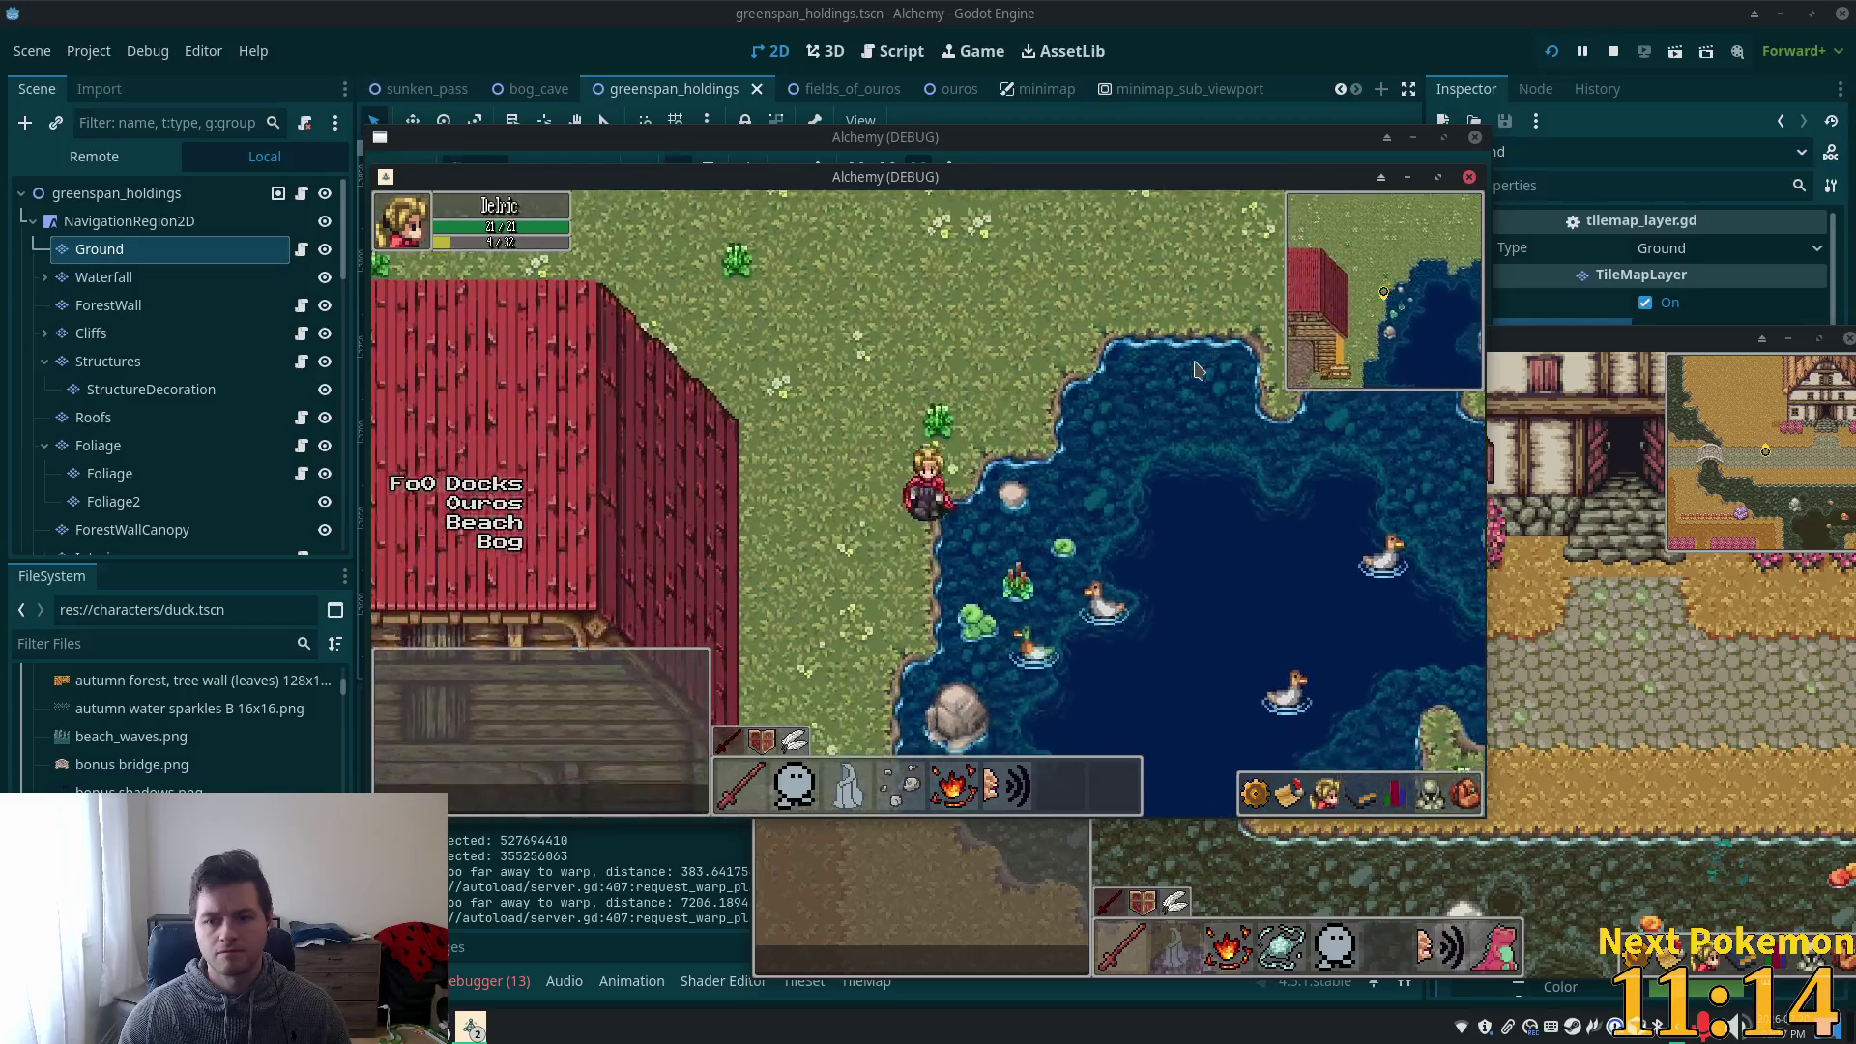
key(Down)
key(Left)
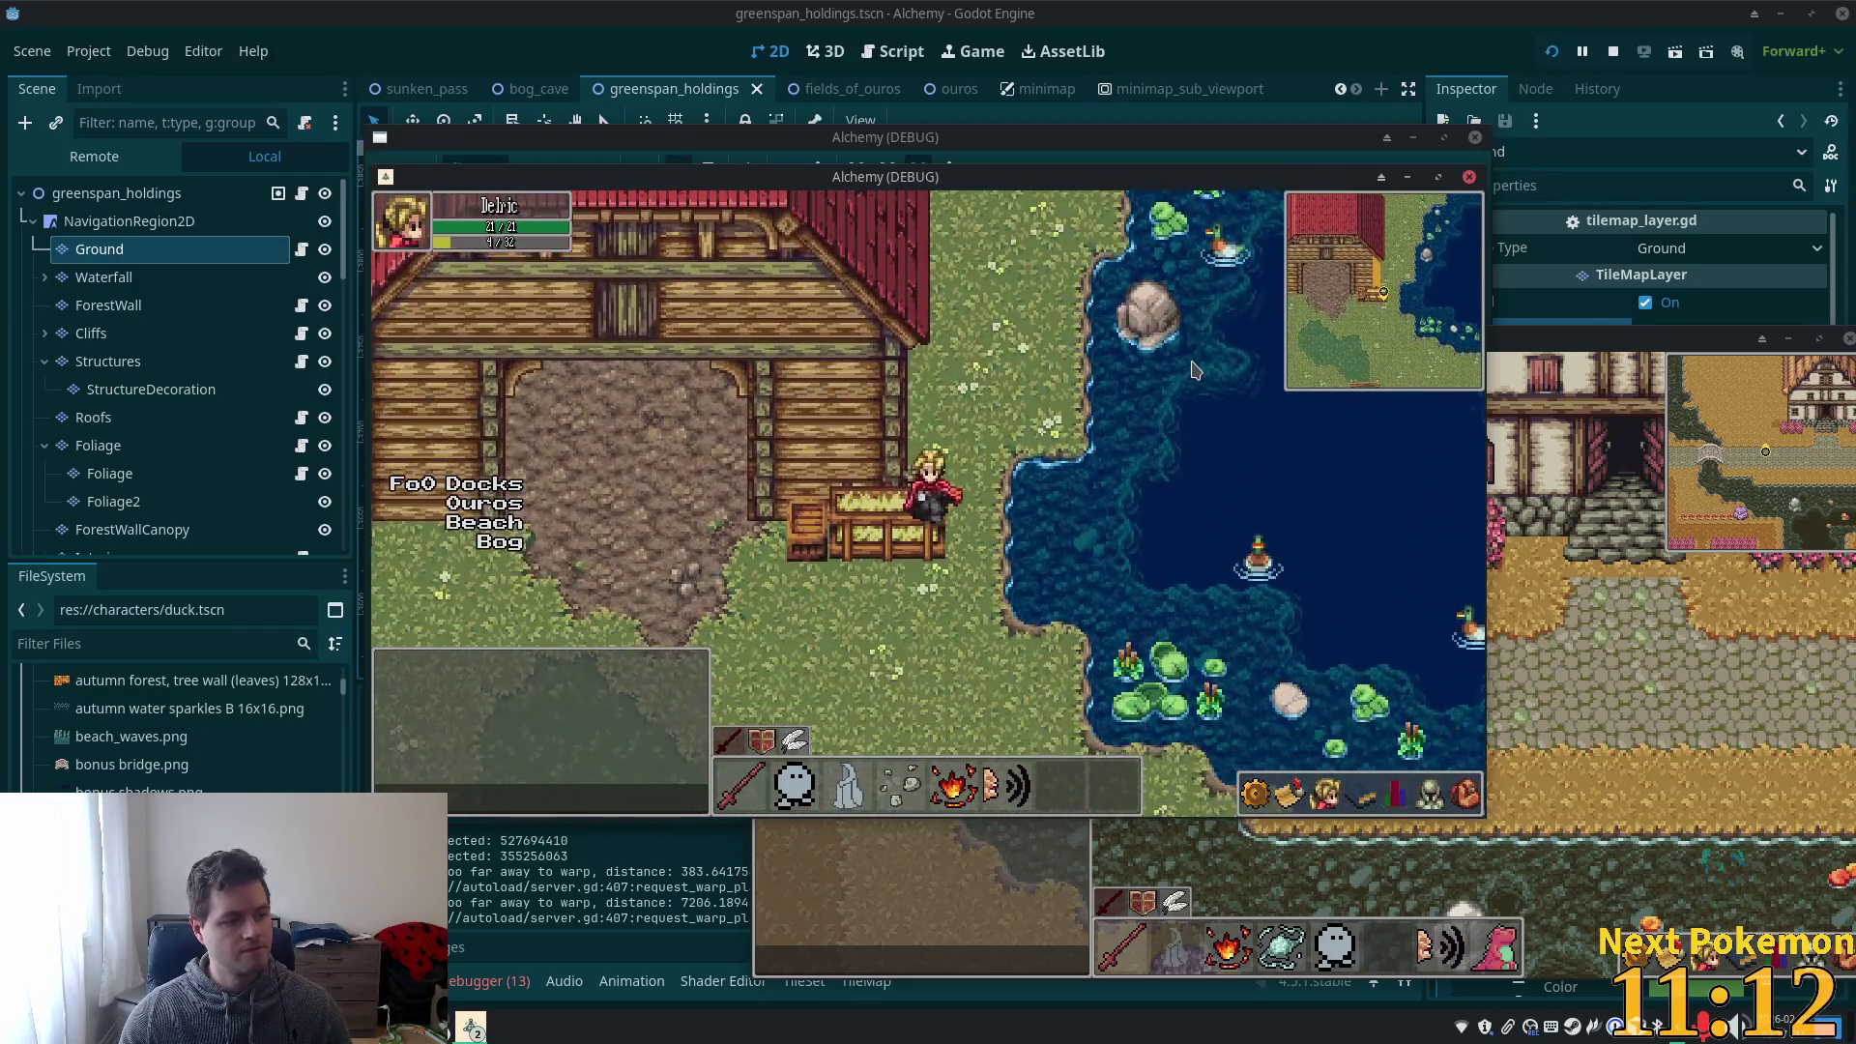
- Walk away from the pond, through the fence gate toward the buildings, then return to the editor
key(Left)
key(Down)
key(Left)
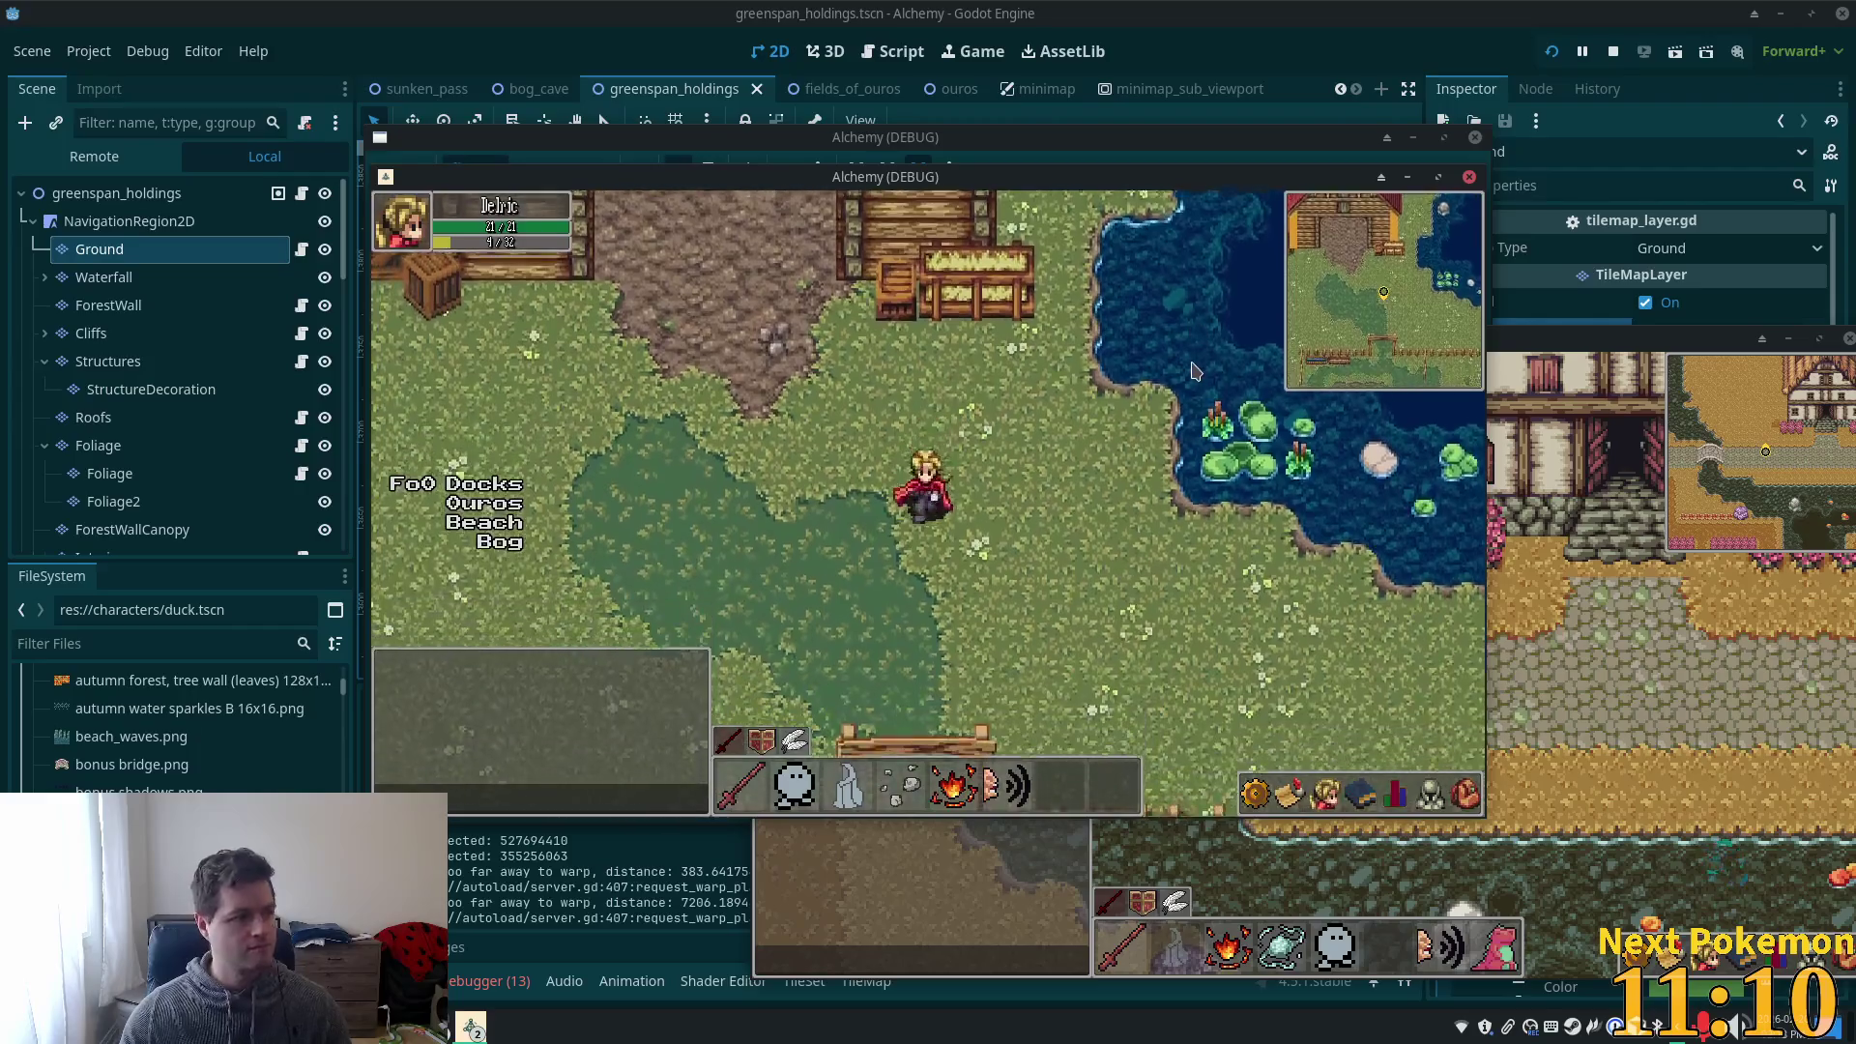
key(Down)
key(Down)
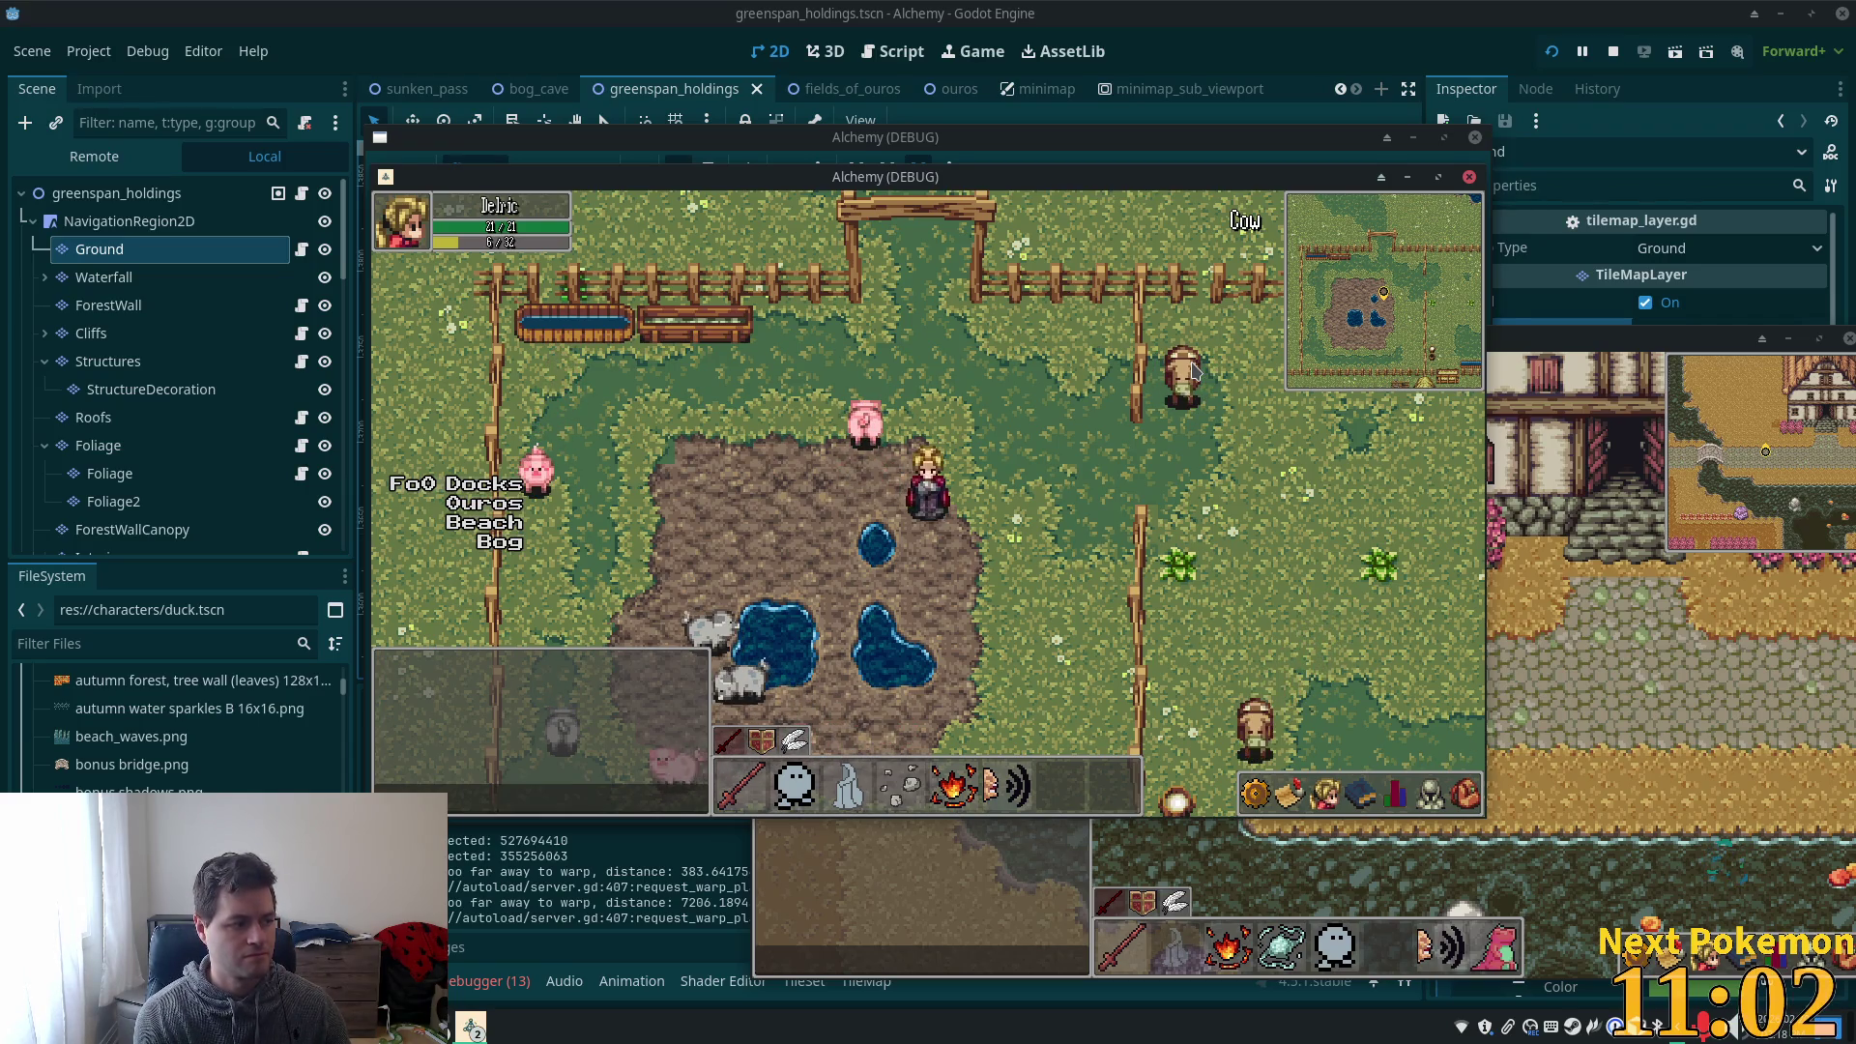
key(w)
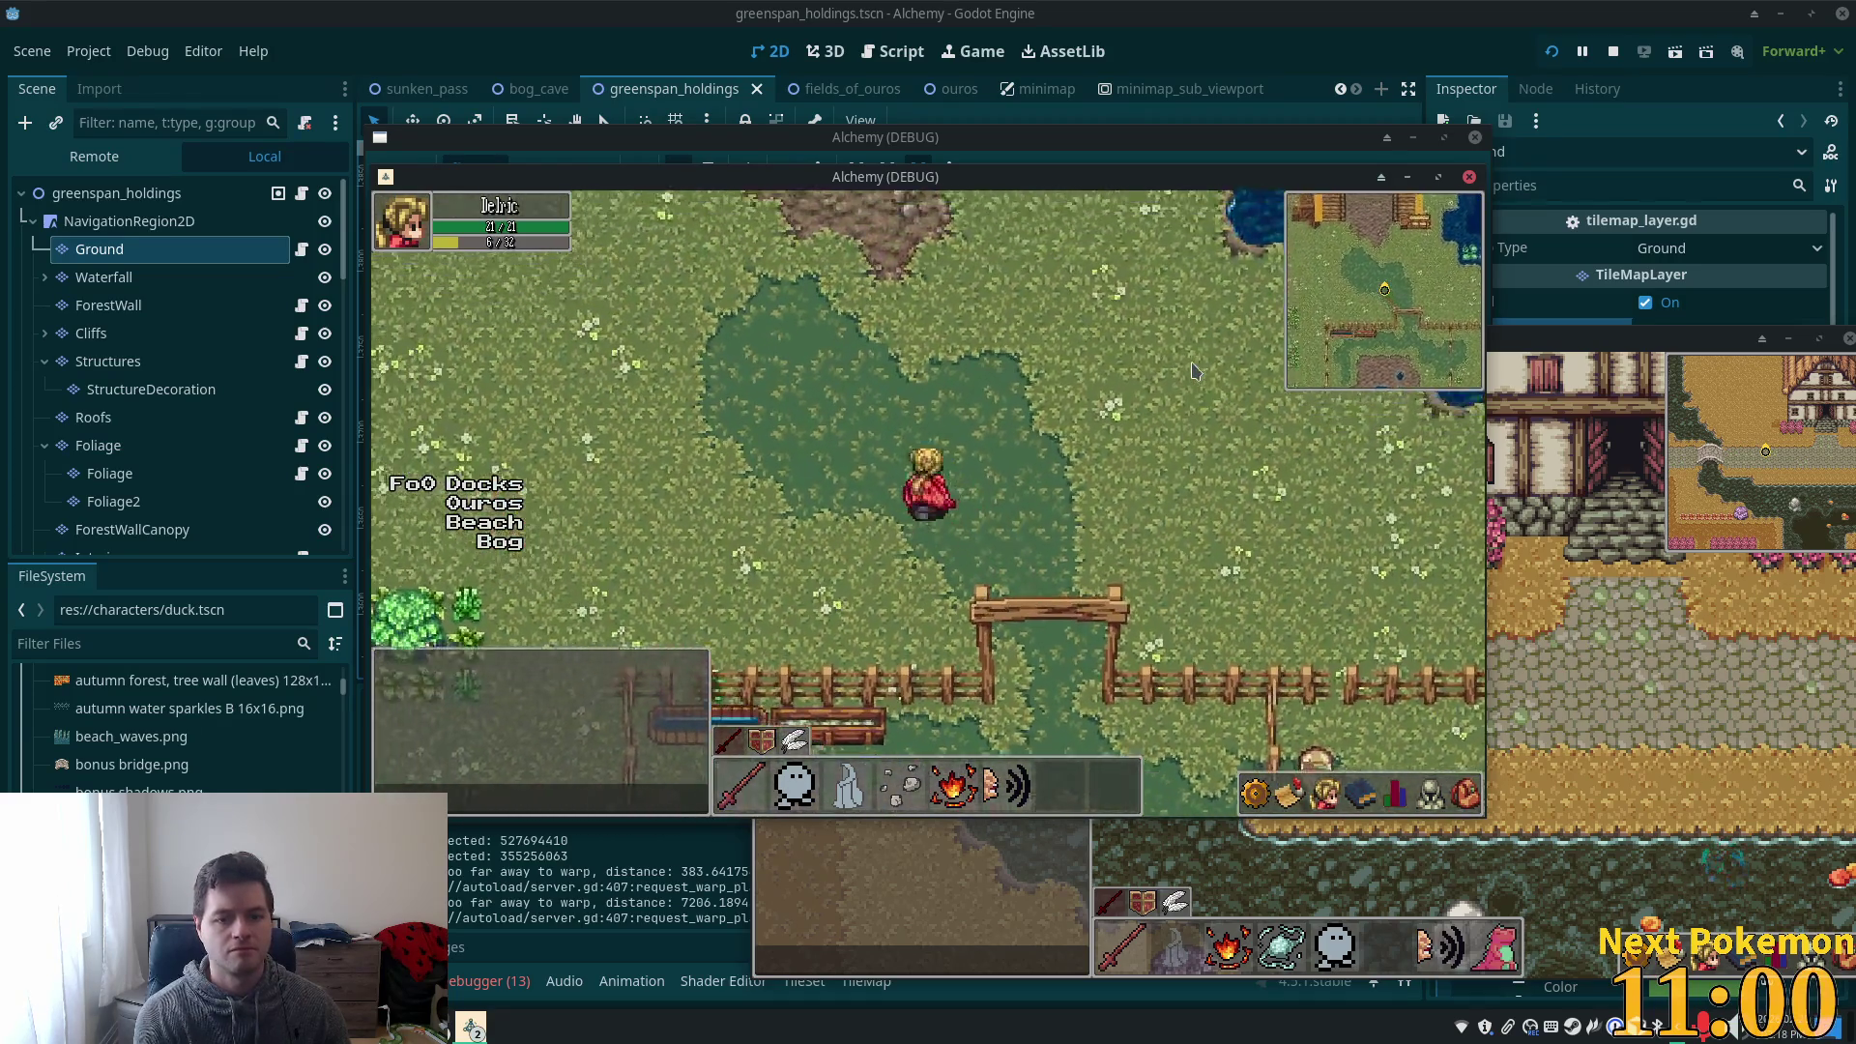
key(a)
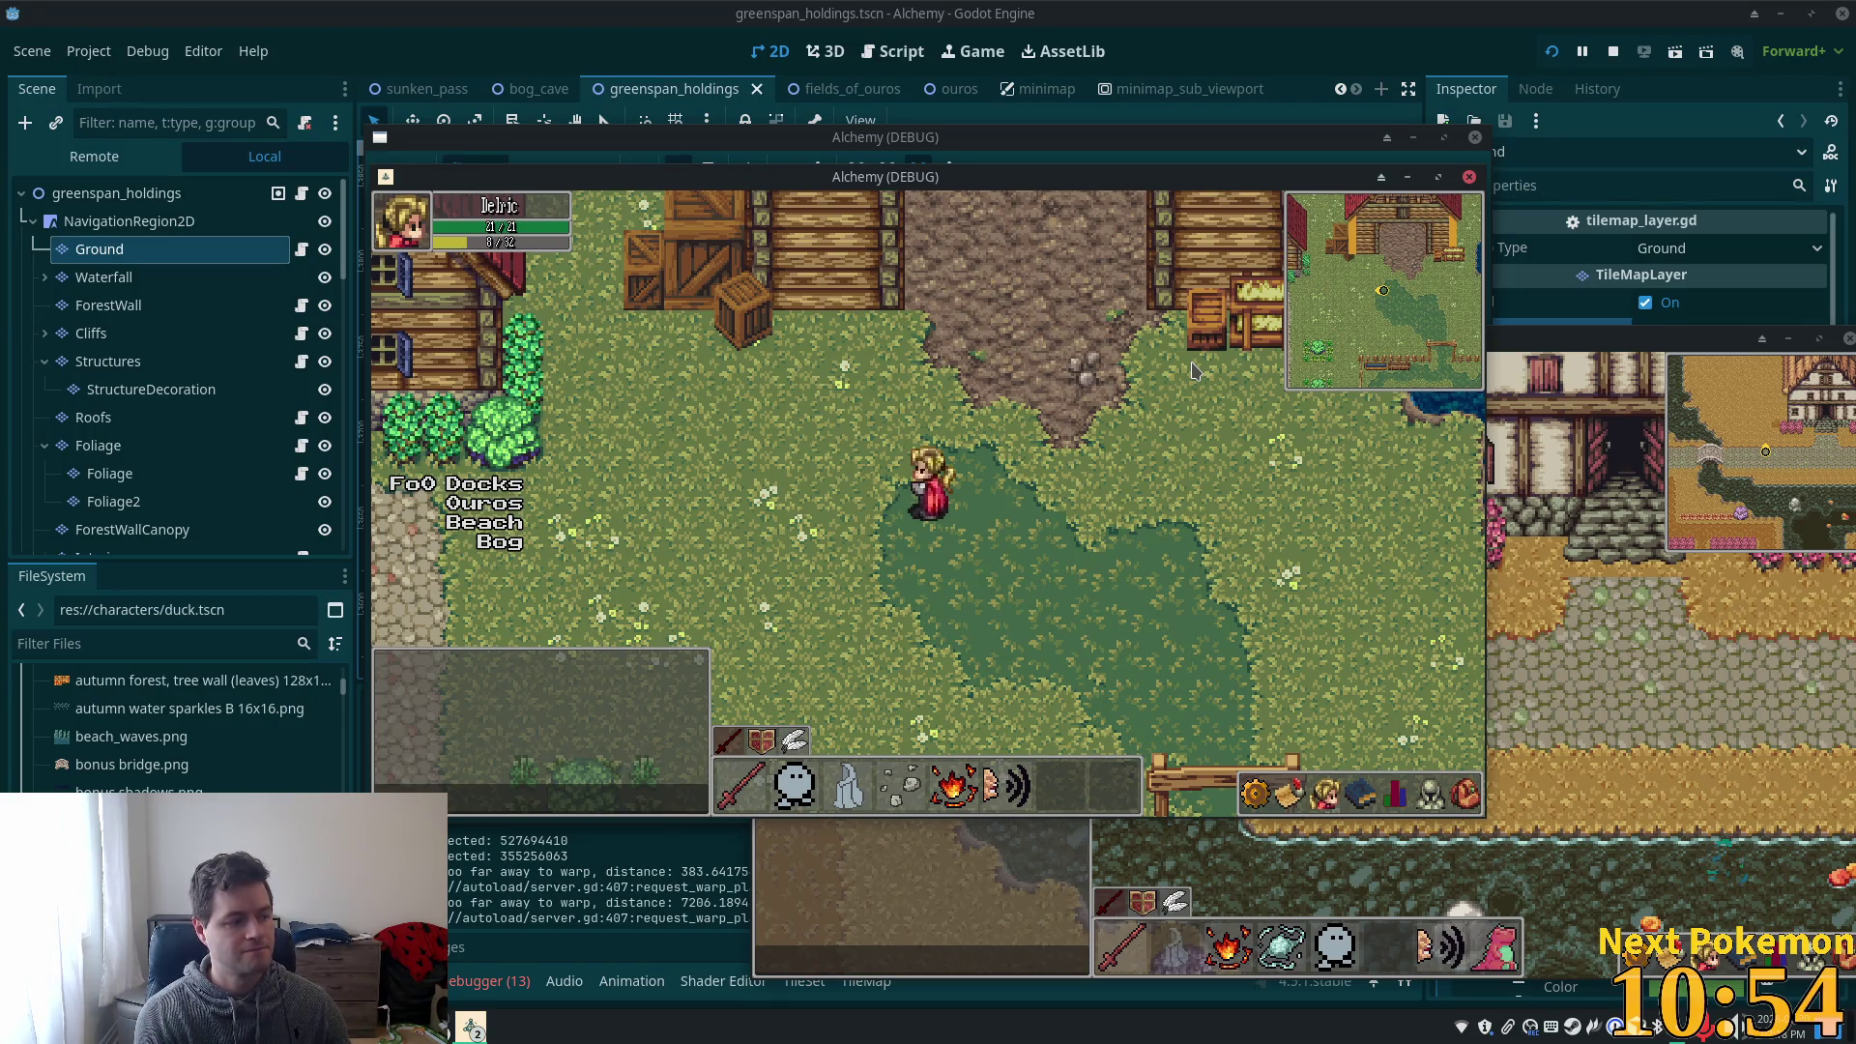
click(1231, 9)
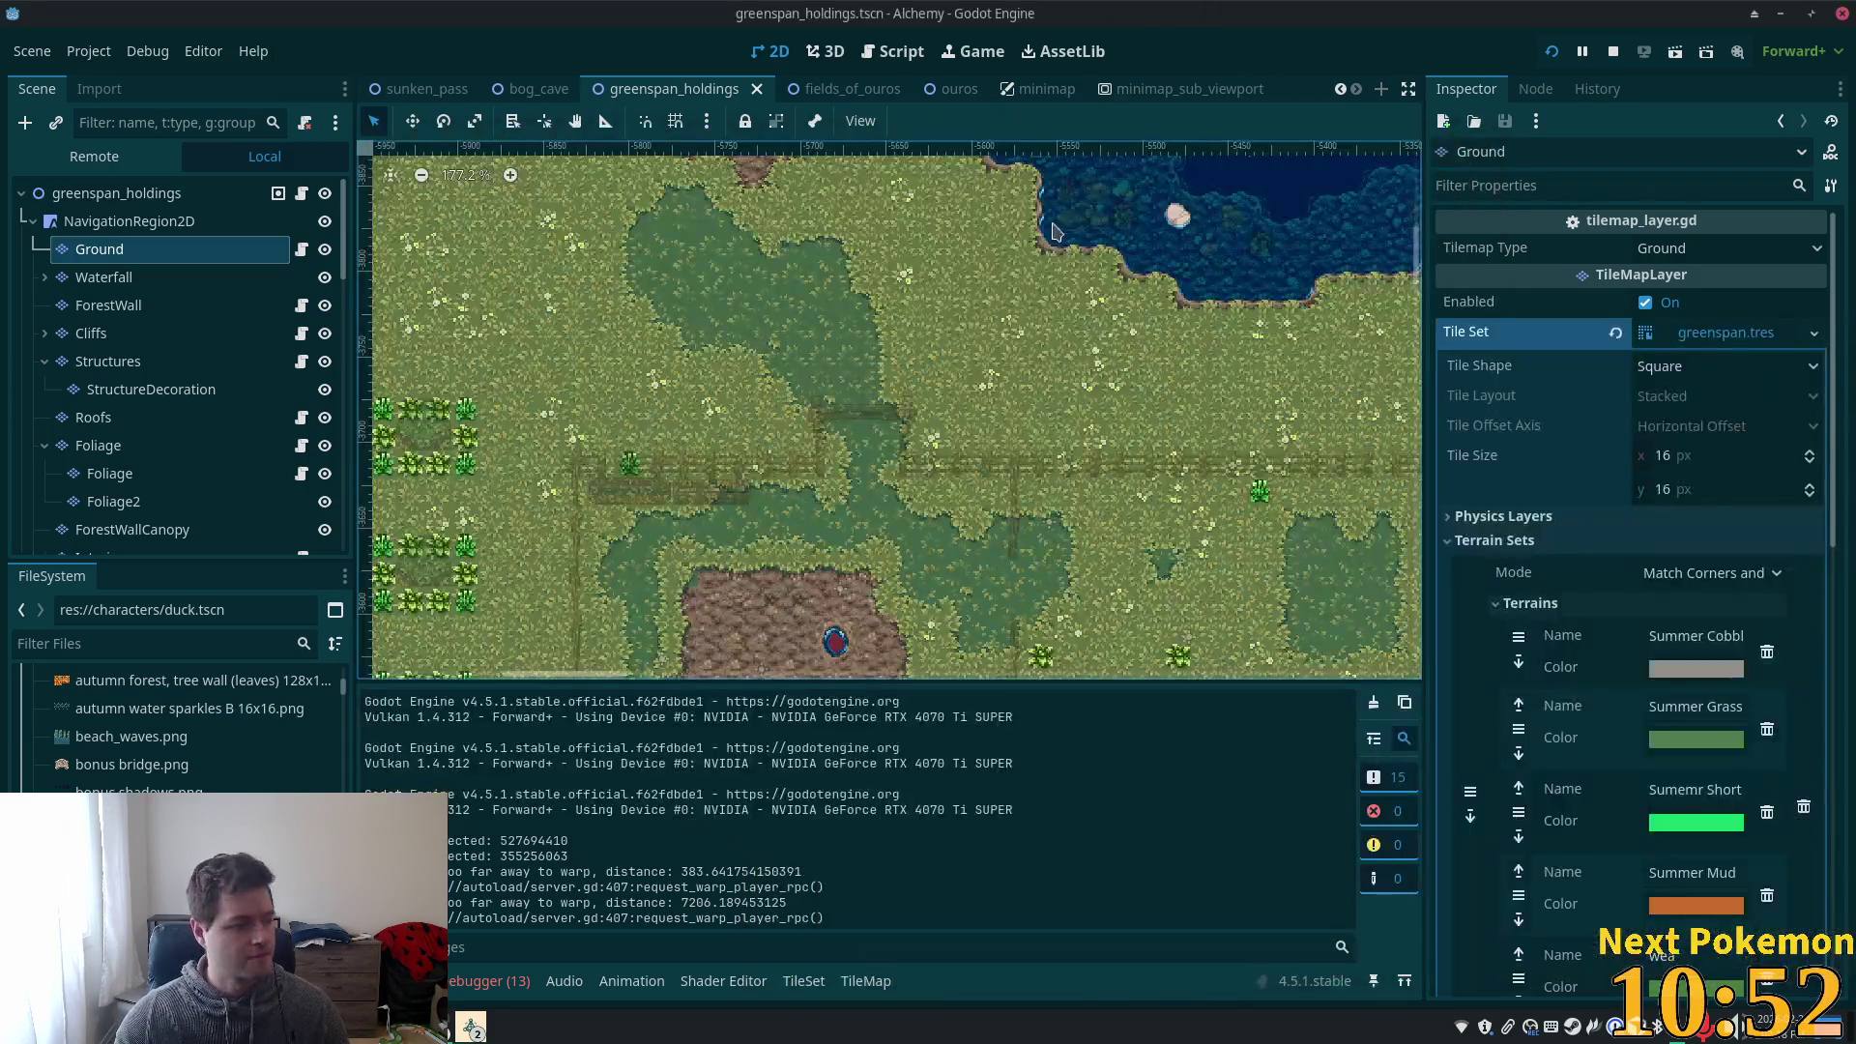
- Move from Waterfall and Foliage to the Structures layer and show the third village accessories atlas
click(111, 280)
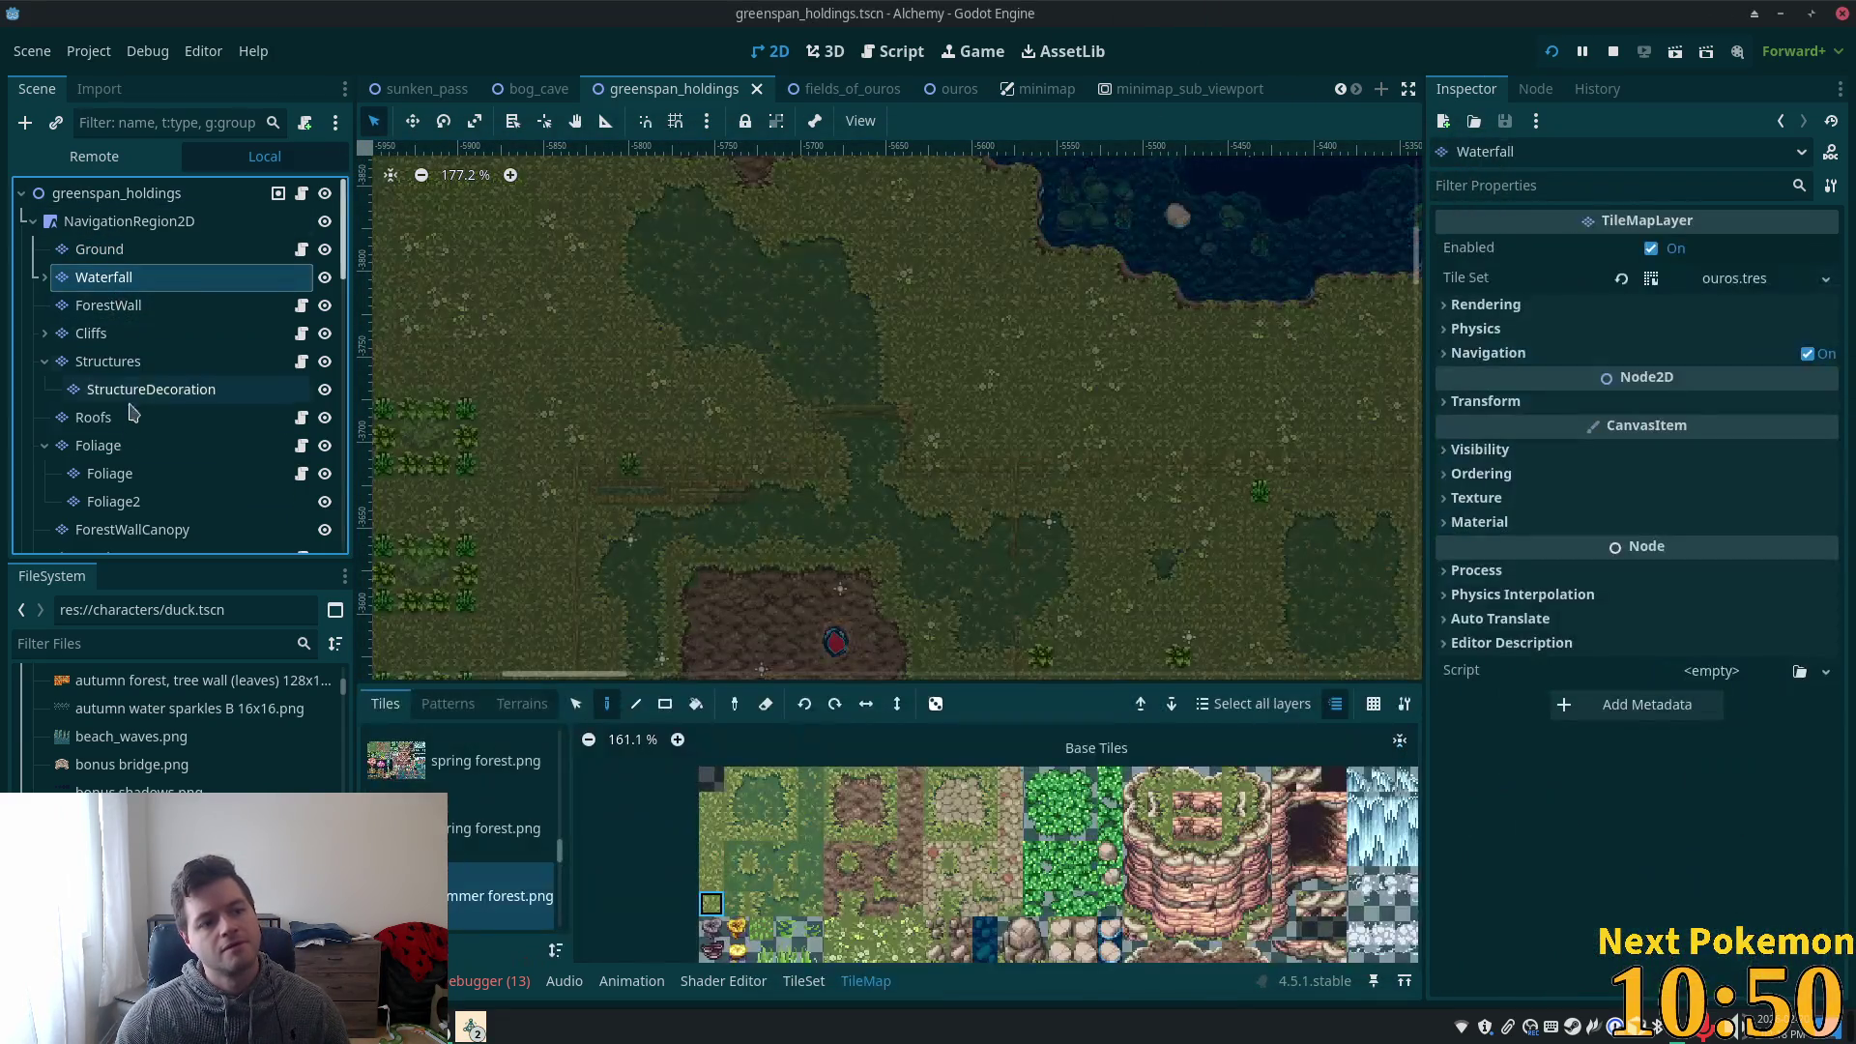
click(150, 445)
scroll(154, 391, down, 3)
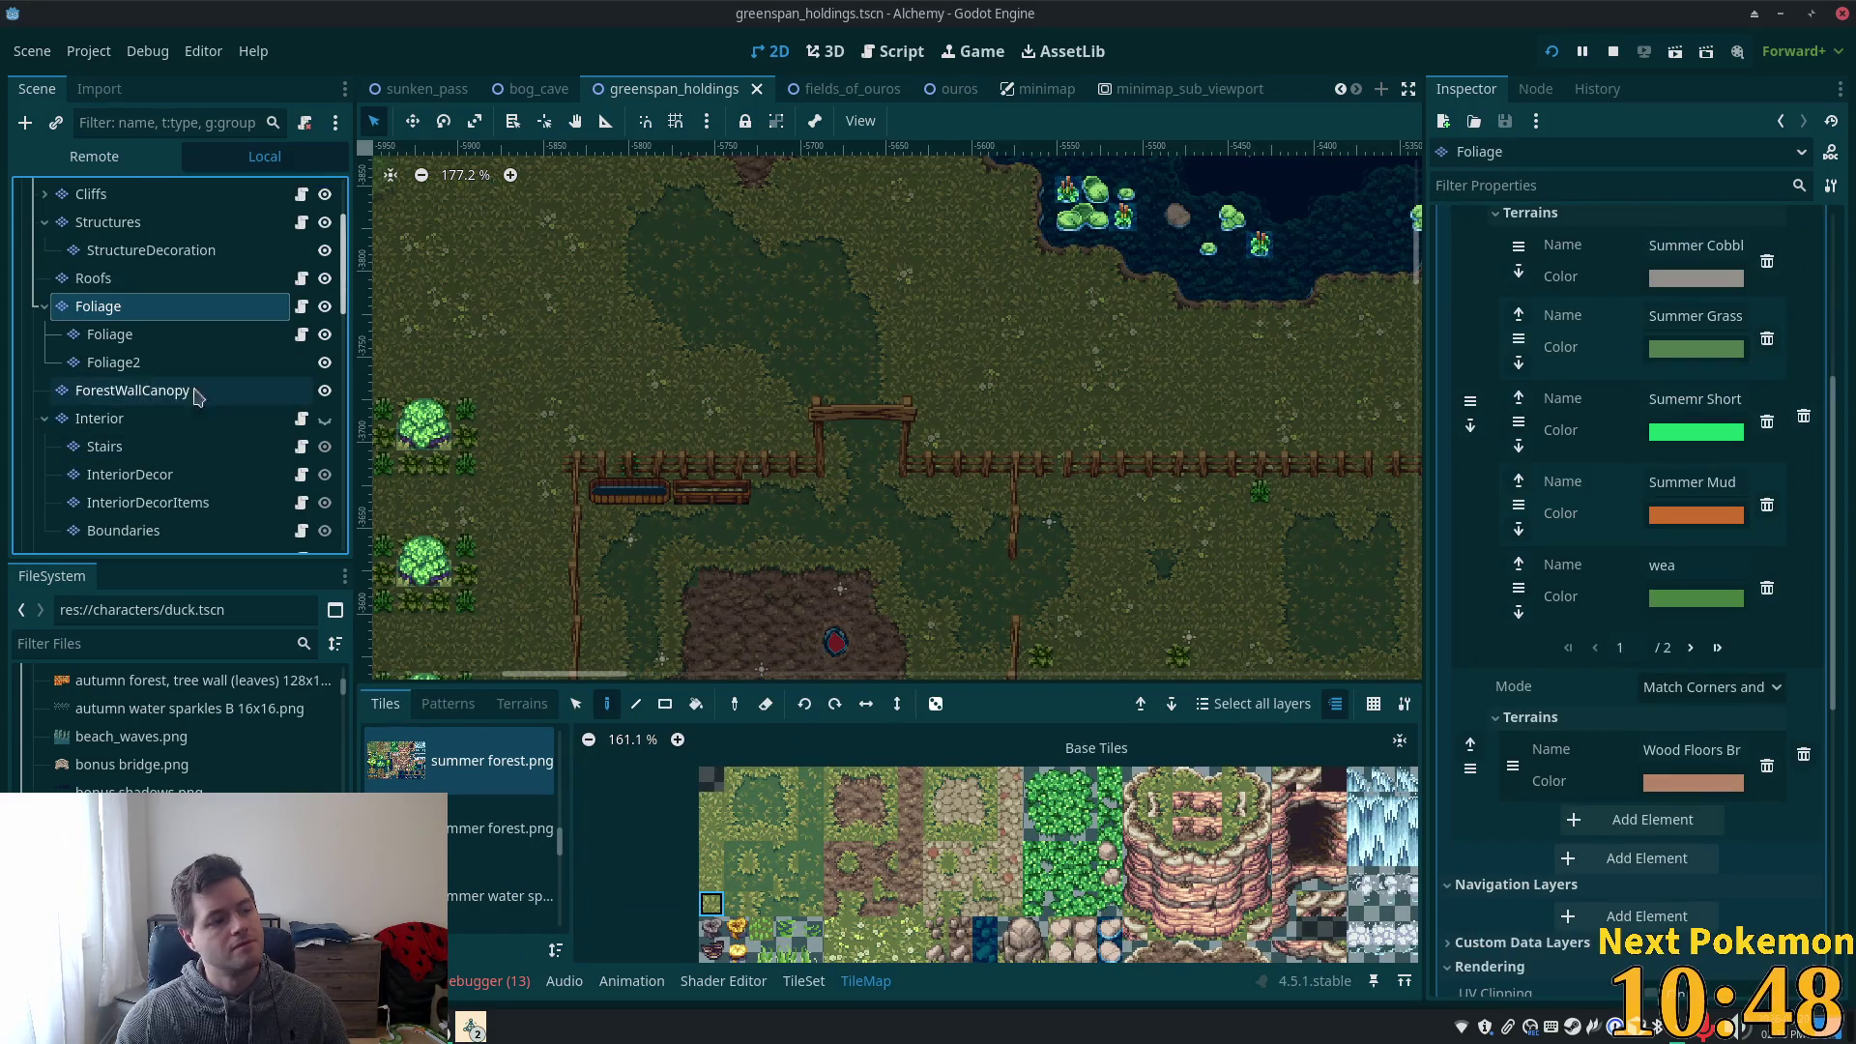
click(108, 222)
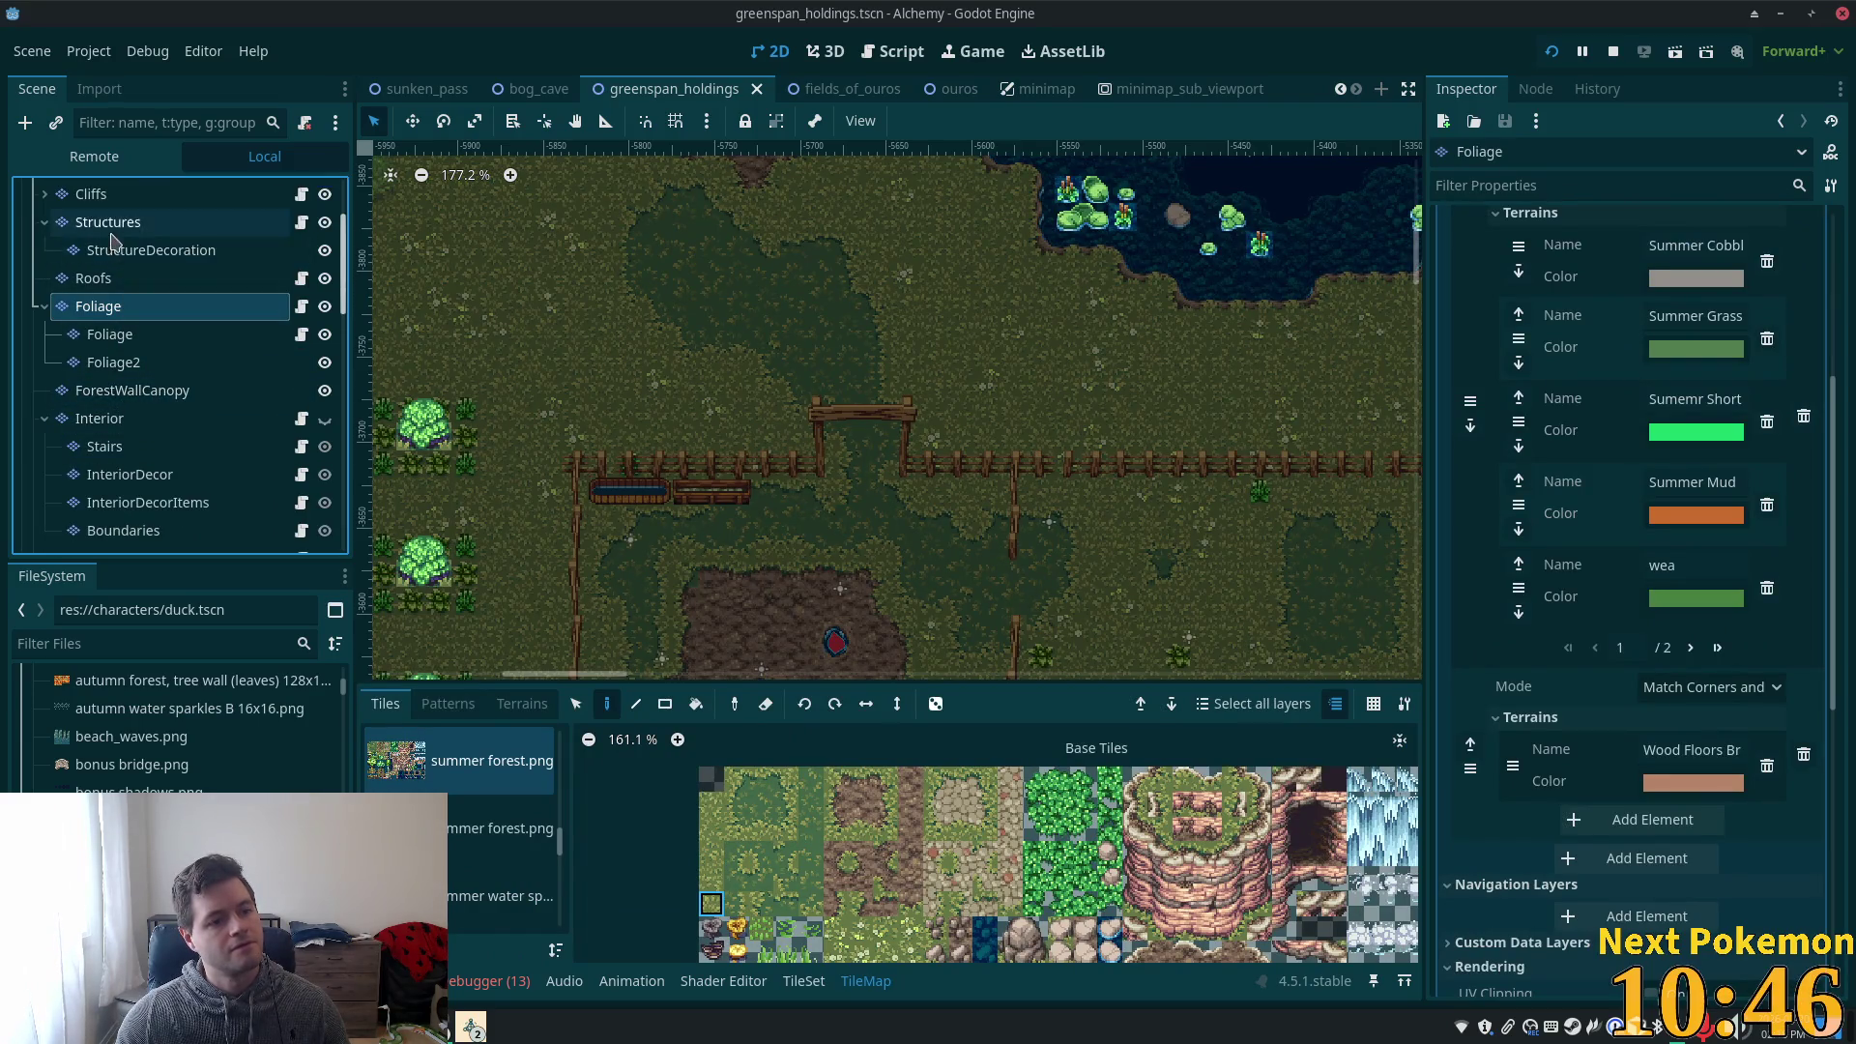
scroll(498, 832, down, 5)
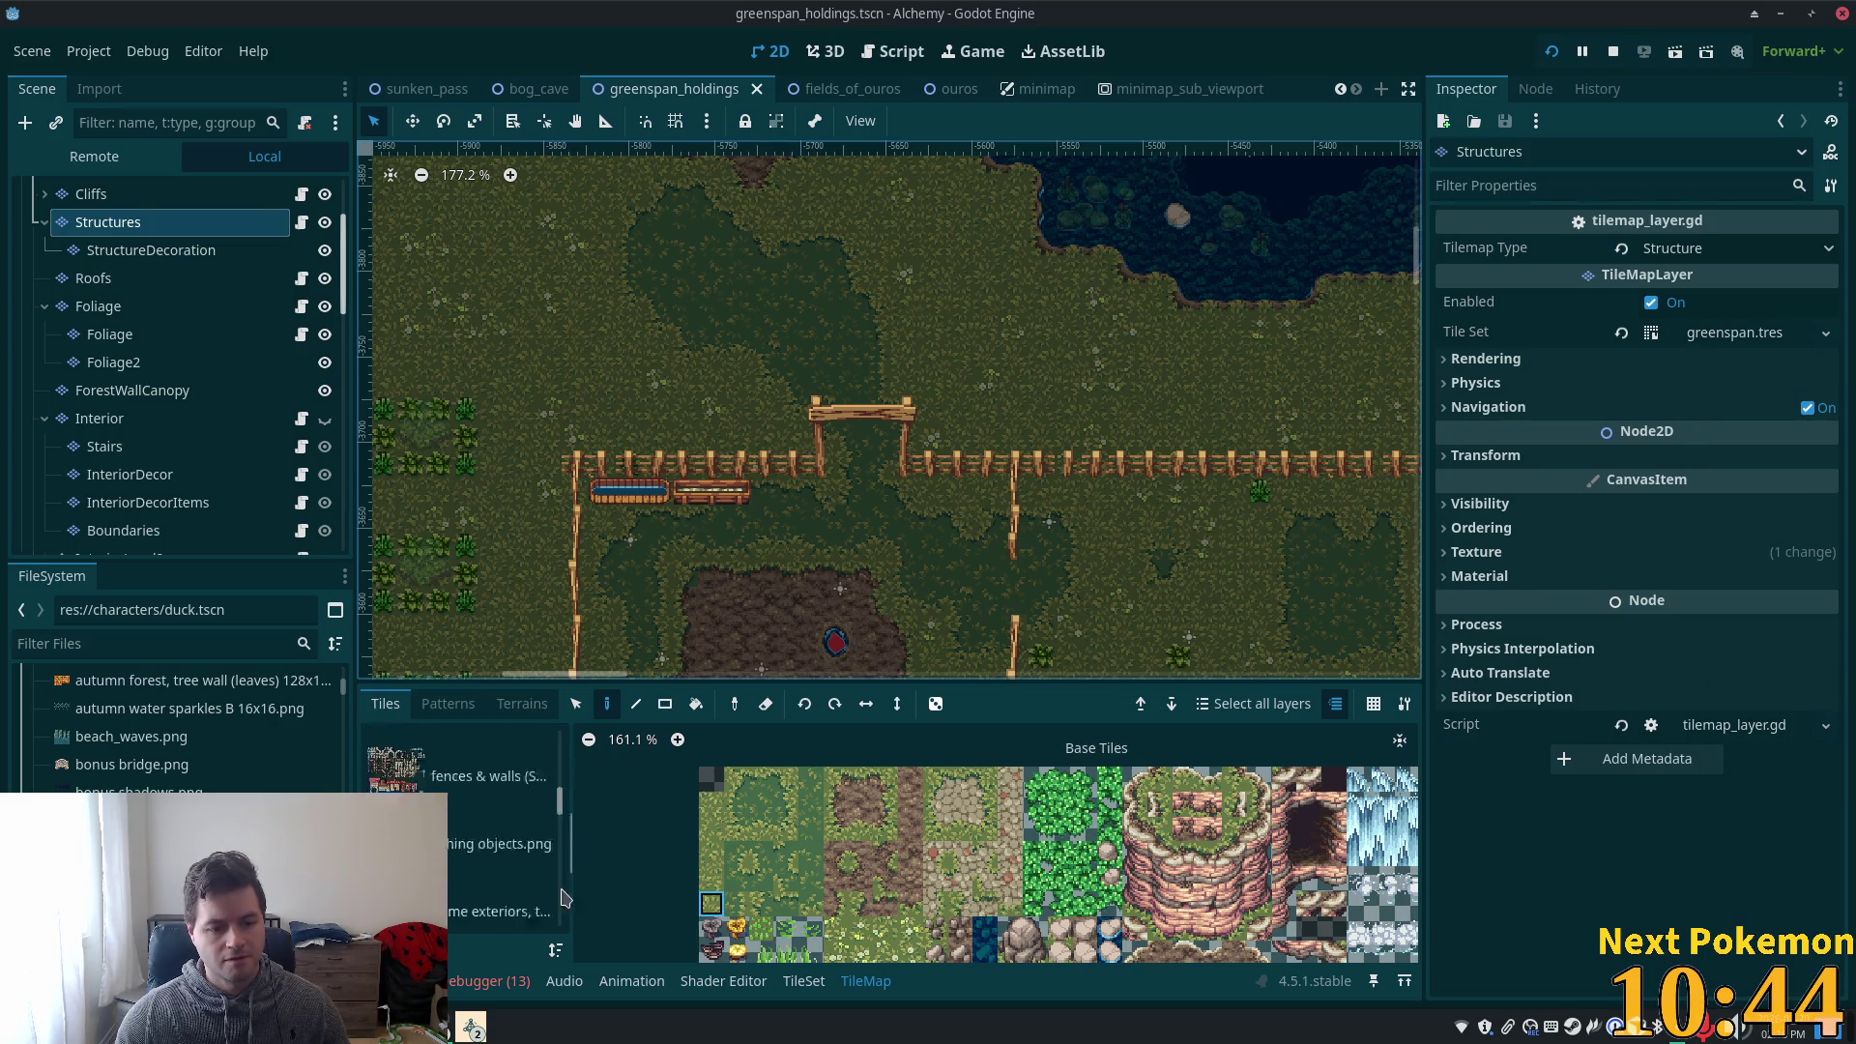
click(502, 896)
- Switch to the banners, barrels and crates atlas, pick the lantern tile, and pan to the houses
scroll(1044, 891, down, 2)
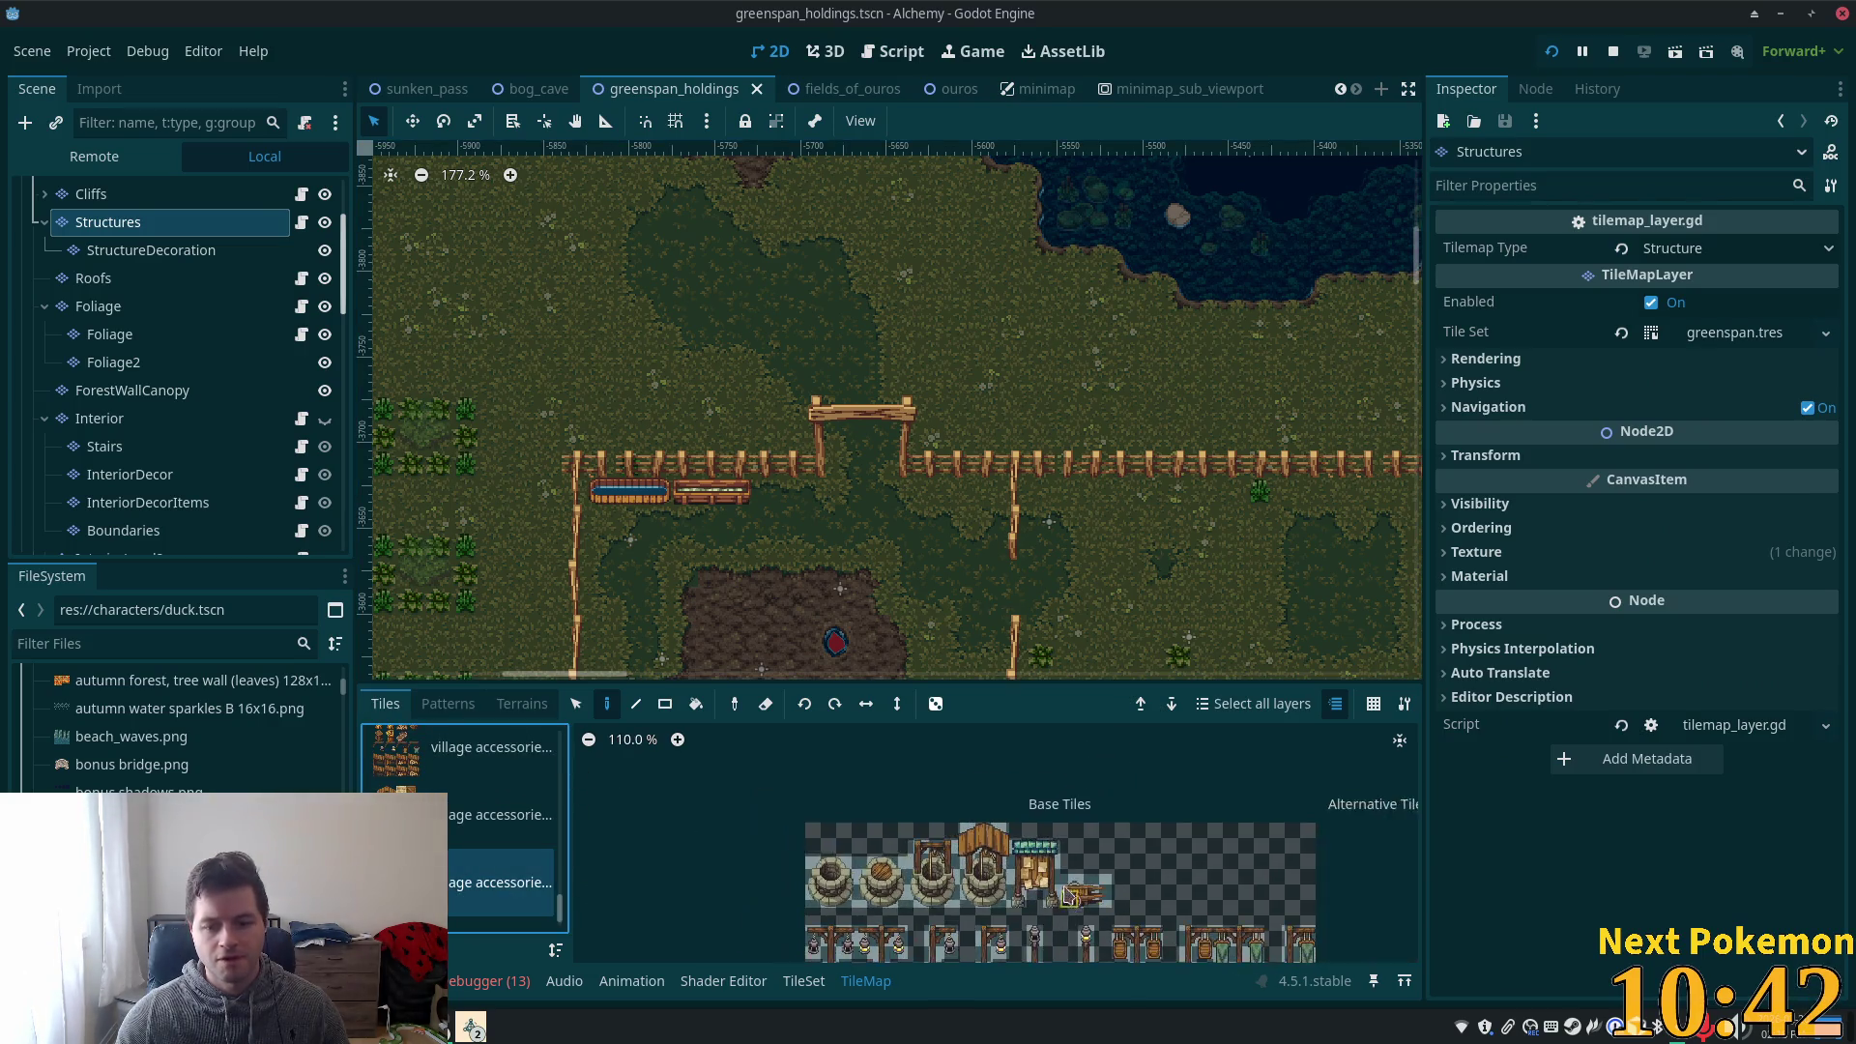
scroll(478, 783, up, 1)
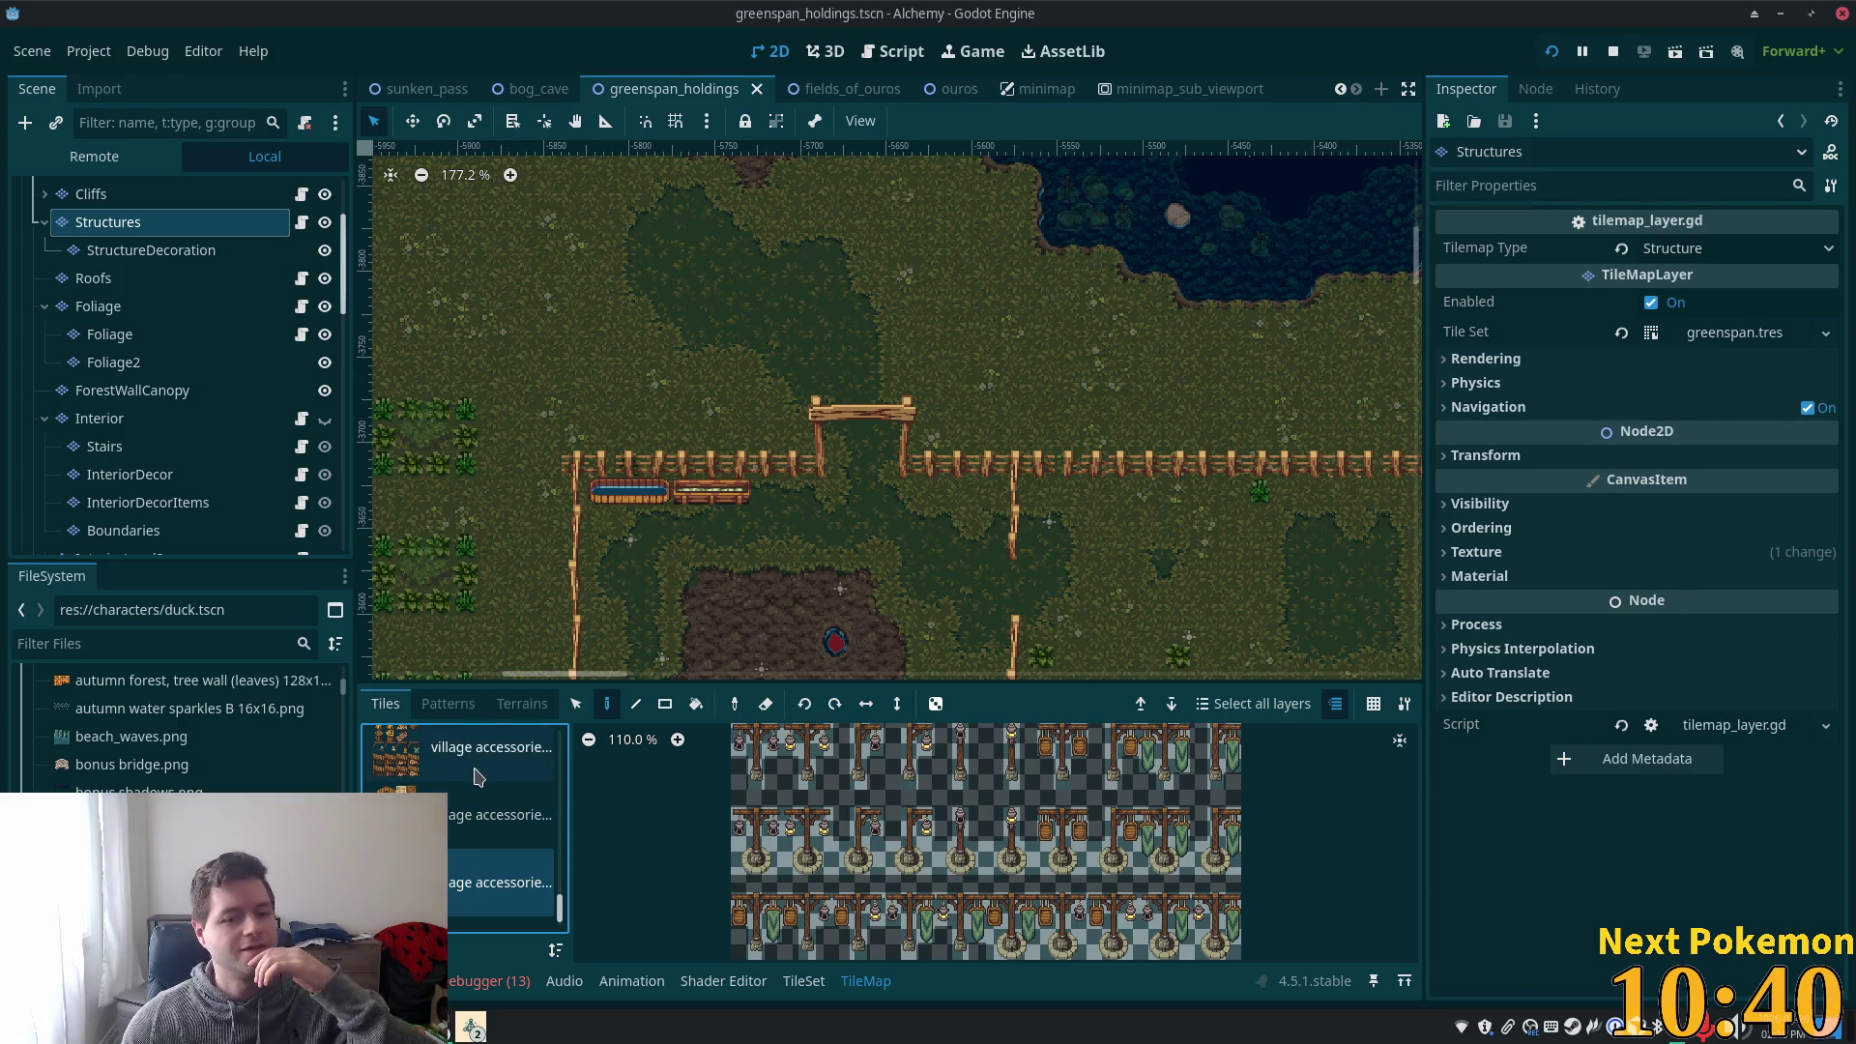
scroll(471, 793, up, 1)
click(494, 849)
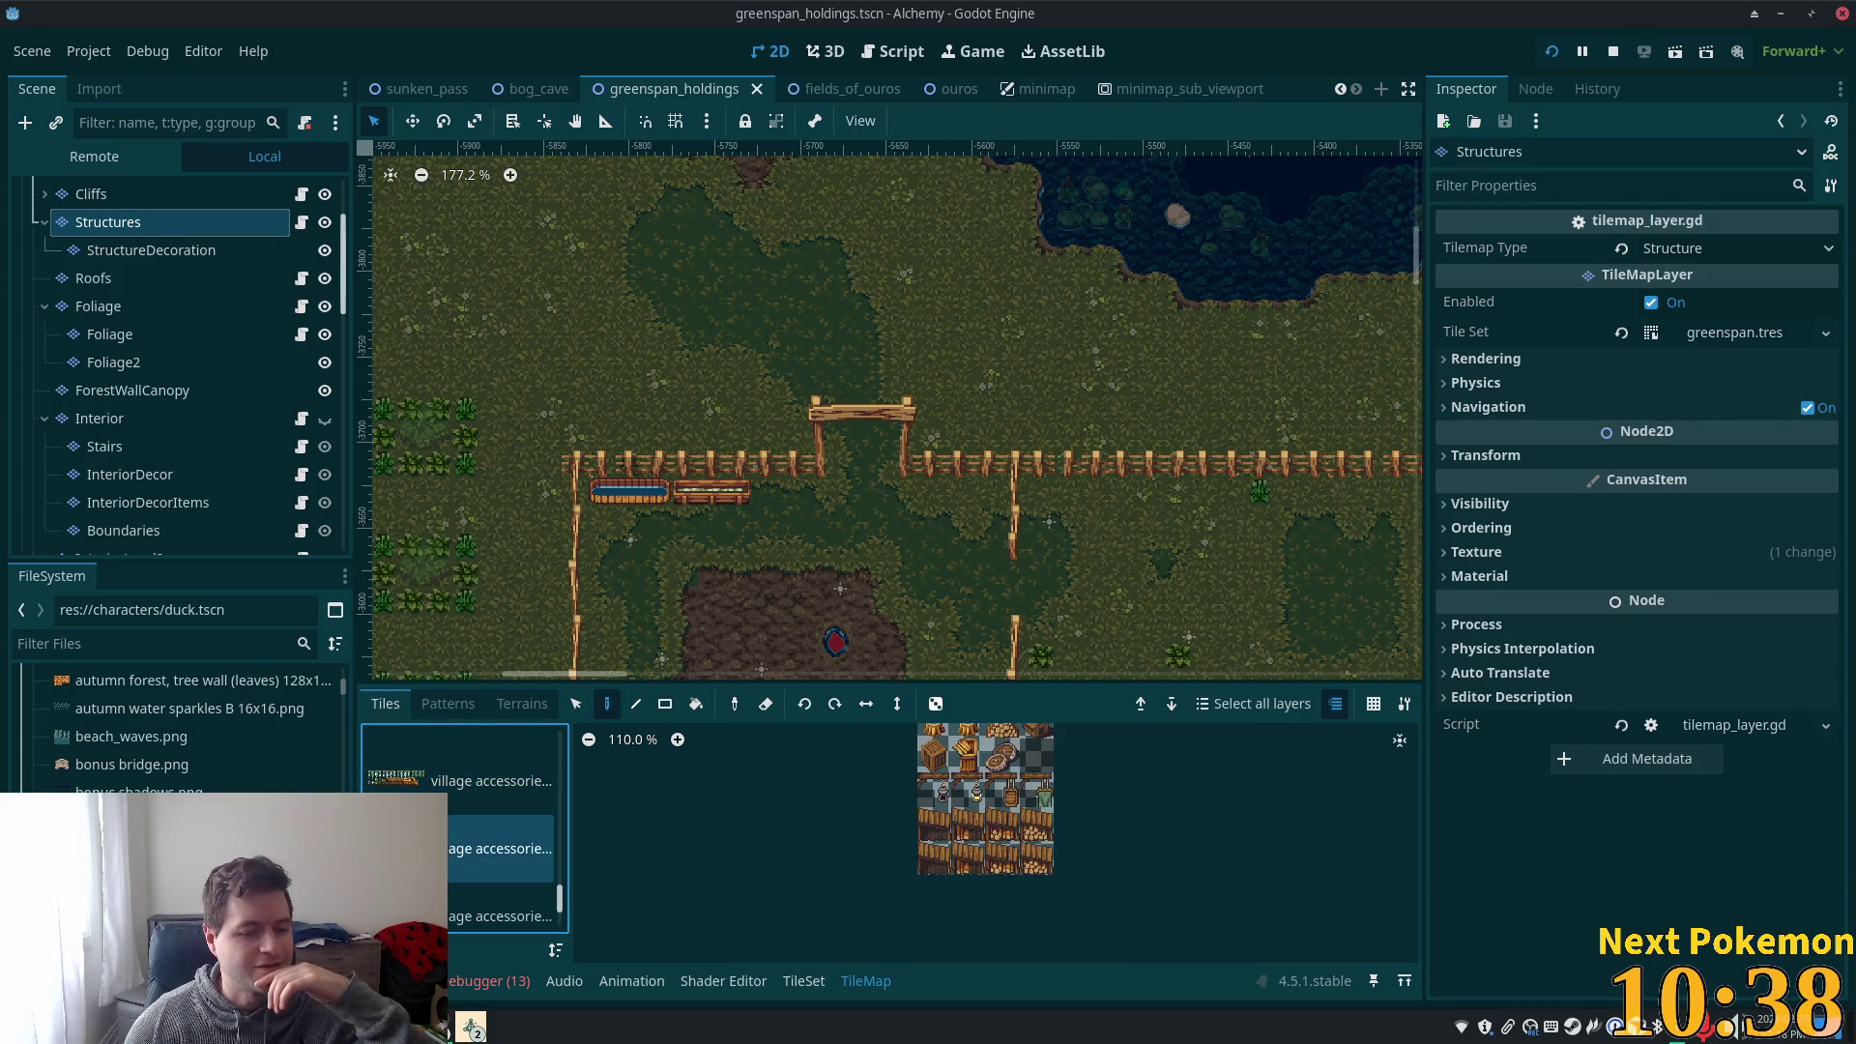
scroll(478, 832, down, 2)
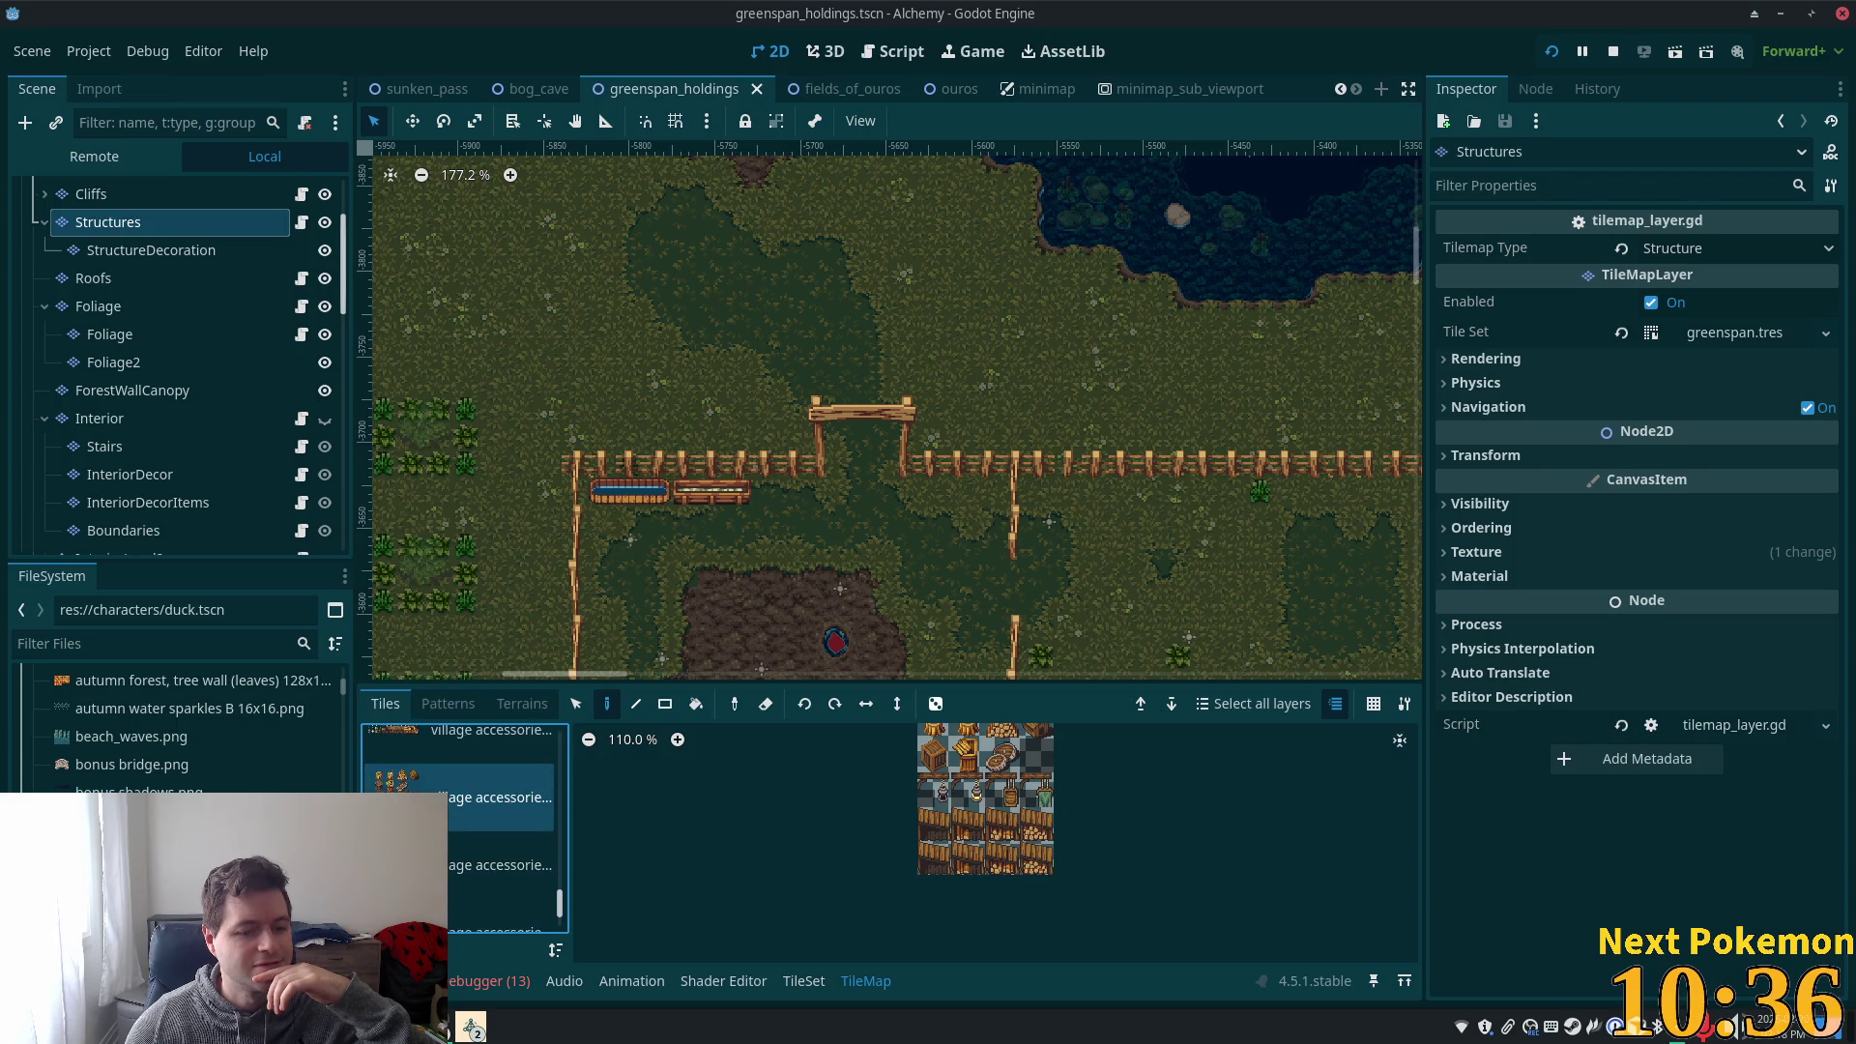
click(493, 806)
scroll(855, 891, up, 4)
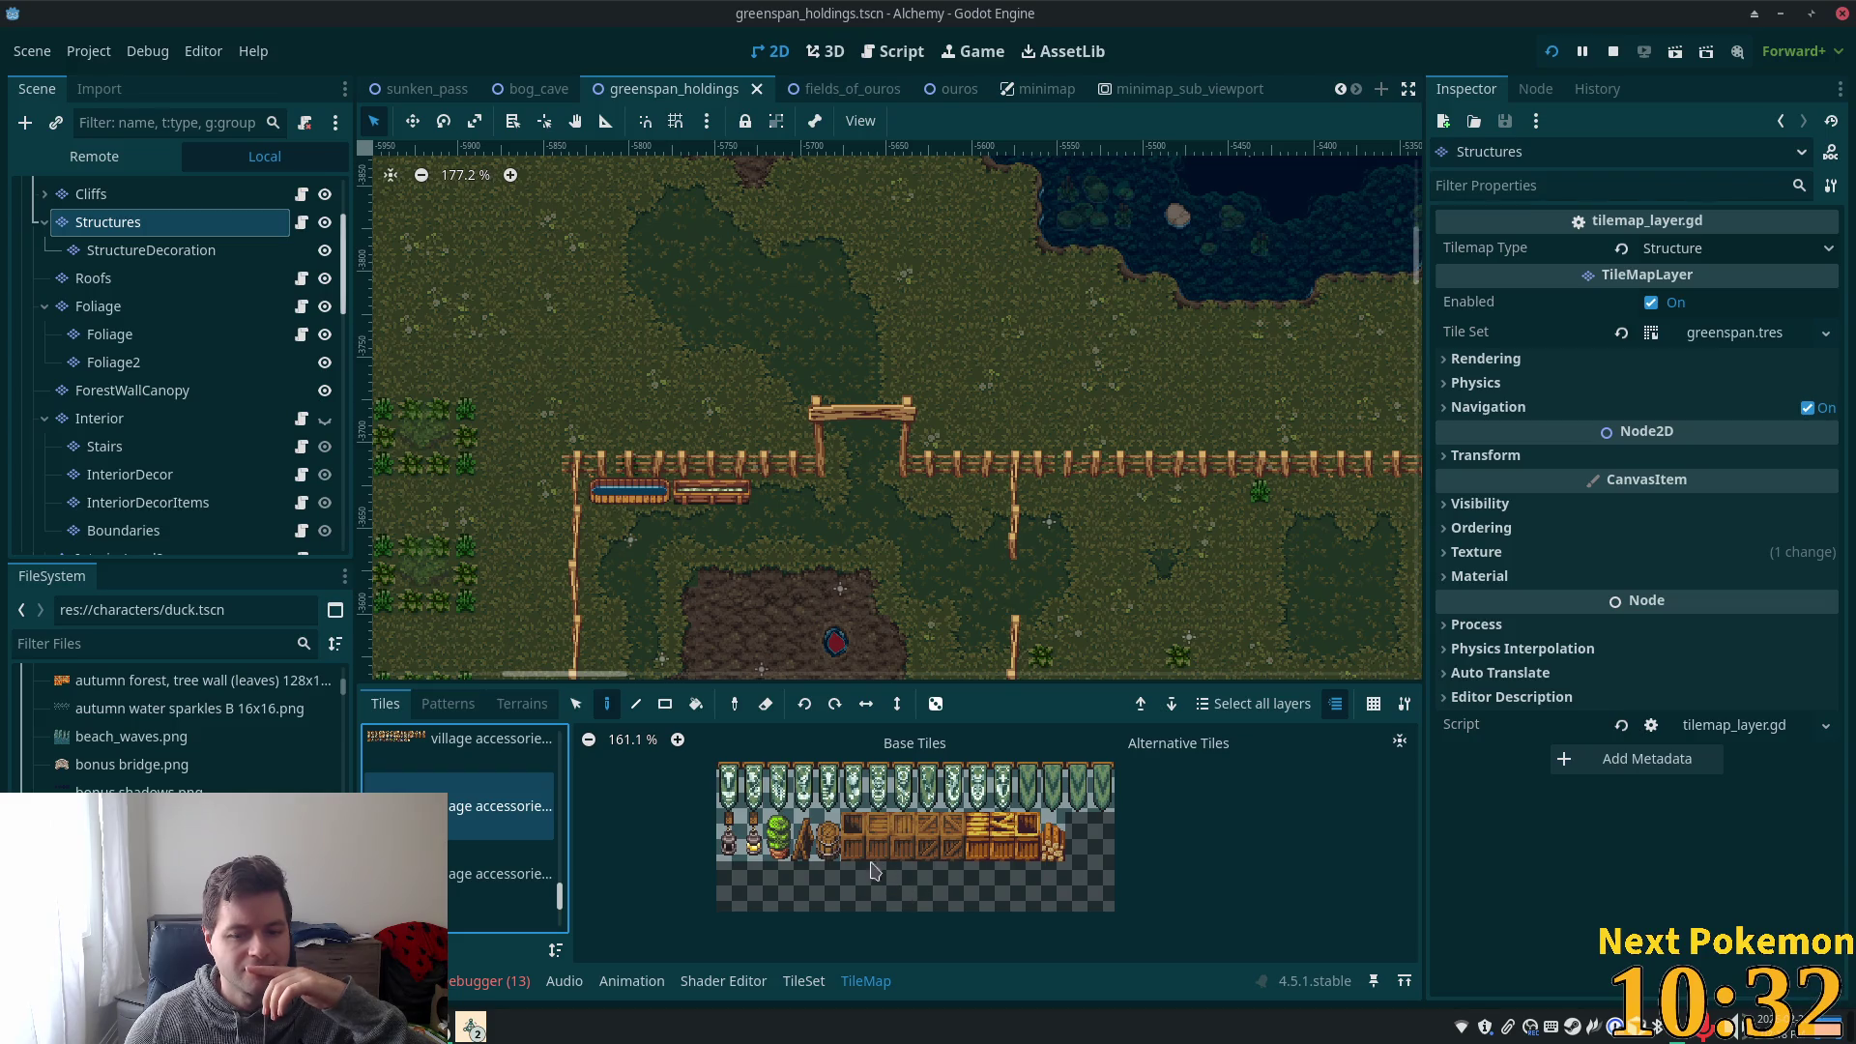
click(729, 846)
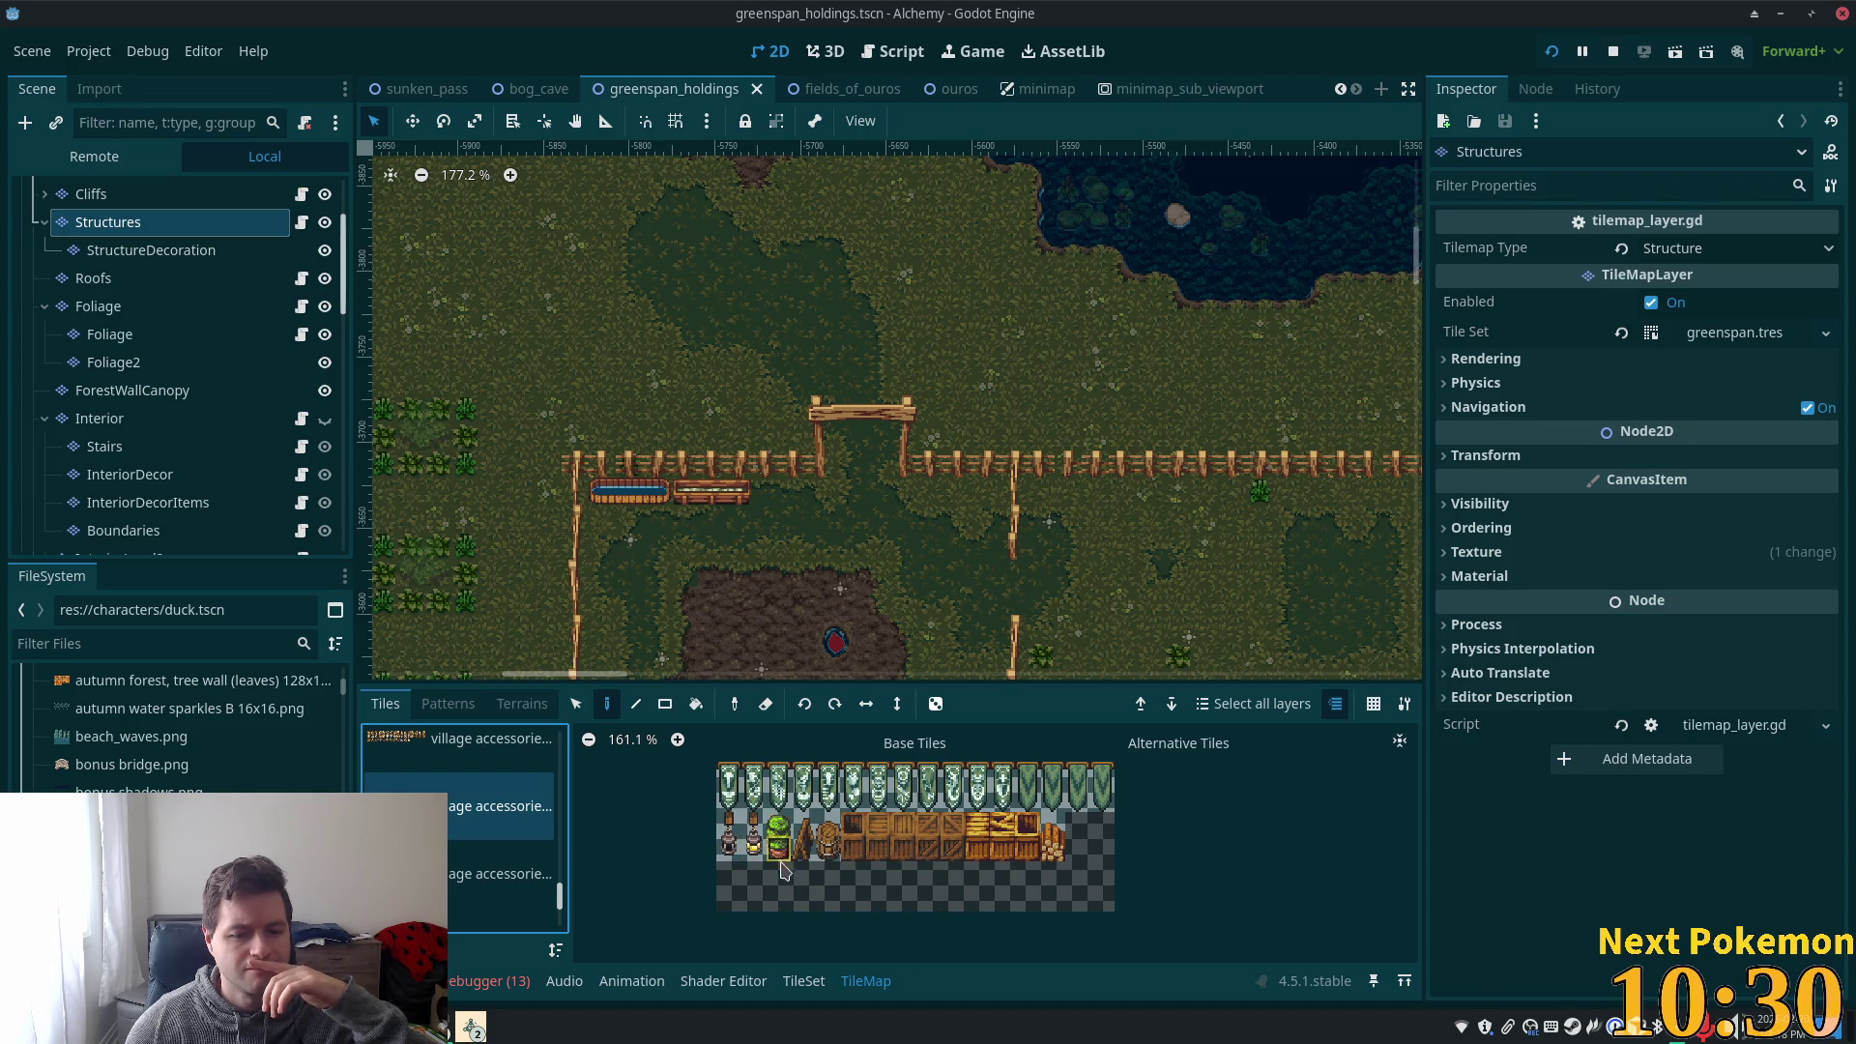
mouse_move(533, 419)
mouse_down()
mouse_move(948, 667)
mouse_move(1022, 169)
mouse_move(1063, 226)
mouse_up()
scroll(887, 496, up, 5)
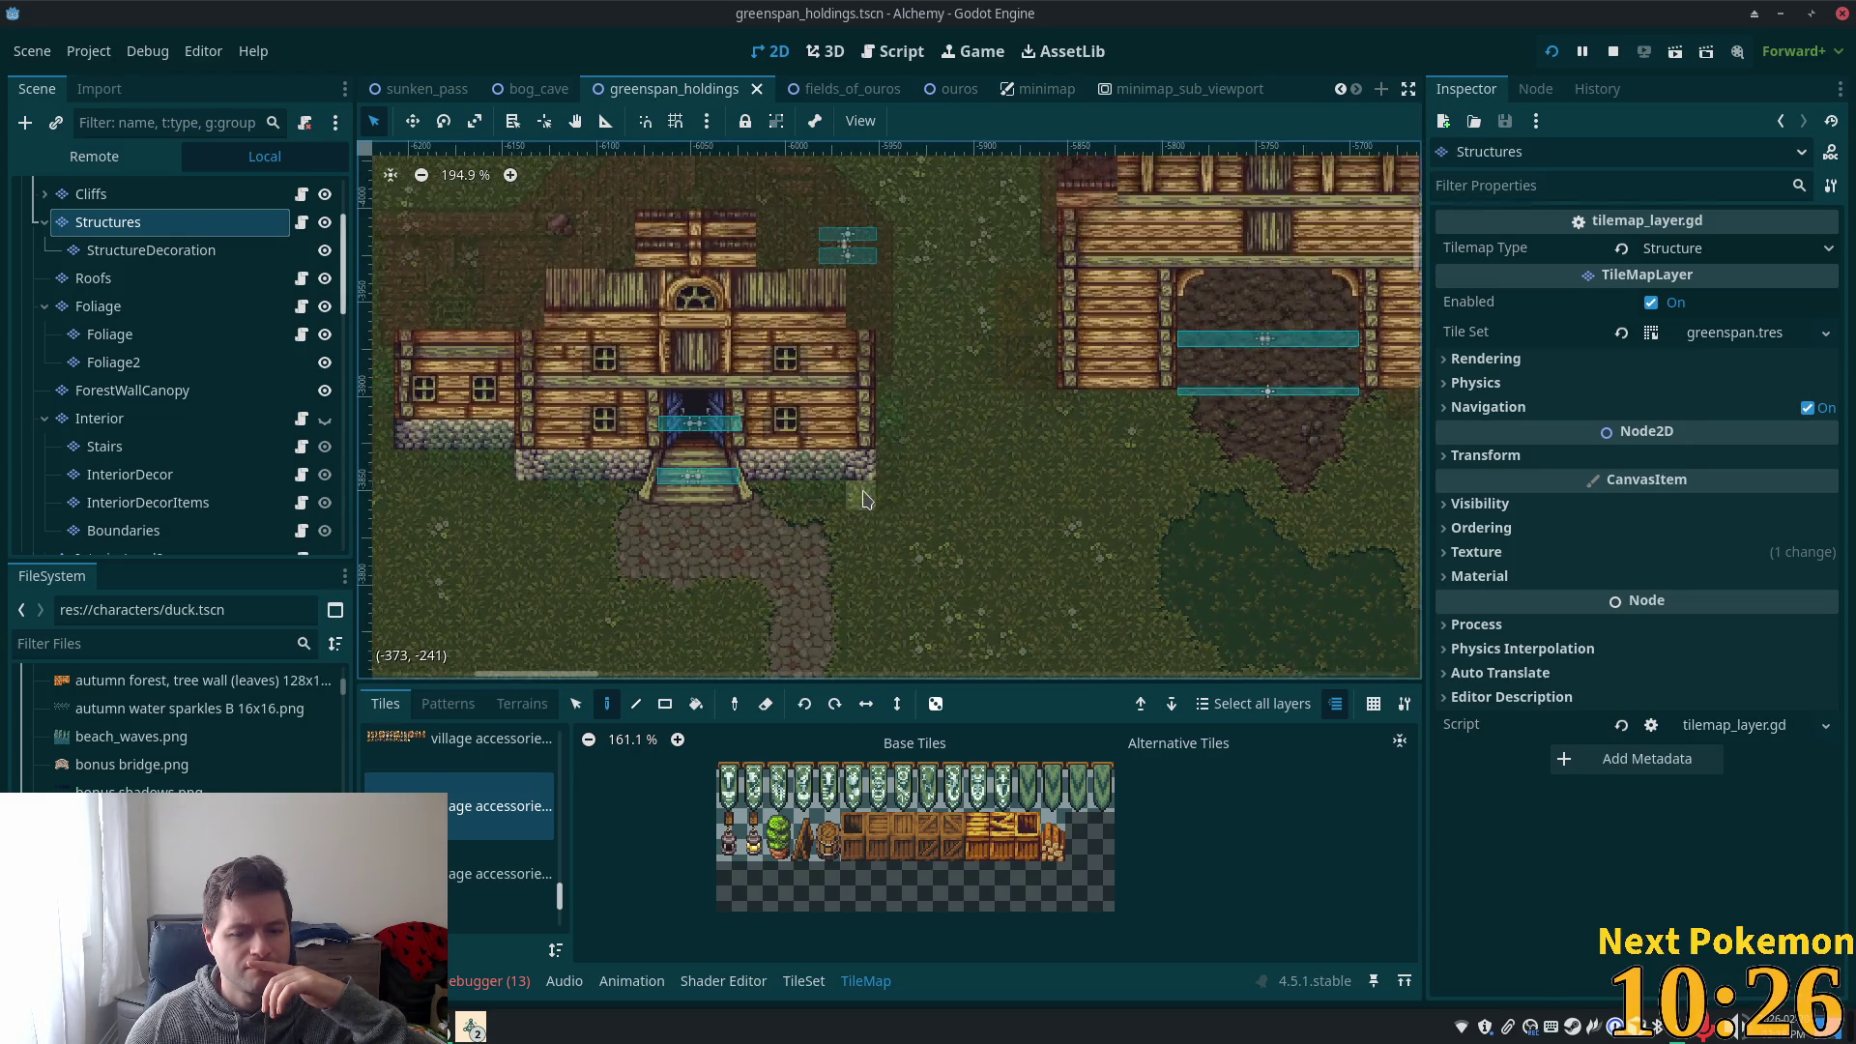